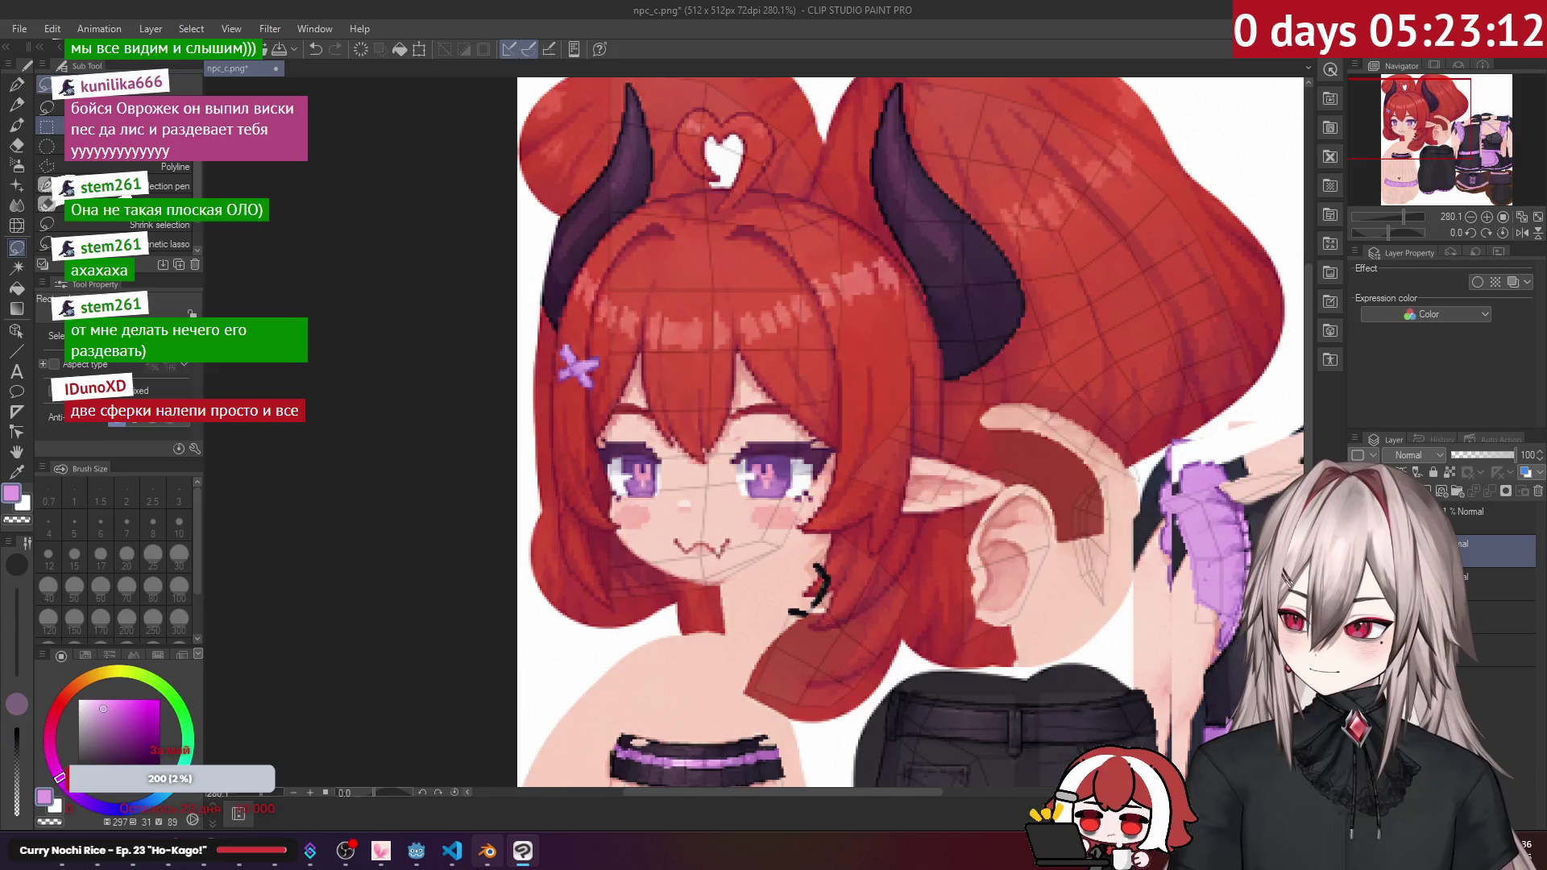
Step: Look over the walking character's 3D model from another angle
key("alt+Tab")
scroll(965, 408, "down", 3)
mouse_move(927, 408)
middle_mouse_down()
mouse_move(965, 407)
mouse_move(1016, 369)
mouse_move(1039, 451)
middle_mouse_up()
scroll(1043, 457, "up", 3)
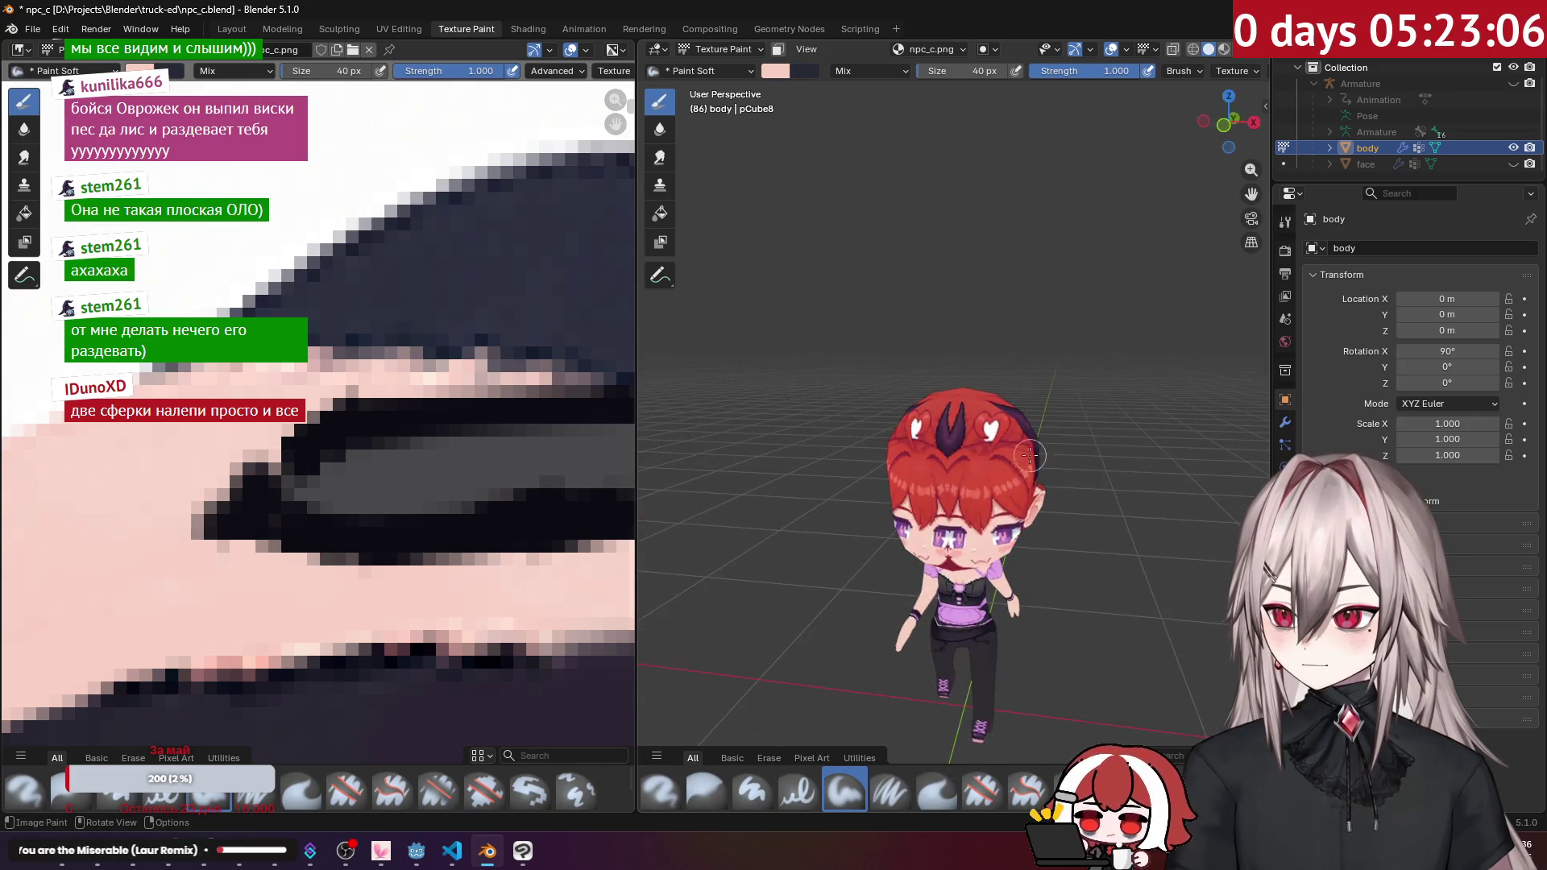
Step: Return to the flat texture image and zoom in on the character's face
key("alt+Tab")
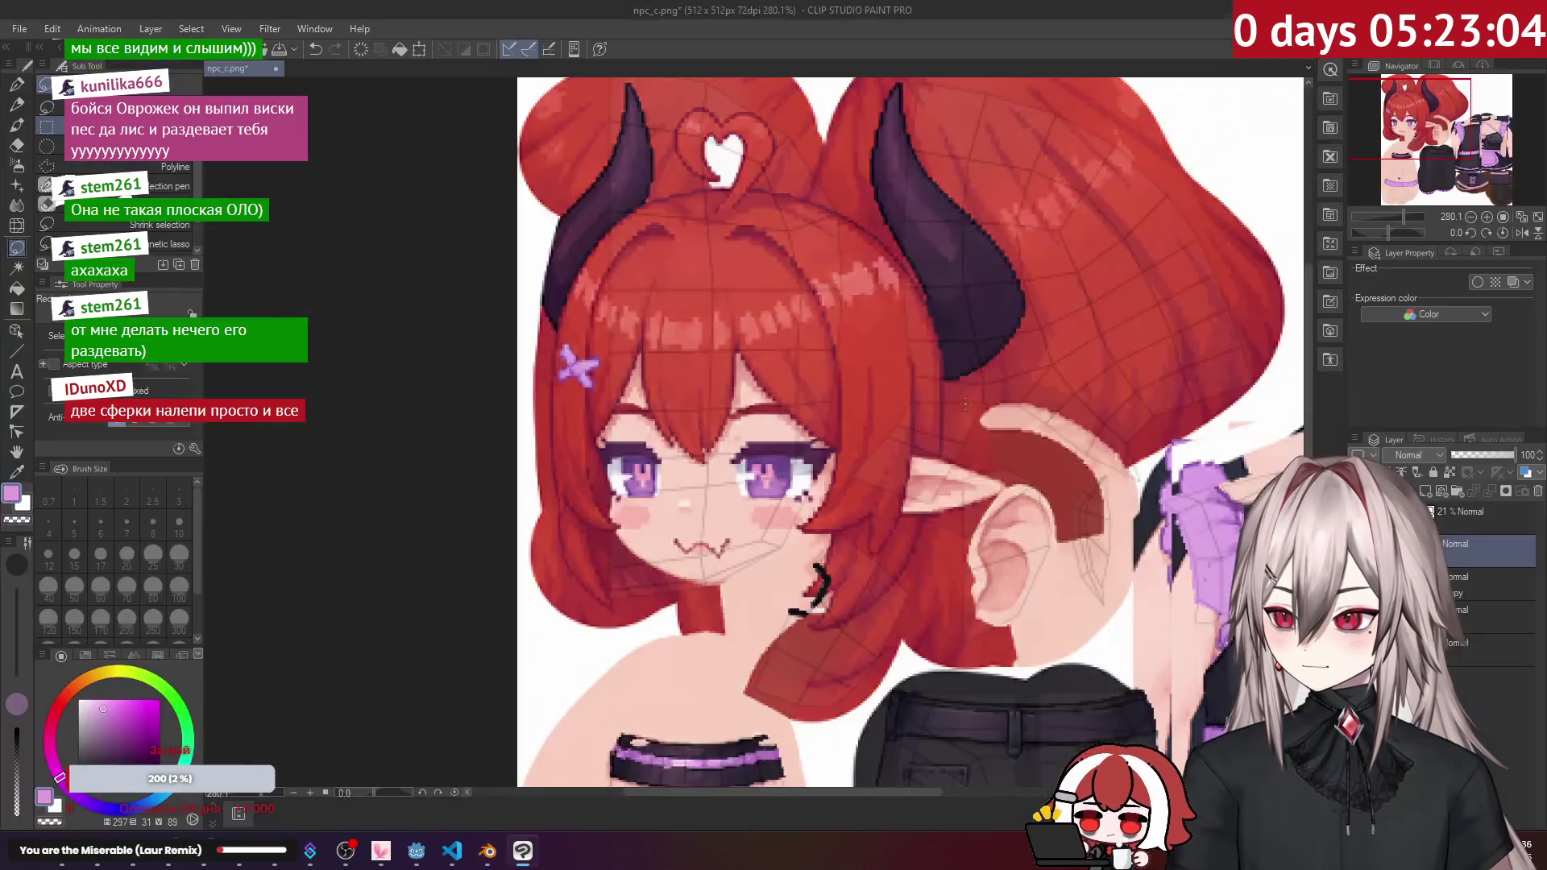
scroll(775, 425, "up", 1)
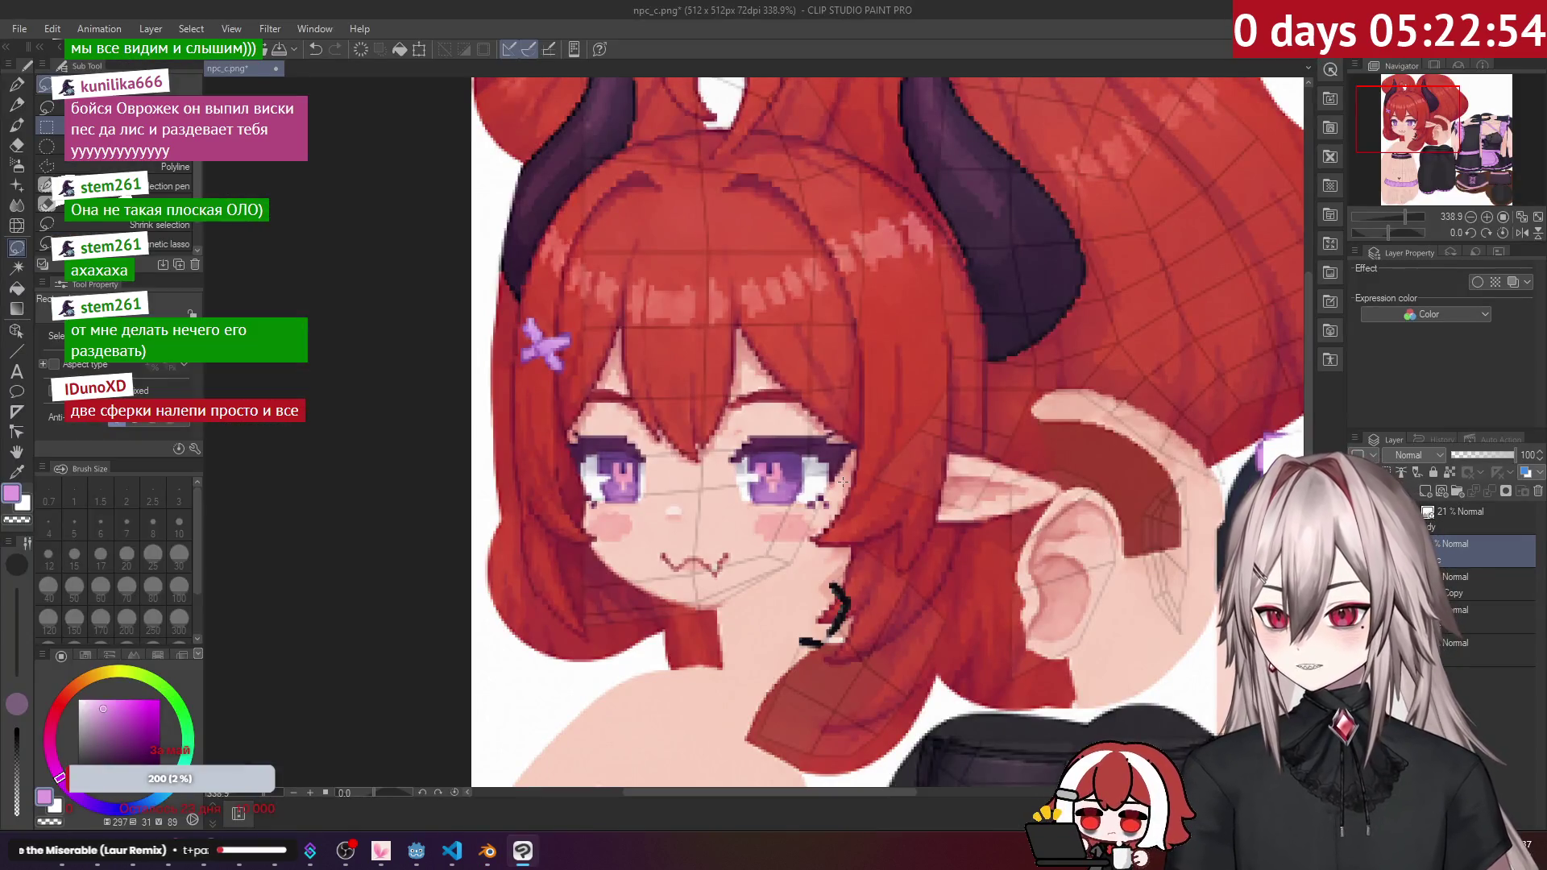
scroll(842, 466, "down", 3)
scroll(752, 520, "up", 3)
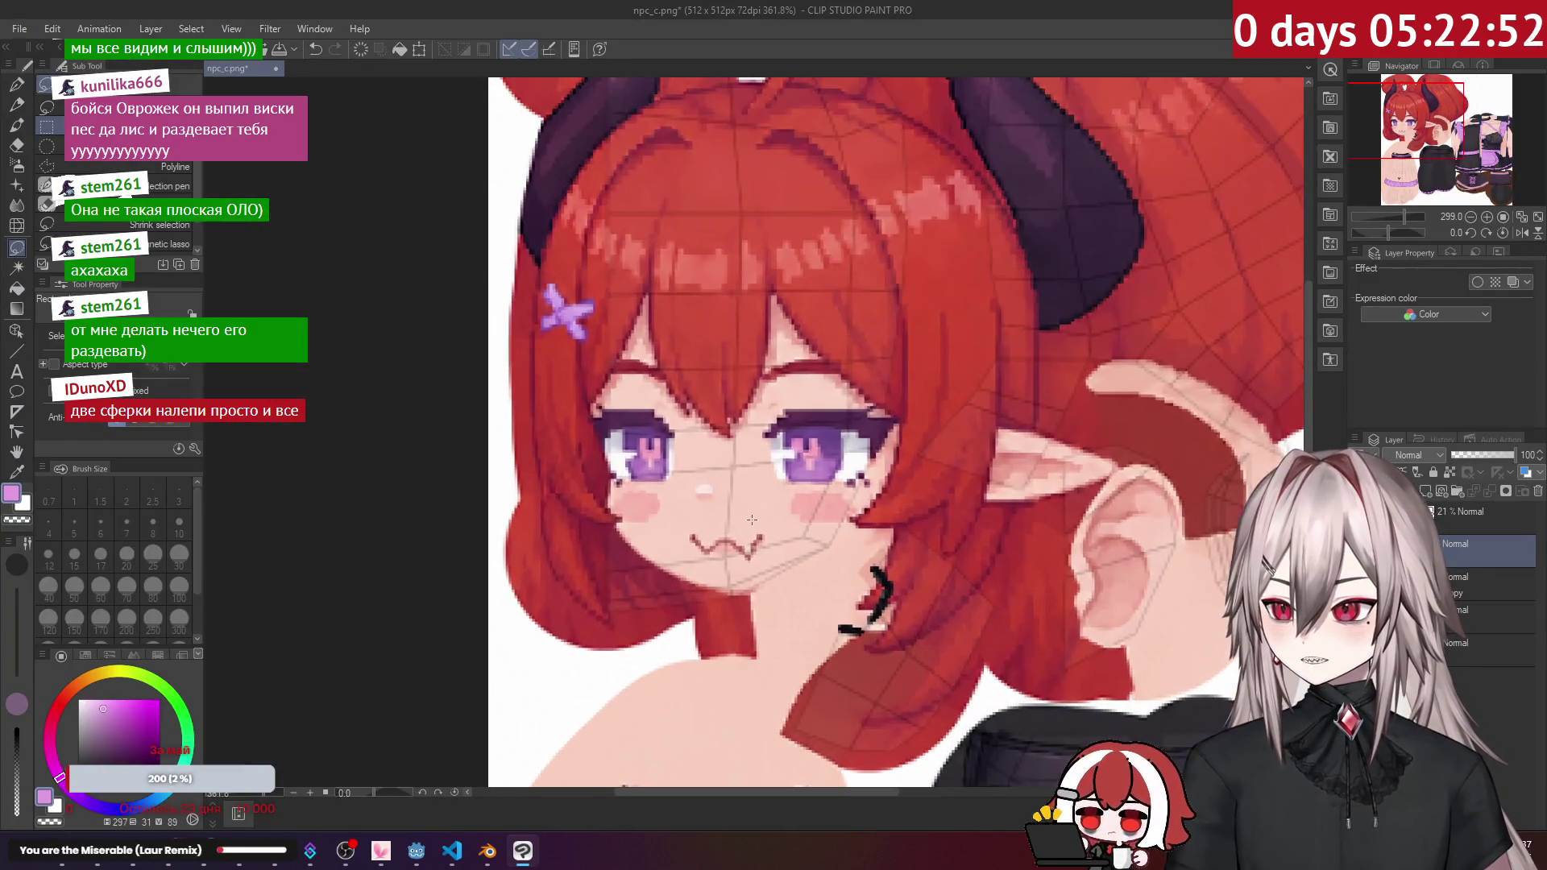
scroll(747, 518, "up", 1)
scroll(693, 508, "down", 3)
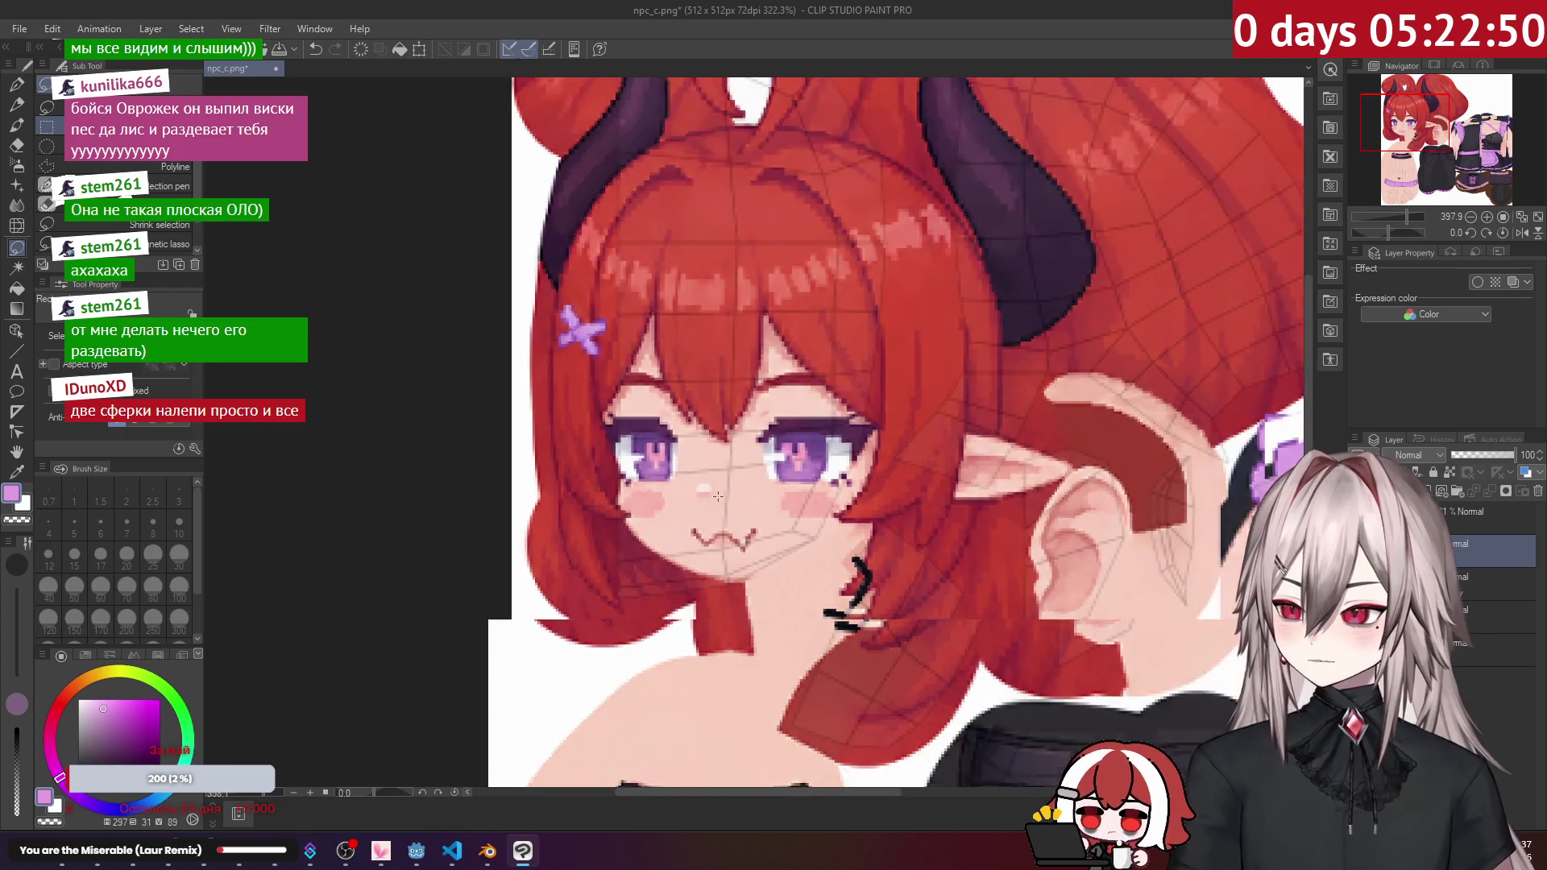
scroll(693, 508, "up", 4)
scroll(718, 497, "down", 3)
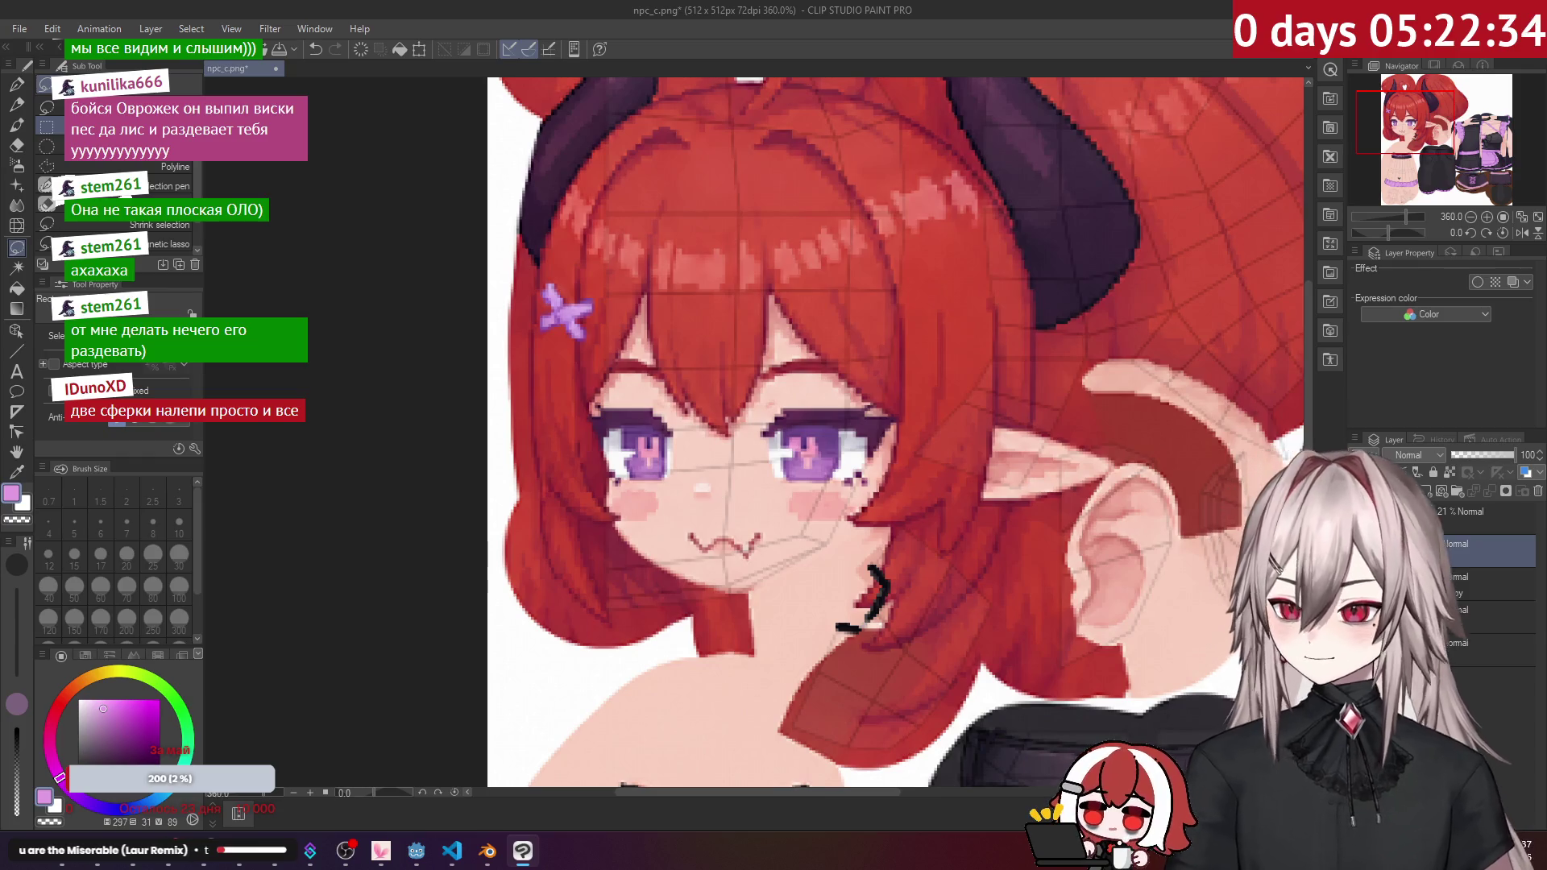
scroll(749, 489, "down", 3)
scroll(750, 489, "up", 4)
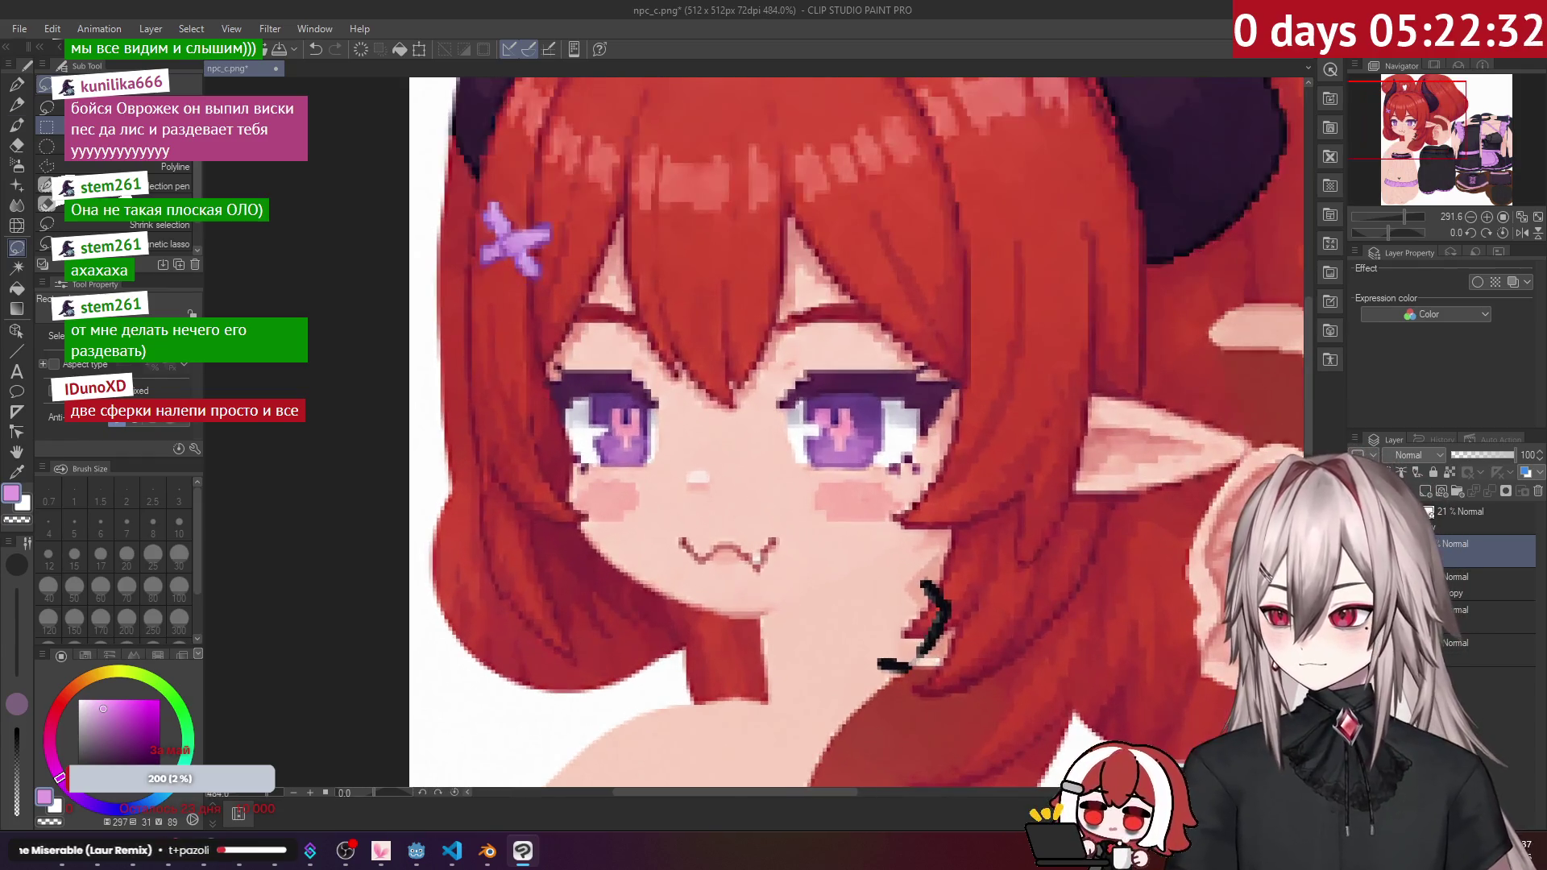
Step: Paint over the cat-like :3 mouth with the face's skin colour
key("b")
left_click(749, 489, "alt")
left_click_drag(684, 544, 755, 545)
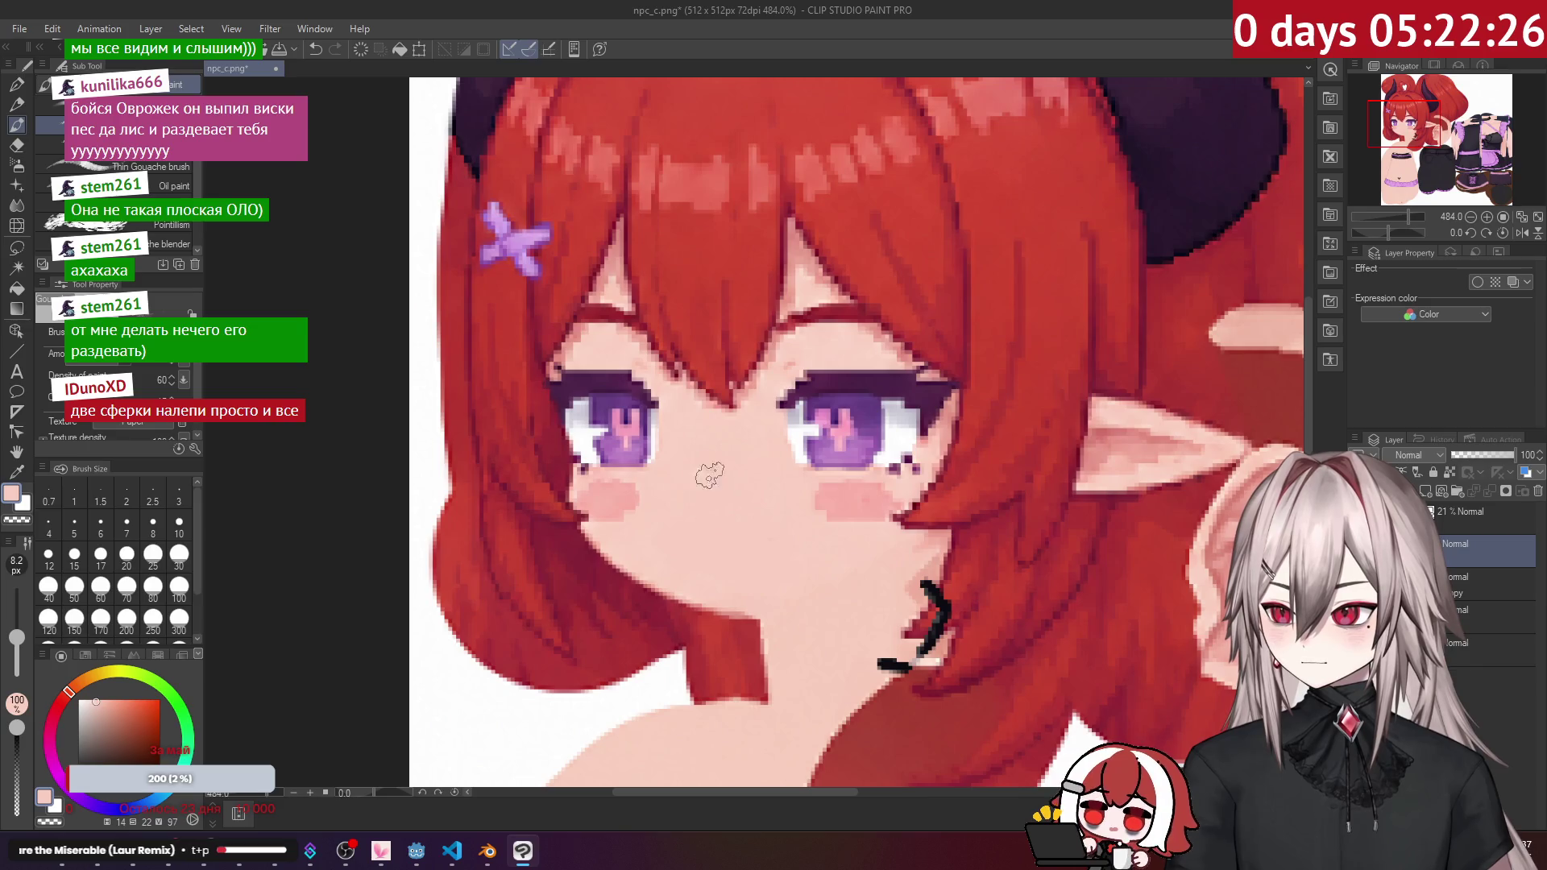
scroll(707, 481, "down", 5)
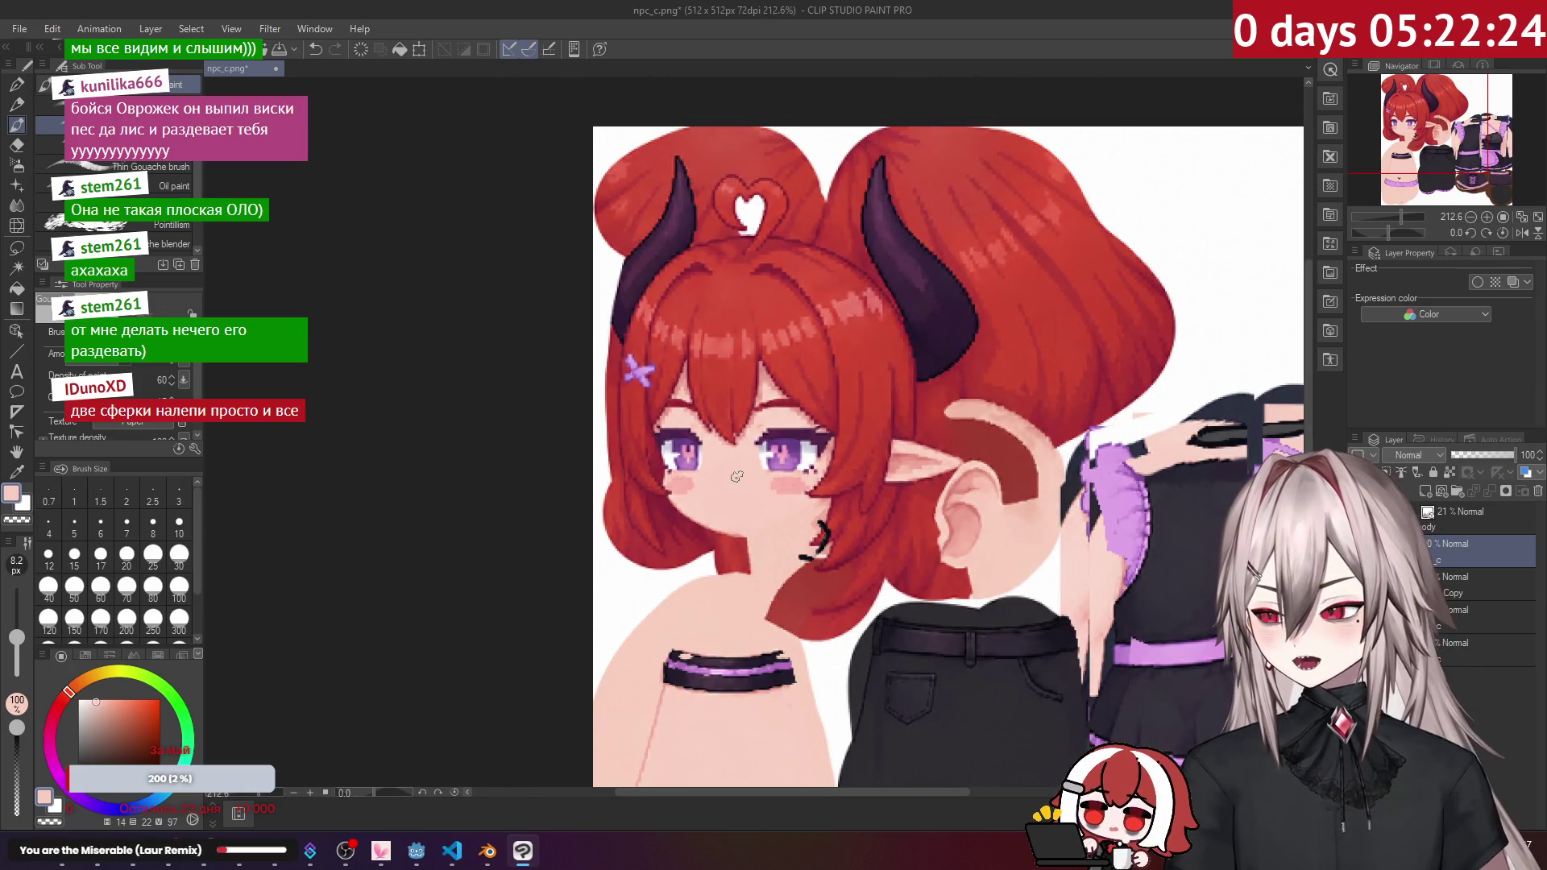
scroll(737, 476, "up", 2)
scroll(736, 476, "up", 3)
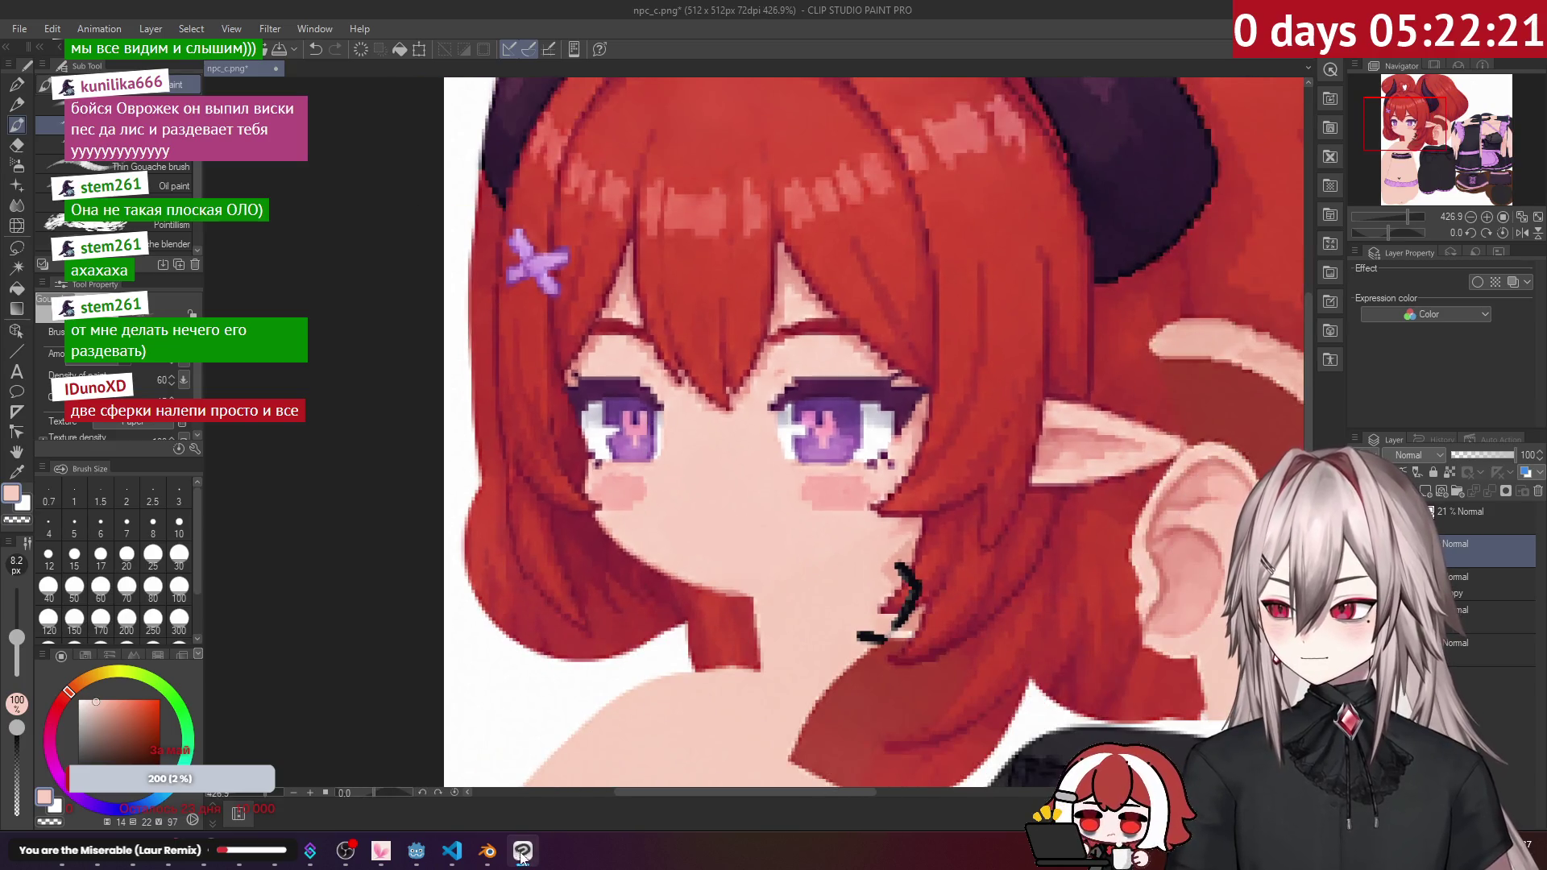
Step: Check the edited texture on the 3D model and return to Blender
left_click(495, 859)
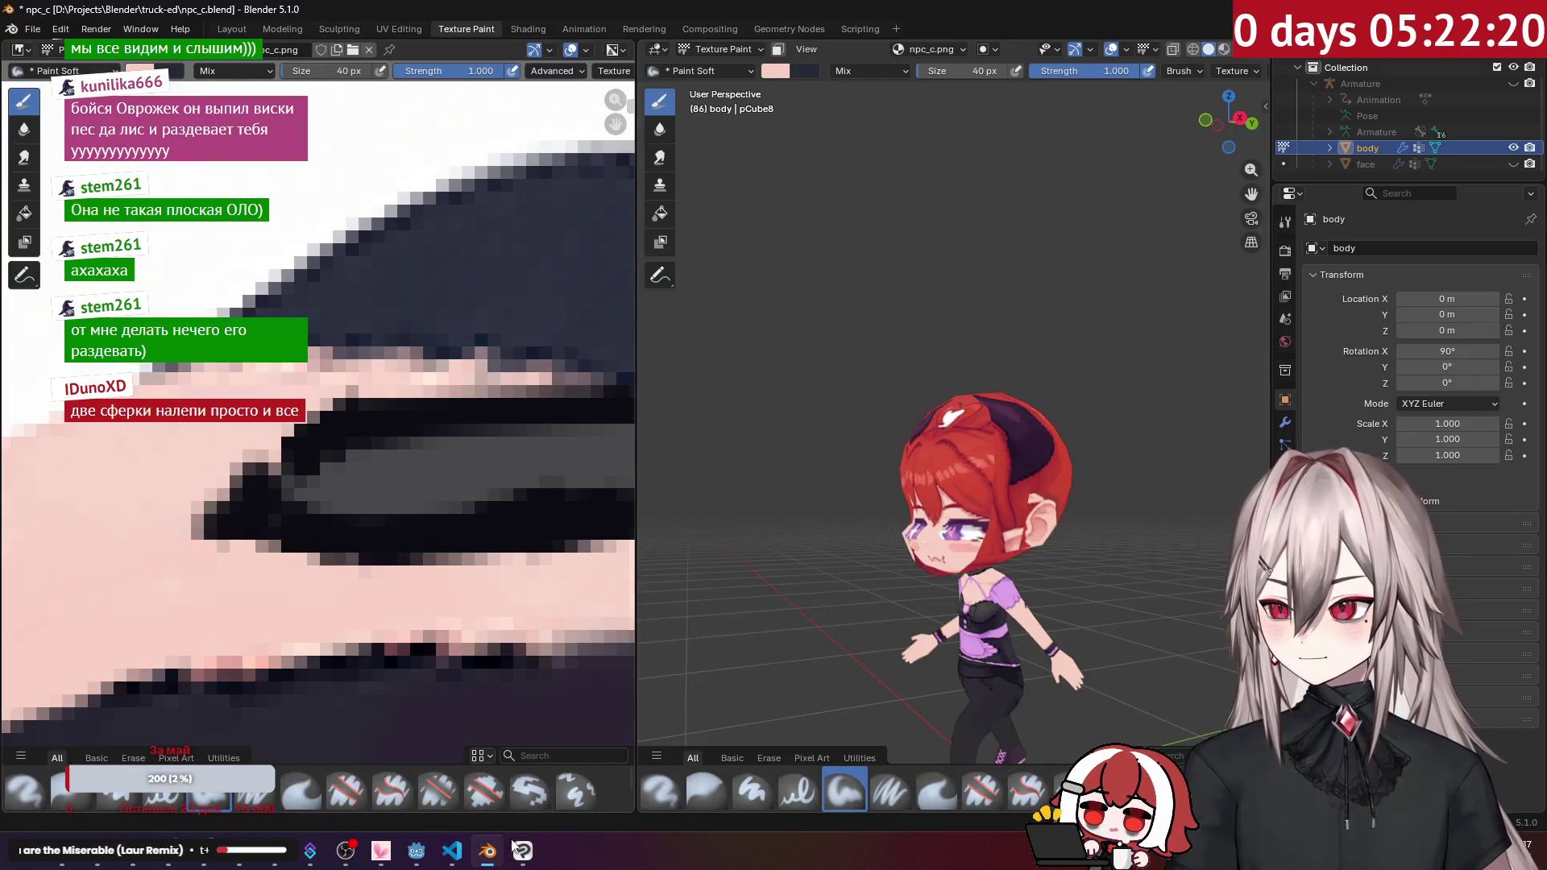
left_click(524, 854)
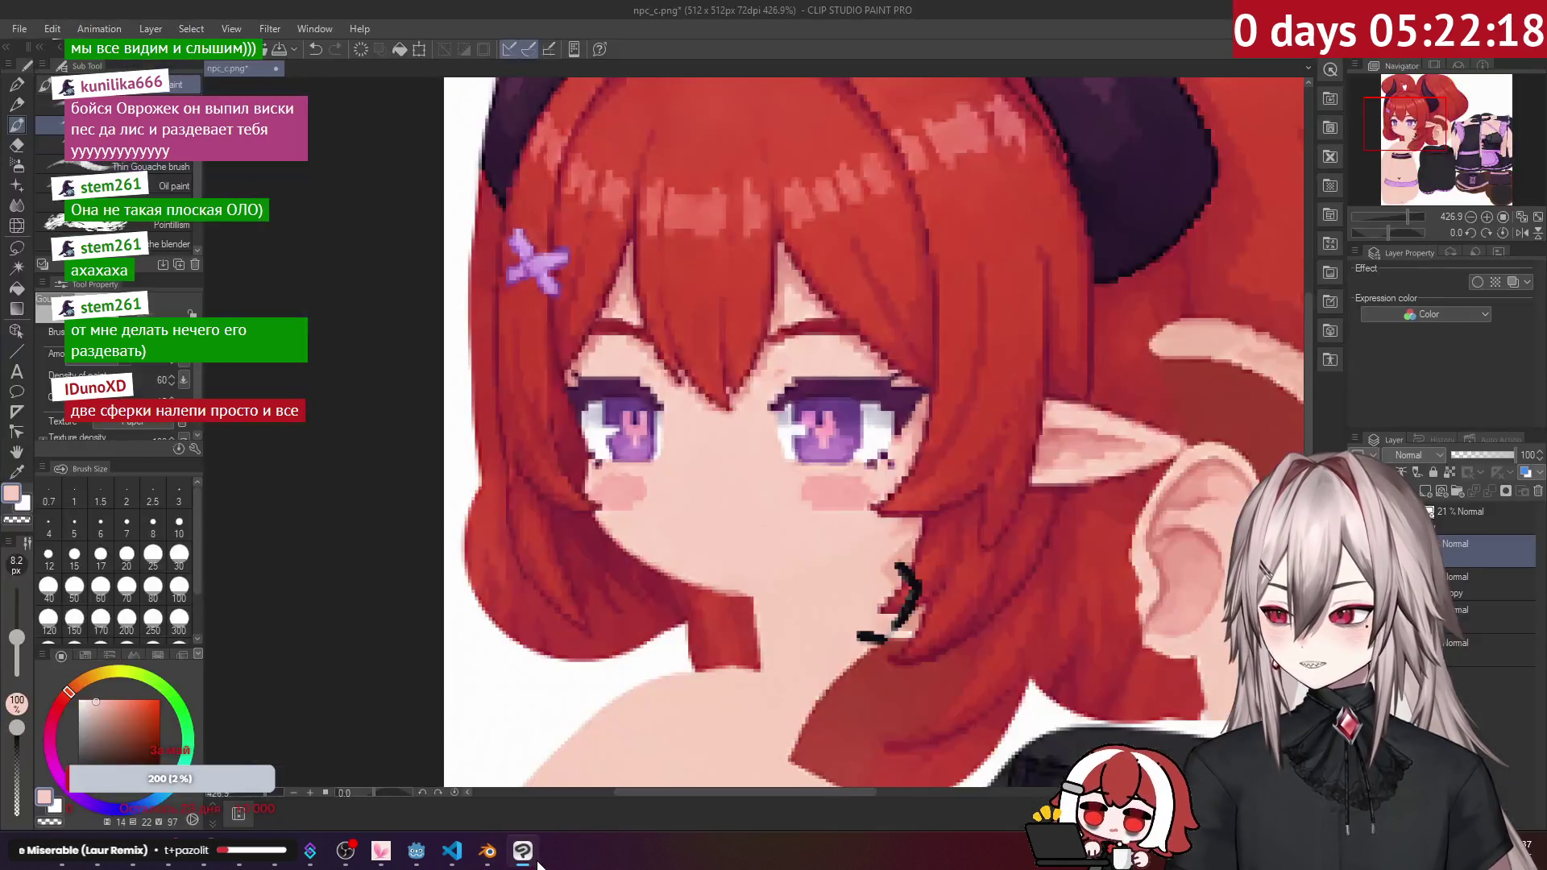
scroll(888, 493, "down", 3)
key("alt+Tab")
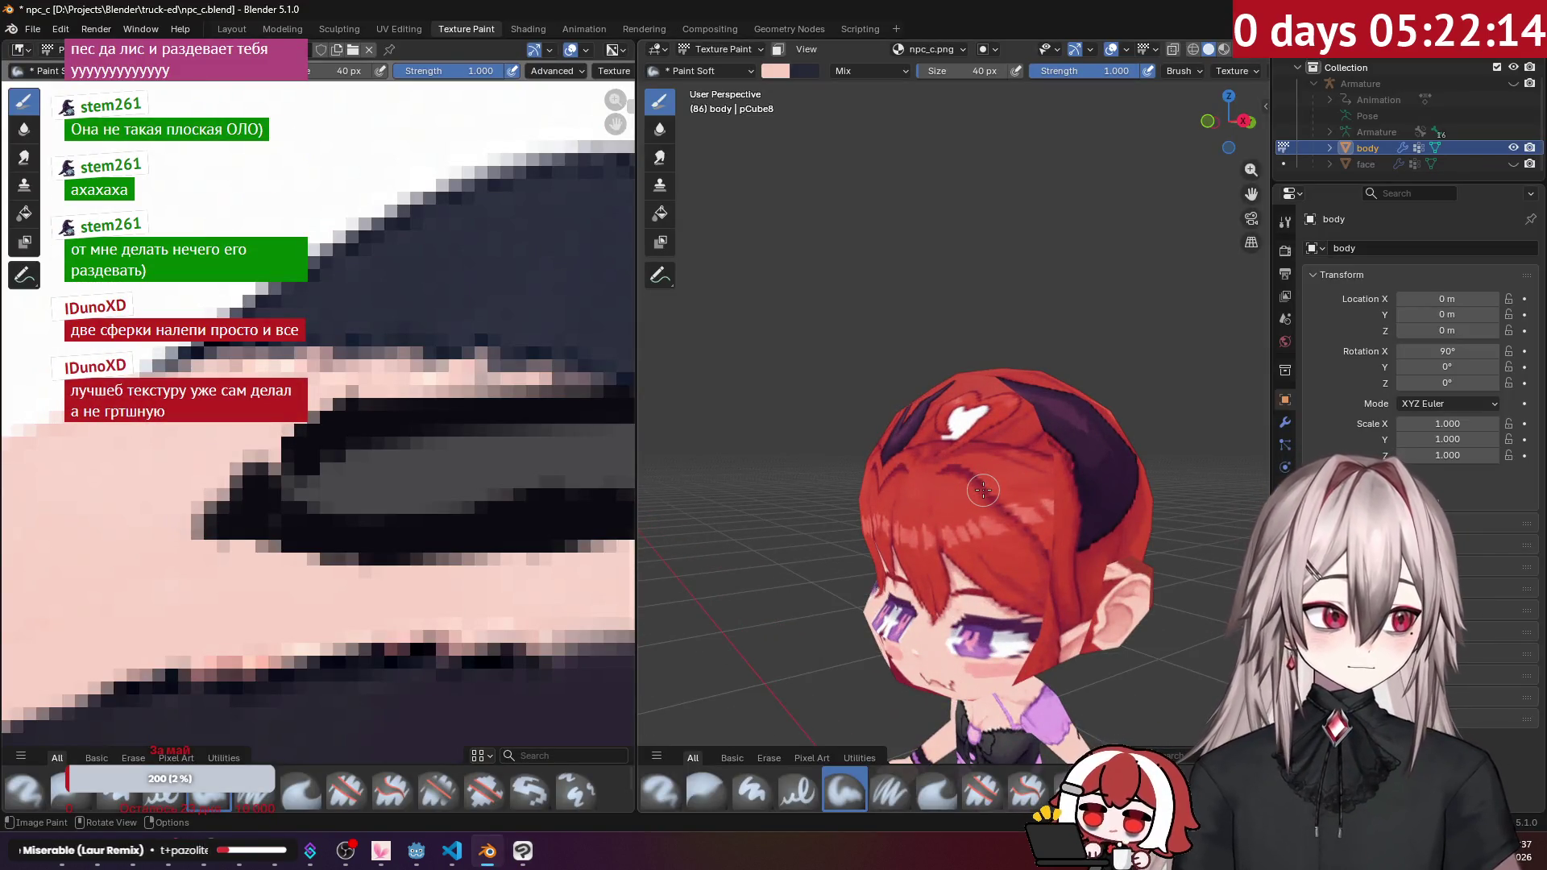
Step: Paint skin colour above the eyes and over the blush beside the nose
mouse_move(941, 497)
middle_mouse_down()
mouse_move(903, 459)
mouse_move(950, 425)
middle_mouse_up()
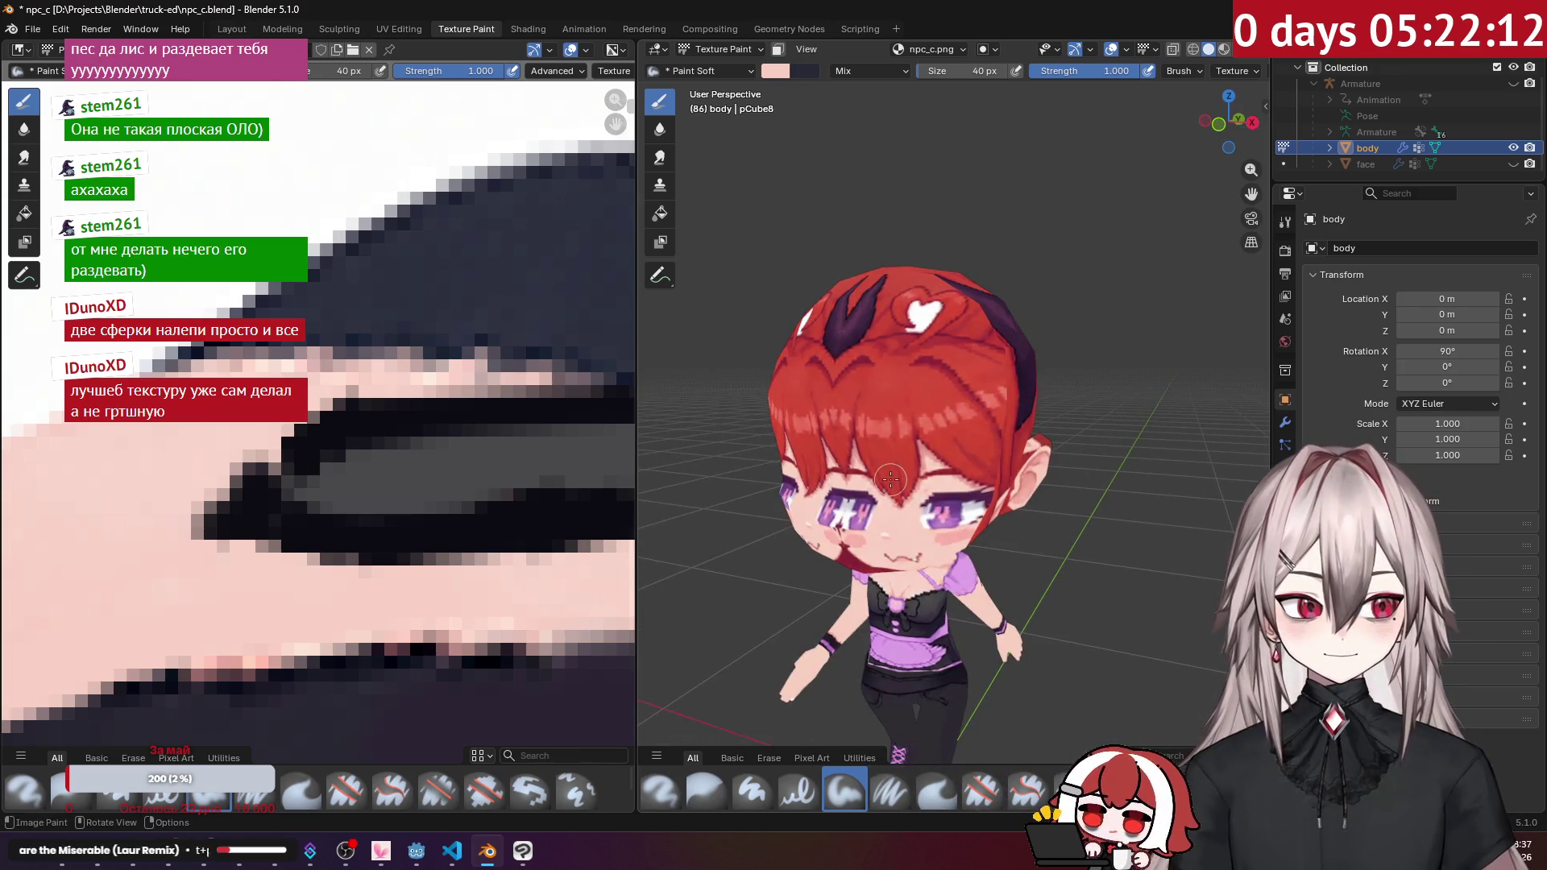
scroll(891, 480, "up", 8)
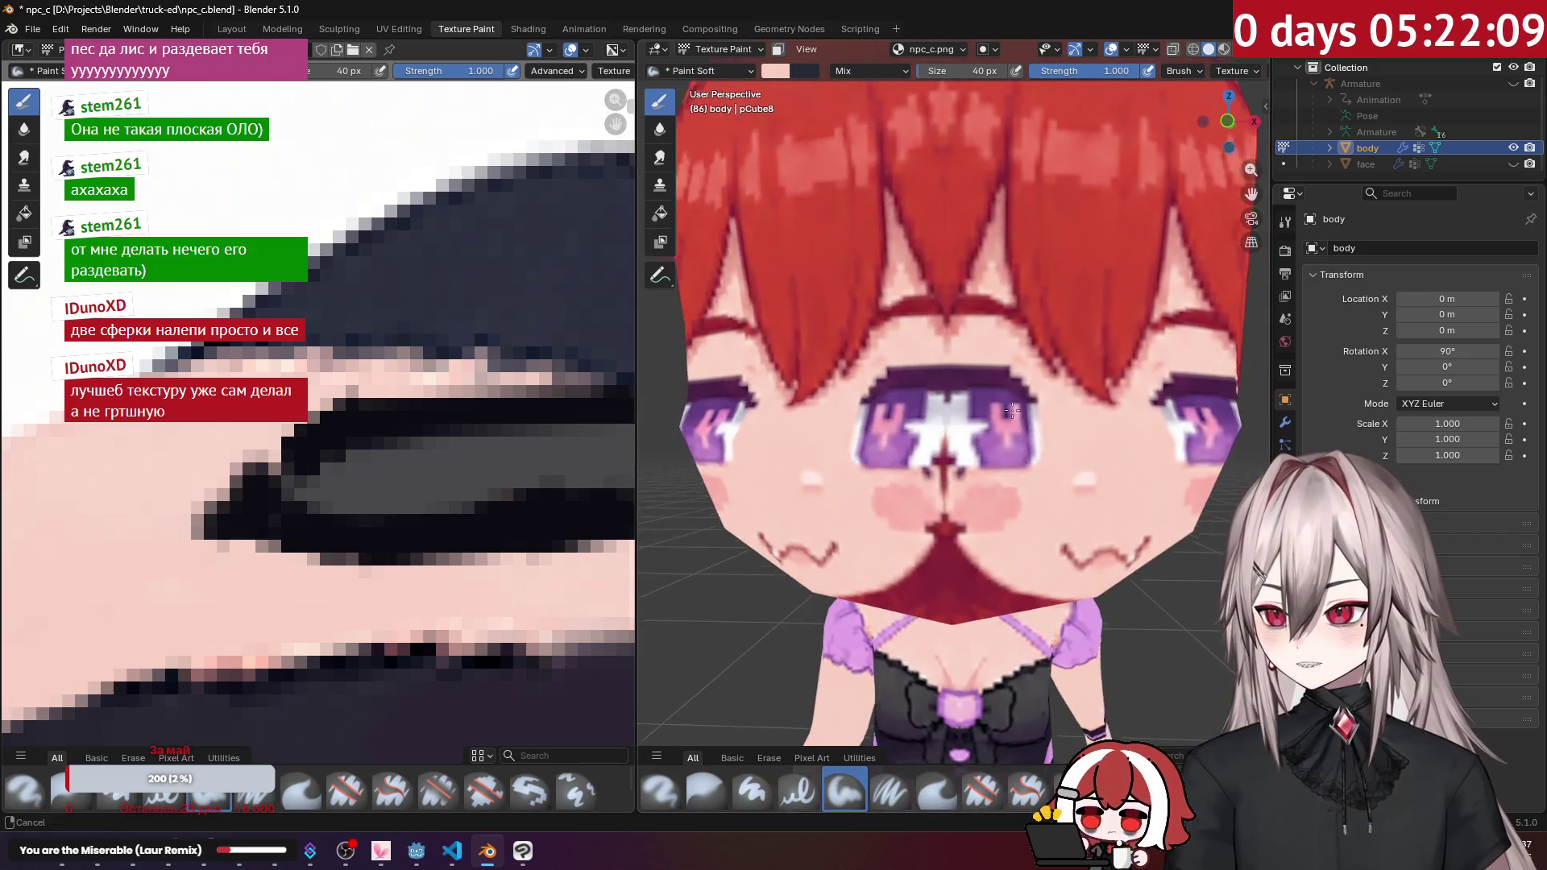
middle_click_drag(1013, 412, 1007, 423, "shift")
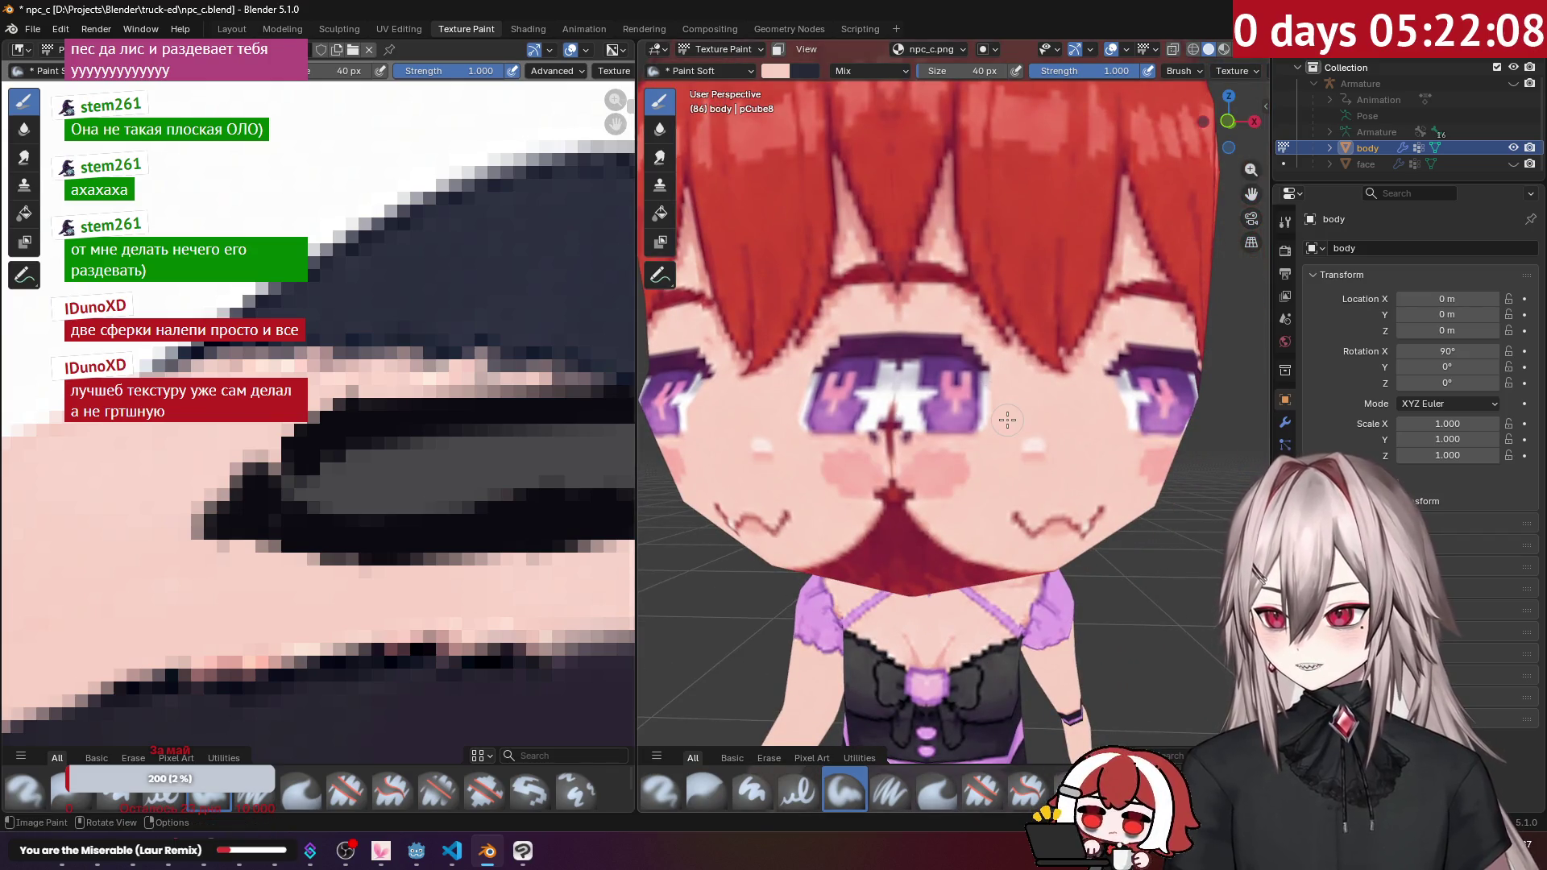
mouse_move(943, 350)
left_mouse_down()
mouse_move(977, 369)
mouse_move(890, 364)
mouse_move(834, 411)
mouse_move(964, 423)
left_mouse_up()
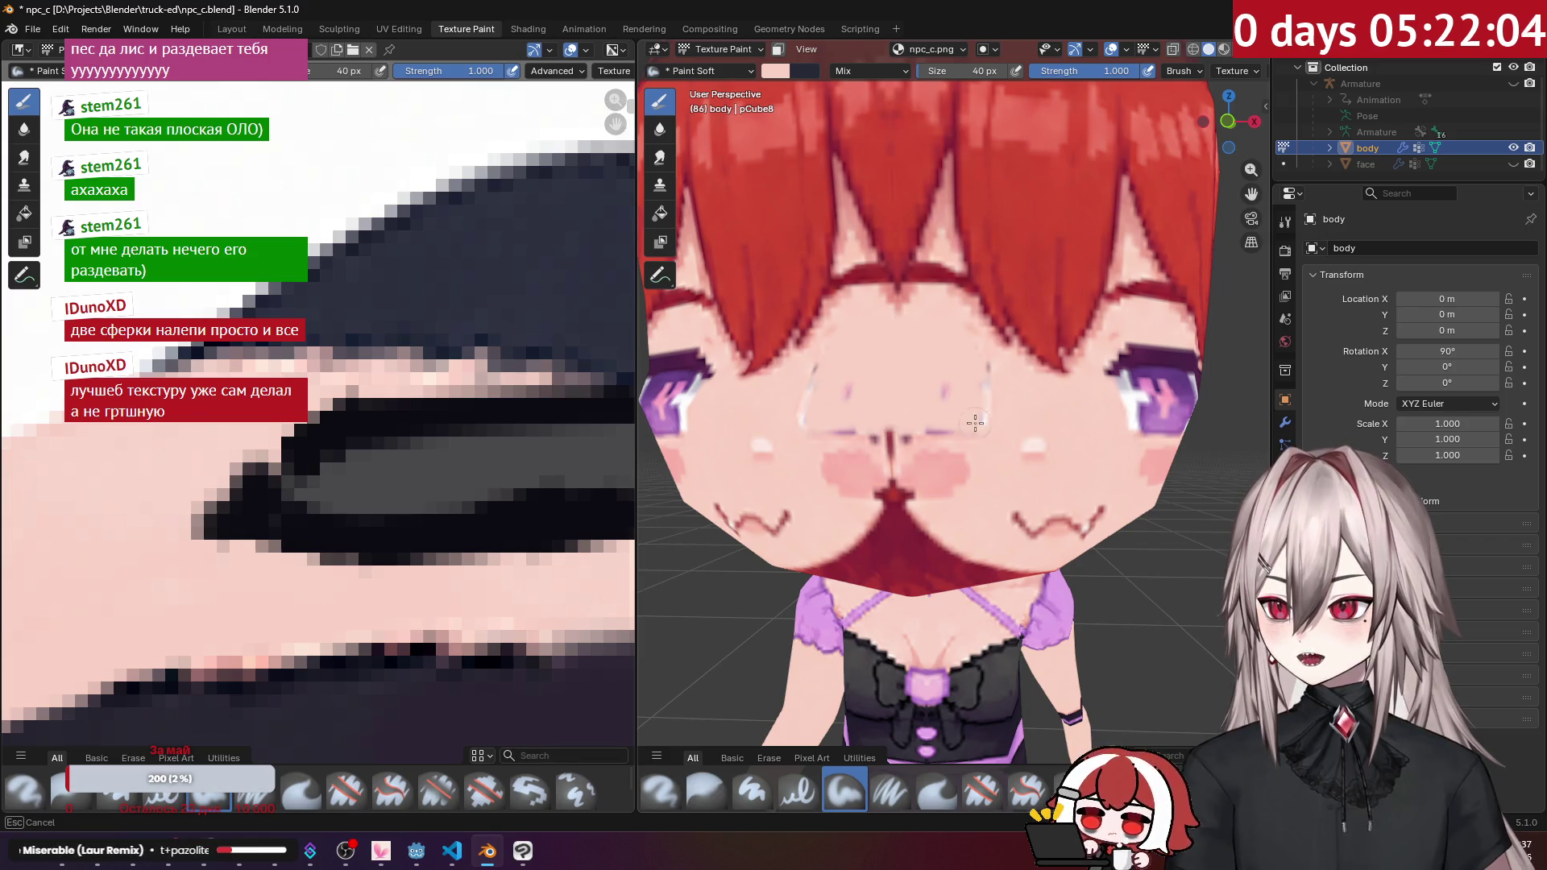
mouse_move(886, 456)
left_mouse_down()
mouse_move(883, 476)
mouse_move(954, 450)
left_mouse_up()
Step: Cover the red patches on the lower face and cheek edge with skin colour
mouse_move(959, 485)
middle_mouse_down()
mouse_move(958, 435)
mouse_move(926, 379)
middle_mouse_up()
mouse_move(927, 379)
left_mouse_down()
mouse_move(874, 354)
mouse_move(928, 384)
mouse_move(838, 455)
mouse_move(983, 408)
left_mouse_up()
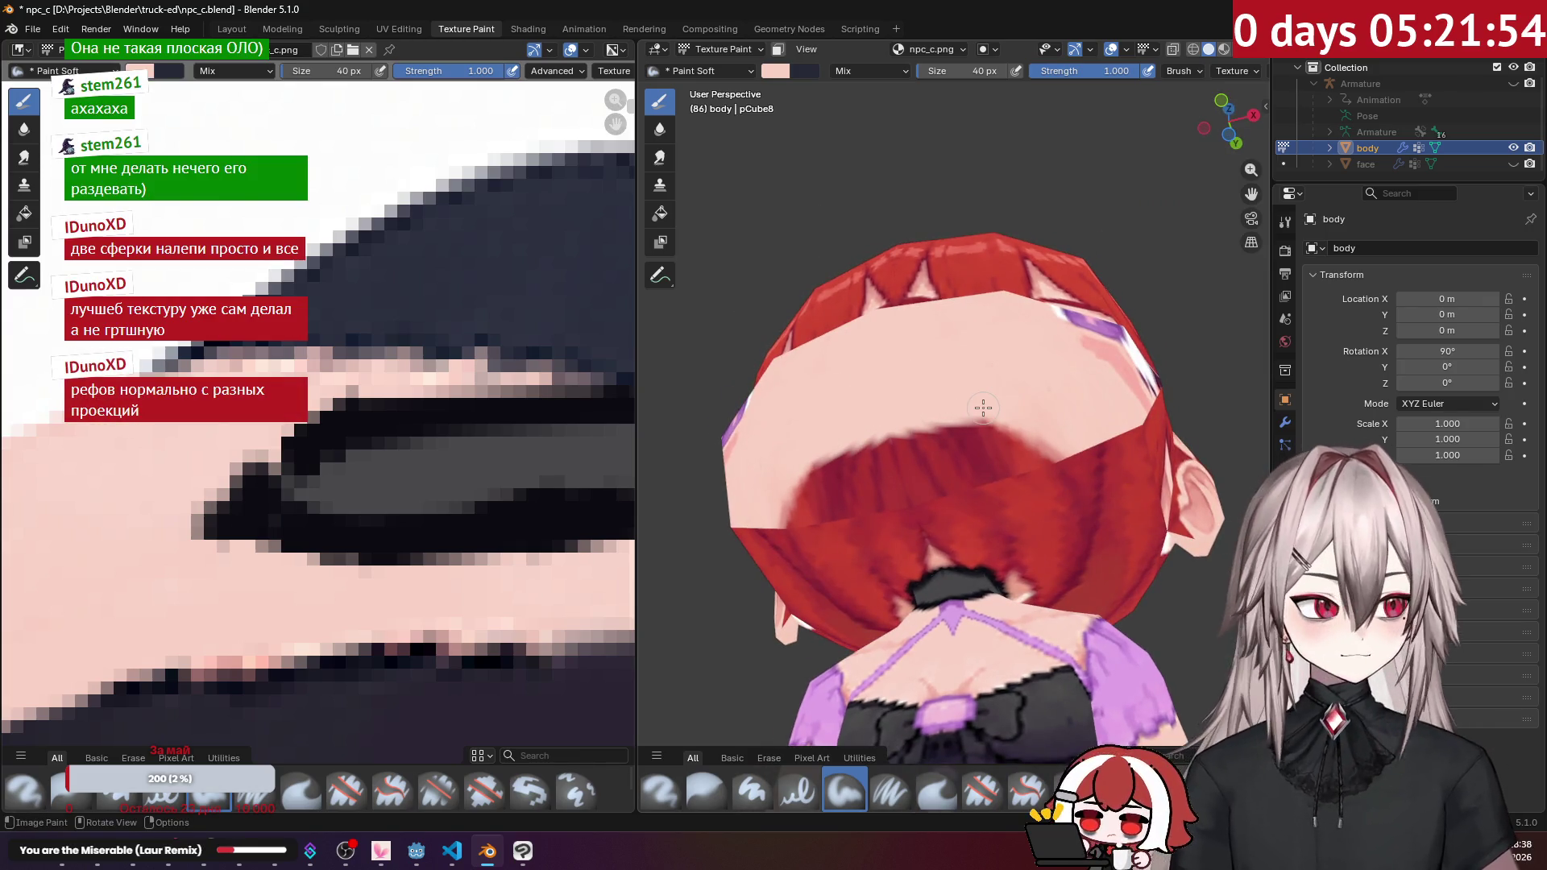
mouse_move(912, 454)
left_mouse_down()
mouse_move(887, 484)
mouse_move(959, 480)
left_mouse_up()
scroll(950, 564, "up", 3)
scroll(949, 579, "down", 1)
mouse_move(949, 579)
left_mouse_down()
mouse_move(903, 556)
mouse_move(959, 515)
mouse_move(945, 434)
mouse_move(1023, 418)
mouse_move(999, 418)
mouse_move(1002, 499)
mouse_move(950, 532)
mouse_move(967, 545)
left_mouse_up()
middle_click_drag(967, 544, 971, 552)
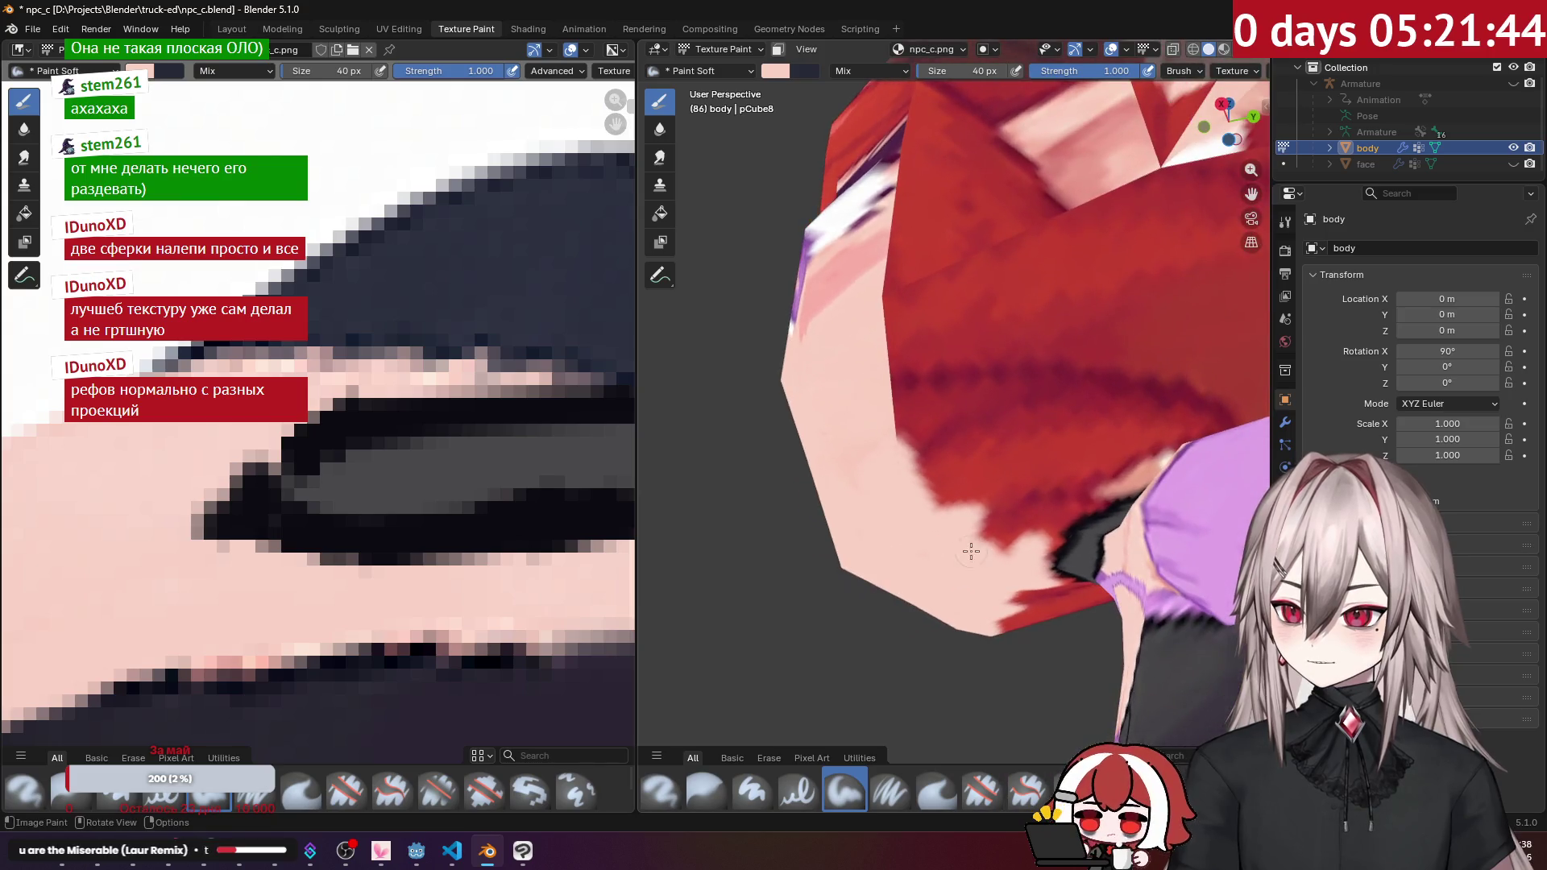
mouse_move(1065, 509)
left_mouse_down()
mouse_move(1046, 542)
mouse_move(1003, 483)
left_mouse_up()
middle_click_drag(1003, 484, 950, 465)
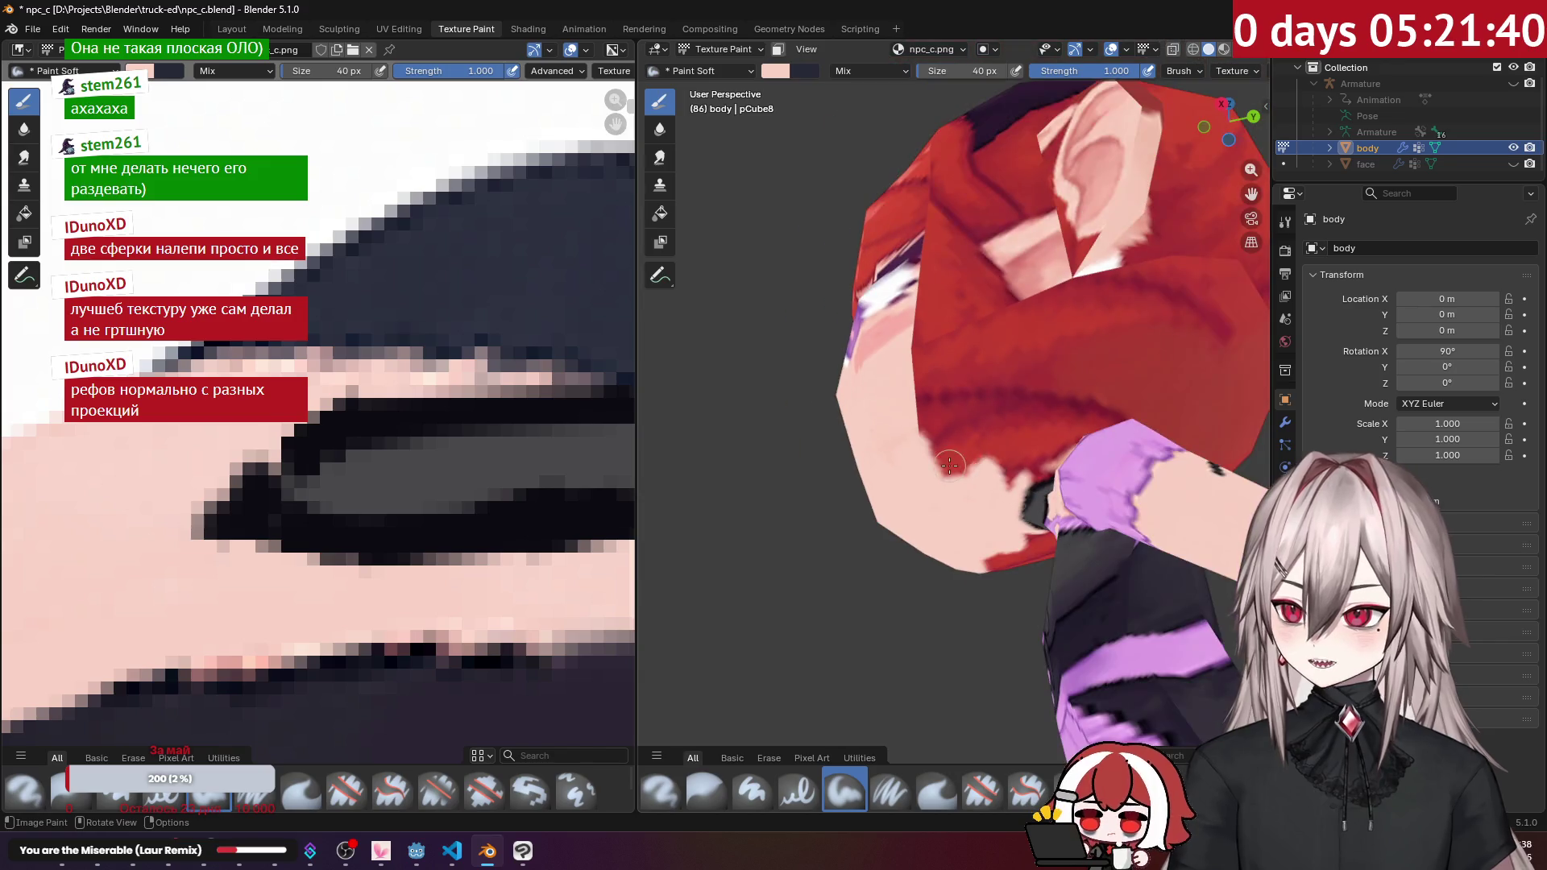
Step: Enlarge the brush to 66 px and paint over the red area under the head
key("f")
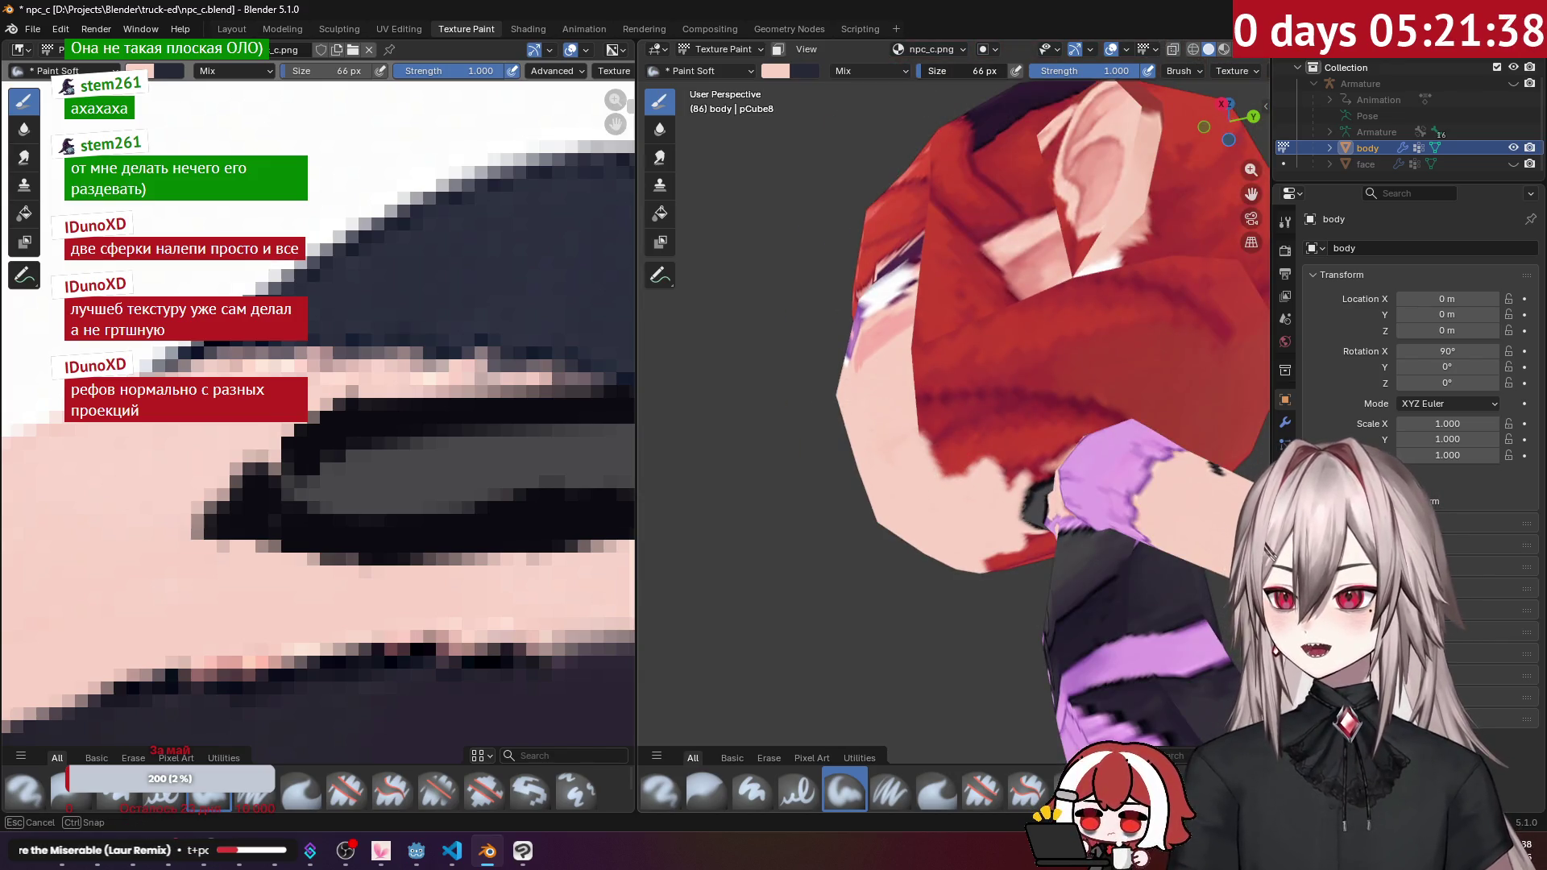
mouse_move(963, 368)
left_mouse_down()
mouse_move(969, 418)
mouse_move(1011, 441)
mouse_move(951, 391)
mouse_move(951, 350)
mouse_move(987, 338)
mouse_move(1040, 354)
mouse_move(1023, 402)
left_mouse_up()
mouse_move(1023, 402)
middle_mouse_down()
mouse_move(985, 483)
mouse_move(991, 455)
mouse_move(929, 385)
mouse_move(1081, 331)
mouse_move(1027, 331)
middle_mouse_up()
scroll(983, 377, "down", 5)
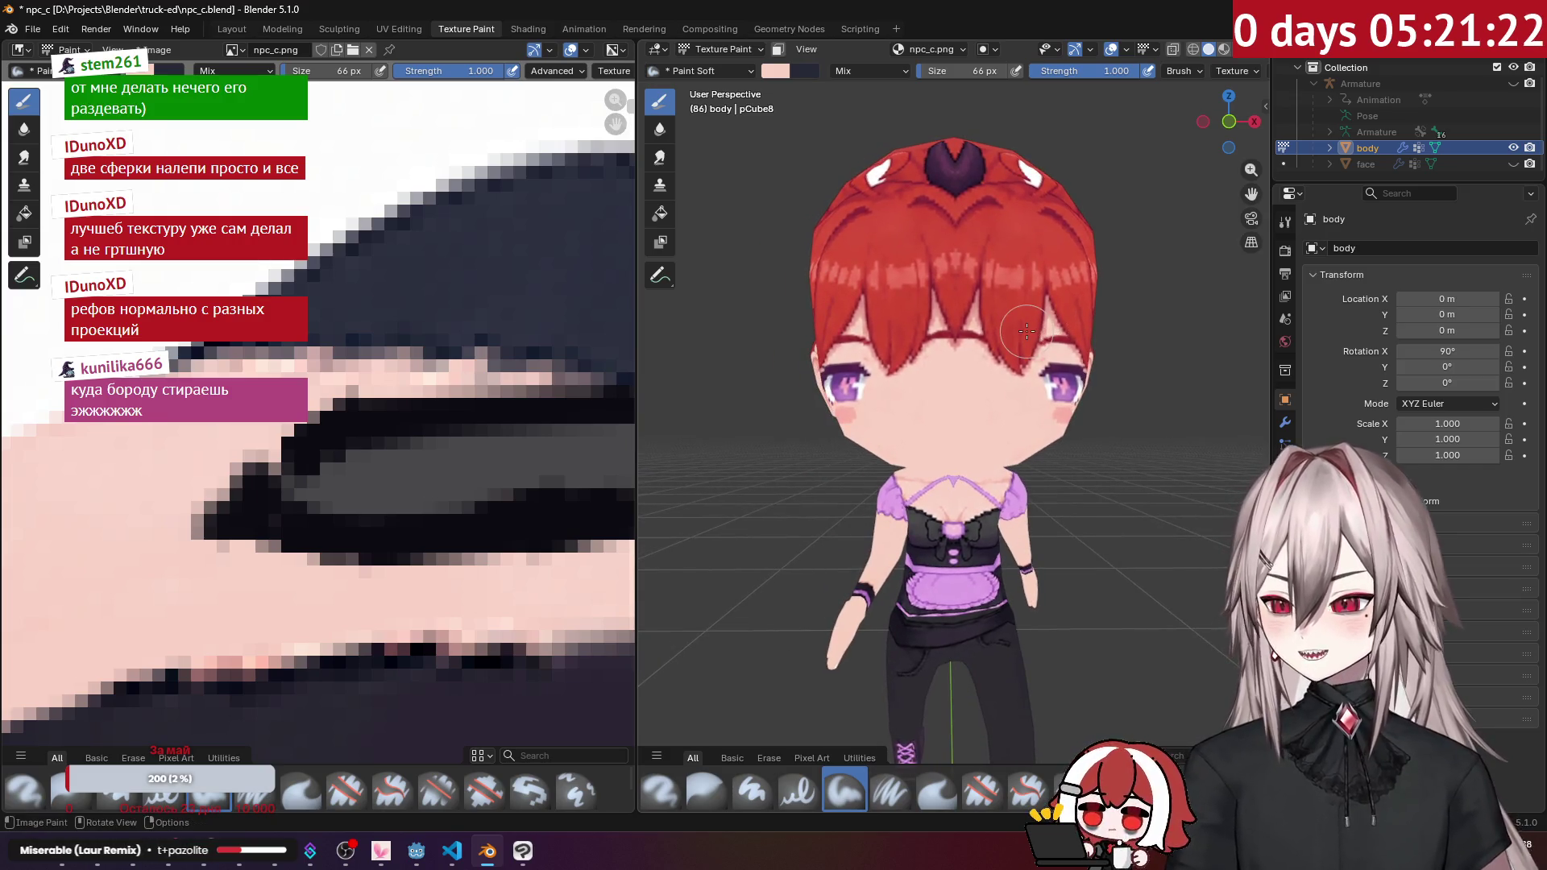
Step: Orbit from above the head down to the chest and edit the brush size value
scroll(909, 355, "up", 5)
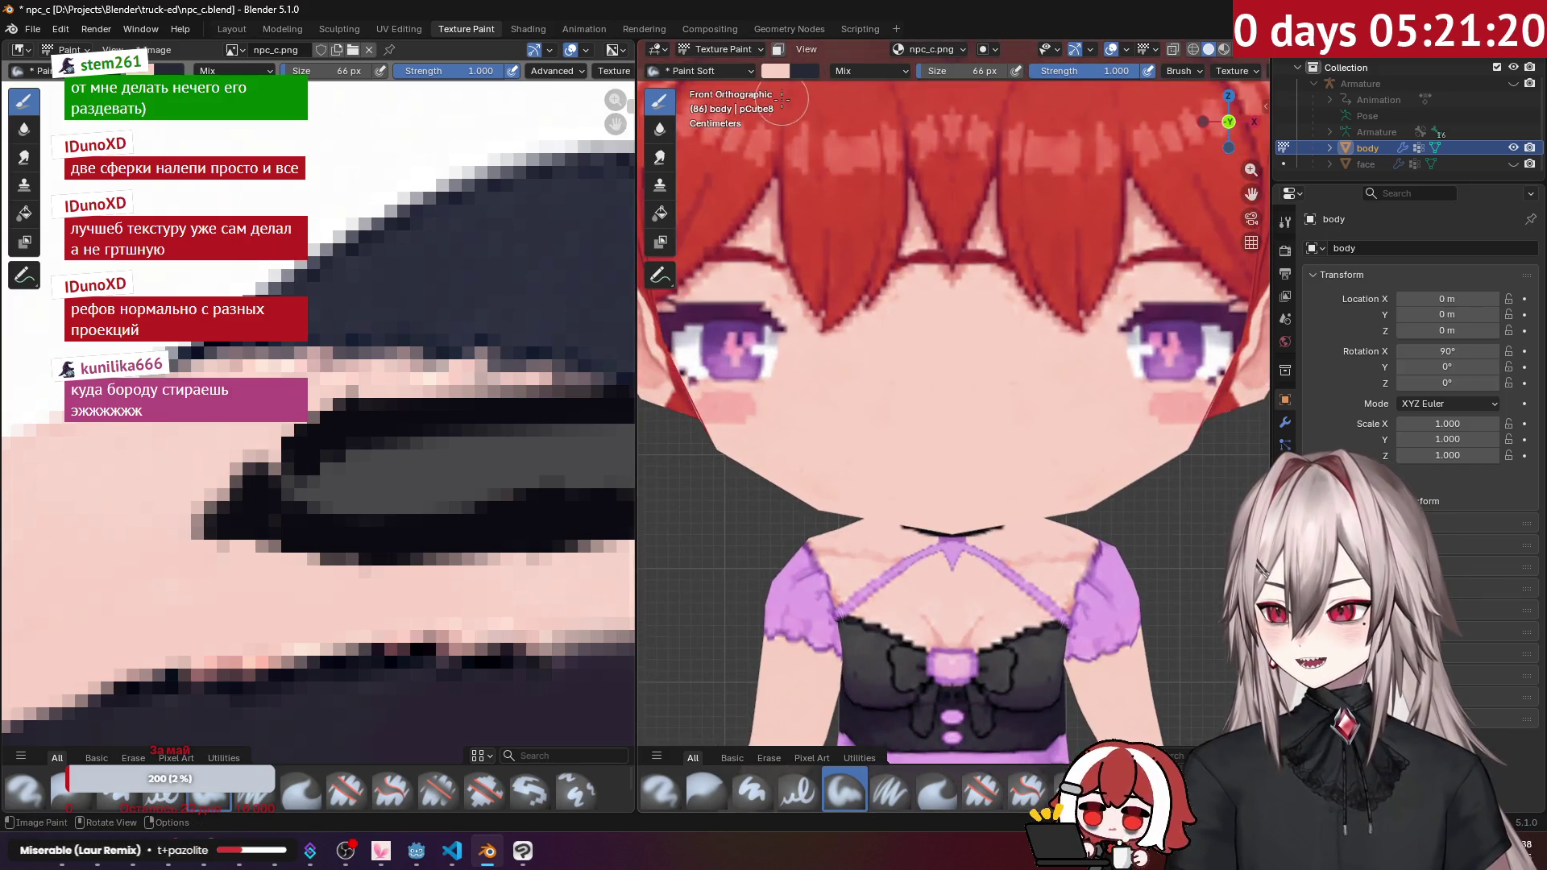
middle_click_drag(779, 344, 887, 292)
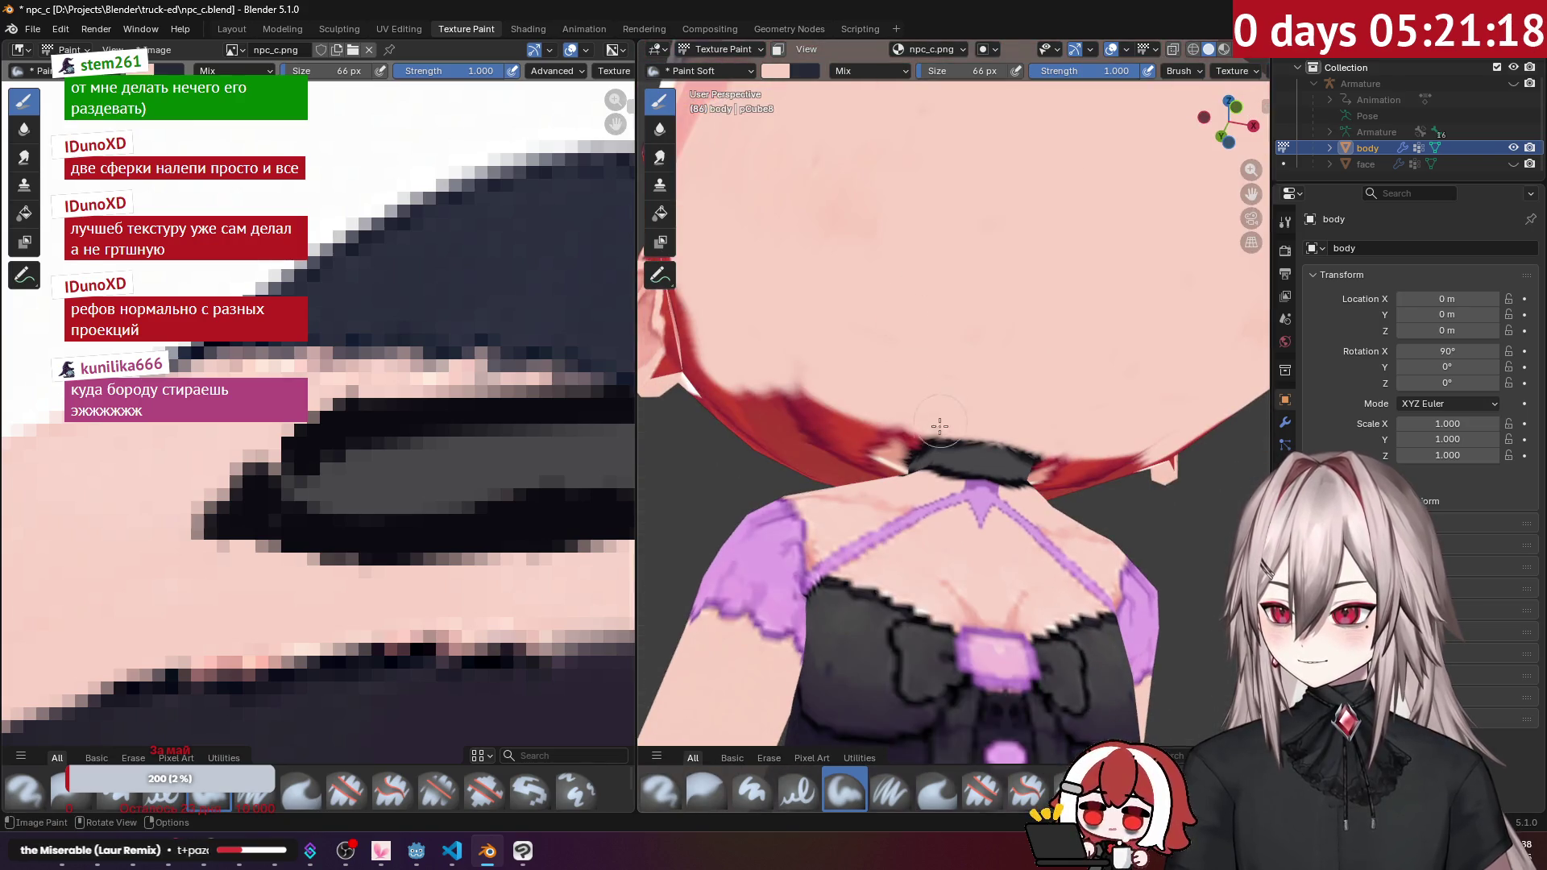
mouse_move(929, 444)
middle_mouse_down()
mouse_move(905, 460)
mouse_move(961, 300)
mouse_move(907, 133)
middle_mouse_up()
left_click(964, 71)
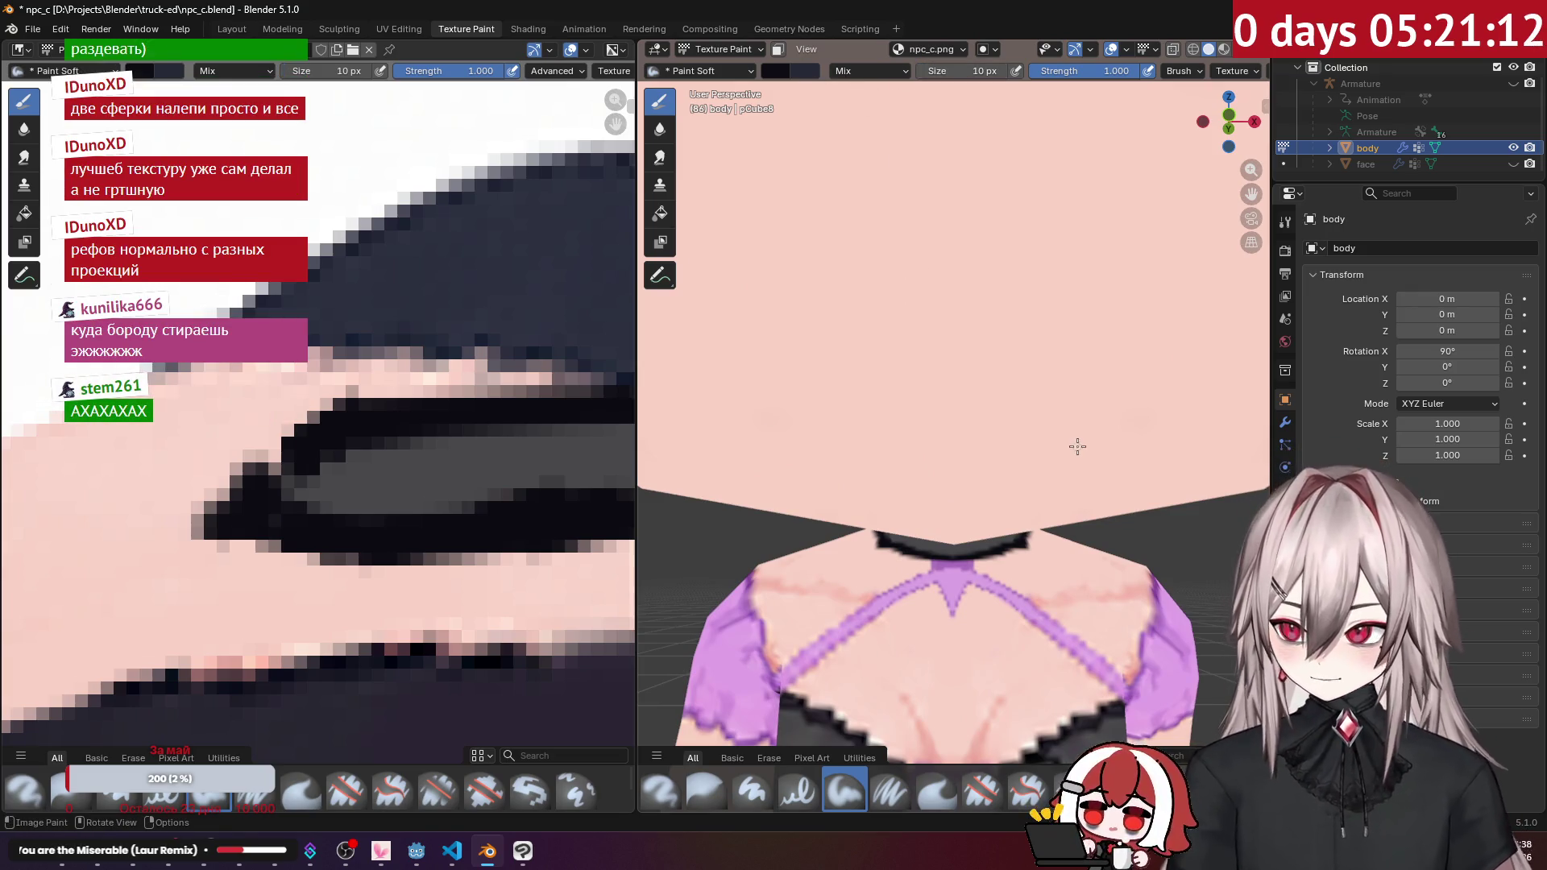
Step: Switch to a straight-on front view and start the character's animation playback
key("KP_1")
scroll(946, 493, "up", 2)
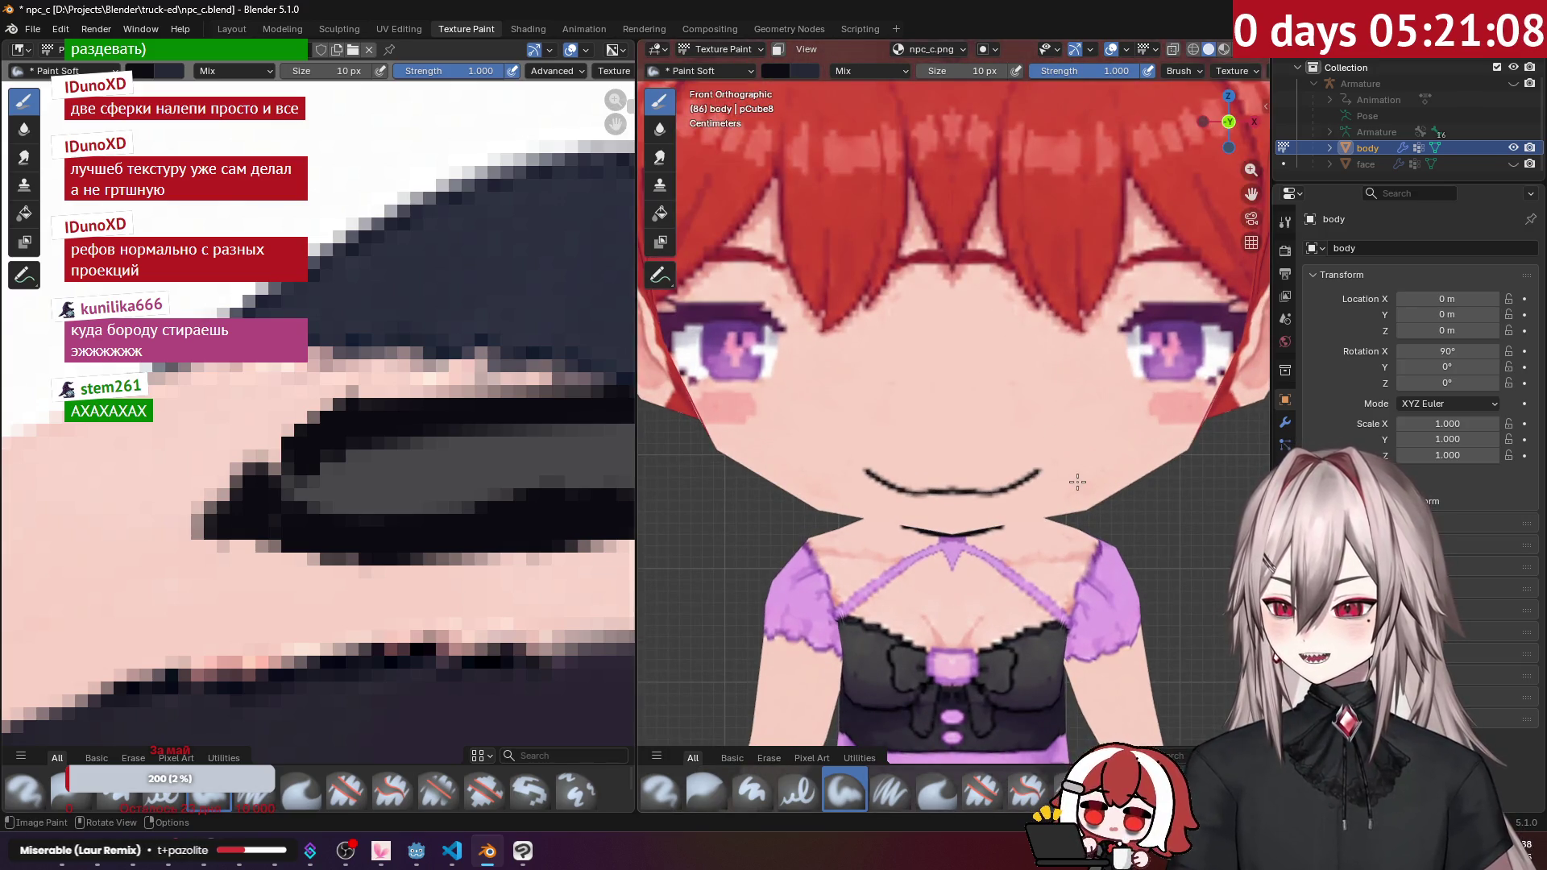
scroll(1077, 482, "down", 2)
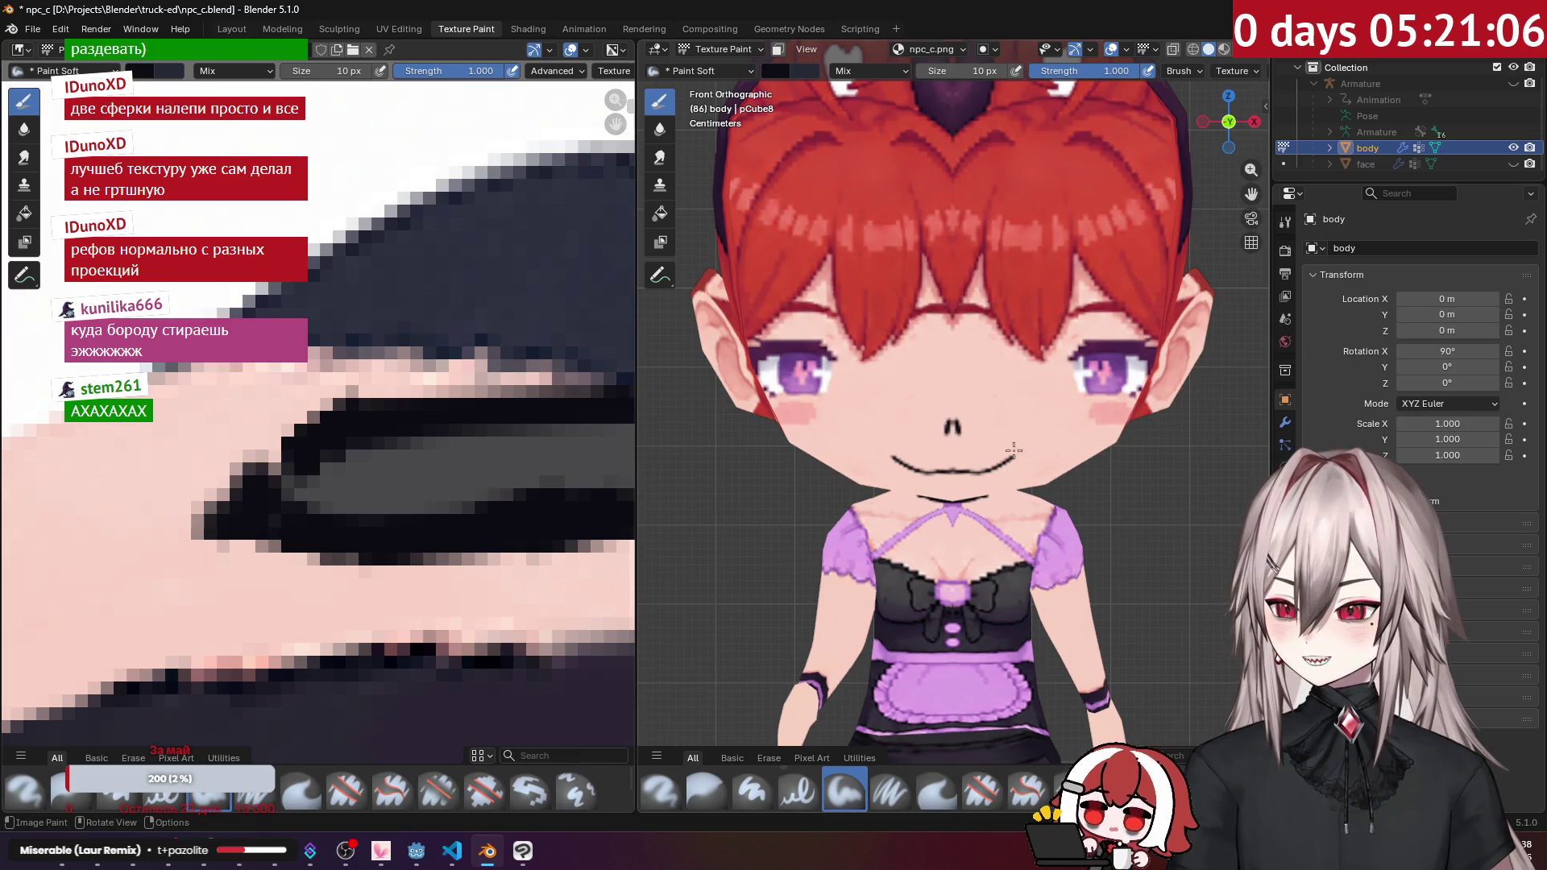
scroll(1086, 482, "down", 1)
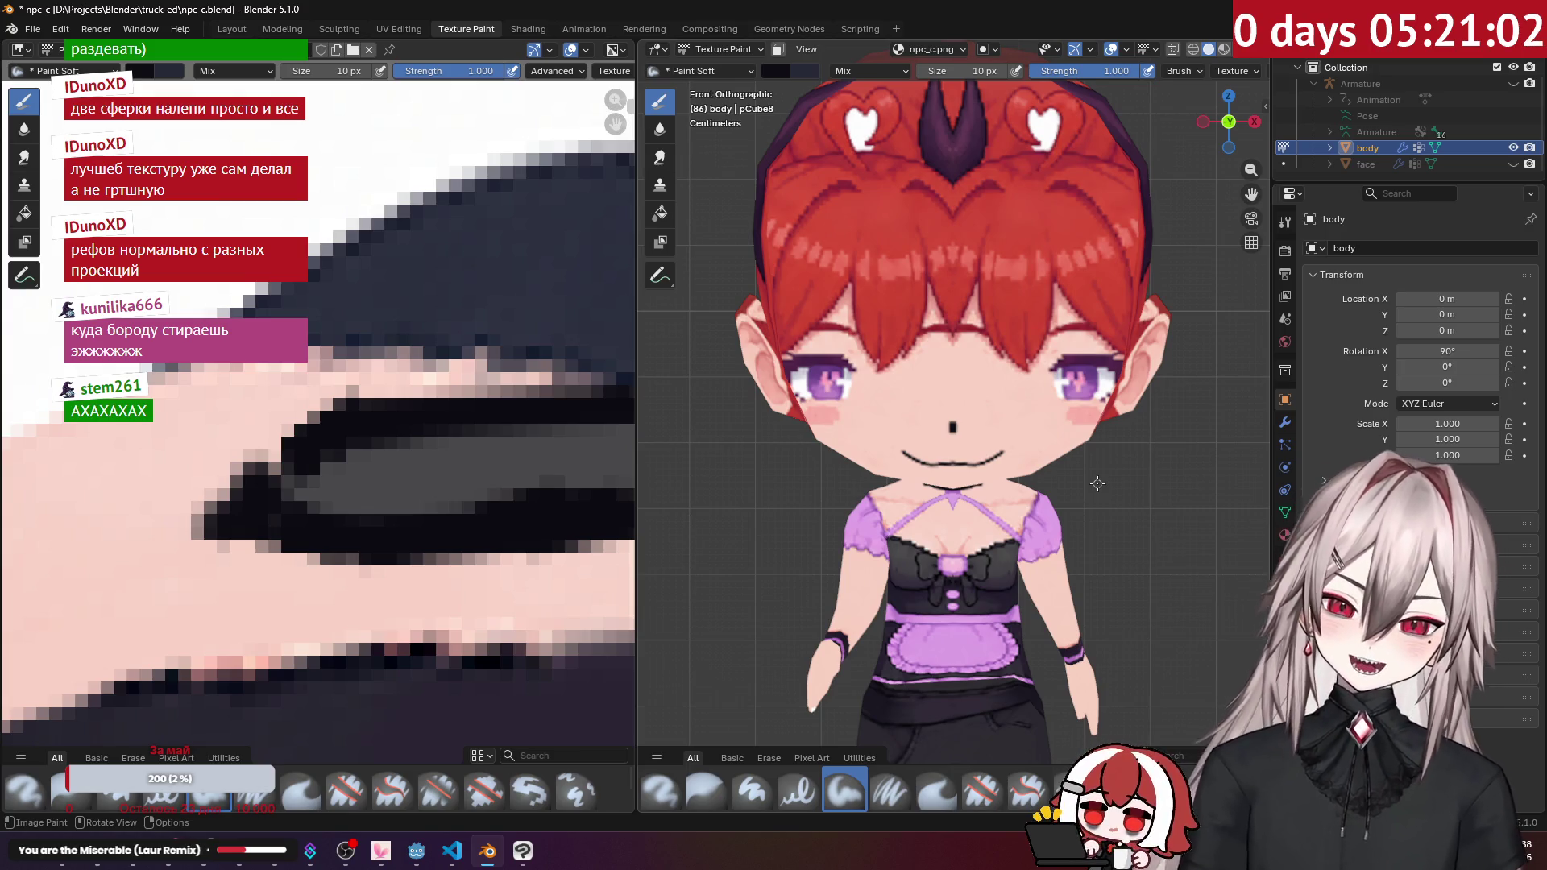
key("space")
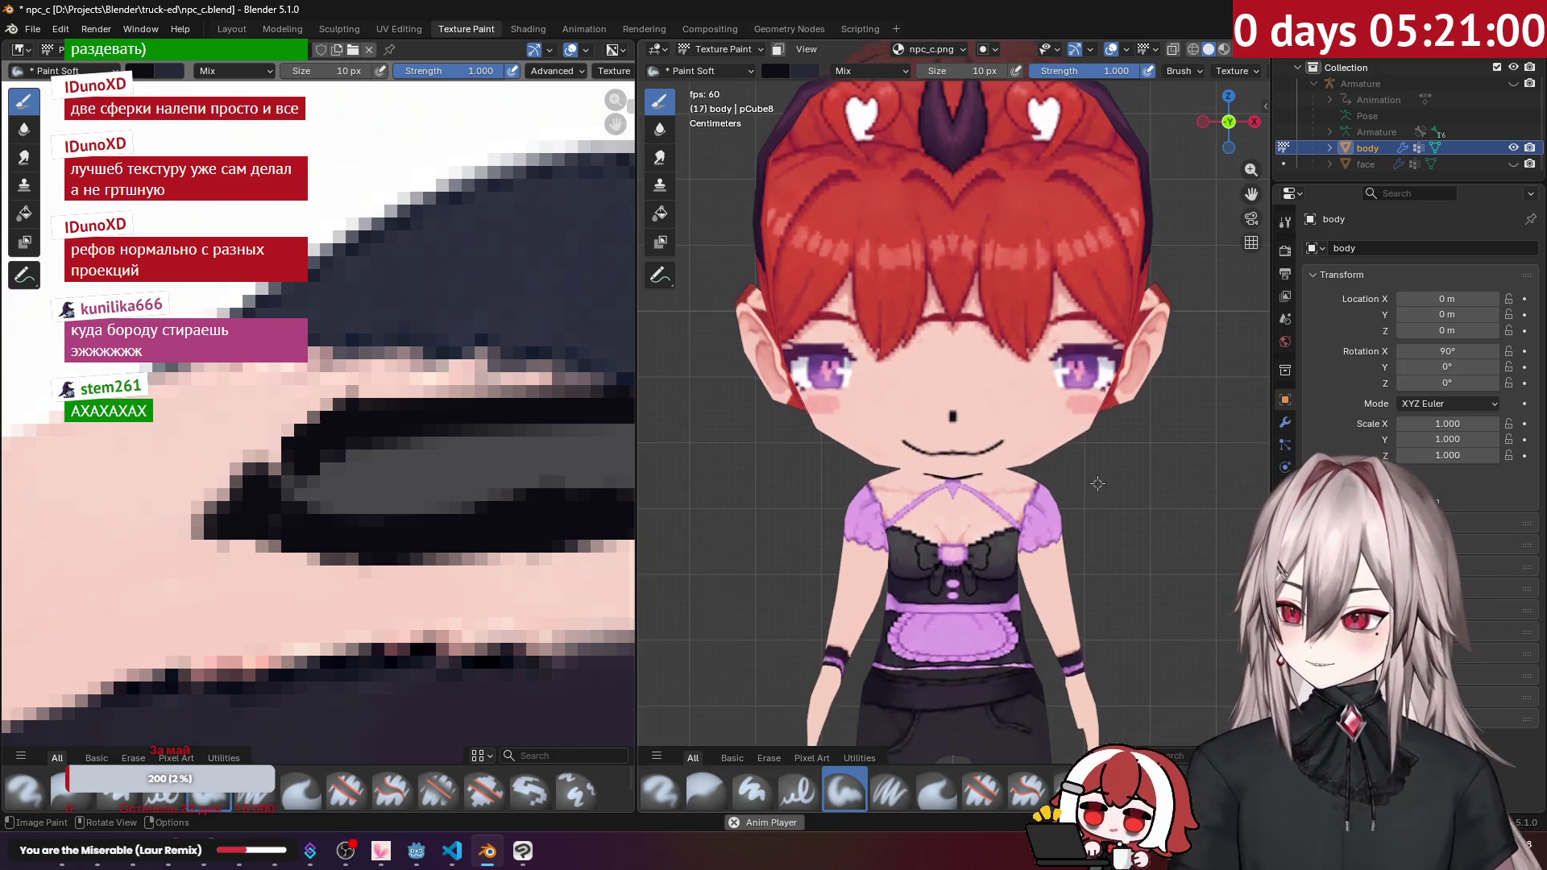
Step: Watch the animation from an angled view, then show the scene's render settings
middle_click_drag(1098, 483, 1087, 502)
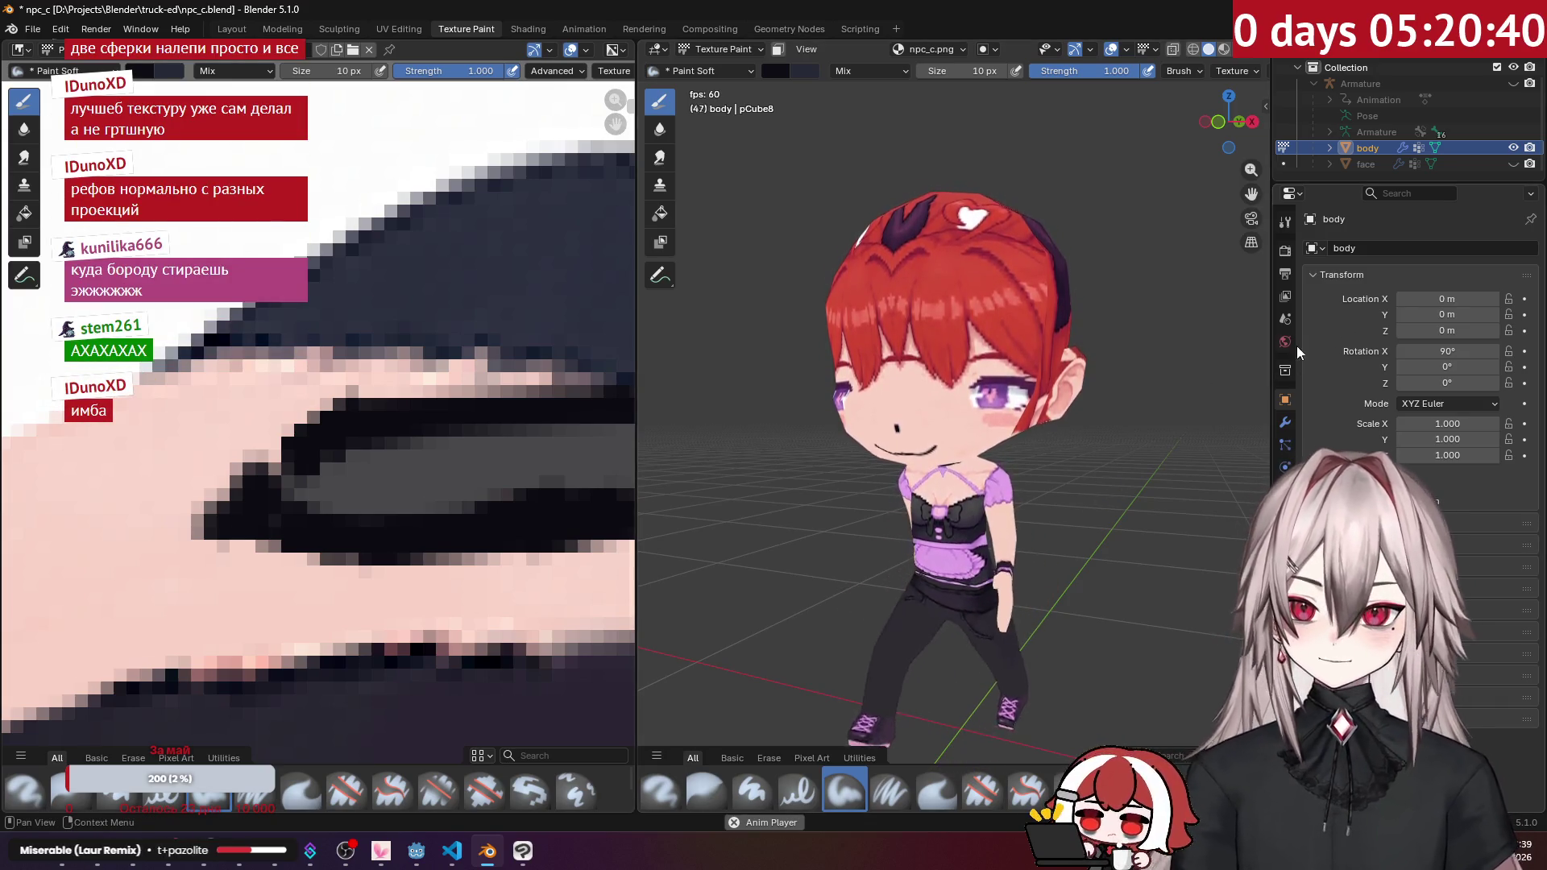
left_click(1287, 272)
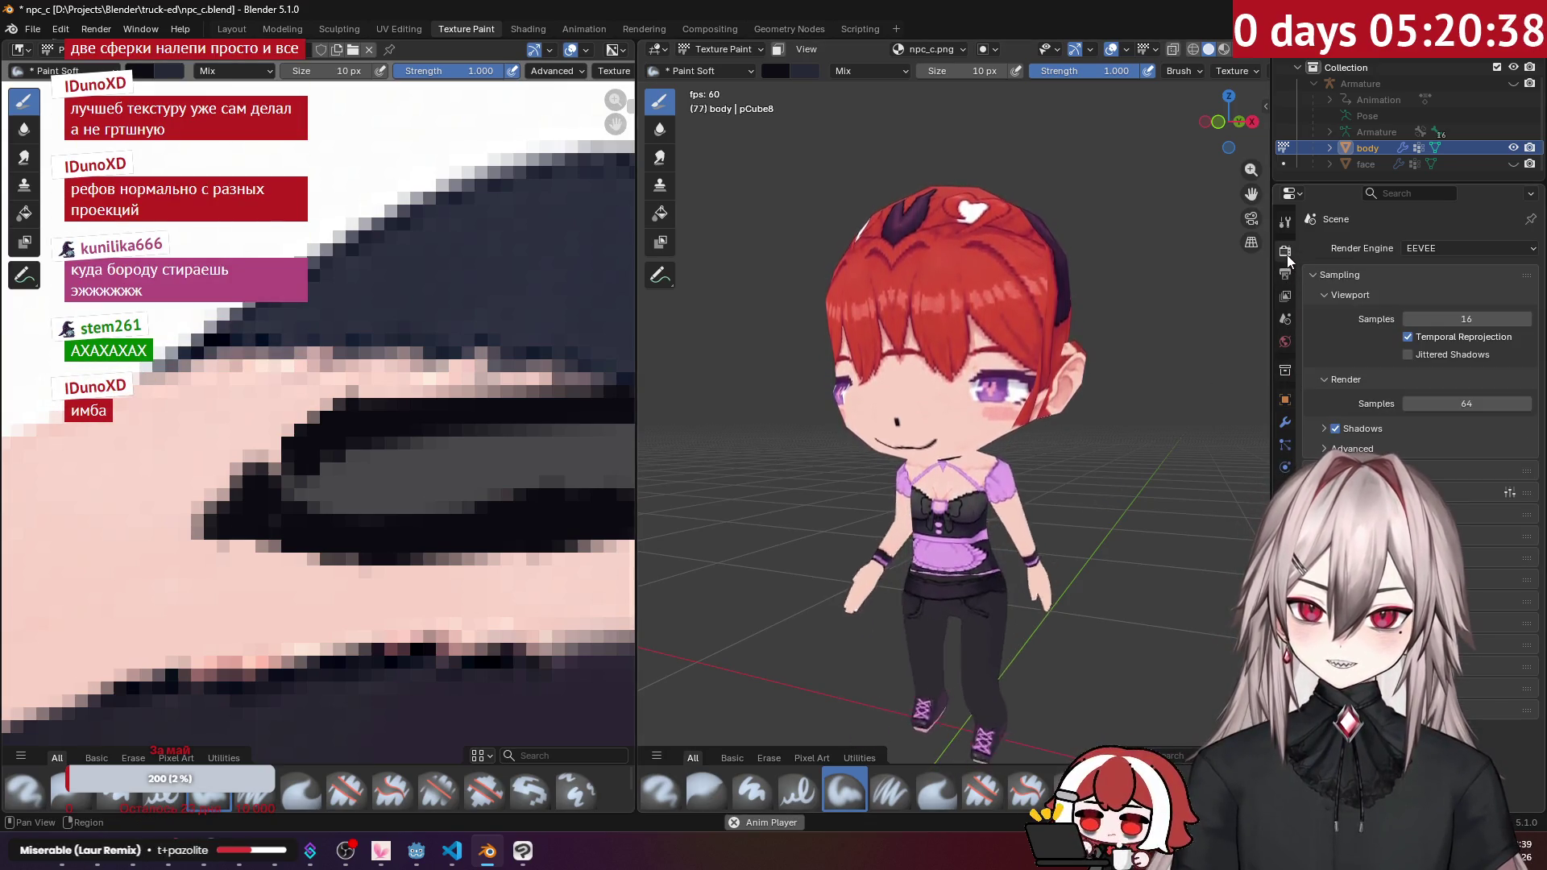
Step: Set the frame rate to 240 fps, then to a custom 600 fps
left_click(1463, 395)
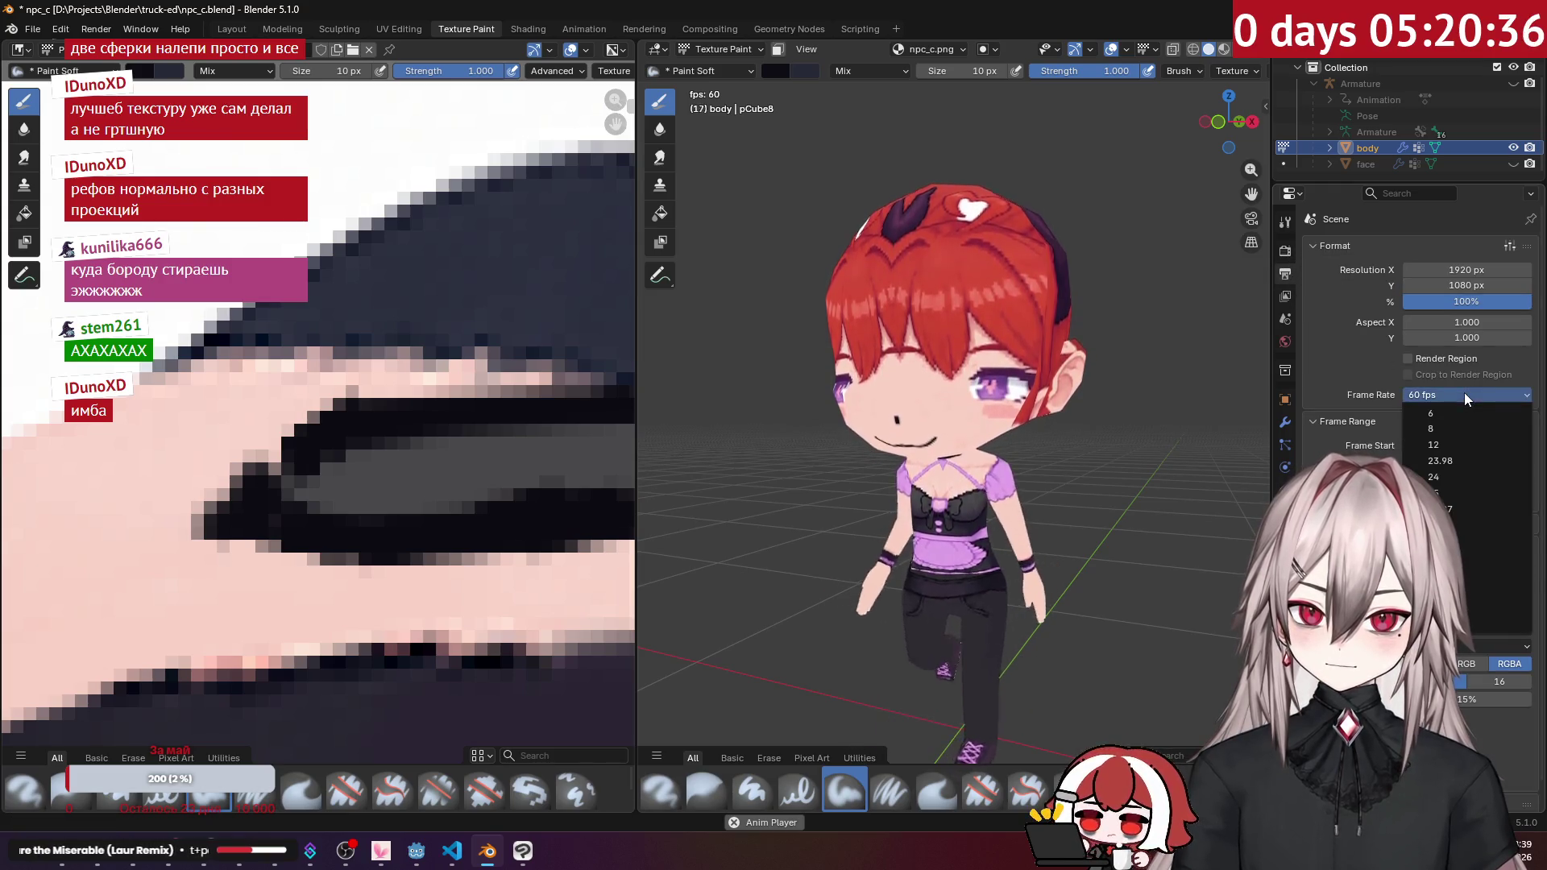
left_click(1466, 606)
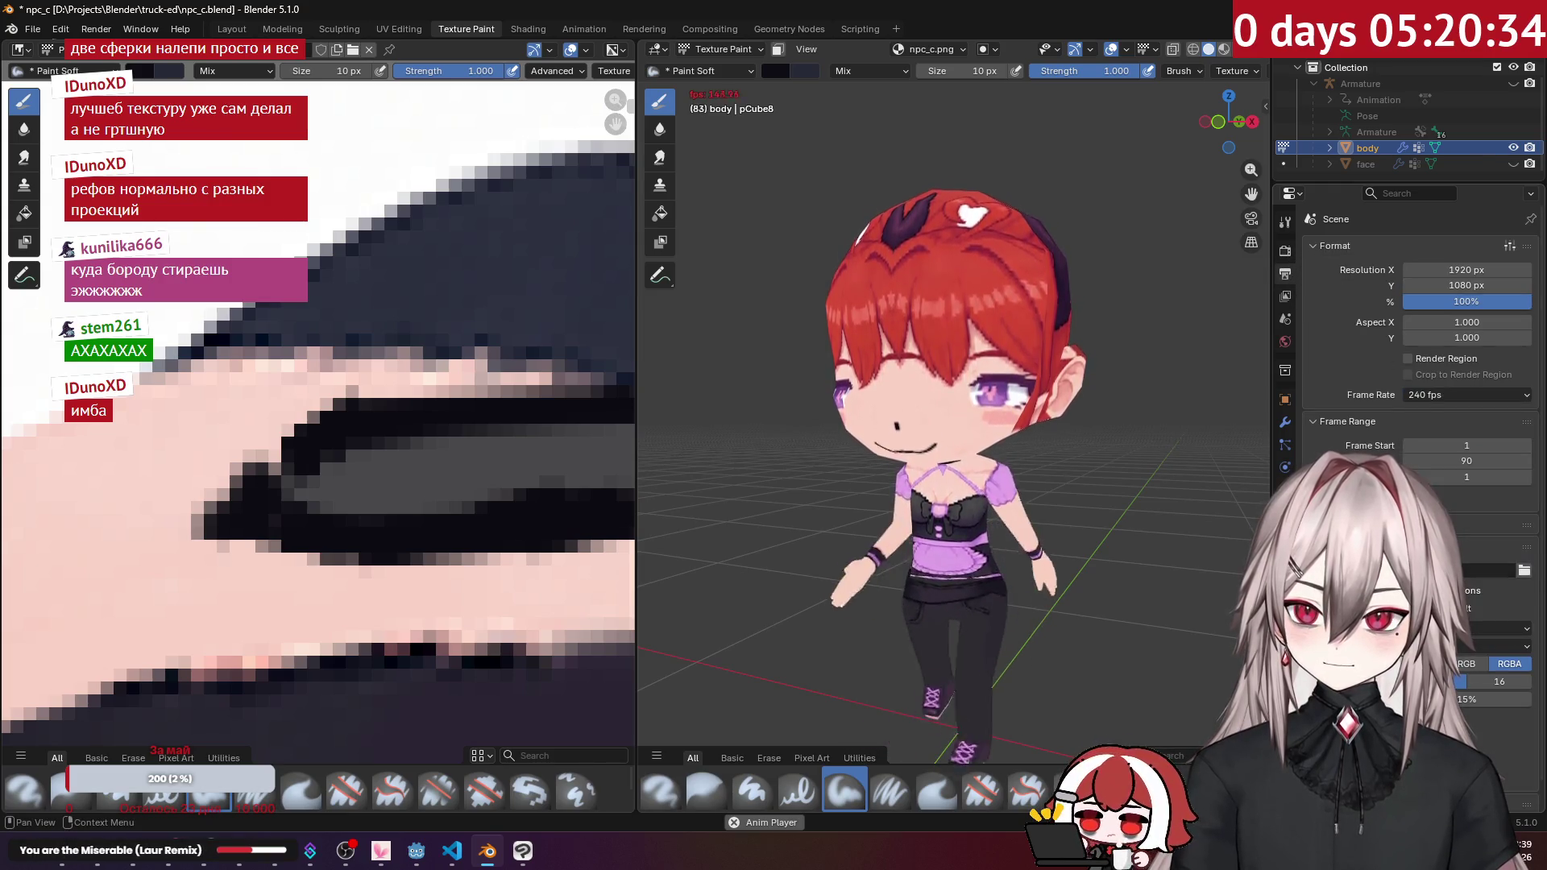
left_click(1442, 390)
left_click(1472, 597)
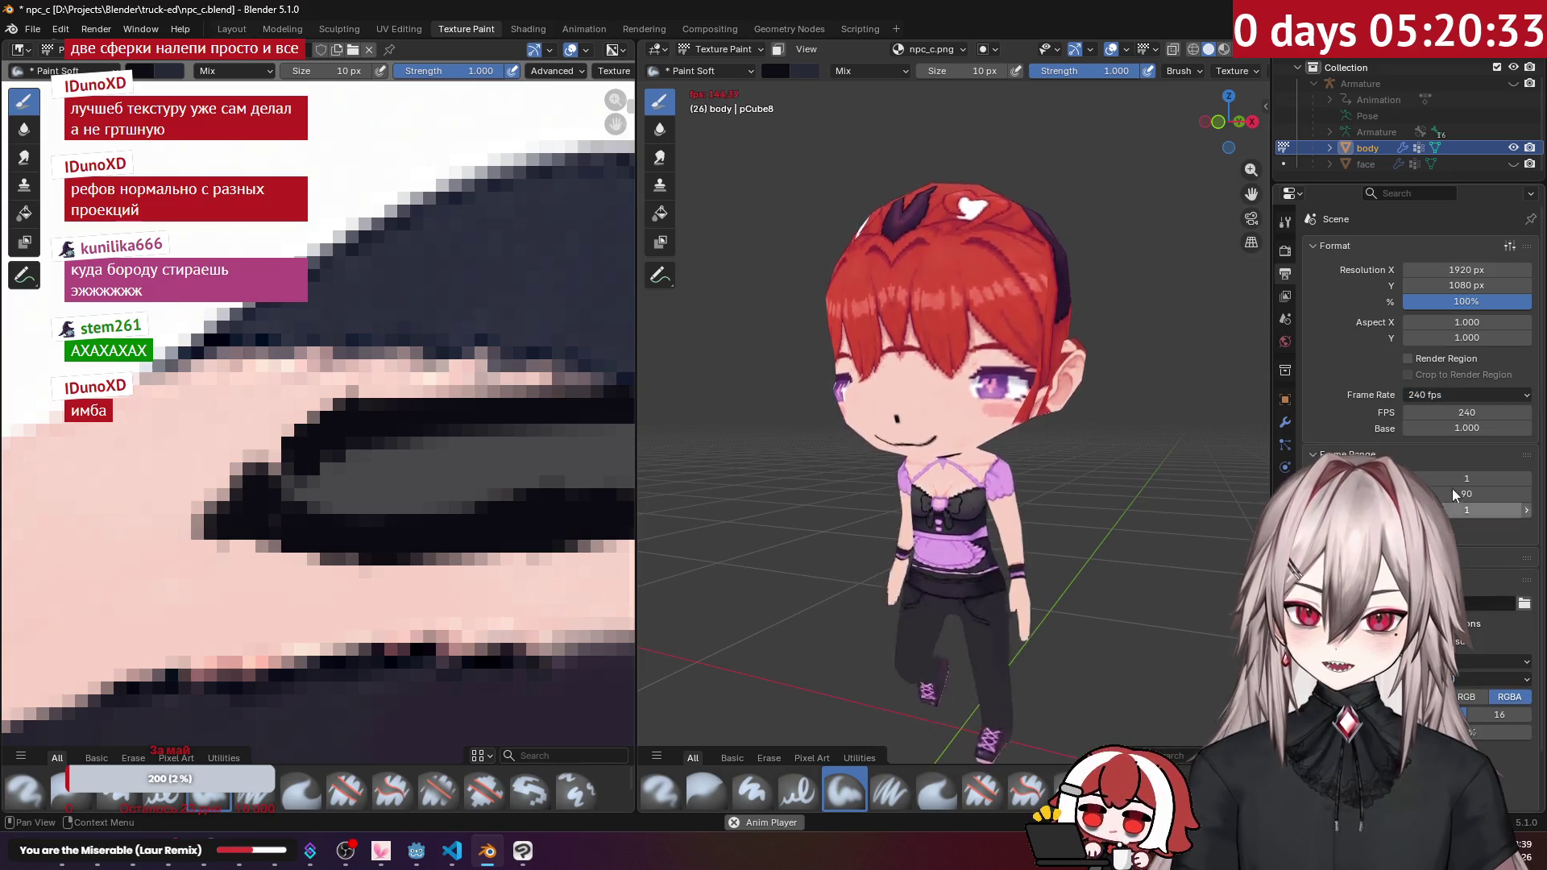
left_click(1471, 412)
type("600")
key("Return")
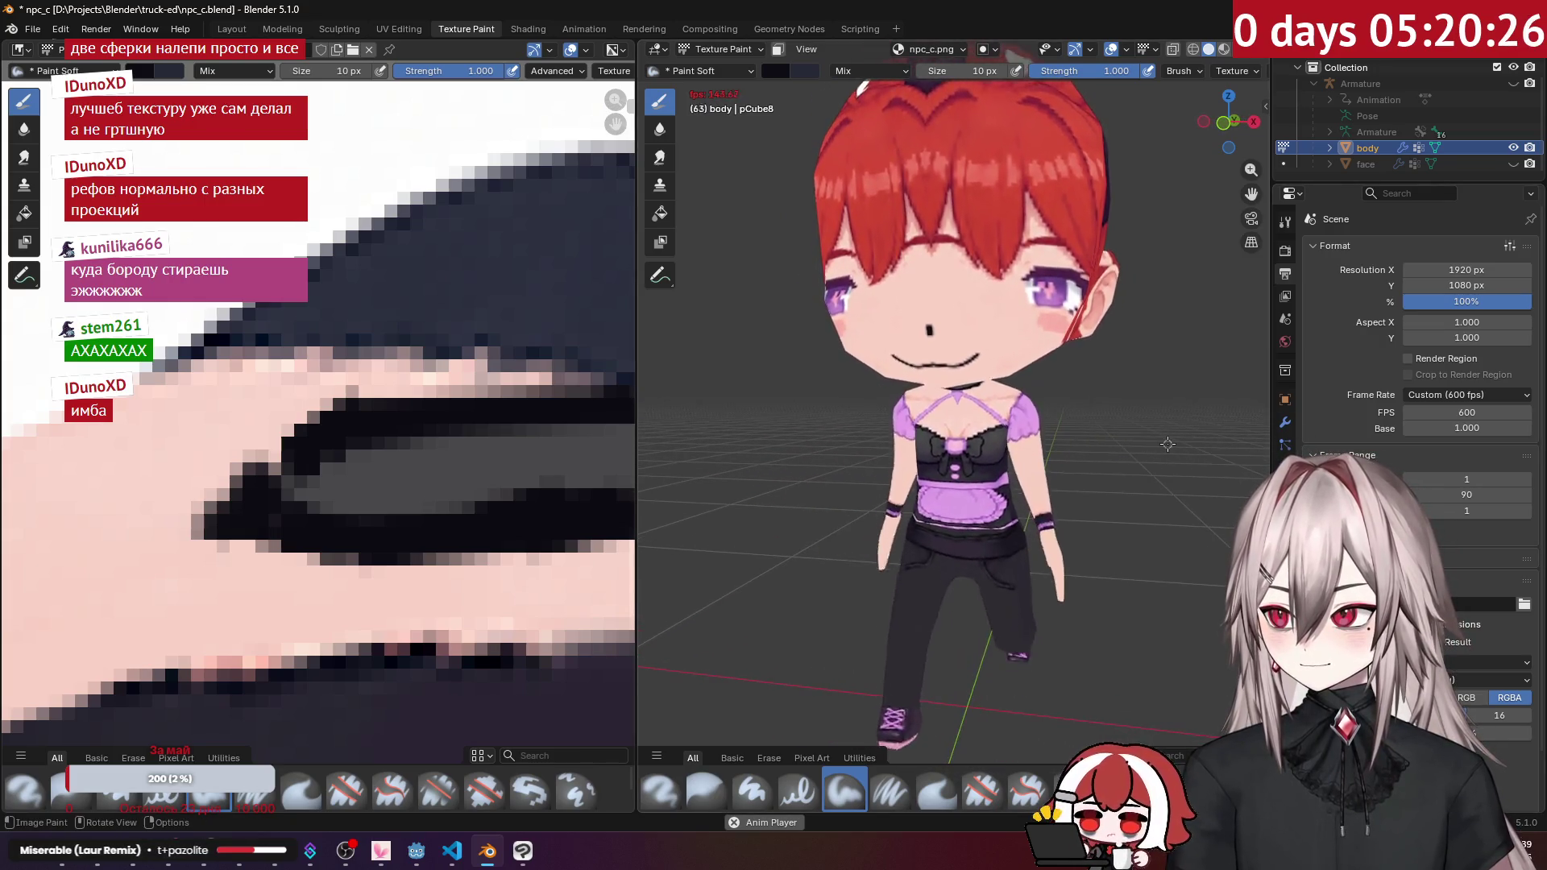
Step: Try 120 and 240 fps, then settle the frame rate back on 60 fps
left_click(1491, 400)
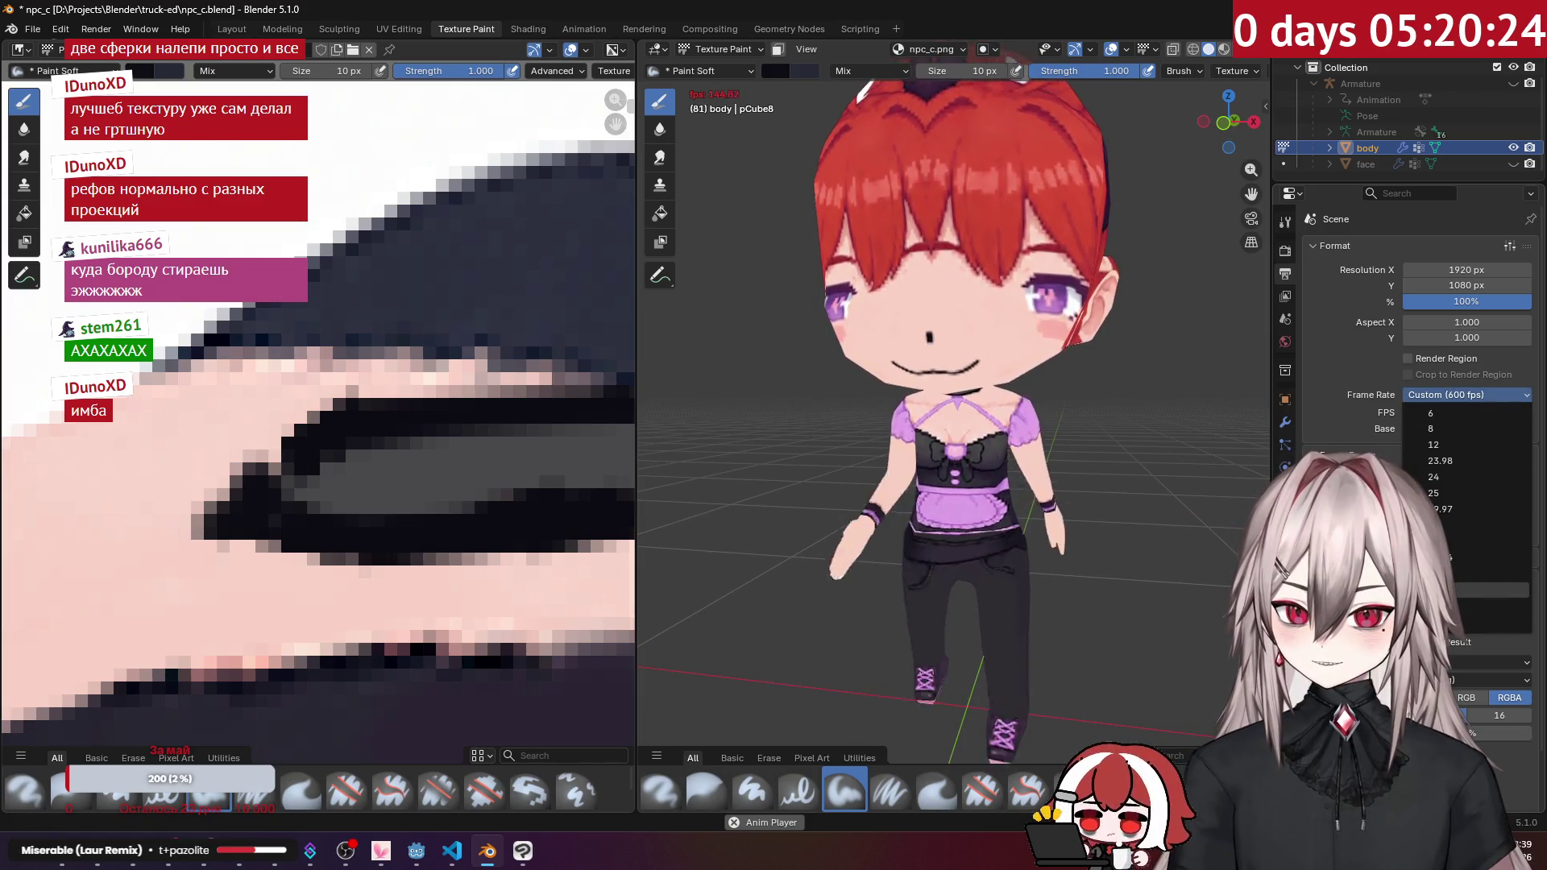
left_click(1442, 542)
left_click(1446, 394)
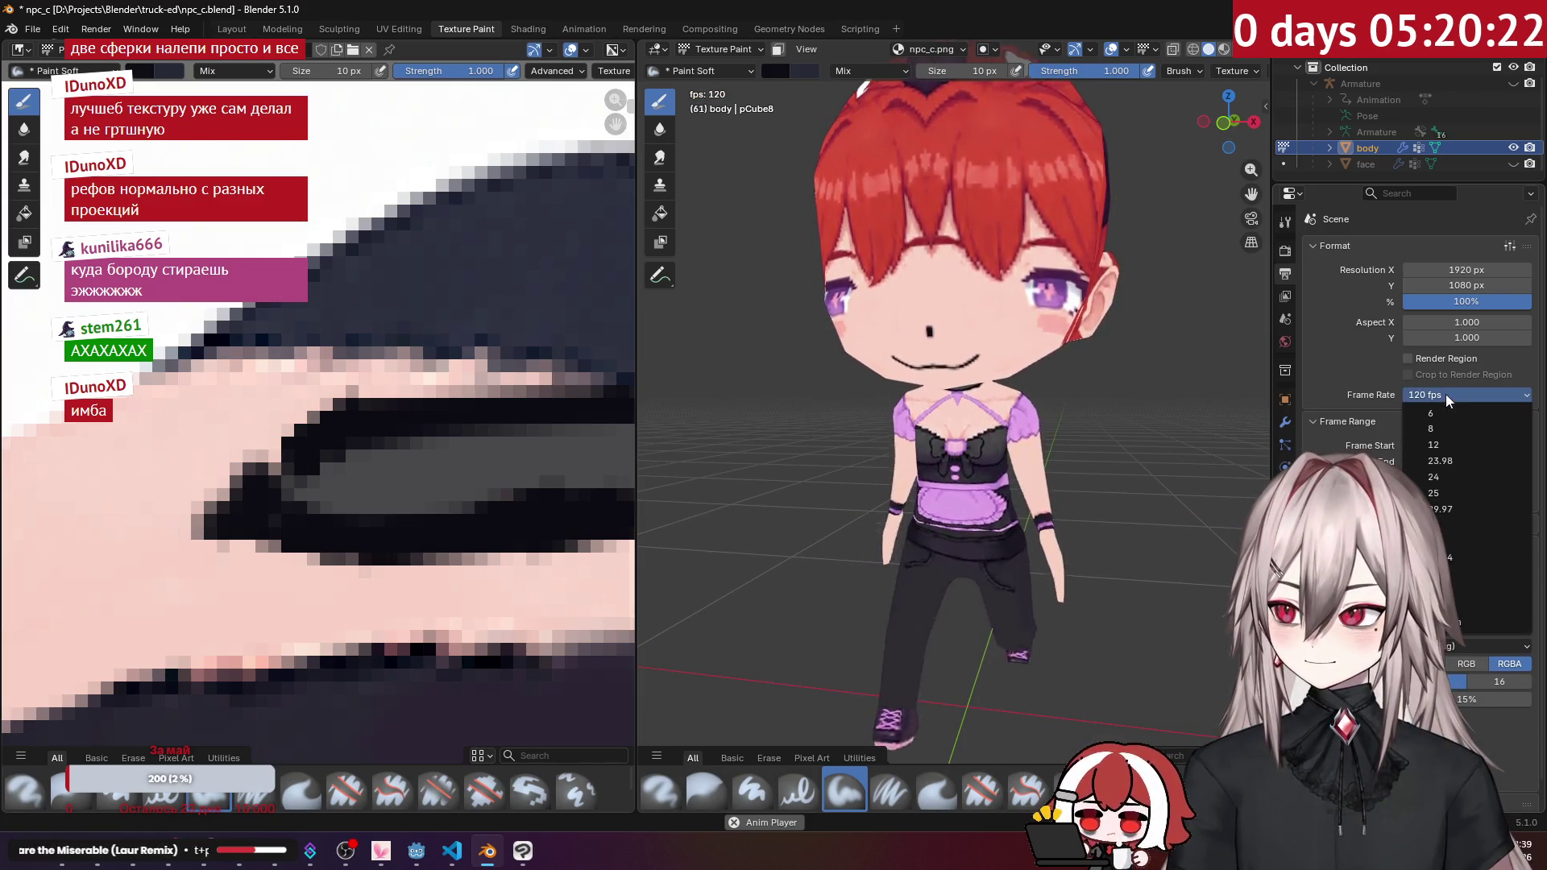
left_click(1450, 560)
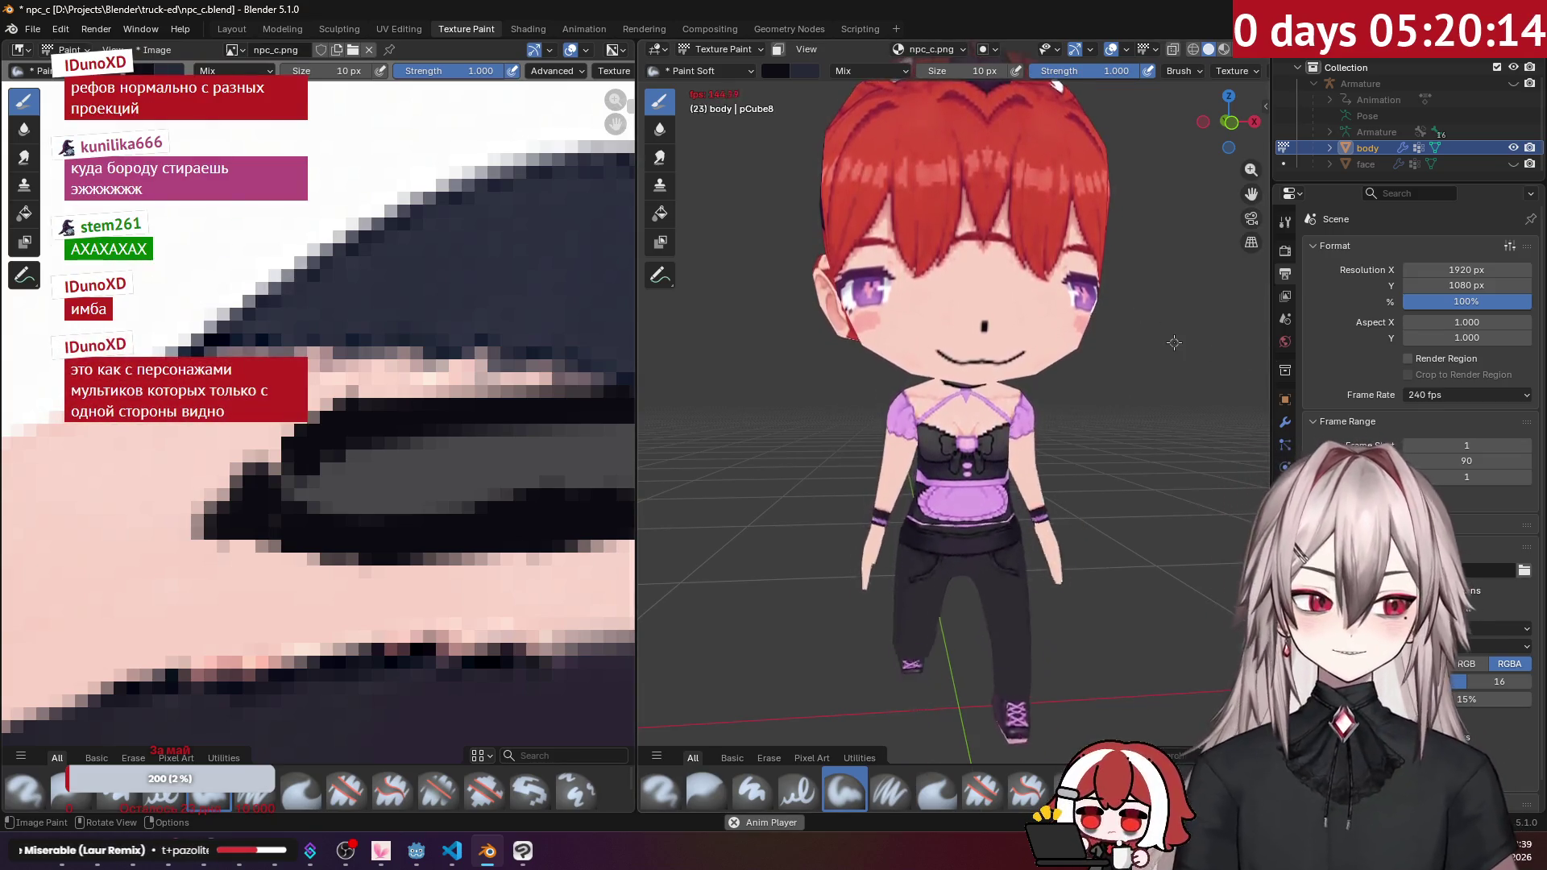
middle_click_drag(1174, 343, 844, 399)
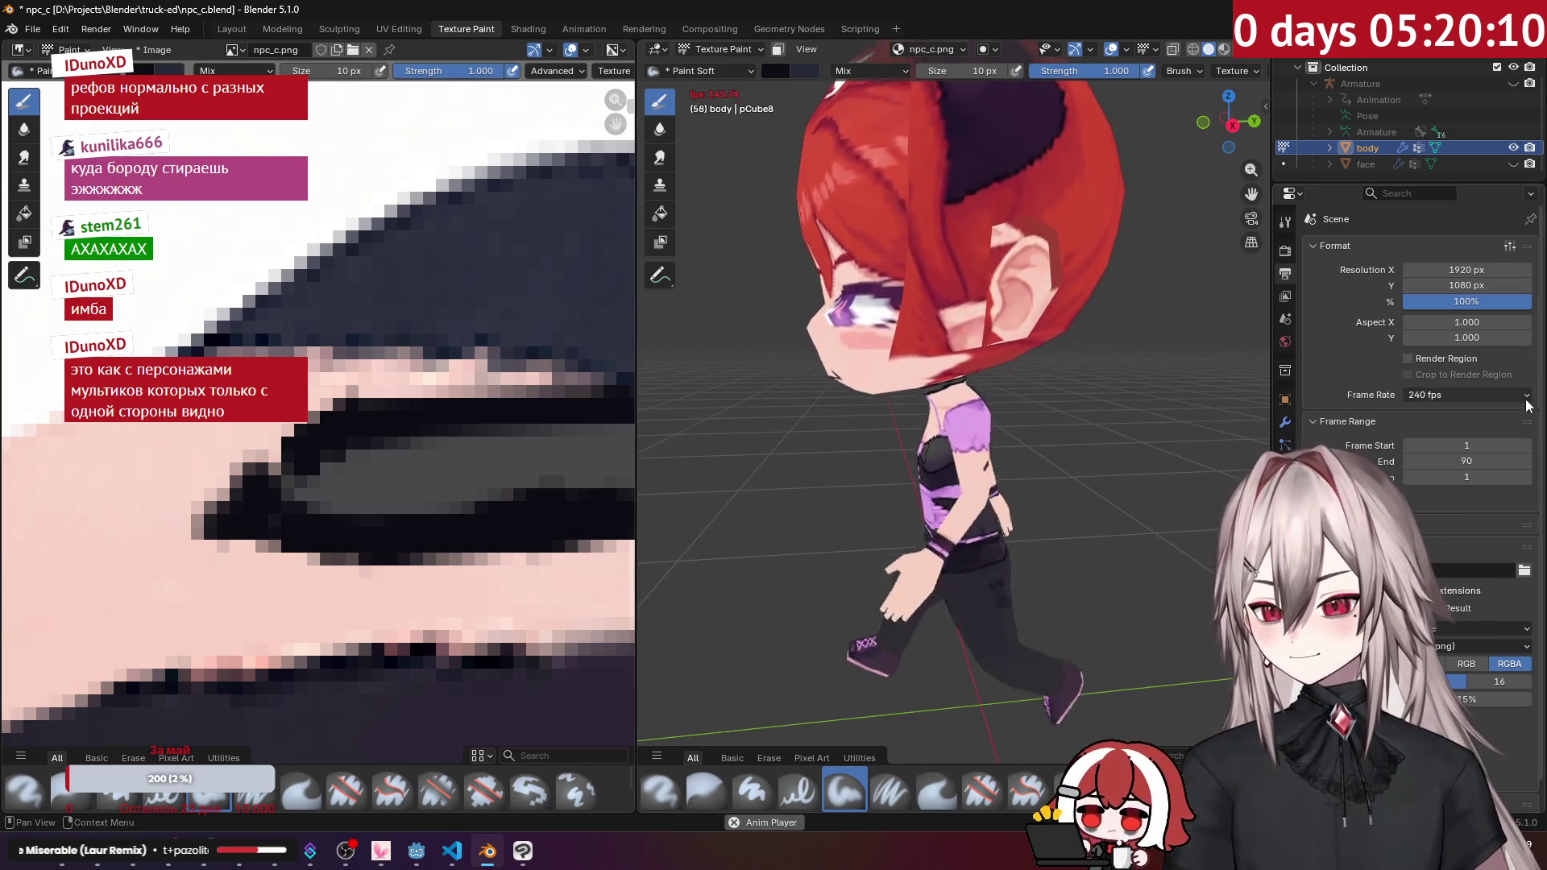
left_click(1457, 395)
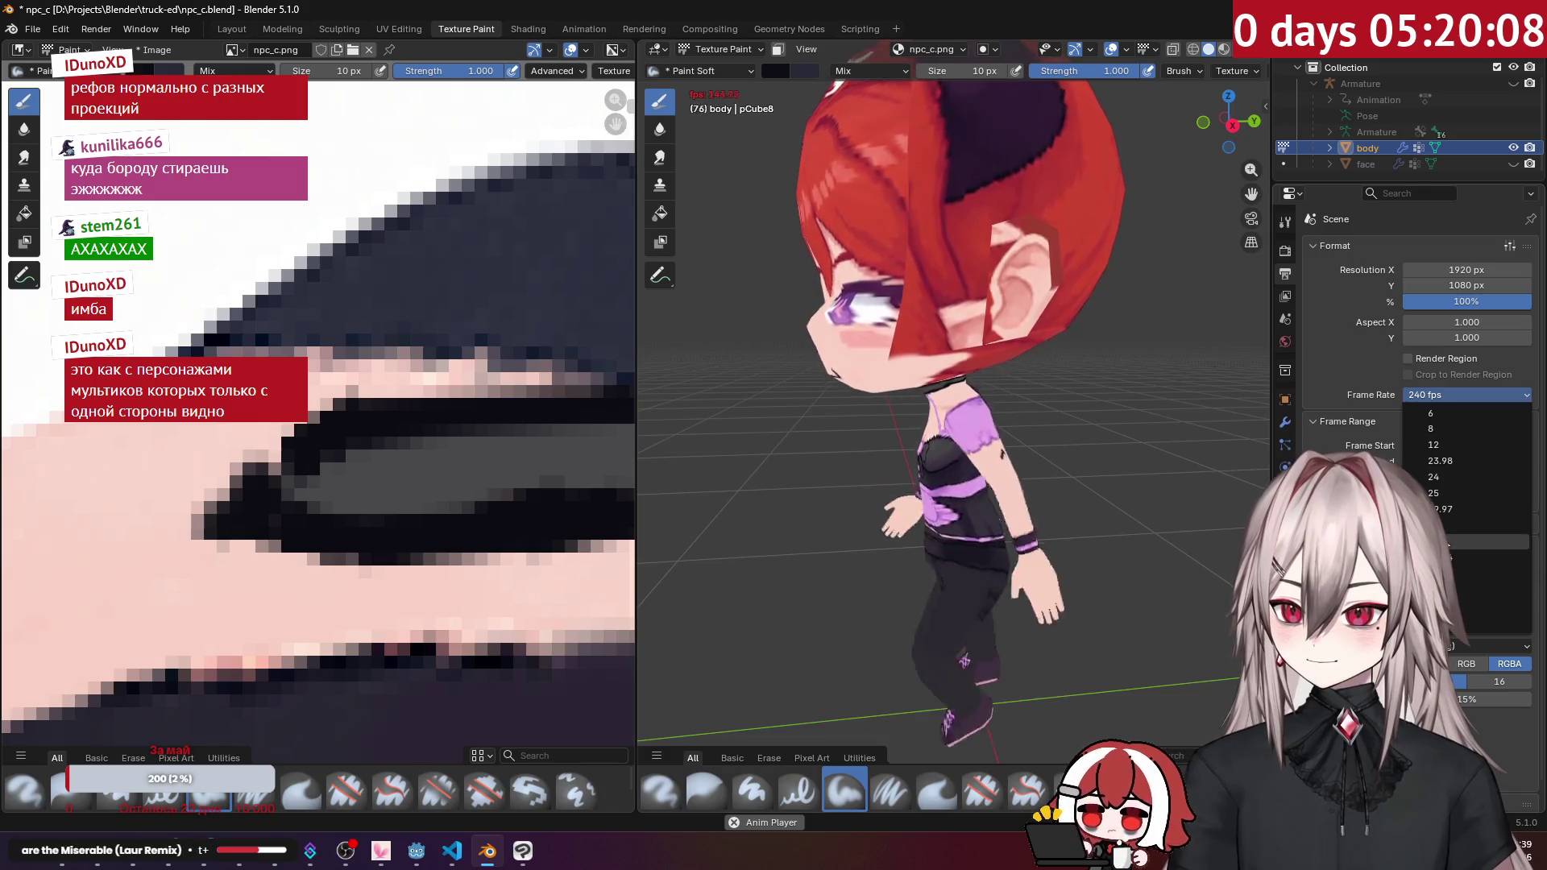
left_click(1446, 574)
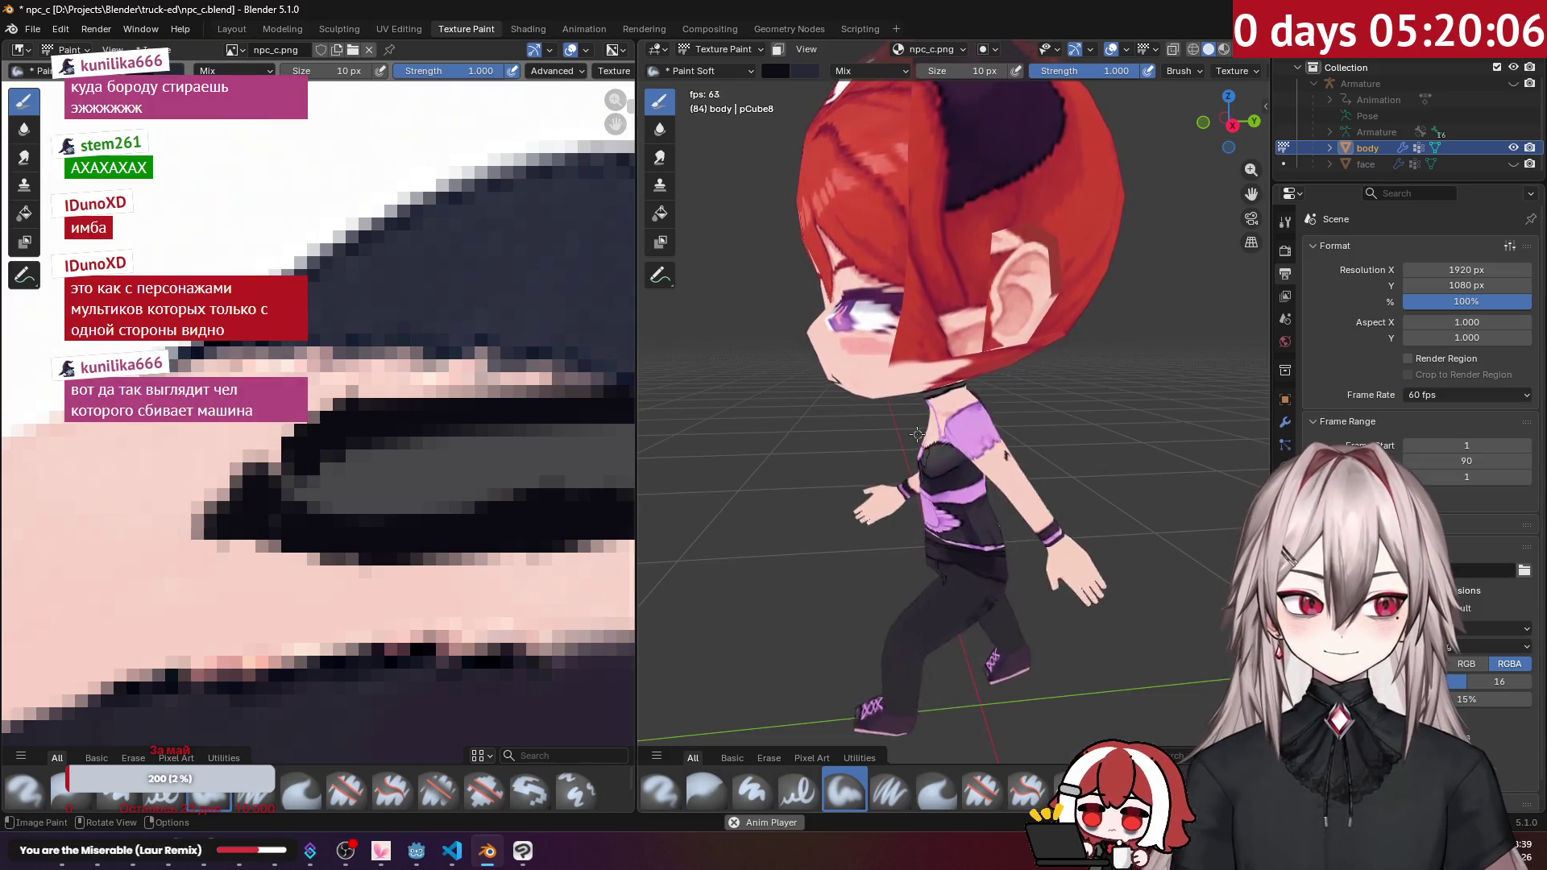
mouse_move(754, 495)
middle_mouse_down()
mouse_move(1040, 427)
mouse_move(1000, 382)
middle_mouse_up()
Step: Stop the animation playback and enlarge the brush for painting
key("space")
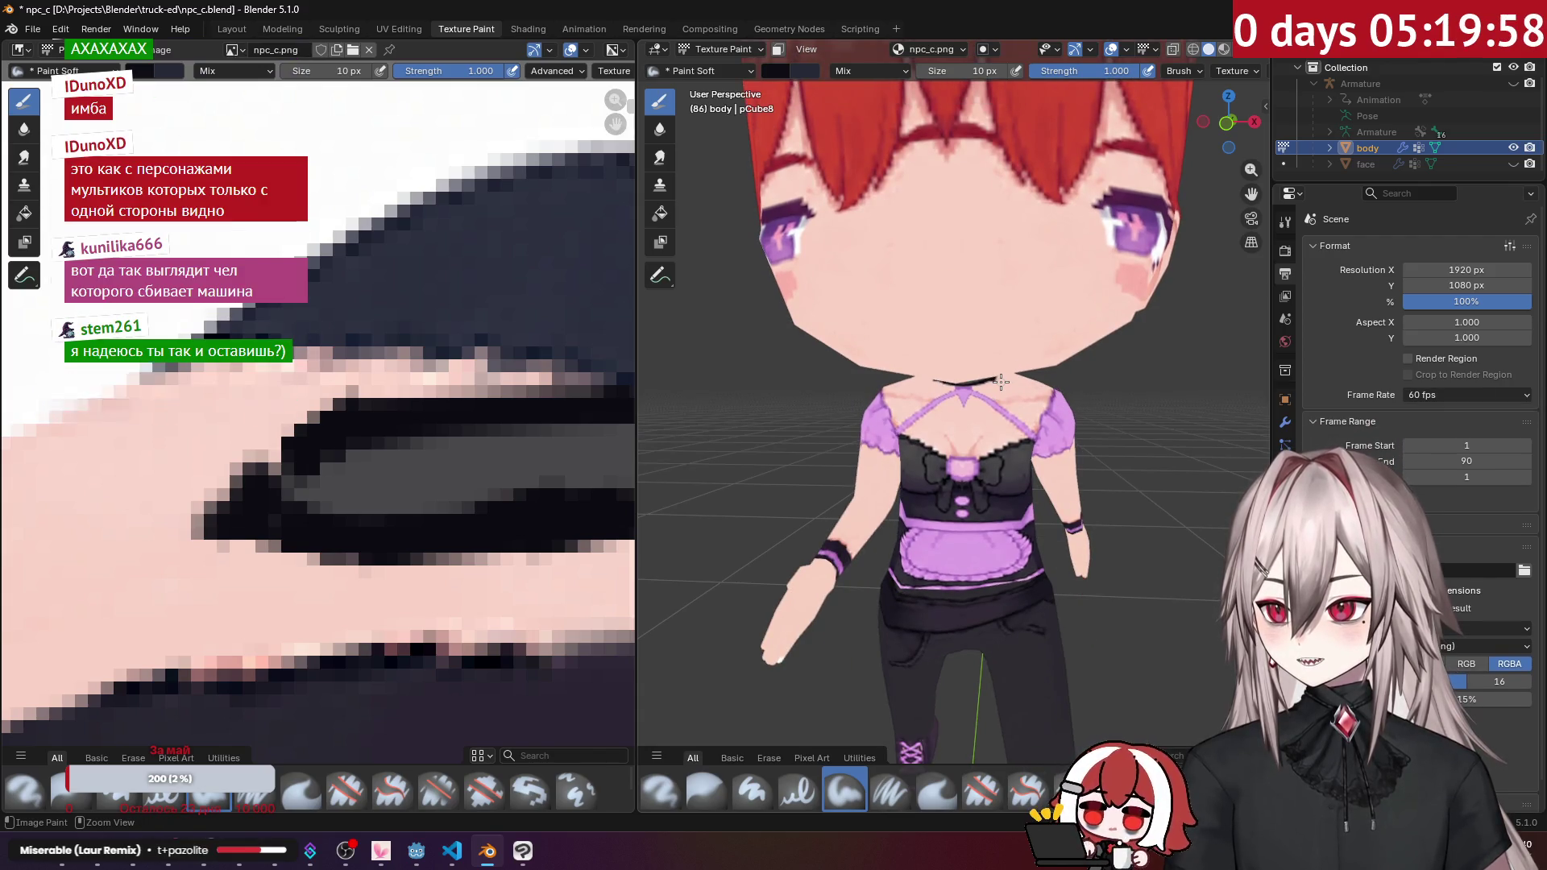
mouse_move(1000, 382)
middle_mouse_down()
mouse_move(997, 328)
mouse_move(982, 418)
middle_mouse_up()
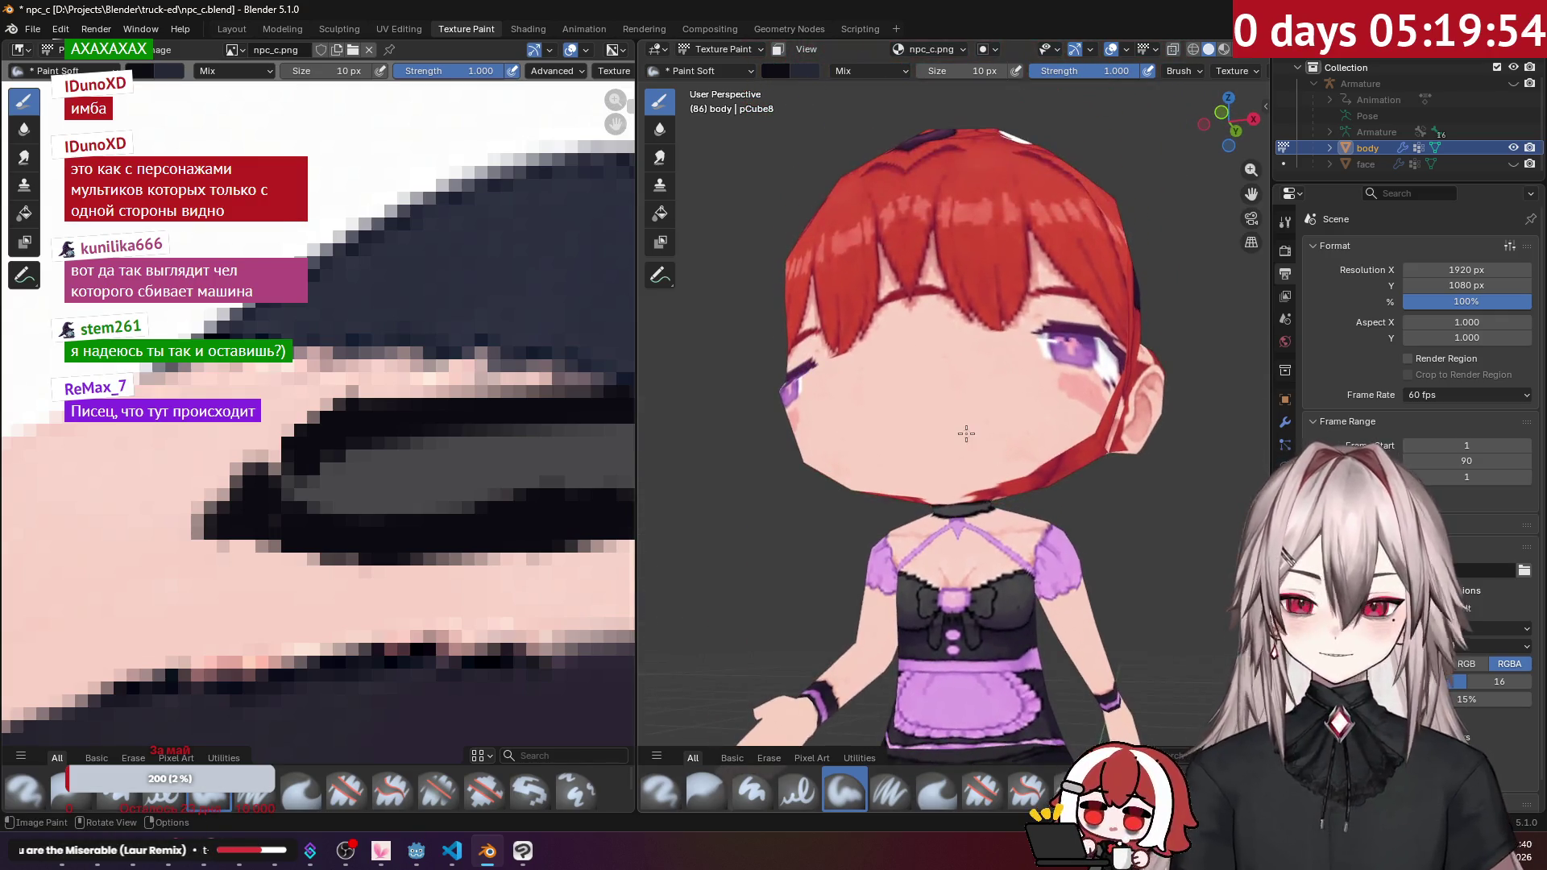
scroll(982, 419, "up", 3)
scroll(982, 418, "up", 1)
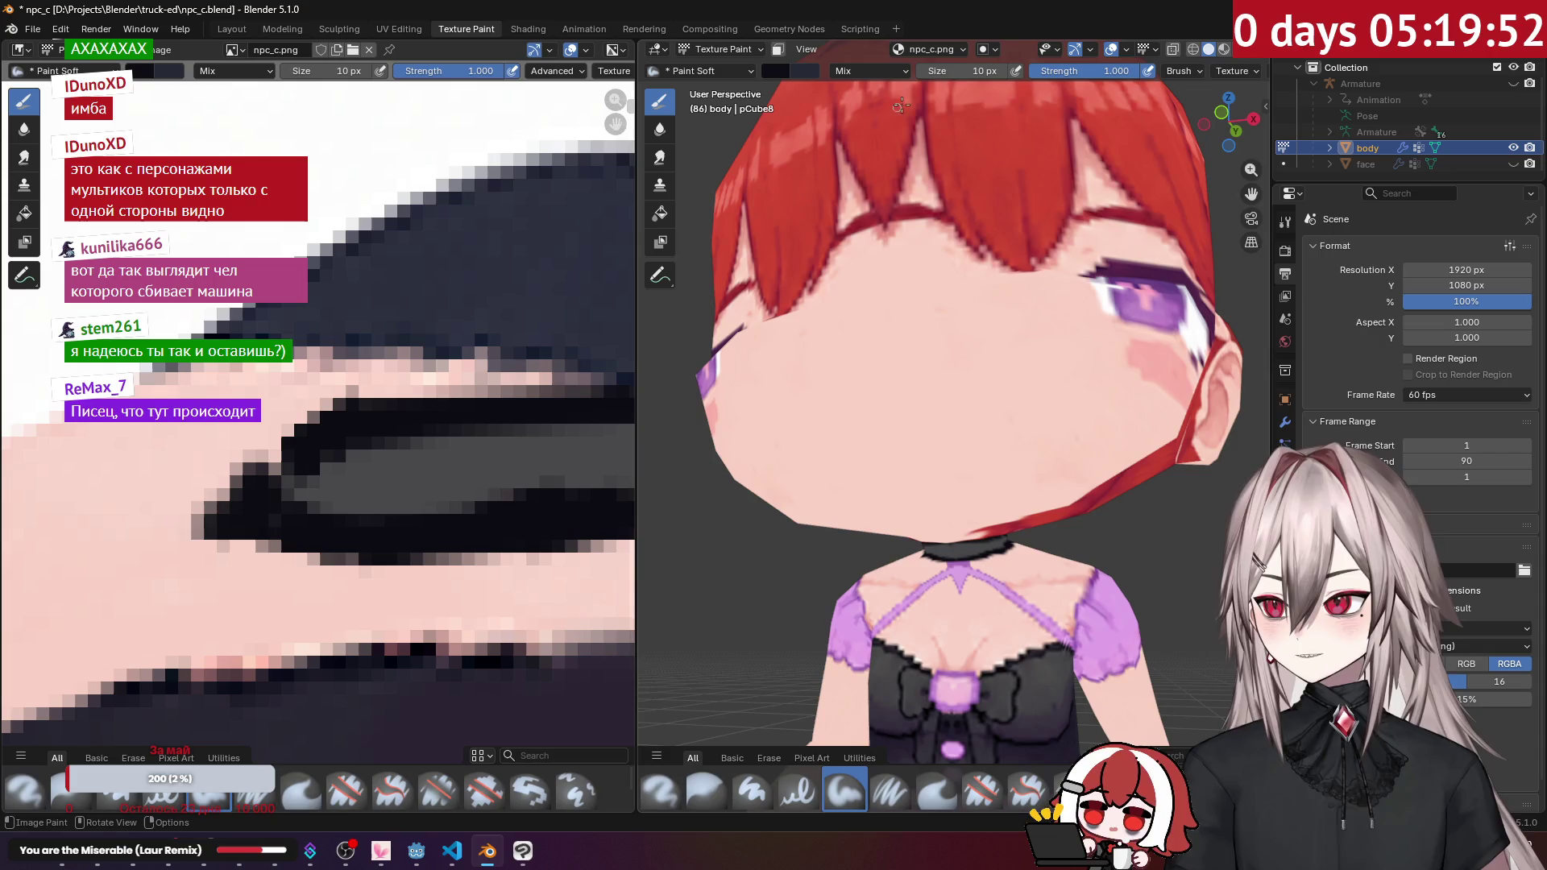
mouse_move(936, 74)
left_mouse_down()
mouse_move(991, 74)
mouse_move(935, 71)
left_mouse_up()
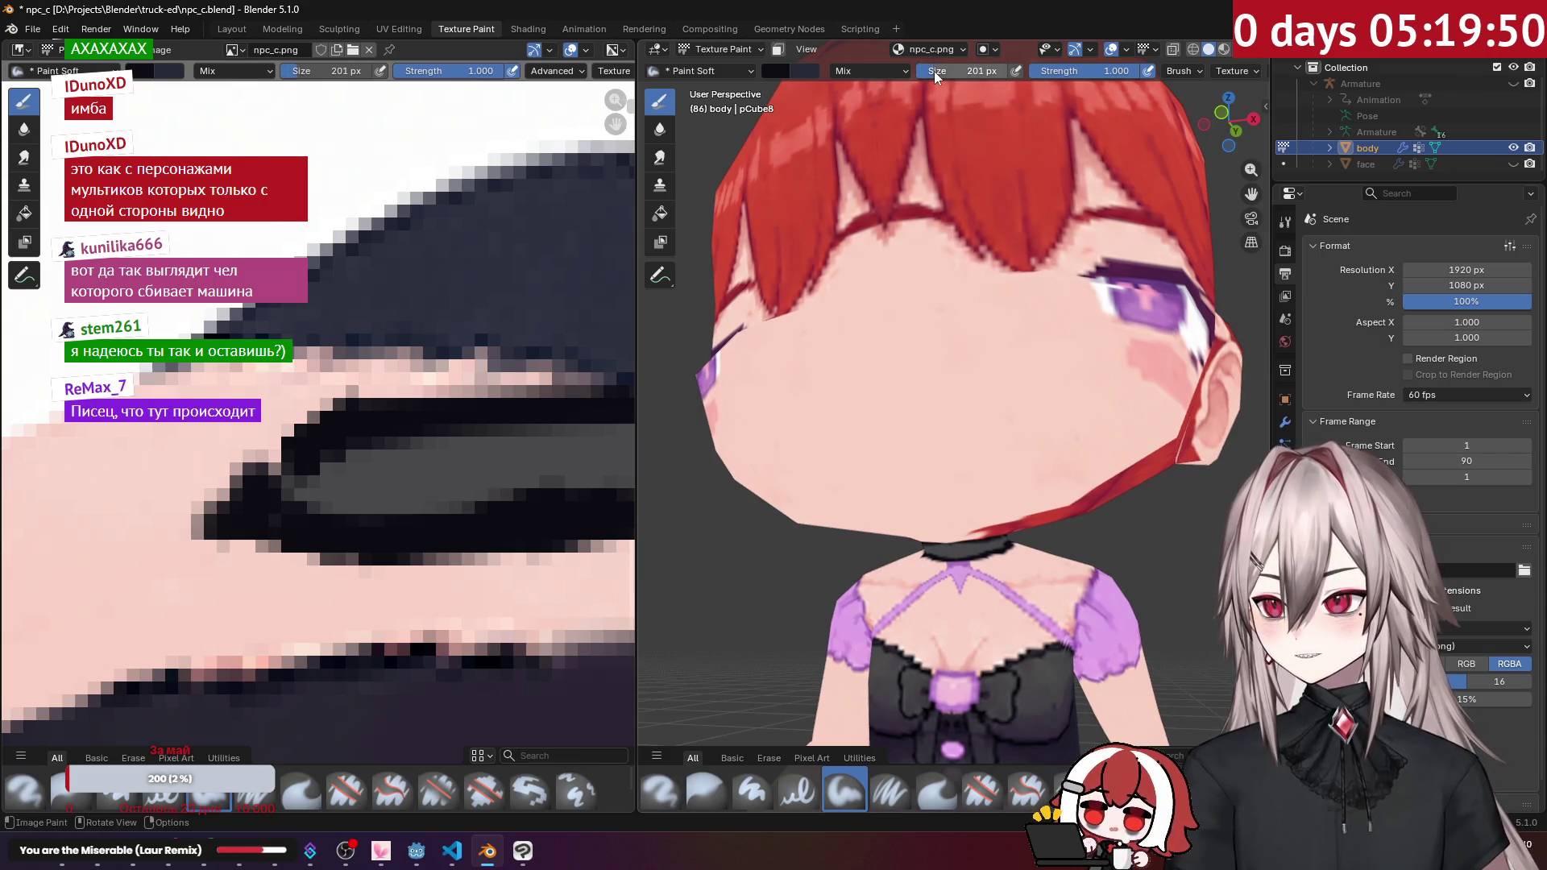
Step: Paint skin colour over the painted-on eyes
middle_click_drag(1027, 322, 1026, 346)
scroll(1026, 347, "up", 2)
left_click_drag(1051, 359, 1026, 347)
left_click_drag(1014, 428, 1017, 426)
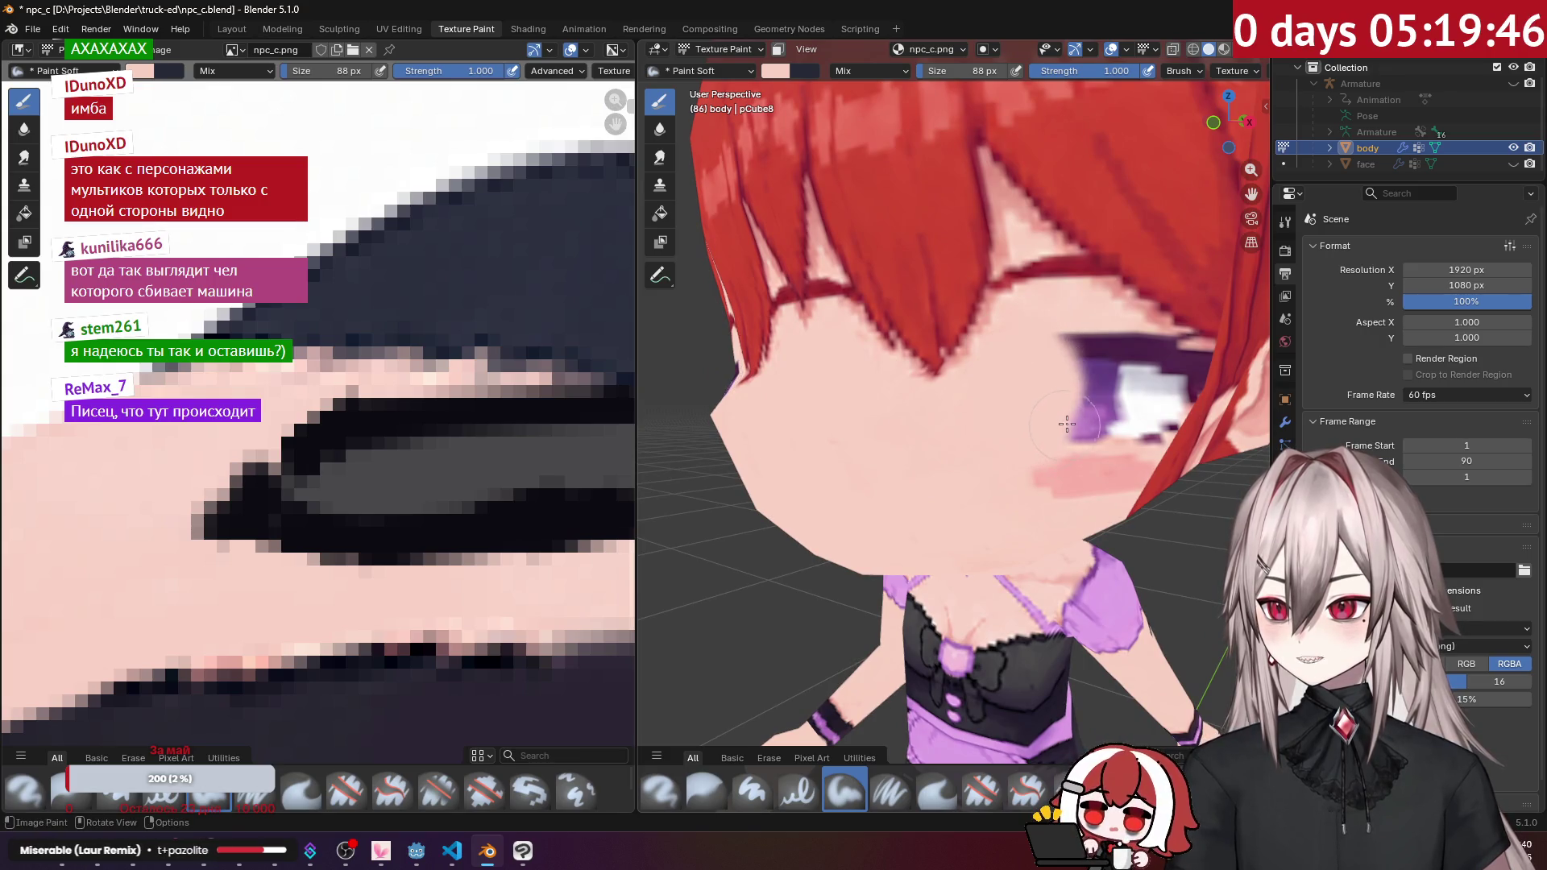
middle_click_drag(1017, 425, 1025, 420)
mouse_move(985, 429)
left_mouse_down()
mouse_move(959, 395)
mouse_move(1011, 338)
mouse_move(1083, 347)
mouse_move(1084, 394)
mouse_move(1037, 463)
mouse_move(964, 388)
left_mouse_up()
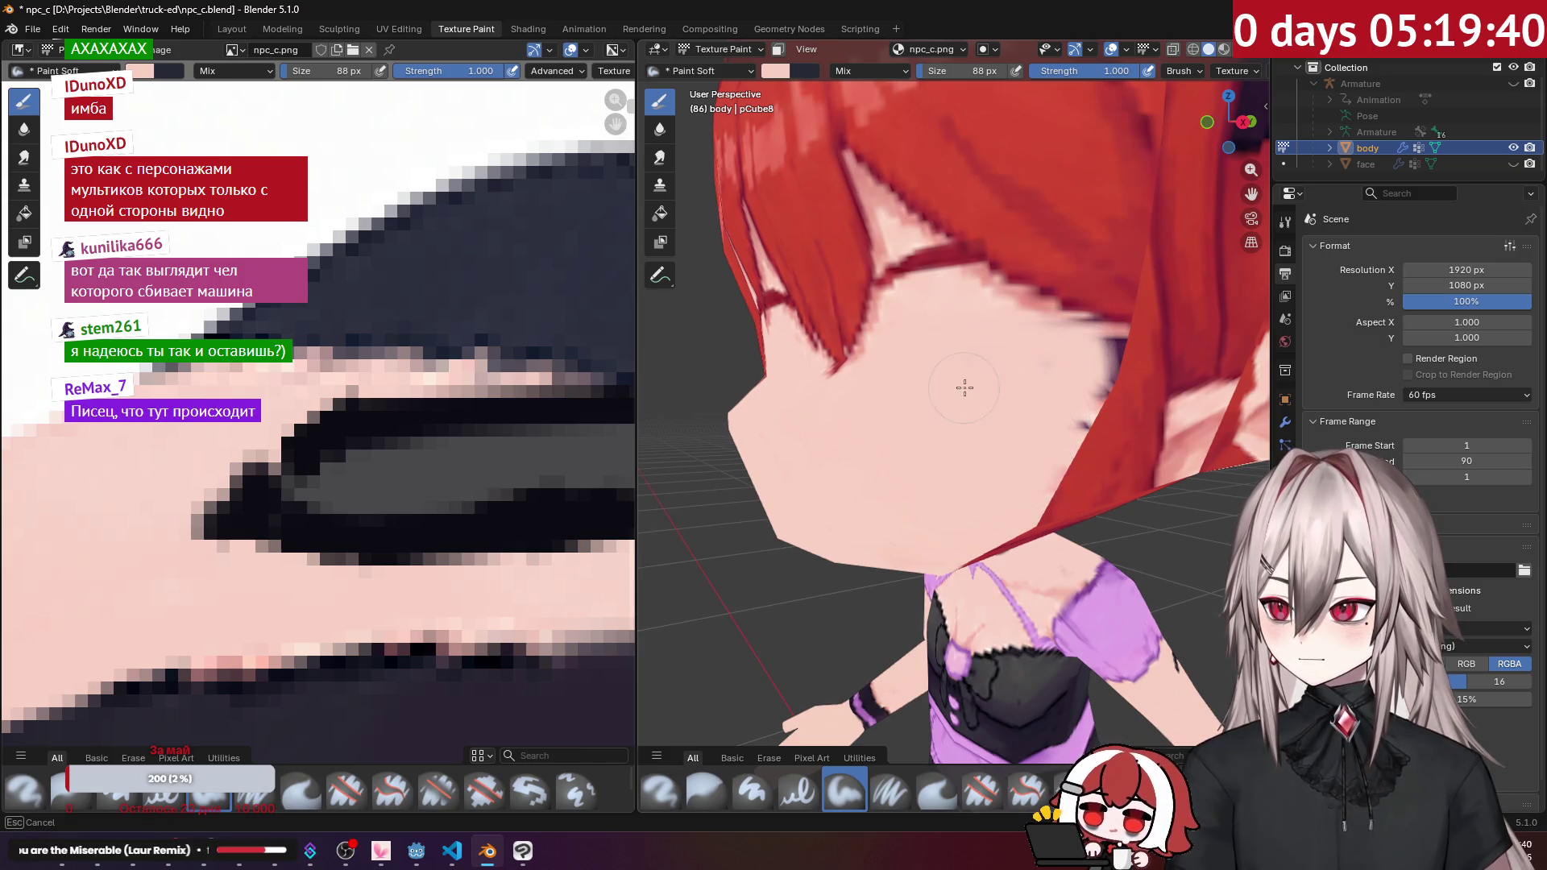
left_click_drag(1097, 345, 1104, 415)
Step: Cover the red hair edges beside the face and near the jaw with skin colour
middle_click_drag(1104, 415, 967, 338)
mouse_move(967, 339)
left_mouse_down()
mouse_move(935, 387)
mouse_move(922, 491)
left_mouse_up()
mouse_move(922, 491)
middle_mouse_down()
mouse_move(918, 362)
mouse_move(907, 371)
middle_mouse_up()
left_click_drag(907, 371, 903, 455)
mouse_move(902, 455)
middle_mouse_down()
mouse_move(956, 435)
mouse_move(943, 451)
middle_mouse_up()
scroll(935, 435, "up", 3)
mouse_move(943, 451)
left_mouse_down()
mouse_move(884, 511)
mouse_move(919, 529)
mouse_move(832, 498)
left_mouse_up()
left_click_drag(877, 550, 968, 423)
Step: Orbit to the front of the head and unhide the face object's eyes and mouth
middle_click_drag(990, 425, 953, 425)
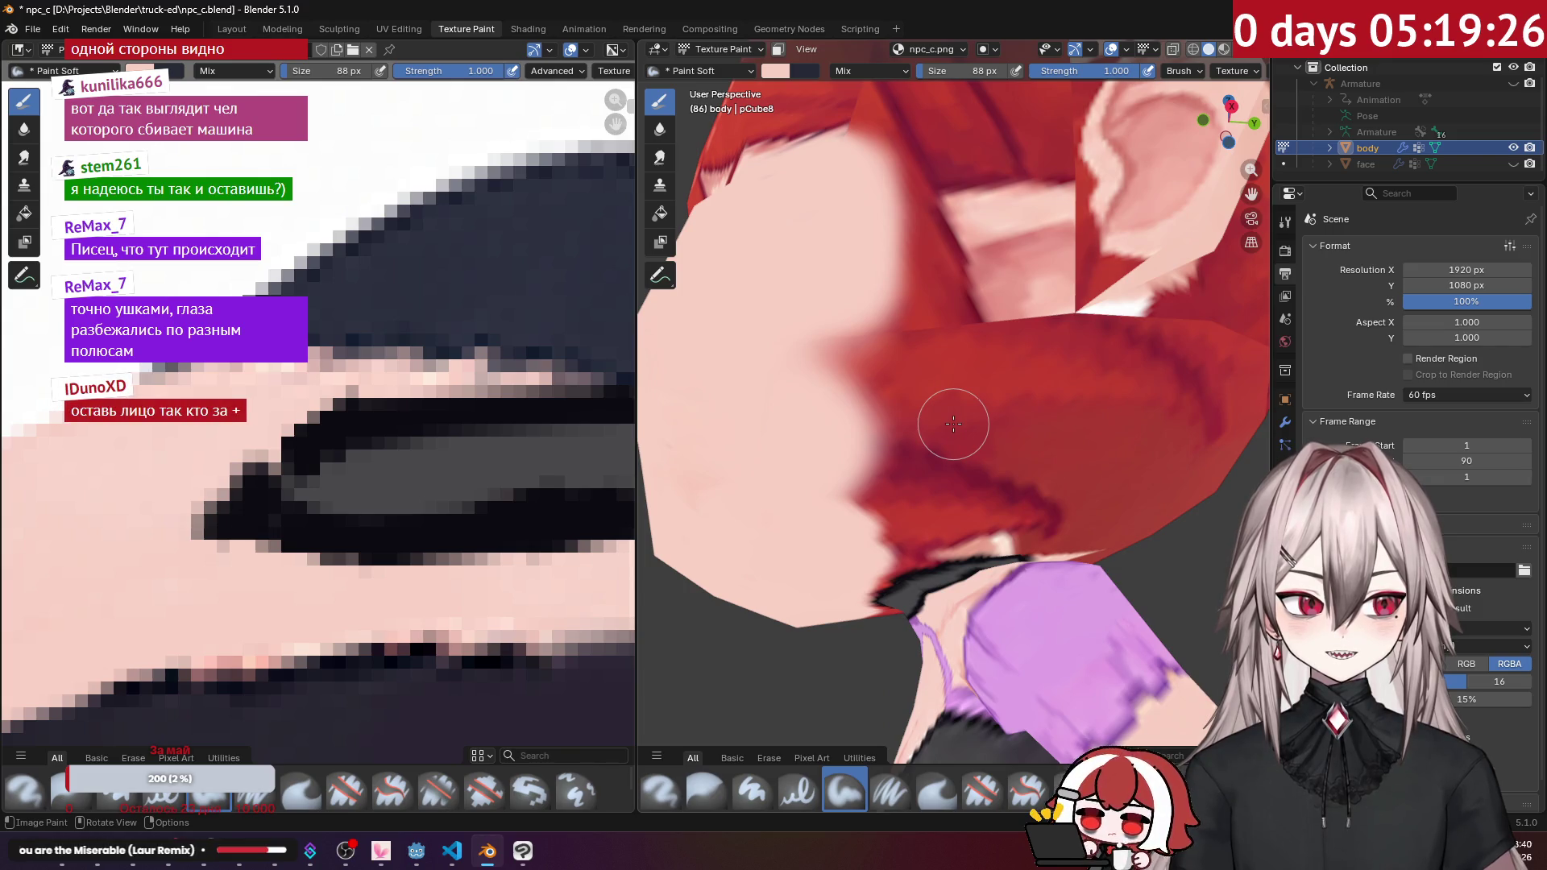
middle_click_drag(959, 403, 943, 393)
left_click(1513, 164)
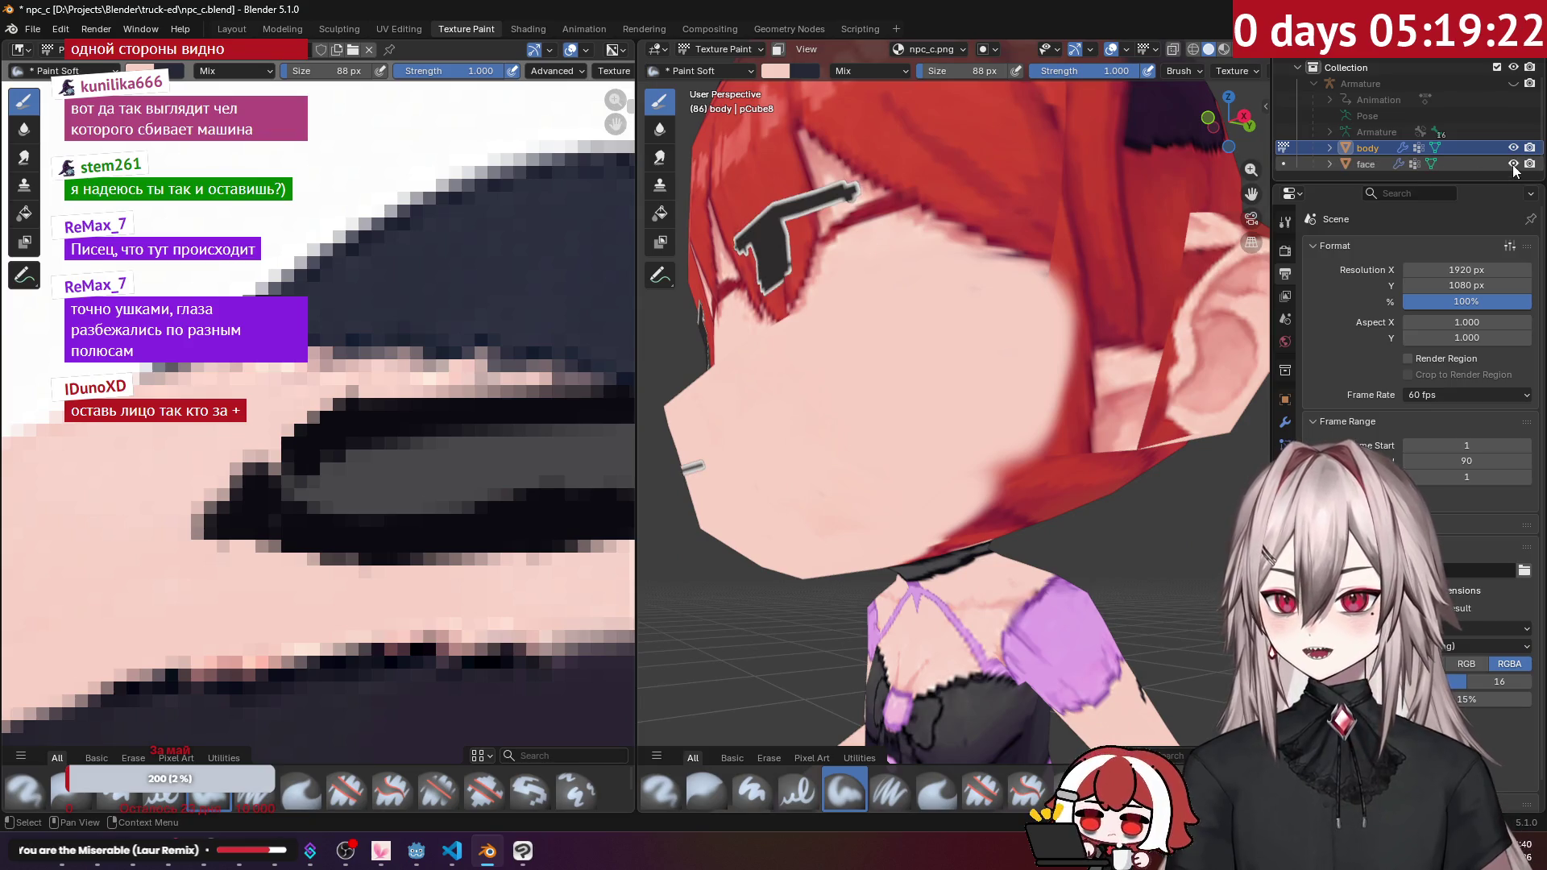
Step: Hide the face object again and paint skin colour over the hair edge beside the ear
key("KP_1")
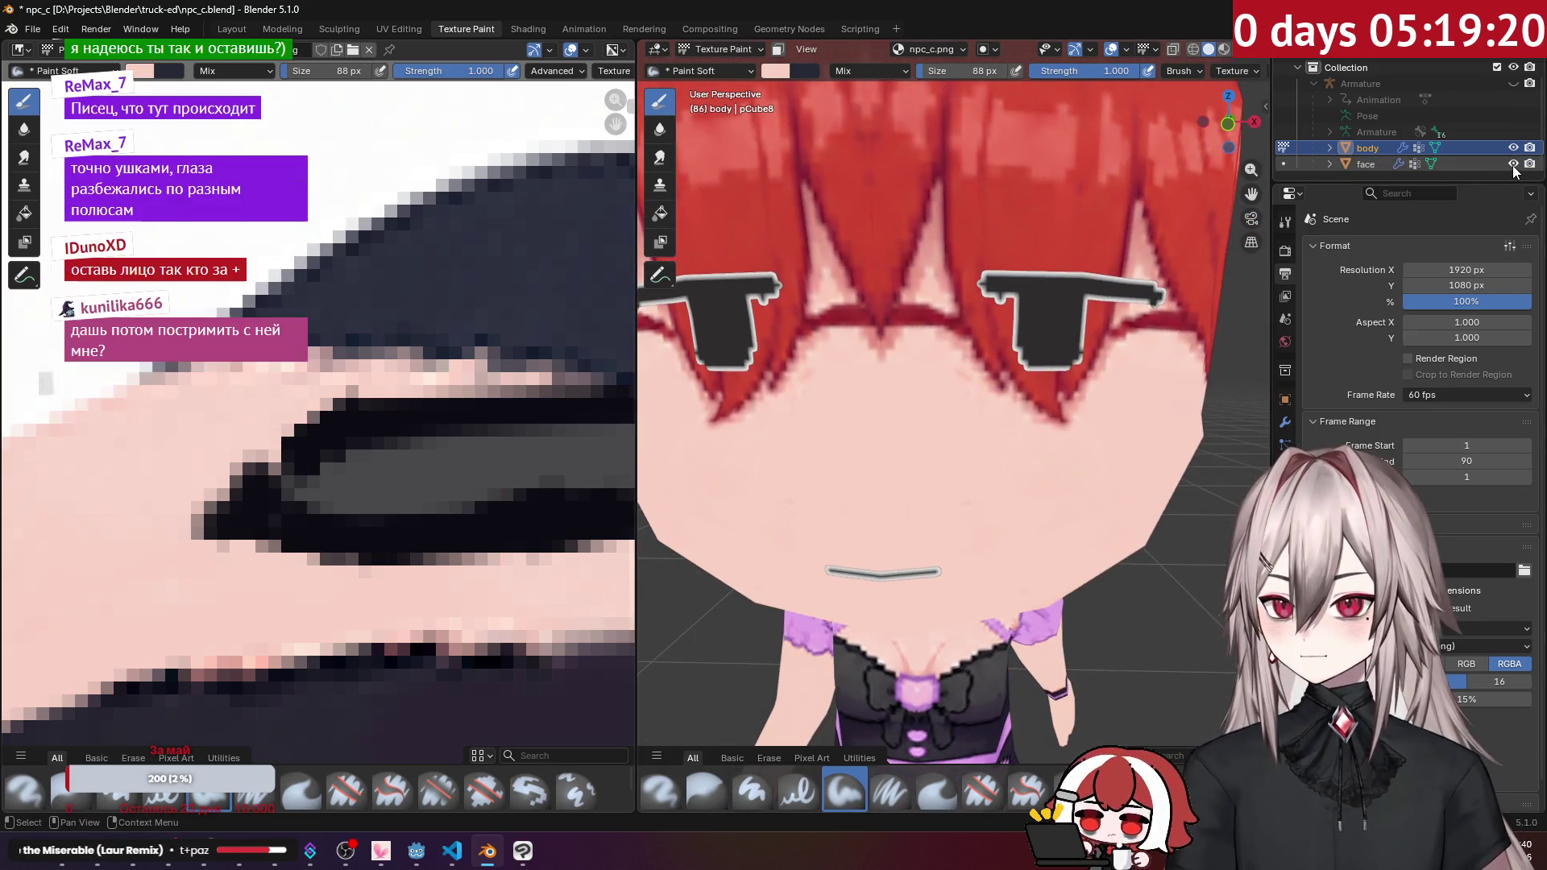
left_click(1514, 165)
mouse_move(903, 419)
middle_mouse_down()
mouse_move(851, 466)
mouse_move(900, 350)
mouse_move(932, 517)
middle_mouse_up()
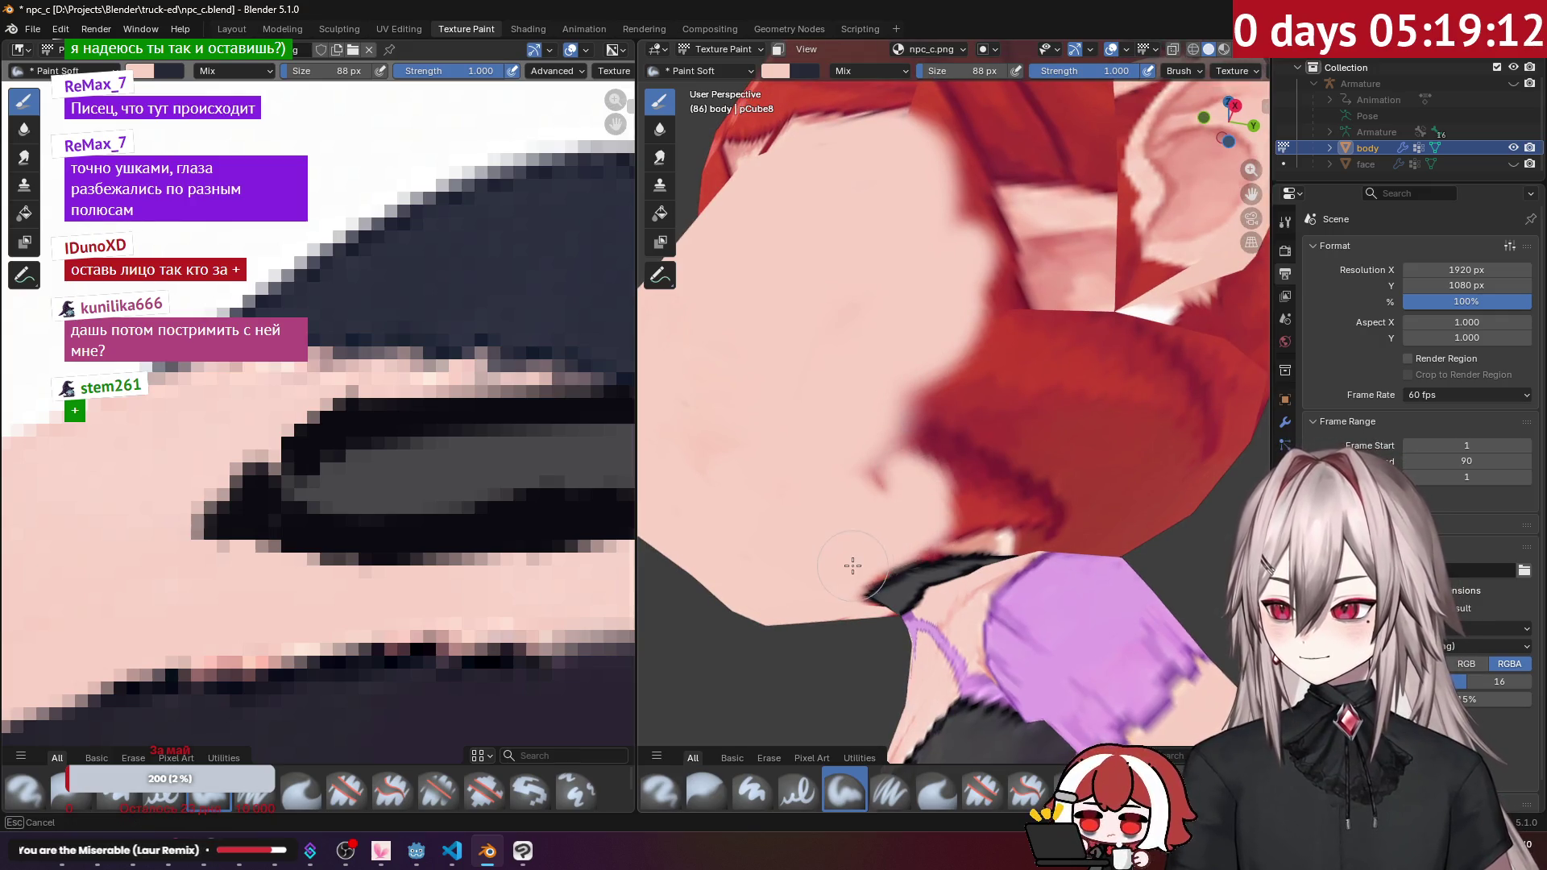
left_click_drag(919, 515, 967, 419)
mouse_move(967, 419)
middle_mouse_down()
mouse_move(878, 447)
mouse_move(808, 439)
middle_mouse_up()
mouse_move(968, 465)
middle_mouse_down()
mouse_move(874, 439)
mouse_move(906, 480)
mouse_move(987, 524)
middle_mouse_up()
mouse_move(988, 524)
left_mouse_down()
mouse_move(895, 530)
mouse_move(1104, 516)
left_mouse_up()
middle_click_drag(1104, 516, 1031, 495)
Step: Paint skin colour along the red hair edge at the back and by the ear
mouse_move(1008, 500)
left_mouse_down()
mouse_move(1112, 459)
mouse_move(854, 463)
left_mouse_up()
middle_click_drag(854, 463, 927, 499)
mouse_move(927, 499)
left_mouse_down()
mouse_move(891, 501)
mouse_move(901, 438)
mouse_move(819, 400)
left_mouse_up()
mouse_move(819, 401)
middle_mouse_down()
mouse_move(909, 463)
mouse_move(982, 474)
mouse_move(927, 425)
middle_mouse_up()
mouse_move(922, 379)
left_mouse_down()
mouse_move(870, 310)
mouse_move(975, 361)
left_mouse_up()
Step: Cover the edges of the red bangs with skin colour from a front view
mouse_move(959, 444)
middle_mouse_down()
mouse_move(975, 452)
mouse_move(959, 479)
middle_mouse_up()
scroll(967, 447, "down", 3)
scroll(978, 455, "up", 8)
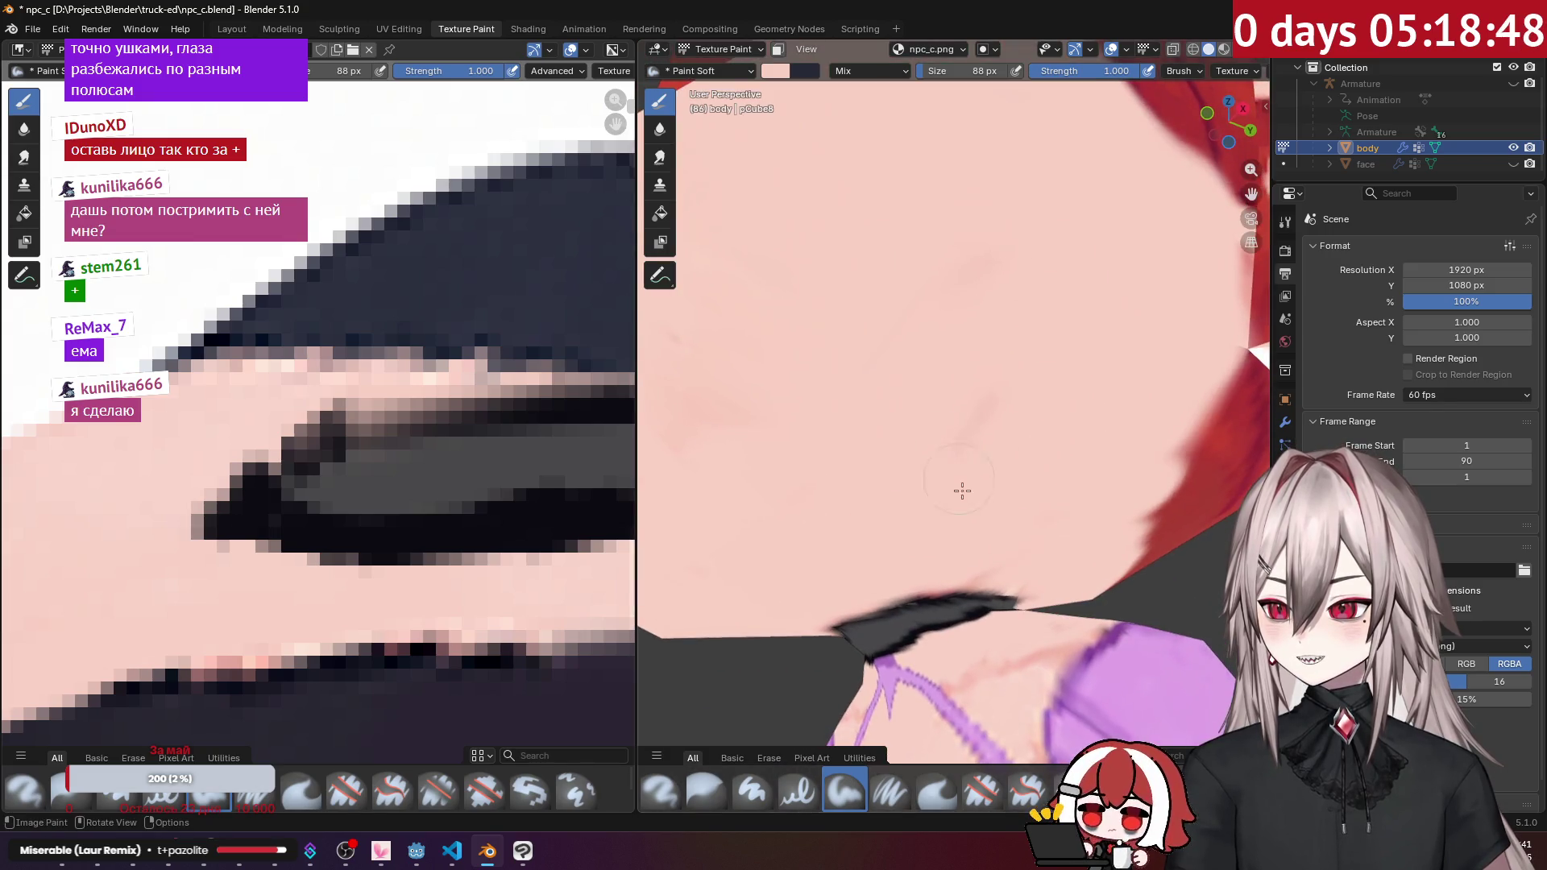
middle_click_drag(950, 426, 963, 422)
scroll(964, 422, "down", 5)
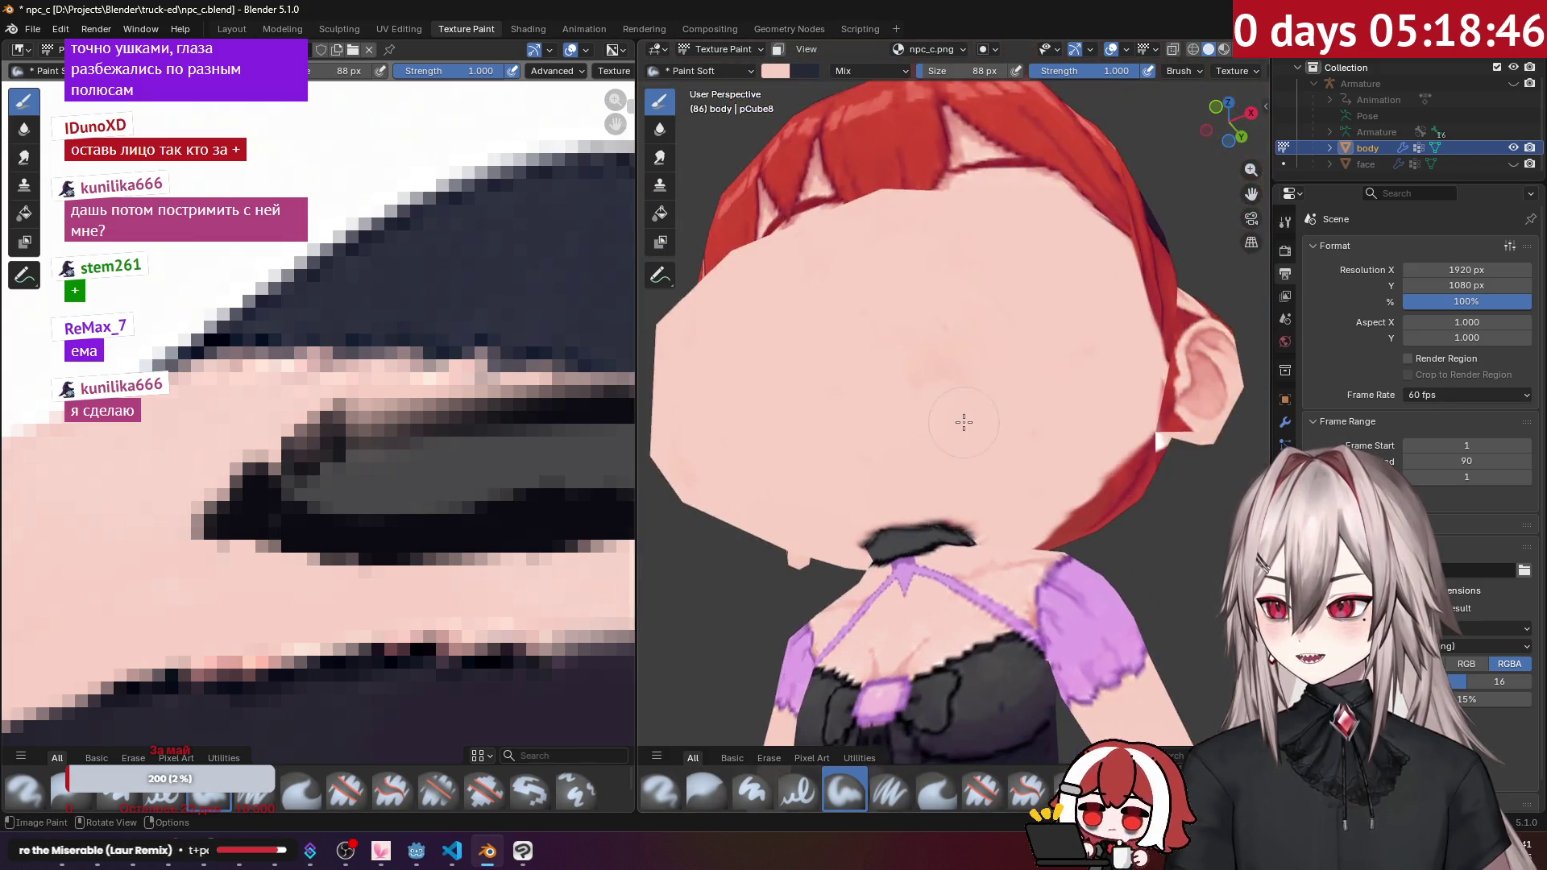
mouse_move(934, 305)
middle_mouse_down()
mouse_move(870, 359)
mouse_move(982, 435)
mouse_move(942, 383)
mouse_move(926, 394)
mouse_move(871, 357)
middle_mouse_up()
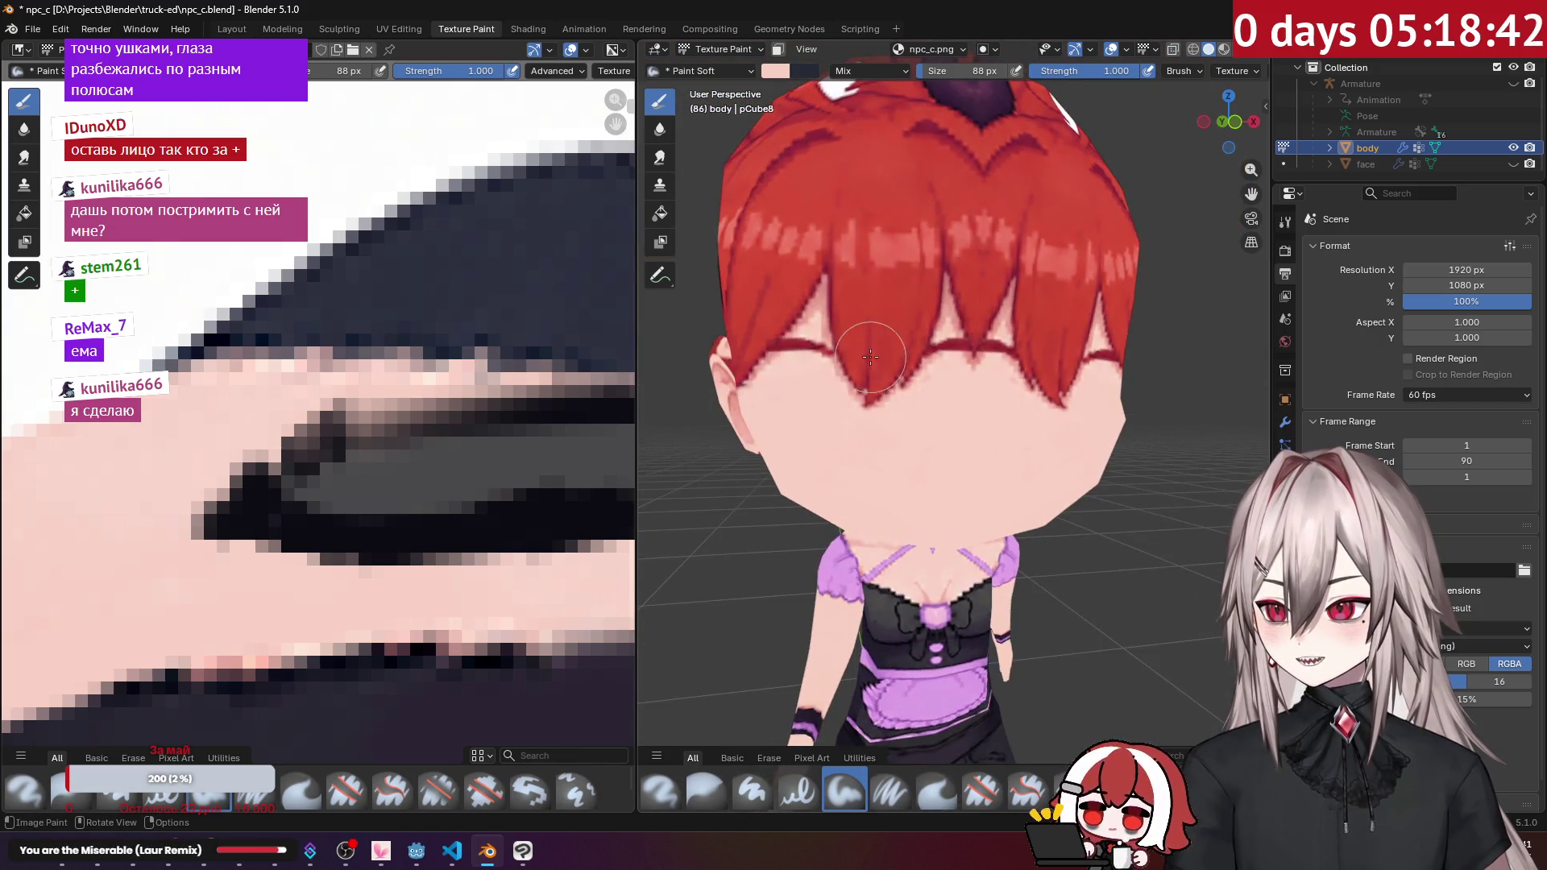
scroll(998, 352, "up", 6)
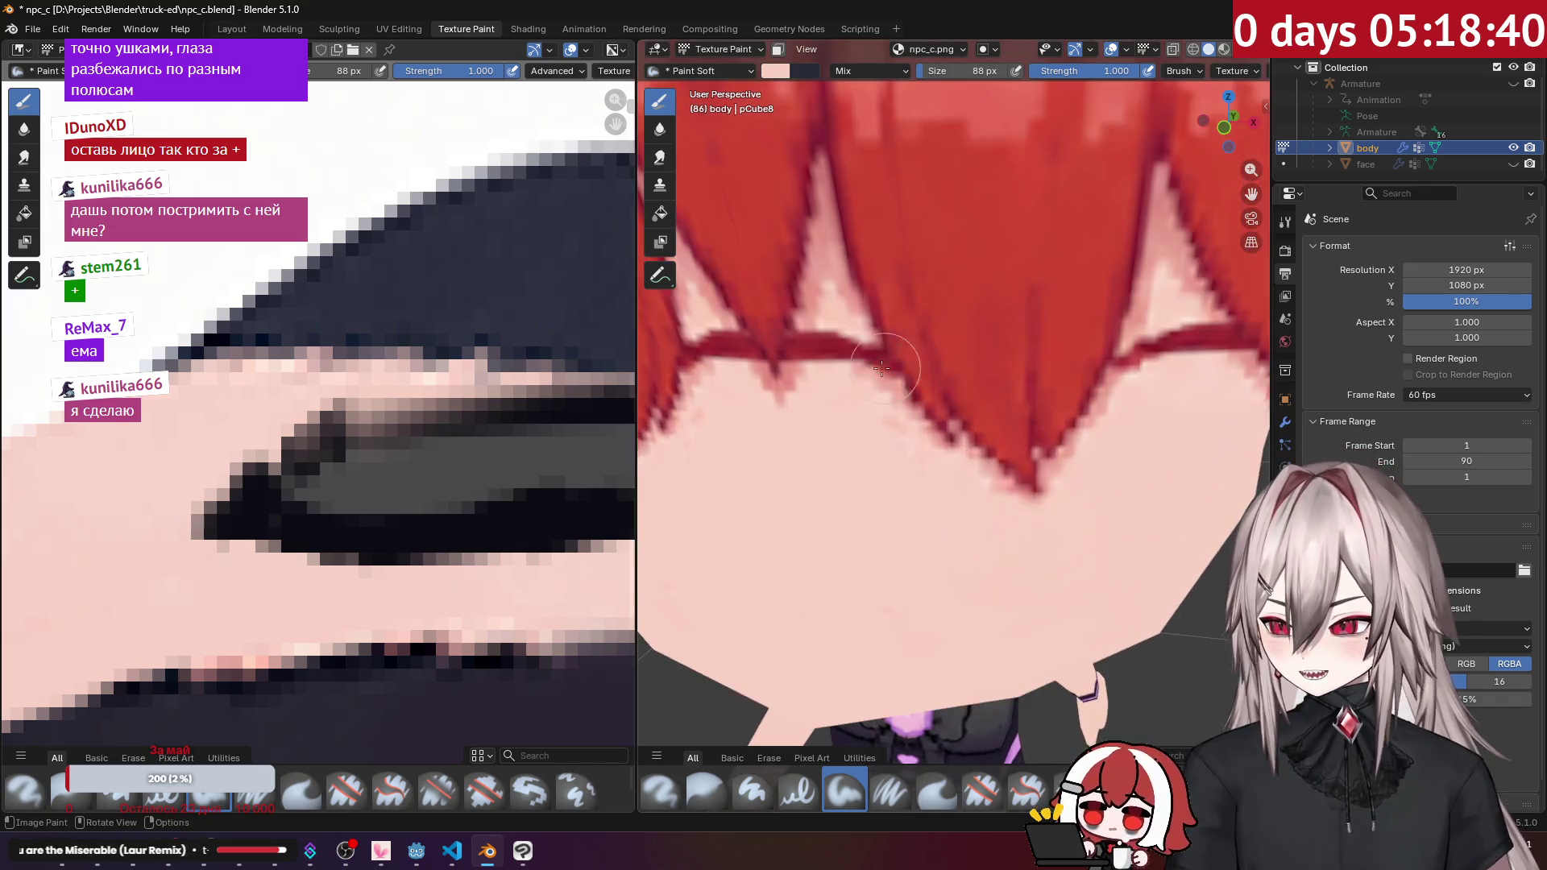
mouse_move(888, 365)
left_mouse_down()
mouse_move(773, 355)
mouse_move(884, 356)
mouse_move(918, 398)
left_mouse_up()
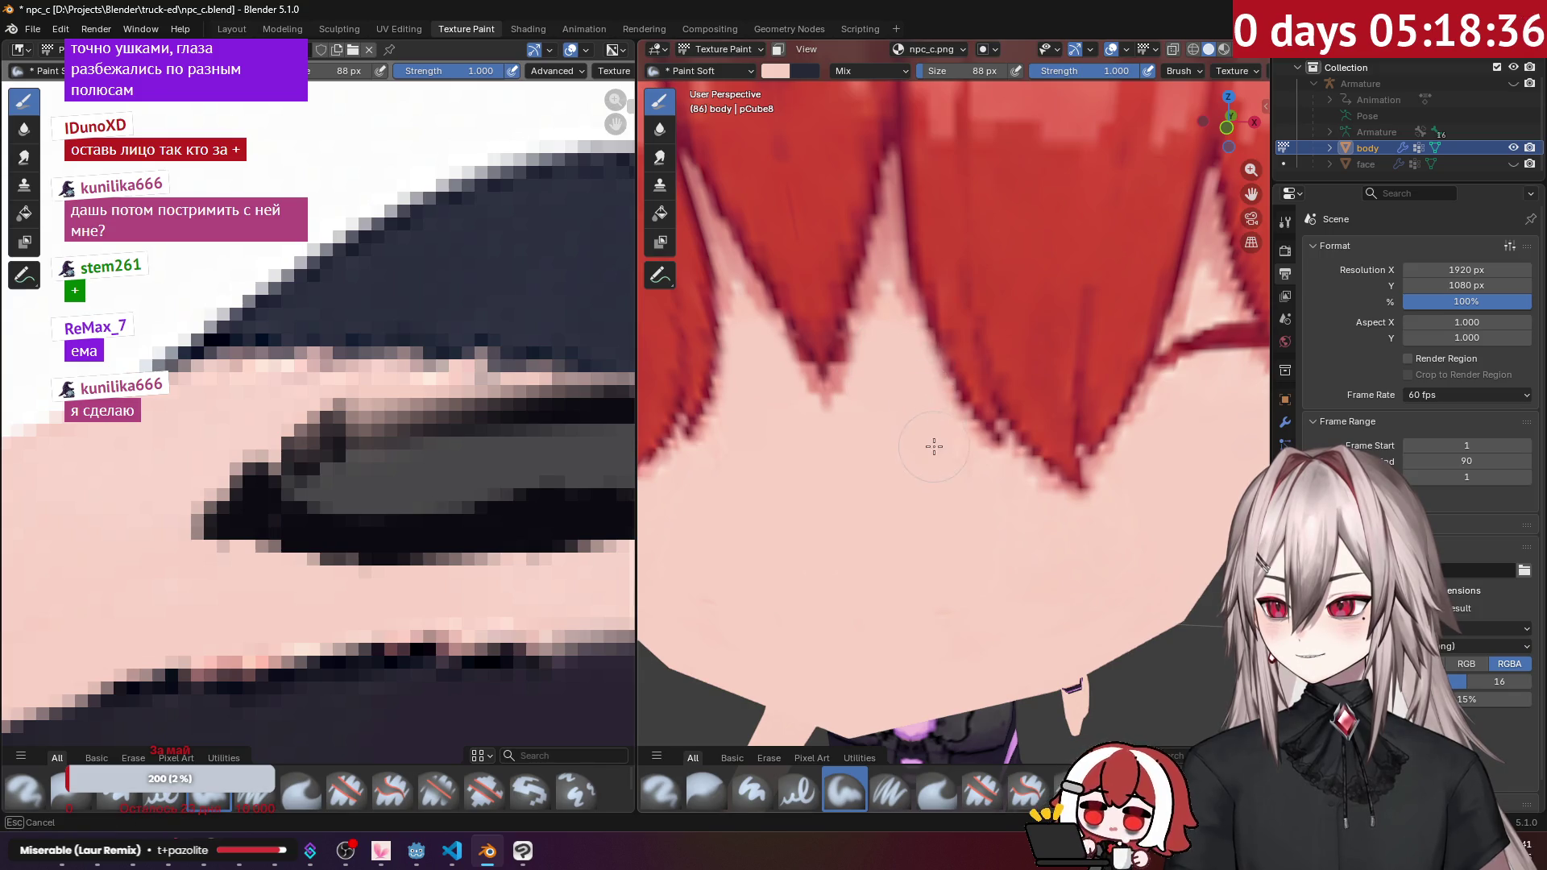
scroll(942, 421, "down", 5)
scroll(966, 403, "up", 4)
mouse_move(979, 346)
left_mouse_down()
mouse_move(1004, 322)
mouse_move(983, 348)
left_mouse_up()
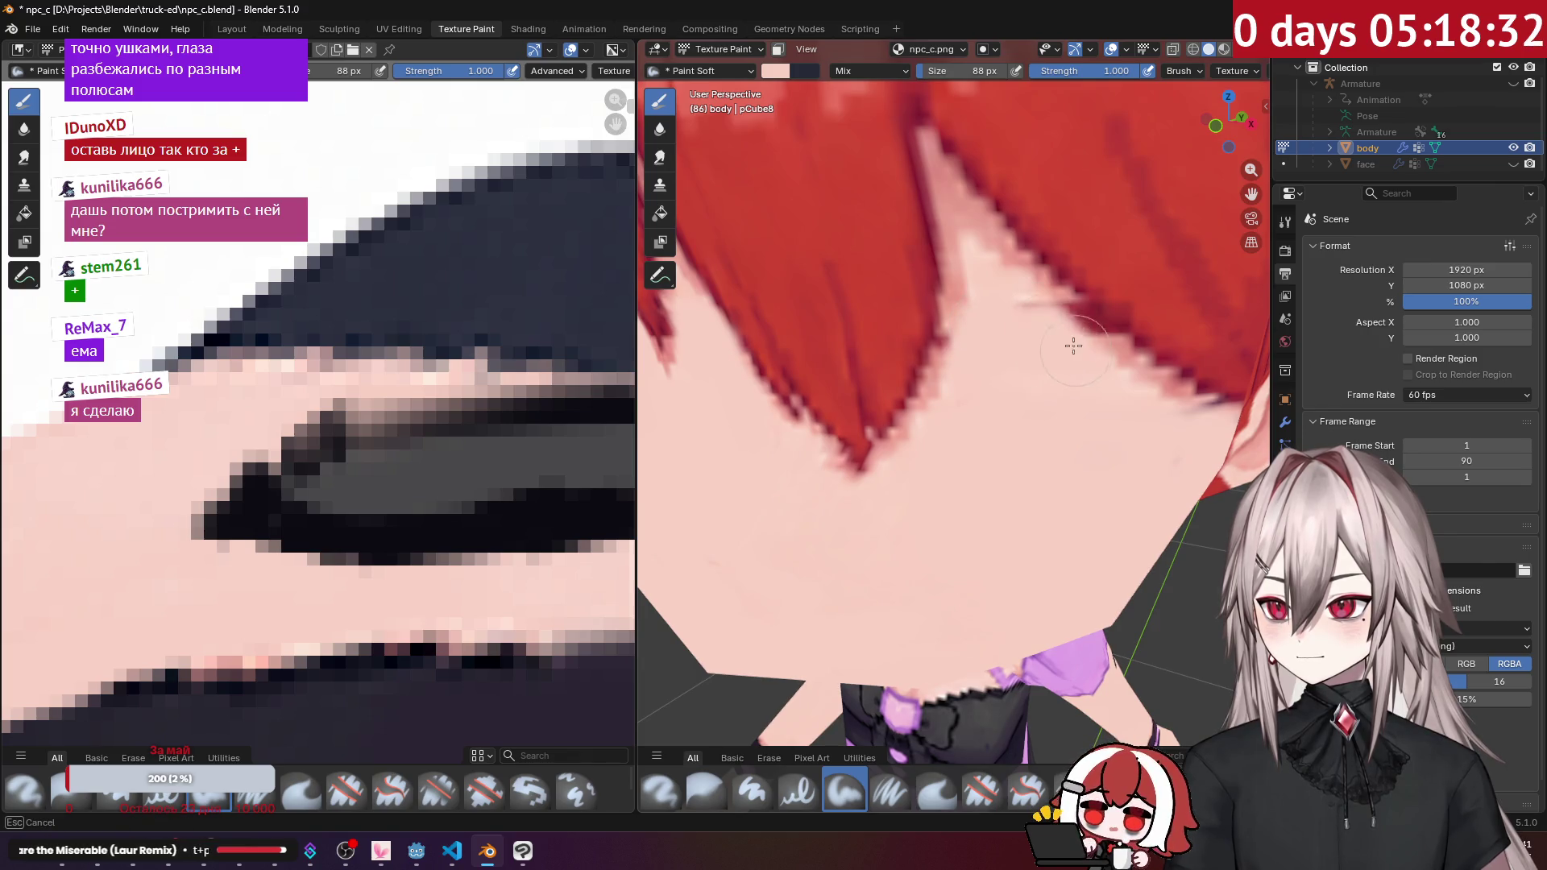
scroll(1103, 370, "down", 5)
Step: Paint skin tone across the hair below the ear, then view the back of the head
mouse_move(1103, 370)
middle_mouse_down()
mouse_move(883, 385)
mouse_move(959, 400)
middle_mouse_up()
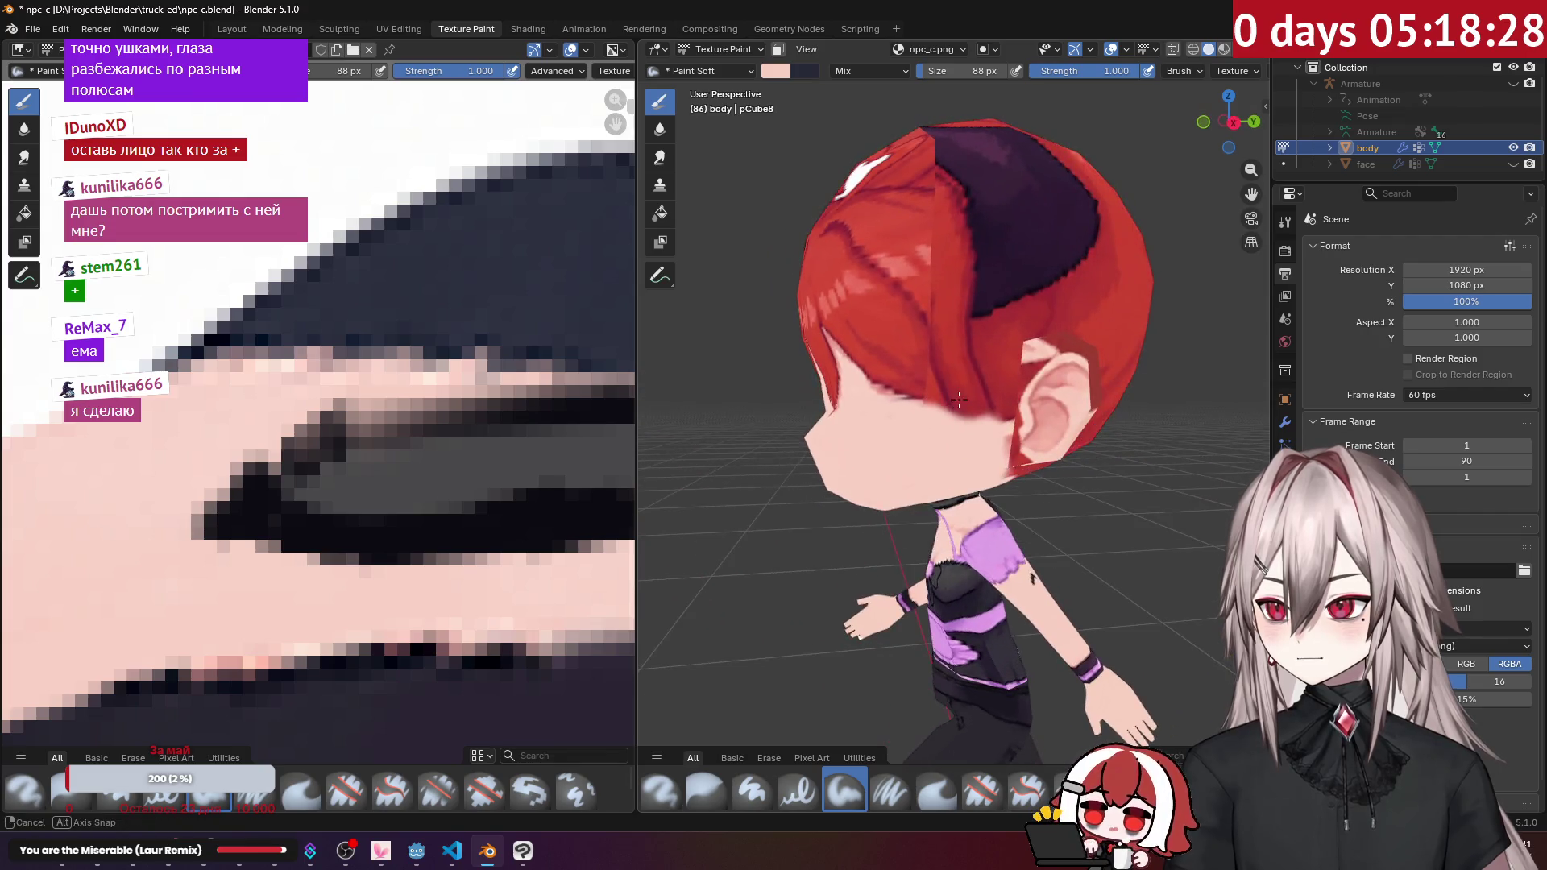
scroll(889, 411, "up", 5)
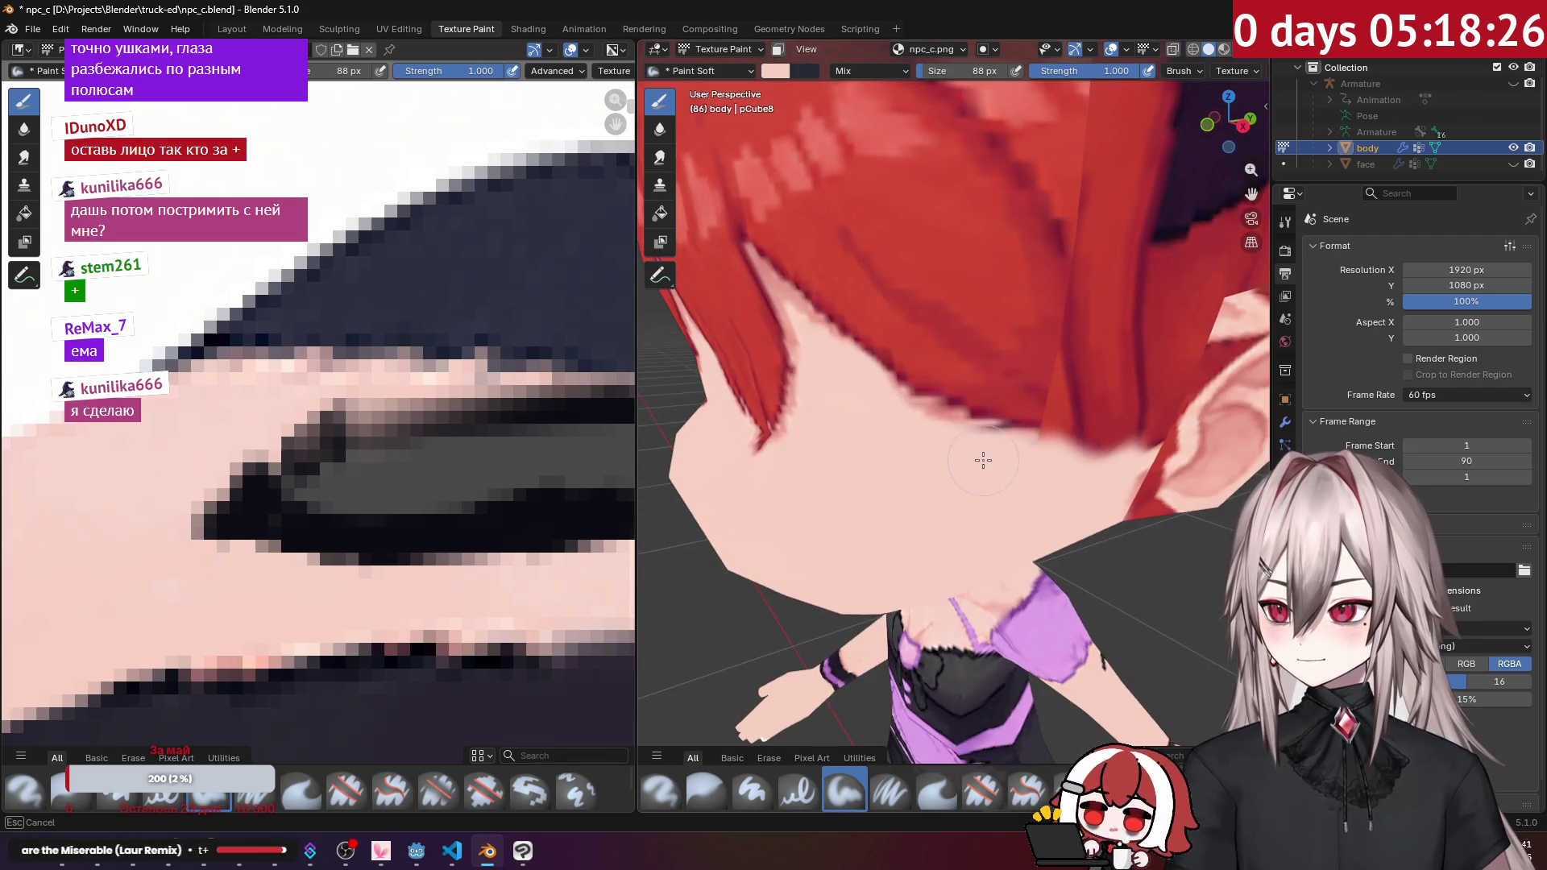
mouse_move(1024, 468)
middle_mouse_down()
mouse_move(939, 401)
mouse_move(1021, 411)
middle_mouse_up()
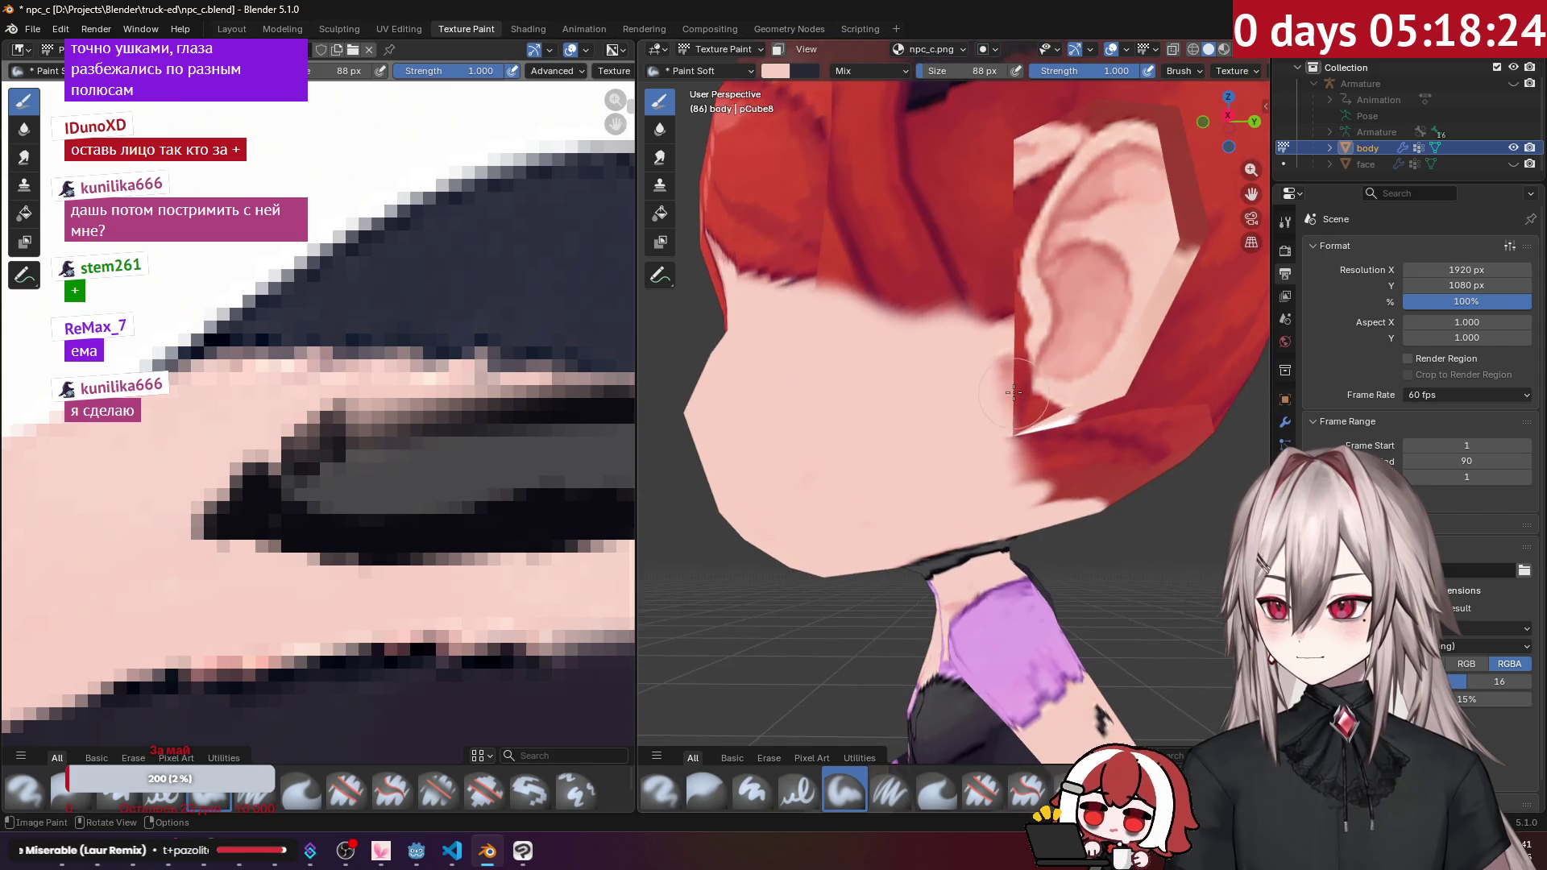
left_click_drag(1022, 410, 1038, 414)
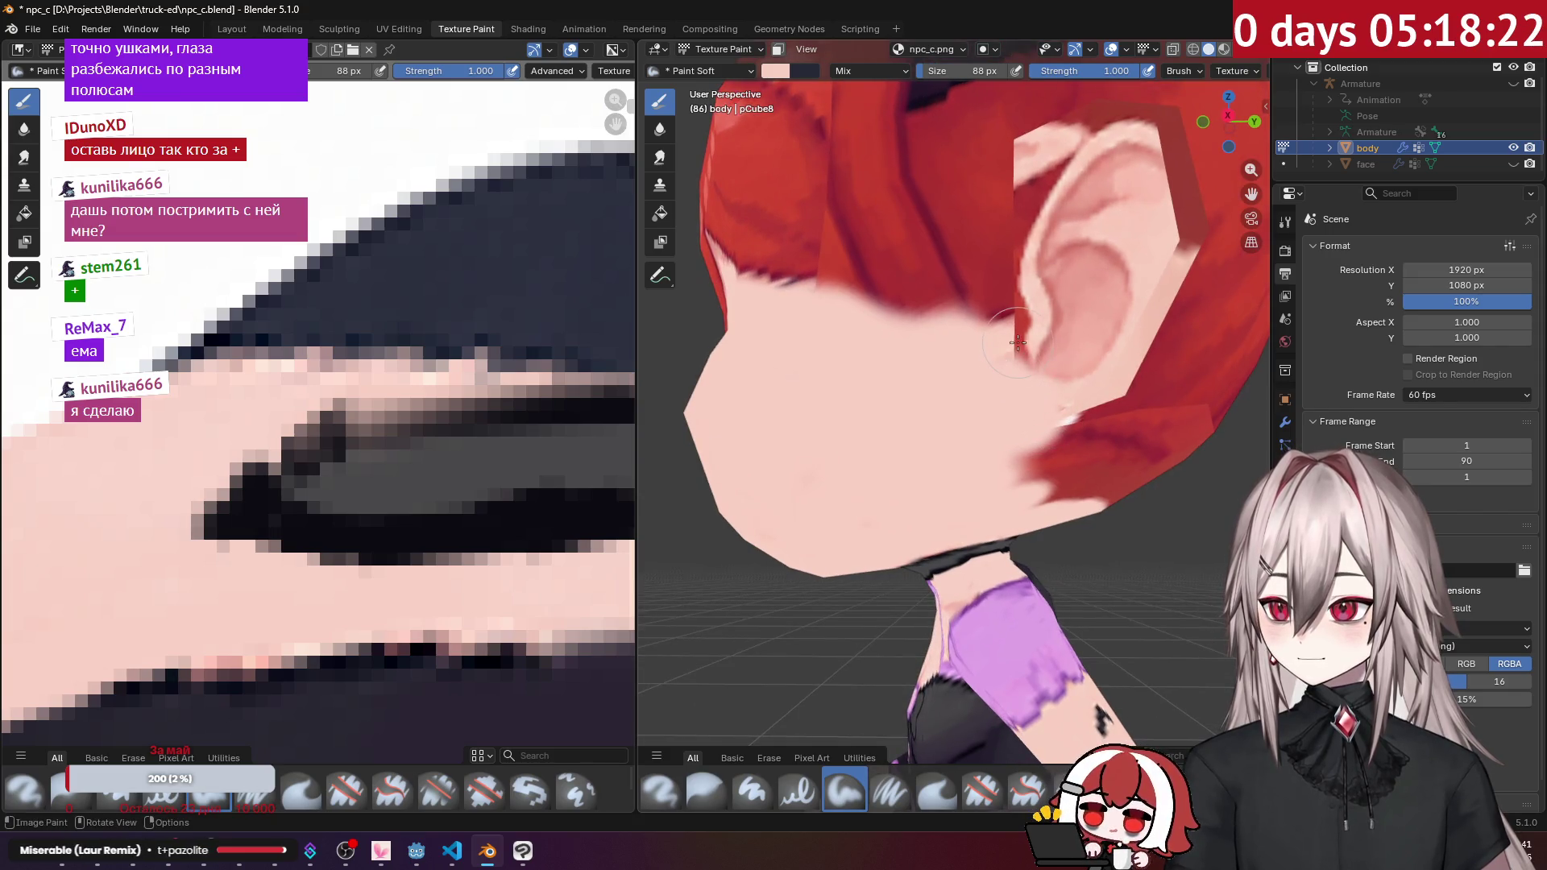
scroll(1016, 319, "up", 3)
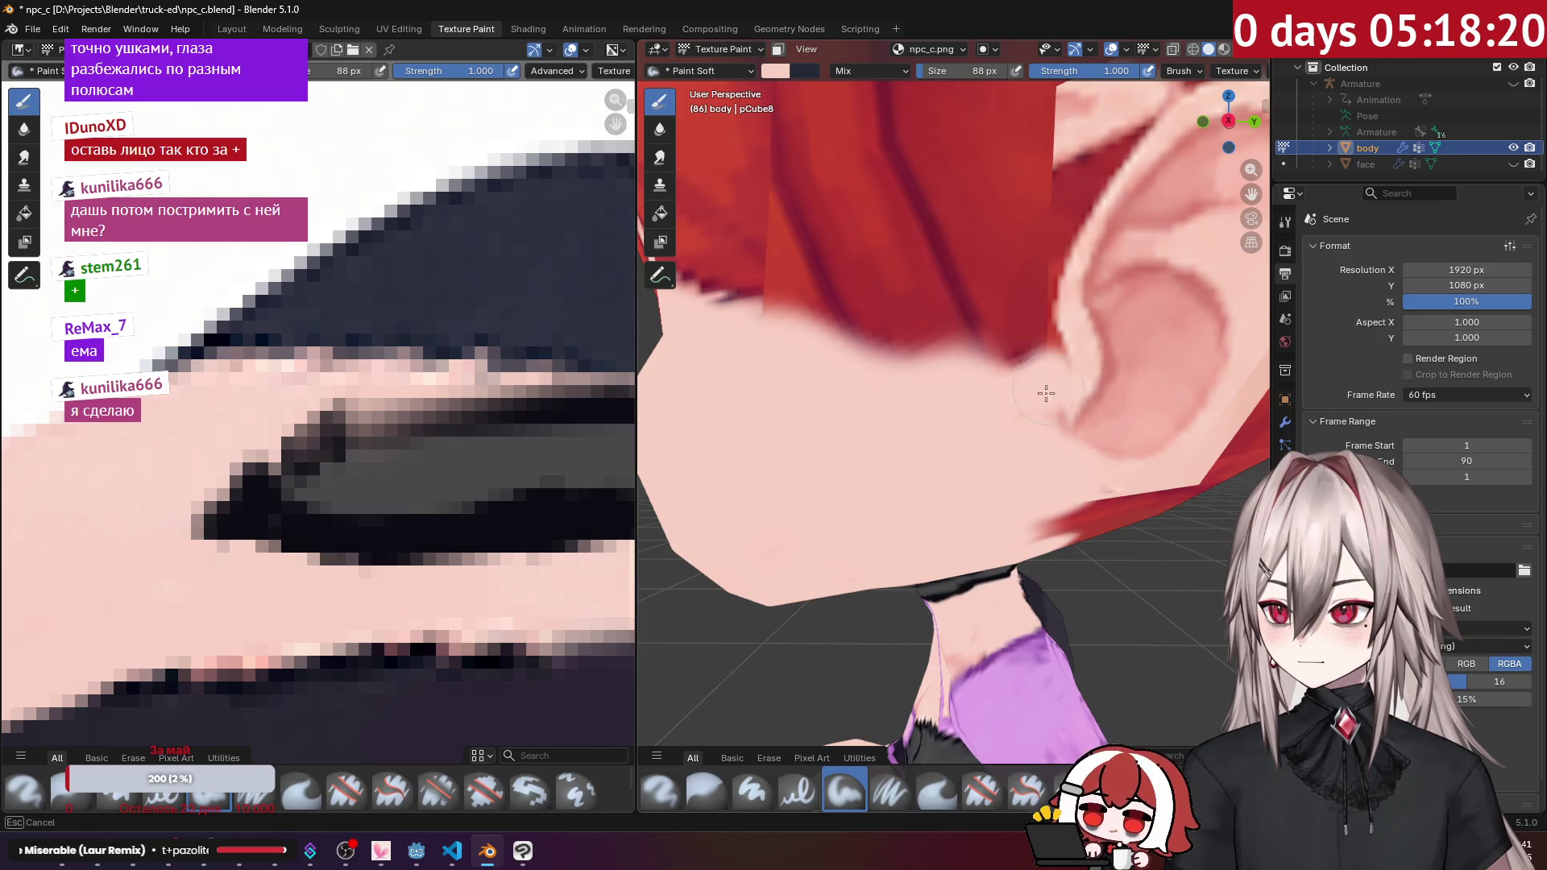
scroll(1046, 423, "down", 5)
mouse_move(1046, 423)
middle_mouse_down()
mouse_move(872, 293)
mouse_move(910, 355)
middle_mouse_up()
mouse_move(976, 462)
middle_mouse_down()
mouse_move(886, 436)
mouse_move(787, 448)
mouse_move(864, 390)
mouse_move(861, 439)
middle_mouse_up()
Step: Sample the hair red and paint it over the dark patch, pink blob and white heart mark
key("s")
mouse_move(861, 438)
left_mouse_down()
mouse_move(983, 471)
mouse_move(985, 402)
mouse_move(1036, 242)
mouse_move(1007, 165)
mouse_move(1019, 176)
mouse_move(959, 229)
mouse_move(975, 278)
mouse_move(944, 417)
mouse_move(838, 362)
mouse_move(906, 261)
mouse_move(893, 373)
left_mouse_up()
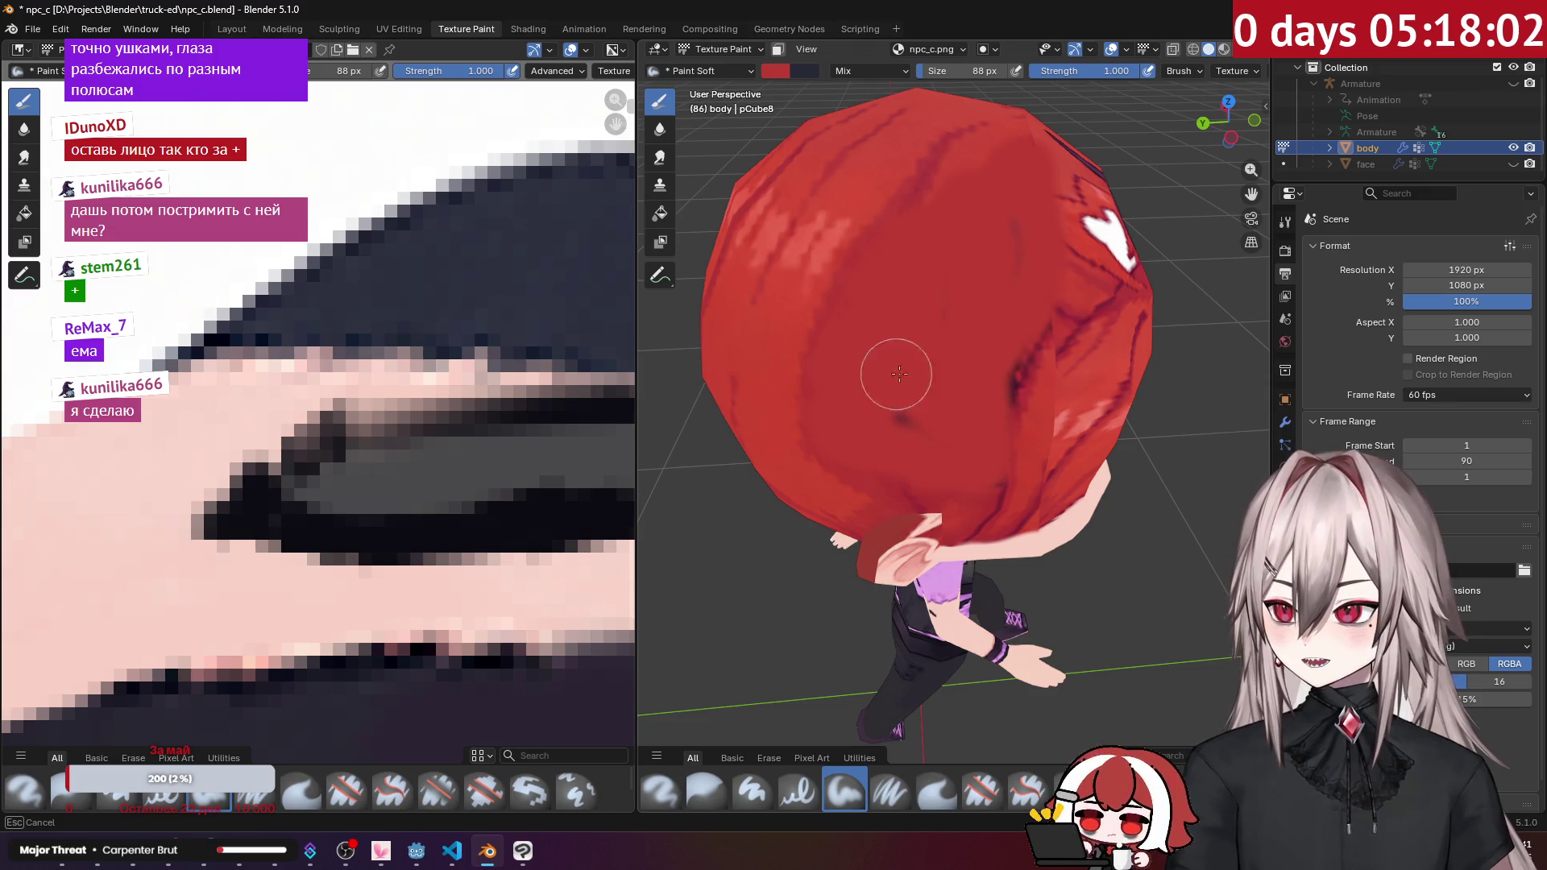
left_click_drag(997, 253, 1002, 207)
middle_click_drag(1001, 207, 934, 307)
middle_click_drag(970, 367, 1016, 258)
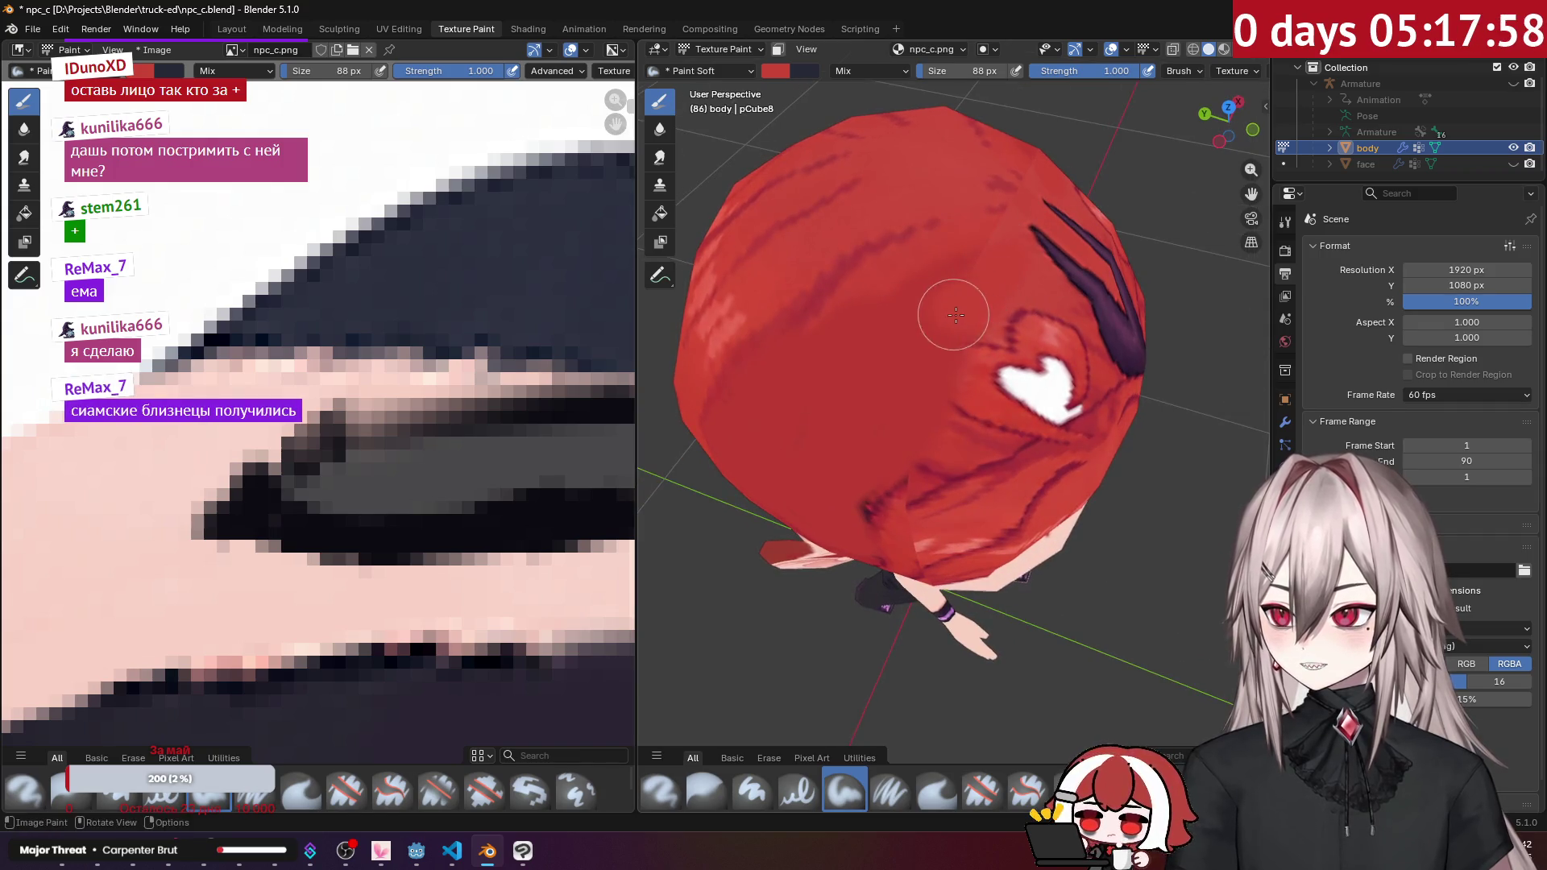
middle_click_drag(929, 340, 932, 324)
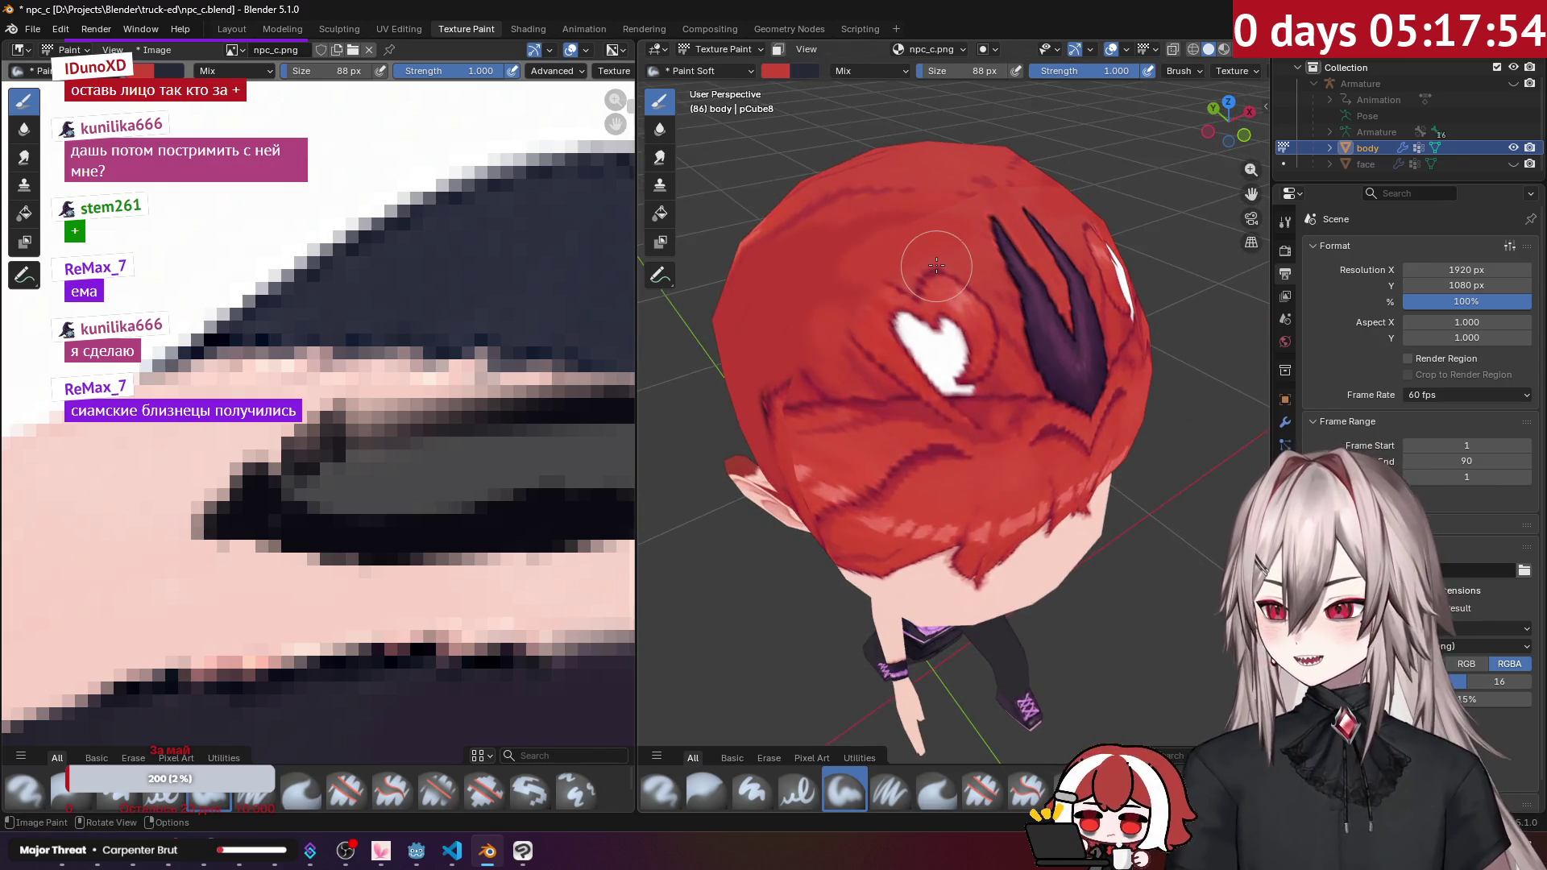
left_click_drag(919, 302, 897, 324)
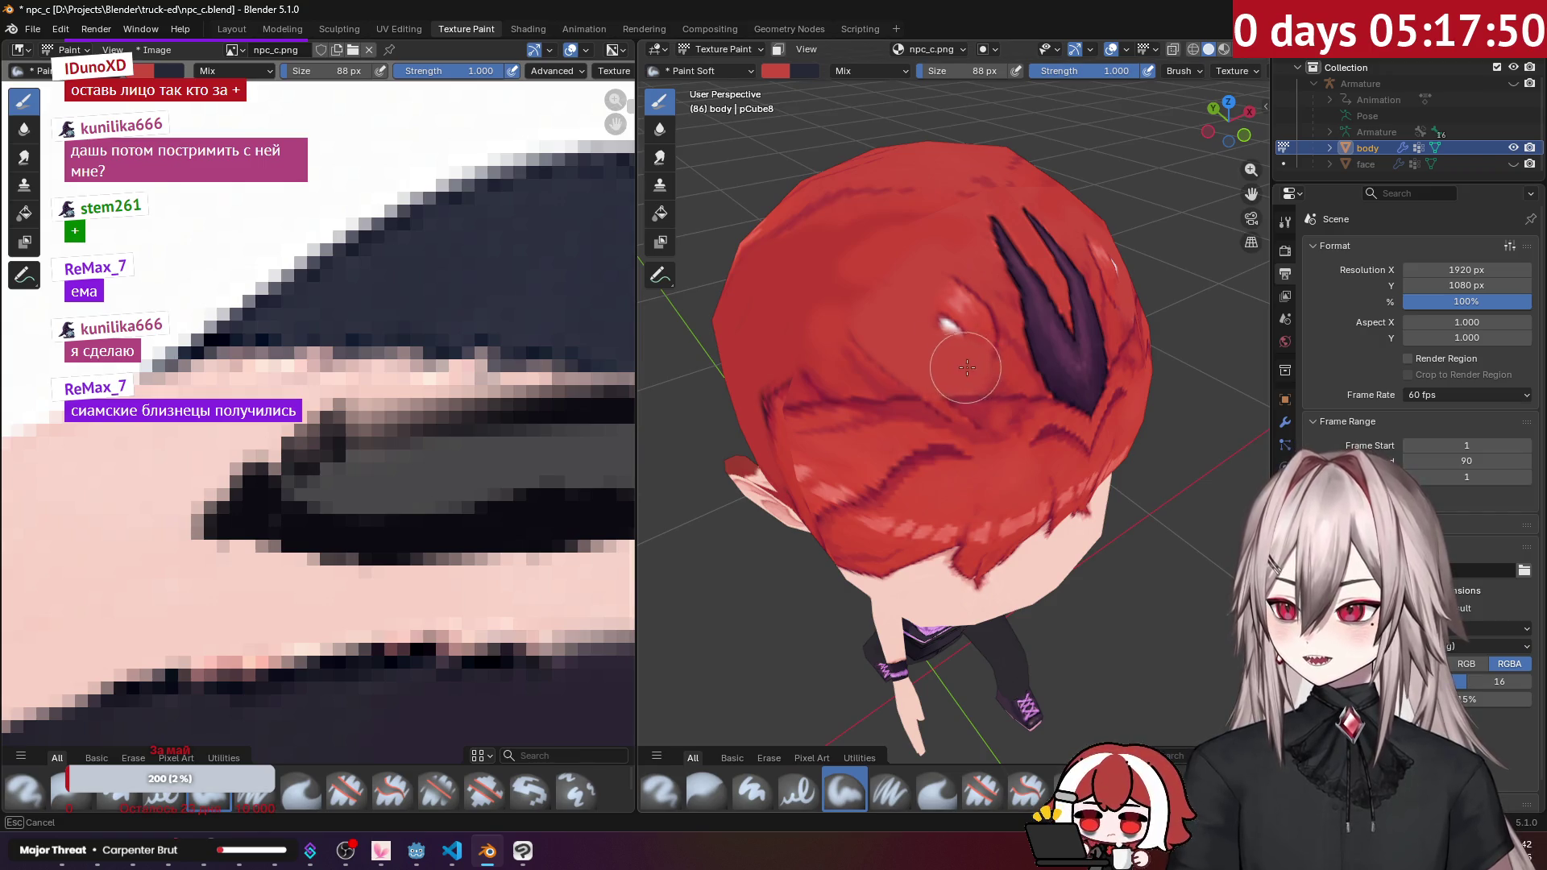
left_click_drag(959, 336, 934, 309)
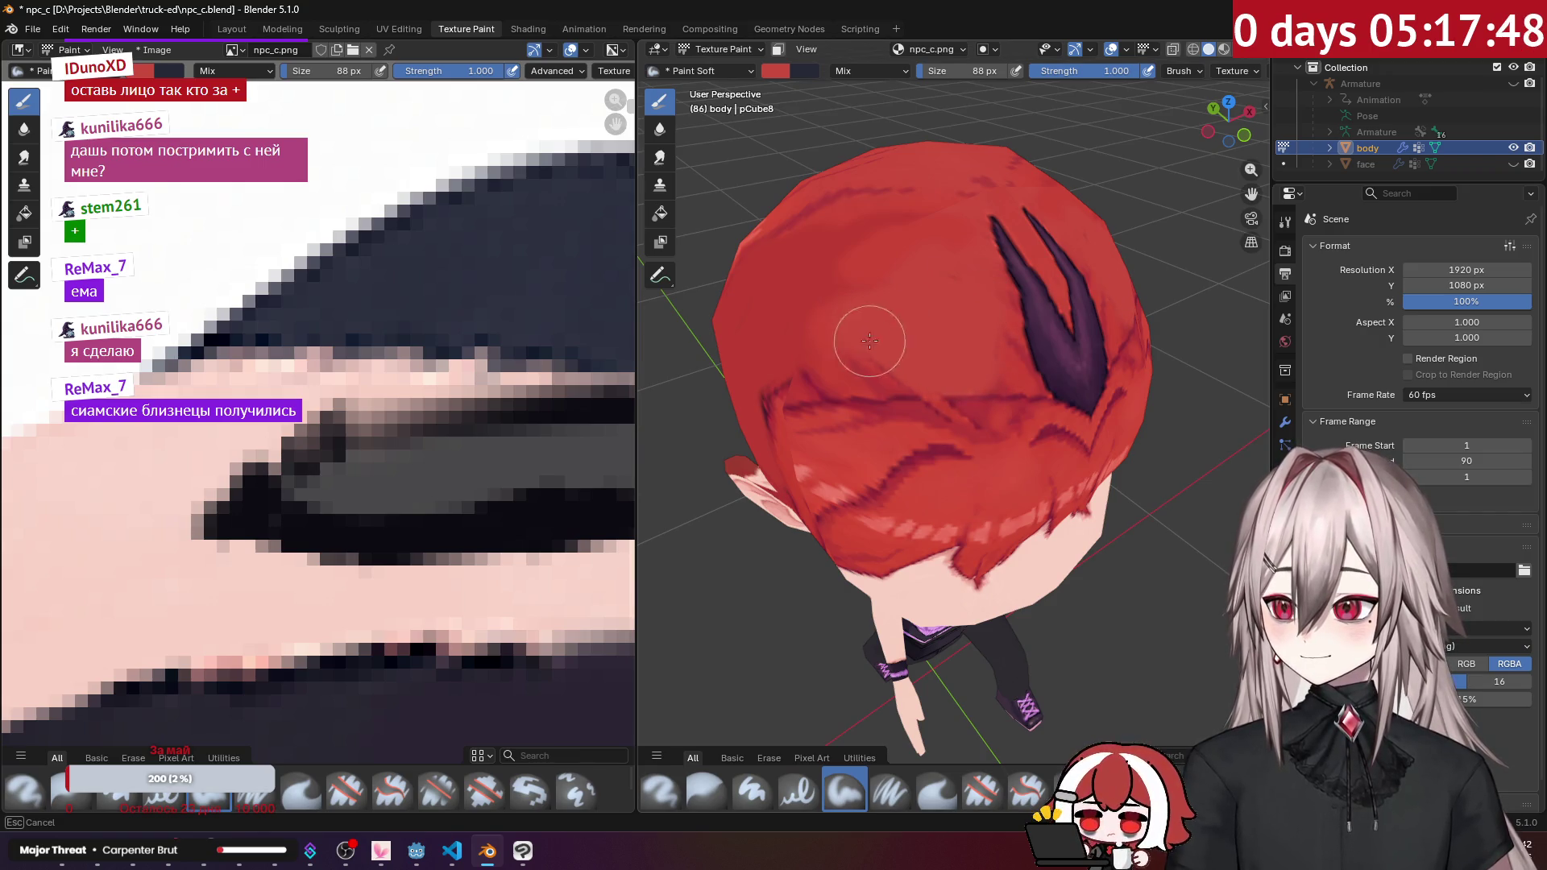
Step: Paint red between the horns and across the top of the head
middle_click_drag(847, 298, 951, 468)
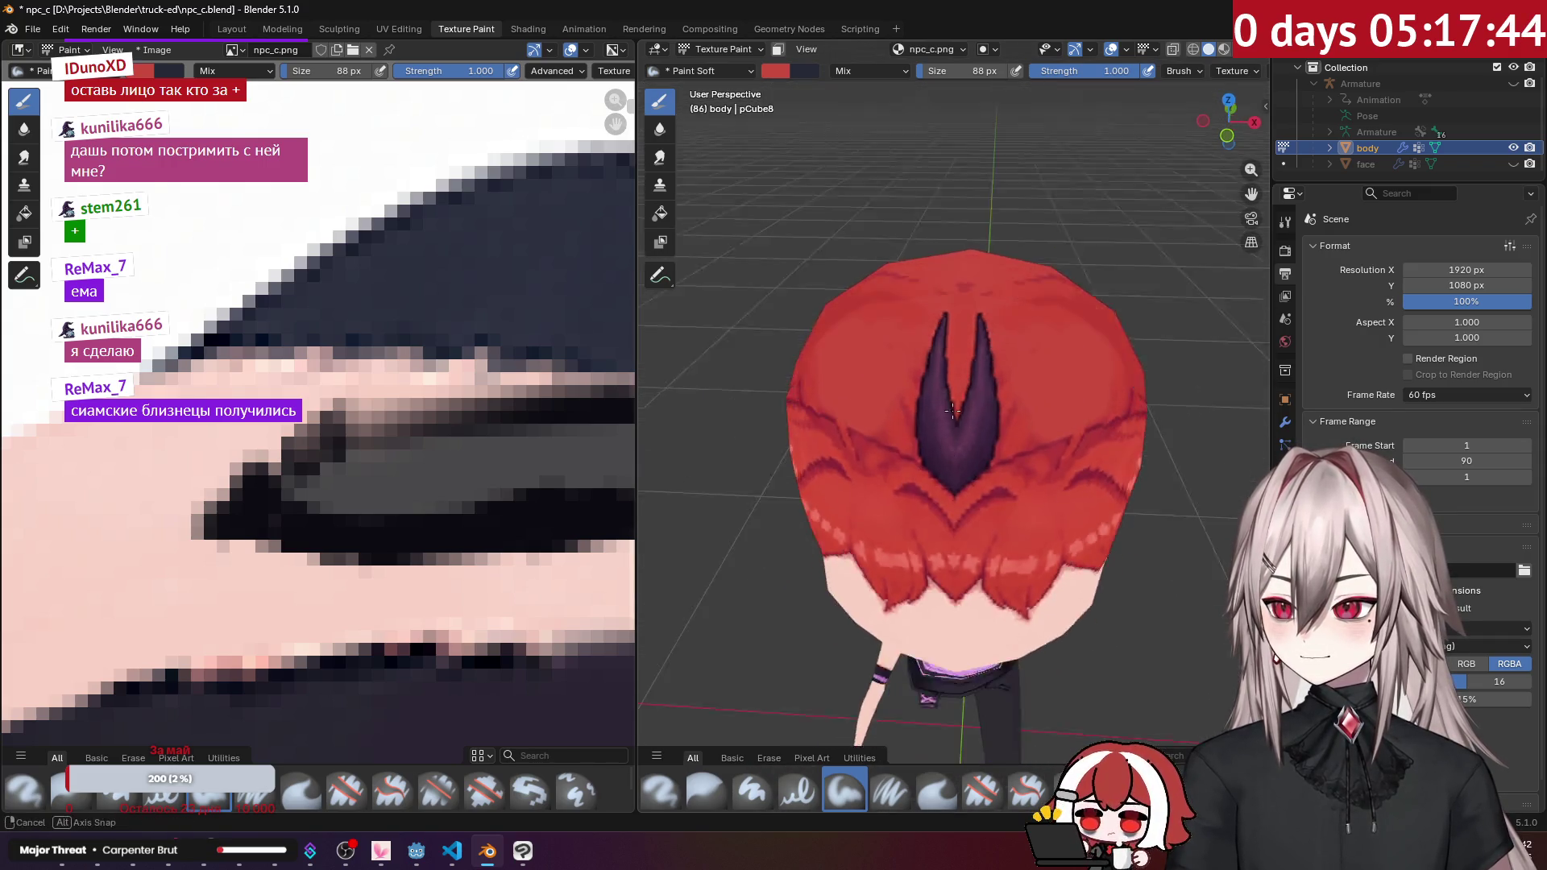
scroll(951, 467, "up", 4)
mouse_move(958, 403)
left_mouse_down()
mouse_move(953, 522)
mouse_move(1005, 485)
mouse_move(1001, 258)
mouse_move(1008, 355)
mouse_move(1036, 360)
left_mouse_up()
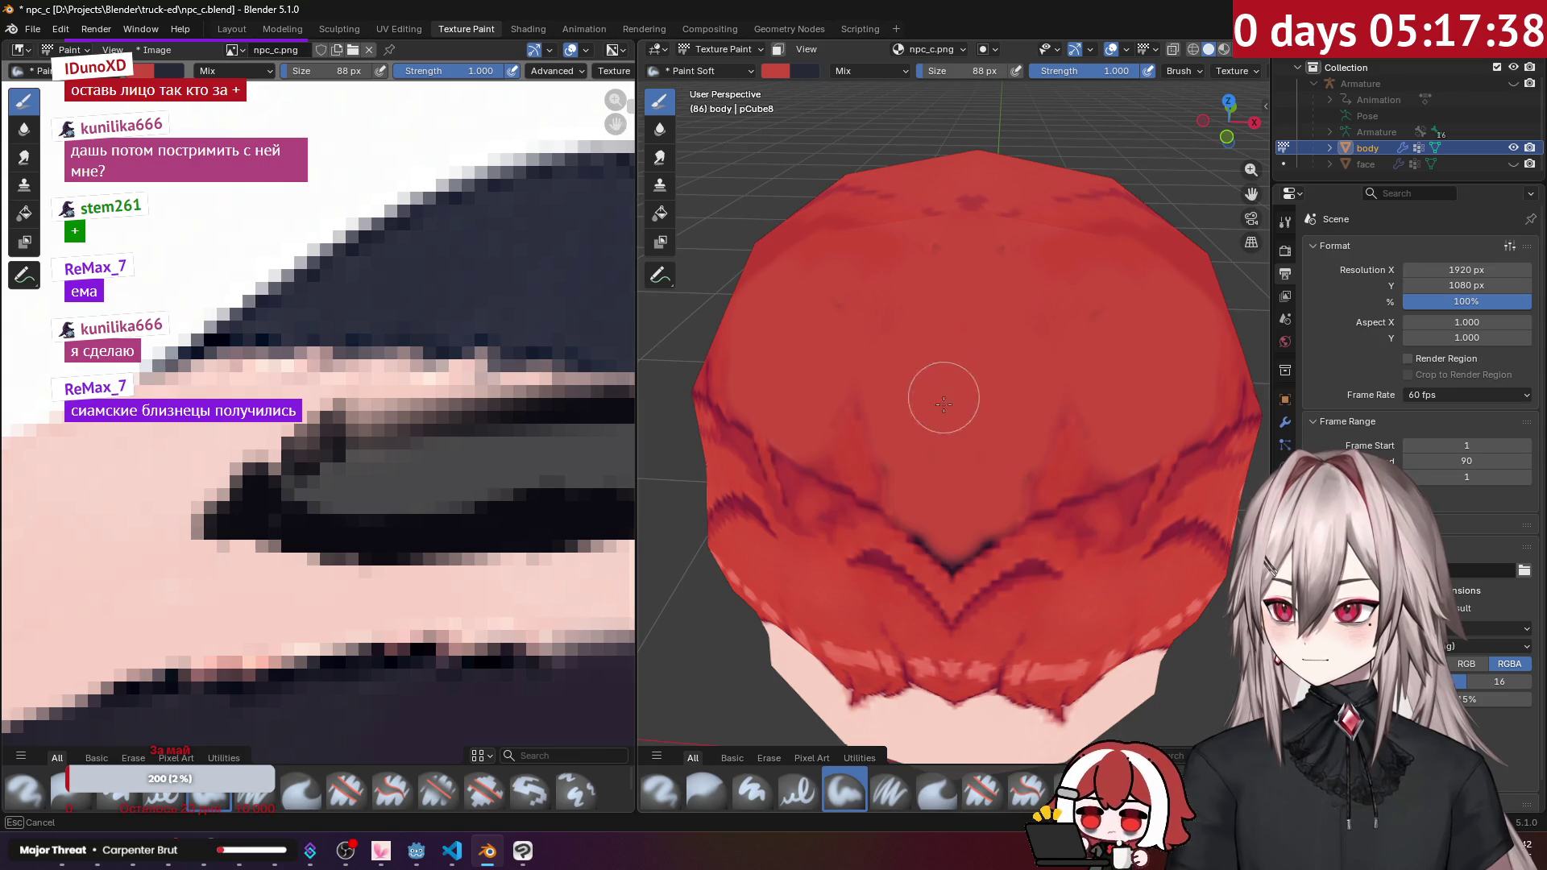
left_click_drag(1017, 481, 984, 466)
middle_click_drag(971, 247, 1025, 430)
mouse_move(1025, 429)
left_mouse_down()
mouse_move(1019, 387)
mouse_move(919, 381)
left_mouse_up()
mouse_move(987, 425)
left_mouse_down()
mouse_move(1124, 467)
mouse_move(1128, 424)
mouse_move(1103, 453)
left_mouse_up()
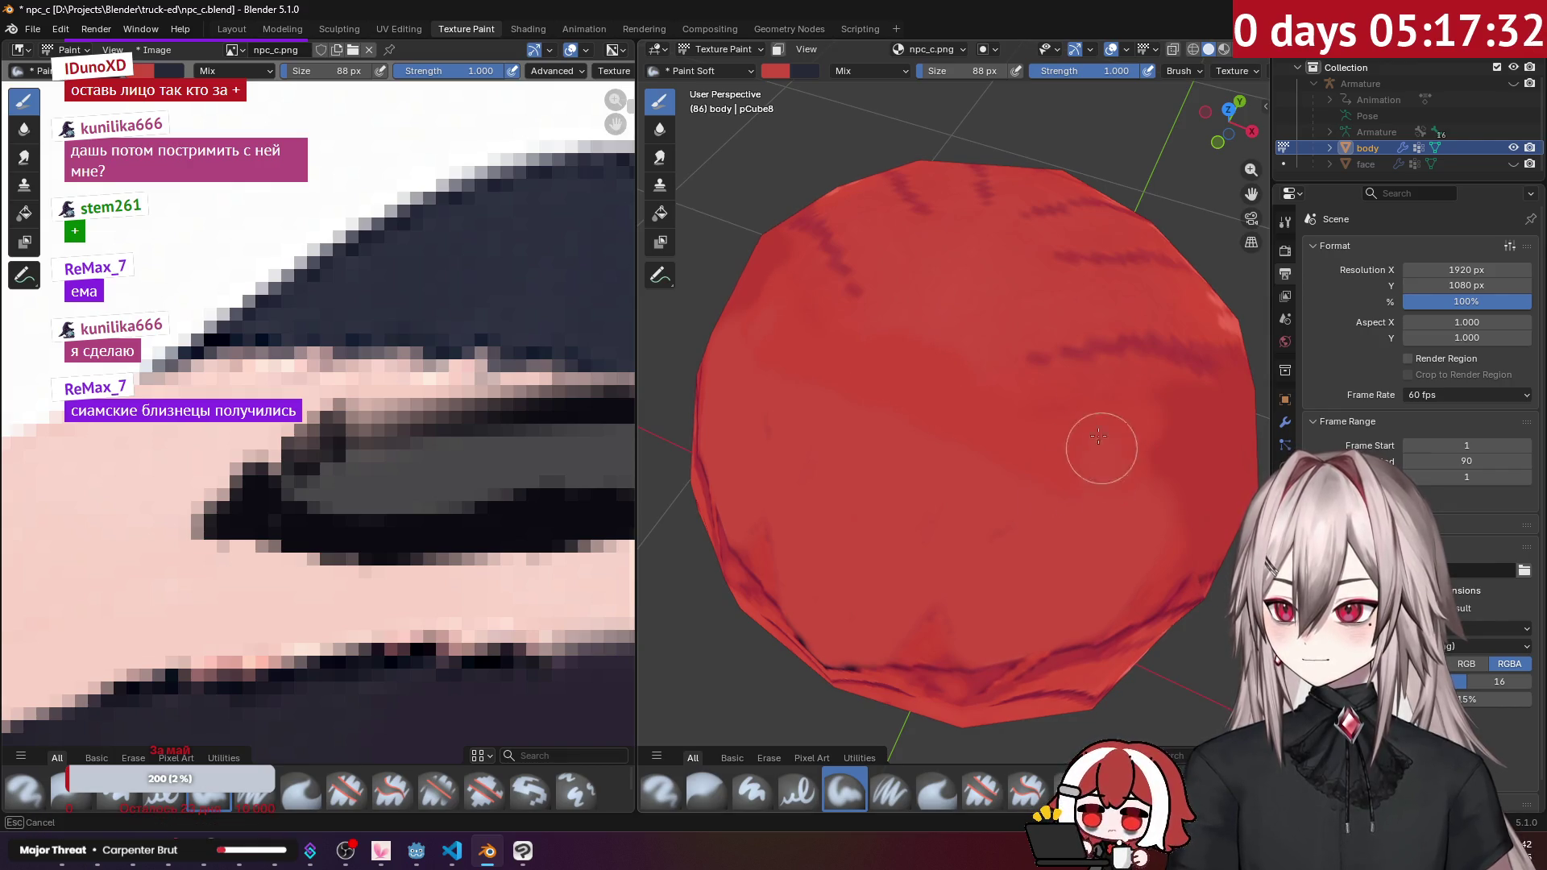
left_click_drag(1153, 408, 1153, 408)
mouse_move(1153, 408)
middle_mouse_down()
mouse_move(1001, 346)
mouse_move(975, 385)
middle_mouse_up()
mouse_move(917, 394)
left_mouse_down()
mouse_move(1015, 448)
mouse_move(981, 494)
left_mouse_up()
Step: Paint more red strokes across the hair on the side and back of the head
left_click_drag(924, 367, 939, 362)
mouse_move(939, 363)
middle_mouse_down()
mouse_move(931, 341)
mouse_move(918, 397)
mouse_move(953, 412)
middle_mouse_up()
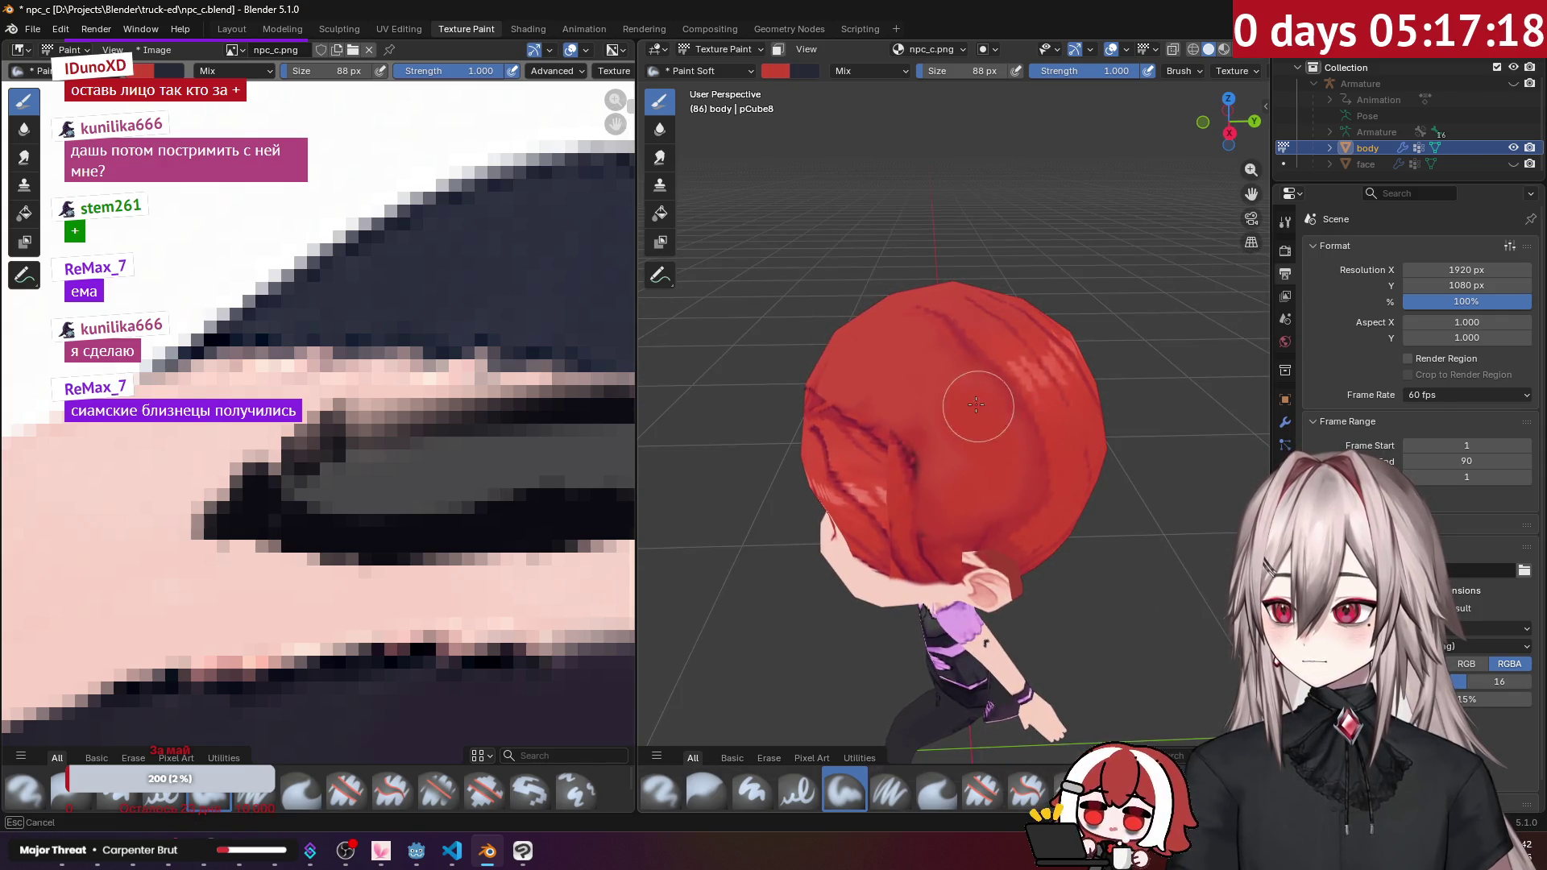
middle_click_drag(916, 370, 977, 393)
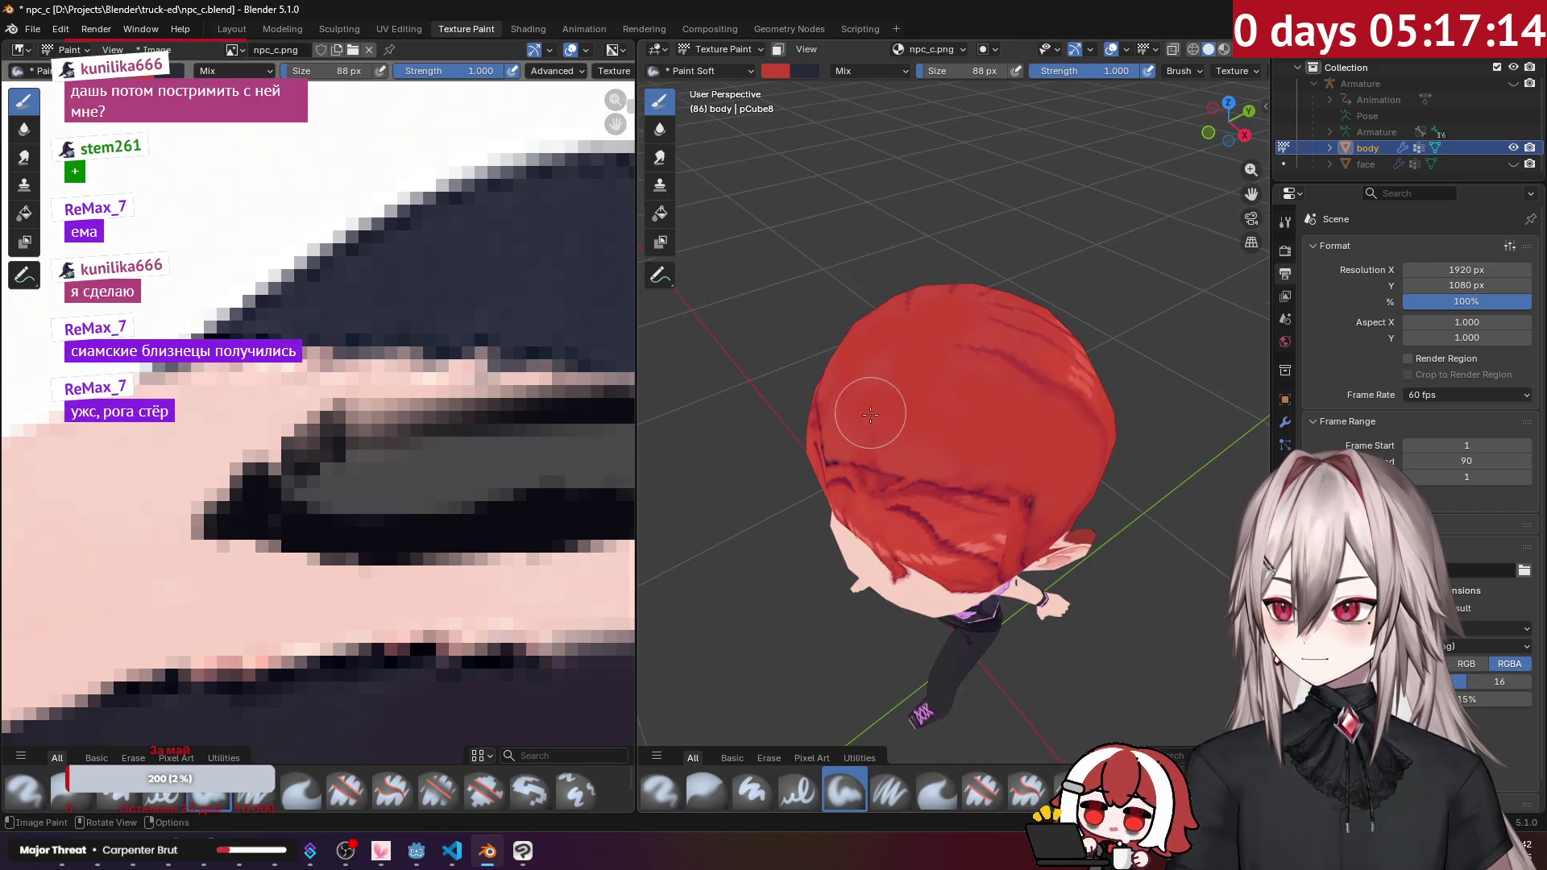
middle_click_drag(952, 453, 1014, 373)
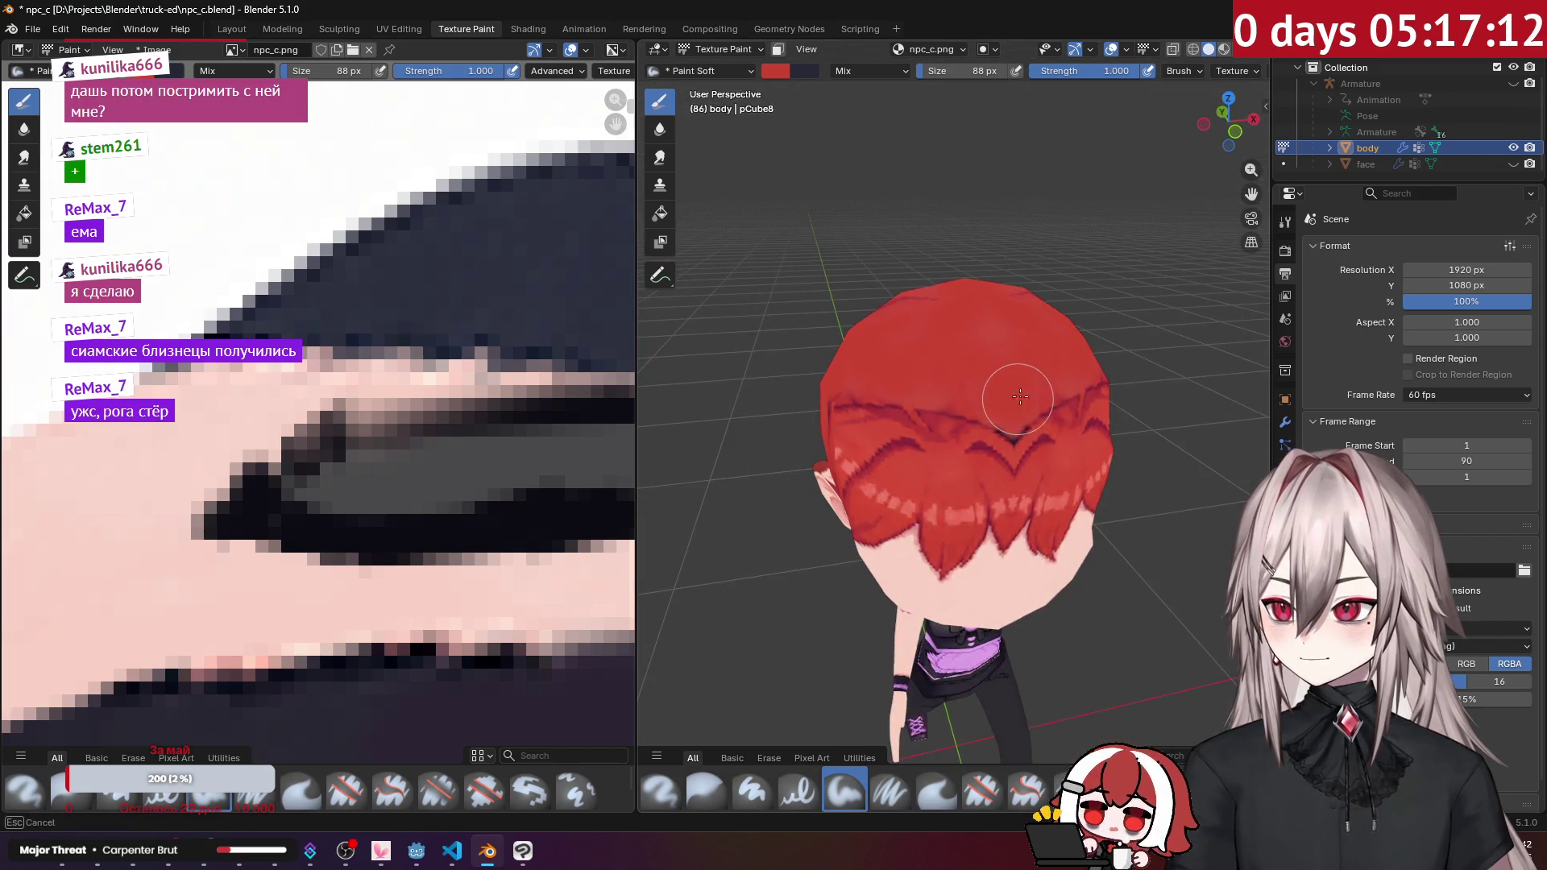
mouse_move(1079, 371)
middle_mouse_down()
mouse_move(1032, 435)
mouse_move(934, 386)
middle_mouse_up()
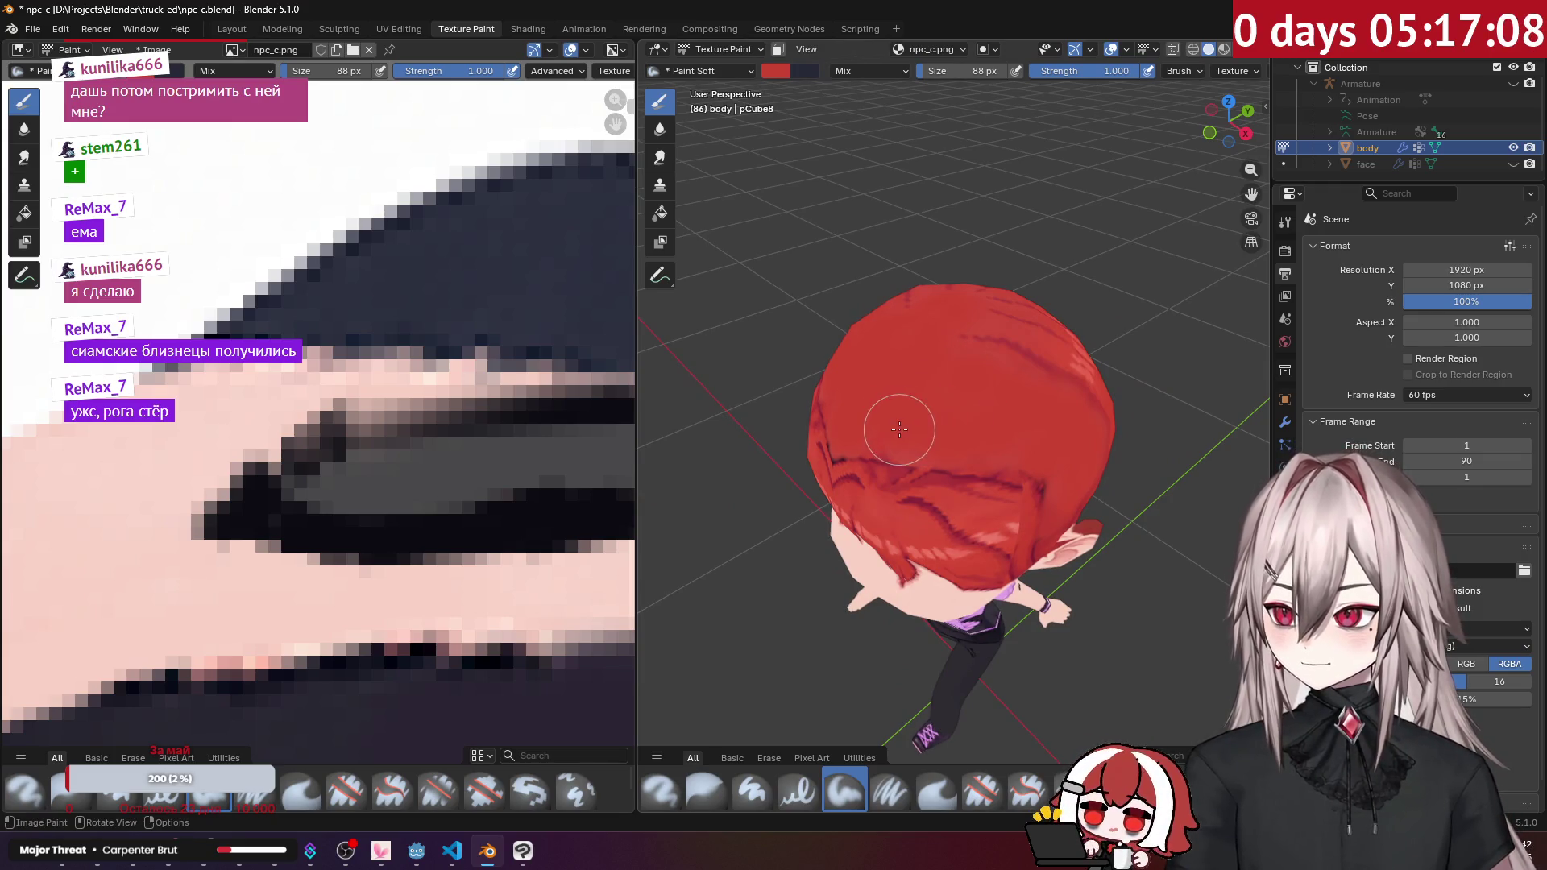
left_click_drag(883, 437, 919, 442)
mouse_move(980, 441)
middle_mouse_down()
mouse_move(1047, 346)
mouse_move(1007, 338)
mouse_move(977, 359)
mouse_move(974, 341)
middle_mouse_up()
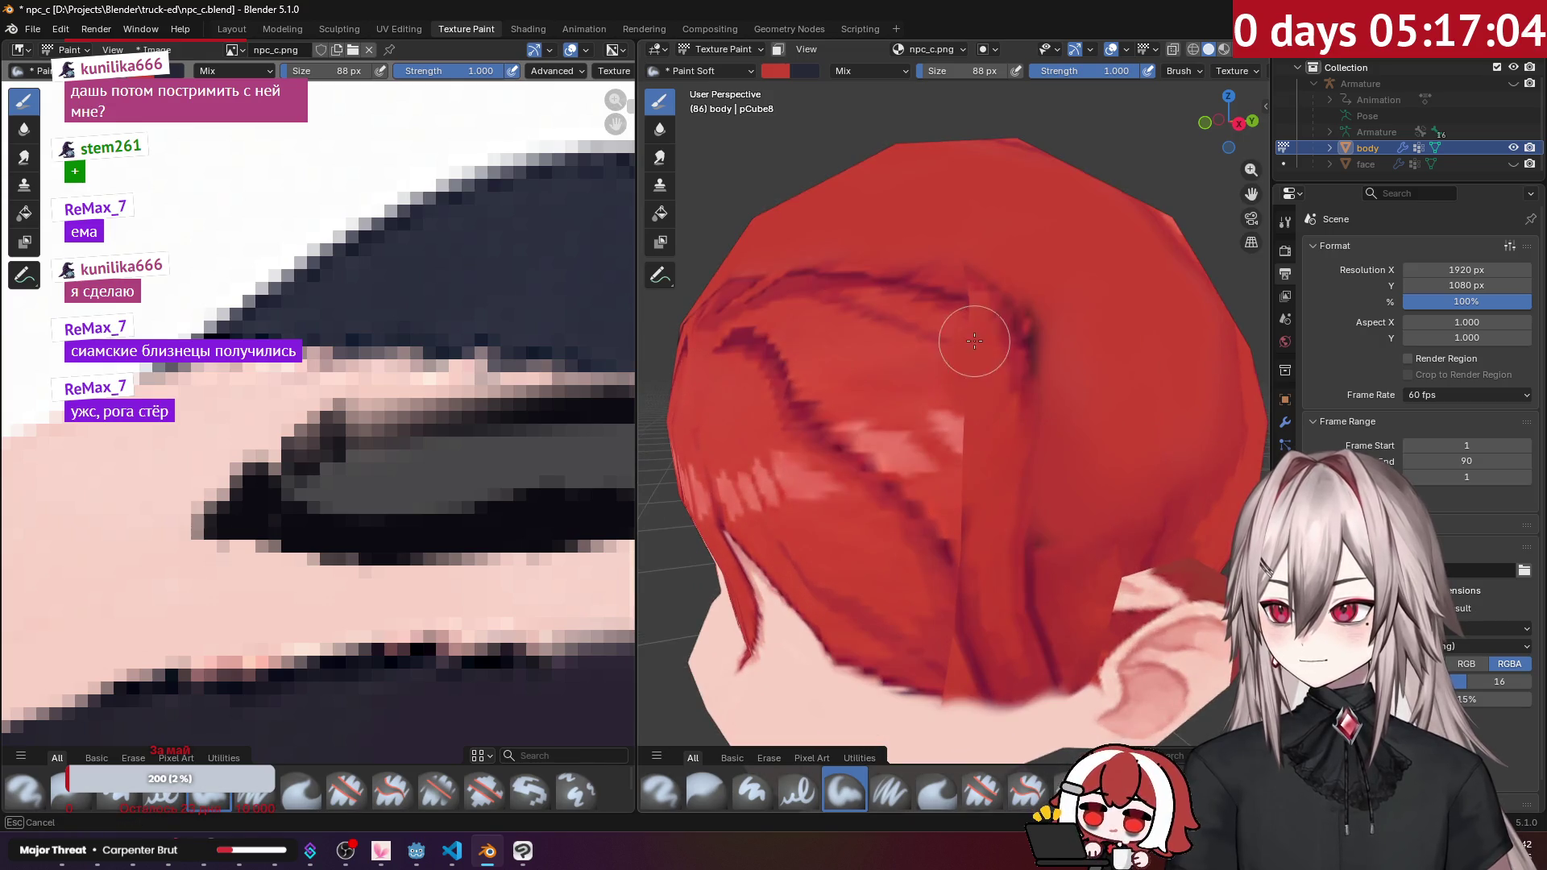
mouse_move(970, 518)
middle_mouse_down()
mouse_move(988, 473)
mouse_move(944, 469)
middle_mouse_up()
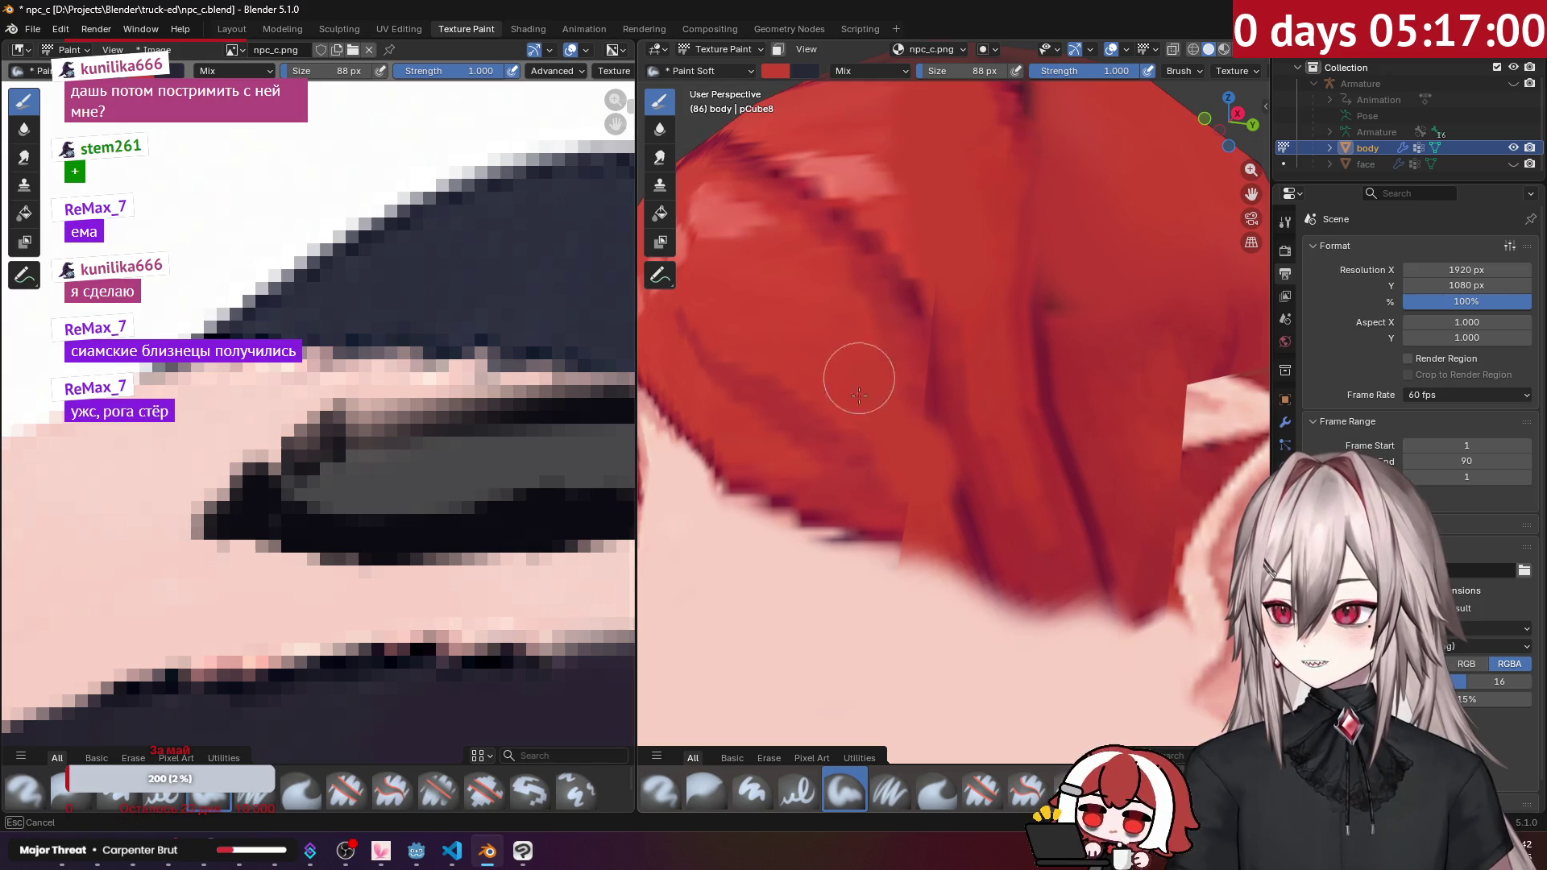
mouse_move(917, 521)
left_mouse_down()
mouse_move(916, 459)
mouse_move(970, 317)
mouse_move(992, 336)
left_mouse_up()
scroll(993, 335, "down", 5)
middle_click_drag(993, 335, 981, 364)
left_click_drag(941, 272, 978, 277)
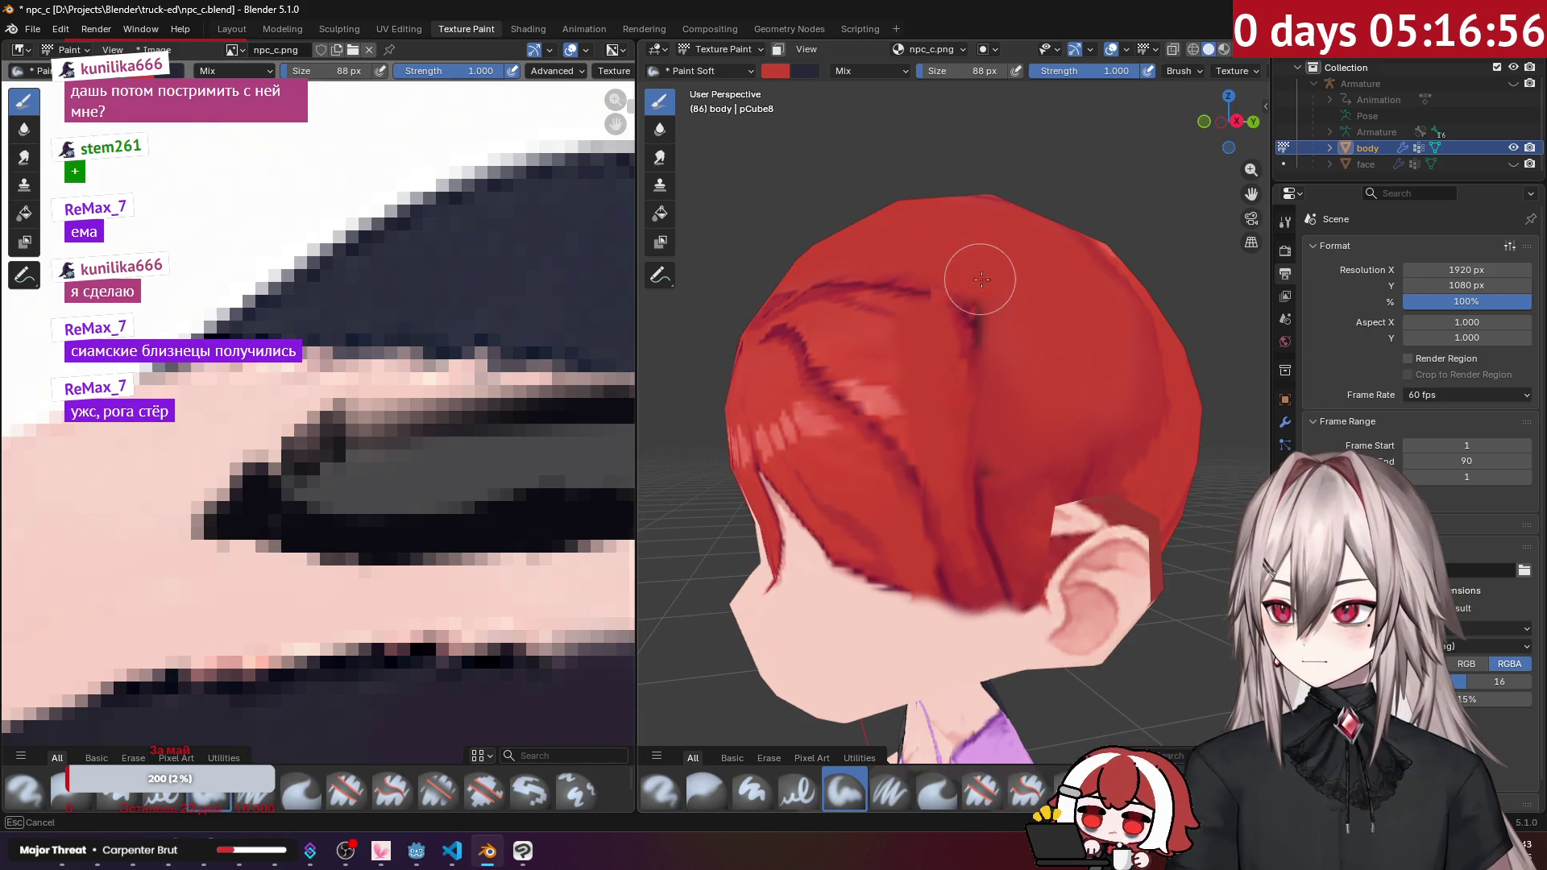
scroll(1008, 316, "down", 5)
mouse_move(1008, 316)
middle_mouse_down()
mouse_move(976, 361)
mouse_move(1024, 335)
mouse_move(928, 478)
mouse_move(953, 487)
middle_mouse_up()
scroll(976, 361, "up", 5)
scroll(976, 360, "down", 4)
Step: Paint skin pink over the front hairline, then resample red for strands along it
key("s")
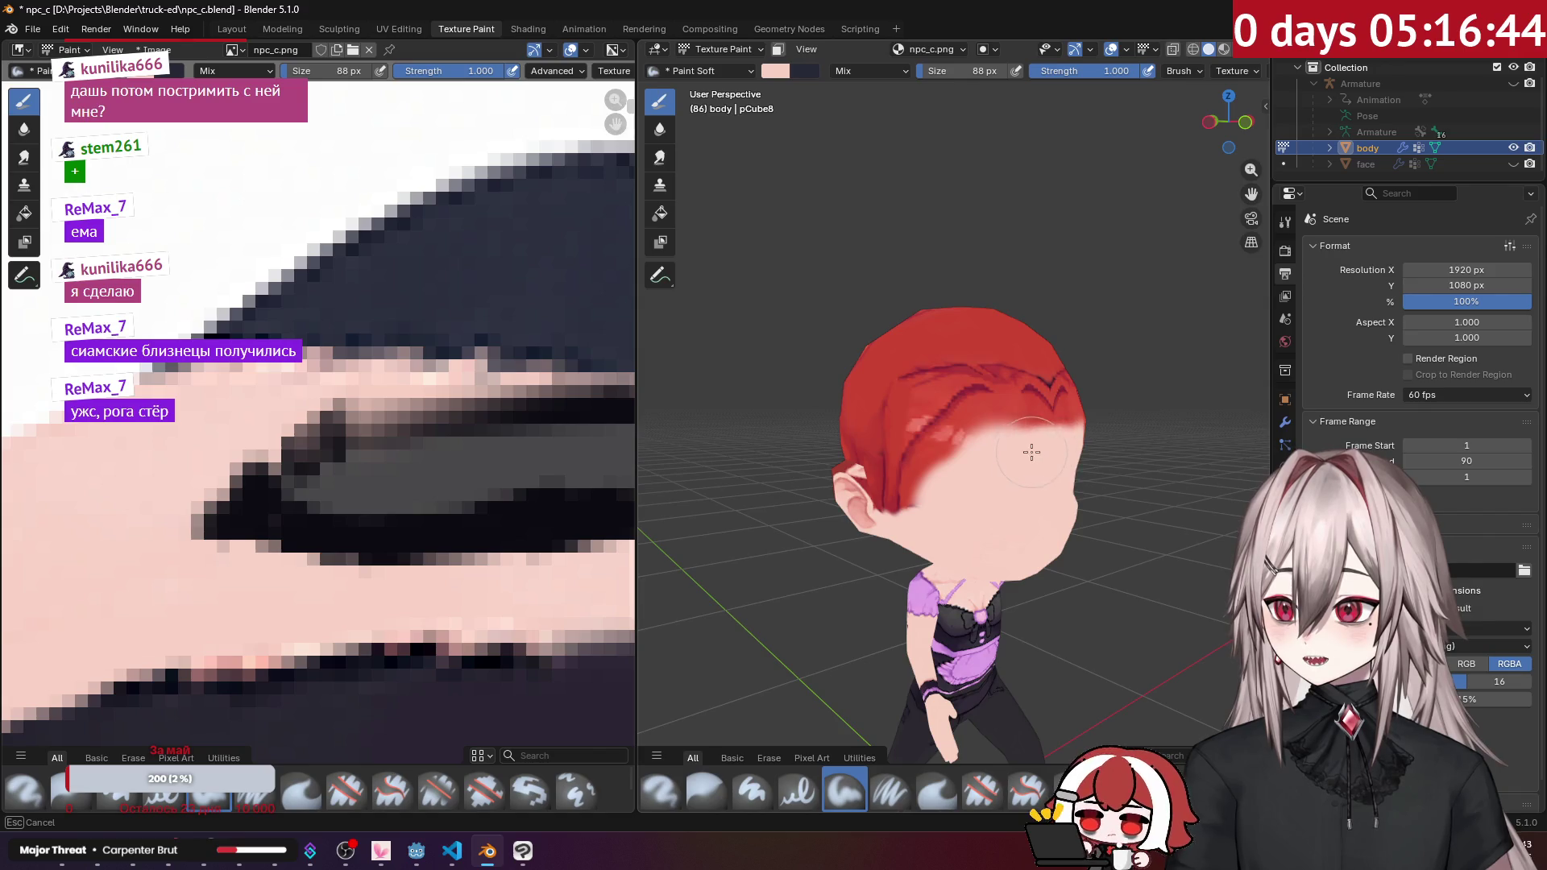
scroll(918, 521, "up", 2)
middle_click_drag(918, 521, 1026, 495)
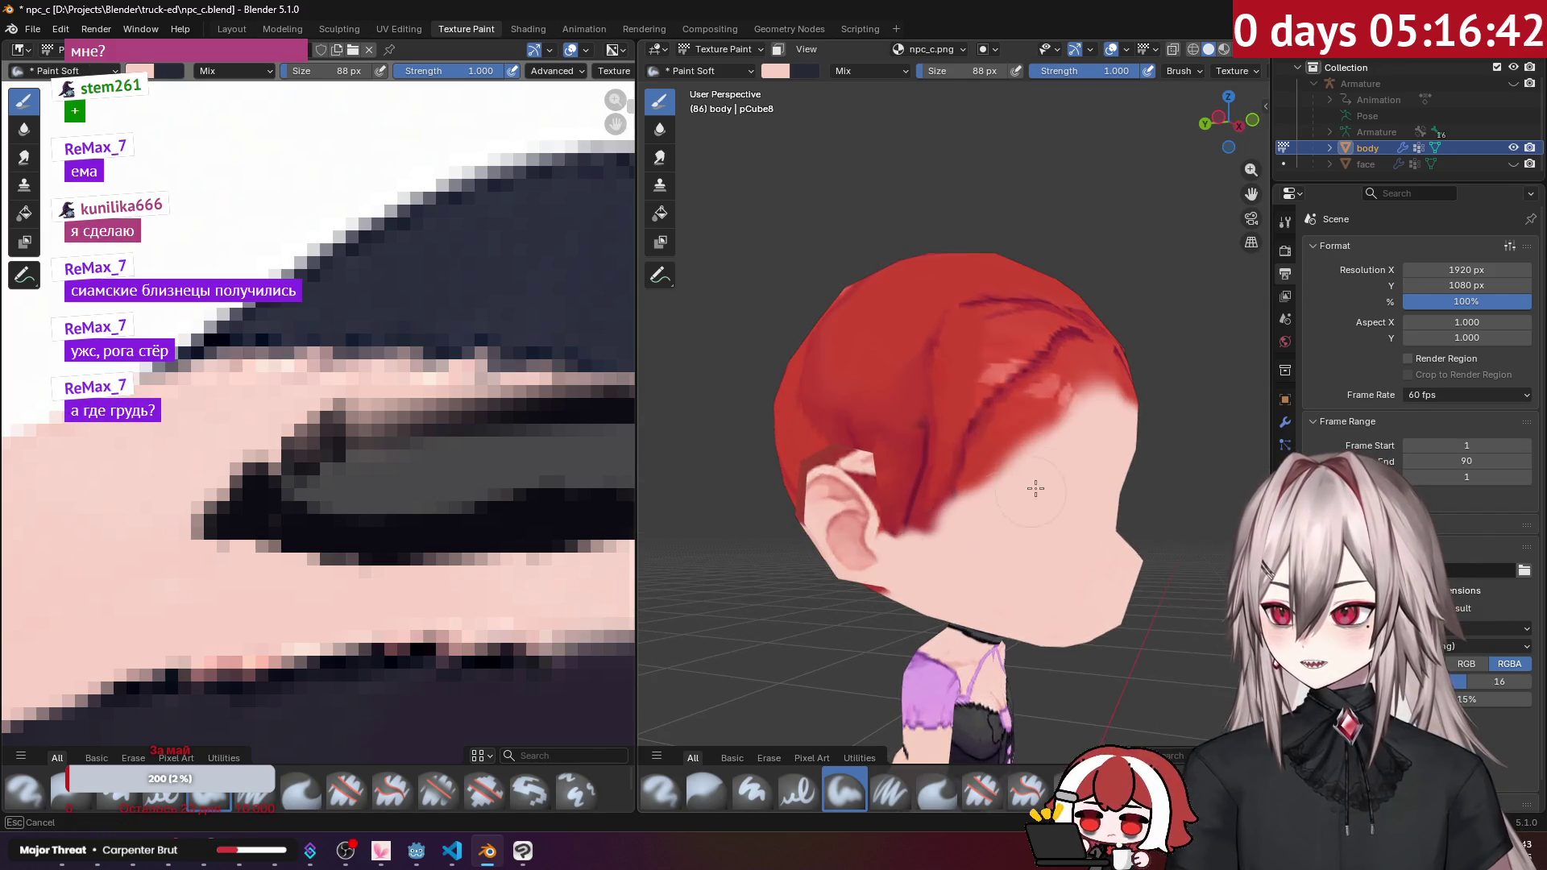
middle_click_drag(1067, 446, 937, 454)
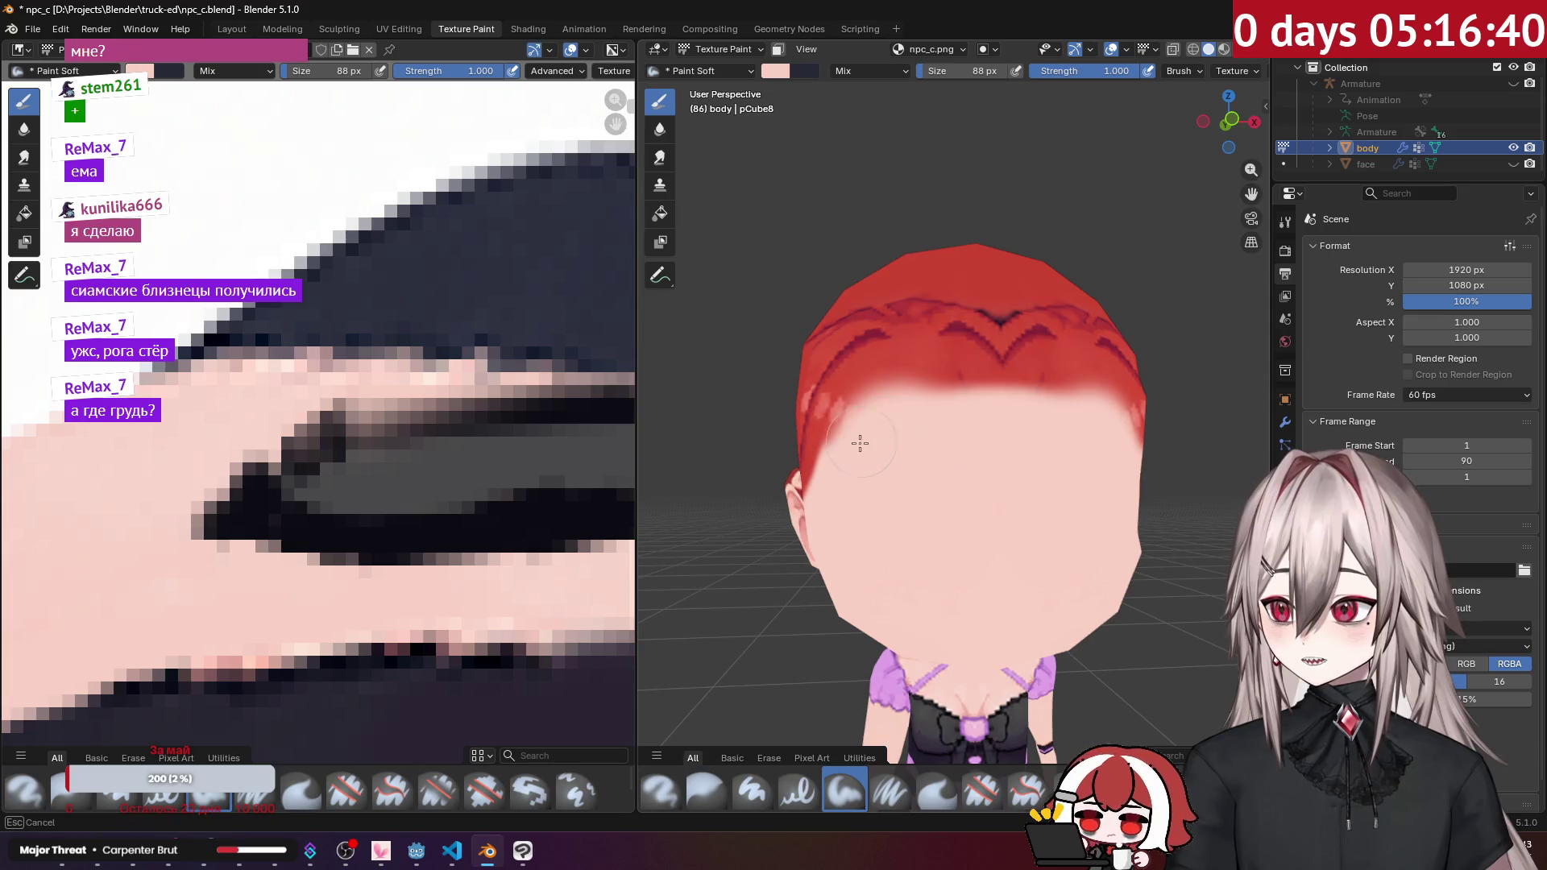
left_click_drag(866, 437, 935, 411)
left_click_drag(1052, 410, 1056, 419)
mouse_move(1056, 419)
middle_mouse_down()
mouse_move(931, 461)
mouse_move(958, 435)
middle_mouse_up()
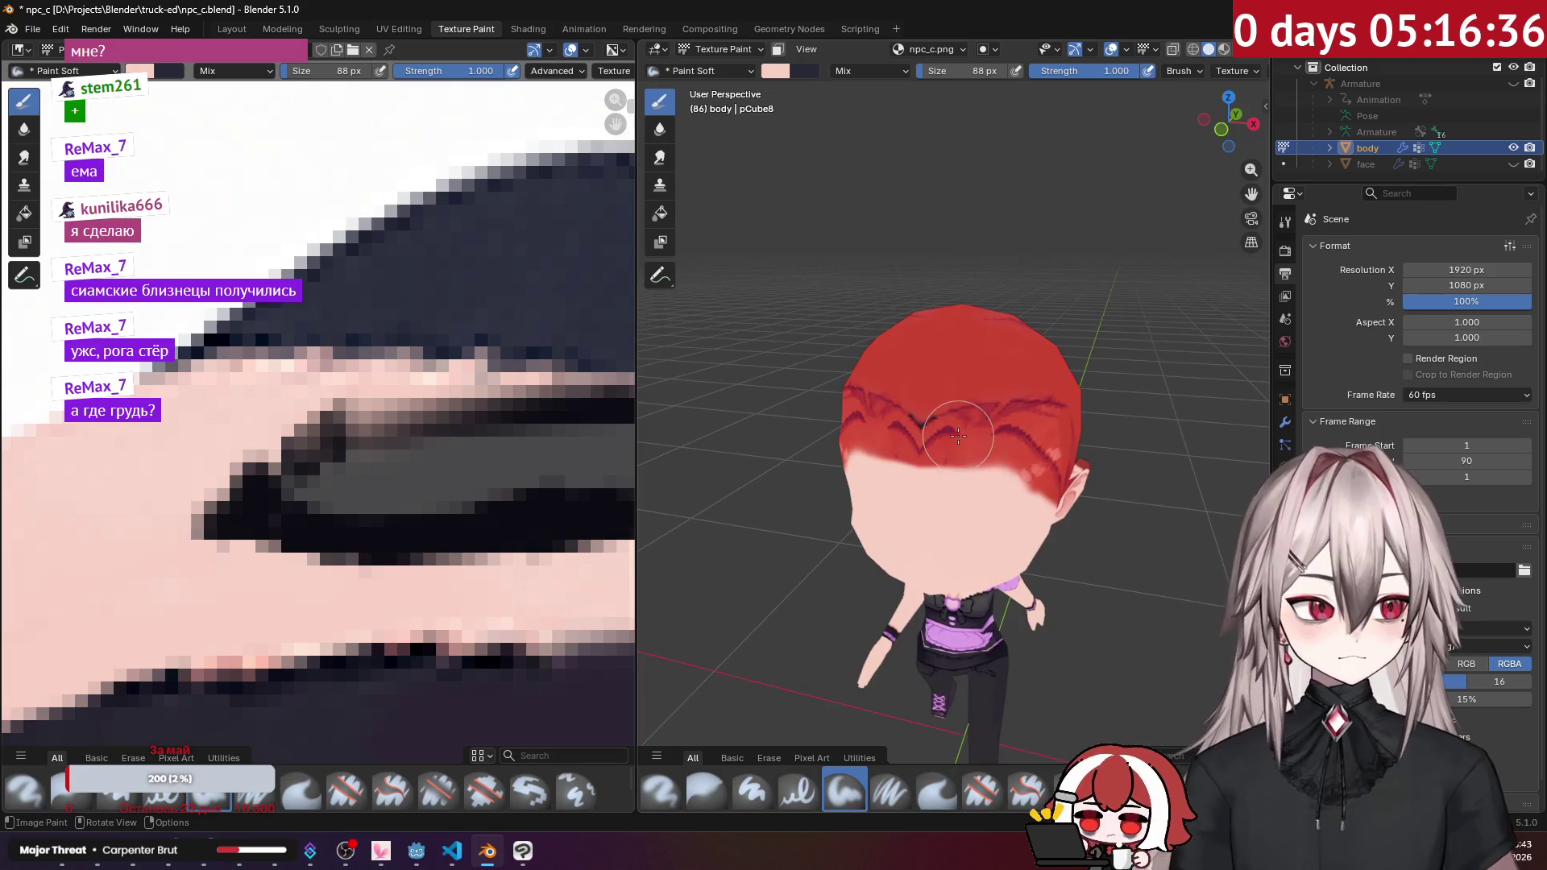
scroll(958, 436, "up", 1)
key("s")
mouse_move(962, 361)
left_mouse_down()
mouse_move(927, 427)
mouse_move(1036, 414)
left_mouse_up()
Step: Paint red over the skin in front of the ear and along its top
middle_click_drag(1036, 414, 1043, 414)
left_click_drag(1043, 414, 1026, 432)
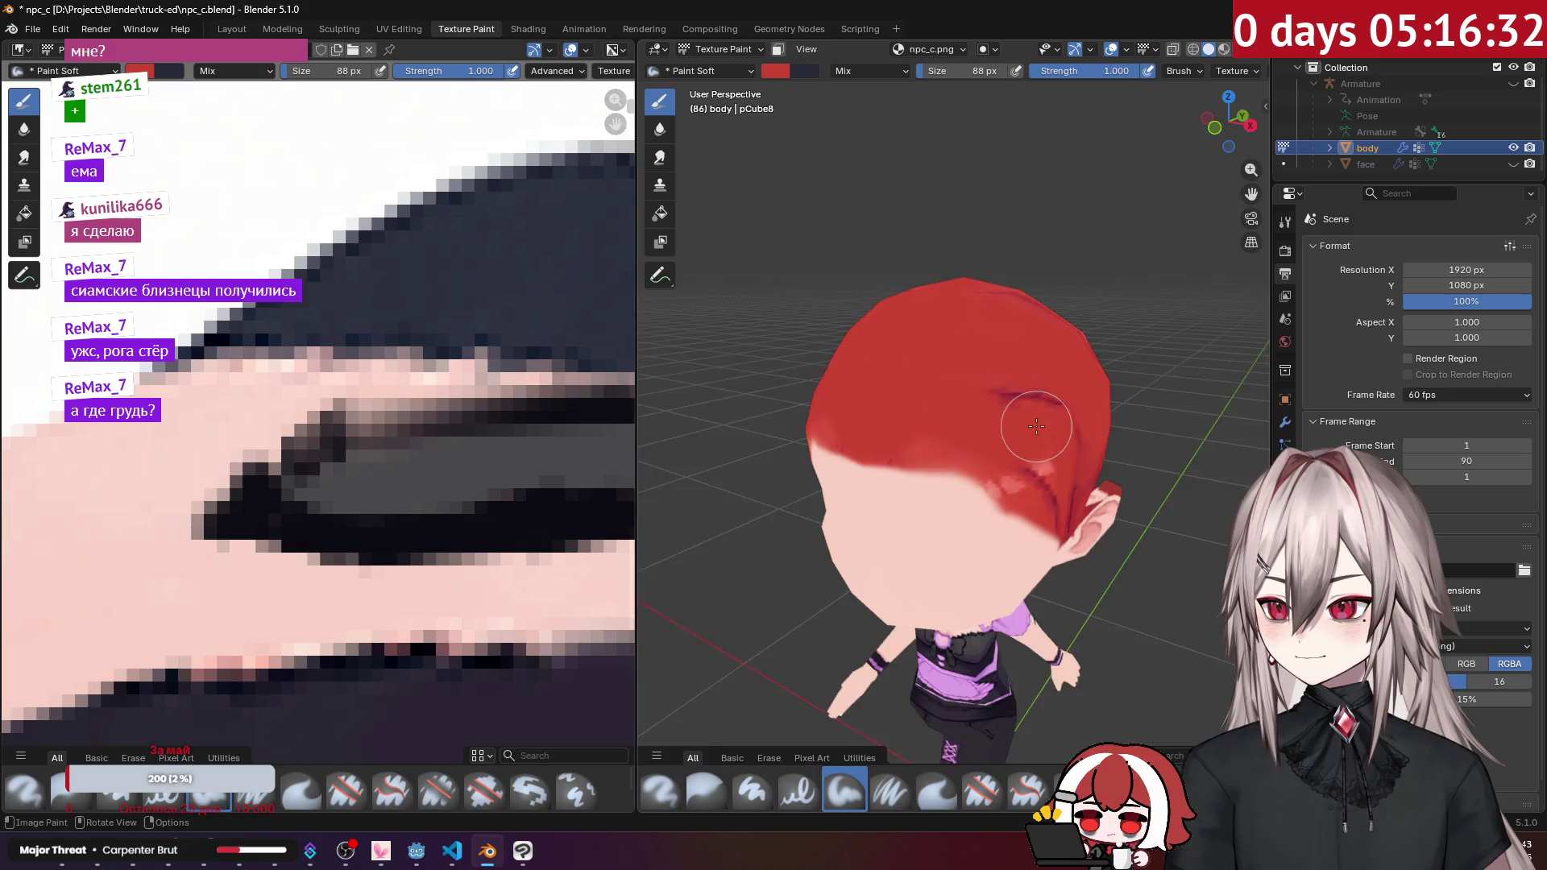
middle_click_drag(1026, 432, 893, 335)
mouse_move(985, 418)
middle_mouse_down()
mouse_move(1005, 449)
mouse_move(937, 445)
middle_mouse_up()
mouse_move(899, 424)
left_mouse_down()
mouse_move(846, 363)
mouse_move(810, 367)
left_mouse_up()
mouse_move(971, 442)
left_mouse_down()
mouse_move(871, 516)
mouse_move(915, 449)
left_mouse_up()
scroll(919, 449, "up", 4)
scroll(929, 453, "down", 5)
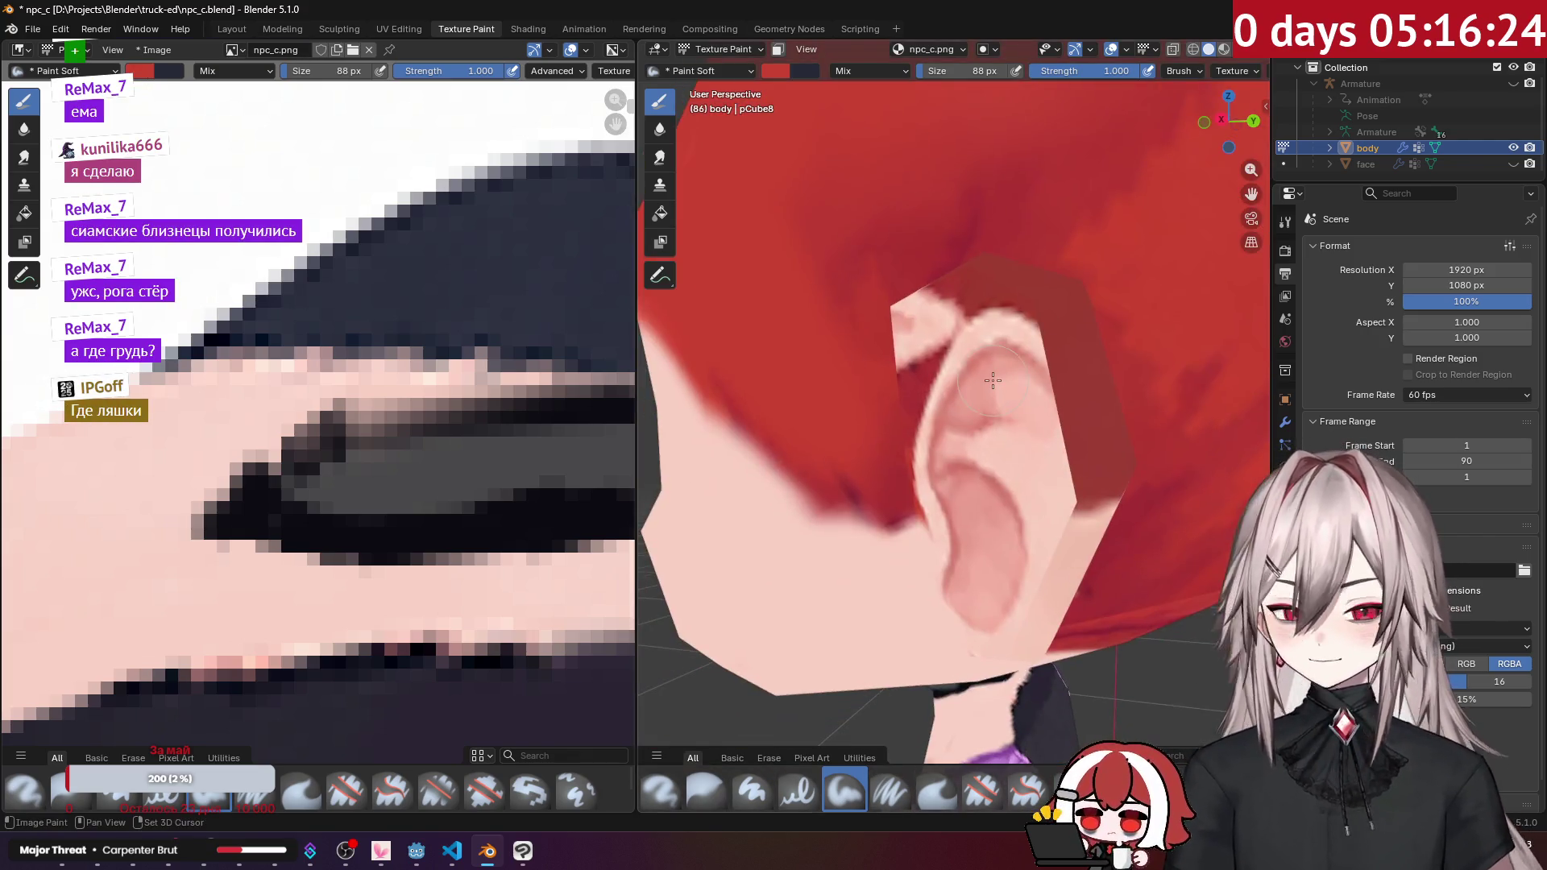
scroll(918, 366, "up", 2)
middle_click_drag(919, 367, 946, 379)
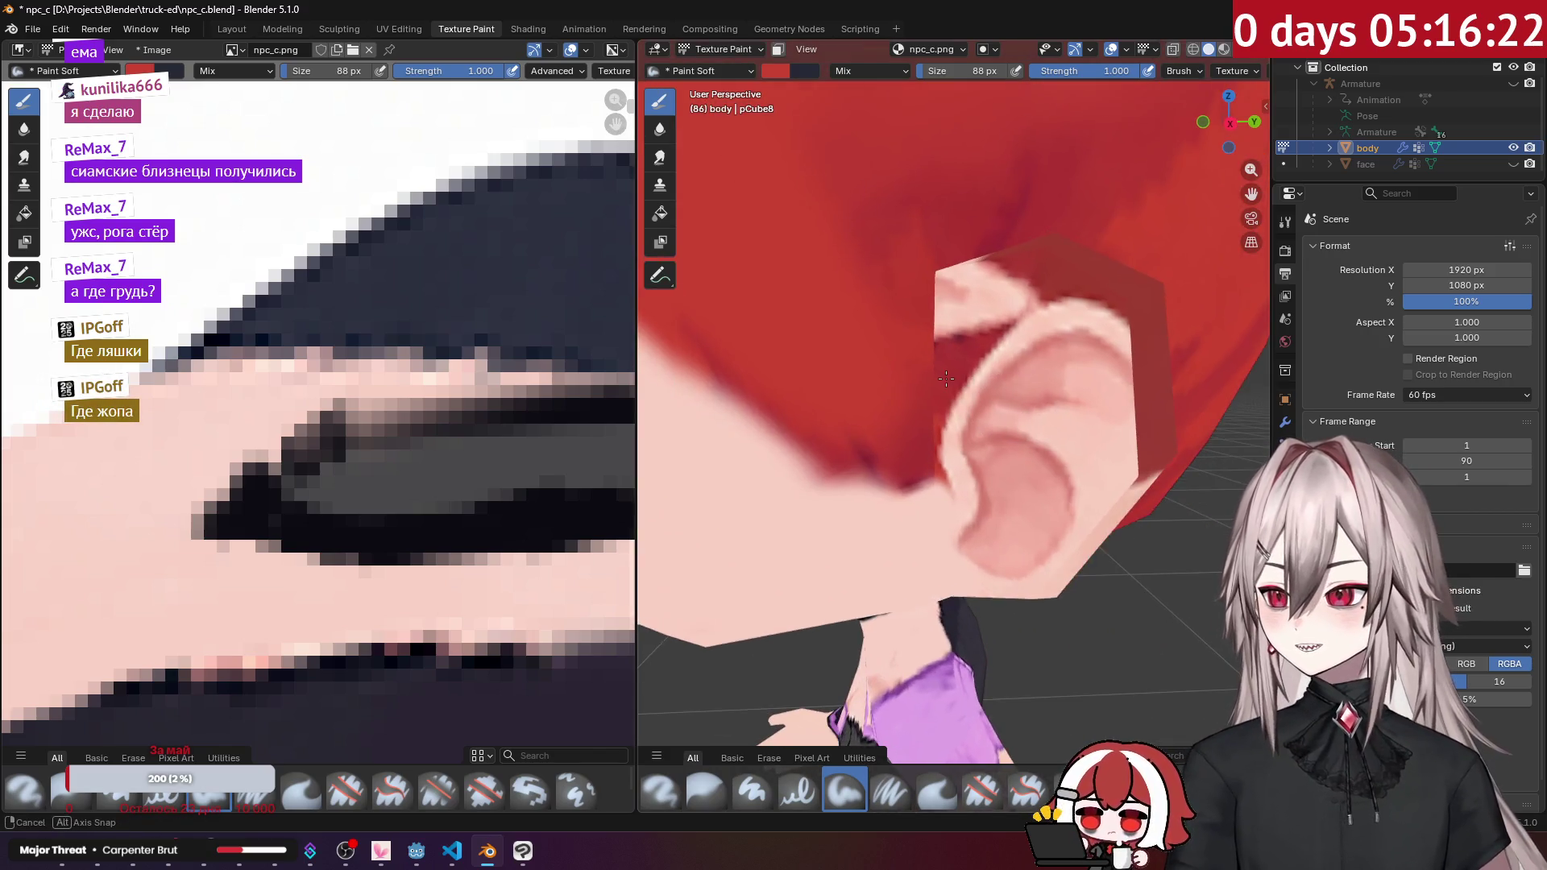
mouse_move(893, 355)
left_mouse_down()
mouse_move(999, 286)
mouse_move(917, 359)
mouse_move(913, 497)
left_mouse_up()
Step: Touch up the red near the top of the ear from several angles
scroll(909, 417, "up", 2)
mouse_move(916, 206)
left_mouse_down()
mouse_move(994, 166)
mouse_move(926, 172)
left_mouse_up()
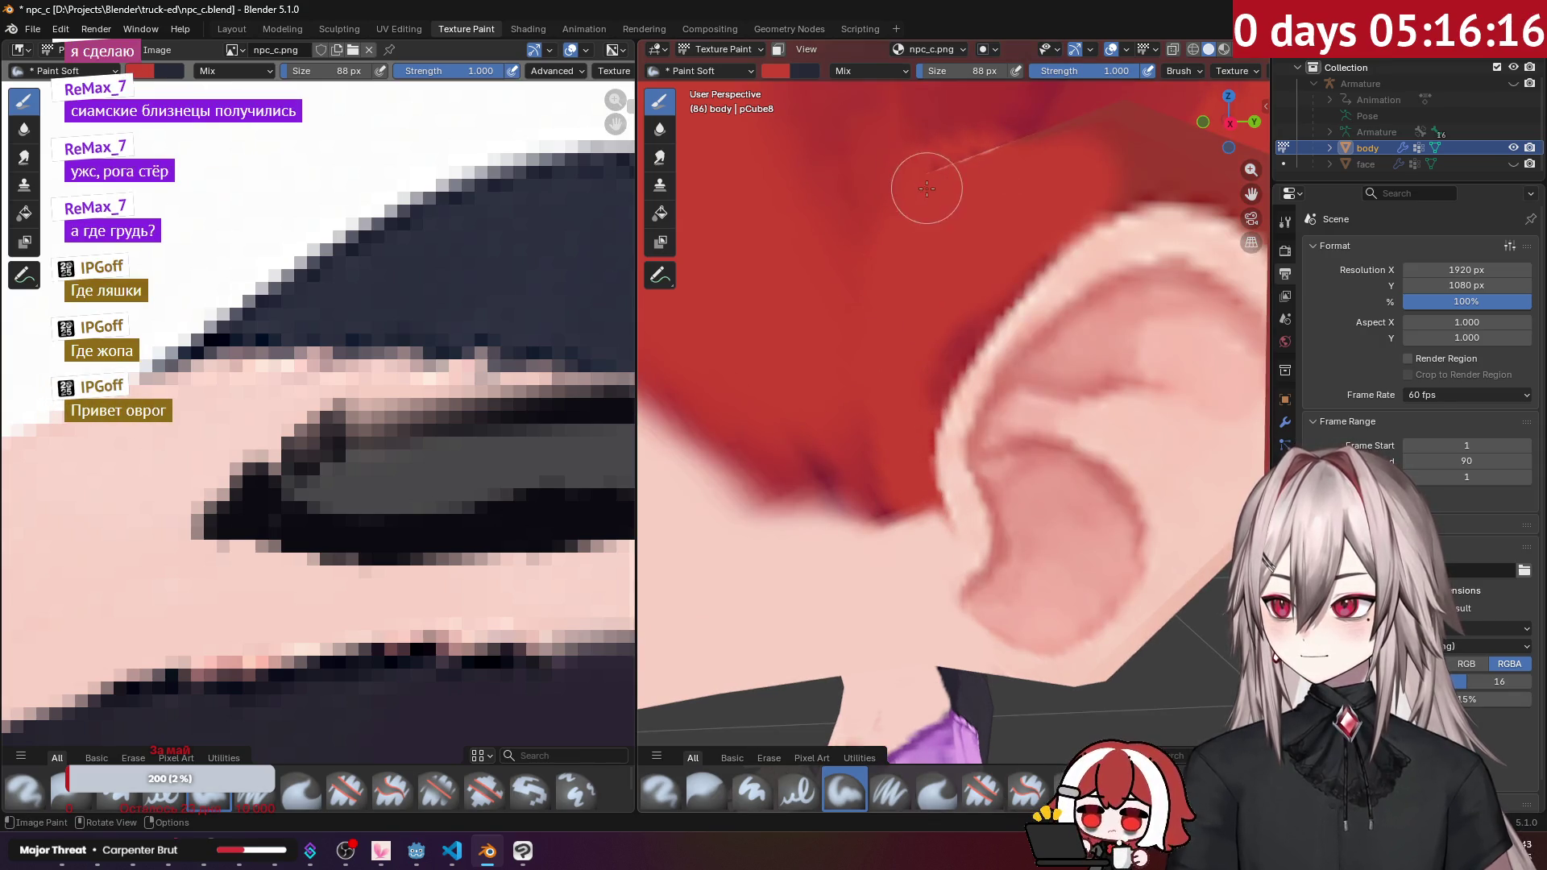
scroll(927, 241, "down", 5)
scroll(962, 414, "up", 5)
mouse_move(962, 414)
middle_mouse_down()
mouse_move(822, 449)
mouse_move(995, 439)
mouse_move(974, 366)
middle_mouse_up()
scroll(968, 400, "up", 2)
left_click_drag(959, 379, 942, 355)
mouse_move(943, 356)
middle_mouse_down()
mouse_move(983, 449)
mouse_move(960, 500)
mouse_move(870, 398)
mouse_move(908, 448)
mouse_move(914, 398)
middle_mouse_up()
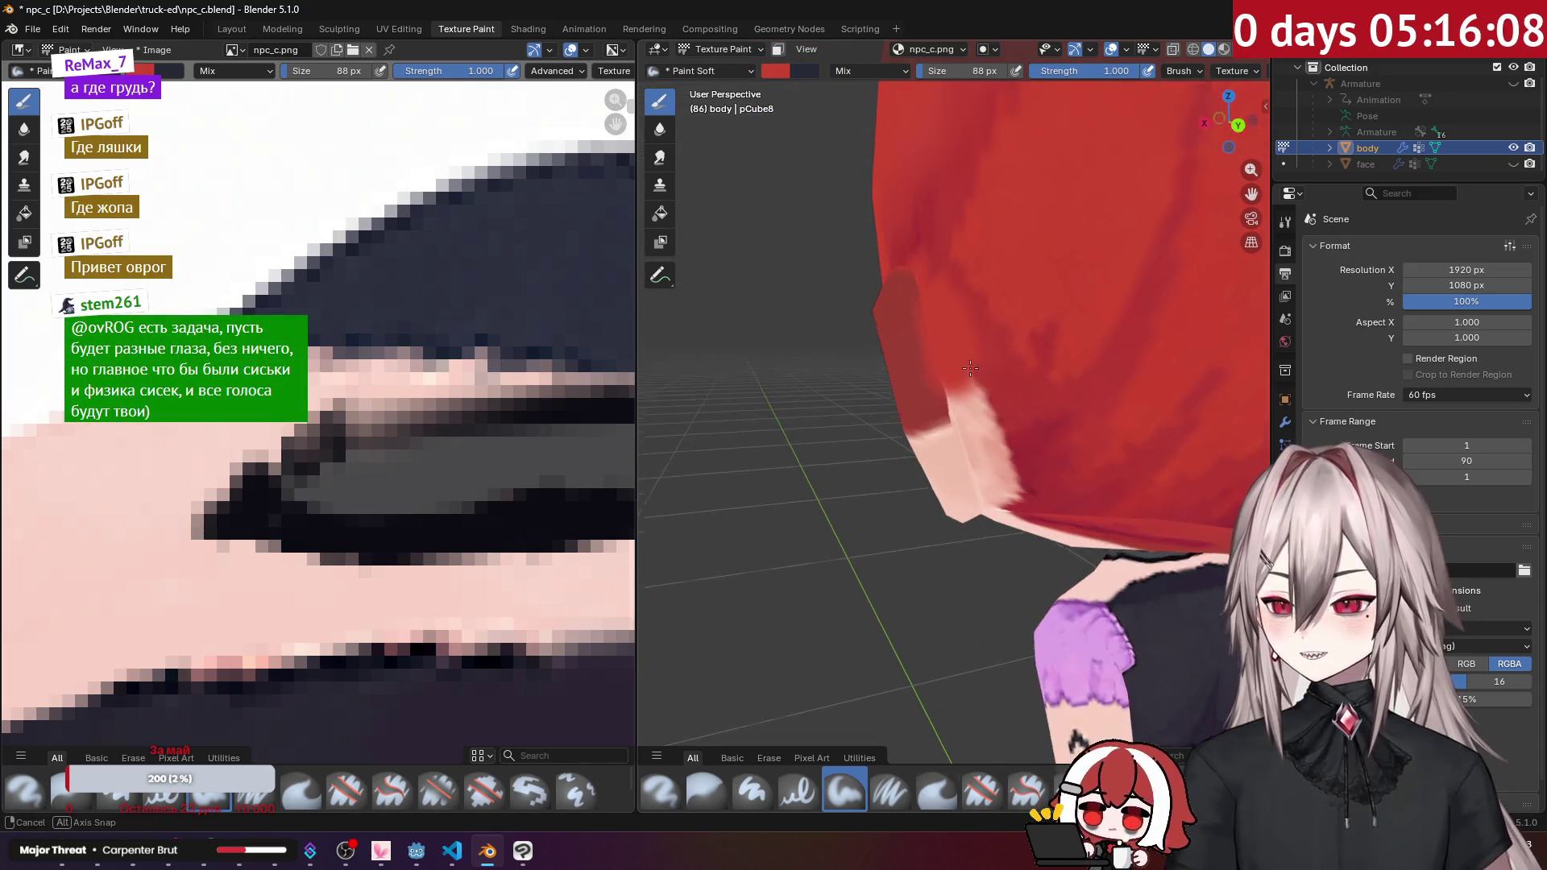
middle_click_drag(956, 332, 951, 344)
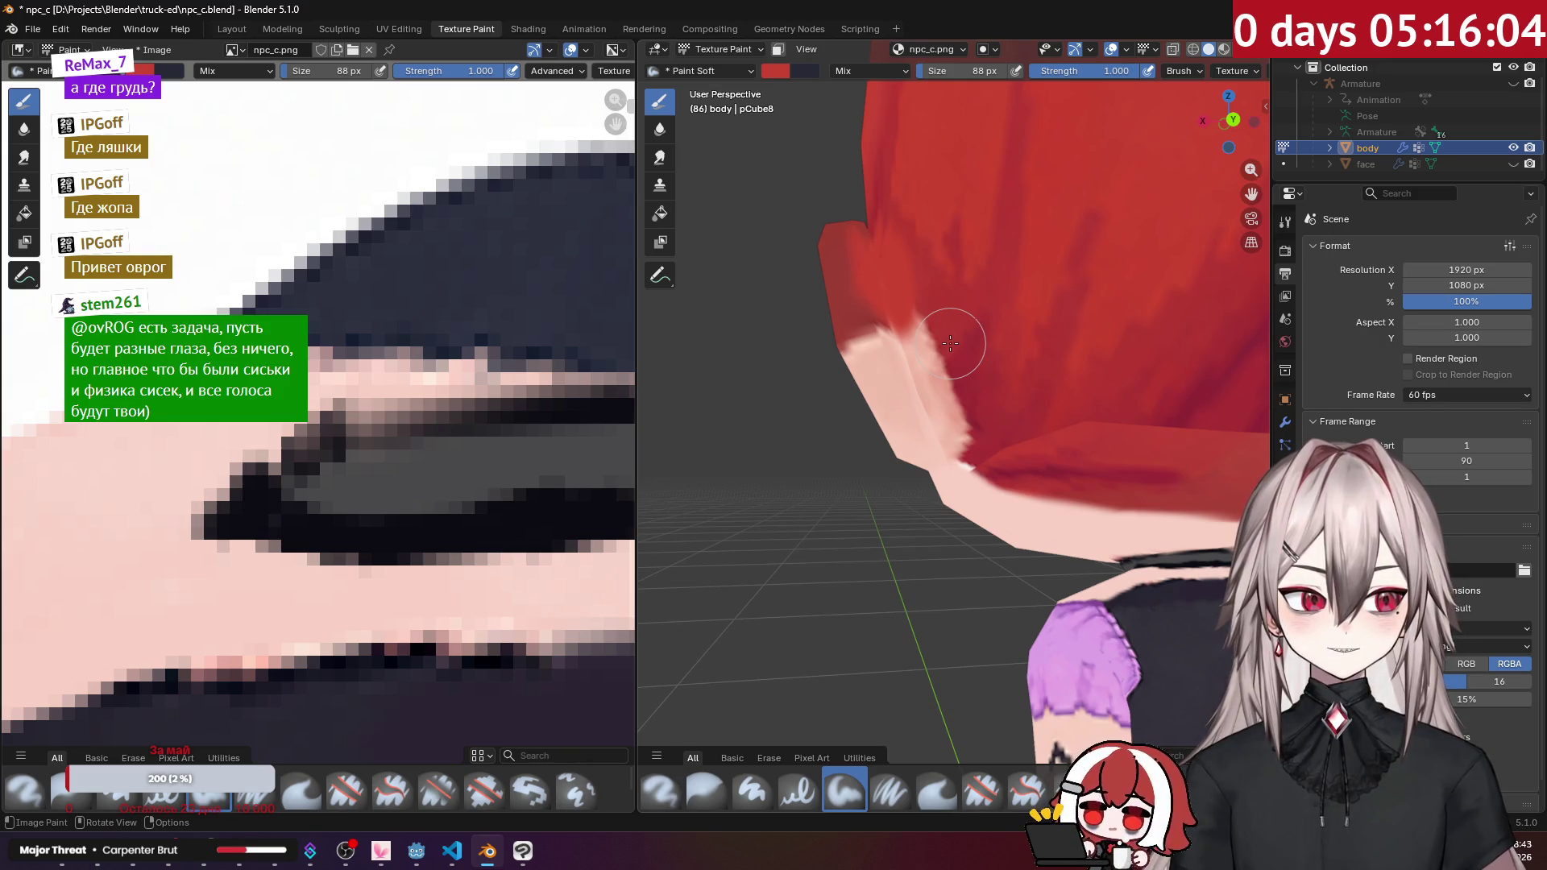
mouse_move(944, 381)
middle_mouse_down()
mouse_move(887, 419)
mouse_move(937, 371)
middle_mouse_up()
Step: Cover the pink strip beside the ear and the pale spot below it with red
mouse_move(936, 371)
left_mouse_down()
mouse_move(947, 447)
mouse_move(935, 435)
left_mouse_up()
middle_click_drag(934, 435, 858, 468)
mouse_move(858, 467)
left_mouse_down()
mouse_move(791, 391)
mouse_move(796, 364)
left_mouse_up()
middle_click_drag(796, 364, 1004, 356)
mouse_move(1004, 357)
left_mouse_down()
mouse_move(1008, 377)
mouse_move(967, 221)
left_mouse_up()
middle_click_drag(967, 221, 872, 379)
left_click_drag(873, 379, 874, 311)
middle_click_drag(874, 311, 983, 429)
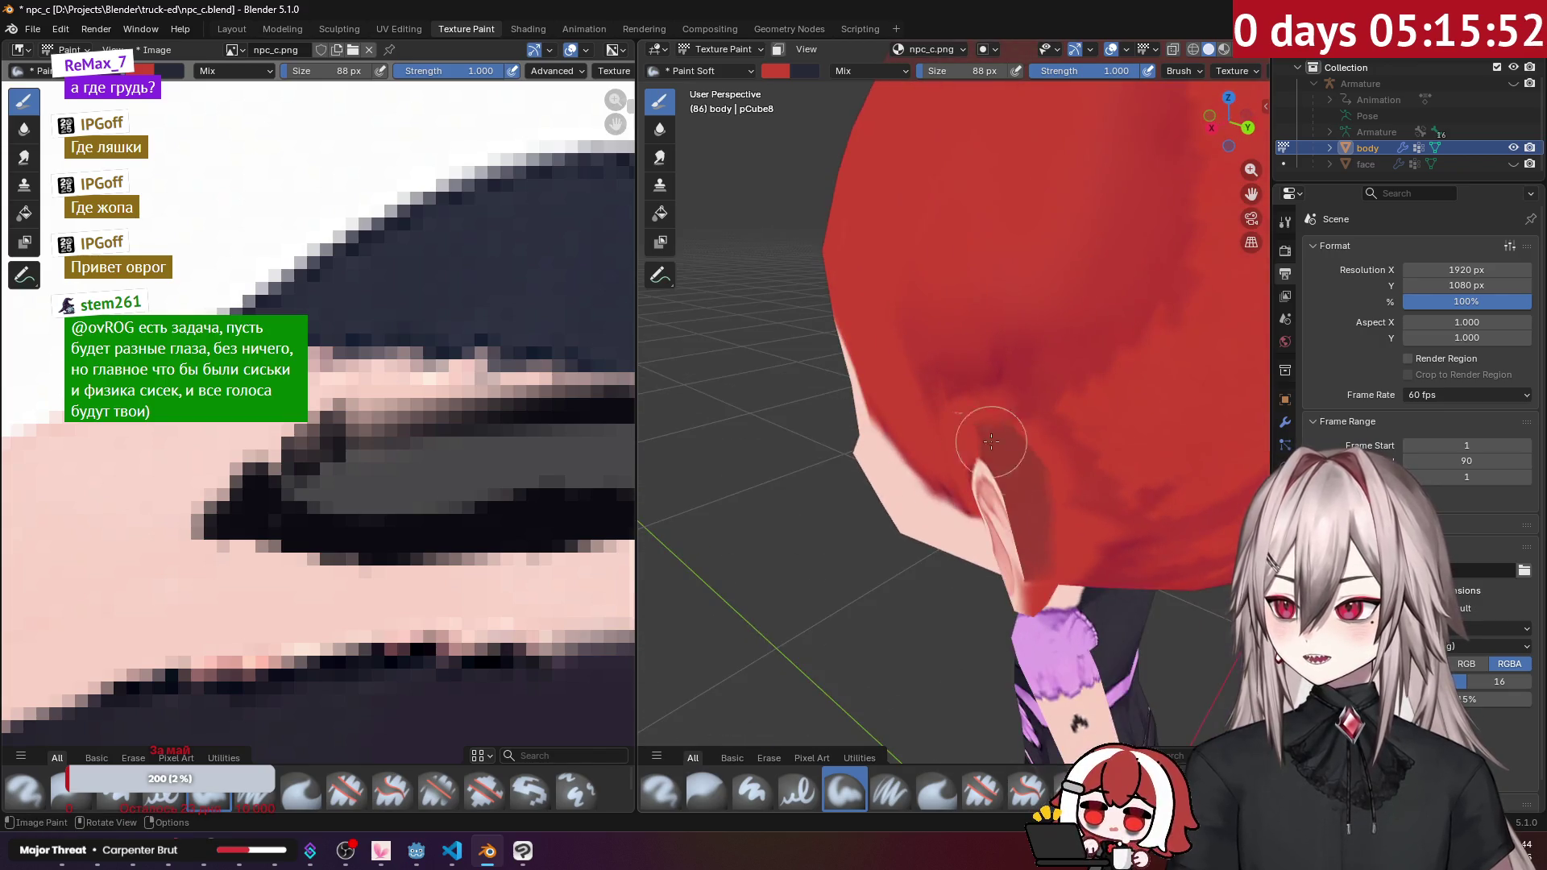
left_click_drag(1054, 548, 1051, 487)
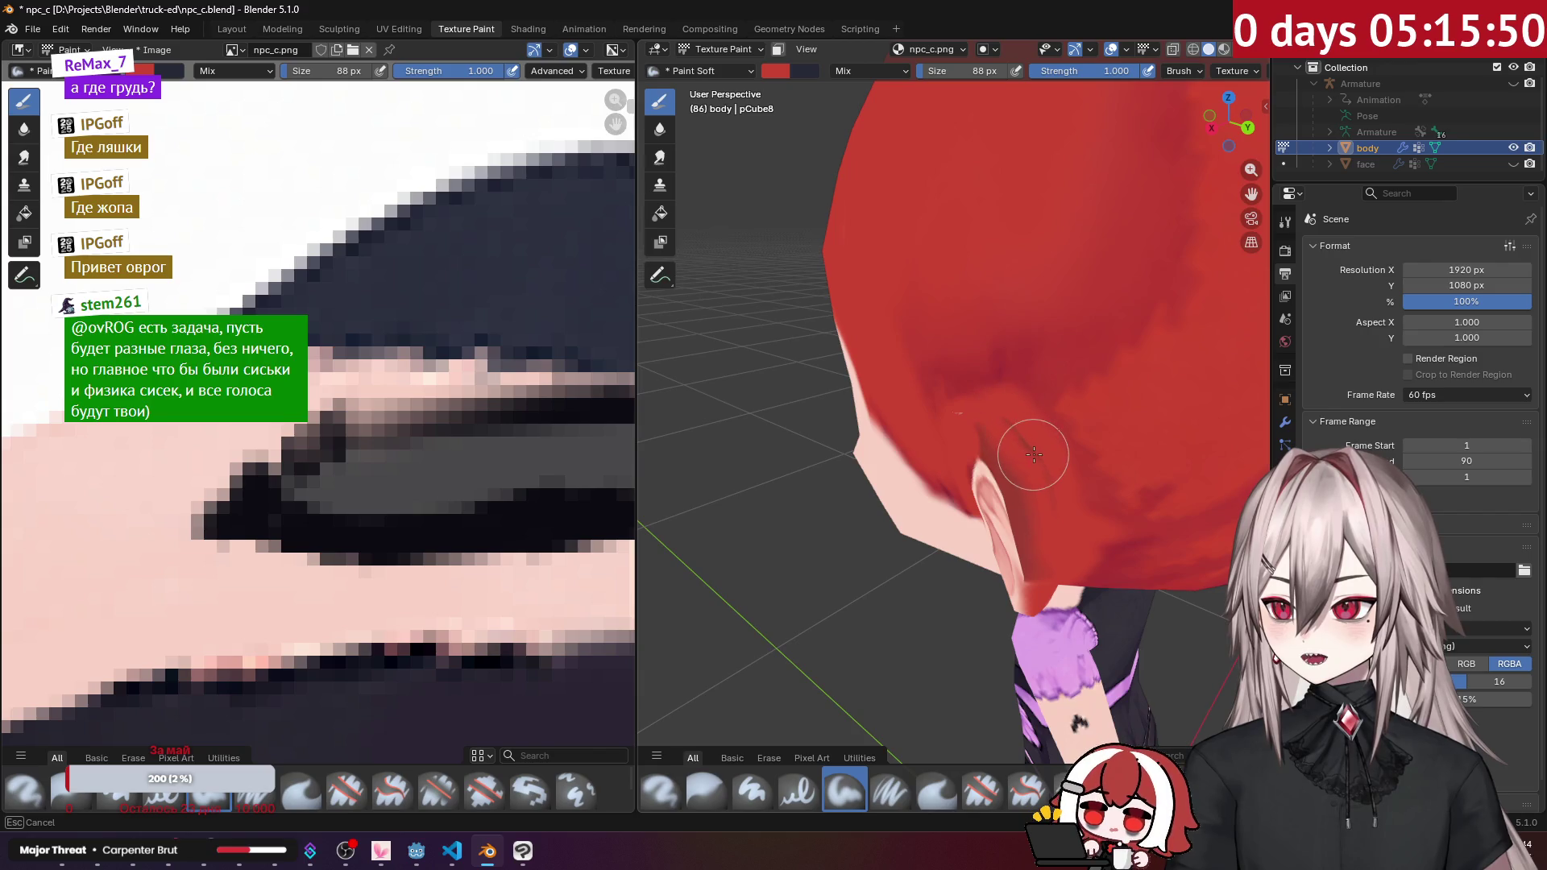
Step: Rework the back of the hair, adjusting the red shading along the crease
mouse_move(1034, 455)
middle_mouse_down()
mouse_move(891, 443)
mouse_move(815, 477)
middle_mouse_up()
left_click_drag(815, 476, 811, 456)
mouse_move(811, 457)
middle_mouse_down()
mouse_move(851, 456)
mouse_move(795, 431)
mouse_move(1048, 524)
mouse_move(1096, 483)
mouse_move(1067, 370)
mouse_move(1090, 368)
middle_mouse_up()
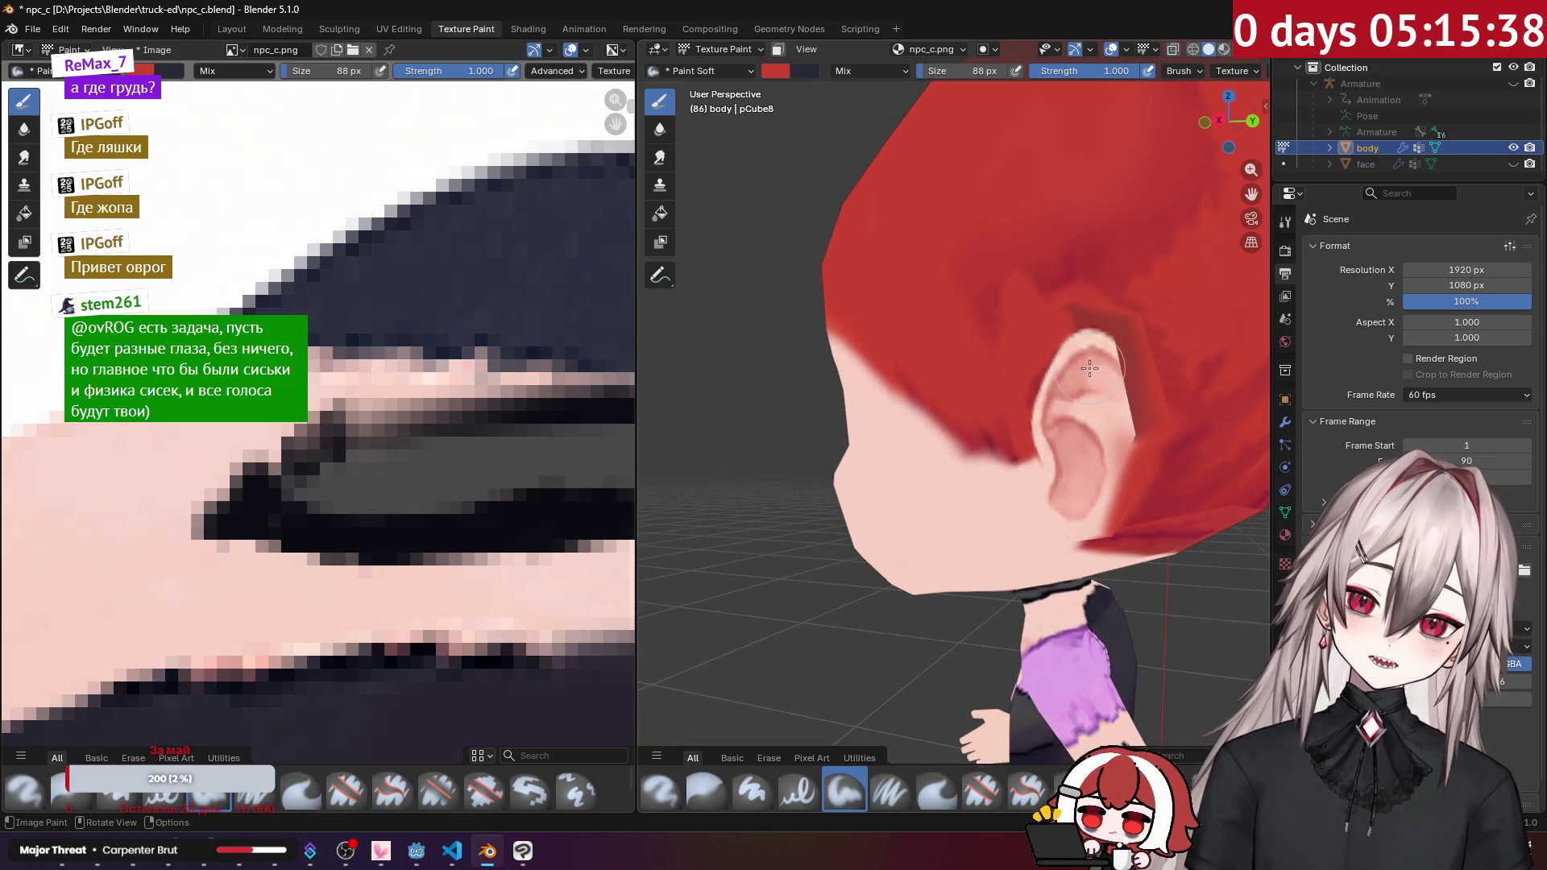
mouse_move(1090, 368)
middle_mouse_down()
mouse_move(1081, 452)
mouse_move(940, 414)
mouse_move(843, 442)
middle_mouse_up()
mouse_move(843, 442)
left_mouse_down()
mouse_move(801, 362)
mouse_move(780, 418)
left_mouse_up()
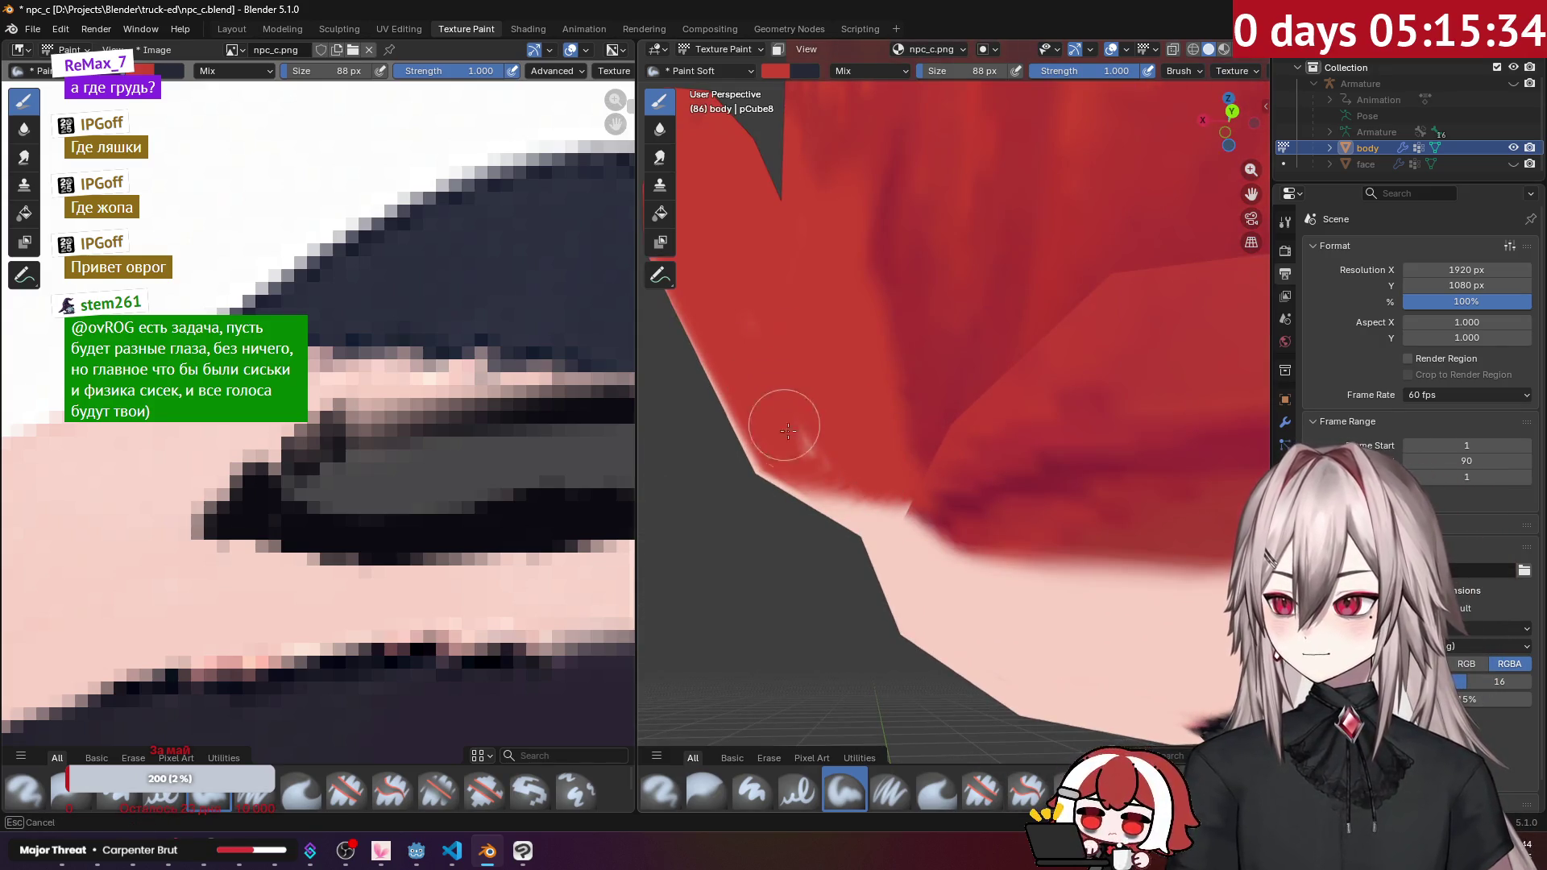
mouse_move(871, 419)
middle_mouse_down()
mouse_move(946, 468)
mouse_move(1089, 435)
mouse_move(992, 431)
middle_mouse_up()
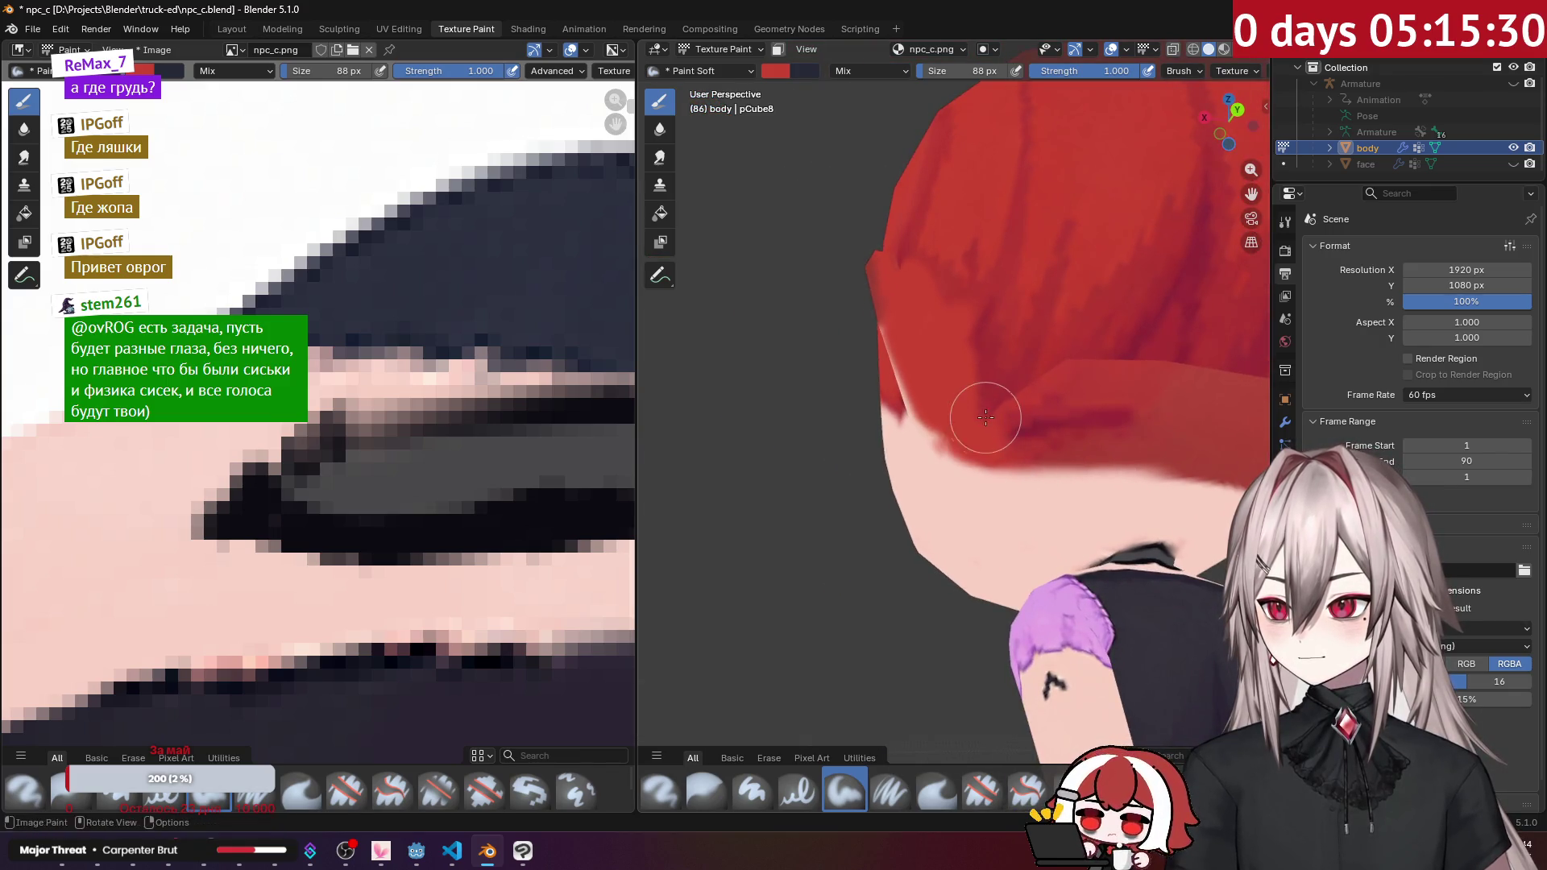
mouse_move(1036, 363)
left_mouse_down()
mouse_move(1109, 348)
mouse_move(1046, 408)
left_mouse_up()
mouse_move(1046, 408)
middle_mouse_down()
mouse_move(1075, 398)
mouse_move(997, 420)
middle_mouse_up()
mouse_move(928, 427)
left_mouse_down()
mouse_move(1022, 439)
mouse_move(1091, 469)
mouse_move(1112, 501)
left_mouse_up()
middle_click_drag(1112, 501, 974, 470)
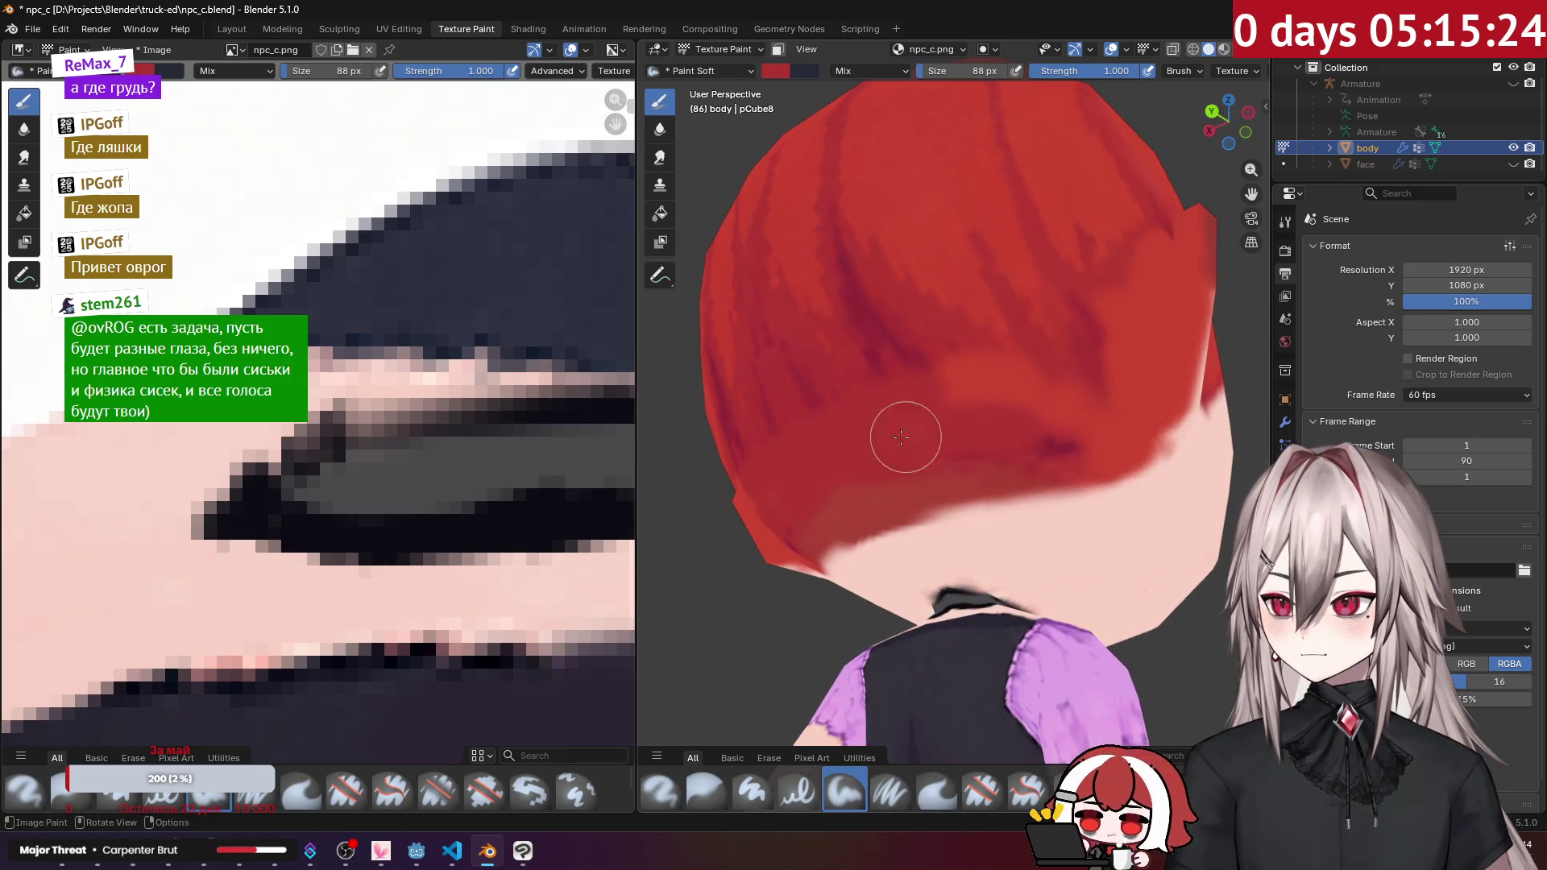
mouse_move(1047, 442)
left_mouse_down()
mouse_move(1098, 442)
mouse_move(1014, 413)
mouse_move(1080, 401)
left_mouse_up()
mouse_move(1081, 401)
middle_mouse_down()
mouse_move(993, 412)
mouse_move(779, 501)
mouse_move(997, 452)
mouse_move(967, 471)
mouse_move(984, 448)
mouse_move(971, 451)
middle_mouse_up()
scroll(994, 412, "down", 5)
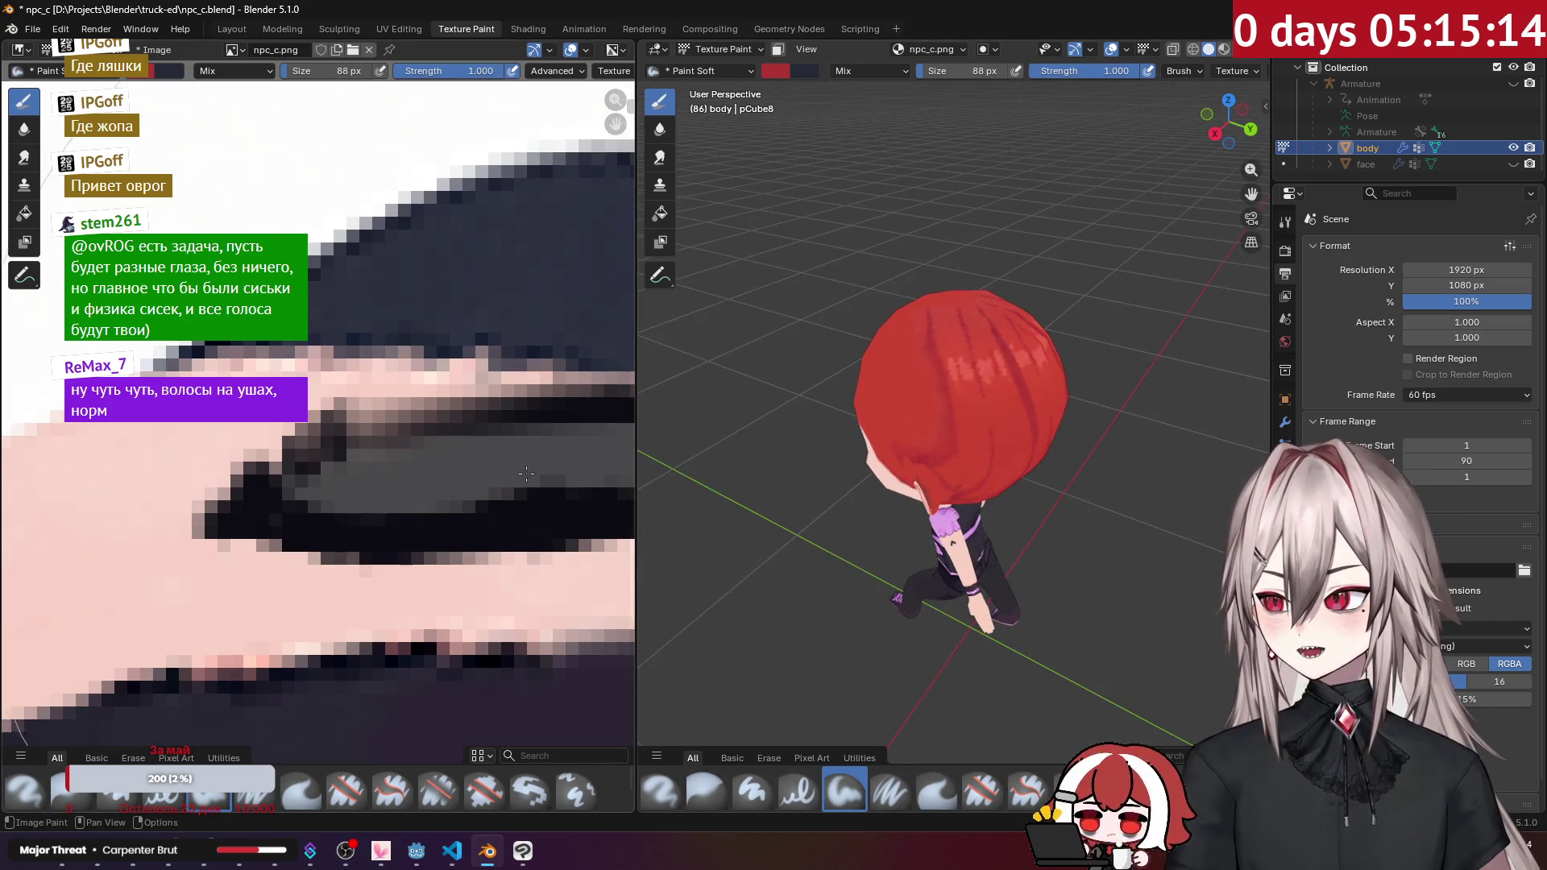
Step: Sample the pale ear skin tone with a 45 px brush, then switch to Clip Studio Paint
scroll(522, 383, "down", 4)
scroll(522, 382, "up", 2)
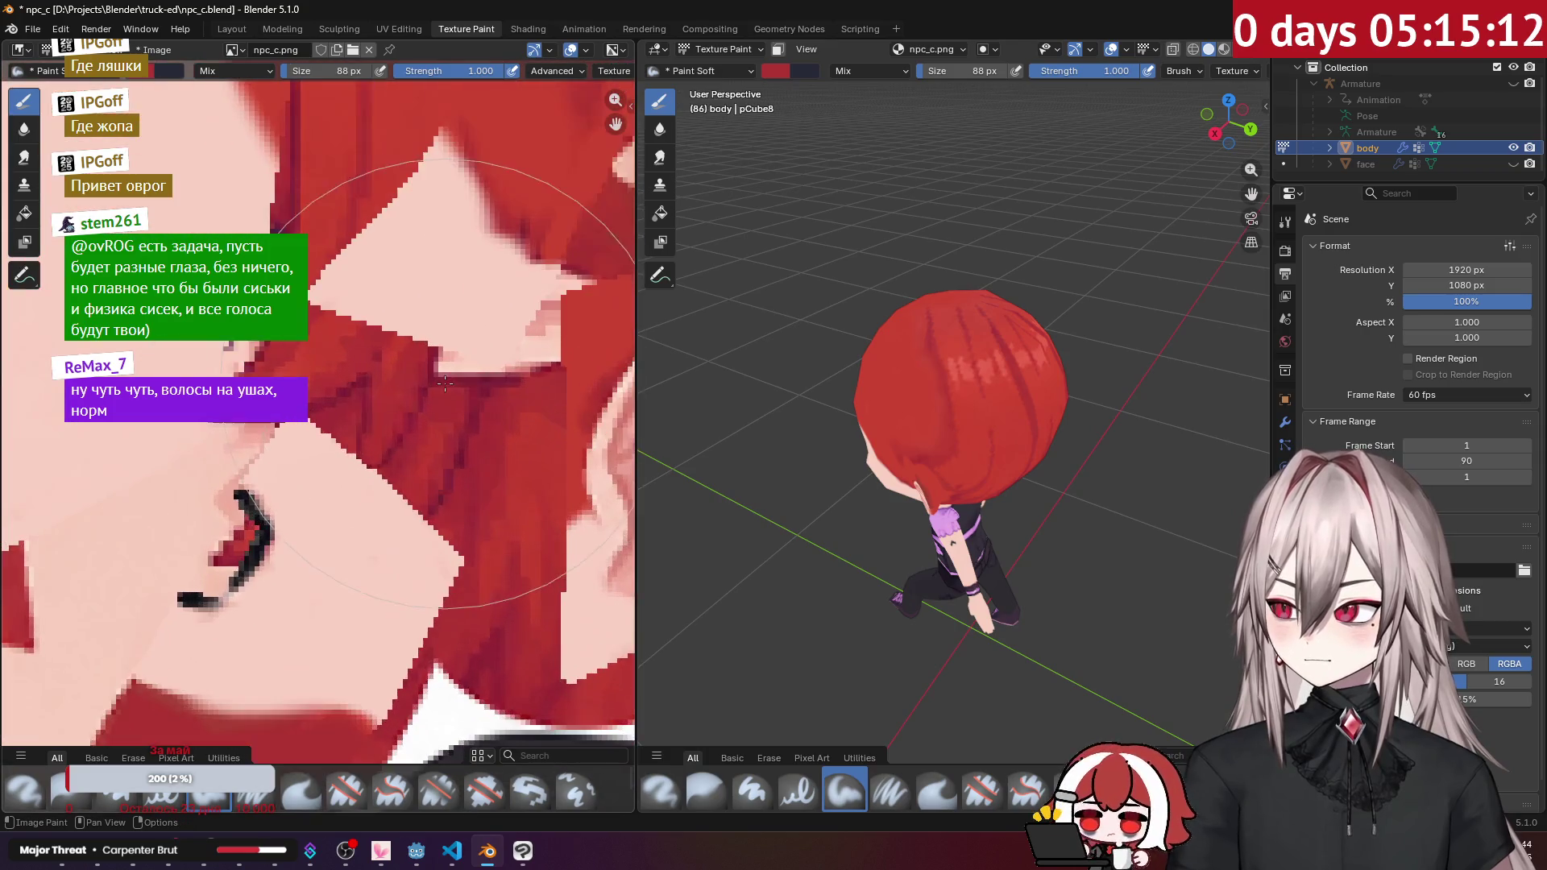
scroll(414, 310, "up", 2)
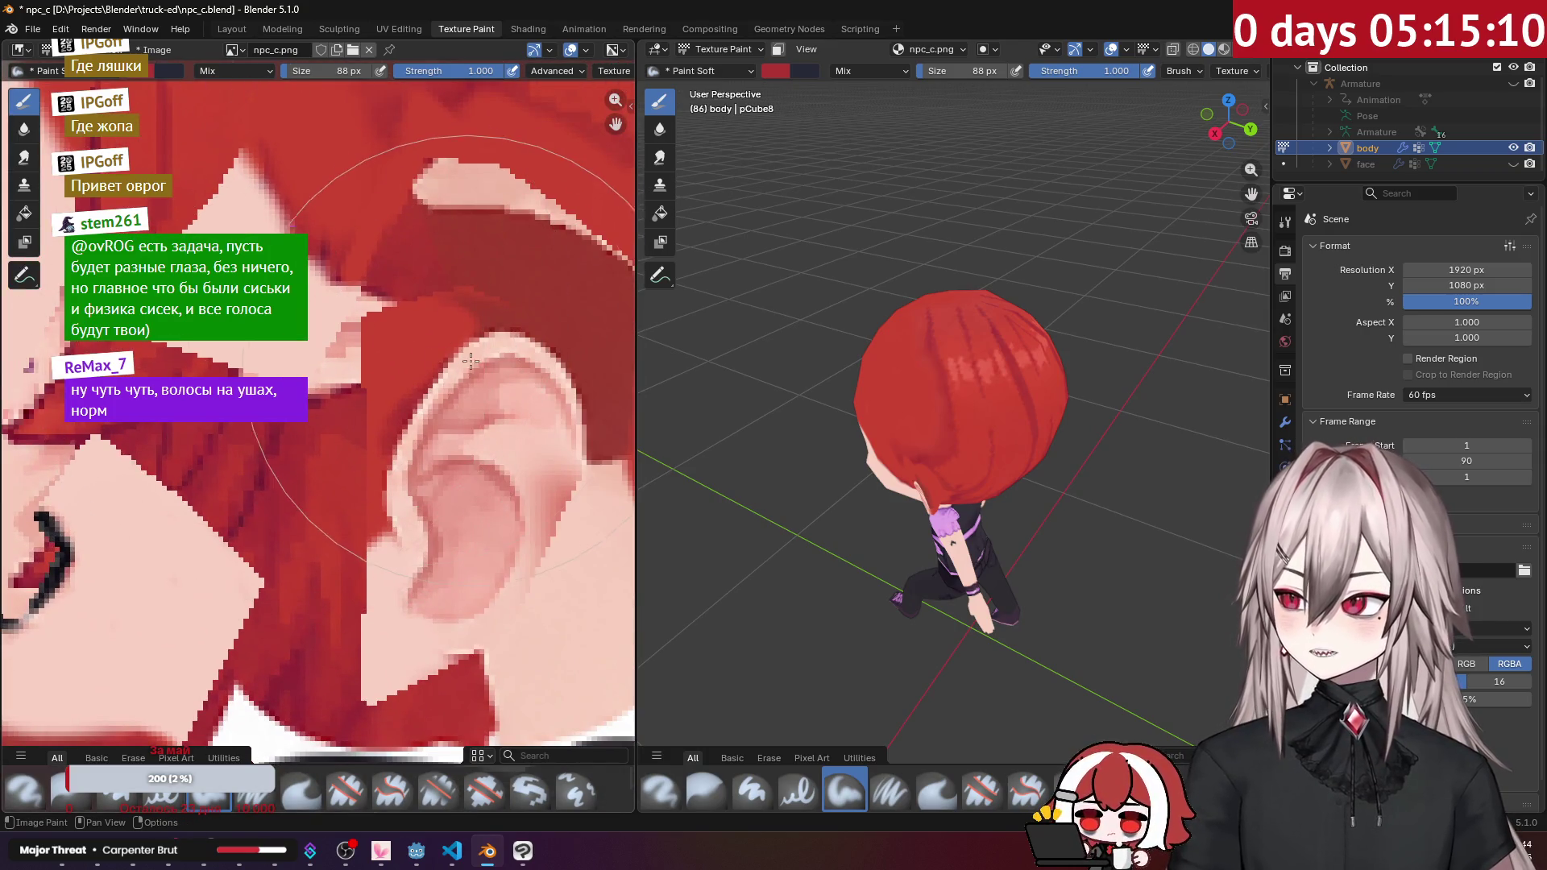
middle_click_drag(484, 451, 423, 435)
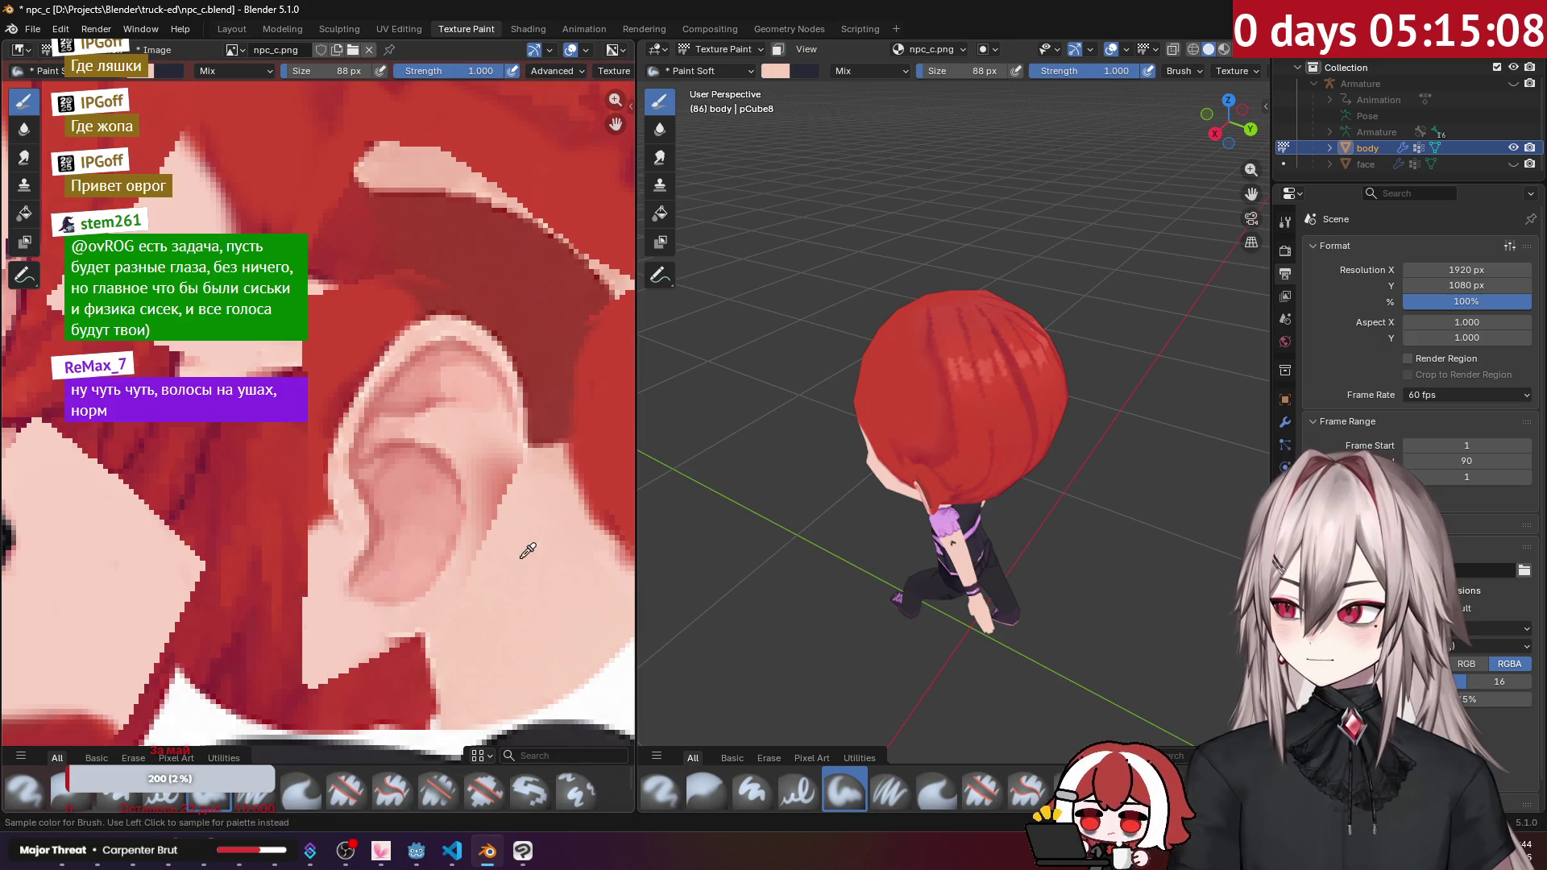
key("s")
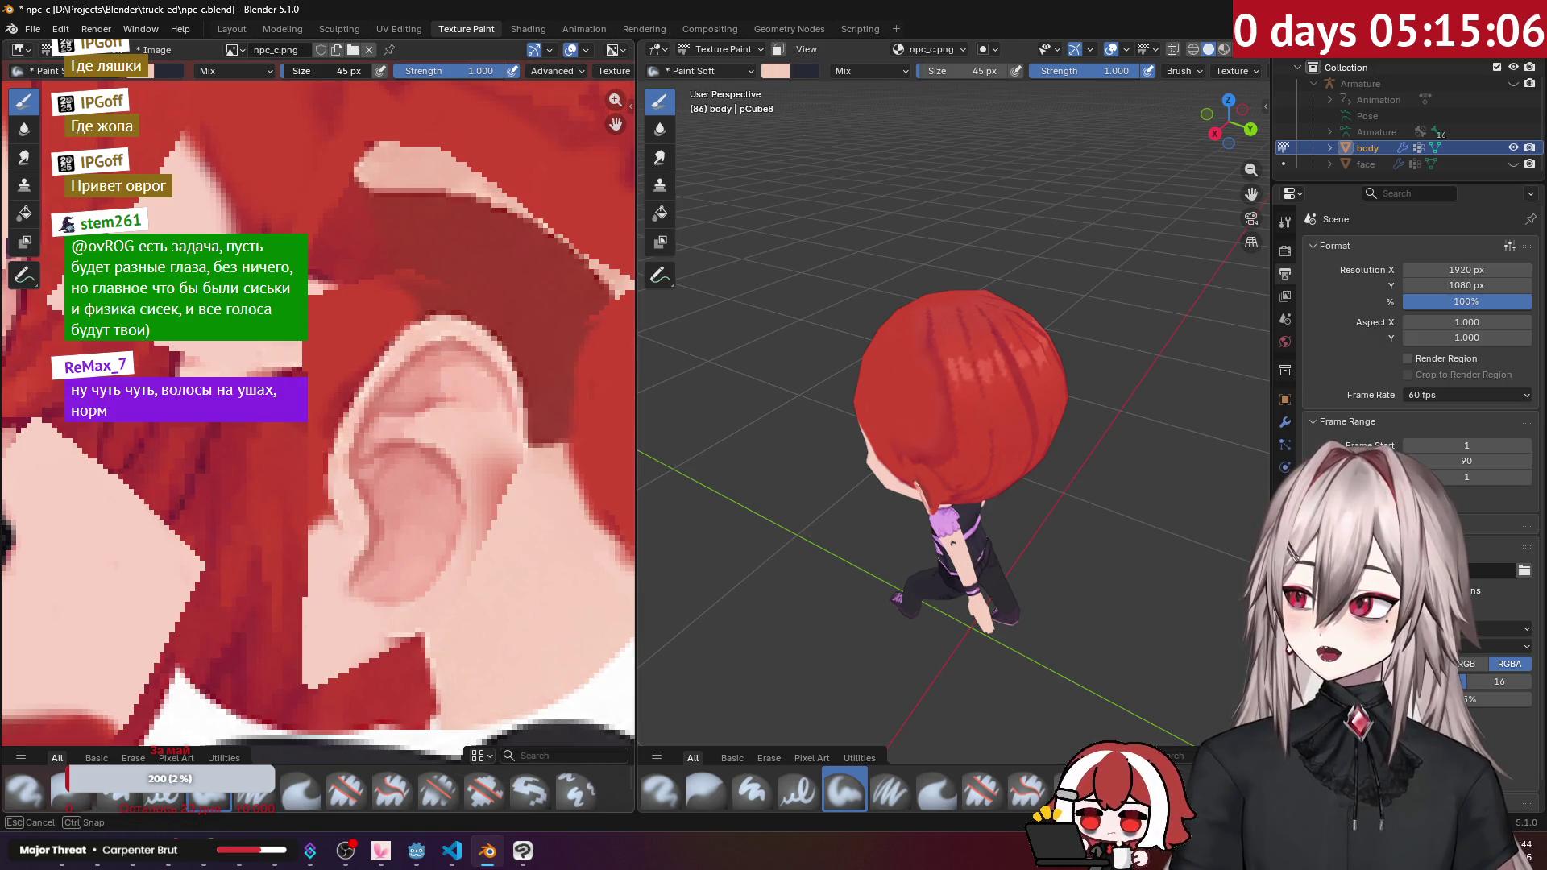
left_click(295, 175)
left_click(526, 854)
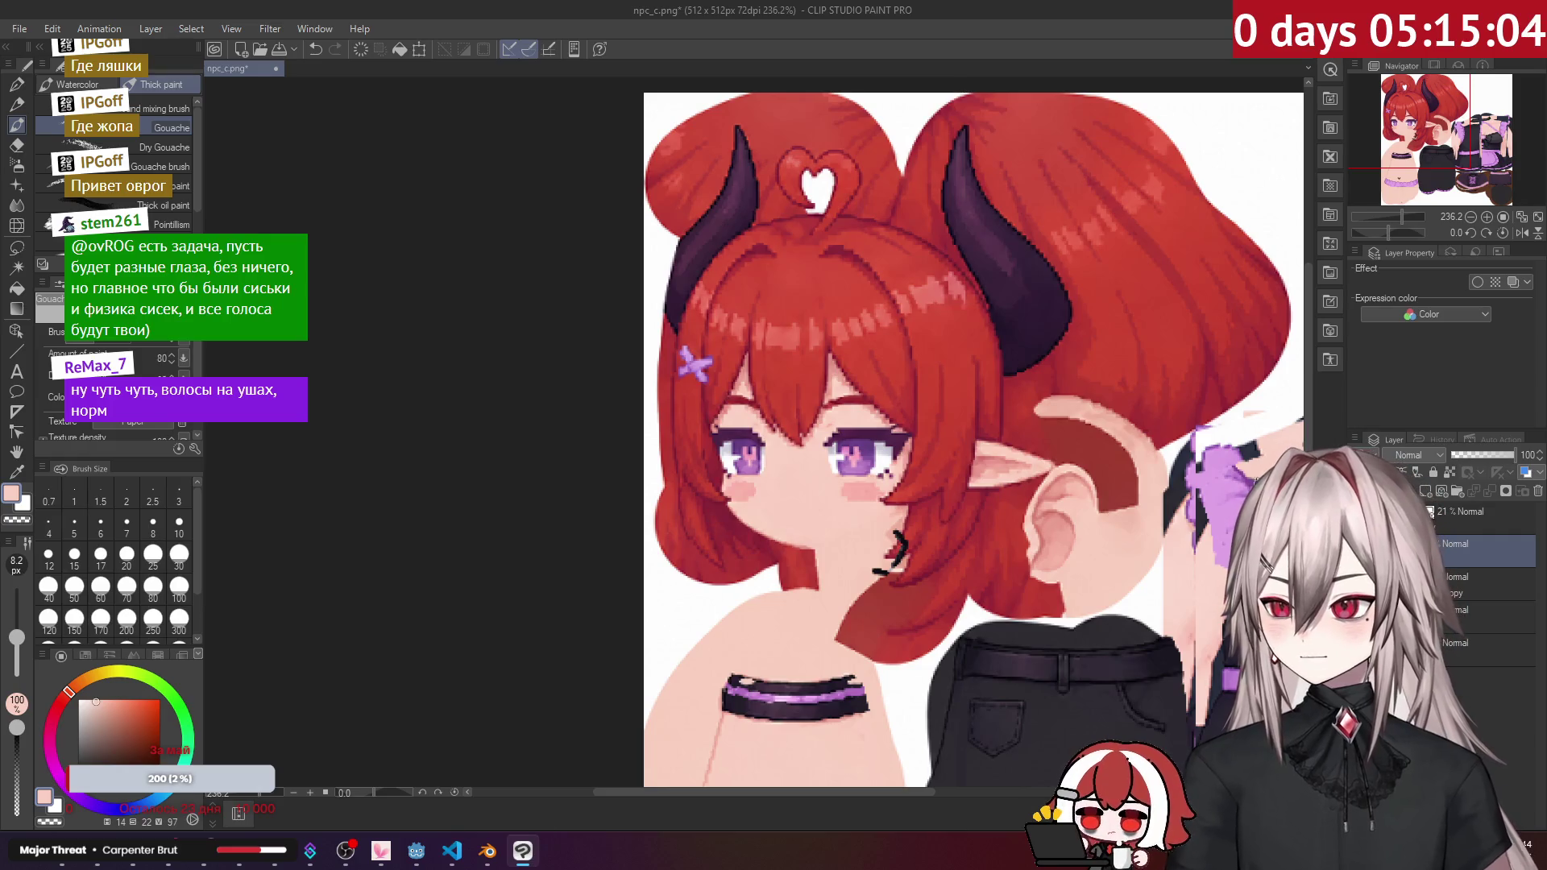
Step: Zoom the Clip Studio Paint canvas to 440% on the ear, then return to Blender
scroll(1013, 402, "up", 4)
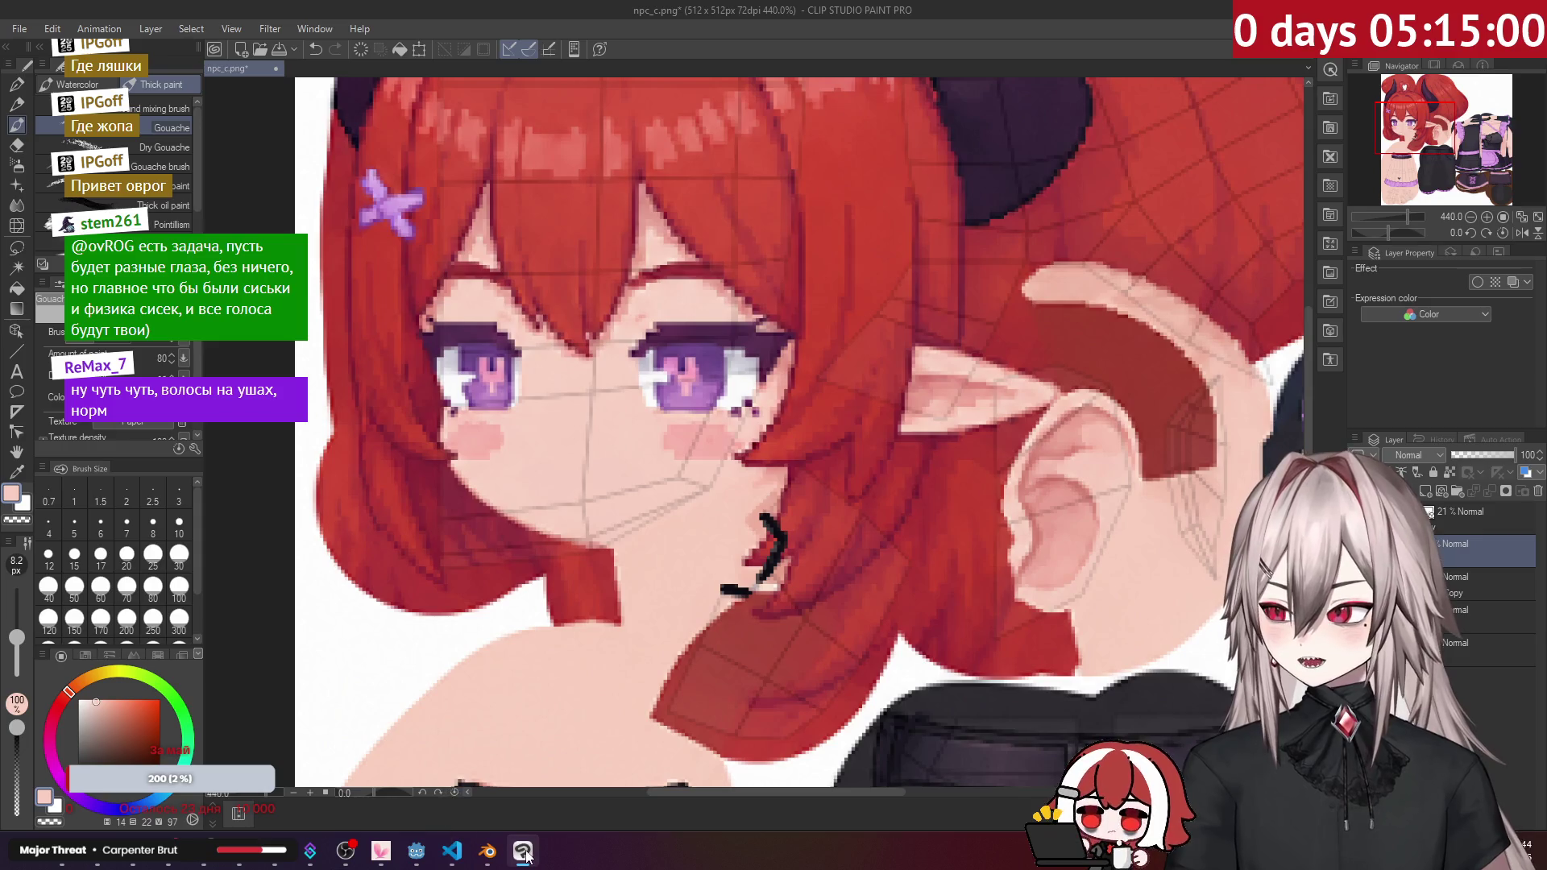
mouse_move(490, 861)
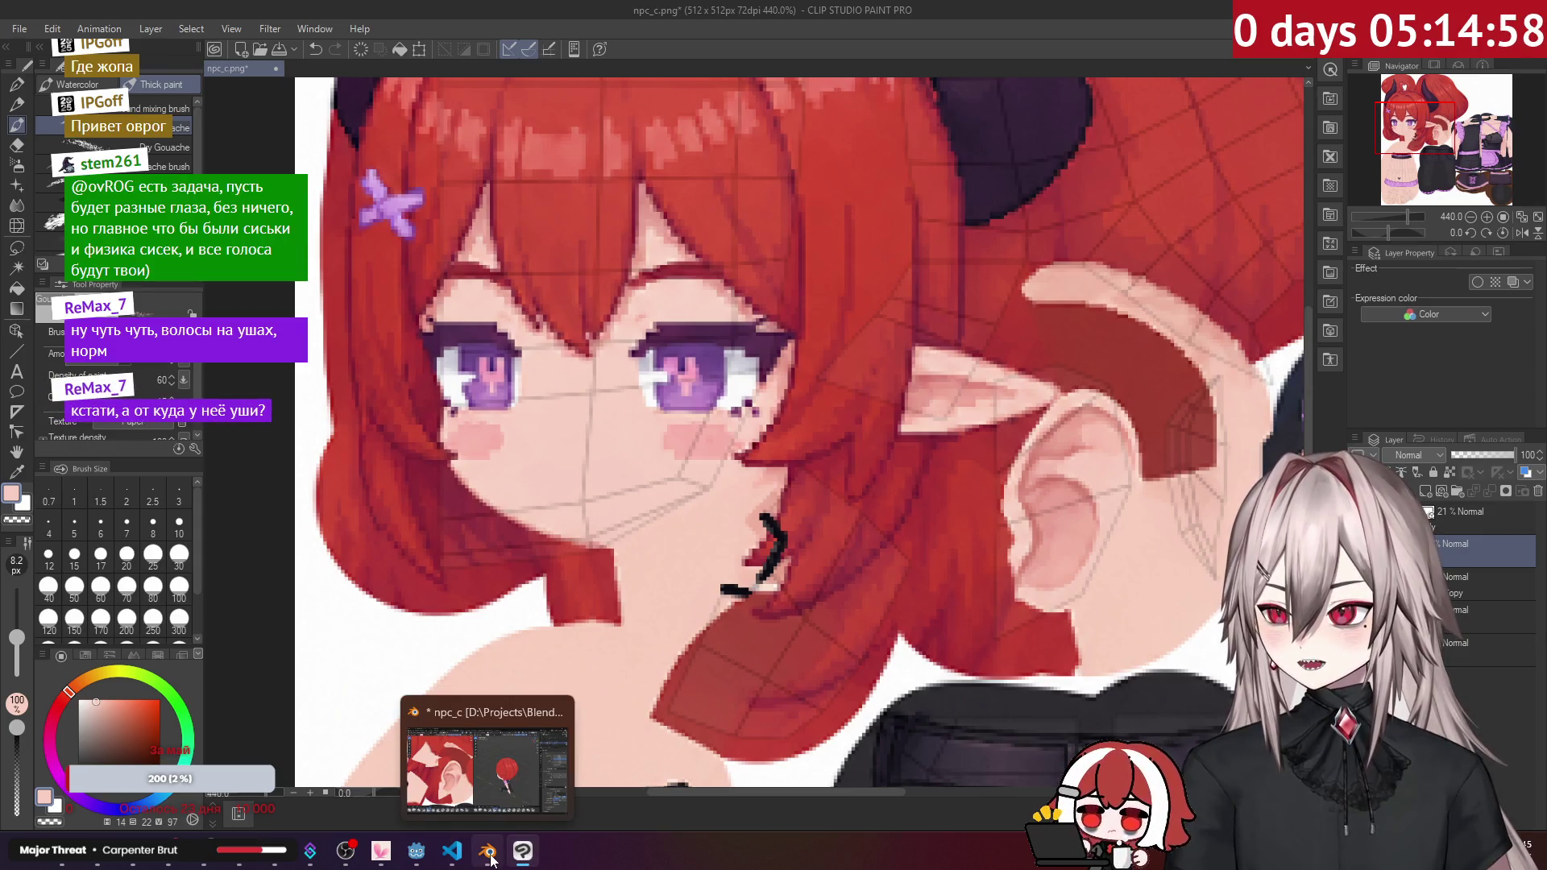
left_click(490, 860)
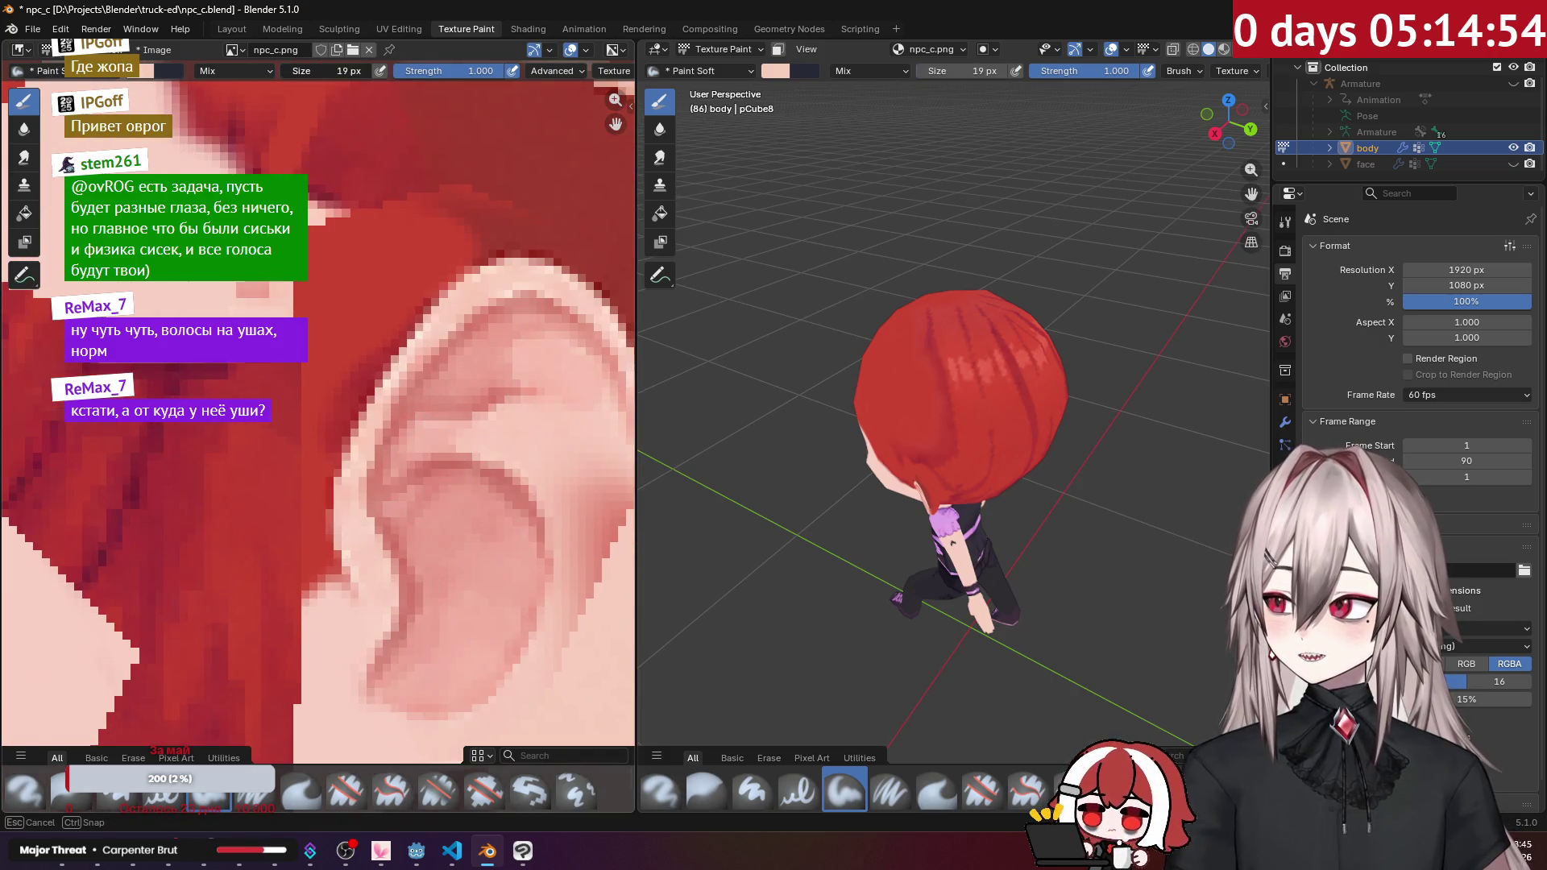
Step: With a 10 px brush, paint pale pink on the ear tip and outer edge, then switch to the browser
left_click_drag(327, 71, 326, 71)
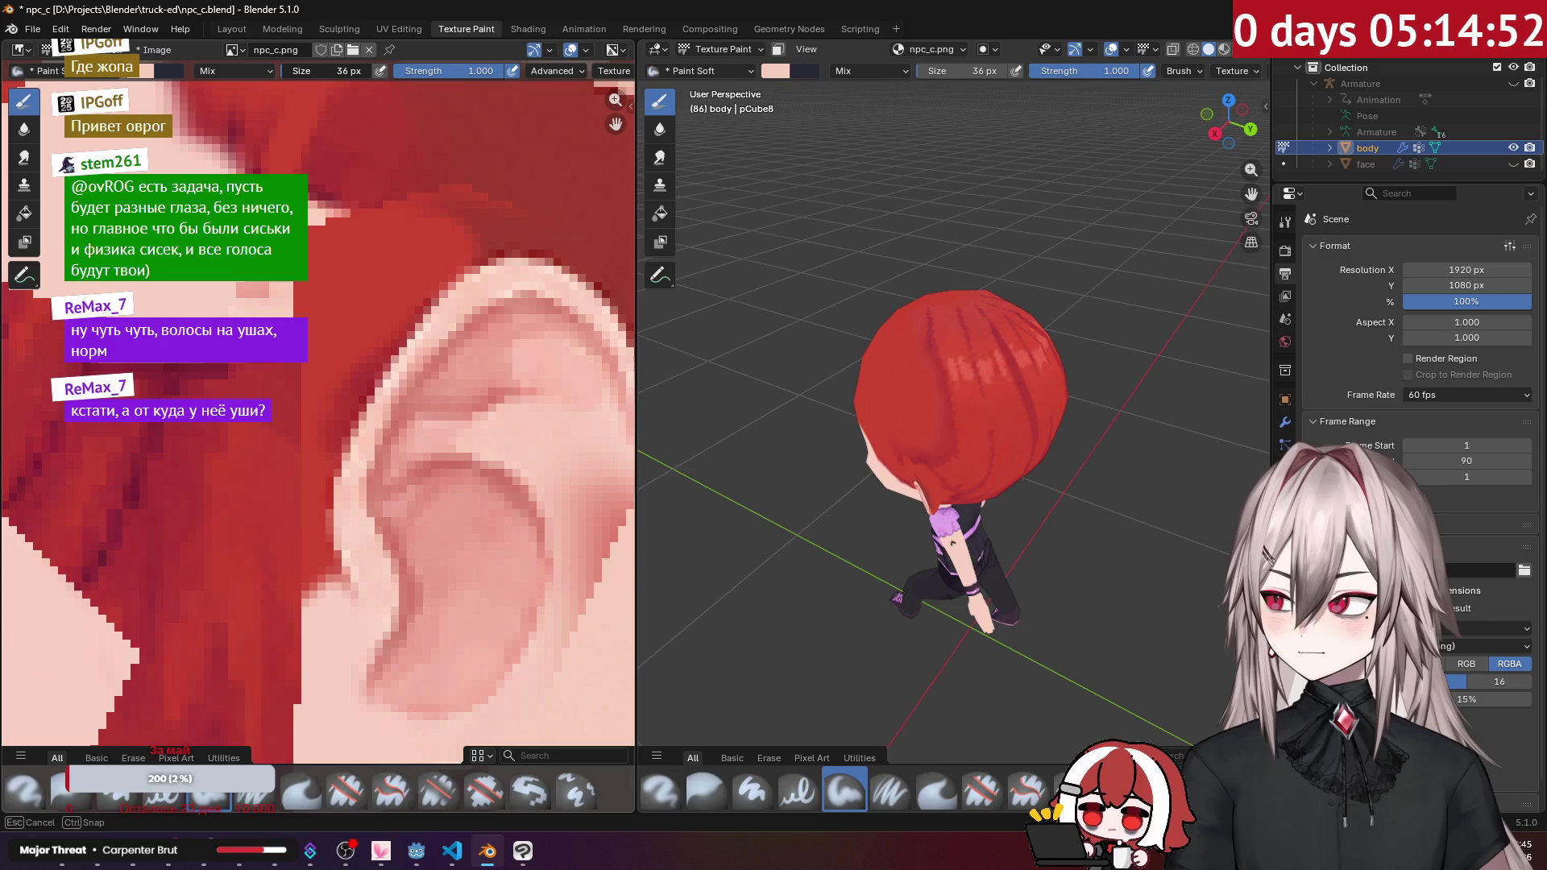
mouse_move(368, 225)
left_mouse_down()
mouse_move(339, 338)
mouse_move(272, 430)
left_mouse_up()
scroll(272, 430, "down", 2)
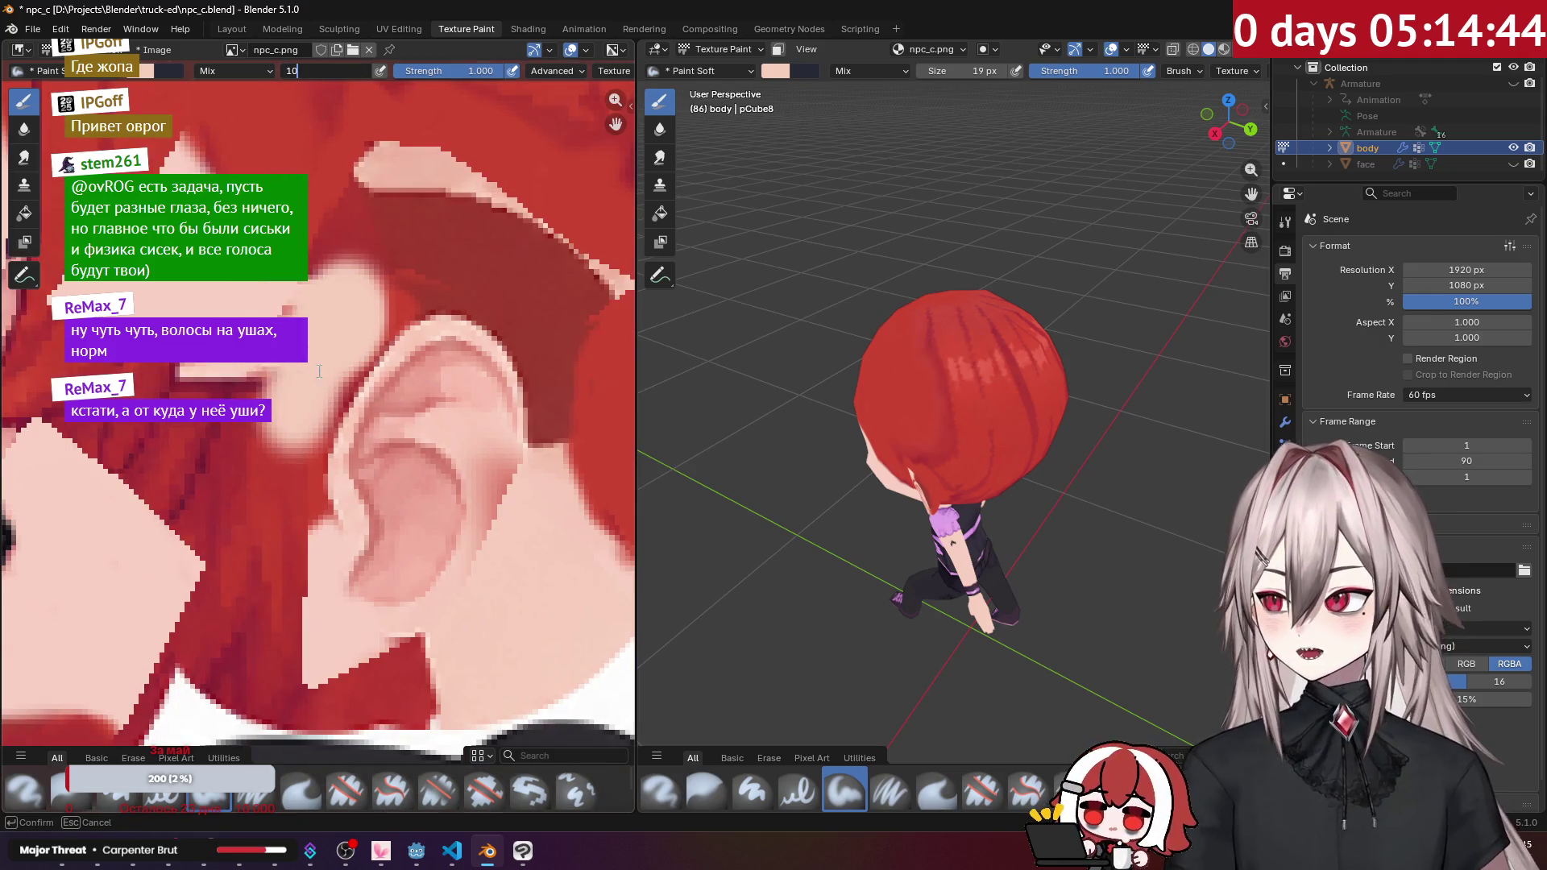
key("Return")
scroll(275, 492, "up", 2)
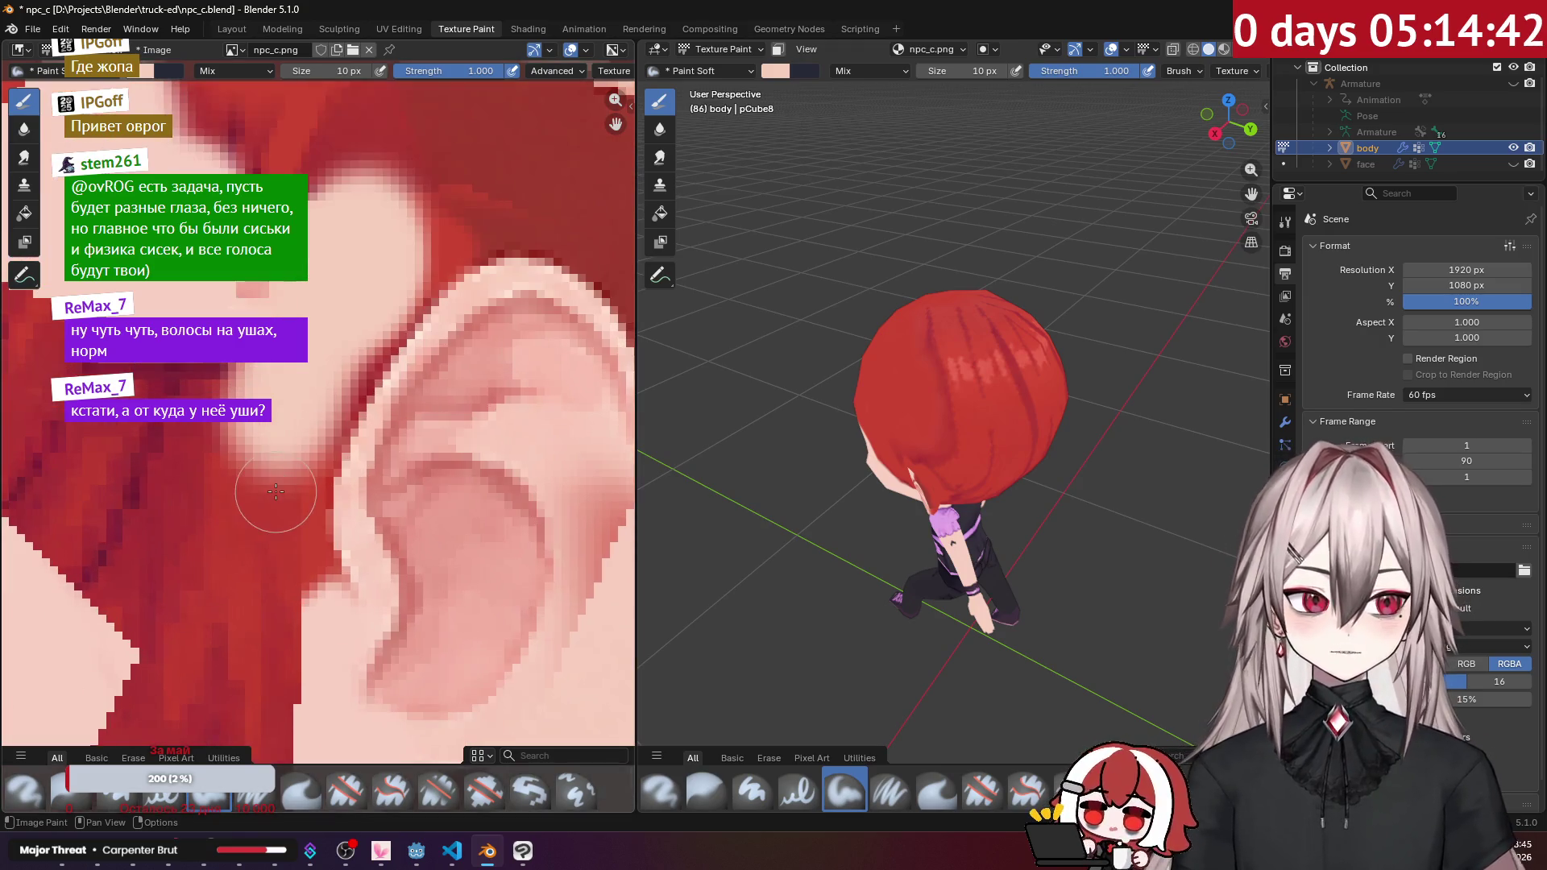
scroll(323, 502, "up", 3)
mouse_move(412, 556)
left_mouse_down()
mouse_move(415, 425)
mouse_move(459, 330)
left_mouse_up()
scroll(460, 332, "down", 3)
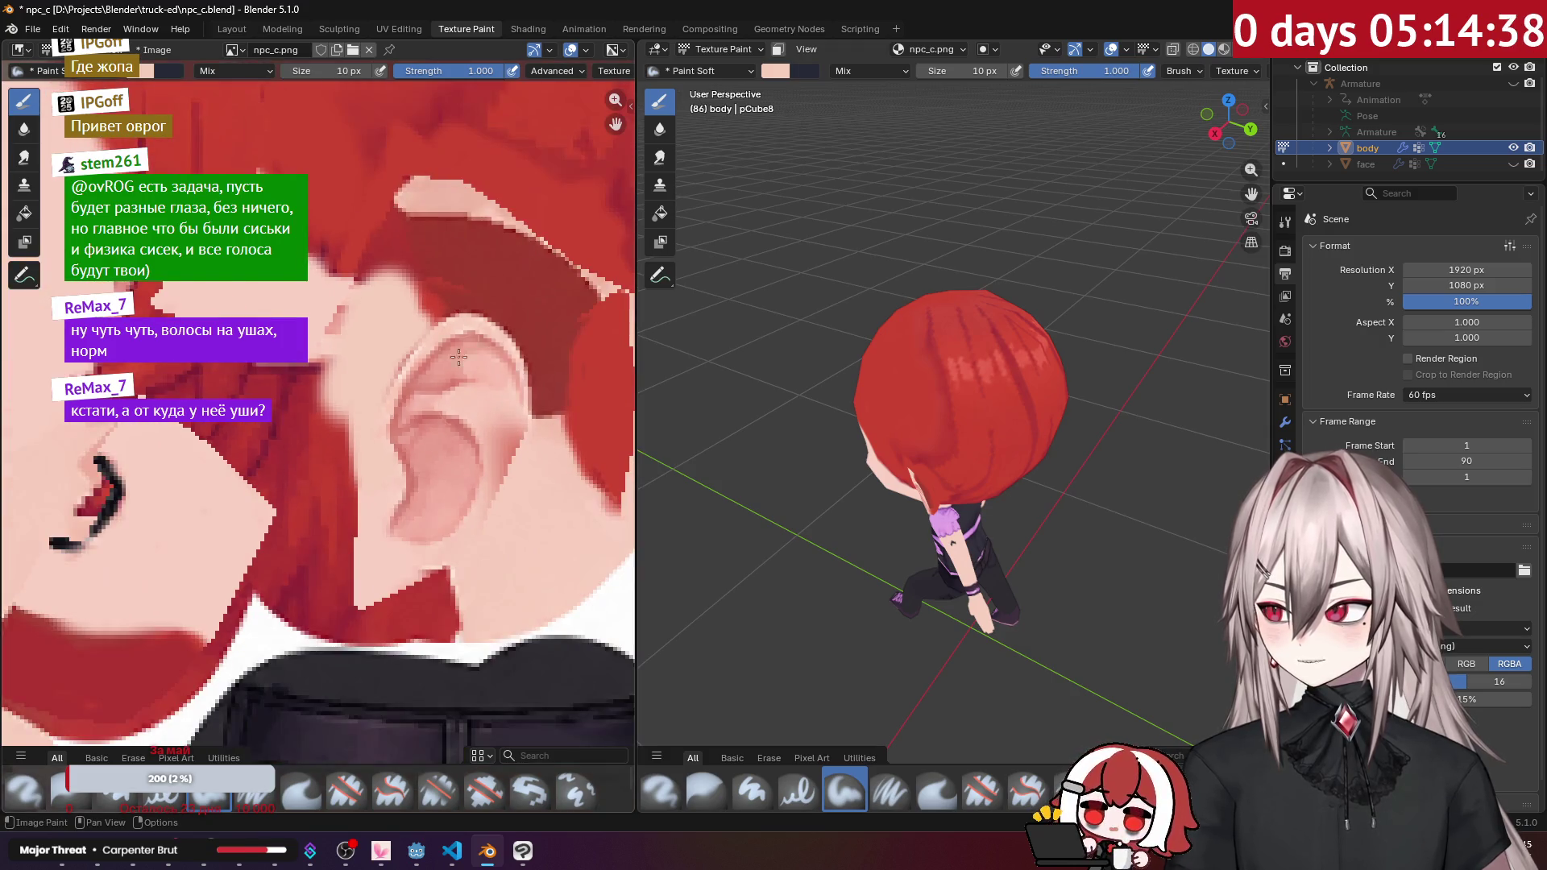
key("alt+Tab")
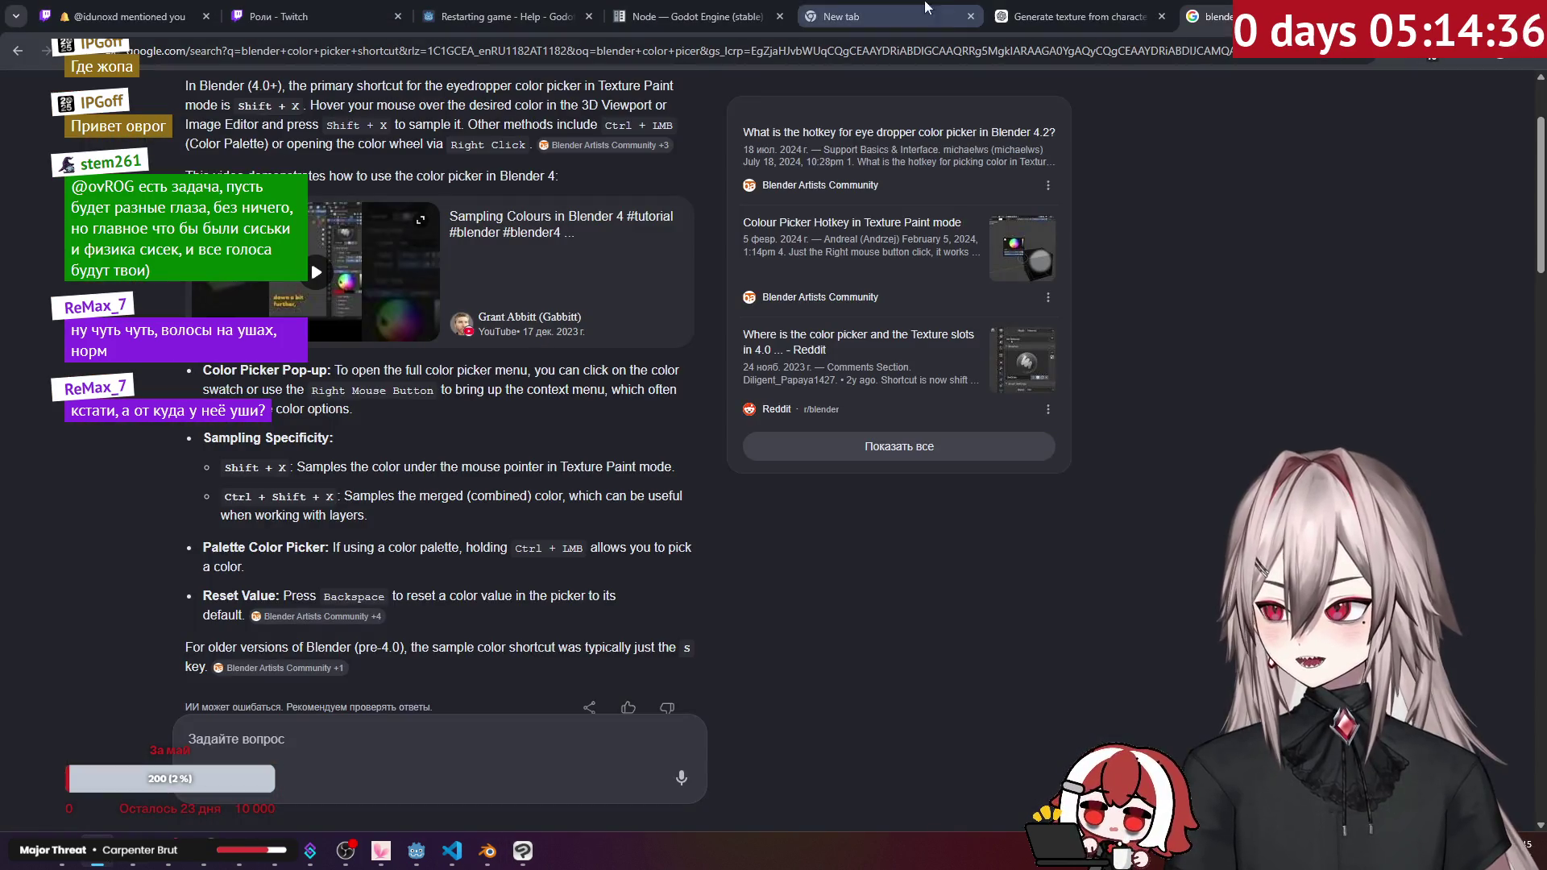
Step: Check the generated texture tab in ChatGPT, then return to Blender with the ear framed
left_click(1071, 16)
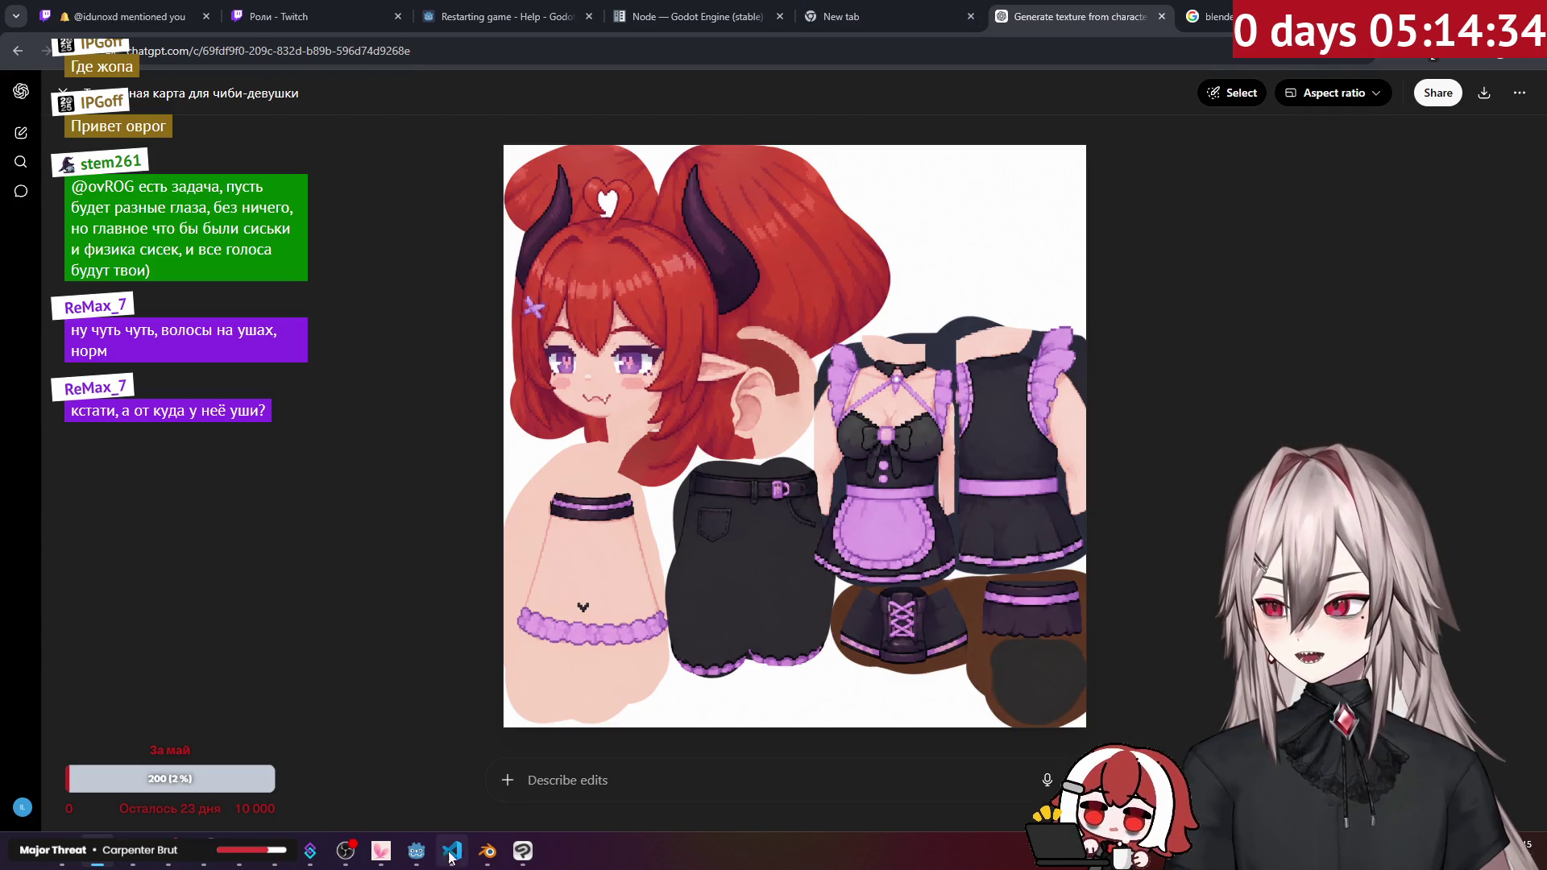
left_click(498, 853)
scroll(410, 348, "up", 2)
middle_click_drag(462, 334, 279, 482)
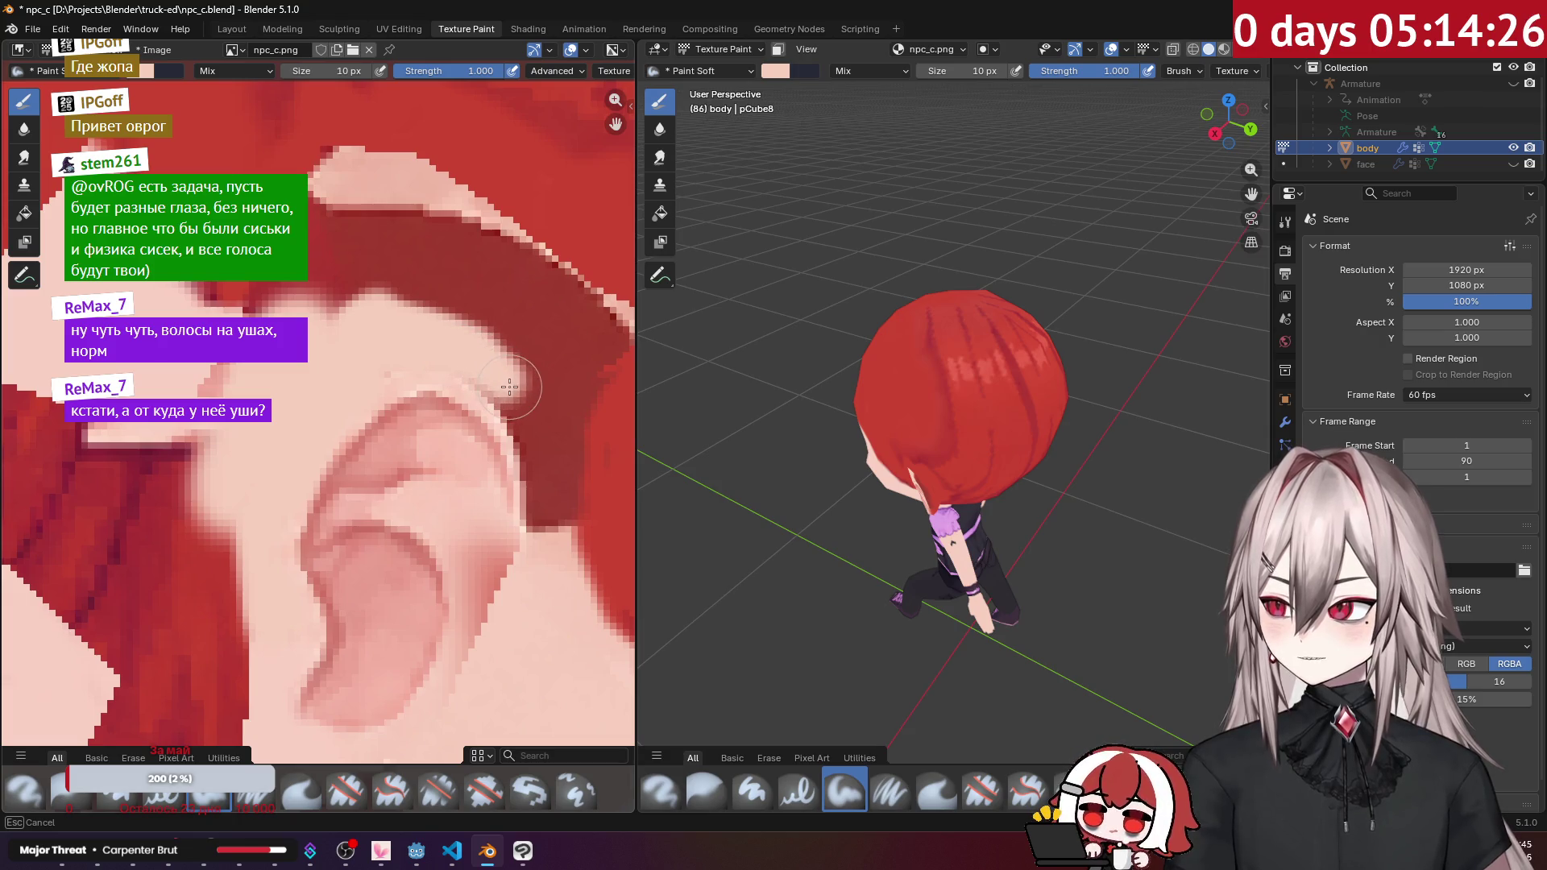
Step: Snap to a side view, frame the ear, and undo the stray pink strokes
key("KP_3")
key("alt+r")
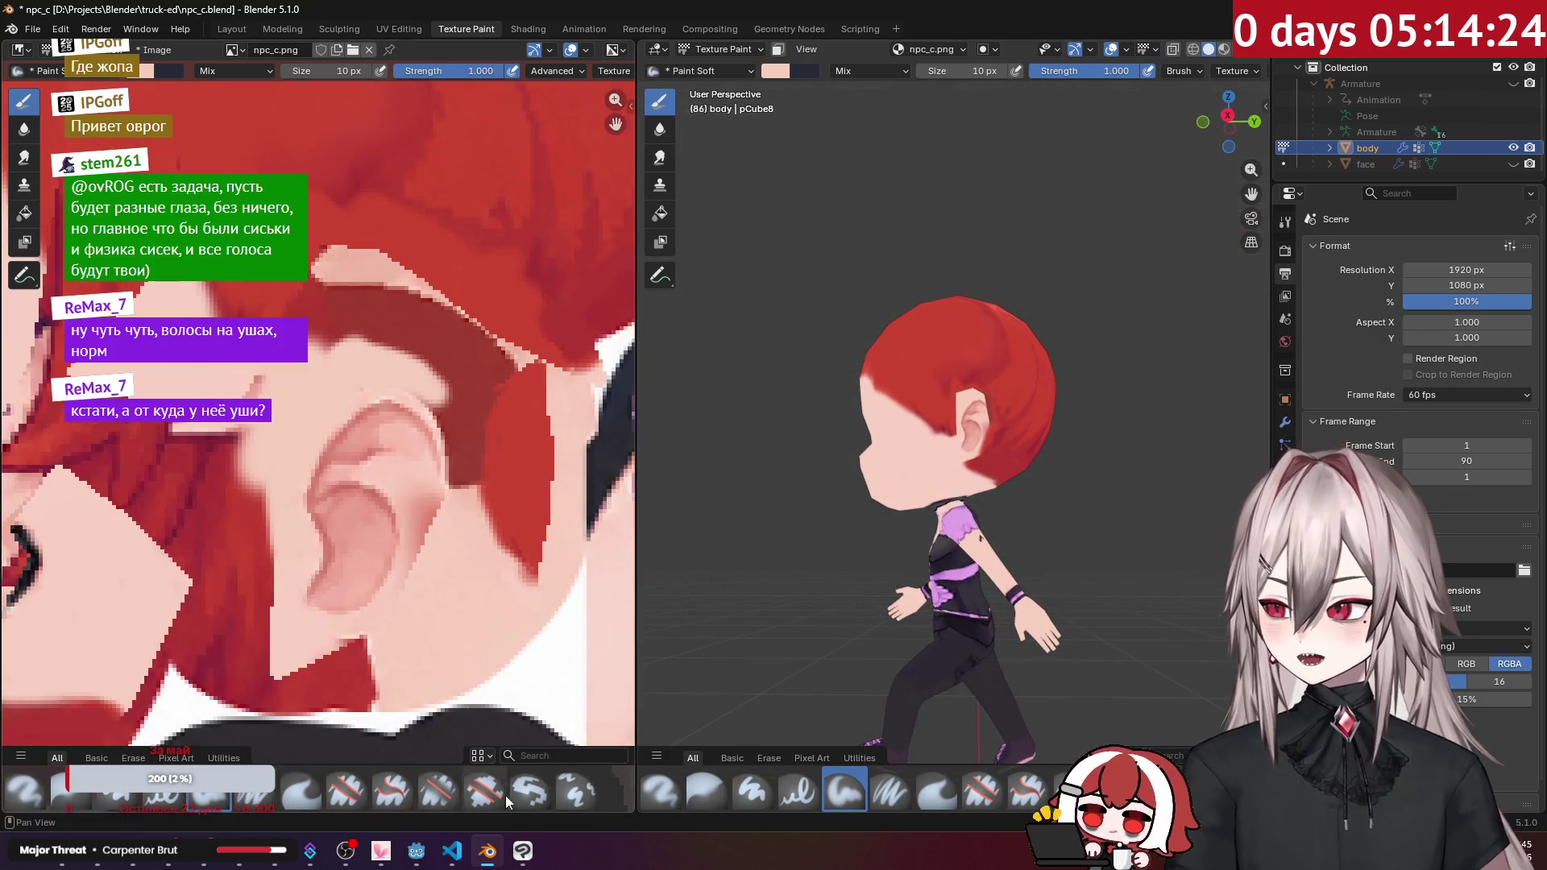
left_click(523, 851)
left_click(488, 850)
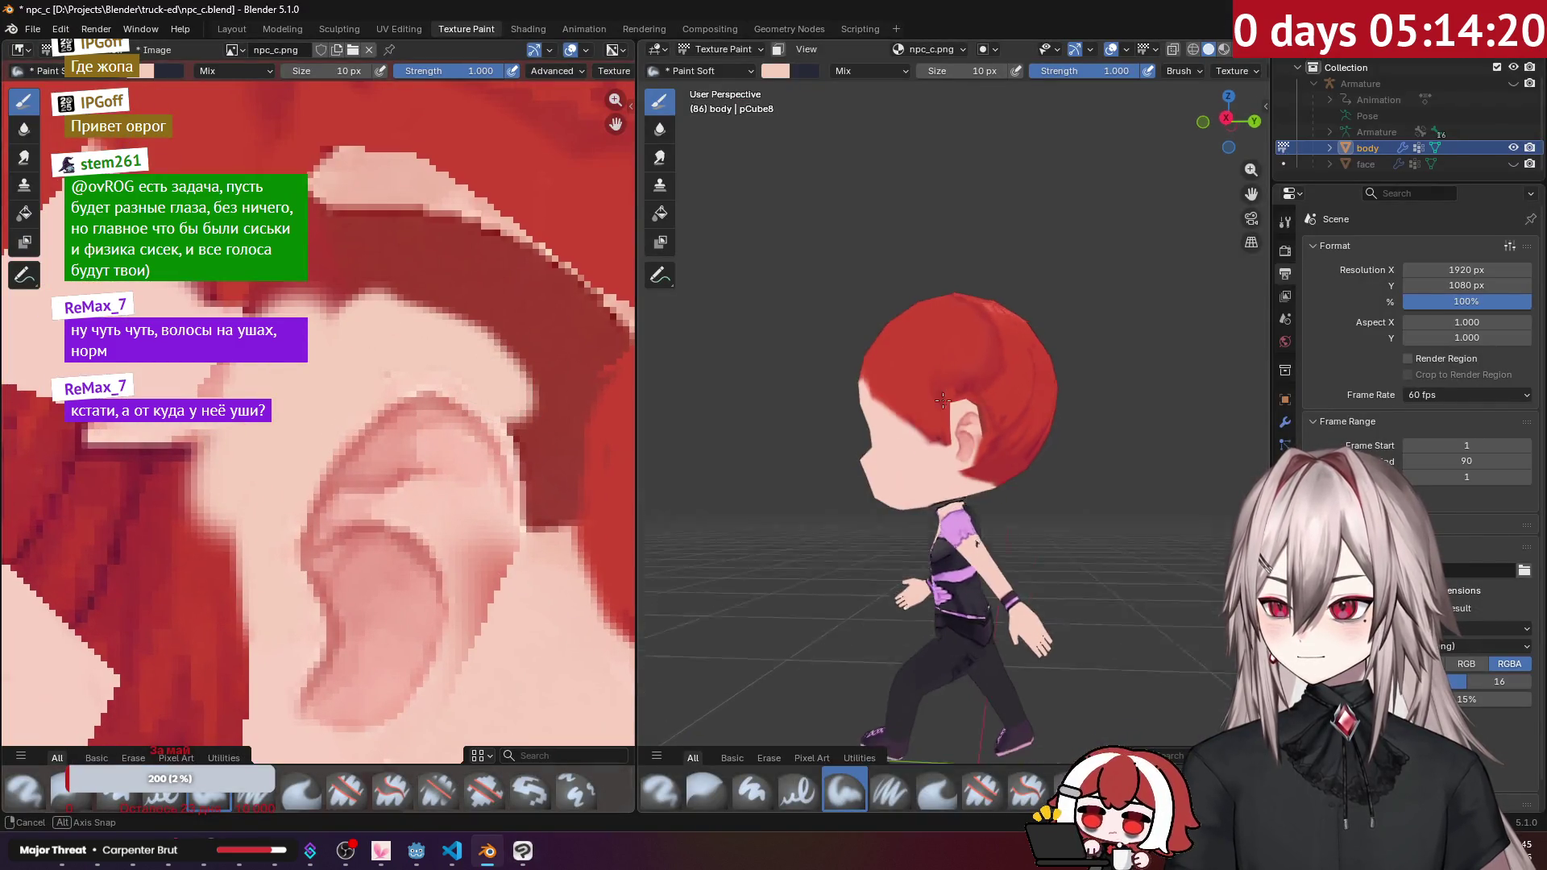
scroll(950, 404, "up", 5)
middle_click_drag(943, 399, 743, 392)
middle_click_drag(613, 399, 559, 406)
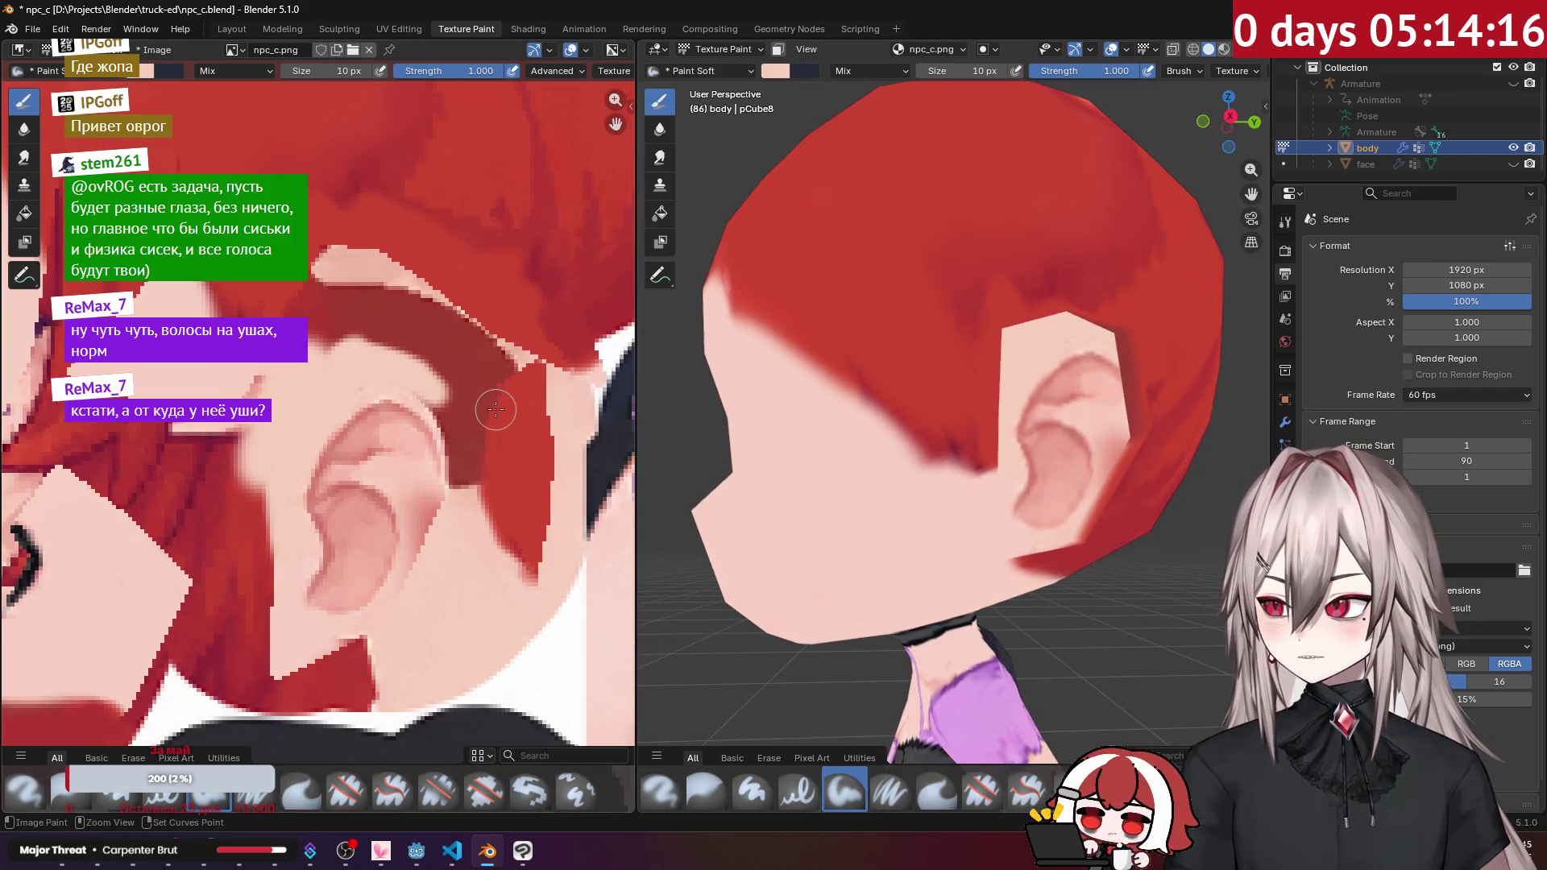
key("ctrl+z")
scroll(345, 416, "up", 2)
mouse_move(255, 512)
left_mouse_down()
mouse_move(378, 337)
mouse_move(483, 370)
mouse_move(516, 406)
mouse_move(551, 537)
mouse_move(490, 526)
left_mouse_up()
key("ctrl+z")
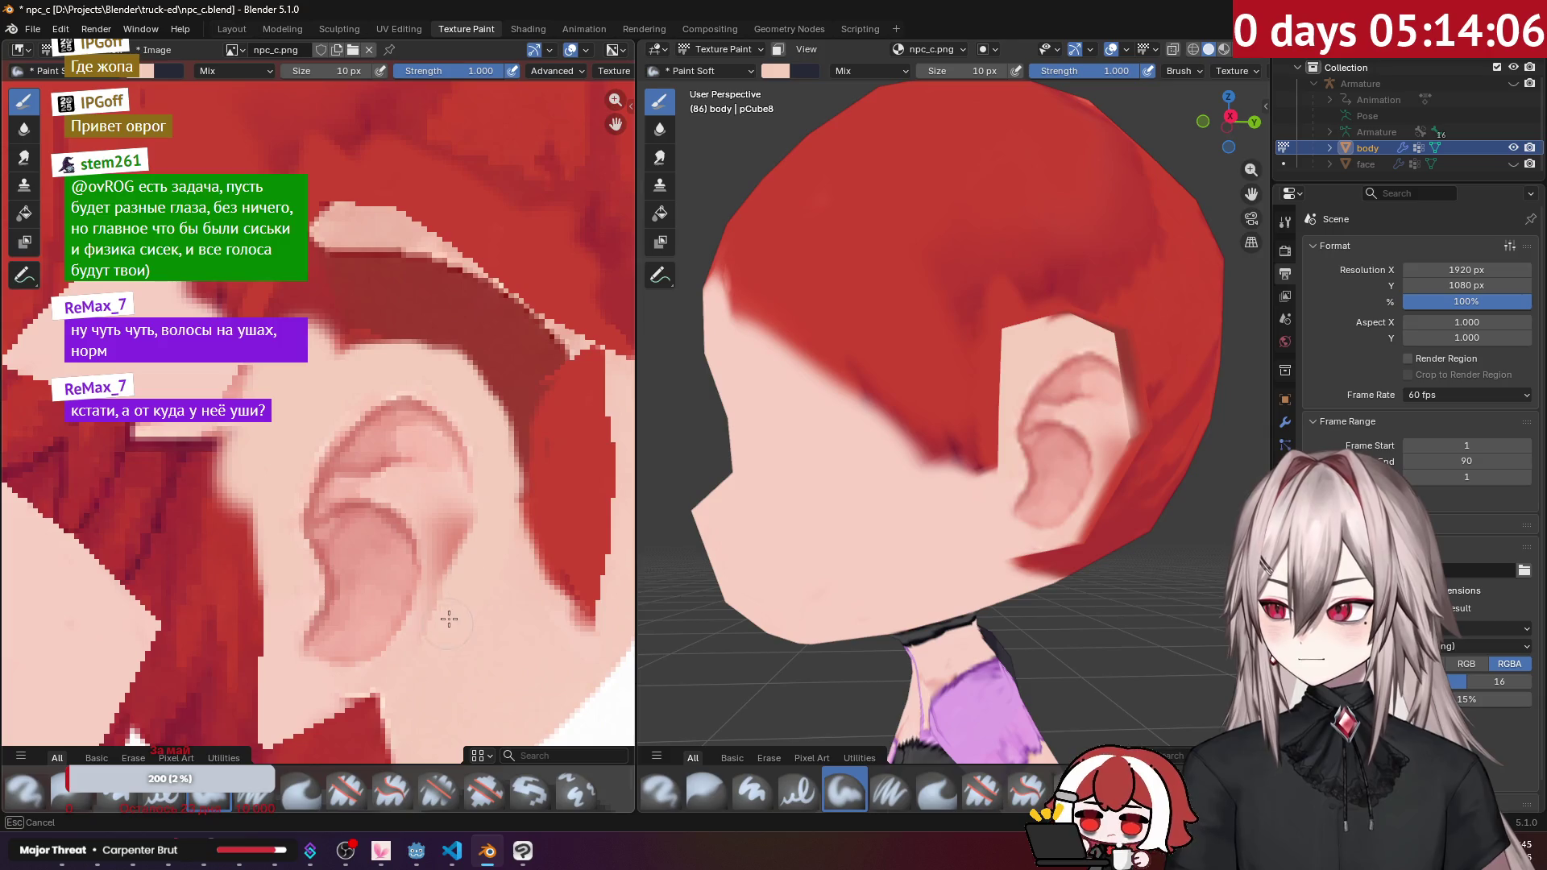
Step: Paint skin pink over the hair strand beside the ear
middle_click_drag(988, 441, 438, 441)
scroll(438, 442, "up", 3)
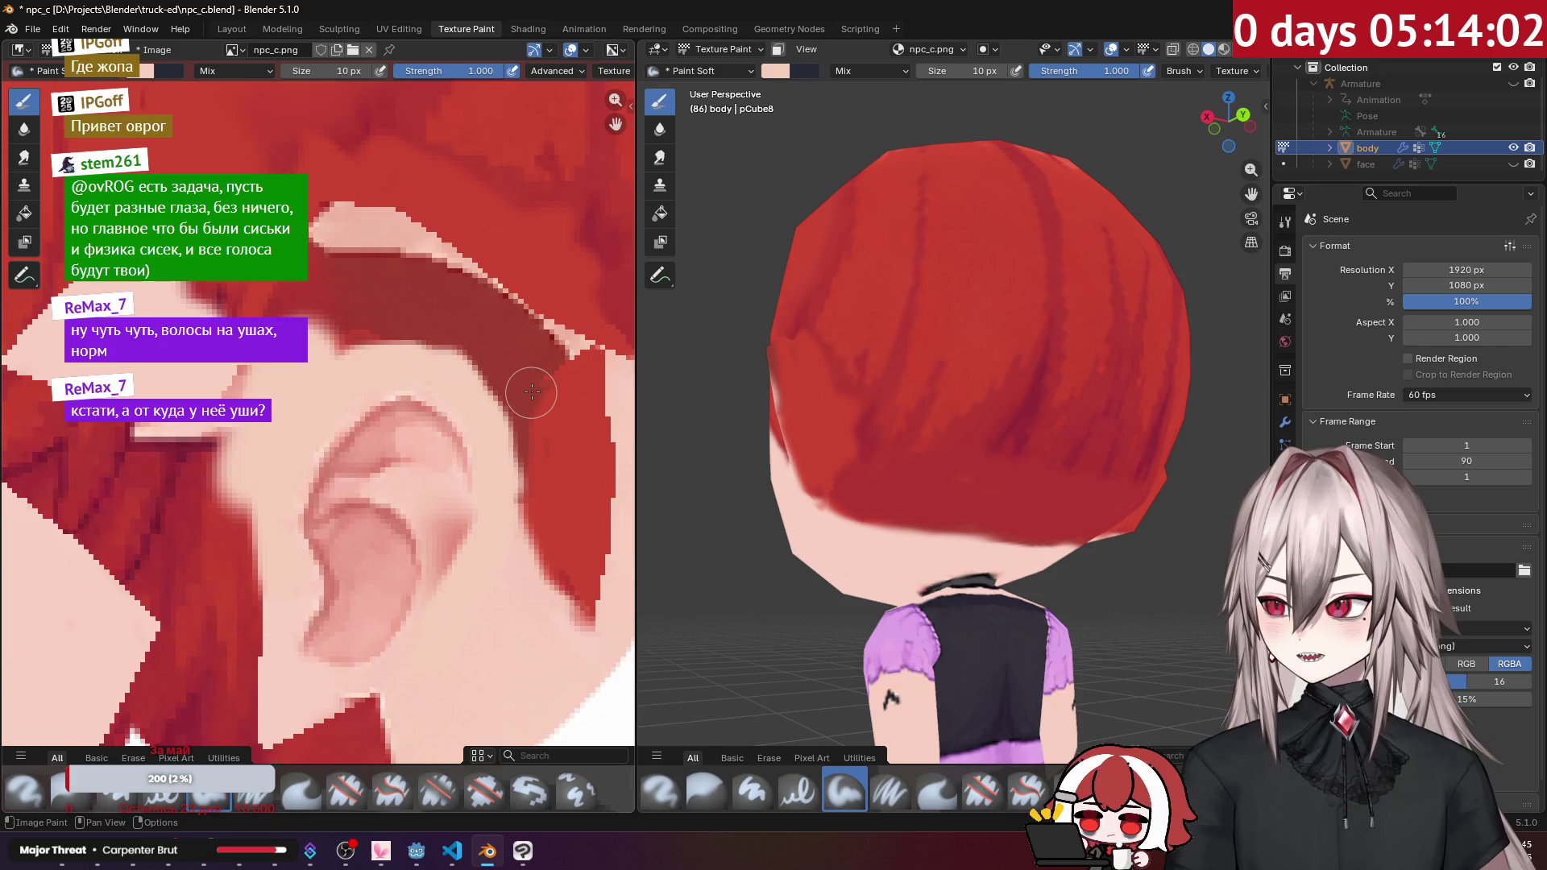
left_click_drag(447, 380, 458, 560)
mouse_move(448, 628)
left_mouse_down()
mouse_move(407, 468)
mouse_move(416, 520)
mouse_move(423, 411)
left_mouse_up()
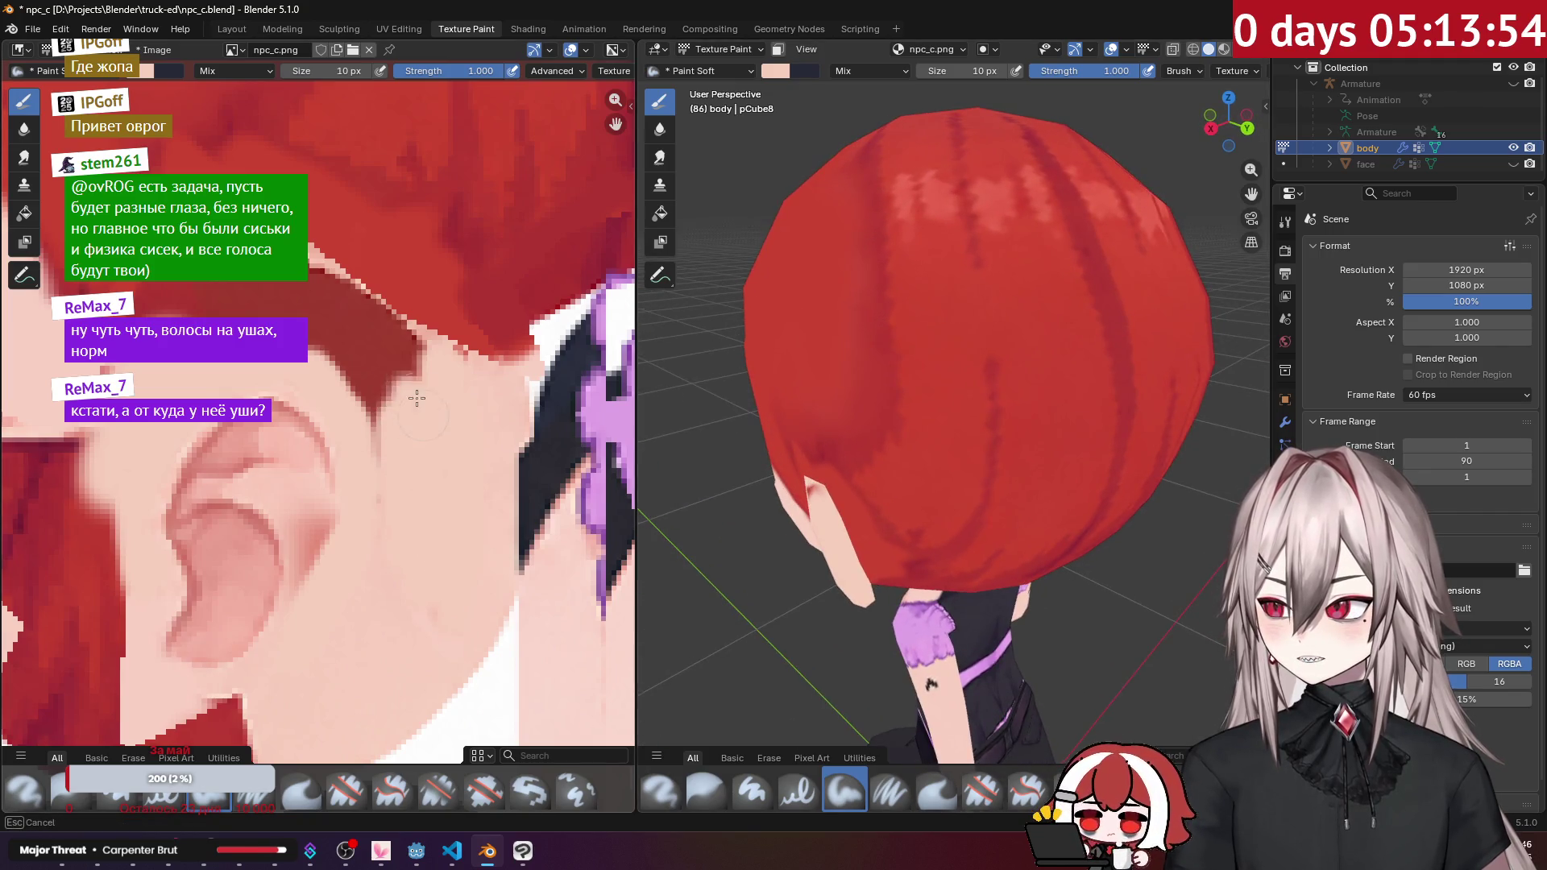
mouse_move(927, 452)
middle_mouse_down()
mouse_move(1008, 455)
mouse_move(951, 435)
mouse_move(932, 449)
mouse_move(1064, 95)
middle_mouse_up()
scroll(997, 461, "up", 5)
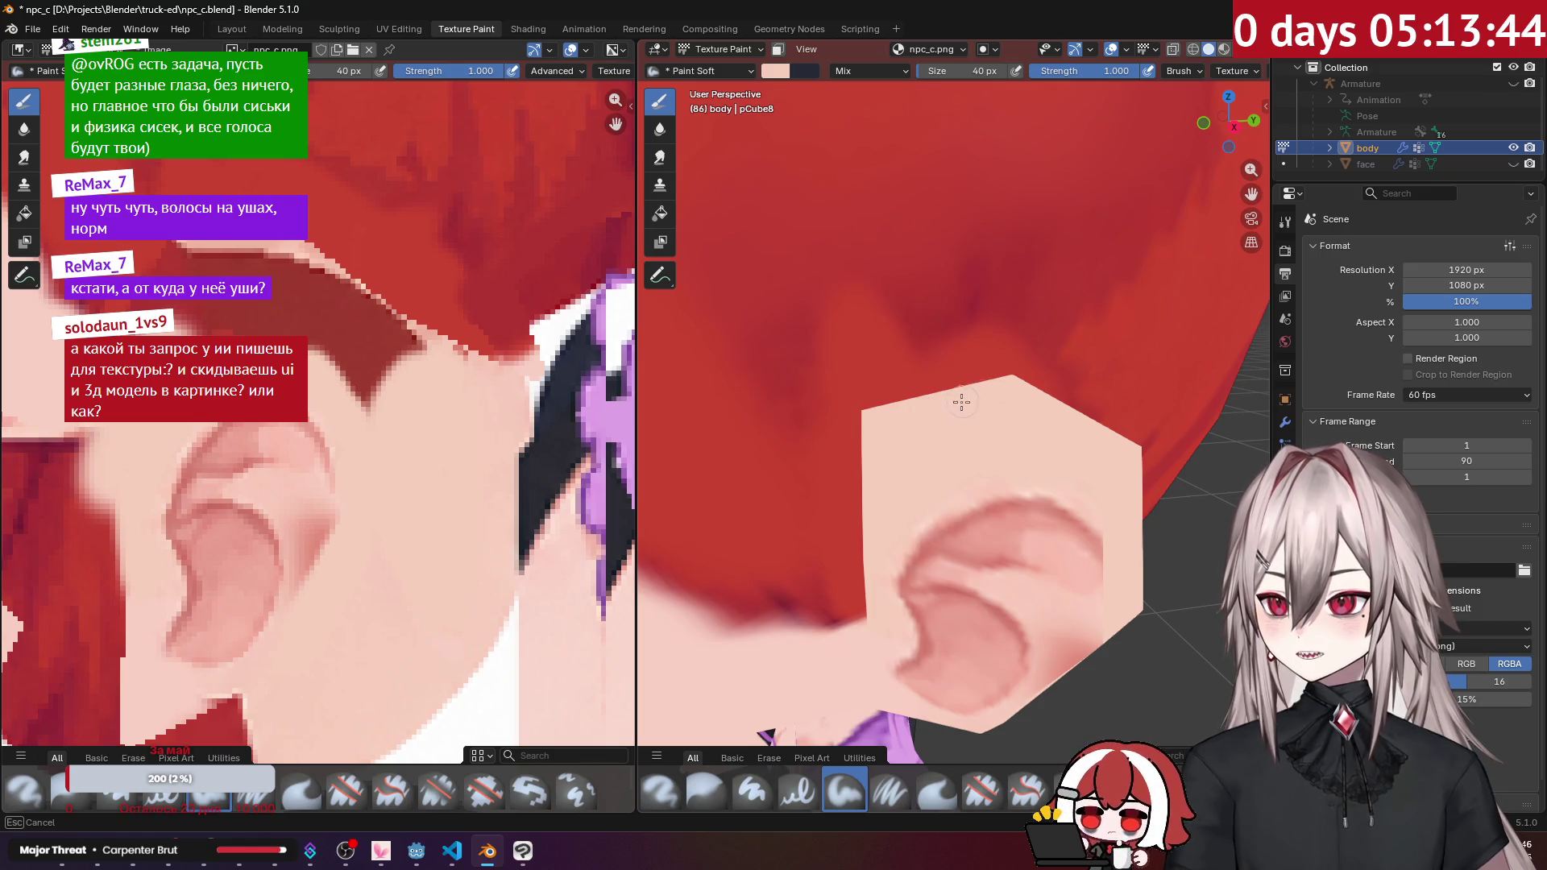
Step: Pick up the hair red and paint above the ear, undoing a misplaced stroke
left_click_drag(963, 401, 969, 399)
middle_click_drag(973, 416, 961, 385)
left_click(957, 366)
left_click_drag(984, 324, 997, 320)
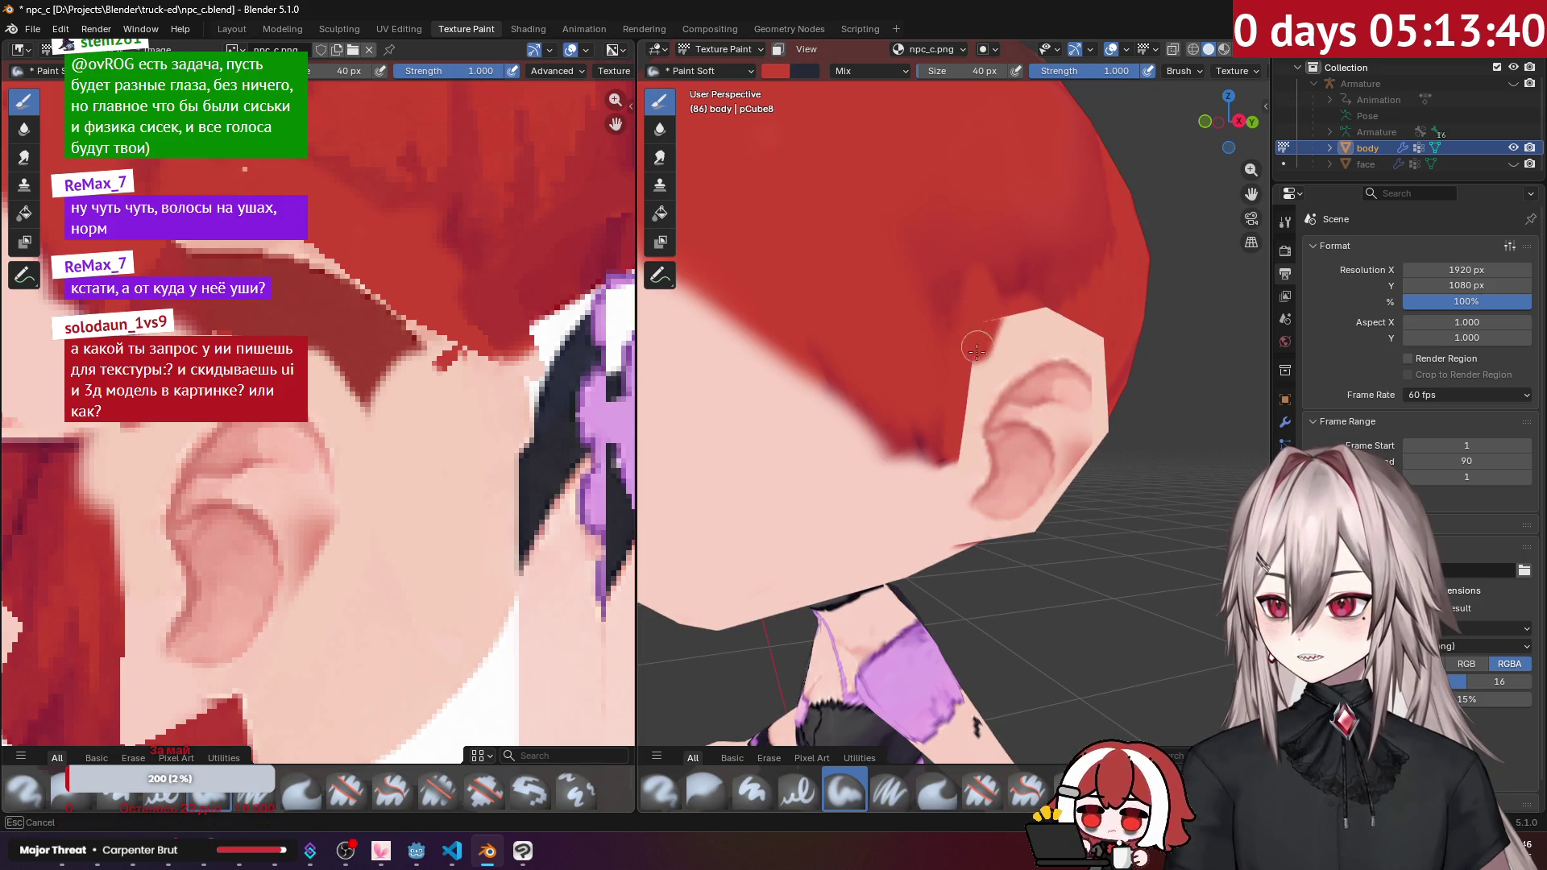
key("ctrl+z")
mouse_move(980, 373)
middle_mouse_down()
mouse_move(943, 390)
mouse_move(901, 448)
middle_mouse_up()
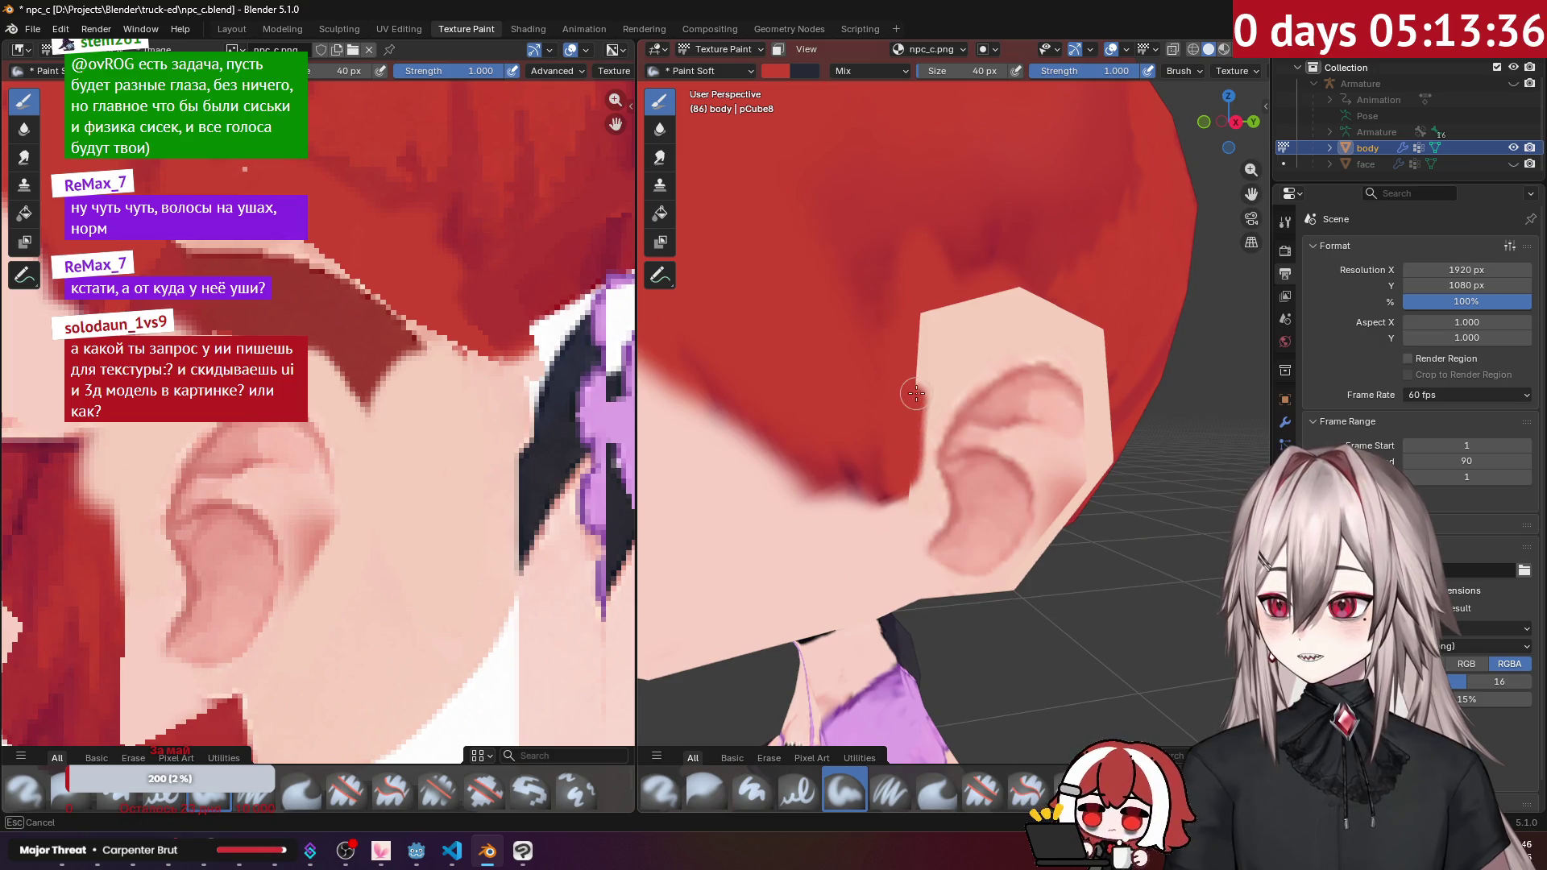
Step: Dab red on the ear card's top corner and beside the ear, then switch to ChatGPT
left_click(935, 311)
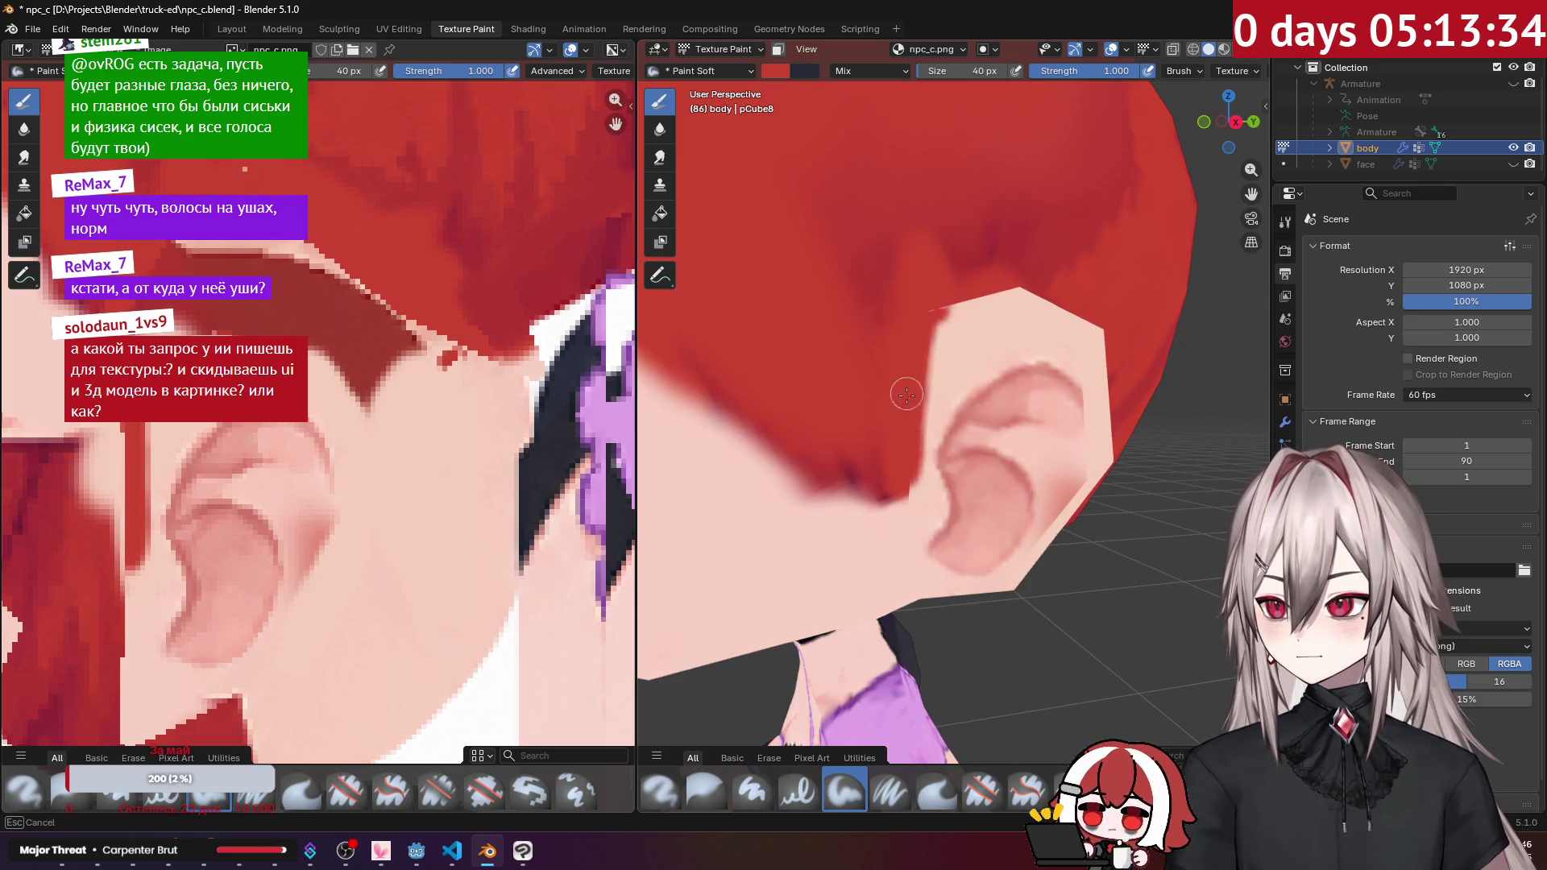
left_click(915, 469)
mouse_move(914, 469)
middle_mouse_down()
mouse_move(761, 401)
mouse_move(893, 388)
mouse_move(874, 440)
mouse_move(839, 469)
mouse_move(1015, 418)
mouse_move(938, 465)
middle_mouse_up()
left_click(884, 435)
scroll(987, 451, "down", 2)
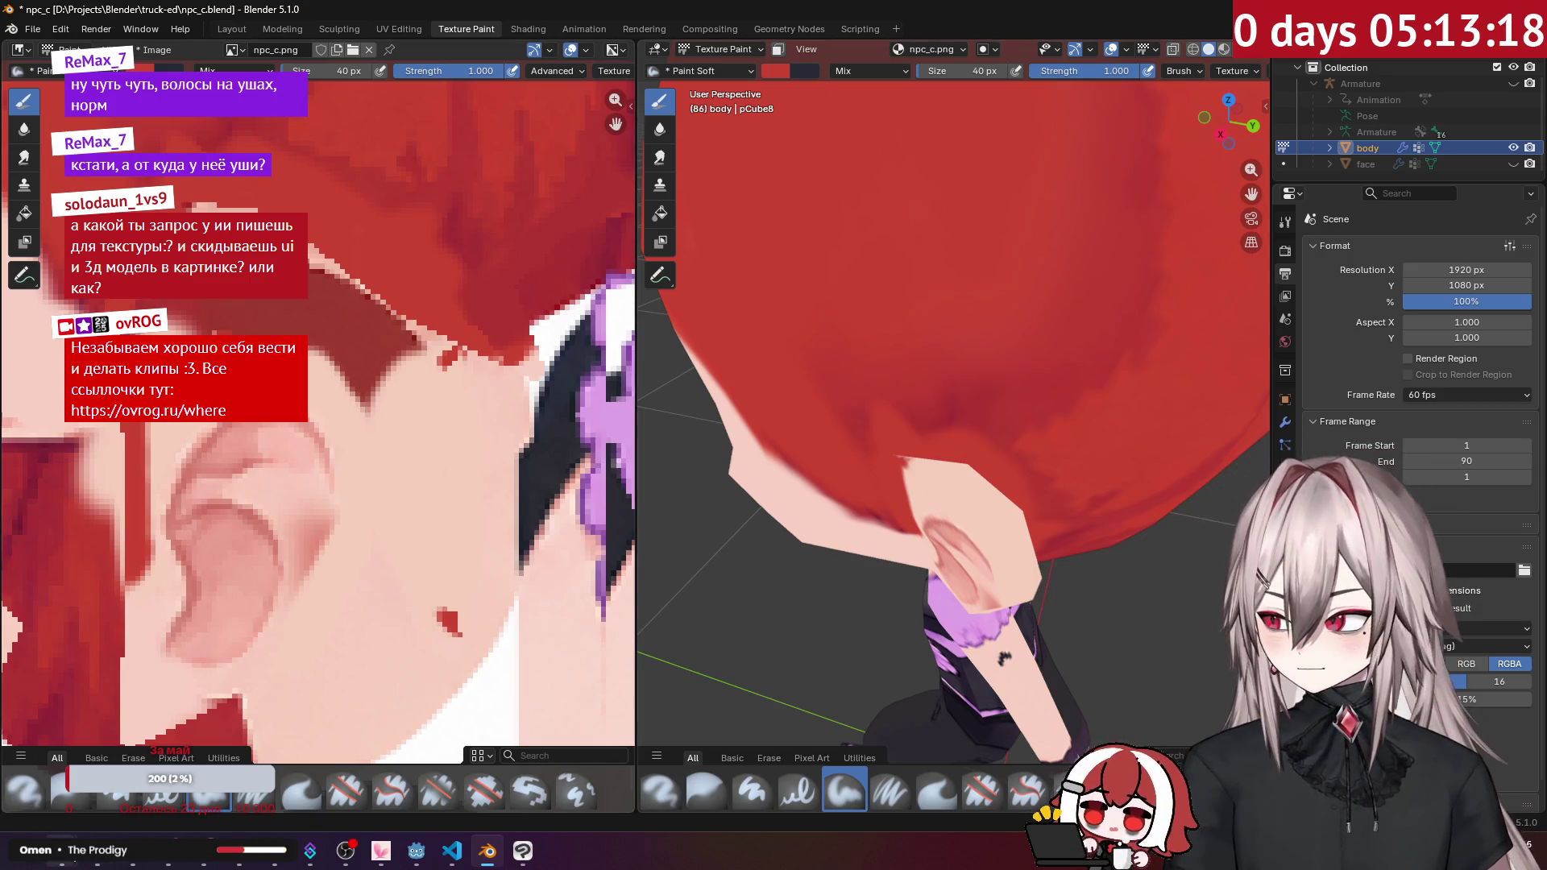
key("alt+Tab")
left_click(61, 92)
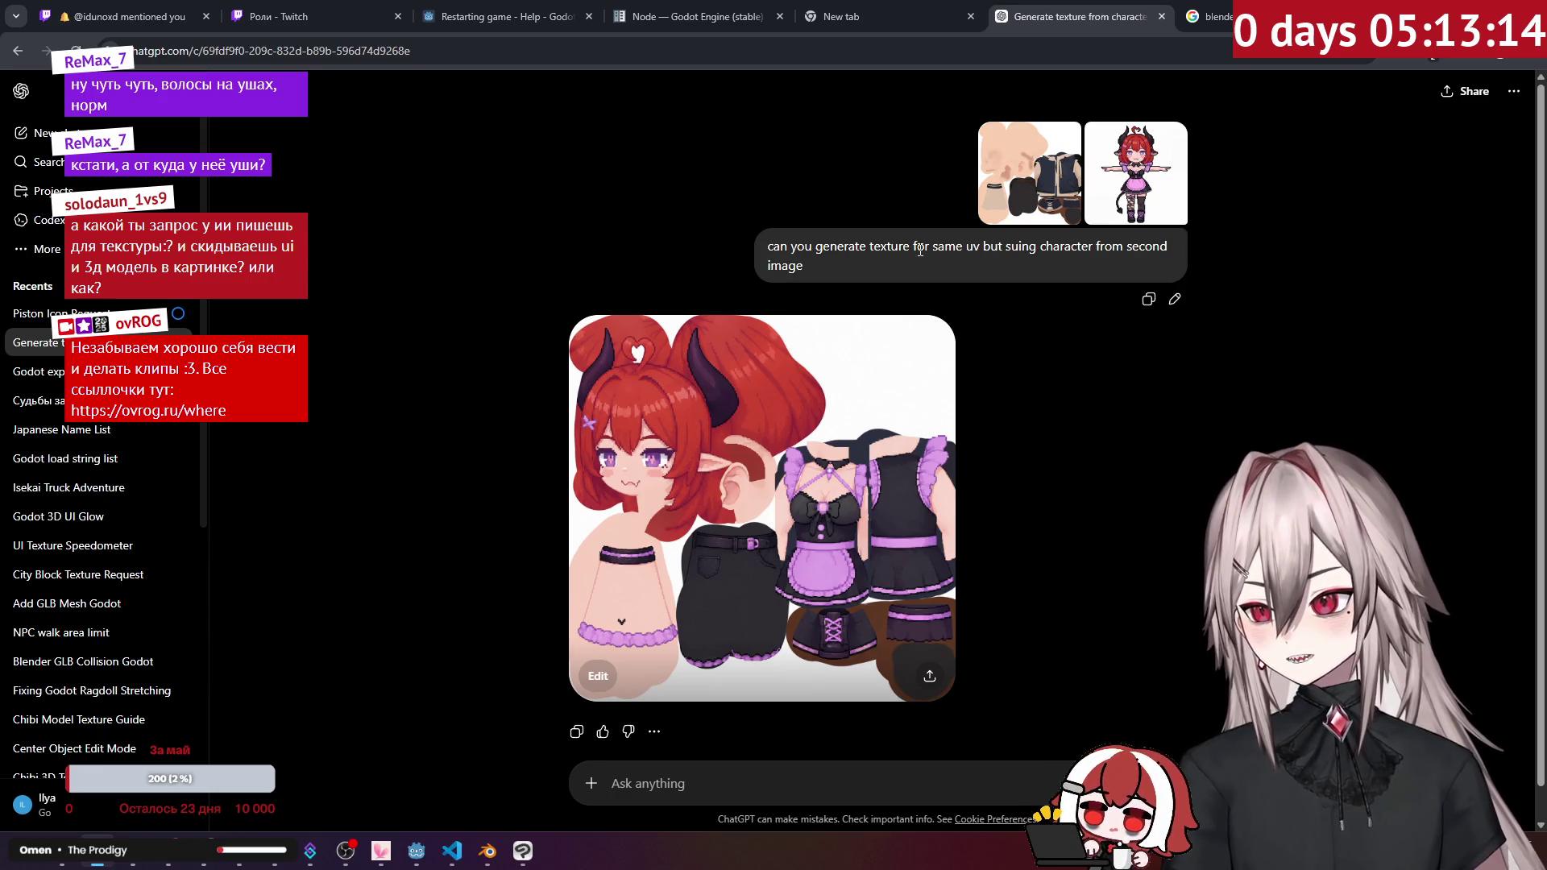
Step: Preview the uploaded UV texture, character reference and generated texture full-screen in ChatGPT
left_click(991, 176)
left_click(1136, 174)
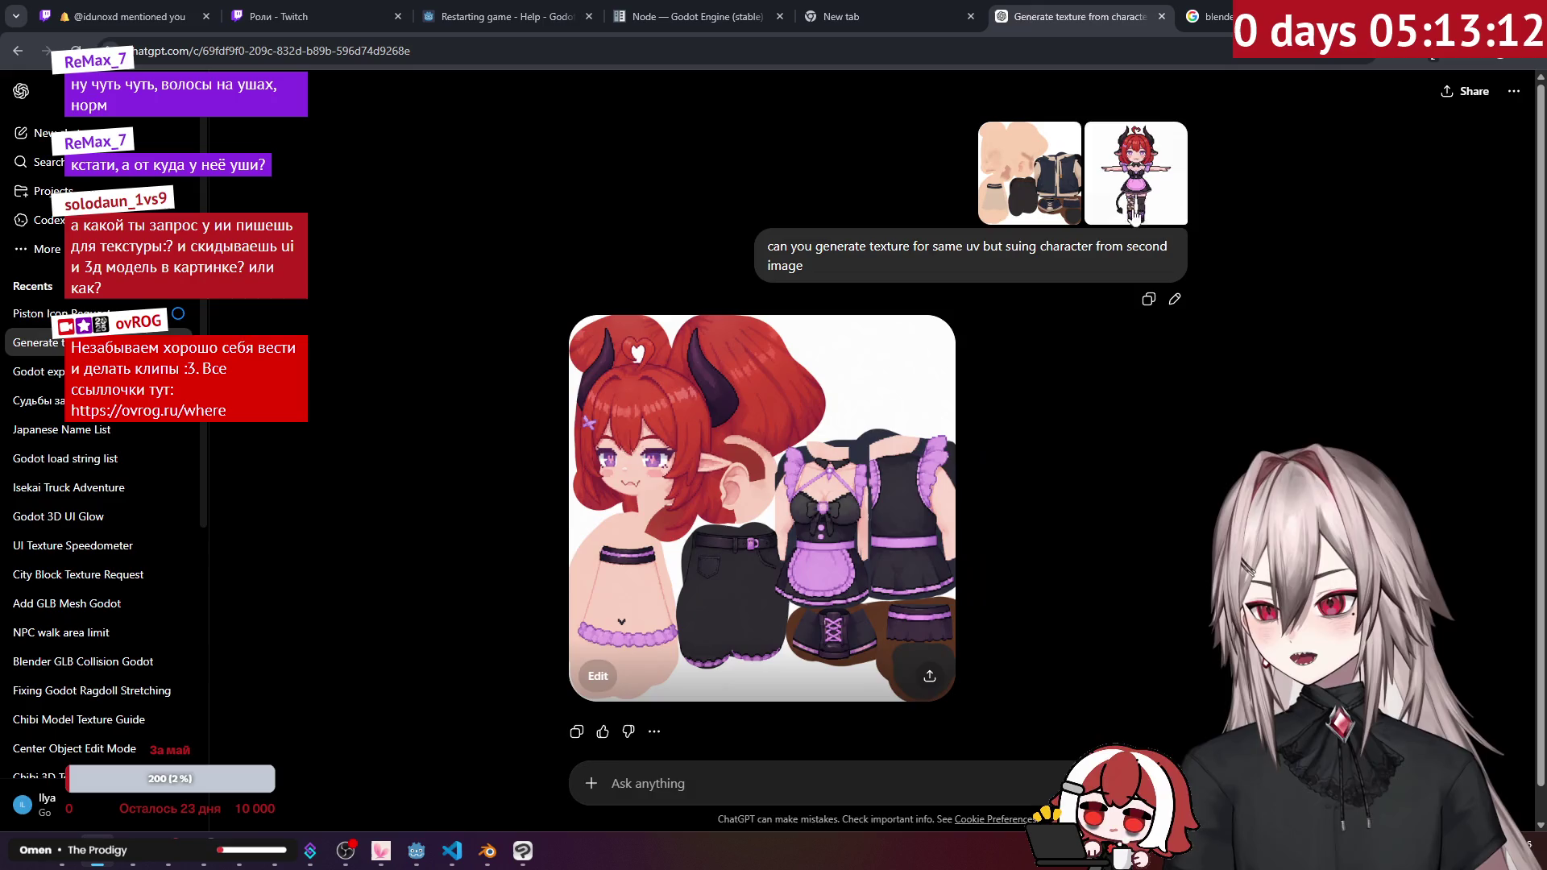
left_click(1136, 173)
left_click(1243, 391)
left_click(734, 488)
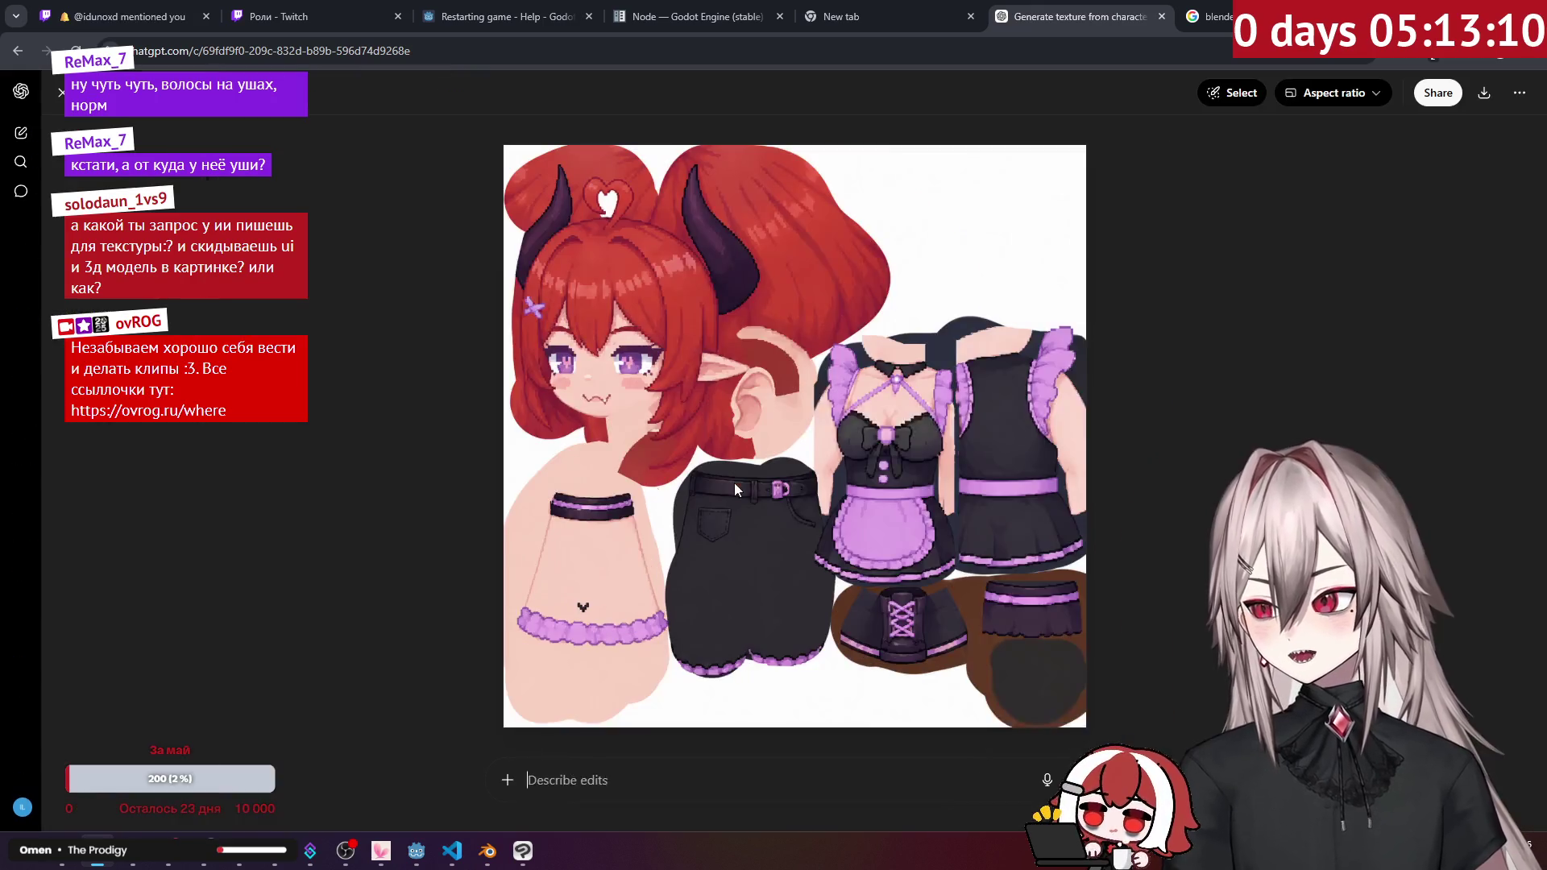
left_click(56, 103)
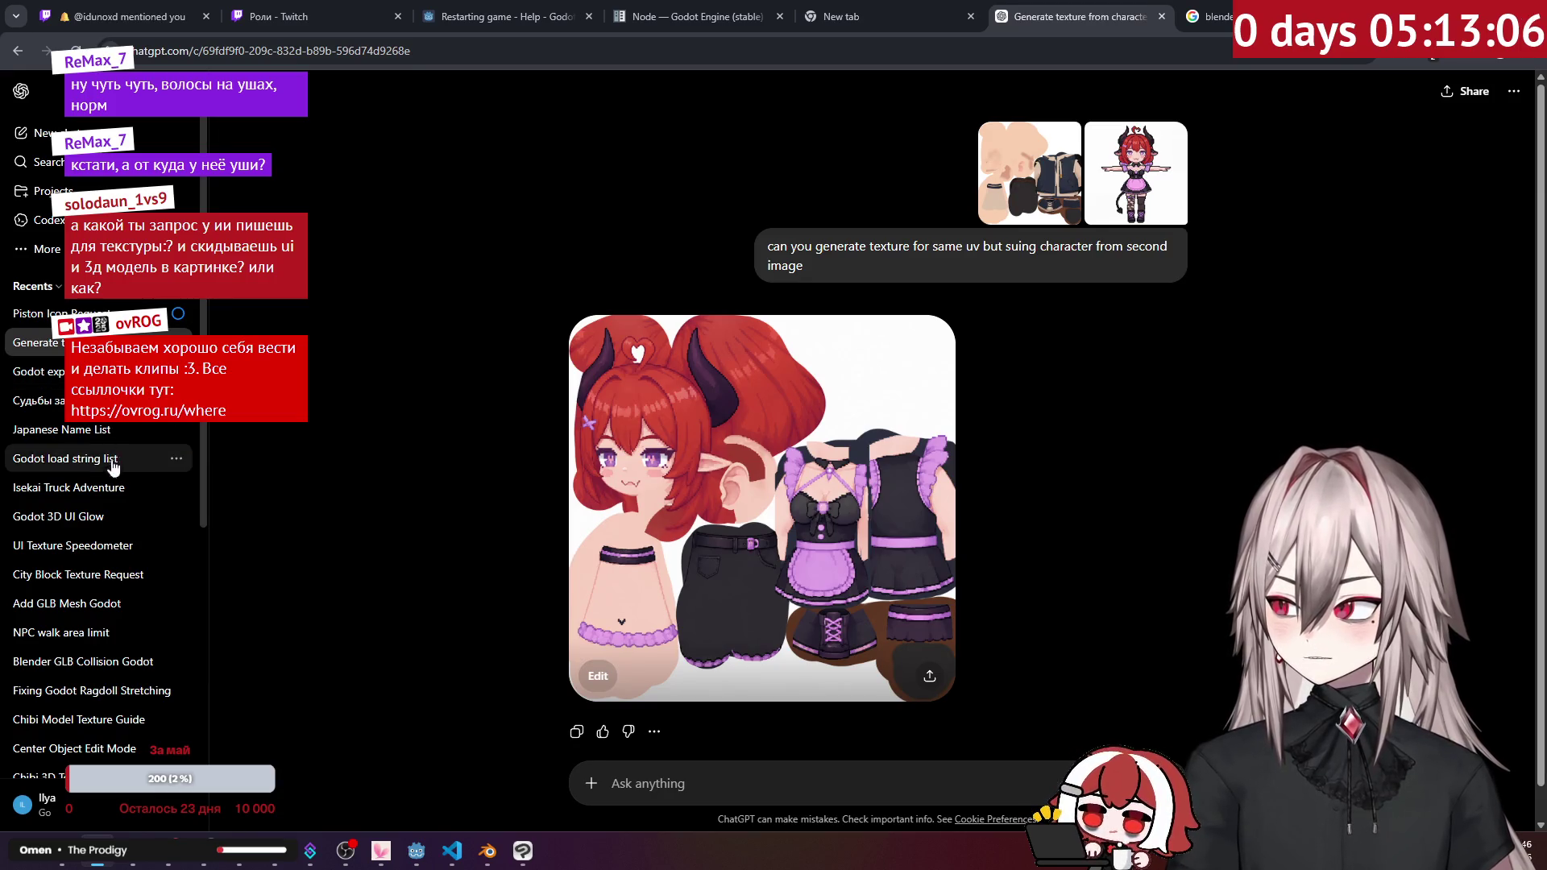
Step: View the images in the UI Texture Speedometer and City Block Texture Request chats, then return to Blender
left_click(114, 548)
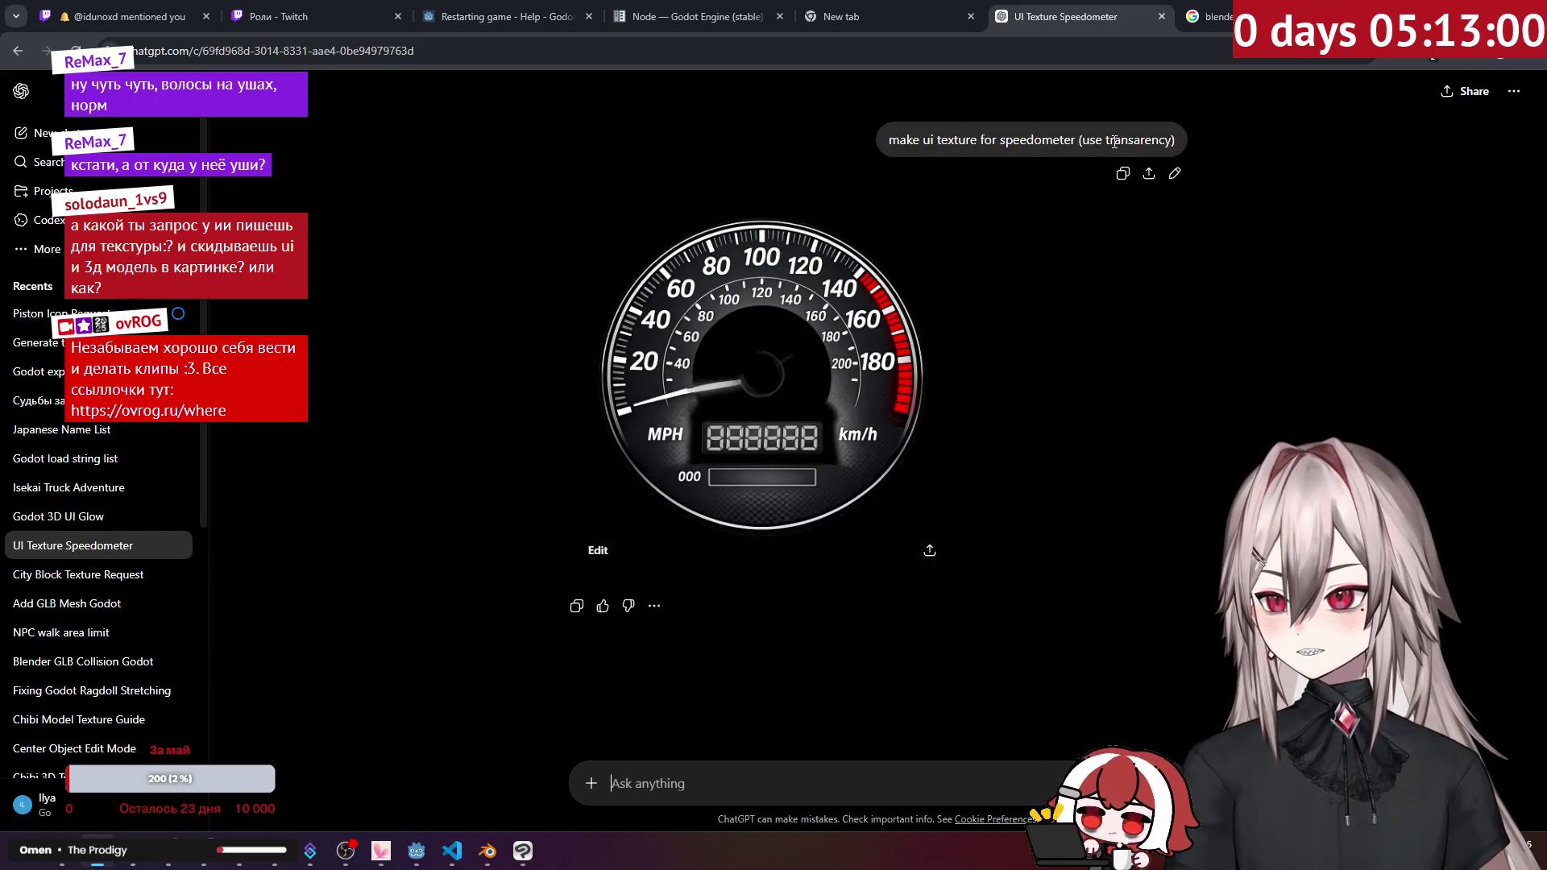
left_click(822, 360)
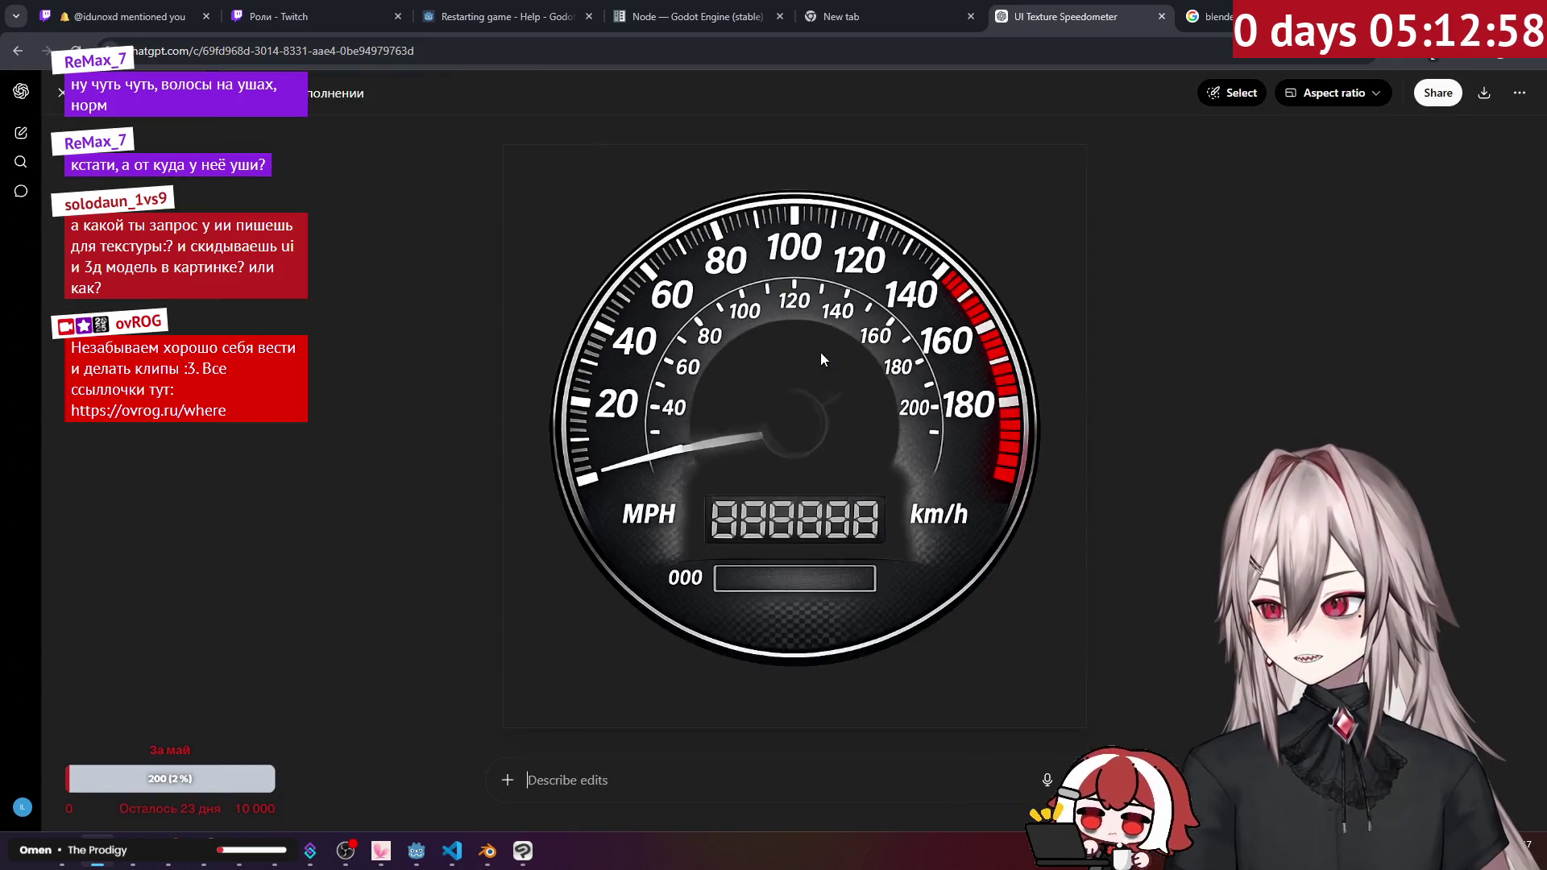
left_click(62, 92)
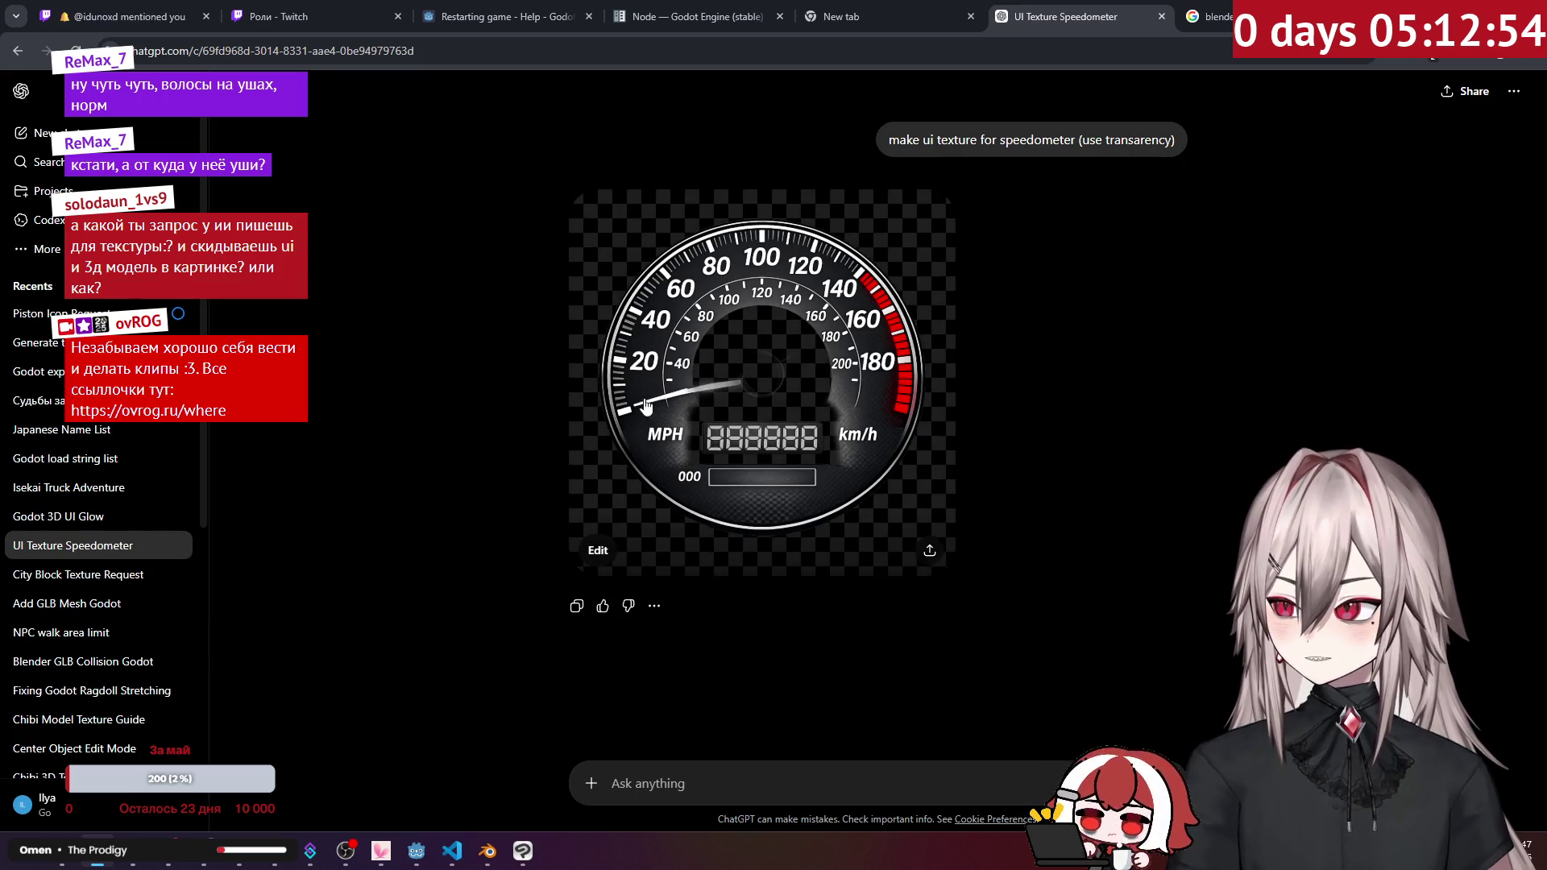
left_click(81, 575)
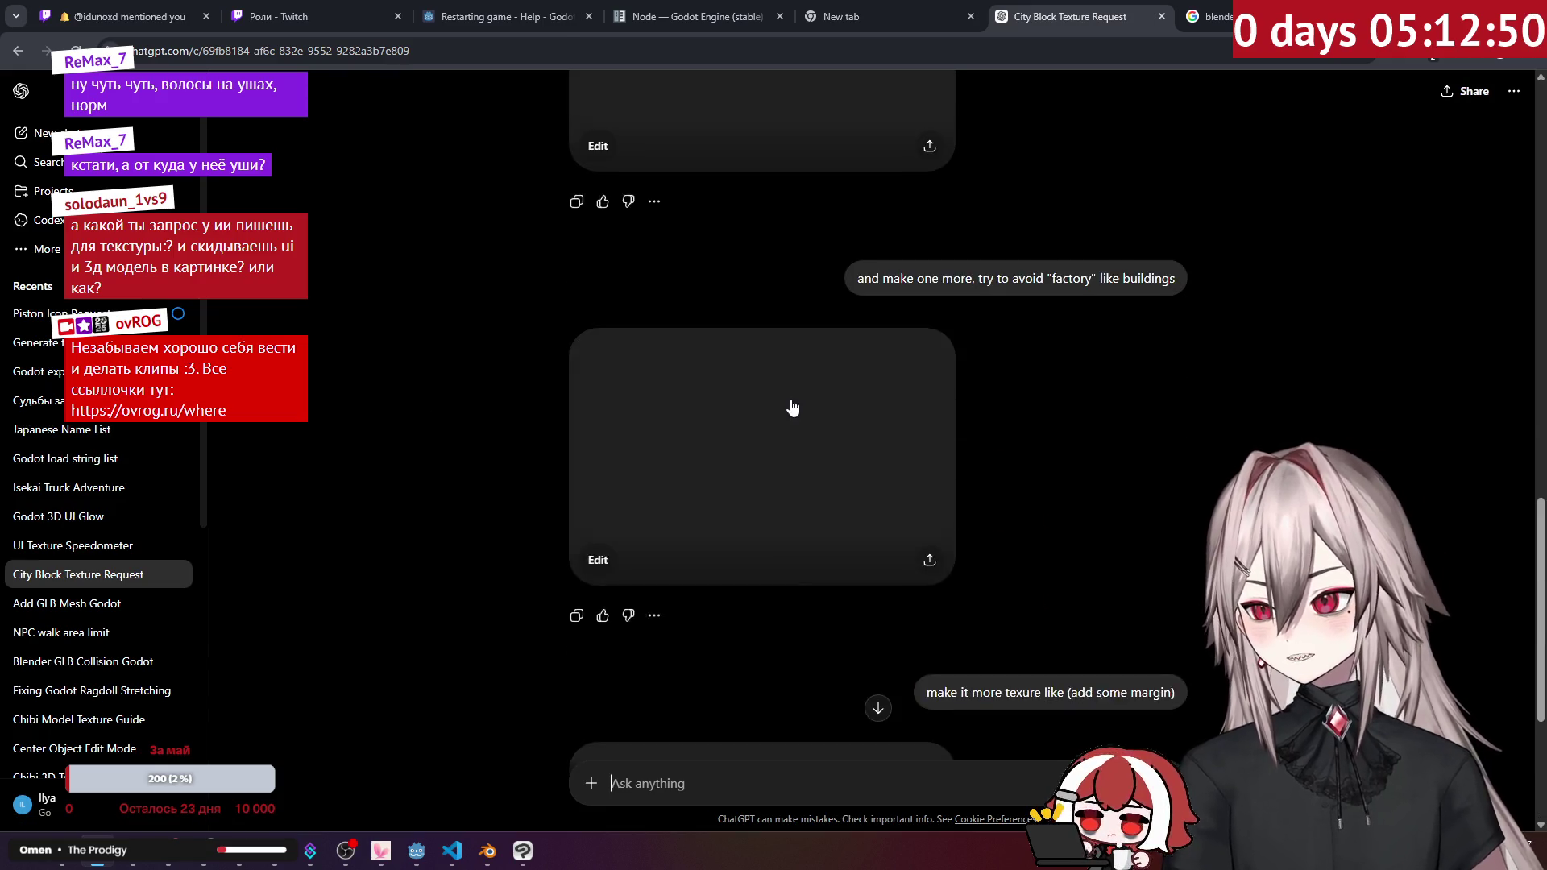
scroll(790, 399, "up", 5)
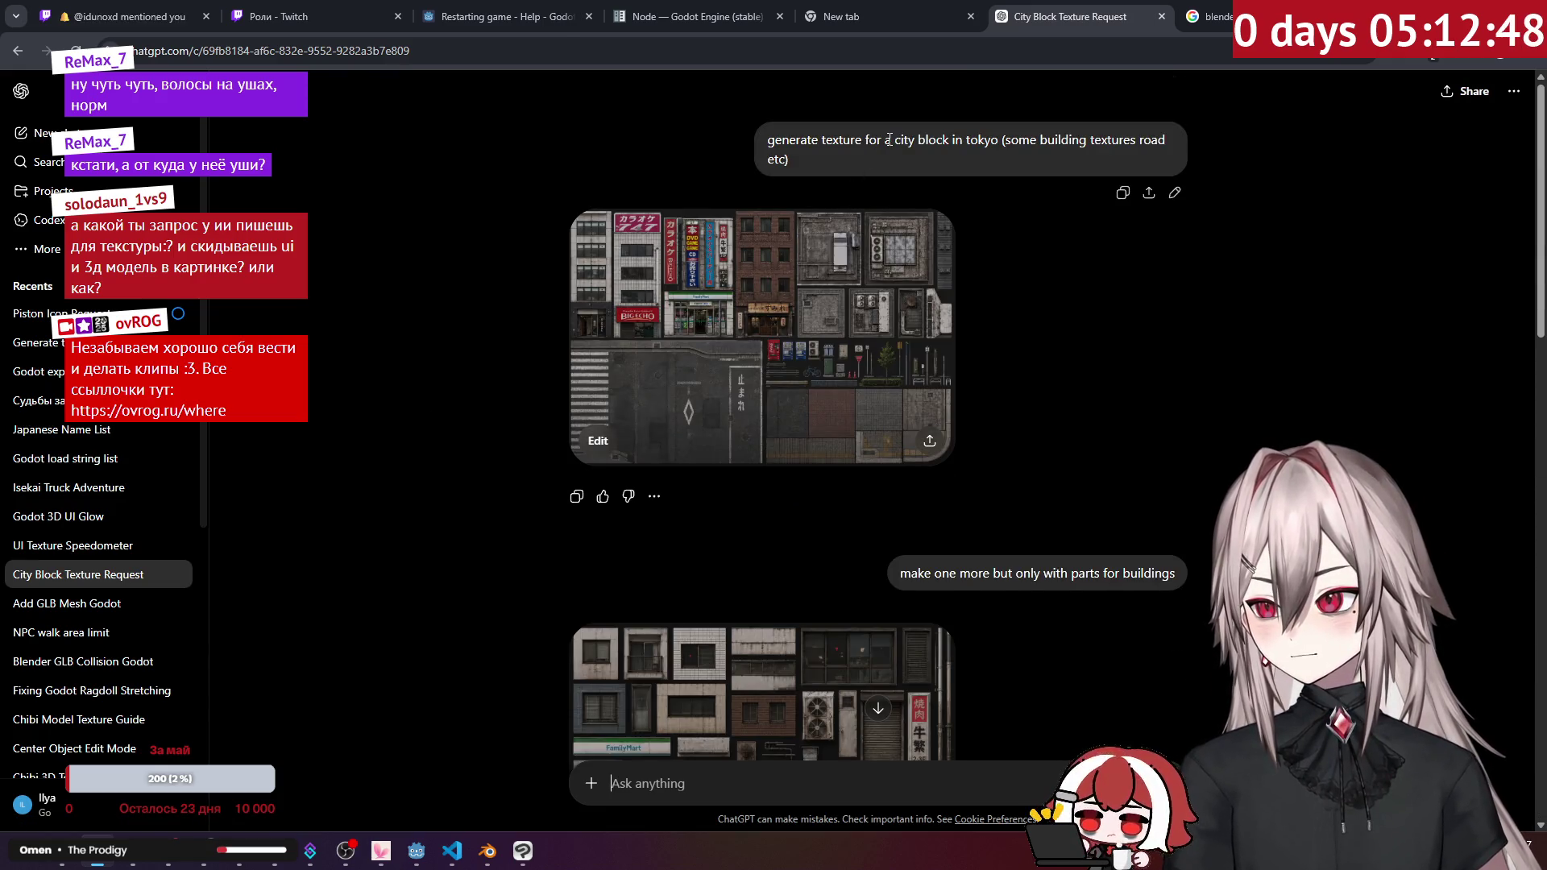
left_click(927, 314)
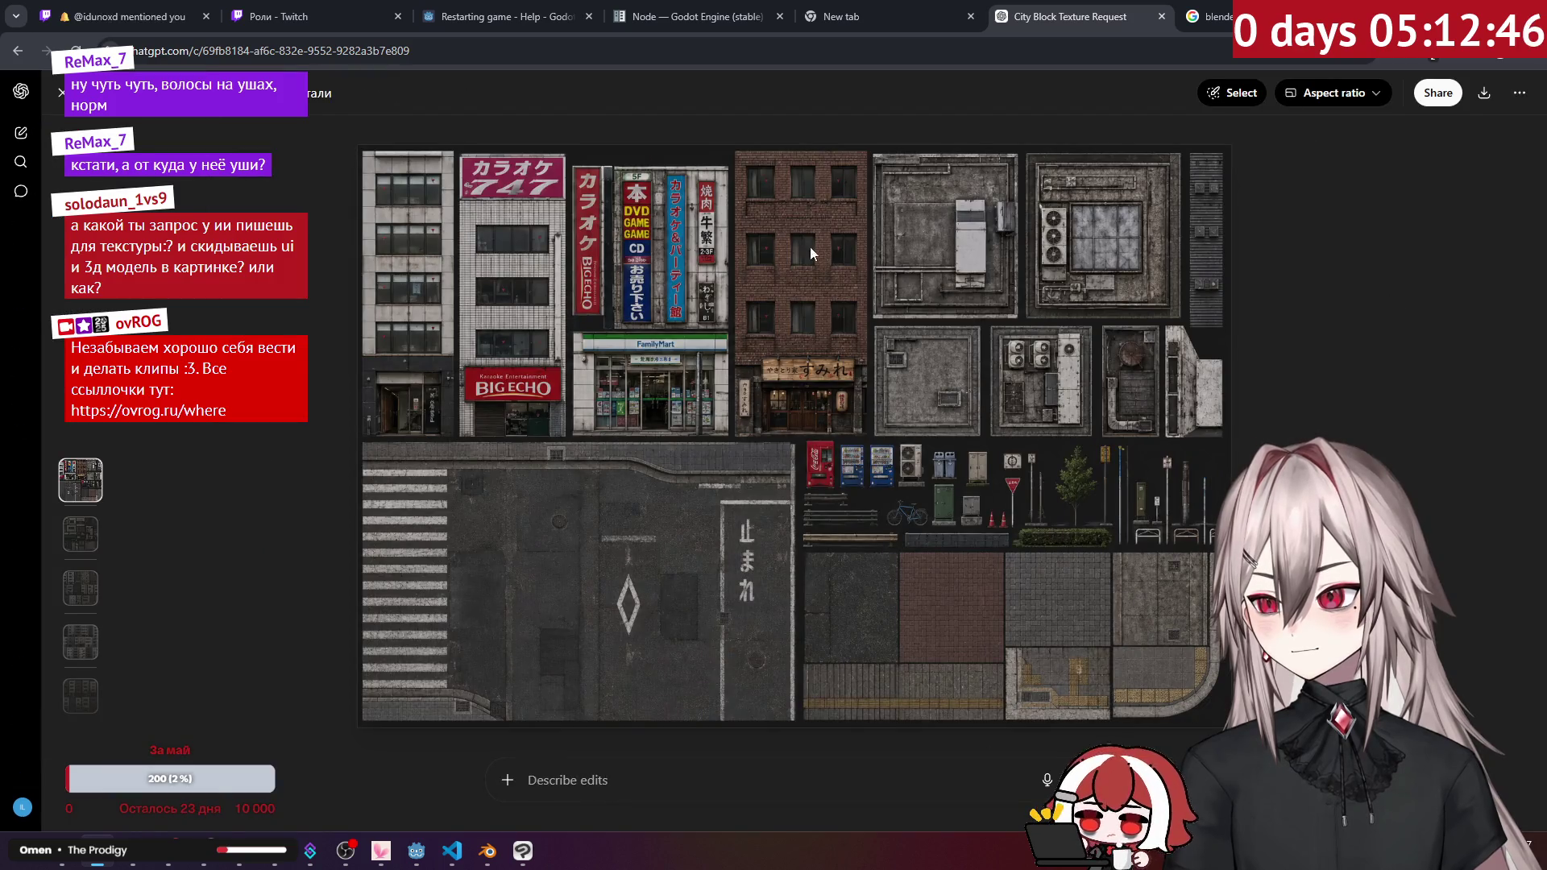
left_click(62, 93)
key("alt+Tab")
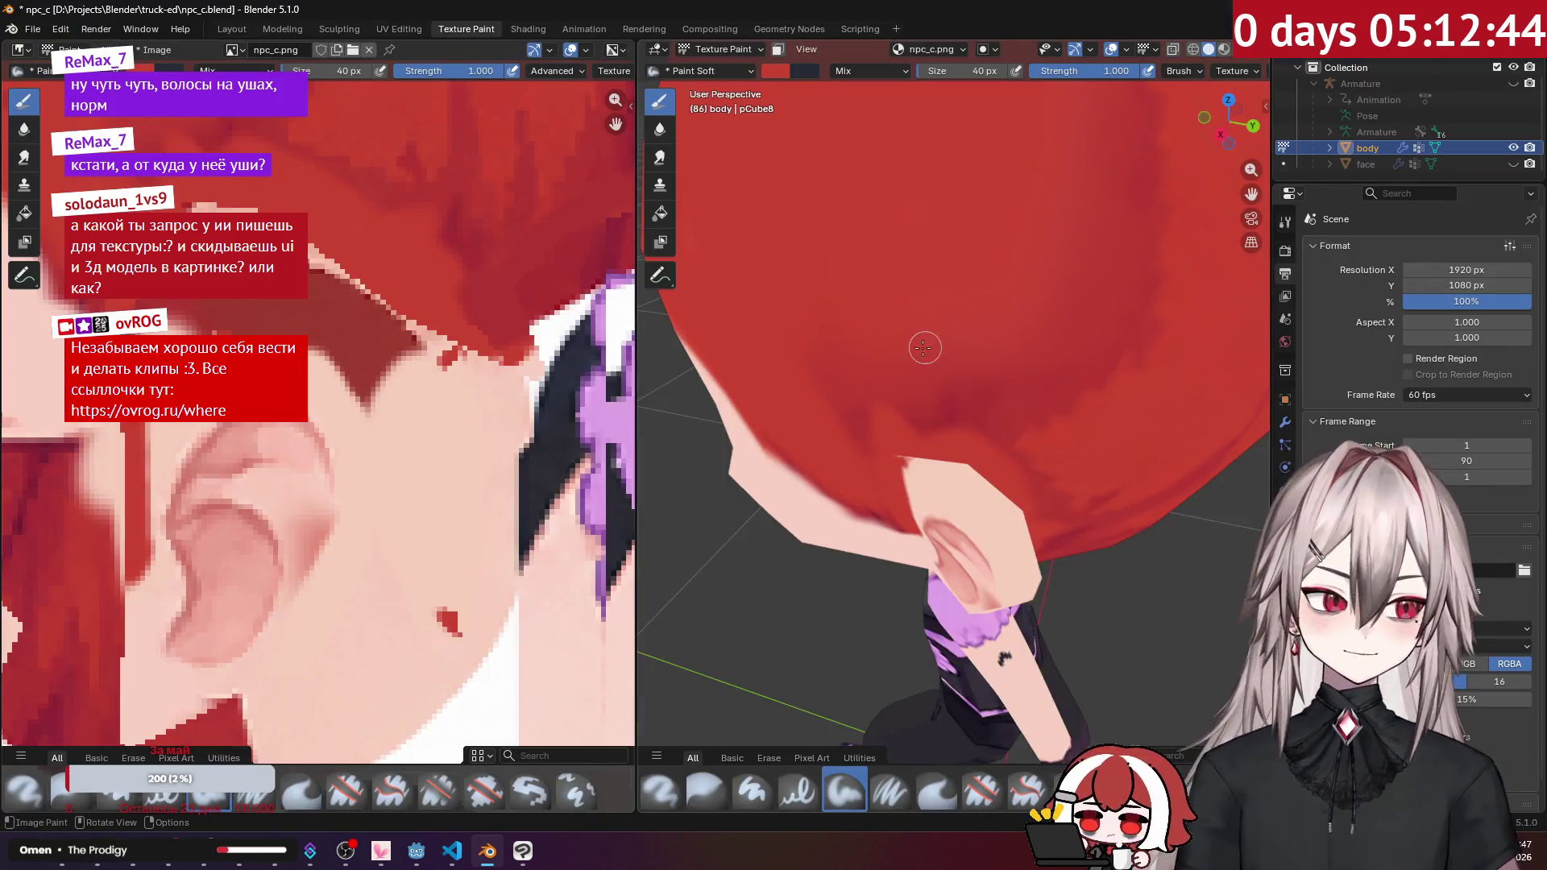
Step: Sample skin and hair red from the model, then paint red over the hair near the ear
mouse_move(928, 332)
middle_mouse_down()
mouse_move(1036, 335)
mouse_move(1033, 368)
middle_mouse_up()
key("s")
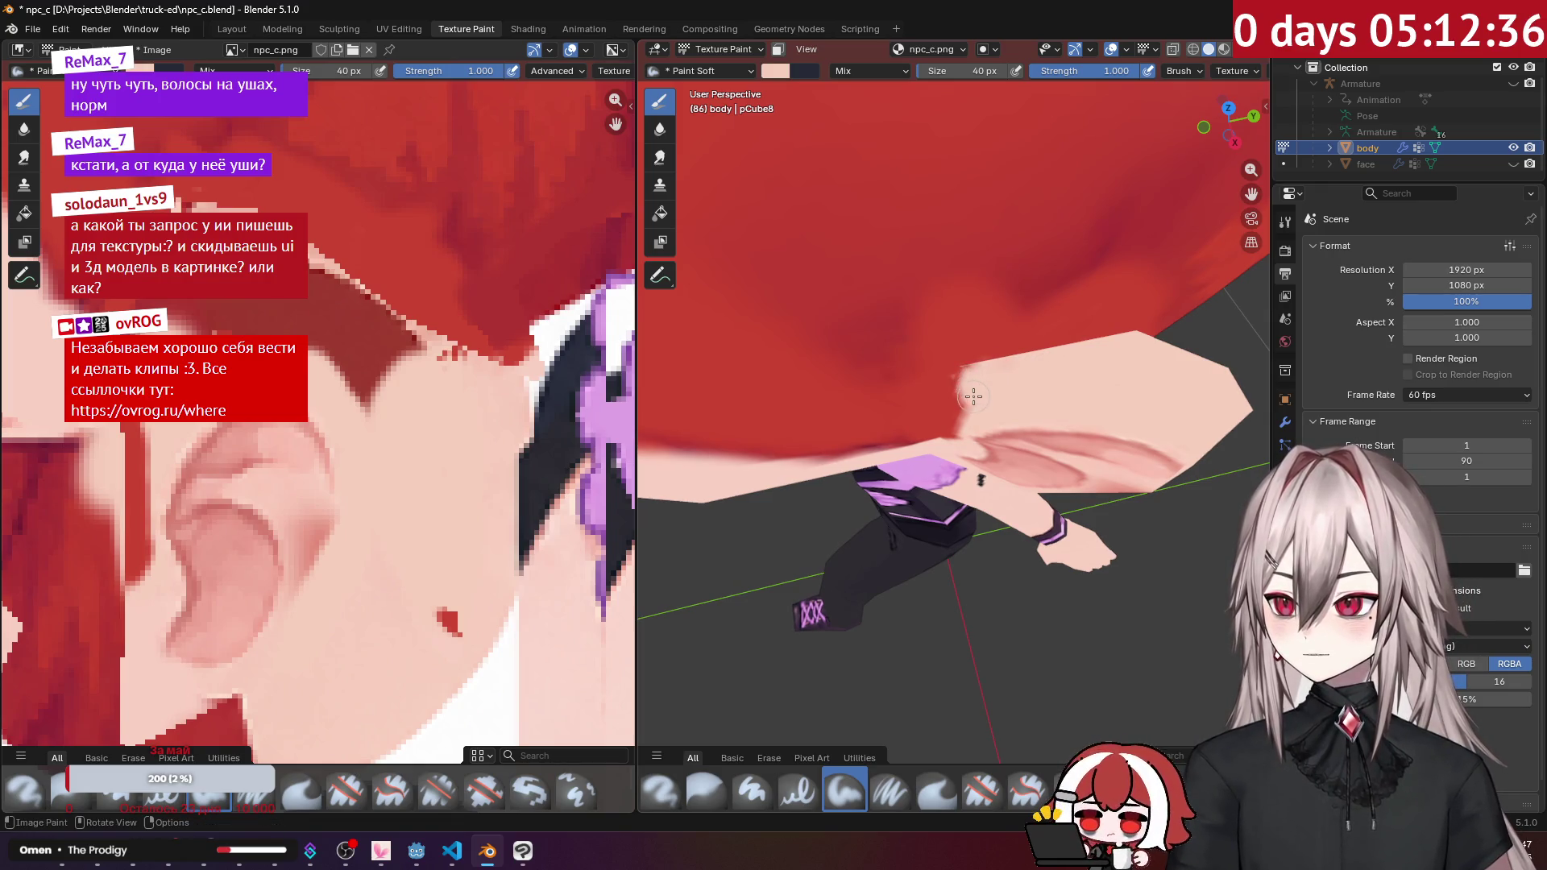
scroll(970, 375, "up", 2)
key("s")
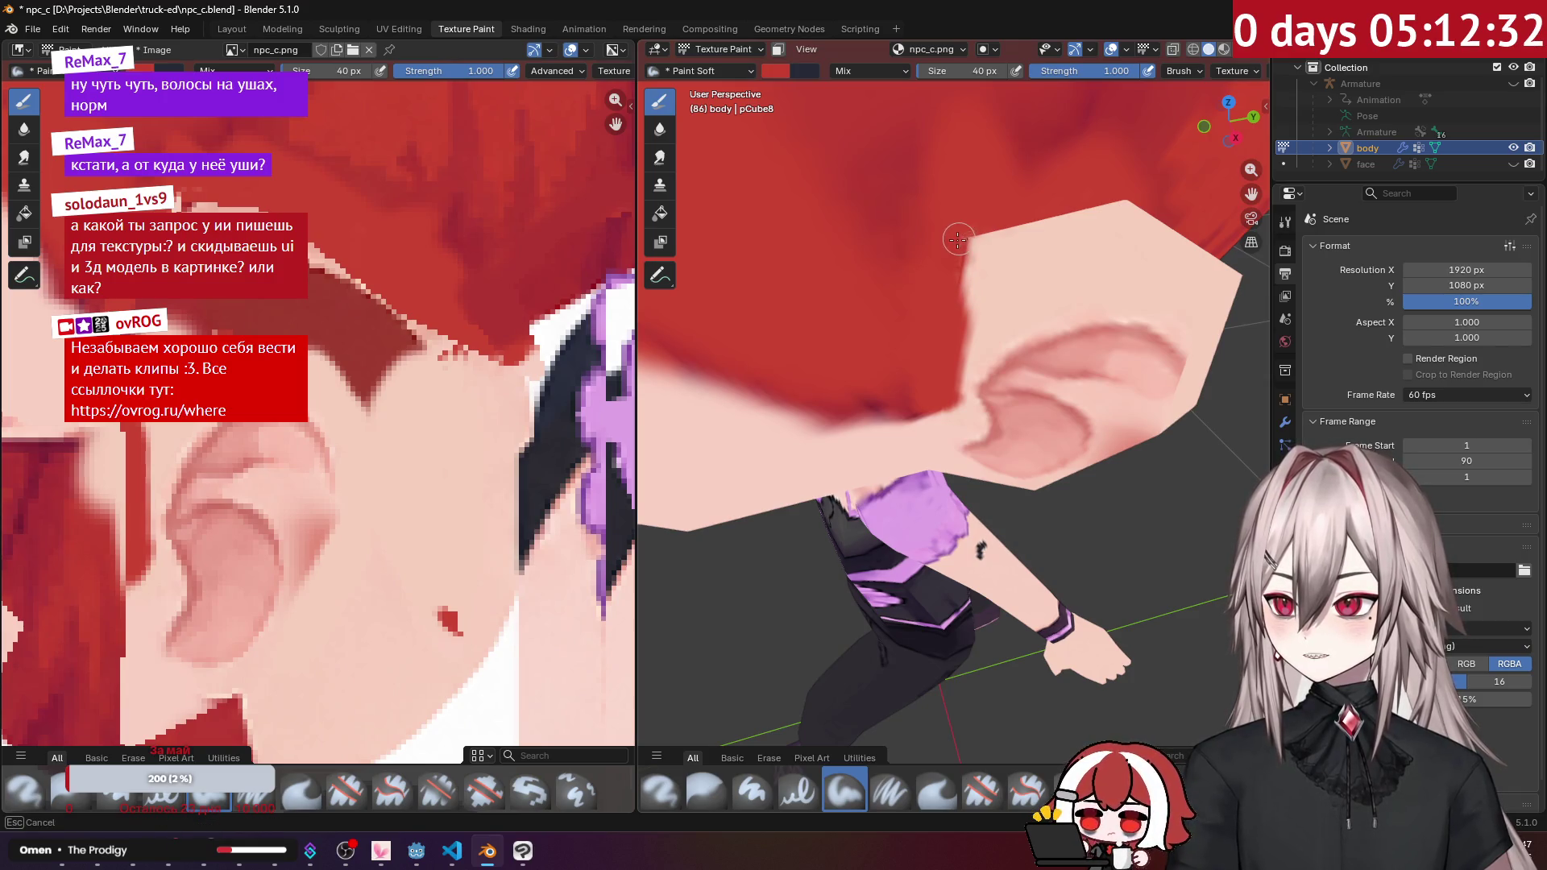
scroll(959, 238, "down", 5)
mouse_move(959, 239)
middle_mouse_down()
mouse_move(1010, 264)
mouse_move(963, 244)
middle_mouse_up()
scroll(963, 245, "up", 4)
mouse_move(963, 243)
left_mouse_down()
mouse_move(938, 288)
mouse_move(1017, 267)
left_mouse_up()
Step: Paint skin tone along the forehead hairline from a higher front view
scroll(1021, 258, "down", 5)
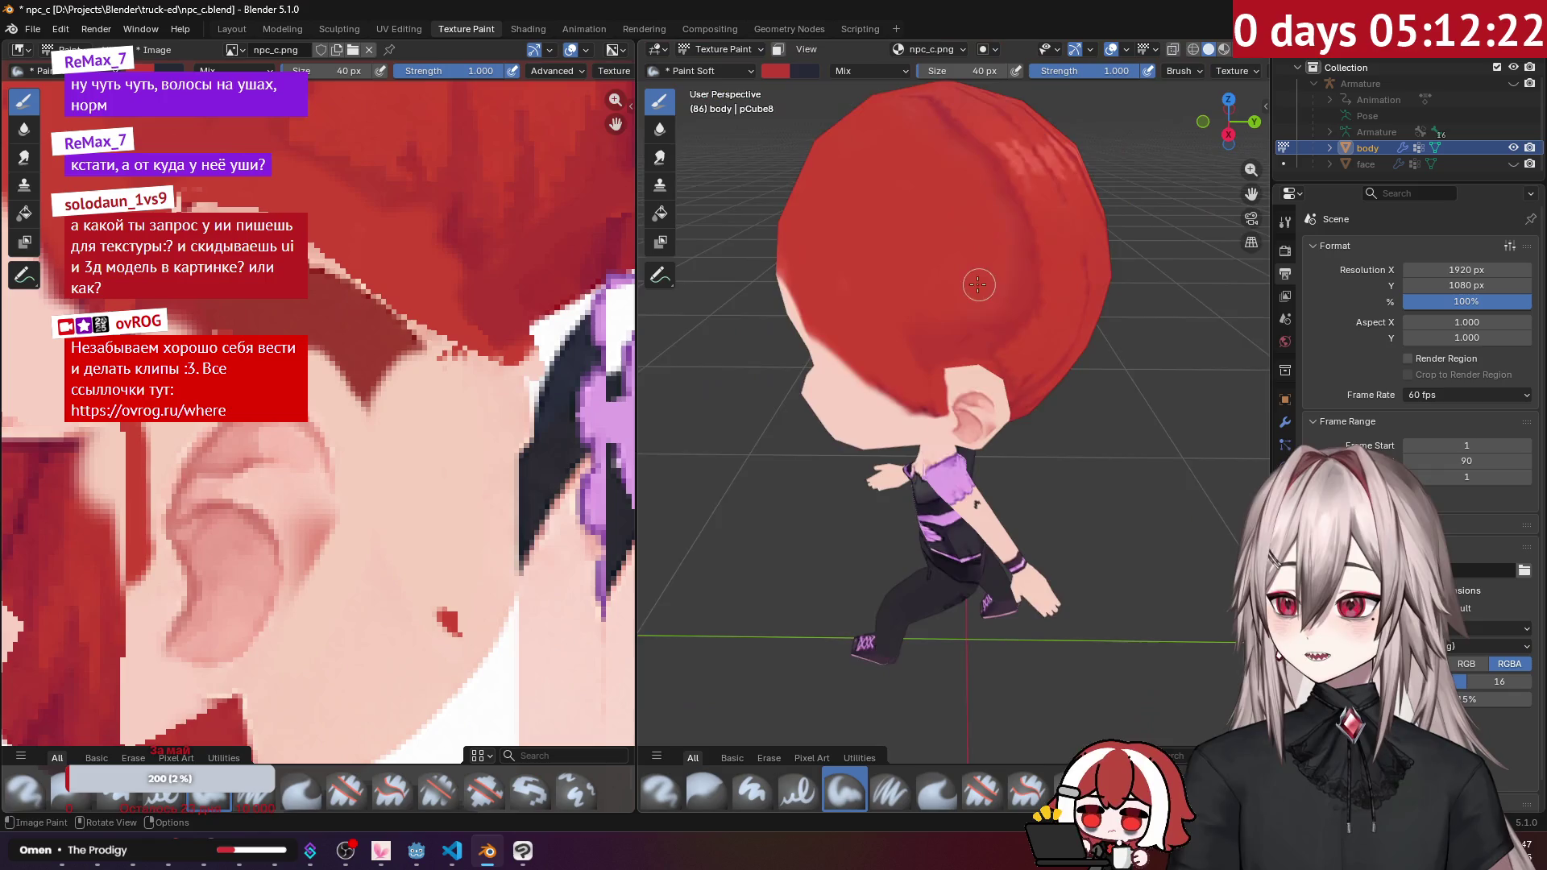
mouse_move(1021, 258)
middle_mouse_down()
mouse_move(1081, 281)
mouse_move(948, 339)
middle_mouse_up()
scroll(1081, 281, "up", 5)
left_click_drag(941, 358, 936, 348)
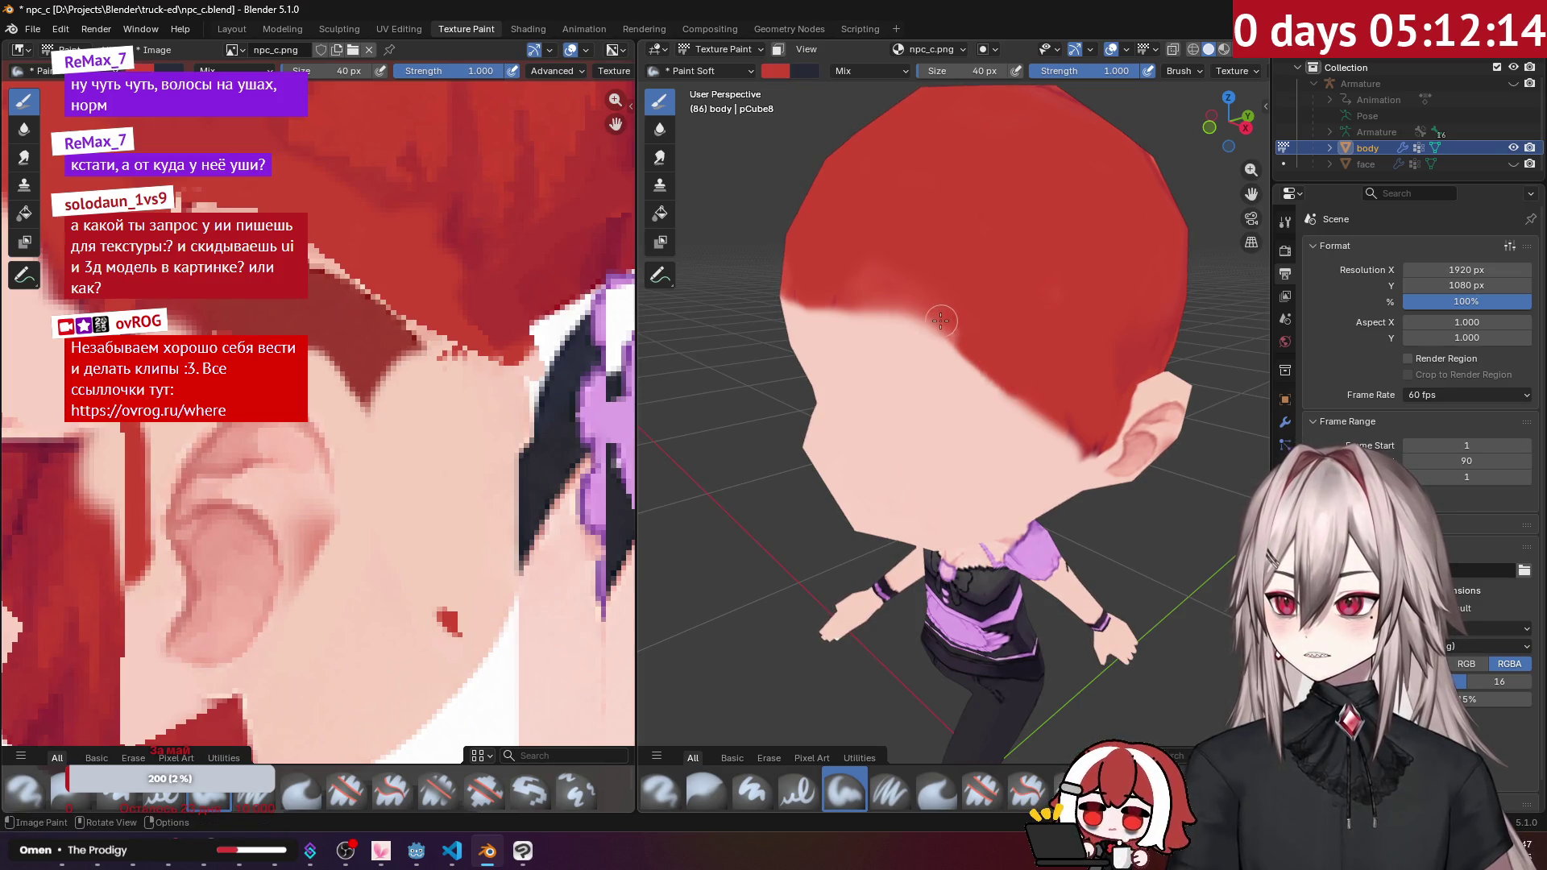
scroll(956, 332, "down", 3)
mouse_move(956, 332)
middle_mouse_down()
mouse_move(1005, 325)
mouse_move(887, 238)
mouse_move(1044, 277)
mouse_move(882, 238)
mouse_move(955, 299)
middle_mouse_up()
Step: Save npc_c.png with Image > Save and switch to the Layout workspace
scroll(411, 355, "down", 5)
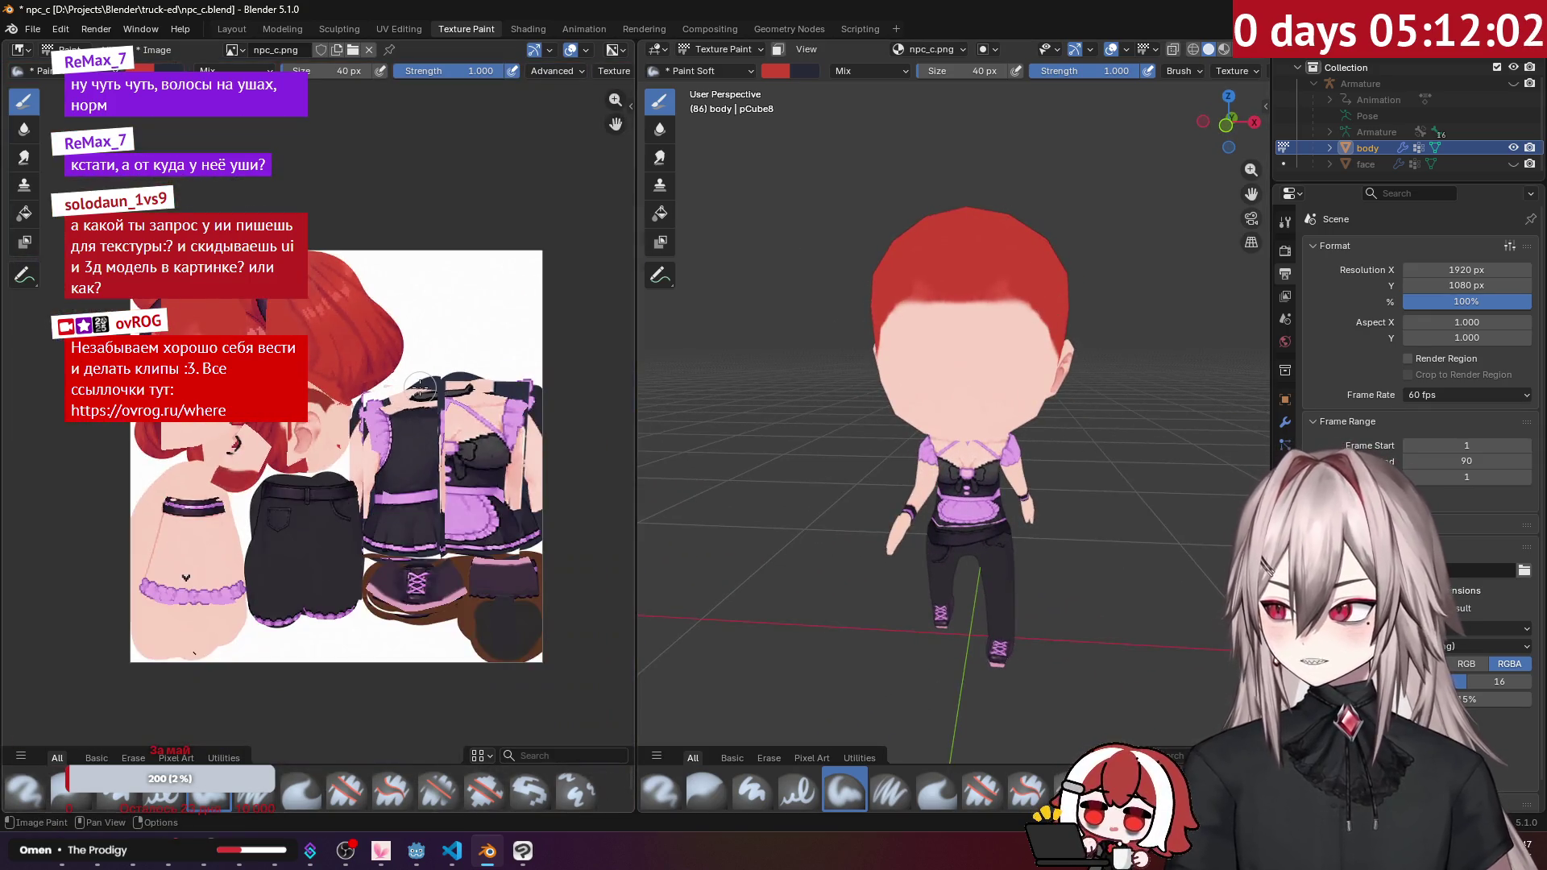
scroll(411, 354, "up", 3)
left_click(169, 50)
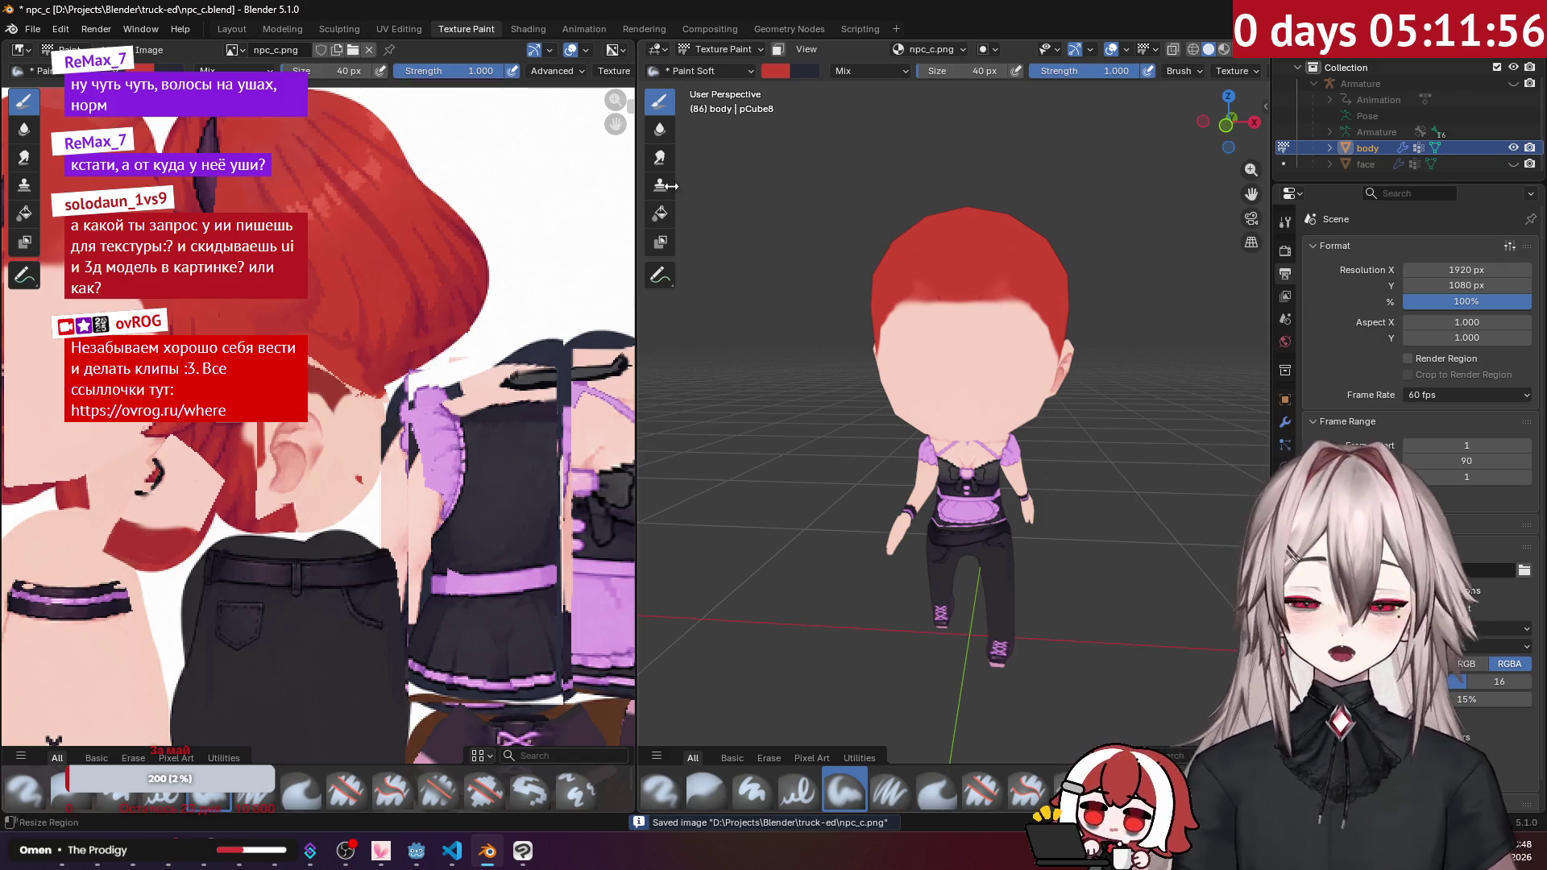
left_click(219, 26)
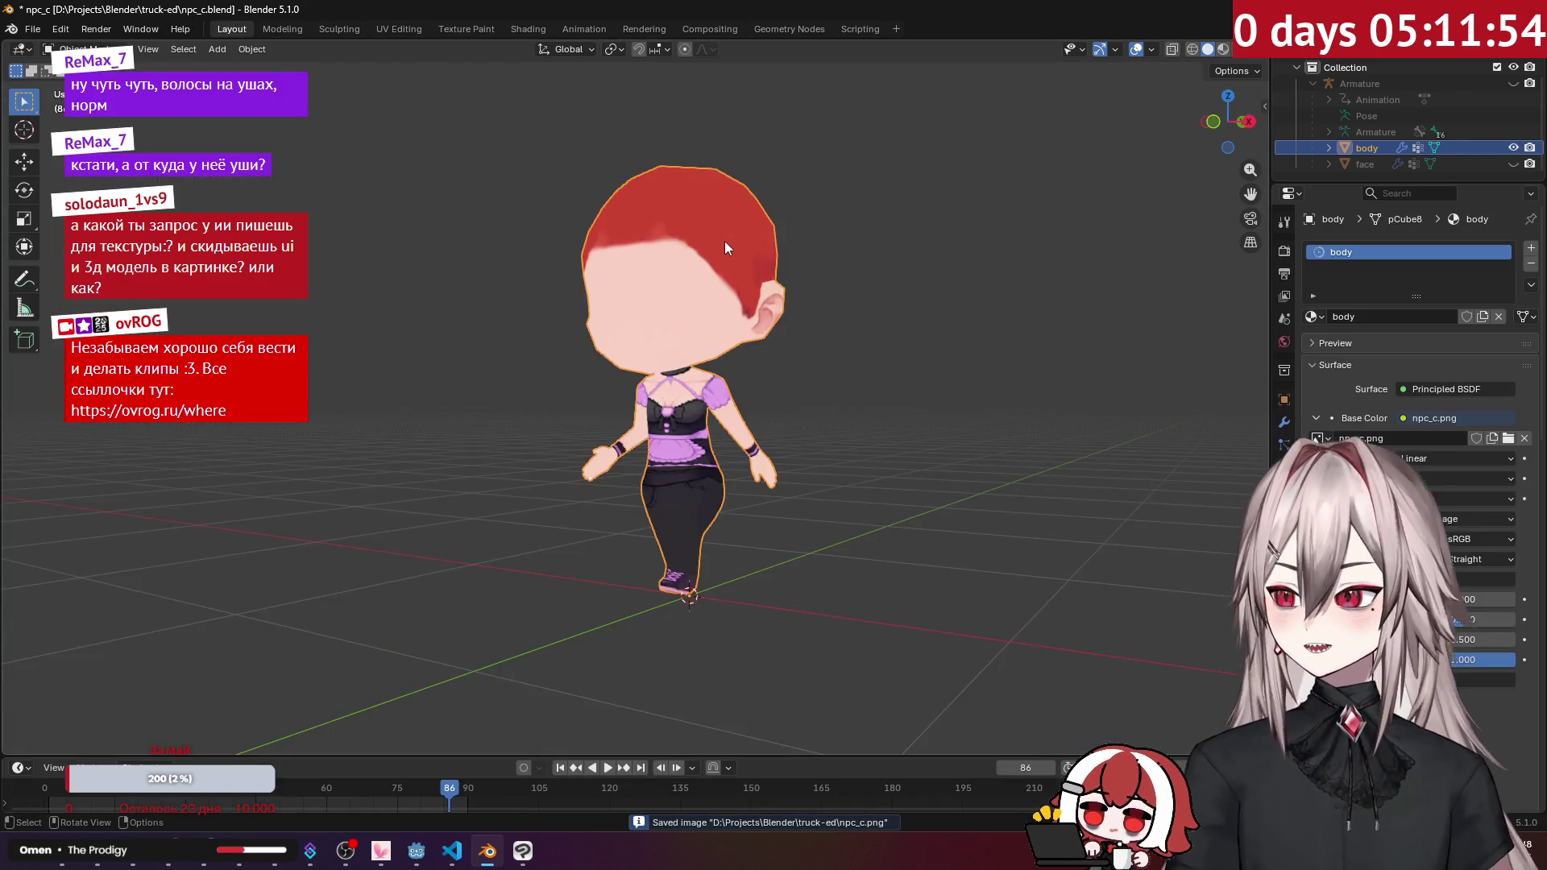
Step: Enter Edit Mode on the body and move the shoulder edge in side view
key("Tab")
scroll(754, 246, "up", 4)
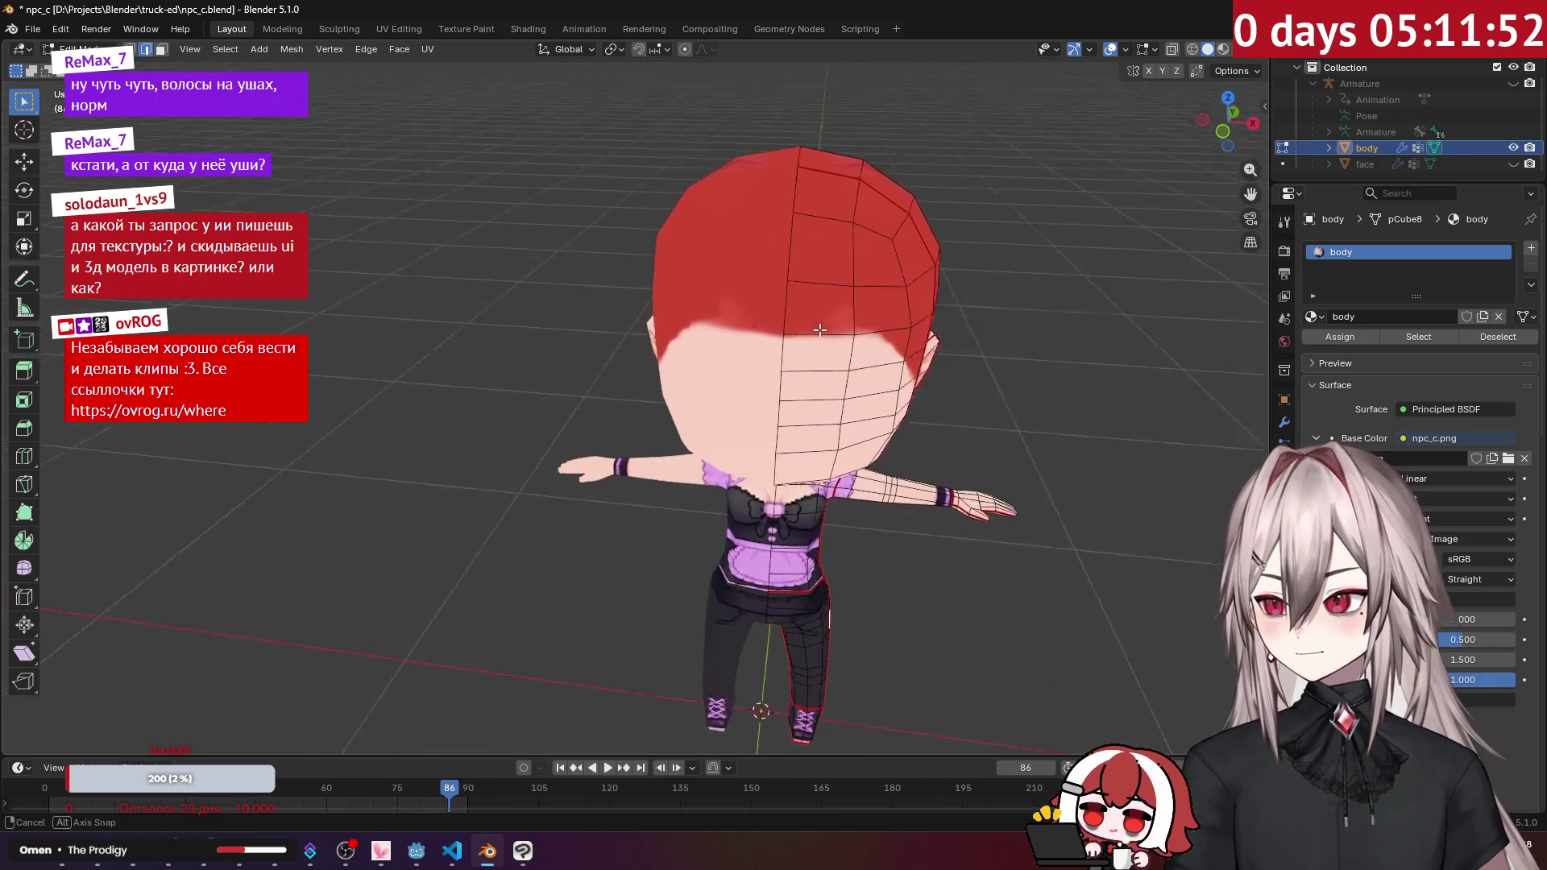
middle_click_drag(792, 349, 711, 320)
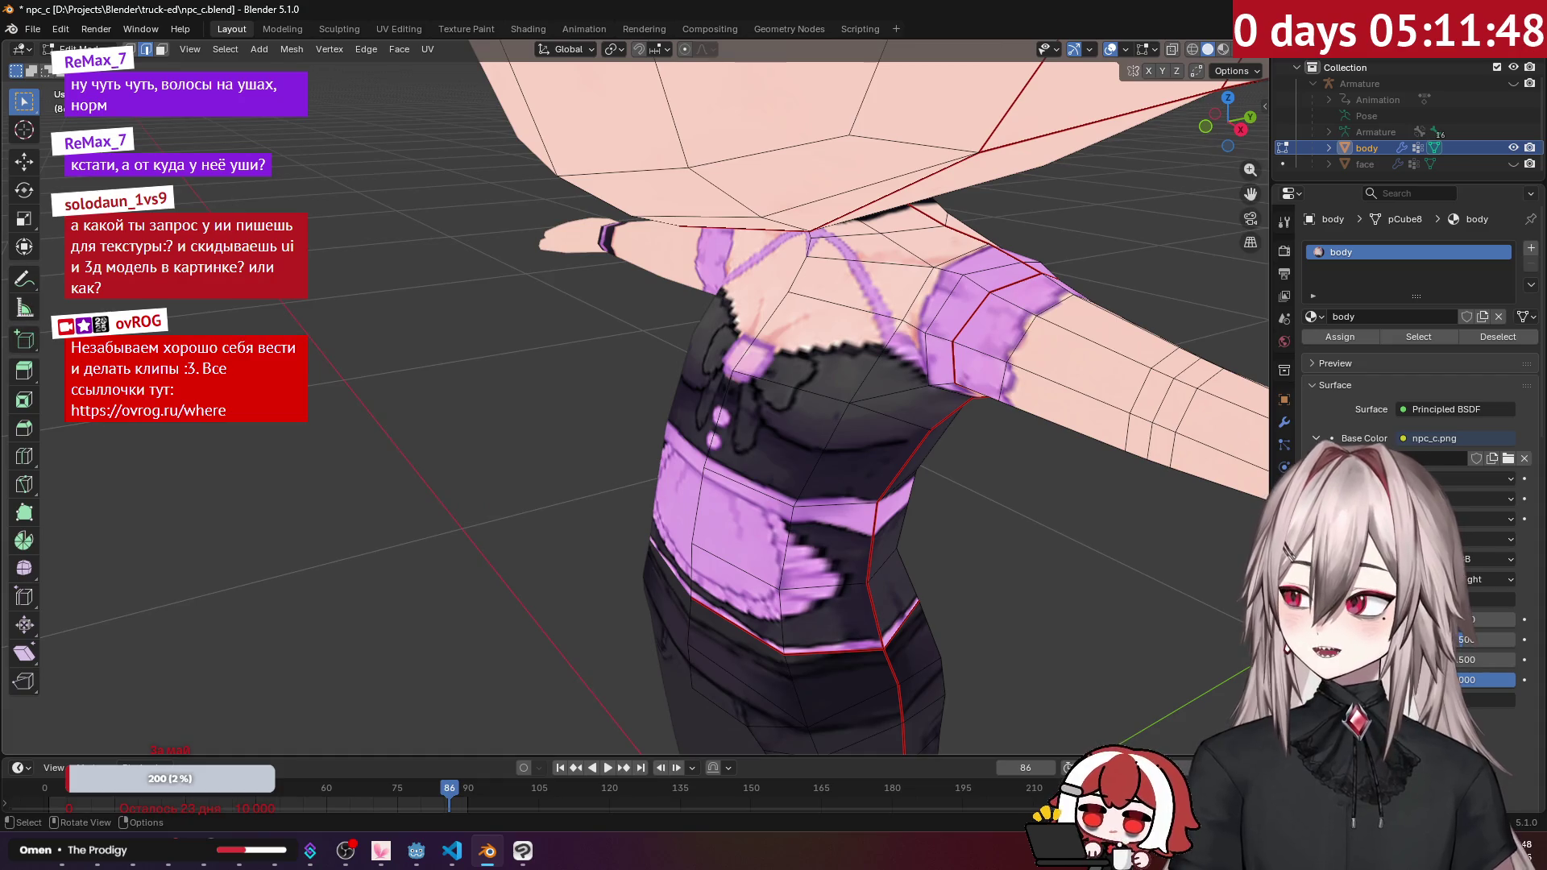
left_click(796, 395)
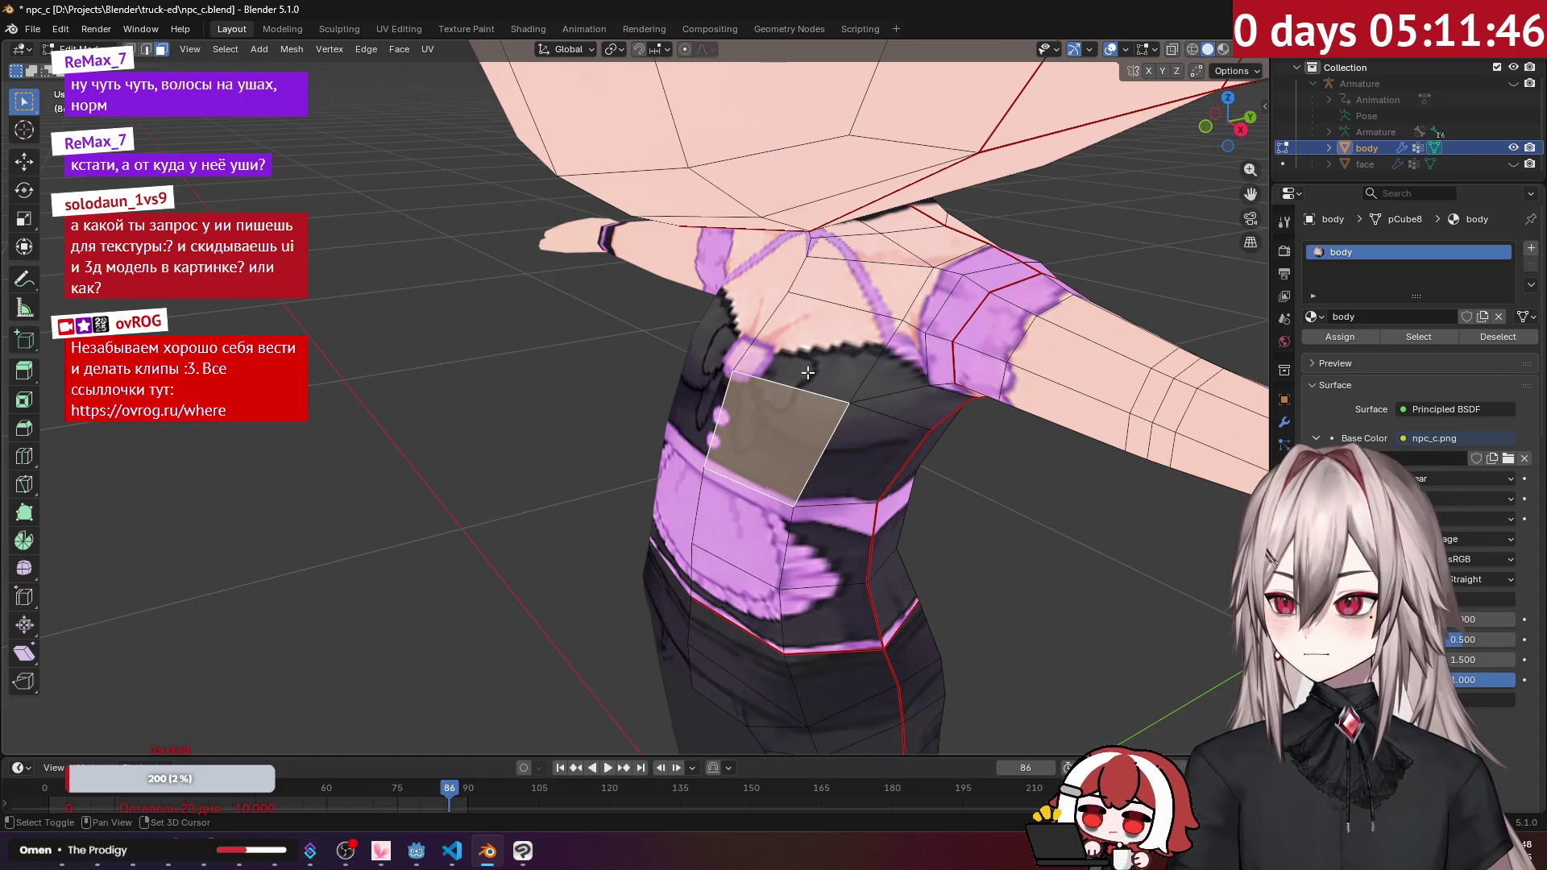
key("KP_3")
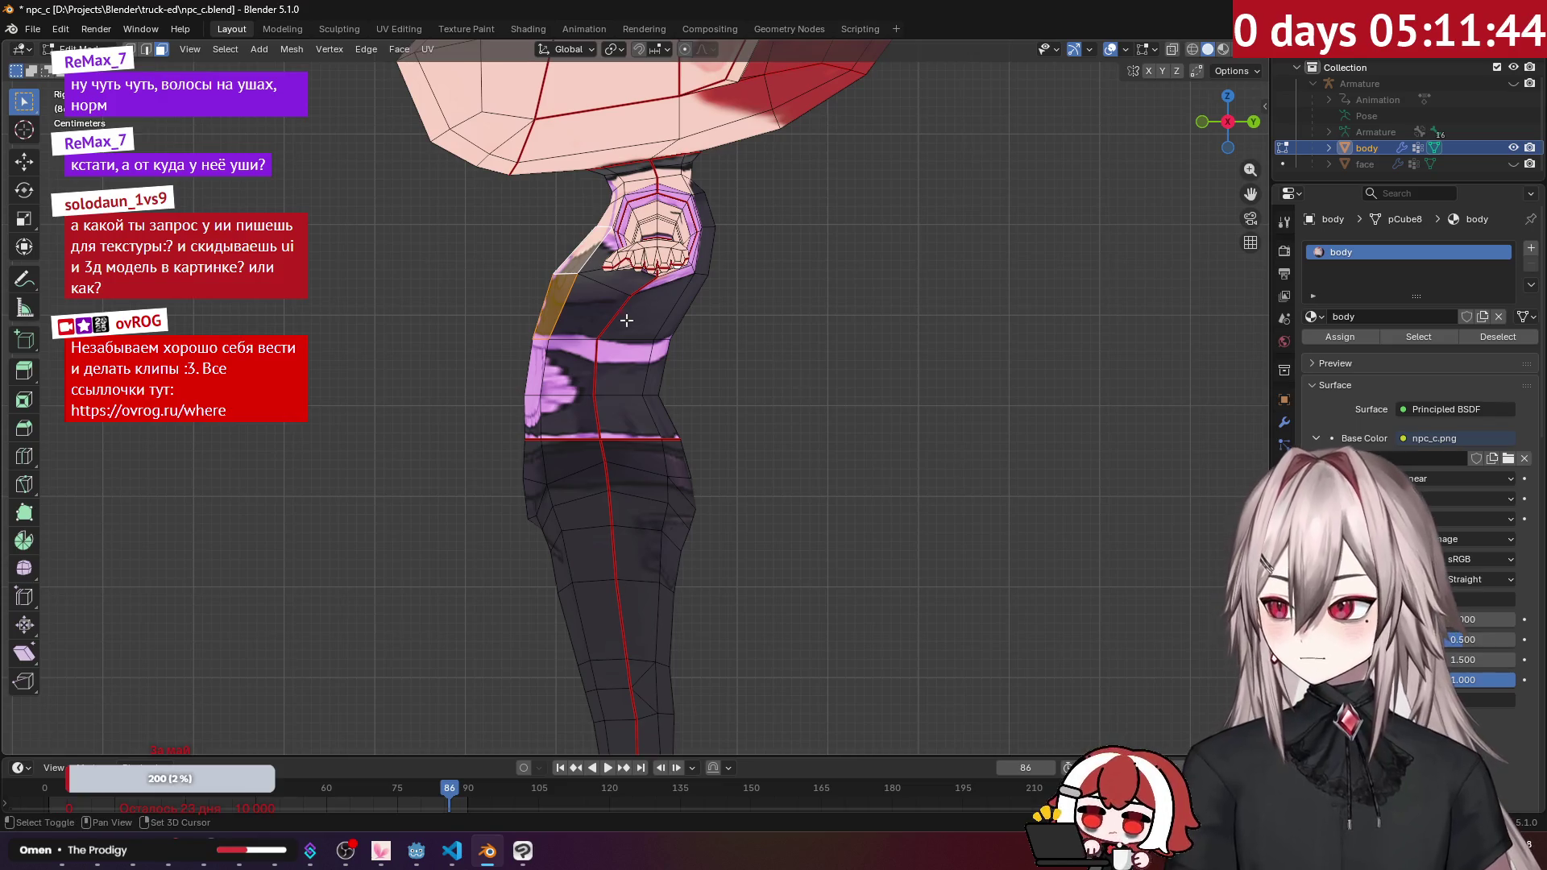
middle_click_drag(627, 313, 852, 414, "shift")
scroll(852, 414, "up", 3)
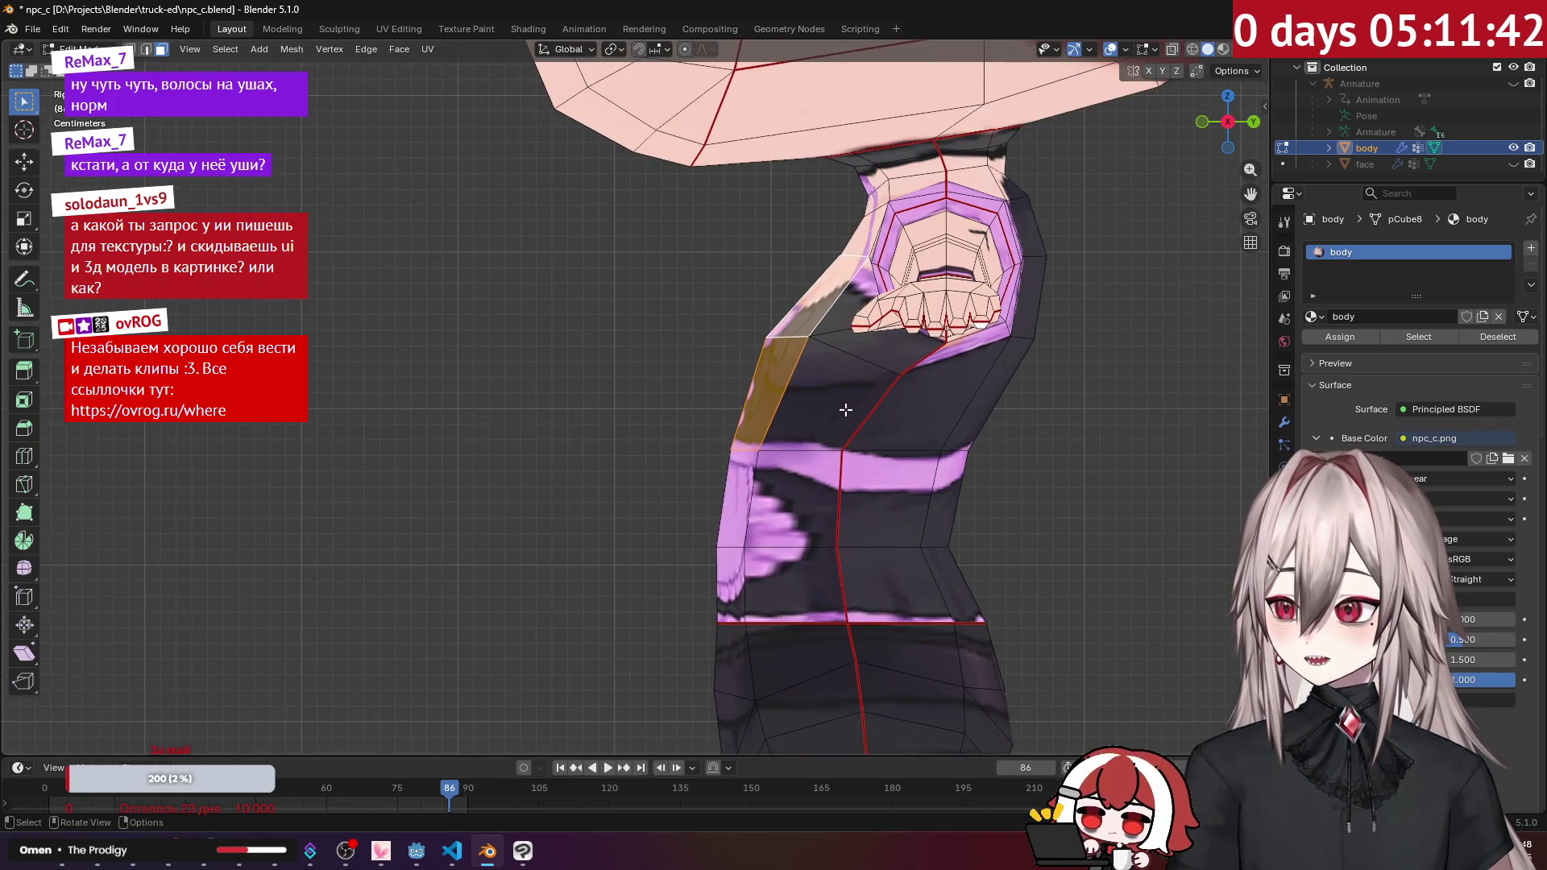
left_click(797, 325)
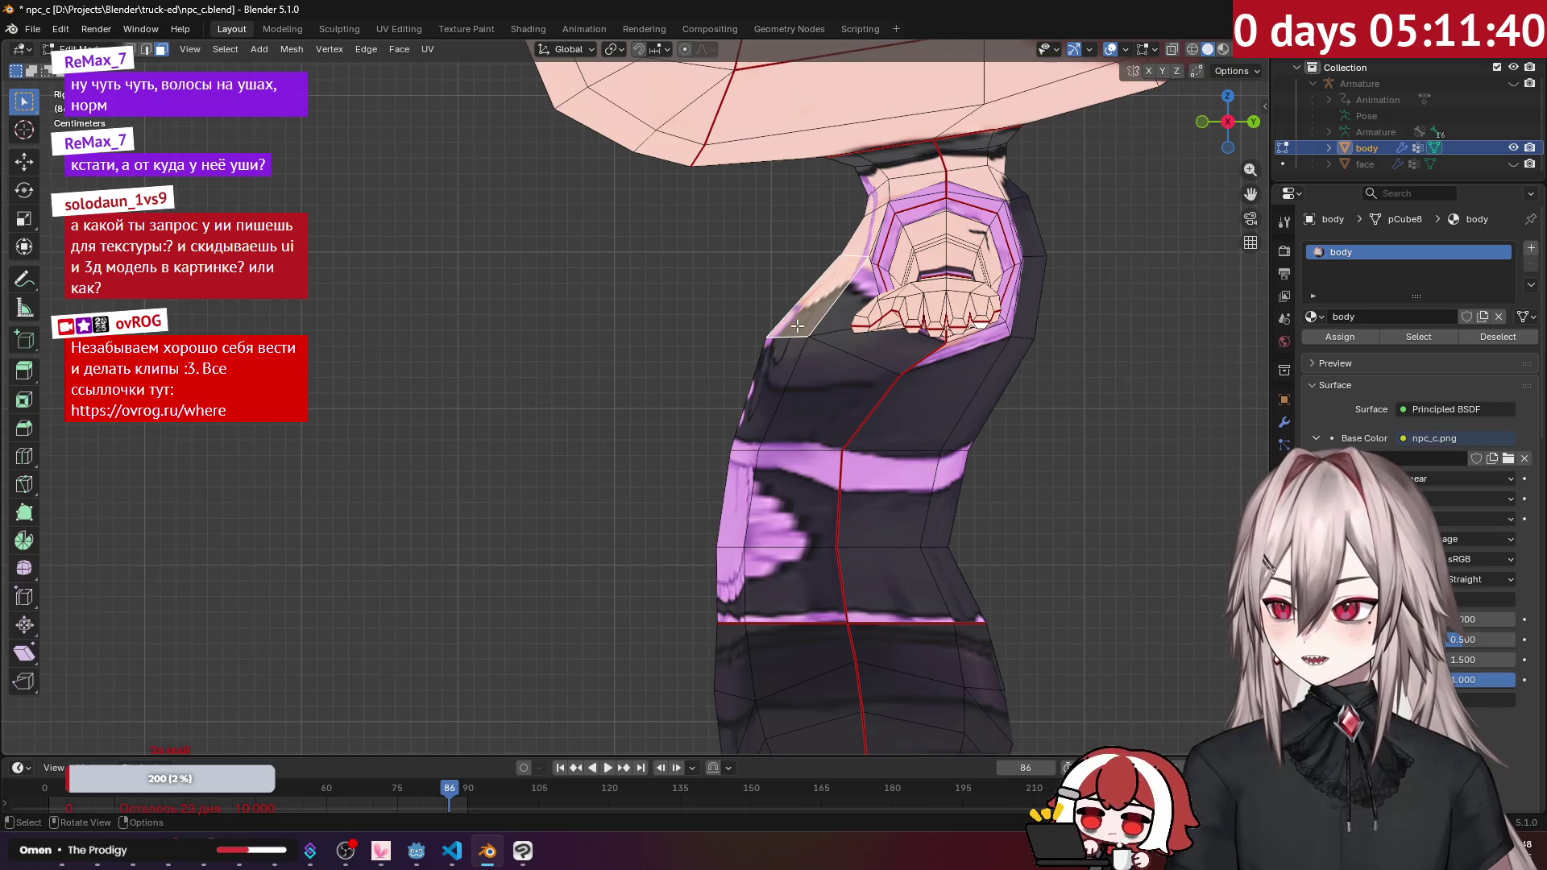
left_click(146, 52)
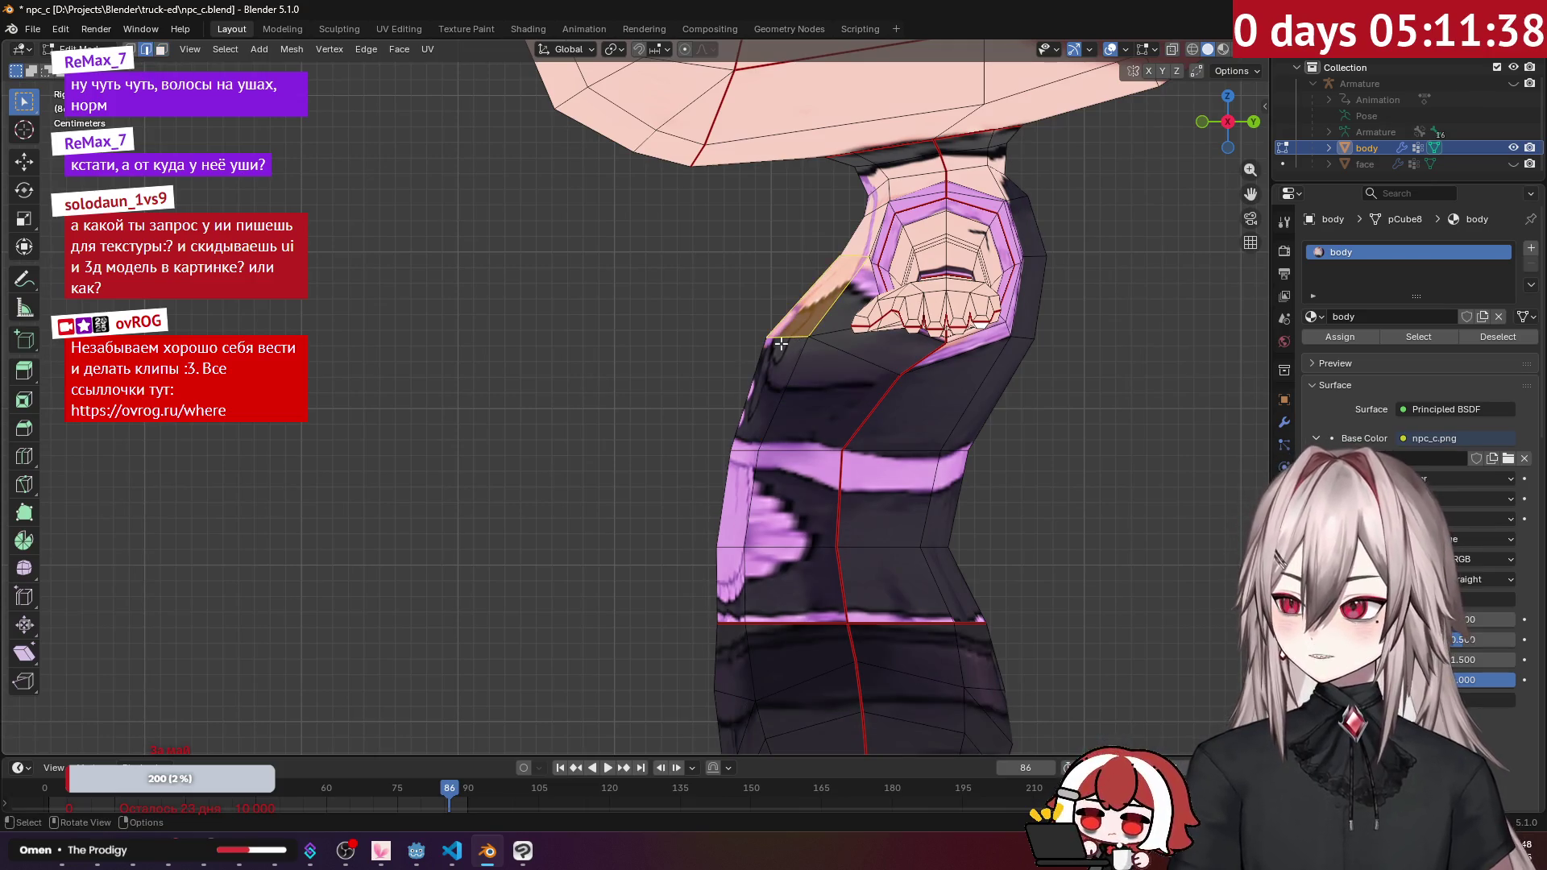
key("g")
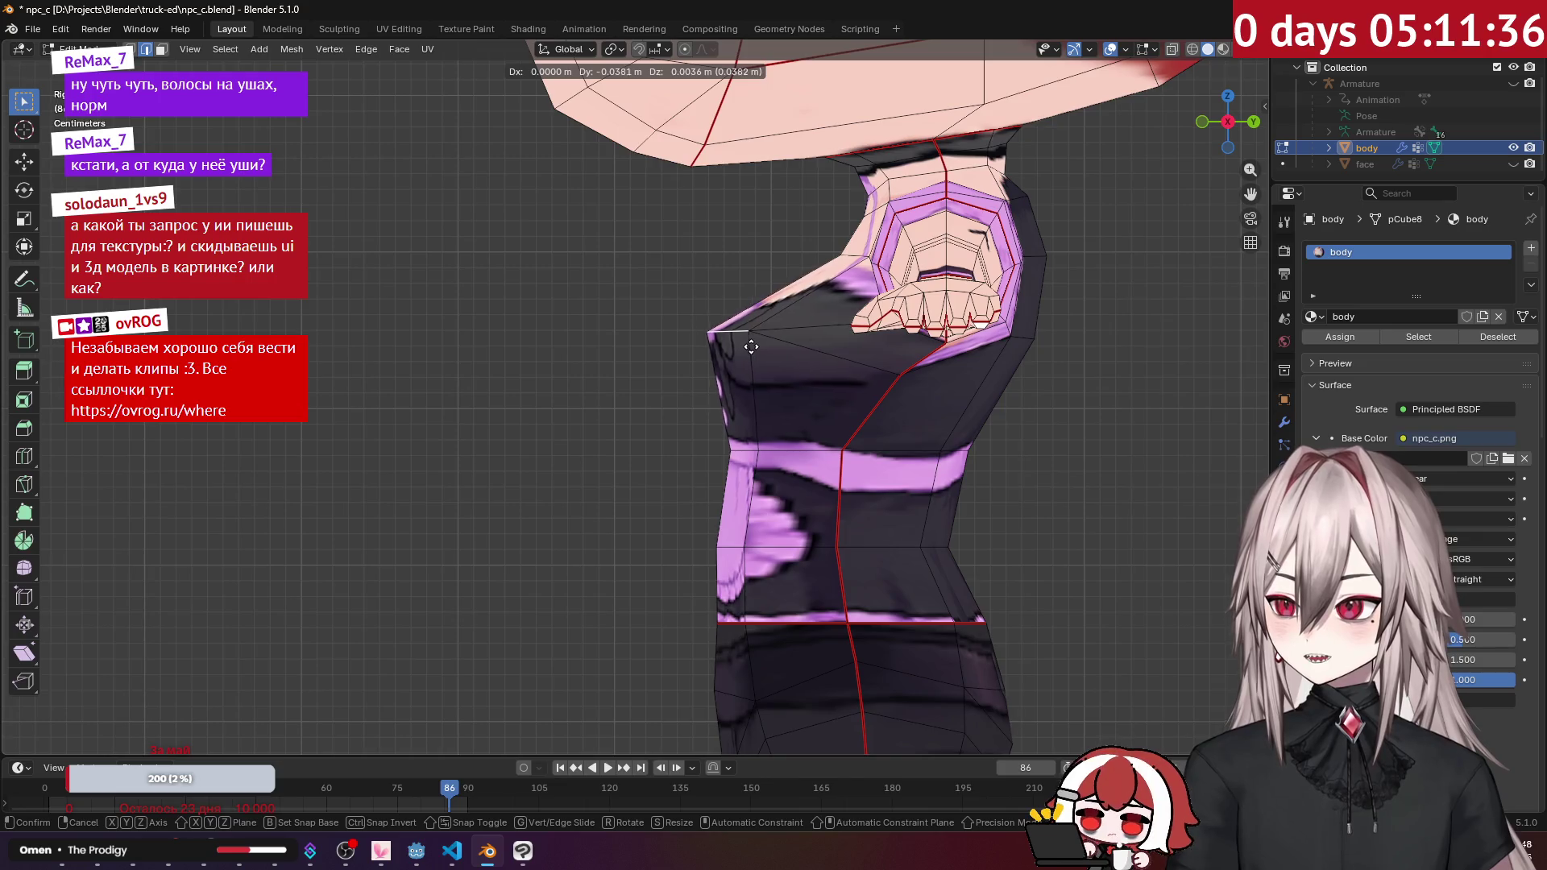
left_click(733, 365)
Step: Select chest vertices and move them into a new torso outline
mouse_move(733, 366)
middle_mouse_down()
mouse_move(767, 321)
mouse_move(836, 342)
mouse_move(650, 328)
mouse_move(694, 342)
mouse_move(687, 419)
mouse_move(703, 427)
middle_mouse_up()
left_click(835, 341)
key("g")
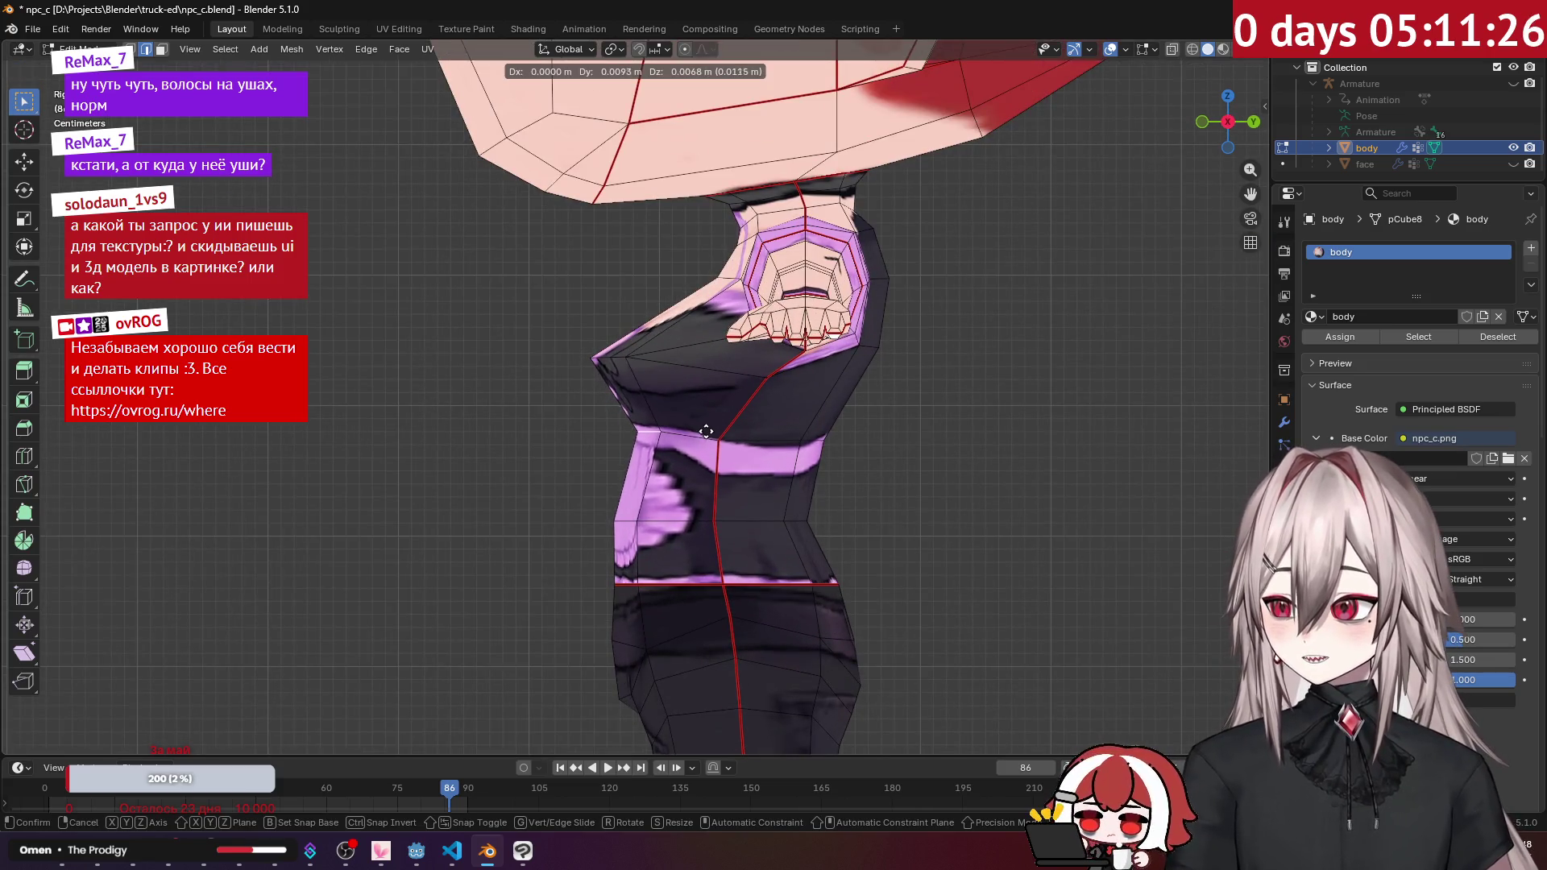
left_click(488, 342)
Step: Move a single chest vertex twice along the Y axis
middle_click_drag(561, 355, 667, 399)
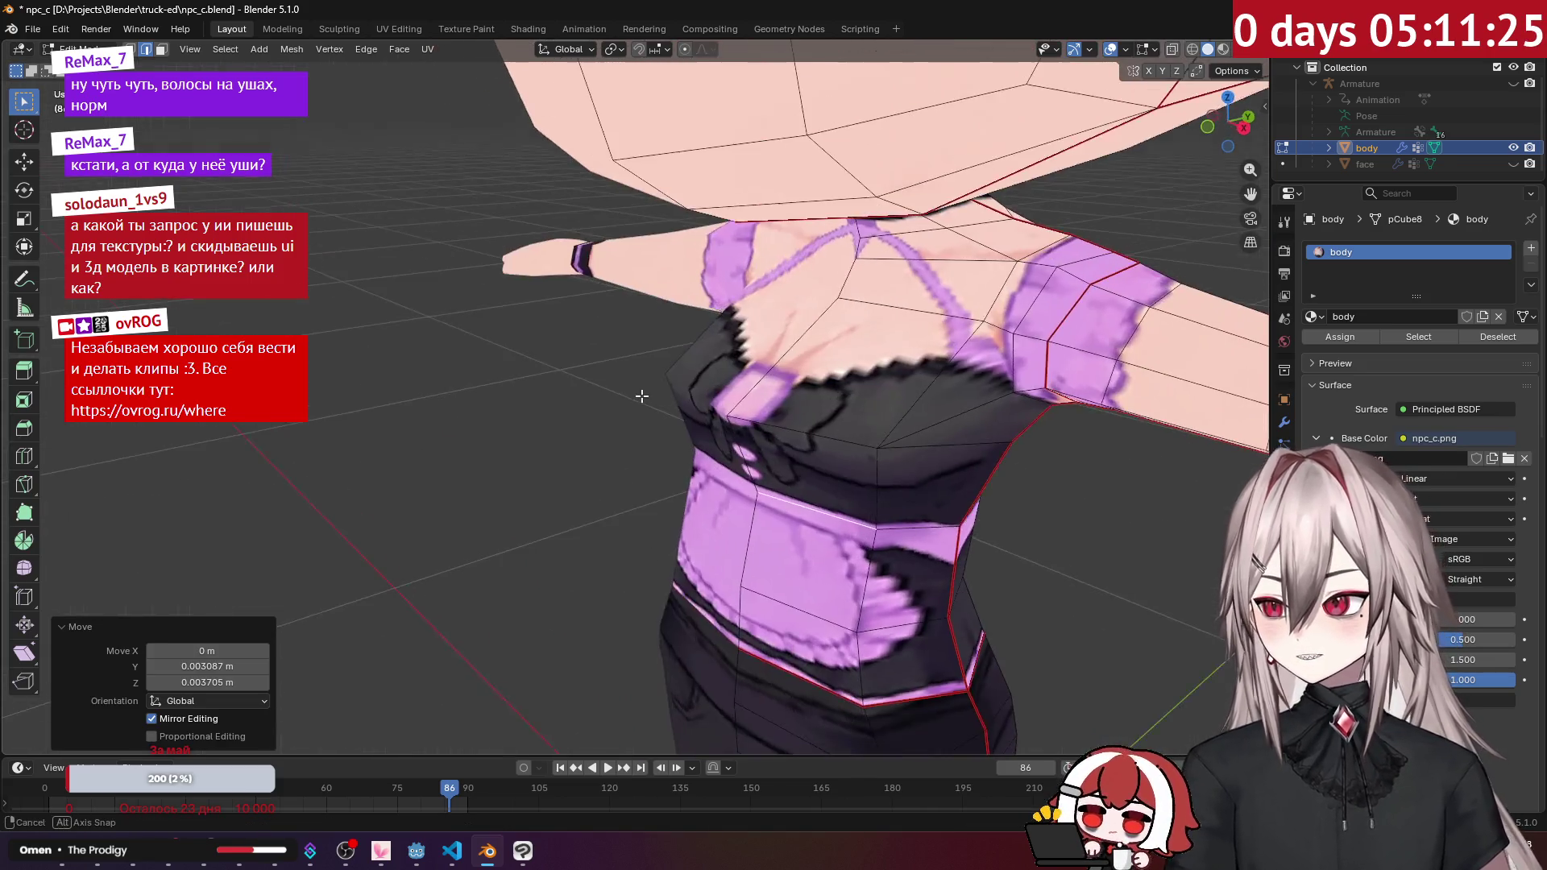
left_click(745, 409)
left_click(698, 435)
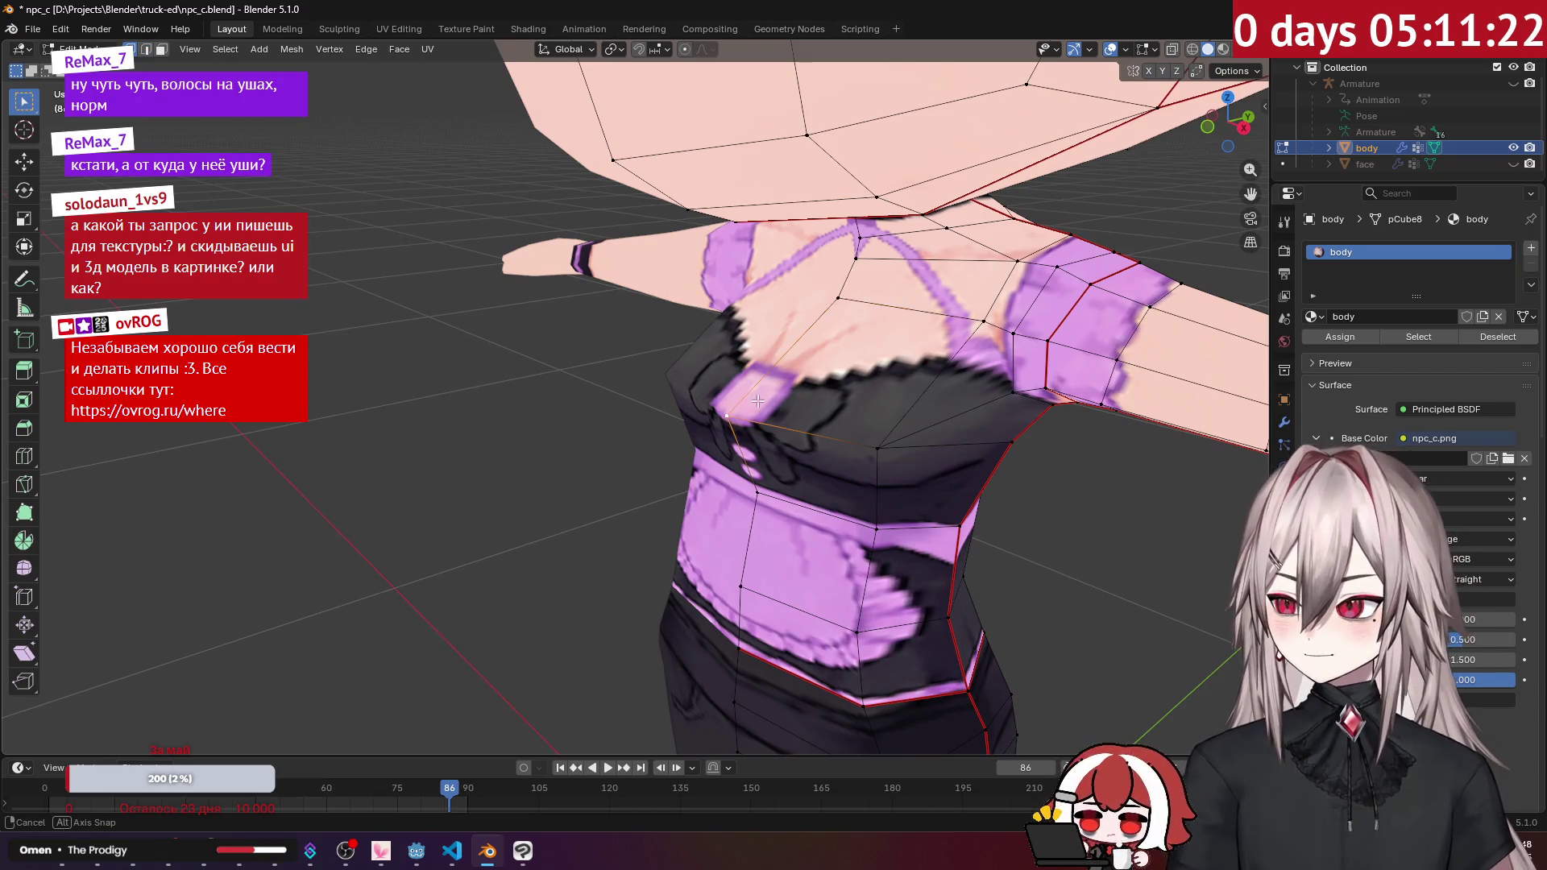
middle_click_drag(763, 401, 711, 396)
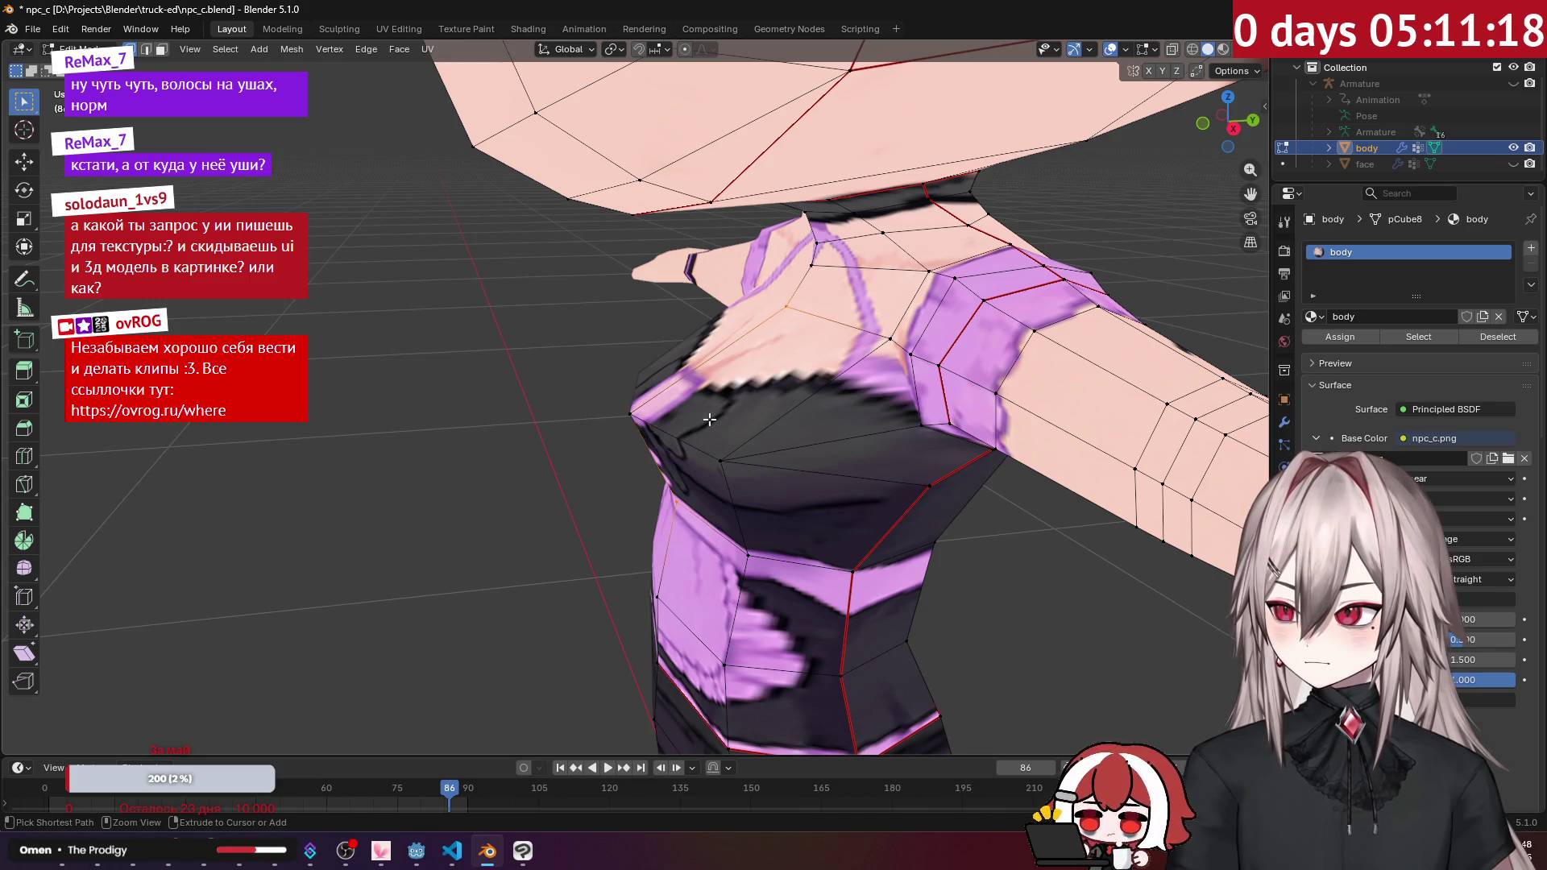
key("g")
key("y")
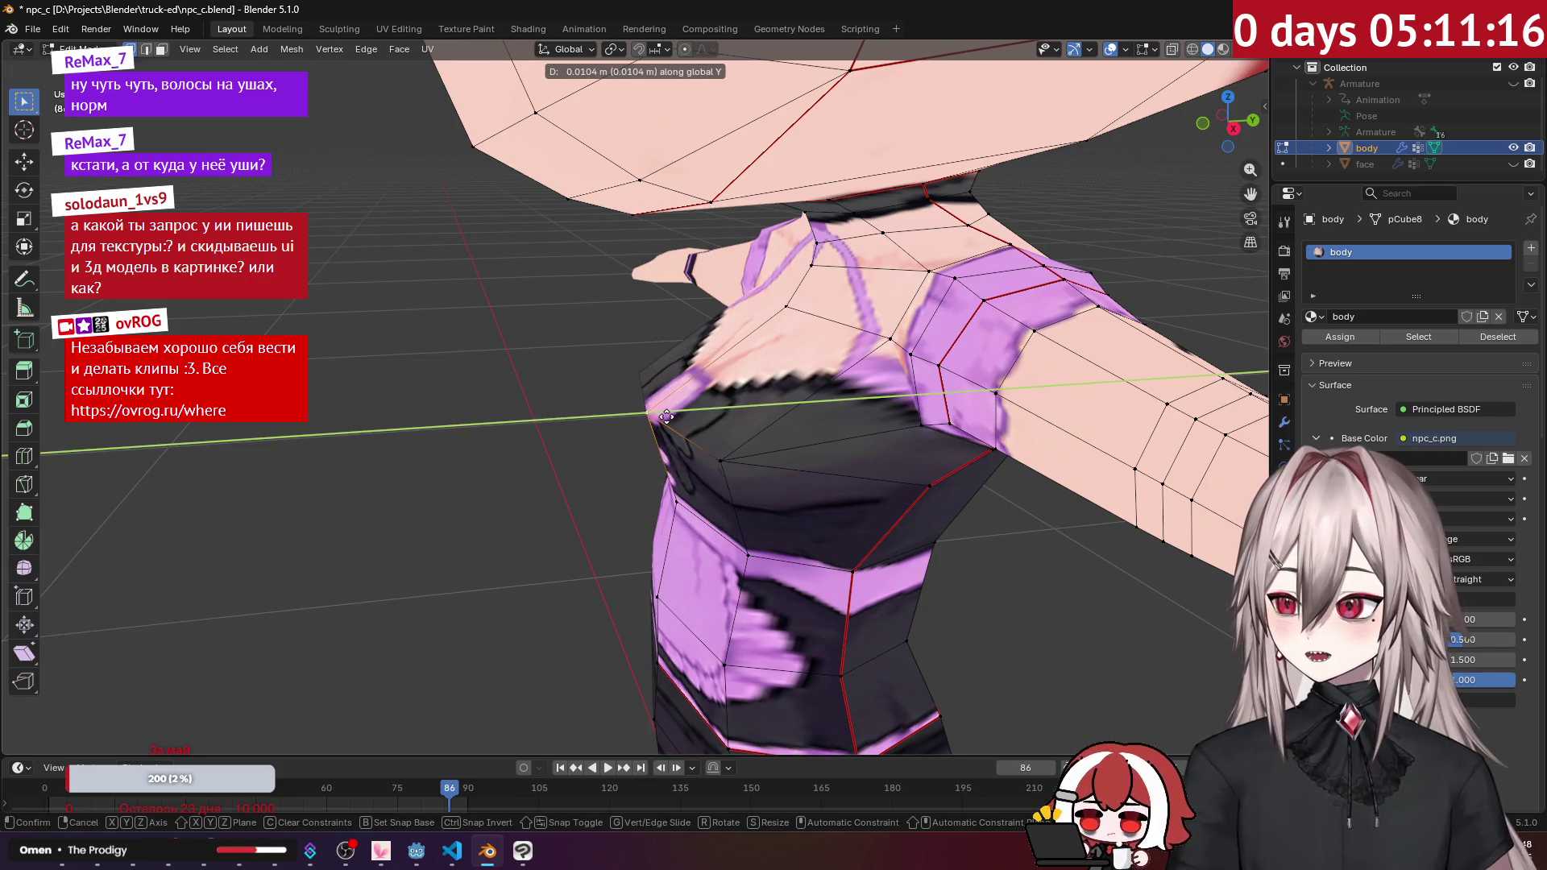
left_click(741, 467)
key("g")
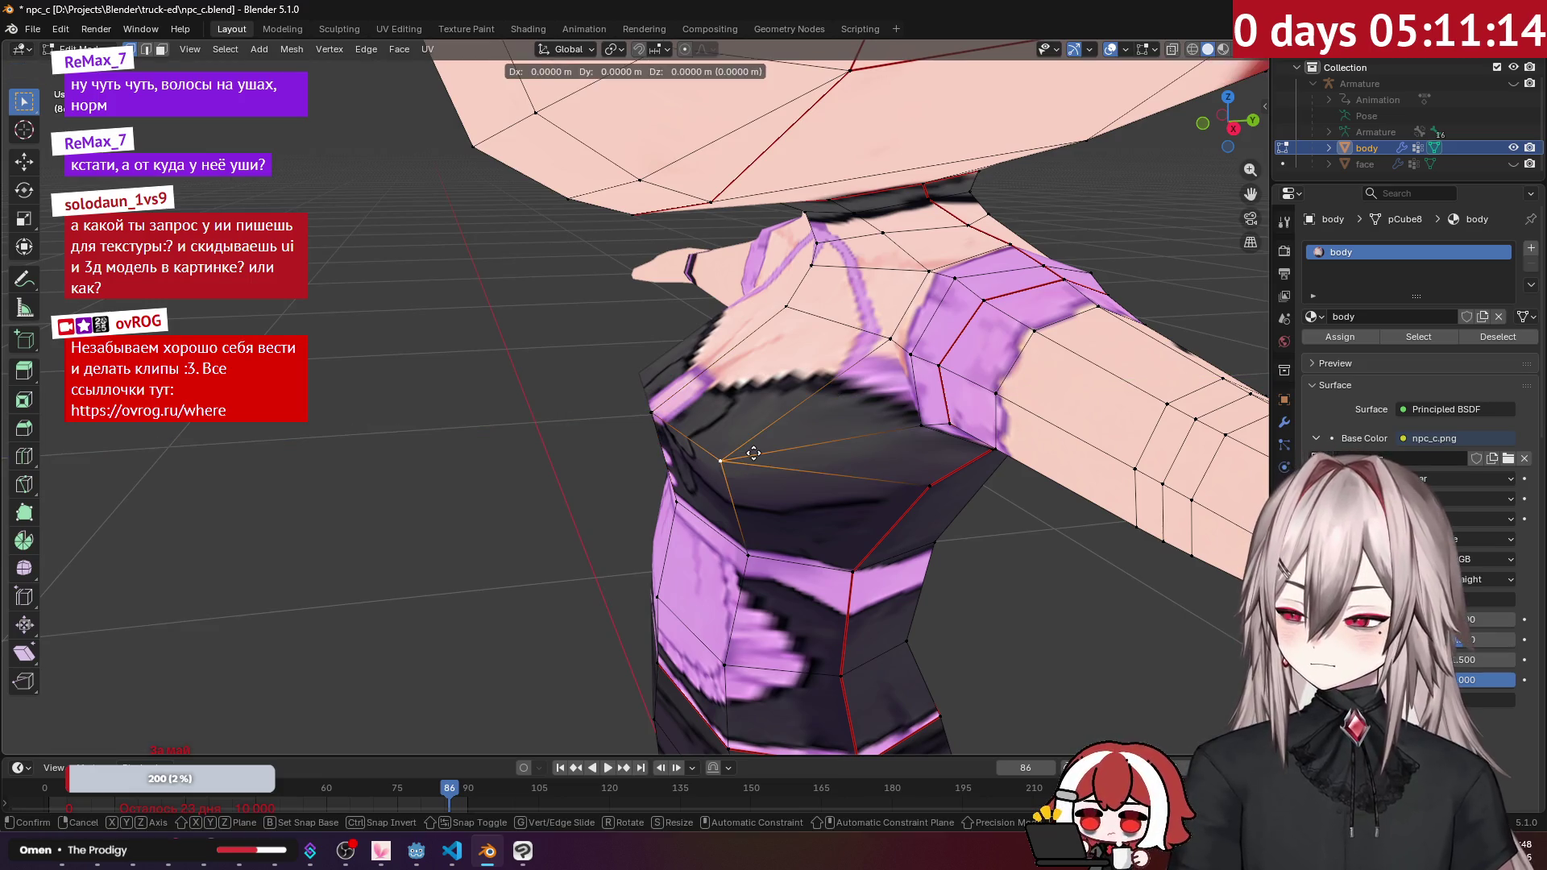
key("y")
left_click(735, 456)
mouse_move(725, 448)
middle_mouse_down()
mouse_move(569, 368)
mouse_move(788, 342)
mouse_move(819, 349)
mouse_move(818, 390)
mouse_move(722, 401)
mouse_move(778, 289)
middle_mouse_up()
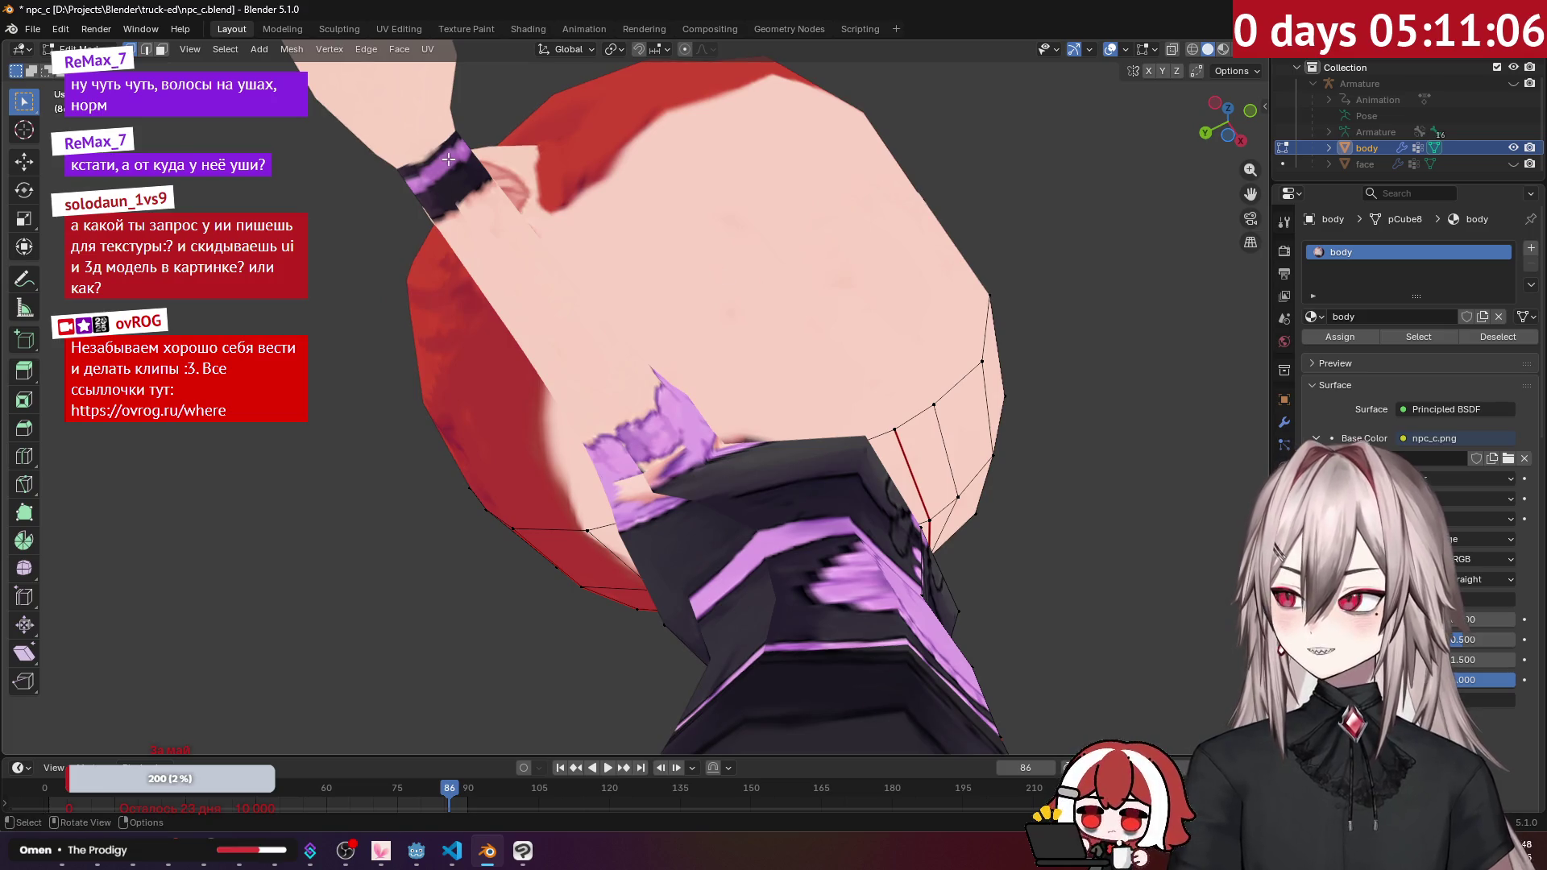
Step: Show and then hide the Armature bones in the Outliner
left_click(1388, 83)
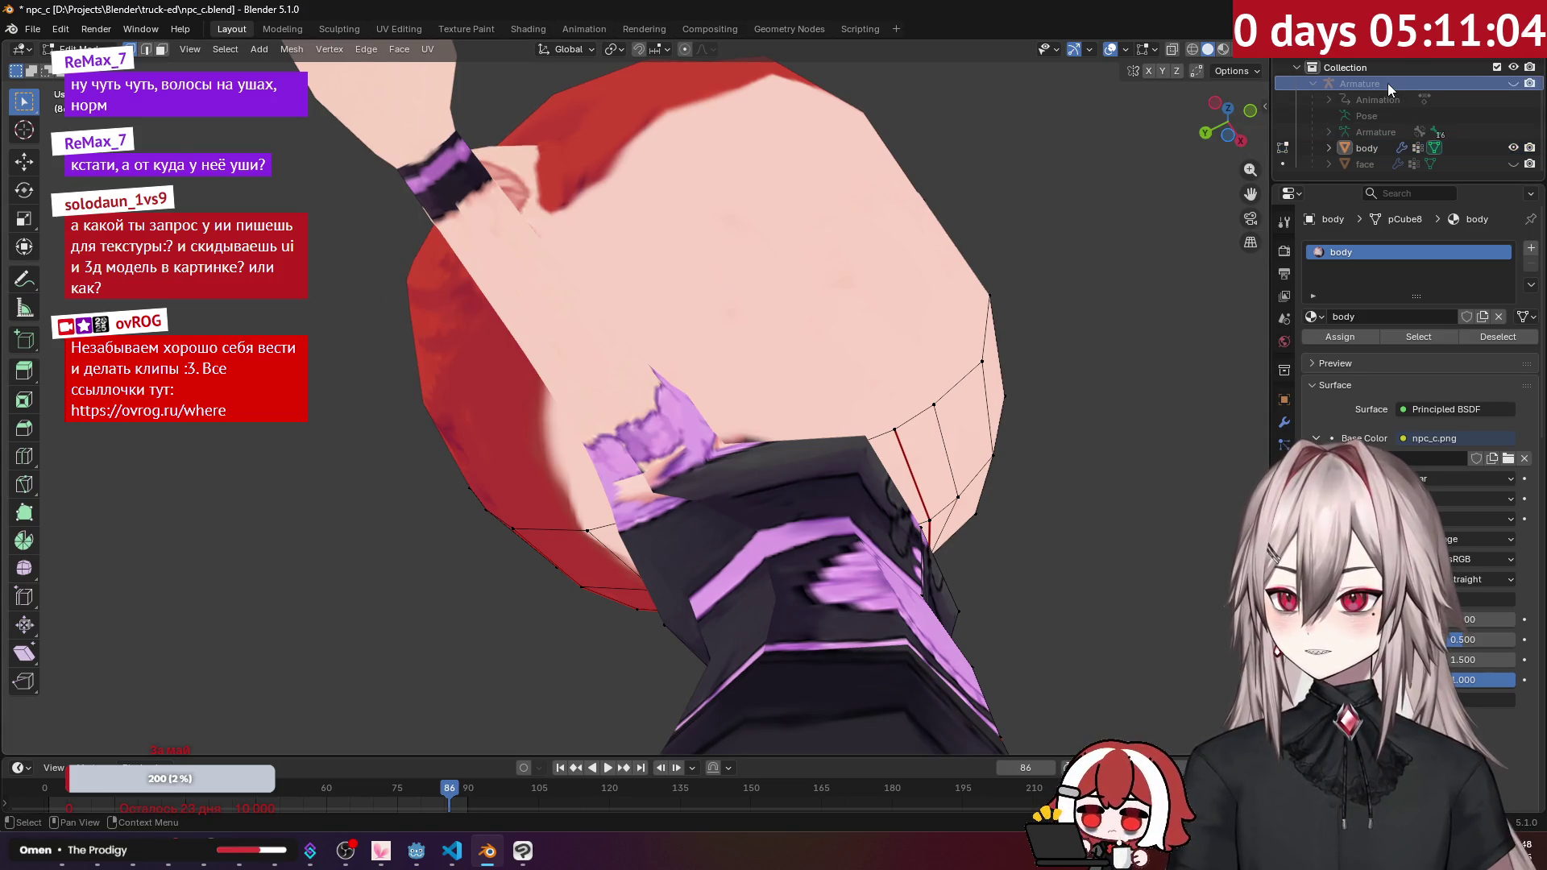
left_click(1512, 84)
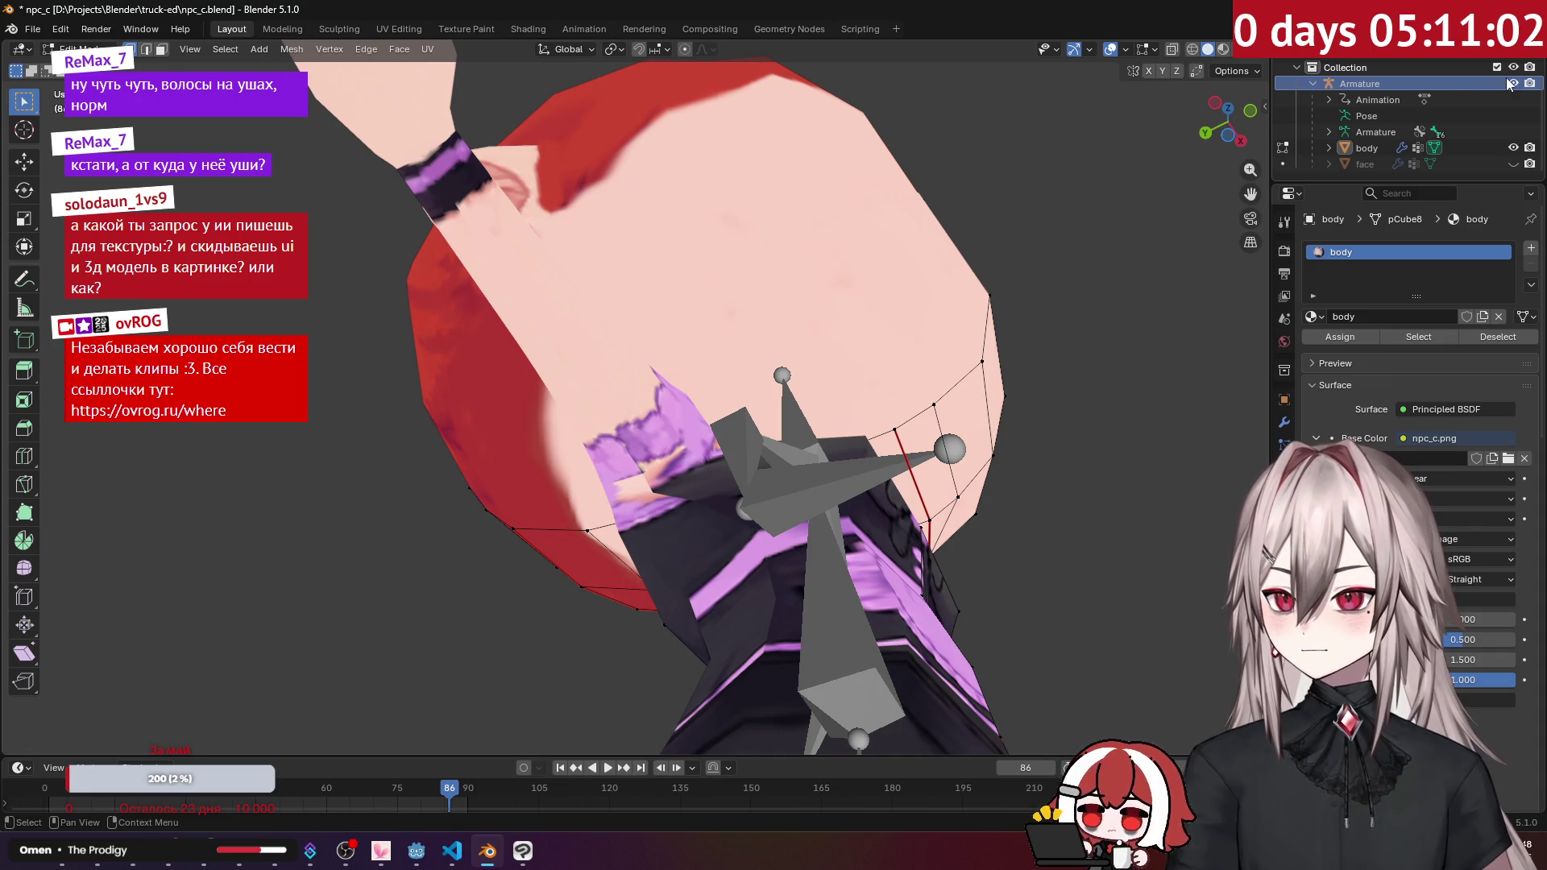
middle_click_drag(1168, 201, 1176, 387)
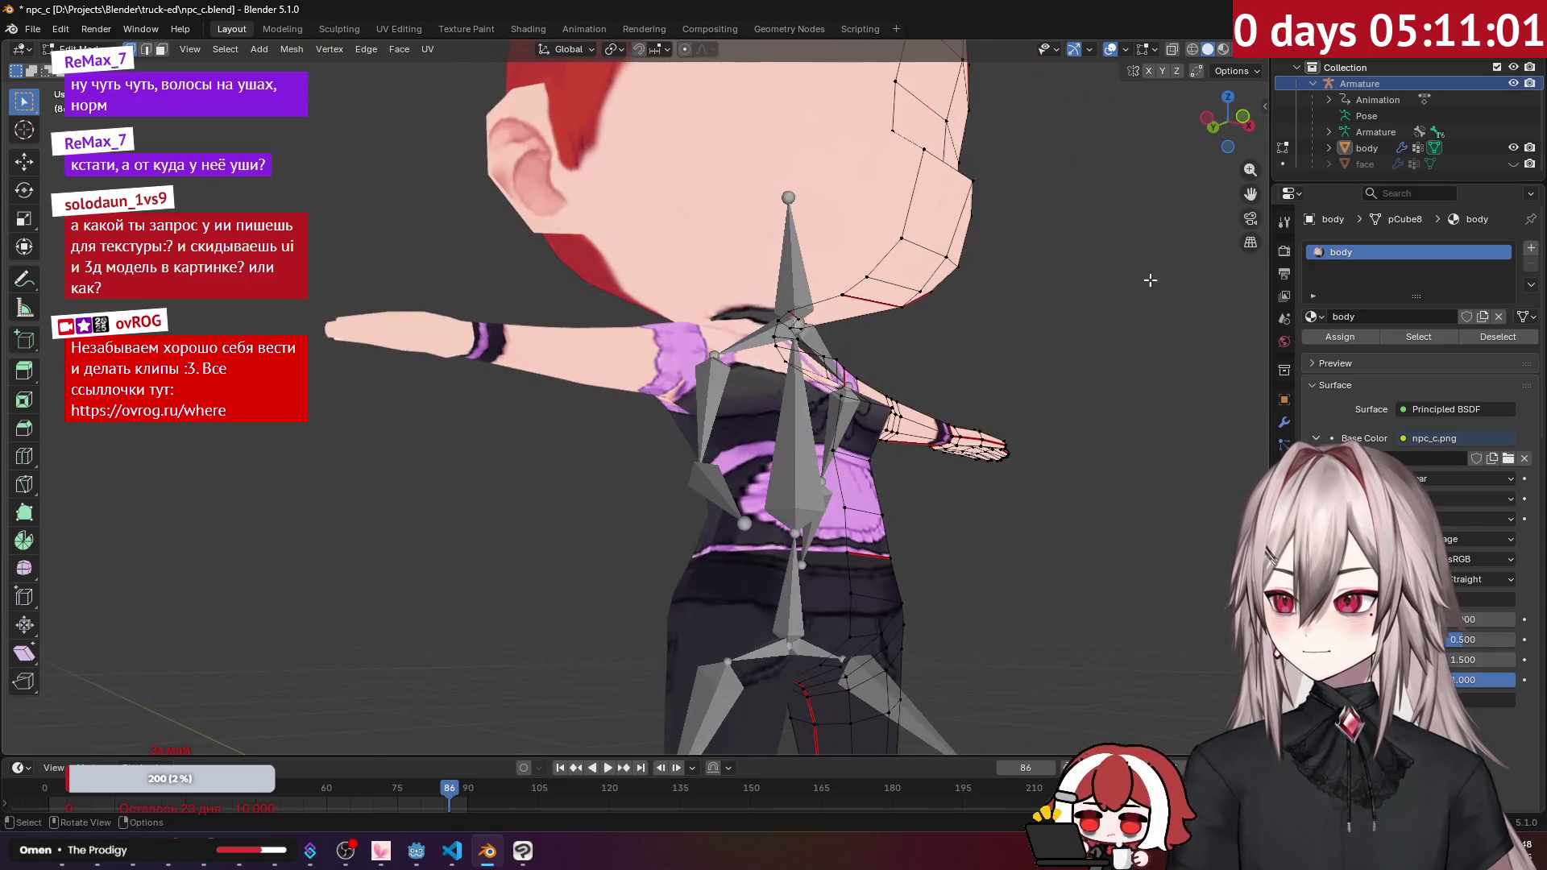
left_click(1513, 84)
scroll(886, 242, "up", 3)
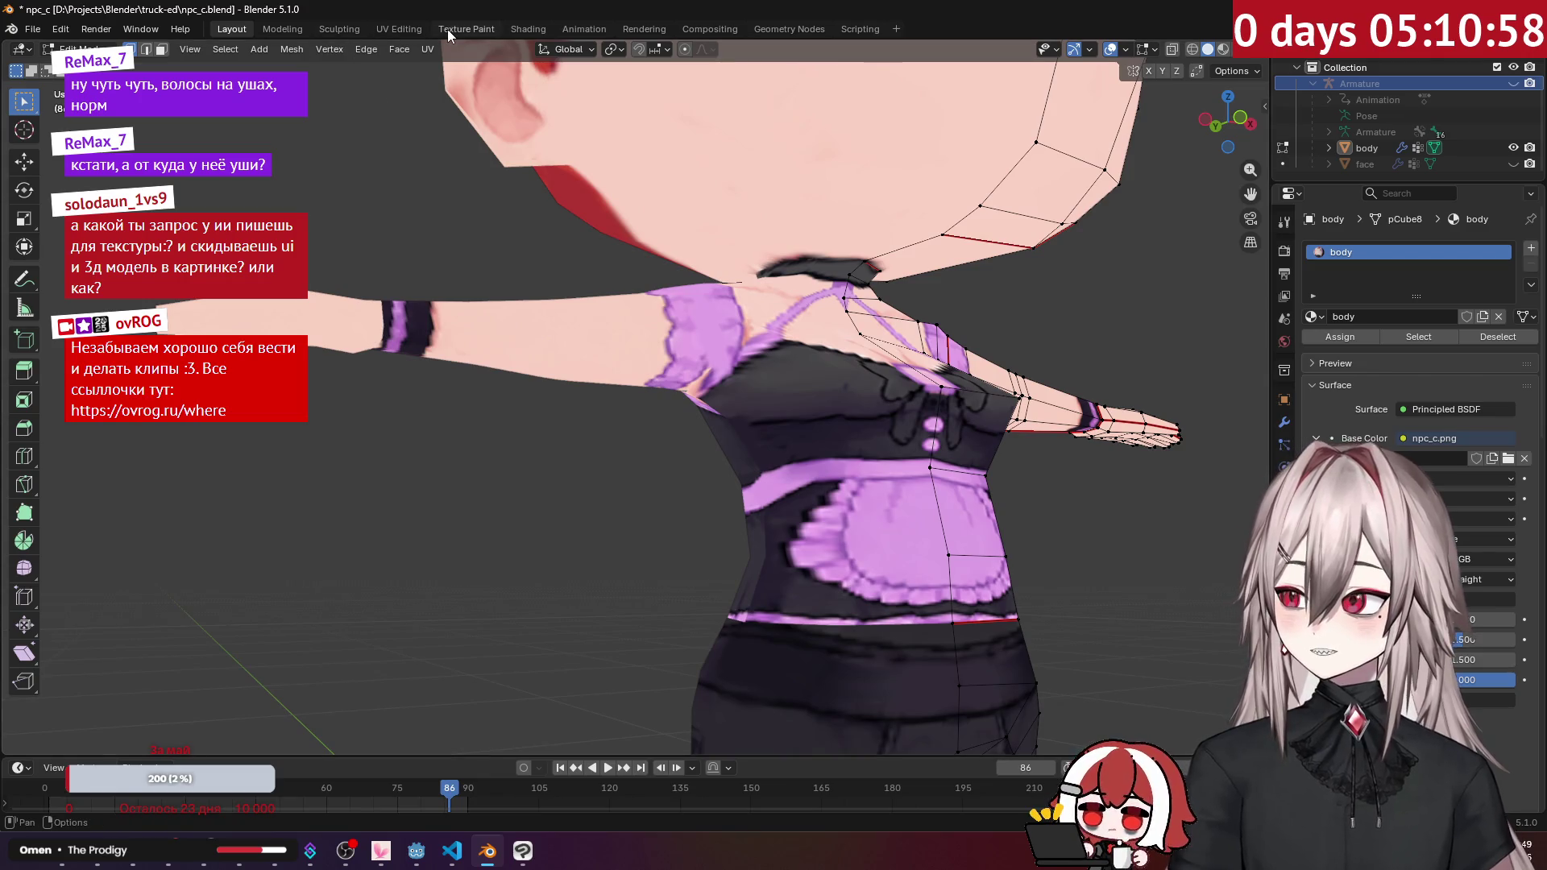
Step: Switch to the Texture Paint workspace and check the paint Options
left_click(448, 33)
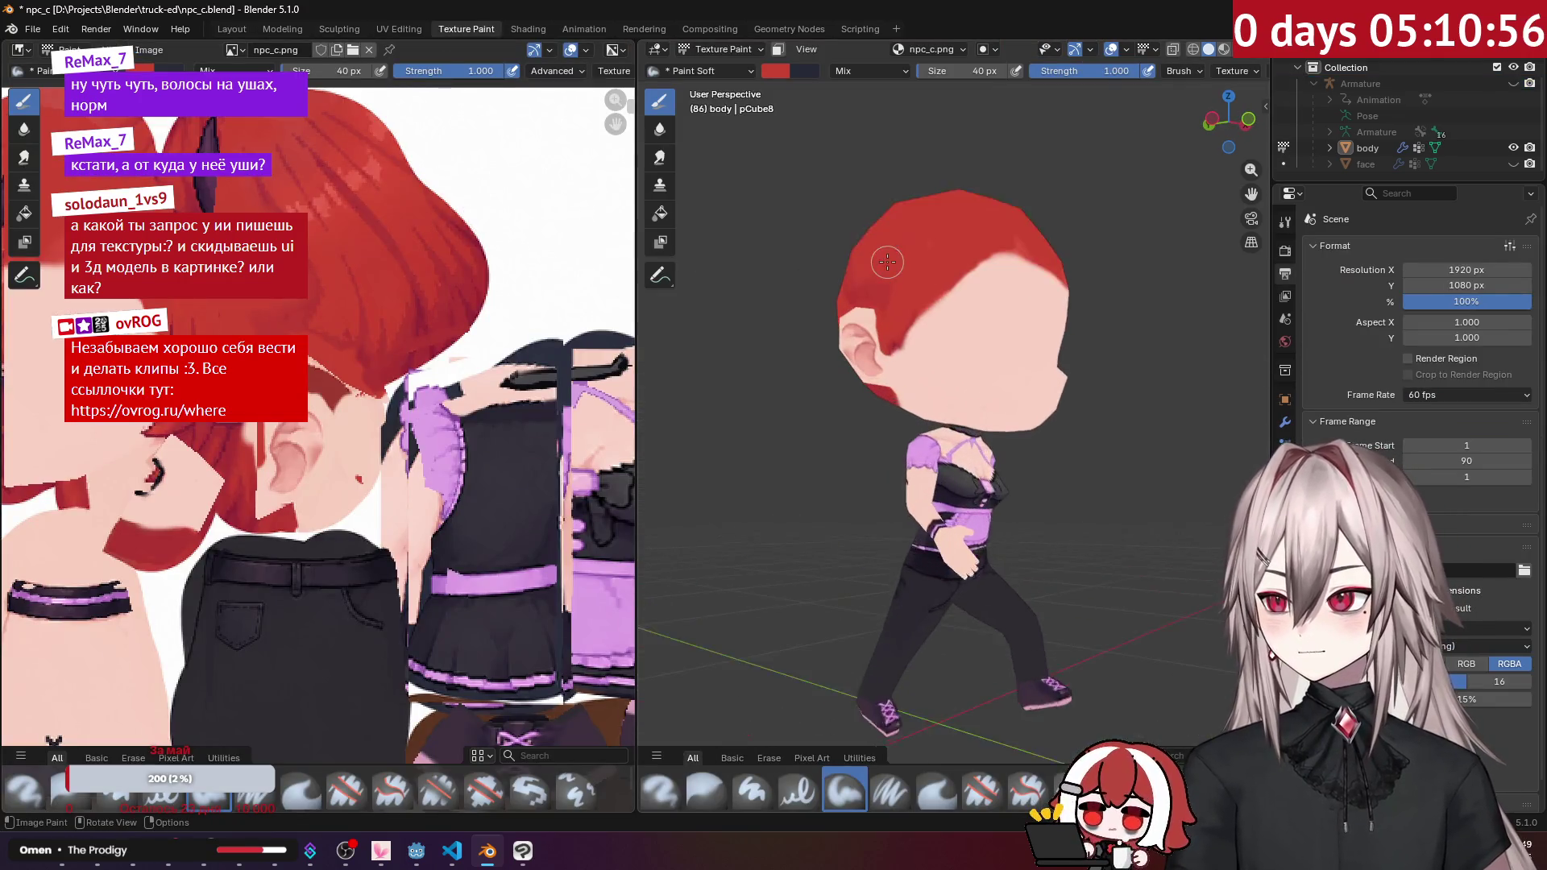
scroll(887, 262, "up", 3)
scroll(1076, 77, "down", 6)
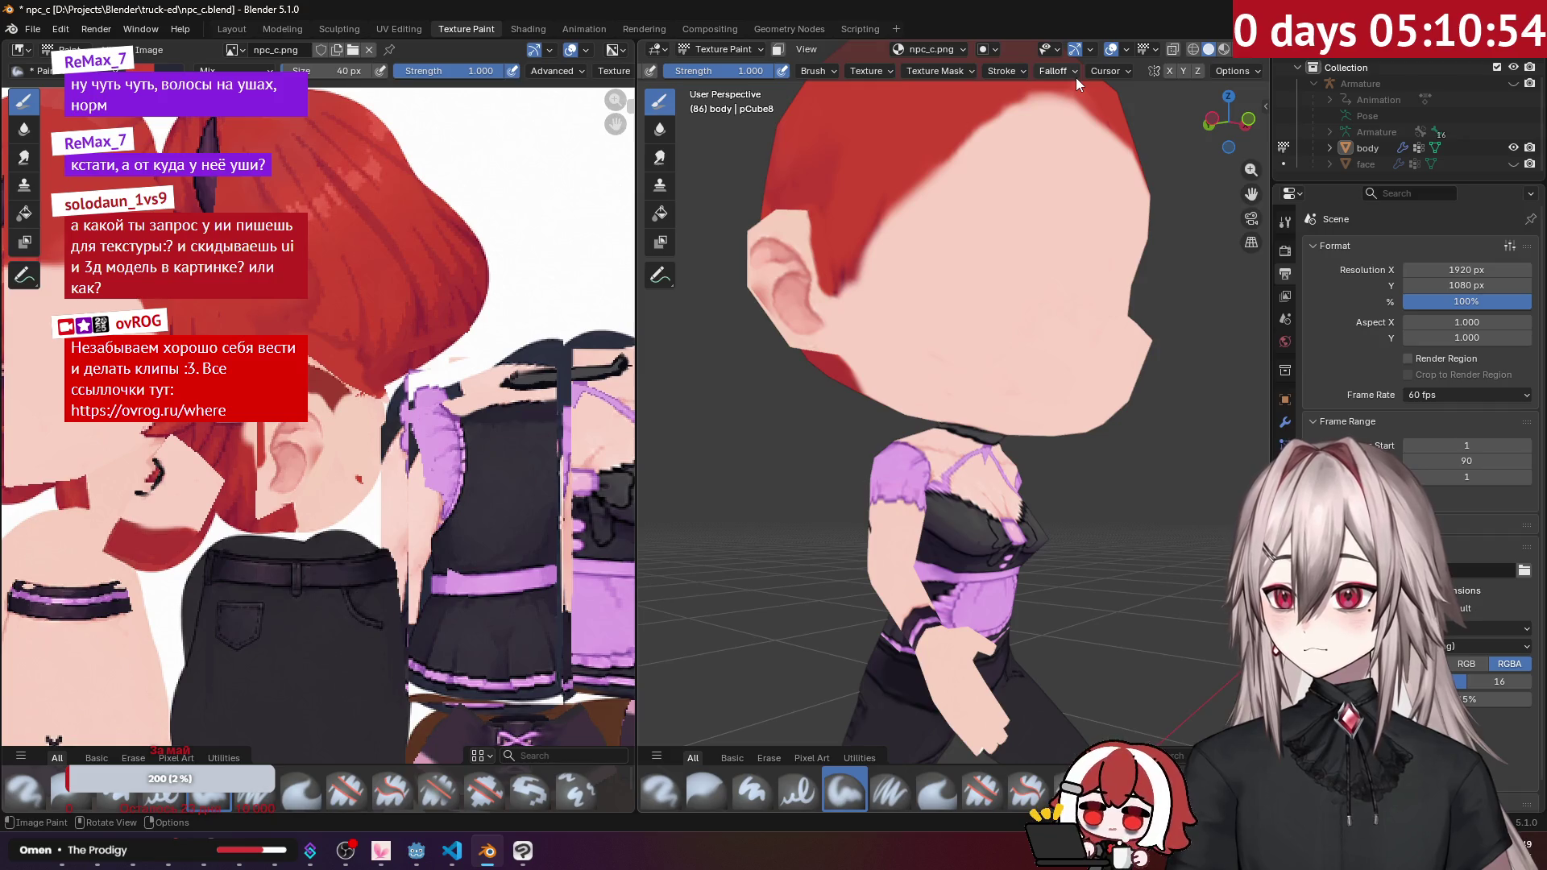
left_click(1234, 70)
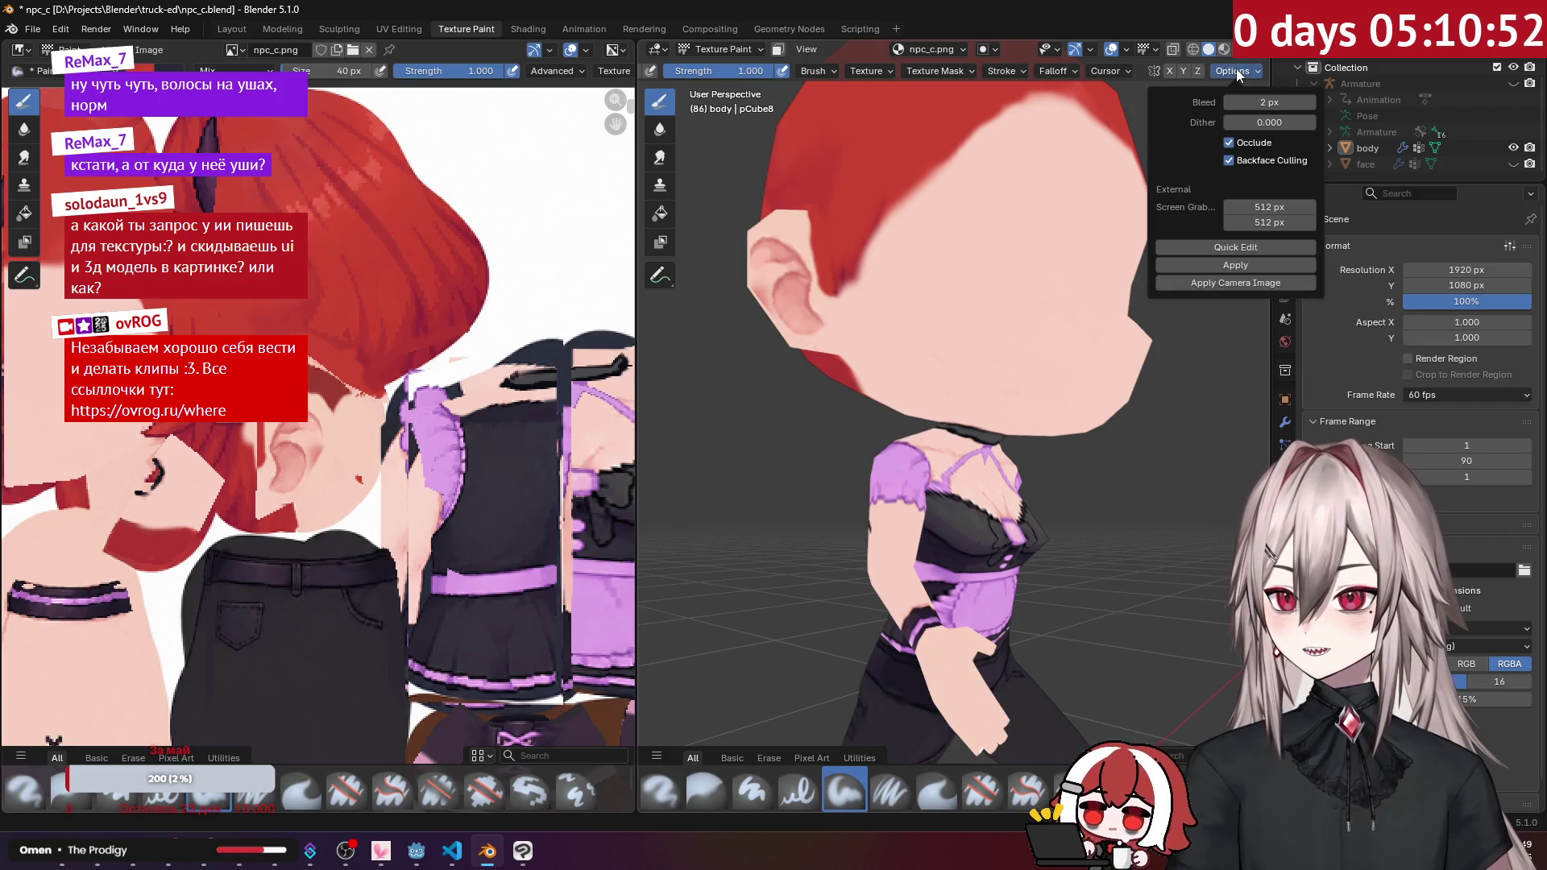
scroll(912, 95, "up", 4)
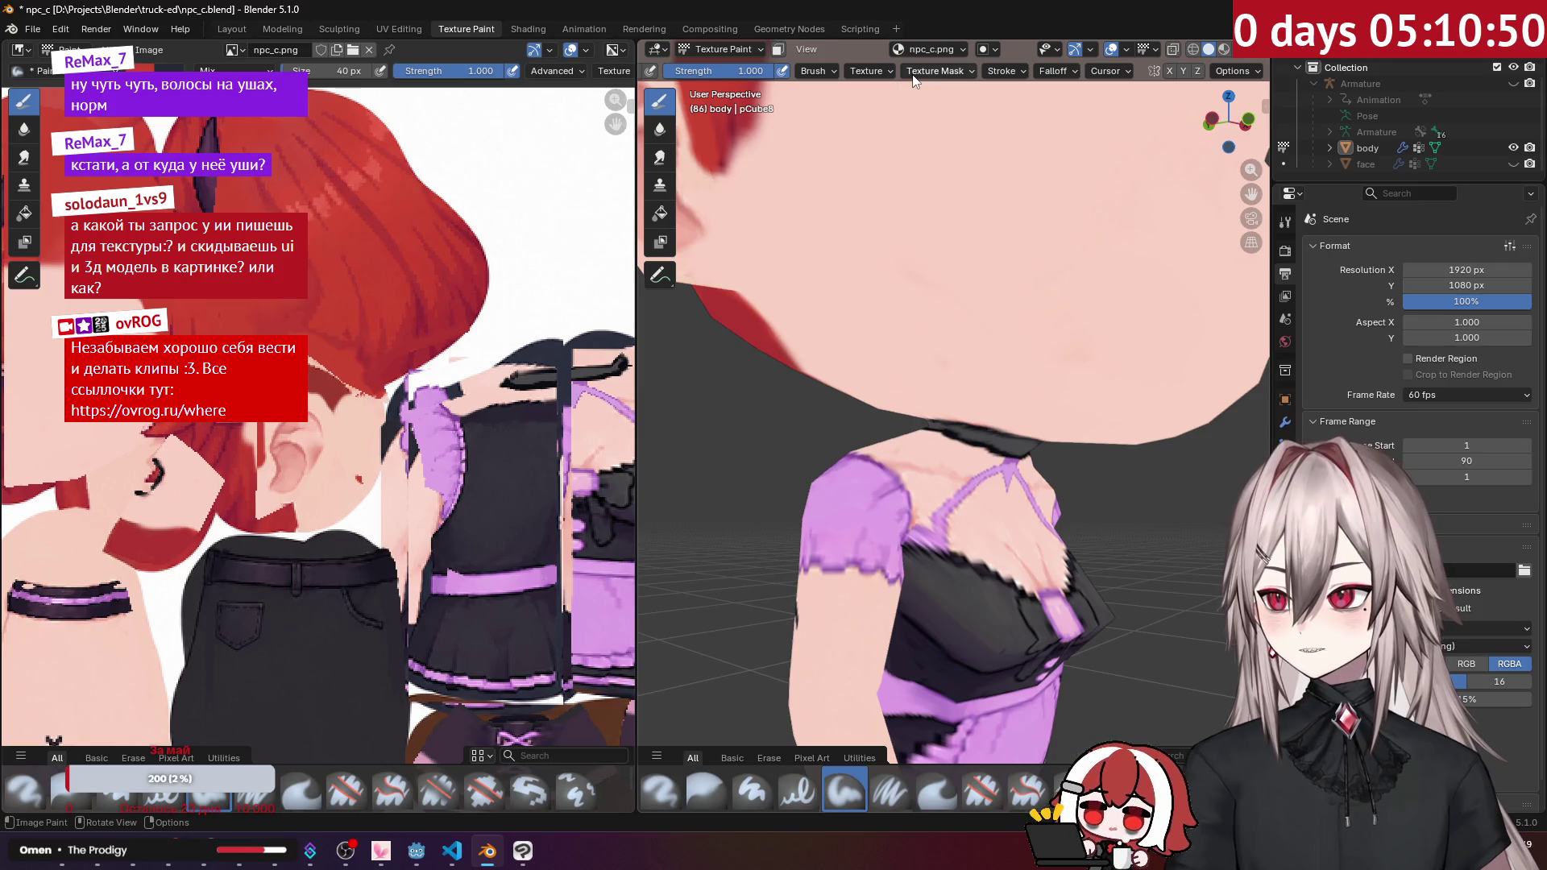
scroll(914, 97, "down", 5)
scroll(808, 70, "up", 6)
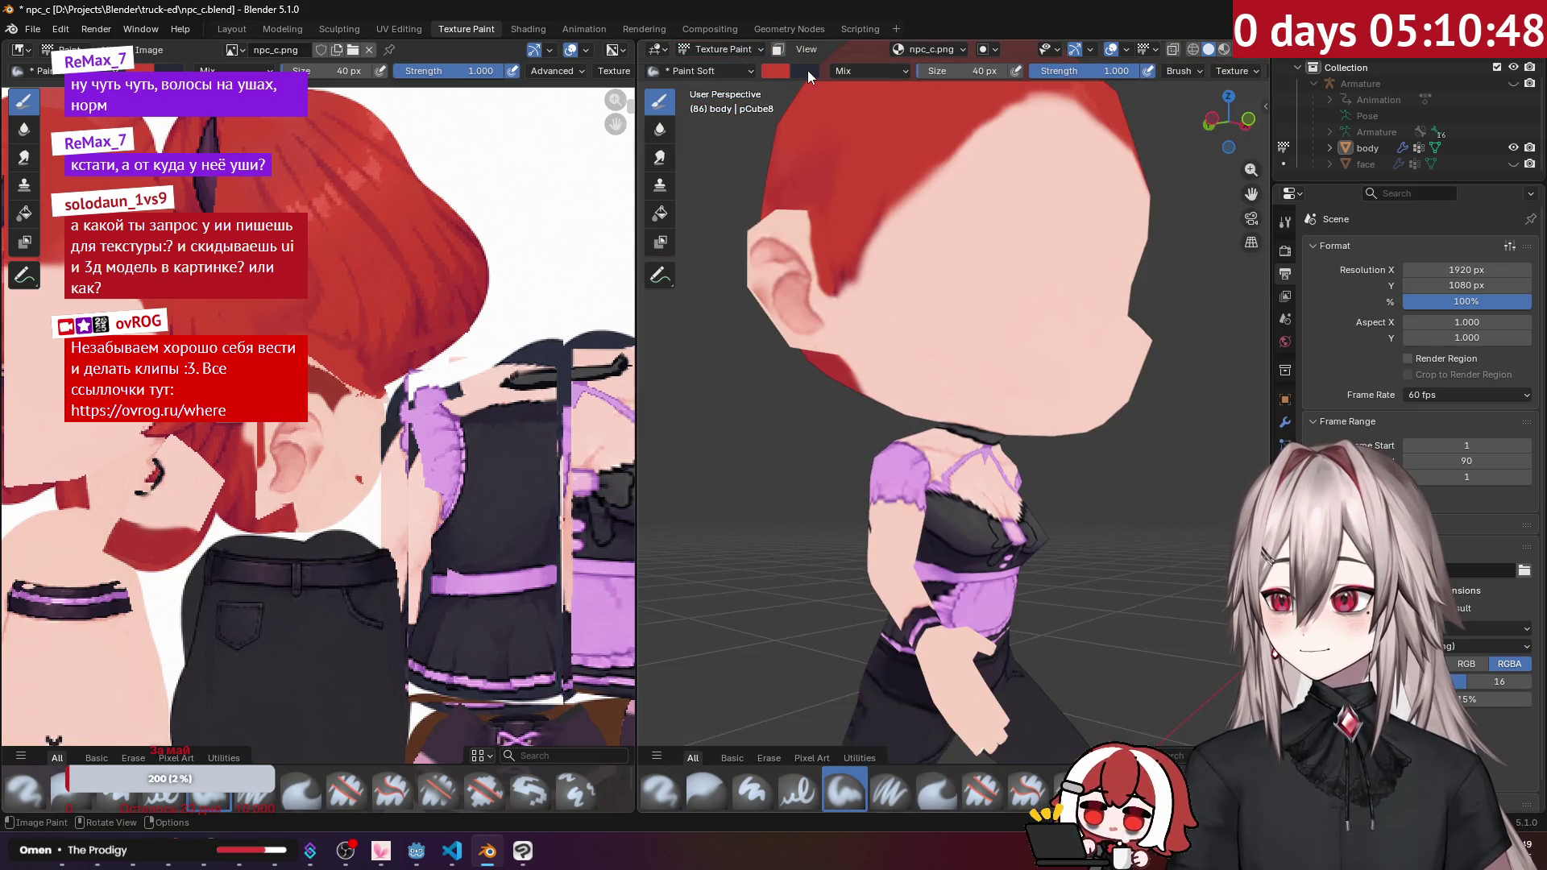
Step: Play and stop the animation from the View menu, then check the texture in Clip Studio Paint
left_click(806, 52)
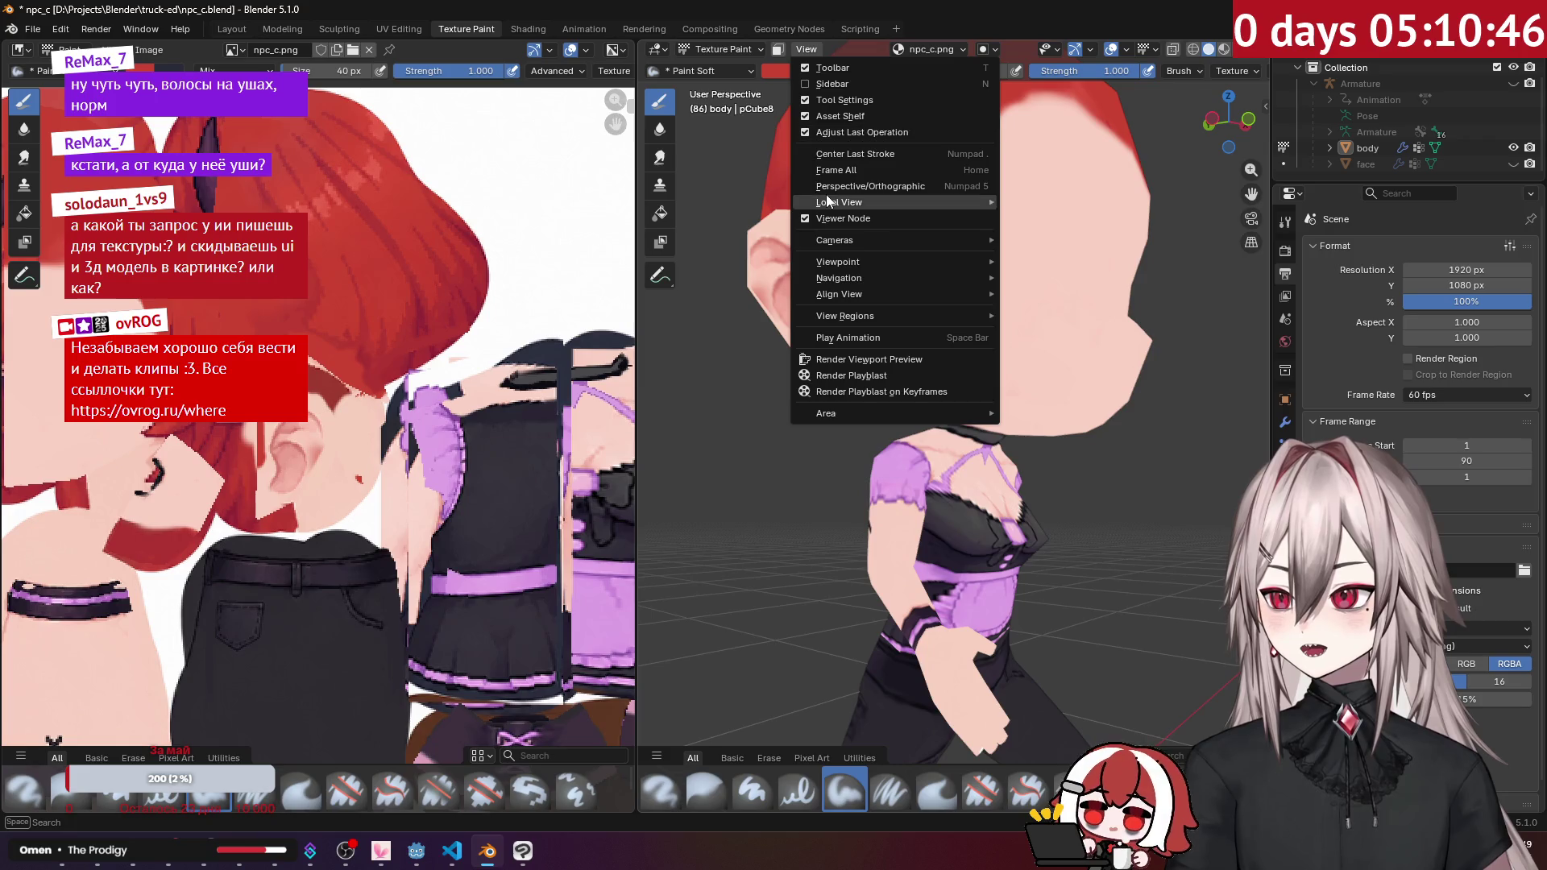
mouse_move(828, 200)
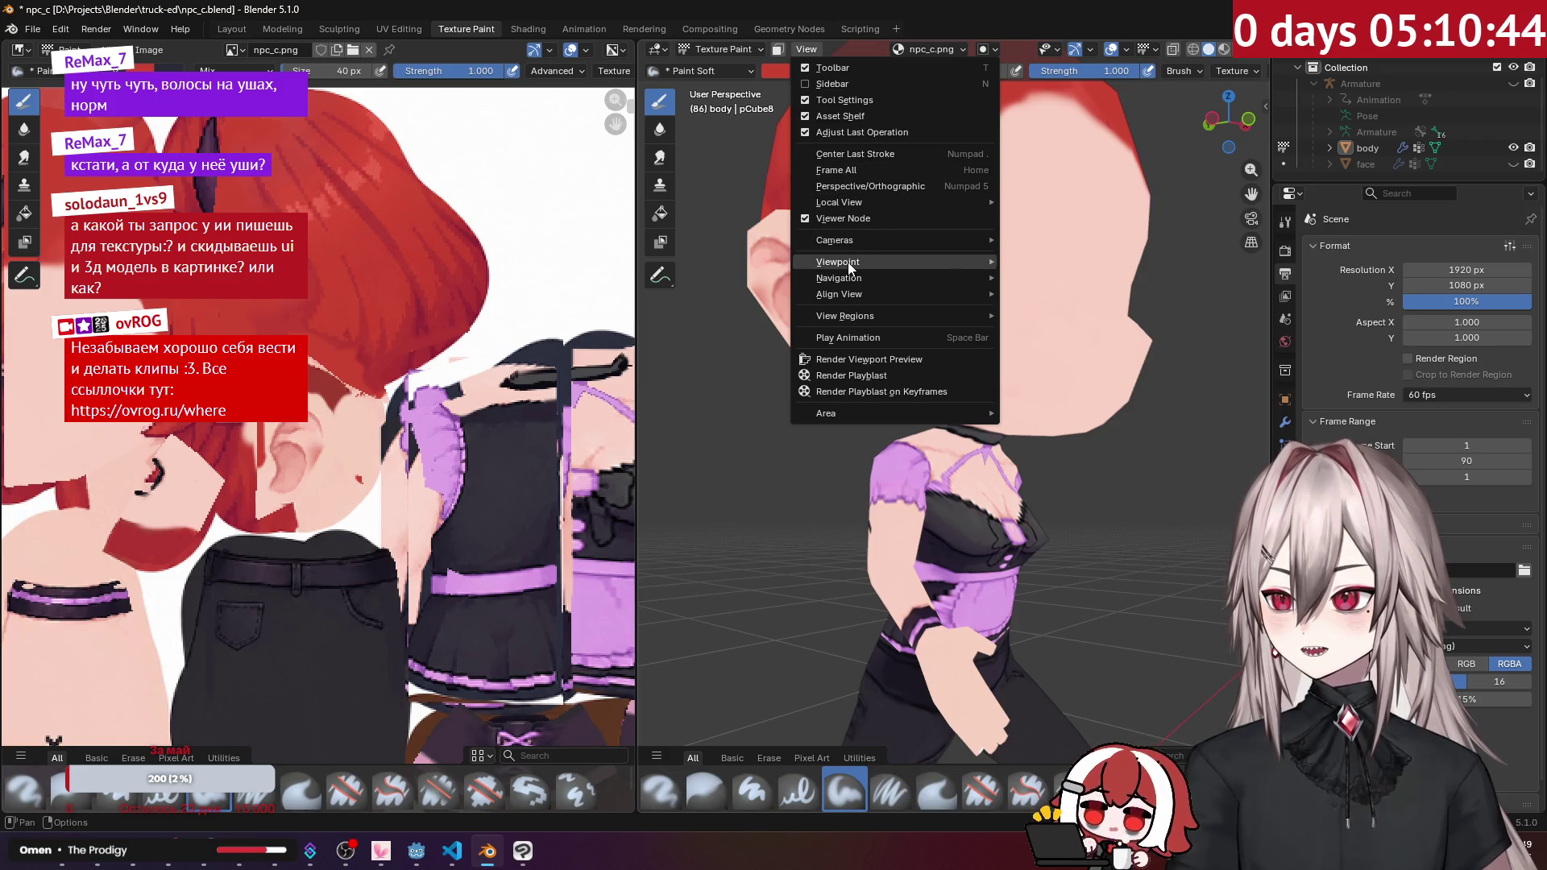
left_click(854, 338)
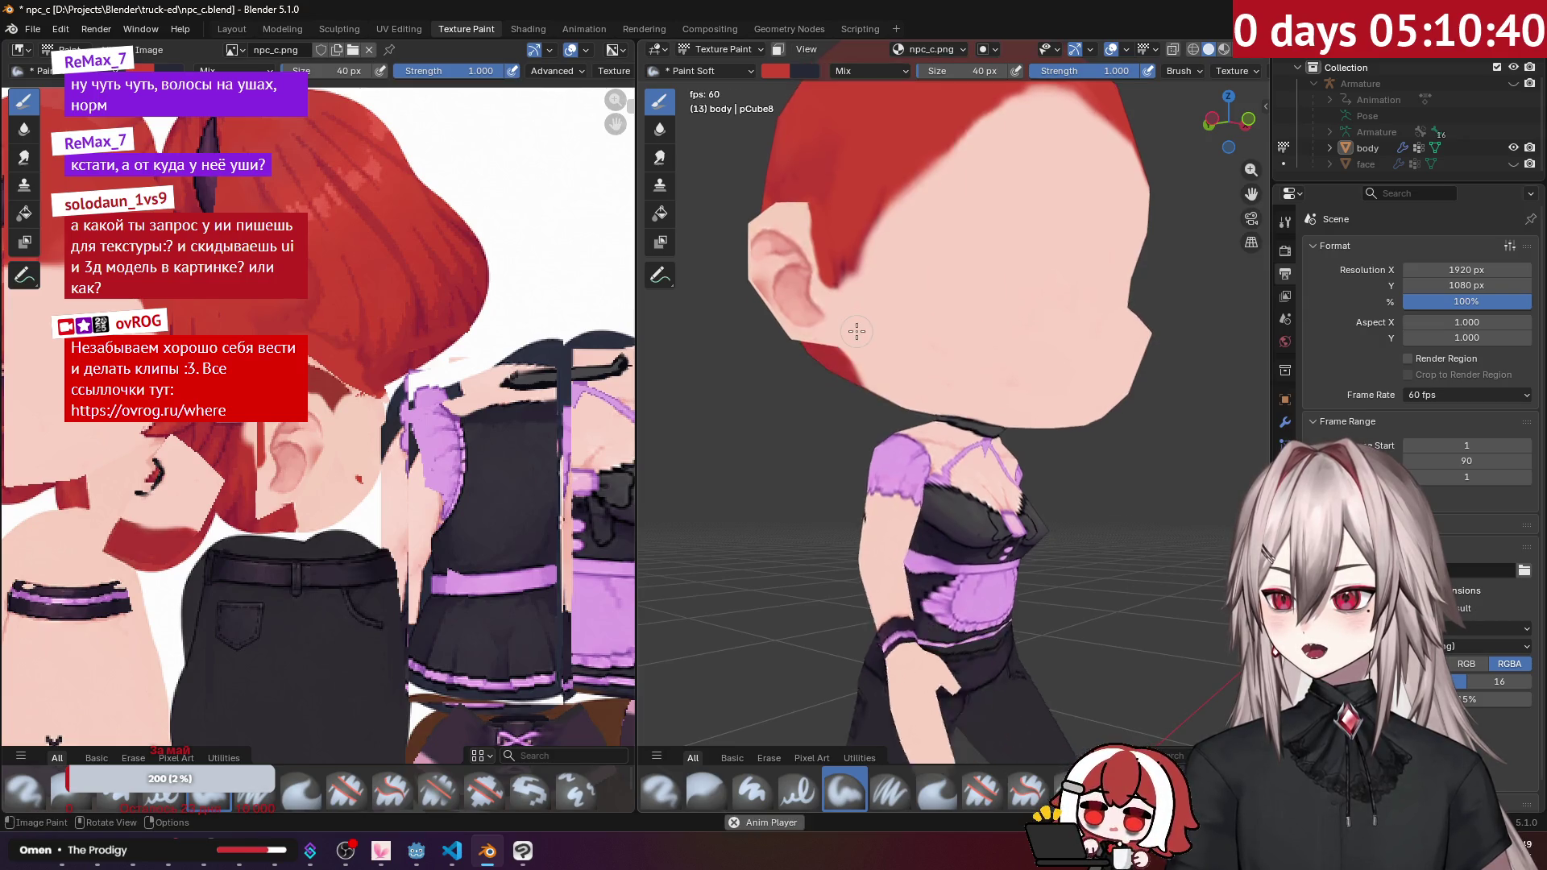
left_click(806, 49)
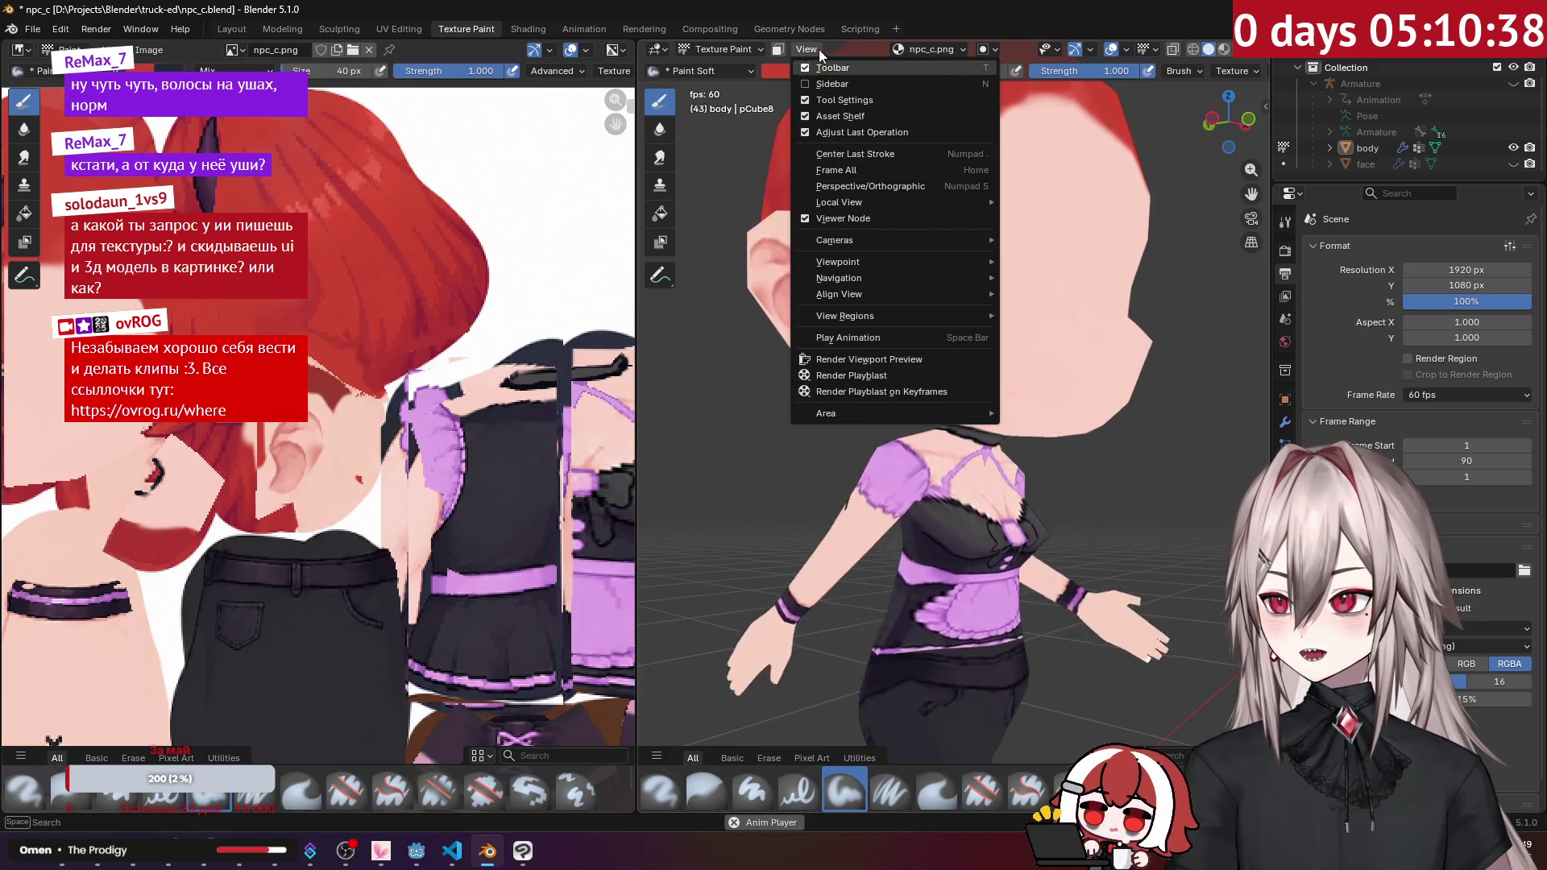
left_click(863, 335)
middle_click_drag(854, 161, 774, 169)
scroll(483, 403, "down", 1)
scroll(517, 419, "up", 2)
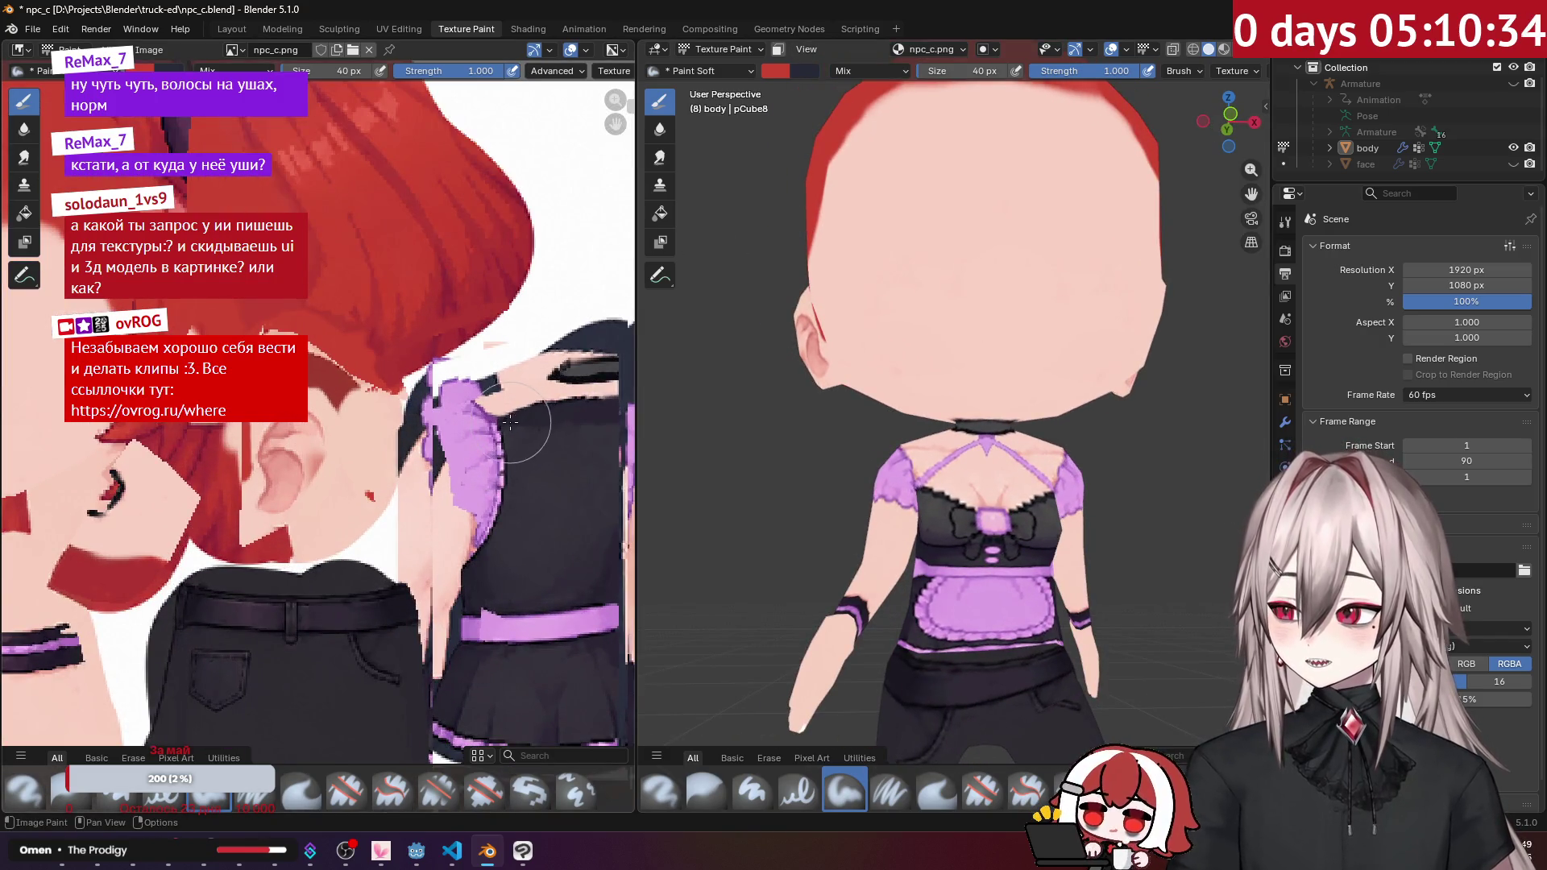
scroll(511, 422, "down", 5, "ctrl")
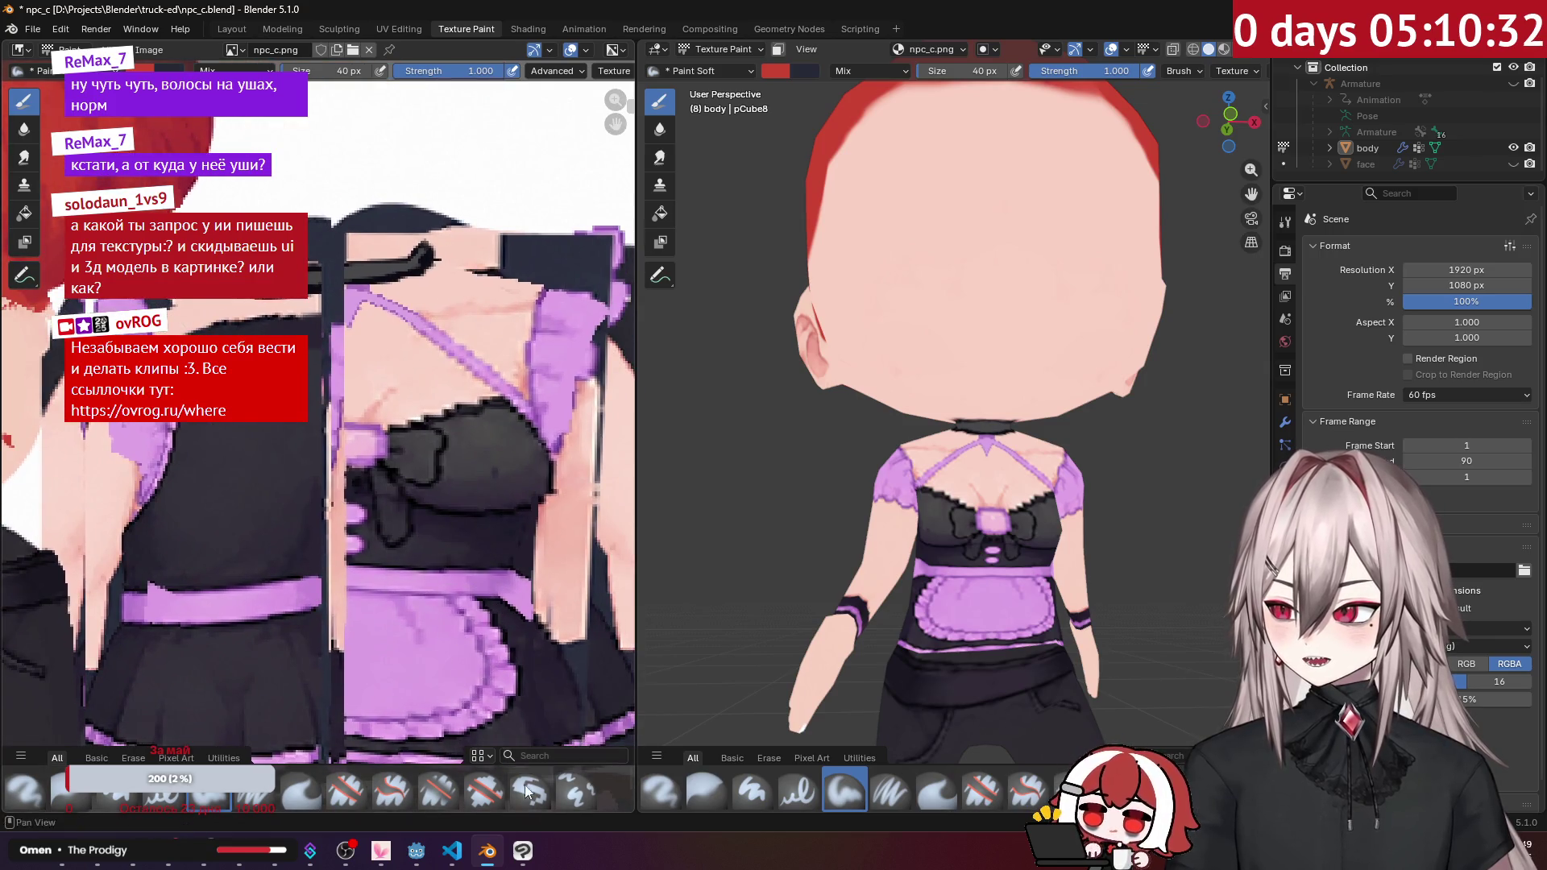
left_click(523, 851)
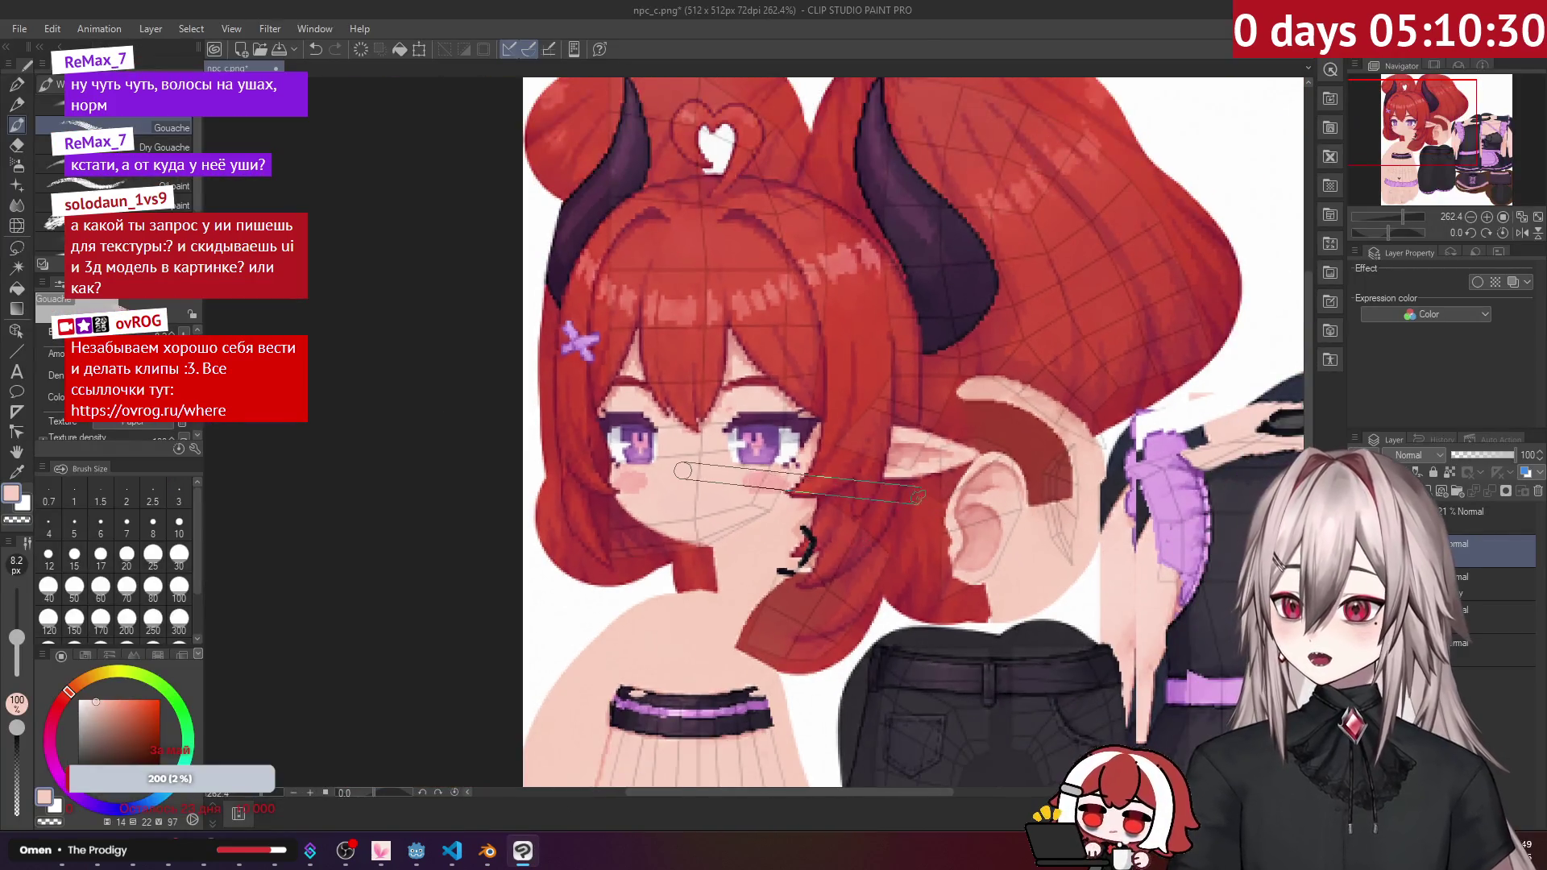
scroll(737, 520, "down", 1)
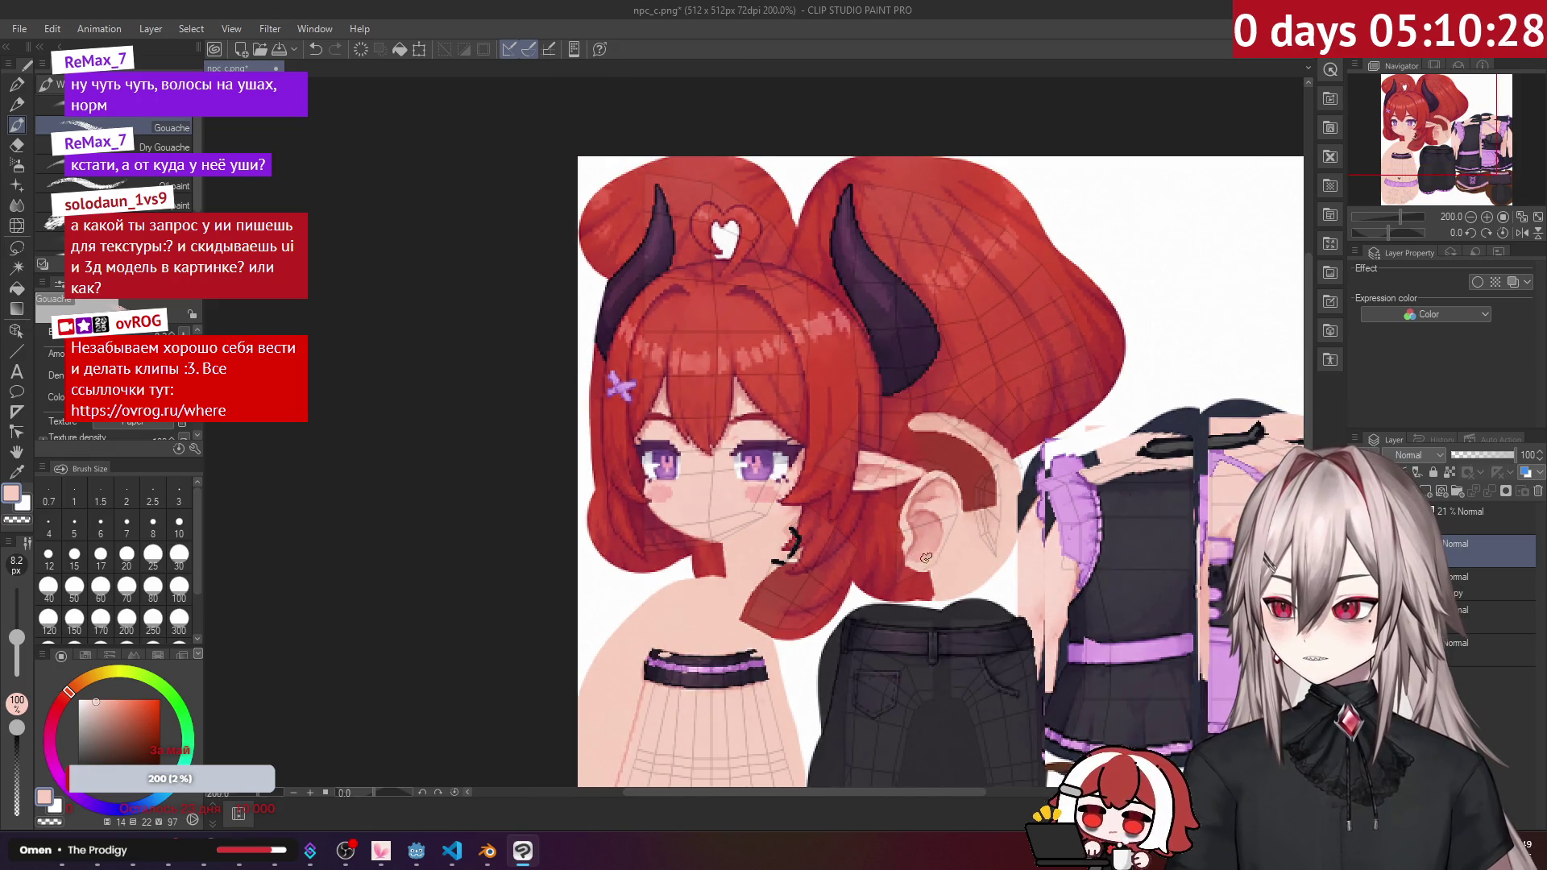
scroll(798, 479, "down", 2)
scroll(844, 757, "up", 5)
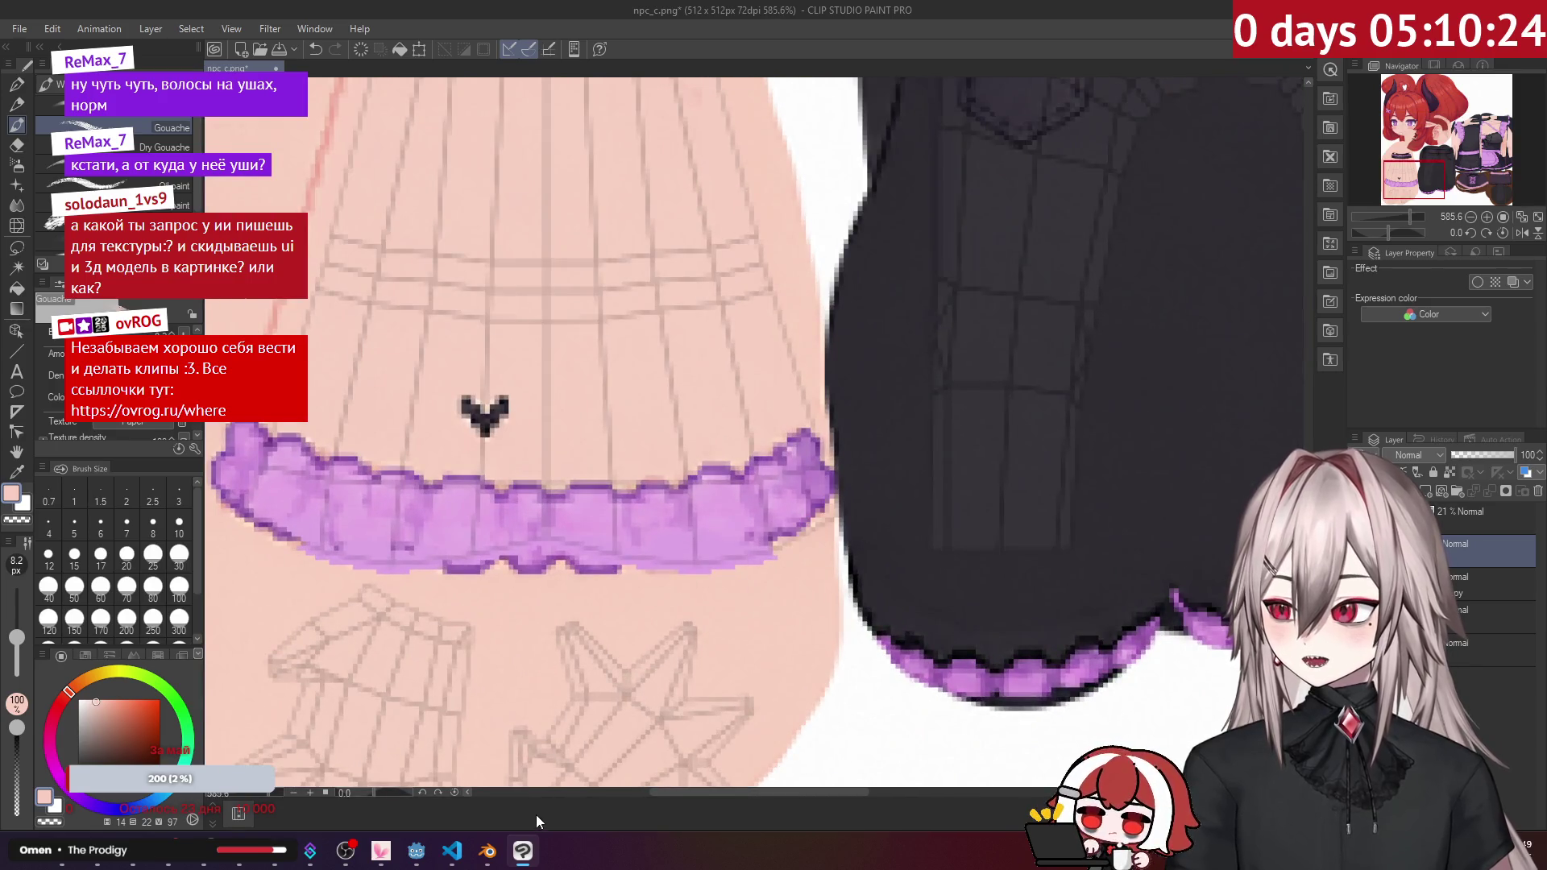
left_click(488, 850)
scroll(207, 536, "down", 2)
scroll(434, 447, "up", 5)
scroll(433, 447, "up", 3)
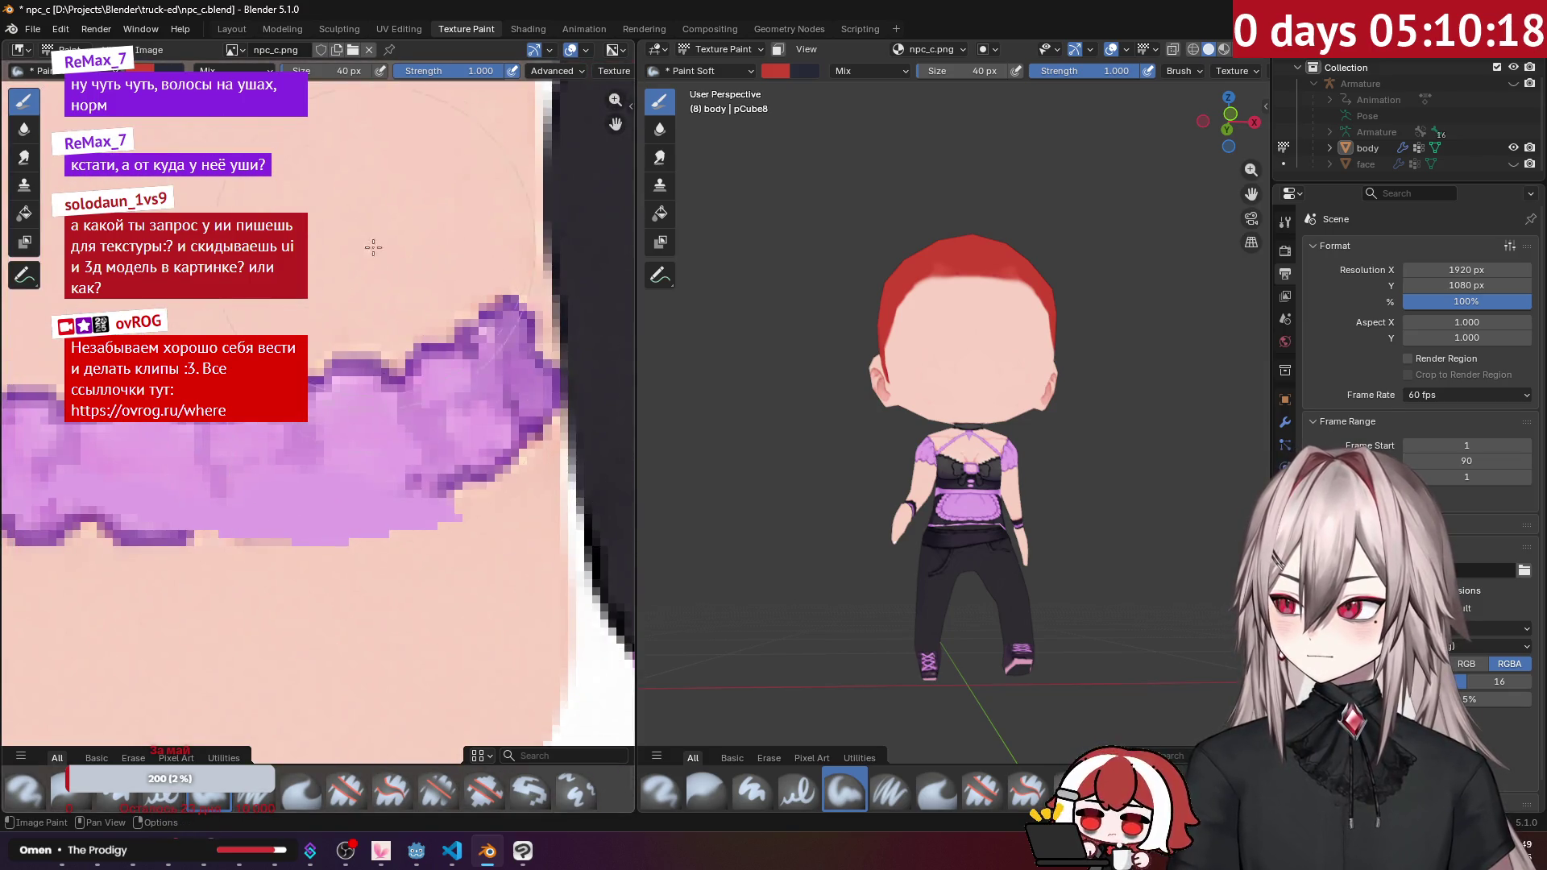
Step: Set a 10 px brush, sample light purple and paint along the frill's edge
left_click(292, 67)
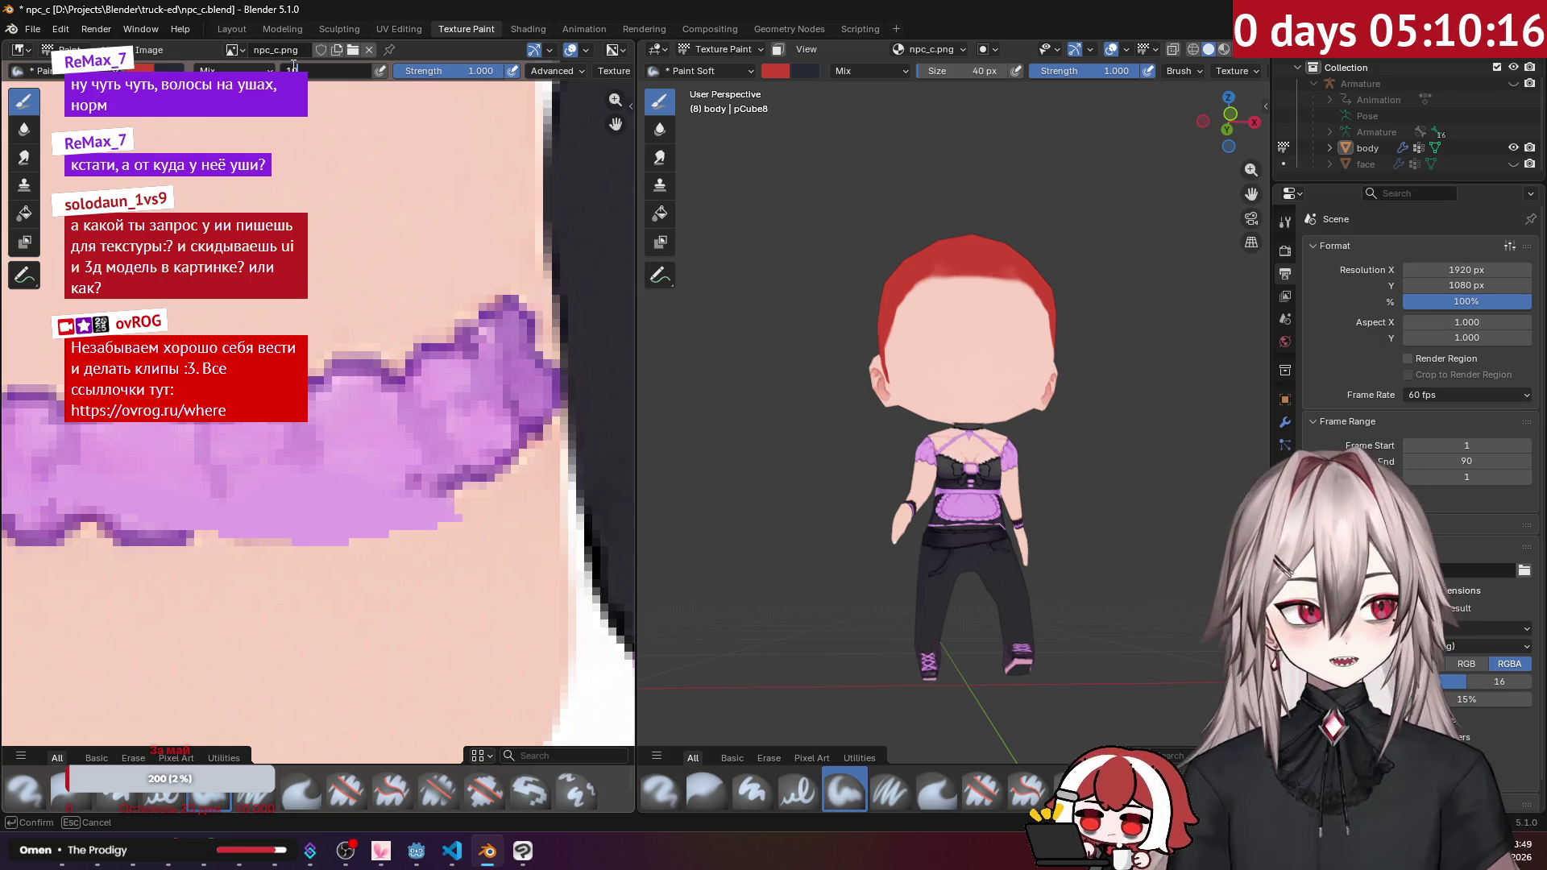
key("Return")
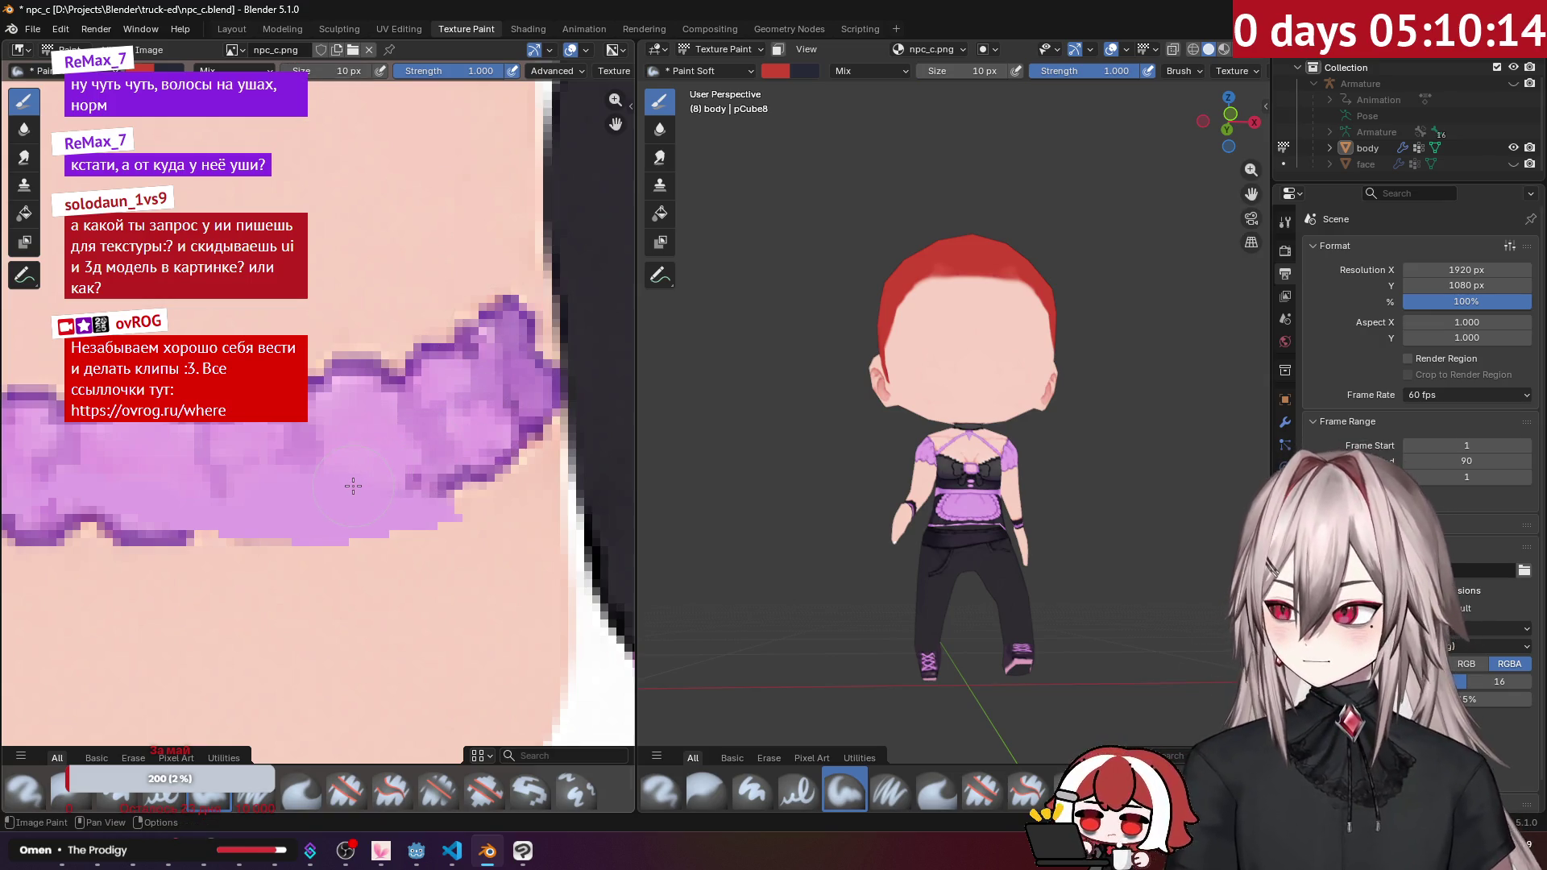
key("s")
mouse_move(440, 480)
left_mouse_down()
mouse_move(495, 471)
mouse_move(528, 439)
mouse_move(531, 469)
mouse_move(484, 523)
mouse_move(338, 564)
left_mouse_up()
mouse_move(339, 564)
middle_mouse_down()
mouse_move(363, 529)
mouse_move(476, 530)
middle_mouse_up()
scroll(476, 530, "down", 1)
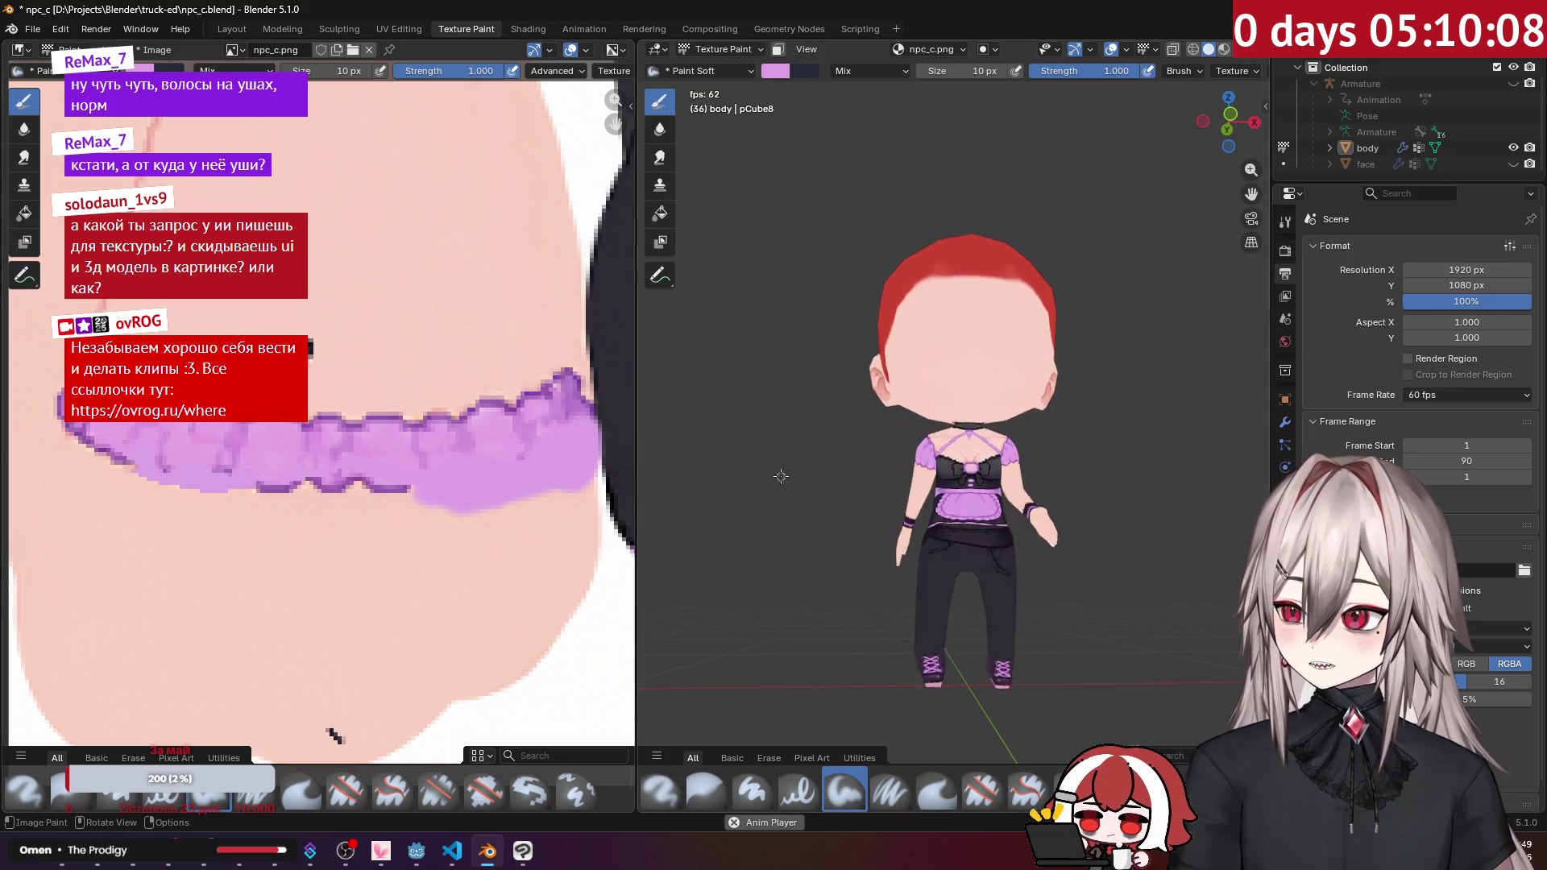
Step: Put the body mesh into Edit Mode and orbit in close on the torso
key("Tab")
scroll(906, 465, "up", 2)
mouse_move(906, 466)
middle_mouse_down()
mouse_move(825, 432)
mouse_move(966, 395)
middle_mouse_up()
mouse_move(940, 398)
middle_mouse_down()
mouse_move(985, 370)
mouse_move(1001, 402)
mouse_move(1027, 366)
middle_mouse_up()
scroll(506, 443, "down", 5)
scroll(506, 442, "up", 8)
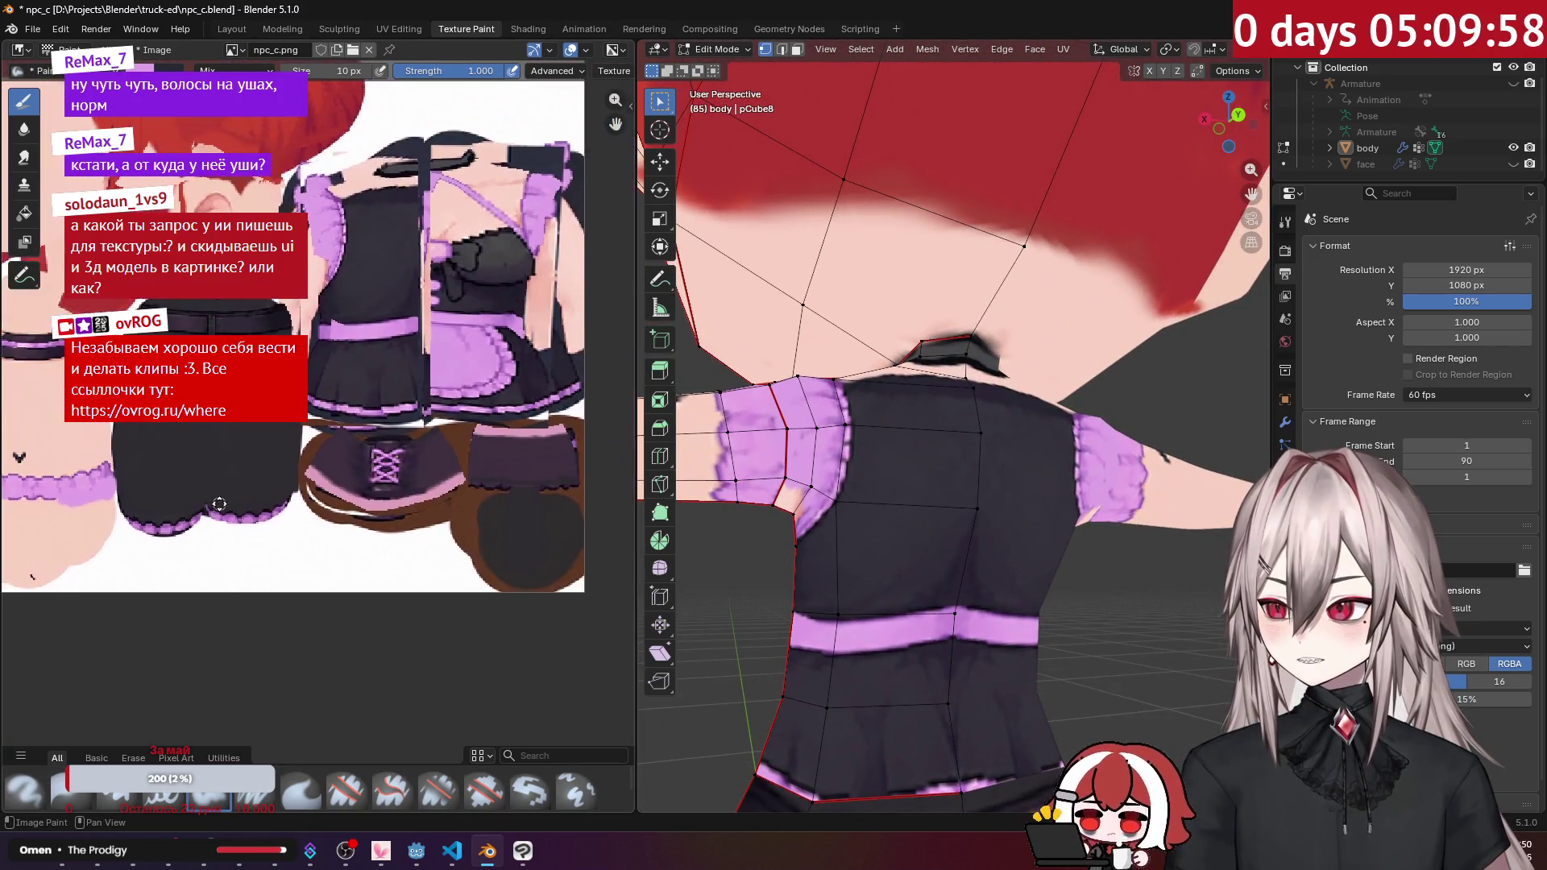
Step: Paint the purple frill further down over the shoulder skin
scroll(349, 422, "up", 3)
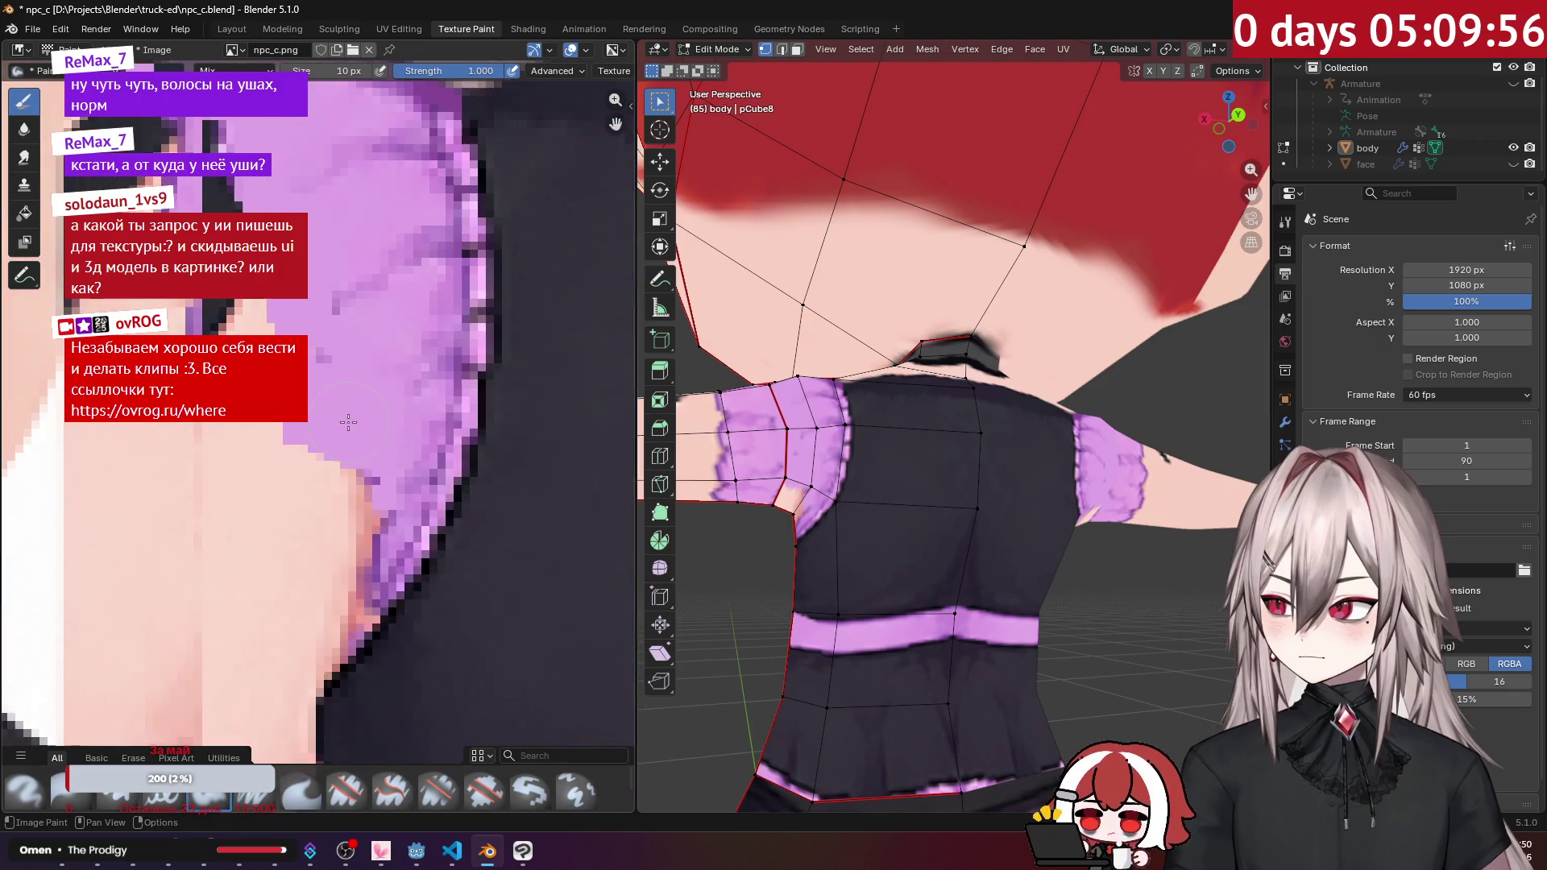
middle_click_drag(806, 403, 862, 385)
left_click(367, 488)
mouse_move(367, 488)
left_mouse_down()
mouse_move(326, 484)
mouse_move(321, 457)
mouse_move(352, 523)
left_mouse_up()
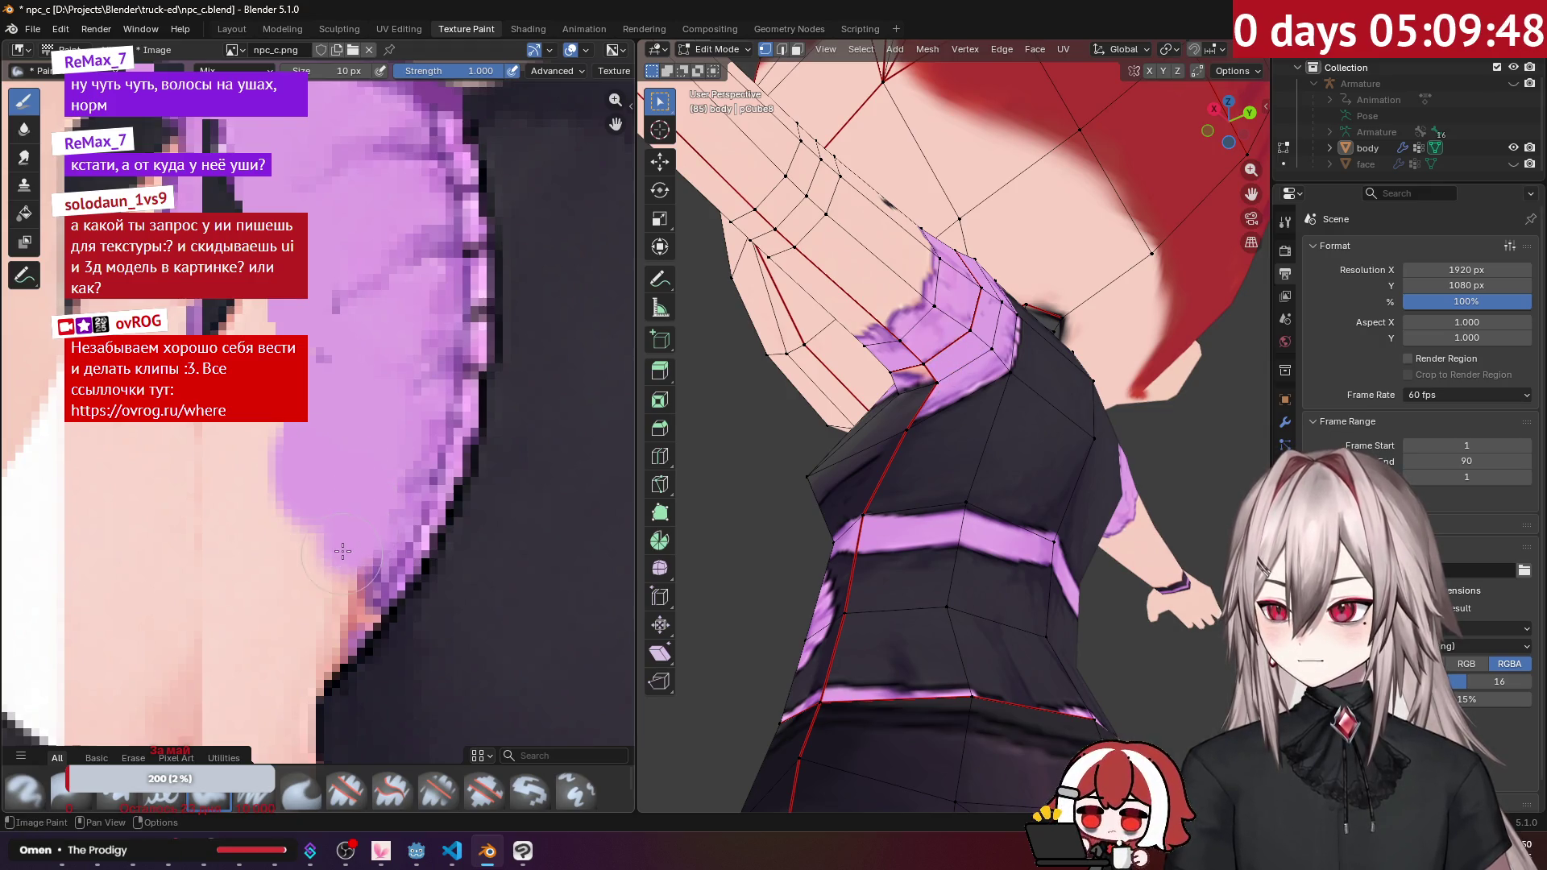
middle_click_drag(927, 484, 967, 363)
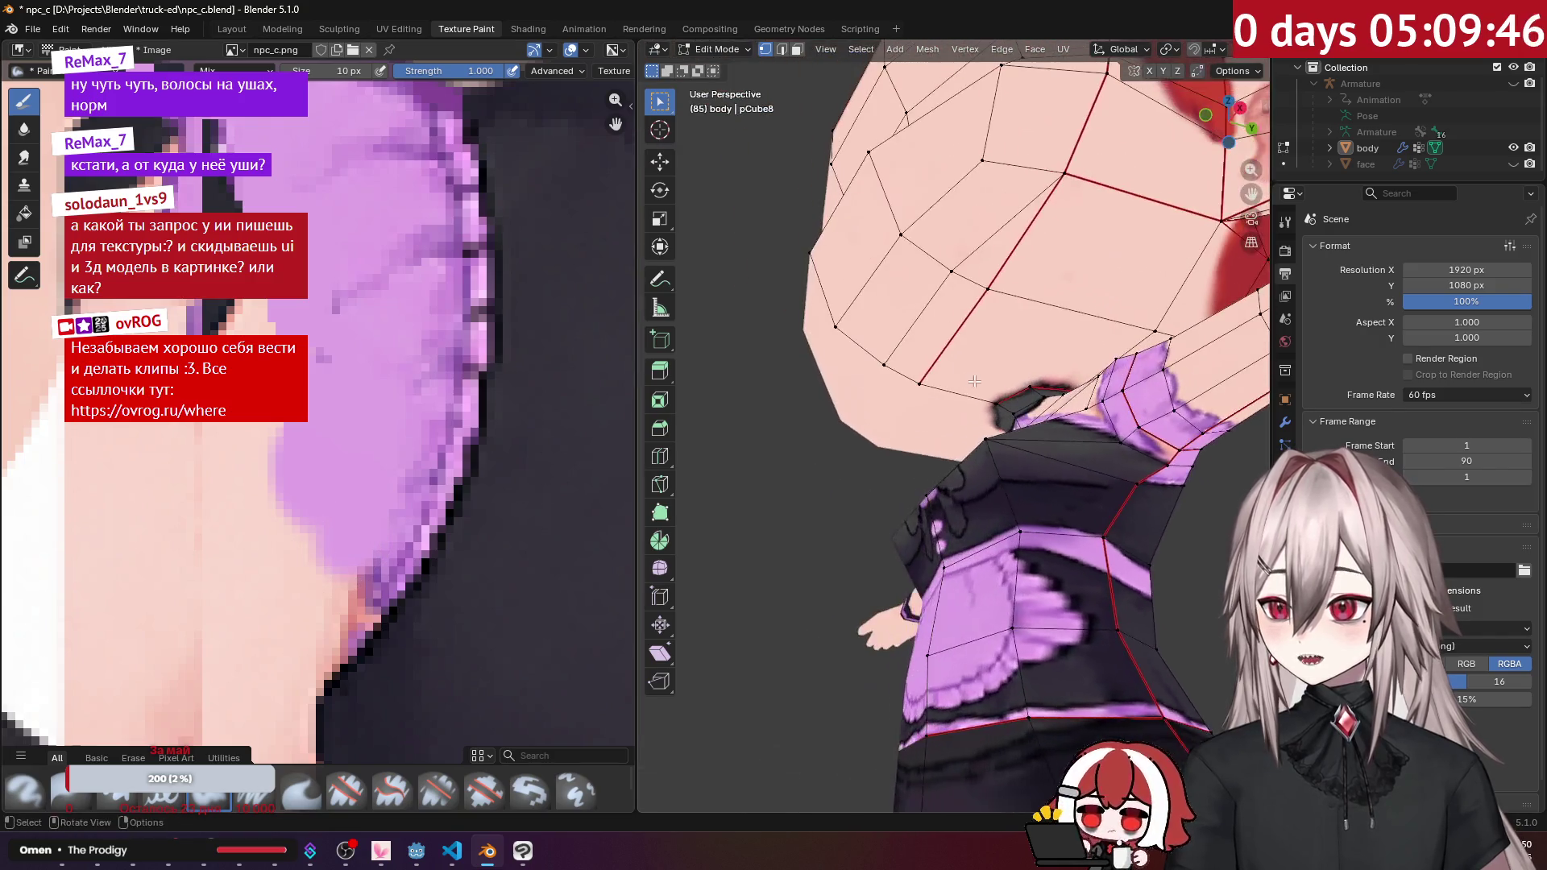
scroll(362, 483, "down", 3)
scroll(427, 403, "up", 3)
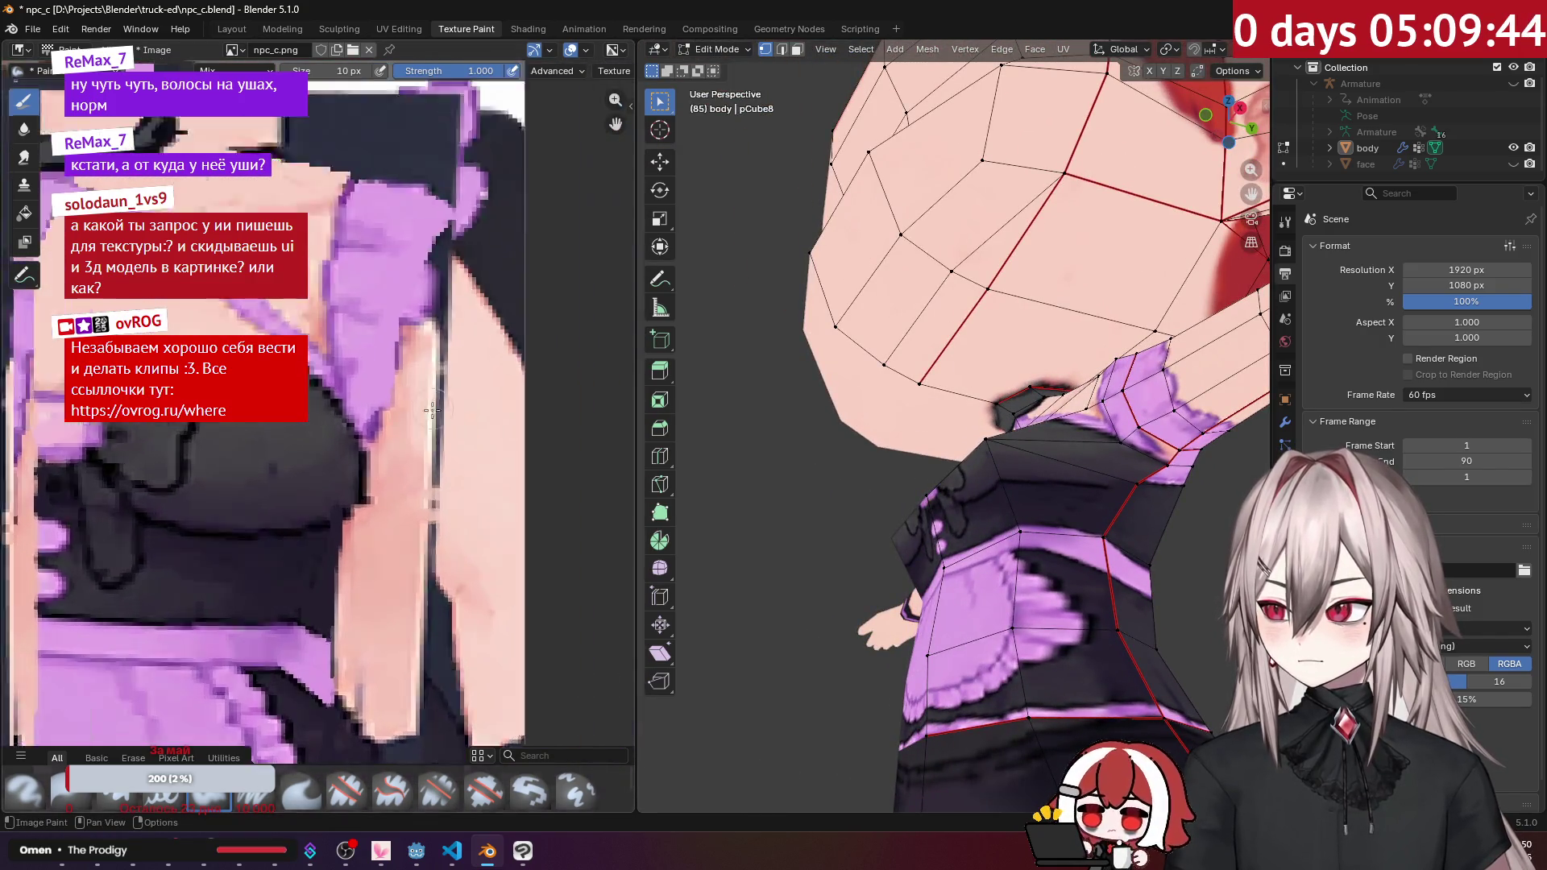
middle_click_drag(983, 412, 998, 411)
scroll(425, 448, "up", 1)
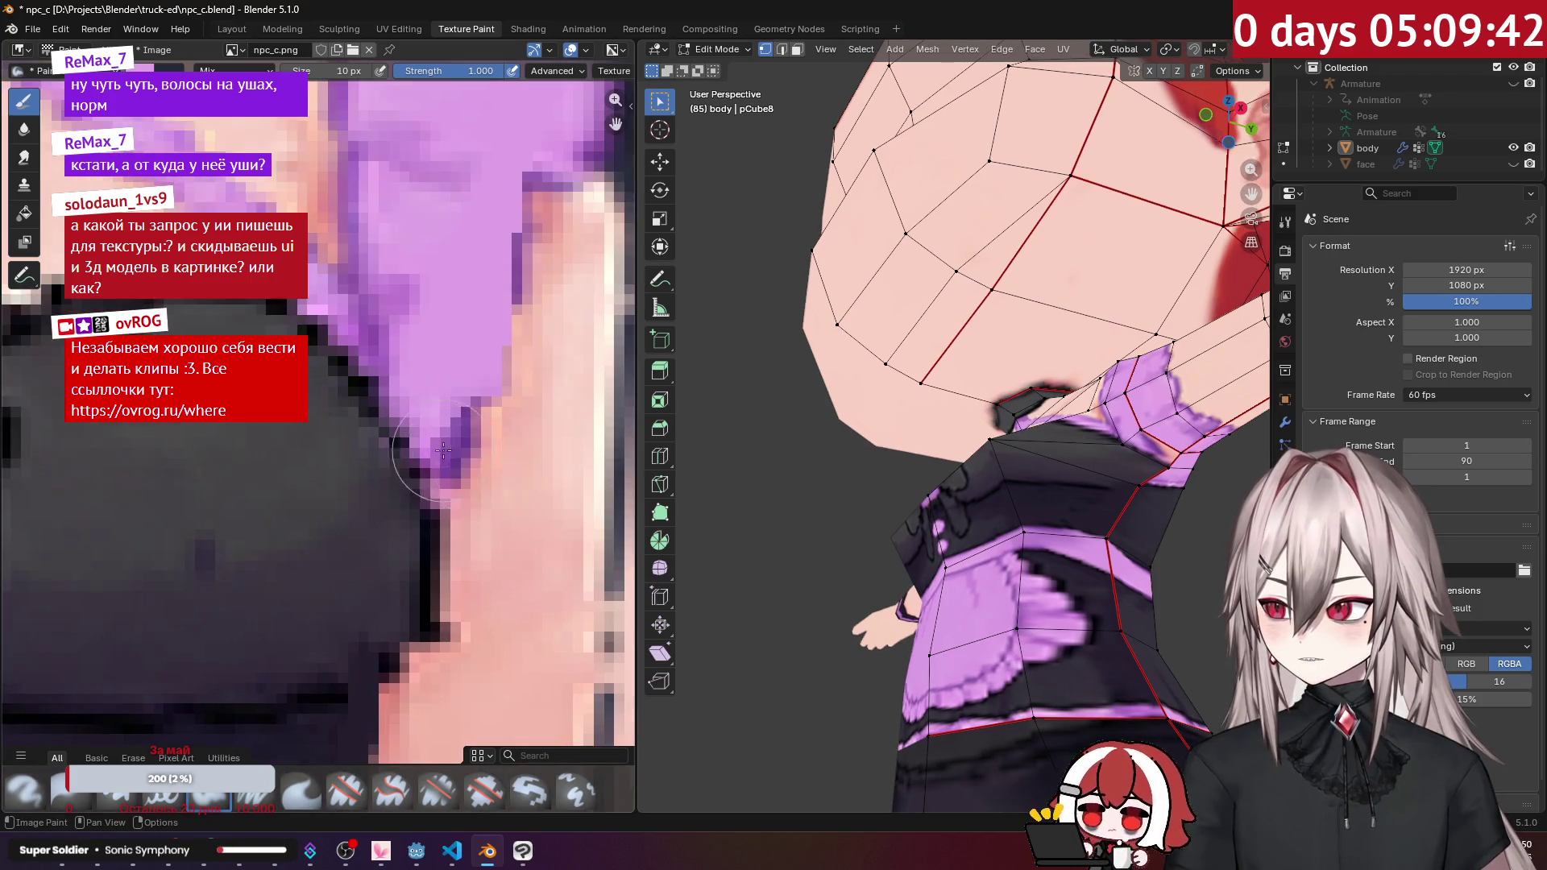
mouse_move(474, 473)
left_mouse_down()
mouse_move(468, 438)
mouse_move(476, 479)
left_mouse_up()
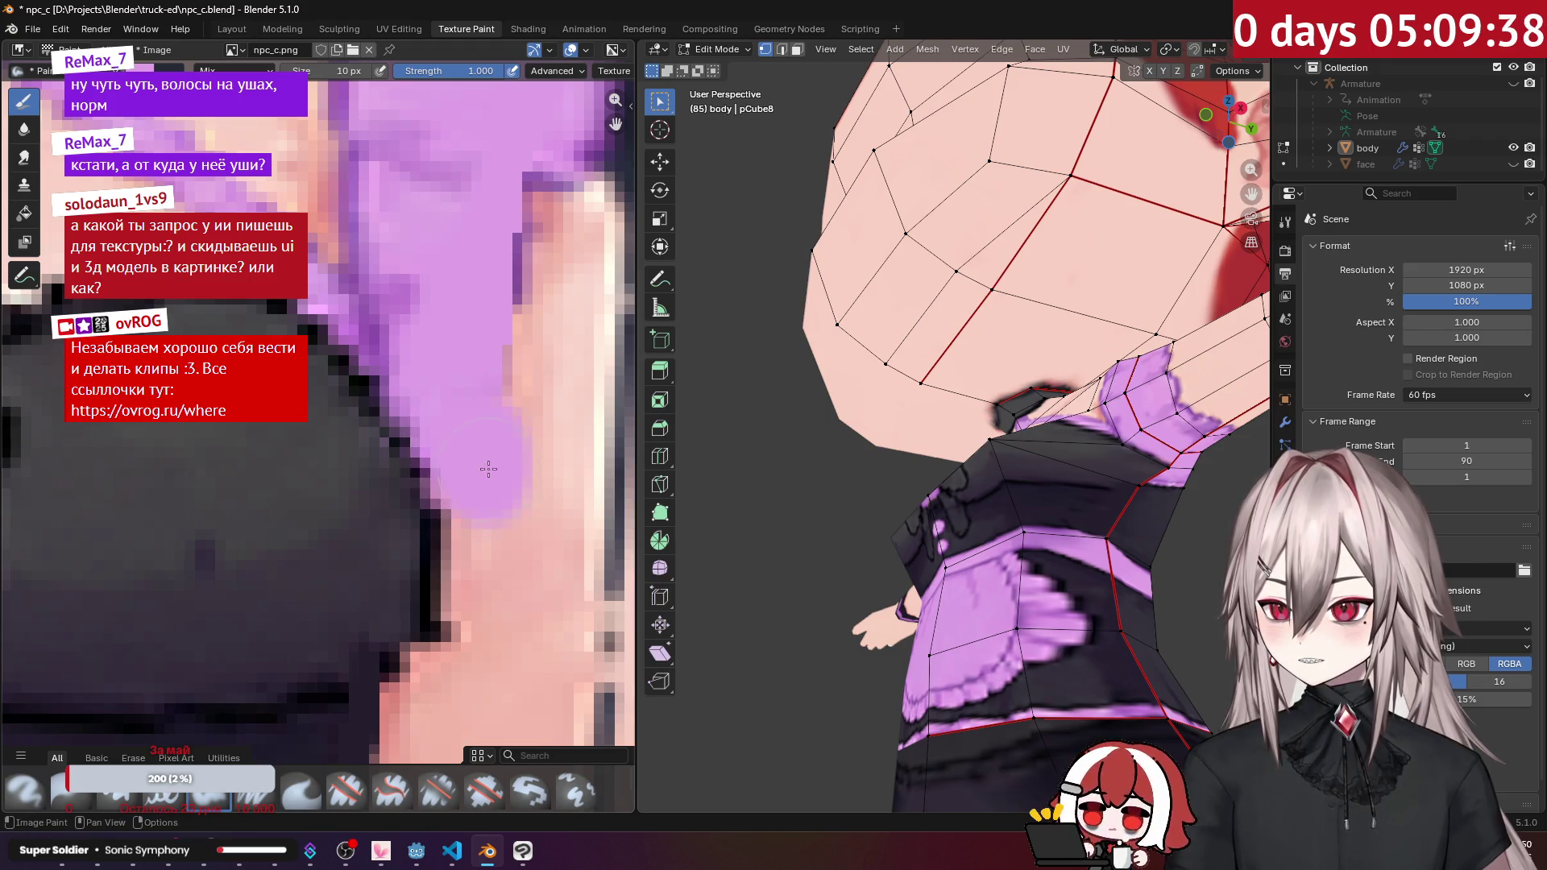
Step: Toggle between texture painting and Edit Mode to check the paint against the wireframe
key("Tab")
mouse_move(1124, 413)
middle_mouse_down()
mouse_move(930, 379)
mouse_move(964, 436)
middle_mouse_up()
key("Tab")
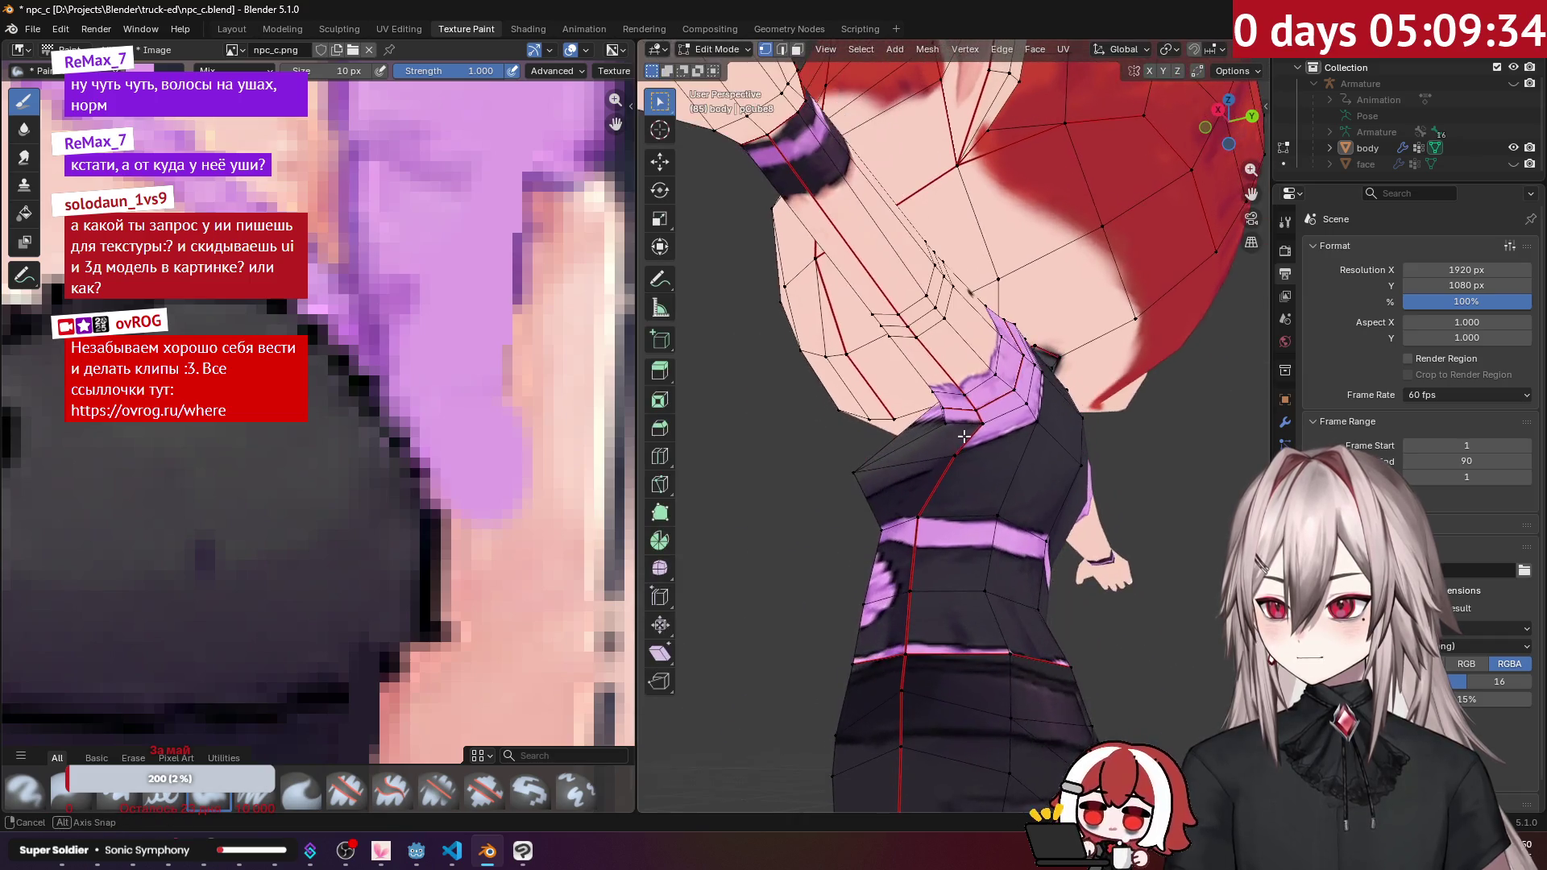
scroll(435, 403, "down", 5)
mouse_move(435, 403)
middle_mouse_down()
mouse_move(456, 383)
mouse_move(484, 387)
middle_mouse_up()
scroll(421, 417, "up", 5)
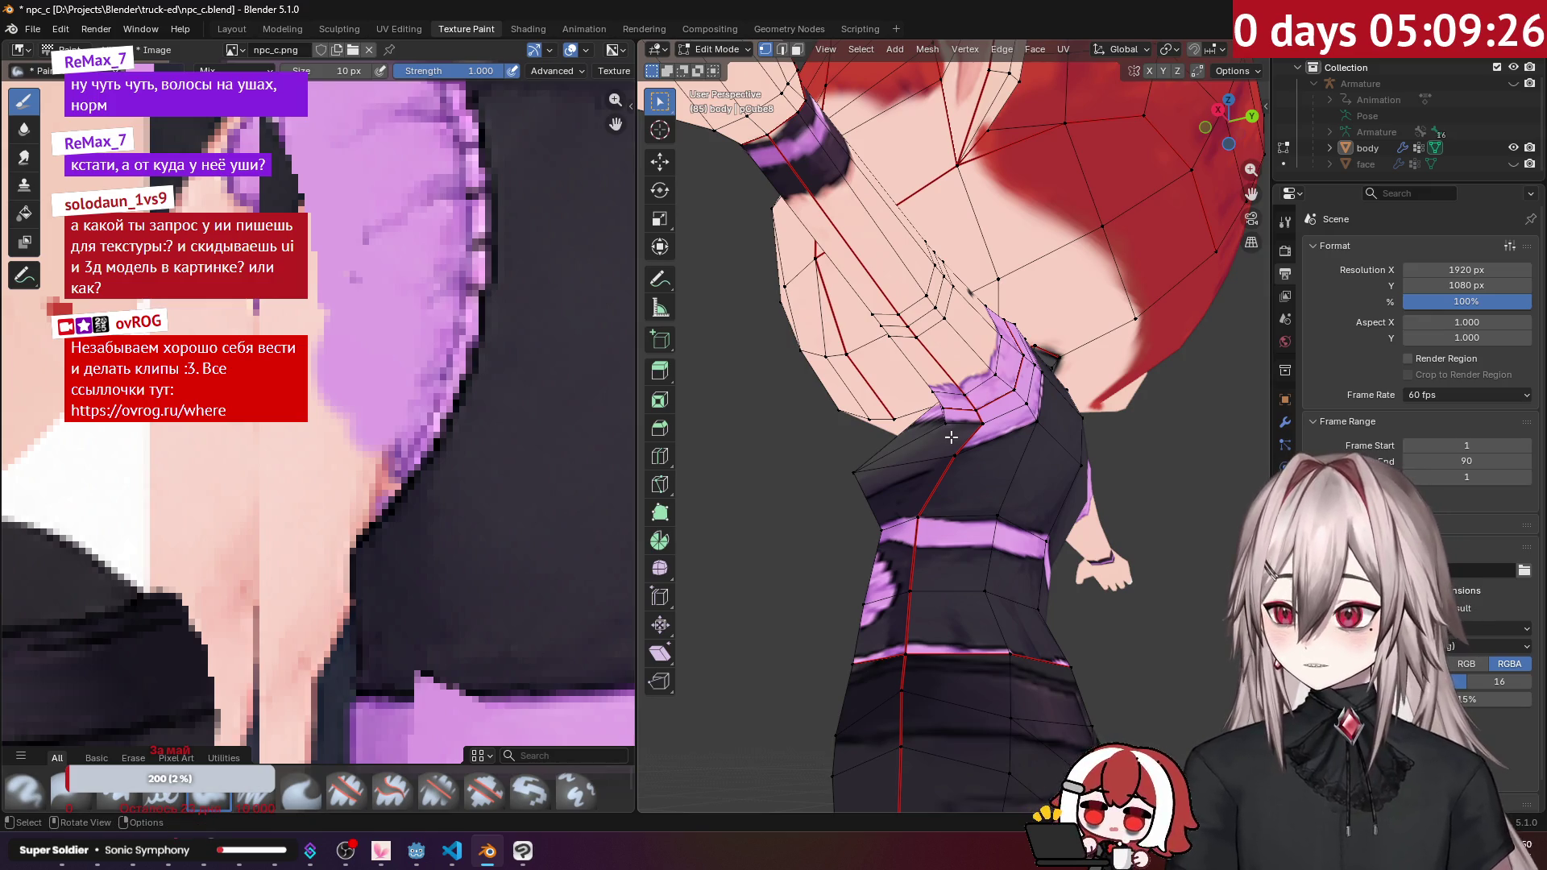
key("Tab")
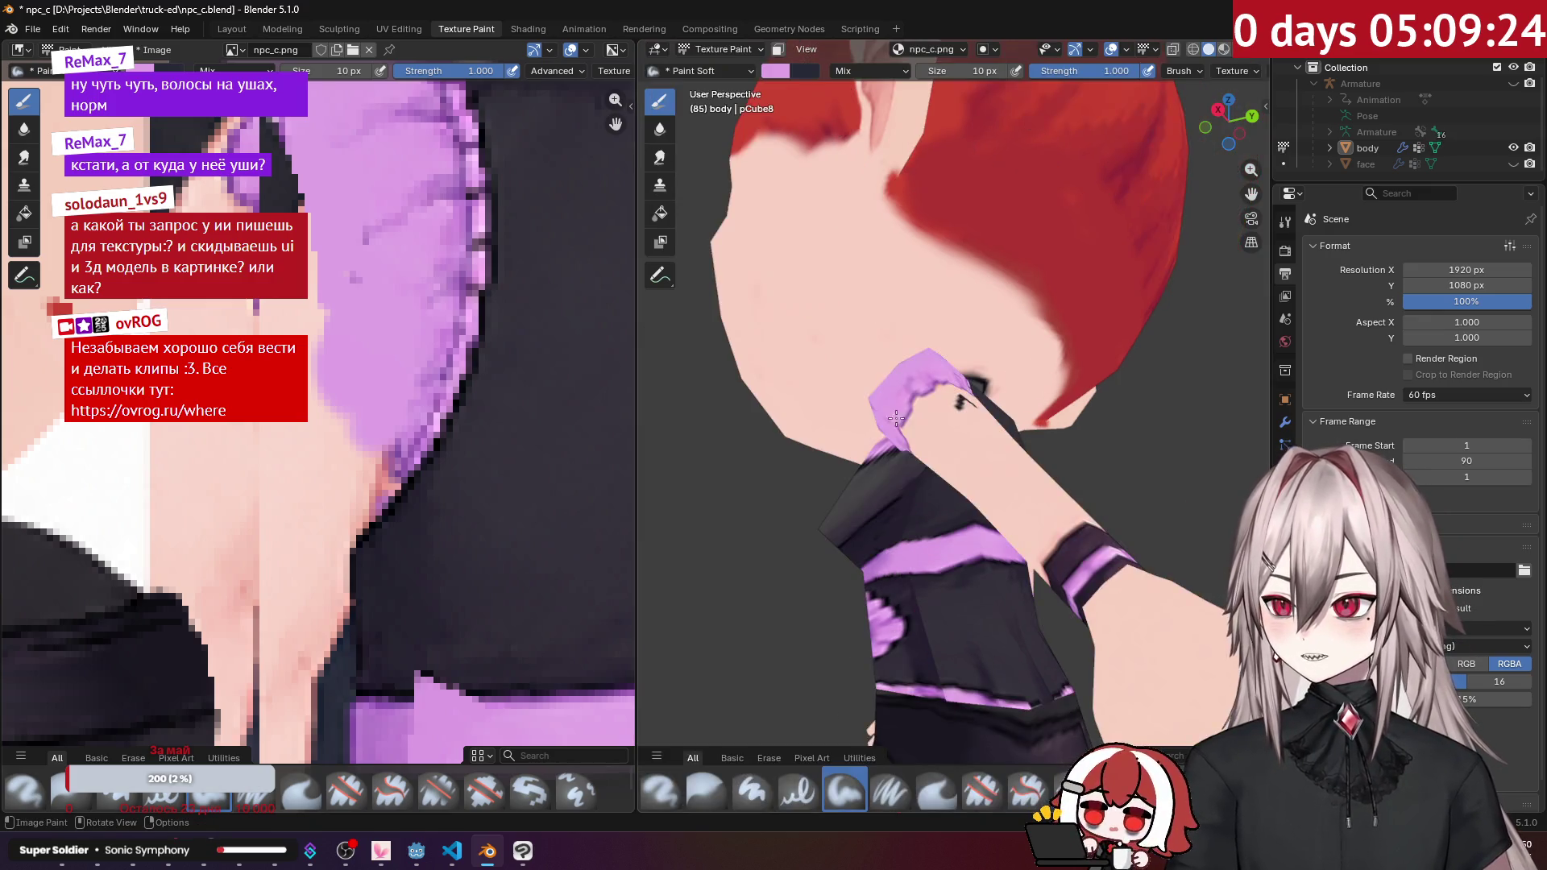
key("Tab")
scroll(417, 449, "up", 2)
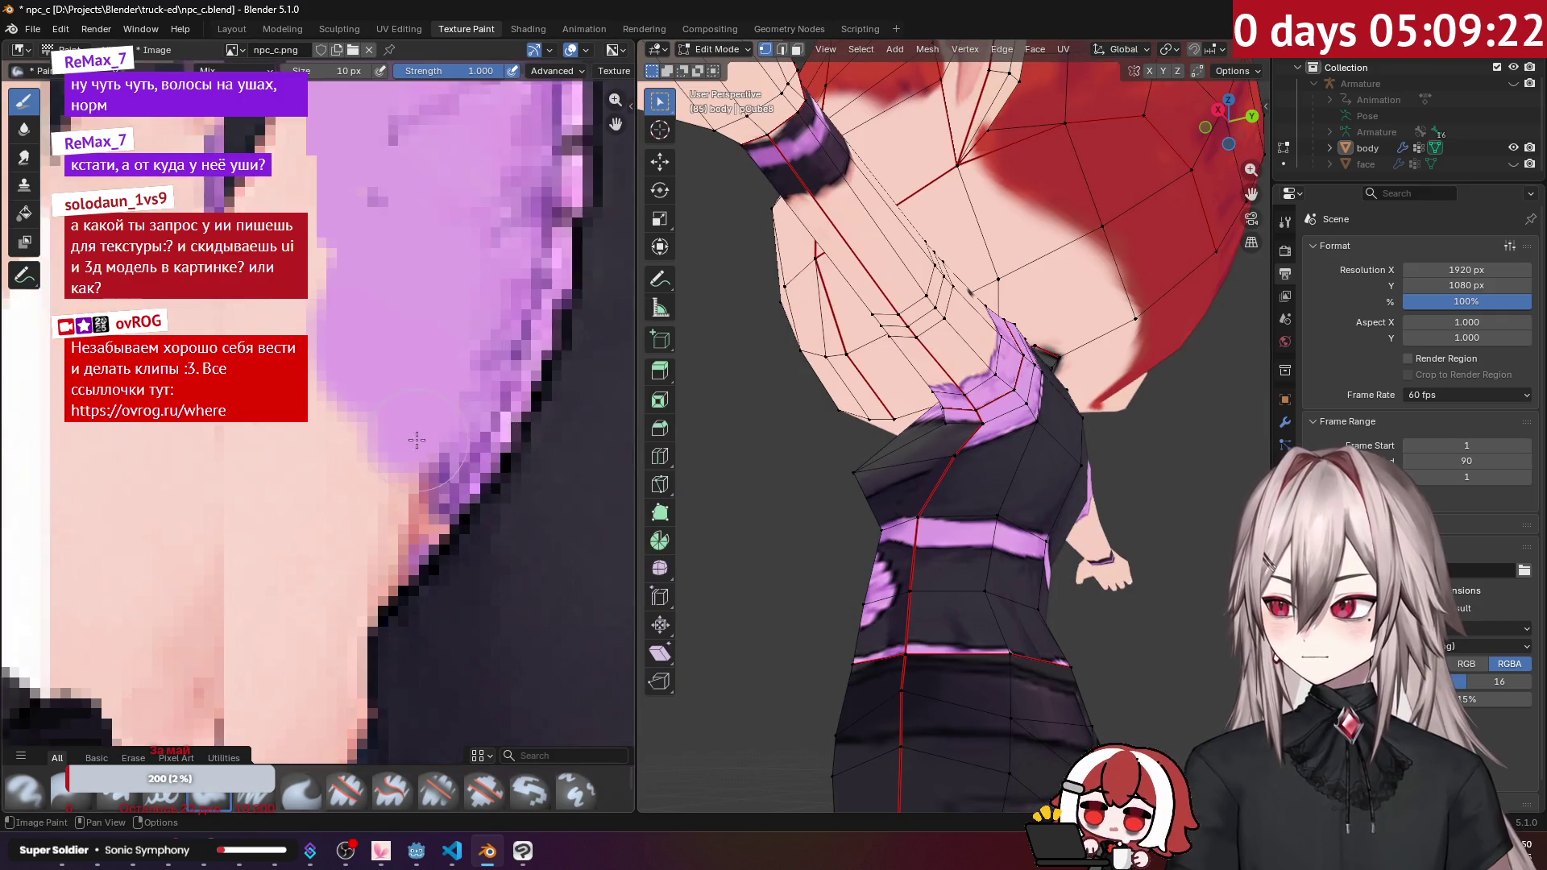
scroll(466, 457, "down", 2)
scroll(414, 426, "up", 2)
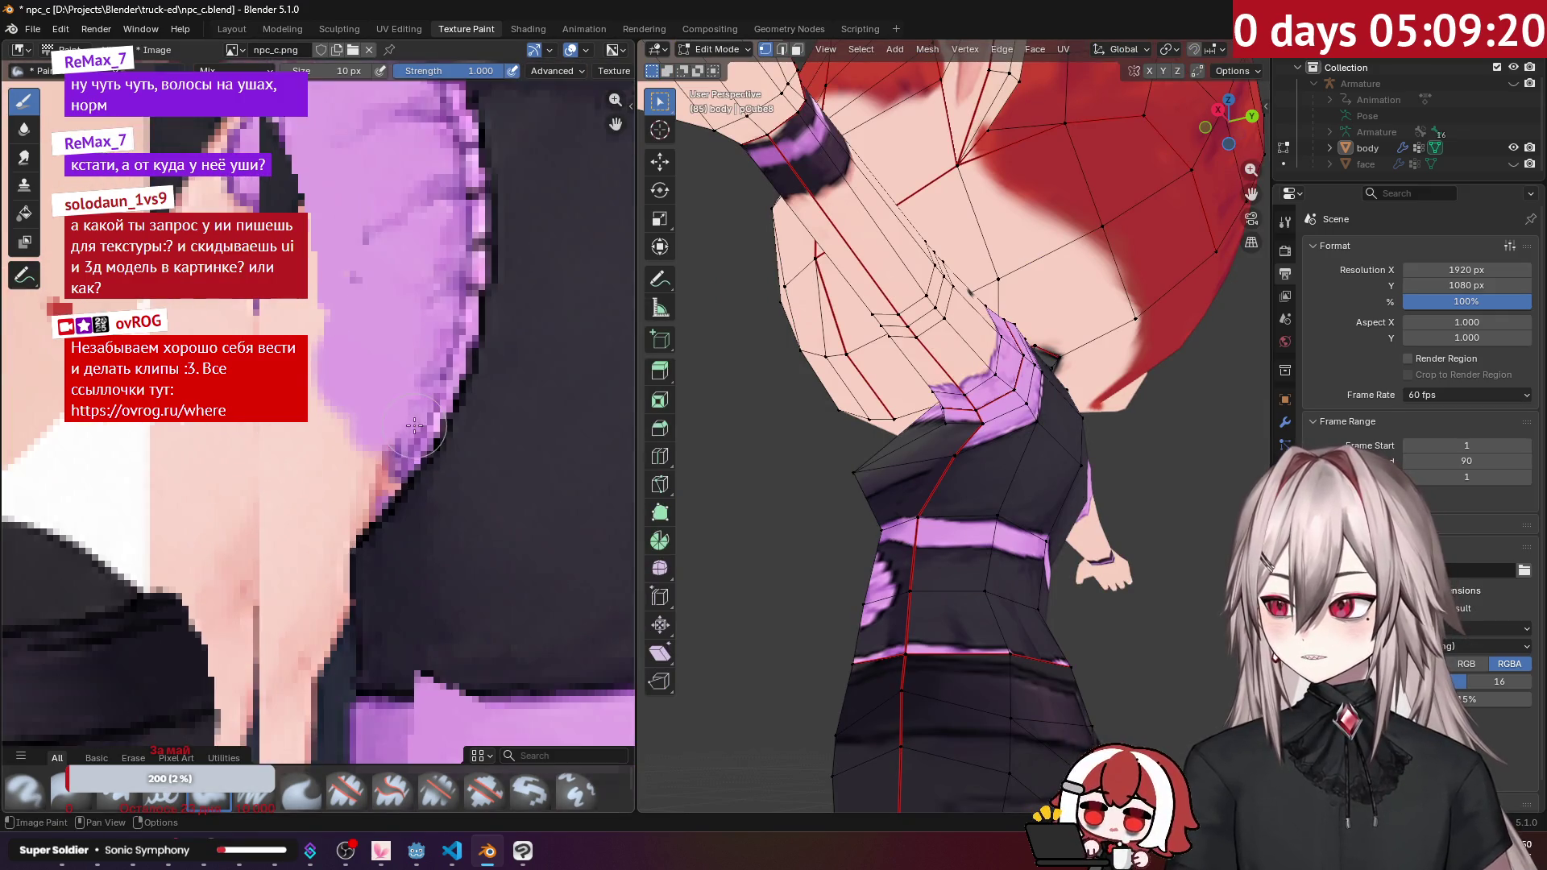
Step: Paint soft dark strokes along the skin and hairline edge
mouse_move(402, 449)
left_mouse_down()
mouse_move(343, 447)
mouse_move(334, 409)
left_mouse_up()
key("ctrl+z")
key("ctrl+shift+z")
key("ctrl+z")
key("ctrl+z")
left_click_drag(346, 442, 438, 422)
mouse_move(991, 419)
middle_mouse_down()
mouse_move(1139, 441)
mouse_move(1092, 461)
middle_mouse_up()
scroll(1092, 460, "down", 5)
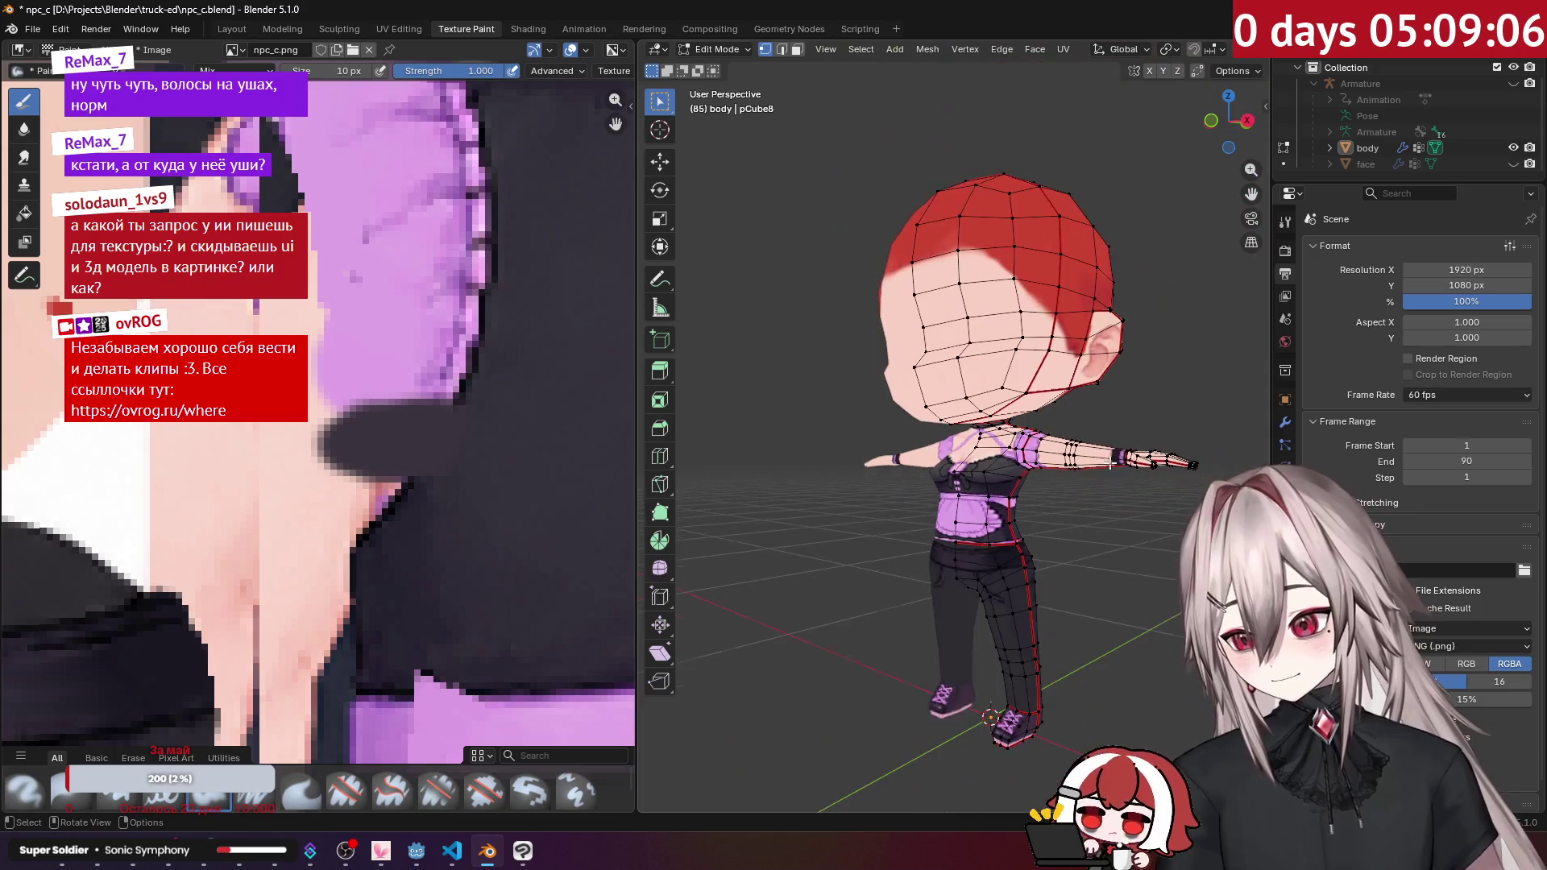
scroll(1007, 511, "up", 5)
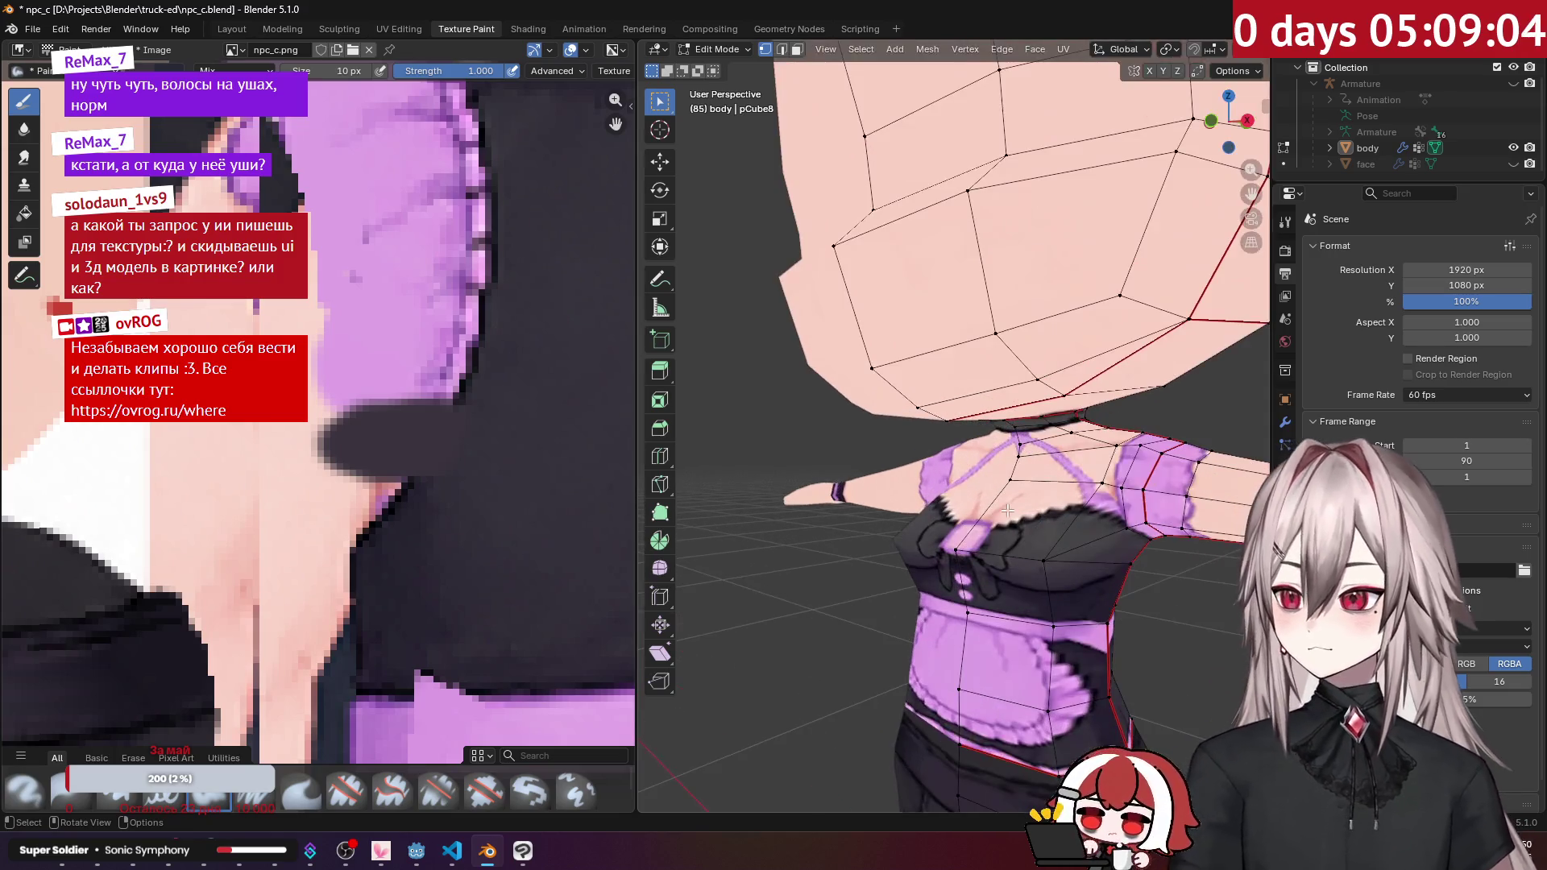
mouse_move(1037, 556)
middle_mouse_down("shift")
mouse_move(890, 408)
mouse_move(941, 486)
mouse_move(1001, 506)
middle_mouse_up("shift")
Step: Switch to Layout and put the body mesh into Edit Mode from a side-rear view
left_click(232, 29)
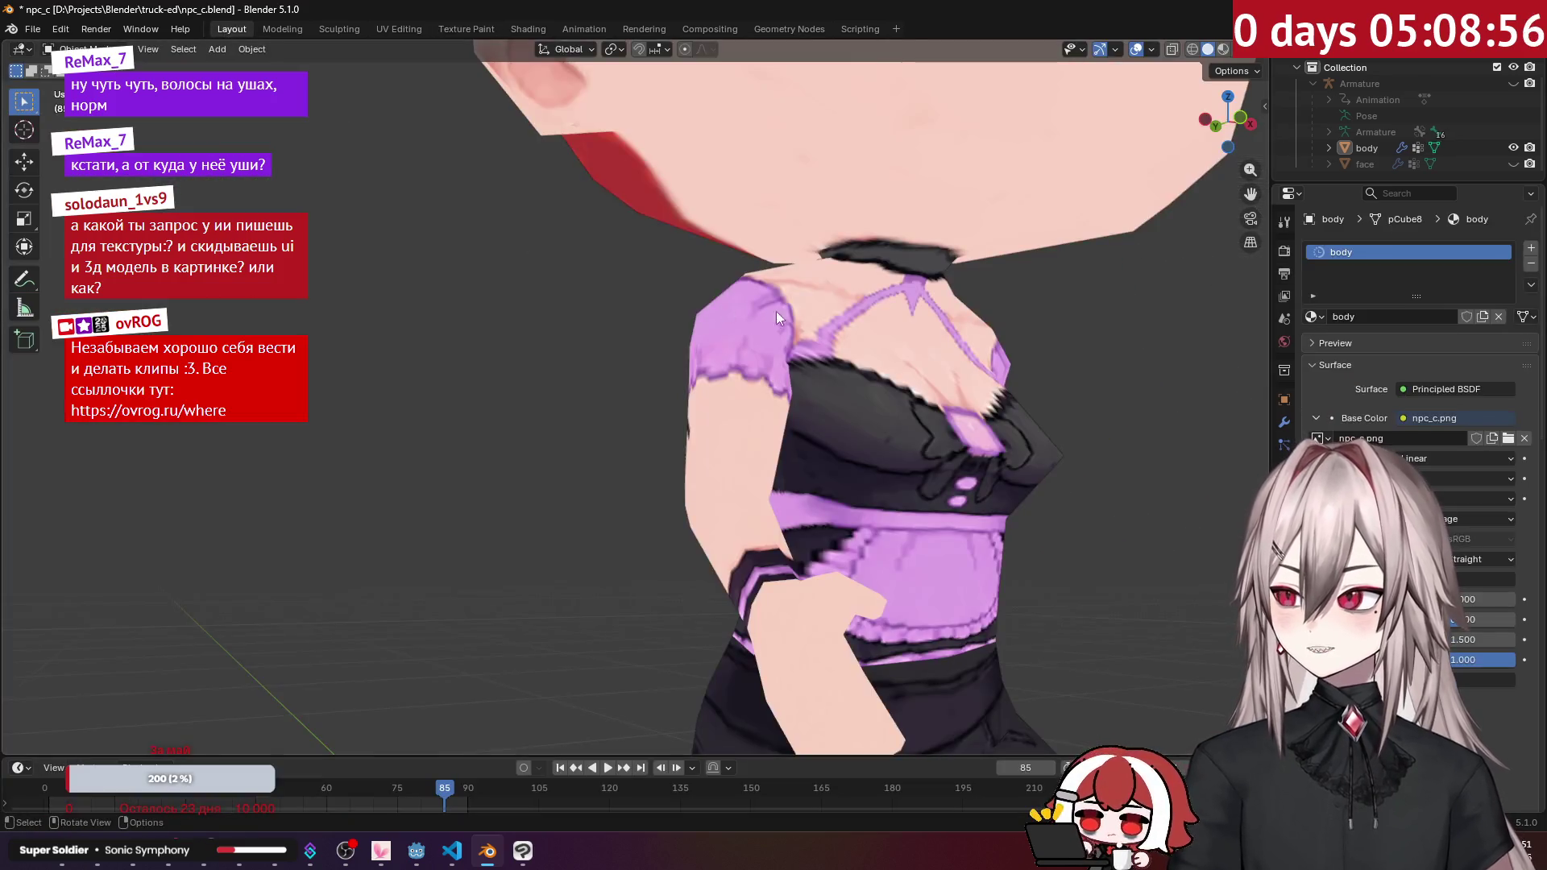
scroll(830, 485, "down", 3)
scroll(830, 485, "up", 4)
key("Tab")
scroll(830, 485, "down", 2)
middle_click_drag(834, 451, 846, 320)
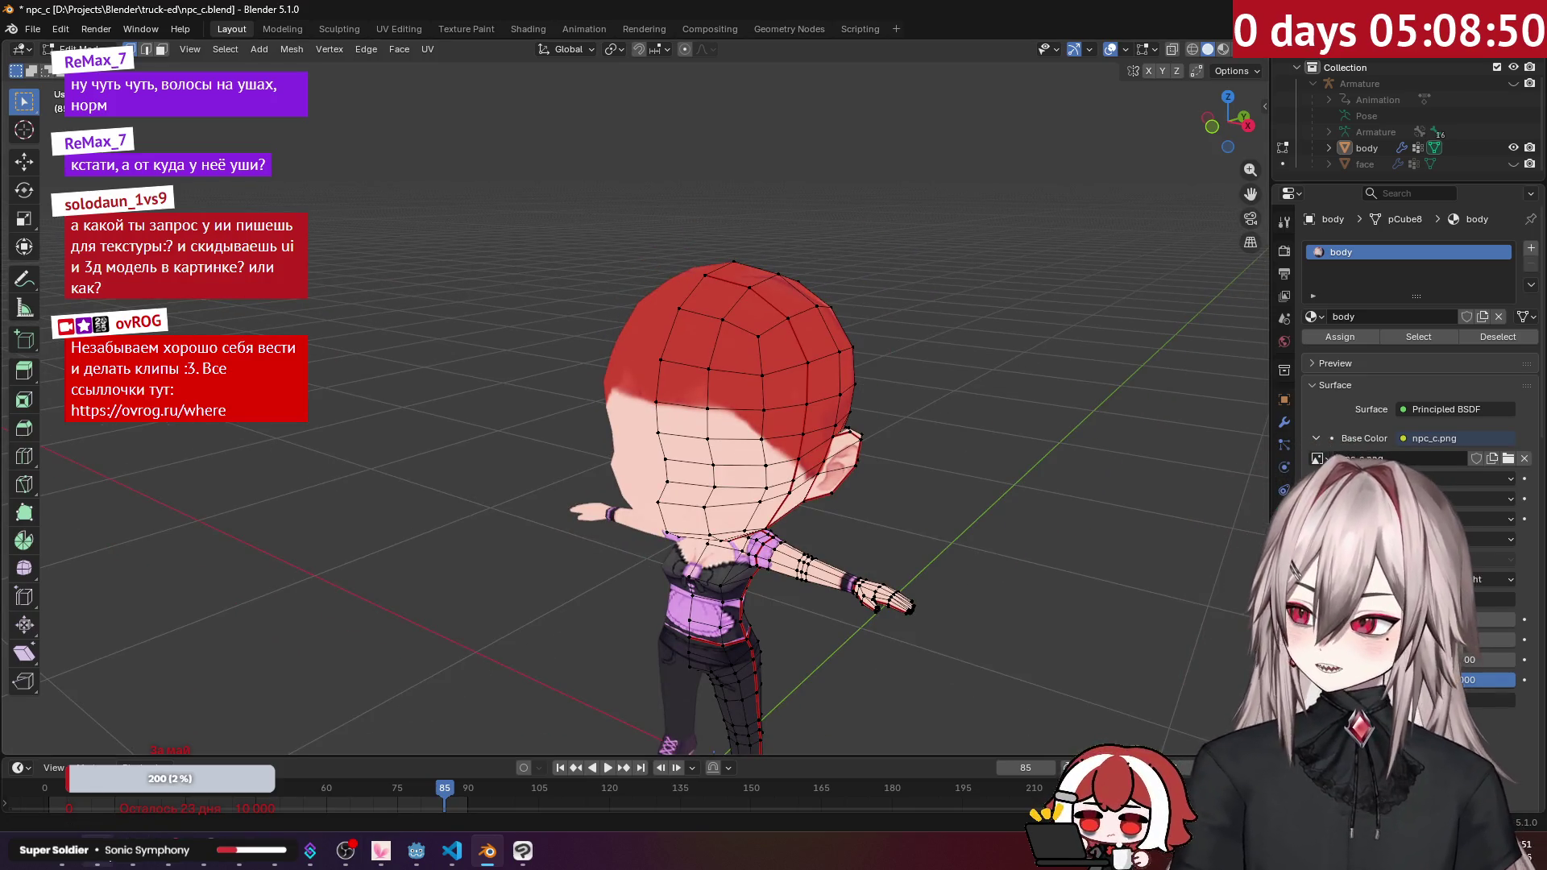
Step: View the dremia-image-383928.png reference picture, then return to the ear close-up
left_click(66, 859)
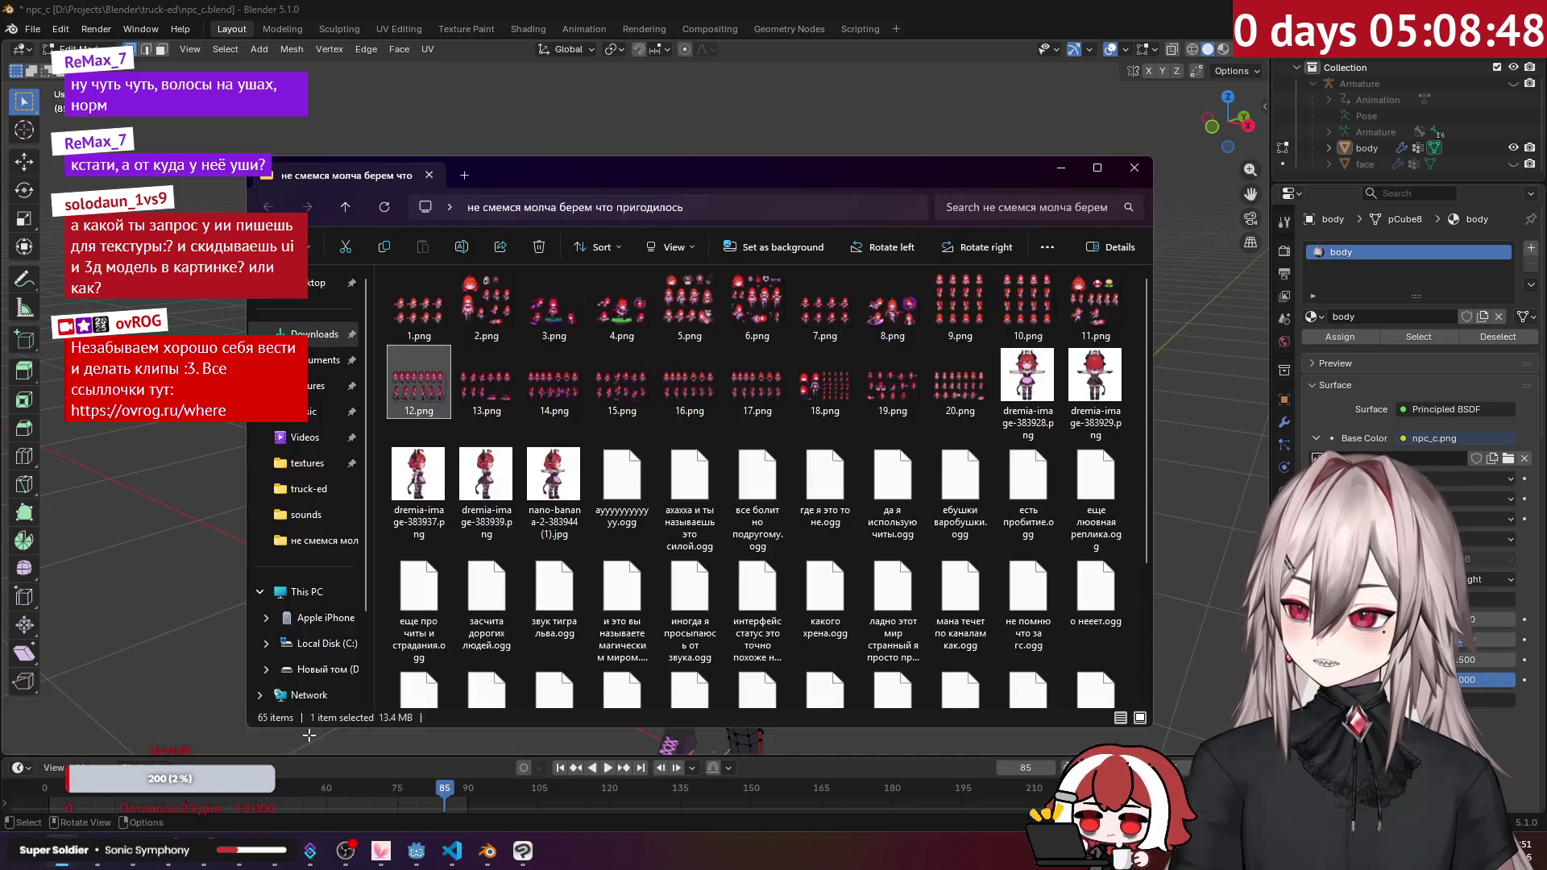
double_click(1032, 373)
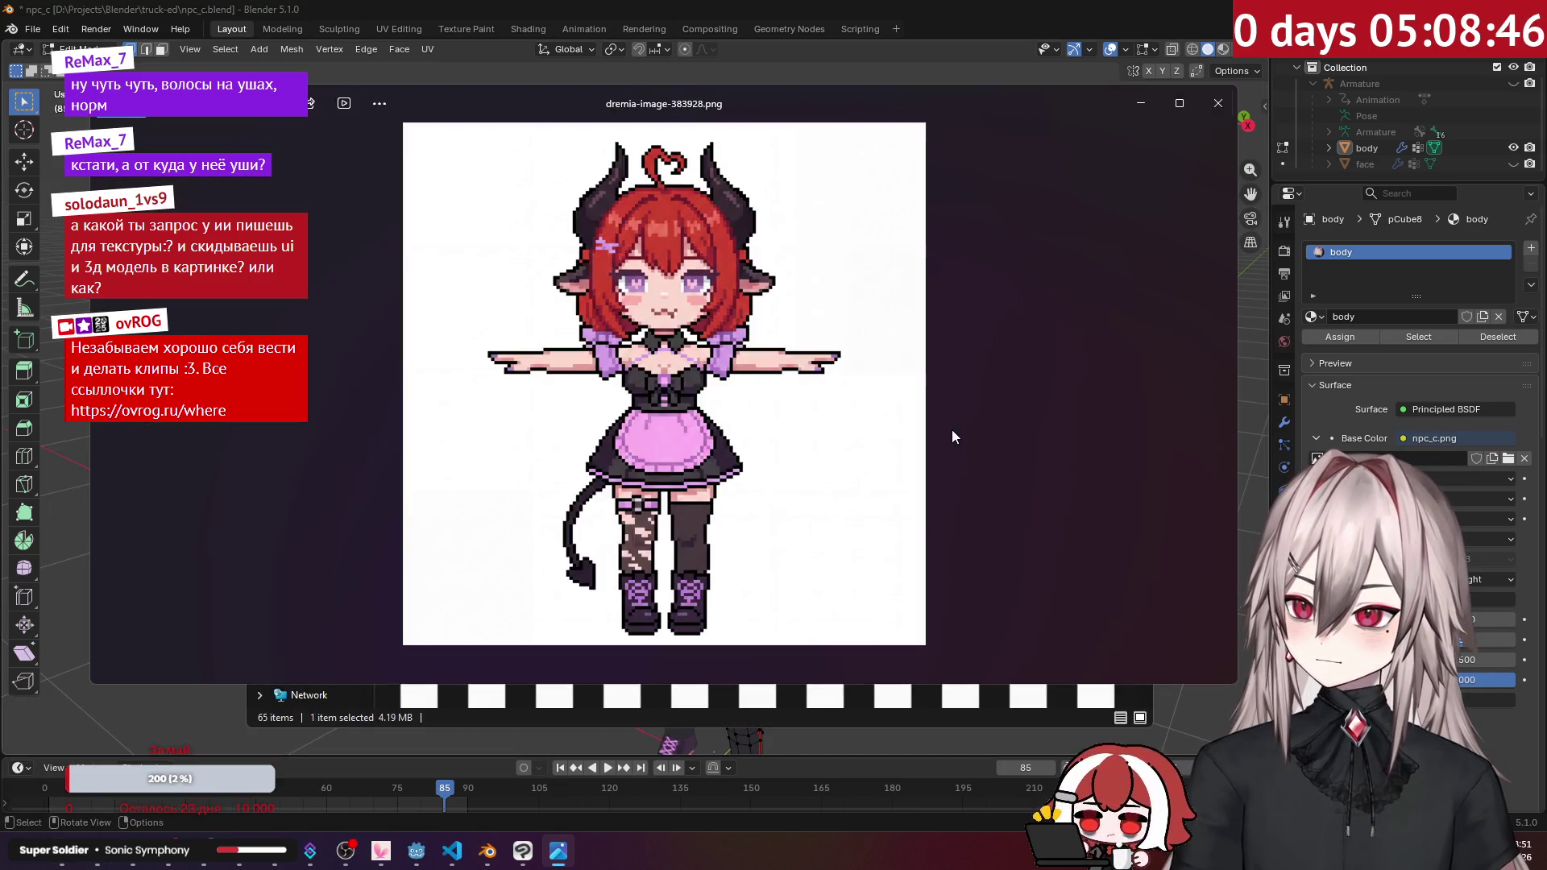
left_click(1218, 102)
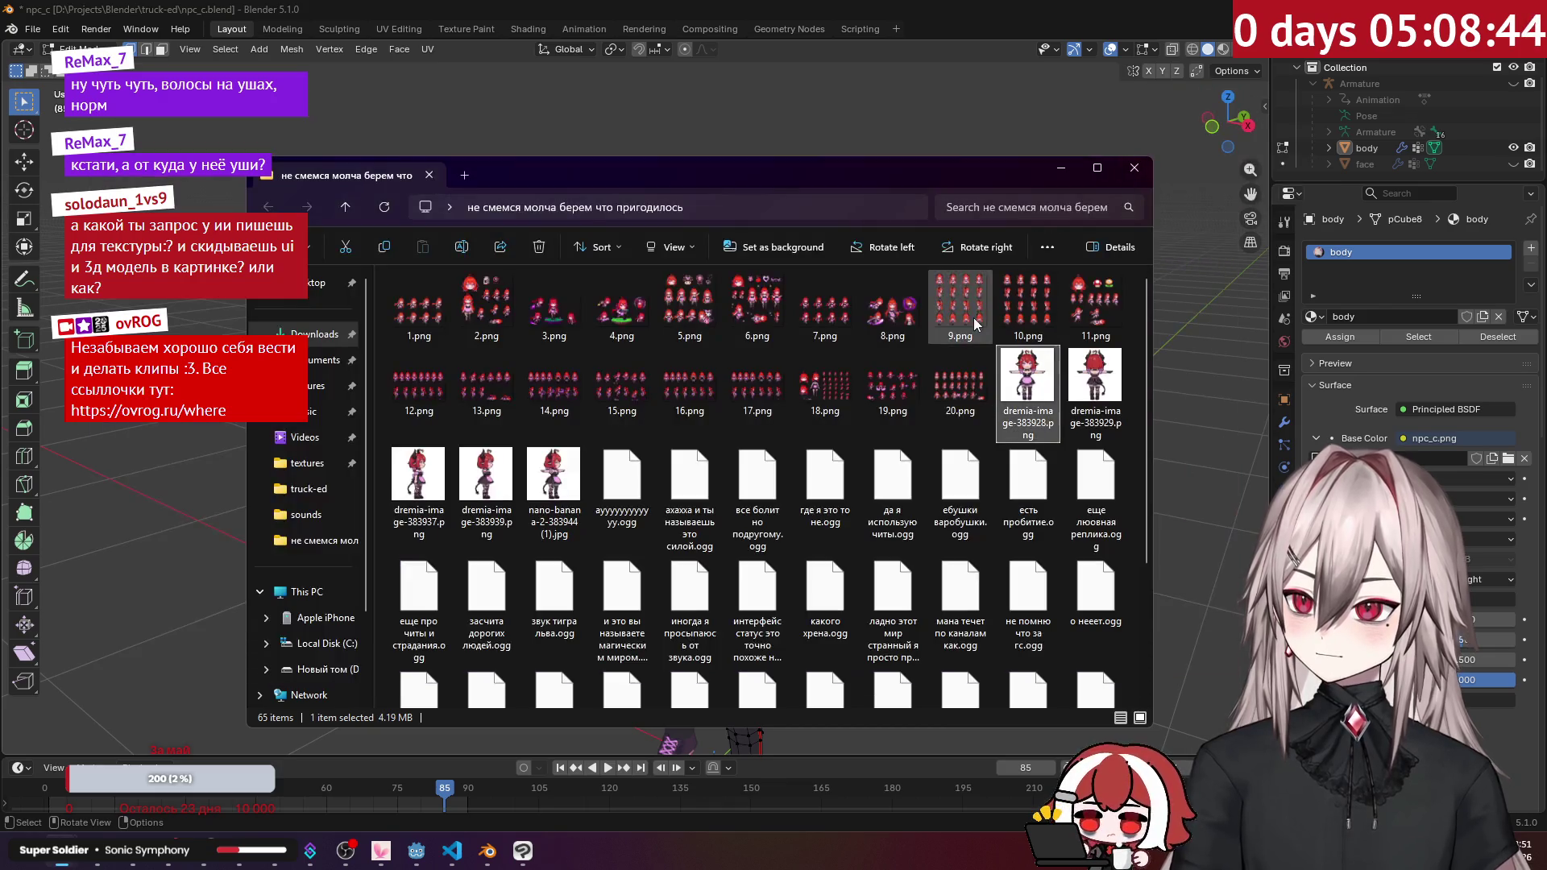
key("alt+F4")
scroll(933, 267, "up", 4)
mouse_move(932, 268)
middle_mouse_down()
mouse_move(747, 337)
mouse_move(709, 330)
mouse_move(569, 369)
middle_mouse_up()
Step: Select the short edge at the ear tip and set the proportional editing falloff to Sharp
left_click(548, 387, "ctrl")
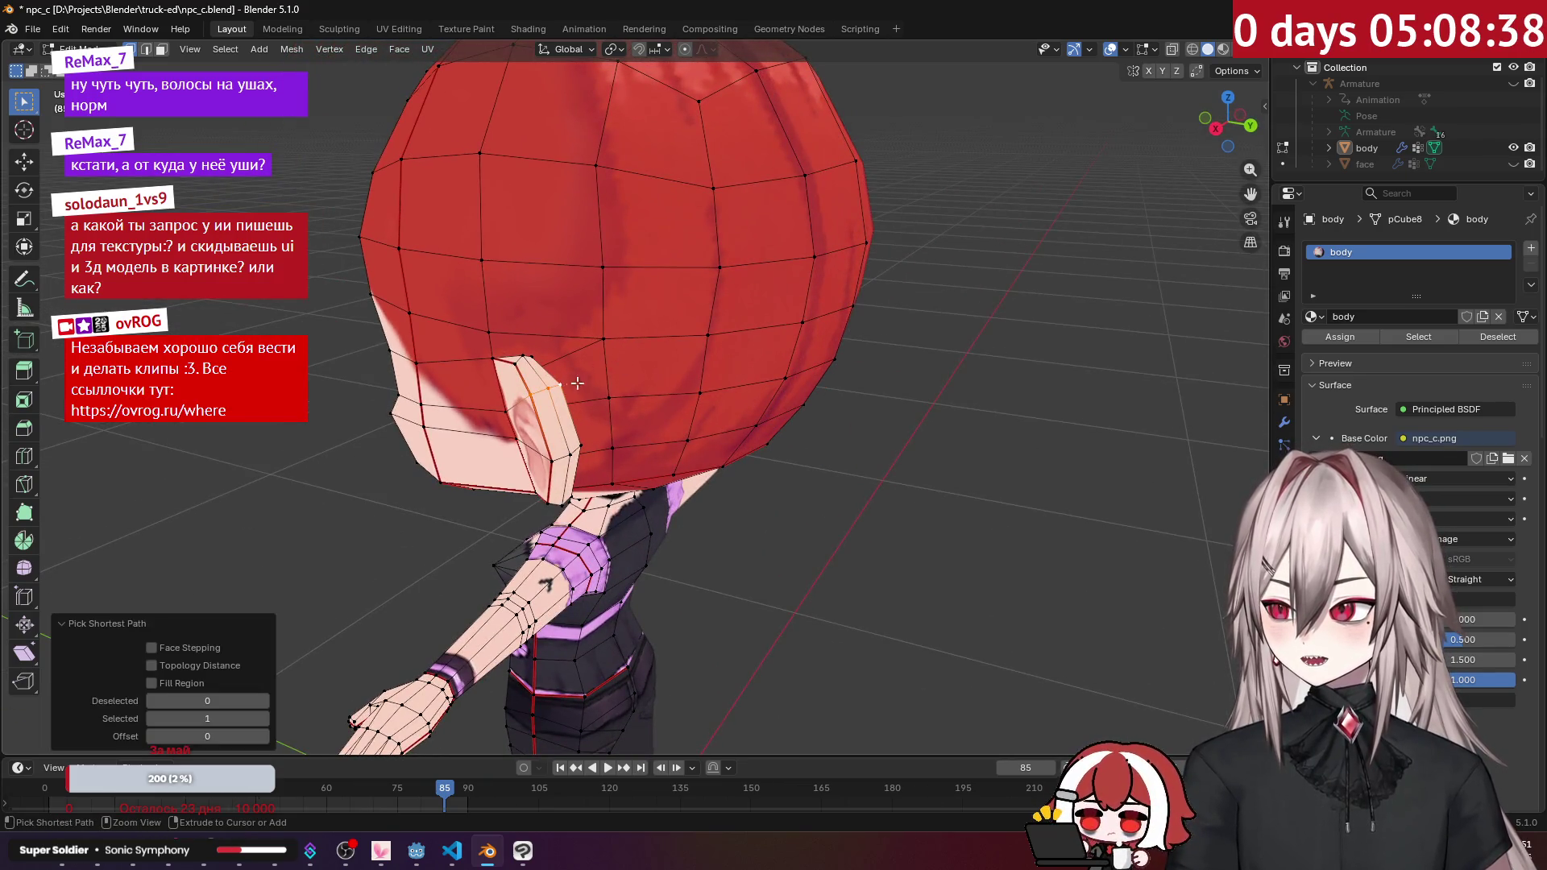
key("ctrl+KP_1")
middle_click_drag(637, 364, 627, 331)
scroll(627, 331, "up", 2)
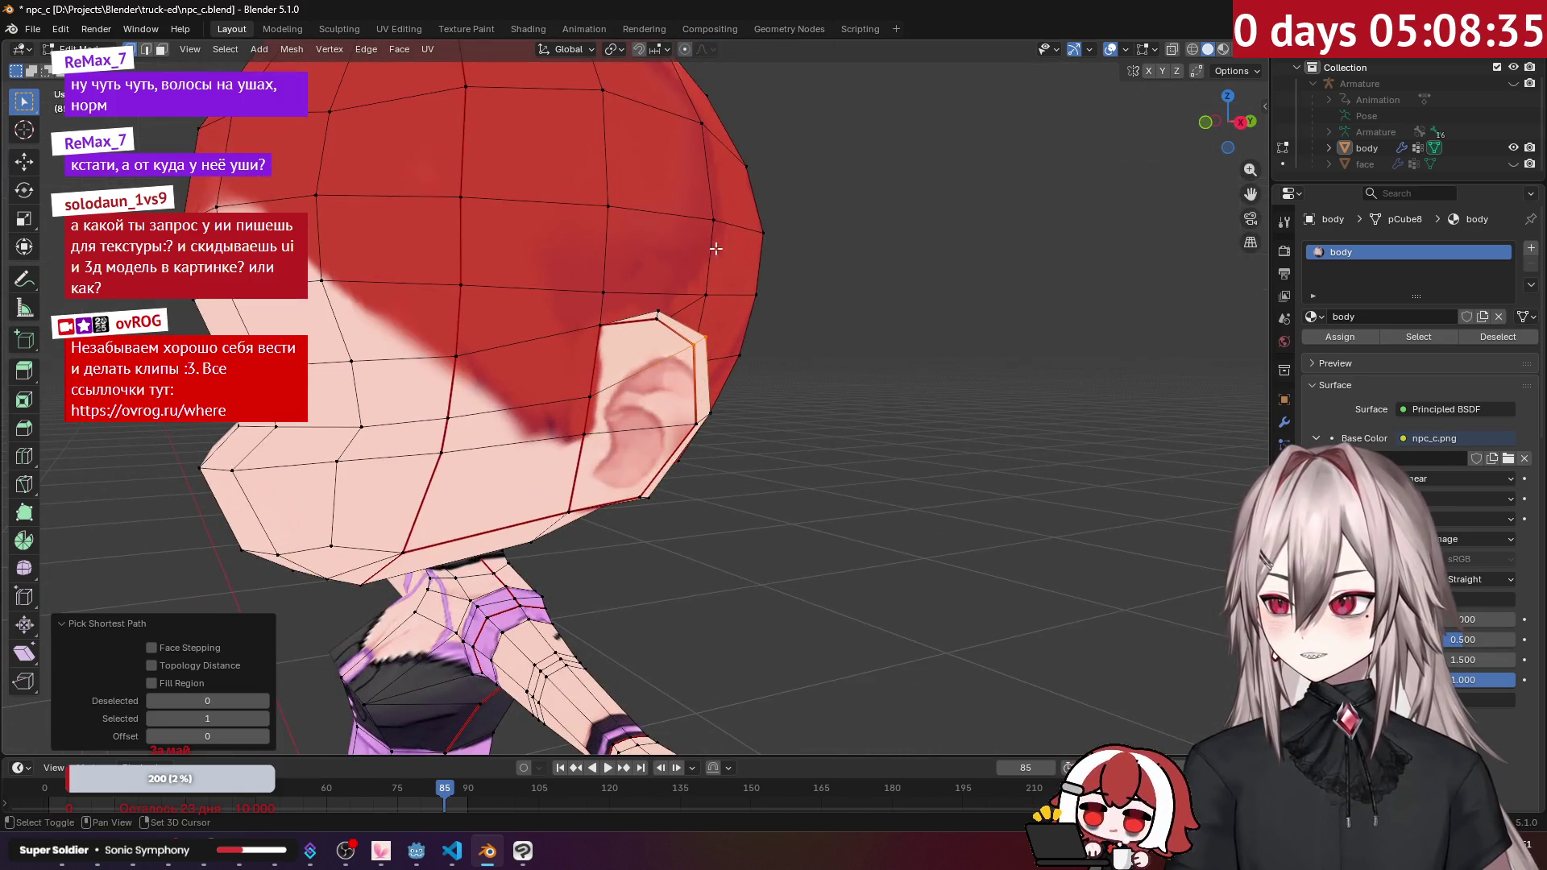
left_click(709, 50)
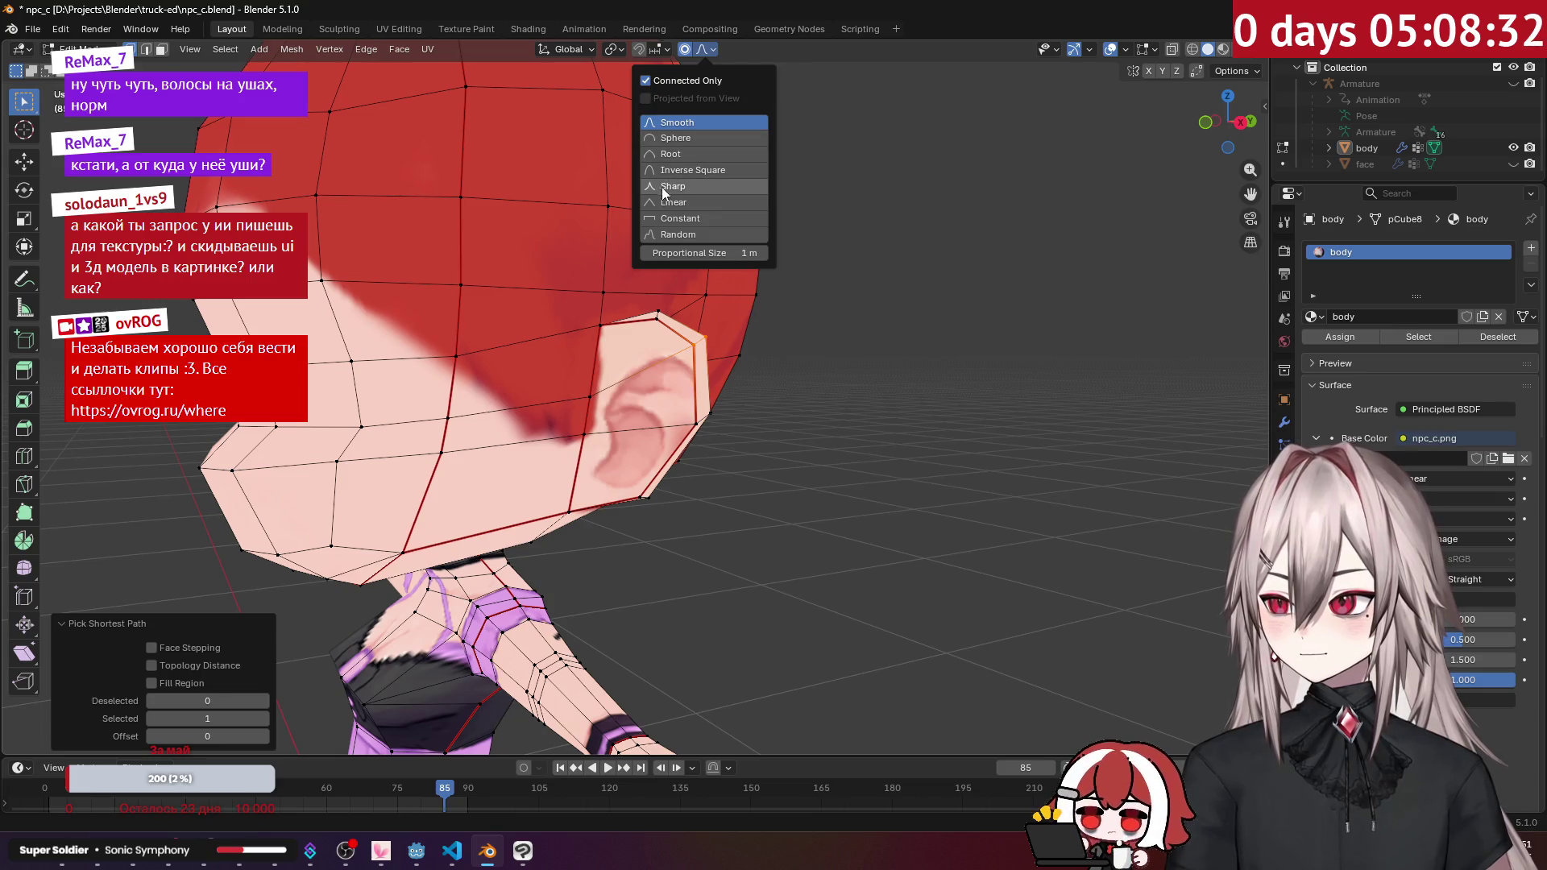
middle_click_drag(874, 311, 874, 322)
Step: Pull the ear tip outward into a pointed elf ear, resizing the proportional influence
key("g")
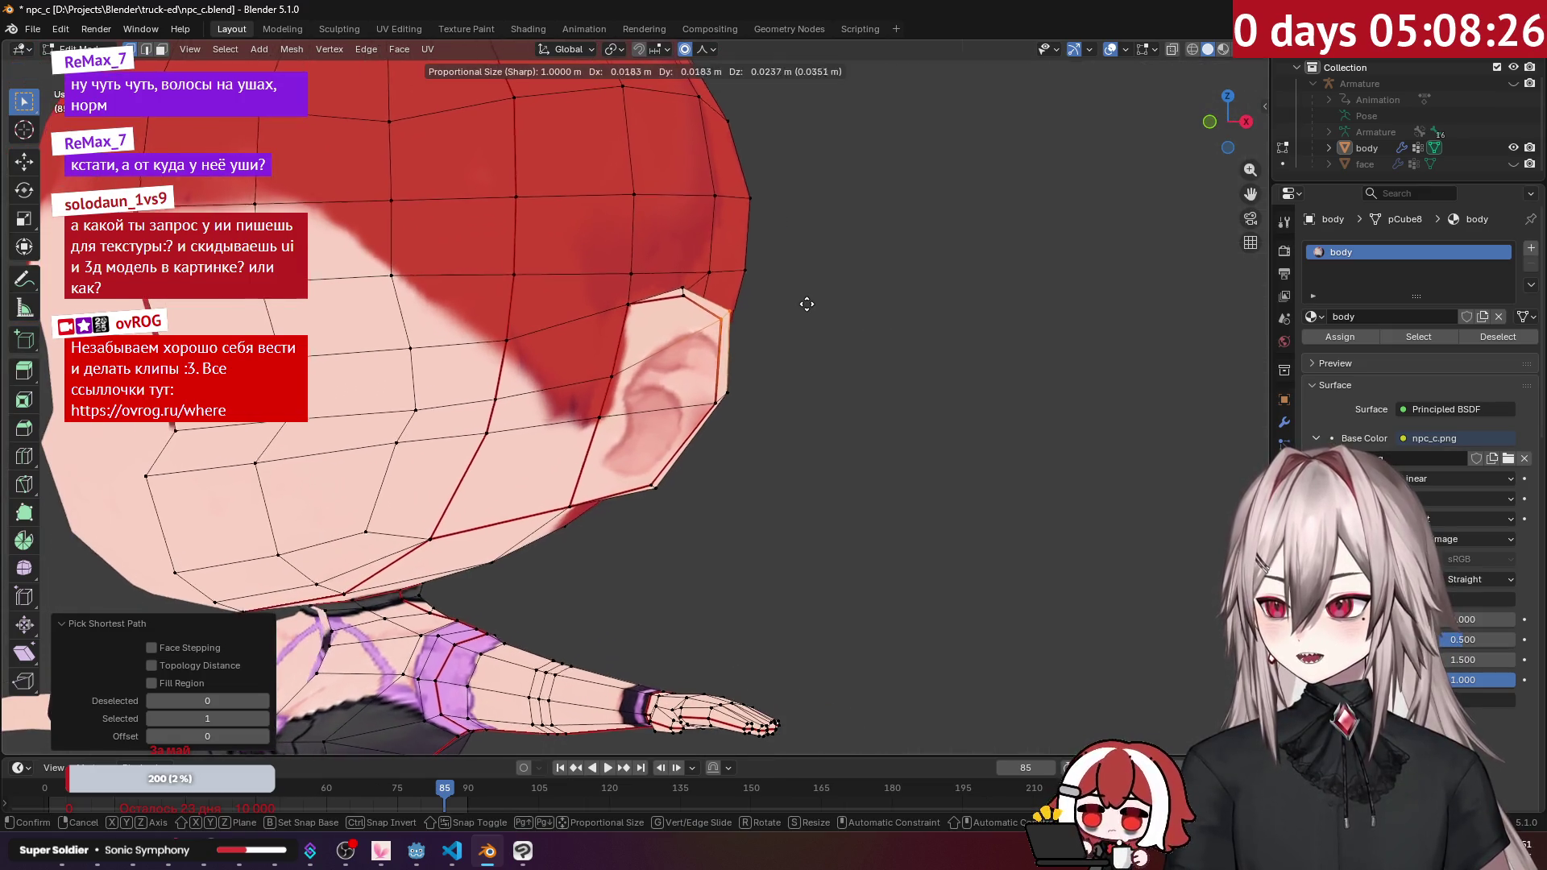
scroll(814, 303, "up", 17)
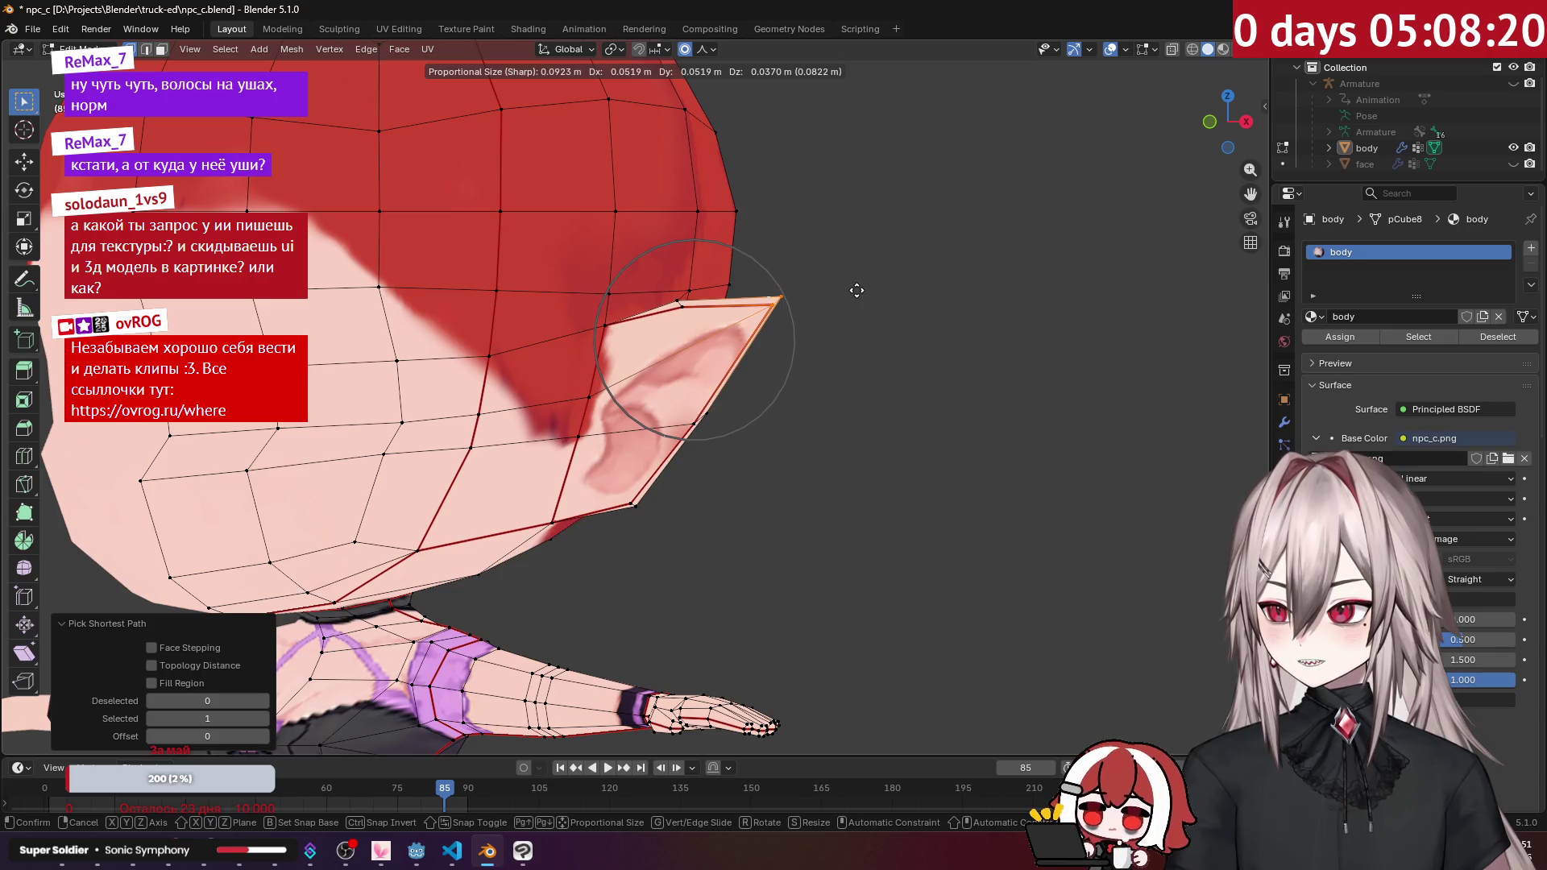
scroll(858, 298, "down", 1)
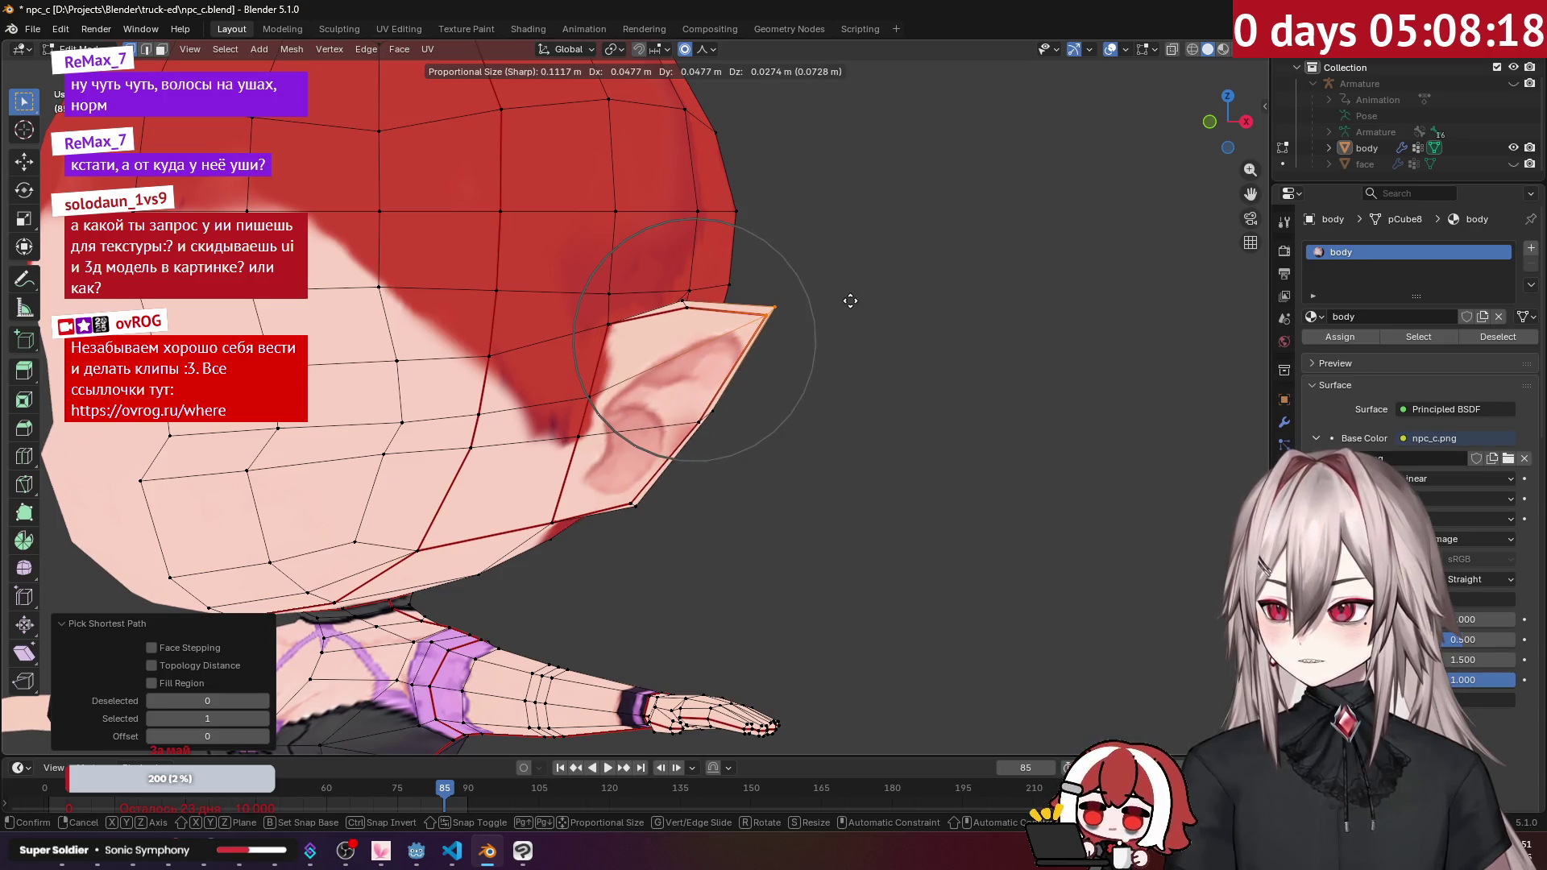
left_click(855, 298)
scroll(855, 298, "down", 5)
Step: Inspect the ear in Object Mode from behind and above, then return to mesh editing
key("Tab")
mouse_move(838, 282)
middle_mouse_down()
mouse_move(754, 300)
mouse_move(539, 288)
mouse_move(775, 289)
mouse_move(695, 278)
mouse_move(982, 255)
middle_mouse_up()
mouse_move(940, 186)
middle_mouse_down()
mouse_move(867, 216)
mouse_move(843, 255)
mouse_move(990, 254)
middle_mouse_up()
key("Tab")
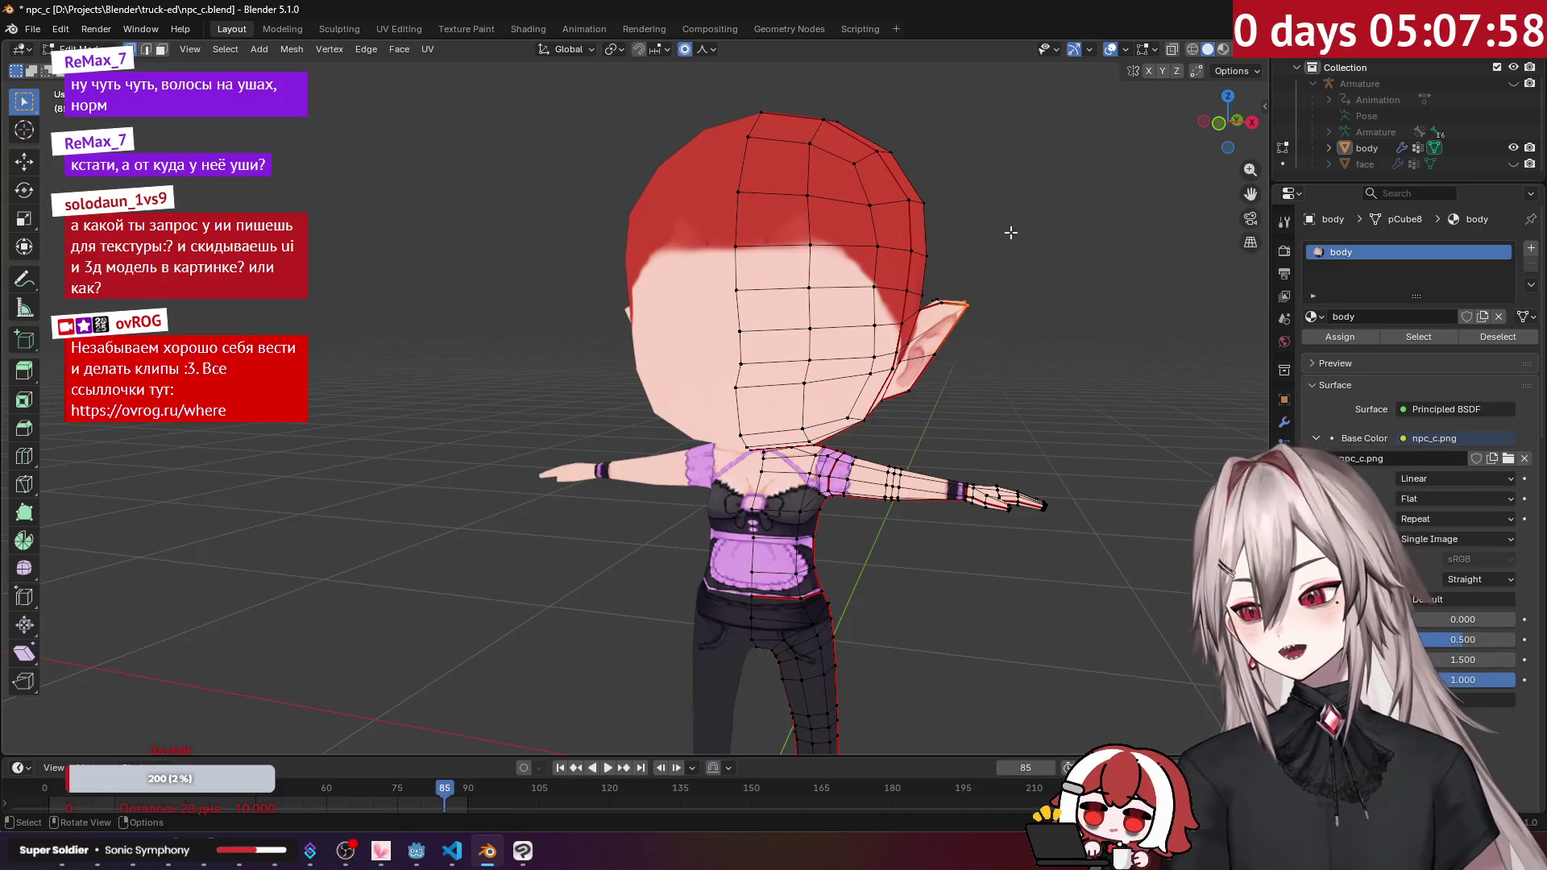
mouse_move(1010, 232)
middle_mouse_down()
mouse_move(892, 422)
mouse_move(841, 330)
mouse_move(829, 405)
mouse_move(934, 378)
mouse_move(801, 324)
middle_mouse_up()
scroll(841, 330, "up", 5)
Step: Select the waist edge loop and enable Clipping on the body's Mirror modifier
left_click(828, 406, "alt")
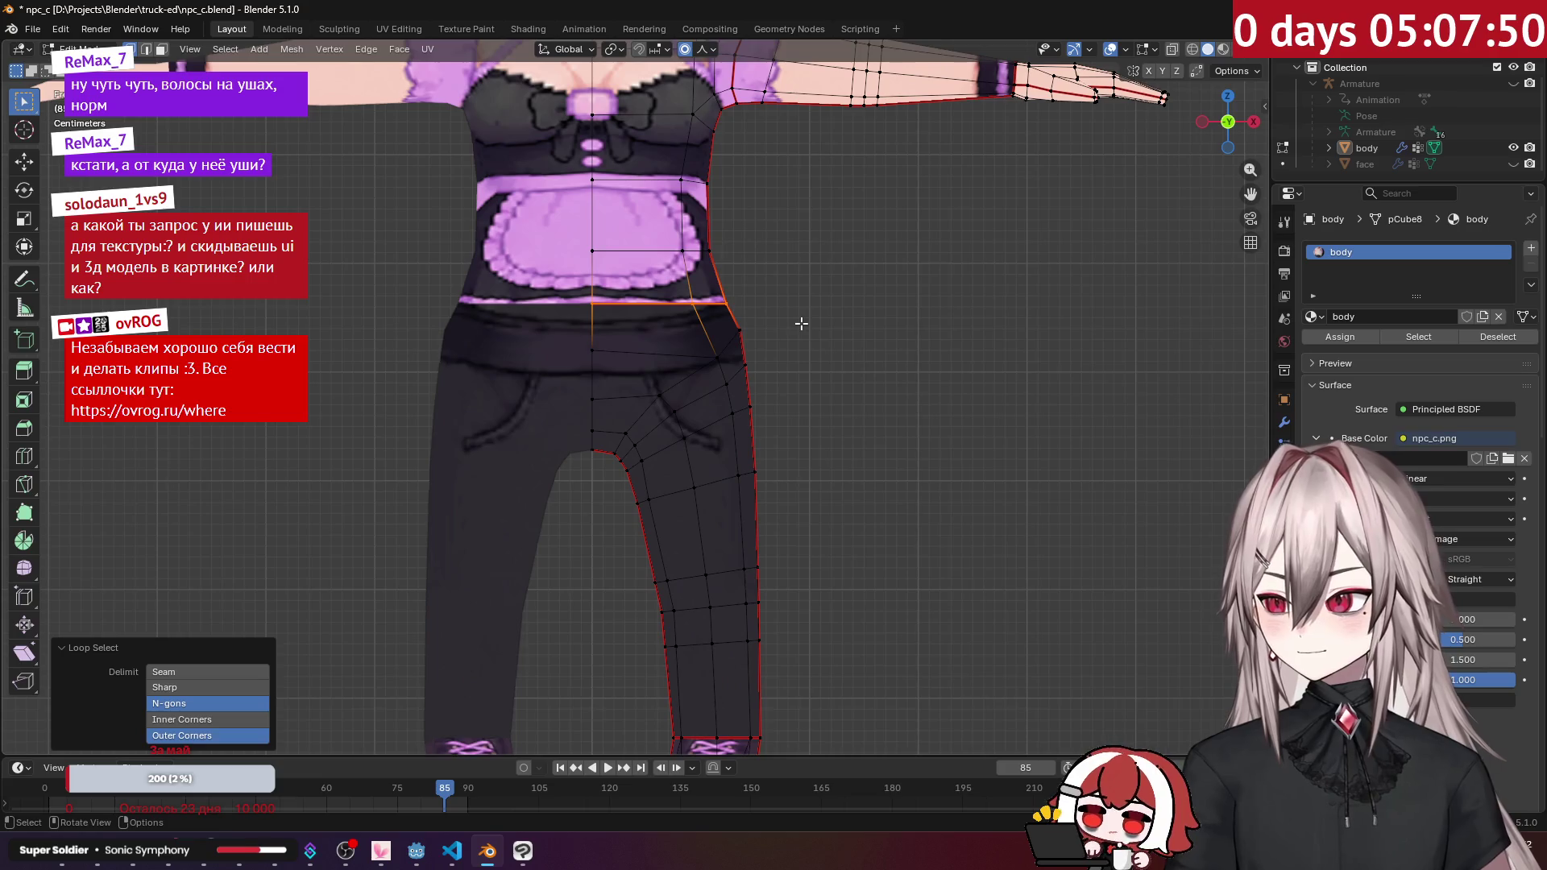
key("e")
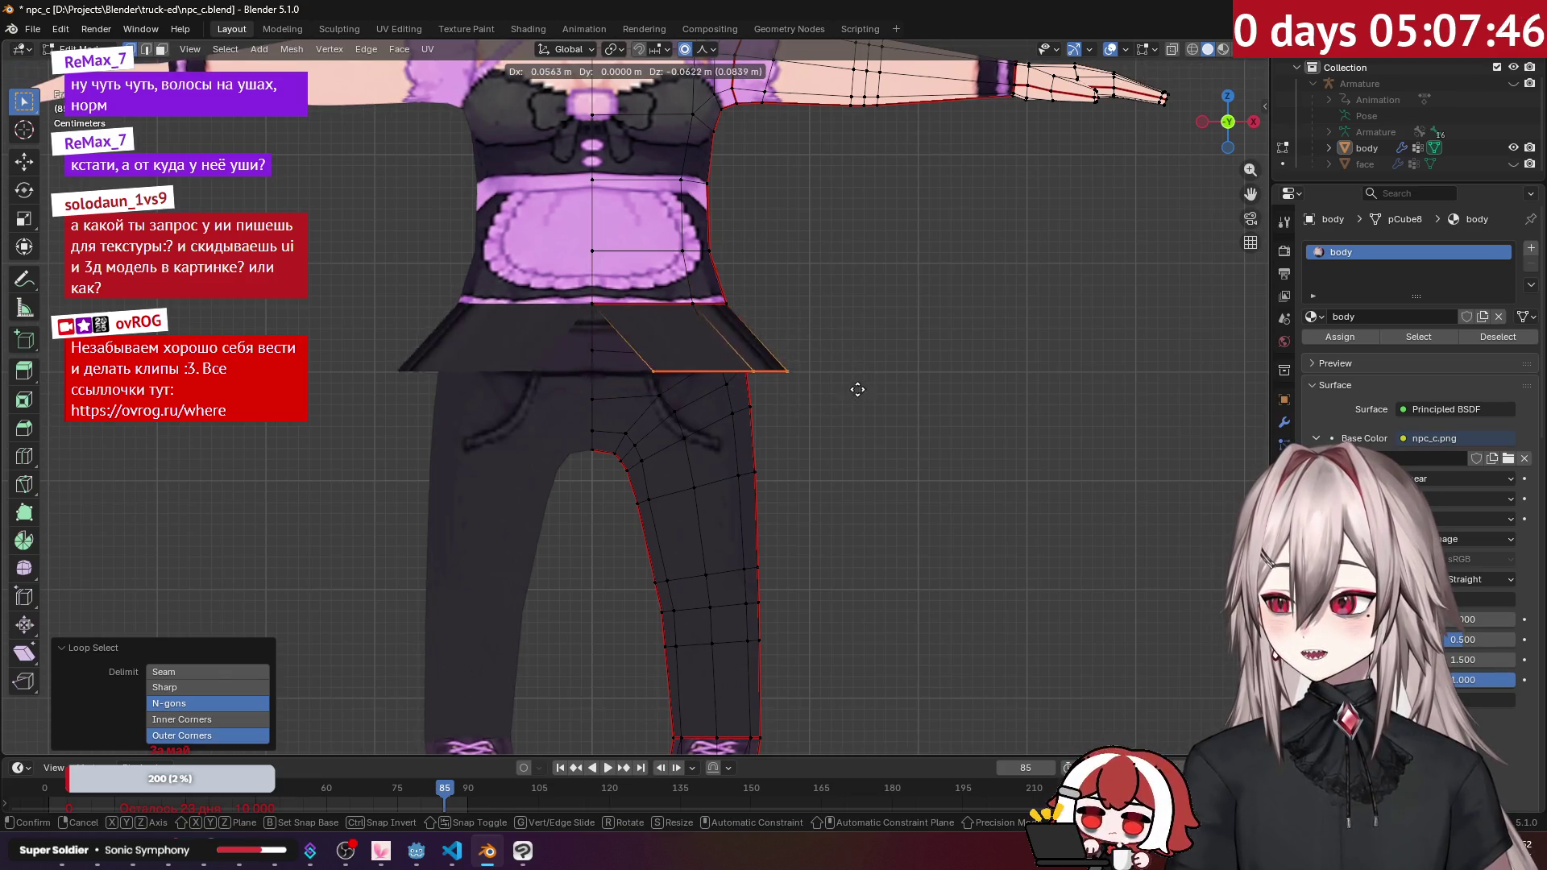
key("Escape")
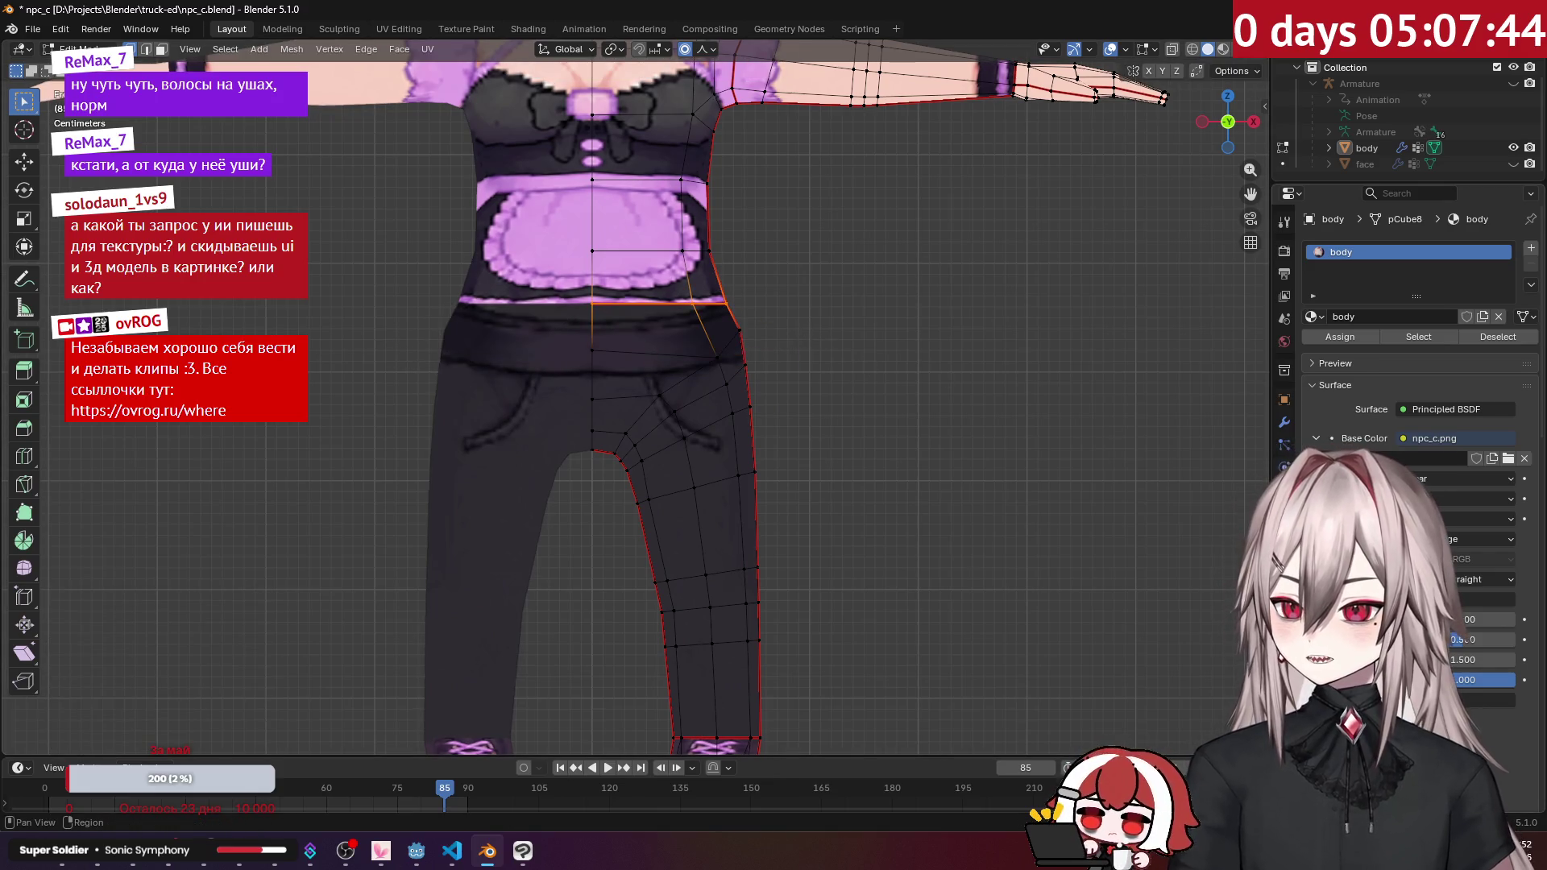
left_click(1284, 422)
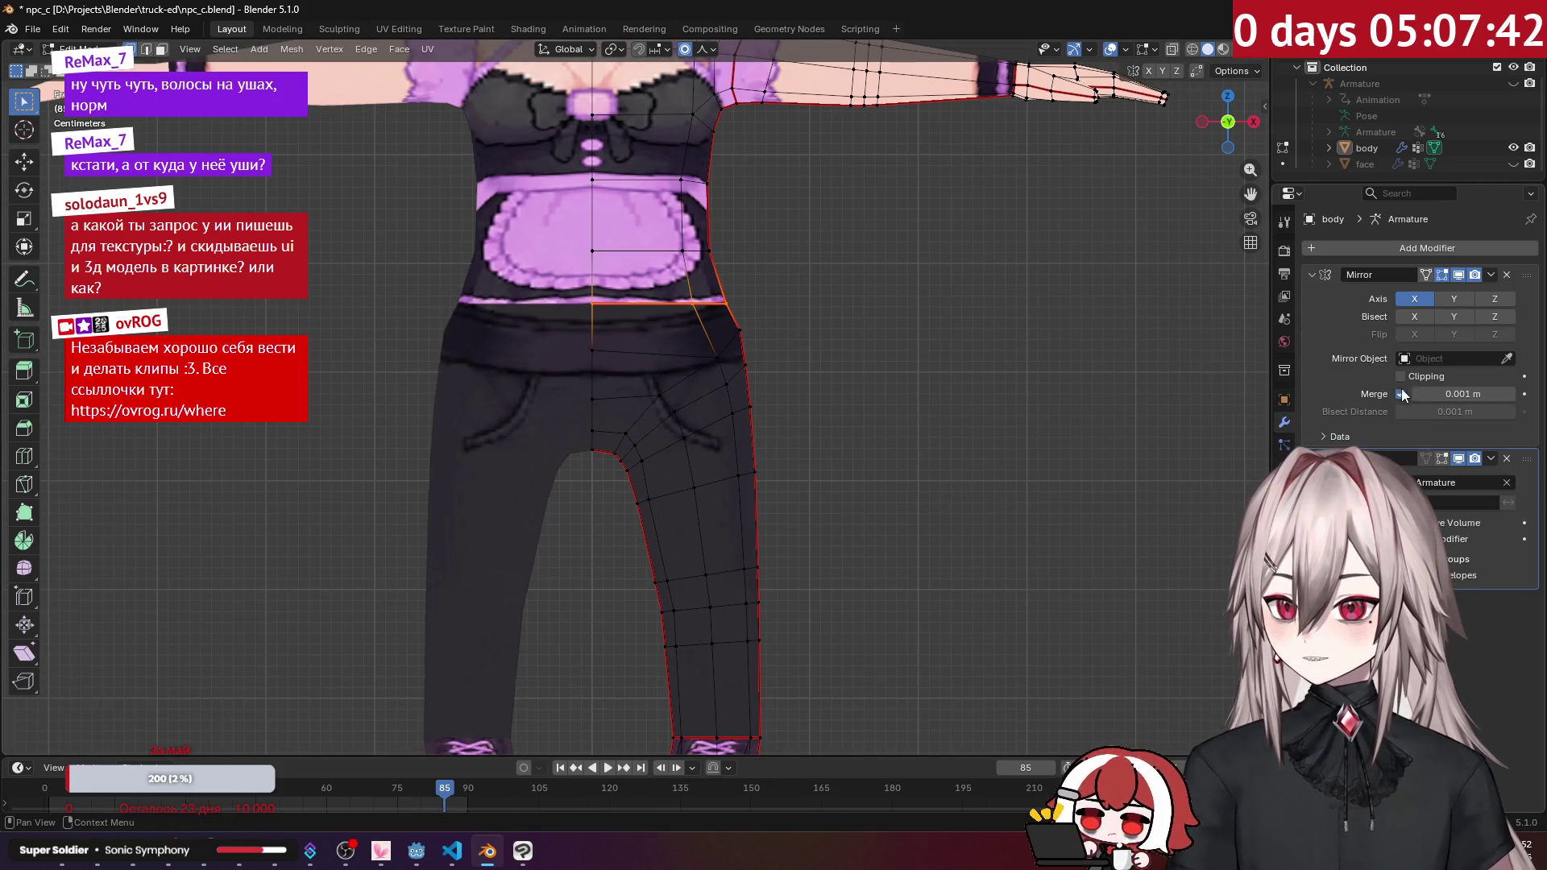
left_click(1401, 377)
middle_click_drag(878, 336, 922, 373, "shift")
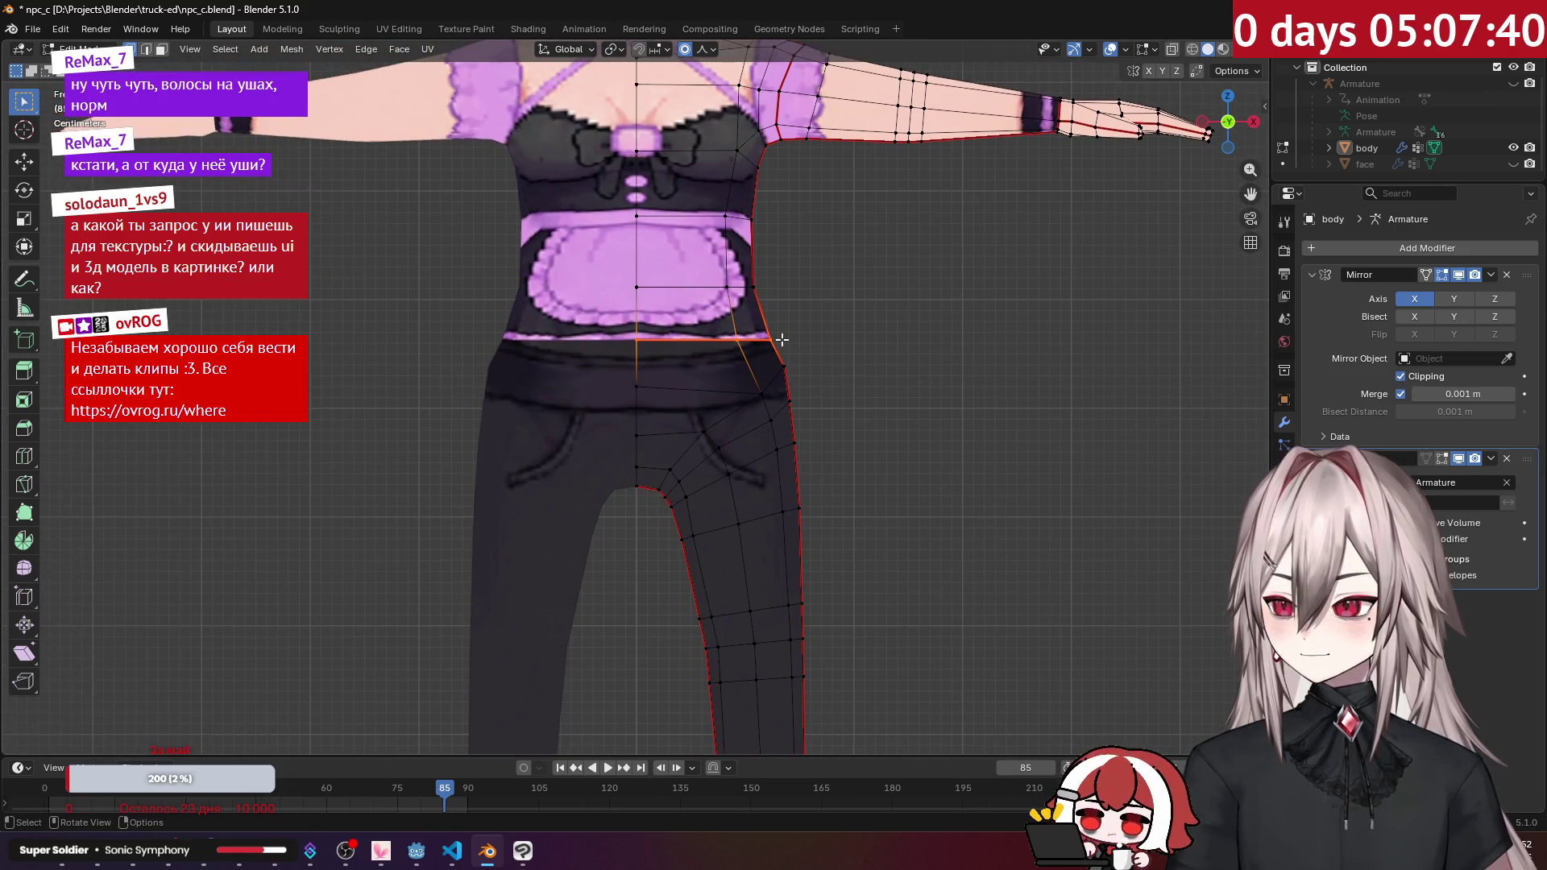
scroll(808, 331, "down", 4)
Step: Extrude the waist loop, widen it, lower it along Z, and narrow it slightly
key("e")
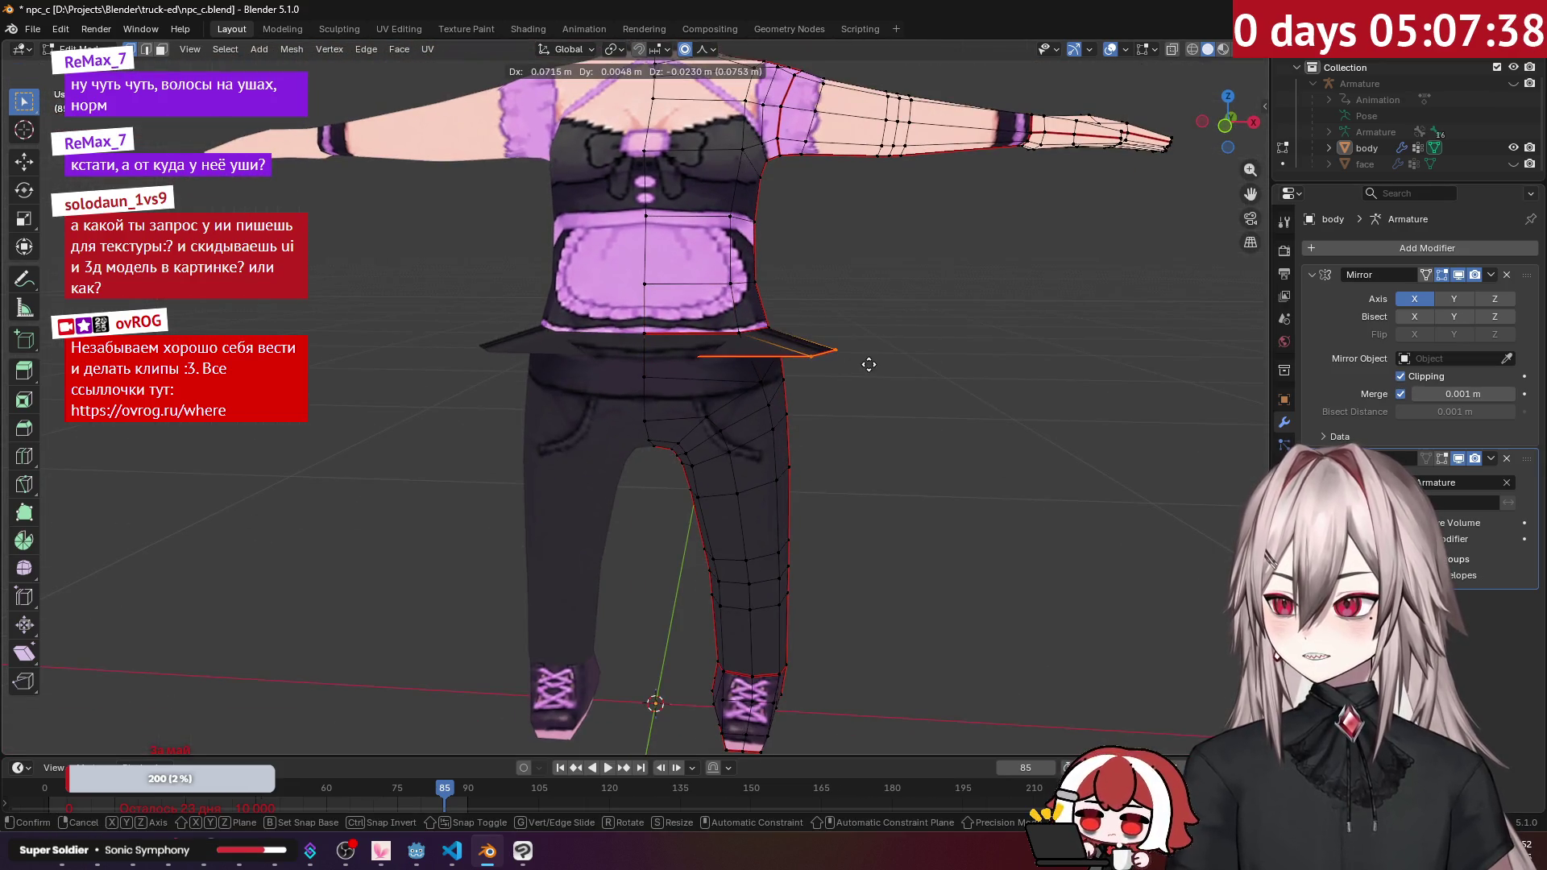
right_click(869, 364)
key("s")
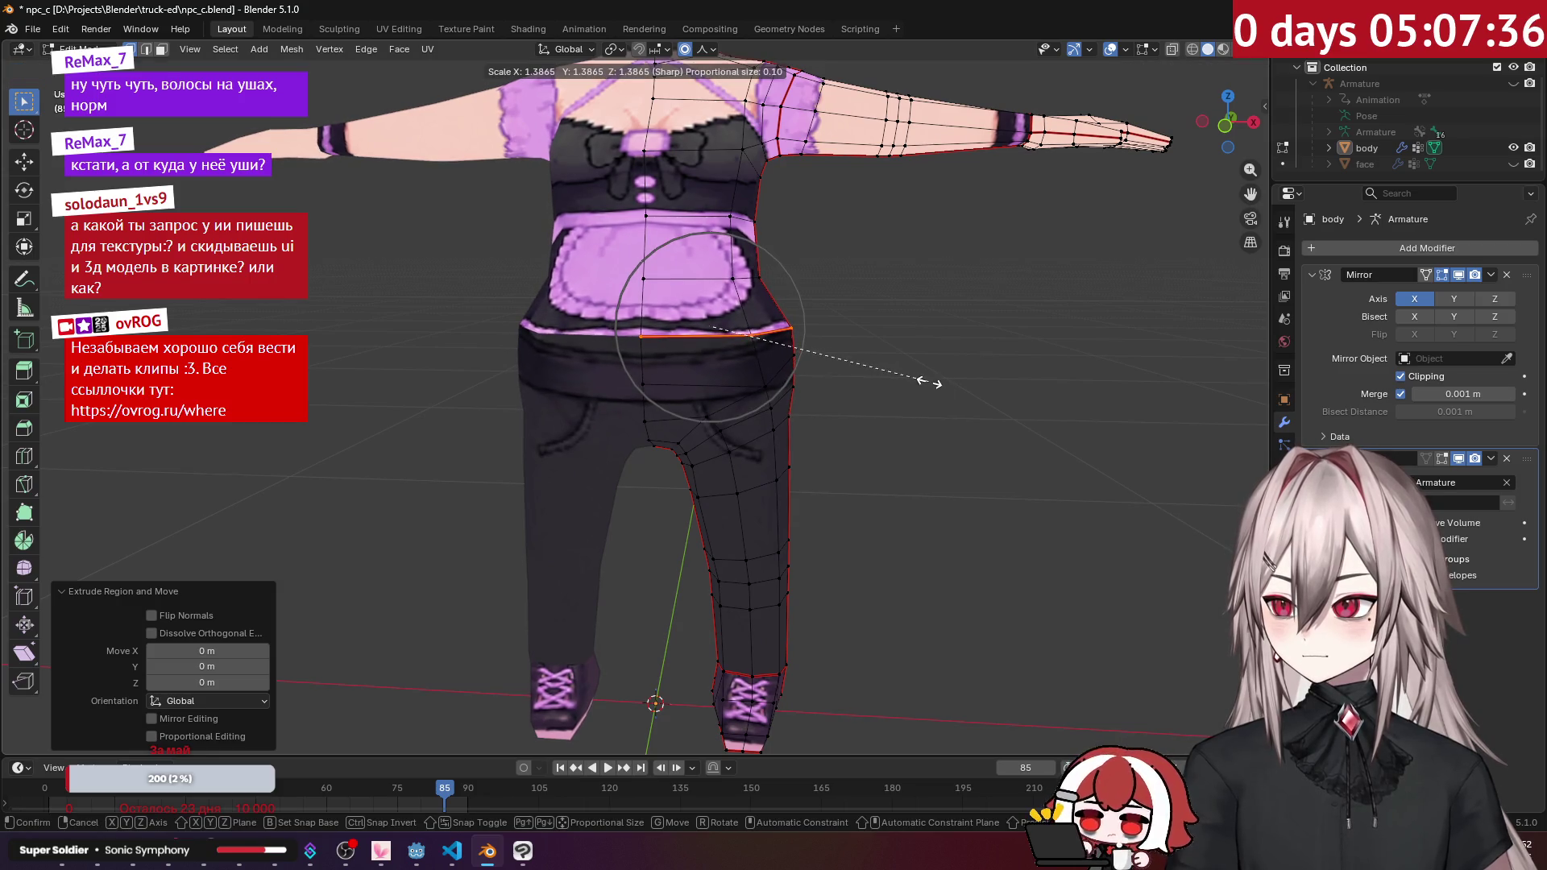
key("o")
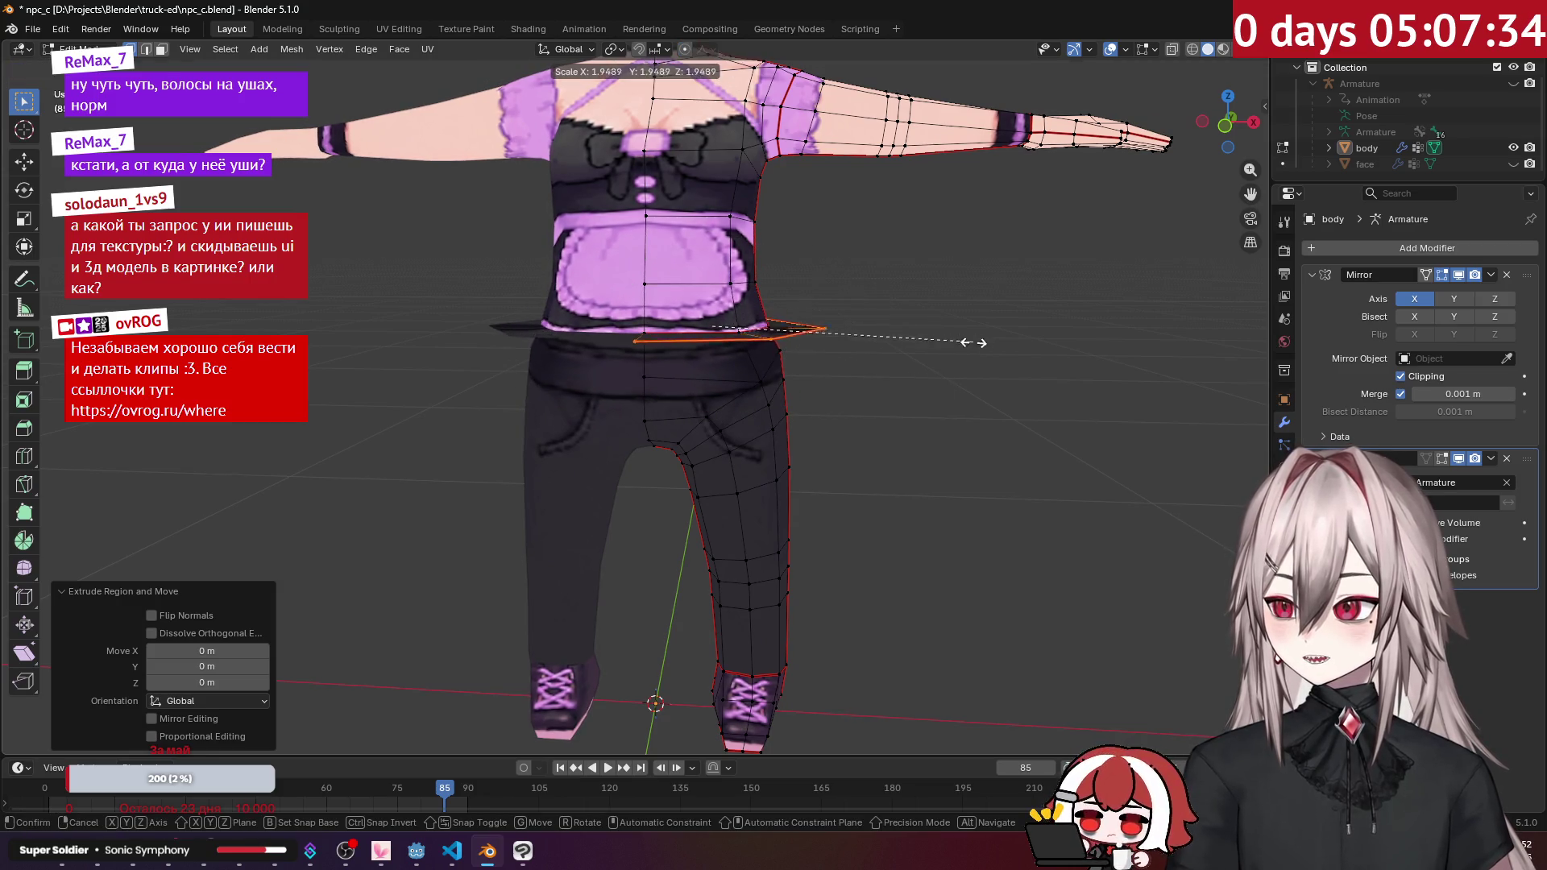
left_click(1039, 389)
key("KP_1")
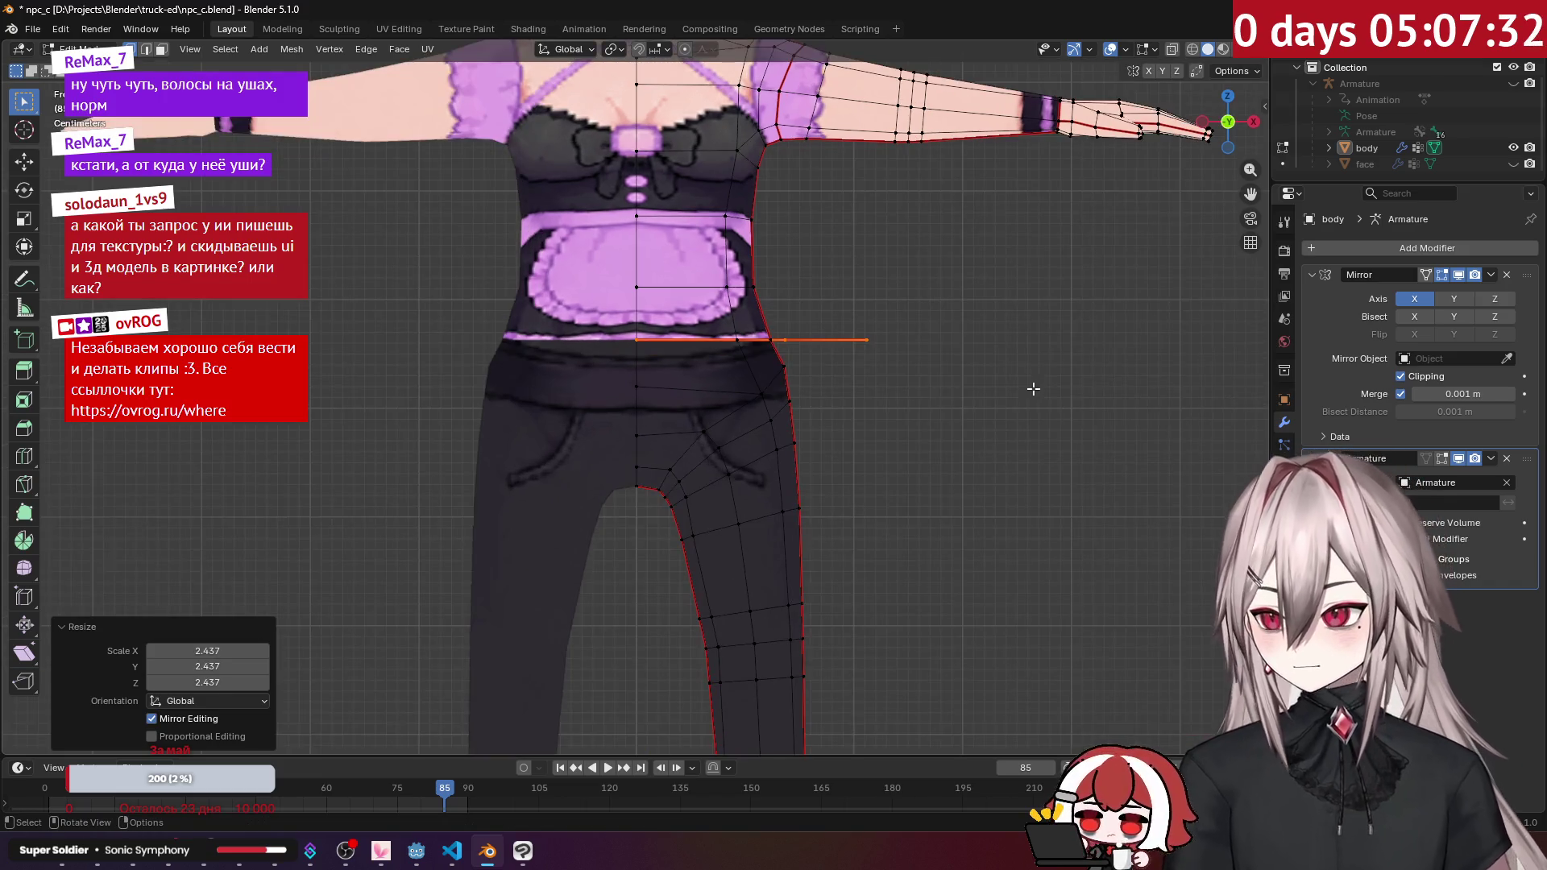
key("g")
key("z")
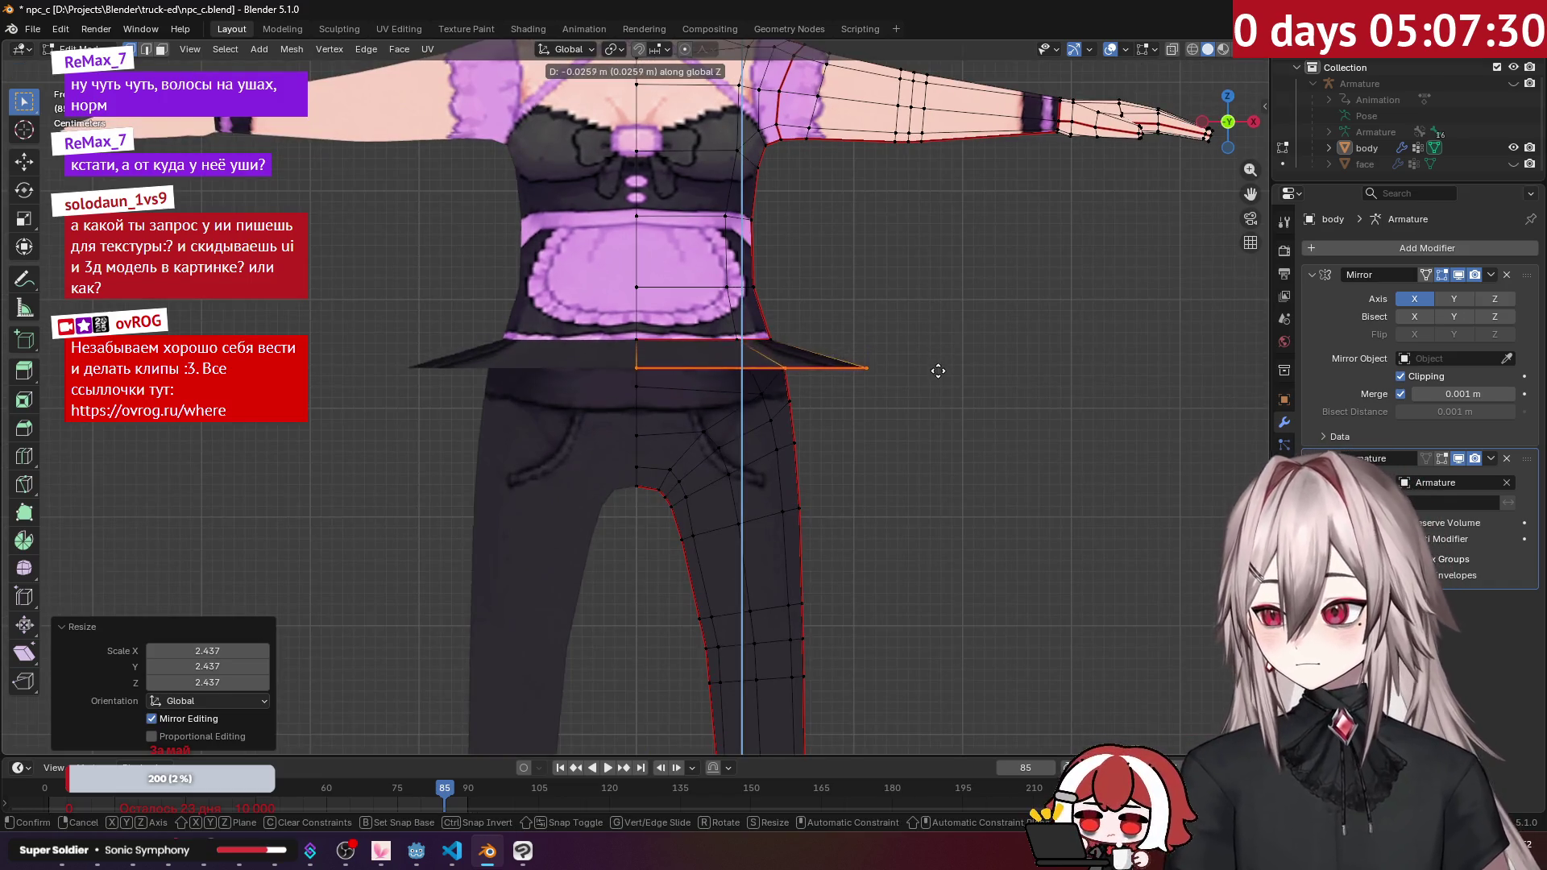
left_click(928, 398)
key("s")
left_click(924, 398)
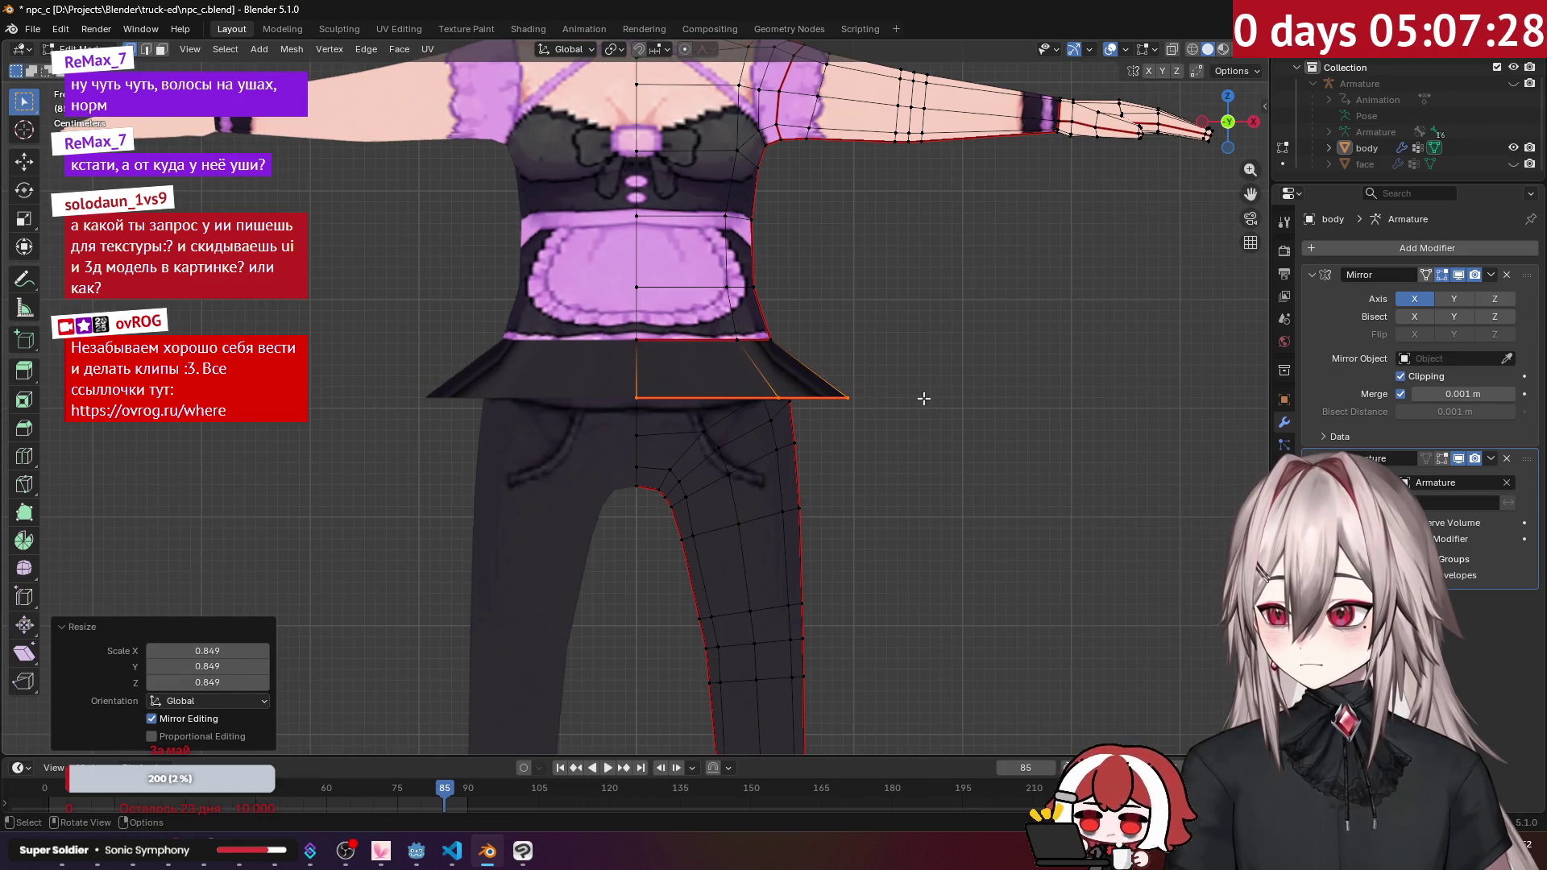
Step: Add a second skirt ring lower down and widen the hem by 1.185
key("g")
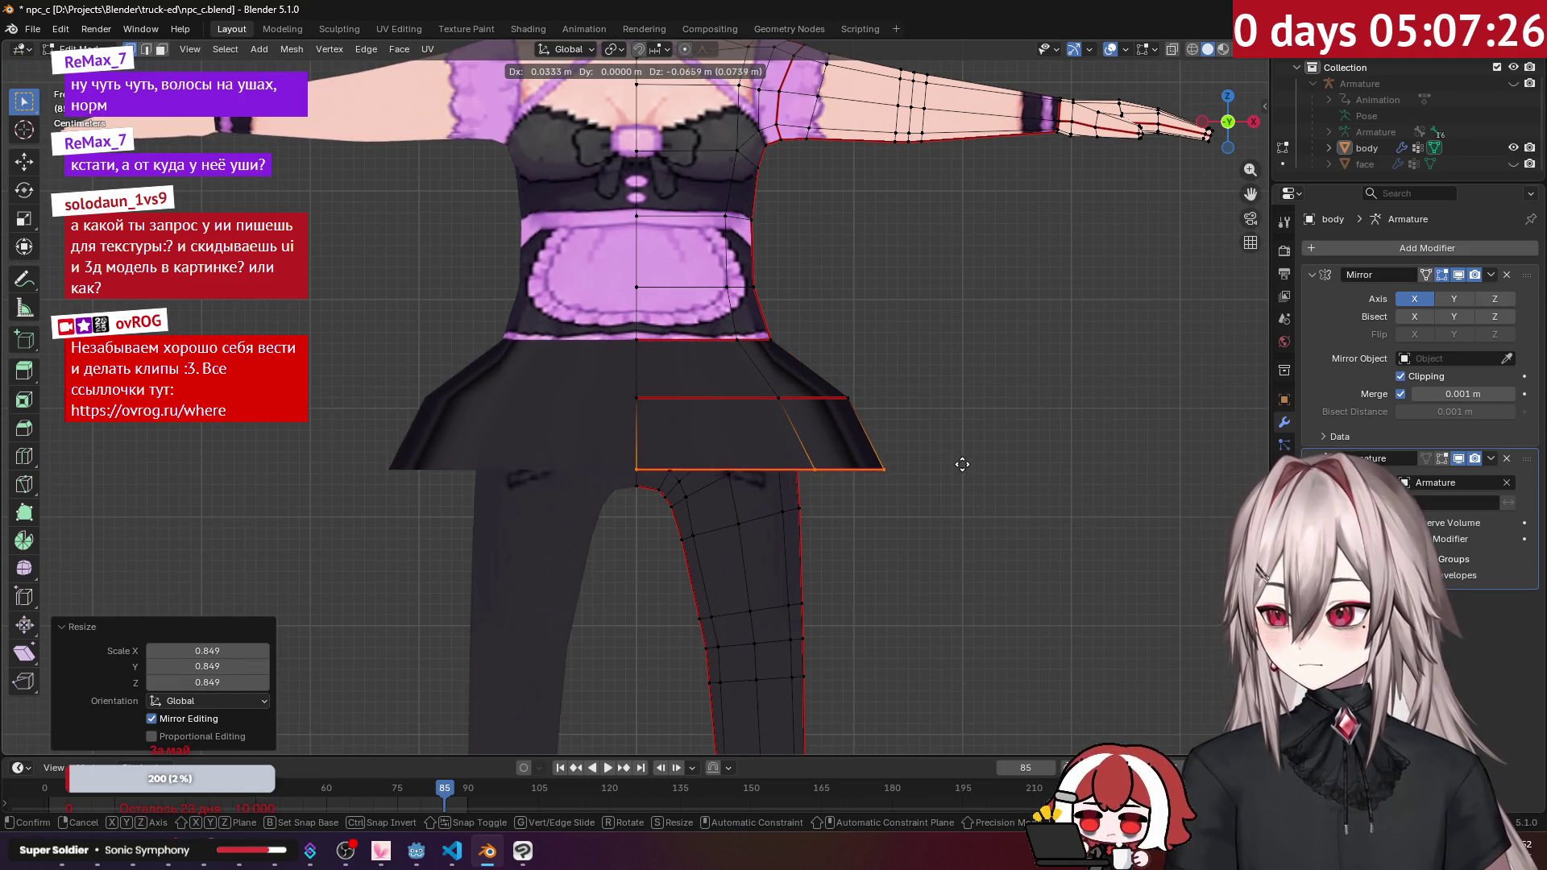
left_click(962, 466)
mouse_move(963, 467)
middle_mouse_down()
mouse_move(936, 425)
mouse_move(812, 448)
middle_mouse_up()
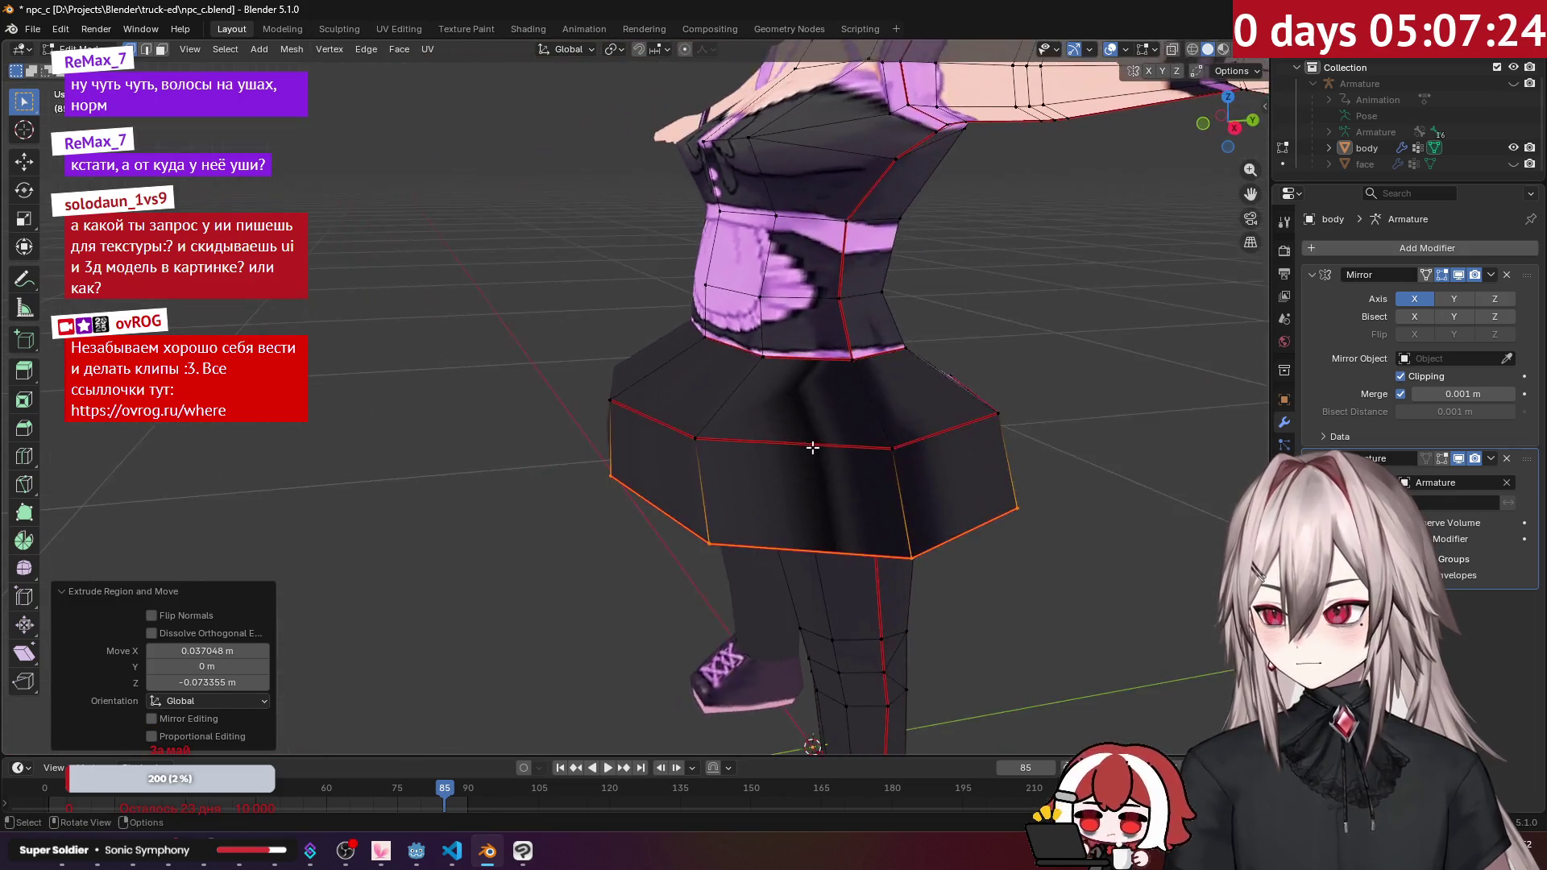
scroll(812, 448, "down", 2)
key("KP_3")
key("s")
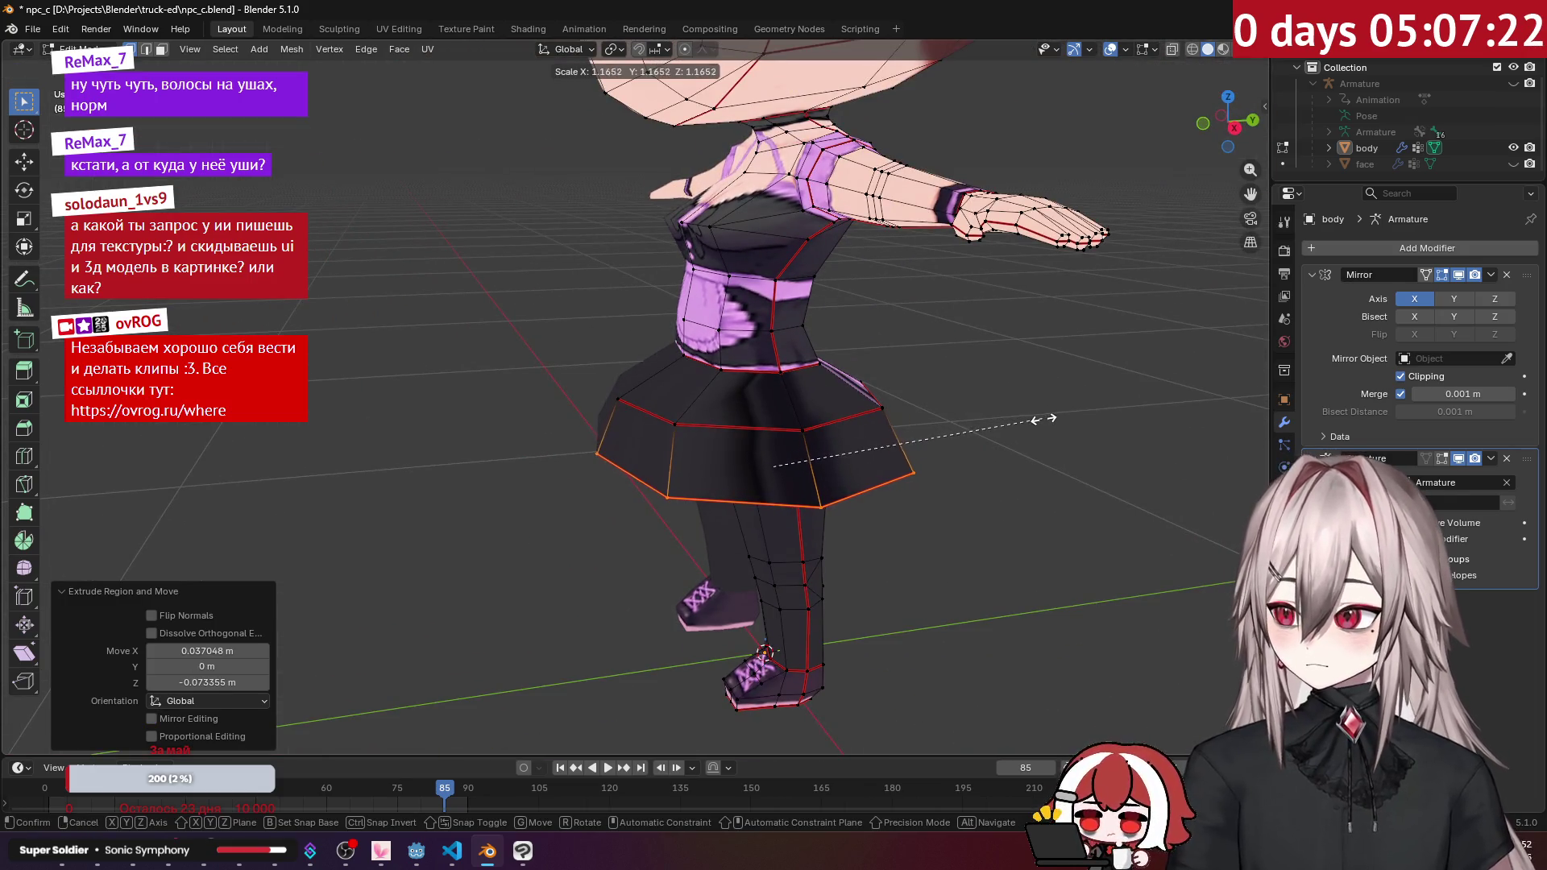
left_click(1040, 427)
scroll(927, 353, "up", 2)
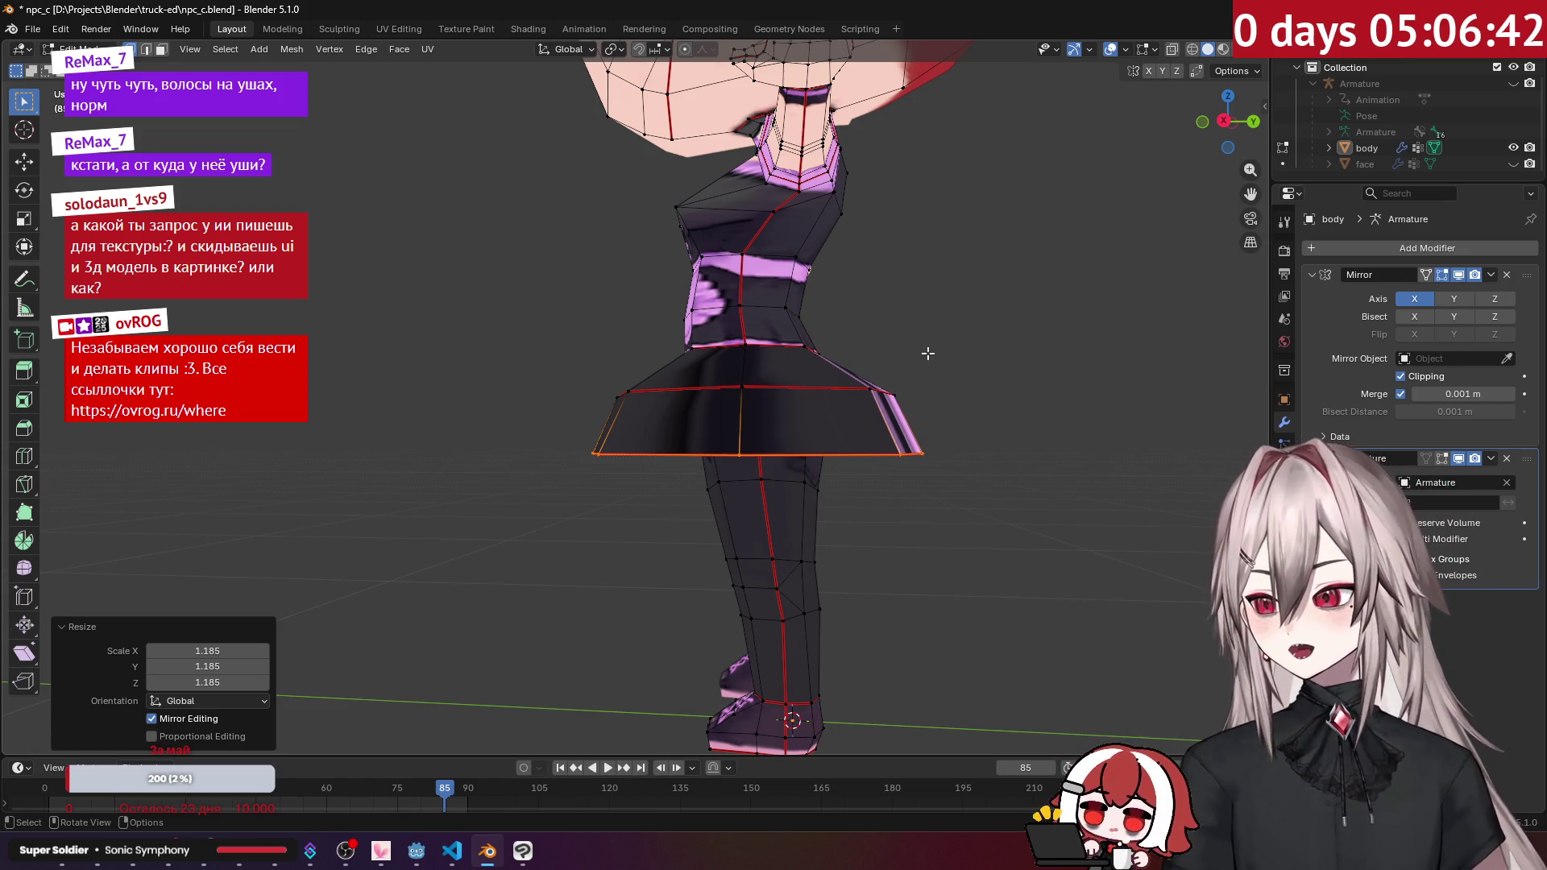
Step: Select the skirt's upper ring and scale it to about 0.85 in side view
middle_click_drag(891, 357, 925, 373)
scroll(911, 366, "up", 4)
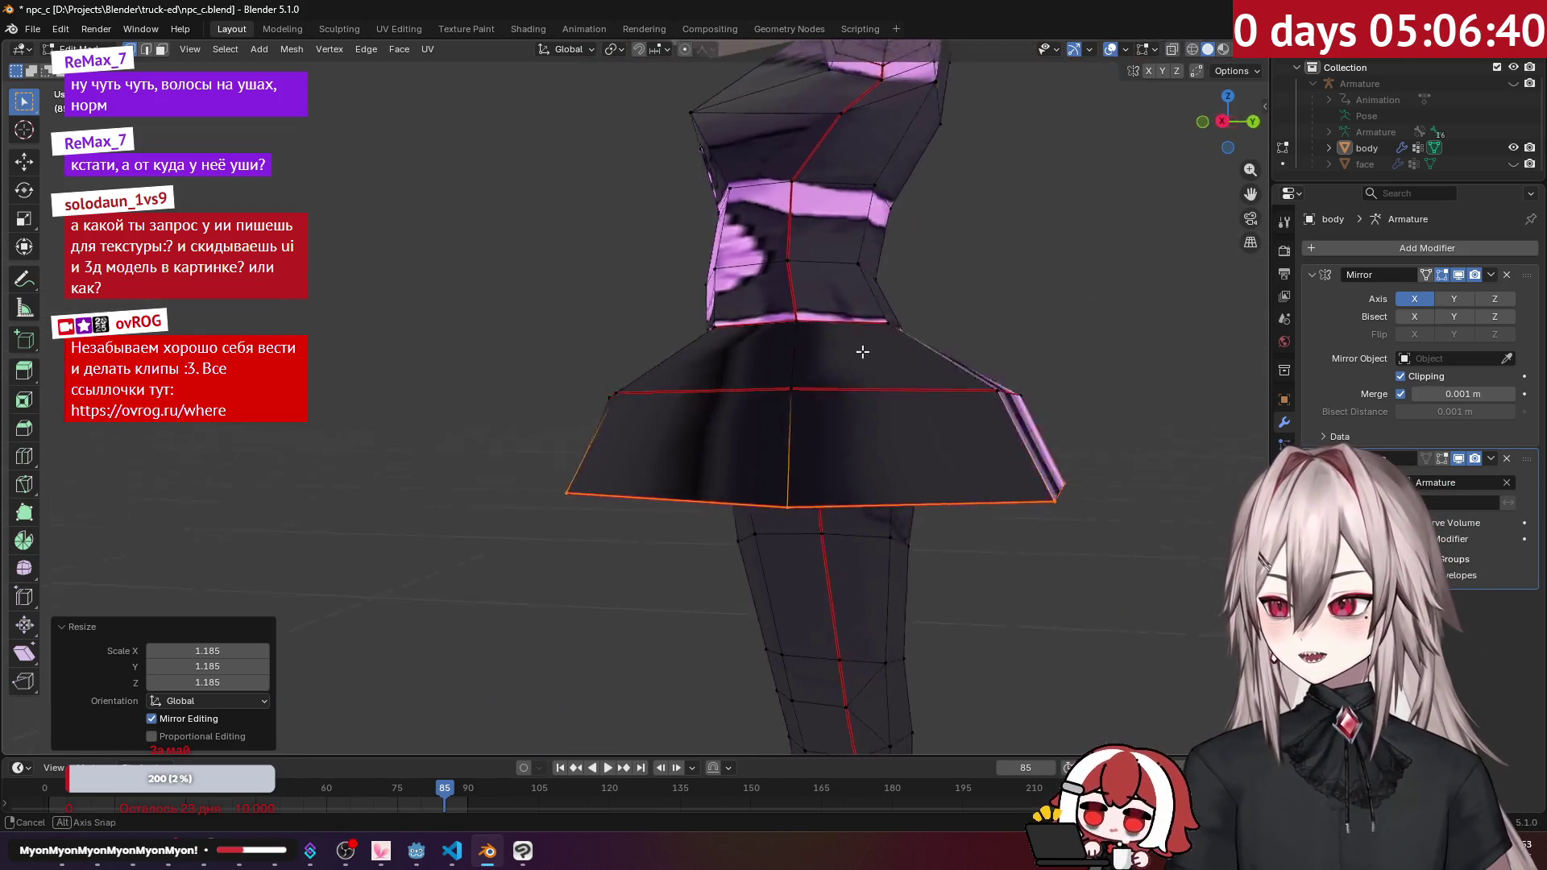
middle_click_drag(795, 360, 971, 366)
left_click(931, 398, "alt")
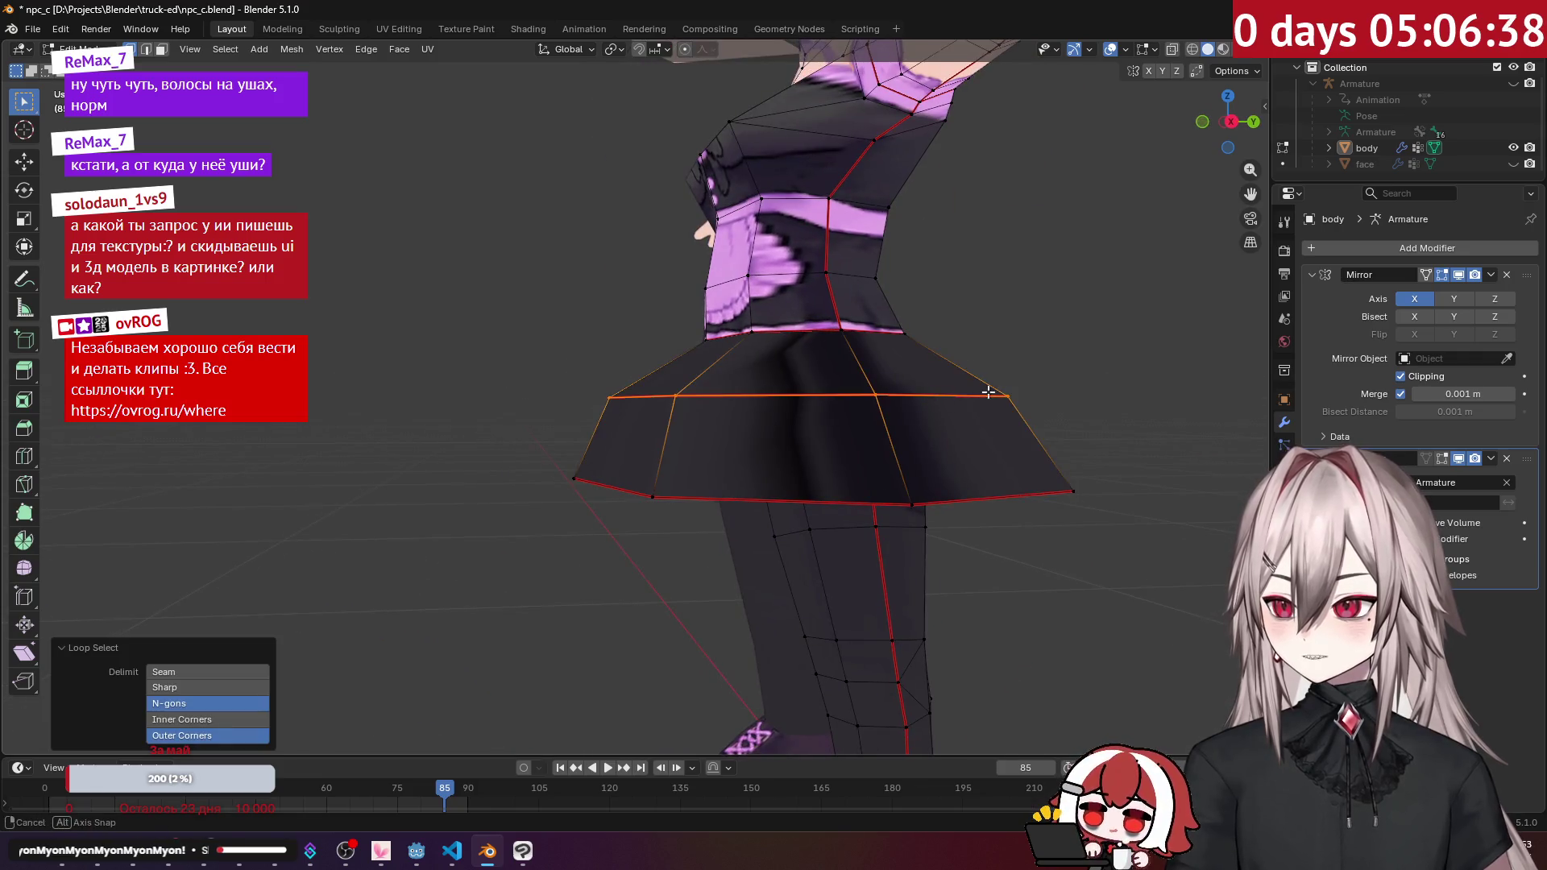
key("KP_3")
key("s")
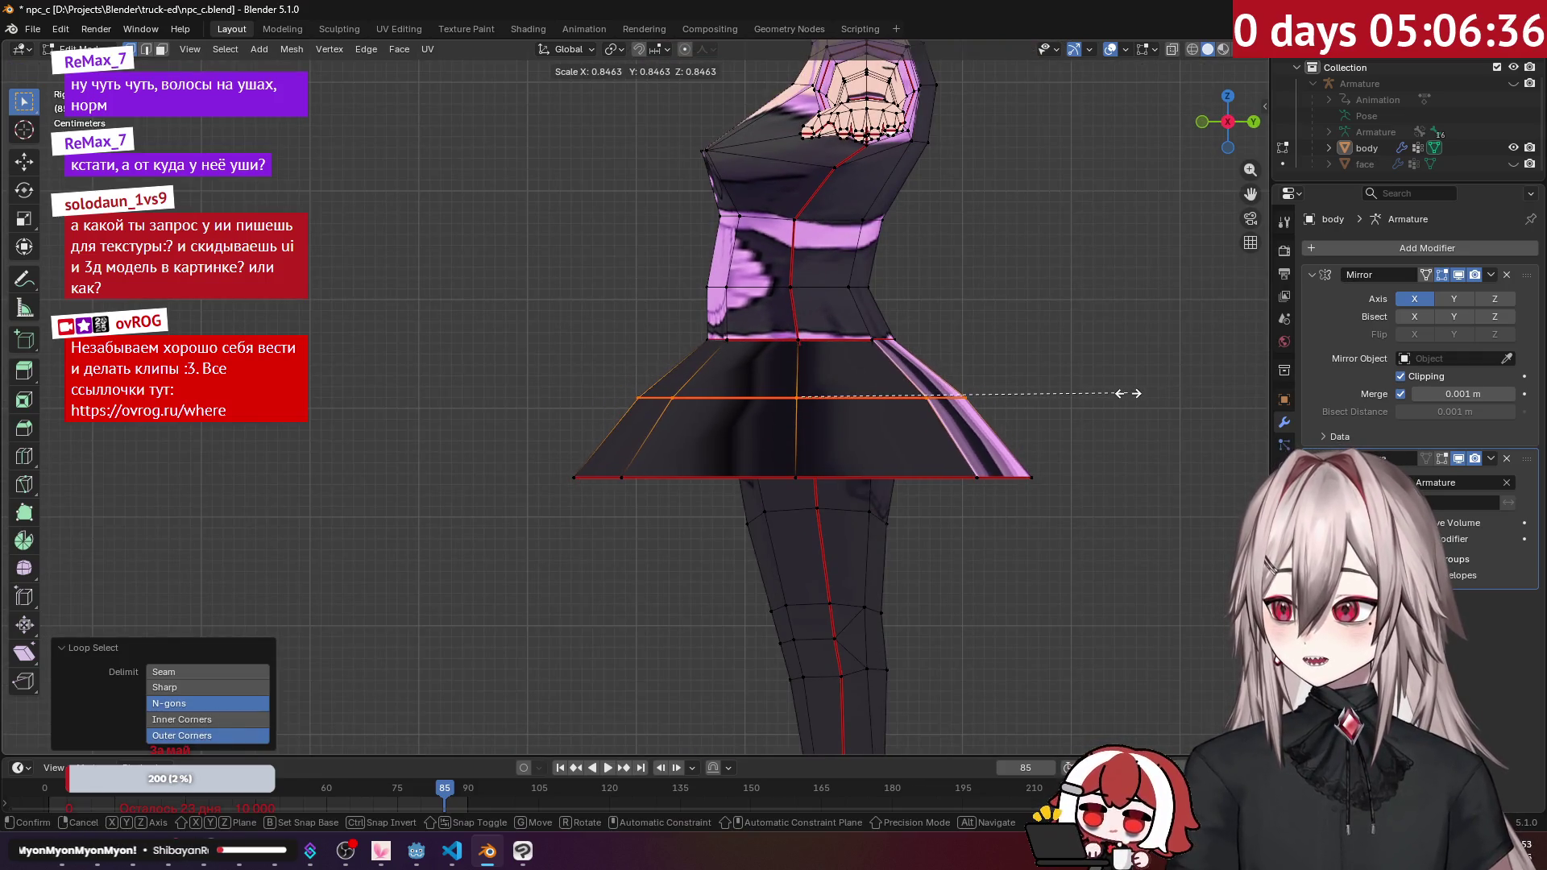
left_click(1128, 394)
mouse_move(1128, 394)
middle_mouse_down()
mouse_move(1143, 387)
mouse_move(991, 300)
mouse_move(1070, 346)
mouse_move(1056, 413)
mouse_move(933, 374)
mouse_move(835, 313)
middle_mouse_up()
Step: Leave Edit Mode and play the animation to check the tapered skirt
key("Tab")
scroll(933, 373, "up", 3)
key("Tab")
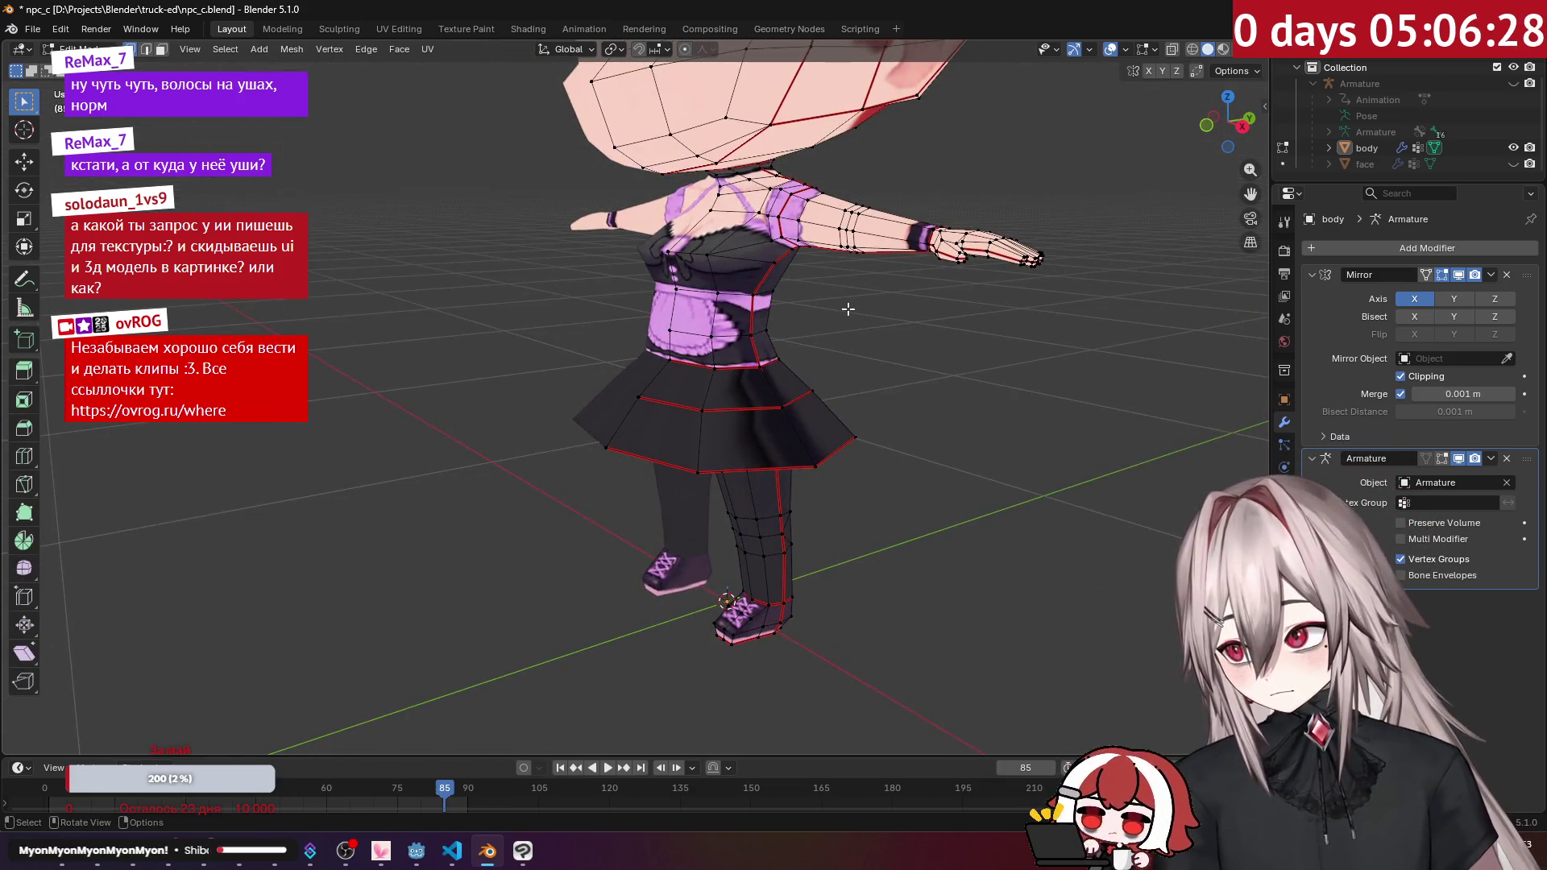
key("Tab")
key("space")
mouse_move(917, 356)
middle_mouse_down()
mouse_move(868, 299)
mouse_move(932, 350)
mouse_move(922, 449)
mouse_move(821, 341)
mouse_move(1003, 409)
mouse_move(908, 403)
middle_mouse_up()
key("Tab")
scroll(898, 410, "up", 4)
key("space")
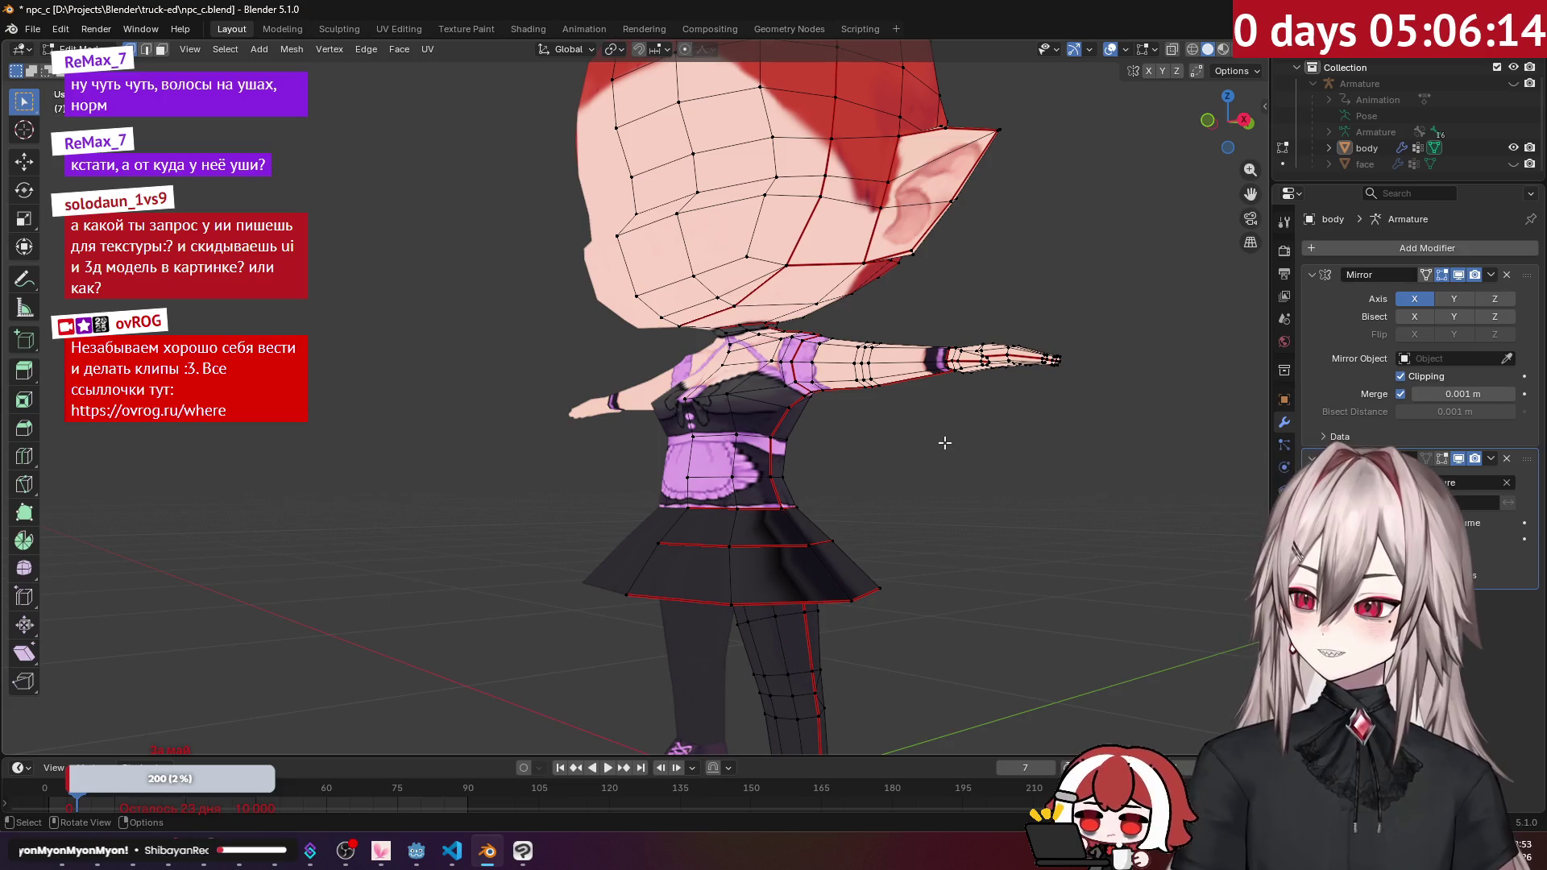
mouse_move(938, 505)
middle_mouse_down()
mouse_move(810, 460)
mouse_move(898, 278)
mouse_move(890, 433)
mouse_move(840, 388)
mouse_move(696, 480)
middle_mouse_up()
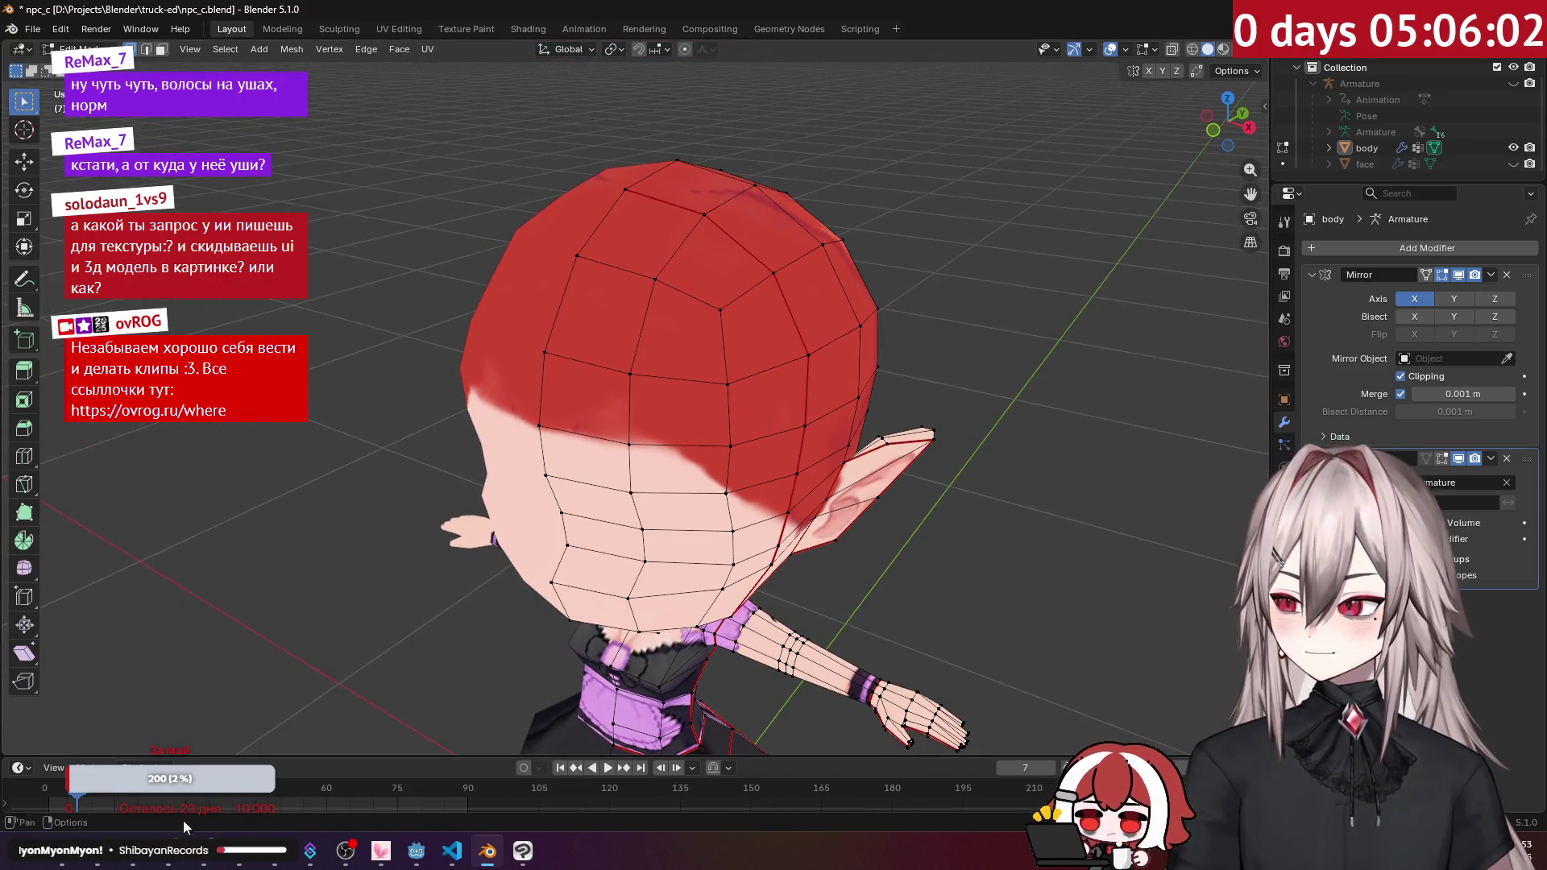
mouse_move(77, 863)
left_click(292, 755)
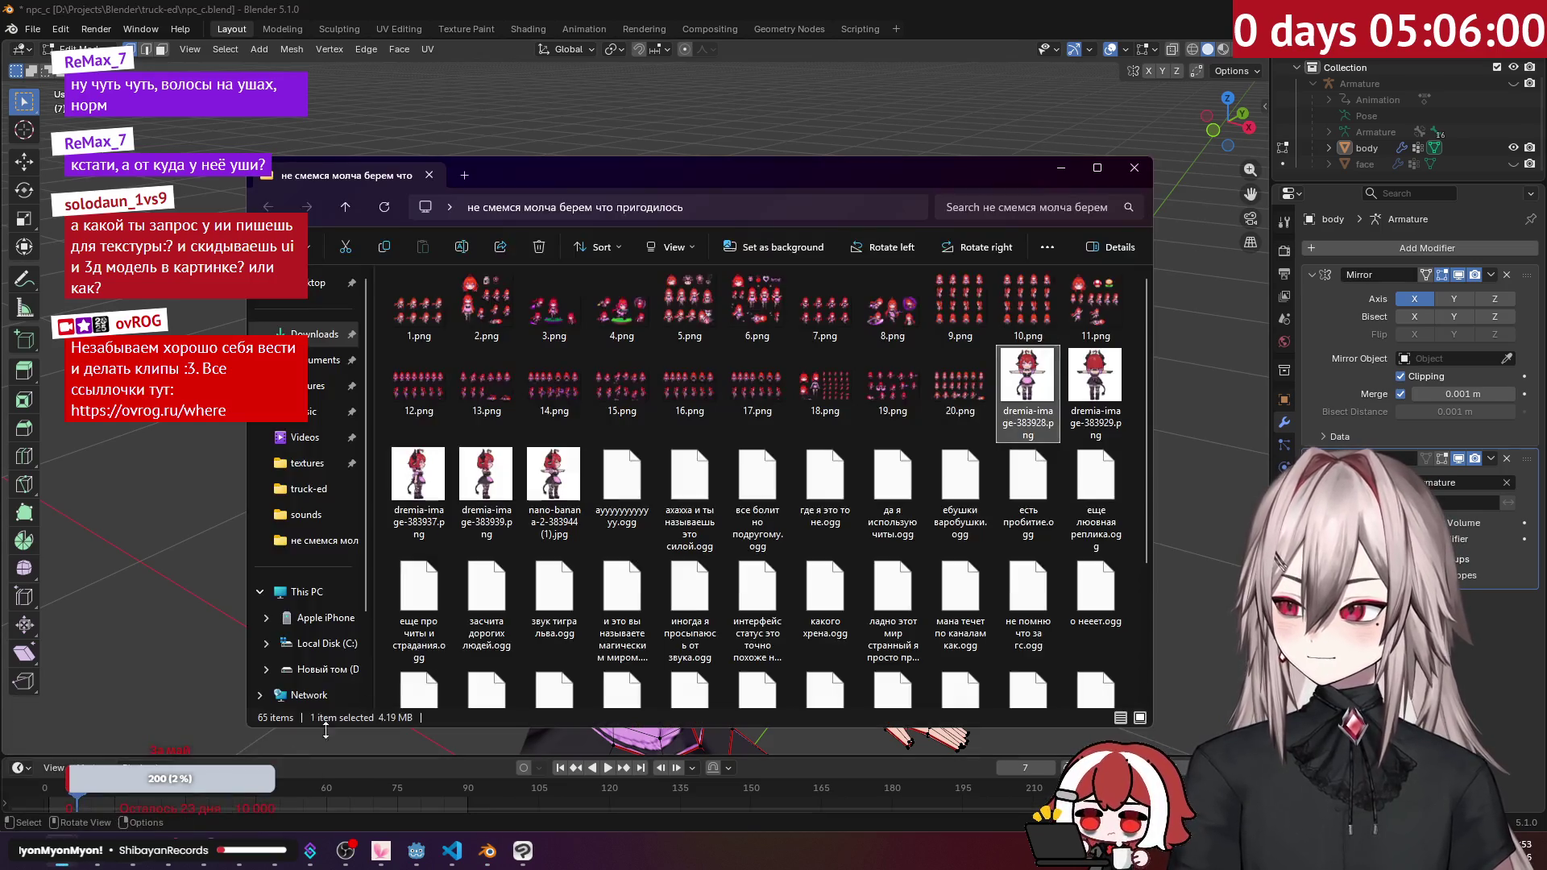
double_click(1028, 411)
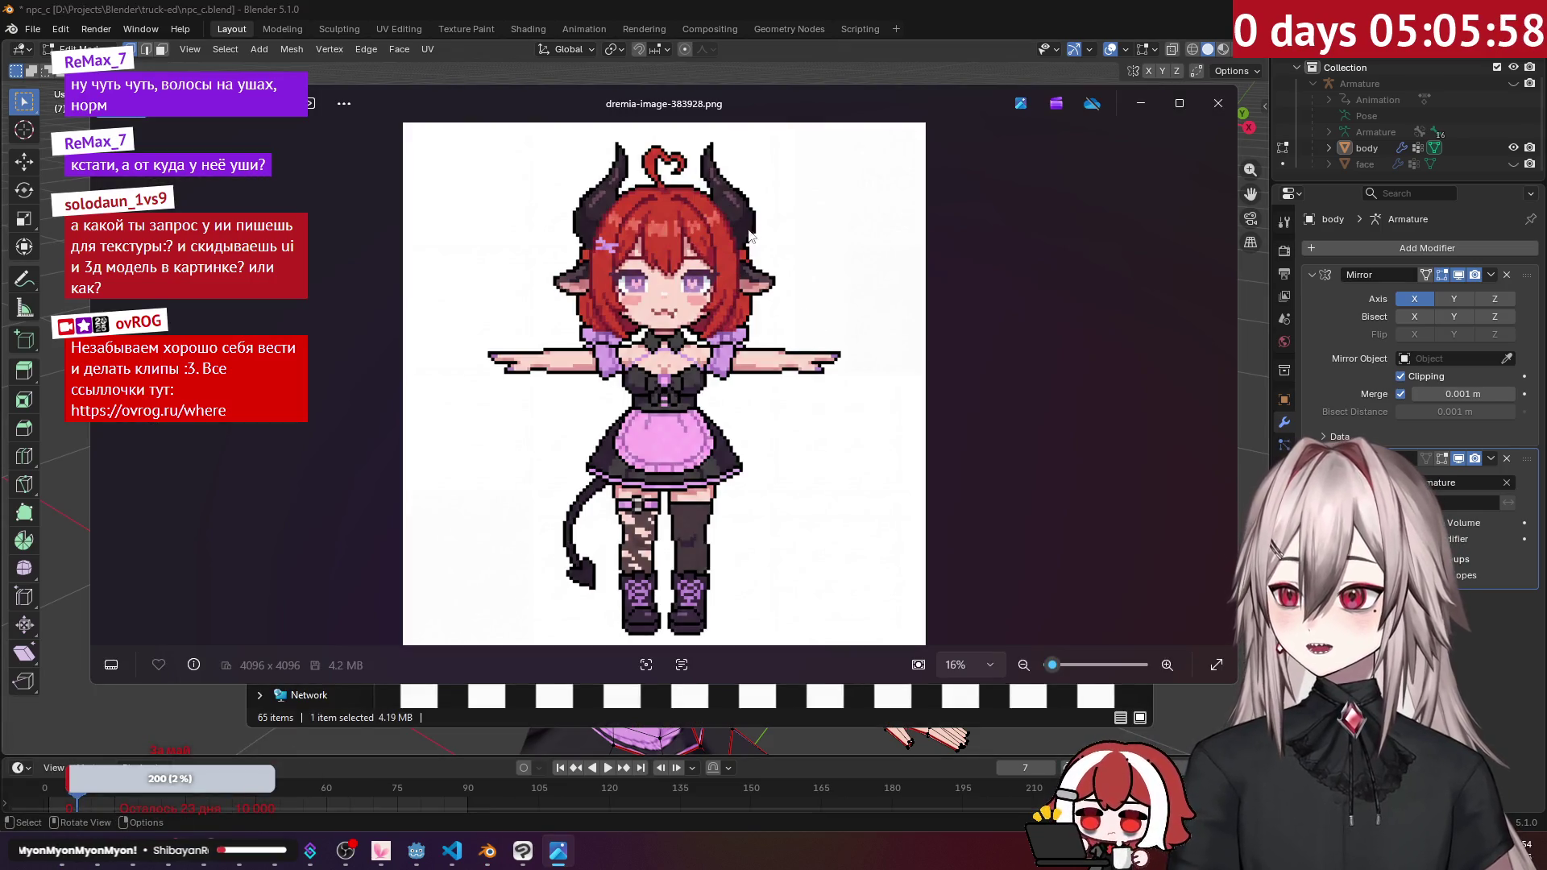
left_click(1222, 109)
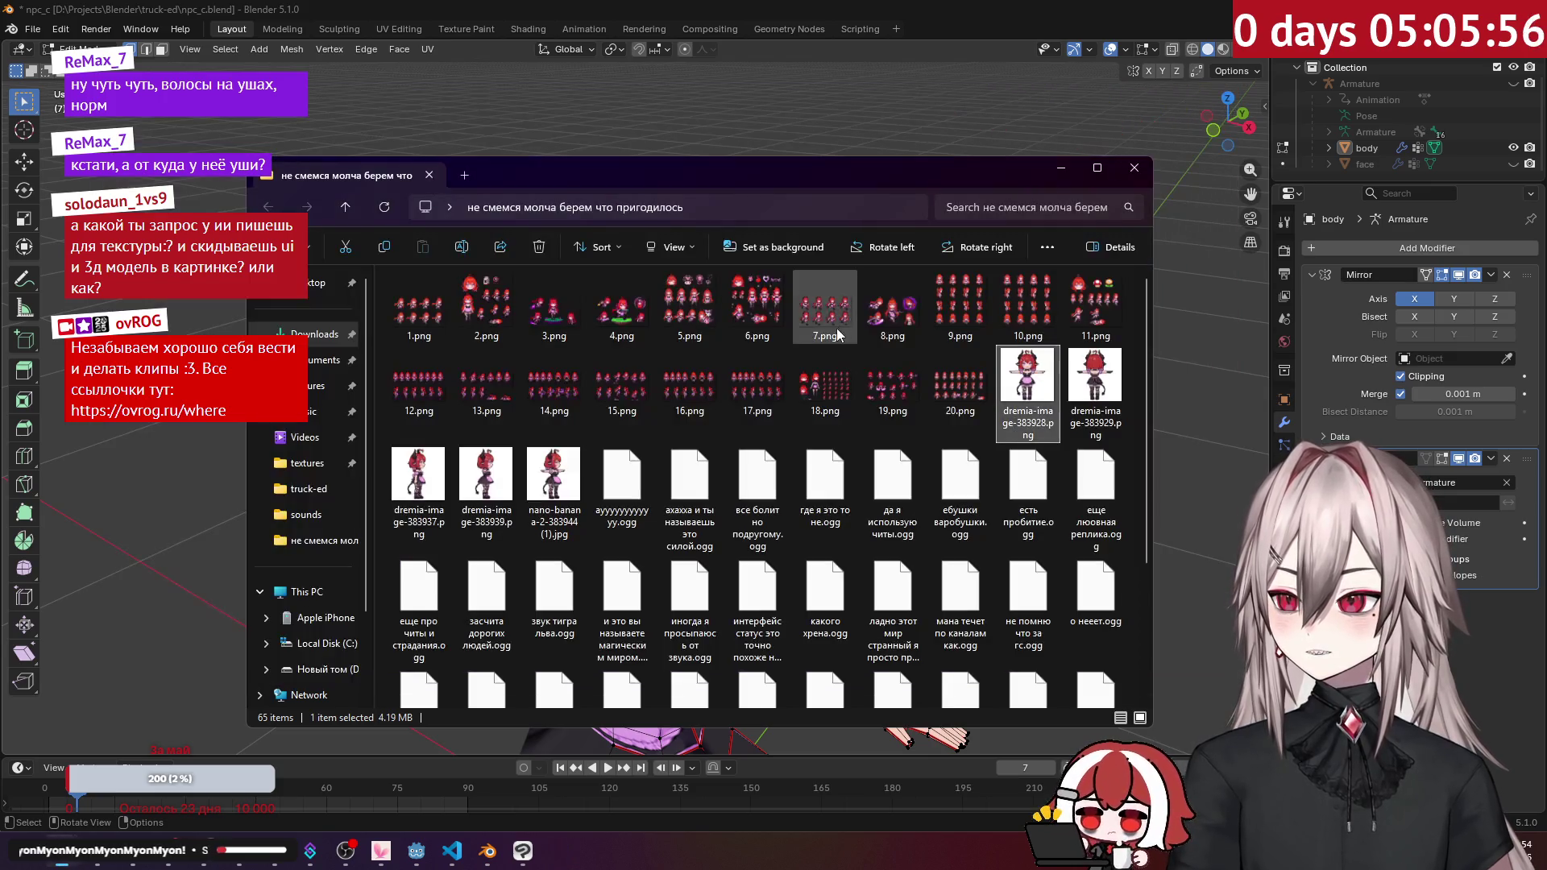
left_click(927, 2)
middle_click_drag(828, 341, 783, 336)
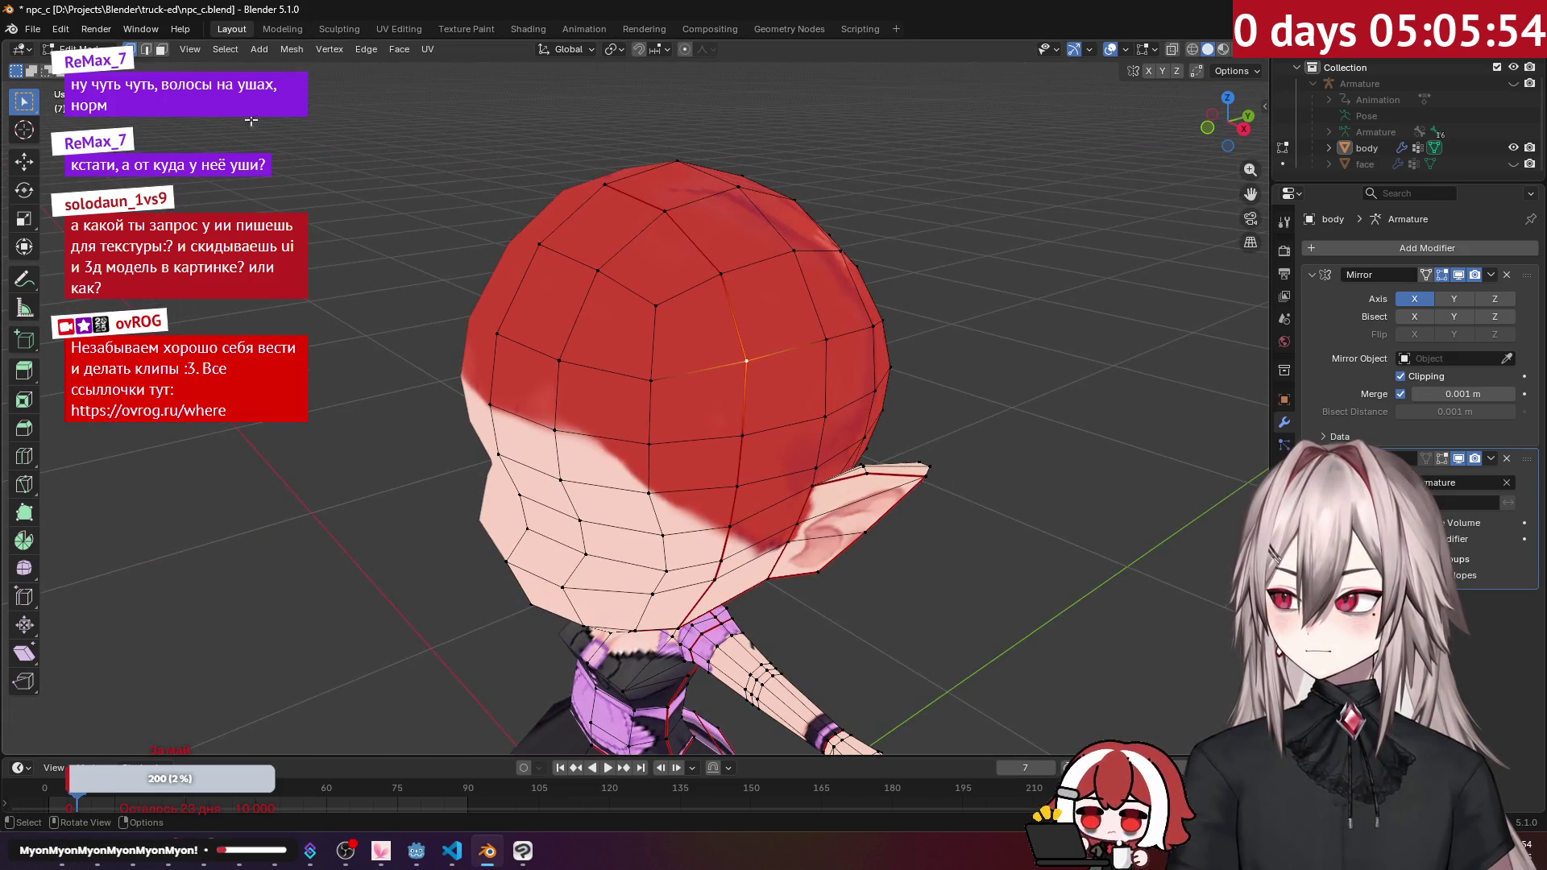
left_click(797, 365)
key("KP_1")
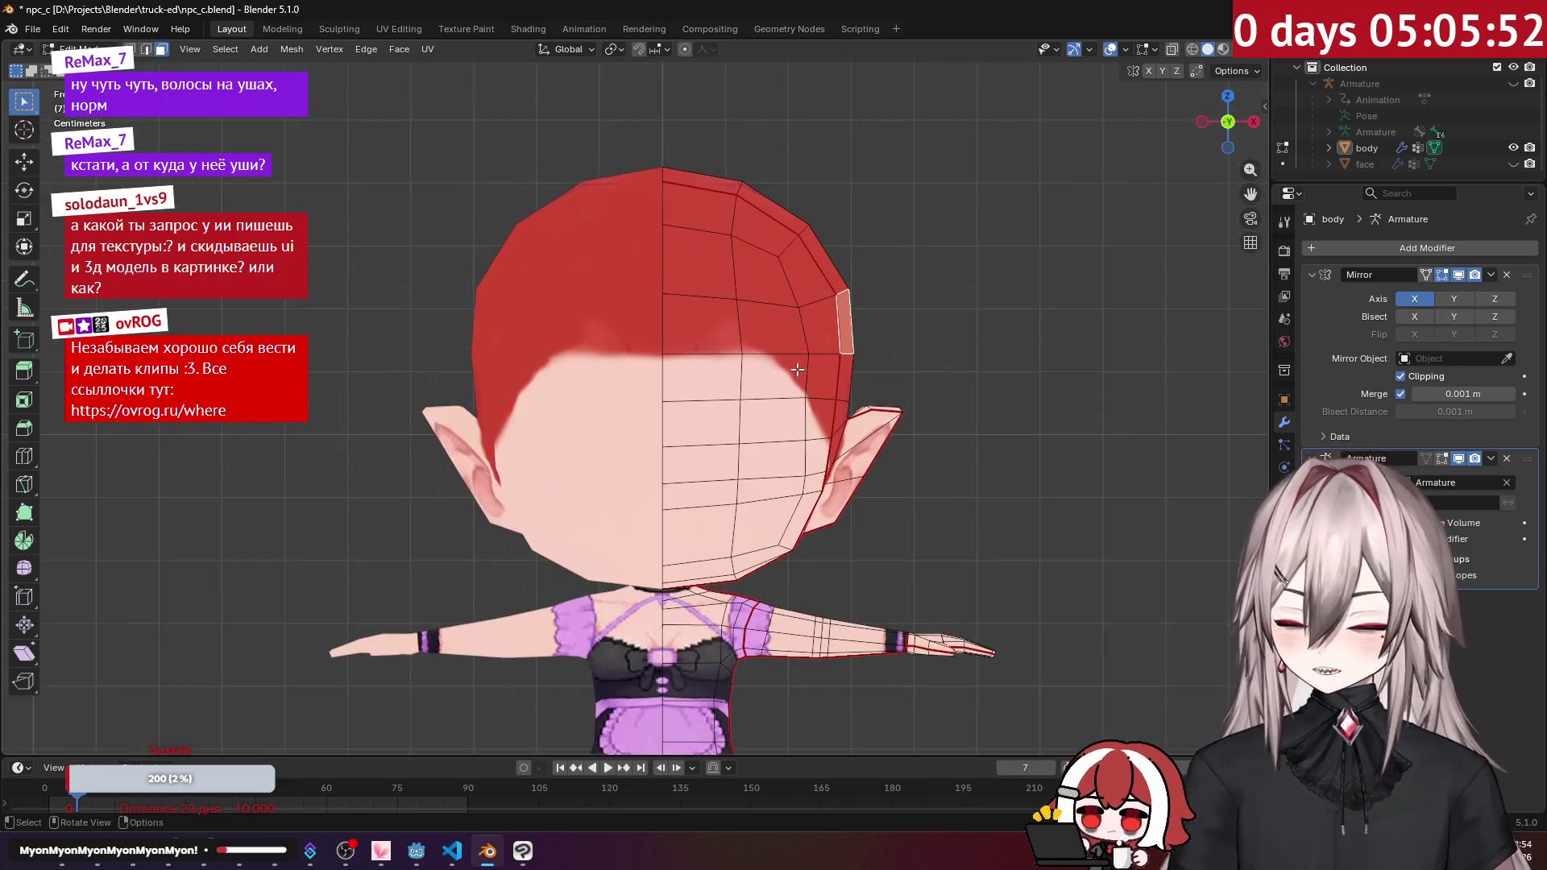
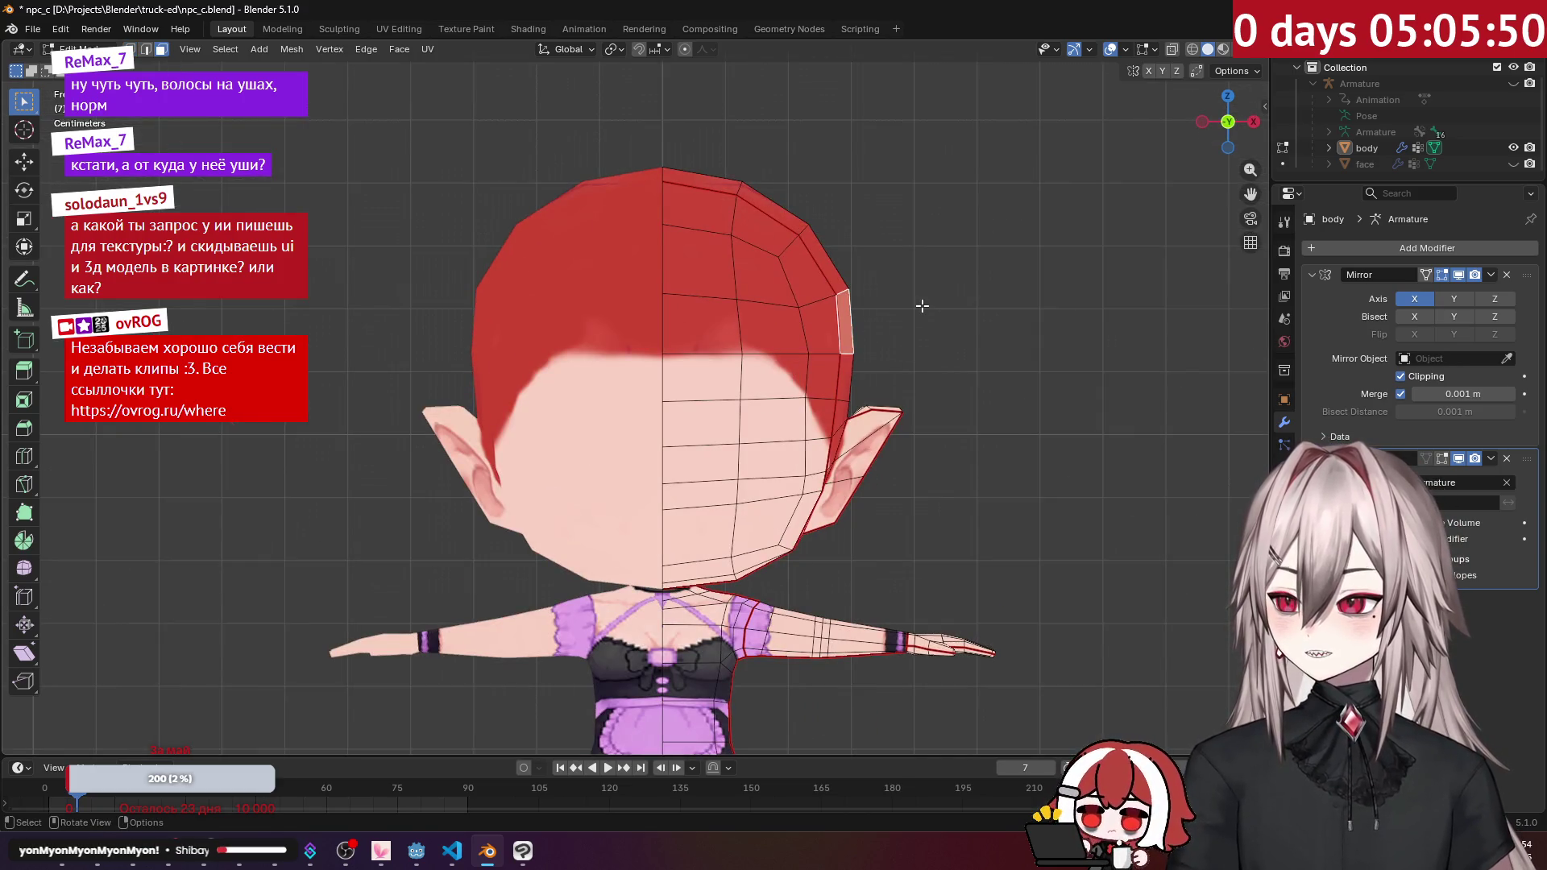
Step: Extrude the side hair face outward and select an edge of the new extrusion
key("e")
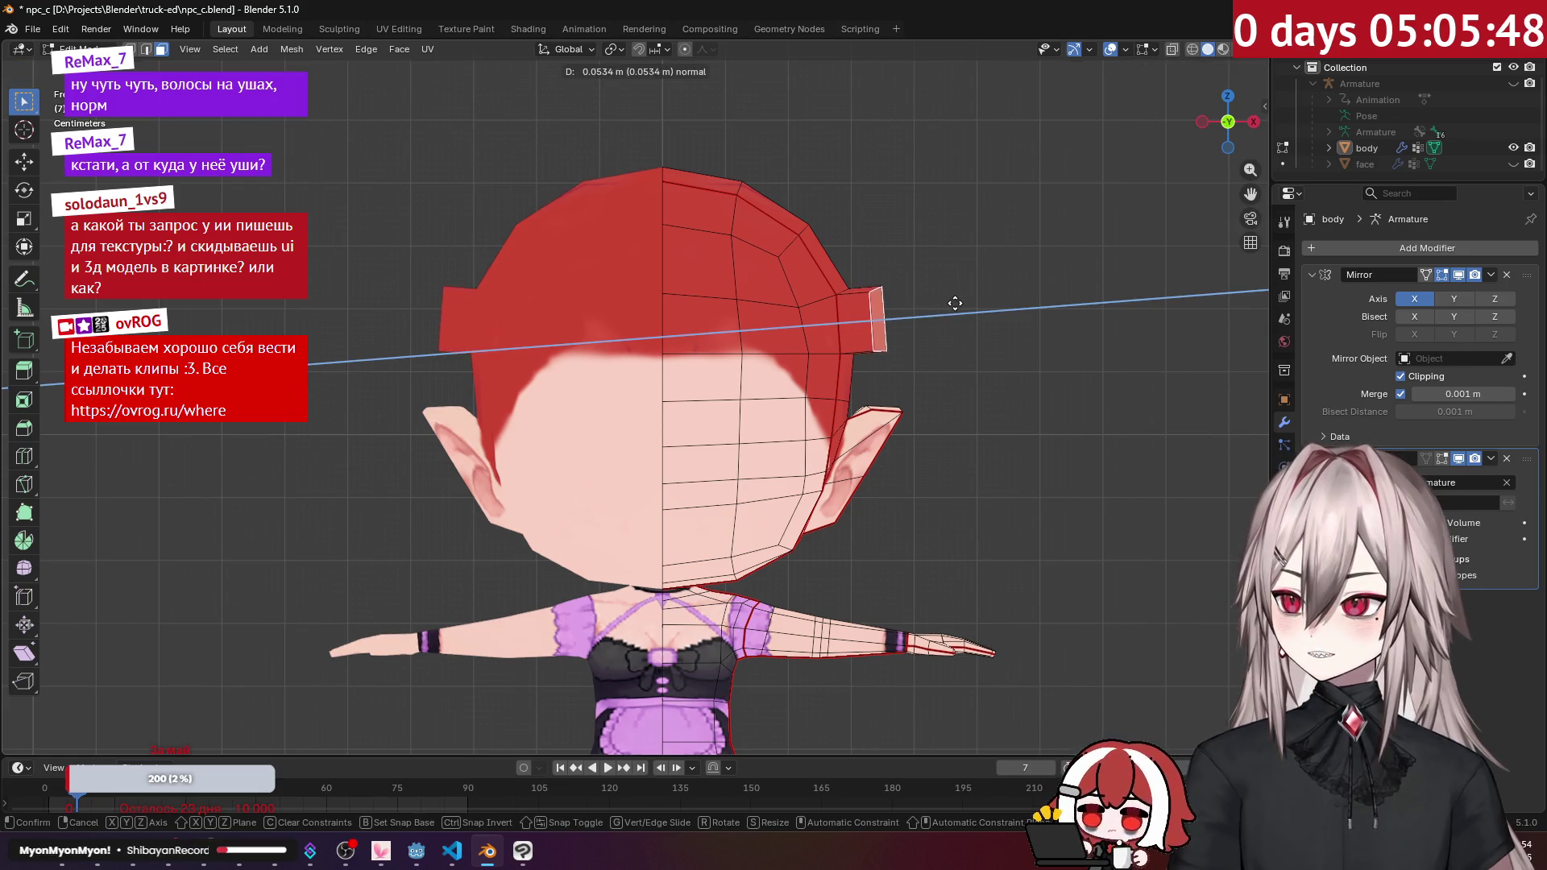
left_click(968, 302)
middle_click_drag(968, 302, 565, 218)
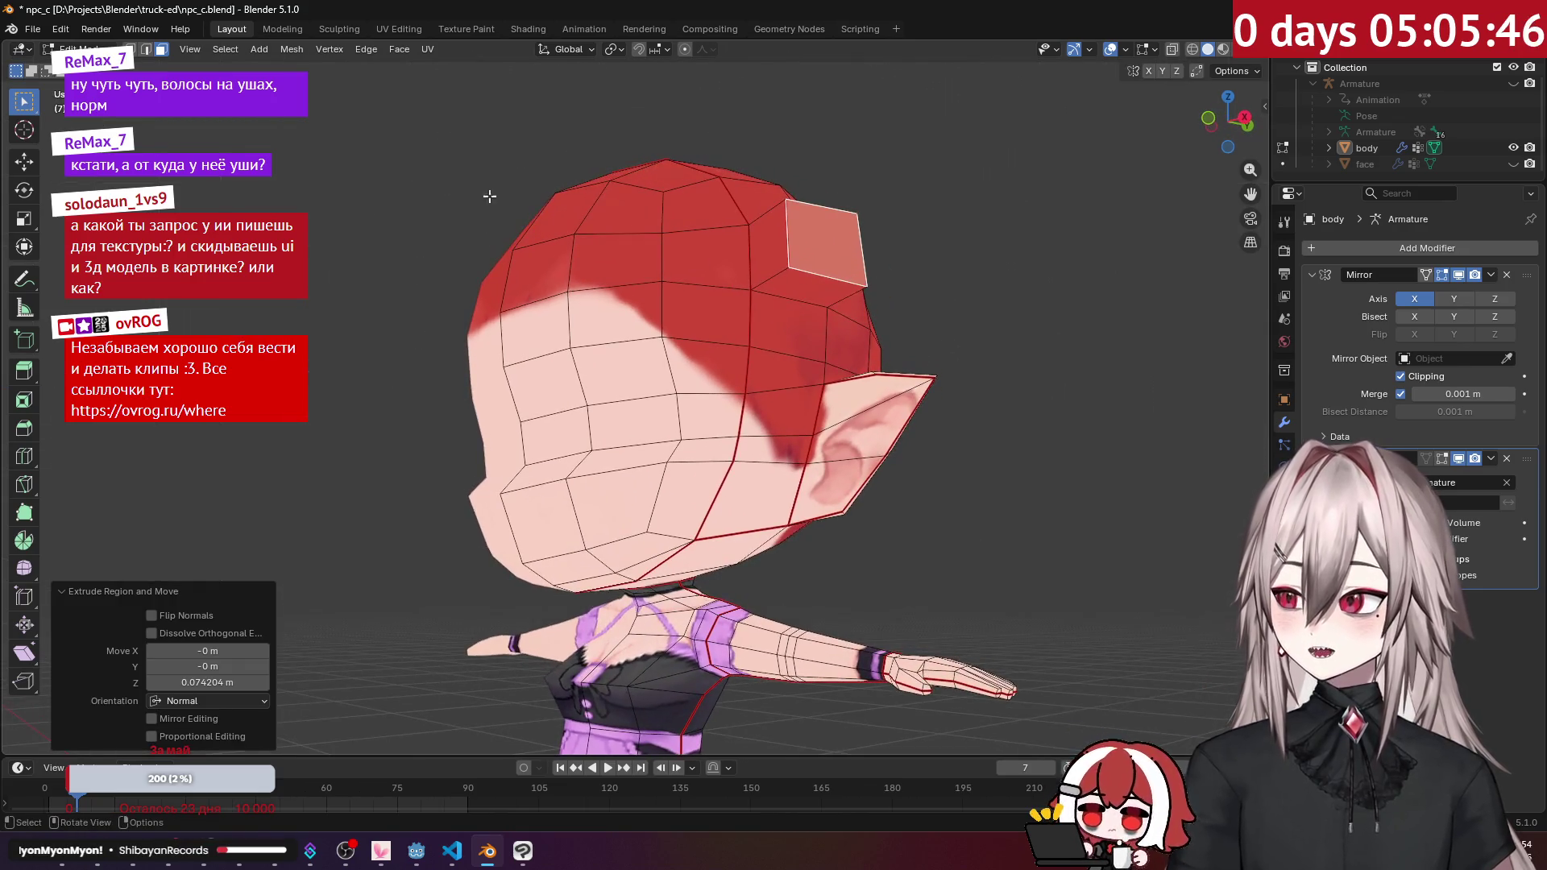
left_click(147, 52)
left_click(818, 276)
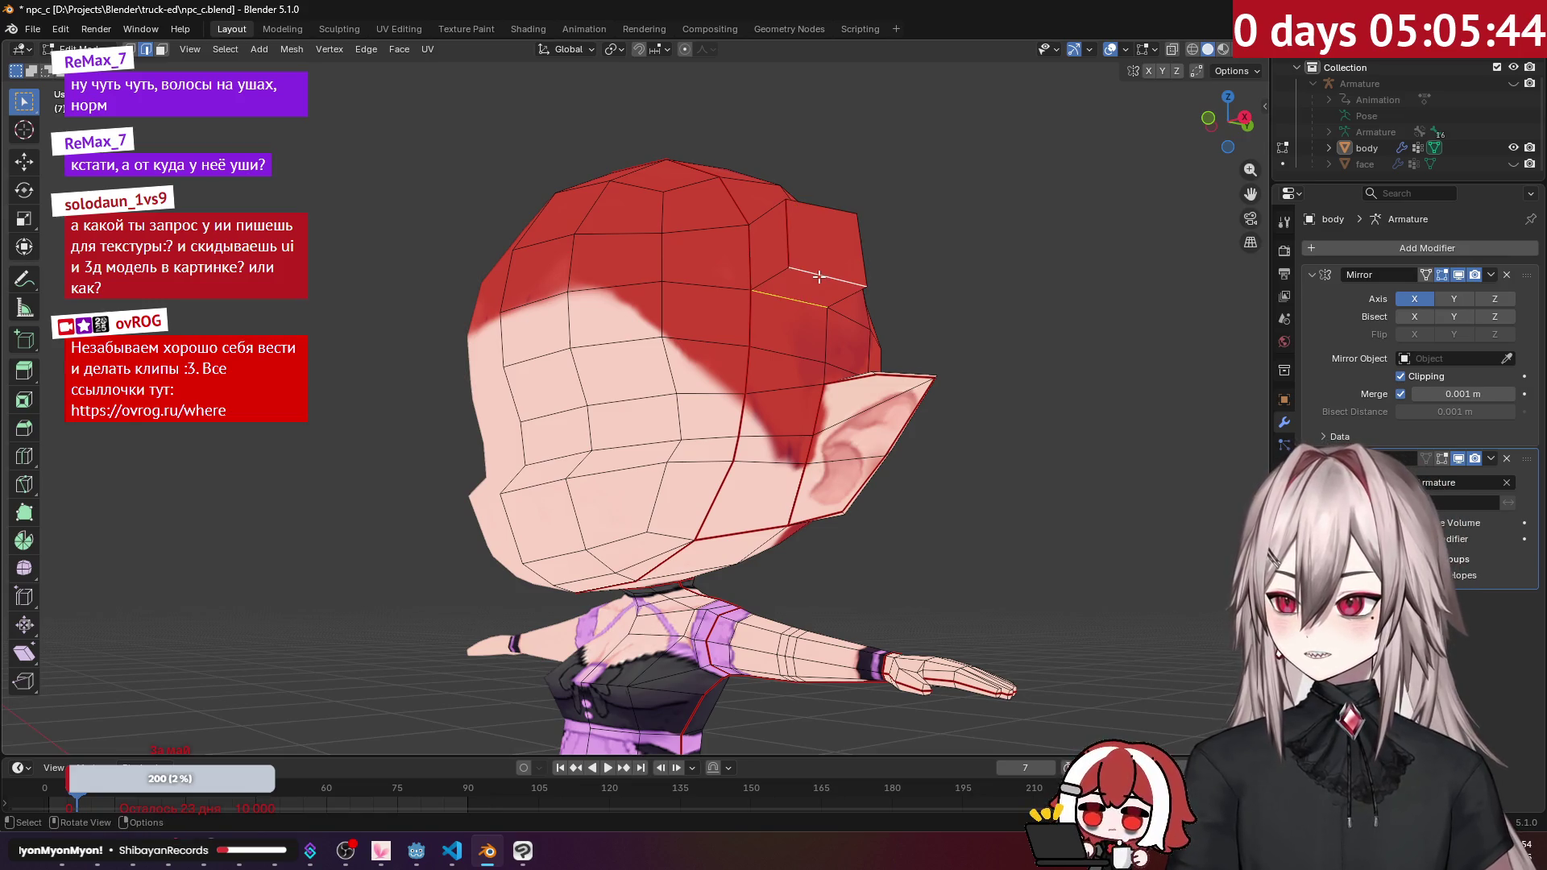
key("m")
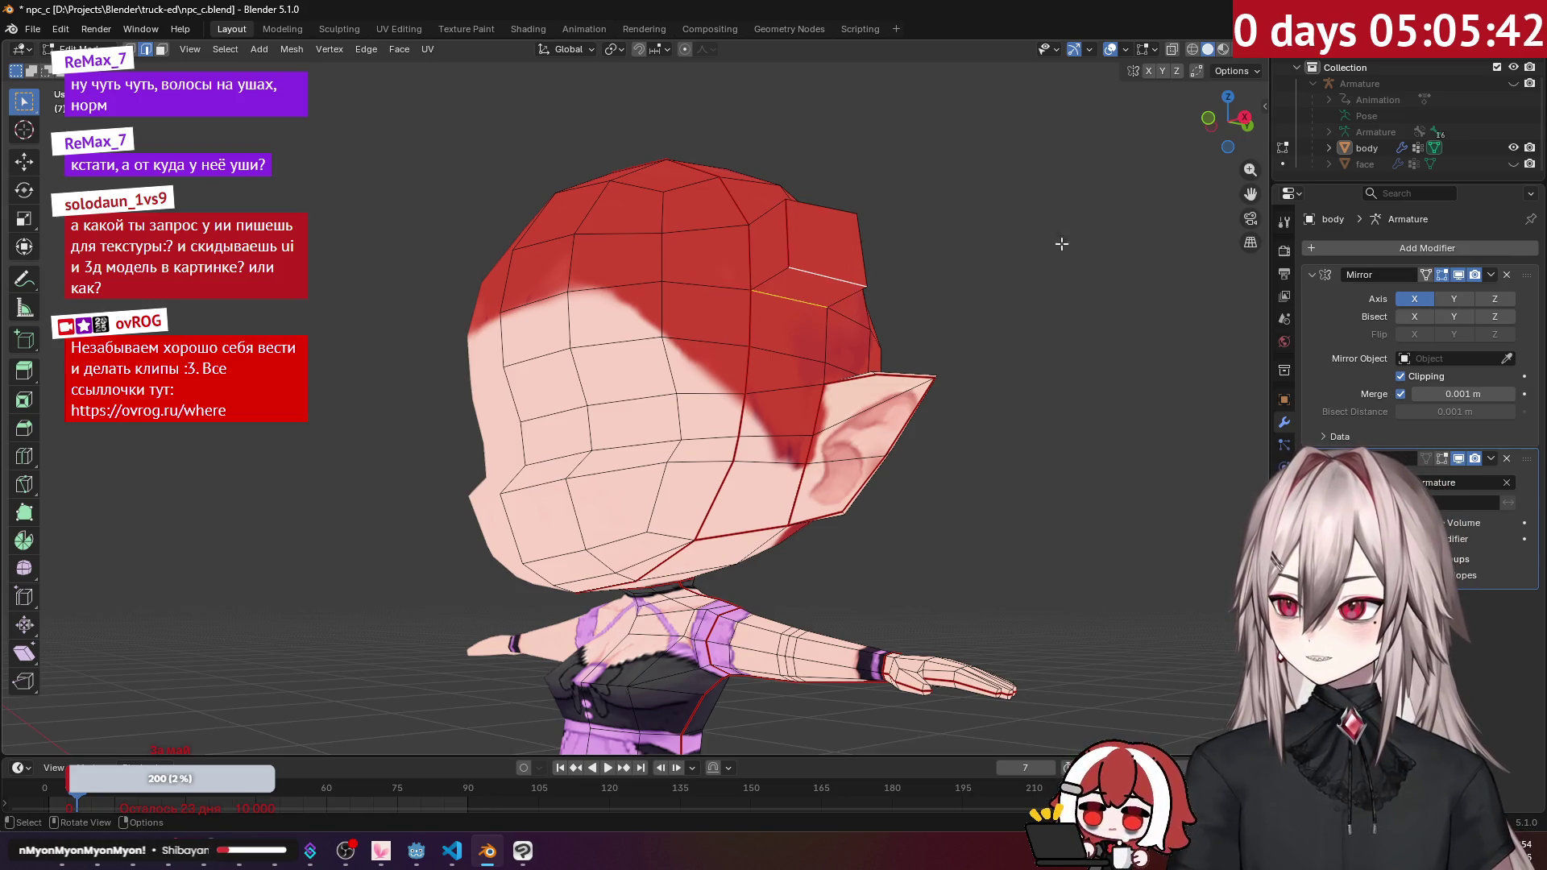
Step: Merge the extrusion's vertices At First to collapse it into a pointed tuft
left_click(129, 49)
left_click(756, 294)
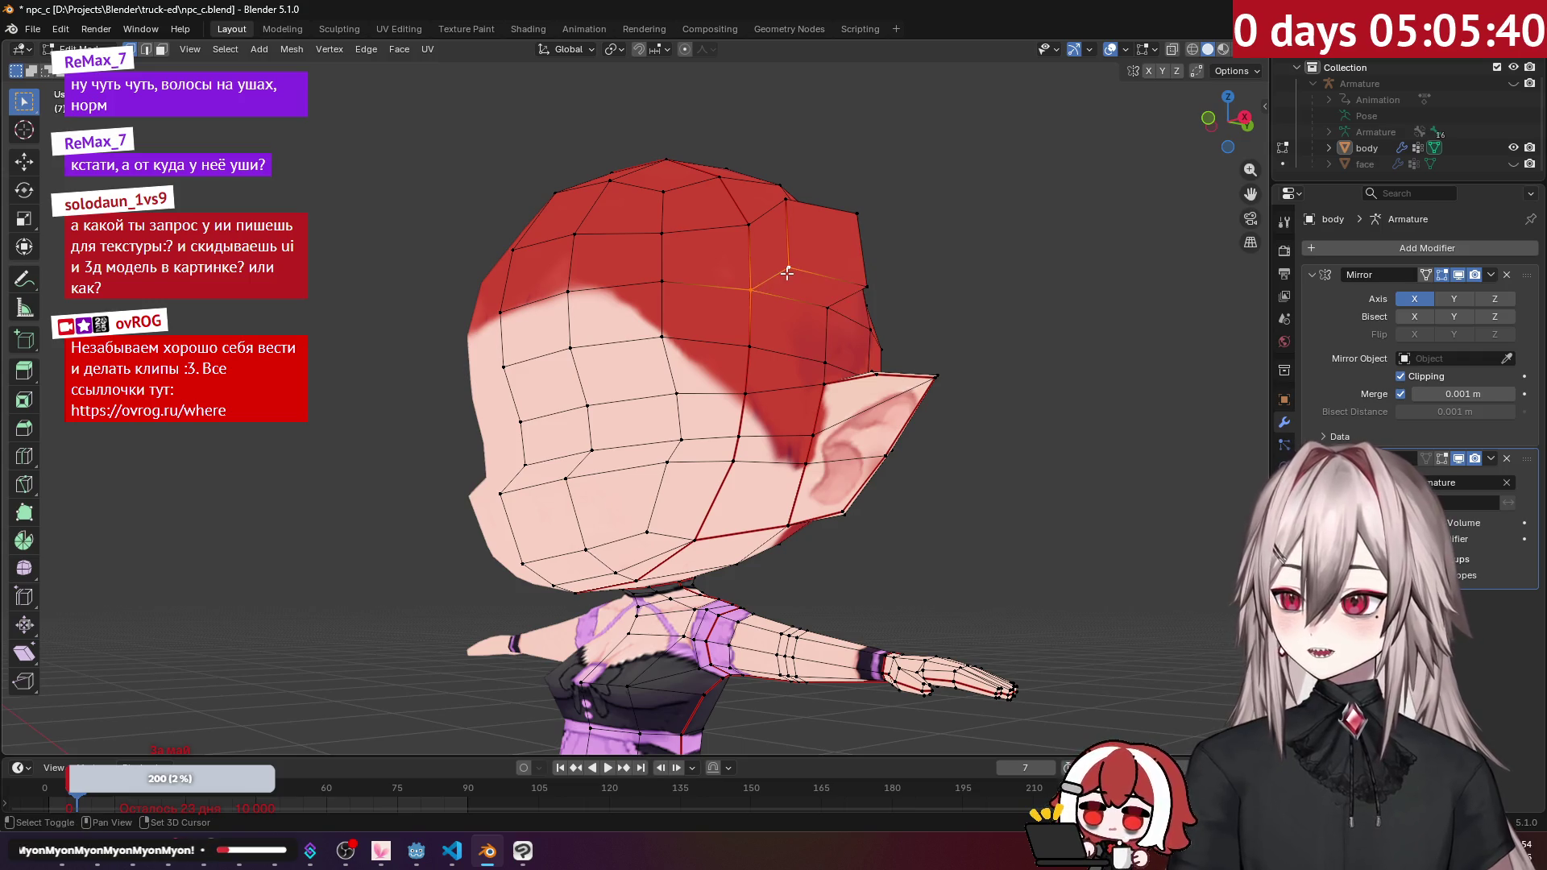
key("m")
left_click(775, 301)
left_click(838, 305)
key("m")
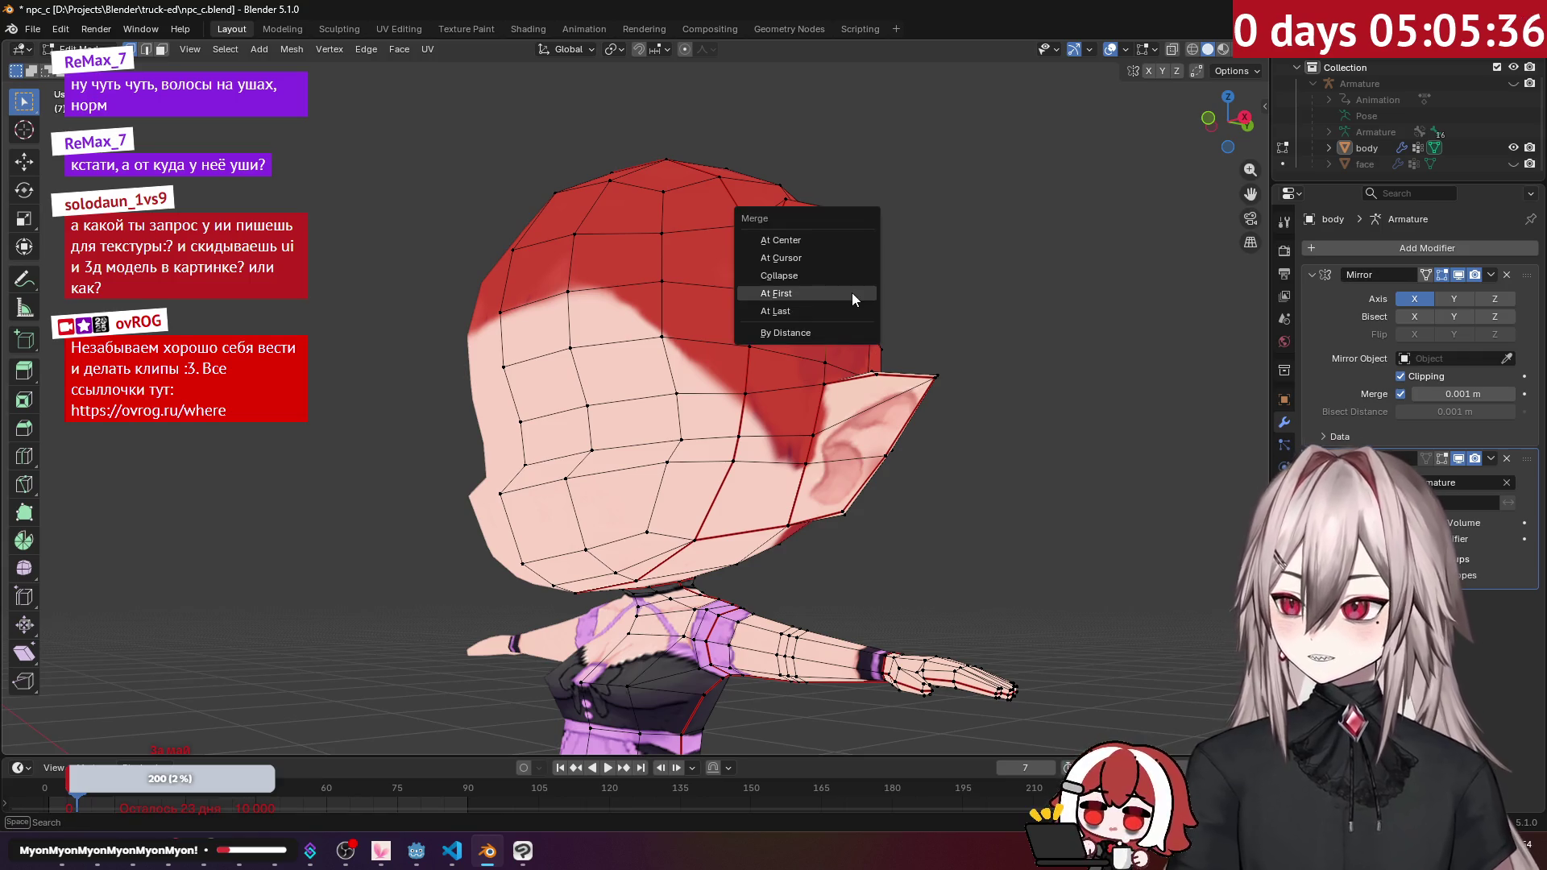
left_click(853, 292)
middle_click_drag(853, 293, 936, 340)
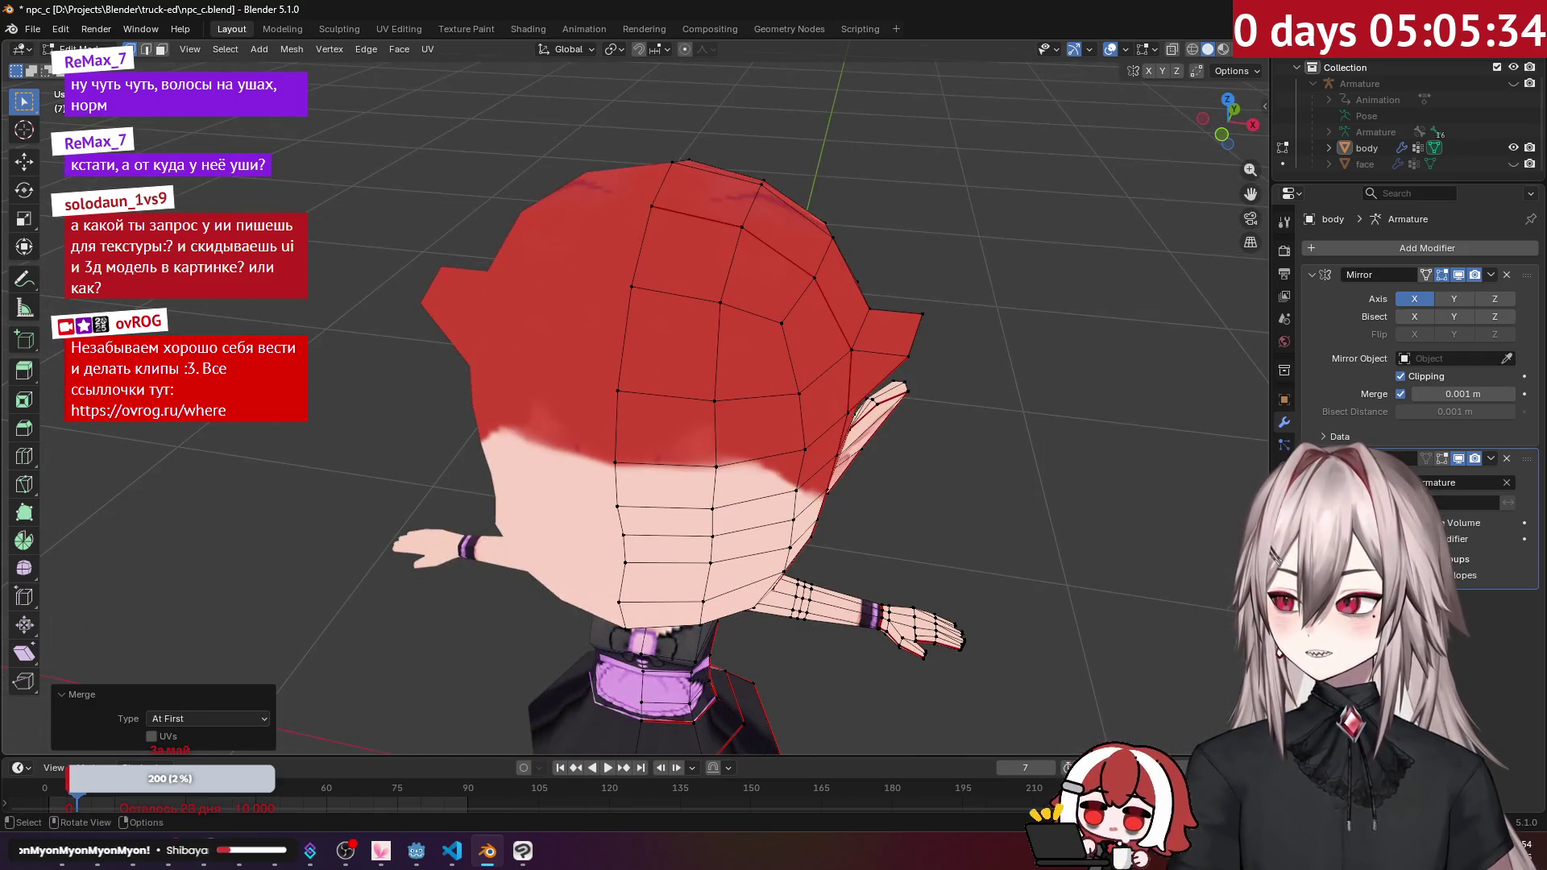
left_click(164, 48)
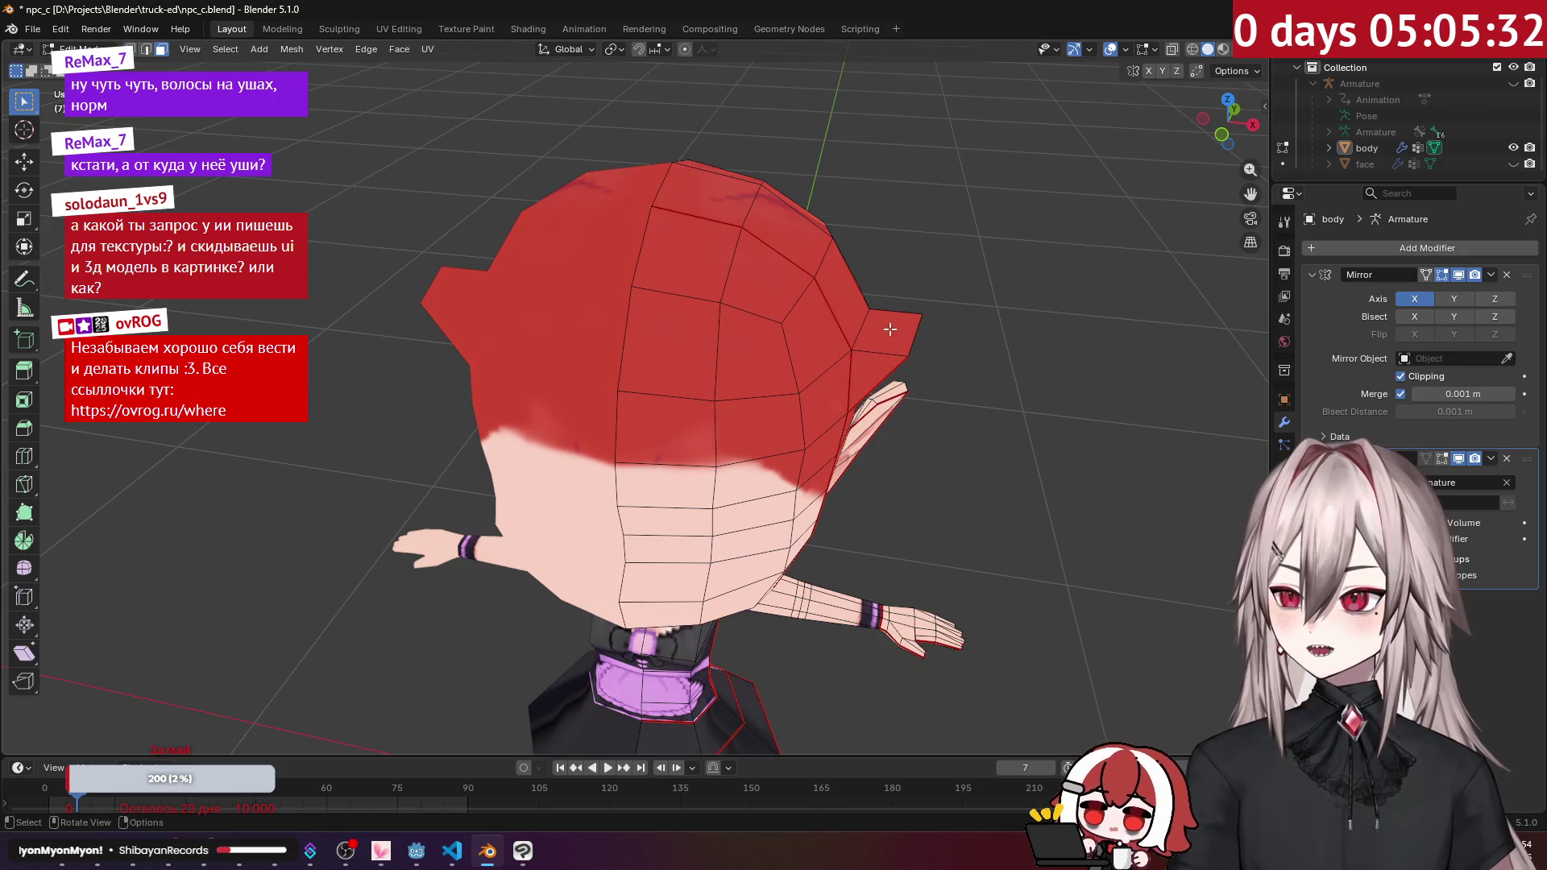
key("KP_1")
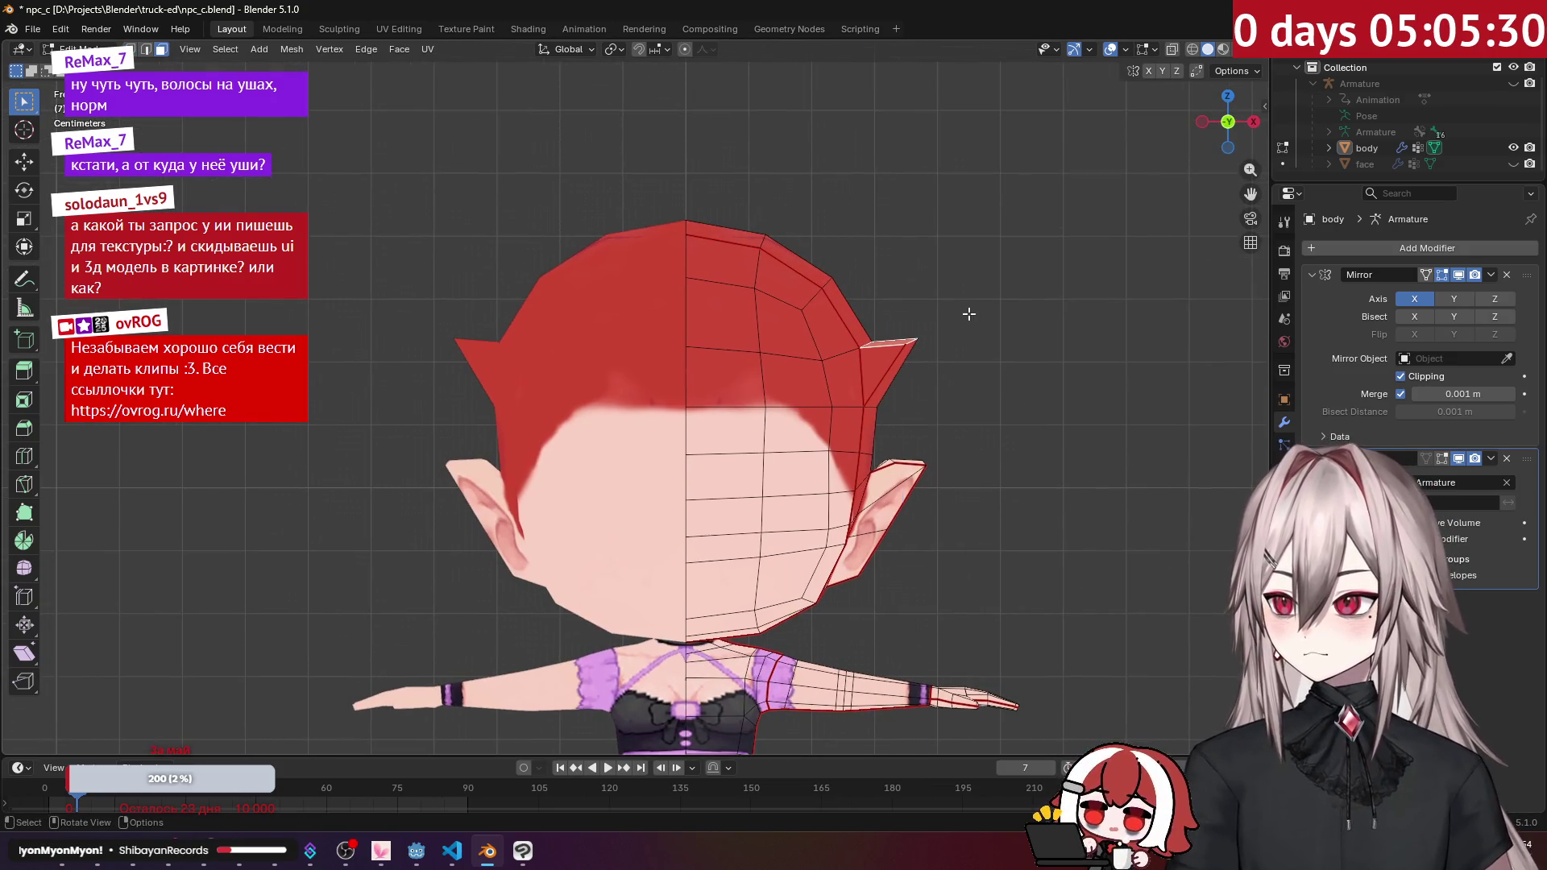
Step: Extrude the top hair faces upward, then move, rotate and scale the tips to 0.078
key("e")
left_click(931, 110)
key("g")
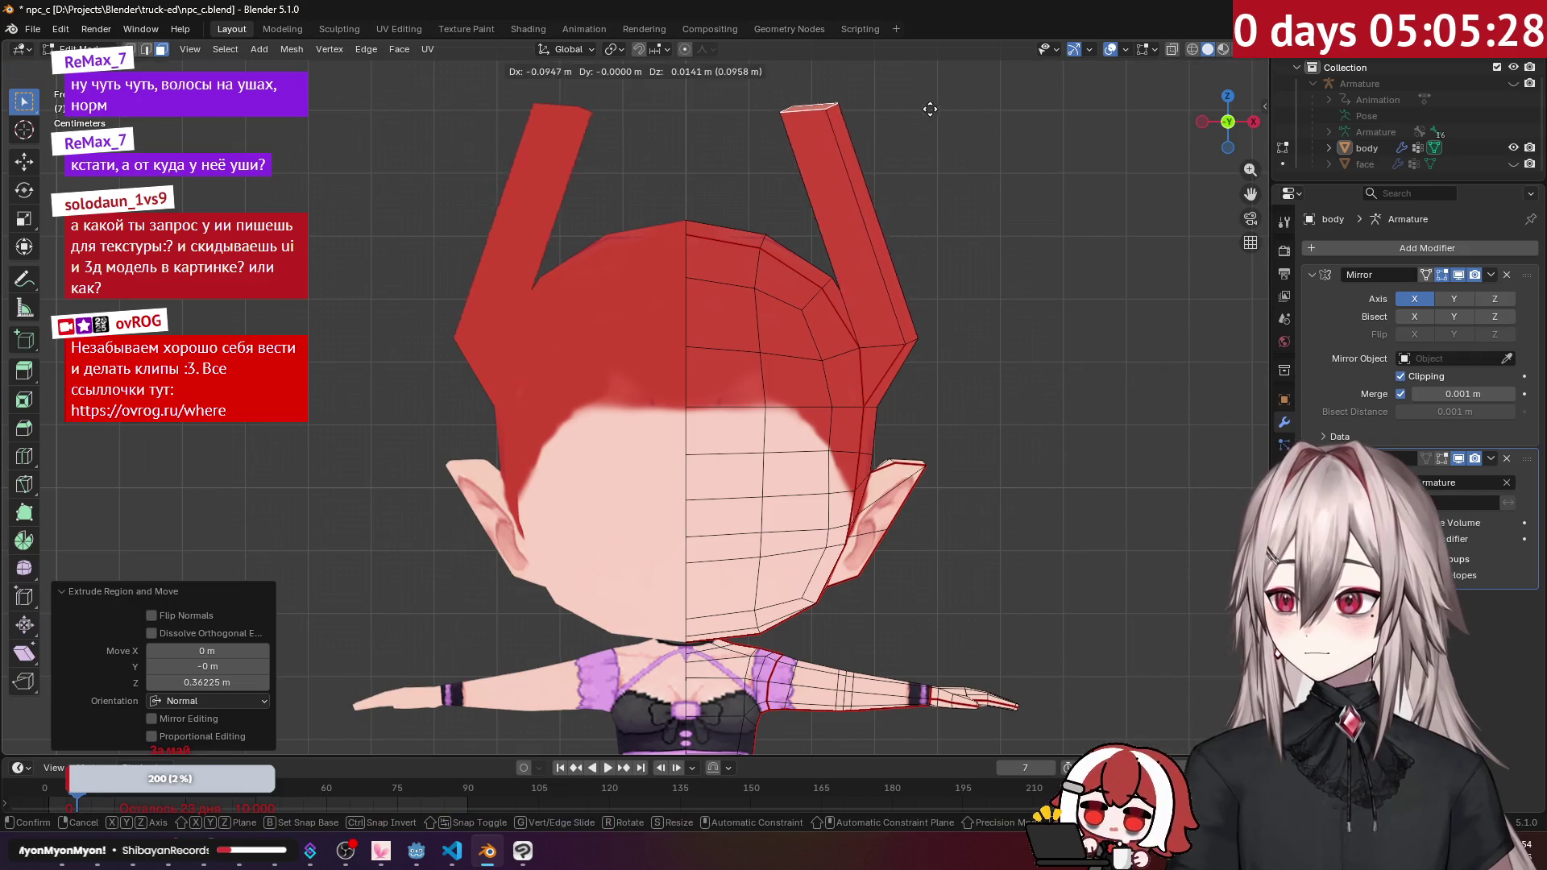
left_click(881, 132)
key("r")
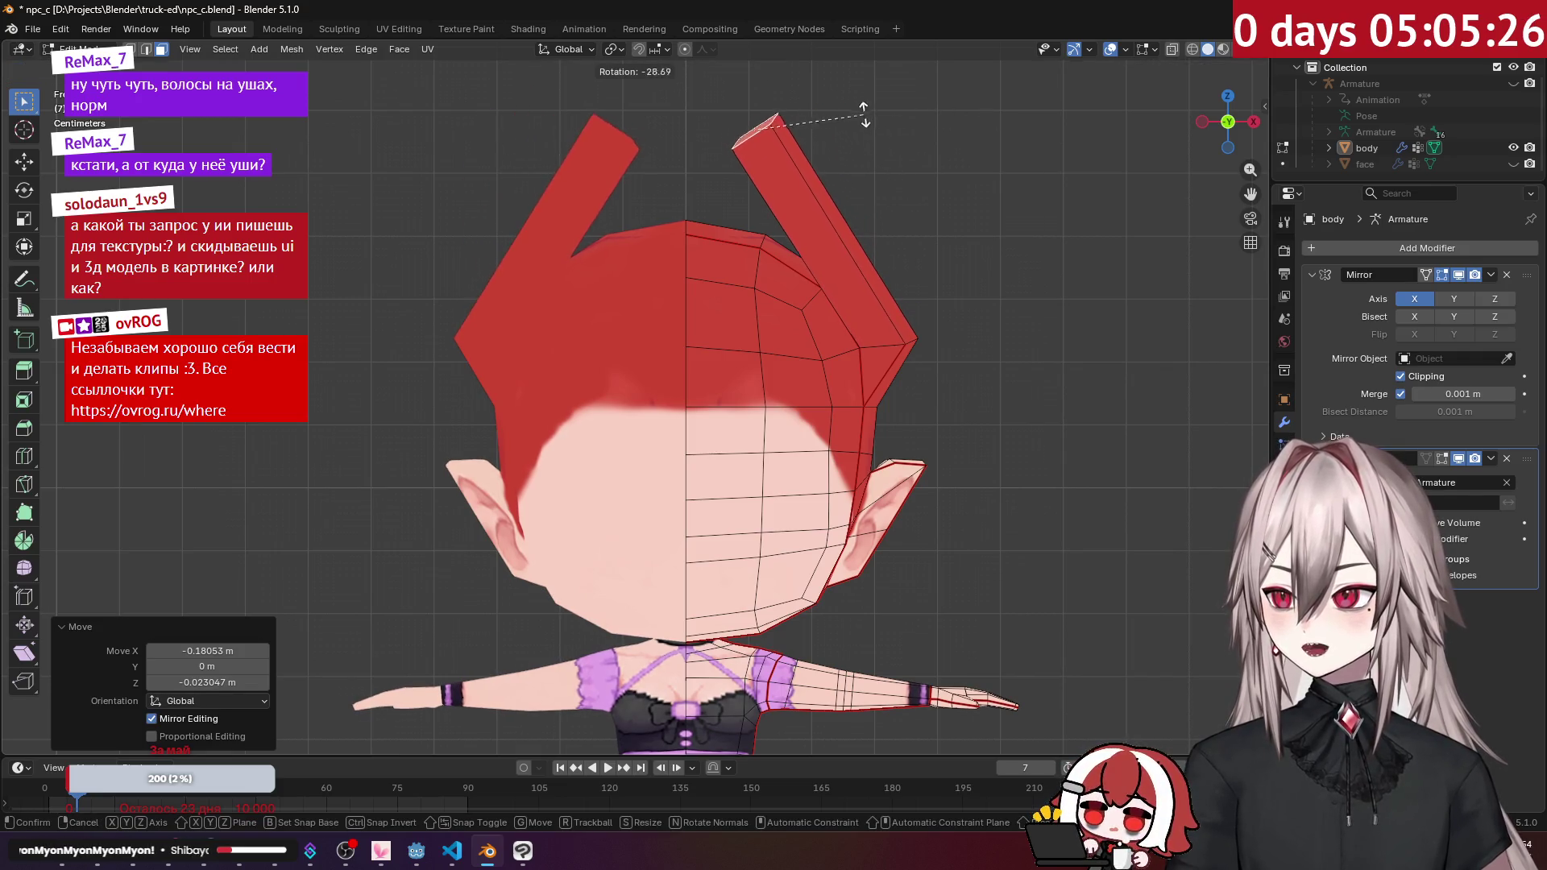
left_click(872, 125)
key("s")
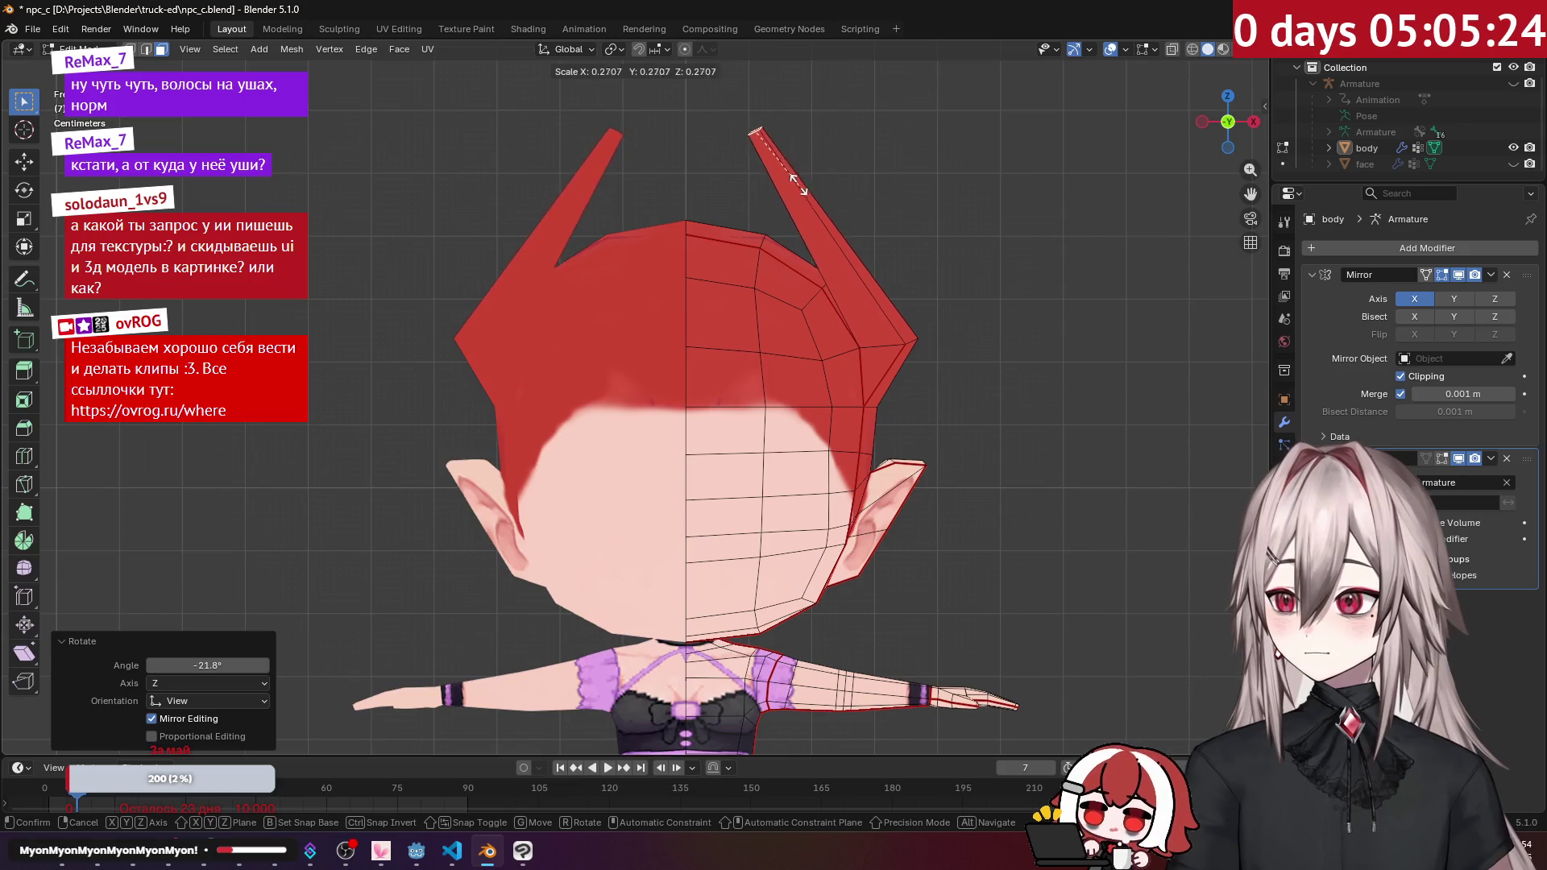
left_click(764, 141)
Step: Add an unslid loop cut on the spikes and widen it to scale 1.663
key("ctrl+r")
left_click(833, 233)
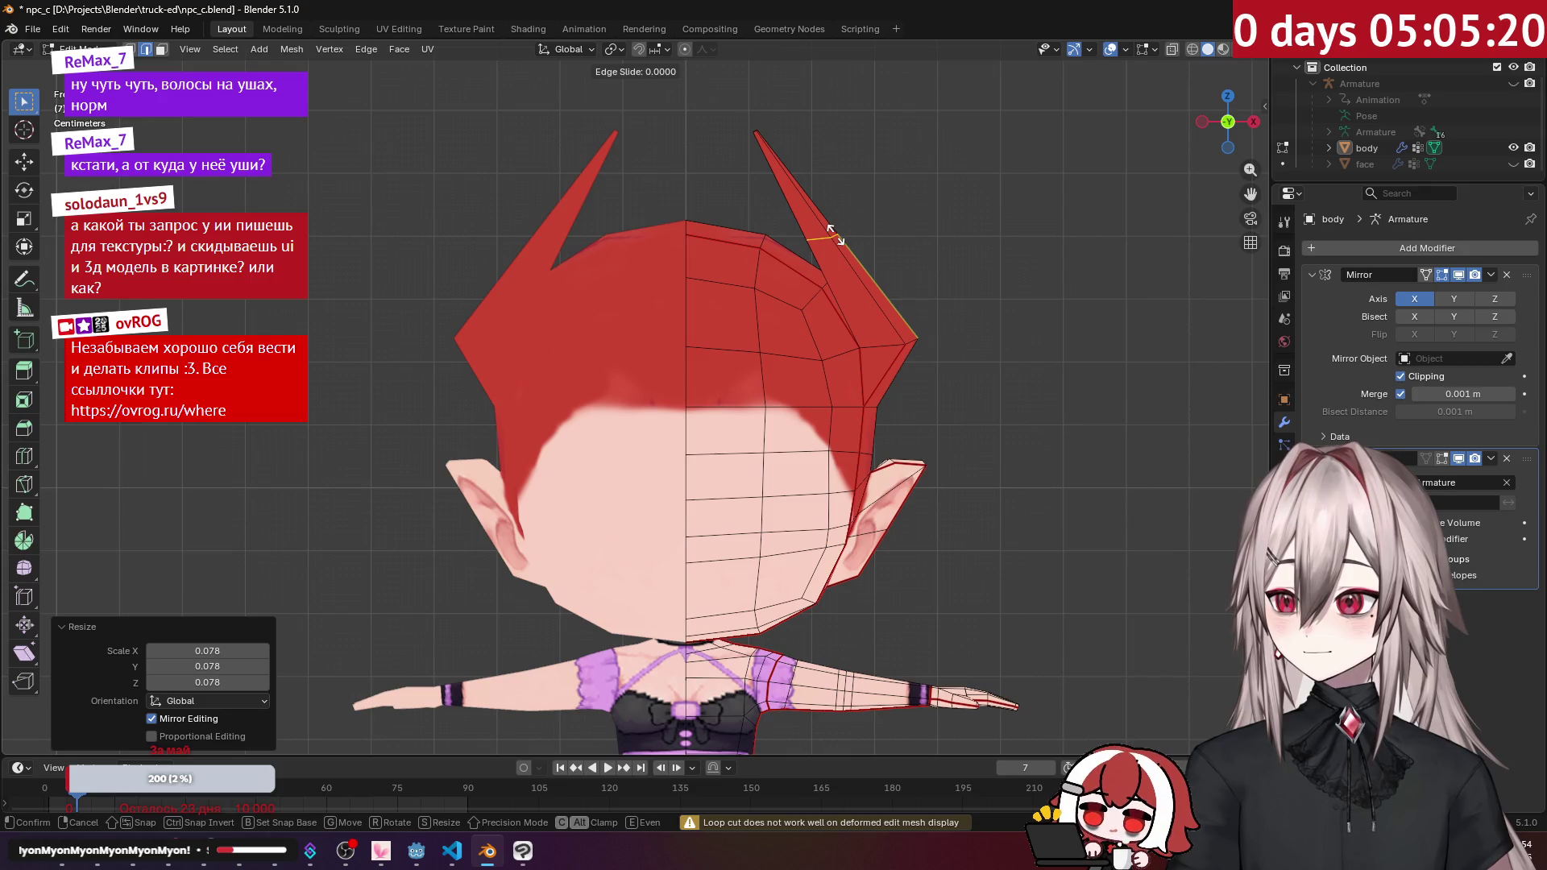
right_click(838, 232)
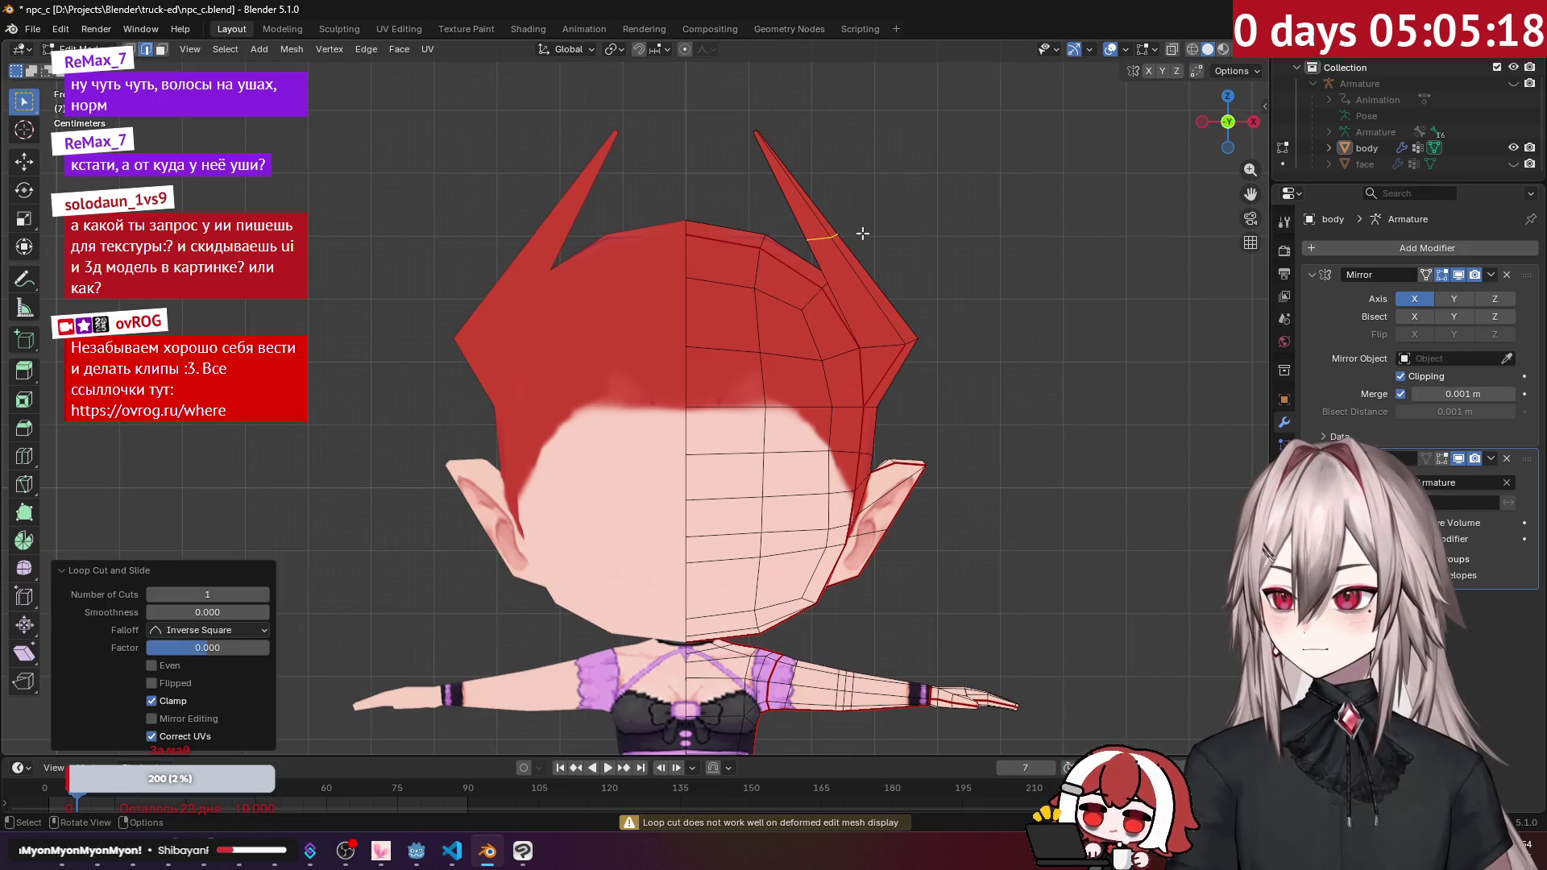
key("s")
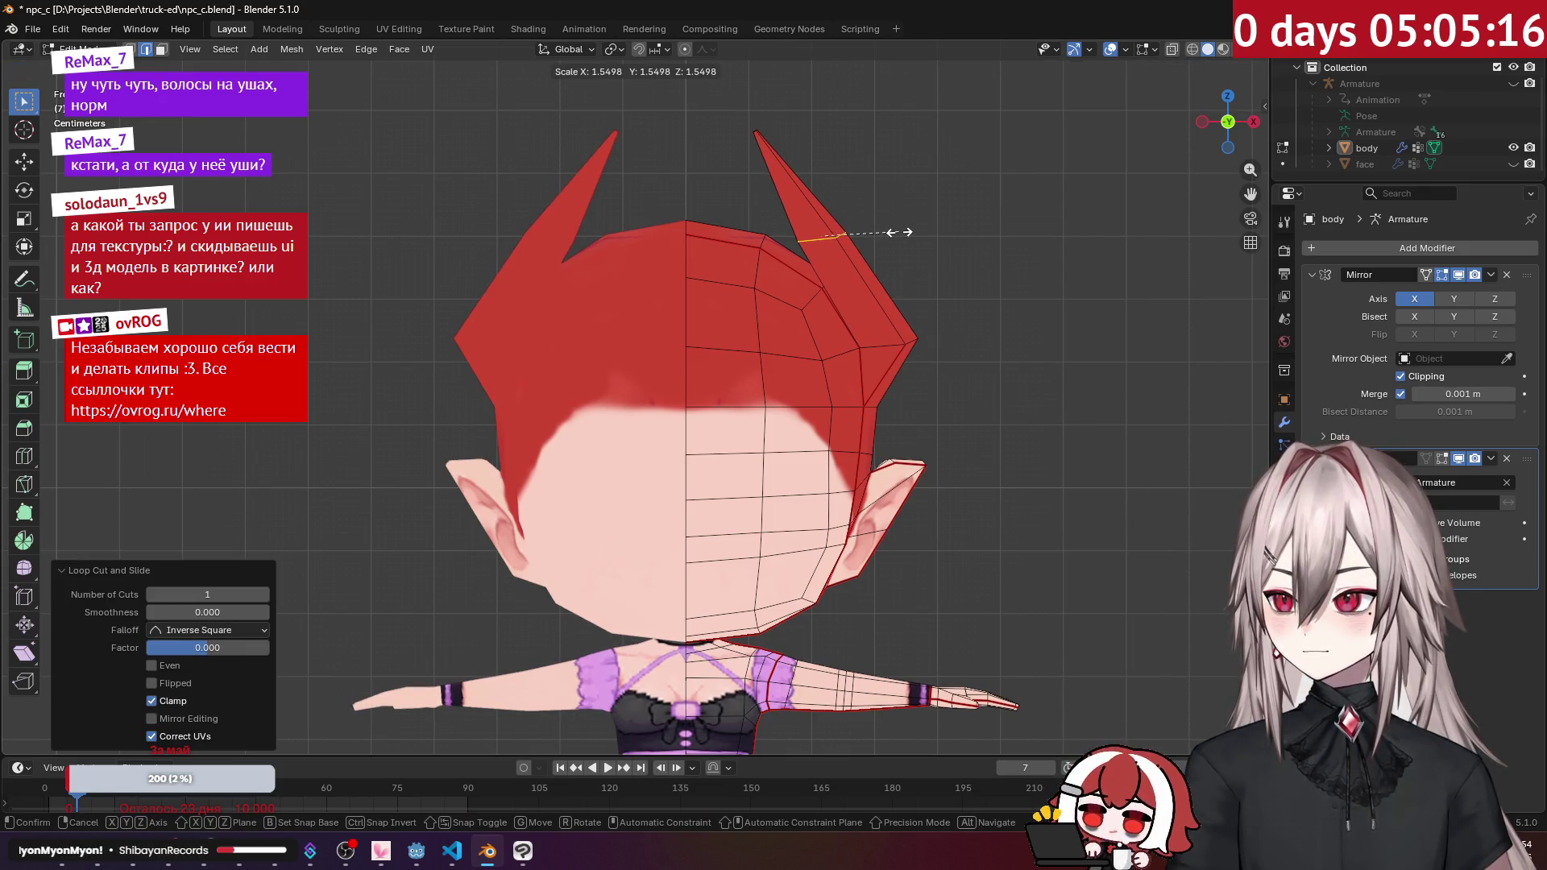
left_click(913, 232)
mouse_move(913, 232)
middle_mouse_down()
mouse_move(650, 234)
mouse_move(670, 264)
mouse_move(760, 216)
middle_mouse_up()
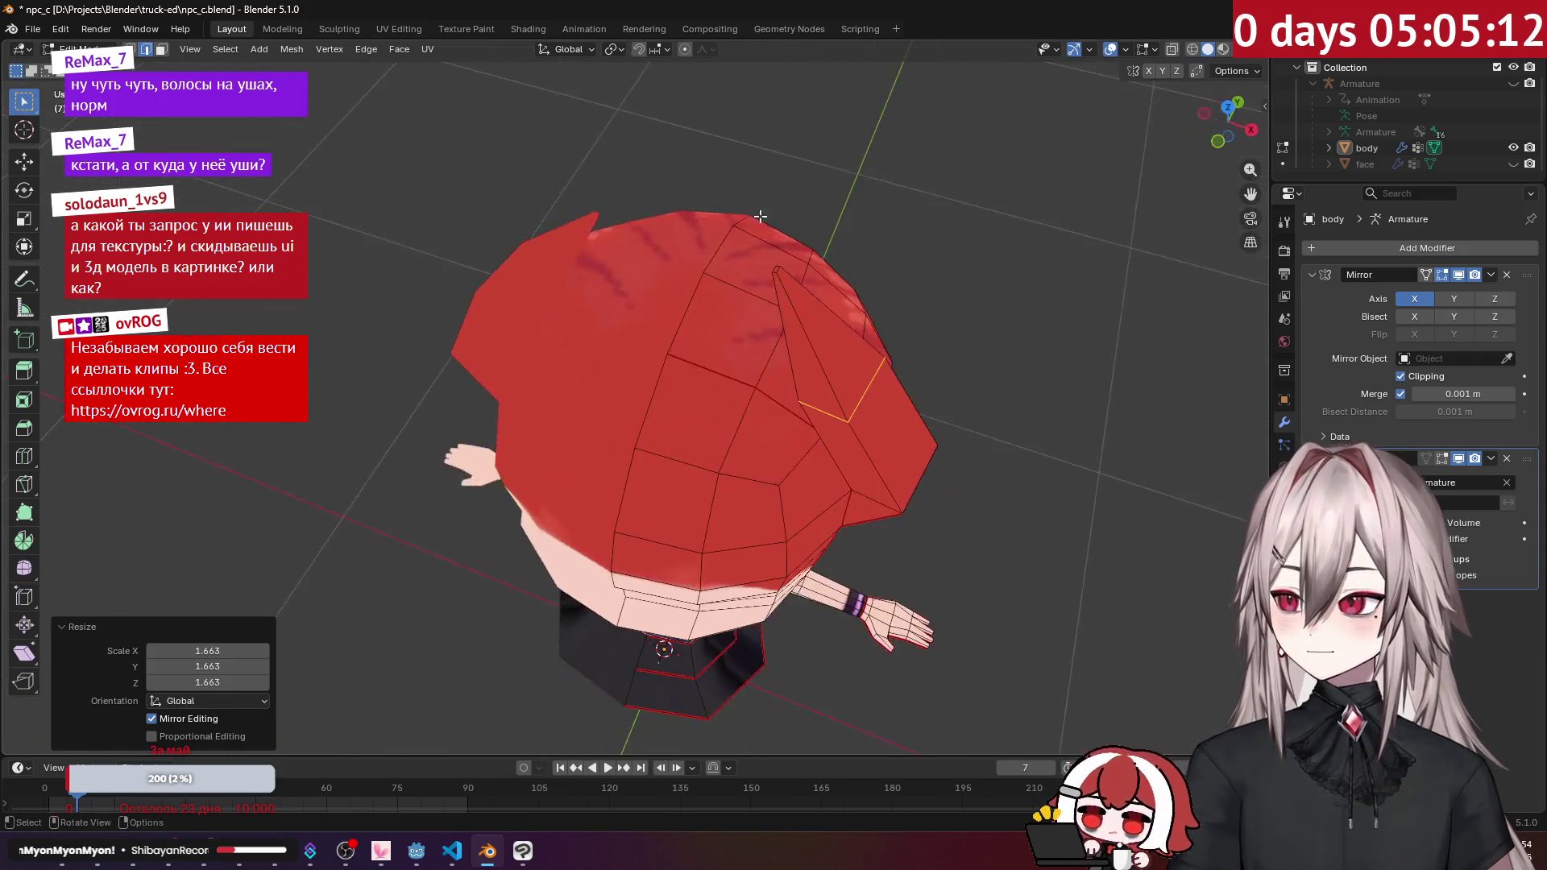
Step: Merge the selected spike-tip vertices At Center into single points
left_click(779, 272, "alt")
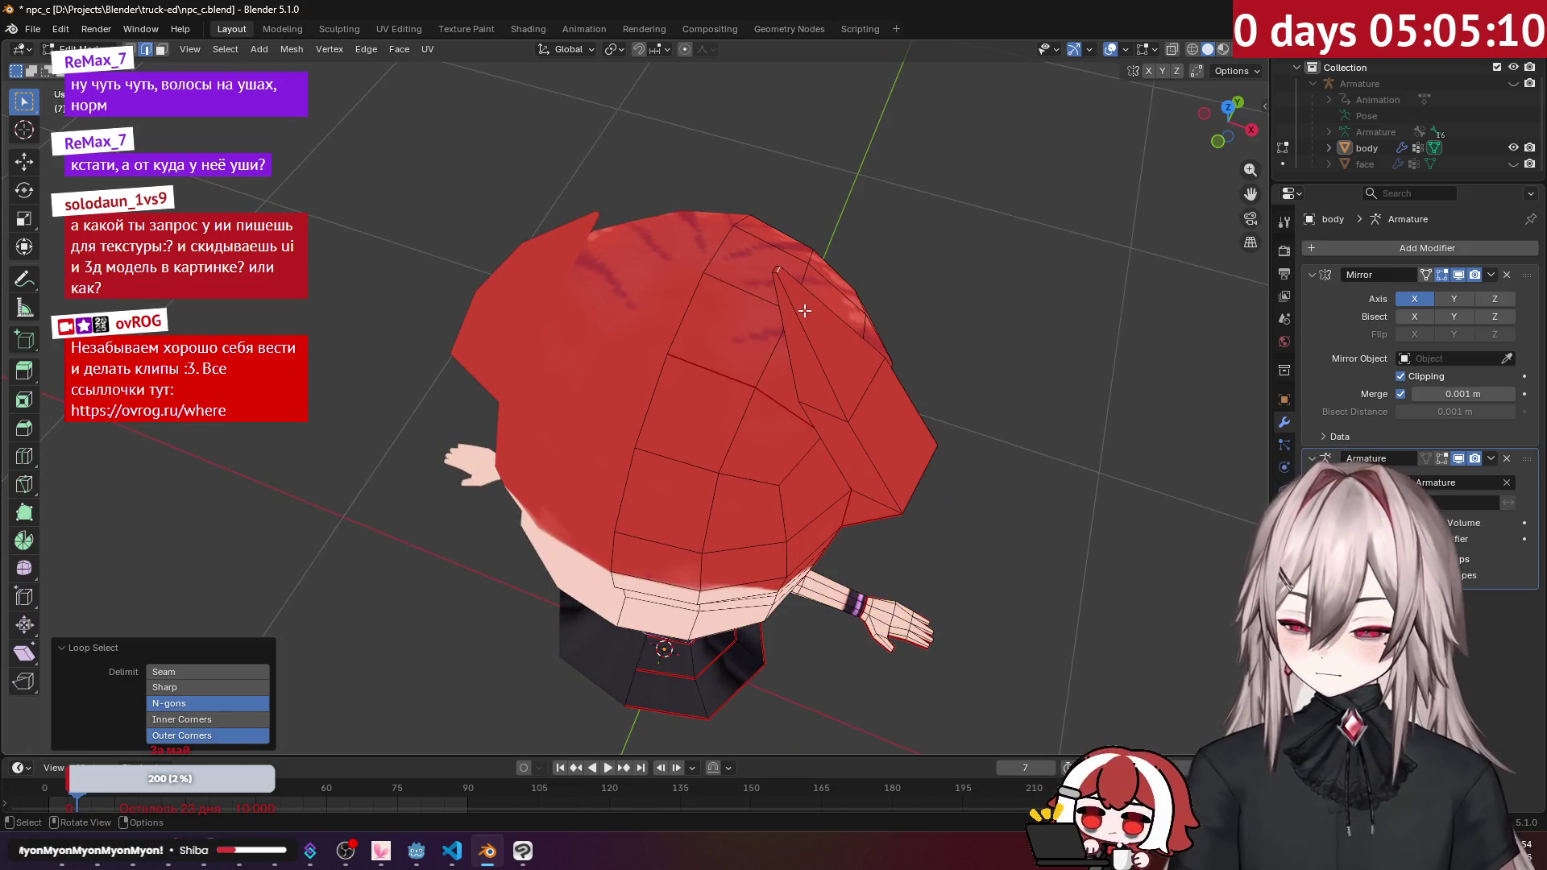
key("l")
key("ctrl+z")
scroll(901, 180, "up", 3)
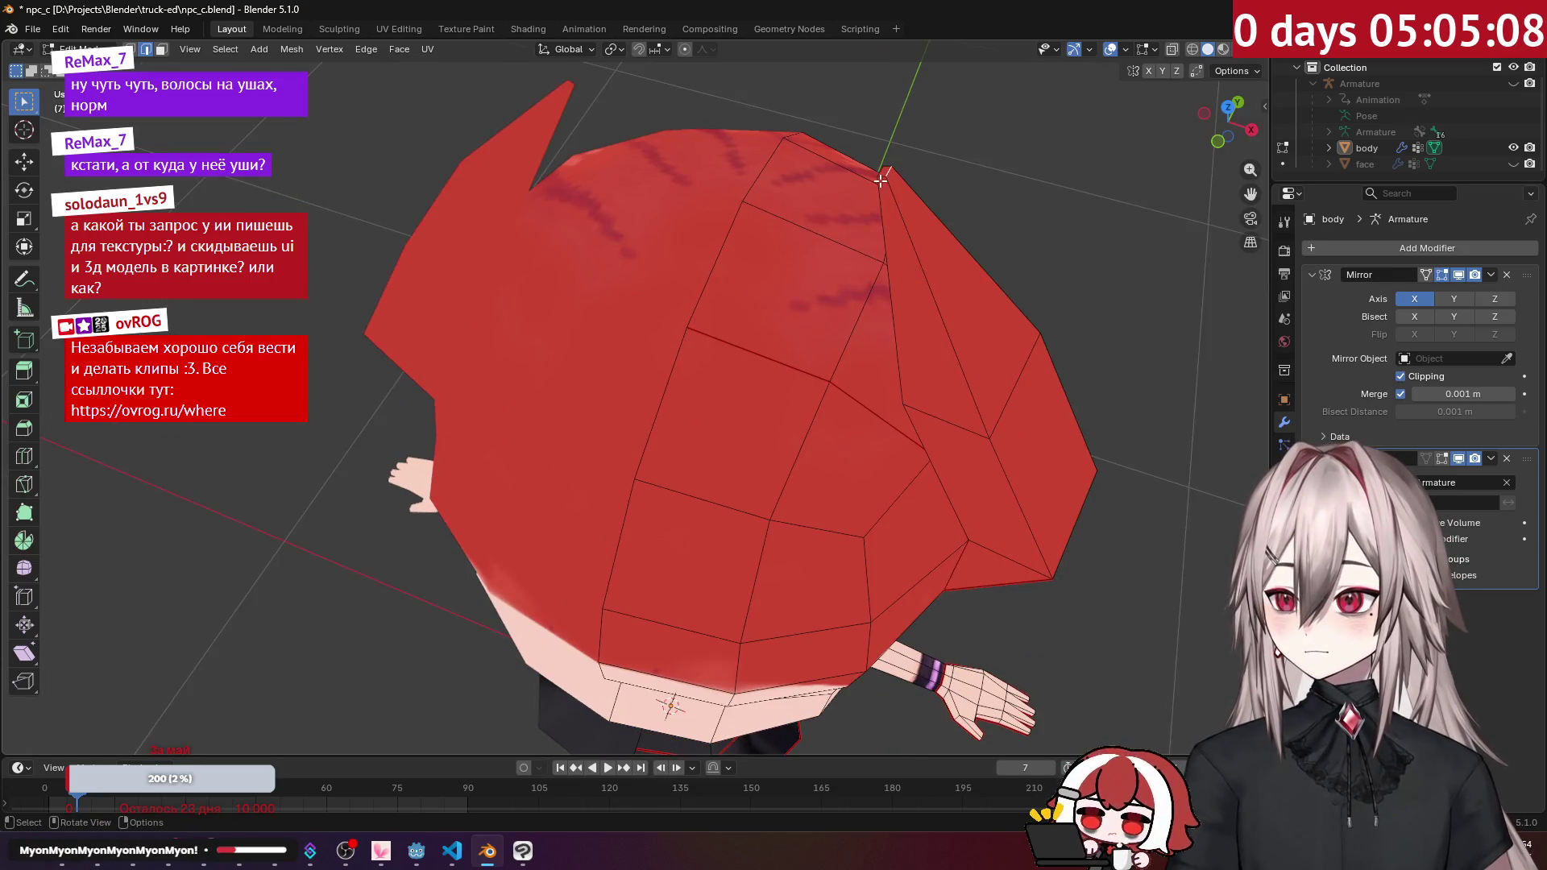
key("shift+g")
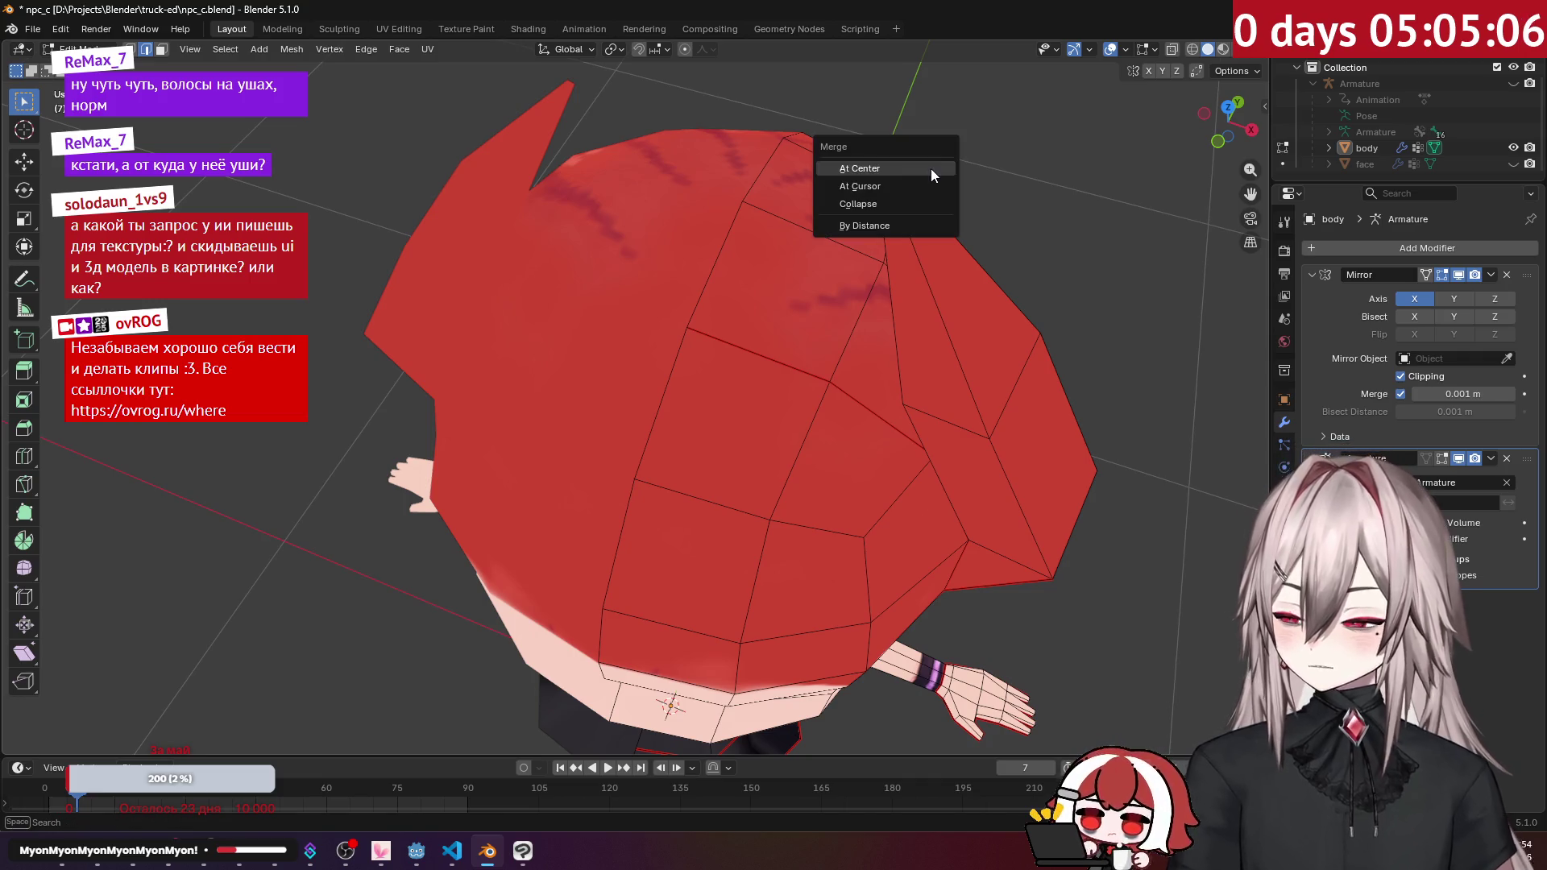
left_click(931, 168)
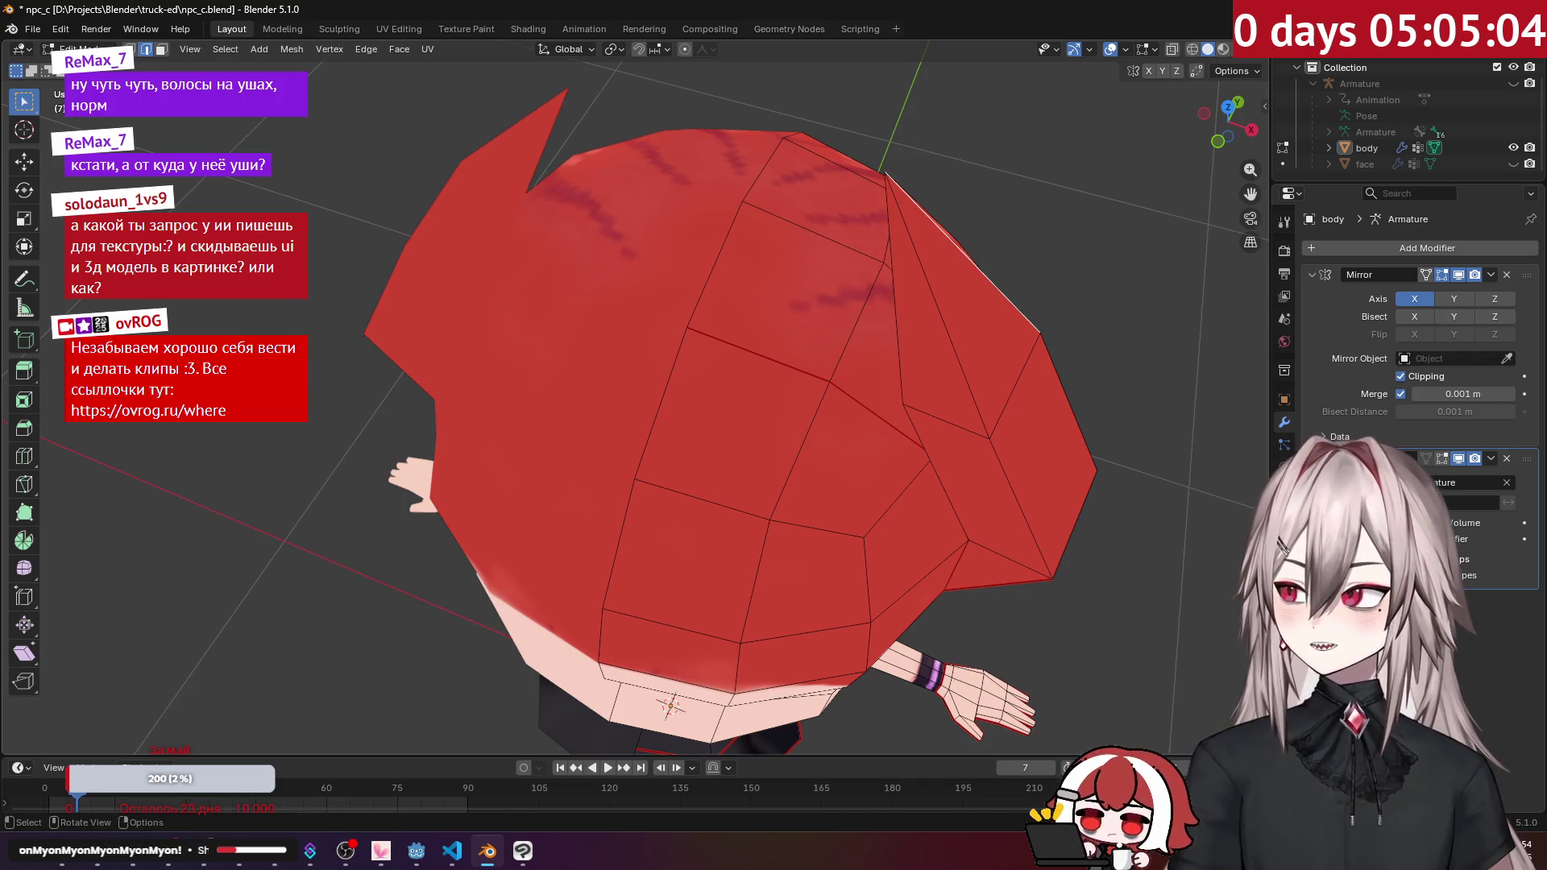
Step: Shift the spike tips about 0.04 m sideways and 0.035 m down, then check in Object Mode
key("KP_1")
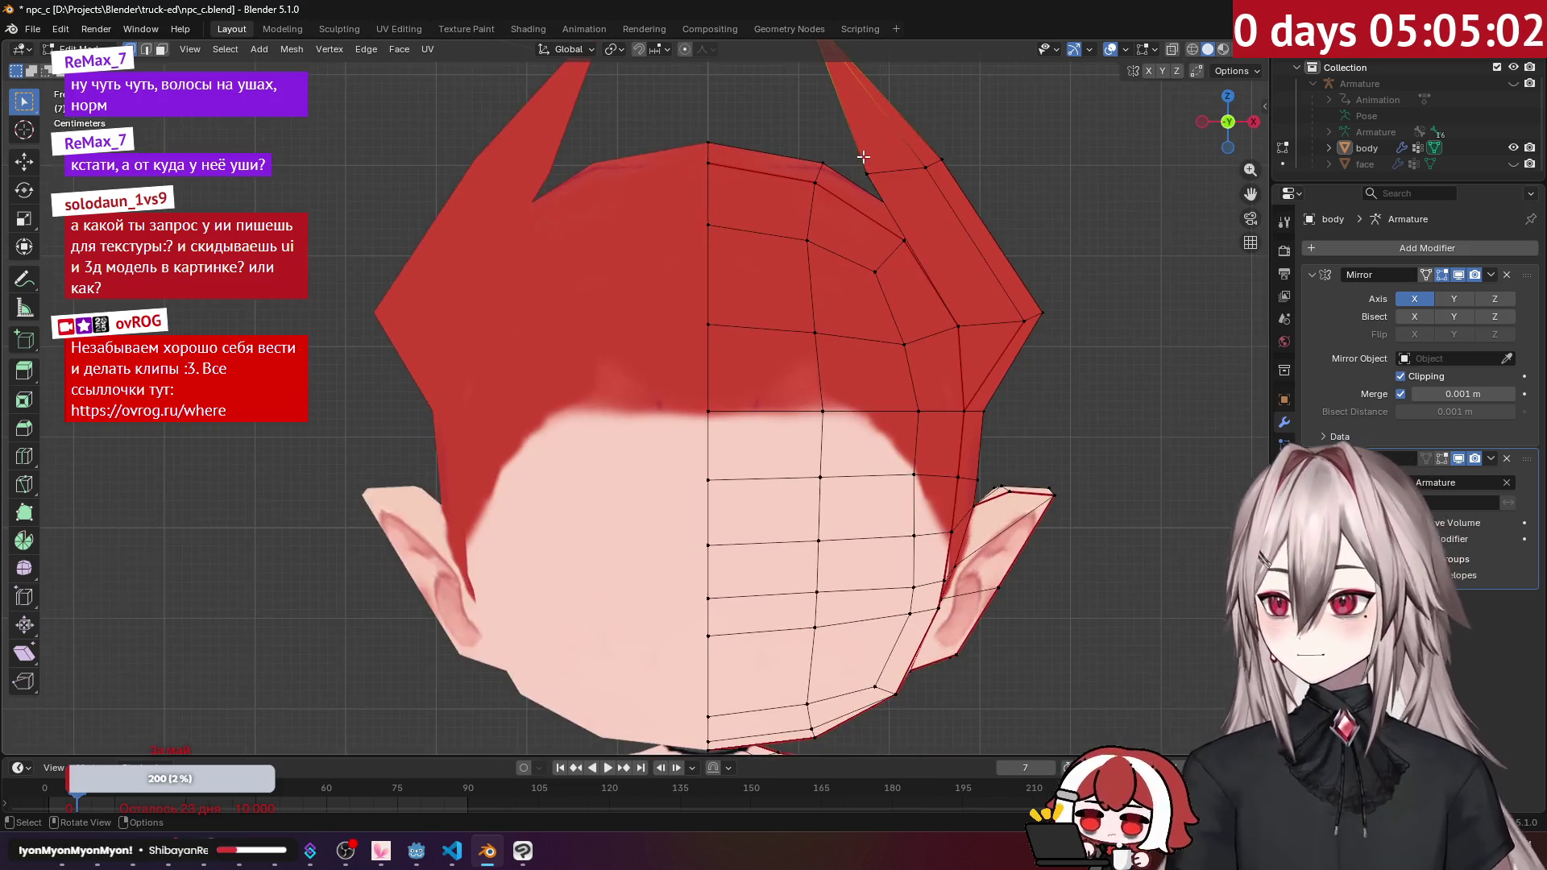
scroll(835, 181, "down", 2)
key("g")
left_click(830, 179)
mouse_move(830, 179)
middle_mouse_down()
mouse_move(853, 228)
mouse_move(830, 219)
mouse_move(890, 216)
mouse_move(865, 242)
mouse_move(813, 242)
middle_mouse_up()
key("Tab")
scroll(853, 224, "down", 5)
key("Tab")
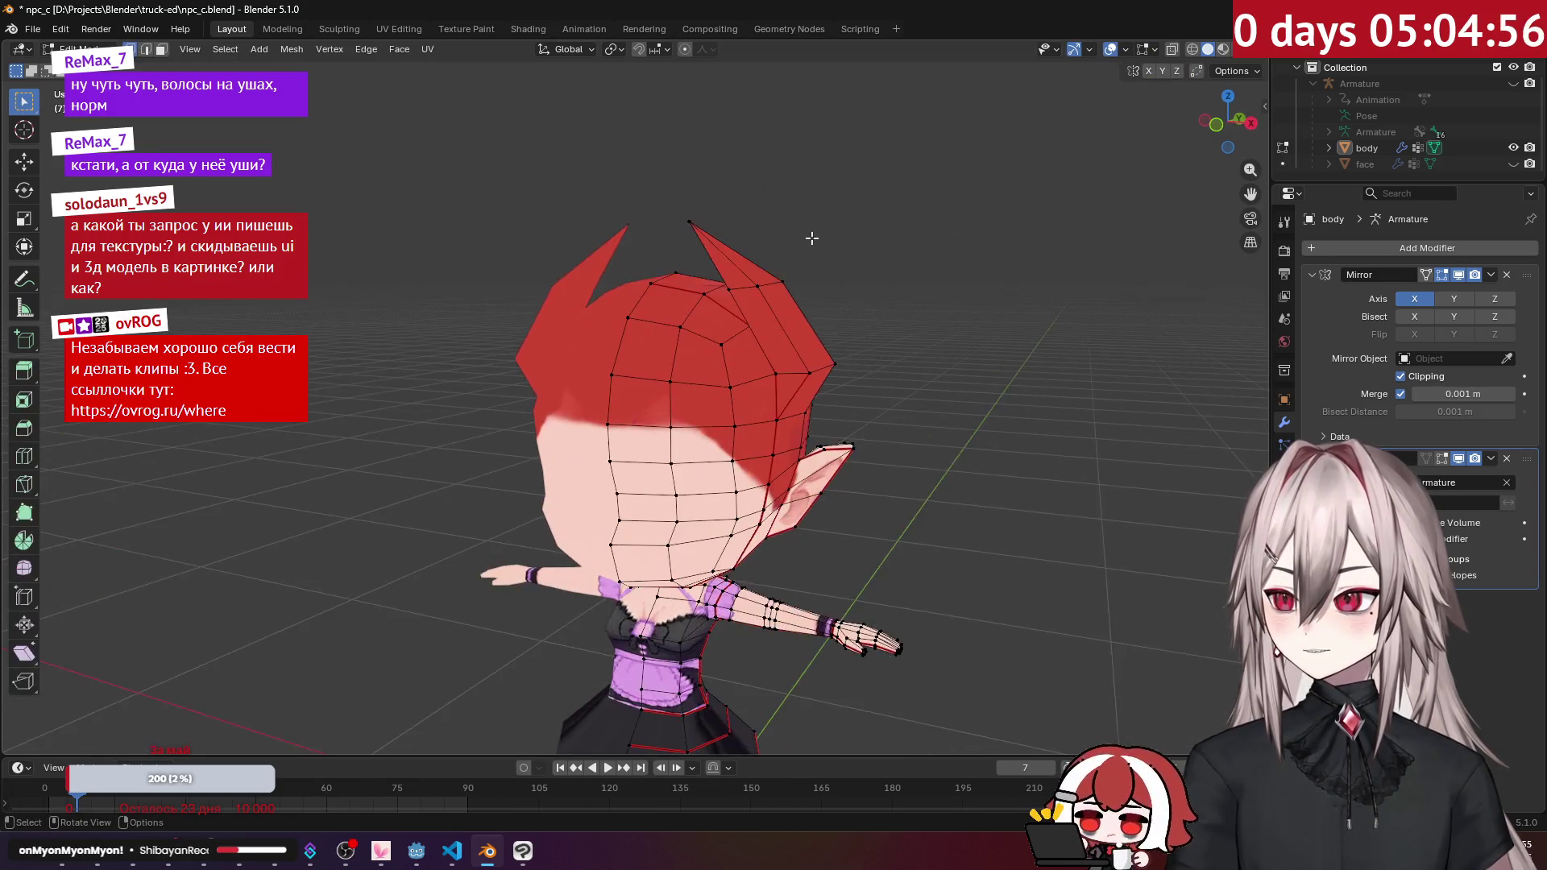
scroll(812, 239, "up", 4)
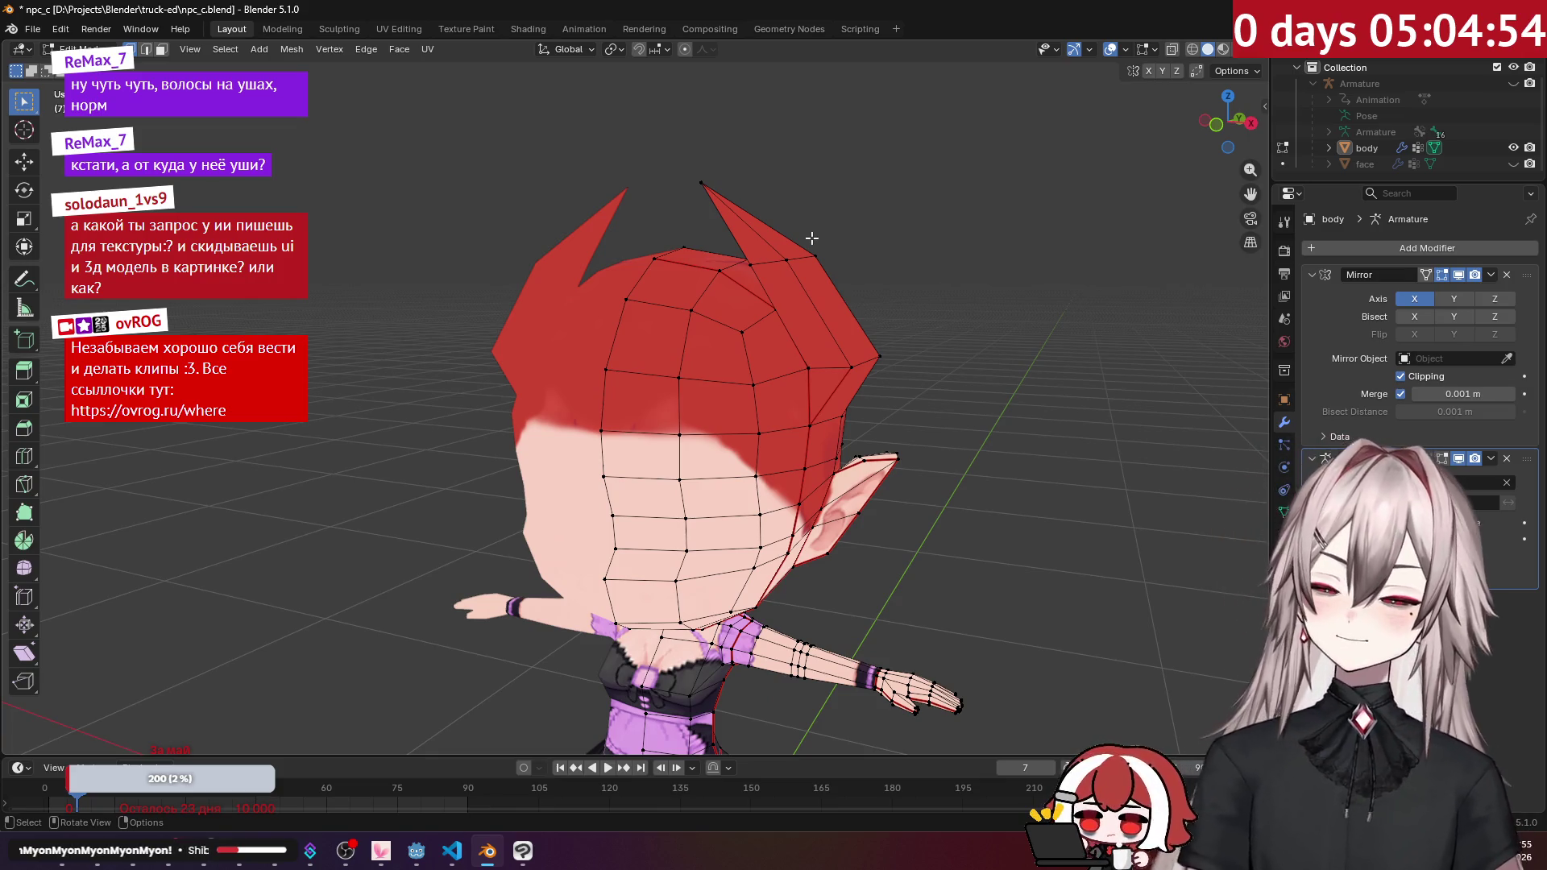
scroll(742, 281, "down", 4)
mouse_move(730, 294)
middle_mouse_down()
mouse_move(699, 311)
mouse_move(935, 361)
mouse_move(578, 265)
middle_mouse_up()
scroll(940, 364, "up", 5)
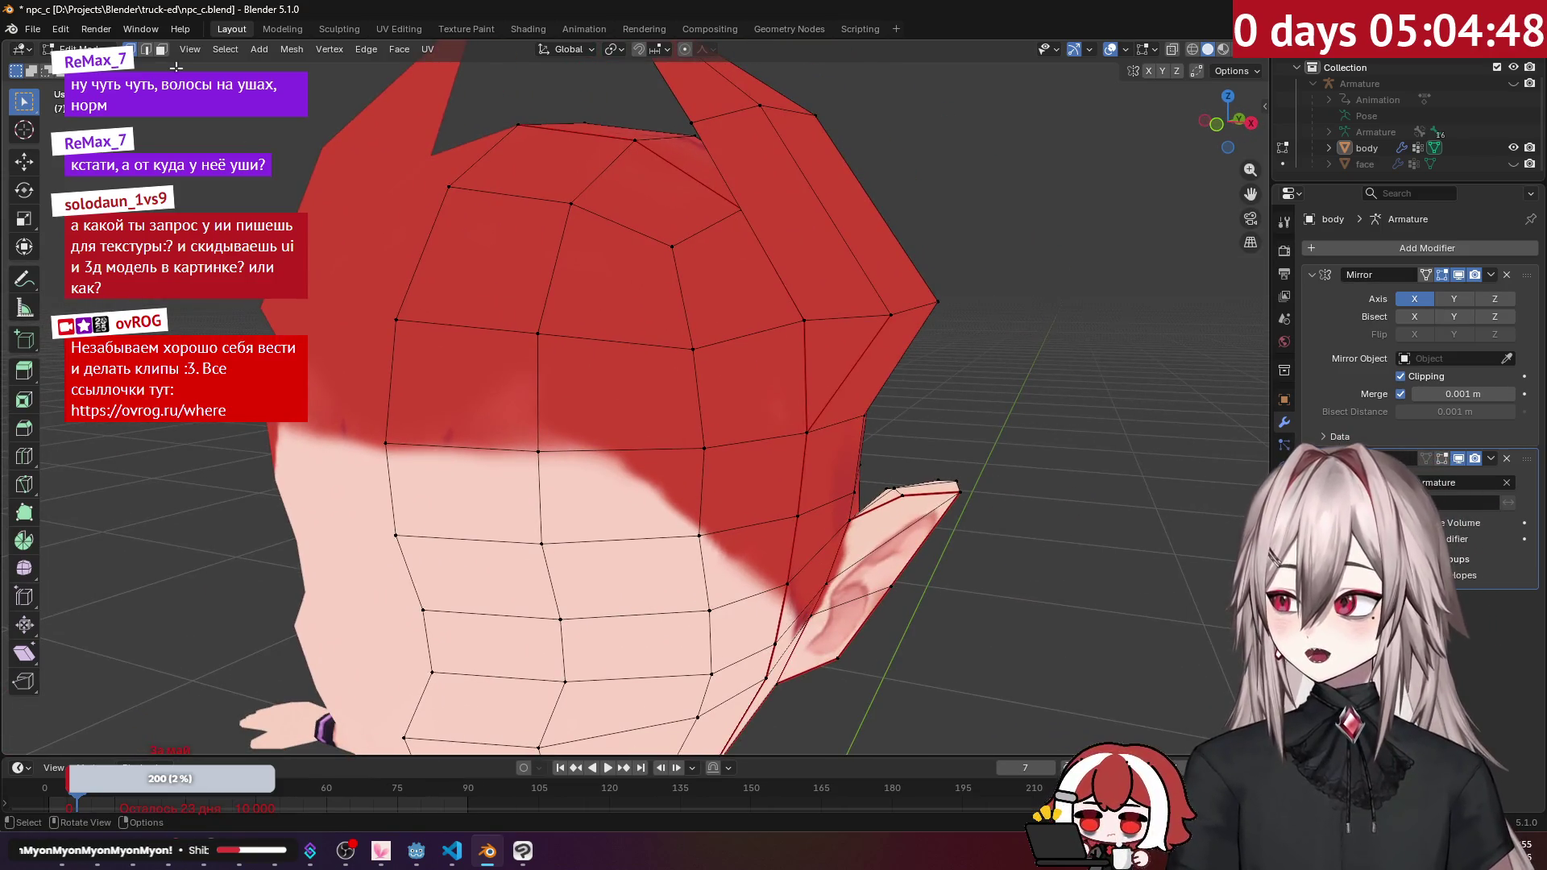
Step: Mark seams on the edges at the back of the hair
left_click(868, 365, "shift")
right_click(857, 361)
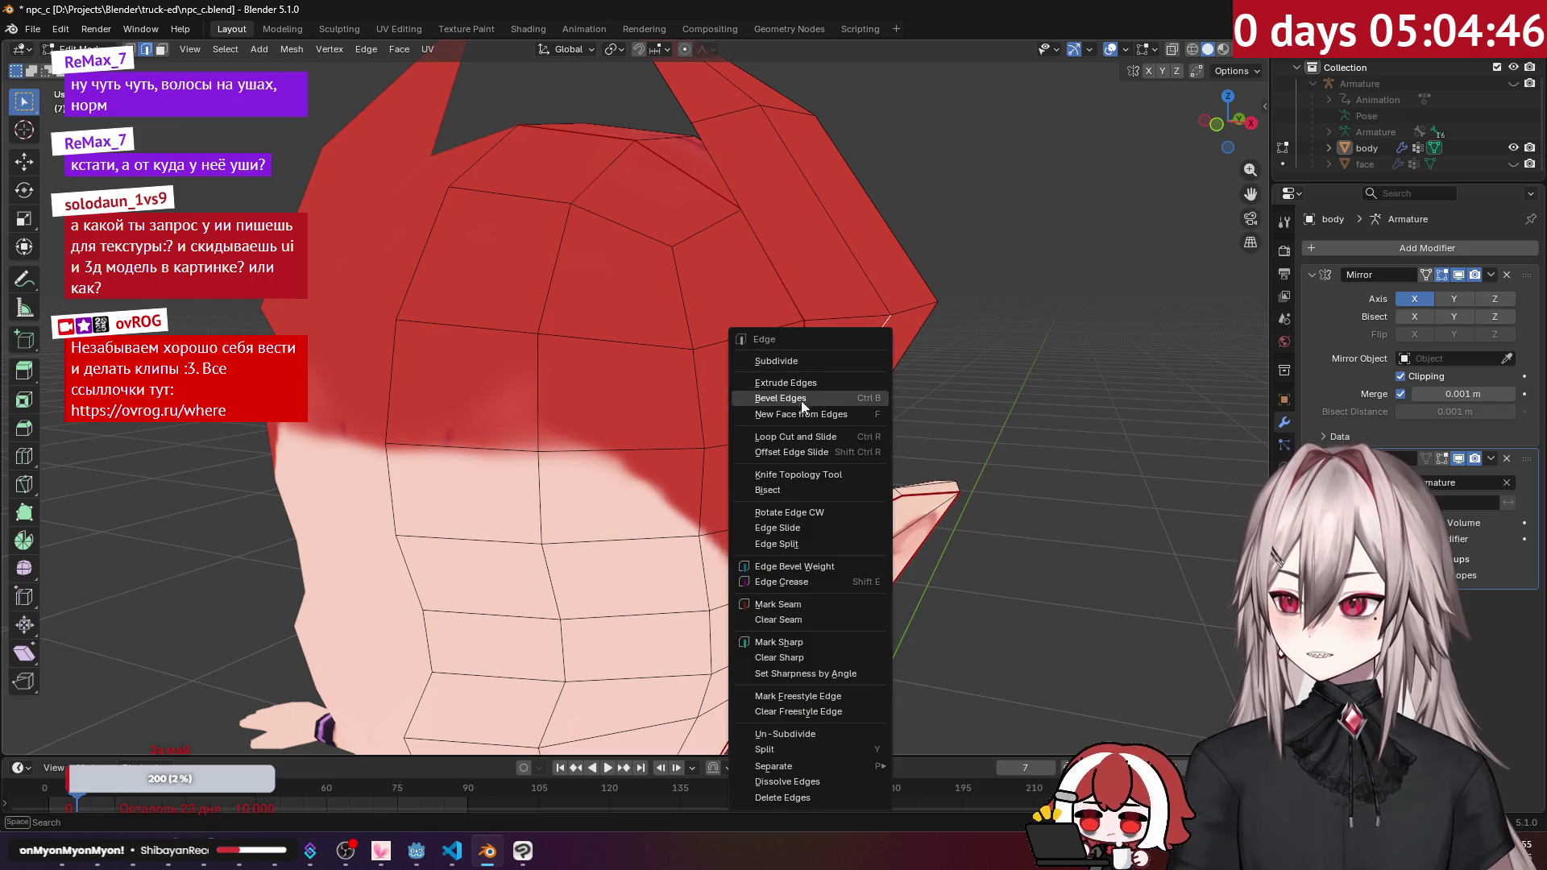
left_click(801, 620)
mouse_move(840, 562)
middle_mouse_down()
mouse_move(708, 345)
mouse_move(494, 406)
middle_mouse_up()
mouse_move(552, 364)
middle_mouse_down()
mouse_move(629, 427)
mouse_move(612, 452)
mouse_move(530, 401)
mouse_move(586, 394)
middle_mouse_up()
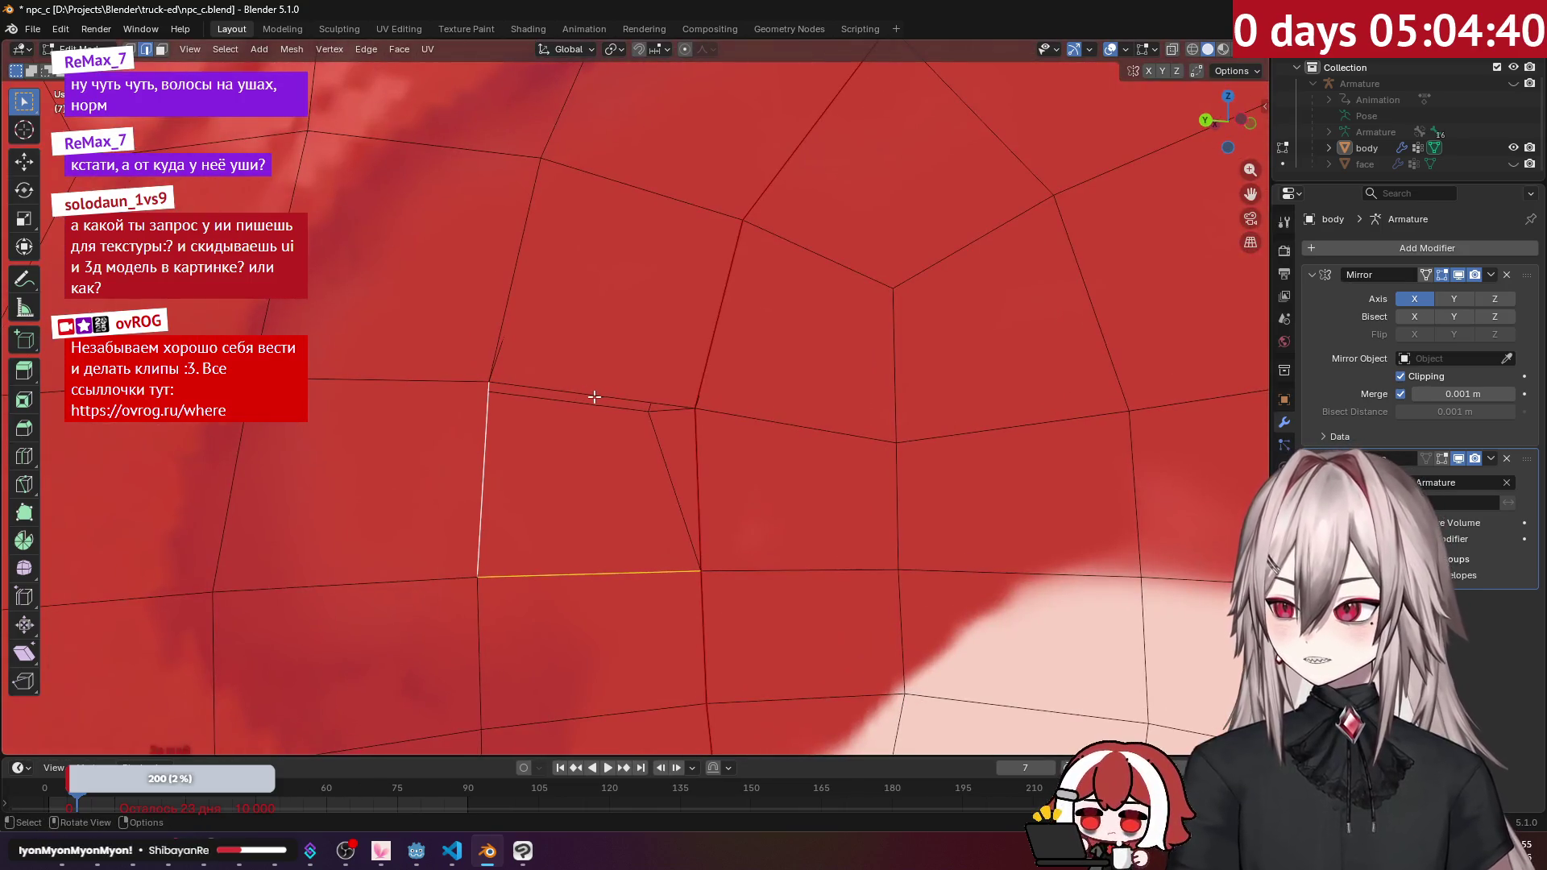
right_click(596, 397)
left_click(783, 360)
mouse_move(633, 335)
middle_mouse_down()
mouse_move(766, 371)
mouse_move(811, 321)
mouse_move(941, 295)
mouse_move(874, 336)
mouse_move(641, 352)
middle_mouse_up()
right_click(691, 299)
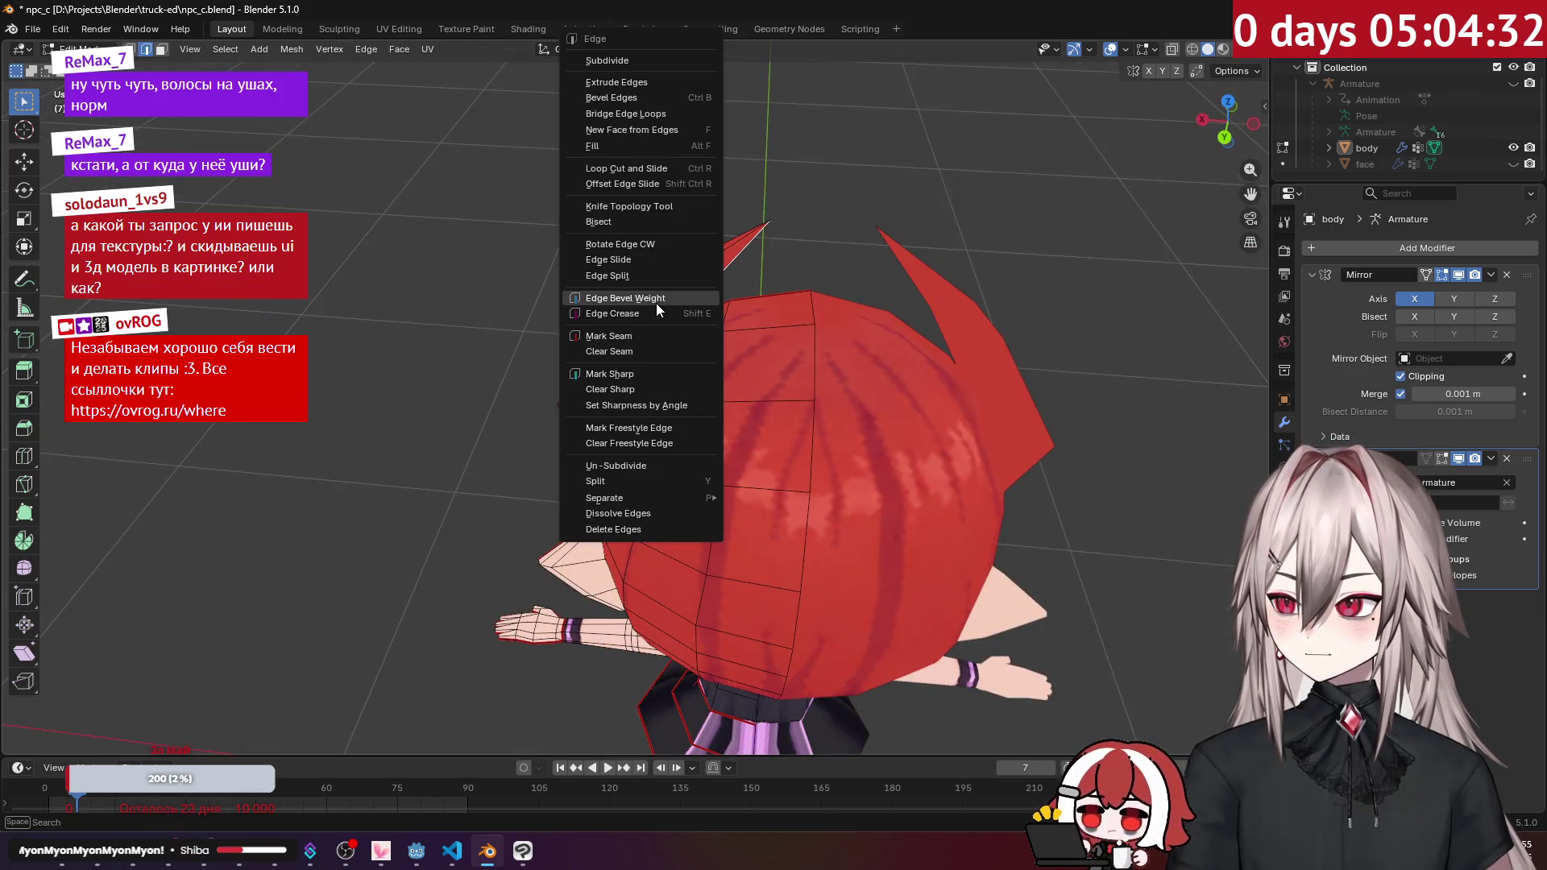
left_click(628, 332)
mouse_move(766, 269)
middle_mouse_down()
mouse_move(966, 229)
mouse_move(836, 314)
mouse_move(773, 264)
mouse_move(727, 316)
middle_mouse_up()
Step: Clear the seam from the edge loop around the skirt
key("a")
left_click(723, 418, "alt")
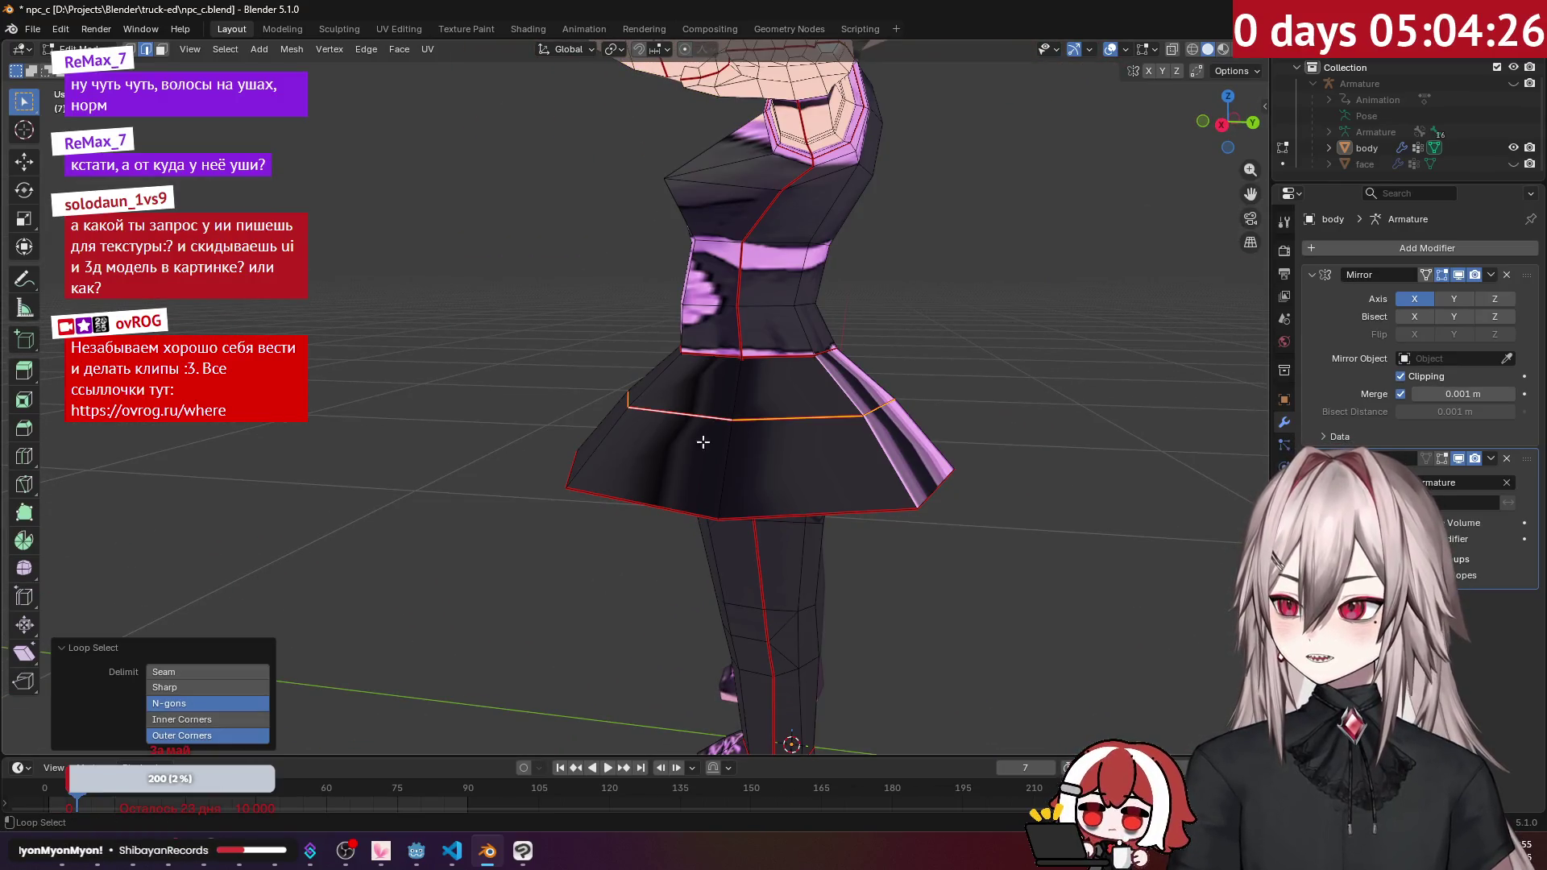
right_click(657, 508)
left_click(637, 522)
scroll(766, 628, "down", 5)
mouse_move(766, 629)
middle_mouse_down()
mouse_move(709, 232)
mouse_move(620, 347)
mouse_move(531, 366)
mouse_move(611, 405)
mouse_move(770, 554)
mouse_move(842, 364)
mouse_move(696, 208)
mouse_move(660, 259)
mouse_move(623, 251)
mouse_move(703, 314)
mouse_move(353, 163)
middle_mouse_up()
scroll(612, 405, "down", 5)
scroll(709, 484, "up", 6)
scroll(770, 555, "down", 5)
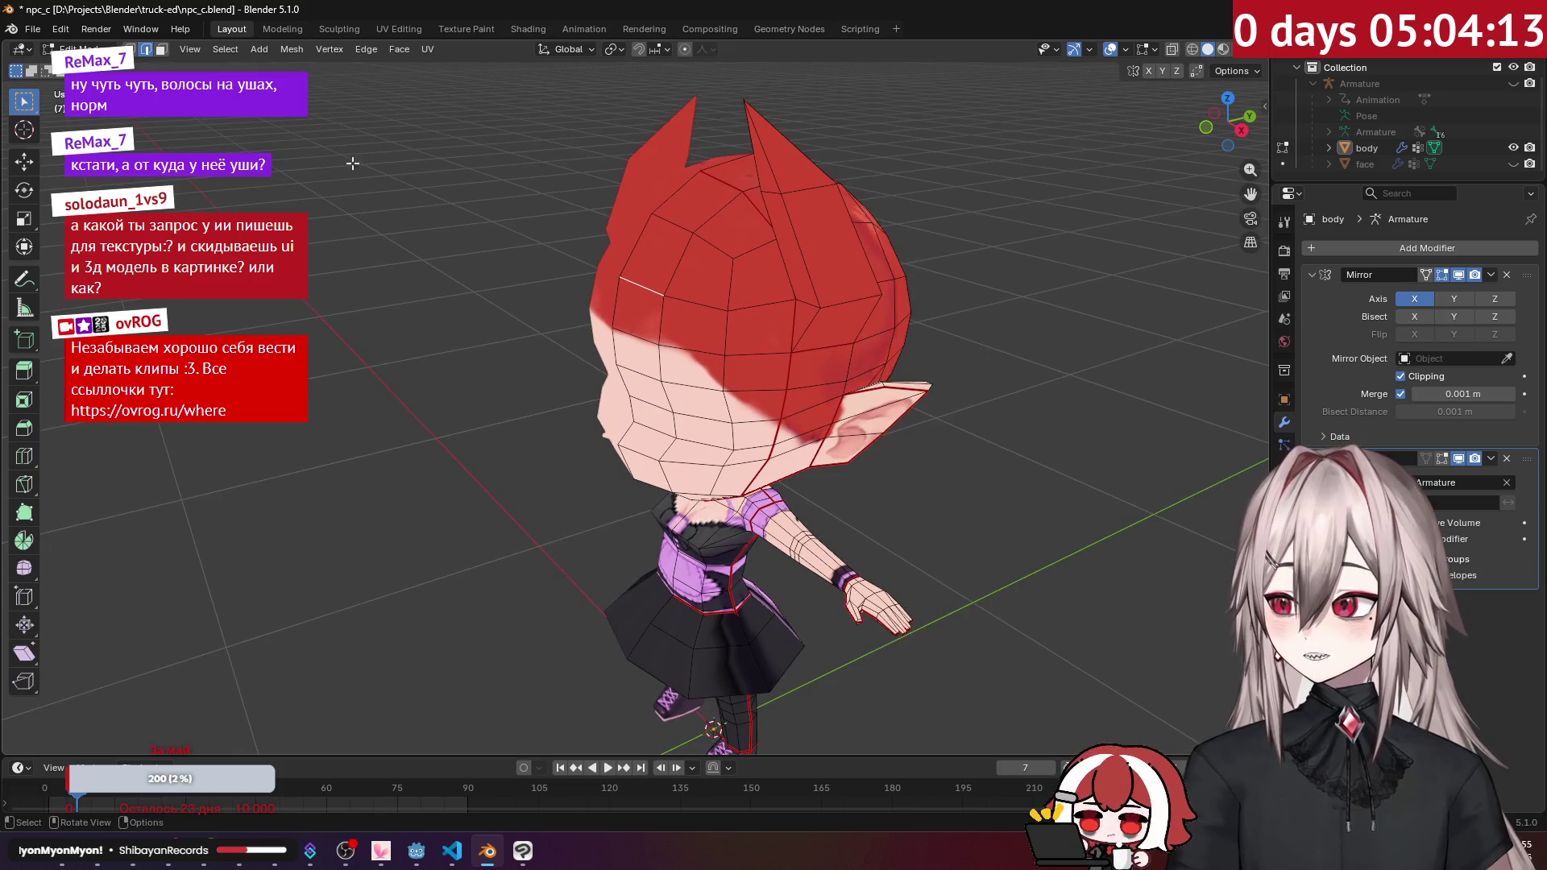
Step: In face select mode, pick the first hair faces on top of the head
left_click(161, 49)
left_click(641, 300)
left_click(663, 260, "shift")
left_click(710, 314, "shift")
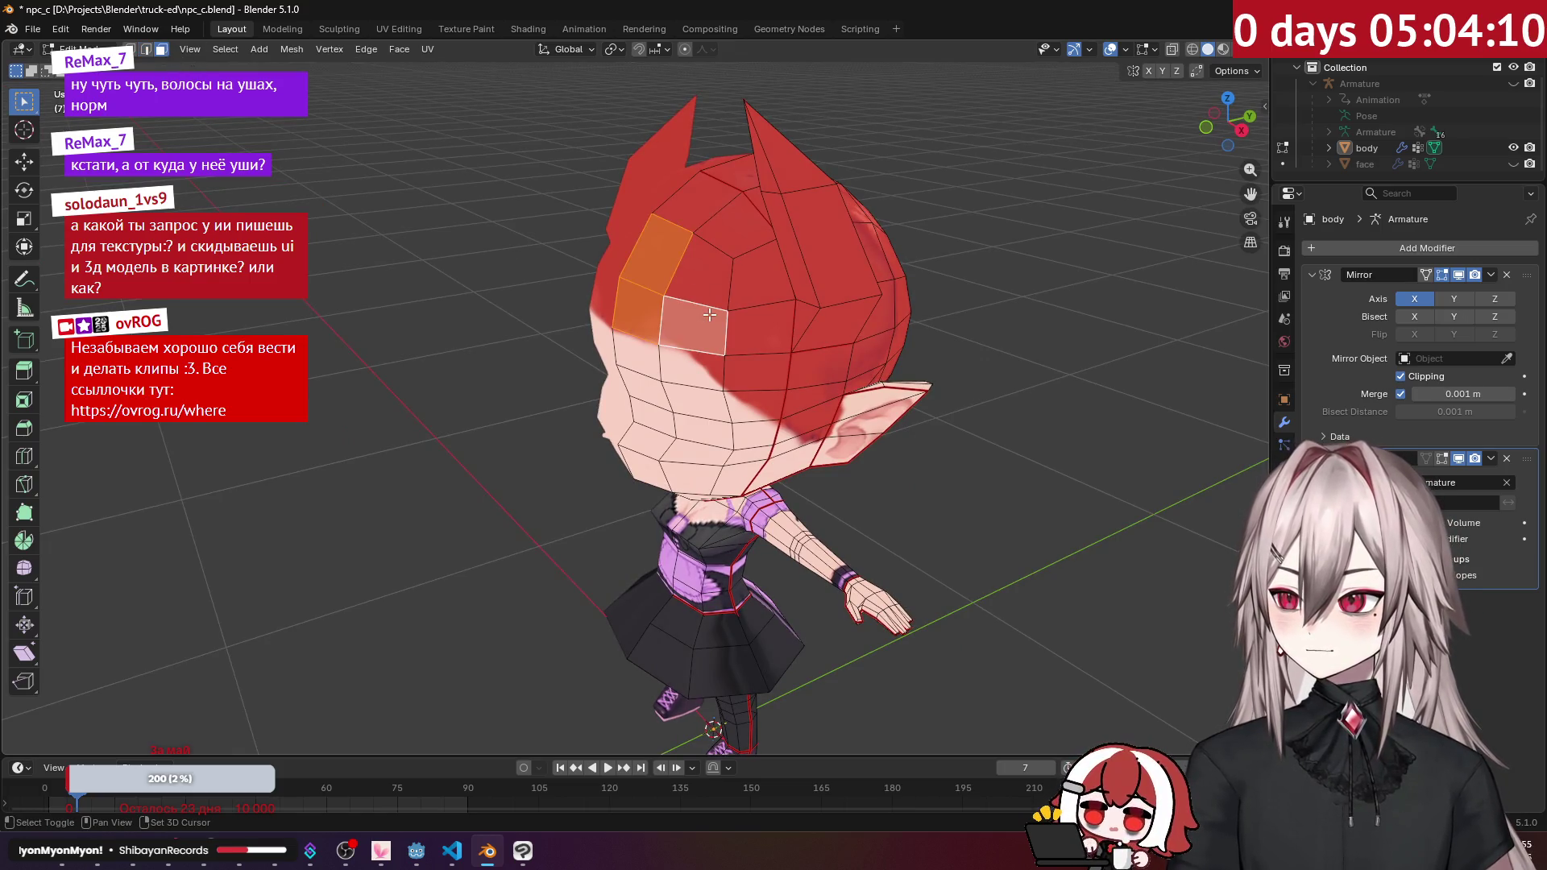
key("alt+Tab")
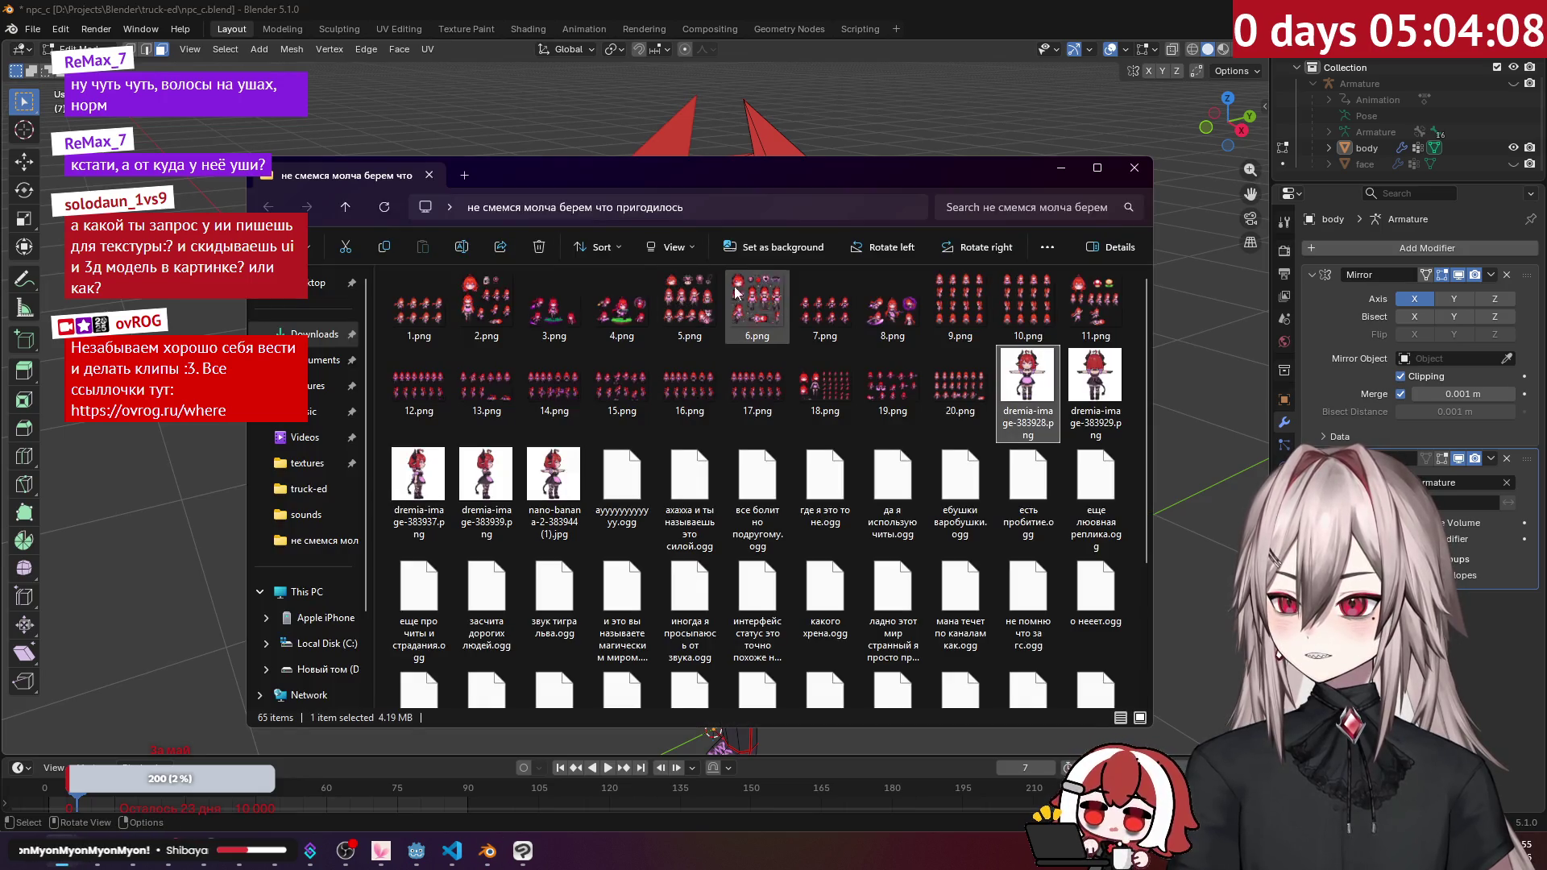
left_click(884, 7)
Step: Add the remaining hair faces down the side of the head to the selection
mouse_move(728, 360)
middle_mouse_down()
mouse_move(807, 345)
mouse_move(698, 341)
middle_mouse_up()
left_click(672, 300, "shift")
left_click(665, 247, "shift")
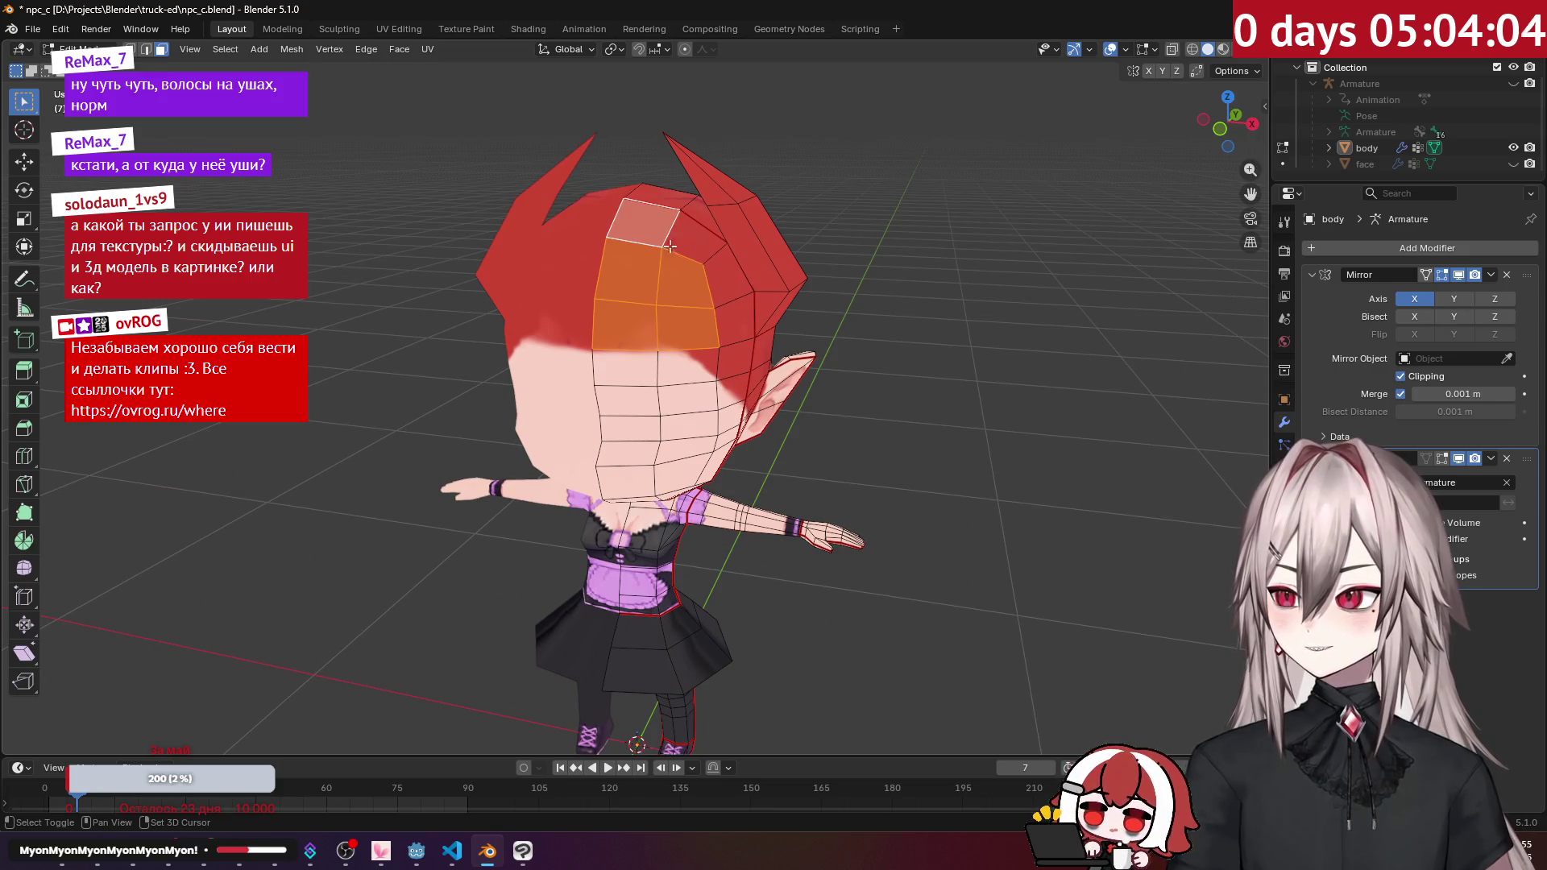
left_click(699, 247, "shift")
left_click(733, 295, "shift")
left_click(738, 323, "shift")
left_click(745, 356, "shift")
mouse_move(745, 357)
middle_mouse_down()
mouse_move(547, 348)
mouse_move(759, 369)
middle_mouse_up()
scroll(759, 369, "up", 2)
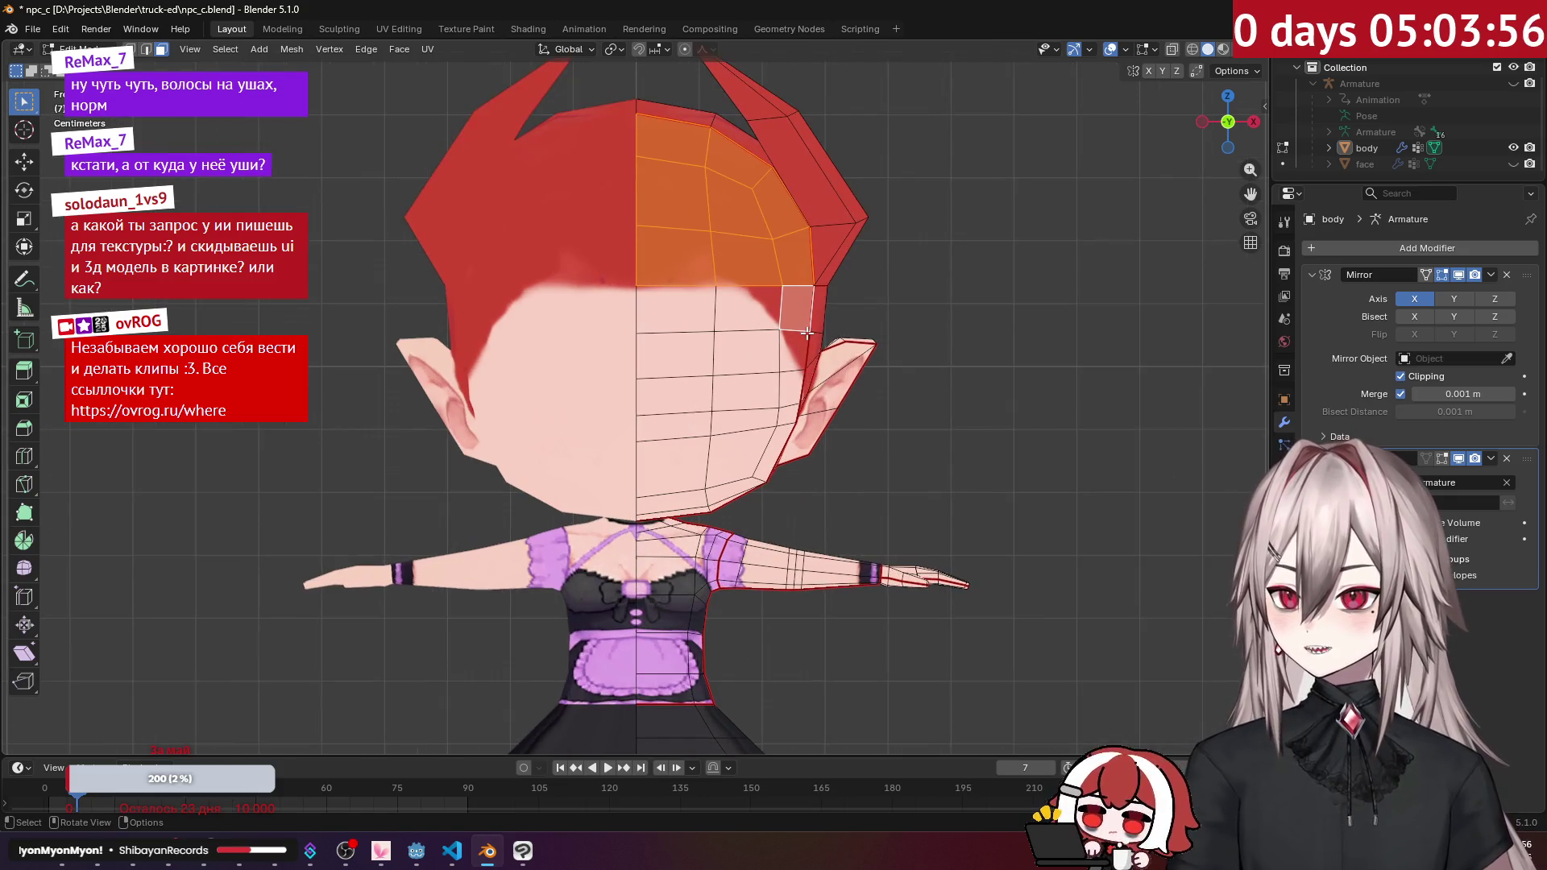
Step: Duplicate the selected hair faces in place, keeping their original size
key("g")
right_click(859, 324)
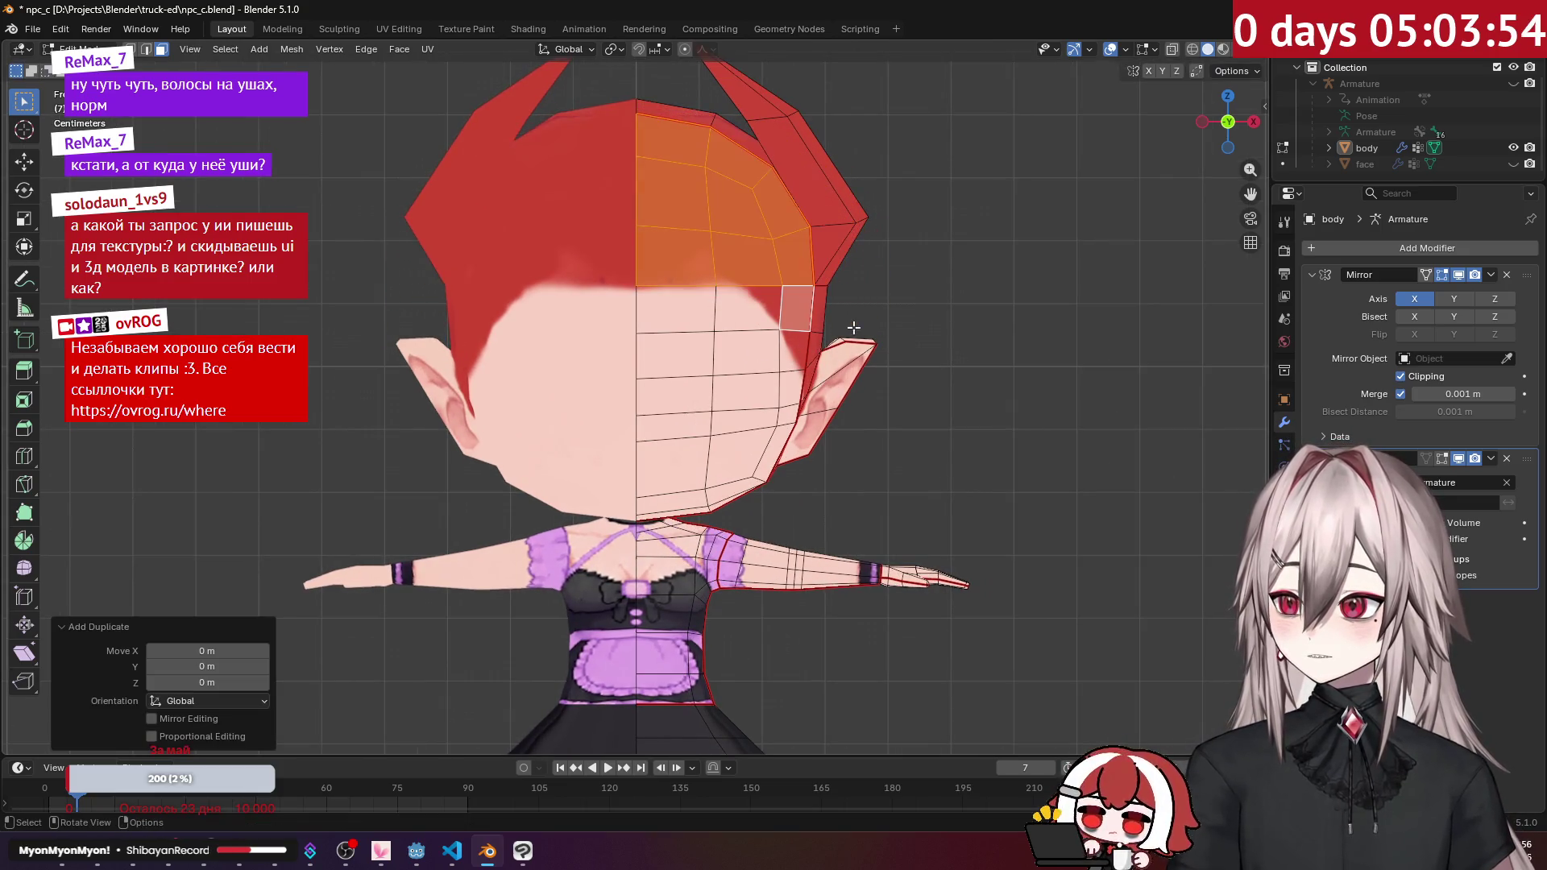
key("s")
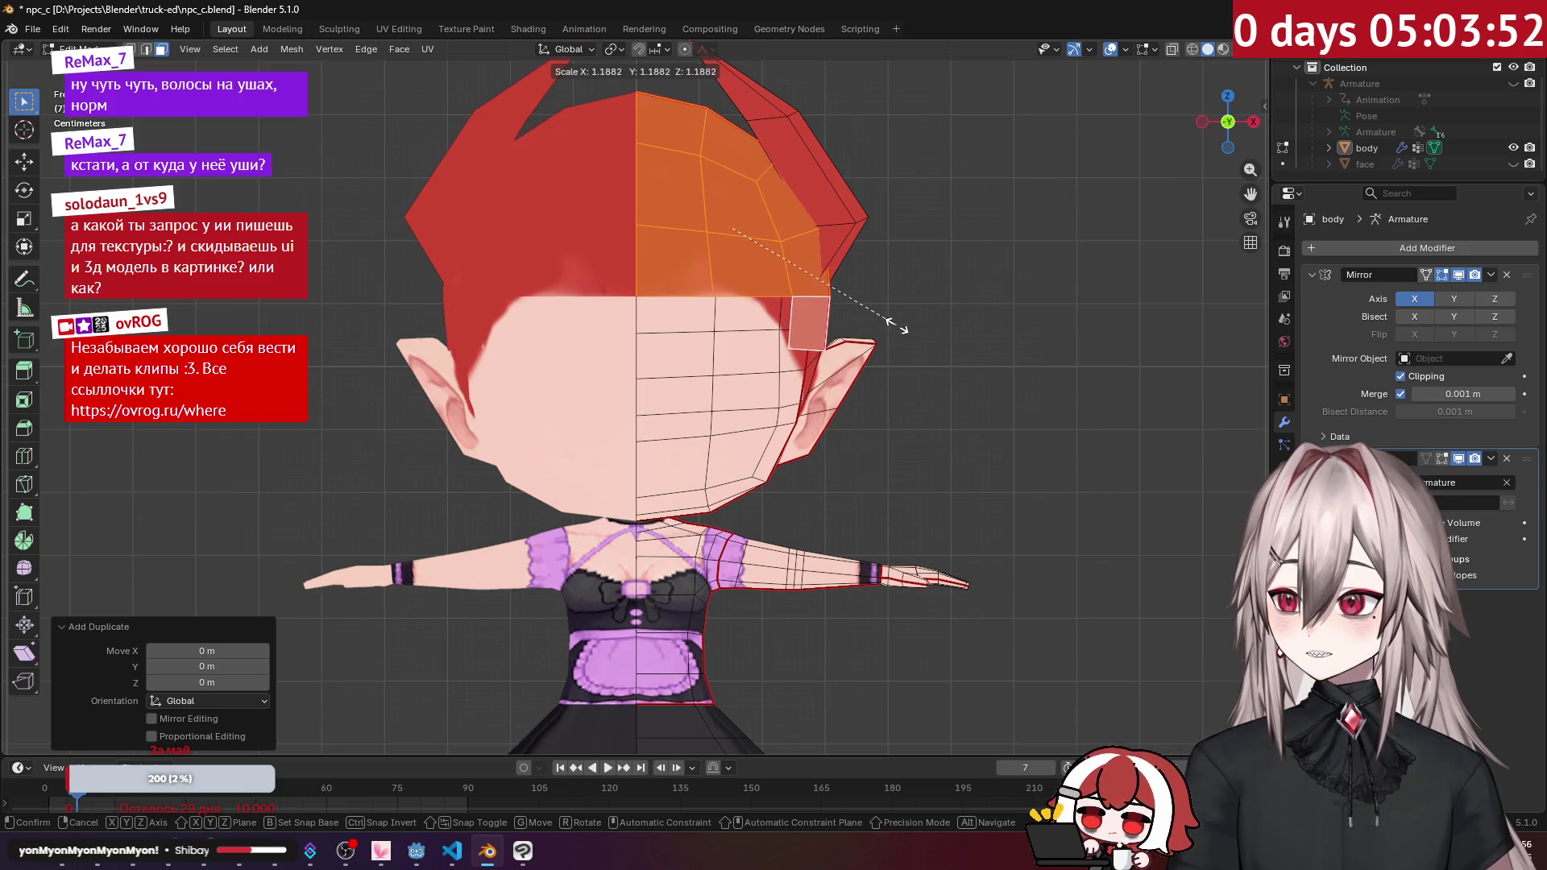
right_click(892, 328)
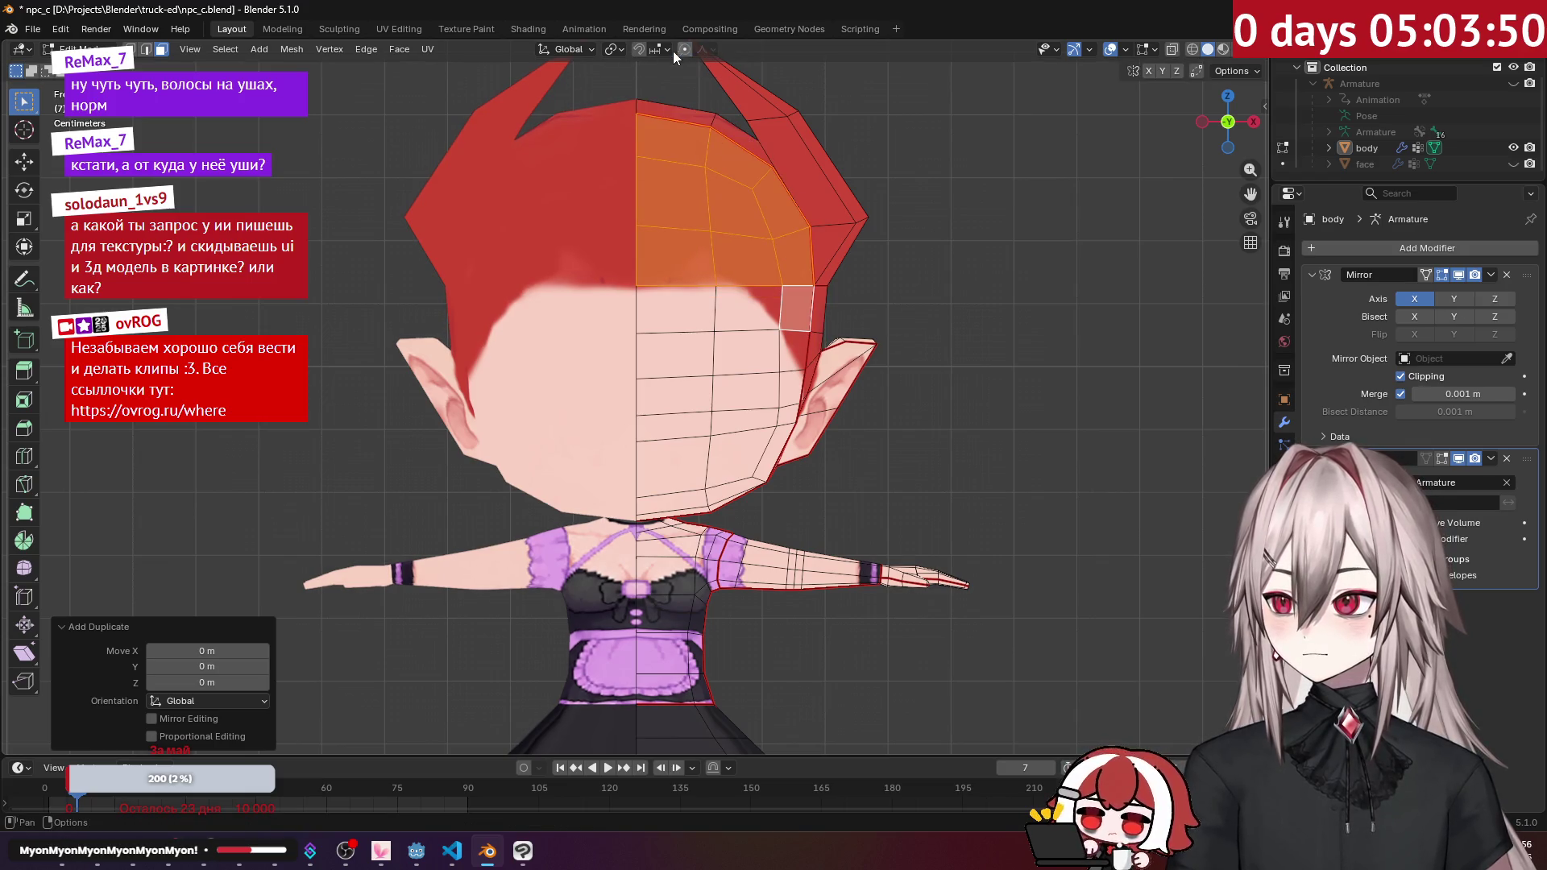
Step: Try scaling around the 3D Cursor pivot, then reset the pivot point to Median Point
left_click(621, 48)
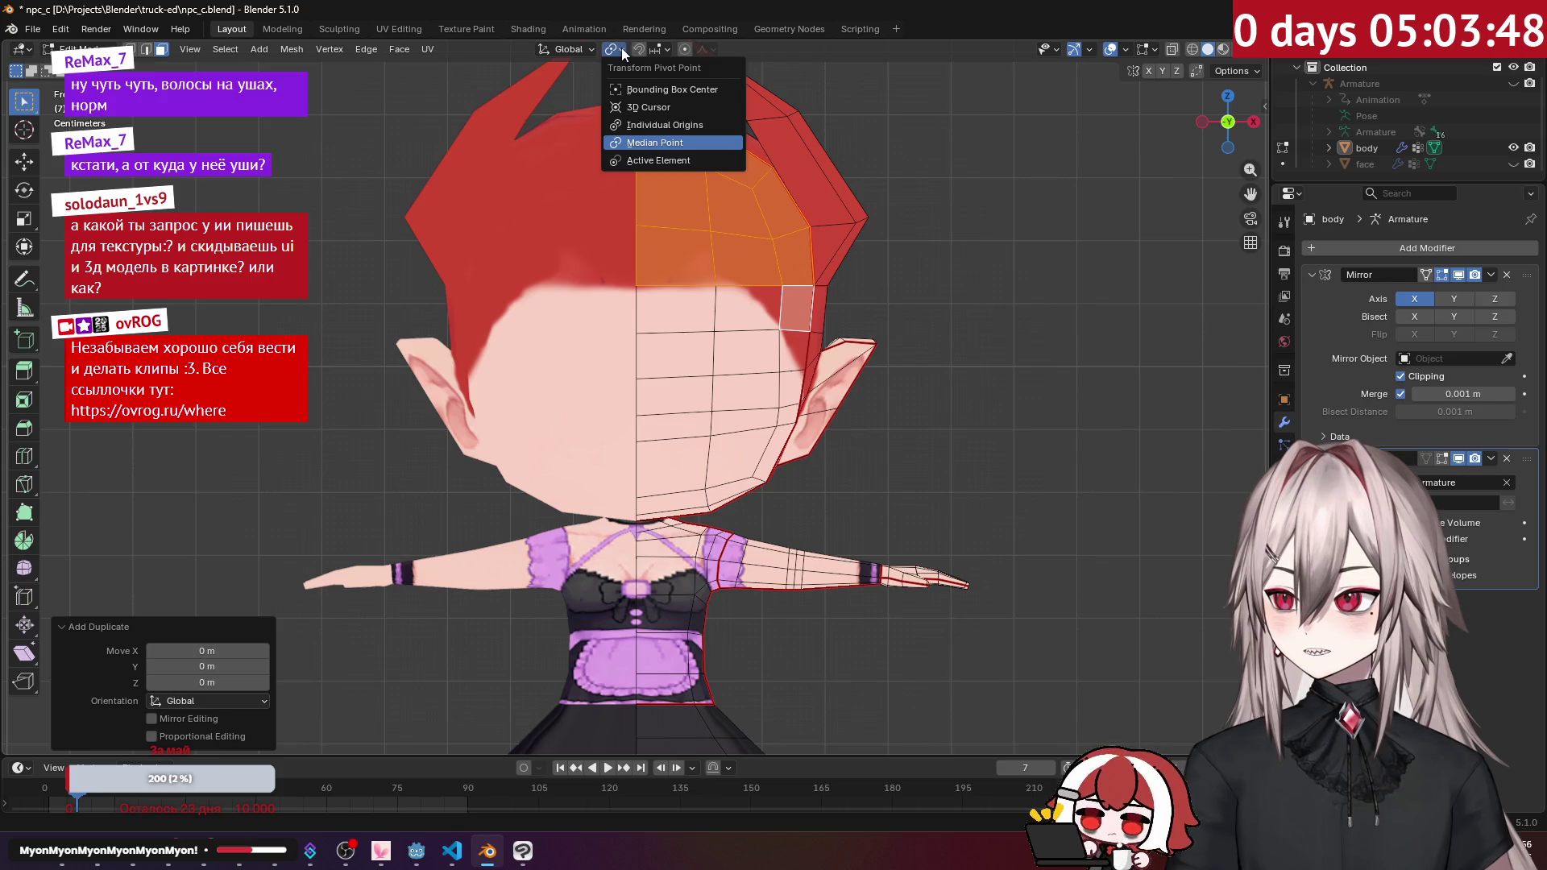
left_click(651, 108)
key("s")
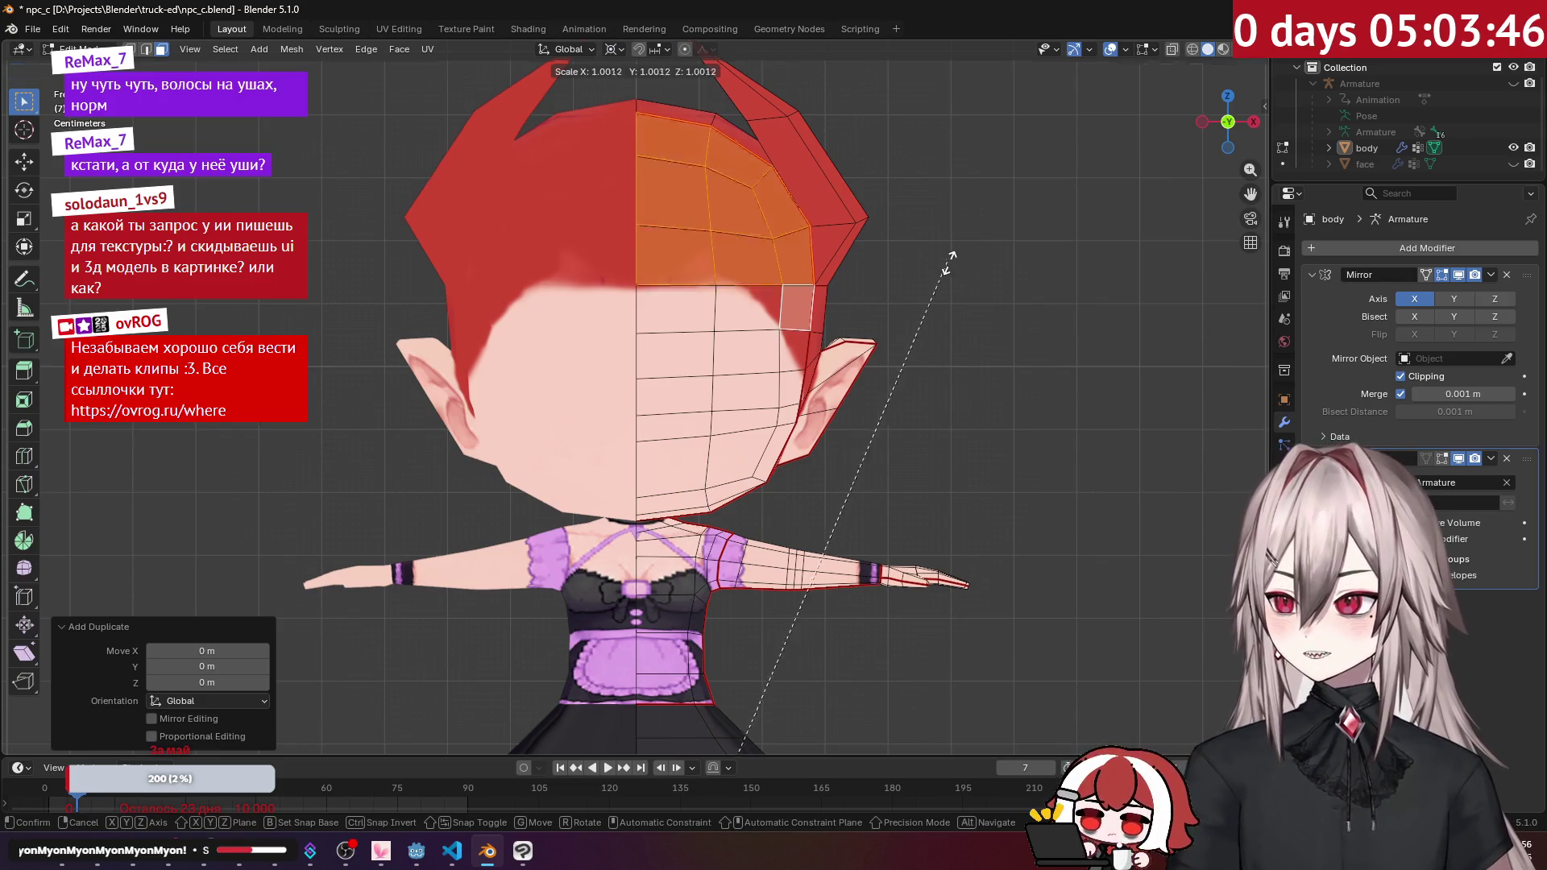
right_click(971, 264)
left_click(622, 49)
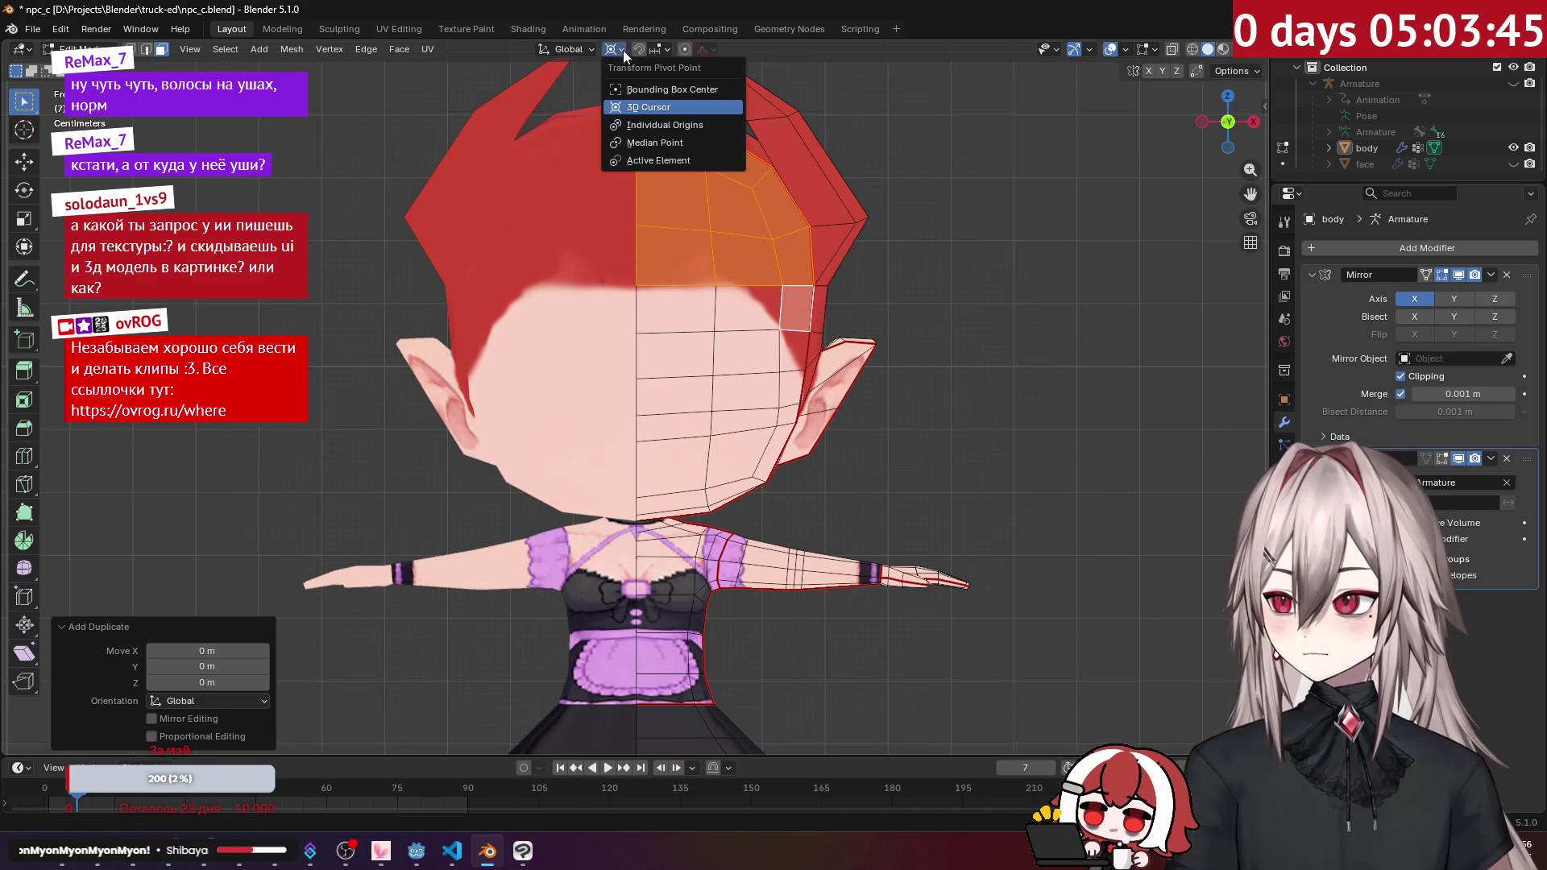
left_click(654, 142)
key("s")
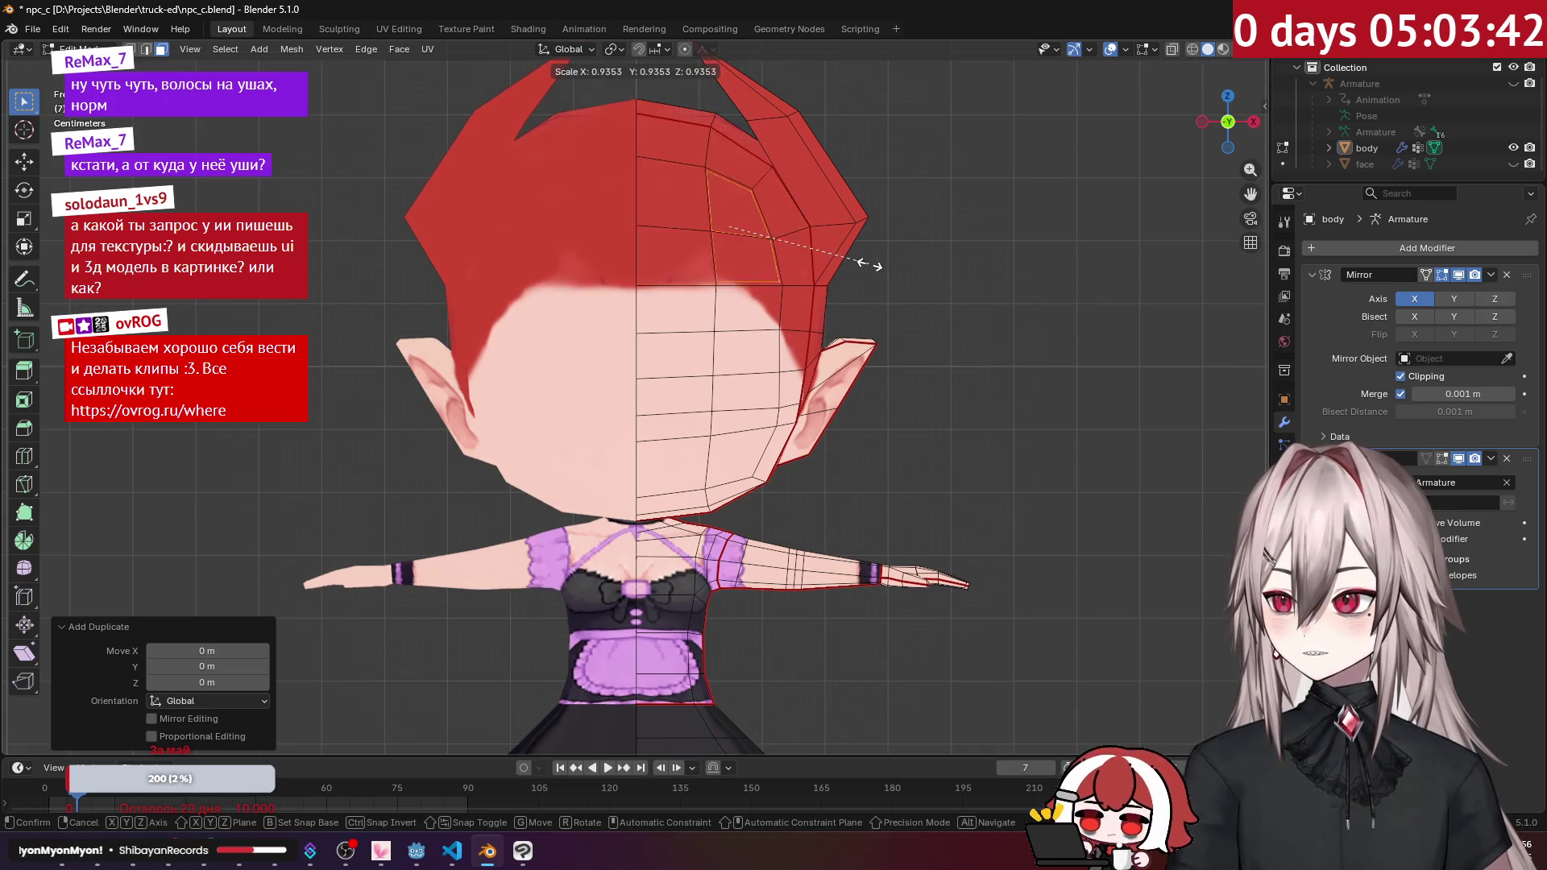
right_click(890, 272)
mouse_move(890, 272)
middle_mouse_down()
mouse_move(754, 255)
mouse_move(825, 219)
middle_mouse_up()
key("e")
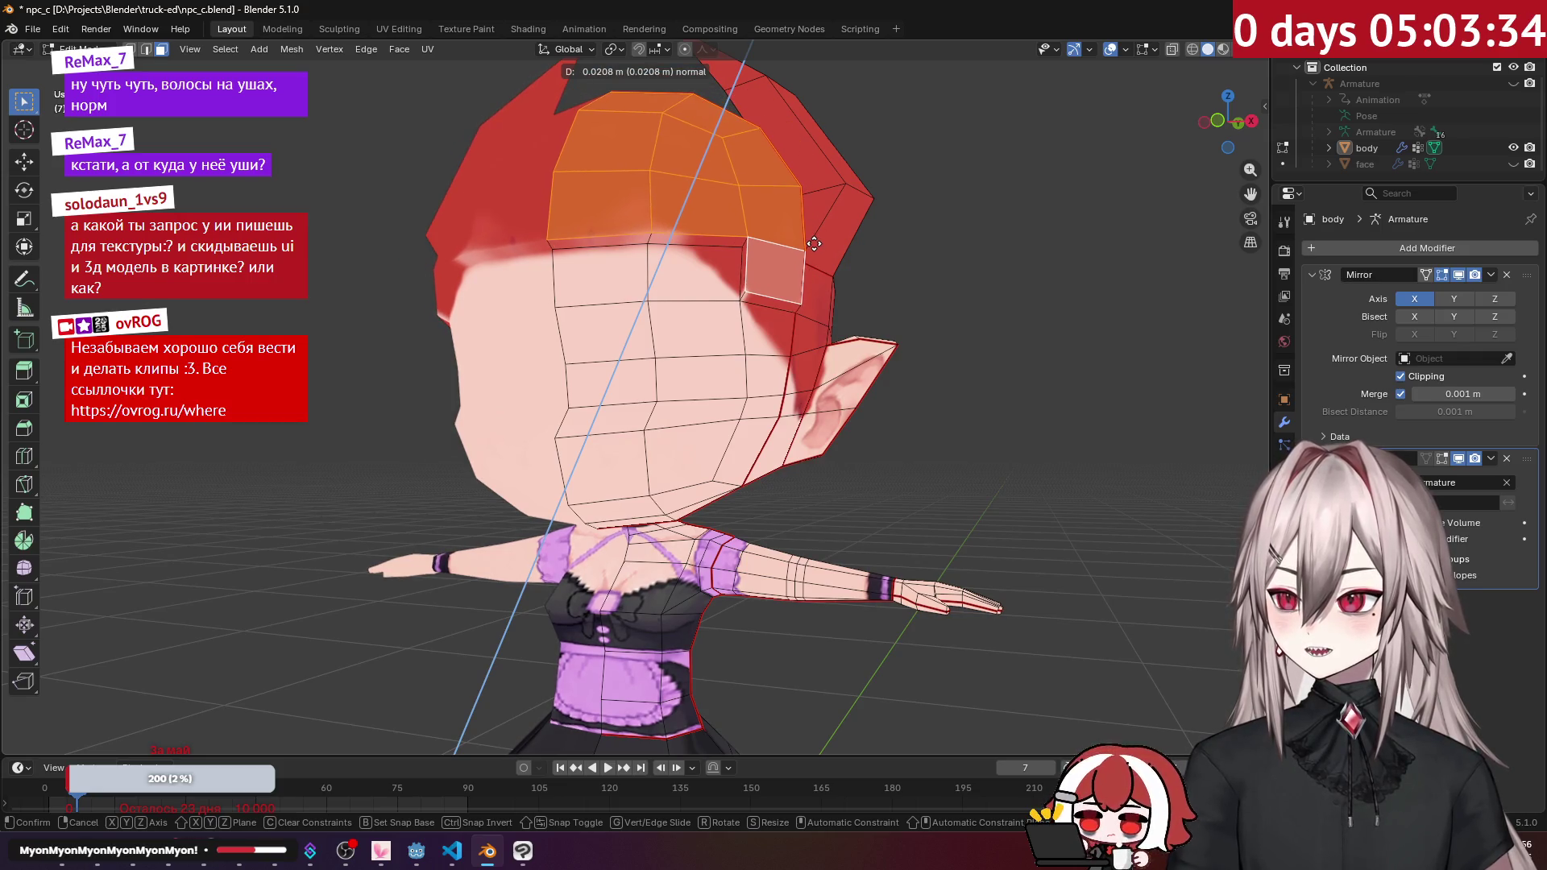
Step: Finish the pending extrusion and select the thin strip at the front hairline
left_click(814, 244)
mouse_move(814, 244)
middle_mouse_down()
mouse_move(691, 309)
mouse_move(820, 245)
middle_mouse_up()
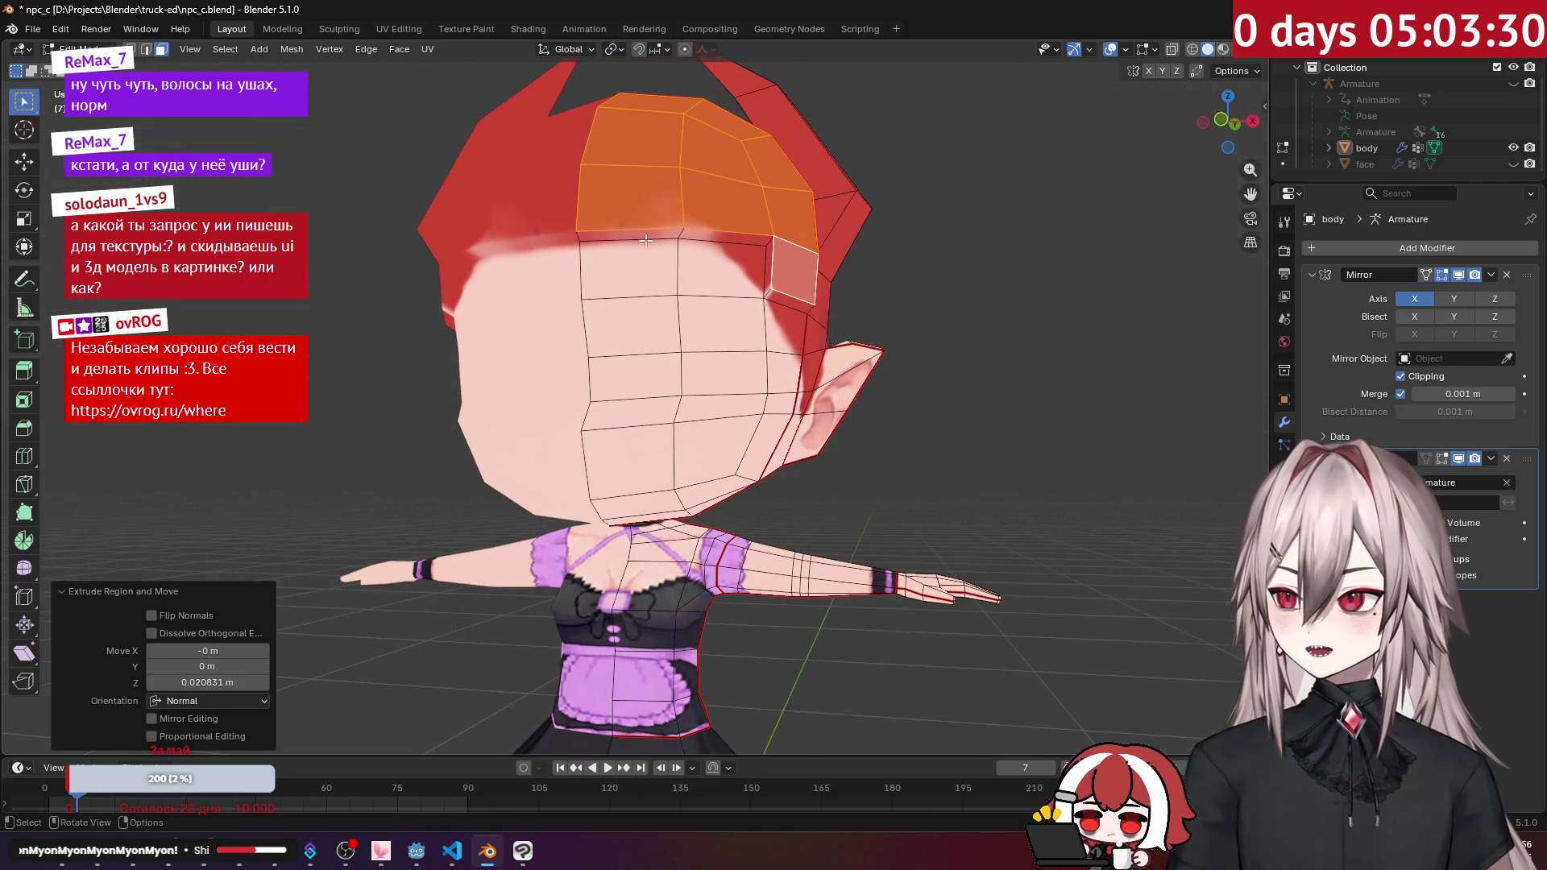
left_click(646, 240)
middle_click_drag(646, 241, 690, 240)
left_click(690, 240, "shift")
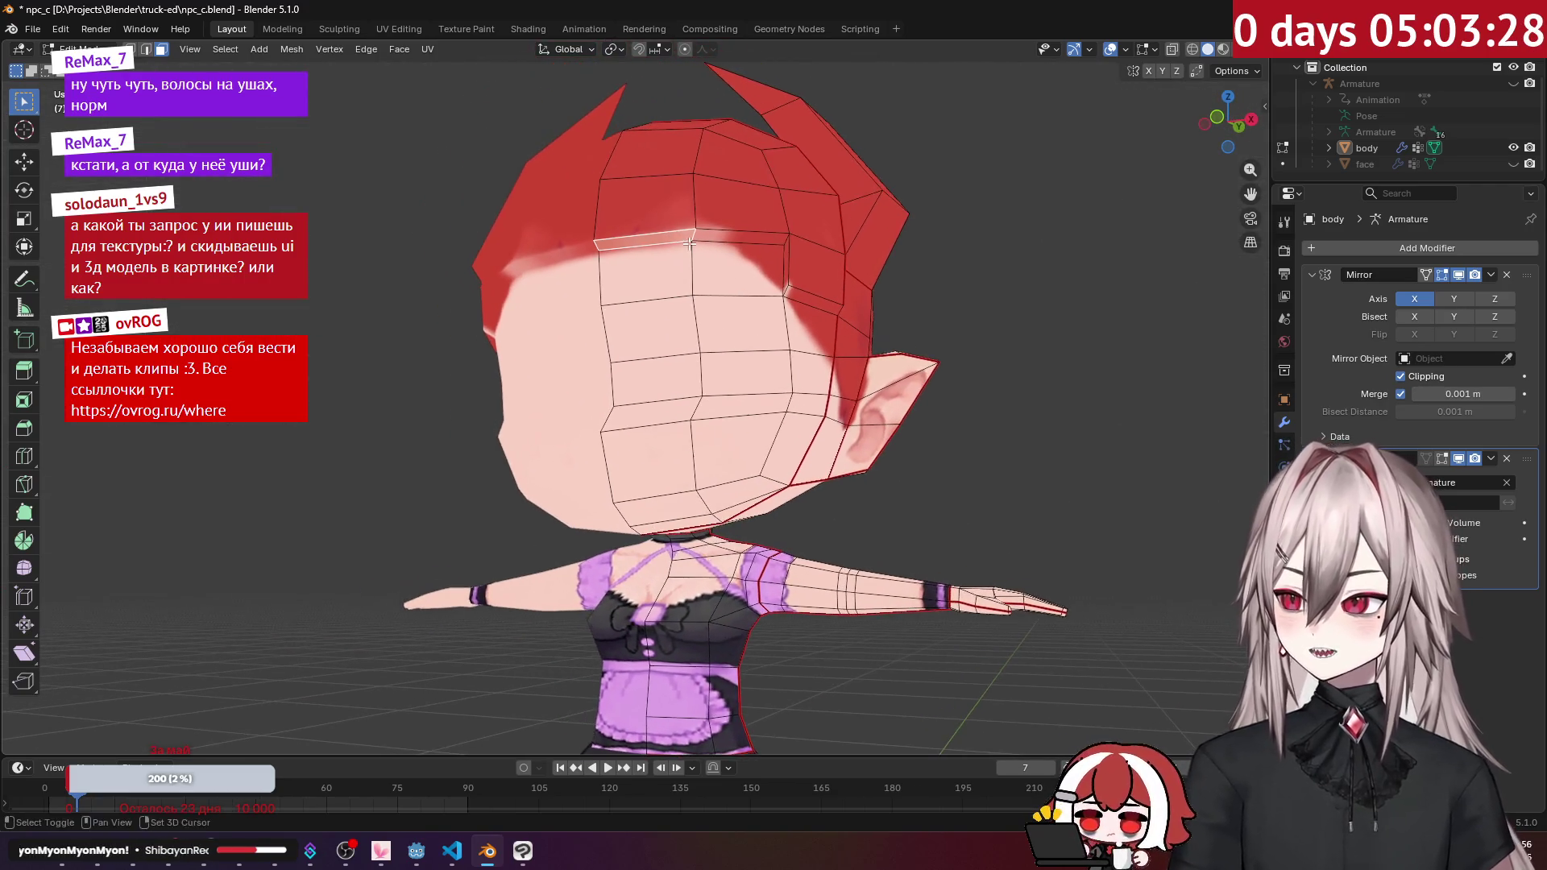
key("KP_1")
scroll(830, 263, "up", 4)
Step: Extrude the hairline strip, shrink it, narrow it along X and lower it
key("e")
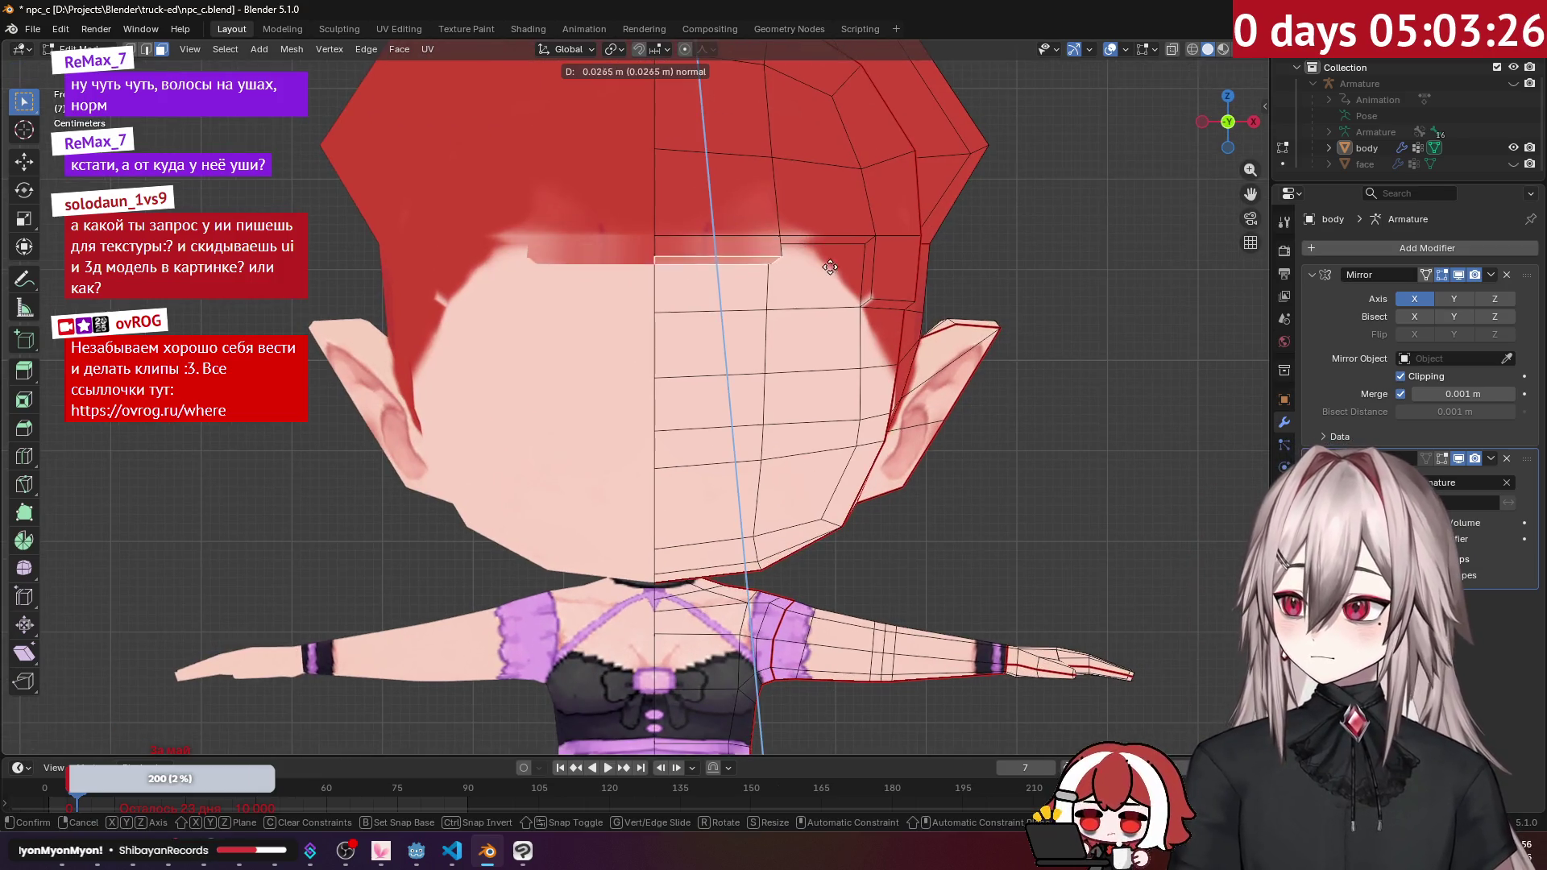
left_click(906, 339)
key("s")
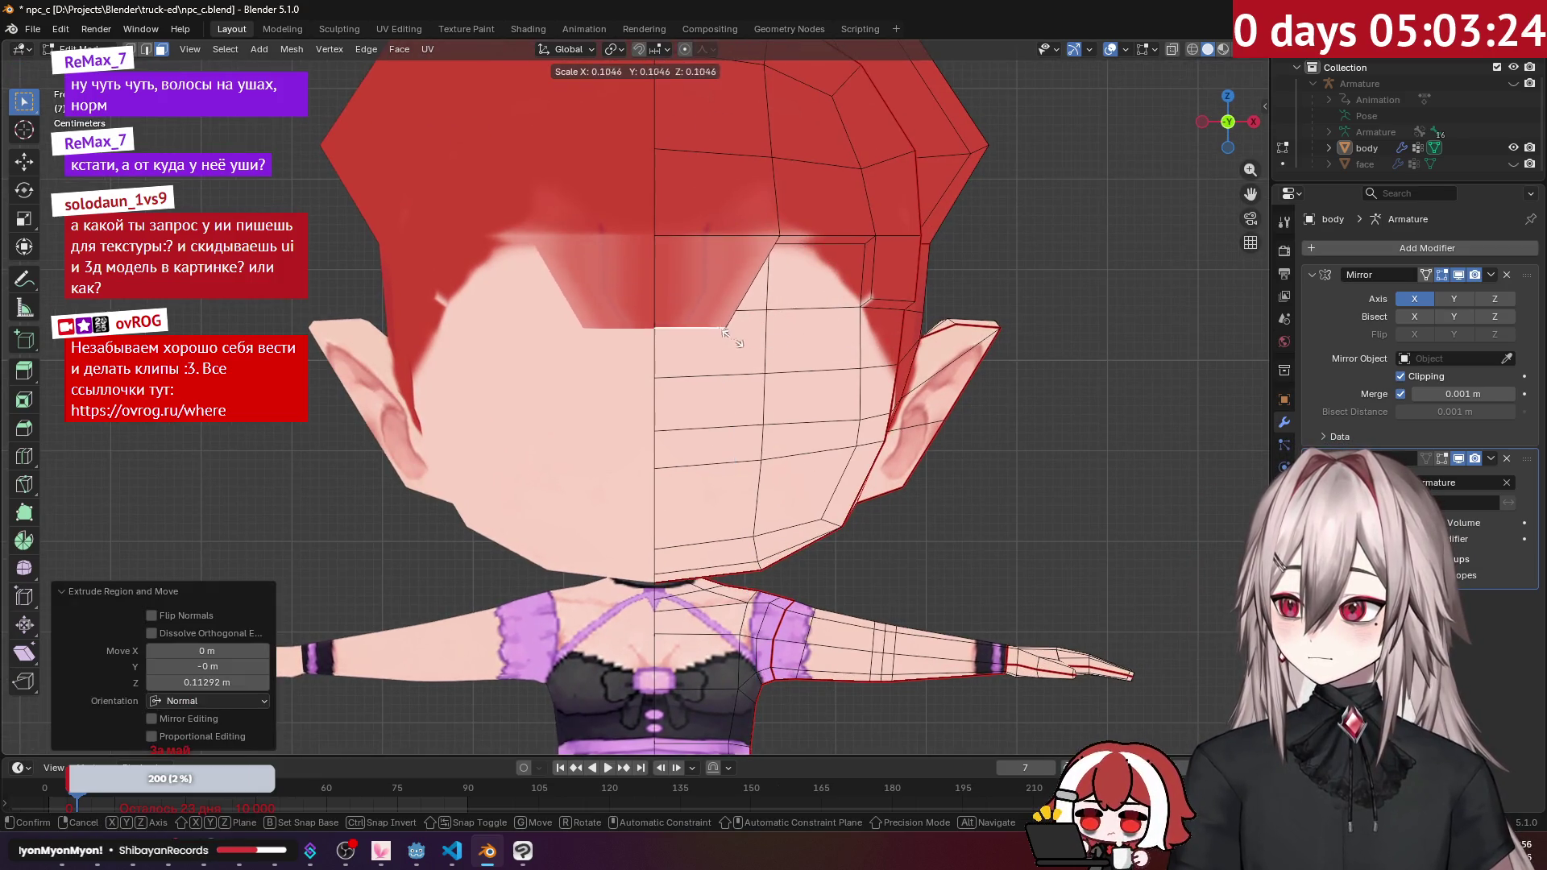
left_click(729, 333)
middle_click_drag(729, 334, 633, 324)
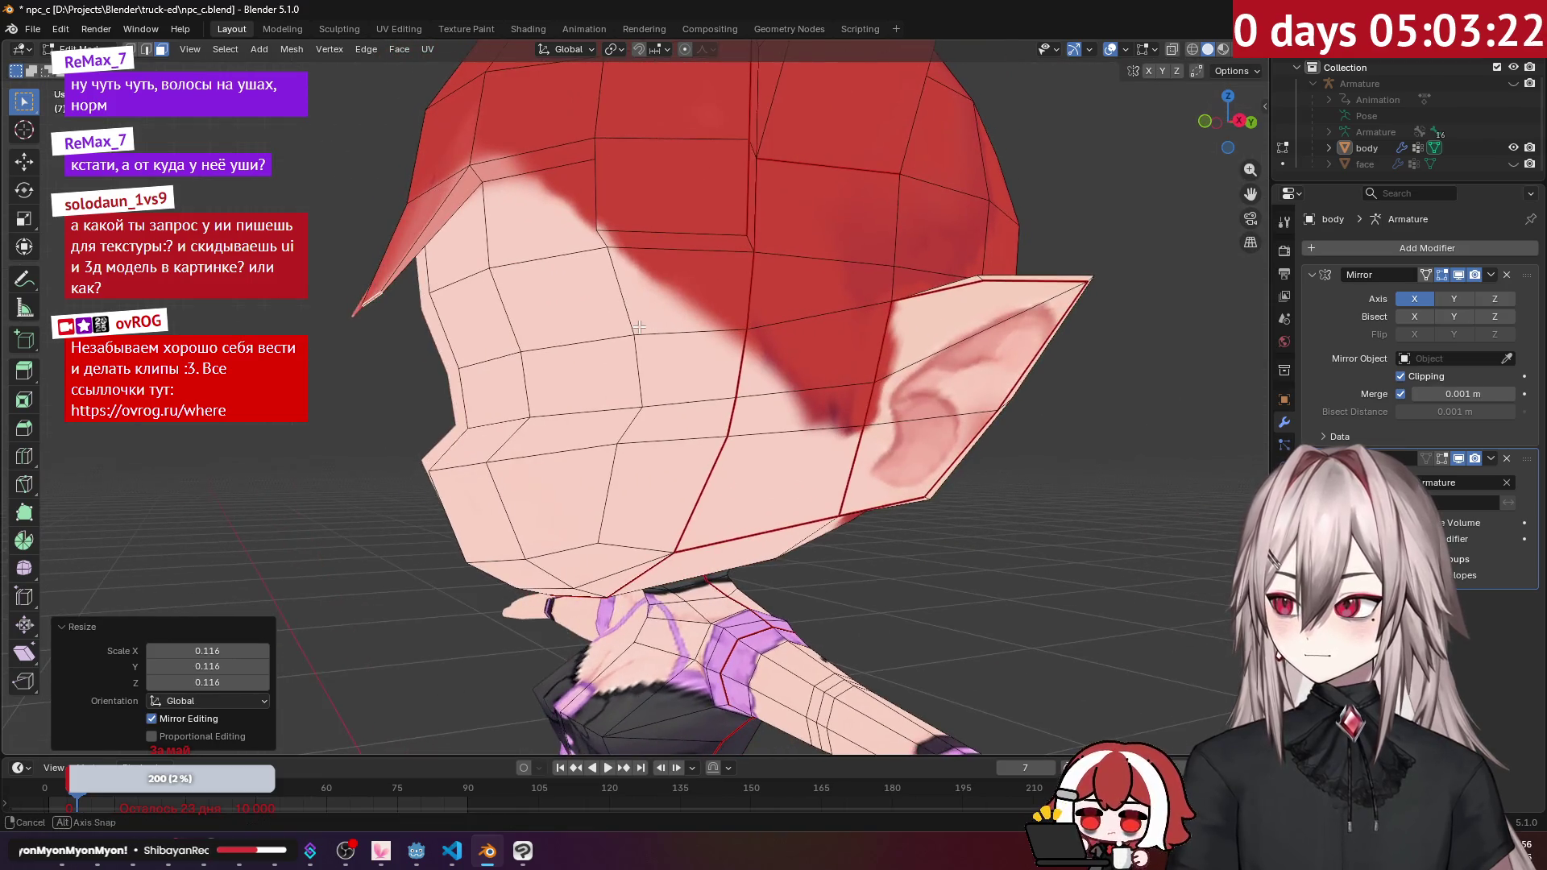
key("KP_1")
key("s")
key("x")
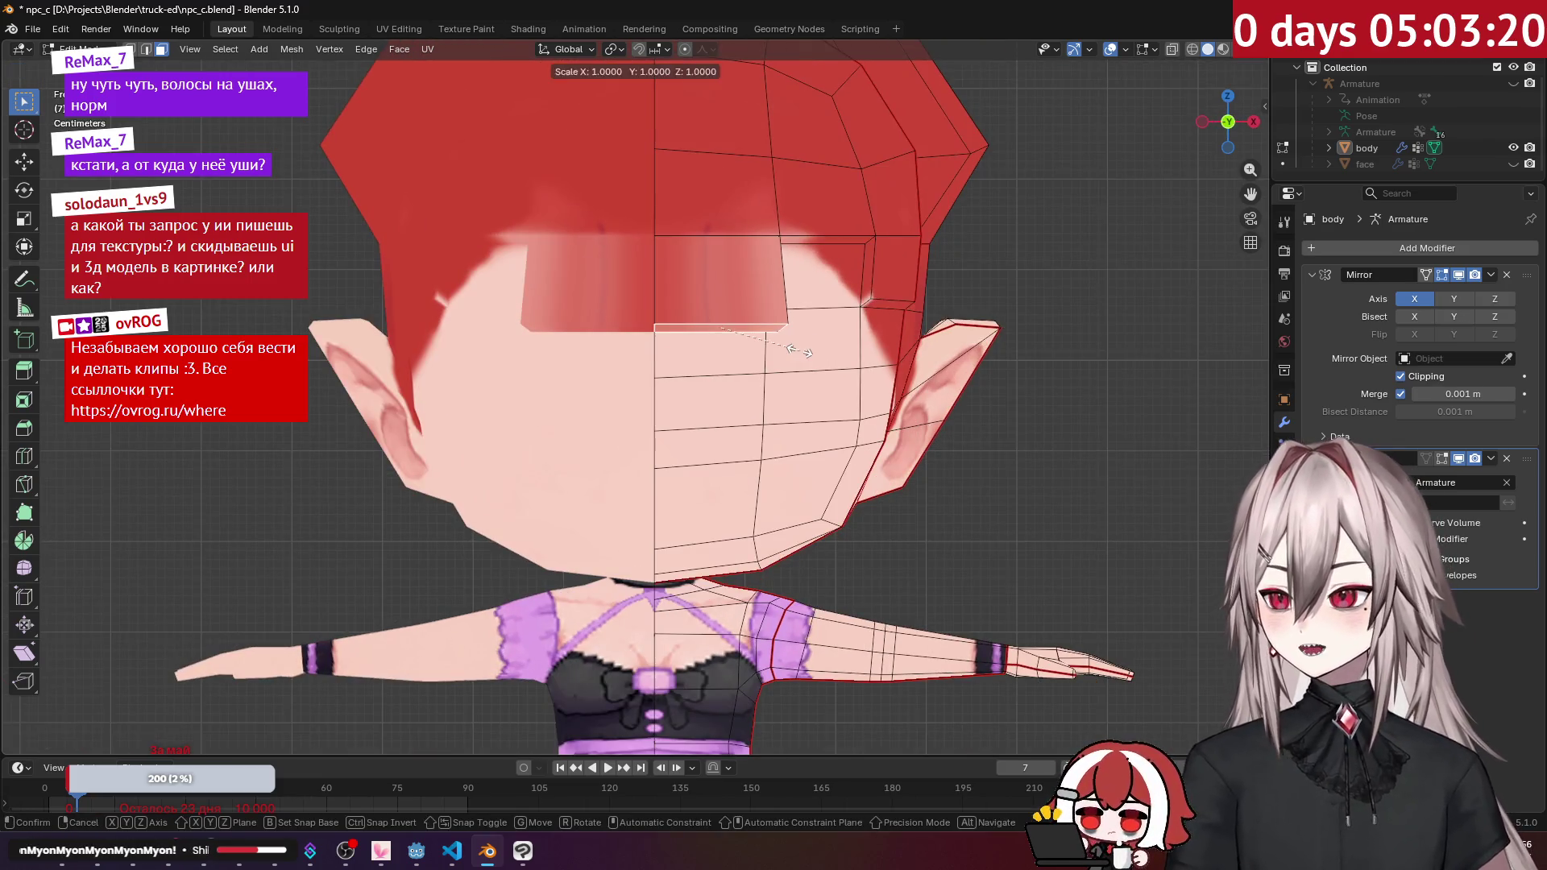
left_click(701, 335)
key("g")
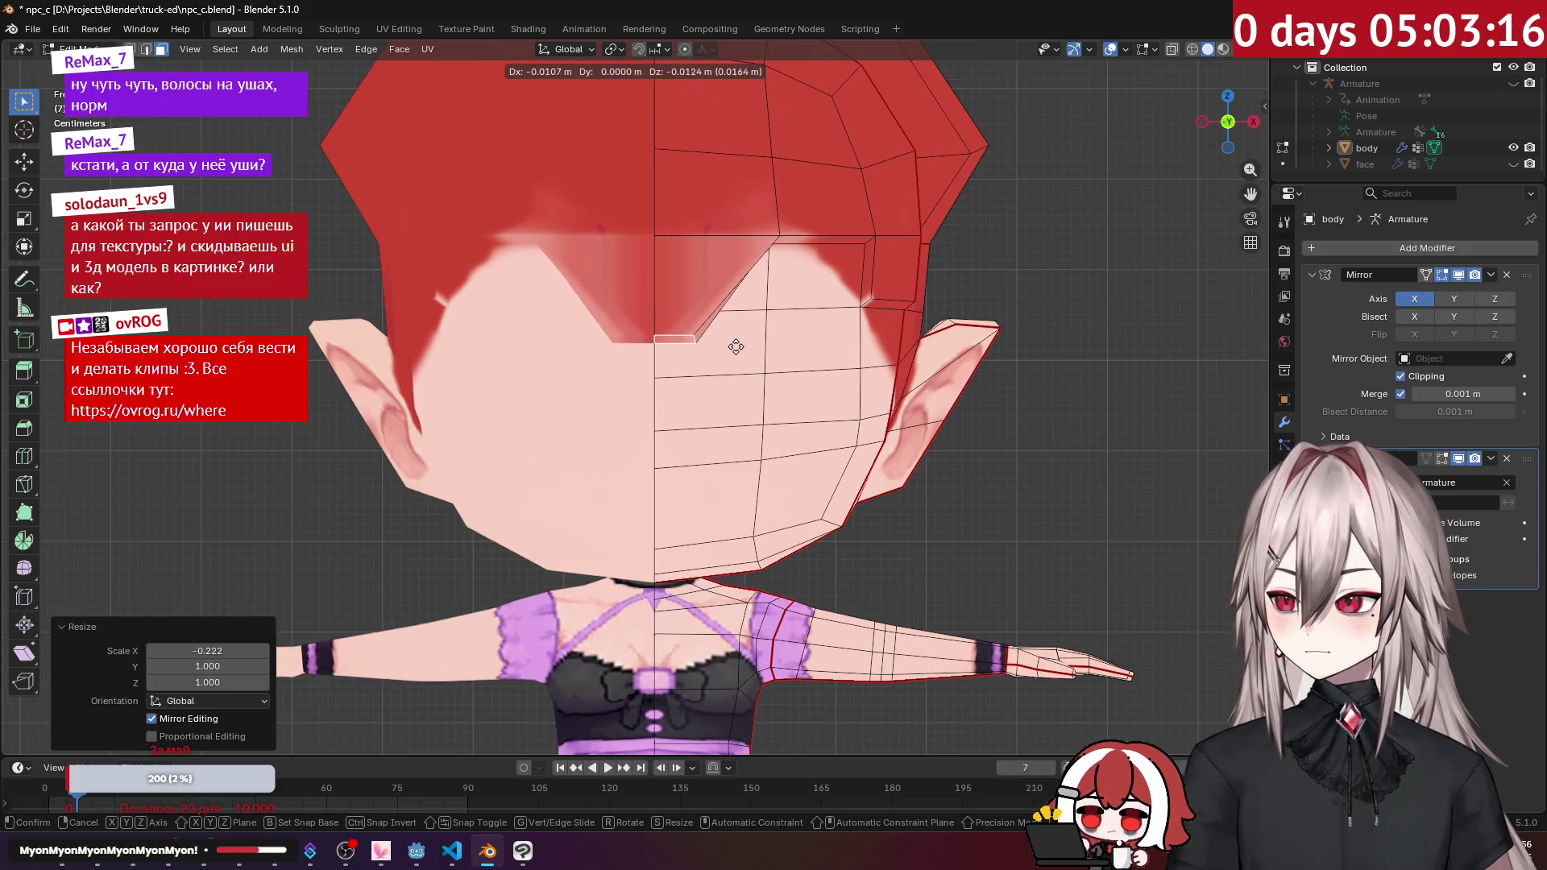
left_click(725, 351)
middle_click_drag(725, 351, 623, 335)
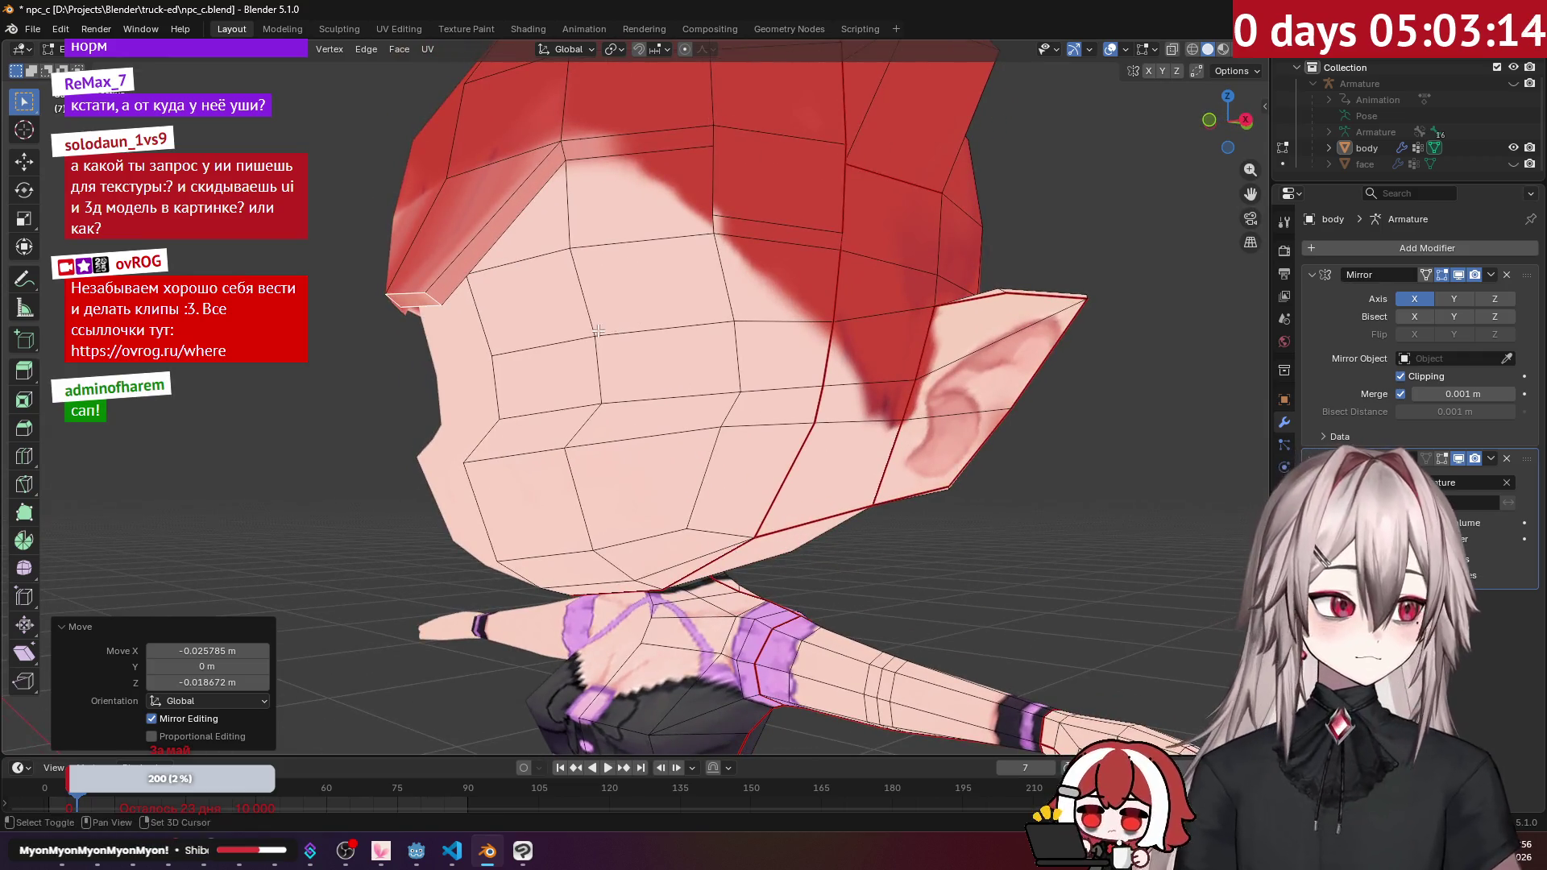
Step: In side view, push the strand tip out, thin it to 0.402 in Y, tilt it -27.5°
key("KP_3")
scroll(592, 344, "up", 6)
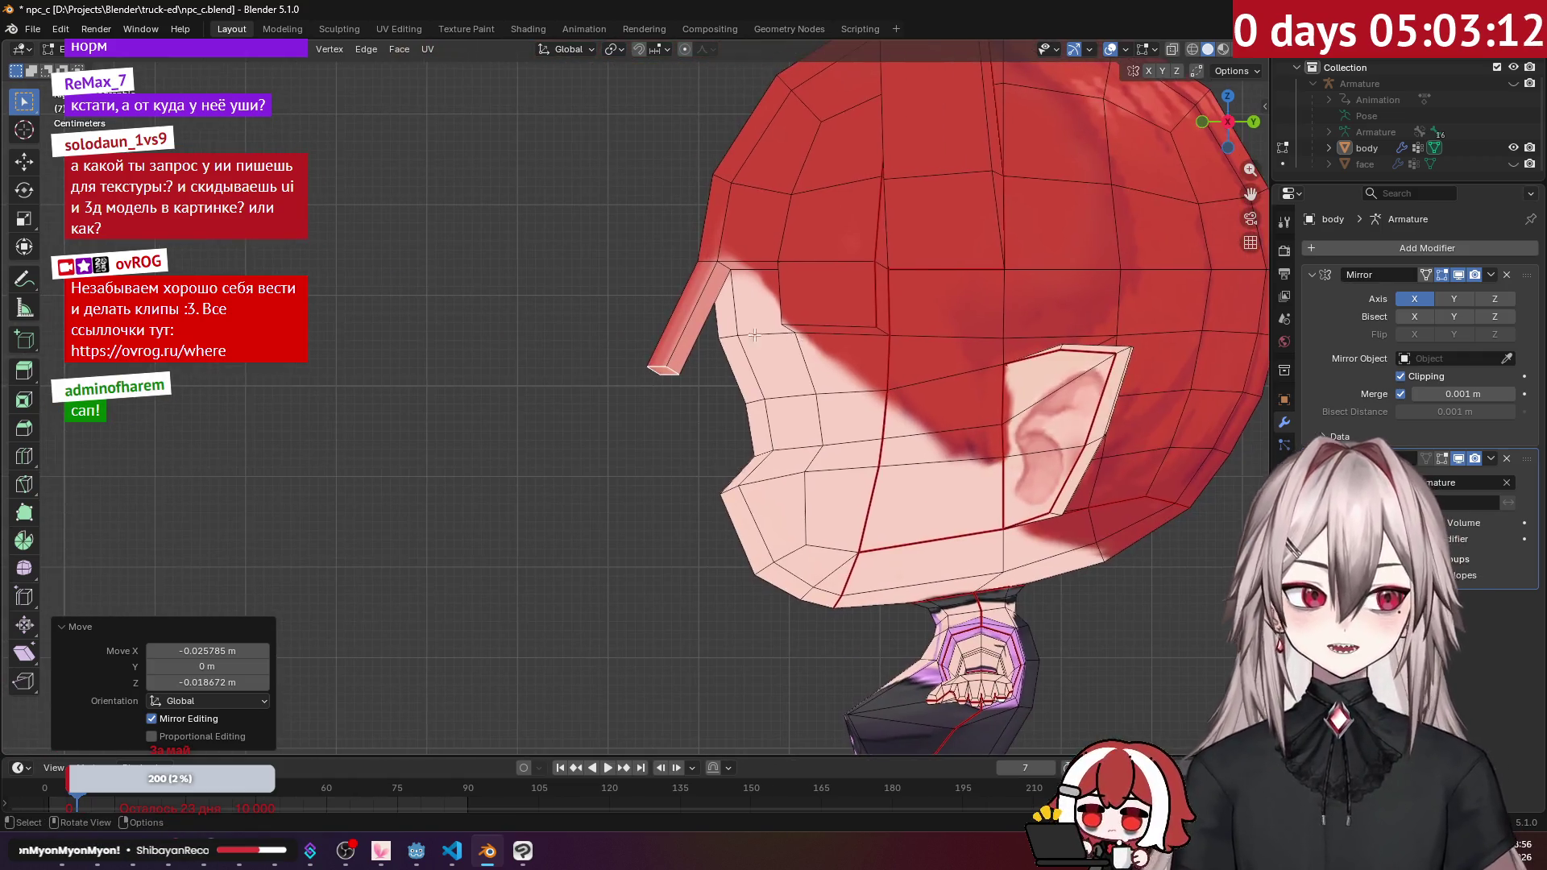
key("g")
left_click(741, 349)
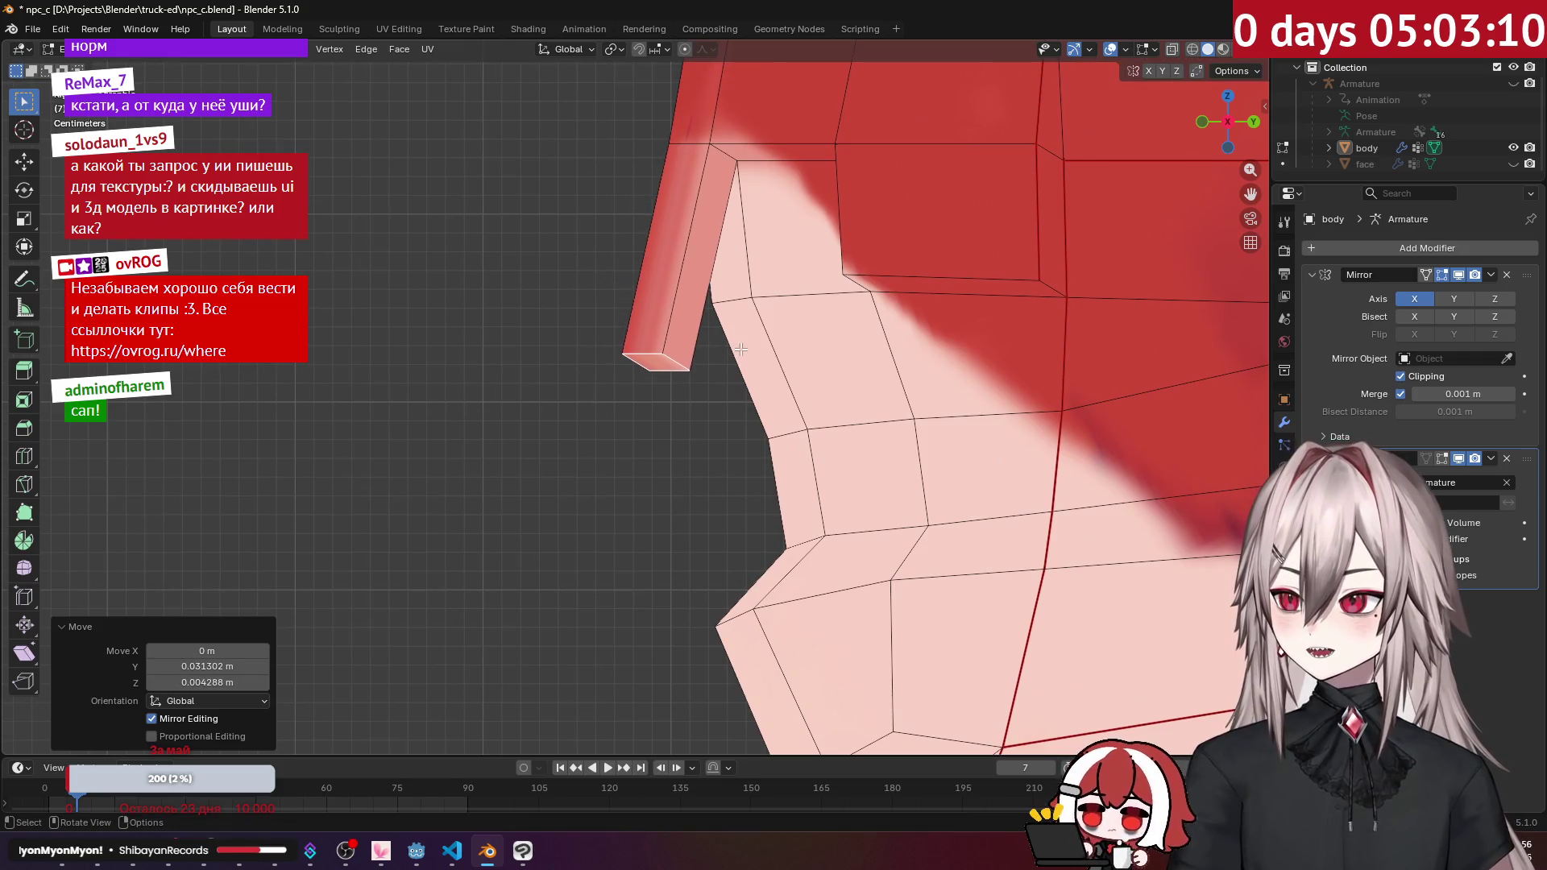
key("s")
key("y")
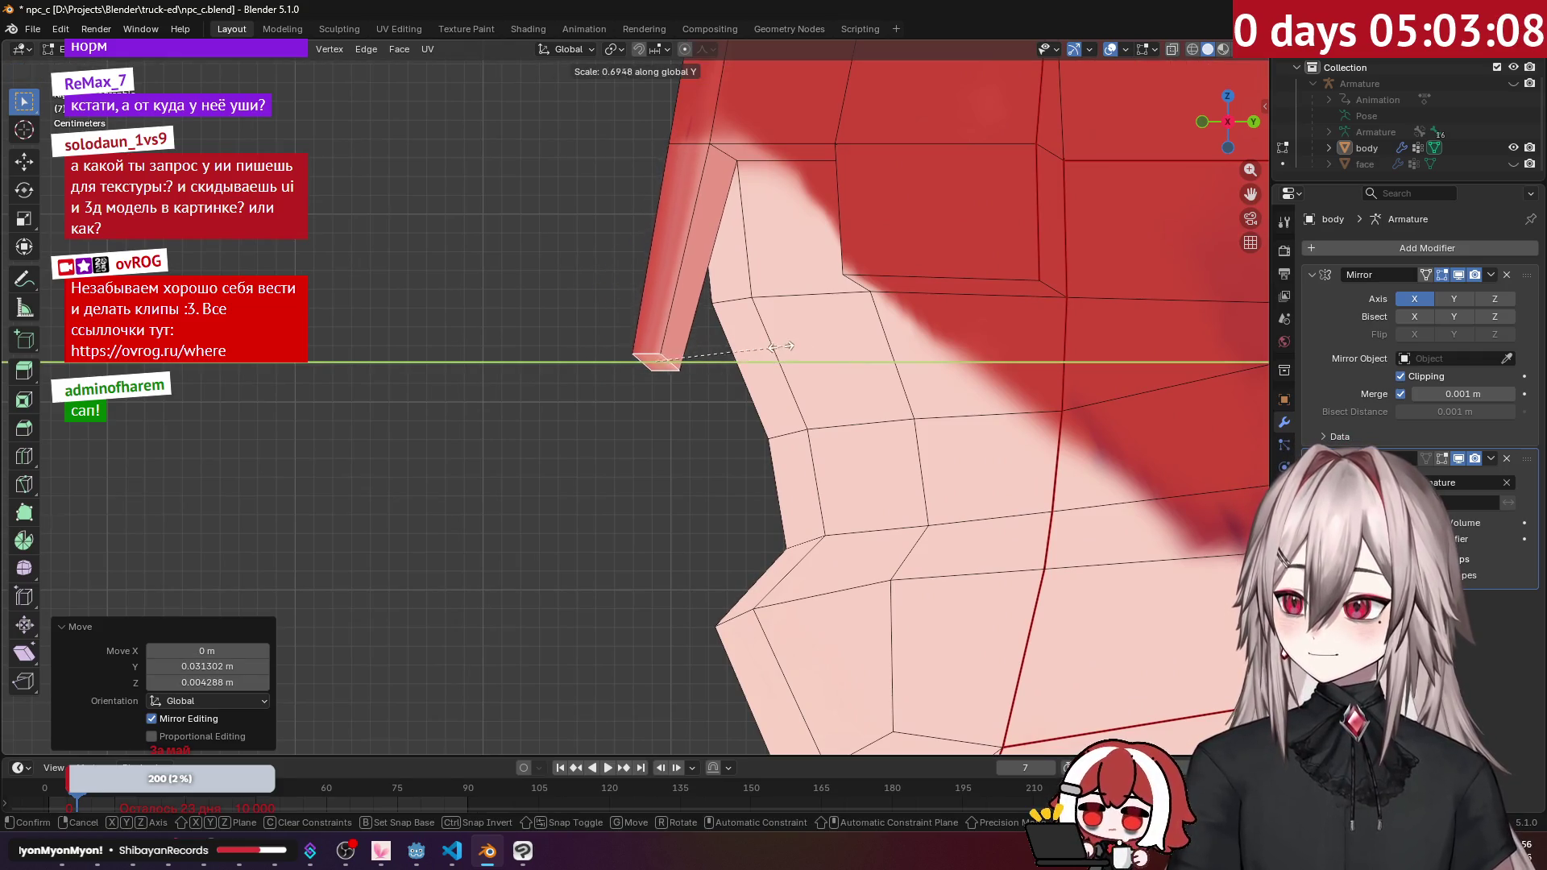
left_click(719, 352)
key("r")
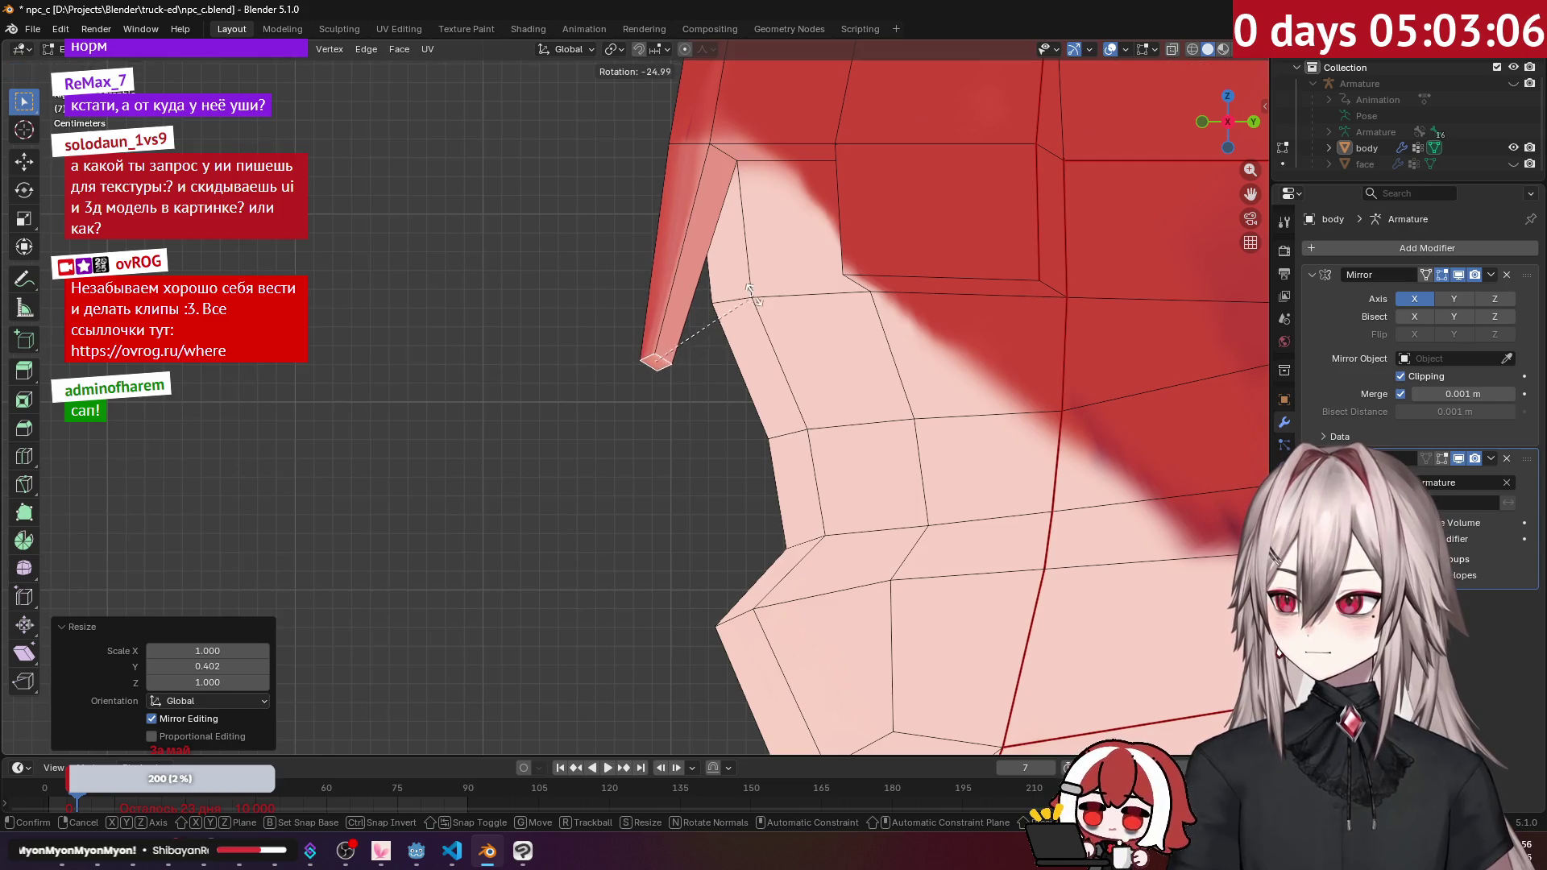
left_click(749, 294)
middle_click_drag(750, 294, 968, 345)
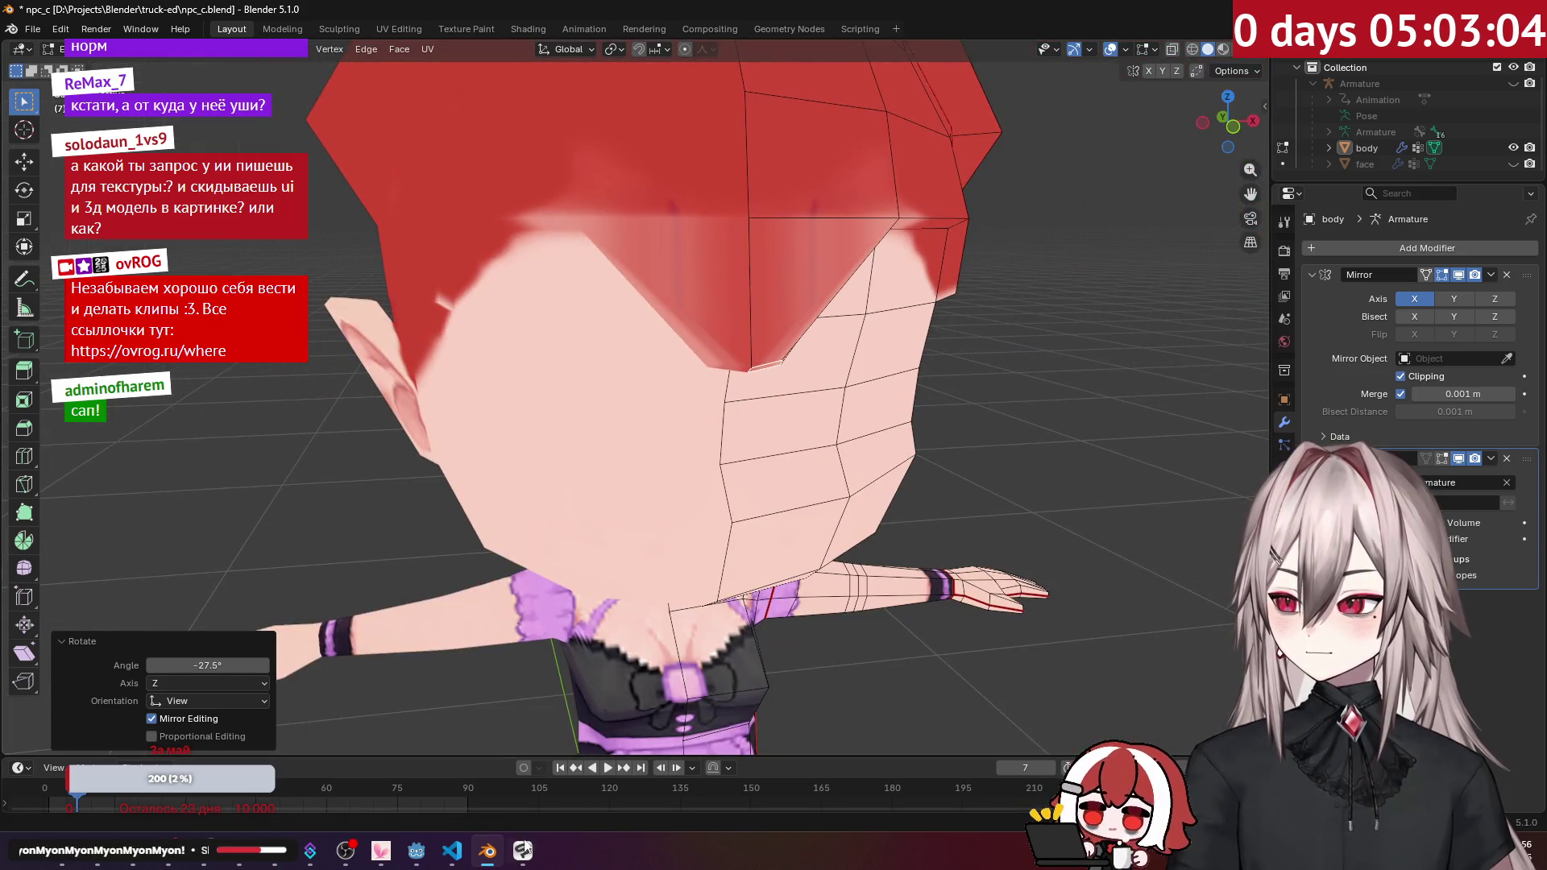
Step: Consult the reference image dremia-image-383928.png, then close it and return to the model
mouse_move(133, 838)
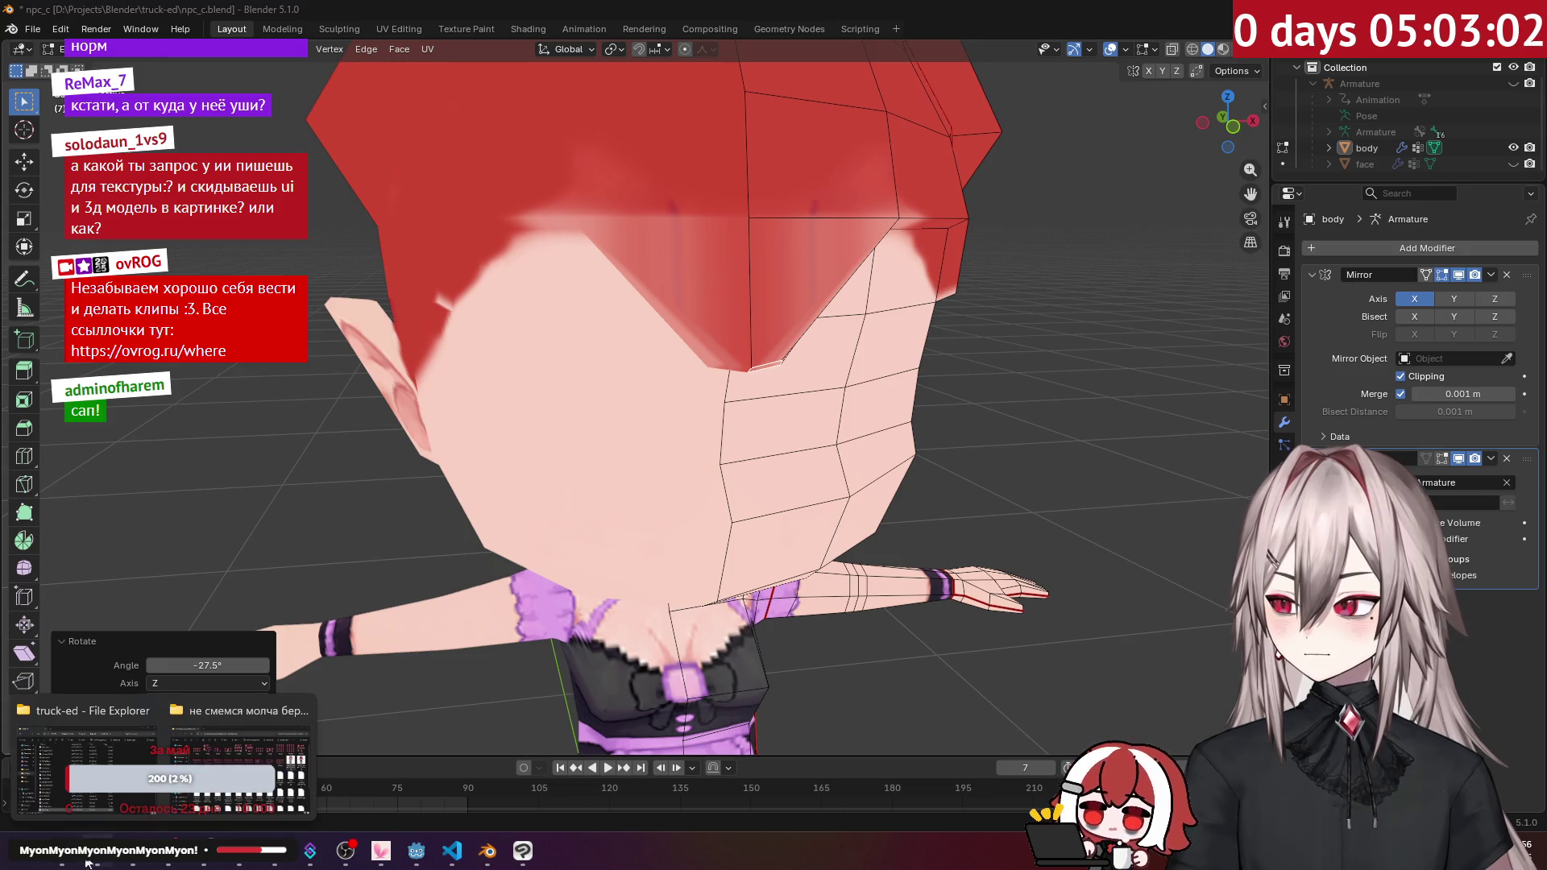
left_click(222, 733)
double_click(1036, 406)
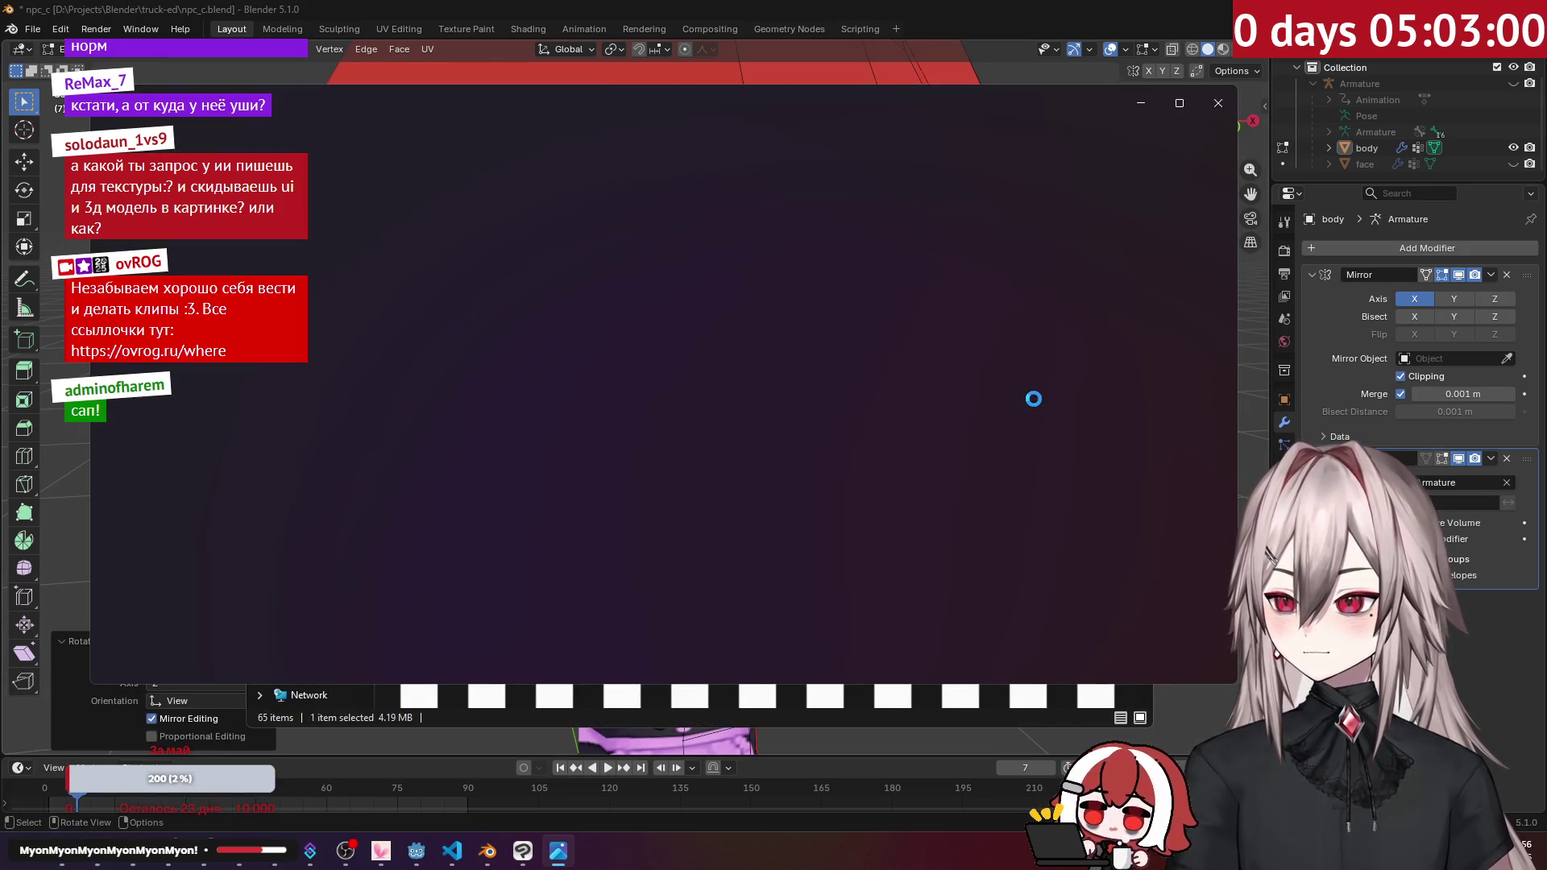
left_click(1153, 113)
left_click(1067, 172)
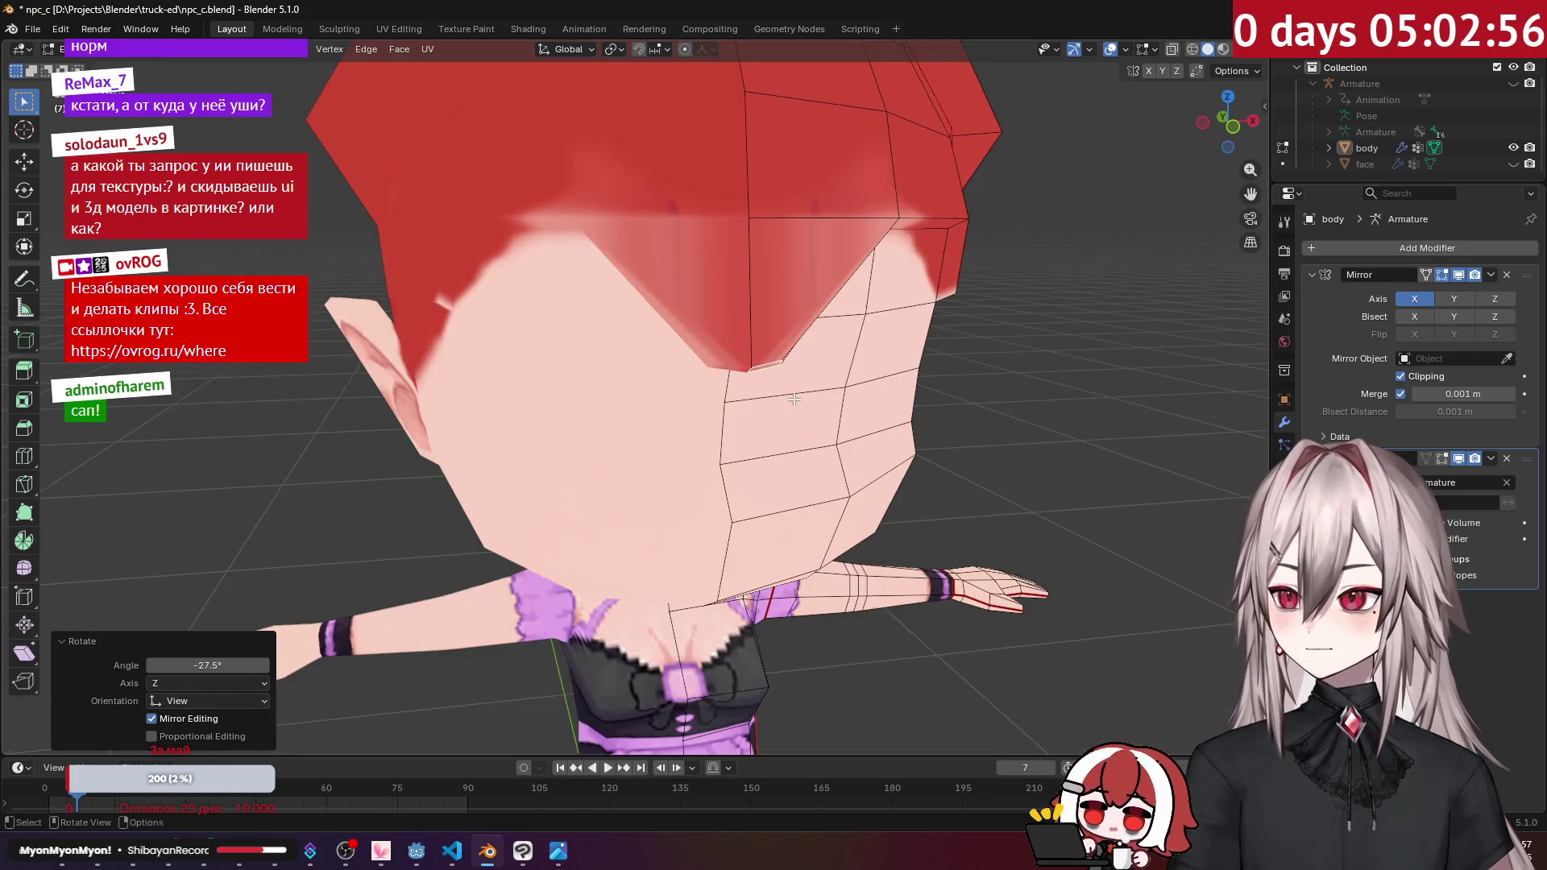
Step: Select the sliver face at the hairline, lower it about 0.042 m and tilt it 6.41°
middle_click_drag(794, 399, 774, 354)
left_click(772, 351)
left_click(776, 357)
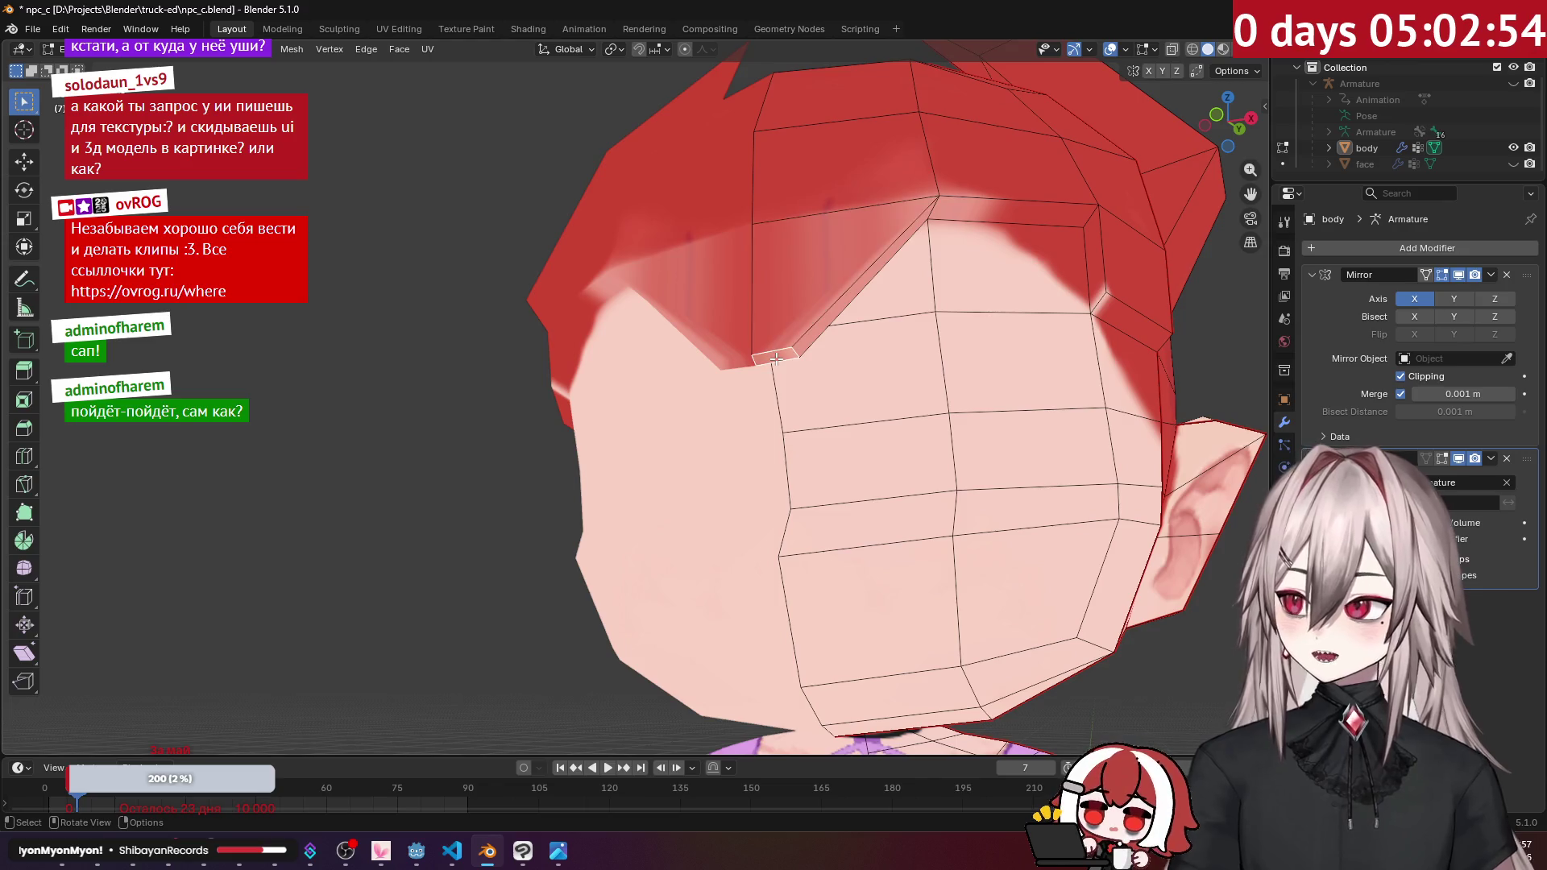
key("KP_1")
scroll(842, 395, "down", 1)
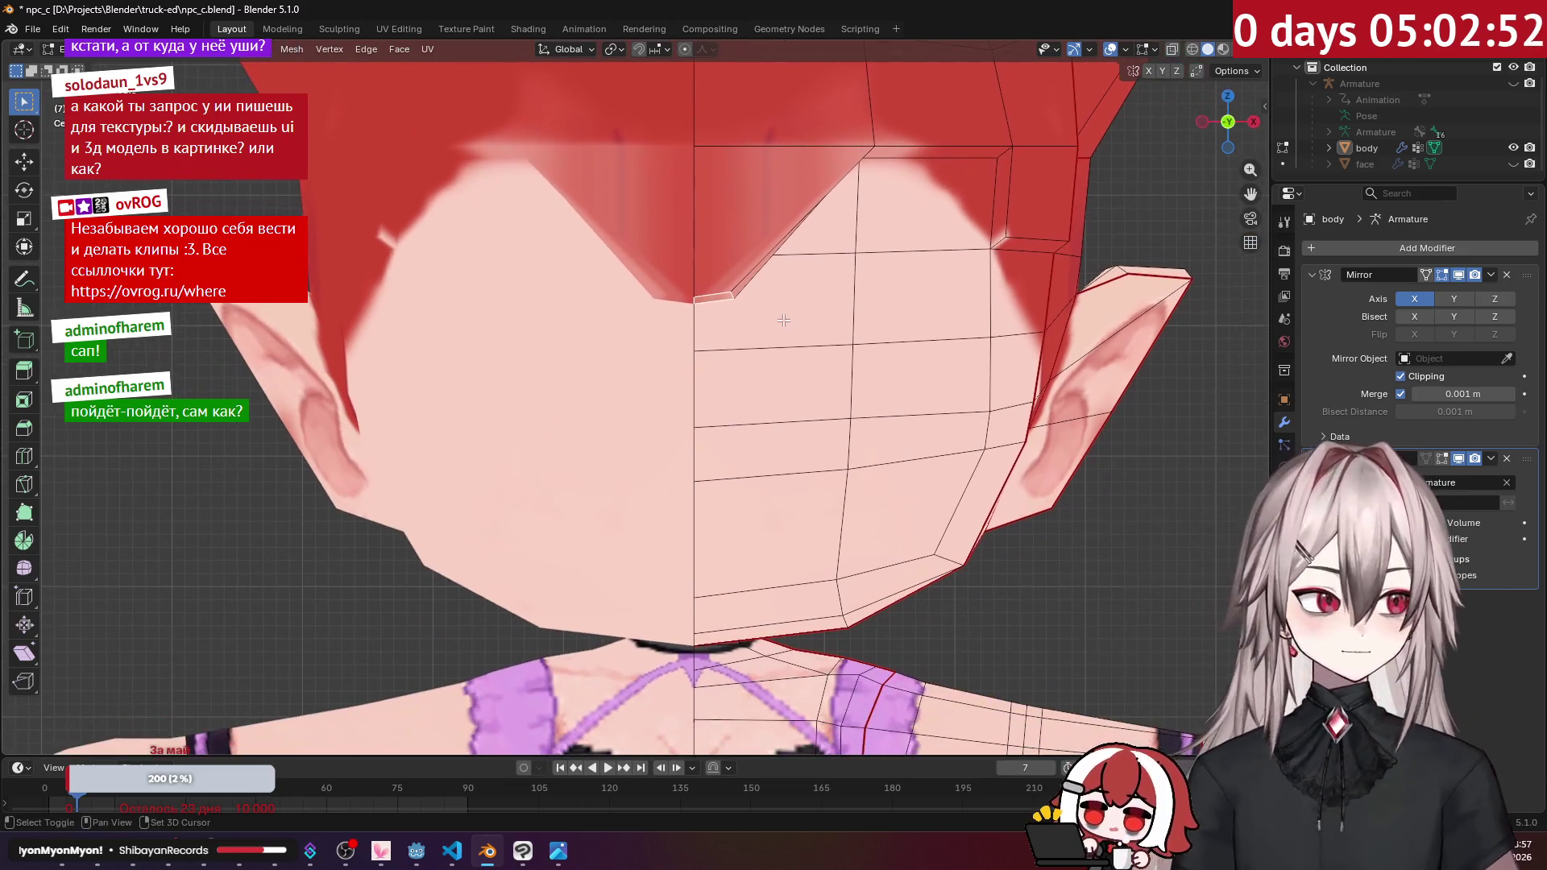
key("g")
key("z")
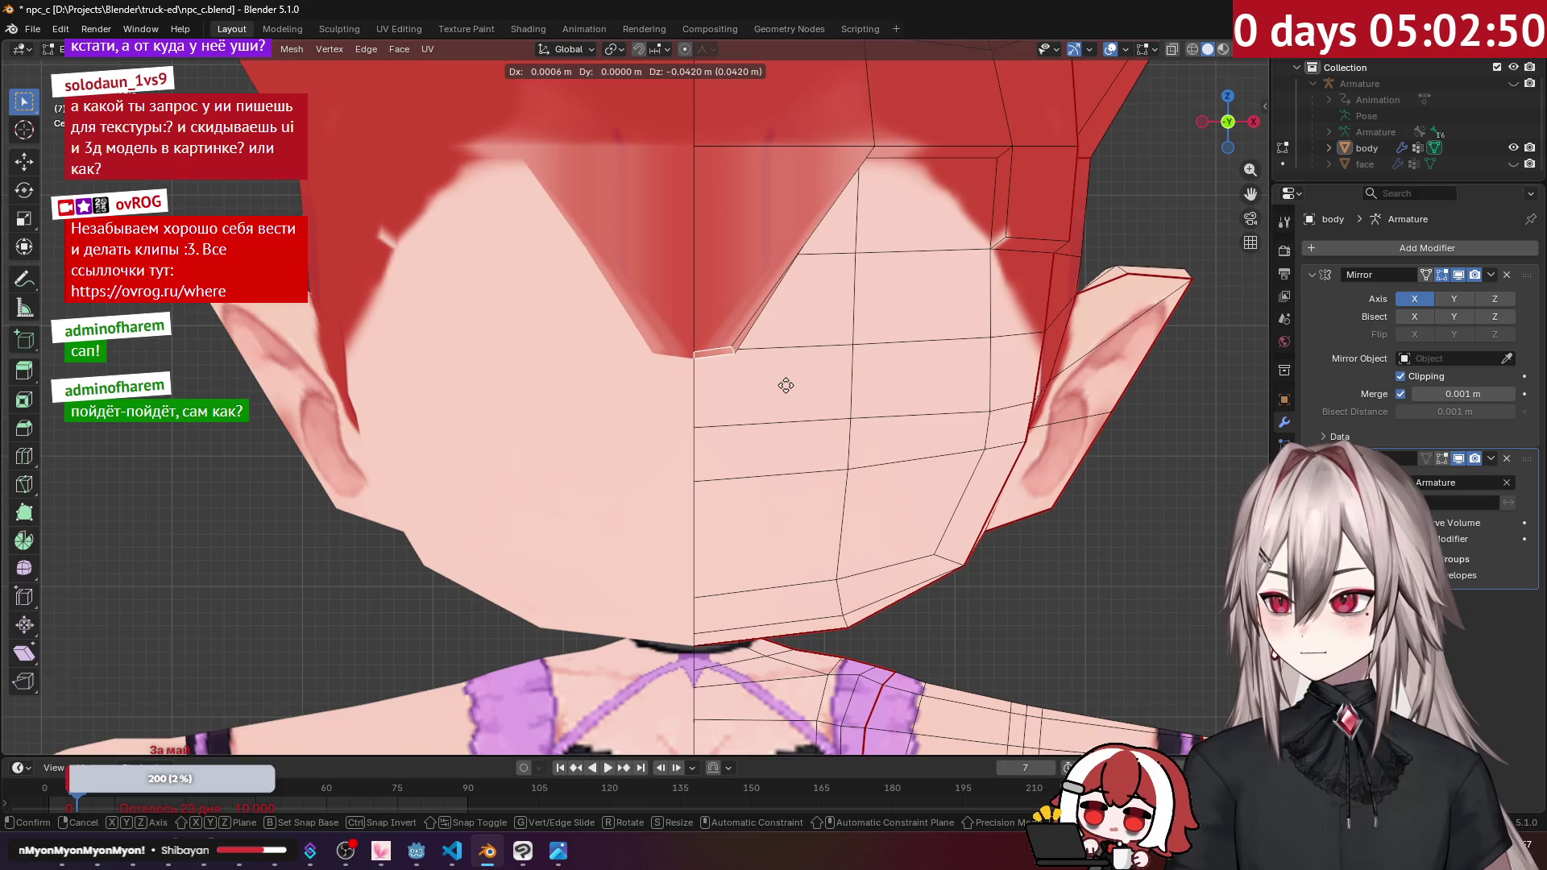
left_click(786, 386)
key("r")
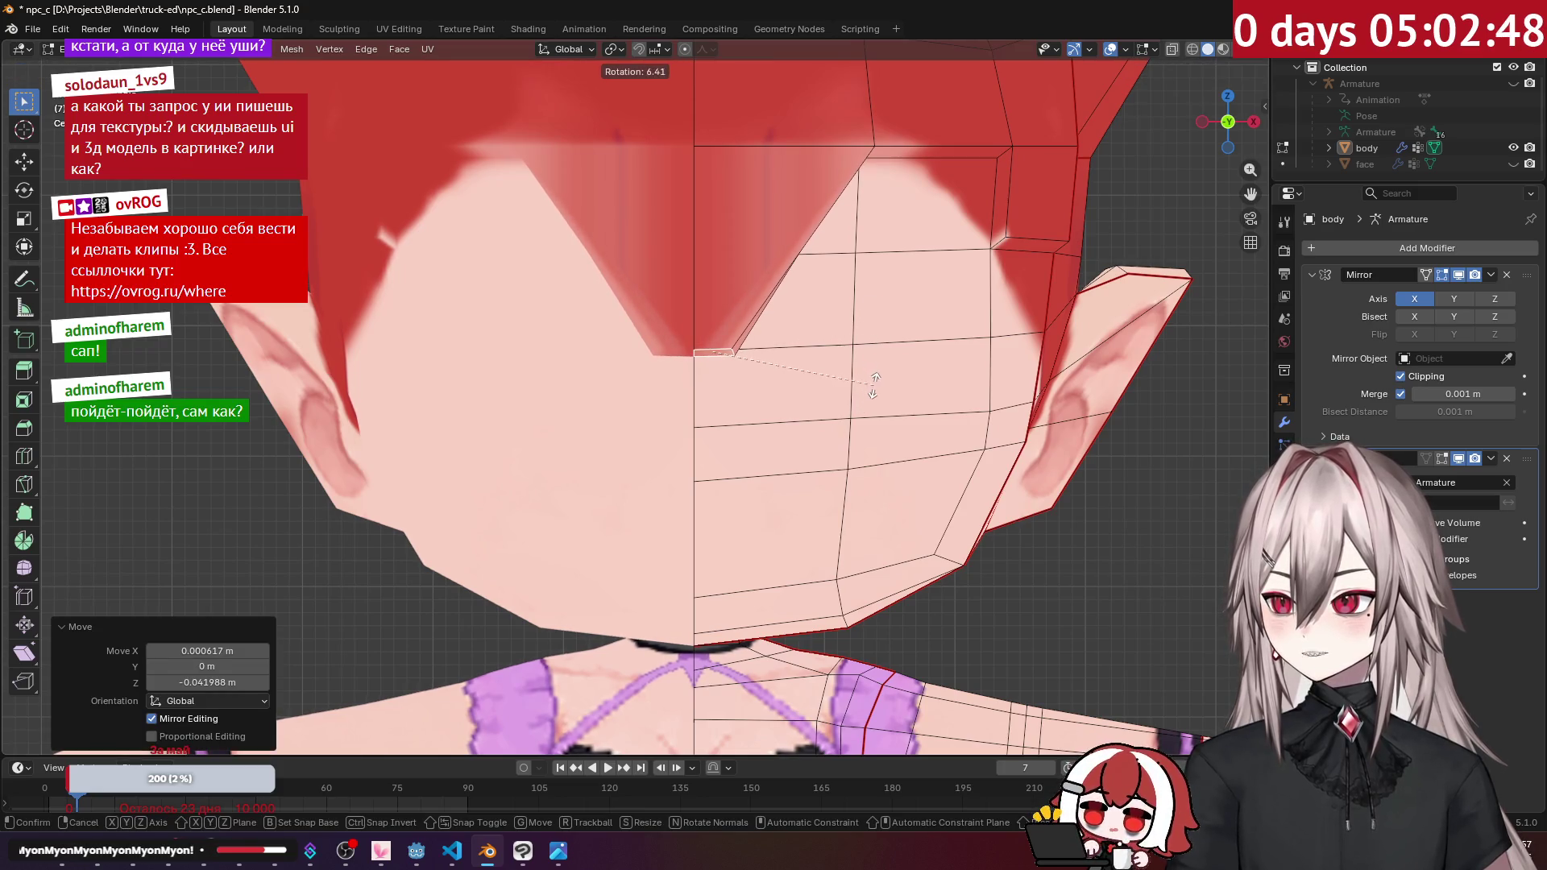
left_click(874, 385)
Step: Check the fringe lock in side view and nudge it 0.014 m in Y
key("KP_3")
key("r")
key("g")
left_click(753, 336)
scroll(752, 335, "down", 3)
mouse_move(753, 335)
middle_mouse_down()
mouse_move(781, 318)
mouse_move(680, 298)
mouse_move(762, 324)
middle_mouse_up()
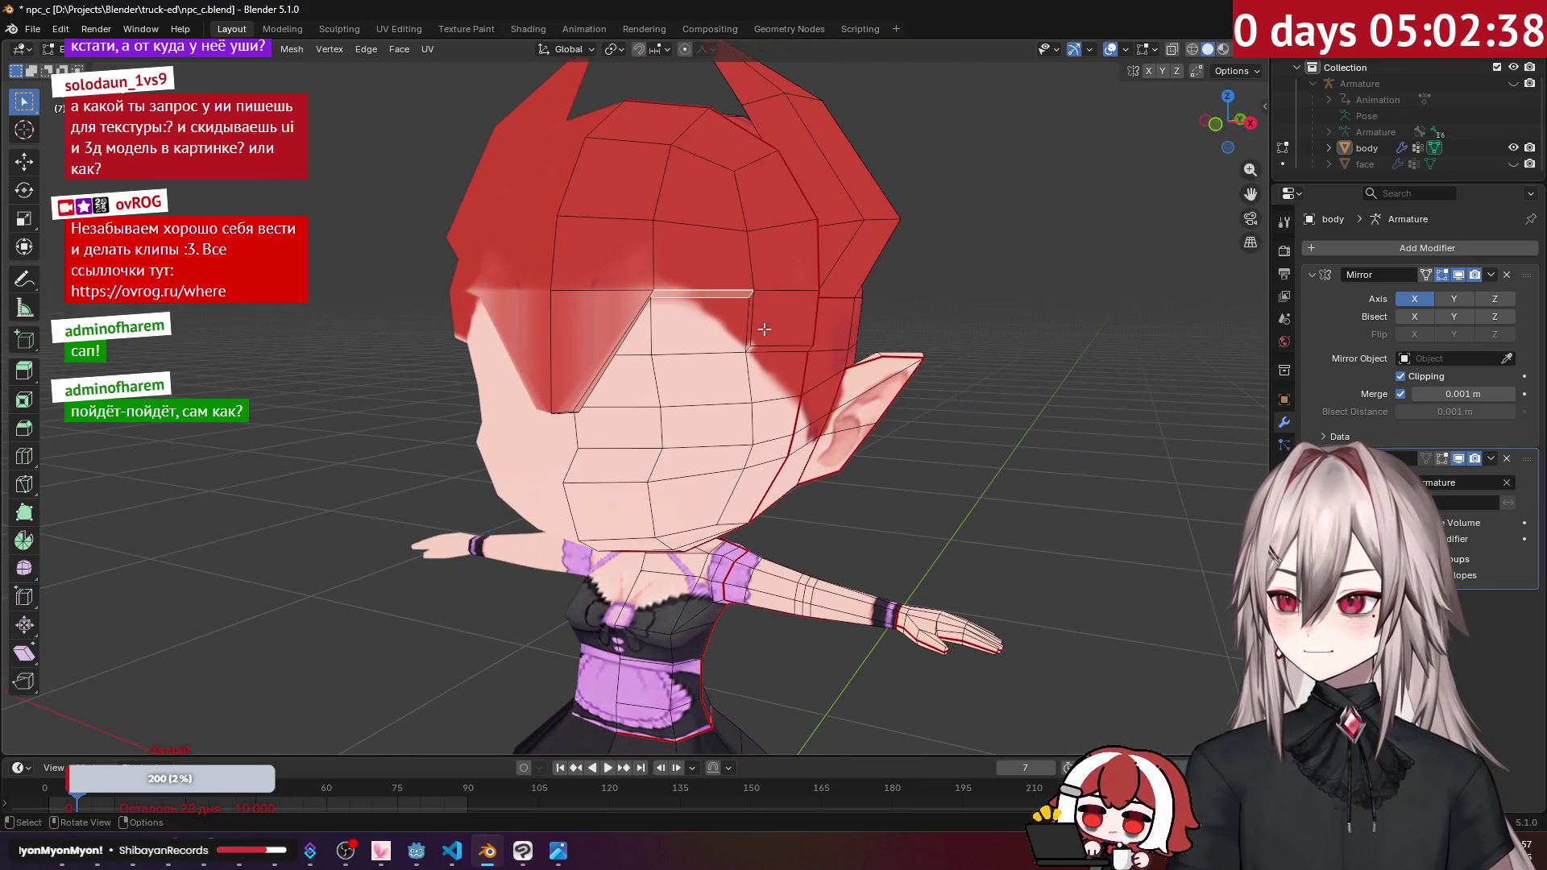
key("KP_1")
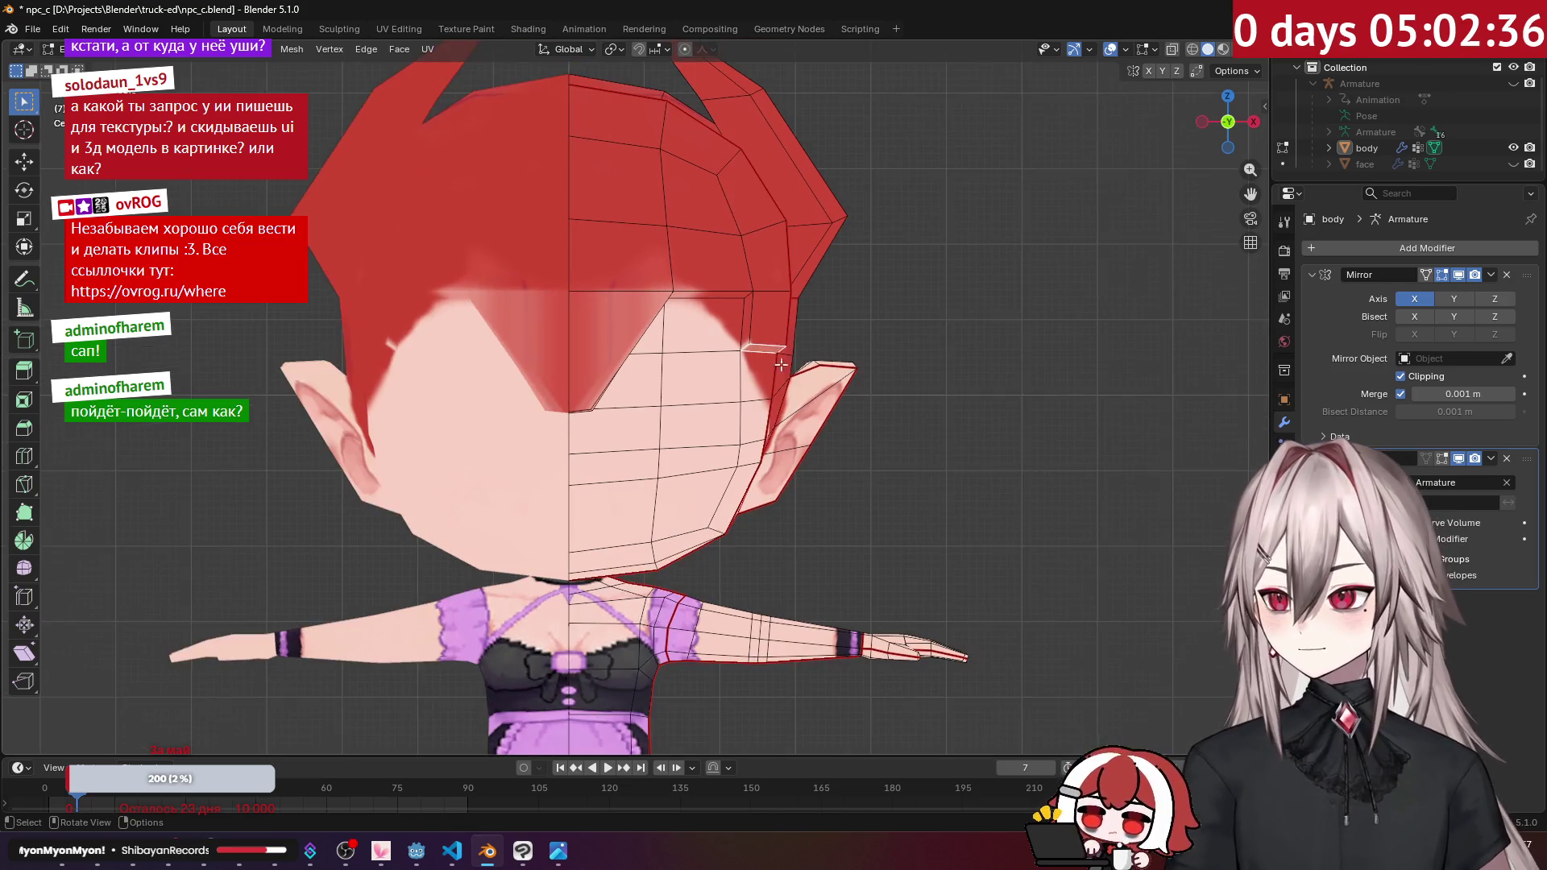
Step: Extrude the selected hair edge with no offset and pull the new lock straight down beside the face
scroll(779, 357, "up", 2)
key("g")
key("z")
key("z")
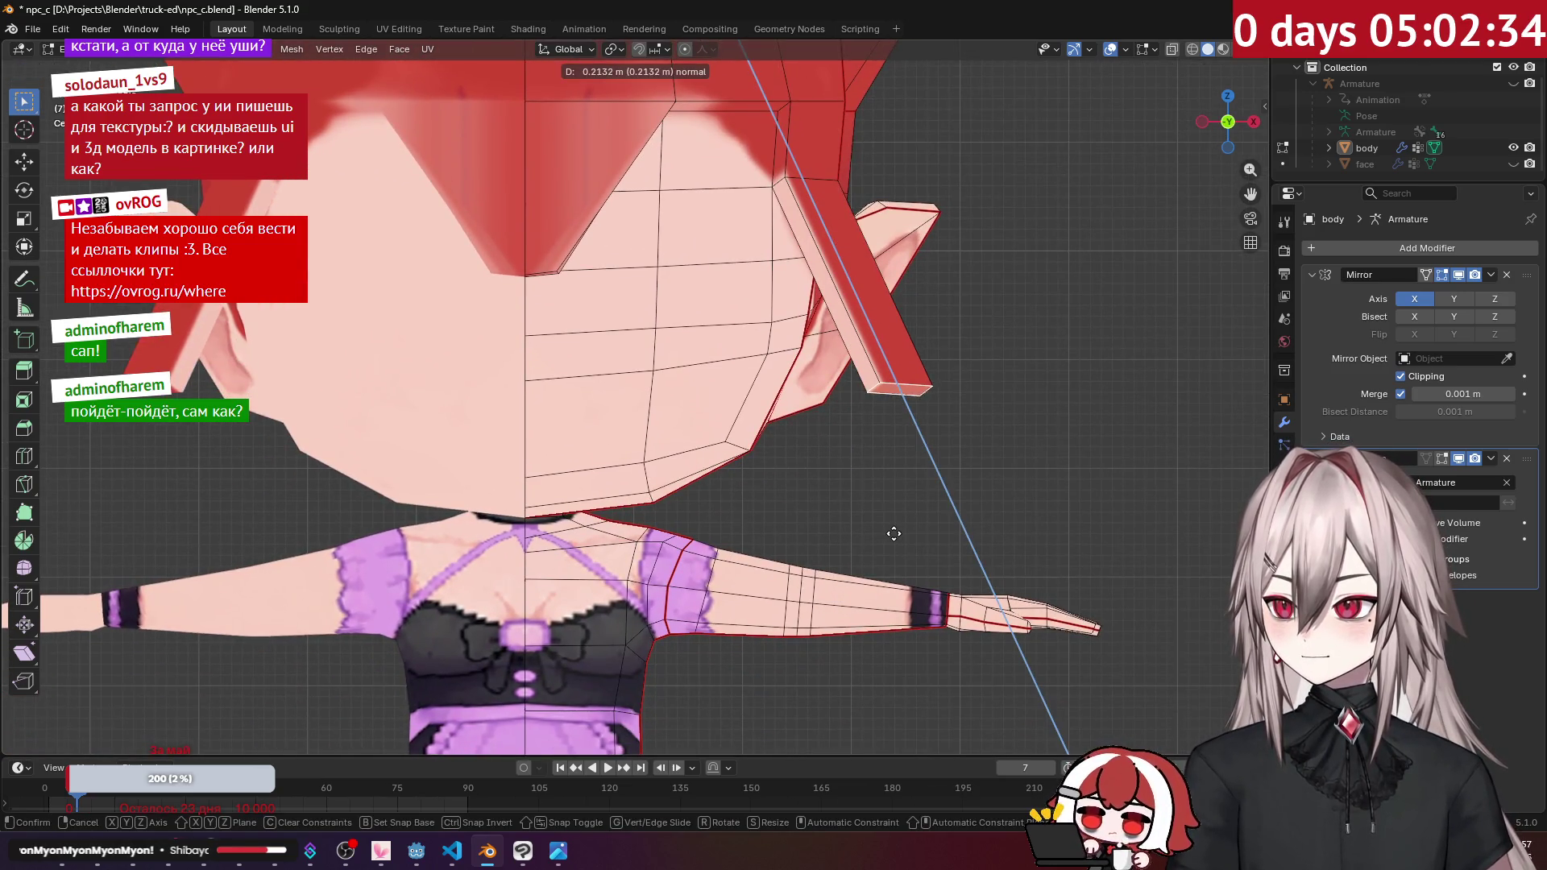
key("Escape")
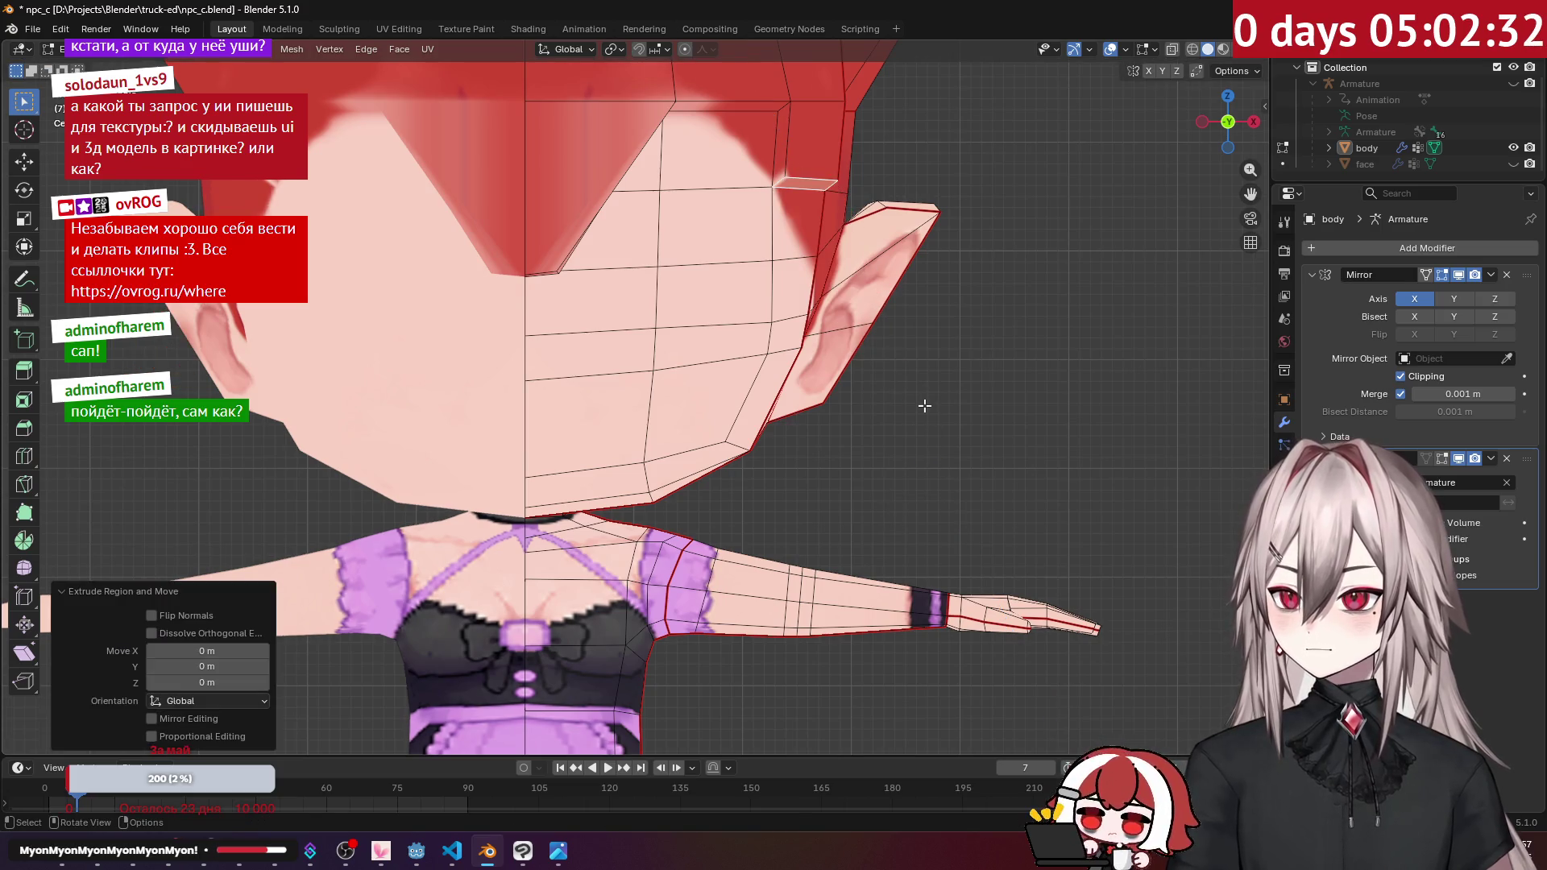
key("g")
key("z")
left_click(919, 654)
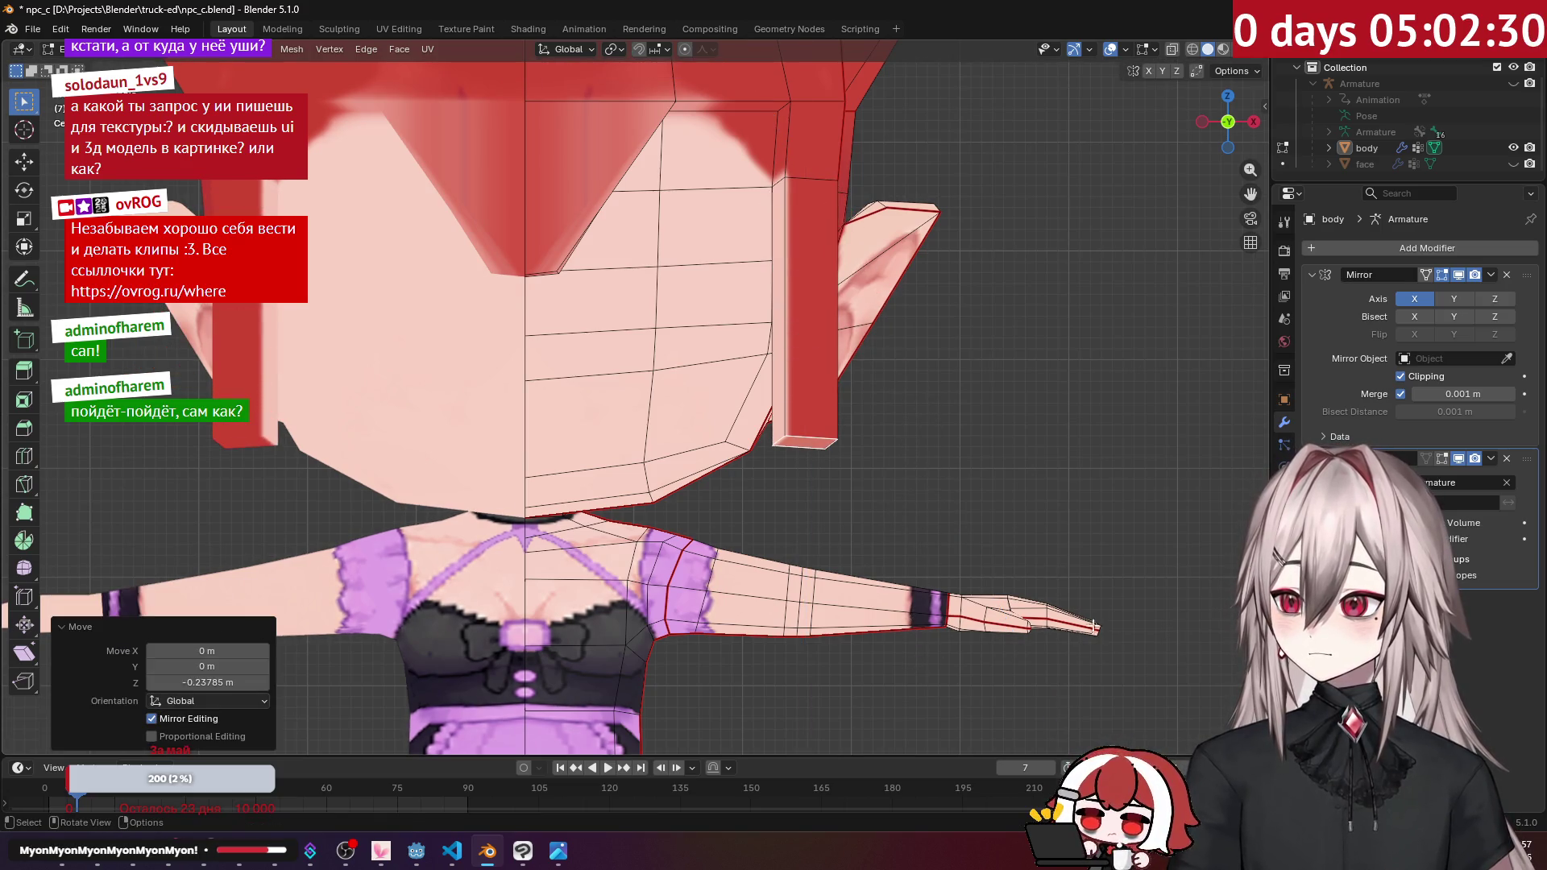
Step: Taper the lock's tip to 0.2 scale, nudge it, and inspect it from side, back and top
key("s")
key("g")
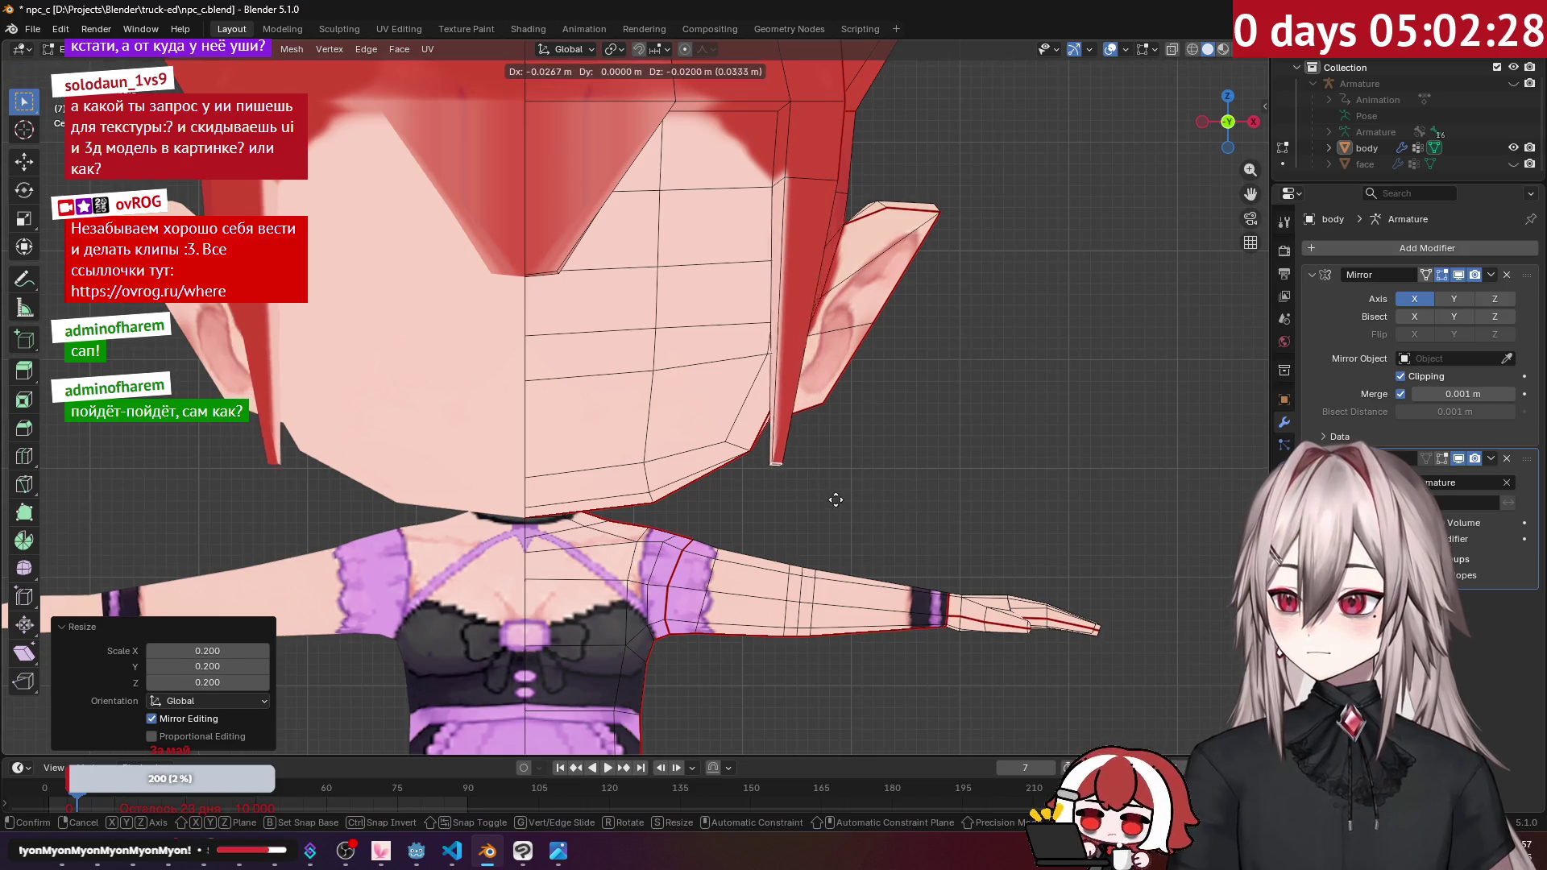
left_click(846, 502)
middle_click_drag(847, 502, 659, 491)
scroll(954, 492, "down", 3)
mouse_move(953, 493)
middle_mouse_down()
mouse_move(760, 295)
mouse_move(699, 335)
mouse_move(831, 300)
mouse_move(648, 427)
mouse_move(675, 354)
middle_mouse_up()
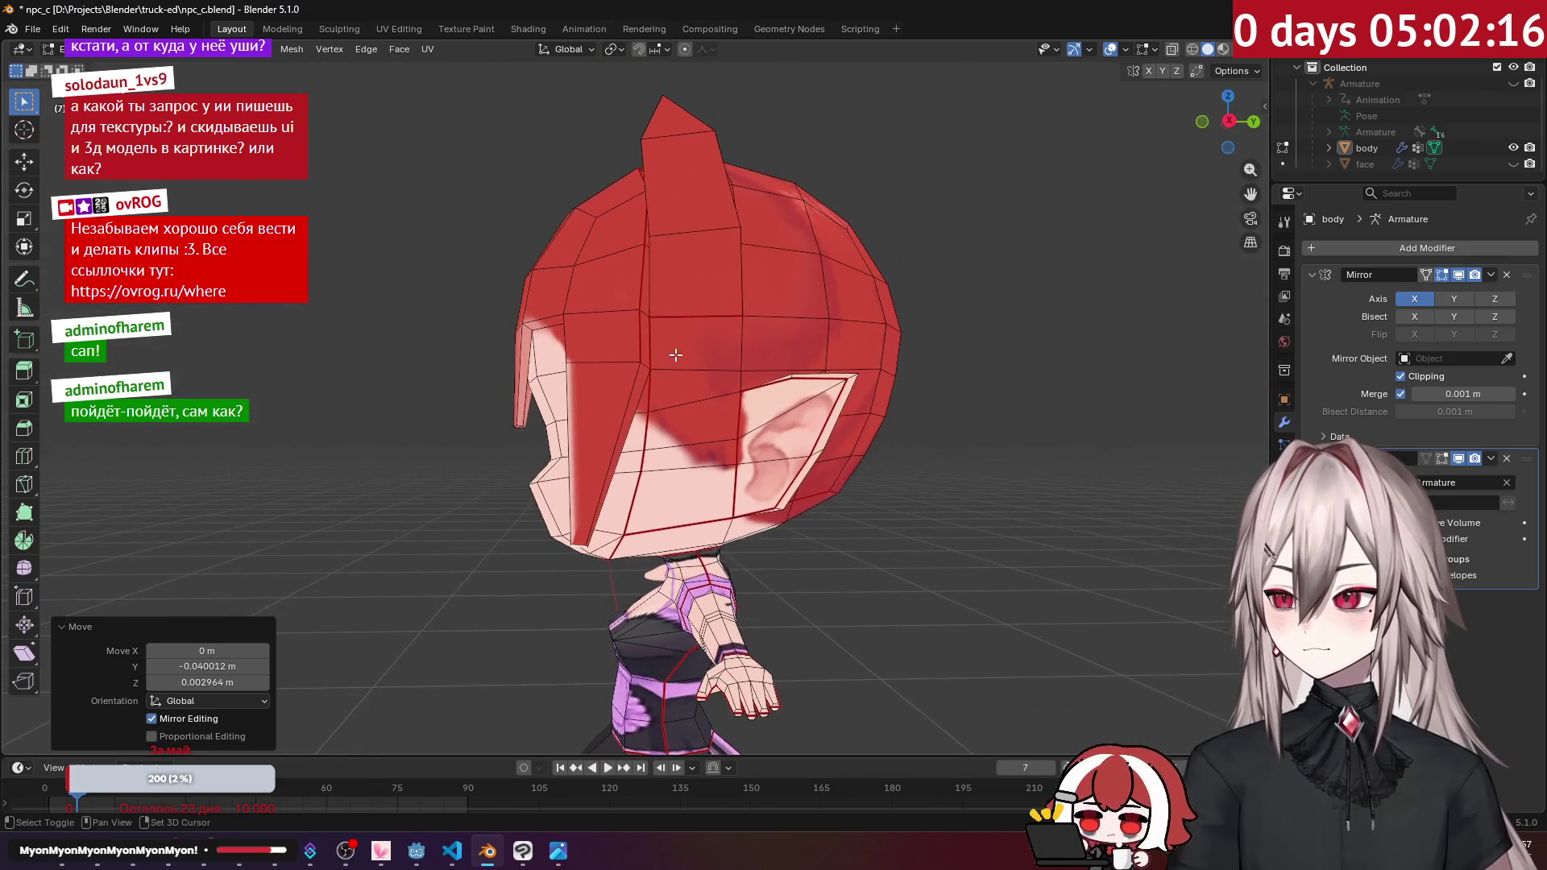
middle_click_drag(751, 309, 802, 424)
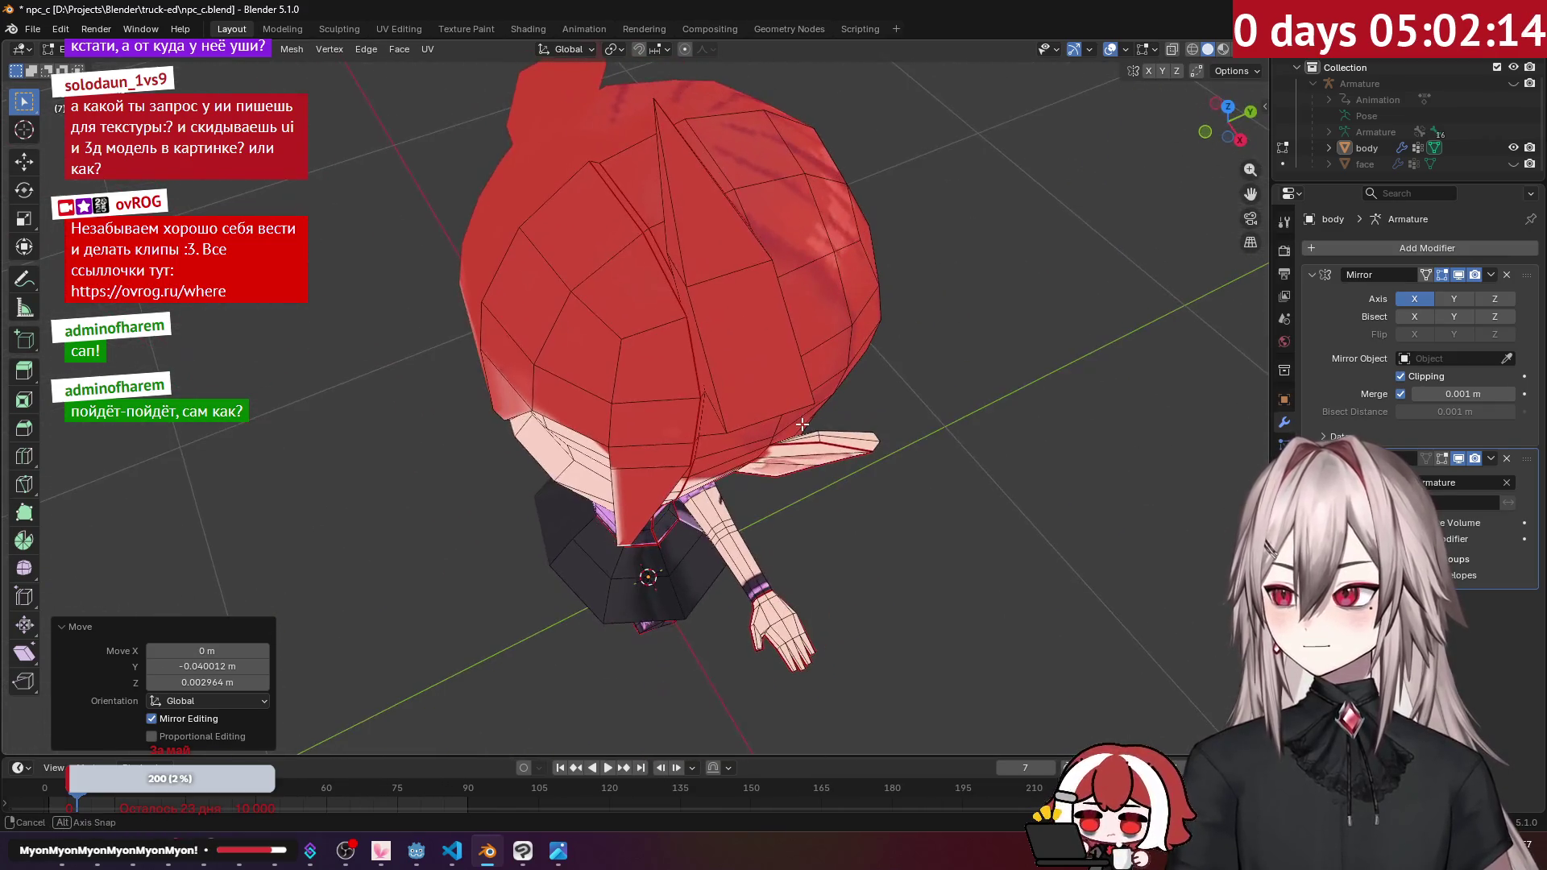
mouse_move(620, 206)
middle_mouse_down()
mouse_move(905, 173)
mouse_move(701, 172)
mouse_move(684, 139)
mouse_move(787, 207)
mouse_move(668, 233)
mouse_move(668, 195)
mouse_move(693, 234)
mouse_move(520, 275)
middle_mouse_up()
key("KP_3")
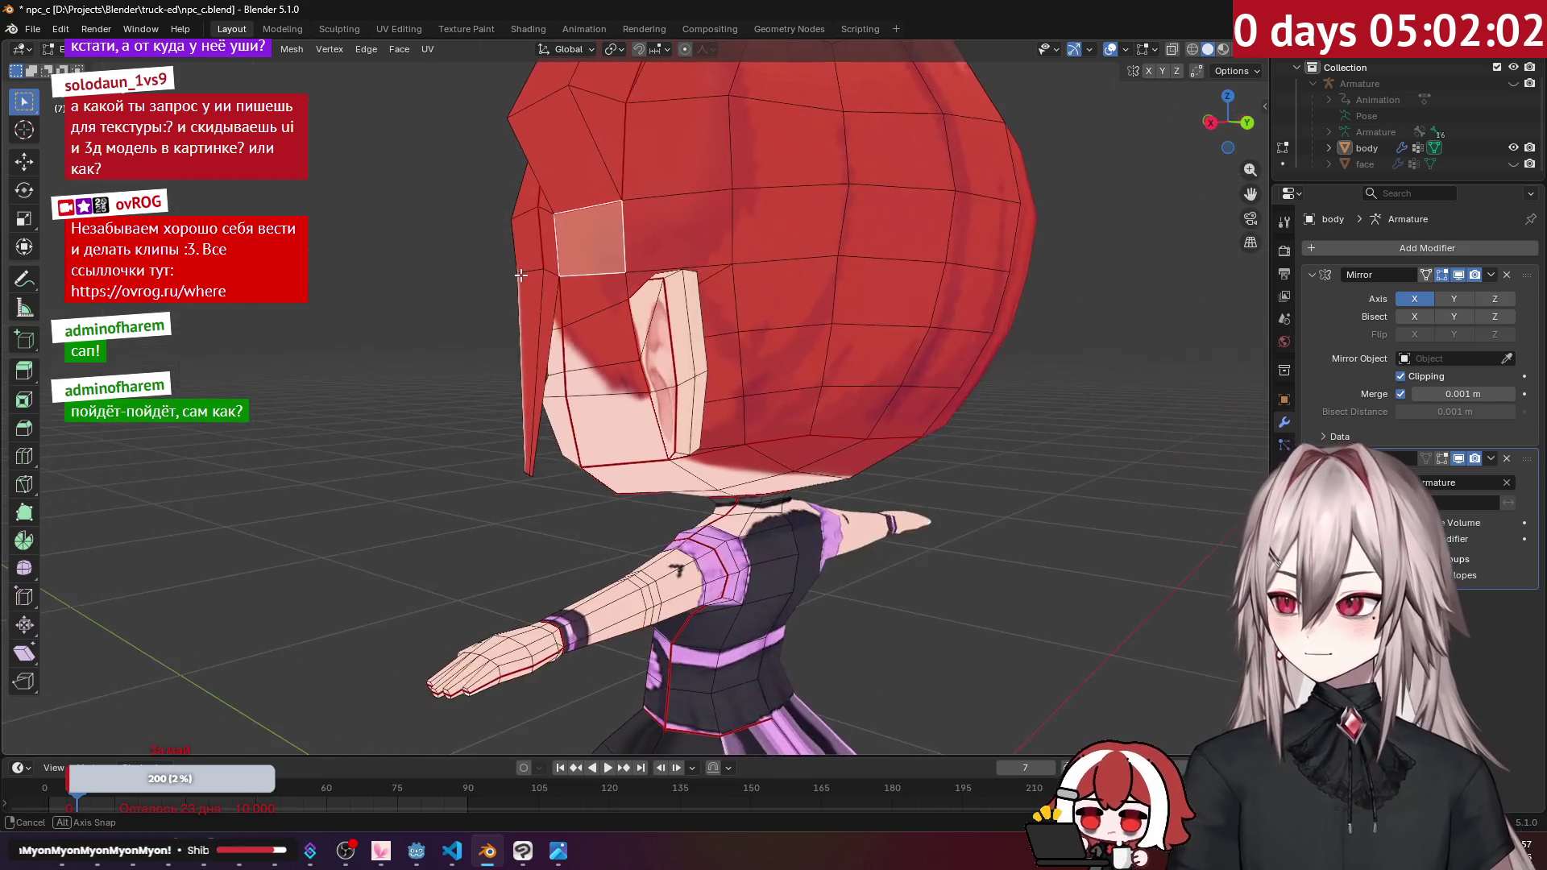
Step: Select a hair face beside the ear and consult the chibi reference image dremia-image-383928.png
left_click(686, 253)
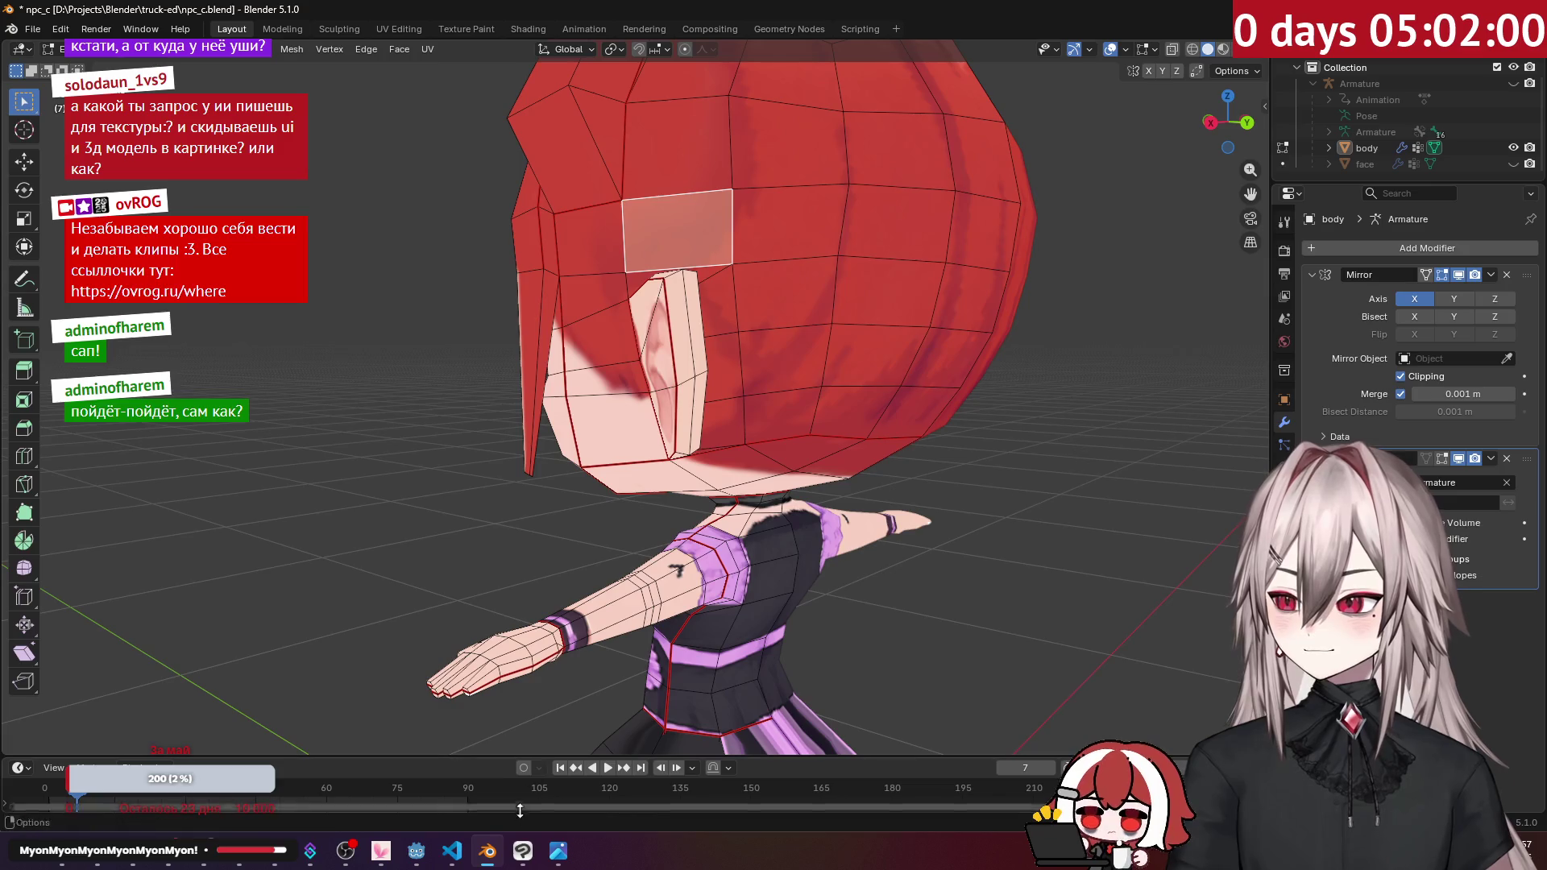
mouse_move(163, 851)
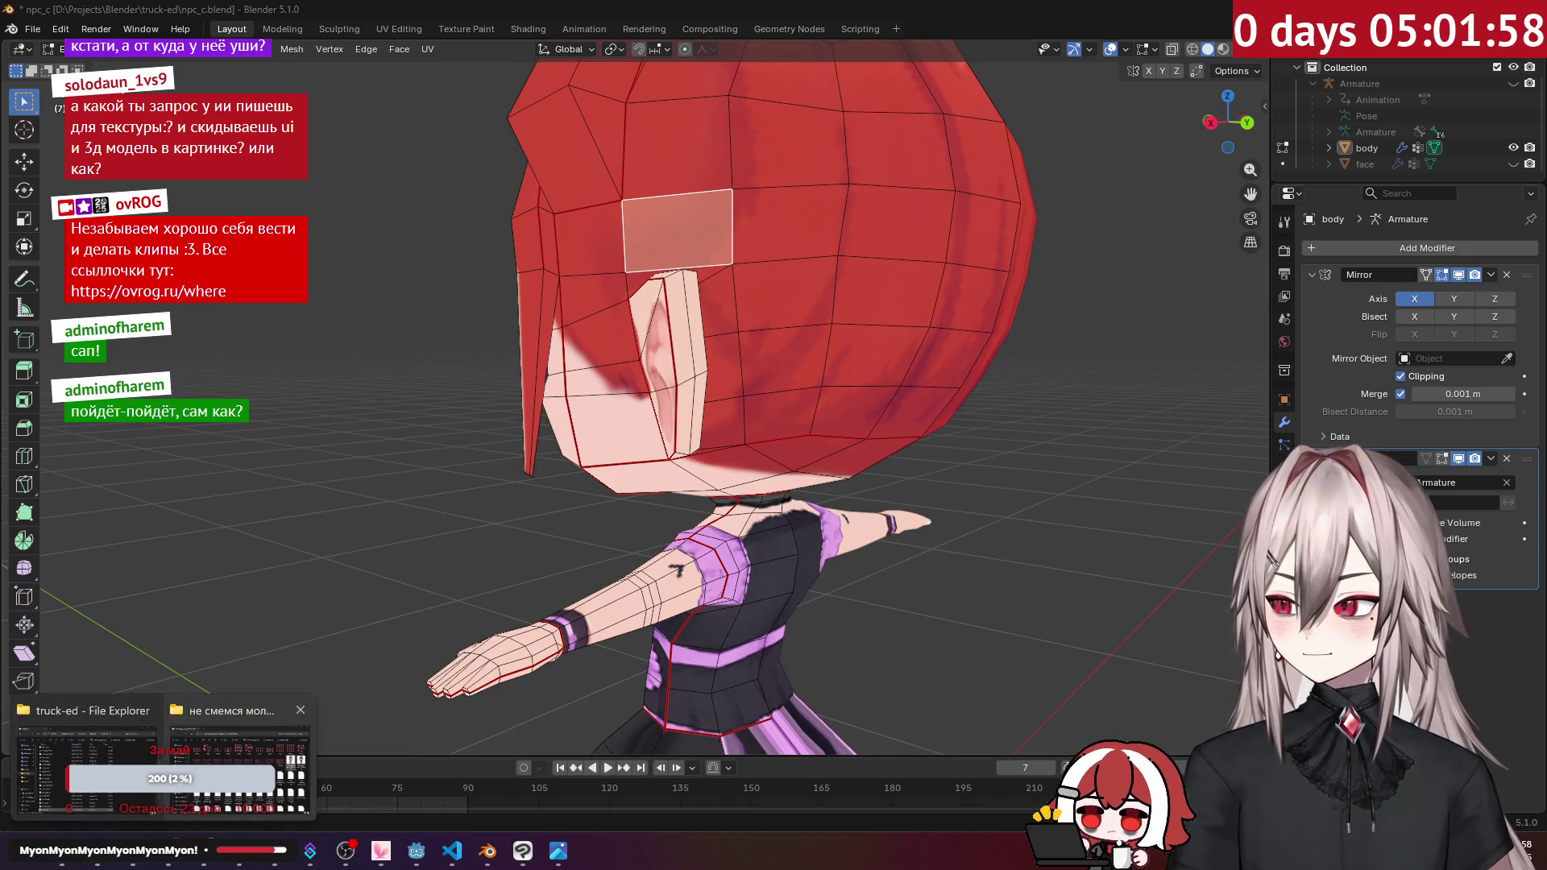
left_click(240, 762)
double_click(1023, 398)
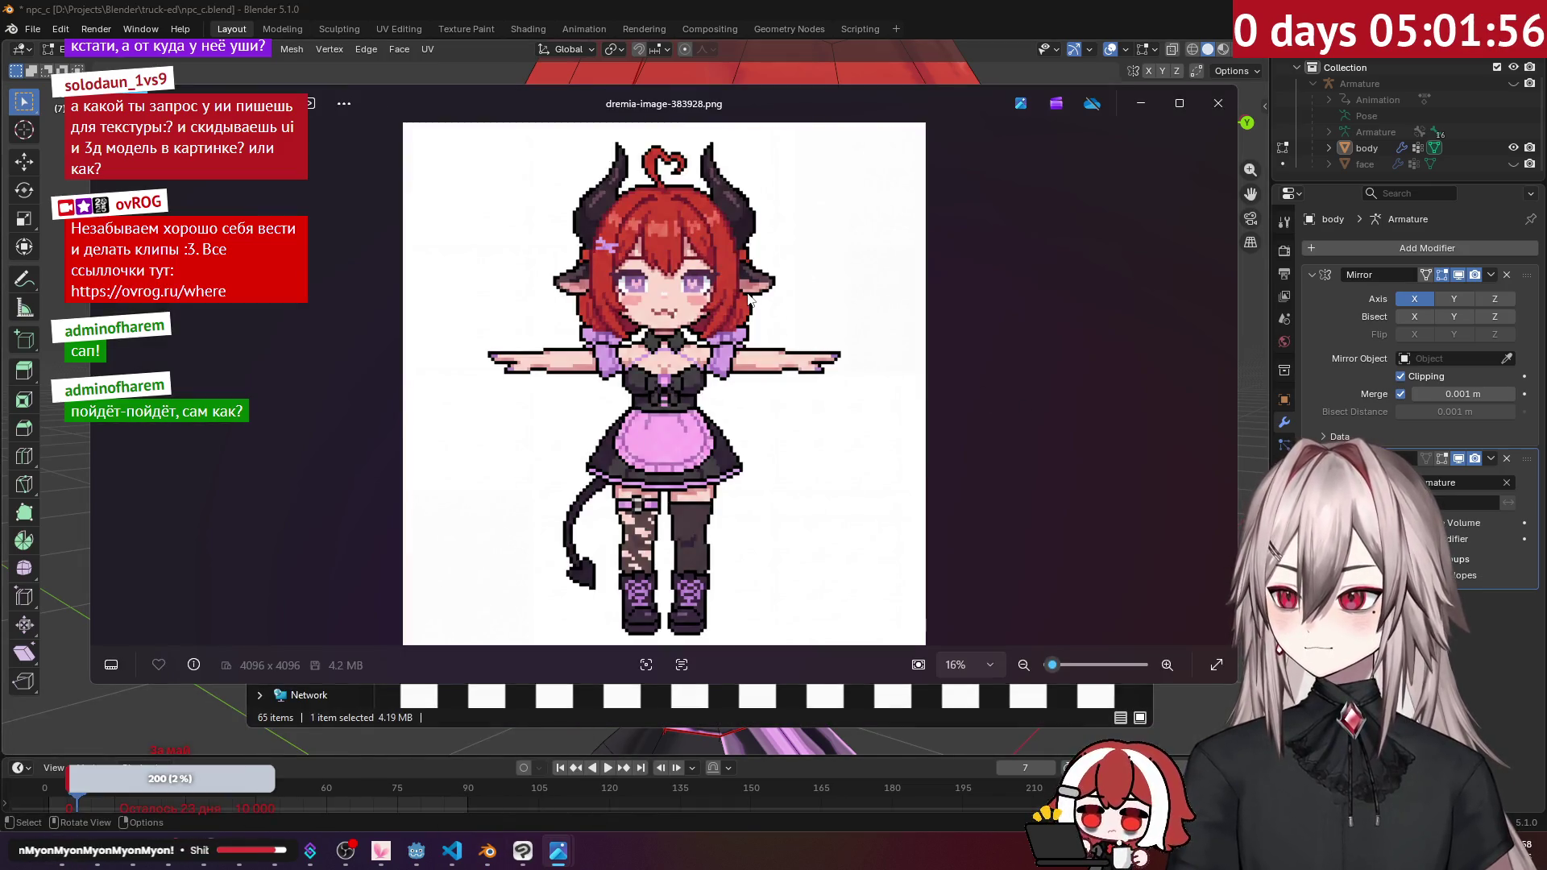
left_click(1155, 118)
scroll(806, 403, "down", 3)
left_click(1152, 105)
Step: Box-select a row of hair faces around the head and check it in front and side views
scroll(854, 221, "down", 5)
middle_click_drag(853, 222, 712, 252)
mouse_move(712, 252)
left_mouse_down("shift")
mouse_move(838, 266)
mouse_move(862, 251)
left_mouse_up("shift")
key("KP_1")
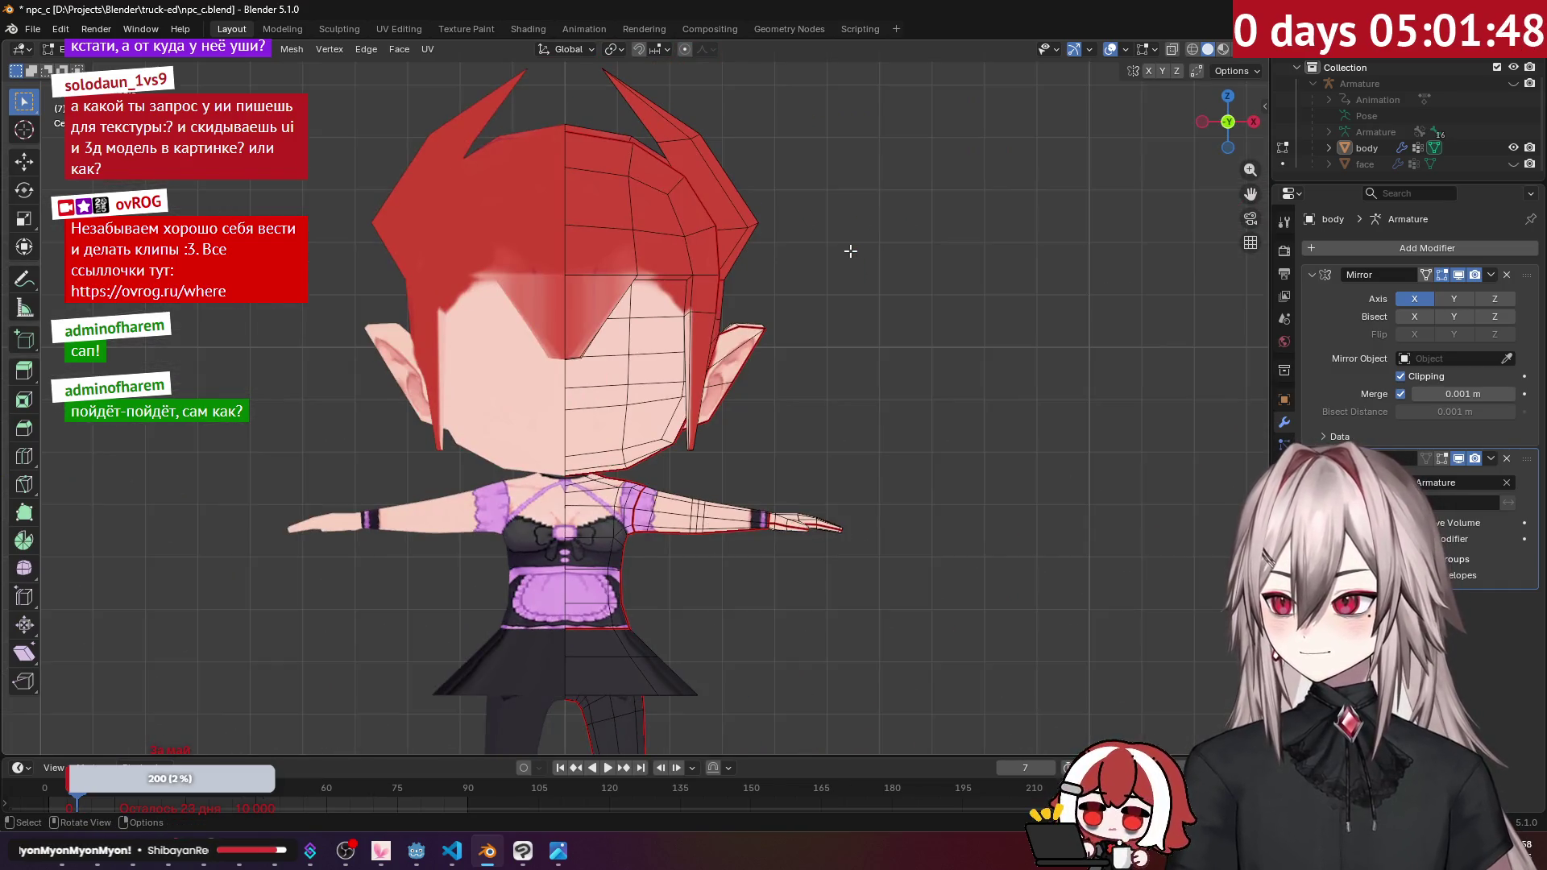
key("KP_3")
Step: Extrude the selected hair faces and check the result from the side
key("e")
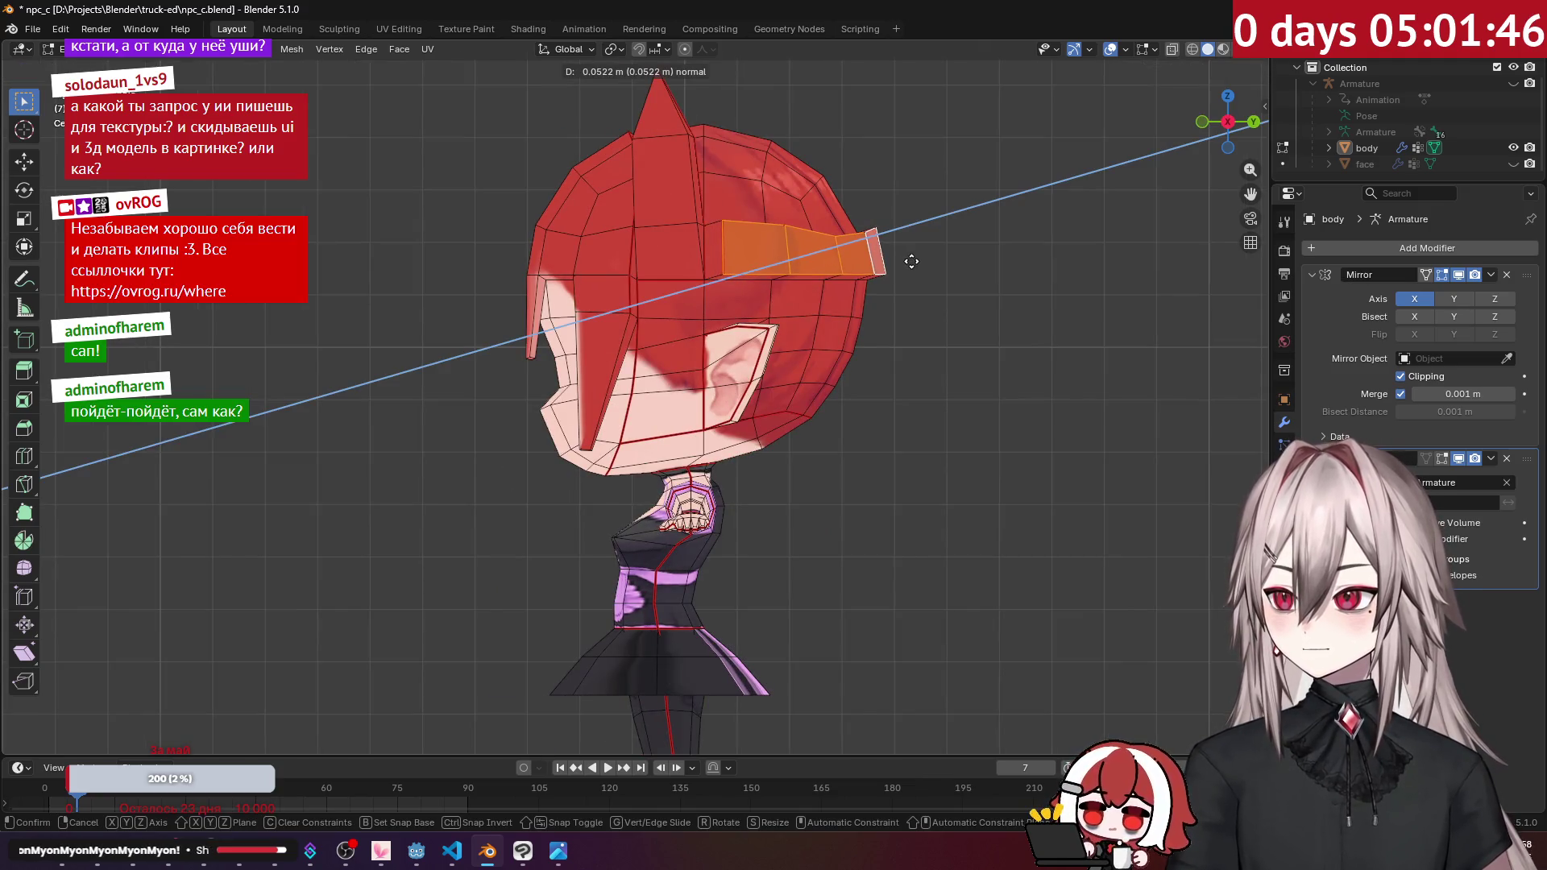
left_click(895, 260)
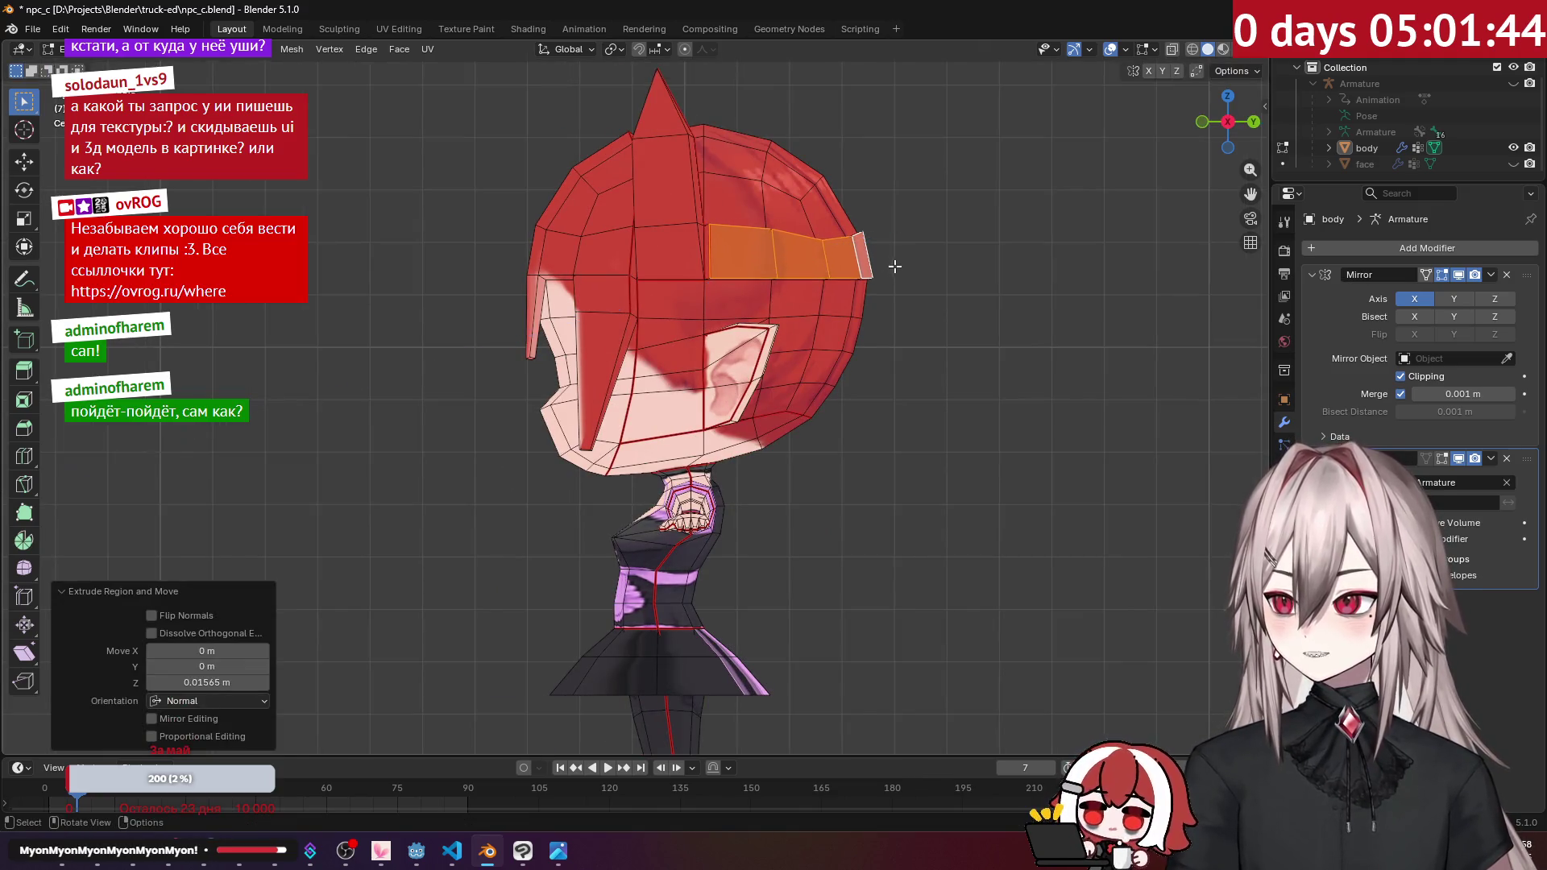
middle_click_drag(892, 258, 787, 191)
left_click(676, 197)
middle_click_drag(676, 196, 573, 229)
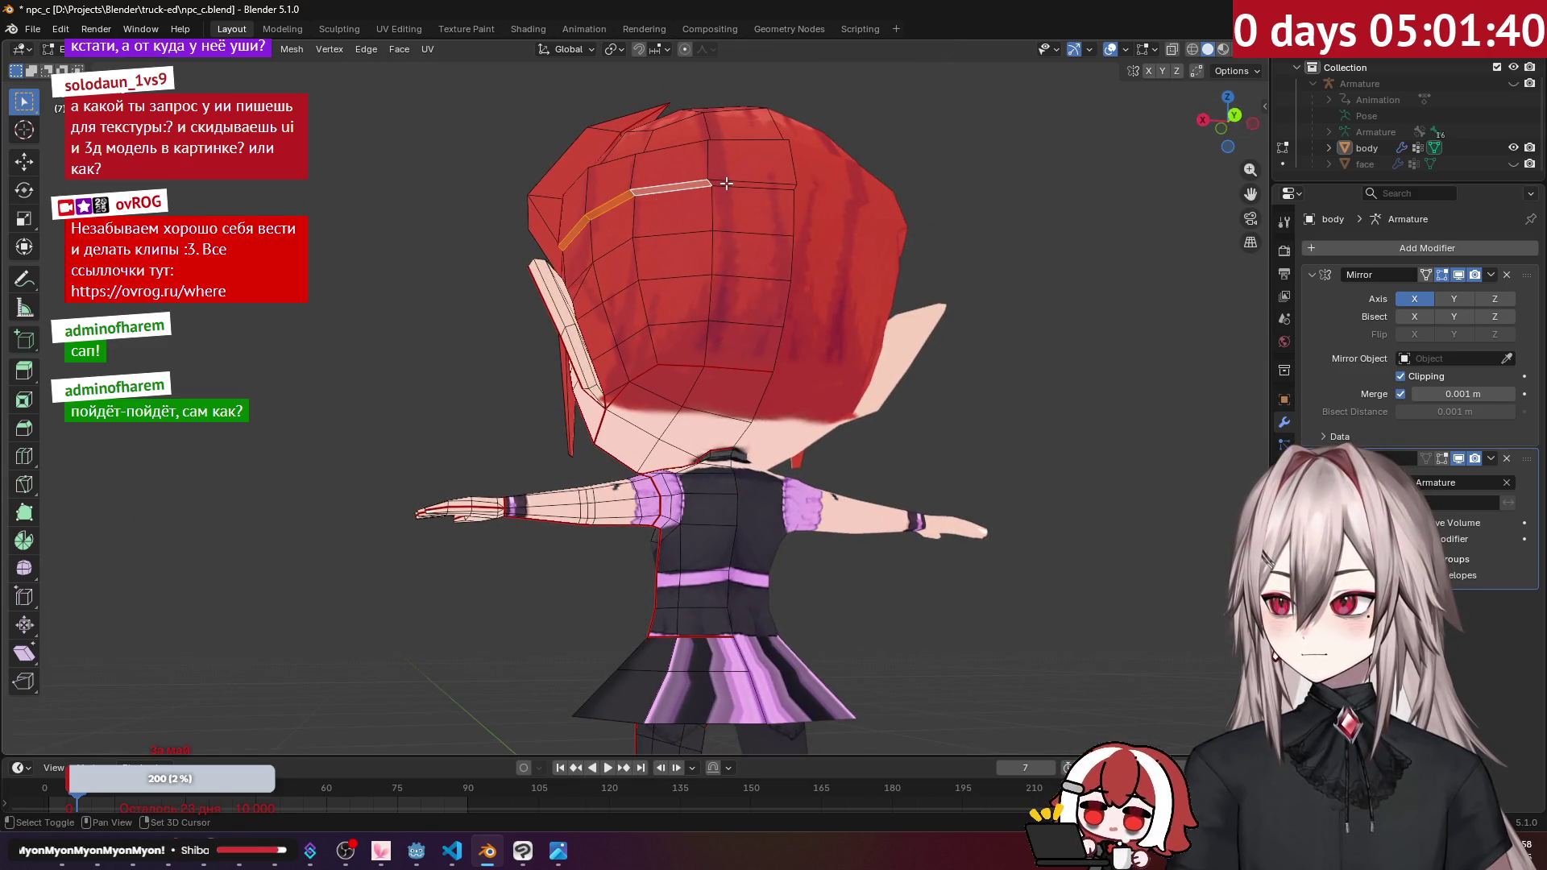
key("KP_3")
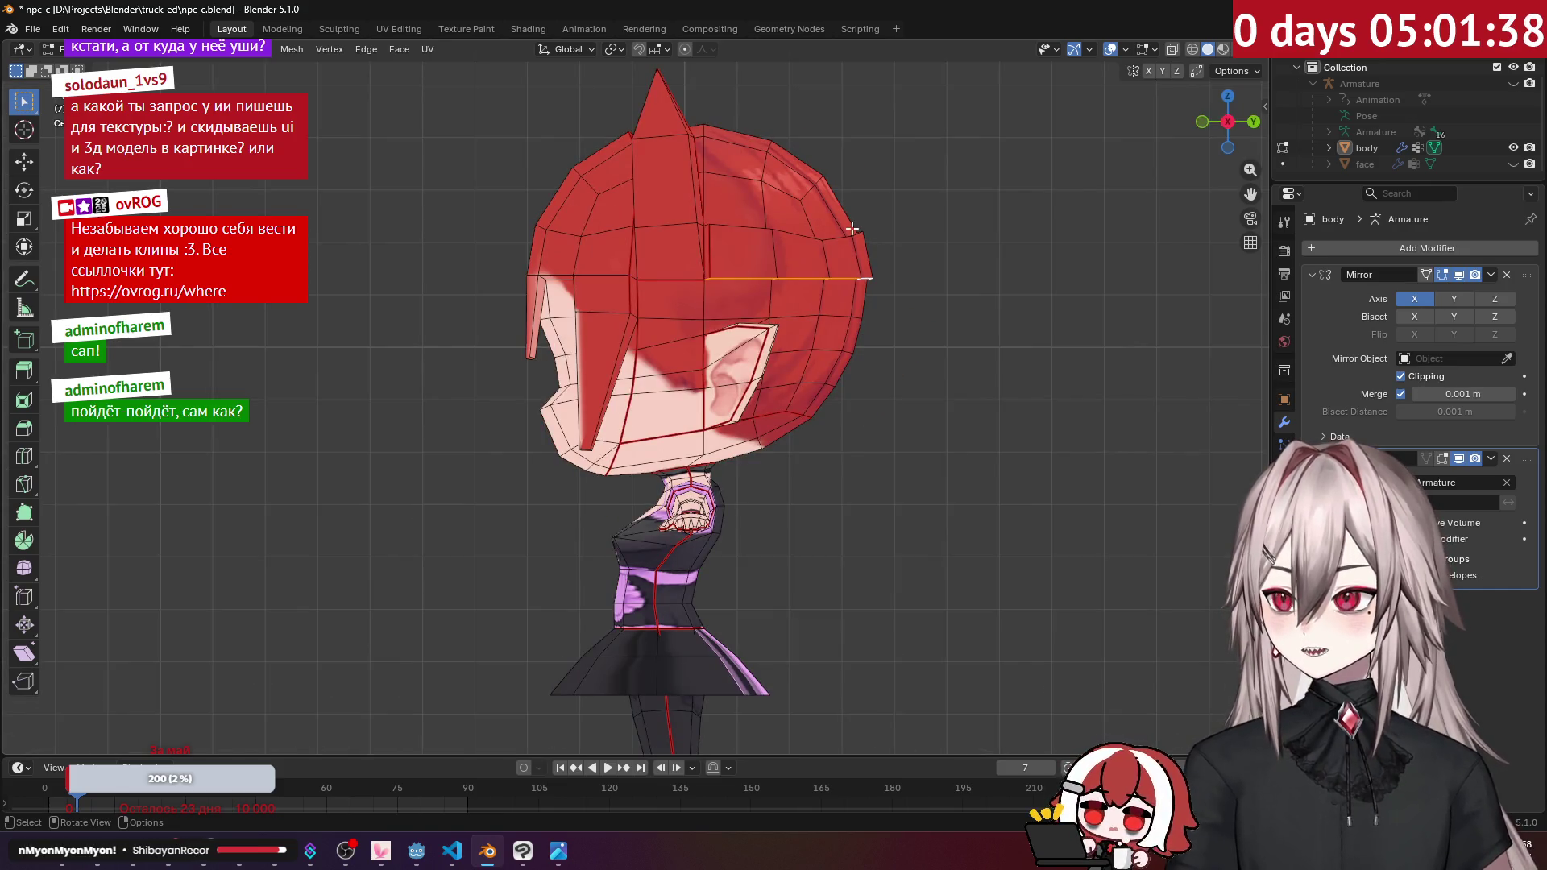
Step: Try Extrude Individual Faces on the hair, then undo it
key("alt+e")
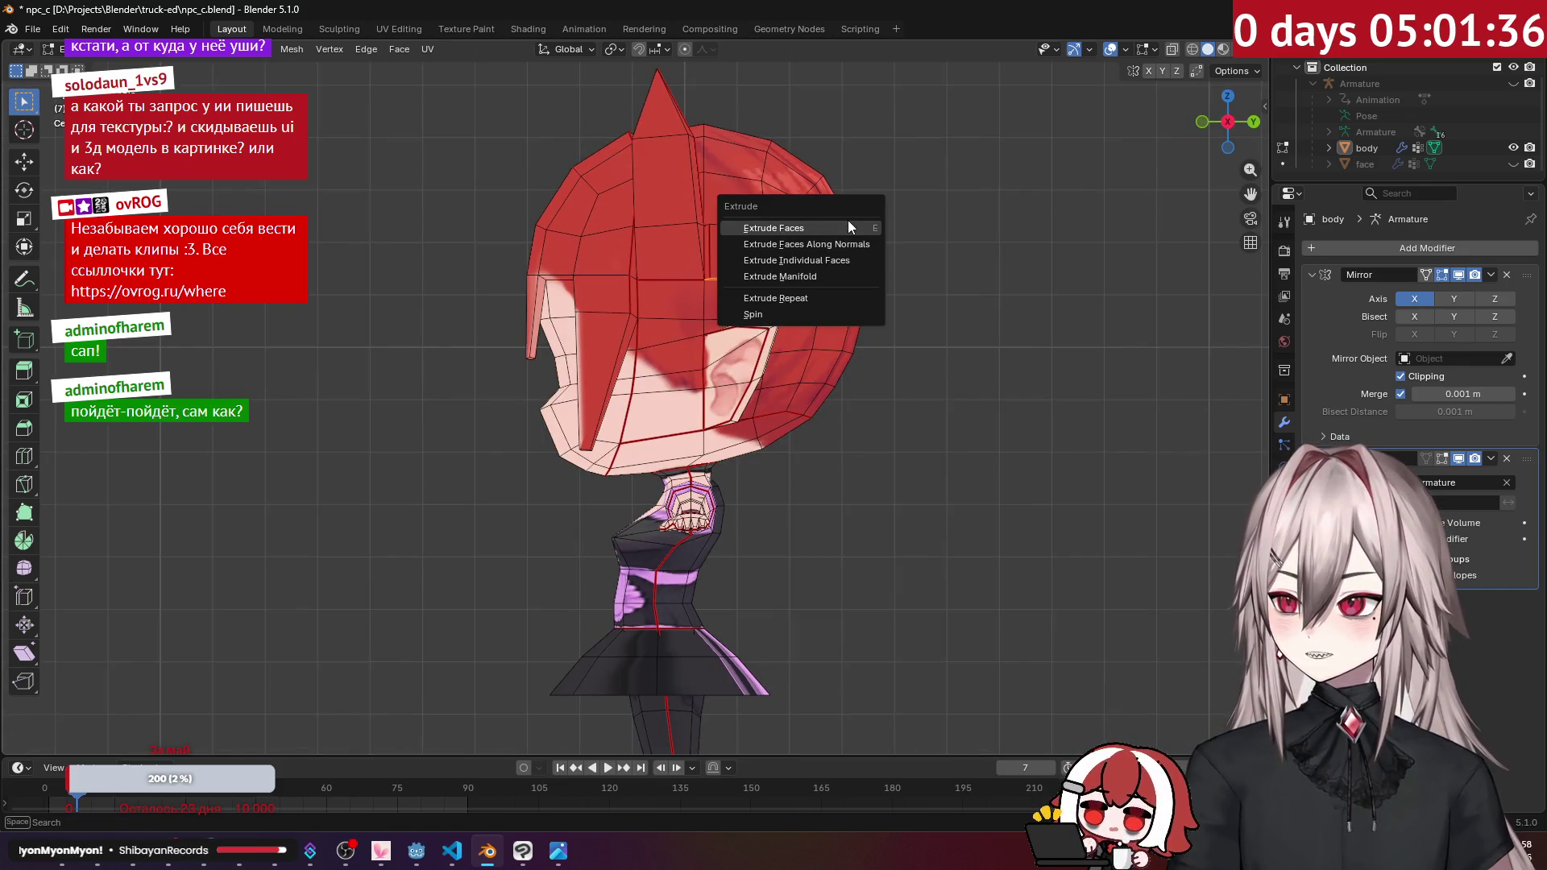
left_click(852, 254)
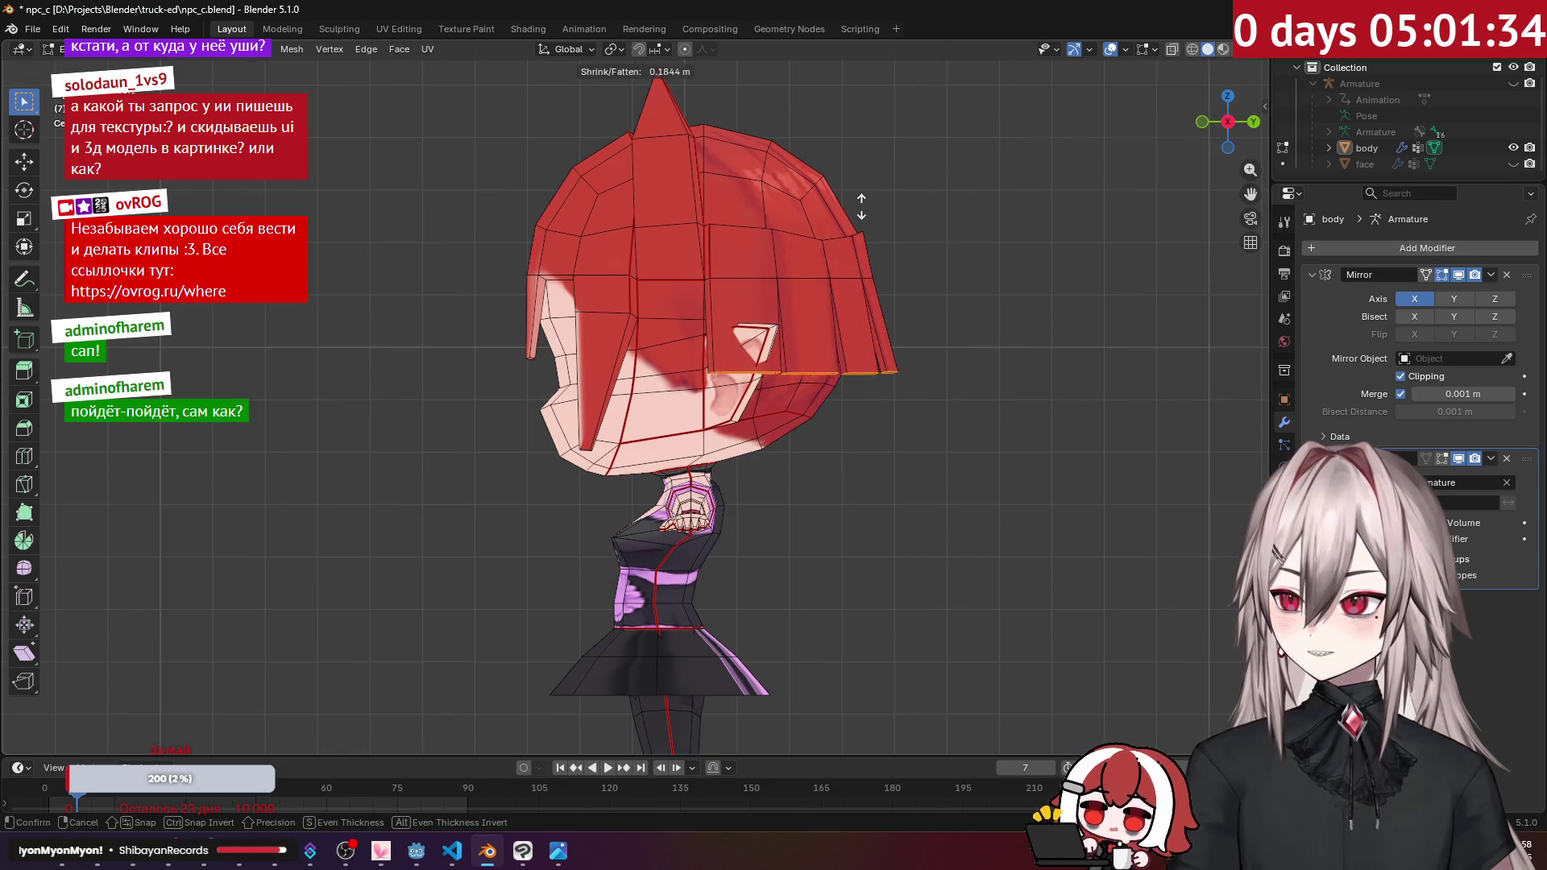
left_click(861, 161)
middle_click_drag(861, 161, 746, 211)
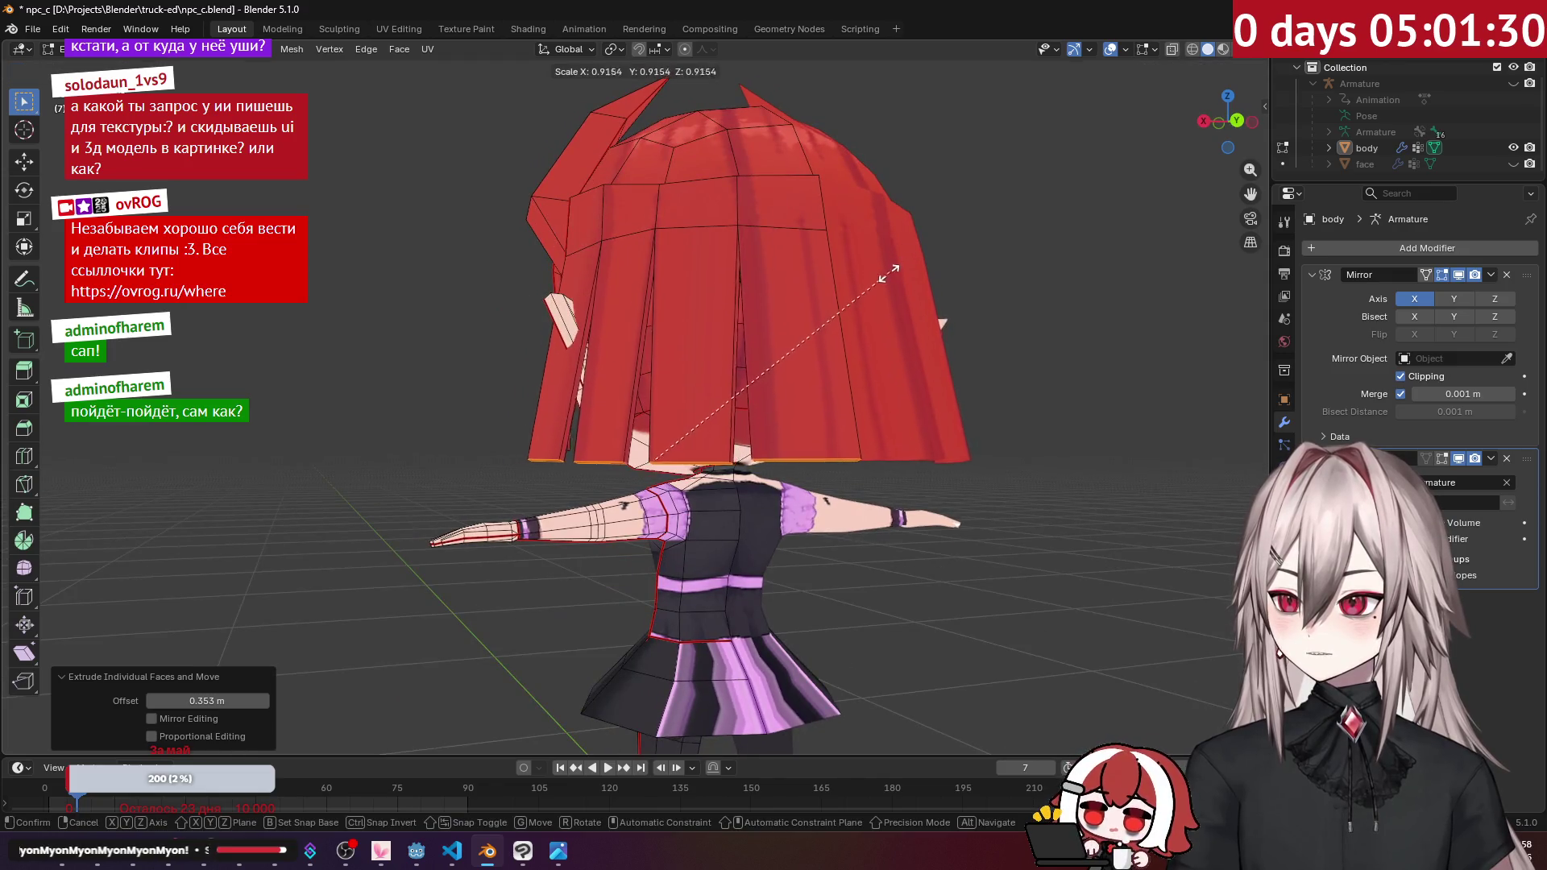
key("ctrl+z")
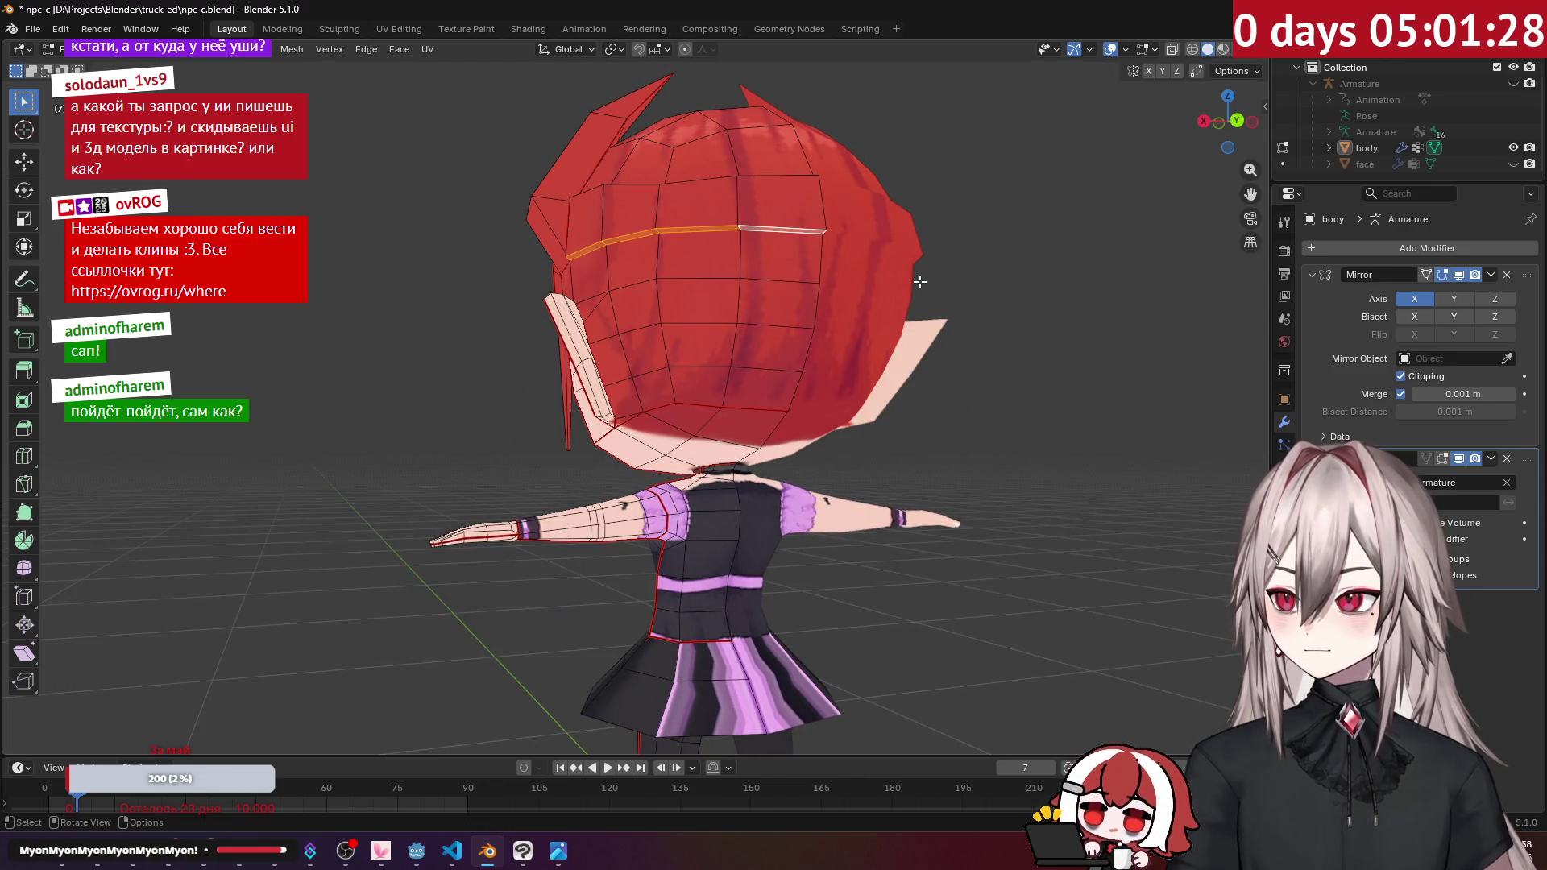
Step: Extrude the hair faces individually with no offset and lower them 0.278 m
middle_click_drag(1092, 324, 968, 288)
key("alt+e")
left_click(968, 285)
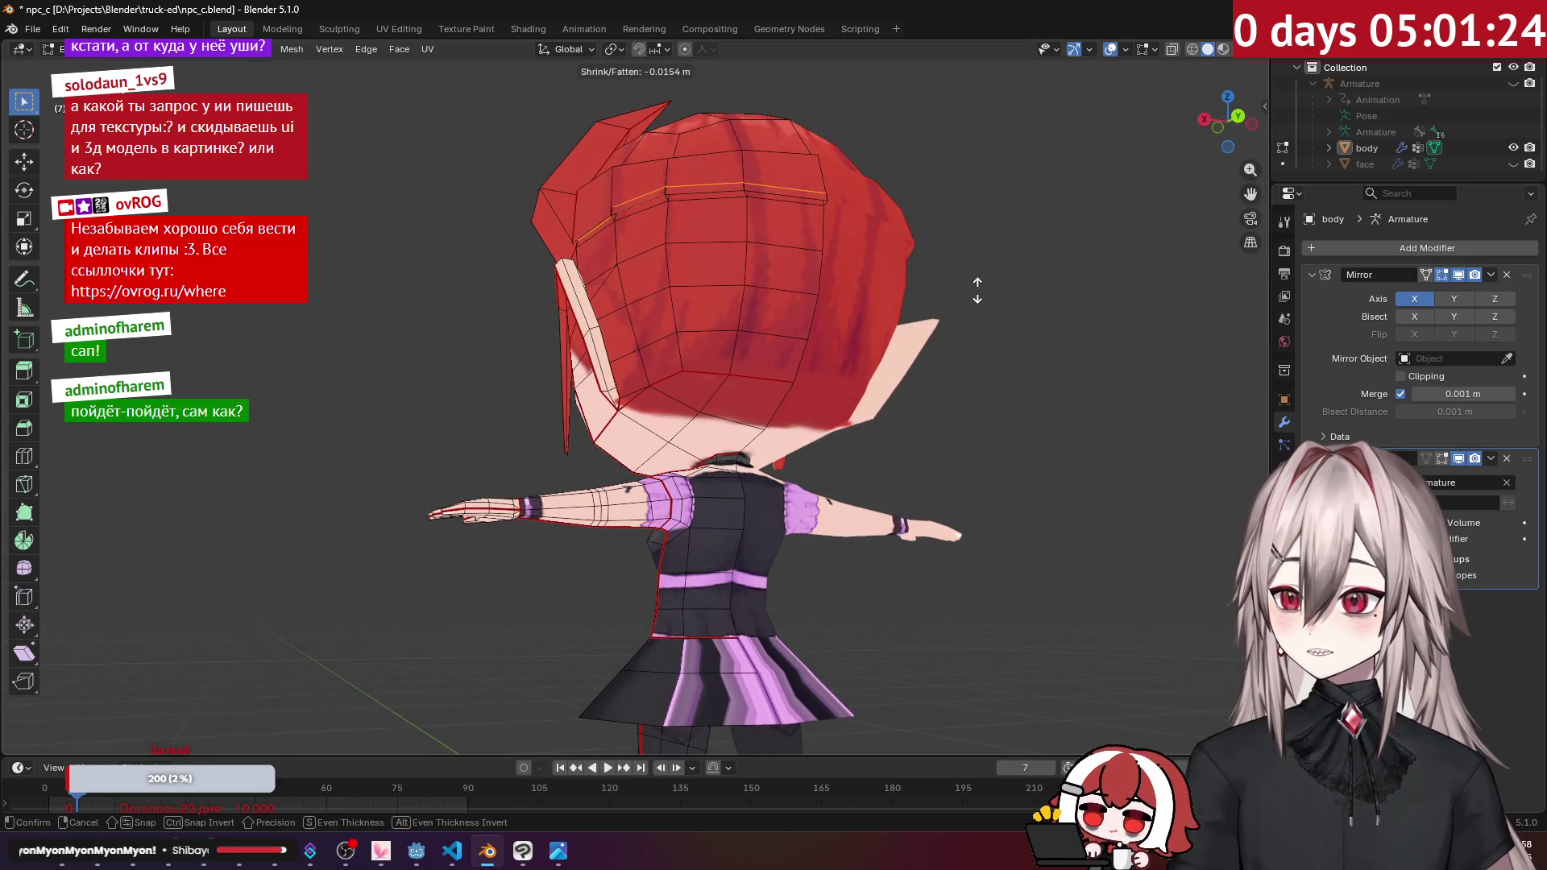
middle_click_drag(983, 278, 983, 296)
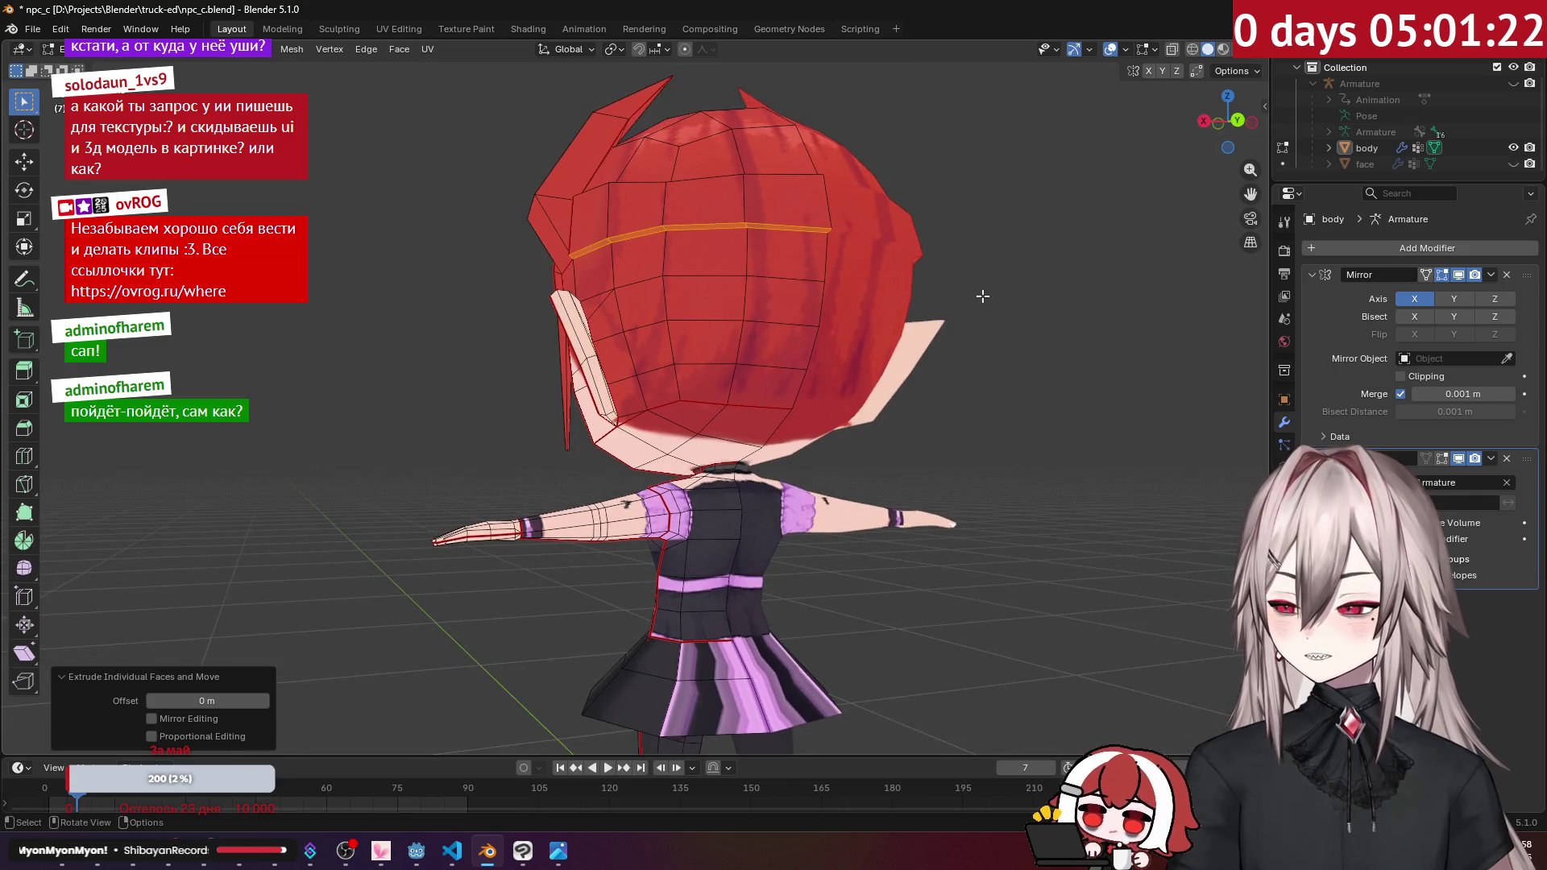
key("g")
key("z")
left_click(1052, 439)
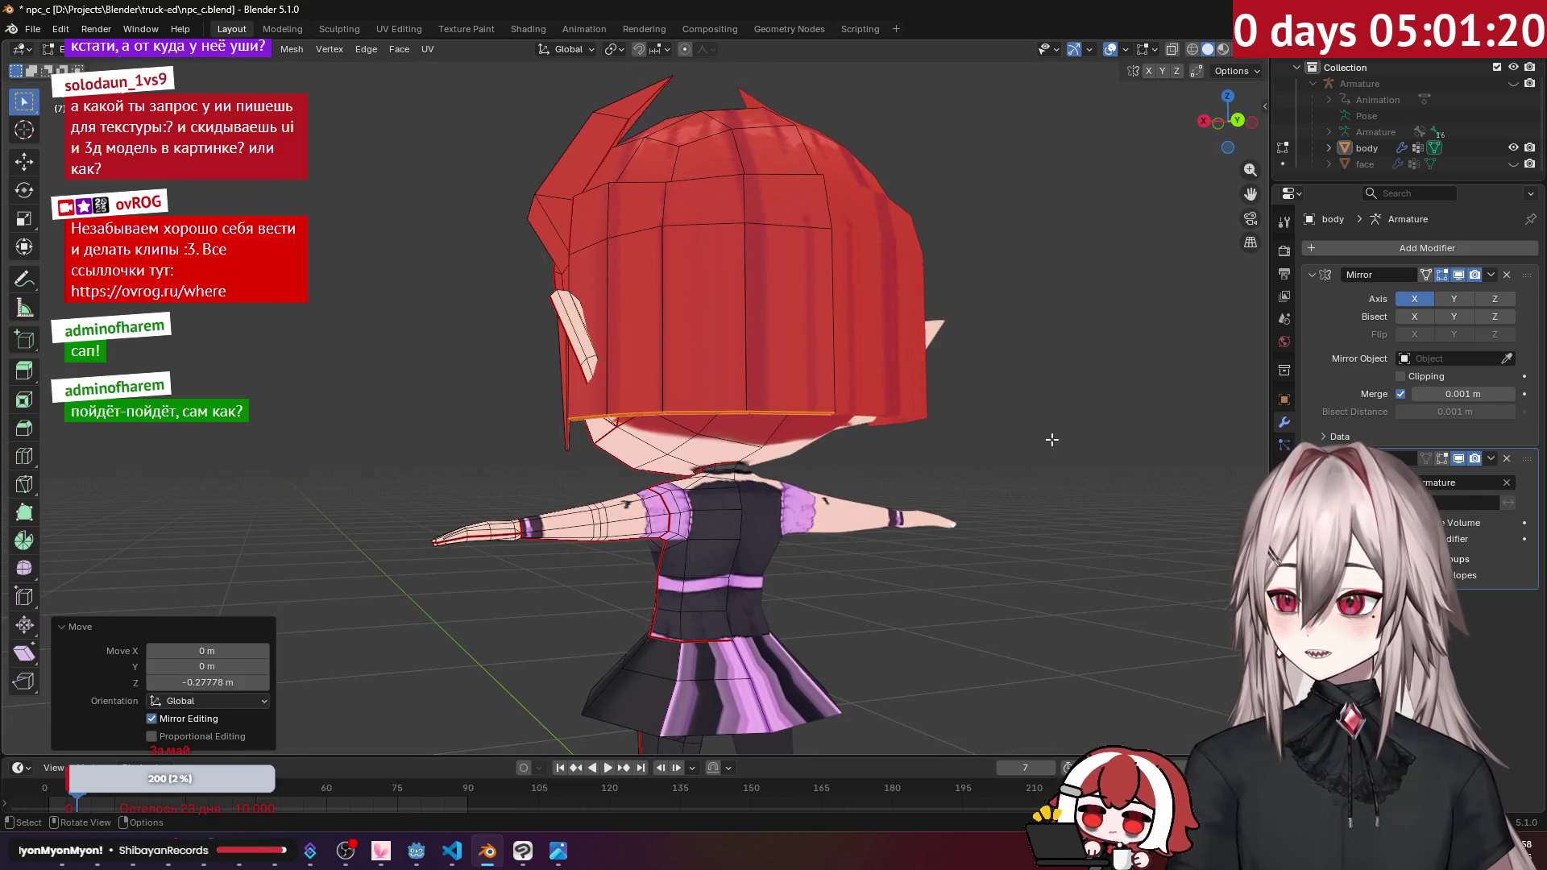
Step: Set the pivot to Individual Origins and taper each back strand to 0.332 scale
left_click(614, 49)
left_click(645, 114)
key("s")
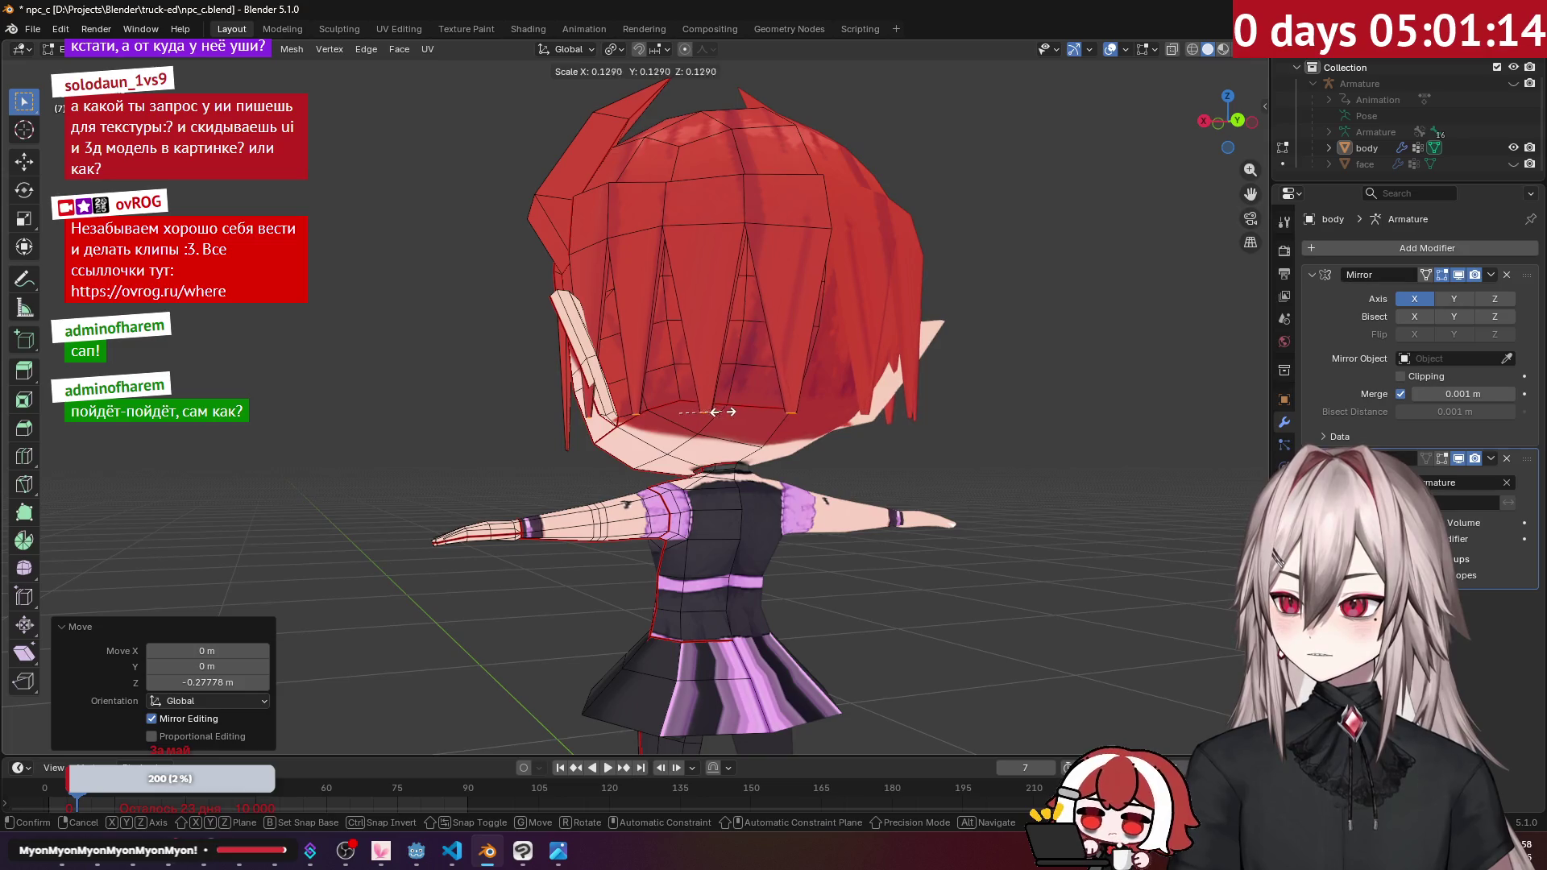
left_click(792, 409)
middle_click_drag(792, 409, 975, 416)
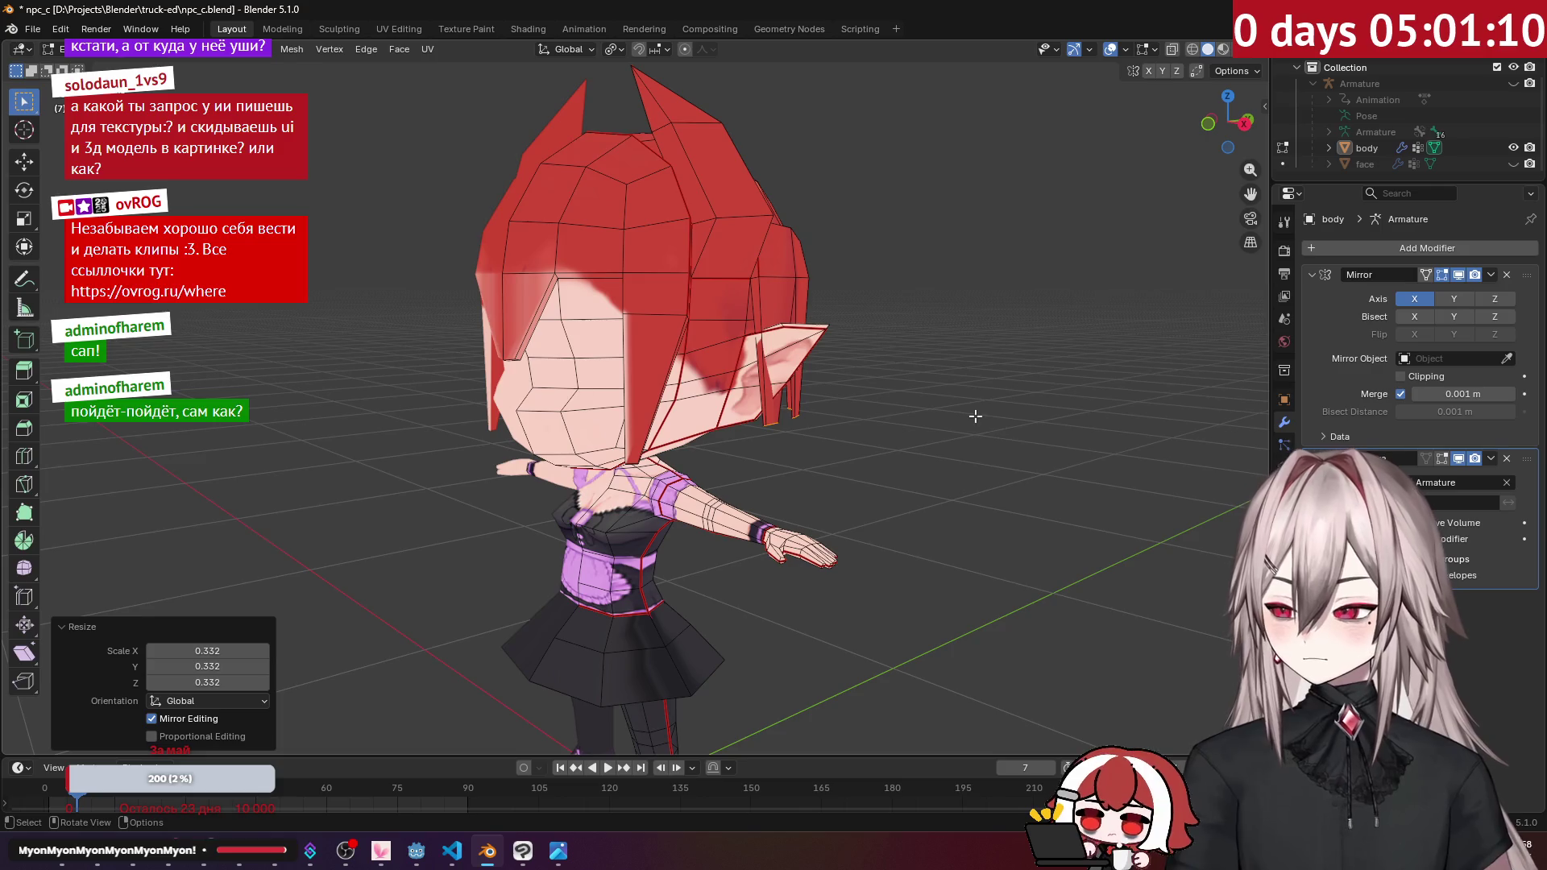
Step: Lower the tapered back strands a further 0.173 m so they hang past the shoulders
key("g")
key("z")
left_click(972, 496)
mouse_move(971, 496)
middle_mouse_down()
mouse_move(679, 393)
mouse_move(598, 389)
middle_mouse_up()
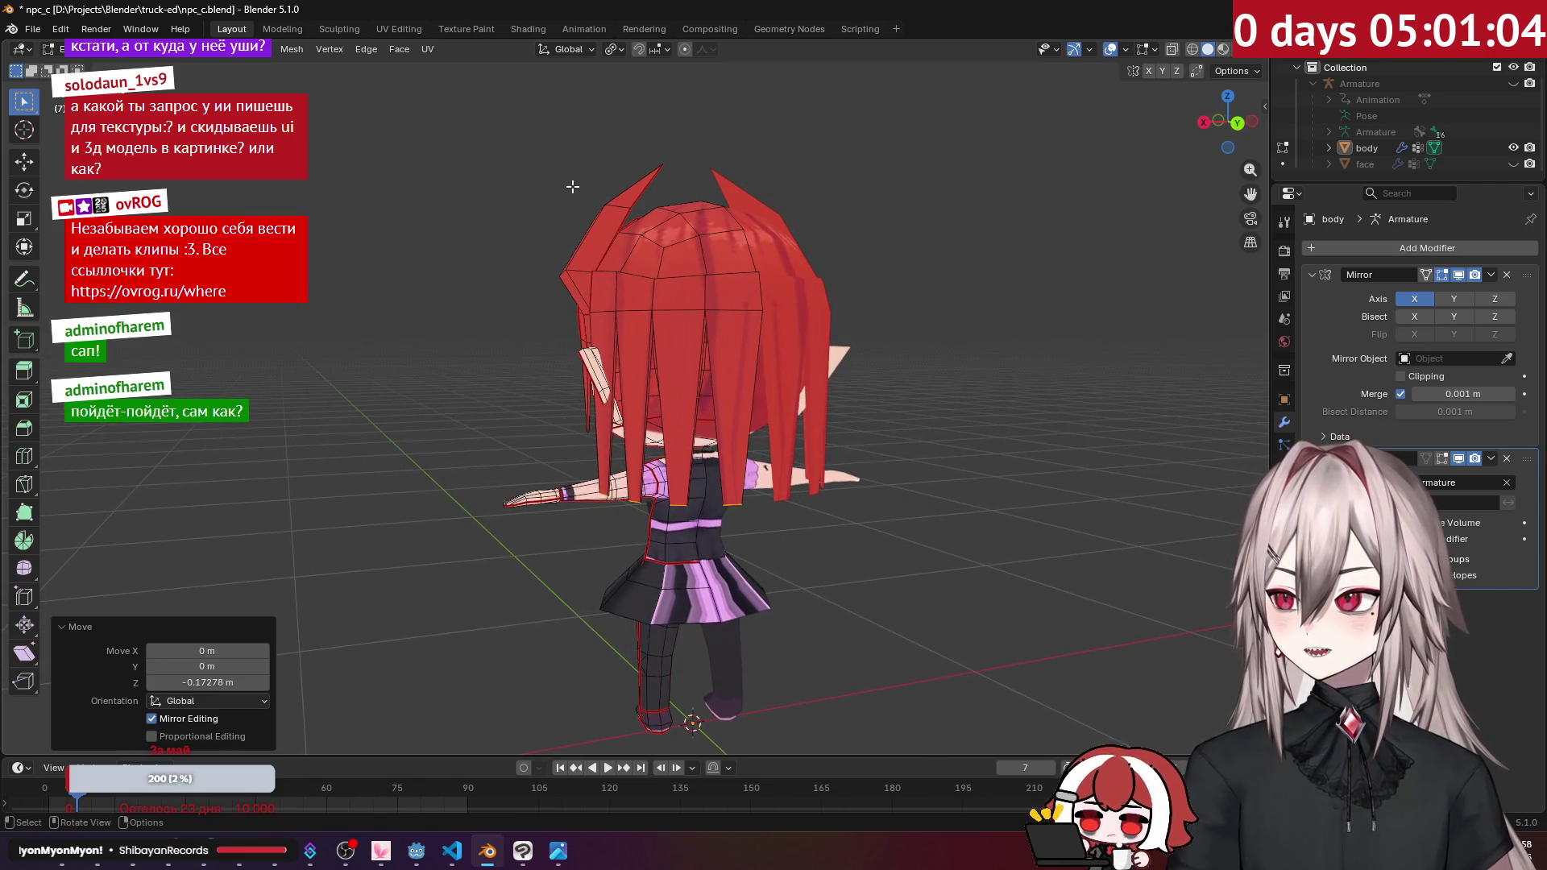
Step: Review the pivot options, orbit to a side view and select a hair strand's bottom edge
left_click(604, 51)
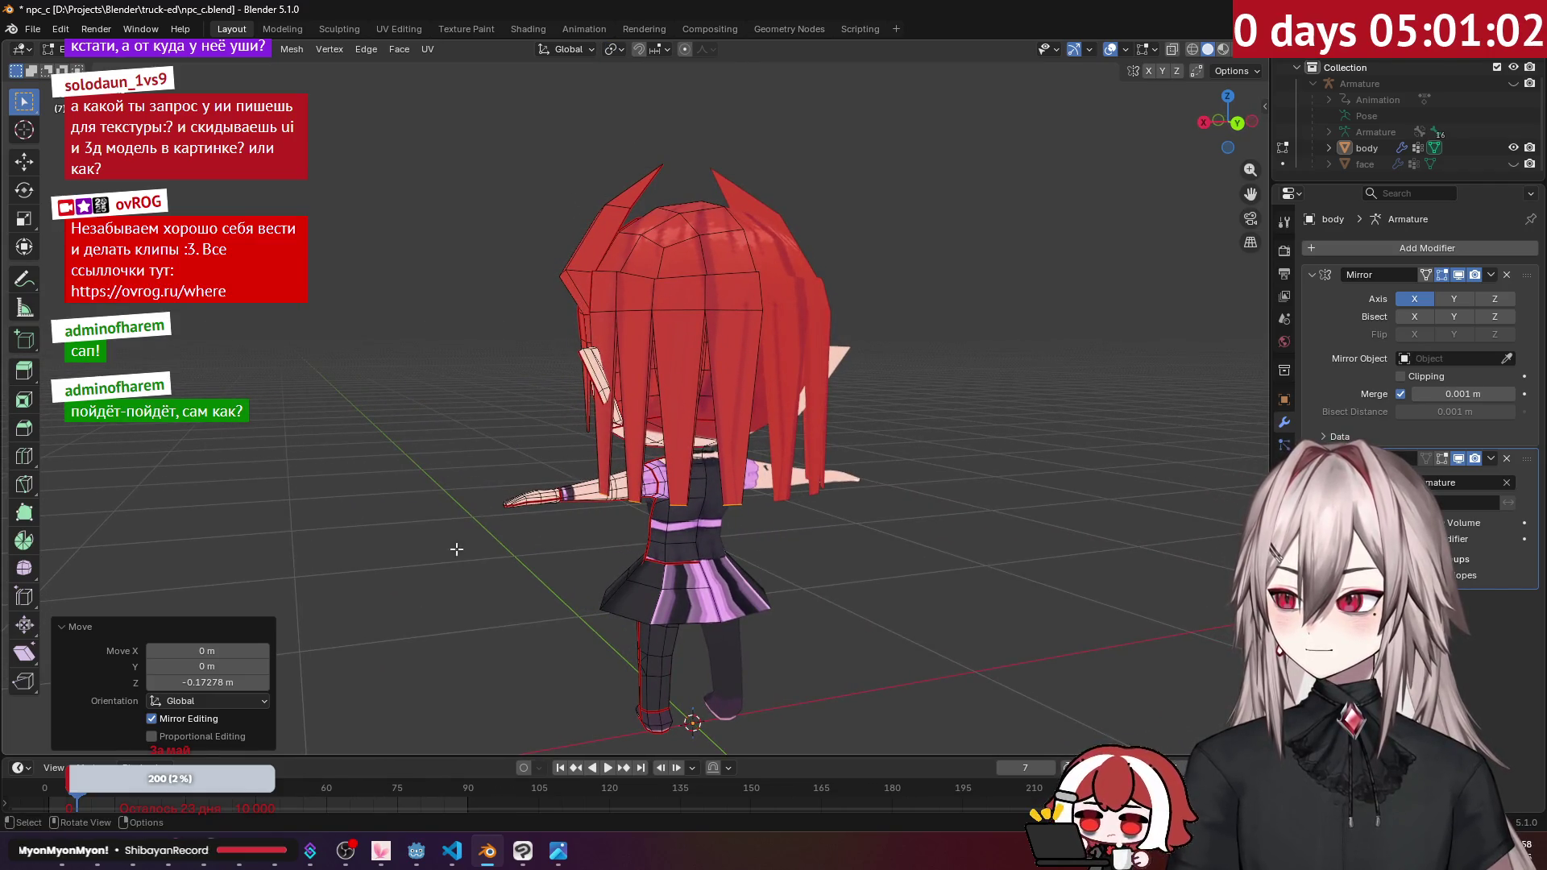
left_click(232, 868)
left_click(232, 868)
mouse_move(725, 452)
middle_mouse_down()
mouse_move(822, 451)
mouse_move(808, 340)
middle_mouse_up()
scroll(822, 451, "up", 6)
left_click(805, 316)
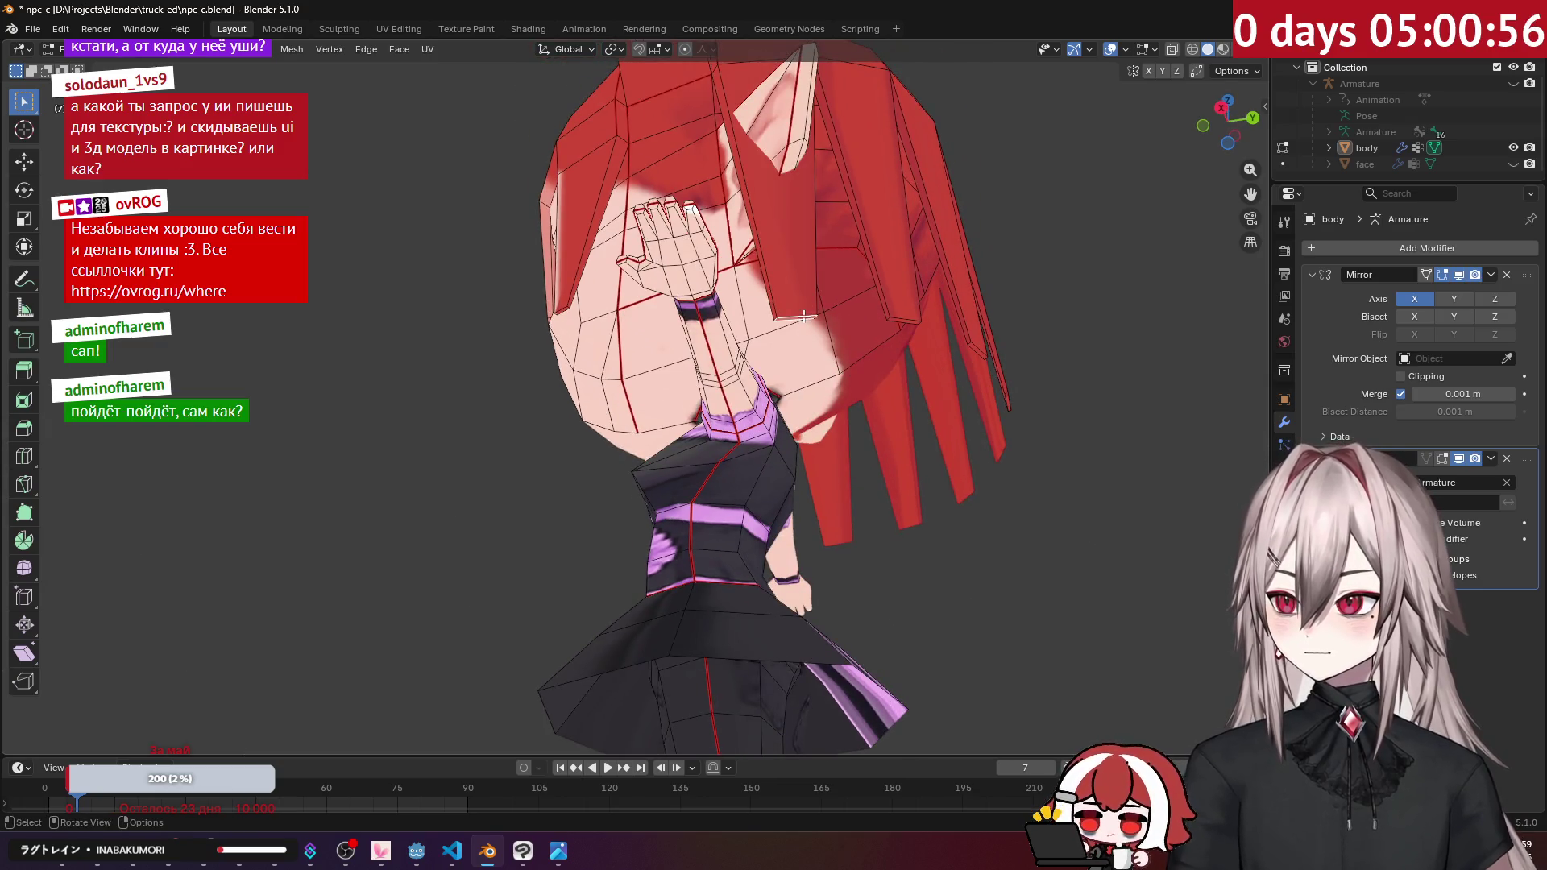
Step: In side view, select the hair strip's bottom edge and shift it sideways along X
key("KP_3")
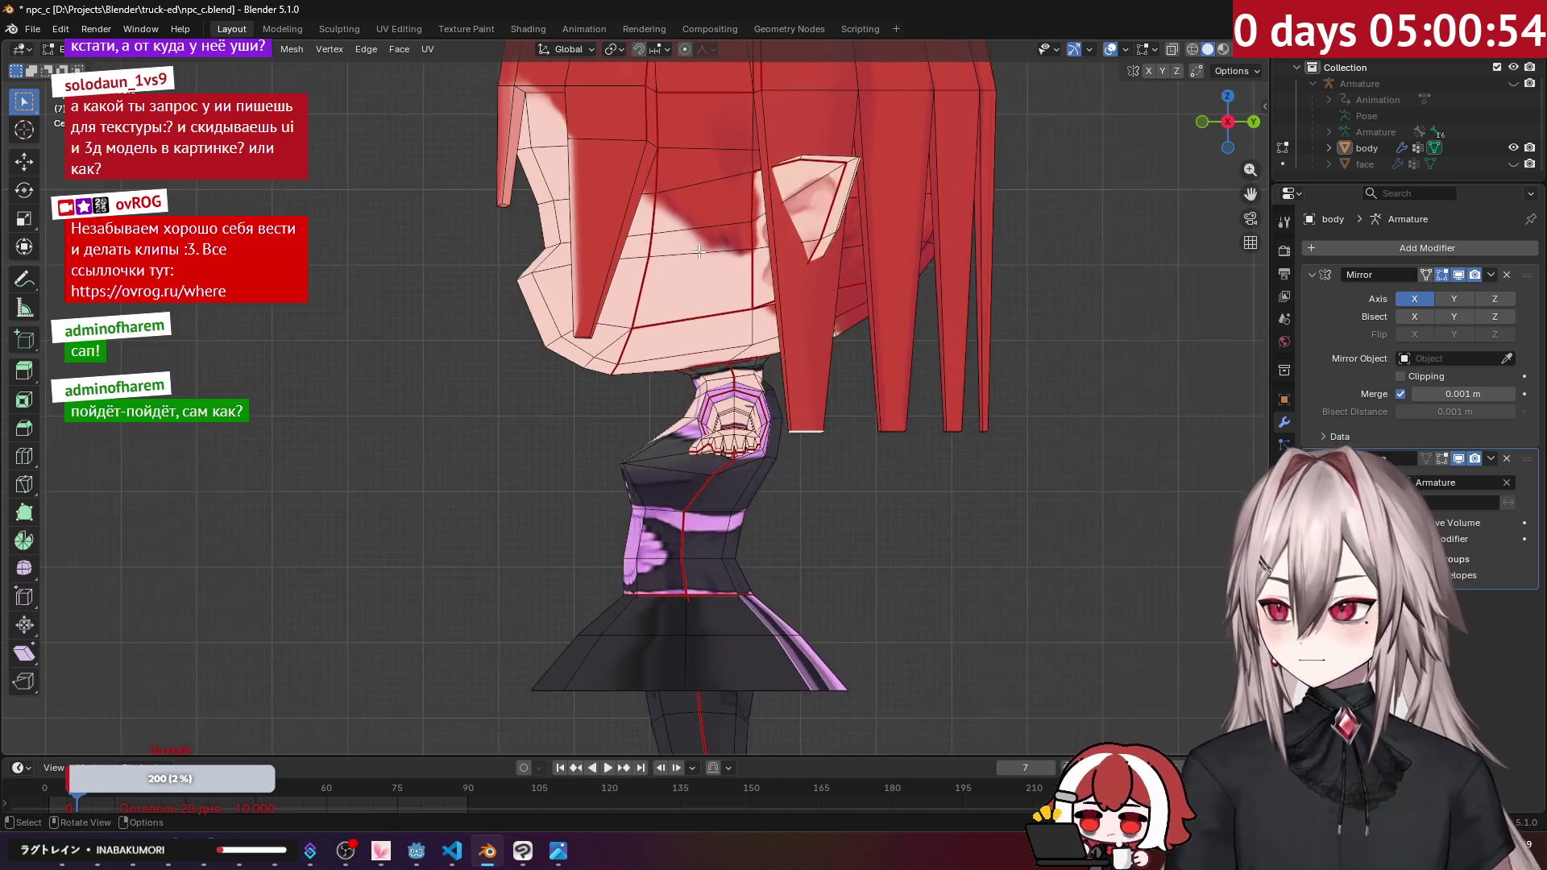
mouse_move(703, 248)
middle_mouse_down("shift")
mouse_move(755, 333)
mouse_move(632, 419)
mouse_move(728, 341)
middle_mouse_up("shift")
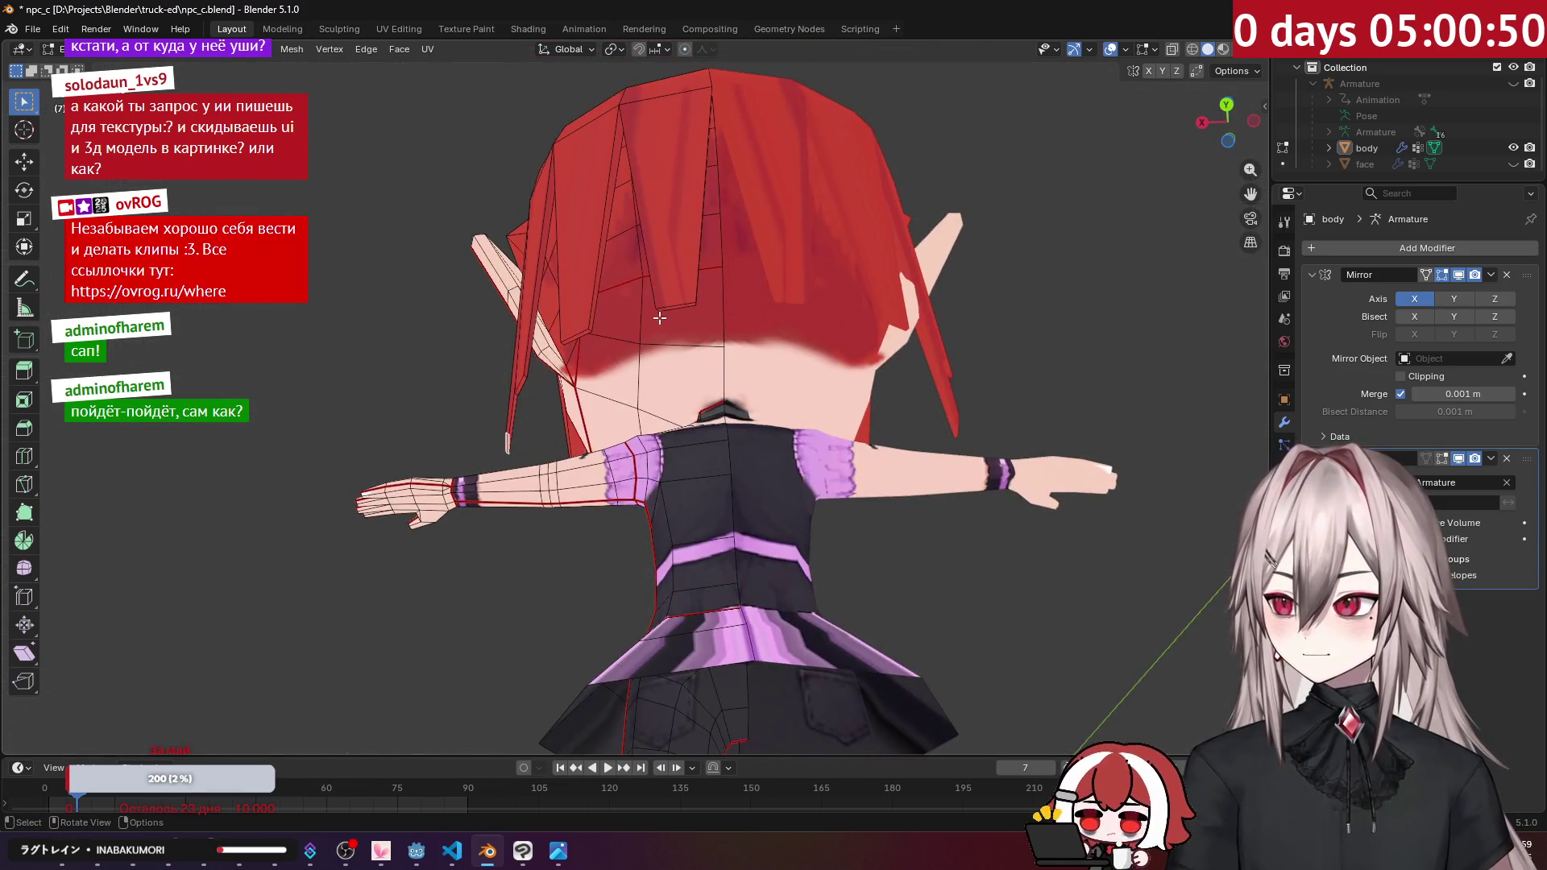
left_click(702, 311)
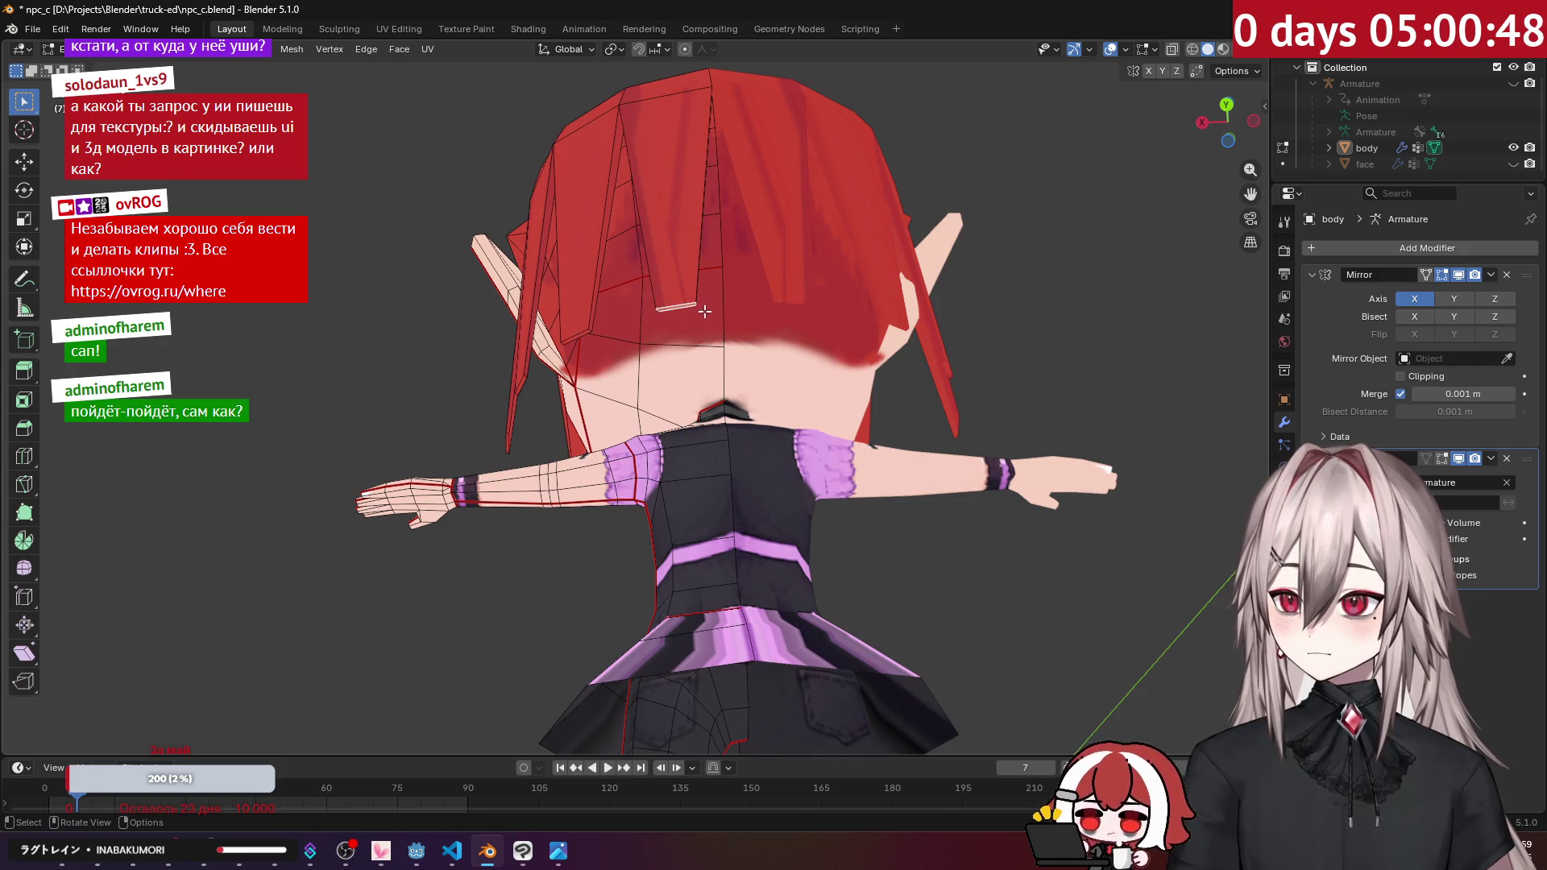
key("g")
key("x")
left_click(732, 311)
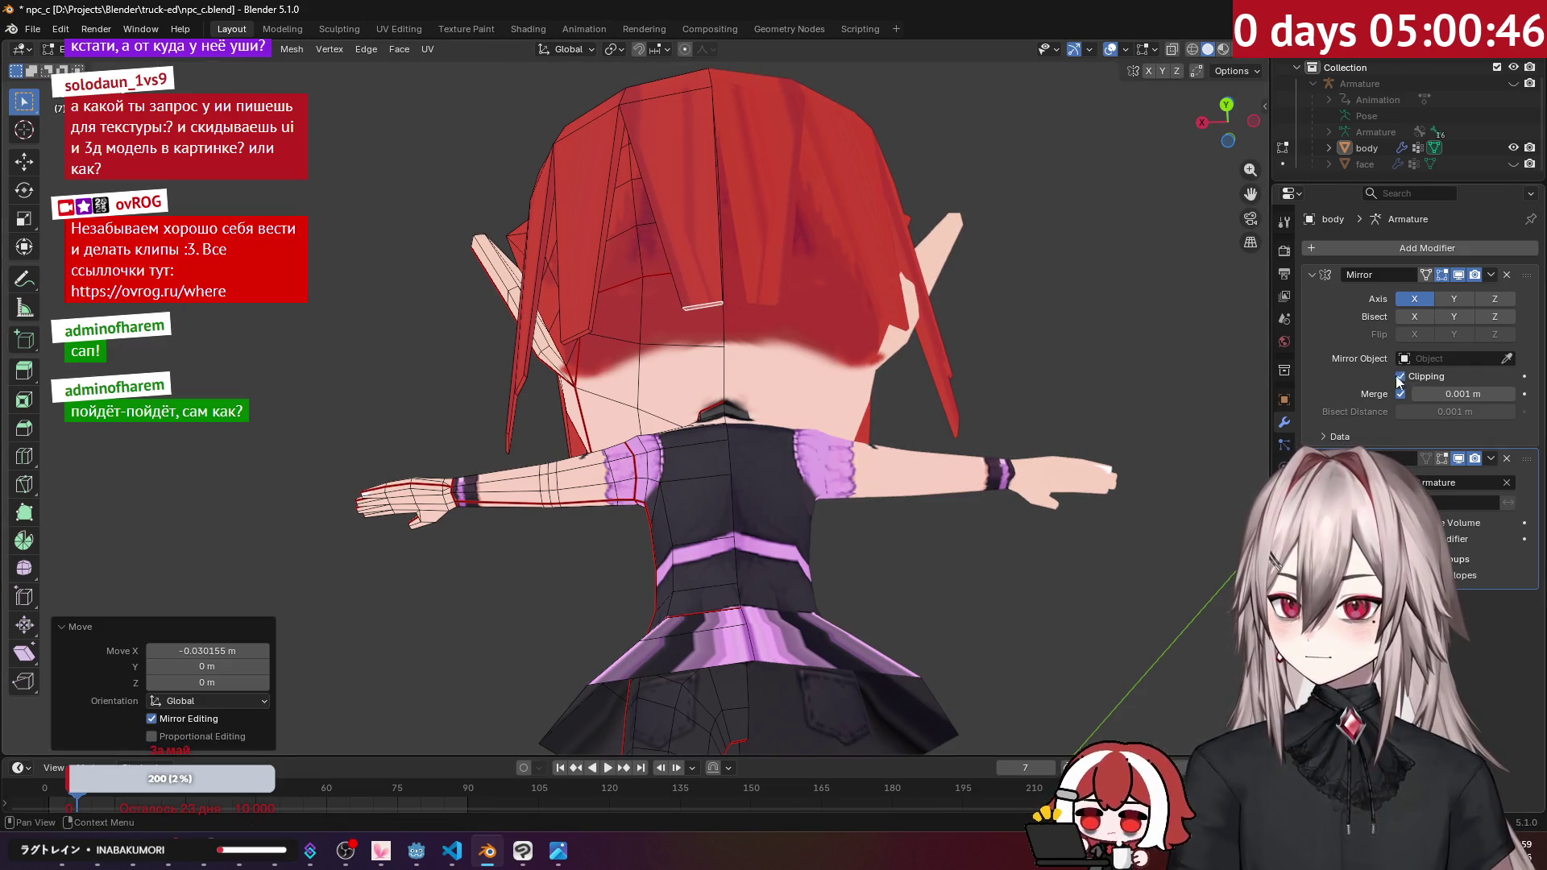
Step: Make further small X-axis shifts to the hair strip's bottom edge
key("g")
key("x")
left_click(725, 307)
middle_click_drag(725, 306, 770, 334)
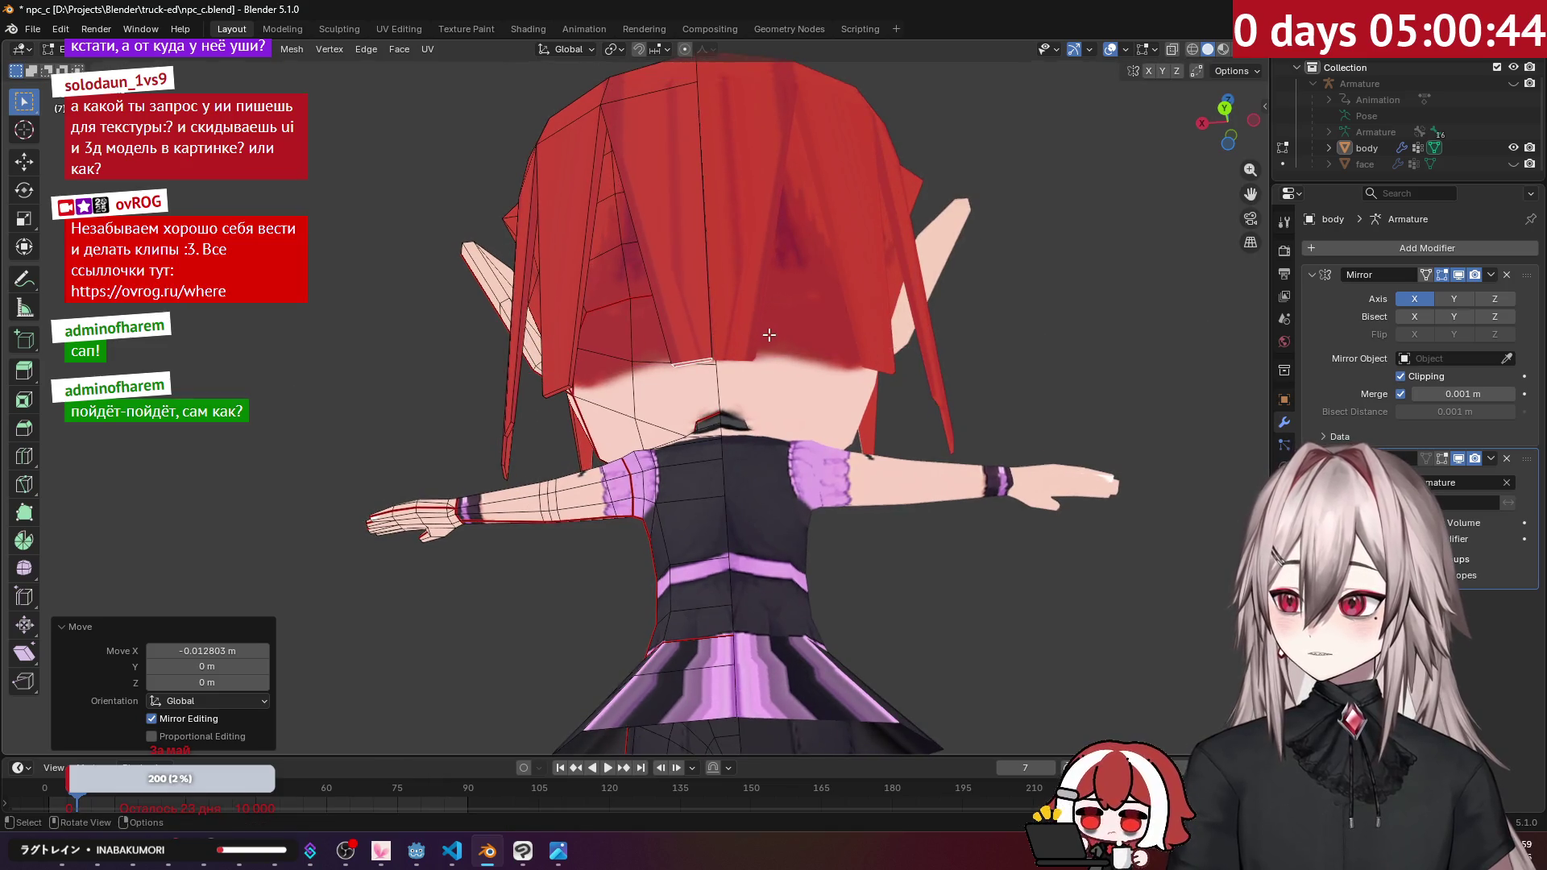
key("g")
key("x")
left_click(765, 334)
Step: Freely reposition the hair edge into place from a three-quarter view
mouse_move(765, 333)
middle_mouse_down()
mouse_move(904, 403)
mouse_move(589, 465)
mouse_move(797, 450)
mouse_move(970, 400)
mouse_move(910, 420)
mouse_move(806, 415)
mouse_move(502, 371)
mouse_move(617, 409)
mouse_move(802, 368)
mouse_move(757, 358)
mouse_move(809, 295)
middle_mouse_up()
key("g")
key("g")
left_click(618, 452)
key("g")
left_click(800, 450)
Step: Select a hair face at the side of the head and adjust its position
key("g")
left_click(630, 405)
left_click(754, 358)
key("g")
left_click(763, 353)
key("g")
left_click(788, 290)
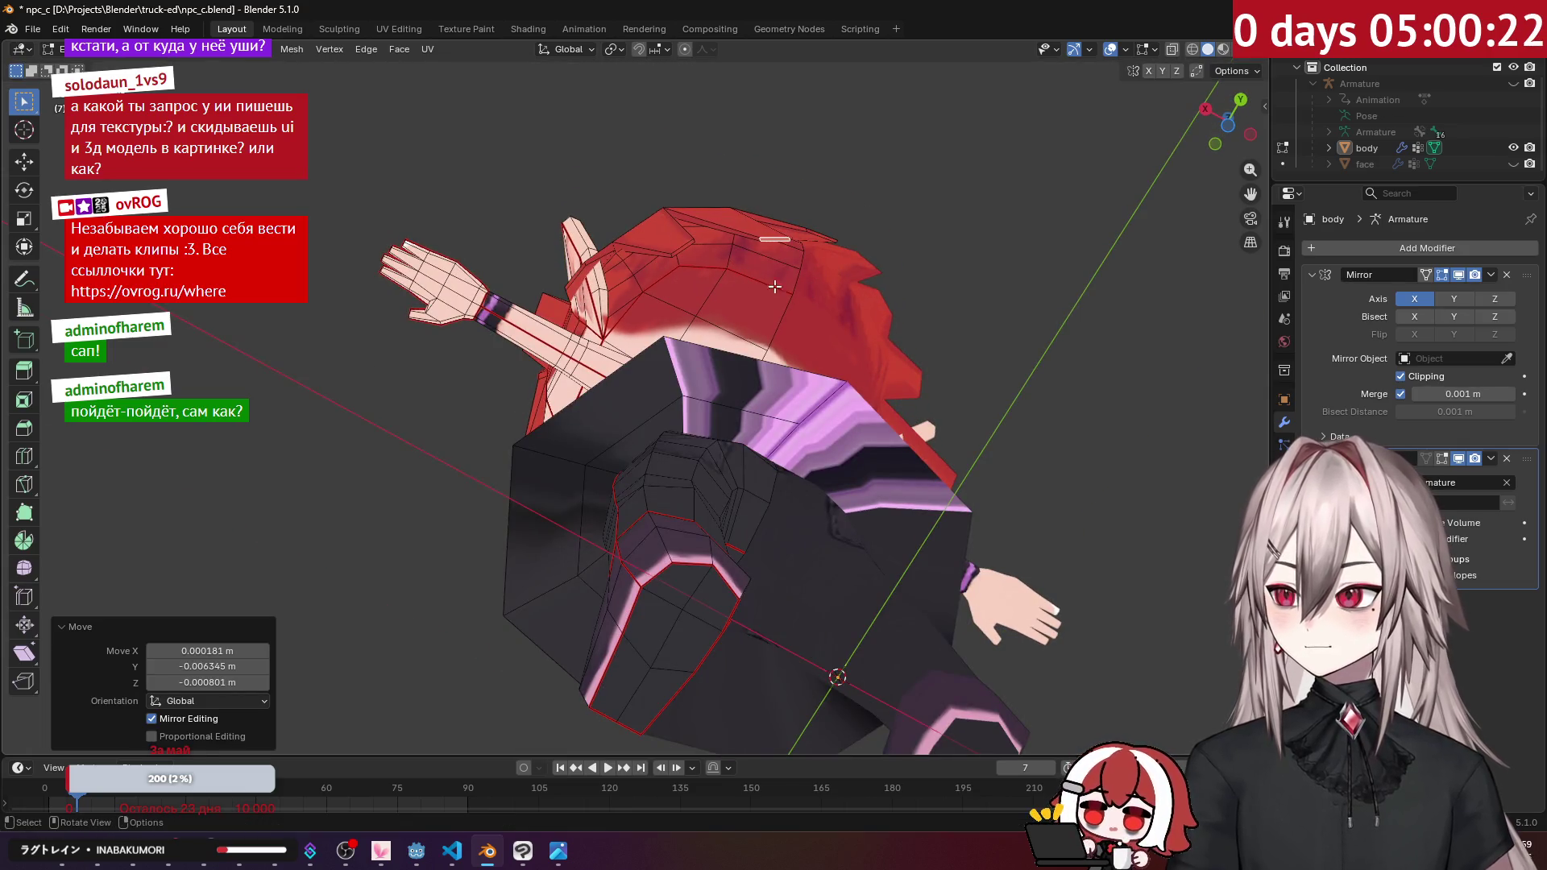
key("g")
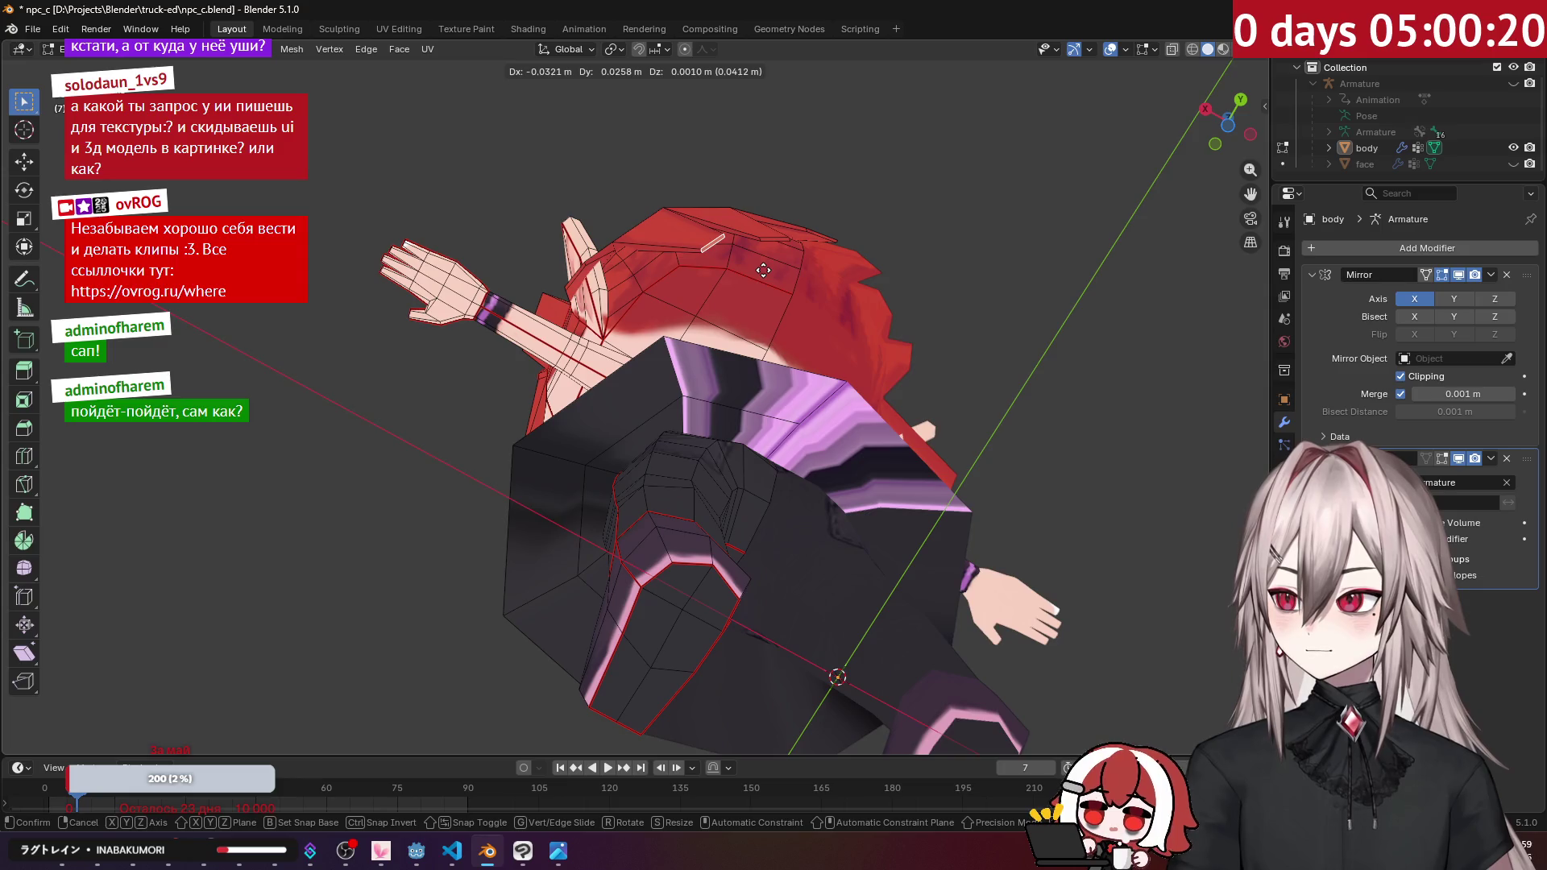
left_click(763, 270)
Step: Select the edge at the ear tip and move it for a tidier fit
middle_click_drag(763, 270, 603, 337)
left_click(570, 319)
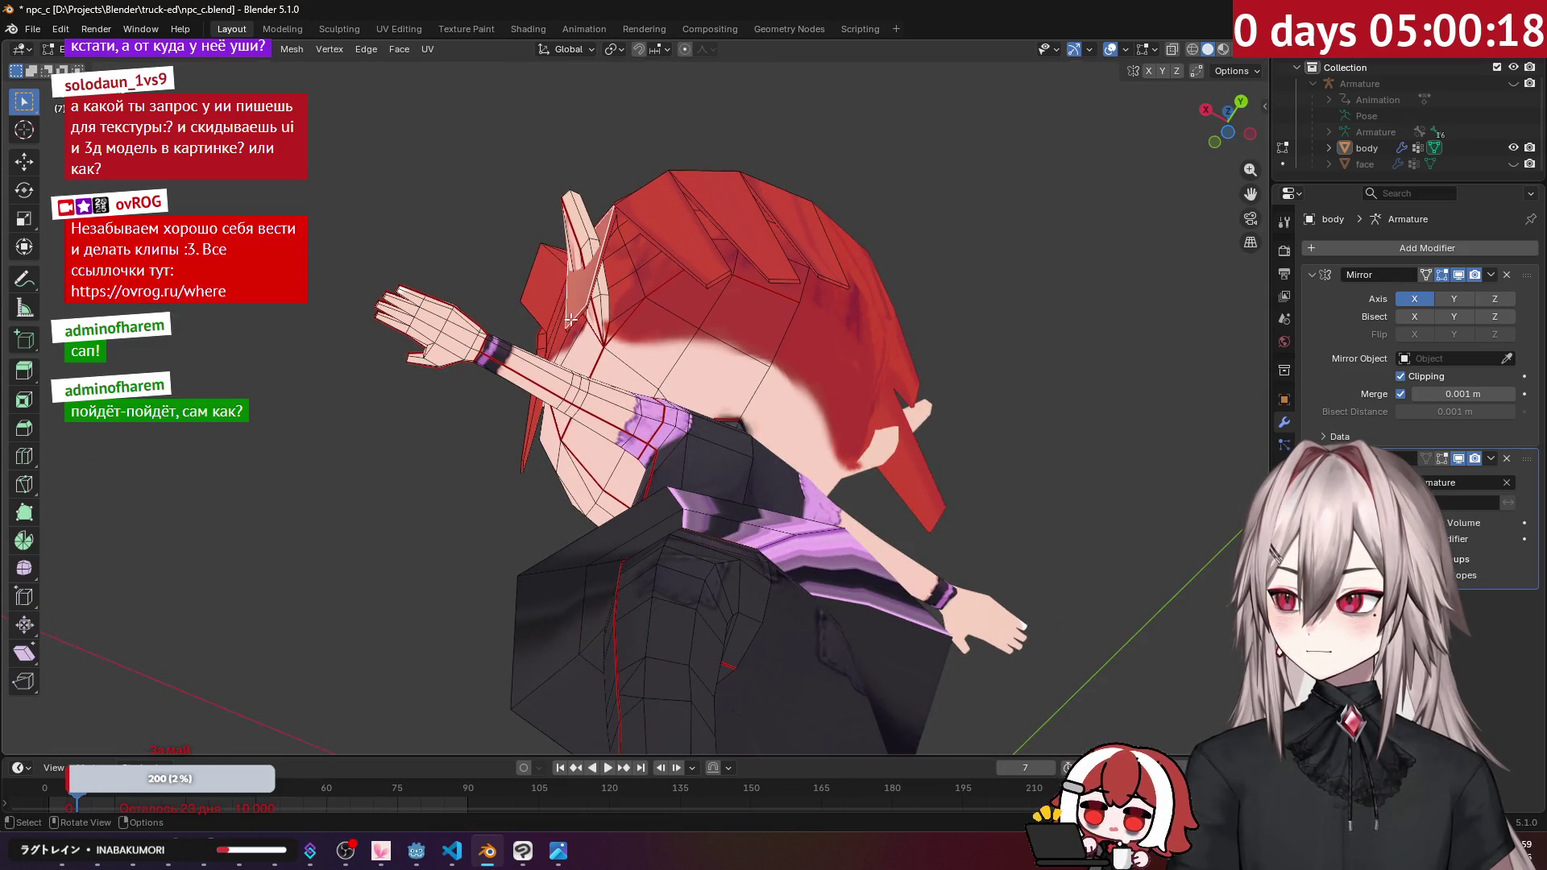
key("g")
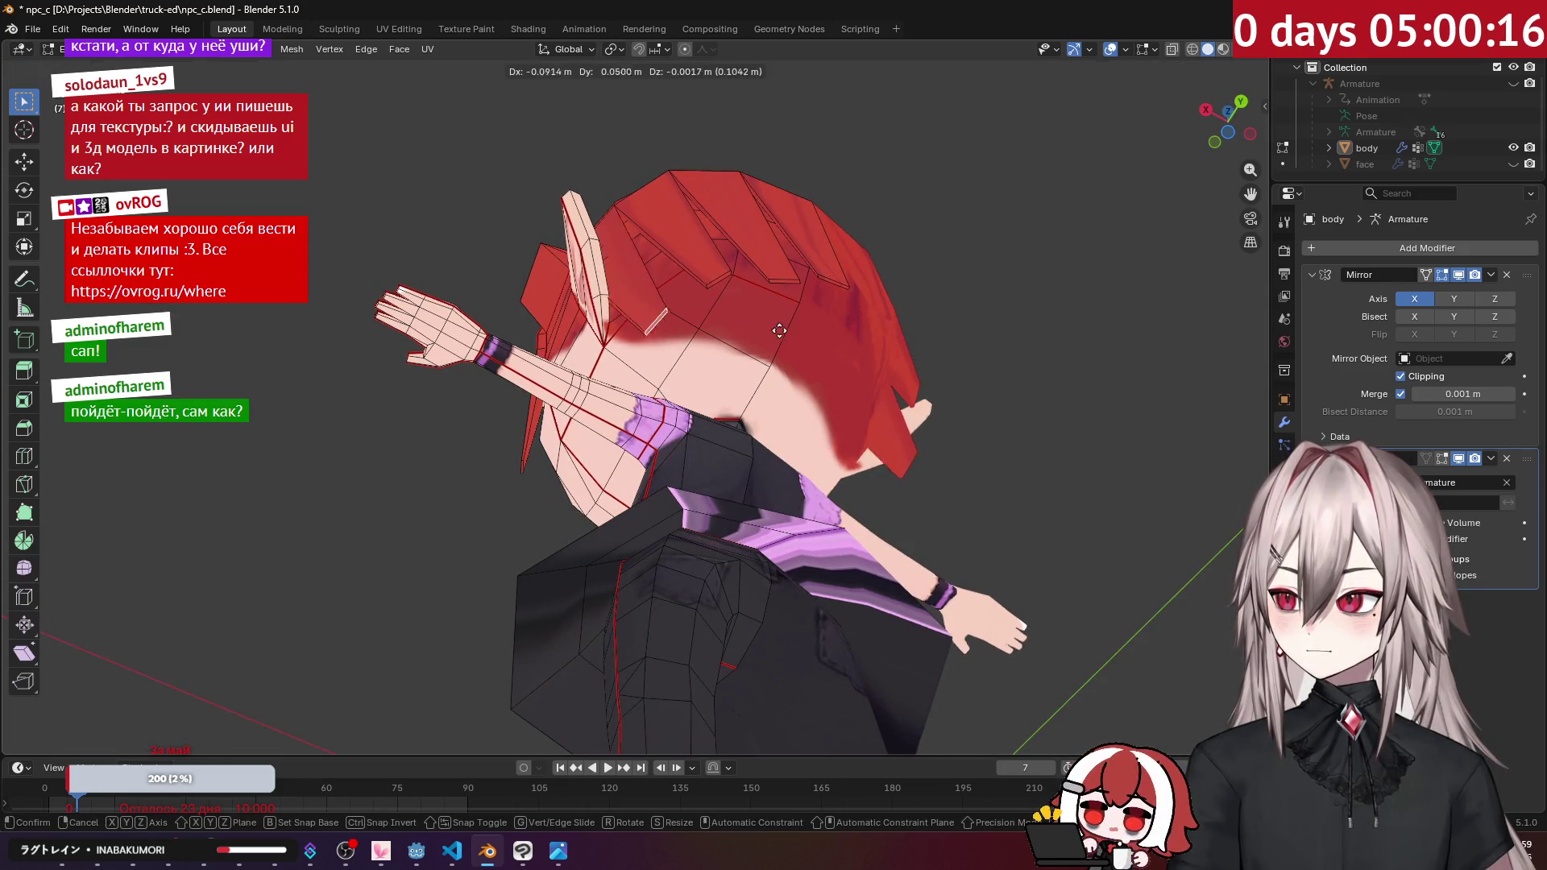
left_click(782, 306)
mouse_move(720, 293)
middle_mouse_down()
mouse_move(763, 404)
mouse_move(858, 390)
mouse_move(843, 360)
mouse_move(957, 349)
mouse_move(773, 364)
mouse_move(679, 314)
mouse_move(766, 274)
mouse_move(839, 283)
mouse_move(725, 278)
mouse_move(638, 300)
mouse_move(854, 307)
mouse_move(772, 232)
middle_mouse_up()
scroll(806, 399, "down", 4)
Step: Review the whole model, then extrude a hair face above the ear about 0.018 m outward
key("Tab")
key("Tab")
scroll(686, 324, "up", 5)
key("g")
key("z")
key("z")
left_click(853, 305)
mouse_move(715, 276)
middle_mouse_down()
mouse_move(693, 322)
mouse_move(749, 338)
mouse_move(726, 359)
middle_mouse_up()
Step: Extrude the ear-side hair face straight down, taper its tip to 0.136 and nudge it
key("e")
key("z")
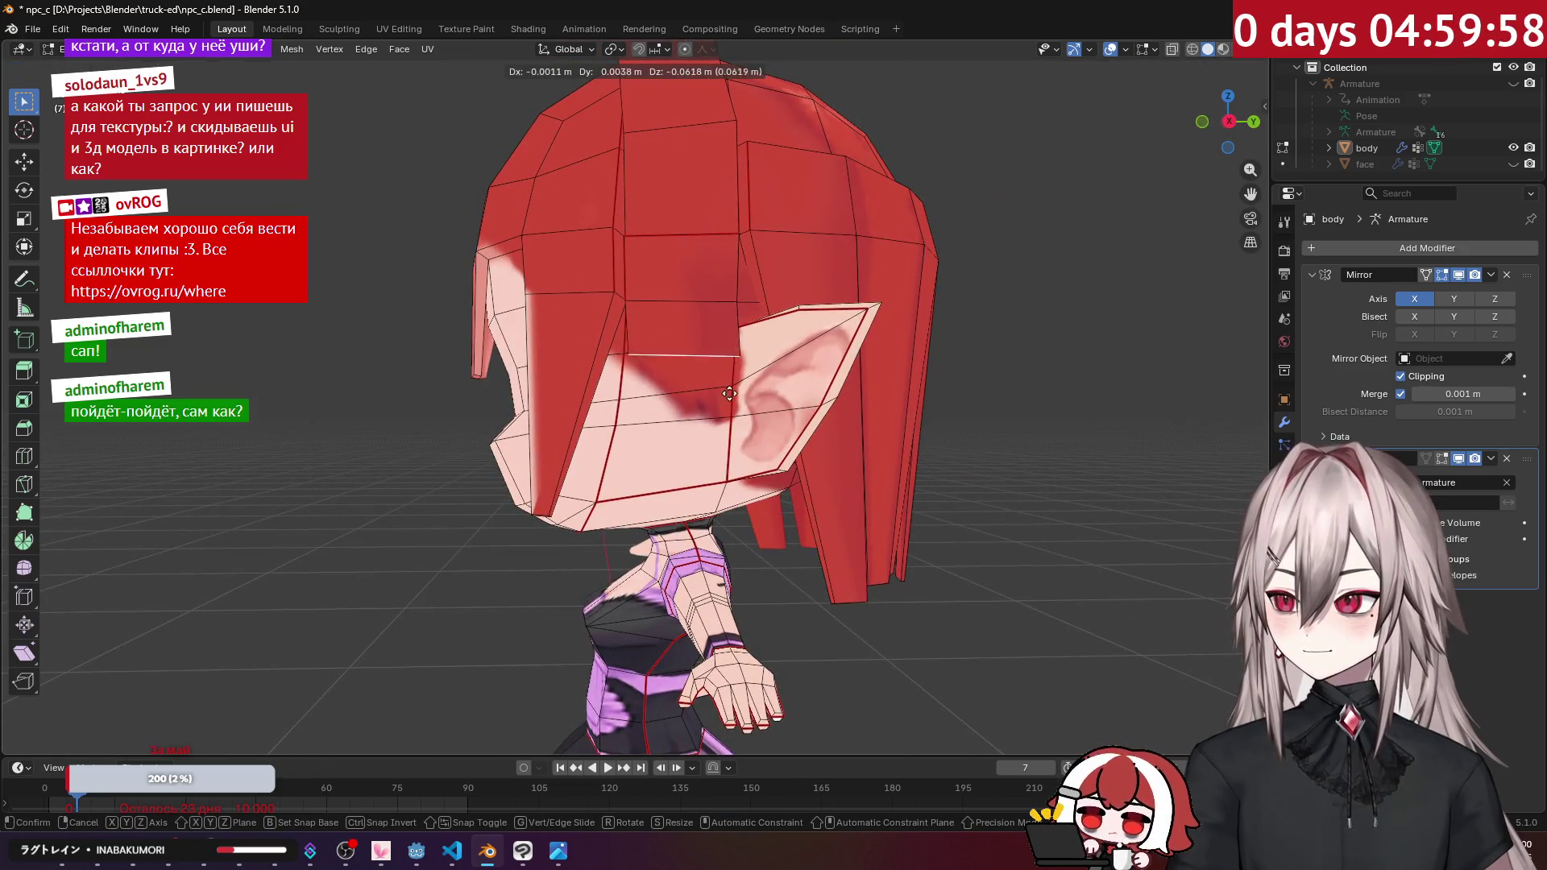
key("z")
left_click(709, 542)
key("s")
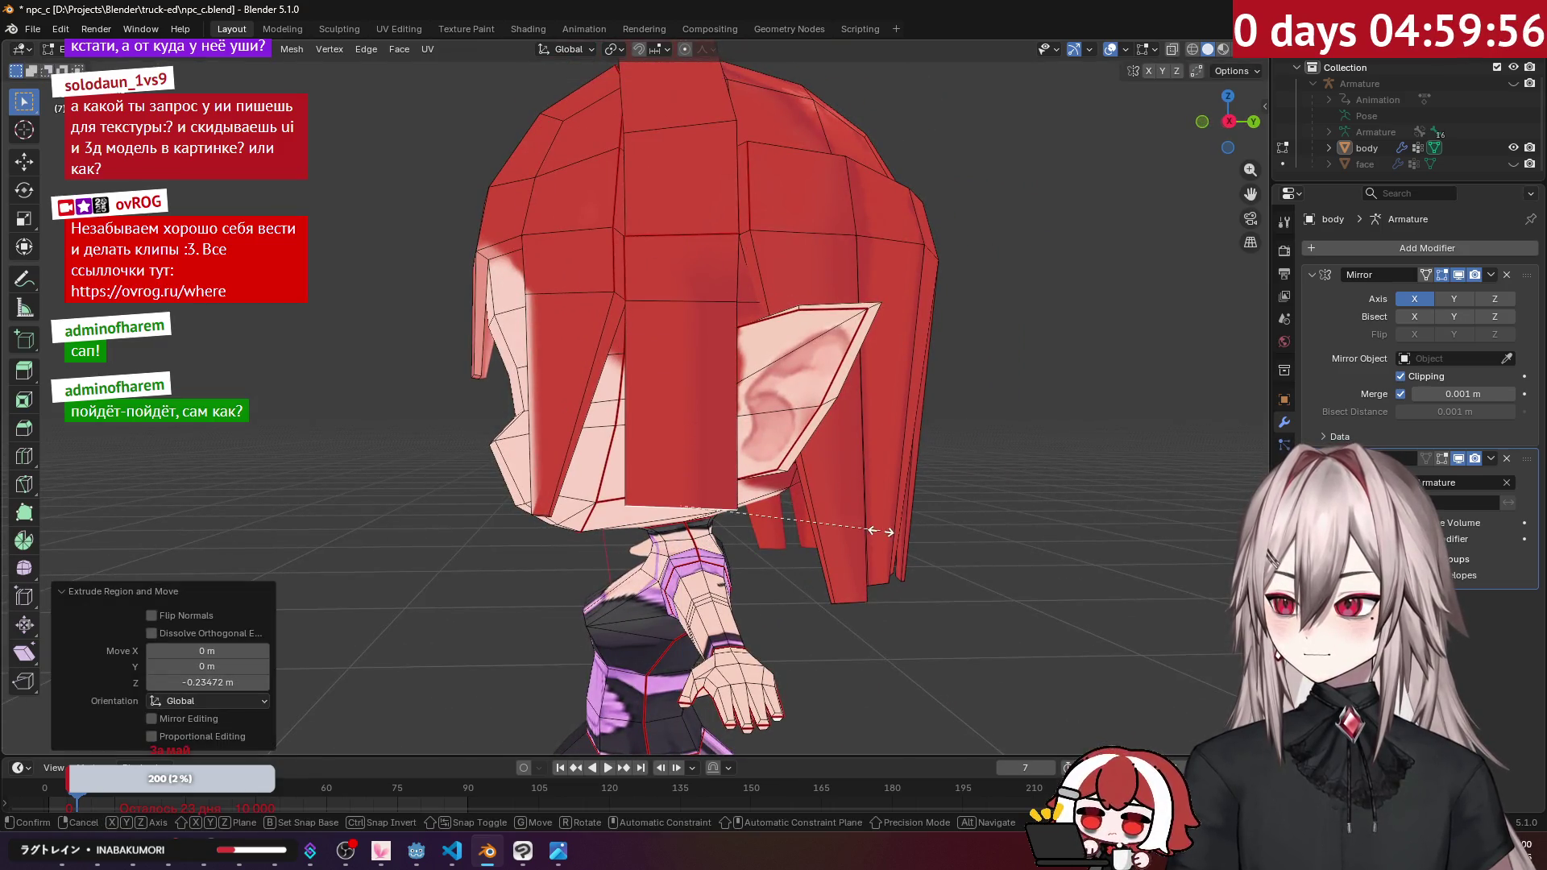
left_click(707, 519)
middle_click_drag(706, 520, 830, 476)
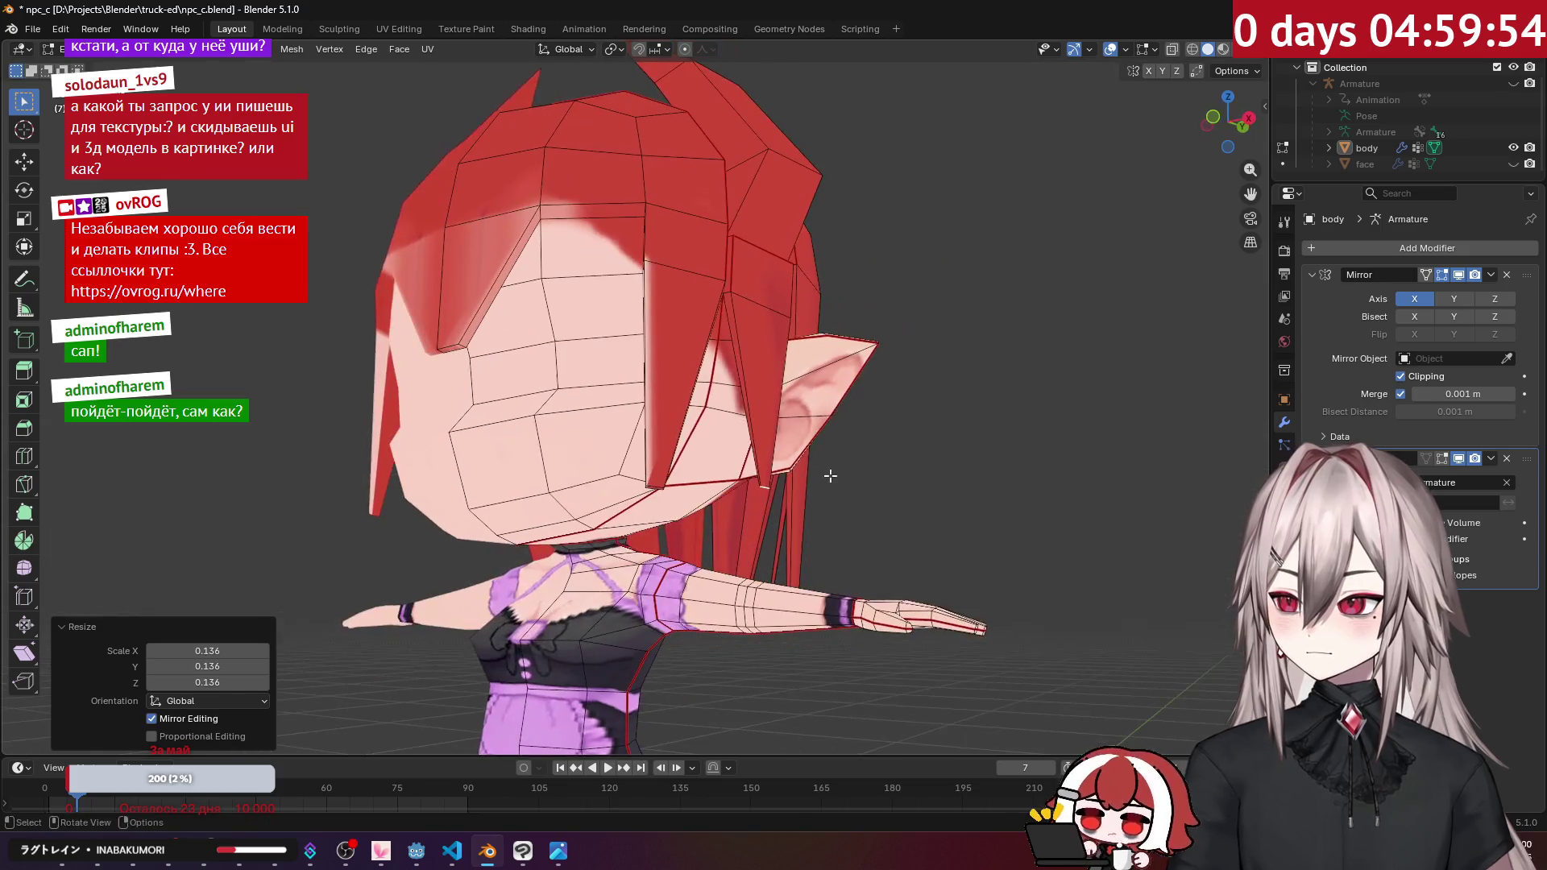
mouse_move(809, 415)
middle_mouse_down()
mouse_move(794, 419)
mouse_move(815, 454)
middle_mouse_up()
key("g")
left_click(798, 423)
scroll(814, 453, "down", 6)
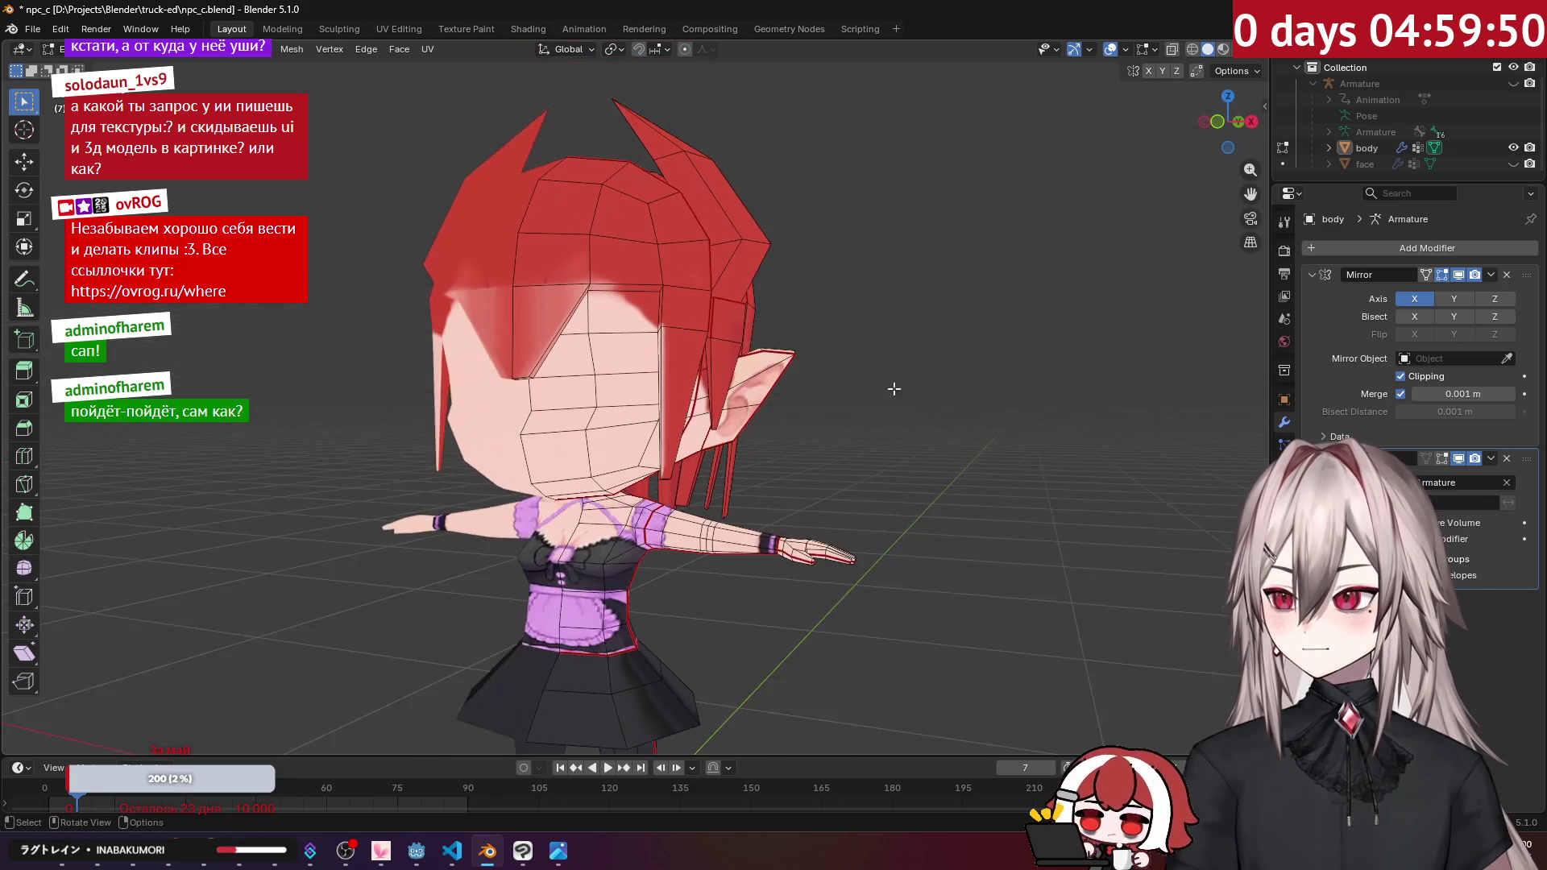
Step: Preview the walk animation in Object Mode, then return to Edit Mode
key("Tab")
mouse_move(871, 384)
middle_mouse_down()
mouse_move(715, 342)
mouse_move(836, 384)
mouse_move(813, 356)
mouse_move(672, 355)
mouse_move(591, 382)
mouse_move(699, 355)
mouse_move(598, 286)
mouse_move(653, 270)
mouse_move(639, 281)
mouse_move(642, 255)
middle_mouse_up()
key("space")
scroll(699, 354, "up", 5)
key("space")
key("Tab")
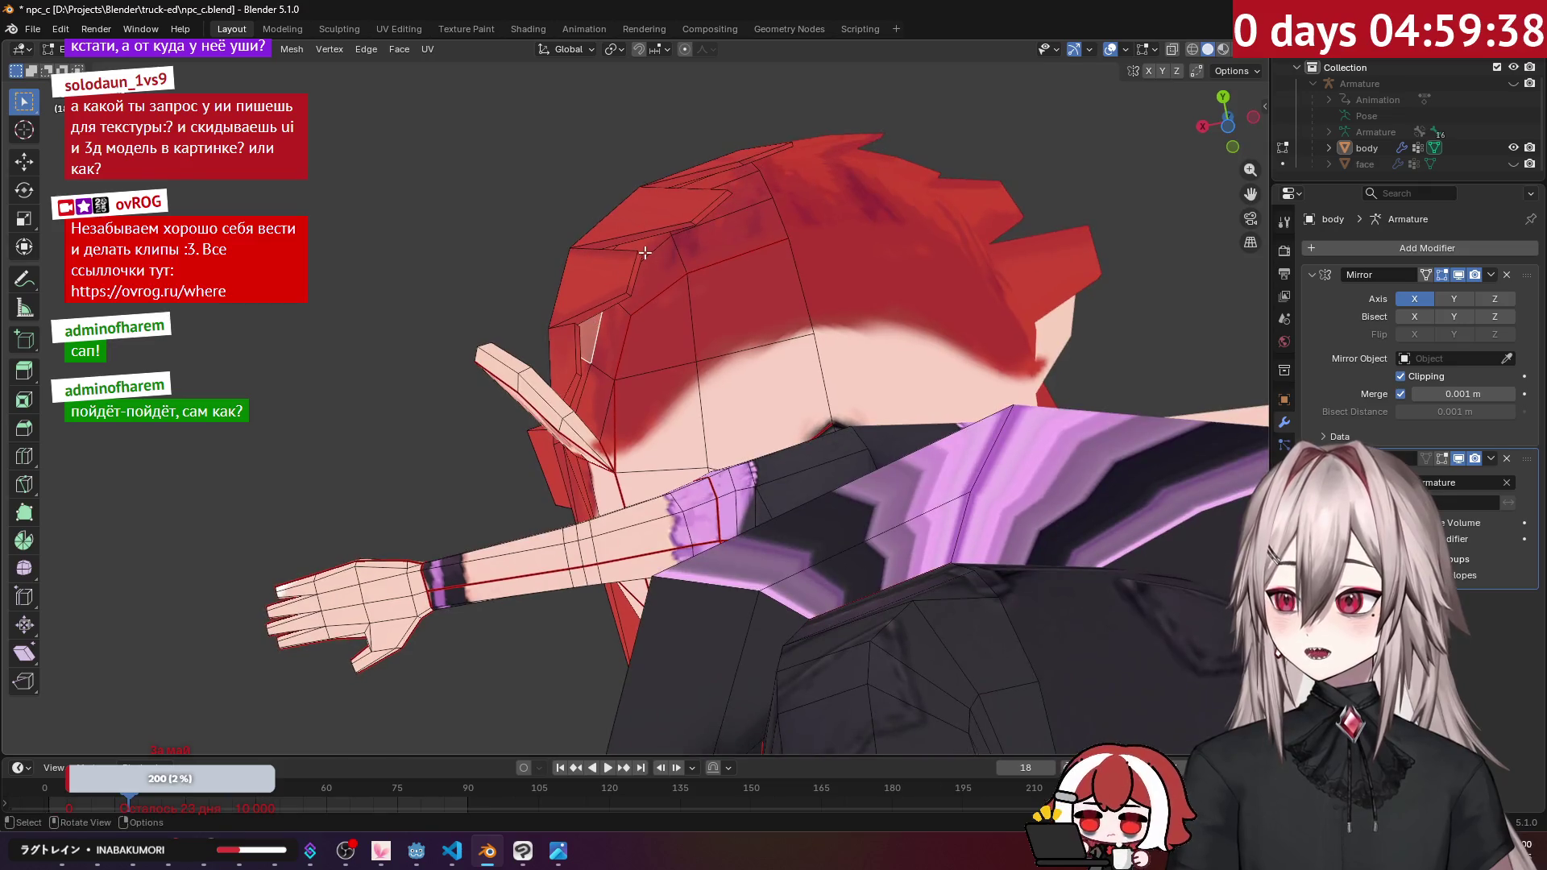
Step: Lower the selected back hair faces straight down along Z
mouse_move(742, 211)
middle_mouse_down()
mouse_move(822, 301)
mouse_move(765, 240)
middle_mouse_up()
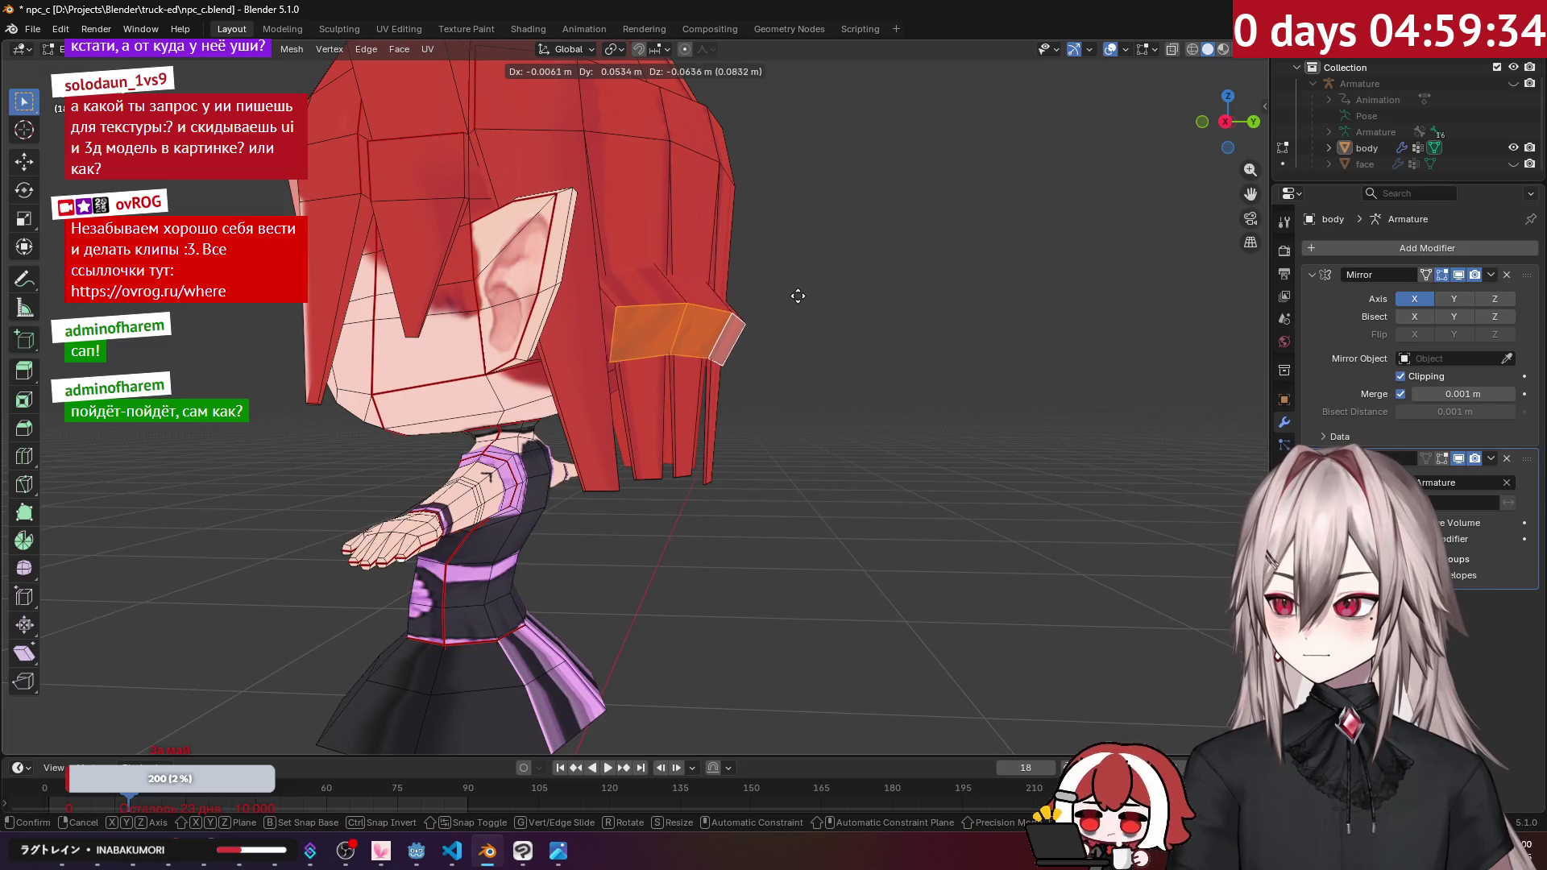
key("z")
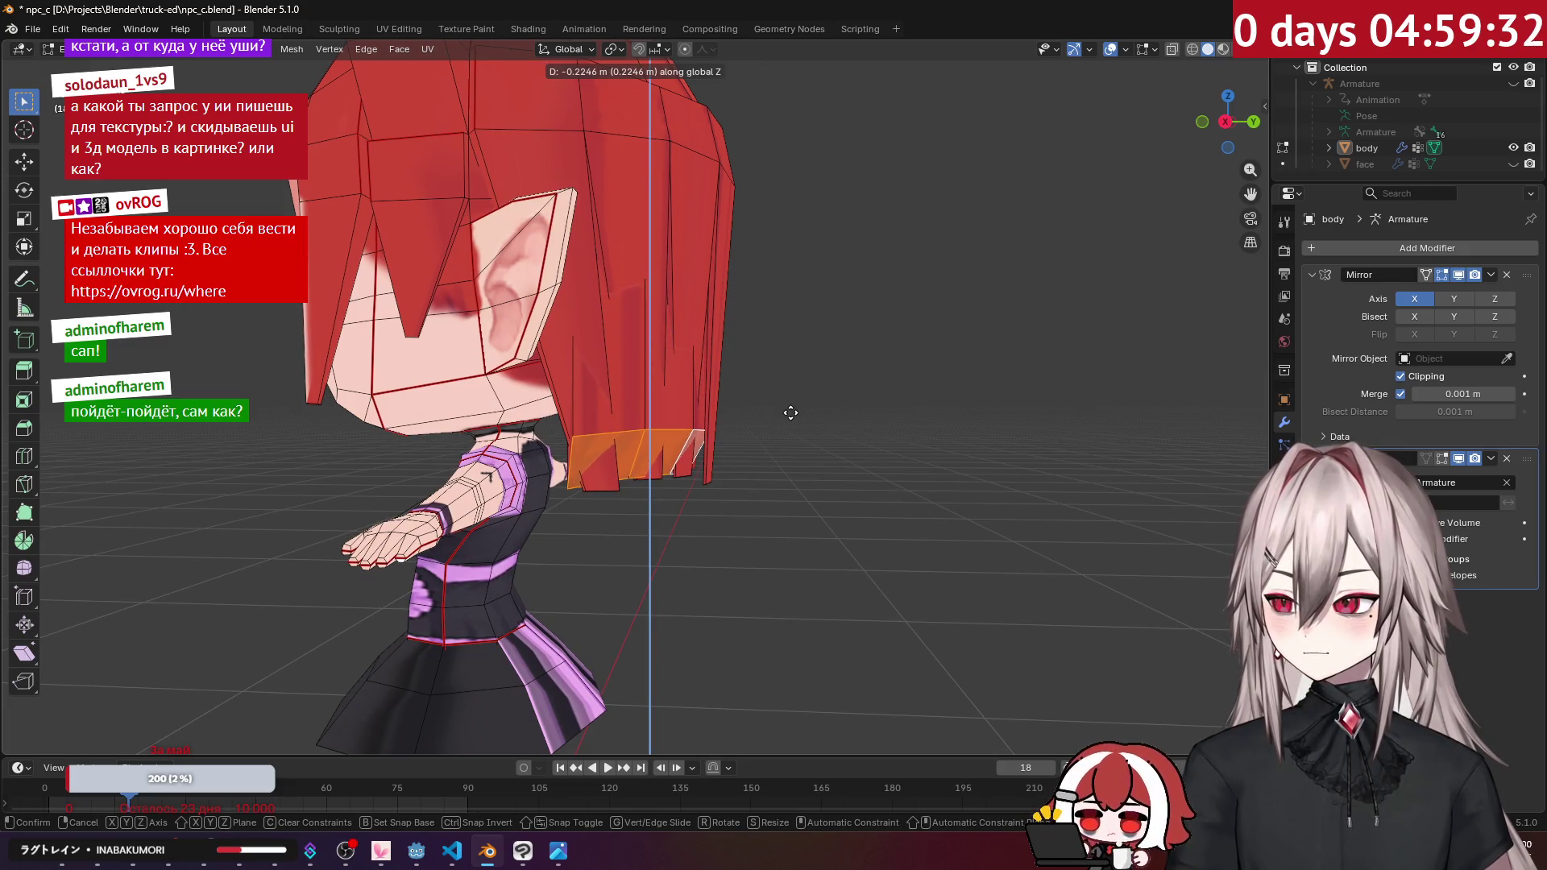
left_click(790, 413)
mouse_move(791, 413)
middle_mouse_down()
mouse_move(753, 266)
mouse_move(800, 304)
mouse_move(777, 265)
mouse_move(768, 311)
mouse_move(753, 290)
middle_mouse_up()
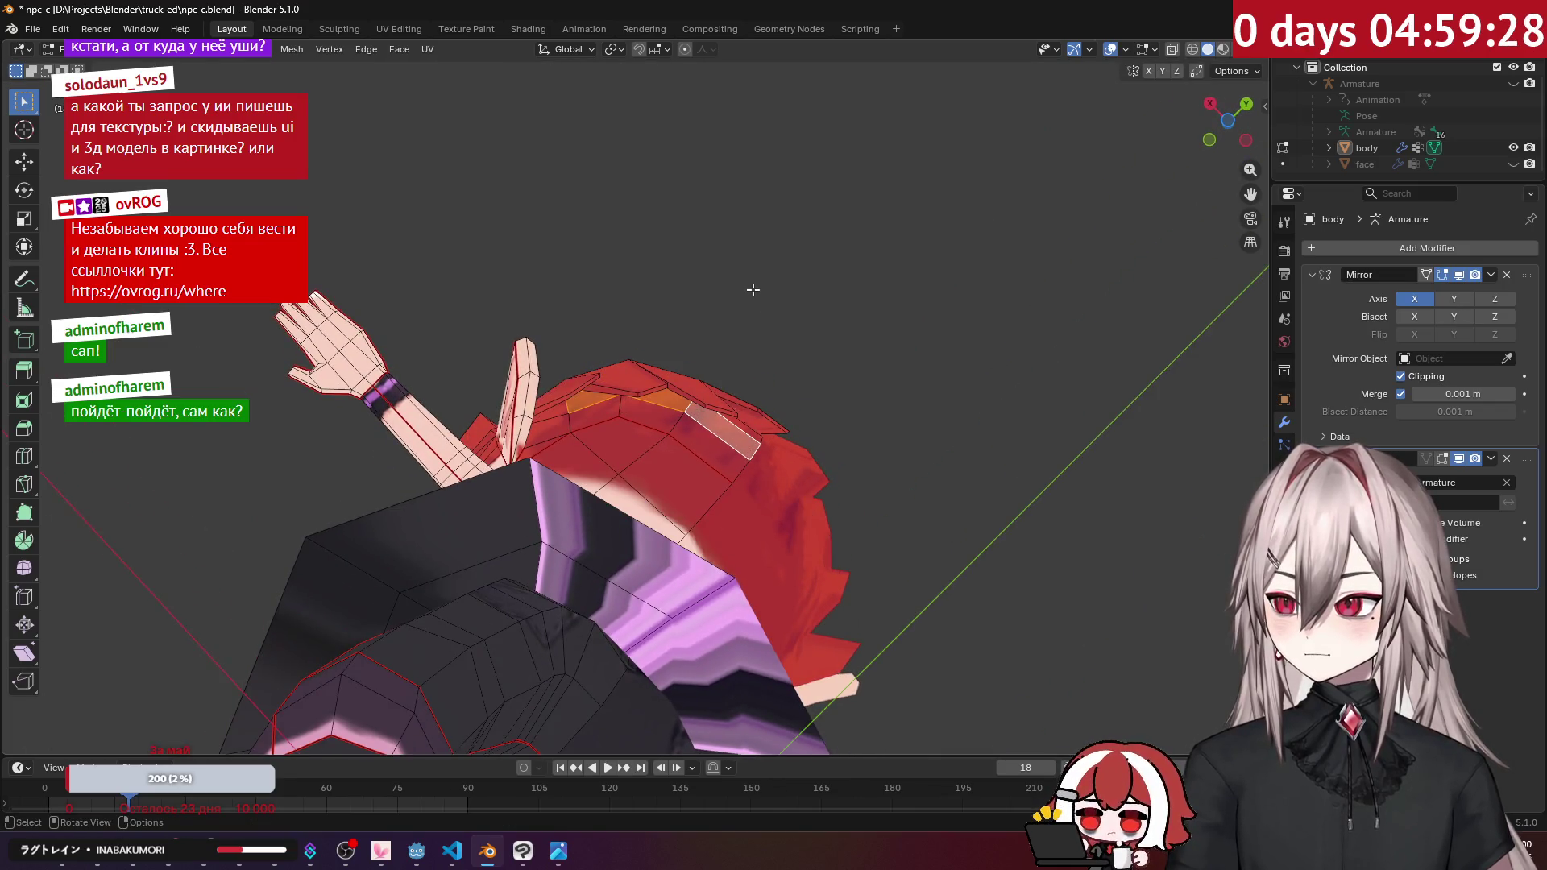
Step: Extrude the hair faces along their normals and pull the new back strands downward
key("alt+e")
left_click(753, 288)
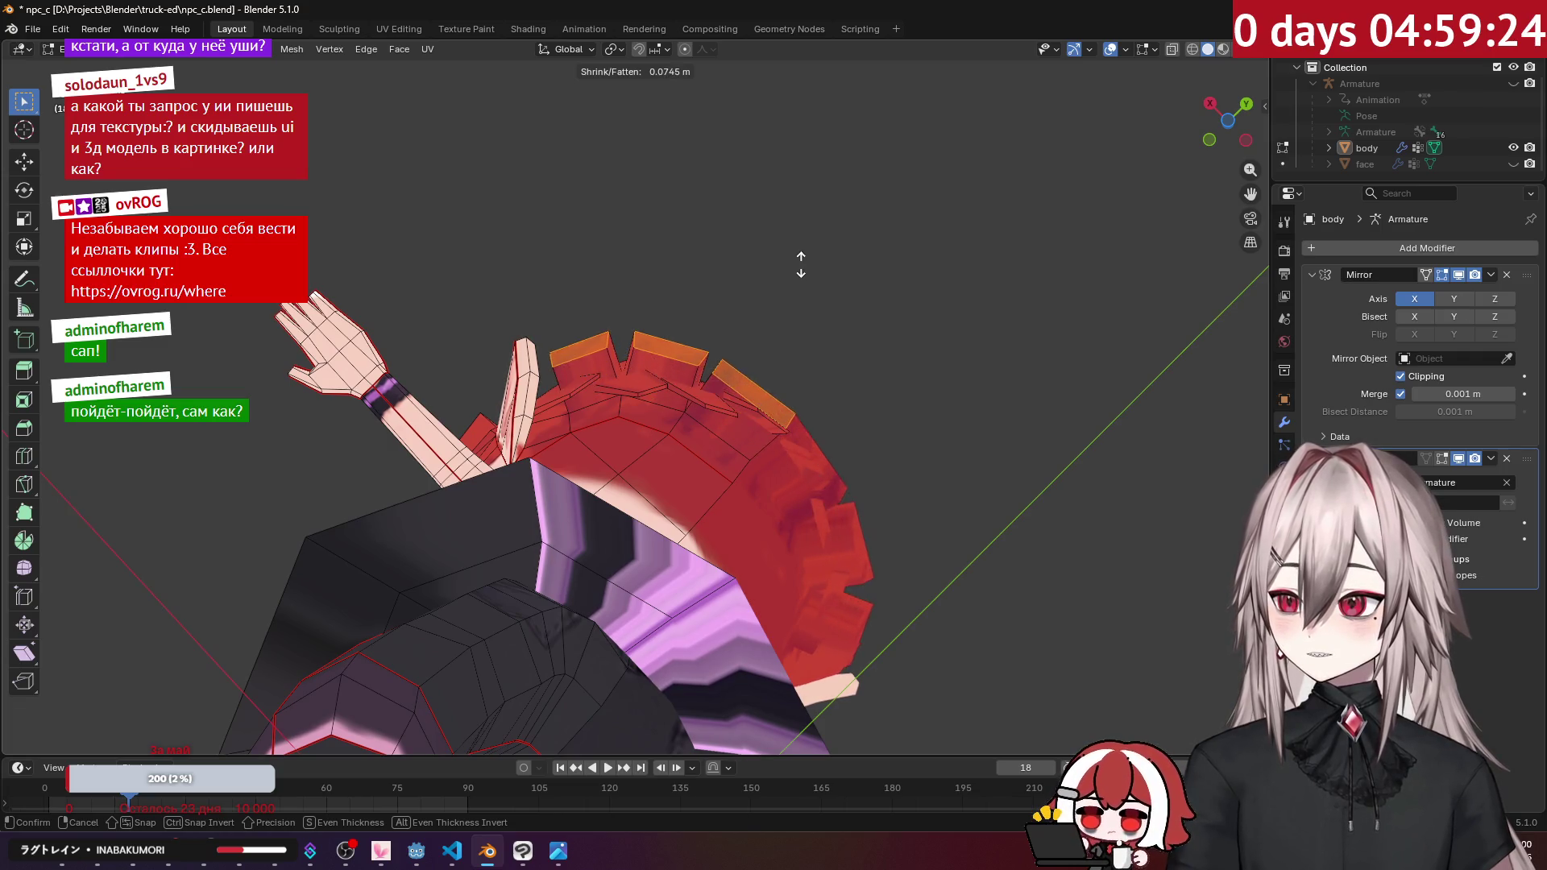
right_click(801, 264)
middle_click_drag(801, 265, 809, 386)
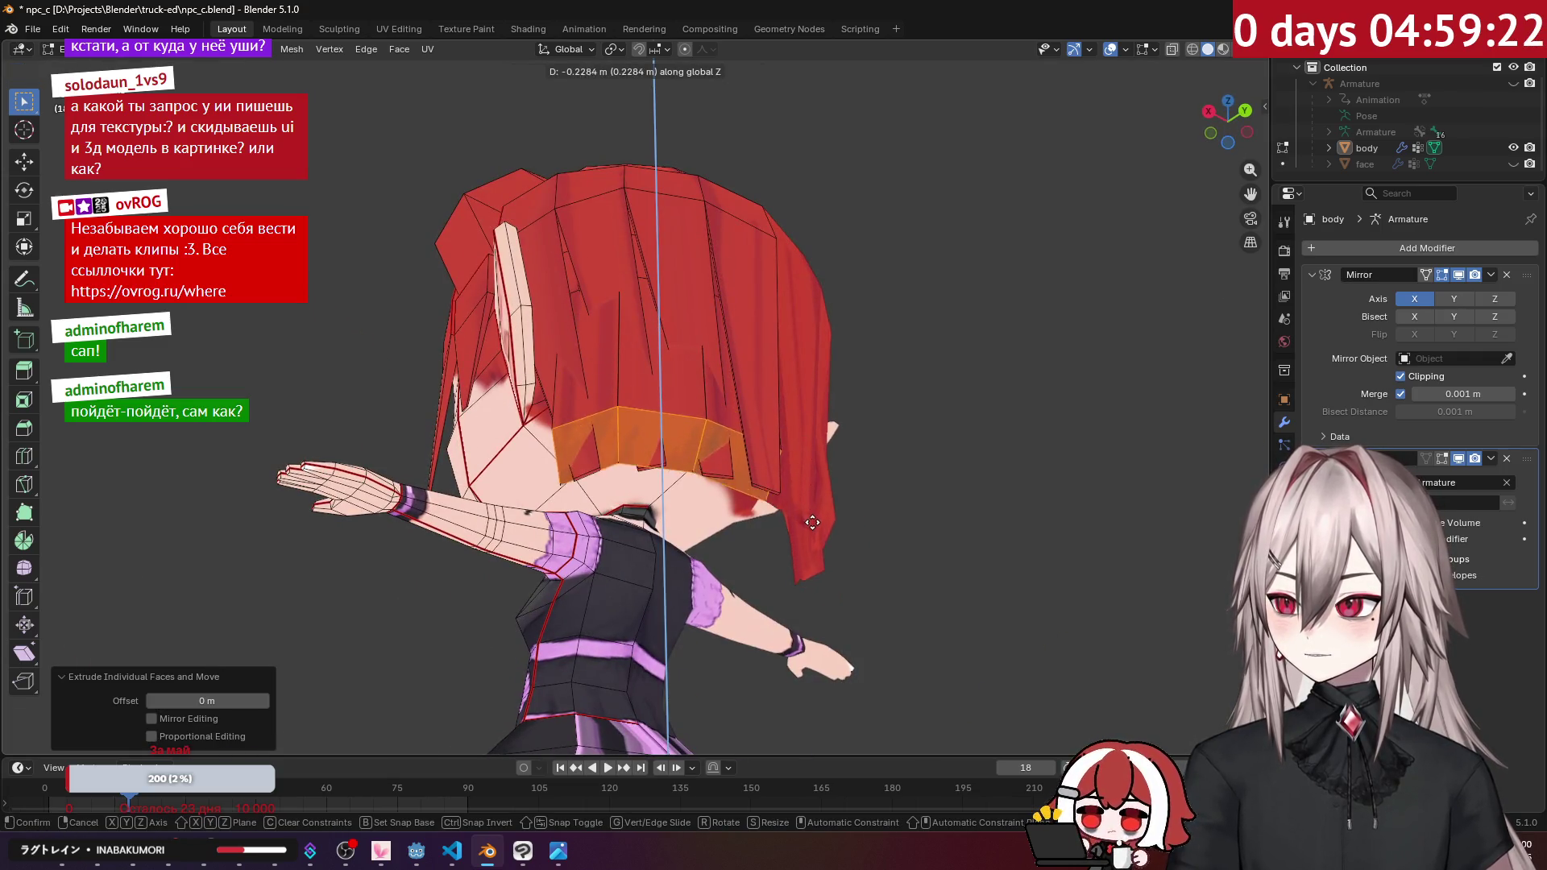
left_click(816, 563)
key("s")
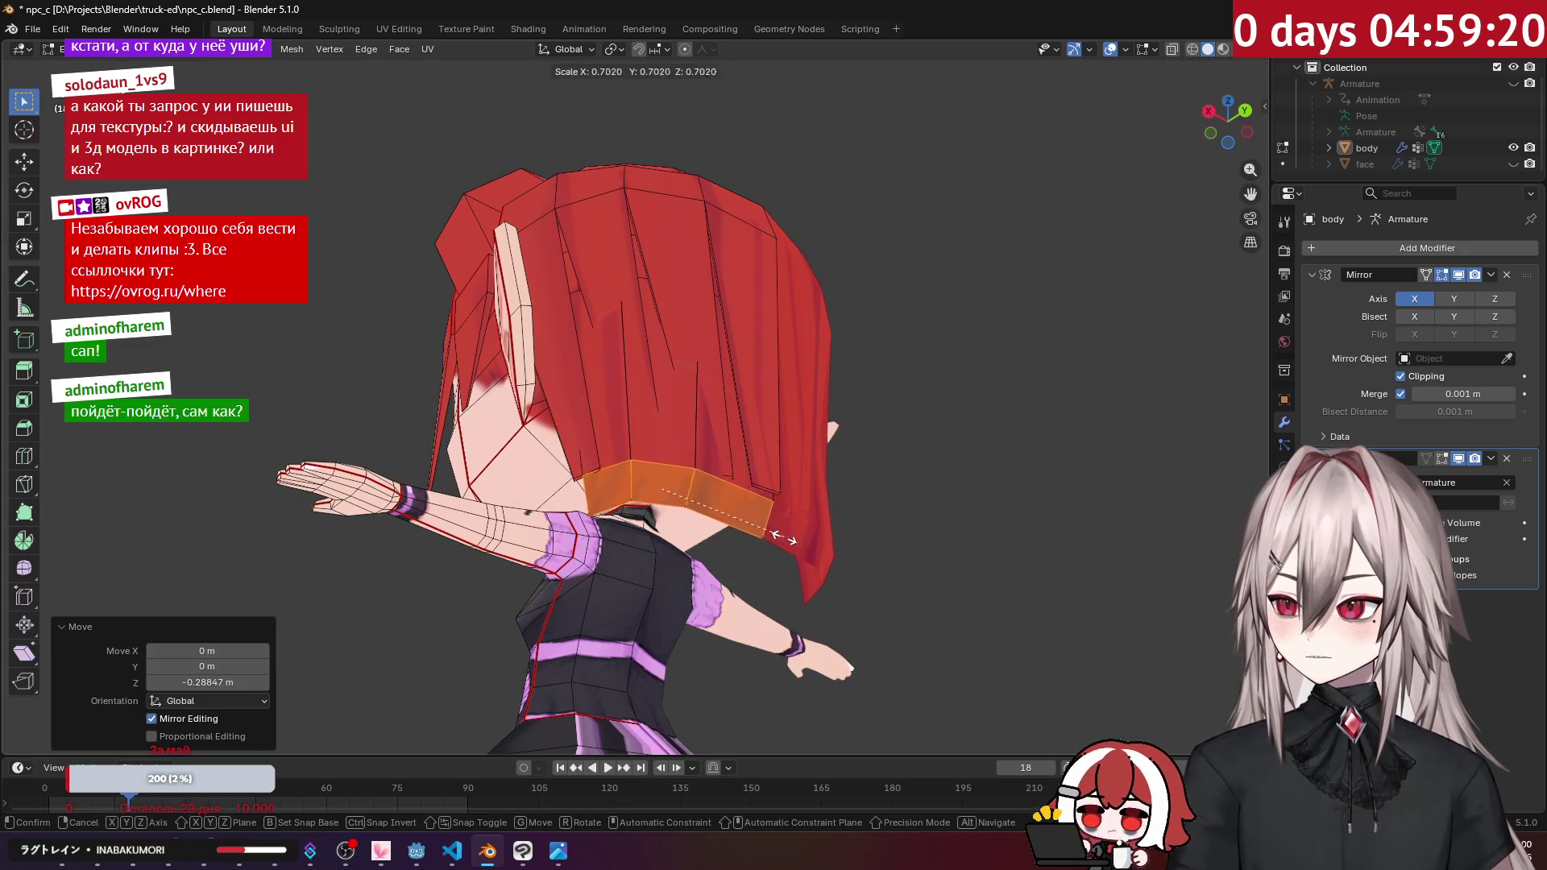
right_click(691, 497)
mouse_move(691, 497)
middle_mouse_down()
mouse_move(746, 417)
mouse_move(736, 375)
middle_mouse_up()
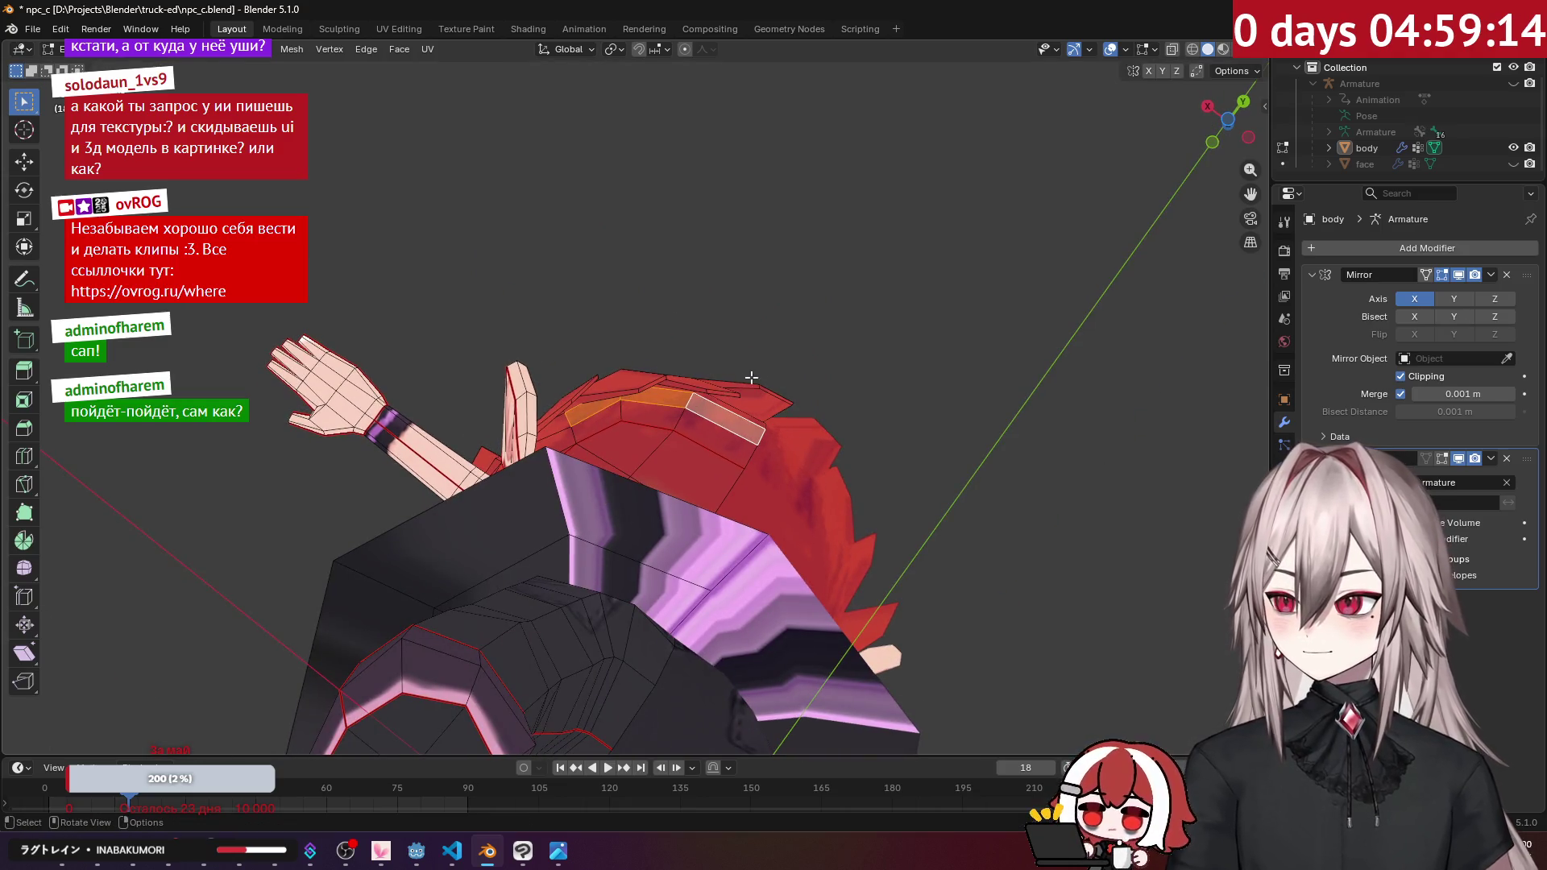
middle_click_drag(1047, 370, 985, 361)
Step: Extrude the hair faces individually again and drop the new strands about 0.28 m
key("alt+e")
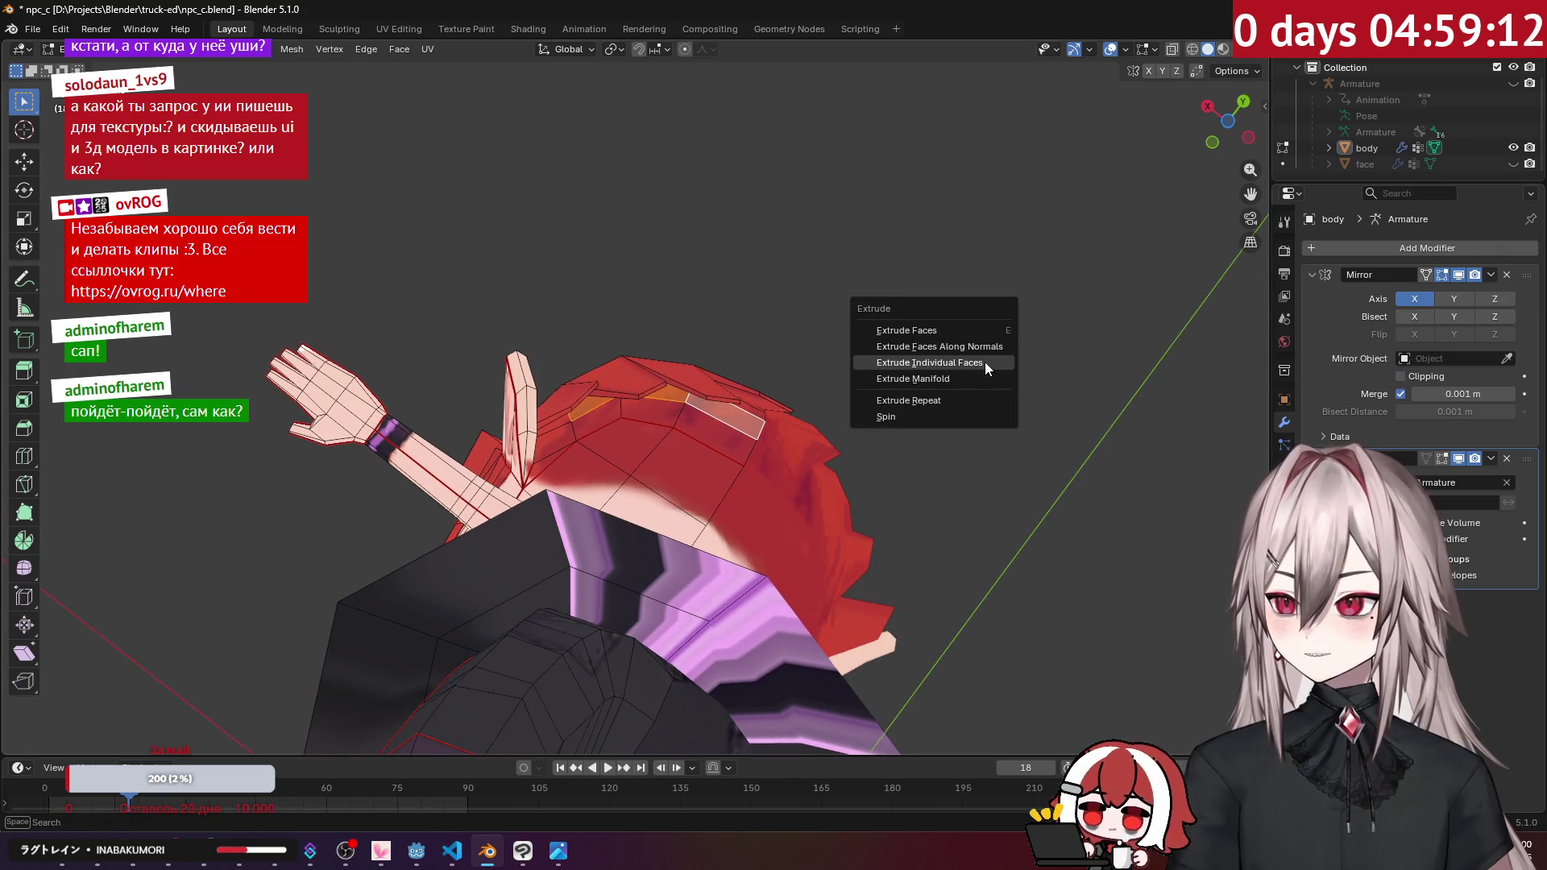
left_click(985, 361)
key("Escape")
middle_click_drag(938, 336, 893, 375)
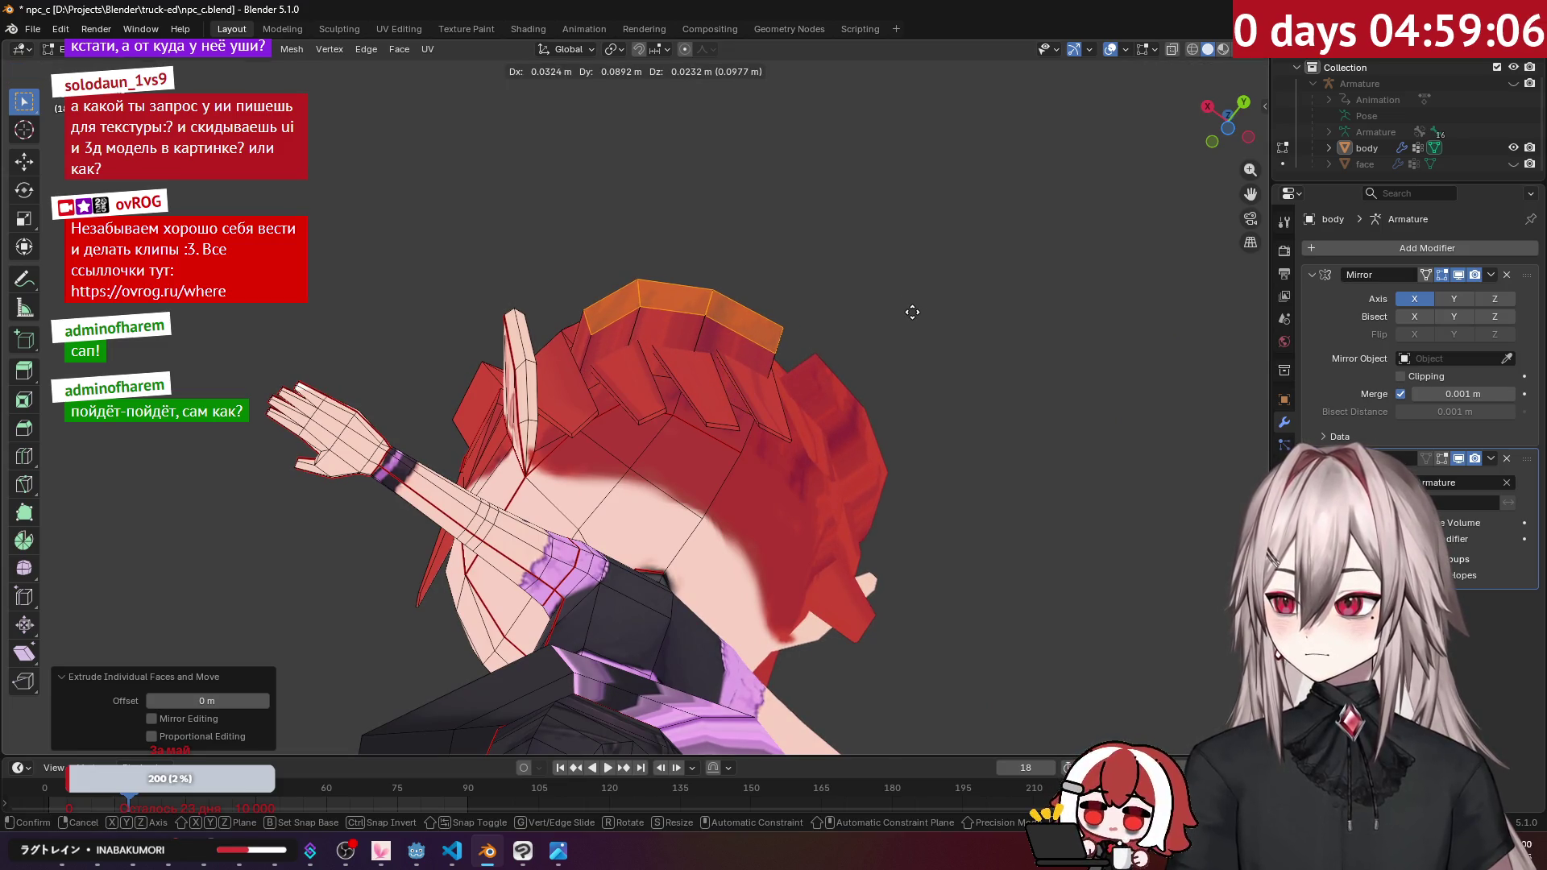
key("Escape")
key("Escape")
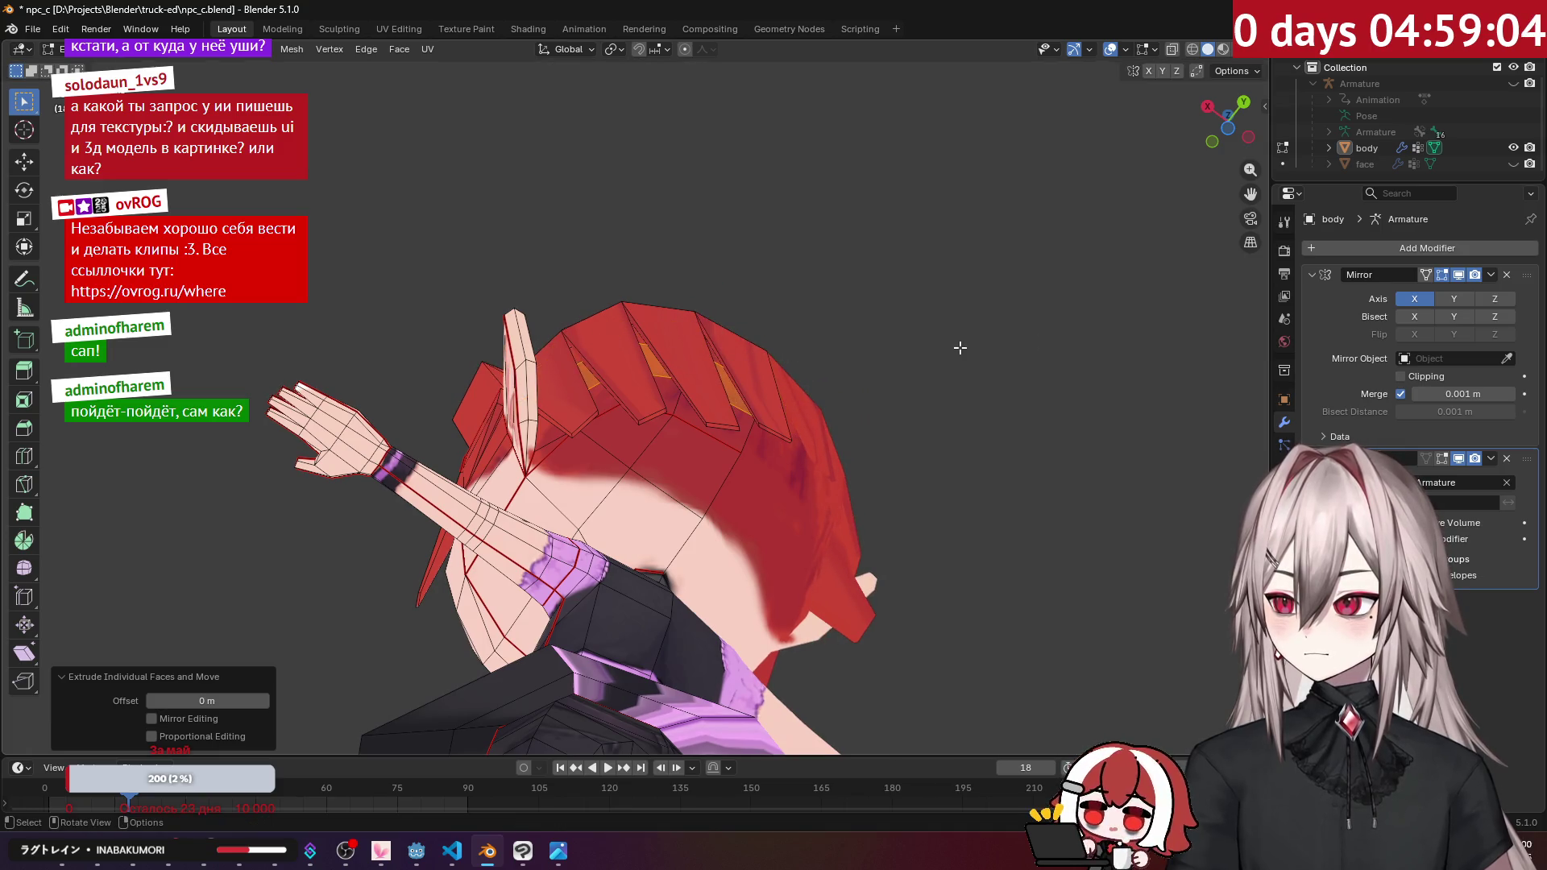
middle_click_drag(850, 336, 798, 252)
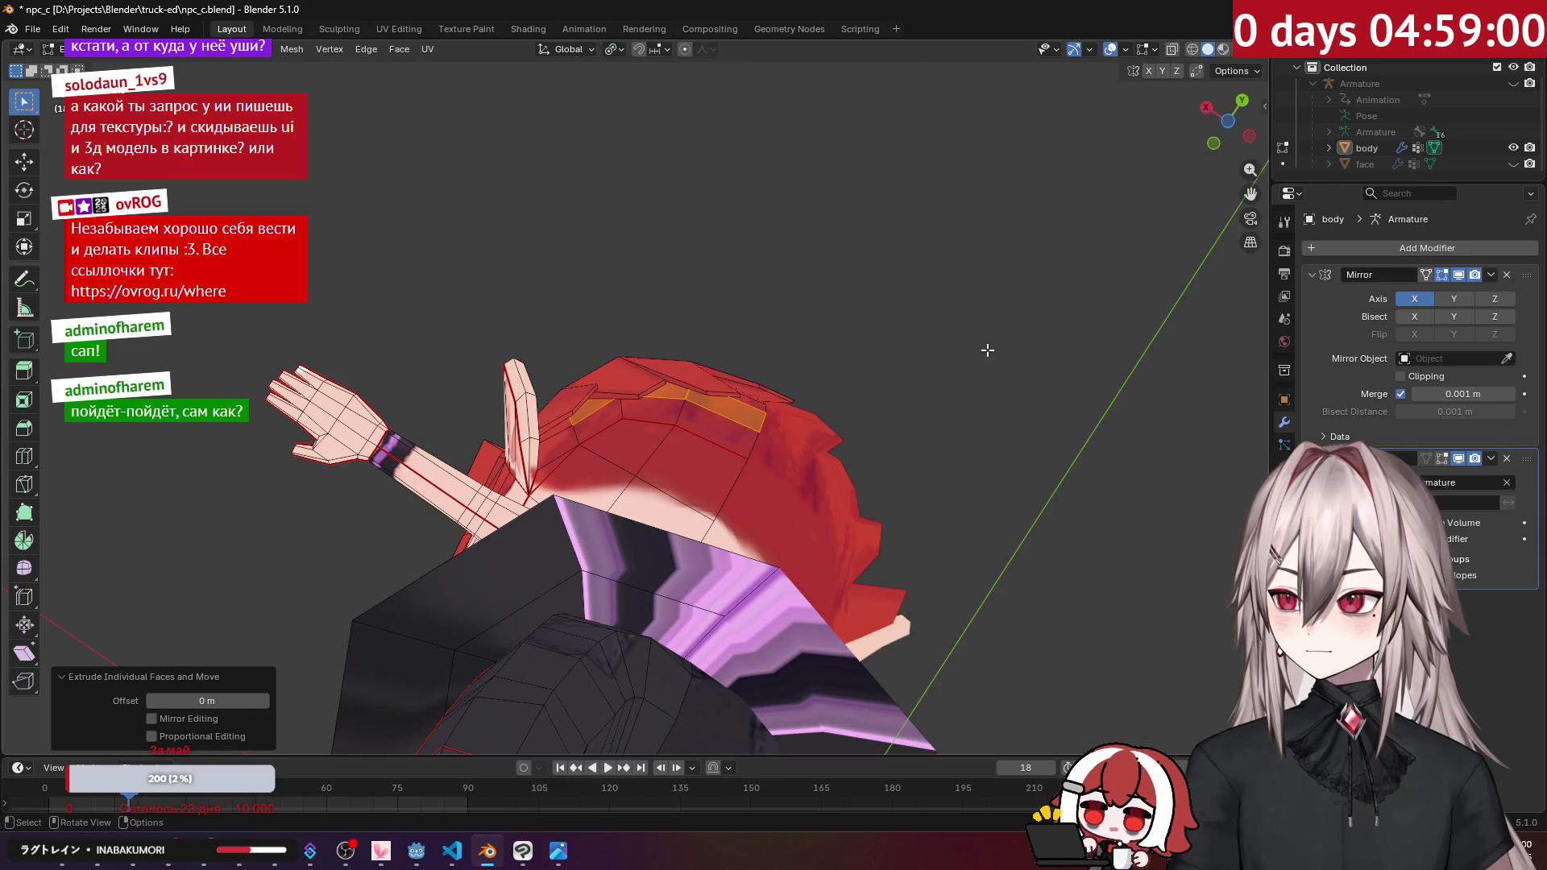
middle_click_drag(895, 336, 907, 382)
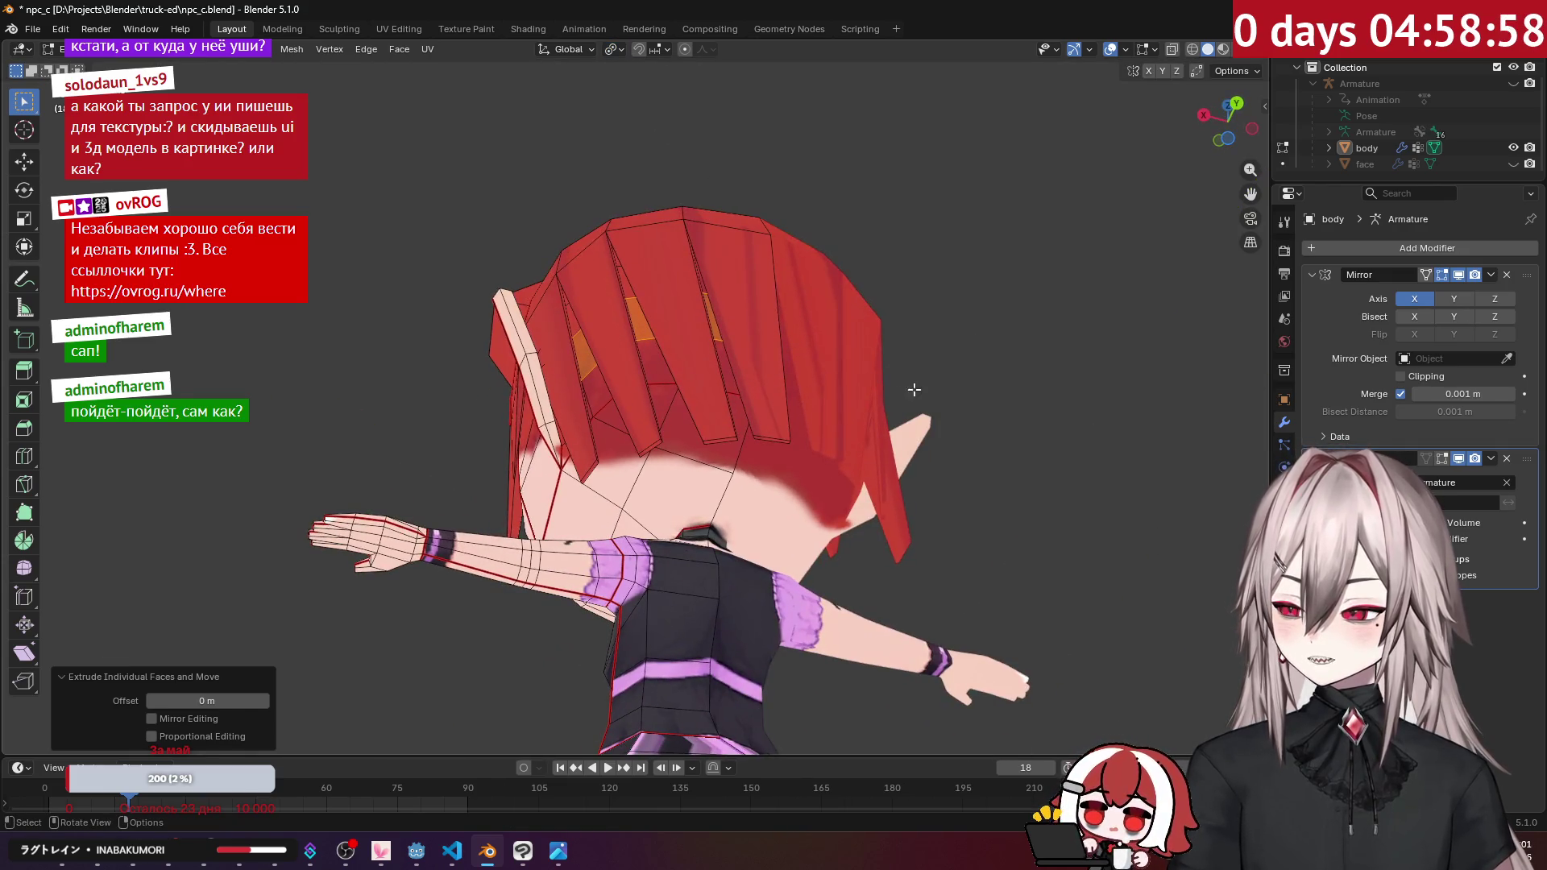
left_click(940, 533)
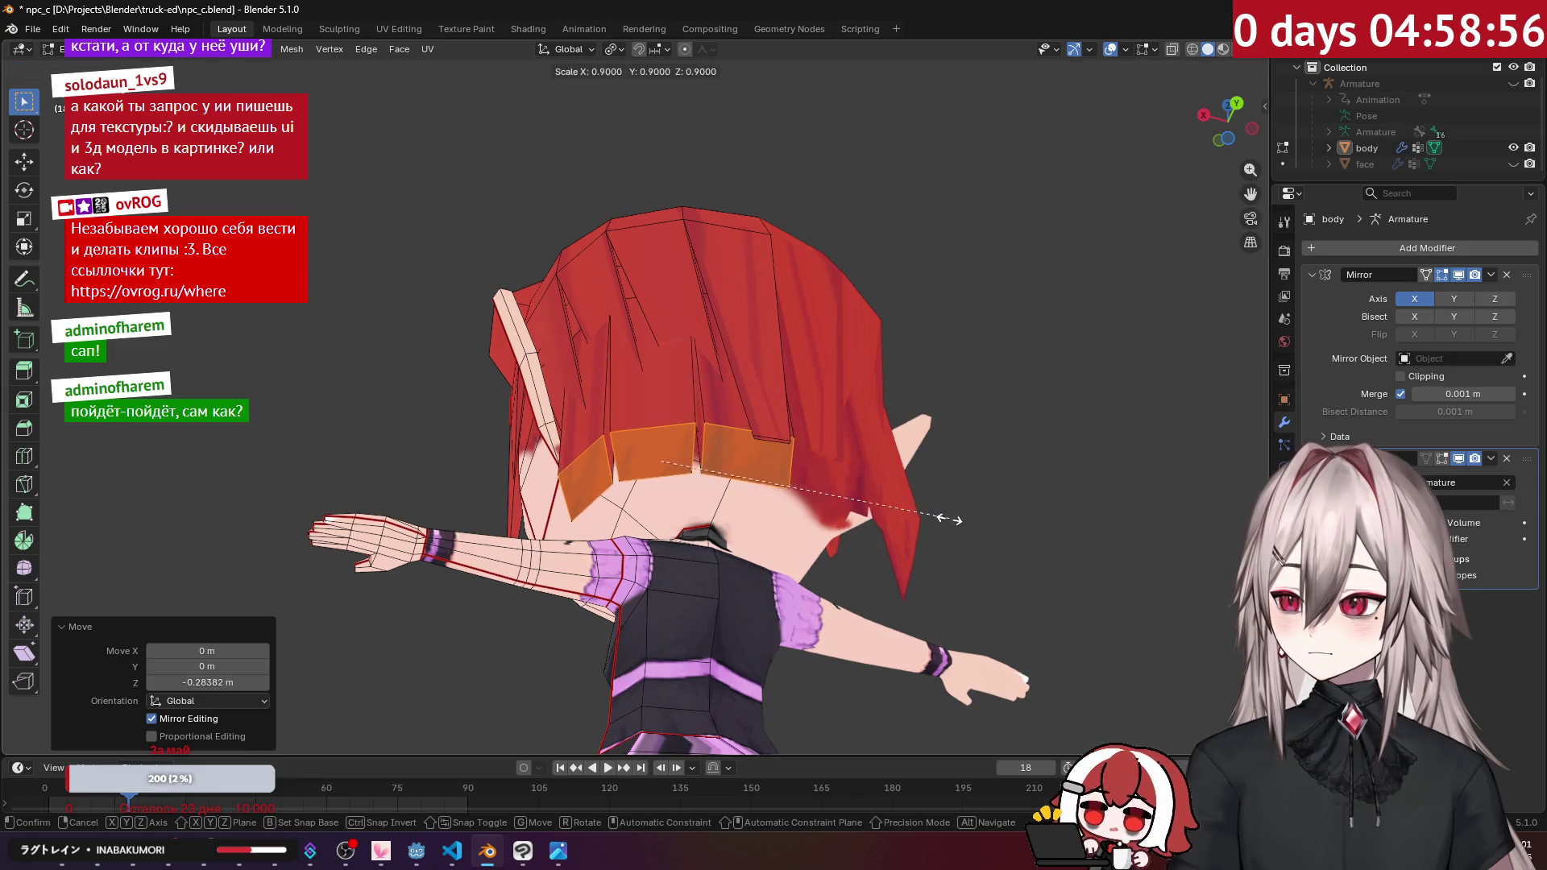
mouse_move(765, 471)
middle_mouse_down()
mouse_move(717, 527)
mouse_move(981, 480)
middle_mouse_up()
Step: Nudge the new strands into place, then check them in Object Mode with the walk animation
key("g")
left_click(708, 539)
key("g")
key("g")
scroll(927, 467, "up", 3)
key("Tab")
key("space")
scroll(806, 427, "down", 5)
Step: Back in Edit Mode with vertex select, weld the first doubled vertex pair on the hair seam at last
mouse_move(727, 401)
middle_mouse_down()
mouse_move(819, 432)
mouse_move(551, 403)
mouse_move(448, 417)
mouse_move(579, 448)
middle_mouse_up()
key("Tab")
scroll(777, 358, "up", 4)
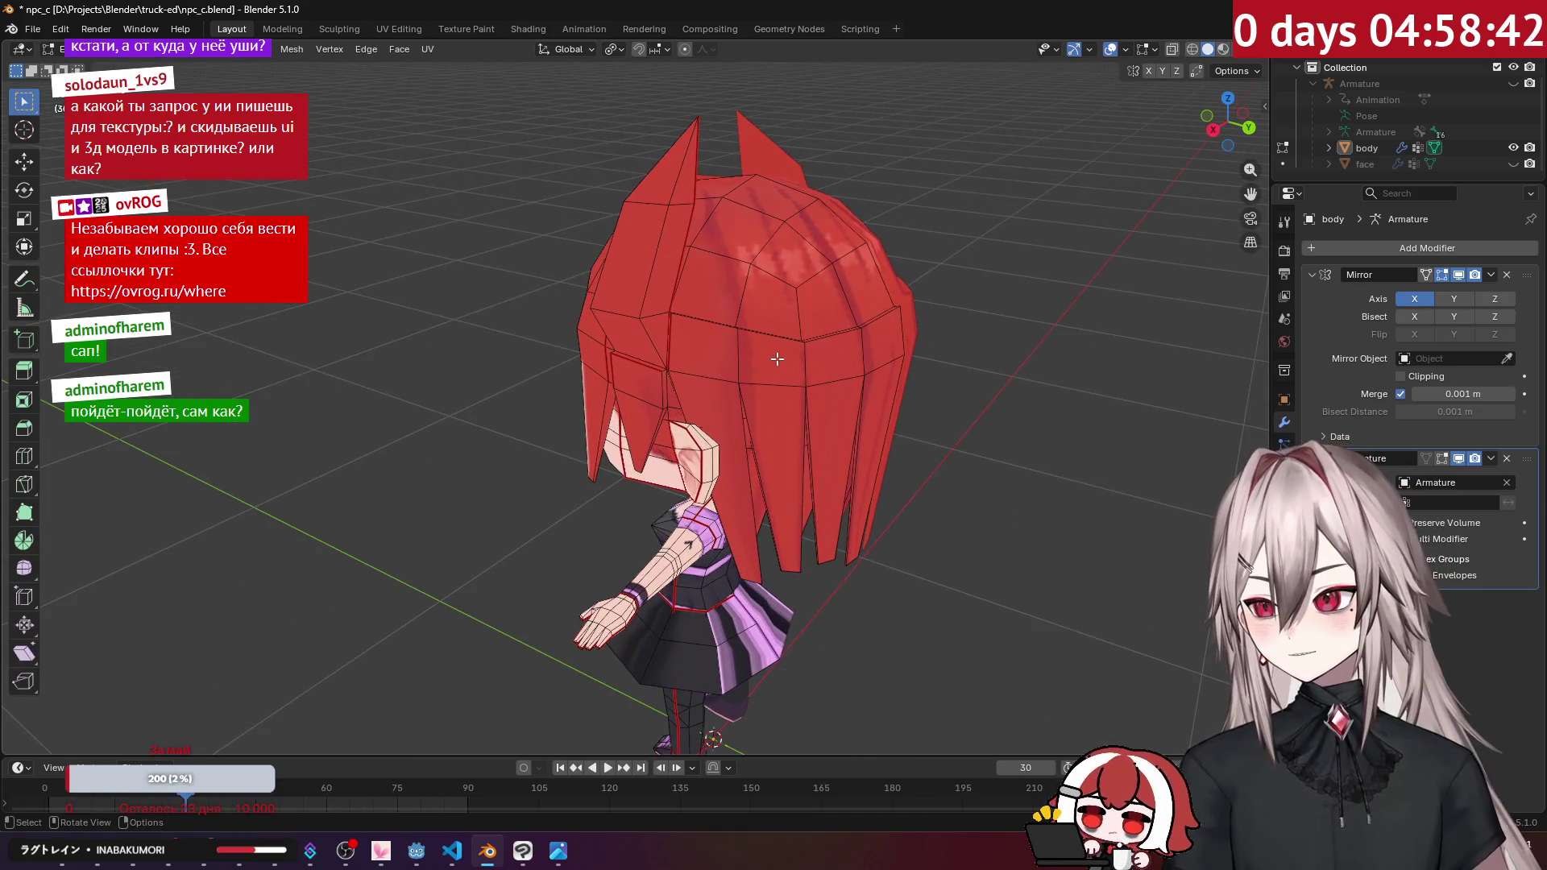
scroll(778, 351, "up", 2)
mouse_move(780, 345)
middle_mouse_down()
mouse_move(801, 366)
mouse_move(705, 330)
mouse_move(776, 344)
middle_mouse_up()
scroll(704, 331, "up", 2)
scroll(776, 345, "up", 2)
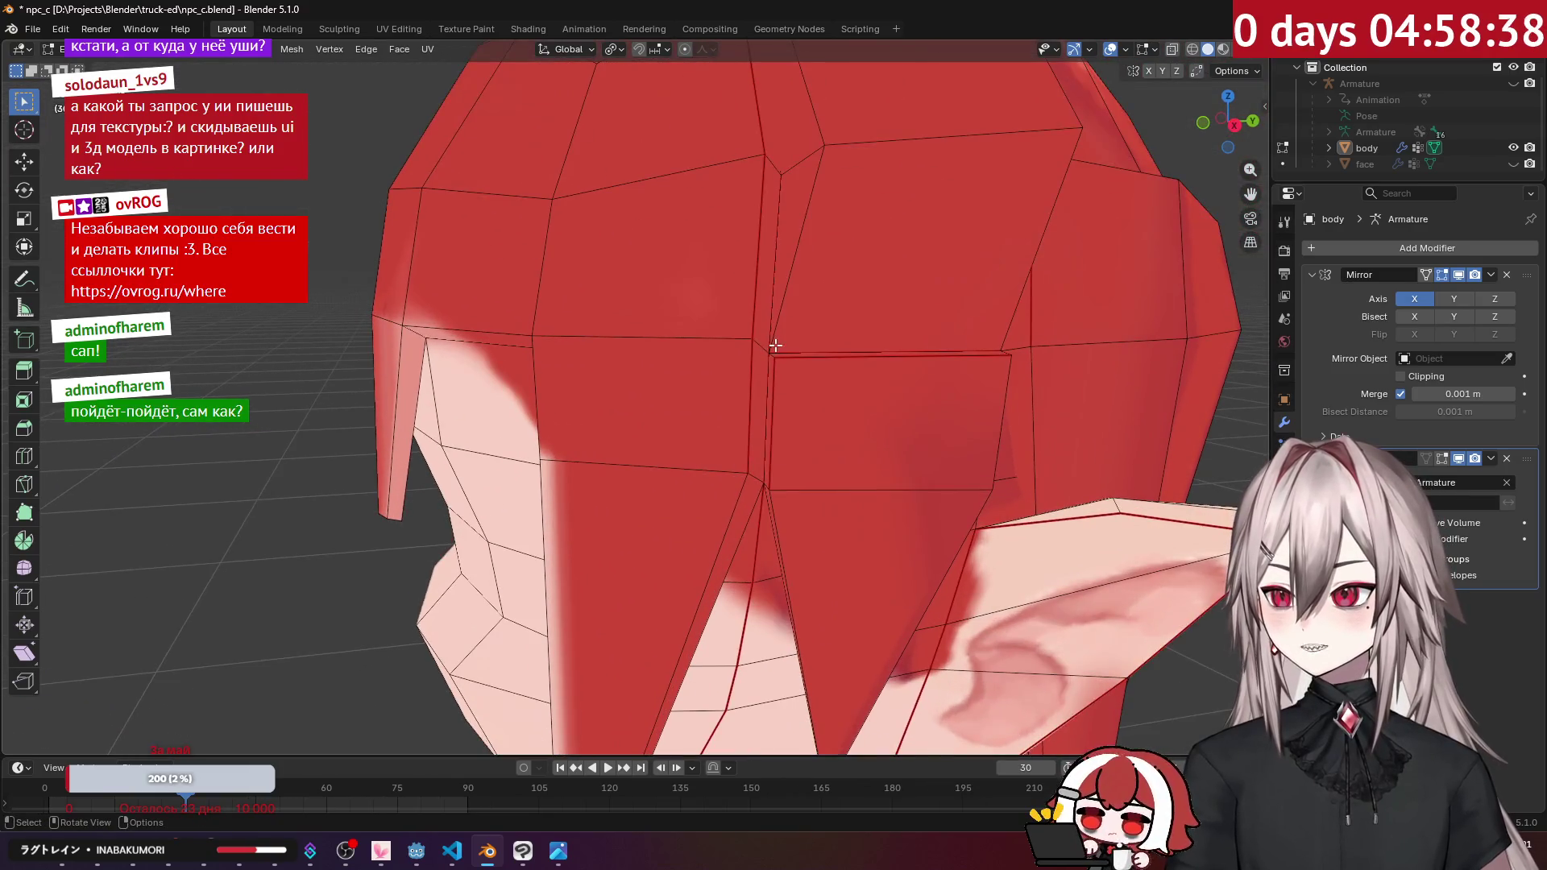
scroll(775, 345, "up", 1)
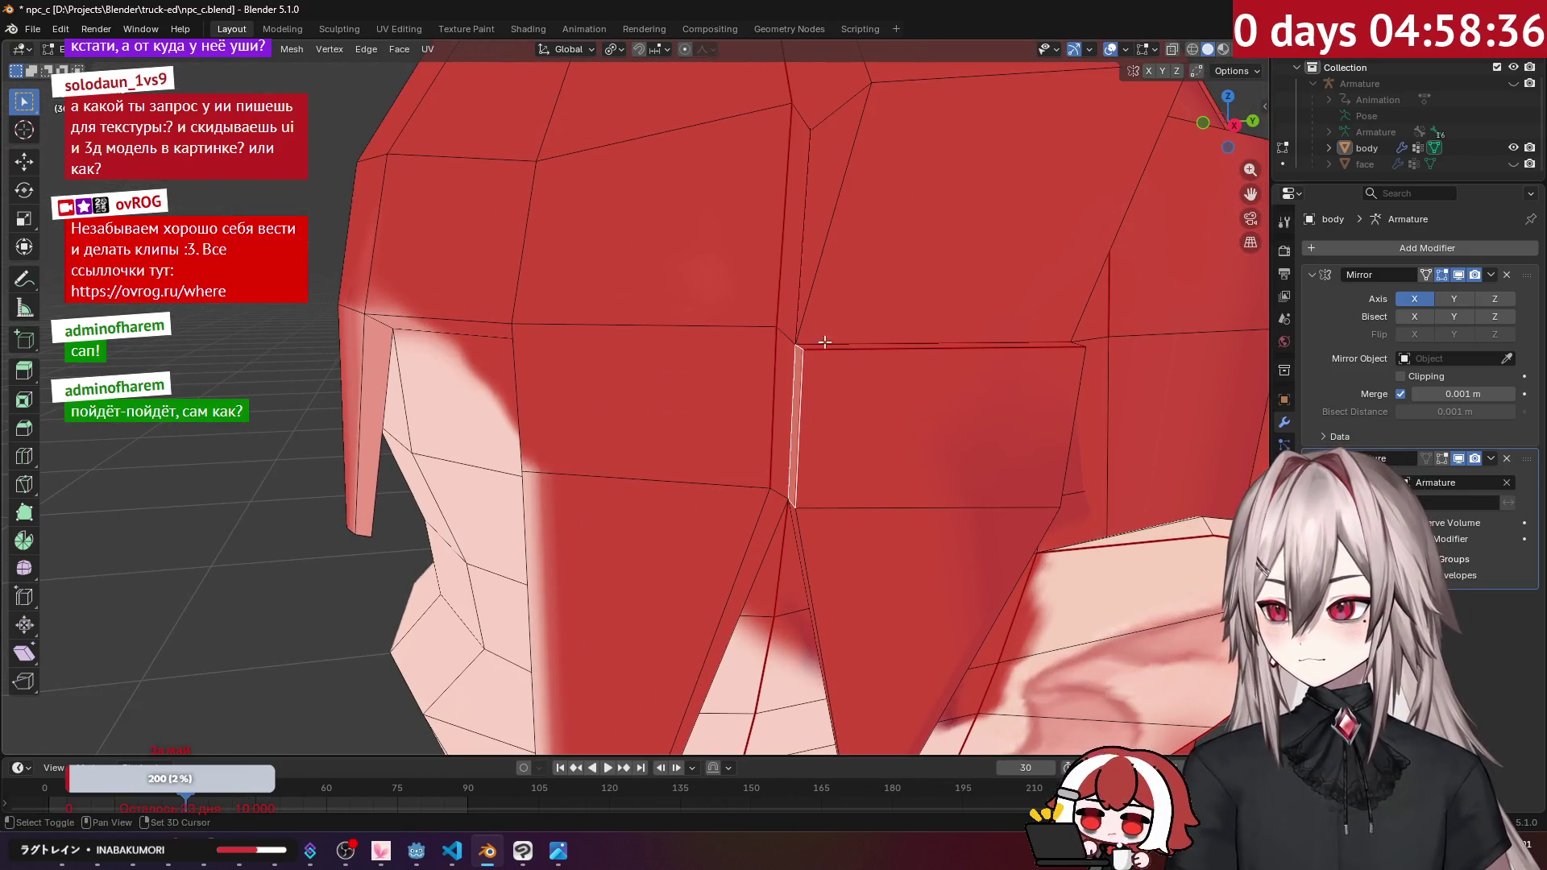
middle_click_drag(827, 341, 742, 377, "shift")
left_click(743, 375)
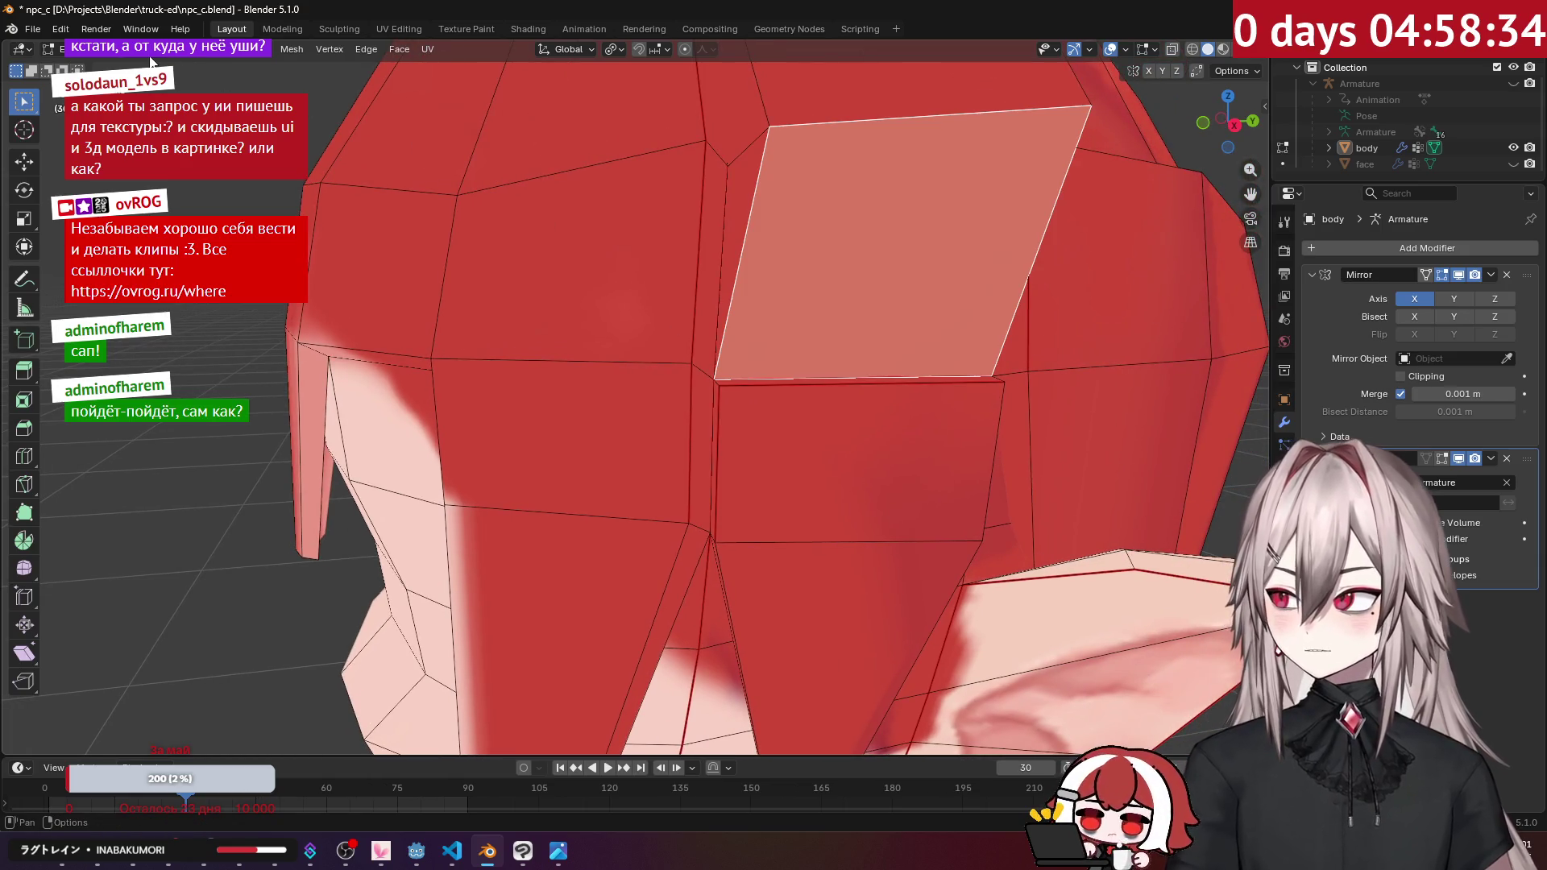
key("1")
left_click(720, 389, "ctrl")
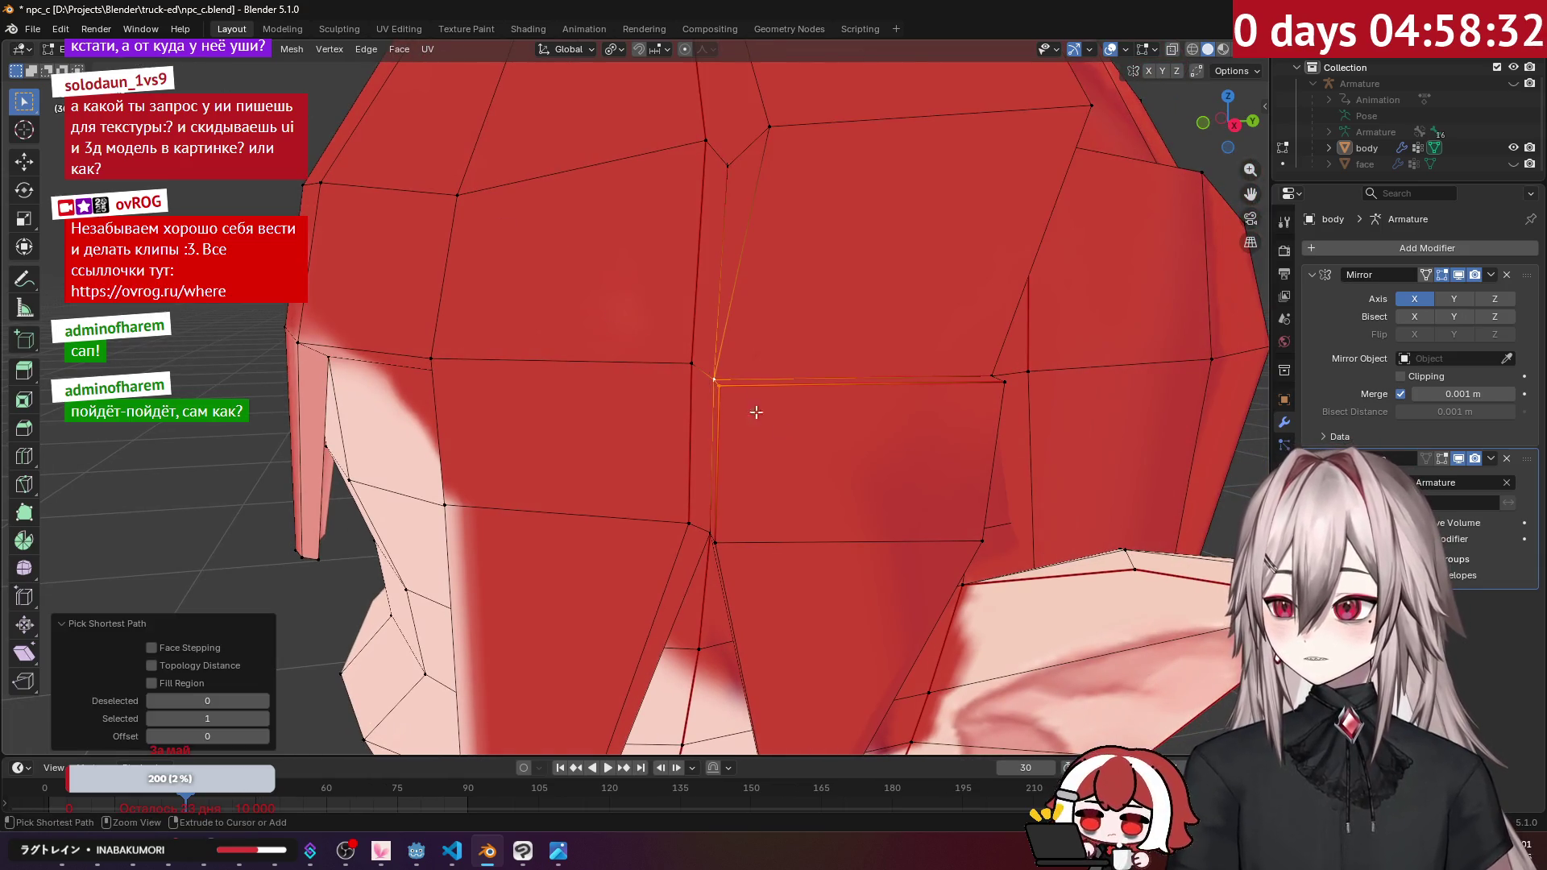
key("m")
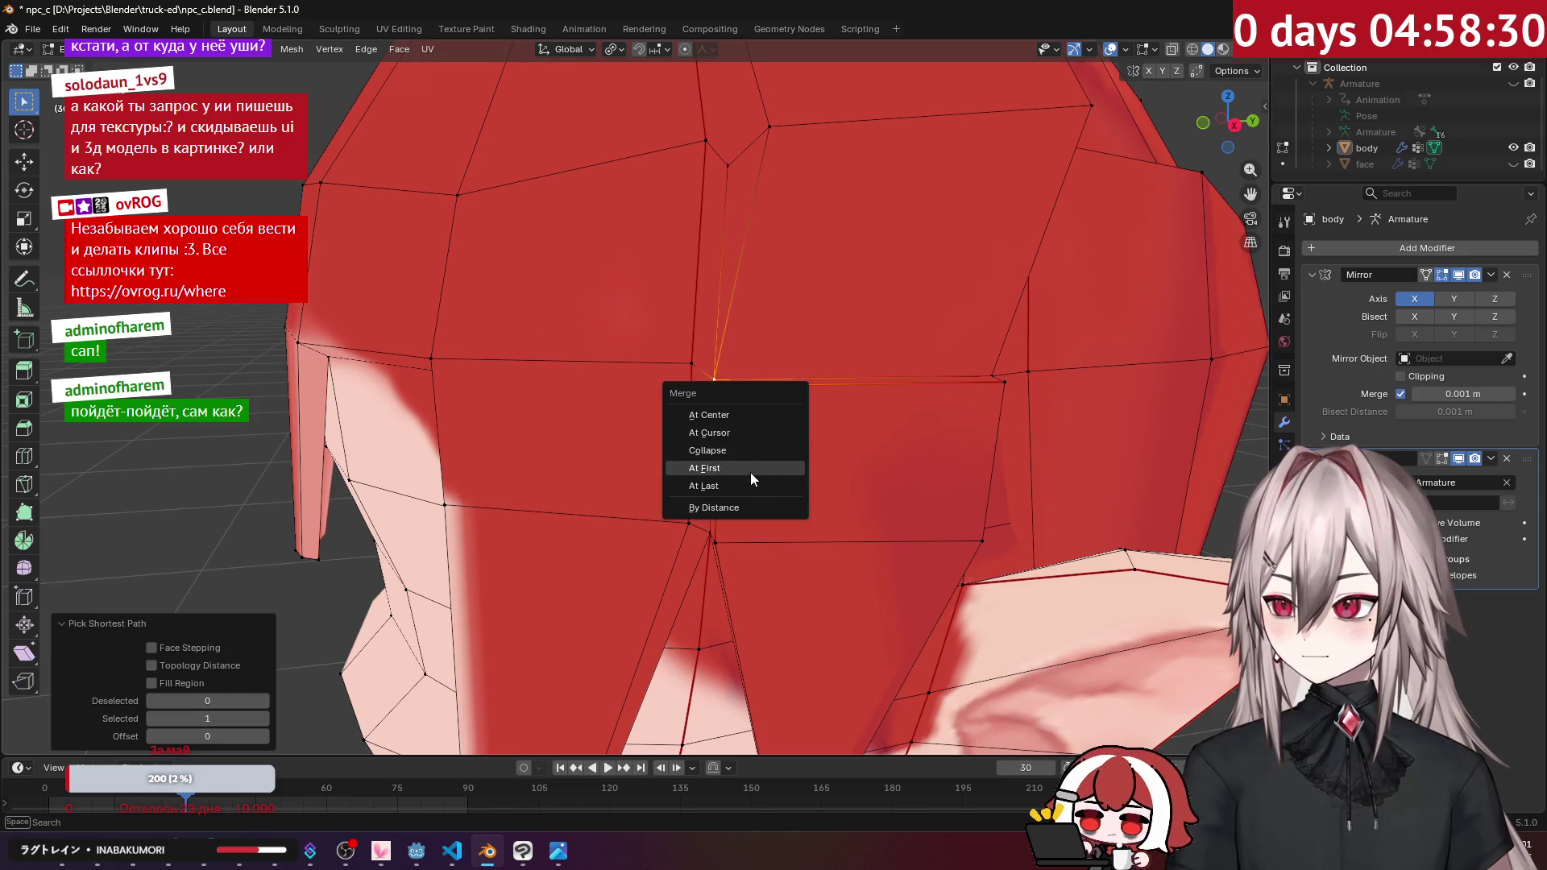
left_click(751, 471)
Step: Merge three more duplicate vertex pairs around the head with Merge At Last
left_click(1002, 384)
left_click(992, 378, "ctrl")
key("m")
left_click(983, 390)
mouse_move(984, 385)
middle_mouse_down()
mouse_move(908, 303)
mouse_move(890, 310)
mouse_move(791, 252)
mouse_move(826, 375)
mouse_move(697, 396)
middle_mouse_up()
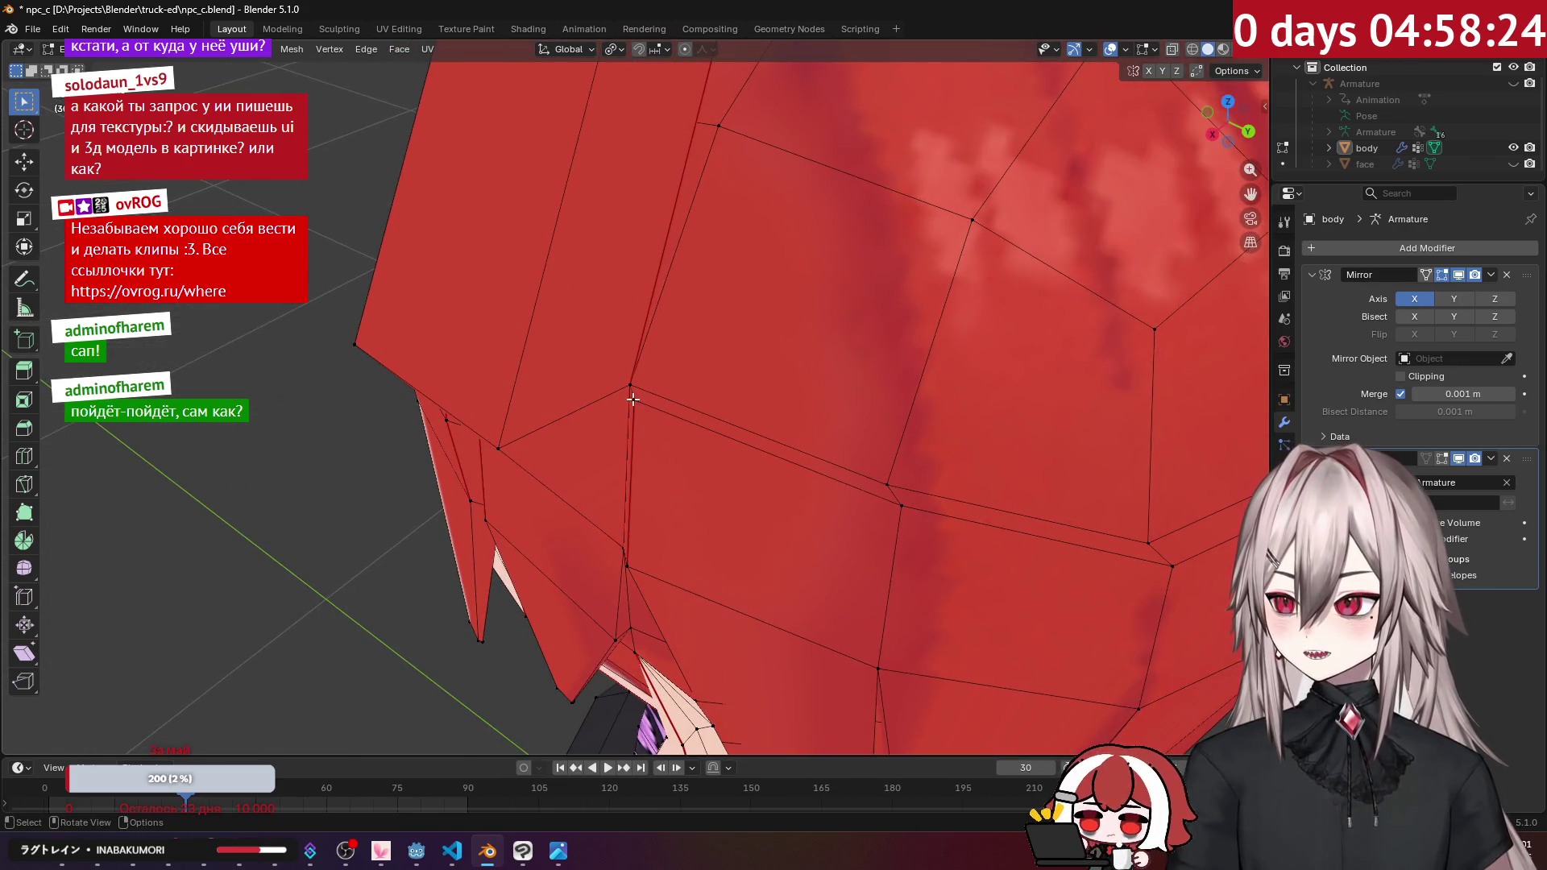
left_click(632, 384, "ctrl")
key("m")
left_click(675, 403)
left_click(906, 509)
left_click(888, 485, "shift")
key("m")
left_click(890, 486)
Step: Weld two further close vertex pairs beside the hair seam into single points
mouse_move(890, 486)
middle_mouse_down()
mouse_move(861, 506)
mouse_move(881, 448)
middle_mouse_up()
left_click(852, 506, "shift")
key("m")
left_click(773, 481)
left_click(880, 448, "ctrl")
left_click(866, 425, "shift")
key("m")
left_click(867, 425)
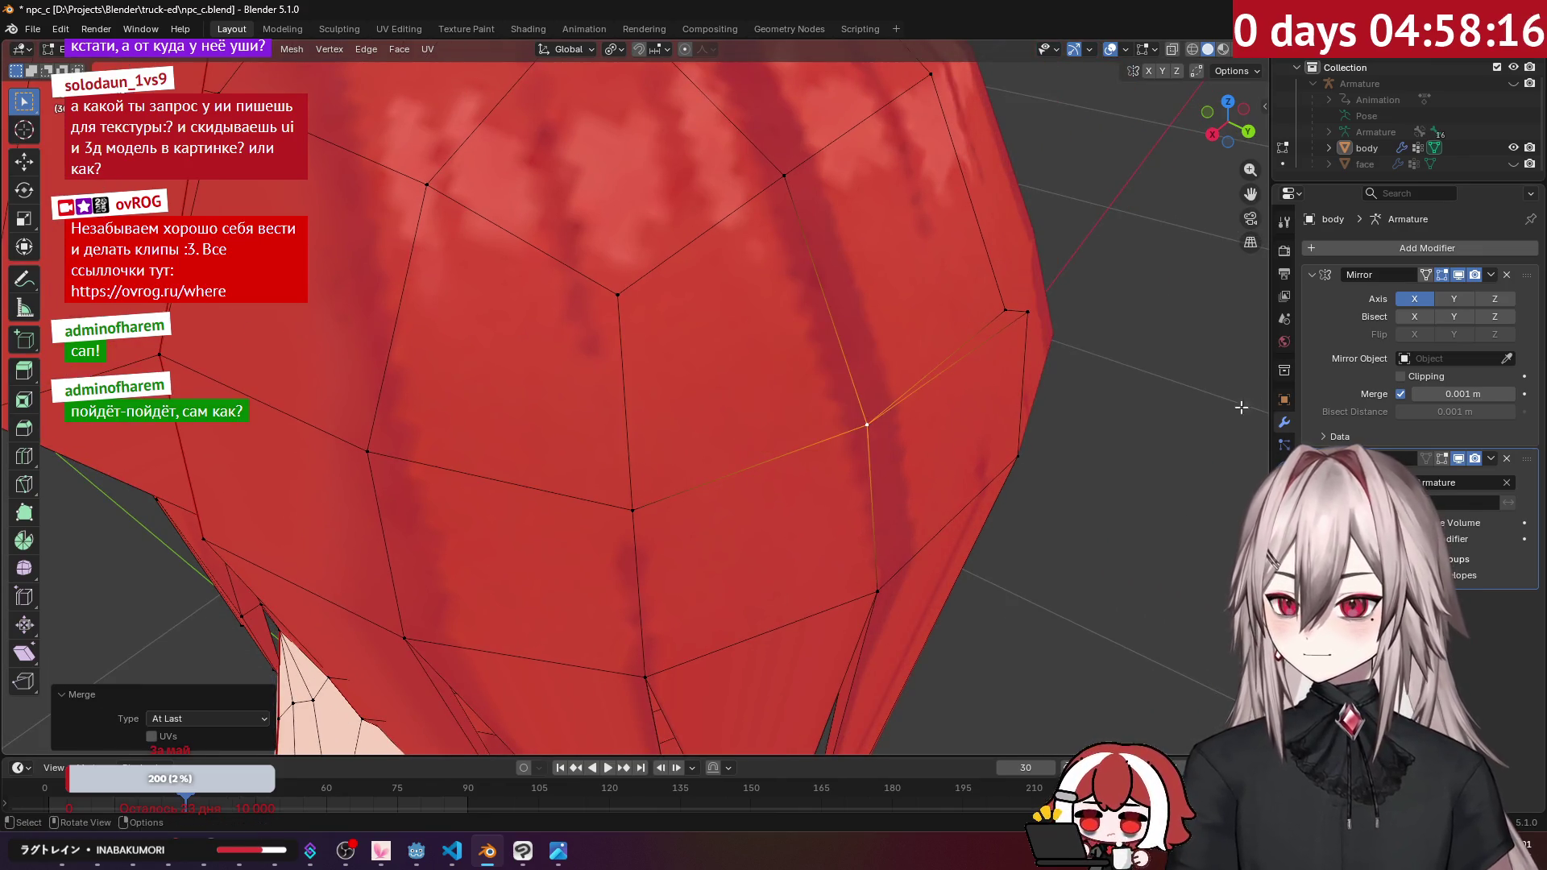
Step: Enable Clipping on the hair's Mirror modifier
left_click(1380, 384)
middle_click_drag(992, 403, 960, 420)
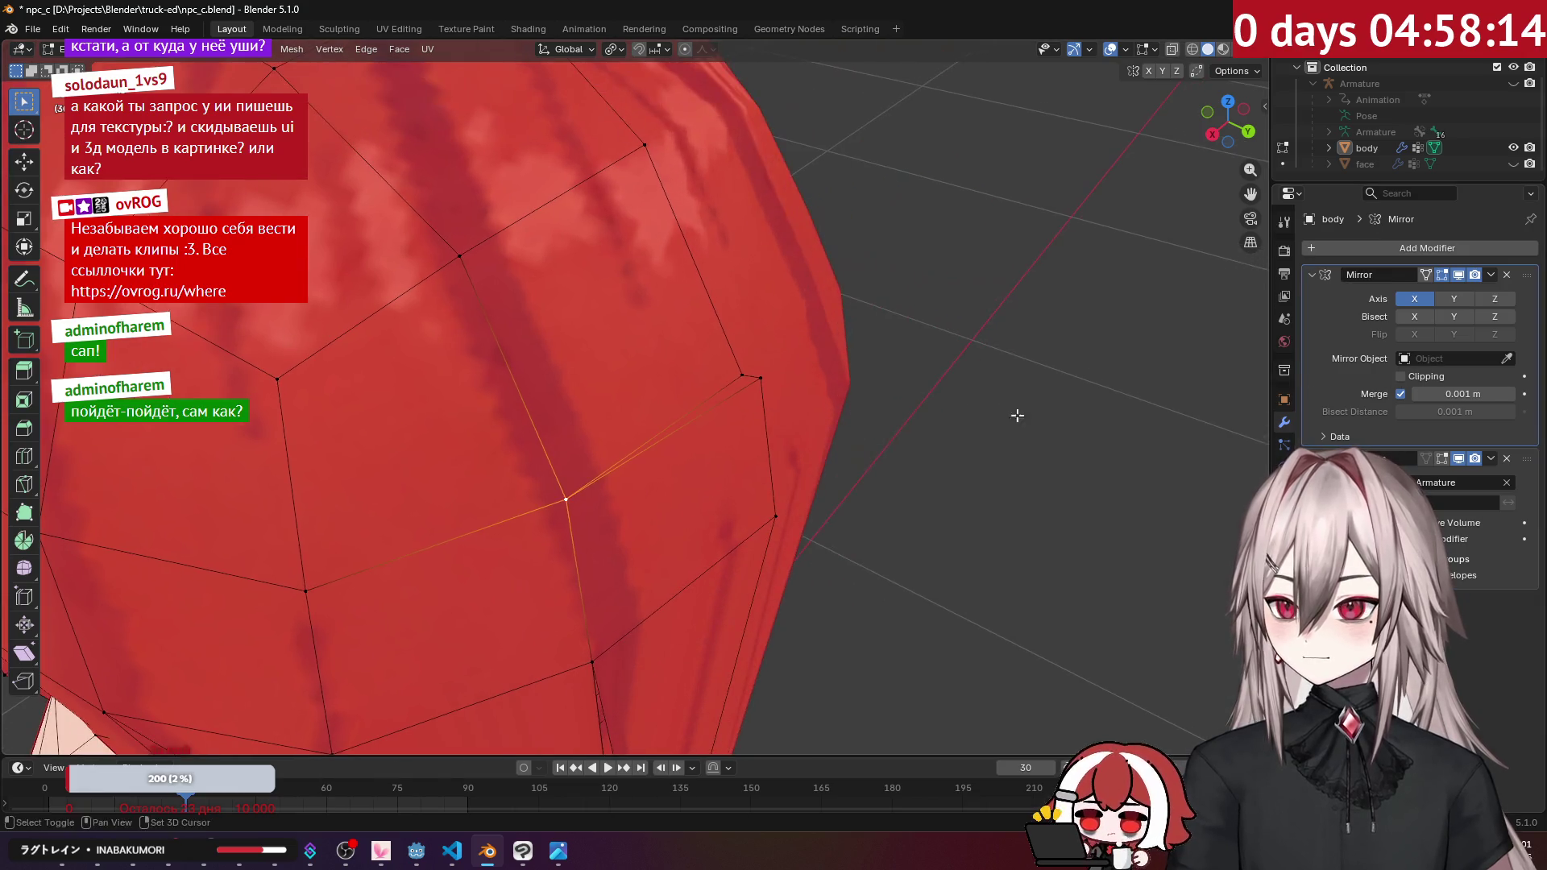
left_click(743, 376, "ctrl")
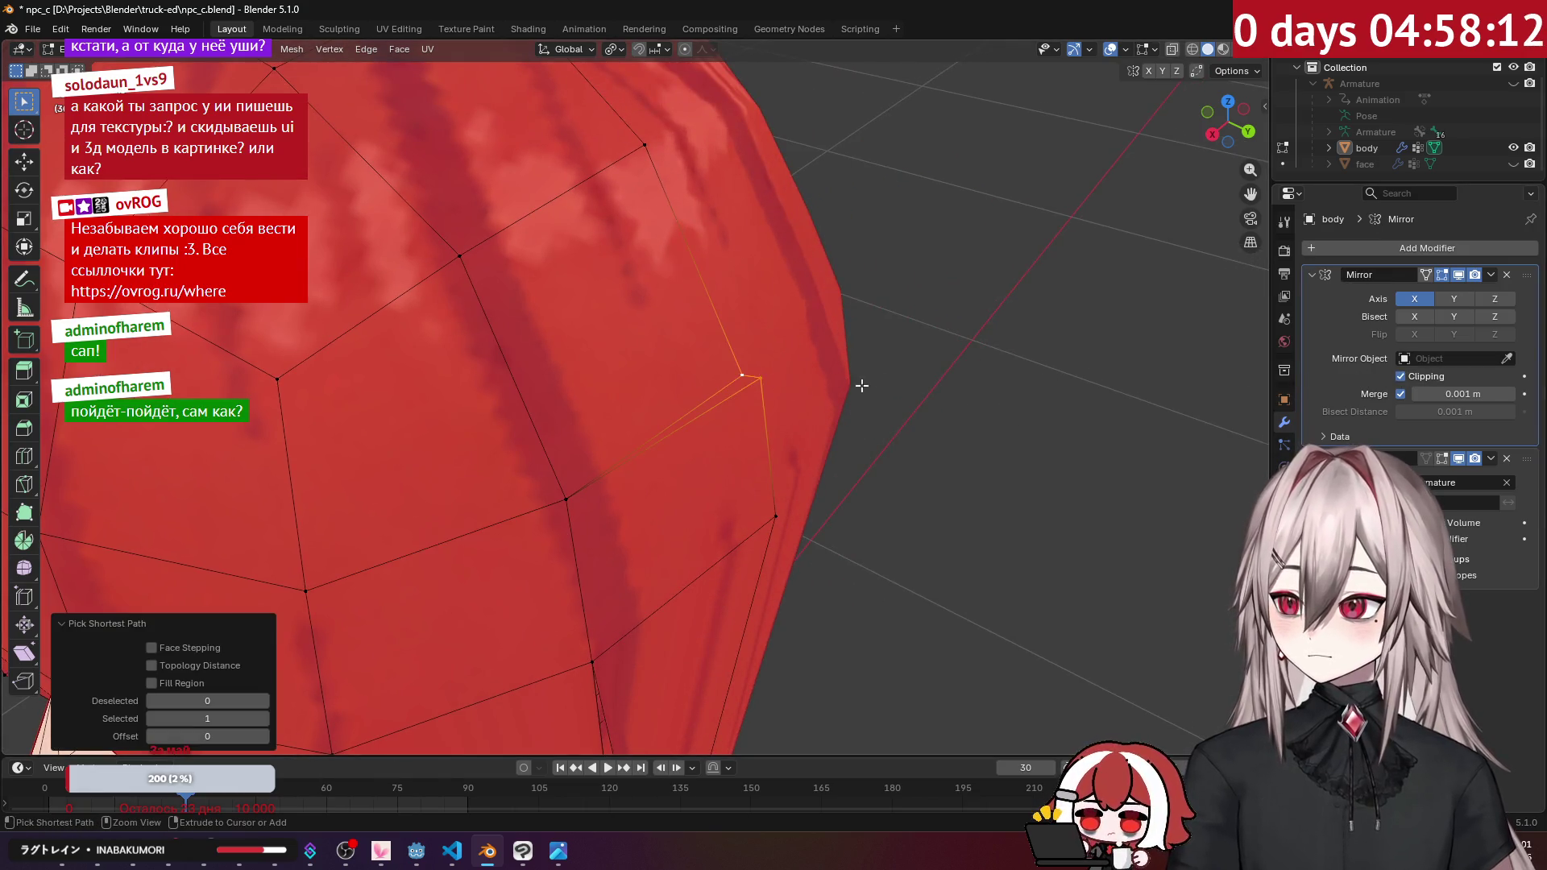
scroll(879, 376, "down", 3)
Step: Weld two doubled vertex pairs on the back of the hair, including a lower pair
mouse_move(870, 369)
middle_mouse_down()
mouse_move(725, 245)
mouse_move(808, 223)
mouse_move(726, 135)
mouse_move(685, 173)
mouse_move(500, 201)
mouse_move(774, 317)
mouse_move(658, 329)
mouse_move(715, 269)
mouse_move(758, 353)
mouse_move(603, 398)
middle_mouse_up()
left_click(615, 378, "shift")
key("m")
left_click(616, 379)
left_click(638, 500)
left_click(643, 496, "shift")
key("m")
left_click(645, 495)
Step: Nudge a crown vertex about 0.004 m and return to Object Mode
mouse_move(644, 495)
middle_mouse_down()
mouse_move(638, 340)
mouse_move(607, 419)
mouse_move(701, 435)
mouse_move(612, 404)
mouse_move(614, 424)
mouse_move(494, 445)
mouse_move(566, 417)
mouse_move(535, 408)
mouse_move(507, 264)
mouse_move(778, 266)
mouse_move(701, 278)
mouse_move(741, 347)
mouse_move(784, 148)
mouse_move(820, 279)
mouse_move(654, 214)
mouse_move(798, 276)
mouse_move(766, 269)
mouse_move(657, 336)
mouse_move(704, 345)
mouse_move(714, 392)
mouse_move(745, 387)
mouse_move(812, 317)
mouse_move(797, 322)
middle_mouse_up()
left_click(572, 416)
key("Tab")
key("Tab")
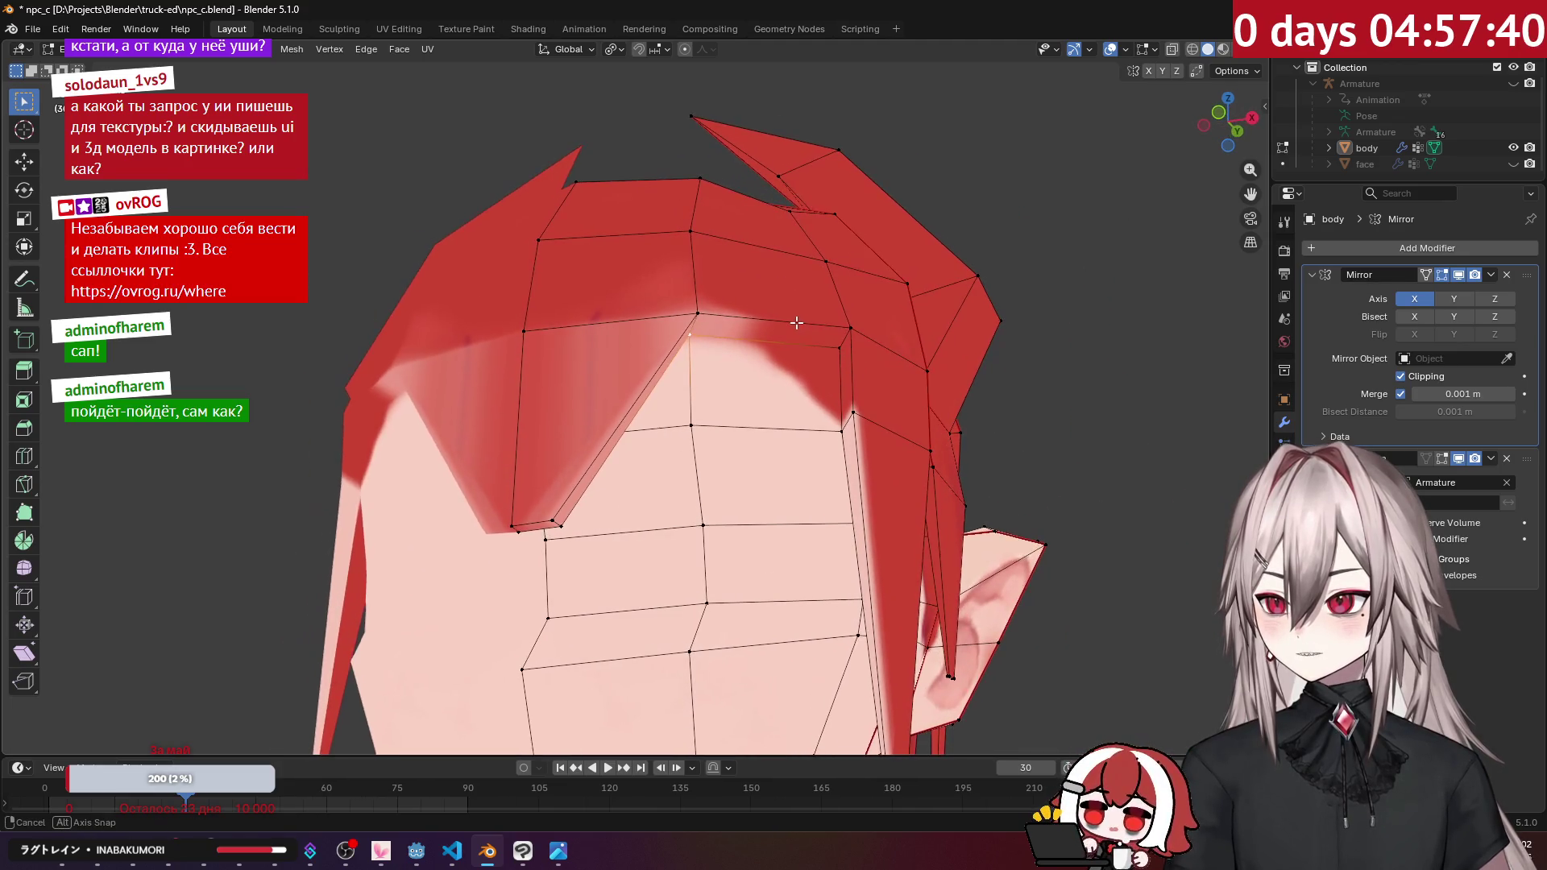
Step: Slide a vertex on the bangs edge down along the face
left_click(844, 344, "ctrl")
scroll(844, 345, "up", 3)
mouse_move(844, 345)
middle_mouse_down()
mouse_move(759, 309)
mouse_move(781, 307)
middle_mouse_up()
key("g")
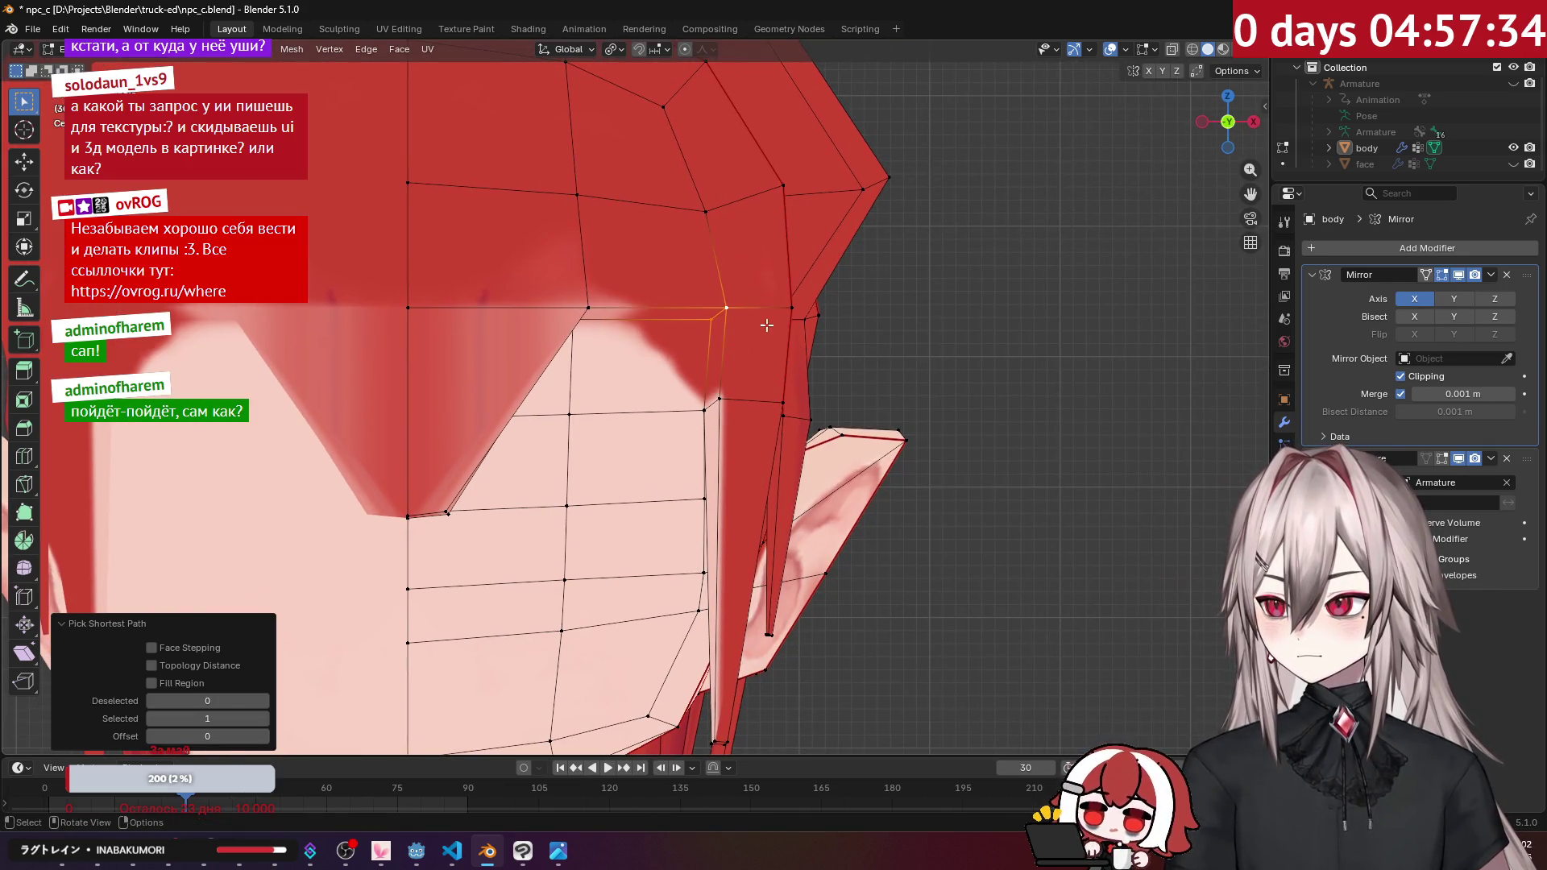
key("g")
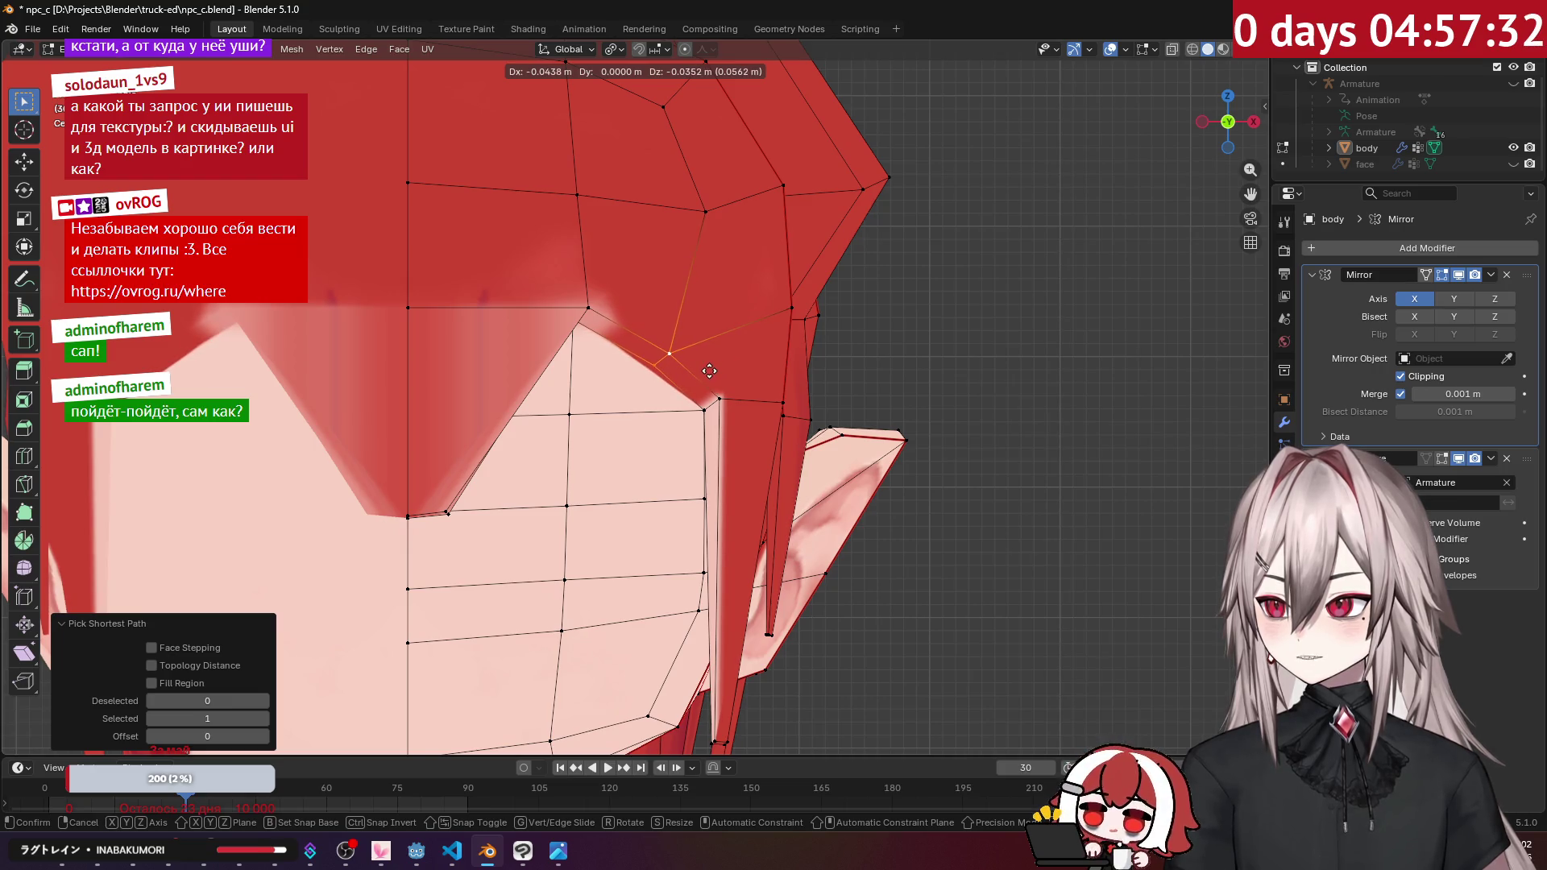
left_click(709, 370)
Step: Clear the selection and weld two vertices at the bangs' edge at last
mouse_move(710, 371)
middle_mouse_down()
mouse_move(683, 332)
mouse_move(613, 368)
mouse_move(620, 386)
middle_mouse_up()
mouse_move(687, 339)
middle_mouse_down()
mouse_move(707, 346)
mouse_move(599, 317)
middle_mouse_up()
key("alt+a")
left_click(606, 328, "ctrl")
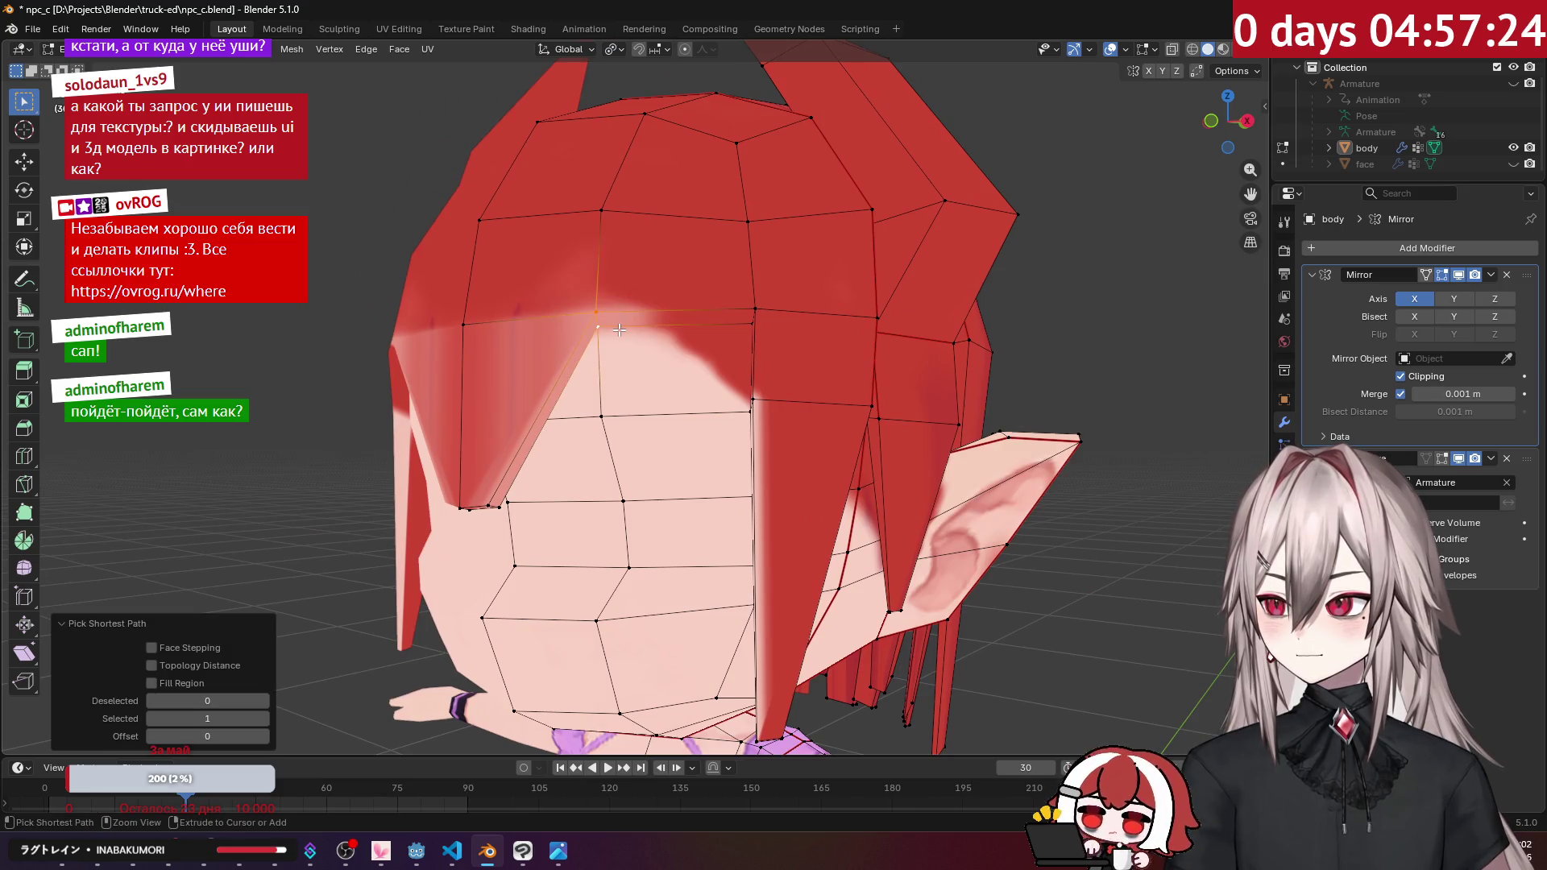
left_click(748, 310, "ctrl")
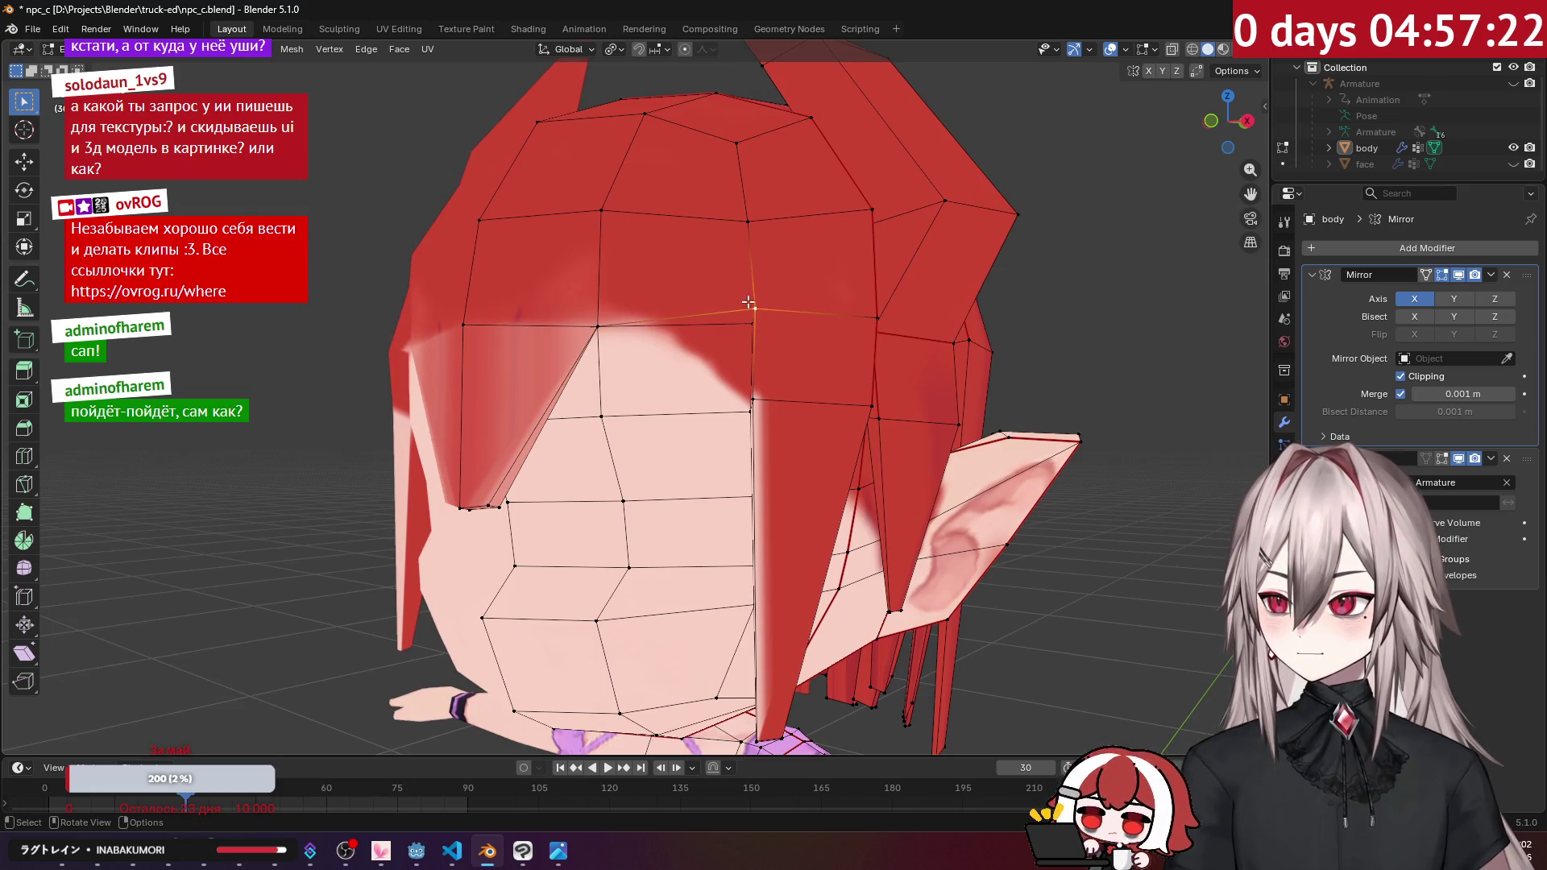
left_click(748, 319)
Step: Merge the bang tip vertices into their neighbours with Merge At Last
mouse_move(748, 319)
middle_mouse_down()
mouse_move(801, 297)
mouse_move(580, 322)
mouse_move(729, 311)
mouse_move(655, 301)
mouse_move(652, 365)
middle_mouse_up()
scroll(729, 311, "up", 4)
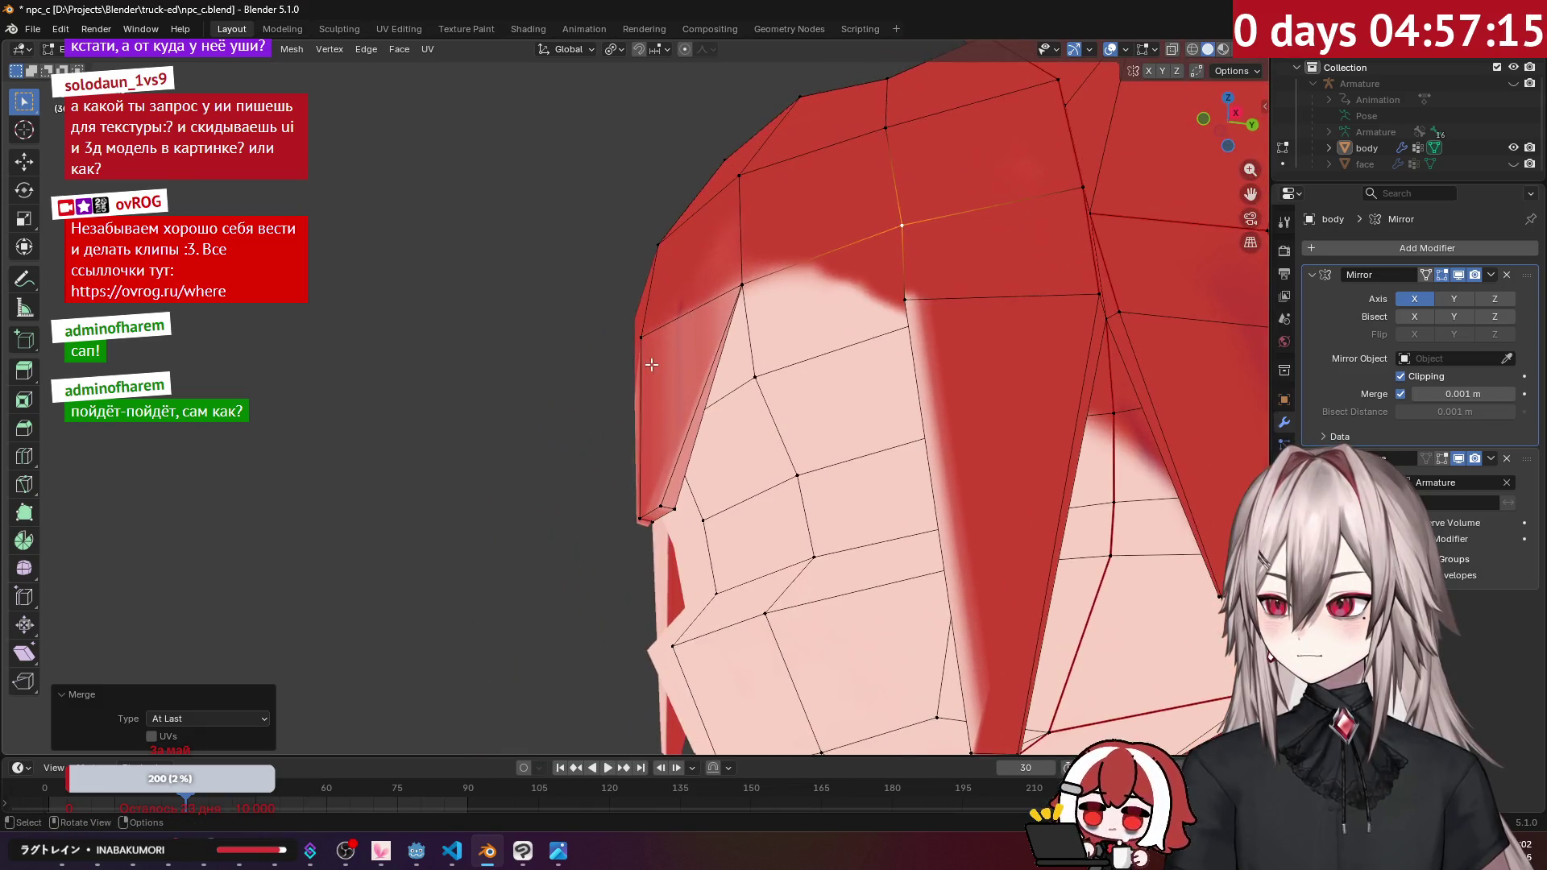
left_click(696, 512, "ctrl")
key("m")
left_click(707, 511)
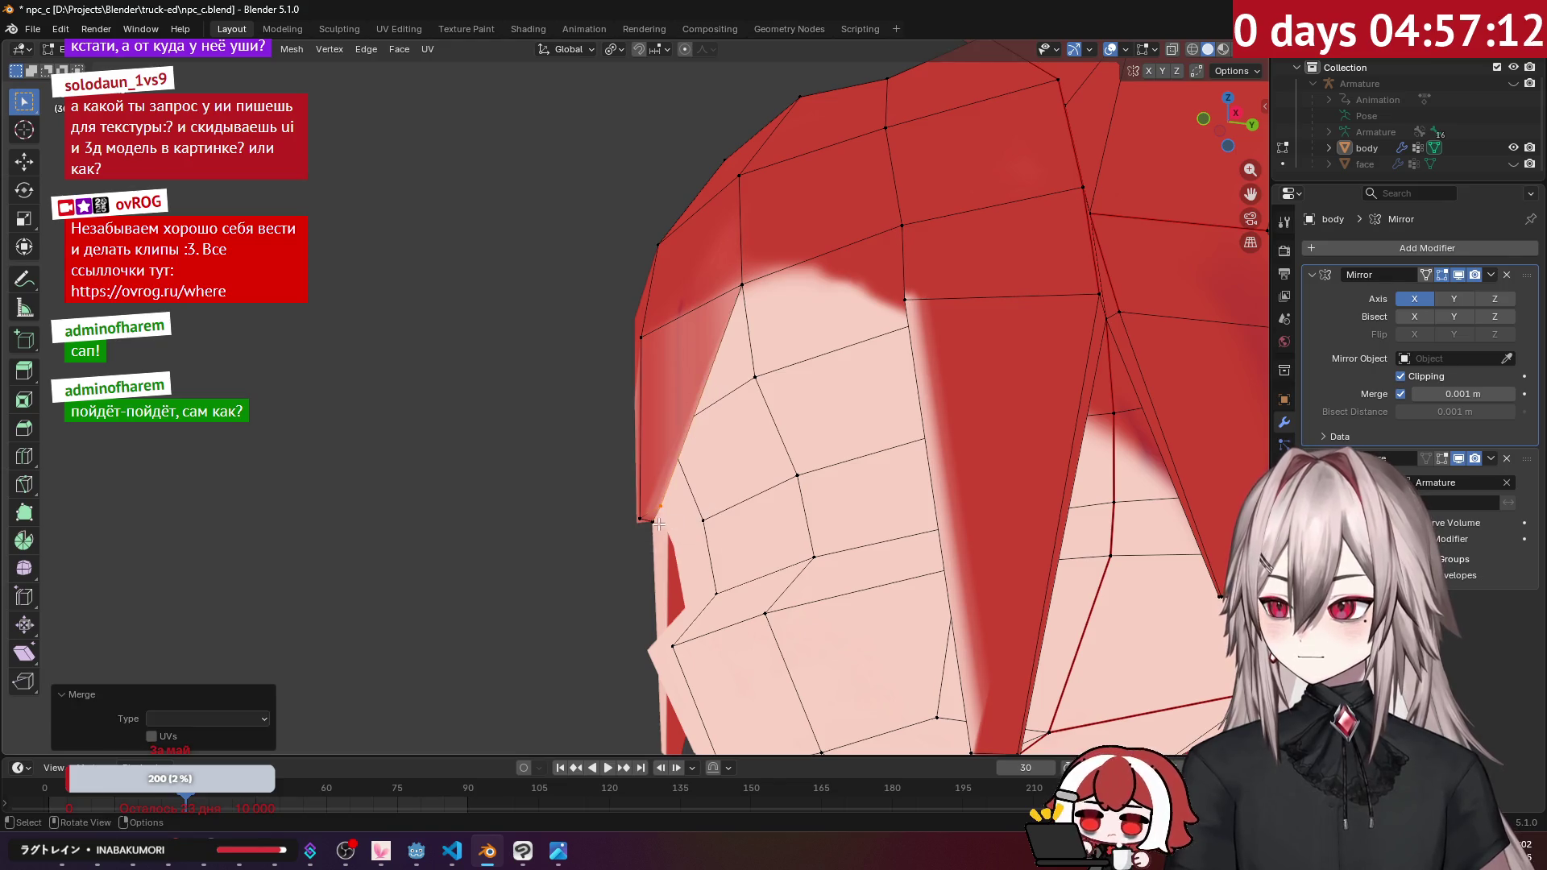
left_click(639, 517, "ctrl")
left_click(639, 518)
Step: Reposition two bang tip vertices from the straight front view
middle_click_drag(639, 517, 611, 506)
key("KP_1")
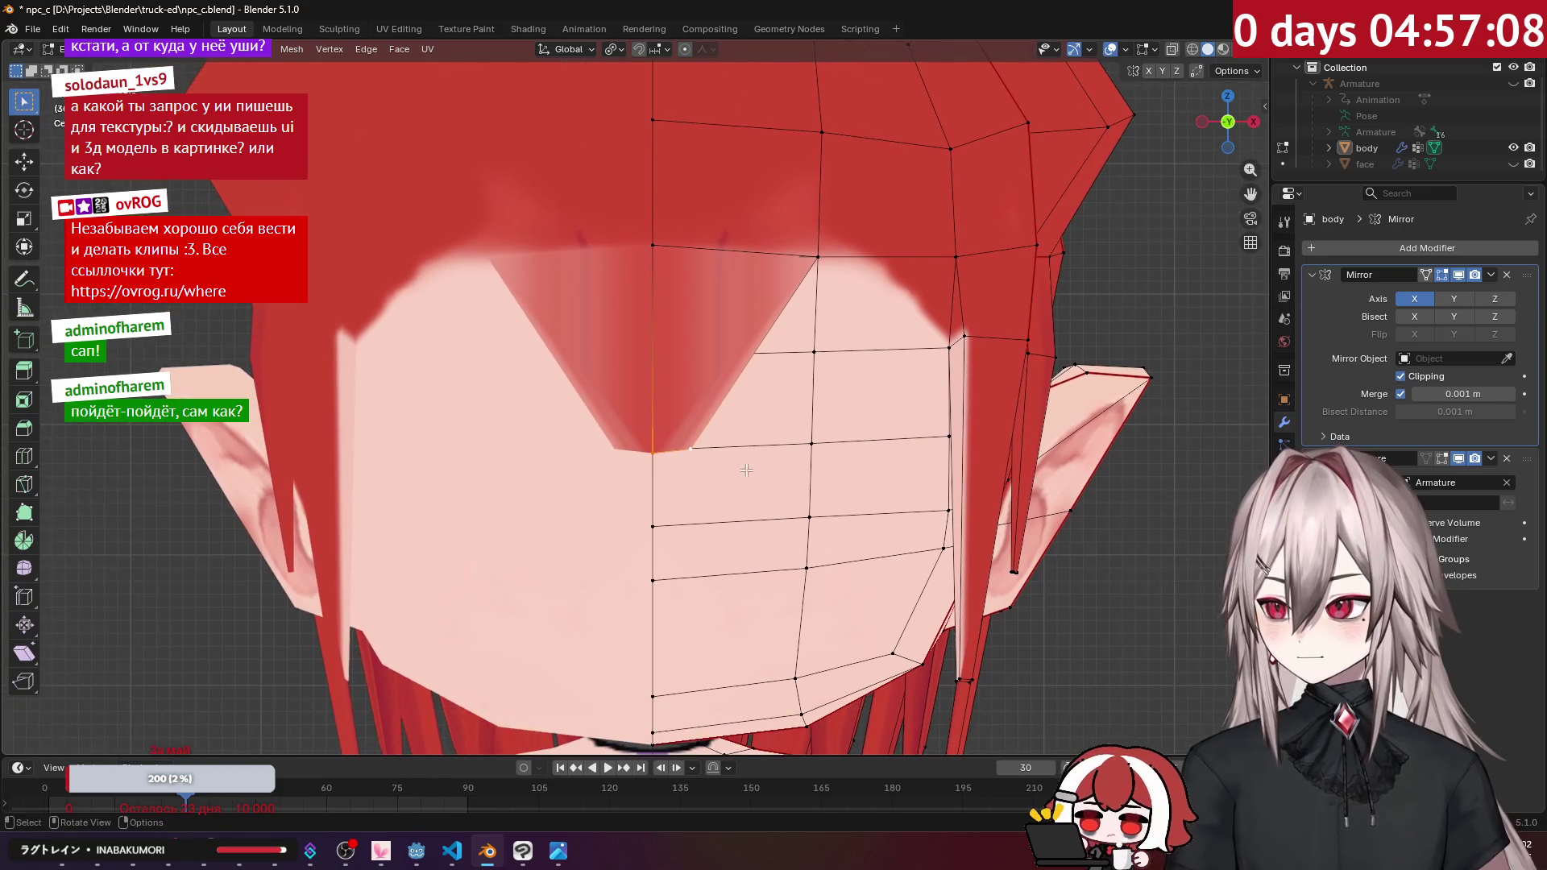
key("g")
left_click(758, 456)
middle_click_drag(755, 457, 707, 441)
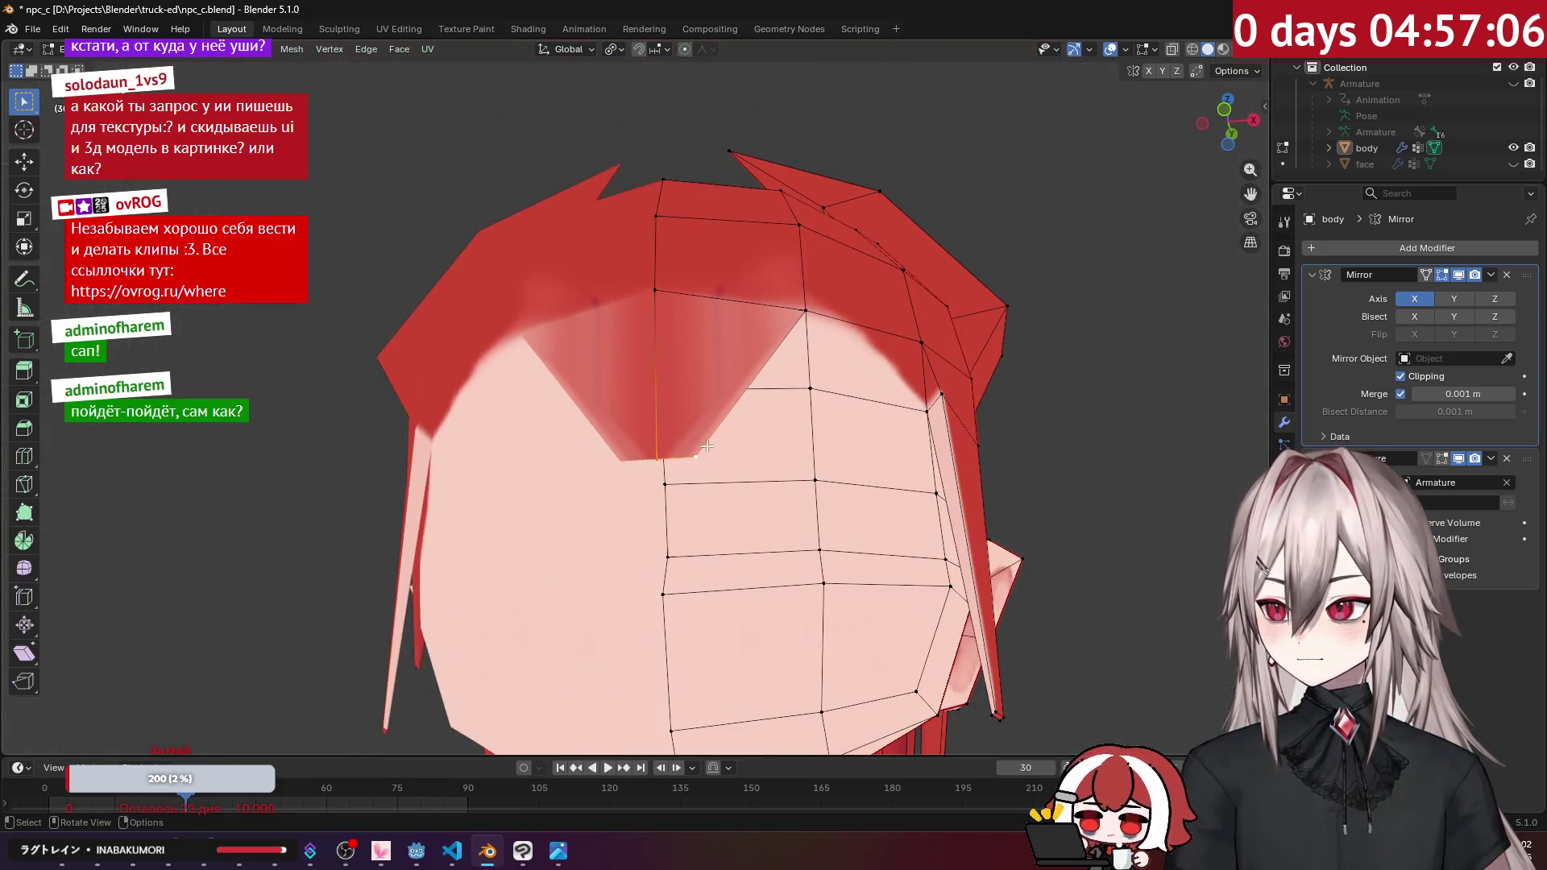
key("KP_1")
key("g")
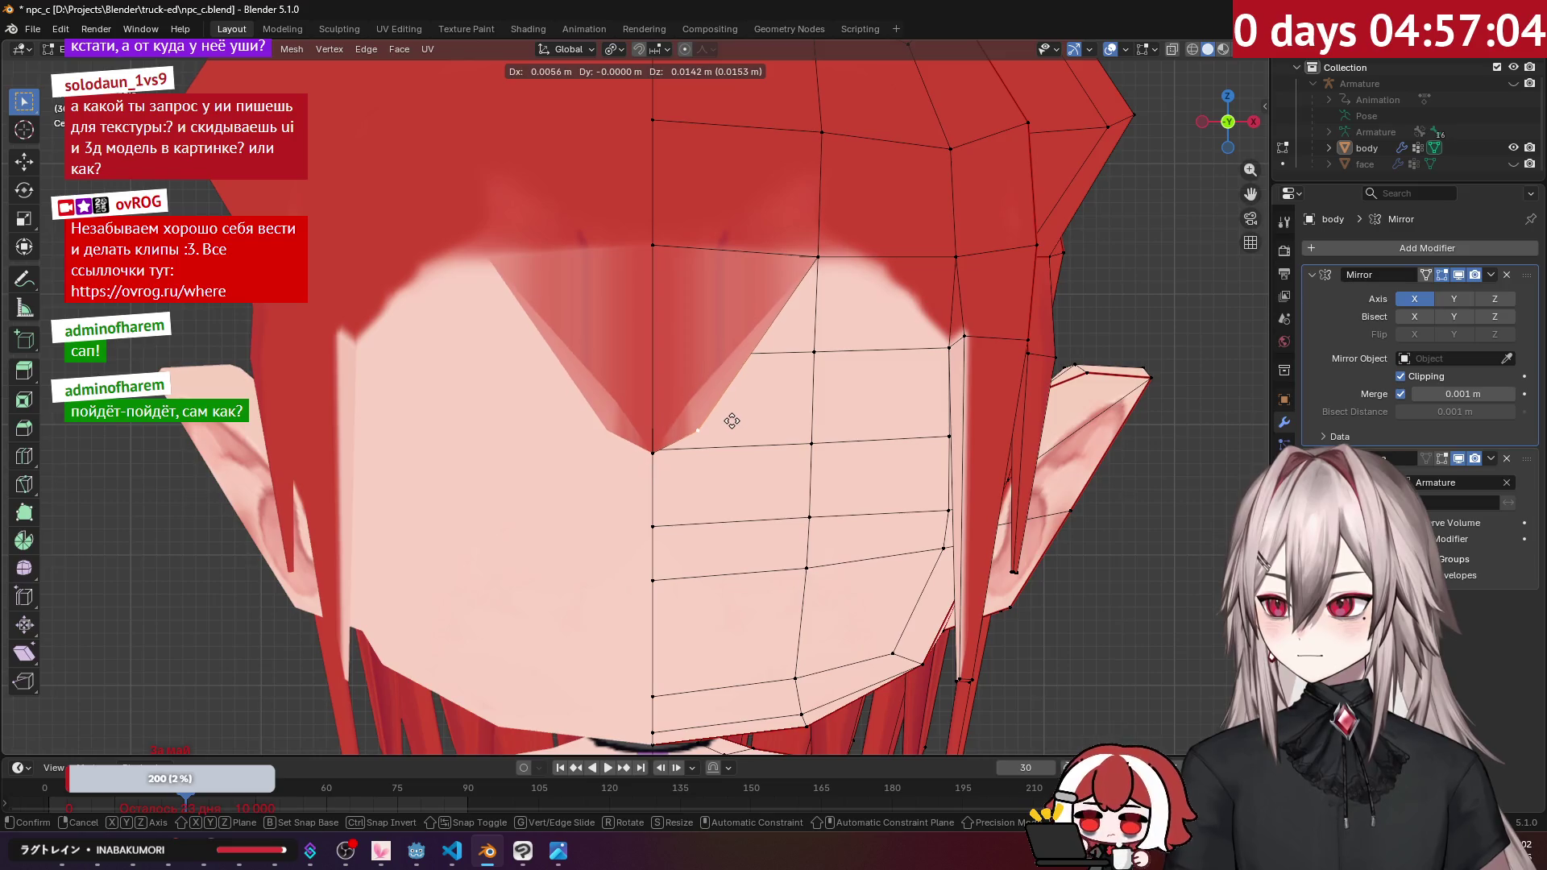
left_click(733, 420)
Step: Adjust a hair tip vertex's position from an angled side view
mouse_move(732, 419)
middle_mouse_down()
mouse_move(515, 394)
mouse_move(627, 462)
mouse_move(548, 469)
mouse_move(548, 443)
mouse_move(621, 448)
mouse_move(588, 387)
mouse_move(605, 352)
mouse_move(691, 442)
mouse_move(682, 381)
mouse_move(825, 424)
mouse_move(768, 374)
mouse_move(785, 333)
middle_mouse_up()
scroll(612, 452, "up", 6)
key("g")
left_click(639, 442)
key("g")
scroll(594, 356, "down", 5)
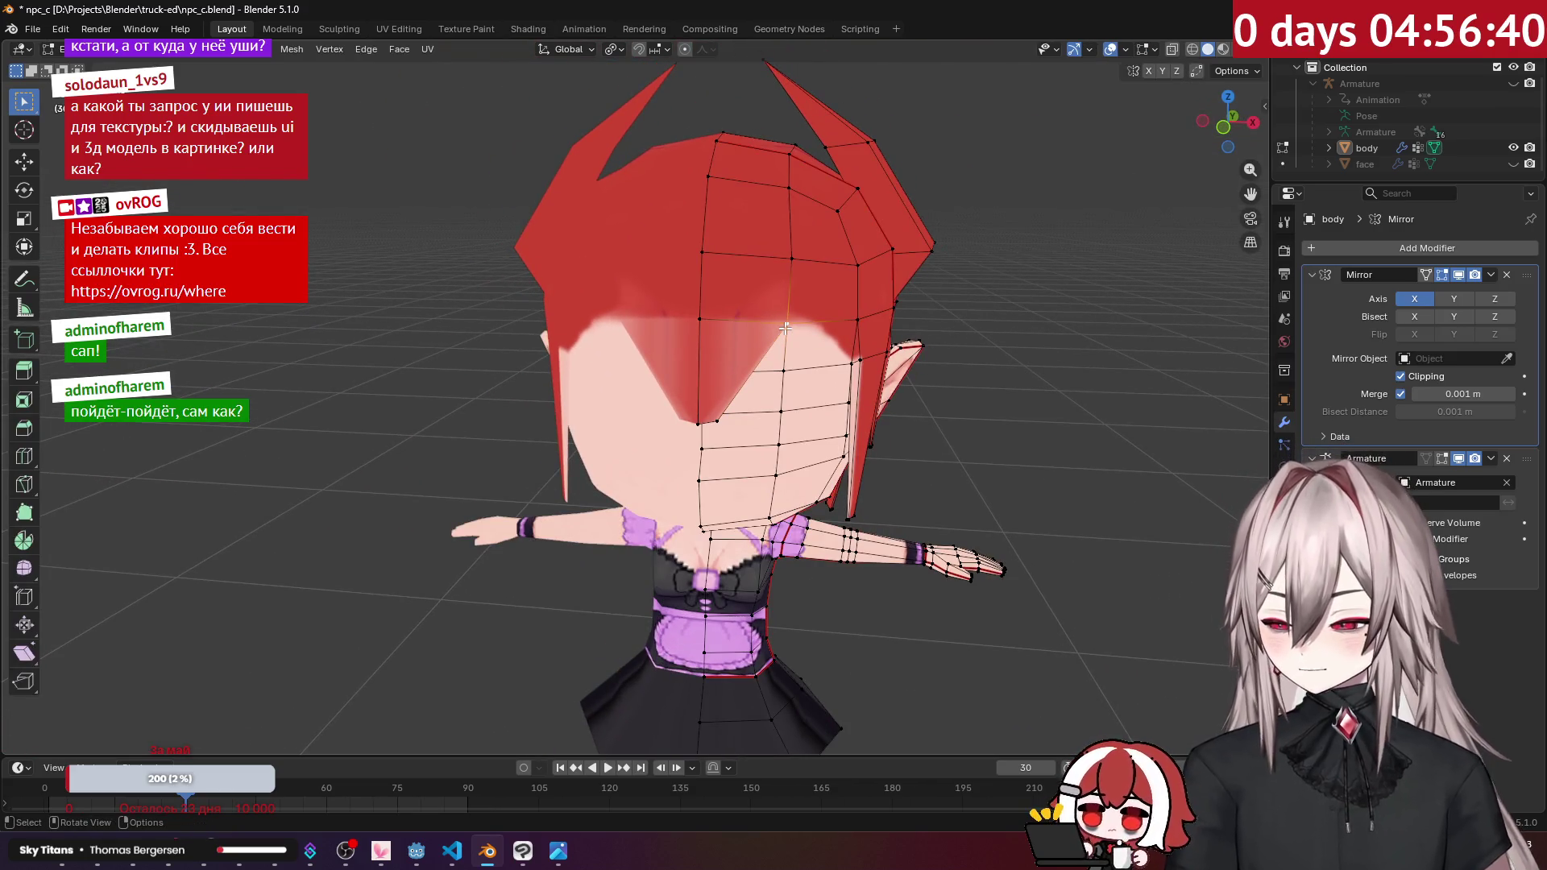
Step: Select one whole hair strand as linked geometry and switch to the UV Editing workspace
key("ctrl+l")
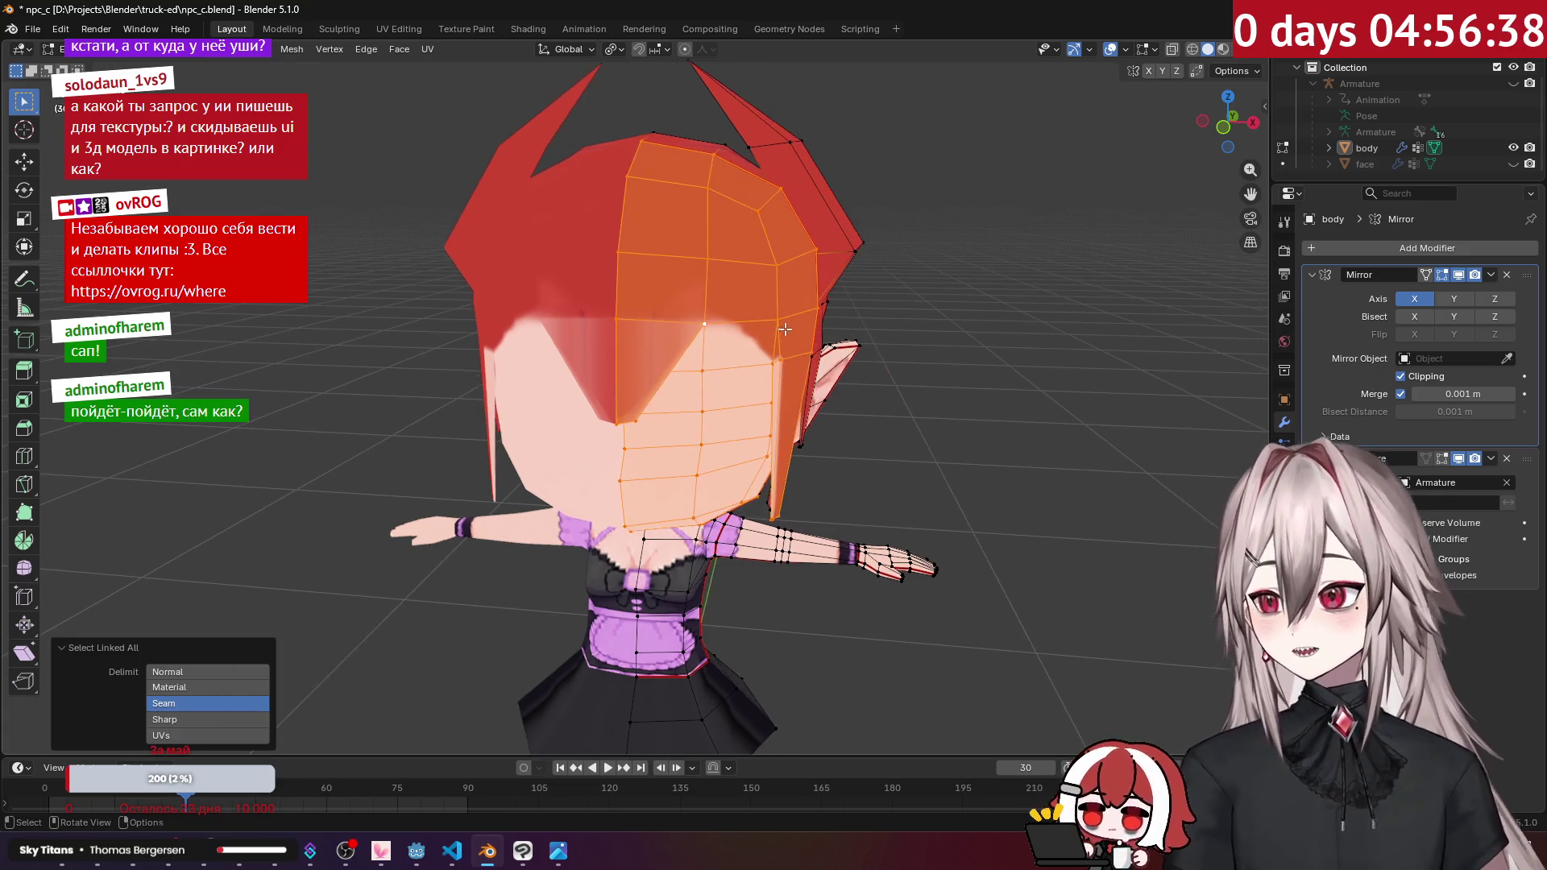
middle_click_drag(784, 328, 724, 340)
middle_click_drag(749, 357, 711, 292)
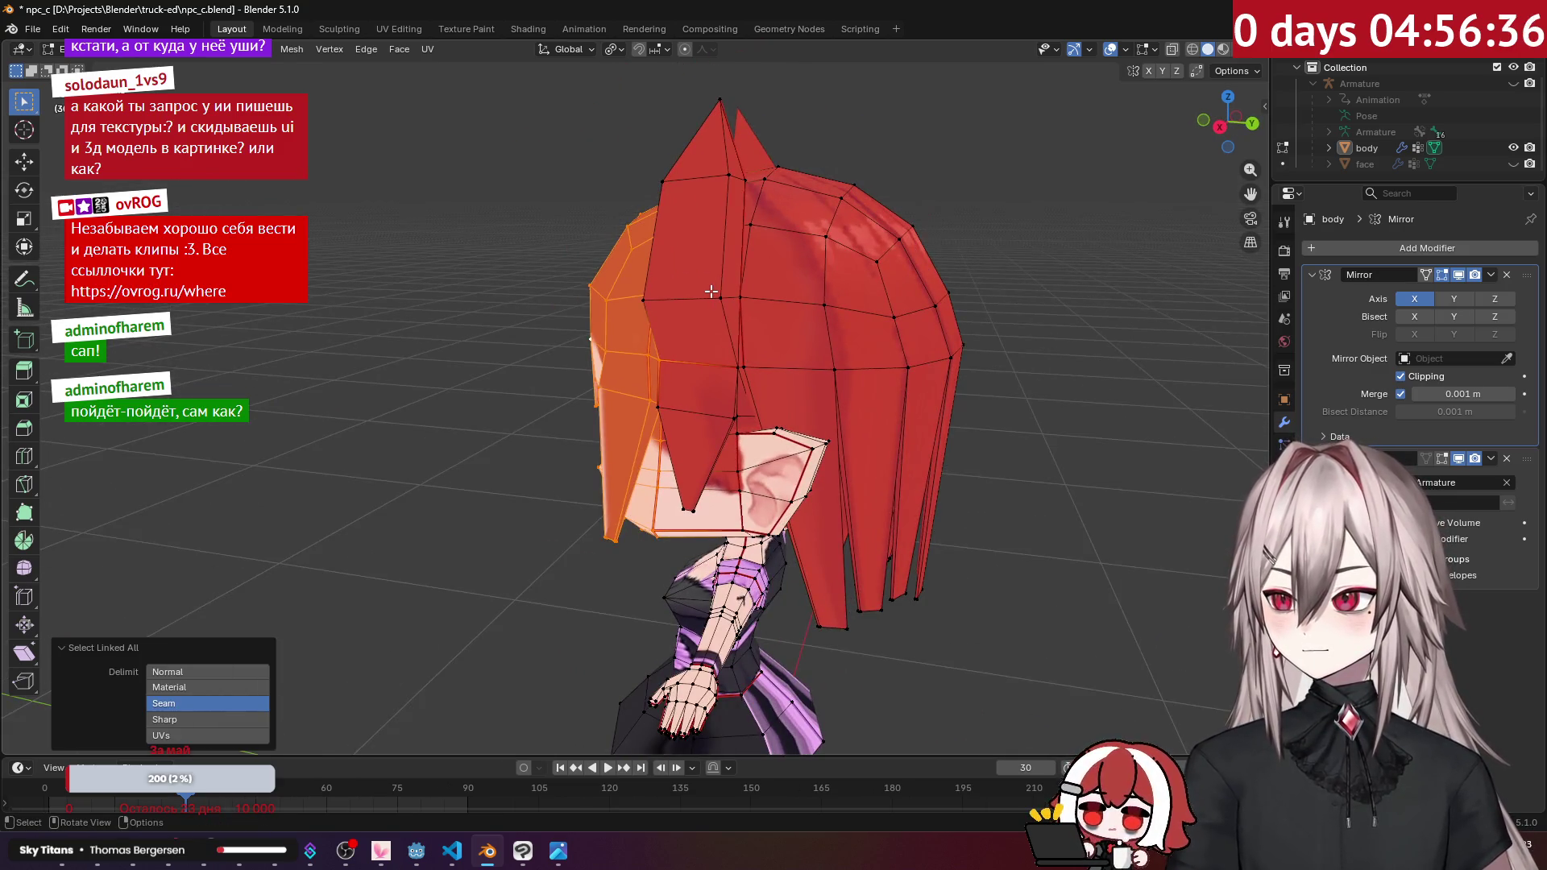
left_click(711, 292)
key("ctrl+l")
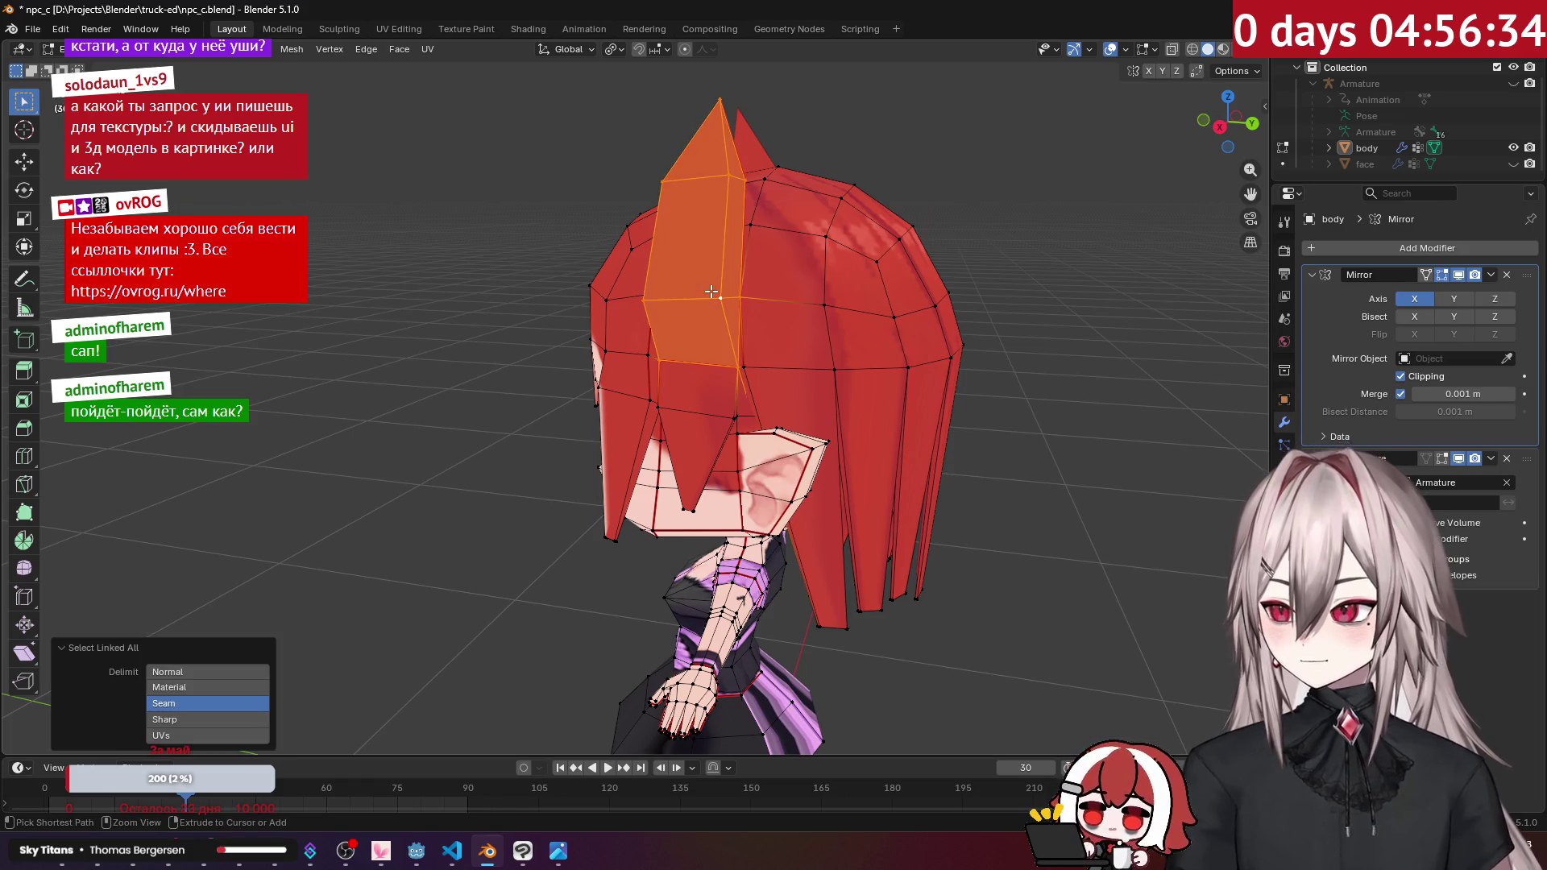
left_click(384, 26)
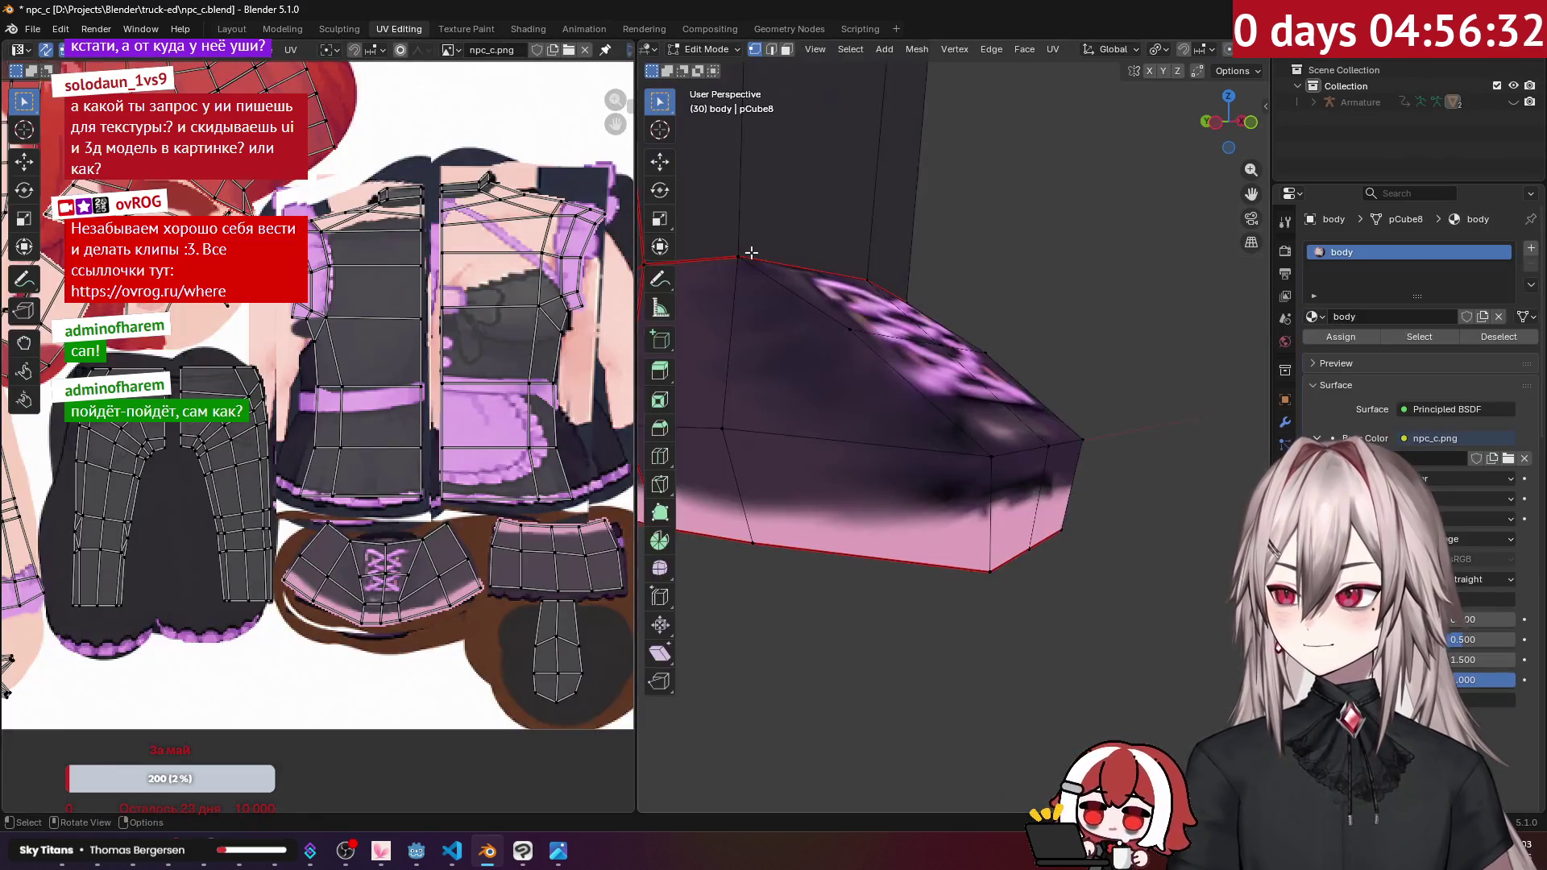
Step: Frame the selected hair strand and unwrap it with the Angle Based method
scroll(881, 200, "down", 5)
key("KP_Decimal")
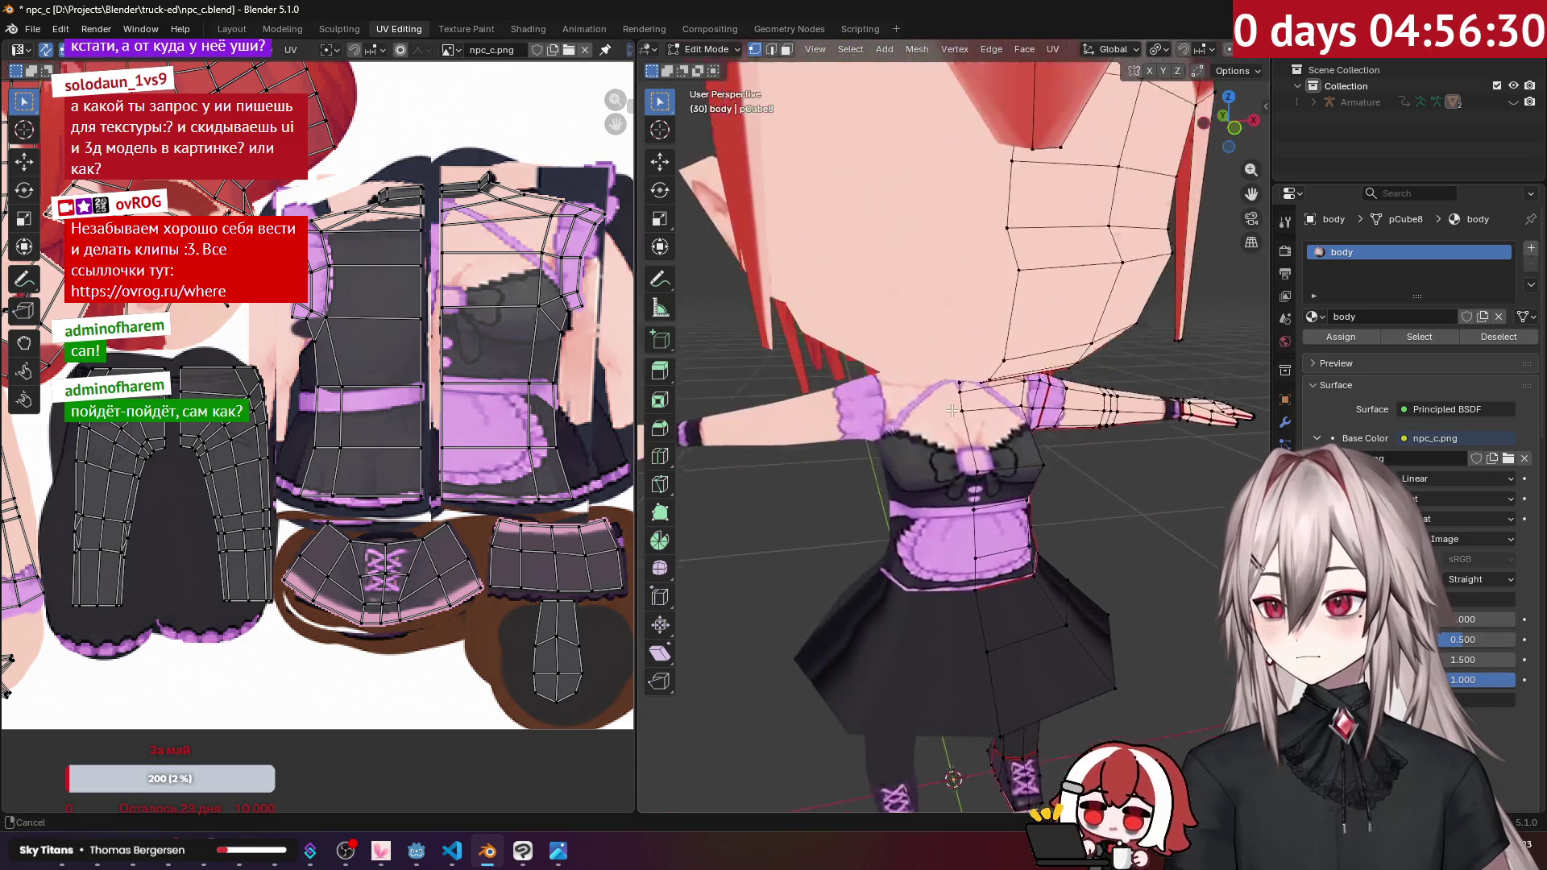
middle_click_drag(926, 322, 975, 423)
scroll(975, 422, "up", 2)
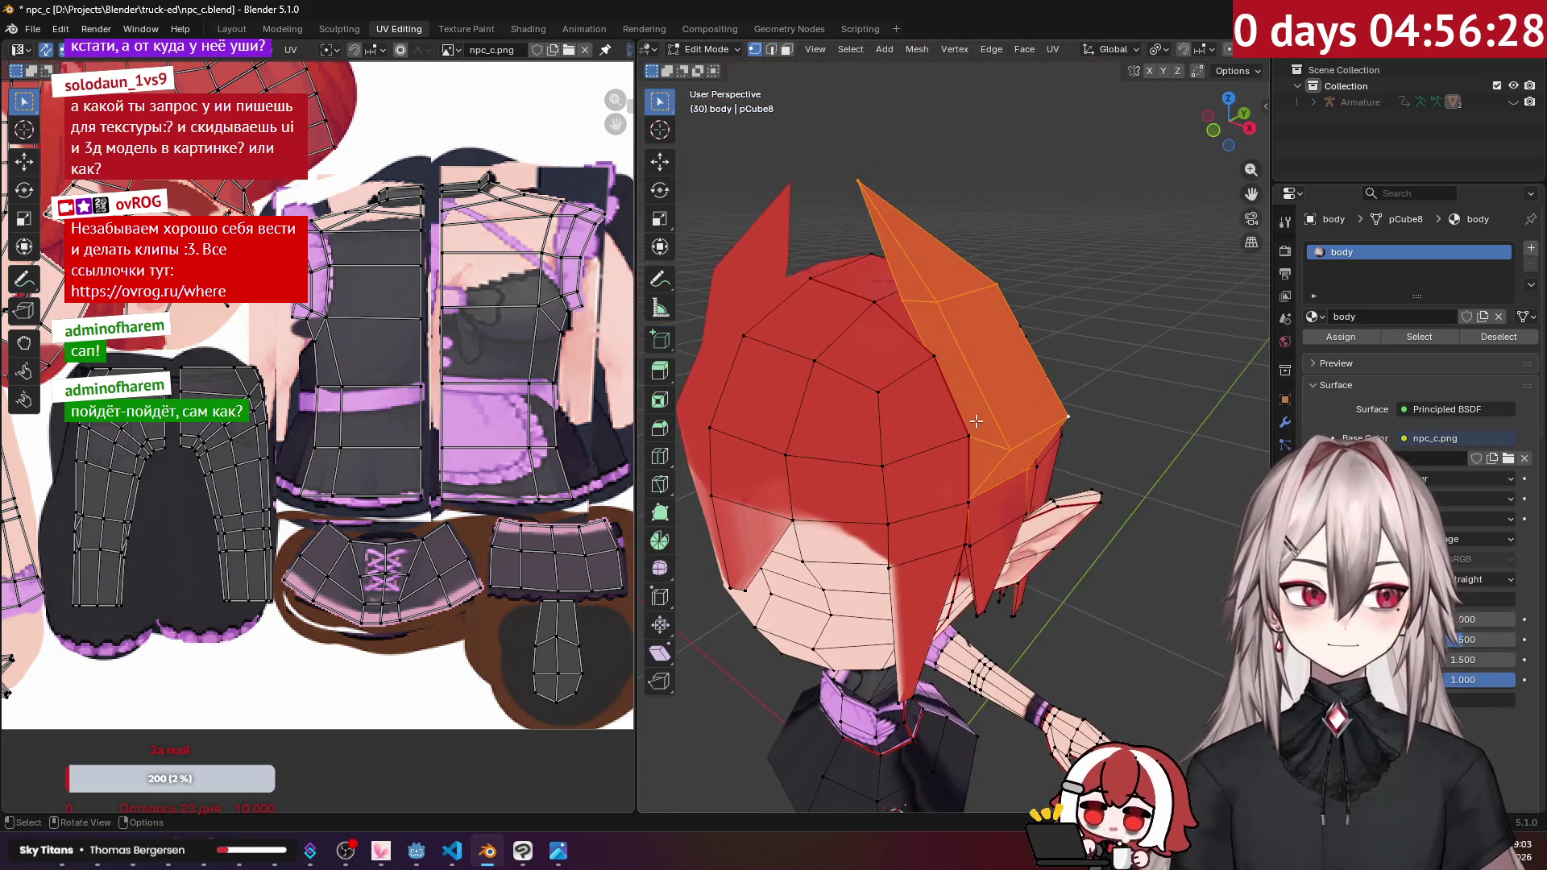
scroll(440, 319, "down", 4)
scroll(441, 319, "up", 4)
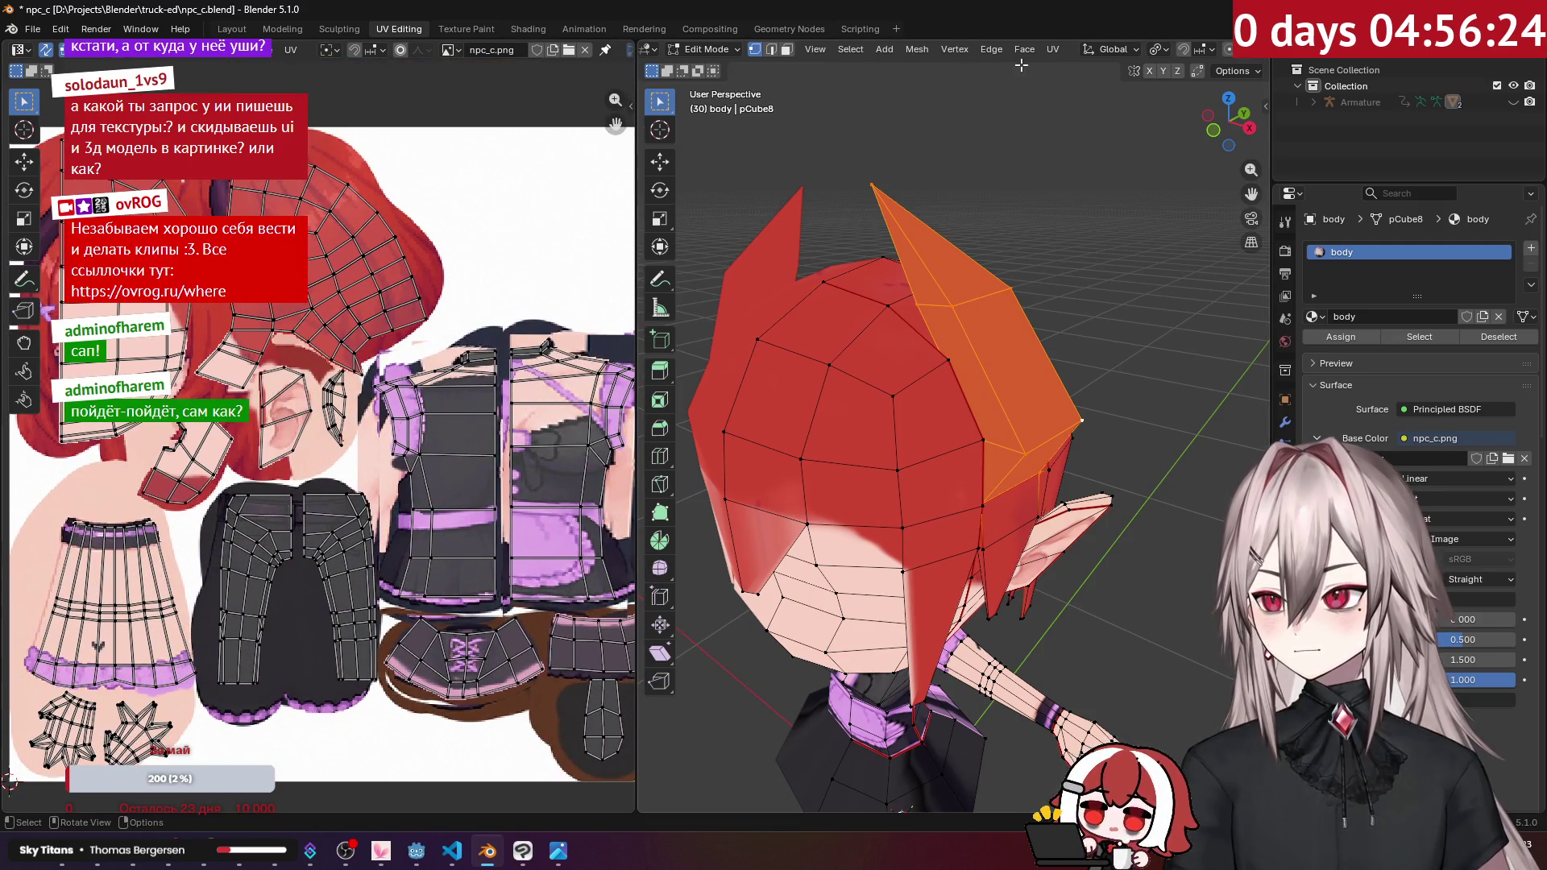
left_click(1046, 48)
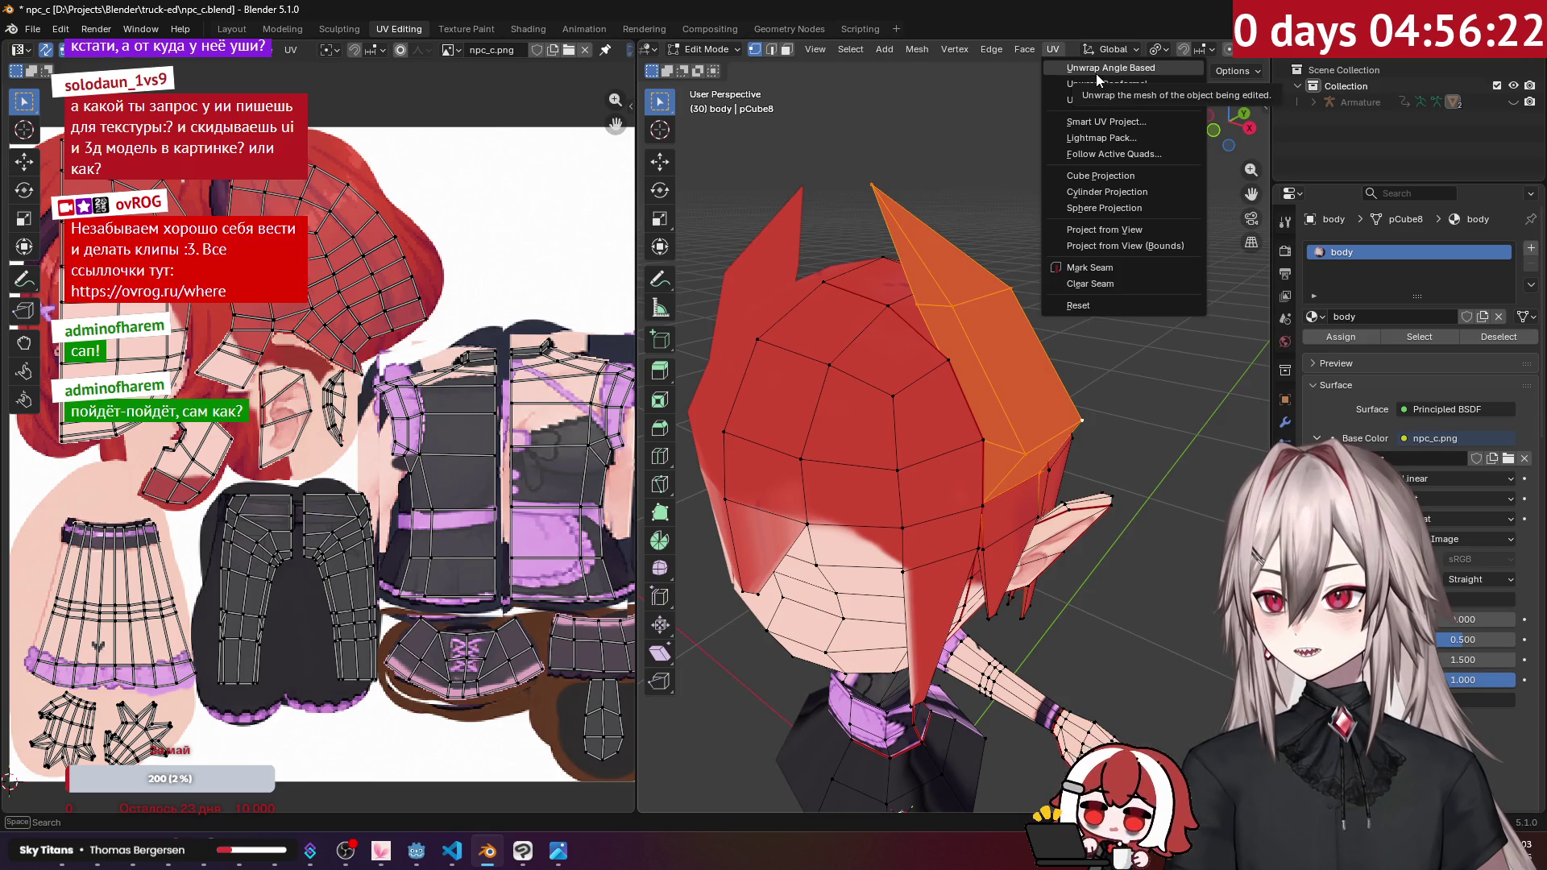
left_click(1096, 71)
Step: Select the linked horn island and drag it up and right on the atlas
key("g")
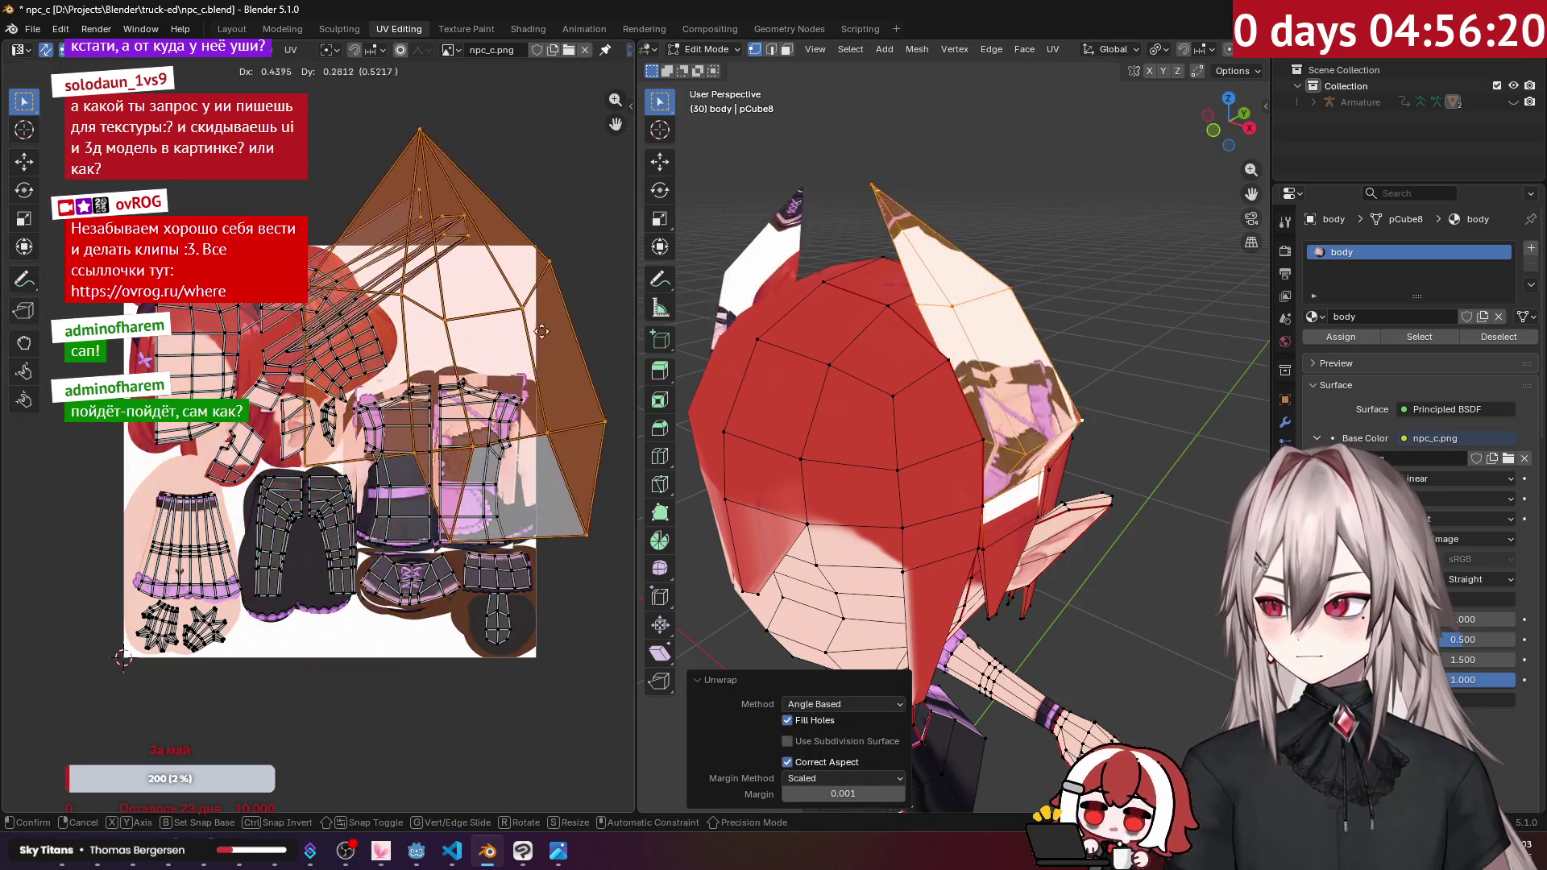
key("Escape")
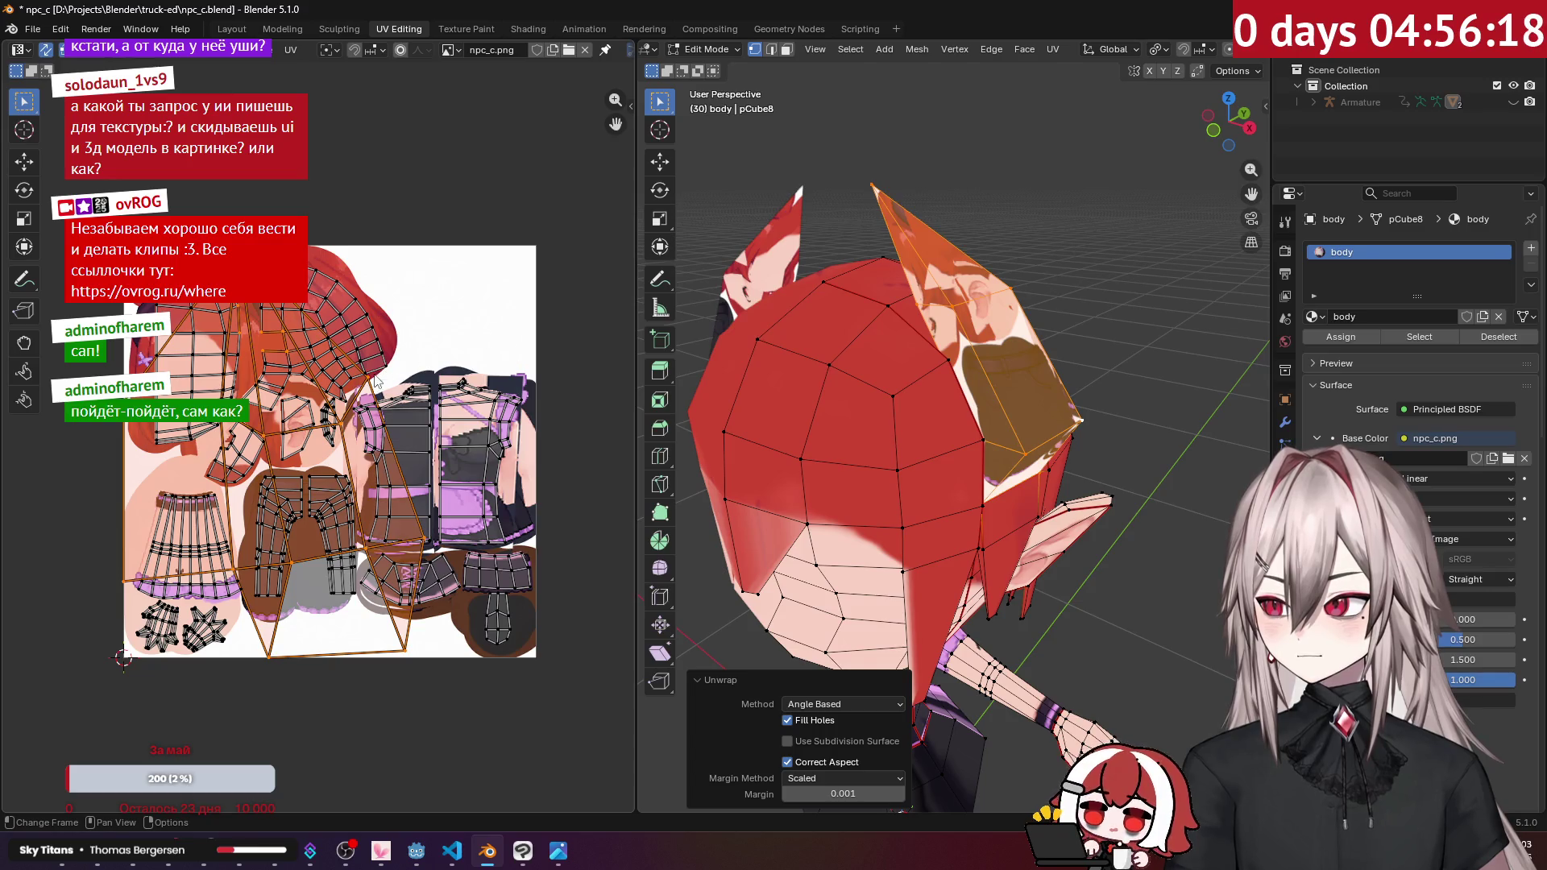
left_click(378, 383)
key("ctrl+l")
left_click_drag(374, 385, 551, 282)
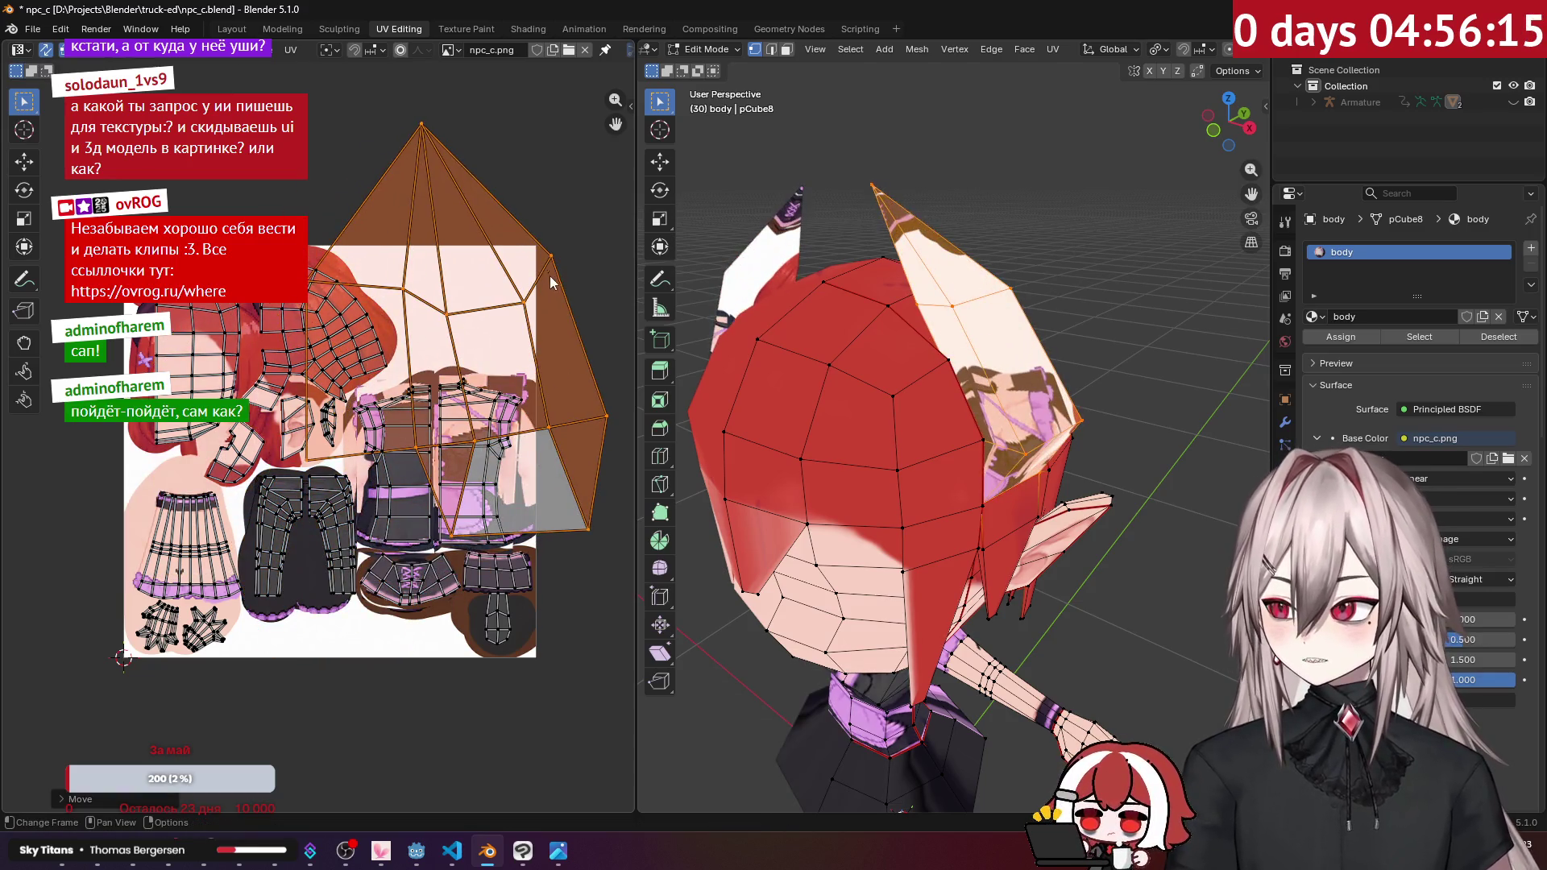
key("s")
left_click(527, 318)
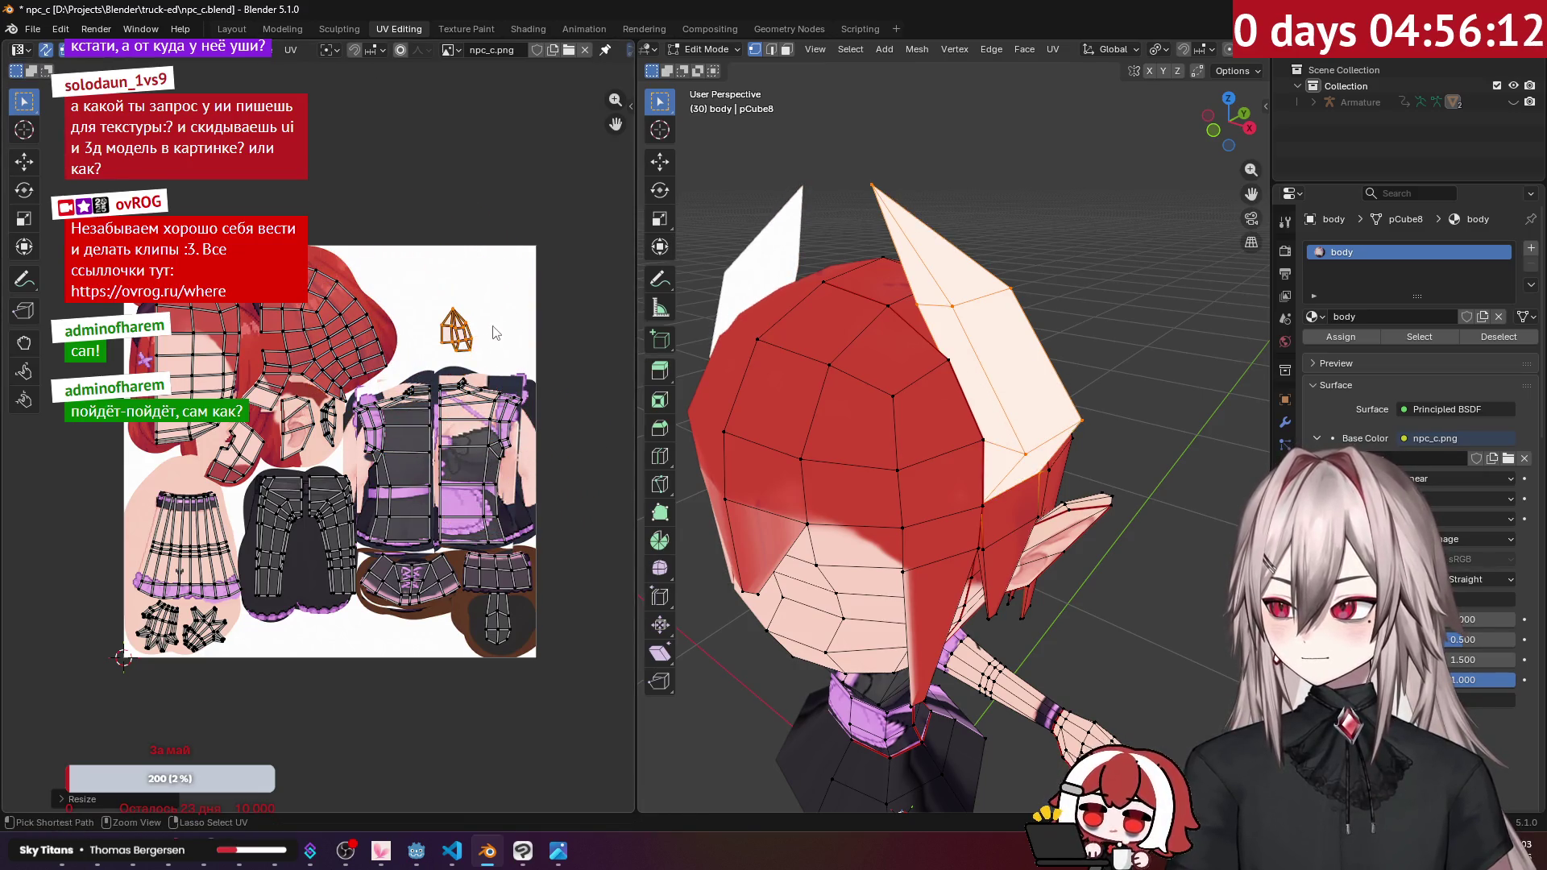
scroll(527, 318, "up", 3)
scroll(526, 318, "up", 2)
key("ctrl+z")
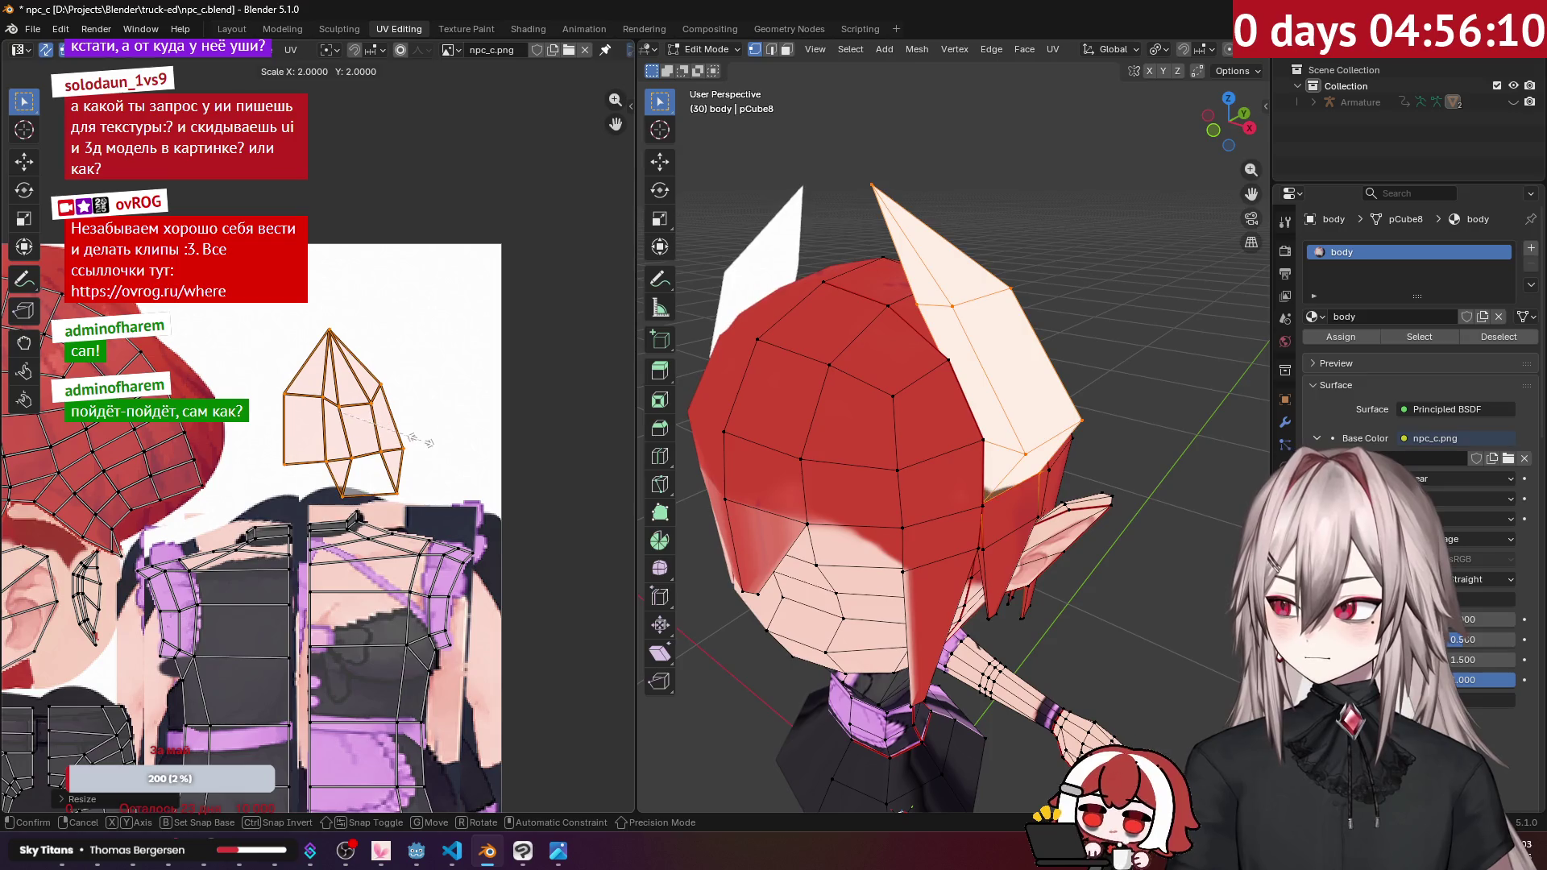
Step: Move and rotate the horn island onto a blank patch of npc_c.png, then deselect it
key("g")
left_click(378, 435)
key("r")
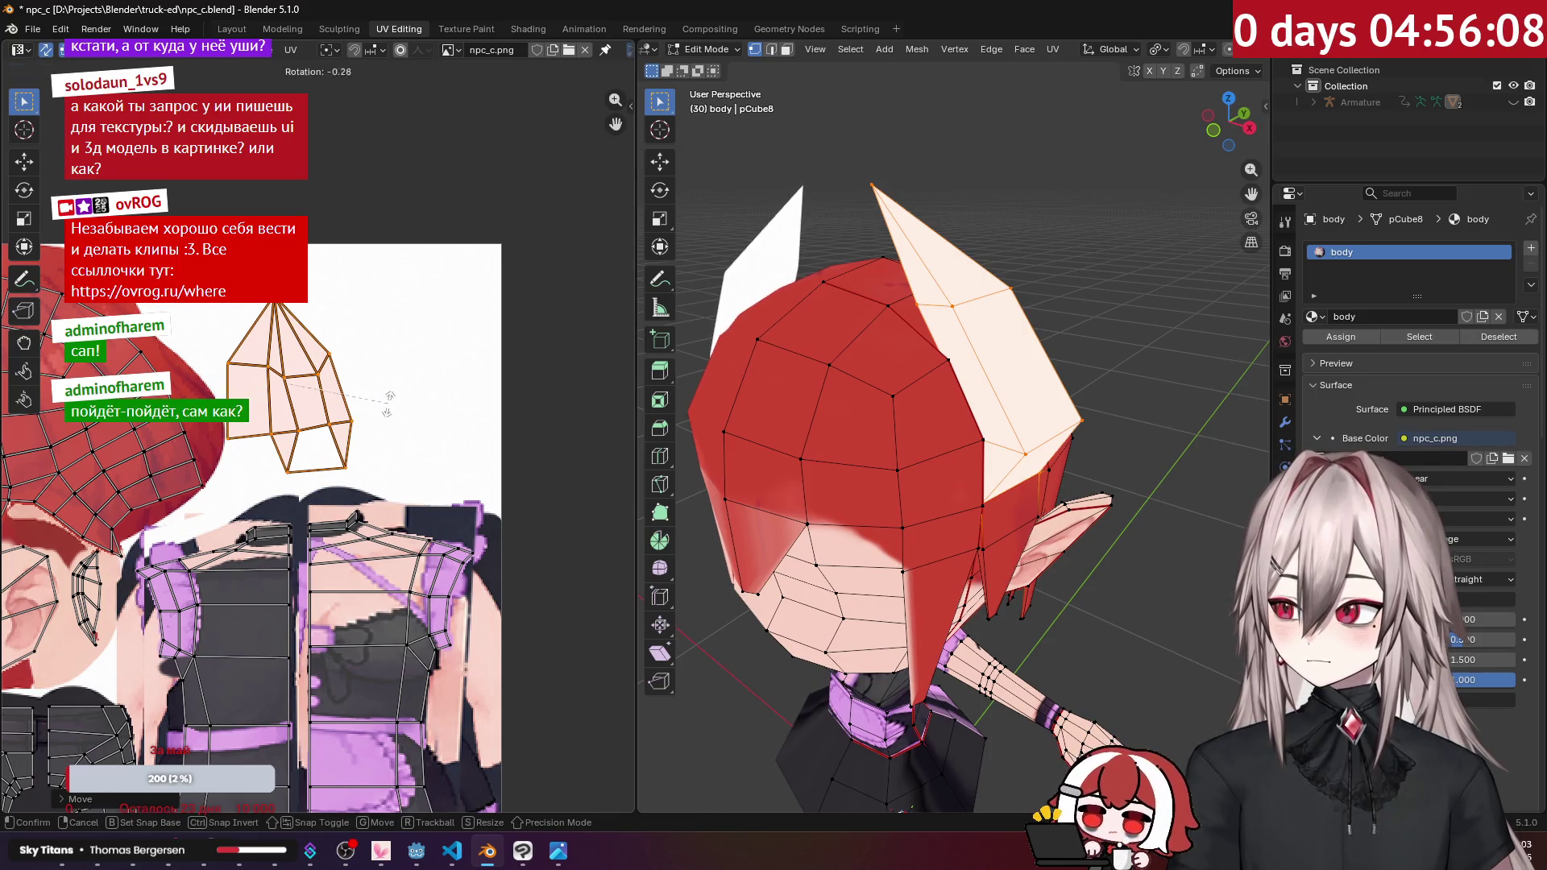
left_click(393, 421)
key("g")
left_click(395, 419)
key("alt+a")
middle_click_drag(1007, 362, 943, 352)
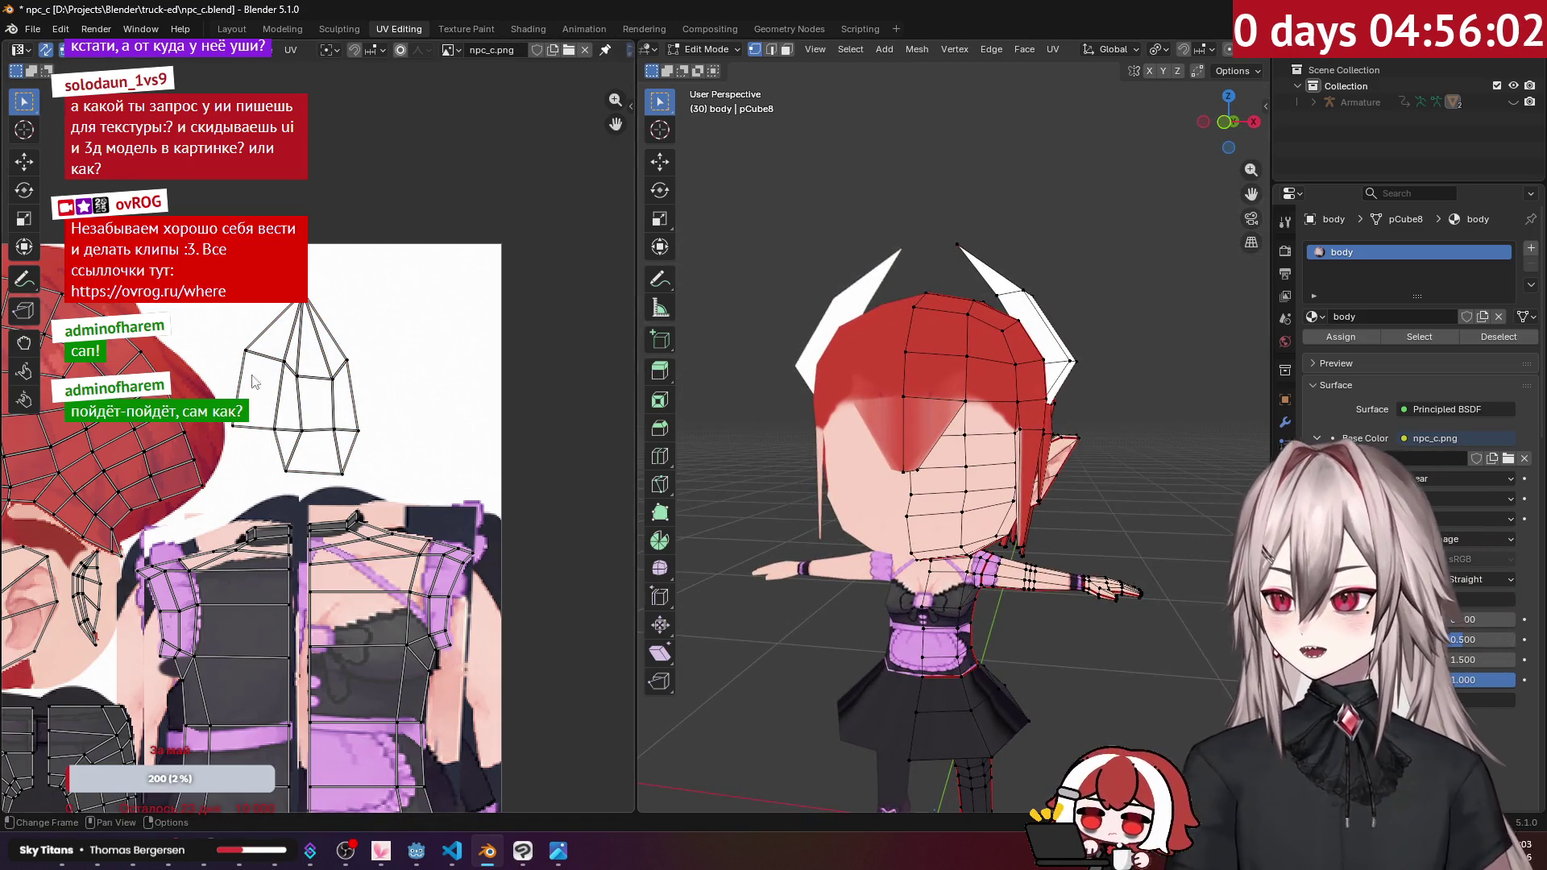
Step: In Edge select mode, mark the hairline edge between red hair and face as a seam
scroll(580, 378, "down", 3)
scroll(981, 353, "up", 3)
mouse_move(981, 353)
middle_mouse_down()
mouse_move(870, 378)
mouse_move(887, 355)
middle_mouse_up()
scroll(943, 372, "up", 3)
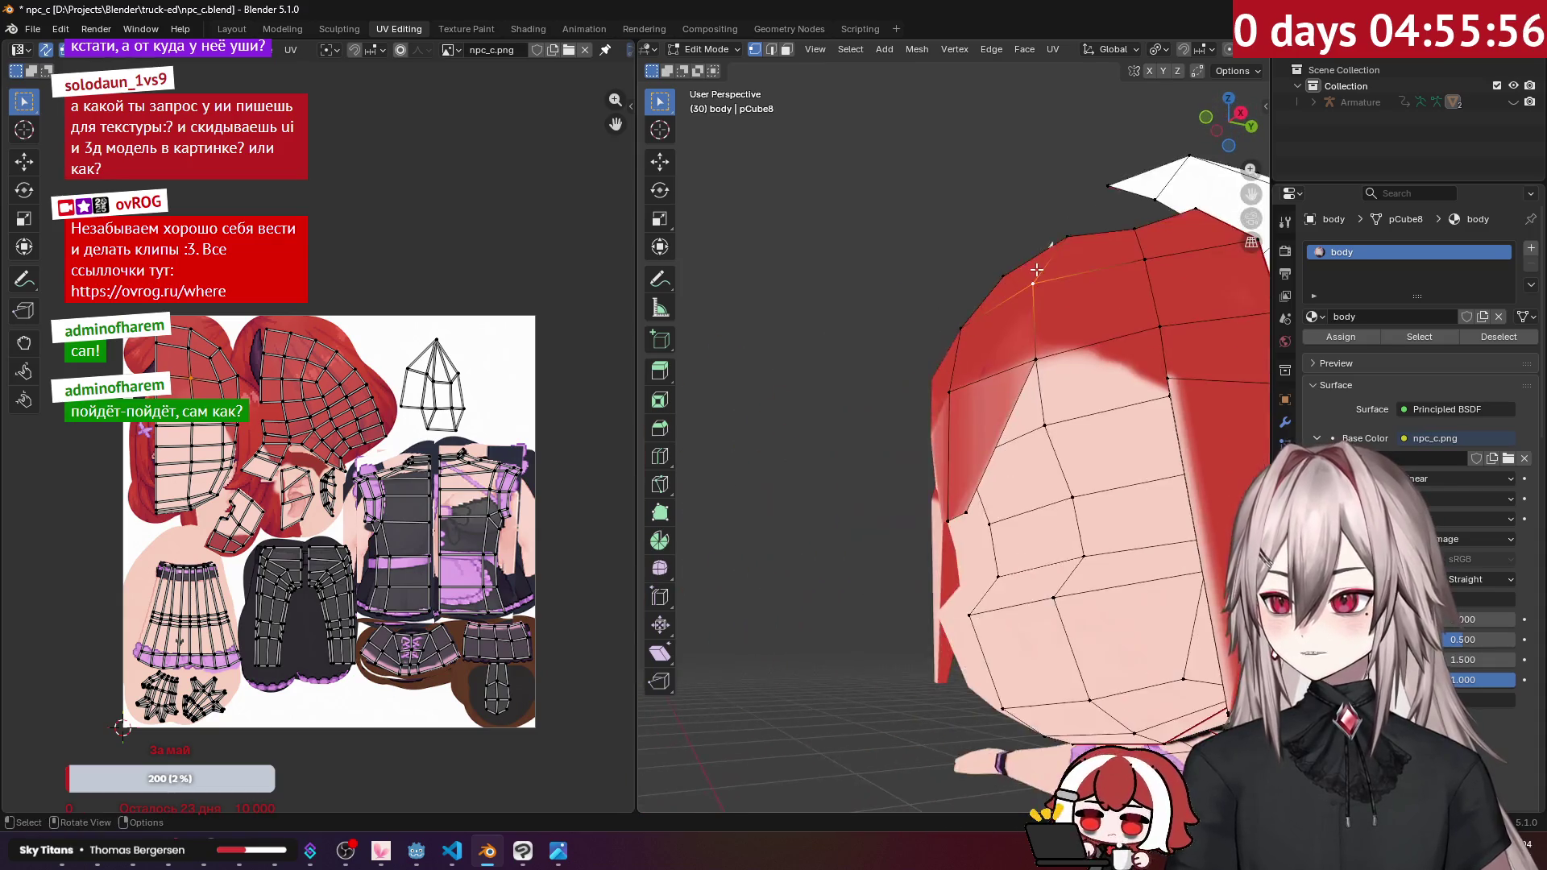
scroll(891, 346, "up", 5)
mouse_move(982, 360)
middle_mouse_down()
mouse_move(885, 333)
mouse_move(887, 348)
mouse_move(1031, 331)
middle_mouse_up()
left_click(771, 49)
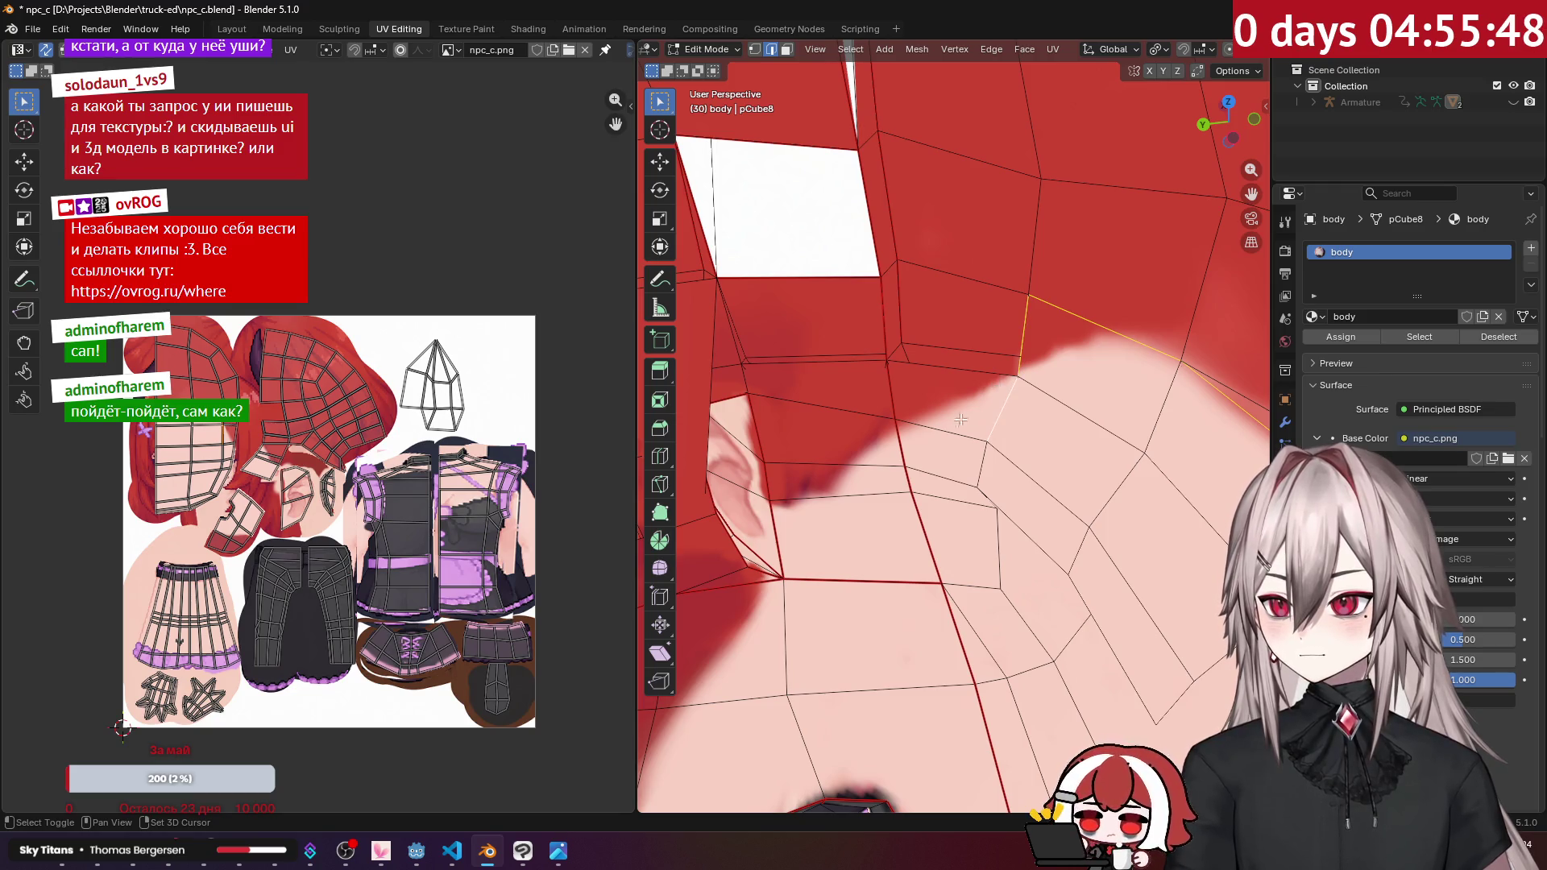
right_click(936, 432)
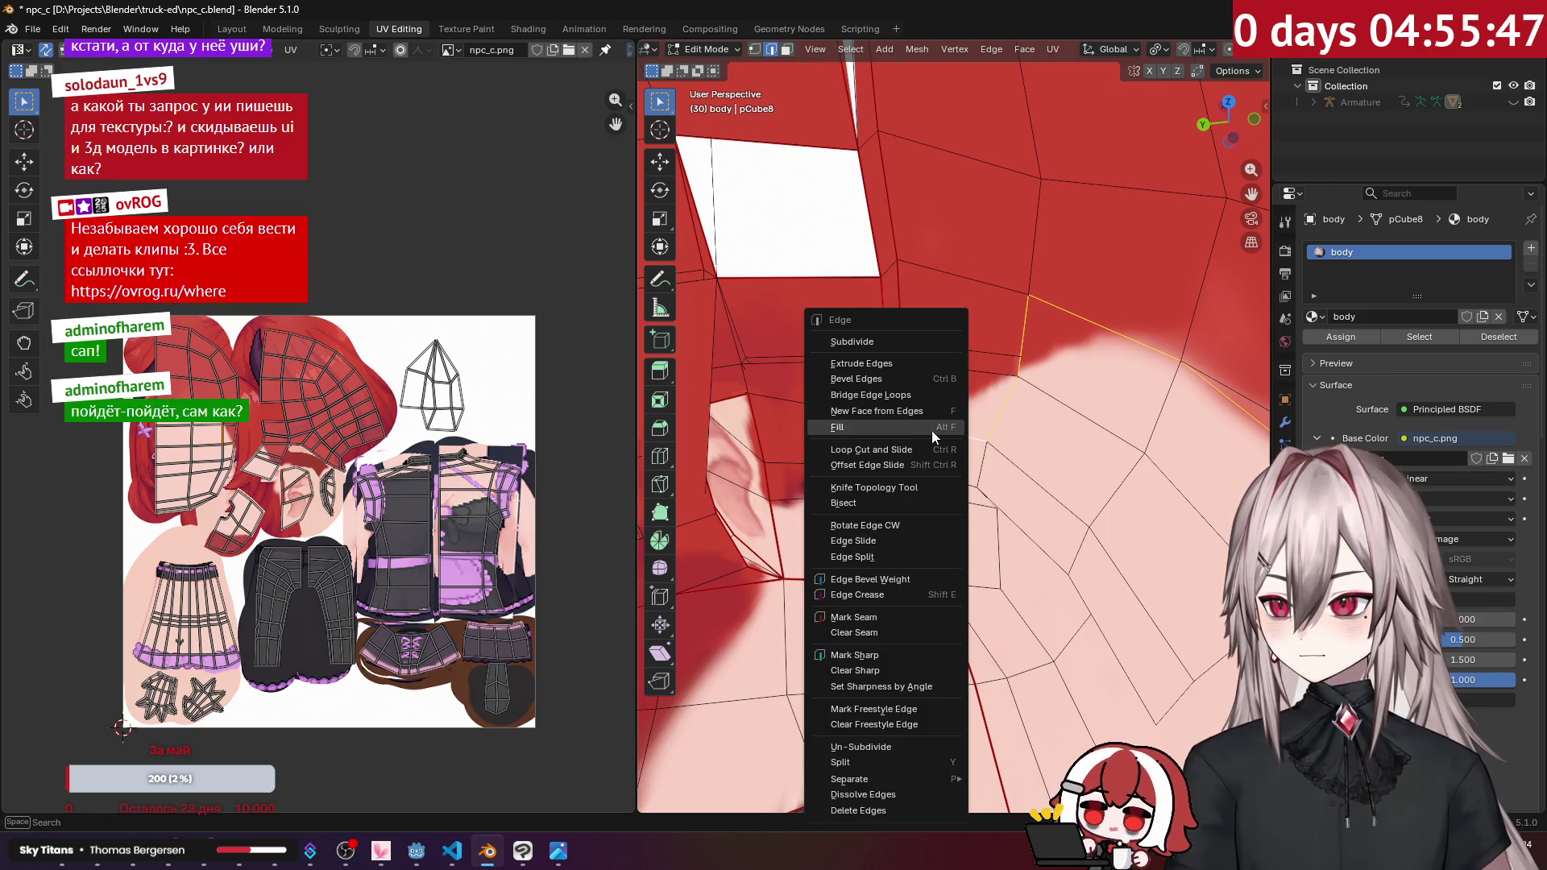
left_click(887, 609)
mouse_move(1024, 437)
middle_mouse_down()
mouse_move(814, 338)
mouse_move(946, 331)
mouse_move(855, 355)
mouse_move(931, 374)
mouse_move(894, 358)
middle_mouse_up()
scroll(931, 374, "down", 10)
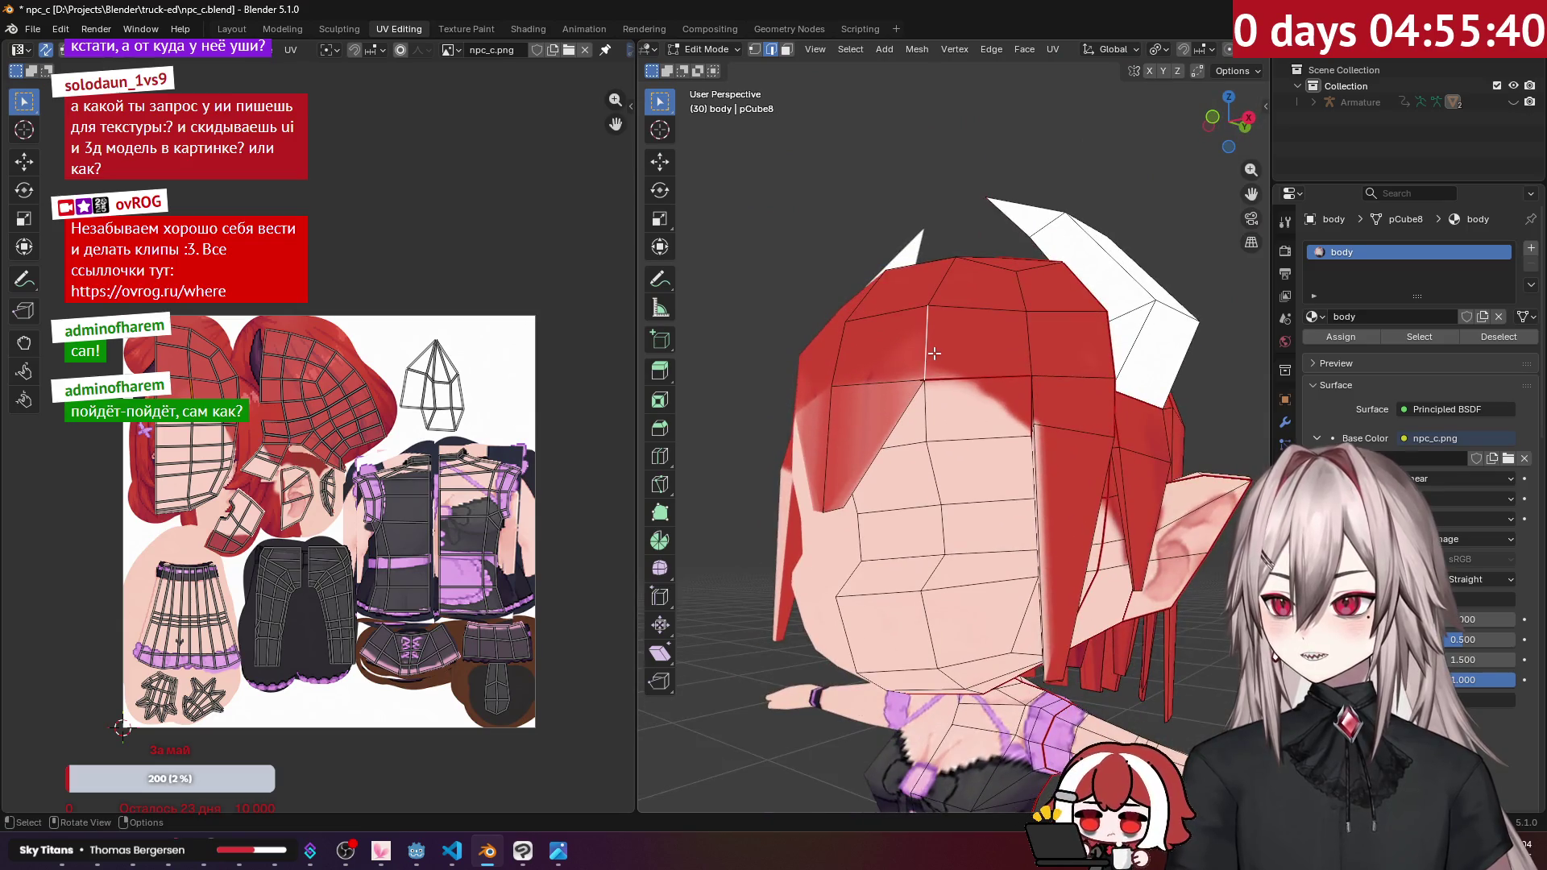
Step: Select the whole hair piece and project its UVs from the front view
key("ctrl+l")
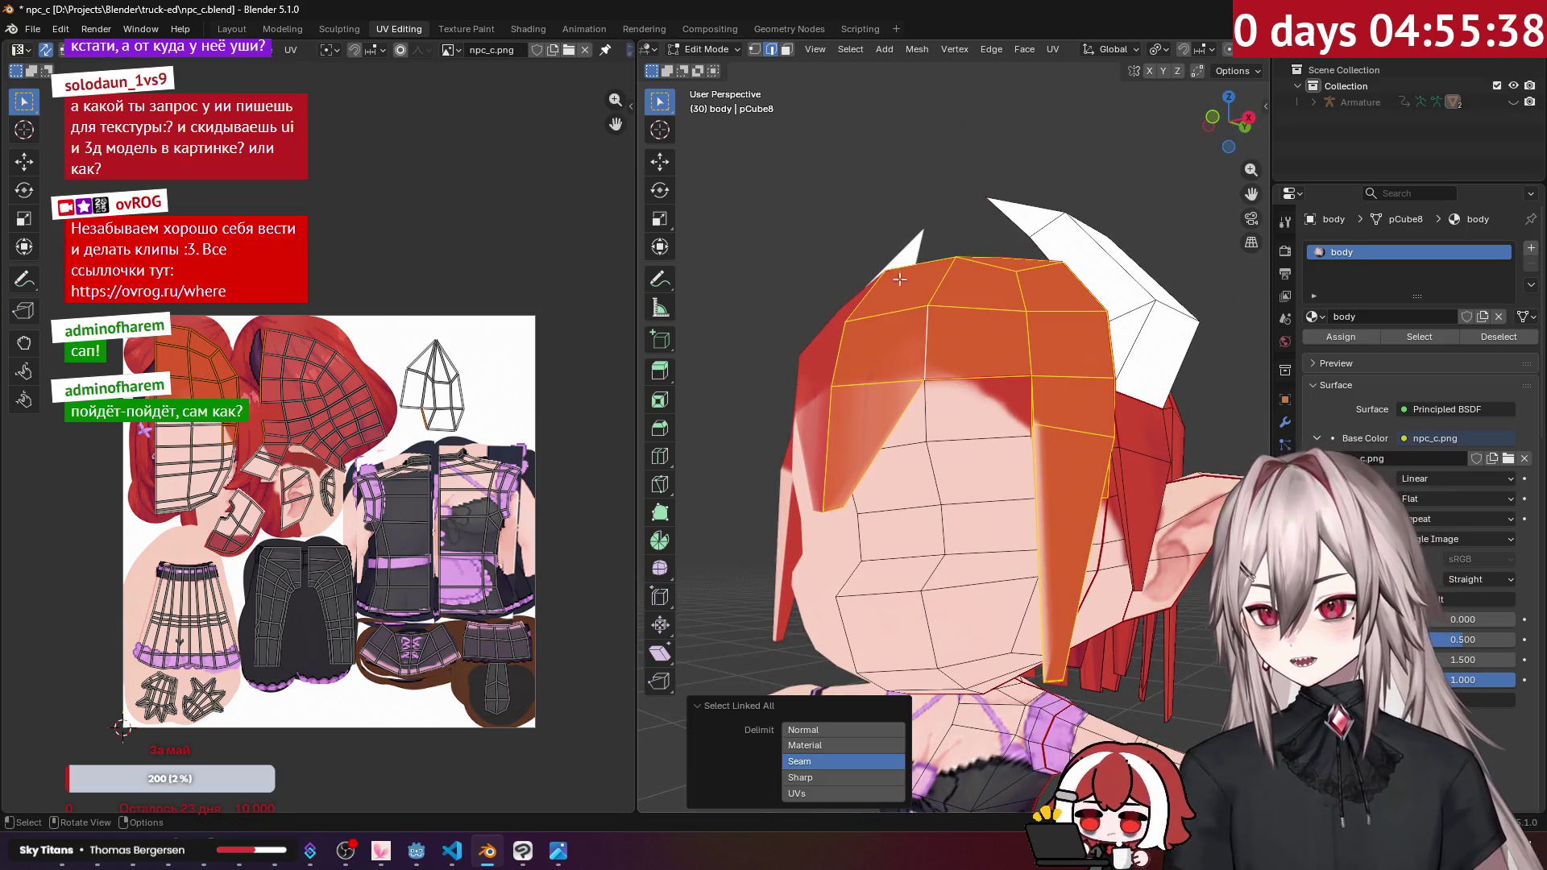
scroll(306, 361, "up", 2)
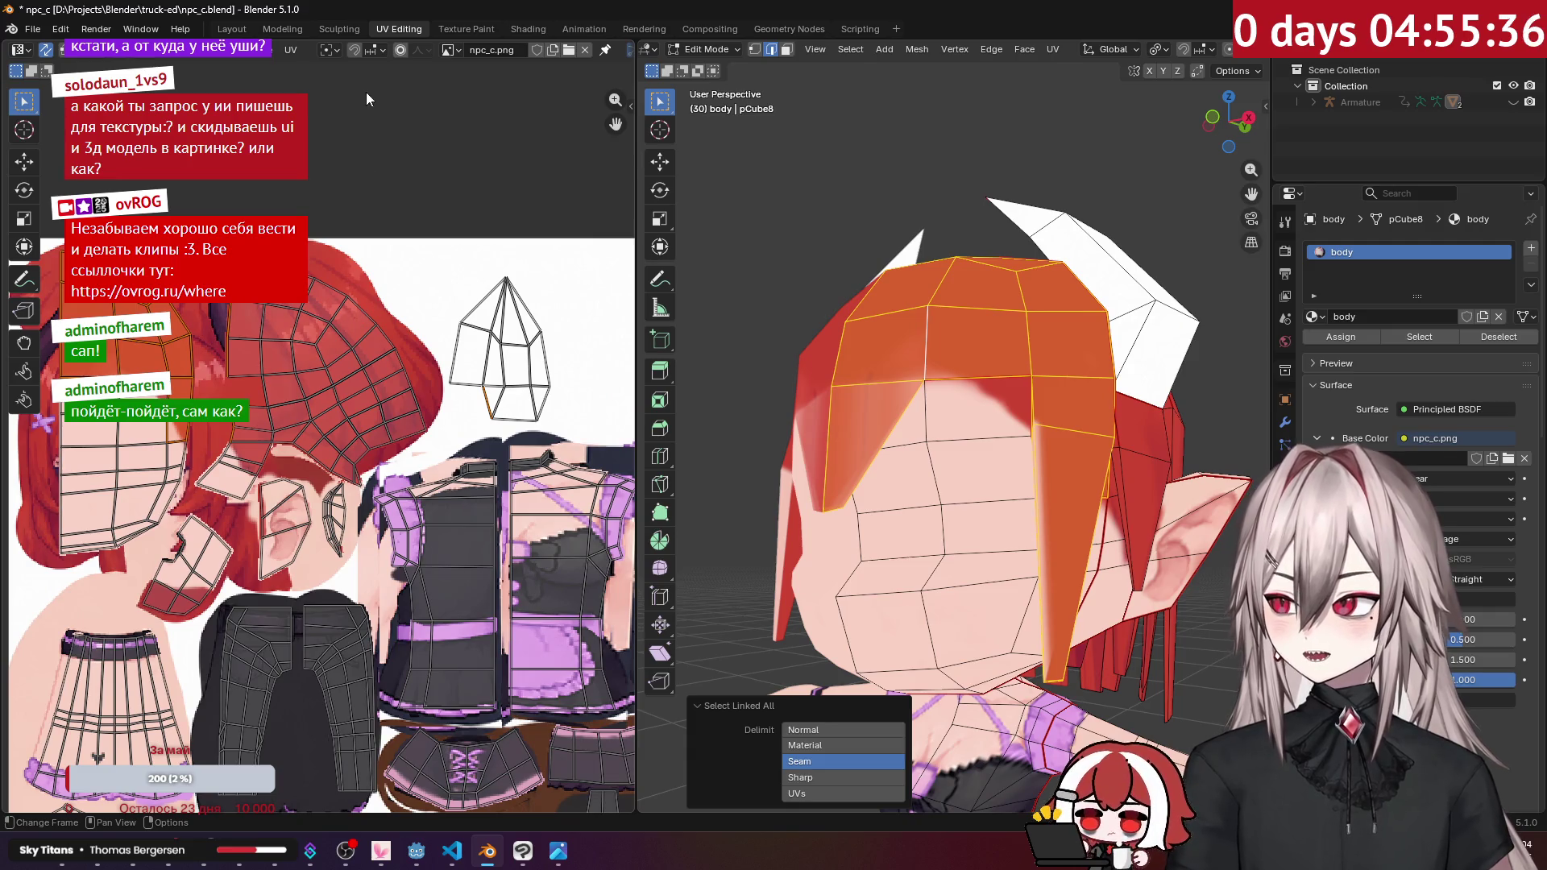
left_click(290, 49)
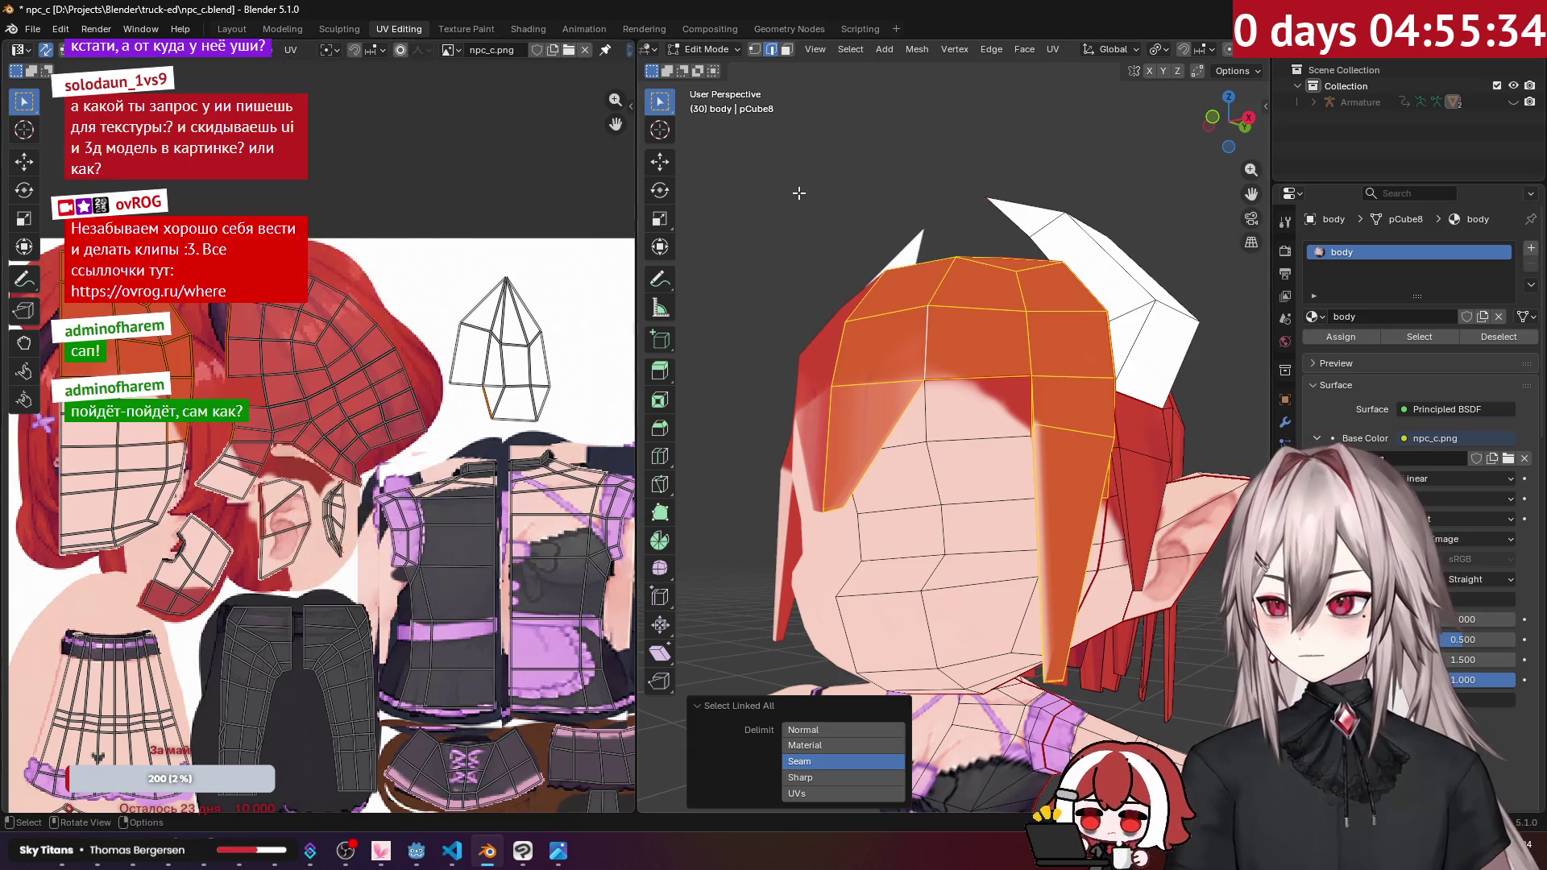
key("KP_1")
left_click(1048, 49)
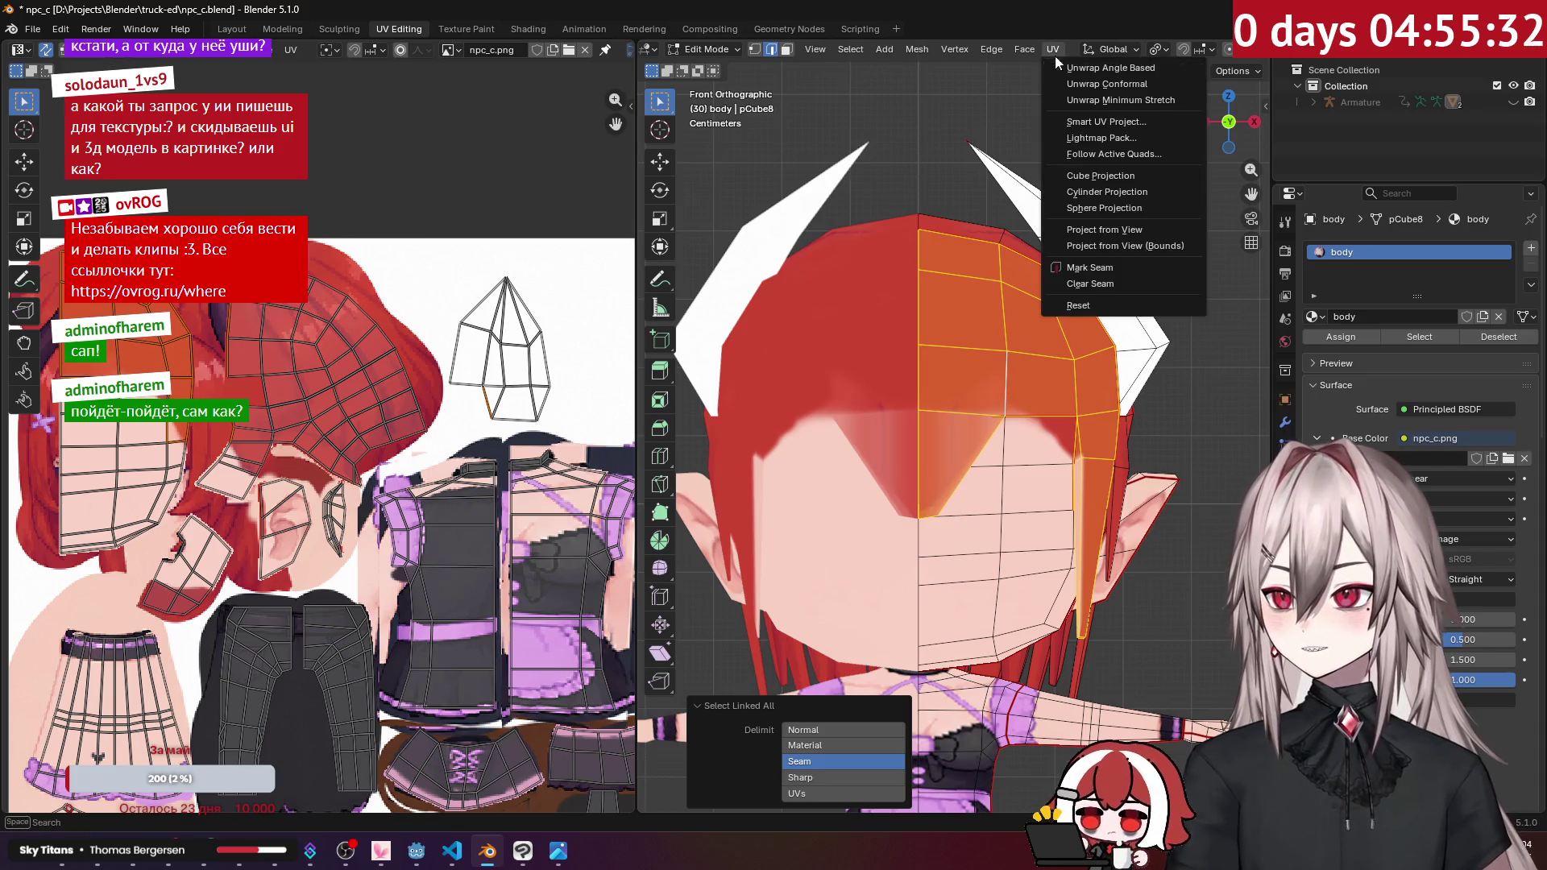
left_click(1105, 229)
scroll(627, 311, "down", 3)
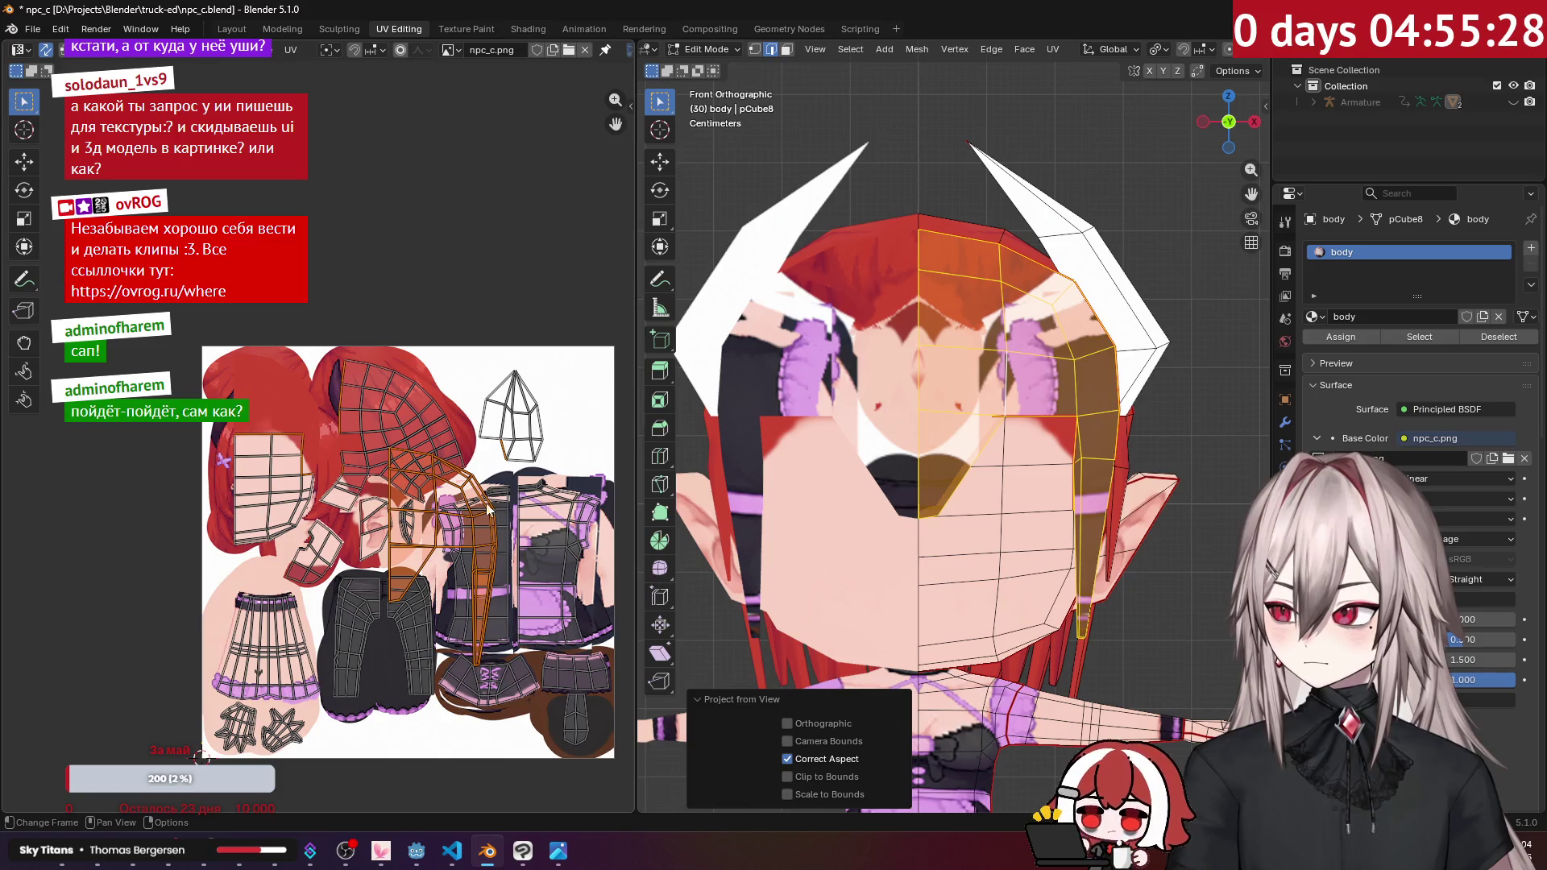
Step: Select the front hair faces and move and scale their island up and left on the atlas
key("alt+a")
left_click(477, 492, "alt")
left_click_drag(477, 492, 334, 383)
key("s")
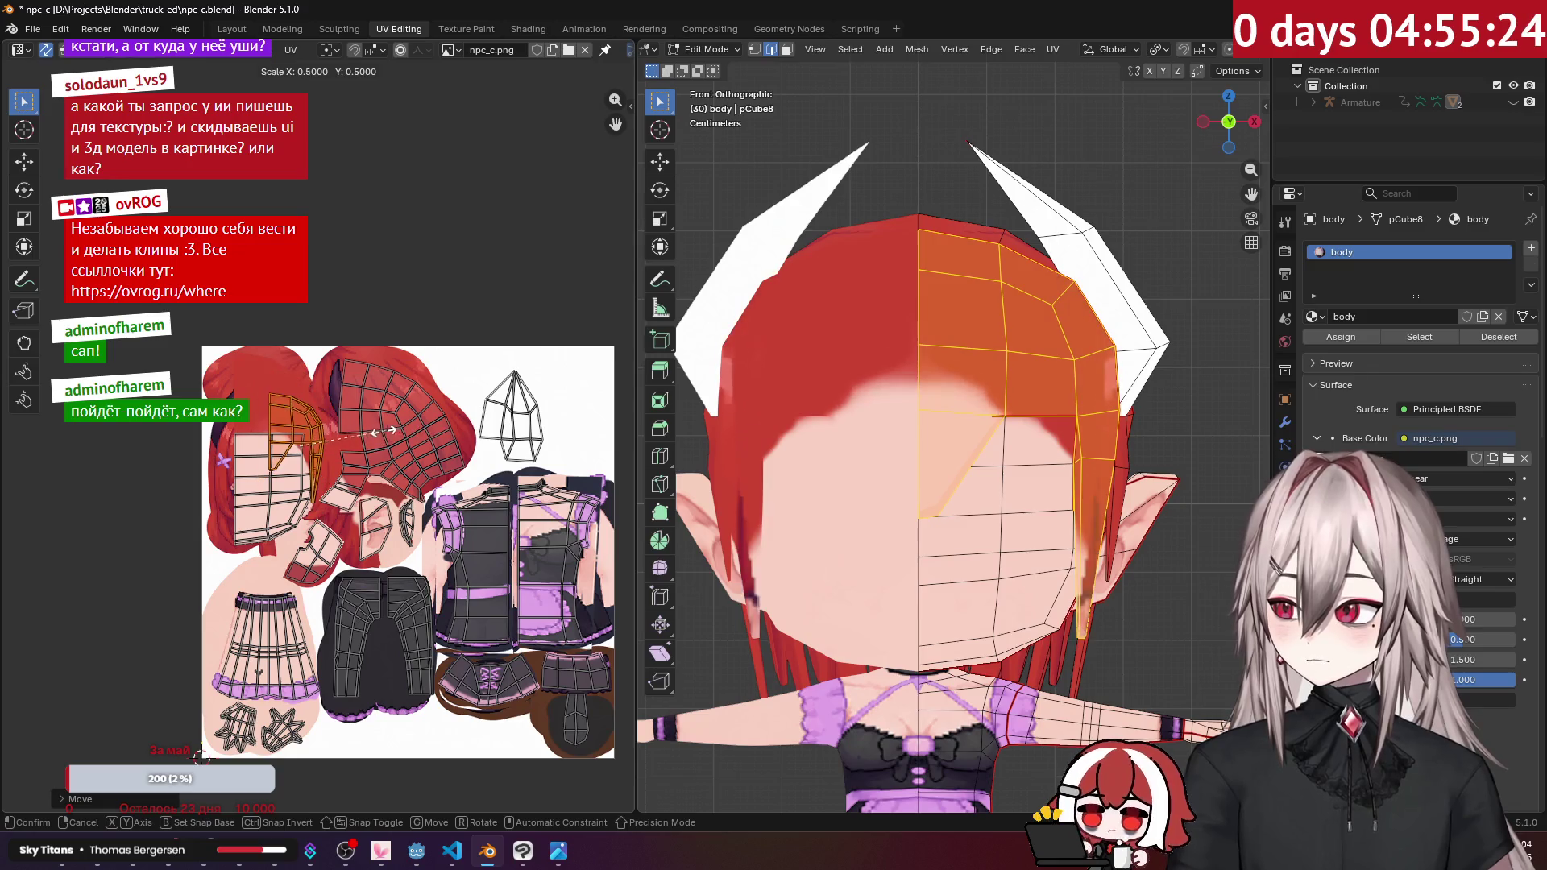
left_click(361, 436)
key("s")
left_click(424, 472)
key("g")
left_click(411, 438)
scroll(412, 436, "up", 4)
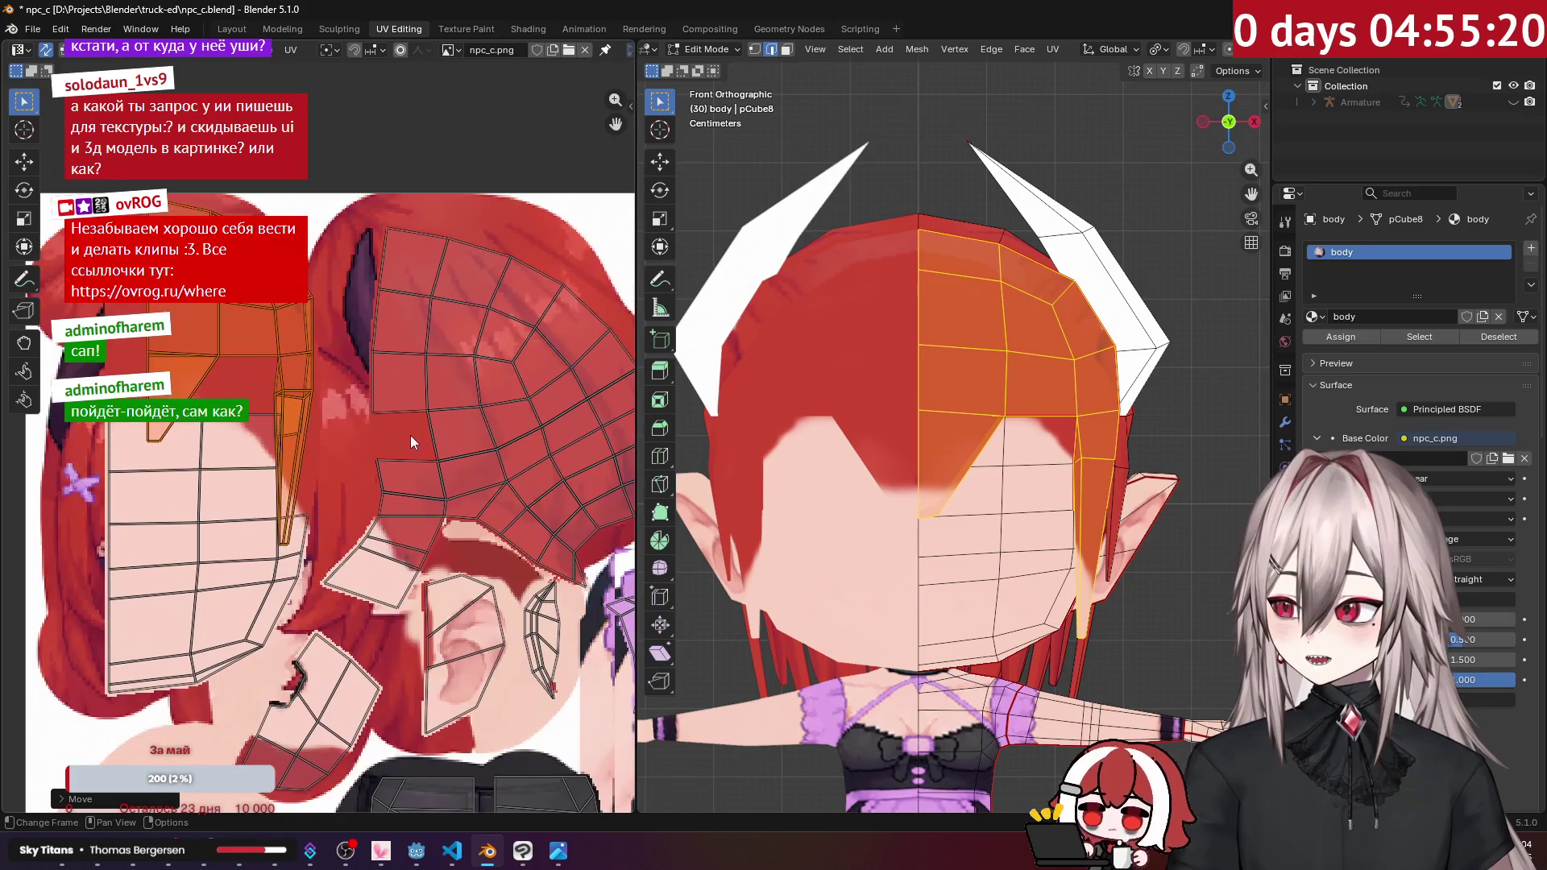
key("ctrl+z")
key("ctrl+z")
key("ctrl+z")
key("ctrl+shift+z")
key("ctrl+shift+z")
key("ctrl+shift+z")
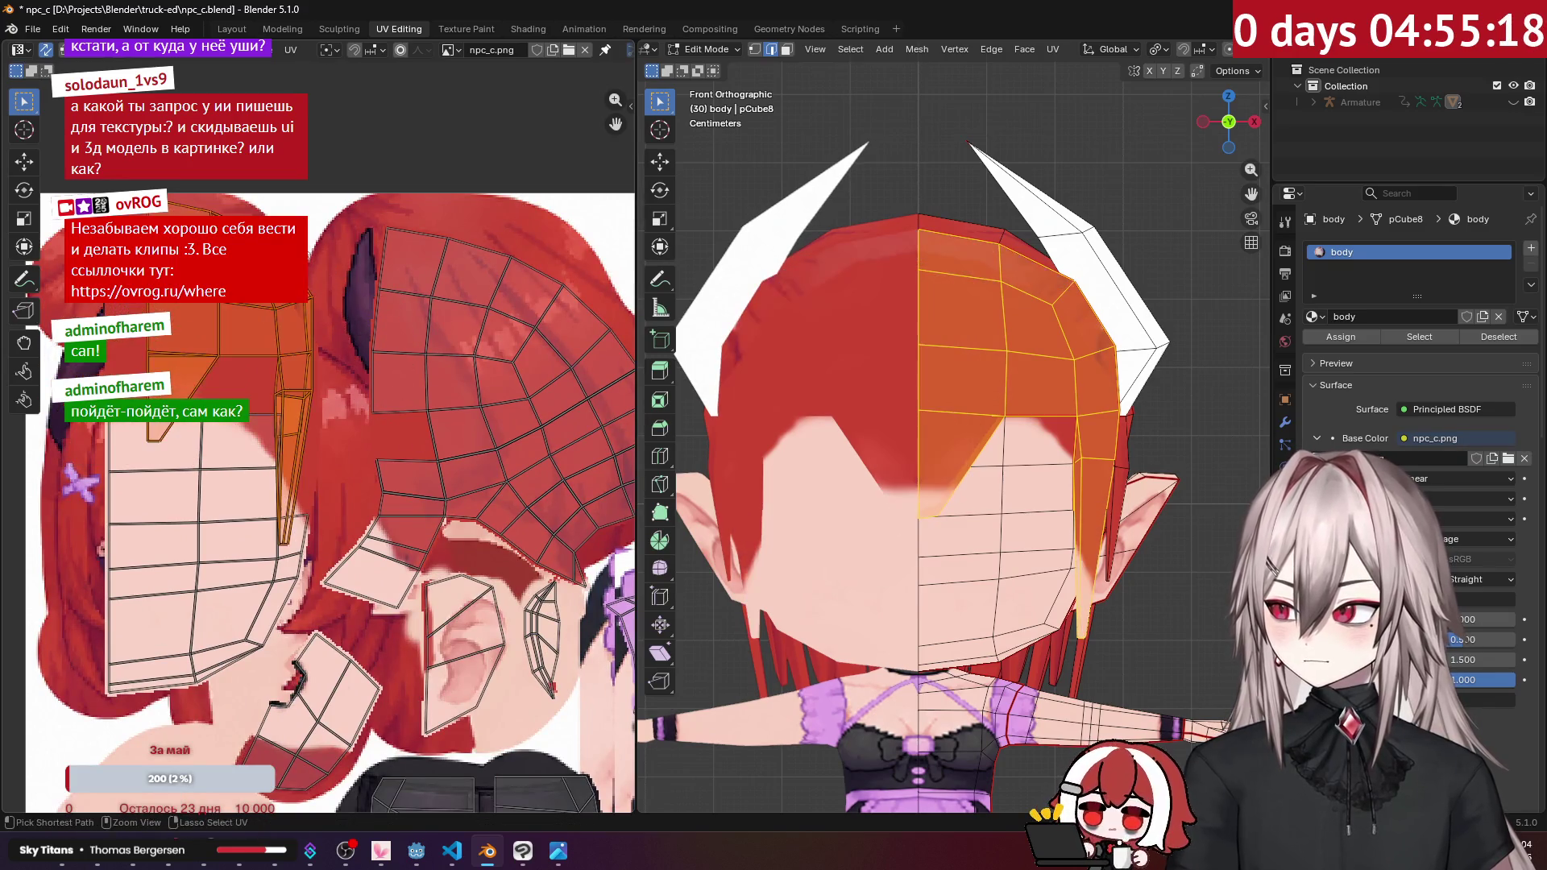
Step: Rotate the hair island 90 degrees, place it on the red hair, and shrink it slightly
key("r")
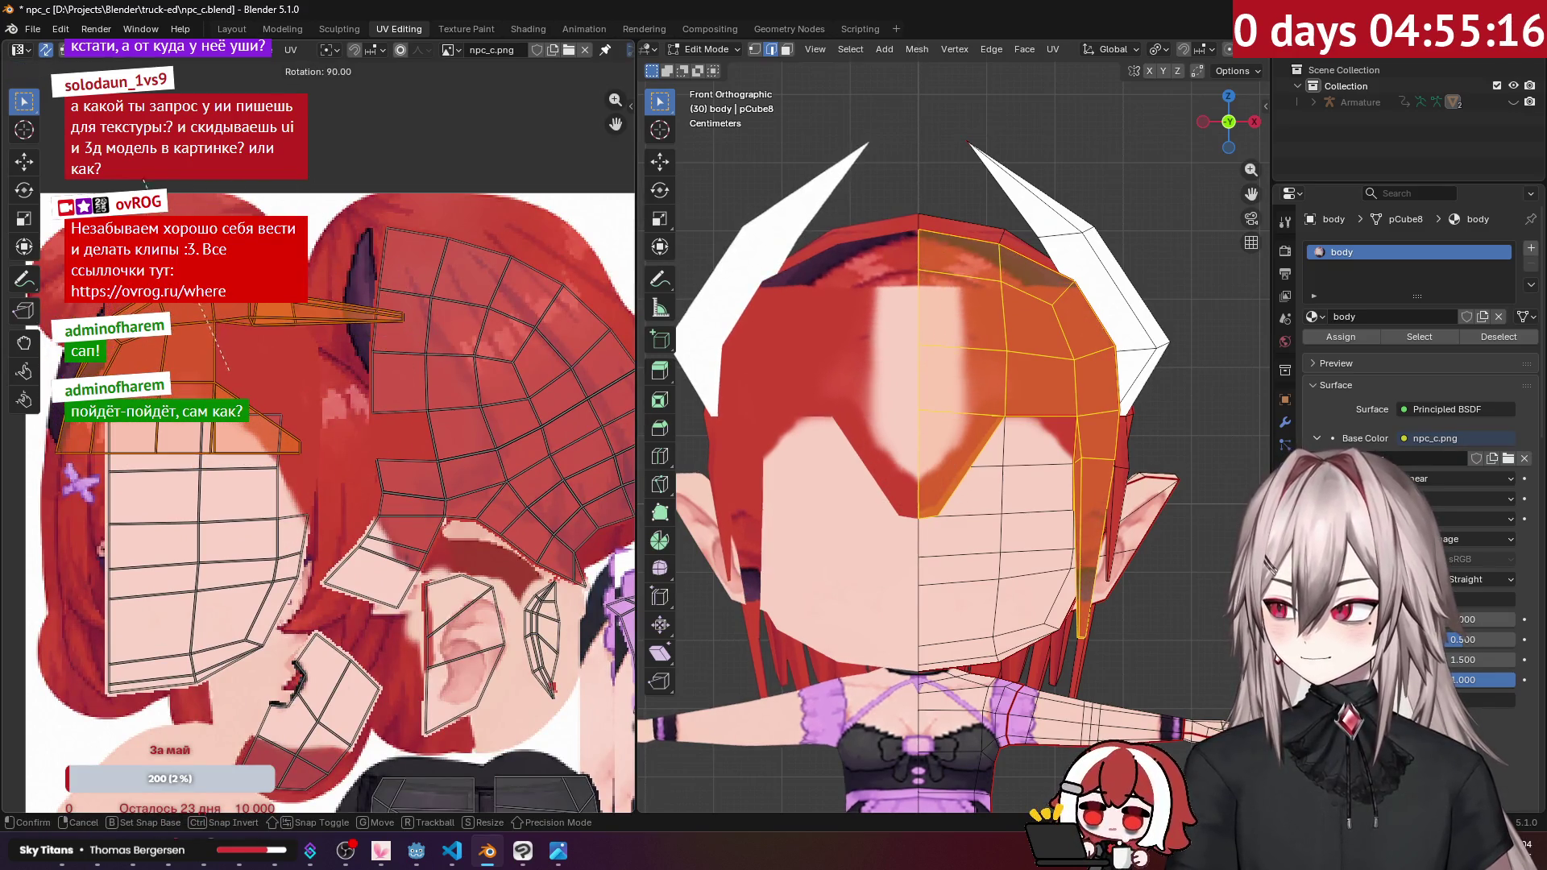
key("Return")
middle_click_drag(304, 339, 433, 416)
key("g")
left_click(412, 350)
key("s")
left_click(580, 419)
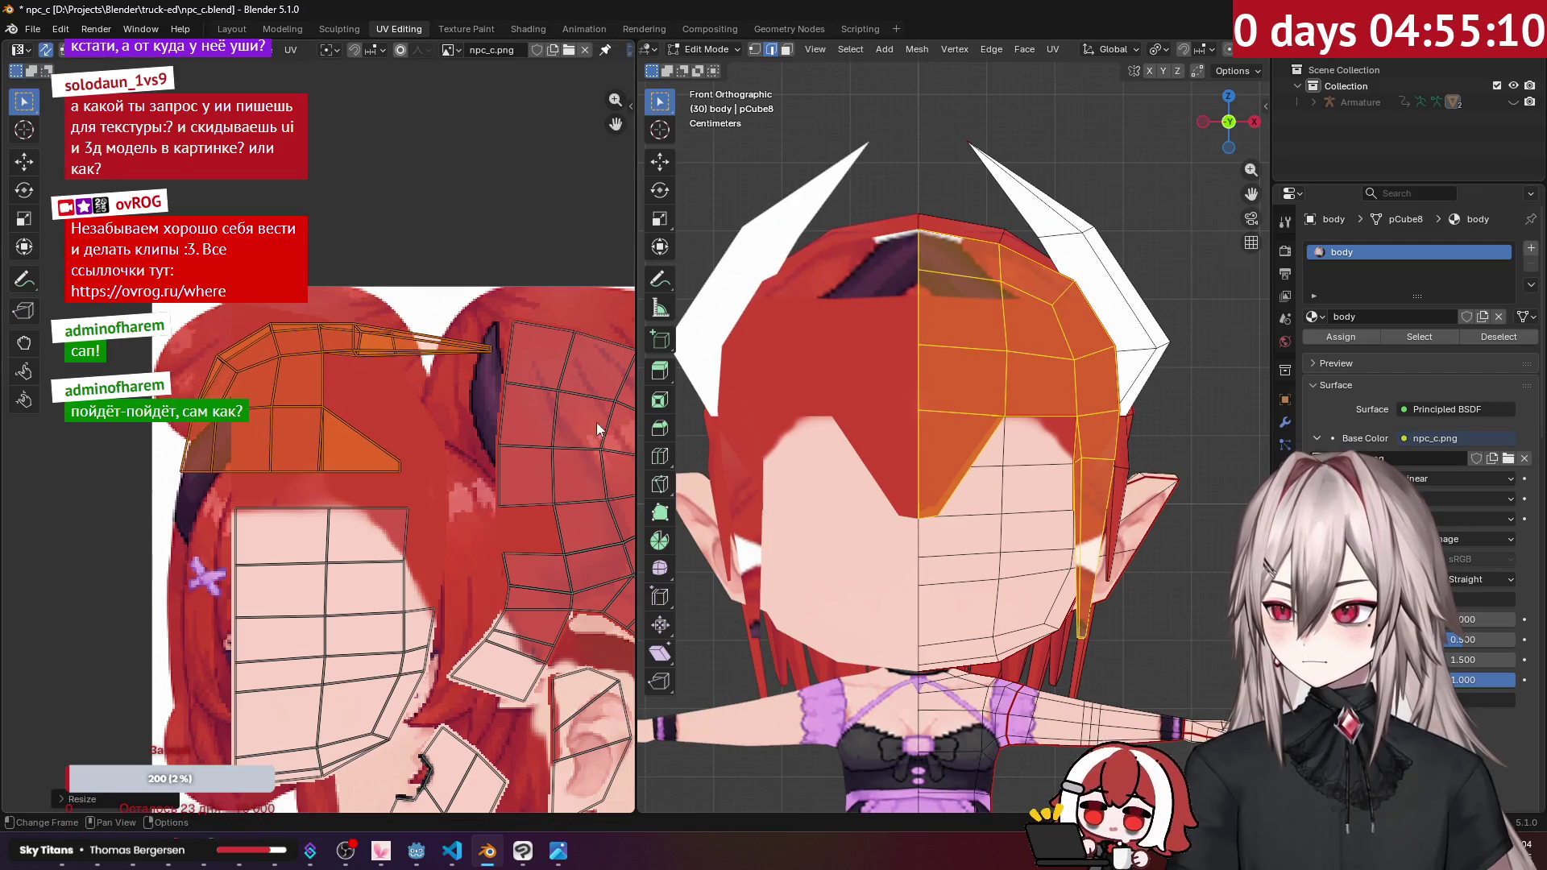
Step: Reselect the linked hair piece and bring up the edge options on another hair edge
scroll(1085, 406, "down", 2)
mouse_move(1085, 406)
middle_mouse_down()
mouse_move(1016, 456)
mouse_move(987, 417)
mouse_move(946, 406)
mouse_move(990, 423)
mouse_move(950, 427)
middle_mouse_up()
left_click(1014, 455)
key("ctrl+l")
left_click(945, 405)
key("ctrl+e")
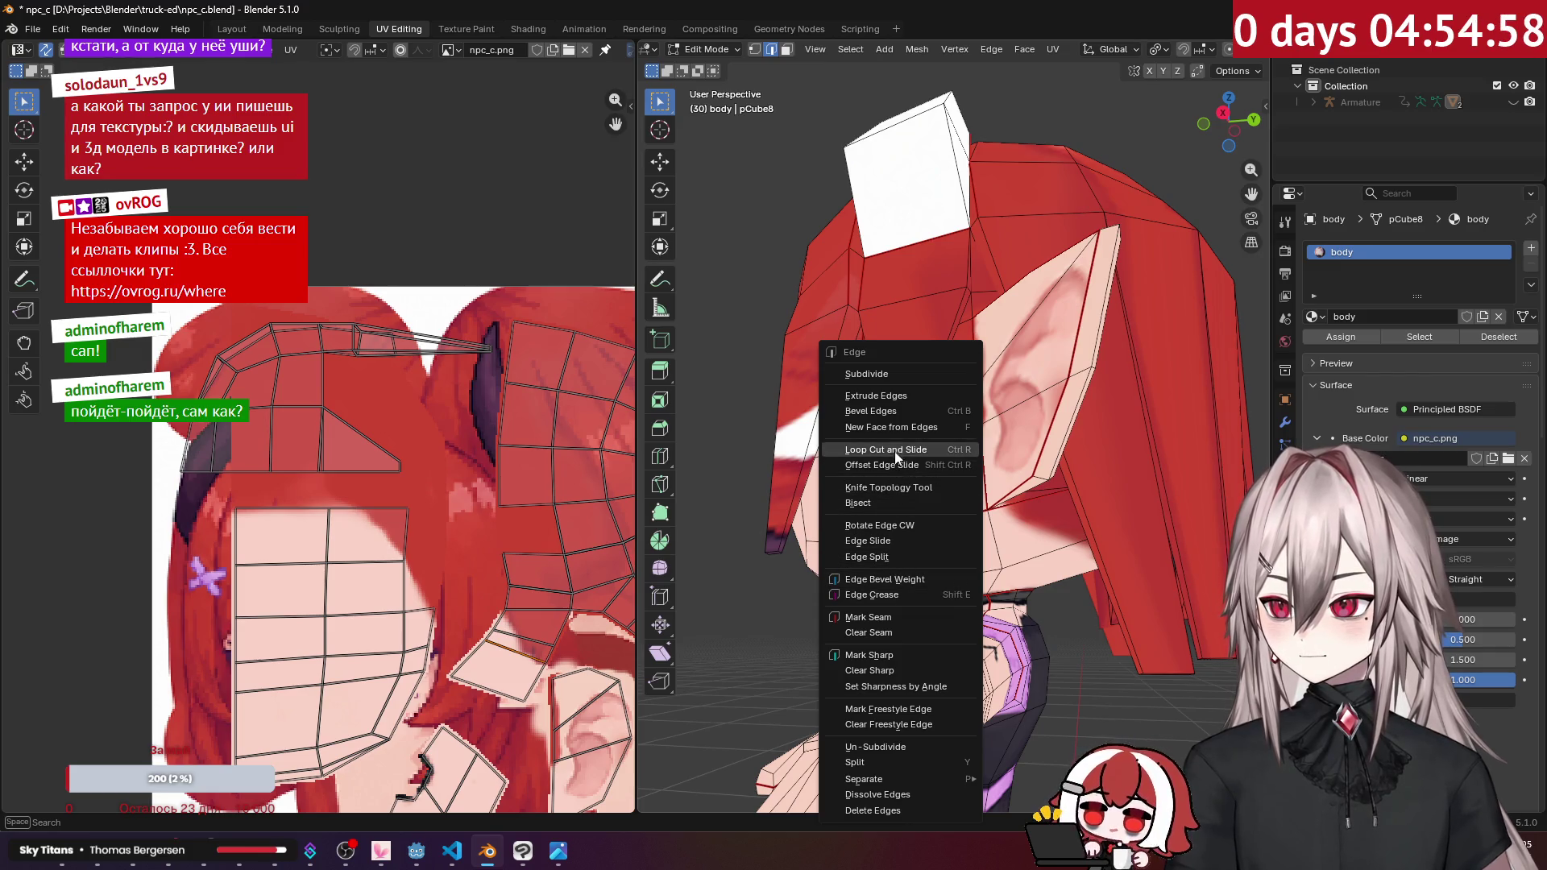
Step: Select the back hair piece and set an angled back orthographic view for UV projection
mouse_move(991, 483)
middle_mouse_down()
mouse_move(1034, 481)
mouse_move(831, 438)
mouse_move(822, 423)
mouse_move(889, 363)
mouse_move(725, 387)
middle_mouse_up()
key("ctrl+l")
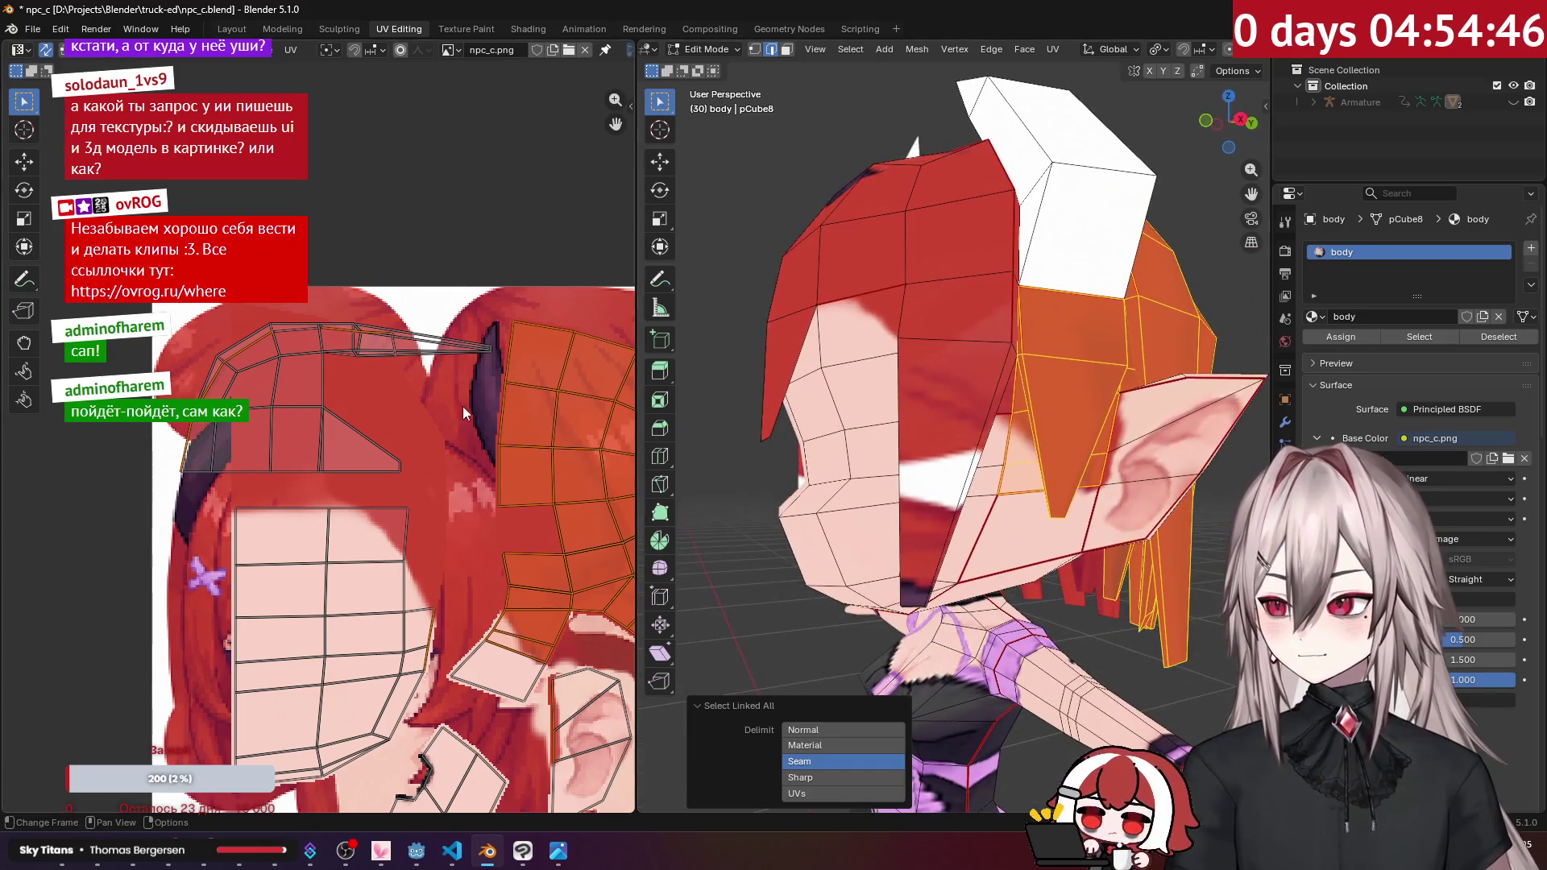
key("KP_1")
key("ctrl+KP_1")
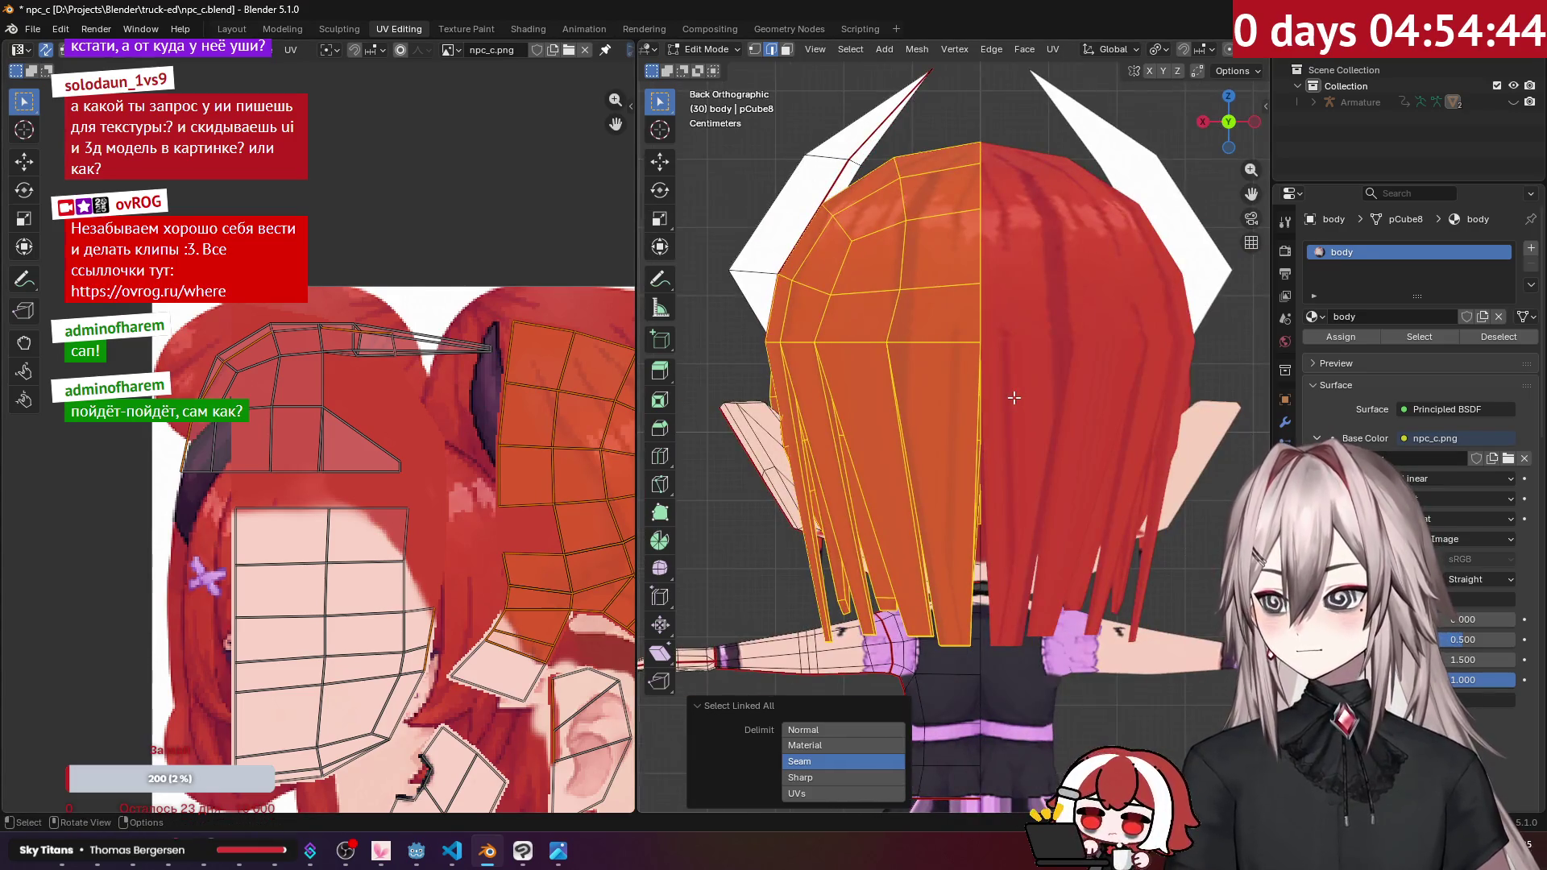
scroll(1008, 391, "down", 2)
key("KP_4")
key("KP_4")
key("KP_4")
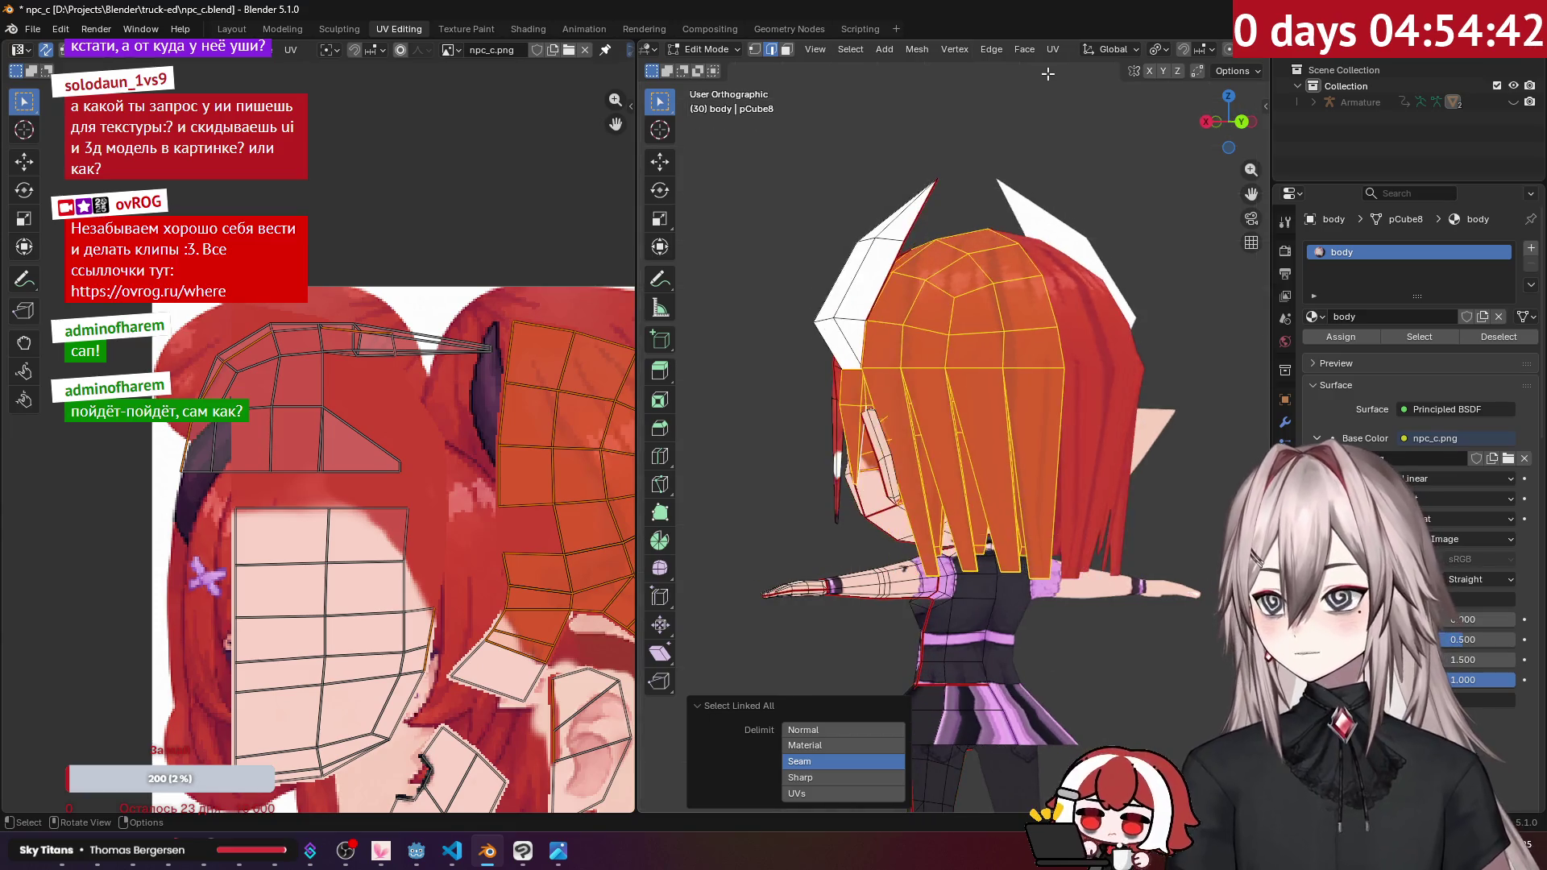
left_click(1062, 45)
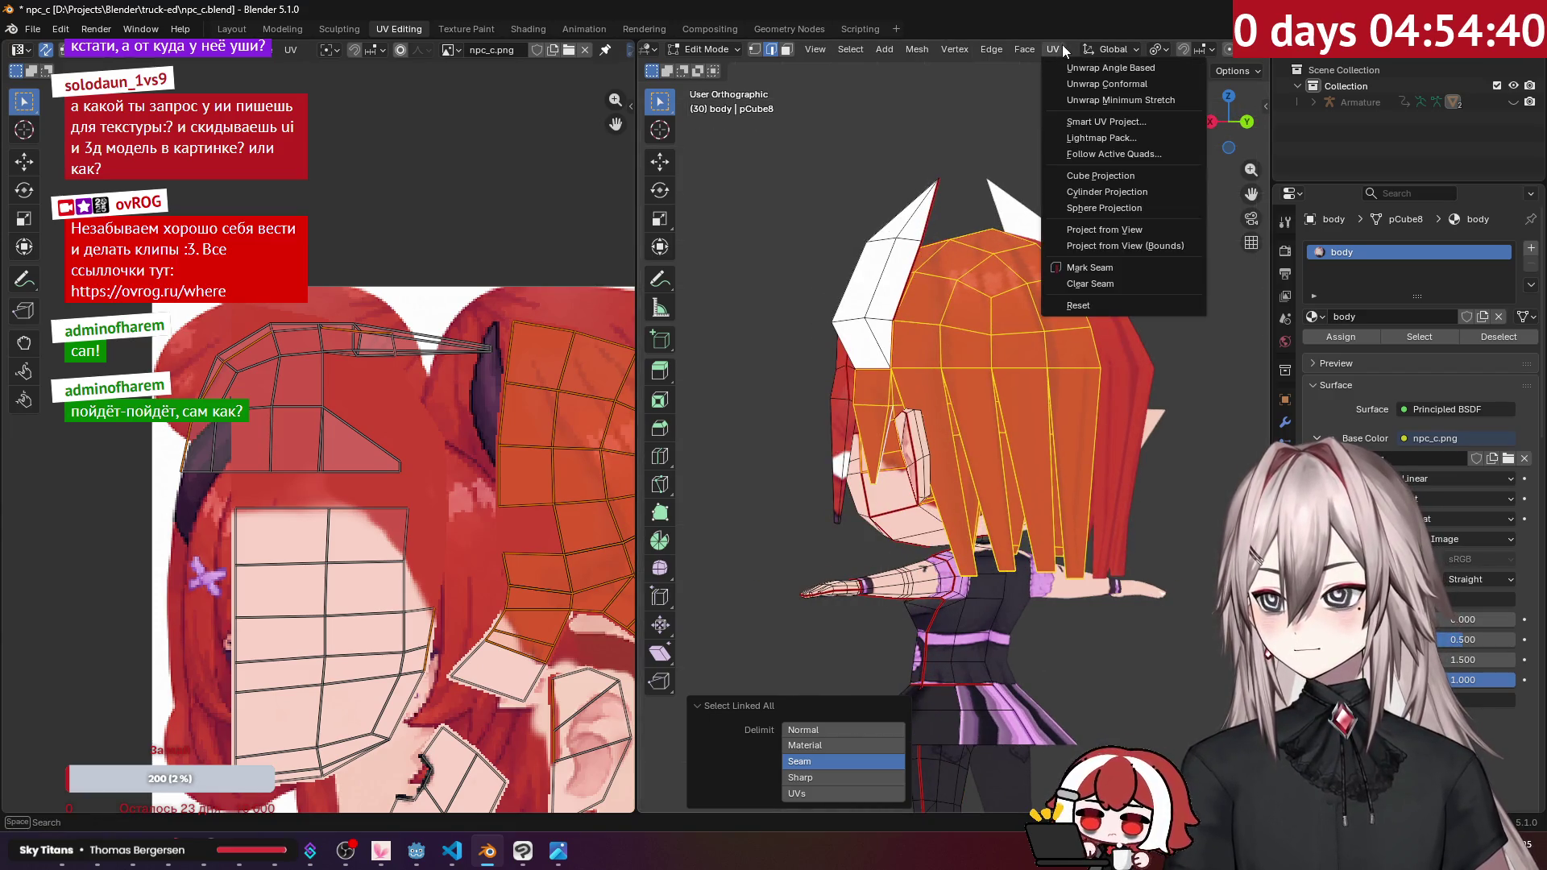
Step: Project the back hair's UVs from the angled back view and move the island
left_click(1136, 211)
scroll(472, 384, "down", 2)
scroll(471, 384, "down", 2)
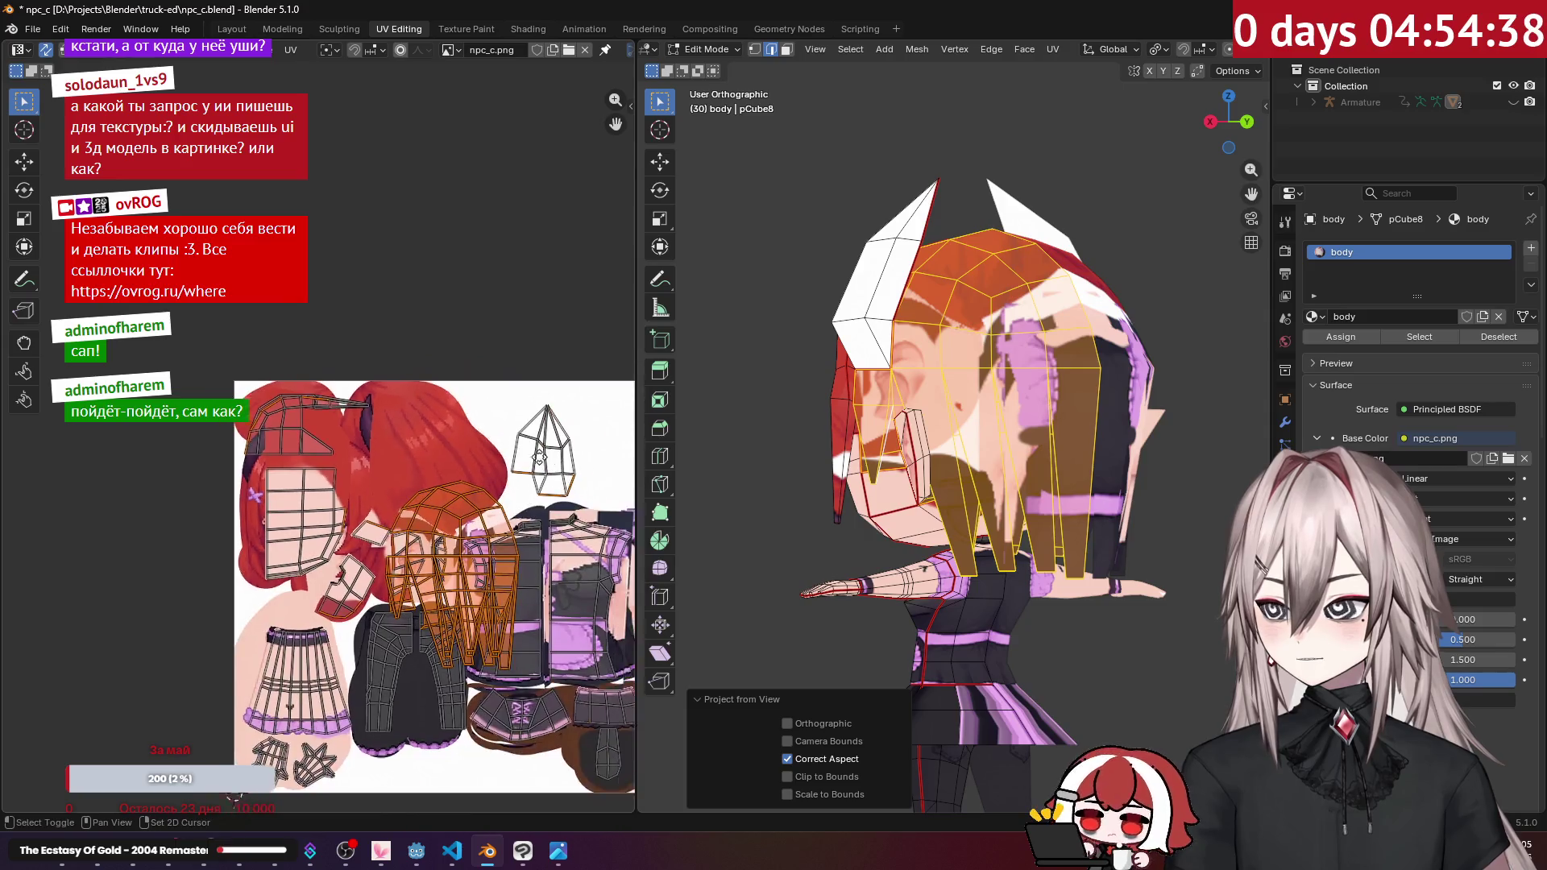
key("g")
scroll(451, 487, "up", 2)
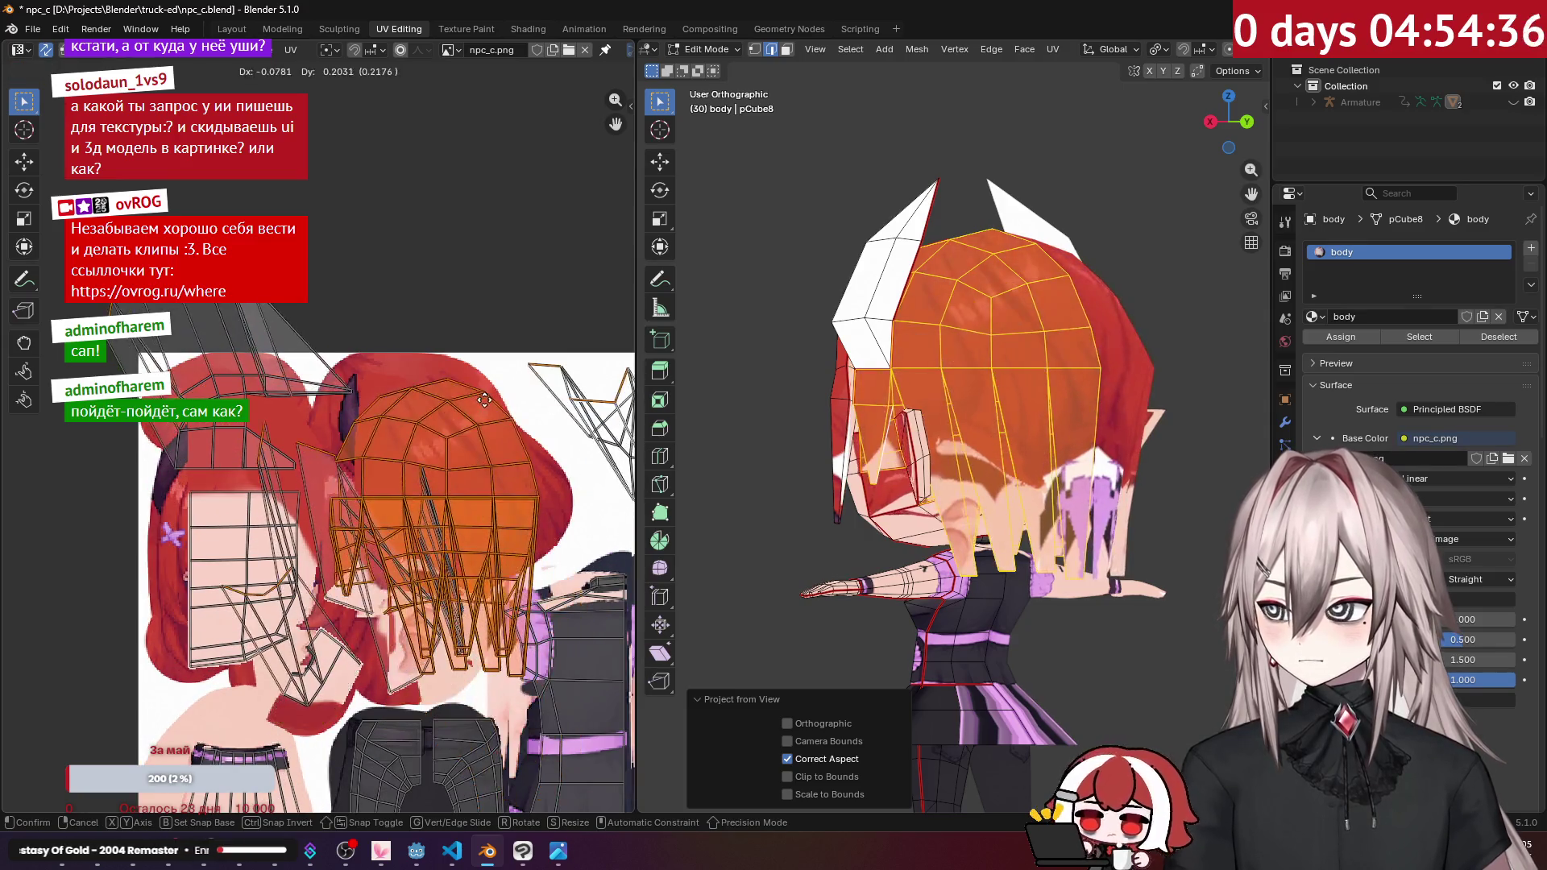
left_click(500, 501)
Step: Scale the back hair island to 0.7 and settle it over the red hair region
key("alt+a")
key("ctrl+z")
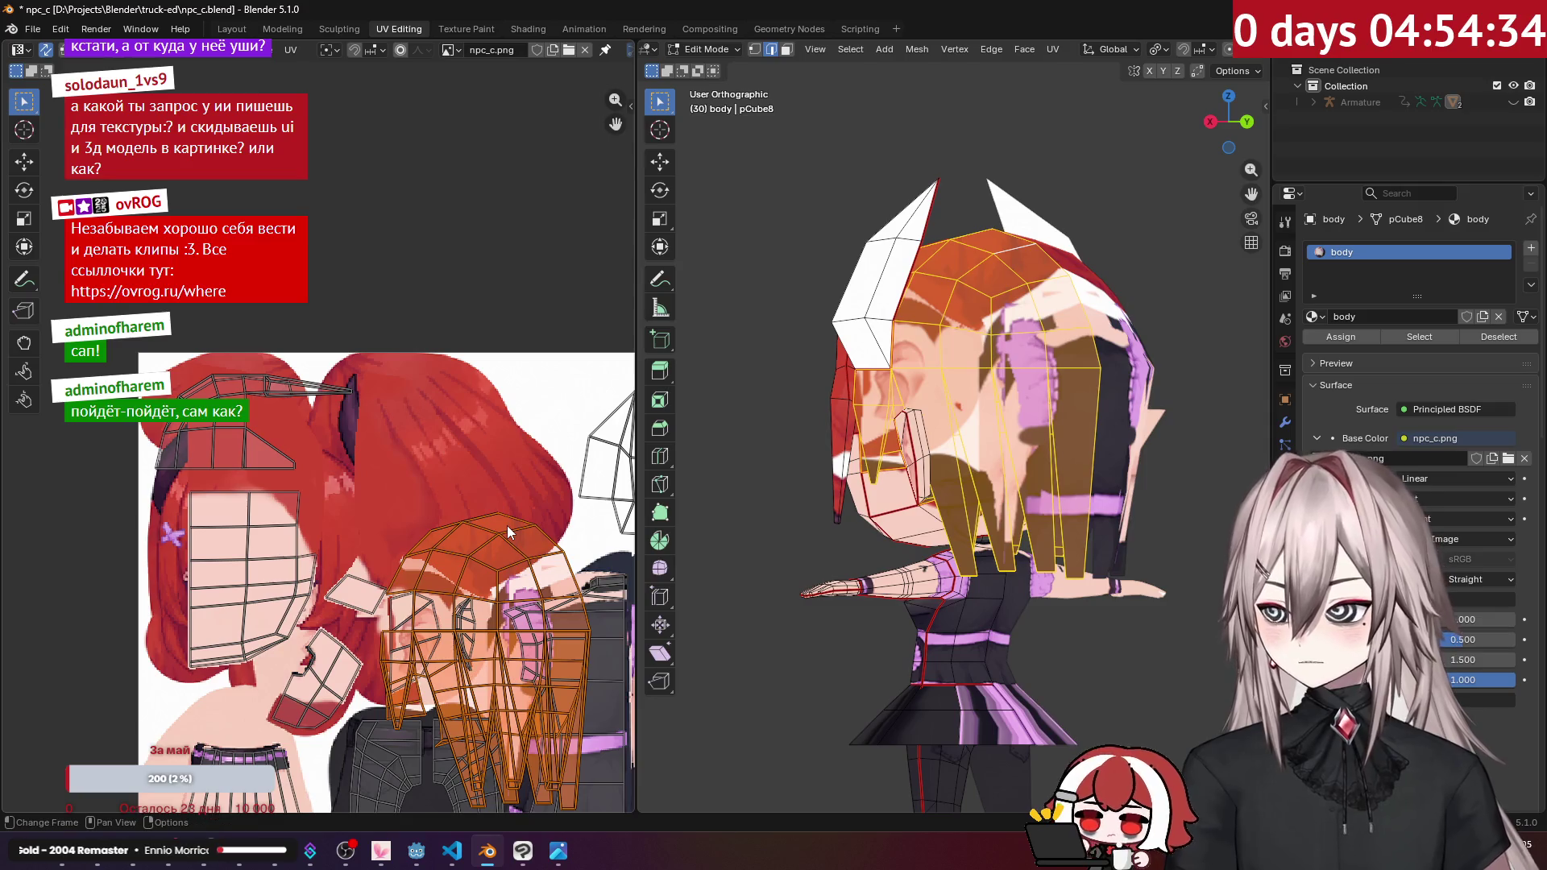
key("g")
left_click(584, 438)
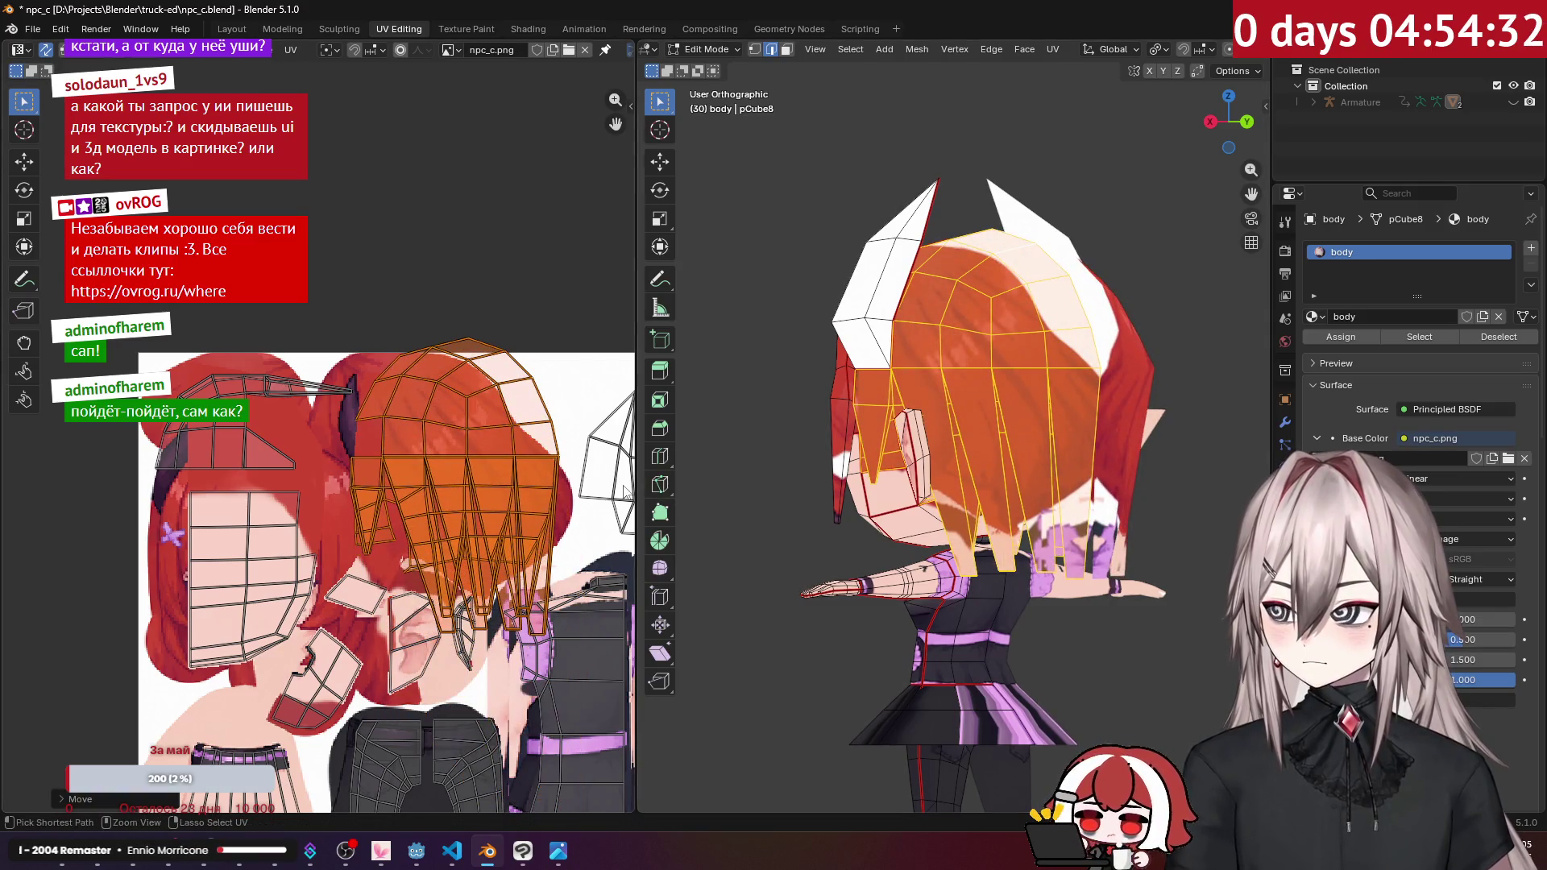
key("s")
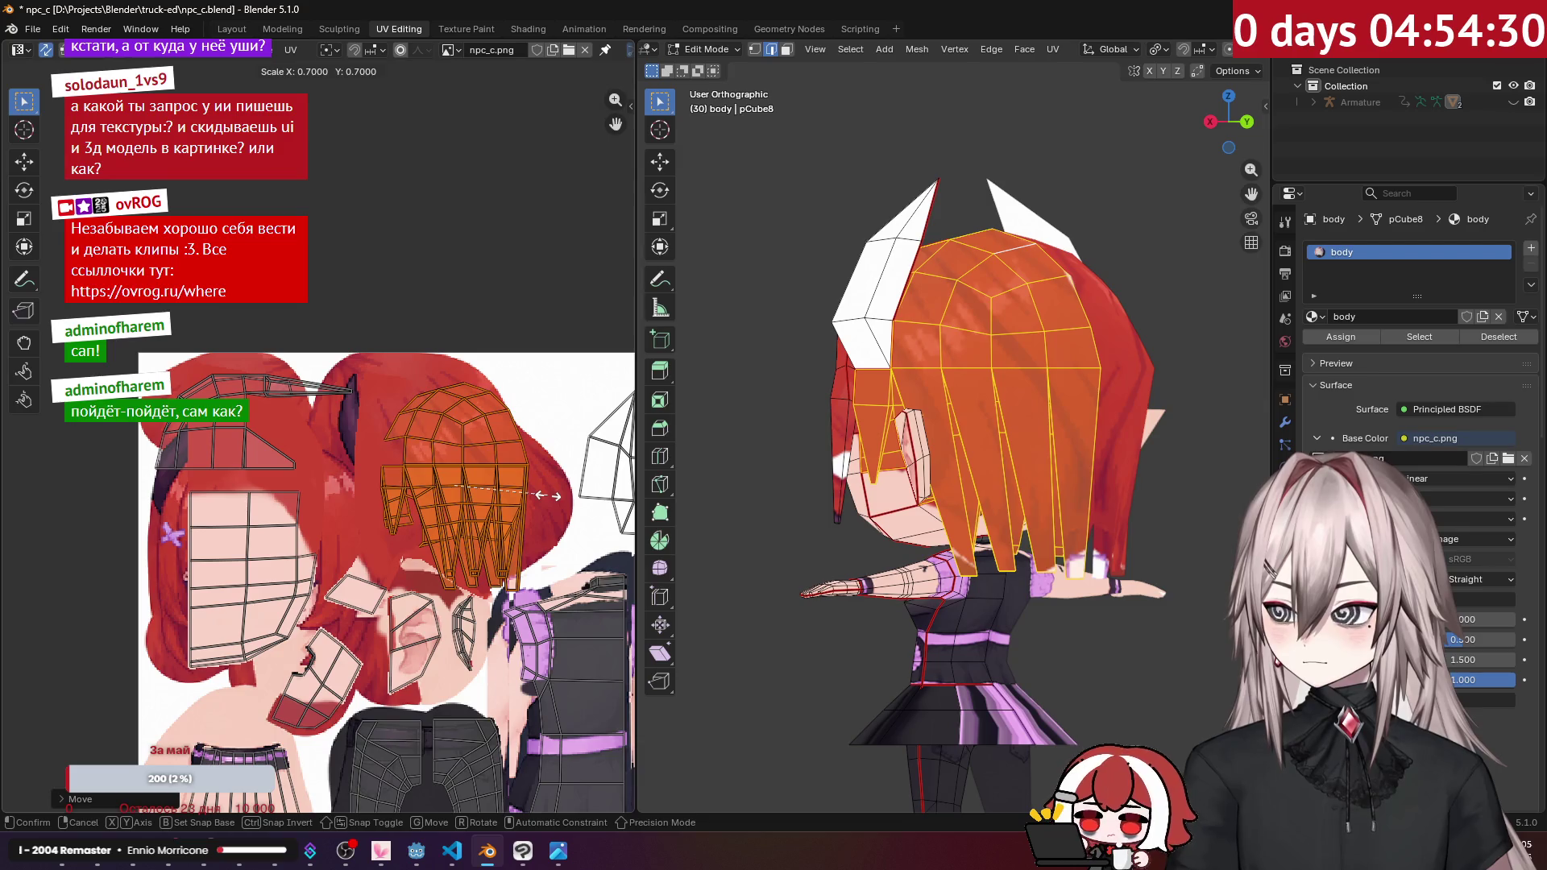
left_click(548, 496)
key("g")
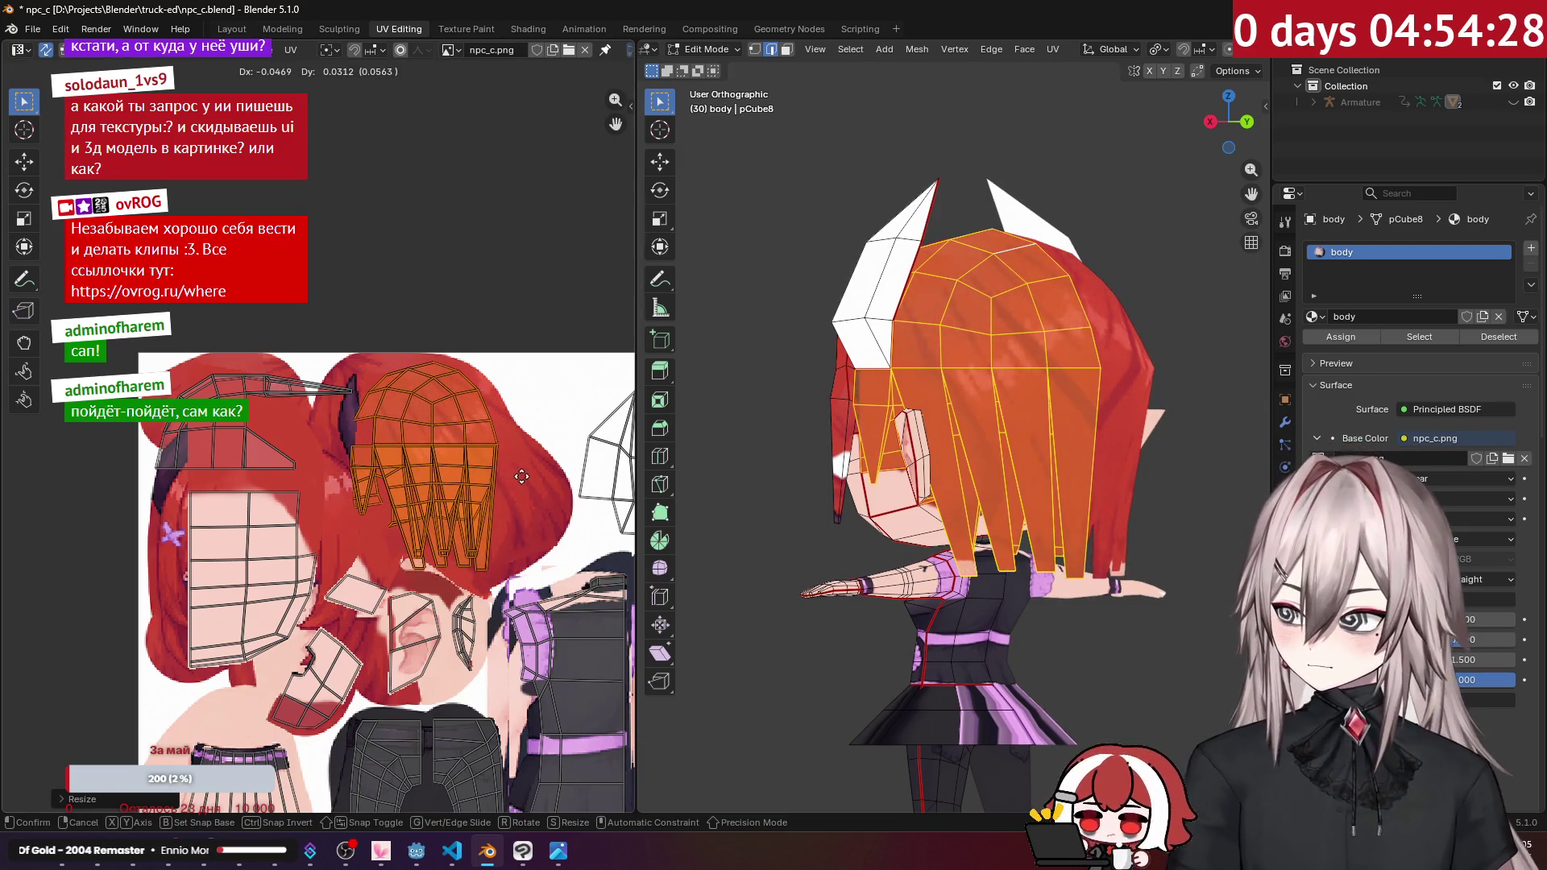
left_click(522, 477)
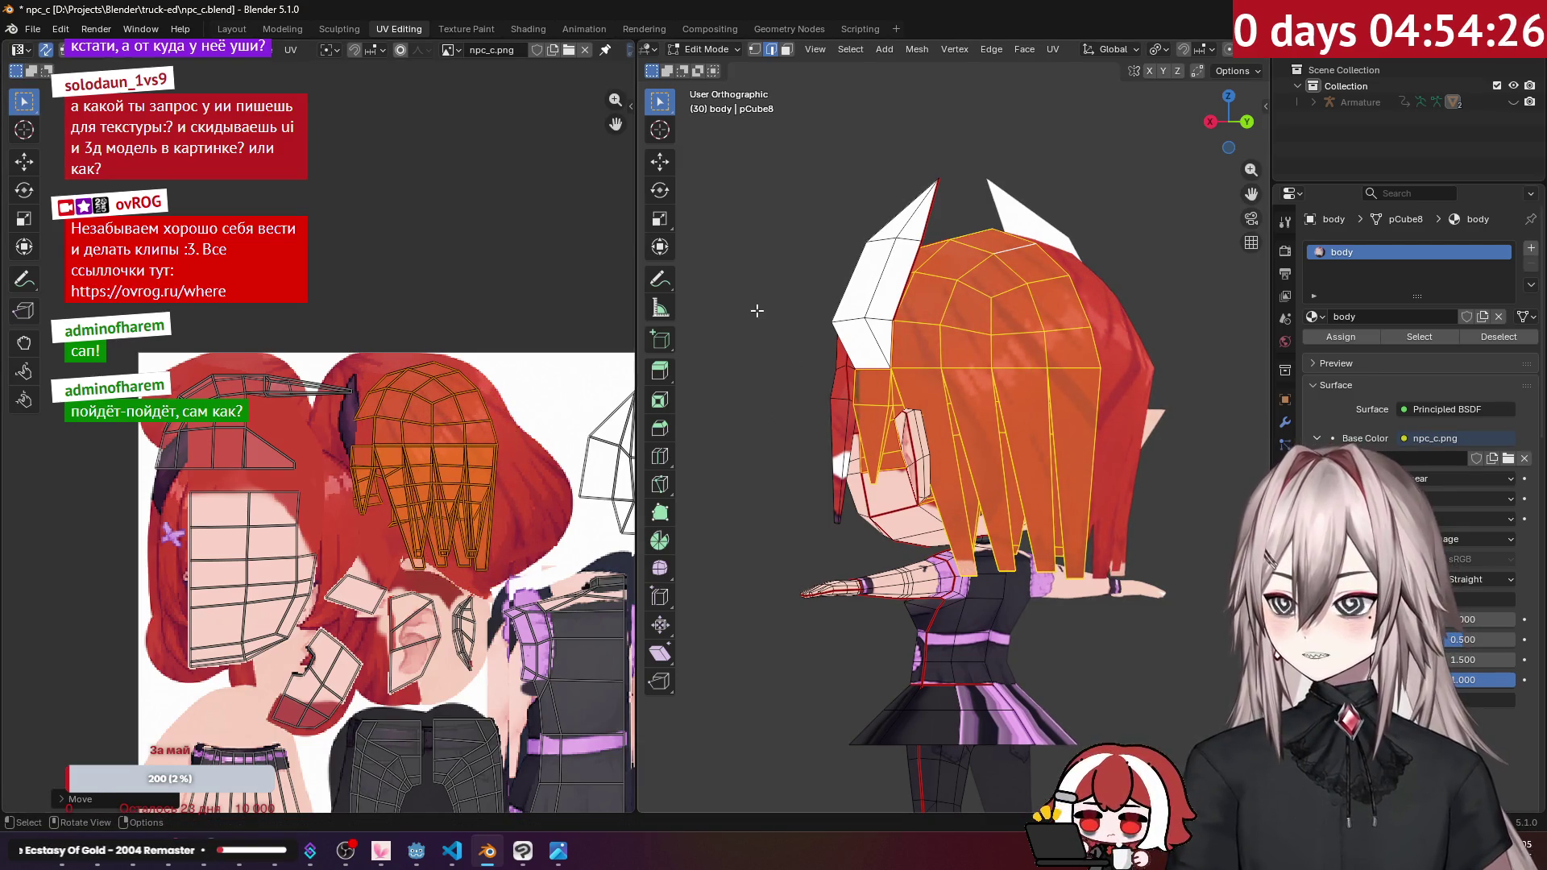
key("alt+a")
Step: Check the textured model in Object Mode, then return the body to Edit Mode viewing the skirt
middle_click_drag(805, 309, 902, 335)
scroll(902, 334, "up", 5)
key("Tab")
scroll(949, 348, "down", 3)
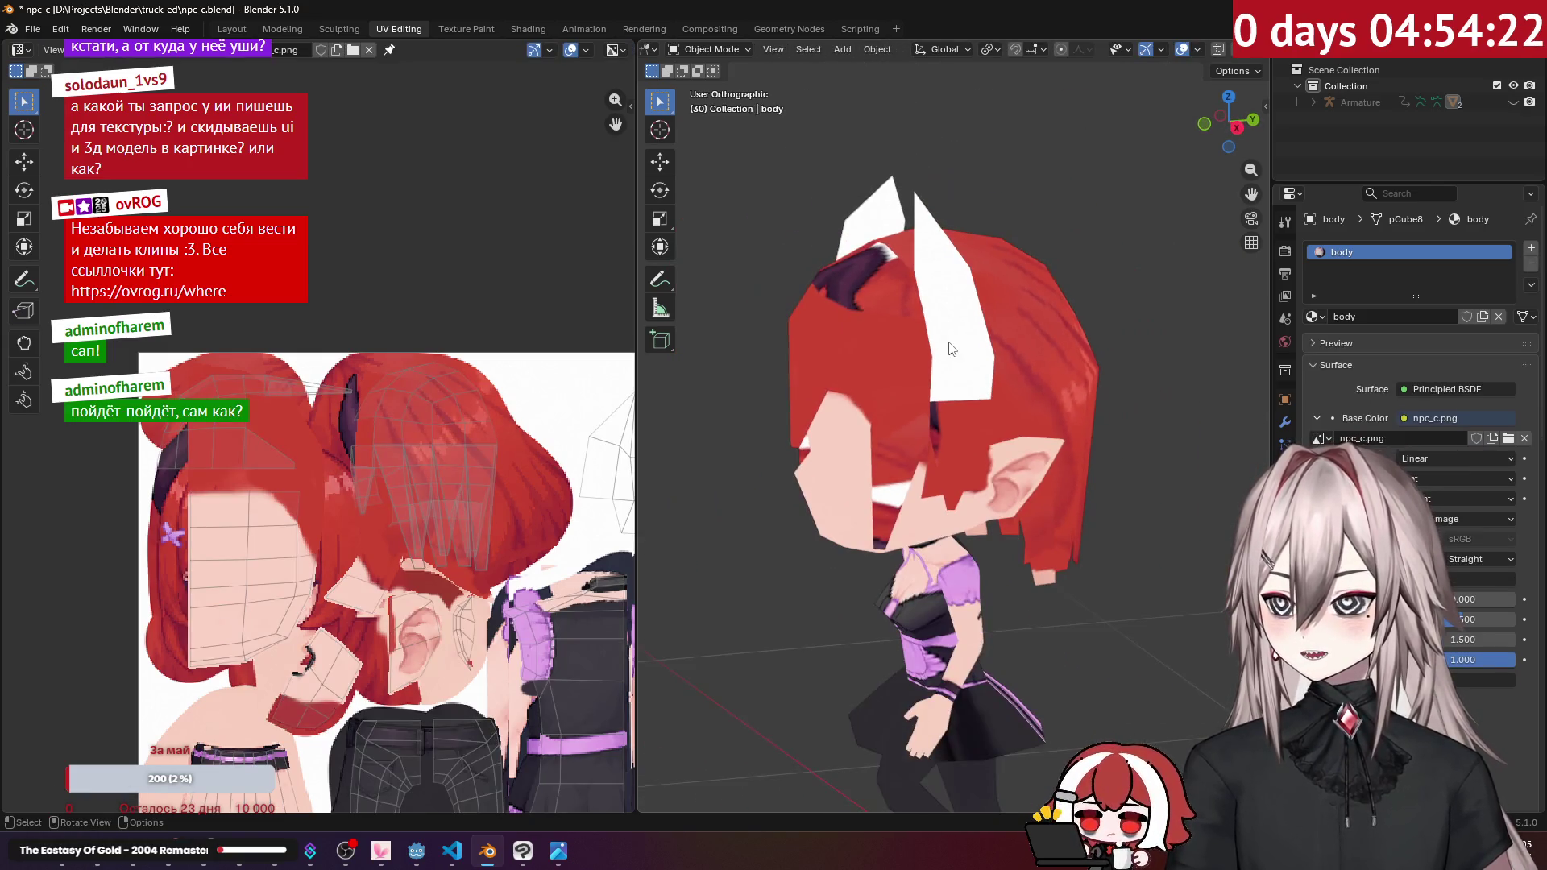
key("Tab")
middle_click_drag(528, 526, 372, 395)
mouse_move(950, 402)
middle_mouse_down()
mouse_move(989, 484)
mouse_move(992, 367)
middle_mouse_up()
scroll(991, 366, "up", 2)
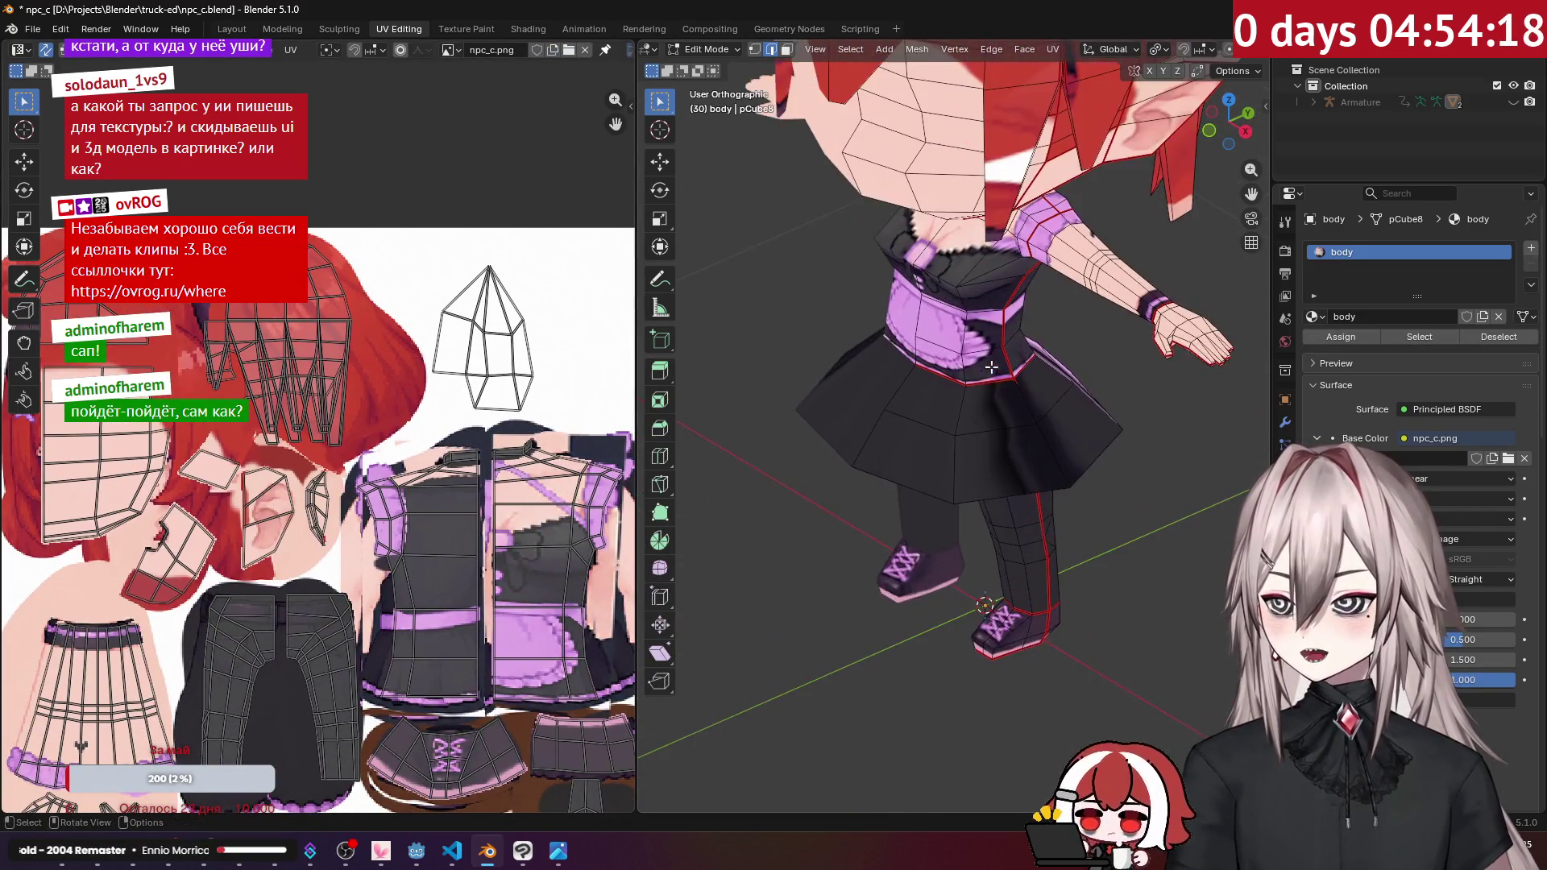
Step: Select the skirt up to its seams, unwrap it, and drag the island toward the upper right
key("ctrl+l")
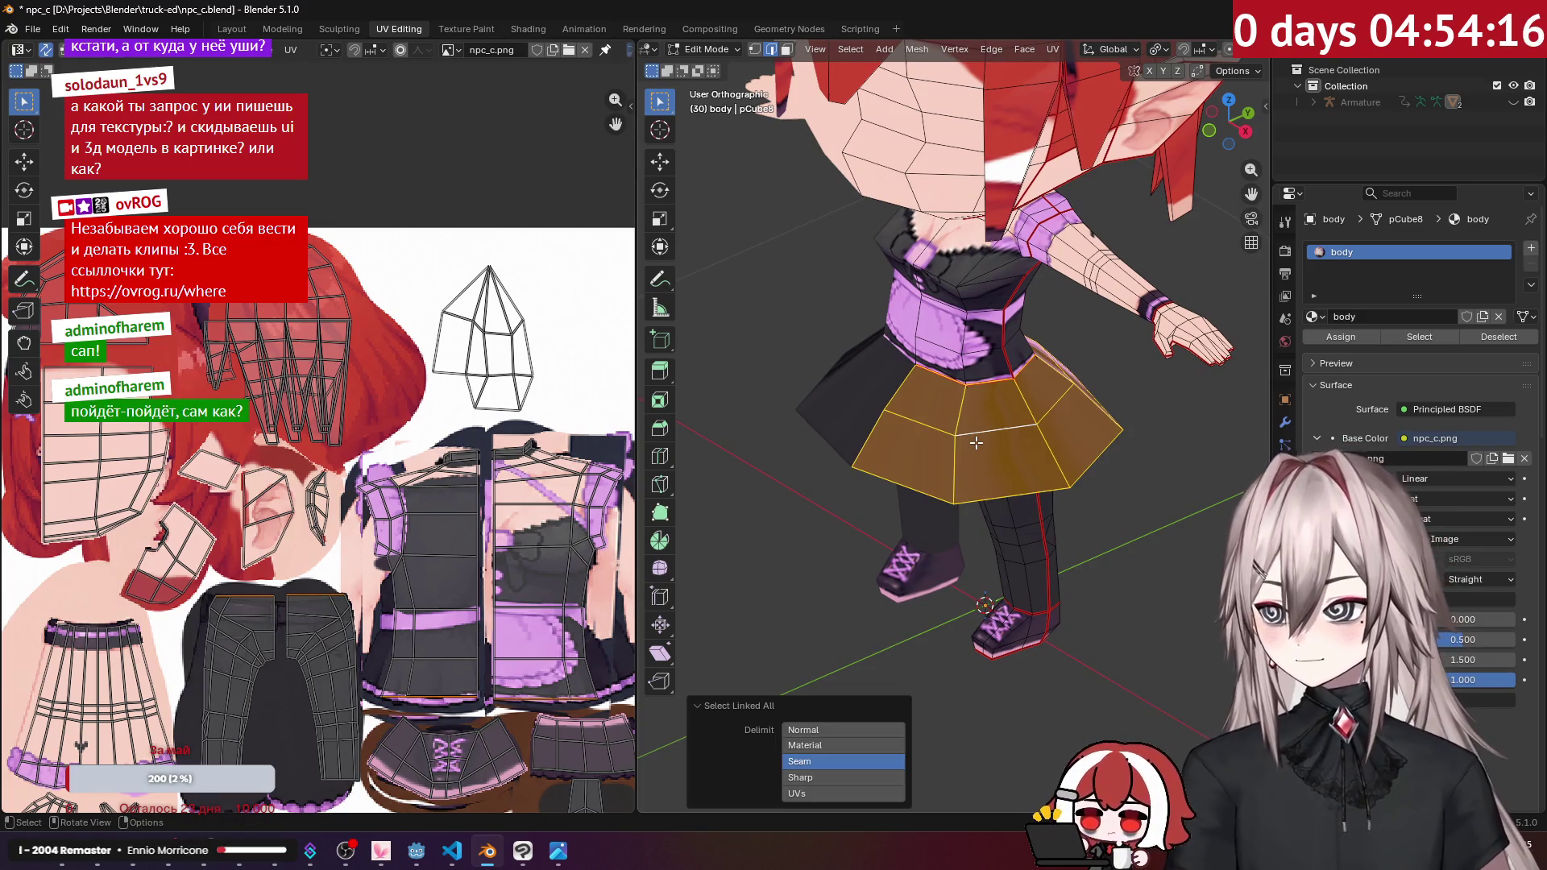
key("KP_1")
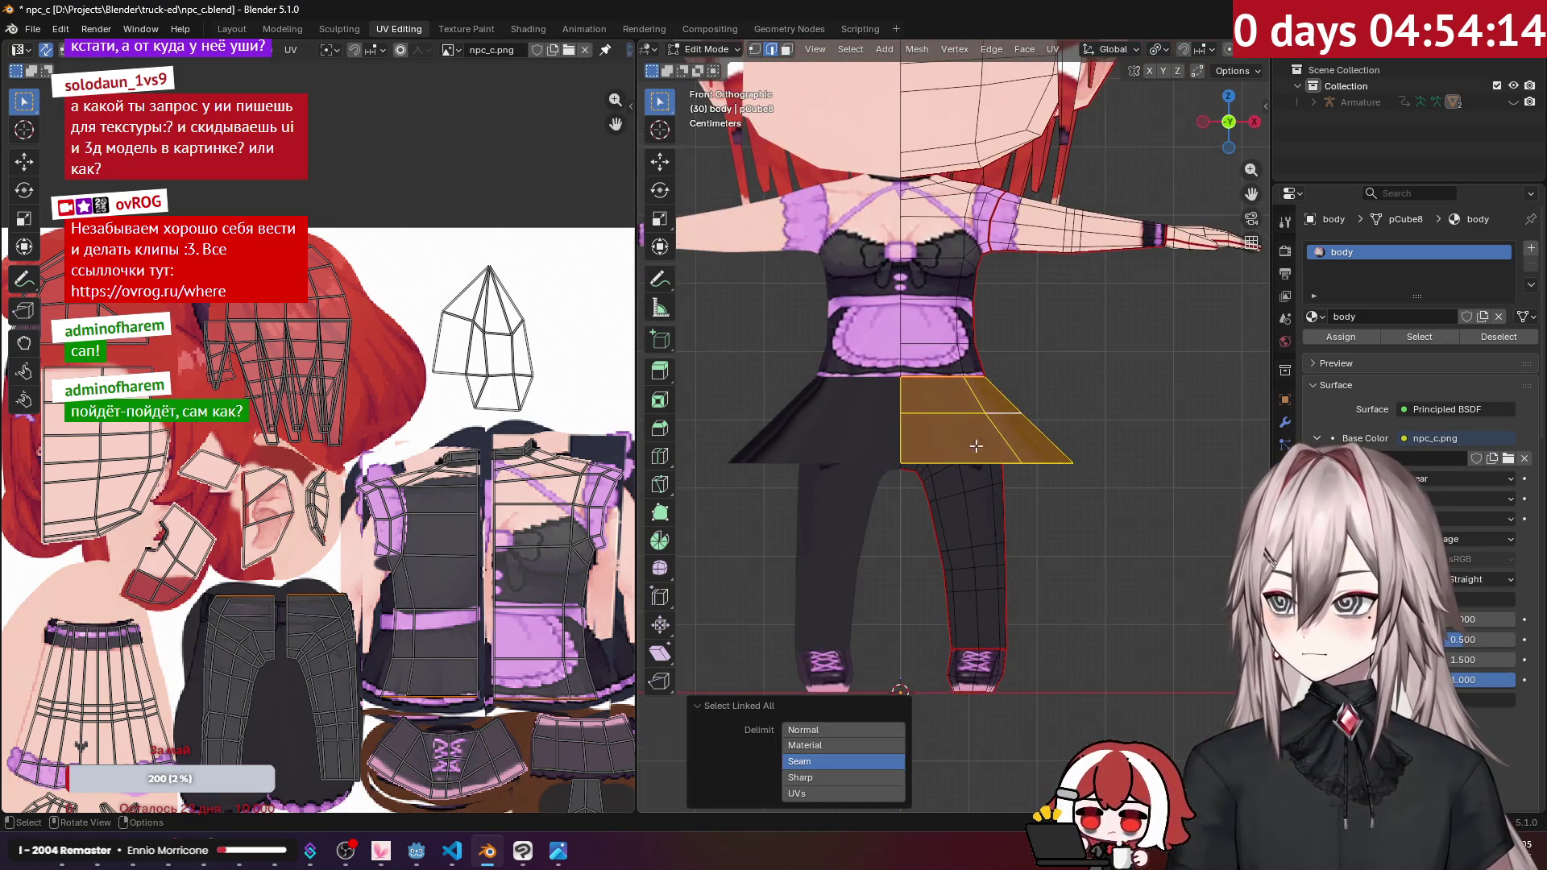
middle_click_drag(957, 450, 1168, 144)
key("u")
left_click(1080, 76)
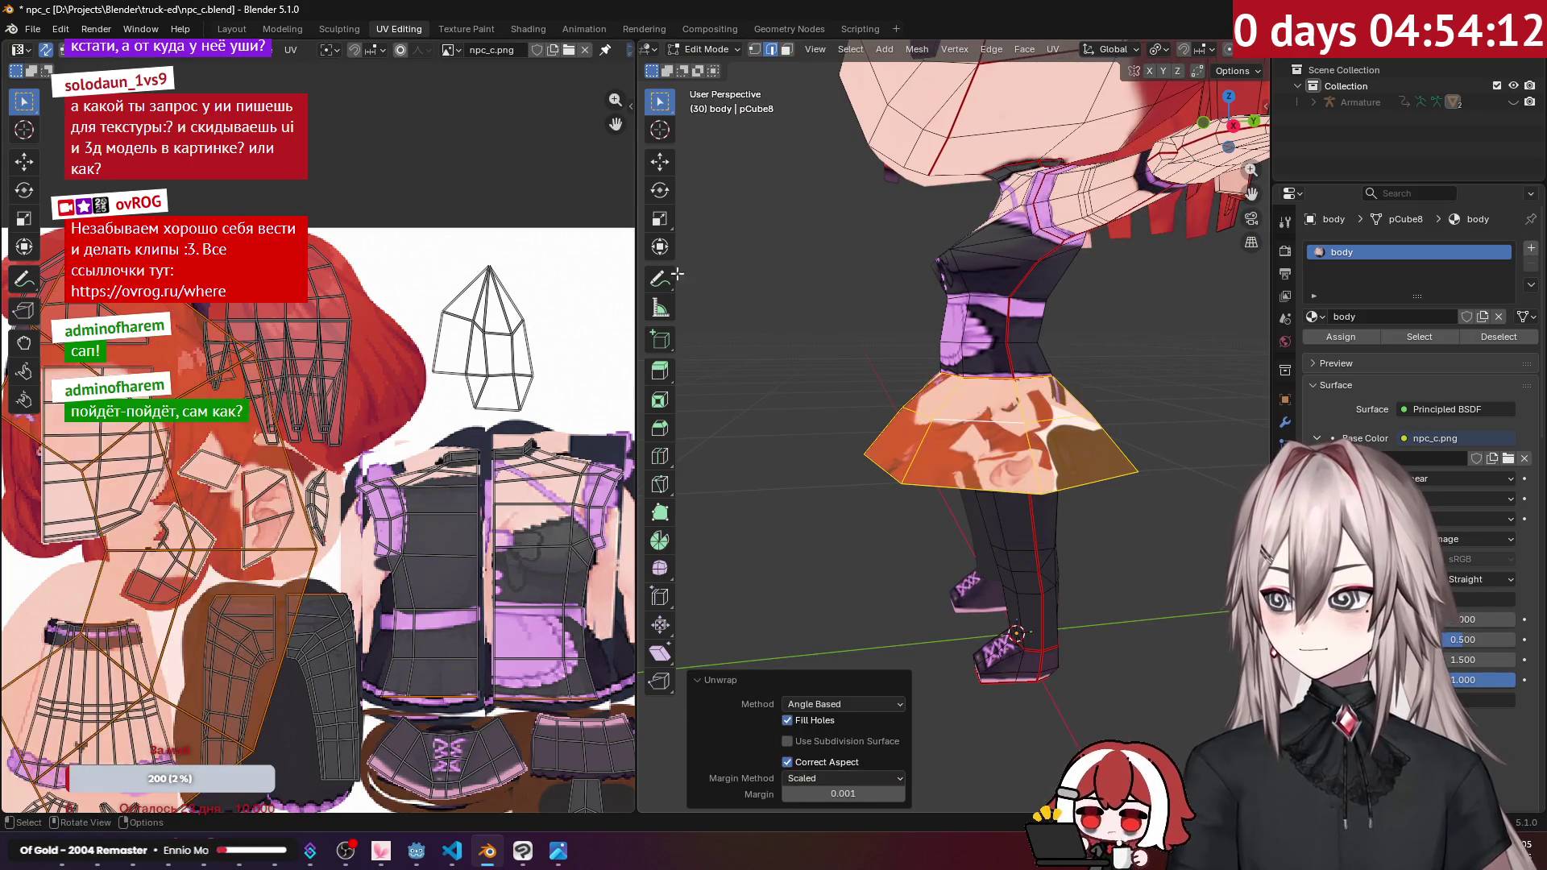
key("alt+r")
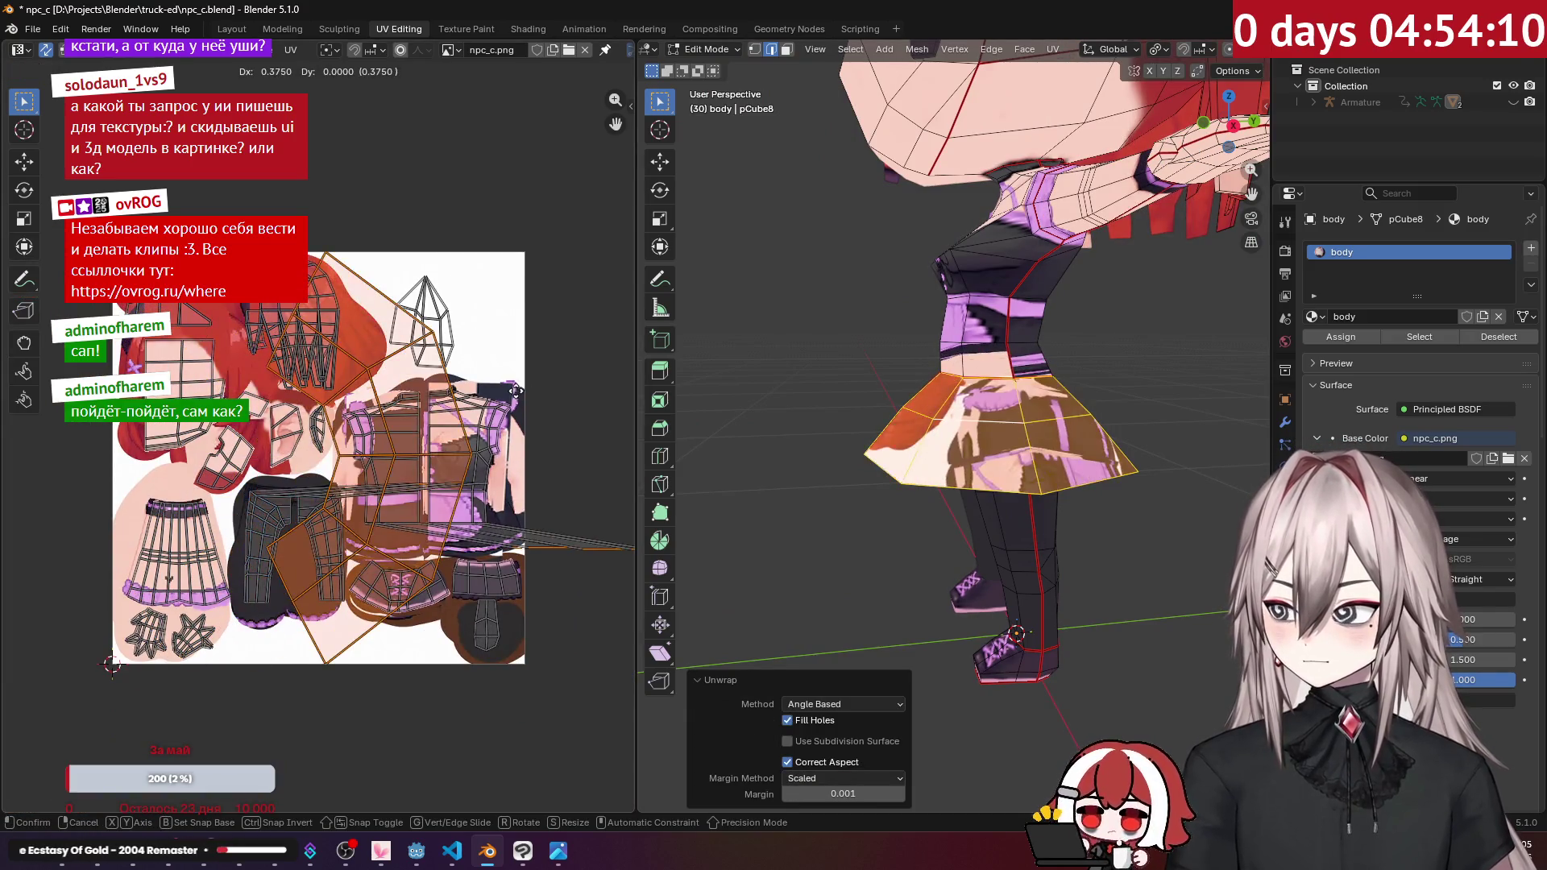
left_click(264, 461)
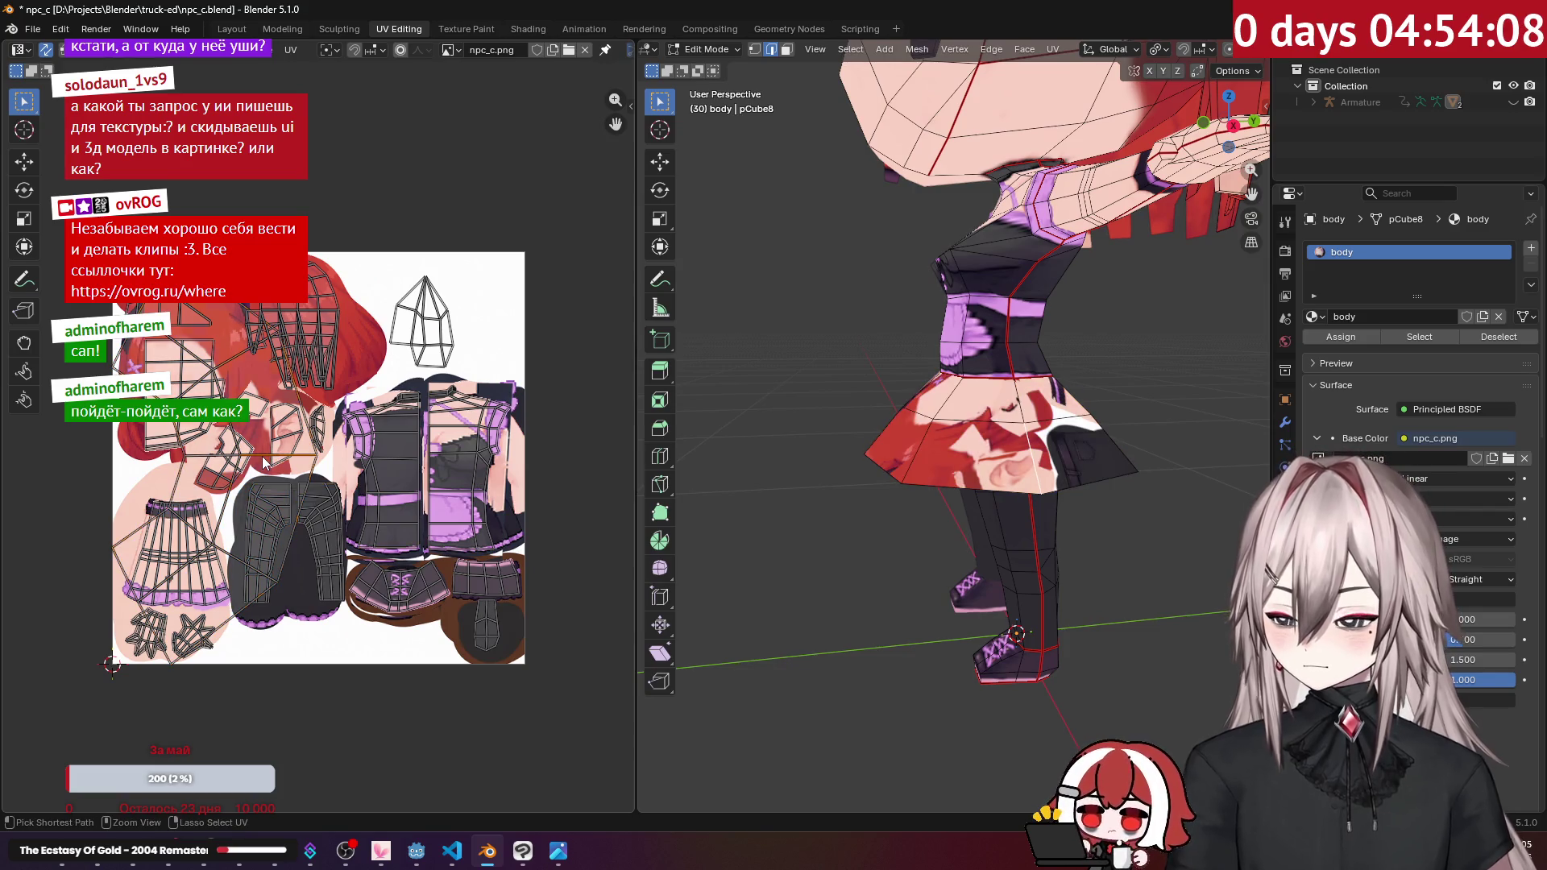
key("ctrl+z")
mouse_move(264, 461)
left_mouse_down()
mouse_move(516, 314)
mouse_move(564, 322)
left_mouse_up()
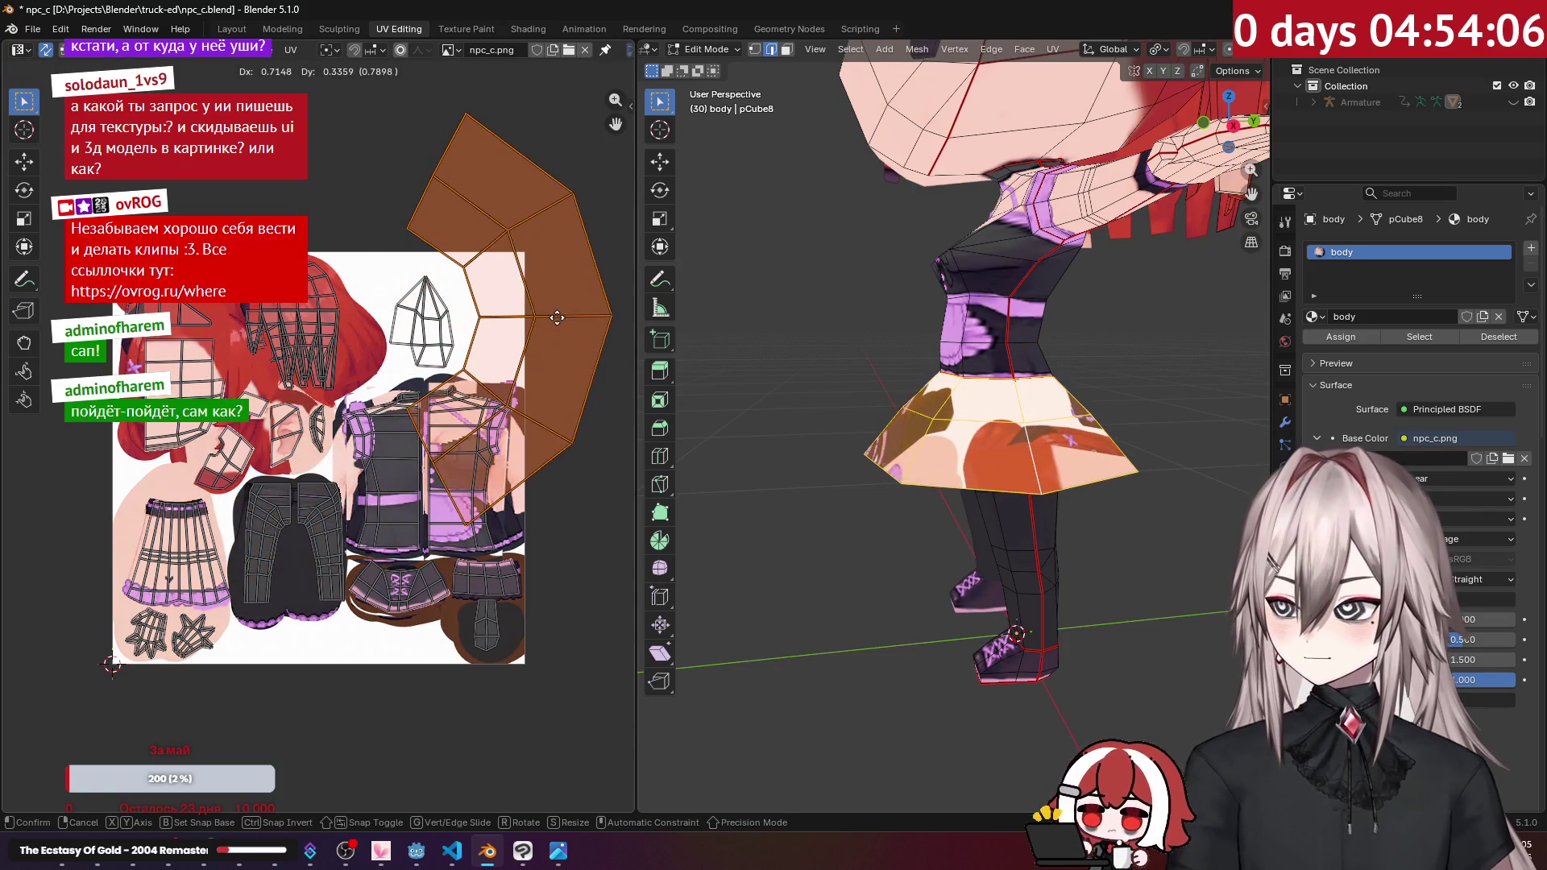
Step: Shrink, reposition and rotate the skirt island in the blank upper-right area, then deselect
key("s")
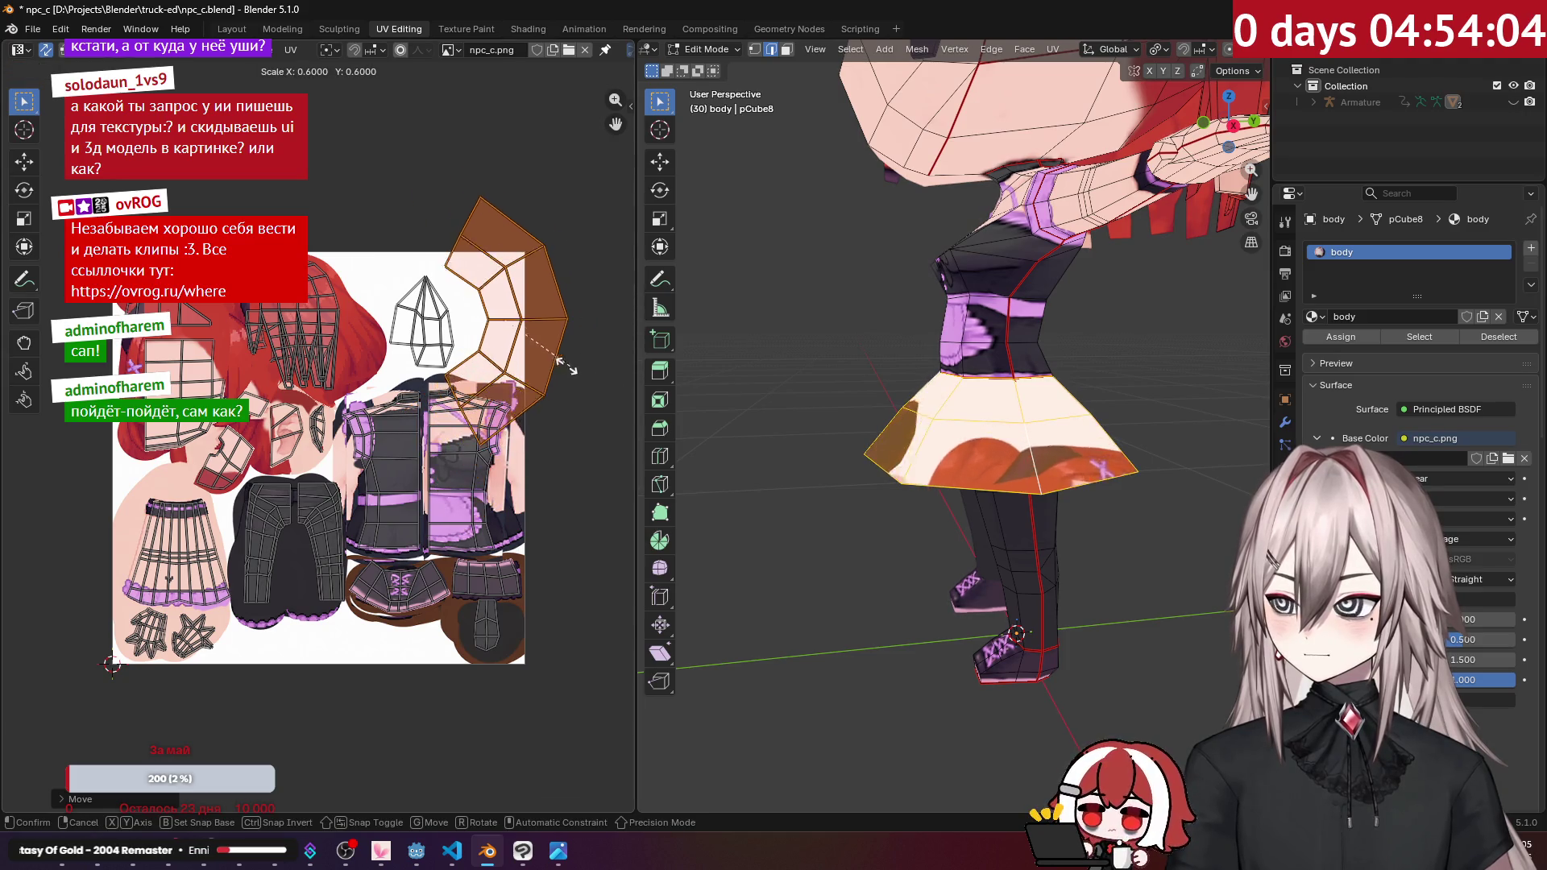
left_click(543, 352)
scroll(544, 352, "up", 1)
scroll(544, 352, "up", 2)
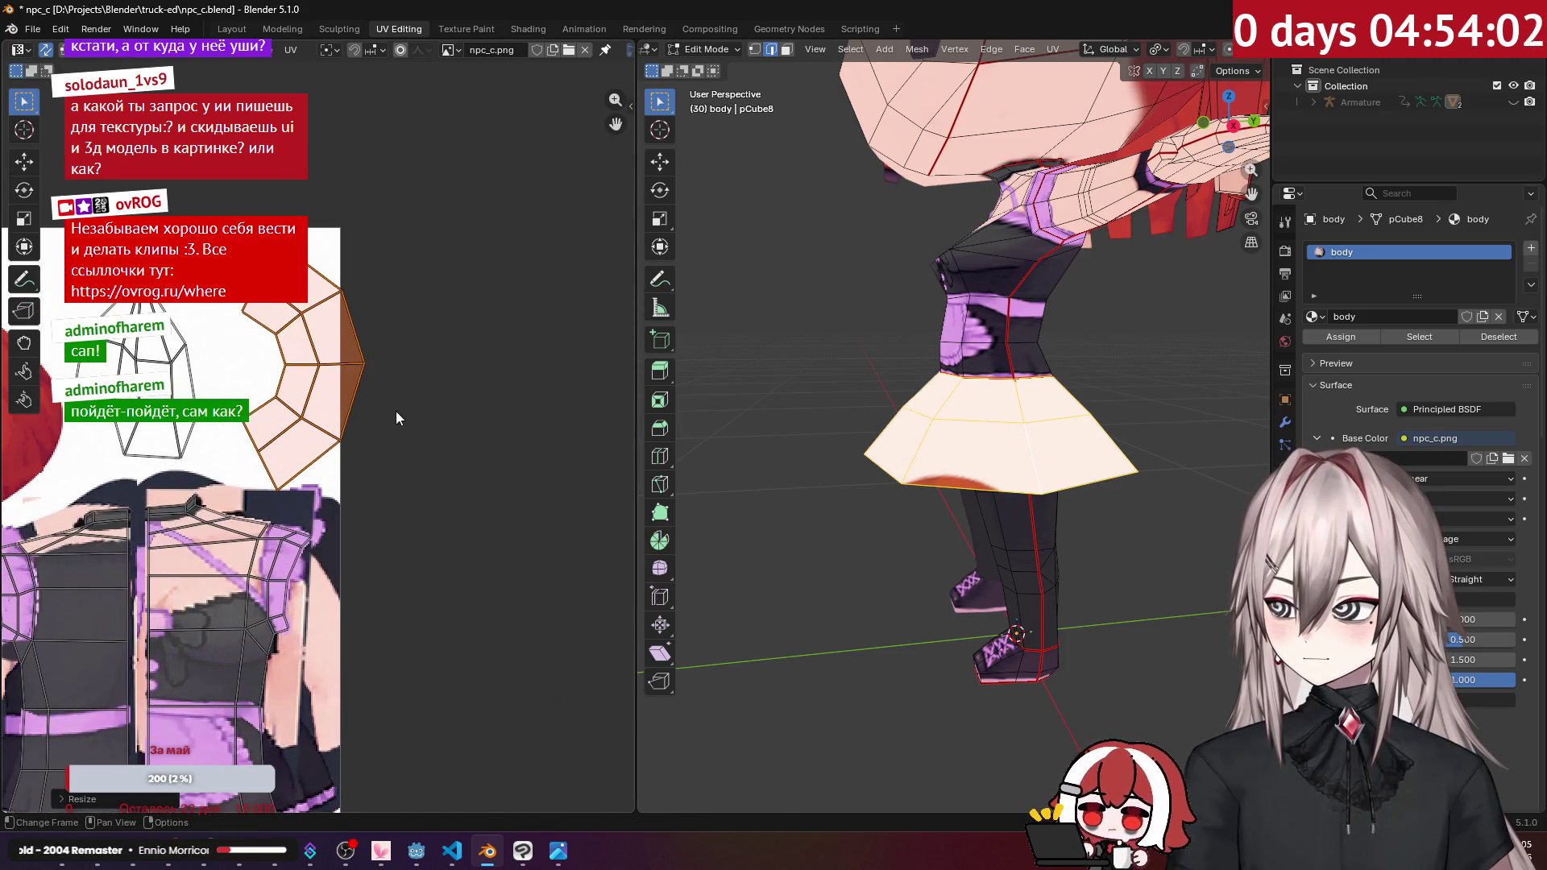
key("g")
left_click(364, 407)
key("r")
left_click(408, 307)
scroll(408, 307, "down", 4)
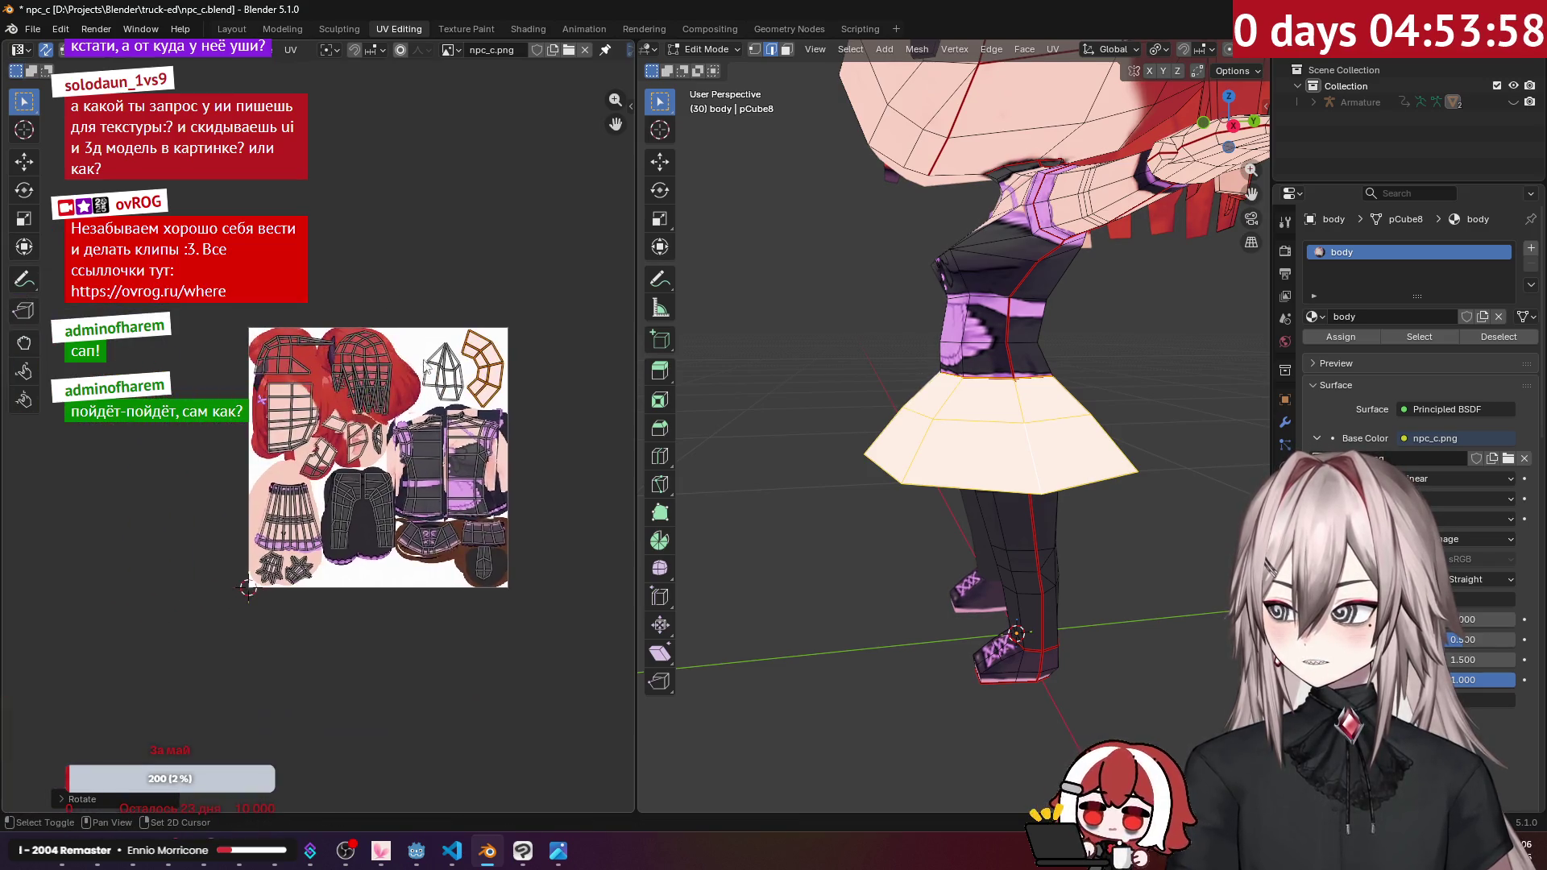
scroll(317, 446, "up", 2)
mouse_move(1007, 290)
middle_mouse_down()
mouse_move(1082, 393)
mouse_move(1002, 434)
middle_mouse_up()
left_click(1082, 393)
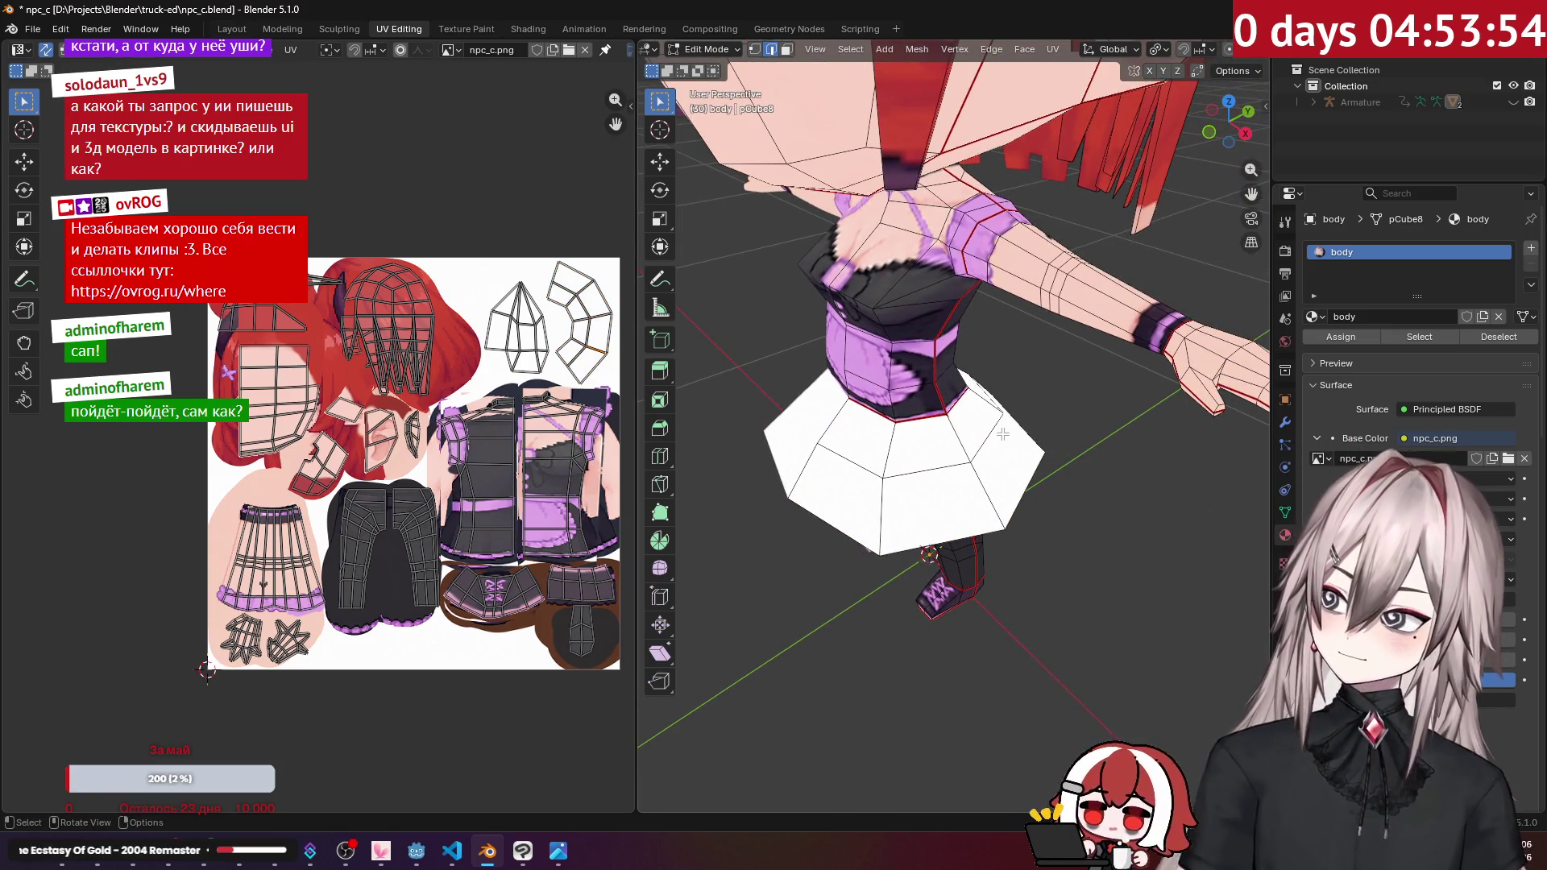
middle_click_drag(1003, 434, 1018, 375)
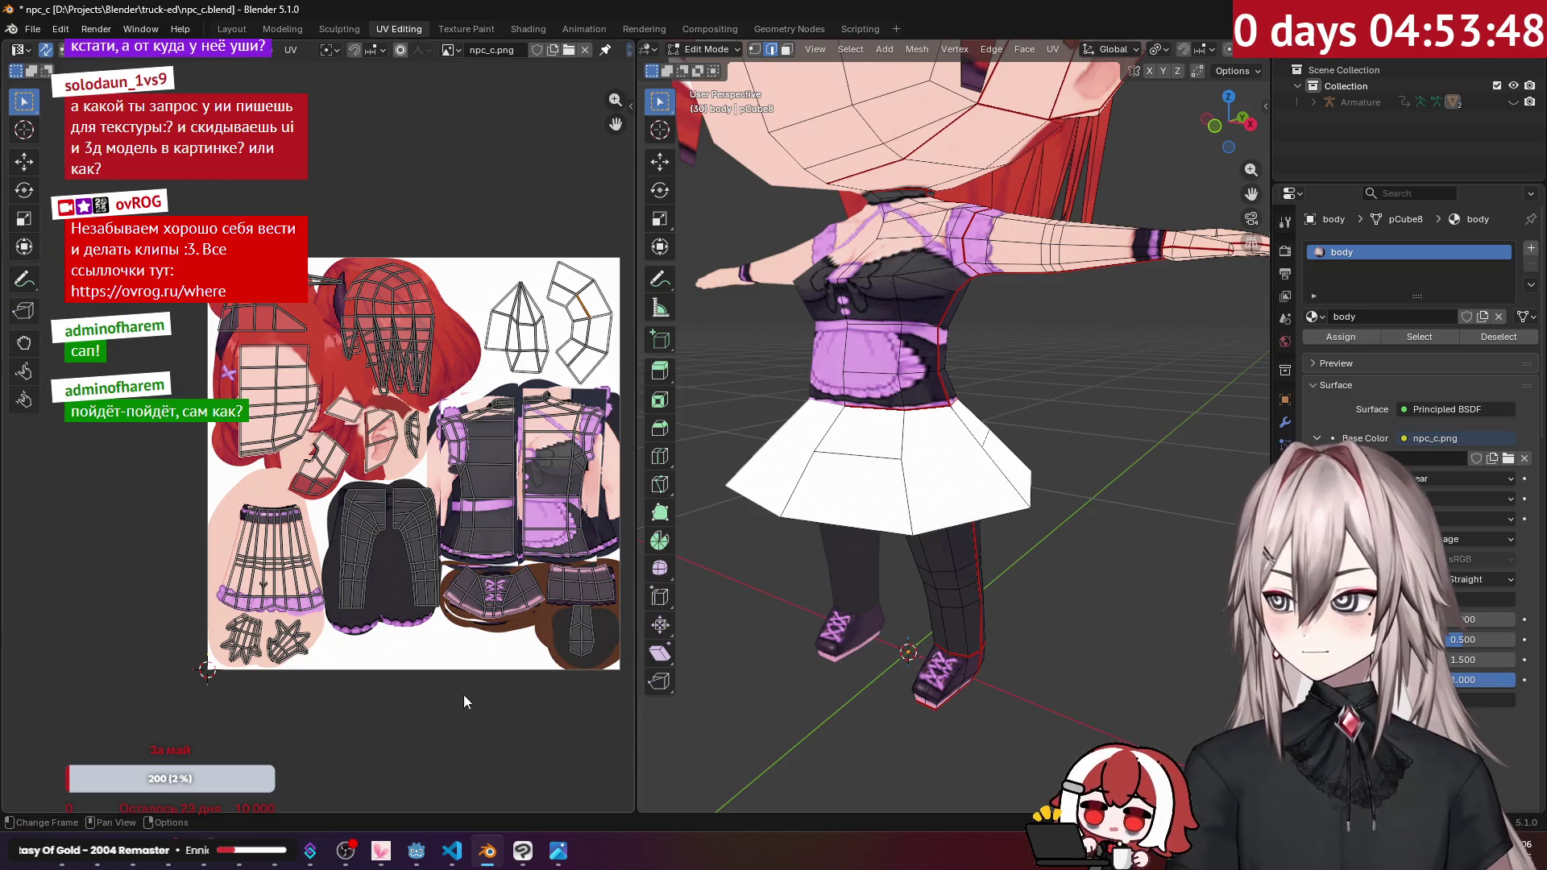
Step: Save npc_c.blend and glance at the front-view character reference image
key("ctrl+s")
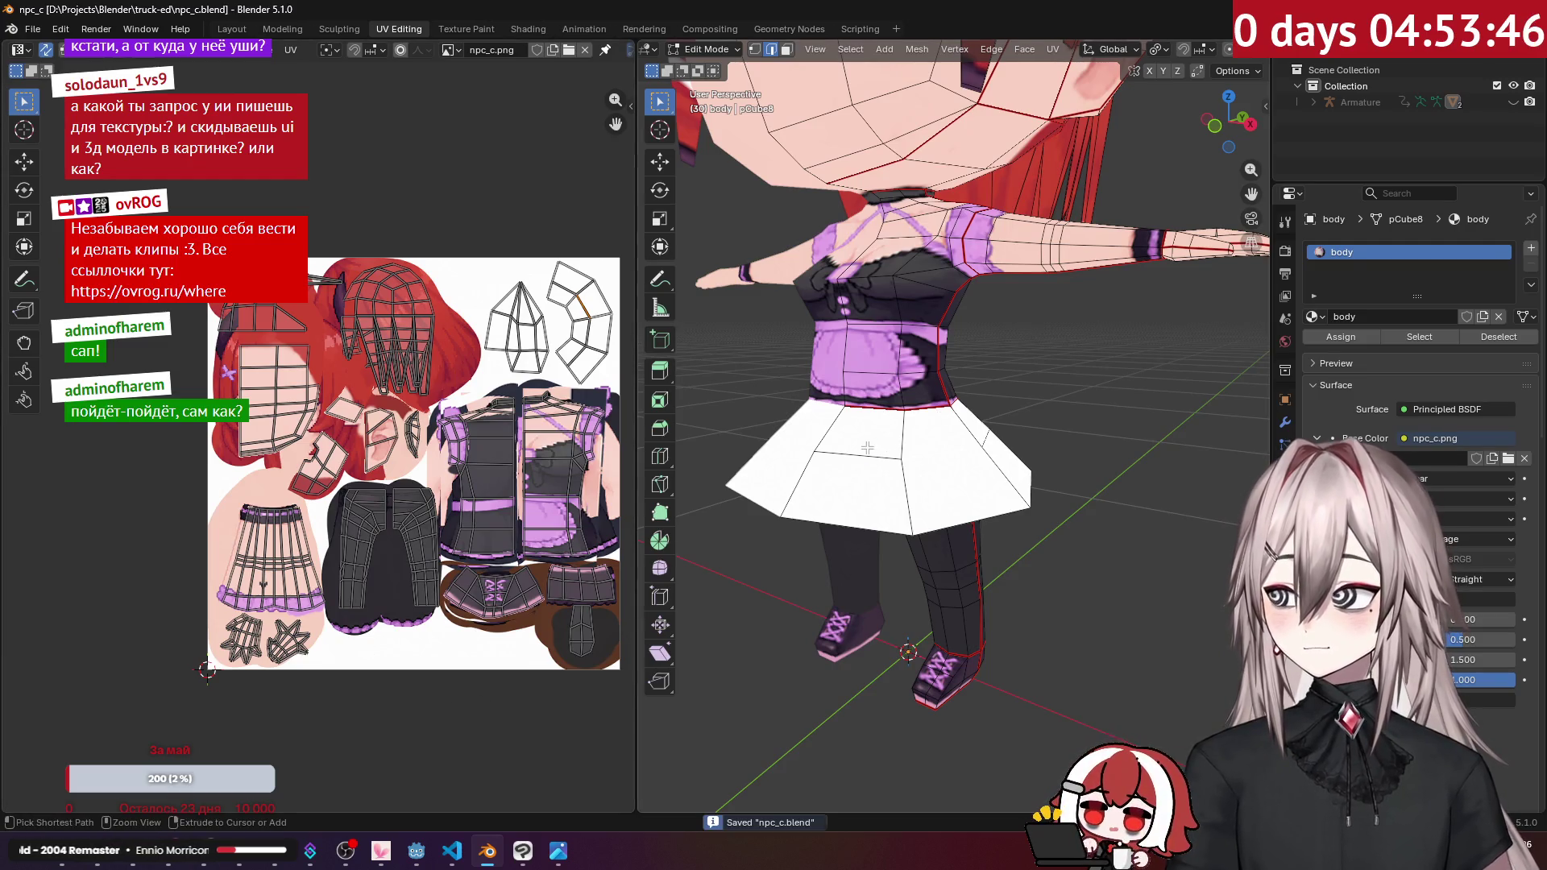
mouse_move(62, 863)
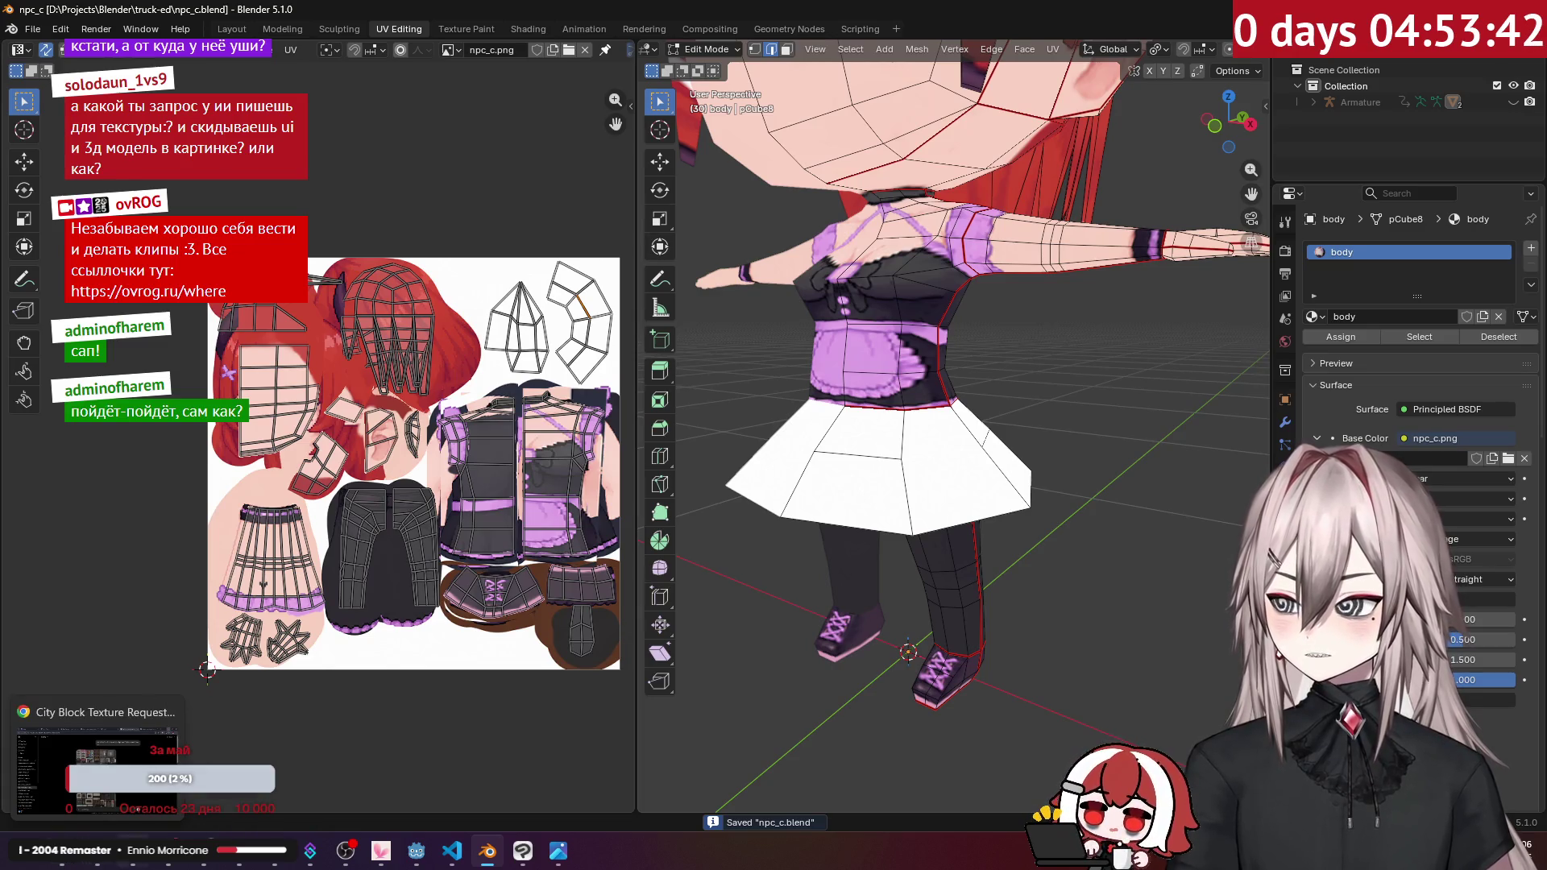
left_click(559, 850)
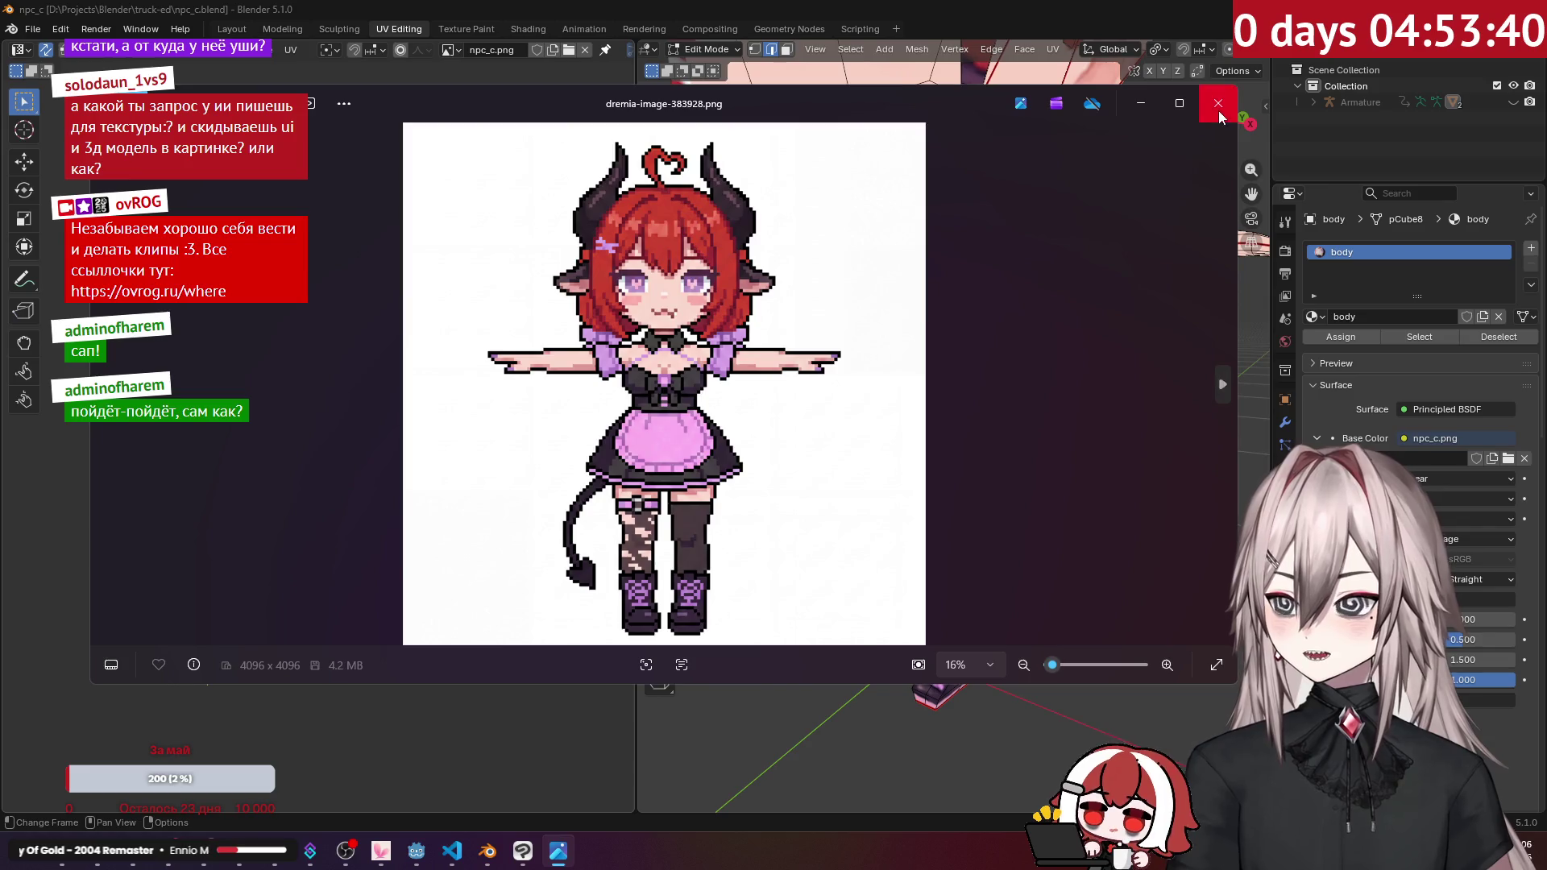
left_click(1218, 103)
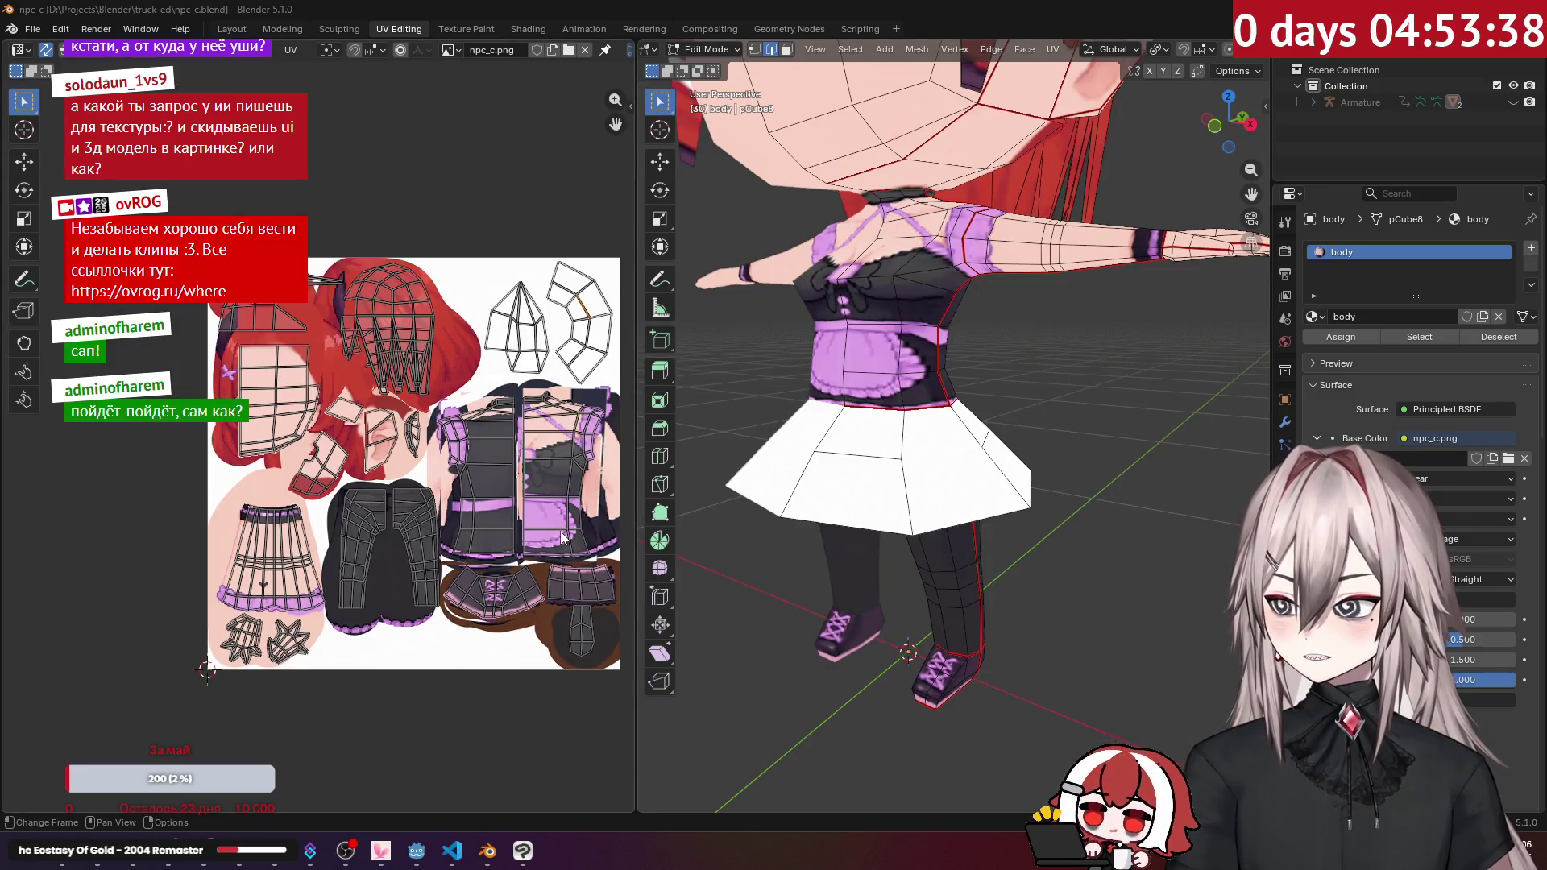
Step: View the character straight from the front and zoom onto the apron for comparison
key("KP_1")
scroll(721, 264, "up", 4)
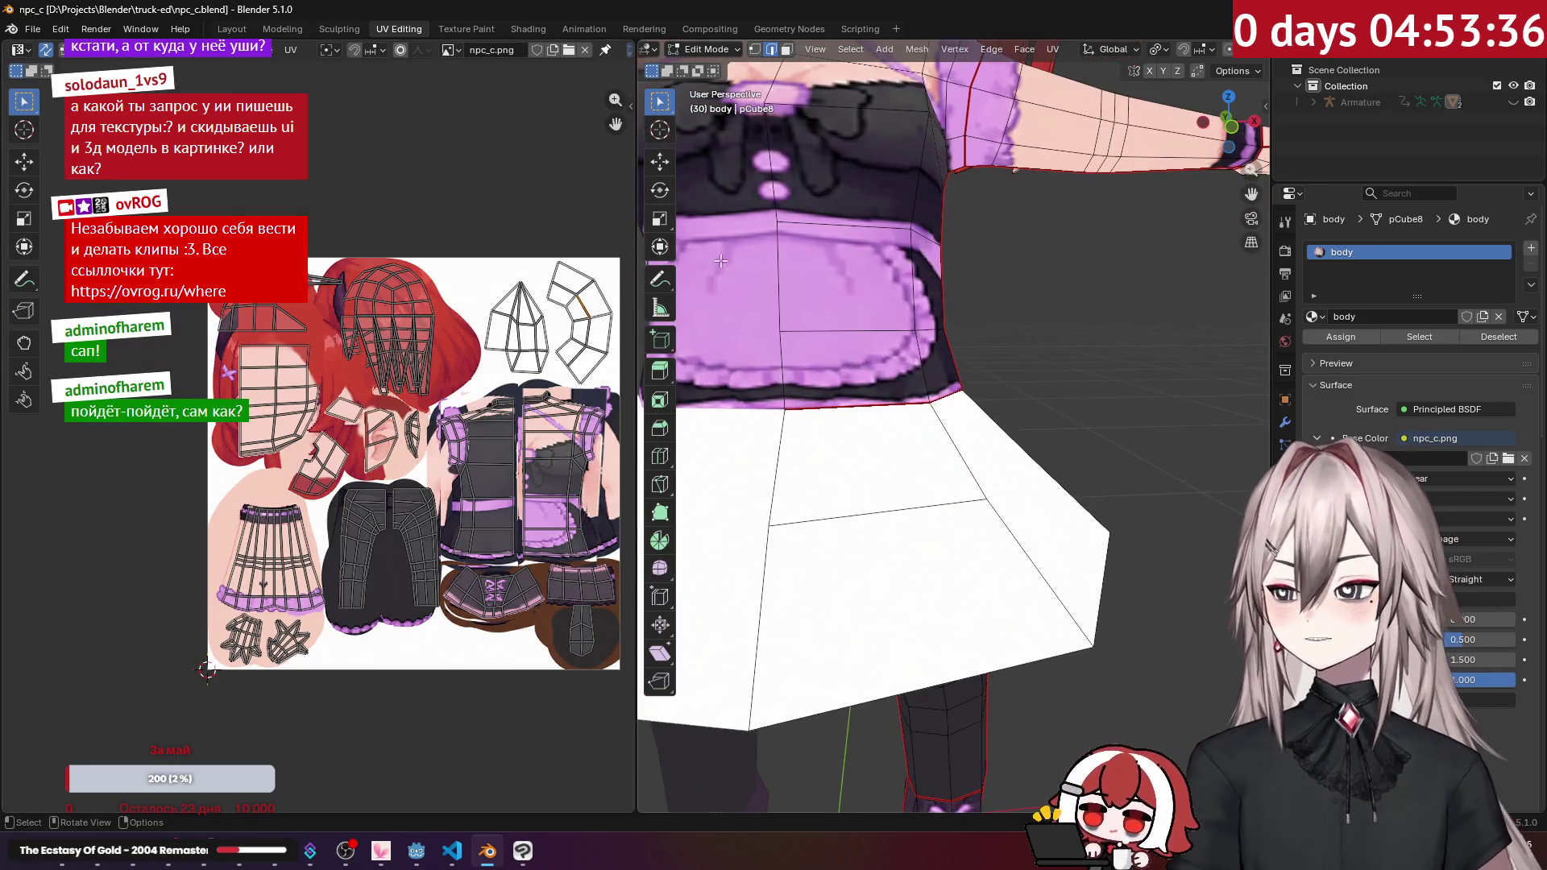
scroll(768, 212, "down", 3)
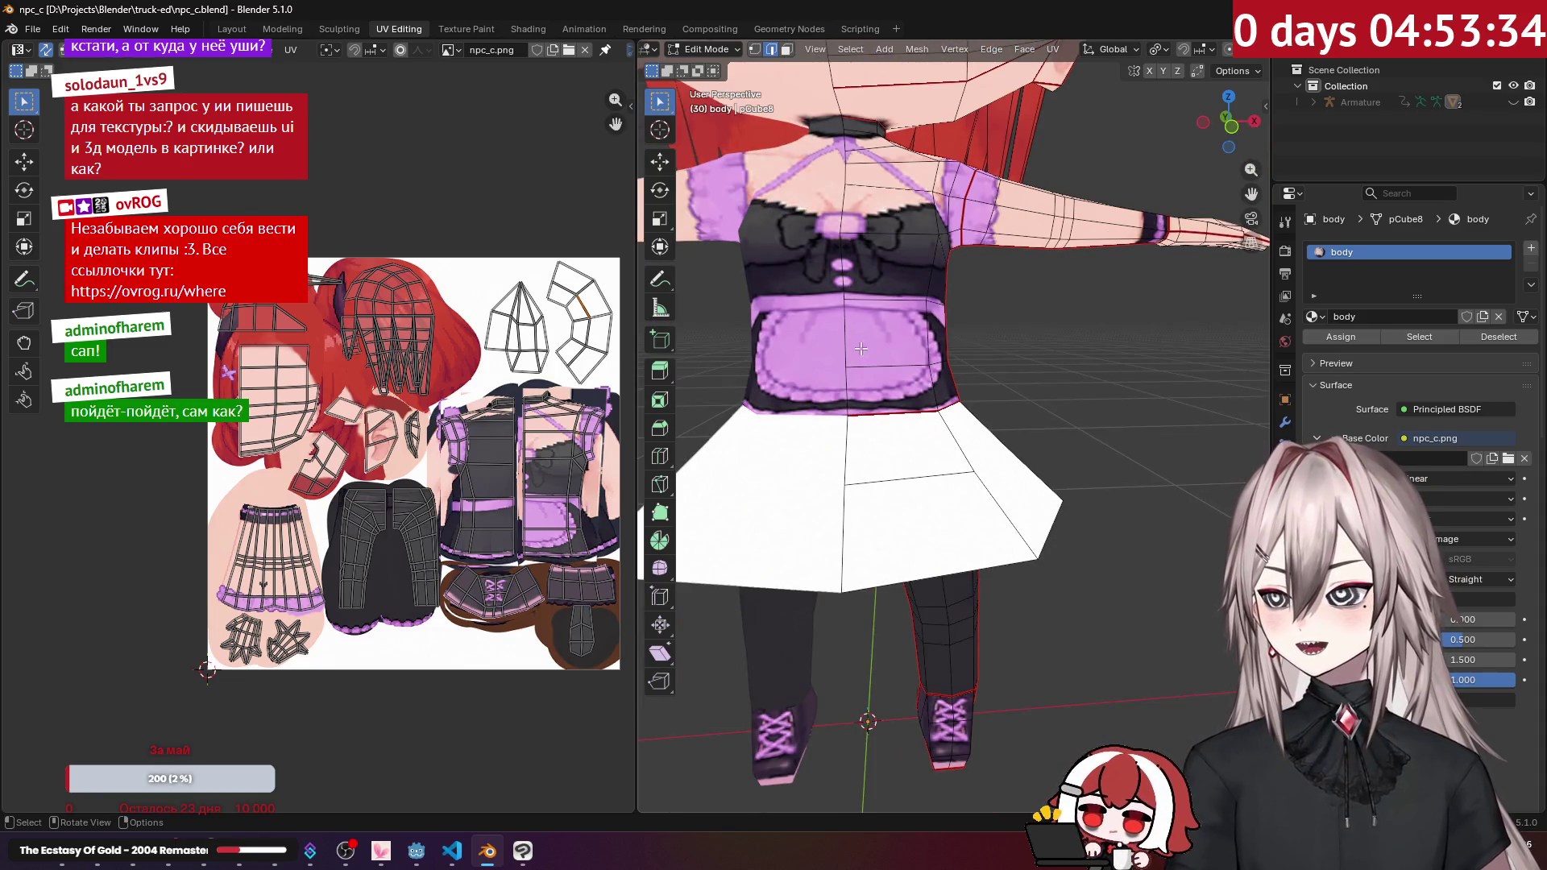
left_click(165, 851)
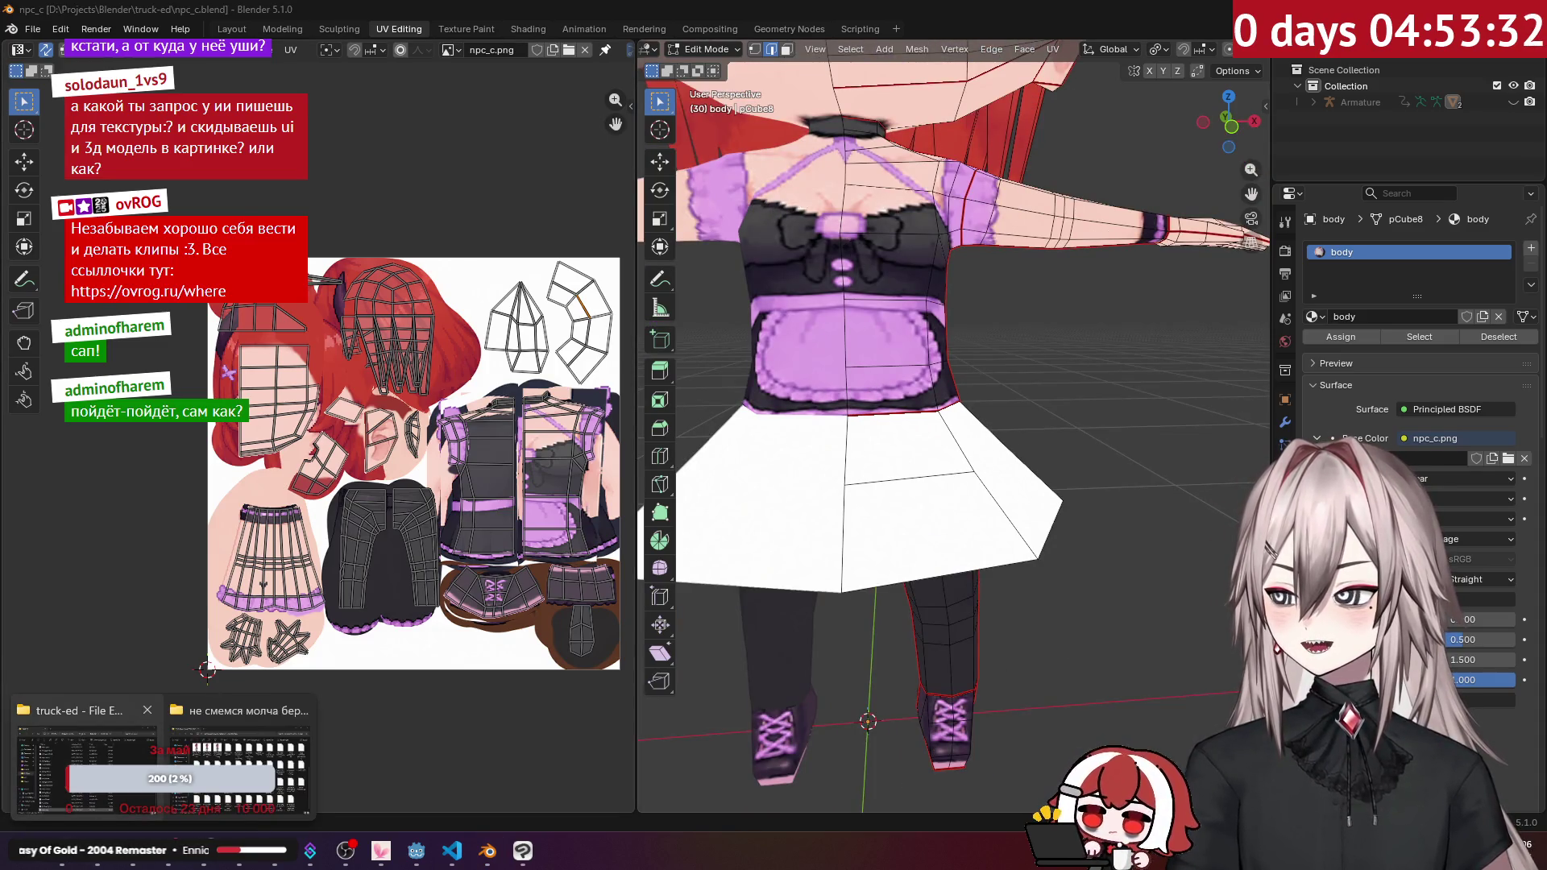
left_click(85, 761)
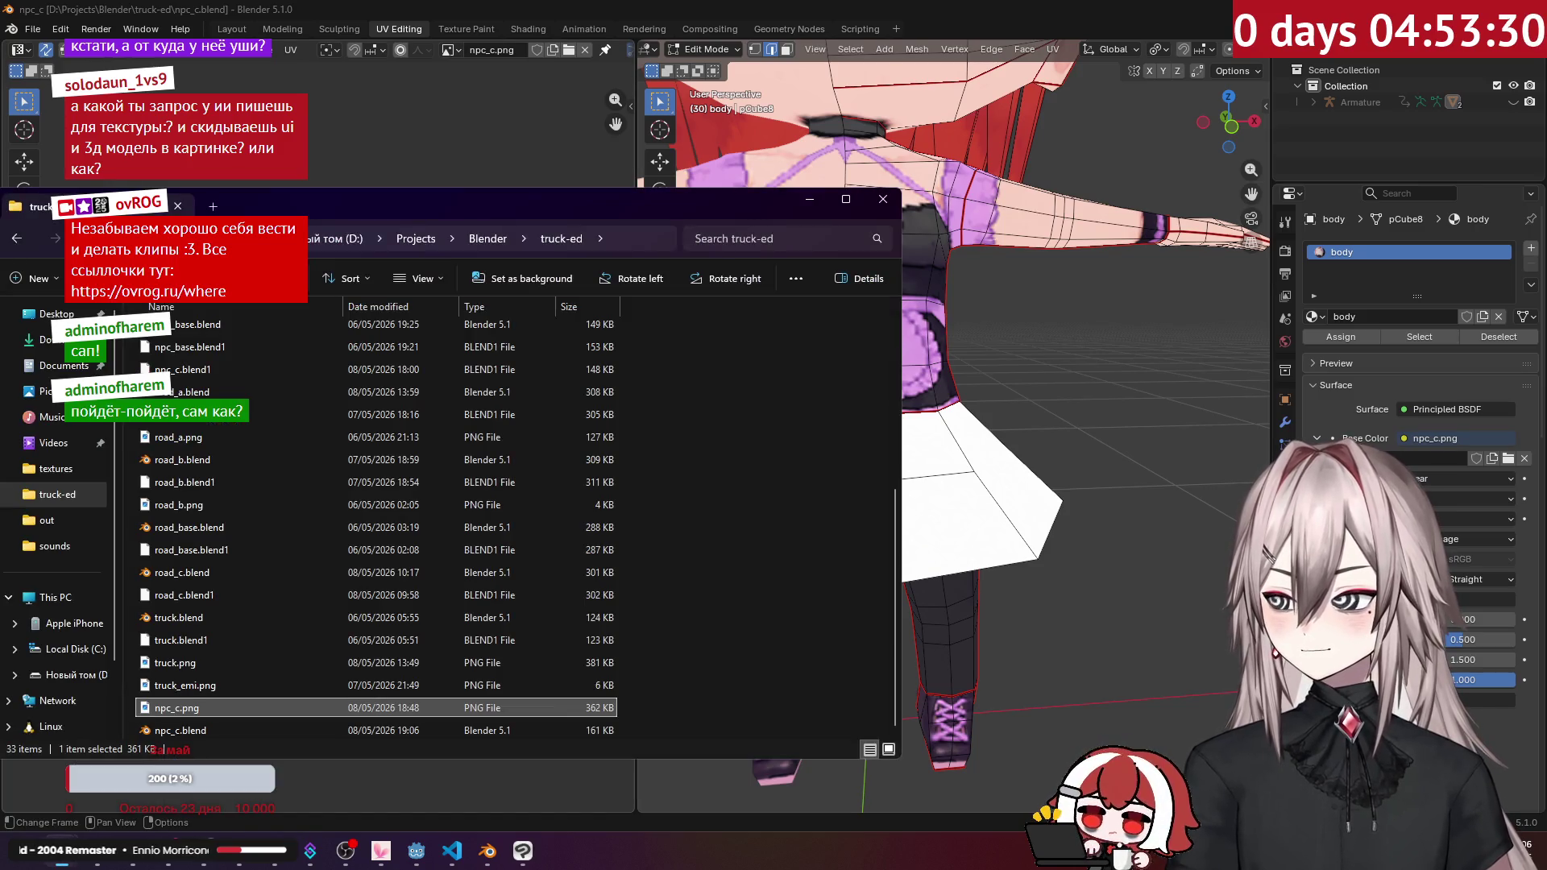
left_click(240, 757)
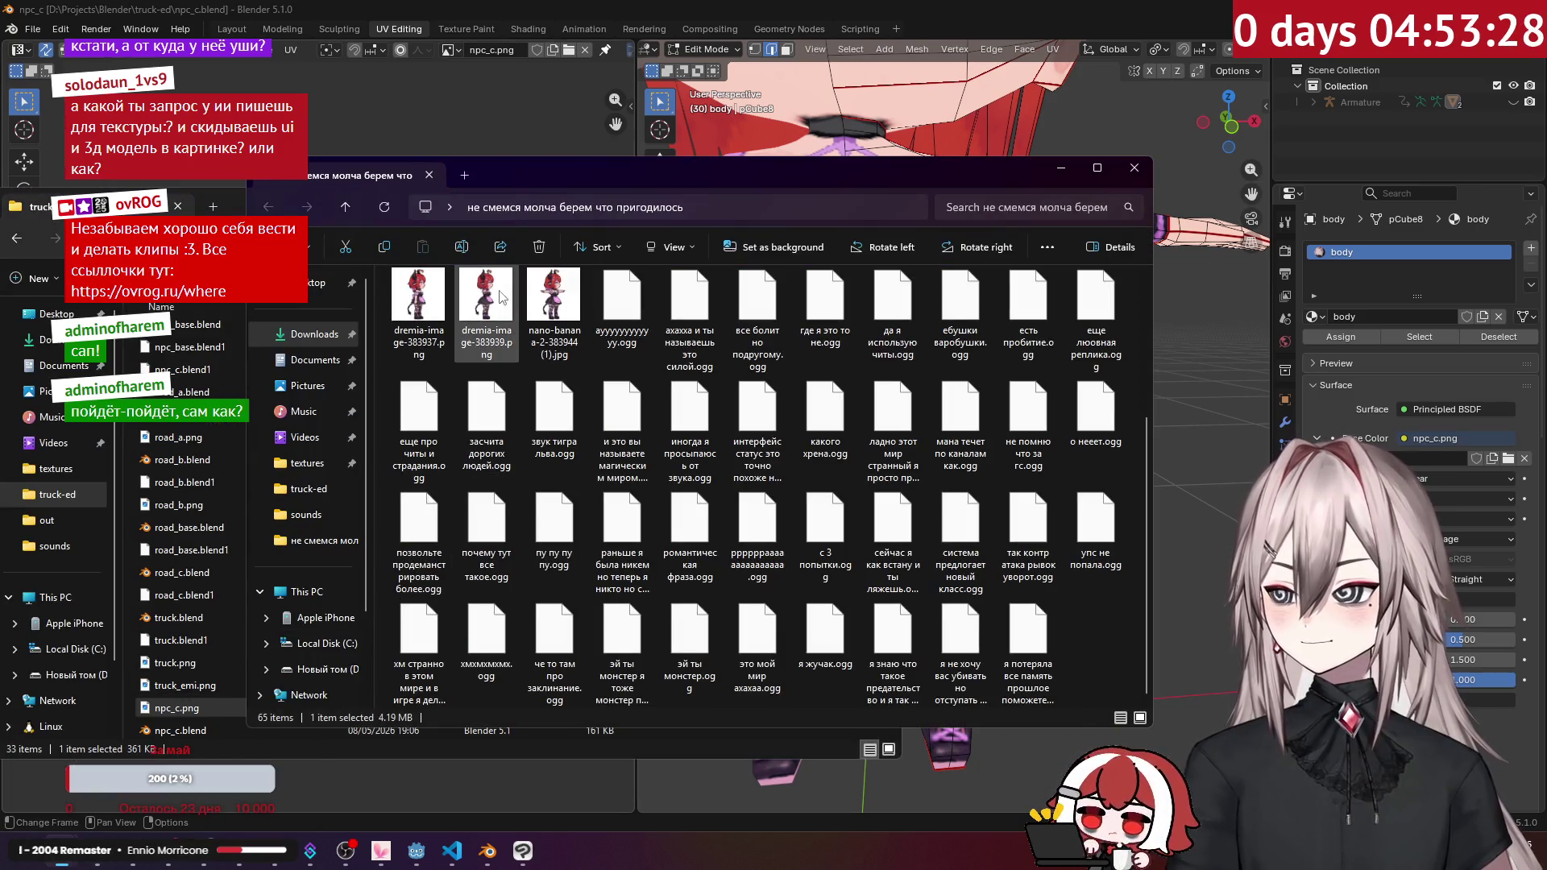
double_click(551, 310)
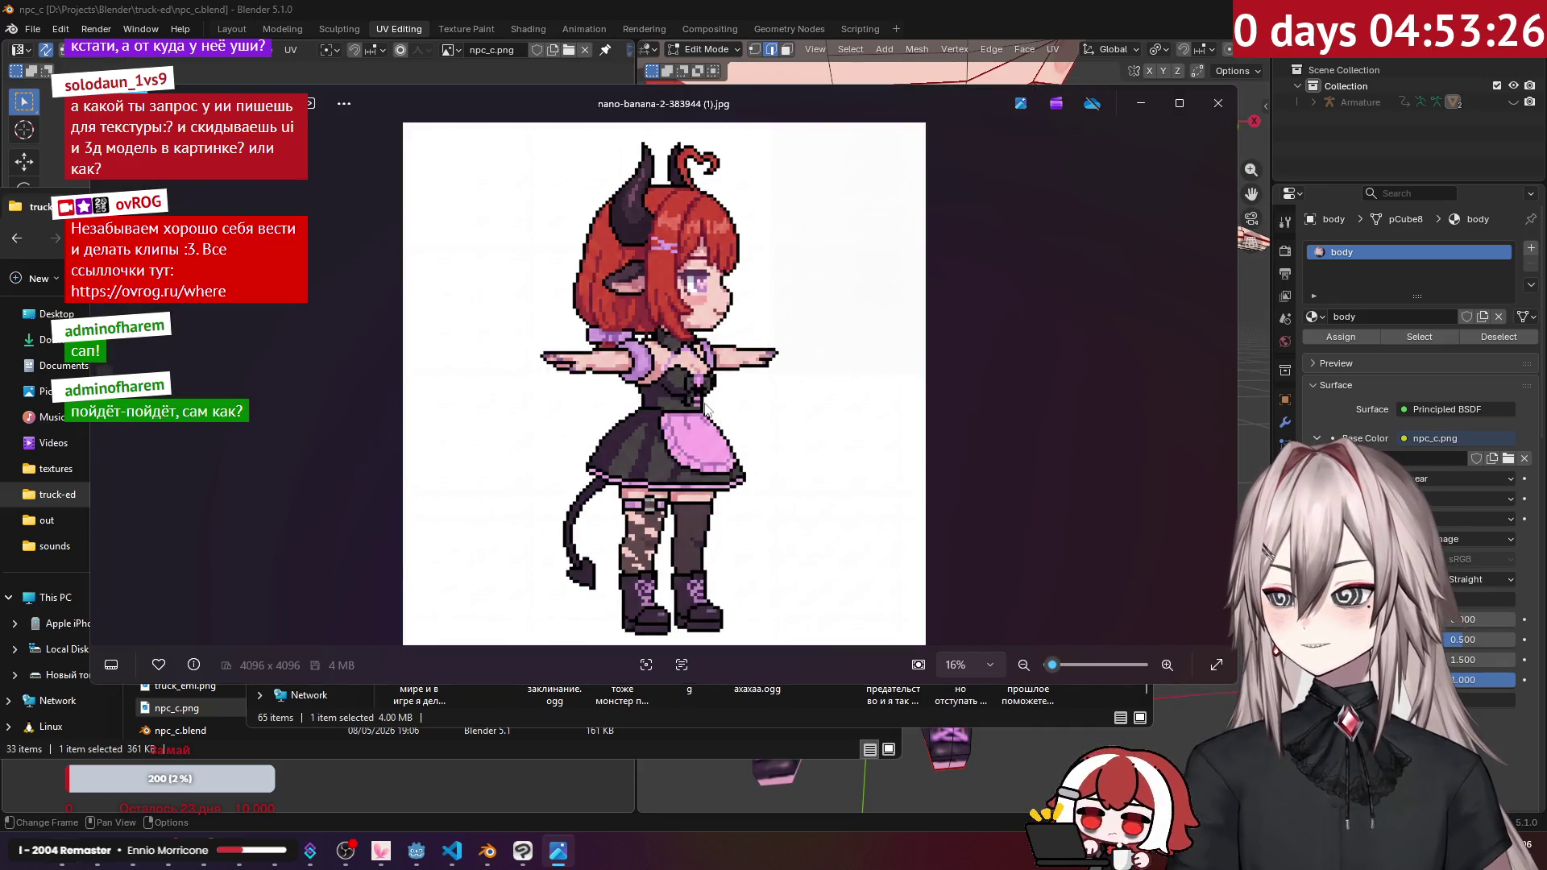
left_click(1218, 102)
left_click(1050, 171)
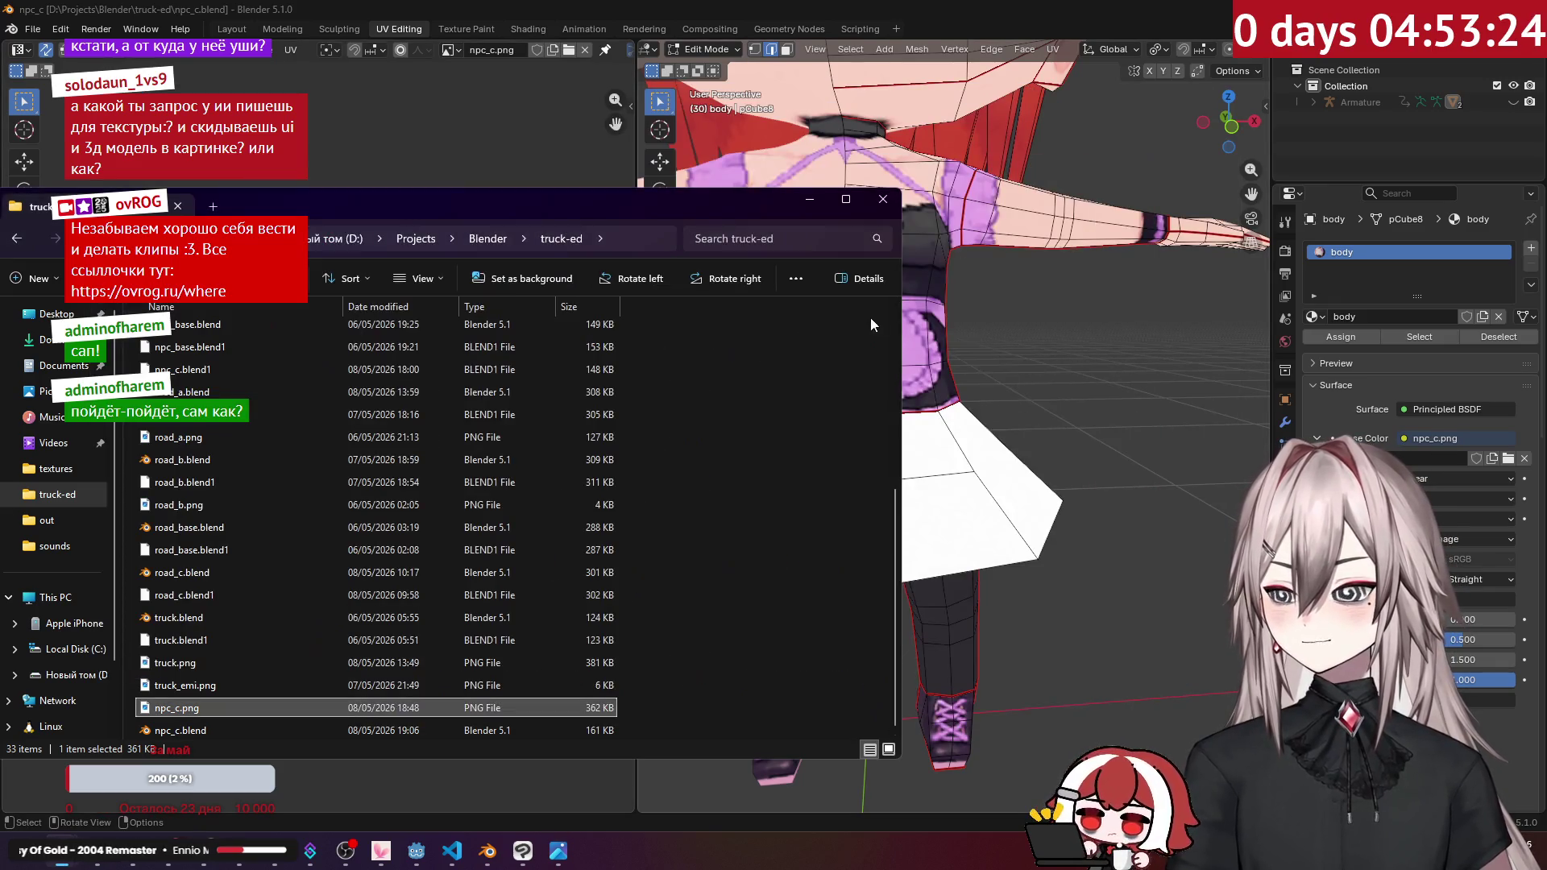
left_click(814, 201)
mouse_move(911, 341)
middle_mouse_down()
mouse_move(908, 354)
mouse_move(901, 303)
mouse_move(879, 321)
mouse_move(927, 368)
mouse_move(963, 352)
middle_mouse_up()
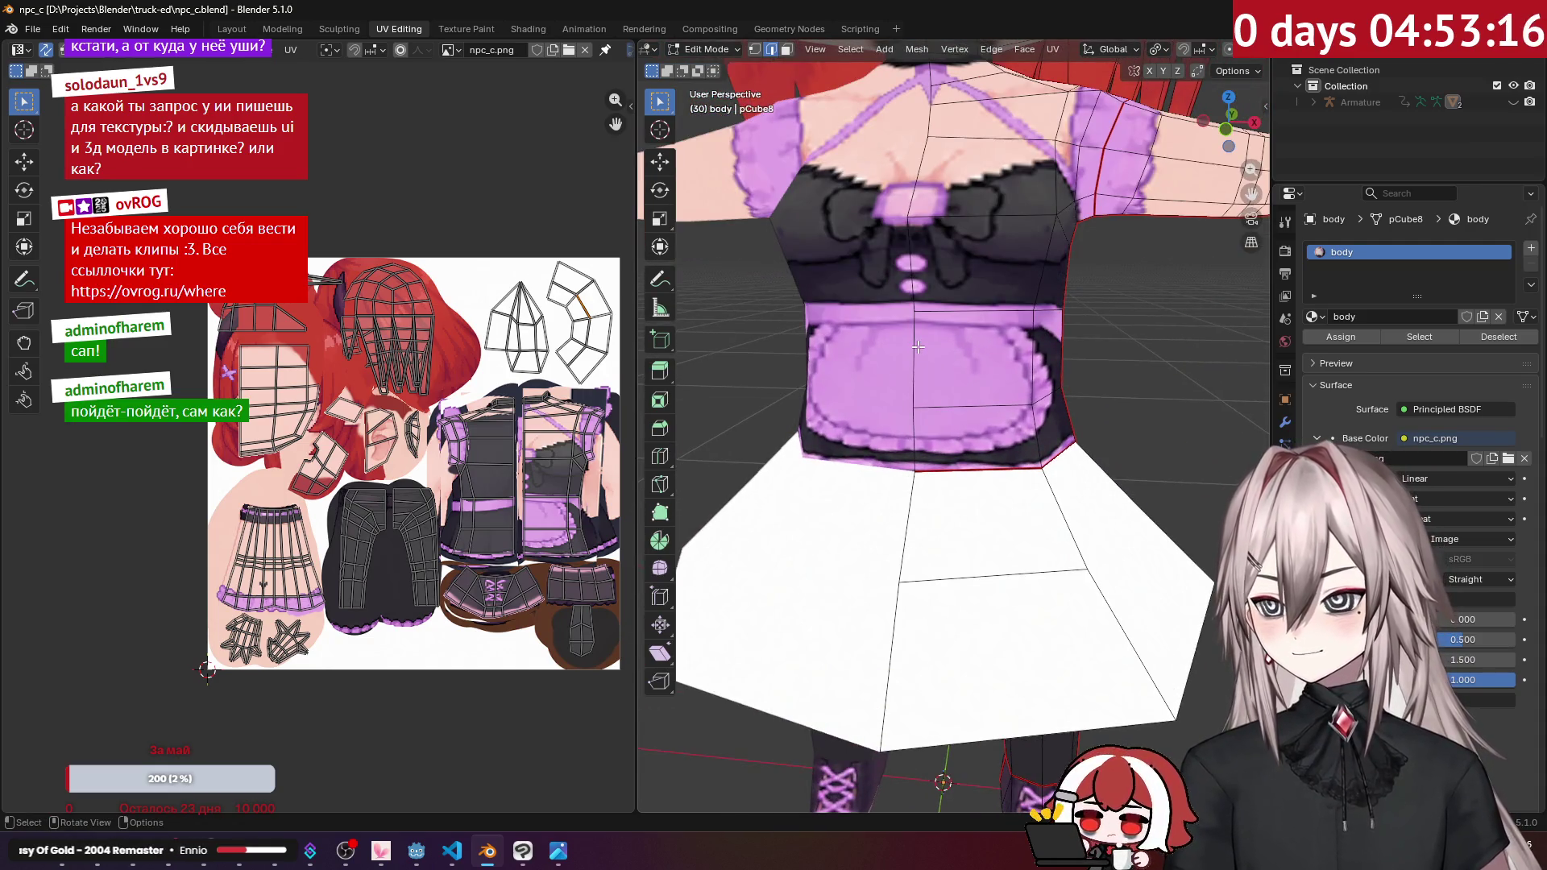
Step: Select the torso up to its seams, reveal hidden geometry, and hide everything except the torso
middle_click_drag(917, 347, 918, 345)
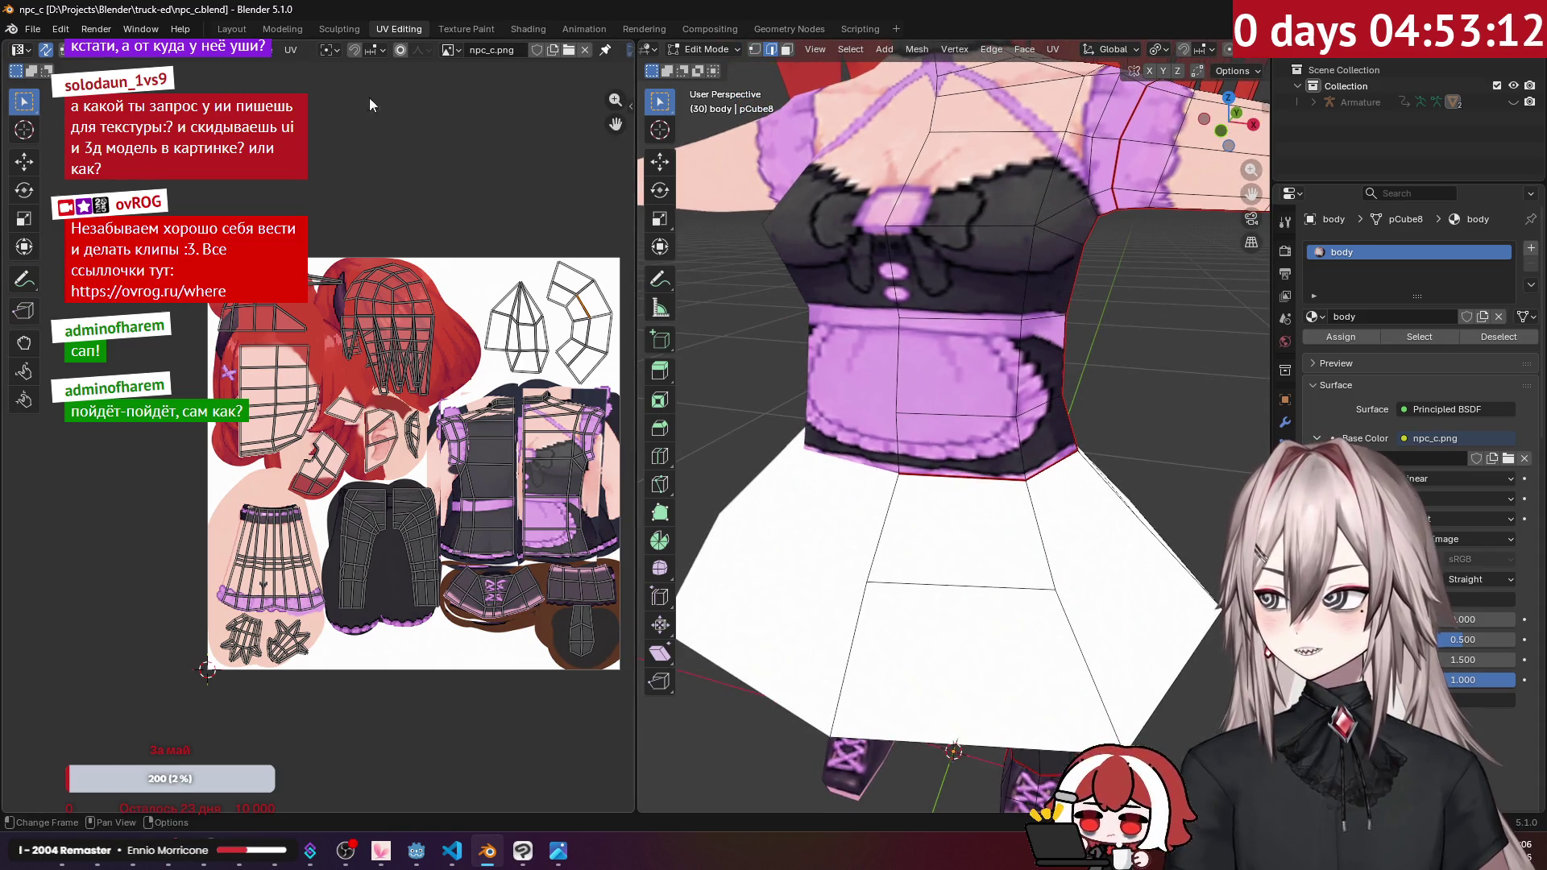
left_click(898, 310)
key("ctrl+l")
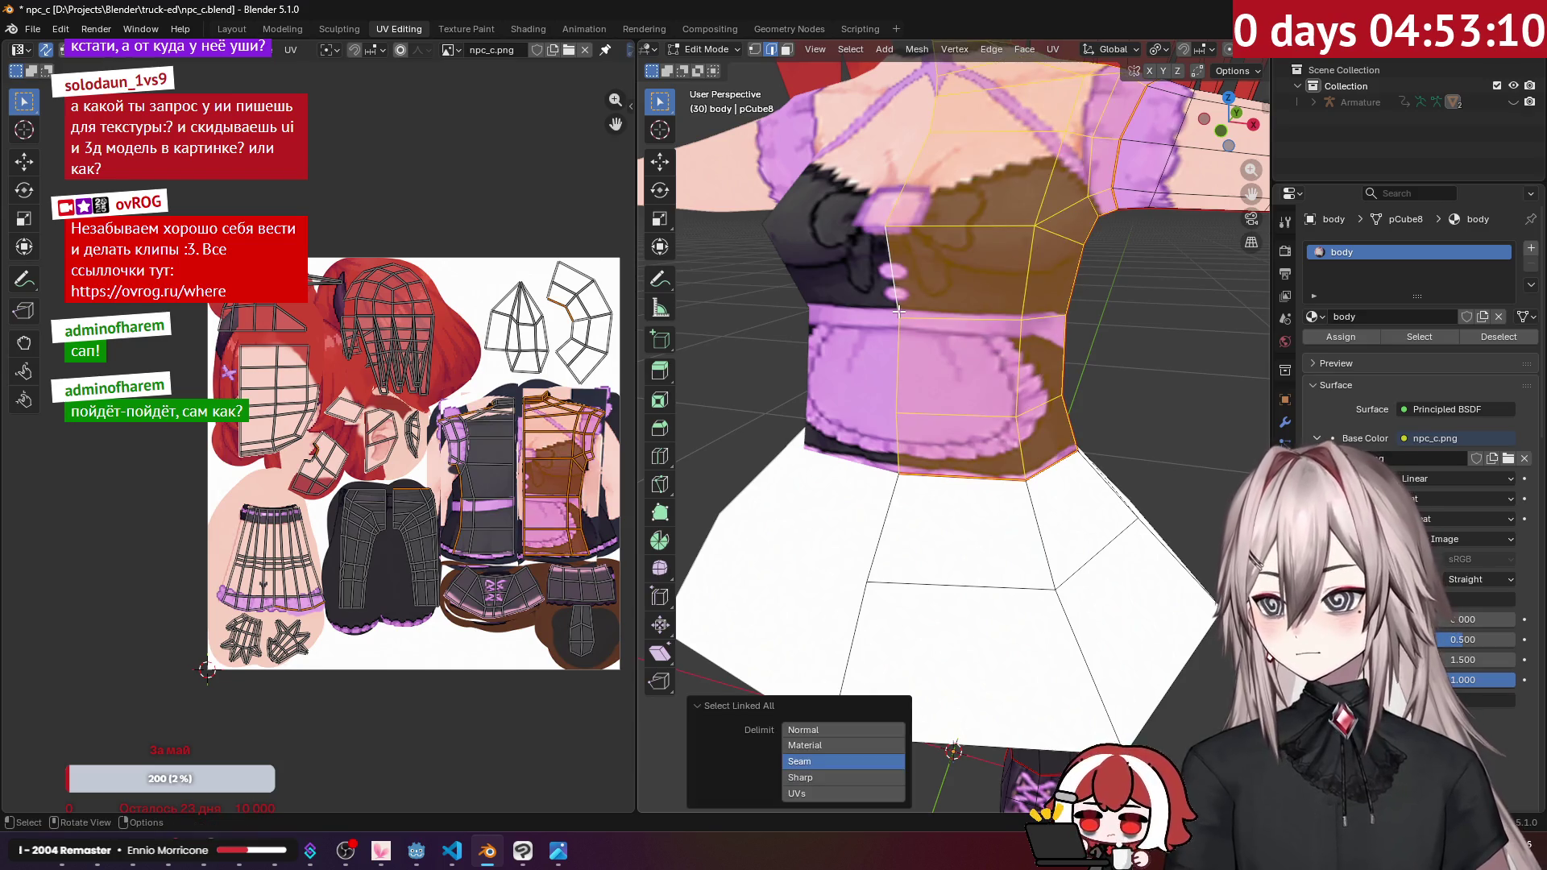
scroll(973, 348, "down", 3)
key("alt+h")
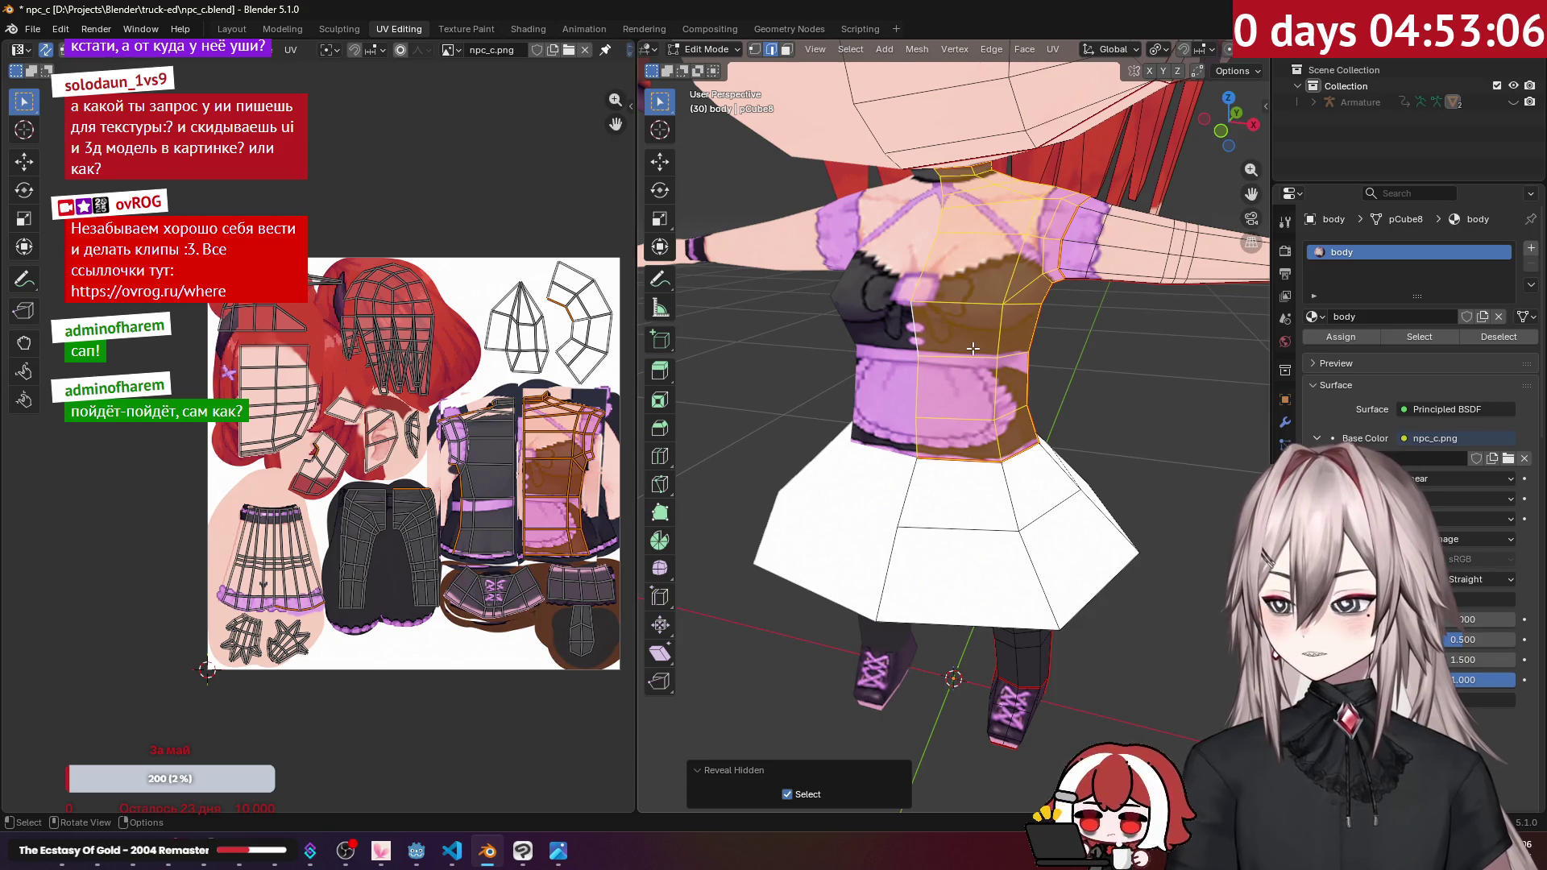
key("shift+h")
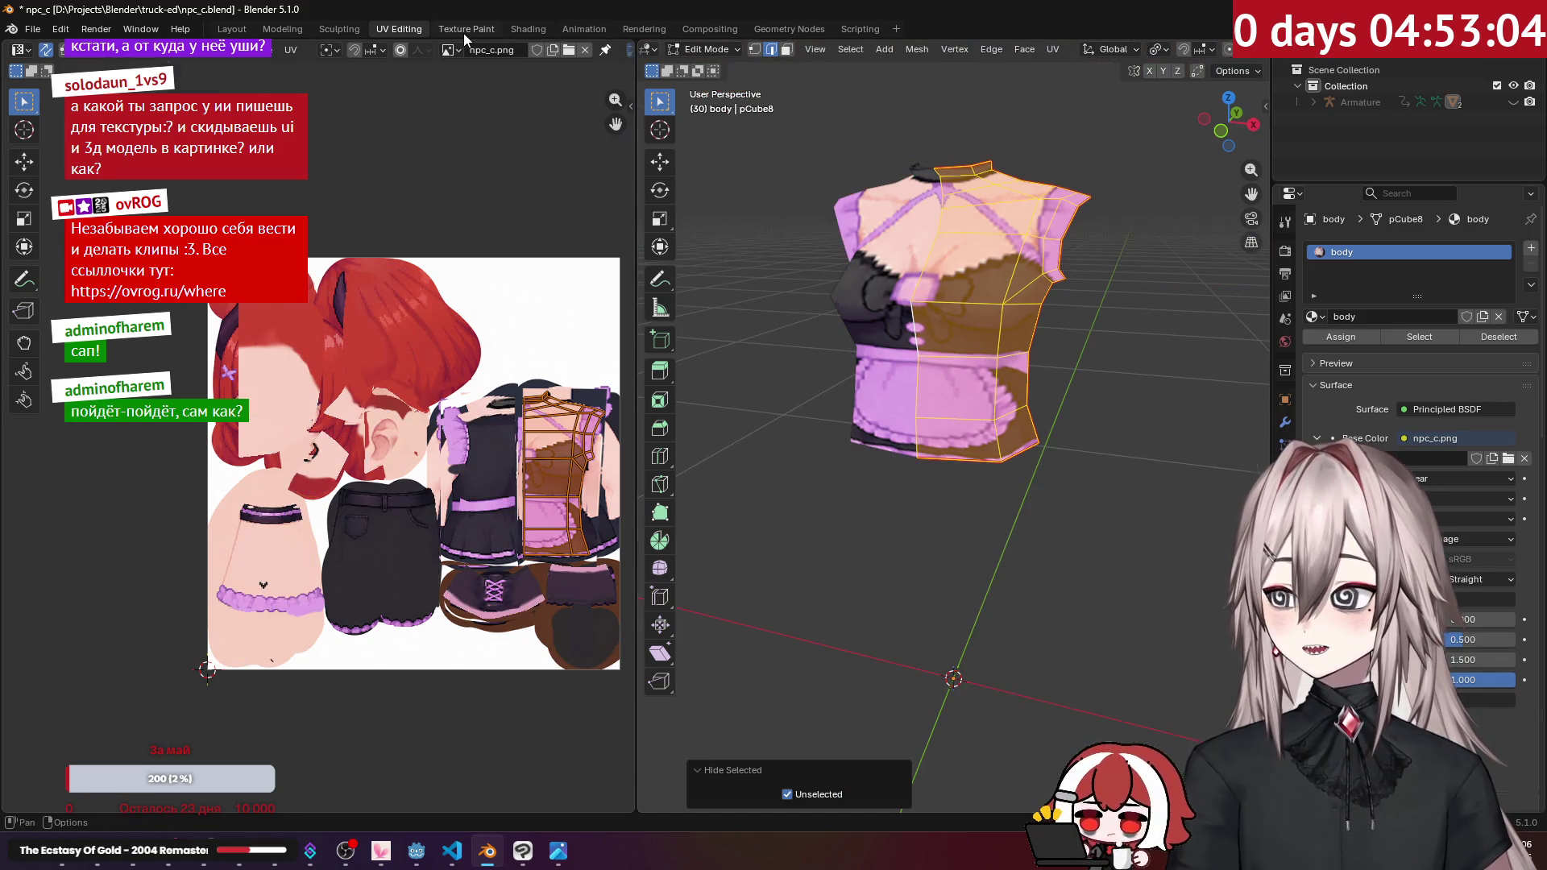
Step: In Edit Mode on the body mesh, reveal all hidden geometry and deselect everything
left_click(466, 30)
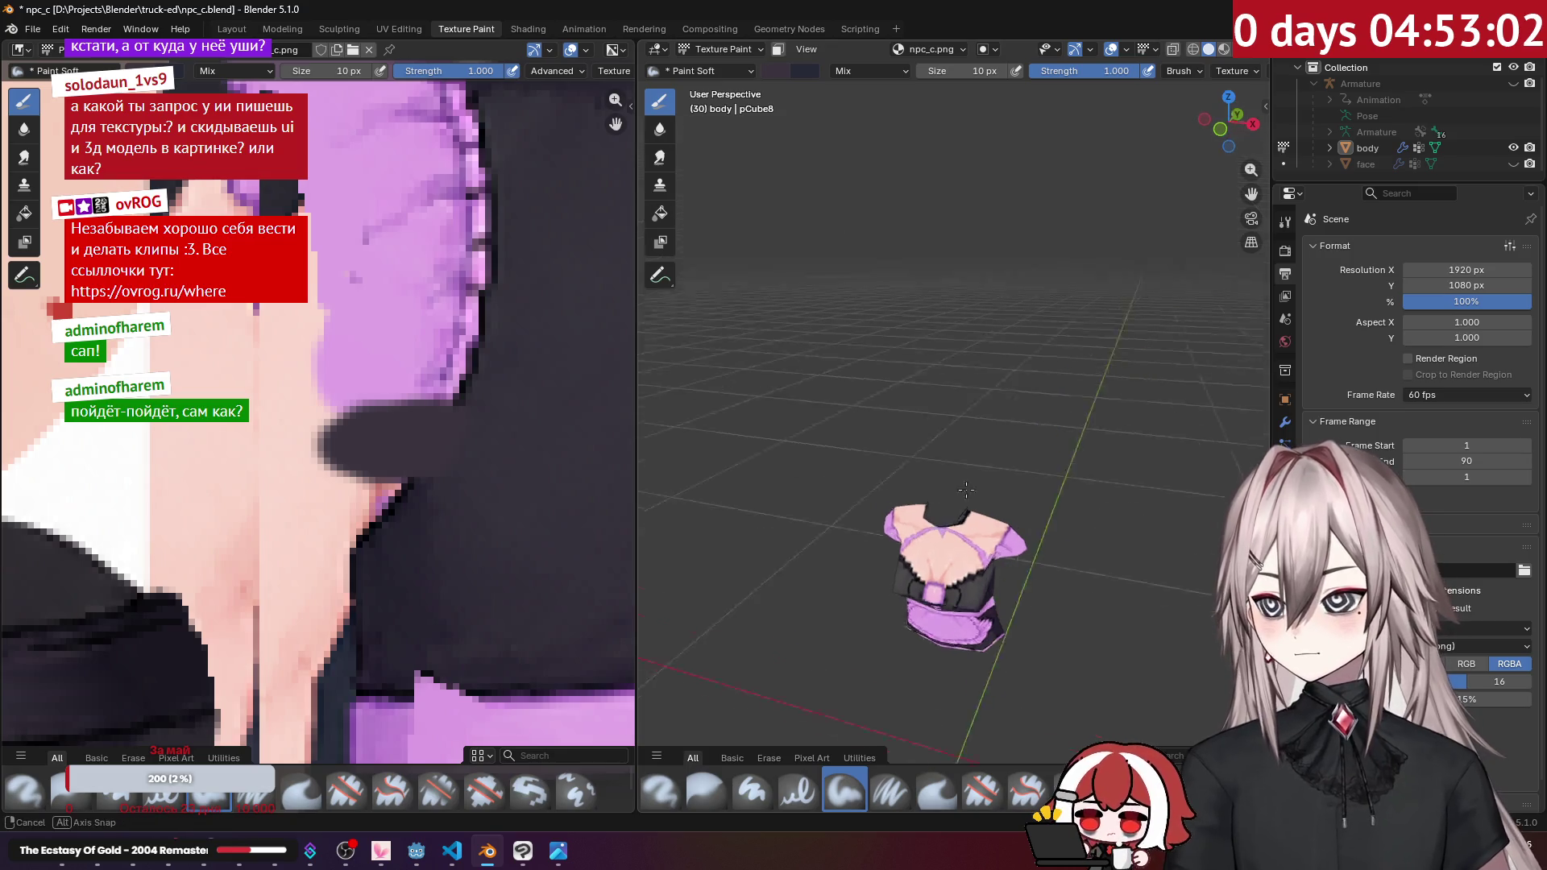
scroll(996, 562, "up", 5)
mouse_move(999, 483)
middle_mouse_down()
mouse_move(1006, 352)
mouse_move(989, 362)
middle_mouse_up()
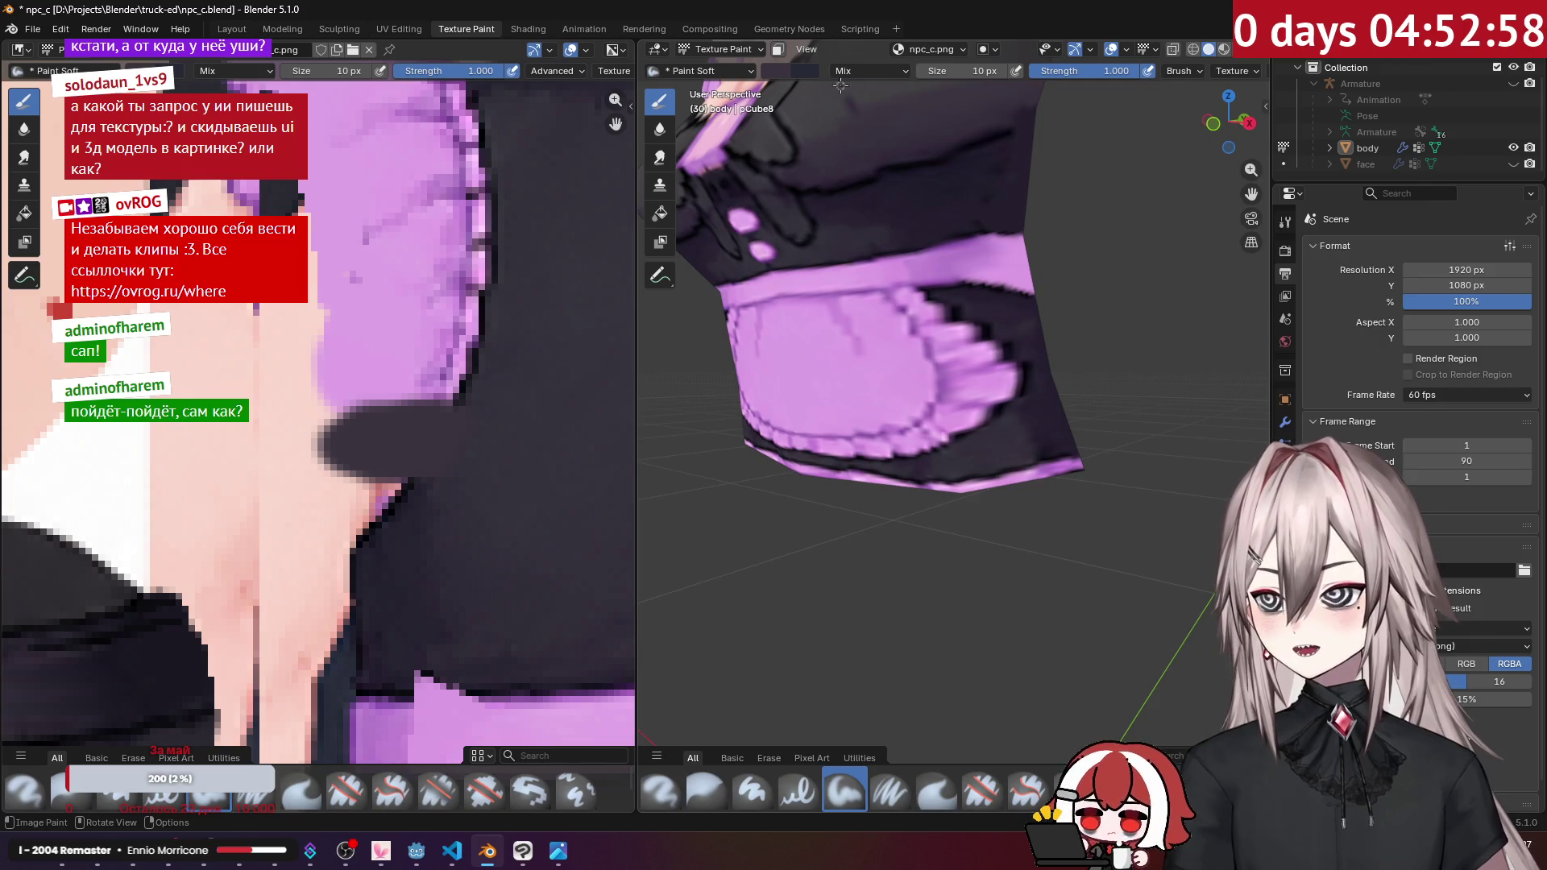
key("Tab")
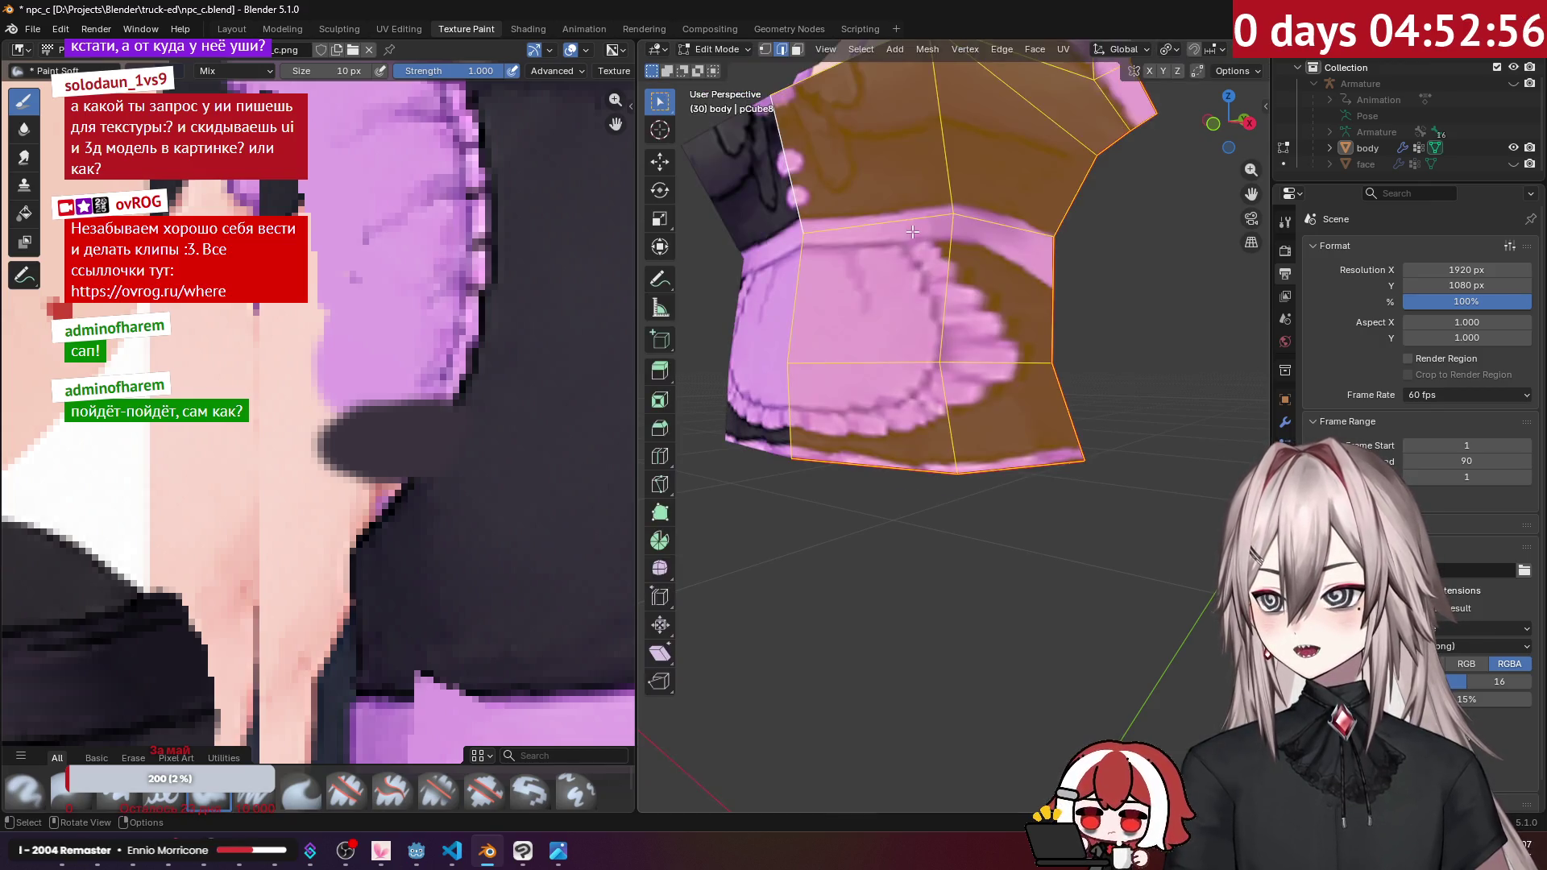
scroll(913, 231, "down", 3)
key("alt+h")
middle_click_drag(899, 197, 863, 266)
key("alt+a")
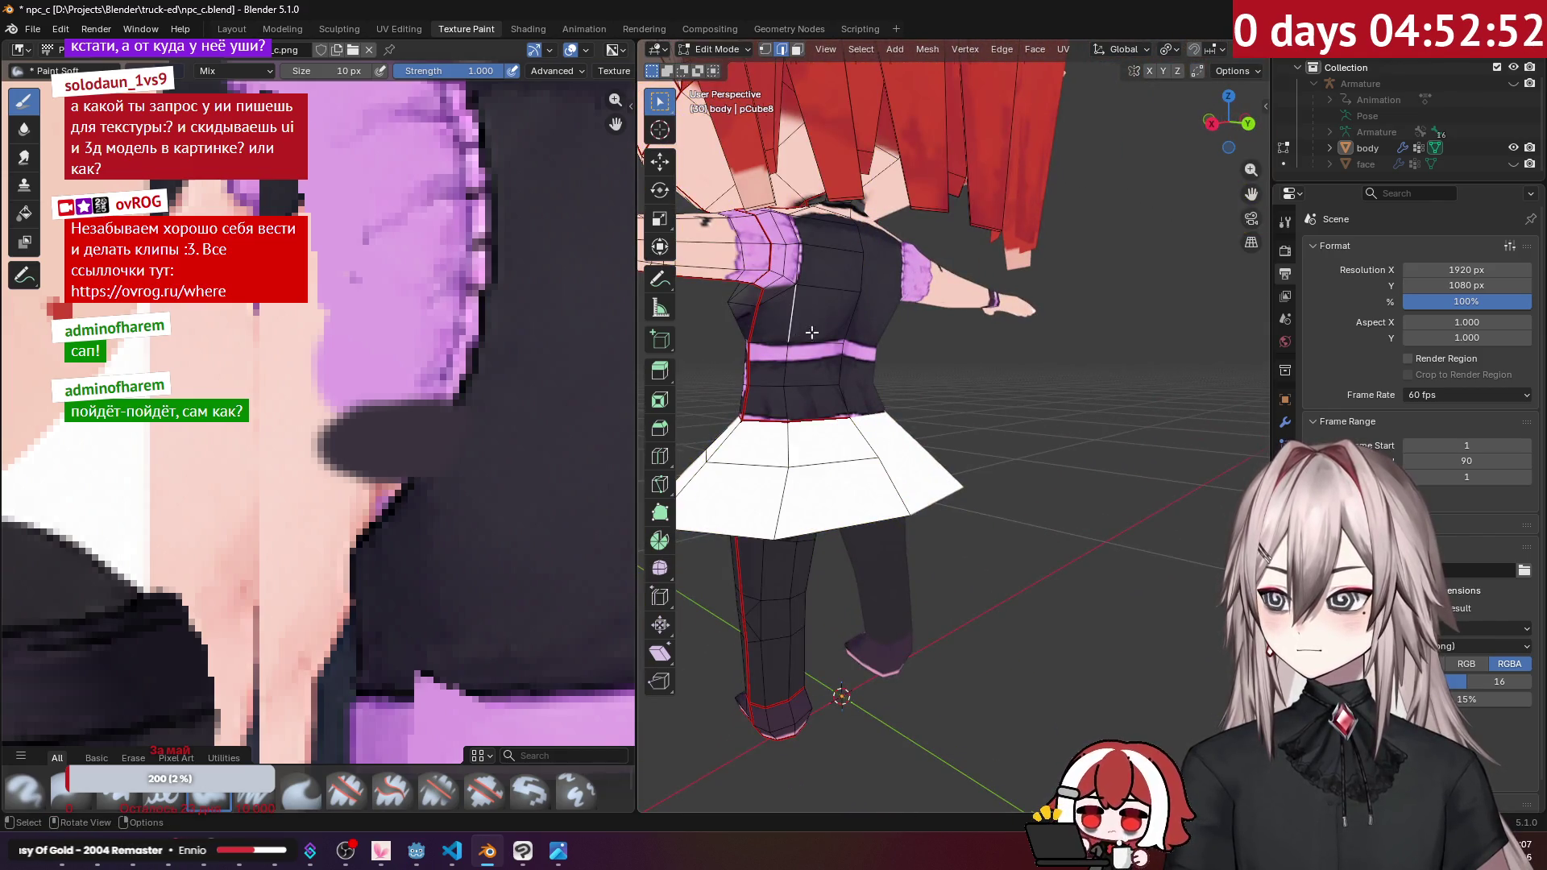
Step: Select the torso faces linked up to the seams, hide the rest, and return to Texture Paint
middle_click_drag(802, 331, 824, 363)
key("ctrl+l")
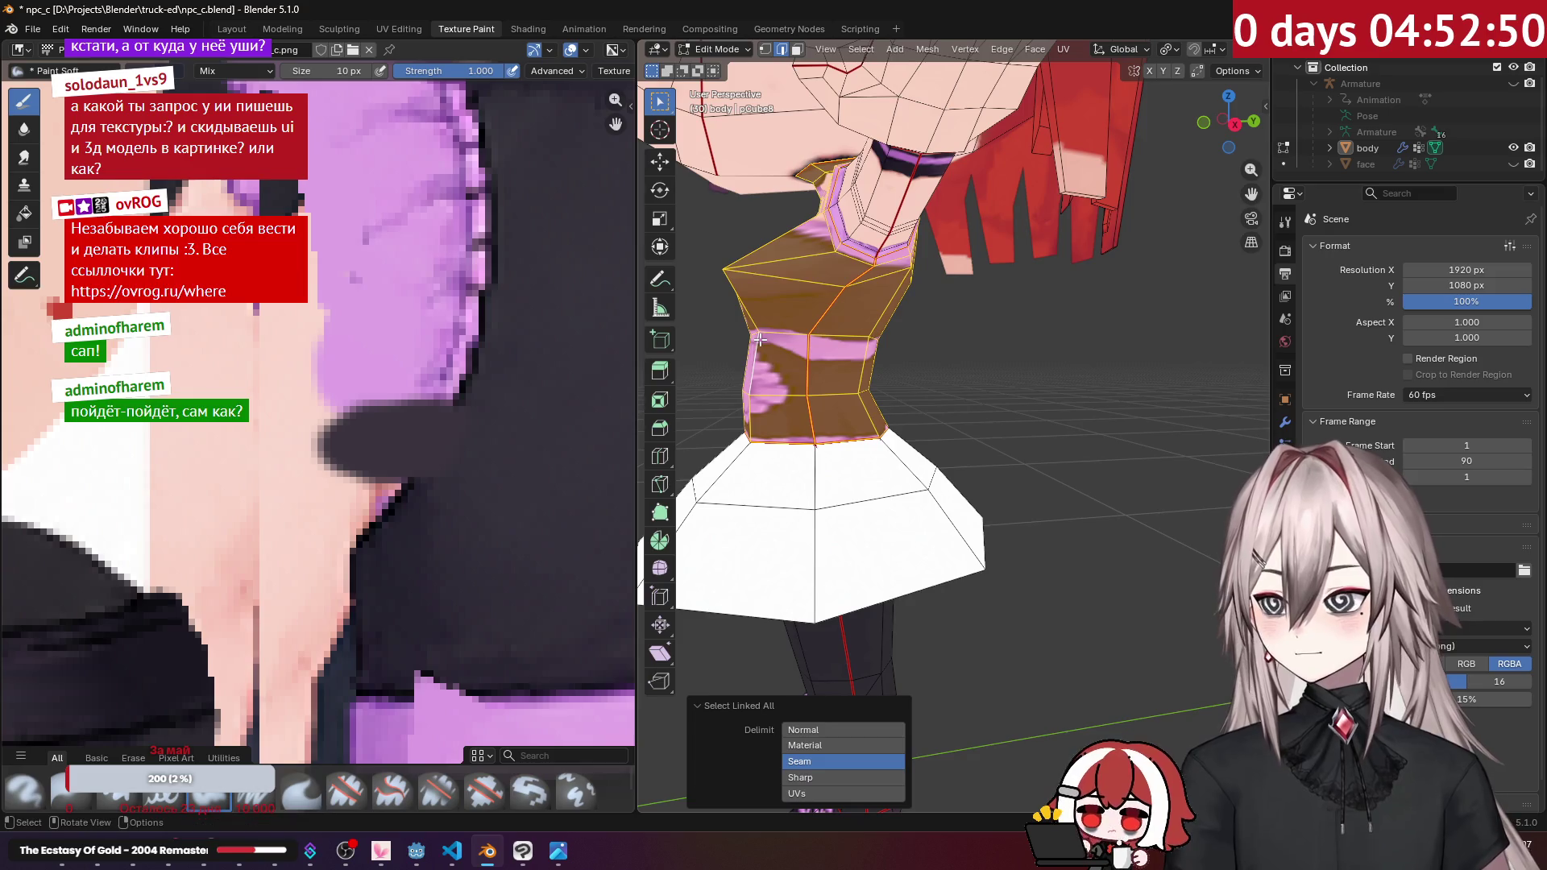
key("alt+h")
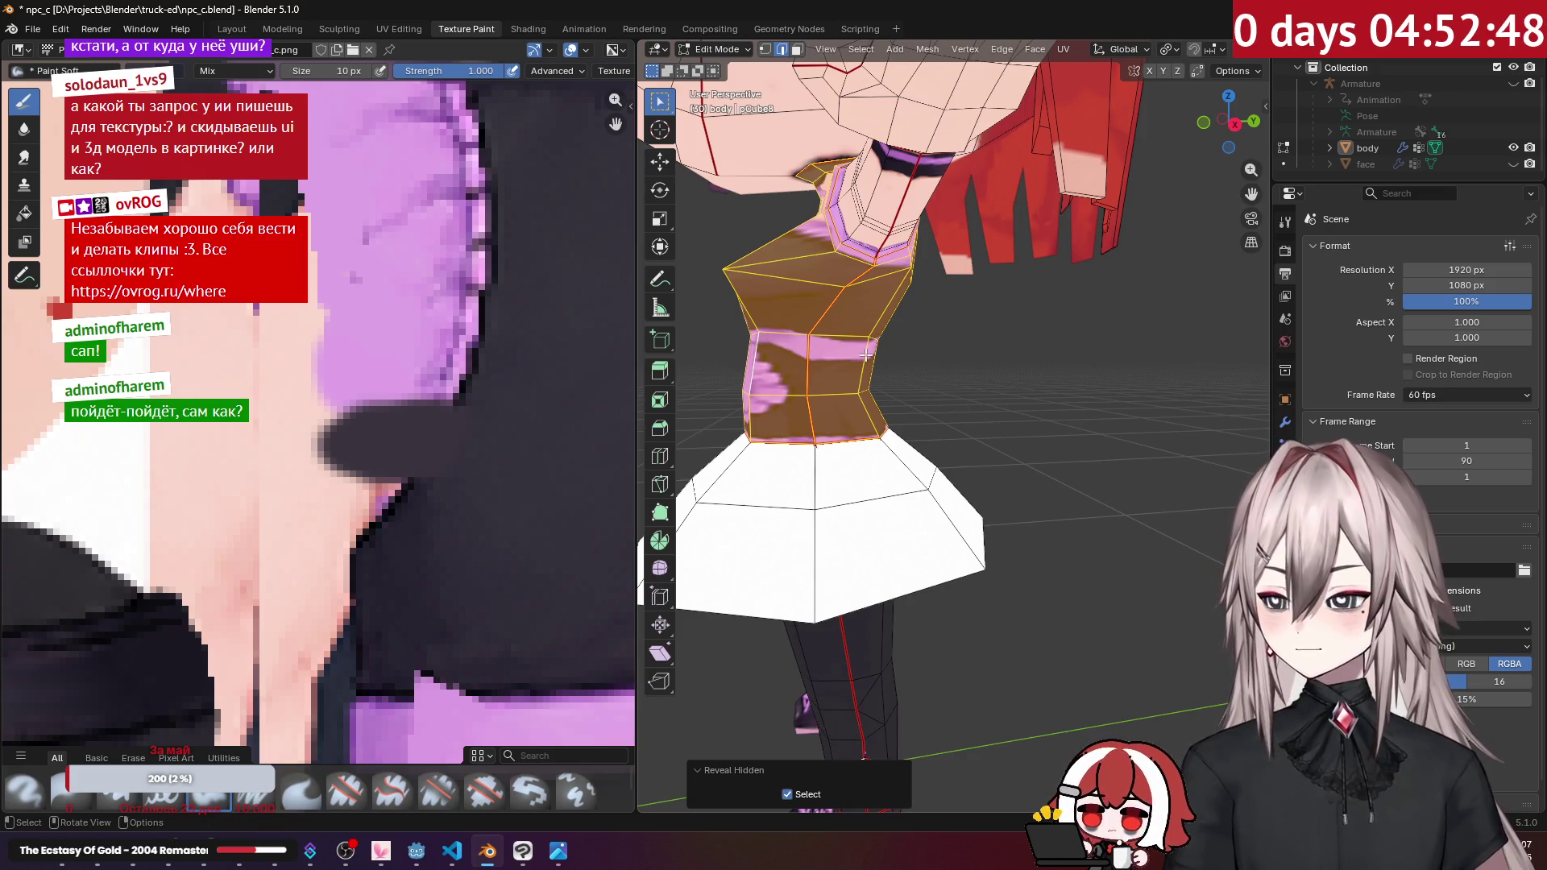
key("shift+h")
mouse_move(865, 355)
middle_mouse_down()
mouse_move(969, 388)
mouse_move(850, 264)
middle_mouse_up()
scroll(964, 382, "up", 4)
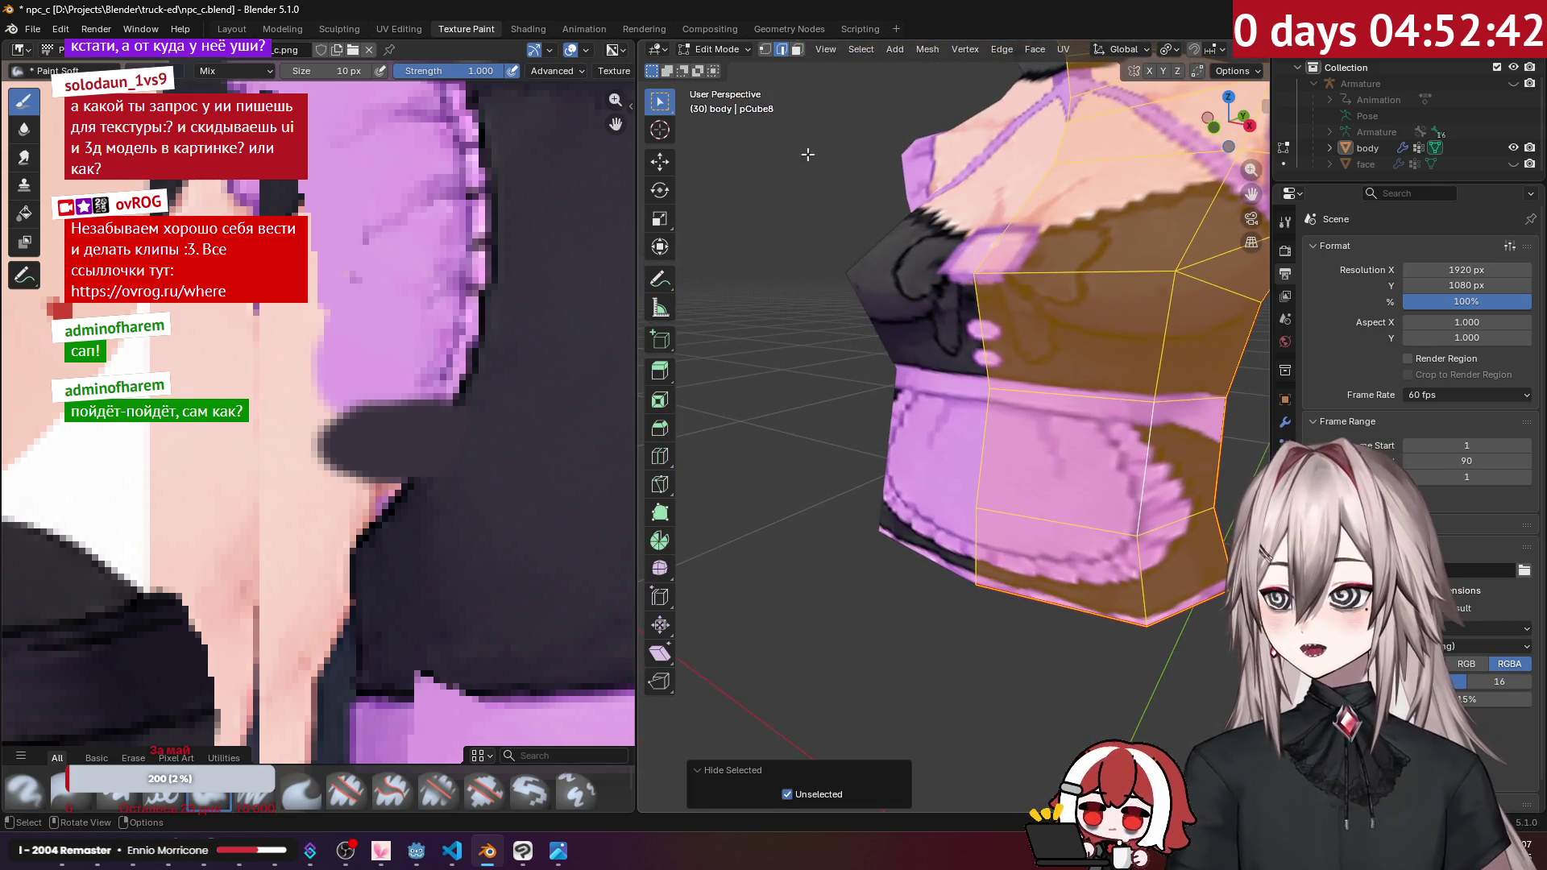
middle_click_drag(919, 276, 972, 346)
key("Tab")
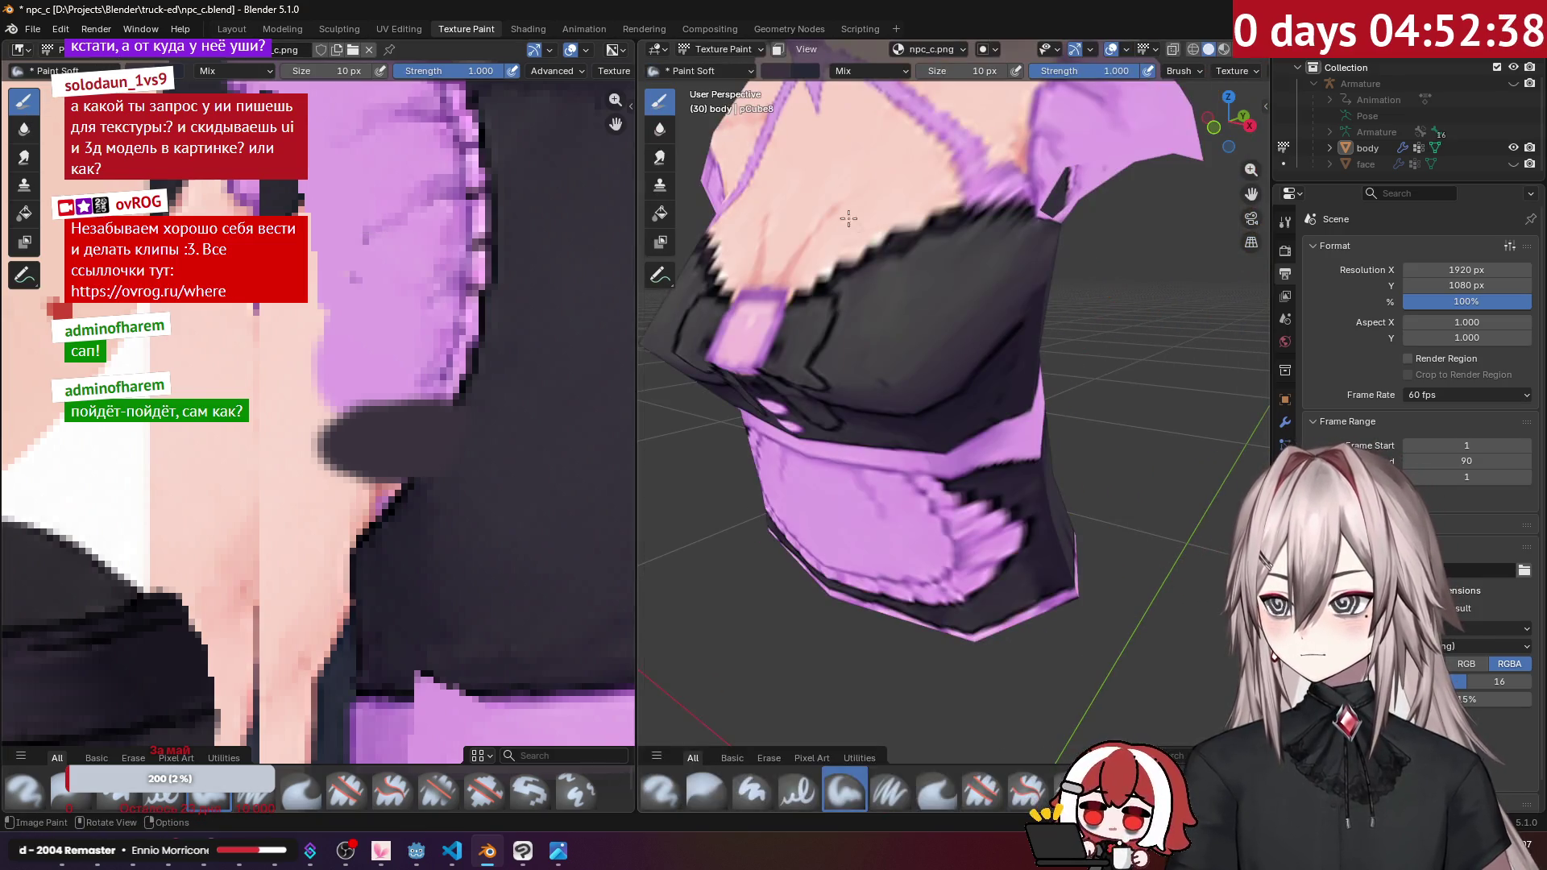
Step: Paint the pink waistband and apron patches on the lower front dark
middle_click_drag(898, 271, 958, 236)
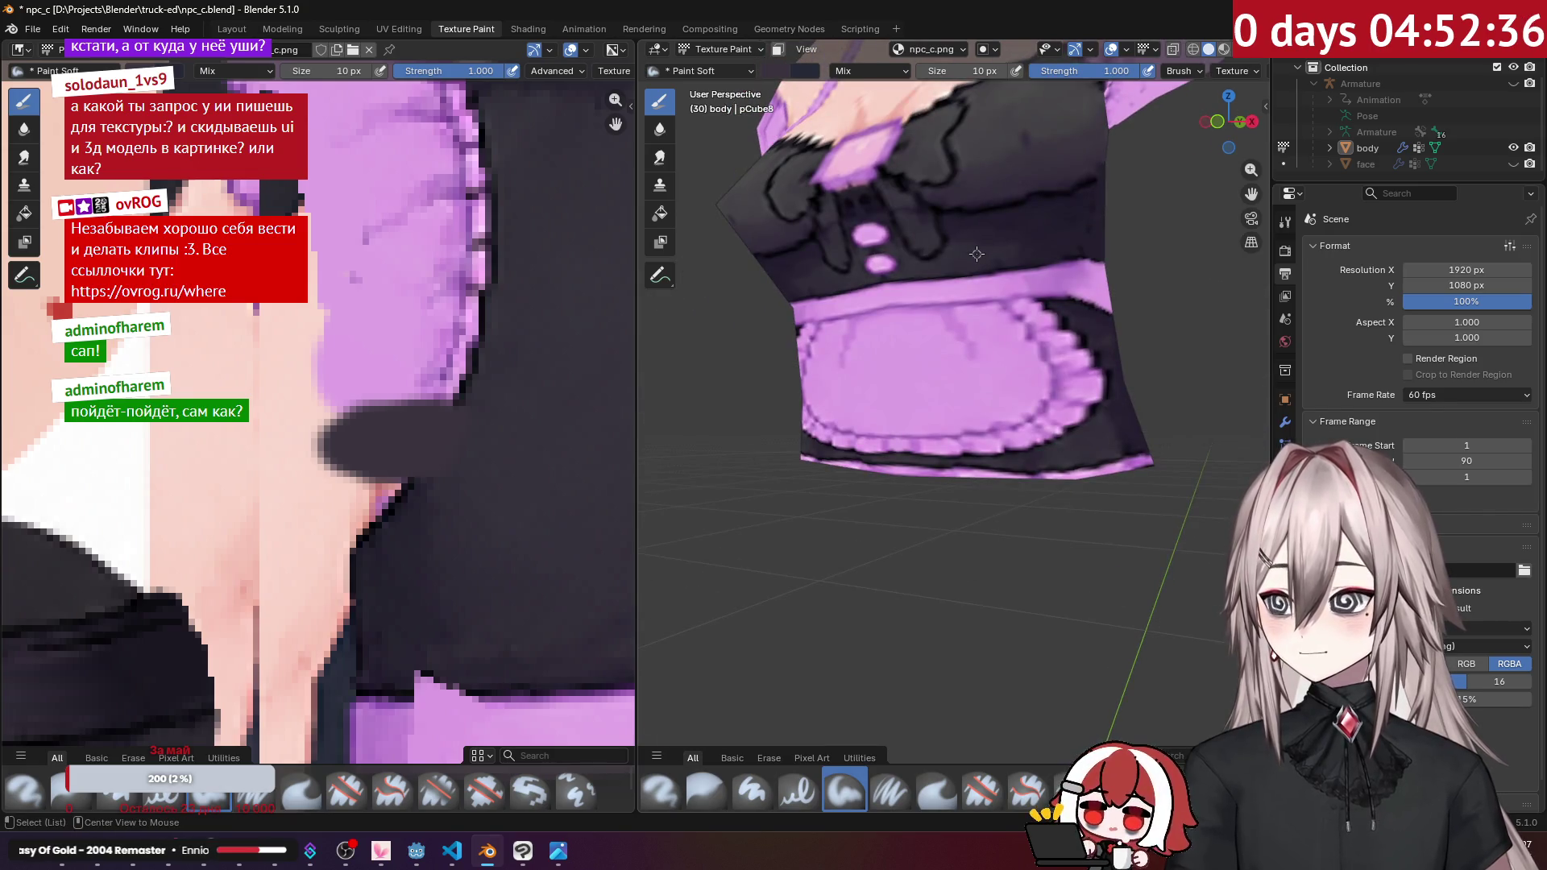
middle_click_drag(963, 95, 964, 95)
left_click(964, 113)
mouse_move(972, 250)
left_mouse_down()
mouse_move(1031, 296)
mouse_move(1023, 427)
mouse_move(991, 443)
mouse_move(882, 441)
left_mouse_up()
scroll(898, 467, "up", 4)
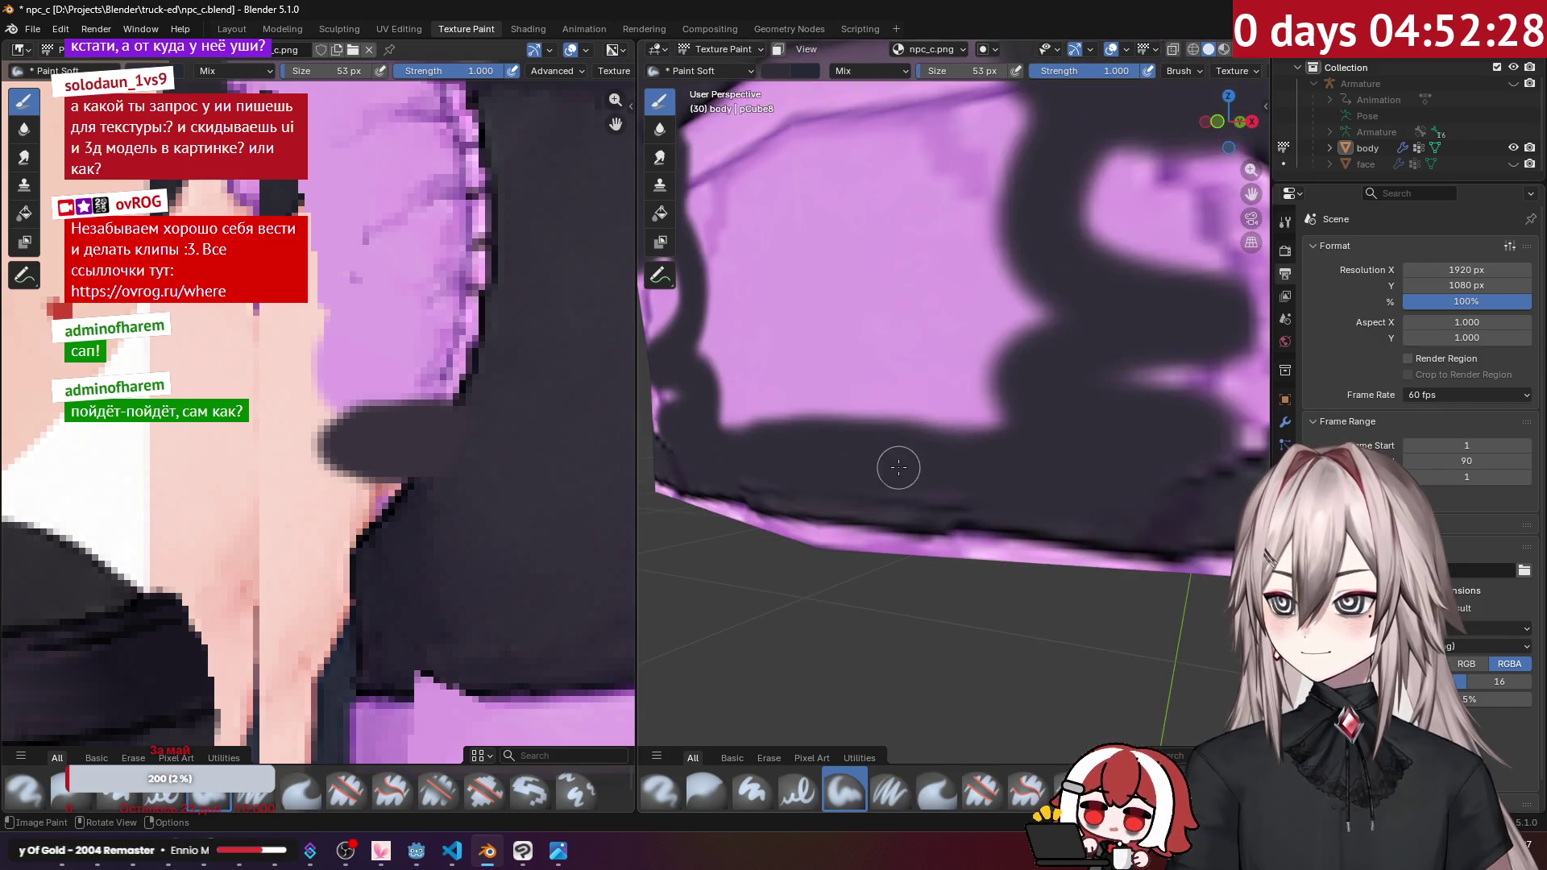
scroll(1012, 456, "down", 5)
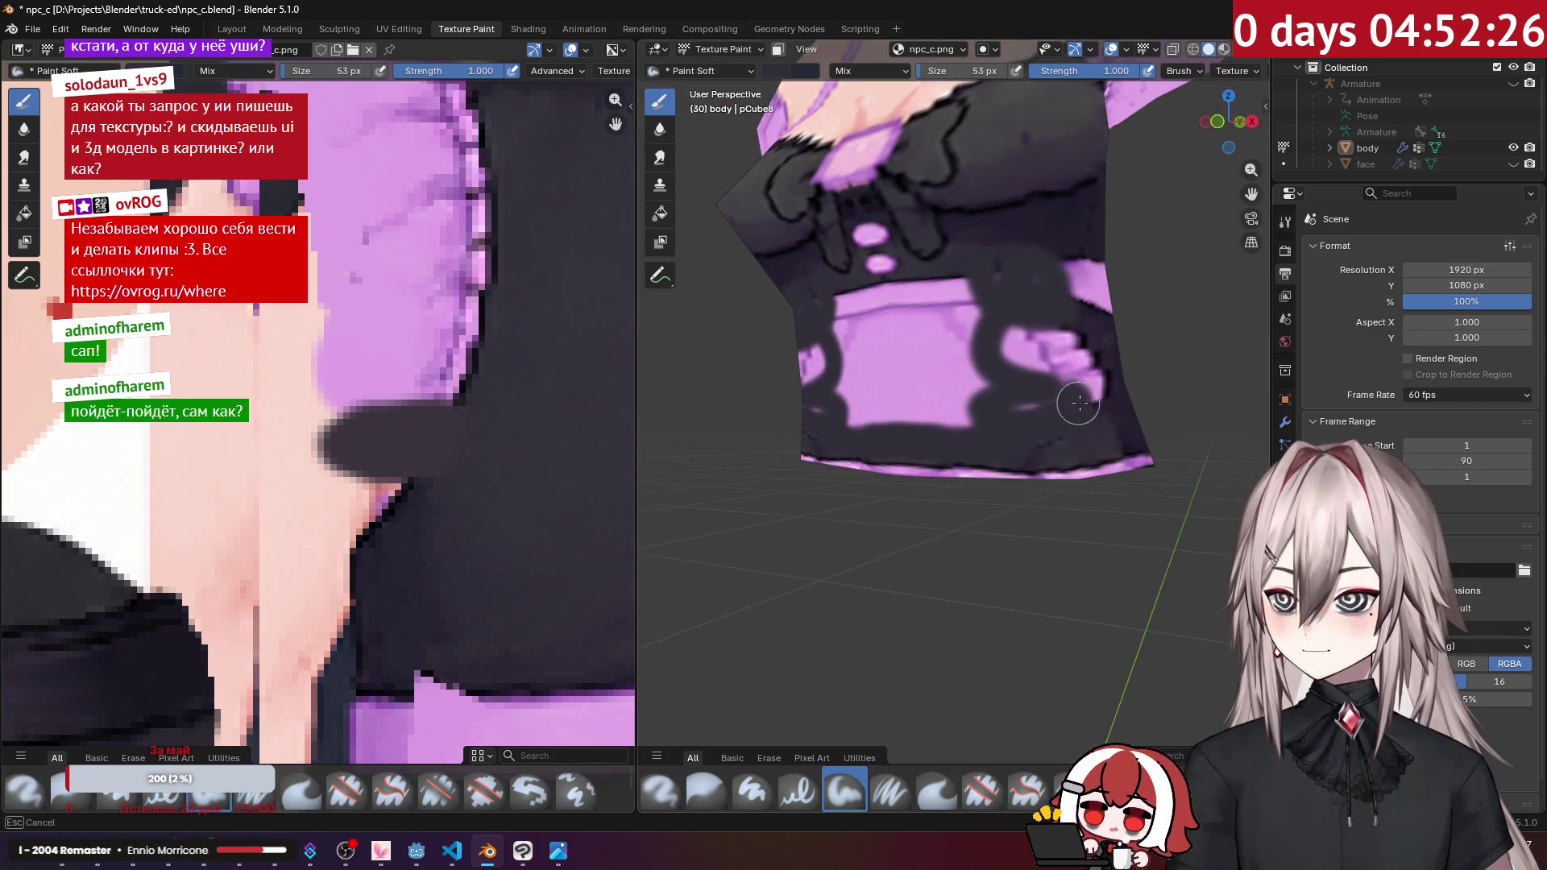
mouse_move(1084, 362)
left_mouse_down()
mouse_move(1046, 349)
mouse_move(1053, 390)
mouse_move(973, 404)
mouse_move(886, 391)
mouse_move(873, 346)
mouse_move(891, 304)
mouse_move(977, 286)
left_mouse_up()
Step: Paint dark strokes through the purple band and across the shirt front
mouse_move(1028, 323)
middle_mouse_down()
mouse_move(871, 317)
mouse_move(935, 308)
mouse_move(947, 326)
mouse_move(962, 277)
middle_mouse_up()
mouse_move(982, 250)
left_mouse_down()
mouse_move(933, 266)
mouse_move(919, 379)
mouse_move(947, 492)
mouse_move(904, 494)
left_mouse_up()
mouse_move(909, 389)
left_mouse_down()
mouse_move(901, 345)
mouse_move(870, 356)
left_mouse_up()
middle_click_drag(871, 356, 954, 367)
left_click_drag(954, 367, 1037, 393)
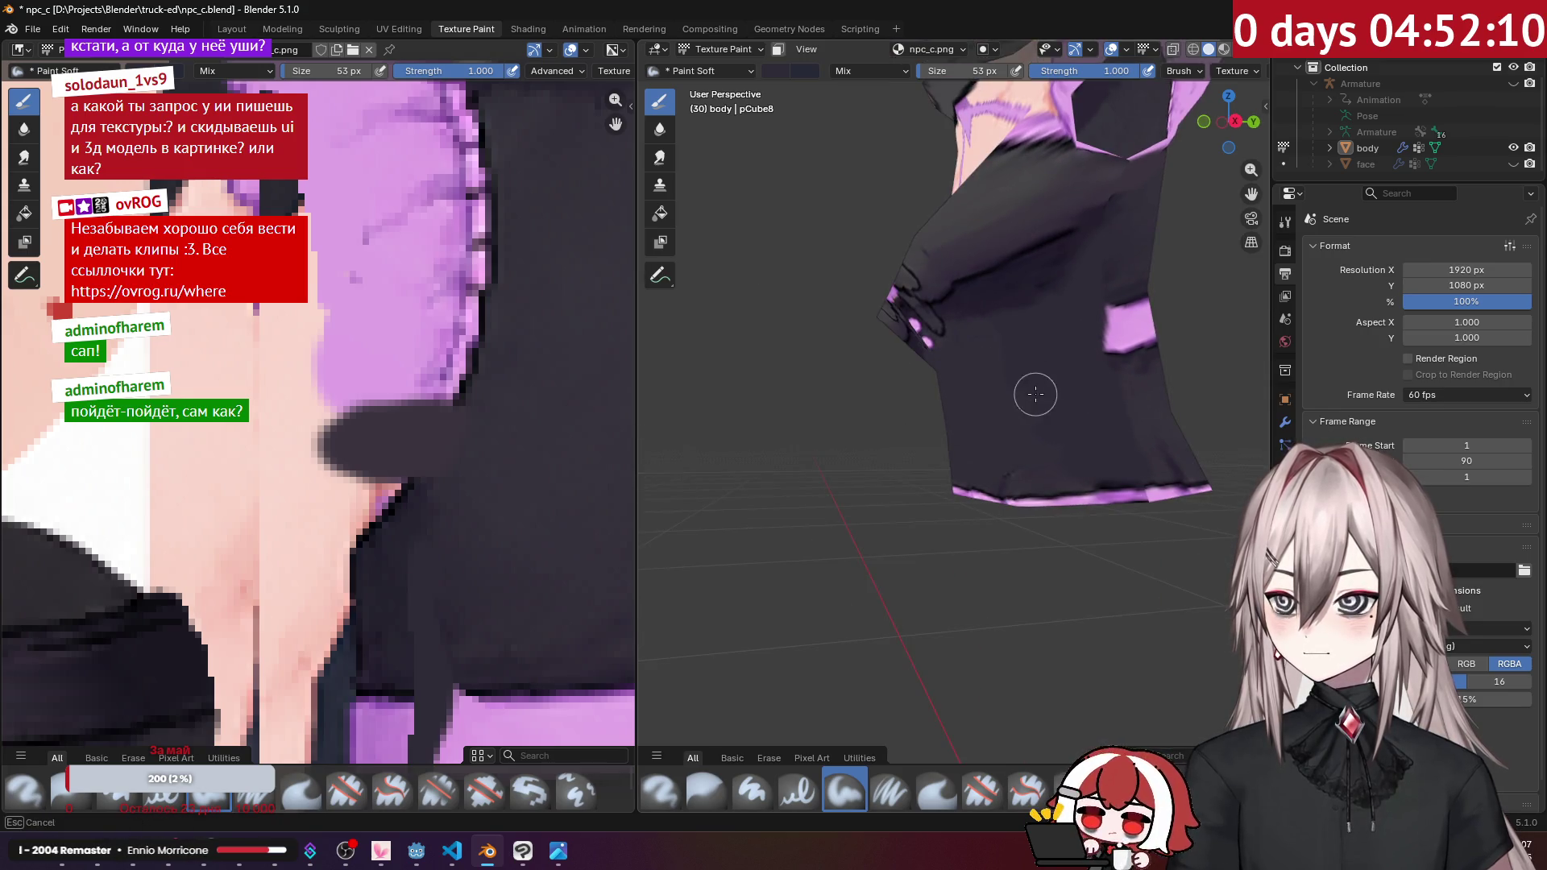
middle_click_drag(1039, 439, 1189, 432)
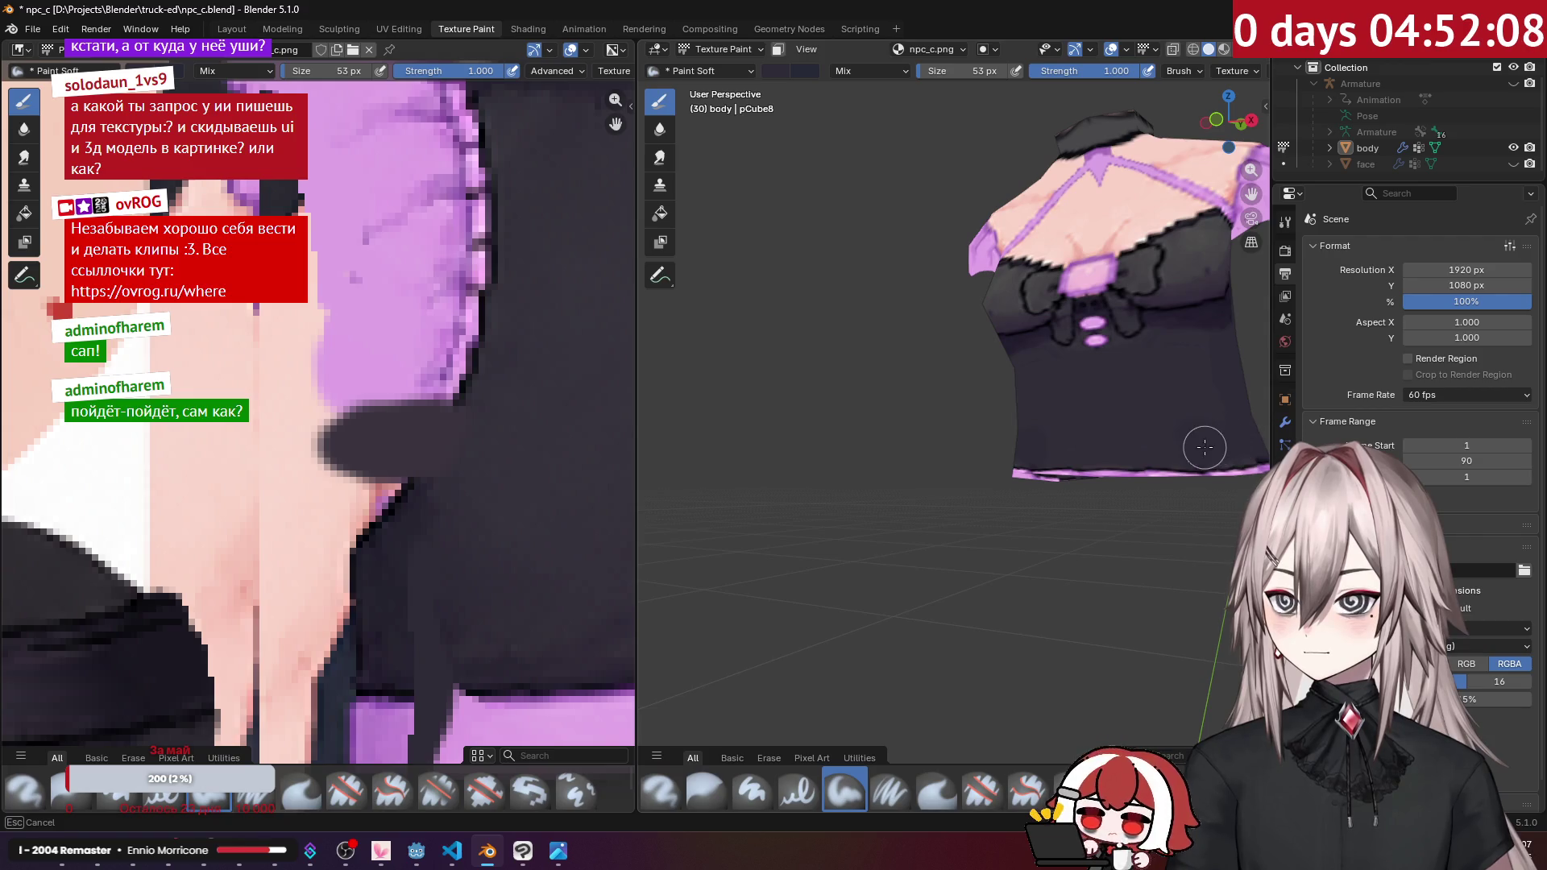
left_click_drag(1193, 426, 1184, 432)
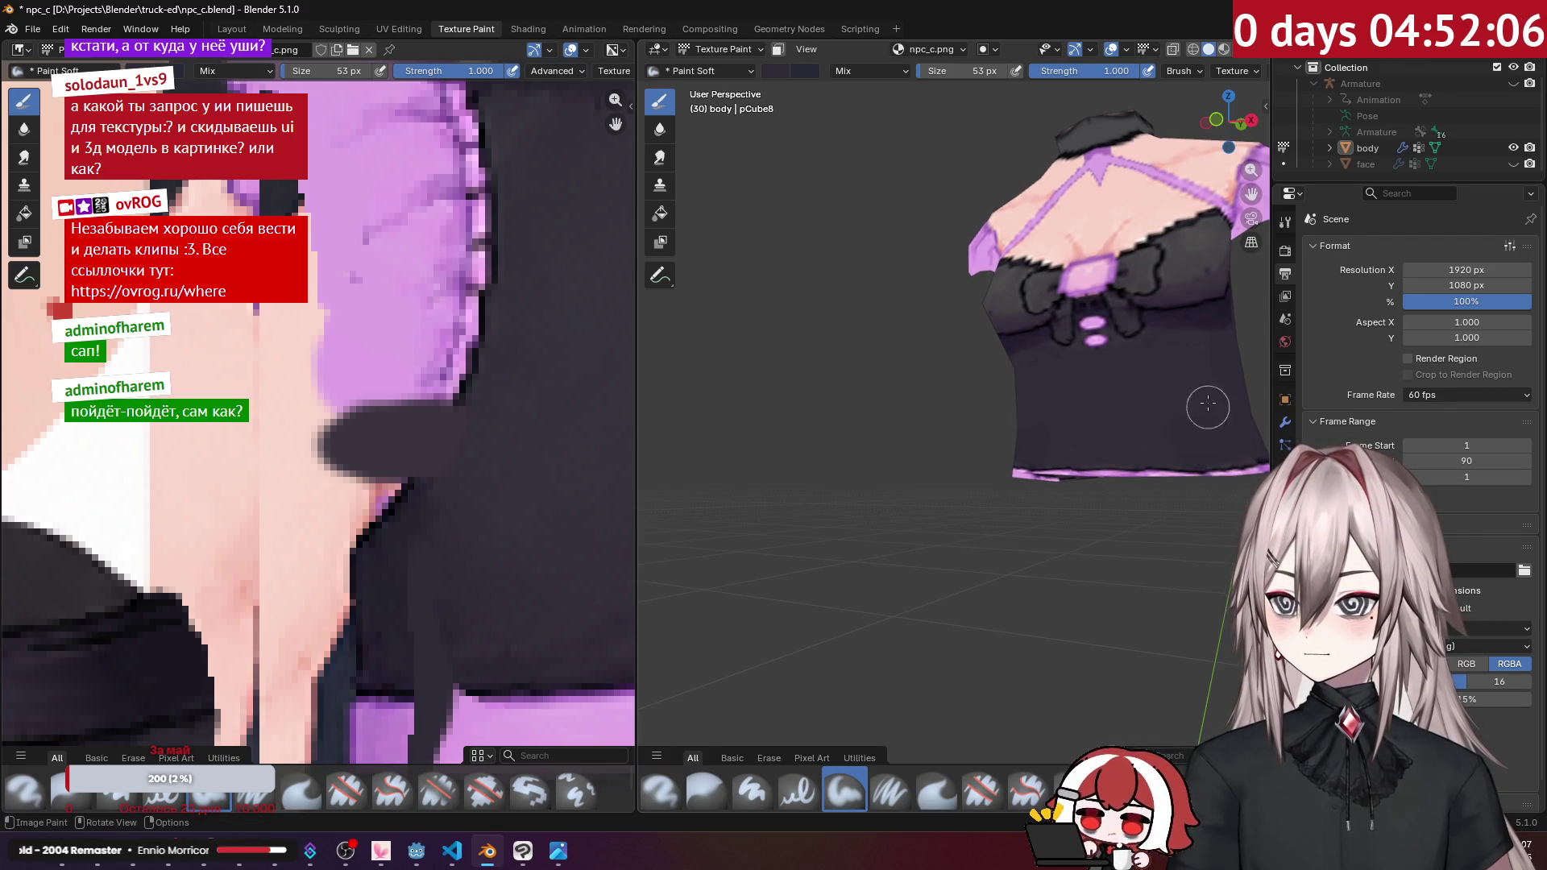
Step: Cover the side and back waistband's pink patches dark, then select the Smear brush at 0.600 strength
middle_click_drag(1211, 428, 981, 403)
mouse_move(774, 399)
left_mouse_down()
mouse_move(778, 375)
mouse_move(759, 395)
mouse_move(846, 363)
left_mouse_up()
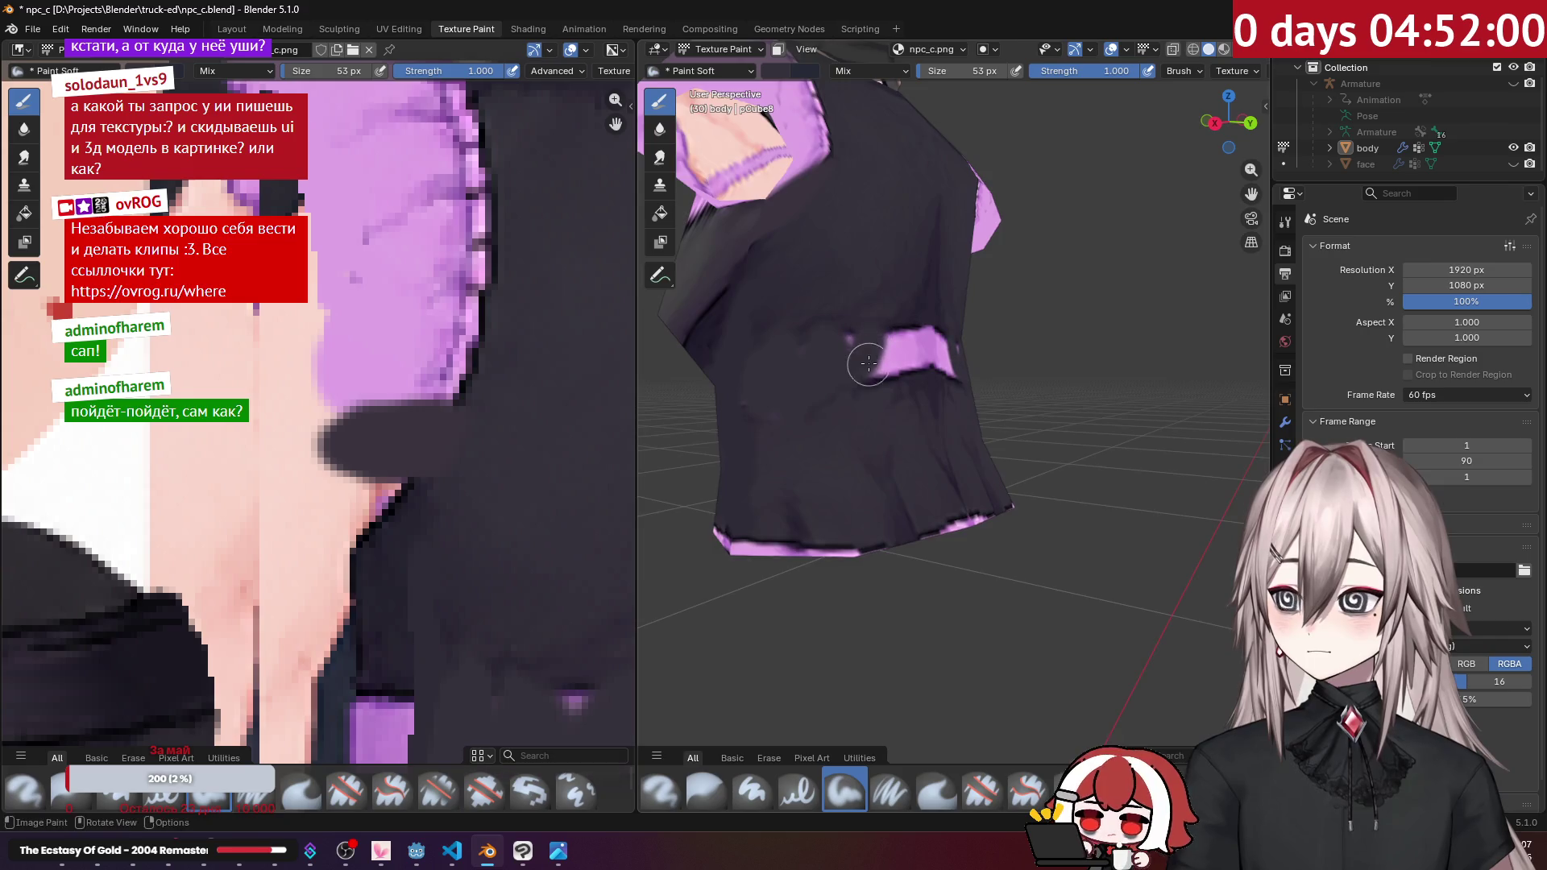
middle_click_drag(846, 363, 773, 361)
mouse_move(773, 361)
left_mouse_down()
mouse_move(756, 413)
mouse_move(715, 387)
mouse_move(687, 408)
left_mouse_up()
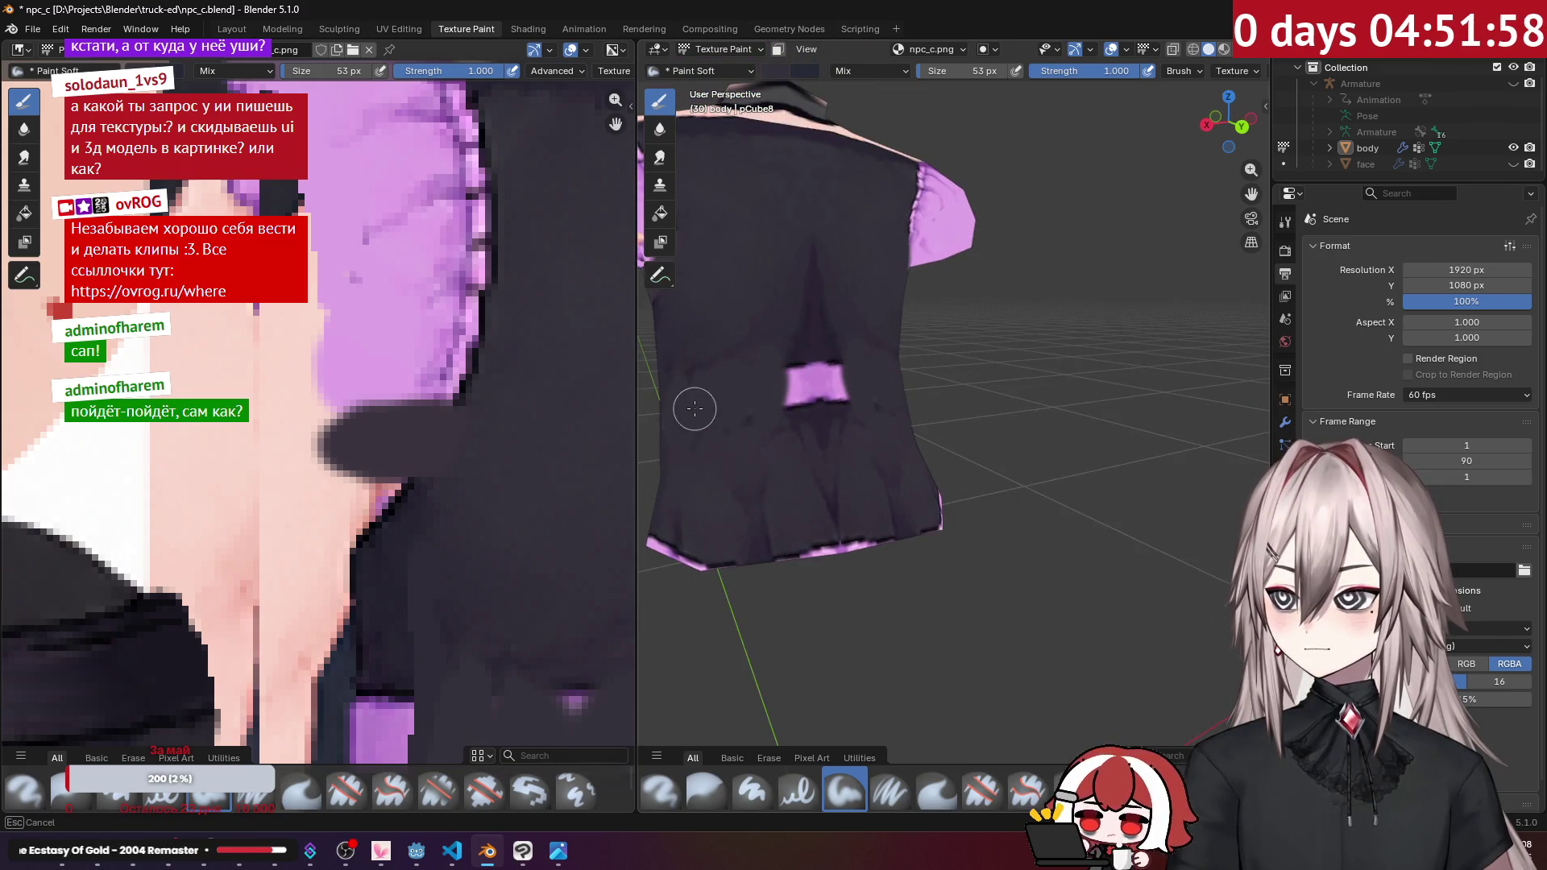
mouse_move(816, 375)
left_mouse_down()
mouse_move(792, 404)
mouse_move(819, 405)
left_mouse_up()
mouse_move(816, 379)
middle_mouse_down()
mouse_move(835, 356)
mouse_move(964, 373)
middle_mouse_up()
scroll(835, 356, "up", 3)
mouse_move(964, 373)
left_mouse_down()
mouse_move(983, 398)
mouse_move(981, 433)
left_mouse_up()
middle_click_drag(944, 437, 966, 375)
left_click(946, 780)
scroll(928, 407, "down", 2)
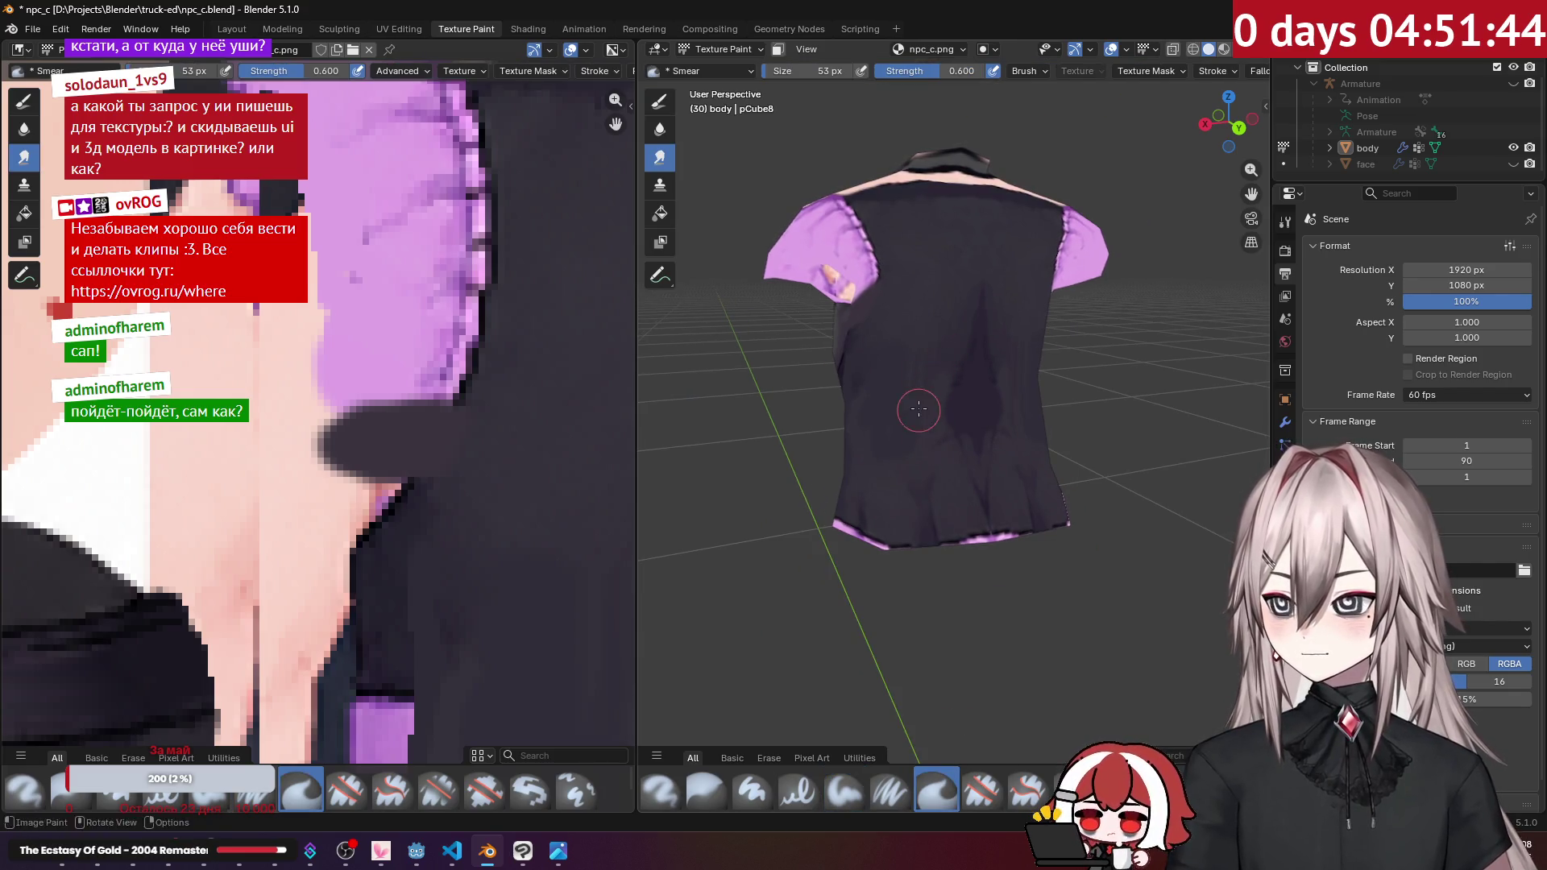
Step: Smear the dark paint across the shirt's side and front so the strokes blend
middle_click_drag(891, 434, 1016, 364)
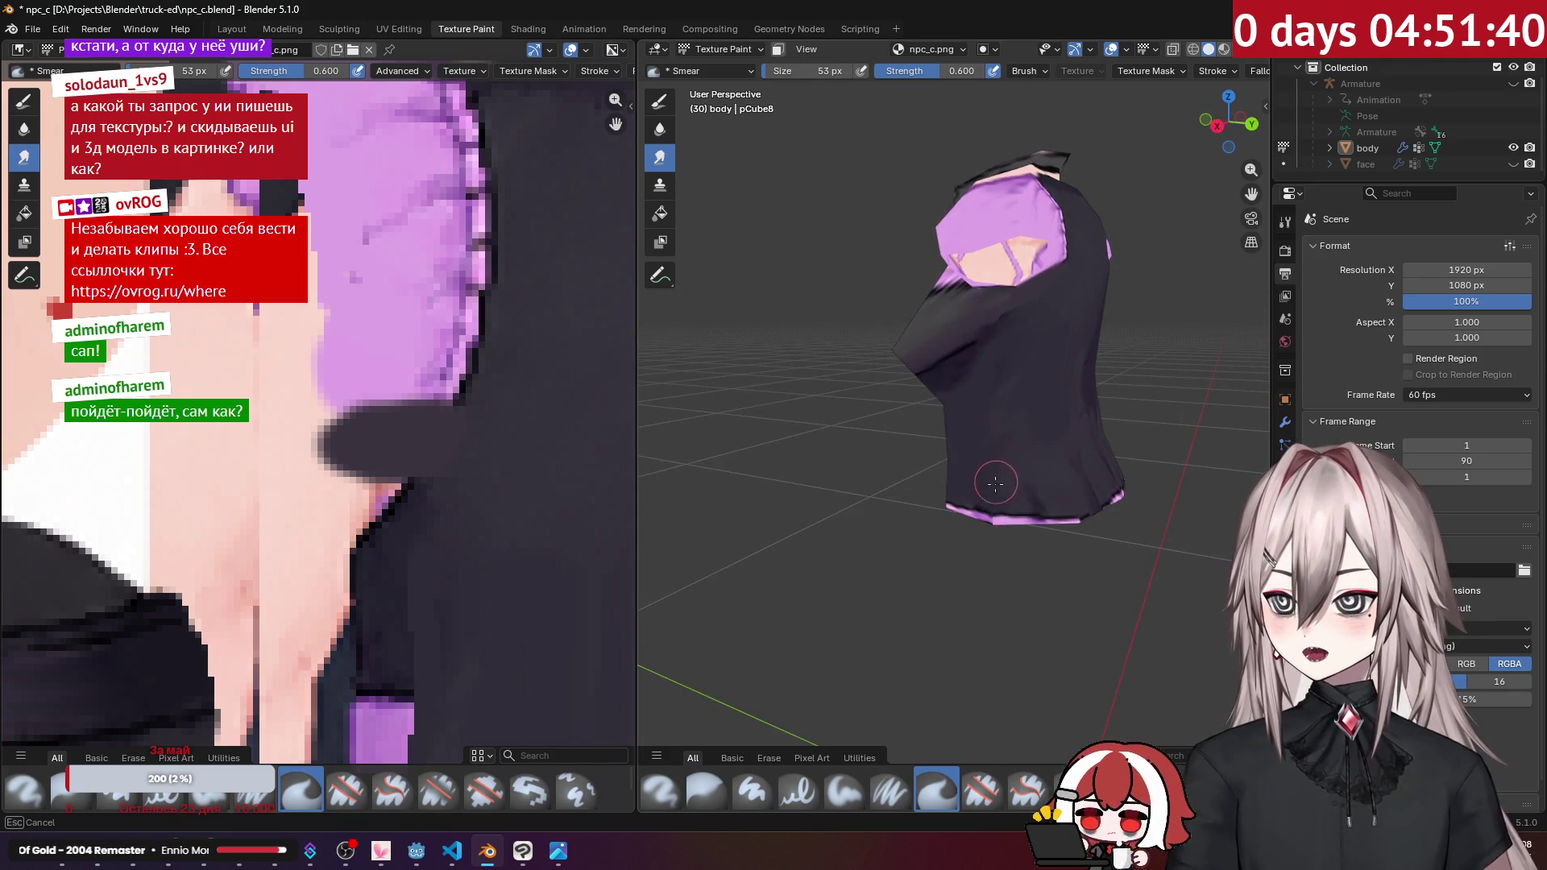
left_click_drag(1041, 396, 997, 464)
mouse_move(1007, 454)
middle_mouse_down()
mouse_move(1115, 423)
mouse_move(1079, 407)
mouse_move(984, 427)
mouse_move(965, 374)
middle_mouse_up()
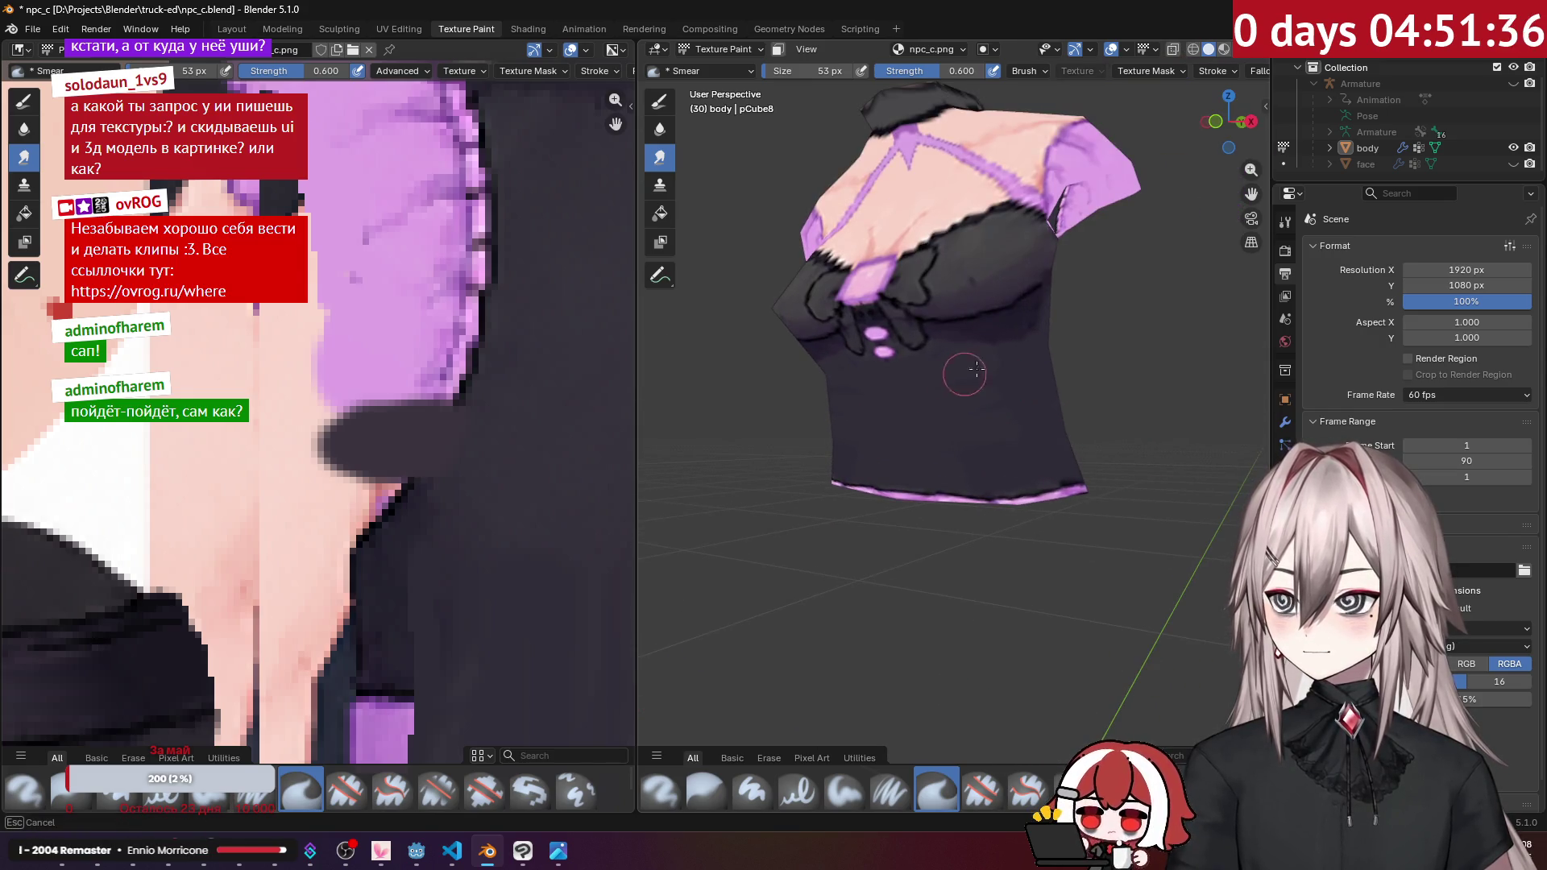
mouse_move(910, 366)
left_mouse_down()
mouse_move(985, 437)
mouse_move(978, 464)
mouse_move(956, 469)
mouse_move(885, 439)
mouse_move(1061, 422)
mouse_move(910, 402)
mouse_move(992, 400)
mouse_move(985, 376)
mouse_move(988, 426)
mouse_move(925, 452)
mouse_move(932, 386)
left_mouse_up()
middle_click_drag(932, 387, 958, 411)
mouse_move(958, 410)
left_mouse_down()
mouse_move(948, 443)
mouse_move(937, 435)
mouse_move(987, 431)
mouse_move(989, 403)
mouse_move(971, 408)
left_mouse_up()
mouse_move(987, 423)
middle_mouse_down()
mouse_move(987, 401)
mouse_move(964, 418)
mouse_move(929, 400)
middle_mouse_up()
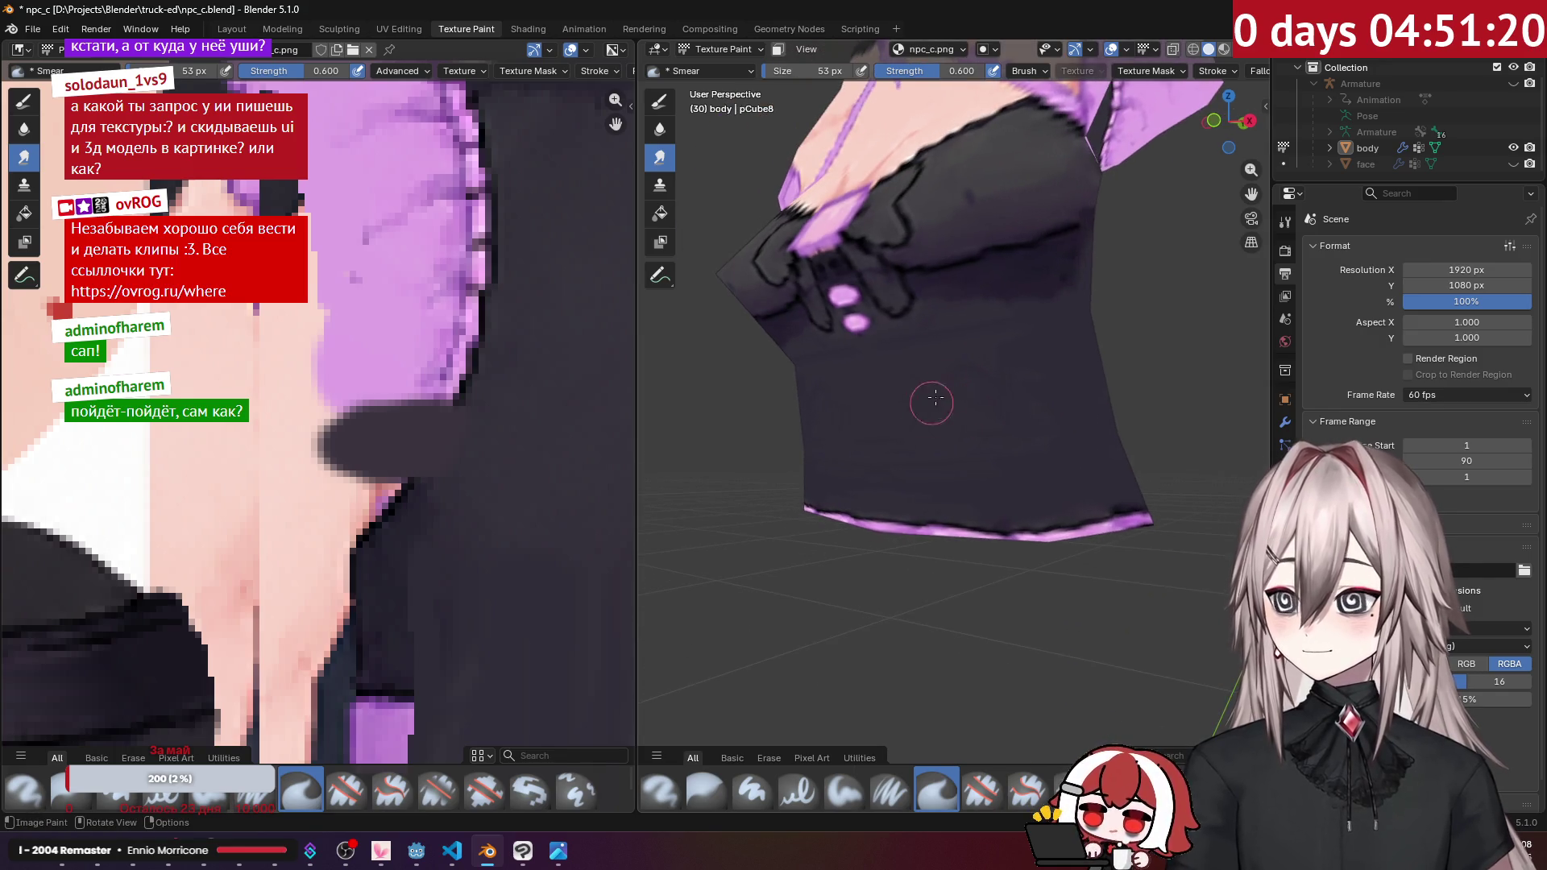
Step: Airbrush soft dark shading over the shirt, then reveal the whole body mesh in Edit Mode
left_click(673, 791)
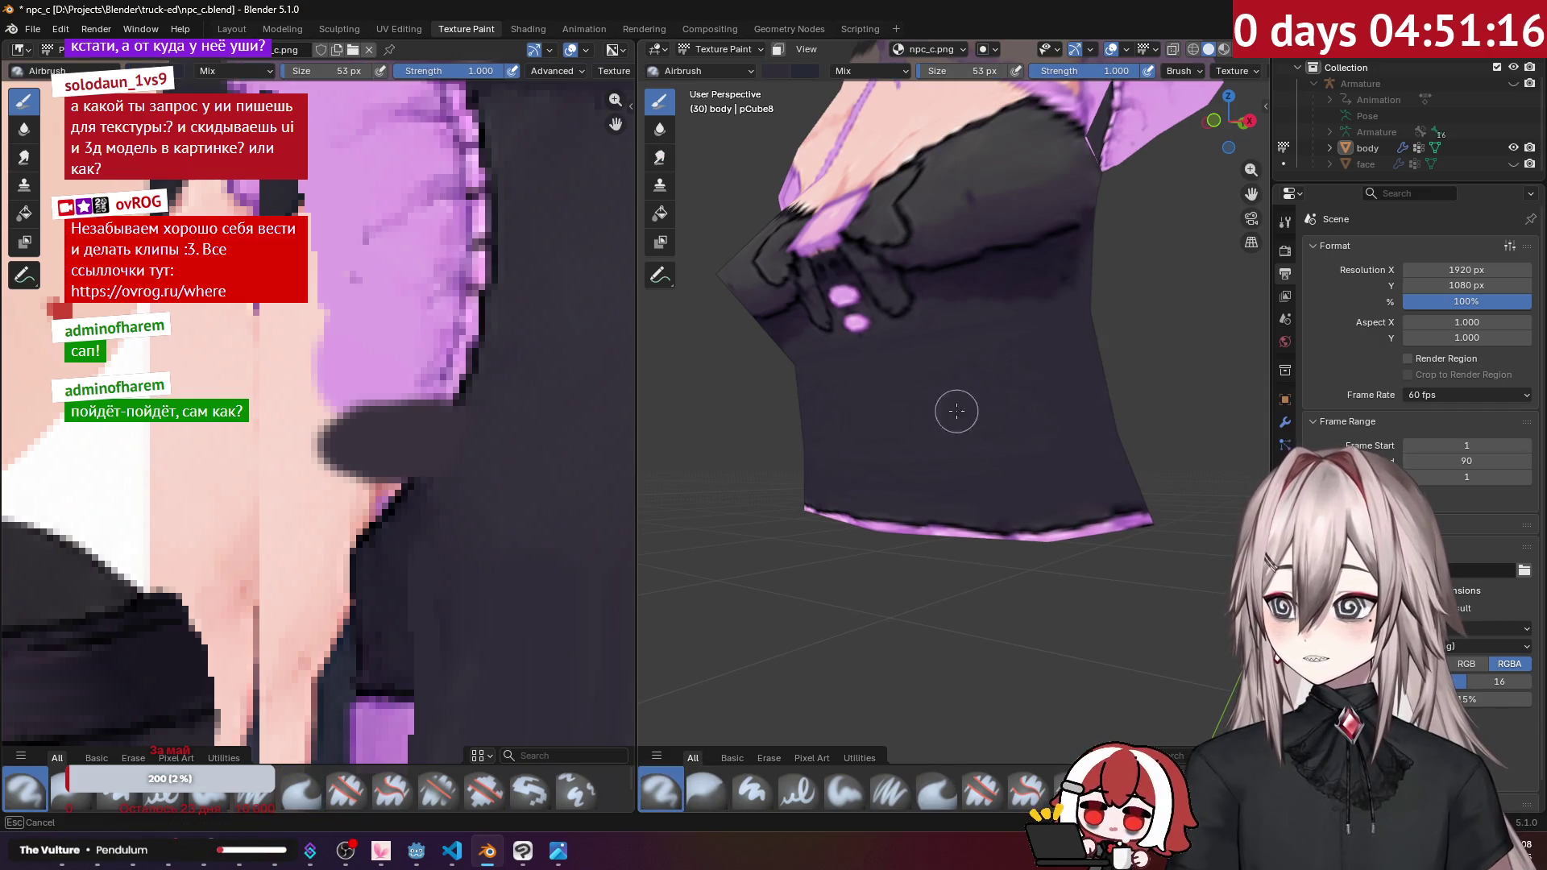
left_click_drag(972, 362, 929, 391)
mouse_move(1023, 433)
left_mouse_down()
mouse_move(957, 485)
mouse_move(1012, 487)
mouse_move(1038, 421)
left_mouse_up()
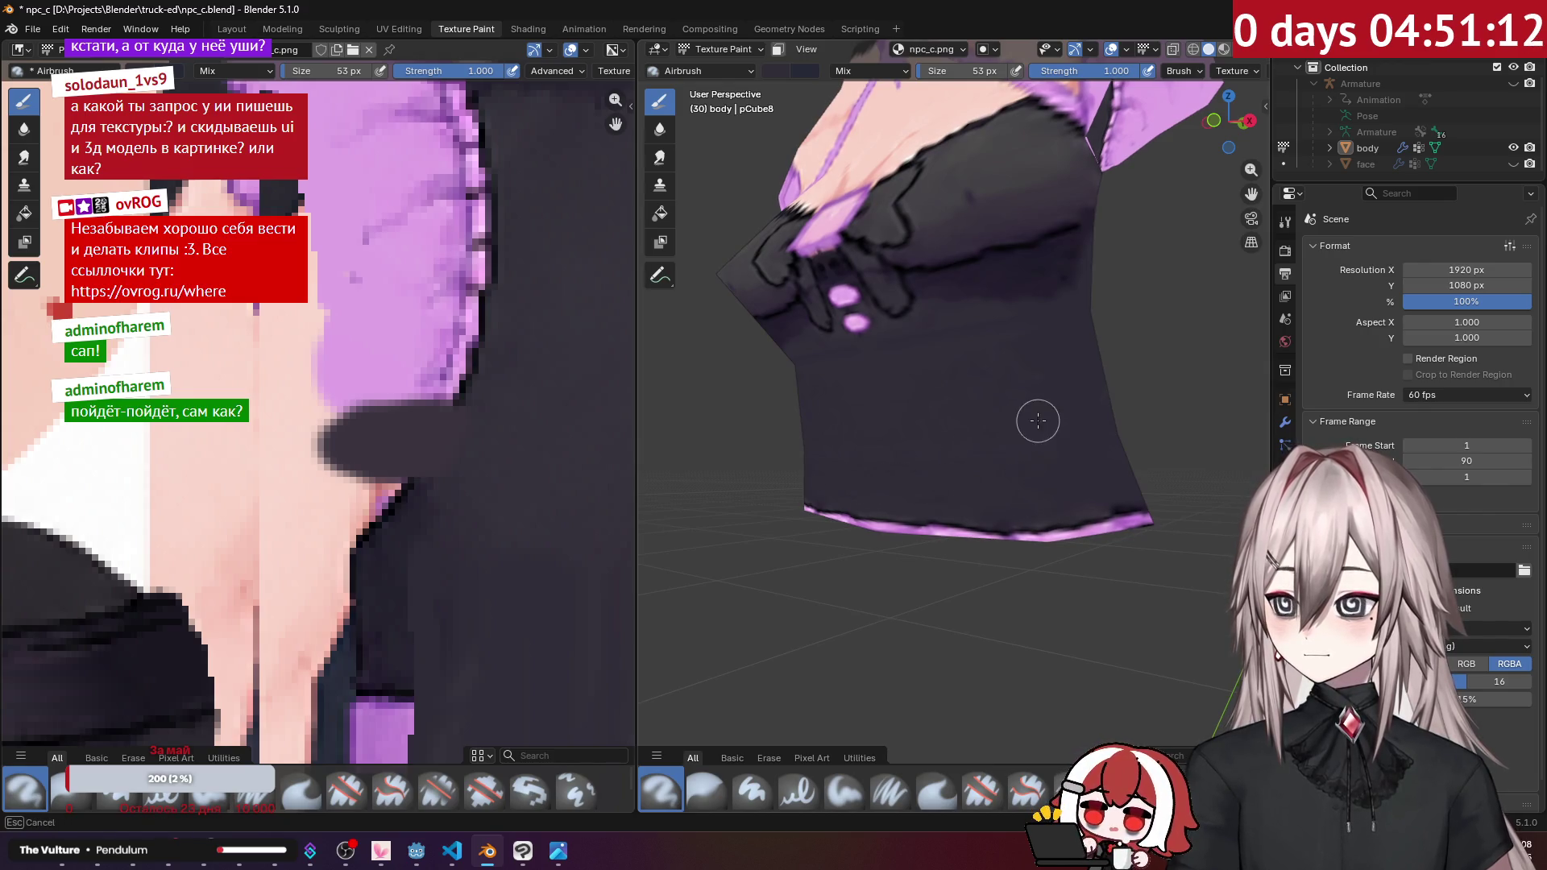
left_click_drag(1026, 350, 1022, 355)
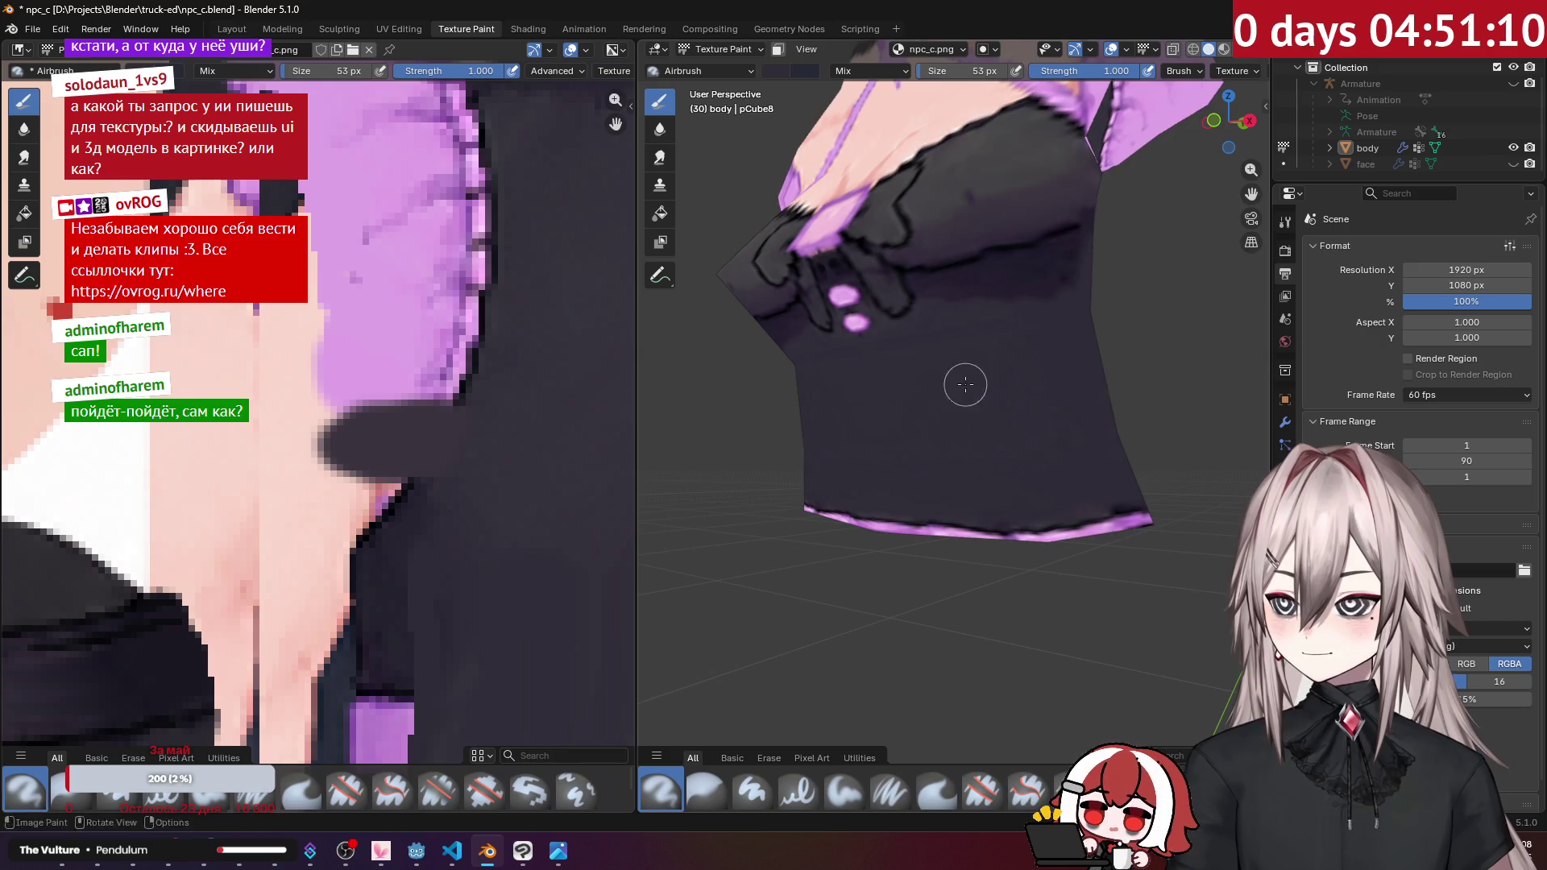
scroll(991, 435, "down", 3)
mouse_move(1012, 390)
middle_mouse_down()
mouse_move(887, 404)
mouse_move(1023, 390)
middle_mouse_up()
mouse_move(1022, 390)
left_mouse_down()
mouse_move(1043, 373)
mouse_move(1039, 438)
left_mouse_up()
mouse_move(1039, 445)
middle_mouse_down()
mouse_move(1038, 409)
mouse_move(965, 390)
middle_mouse_up()
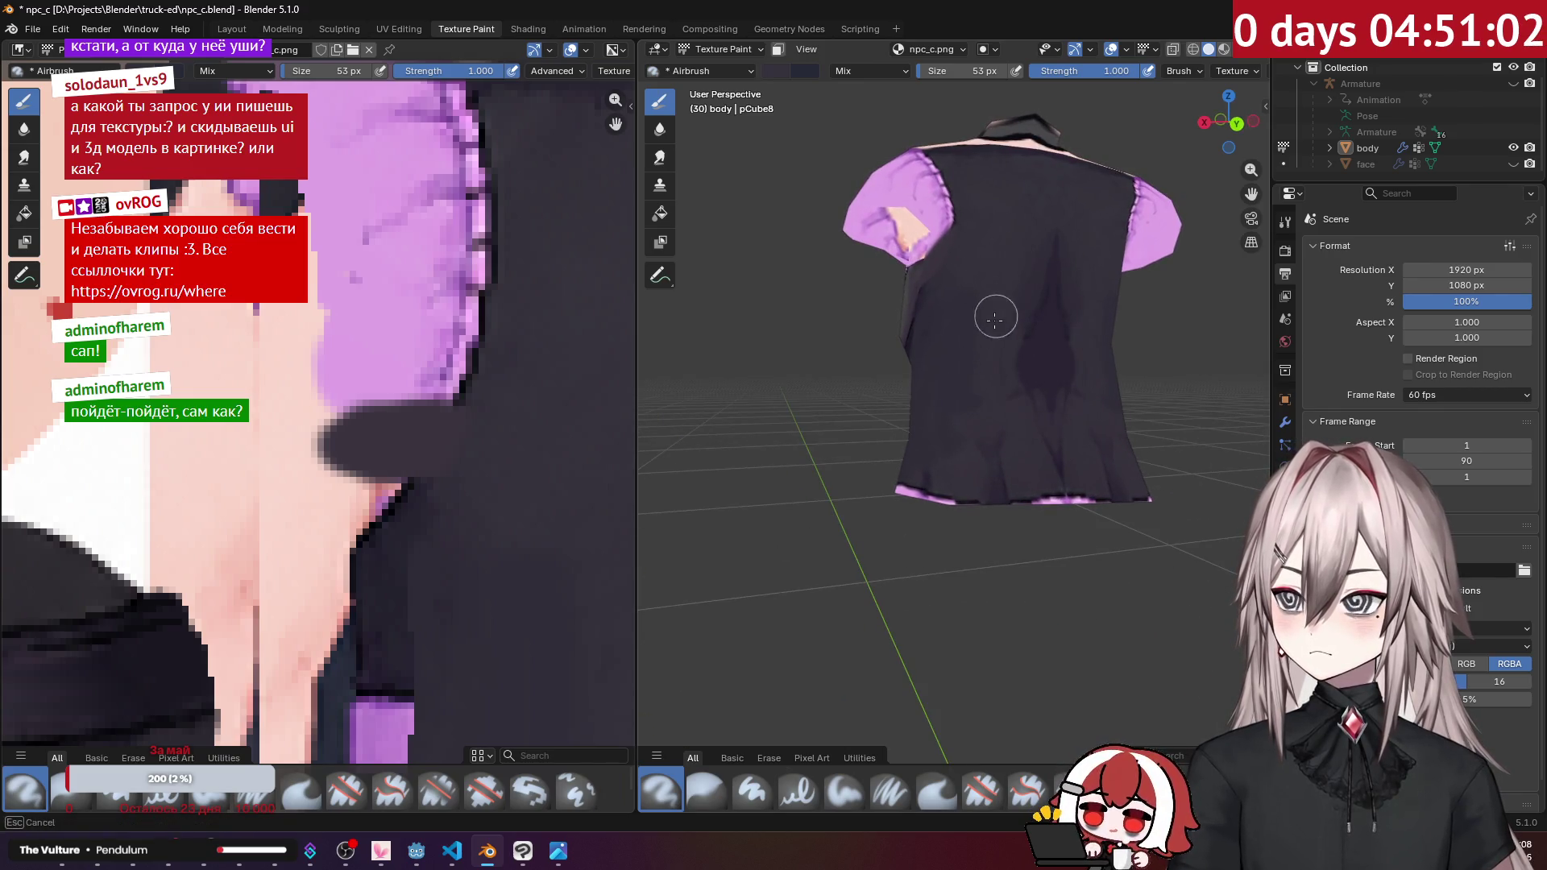
mouse_move(950, 346)
middle_mouse_down()
mouse_move(1062, 322)
mouse_move(1138, 347)
mouse_move(952, 349)
middle_mouse_up()
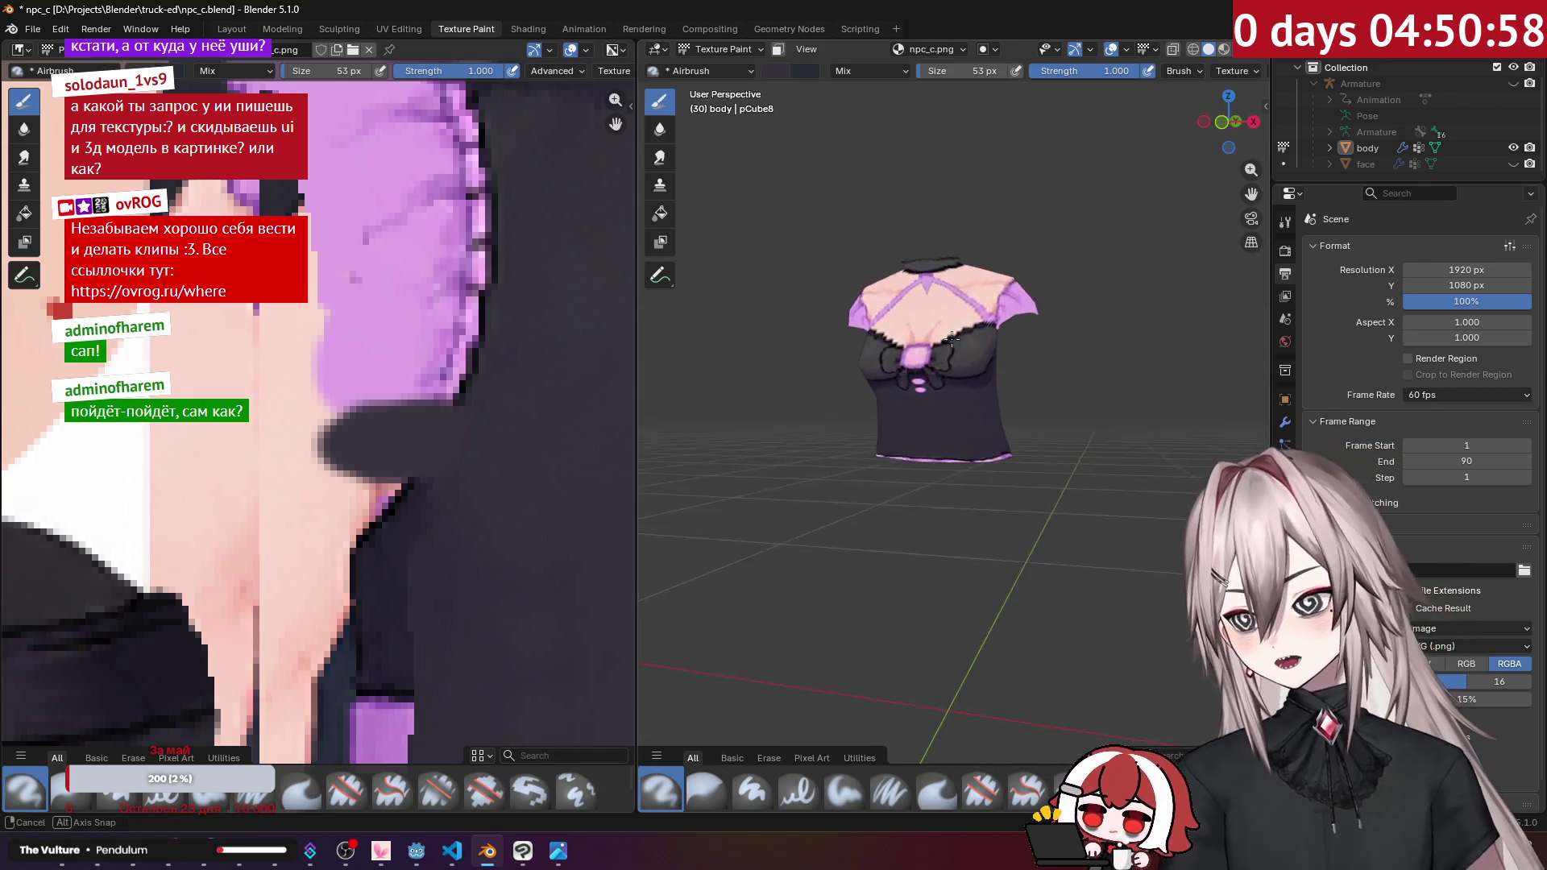
key("Tab")
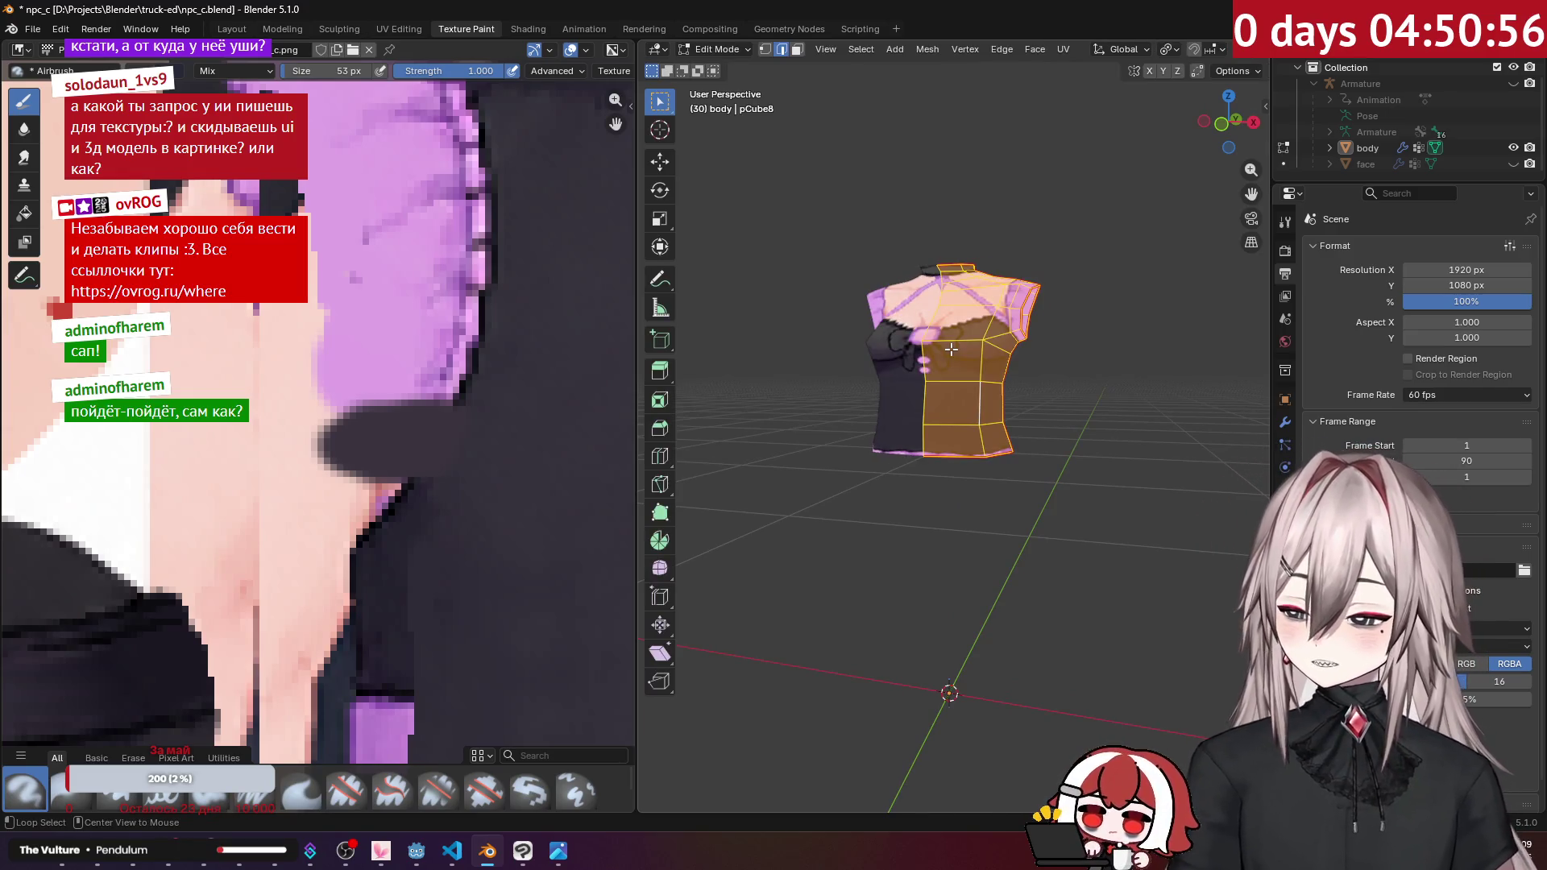
key("alt+h")
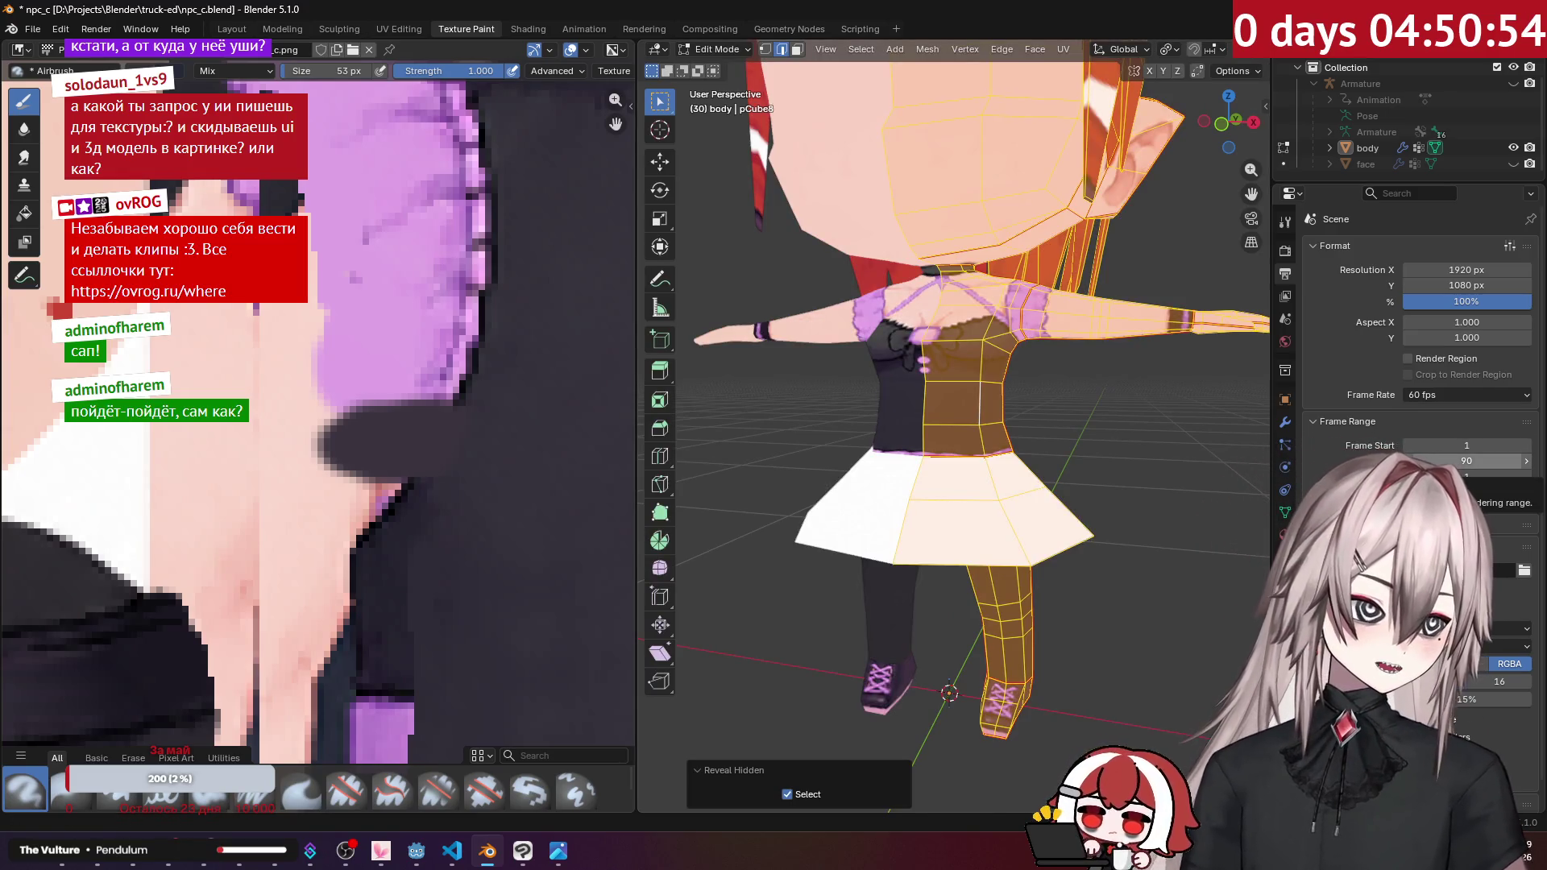
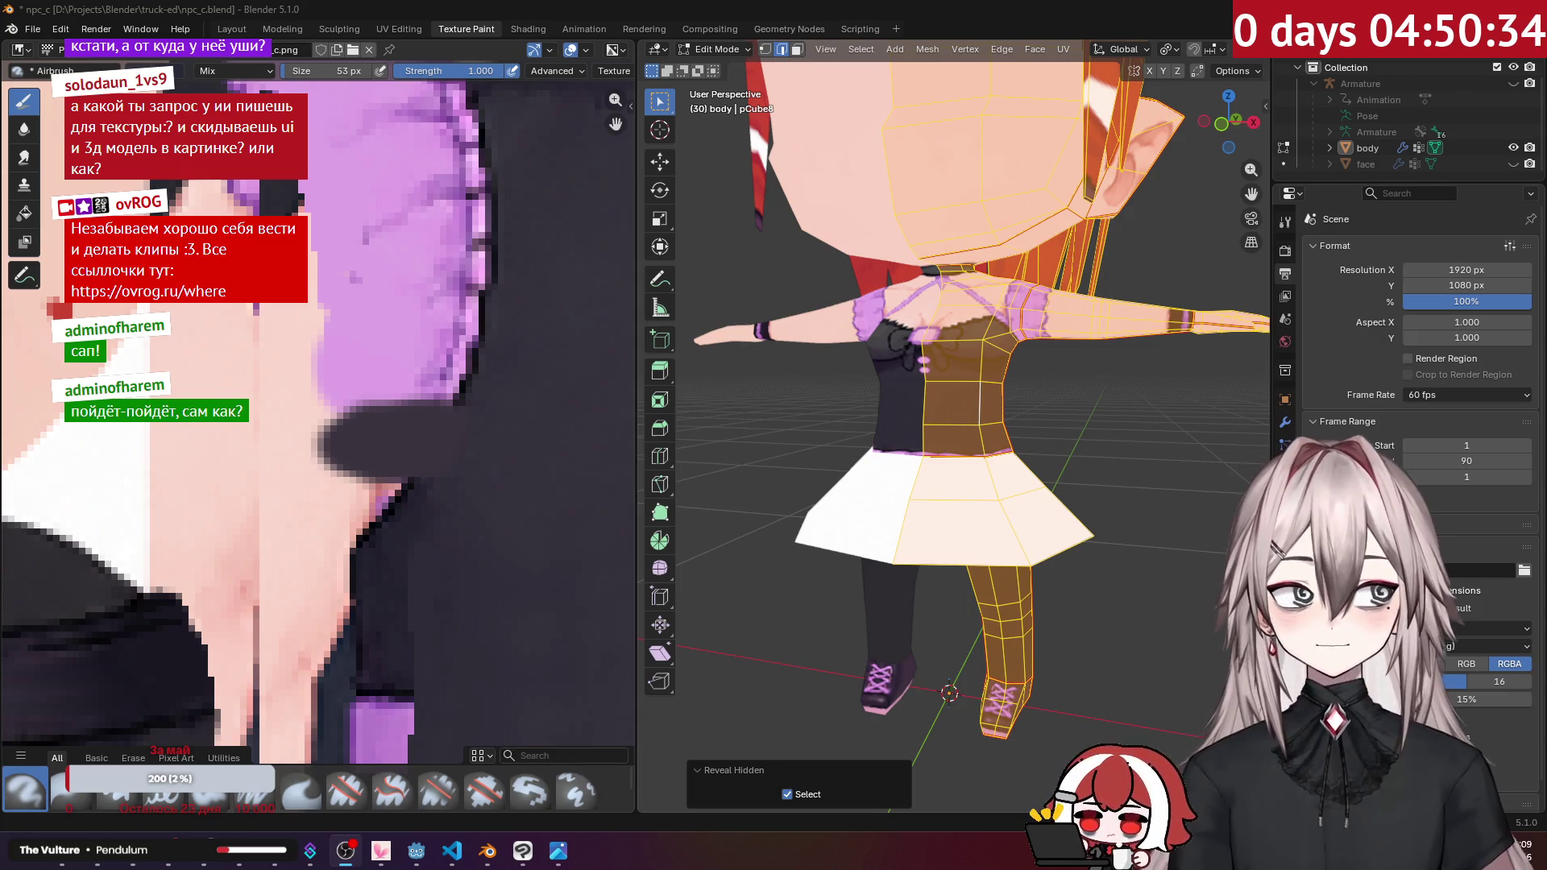
Step: Clear the mesh selection and orbit to a frontal view of the torso and skirt
left_click(1056, 365)
scroll(1038, 371, "up", 4)
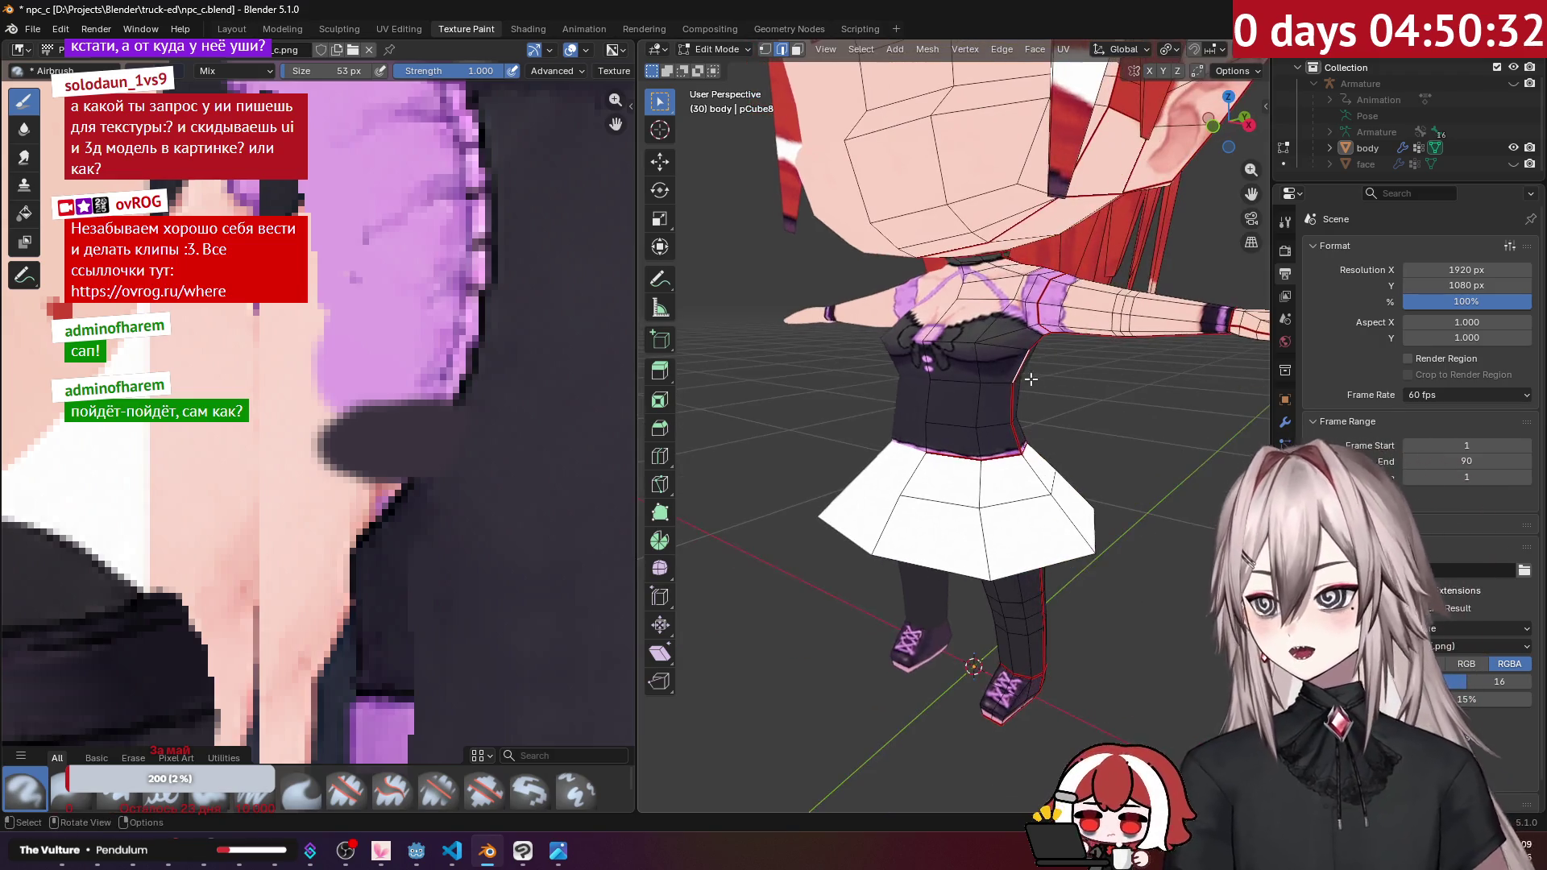
middle_click_drag(1037, 371, 1126, 330)
scroll(1126, 330, "down", 3)
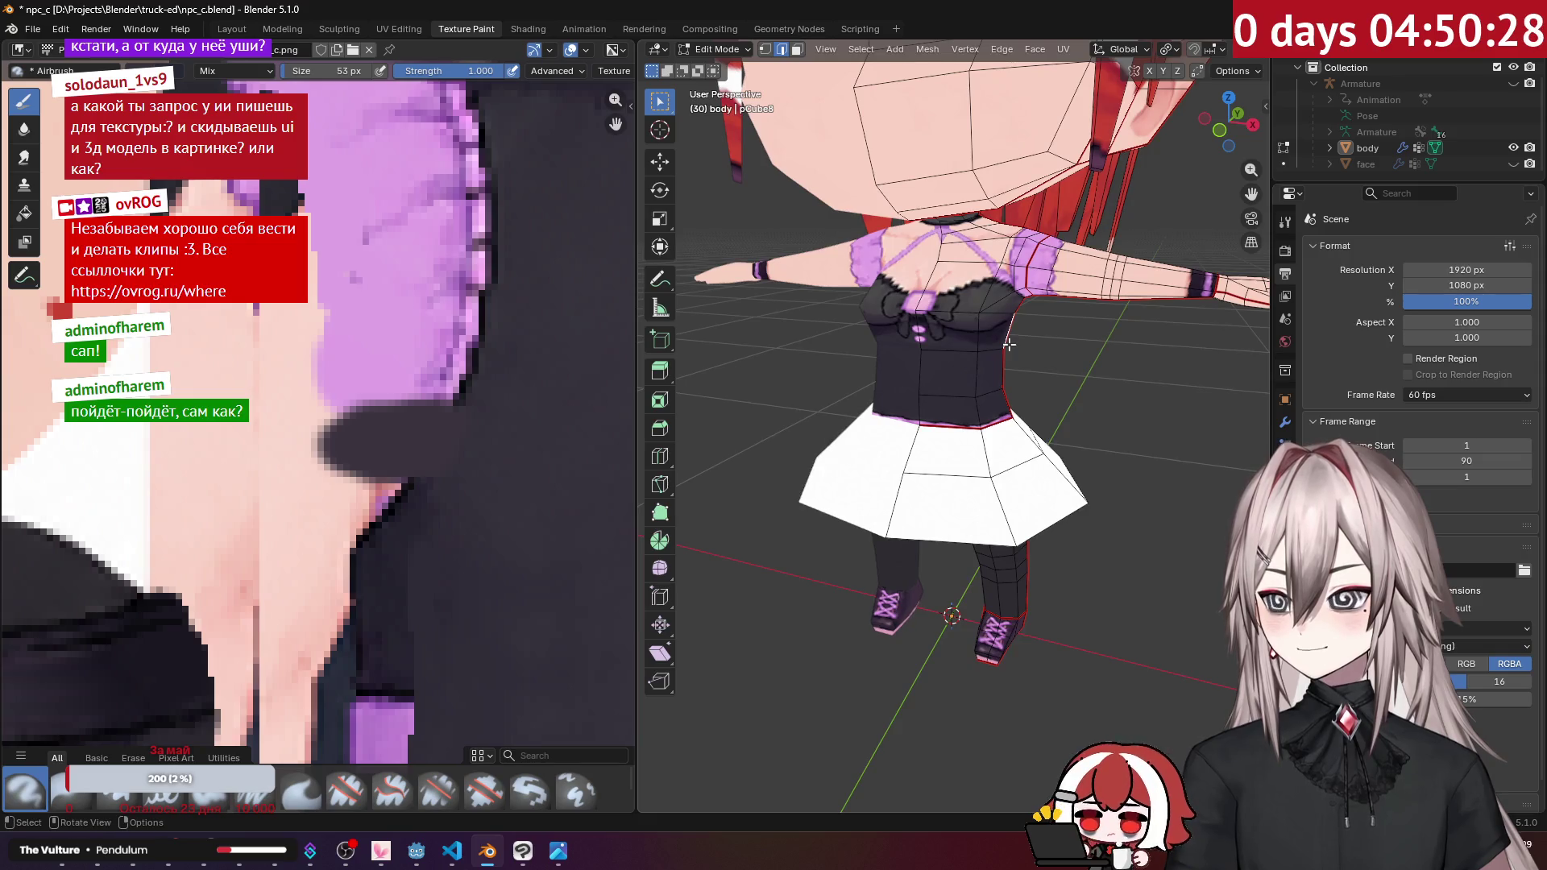
Step: Save the npc_c.png texture image and switch over to Clip Studio Paint
left_click(141, 53)
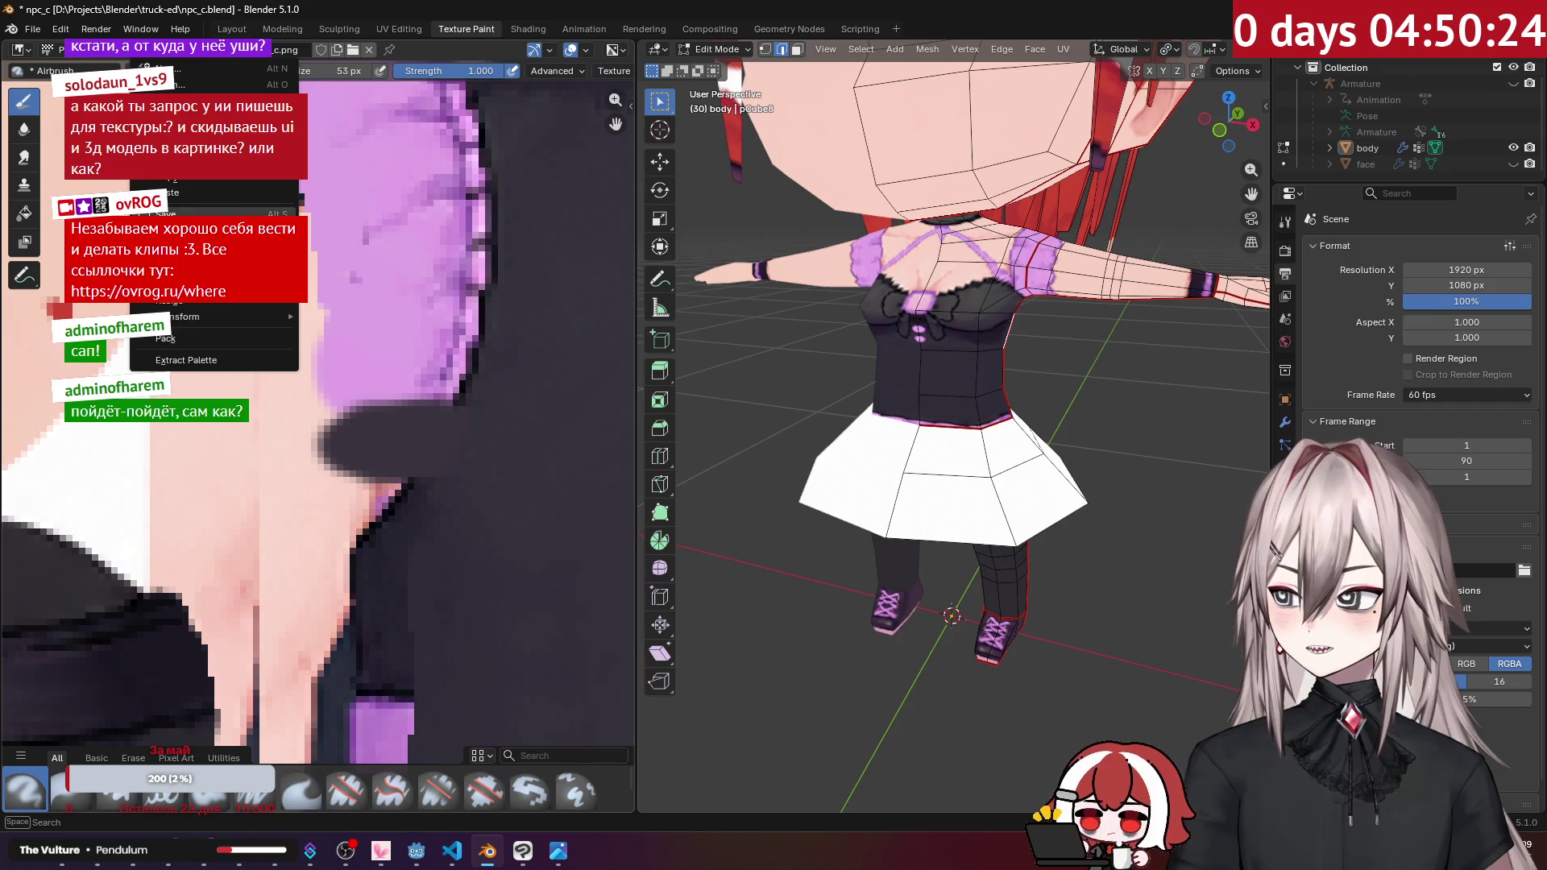
left_click(177, 213)
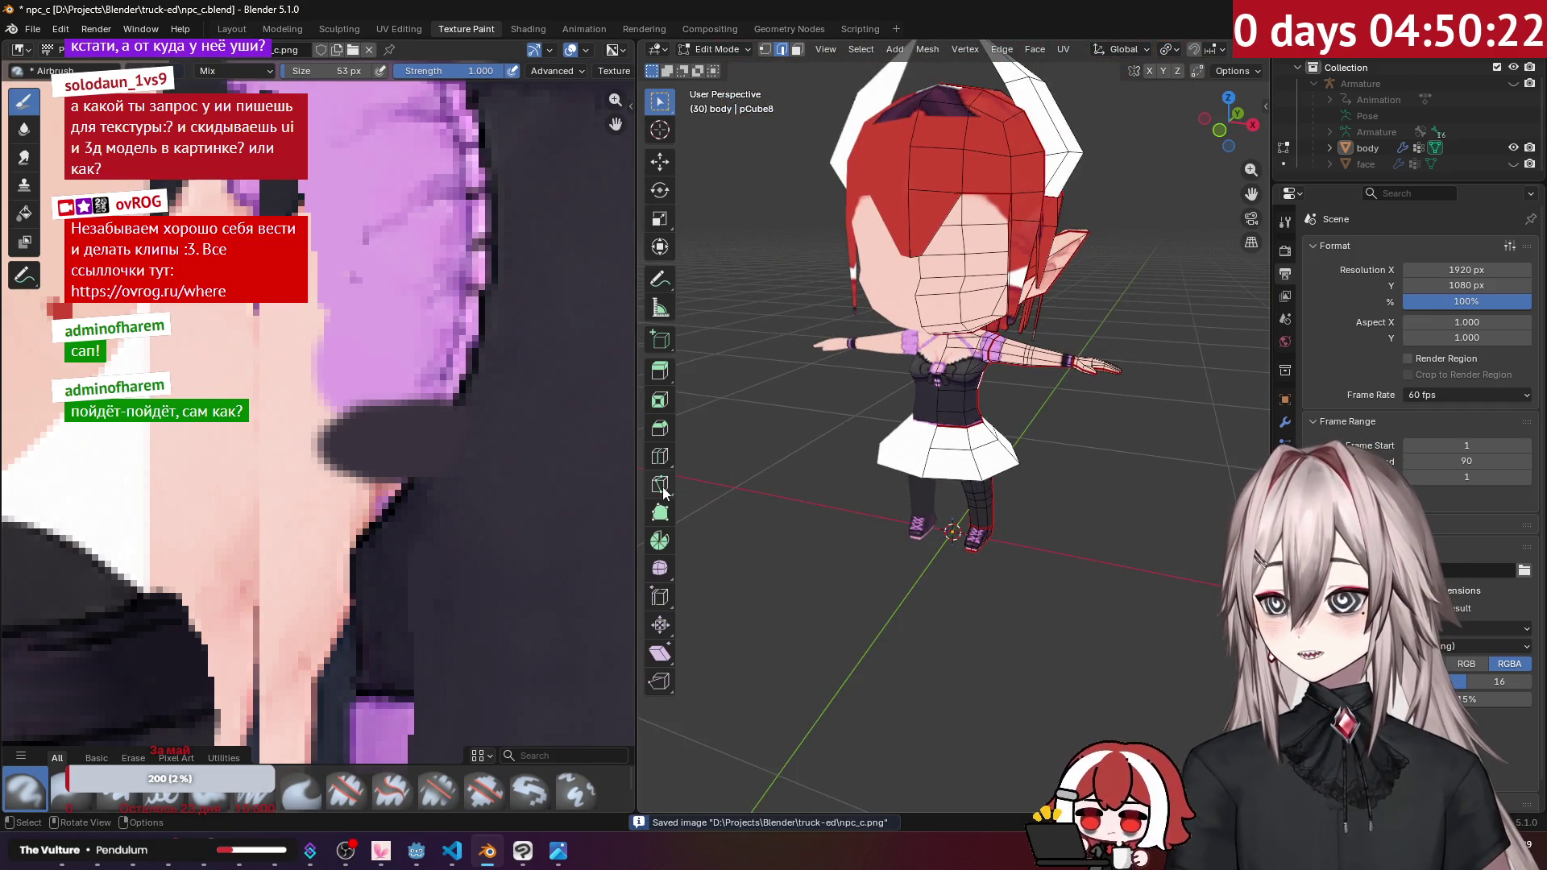
left_click(523, 850)
scroll(892, 473, "down", 3)
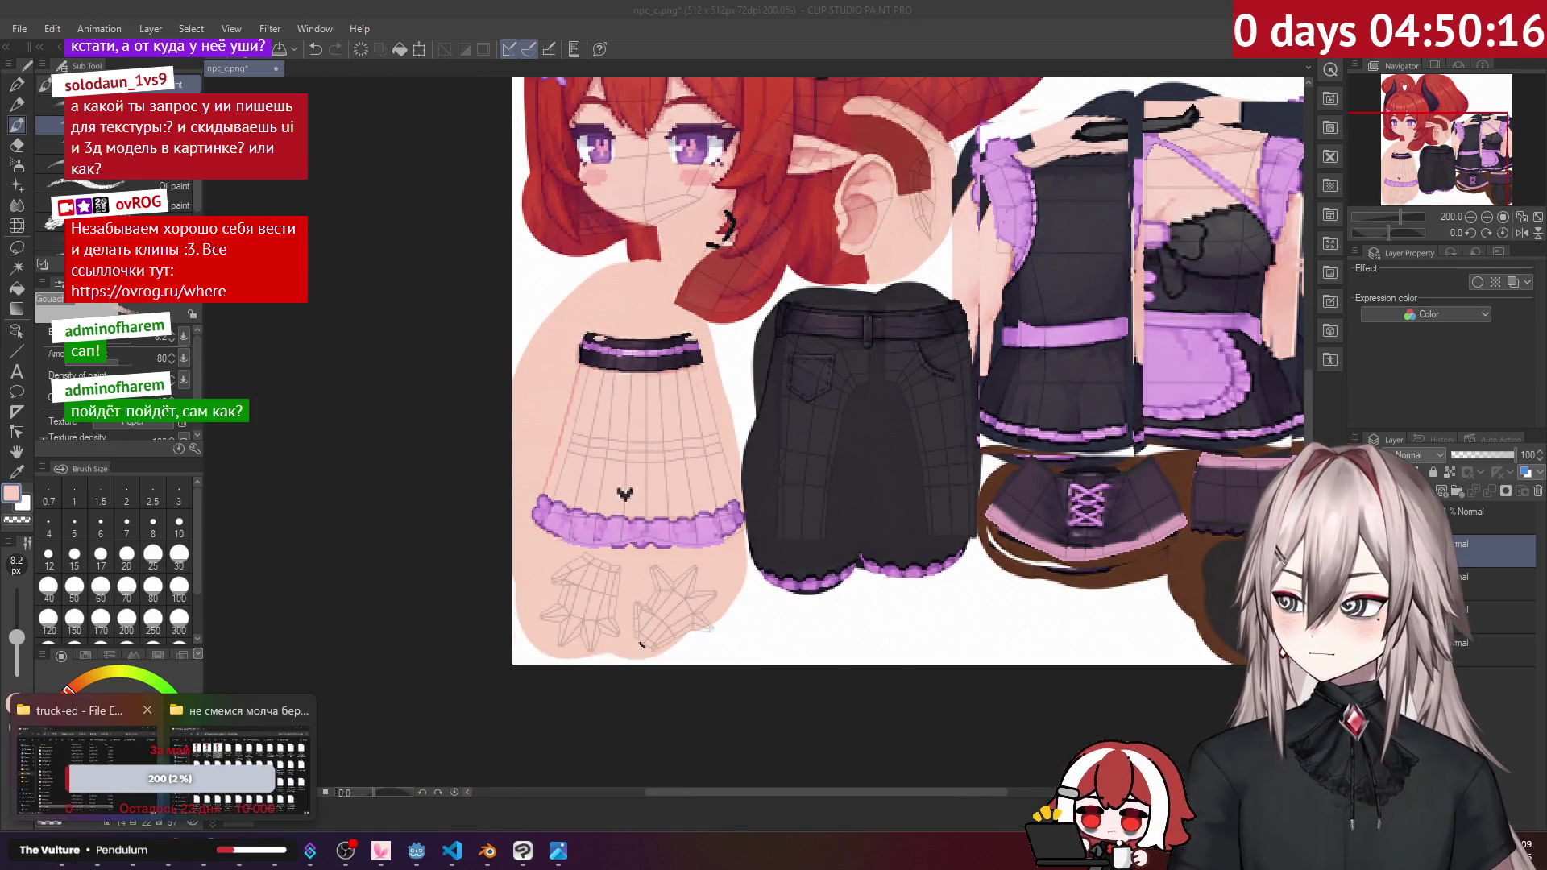
Step: Hide the file browser and rectangle-select the purple apron on the texture canvas
key("alt+Tab")
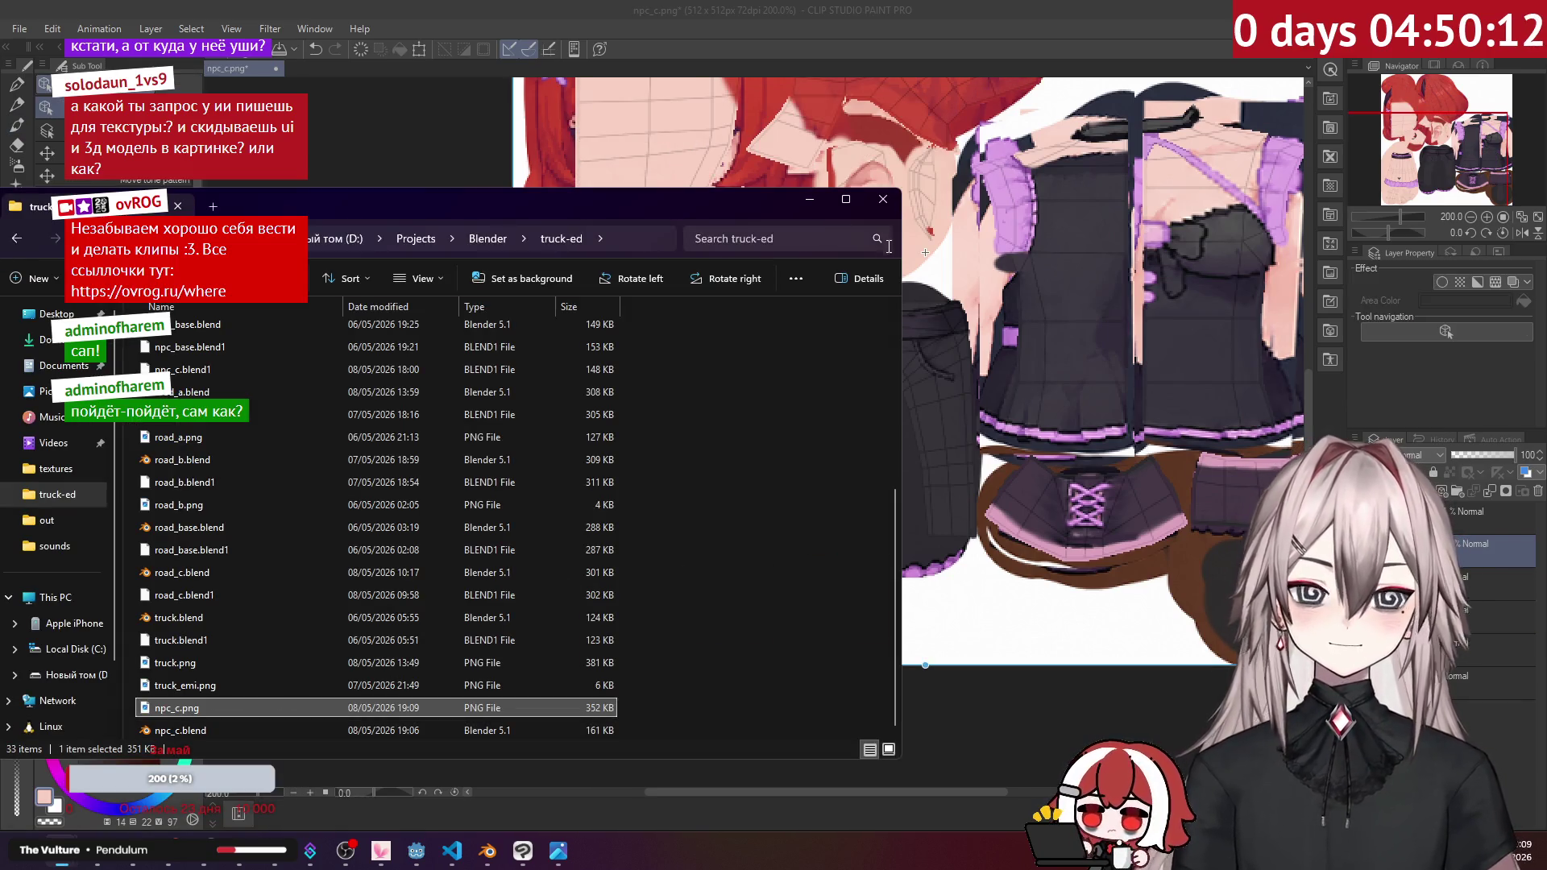
left_click(810, 202)
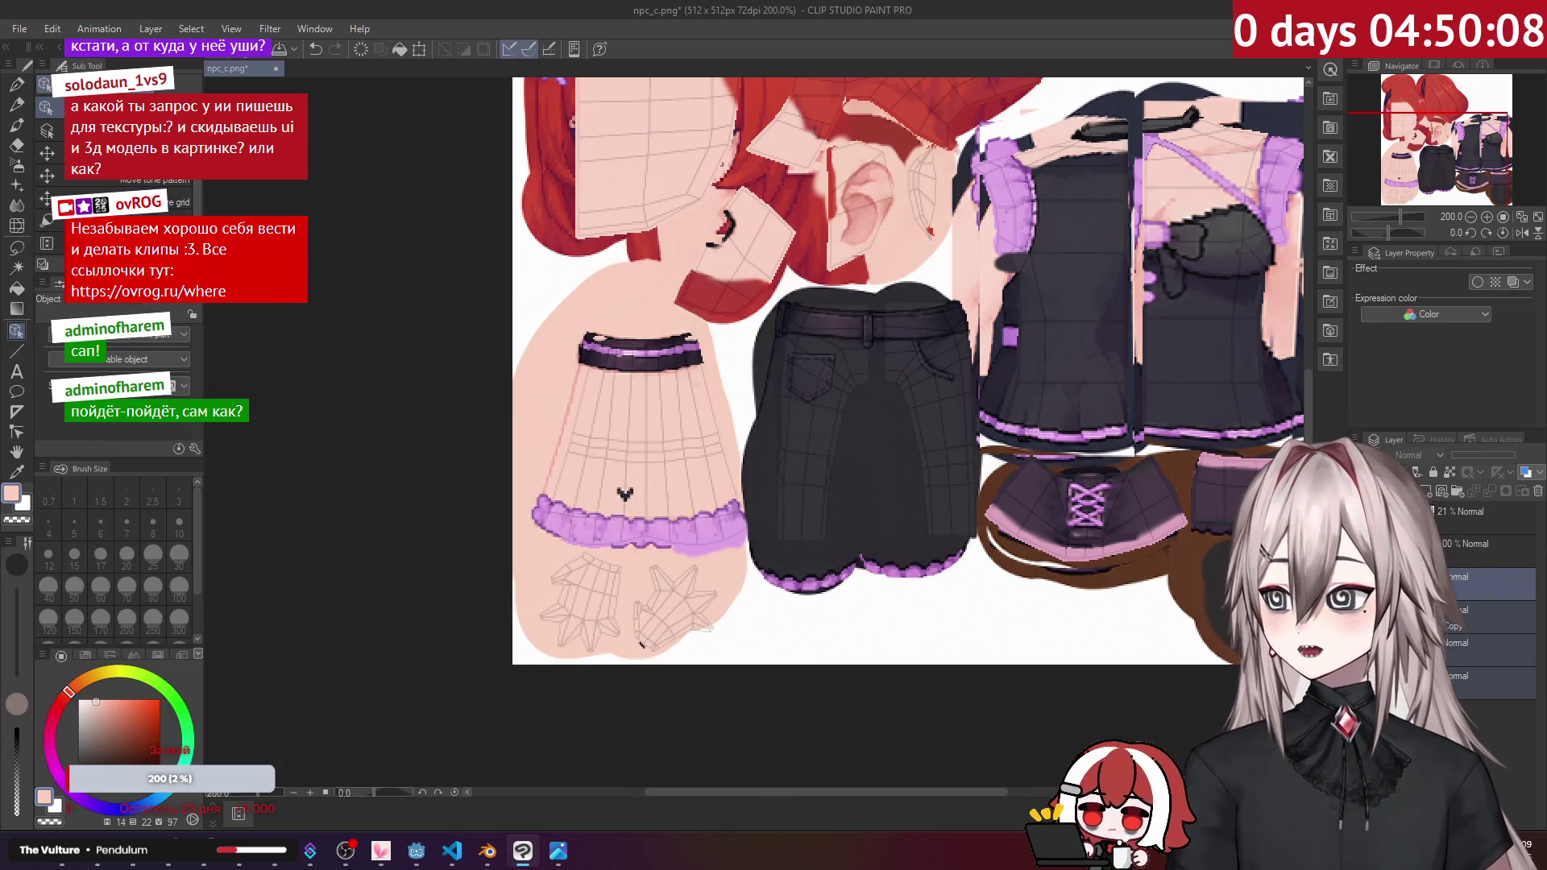
left_click(16, 248)
mouse_move(938, 356)
left_mouse_down()
mouse_move(672, 424)
mouse_move(755, 517)
left_mouse_up()
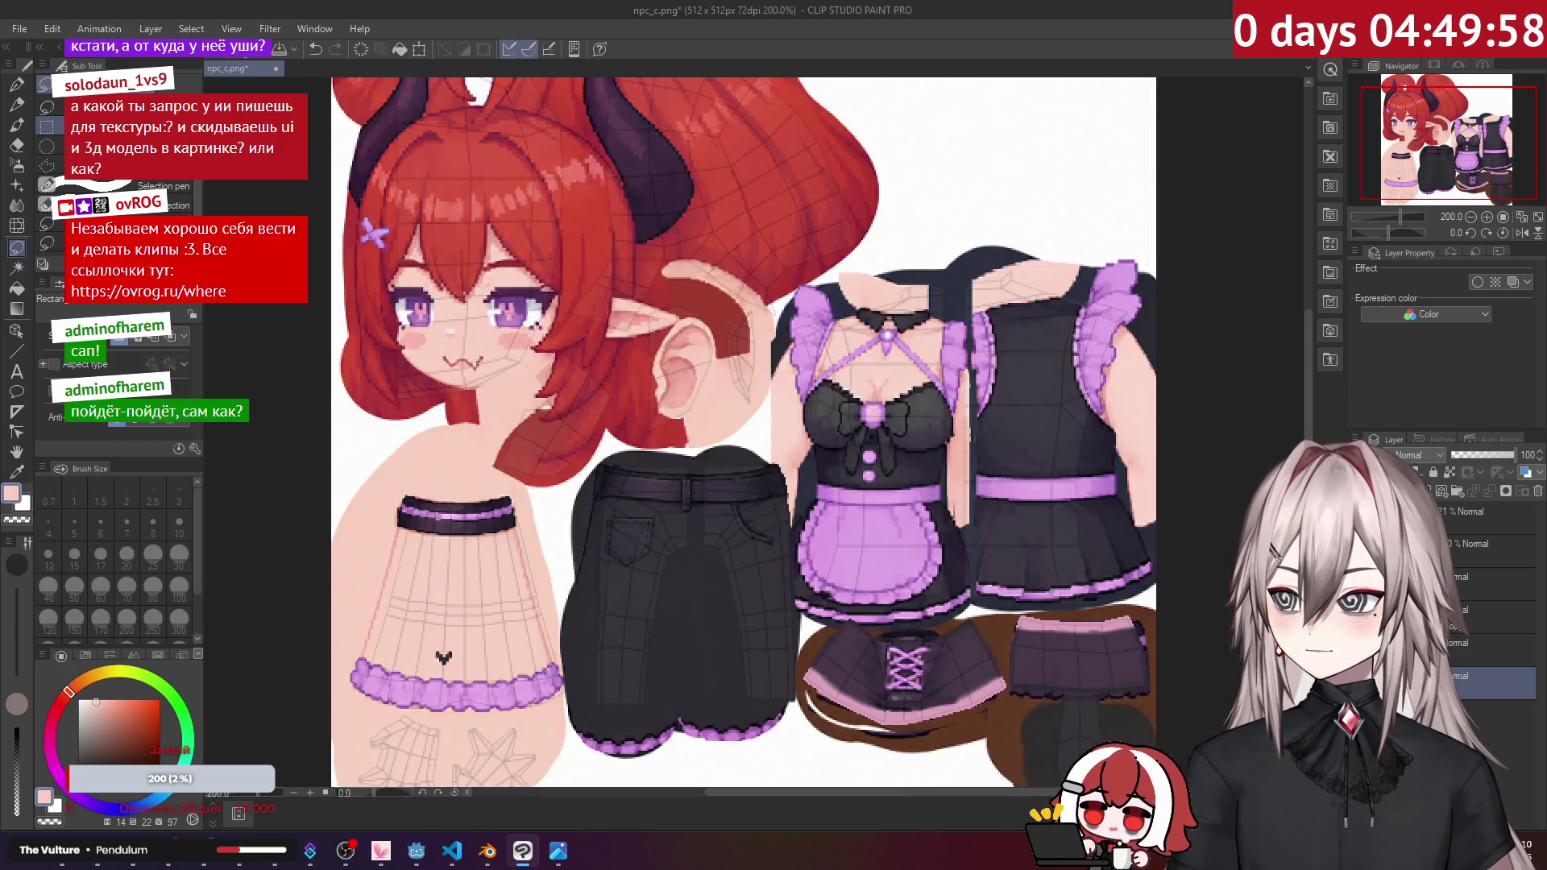
scroll(877, 552, "up", 2)
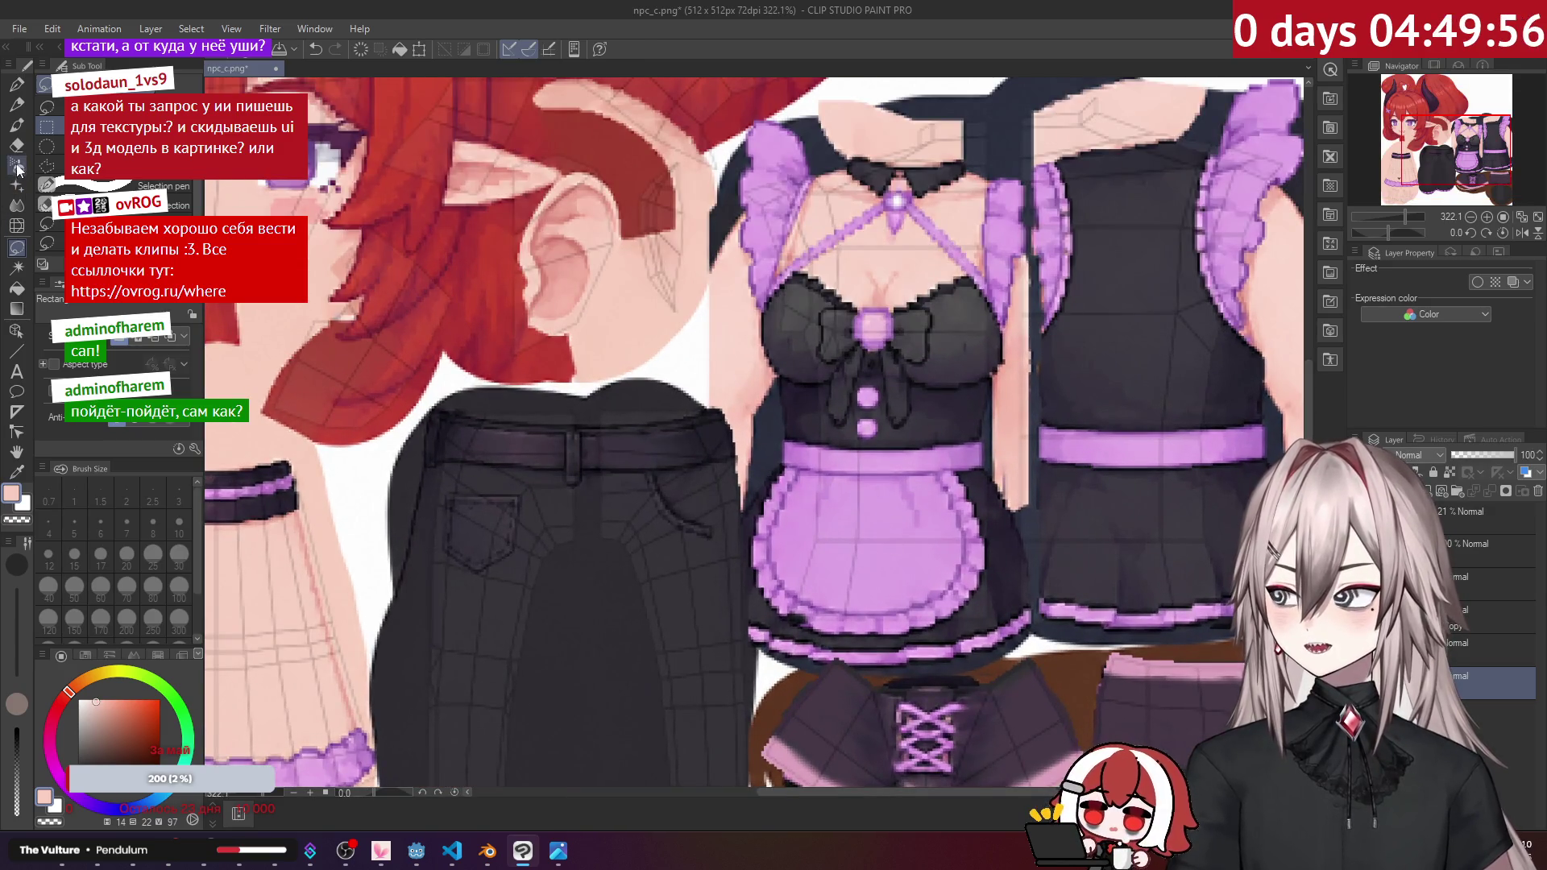
left_click_drag(746, 453, 995, 651)
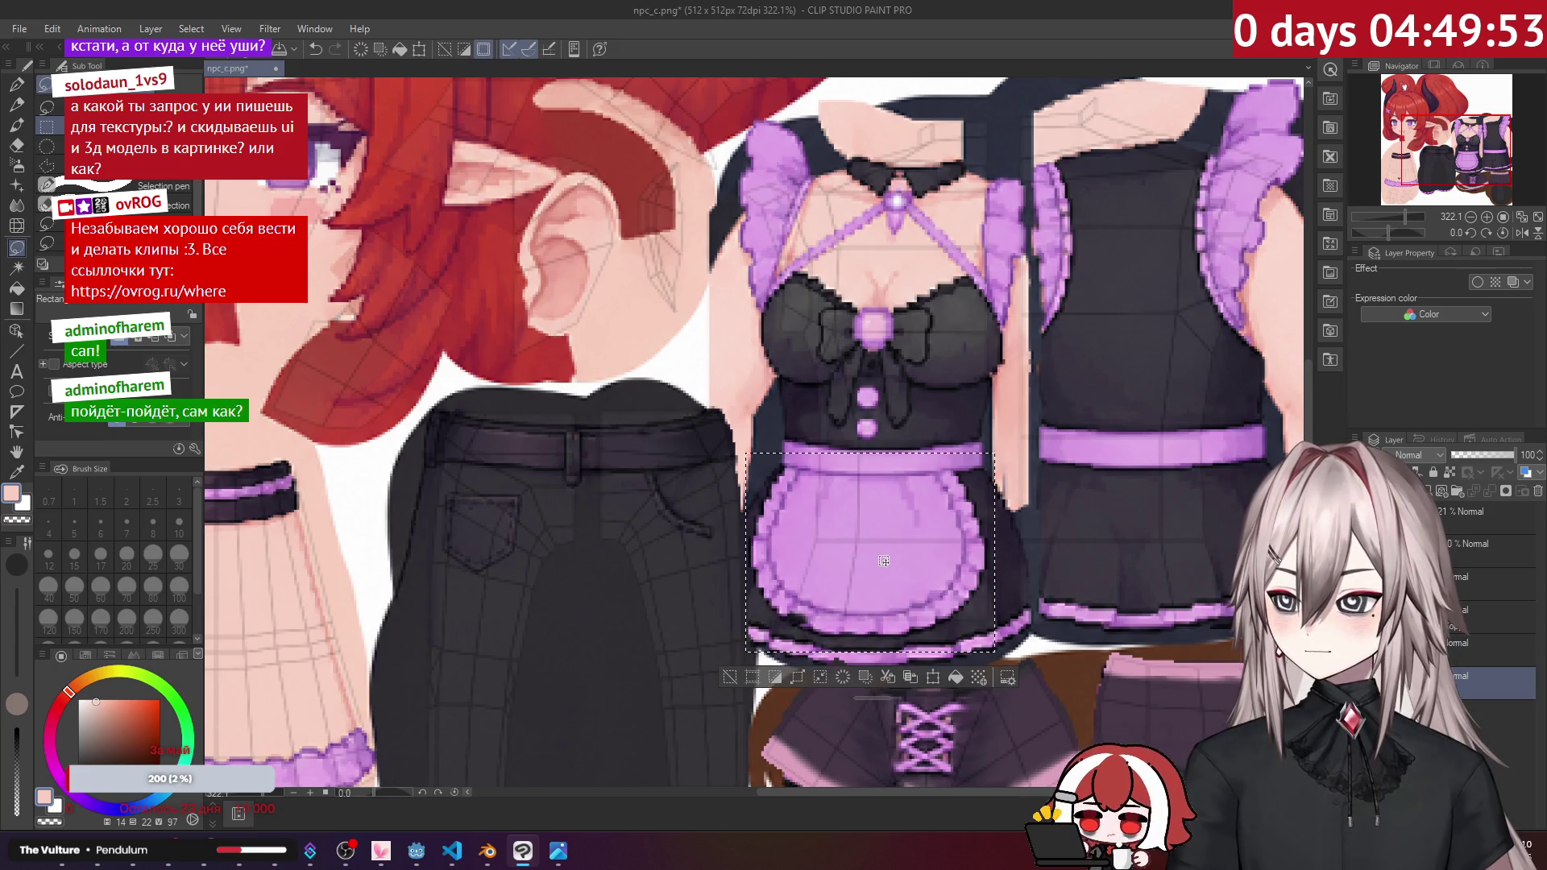
Step: Copy and paste the selected apron onto a new layer, keeping all layers visible
left_click(919, 675)
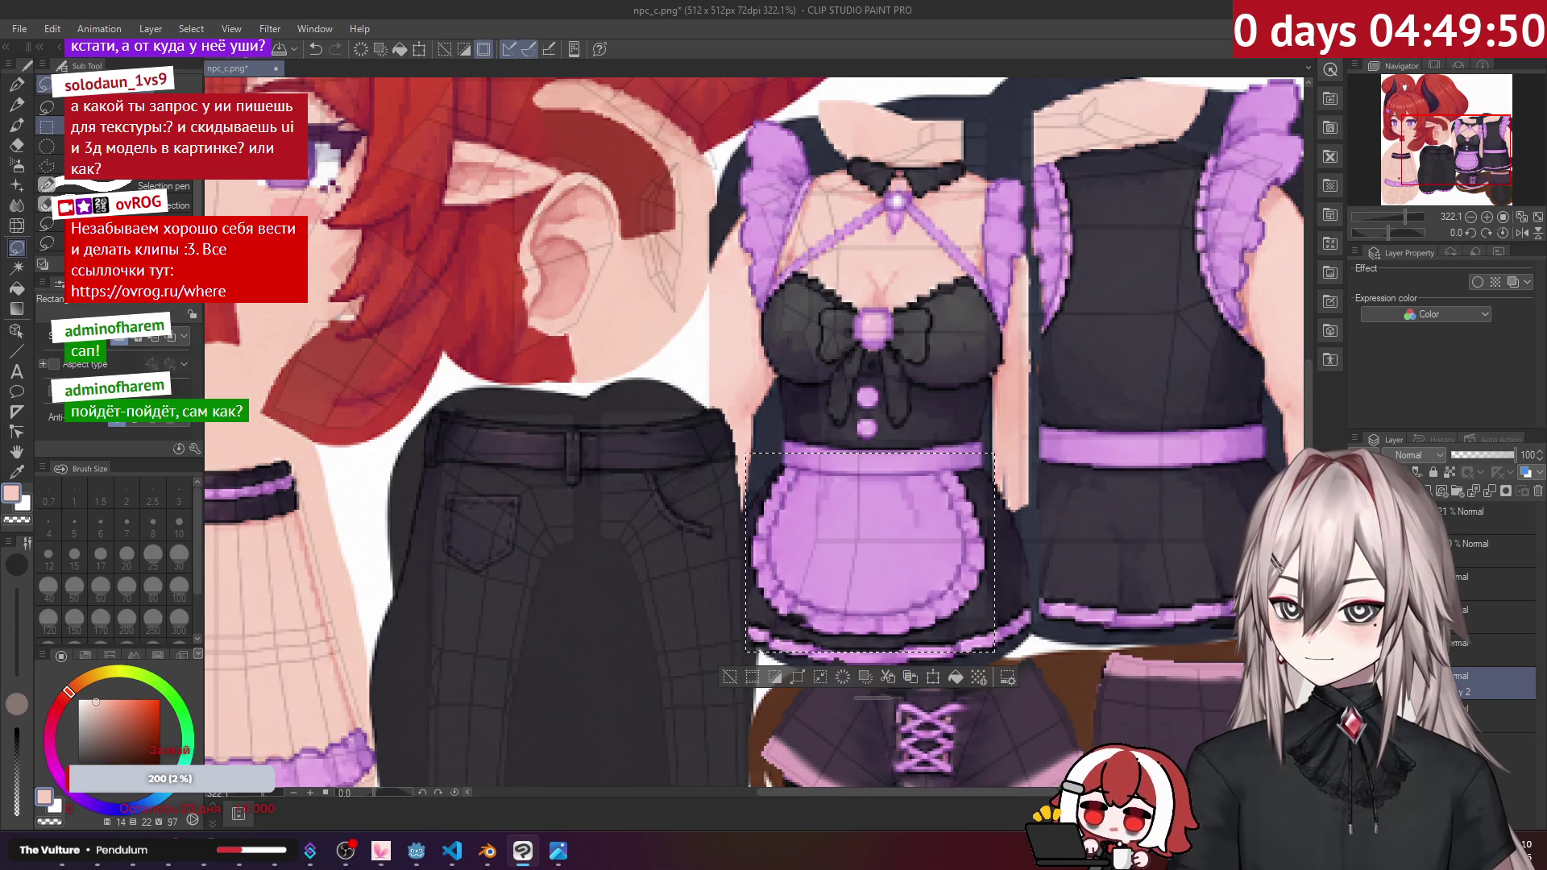
key("ctrl+0")
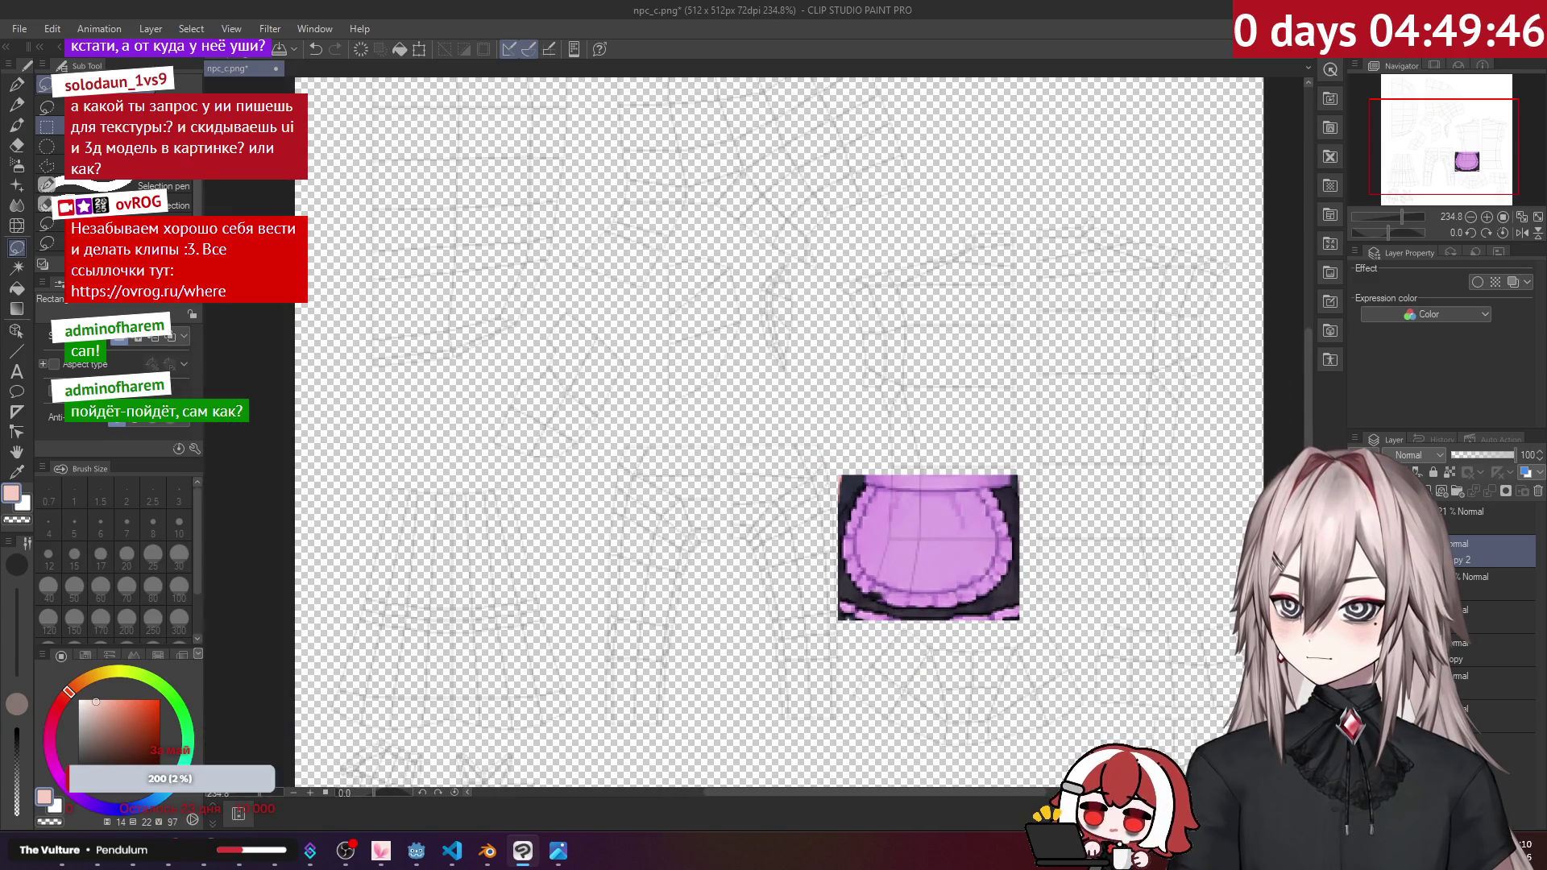
left_click(1362, 560, "alt")
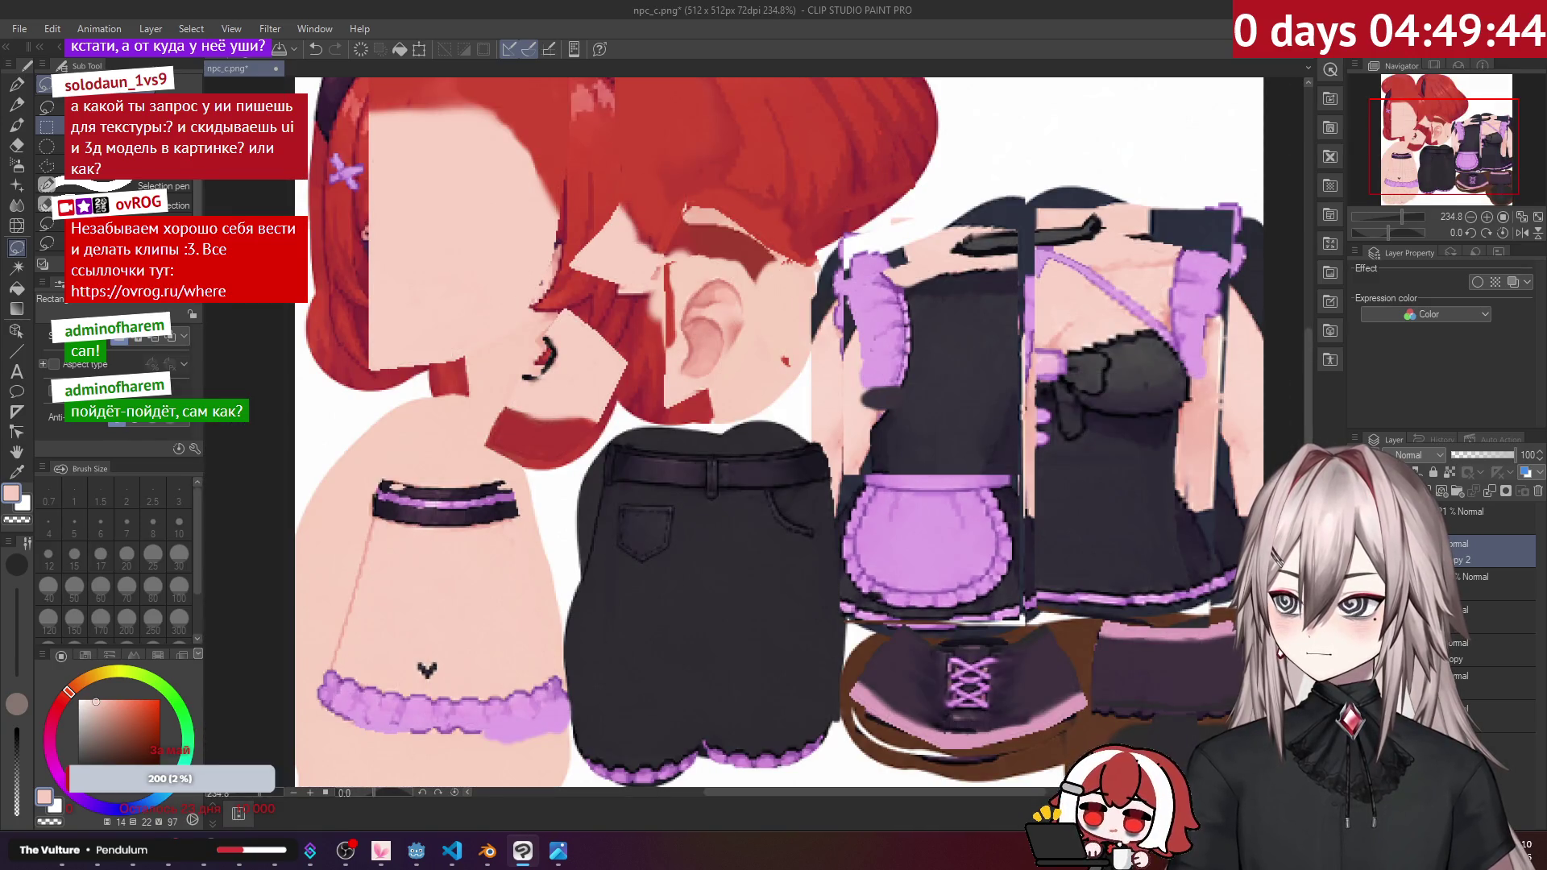
scroll(1050, 330, "down", 2)
left_click_drag(1050, 330, 929, 476)
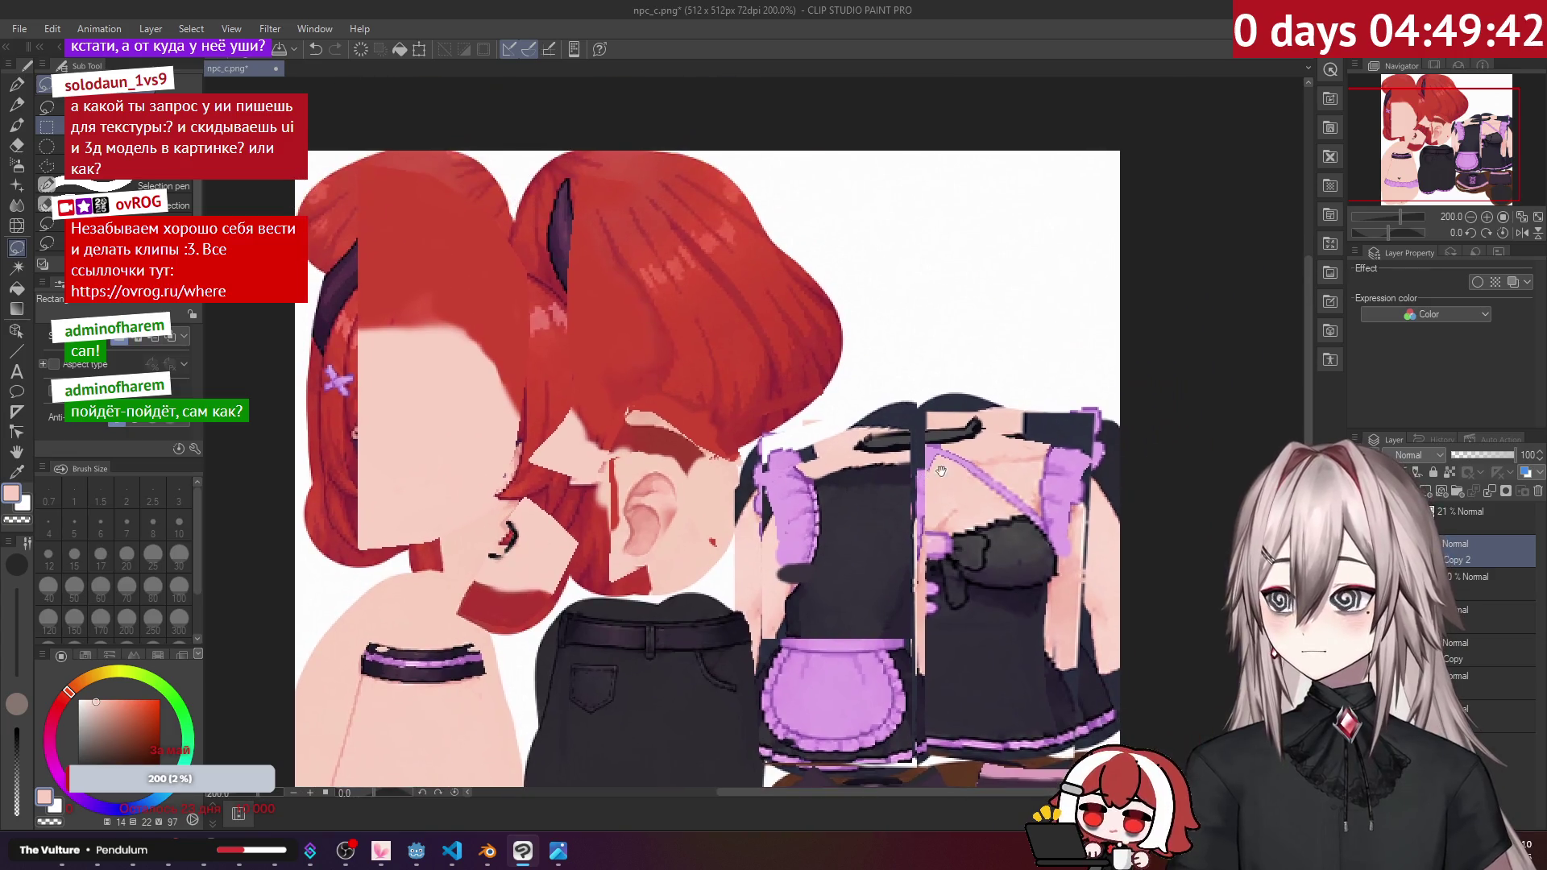
Step: Rotate the pasted apron 90° counter-clockwise and place it in the texture's upper-right corner
key("ctrl+t")
mouse_move(884, 663)
left_mouse_down()
mouse_move(1033, 283)
mouse_move(1061, 269)
left_mouse_up()
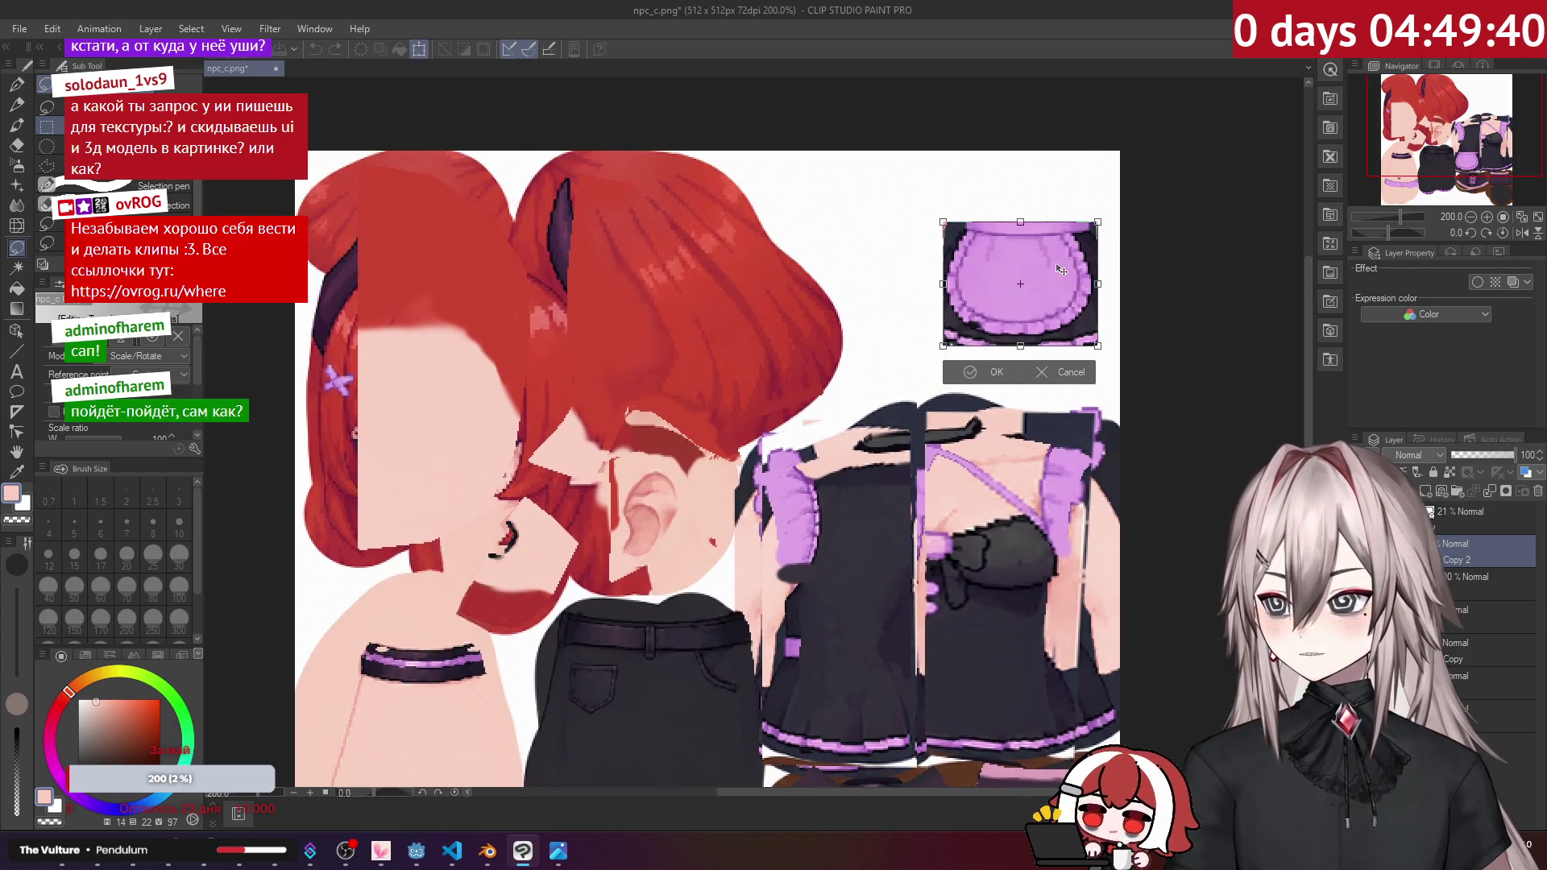
mouse_move(1069, 149)
left_mouse_down()
mouse_move(958, 153)
mouse_move(885, 234)
left_mouse_up()
left_click_drag(1017, 290, 1046, 263)
left_click(1003, 360)
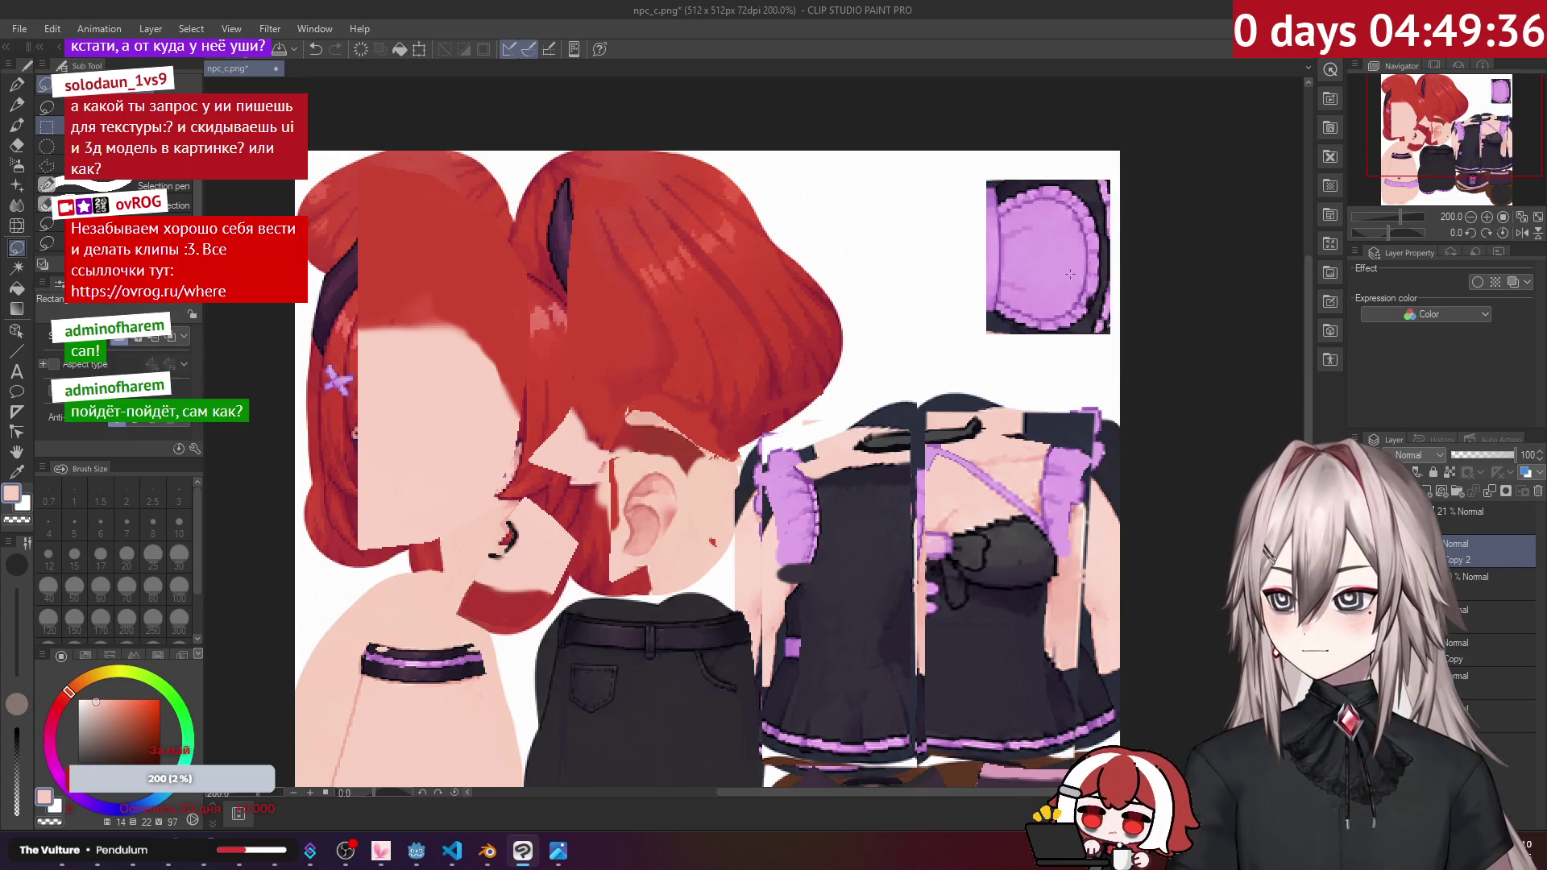
scroll(1072, 274, "down", 1)
Step: Save the edited npc_c.png in Clip Studio Paint and return to Blender
left_click(487, 851)
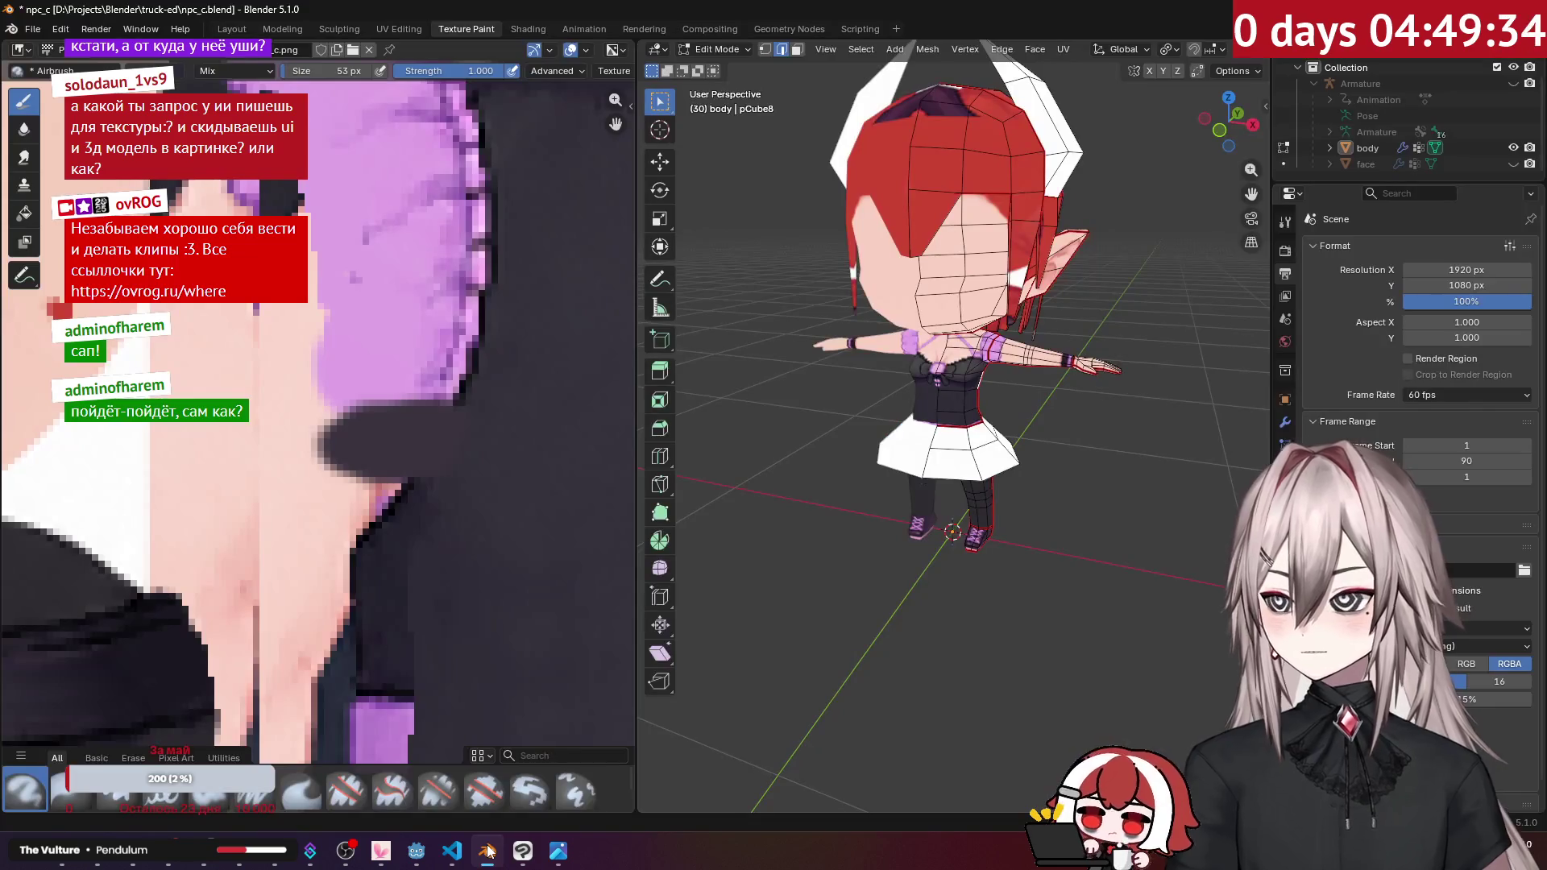
scroll(511, 378, "down", 3)
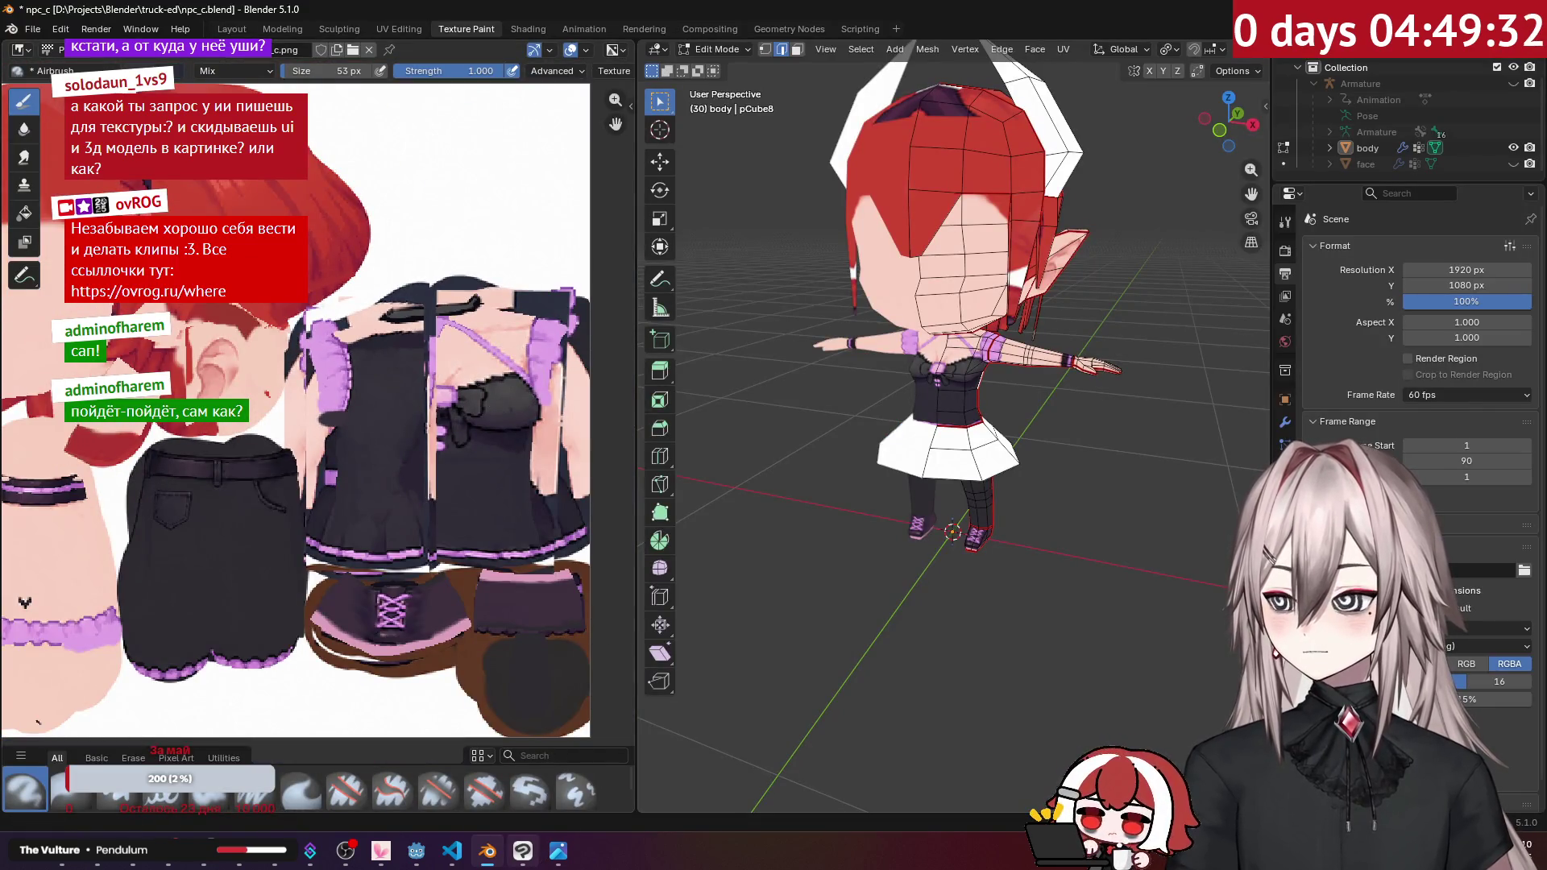
left_click(523, 851)
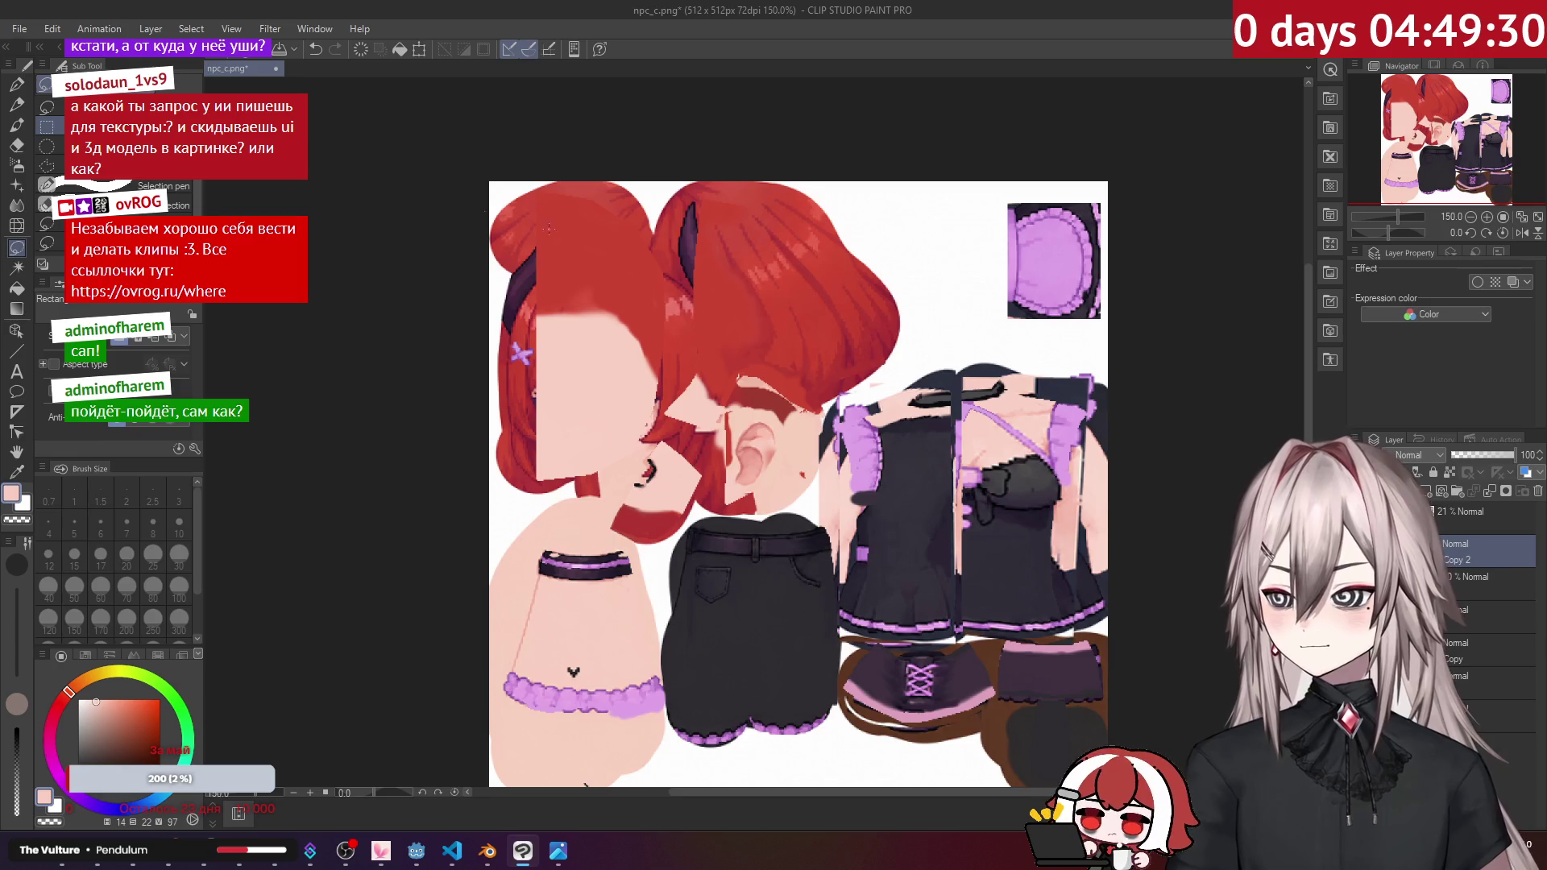
left_click(32, 37)
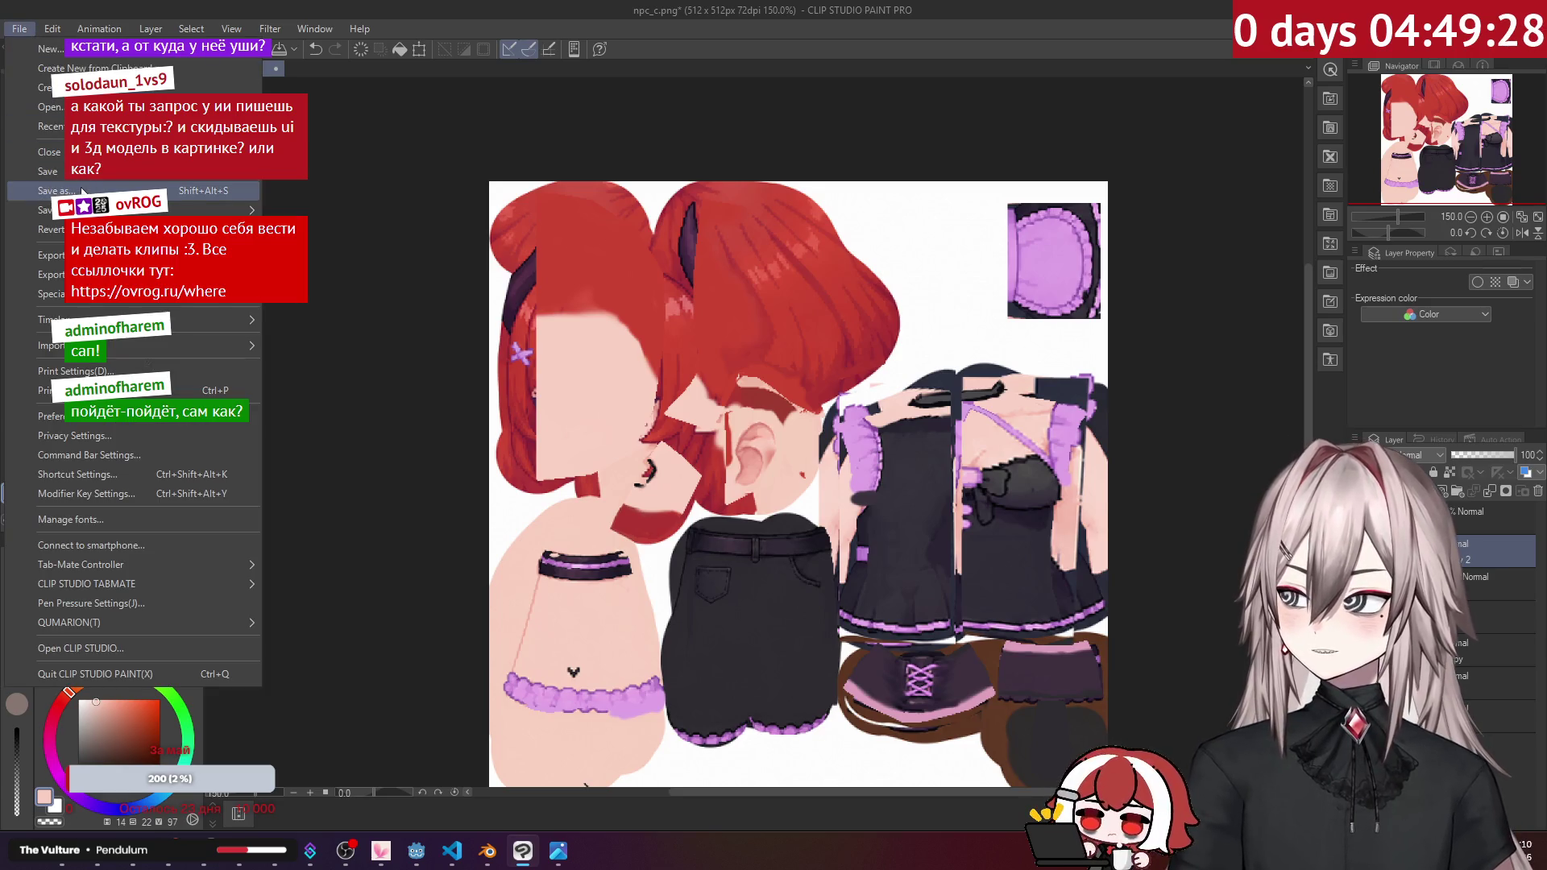
left_click(84, 184)
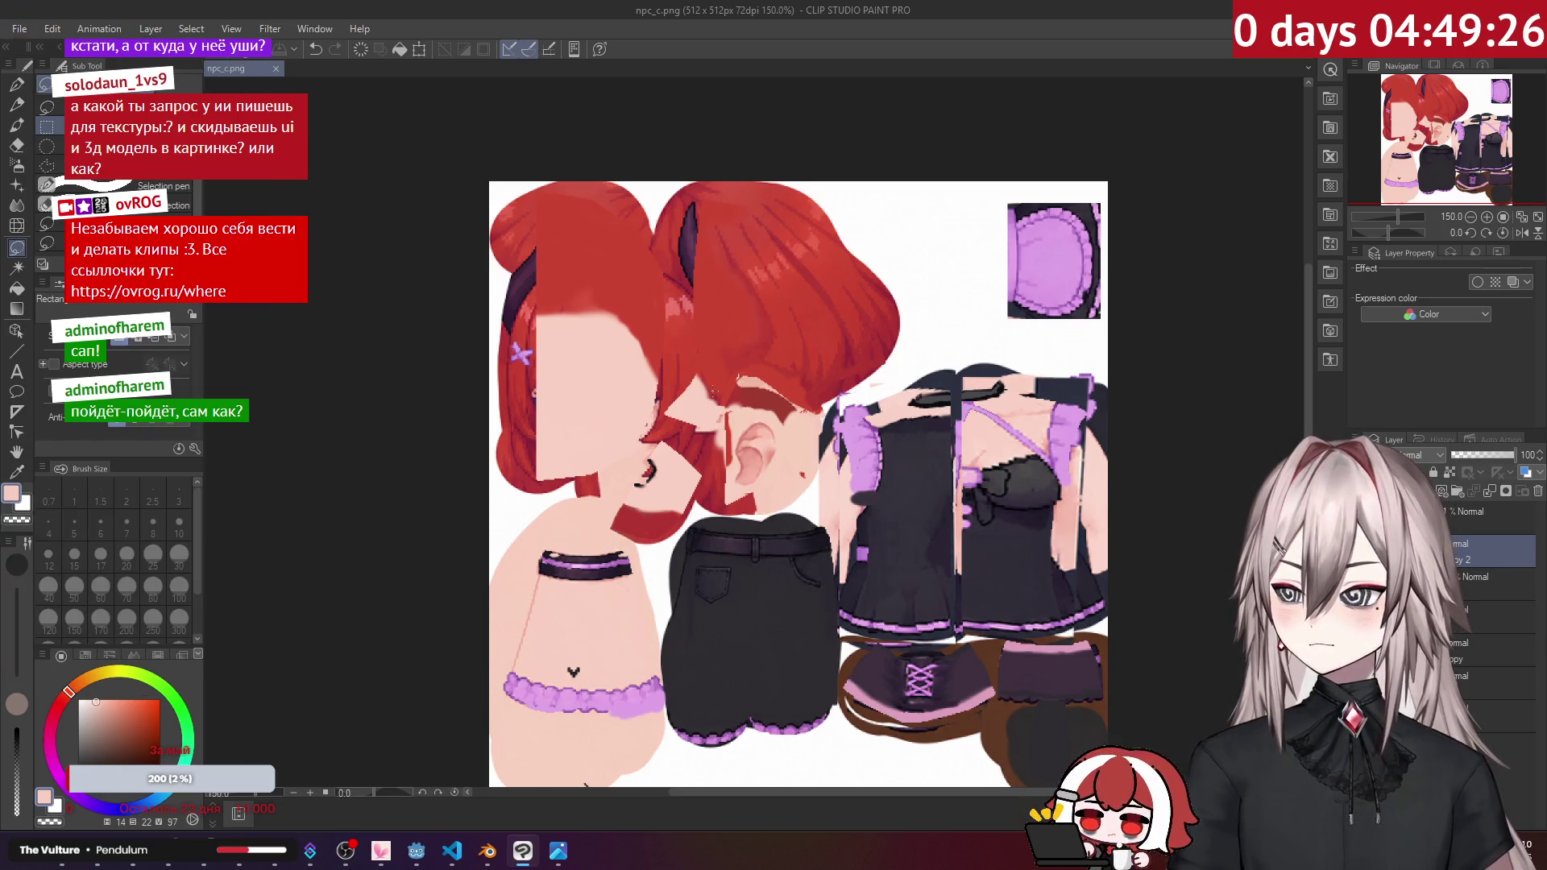
left_click(466, 856)
left_click(487, 852)
Step: Reload the updated texture image in Blender's image editor
left_click(136, 31)
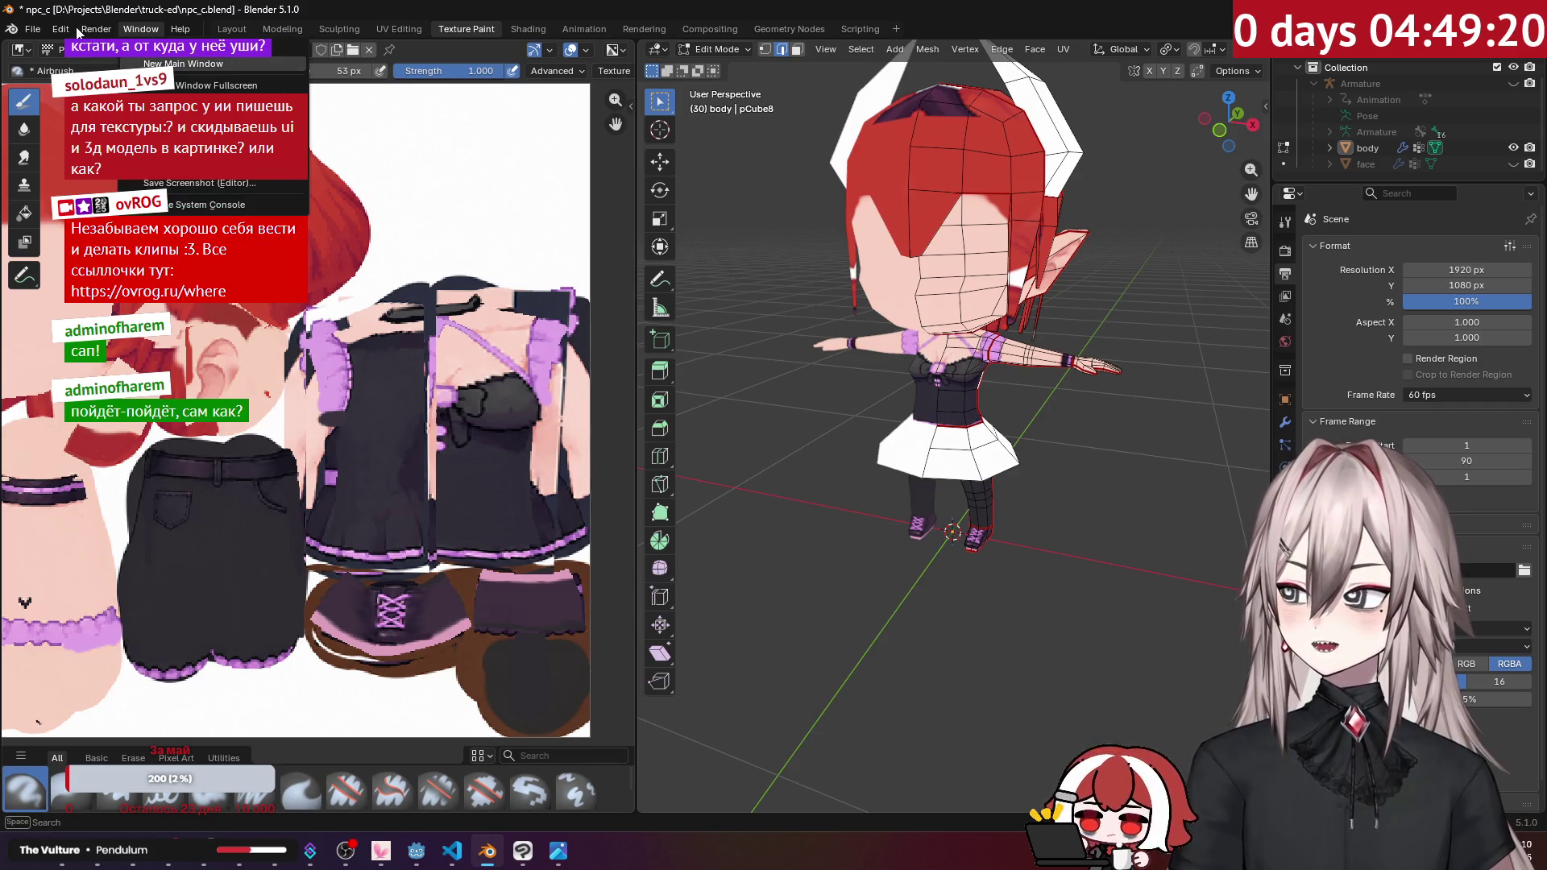
left_click(149, 50)
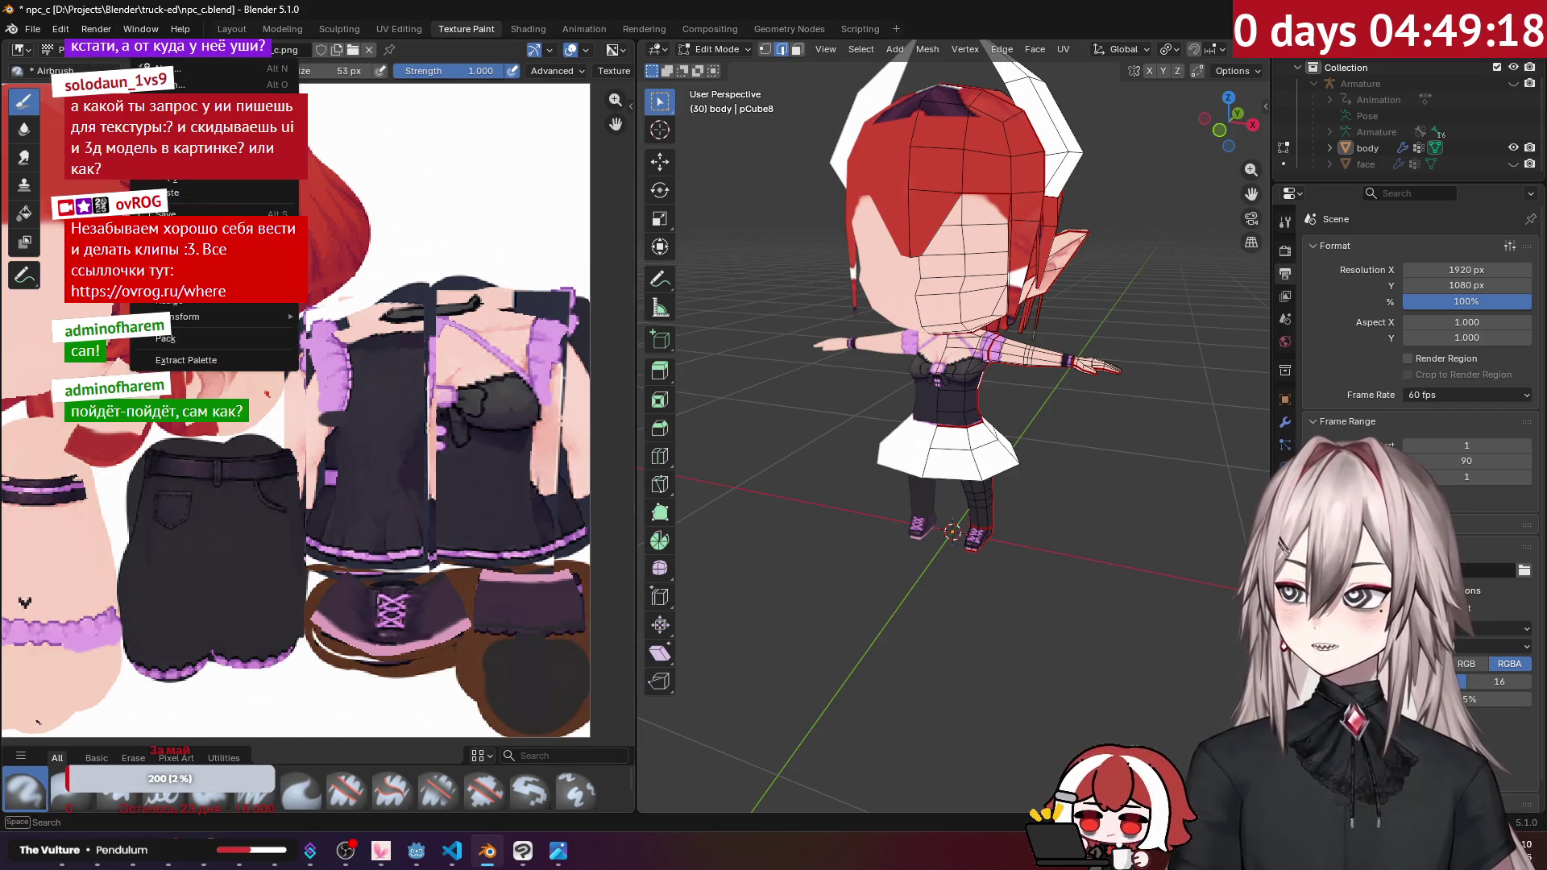
scroll(846, 293, "up", 5)
mouse_move(846, 293)
middle_mouse_down()
mouse_move(793, 376)
mouse_move(1008, 338)
middle_mouse_up()
scroll(1007, 338, "up", 6)
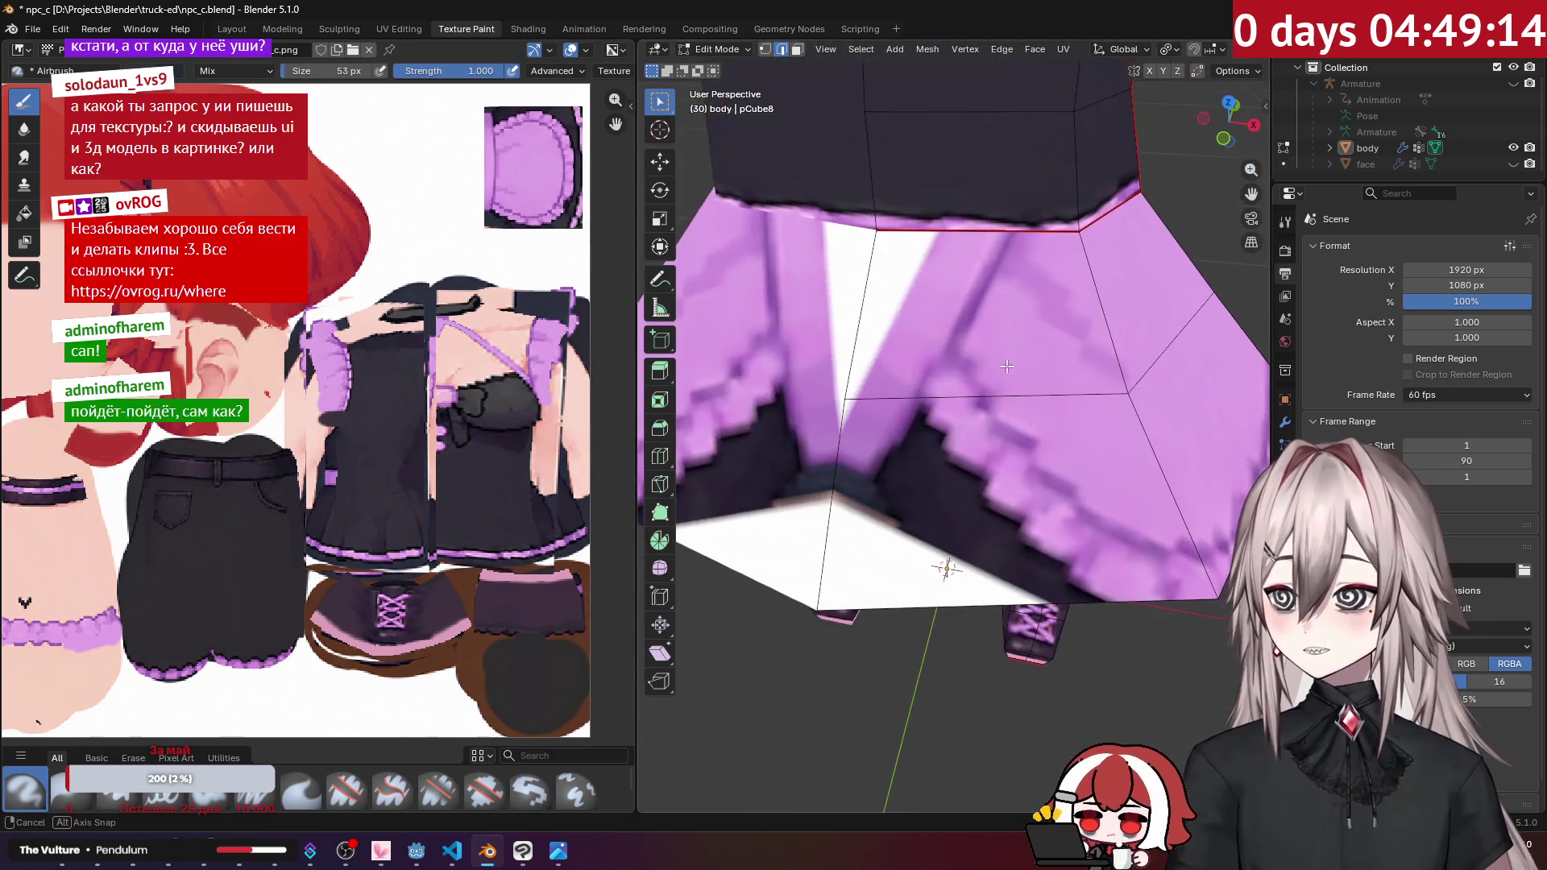
Step: Select the linked skirt region, hide everything else, and enter Texture Paint mode
left_click(1038, 398)
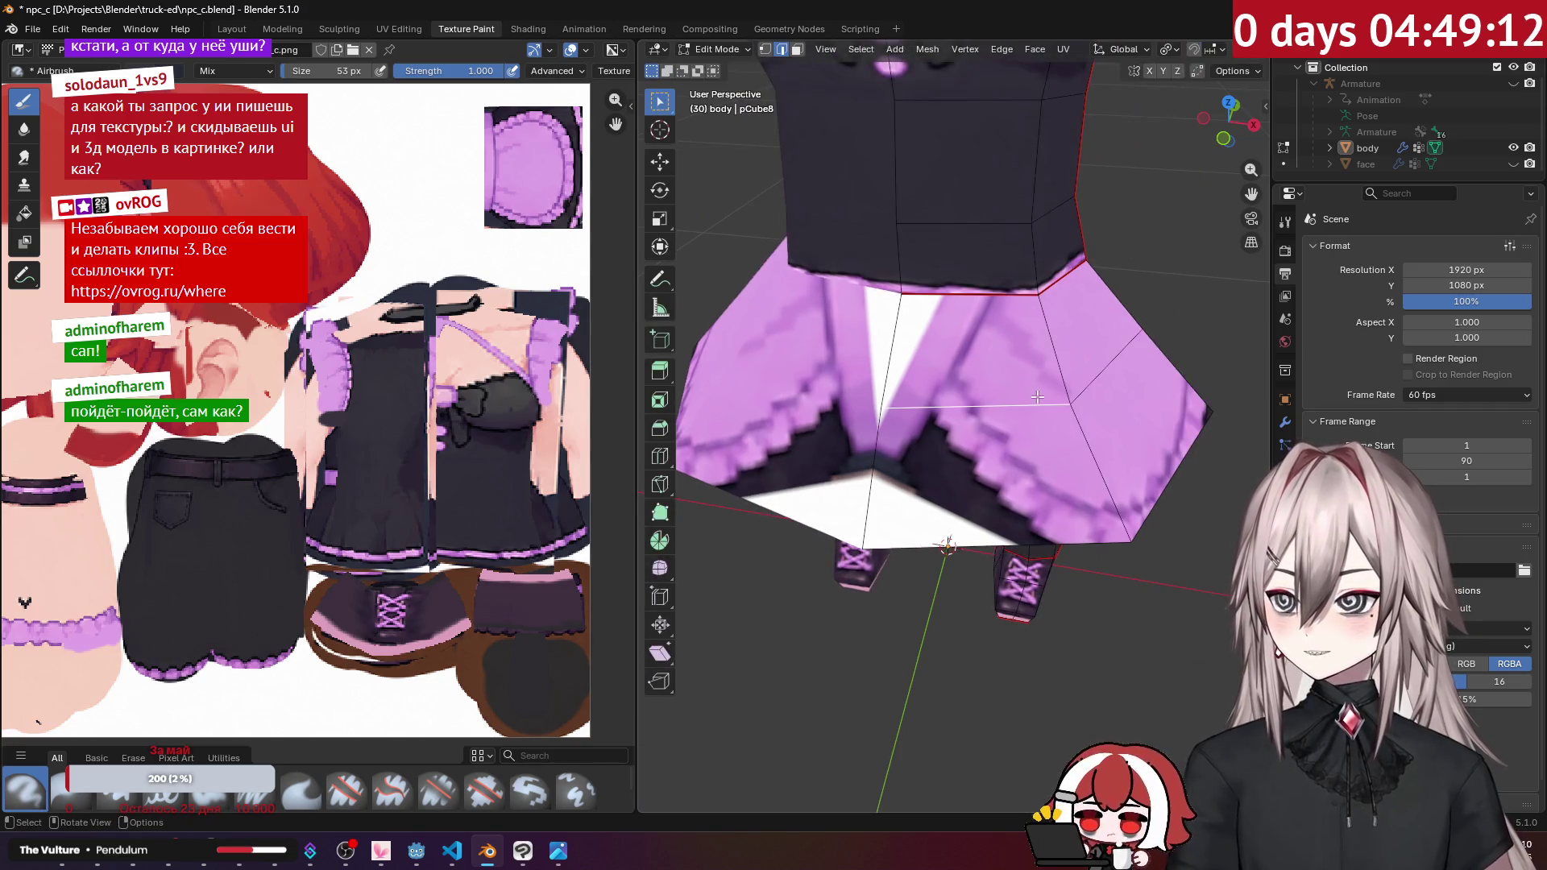
key("ctrl+l")
mouse_move(1038, 397)
middle_mouse_down()
mouse_move(726, 360)
mouse_move(960, 372)
middle_mouse_up()
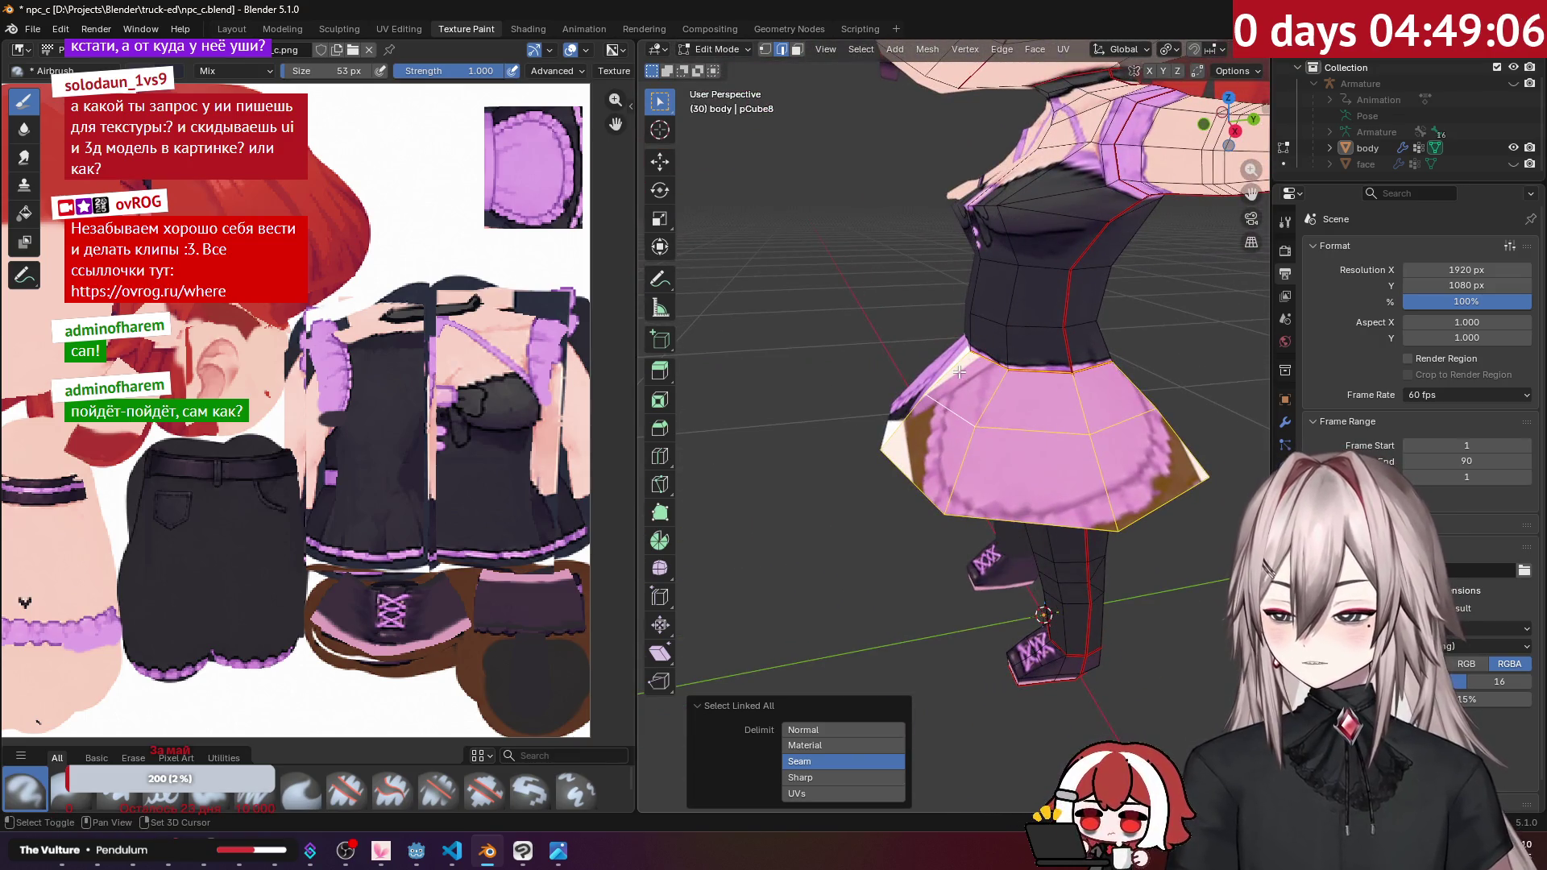
key("shift+h")
key("ctrl+Tab")
mouse_move(959, 371)
middle_mouse_down()
mouse_move(1095, 396)
mouse_move(967, 419)
middle_mouse_up()
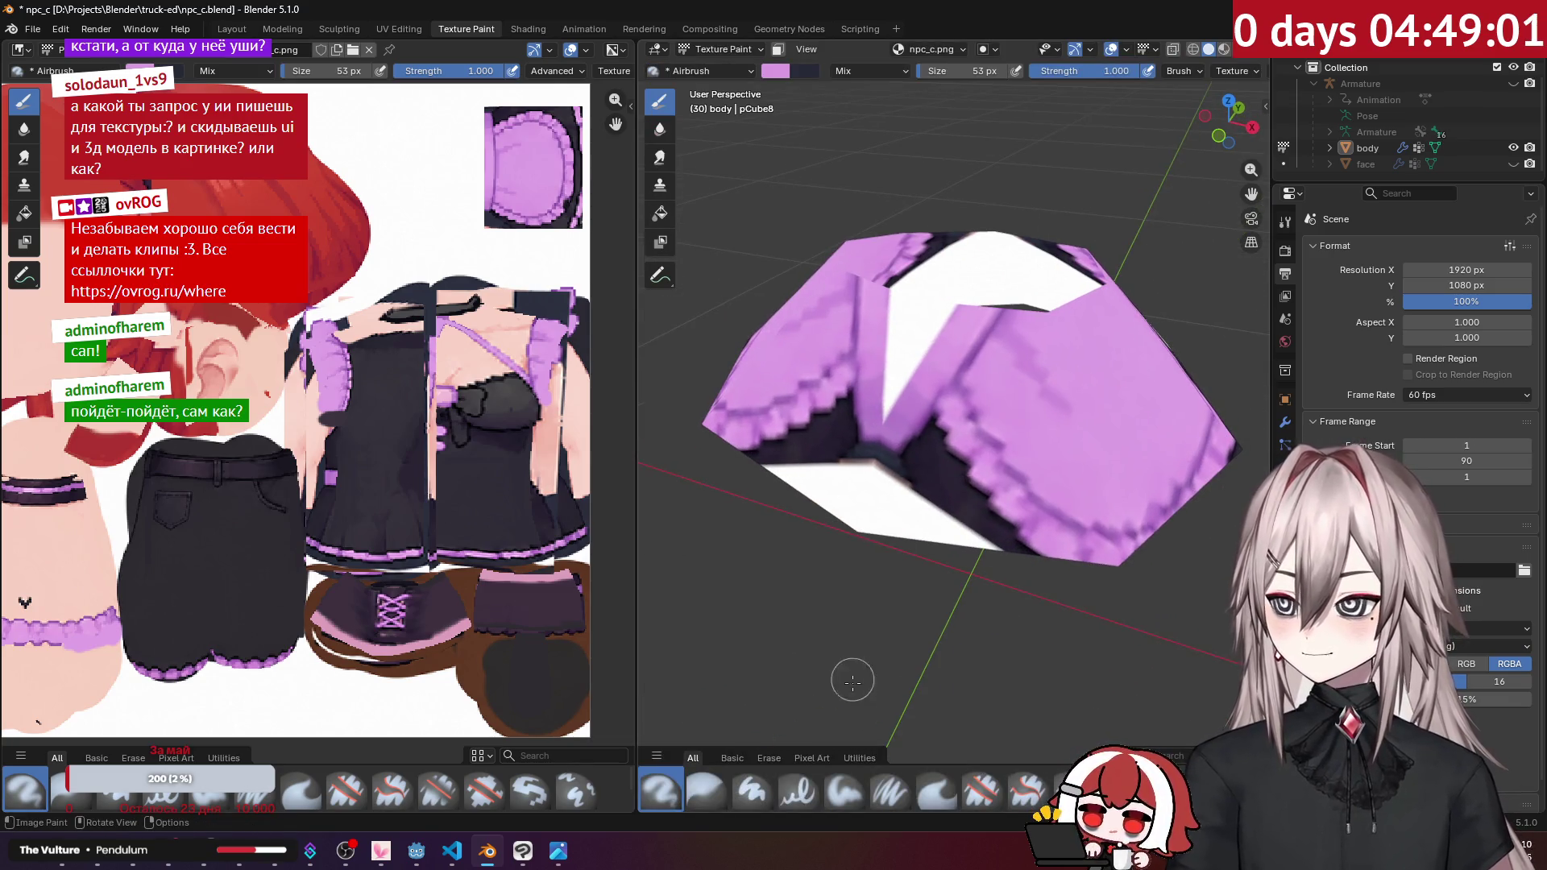
Step: Choose the Paint Soft brush and paint purple over the skirt's dark patches and streaks
left_click(846, 789)
mouse_move(983, 427)
left_mouse_down()
mouse_move(963, 471)
mouse_move(1072, 501)
mouse_move(1031, 549)
left_mouse_up()
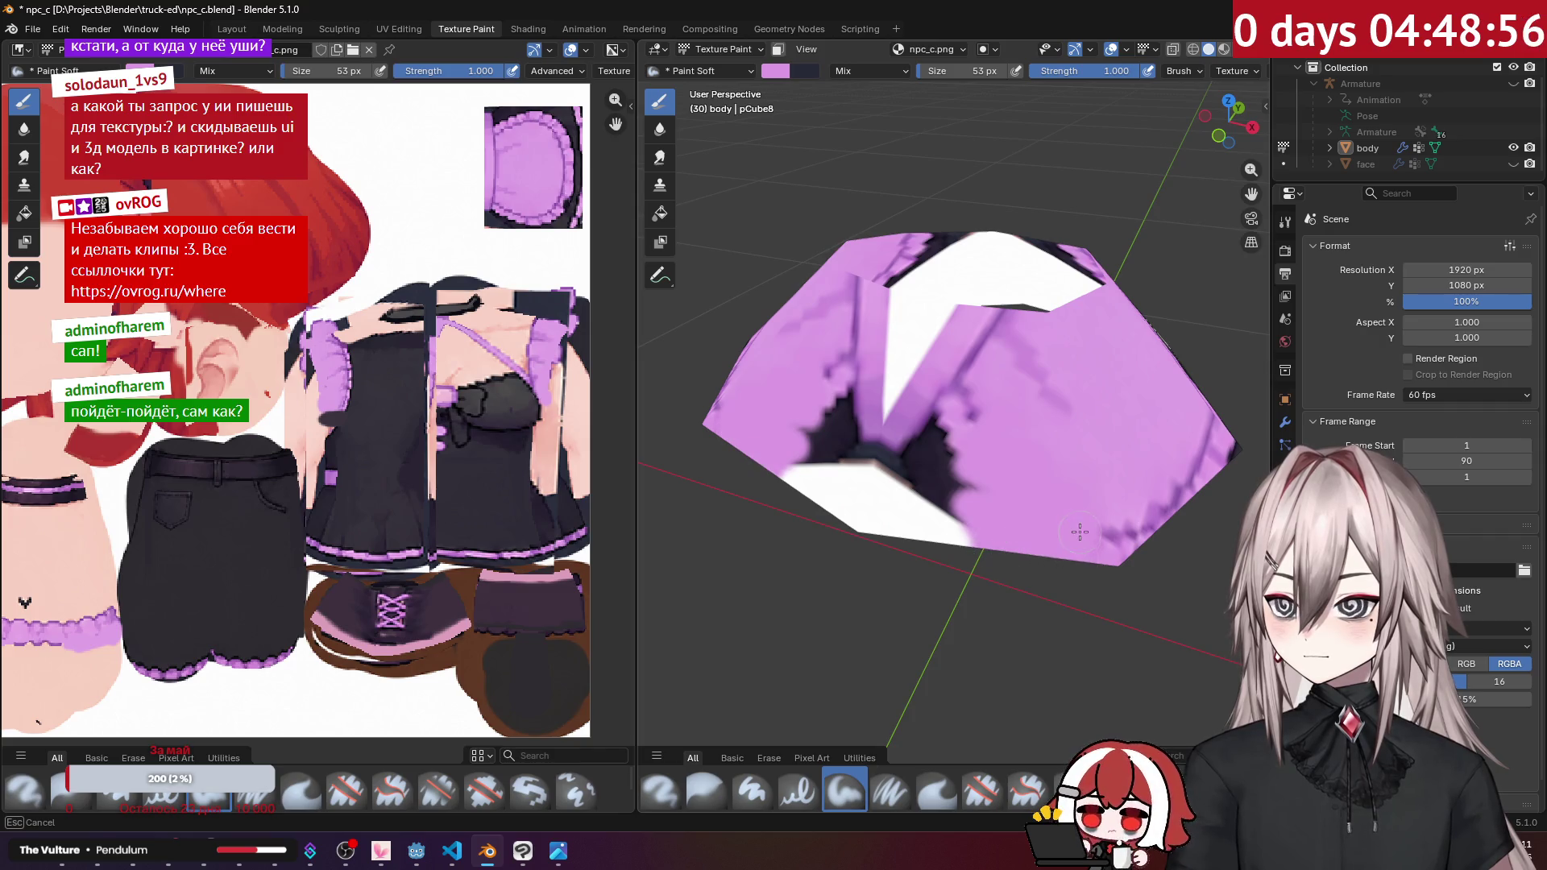
mouse_move(981, 492)
left_mouse_down()
mouse_move(814, 459)
mouse_move(879, 500)
mouse_move(887, 452)
mouse_move(995, 492)
mouse_move(906, 367)
mouse_move(887, 425)
left_mouse_up()
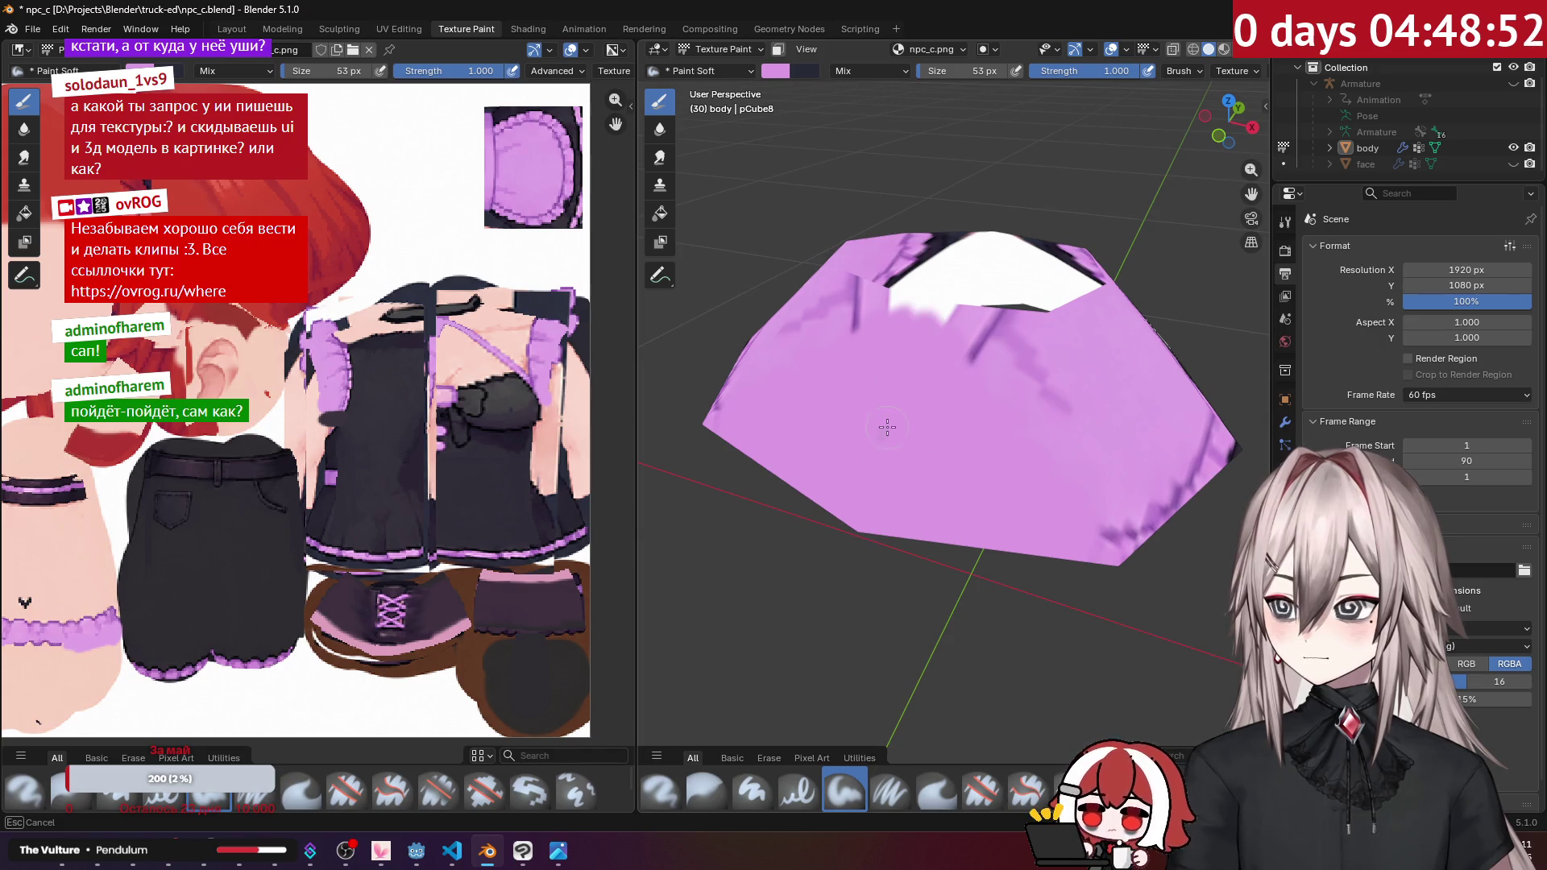
left_click_drag(911, 305, 991, 326)
mouse_move(1066, 371)
middle_mouse_down()
mouse_move(984, 318)
mouse_move(951, 387)
mouse_move(1164, 246)
middle_mouse_up()
Step: In Edit Mode, recalculate the skirt mesh's face normals with Shift+N
key("Tab")
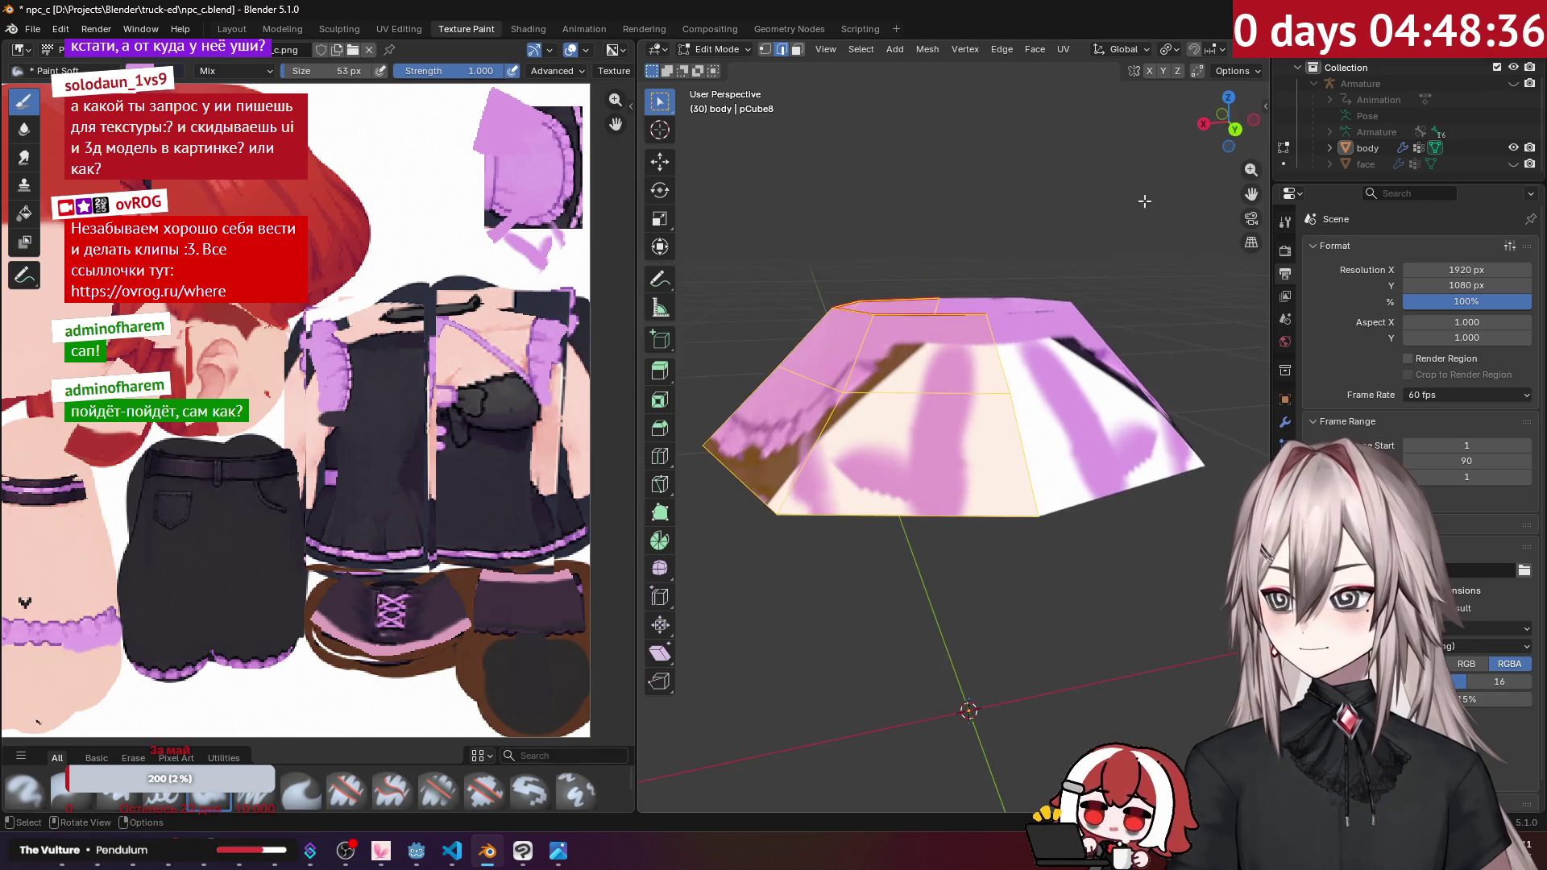
scroll(1198, 51, "down", 2)
scroll(1199, 51, "down", 6)
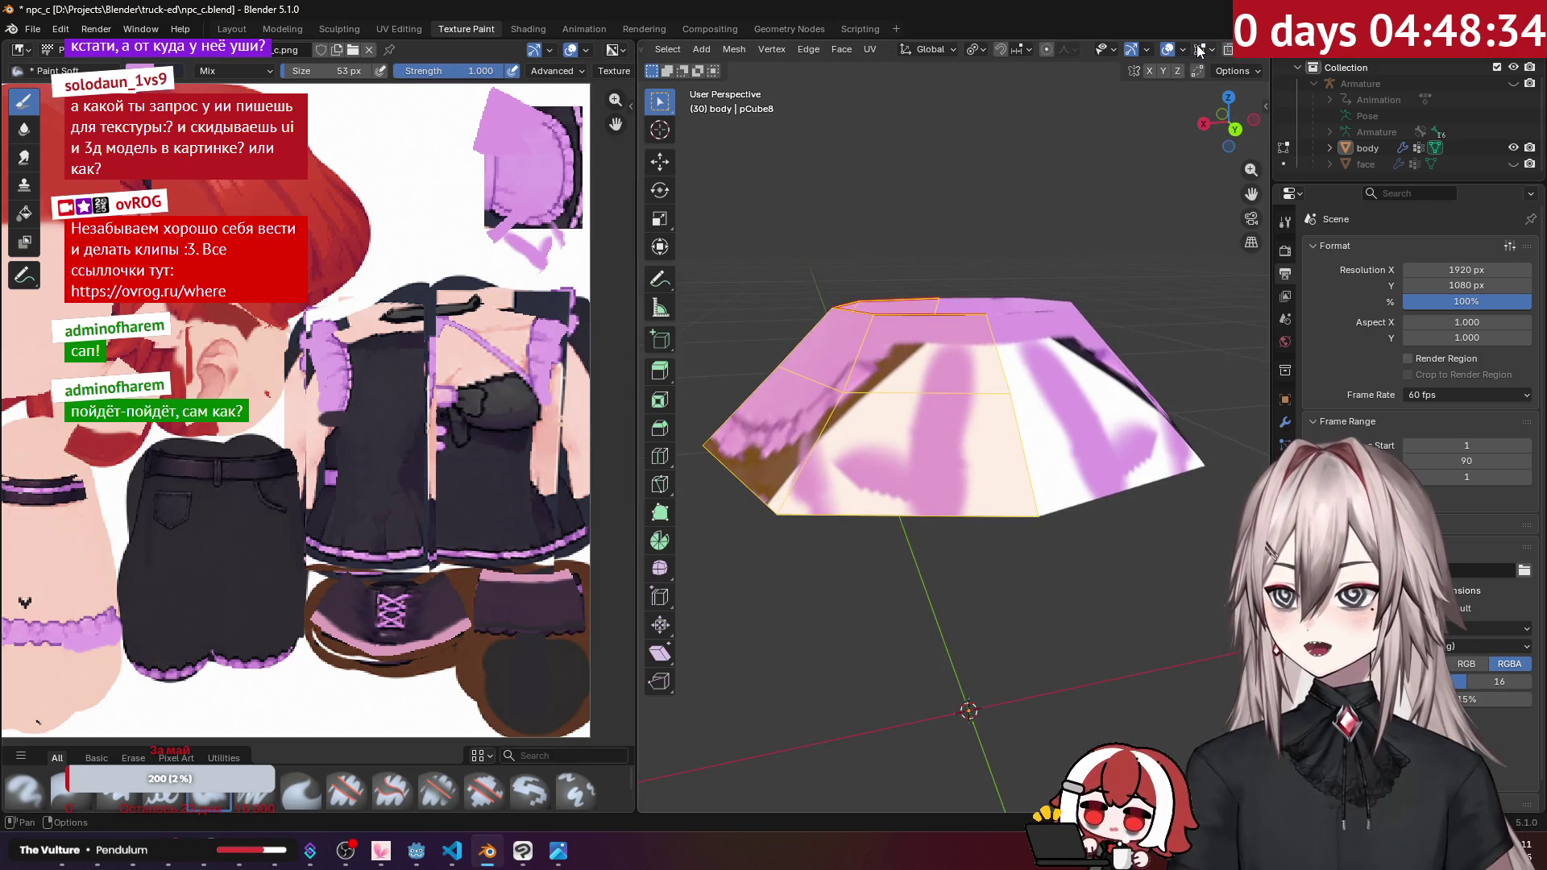
left_click(1257, 49)
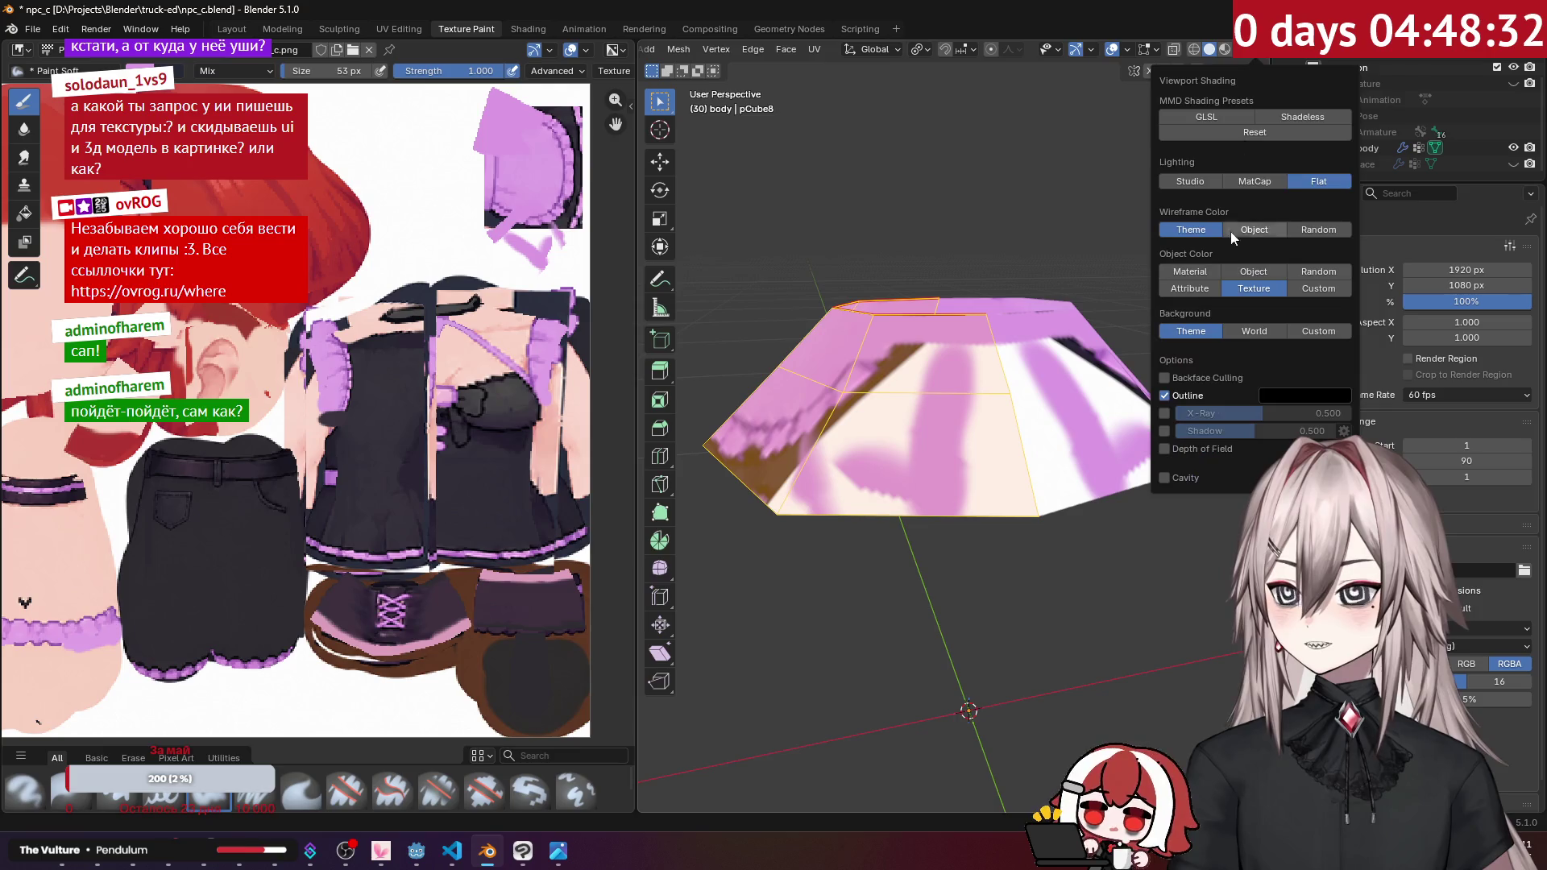
left_click(1126, 50)
mouse_move(1019, 405)
middle_mouse_down()
mouse_move(969, 408)
mouse_move(1046, 435)
middle_mouse_up()
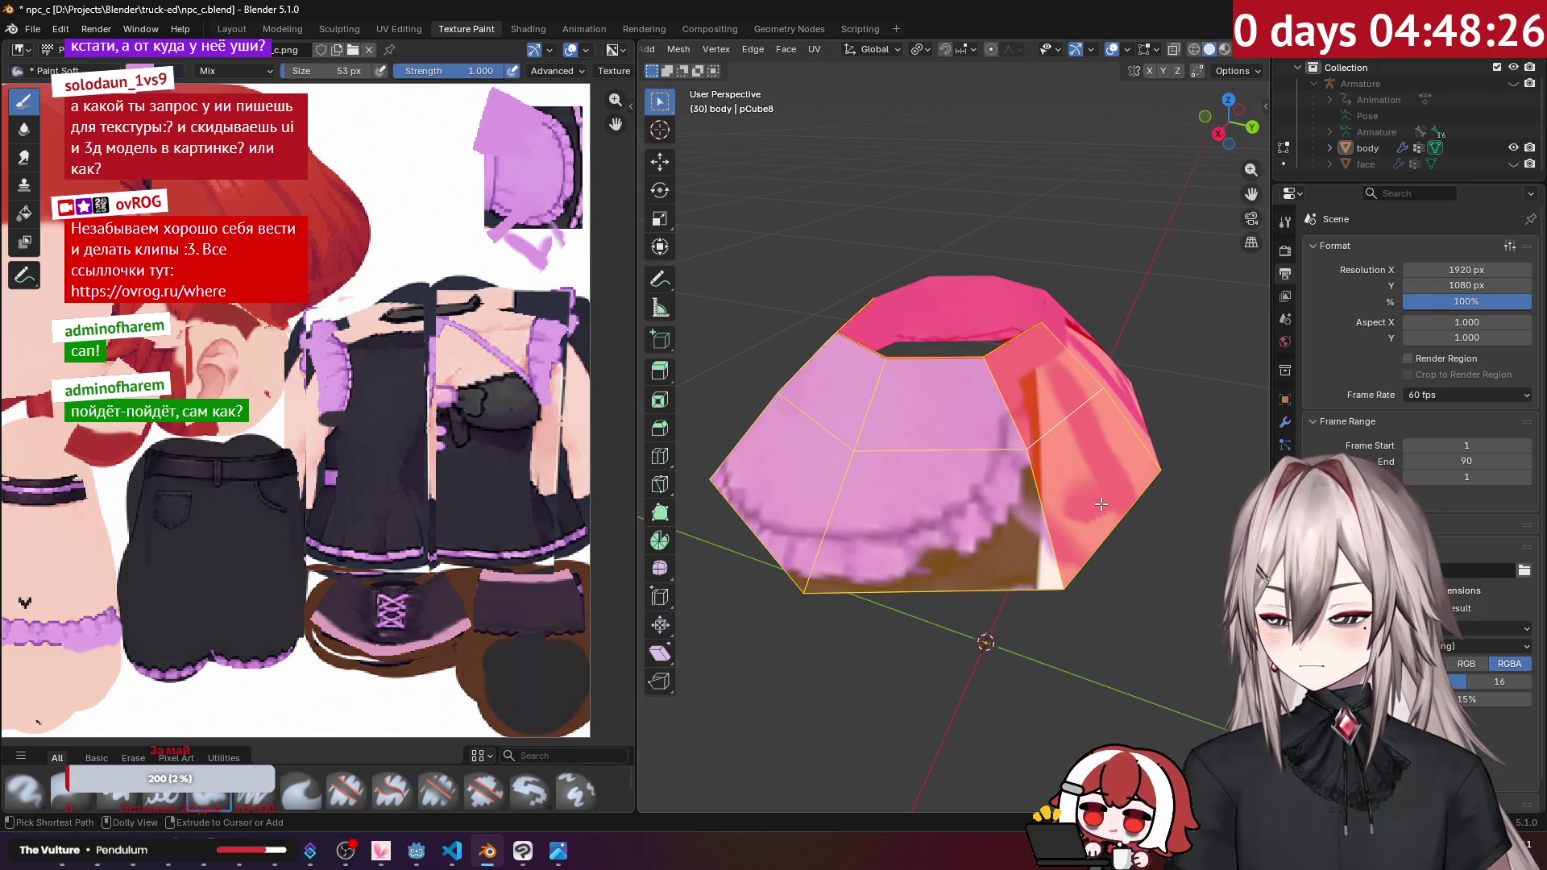
key("shift+n")
Step: Back in Texture Paint, brush purple over the skirt's white middle
key("Tab")
middle_click_drag(927, 467, 971, 451)
mouse_move(971, 451)
left_mouse_down()
mouse_move(1003, 407)
mouse_move(995, 475)
mouse_move(1032, 504)
mouse_move(991, 580)
mouse_move(908, 584)
mouse_move(895, 564)
mouse_move(942, 433)
mouse_move(862, 492)
mouse_move(890, 394)
mouse_move(822, 532)
left_mouse_up()
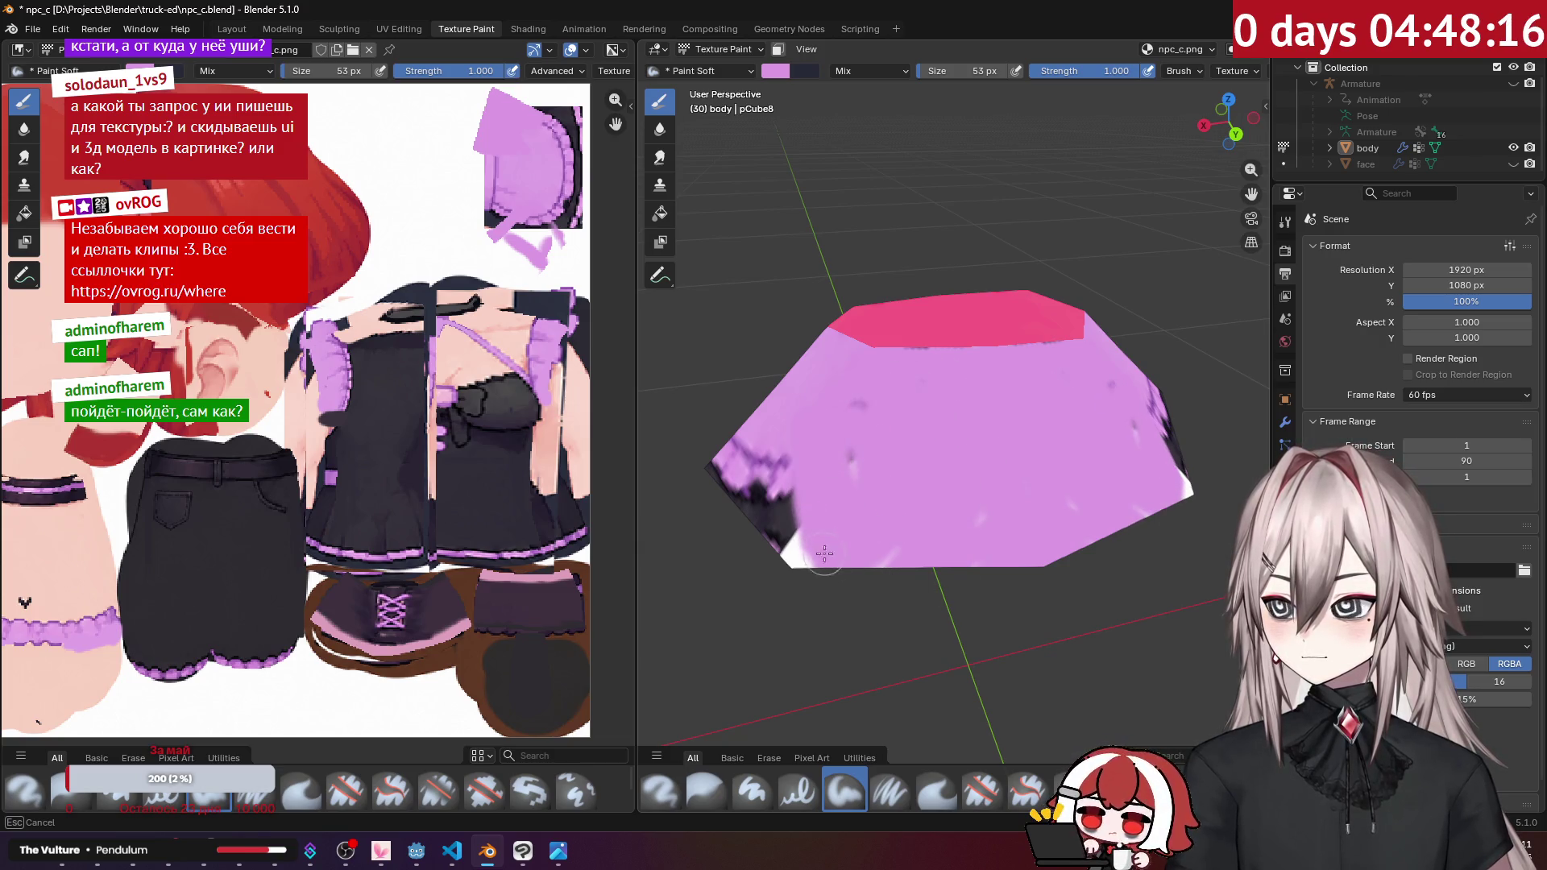
Step: Paint lilac over the skirt's lower-left, then sample dark purple and stroke its lower-left edge
mouse_move(822, 531)
middle_mouse_down()
mouse_move(927, 481)
mouse_move(1120, 515)
mouse_move(1117, 535)
mouse_move(1023, 497)
mouse_move(983, 544)
mouse_move(1028, 556)
middle_mouse_up()
key("s")
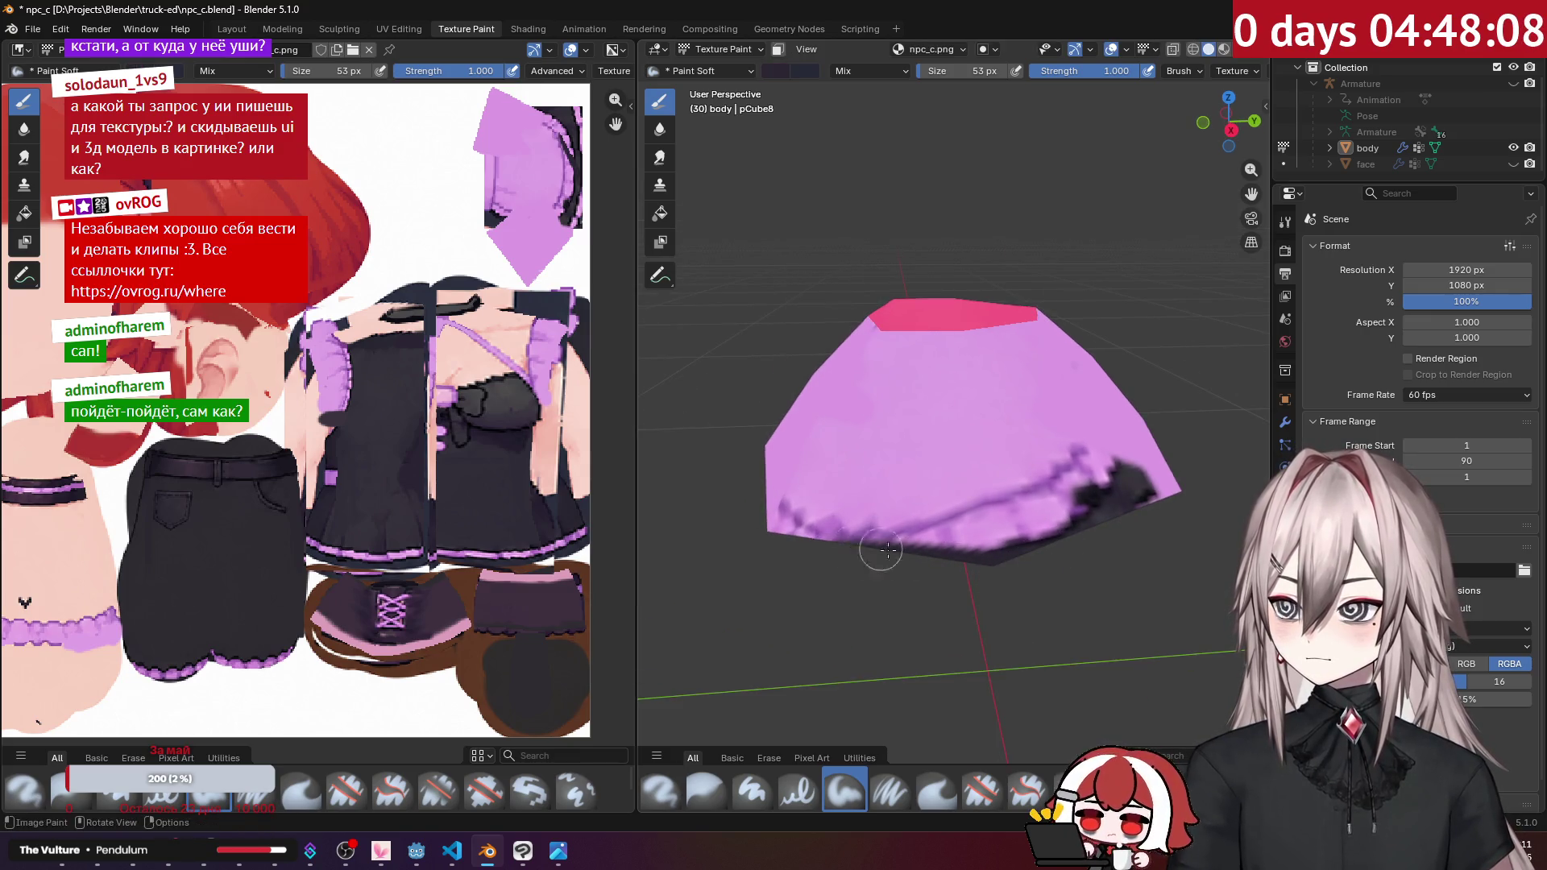
middle_click_drag(862, 556, 1100, 548)
left_click_drag(888, 565, 797, 518)
middle_click_drag(886, 544, 1128, 516)
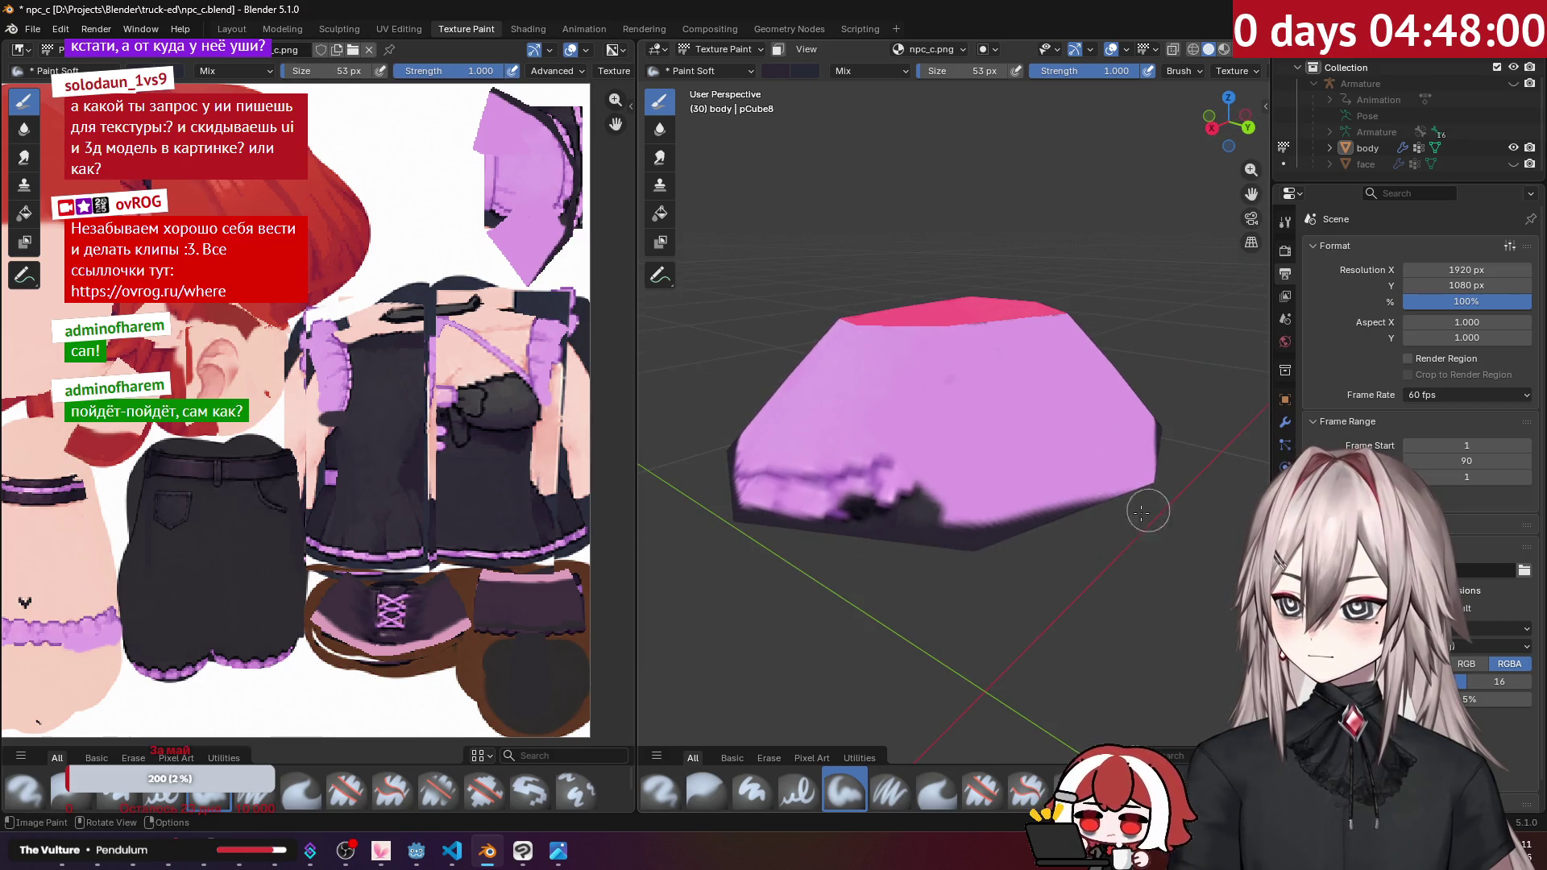
mouse_move(891, 514)
middle_mouse_down()
mouse_move(1105, 513)
mouse_move(999, 498)
middle_mouse_up()
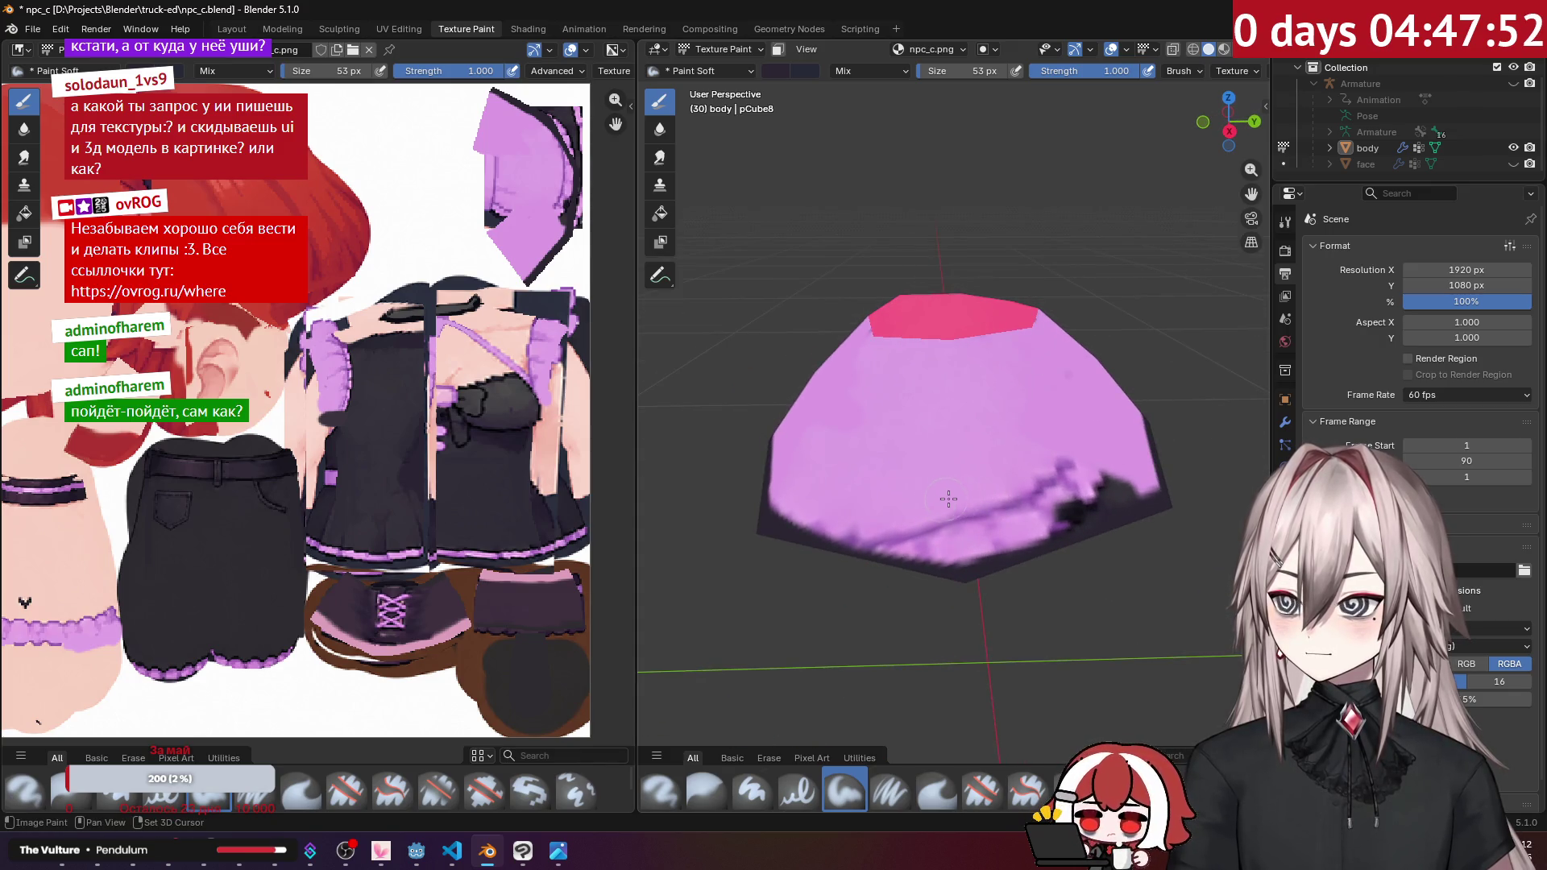
Step: Set the brush size to 20 px, paint dark purple zigzags, then undo the stroke
scroll(944, 498, "up", 3)
middle_click_drag(1017, 540, 949, 526)
type("0")
key("Return")
left_click_drag(799, 492, 979, 493)
scroll(860, 493, "down", 3)
key("ctrl+z")
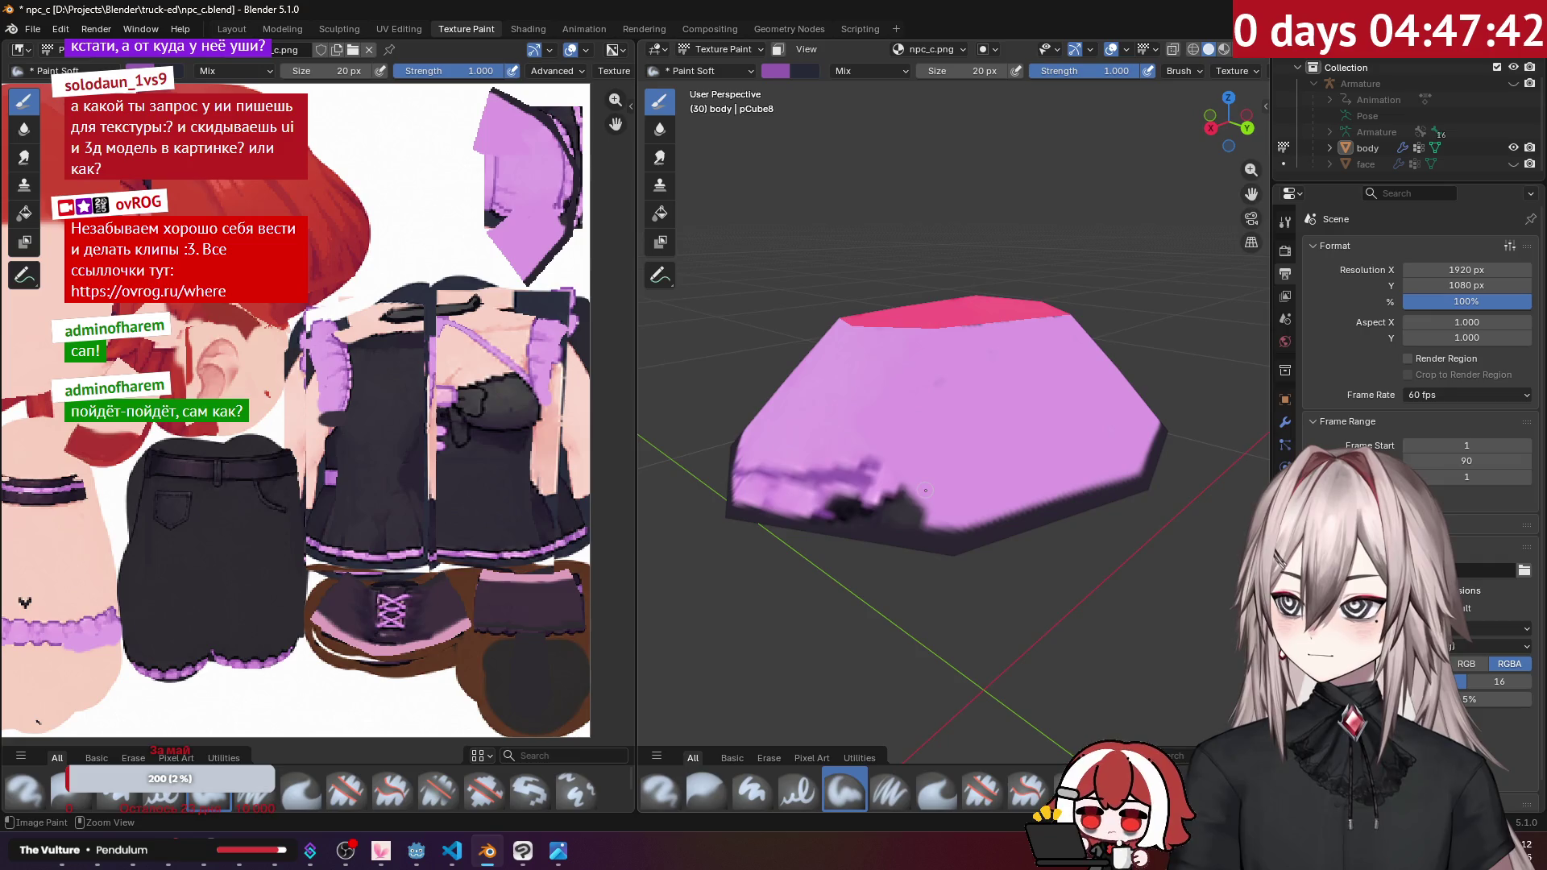
Step: Change the brush size and paint dark purple strokes along the hem, touching up one patch pink
left_click(971, 69)
type("10")
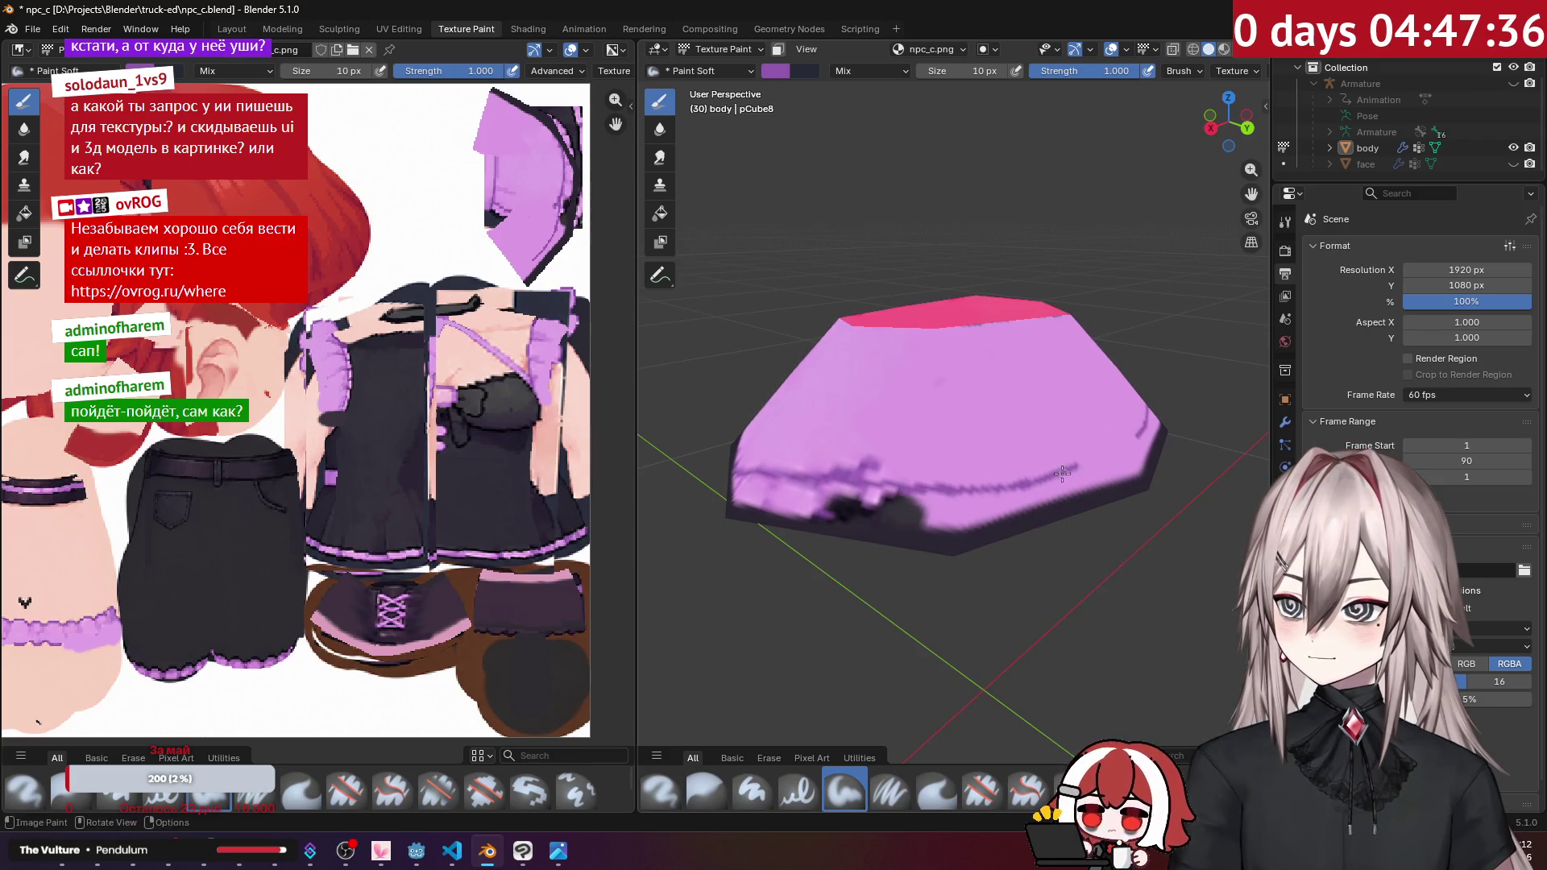
middle_click_drag(874, 457, 1129, 488)
left_click_drag(1129, 468, 995, 477)
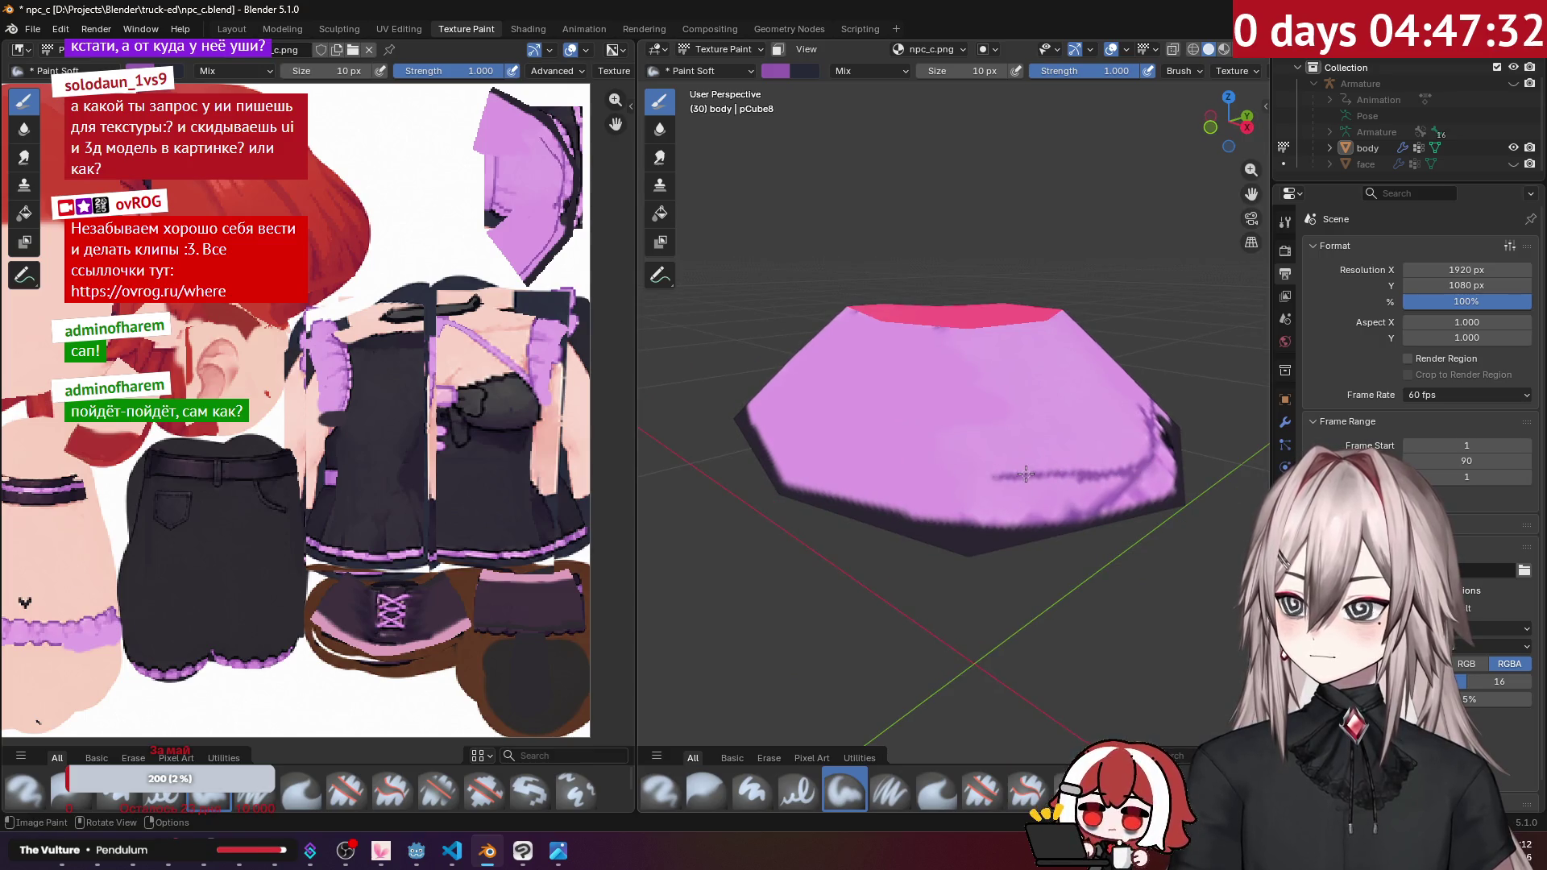
middle_click_drag(989, 482, 1138, 482)
mouse_move(1114, 476)
left_mouse_down()
mouse_move(1132, 474)
mouse_move(1064, 489)
mouse_move(1092, 486)
mouse_move(1062, 517)
mouse_move(1044, 488)
mouse_move(850, 483)
left_mouse_up()
middle_click_drag(851, 494, 857, 515)
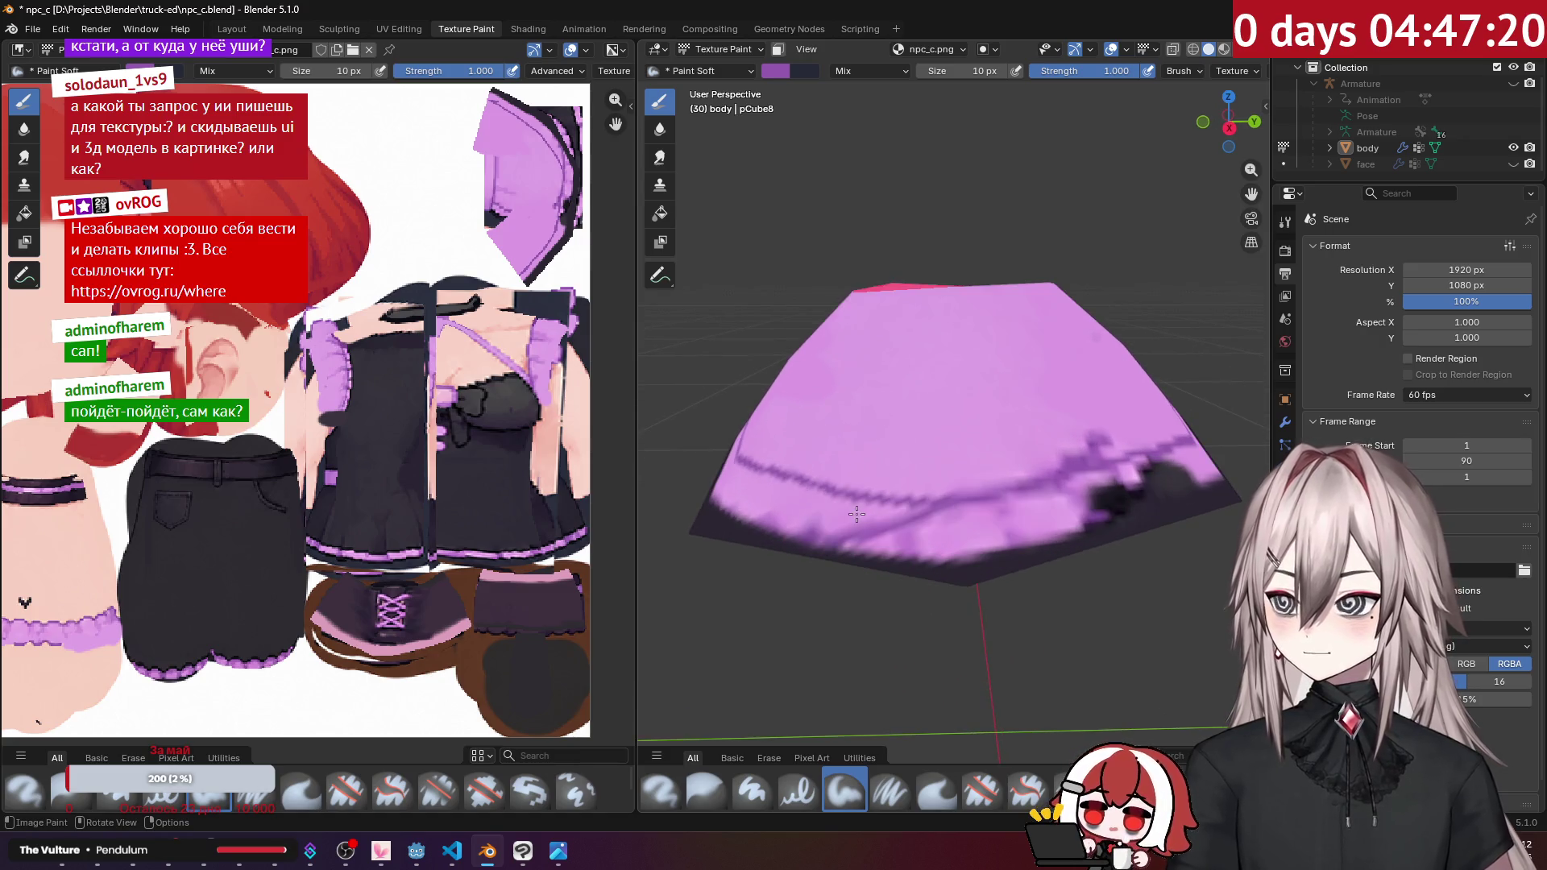
left_click_drag(834, 514, 845, 531)
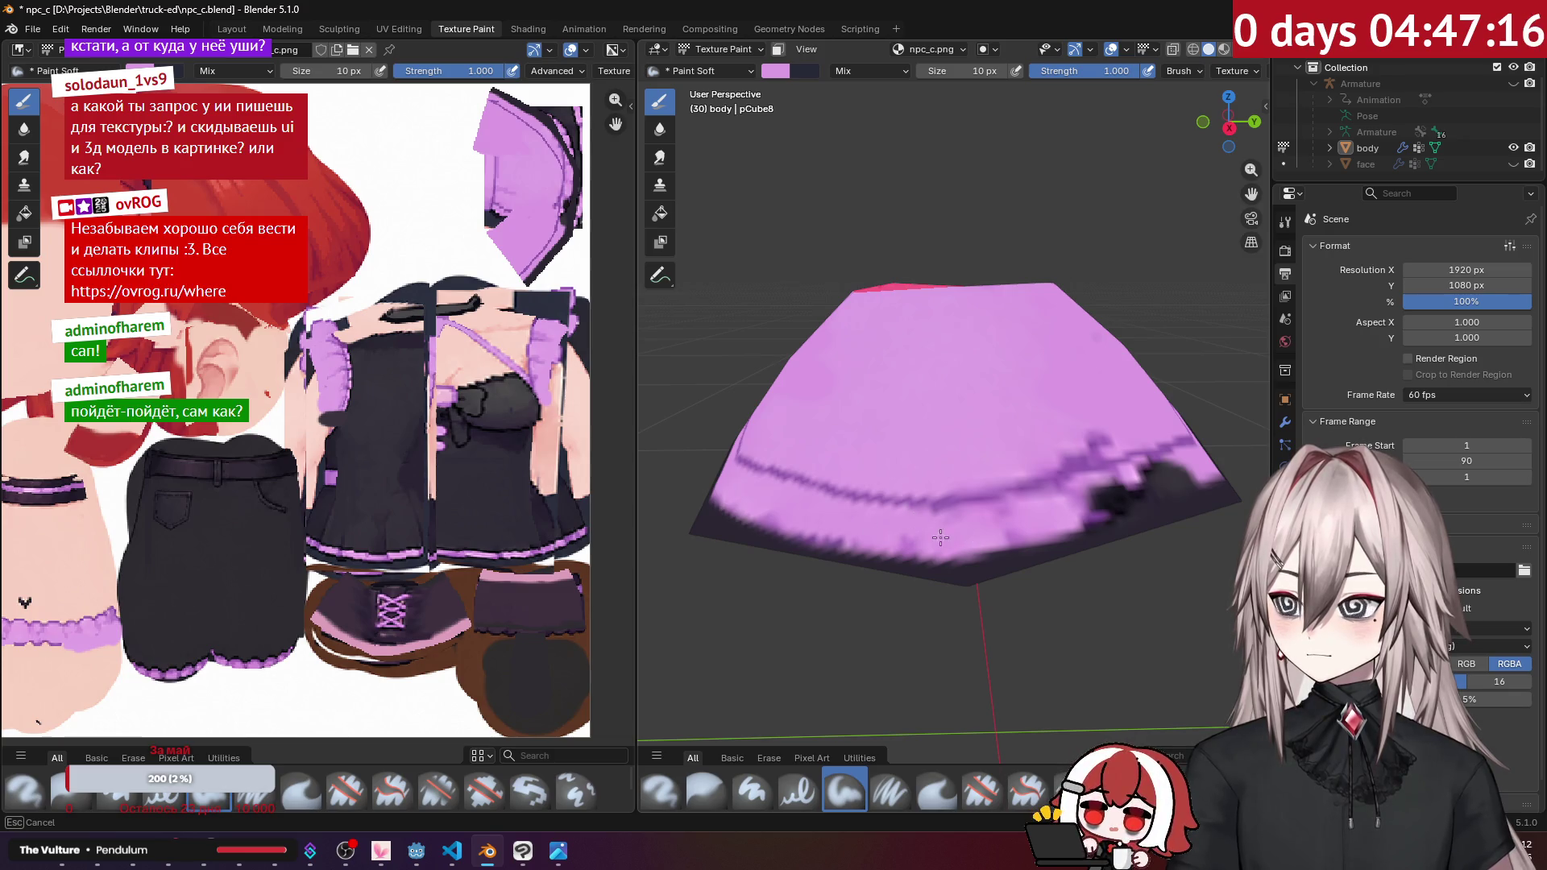
middle_click_drag(940, 537, 967, 484)
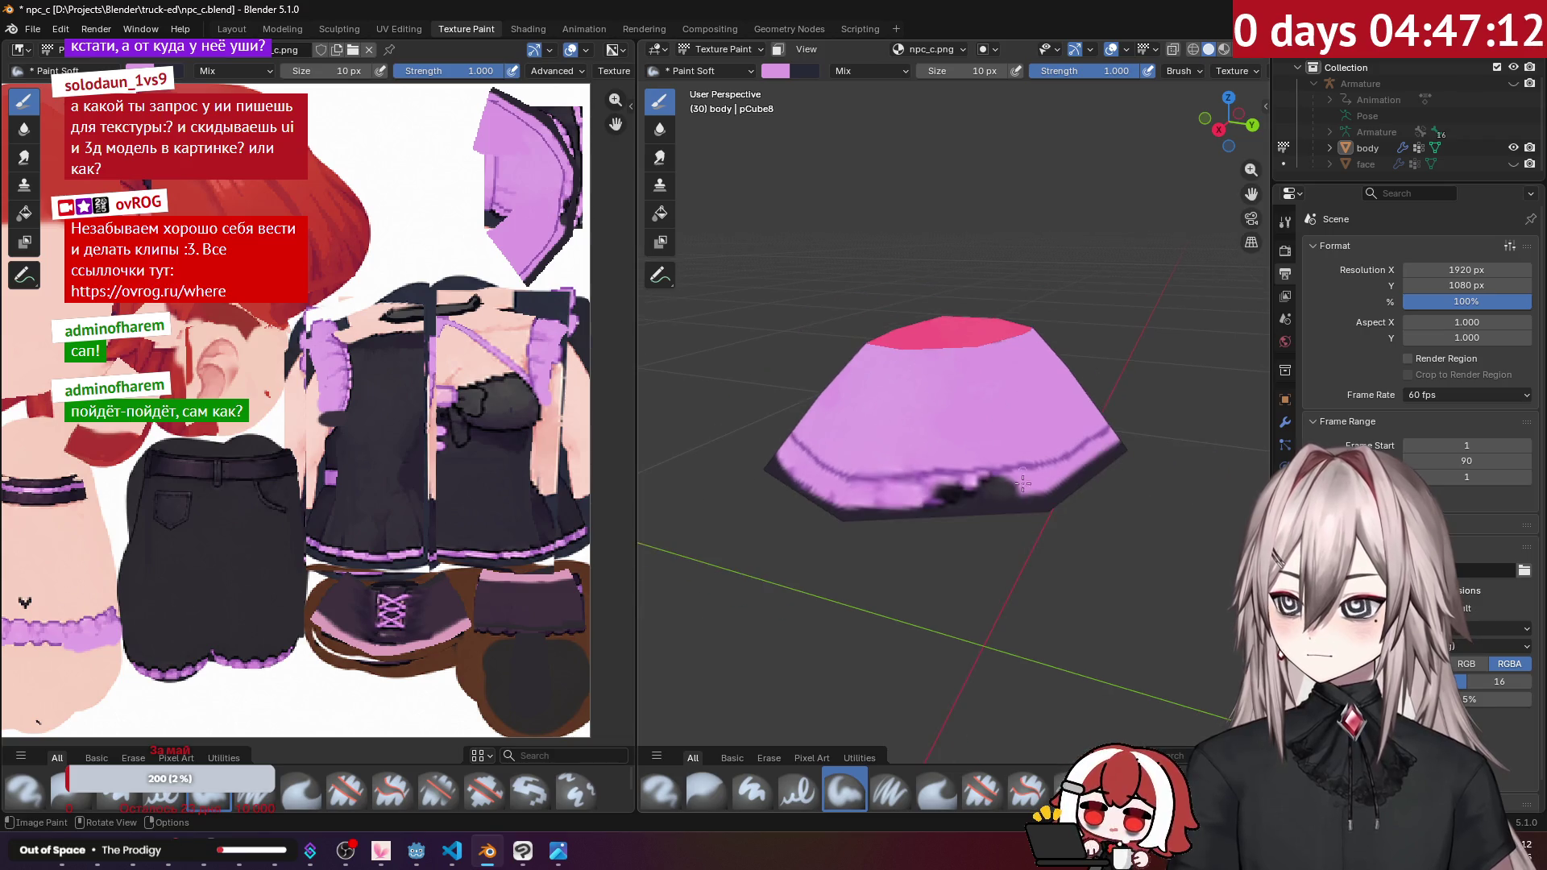
mouse_move(975, 533)
left_mouse_down()
mouse_move(1036, 536)
mouse_move(957, 538)
left_mouse_up()
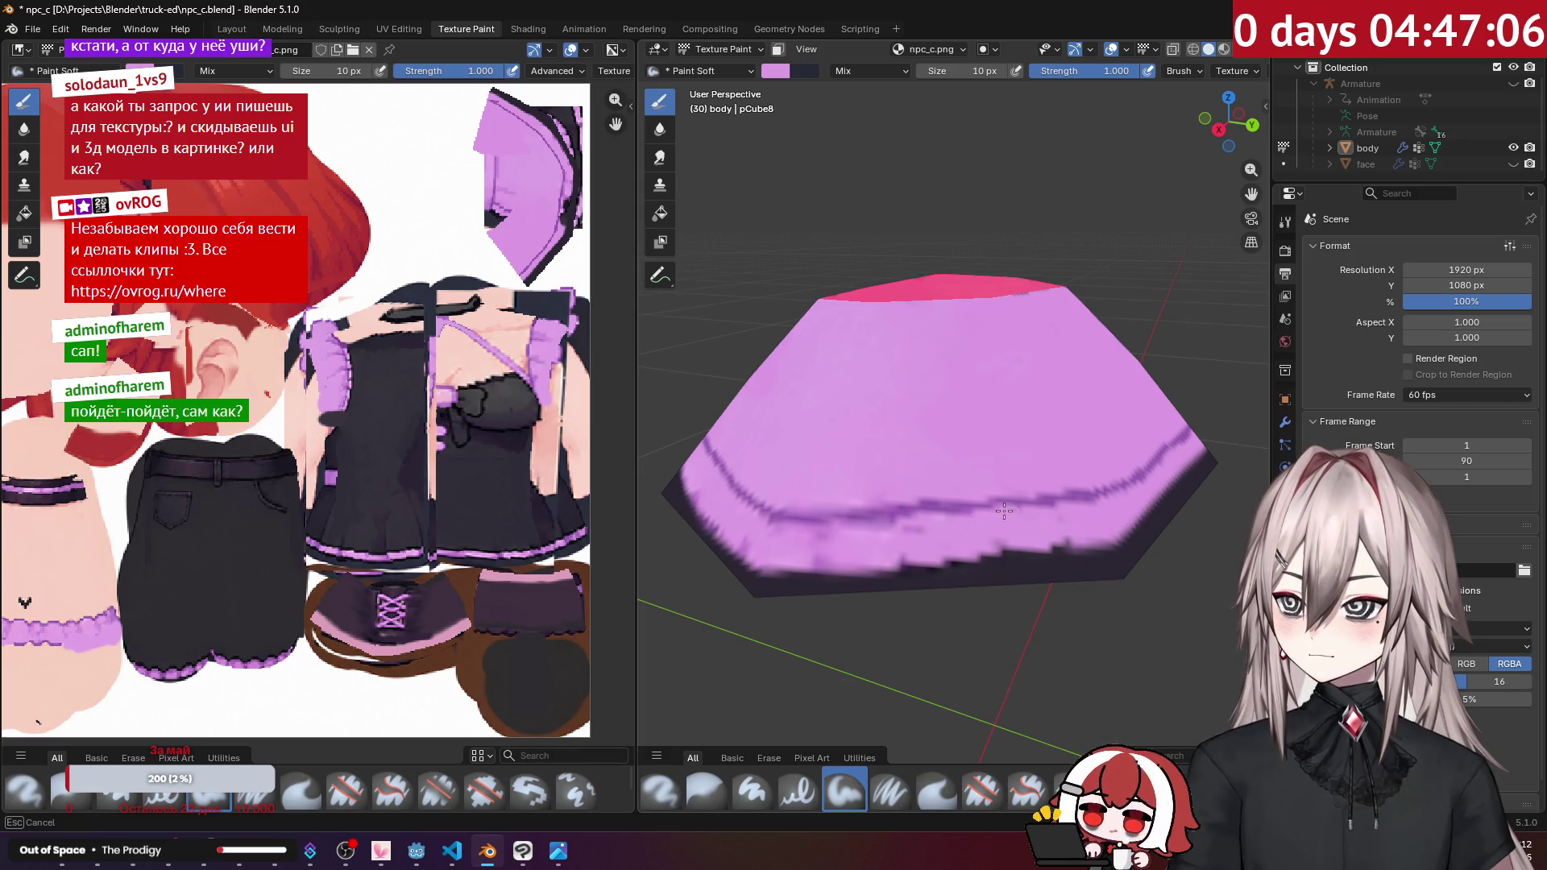
Step: Sample the darker purple and paint short stitch-like marks along the skirt hem
scroll(882, 551, "up", 2)
middle_click_drag(882, 551, 1052, 524)
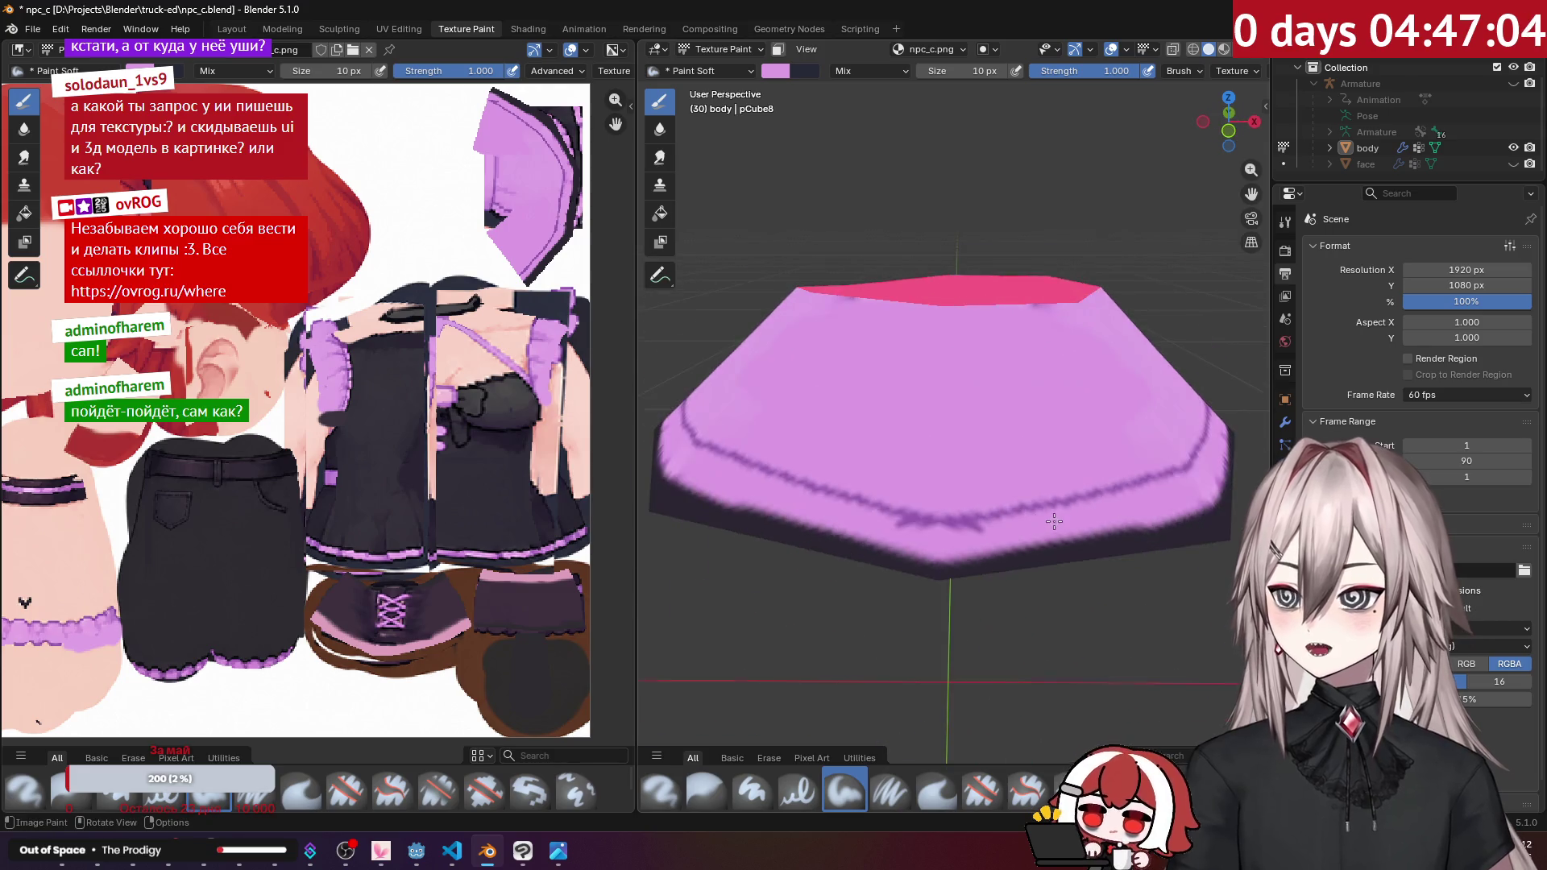
scroll(1016, 548, "up", 2)
key("s")
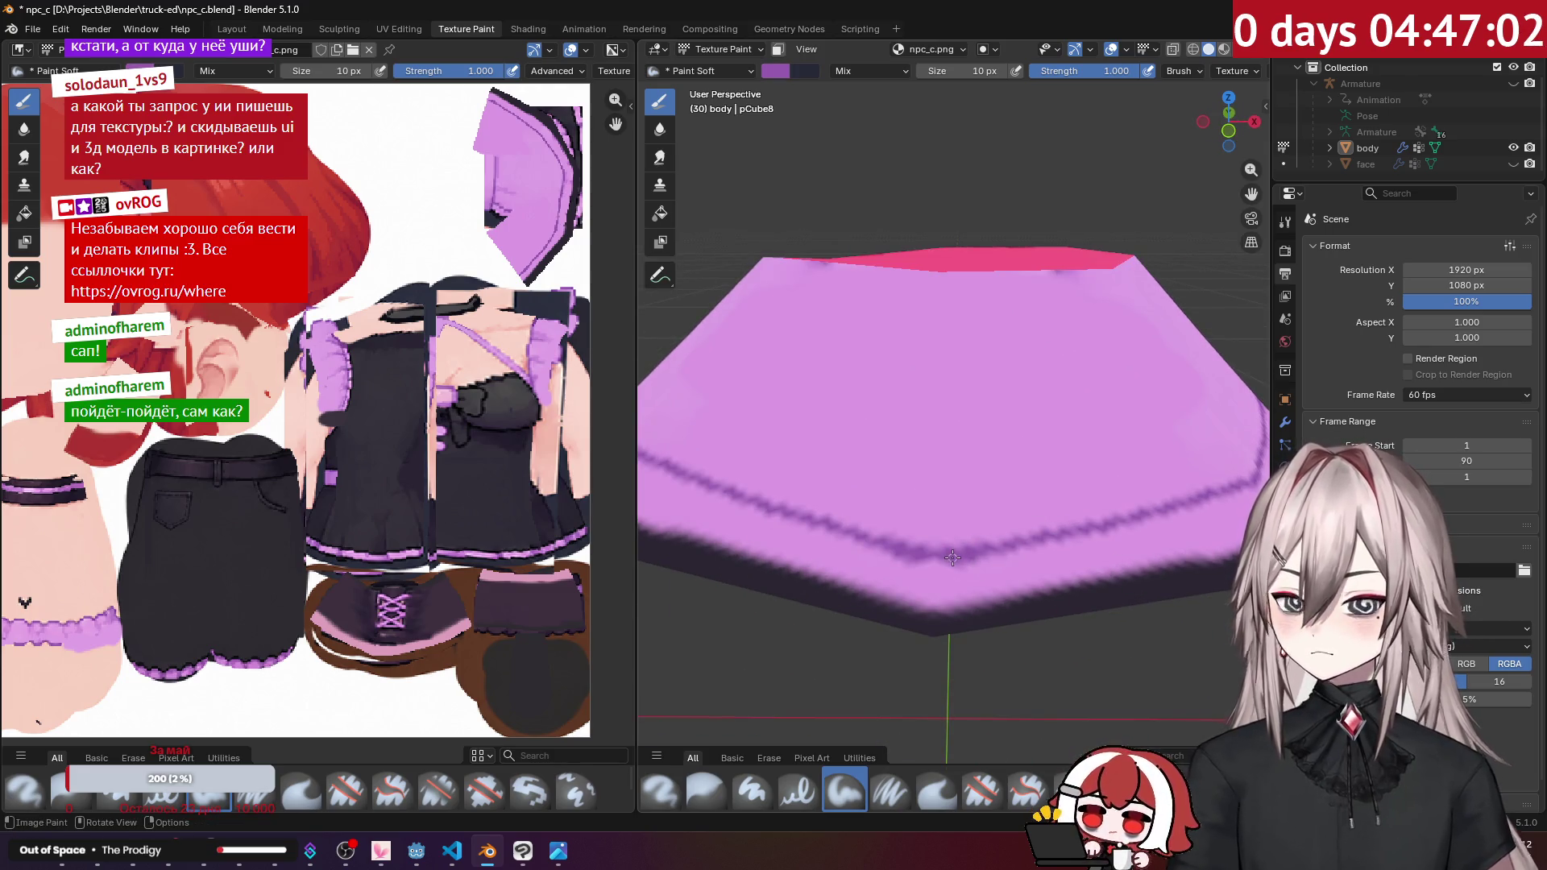
middle_click_drag(1012, 565, 887, 471, "shift")
left_click_drag(820, 469, 819, 491)
mouse_move(870, 464)
left_mouse_down()
mouse_move(861, 493)
mouse_move(1000, 484)
left_mouse_up()
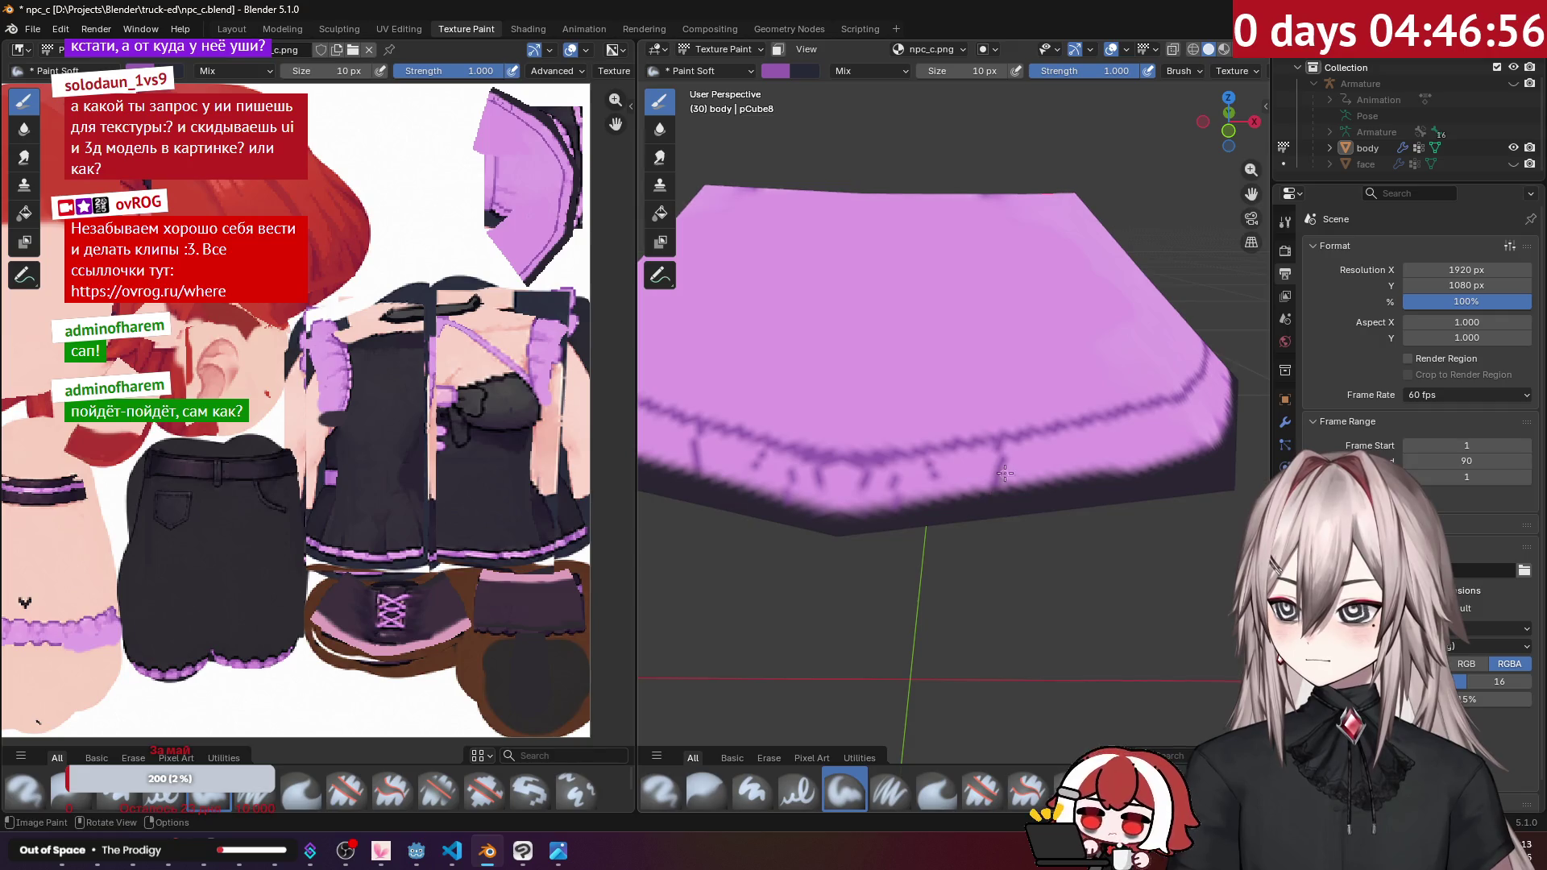
left_click_drag(1058, 438, 1063, 466)
middle_click_drag(1062, 451, 938, 437)
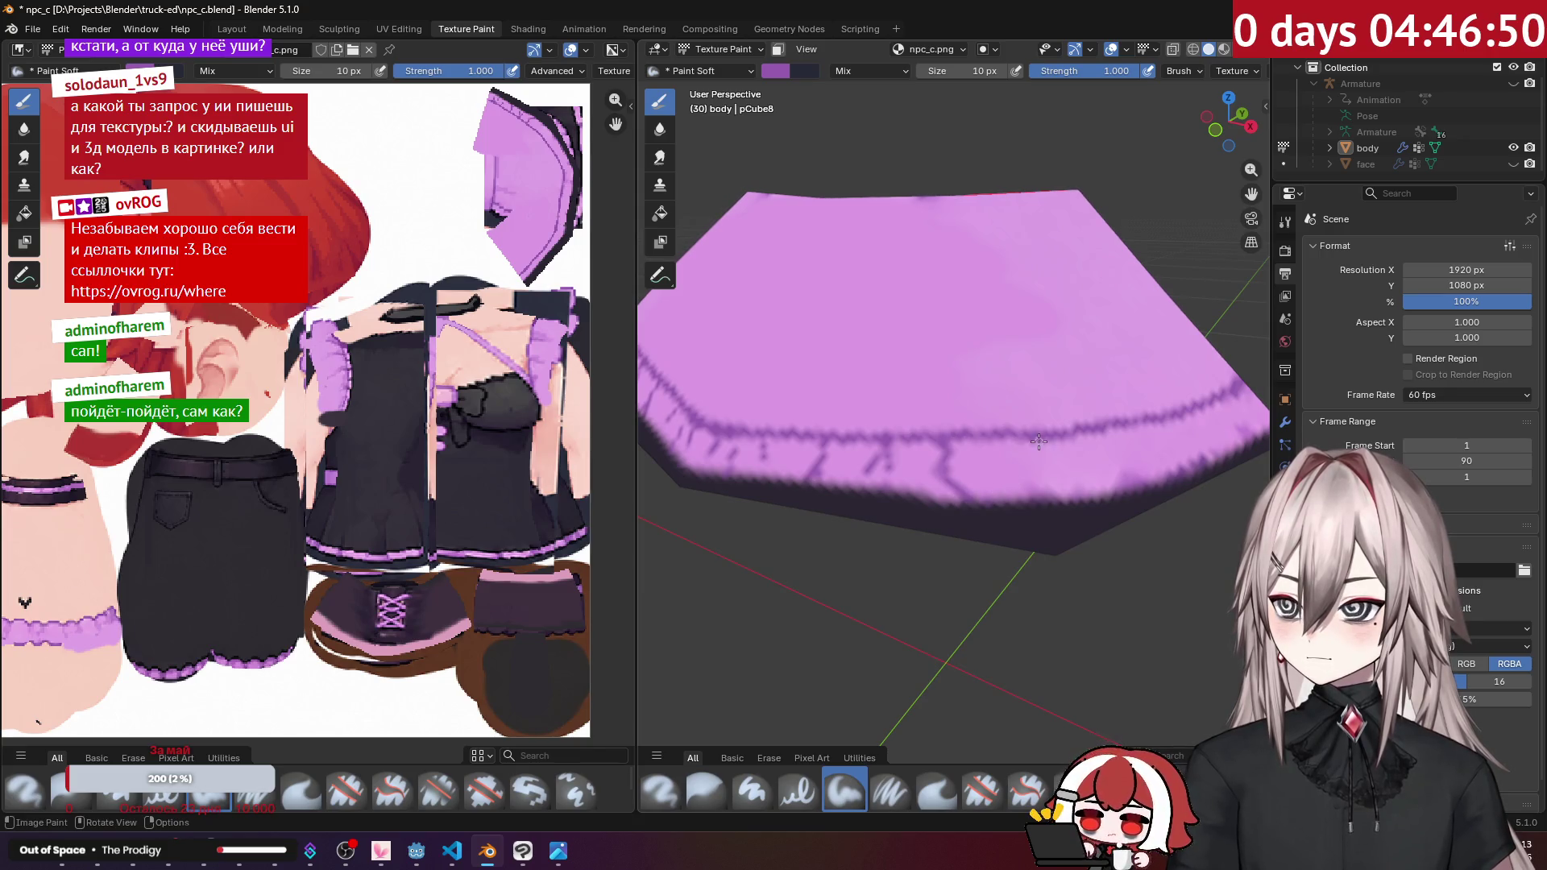
left_click_drag(1026, 441, 1037, 483)
Step: Orbit around the skirt to inspect the frilled dark hem from several angles
scroll(1037, 483, "down", 2)
middle_click_drag(1037, 484, 955, 461)
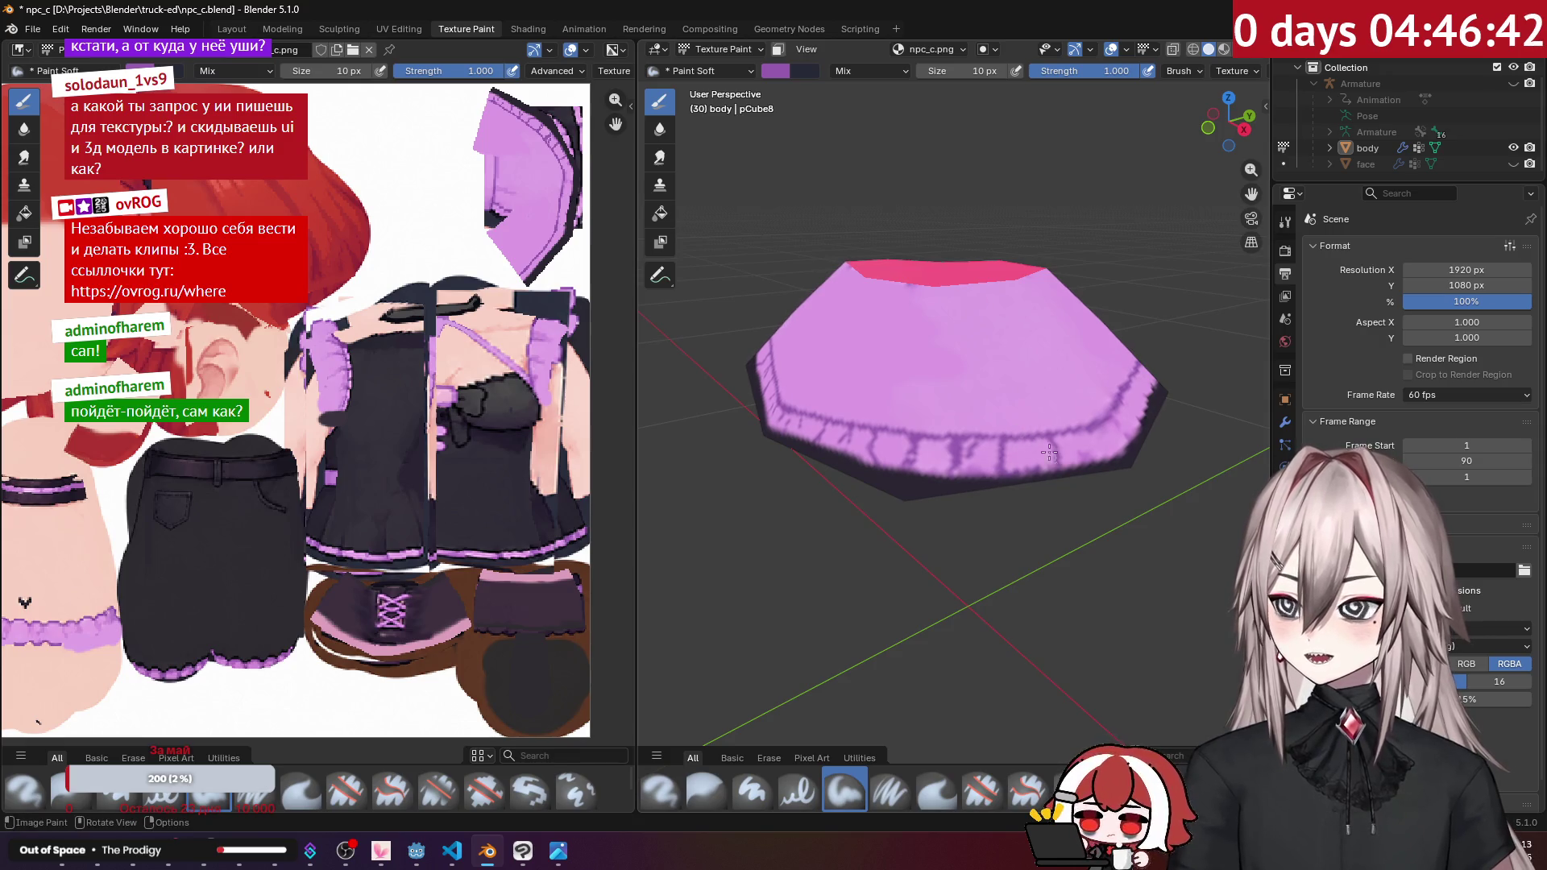
middle_click_drag(1057, 469, 968, 457)
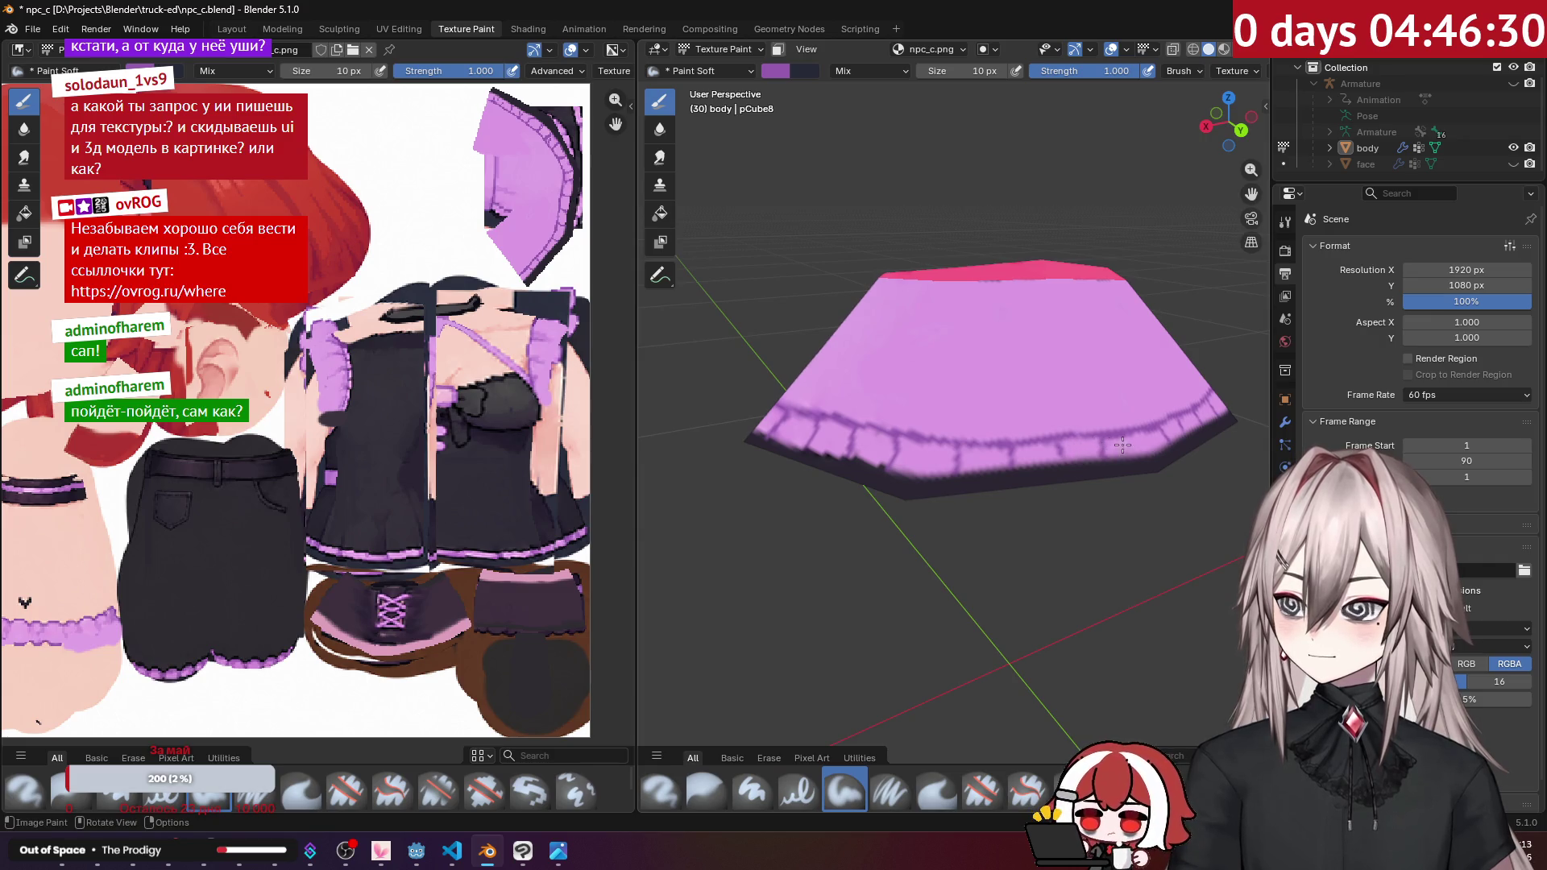
middle_click_drag(1145, 452, 1073, 349)
middle_click_drag(1042, 337, 1015, 378)
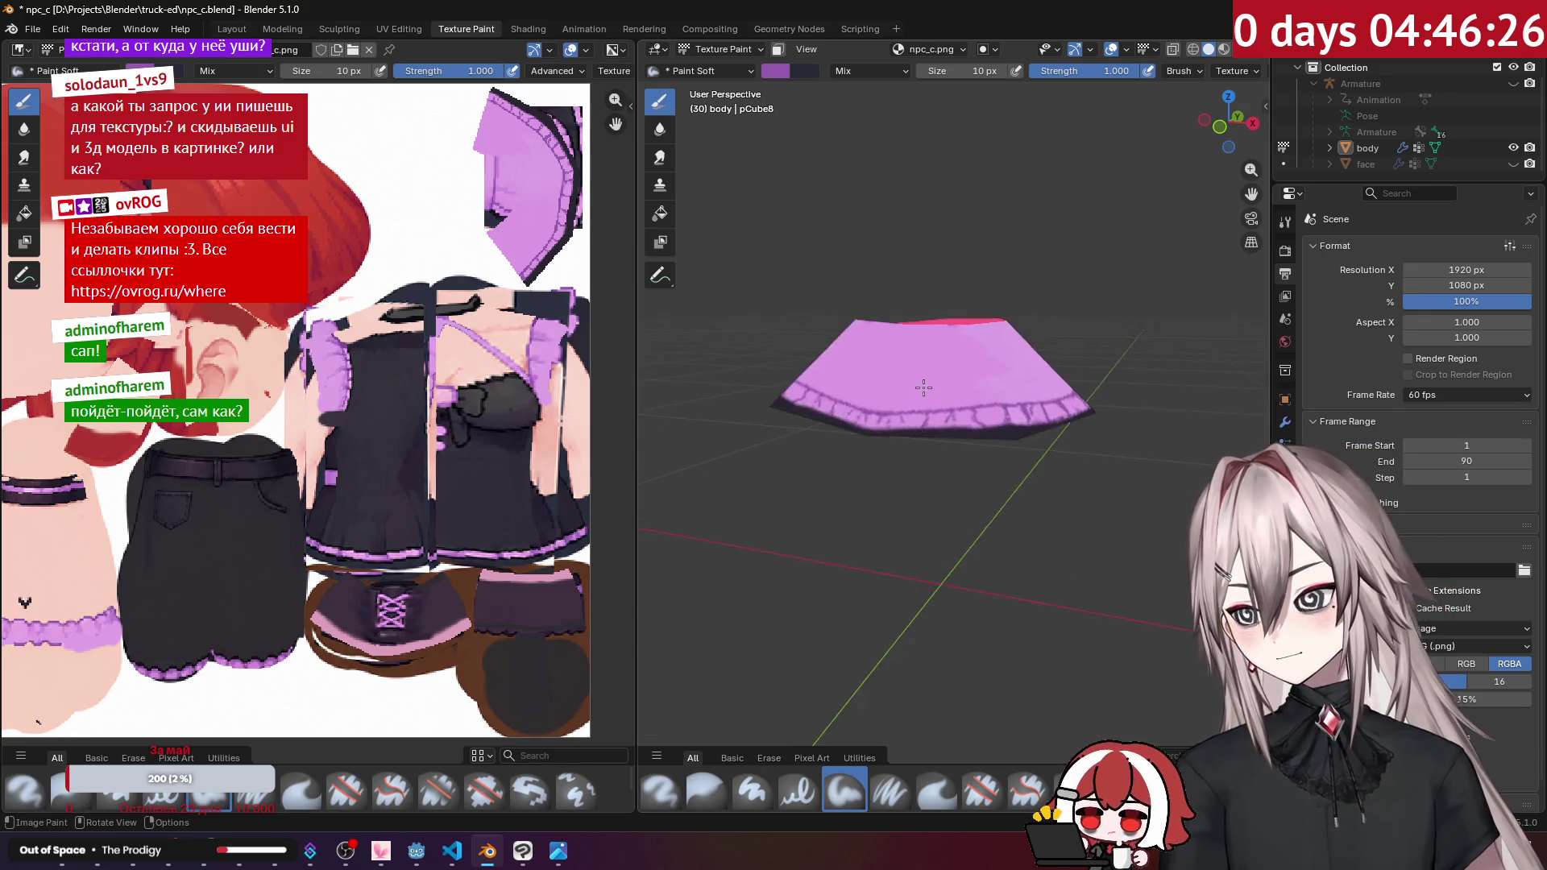
scroll(1016, 379, "up", 5)
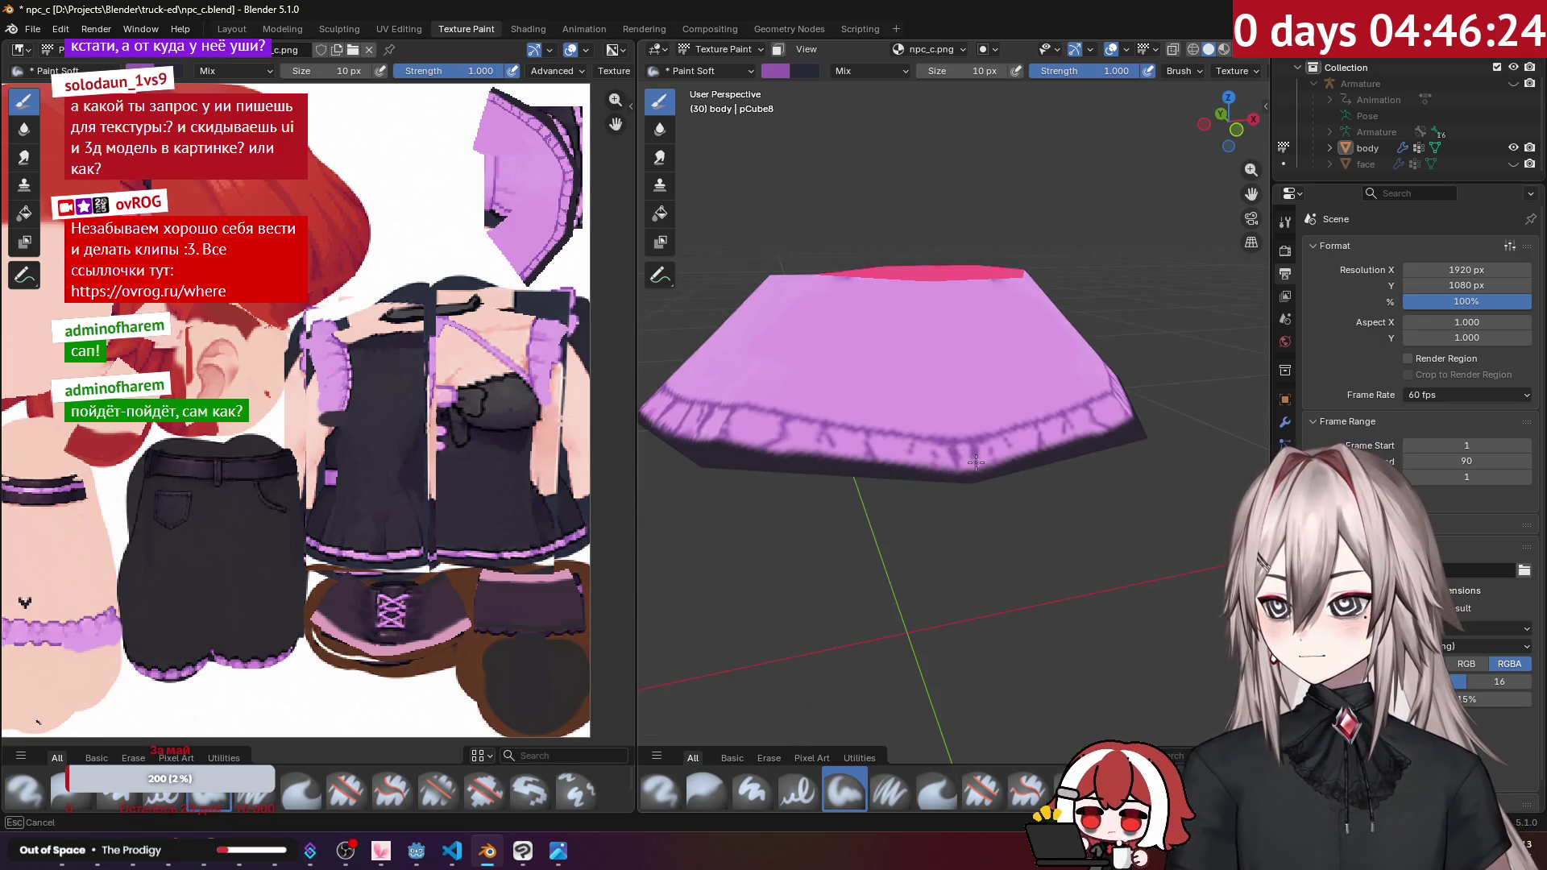
middle_click_drag(971, 460, 949, 456)
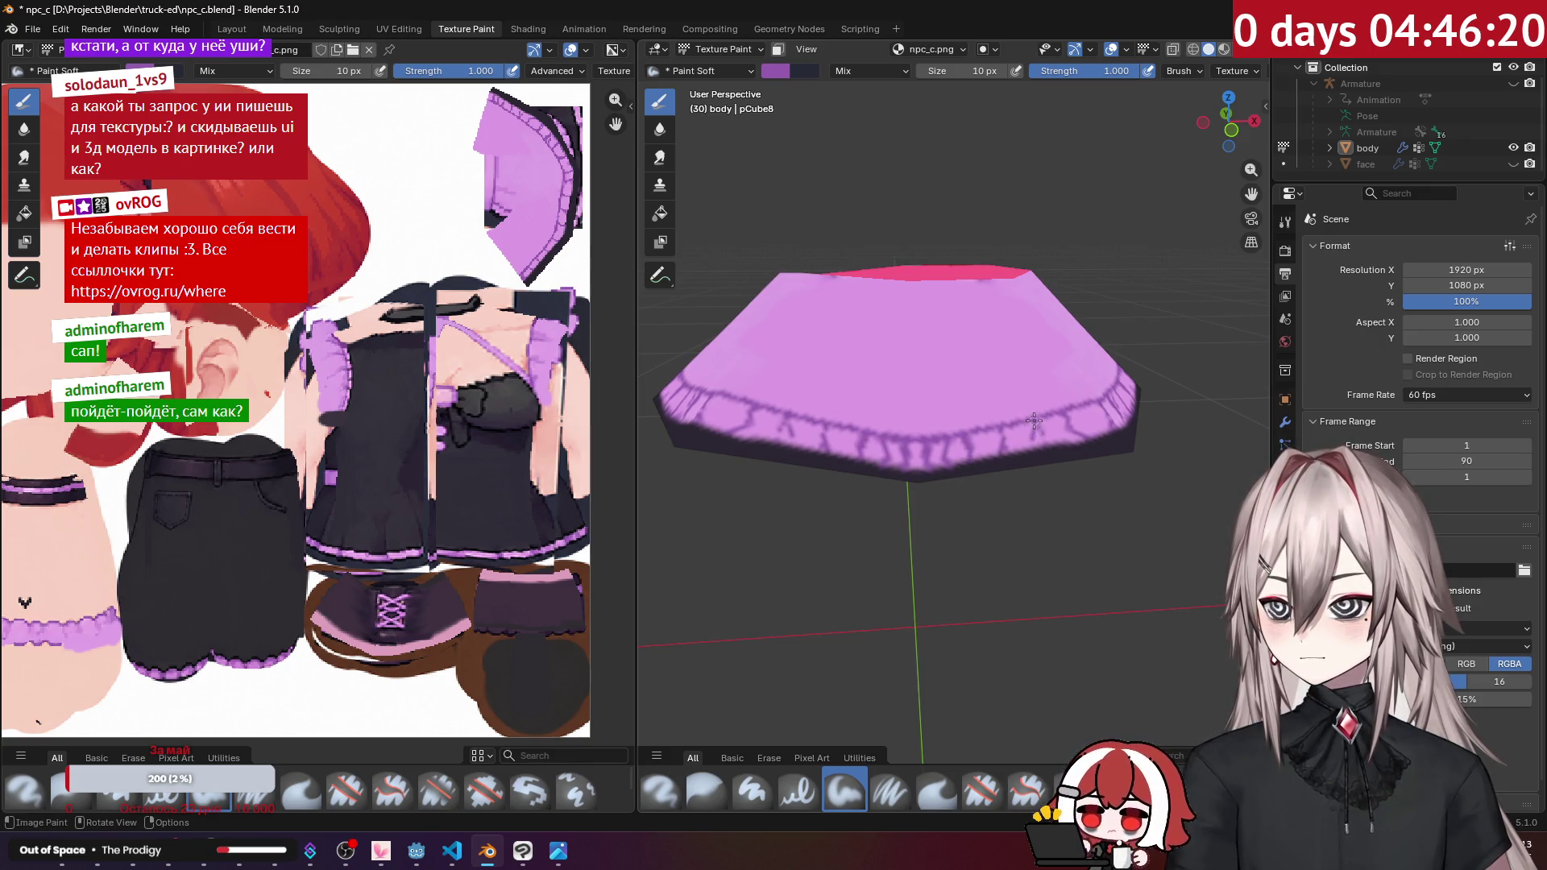
scroll(1034, 422, "down", 5)
mouse_move(1035, 422)
middle_mouse_down()
mouse_move(931, 349)
mouse_move(1007, 419)
mouse_move(1089, 363)
mouse_move(972, 386)
middle_mouse_up()
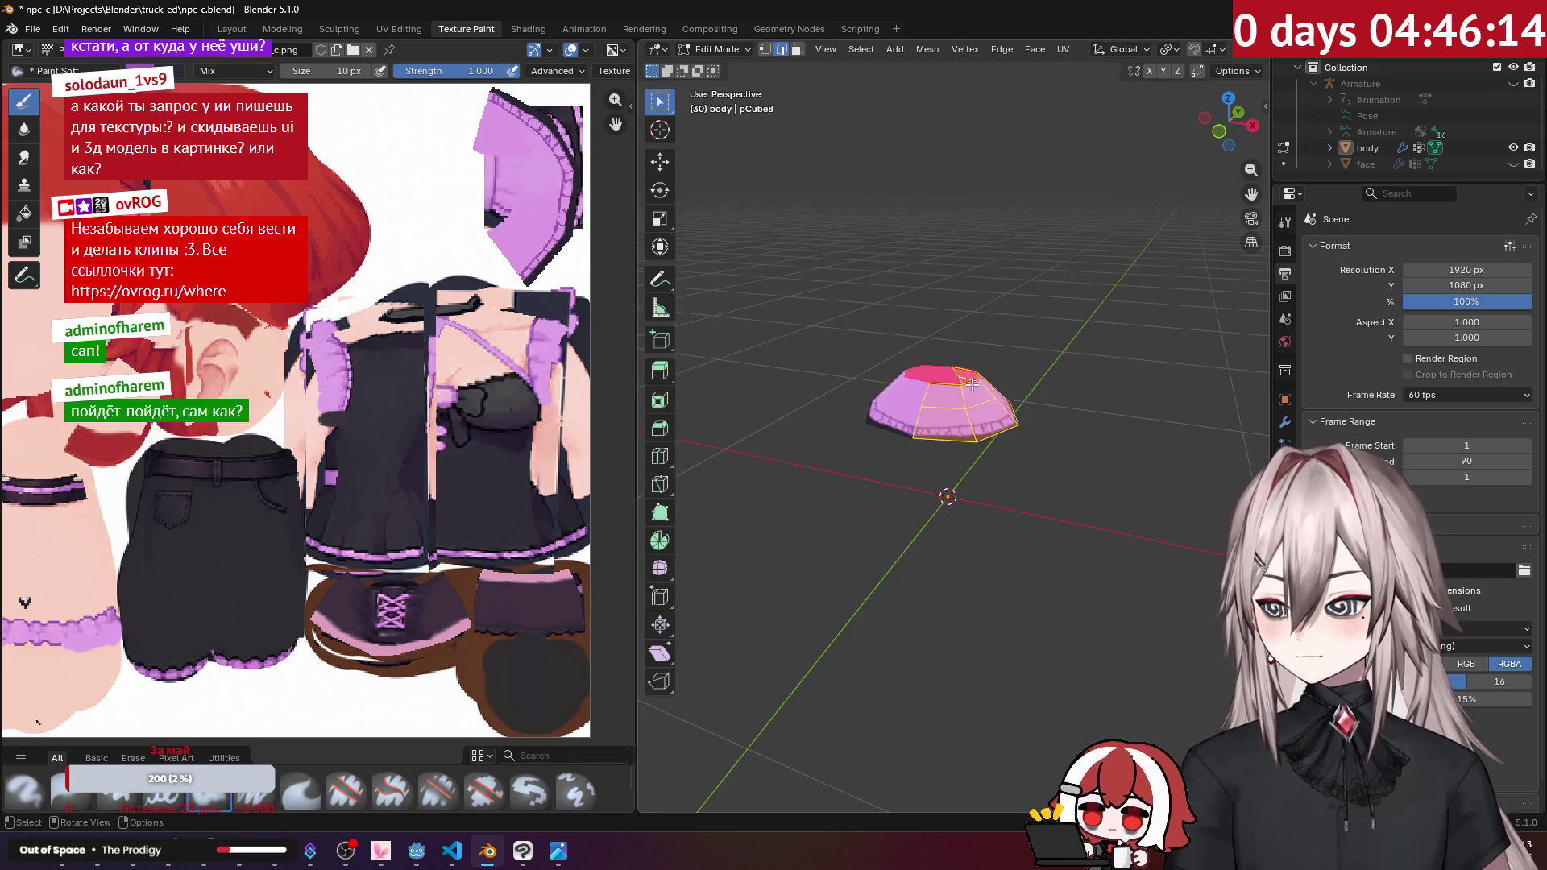
Step: Unhide the whole character with Alt+H and orbit to a side view
key("alt+h")
middle_click_drag(1062, 408, 1040, 350)
scroll(474, 365, "down", 3)
scroll(474, 365, "up", 2)
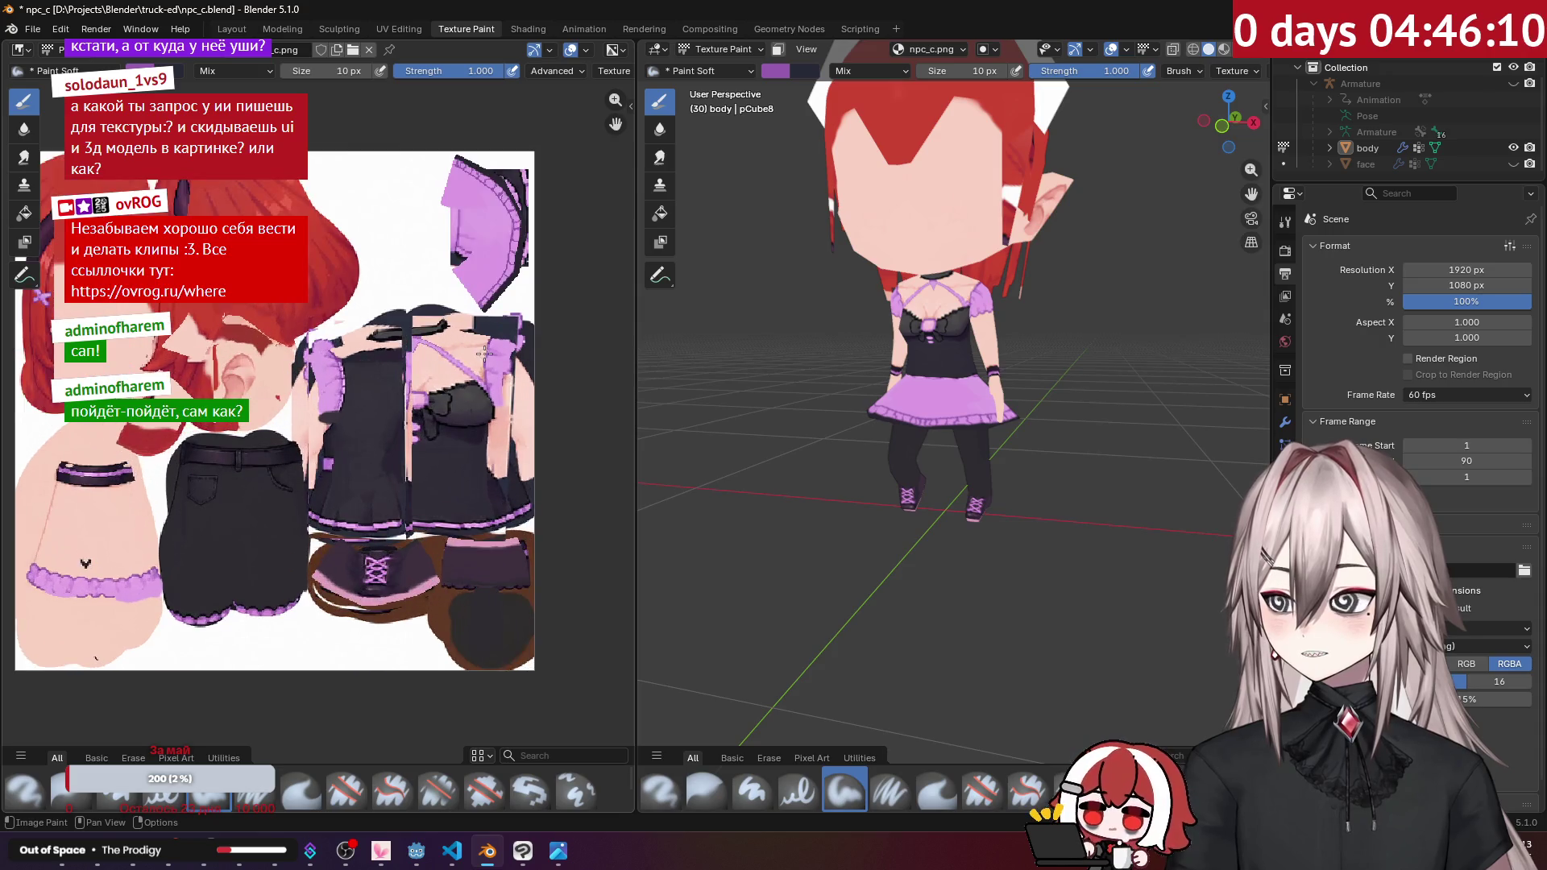
scroll(969, 367, "up", 3)
middle_click_drag(968, 367, 870, 372)
scroll(869, 371, "up", 2)
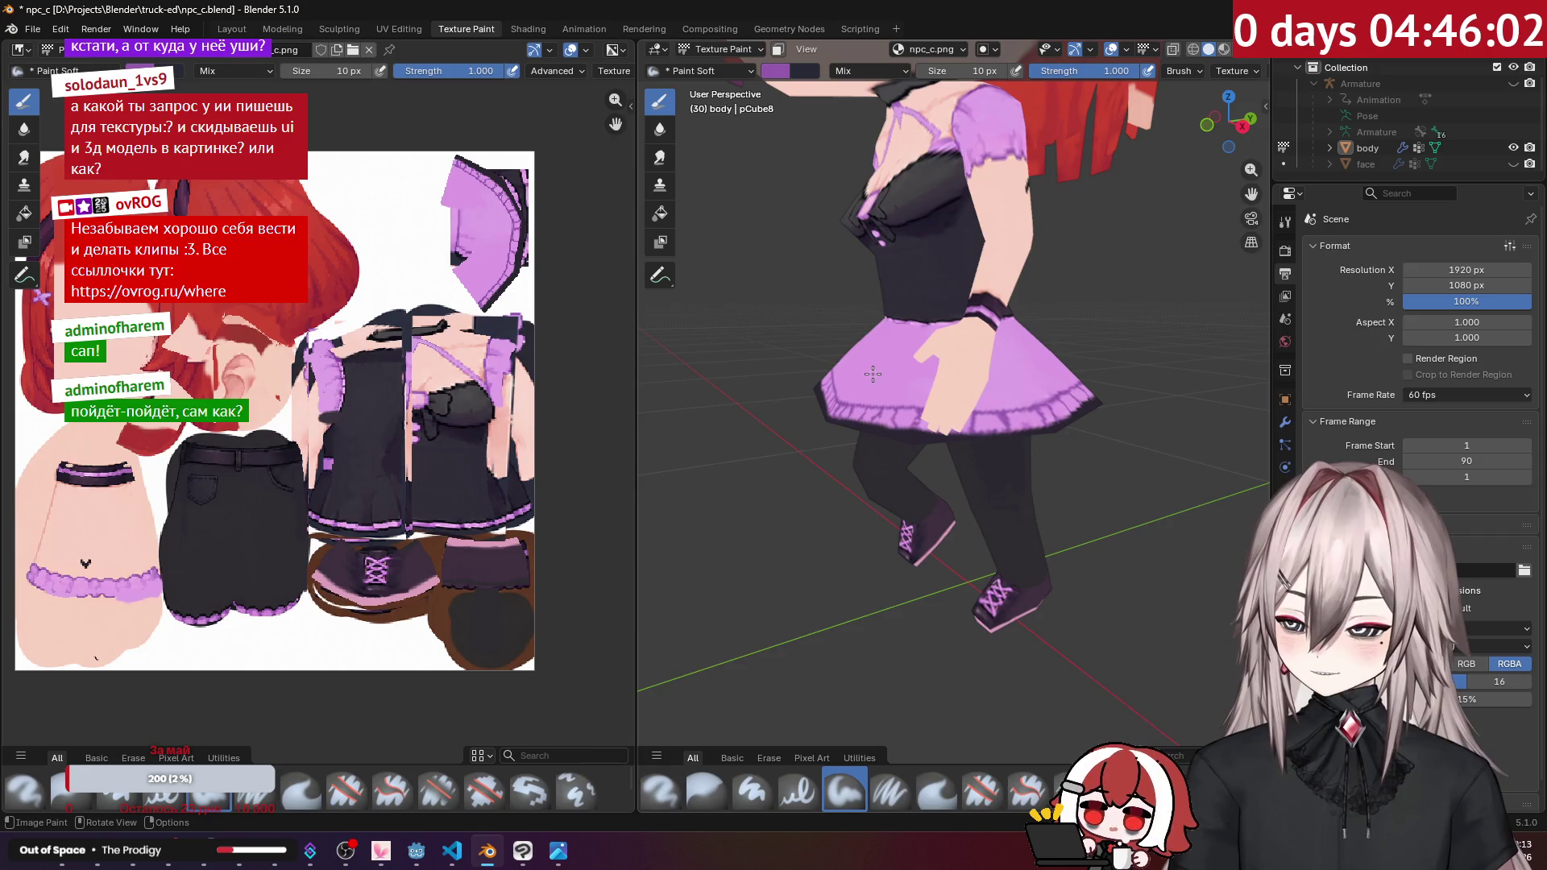
Step: In Edit Mode, select the linked skirt, hide the rest, and return to Texture Paint
key("Tab")
scroll(873, 373, "down", 2)
middle_click_drag(873, 374, 951, 391)
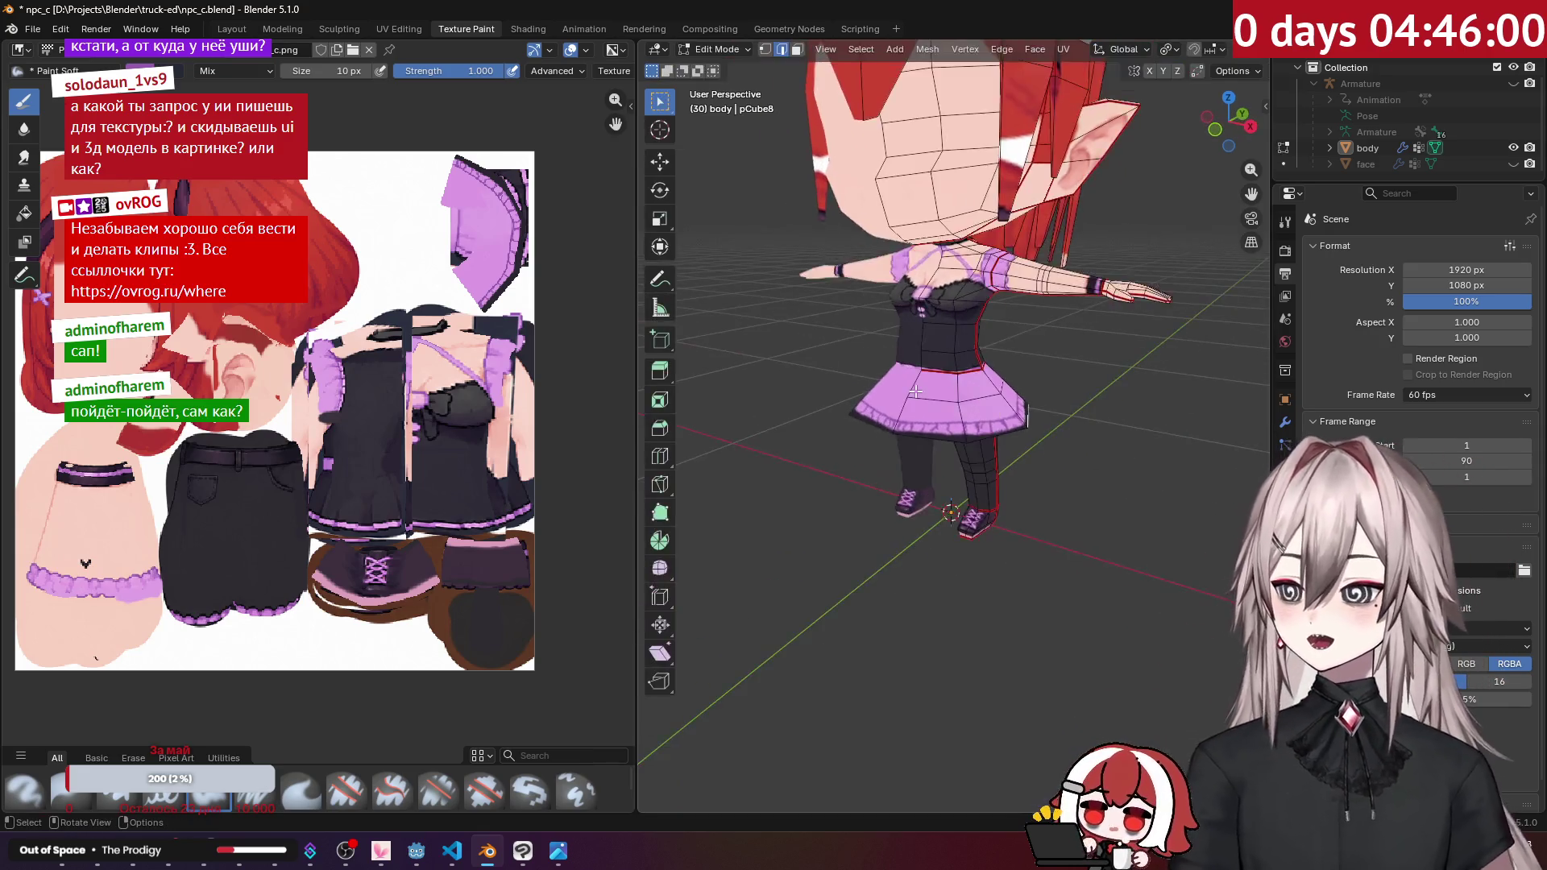
scroll(951, 392, "up", 2)
scroll(952, 391, "up", 2)
scroll(954, 394, "up", 1)
scroll(967, 403, "up", 2)
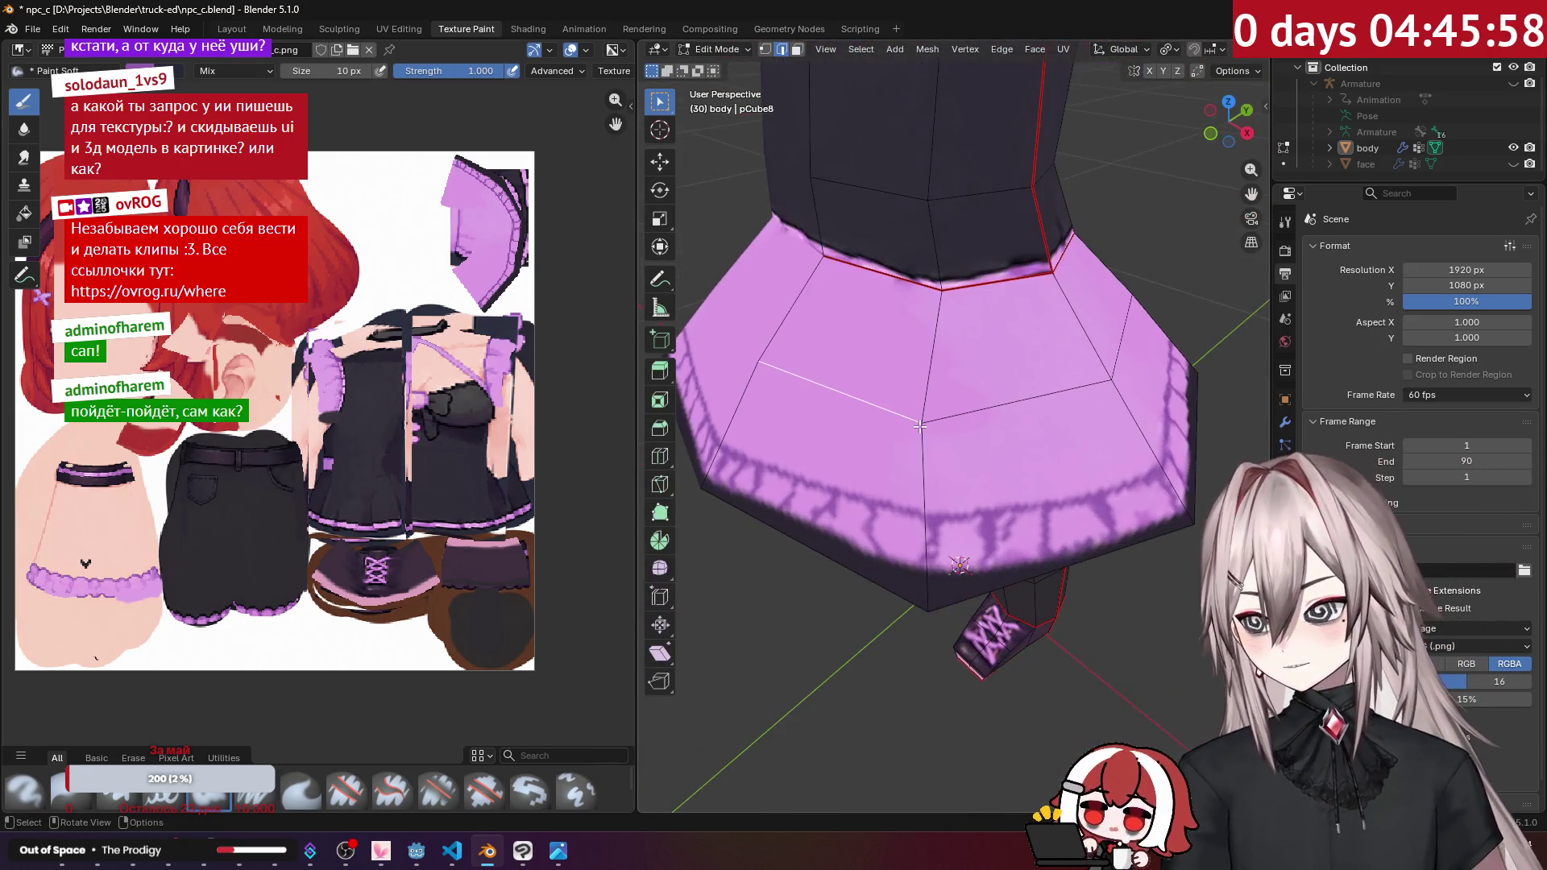
scroll(977, 411, "down", 1)
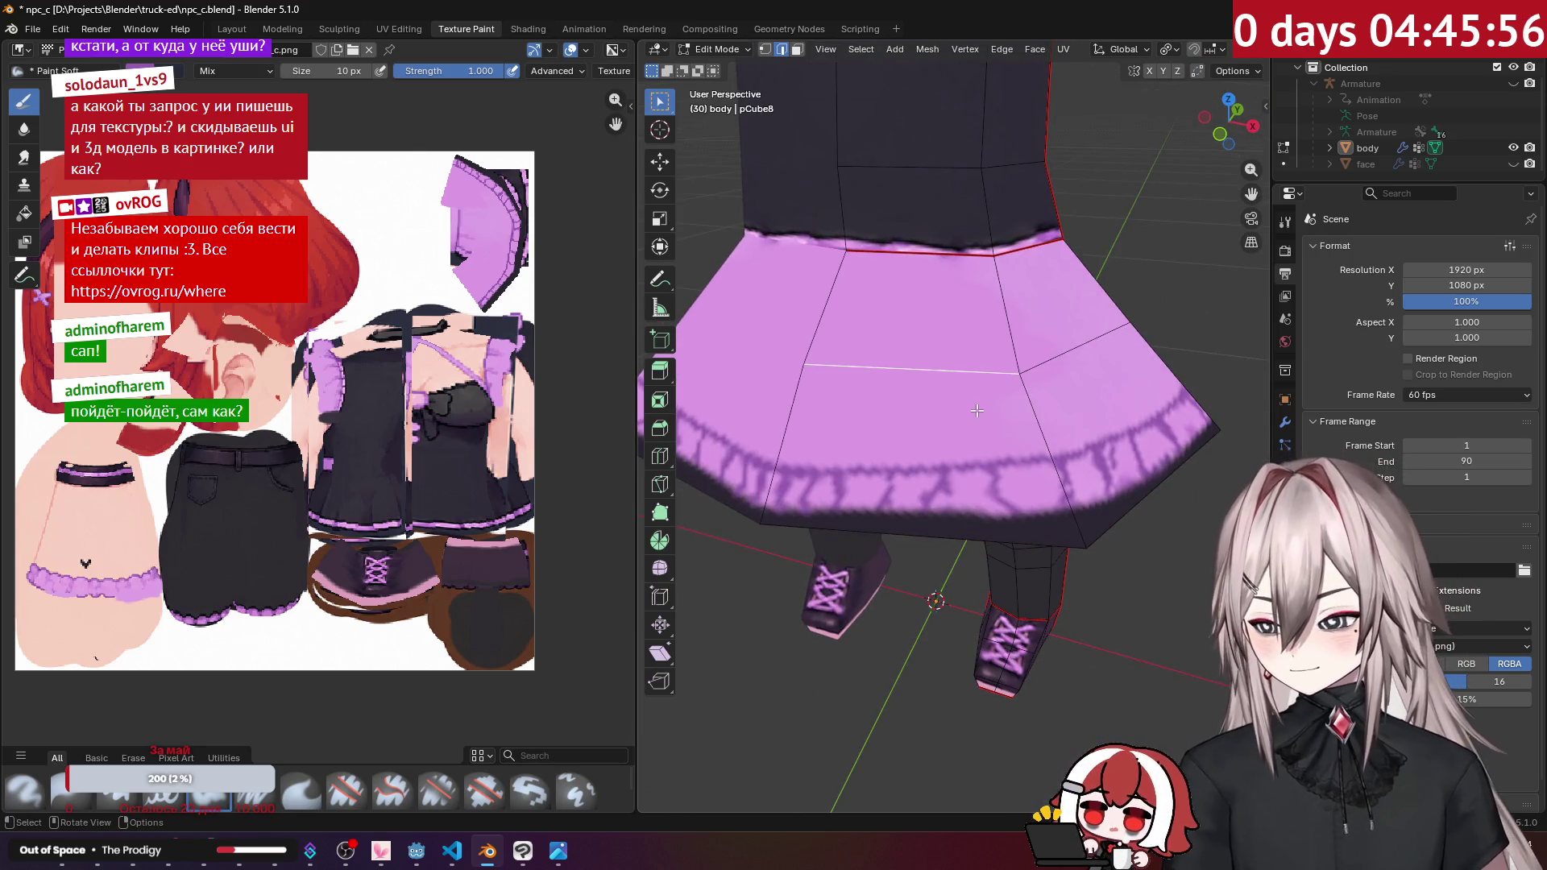
key("ctrl+l")
key("shift+h")
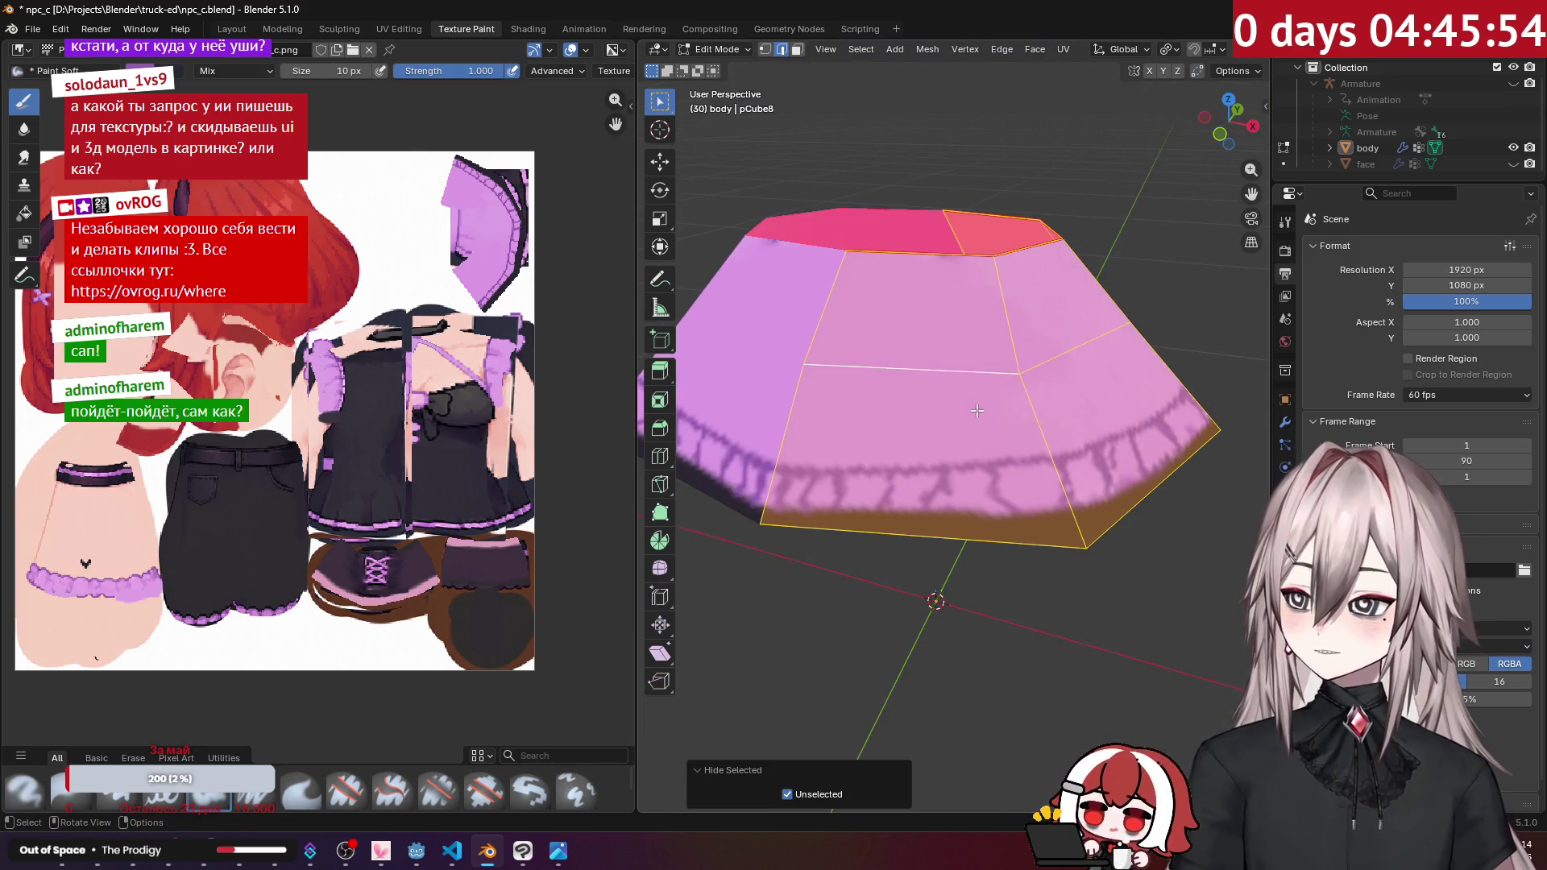
key("Tab")
middle_click_drag(1054, 356, 1027, 348)
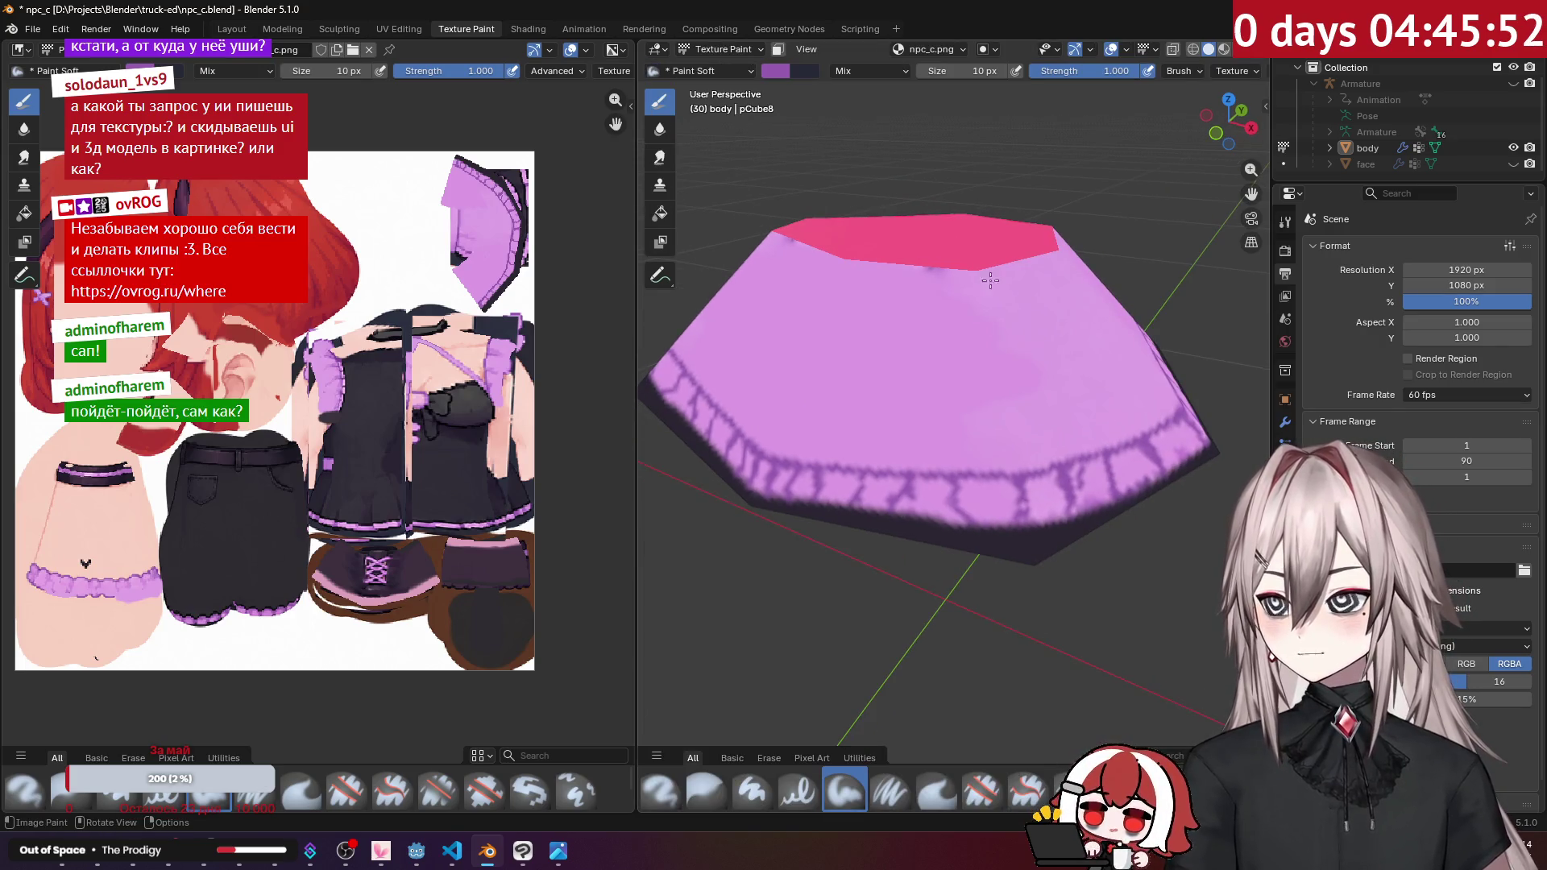
Step: Paint two dark fold lines running down and across the skirt
middle_click_drag(979, 282, 1029, 263)
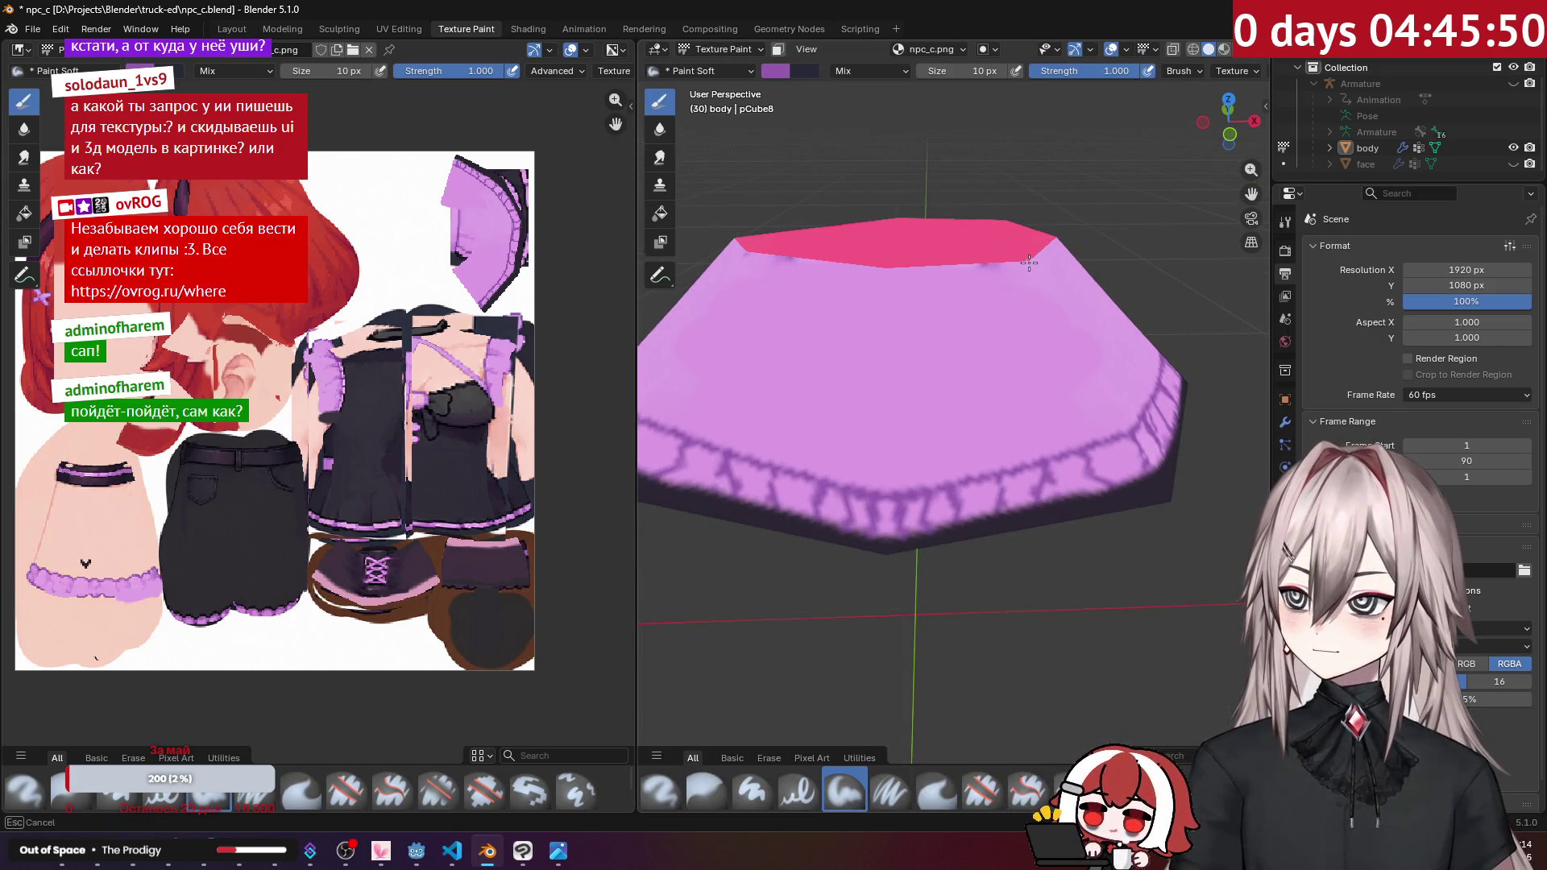
mouse_move(1032, 264)
left_mouse_down()
mouse_move(1025, 399)
mouse_move(958, 482)
left_mouse_up()
middle_click_drag(959, 482, 1017, 301)
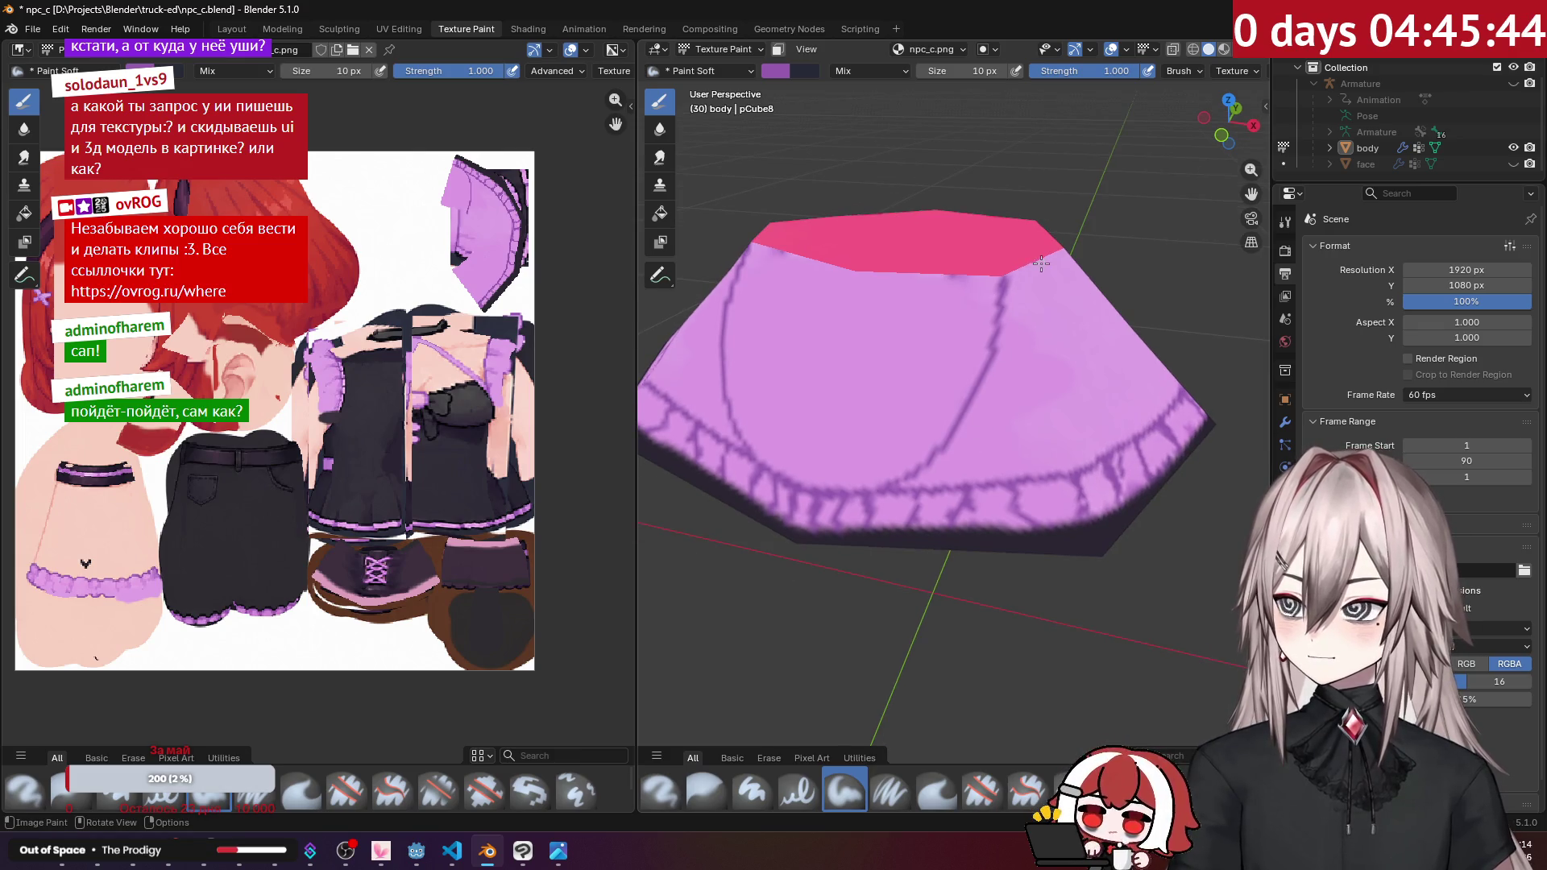
left_click_drag(1043, 272, 1040, 317)
left_click_drag(1028, 380, 971, 460)
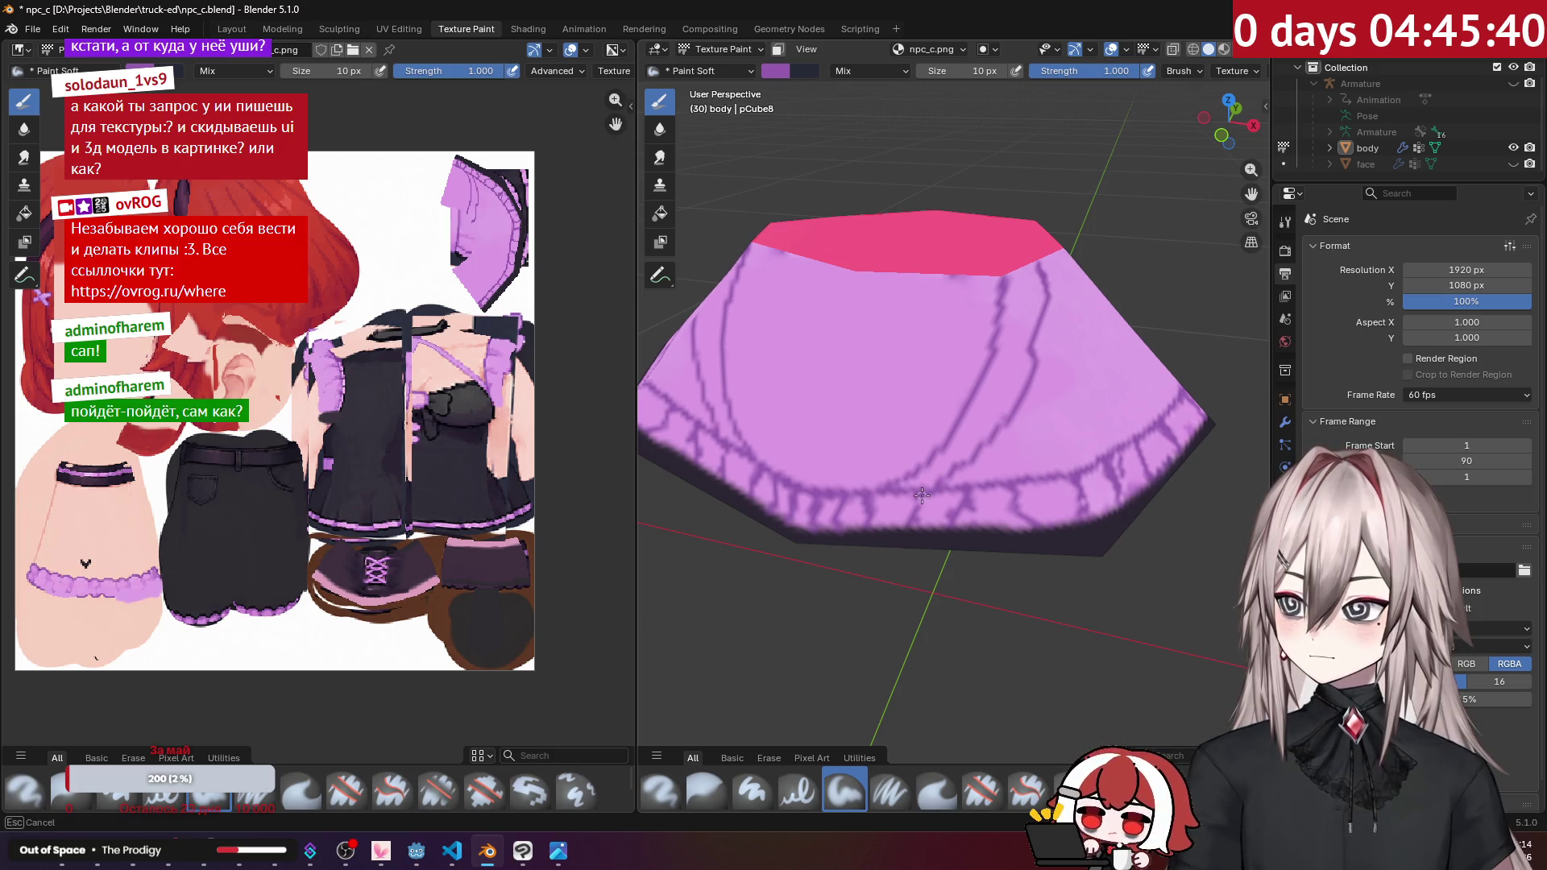
Step: Sample the darker purple and add more short fold strokes to the skirt
scroll(925, 483, "up", 3)
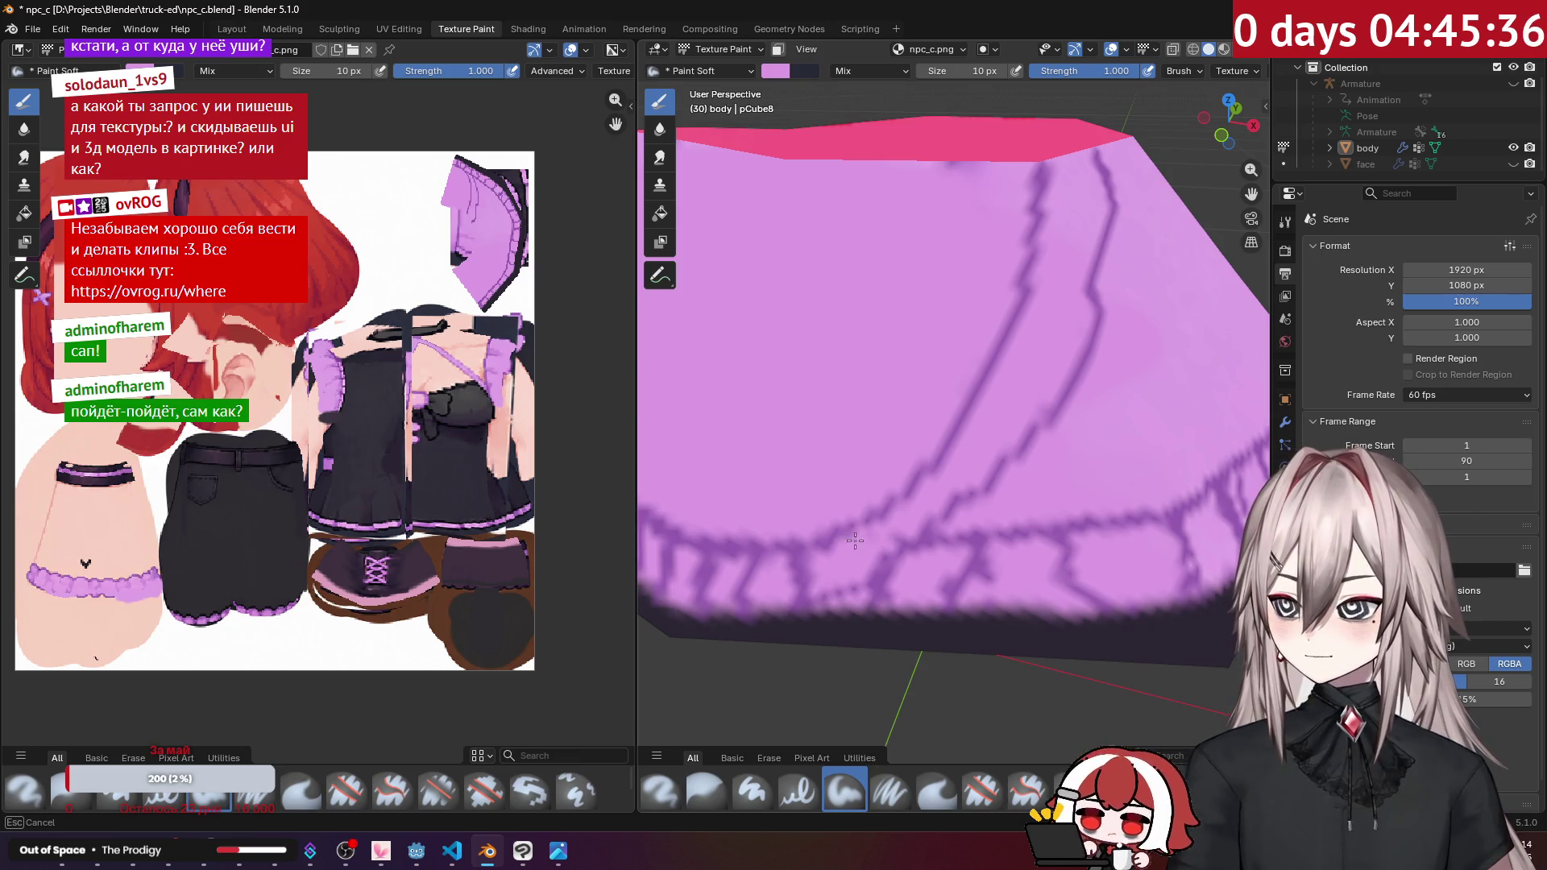
scroll(898, 539, "down", 3)
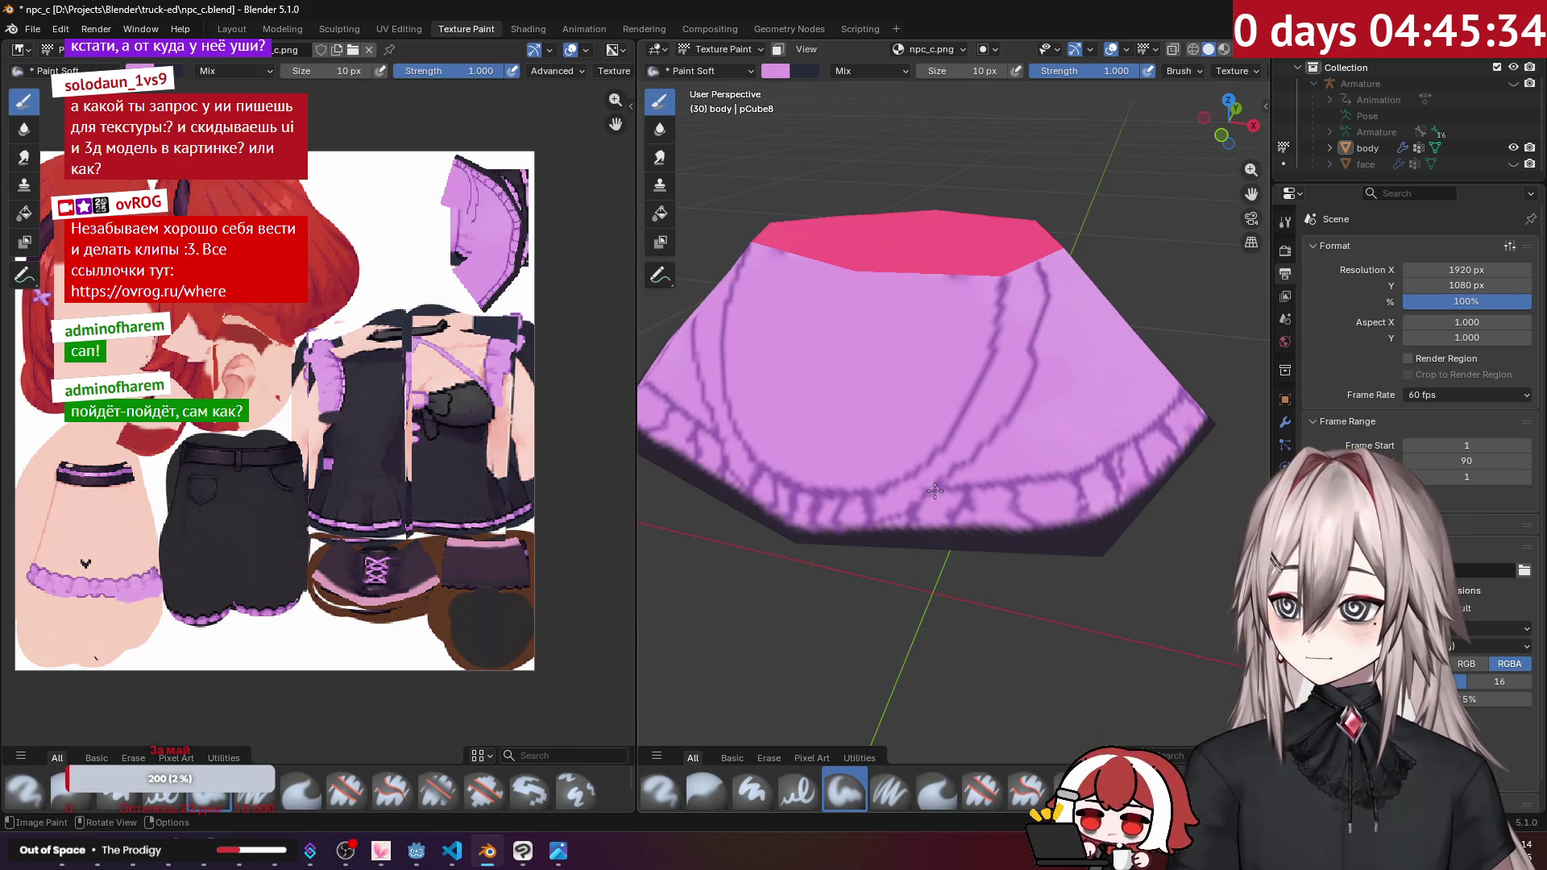
scroll(974, 404, "up", 1)
key("s")
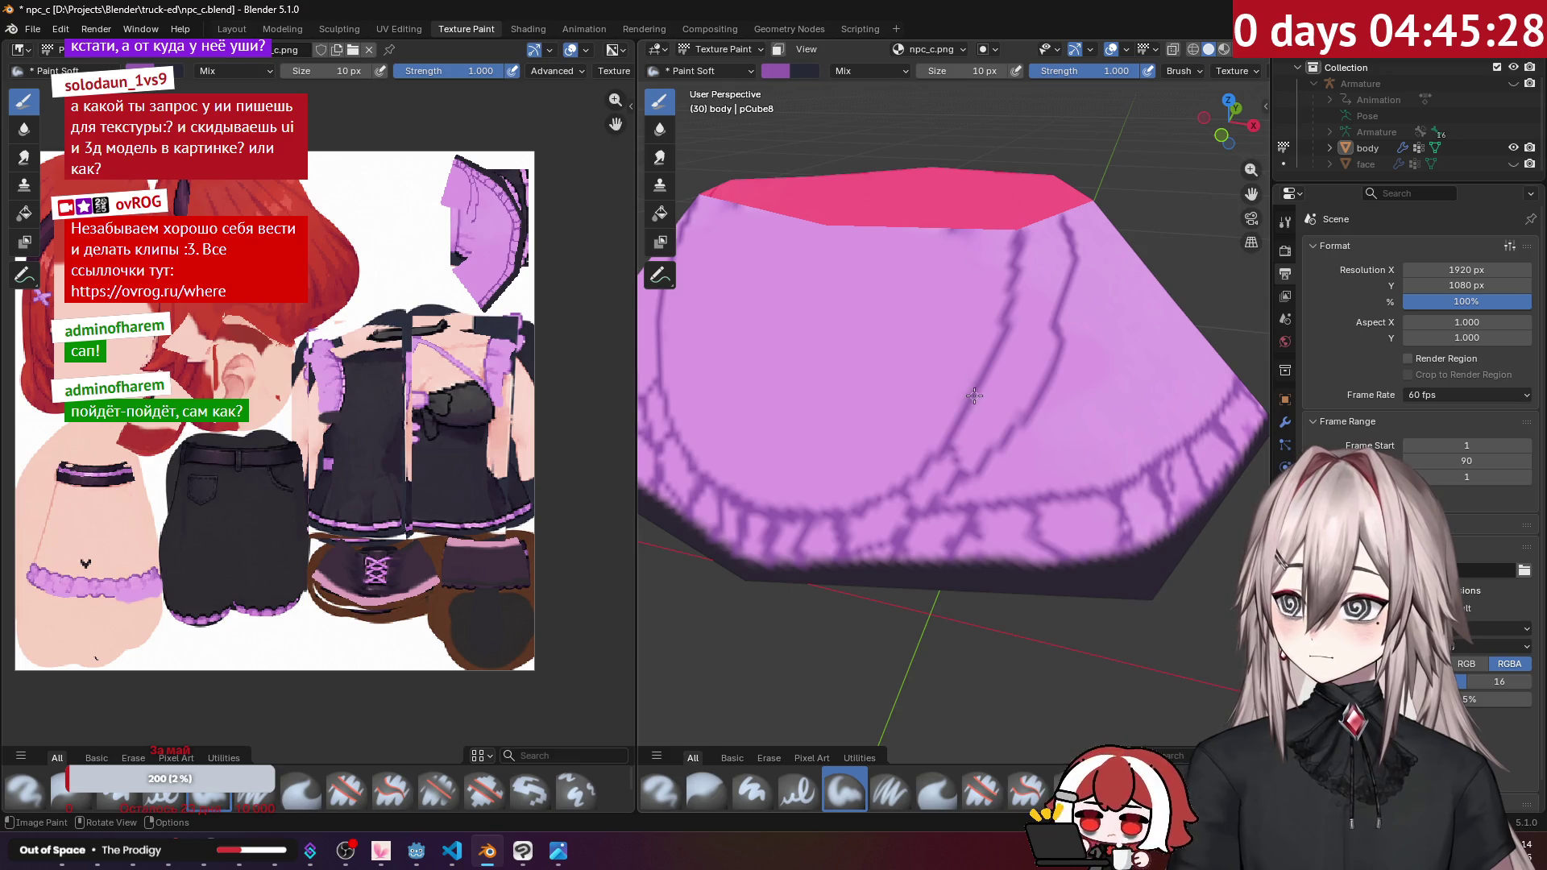
left_click_drag(974, 396, 1017, 421)
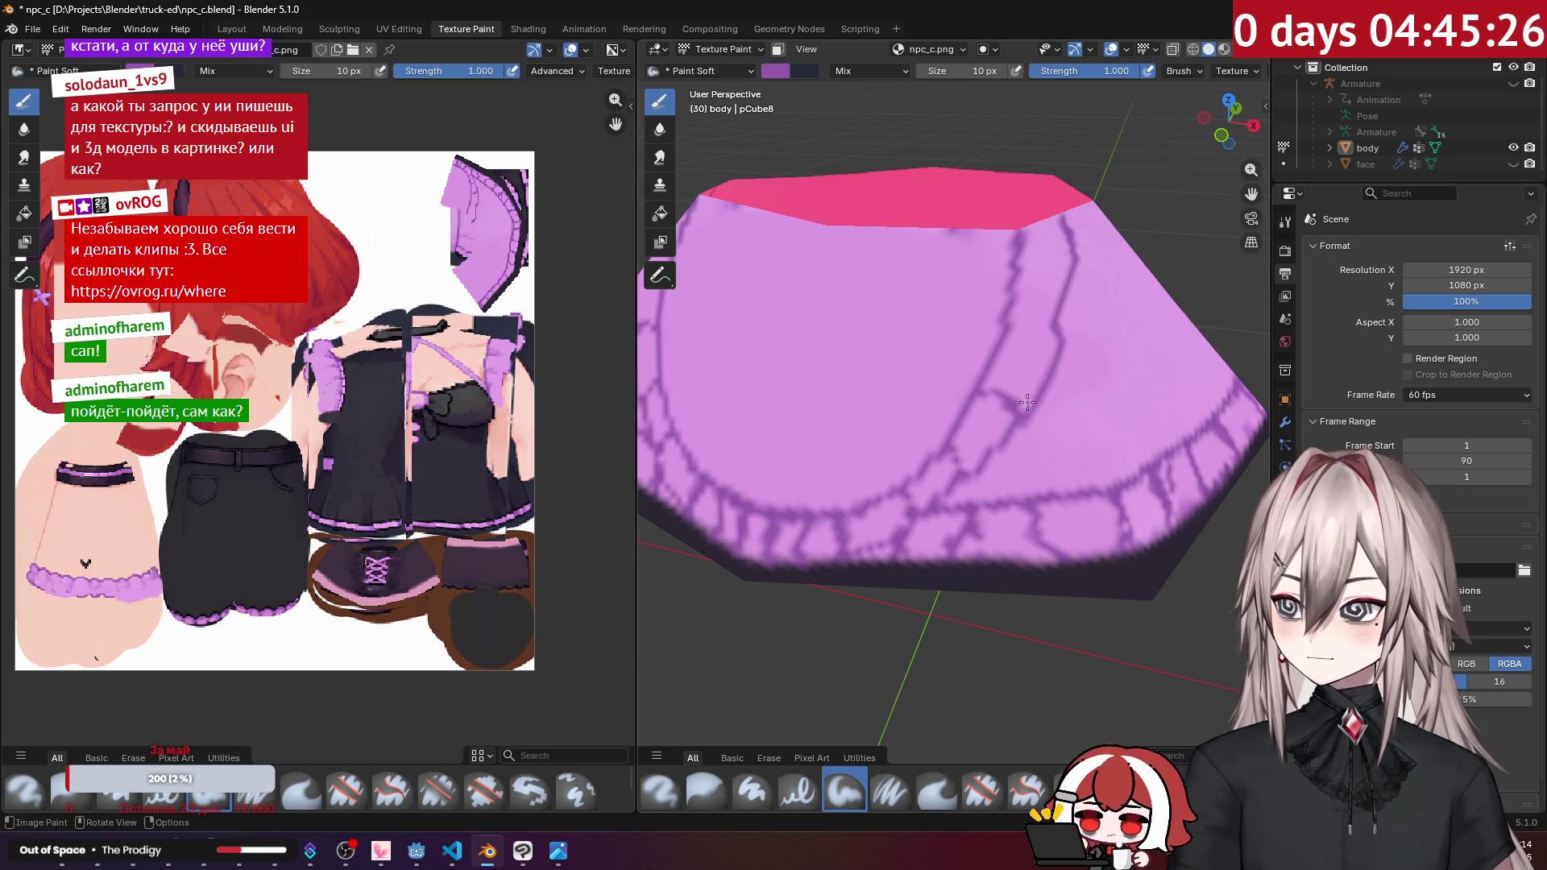
mouse_move(1008, 346)
left_mouse_down()
mouse_move(1020, 283)
mouse_move(1047, 278)
mouse_move(1029, 250)
left_mouse_up()
scroll(987, 478, "down", 4)
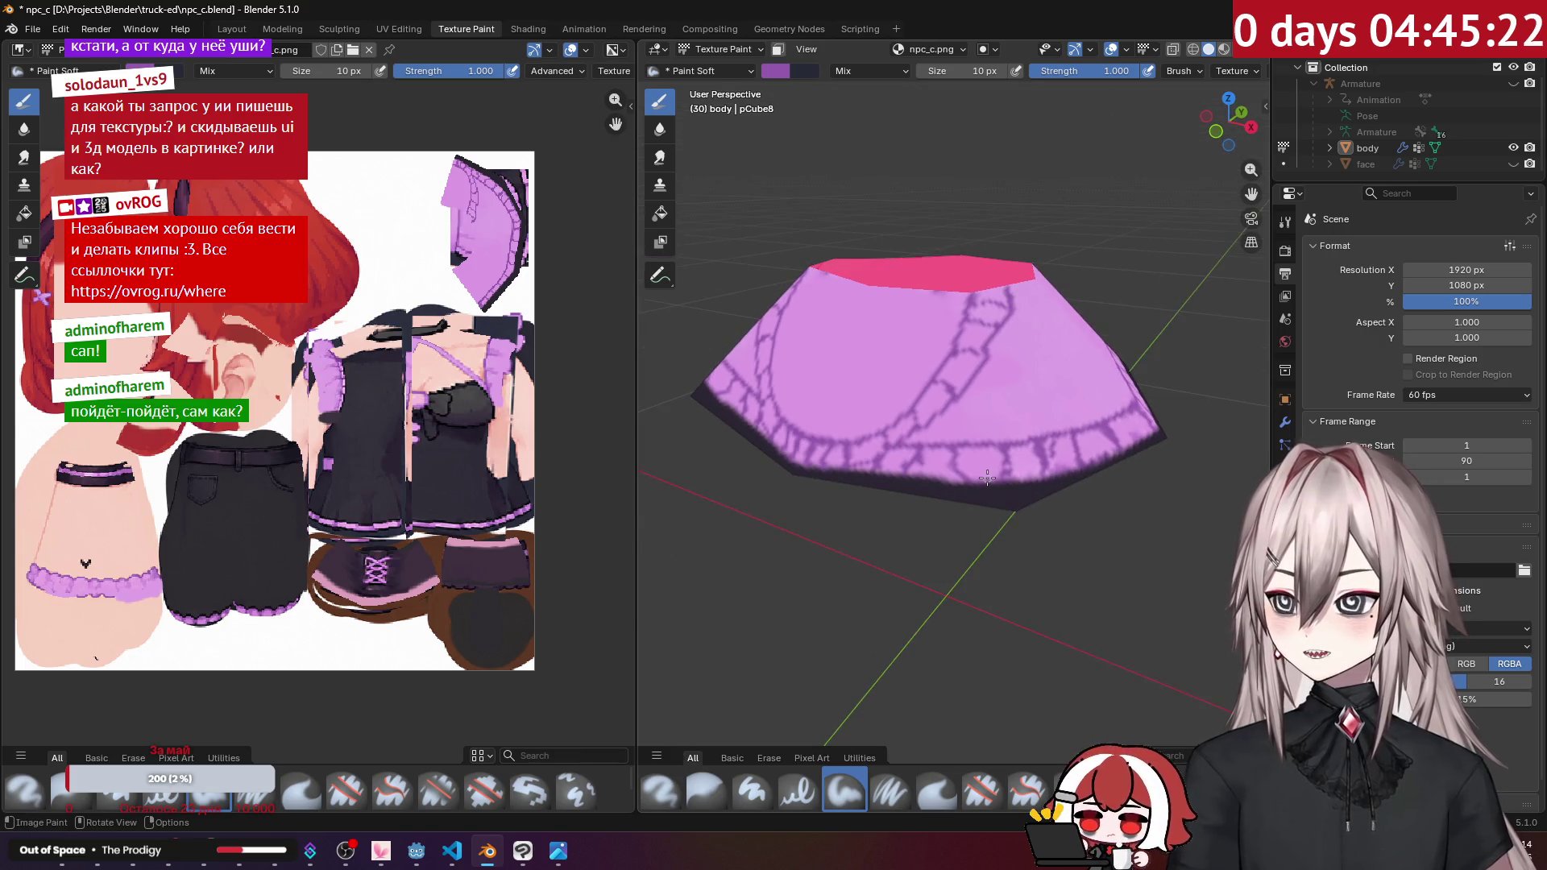
key("s")
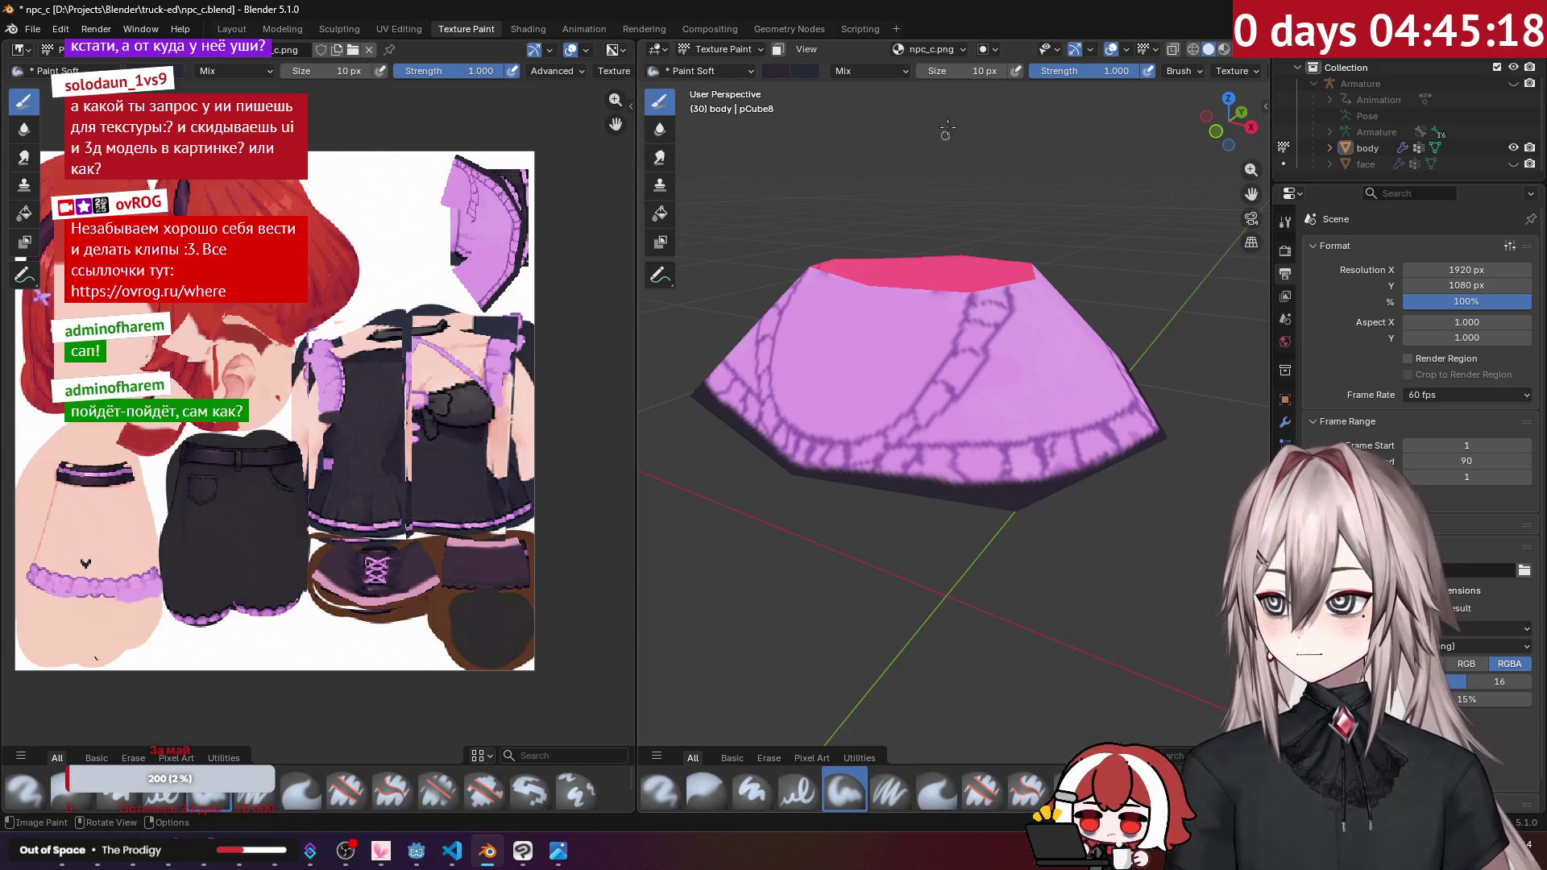
left_click(942, 74)
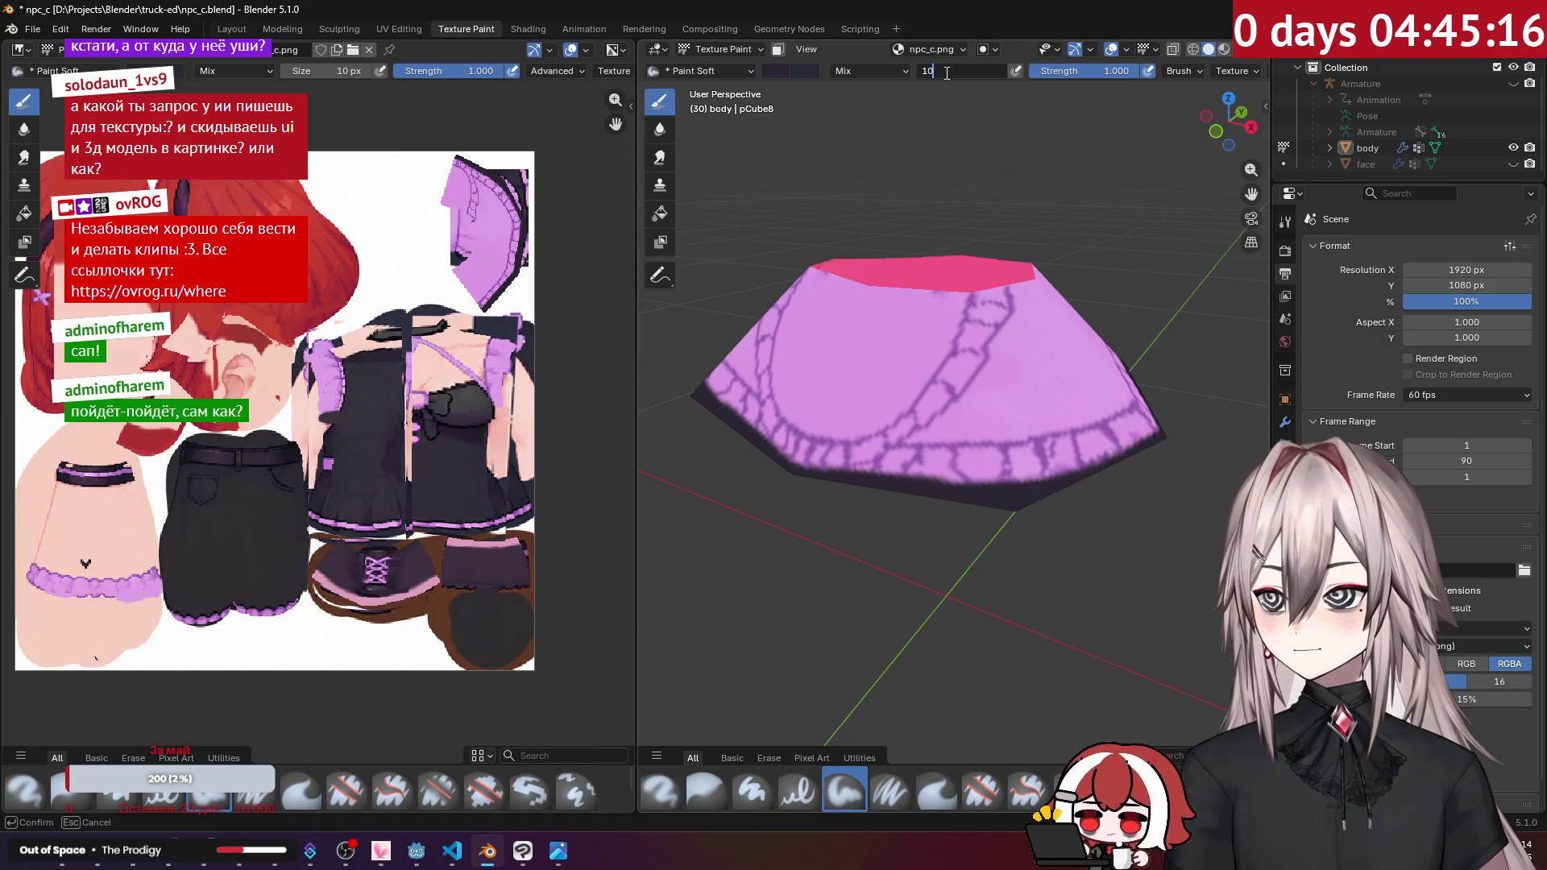
Step: Set the brush to 45 px and paint the skirt's top and front dark purple
type("45")
key("Return")
mouse_move(992, 439)
left_mouse_down()
mouse_move(975, 465)
mouse_move(1024, 476)
mouse_move(1136, 435)
mouse_move(1144, 387)
mouse_move(875, 470)
mouse_move(960, 416)
mouse_move(1019, 324)
mouse_move(988, 421)
left_mouse_up()
middle_click_drag(988, 422, 951, 428)
mouse_move(951, 429)
left_mouse_down()
mouse_move(939, 439)
mouse_move(958, 457)
mouse_move(1001, 339)
left_mouse_up()
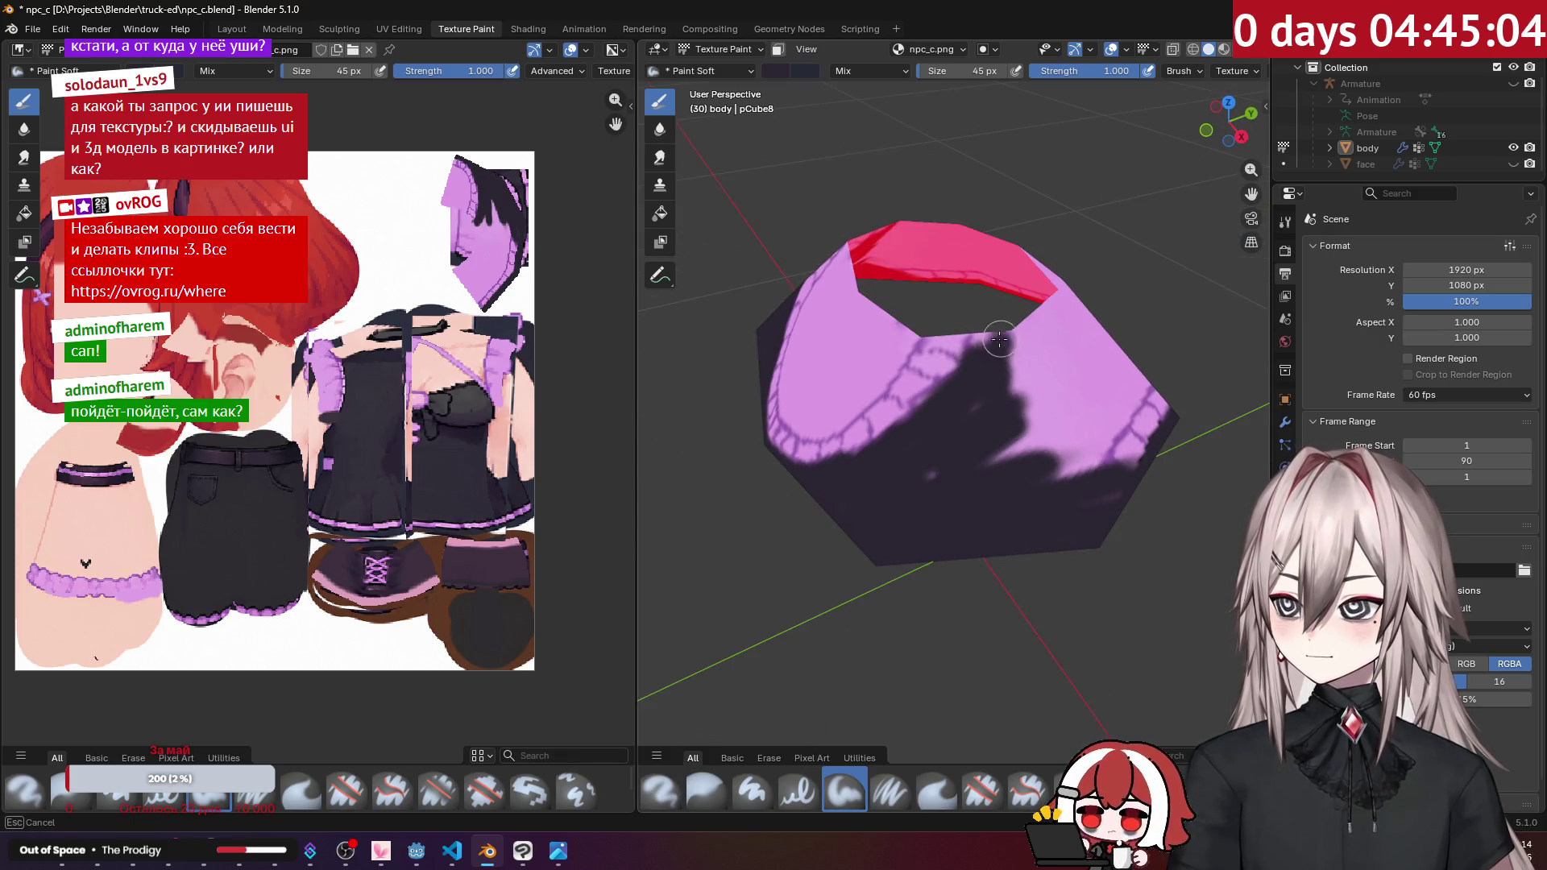
middle_click_drag(999, 423, 907, 347)
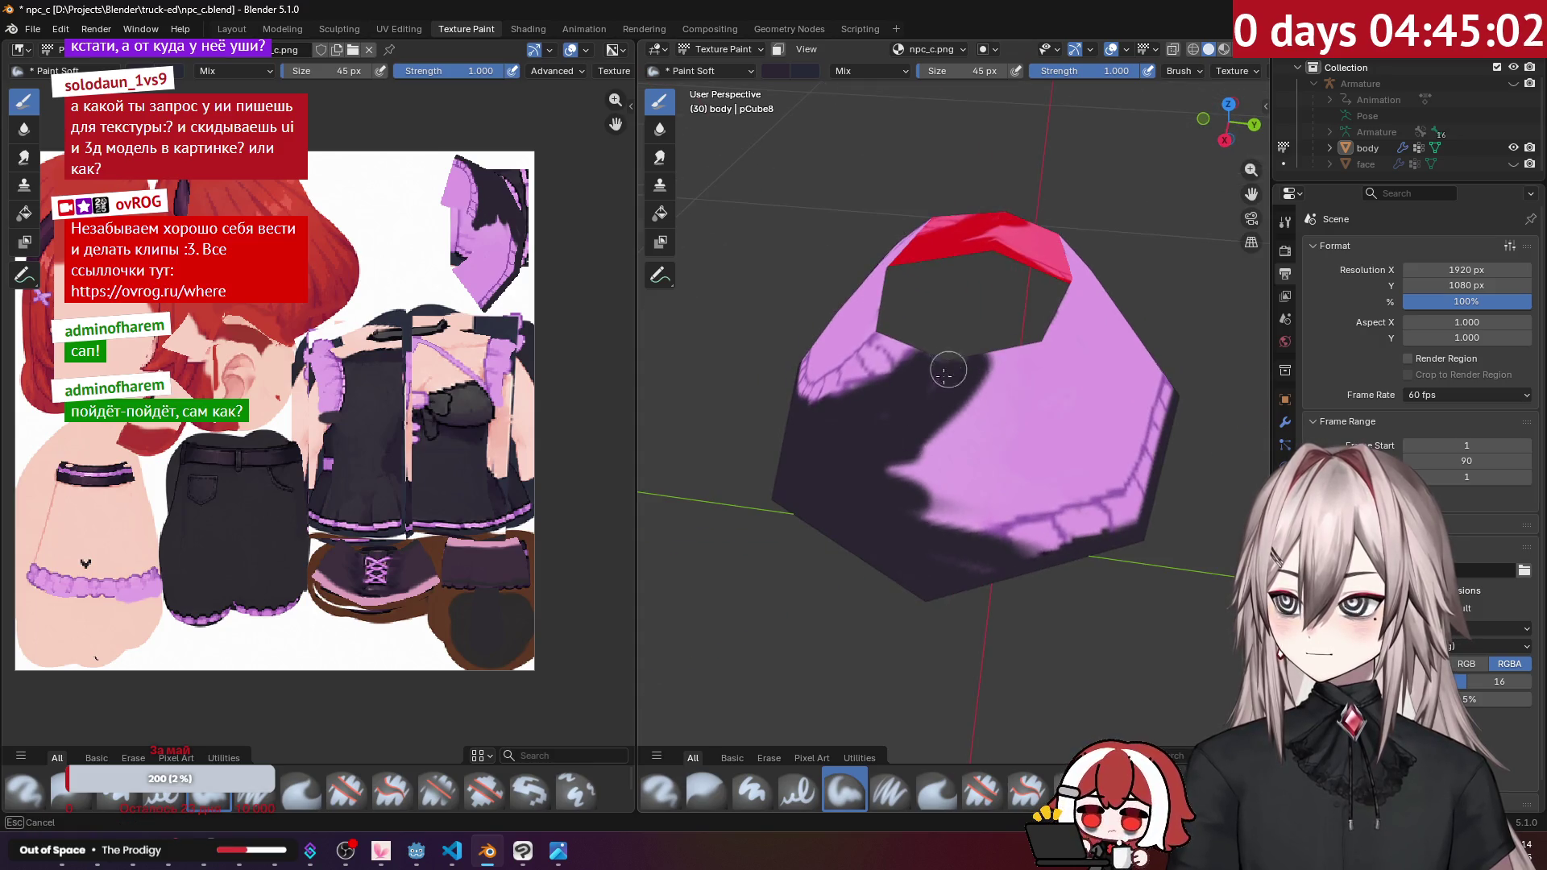
mouse_move(856, 478)
left_mouse_down()
mouse_move(926, 435)
mouse_move(983, 483)
mouse_move(904, 518)
mouse_move(998, 480)
left_mouse_up()
middle_click_drag(997, 480, 900, 381)
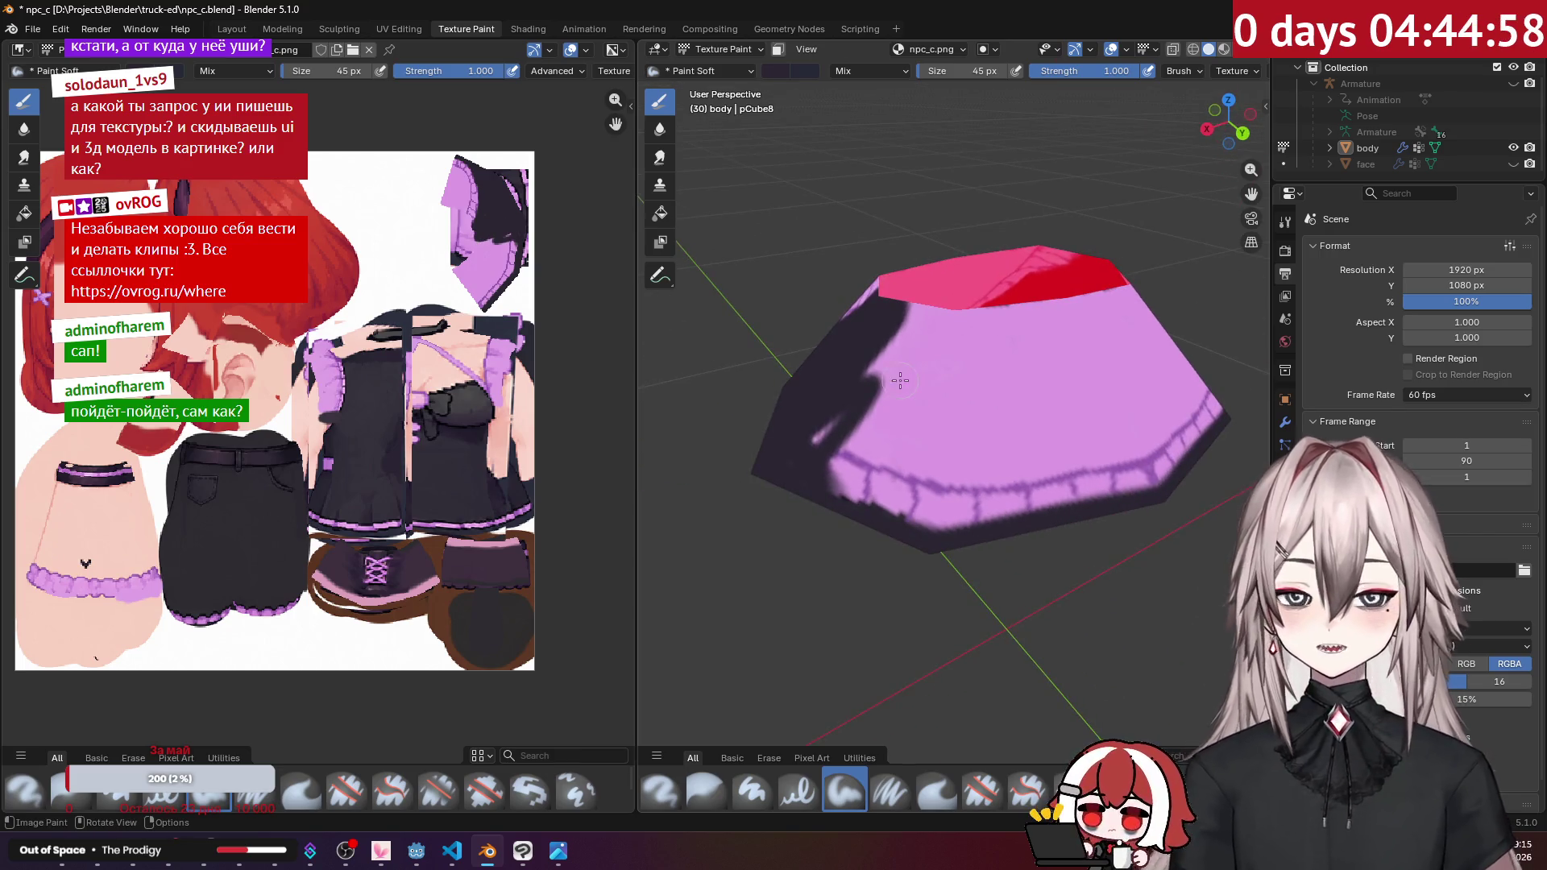
Step: Enlarge the brush to 80 px and darken the skirt's top edge and front
left_click_drag(926, 75, 975, 74)
mouse_move(939, 331)
left_mouse_down()
mouse_move(1019, 328)
mouse_move(1152, 415)
mouse_move(1048, 500)
mouse_move(826, 539)
mouse_move(983, 425)
mouse_move(991, 370)
mouse_move(905, 339)
mouse_move(927, 354)
left_mouse_up()
middle_click_drag(927, 355, 1000, 412)
left_click_drag(1000, 412, 959, 448)
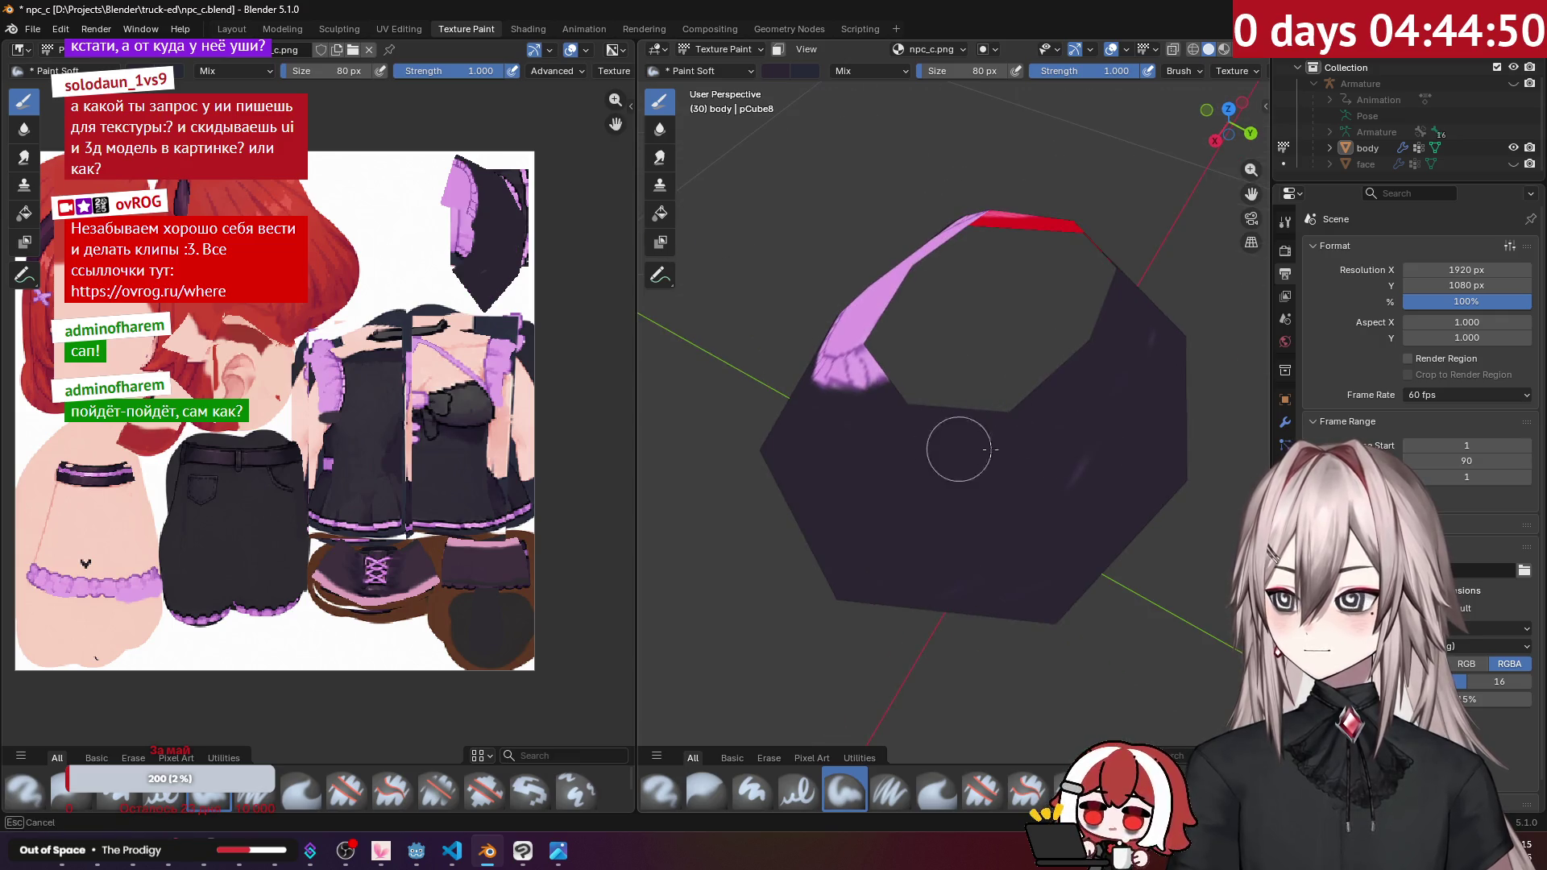
Step: Darken the remaining purple edge of the skirt, then put the skirt mesh into Edit Mode
mouse_move(926, 572)
left_mouse_down()
mouse_move(1095, 467)
mouse_move(1070, 421)
left_mouse_up()
mouse_move(1071, 422)
middle_mouse_down()
mouse_move(1184, 352)
mouse_move(1034, 362)
middle_mouse_up()
scroll(1035, 361, "up", 8)
mouse_move(873, 342)
left_mouse_down()
mouse_move(853, 298)
mouse_move(926, 311)
mouse_move(960, 346)
left_mouse_up()
scroll(960, 345, "down", 10)
middle_click_drag(967, 322, 998, 291)
scroll(998, 291, "up", 8)
left_click_drag(959, 323, 953, 328)
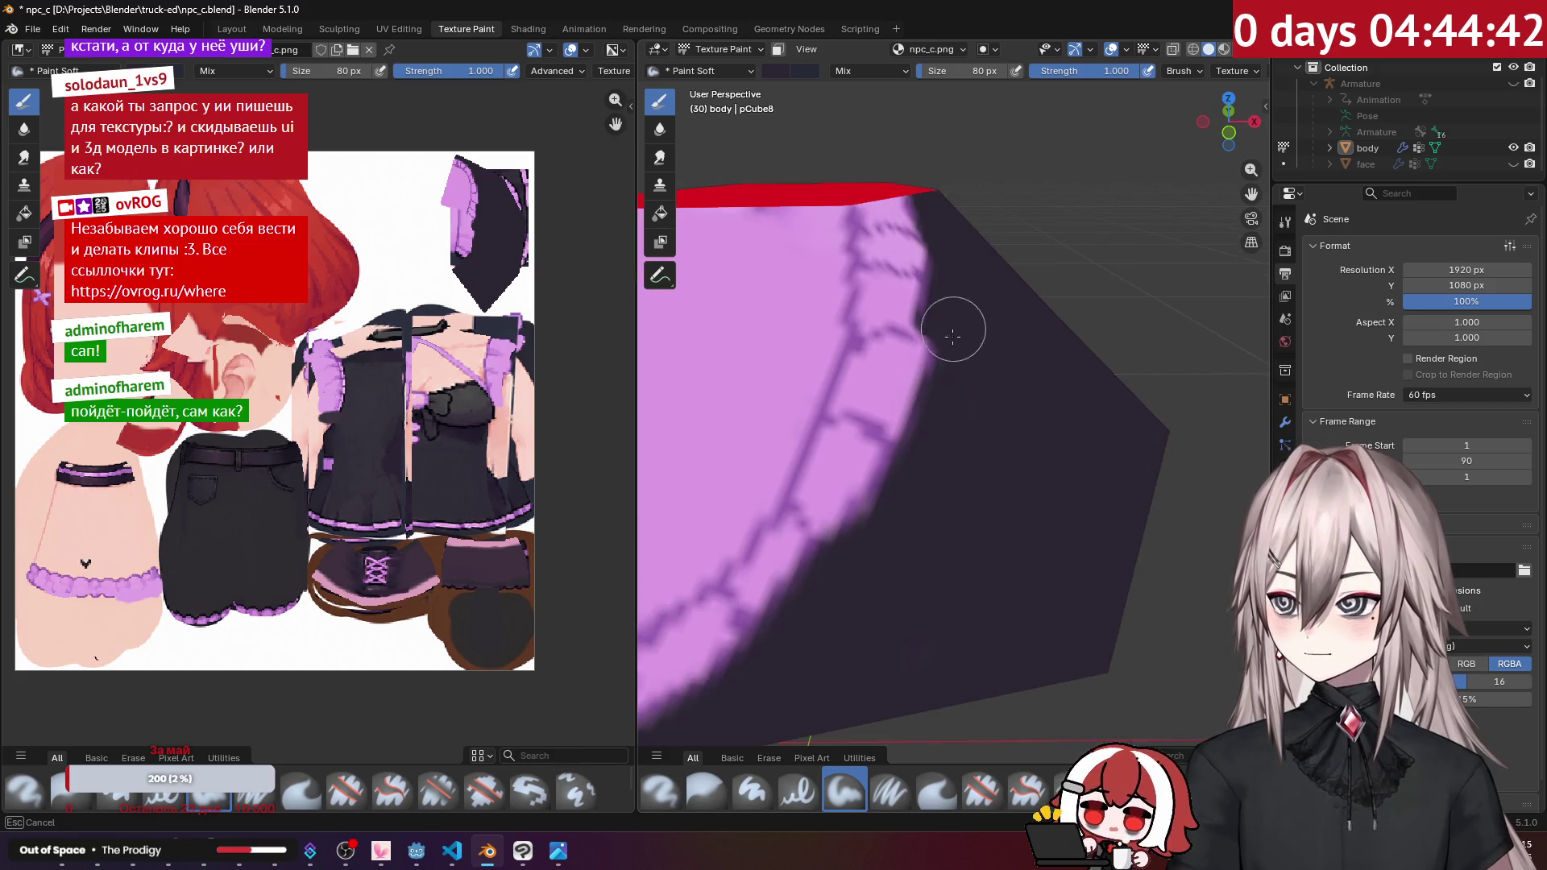
mouse_move(913, 425)
left_mouse_down()
mouse_move(847, 545)
mouse_move(854, 532)
left_mouse_up()
scroll(854, 532, "down", 10)
mouse_move(1008, 322)
middle_mouse_down()
mouse_move(926, 293)
mouse_move(906, 363)
middle_mouse_up()
scroll(905, 370, "up", 8)
left_click_drag(801, 335, 922, 232)
scroll(922, 231, "down", 6)
mouse_move(922, 231)
middle_mouse_down()
mouse_move(979, 217)
mouse_move(940, 235)
middle_mouse_up()
key("Tab")
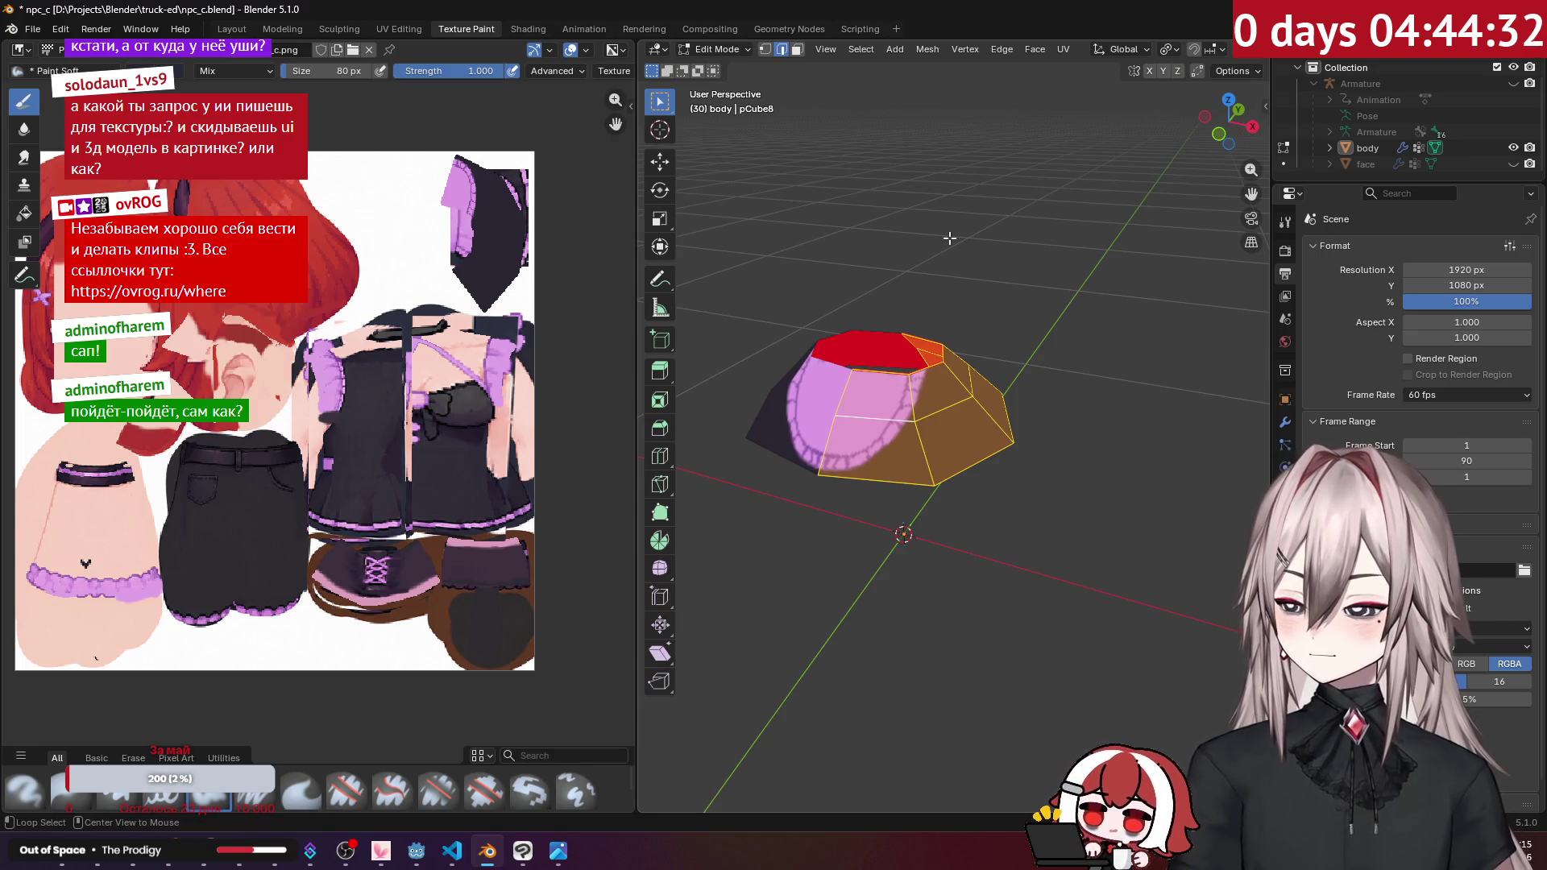
Step: Back in Texture Paint, touch up the skirt and lighten the dark patch on the back
key("Tab")
scroll(950, 238, "down", 5)
mouse_move(950, 239)
middle_mouse_down()
mouse_move(890, 235)
mouse_move(1017, 281)
mouse_move(979, 278)
middle_mouse_up()
scroll(951, 257, "up", 5)
scroll(979, 278, "up", 3)
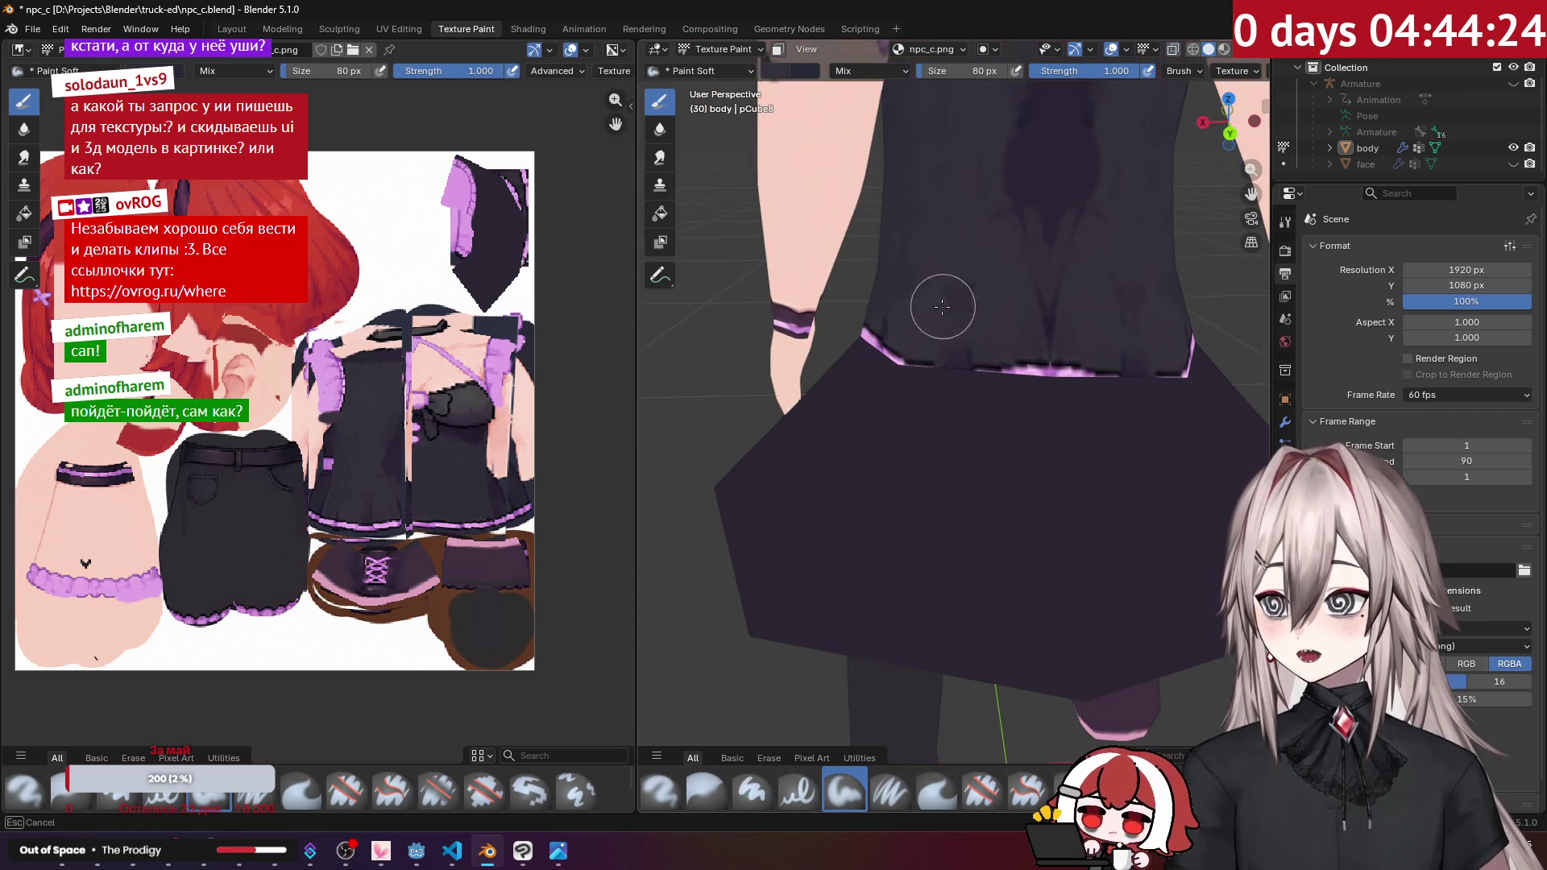
left_click_drag(952, 318, 955, 336)
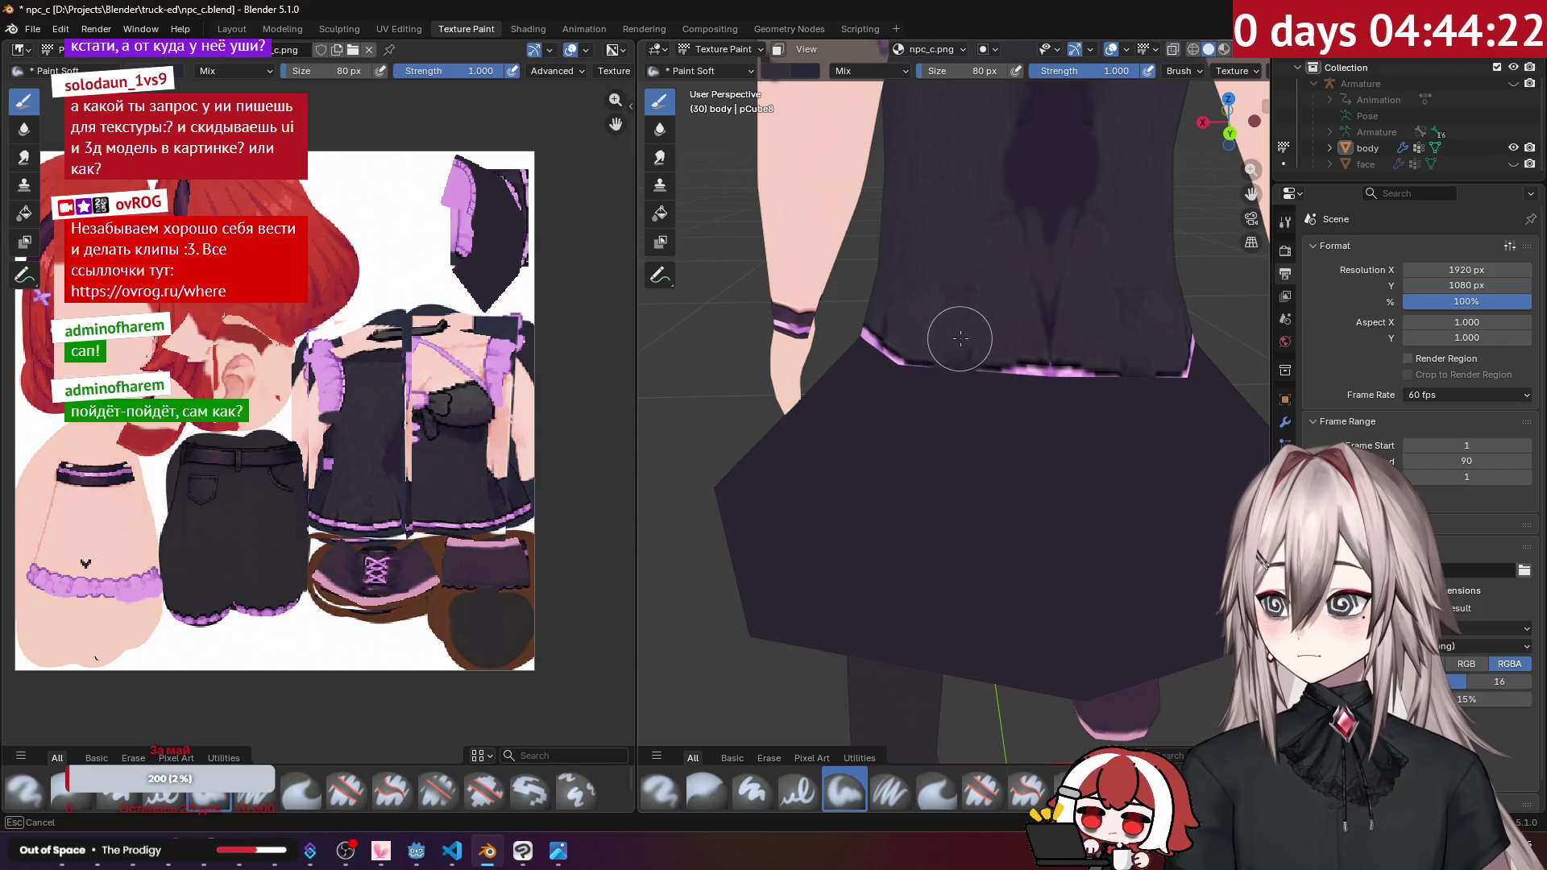
middle_click_drag(931, 327, 922, 295)
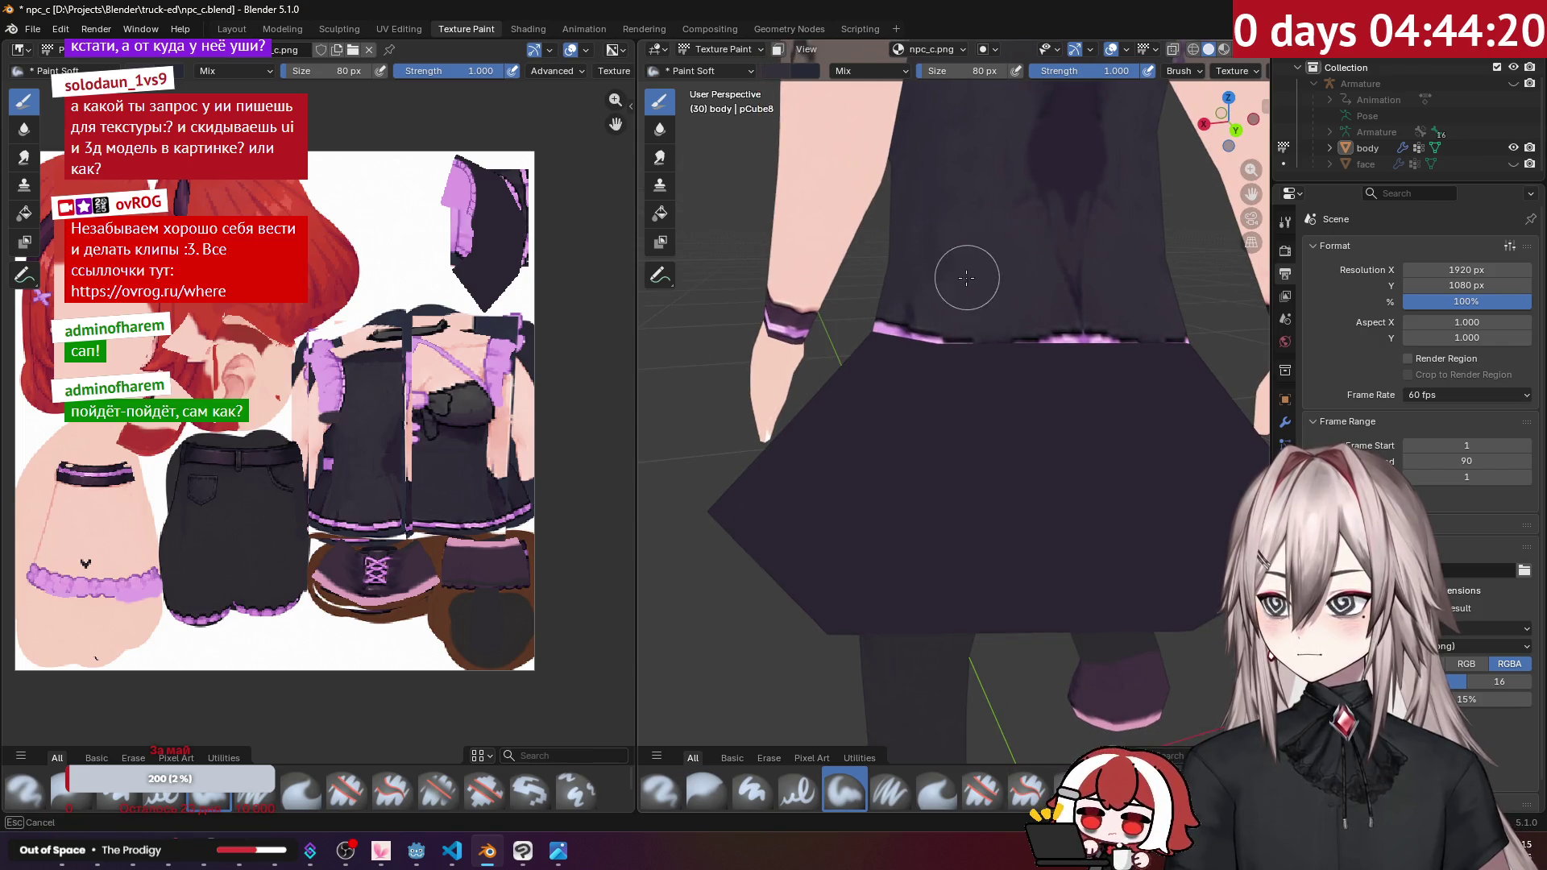
scroll(932, 305, "down", 6)
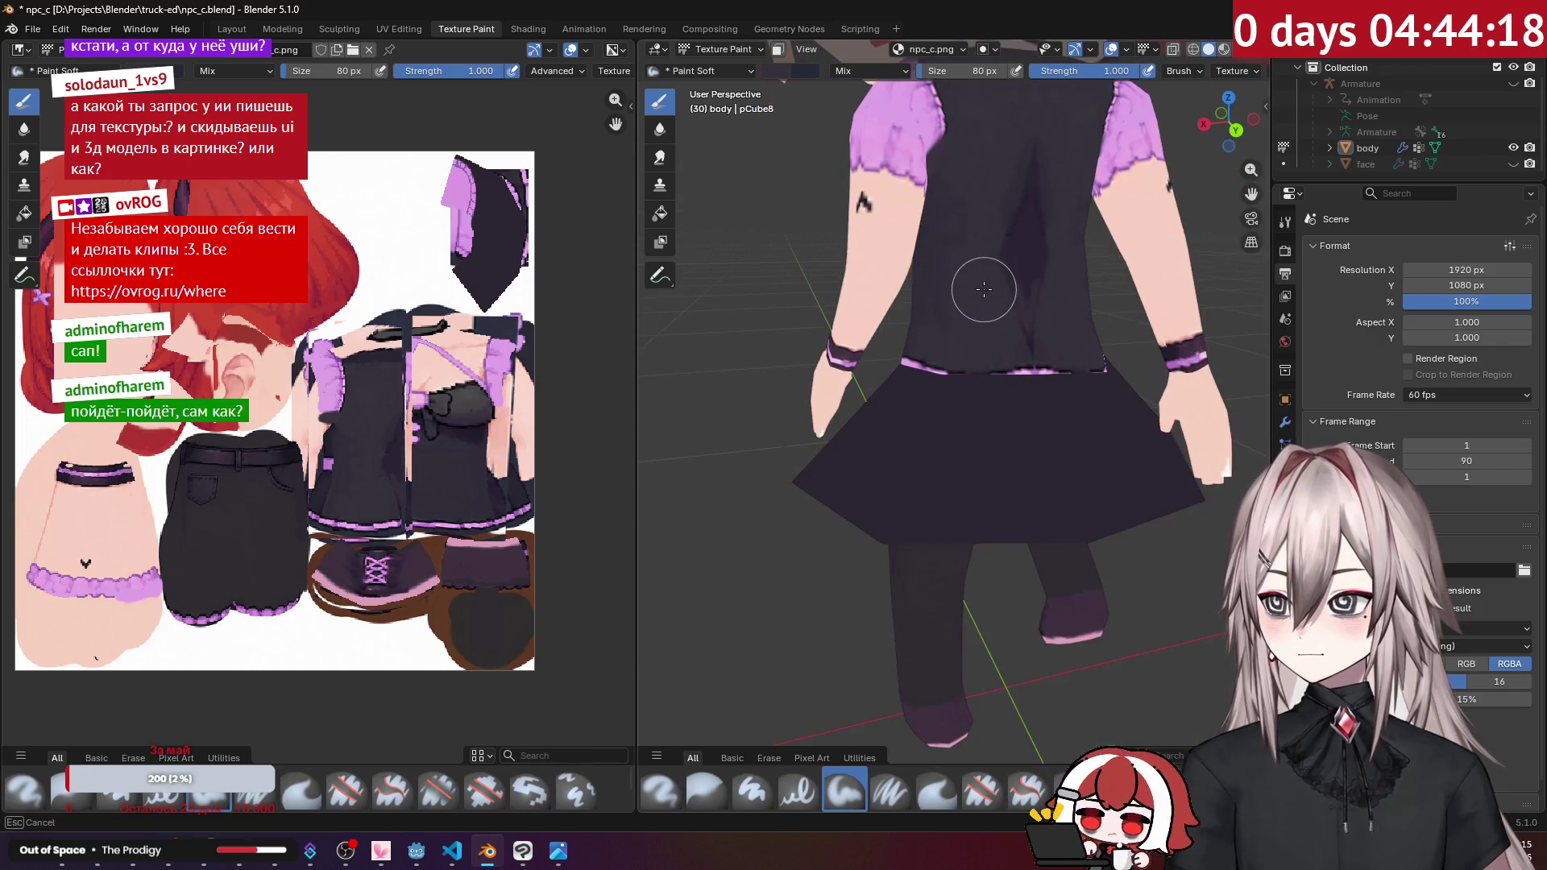
mouse_move(925, 269)
middle_mouse_down()
mouse_move(980, 199)
mouse_move(963, 241)
middle_mouse_up()
scroll(945, 292, "up", 5)
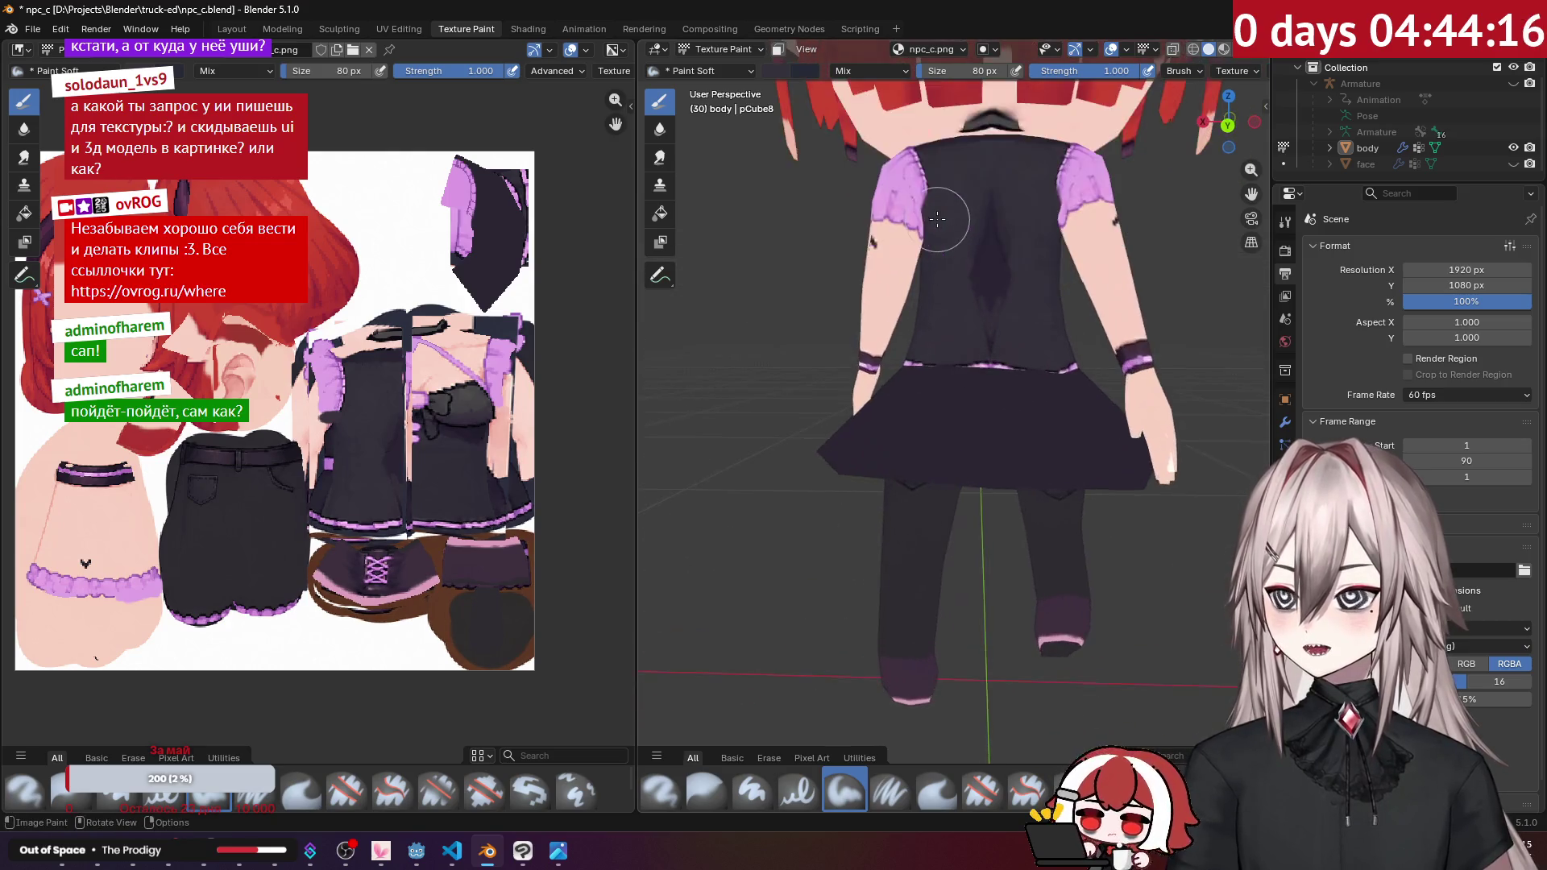
left_click_drag(963, 208, 993, 402)
mouse_move(983, 390)
middle_mouse_down()
mouse_move(1003, 407)
mouse_move(974, 441)
mouse_move(1060, 414)
mouse_move(1002, 417)
mouse_move(1007, 370)
mouse_move(905, 290)
mouse_move(972, 404)
mouse_move(985, 397)
middle_mouse_up()
scroll(979, 393, "up", 3)
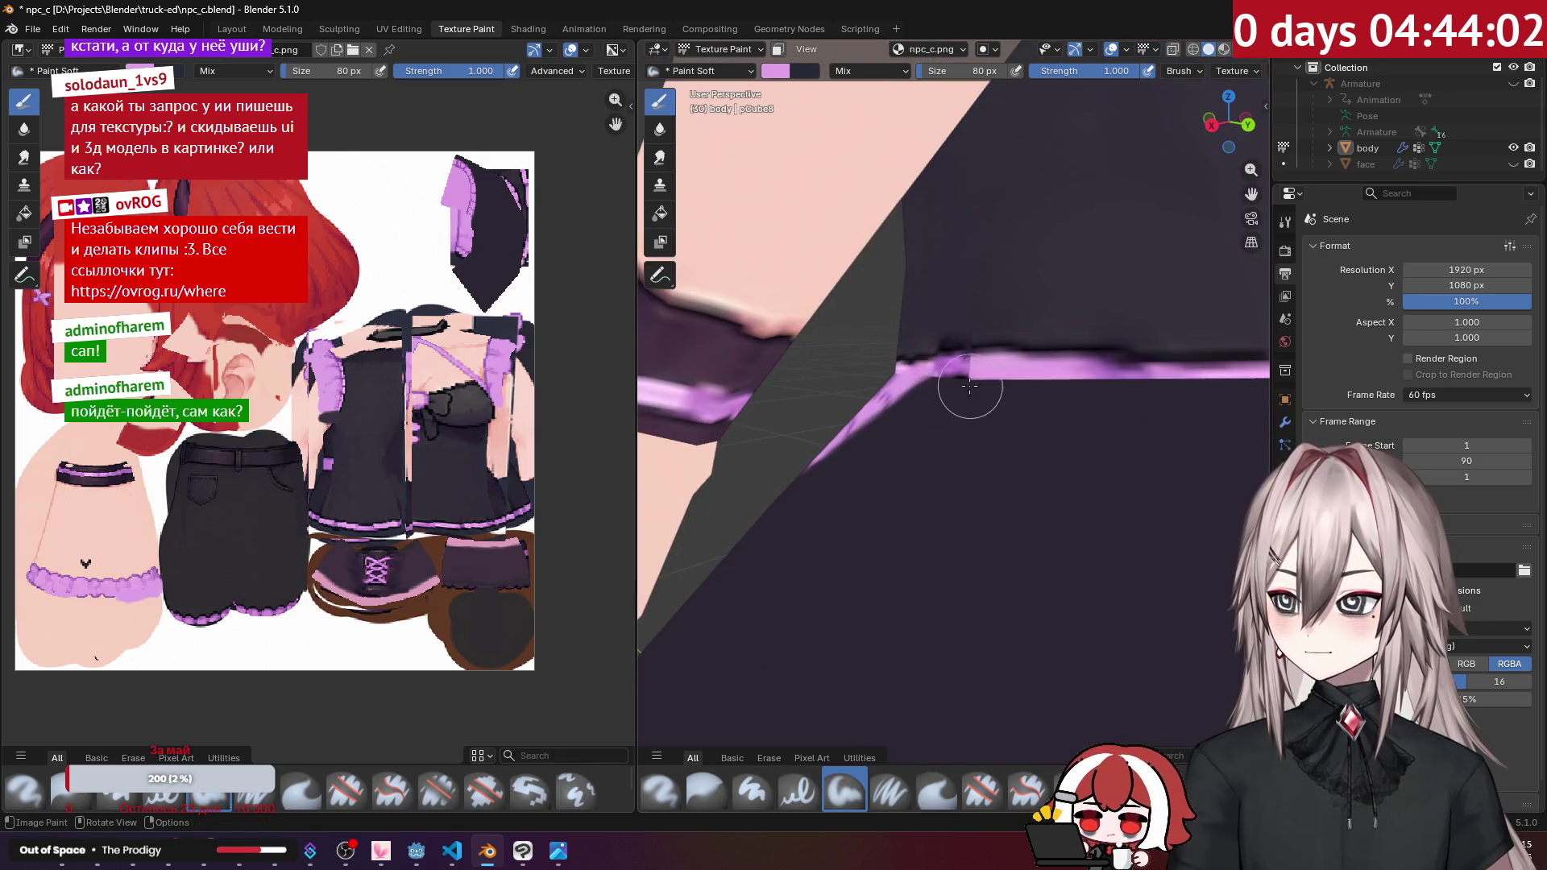
Step: Set the brush to 30 px and paint a pink stripe along the skirt hem
left_click(949, 69)
type("2")
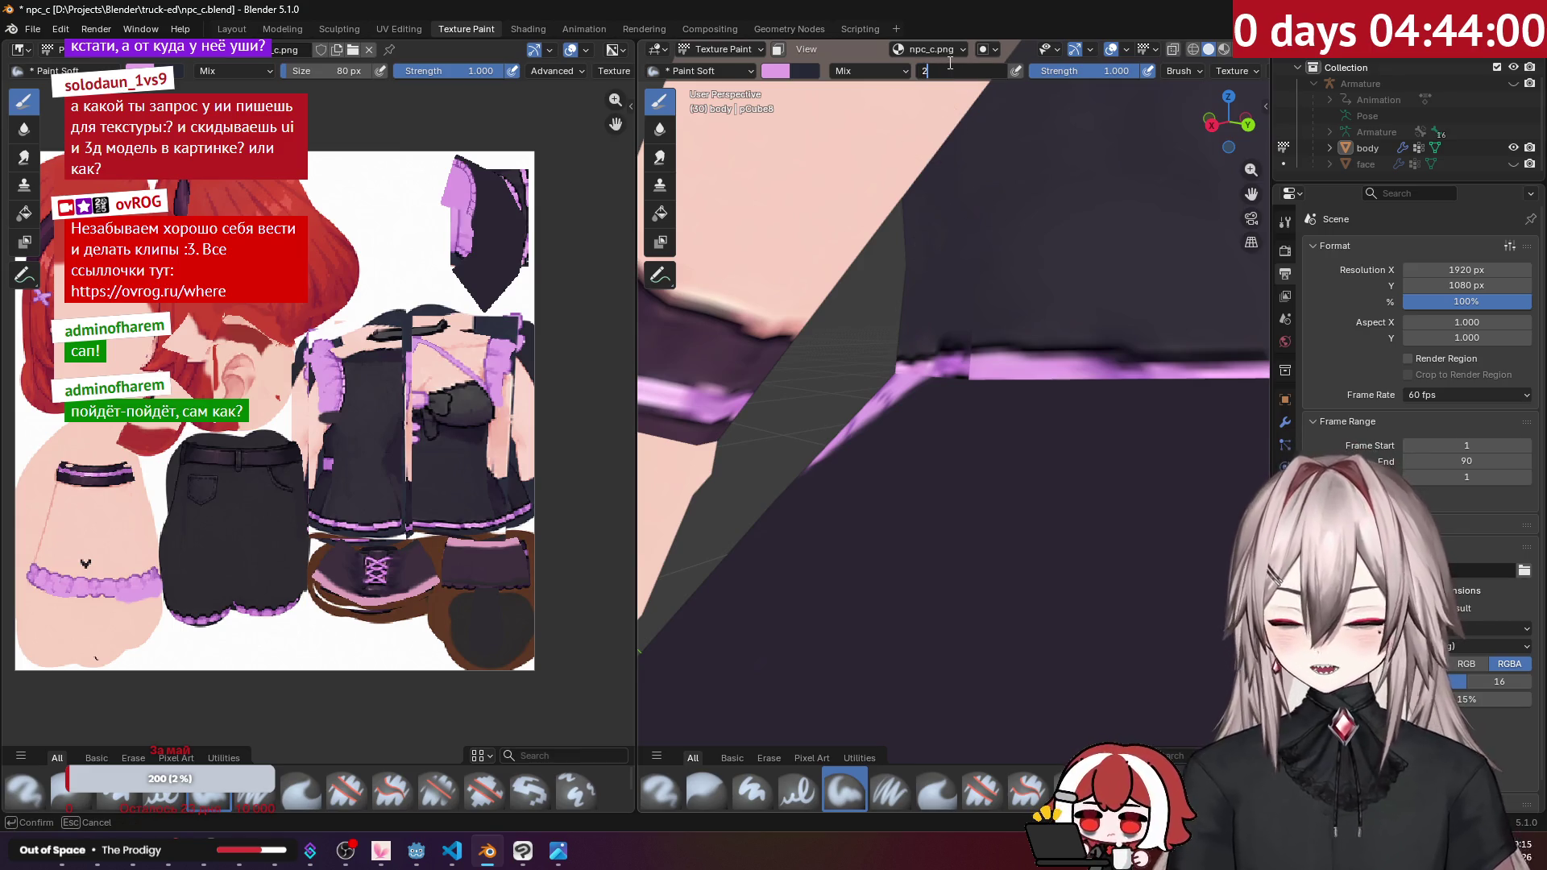
key("BackSpace")
type("30")
key("Return")
mouse_move(1015, 379)
middle_mouse_down()
mouse_move(1040, 394)
mouse_move(967, 387)
middle_mouse_up()
left_click_drag(842, 386, 1068, 385)
middle_click_drag(1068, 385, 967, 390)
left_click_drag(874, 391, 1144, 372)
middle_click_drag(912, 366, 1015, 342)
Step: Sample the skirt's dark purple and paint it along the pink band to shape the apron border
key("s")
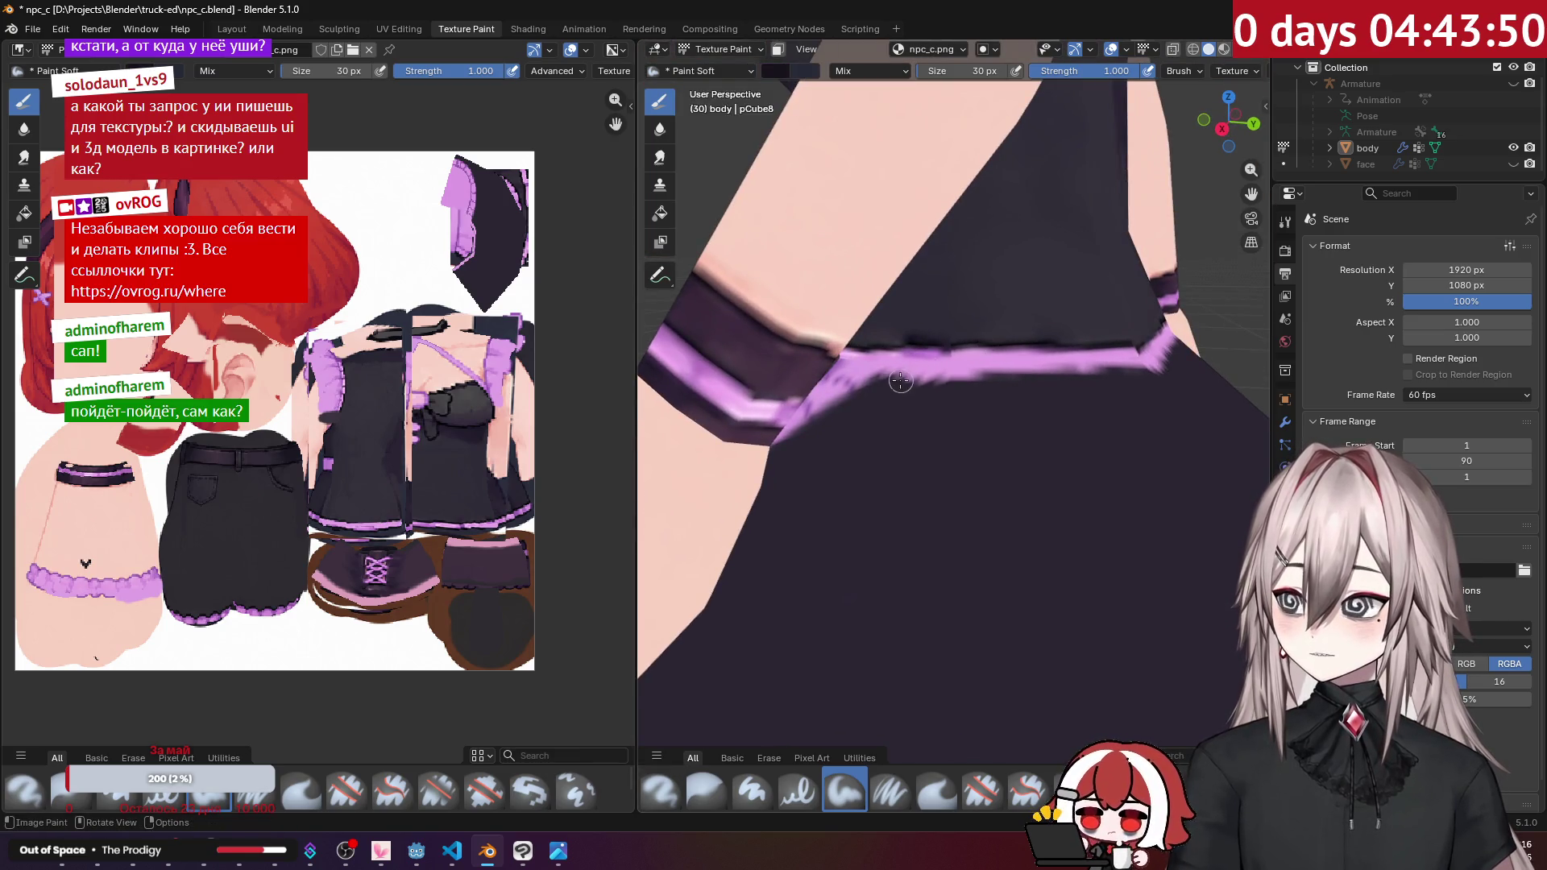
left_click(978, 68)
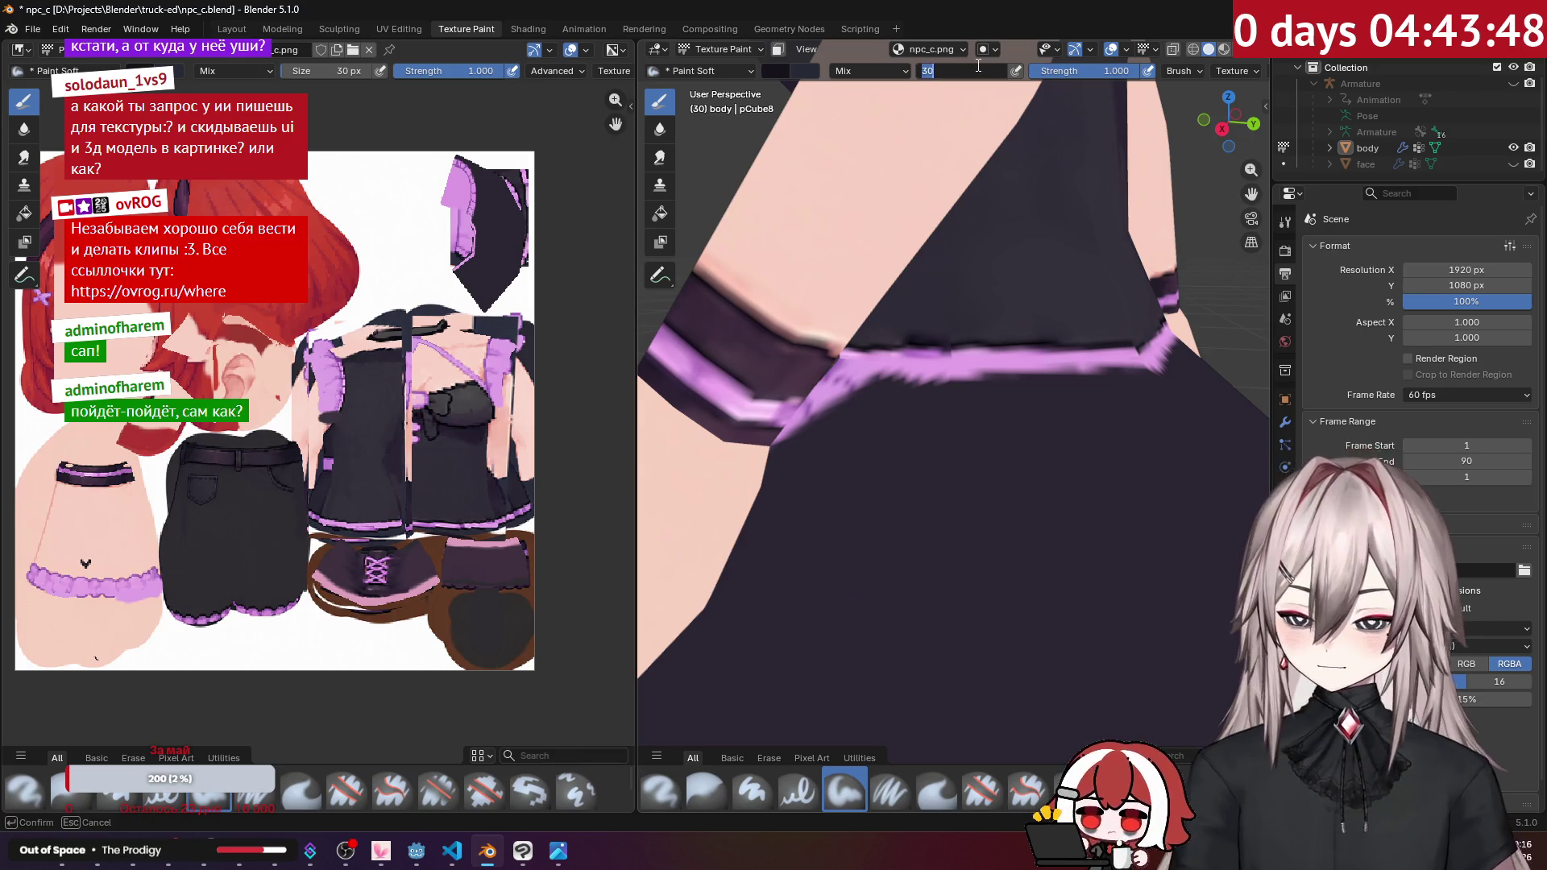
type("15")
left_click_drag(882, 376, 1047, 375)
middle_click_drag(1048, 374, 926, 403)
mouse_move(897, 407)
left_mouse_down()
mouse_move(1052, 406)
mouse_move(1076, 373)
mouse_move(1156, 355)
left_mouse_up()
middle_click_drag(1156, 354, 1137, 346)
left_click_drag(1138, 347, 1118, 345)
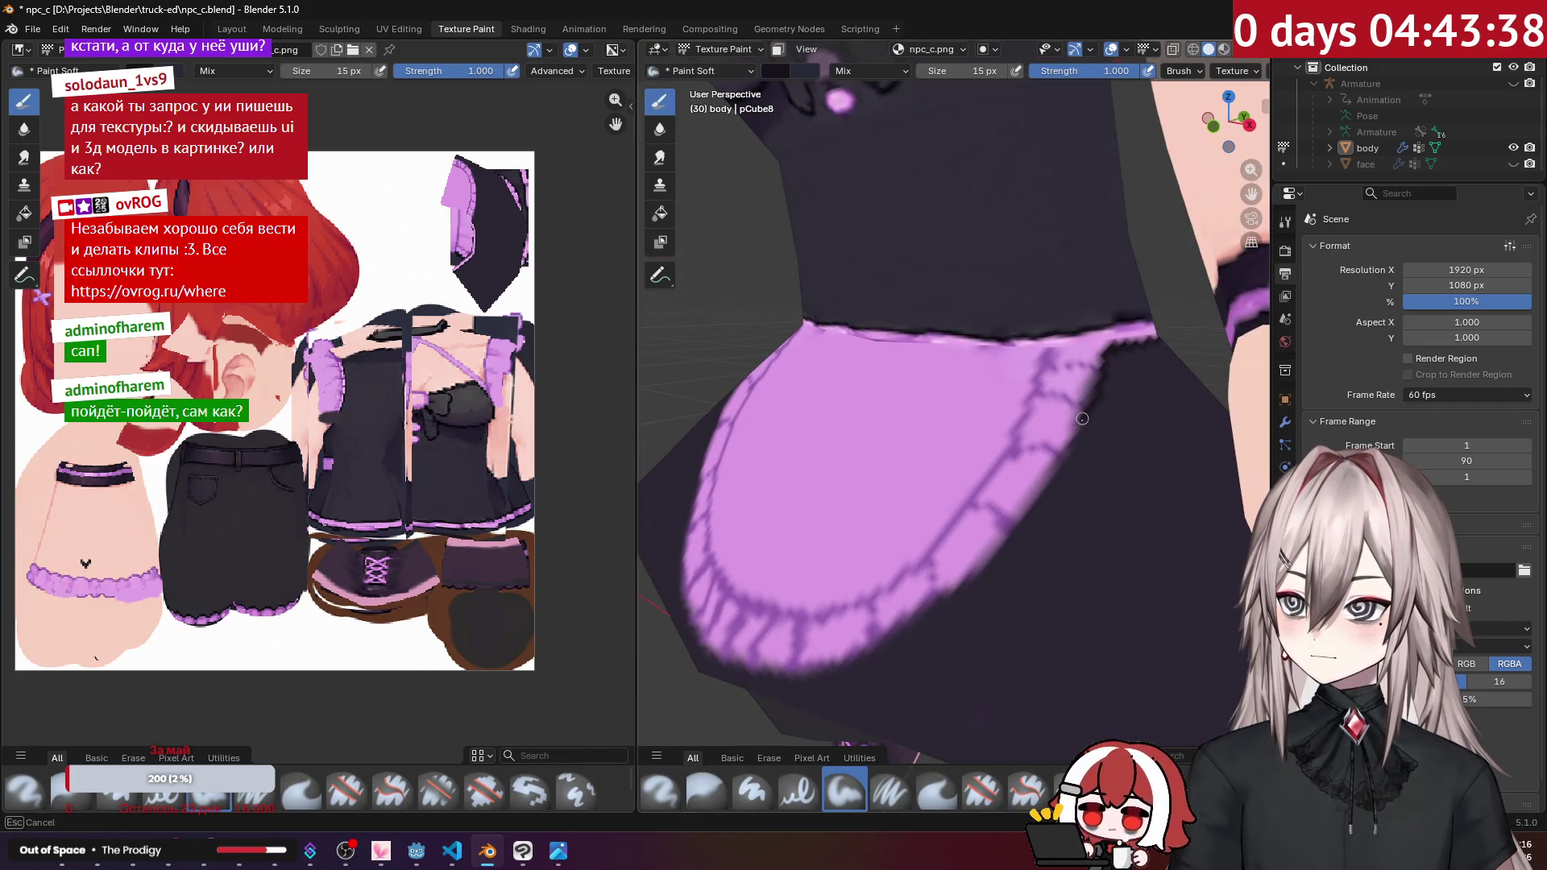
middle_click_drag(1018, 523, 1101, 462)
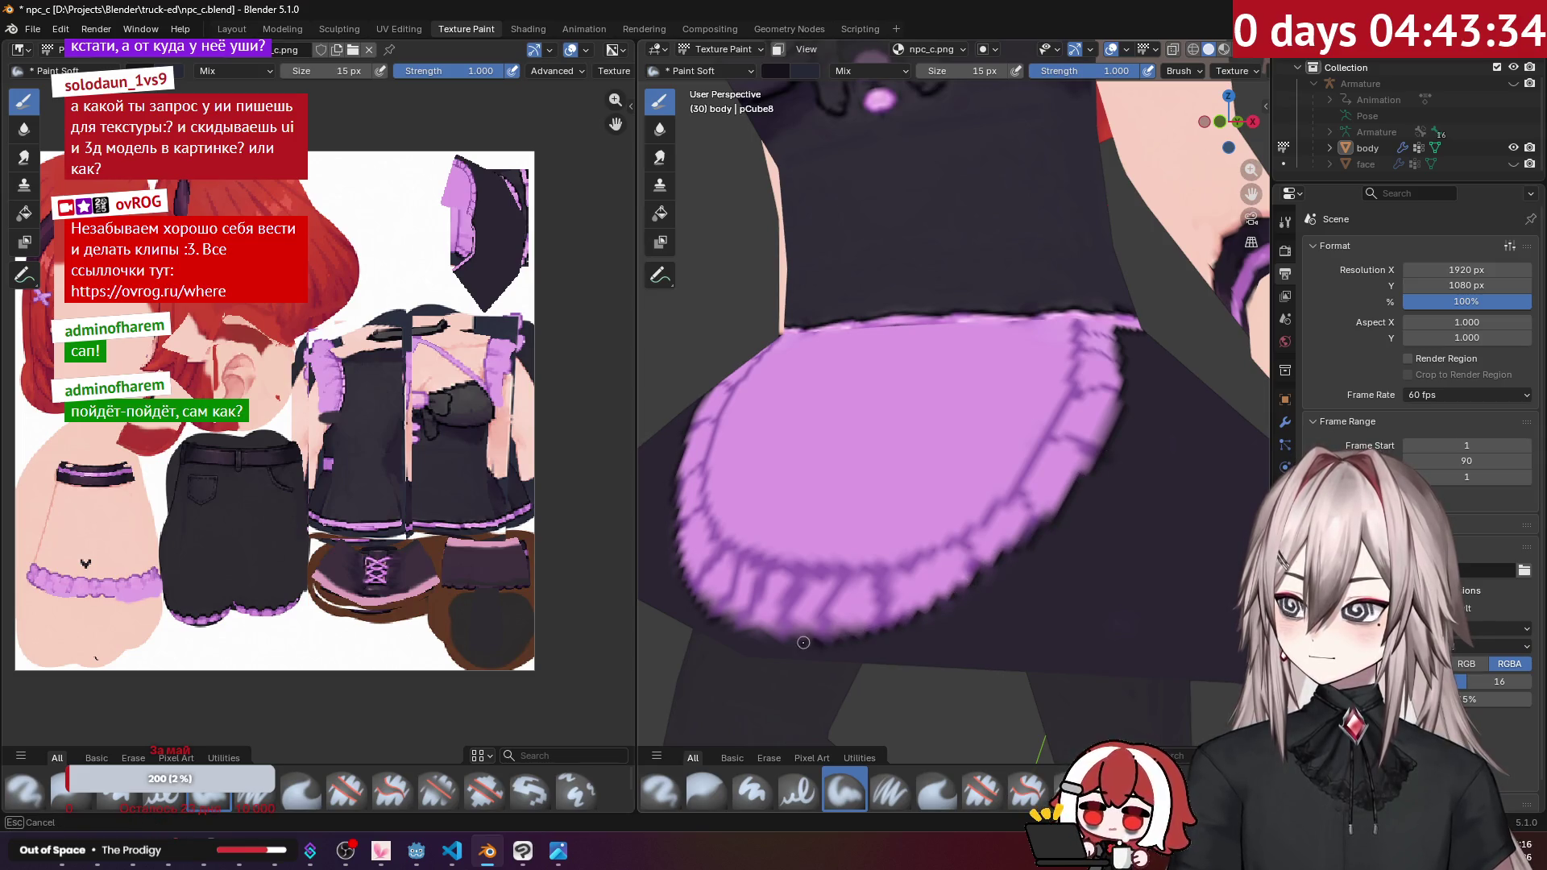
scroll(827, 630, "down", 10)
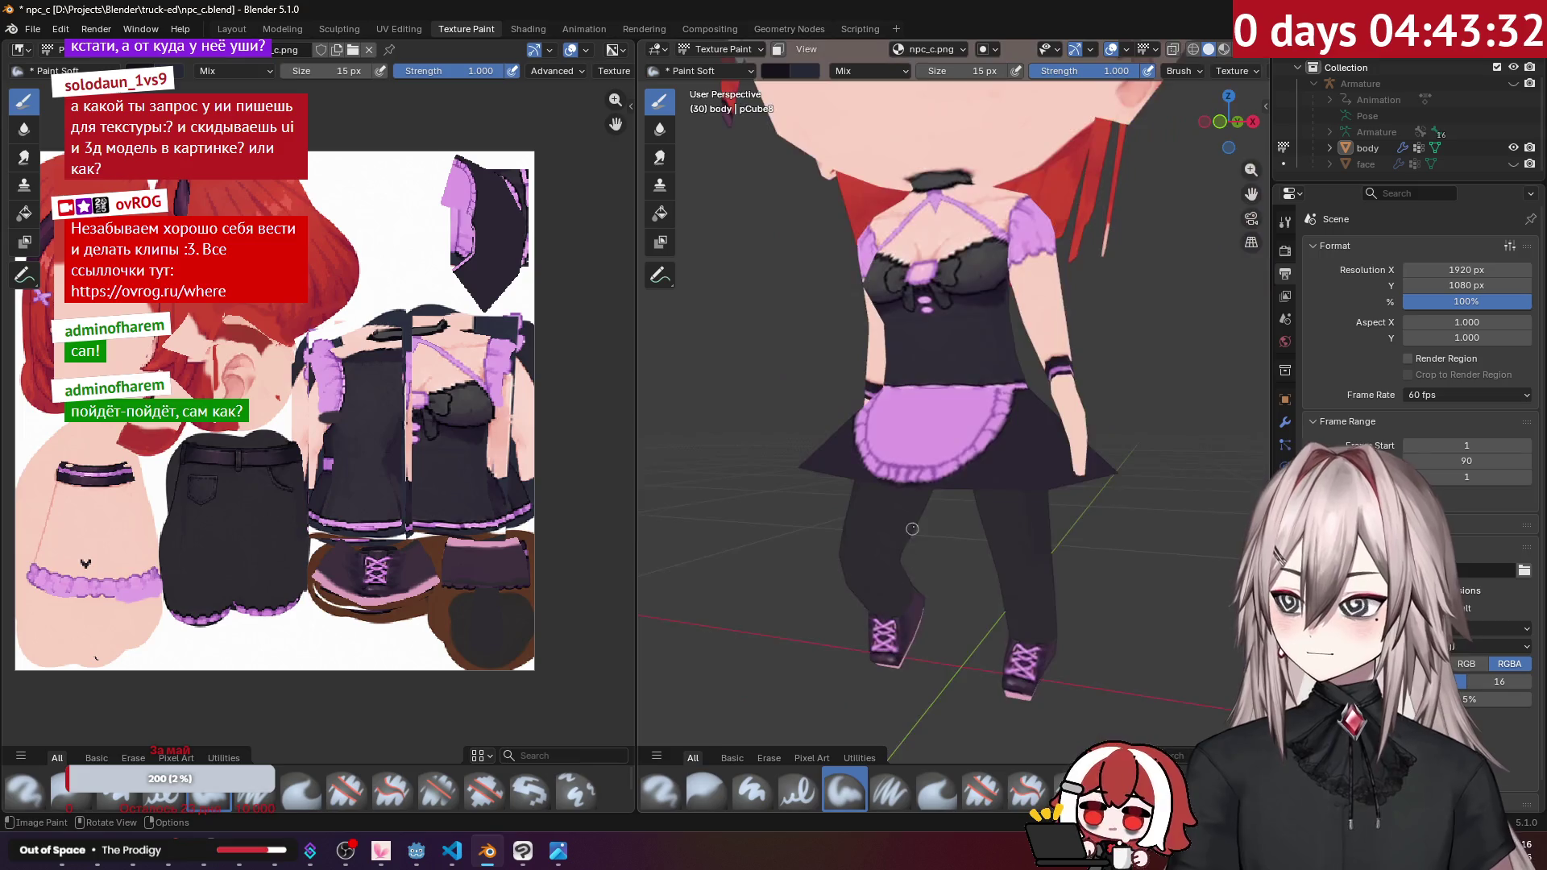
Step: Paint a dark stroke on the skirt's side, then orbit and zoom around the whole character
middle_click_drag(828, 630, 955, 370)
scroll(955, 370, "up", 8)
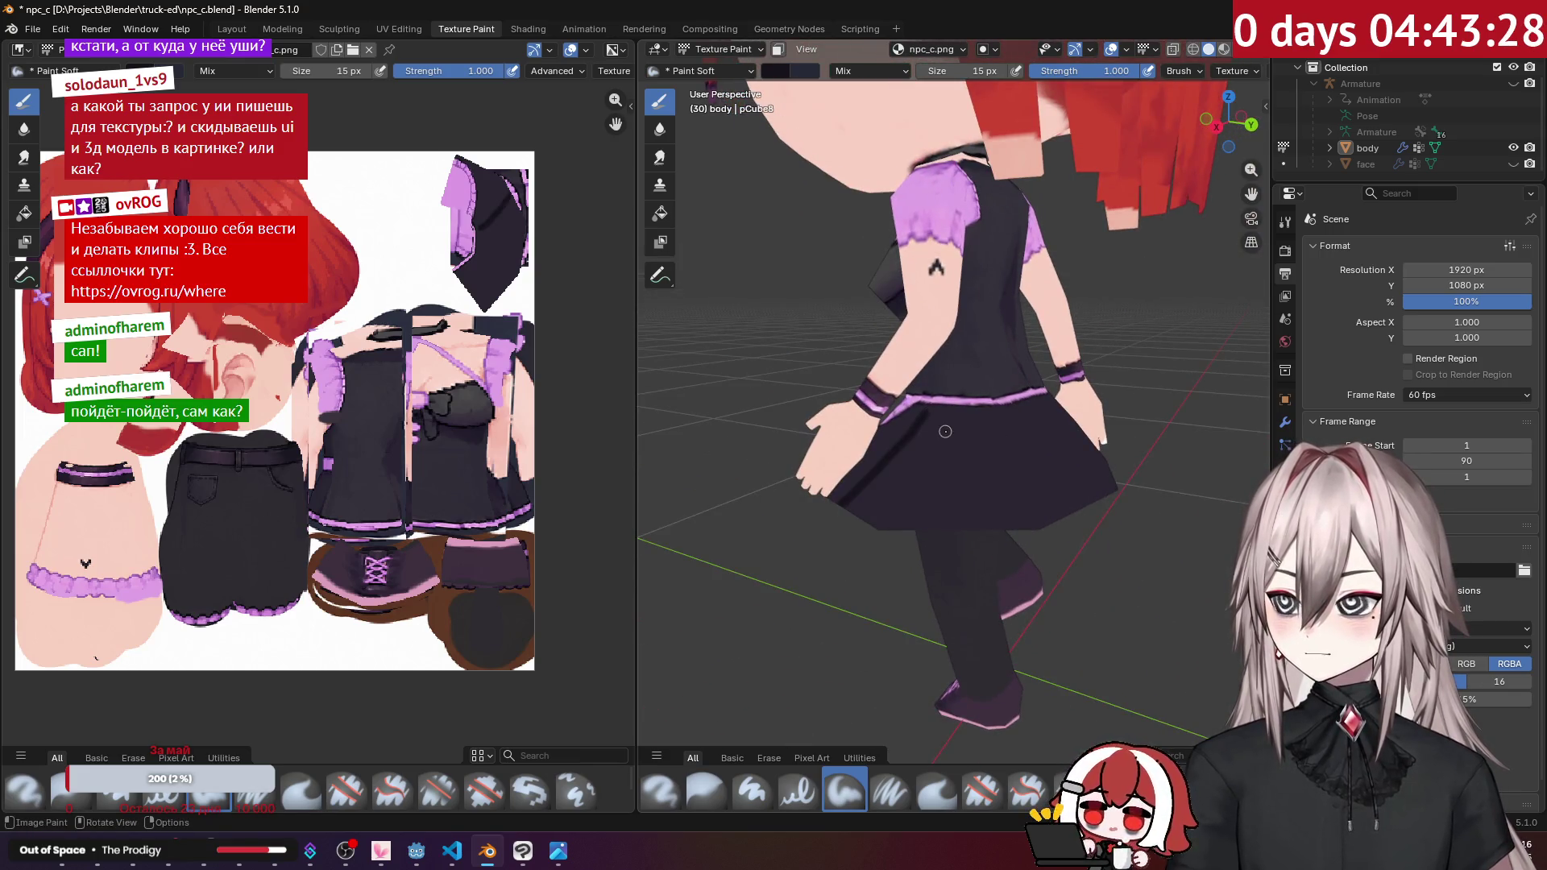
left_click_drag(925, 411, 982, 428)
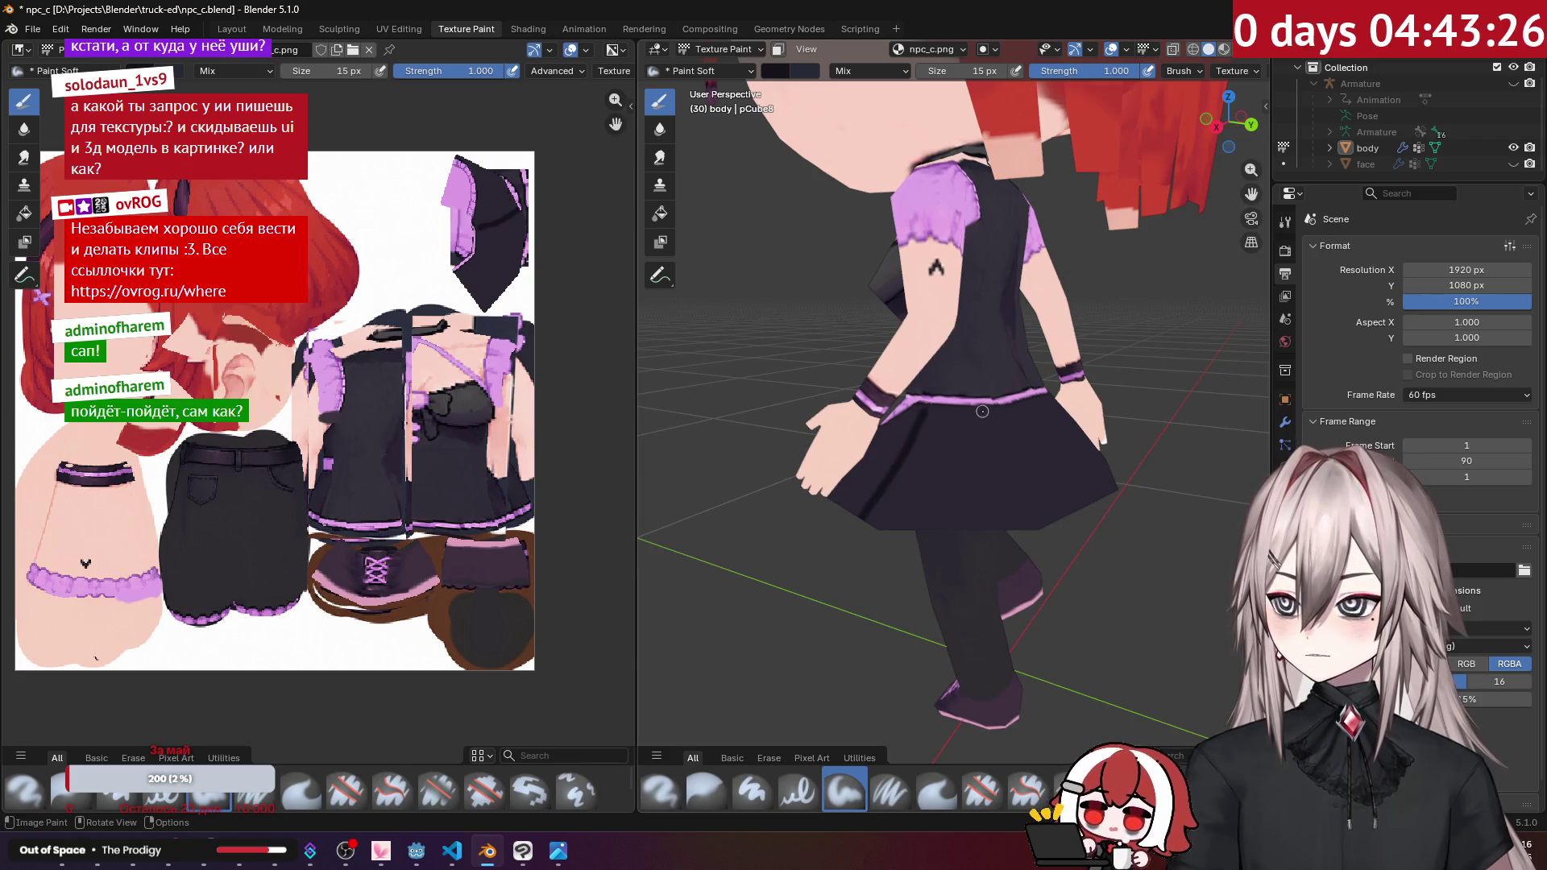
mouse_move(982, 411)
middle_mouse_down()
mouse_move(920, 417)
mouse_move(1076, 402)
mouse_move(1000, 405)
middle_mouse_up()
scroll(954, 399, "up", 6)
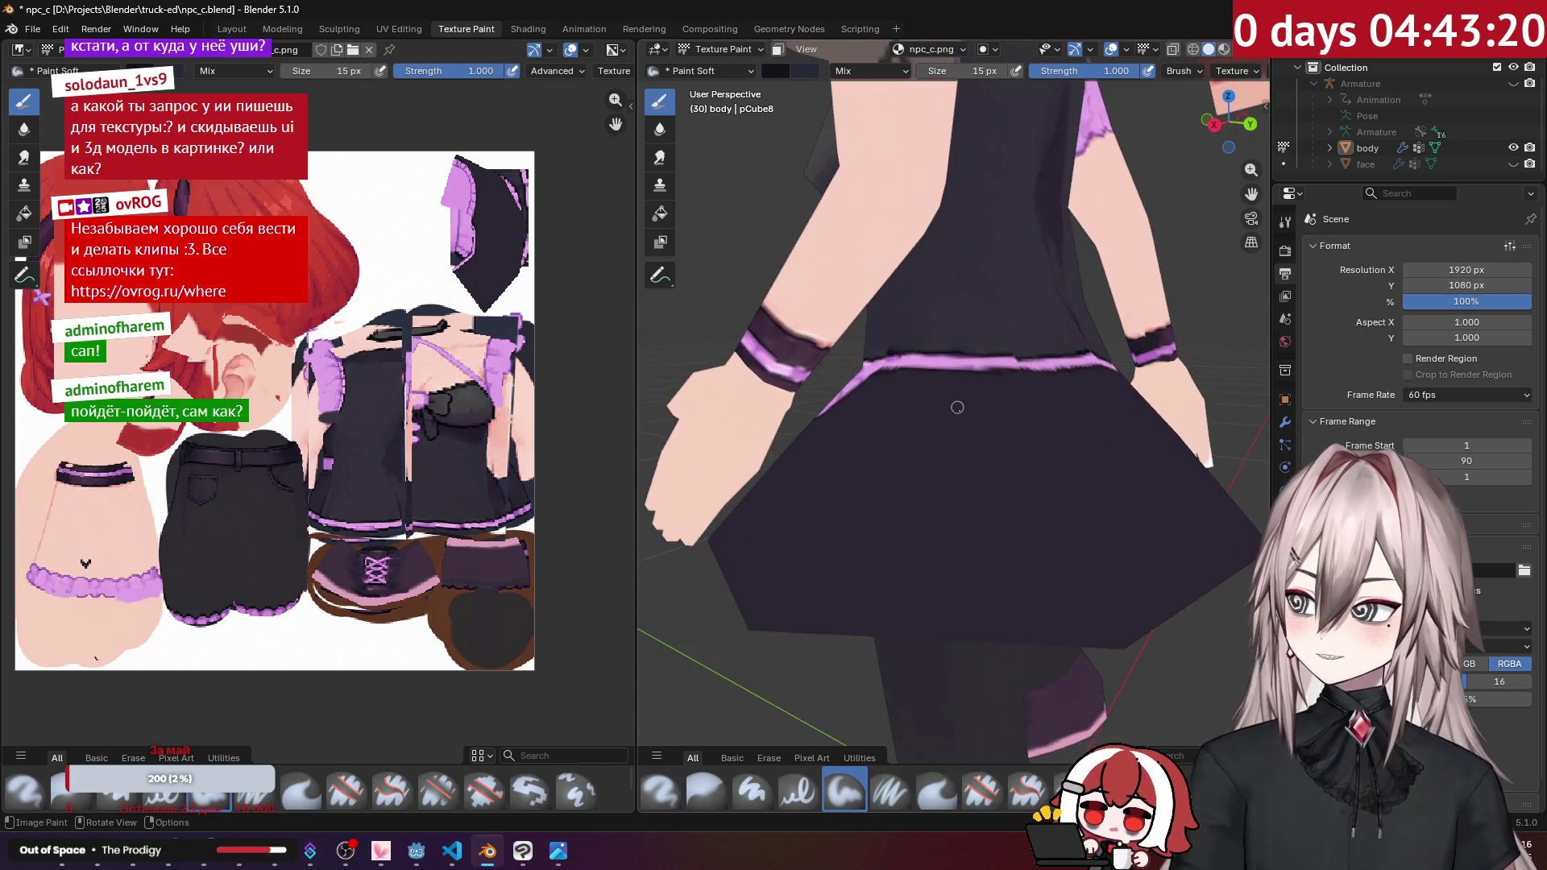
scroll(919, 374, "up", 2)
scroll(942, 377, "down", 10)
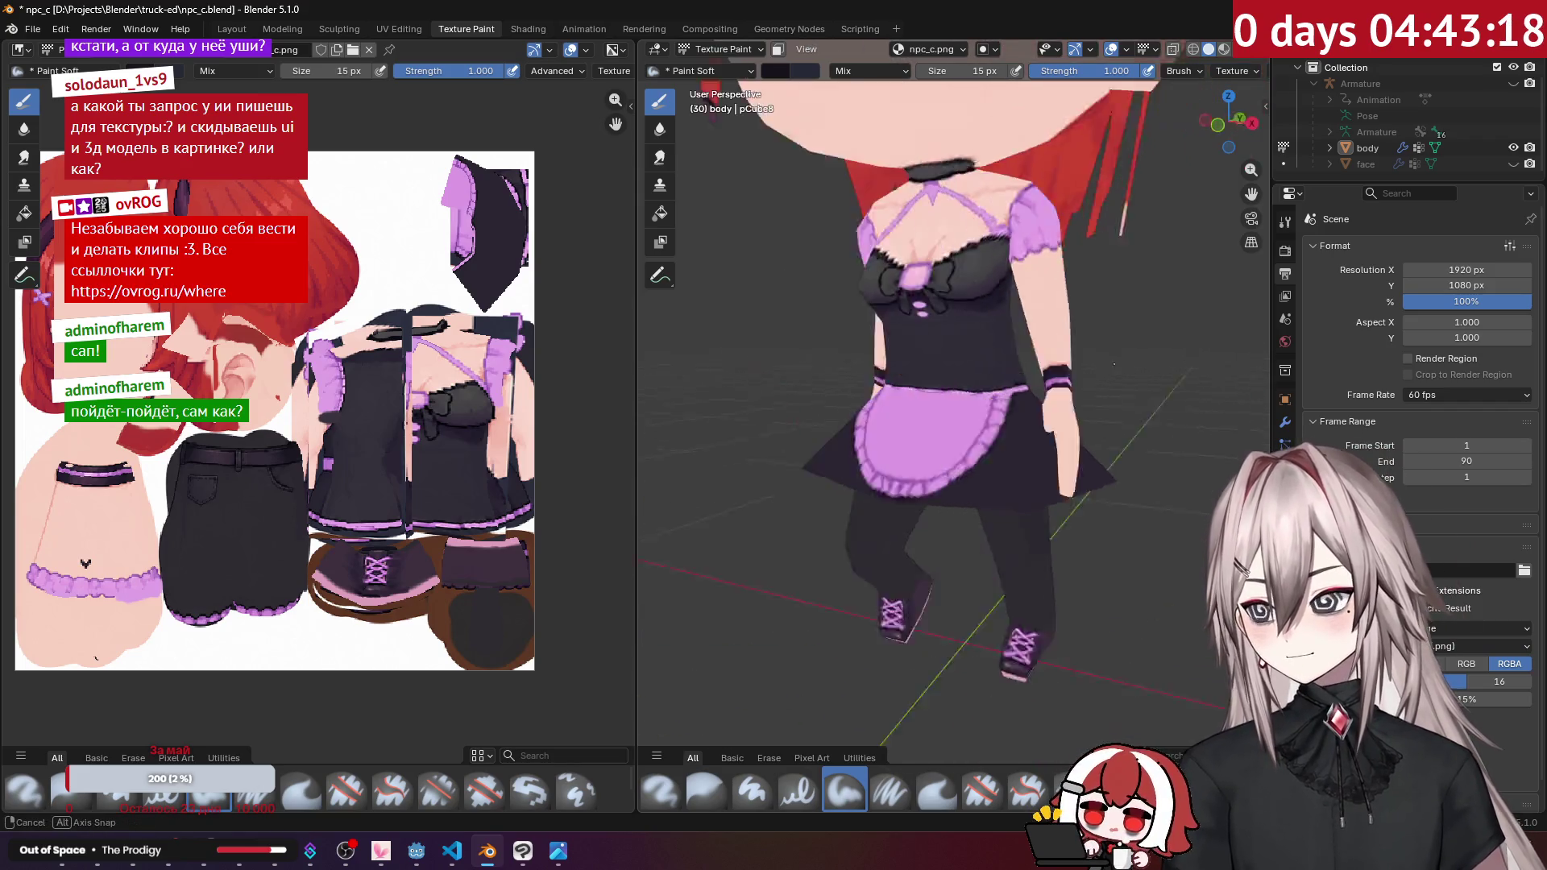
mouse_move(942, 377)
middle_mouse_down()
mouse_move(964, 286)
mouse_move(879, 318)
mouse_move(962, 400)
mouse_move(956, 434)
mouse_move(911, 347)
middle_mouse_up()
scroll(876, 318, "up", 5)
scroll(895, 346, "up", 3)
scroll(955, 434, "up", 5)
scroll(907, 335, "up", 2)
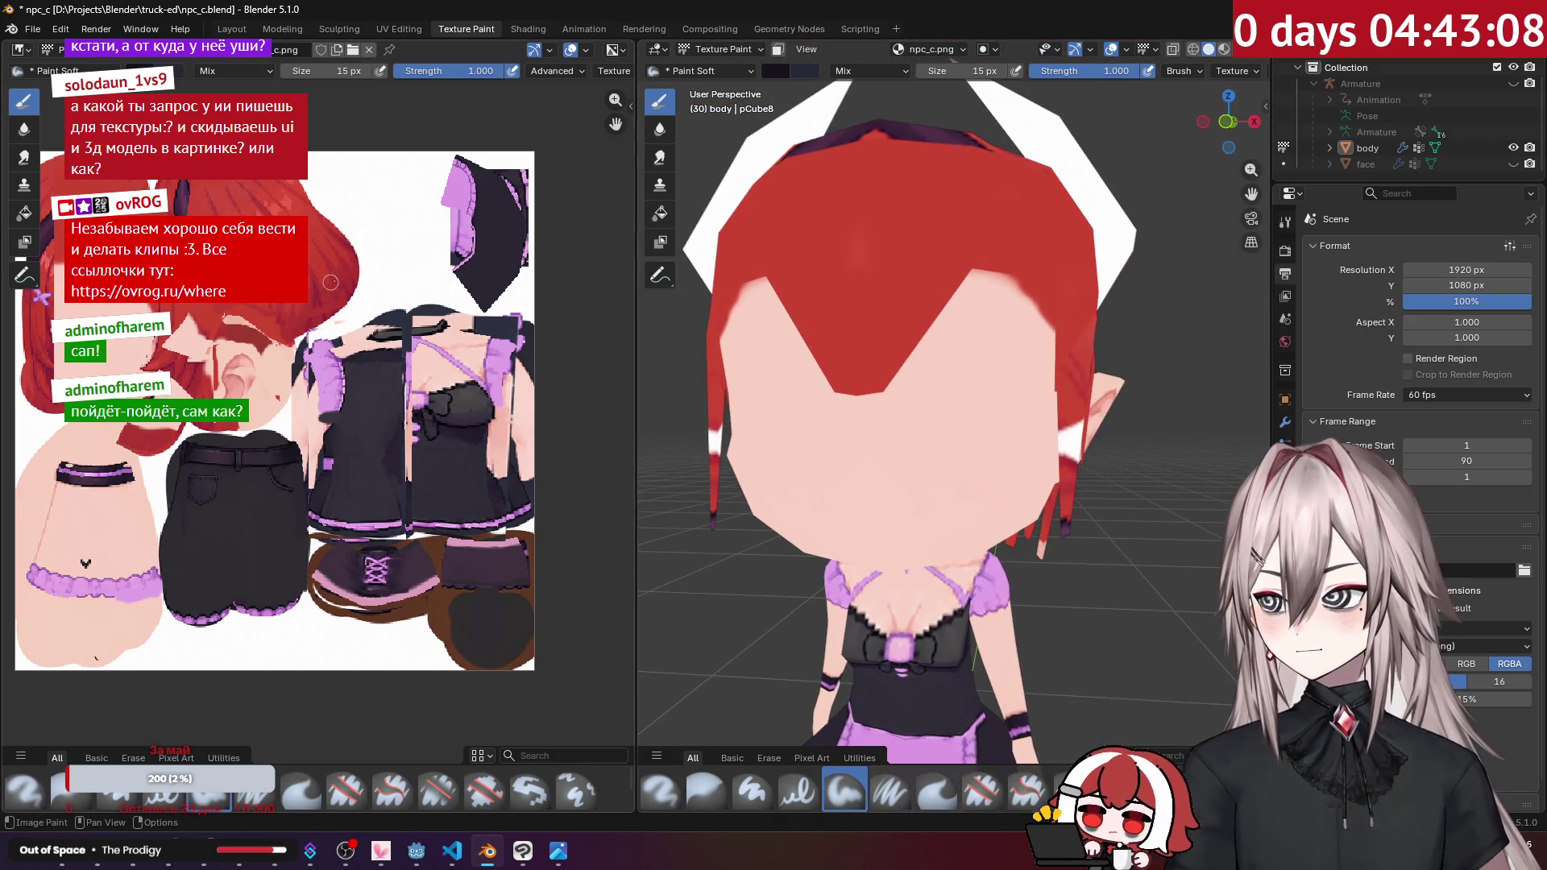
Step: With a 30 px brush, paint the dark patch on top of the hair red
middle_click_drag(335, 278, 352, 288)
scroll(469, 308, "up", 1)
middle_click_drag(959, 210, 965, 312)
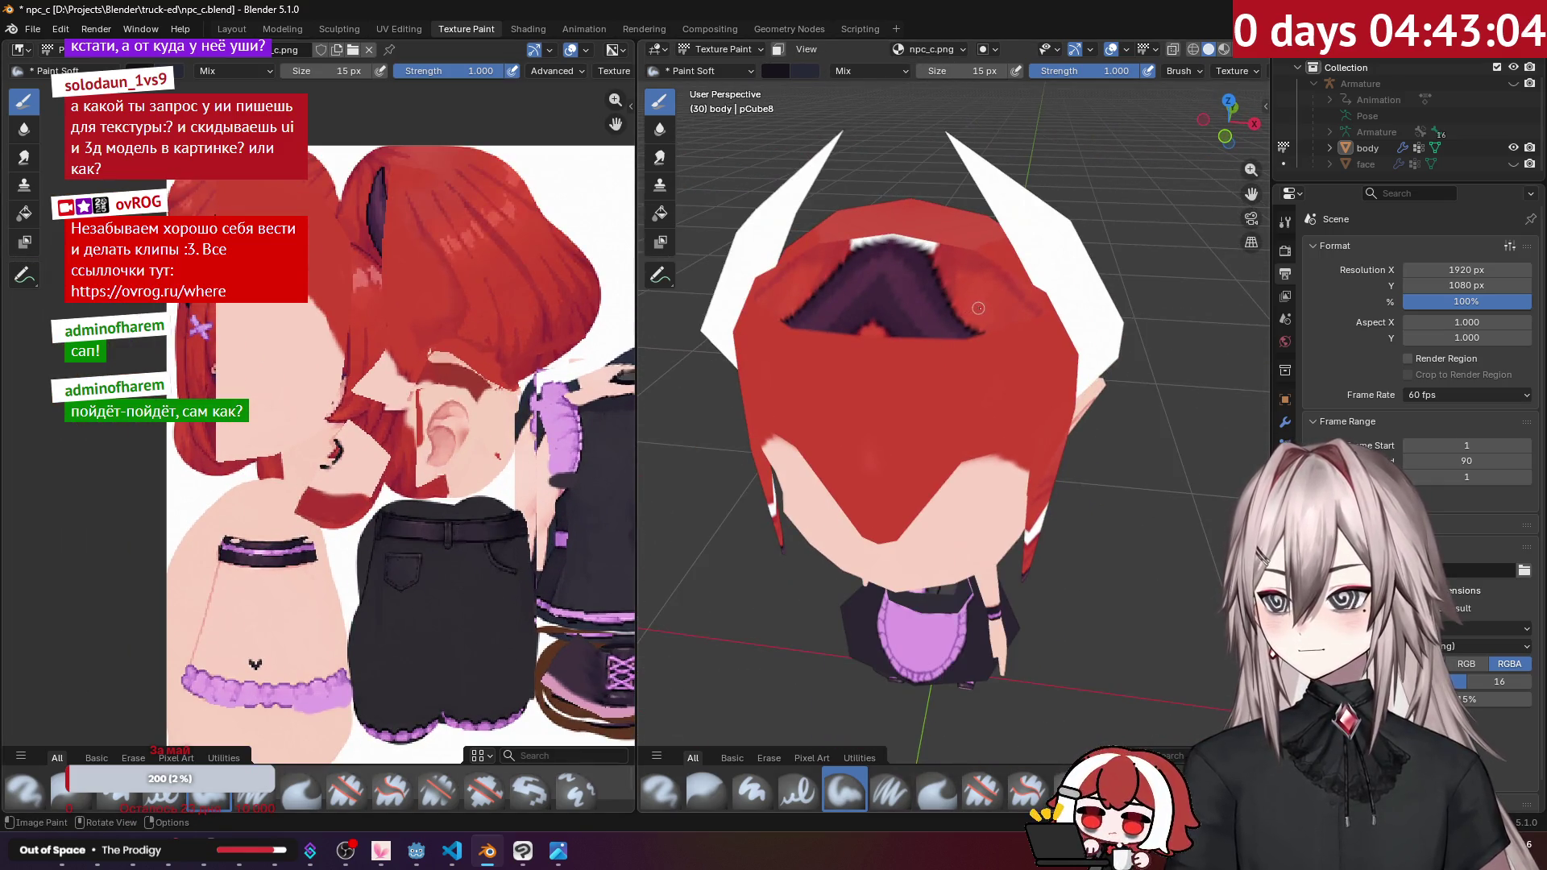
middle_click_drag(919, 150, 919, 151)
key("Return")
middle_click_drag(989, 310, 986, 307)
scroll(986, 306, "up", 2)
mouse_move(988, 304)
left_mouse_down()
mouse_move(871, 290)
mouse_move(884, 253)
mouse_move(894, 266)
left_mouse_up()
scroll(899, 278, "down", 2)
mouse_move(894, 339)
left_mouse_down()
mouse_move(890, 359)
mouse_move(947, 347)
left_mouse_up()
Step: Paint red over the remaining dark streak and white patch on the hair
middle_click_drag(967, 355, 961, 352)
left_click_drag(961, 352, 958, 343)
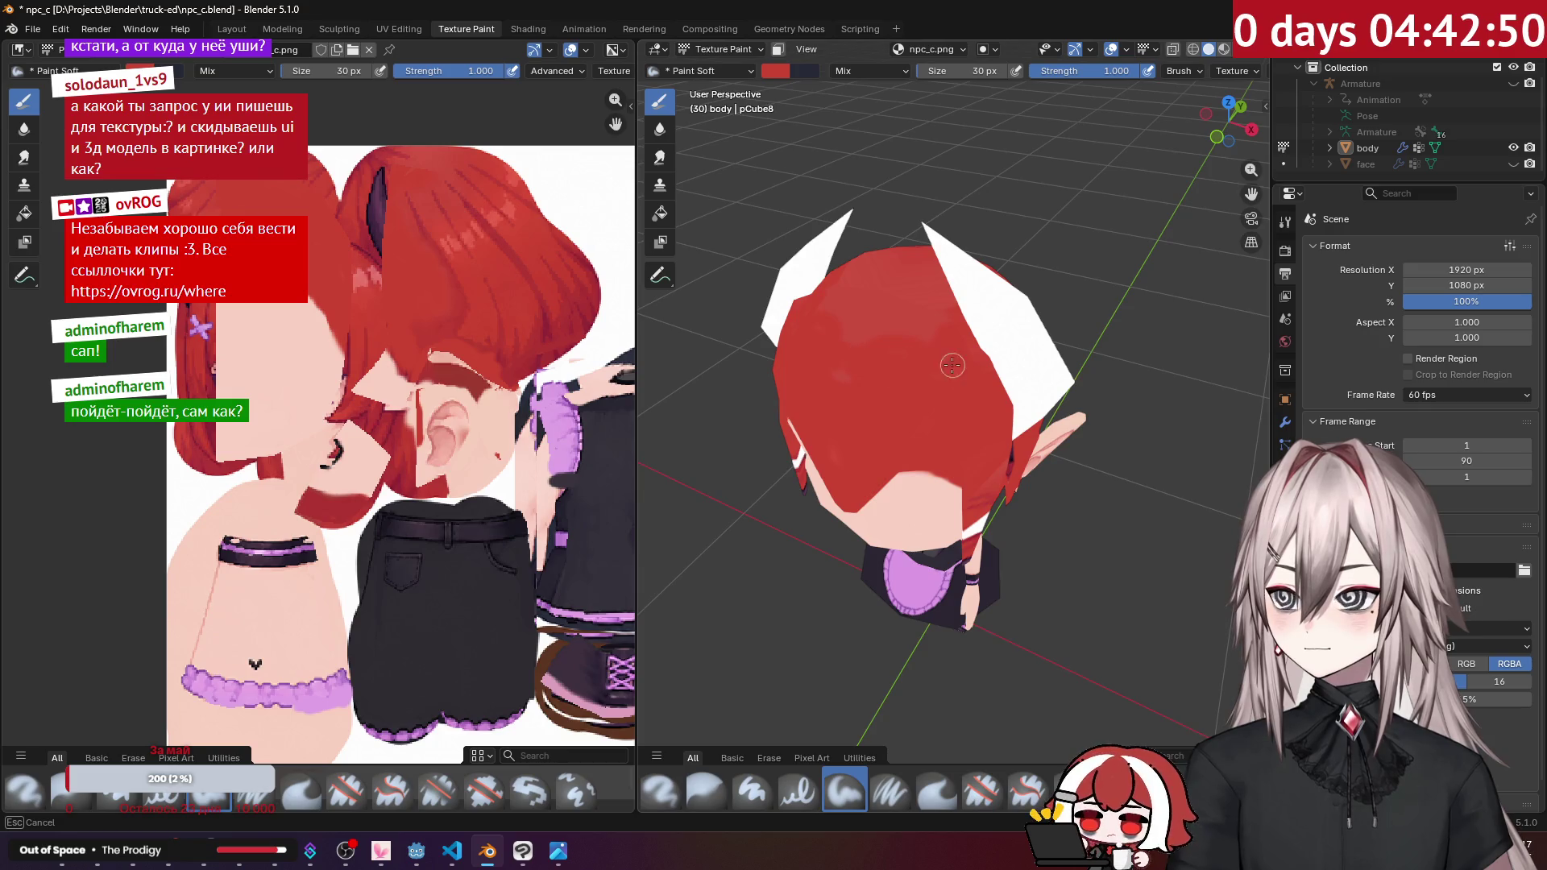
mouse_move(857, 372)
left_mouse_down()
mouse_move(925, 335)
mouse_move(868, 327)
left_mouse_up()
mouse_move(874, 331)
middle_mouse_down()
mouse_move(985, 402)
mouse_move(927, 379)
mouse_move(910, 350)
middle_mouse_up()
left_click_drag(911, 351, 955, 323)
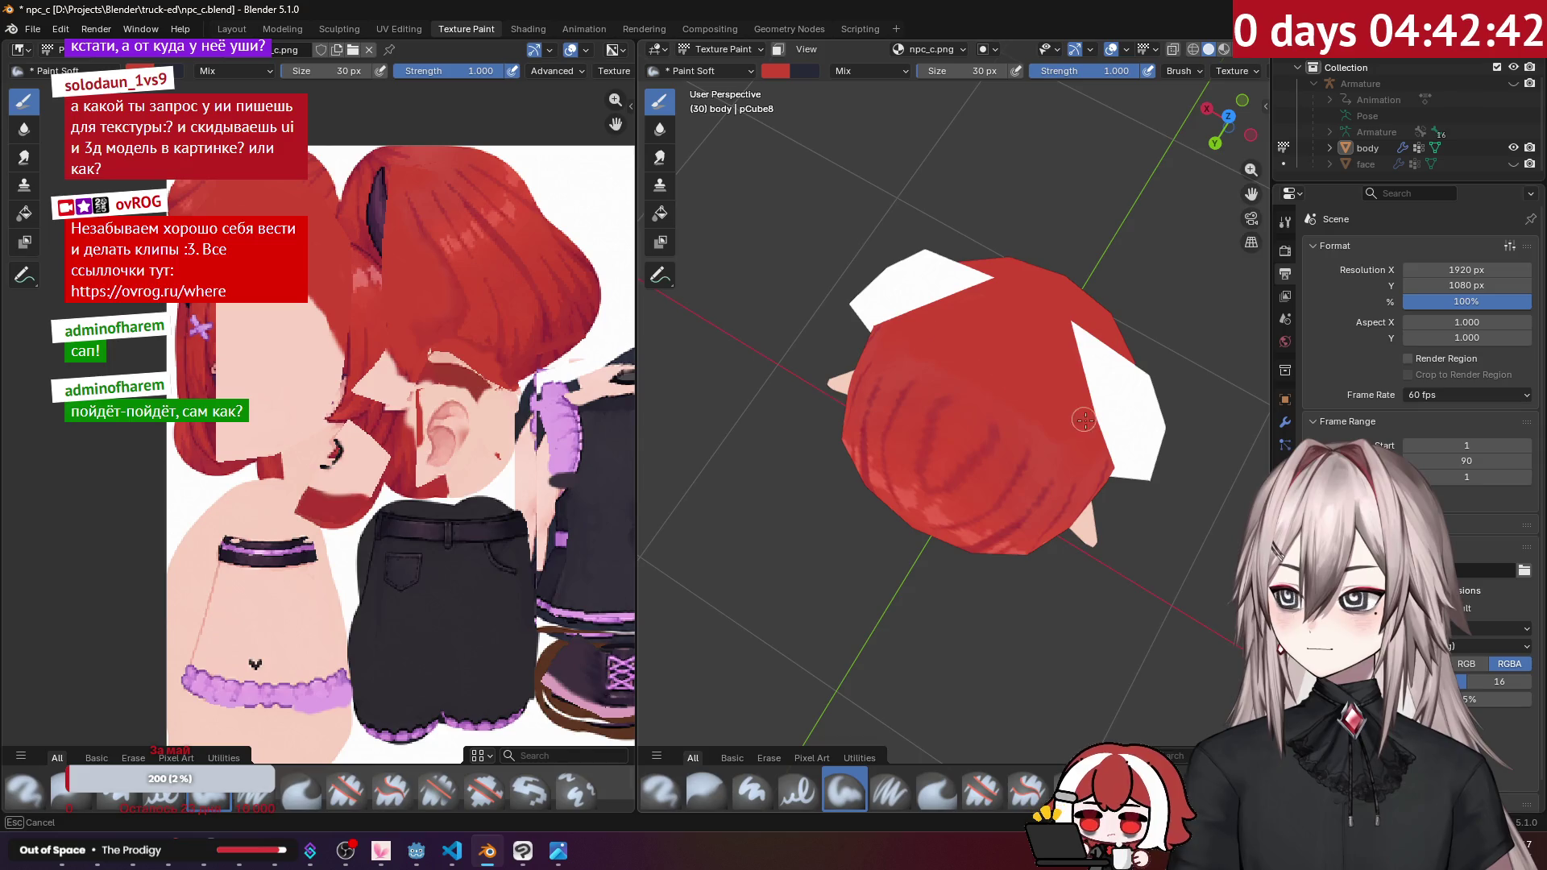
mouse_move(1054, 422)
middle_mouse_down()
mouse_move(894, 258)
mouse_move(876, 247)
mouse_move(862, 272)
middle_mouse_up()
scroll(996, 288, "up", 6)
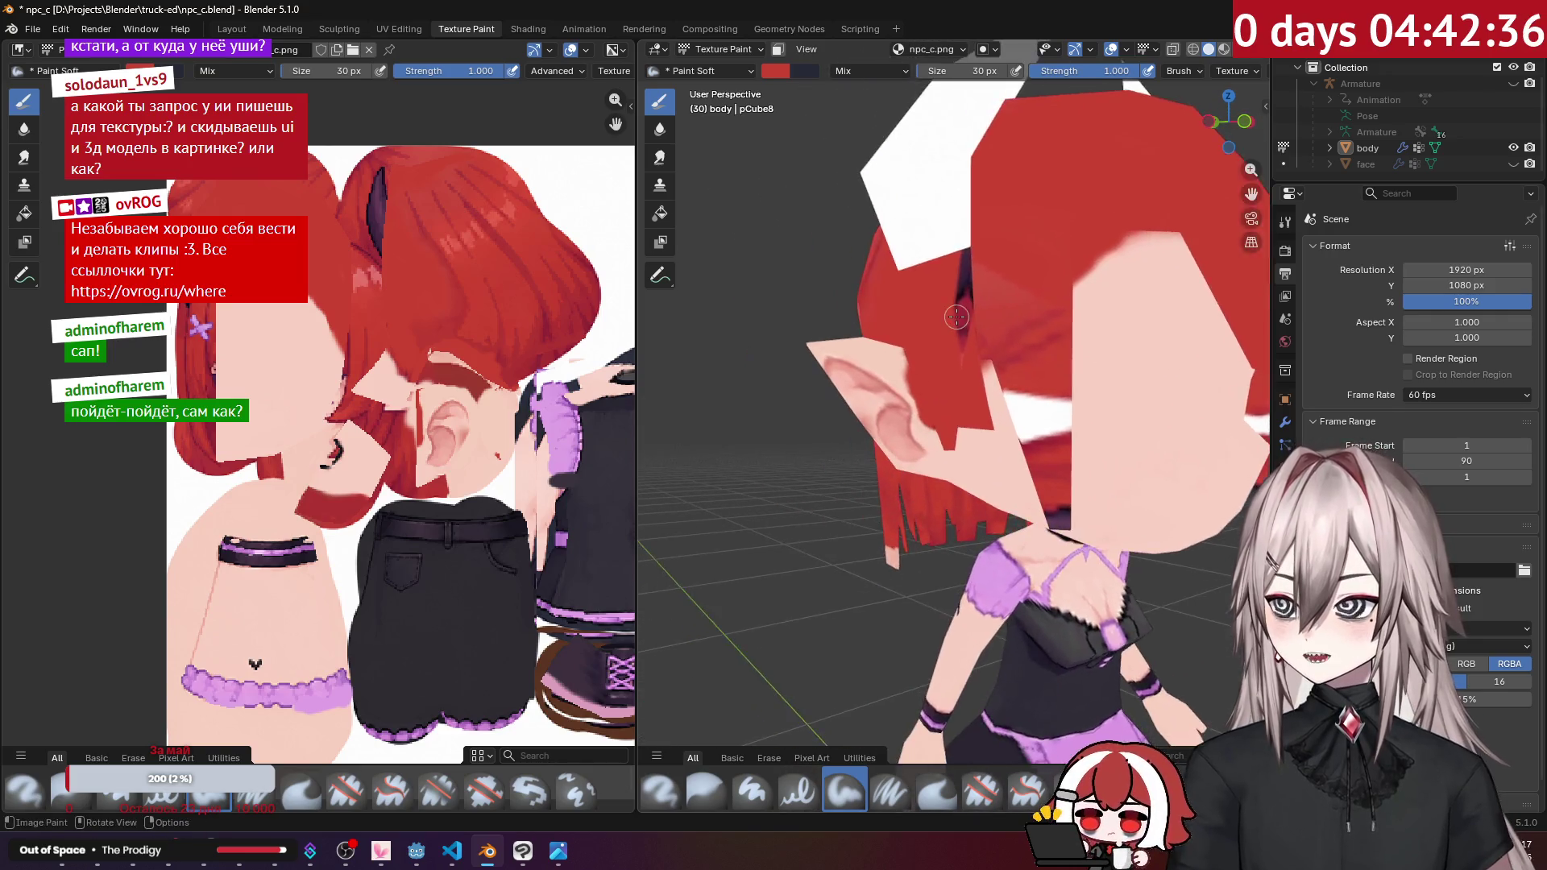
middle_click_drag(996, 289, 942, 325)
left_click_drag(941, 325, 941, 437)
middle_click_drag(941, 438, 919, 440)
left_click_drag(909, 397, 930, 419)
scroll(927, 418, "down", 4)
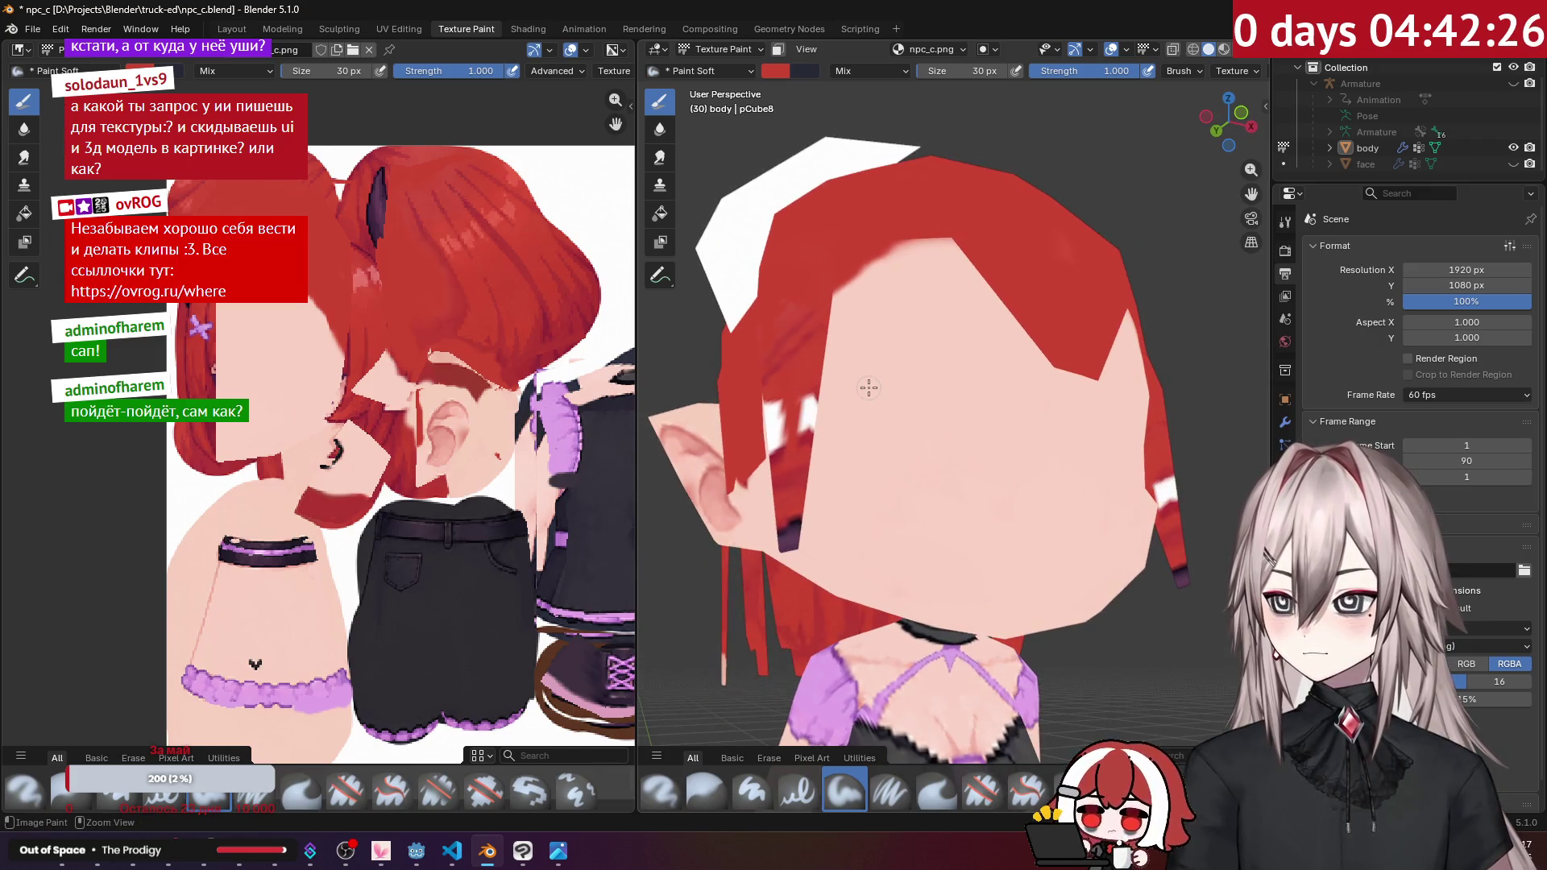
Step: Enter Edit Mode on the body mesh and select the linked hair faces
key("Tab")
mouse_move(889, 345)
middle_mouse_down()
mouse_move(977, 360)
mouse_move(1013, 423)
middle_mouse_up()
key("ctrl+l")
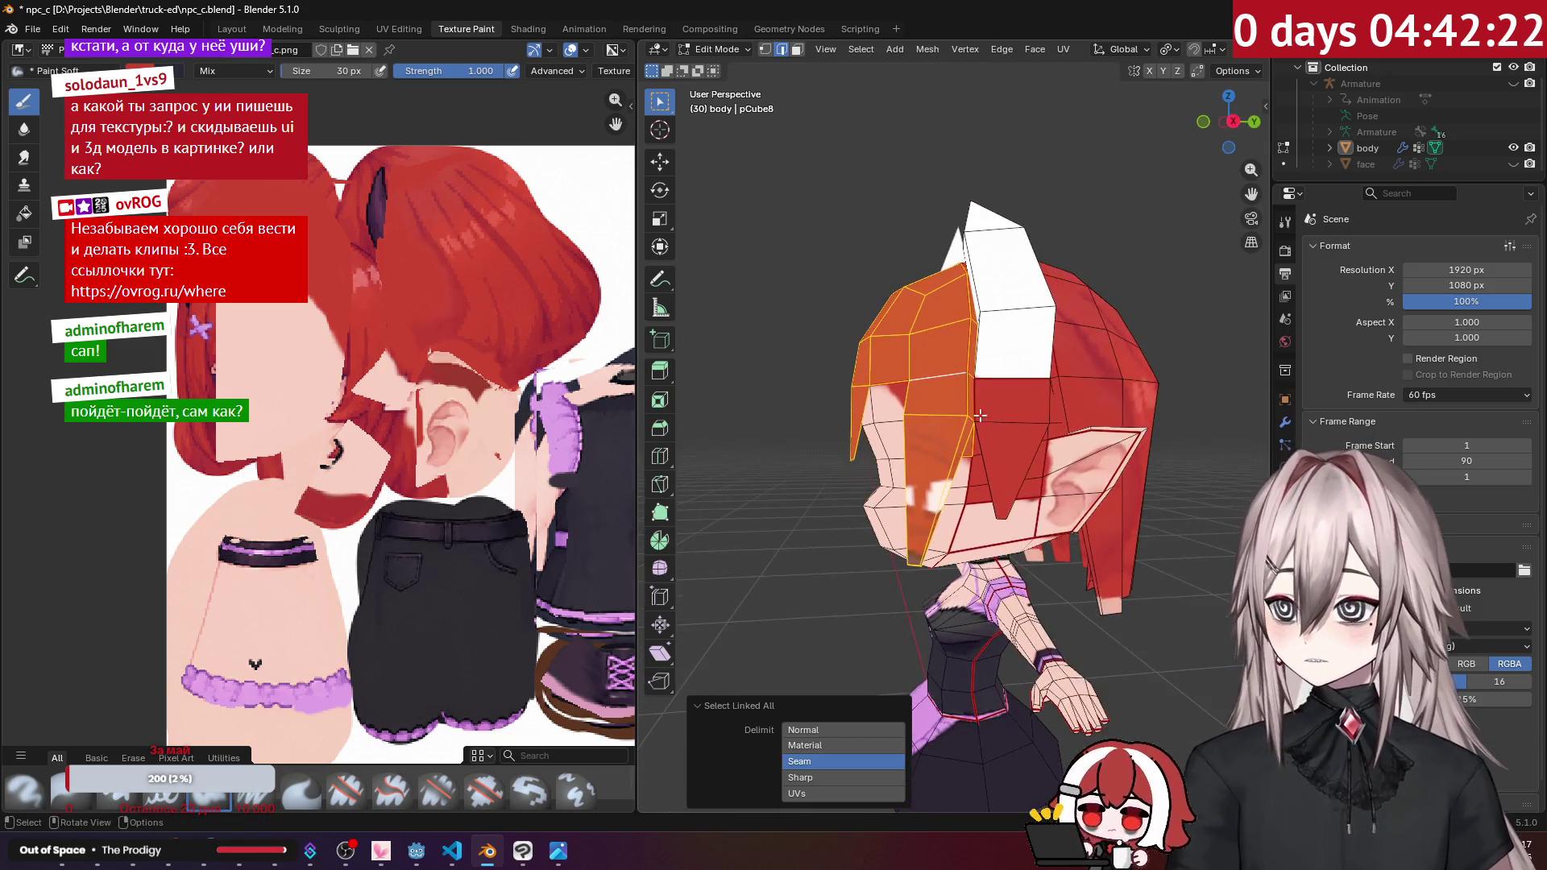
Step: Extend the selection to all the hair, hide everything else, and return to Texture Paint
left_click(1013, 421, "ctrl")
key("ctrl+l")
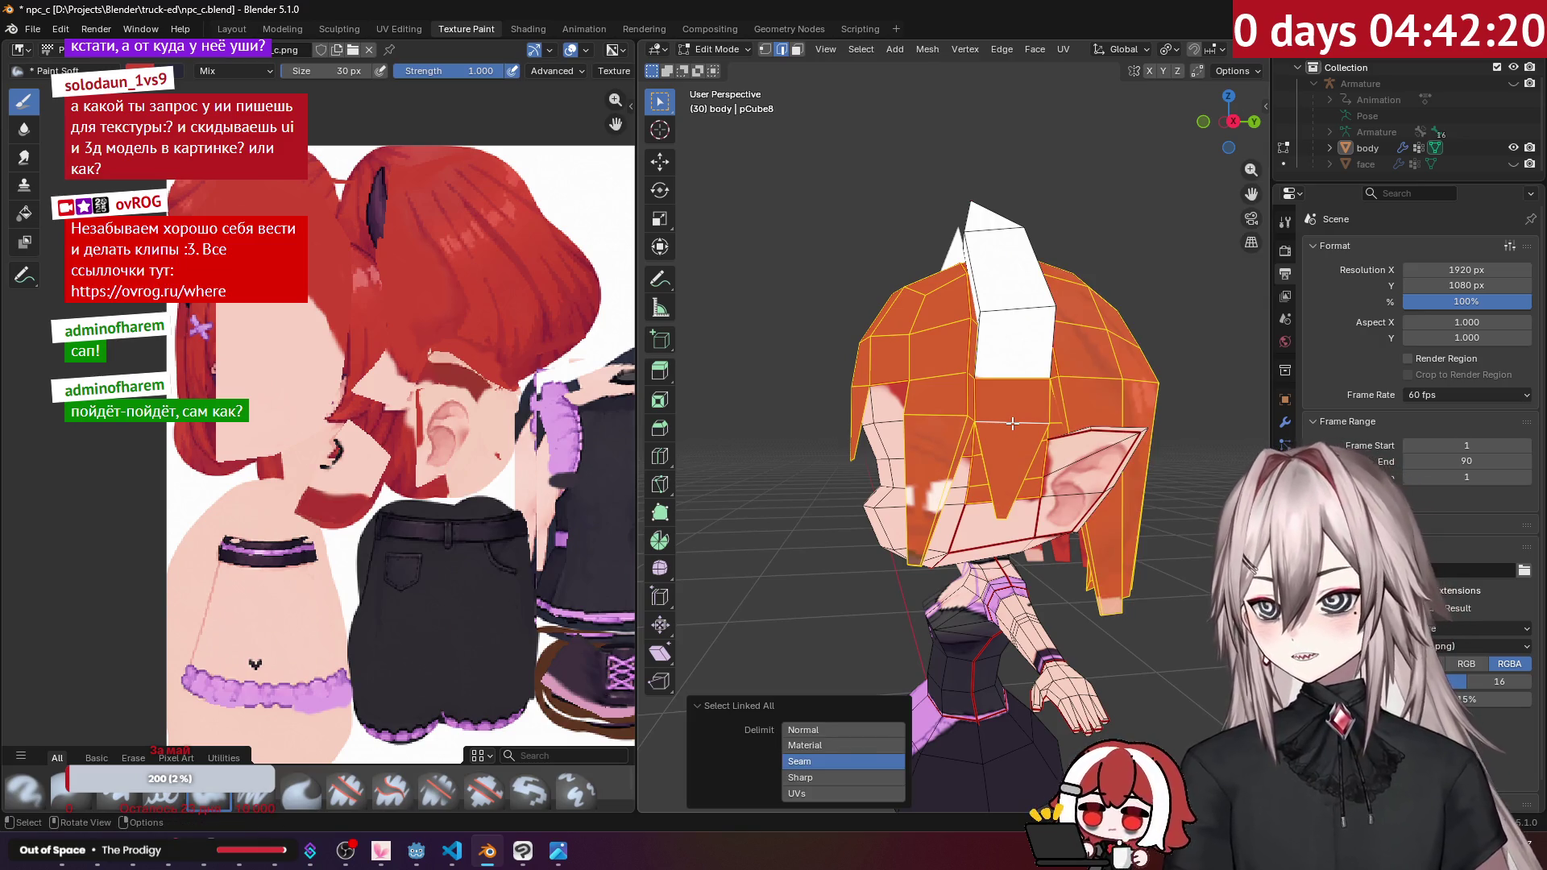
key("shift+h")
mouse_move(1013, 423)
middle_mouse_down()
mouse_move(1092, 378)
mouse_move(986, 404)
mouse_move(933, 529)
middle_mouse_up()
key("Tab")
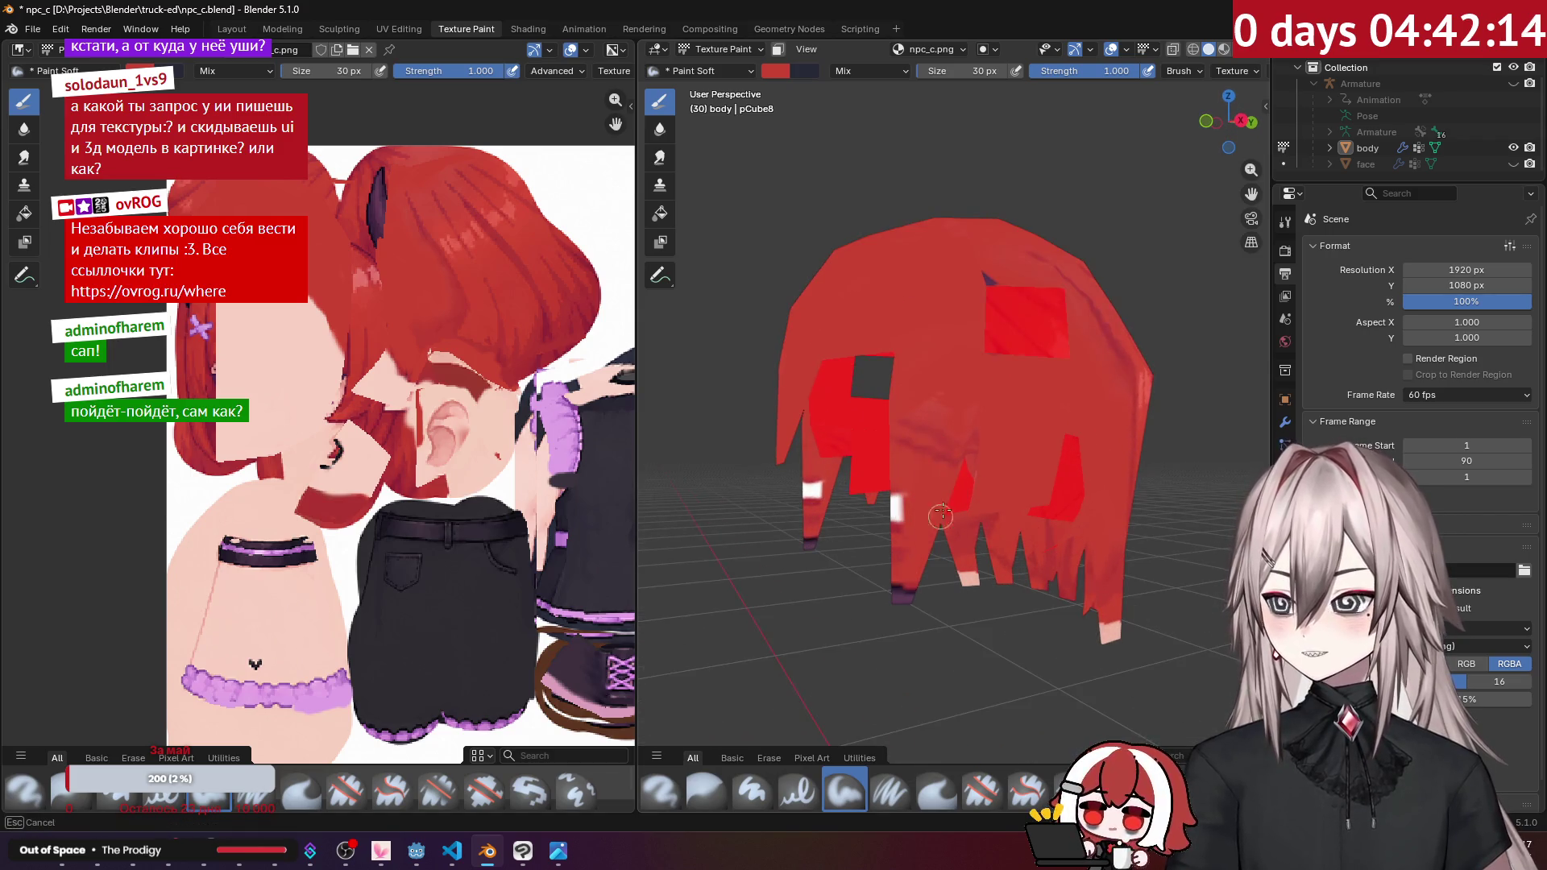
Step: Orbit around the isolated hair to find unpainted gaps from every side
mouse_move(915, 444)
middle_mouse_down()
mouse_move(971, 460)
mouse_move(1018, 444)
mouse_move(919, 525)
mouse_move(953, 564)
mouse_move(1072, 475)
mouse_move(990, 359)
mouse_move(927, 338)
mouse_move(874, 330)
mouse_move(875, 433)
middle_mouse_up()
scroll(1024, 448, "up", 3)
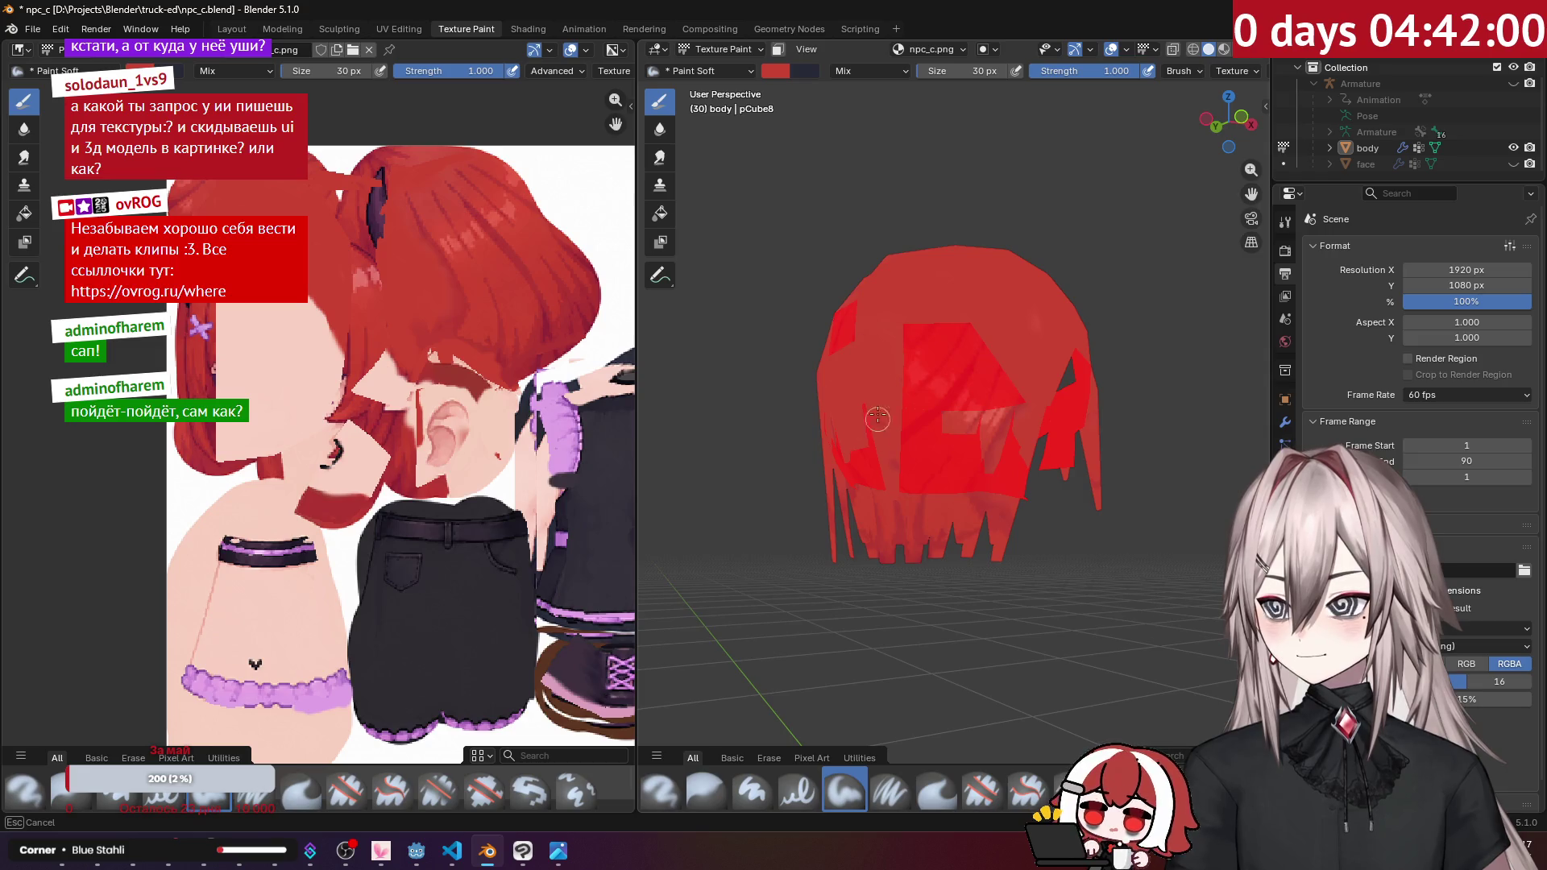
middle_click_drag(896, 497, 1127, 502)
mouse_move(879, 326)
middle_mouse_down()
mouse_move(1007, 331)
mouse_move(859, 348)
mouse_move(942, 443)
mouse_move(939, 467)
middle_mouse_up()
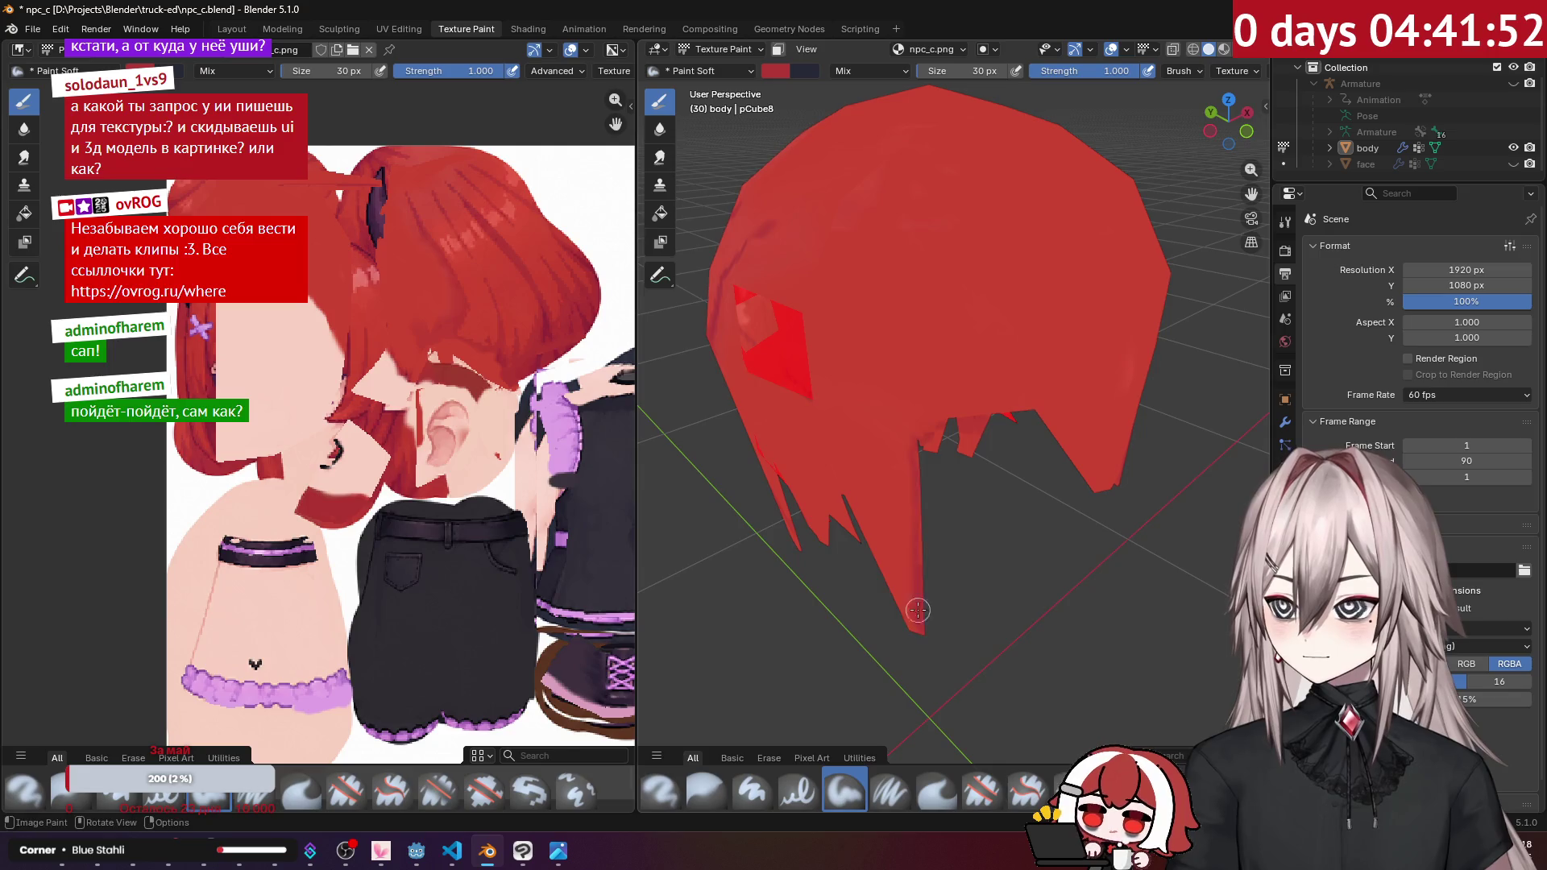
middle_click_drag(937, 655, 1074, 513)
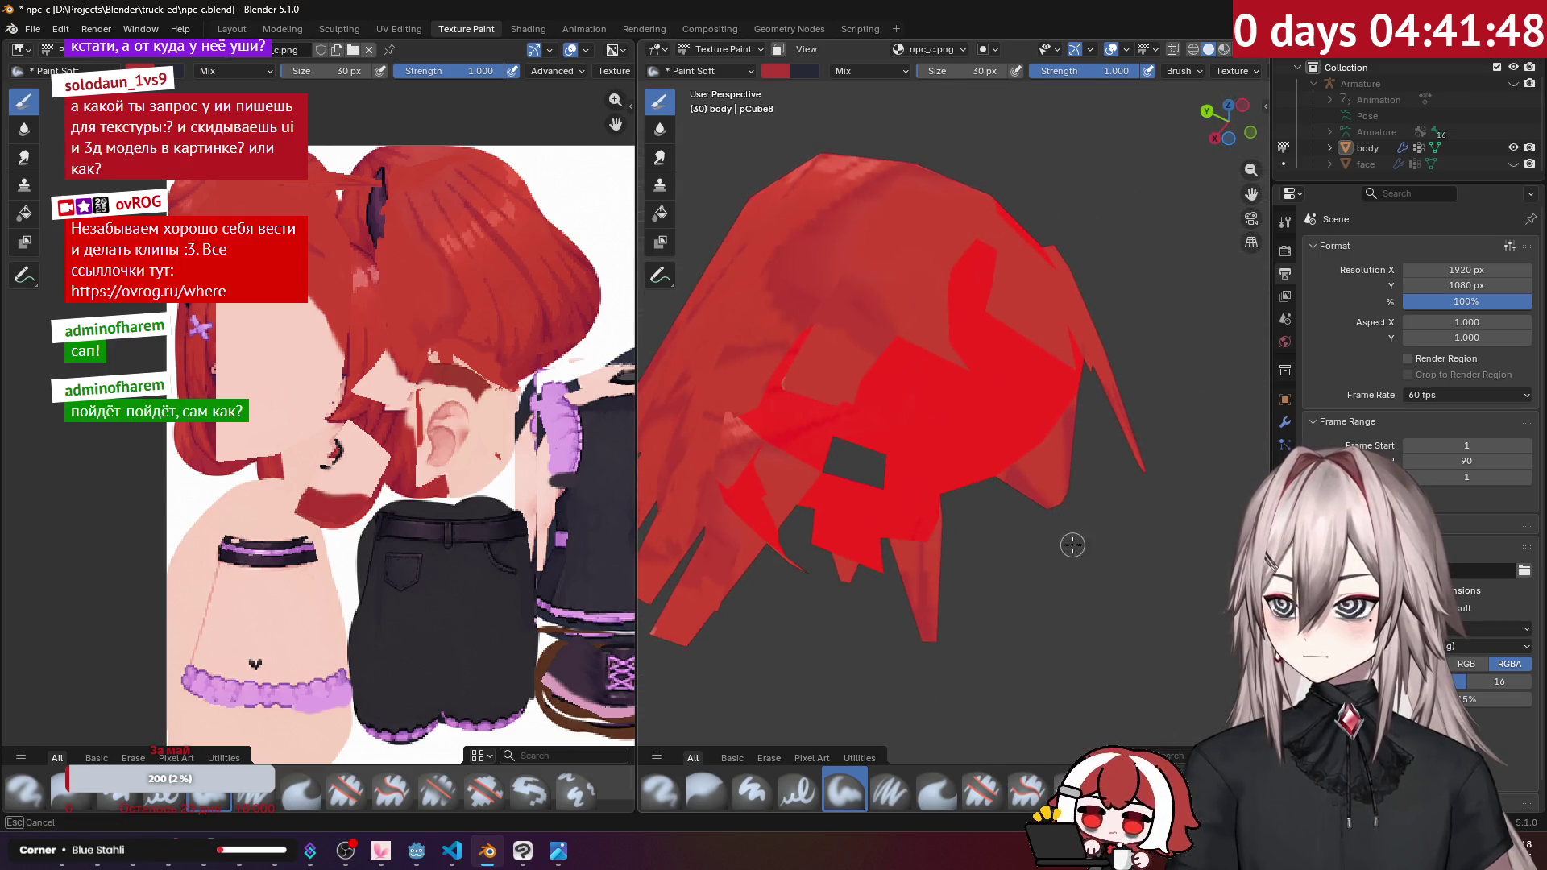
mouse_move(1087, 547)
middle_mouse_down()
mouse_move(943, 482)
mouse_move(1035, 299)
mouse_move(1022, 287)
mouse_move(991, 302)
mouse_move(940, 272)
middle_mouse_up()
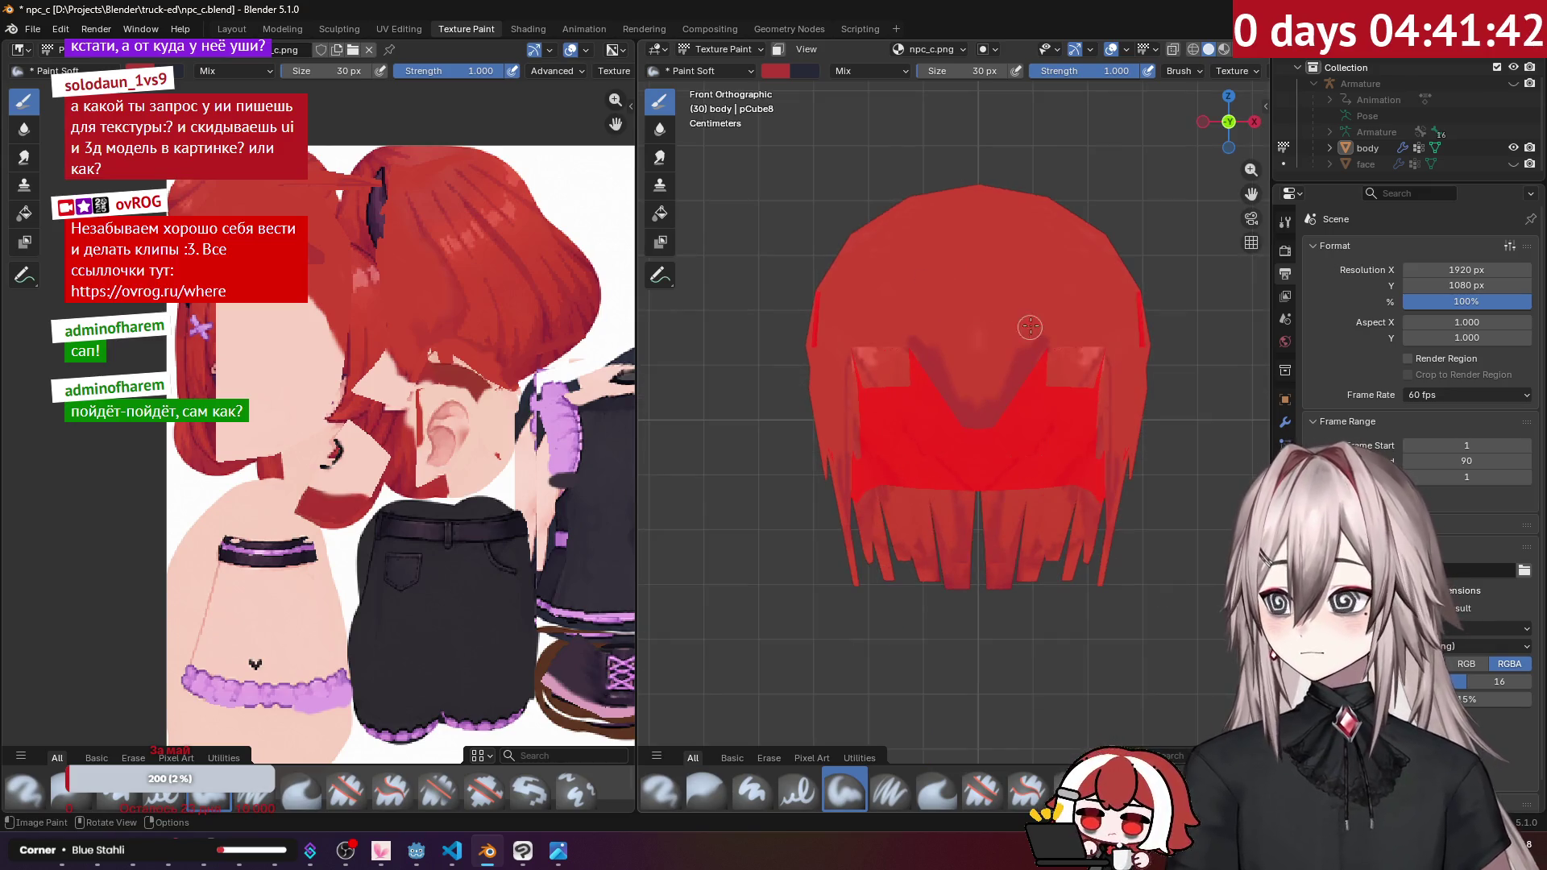
mouse_move(1061, 324)
middle_mouse_down()
mouse_move(1089, 285)
mouse_move(1023, 403)
mouse_move(984, 378)
middle_mouse_up()
middle_click_drag(912, 324, 987, 339)
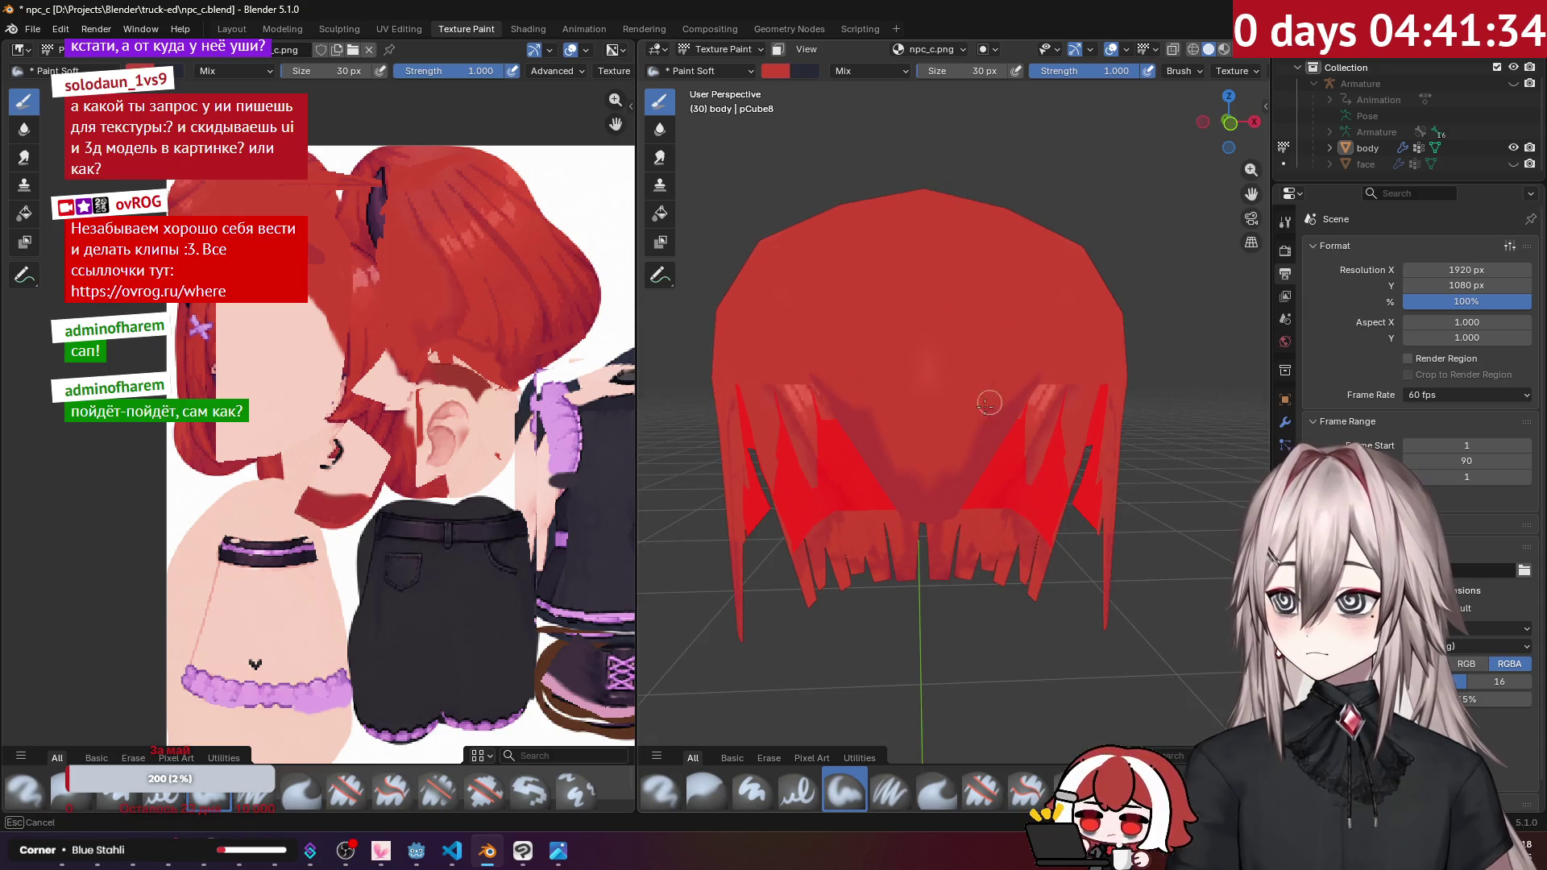
Step: Paint red over the remaining hair gaps, using numpad 1 for a straight front view
mouse_move(951, 454)
left_mouse_down()
mouse_move(975, 426)
mouse_move(935, 491)
mouse_move(890, 448)
left_mouse_up()
middle_click_drag(889, 448, 955, 403)
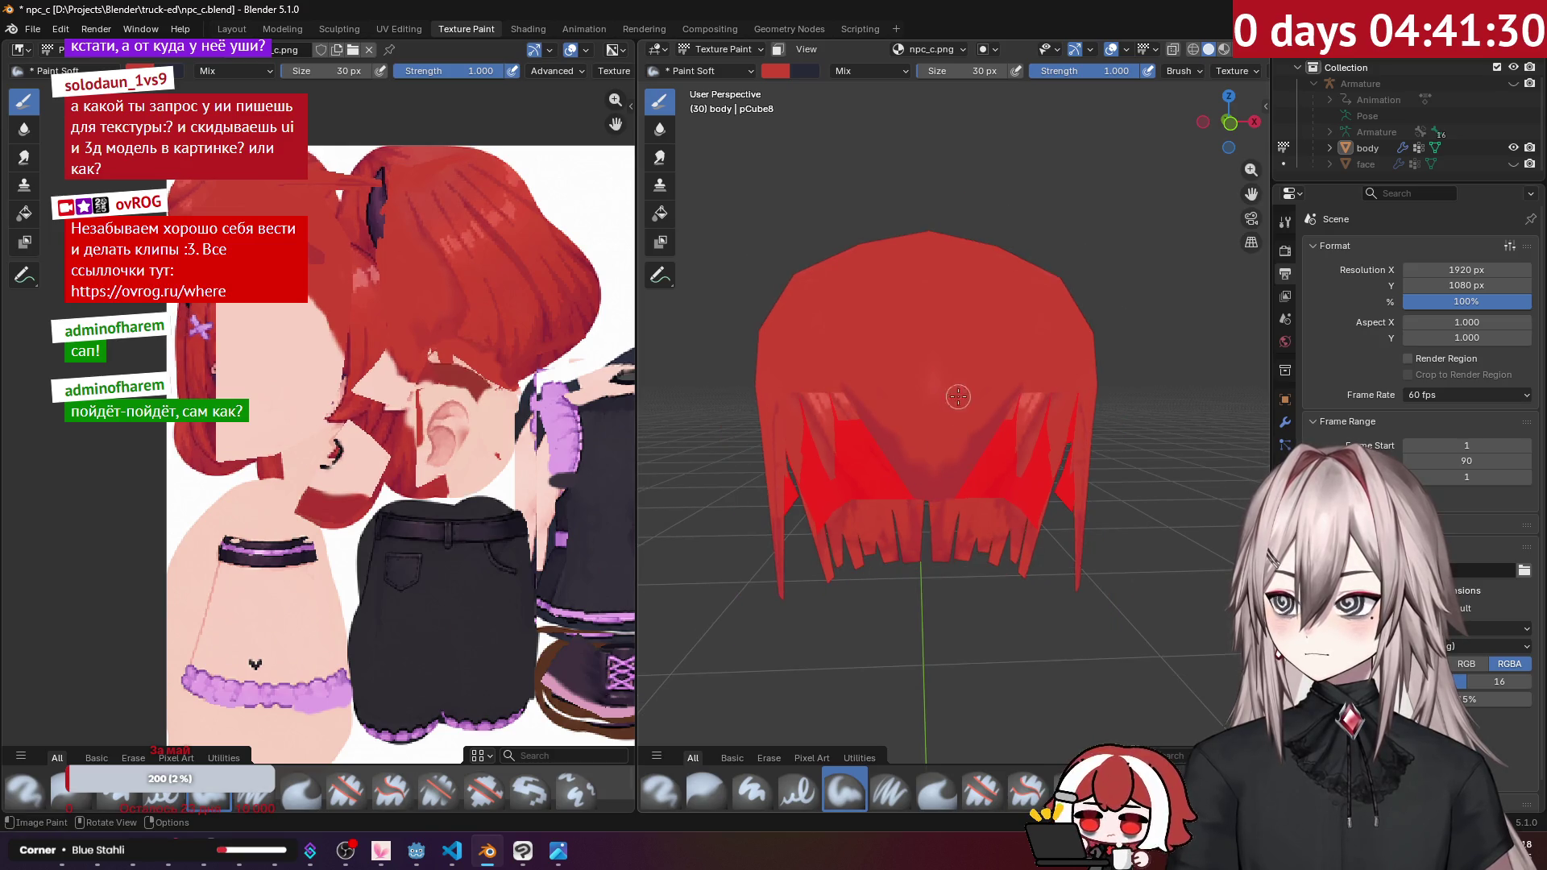
middle_click_drag(945, 486, 946, 306)
left_click_drag(946, 306, 913, 445)
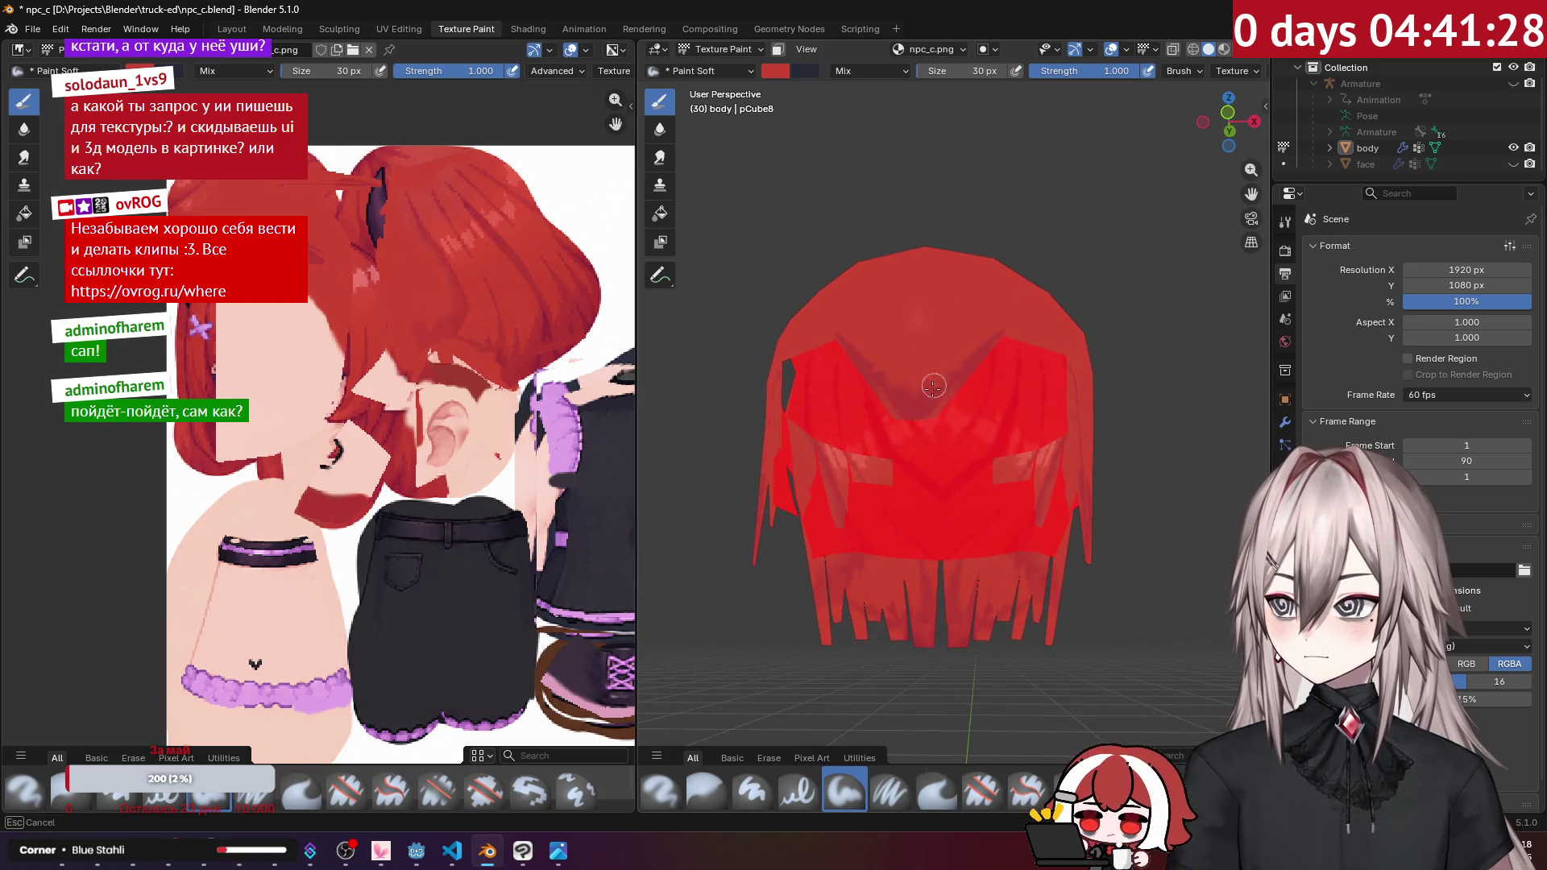
scroll(951, 370, "up", 2)
middle_click_drag(952, 370, 959, 451)
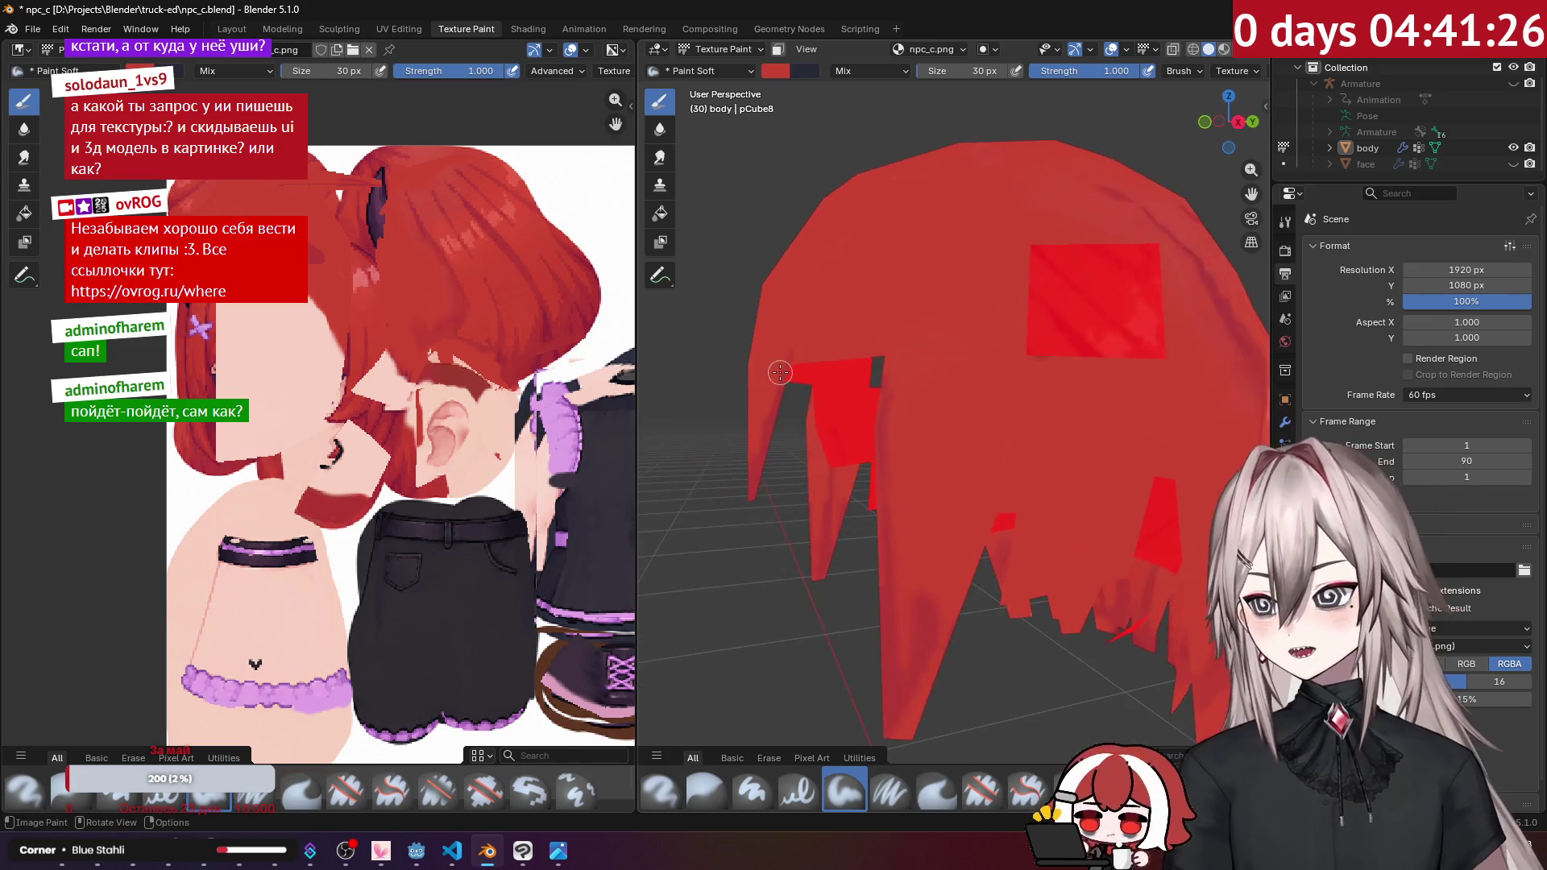
key("KP_1")
scroll(966, 484, "up", 2)
mouse_move(966, 484)
left_mouse_down()
mouse_move(941, 449)
mouse_move(1008, 393)
mouse_move(938, 447)
left_mouse_up()
middle_click_drag(939, 447, 822, 270)
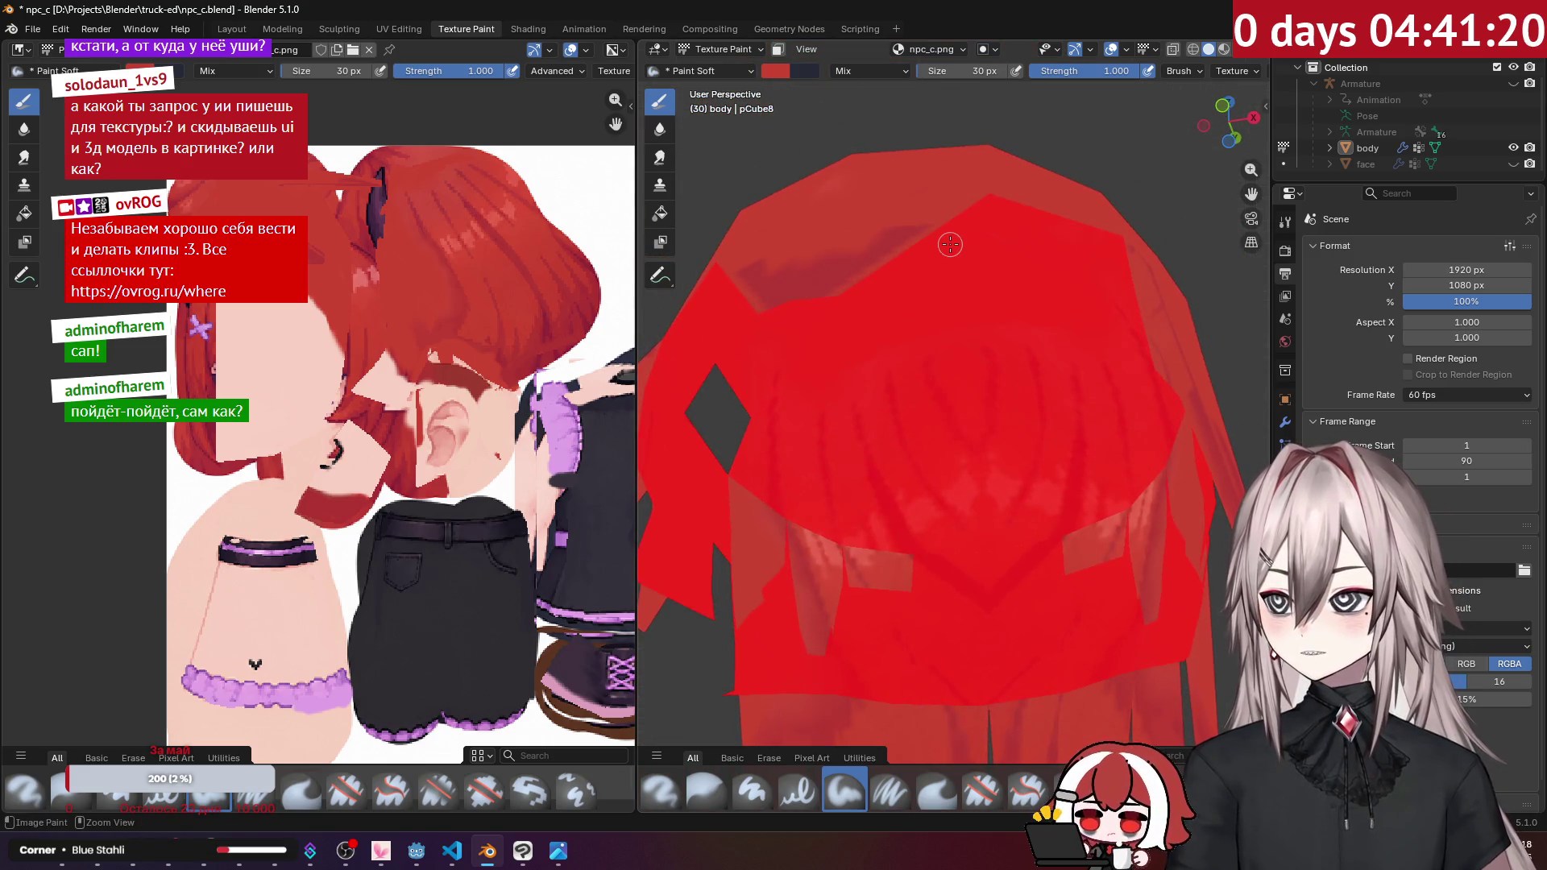
scroll(256, 309, "up", 2)
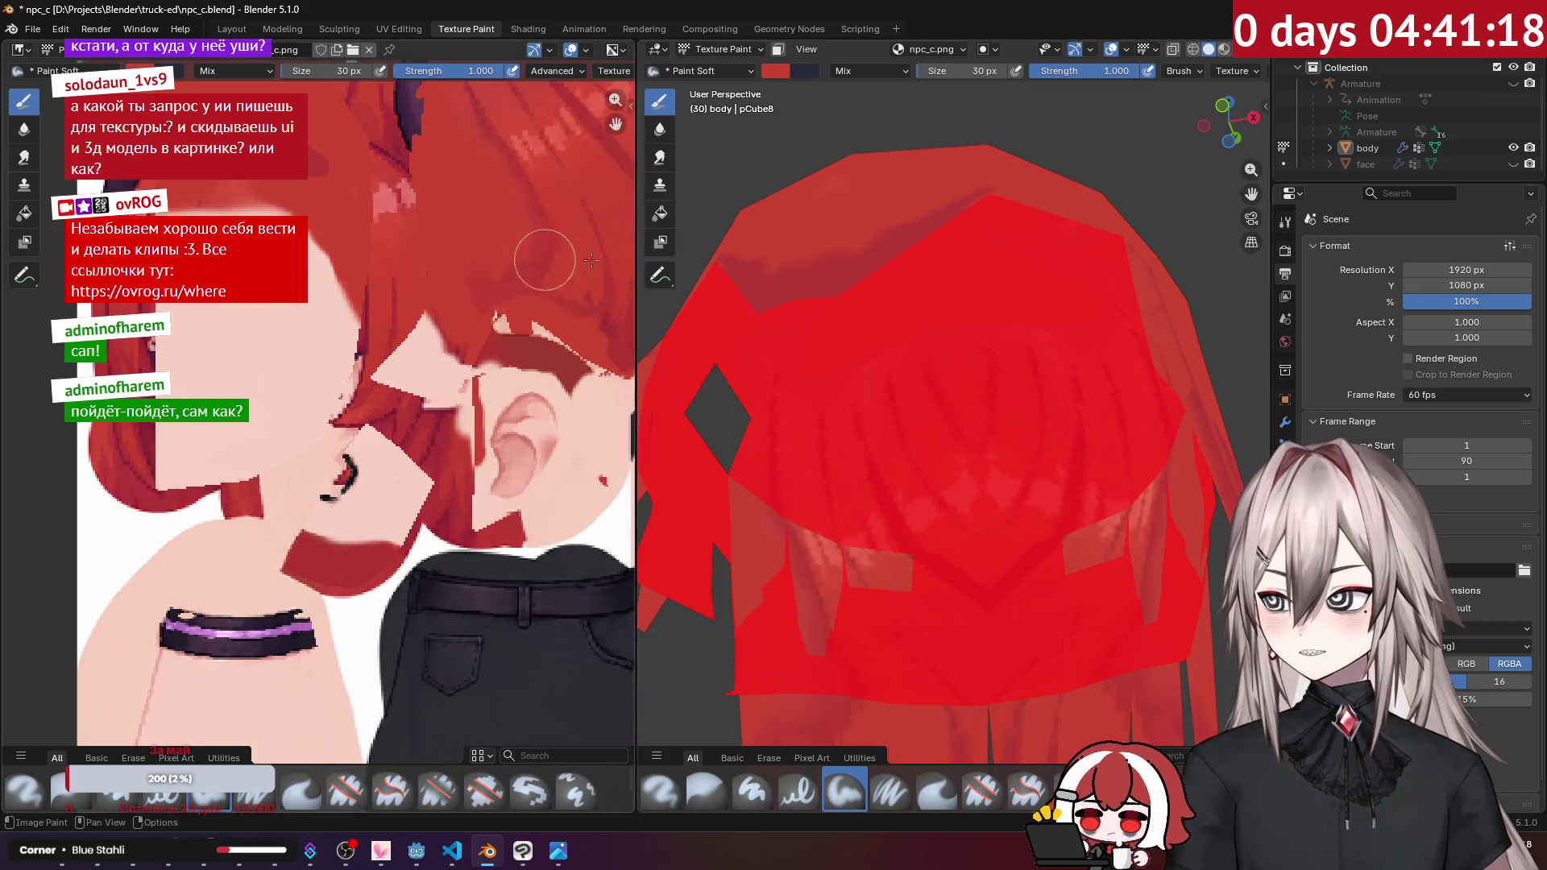
scroll(278, 221, "up", 5)
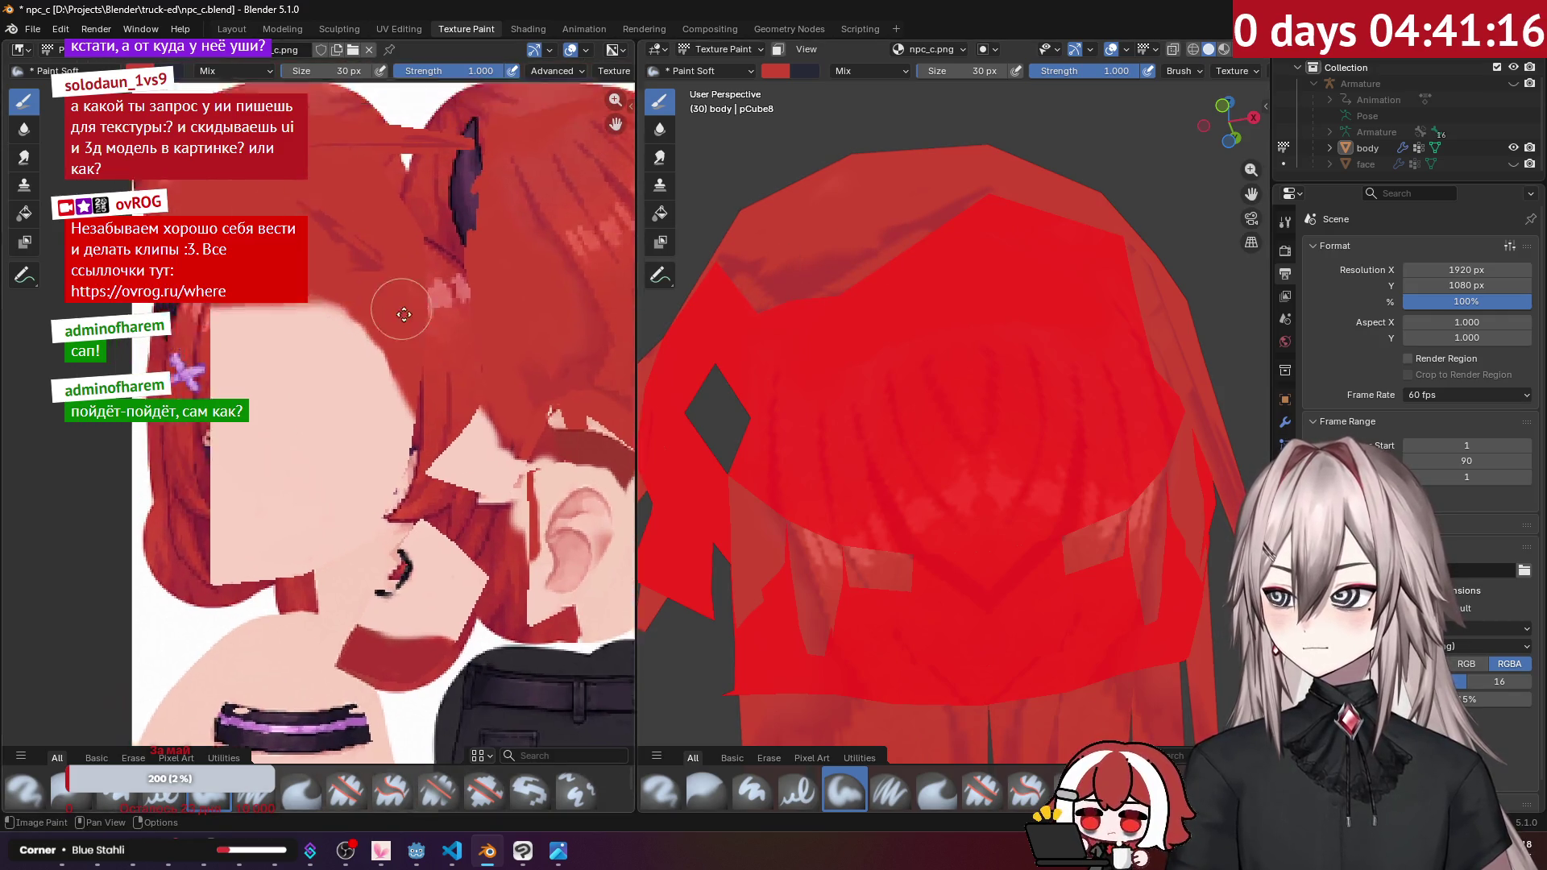
left_click(325, 73)
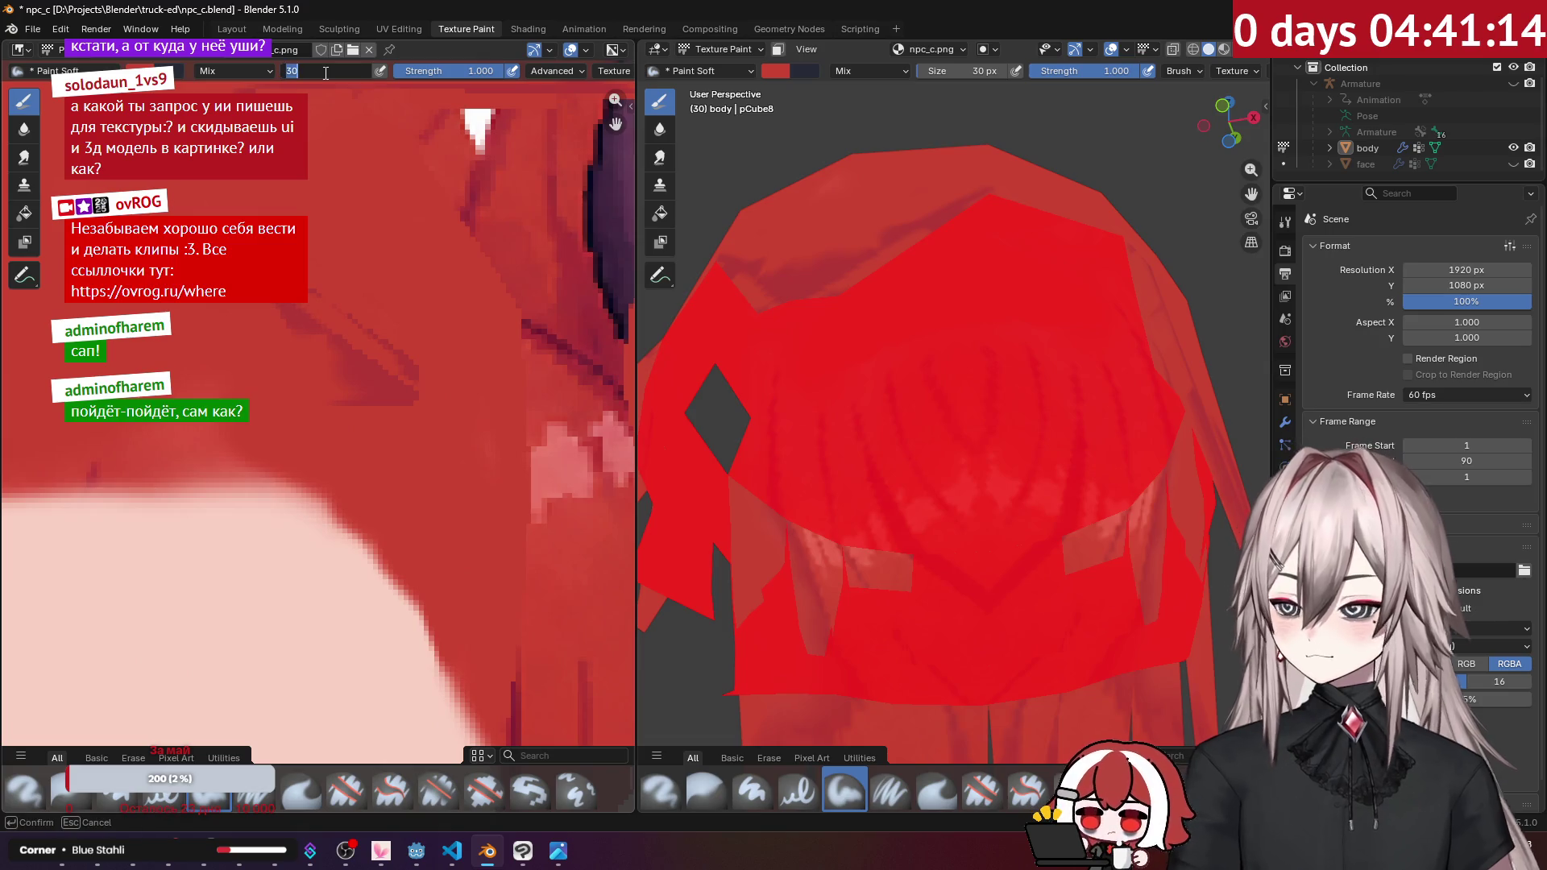
type("5")
Step: Set a 5 px brush, draw a thin dark strand on the hair texture, and orbit to check it
key("Return")
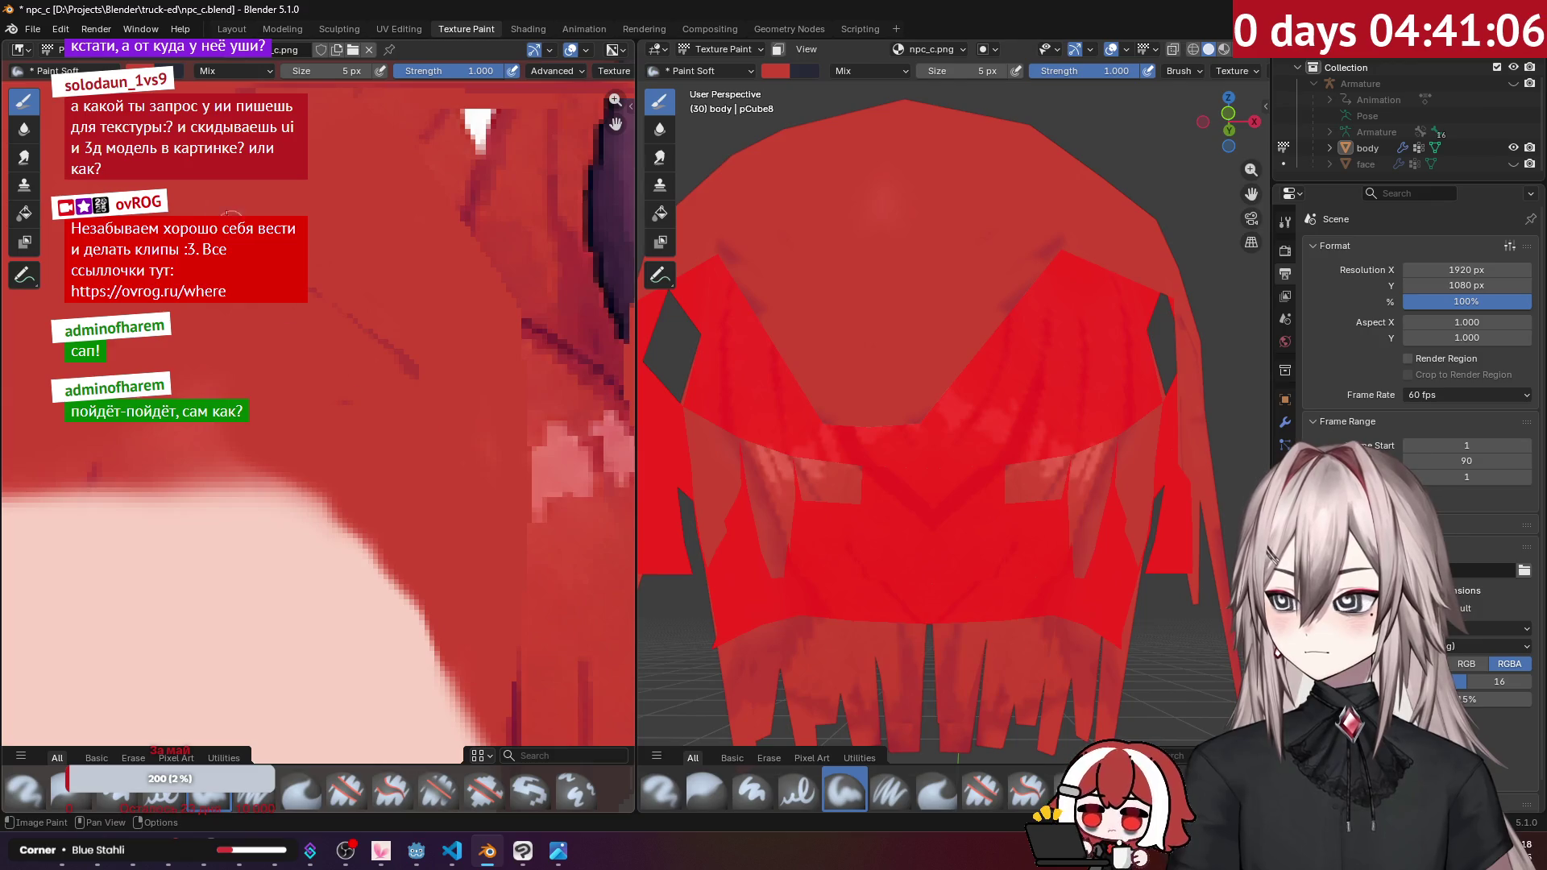
mouse_move(358, 321)
left_mouse_down()
mouse_move(448, 390)
mouse_move(463, 373)
mouse_move(432, 366)
mouse_move(488, 432)
mouse_move(484, 416)
left_mouse_up()
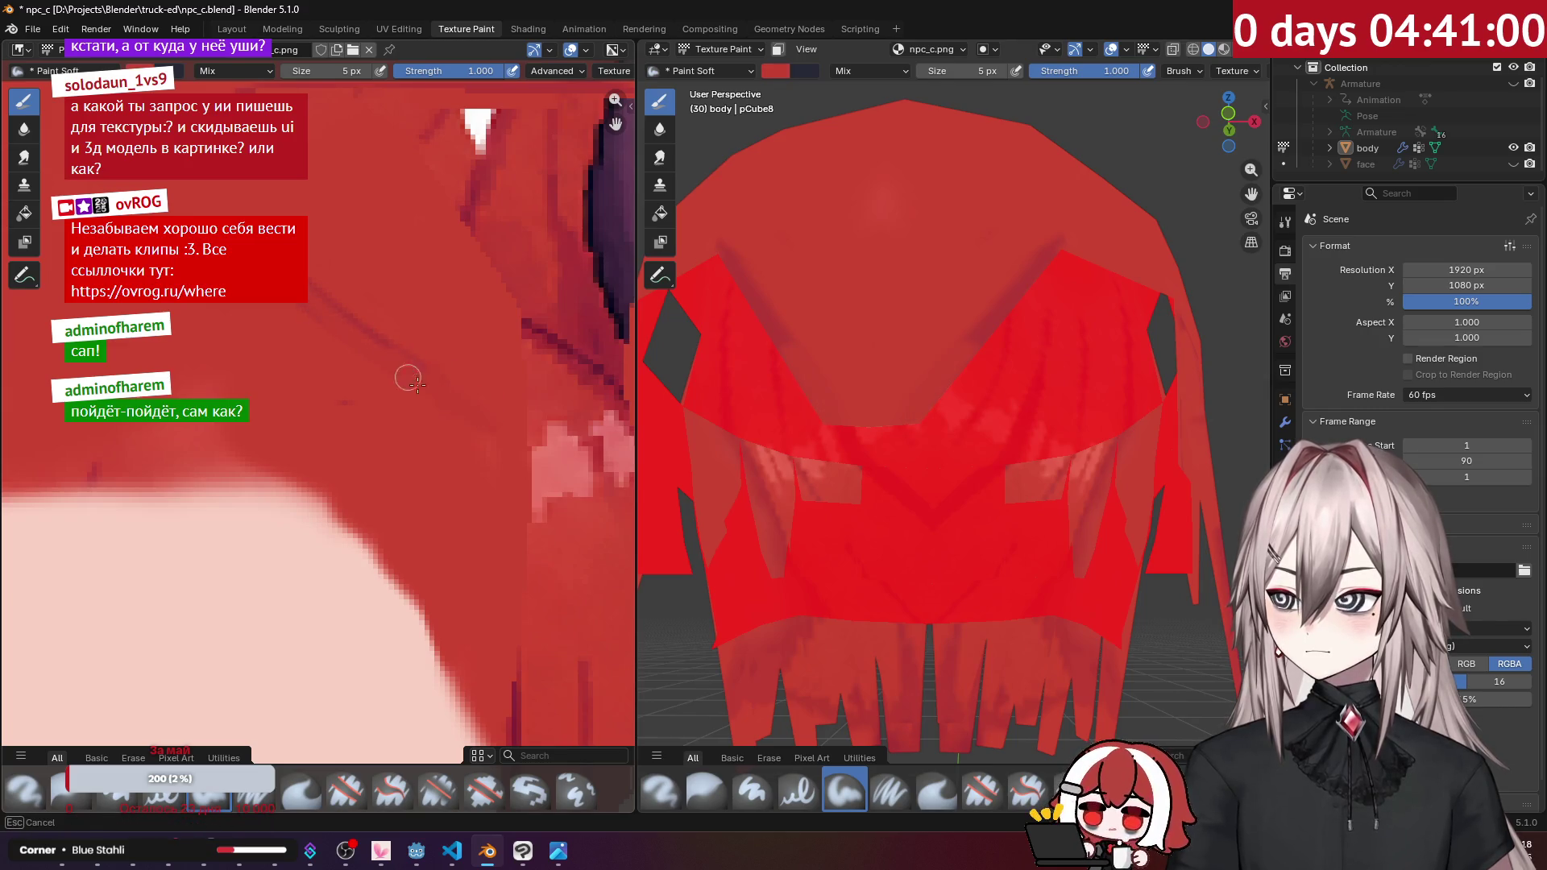
mouse_move(950, 371)
middle_mouse_down()
mouse_move(898, 350)
mouse_move(985, 371)
middle_mouse_up()
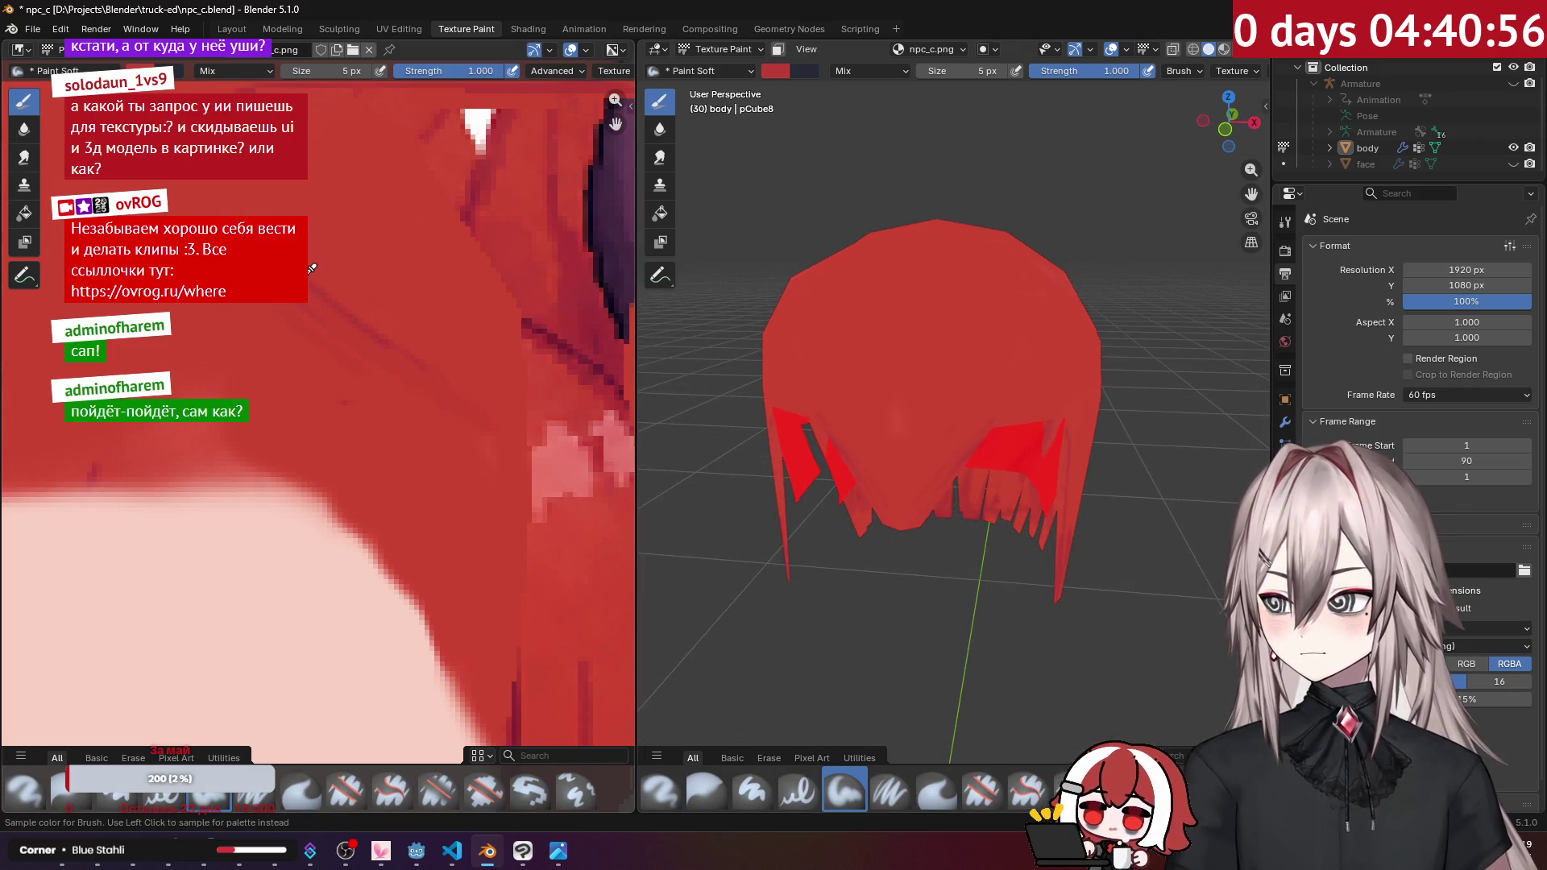
middle_click_drag(891, 492, 891, 491)
middle_click_drag(957, 333, 942, 251)
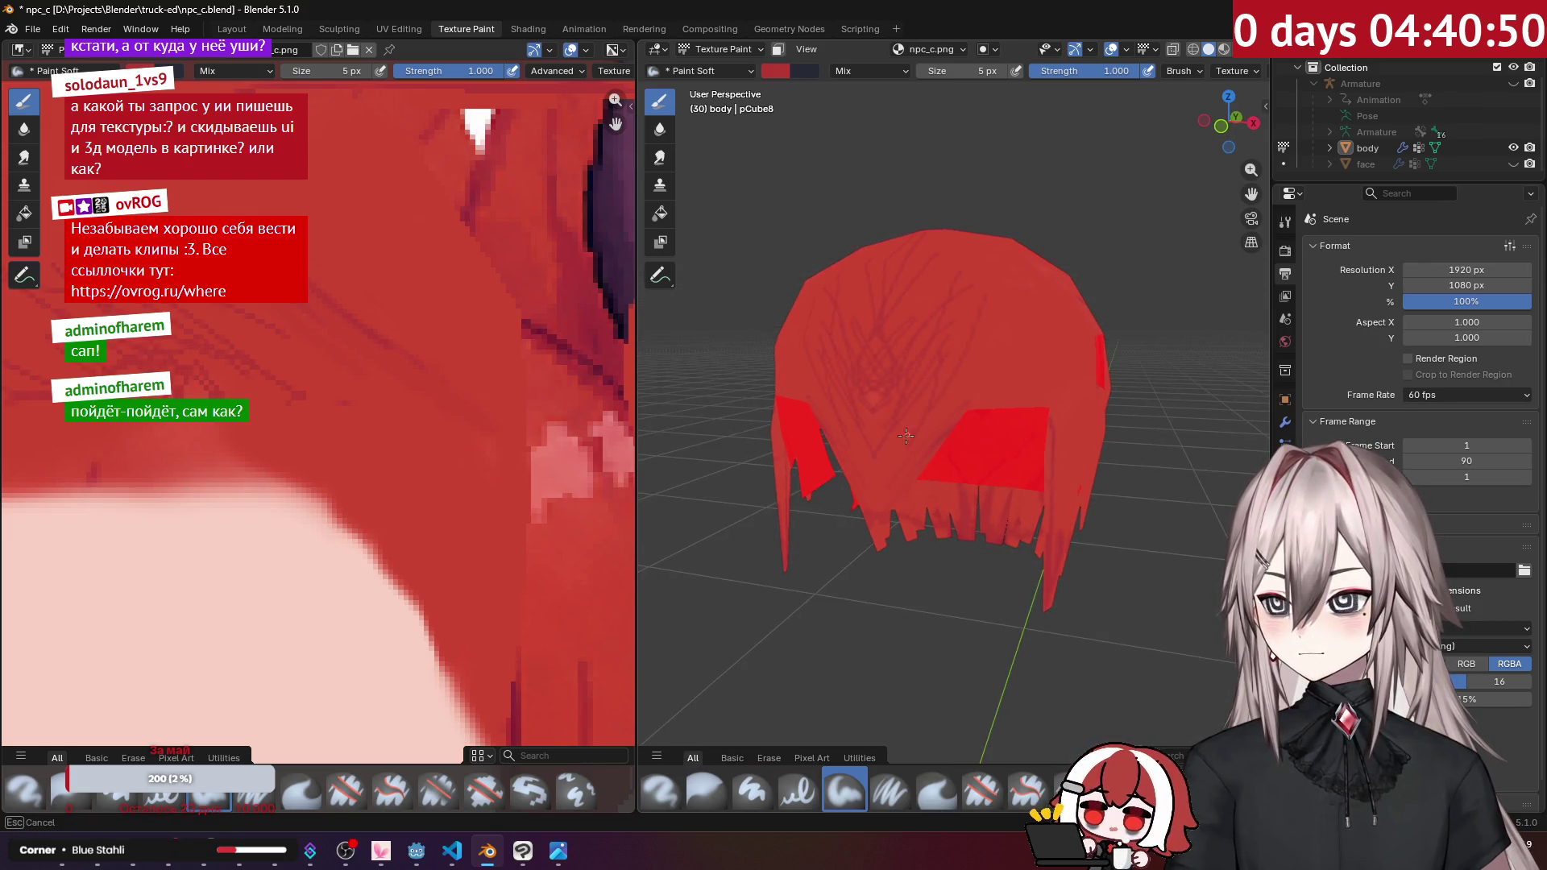
middle_click_drag(987, 394, 991, 396)
mouse_move(1073, 433)
middle_mouse_down()
mouse_move(994, 391)
mouse_move(930, 393)
middle_mouse_up()
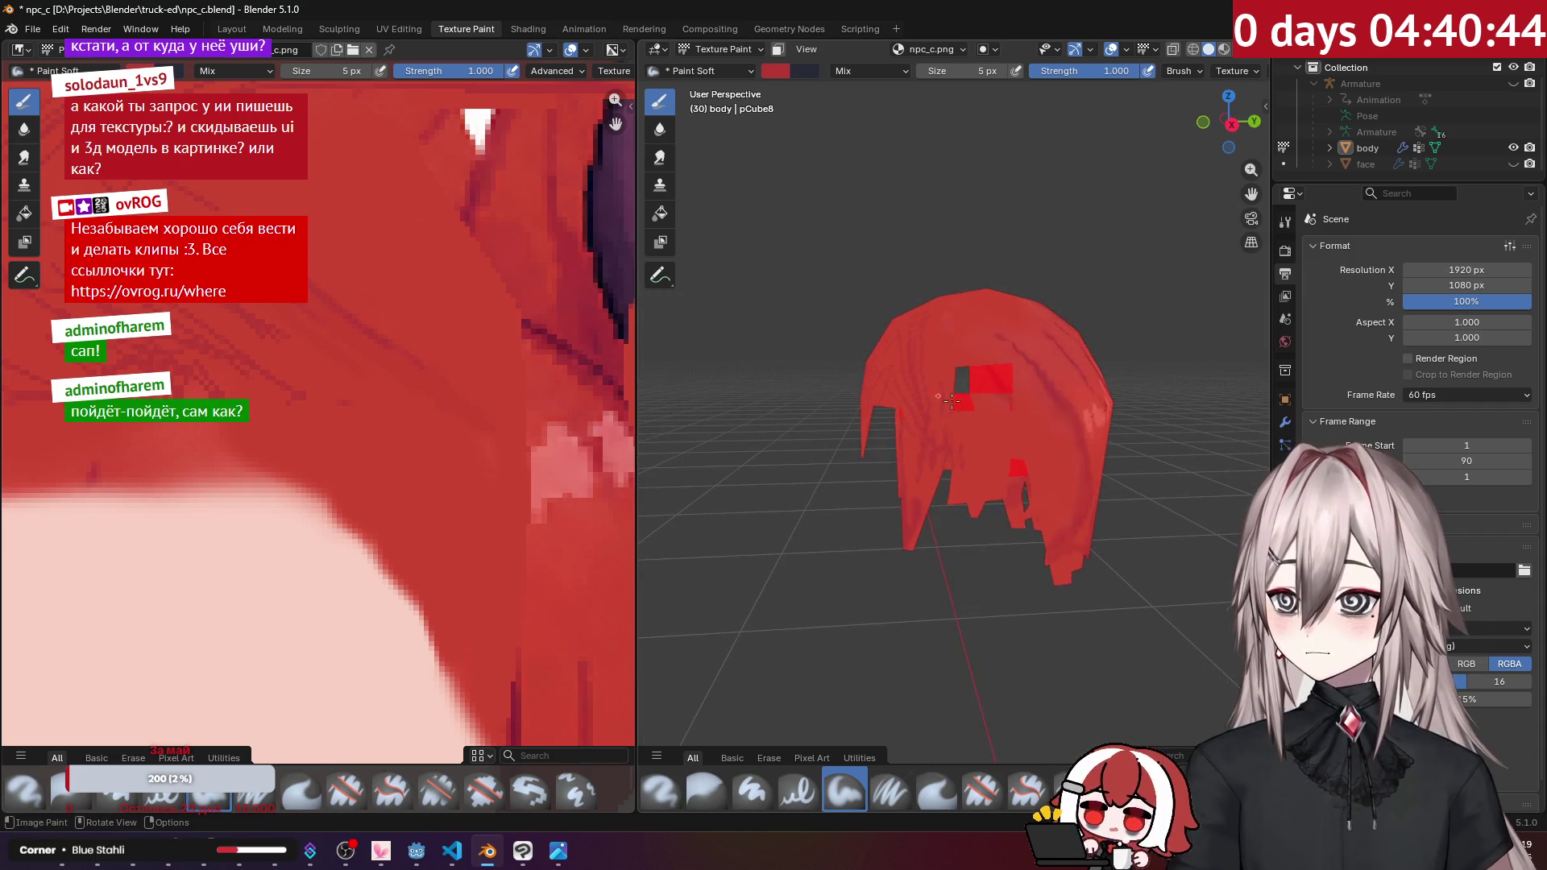
middle_click_drag(1037, 453, 1001, 389)
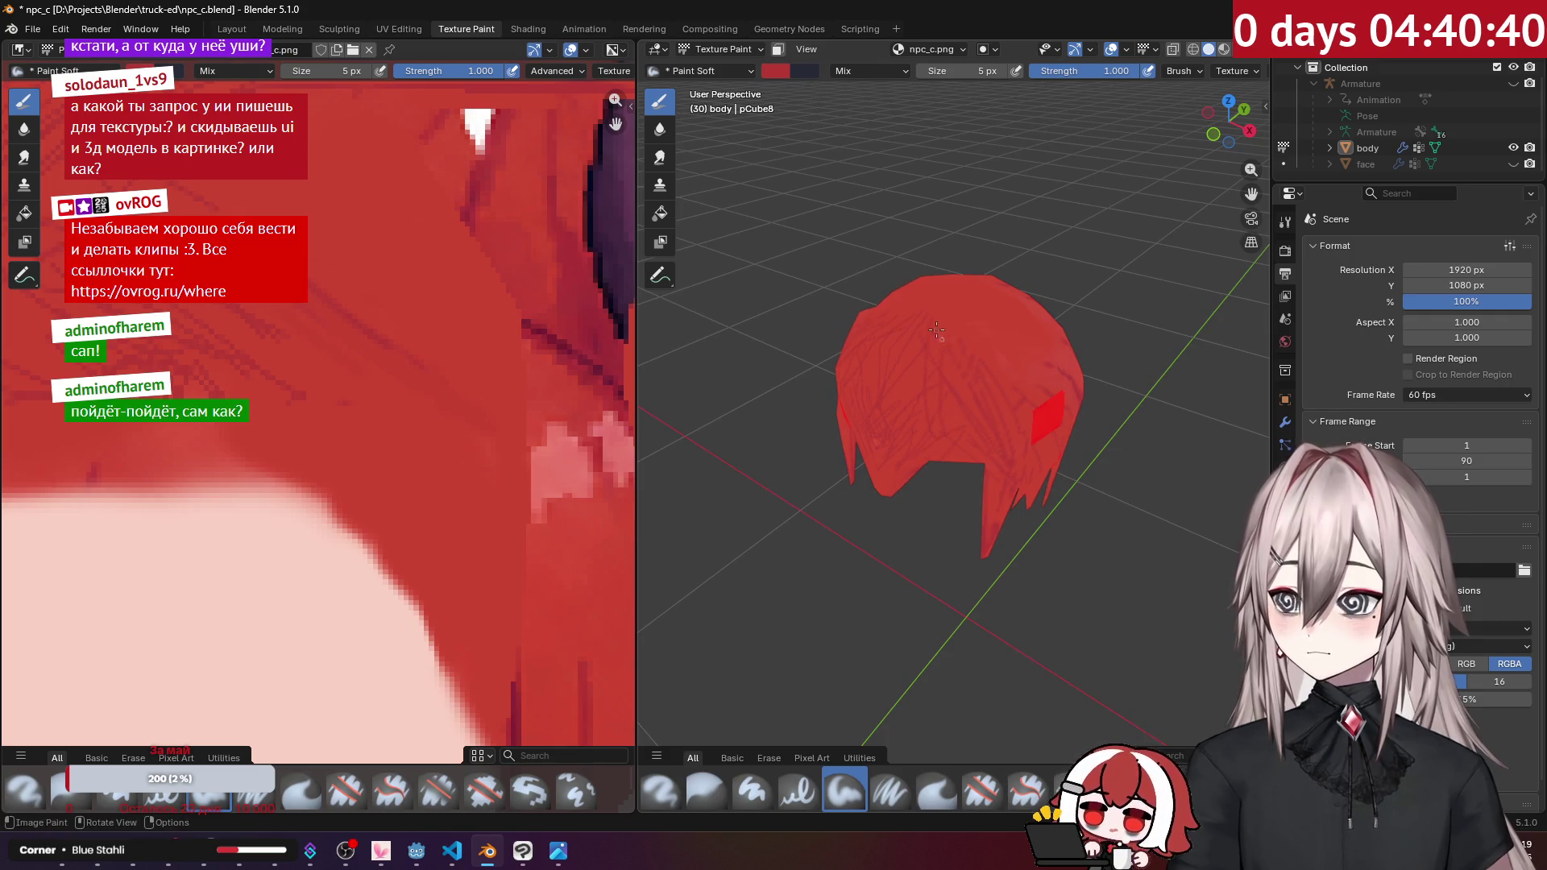
scroll(396, 407, "down", 3)
Step: Pan the texture image to show more hair and enlarge the brush to 30 px
mouse_move(396, 407)
middle_mouse_down()
mouse_move(402, 371)
mouse_move(469, 419)
middle_mouse_up()
scroll(411, 331, "up", 4)
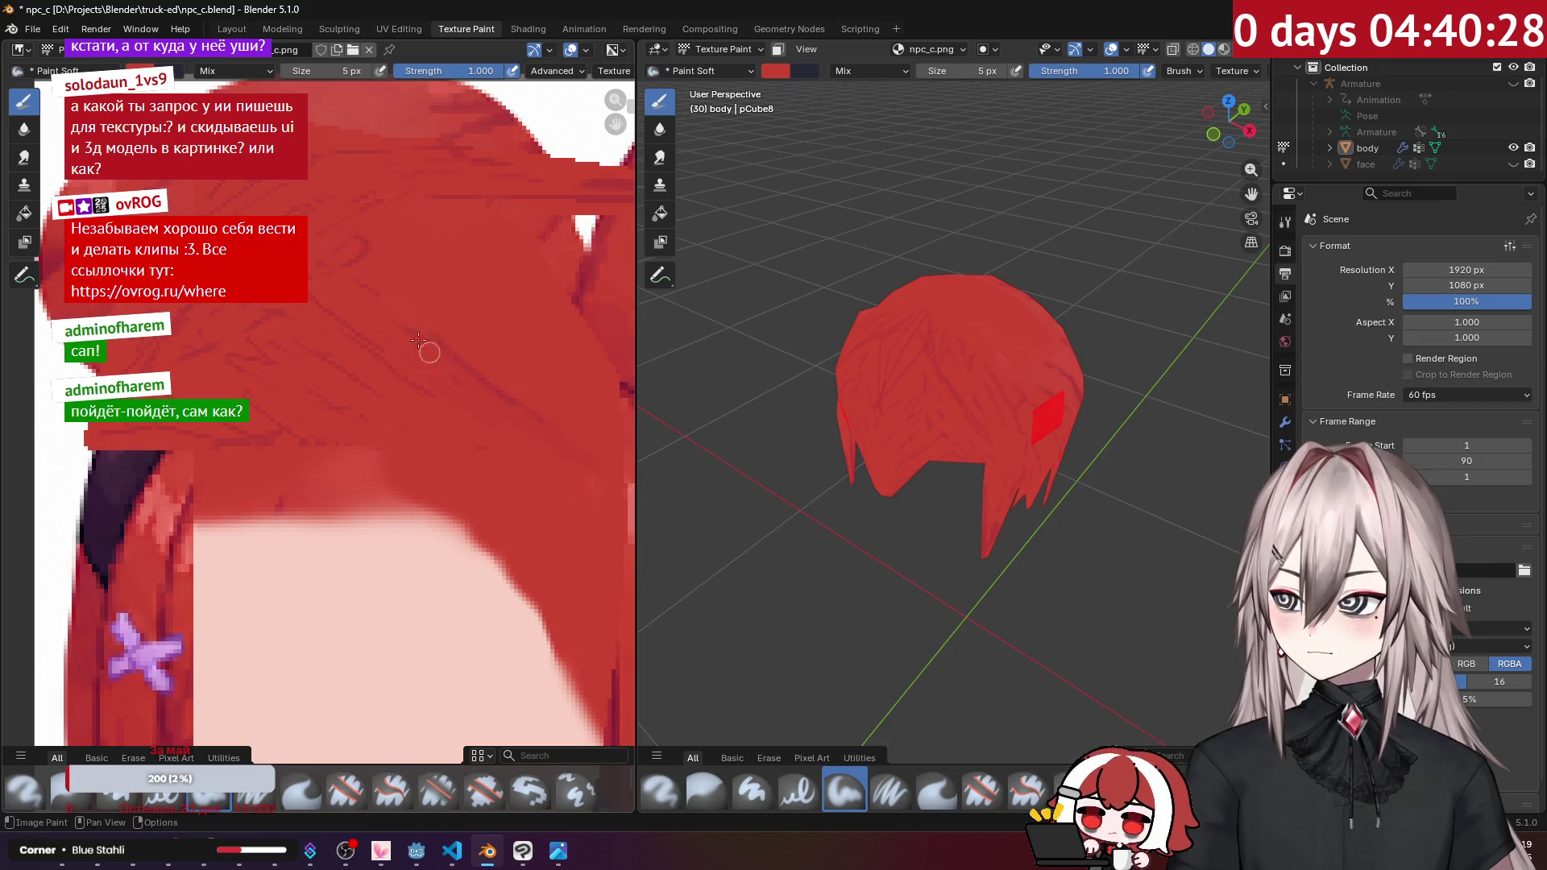
mouse_move(886, 339)
middle_mouse_down()
mouse_move(911, 322)
mouse_move(894, 315)
mouse_move(906, 270)
middle_mouse_up()
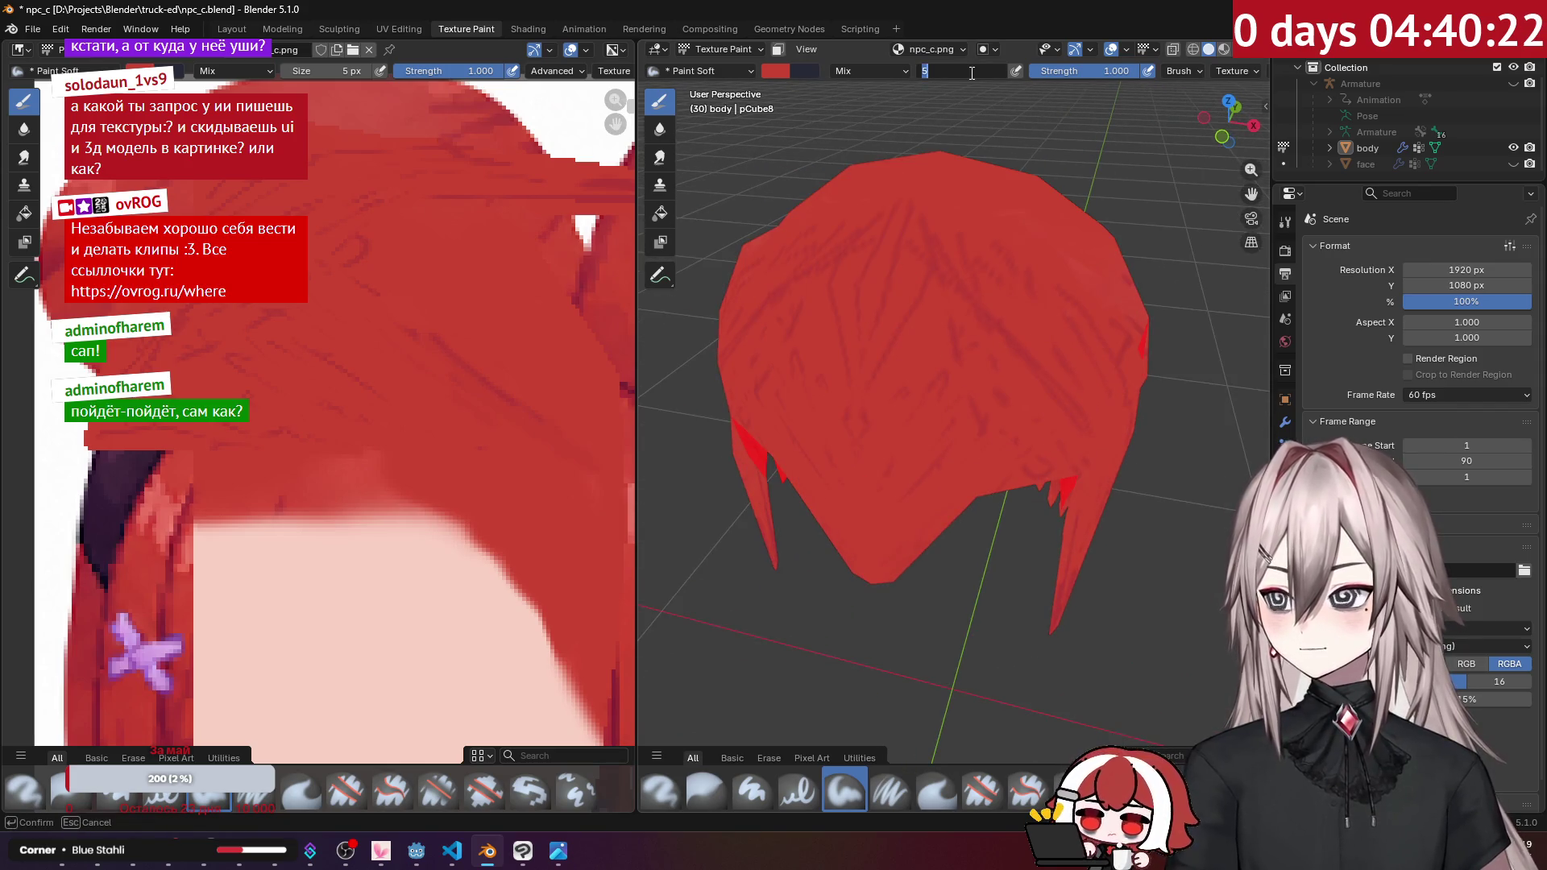
type("30")
key("Return")
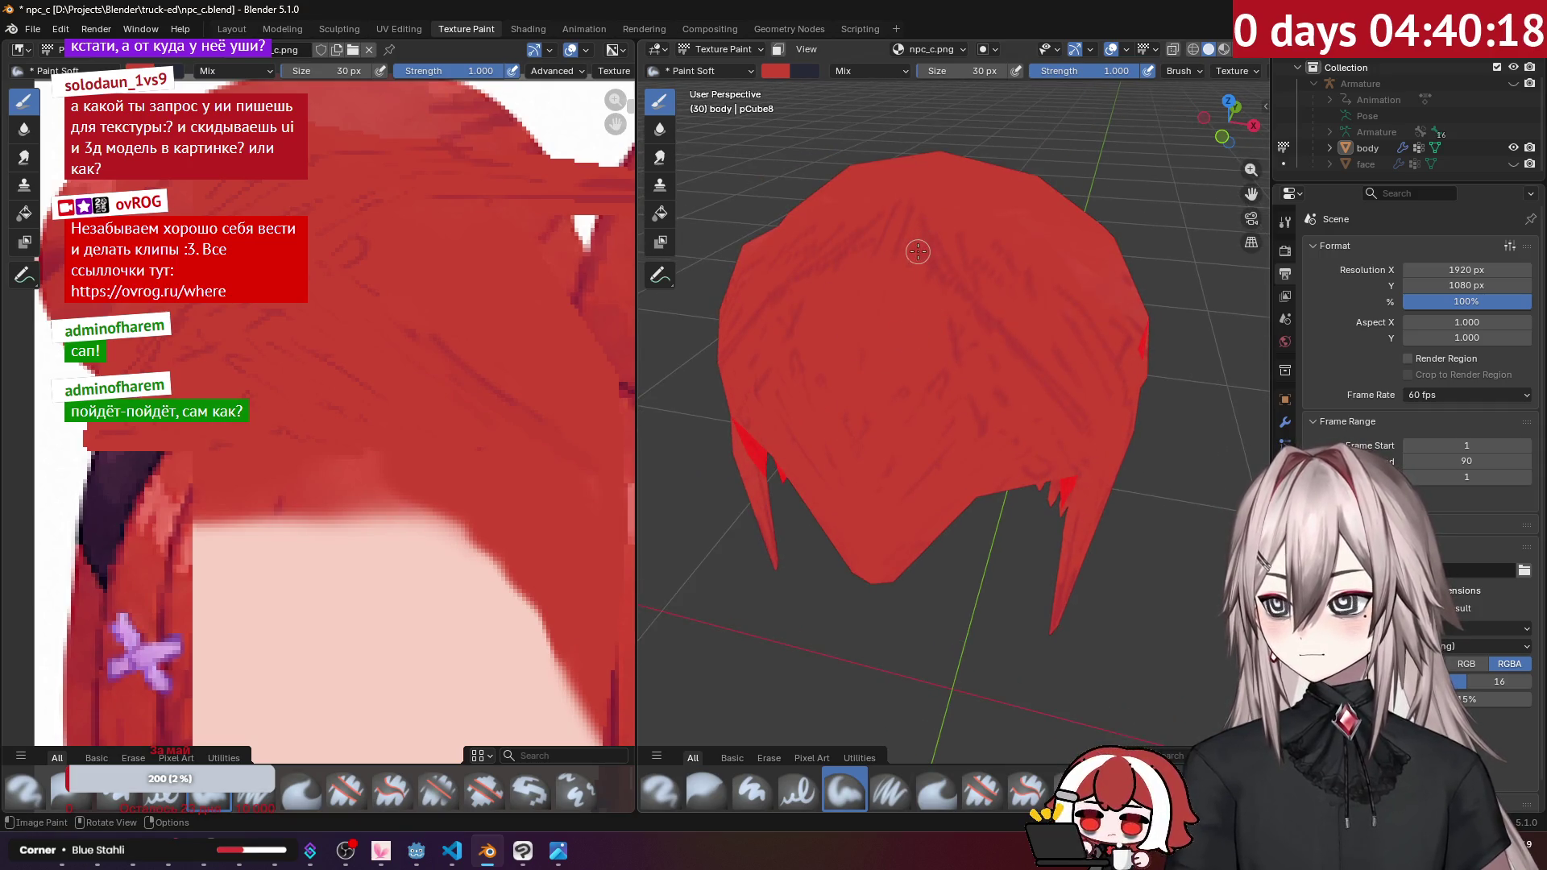
Step: Smear the red hair texture with the Smear brush so its streaks blend softly
left_click(936, 790)
middle_click_drag(967, 455, 955, 378)
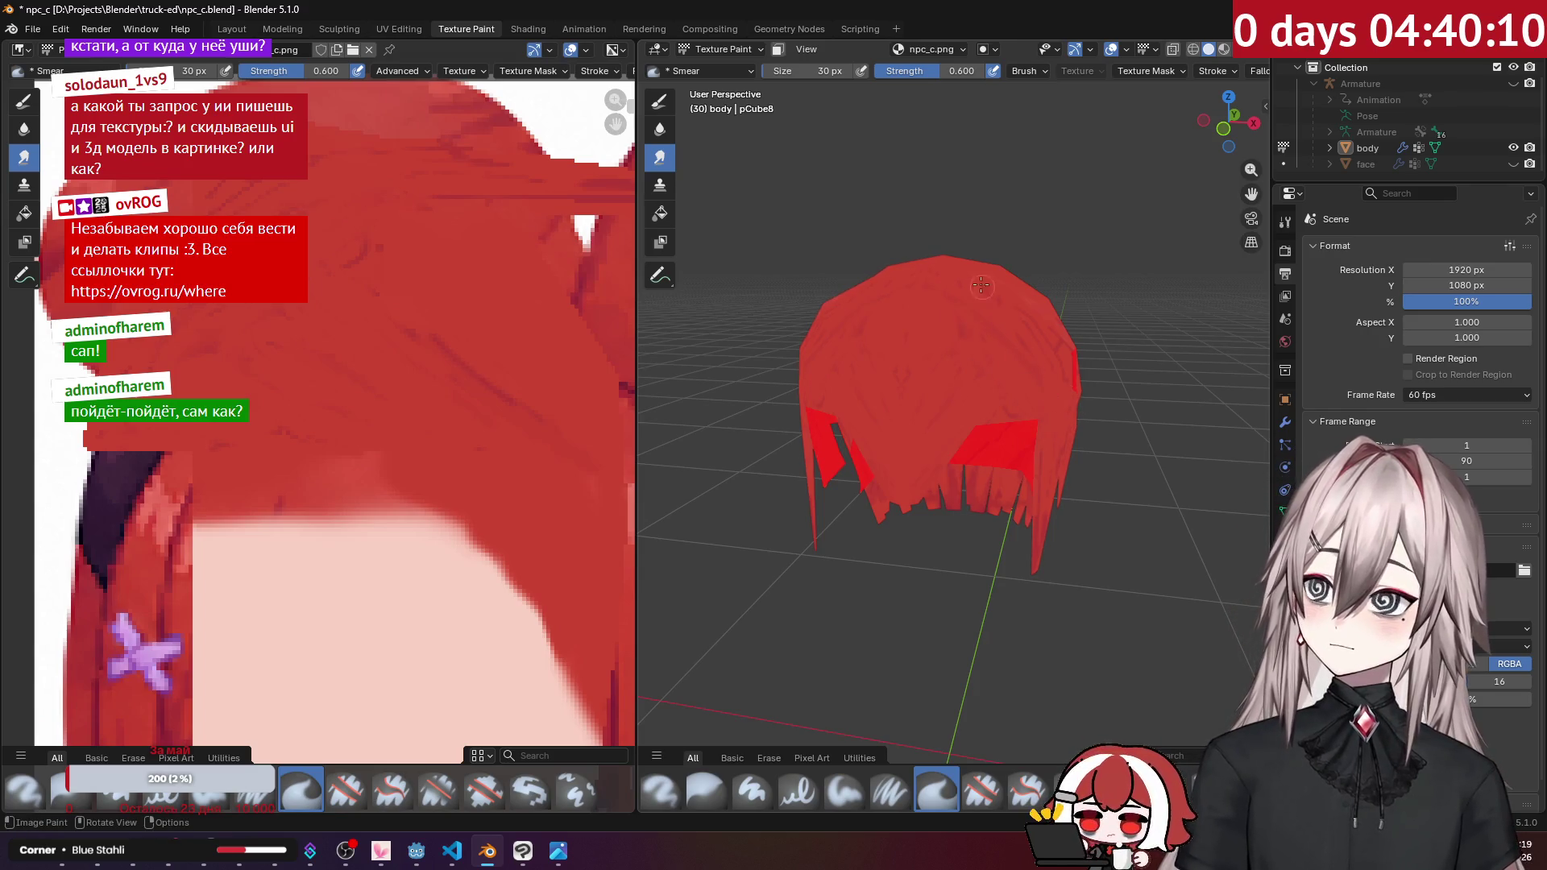
middle_click_drag(985, 292, 950, 295)
left_click_drag(973, 388, 967, 329)
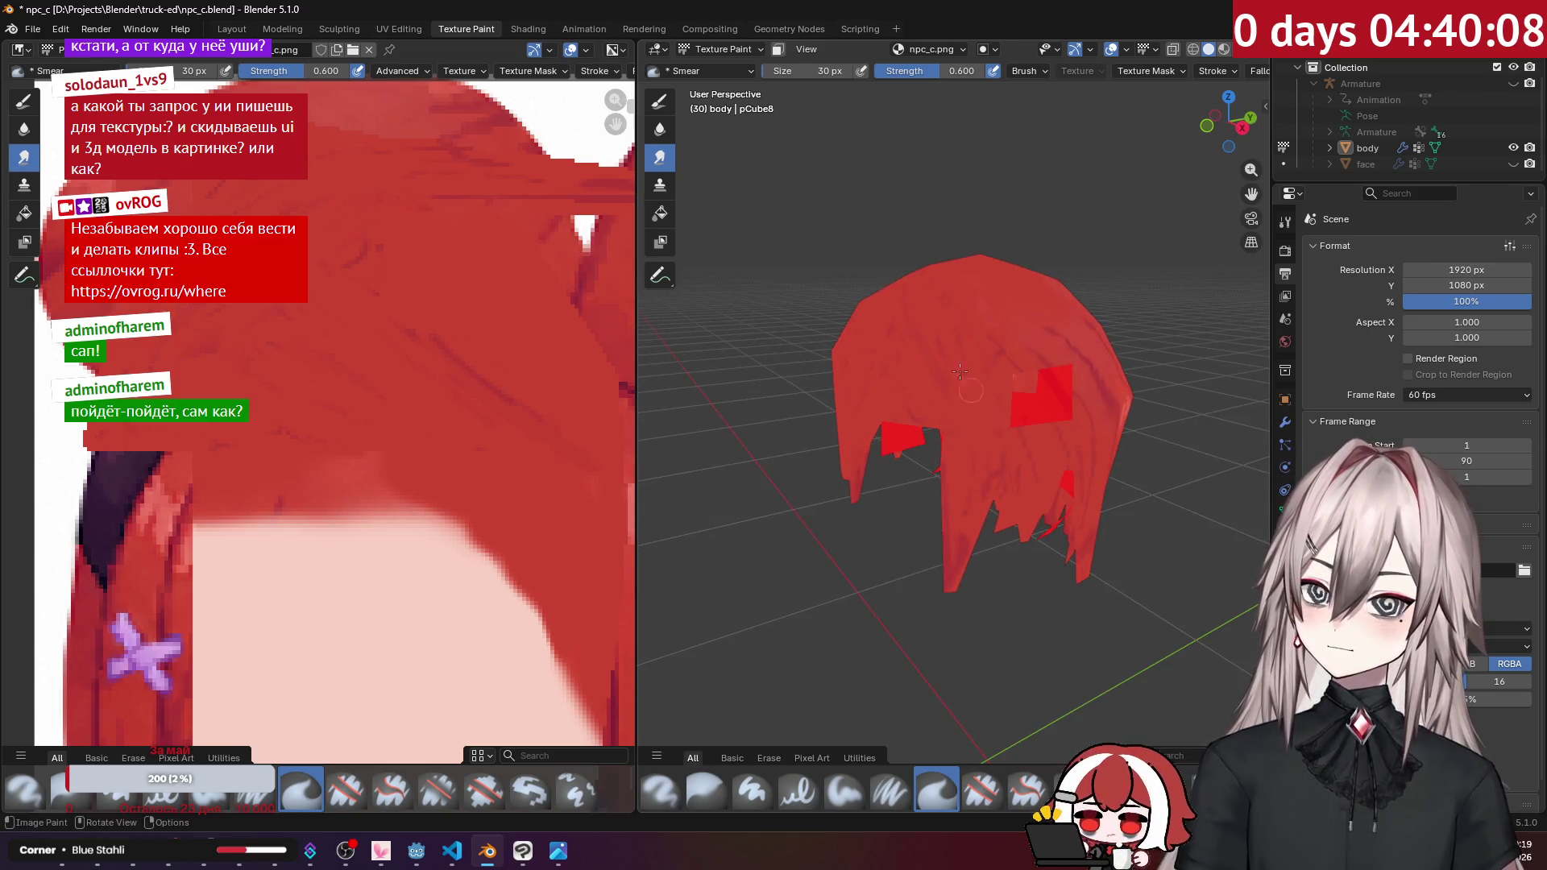
middle_click_drag(979, 383, 956, 415)
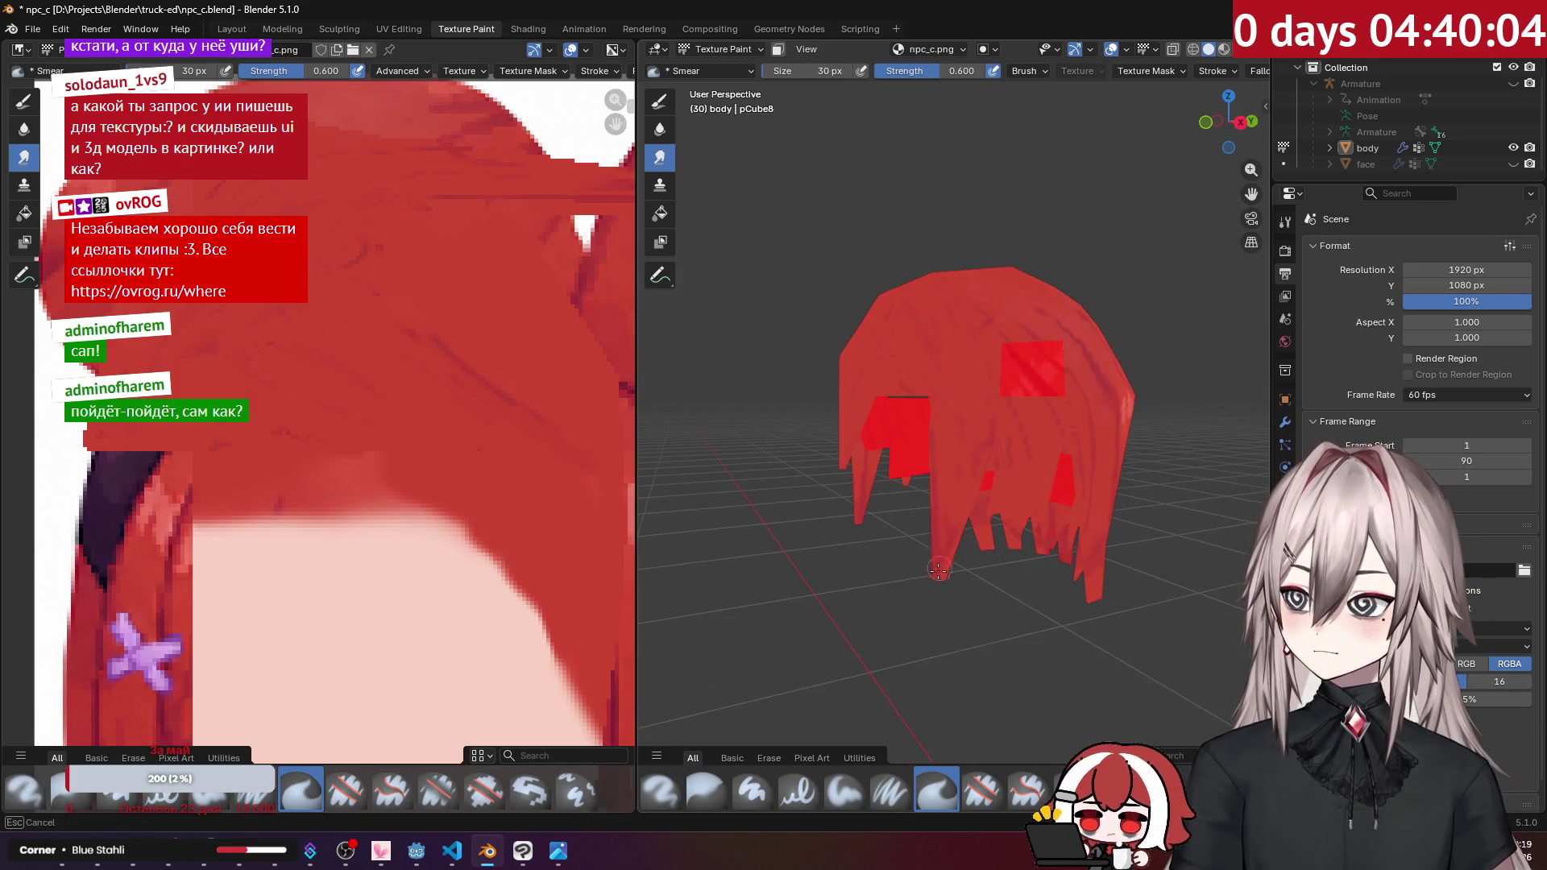
mouse_move(933, 412)
middle_mouse_down()
mouse_move(989, 439)
mouse_move(1024, 555)
middle_mouse_up()
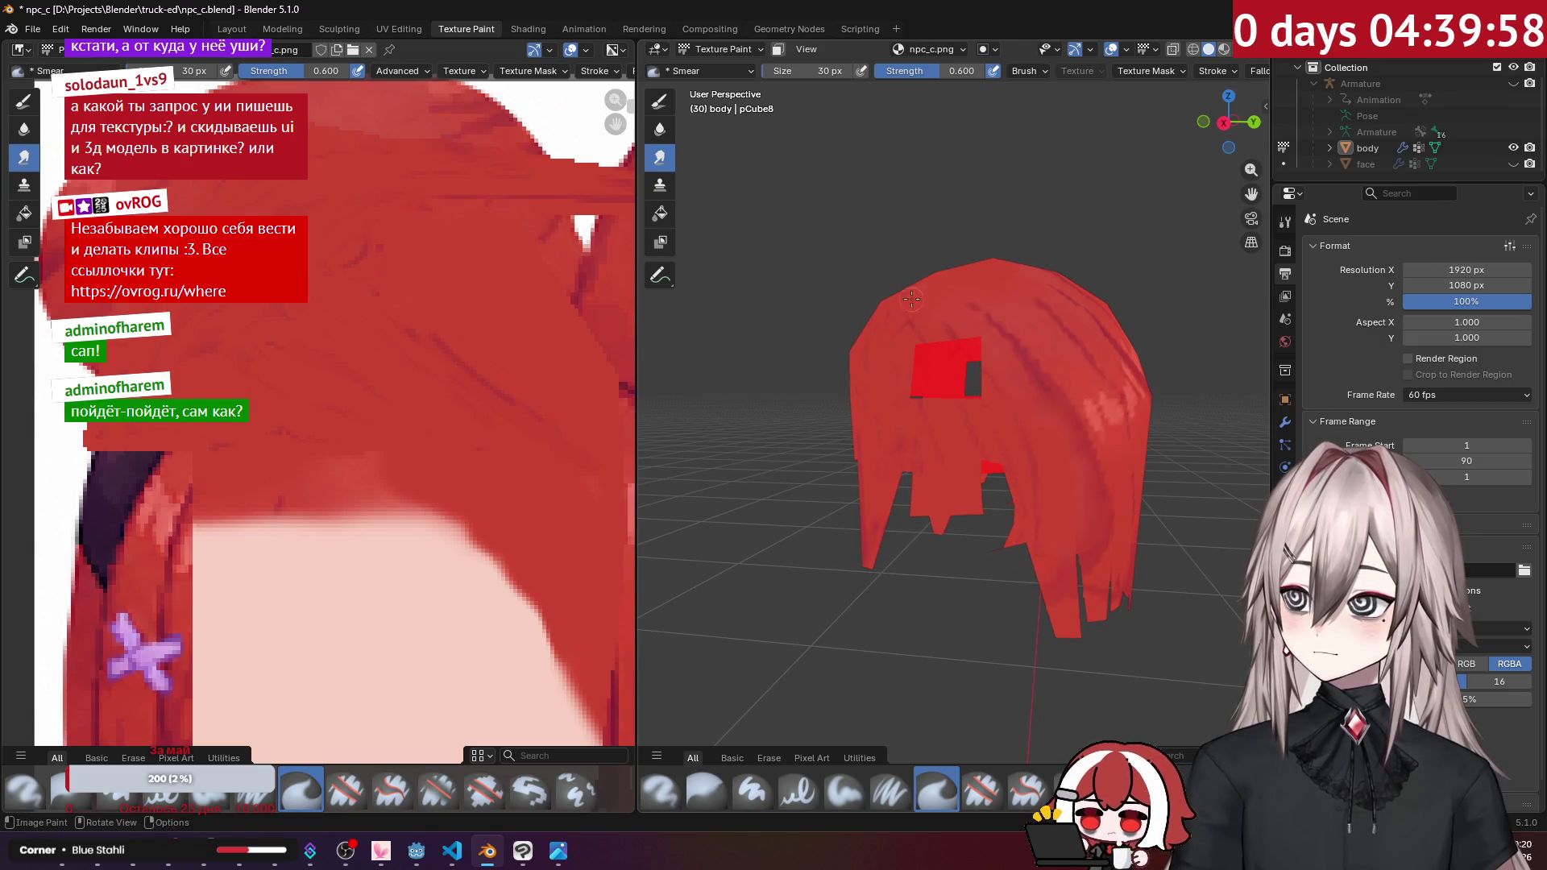
middle_click_drag(1005, 399, 1015, 368)
middle_click_drag(966, 305, 894, 310)
scroll(887, 310, "up", 2)
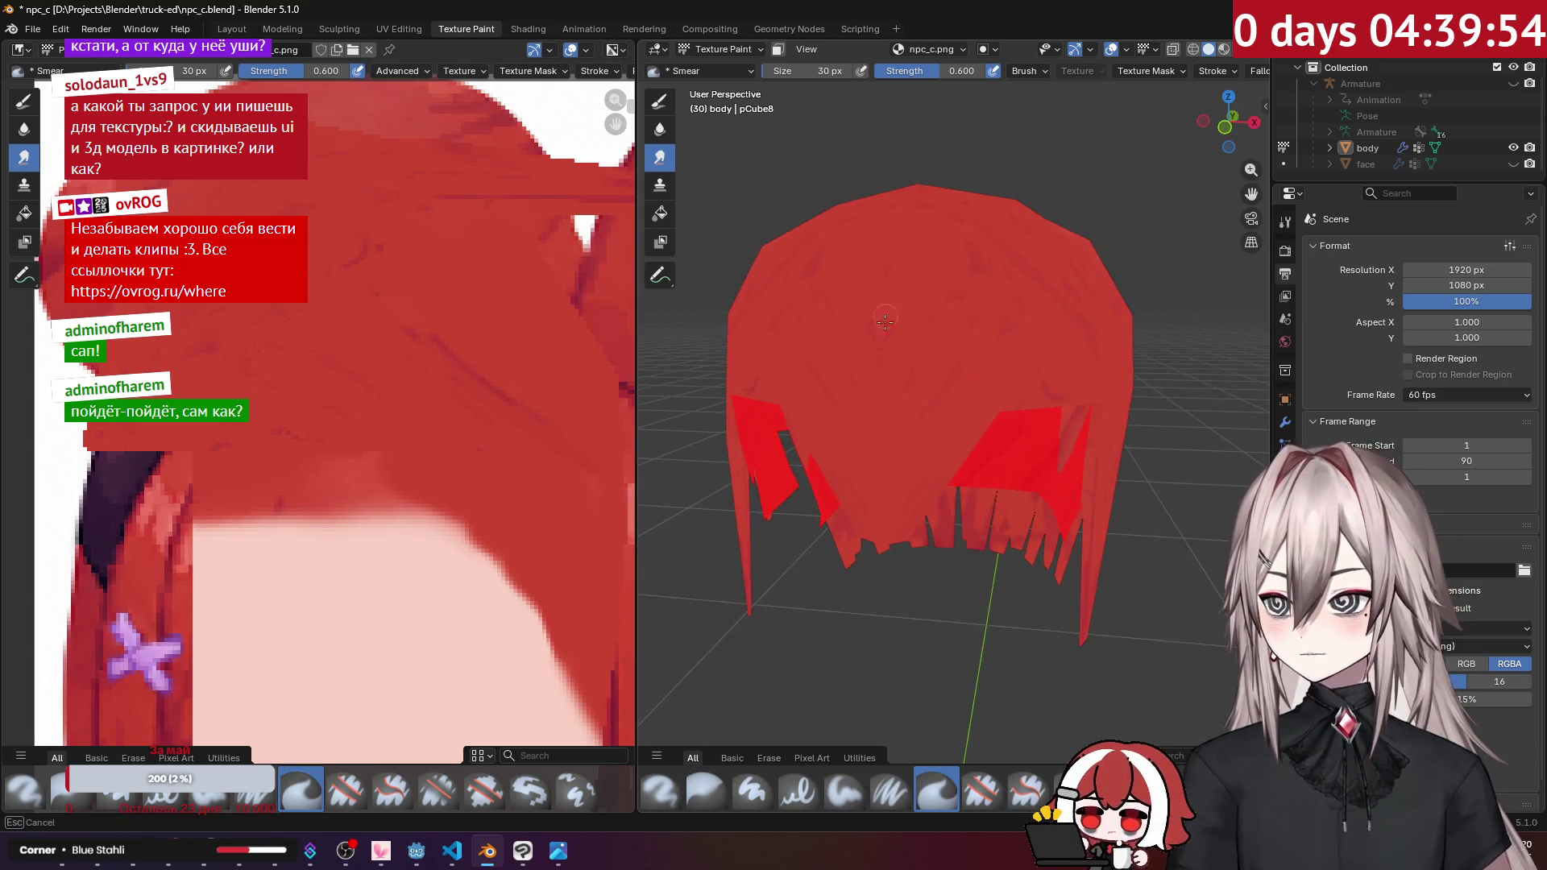
left_click_drag(338, 323, 507, 391)
Step: Go back to the Paint Soft brush and paint strokes over the hair texture
left_click(845, 792)
mouse_move(405, 375)
left_mouse_down()
mouse_move(294, 379)
mouse_move(347, 293)
mouse_move(206, 276)
left_mouse_up()
mouse_move(171, 331)
left_mouse_down()
mouse_move(380, 214)
mouse_move(419, 174)
left_mouse_up()
scroll(994, 296, "down", 2)
Step: Clear the mesh selection in Edit Mode and return to Texture Paint
mouse_move(913, 327)
middle_mouse_down()
mouse_move(880, 303)
mouse_move(947, 319)
mouse_move(985, 274)
mouse_move(1014, 314)
middle_mouse_up()
key("Tab")
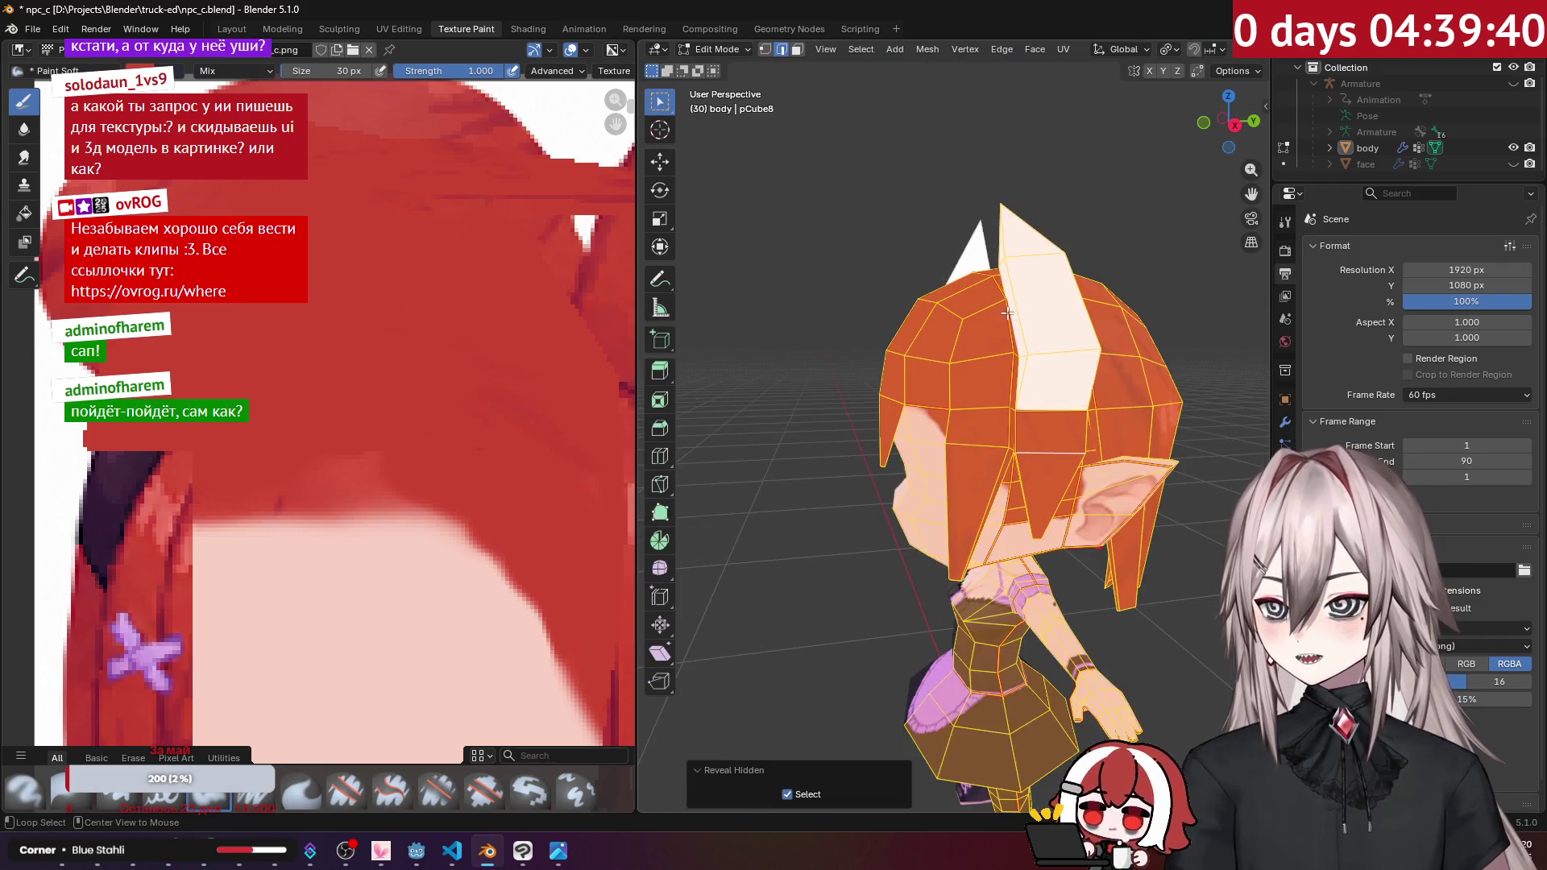
key("Tab")
mouse_move(1007, 312)
middle_mouse_down()
mouse_move(1072, 213)
mouse_move(1021, 297)
middle_mouse_up()
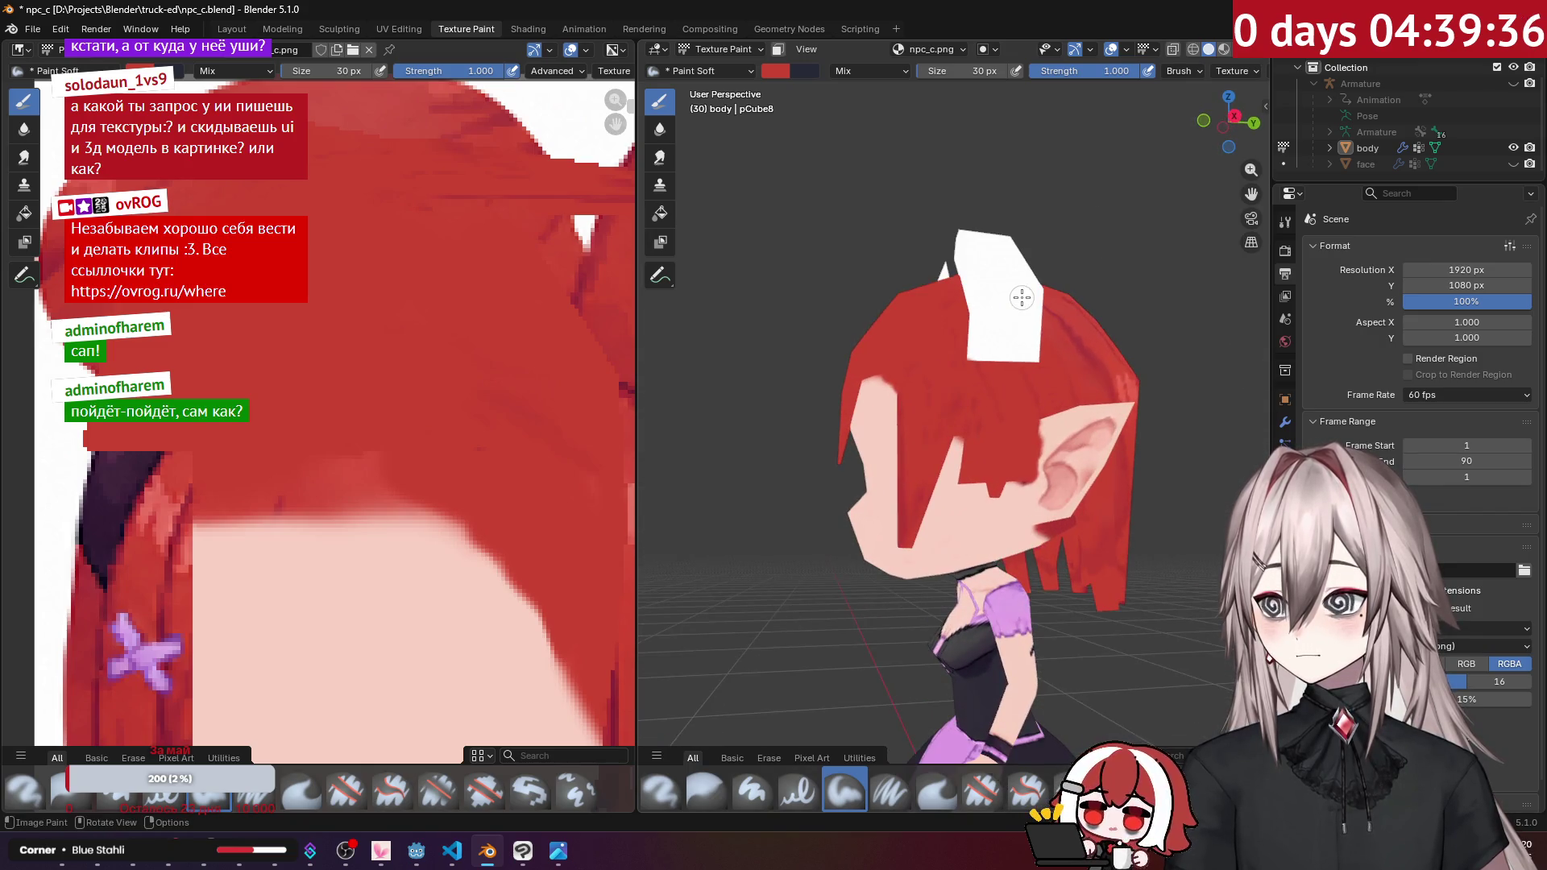
key("Tab")
key("alt+a")
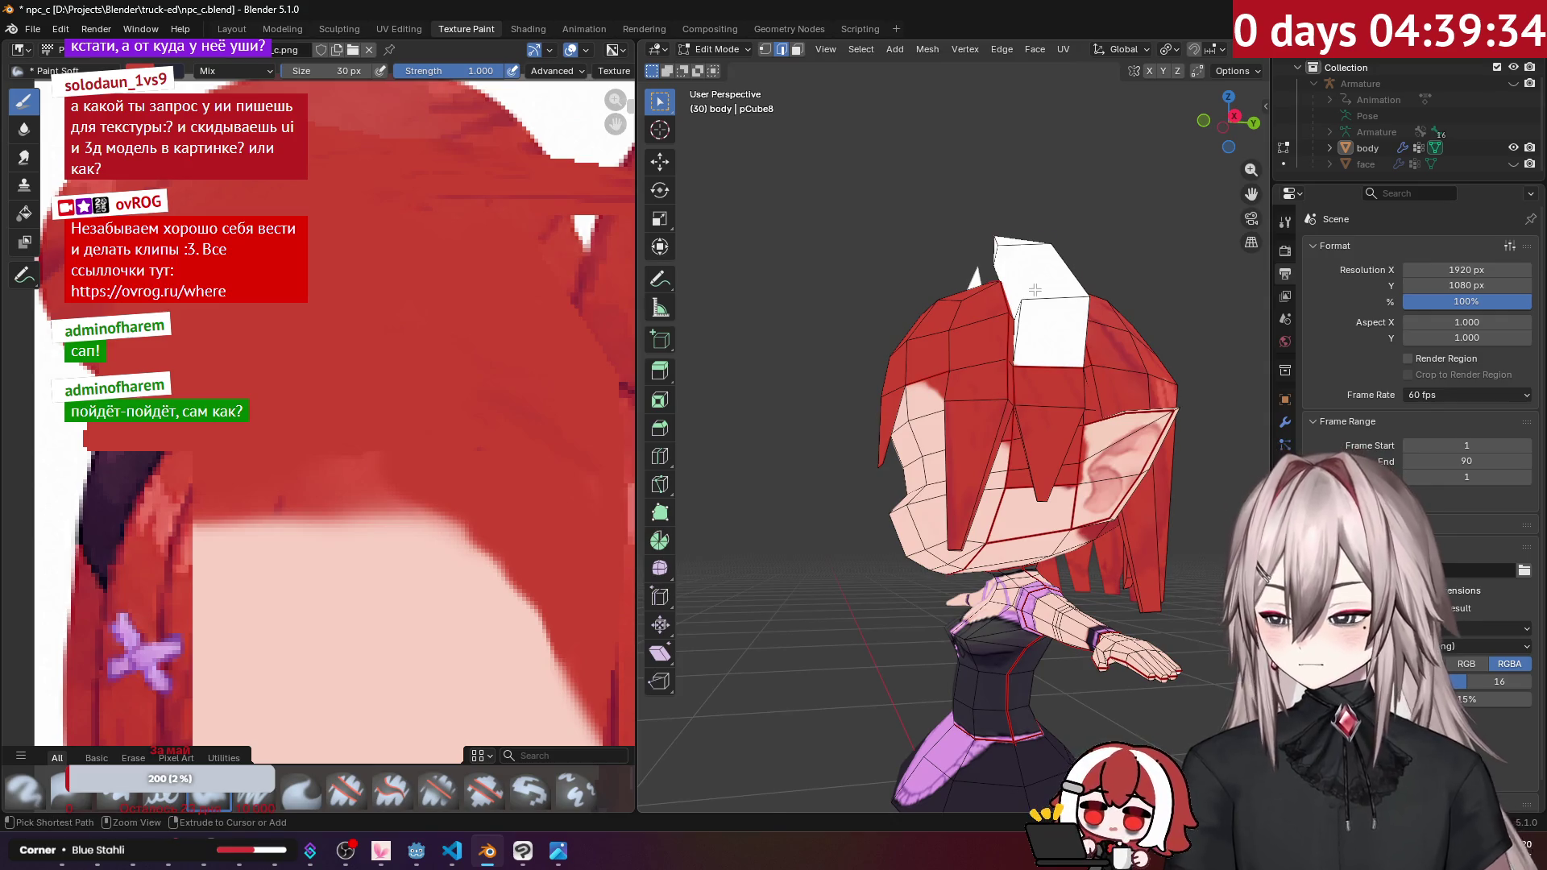
key("Tab")
Step: Sample the dark purple of the ear strip as the paint colour
middle_click_drag(1032, 290, 927, 338)
scroll(255, 435, "down", 3)
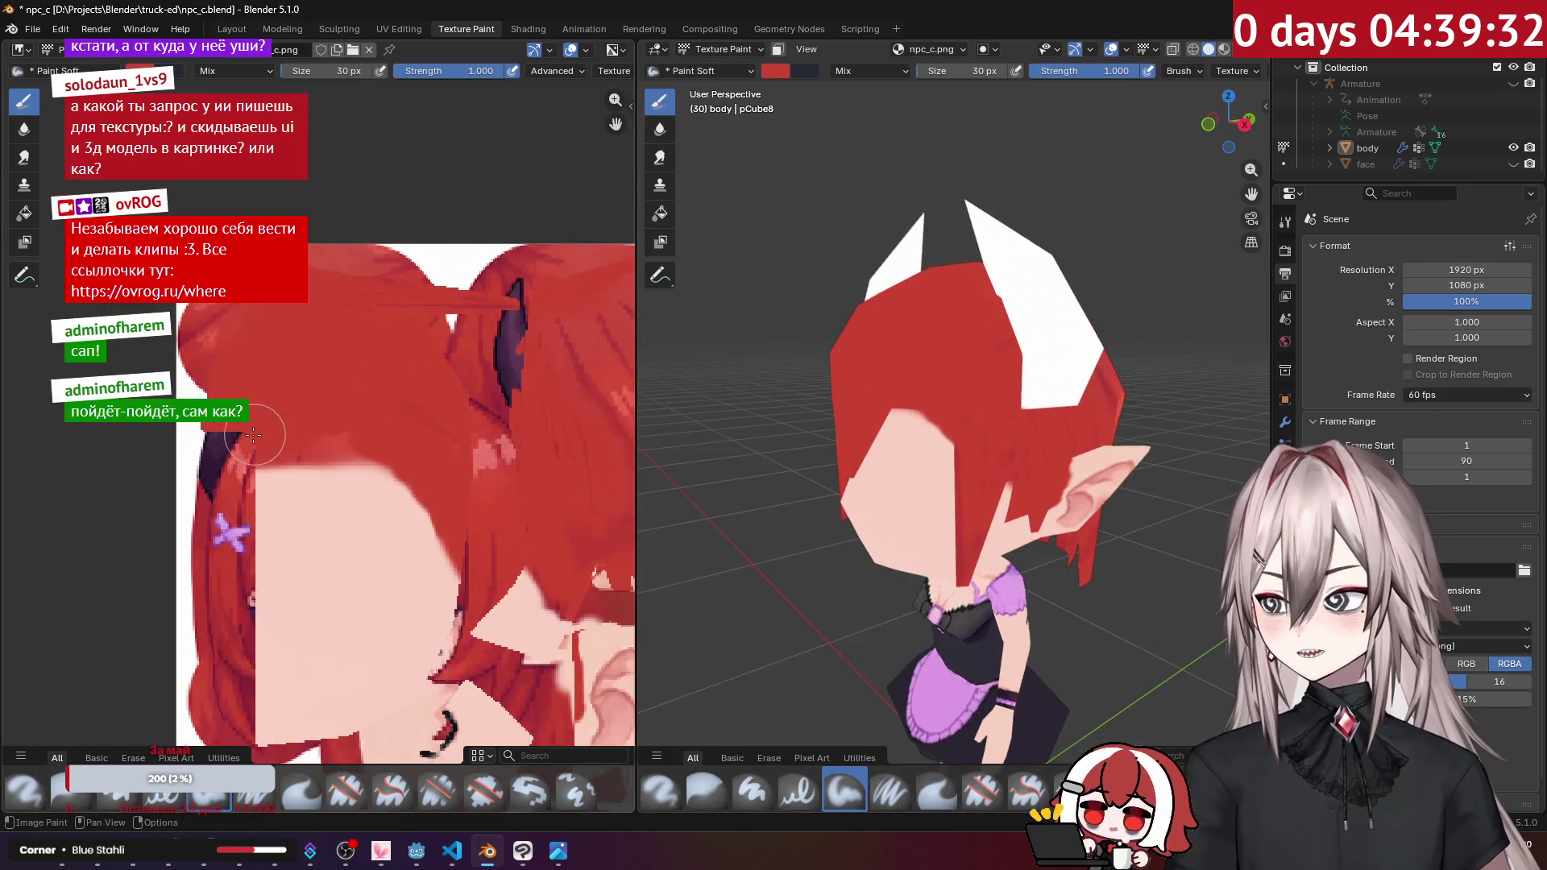
scroll(542, 345, "up", 2)
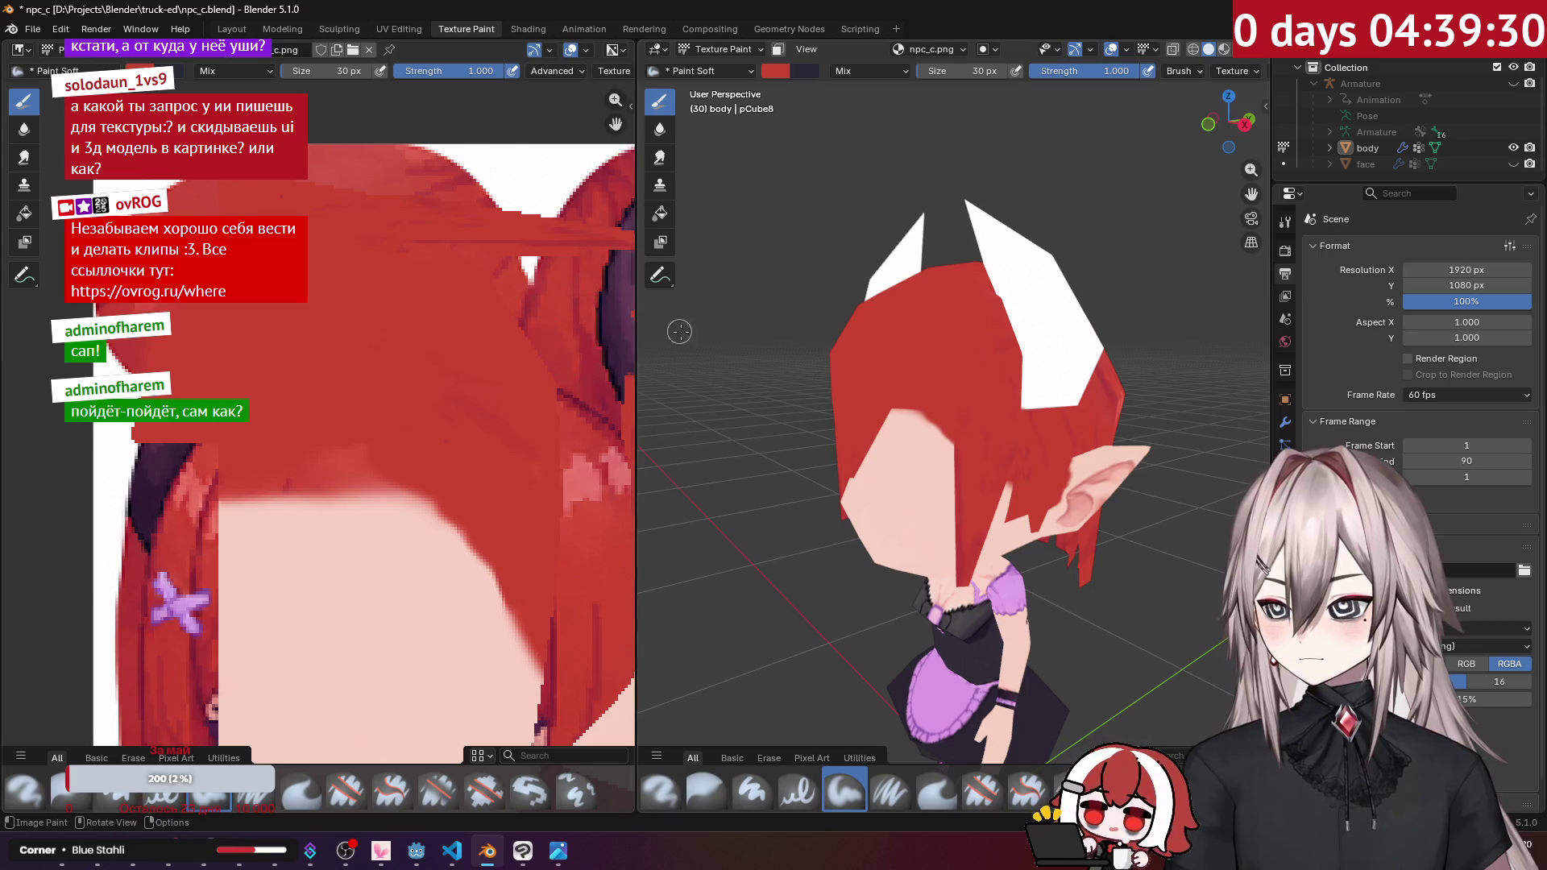
middle_click_drag(555, 352, 337, 416)
key("s")
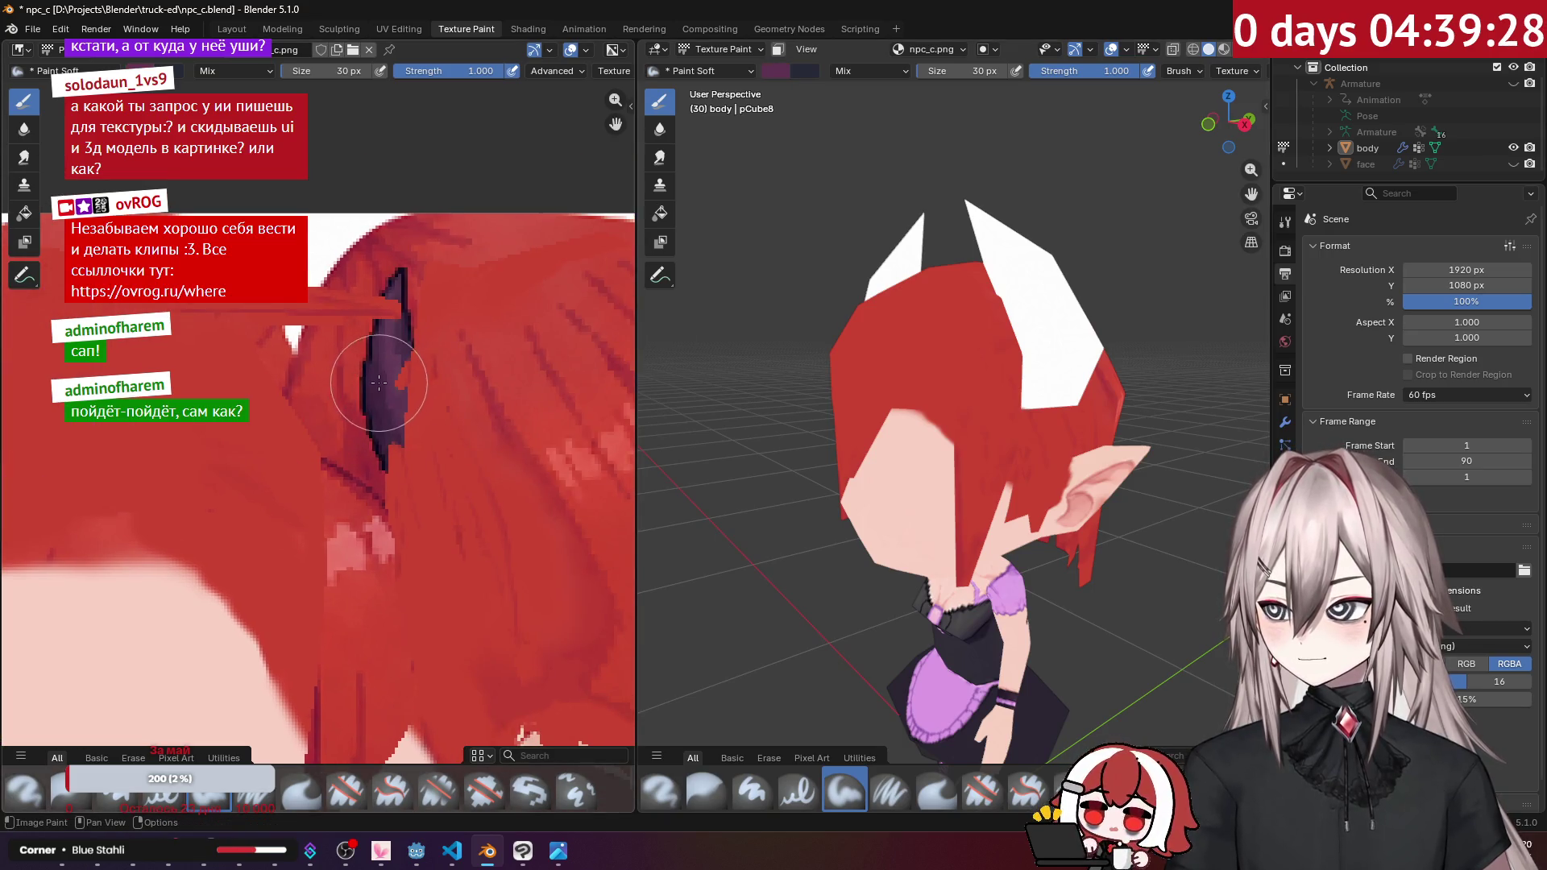
Step: Select the linked horn geometry with Ctrl+L and hide everything else
key("Tab")
key("ctrl+l")
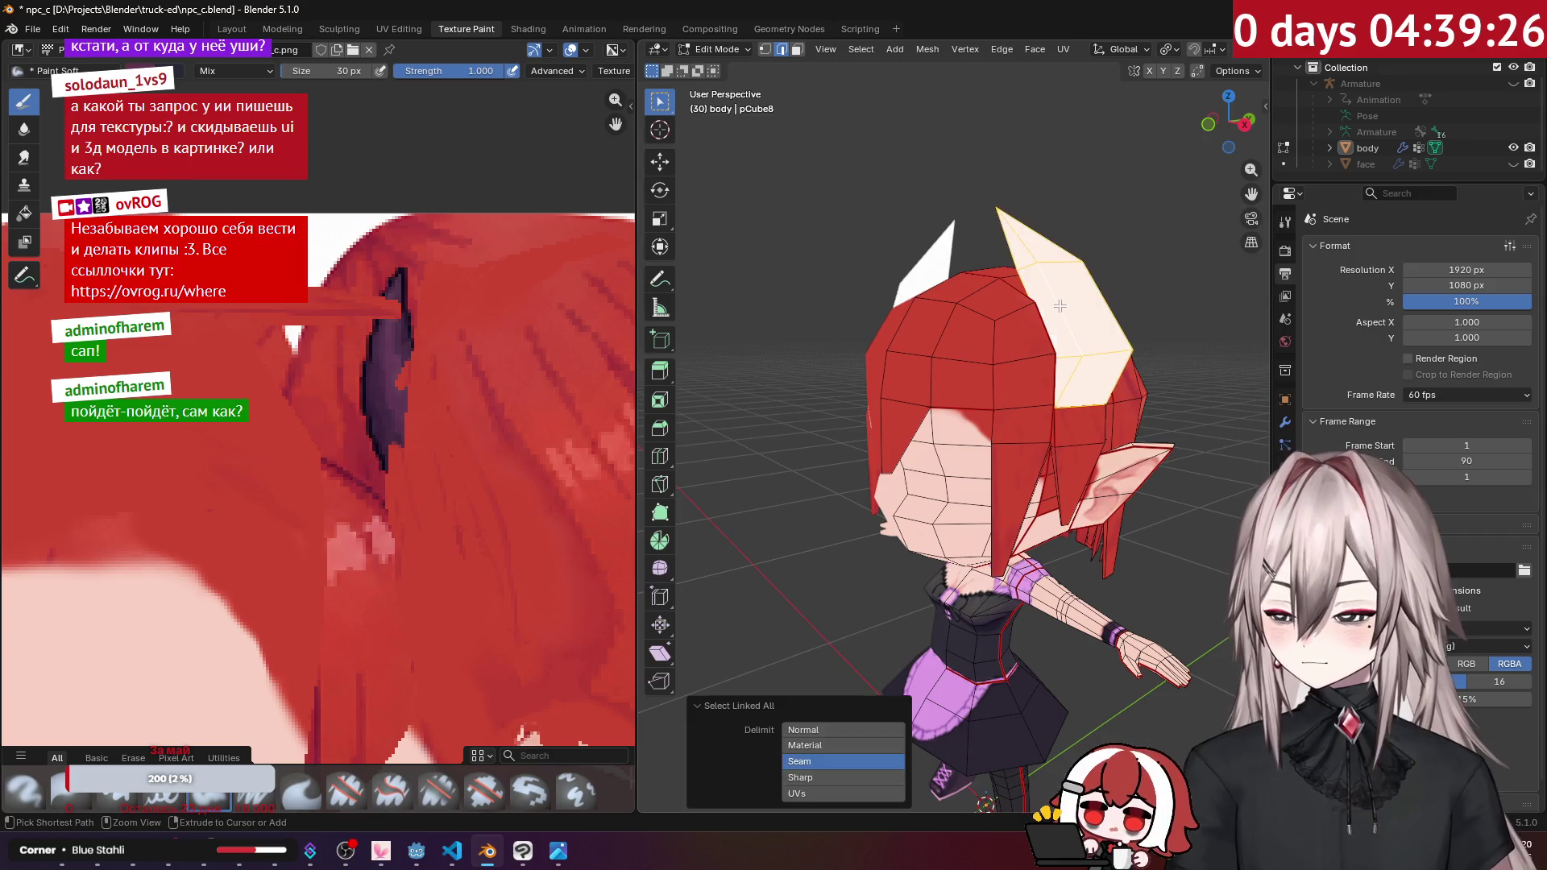
key("shift+h")
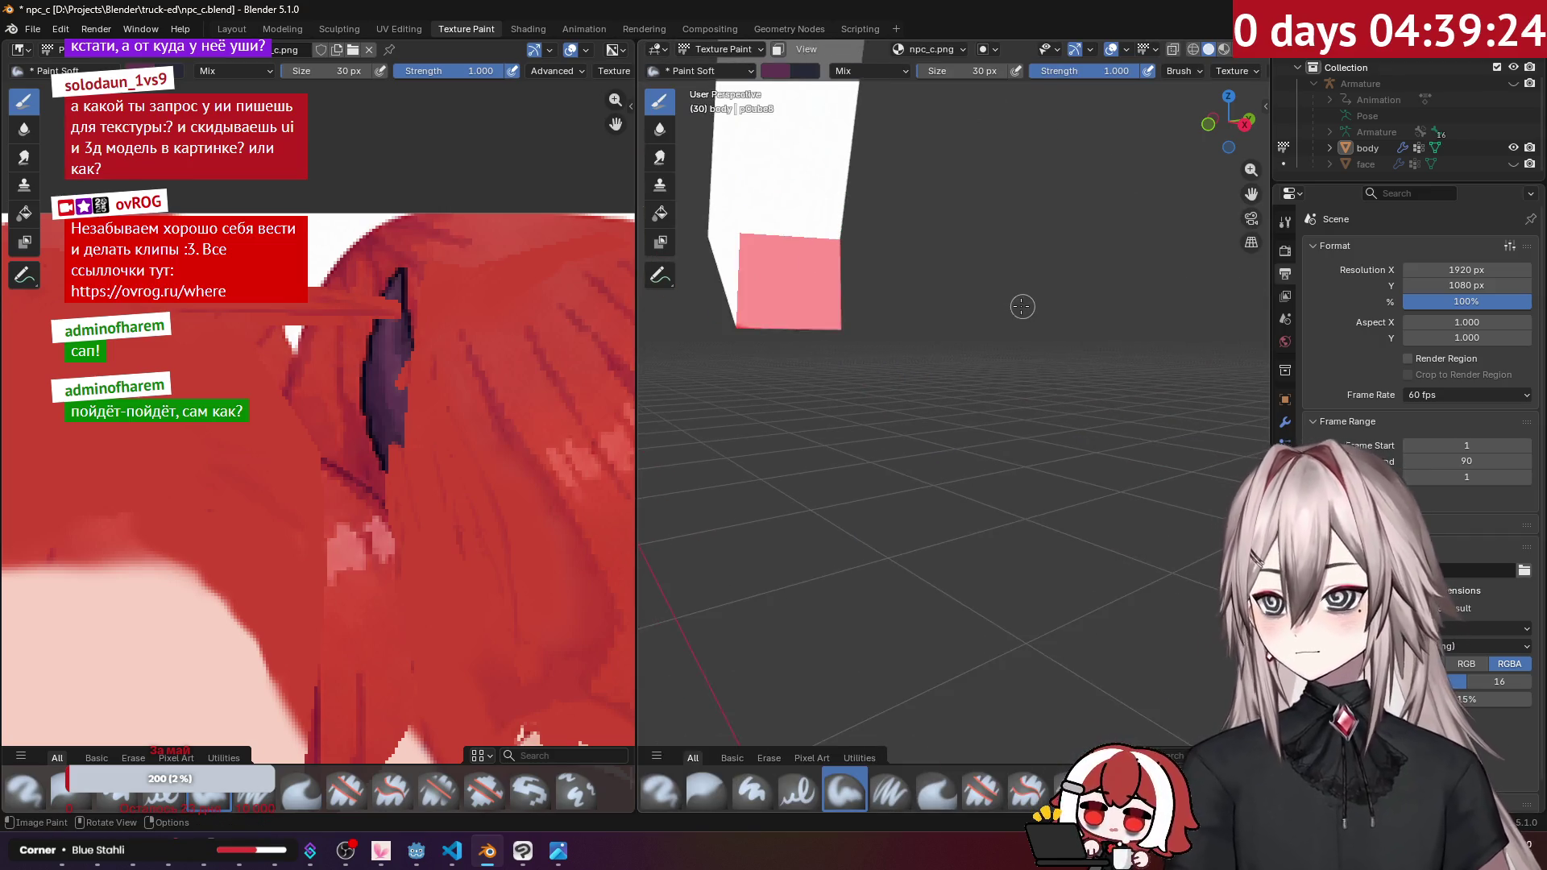
Step: Enlarge the brush to 65 px and paint both isolated white horns dark purple
key("Tab")
scroll(1009, 304, "down", 3)
left_click_drag(928, 75, 959, 75)
mouse_move(866, 339)
left_mouse_down()
mouse_move(935, 355)
mouse_move(970, 414)
left_mouse_up()
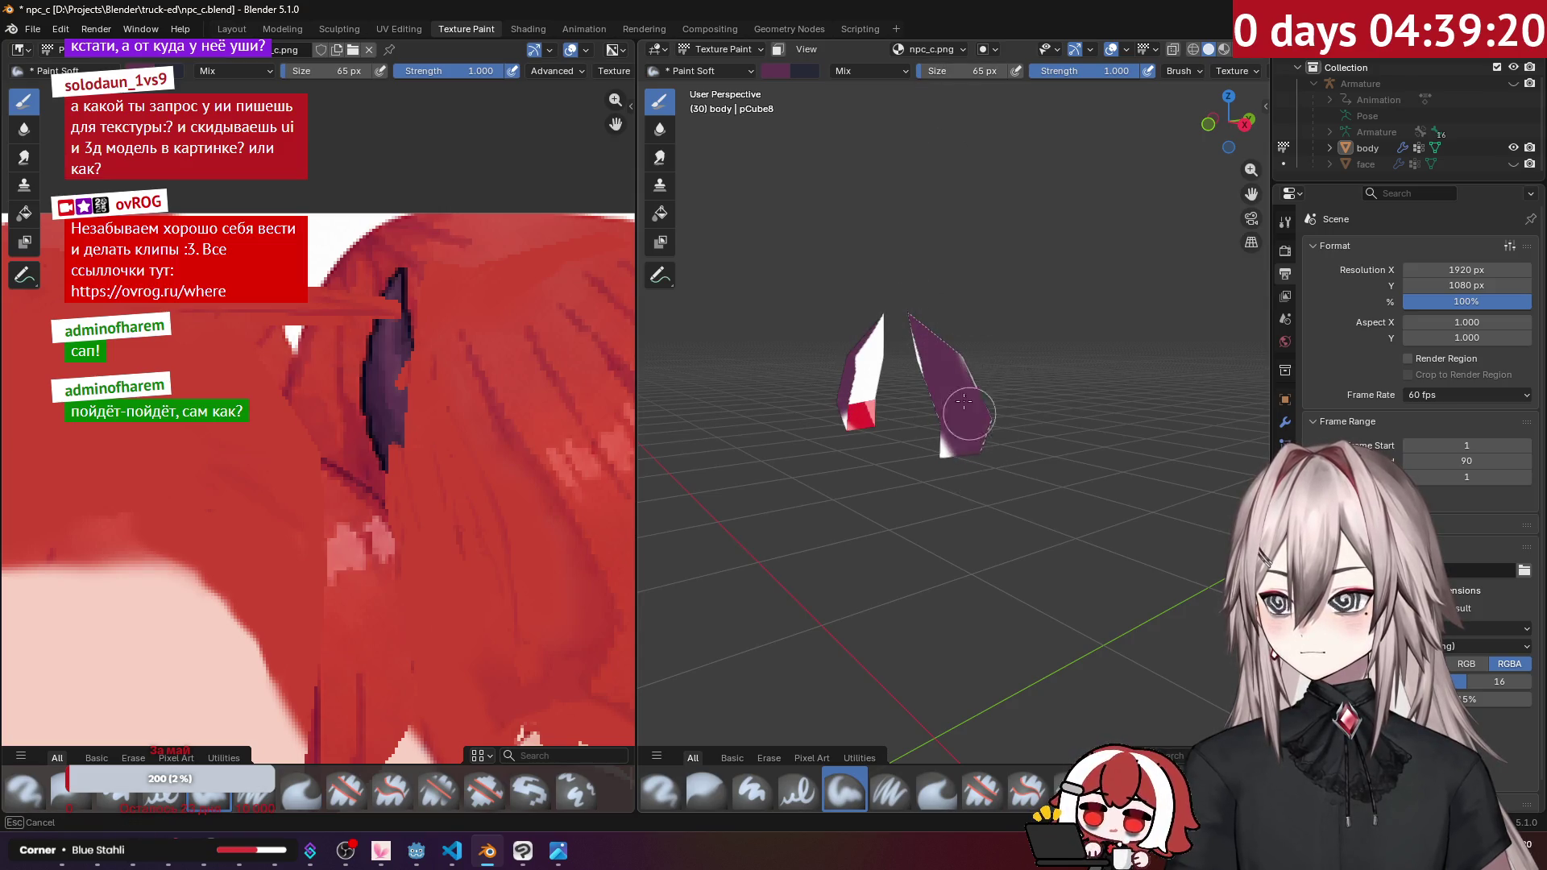
middle_click_drag(1007, 460, 941, 357)
left_click_drag(954, 313, 864, 442)
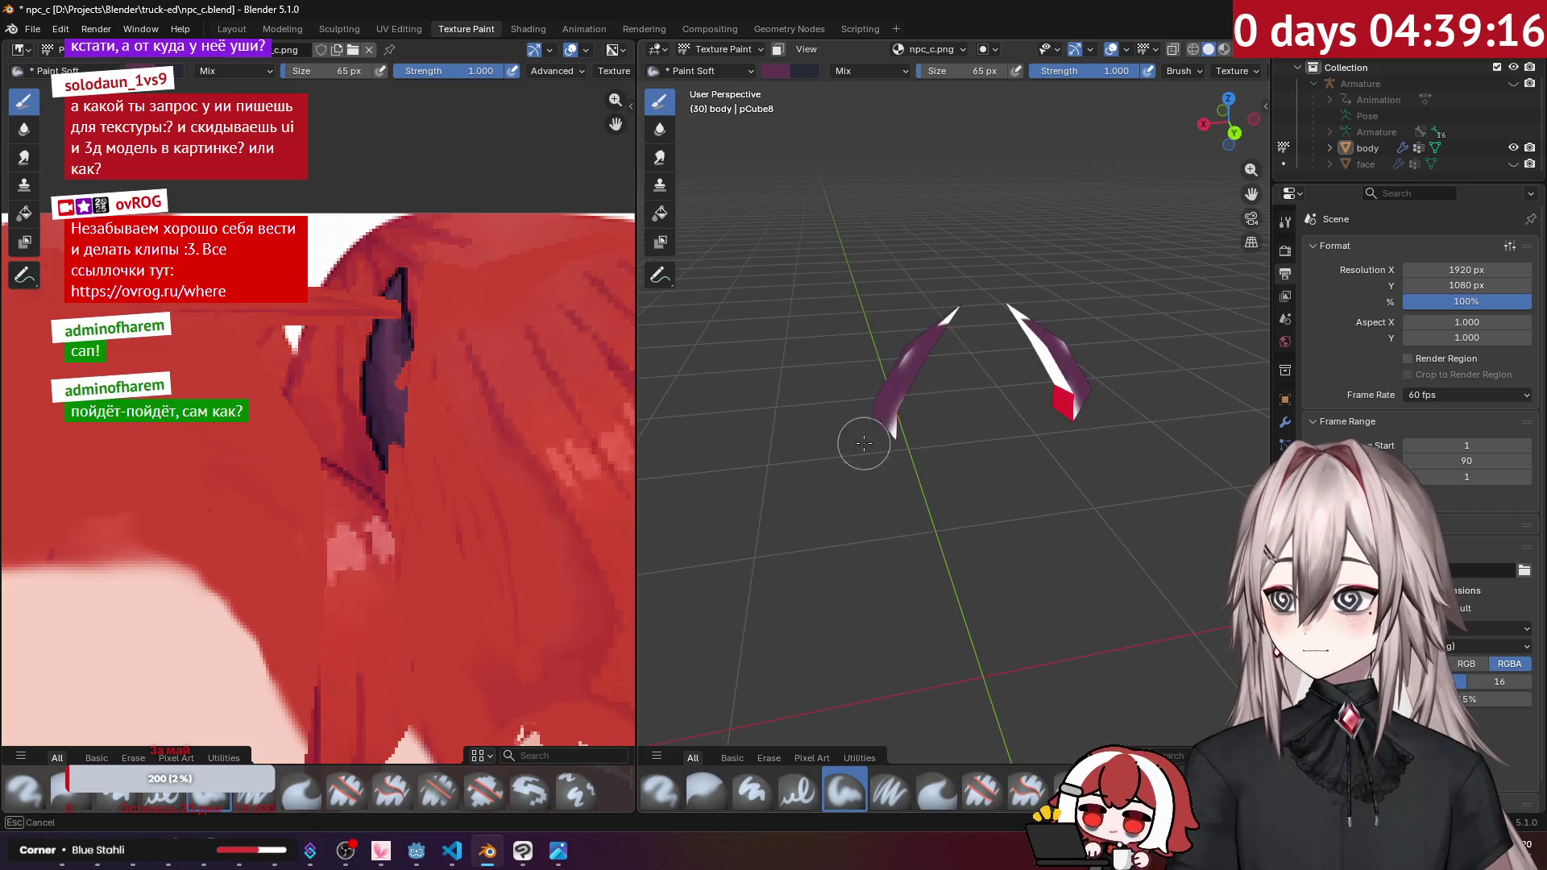
scroll(918, 335, "up", 6)
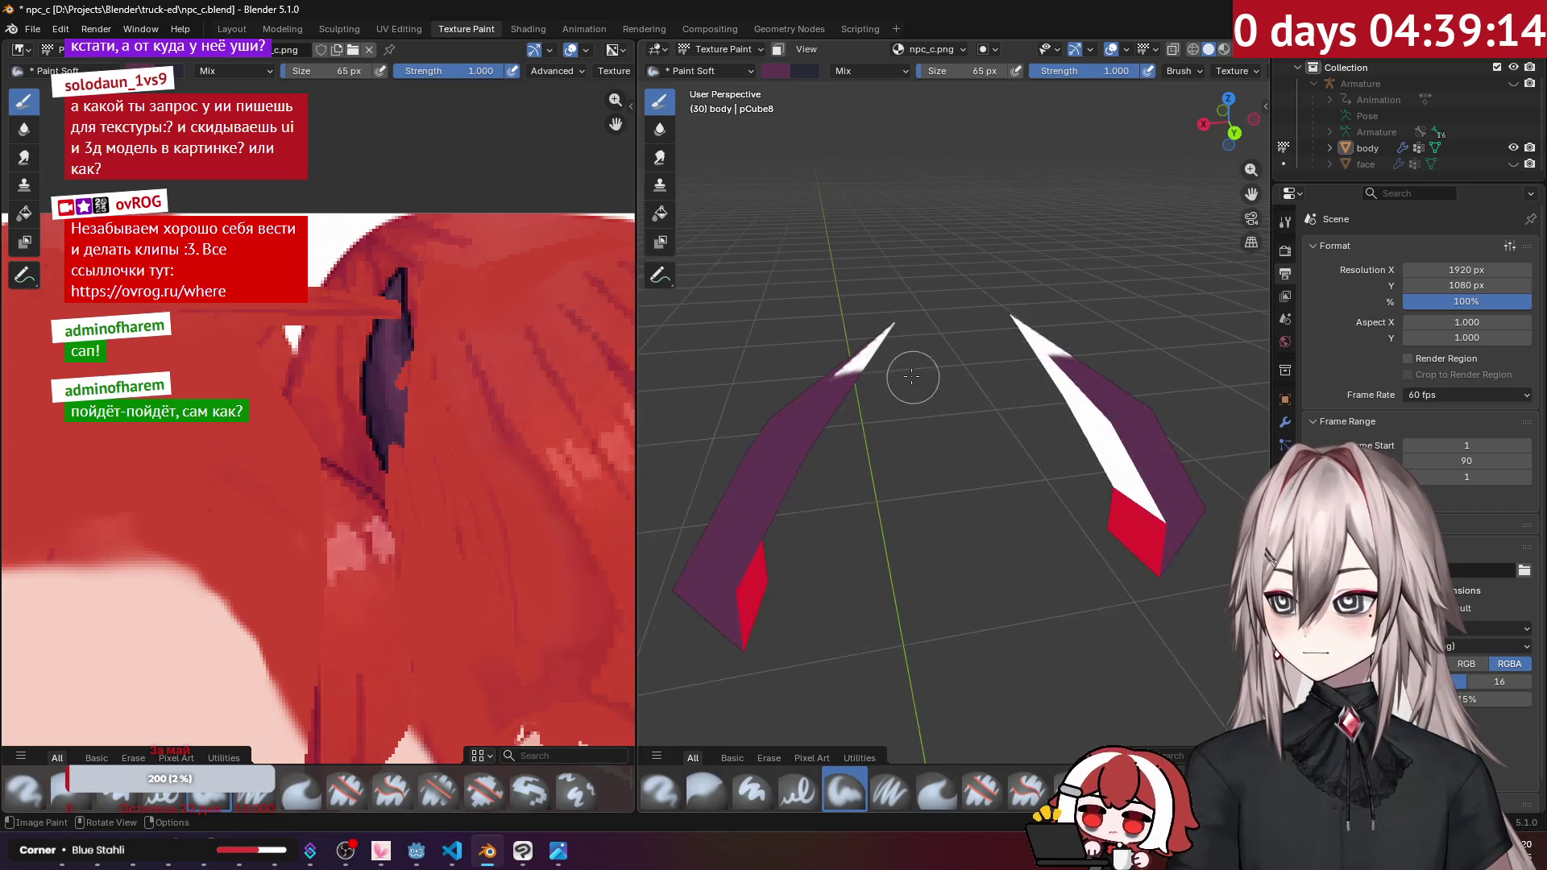
mouse_move(882, 294)
middle_mouse_down()
mouse_move(958, 295)
mouse_move(1017, 338)
middle_mouse_up()
left_click_drag(1017, 338, 1021, 355)
mouse_move(1042, 390)
middle_mouse_down()
mouse_move(988, 286)
mouse_move(1048, 530)
mouse_move(951, 369)
mouse_move(1070, 423)
middle_mouse_up()
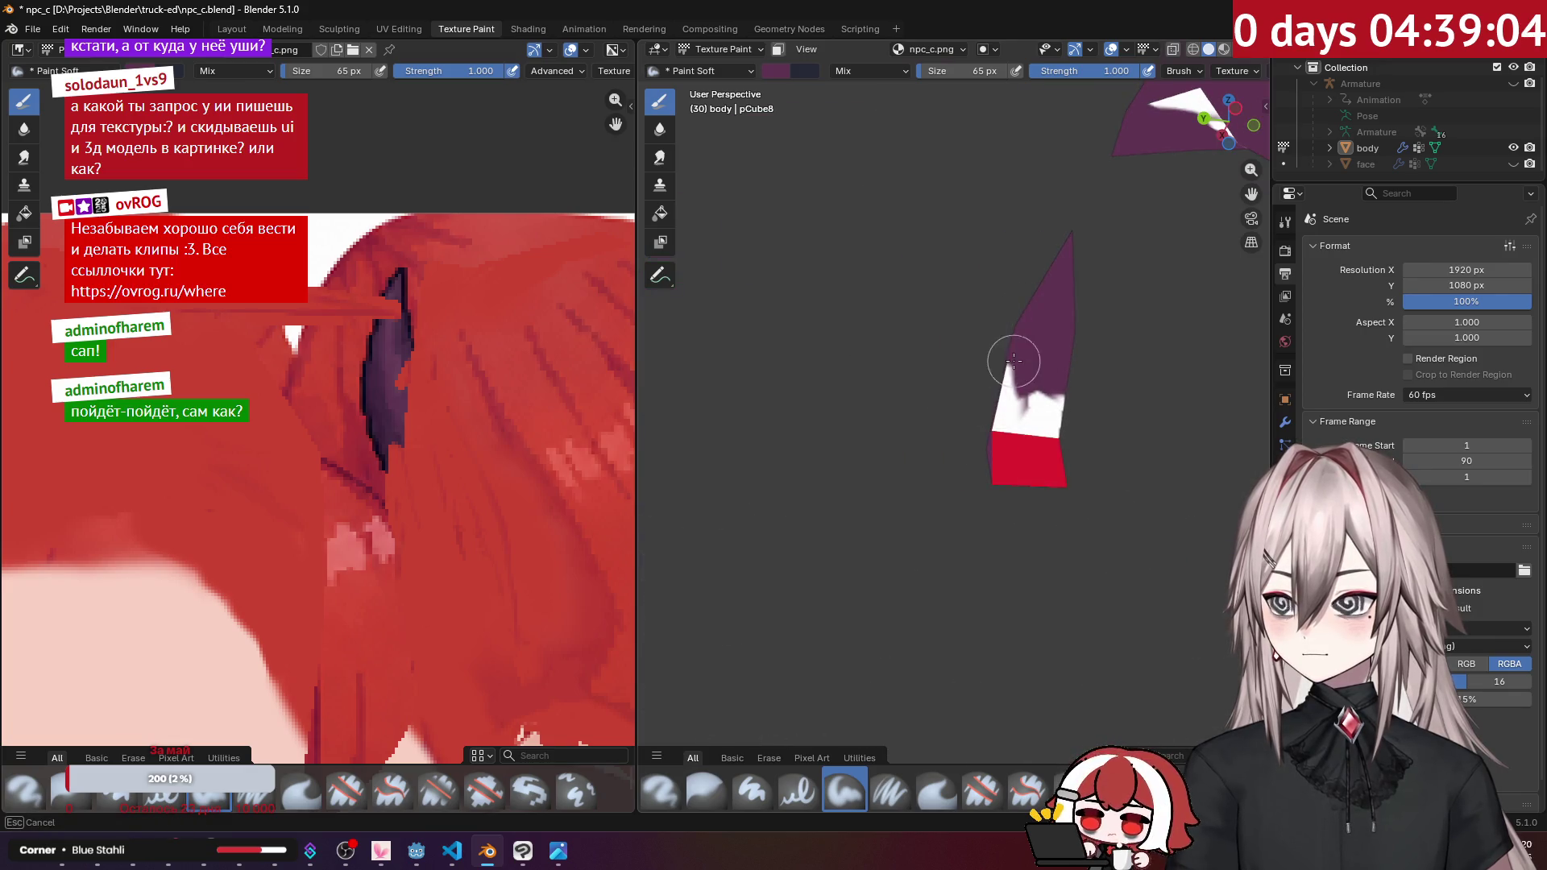
Step: Paint a soft dark purple stroke over the ear edge in the texture
scroll(505, 320, "down", 5)
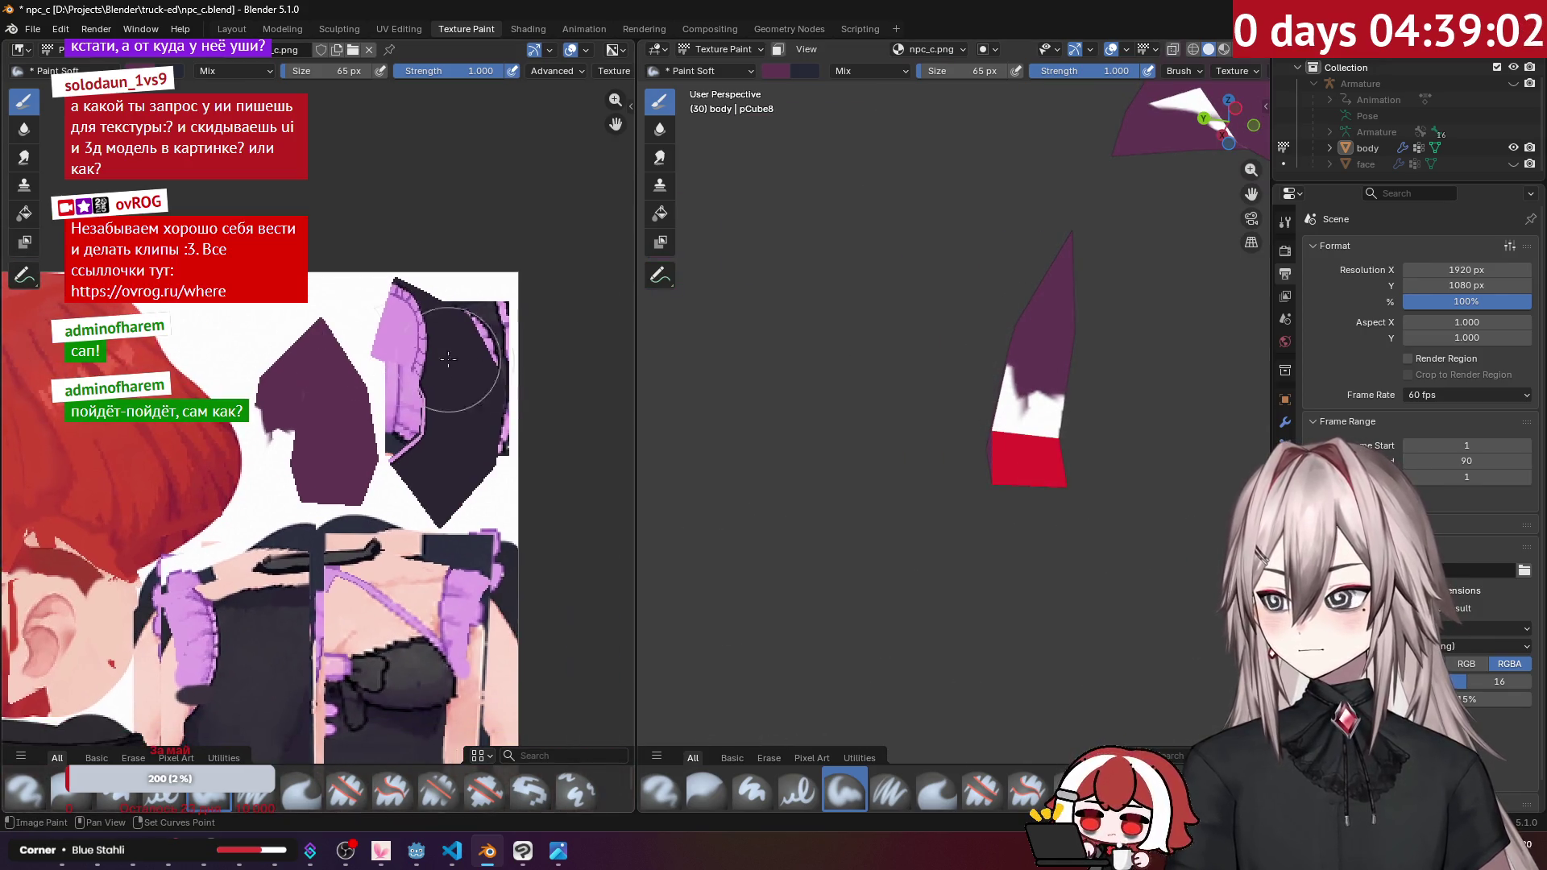
scroll(506, 321, "up", 3)
middle_click_drag(505, 320, 419, 371)
mouse_move(420, 371)
left_mouse_down()
mouse_move(403, 314)
mouse_move(372, 347)
left_mouse_up()
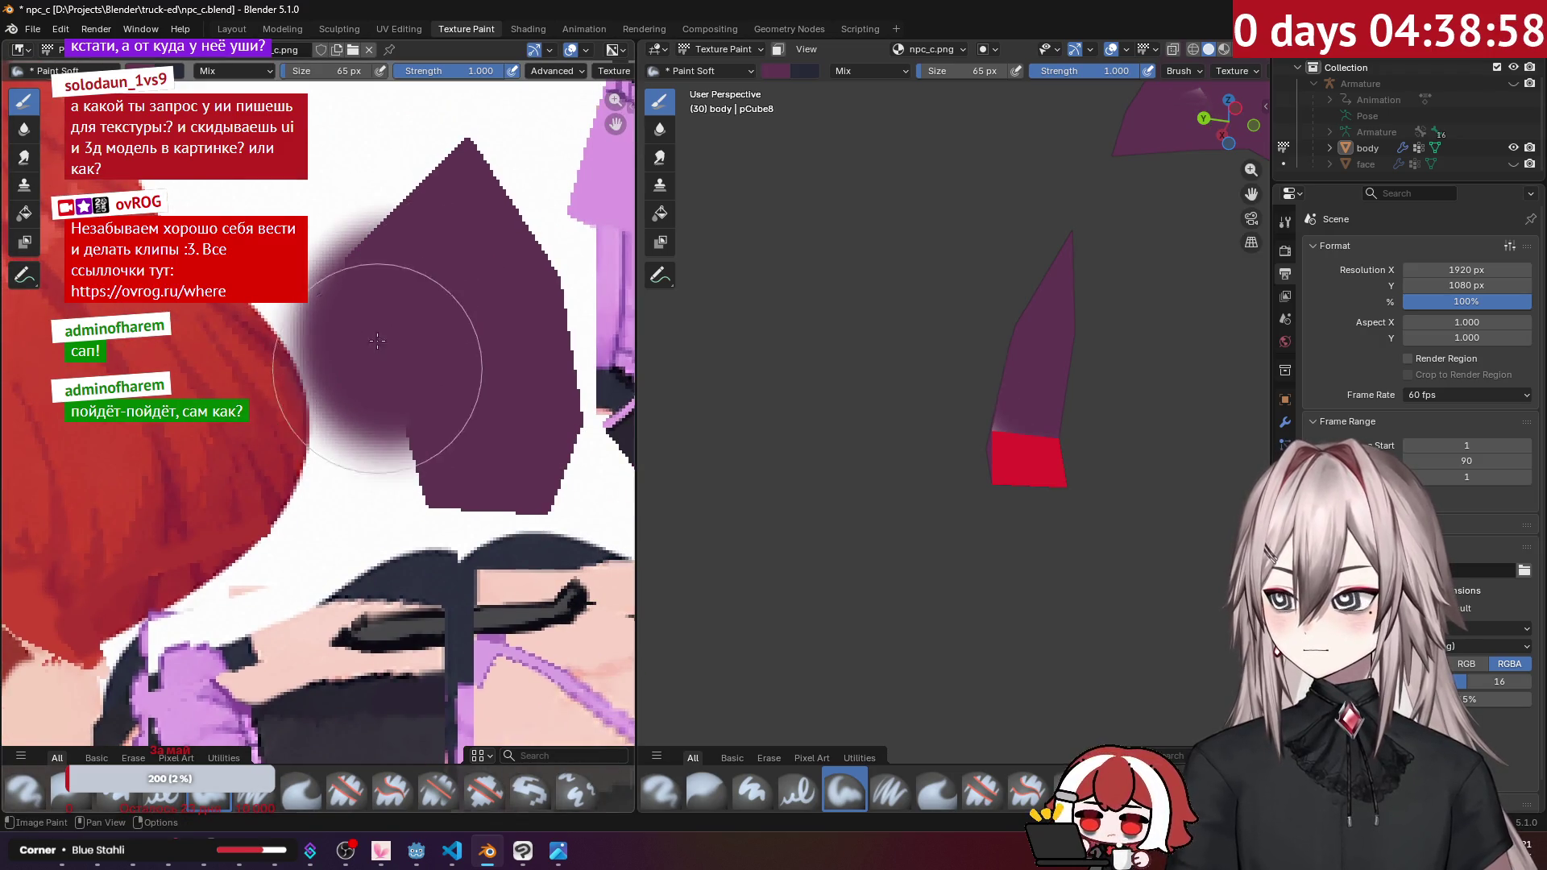
middle_click_drag(999, 395, 964, 374)
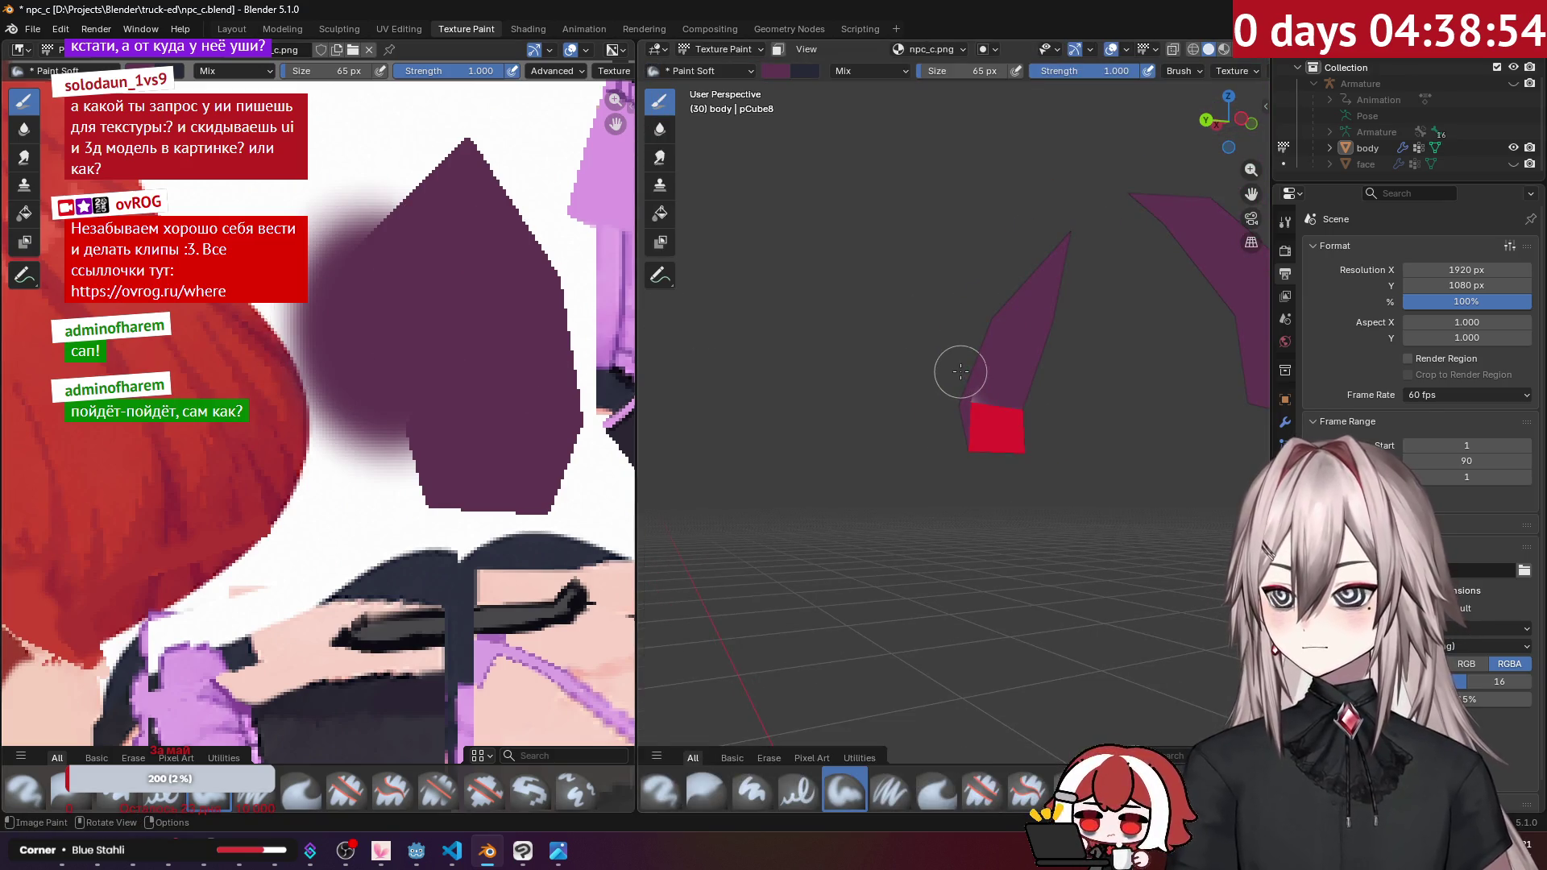
Step: Reveal the whole character again and orbit to a rear three-quarter view
key("Tab")
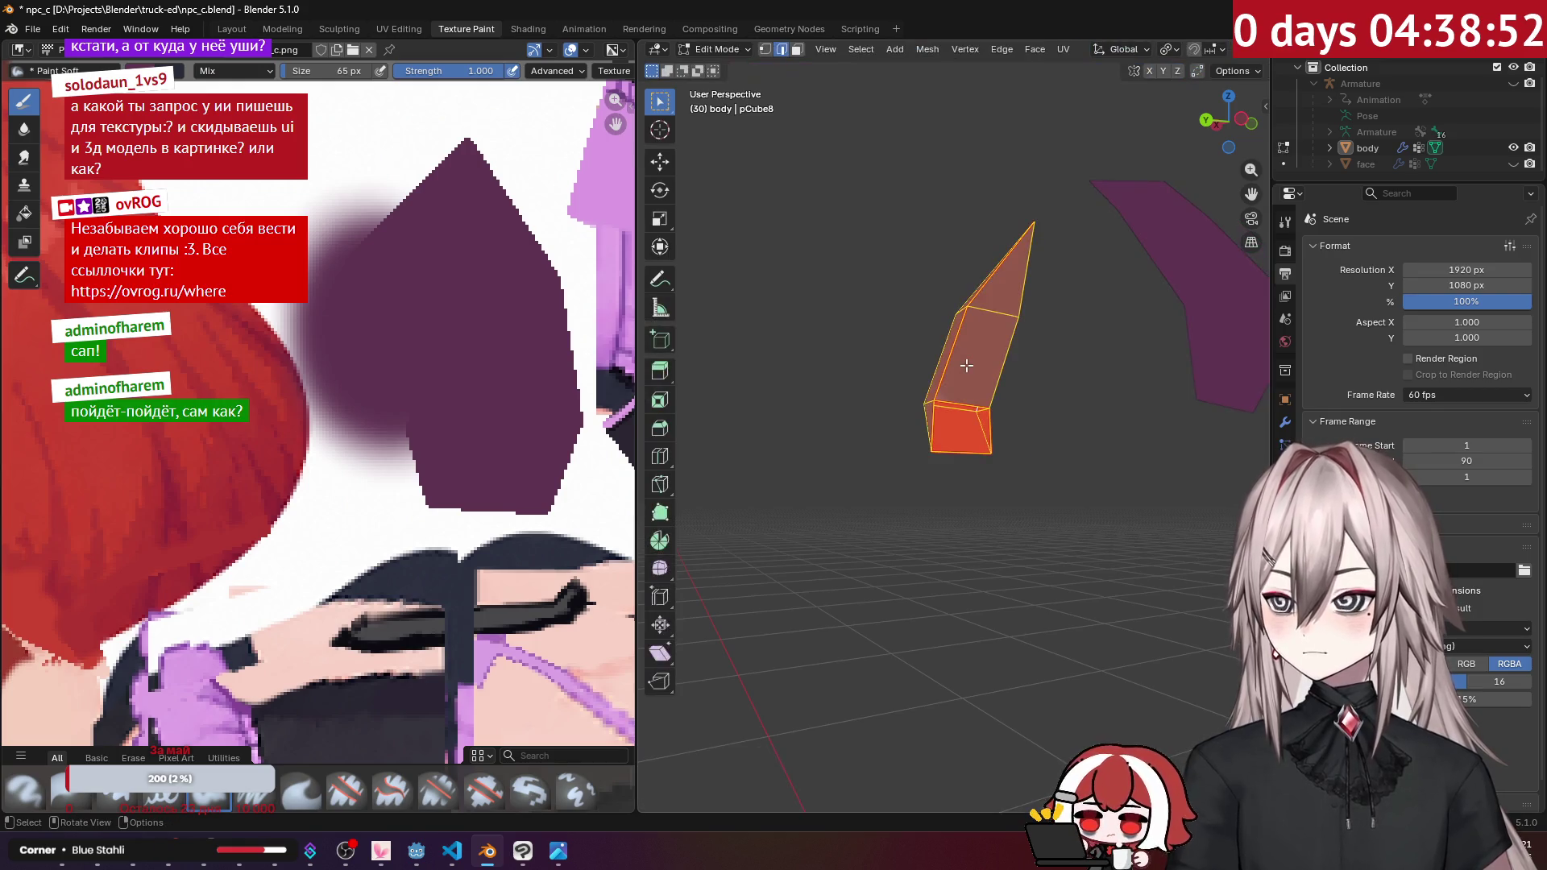
key("Tab")
scroll(966, 365, "down", 5)
middle_click_drag(966, 365, 684, 371)
mouse_move(379, 387)
middle_mouse_down()
mouse_move(421, 357)
mouse_move(522, 181)
mouse_move(556, 193)
middle_mouse_up()
key("Tab")
key("Tab")
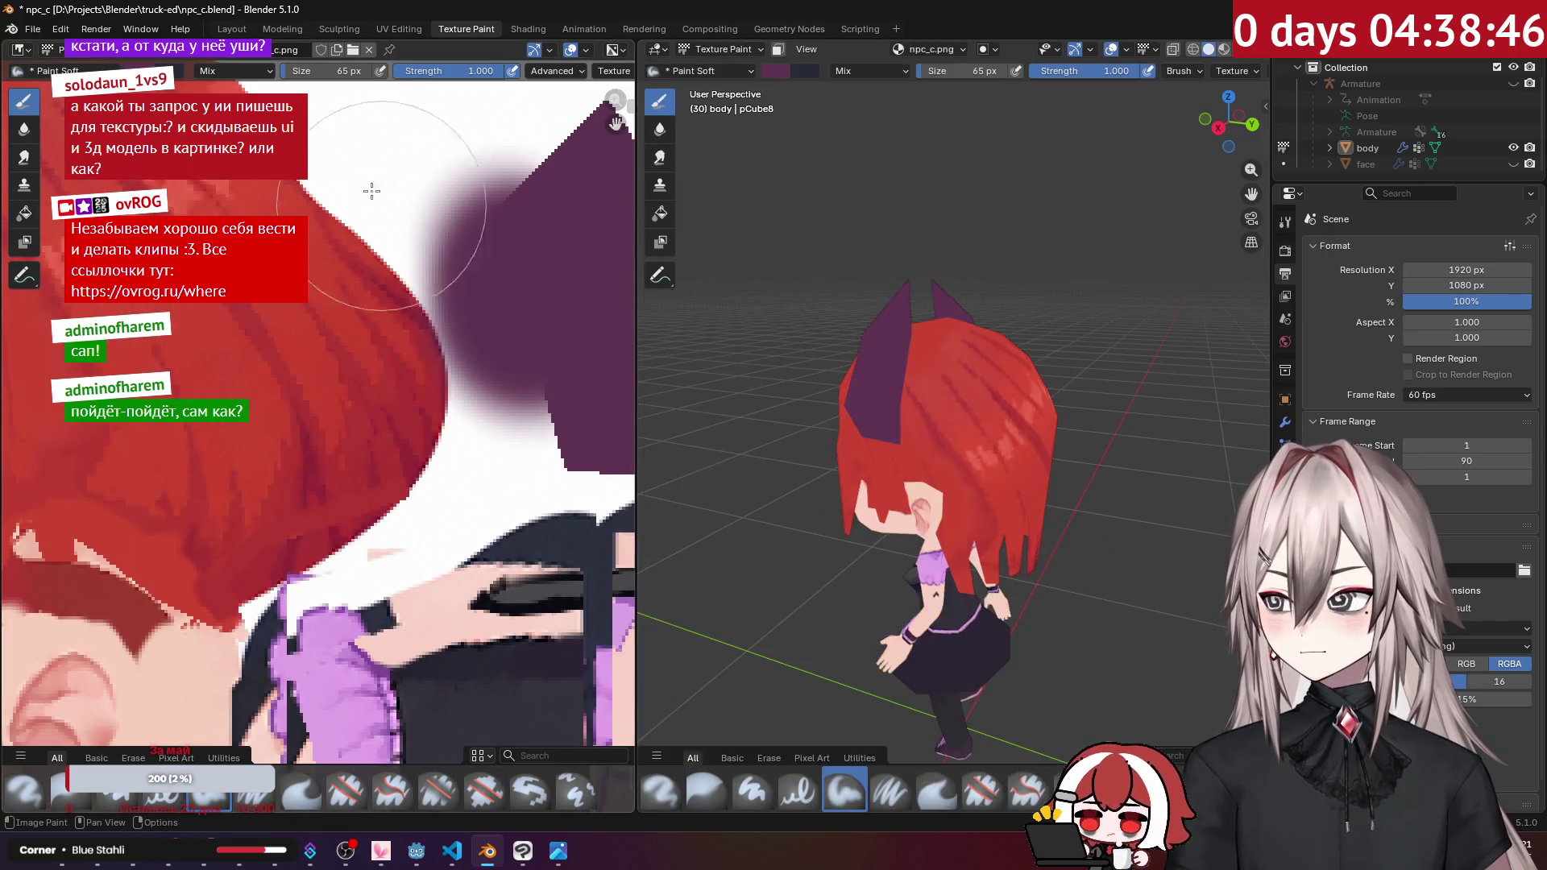
Step: Set the brush size to 30 px and paint purple along the horn's left edge
left_click(418, 34)
left_click(463, 30)
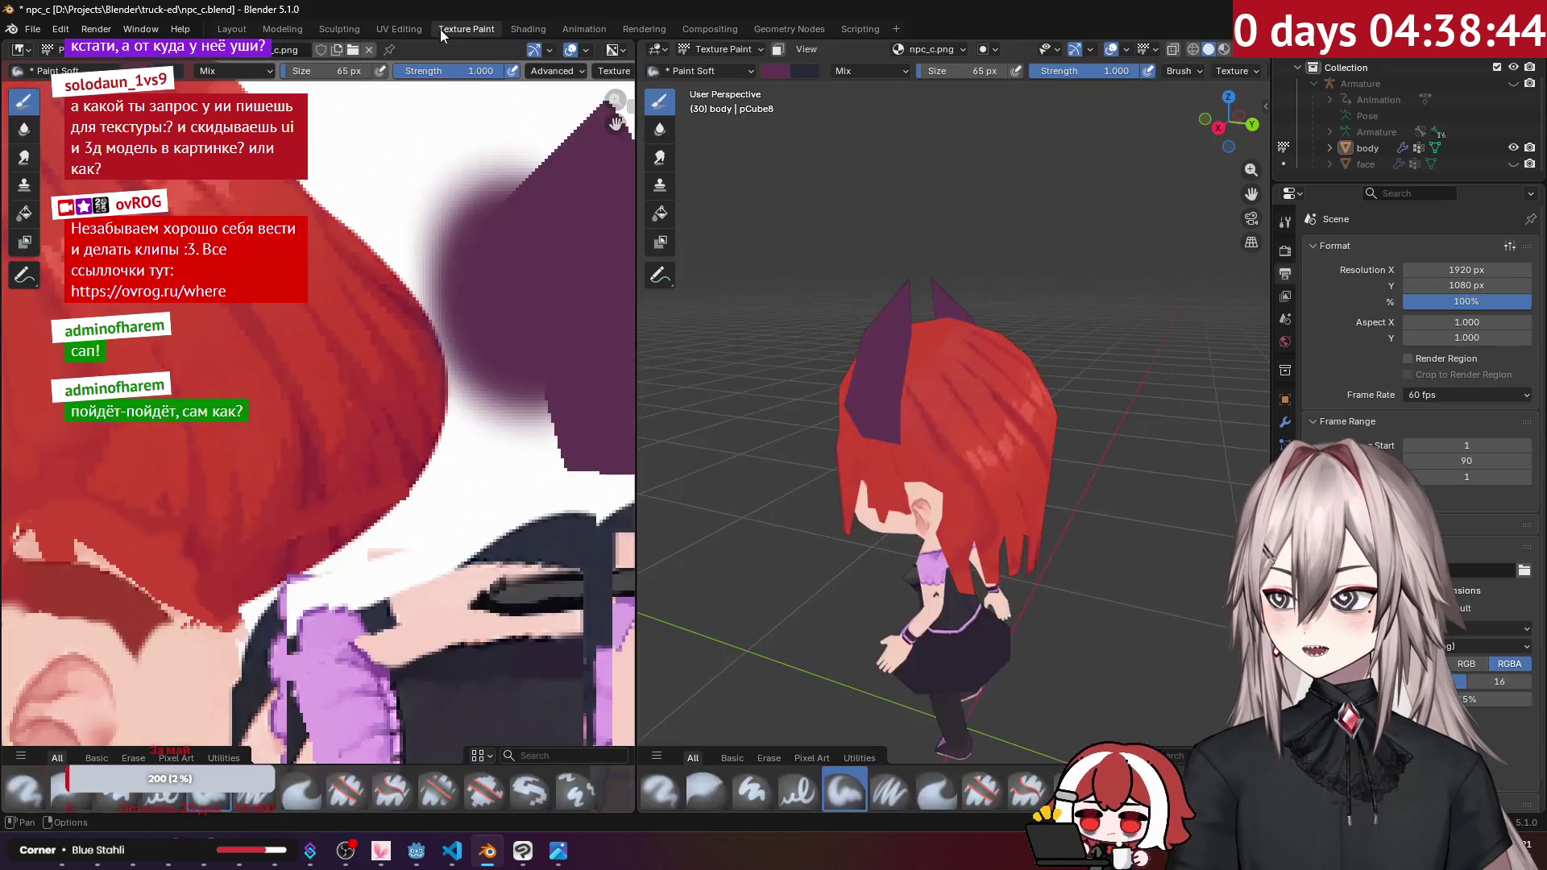
middle_click_drag(535, 363, 379, 358)
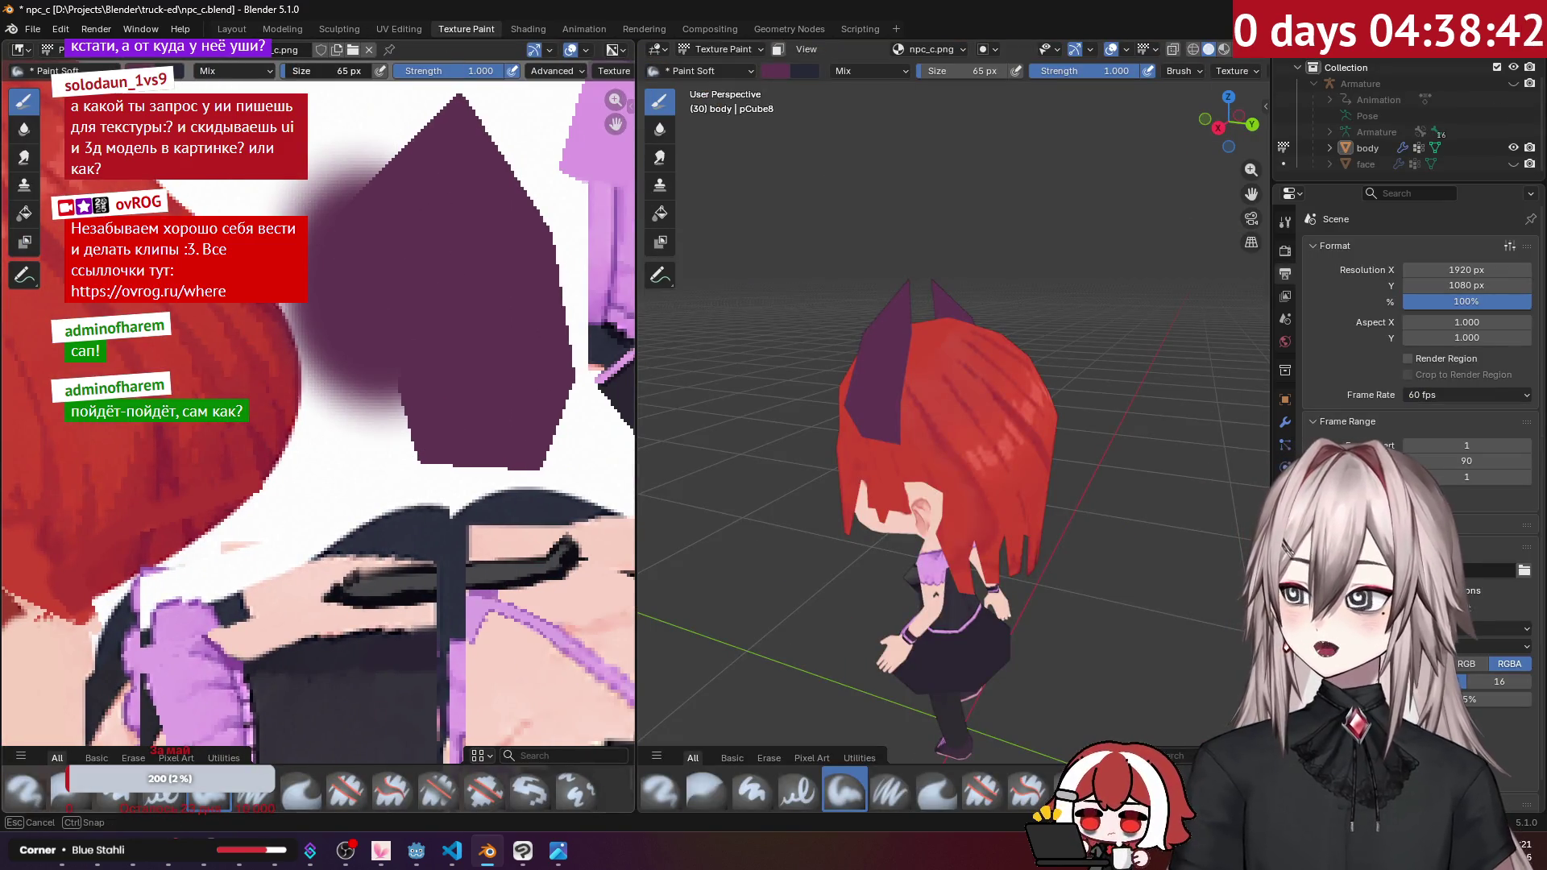
left_click(322, 347)
mouse_move(322, 346)
left_mouse_down()
mouse_move(415, 440)
mouse_move(312, 247)
left_mouse_up()
mouse_move(959, 347)
middle_mouse_down()
mouse_move(906, 364)
mouse_move(896, 311)
middle_mouse_up()
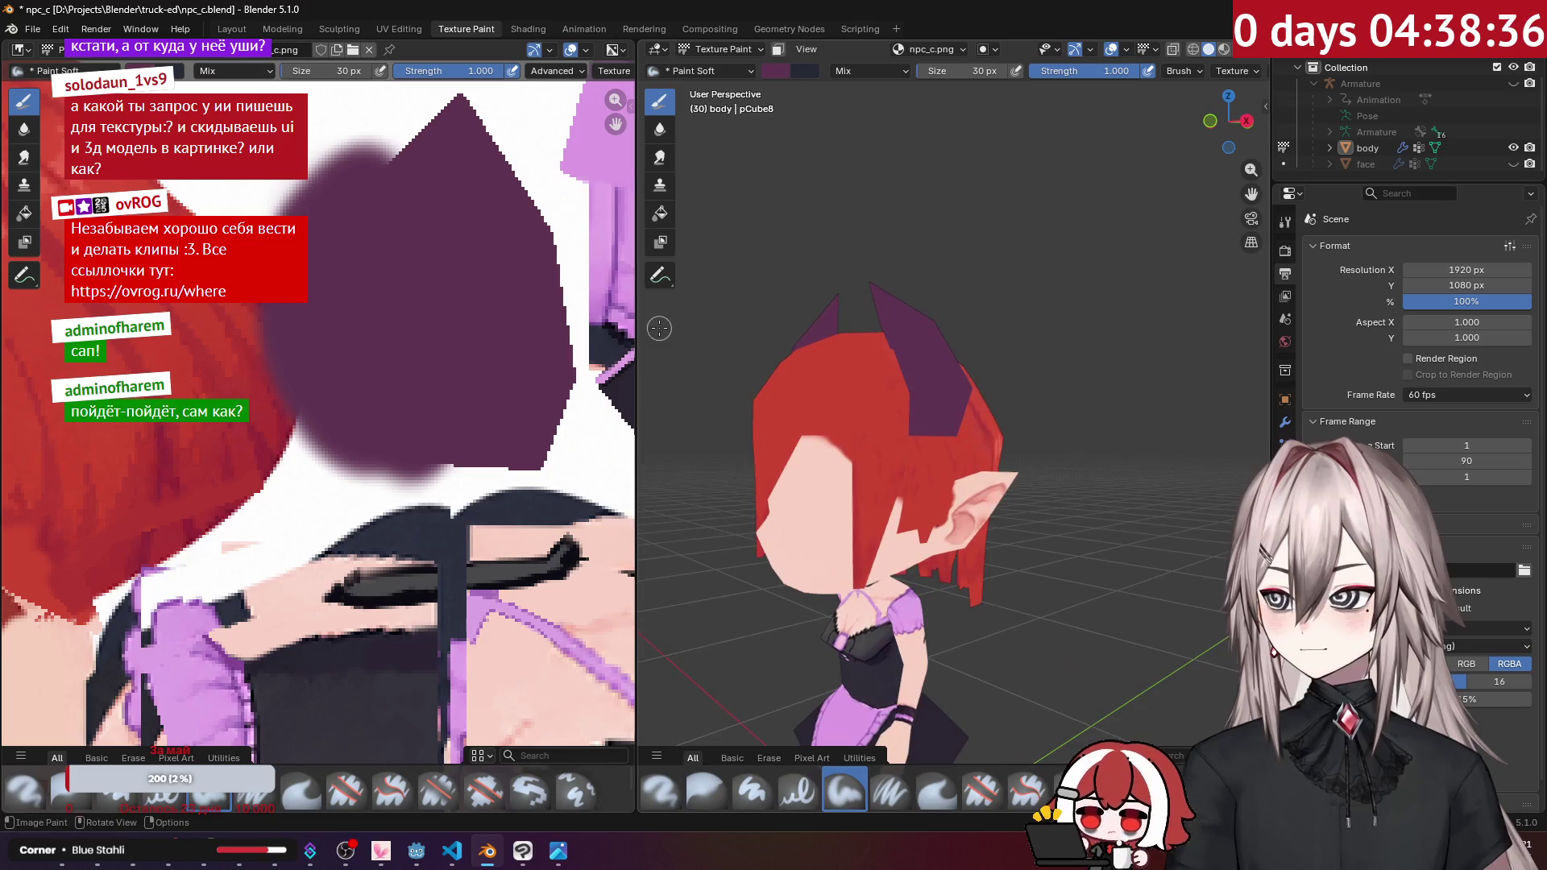
scroll(896, 311, "up", 3)
Step: Select the connected horn geometry and hide everything except the horns
key("Tab")
left_click(921, 310)
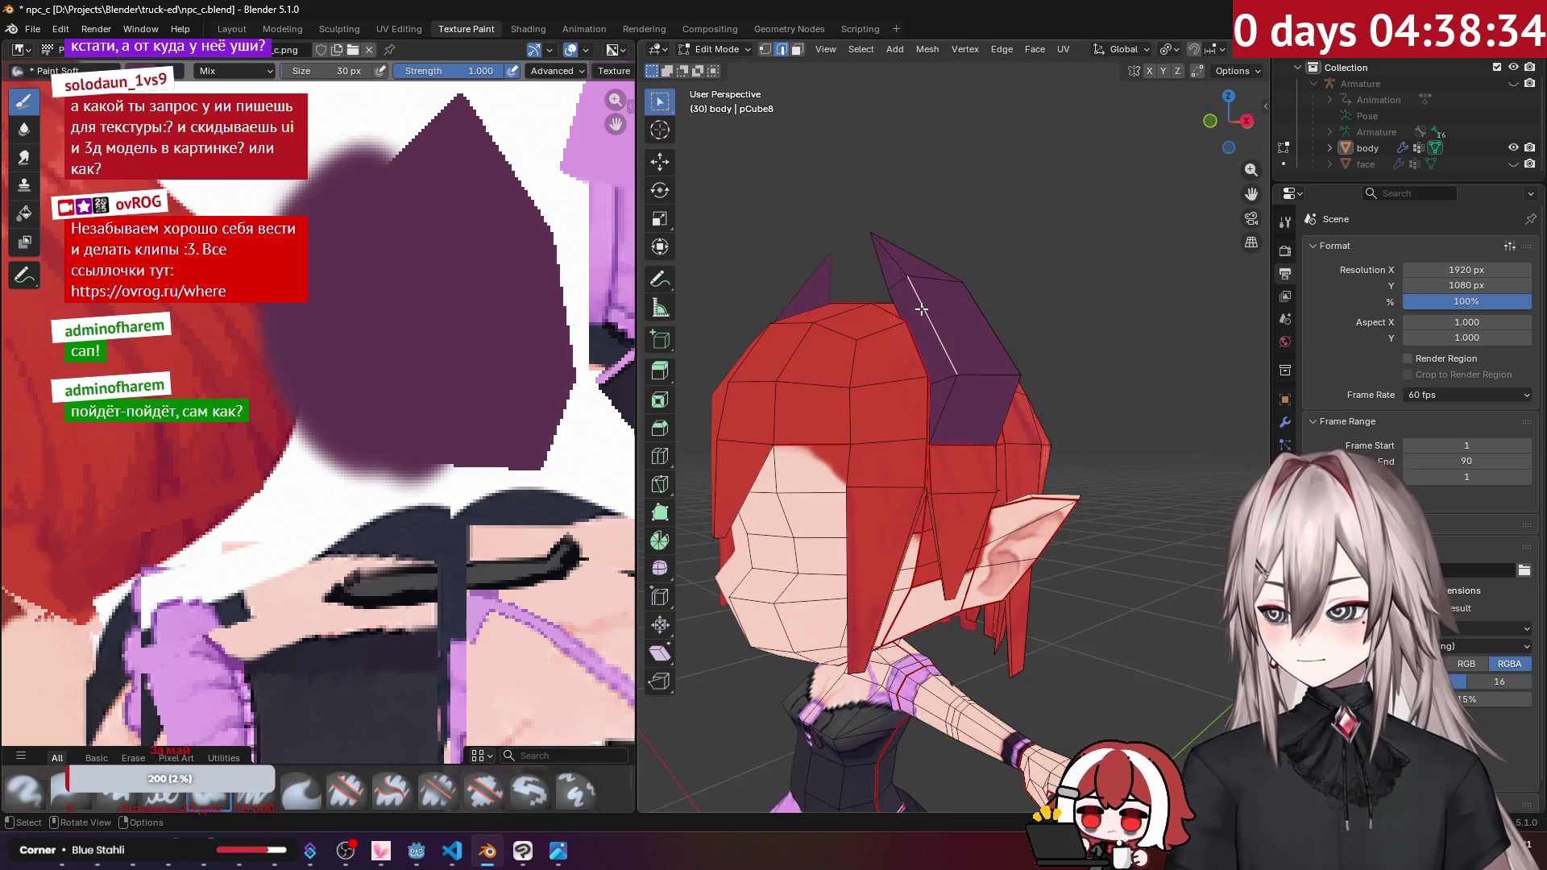
key("ctrl+l")
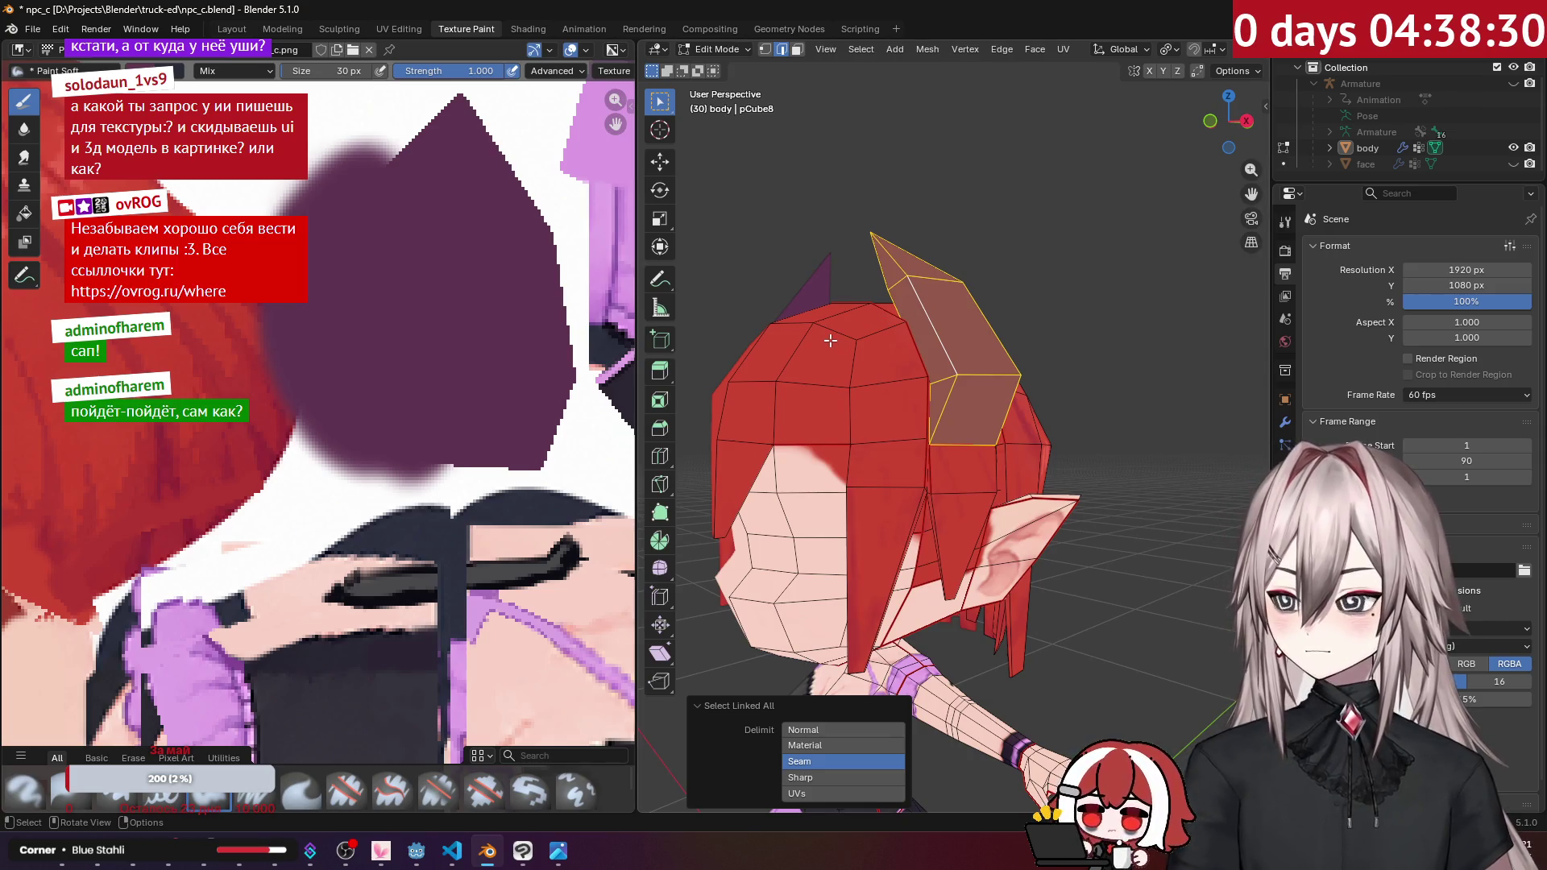
key("shift+h")
key("Tab")
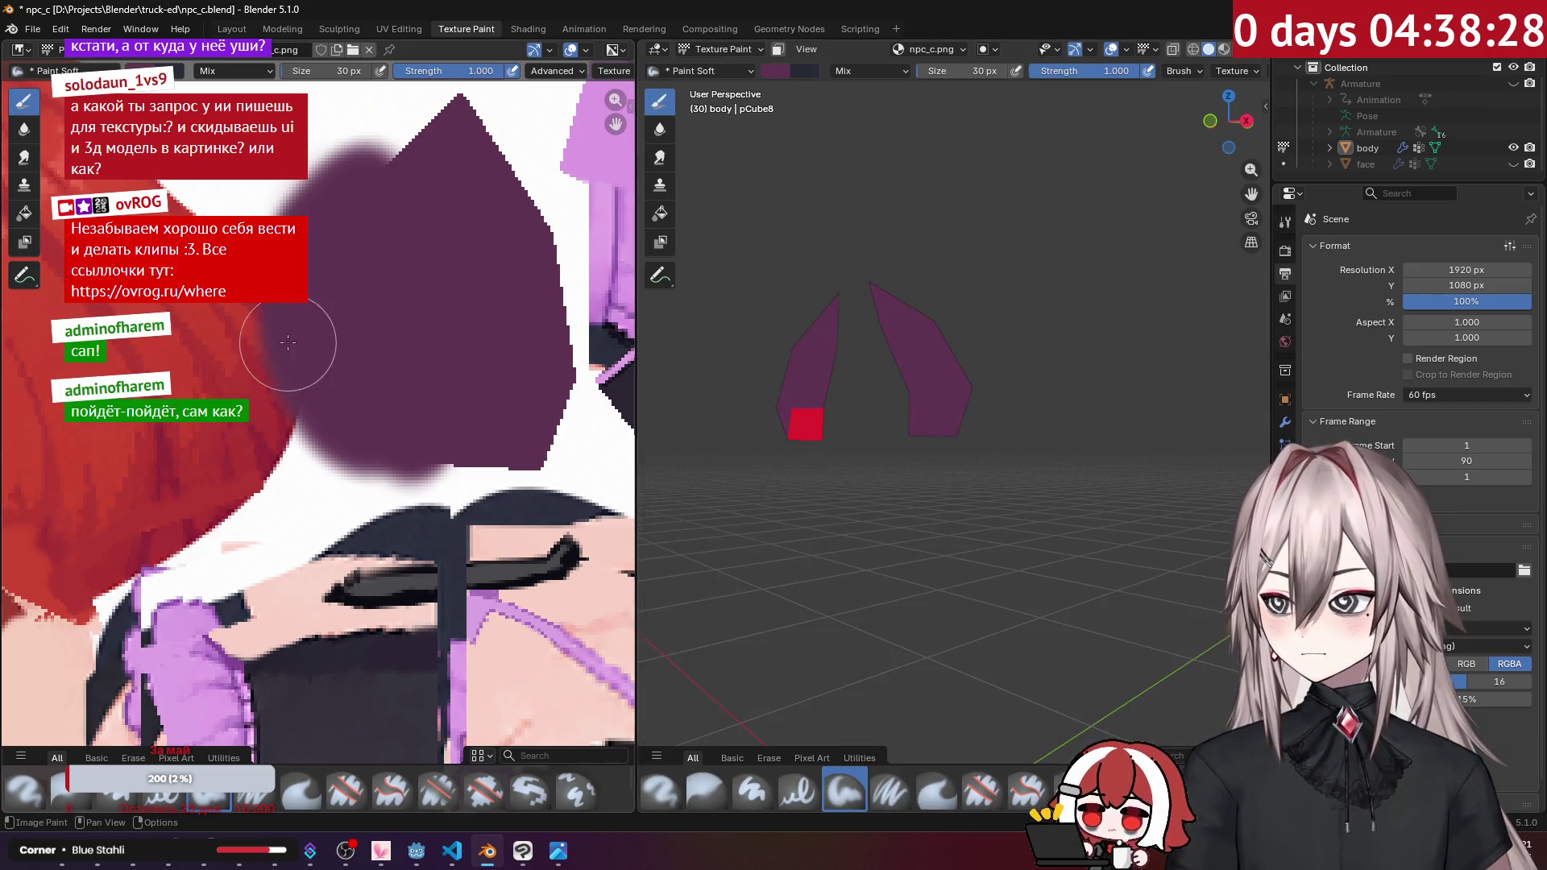
Step: Sample dark navy from the texture as the new paint colour
scroll(293, 335, "down", 5)
scroll(499, 317, "up", 5)
scroll(499, 317, "up", 8)
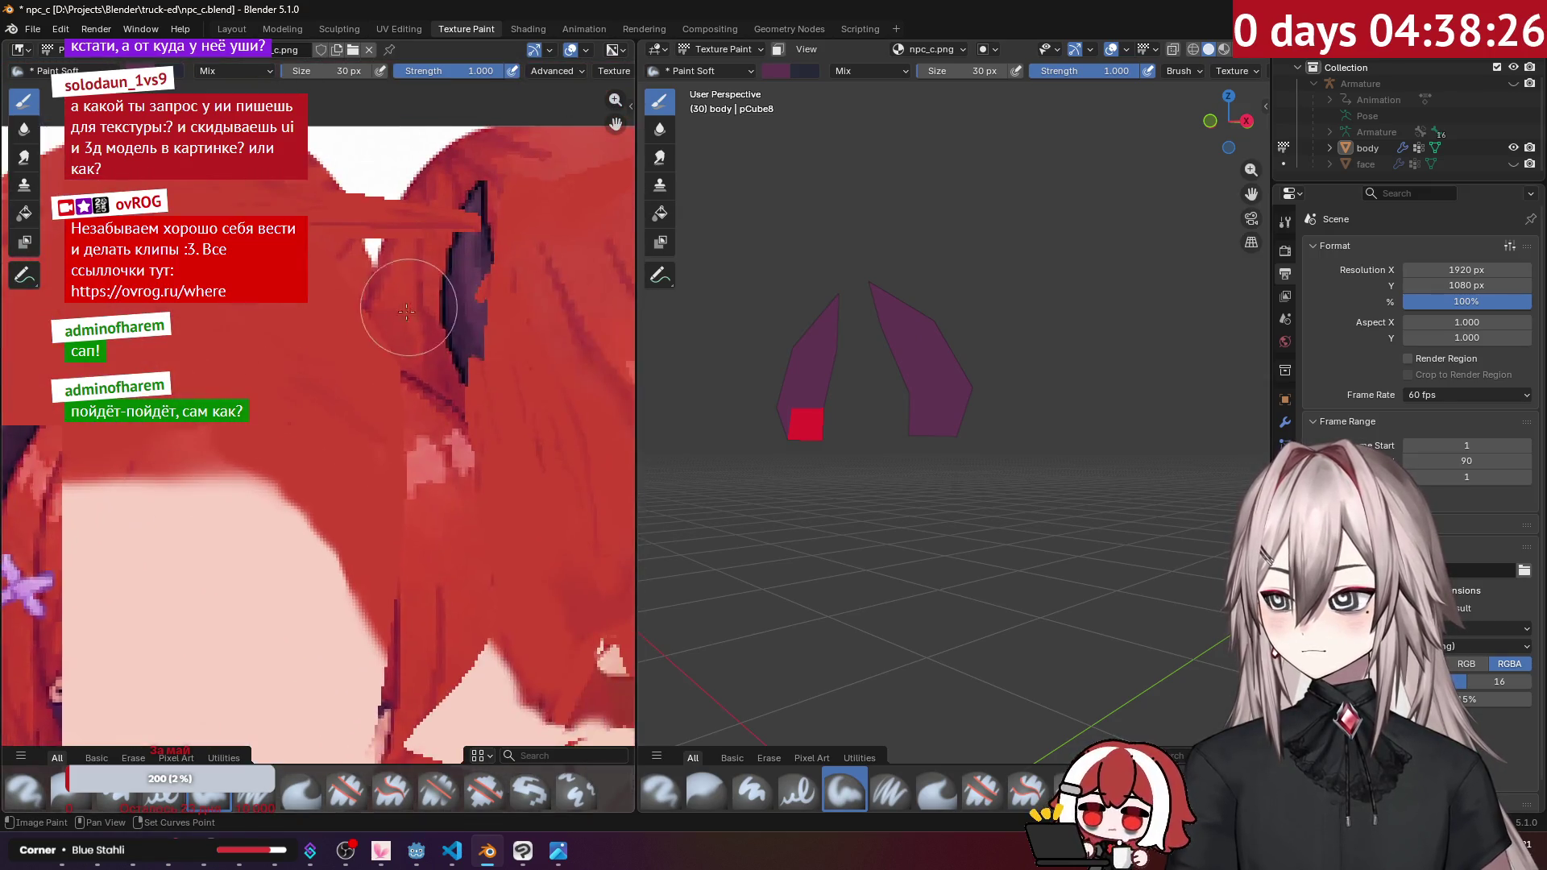
key("s")
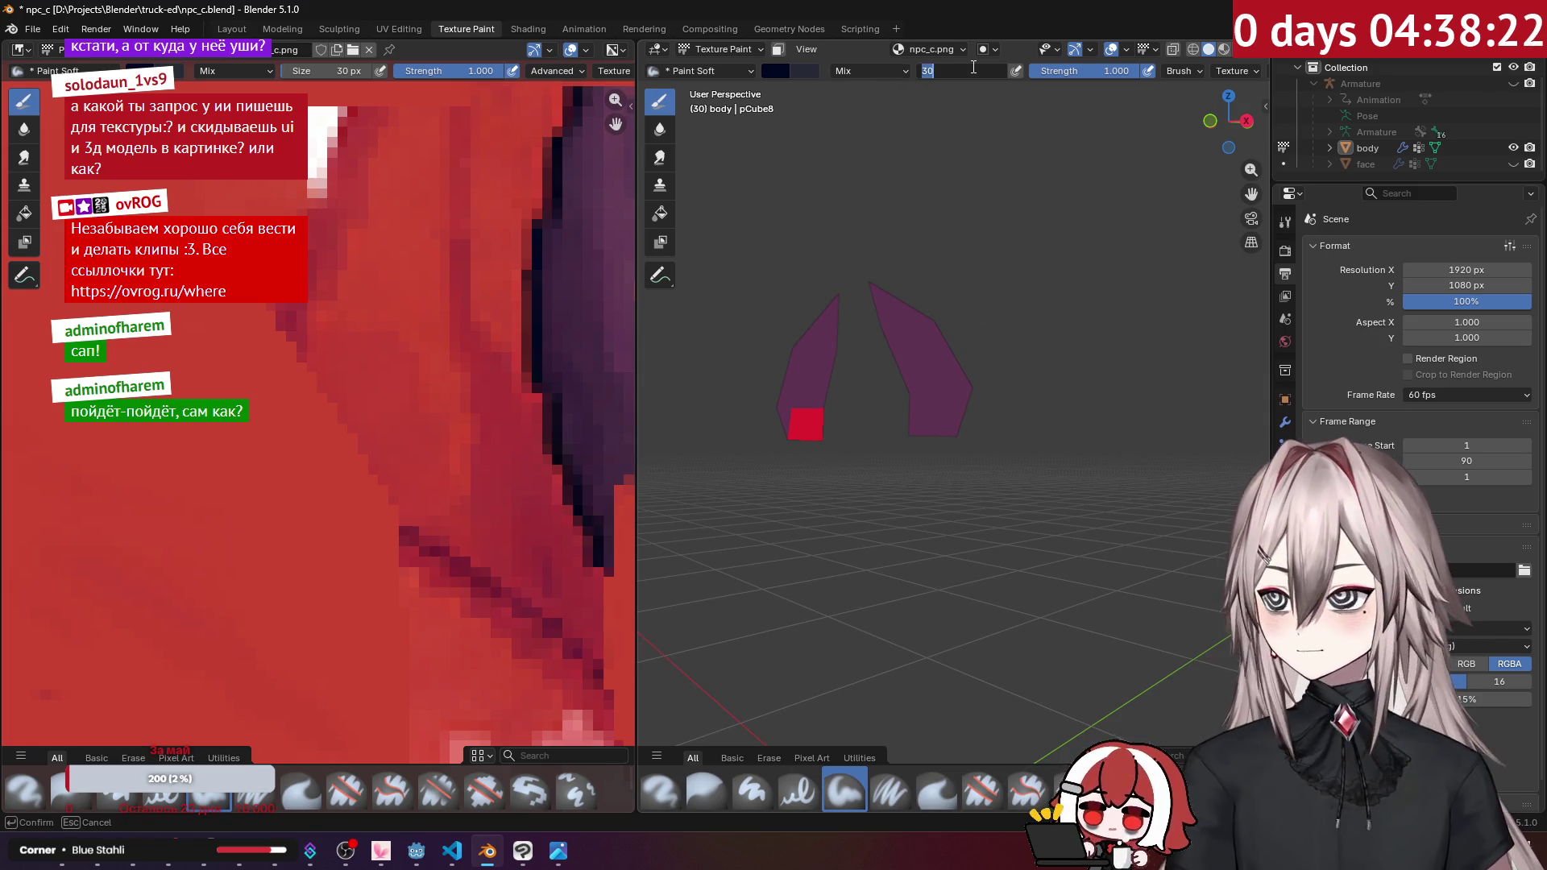
type("10")
Step: Set the brush to 10 px and paint dark navy stripes across the horns
key("Return")
mouse_move(926, 242)
middle_mouse_down()
mouse_move(870, 258)
mouse_move(1051, 238)
mouse_move(1048, 258)
mouse_move(933, 322)
mouse_move(1003, 334)
mouse_move(1011, 319)
mouse_move(1000, 355)
middle_mouse_up()
scroll(1004, 375, "up", 4)
middle_click_drag(947, 456, 1091, 371)
mouse_move(932, 457)
middle_mouse_down()
mouse_move(978, 414)
mouse_move(861, 369)
mouse_move(1036, 440)
mouse_move(927, 419)
mouse_move(1139, 369)
mouse_move(1011, 487)
mouse_move(948, 513)
mouse_move(1126, 435)
mouse_move(987, 526)
mouse_move(927, 508)
mouse_move(807, 402)
mouse_move(1016, 423)
middle_mouse_up()
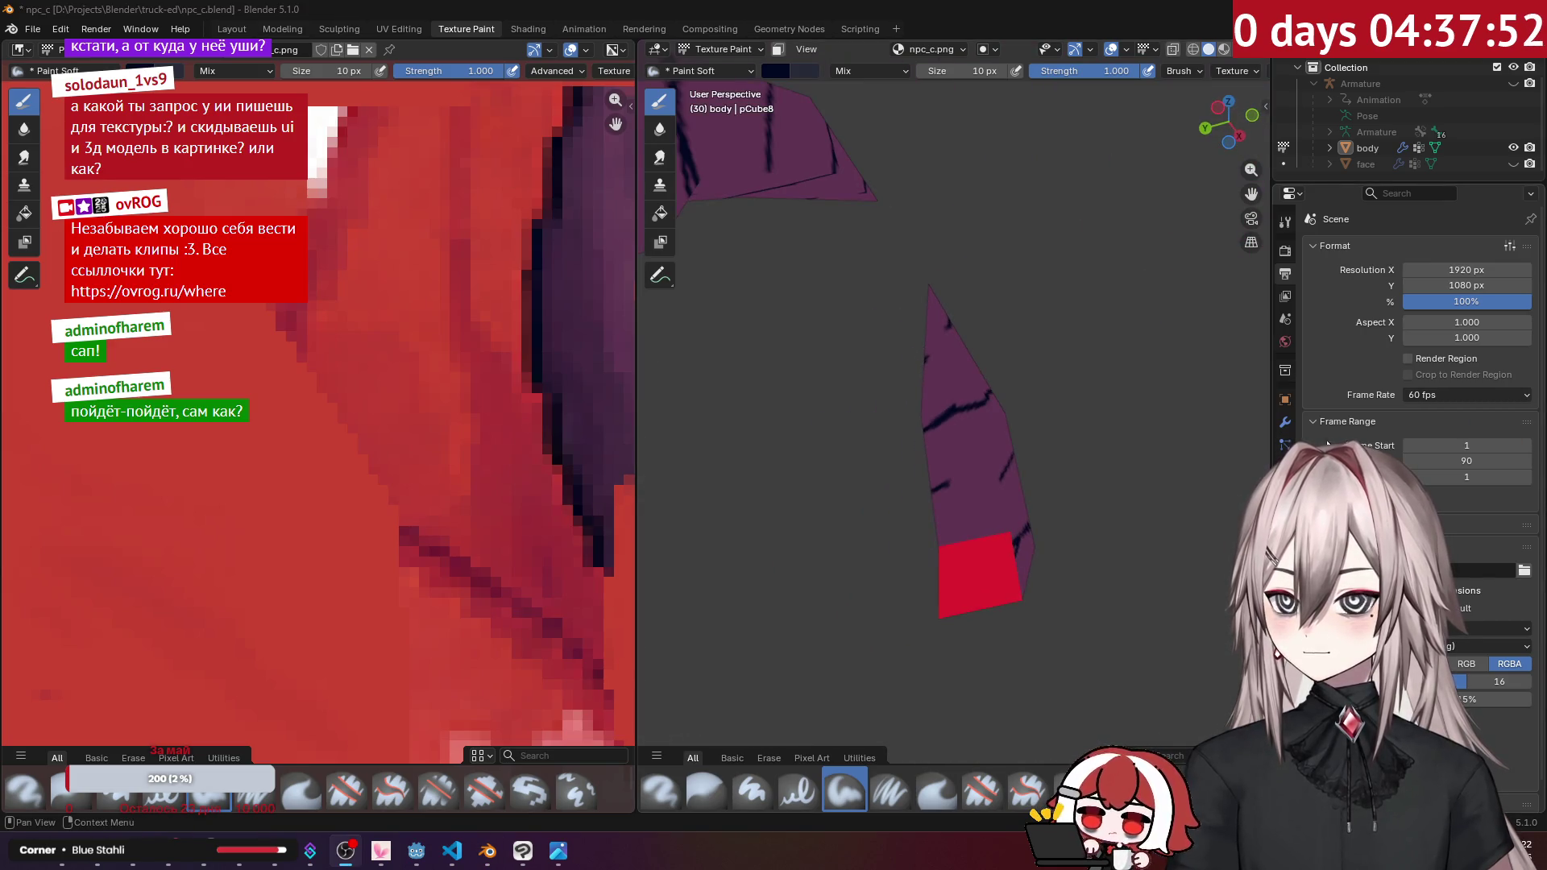
mouse_move(1168, 440)
middle_mouse_down()
mouse_move(1119, 458)
mouse_move(886, 435)
middle_mouse_up()
scroll(453, 350, "down", 5)
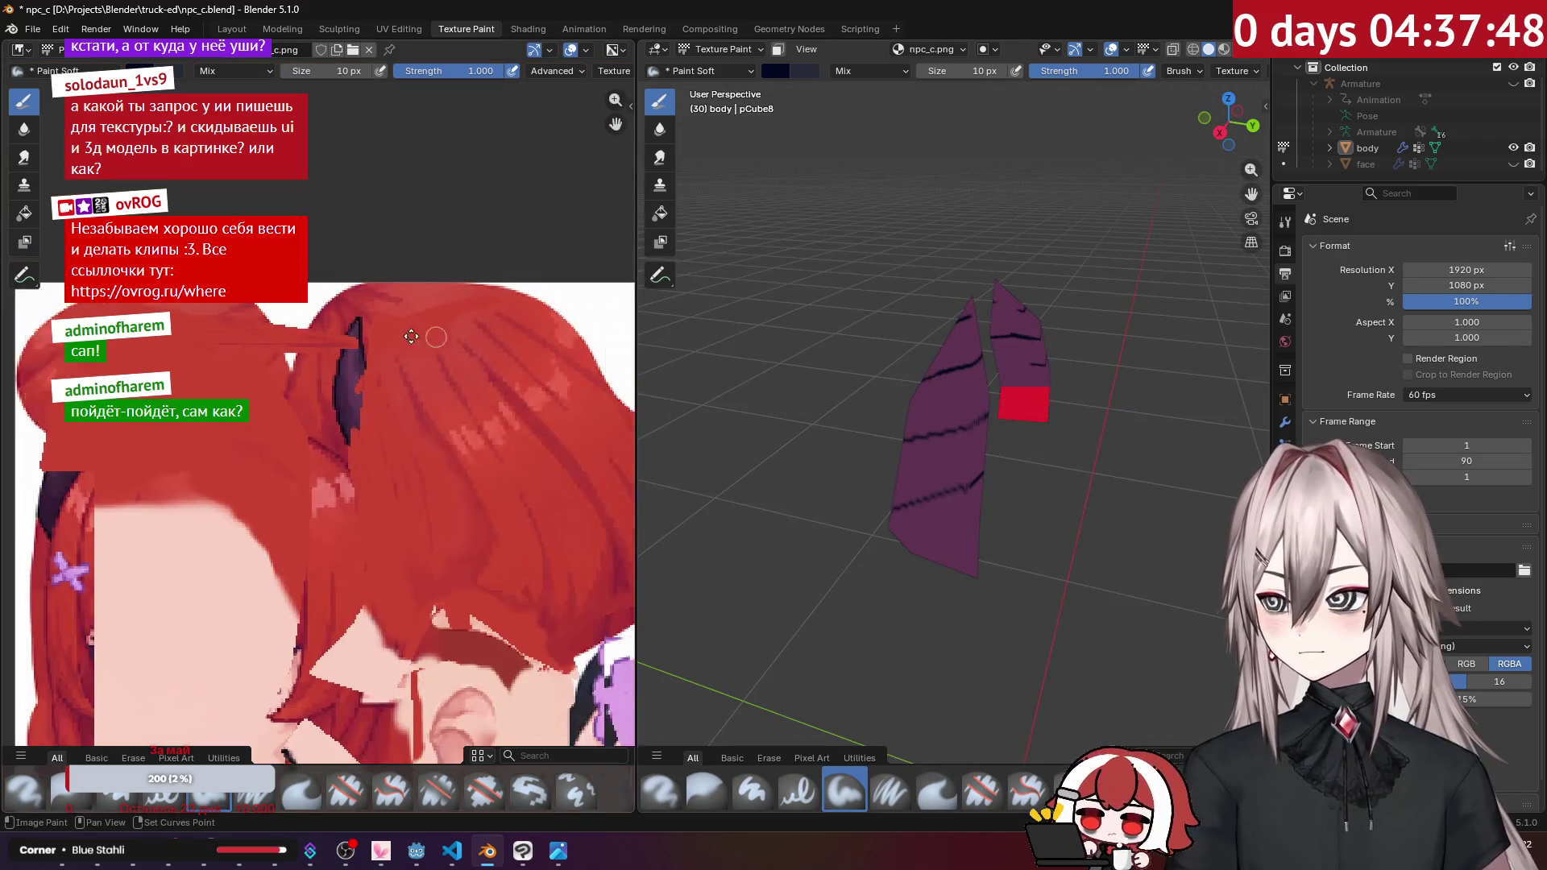
scroll(453, 351, "up", 6)
middle_click_drag(459, 354, 456, 351)
Step: Reduce the brush size to 3 px and add thin navy stripe lines on the horns
left_click(331, 71)
type("3")
key("Return")
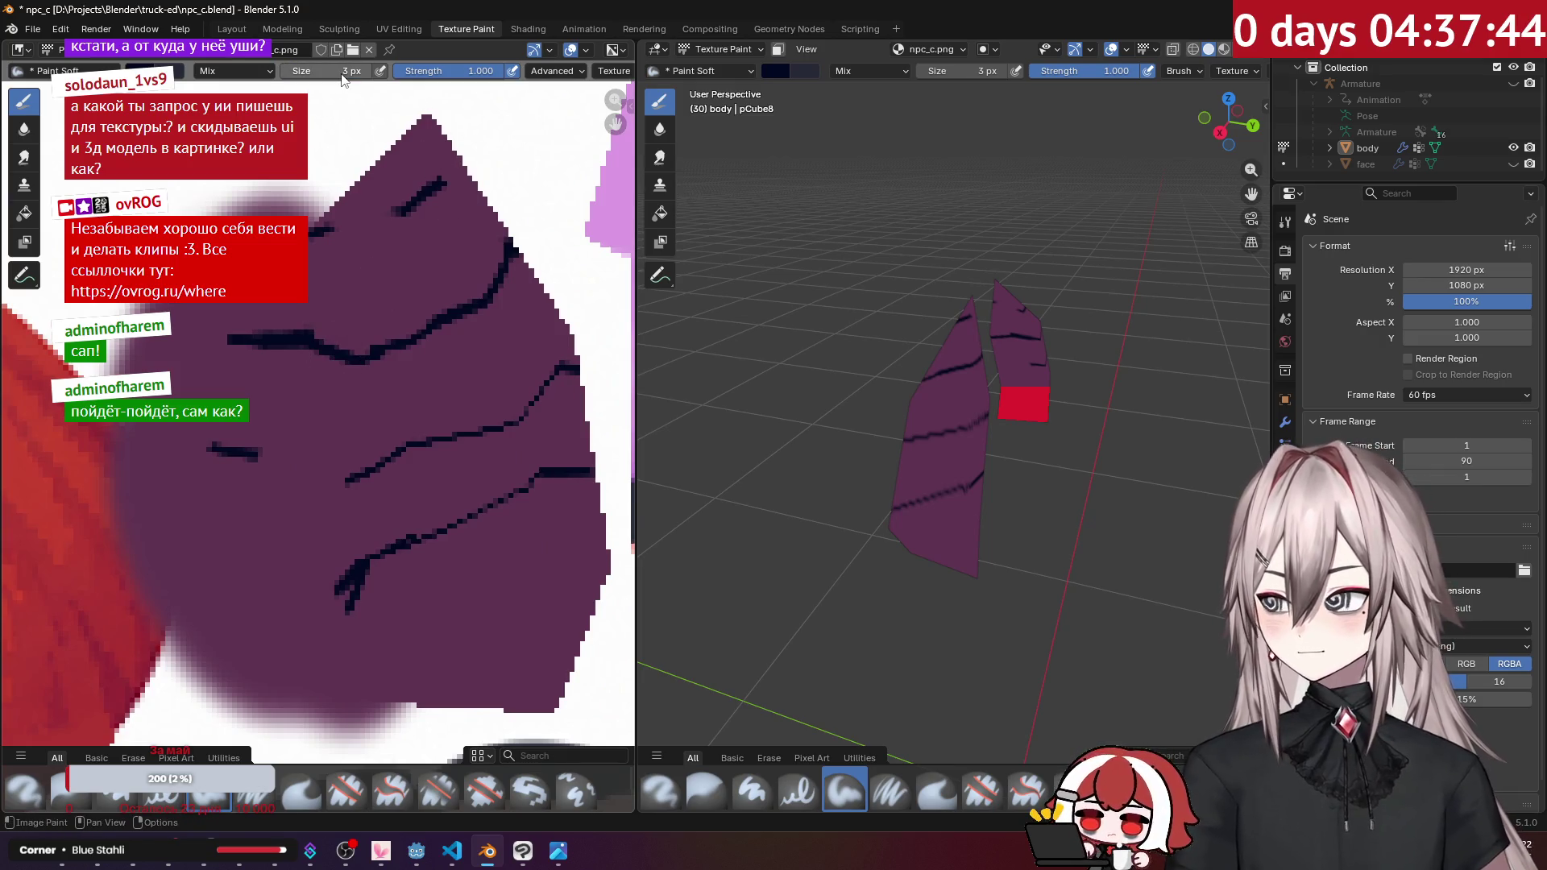
scroll(382, 199, "up", 2)
middle_click_drag(382, 199, 245, 344)
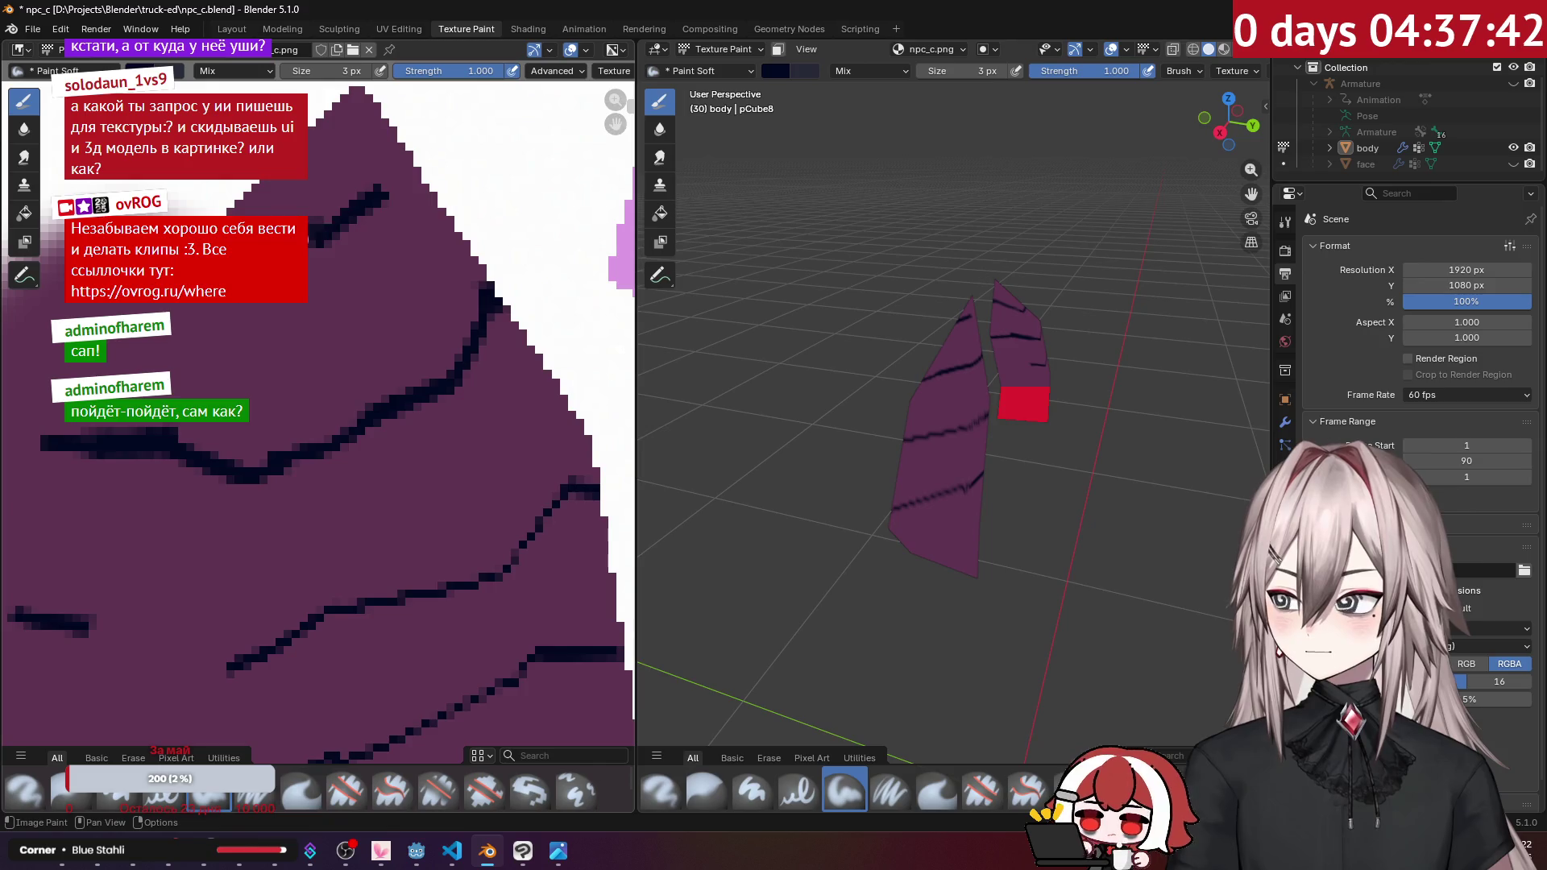
scroll(432, 251, "down", 1)
scroll(432, 251, "down", 1)
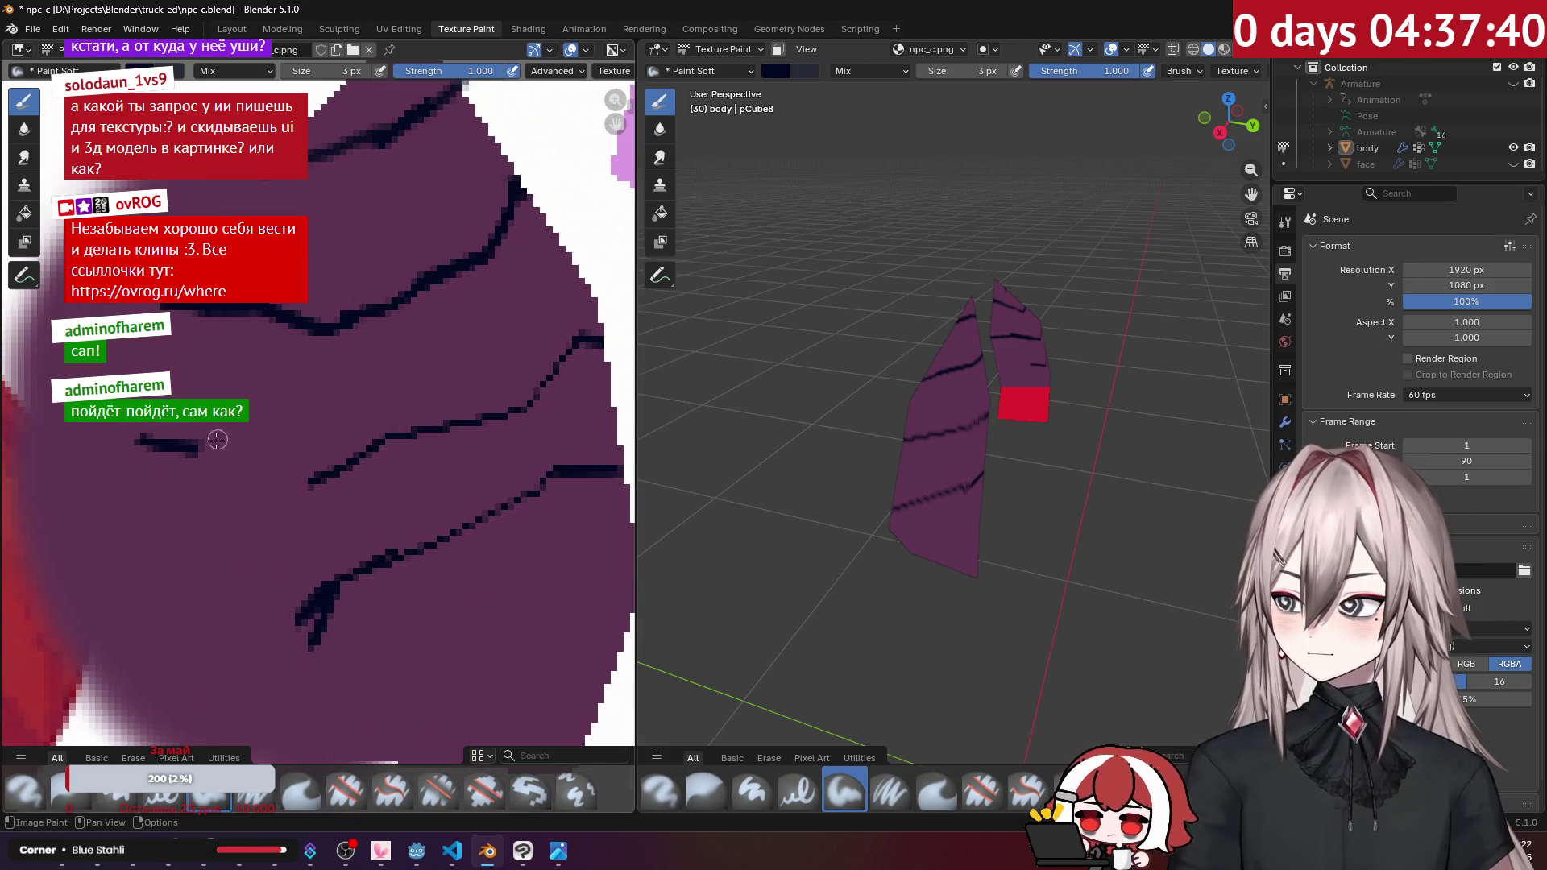
scroll(405, 439, "up", 1)
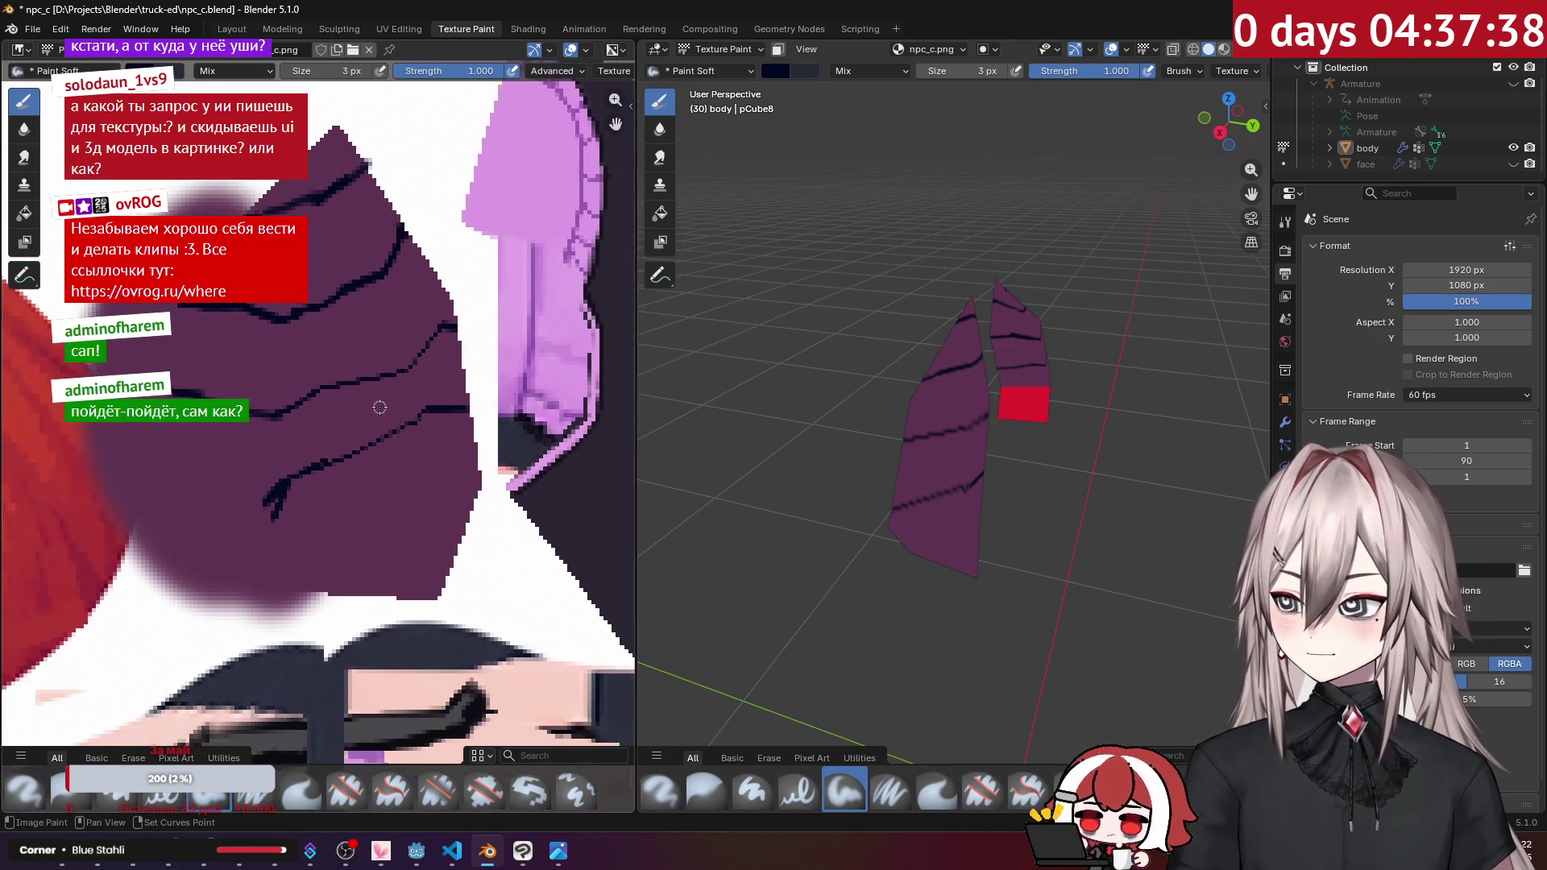
mouse_move(1007, 395)
middle_mouse_down()
mouse_move(1024, 400)
mouse_move(593, 477)
middle_mouse_up()
Step: Use the Smear brush at 6 px to smudge the navy horn stripes in the image editor
left_click(301, 788)
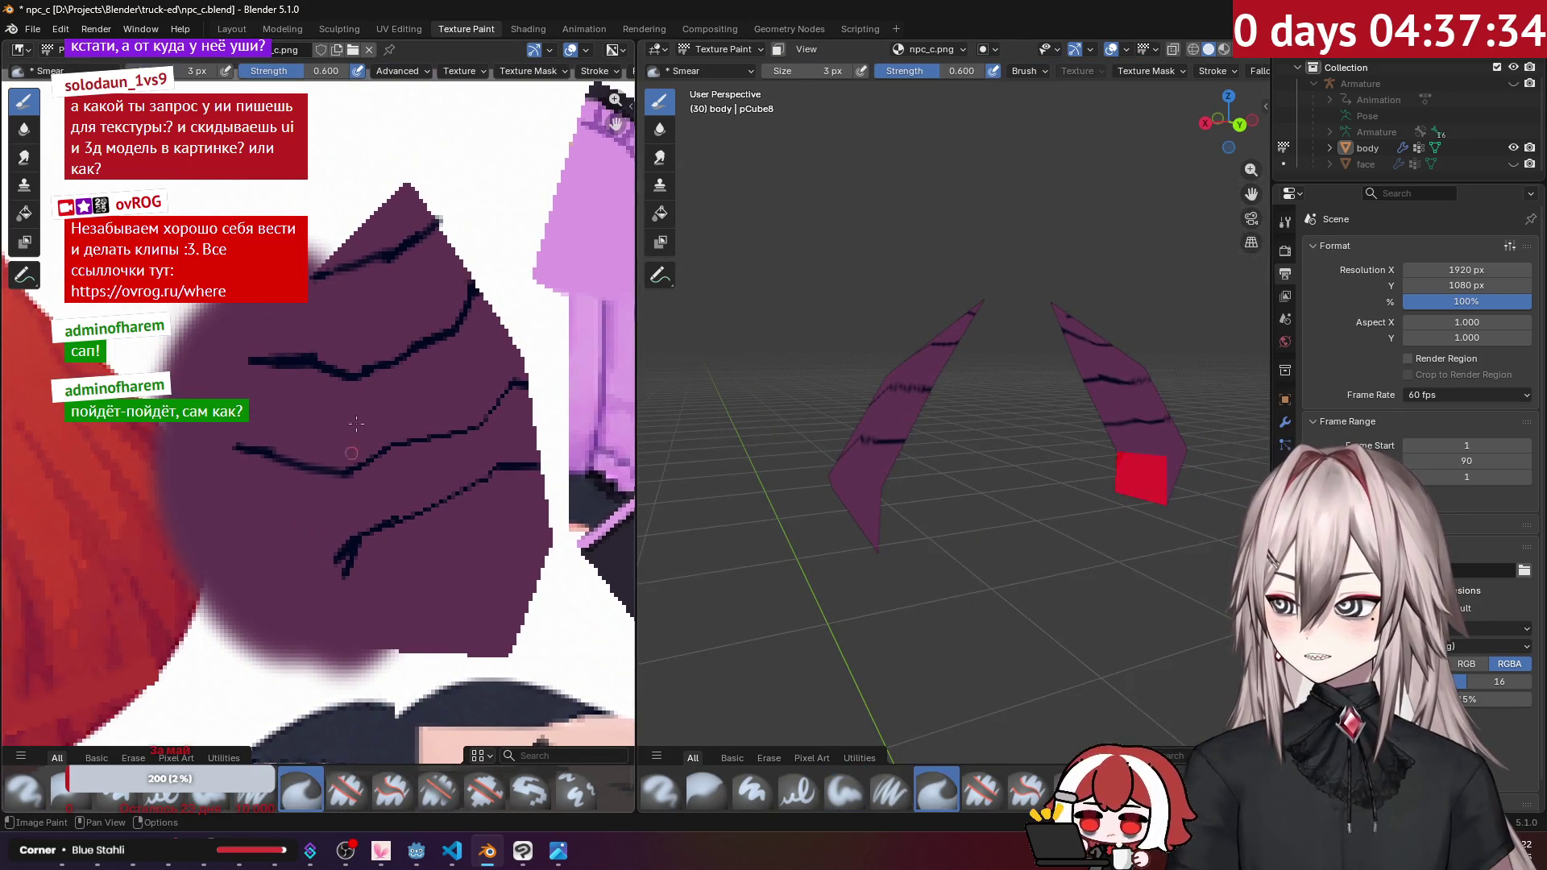
left_click(201, 72)
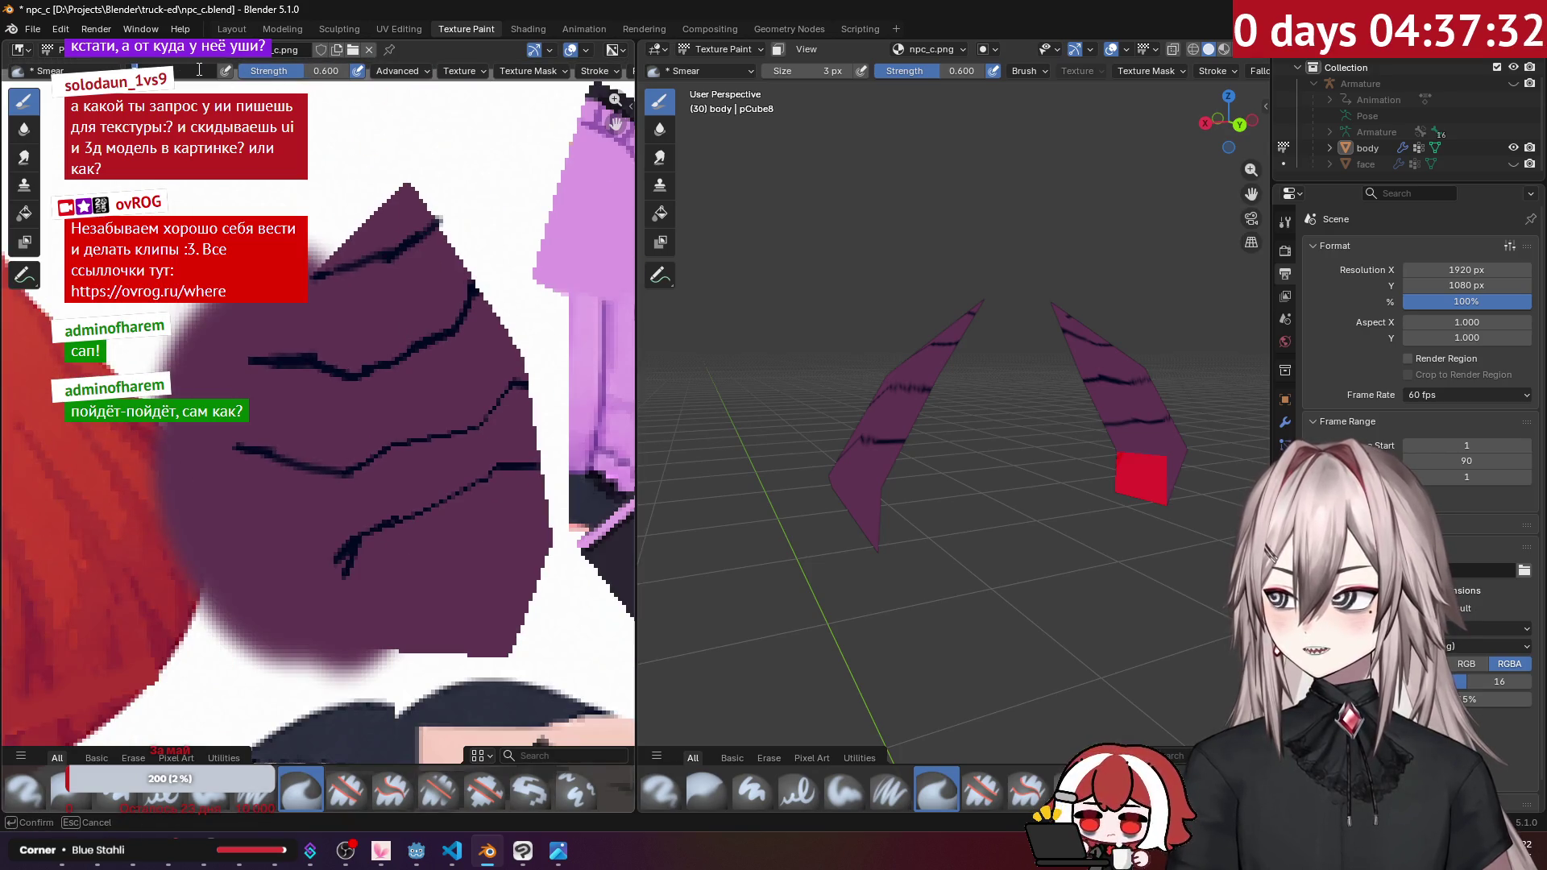
type("6")
key("Return")
scroll(442, 157, "up", 2)
left_click_drag(497, 121, 345, 190)
mouse_move(560, 228)
left_mouse_down()
mouse_move(391, 353)
mouse_move(257, 329)
left_mouse_up()
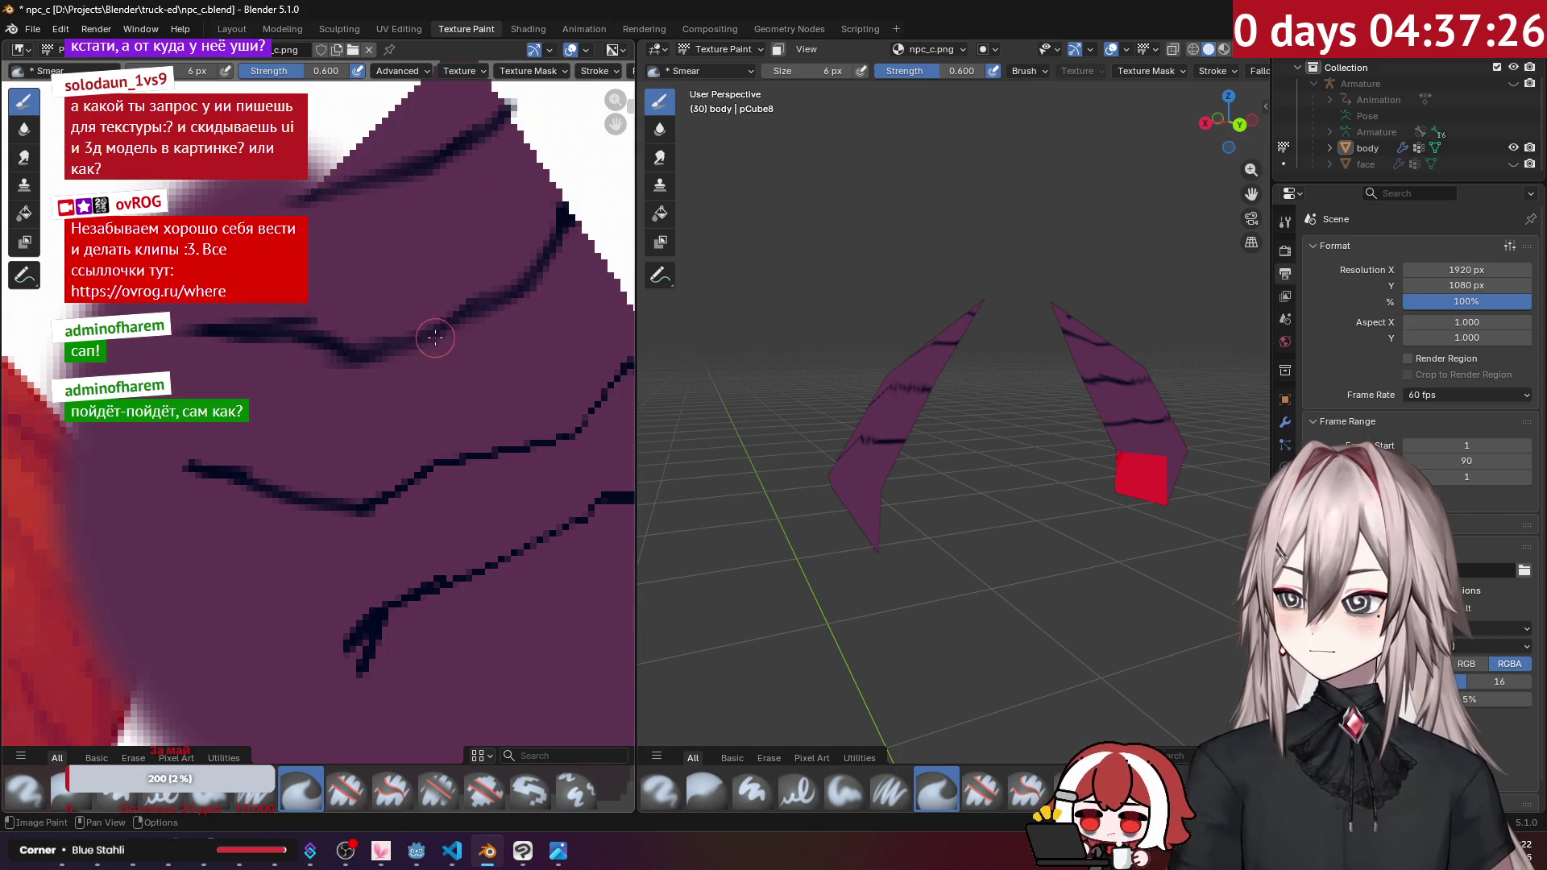
scroll(382, 372, "right", 3, "ctrl")
mouse_move(432, 329)
left_mouse_down()
mouse_move(394, 377)
mouse_move(129, 484)
left_mouse_up()
scroll(129, 484, "left", 3, "ctrl")
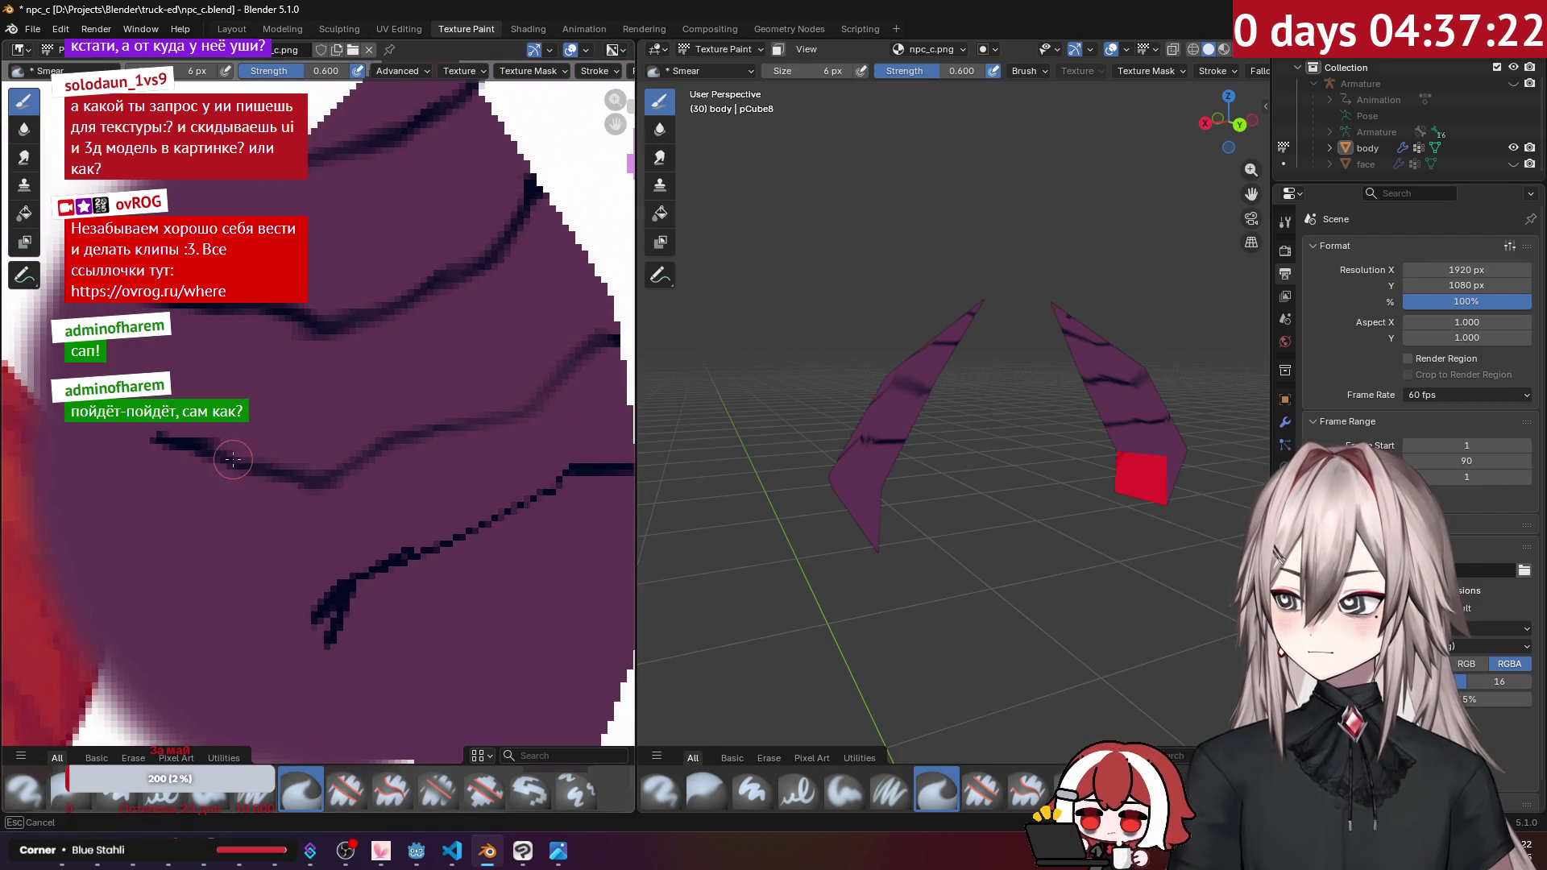
Step: Smudge the remaining dark stripes on the horns in the 3D viewport to soften them
middle_click_drag(805, 379, 879, 368)
scroll(862, 348, "down", 1)
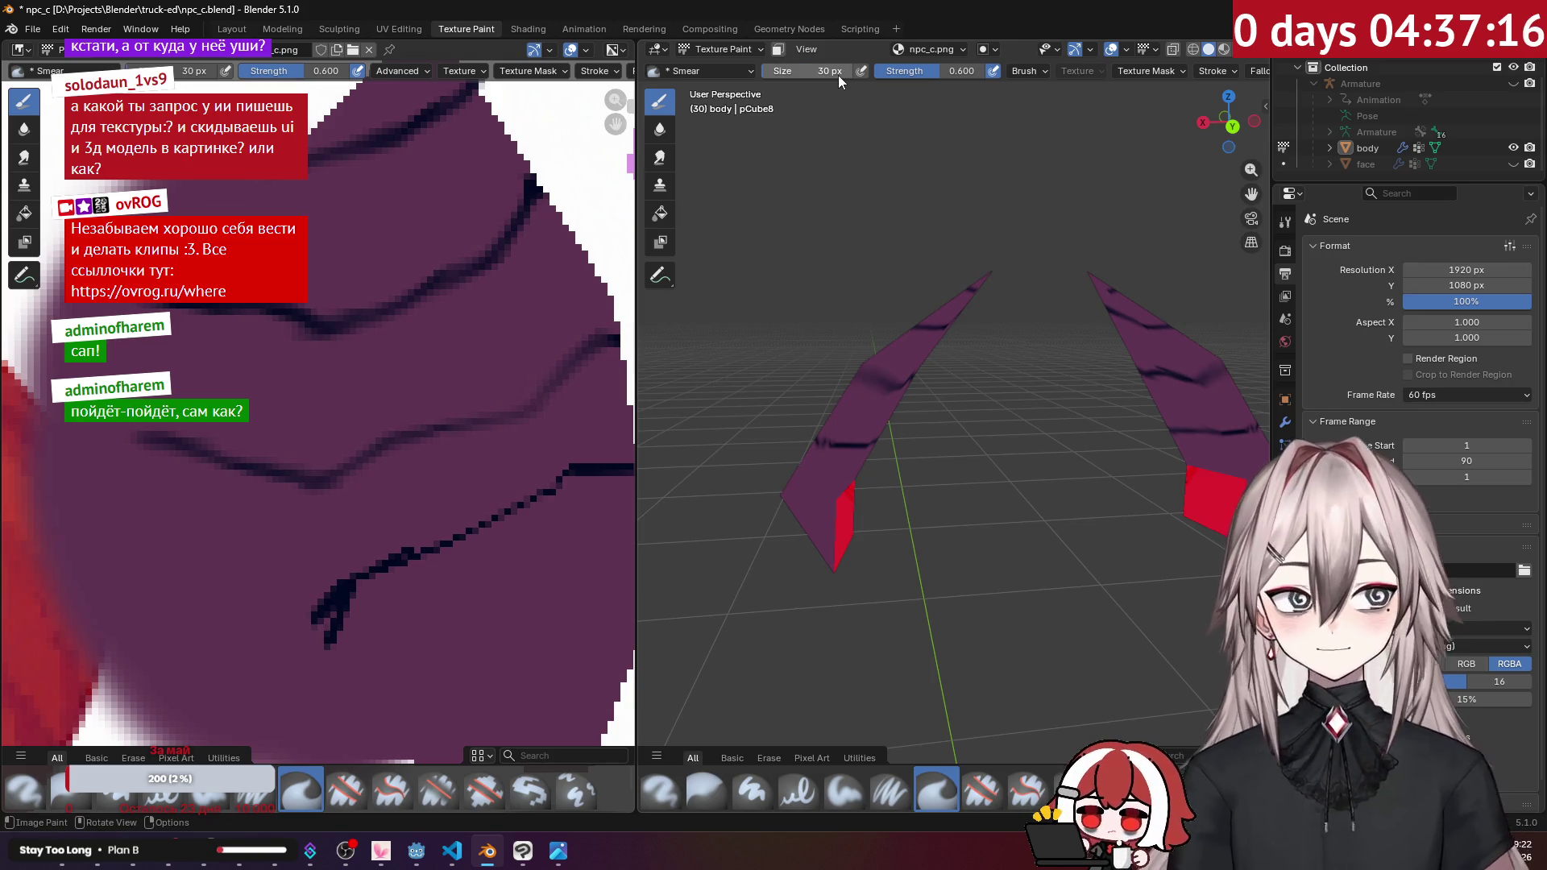
scroll(869, 356, "up", 2)
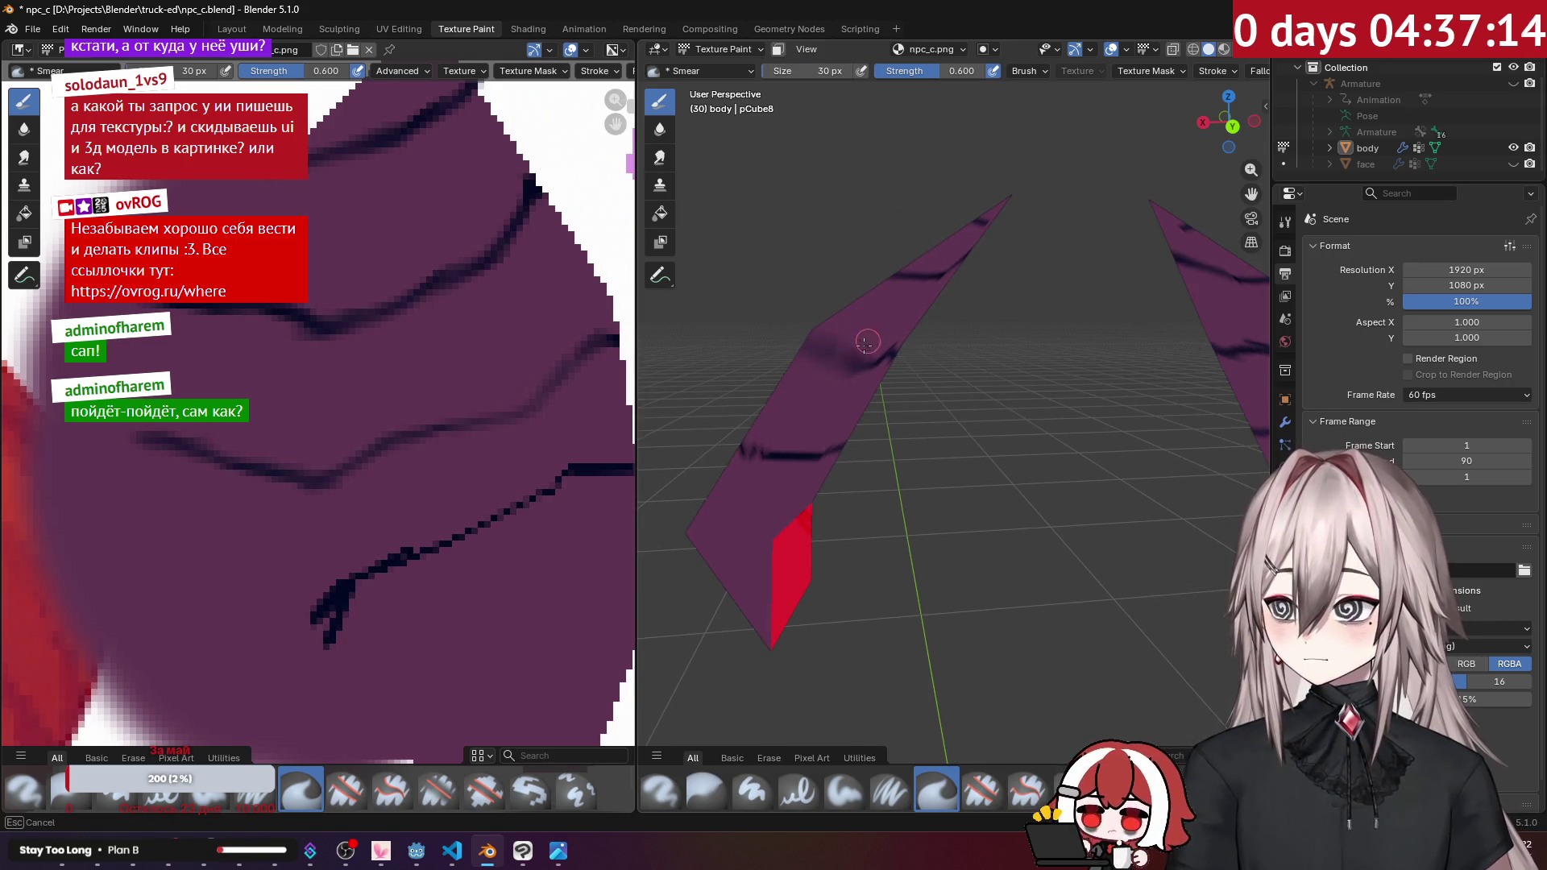
middle_click_drag(832, 329, 956, 435)
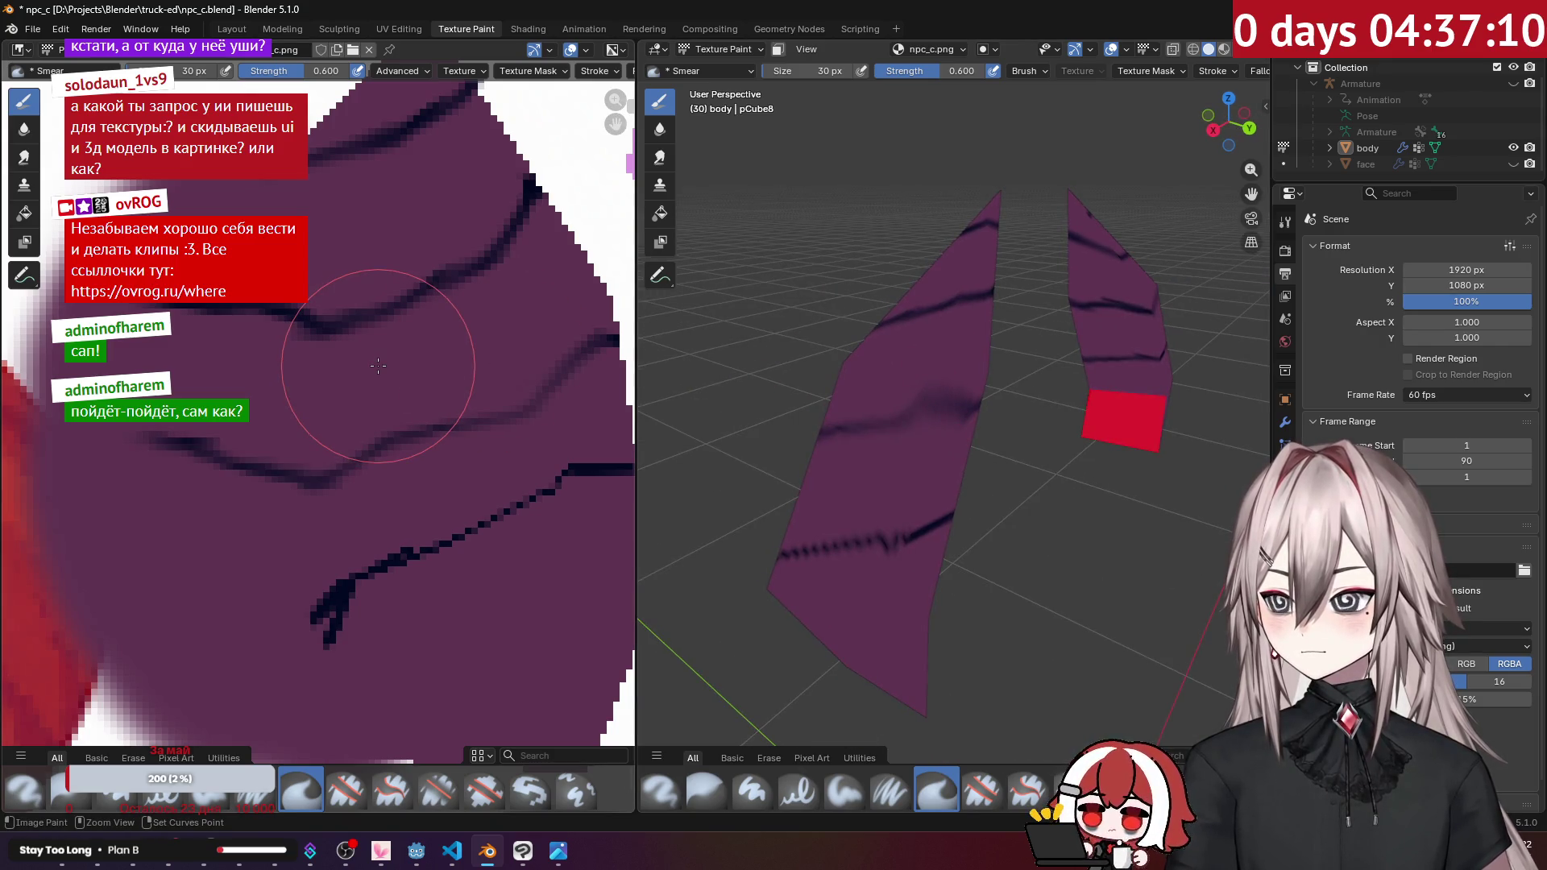
left_click_drag(877, 425, 896, 418)
middle_click_drag(805, 419, 897, 383)
left_click_drag(857, 390, 833, 391)
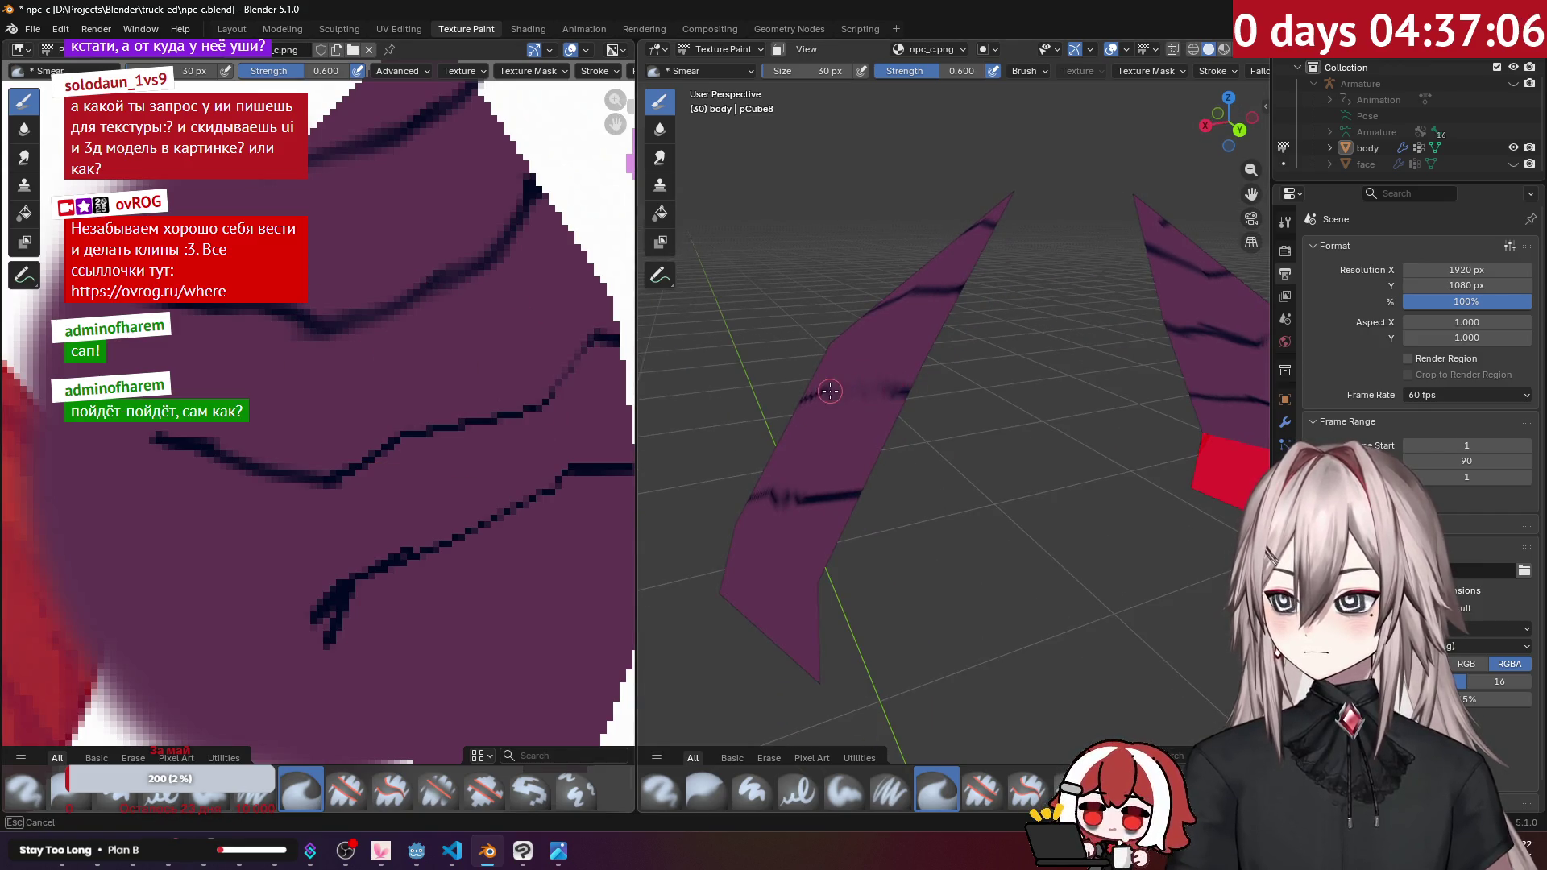
scroll(1003, 380, "down", 6)
middle_click_drag(1003, 379, 1042, 337)
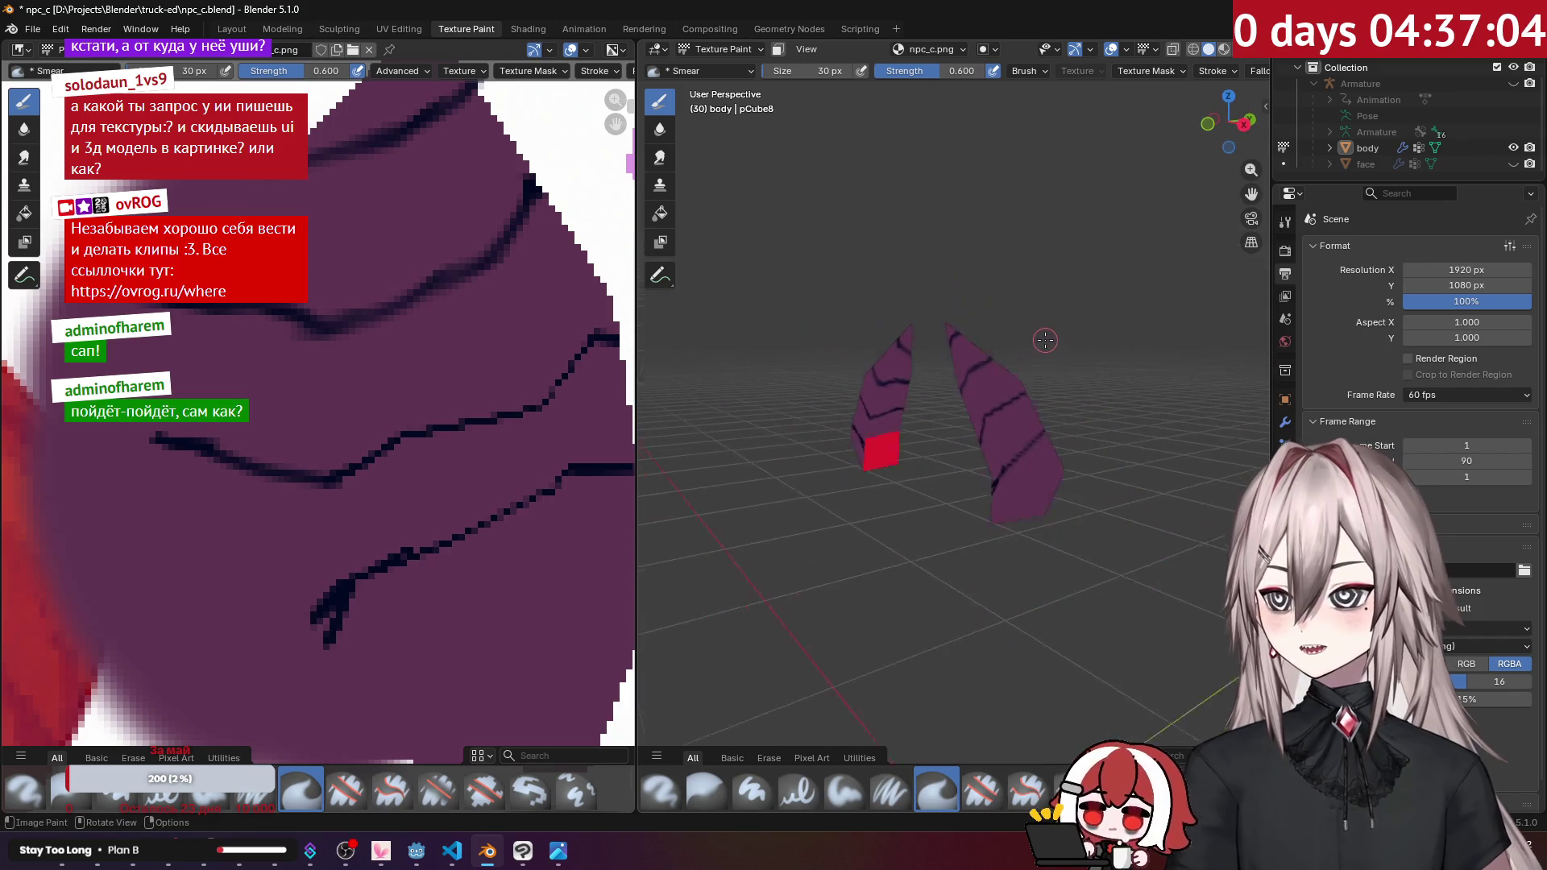
key("Tab")
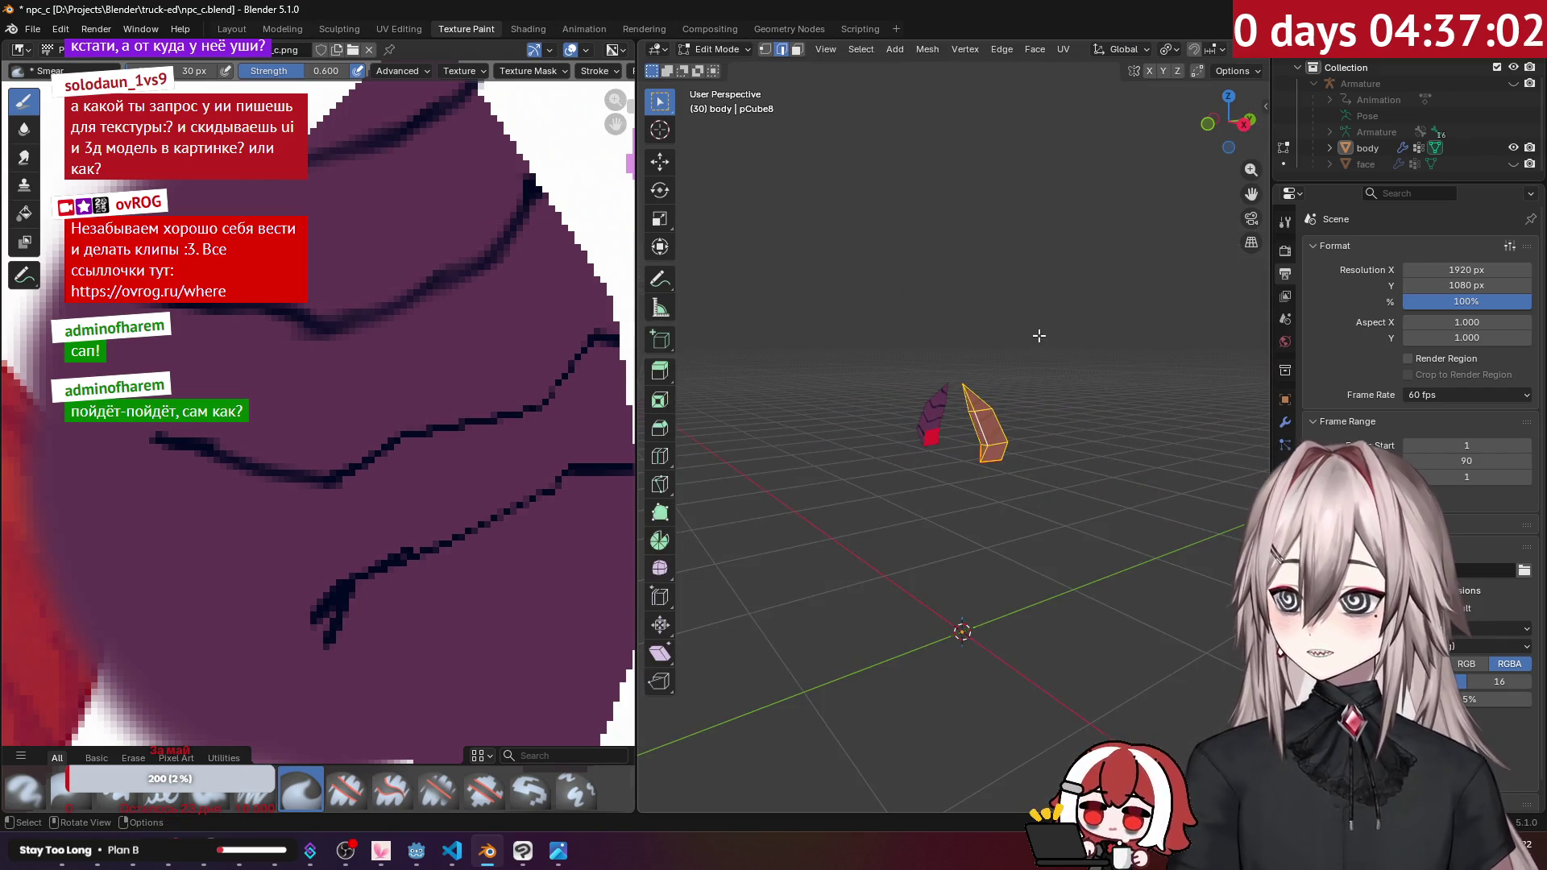
Step: Unhide all geometry and return to Texture Paint, zoomed in on the pointed pink ear
key("Tab")
mouse_move(1002, 360)
middle_mouse_down()
mouse_move(903, 279)
mouse_move(905, 338)
middle_mouse_up()
scroll(905, 338, "up", 6)
key("Tab")
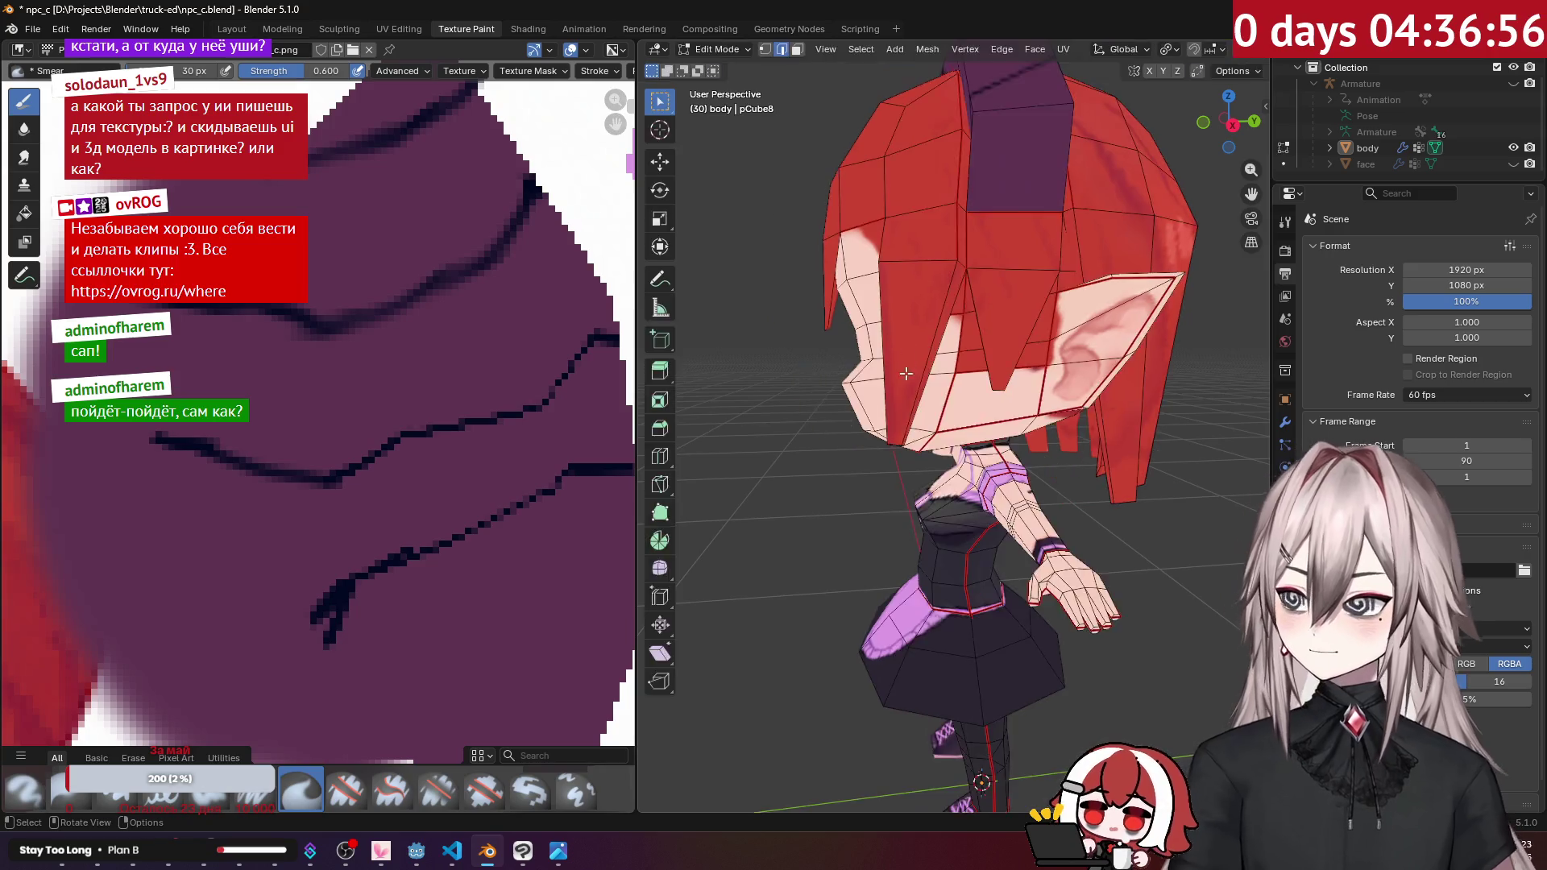
scroll(972, 367, "up", 5)
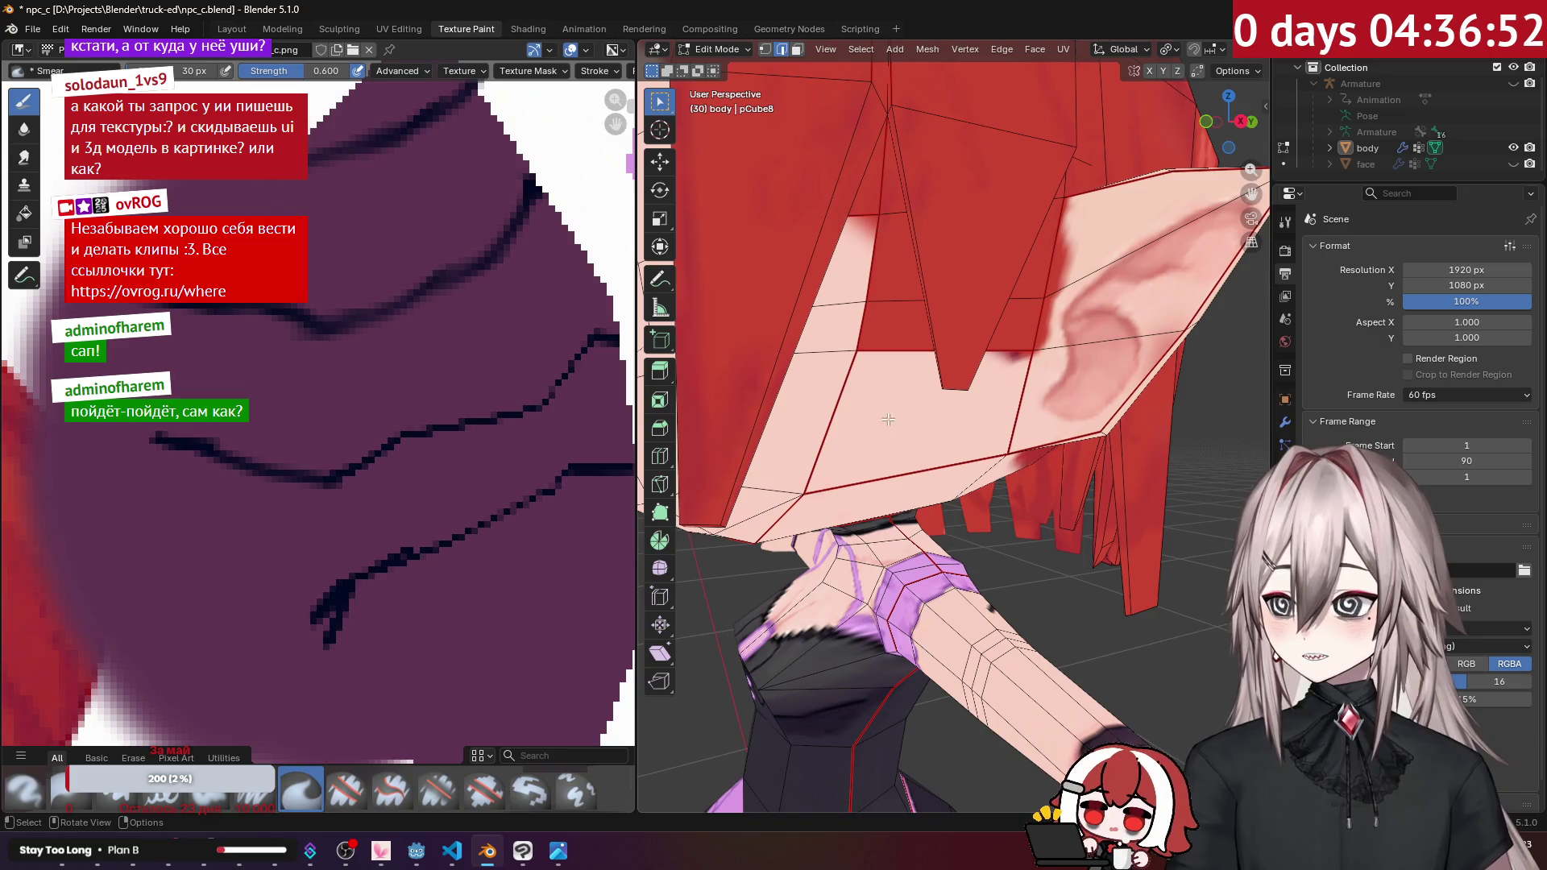
key("Tab")
scroll(923, 295, "down", 5)
scroll(914, 295, "up", 8)
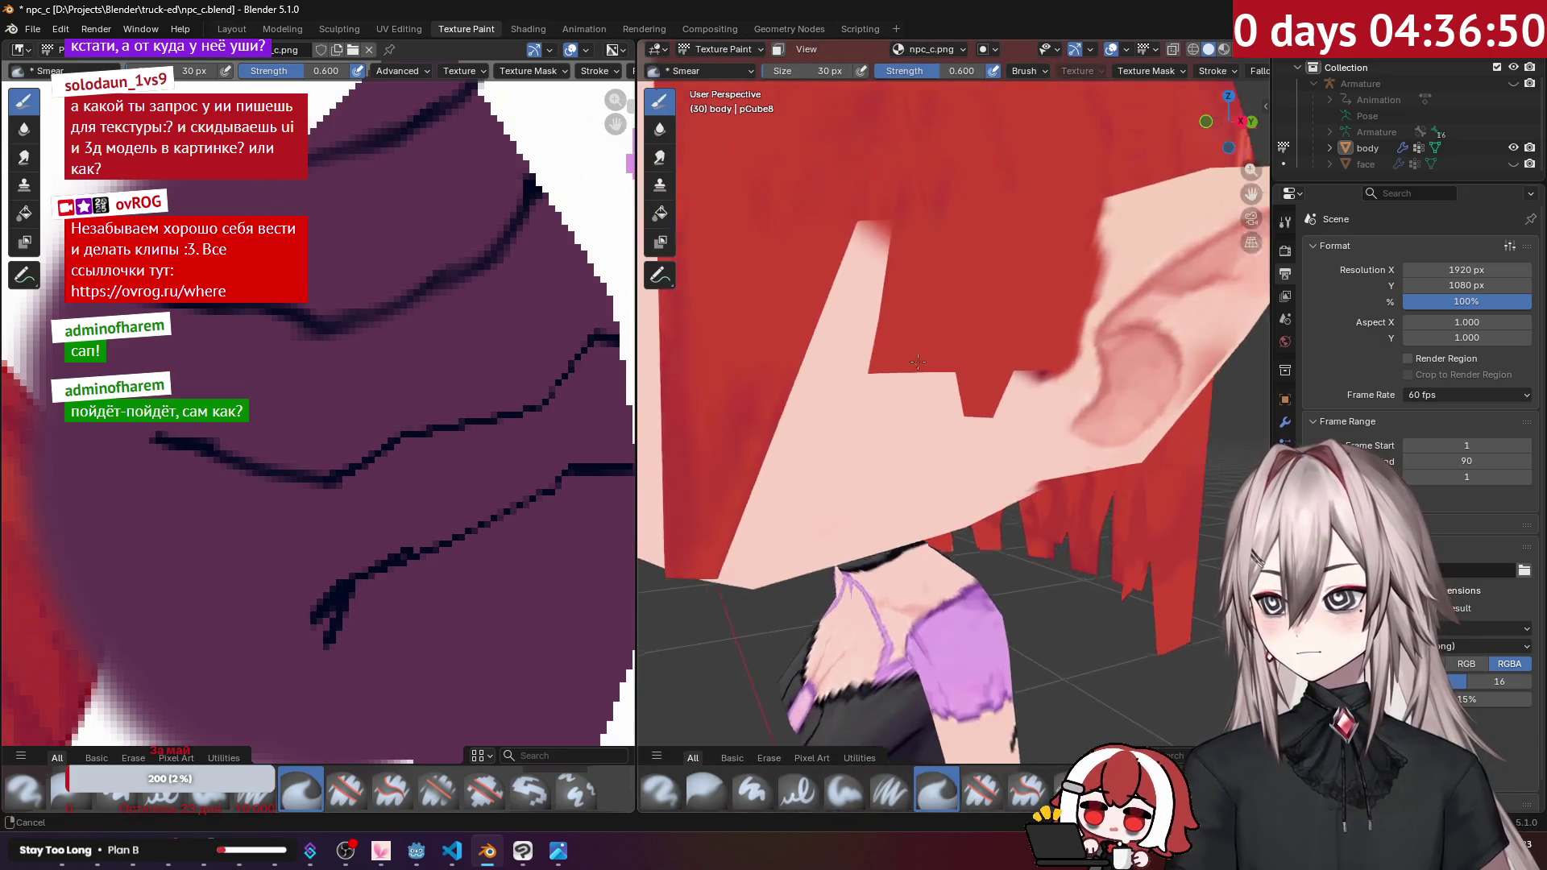
Step: Paint skin tone over the red hair strands beside the ear with Paint Soft, then enter Edit Mode
mouse_move(913, 385)
middle_mouse_down()
mouse_move(842, 364)
mouse_move(818, 335)
middle_mouse_up()
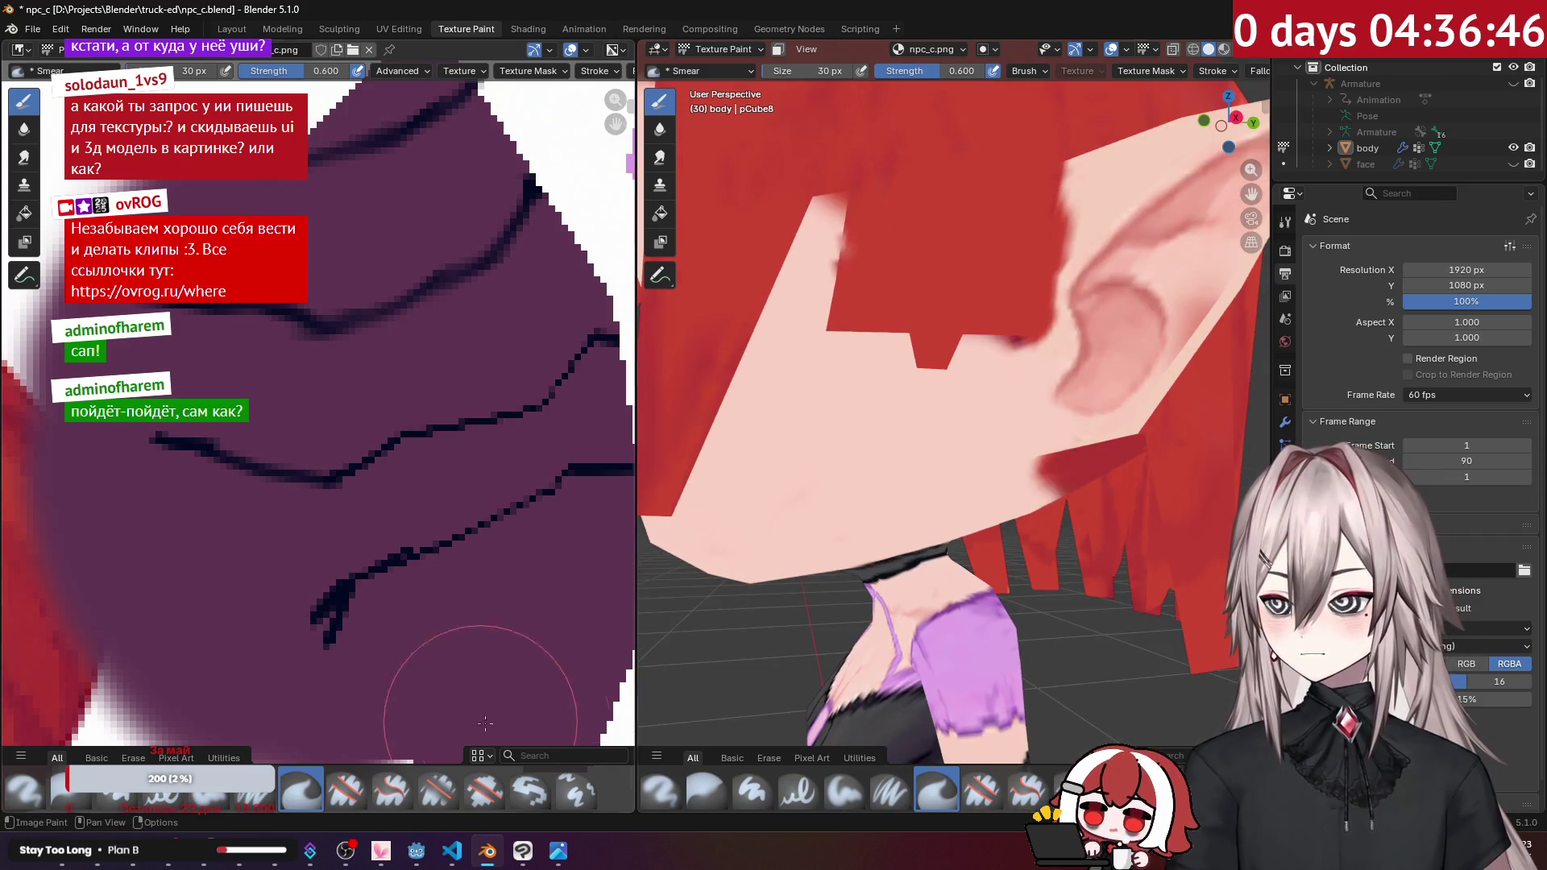
left_click(828, 796)
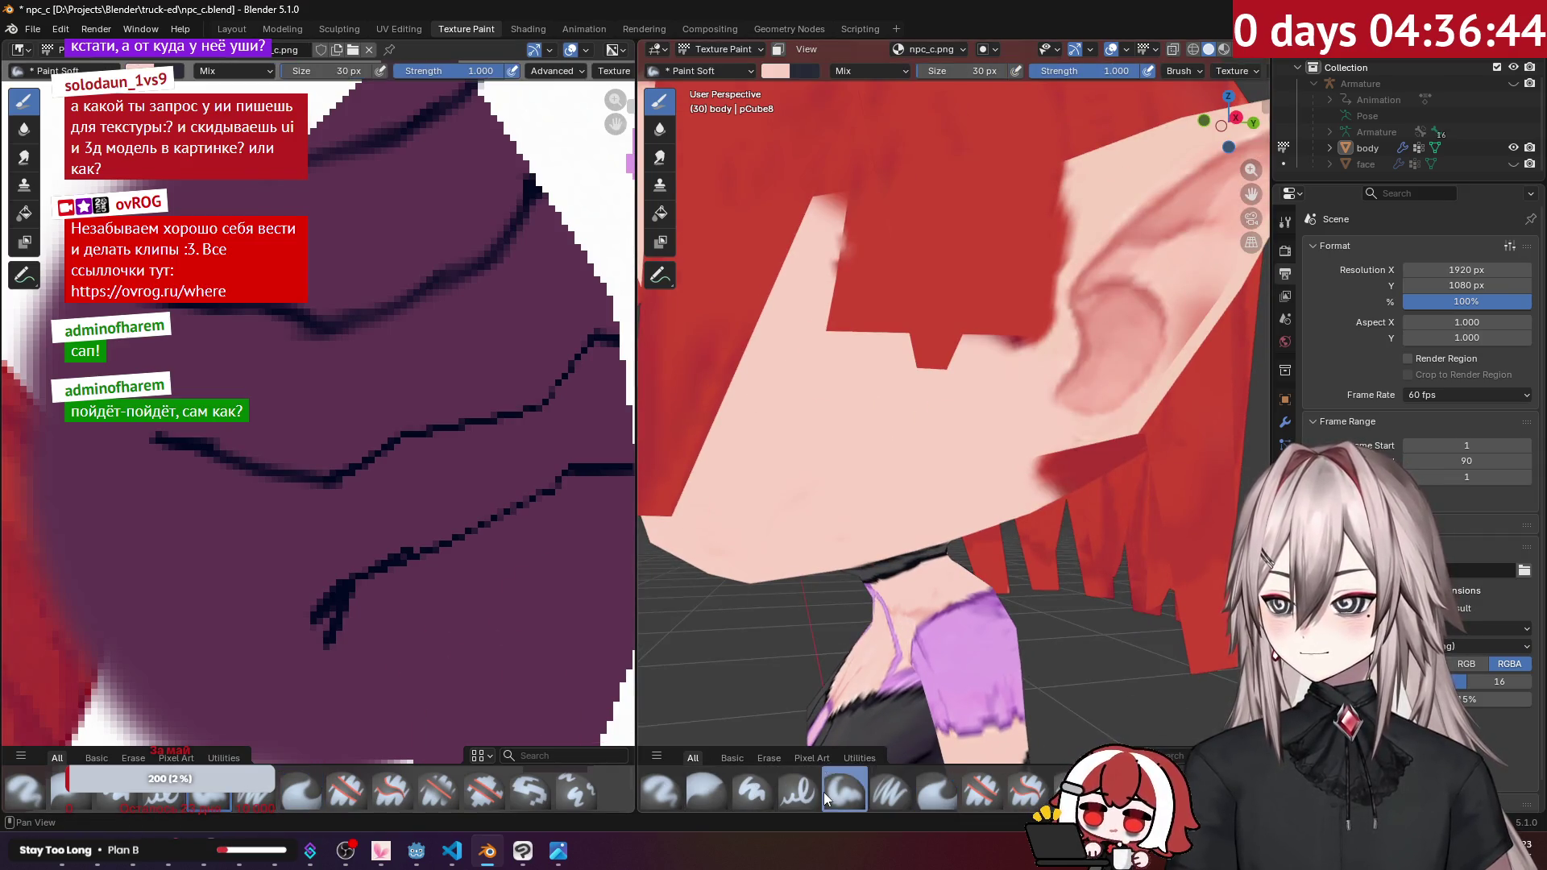
mouse_move(834, 330)
left_mouse_down()
mouse_move(895, 262)
mouse_move(844, 252)
left_mouse_up()
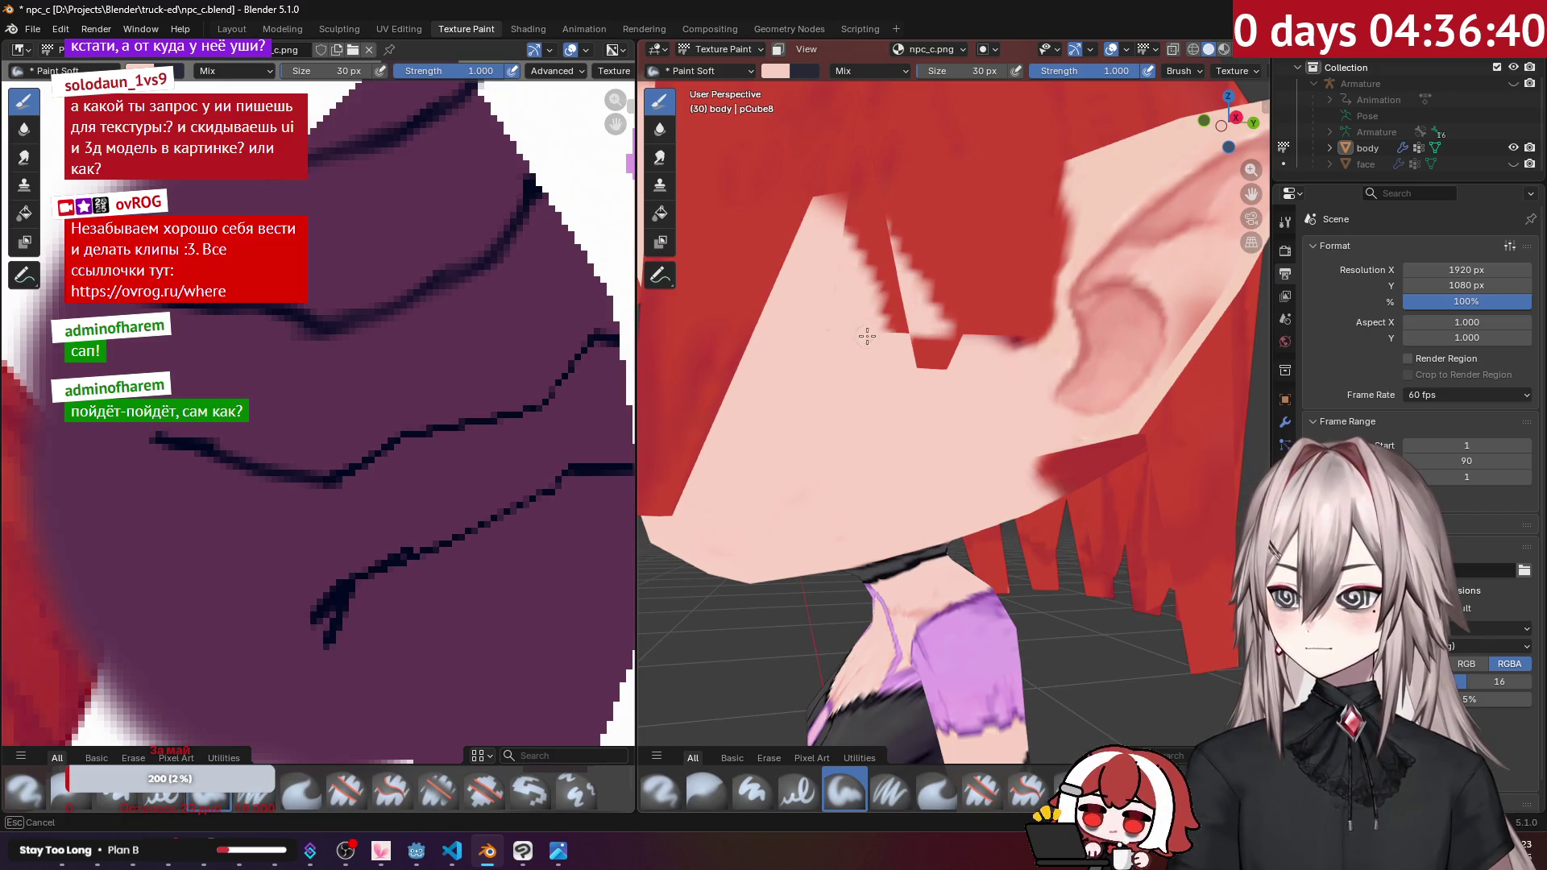
scroll(877, 319, "down", 5)
mouse_move(876, 320)
middle_mouse_down()
mouse_move(988, 359)
mouse_move(934, 366)
middle_mouse_up()
key("Tab")
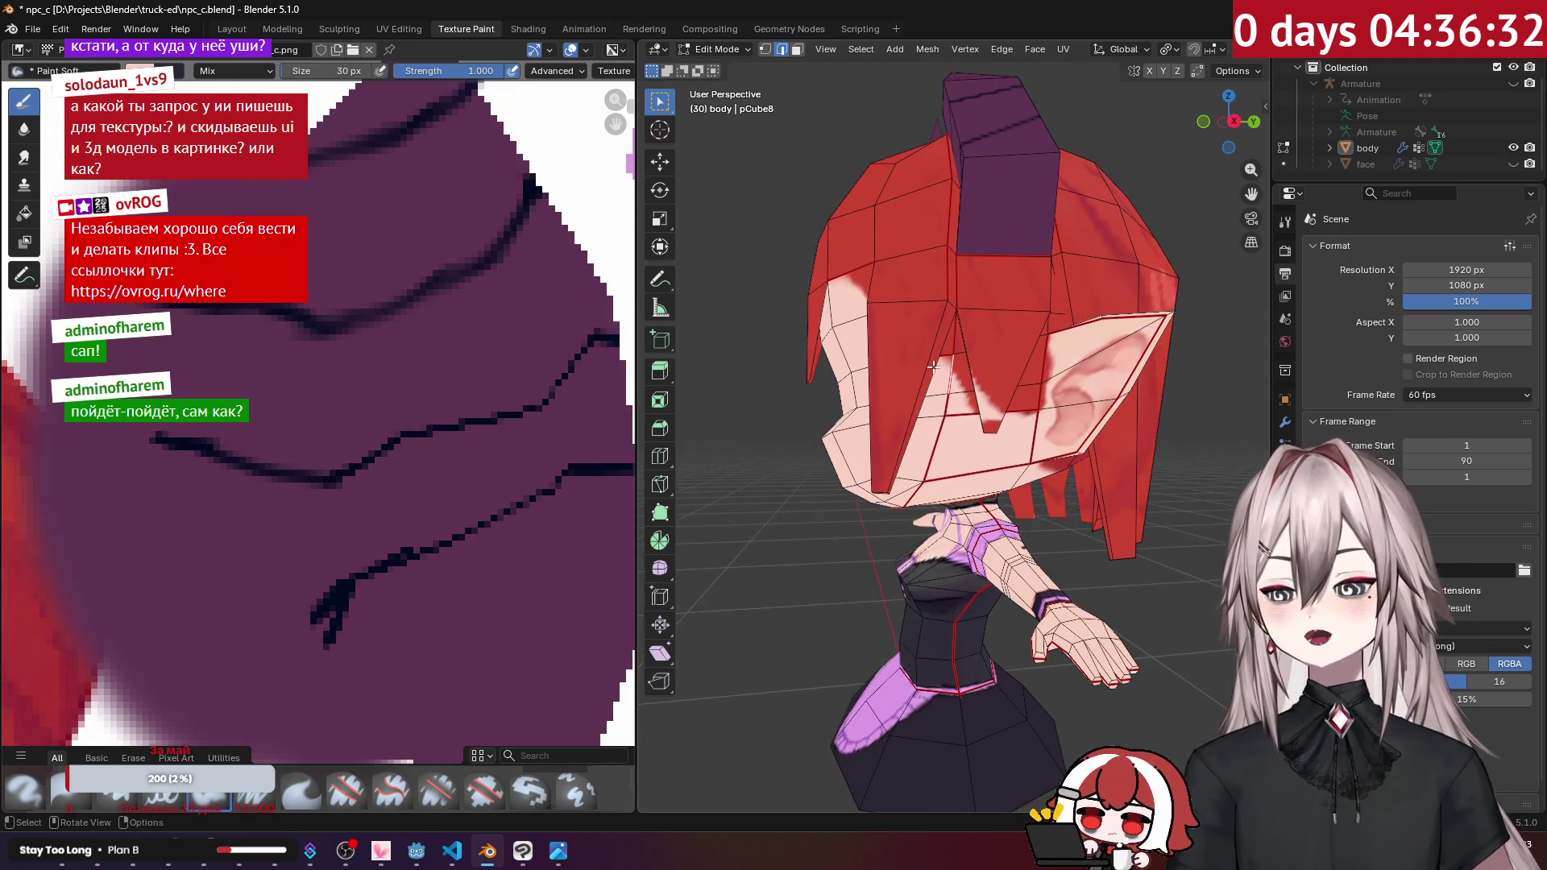
Step: Switch to the UV Editing workspace to show the body's UV map beside the model
scroll(347, 451, "down", 6)
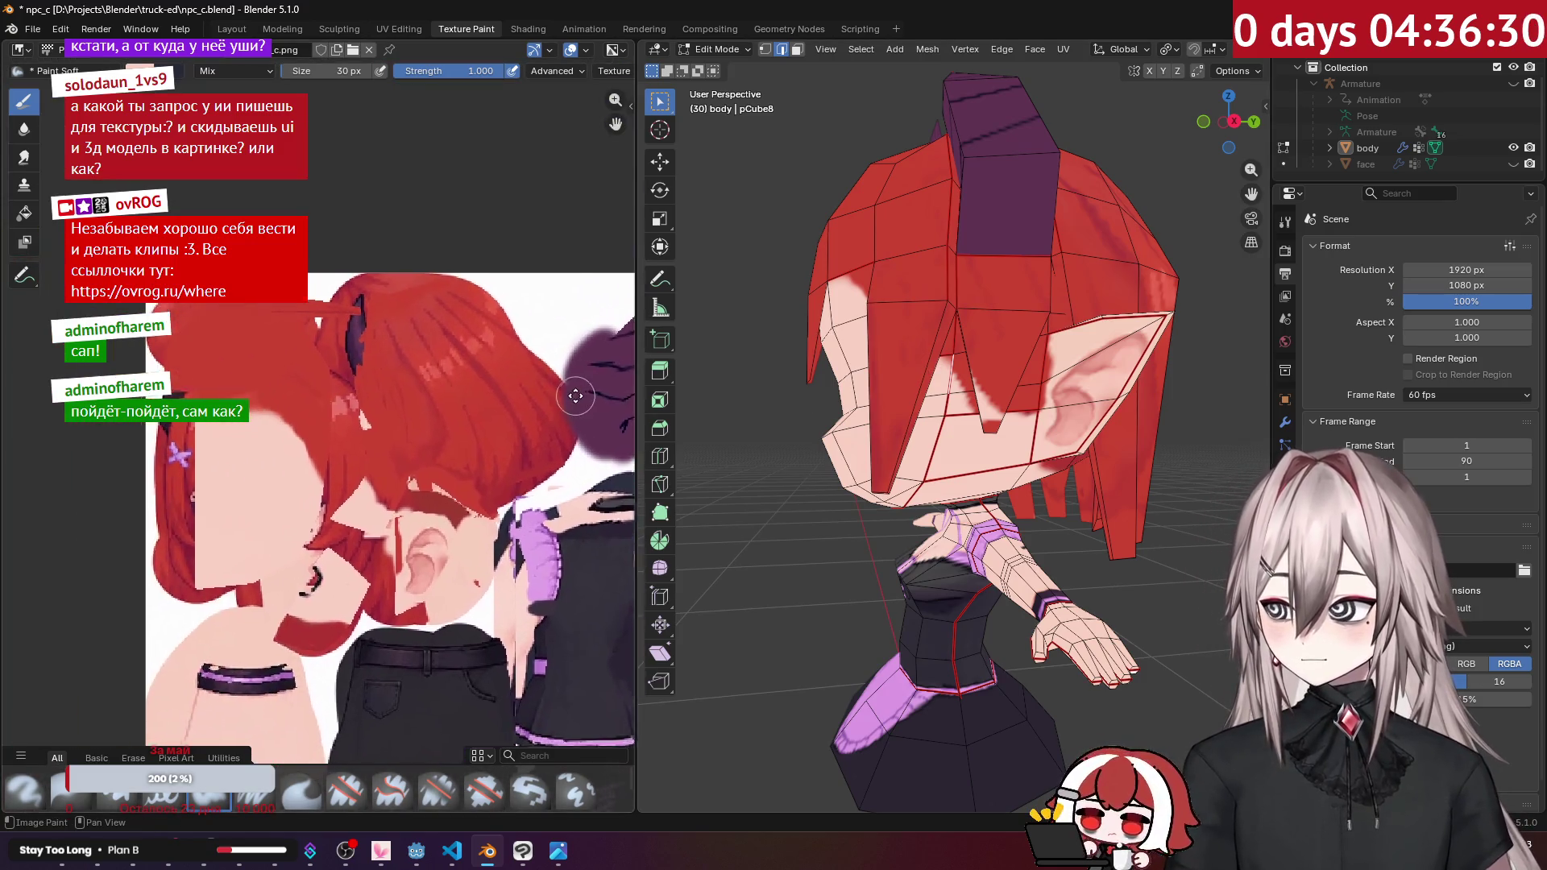
scroll(993, 376, "up", 8)
key("Tab")
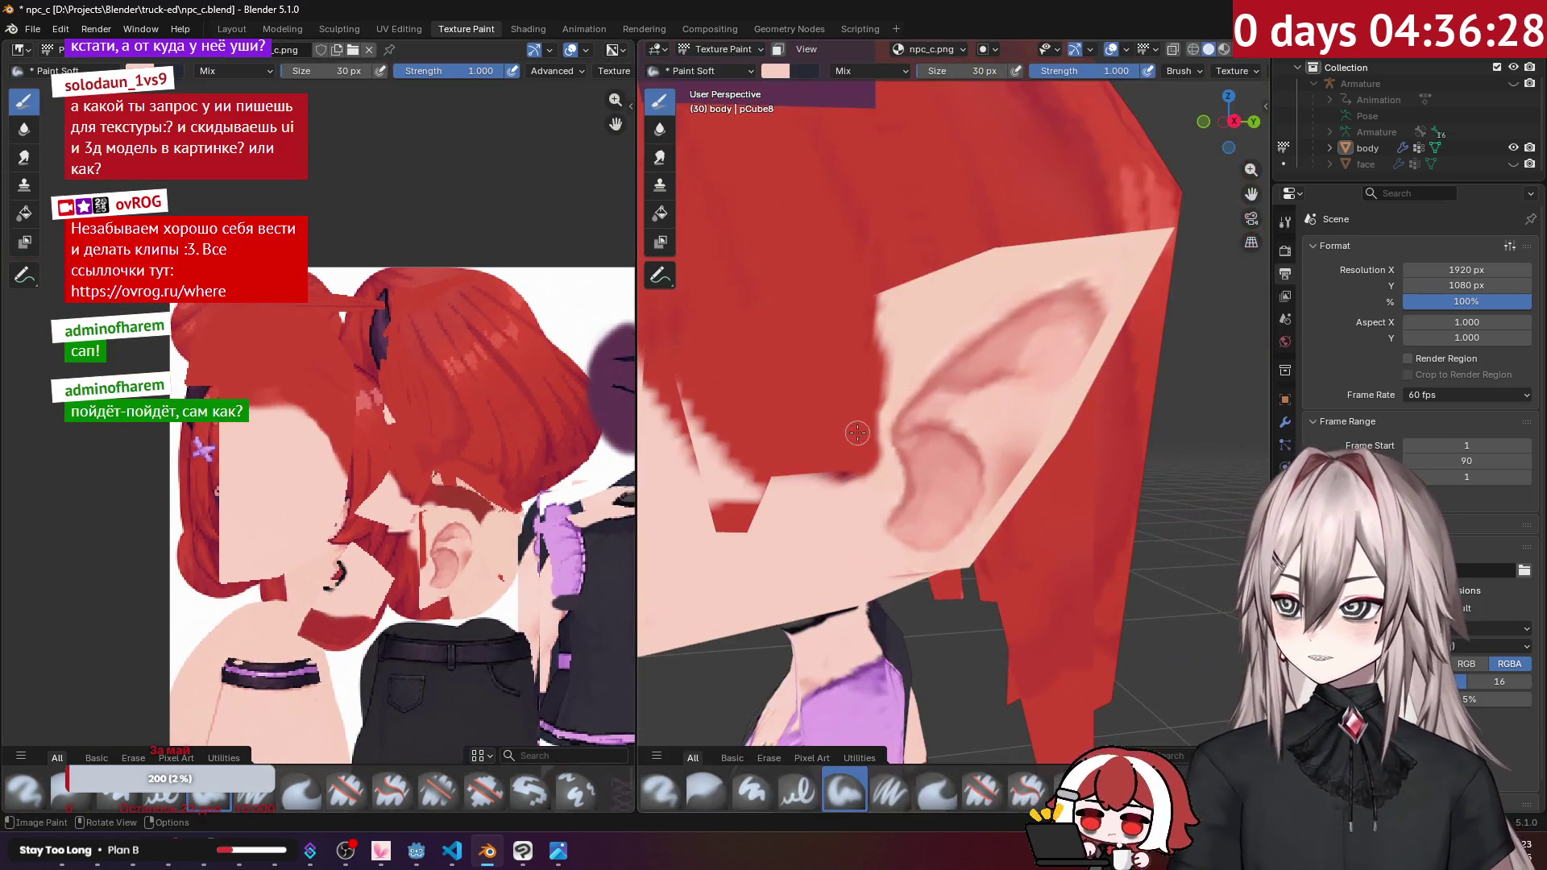
key("Tab")
middle_click_drag(1087, 347, 1136, 339)
left_click(1062, 49)
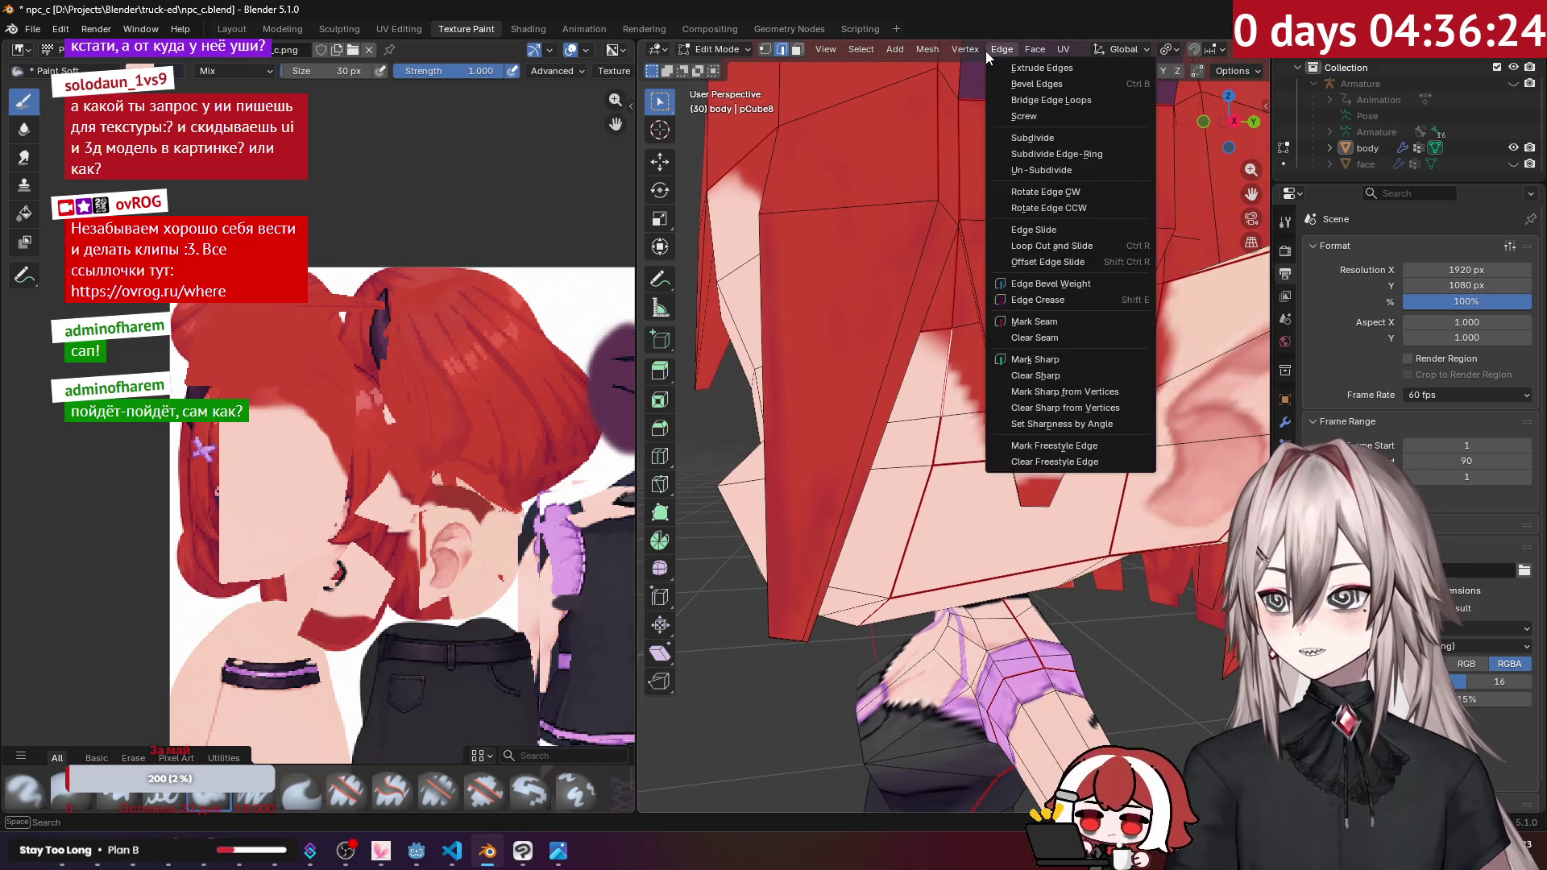
double_click(407, 28)
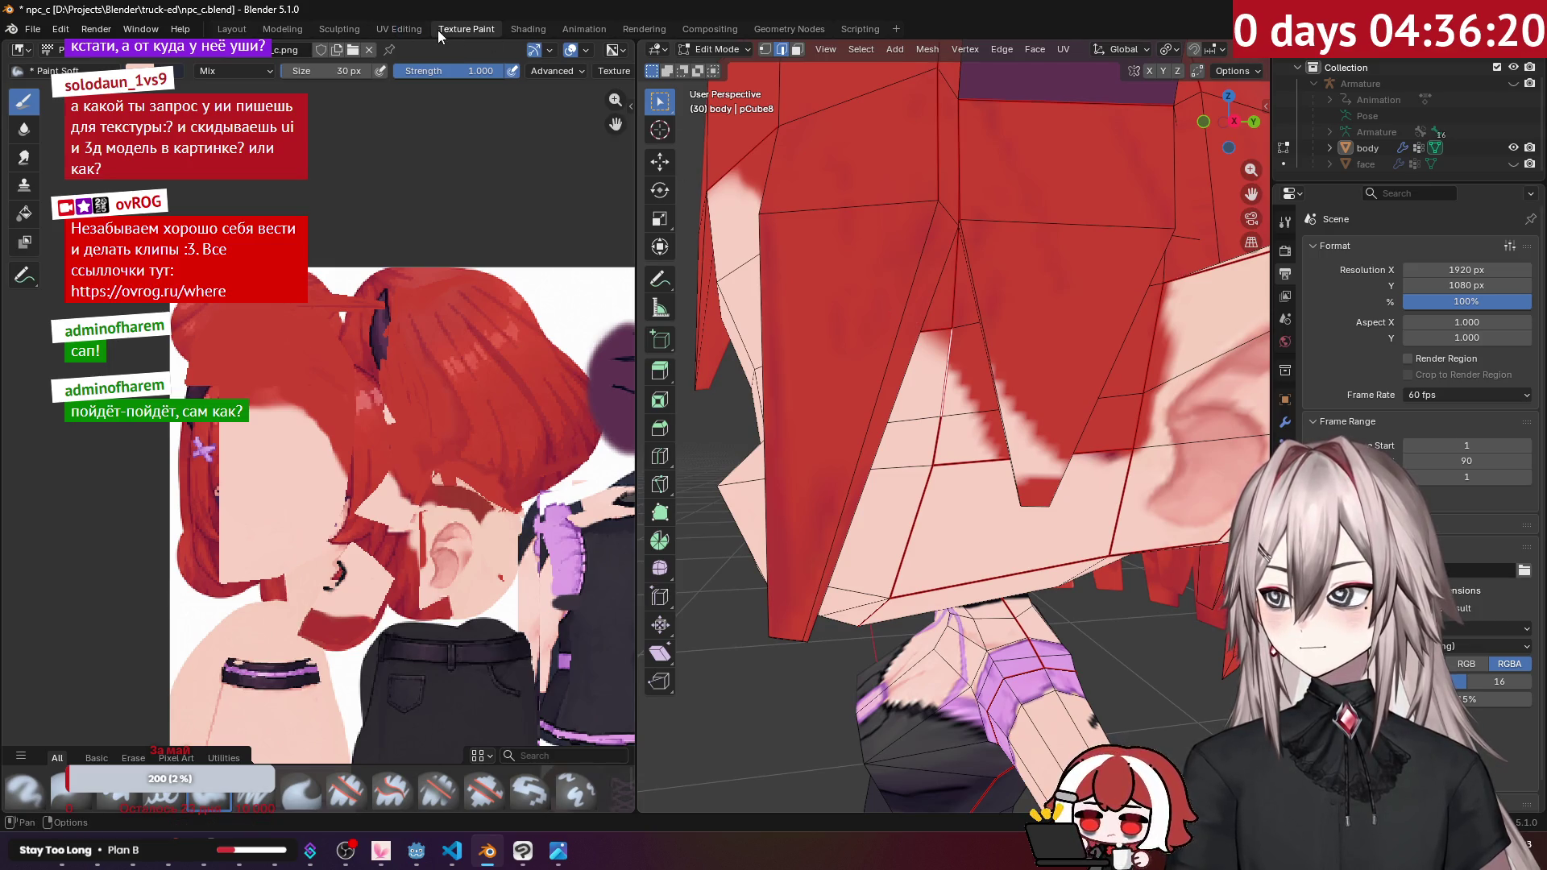
left_click(407, 29)
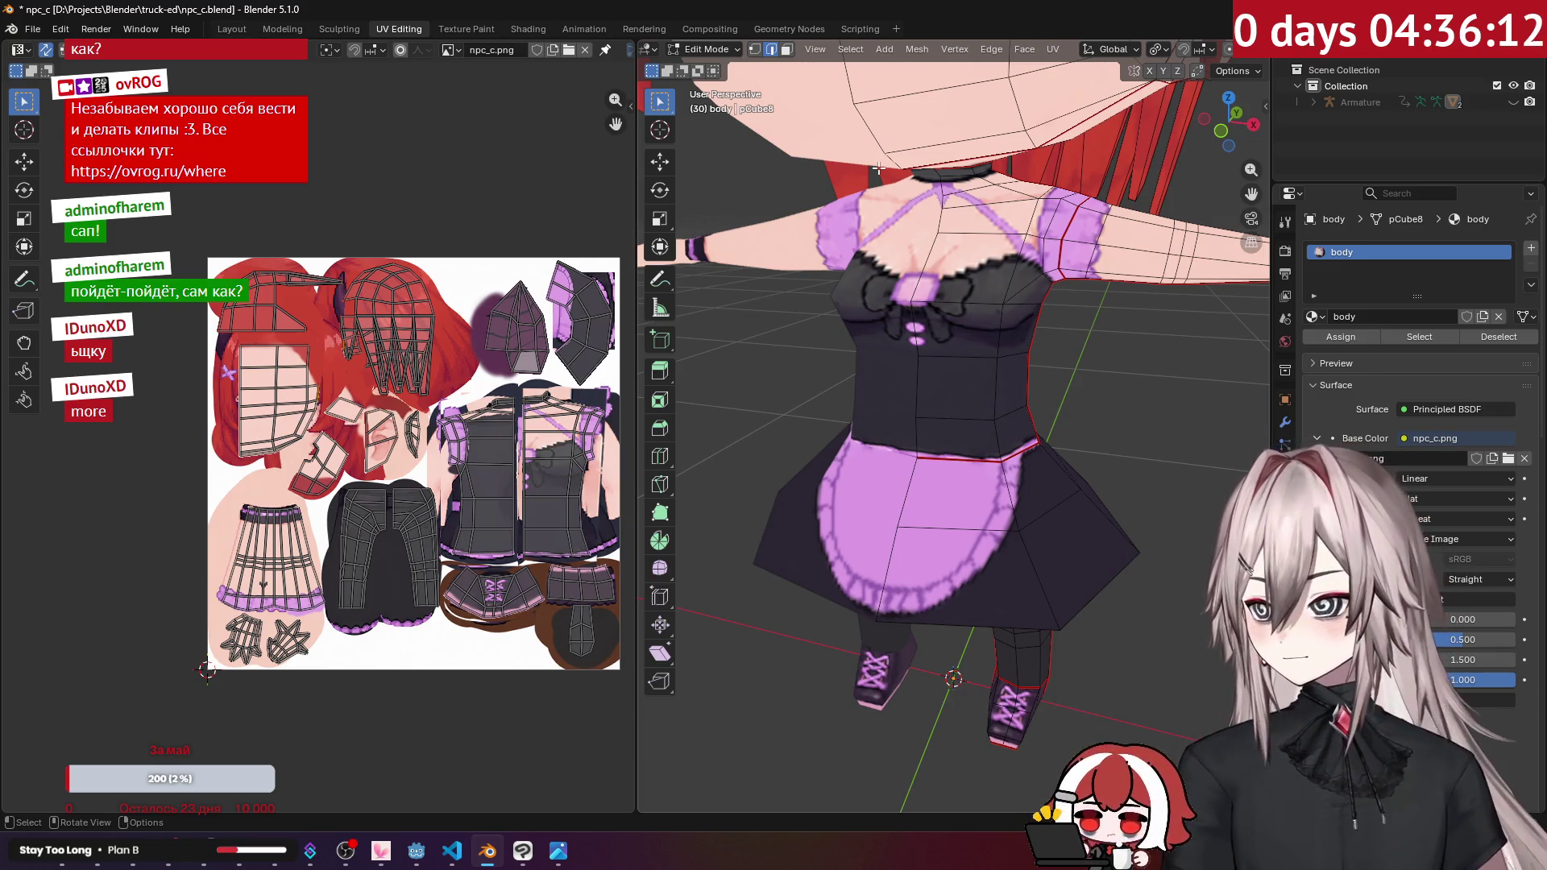
Step: Select the hair faces beside the ear and re-project their UVs from the right side view
mouse_move(879, 169)
middle_mouse_down()
mouse_move(899, 264)
mouse_move(886, 242)
middle_mouse_up()
scroll(805, 161, "up", 5)
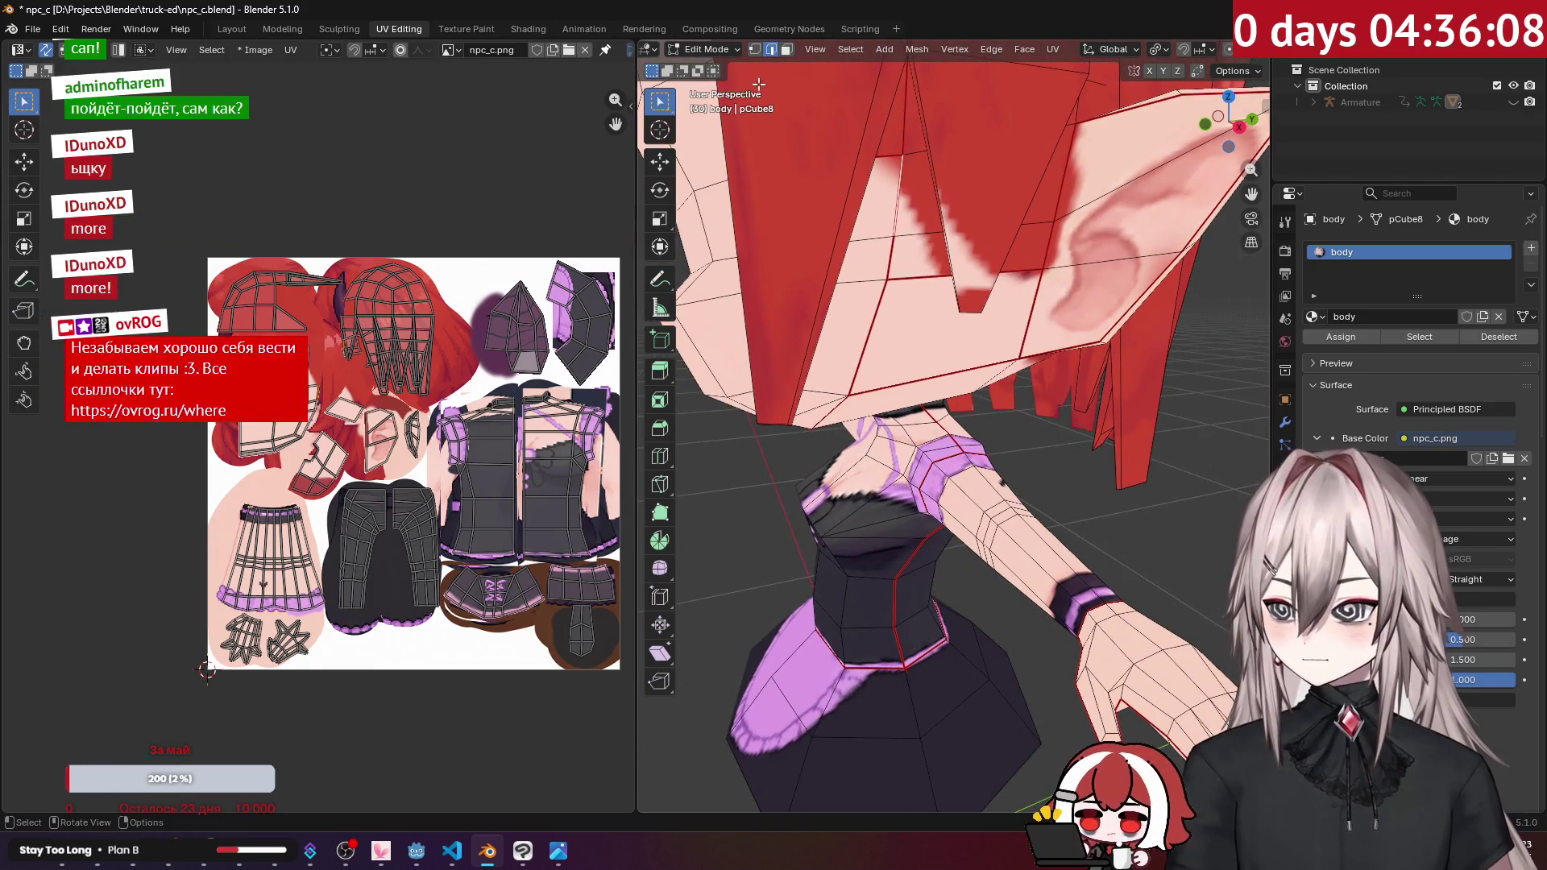
key("3")
left_click(916, 190, "alt")
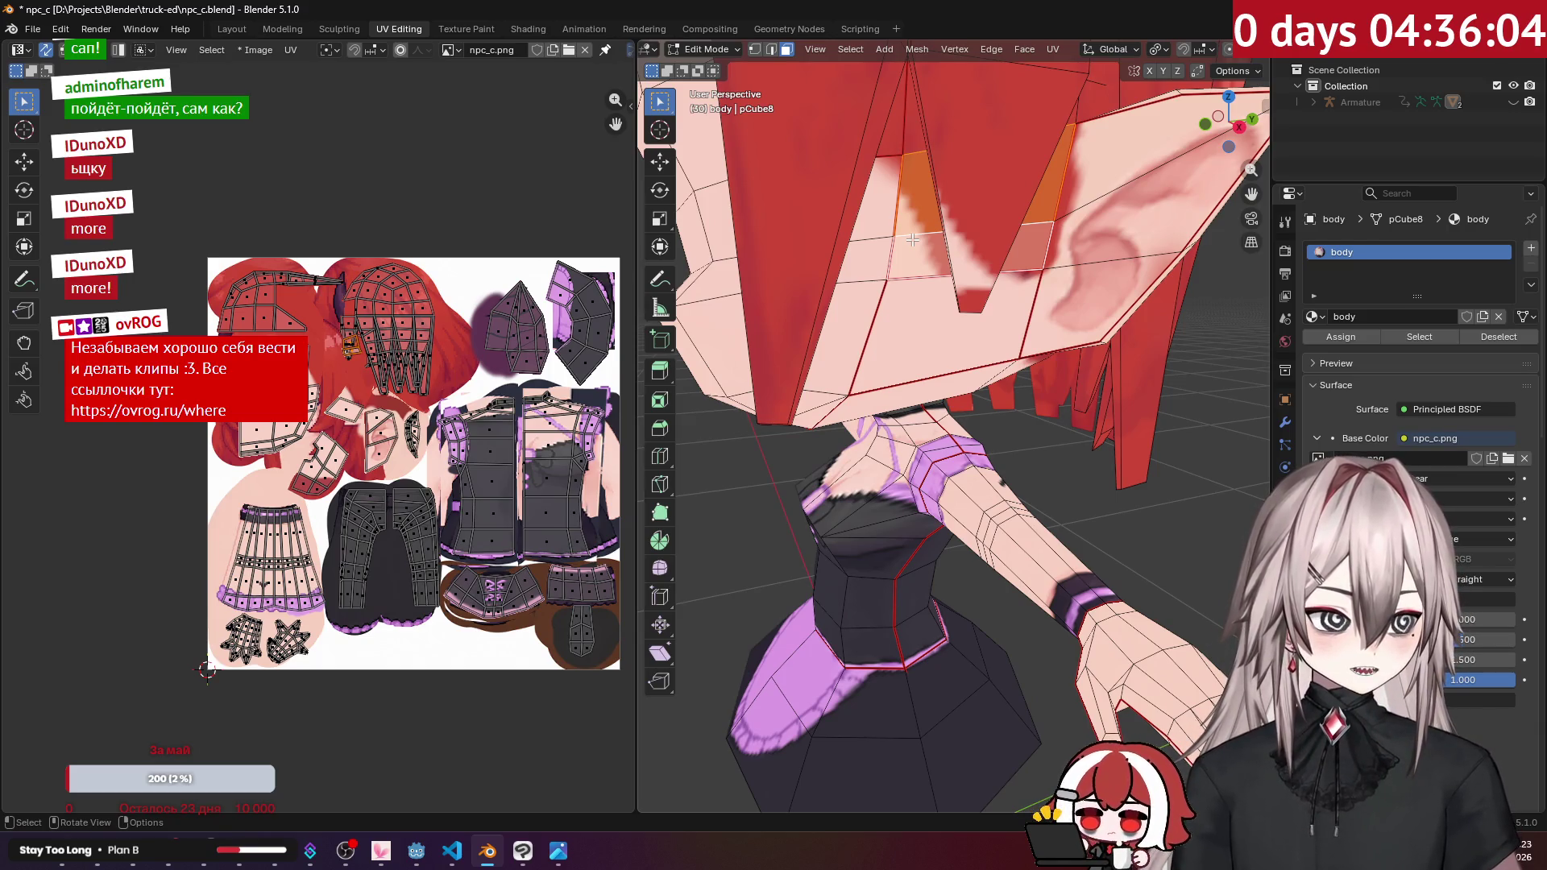
key("KP_3")
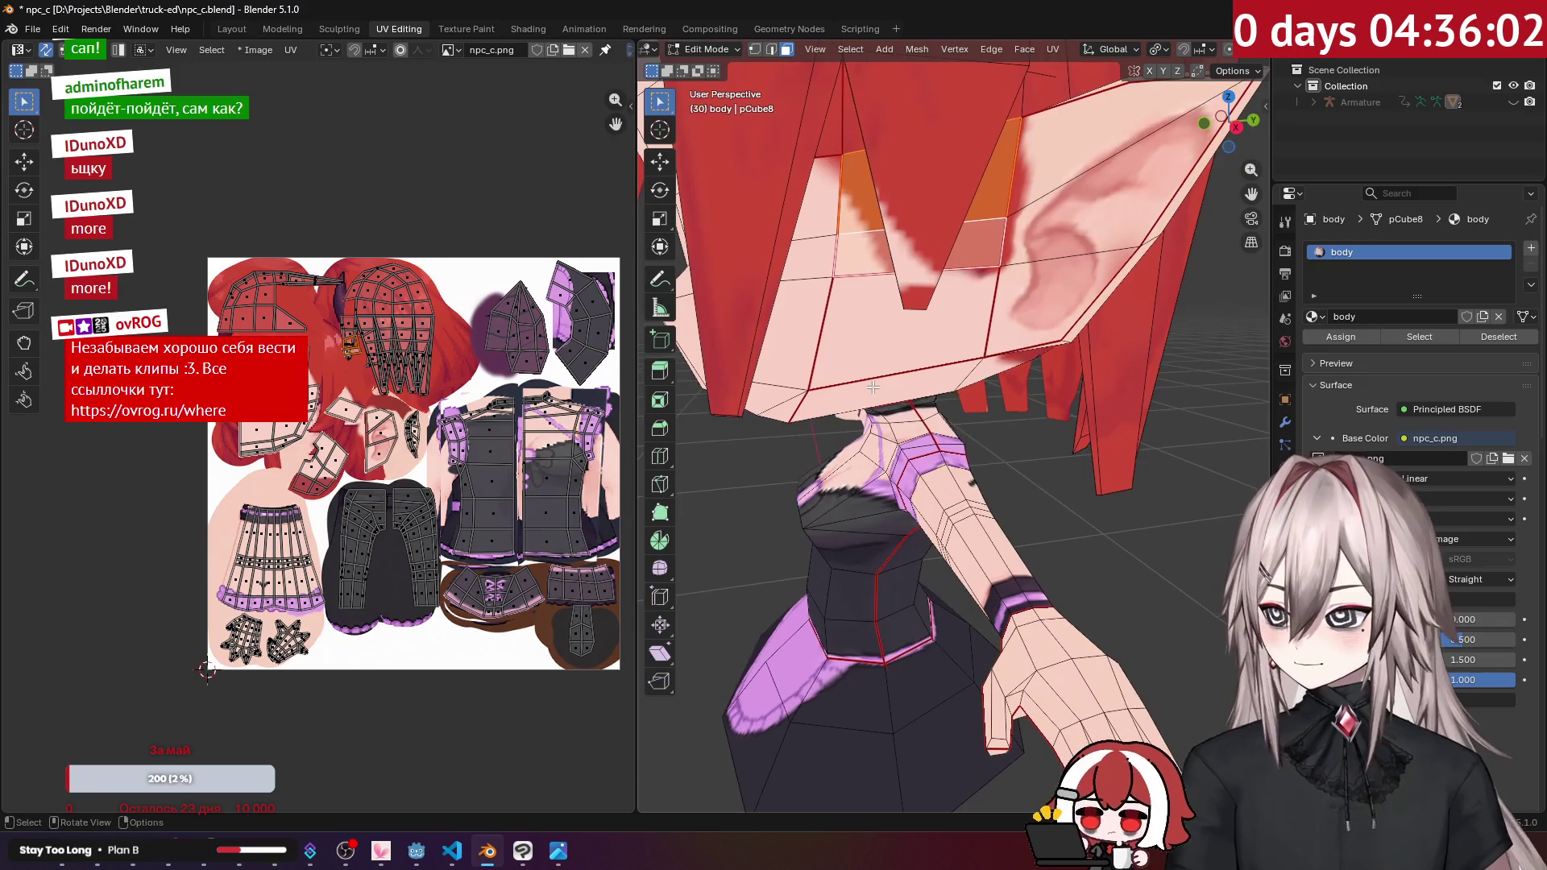
scroll(974, 461, "up", 2)
scroll(329, 351, "up", 7)
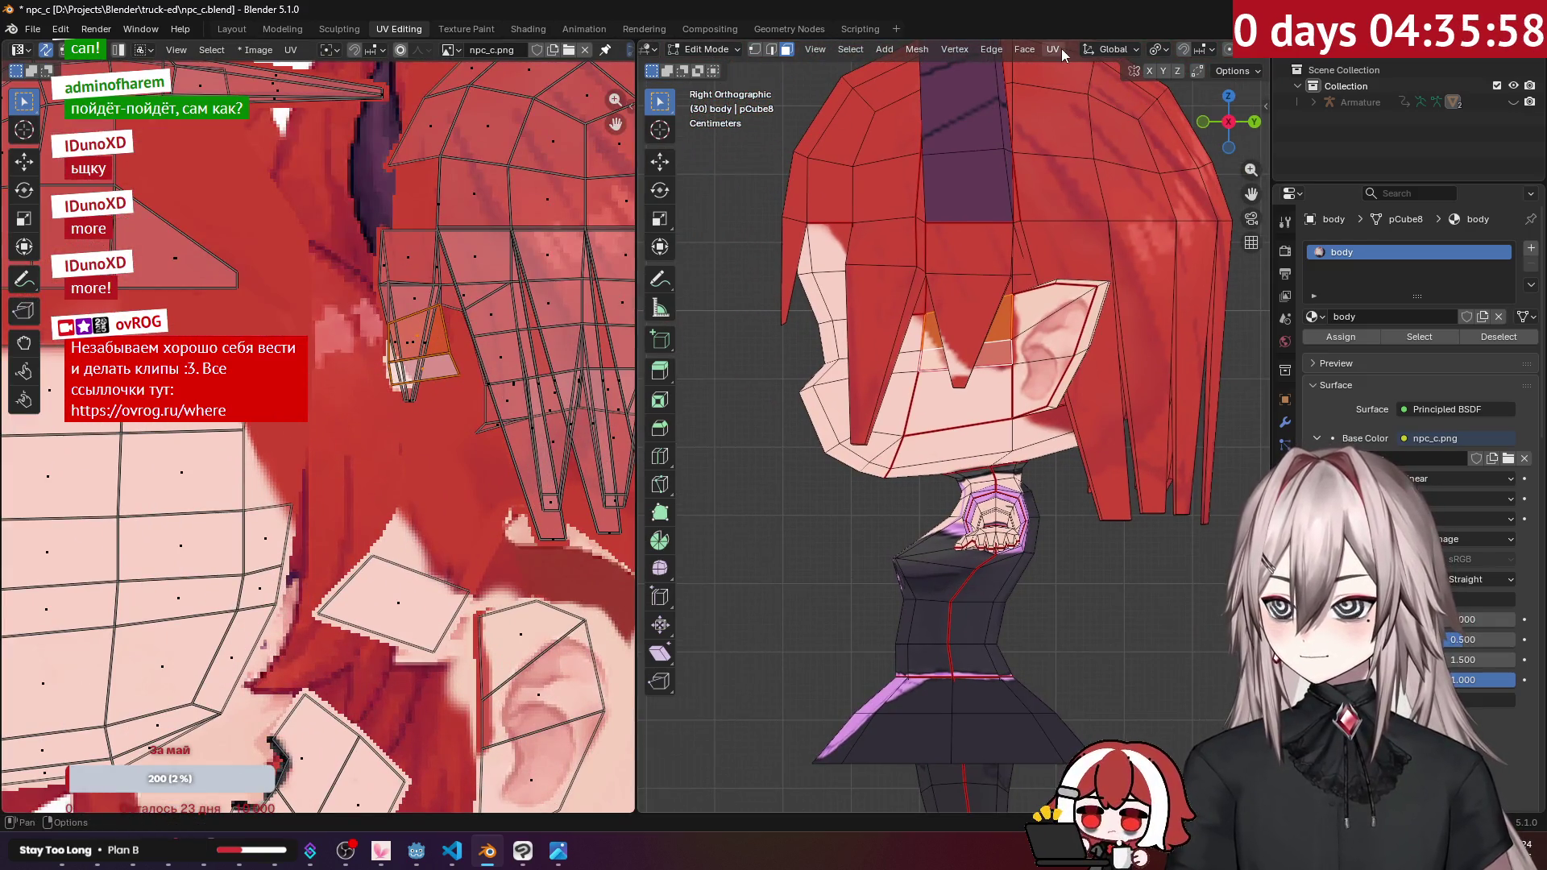
left_click(1061, 48)
left_click(1115, 234)
Step: Move and scale the hair UVs onto the red hair texture, then return to Texture Paint
scroll(495, 359, "down", 6)
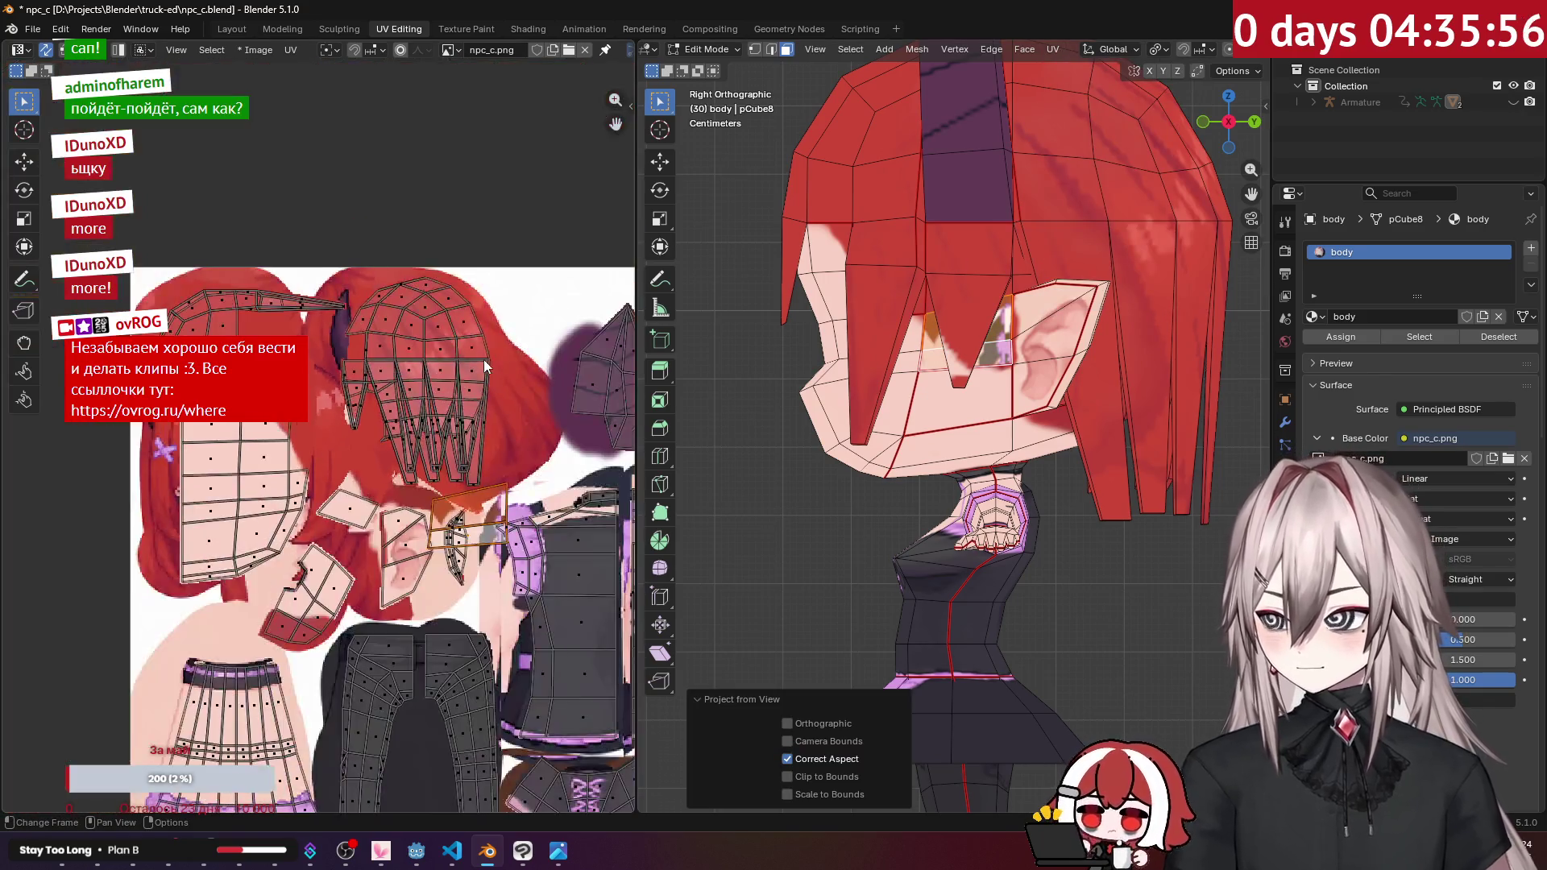
left_click_drag(403, 484, 347, 459)
scroll(443, 429, "up", 3)
scroll(442, 429, "up", 3)
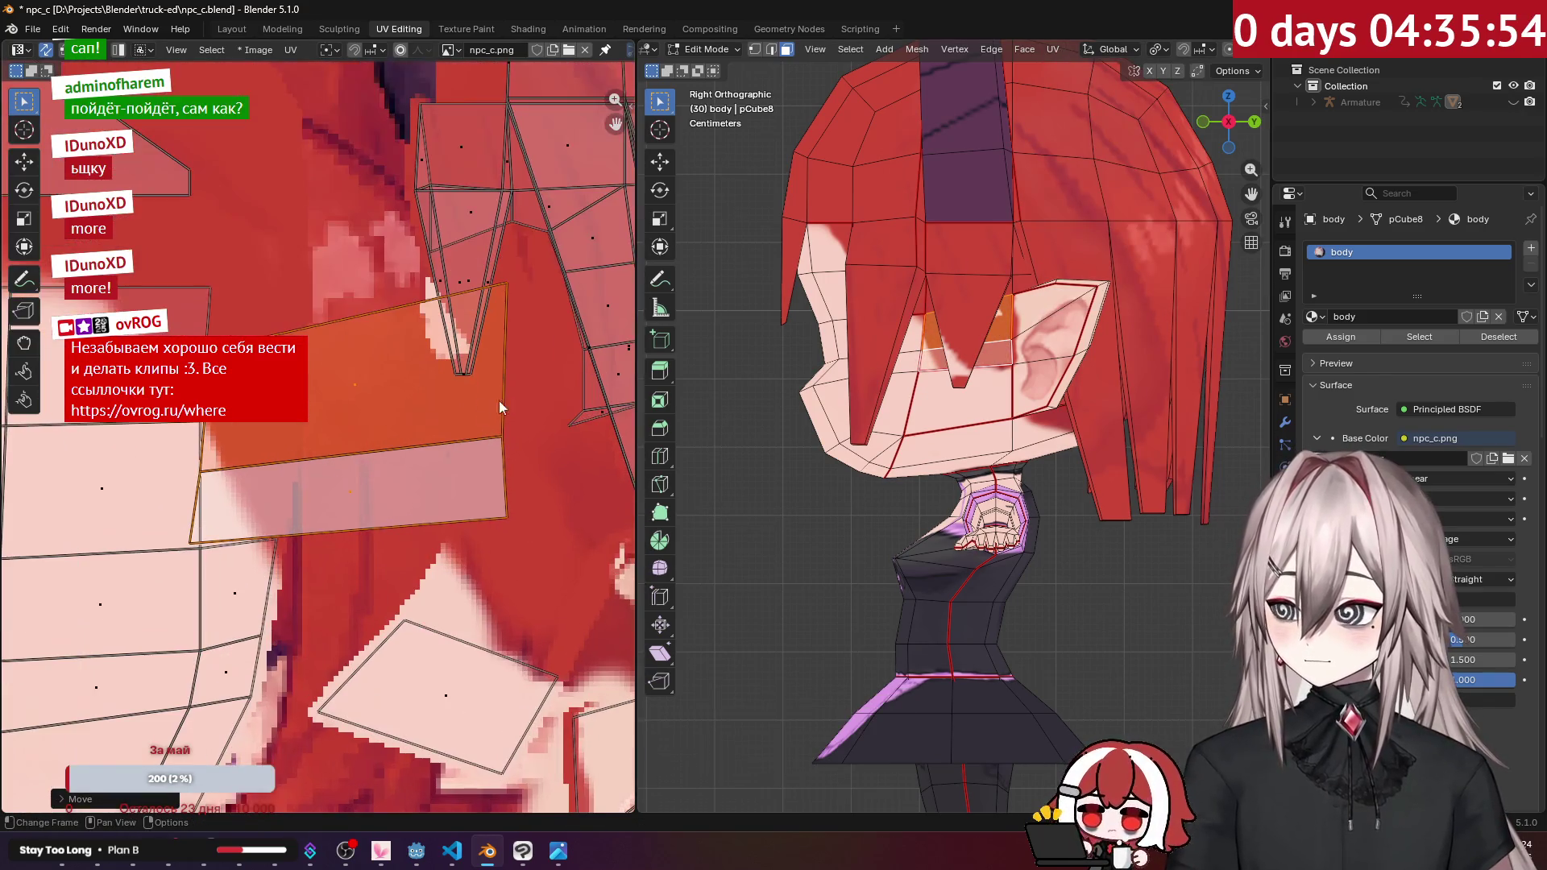
key("s")
left_click(434, 412)
key("g")
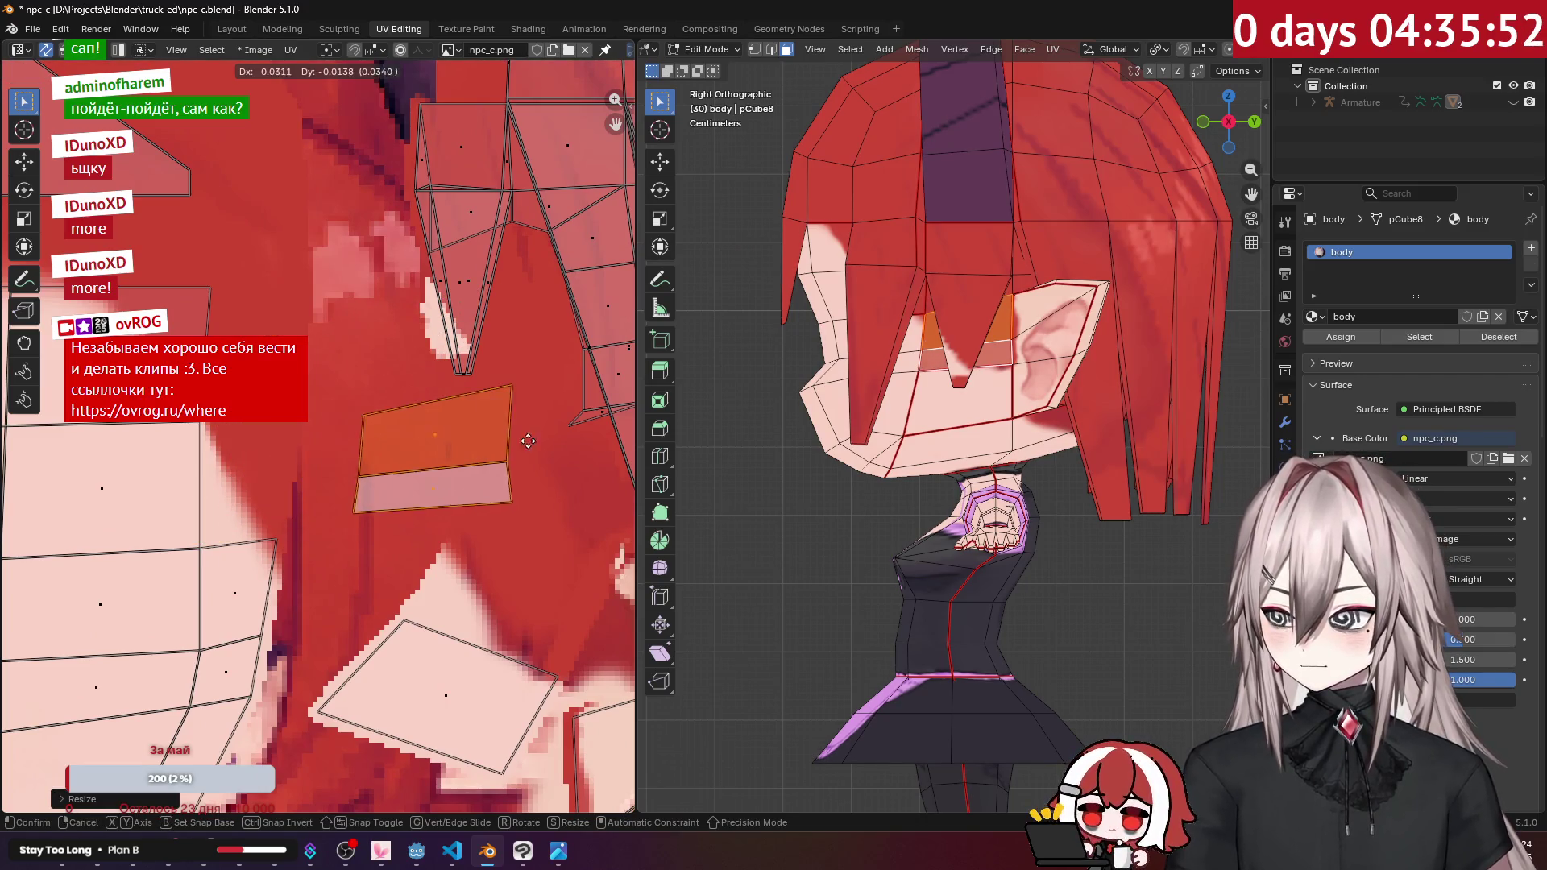
left_click(552, 456)
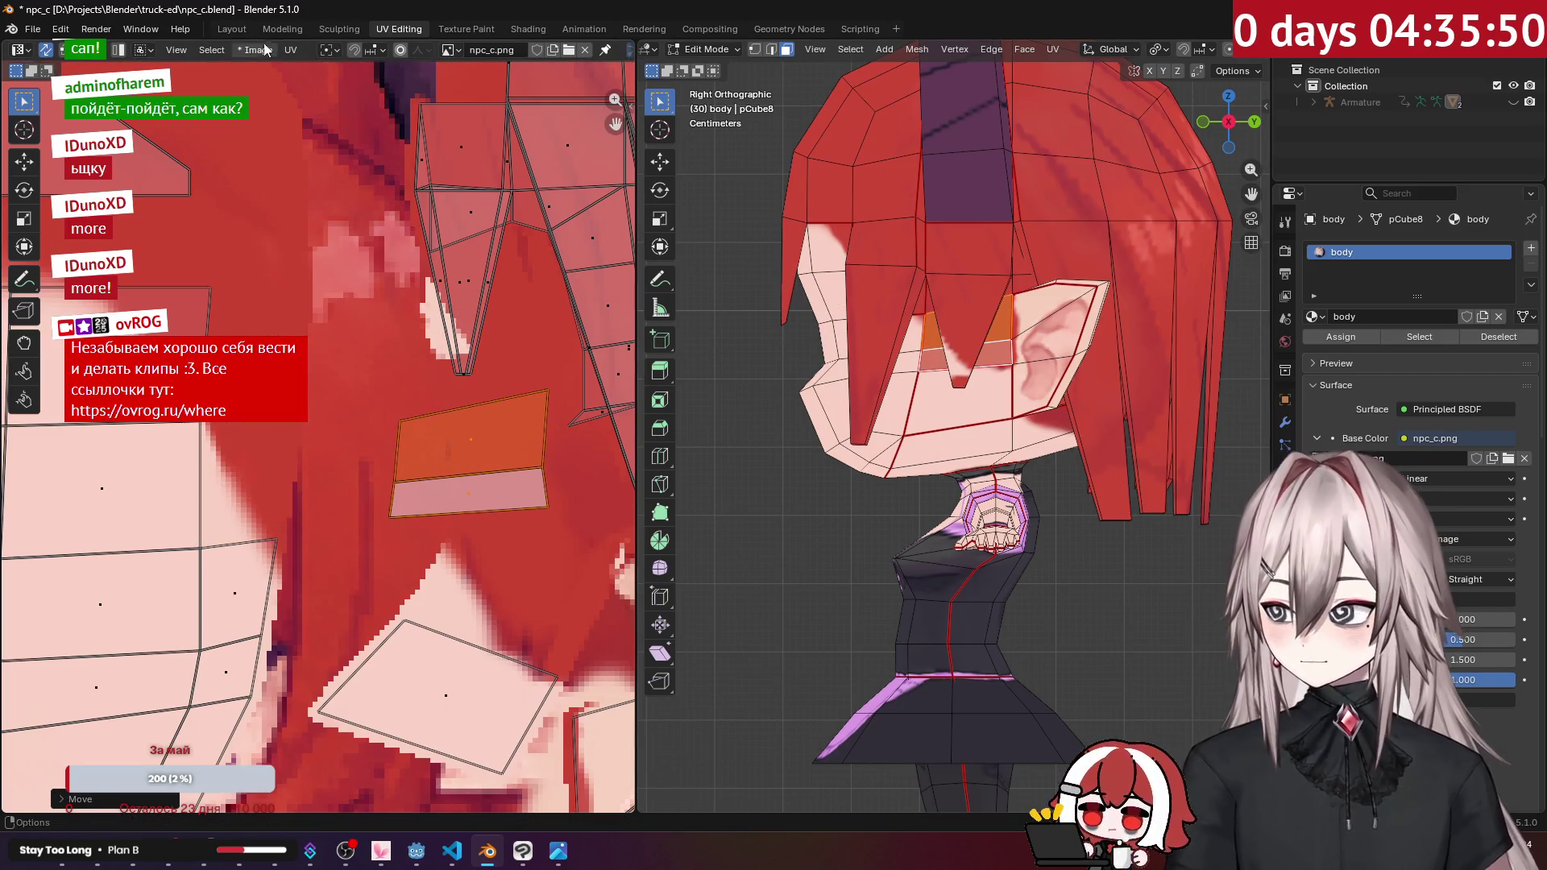
left_click(466, 28)
scroll(883, 216, "down", 2)
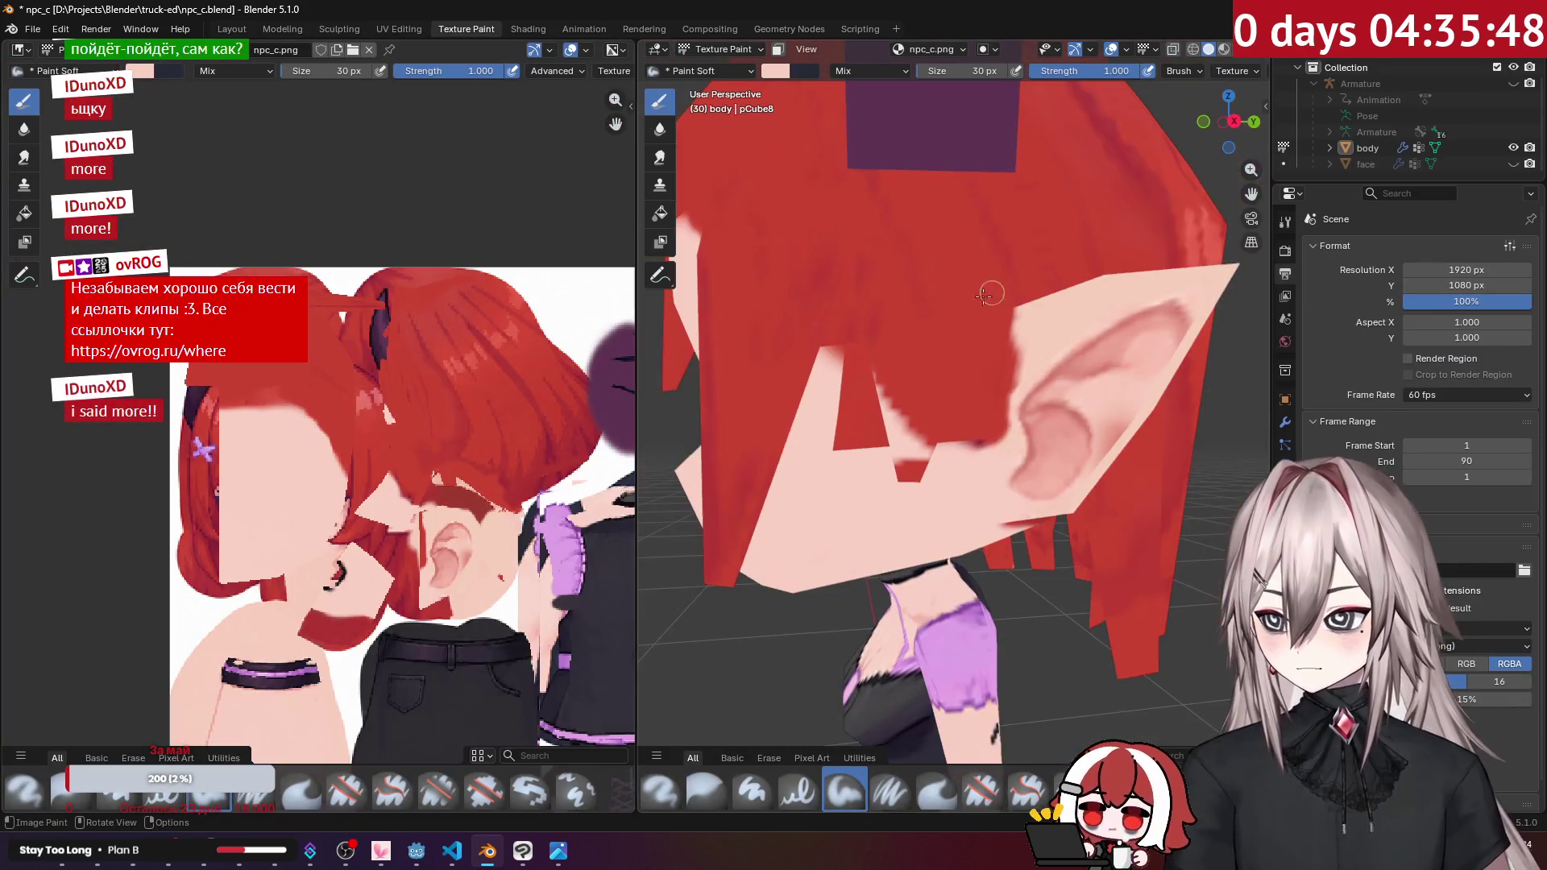
Step: Paint red hair strands along the hair edge by the ear
scroll(876, 347, "up", 2)
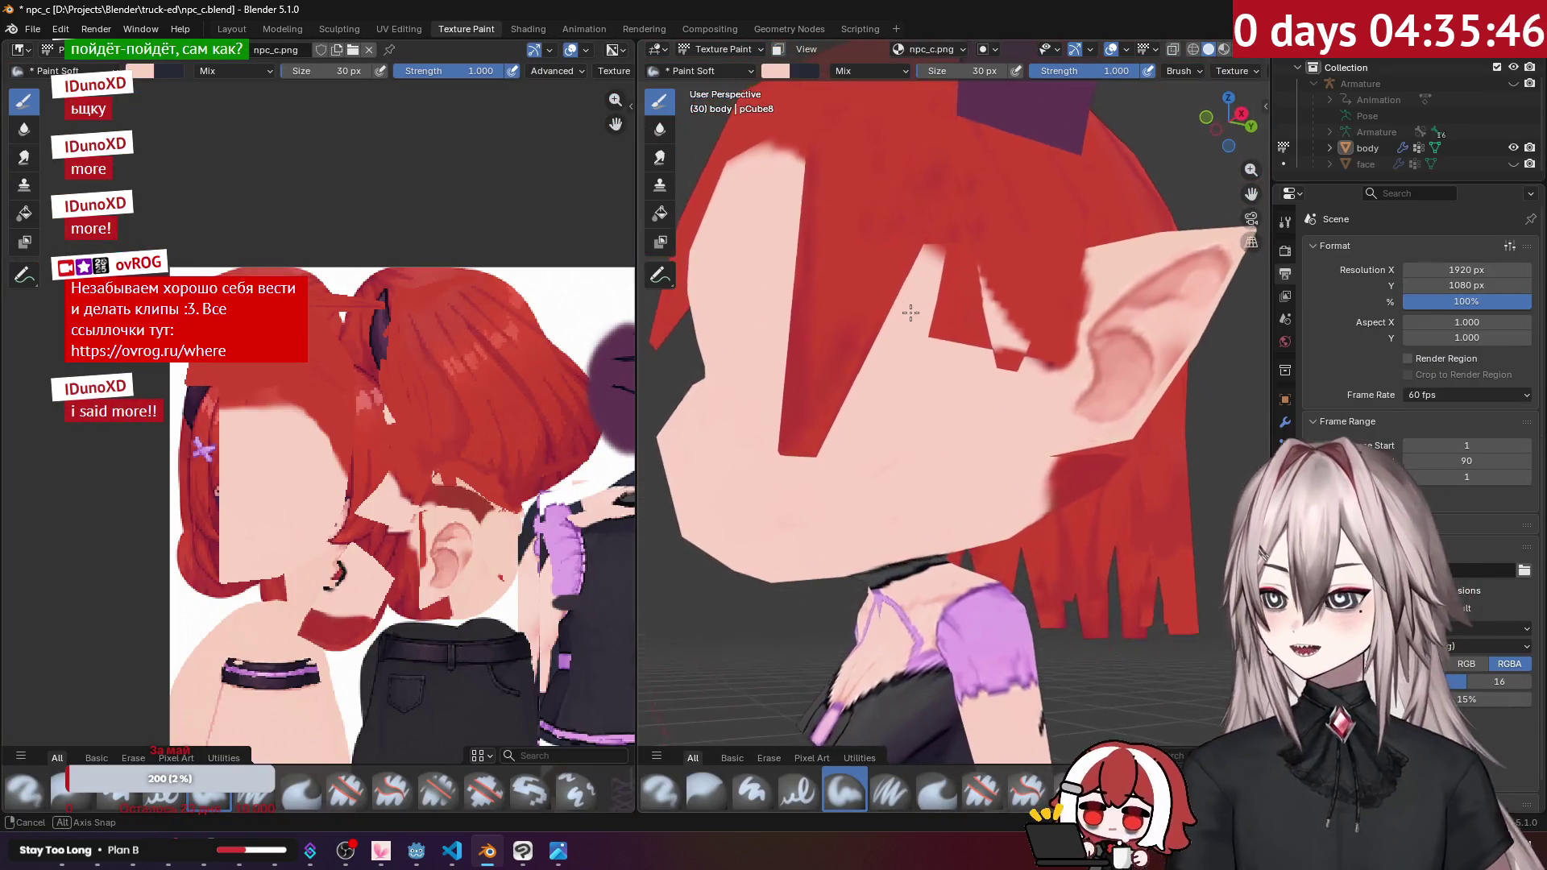
scroll(888, 262, "up", 1)
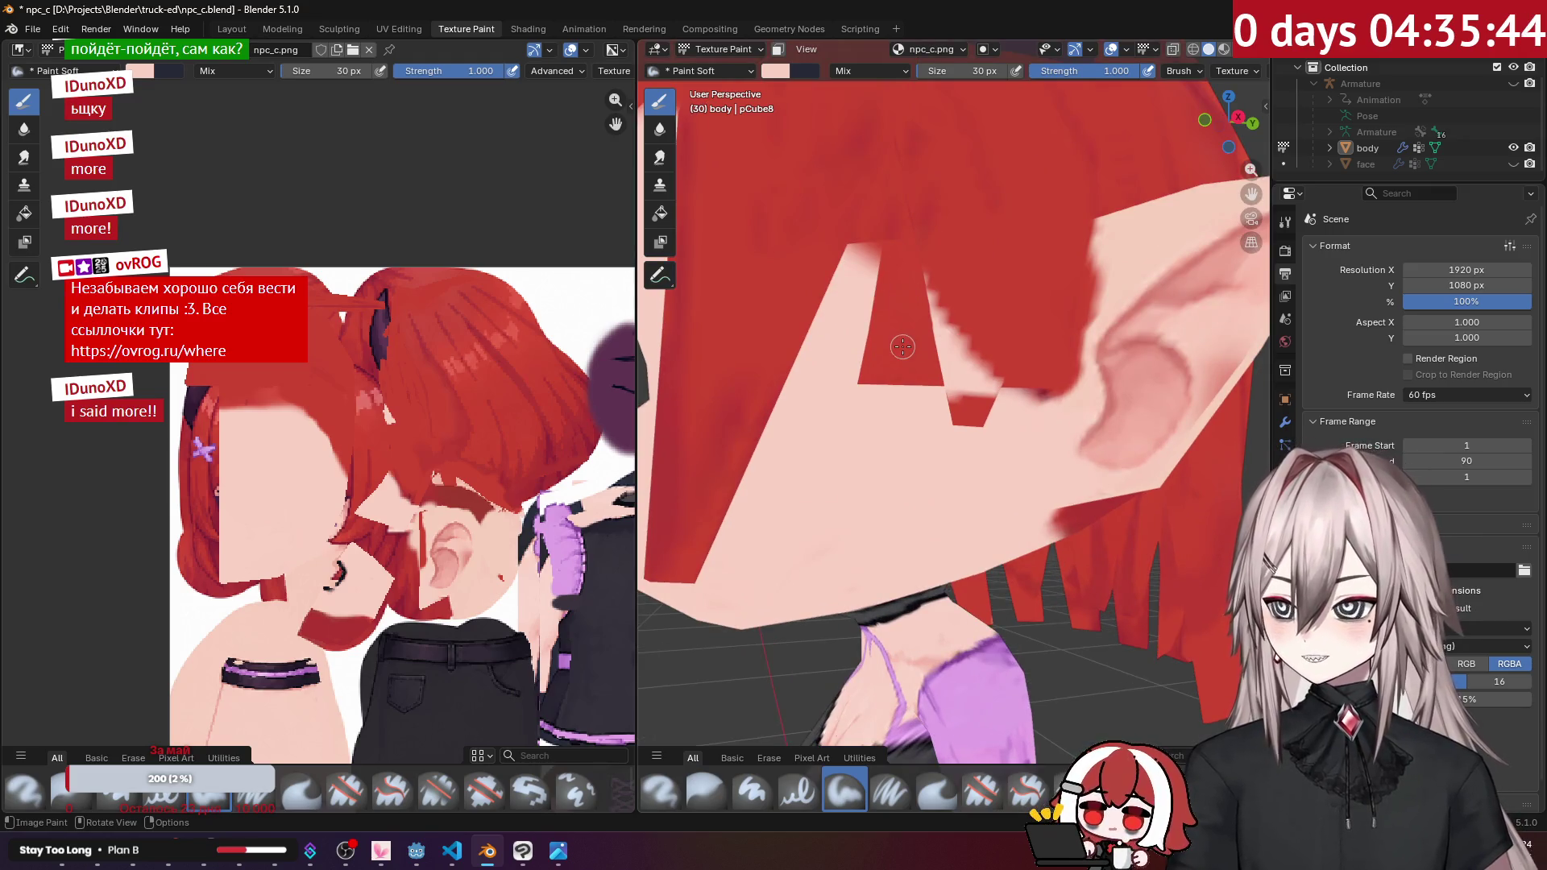
key("s")
middle_click_drag(898, 339, 956, 293)
mouse_move(957, 294)
left_mouse_down()
mouse_move(1039, 322)
mouse_move(1008, 307)
mouse_move(978, 216)
left_mouse_up()
mouse_move(978, 216)
middle_mouse_down()
mouse_move(992, 266)
mouse_move(947, 342)
middle_mouse_up()
Step: Paint skin pink along the hair and ear edge, redoing one stroke
key("s")
mouse_move(887, 425)
left_mouse_down()
mouse_move(895, 439)
mouse_move(927, 346)
mouse_move(902, 290)
mouse_move(939, 403)
mouse_move(896, 369)
mouse_move(935, 448)
mouse_move(904, 404)
left_mouse_up()
key("ctrl+z")
middle_click_drag(905, 429, 967, 395)
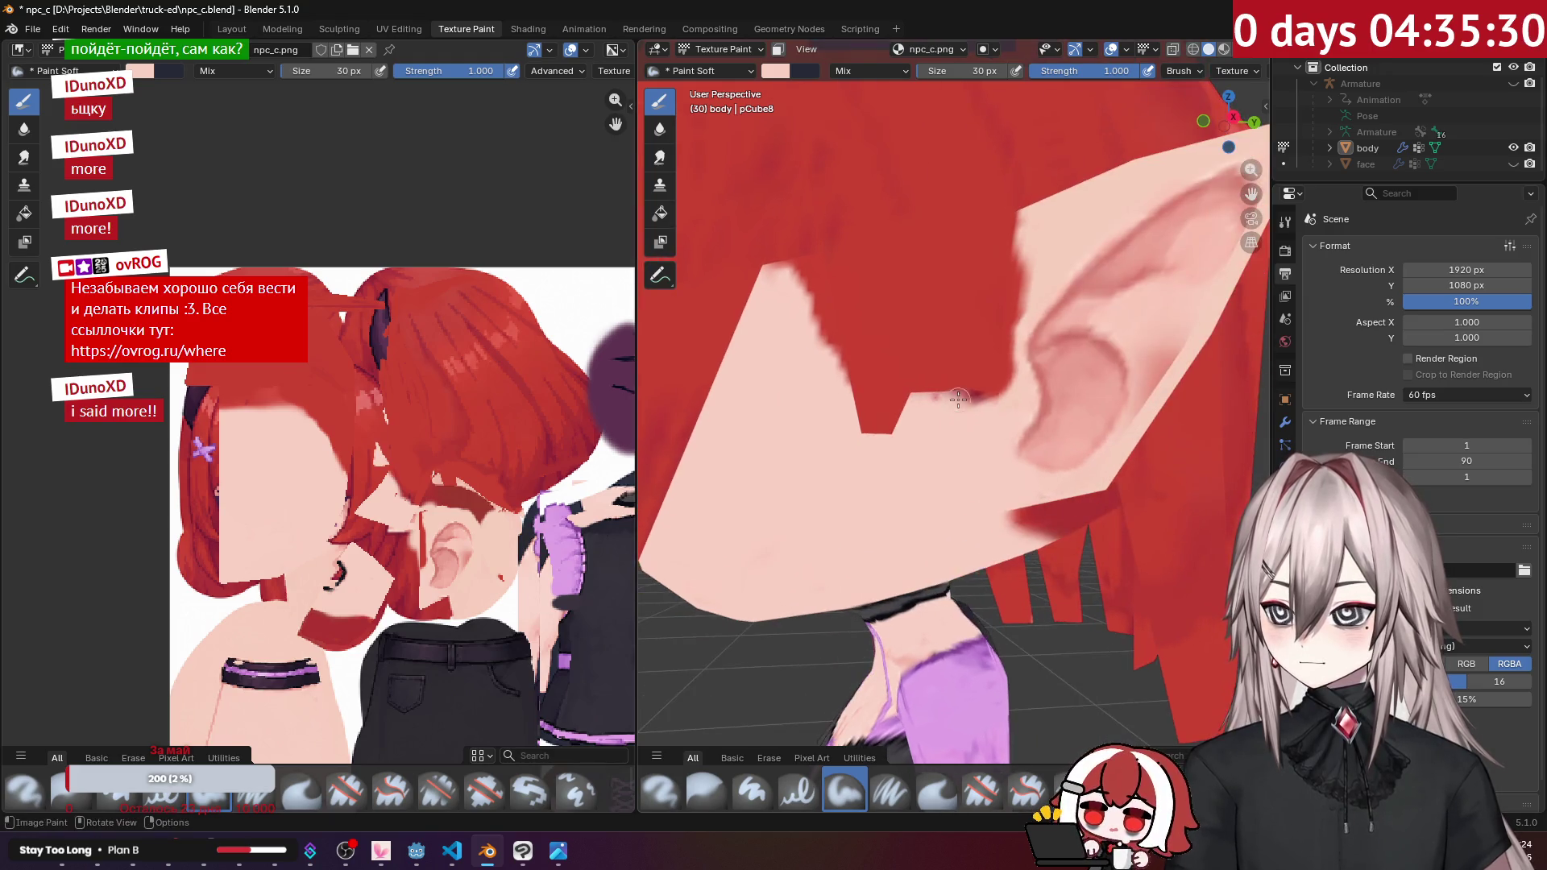
mouse_move(1008, 358)
left_mouse_down()
mouse_move(1017, 319)
mouse_move(1019, 366)
mouse_move(1013, 280)
mouse_move(953, 431)
mouse_move(977, 345)
mouse_move(974, 369)
mouse_move(991, 345)
left_mouse_up()
scroll(993, 341, "down", 3)
scroll(994, 341, "down", 3)
middle_click_drag(993, 341, 1125, 352)
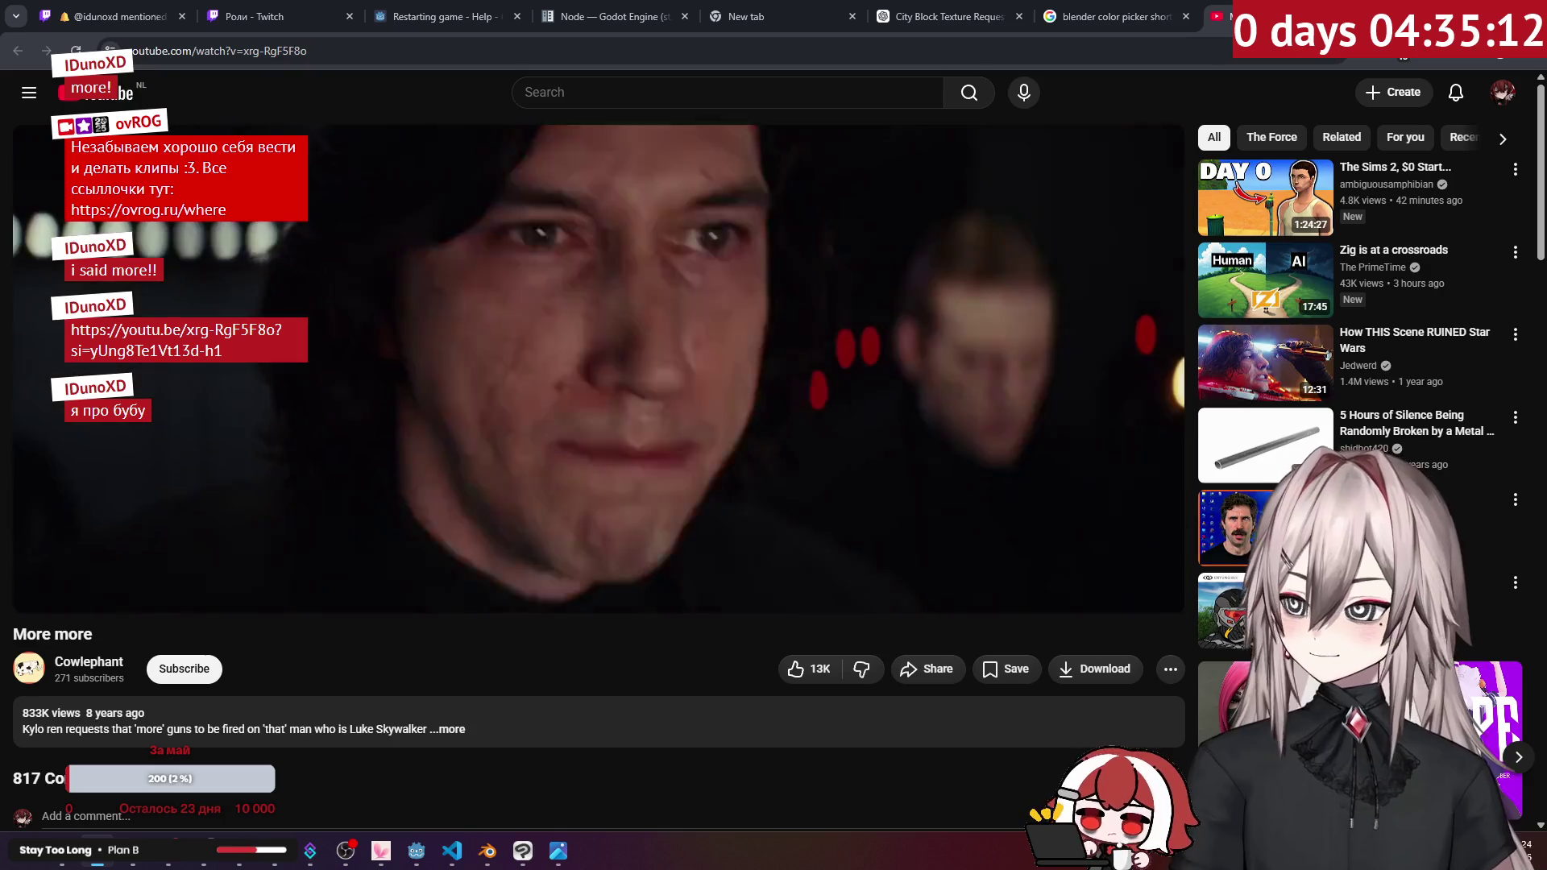
key("alt+Tab")
key("alt+Tab")
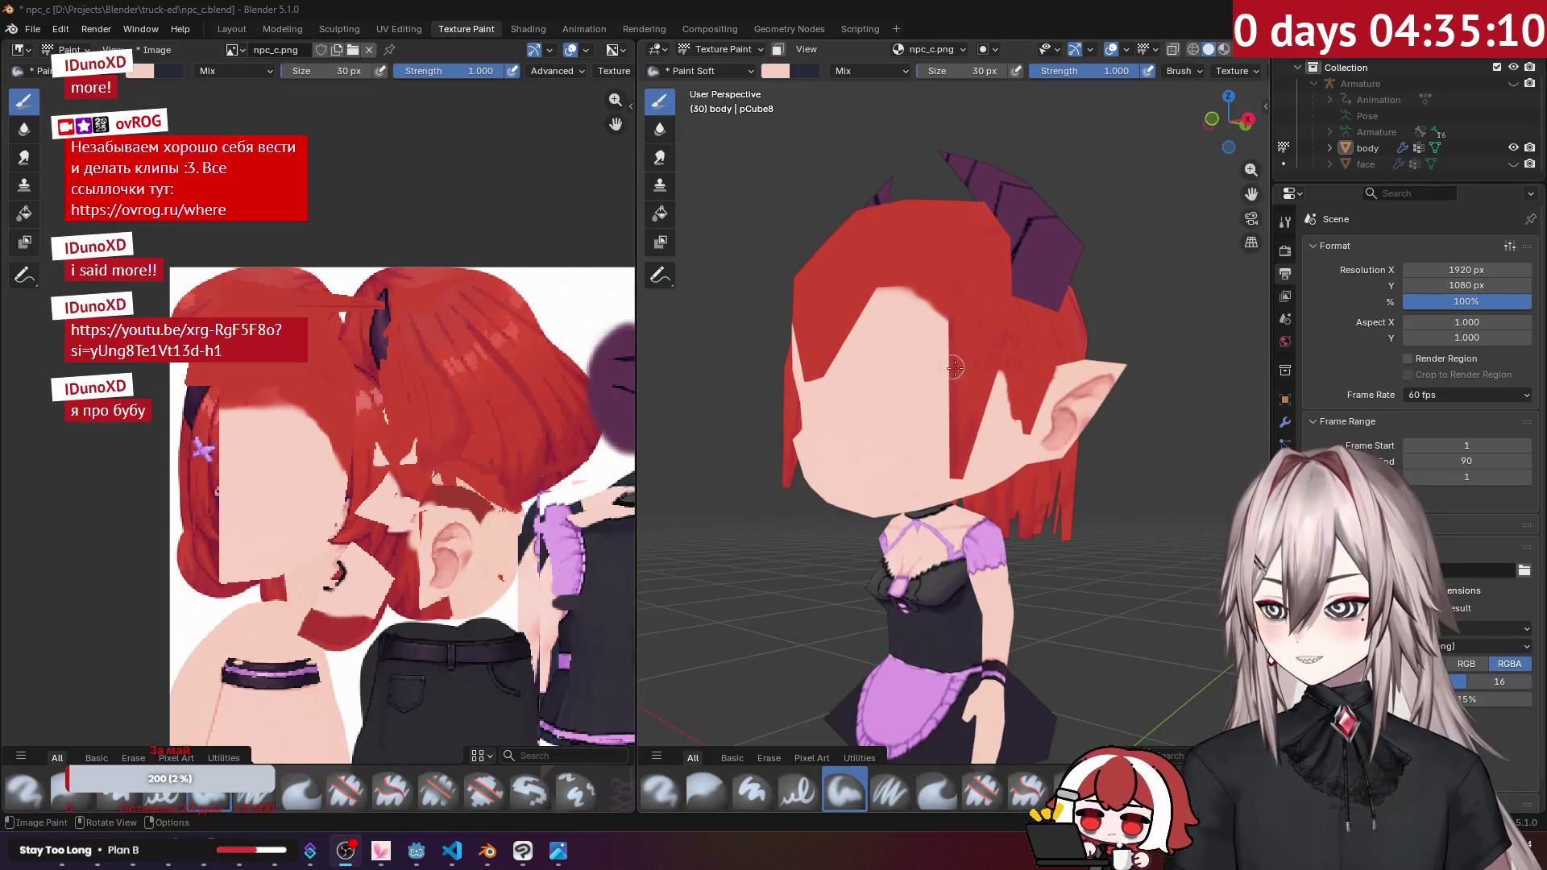
key("Tab")
Step: Select the chest edges and move them along the Y axis in the right side view
scroll(951, 306, "up", 4)
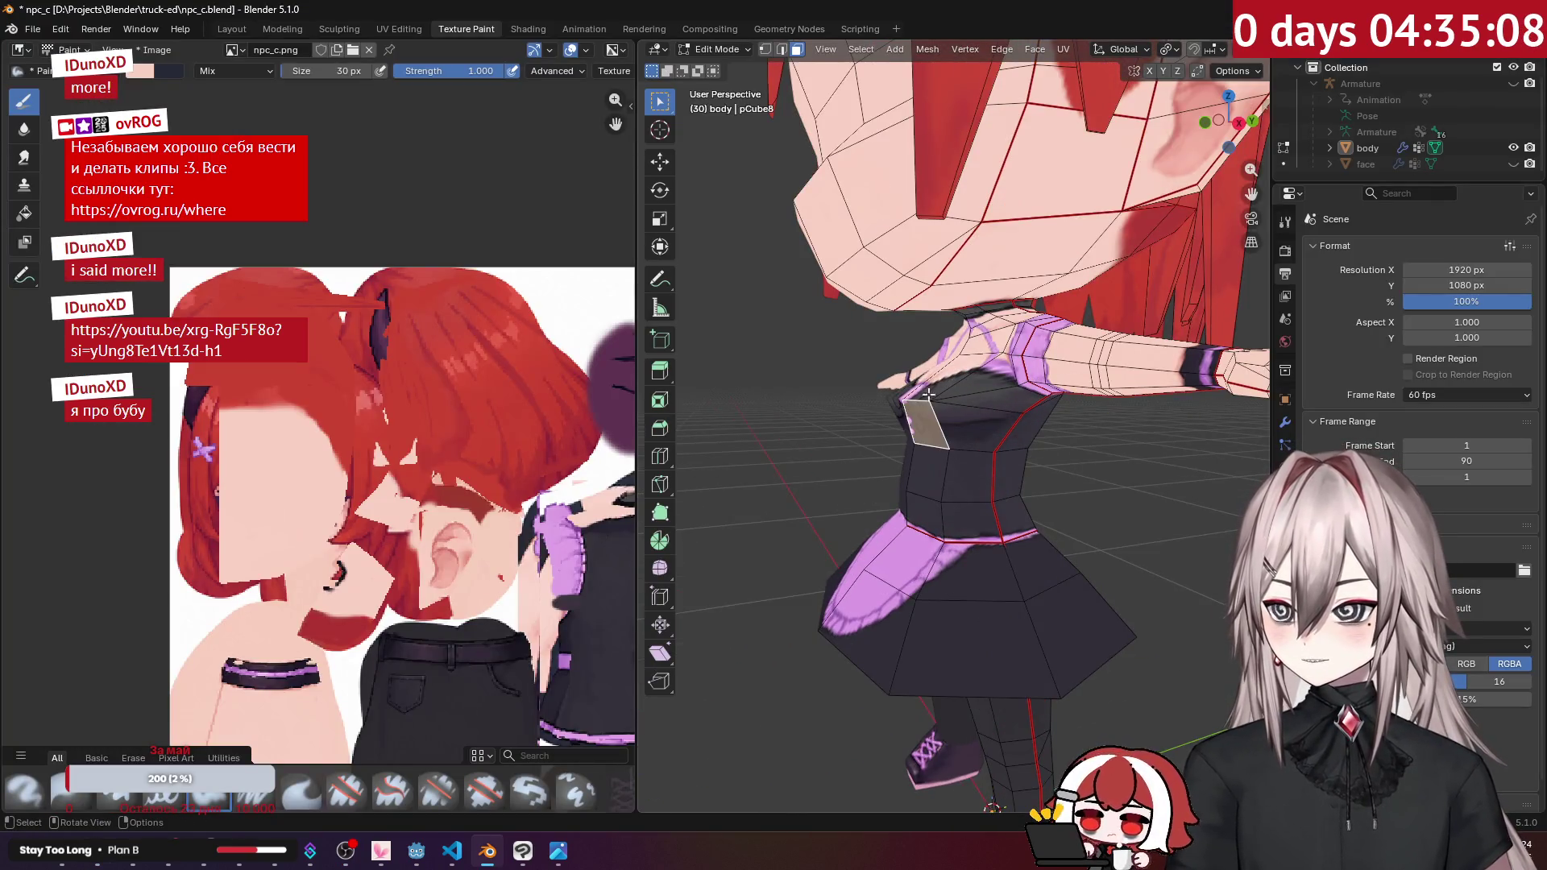
middle_click_drag(935, 322, 894, 349)
key("2")
left_click(931, 415)
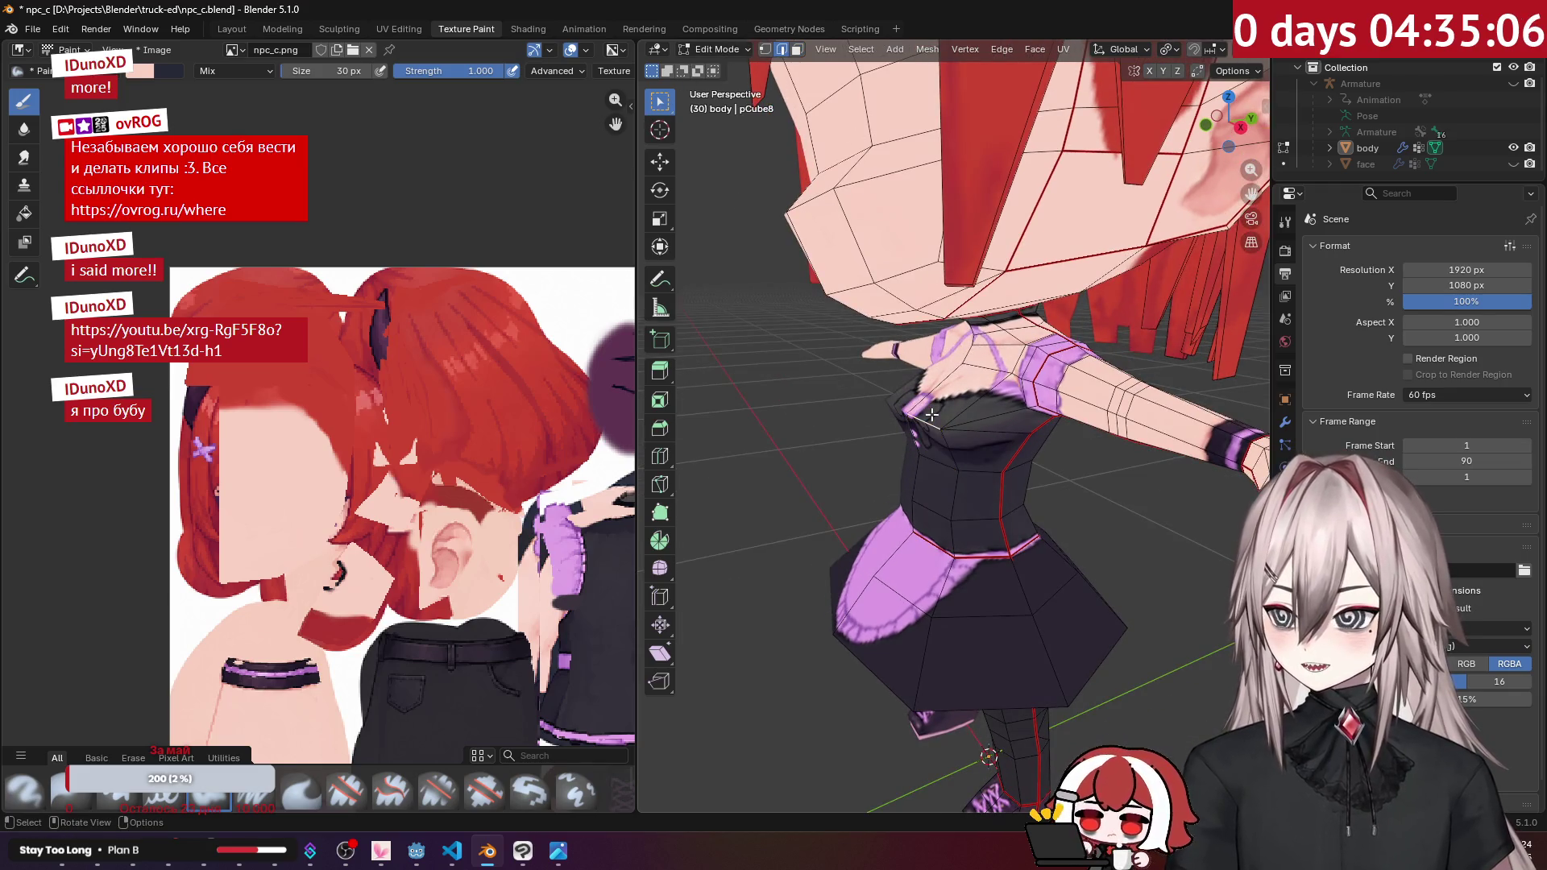
key("KP_3")
key("g")
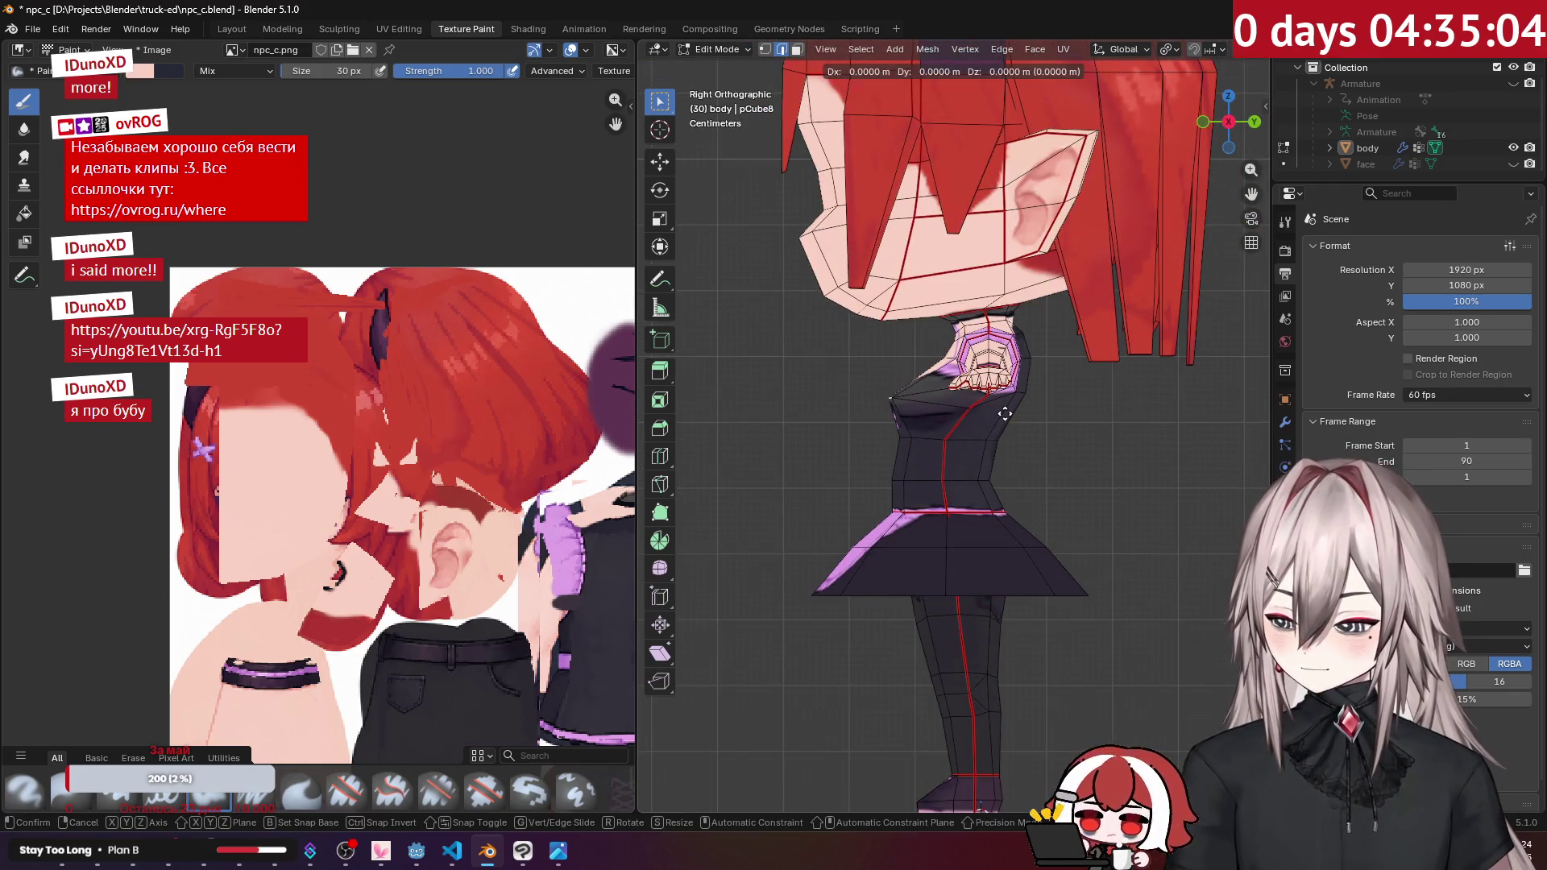
key("y")
key("y")
key("y")
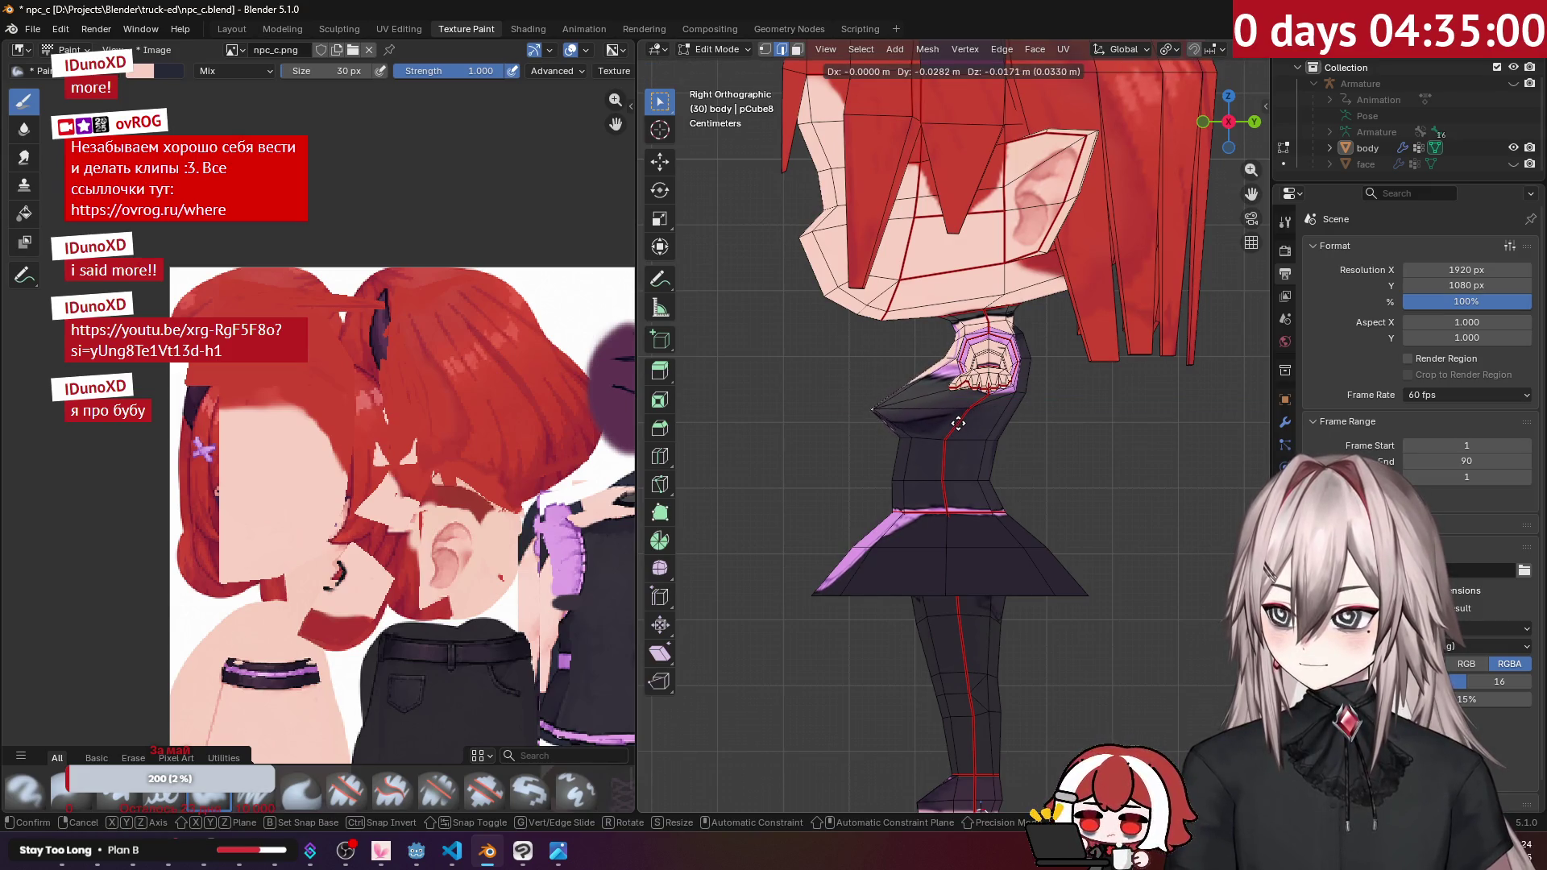
left_click(953, 428)
mouse_move(954, 428)
middle_mouse_down()
mouse_move(1057, 403)
mouse_move(973, 415)
middle_mouse_up()
Step: Bevel the chest edges into two segments and leave Edit Mode
key("ctrl+b")
key("v")
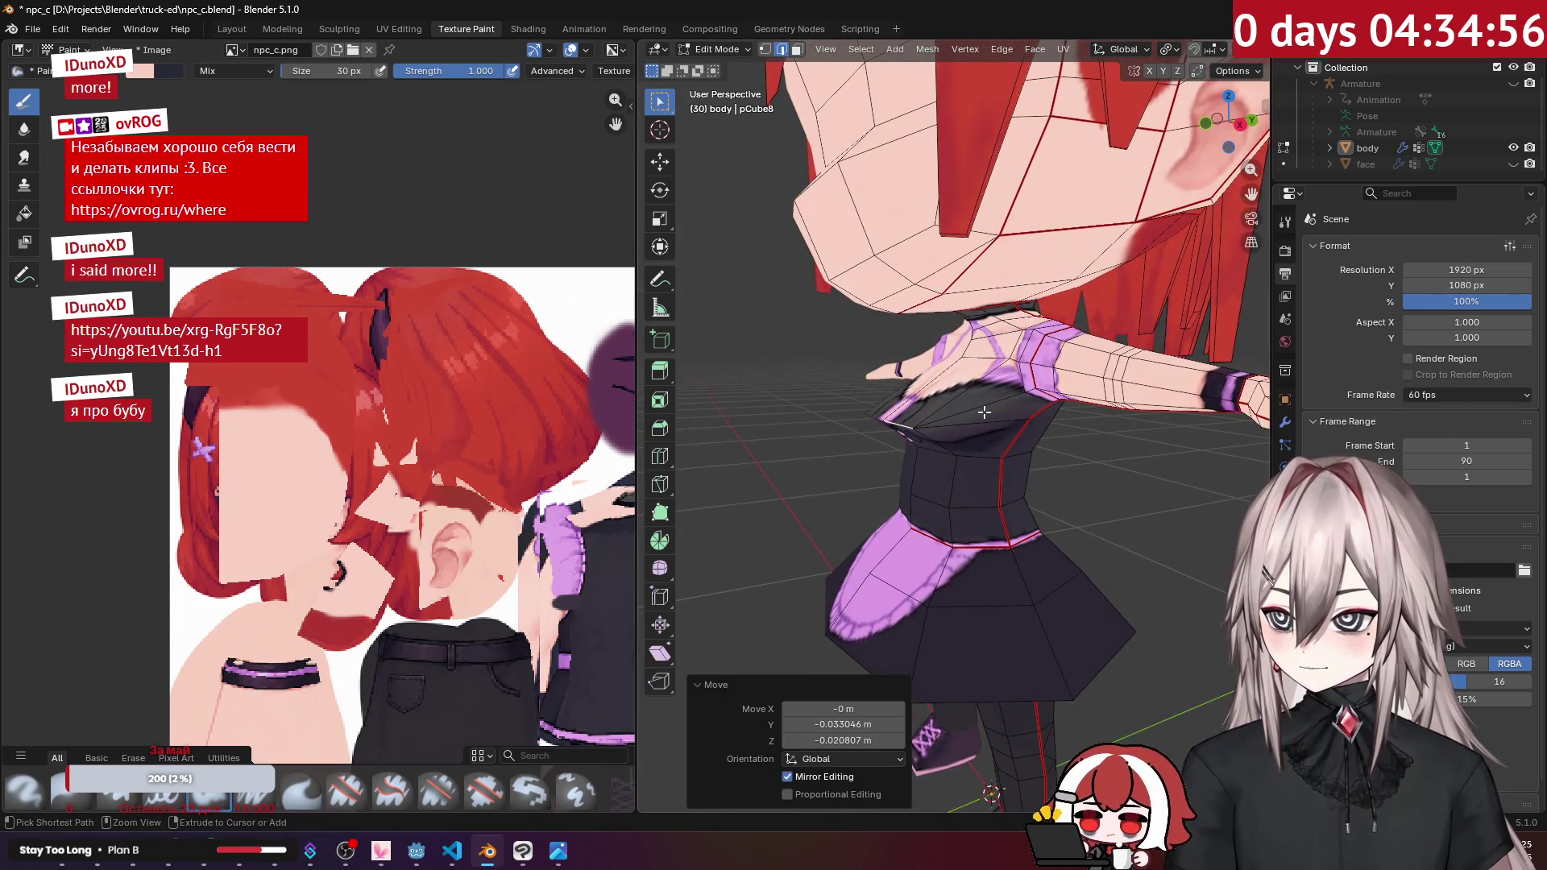
left_click(1031, 390)
mouse_move(1031, 390)
middle_mouse_down()
mouse_move(1088, 451)
mouse_move(1113, 408)
mouse_move(1065, 433)
mouse_move(1081, 336)
mouse_move(985, 385)
middle_mouse_up()
key("Tab")
key("Tab")
key("Tab")
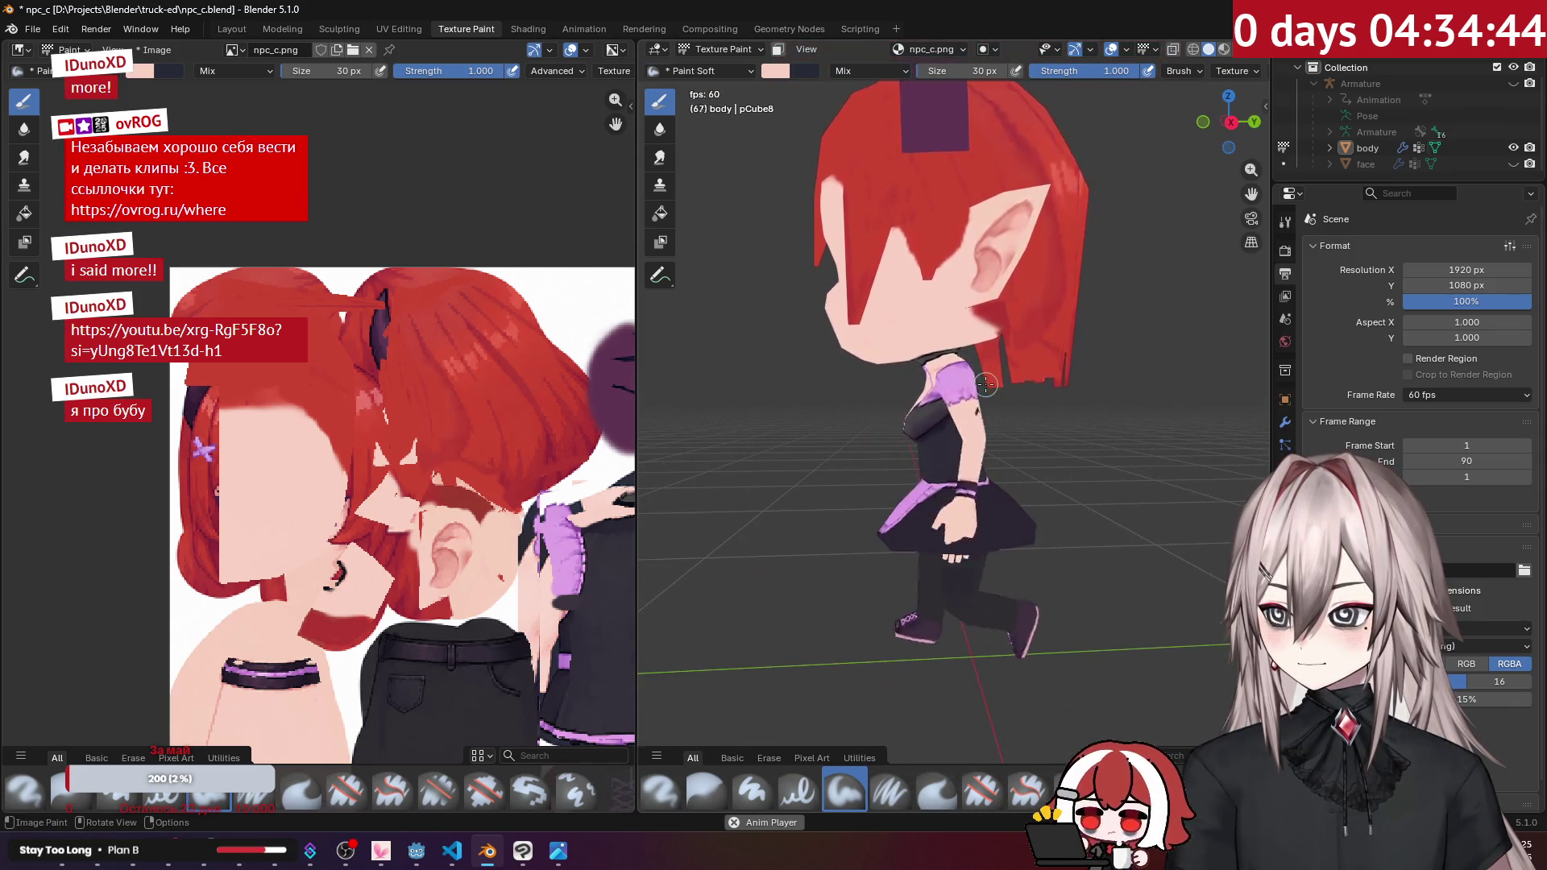
Step: Reshape the chest profile by moving the selected vertices in the side orthographic view
key("Tab")
scroll(1005, 405, "up", 6)
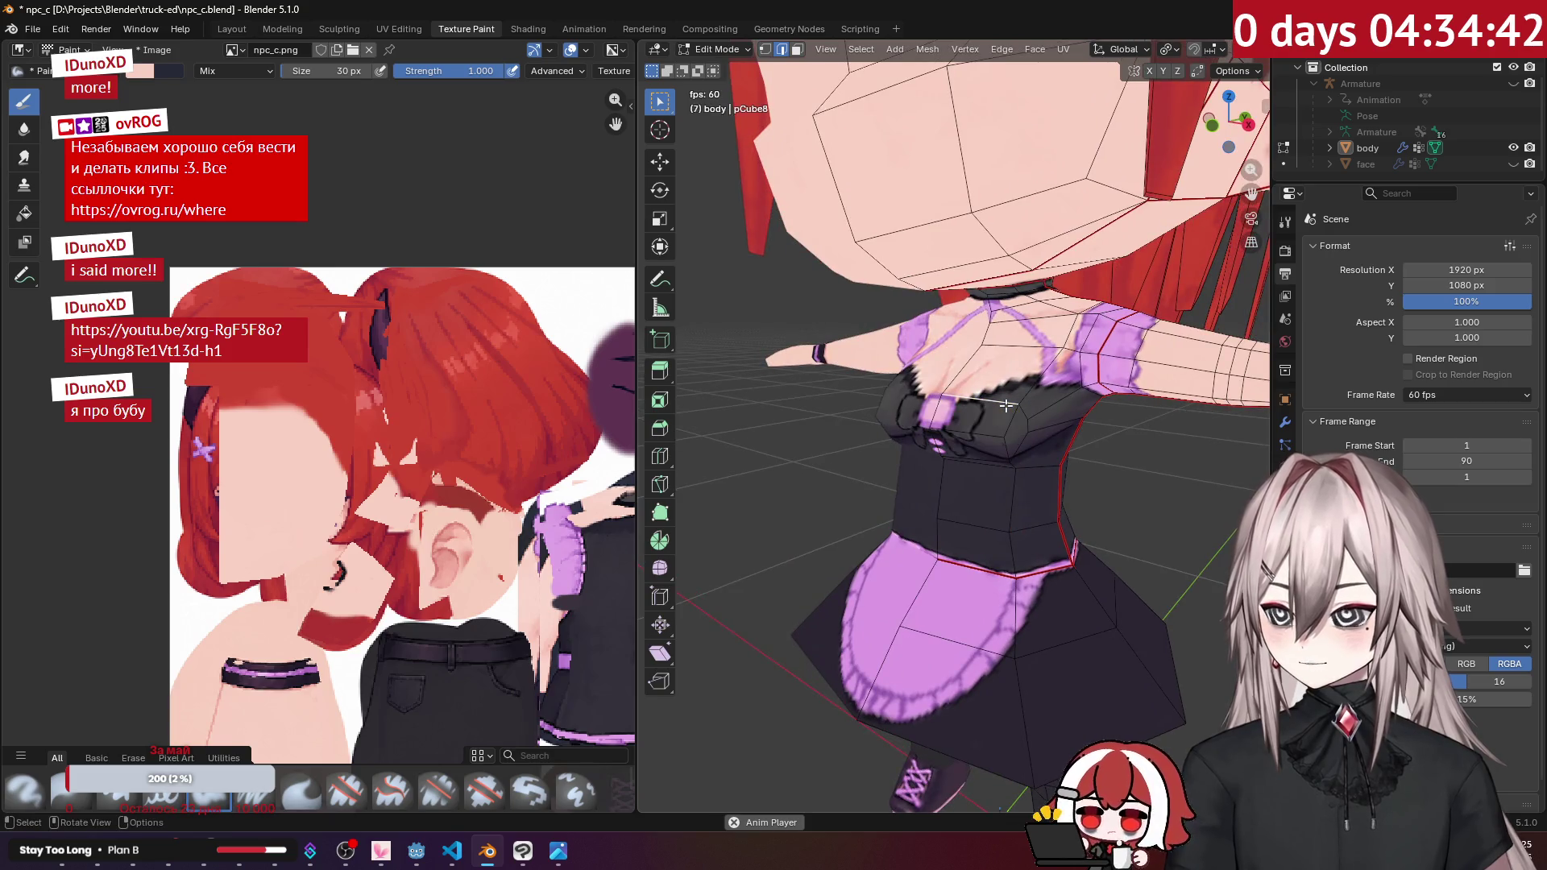
key("KP_3")
key("g")
left_click(990, 409)
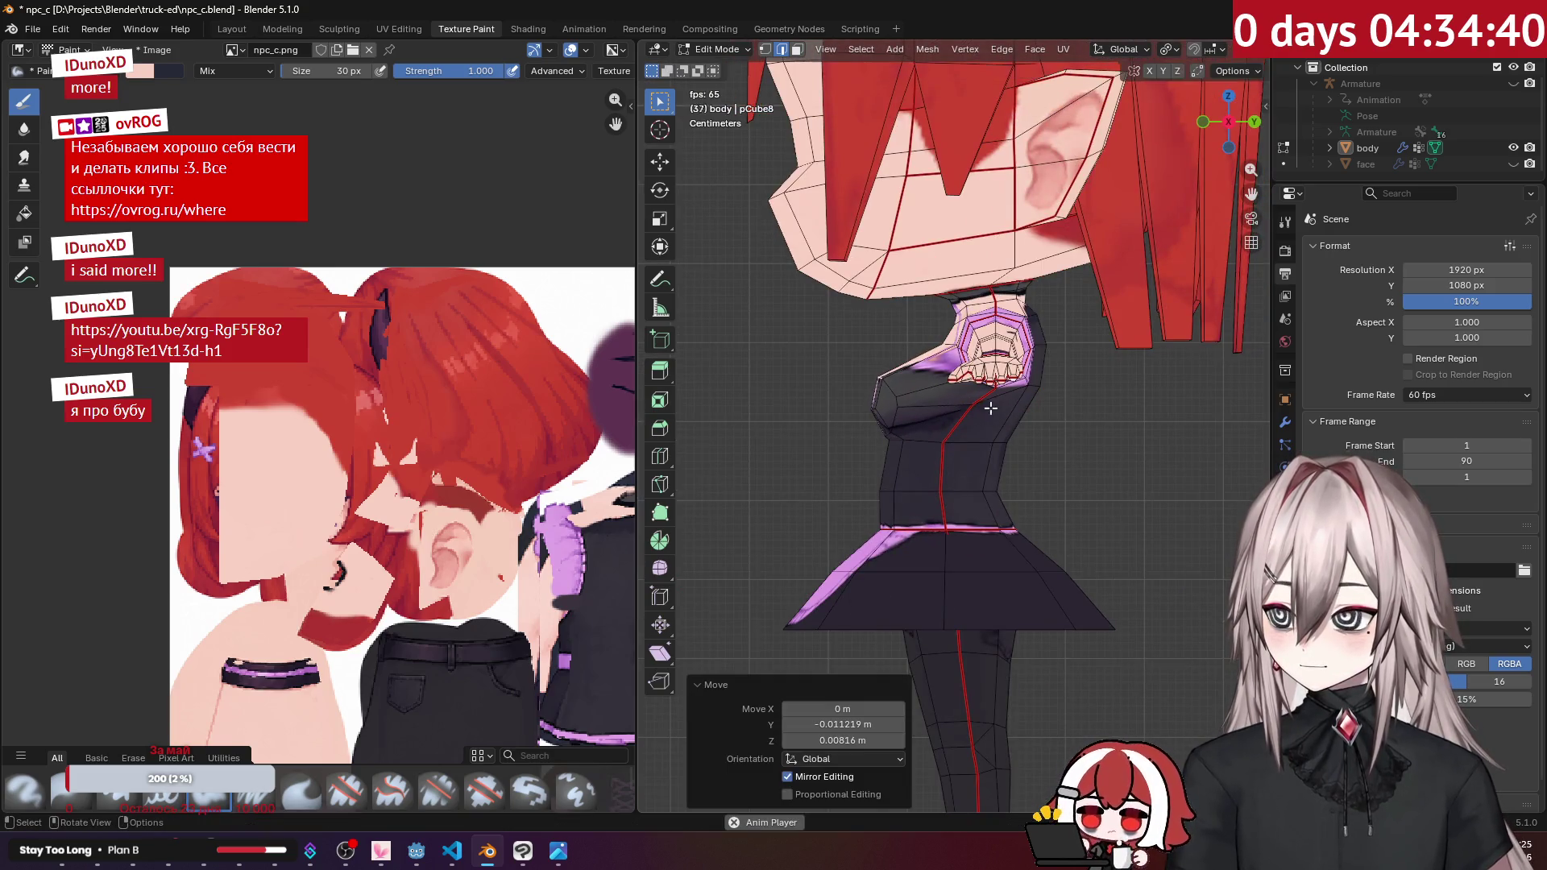
middle_click_drag(878, 414, 806, 400)
scroll(806, 400, "up", 4)
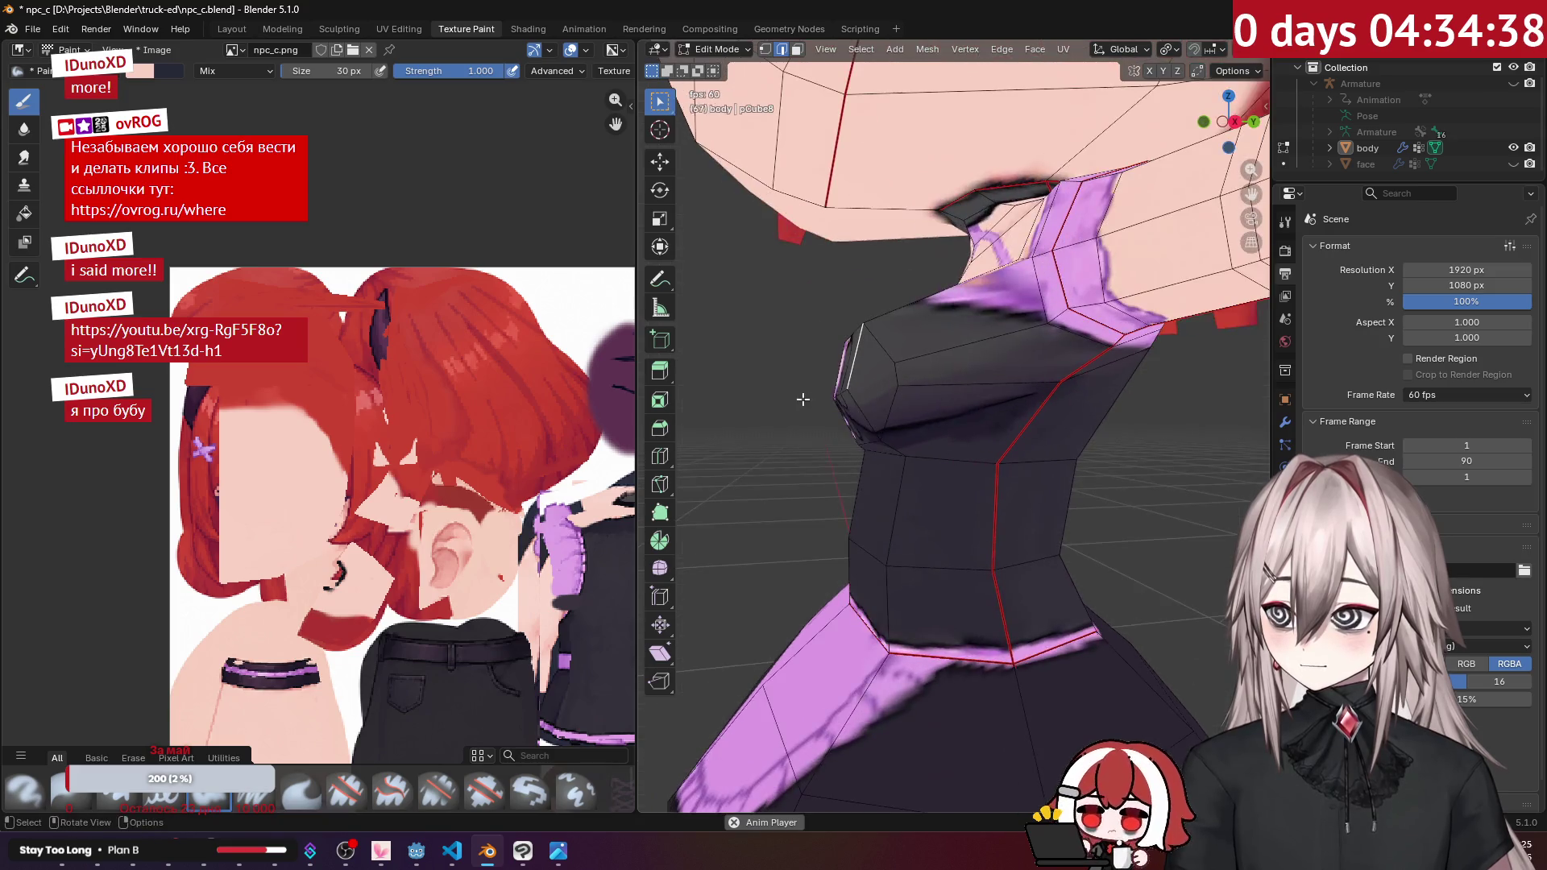
key("KP_3")
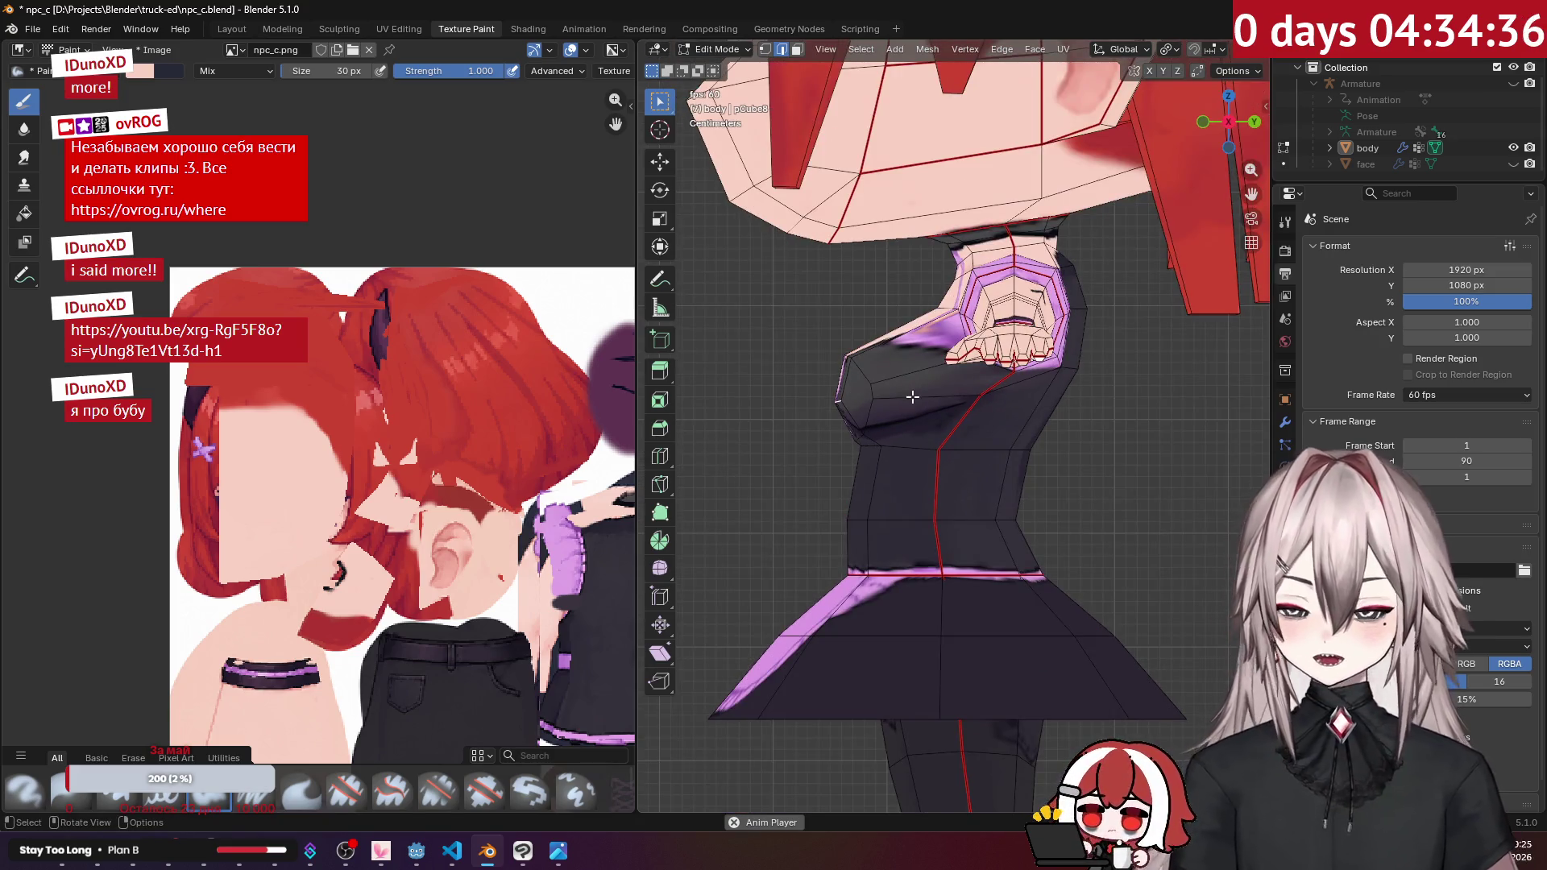
key("g")
left_click(906, 396)
Step: Edge-slide the selection along the waist, then check the textured character in Texture Paint
key("g")
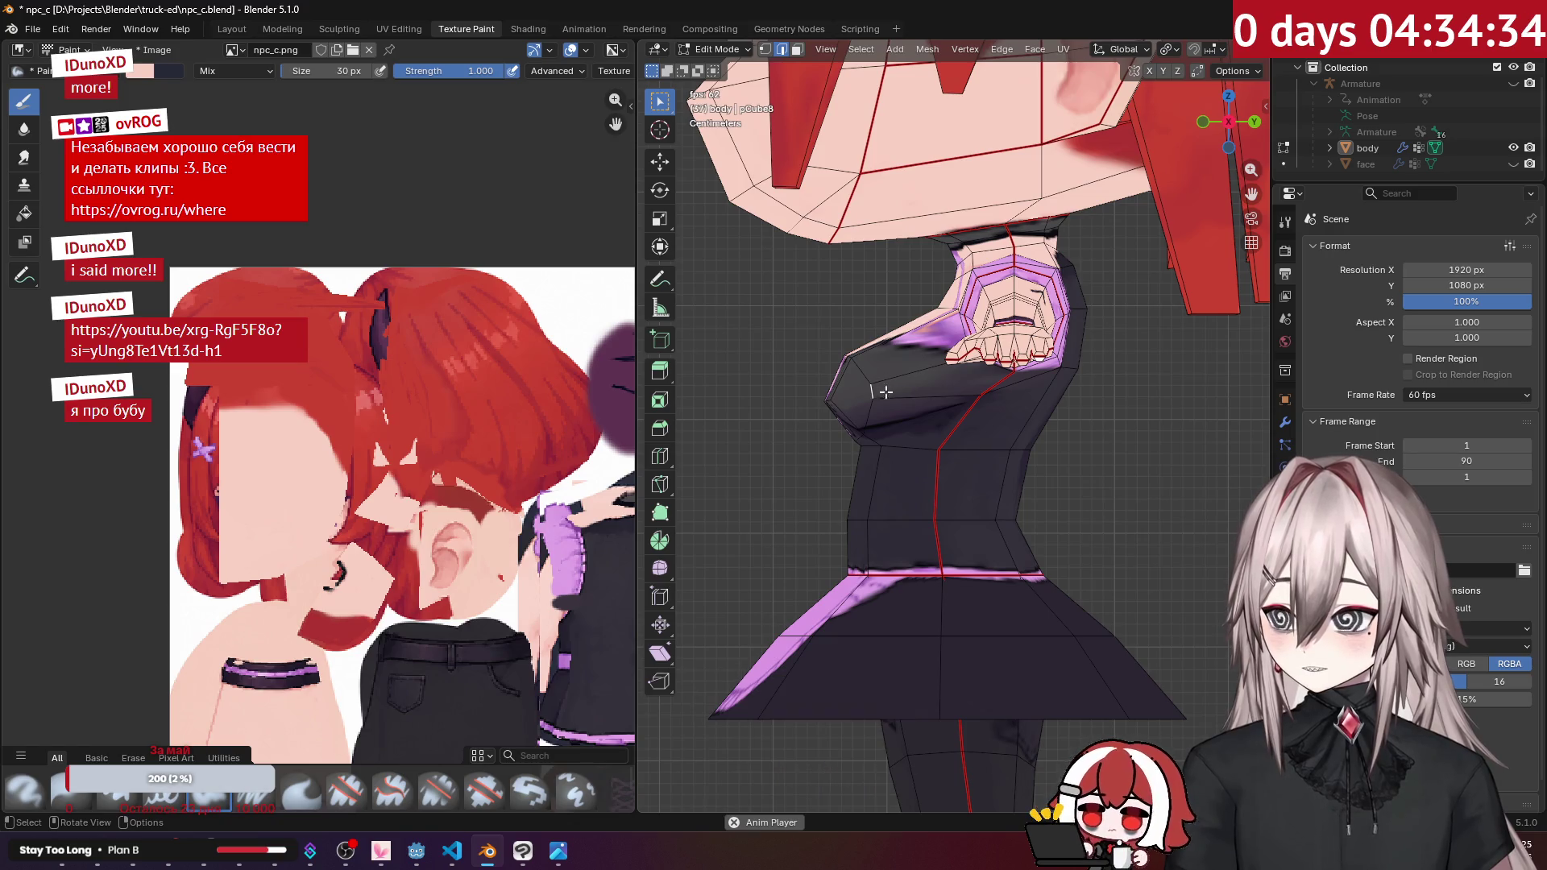
key("g")
left_click(937, 396)
middle_click_drag(937, 396, 1071, 443)
scroll(1072, 443, "down", 3)
key("Tab")
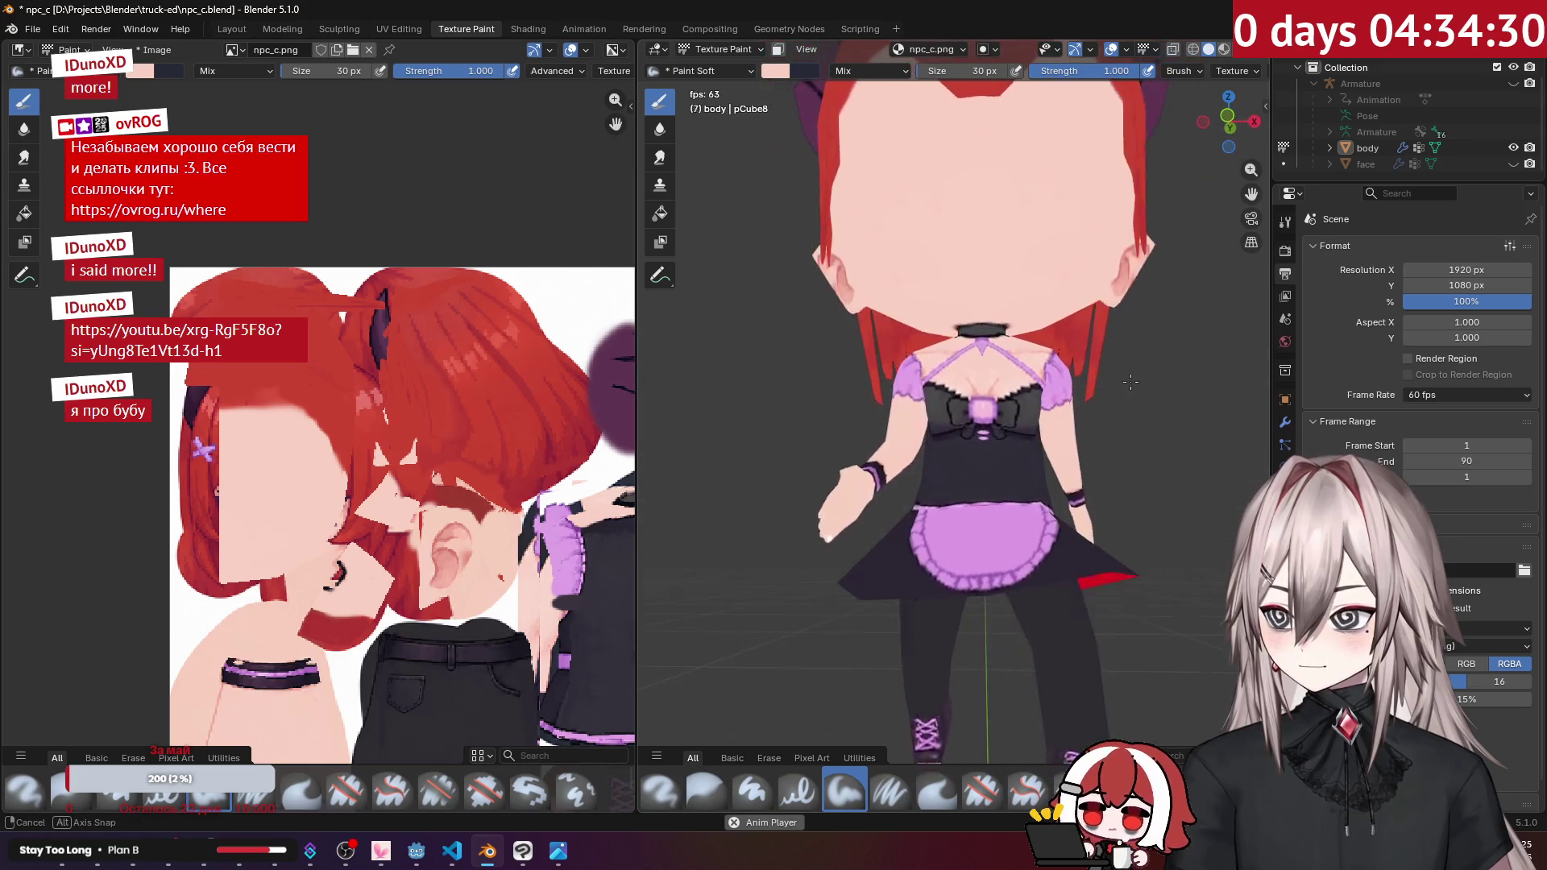
mouse_move(1101, 398)
middle_mouse_down()
mouse_move(1133, 405)
mouse_move(1072, 403)
middle_mouse_up()
scroll(1072, 403, "down", 5)
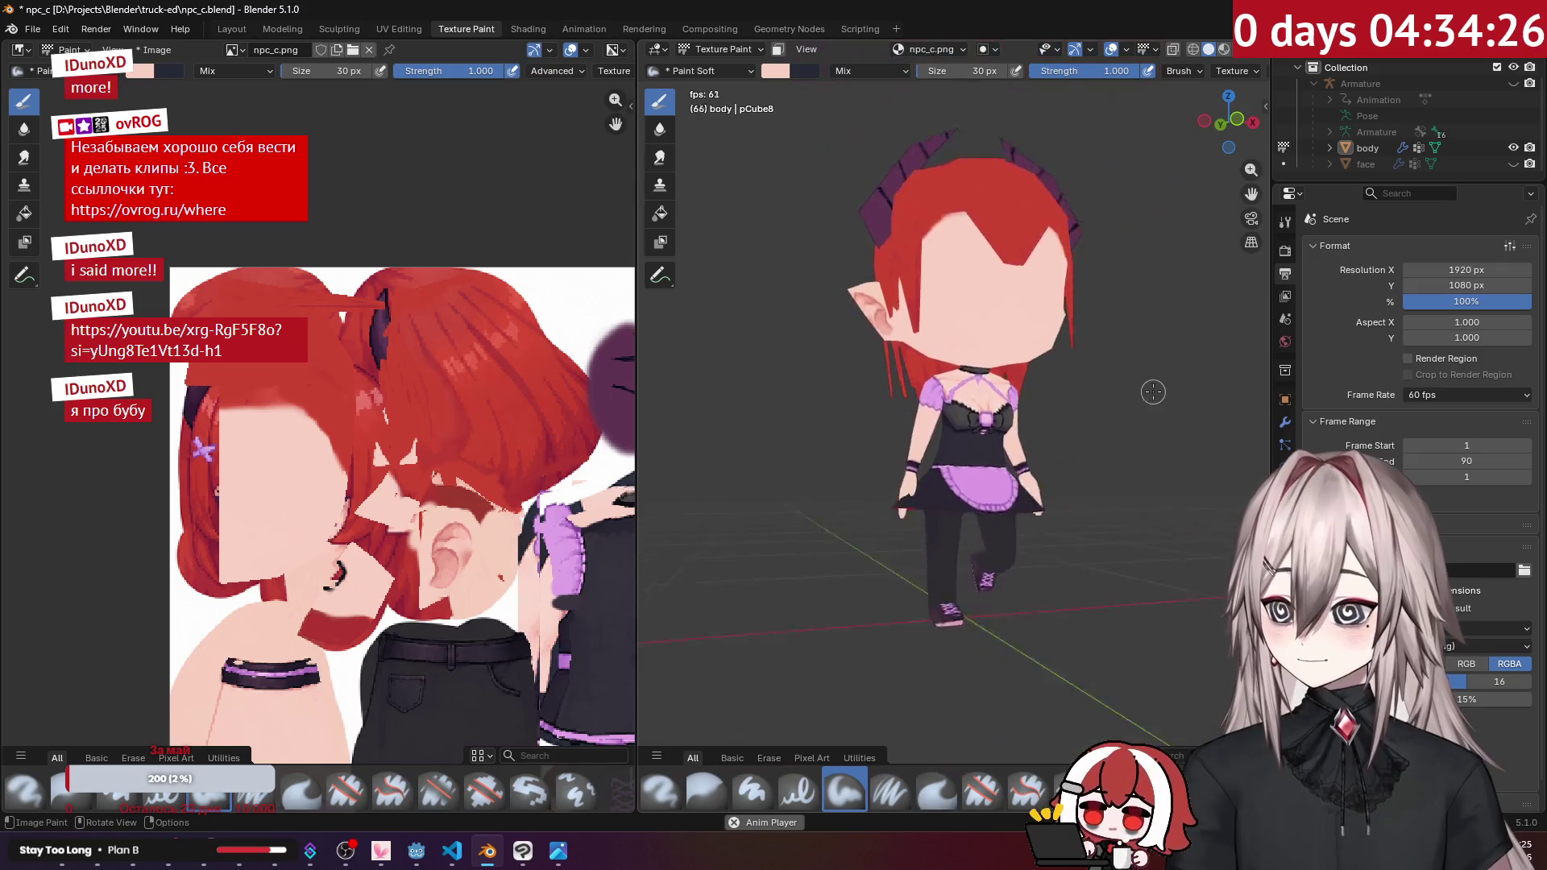
key("Tab")
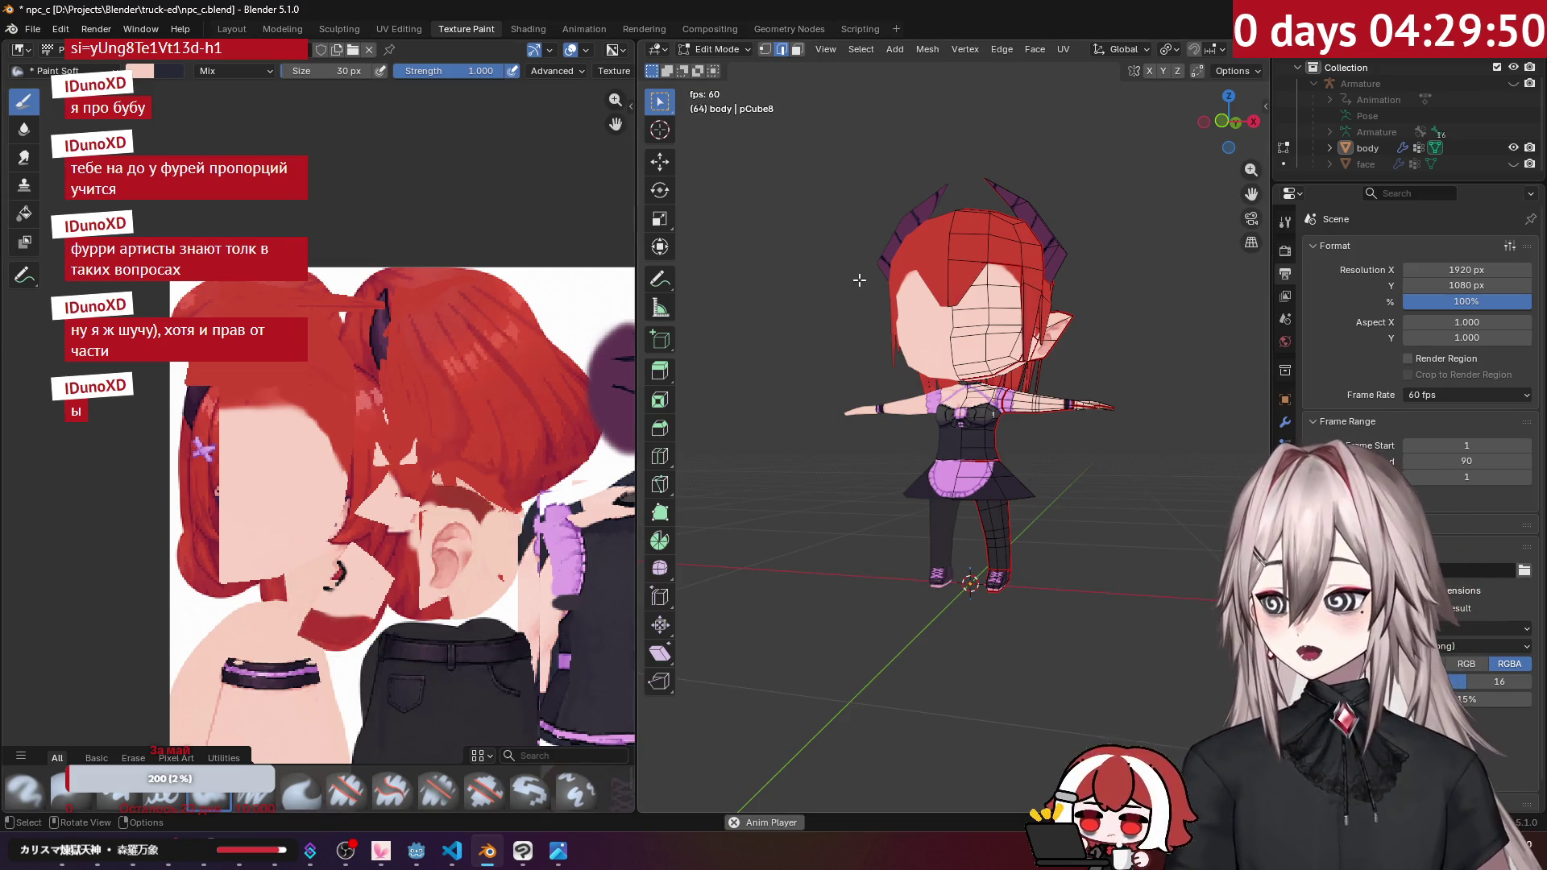
scroll(882, 173, "up", 3)
mouse_move(882, 173)
middle_mouse_down()
mouse_move(960, 369)
mouse_move(1008, 339)
mouse_move(983, 322)
mouse_move(994, 297)
mouse_move(845, 353)
mouse_move(1098, 333)
middle_mouse_up()
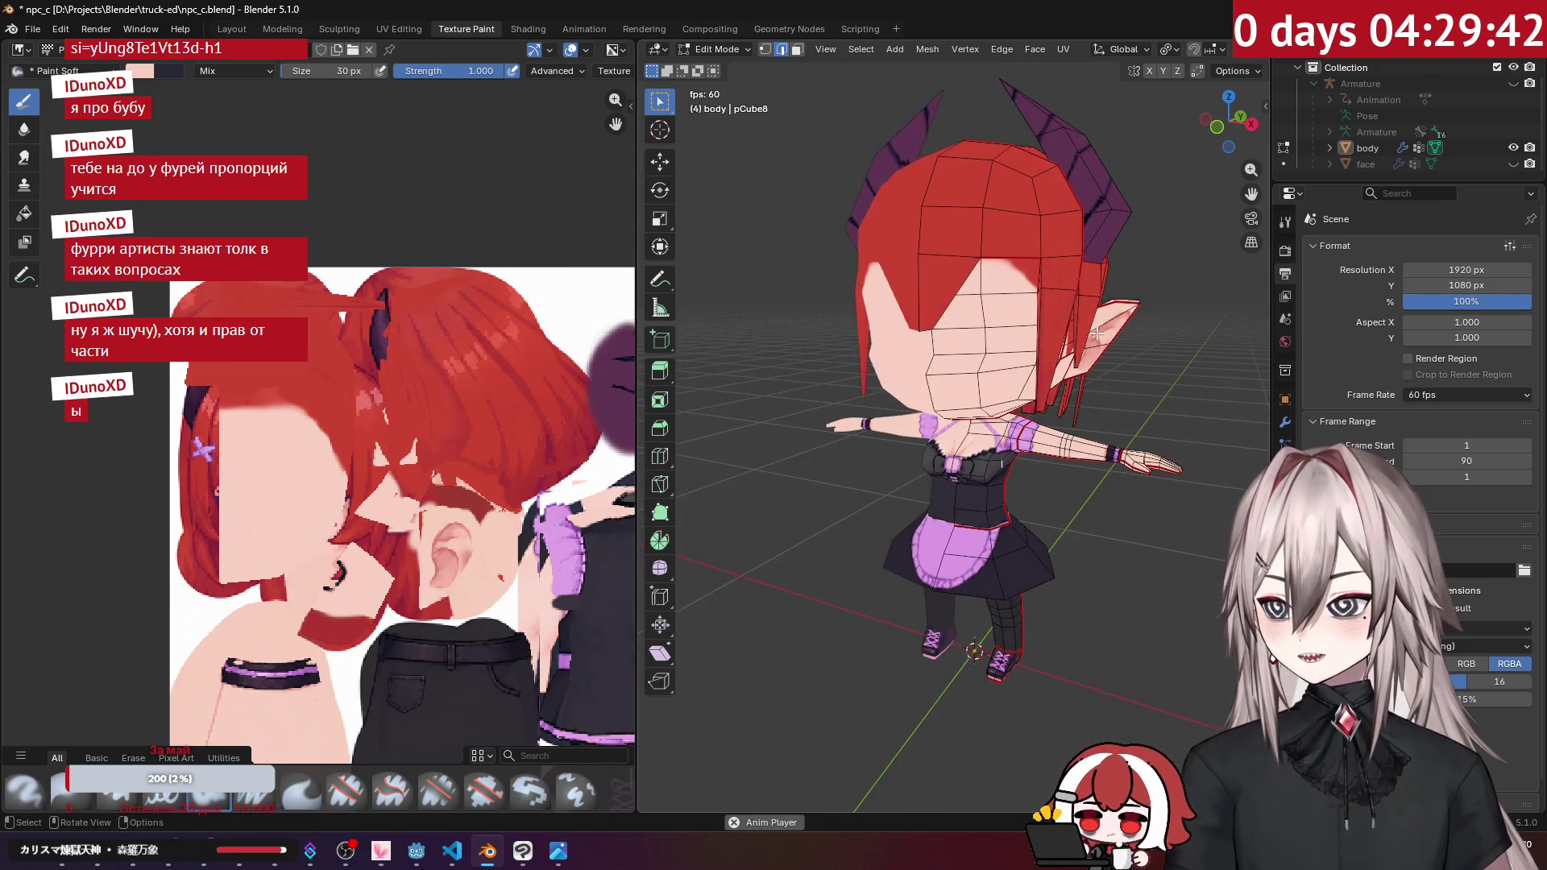
Step: Bring up the pixel-art T-pose reference nano-banana-2-383944 (1).jpg in Photos
left_click(558, 851)
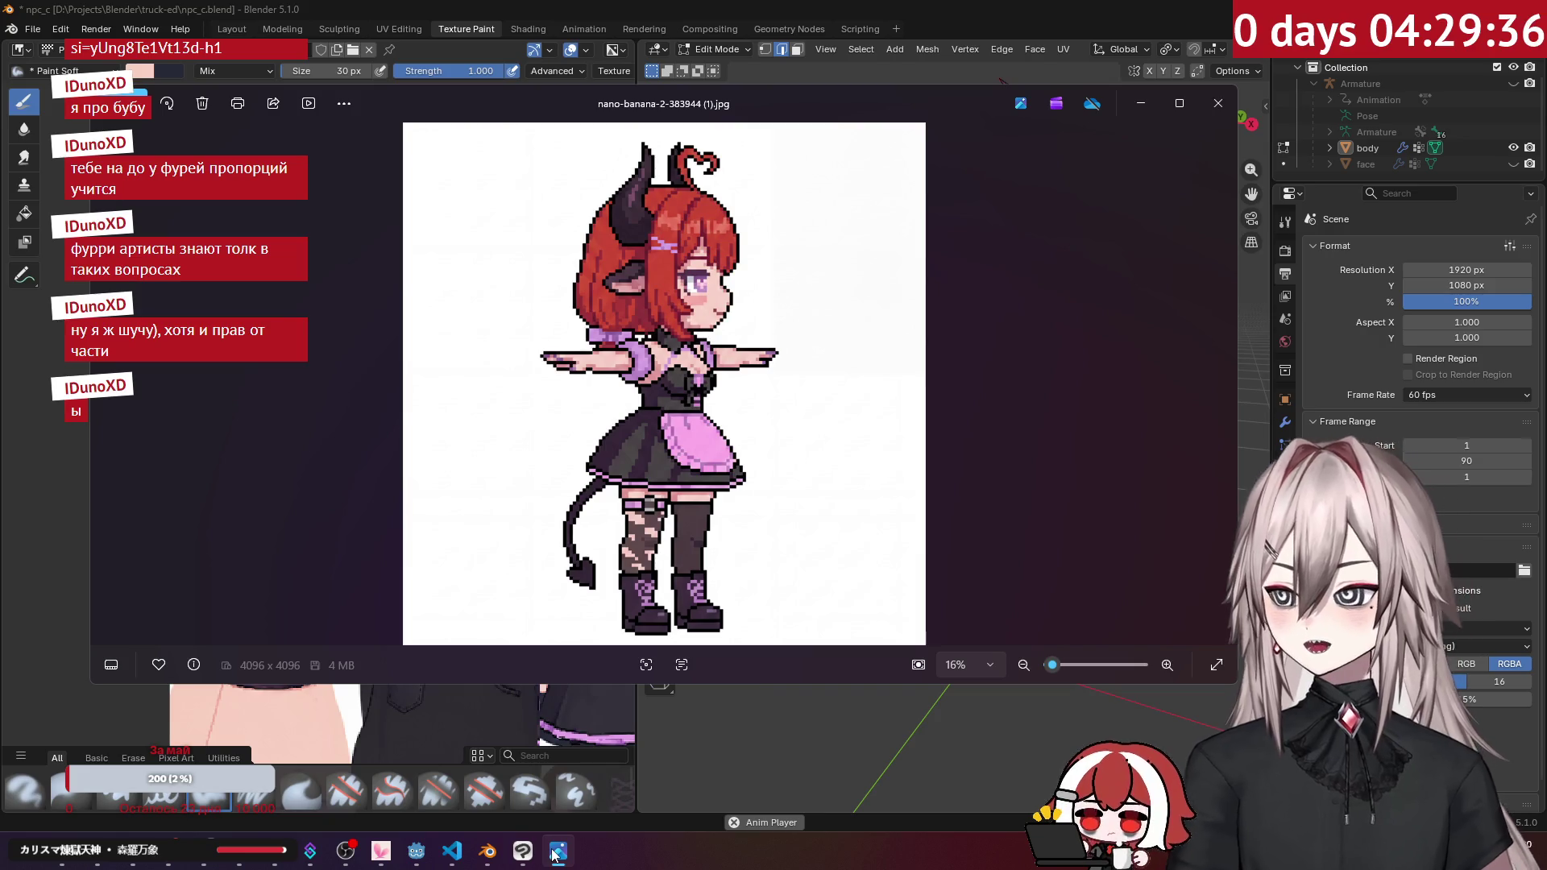
mouse_move(536, 843)
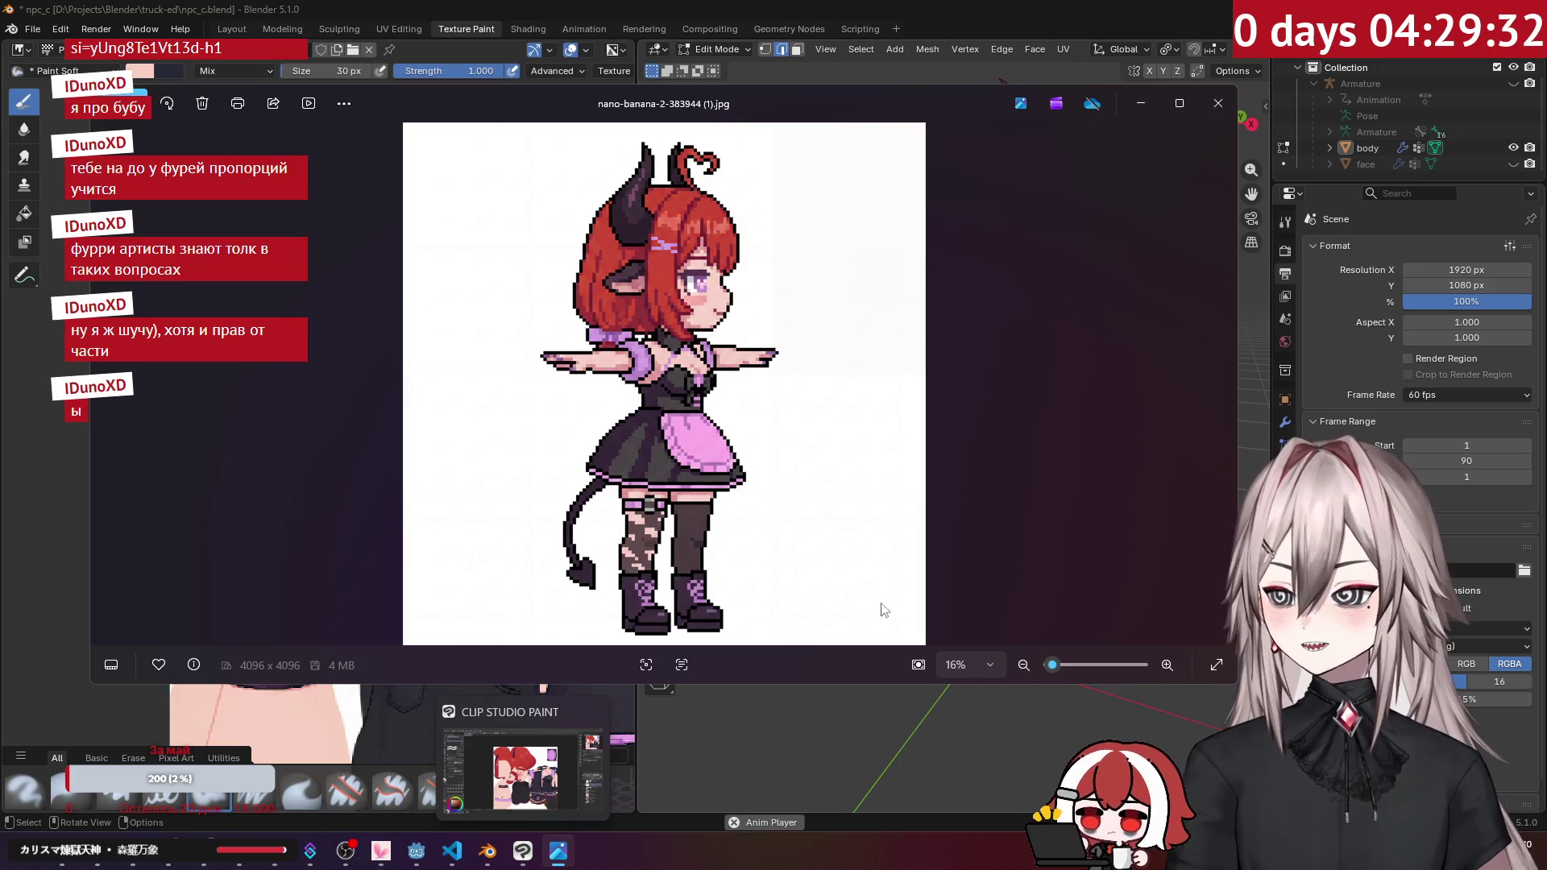
Step: Back in Blender, inspect the character from below and save the npc_c.png texture
left_click(1126, 8)
mouse_move(1007, 725)
middle_mouse_down("shift")
mouse_move(1009, 394)
mouse_move(927, 290)
middle_mouse_up("shift")
scroll(544, 534, "down", 4)
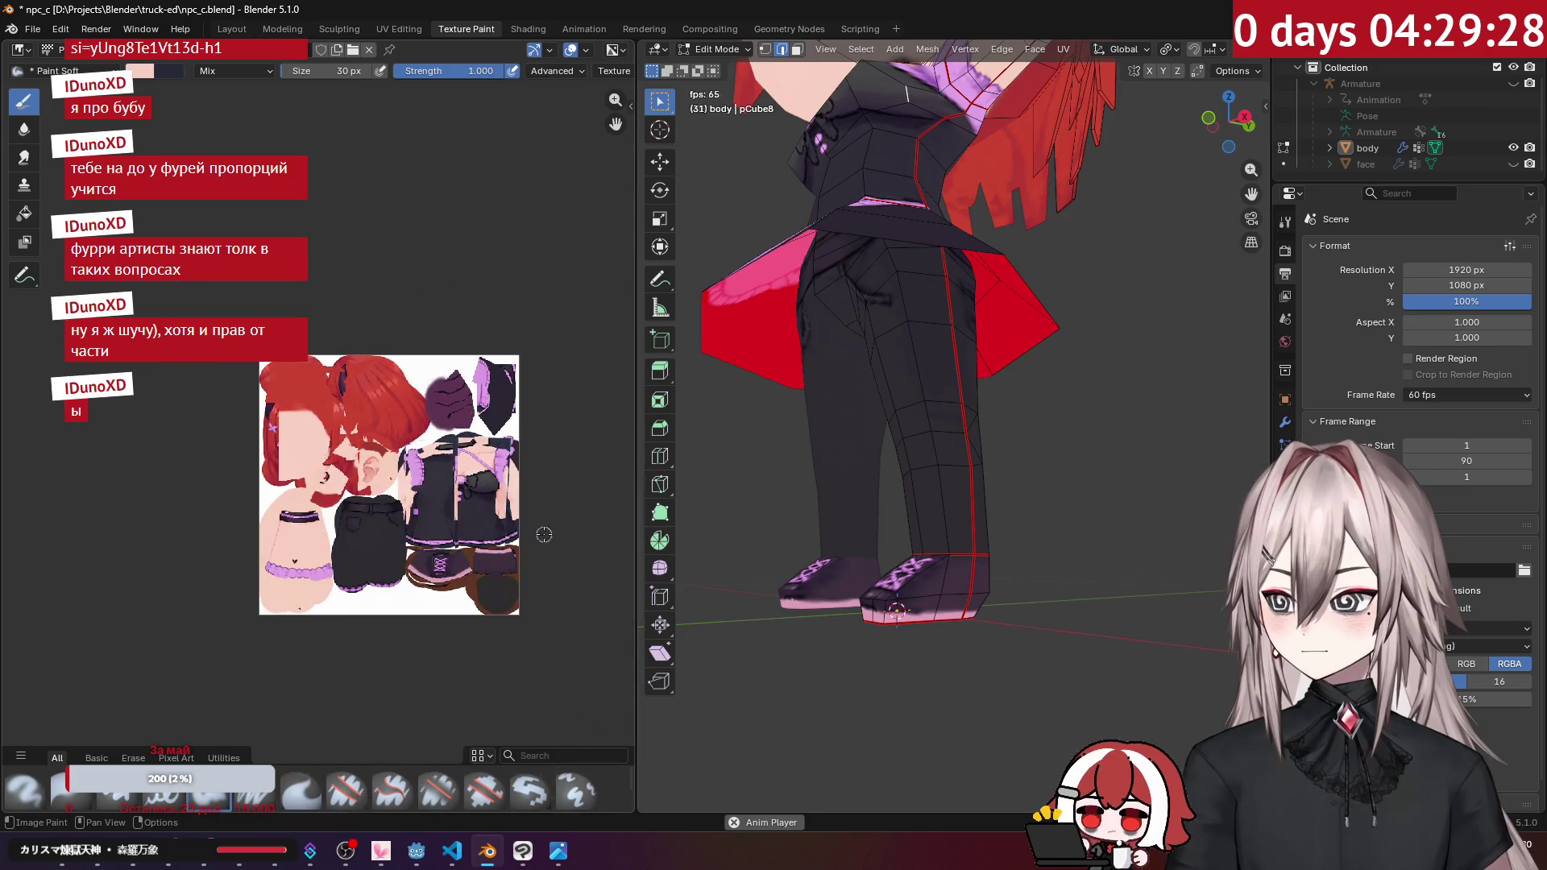
scroll(442, 488, "up", 2)
mouse_move(790, 612)
middle_mouse_down()
mouse_move(884, 379)
mouse_move(935, 403)
mouse_move(791, 439)
mouse_move(837, 483)
mouse_move(906, 428)
mouse_move(774, 373)
middle_mouse_up()
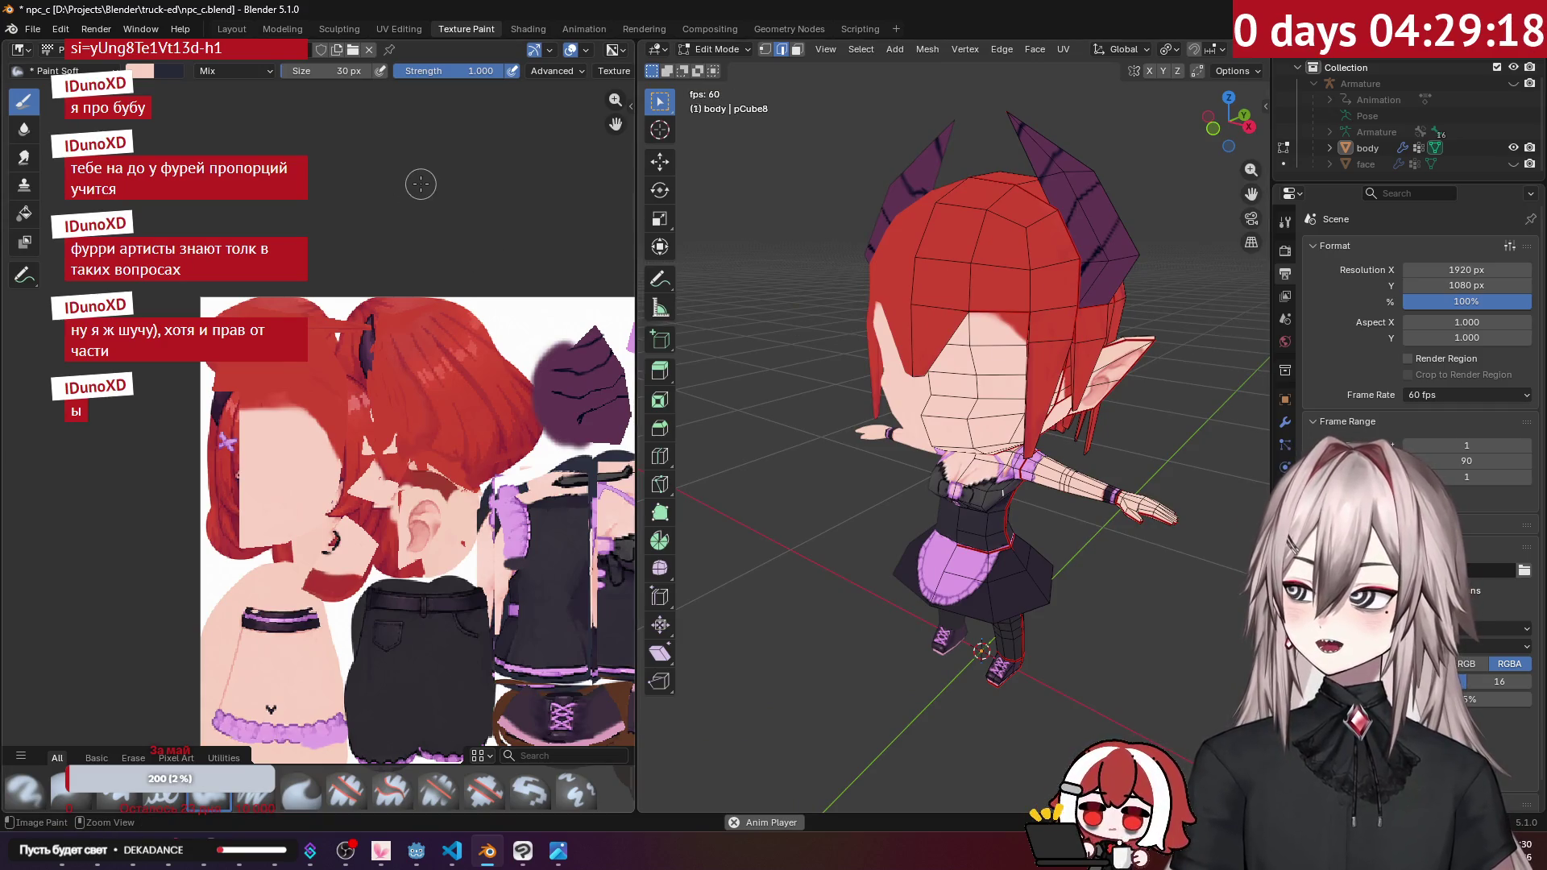
left_click(149, 49)
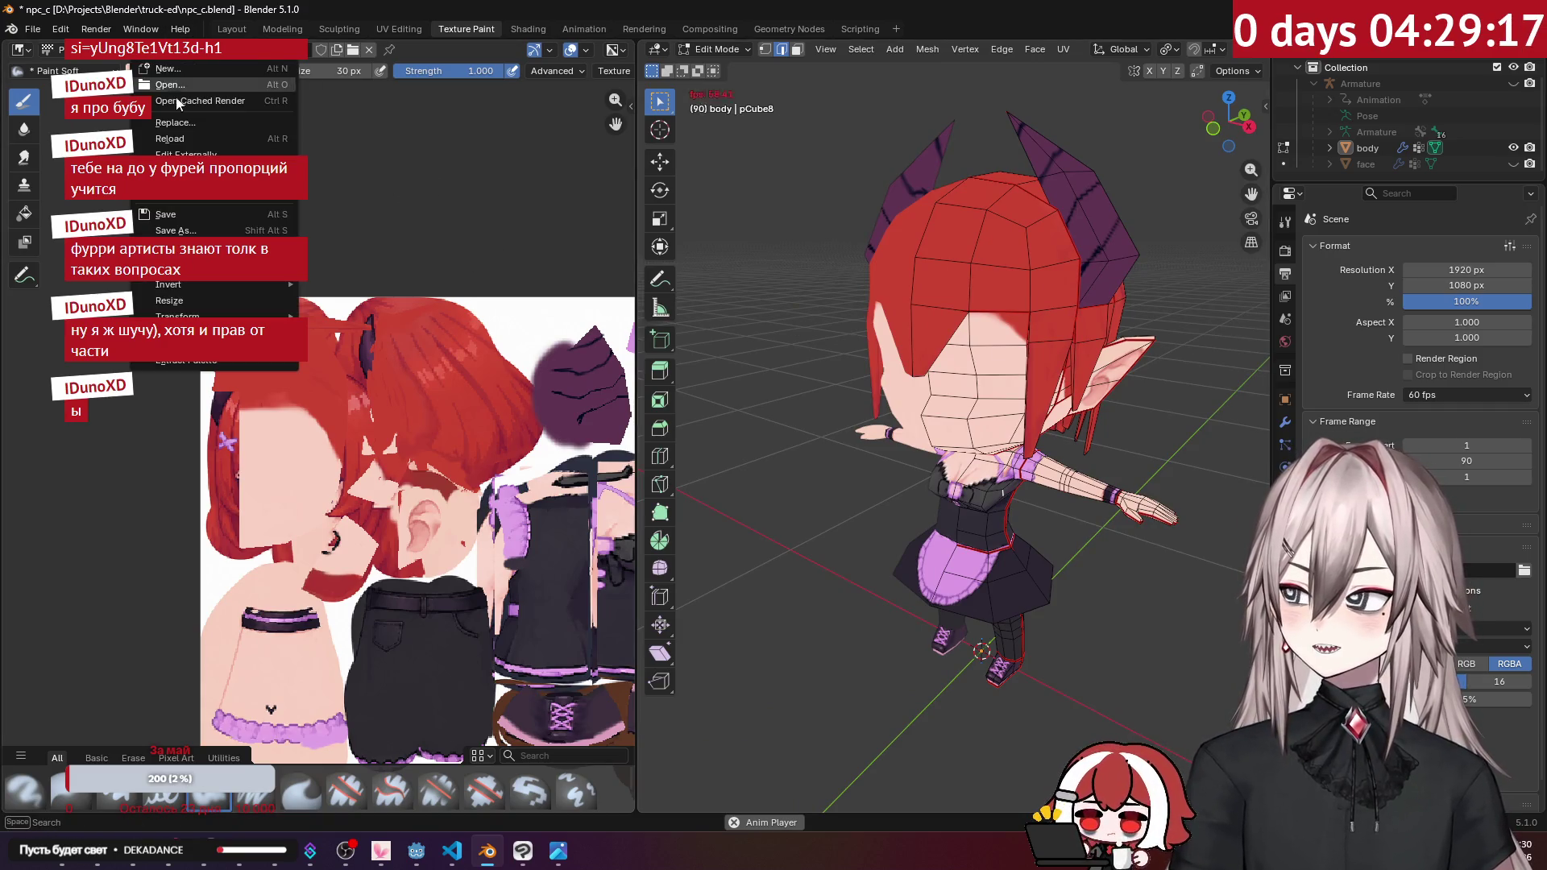
left_click(190, 214)
Step: Check the model from the front and bring Clip Studio Paint forward
middle_click_drag(1008, 348, 937, 302)
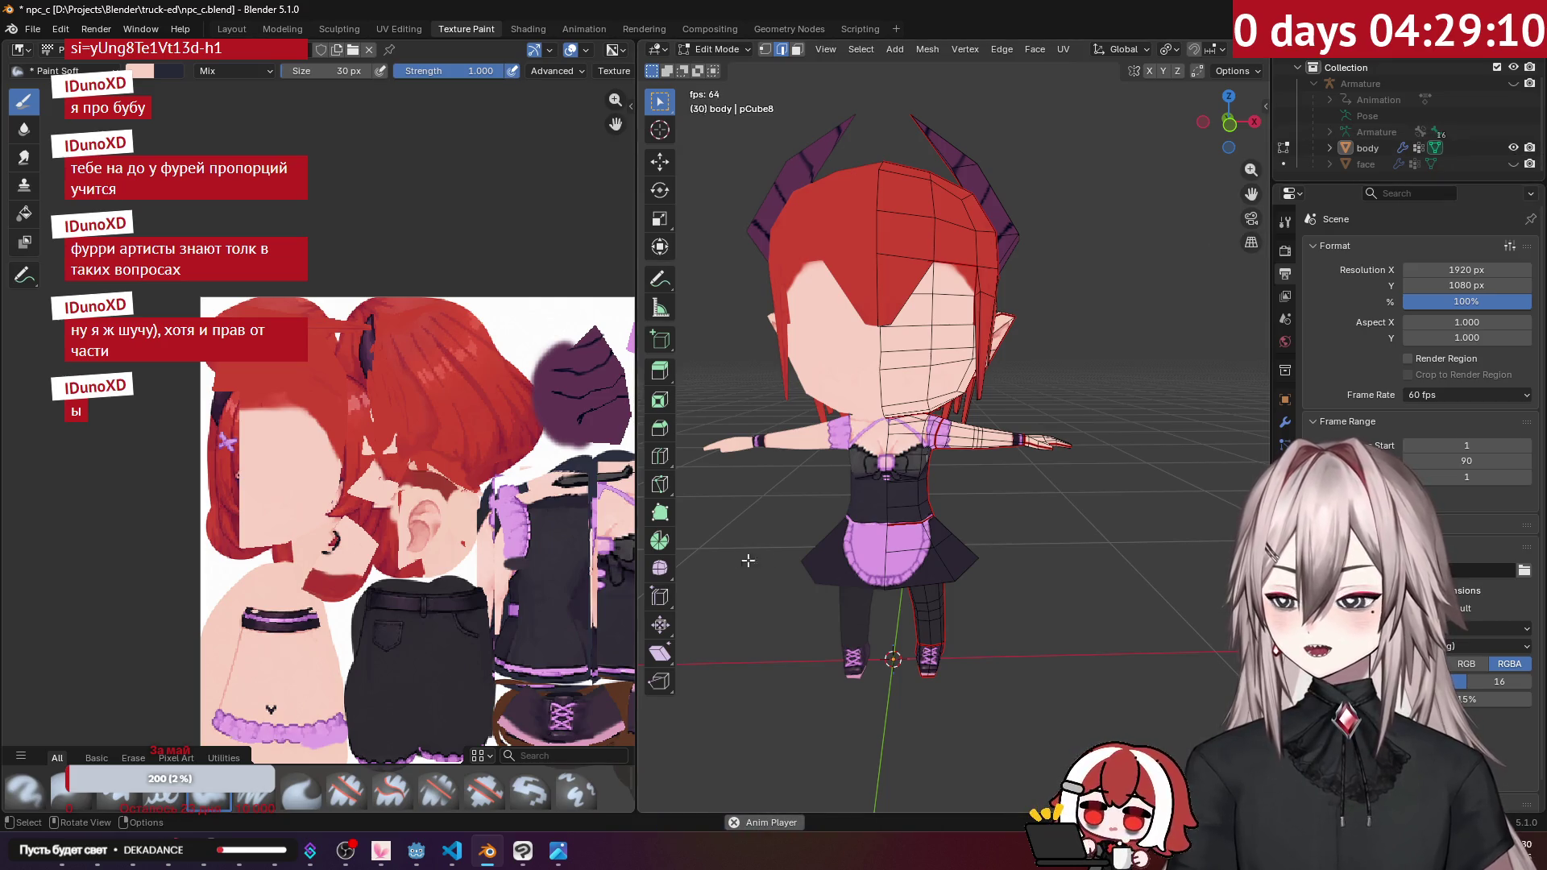
mouse_move(563, 857)
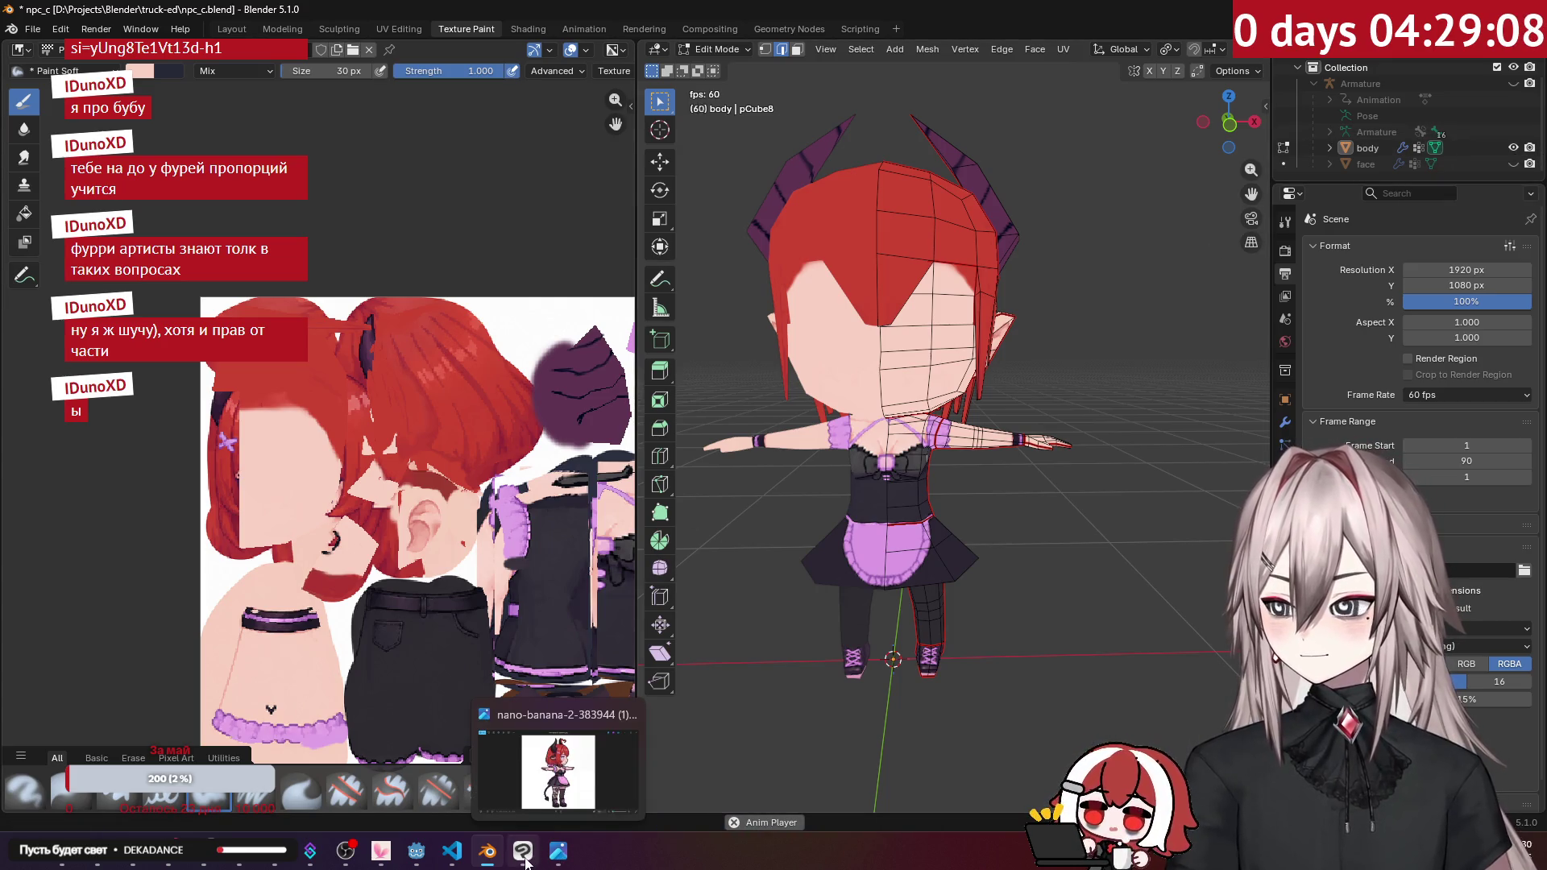
left_click(524, 856)
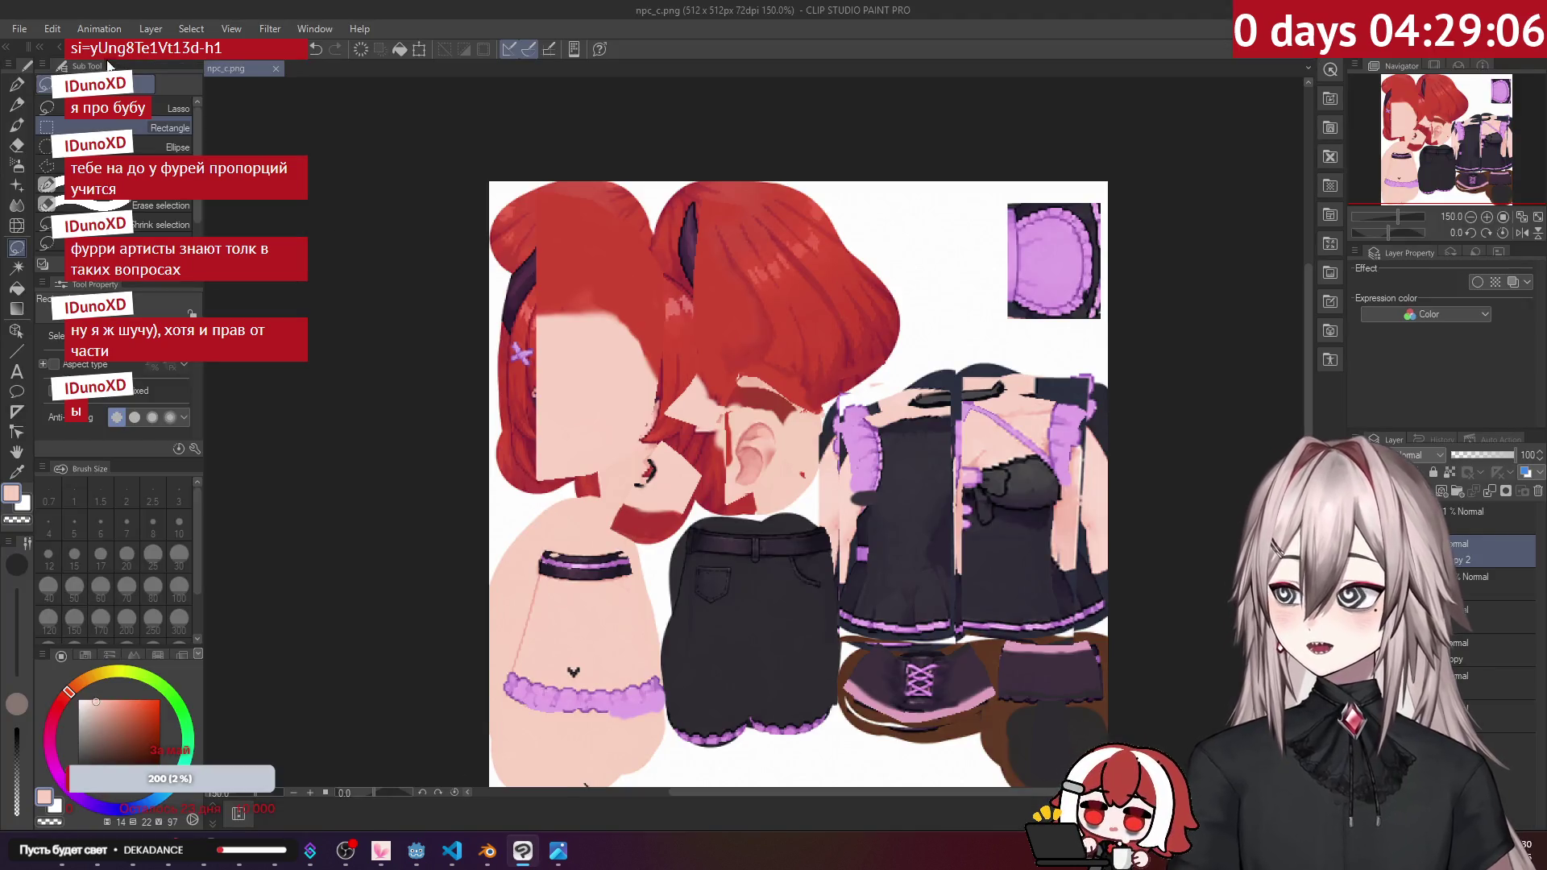
Step: Drag faces.png from the project folder into Clip Studio Paint as a new canvas
mouse_move(189, 795)
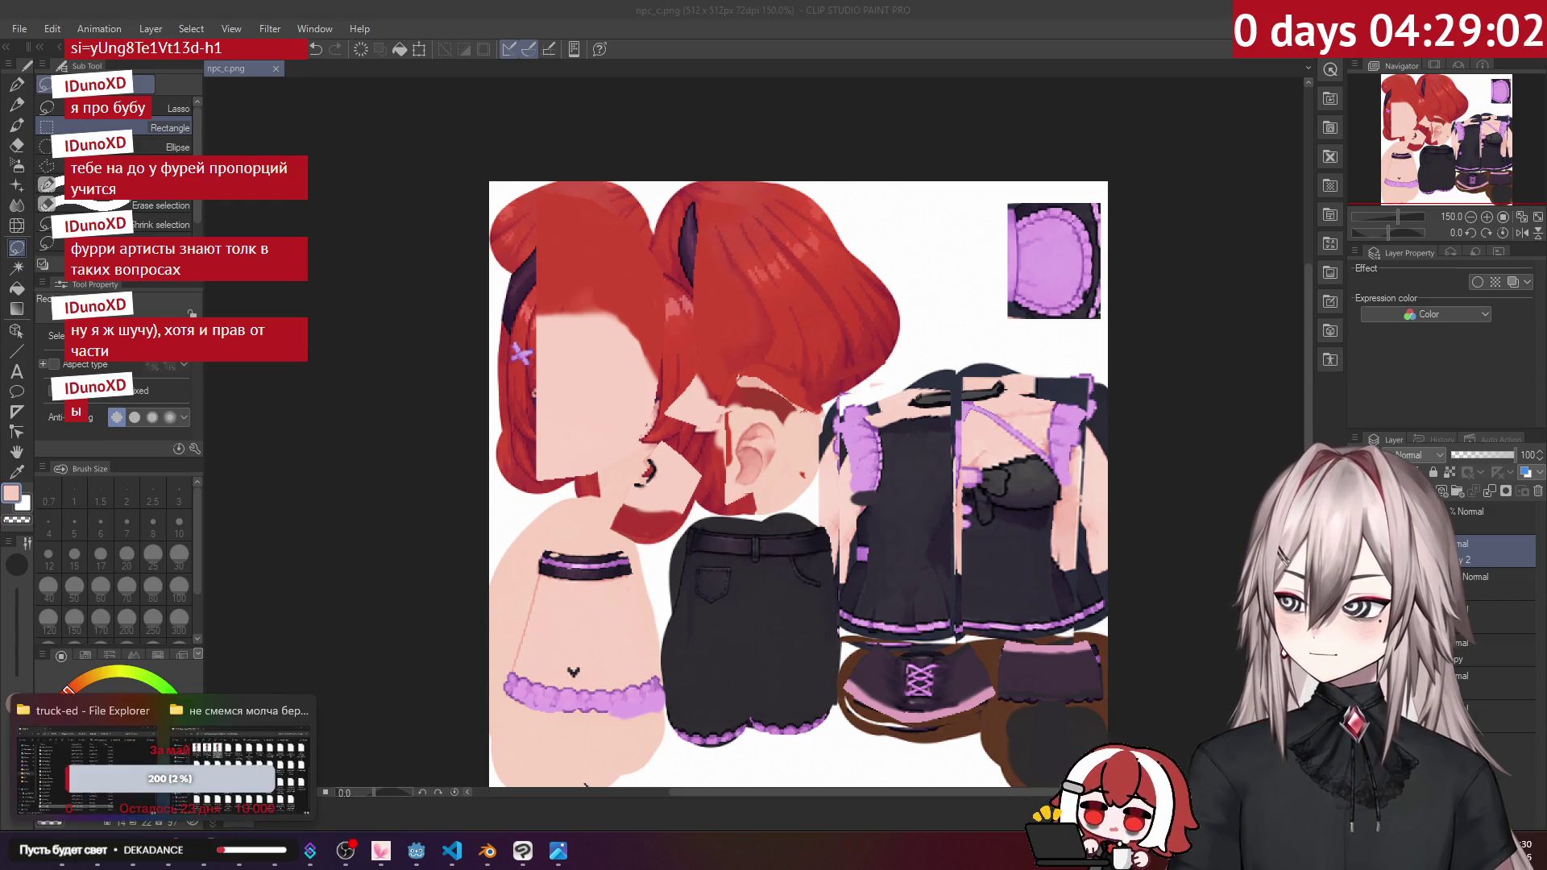
left_click(88, 765)
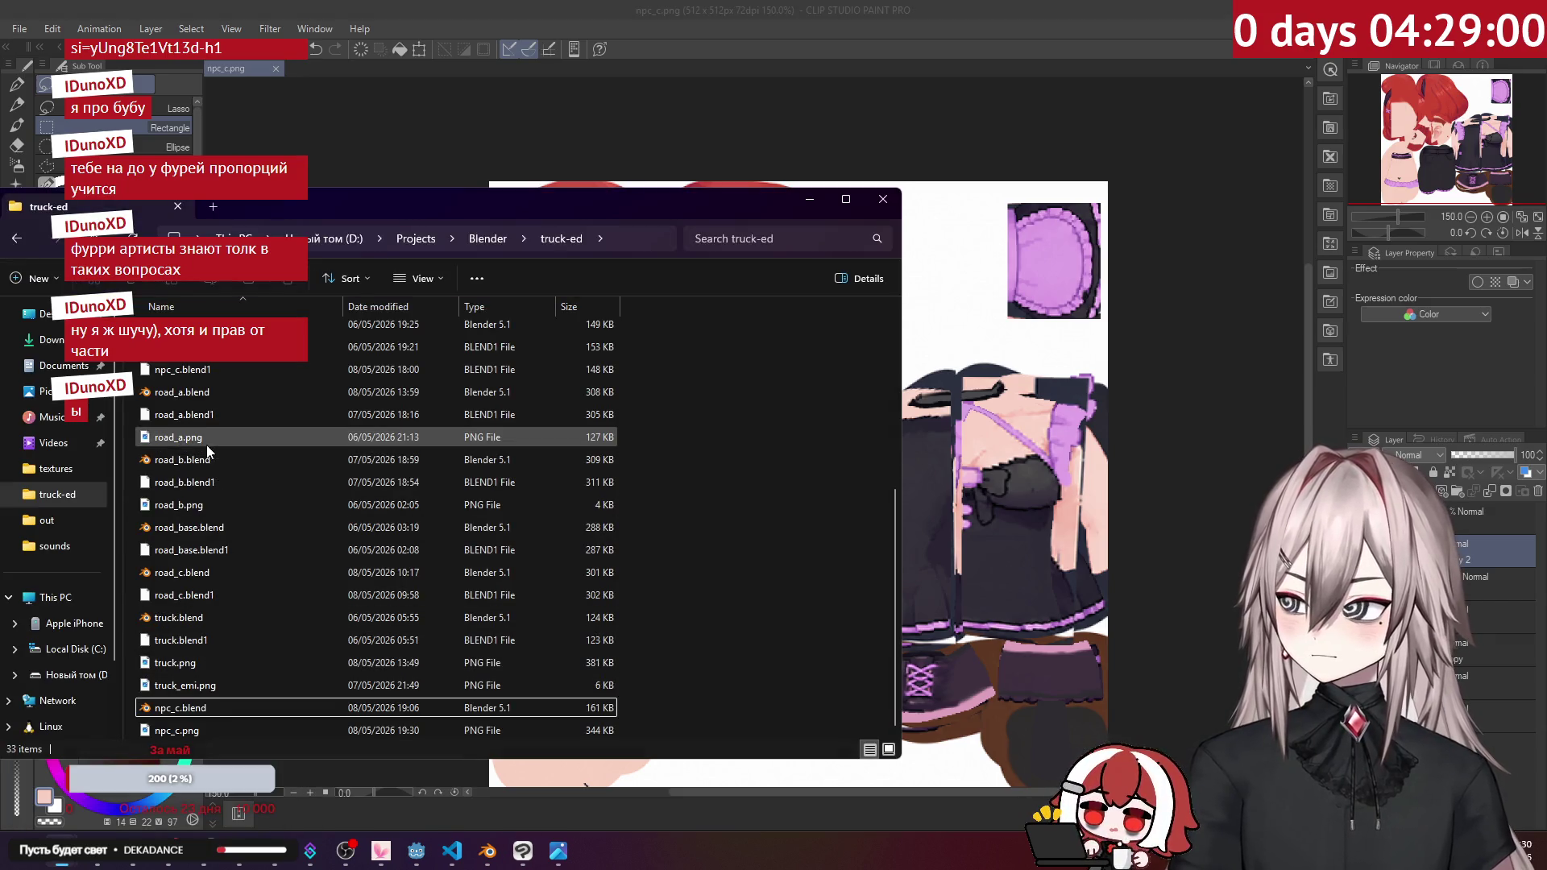
scroll(206, 445, "up", 4)
left_click(187, 466)
left_click_drag(187, 466, 308, 68)
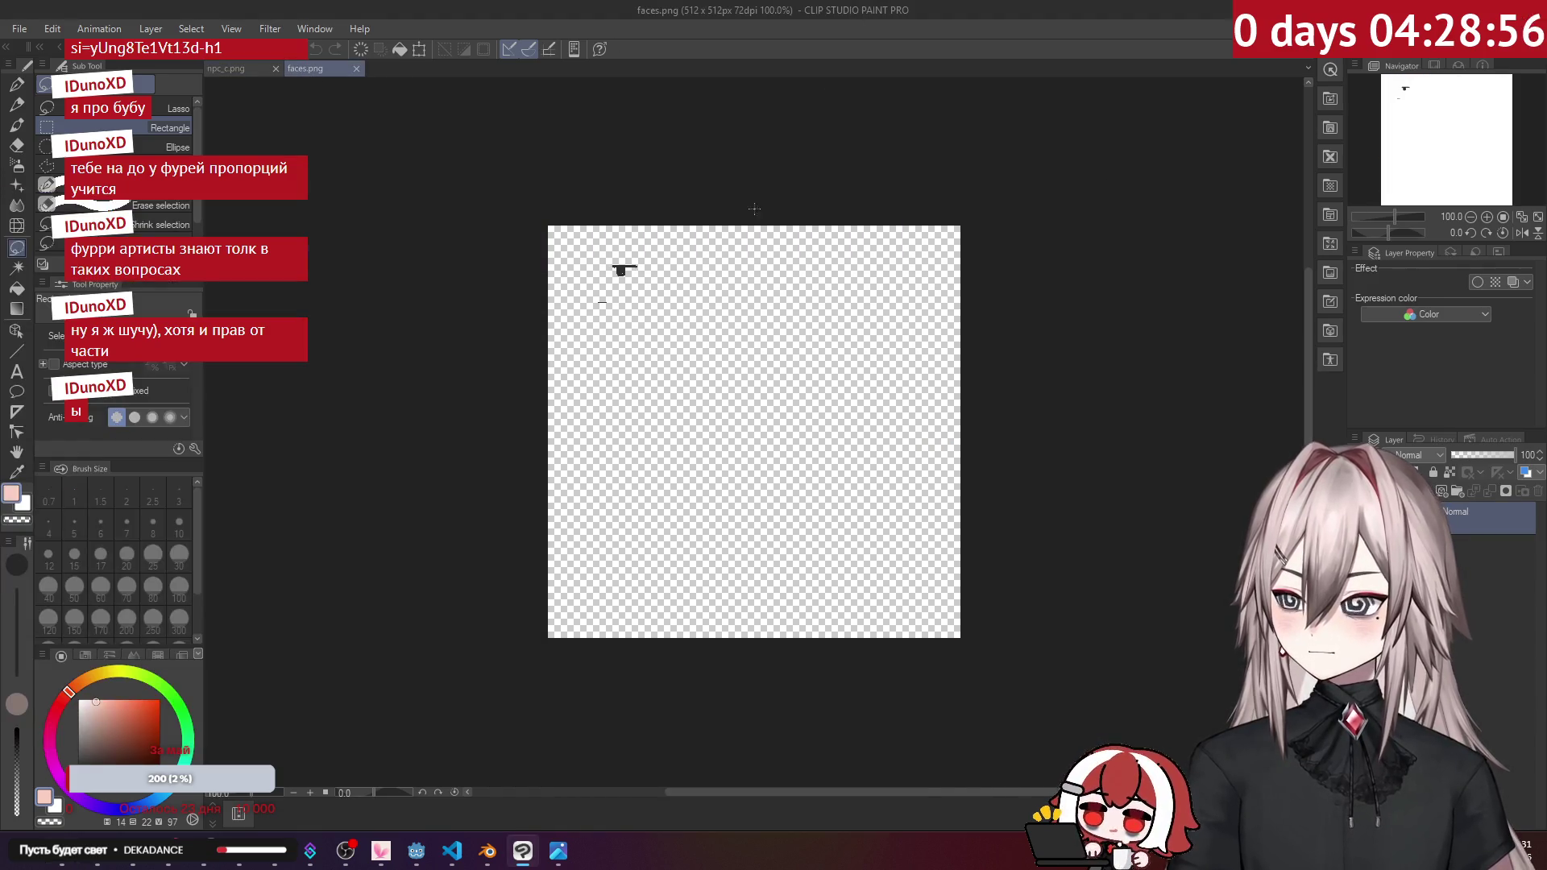
scroll(776, 185, "up", 1)
scroll(677, 314, "up", 1)
scroll(579, 442, "down", 1)
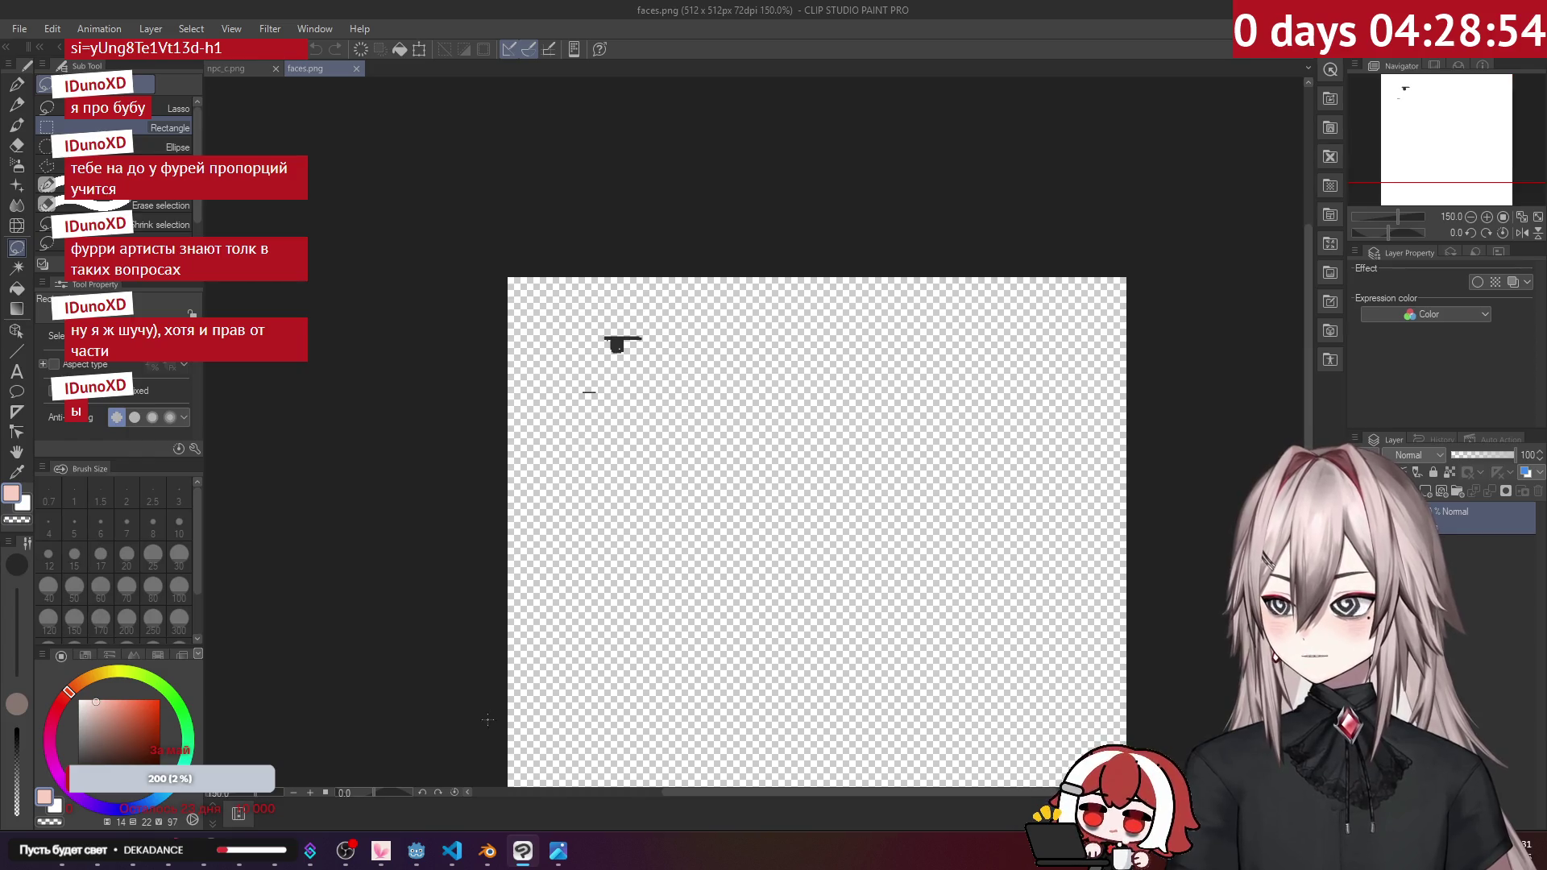
Step: Switch back to the npc_c.png canvas and open the reference images folder
mouse_move(554, 864)
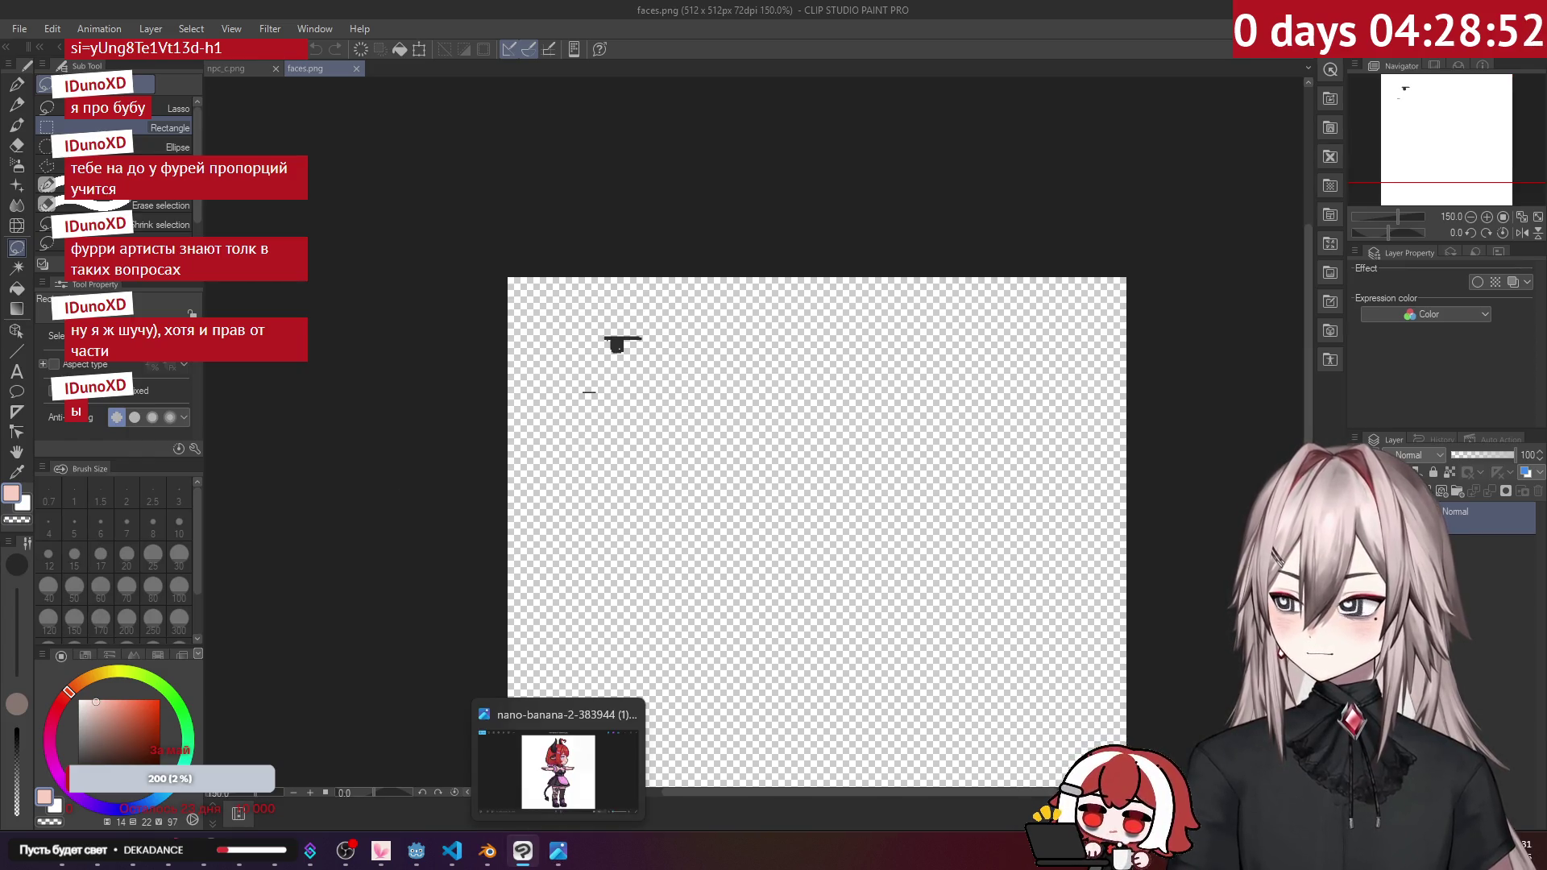
left_click(224, 67)
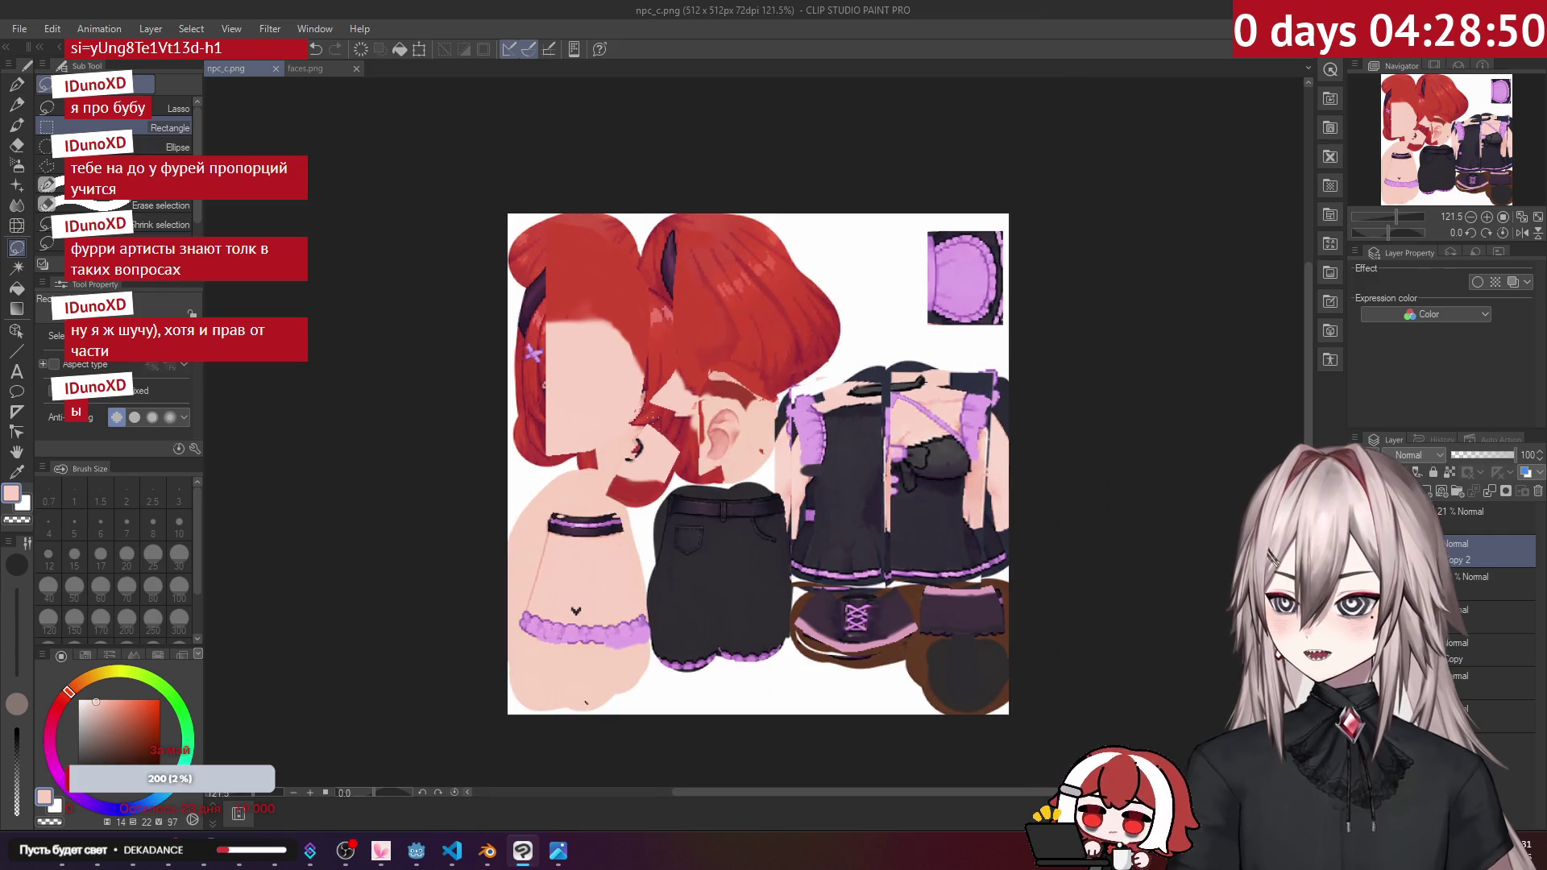
scroll(583, 714, "up", 1)
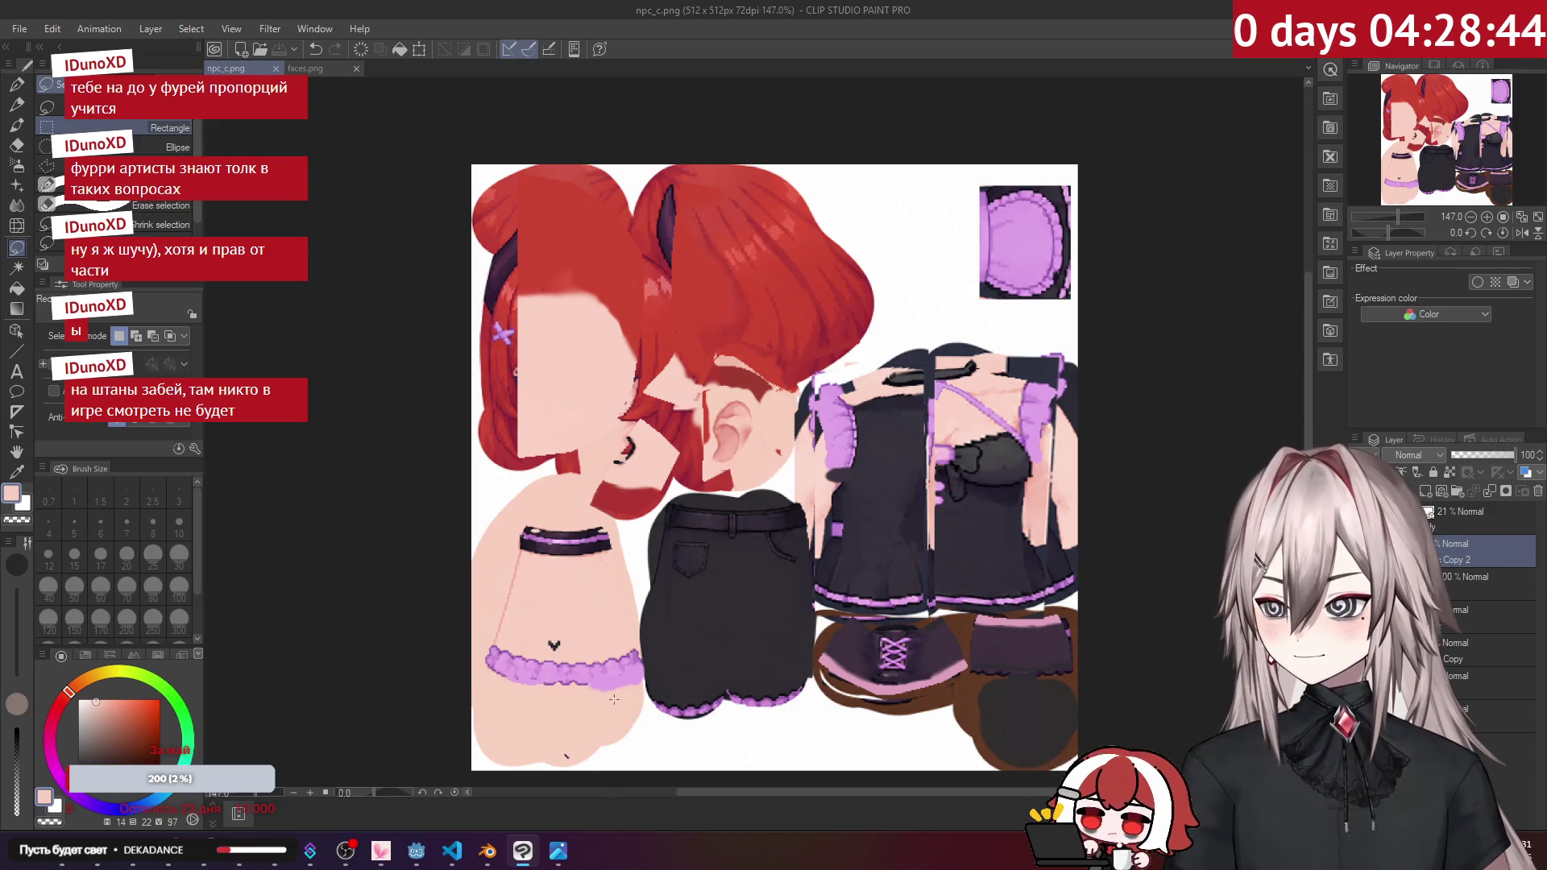
mouse_move(493, 845)
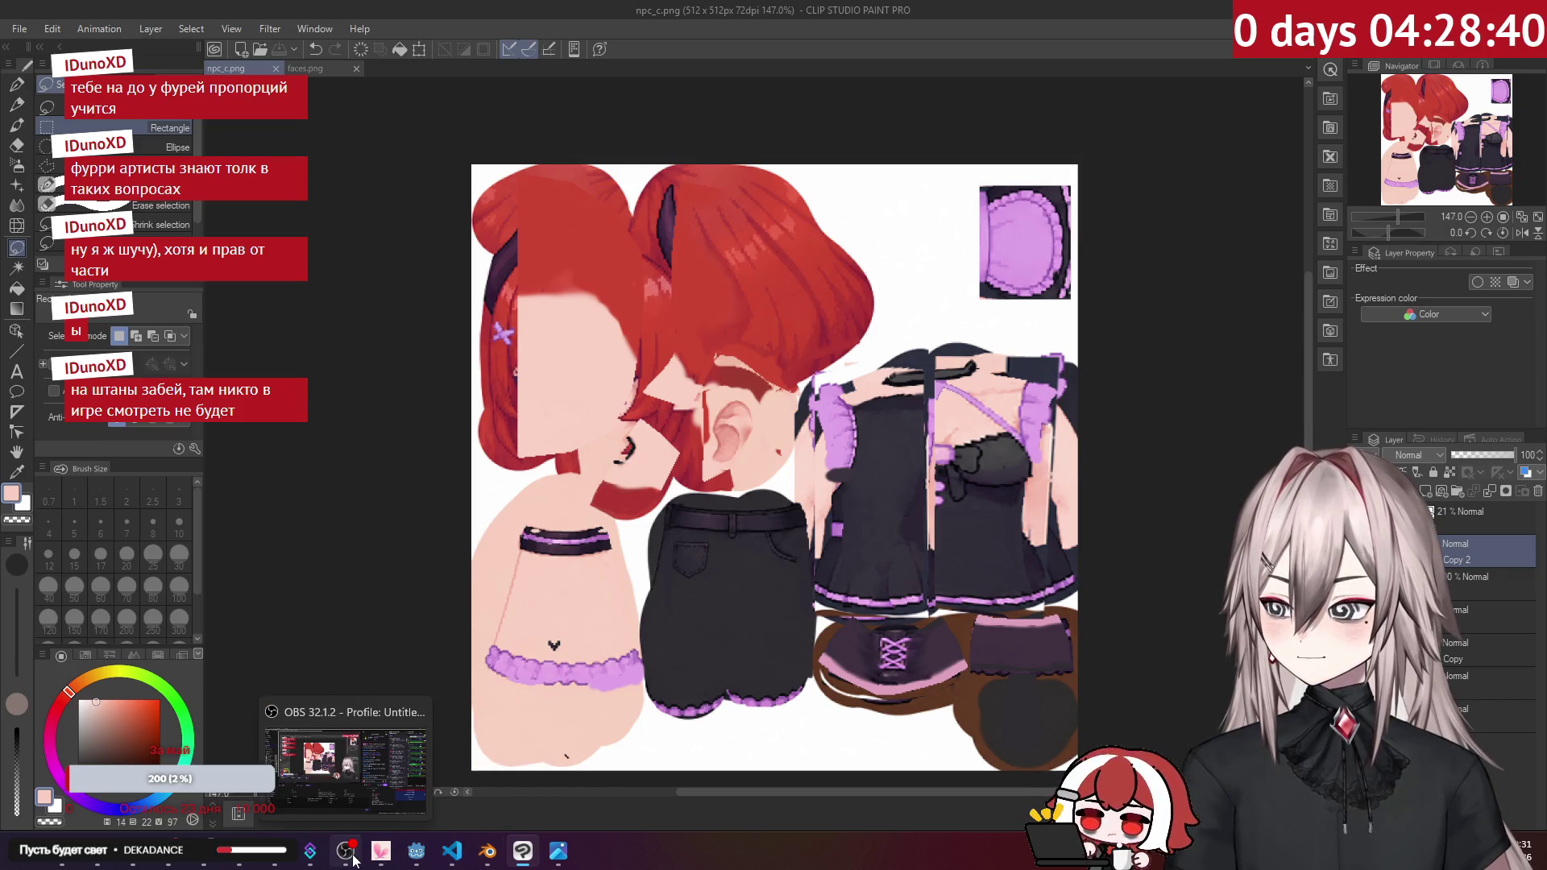
mouse_move(305, 859)
mouse_move(191, 864)
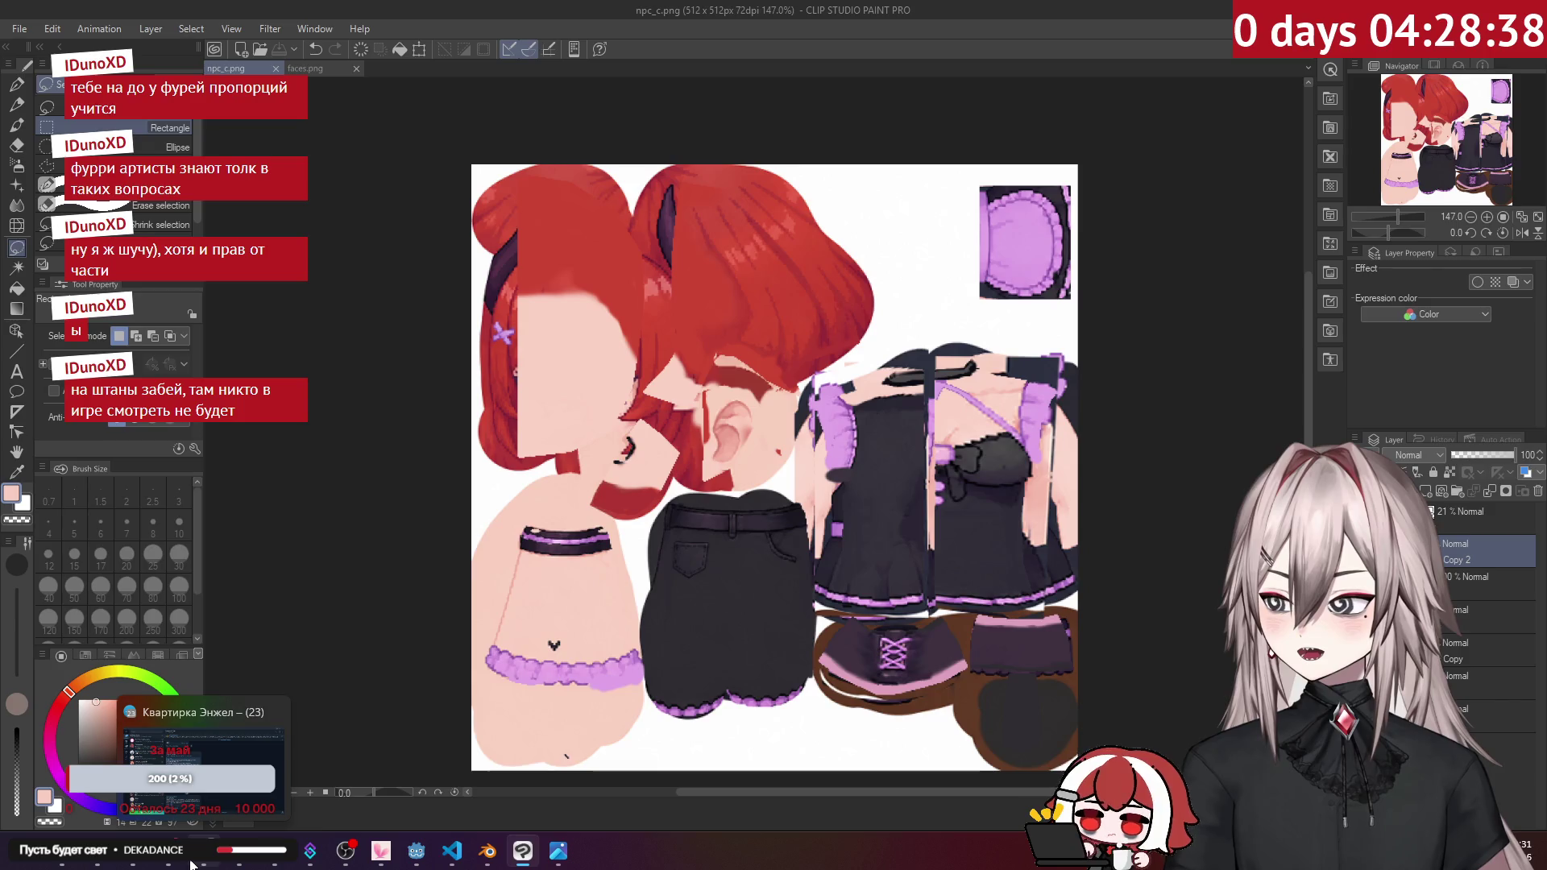
left_click(62, 853)
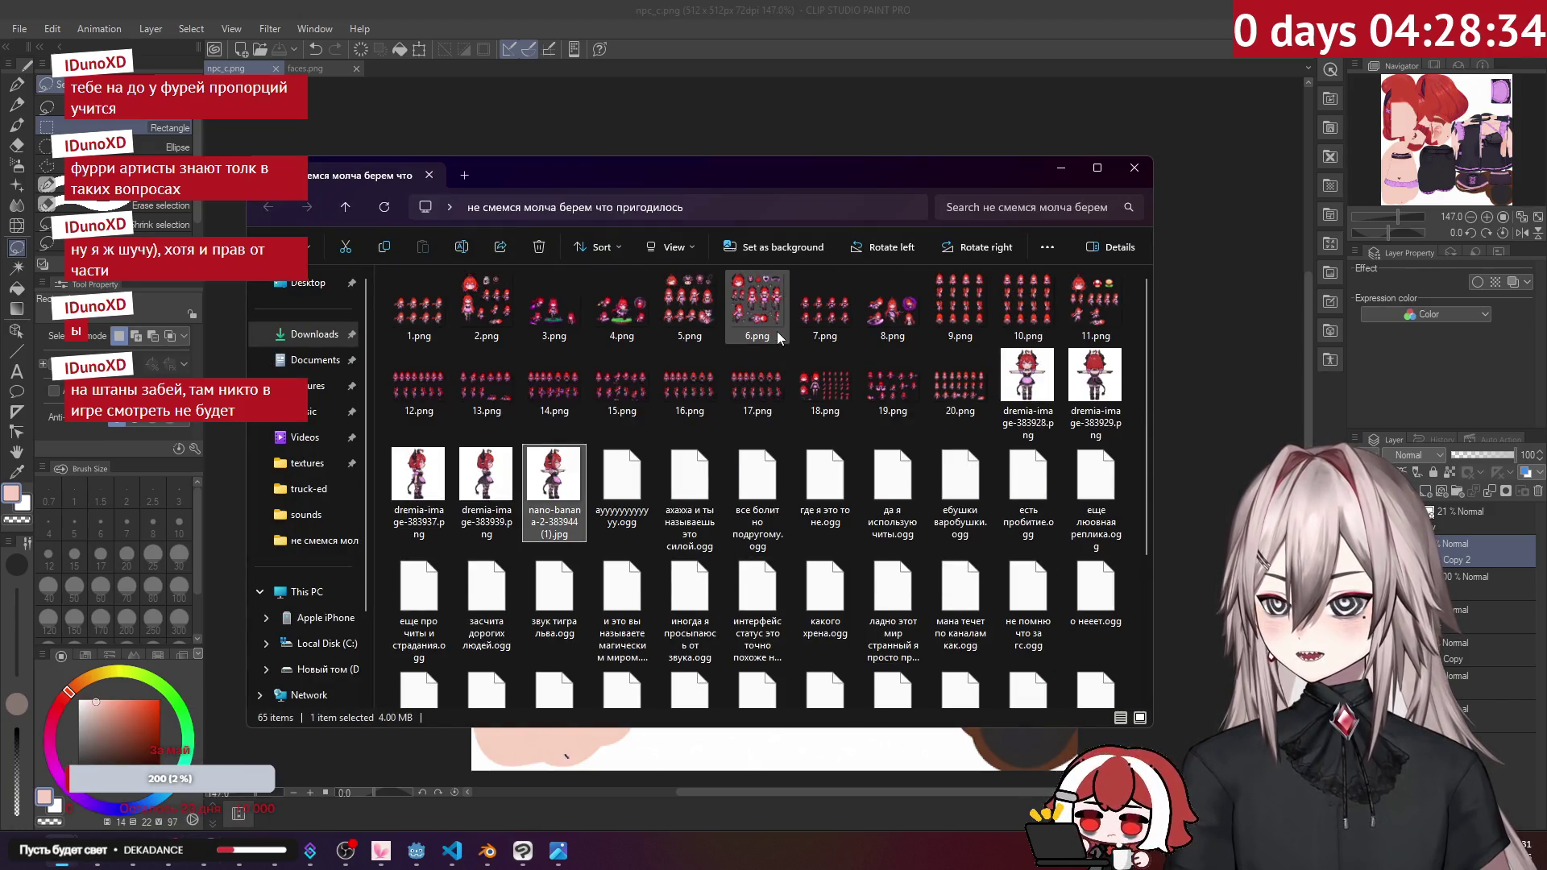
Step: Open 1.png in Photos and browse the sprite sheets to the pixel-art T-pose character image
left_click(416, 321)
double_click(417, 321)
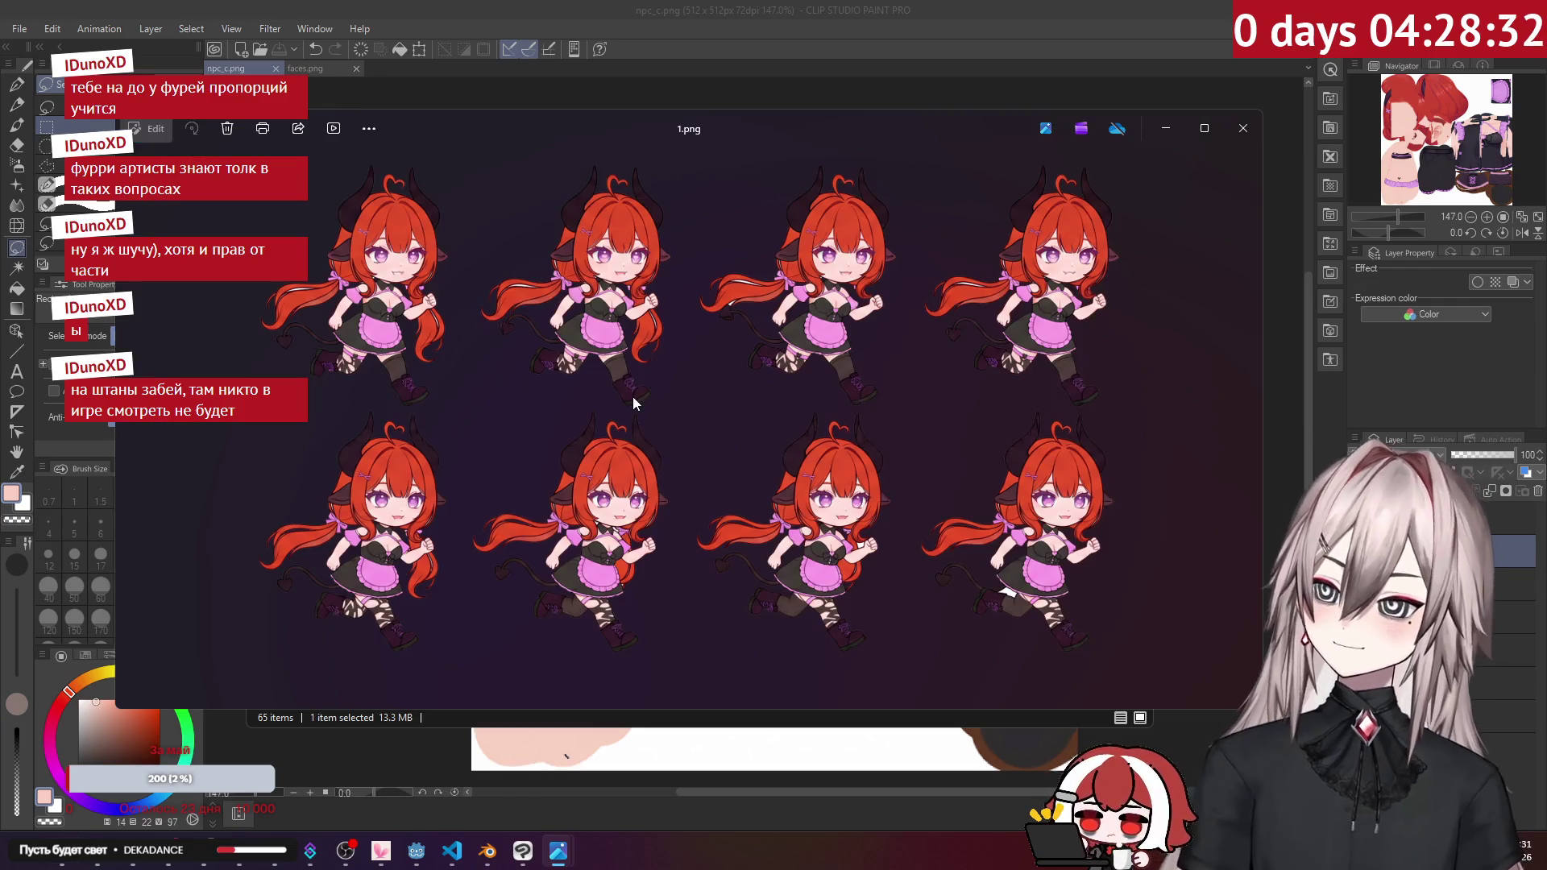
key("Right")
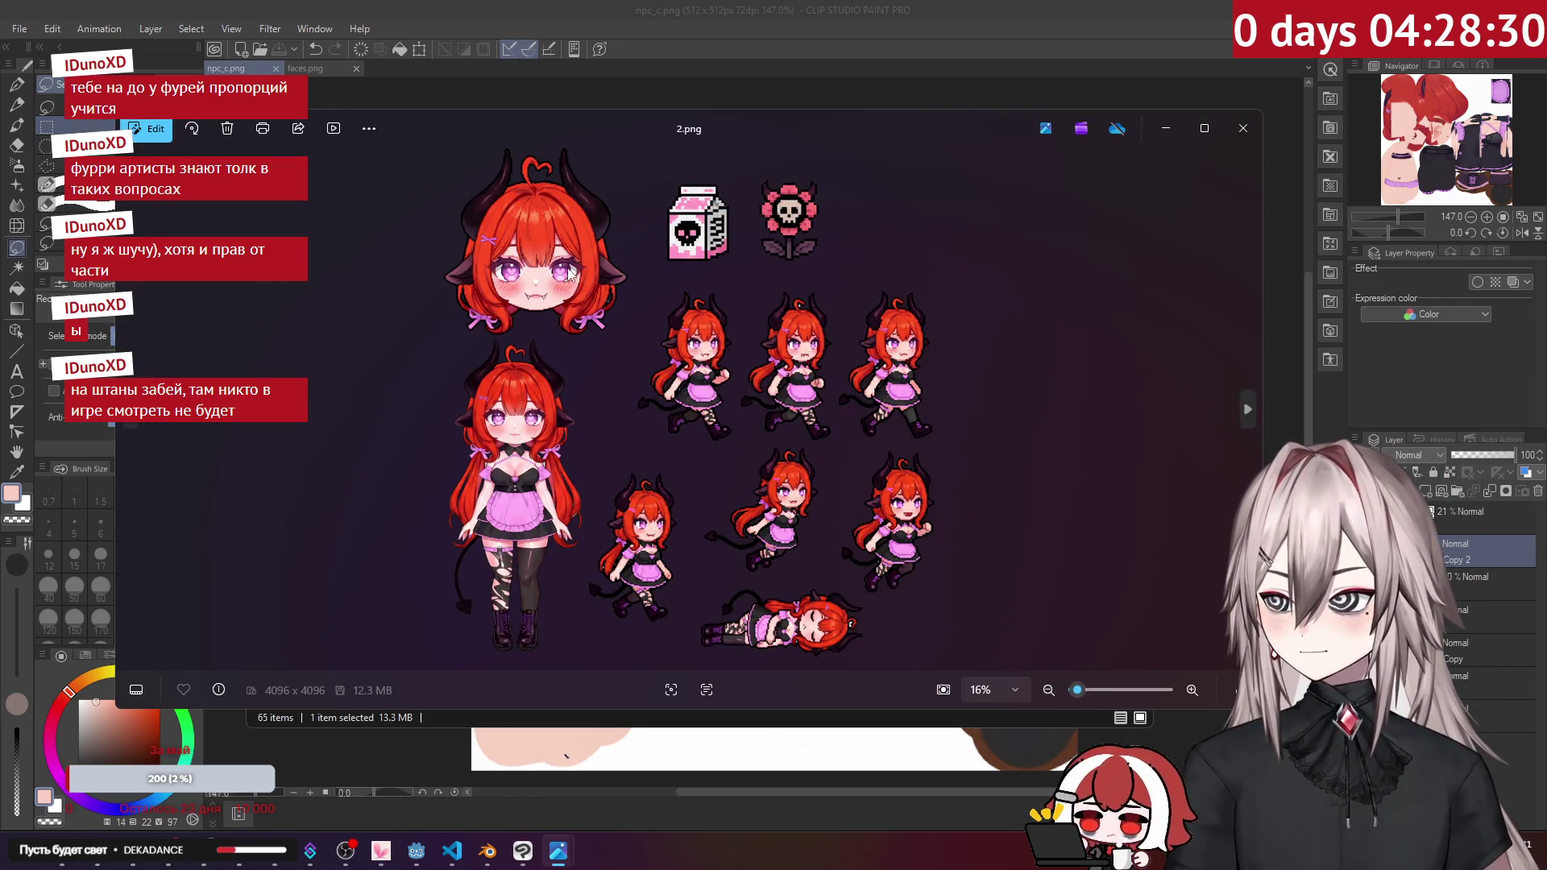
key("Right")
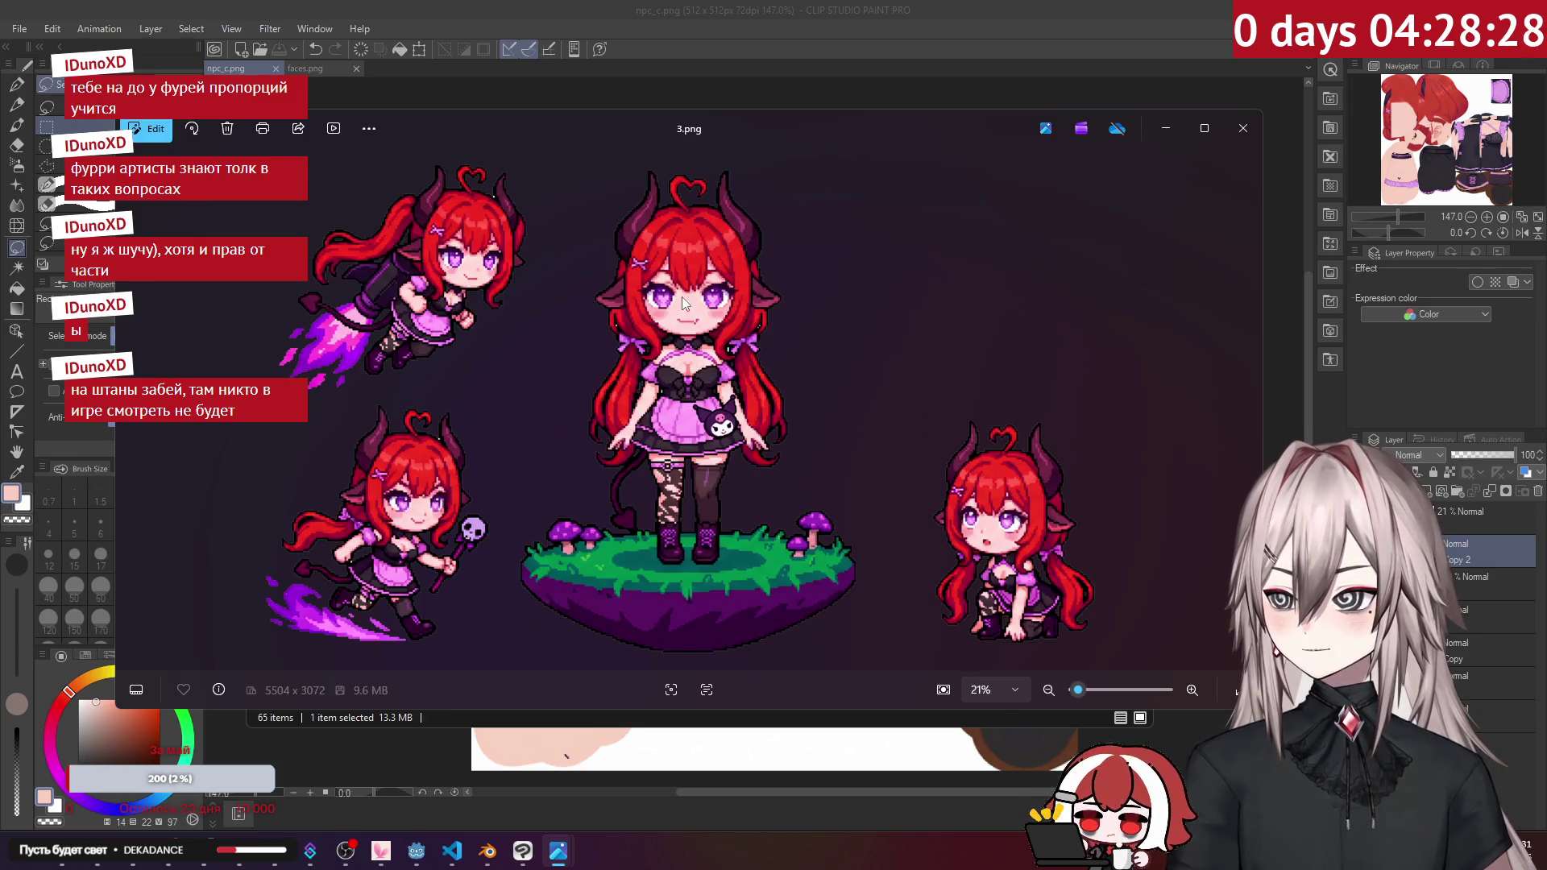
key("Right")
key("Right")
key("Right")
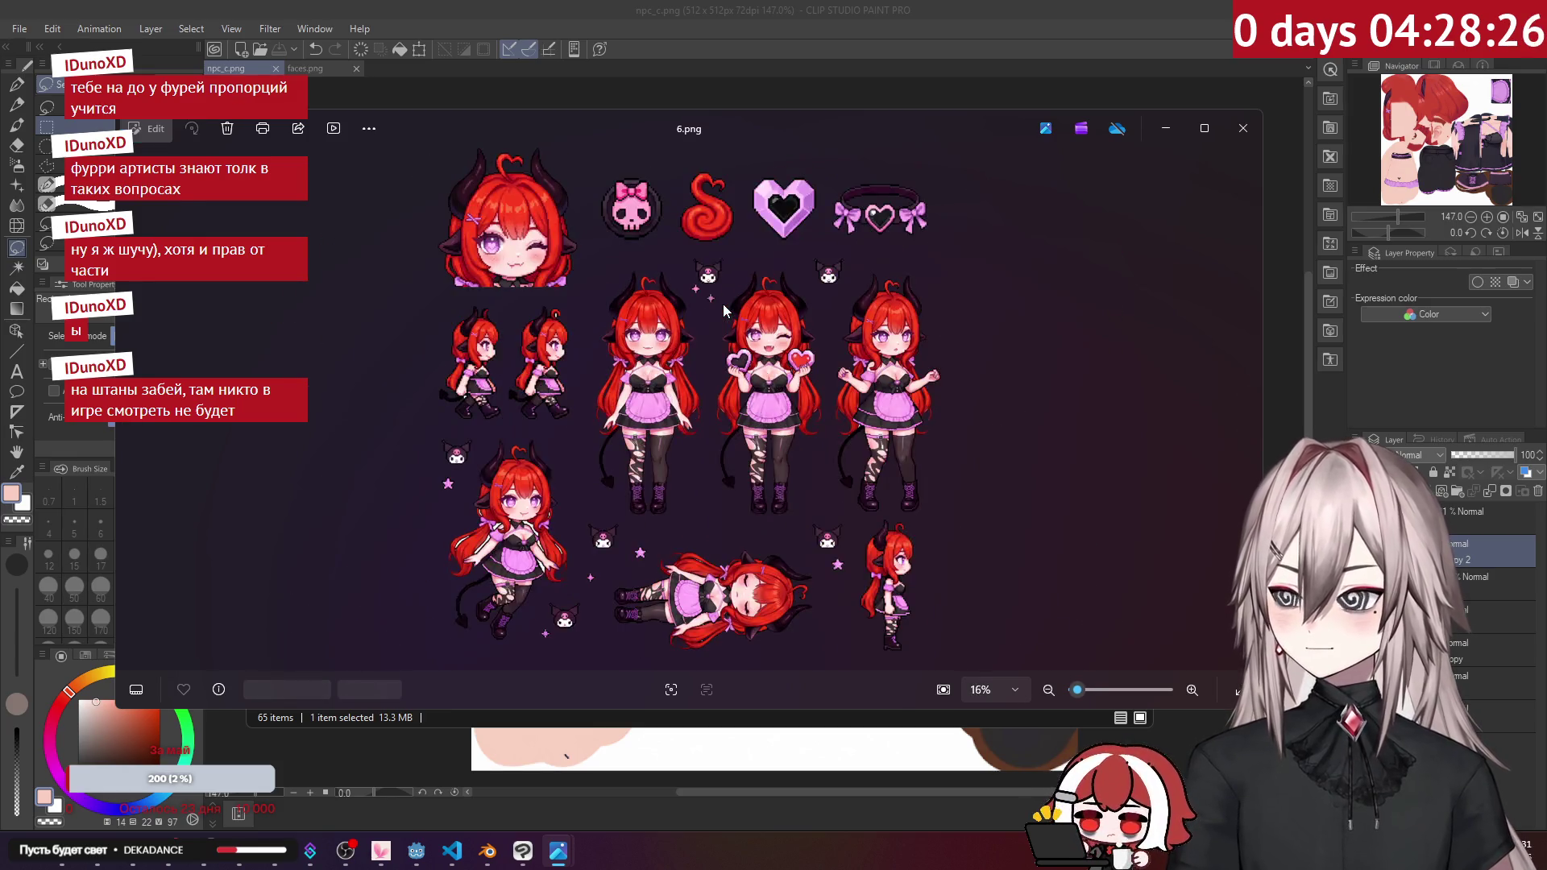
key("Right")
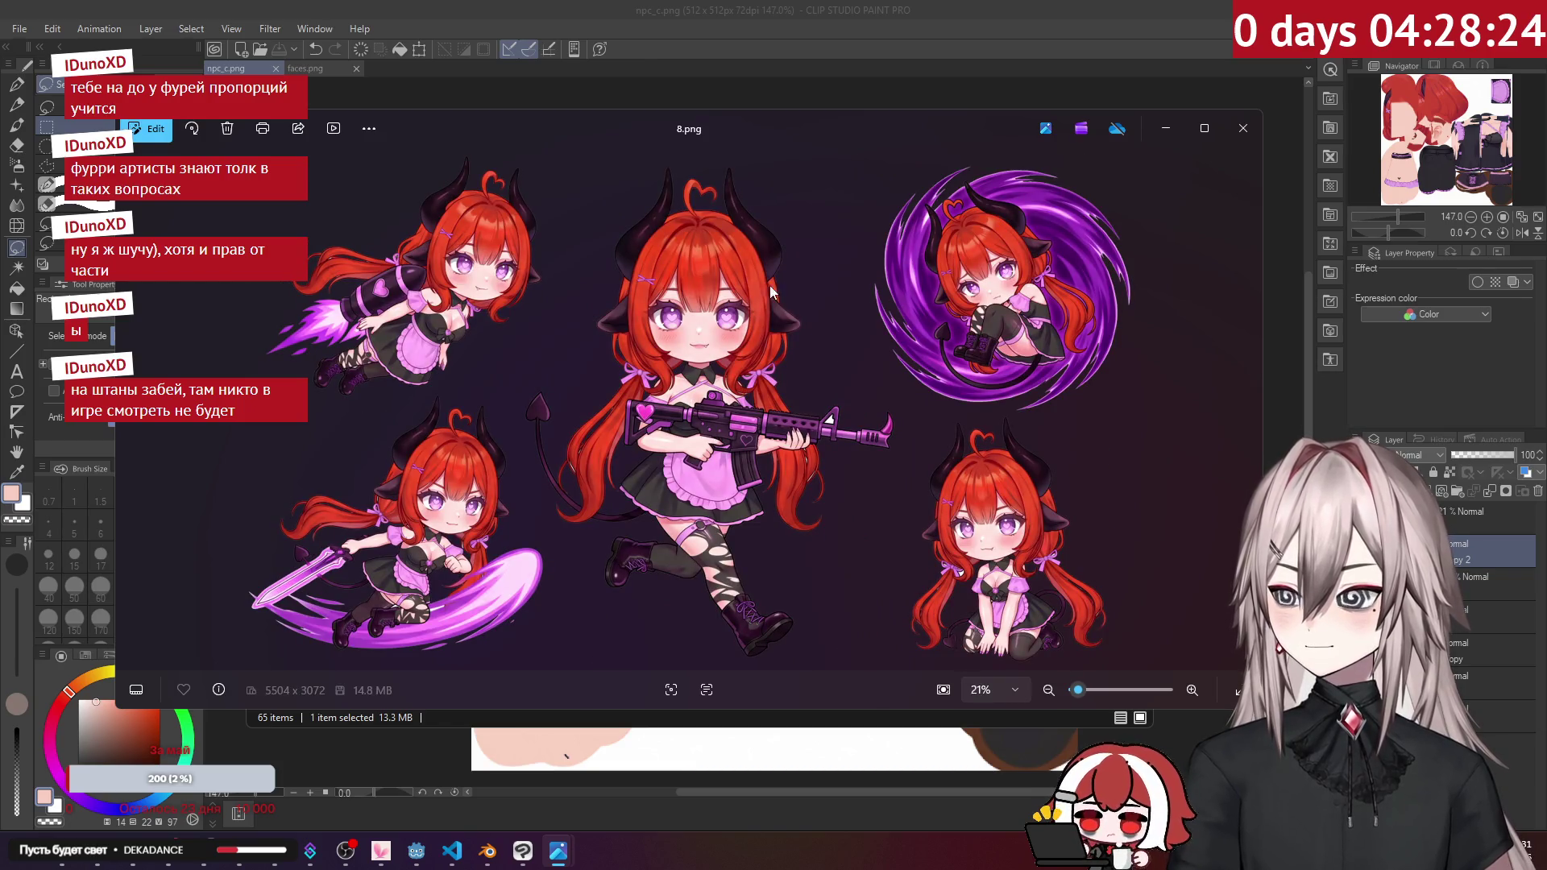
key("Right")
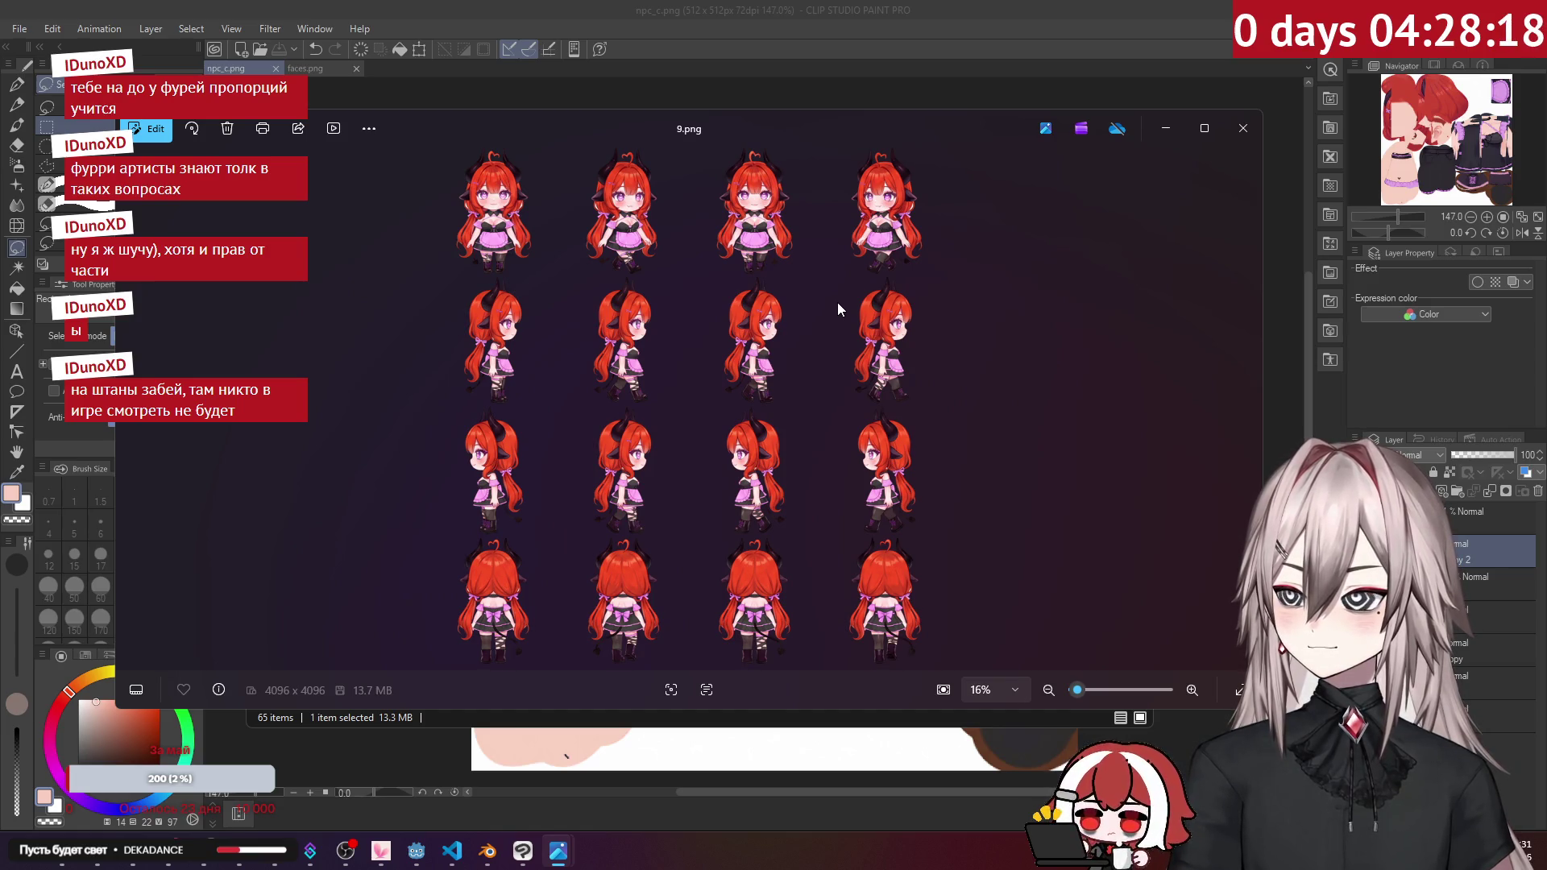
key("Right")
key("Right")
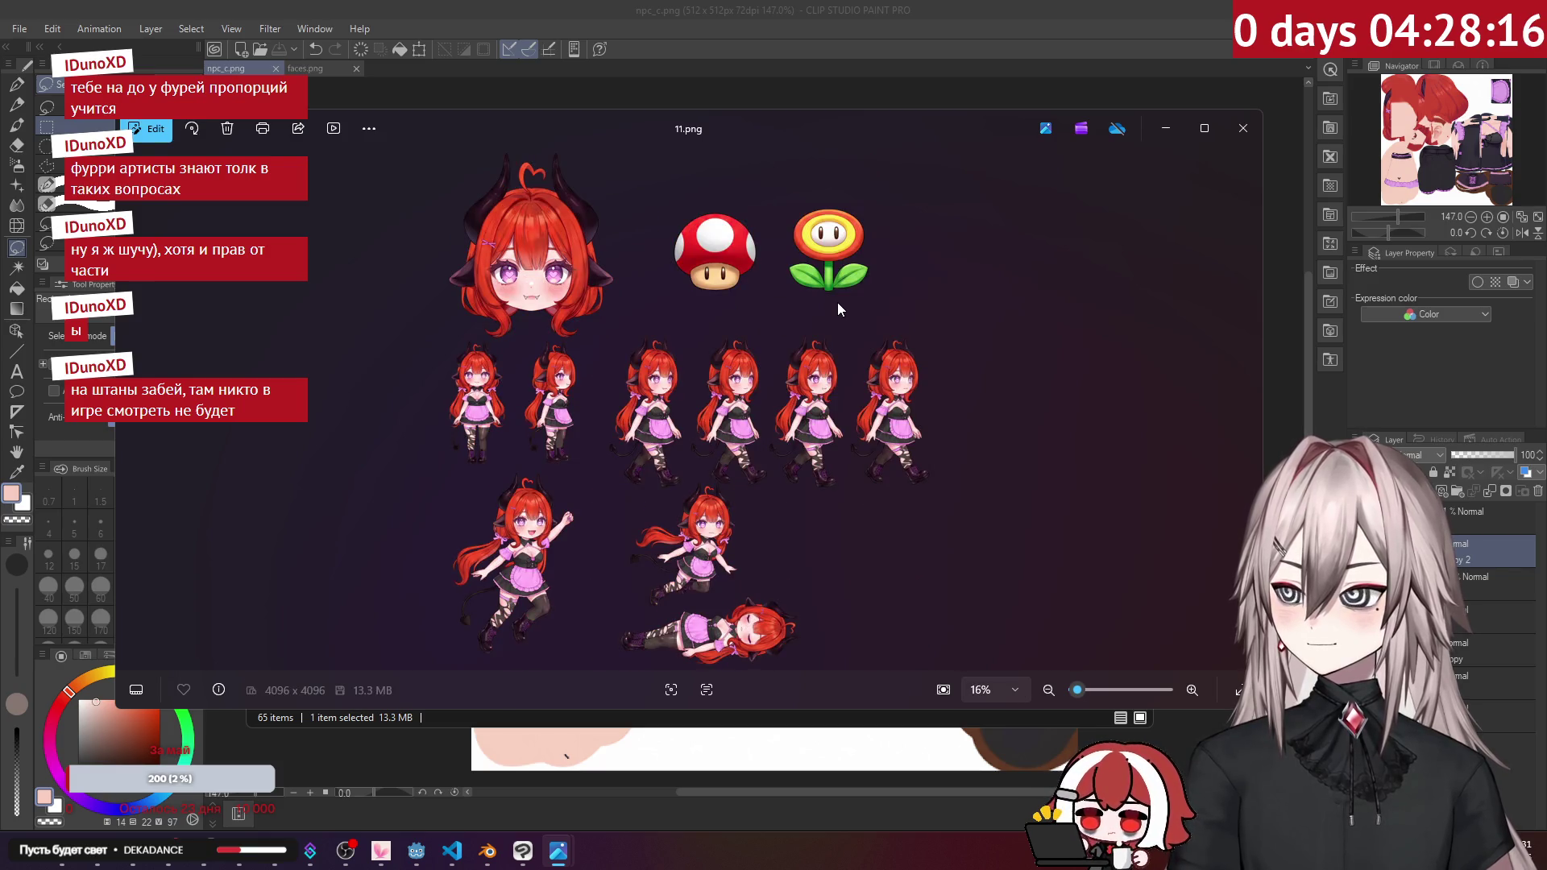
key("Right")
key("Left")
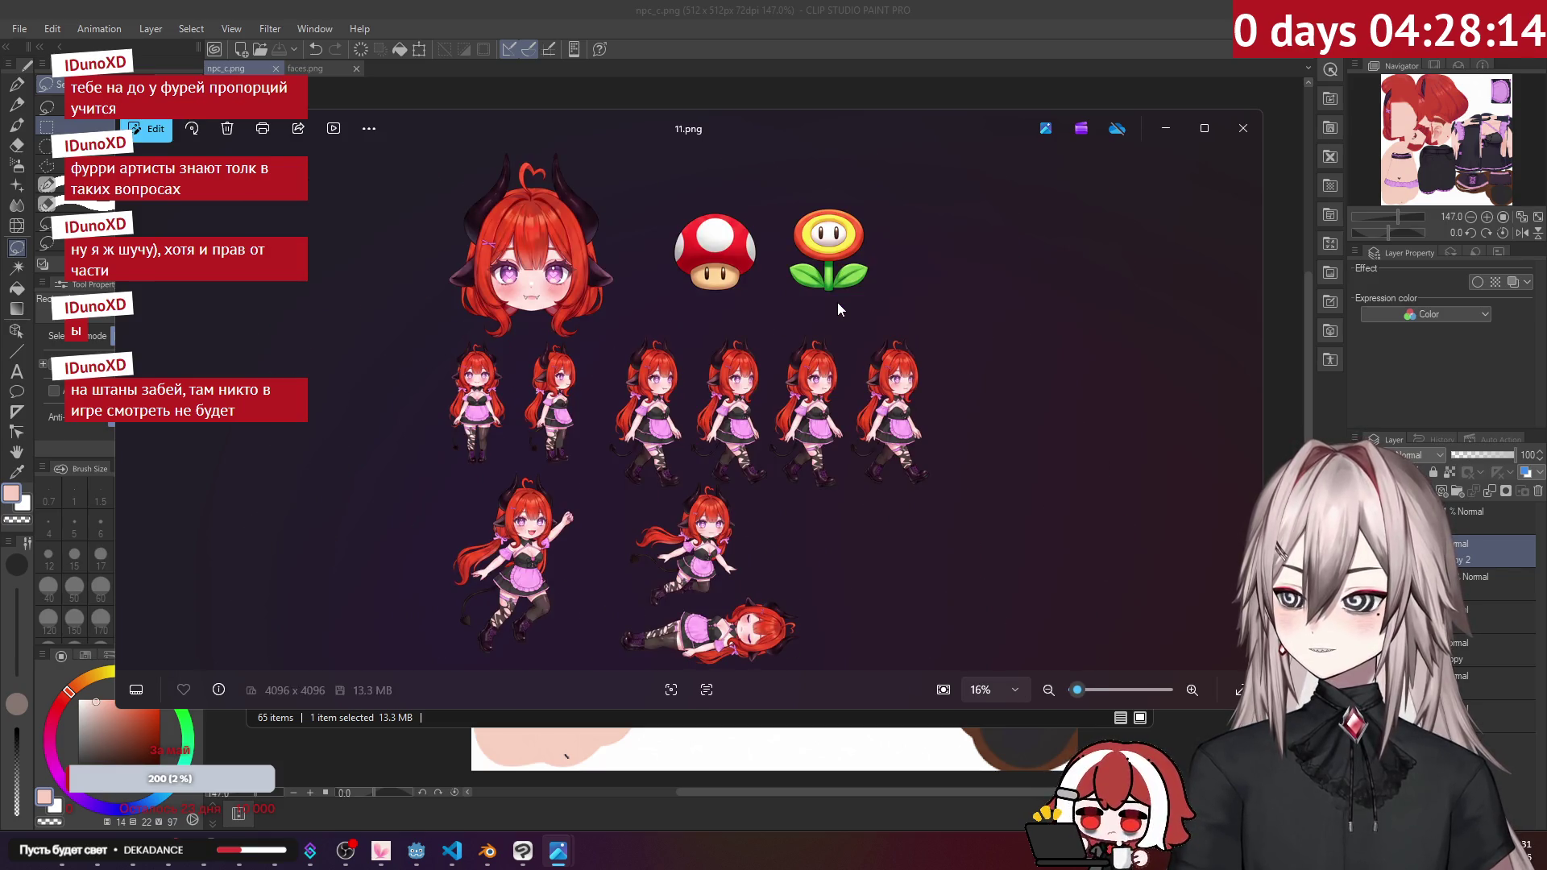
scroll(770, 647, "up", 3)
scroll(786, 482, "down", 2)
key("Right")
key("Left")
key("Right")
key("Left")
key("Right")
key("Right")
key("Right")
key("Right")
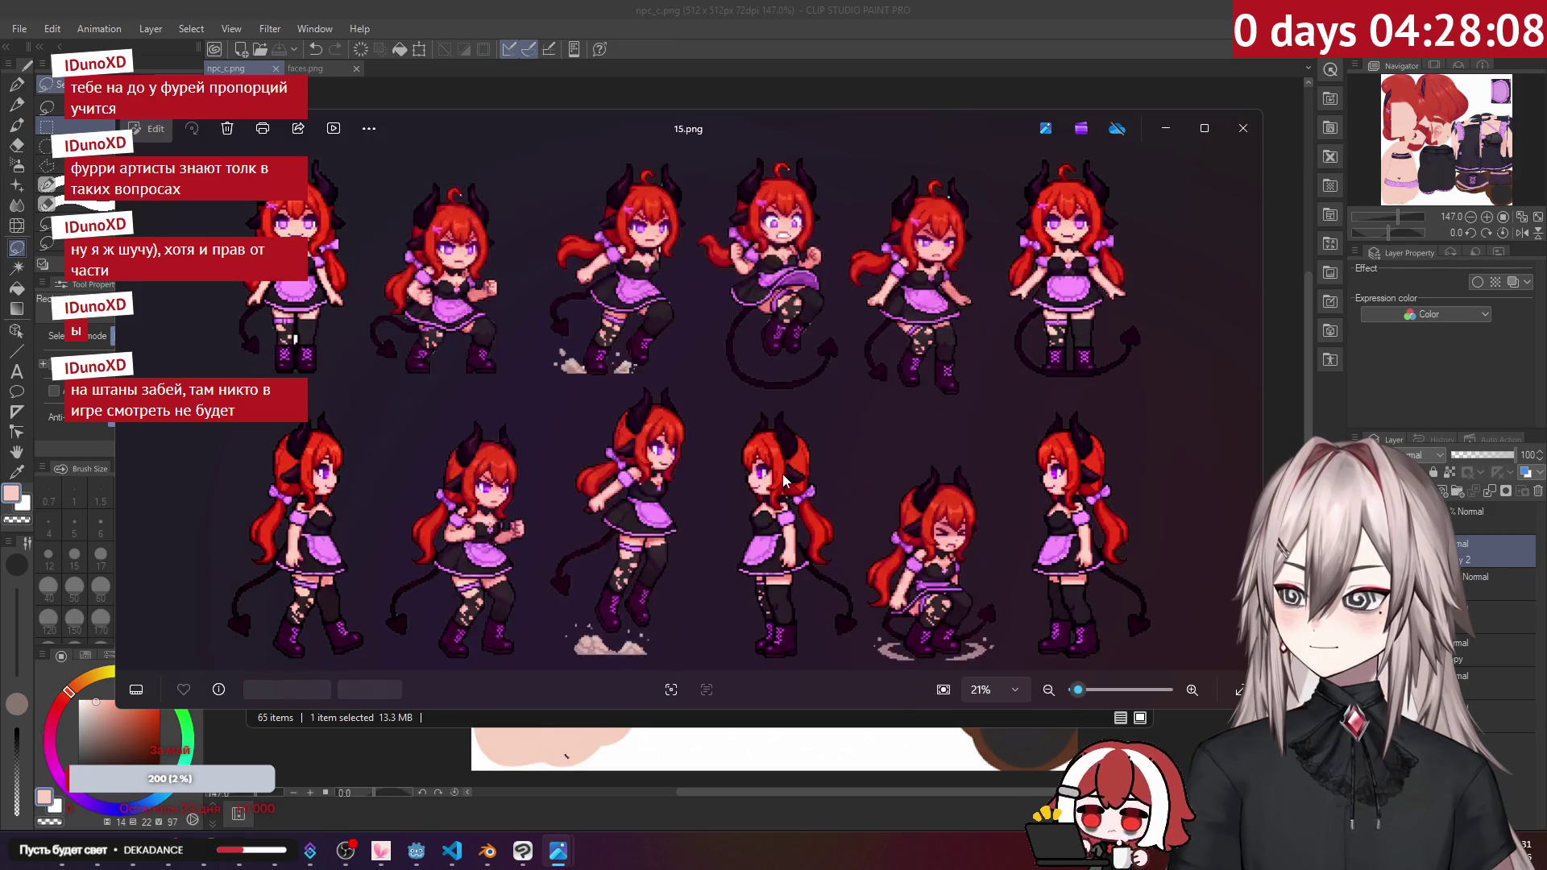
key("Left")
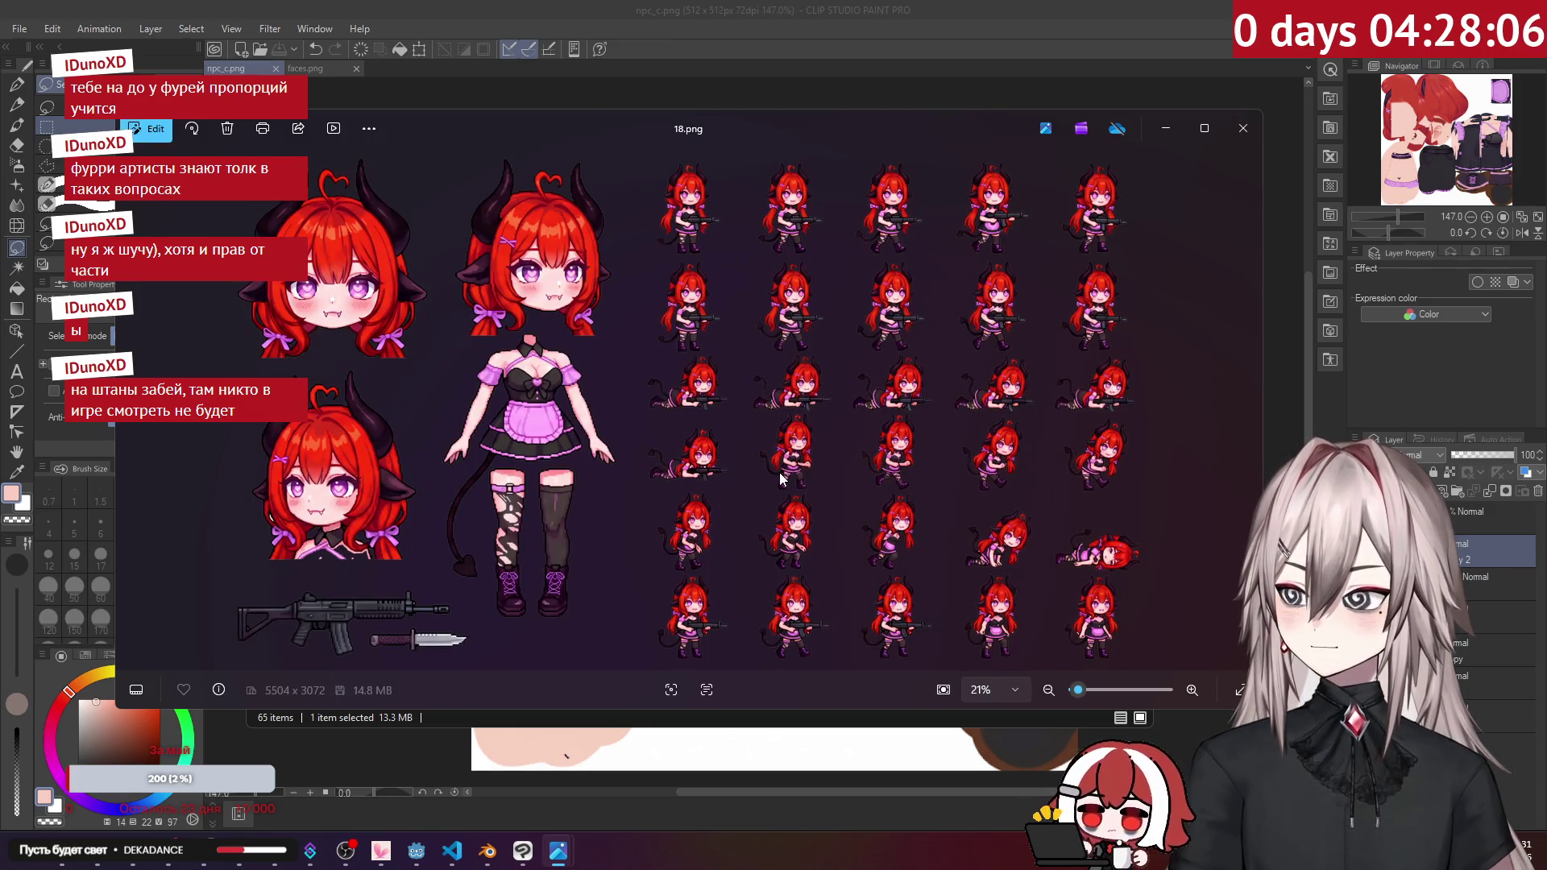
key("Right")
key("Right")
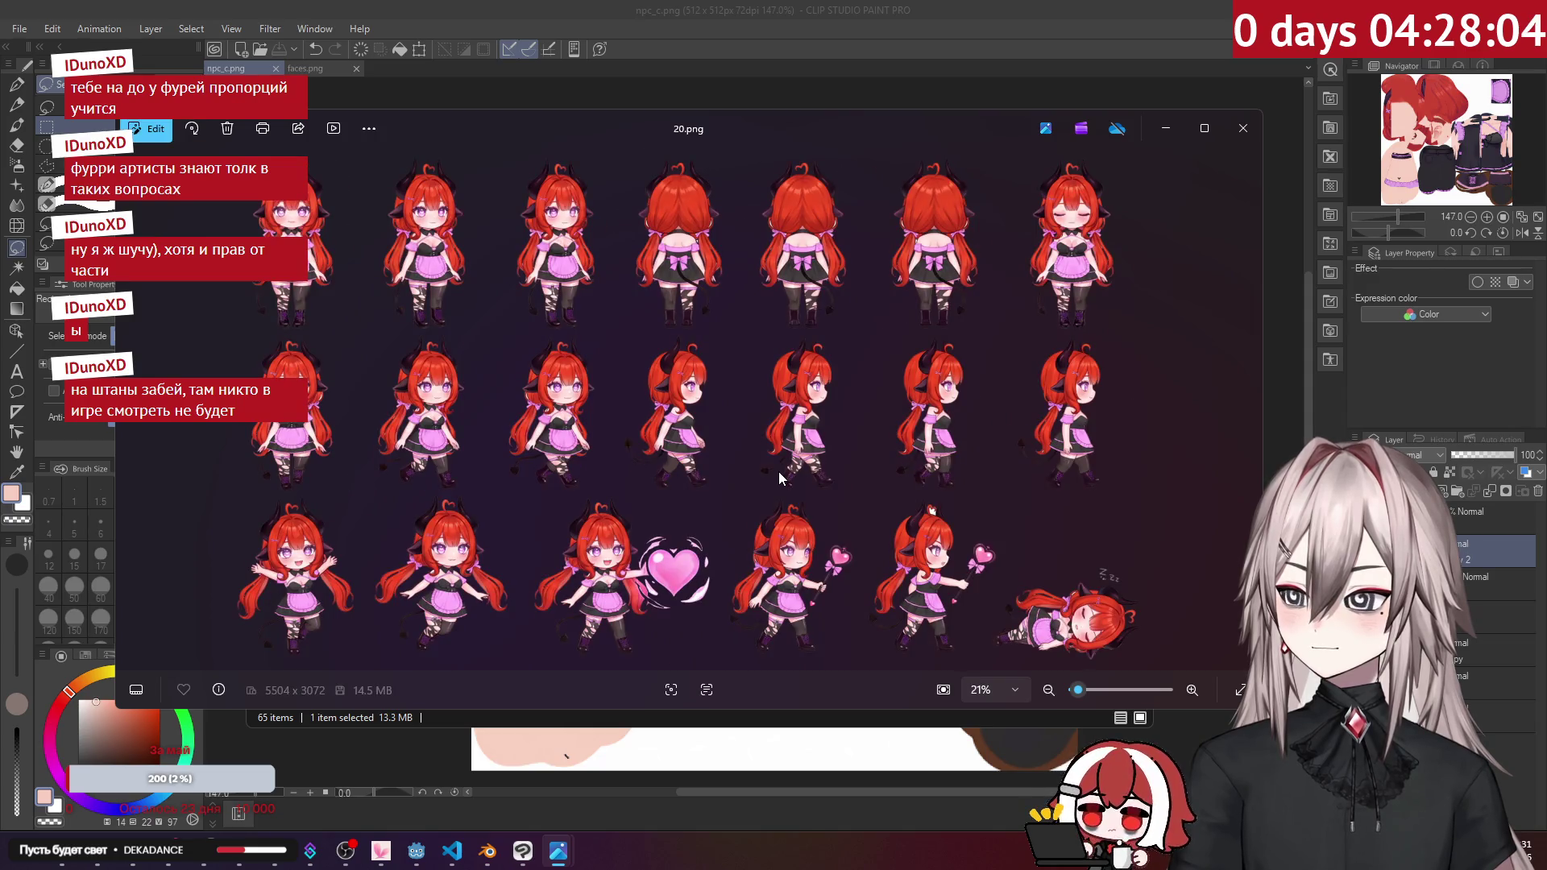
key("Right")
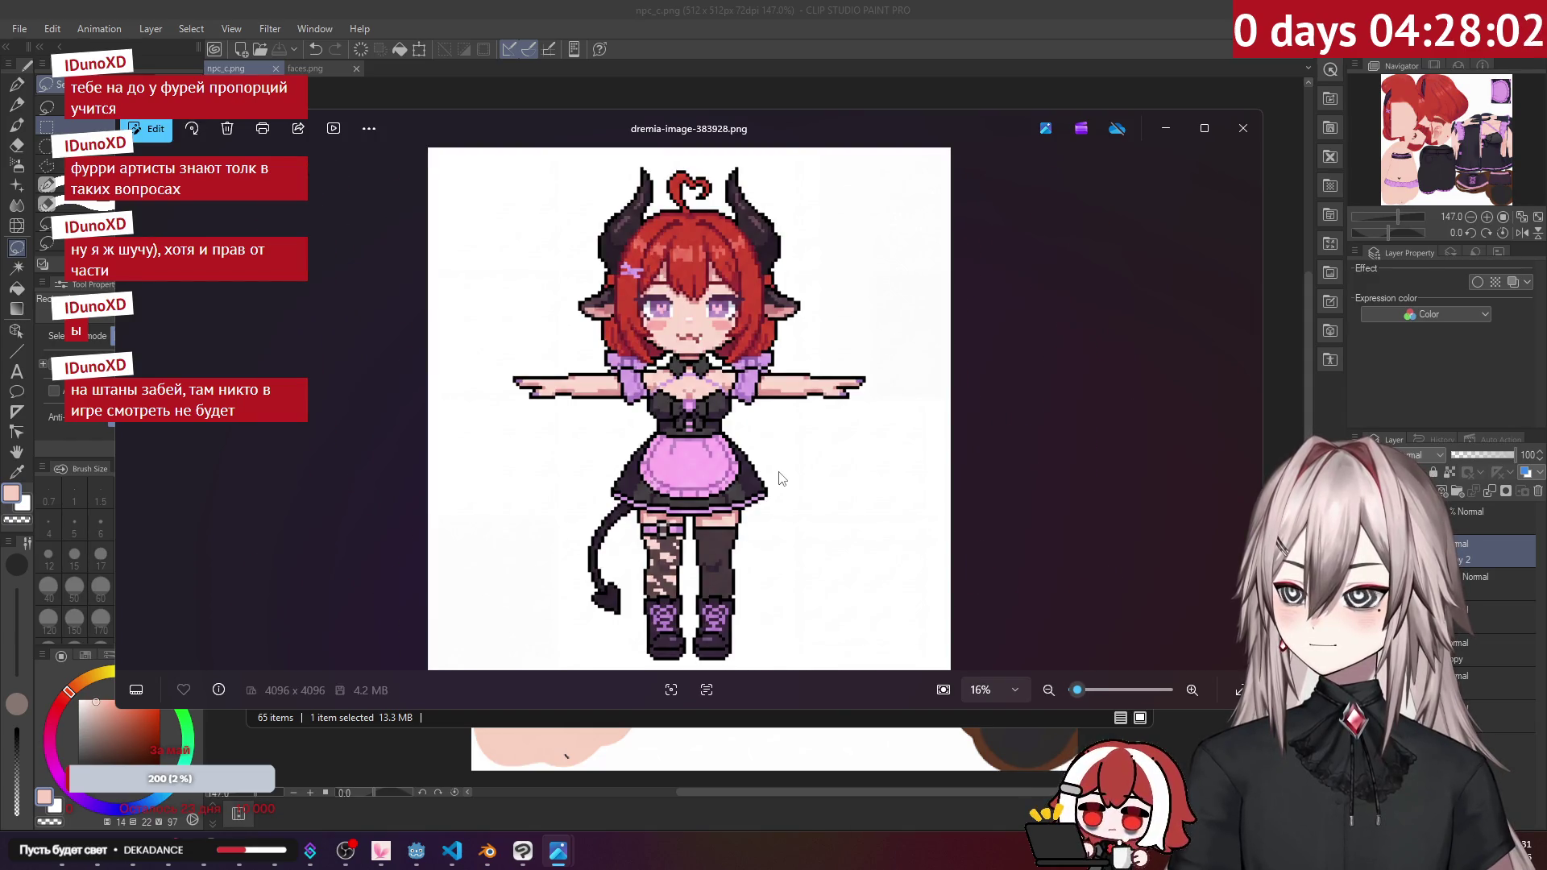
key("Right")
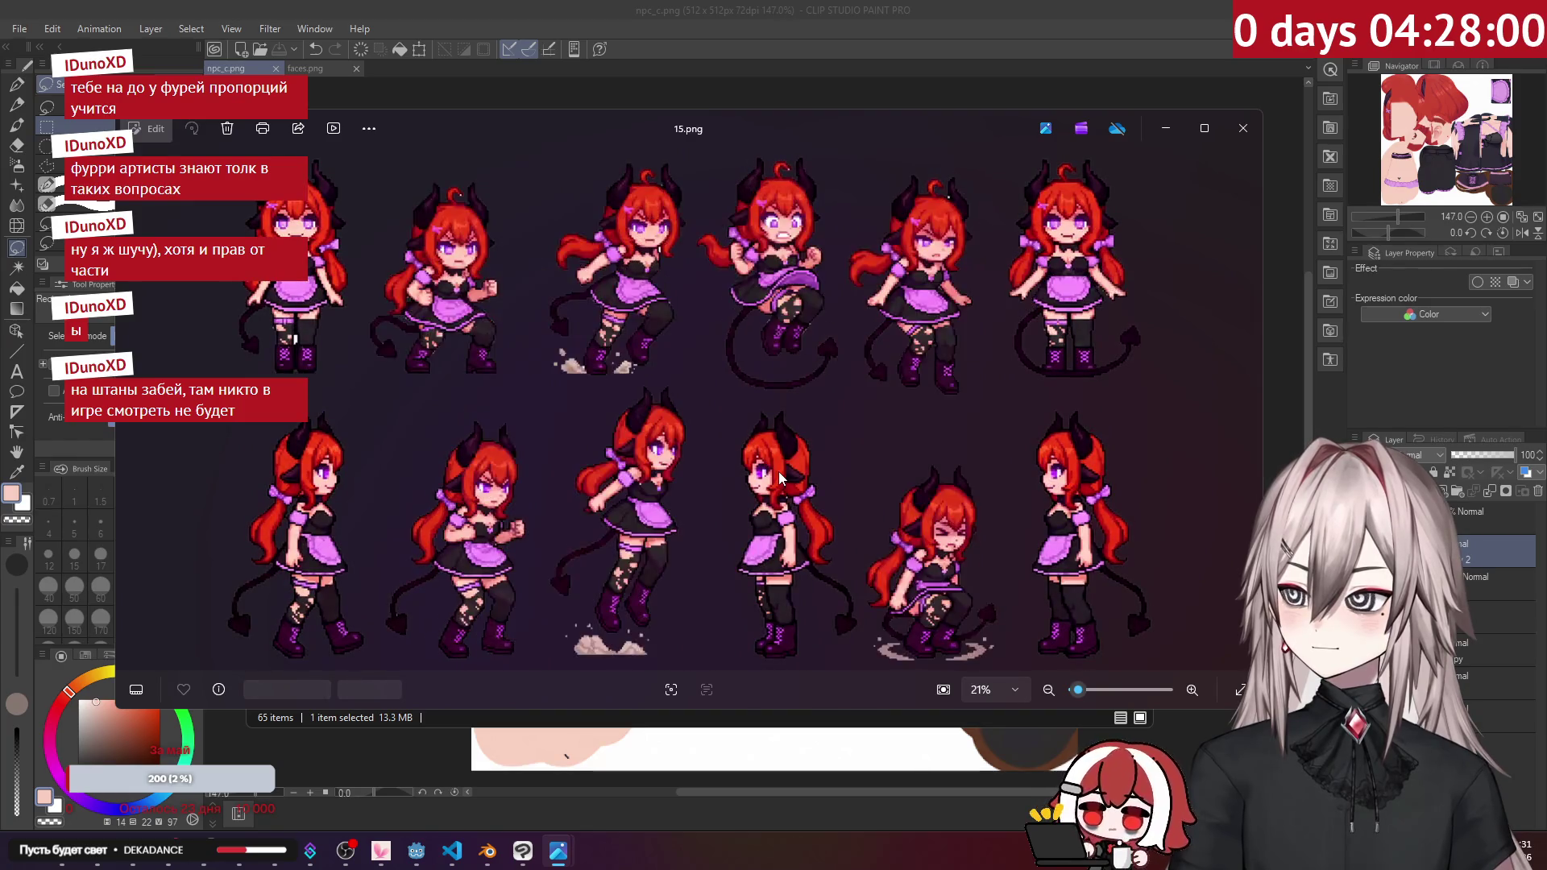
key("Right")
key("Right")
key("Right")
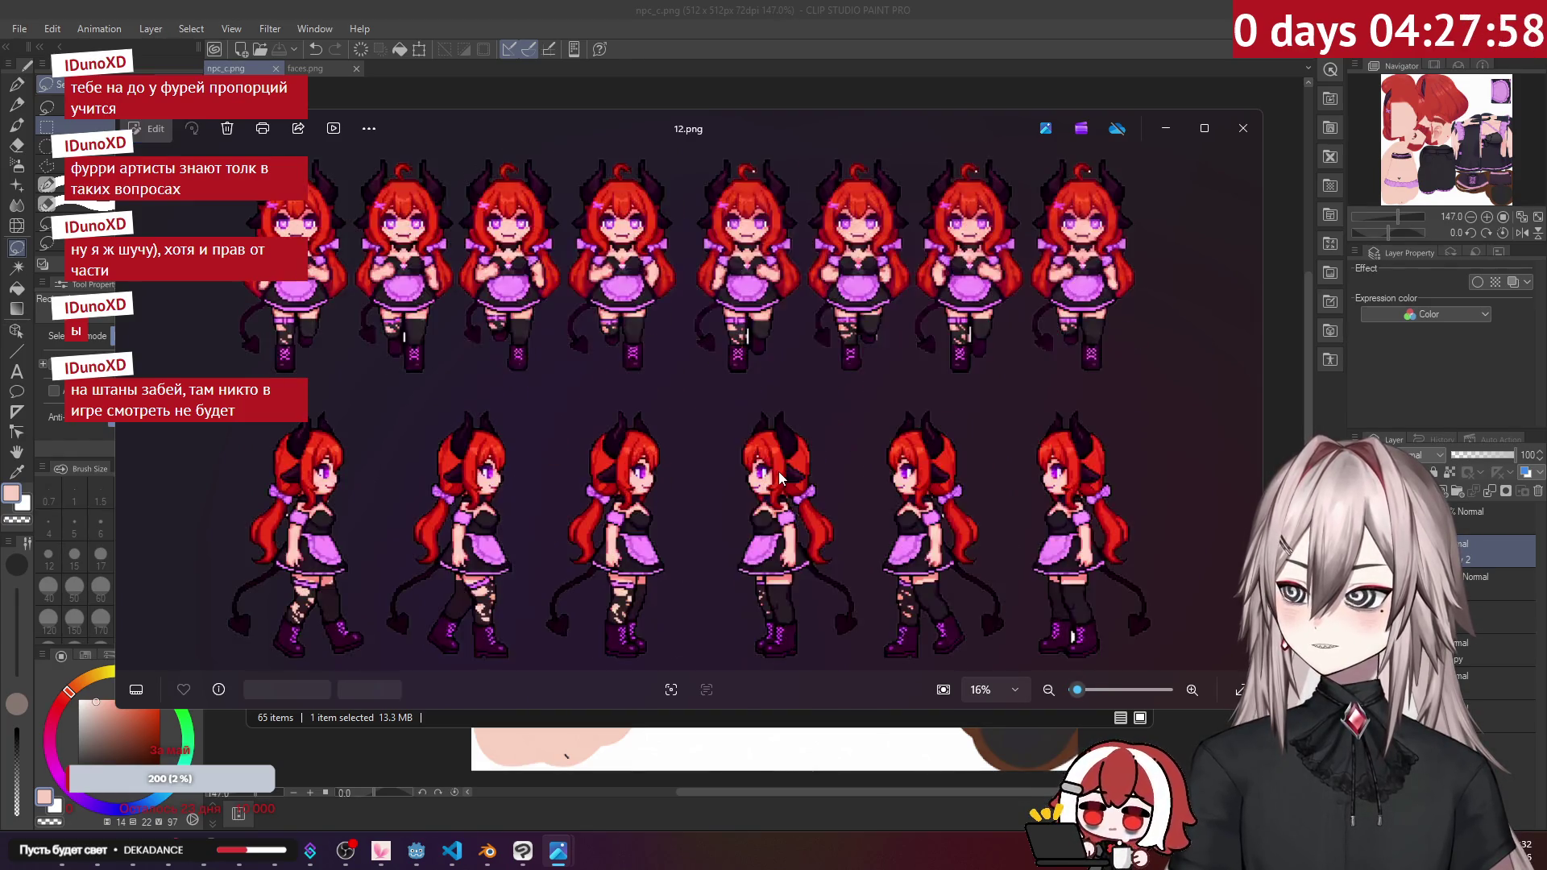
key("Right")
key("Right")
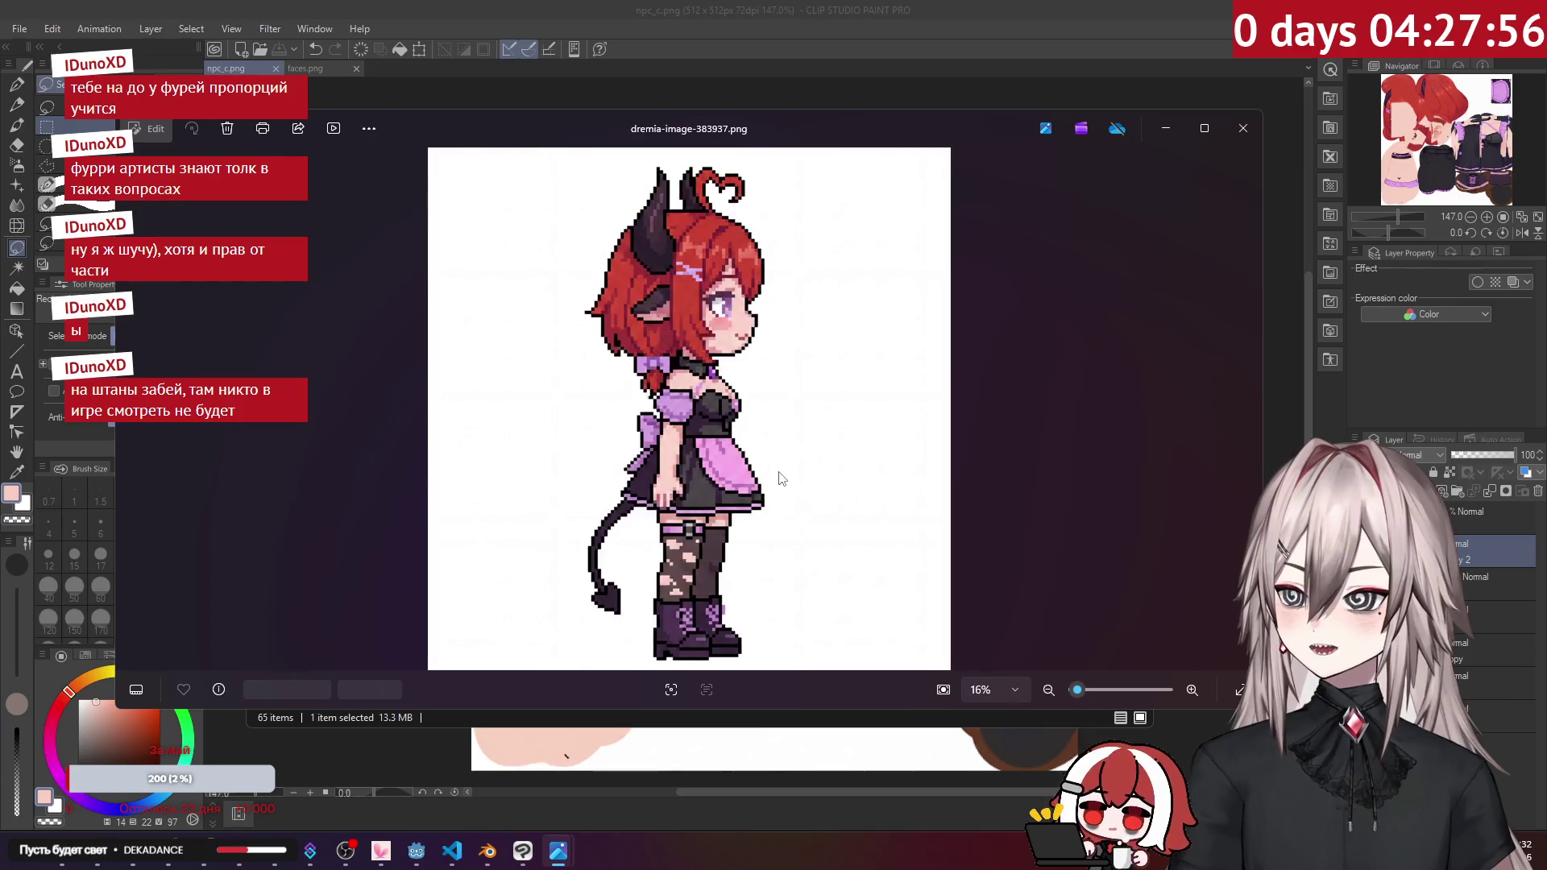
Step: Snip the T-pose character's head with Win+Shift+S and close Photos
scroll(782, 468, "up", 2)
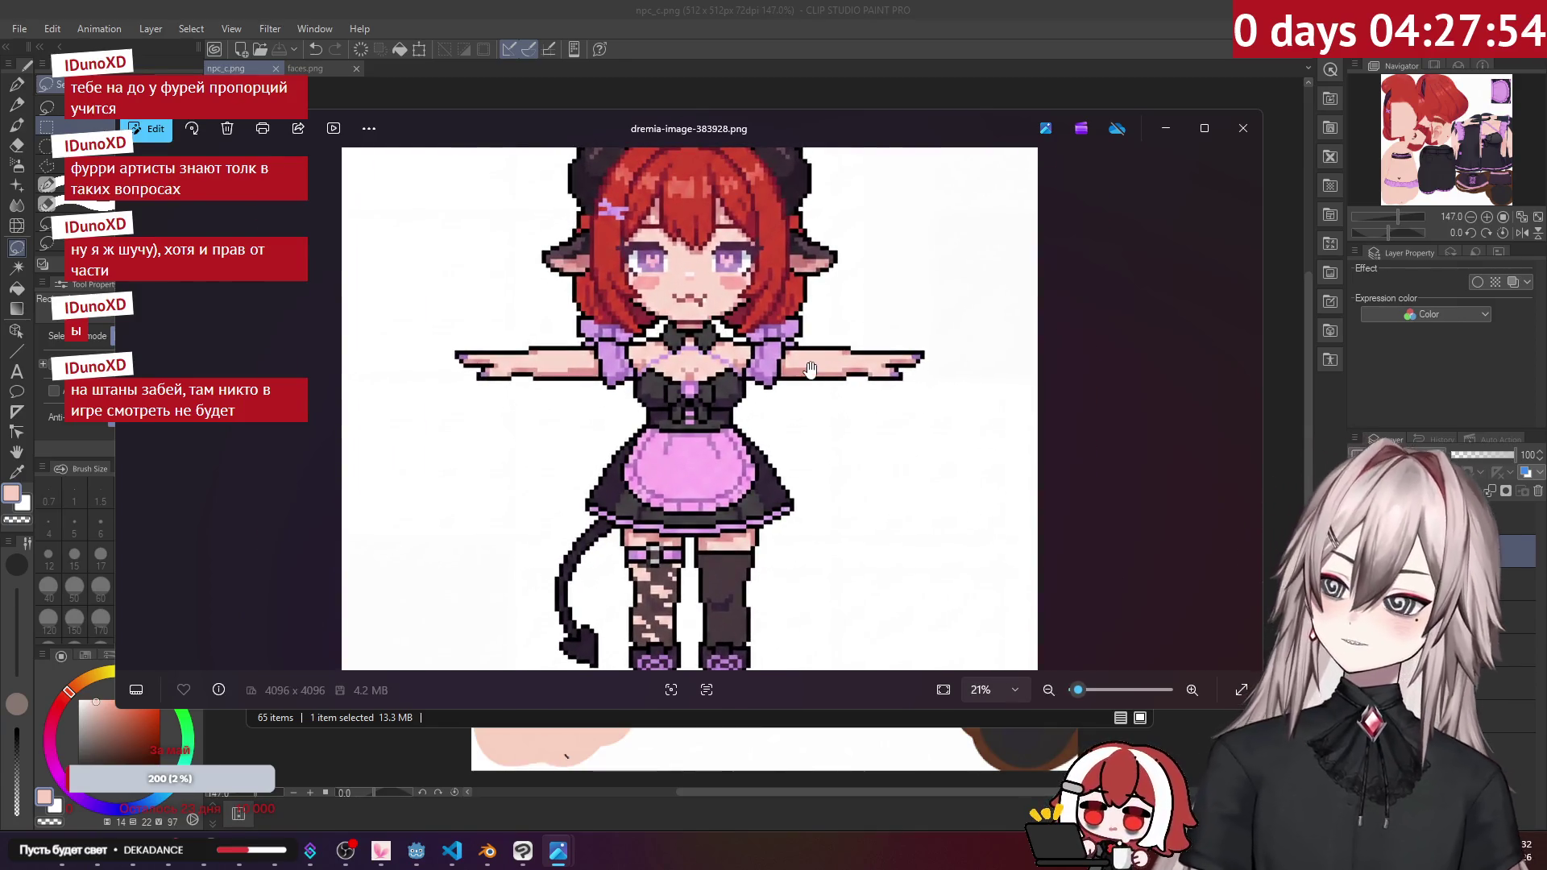
left_click_drag(829, 355, 823, 461)
key("super+shift+s")
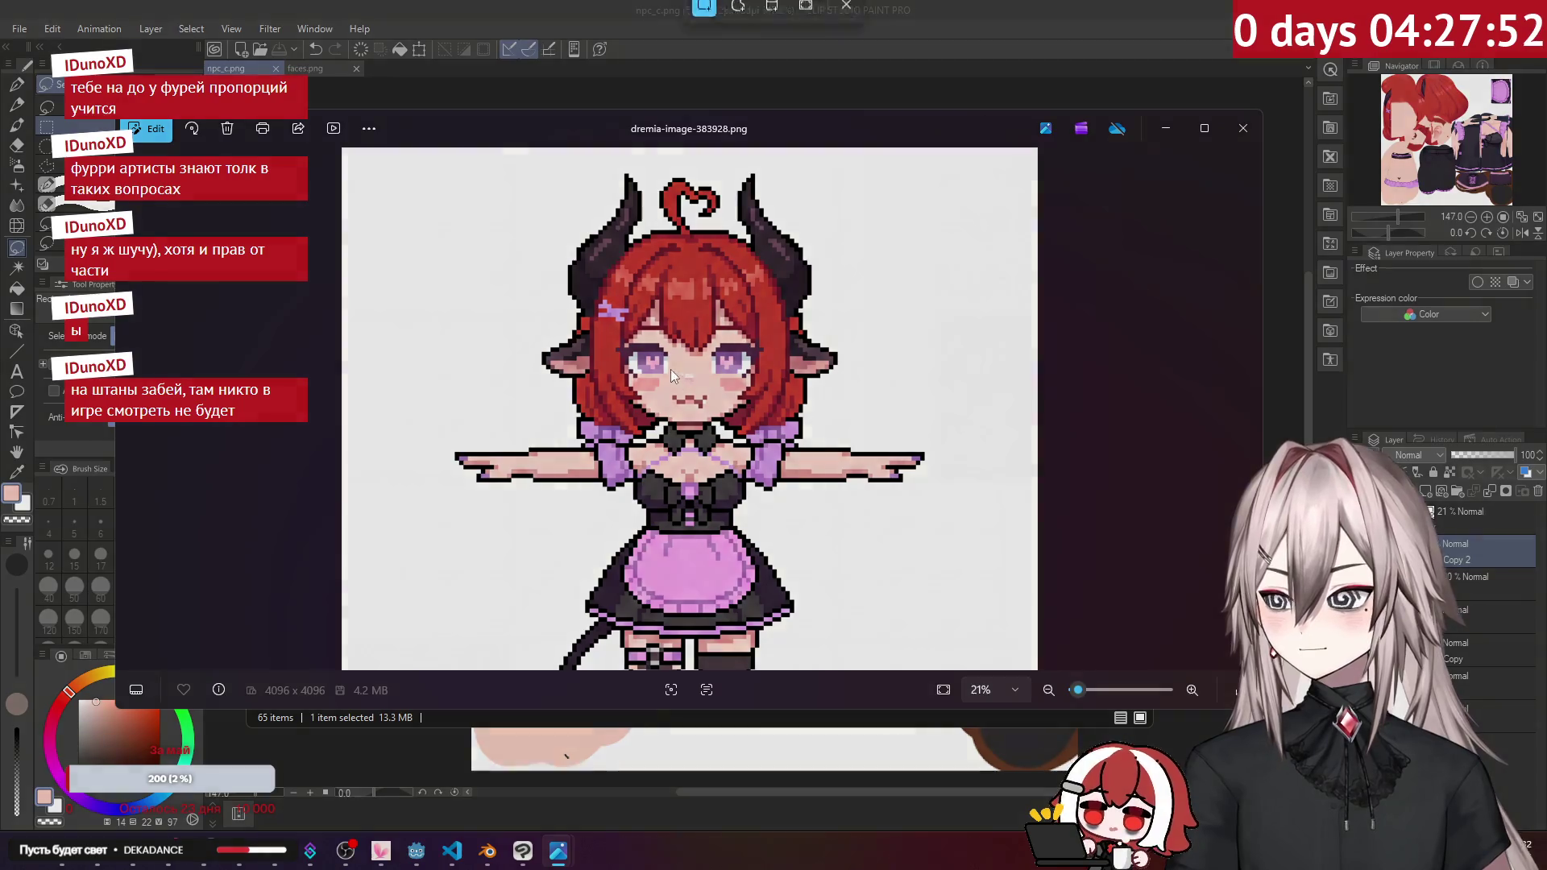
left_click_drag(567, 290, 804, 474)
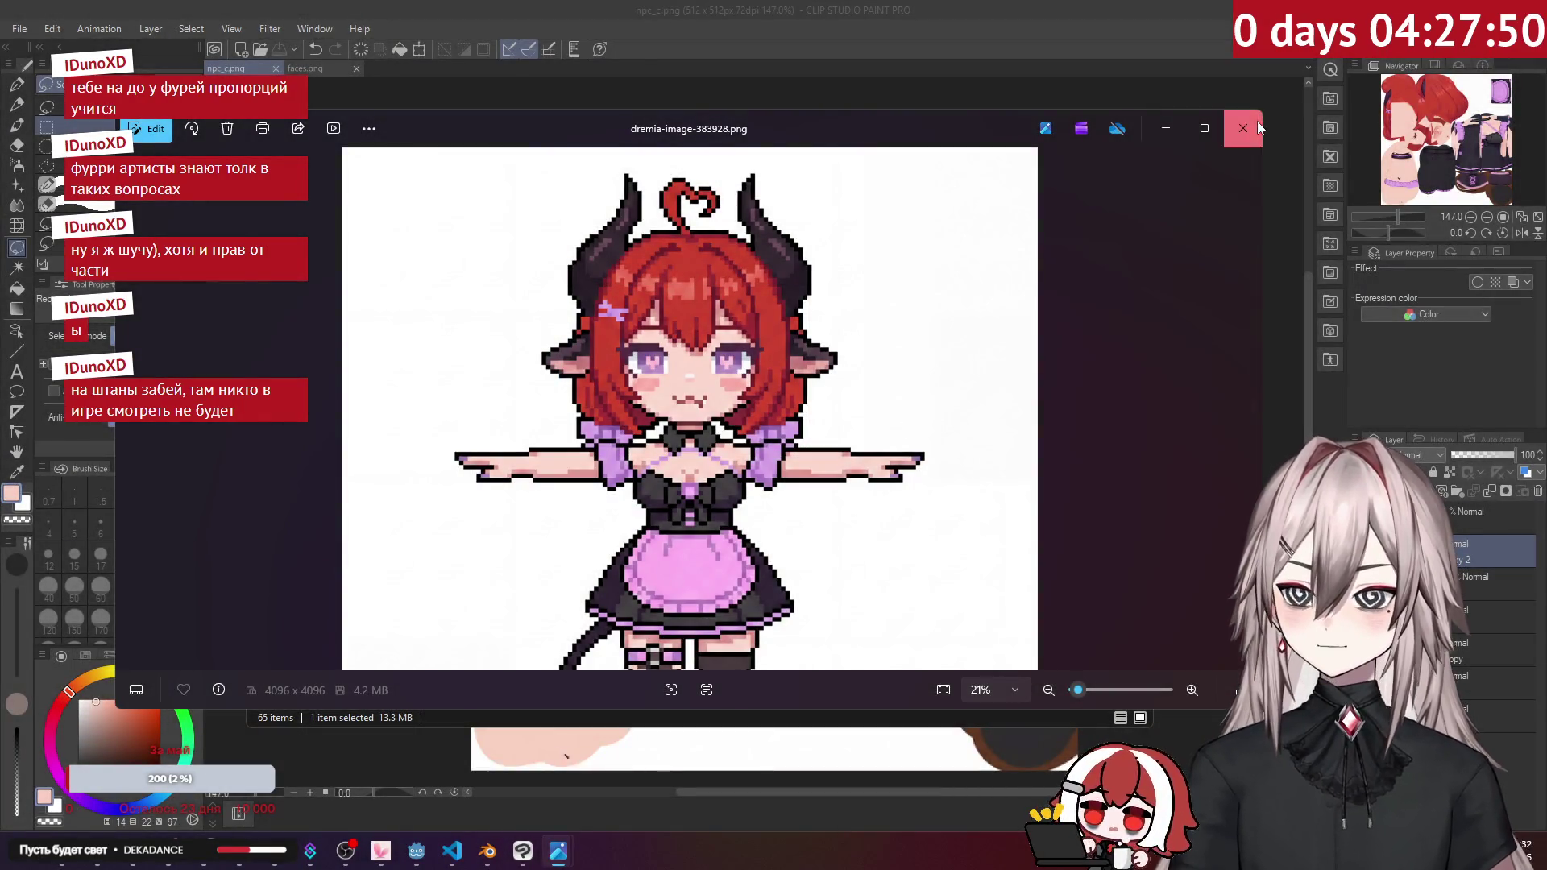
key("alt+F4")
key("alt+Tab")
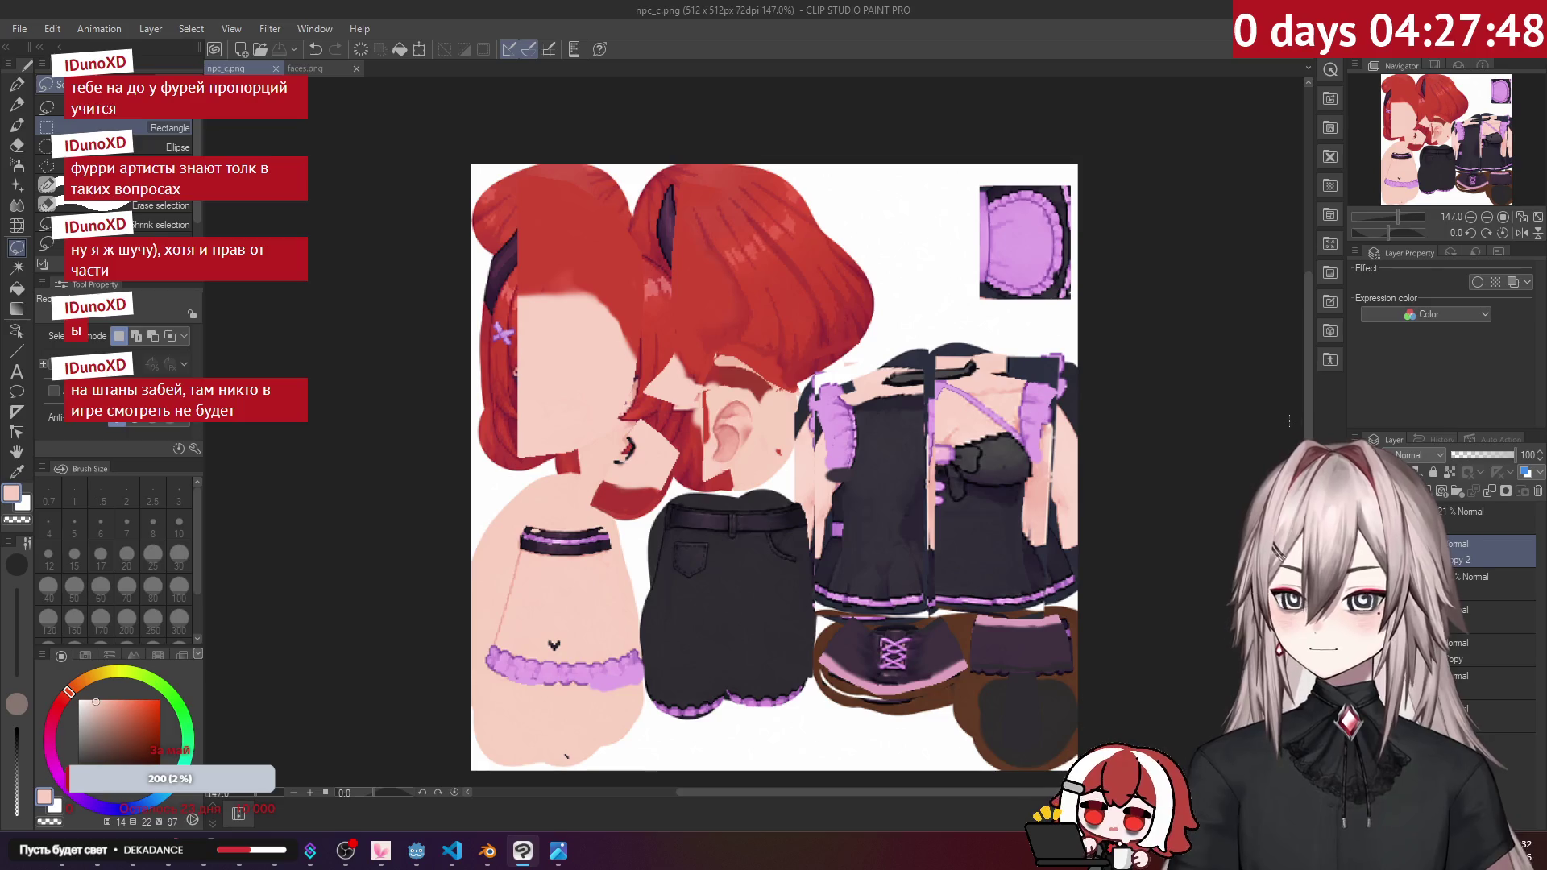
Step: Paste the snipped head into faces.png and nudge it into place
left_click(312, 72)
key("ctrl+v")
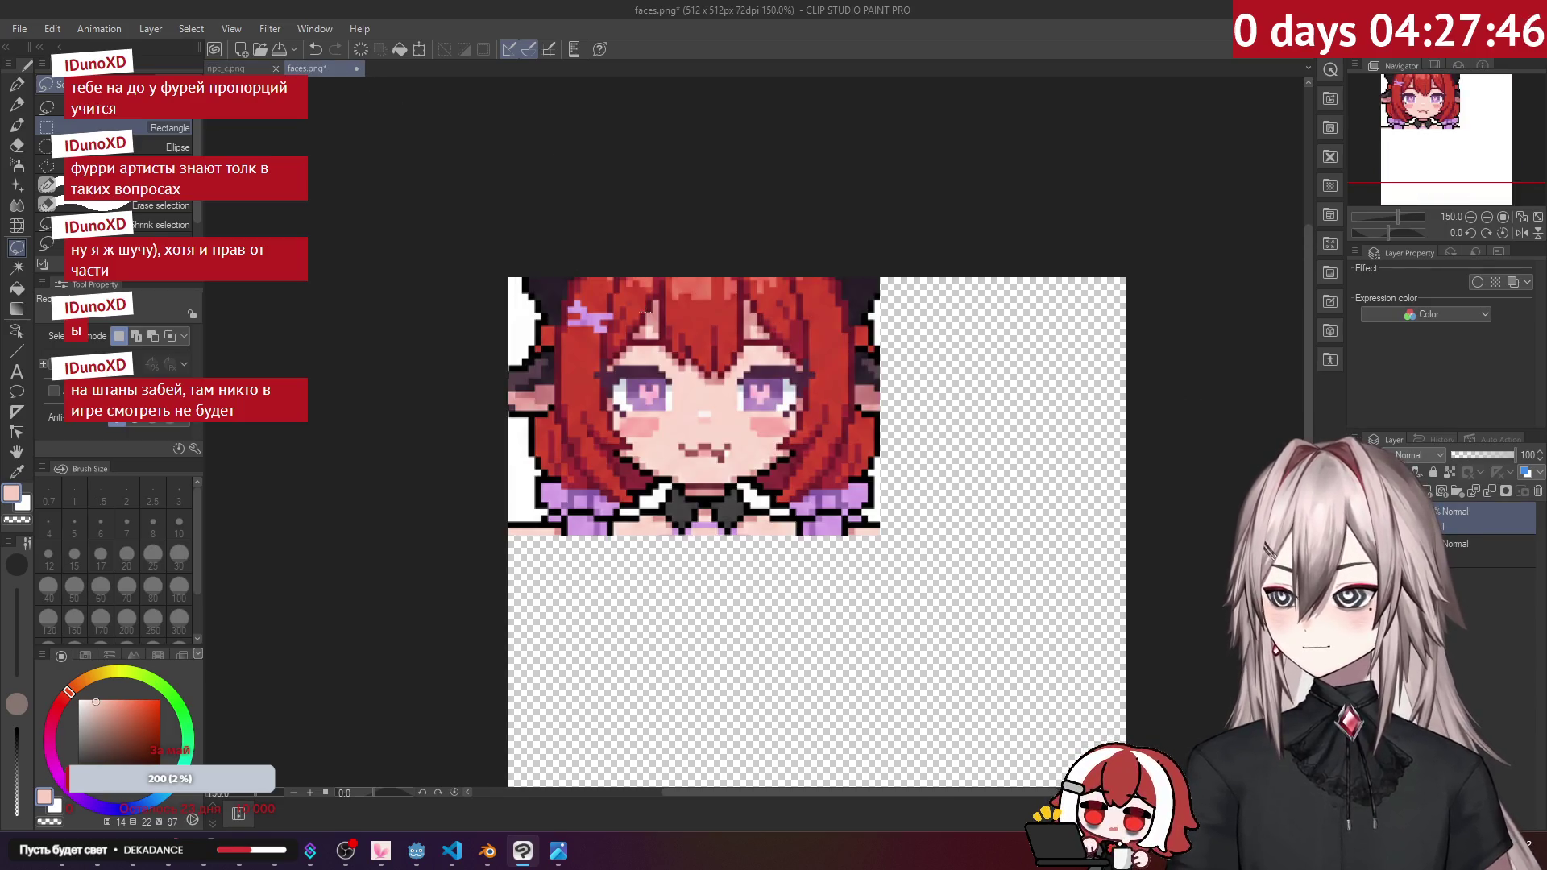
key("ctrl+t")
left_click_drag(839, 442, 848, 460)
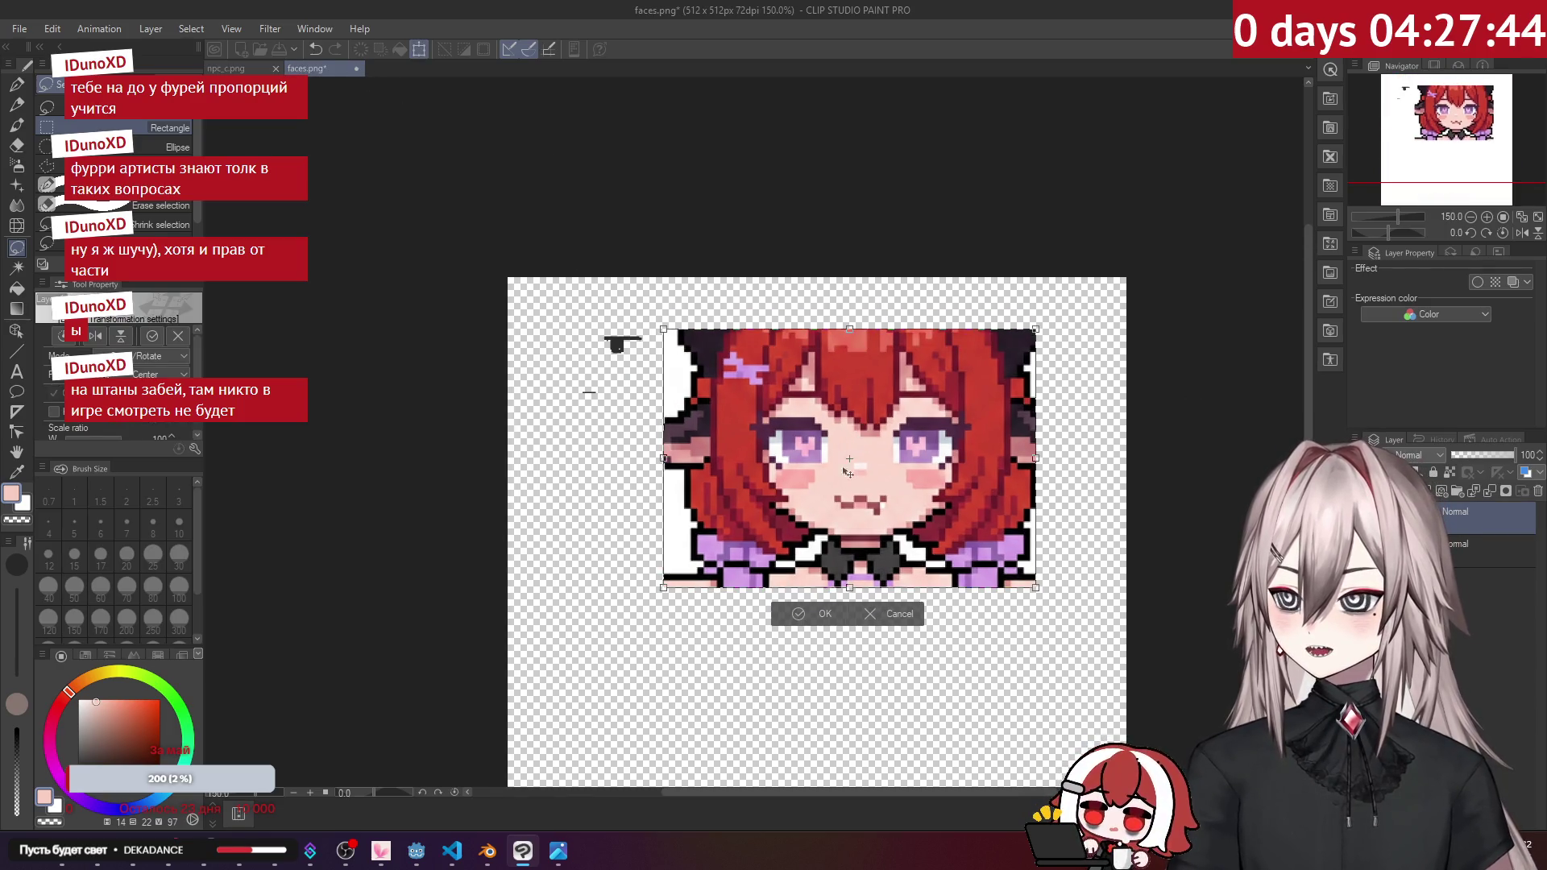
left_click(814, 614)
scroll(887, 499, "up", 5)
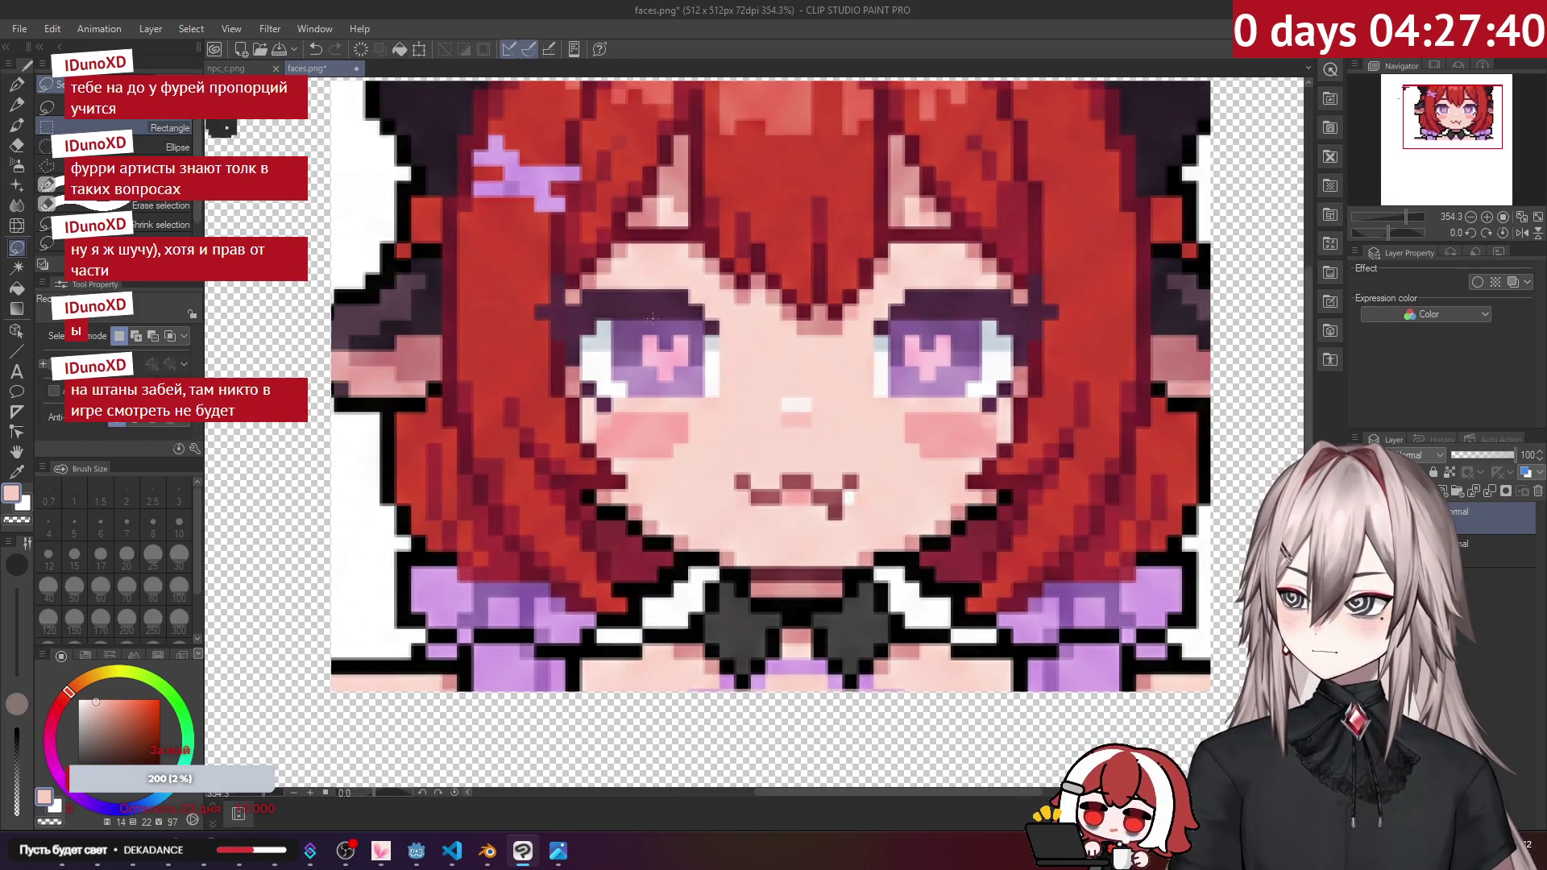
scroll(523, 251, "down", 1)
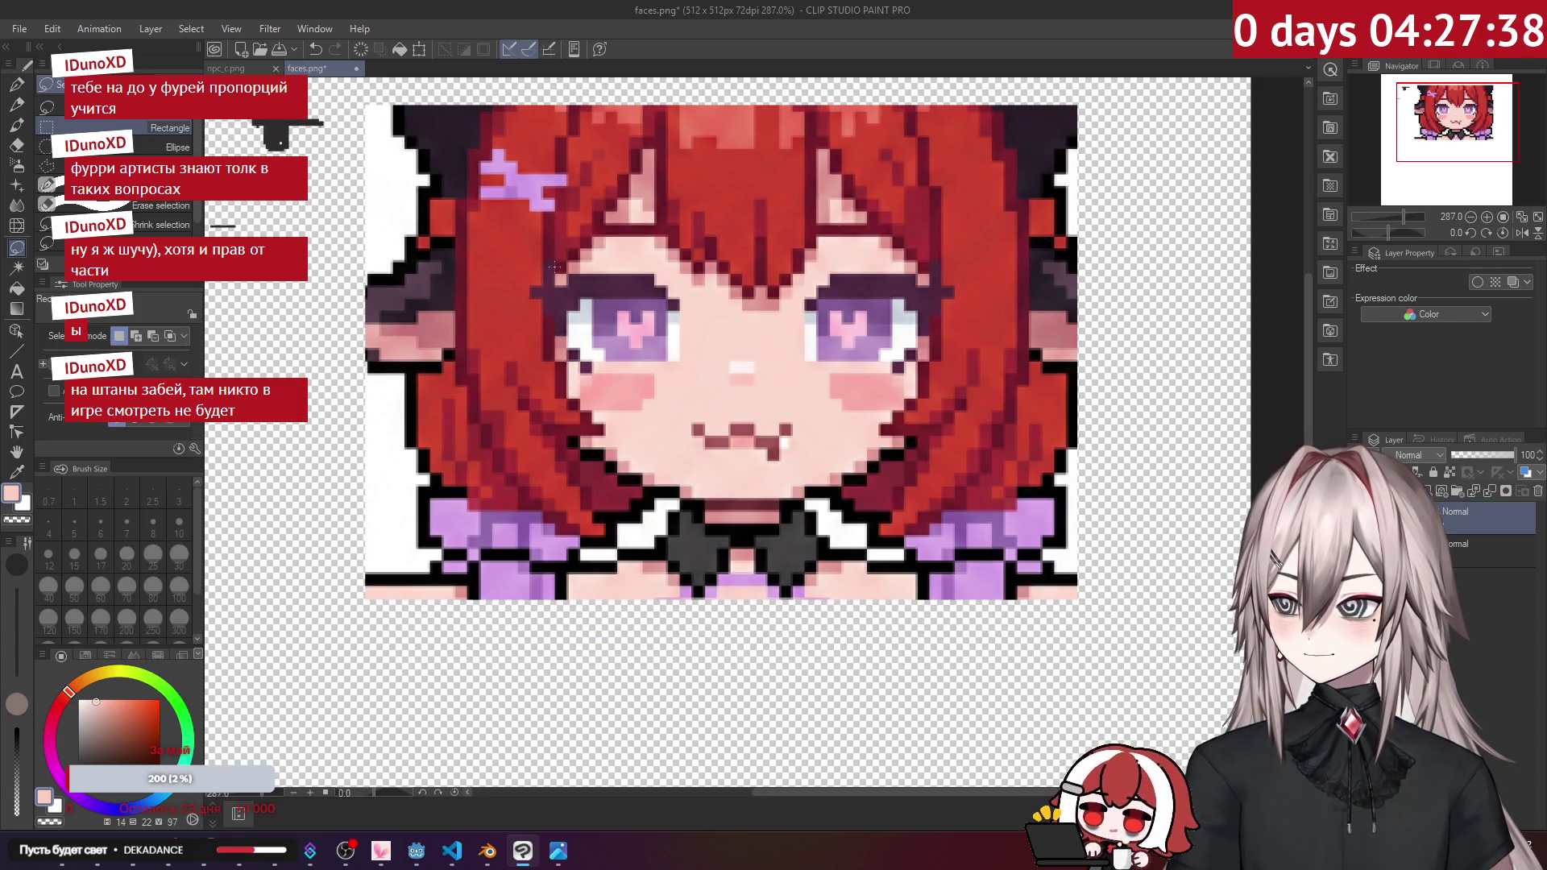
Step: Copy the eyes-and-mouth area to a new layer and crop the canvas to it
mouse_move(518, 249)
left_mouse_down()
mouse_move(901, 492)
mouse_move(983, 492)
left_mouse_up()
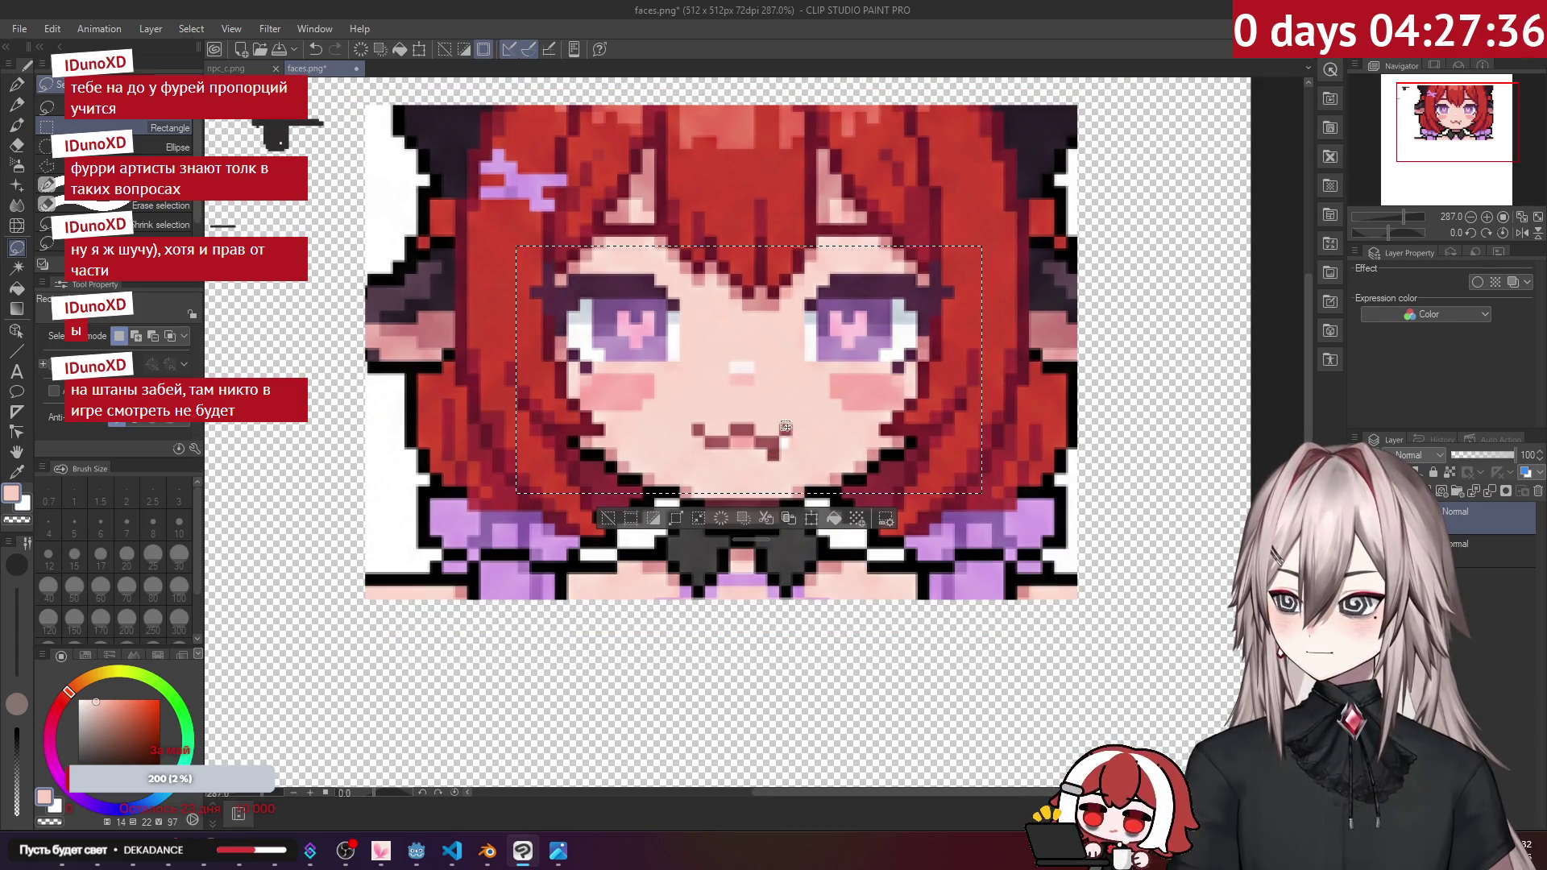
left_click(771, 522)
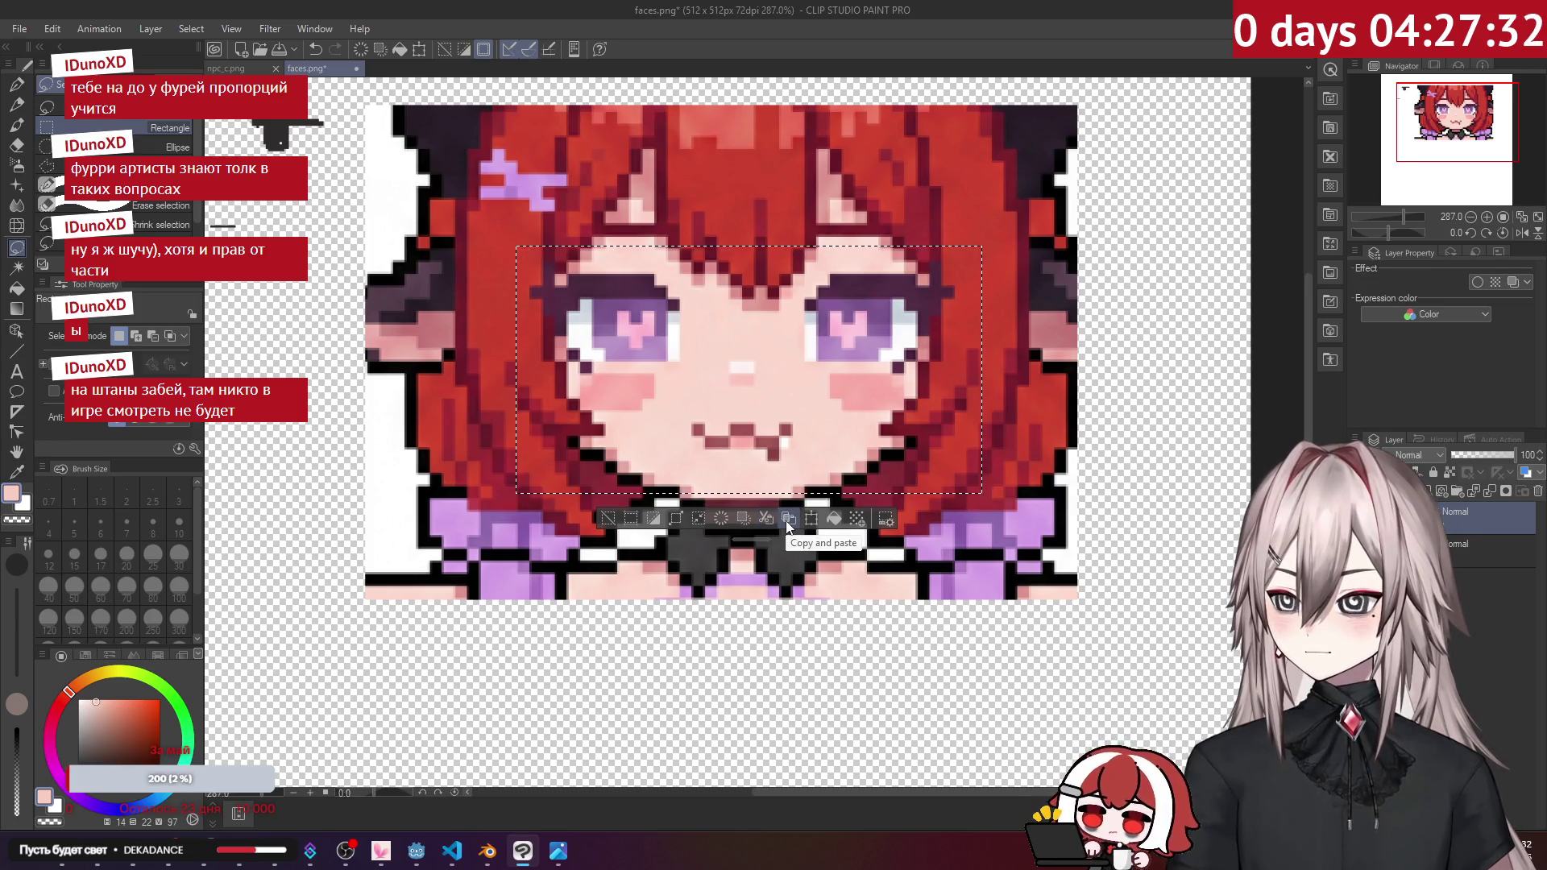
left_click(1537, 491)
left_click(789, 317)
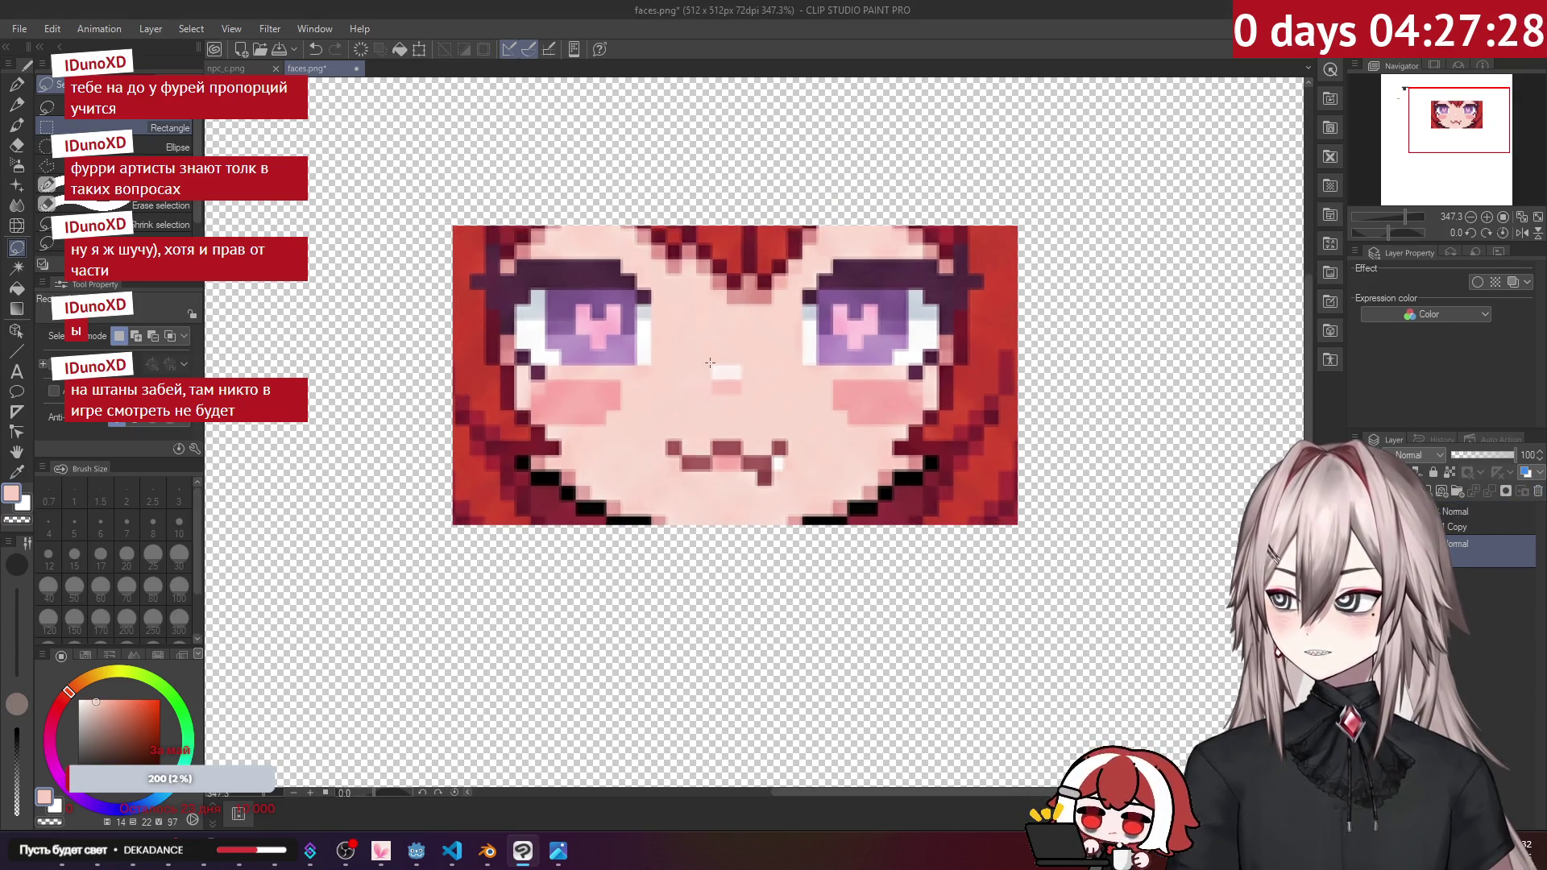
key("g")
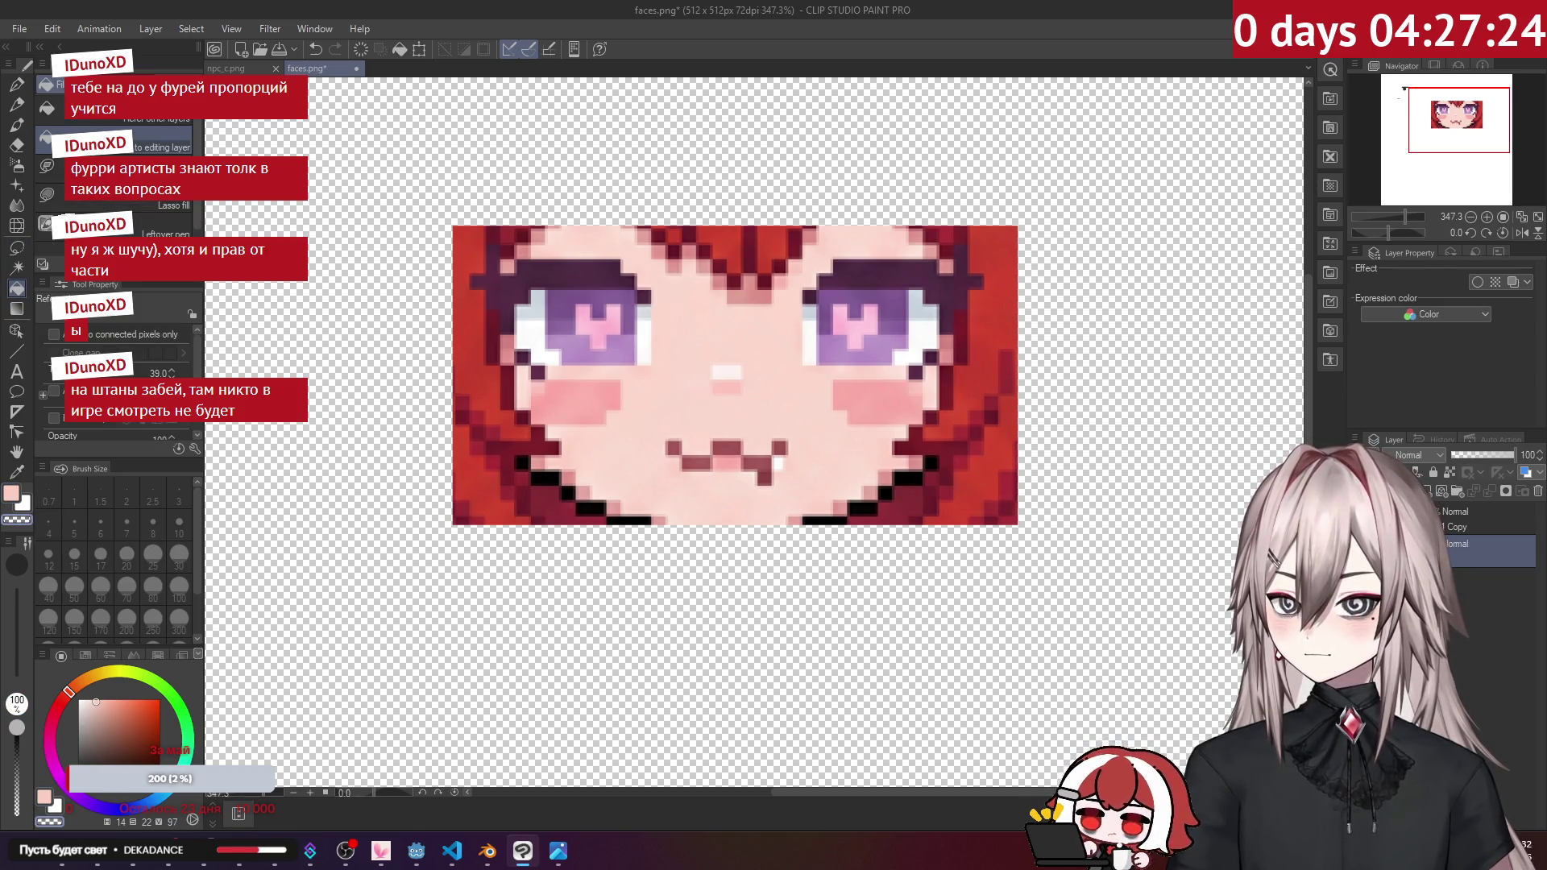
scroll(884, 409, "down", 2)
left_click(1457, 528)
scroll(724, 389, "up", 2)
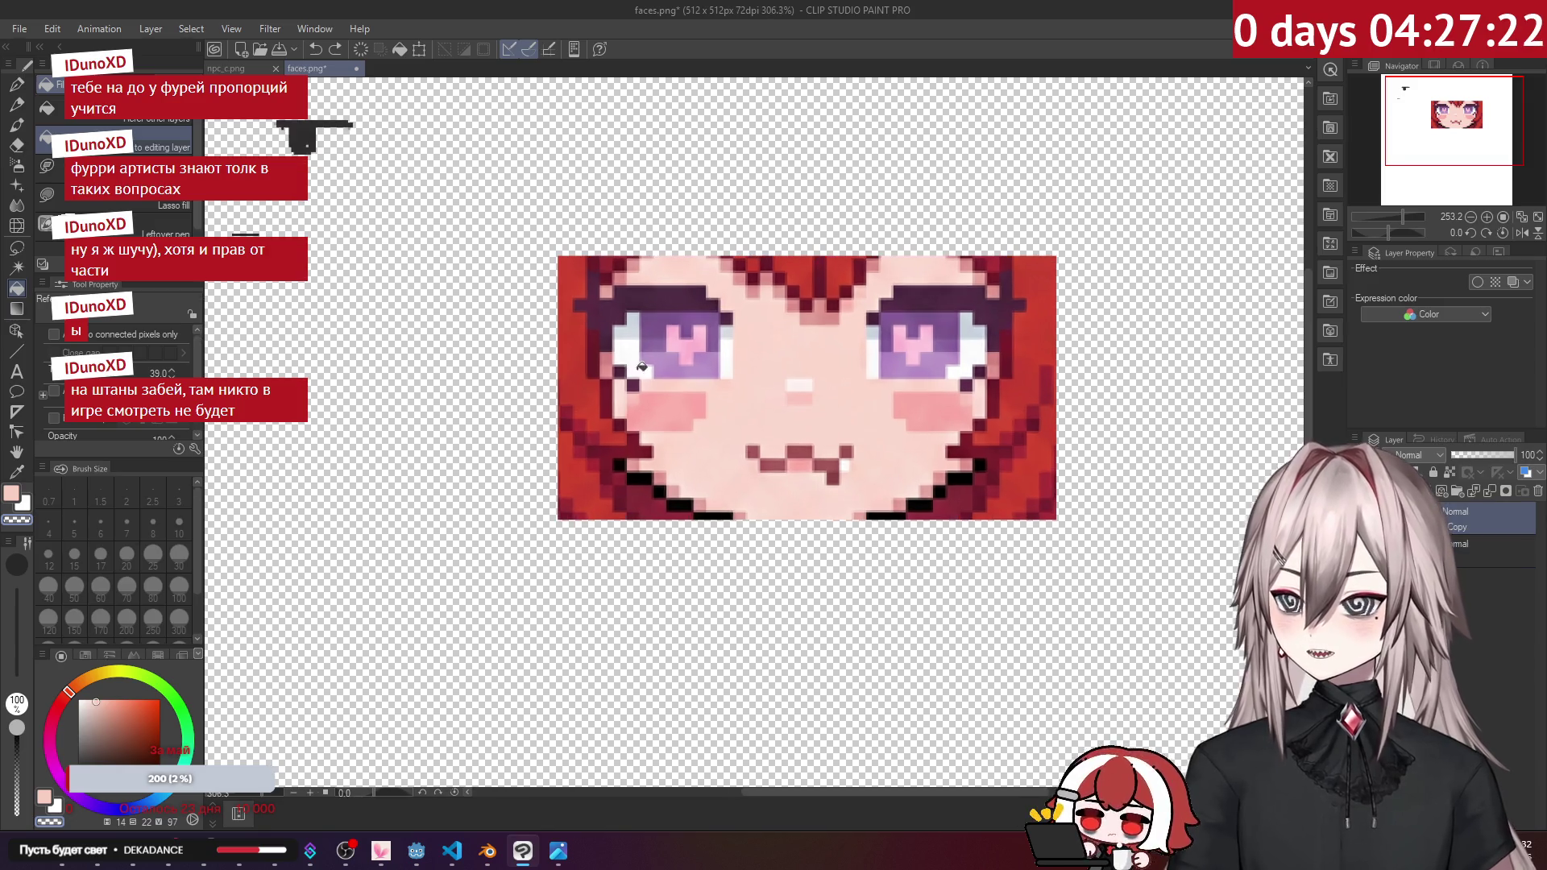
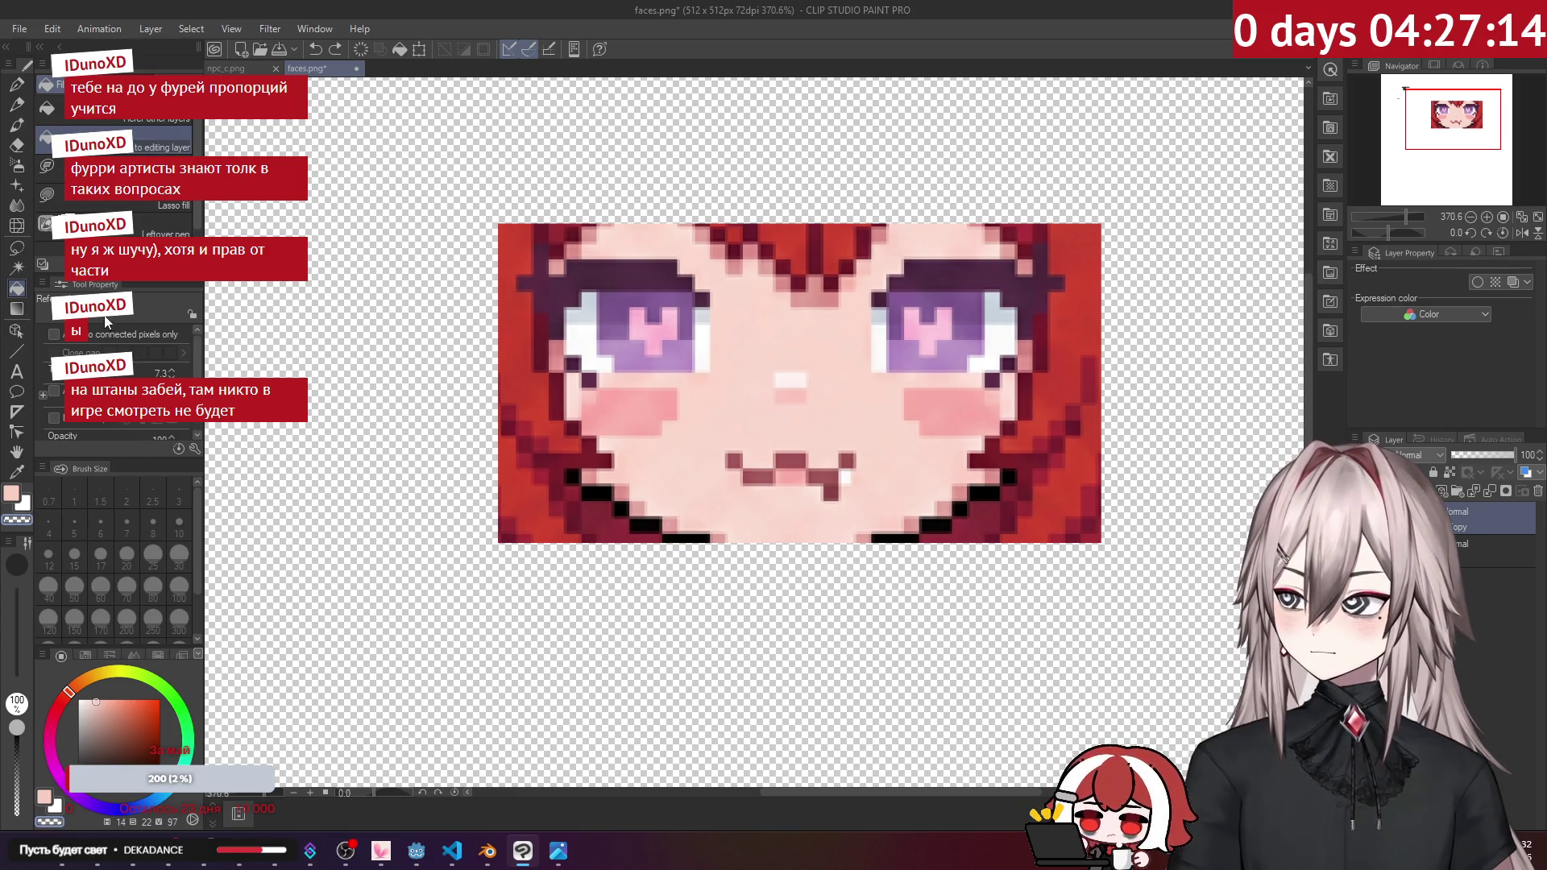
Step: Erase the skin tone and the red hair spikes between the eyes, undoing one stroke
left_click(707, 403)
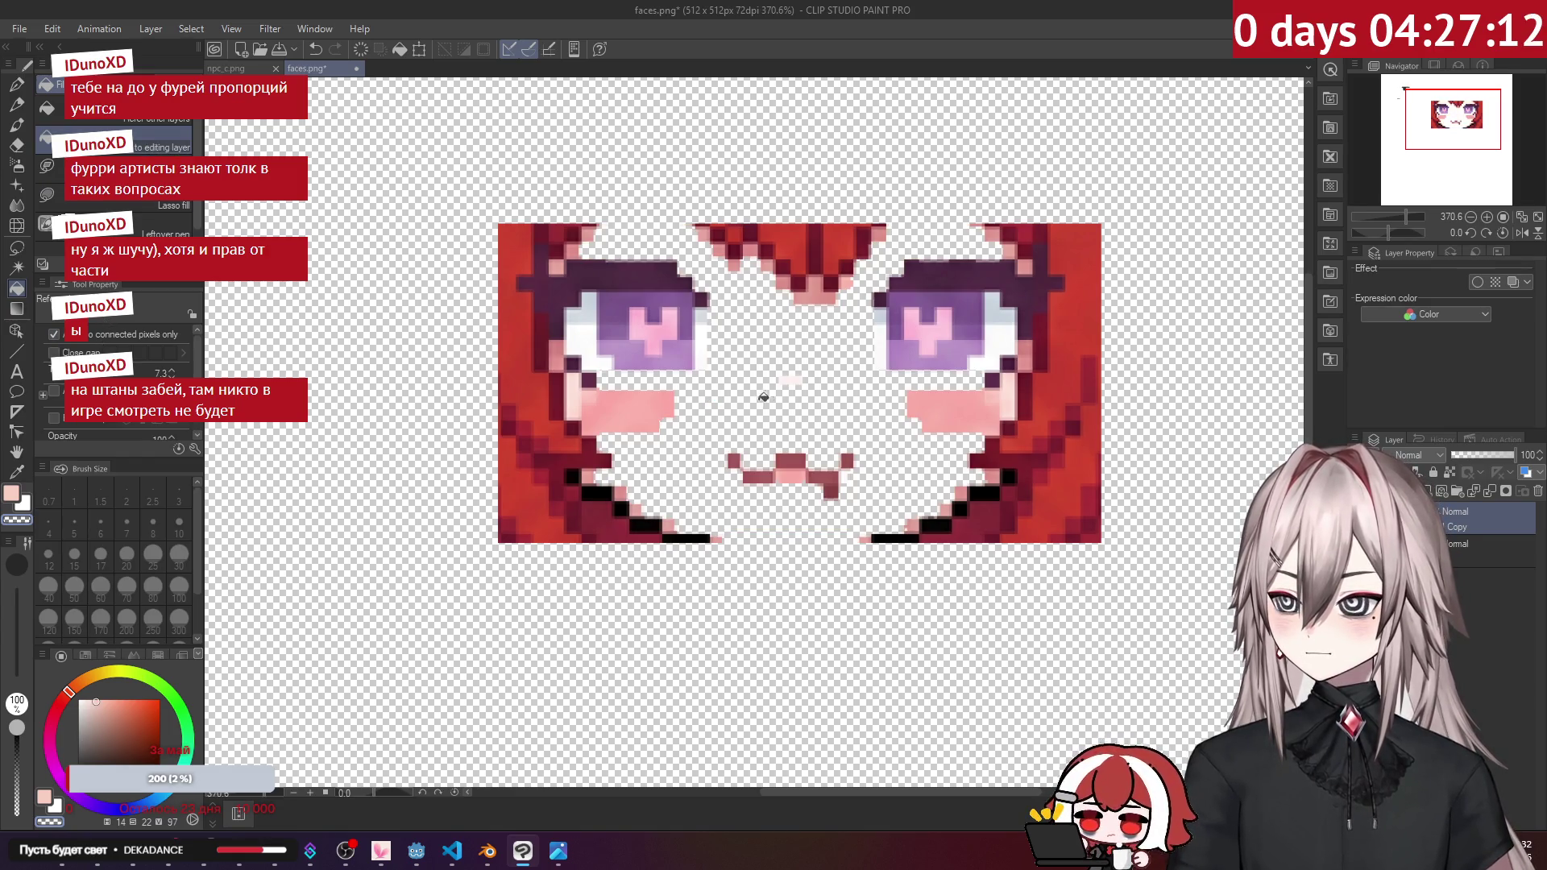
scroll(761, 397, "up", 1)
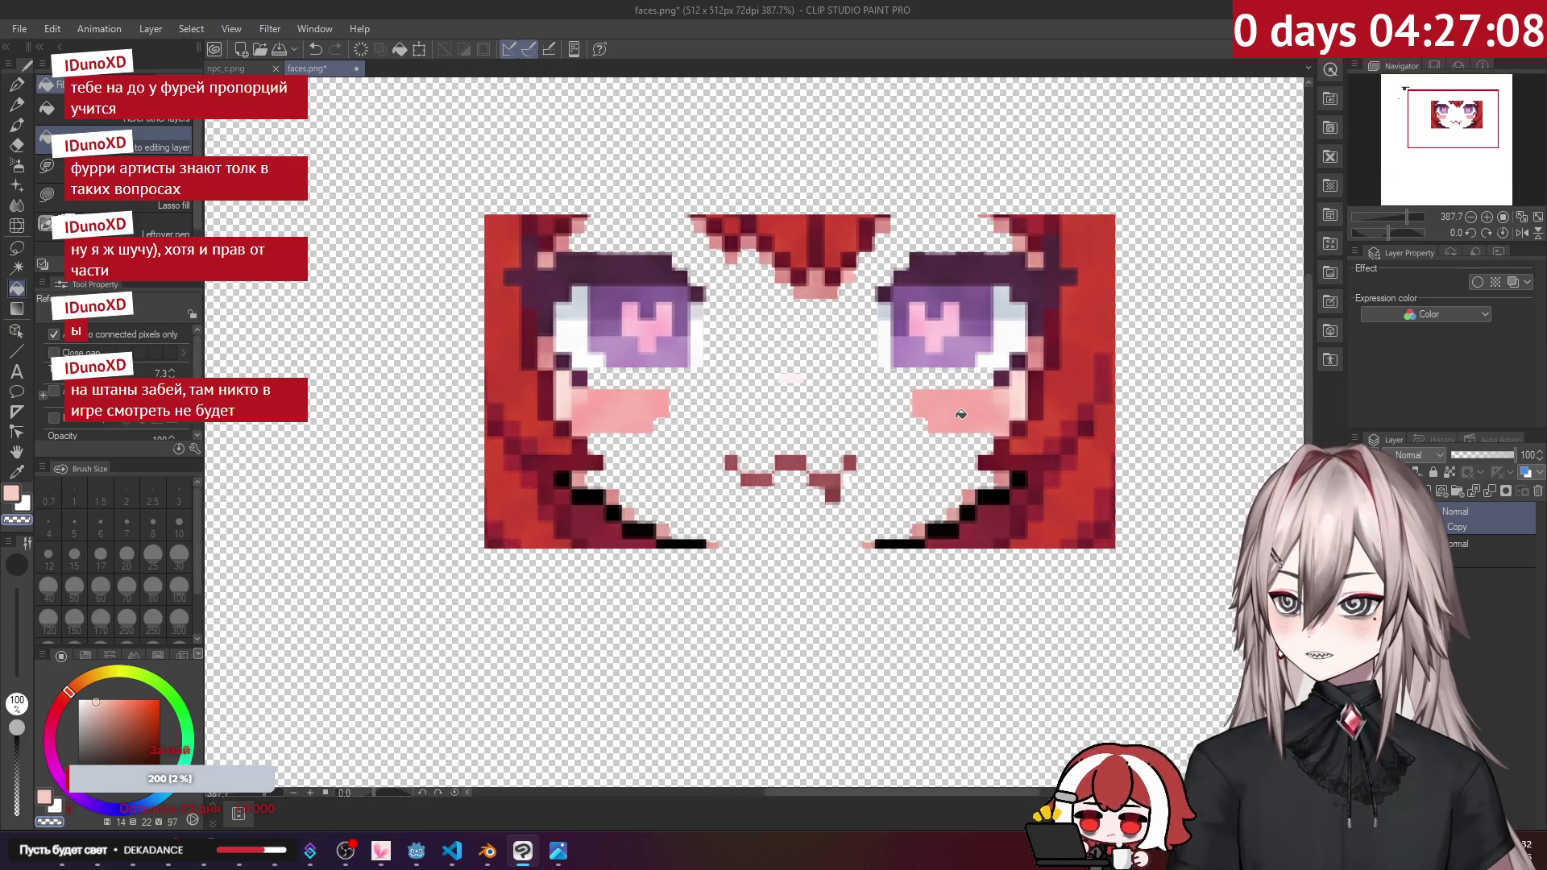
scroll(960, 414, "down", 2)
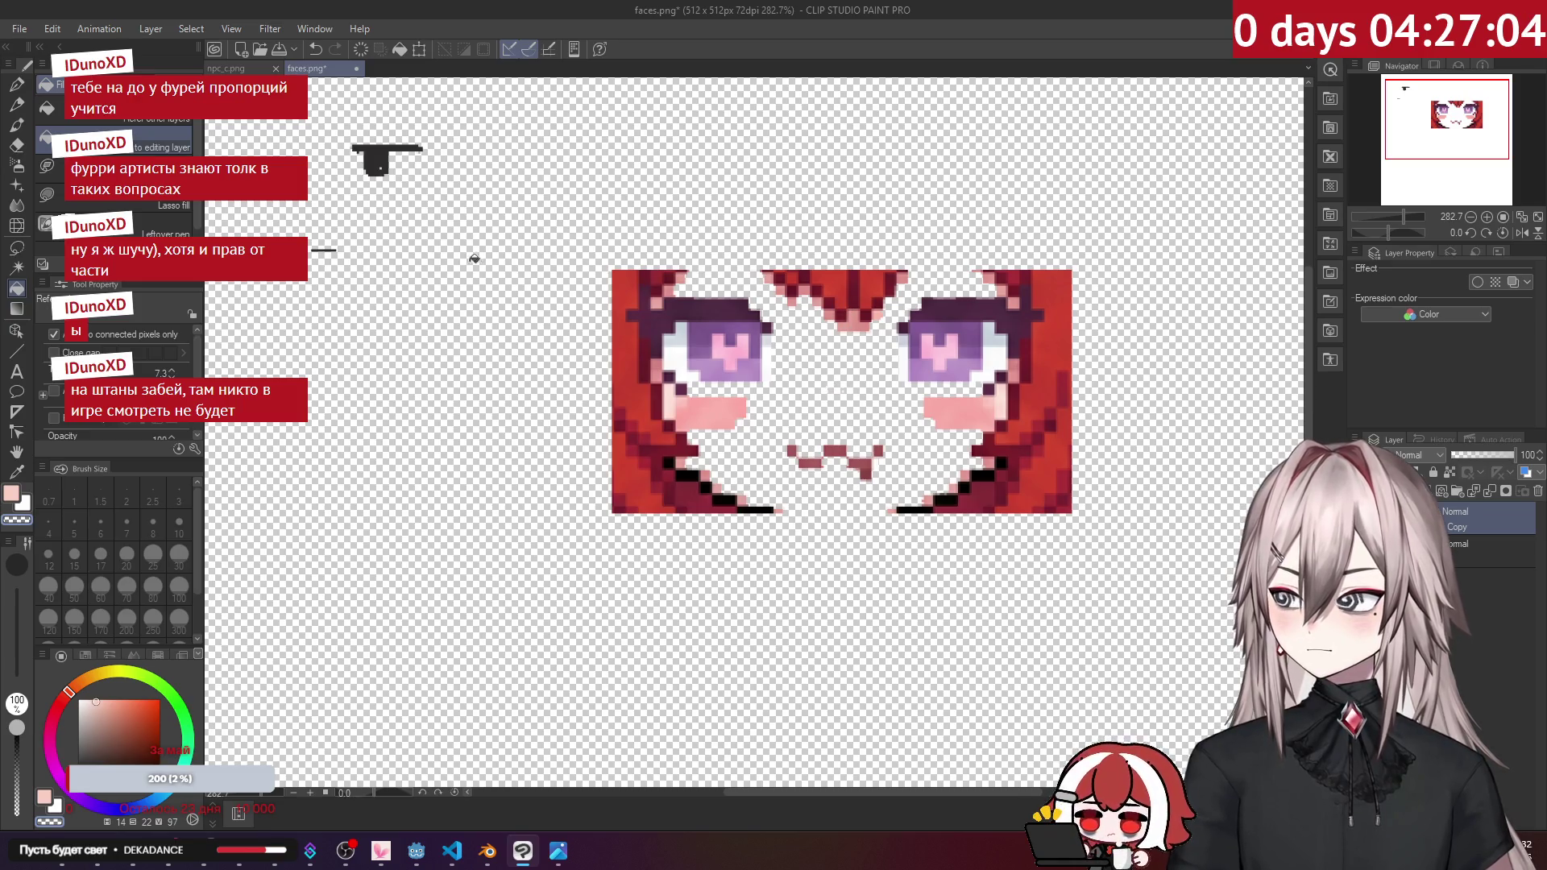
key("e")
scroll(795, 262, "up", 1)
mouse_move(815, 326)
left_mouse_down()
mouse_move(900, 276)
mouse_move(822, 314)
left_mouse_up()
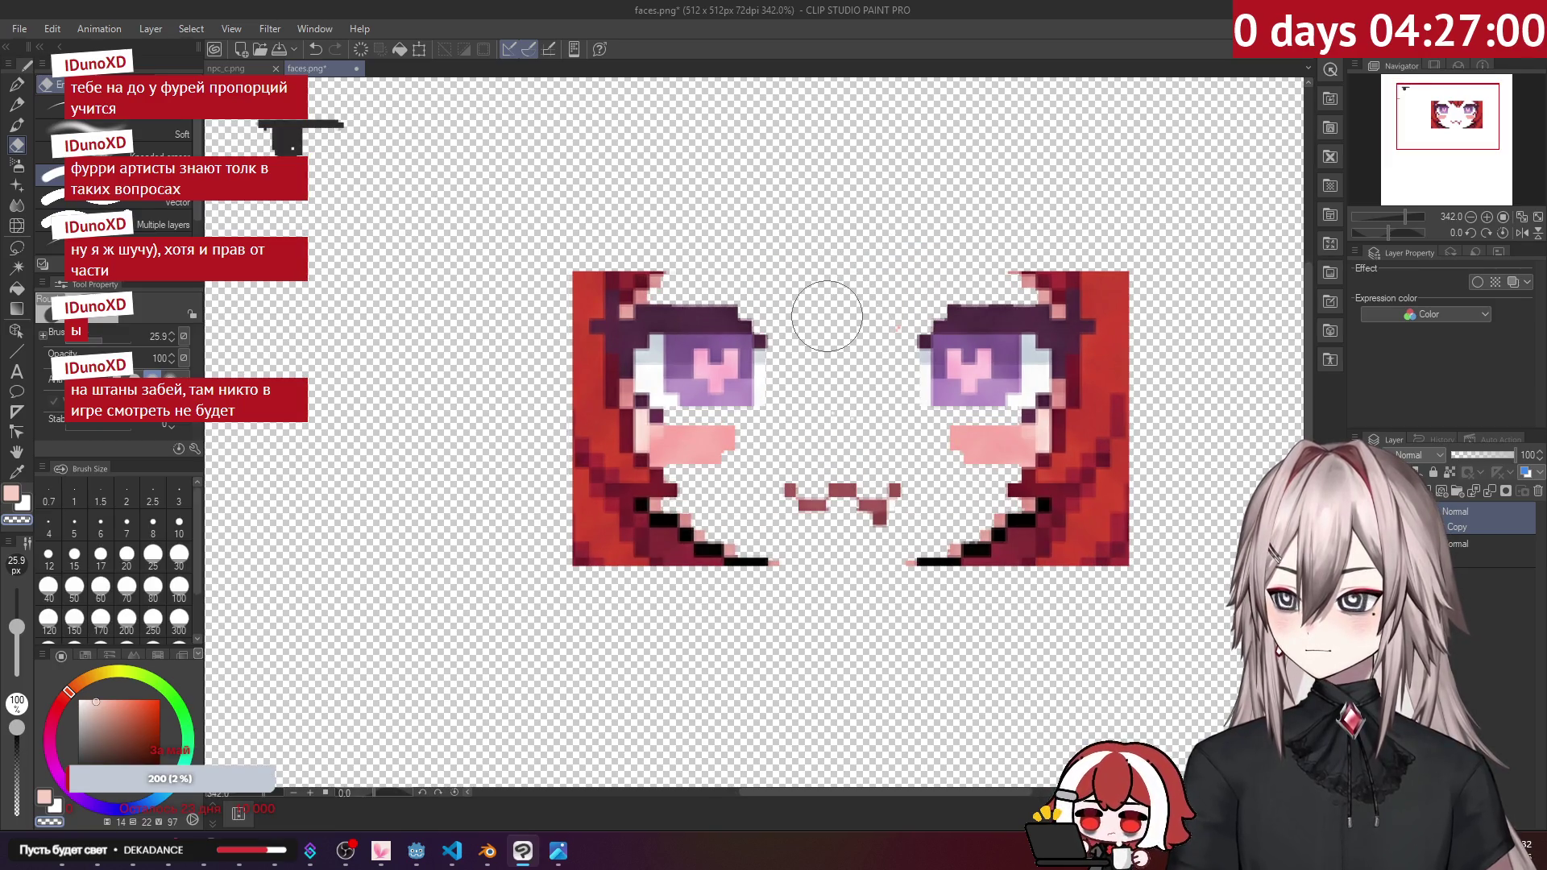
scroll(625, 238, "up", 1)
mouse_move(621, 228)
left_mouse_down()
mouse_move(647, 272)
mouse_move(1126, 259)
mouse_move(413, 290)
mouse_move(1191, 276)
mouse_move(1078, 386)
left_mouse_up()
key("ctrl+z")
key("ctrl+z")
key("ctrl+z")
key("ctrl+z")
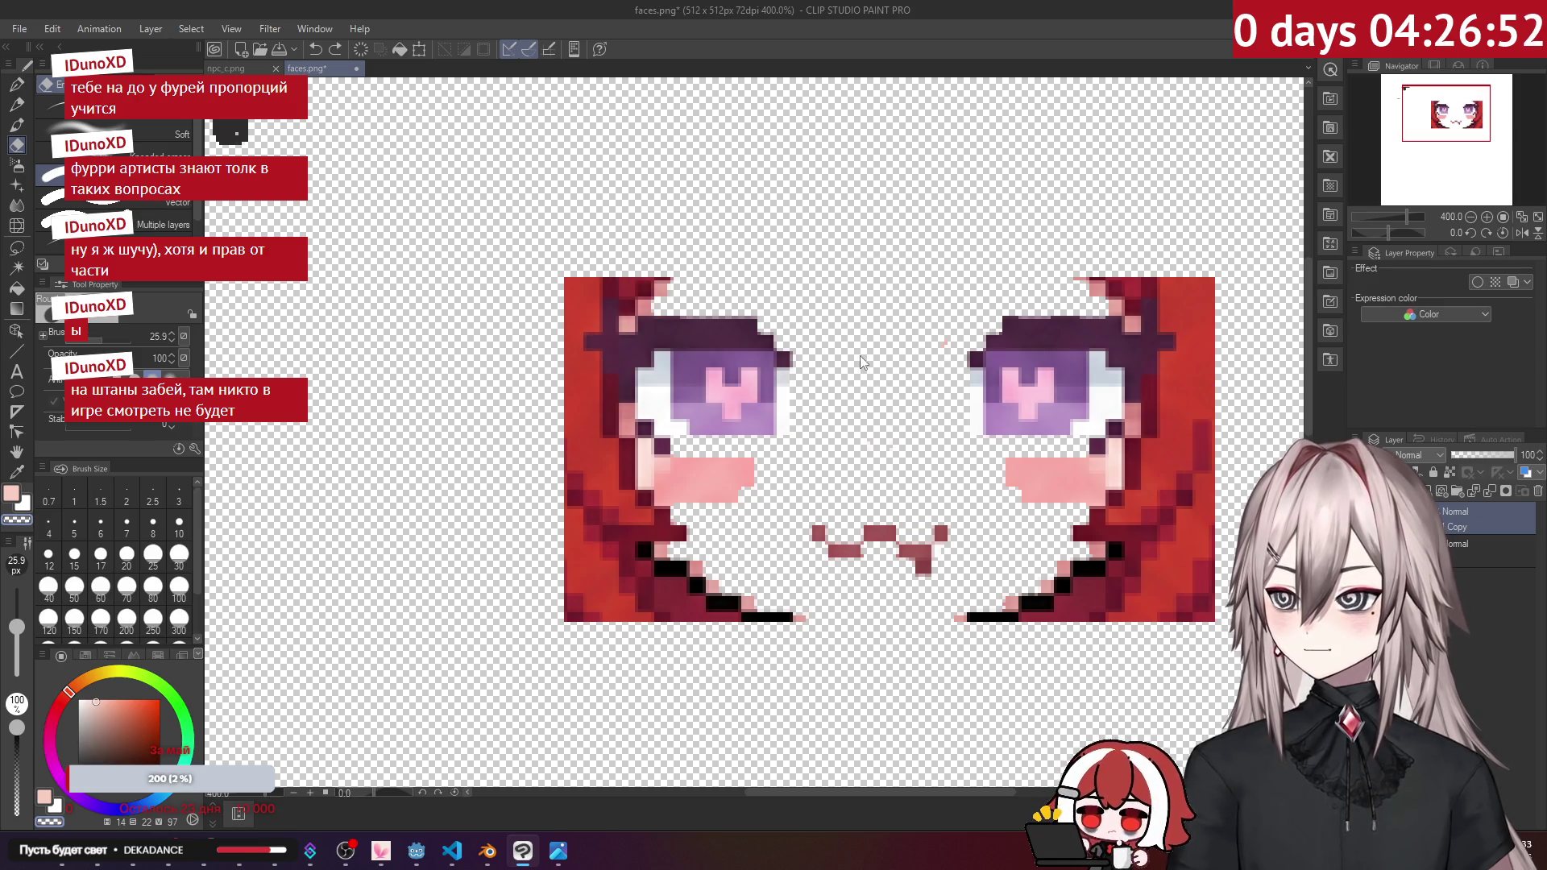
Step: Erase the hair band above the eyes, the top strip, and both pink blushes
mouse_move(552, 259)
left_mouse_down()
mouse_move(950, 241)
mouse_move(1192, 274)
left_mouse_up()
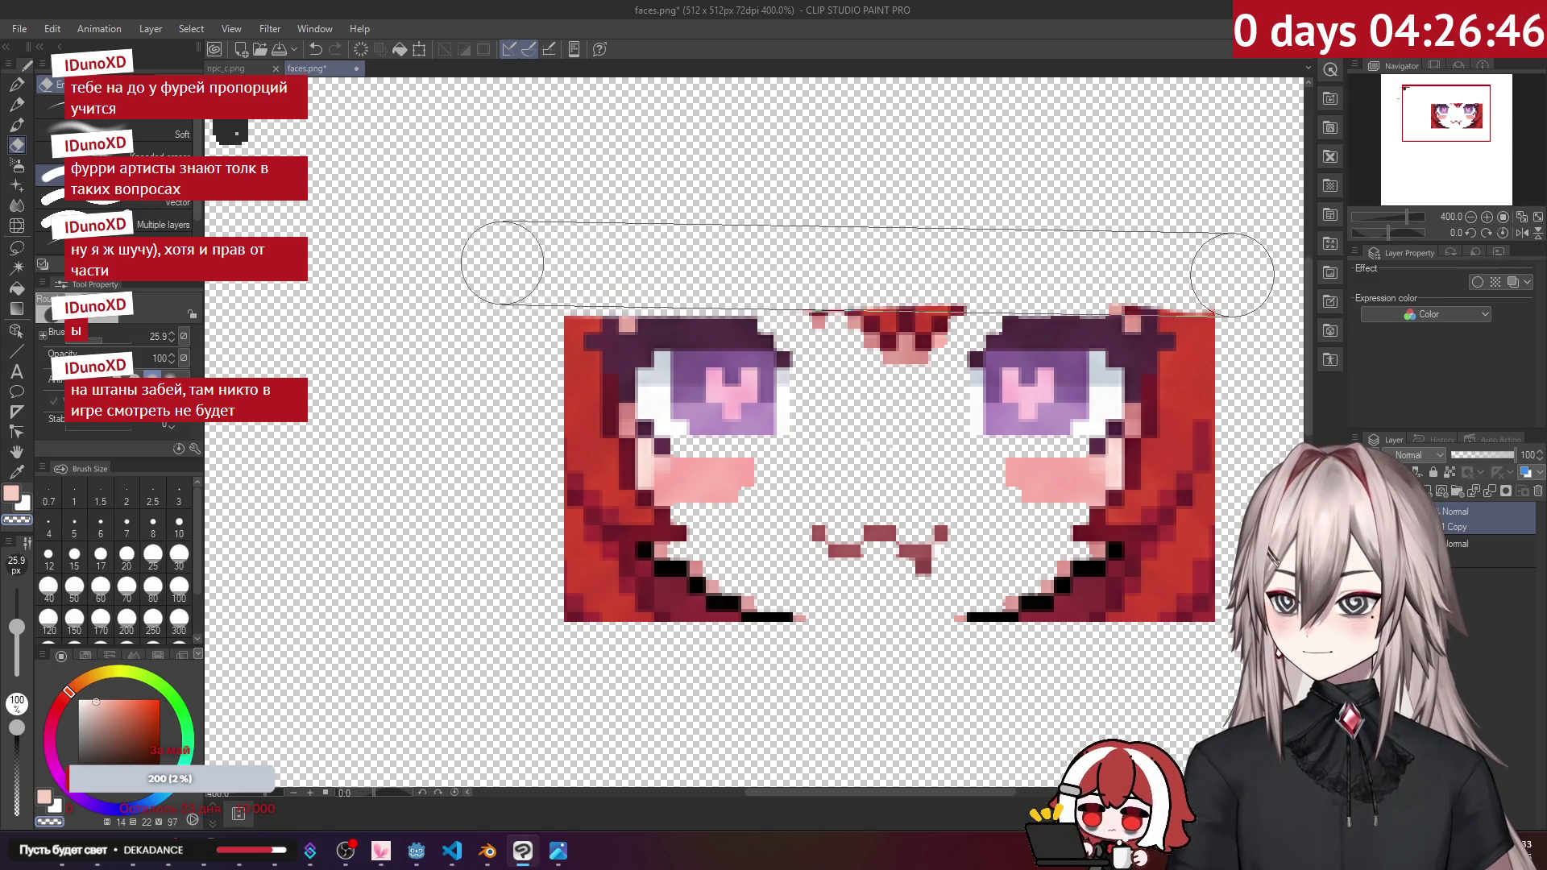
left_click(439, 275, "shift")
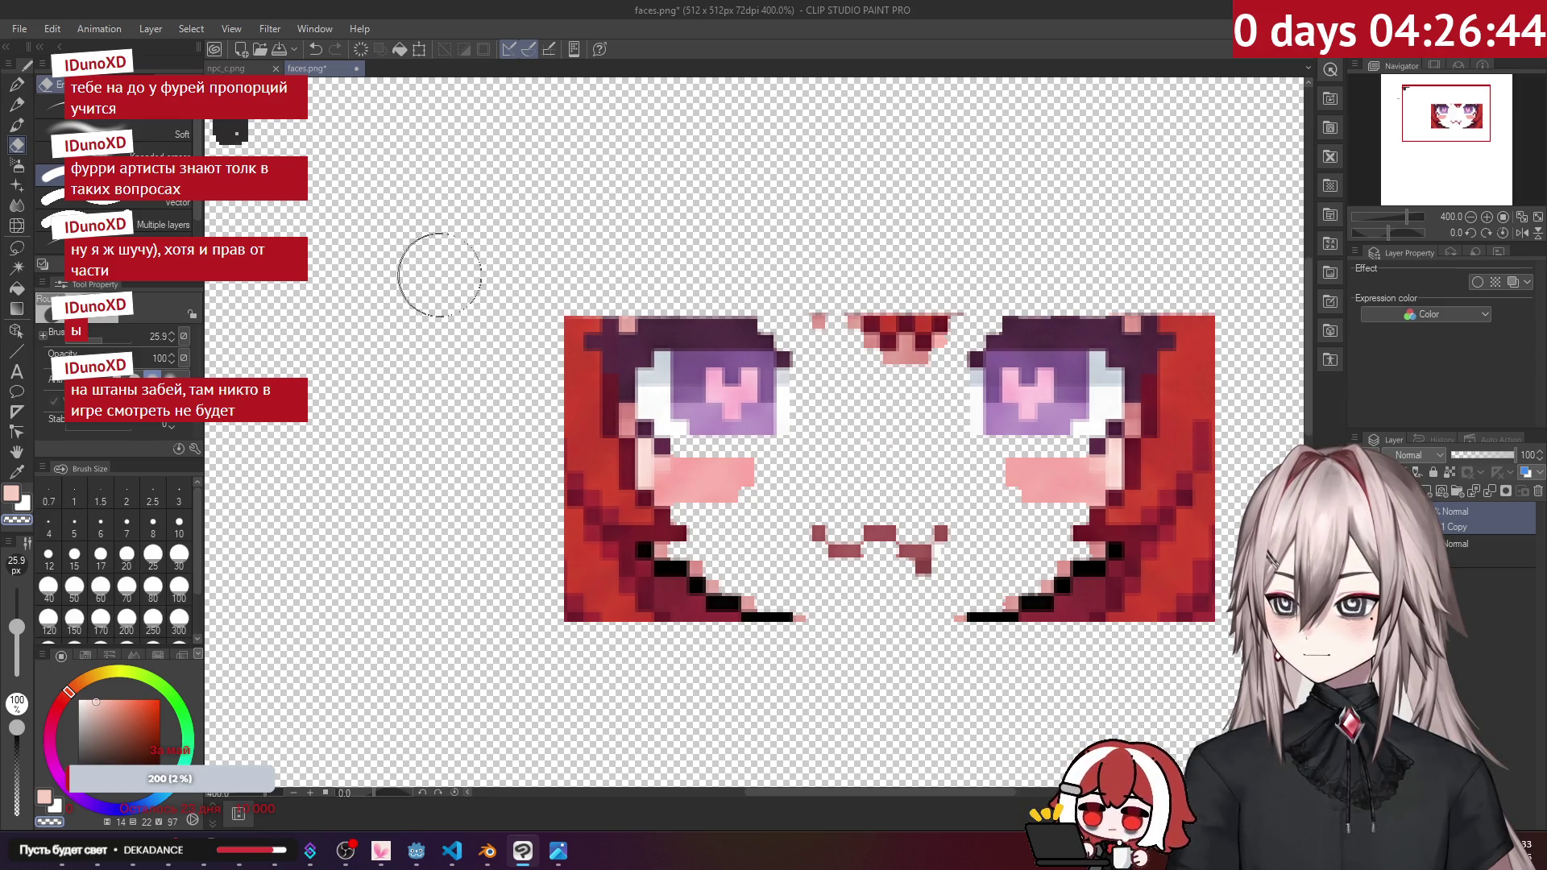
left_click_drag(839, 313, 930, 315)
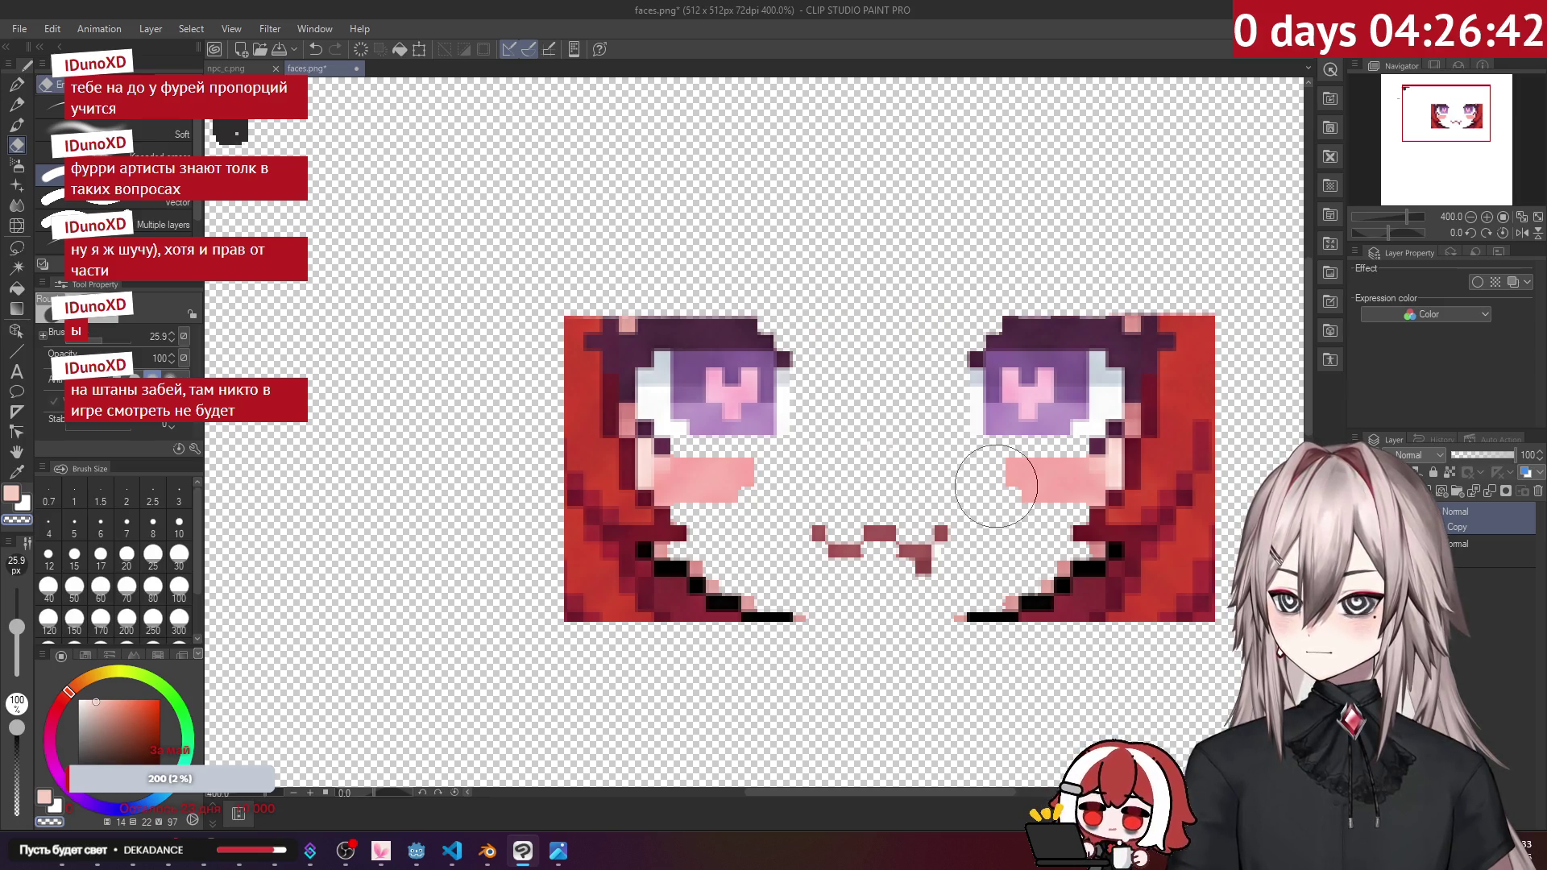
mouse_move(983, 478)
left_mouse_down()
mouse_move(1193, 494)
mouse_move(1122, 535)
mouse_move(1209, 556)
left_mouse_up()
mouse_move(729, 493)
left_mouse_down()
mouse_move(593, 484)
mouse_move(604, 553)
mouse_move(553, 611)
left_mouse_up()
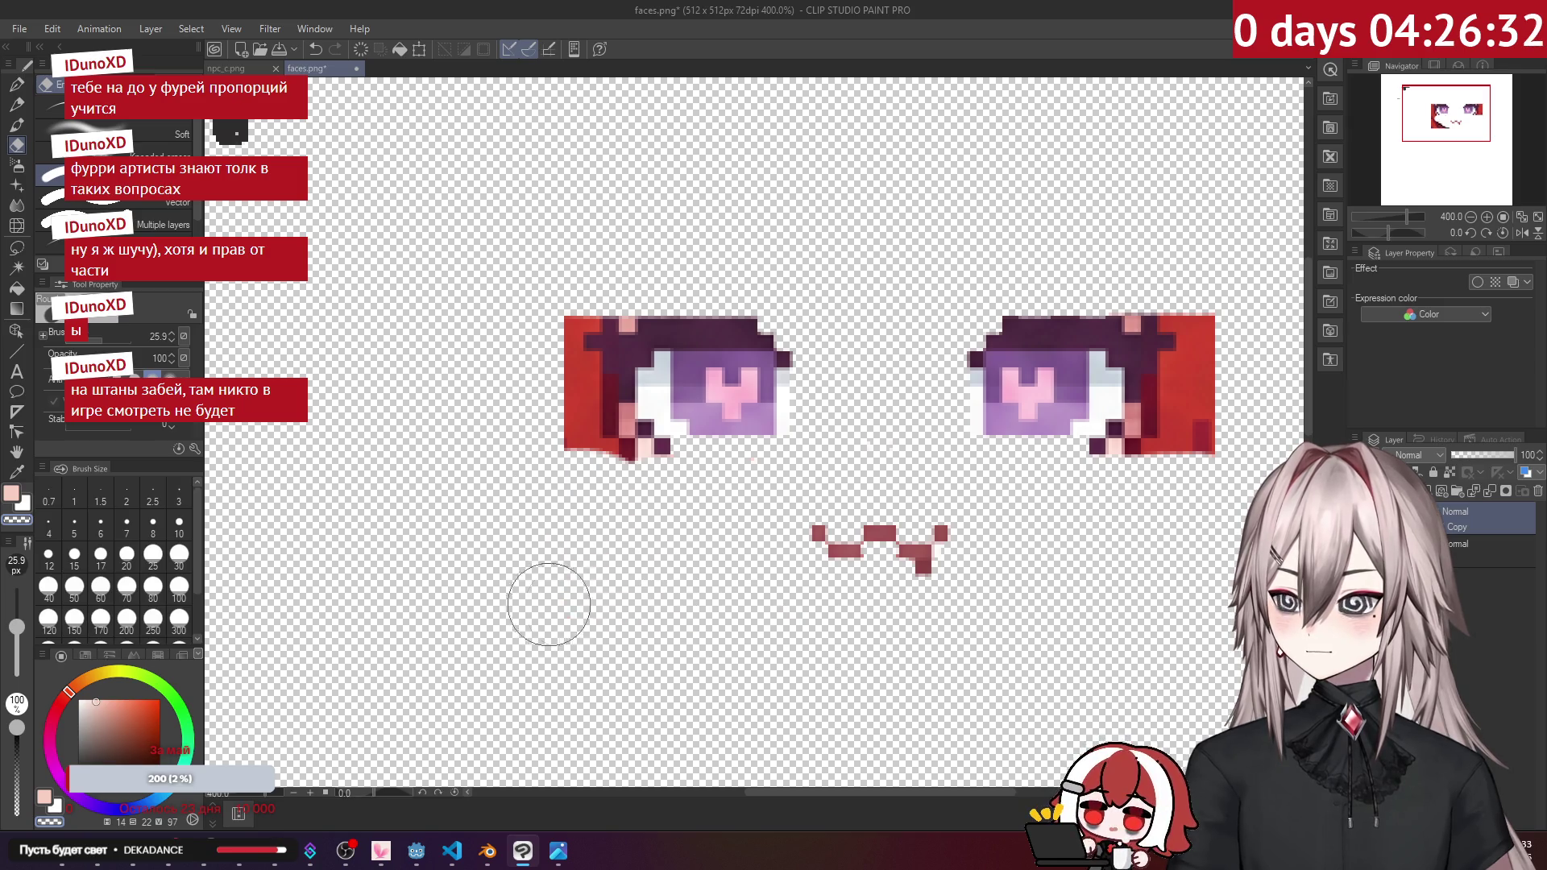
Step: Zoom in close on the left eye and erase the red and purple strip above it
scroll(524, 498, "up", 1)
scroll(525, 498, "up", 3)
mouse_move(556, 331)
left_mouse_down()
mouse_move(577, 388)
mouse_move(530, 357)
left_mouse_up()
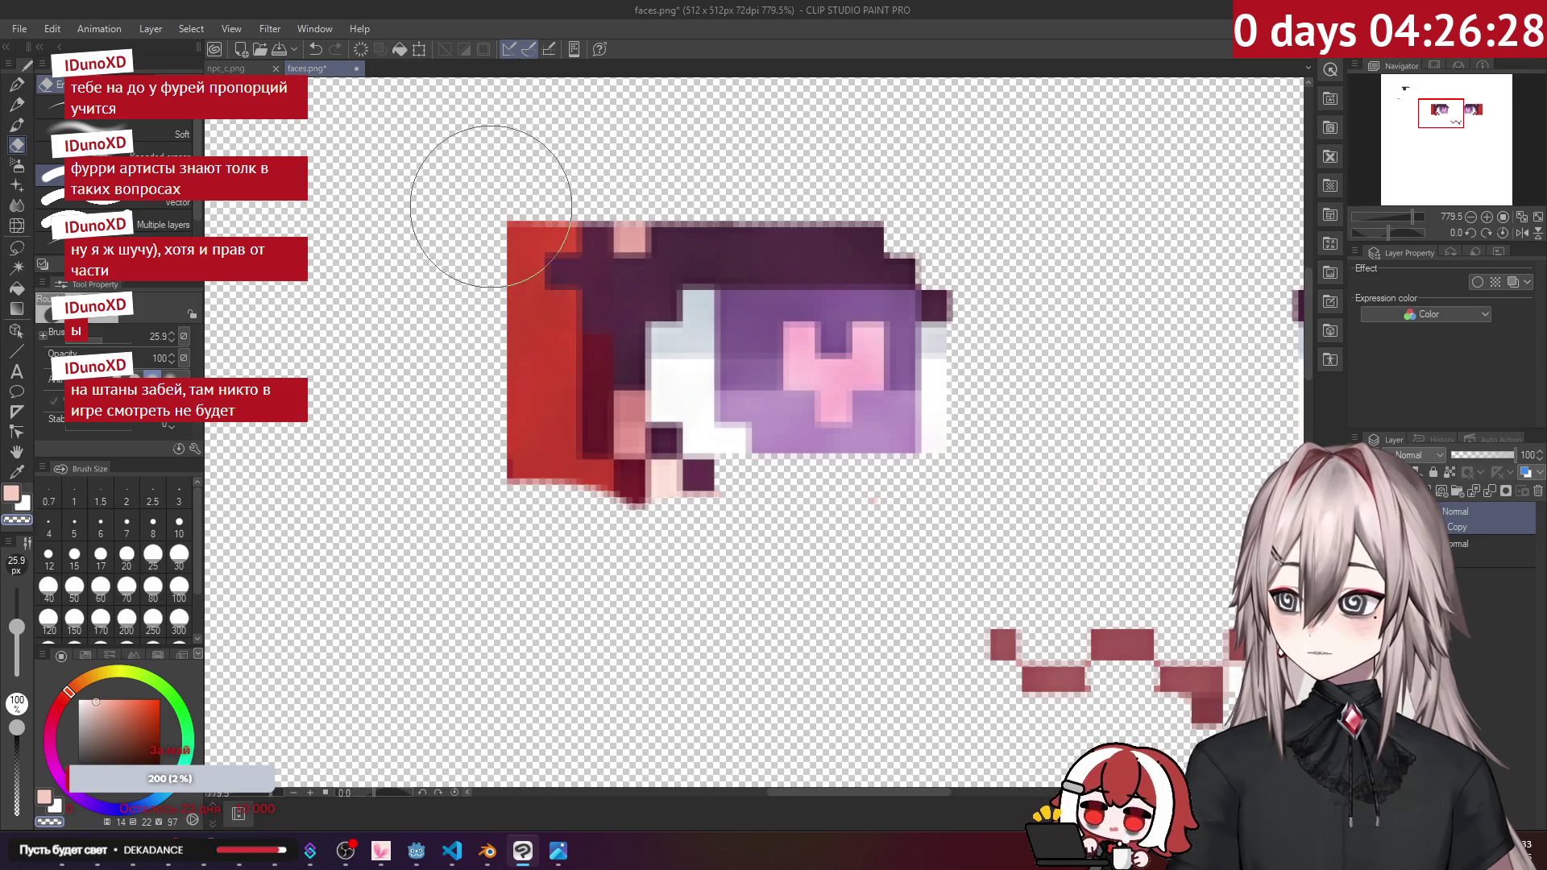
scroll(510, 246, "down", 1)
scroll(510, 246, "down", 3)
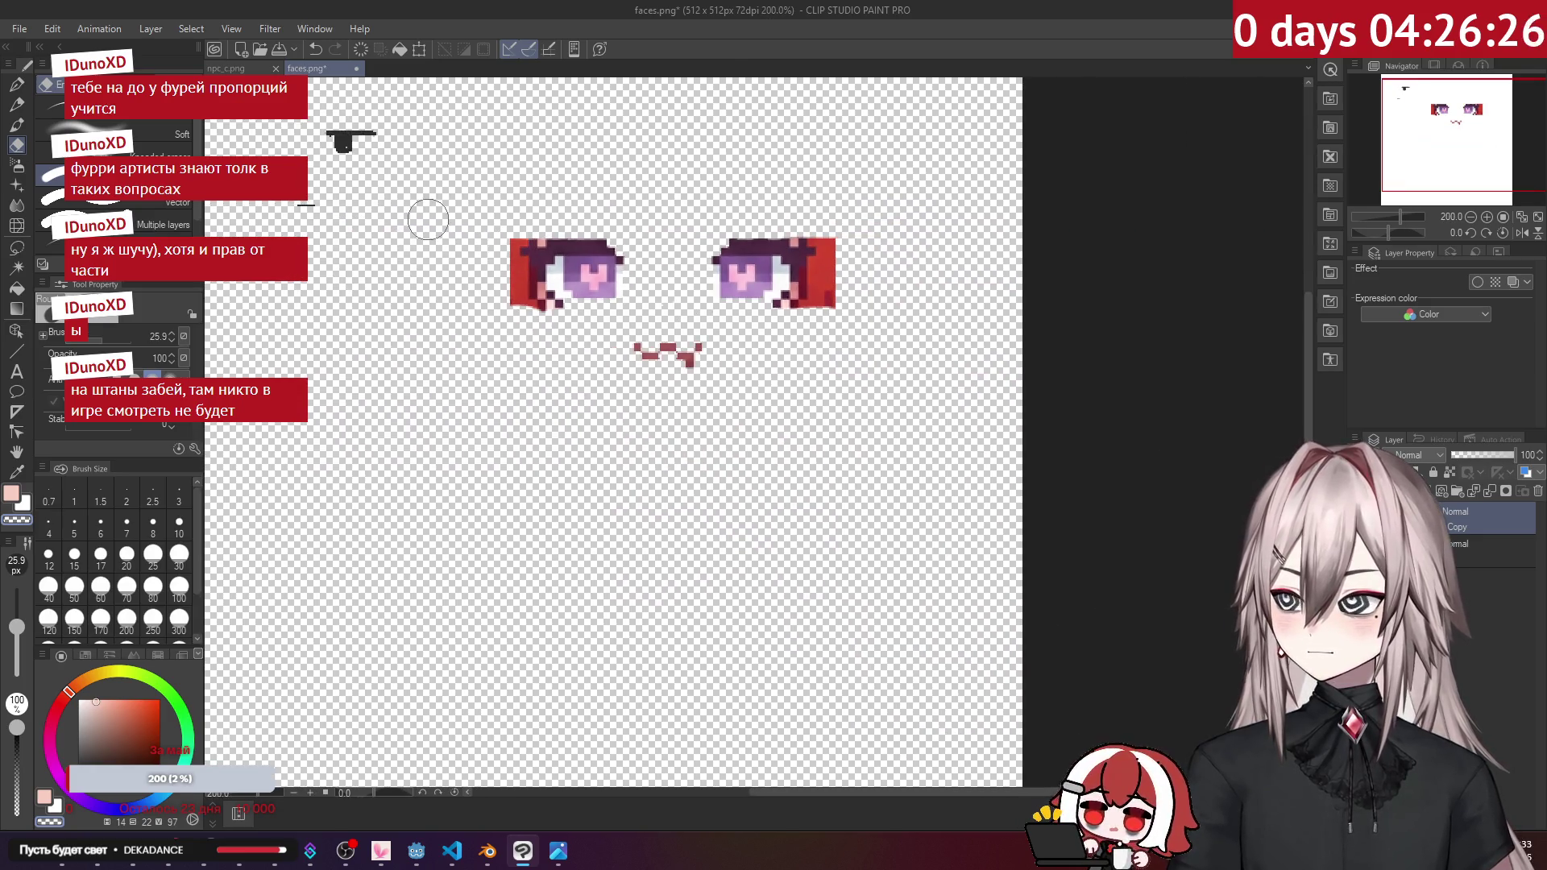
scroll(553, 217, "up", 2)
scroll(564, 216, "up", 3)
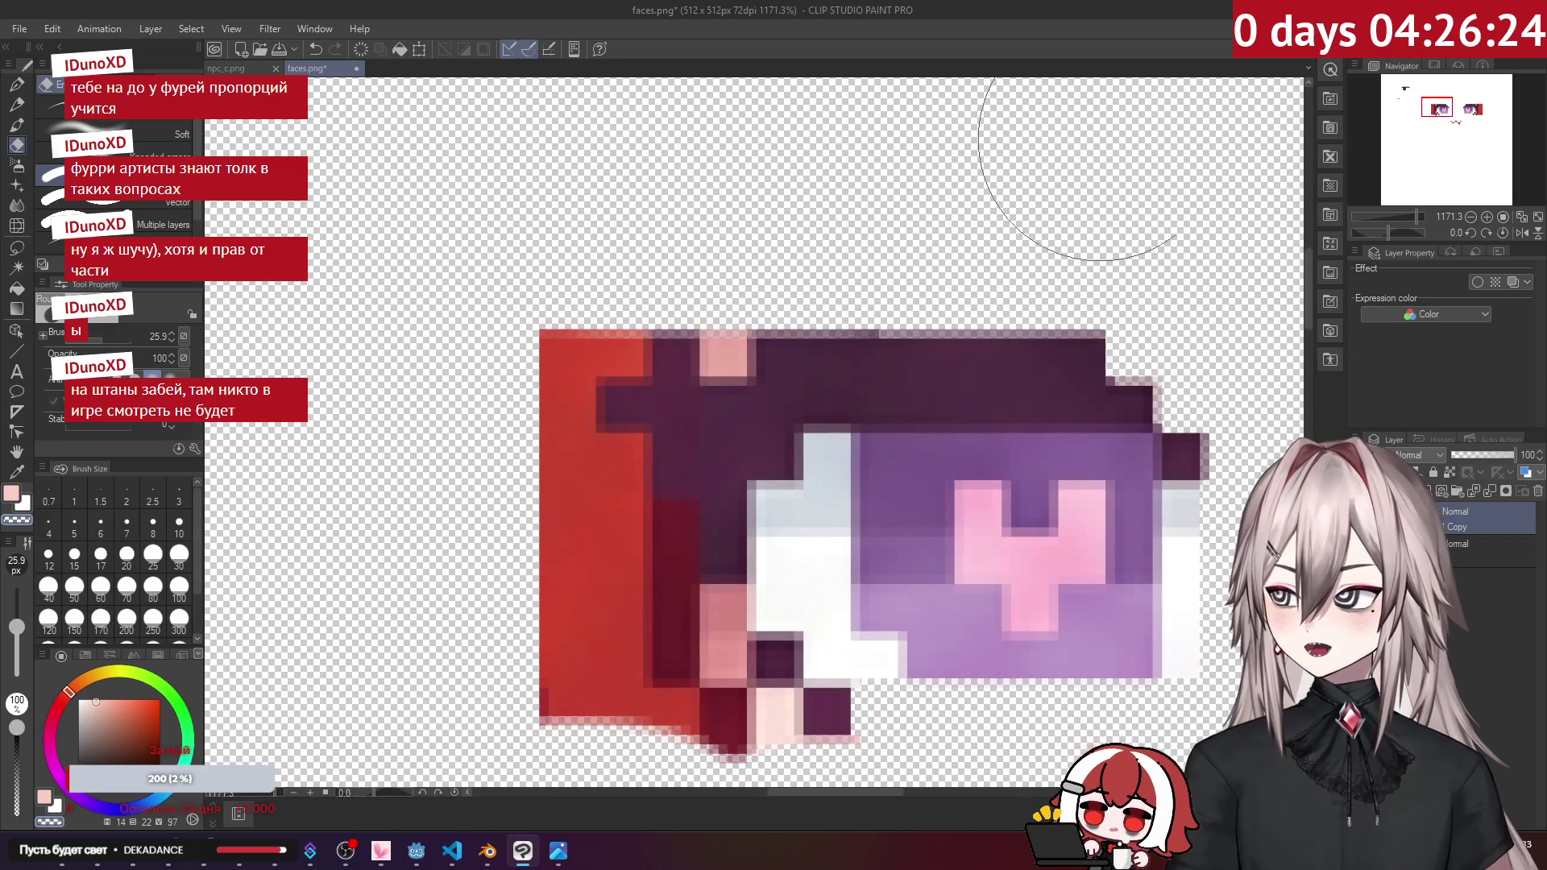
mouse_move(1414, 216)
left_mouse_down()
mouse_move(1400, 215)
mouse_move(1414, 216)
left_mouse_up()
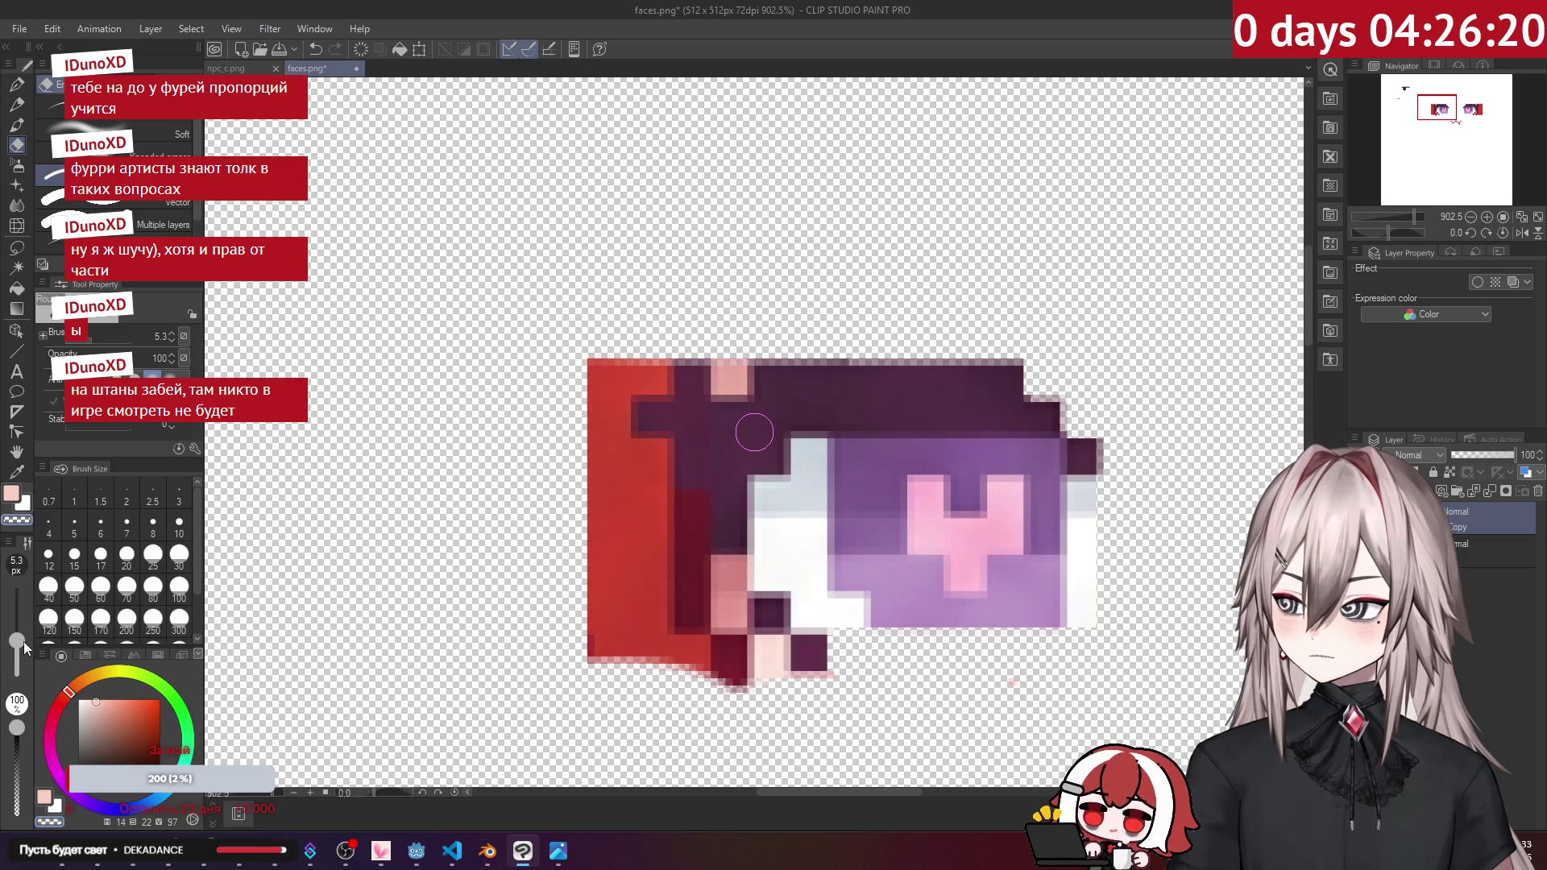
scroll(704, 348, "up", 2)
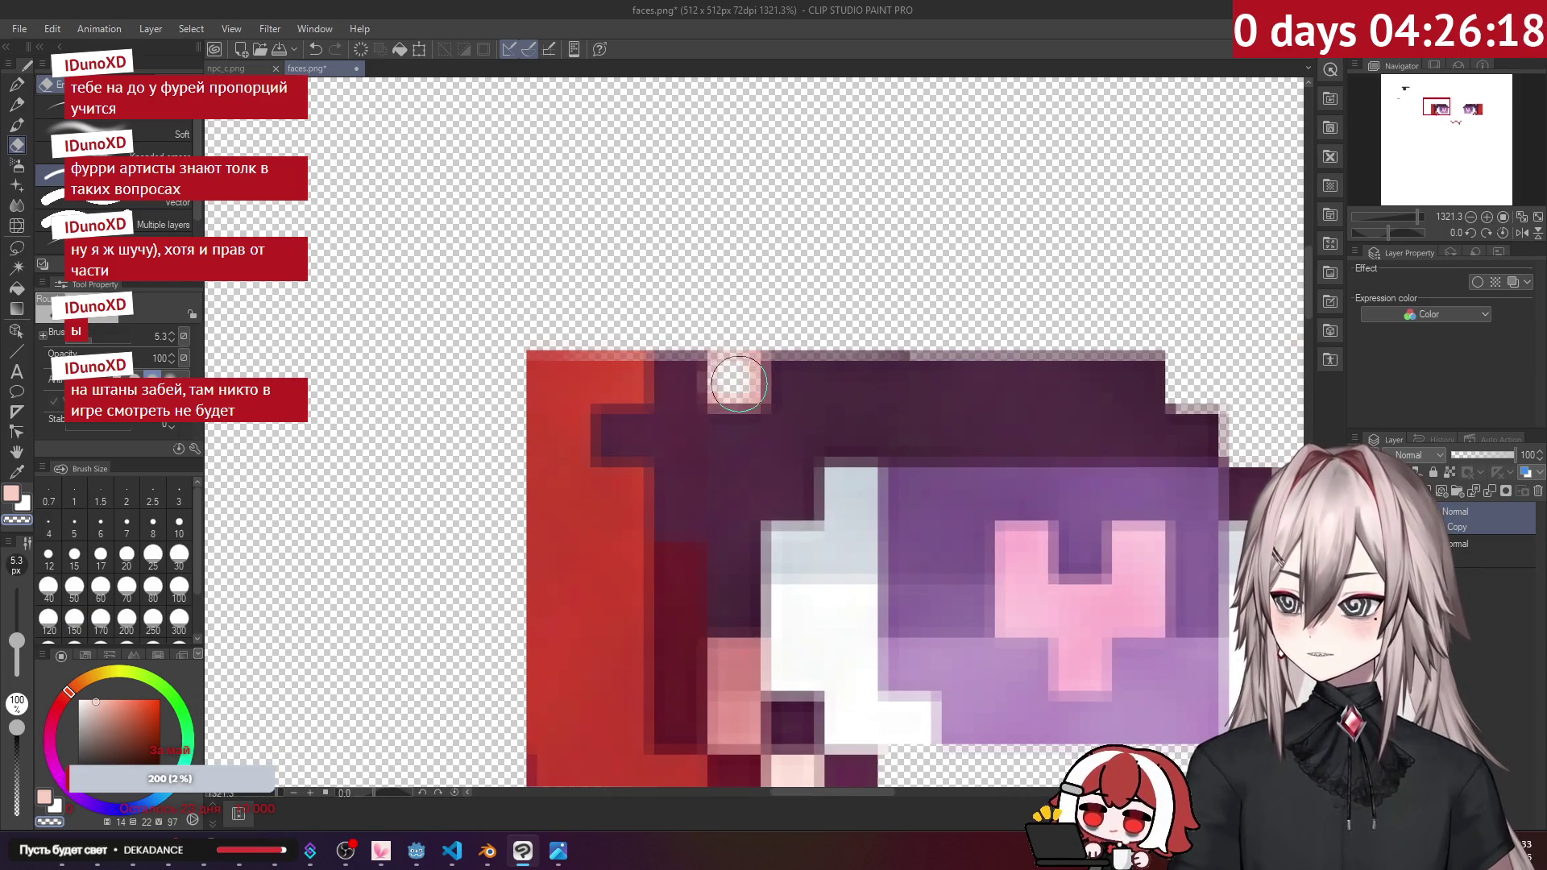
mouse_move(733, 355)
left_mouse_down()
mouse_move(677, 378)
mouse_move(589, 375)
mouse_move(675, 385)
mouse_move(501, 403)
left_mouse_up()
Step: Erase the red strip at the left eye's edge and the dark red pixels below it
scroll(521, 432, "down", 2)
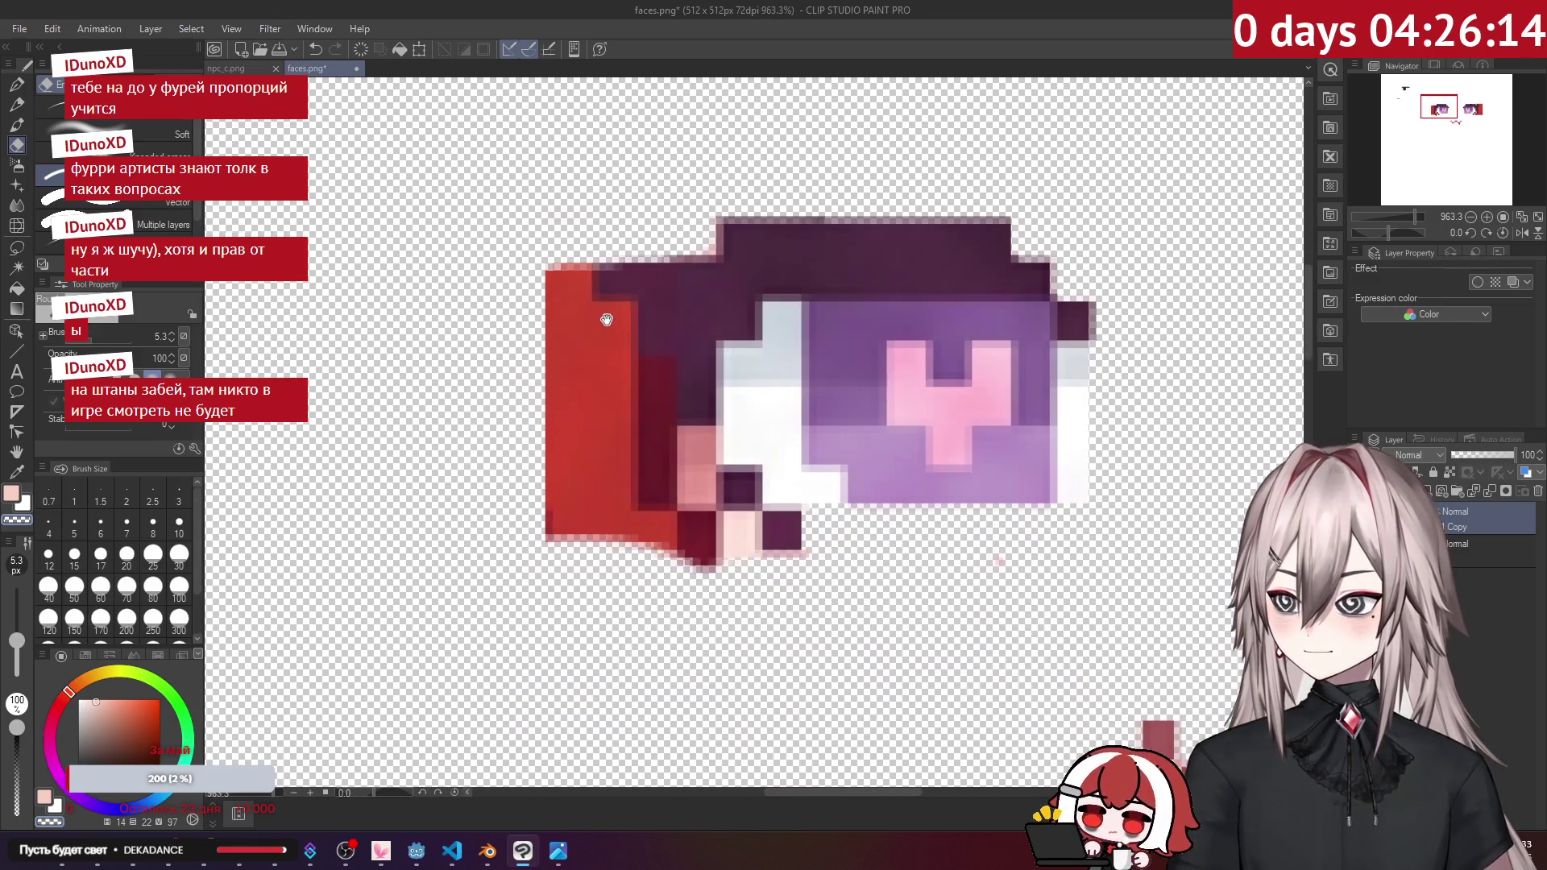
left_click_drag(621, 314, 542, 312)
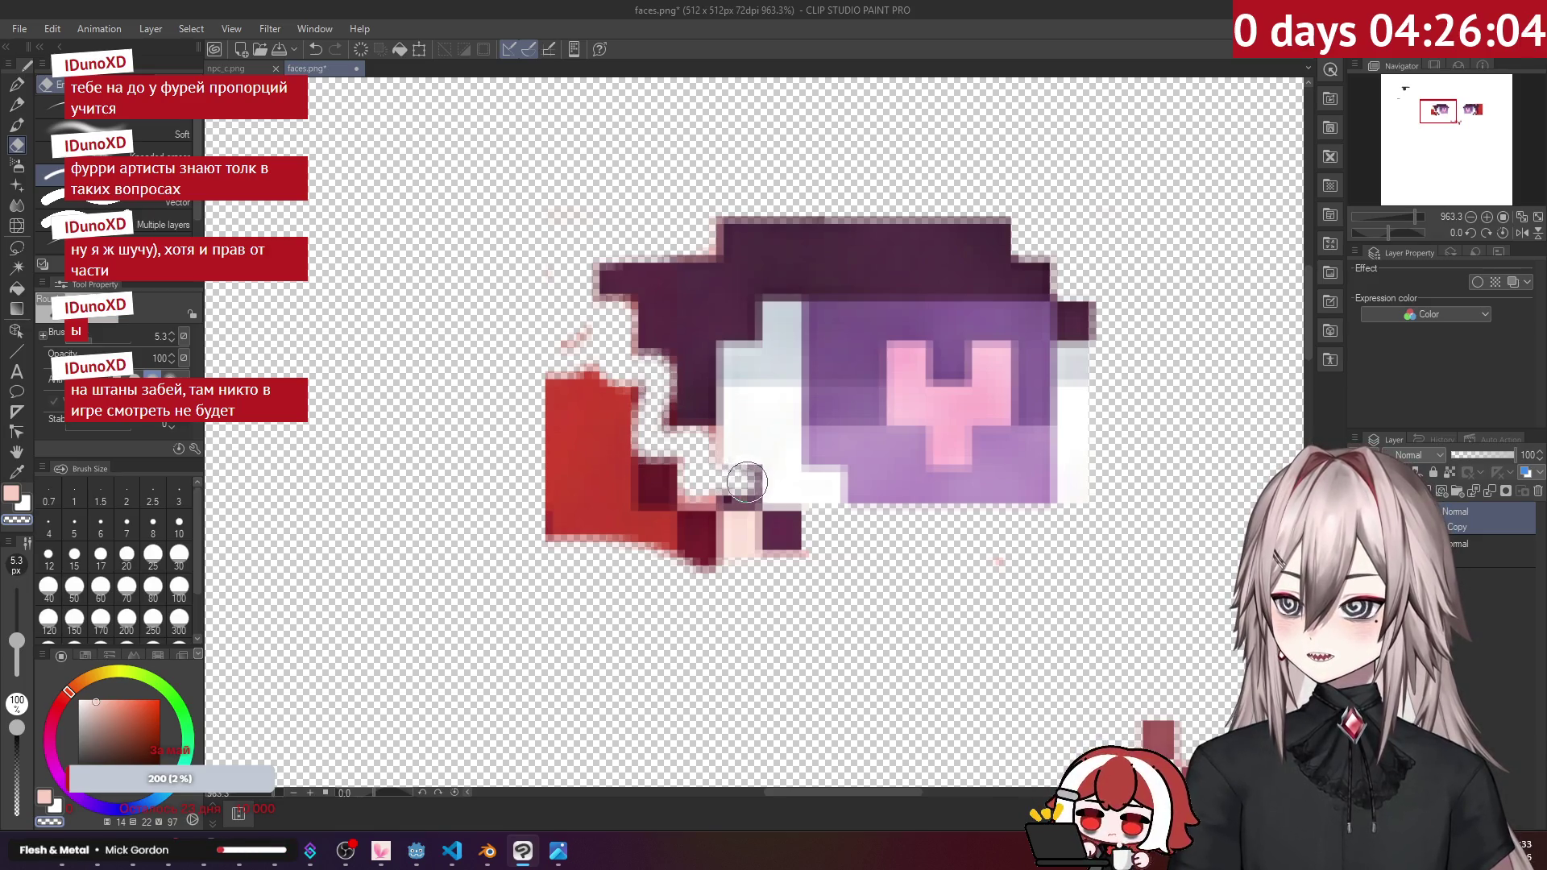
mouse_move(830, 548)
left_mouse_down()
mouse_move(714, 537)
mouse_move(604, 372)
mouse_move(568, 451)
mouse_move(587, 466)
left_mouse_up()
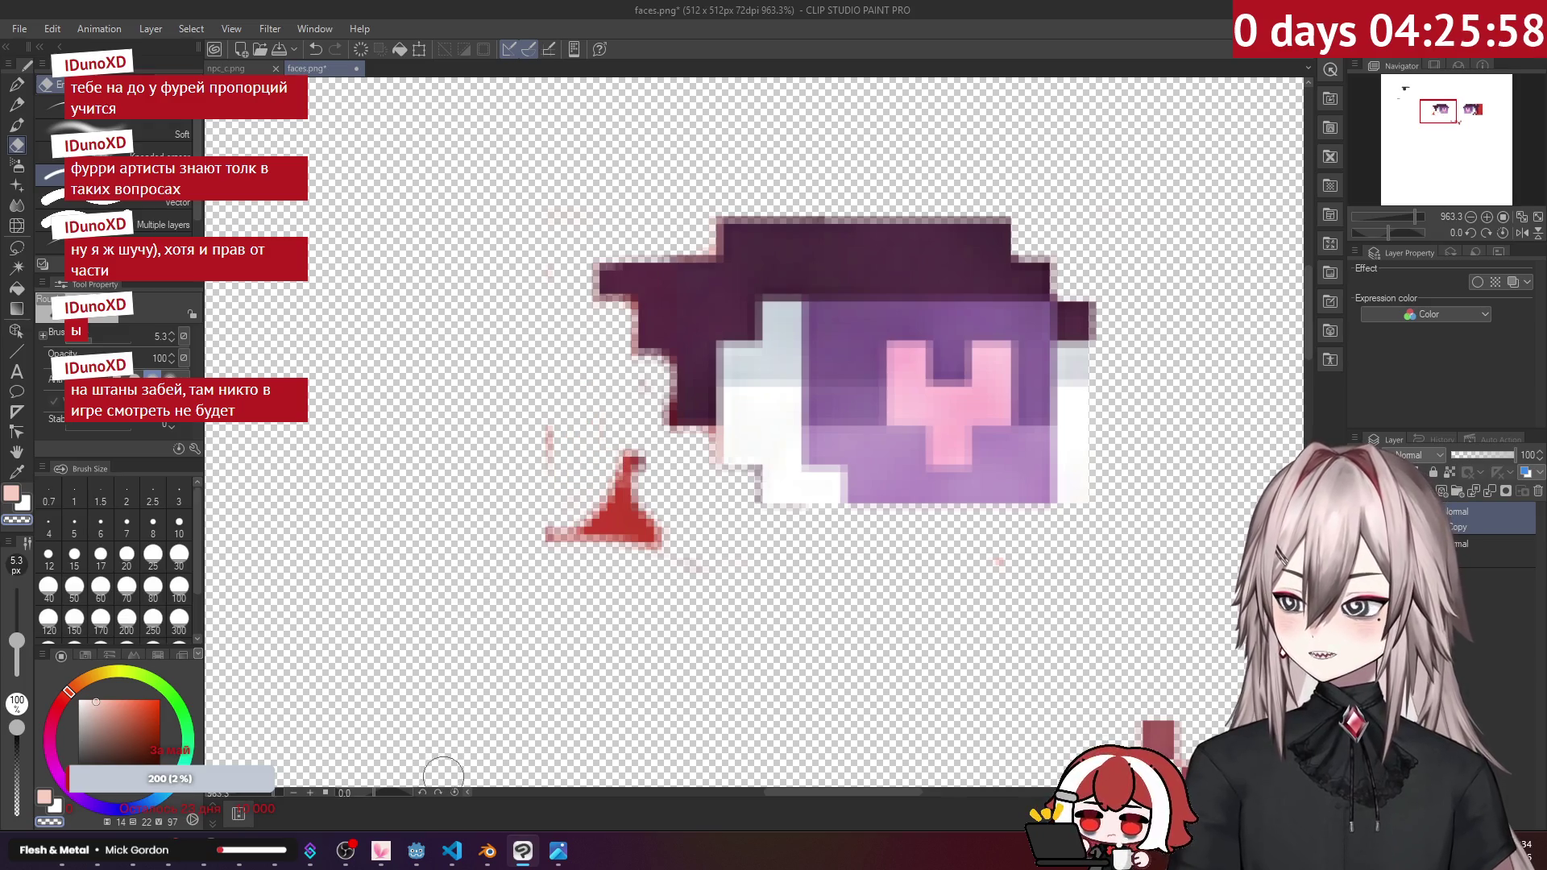
left_click(59, 862)
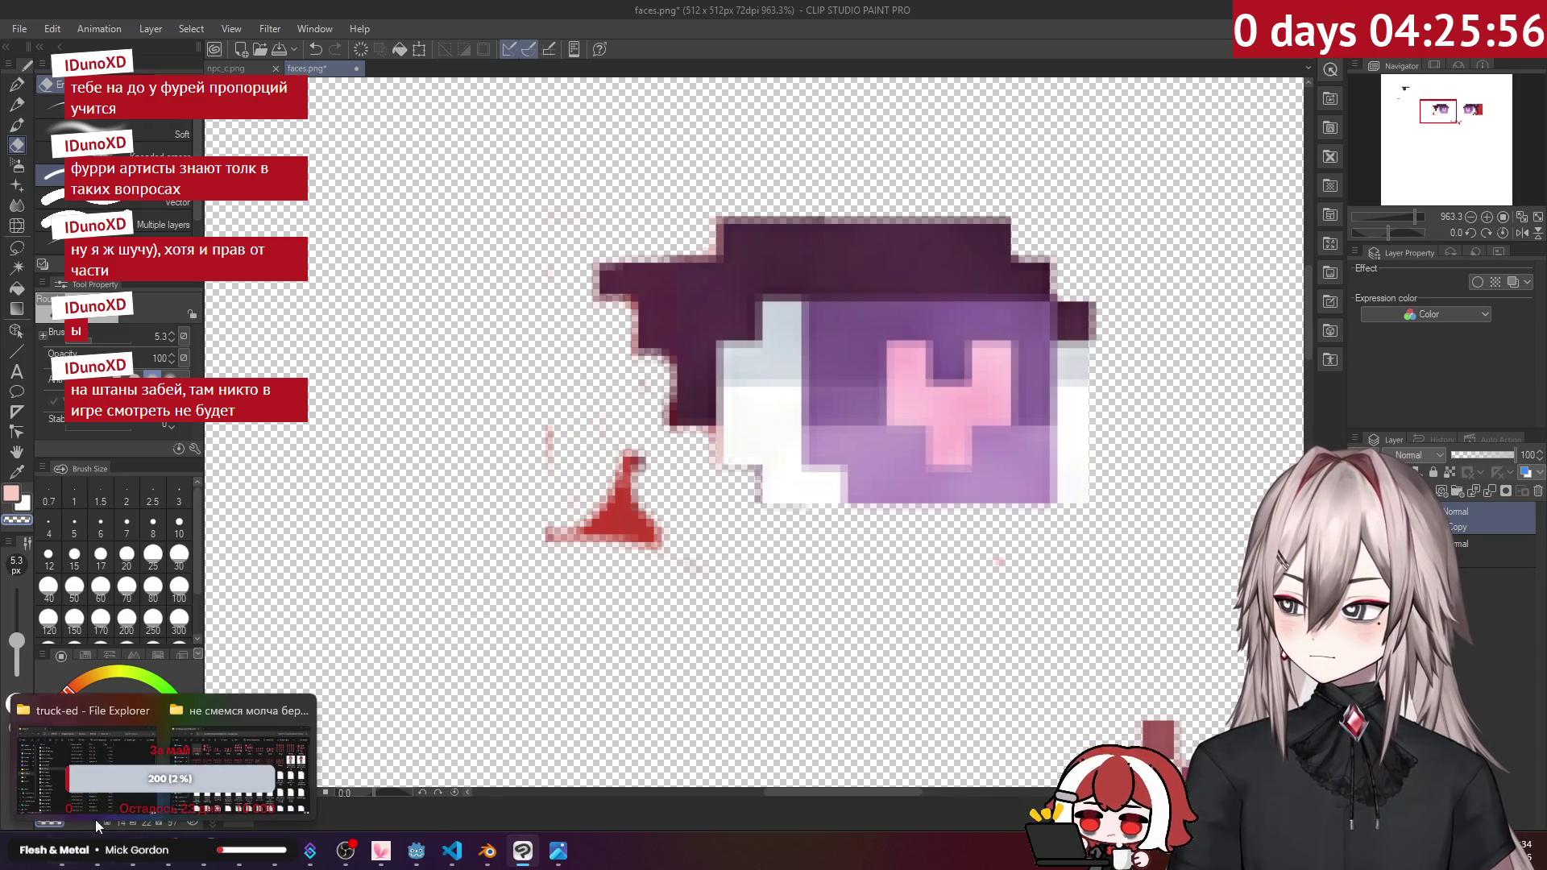
Step: Examine the left eye in dremia-image-383928.png, then erase the red triangle beside the sprite's left eye
double_click(1005, 374)
scroll(660, 326, "up", 8)
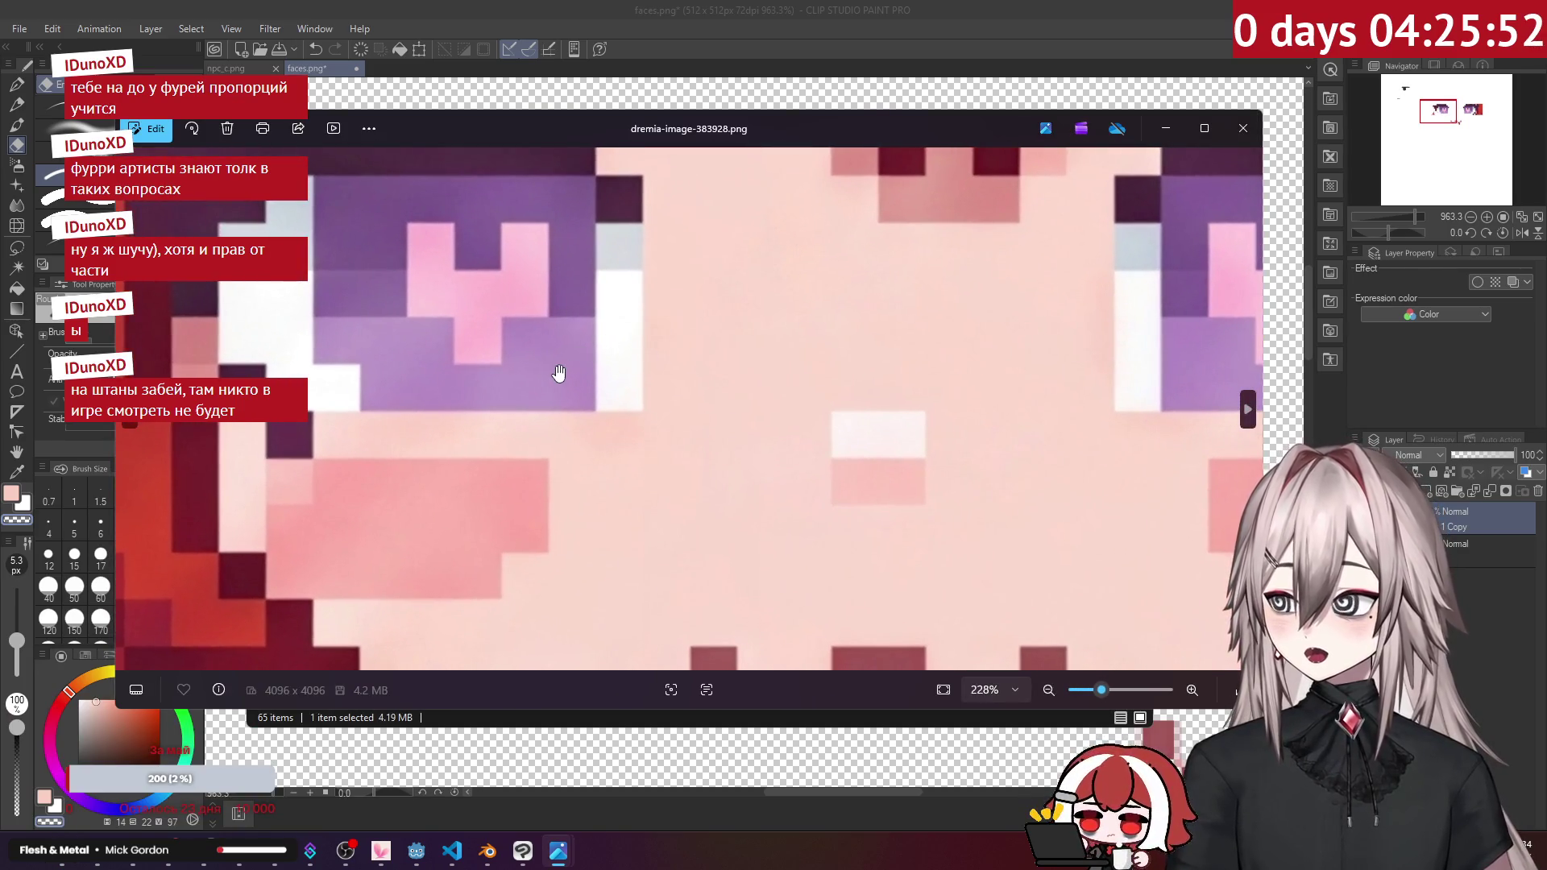
scroll(553, 370, "up", 1)
mouse_move(552, 370)
left_mouse_down()
mouse_move(680, 452)
mouse_move(692, 486)
left_mouse_up()
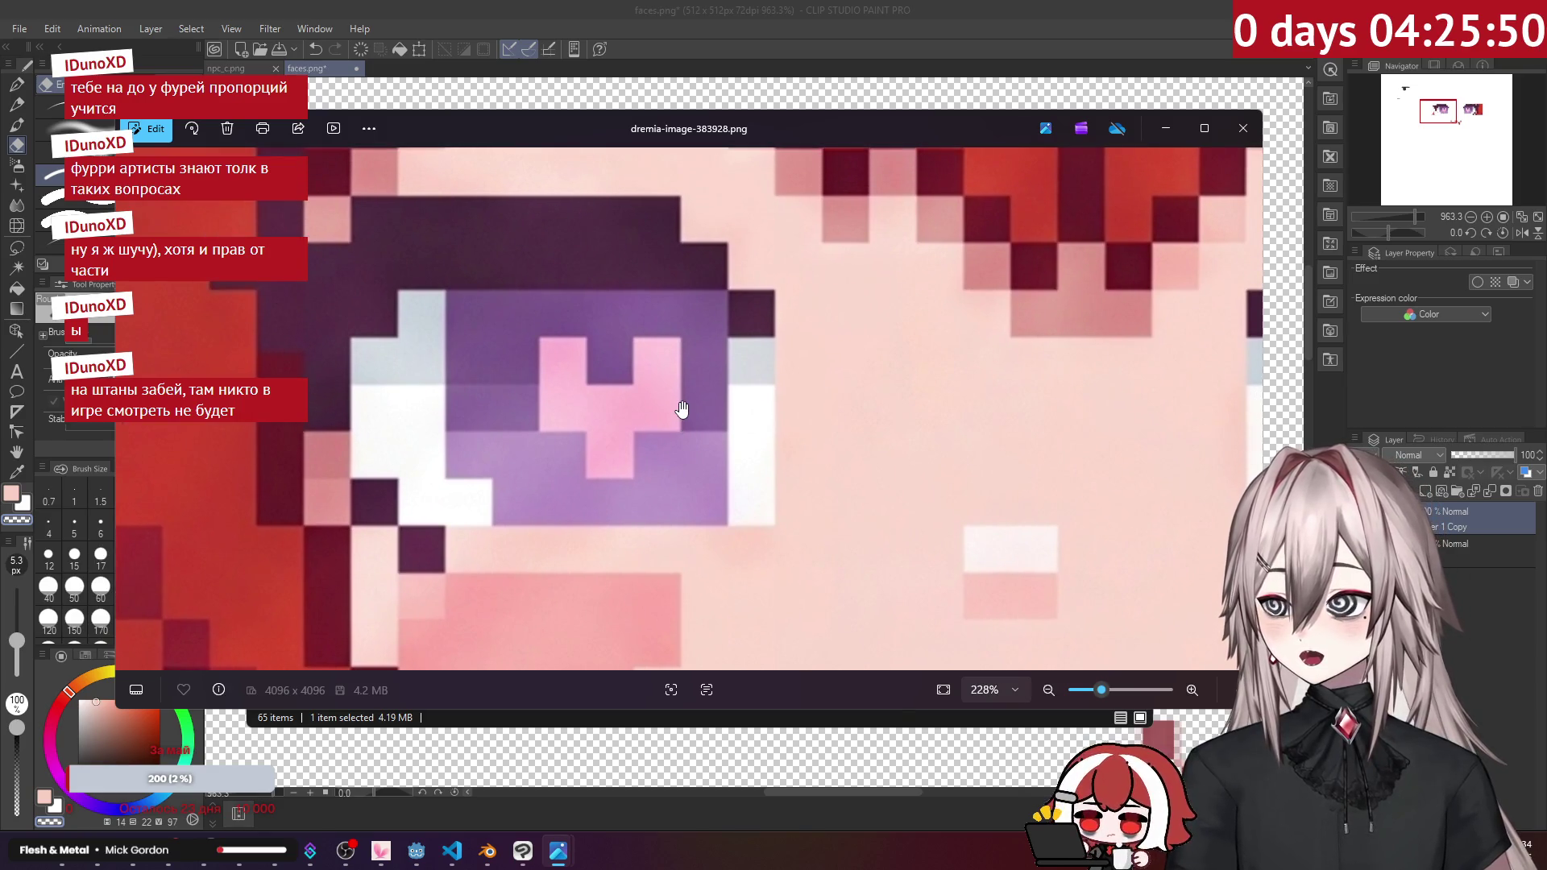
scroll(693, 241, "up", 7)
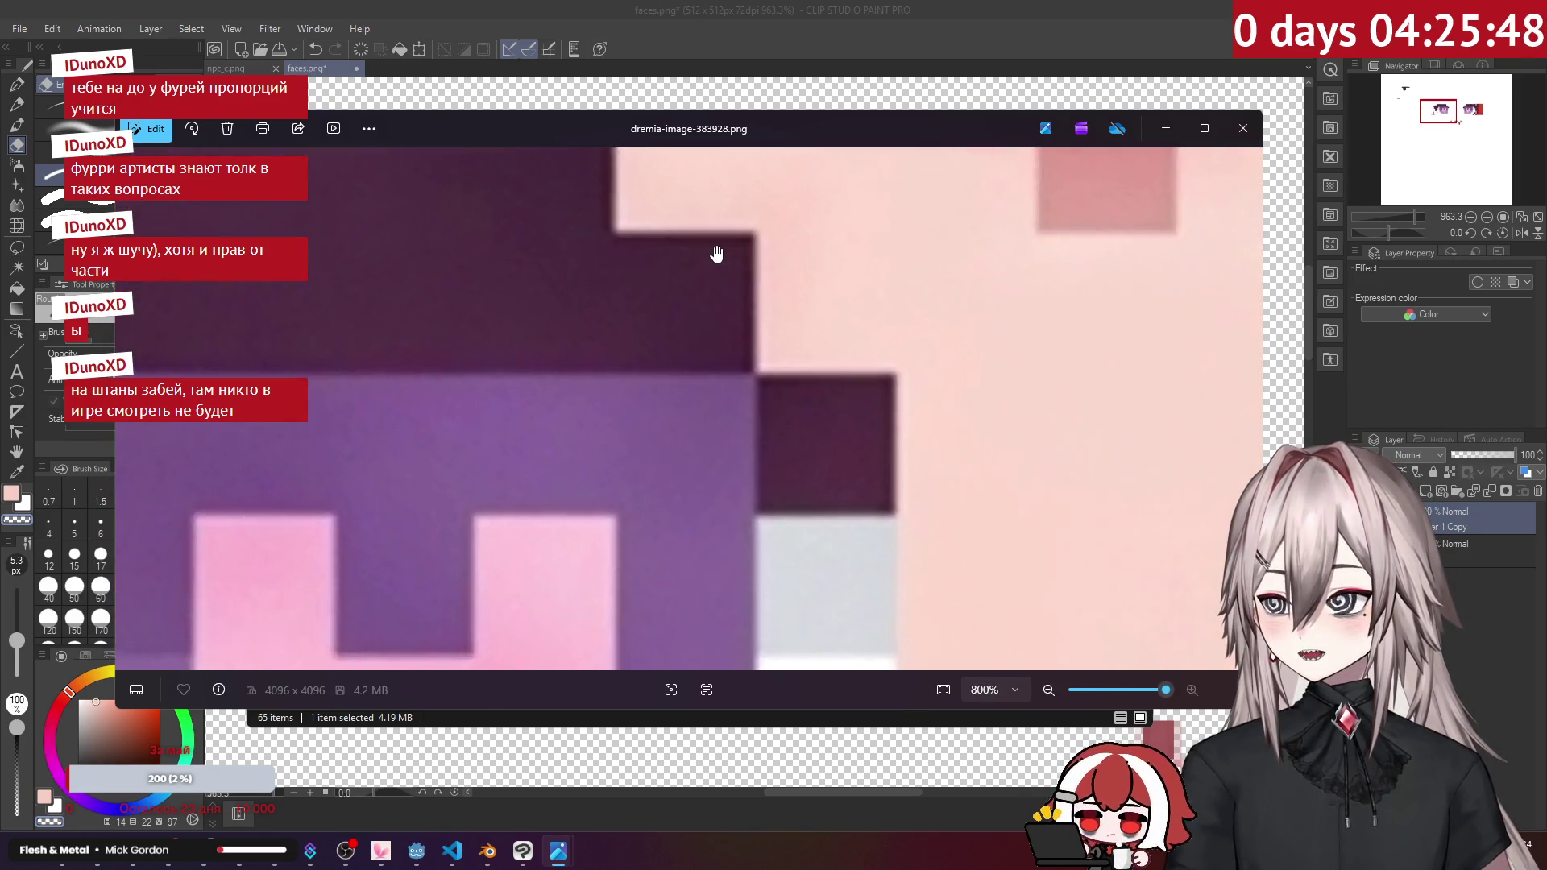
scroll(723, 251, "down", 10)
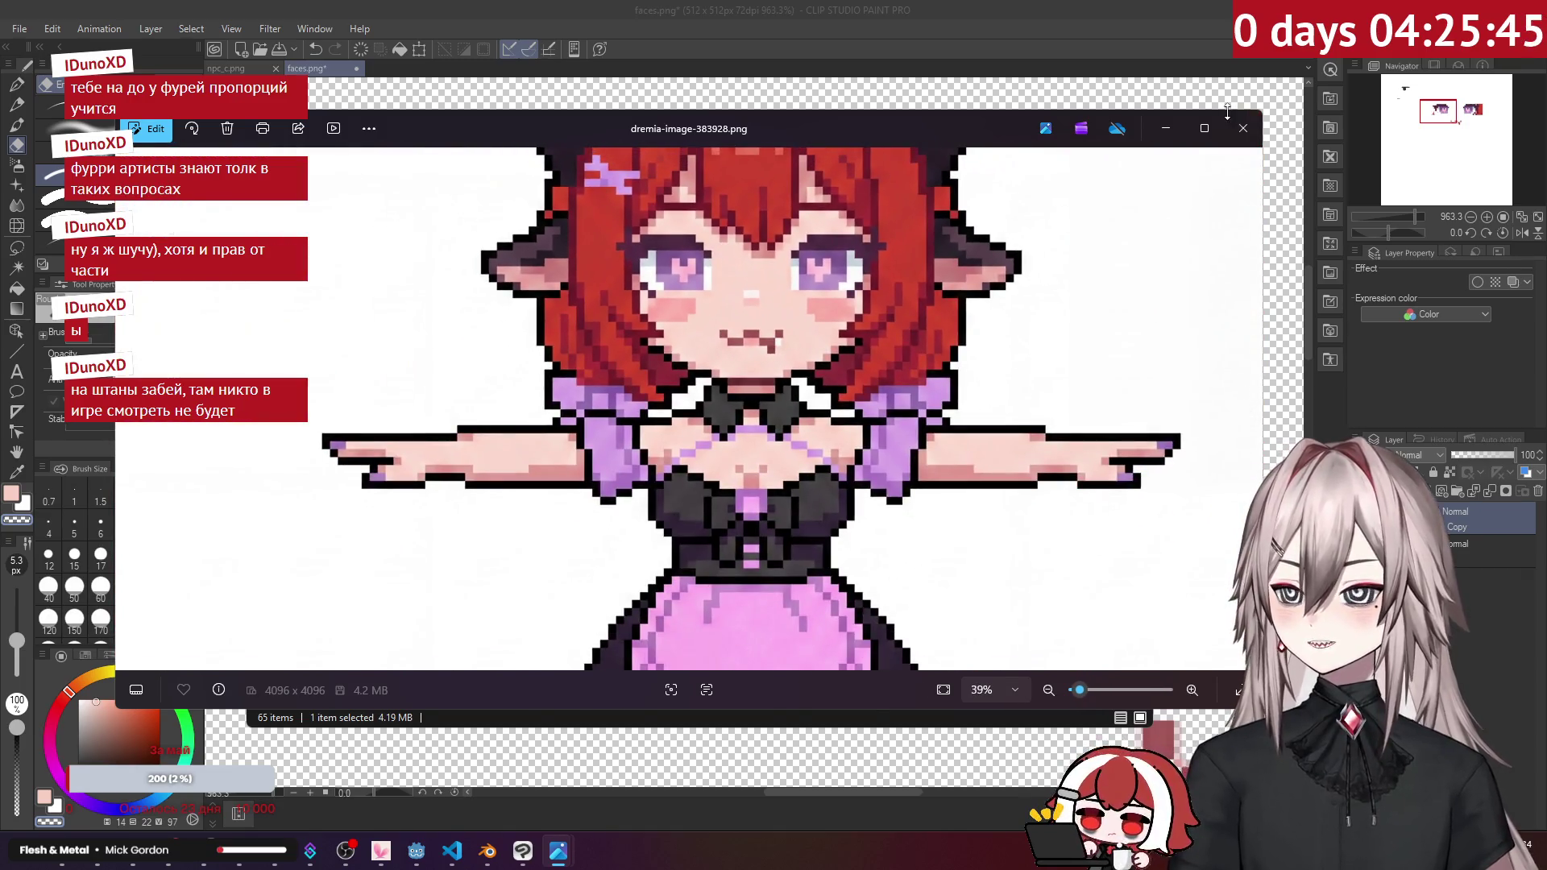
left_click(1243, 128)
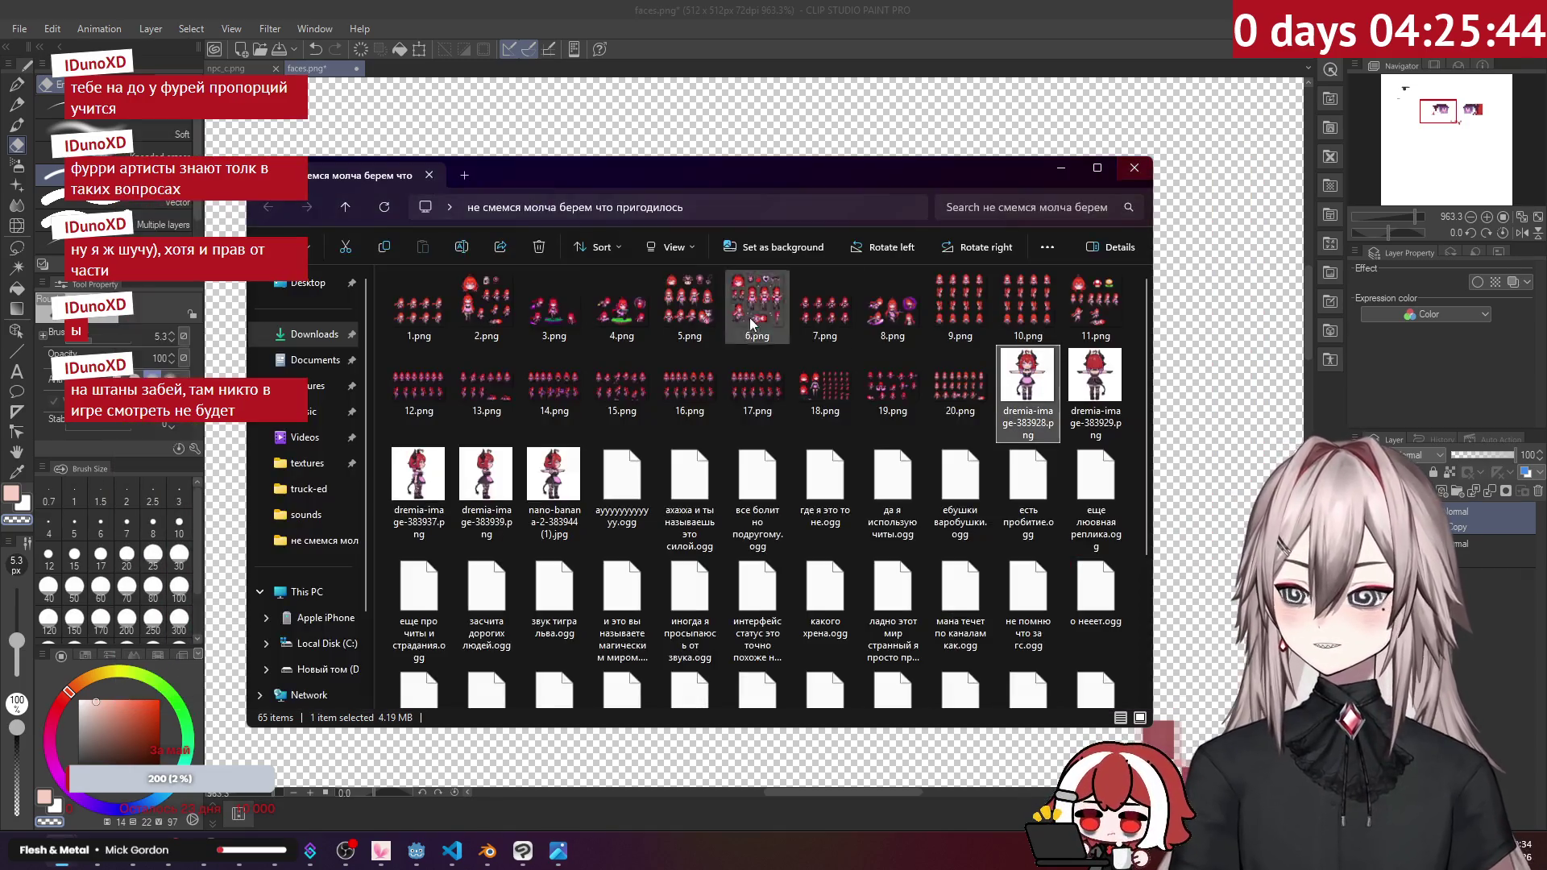
key("alt+Tab")
mouse_move(658, 400)
left_mouse_down()
mouse_move(637, 580)
mouse_move(485, 477)
mouse_move(596, 518)
left_mouse_up()
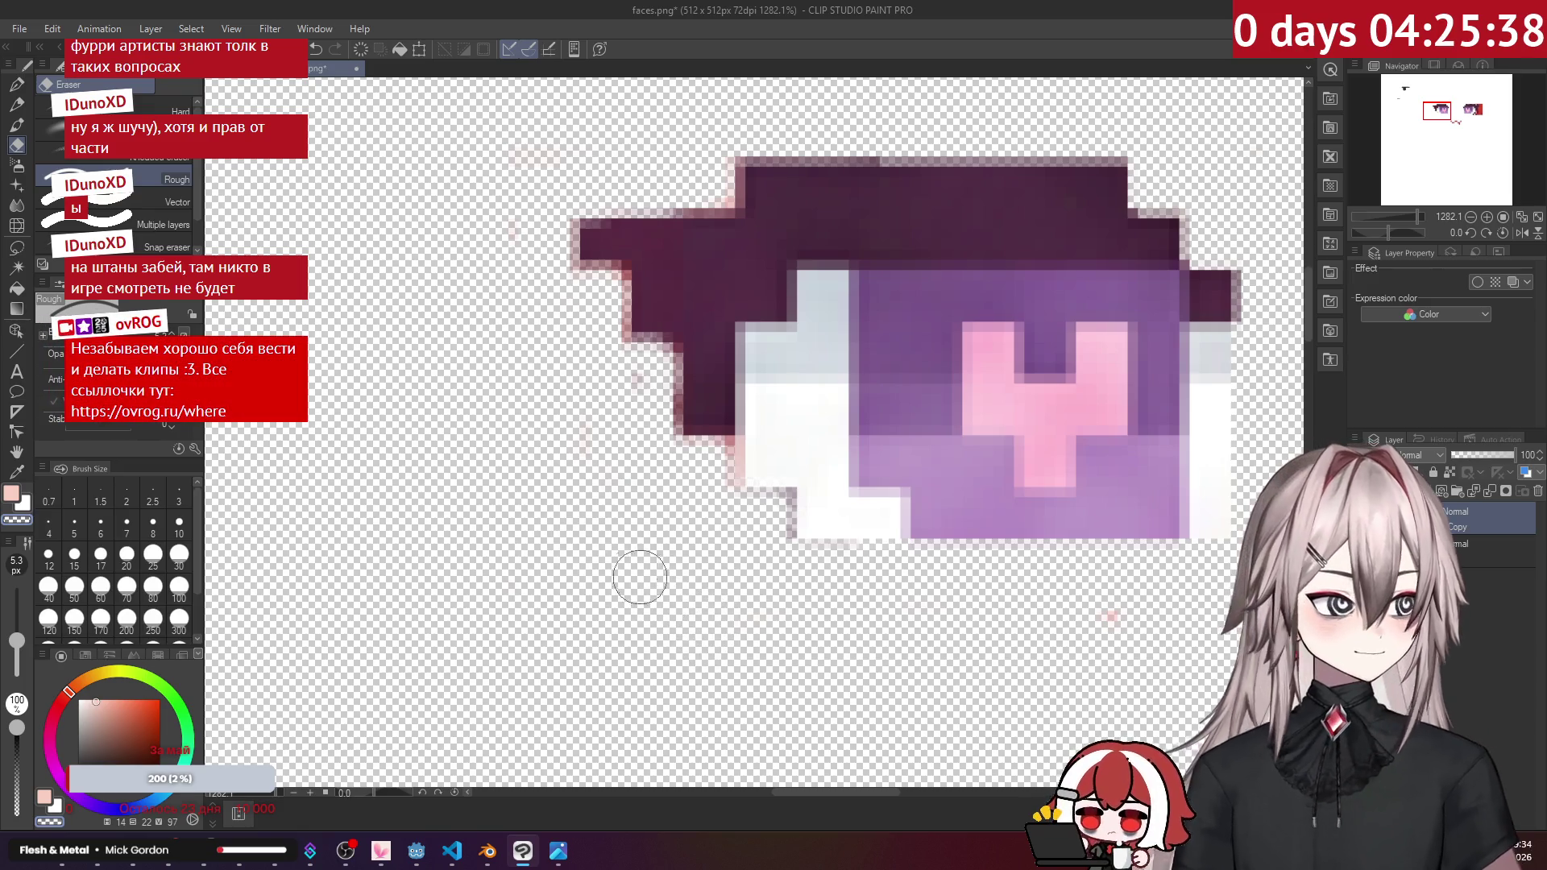
Step: Delete the right eye and the right half of the mouth using rectangular selections
scroll(585, 355, "down", 8)
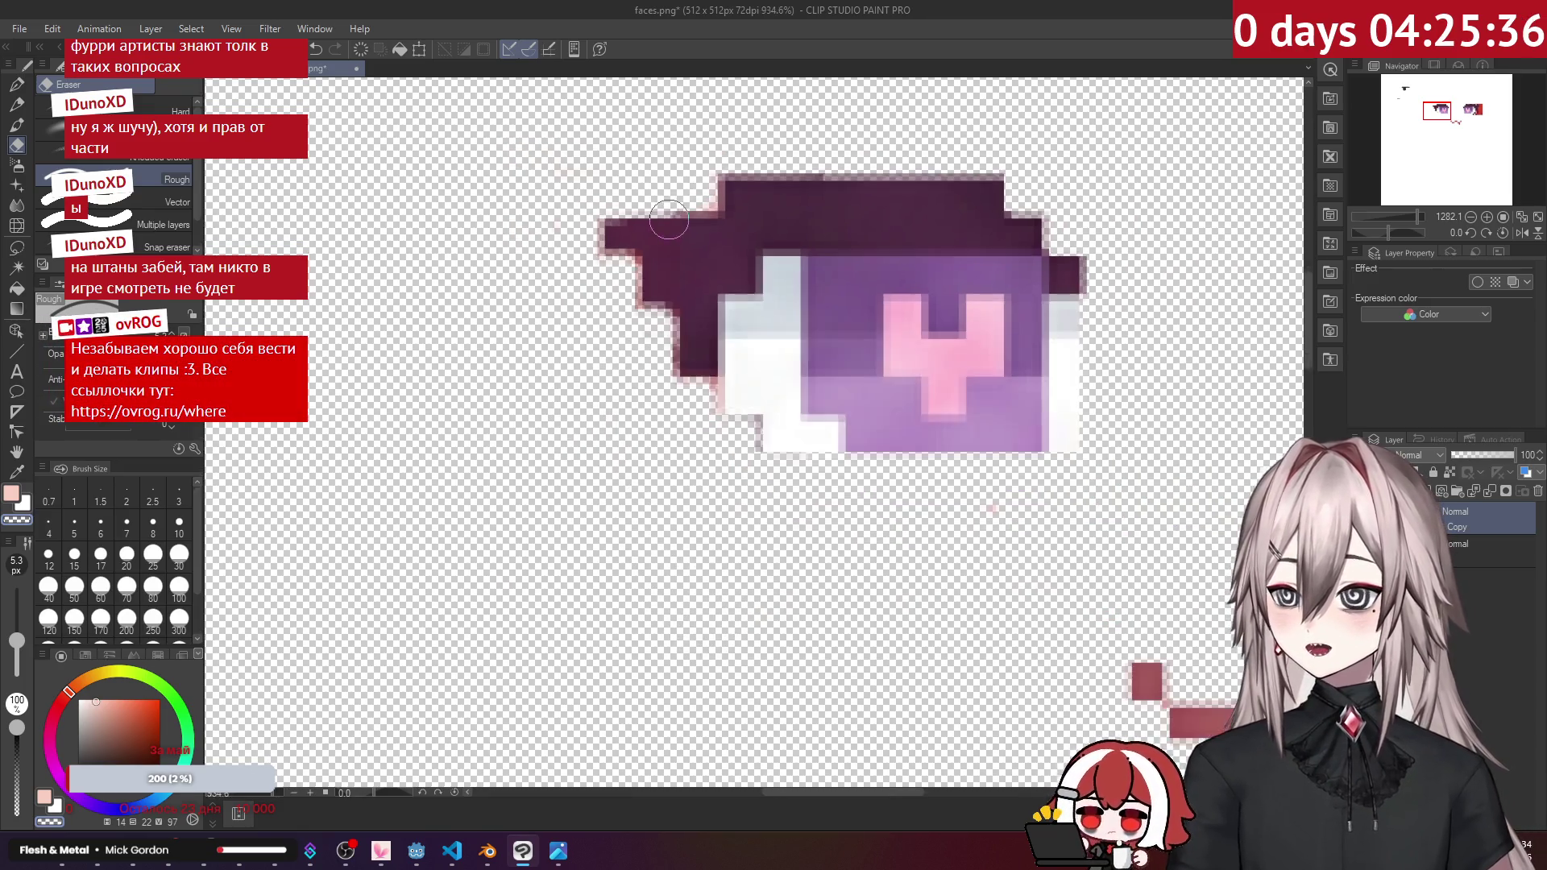
scroll(811, 276, "up", 3)
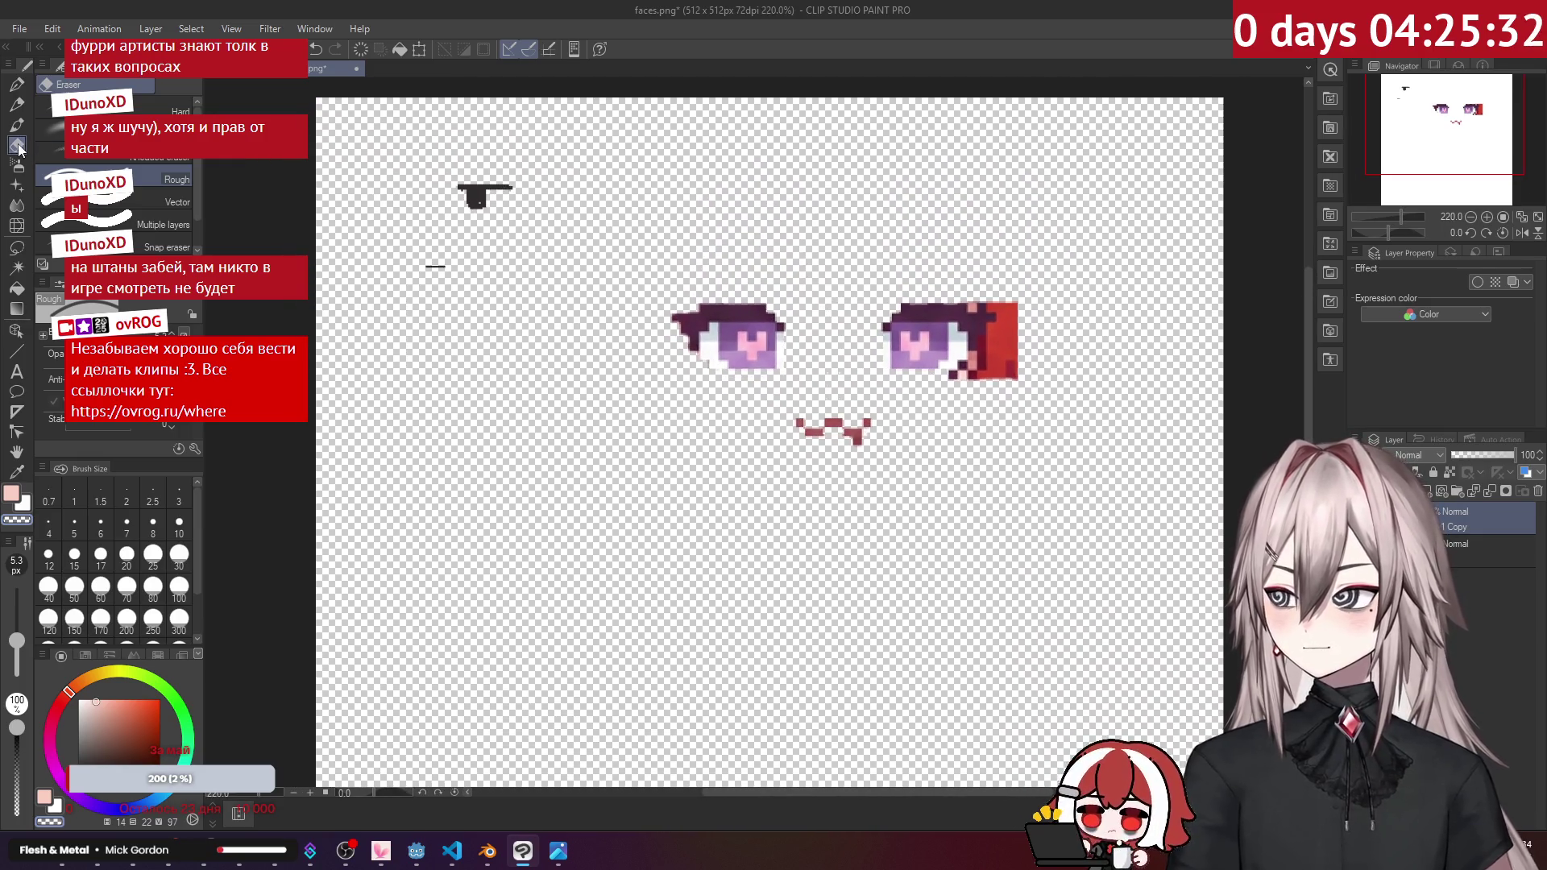
left_click(17, 249)
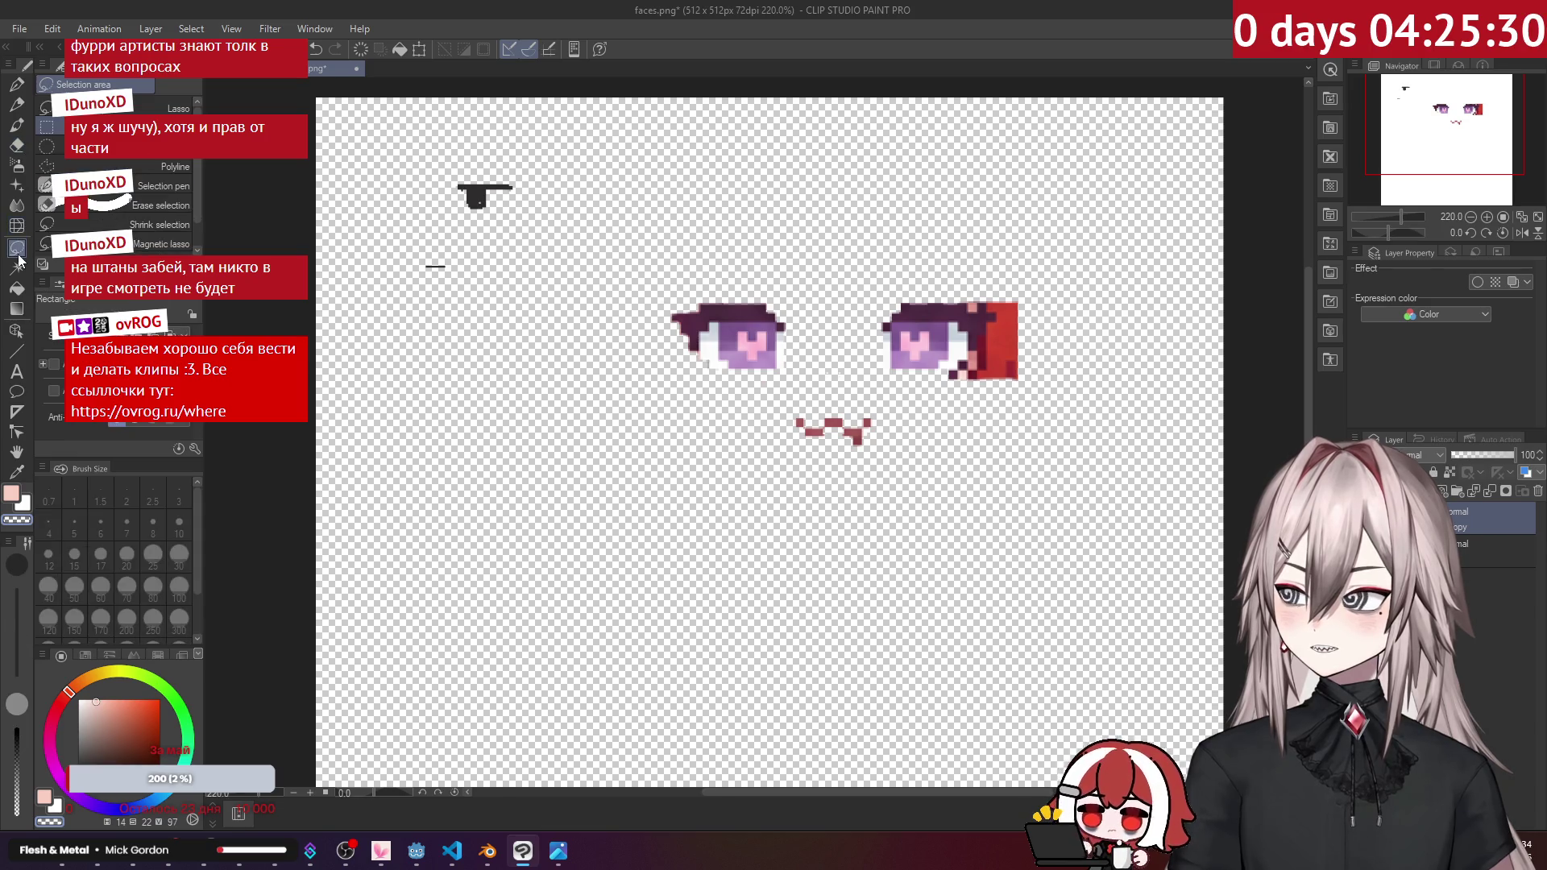
key("Delete")
key("ctrl+d")
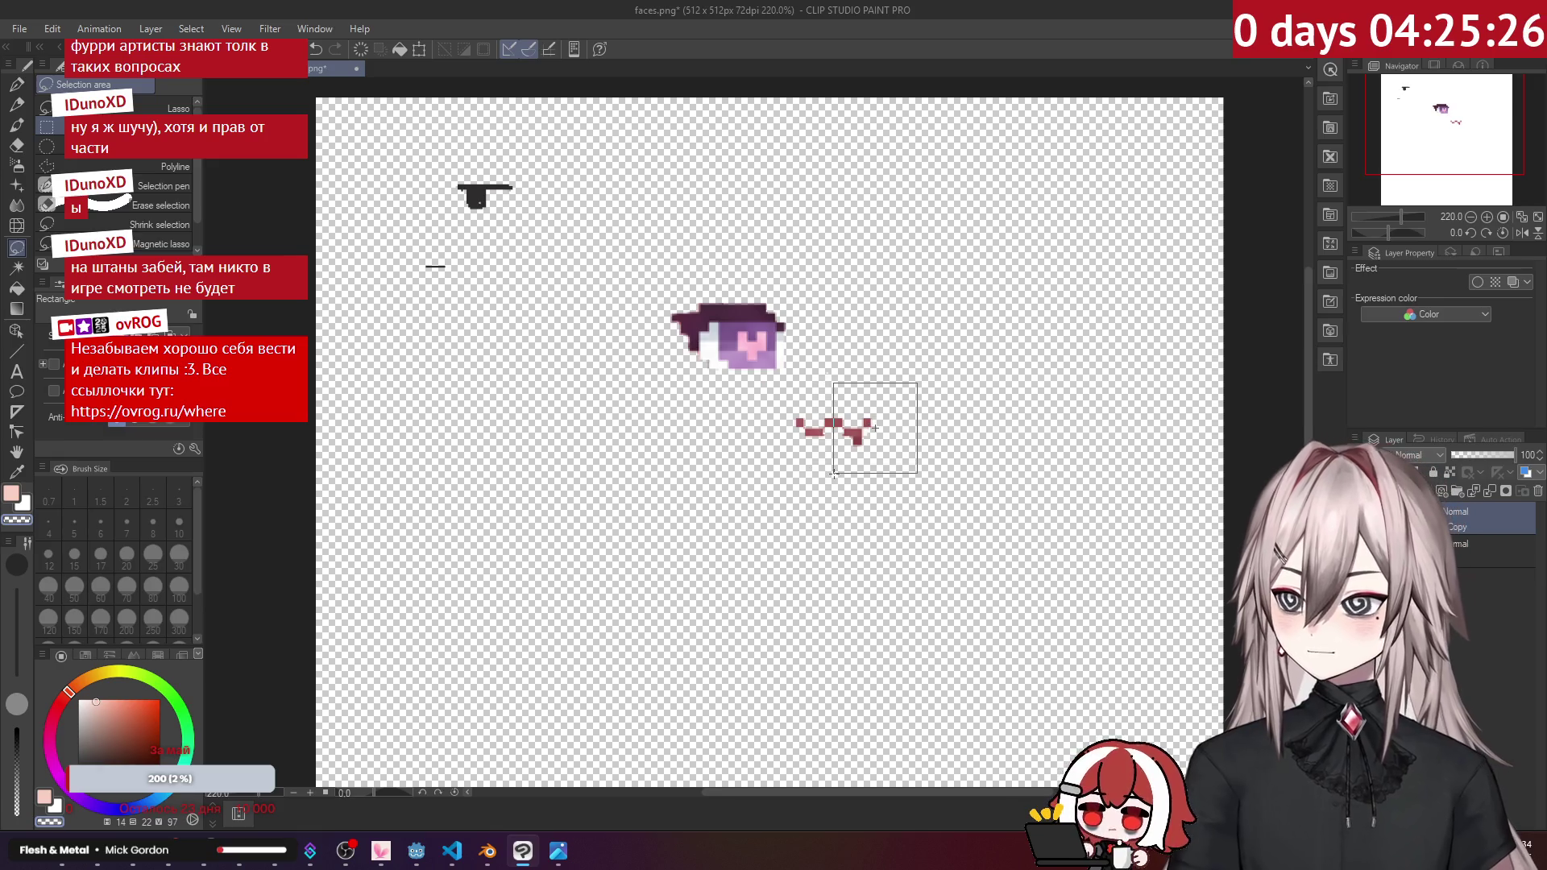
left_click_drag(835, 476, 835, 476)
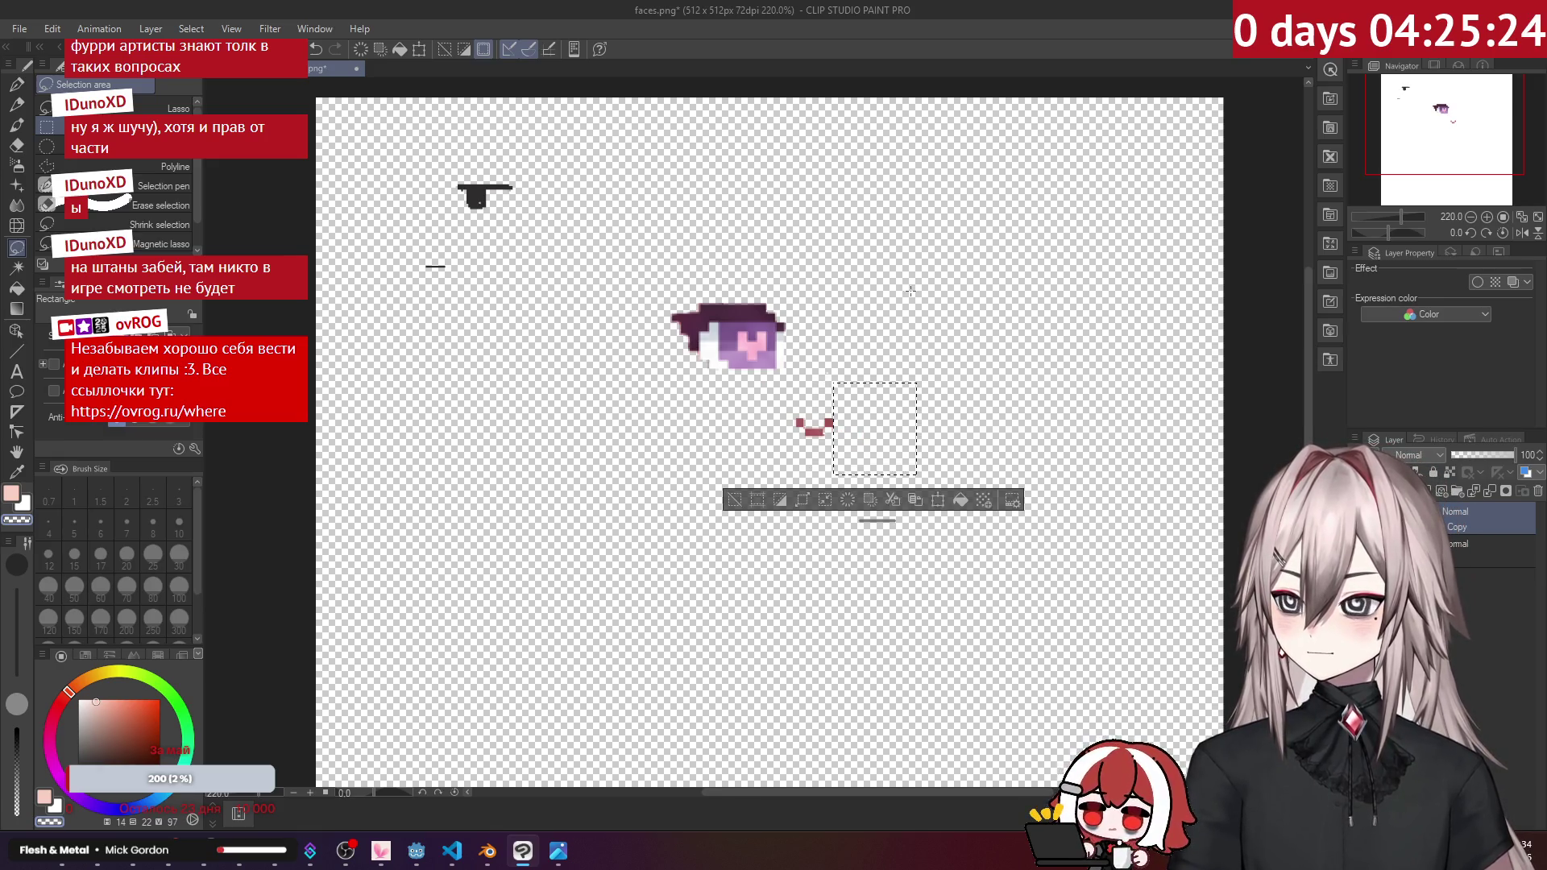
key("Delete")
key("ctrl+d")
Step: Paste a copy of the eye and mouth, flip it horizontally, and shrink it to 70%
key("ctrl+c")
key("ctrl+v")
key("ctrl+t")
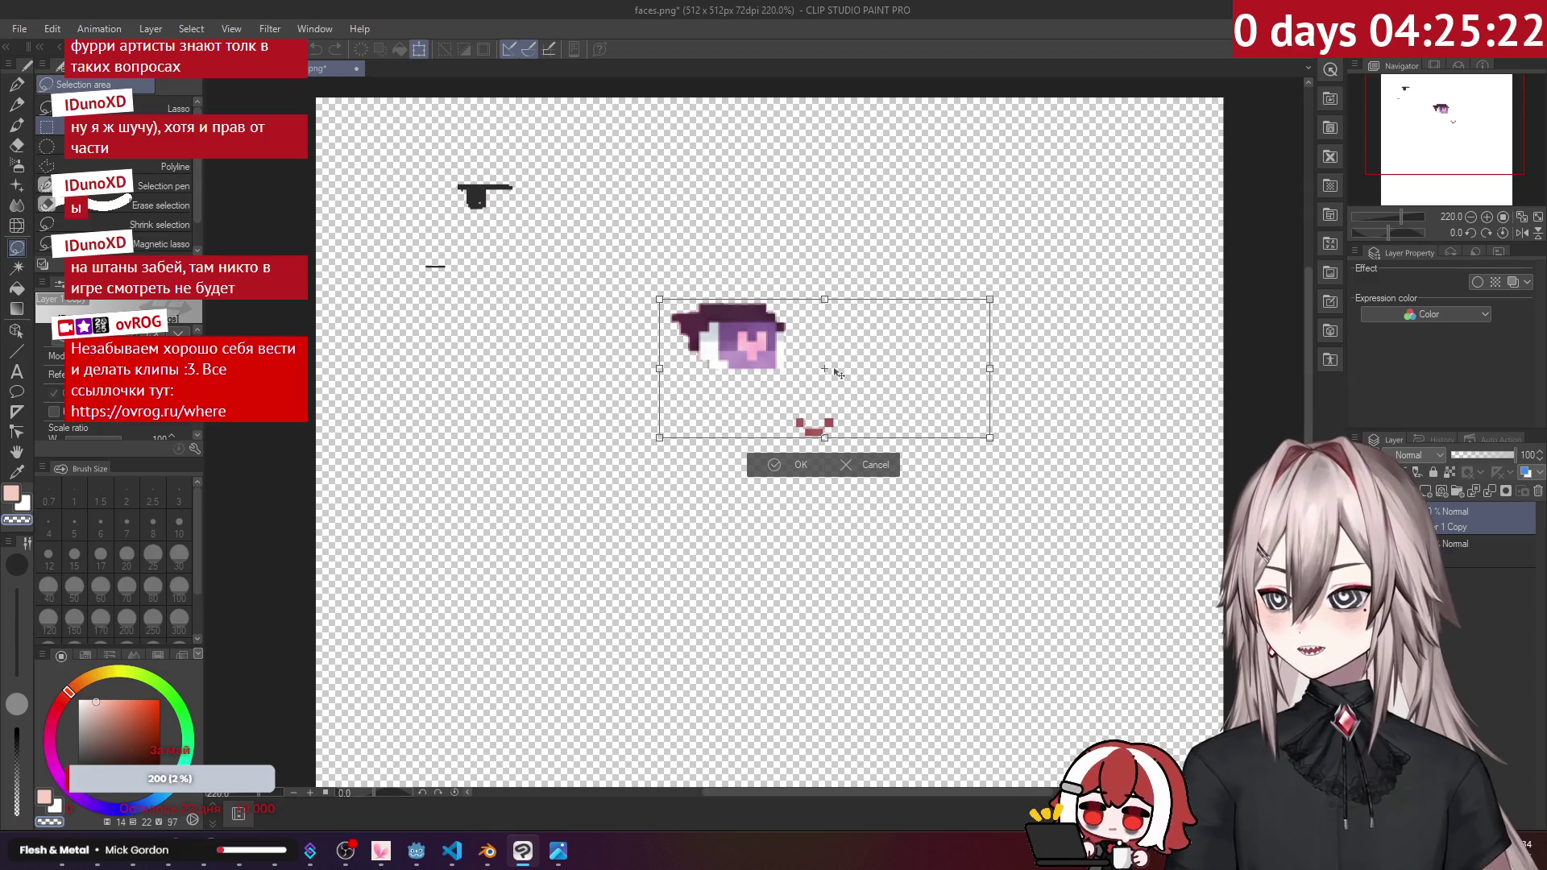
right_click(859, 382)
left_click(918, 587)
mouse_move(887, 367)
left_mouse_down()
mouse_move(762, 223)
mouse_move(707, 222)
mouse_move(693, 257)
left_mouse_up()
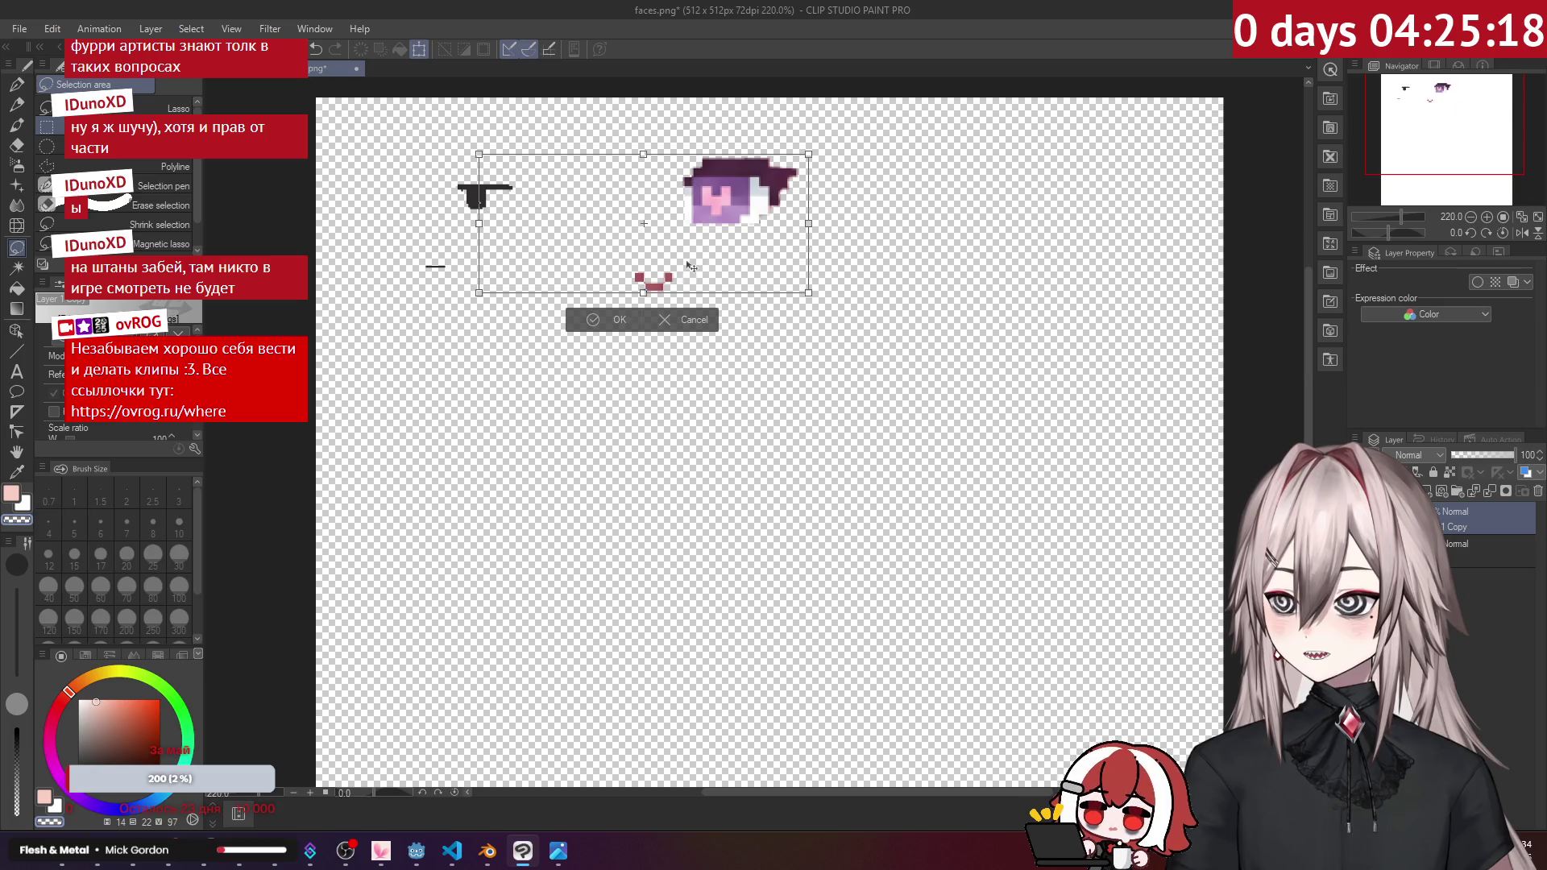
mouse_move(804, 290)
left_mouse_down()
mouse_move(649, 226)
mouse_move(520, 245)
left_mouse_up()
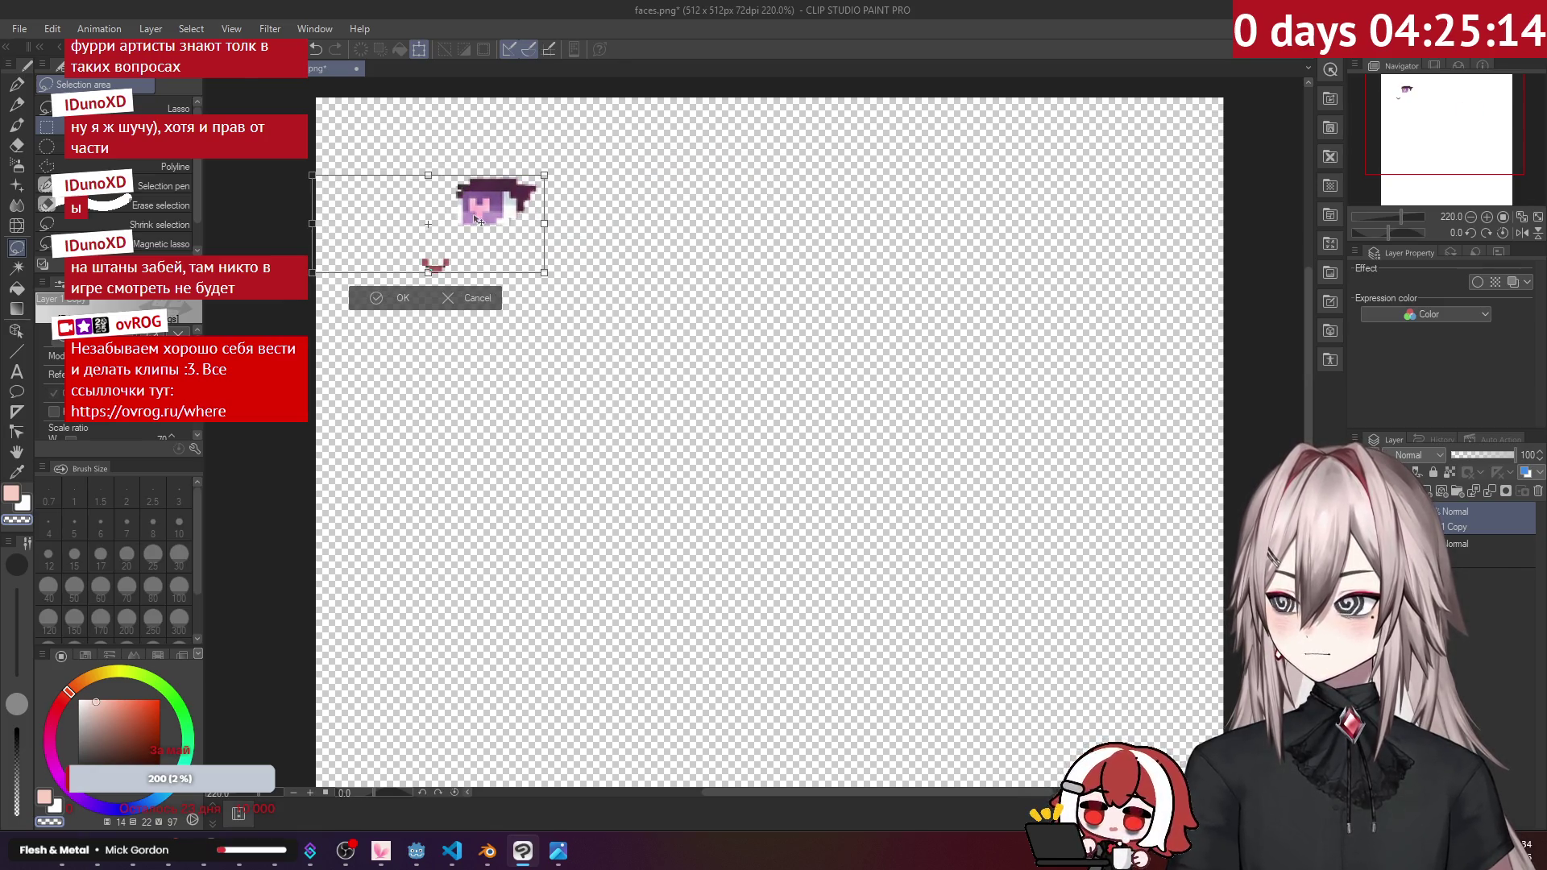
Step: Narrow and squash the flipped copy, move it right of the dark eye, and confirm
scroll(476, 219, "up", 2)
mouse_move(472, 206)
left_mouse_down()
mouse_move(461, 216)
mouse_move(538, 230)
left_mouse_up()
left_click_drag(238, 229, 282, 228)
mouse_move(405, 301)
left_mouse_down()
mouse_move(414, 232)
mouse_move(407, 258)
left_mouse_up()
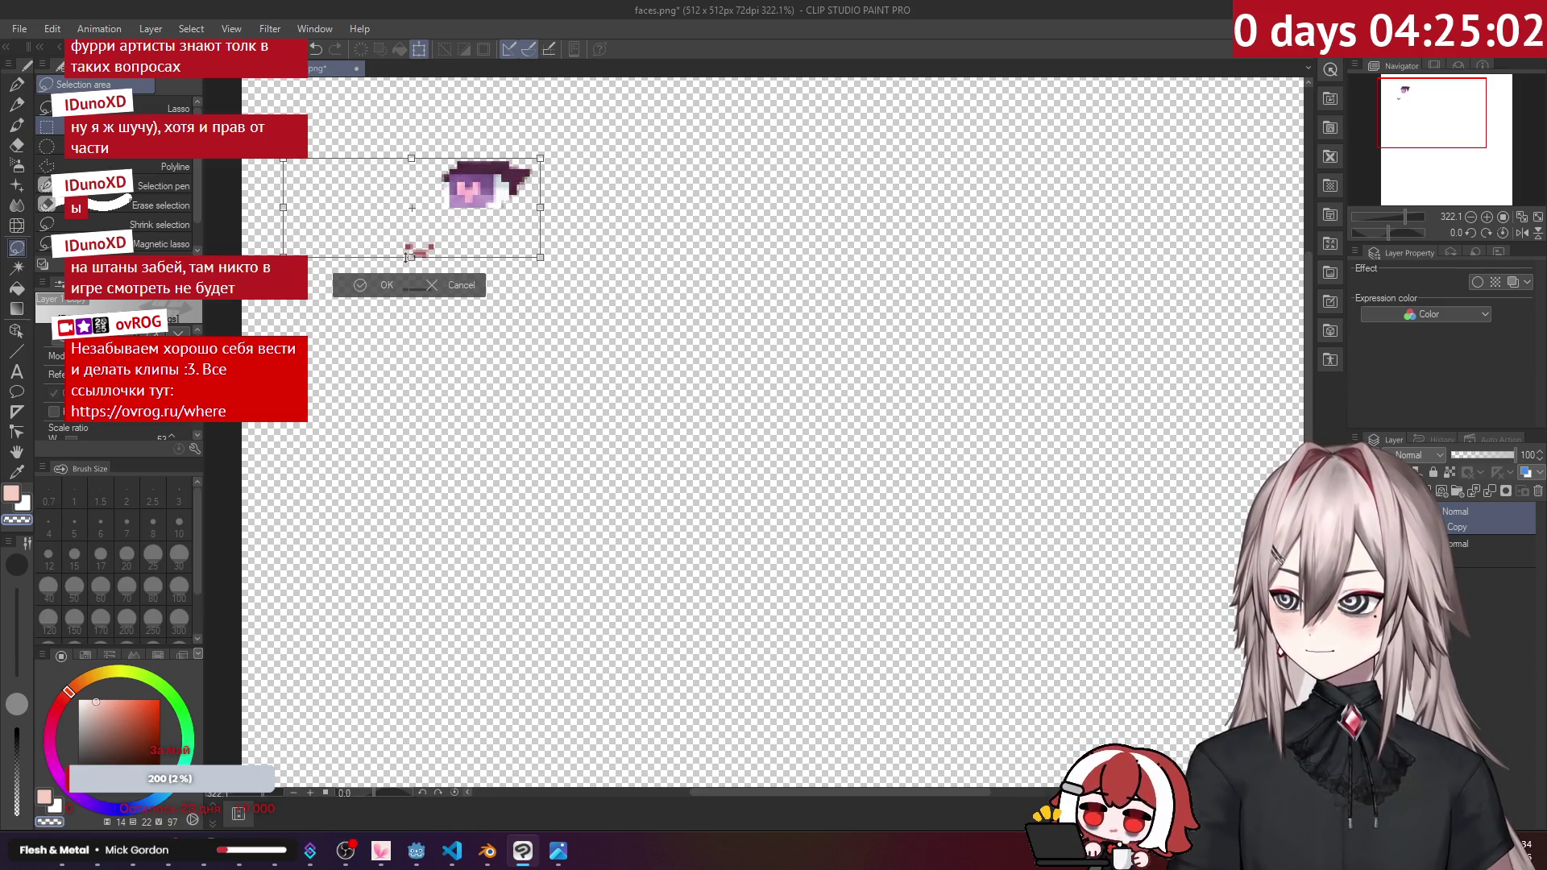
left_click_drag(489, 219, 697, 218)
left_click(605, 288)
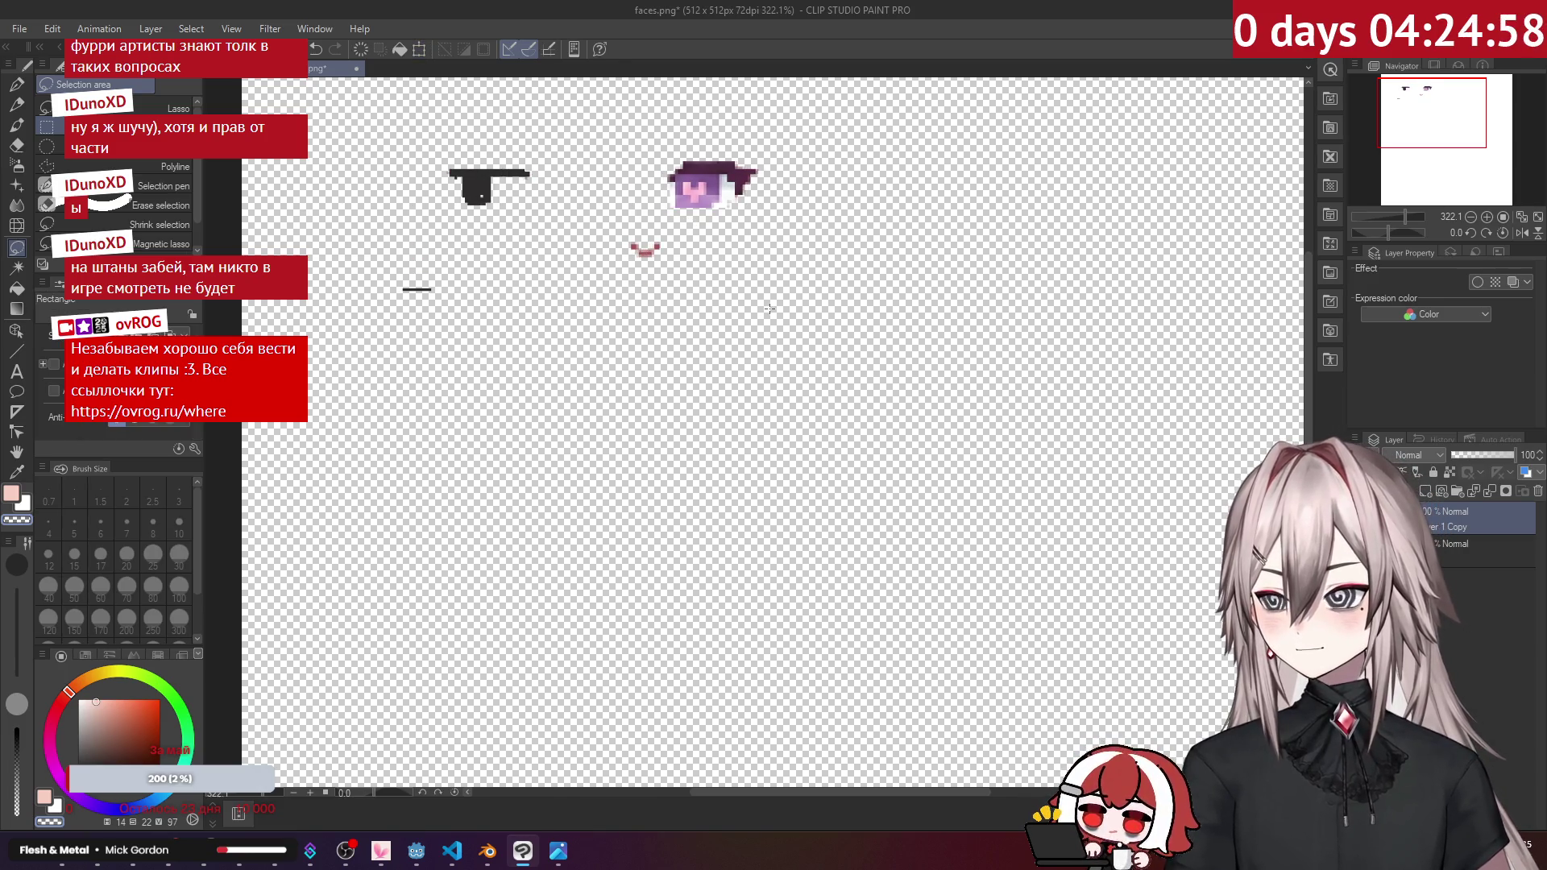
scroll(769, 308, "down", 1)
Step: Save the image as faces.png, overwriting the existing file
key("ctrl+shift+s")
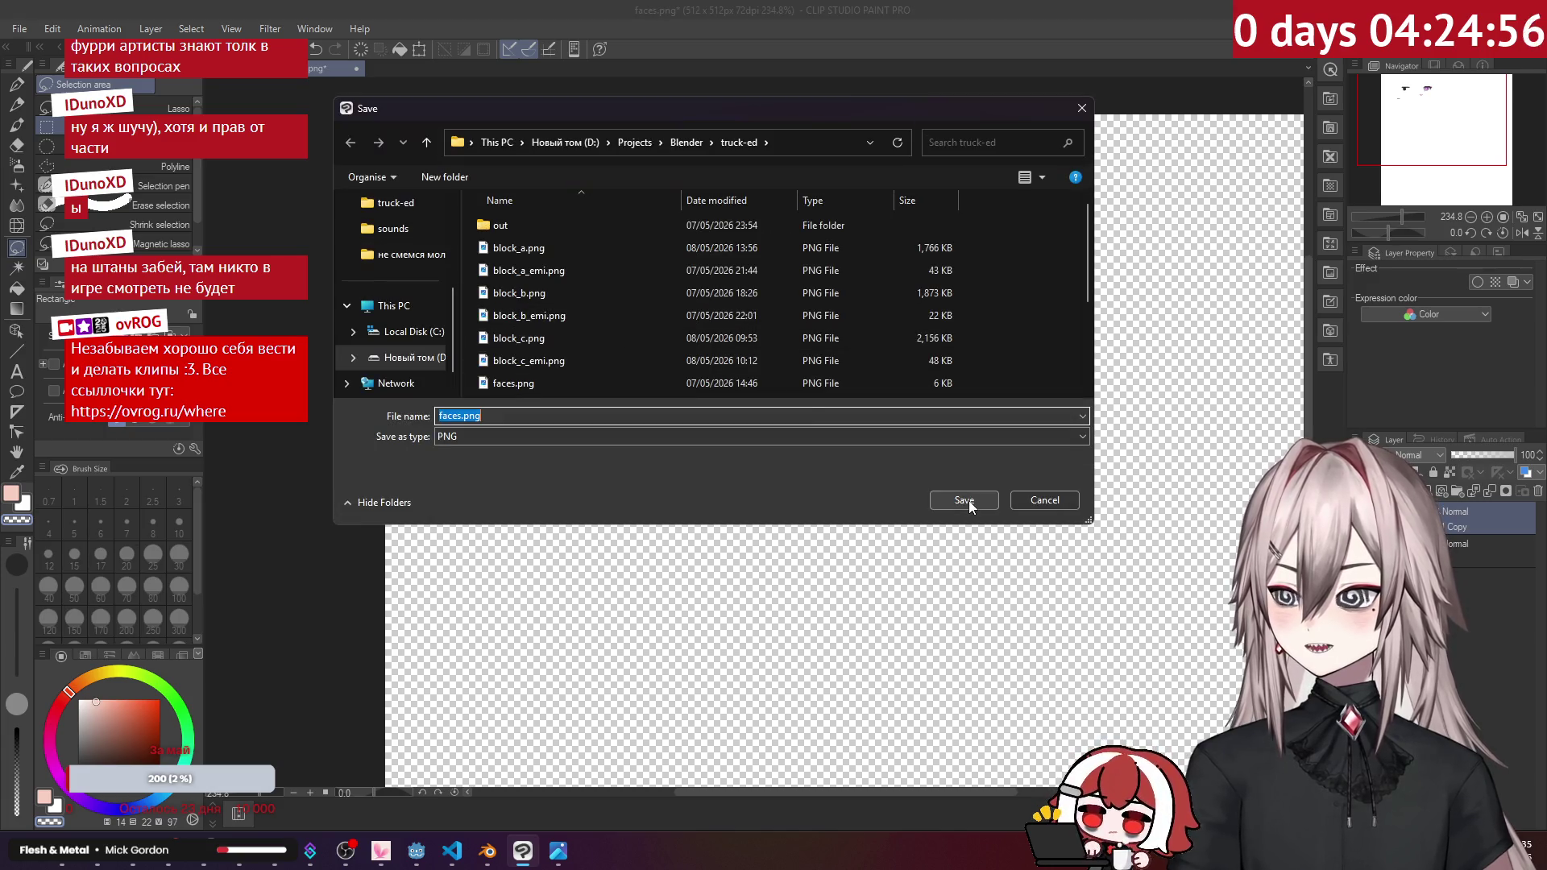
left_click(966, 501)
left_click(836, 424)
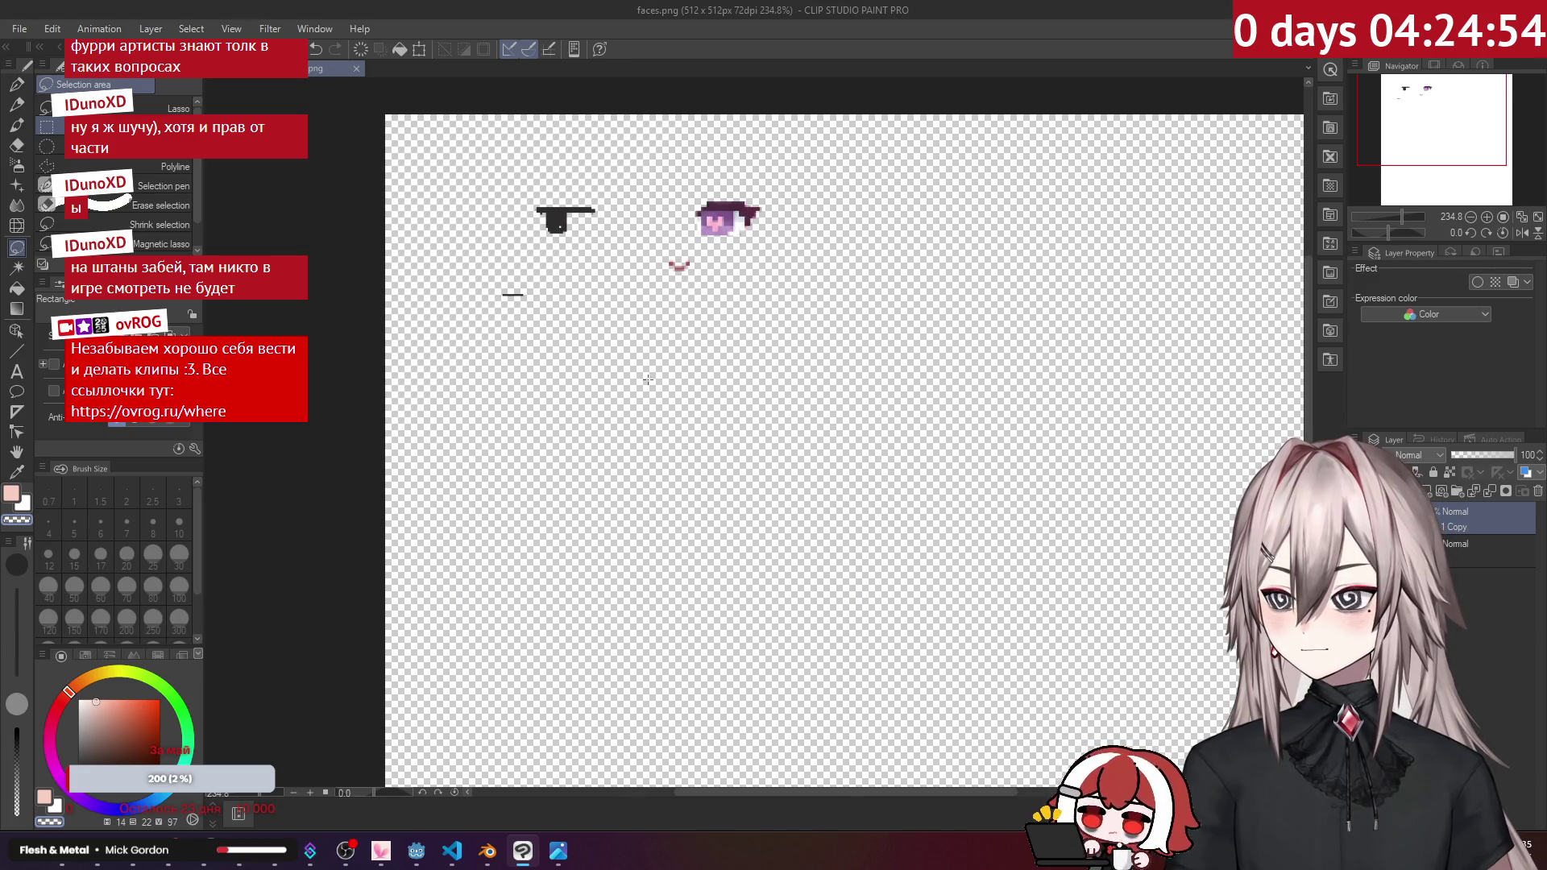
left_click(496, 861)
Step: Unhide the face object, enter Edit Mode, and start the character's animation playback
left_click(1513, 163)
middle_click_drag(999, 282, 1076, 297)
scroll(1076, 296, "up", 5)
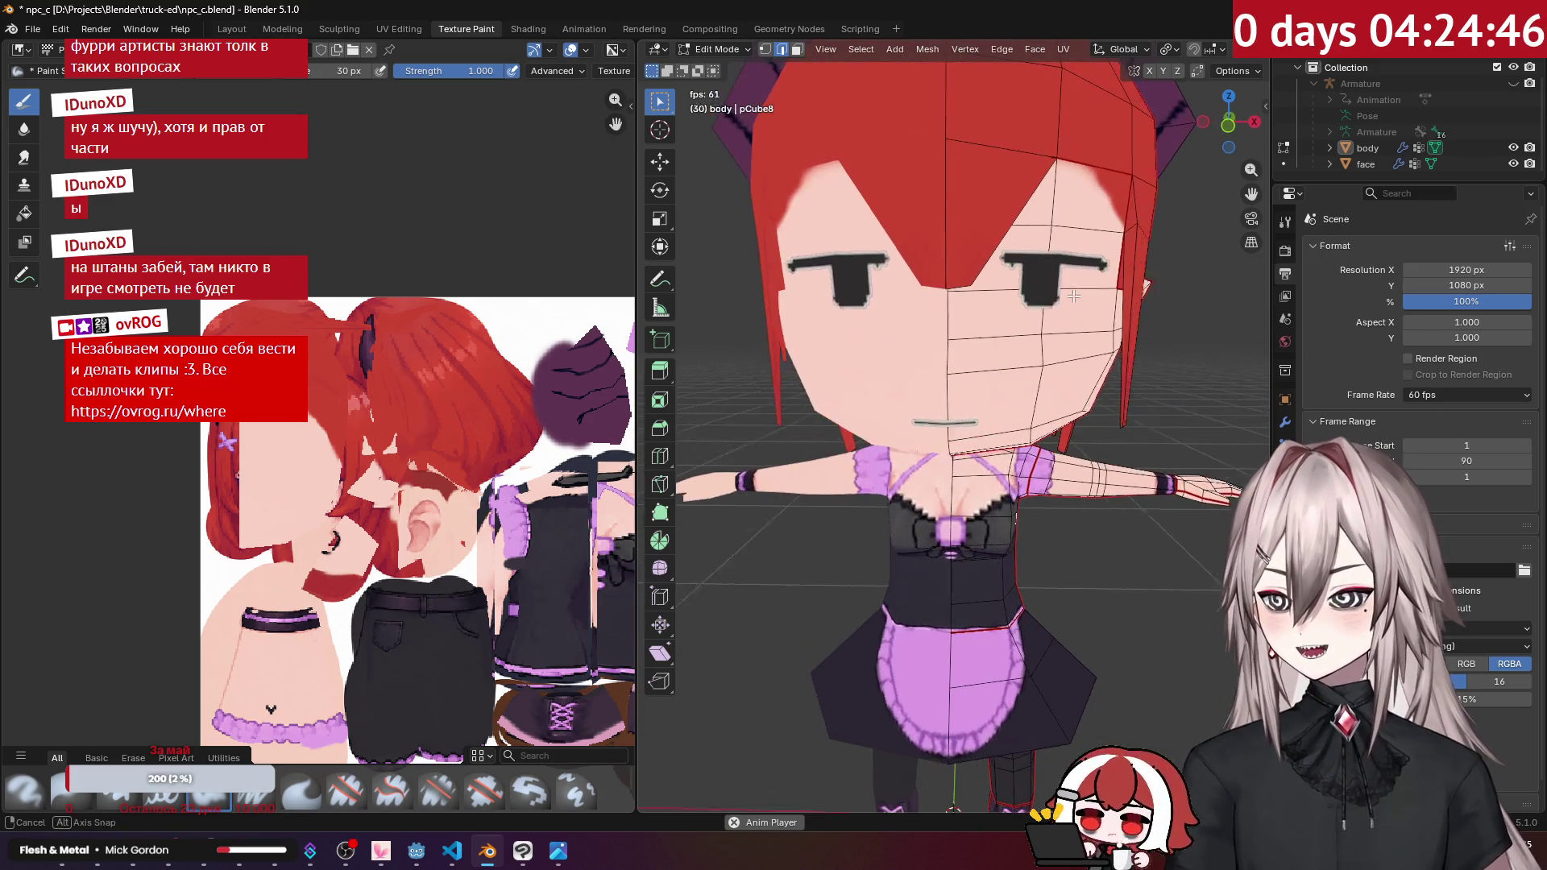
scroll(1076, 297, "down", 5)
key("Tab")
key("Tab")
key("space")
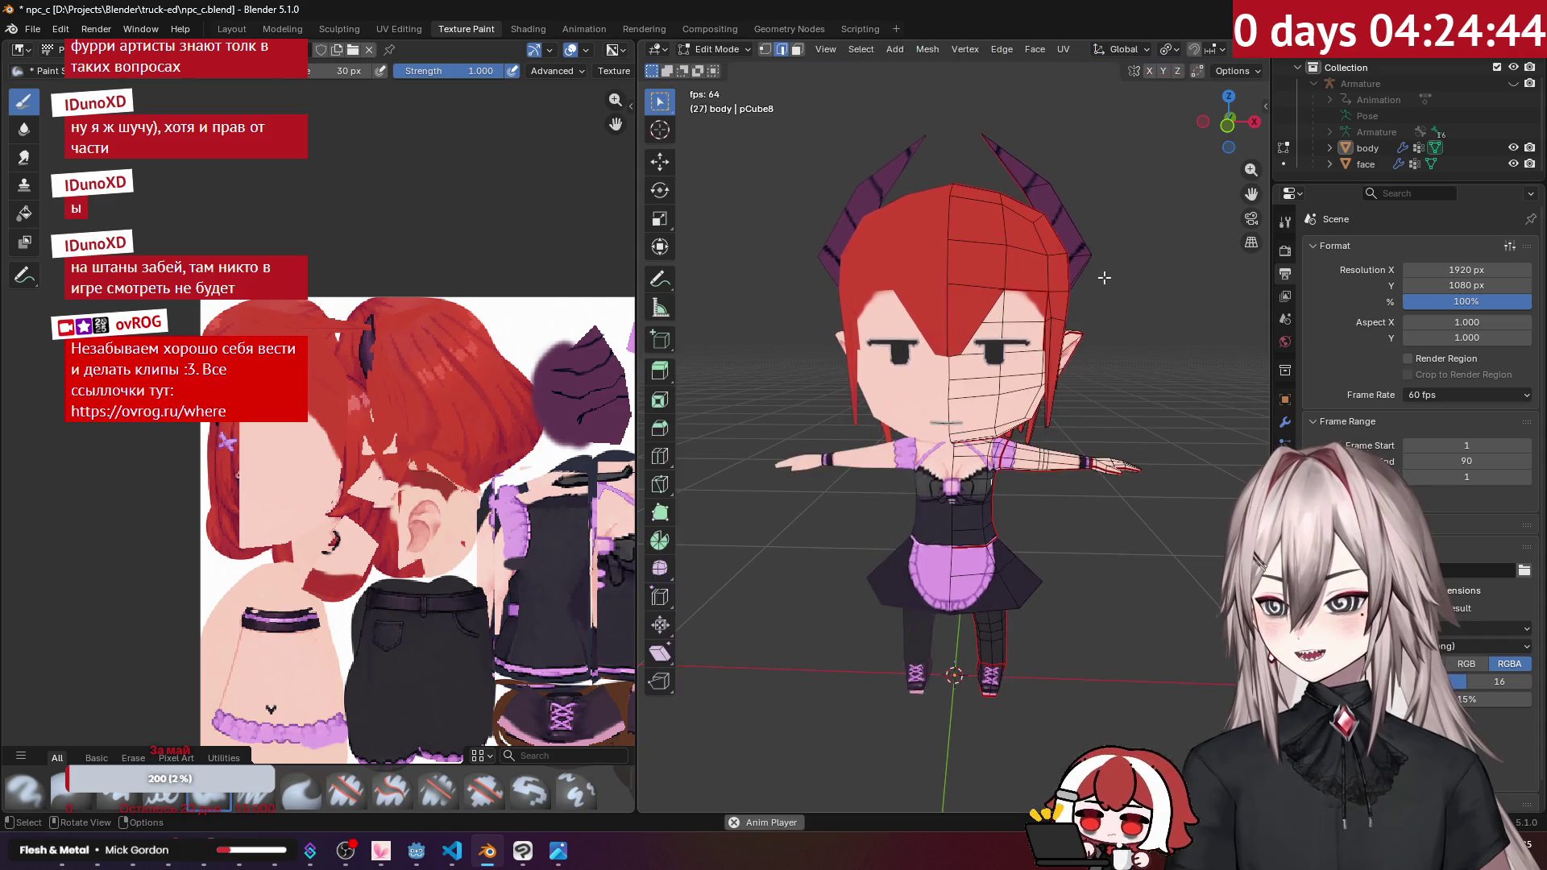
middle_click_drag(1104, 277, 1112, 259)
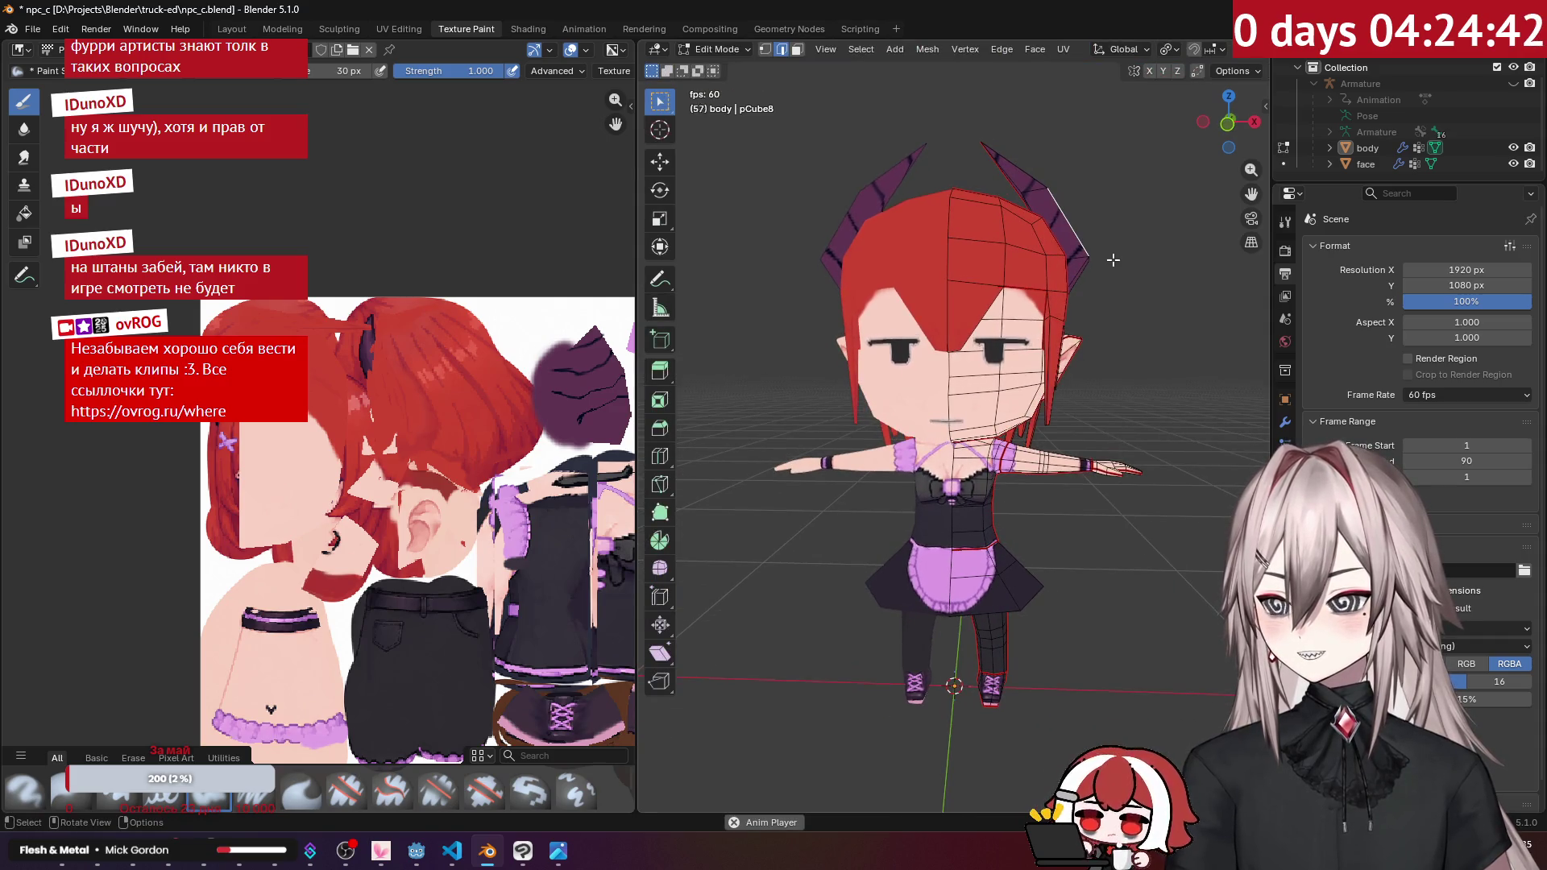
scroll(1168, 55, "down", 3)
Step: Check the character from a three-quarter view above without overlays, then stop playback
left_click(1227, 50)
scroll(1066, 216, "up", 4)
scroll(1066, 216, "down", 1)
scroll(1058, 216, "down", 1)
mouse_move(1058, 216)
middle_mouse_down()
mouse_move(1144, 161)
mouse_move(1120, 120)
mouse_move(1178, 70)
middle_mouse_up()
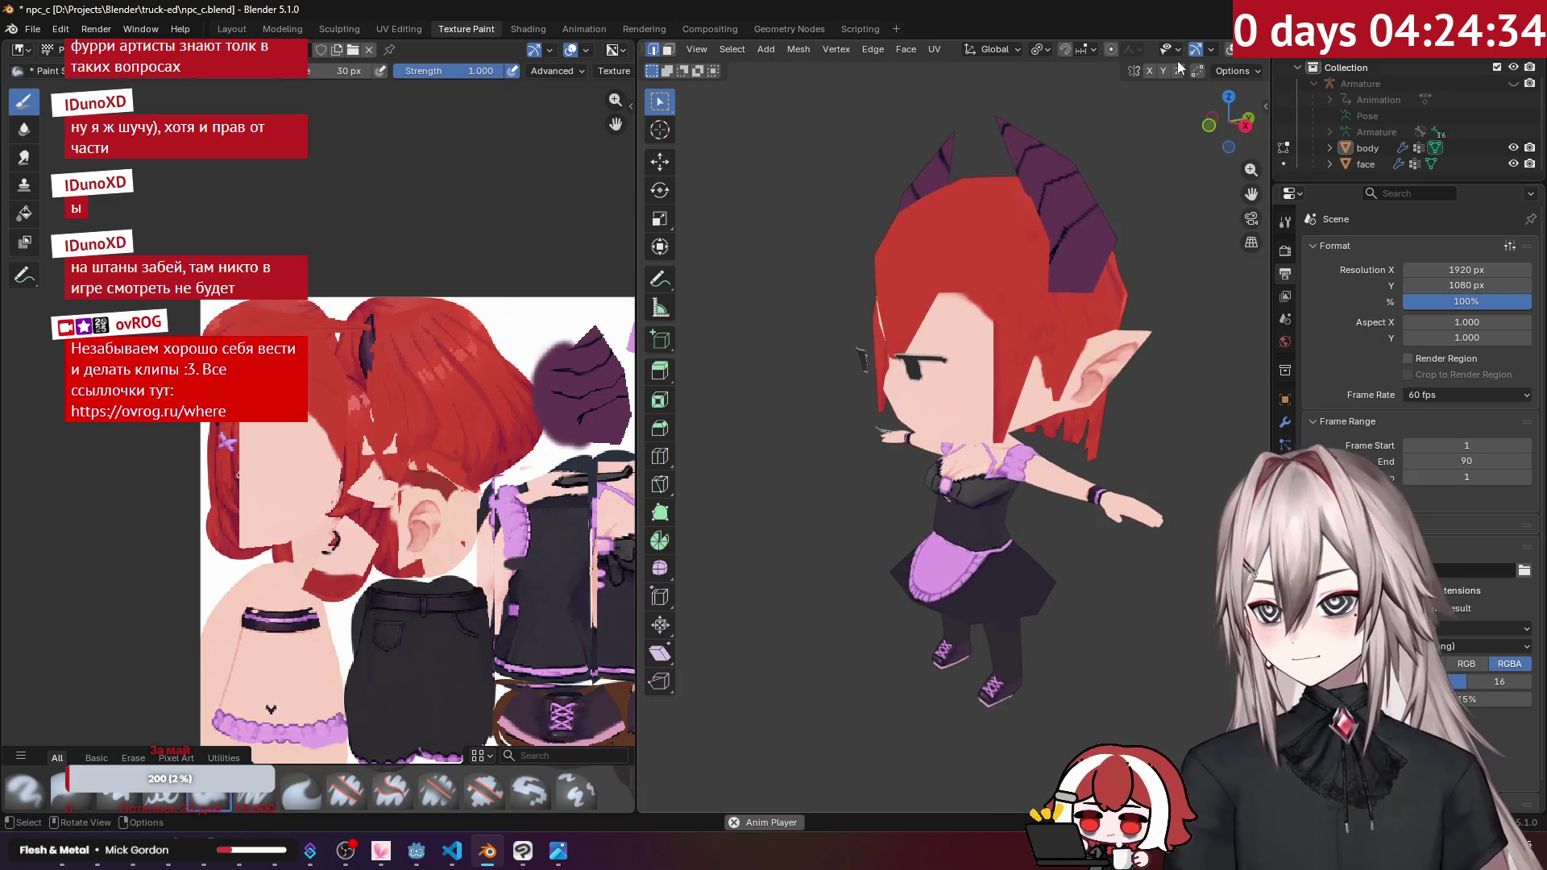
left_click(1195, 50)
key("Tab")
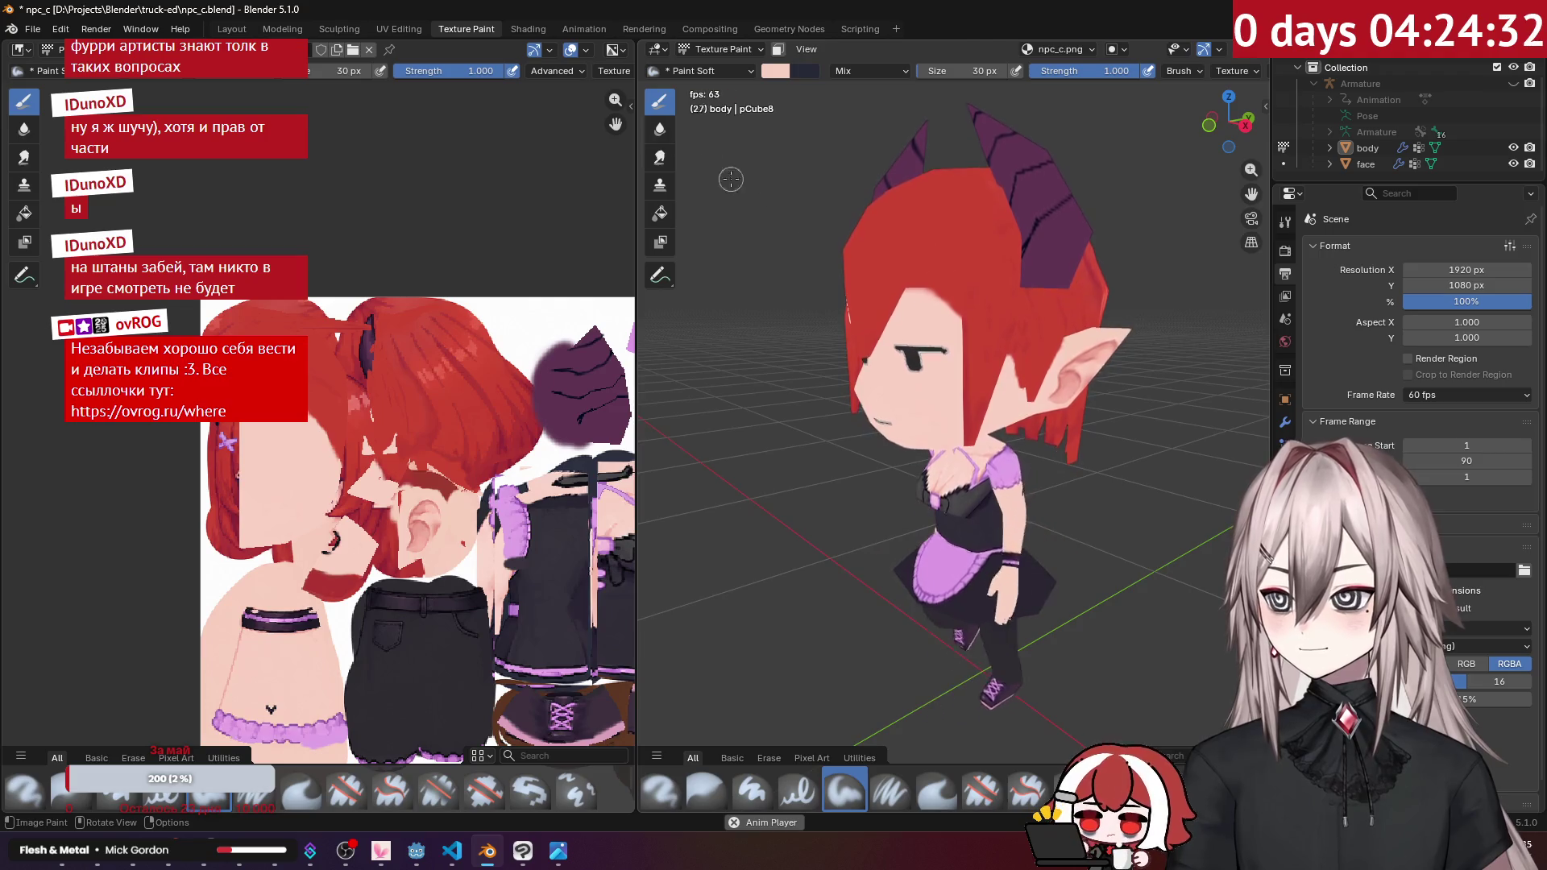
key("space")
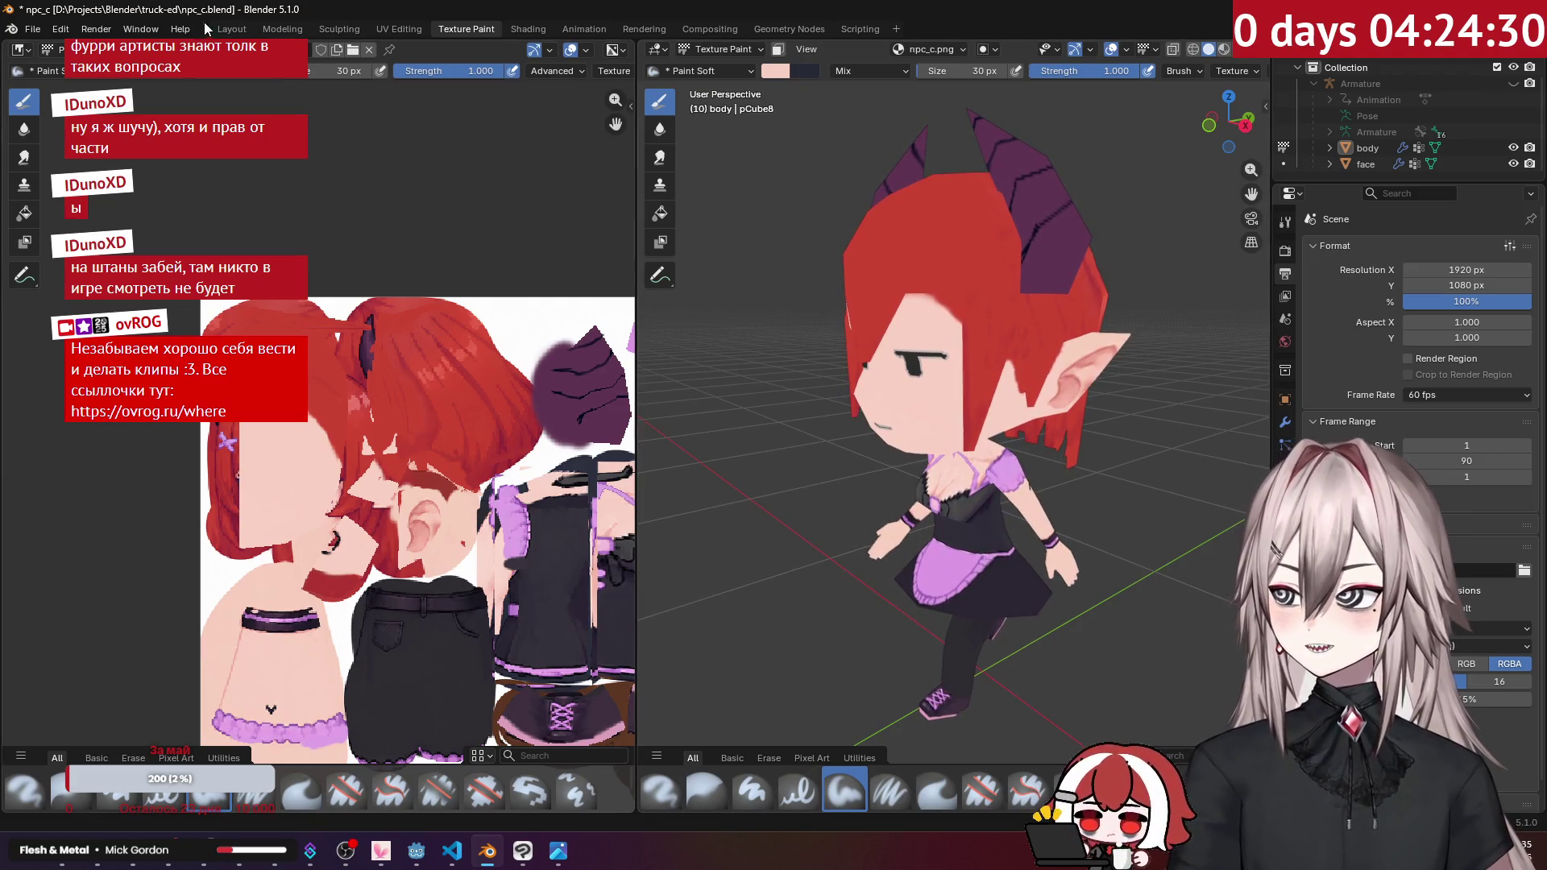
Step: Select the face object in Layout and bring it into the UV Editing workspace
left_click(232, 29)
mouse_move(770, 234)
middle_mouse_down()
mouse_move(854, 221)
mouse_move(864, 327)
mouse_move(993, 365)
mouse_move(999, 346)
middle_mouse_up()
left_click(863, 327)
left_click(399, 29)
scroll(895, 317, "down", 4)
key("Tab")
scroll(318, 284, "down", 3)
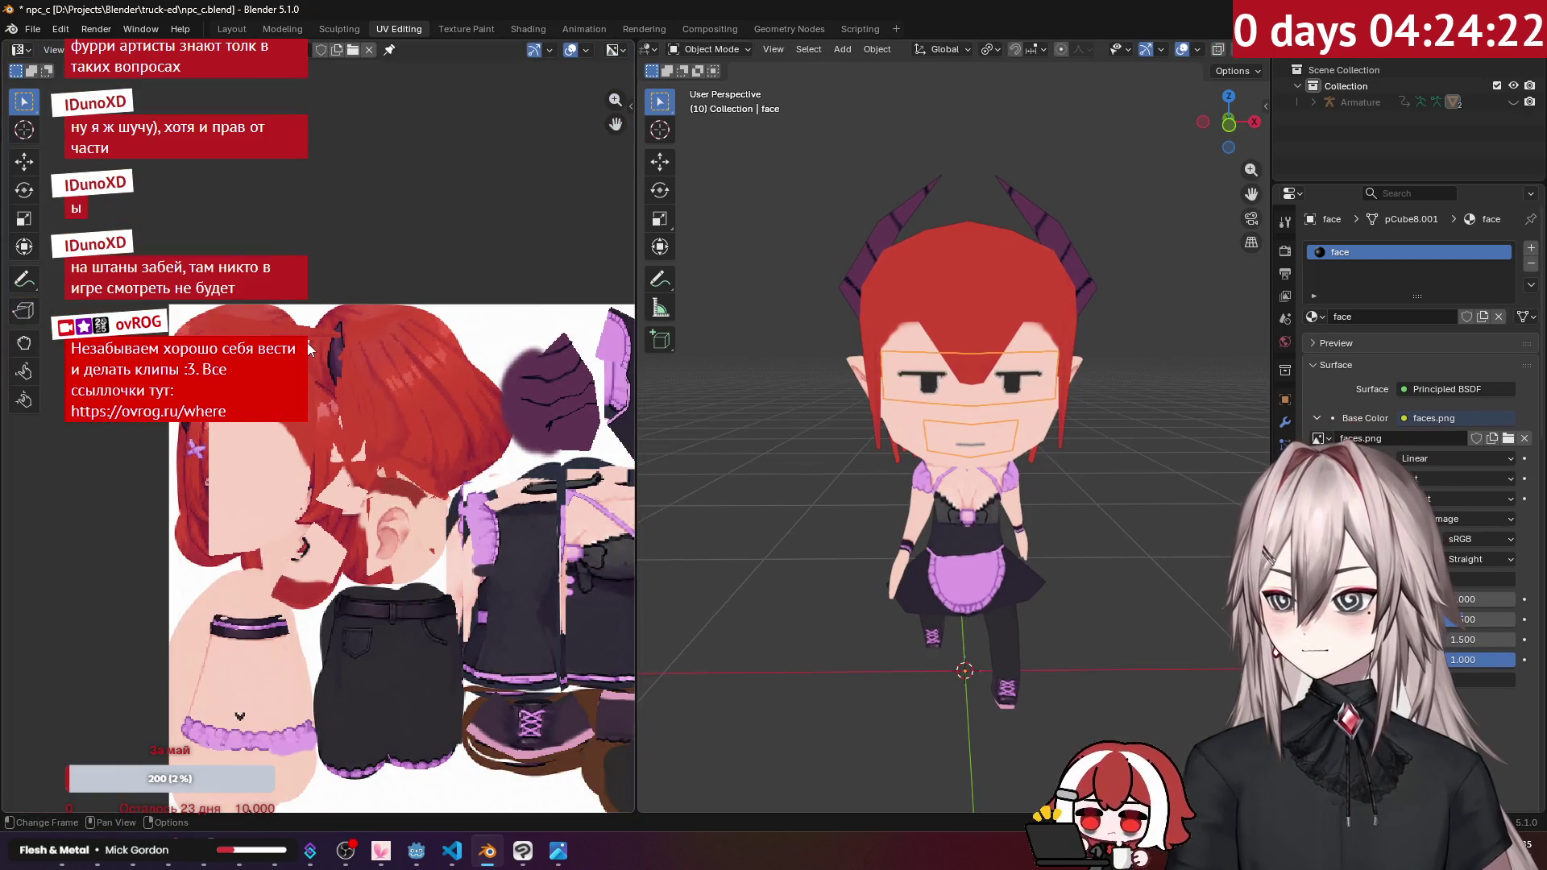
scroll(307, 342, "up", 4)
middle_click_drag(689, 337, 806, 328)
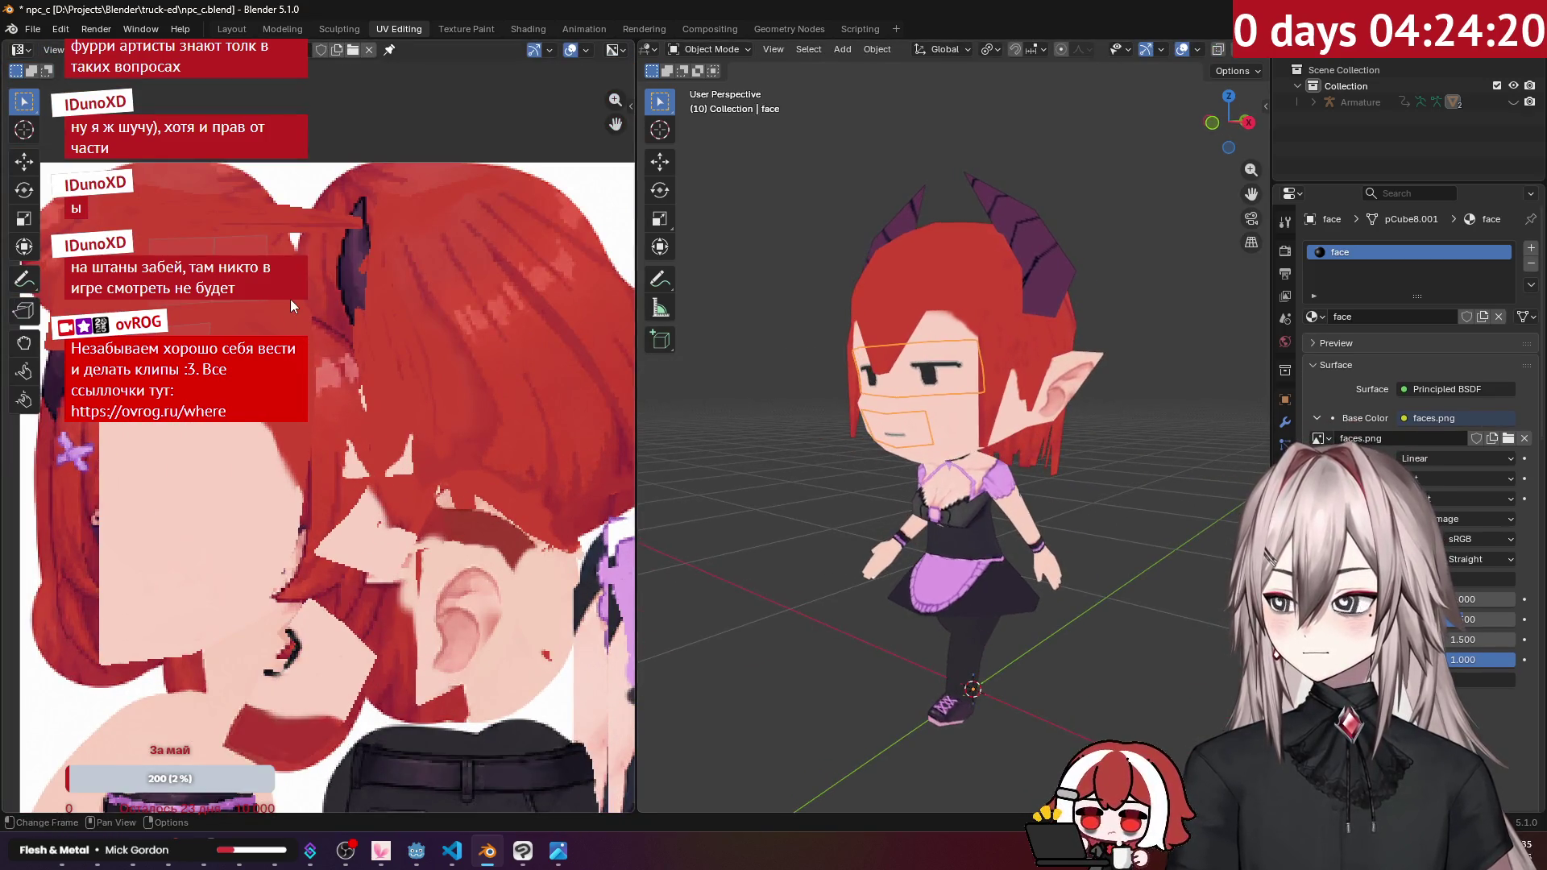
scroll(290, 299, "down", 2)
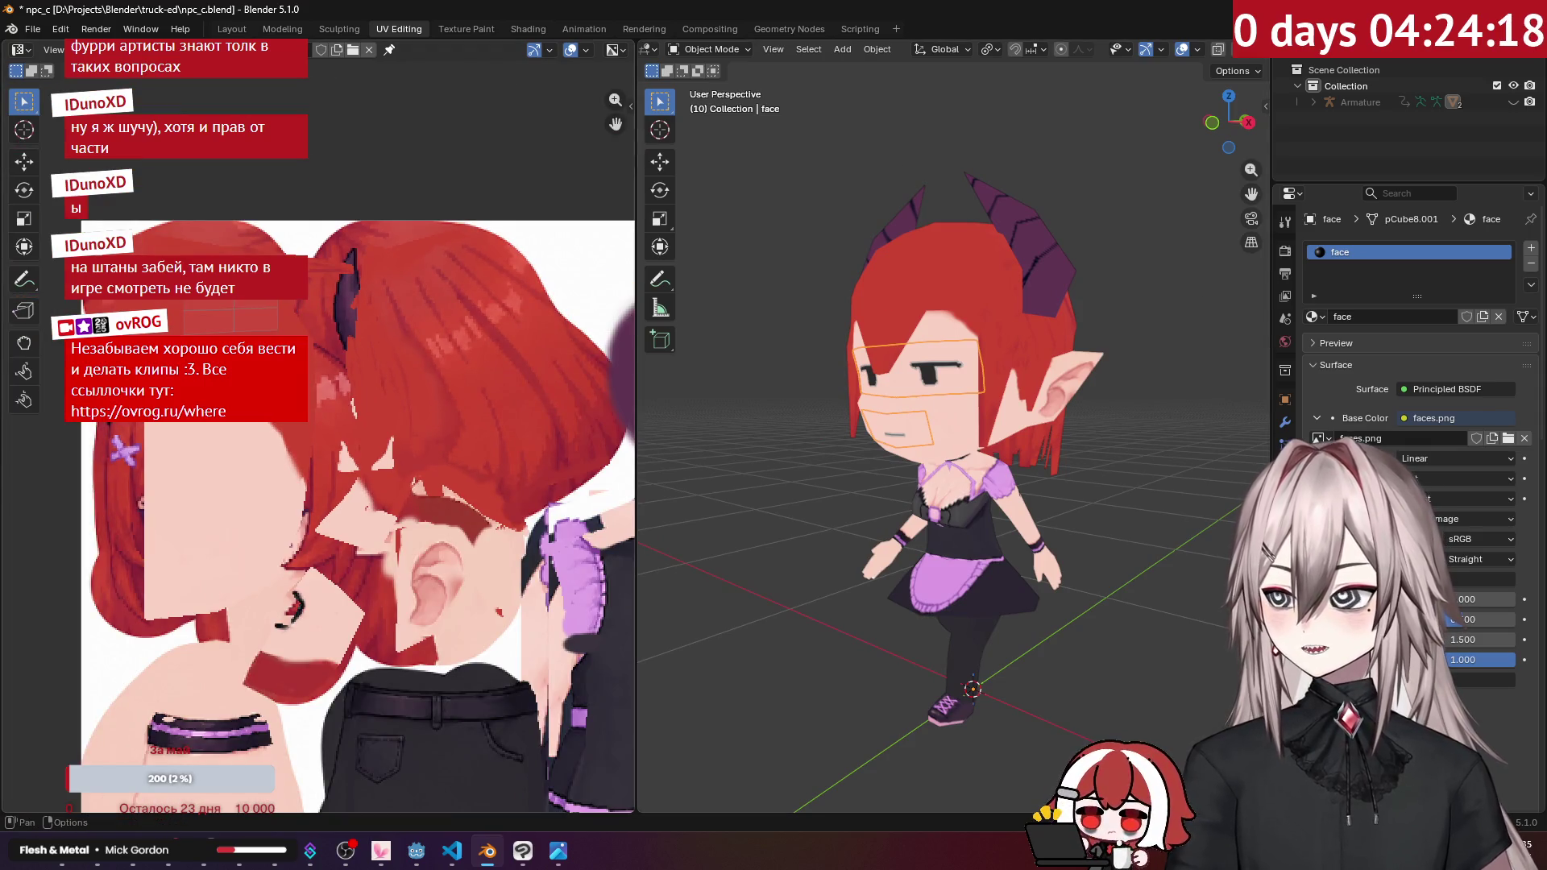
Step: Display faces.png in the image editor and enter Edit Mode to show the face UVs
left_click(234, 49)
left_click(273, 88)
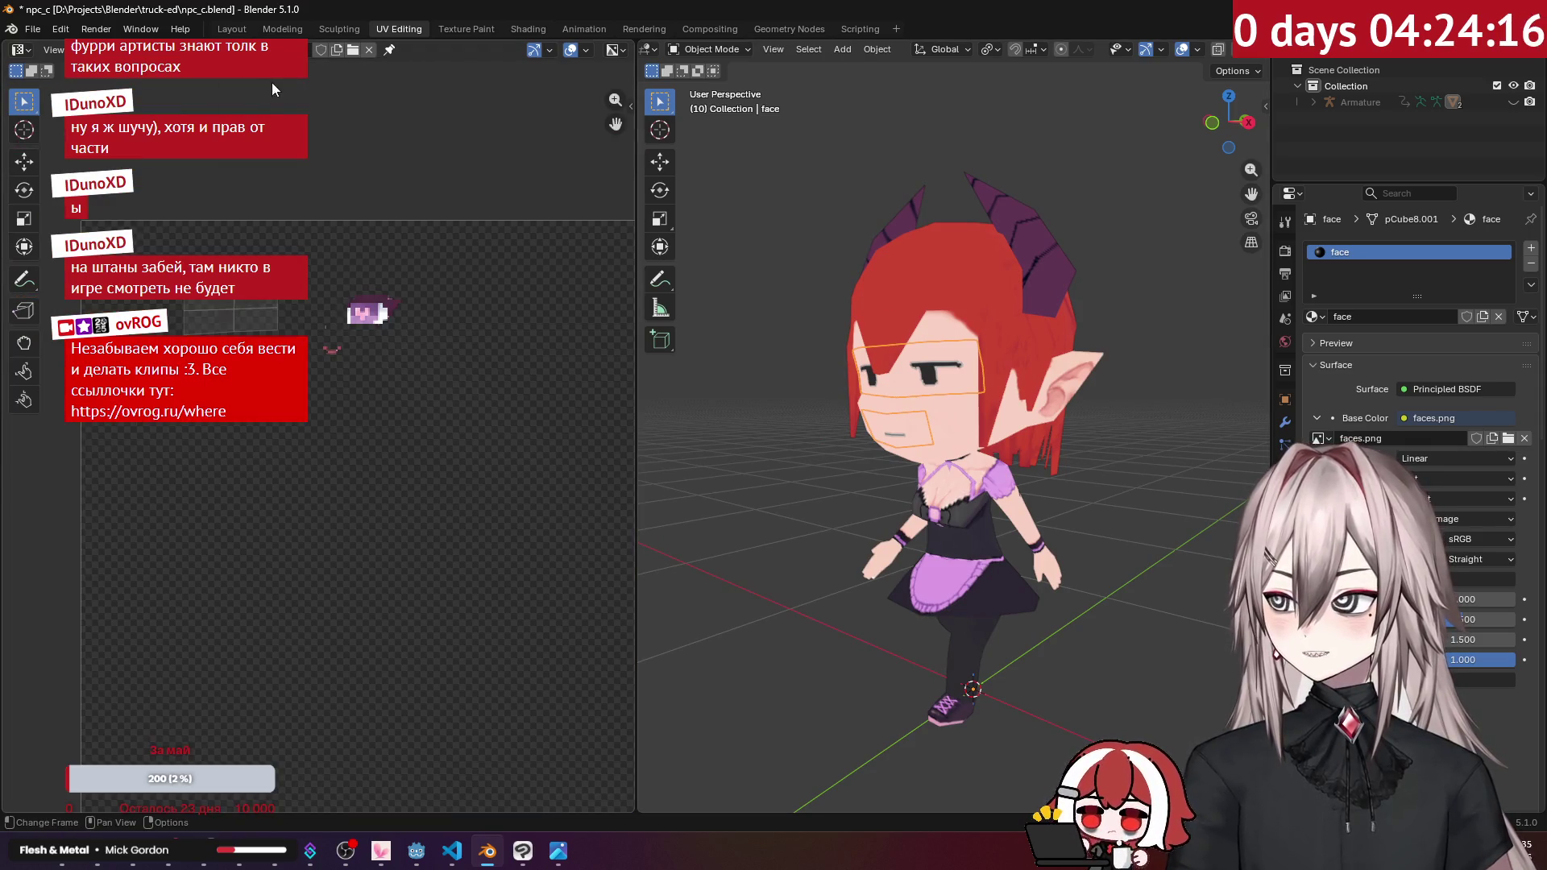
scroll(262, 192, "up", 2)
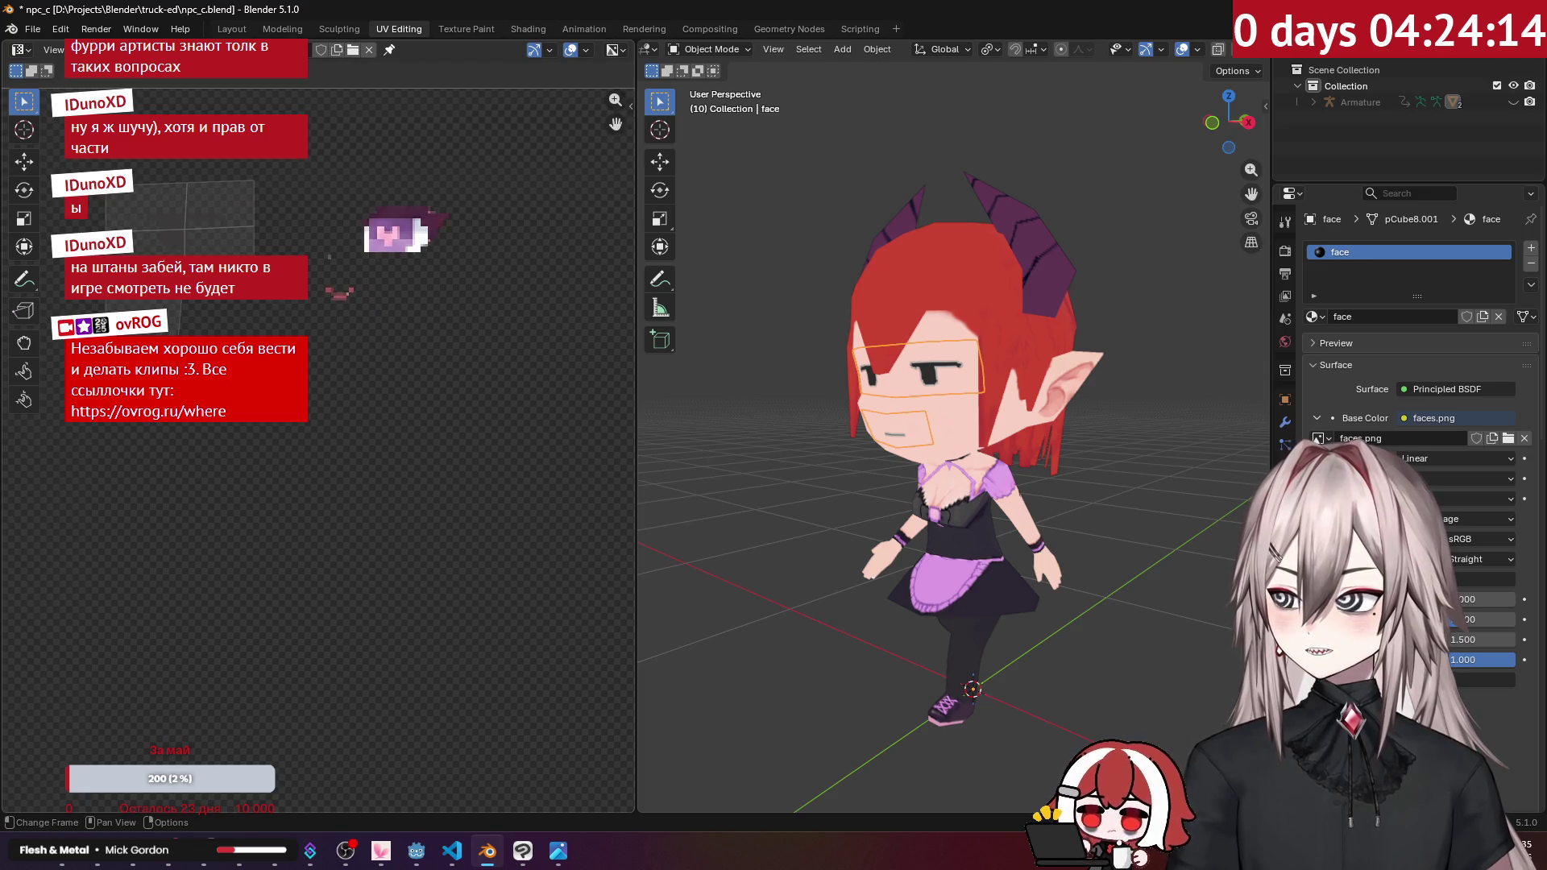
middle_click_drag(224, 244, 262, 315)
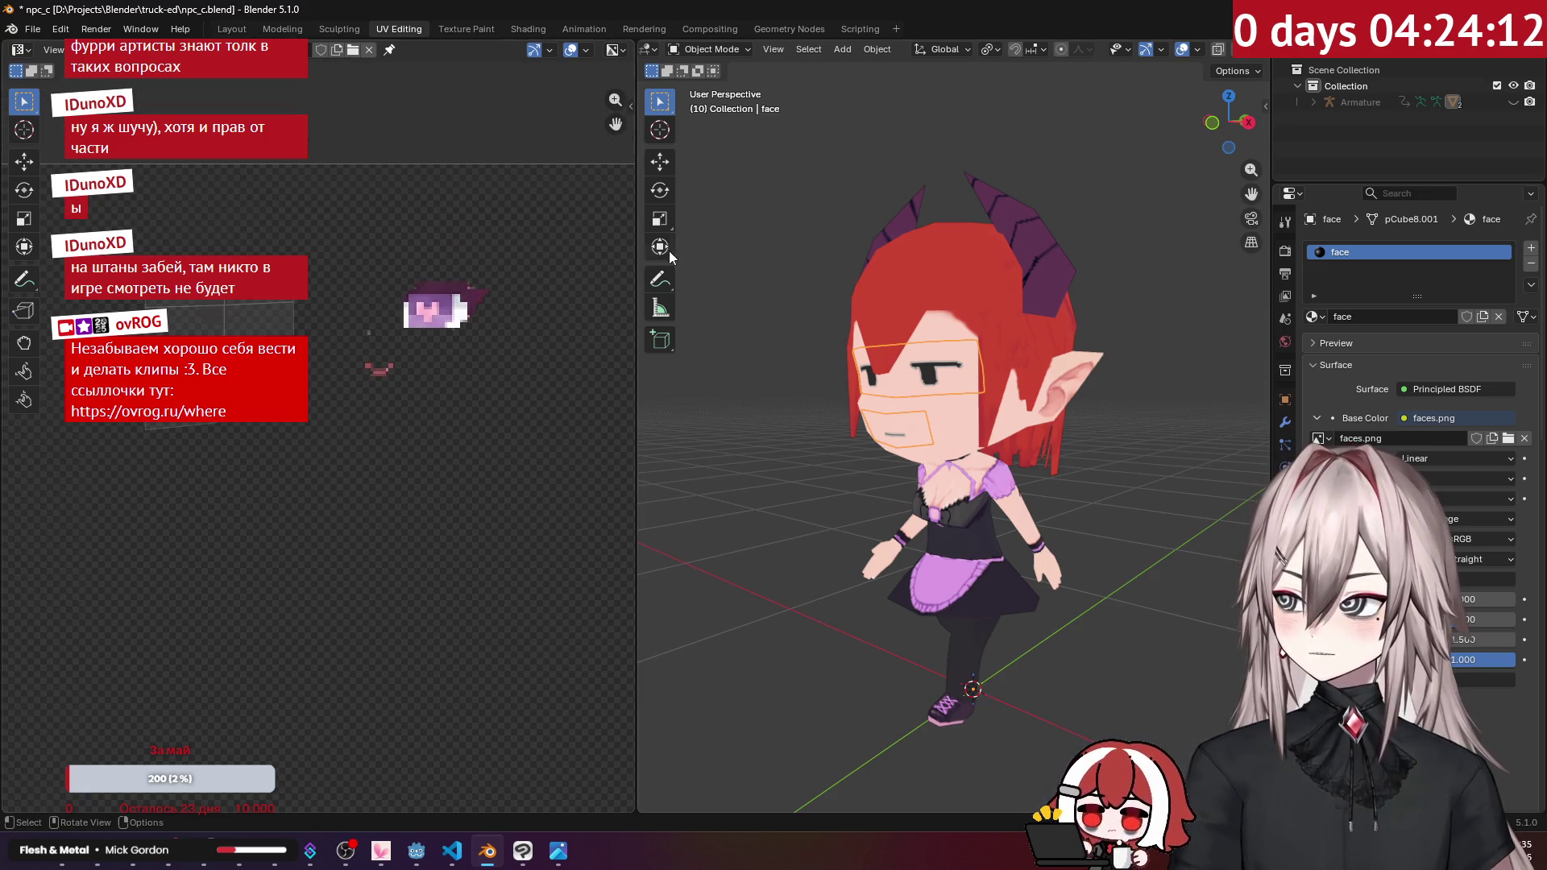
key("Tab")
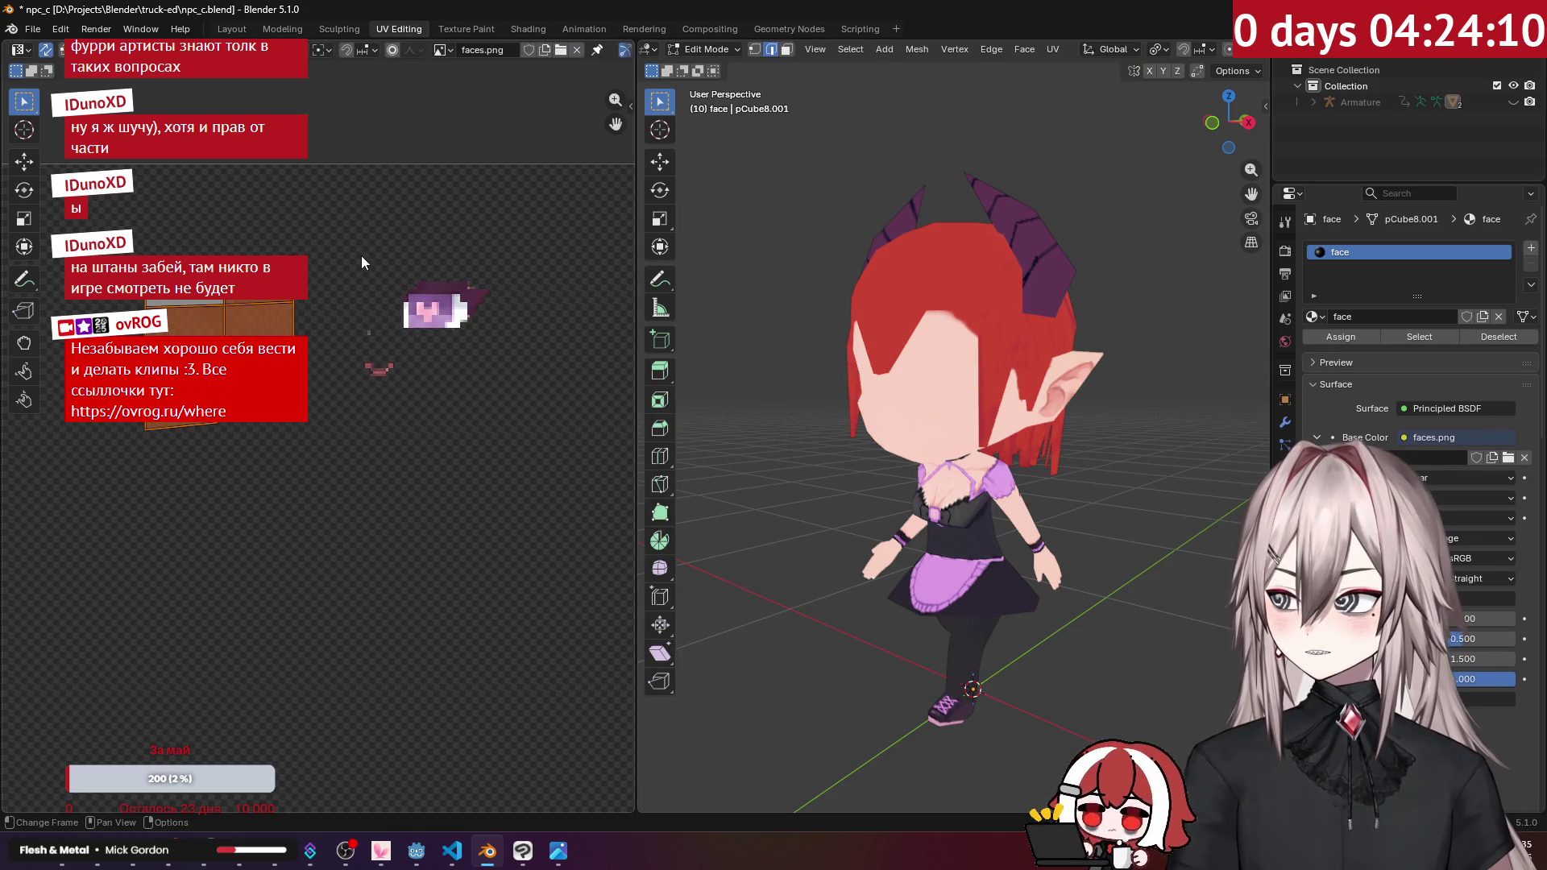
Step: Isolate the face mesh in local view and move the eye UV island over the purple eyes
left_click(1315, 102)
key("KP_Divide")
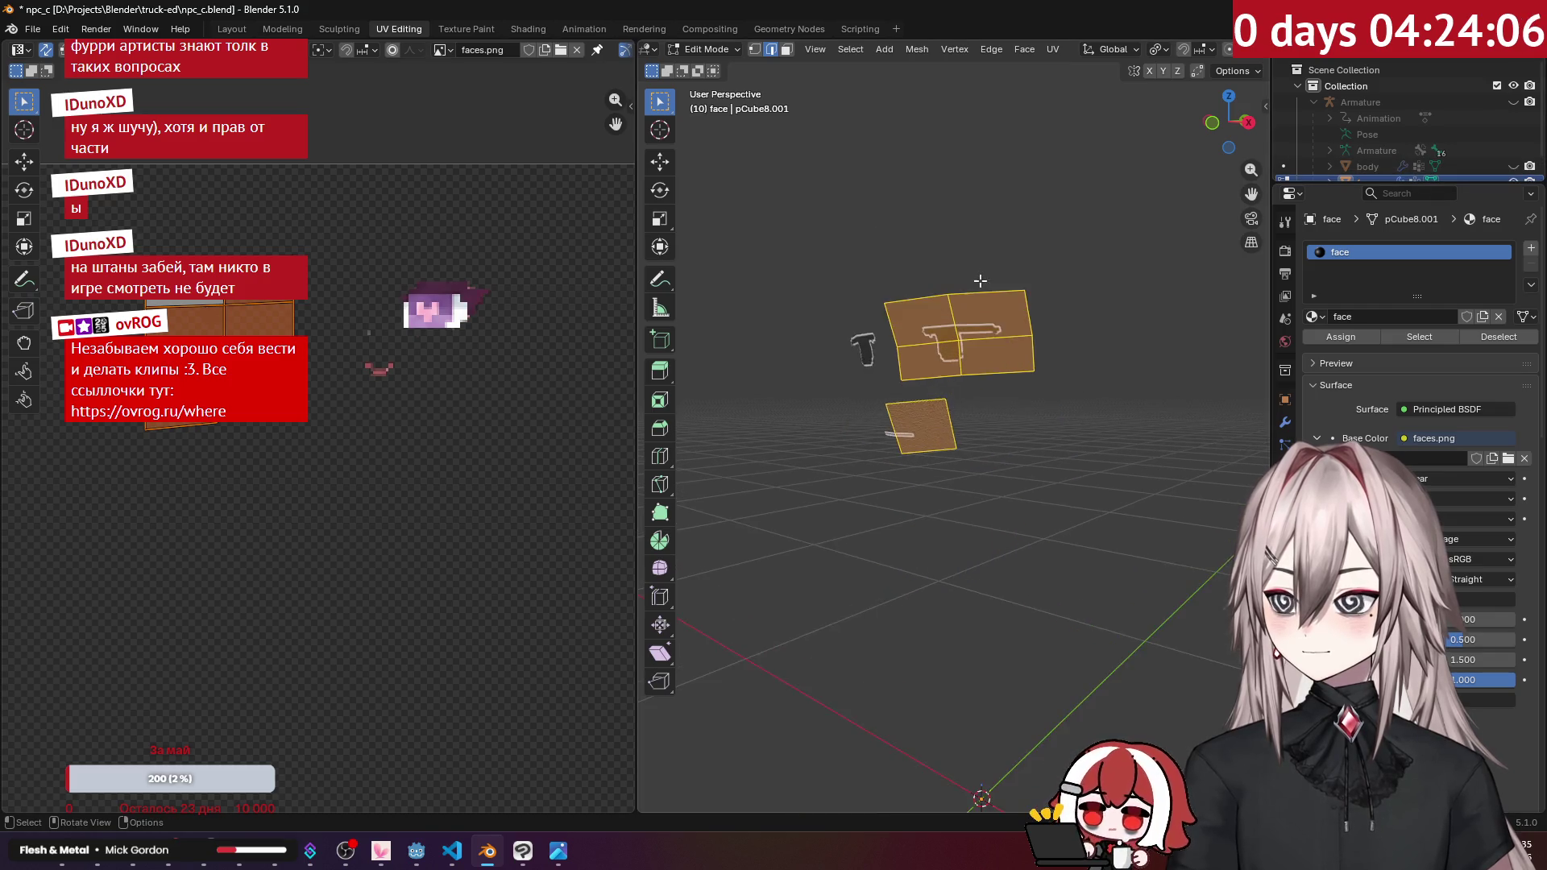
middle_click_drag(980, 281, 350, 285)
left_click_drag(138, 241, 324, 356)
key("g")
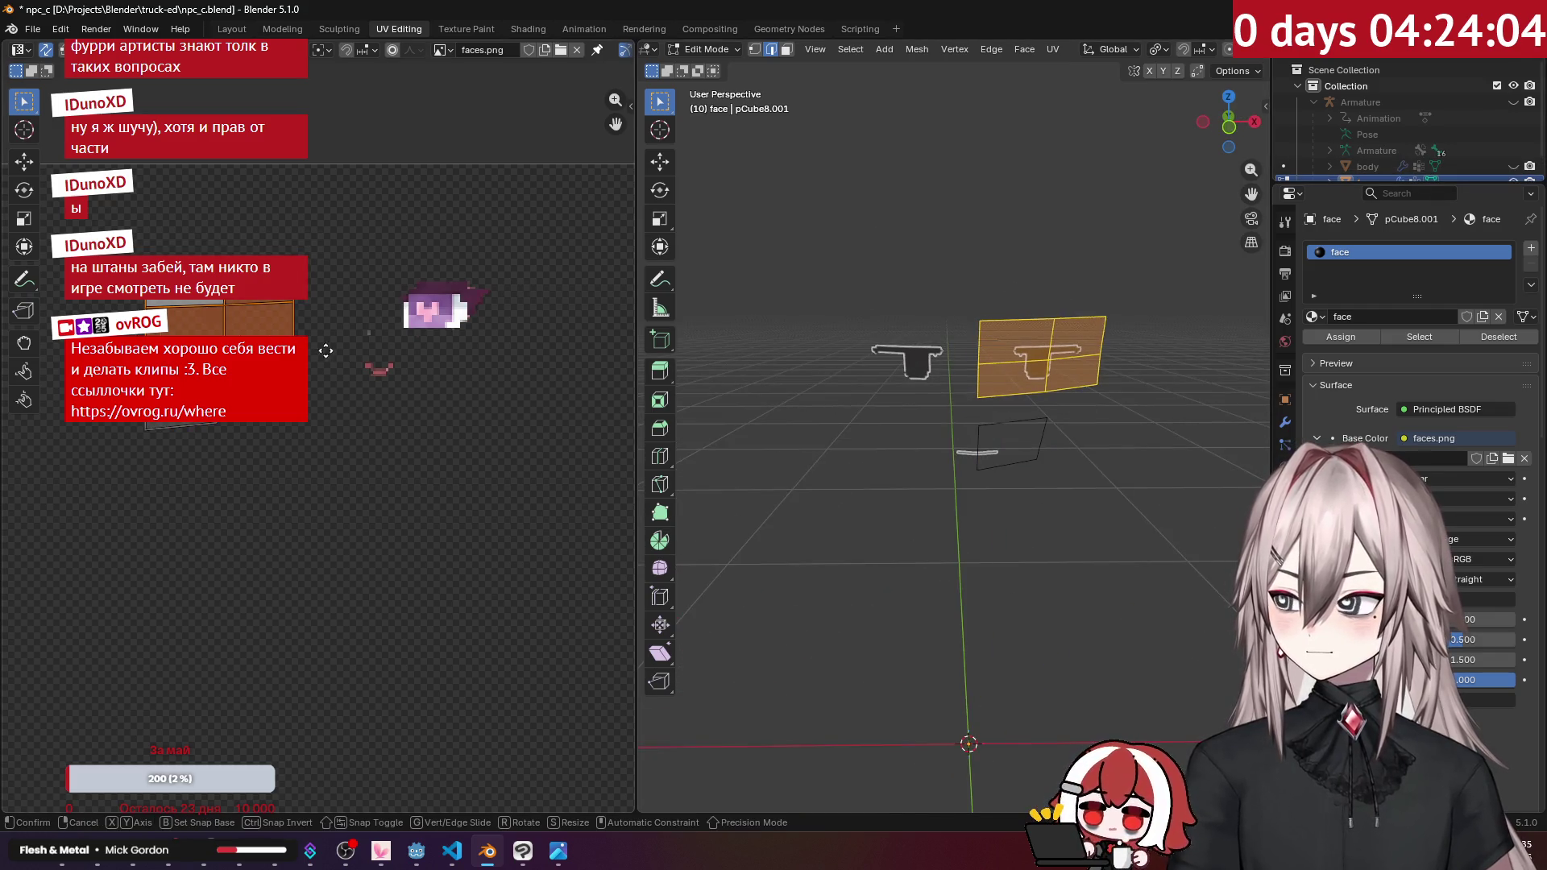
left_click(542, 354)
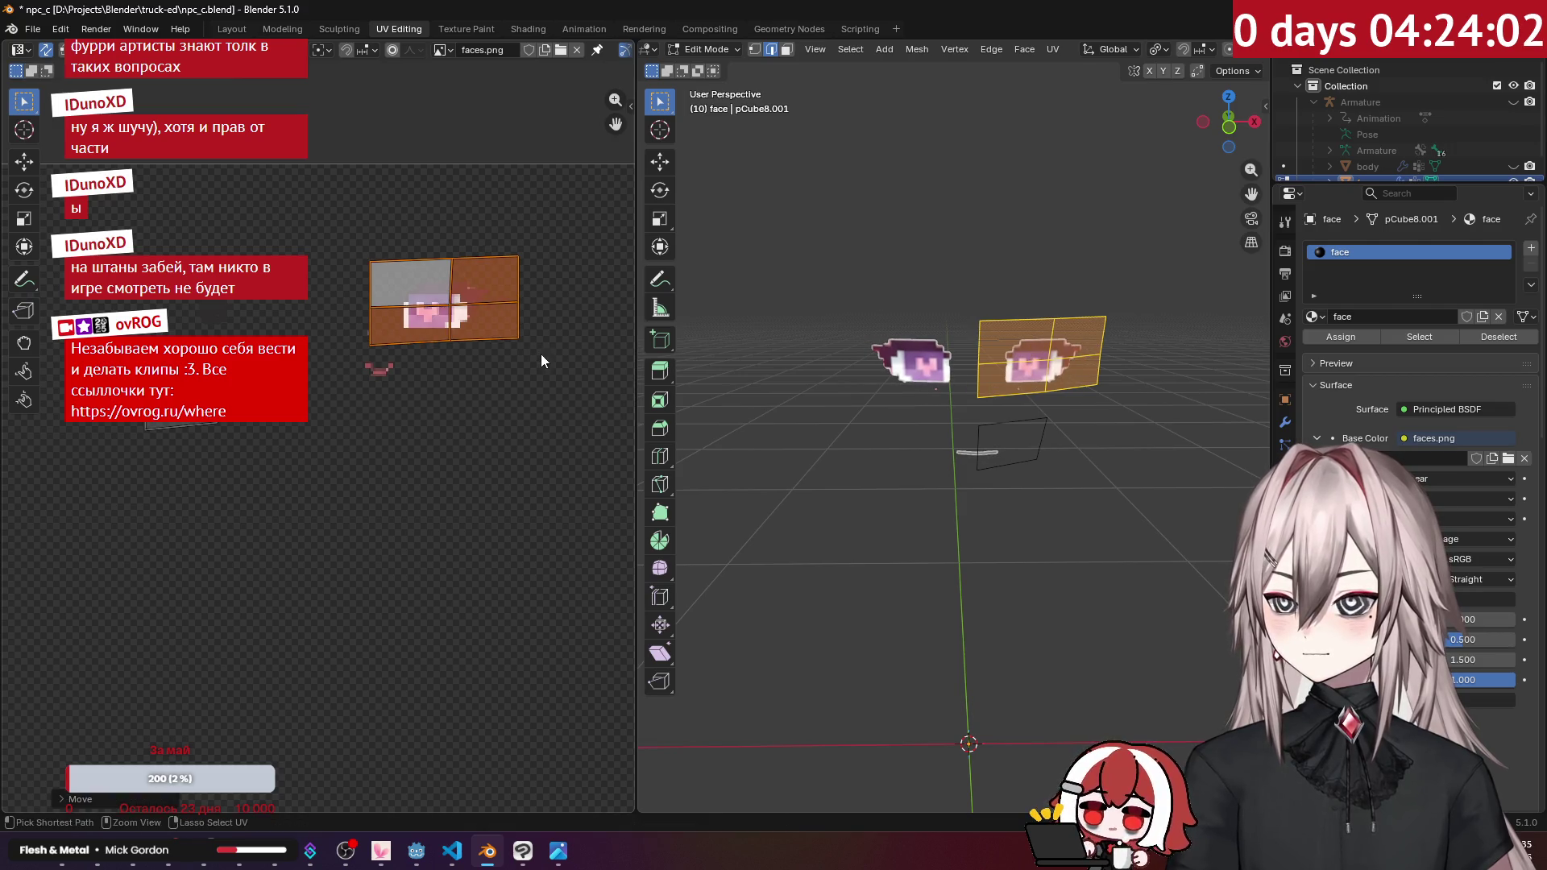
left_click(299, 421)
Step: Move the mouth UV island onto the new mouth, unhide the body, and return to Object Mode
left_click_drag(194, 421, 411, 354)
key("g")
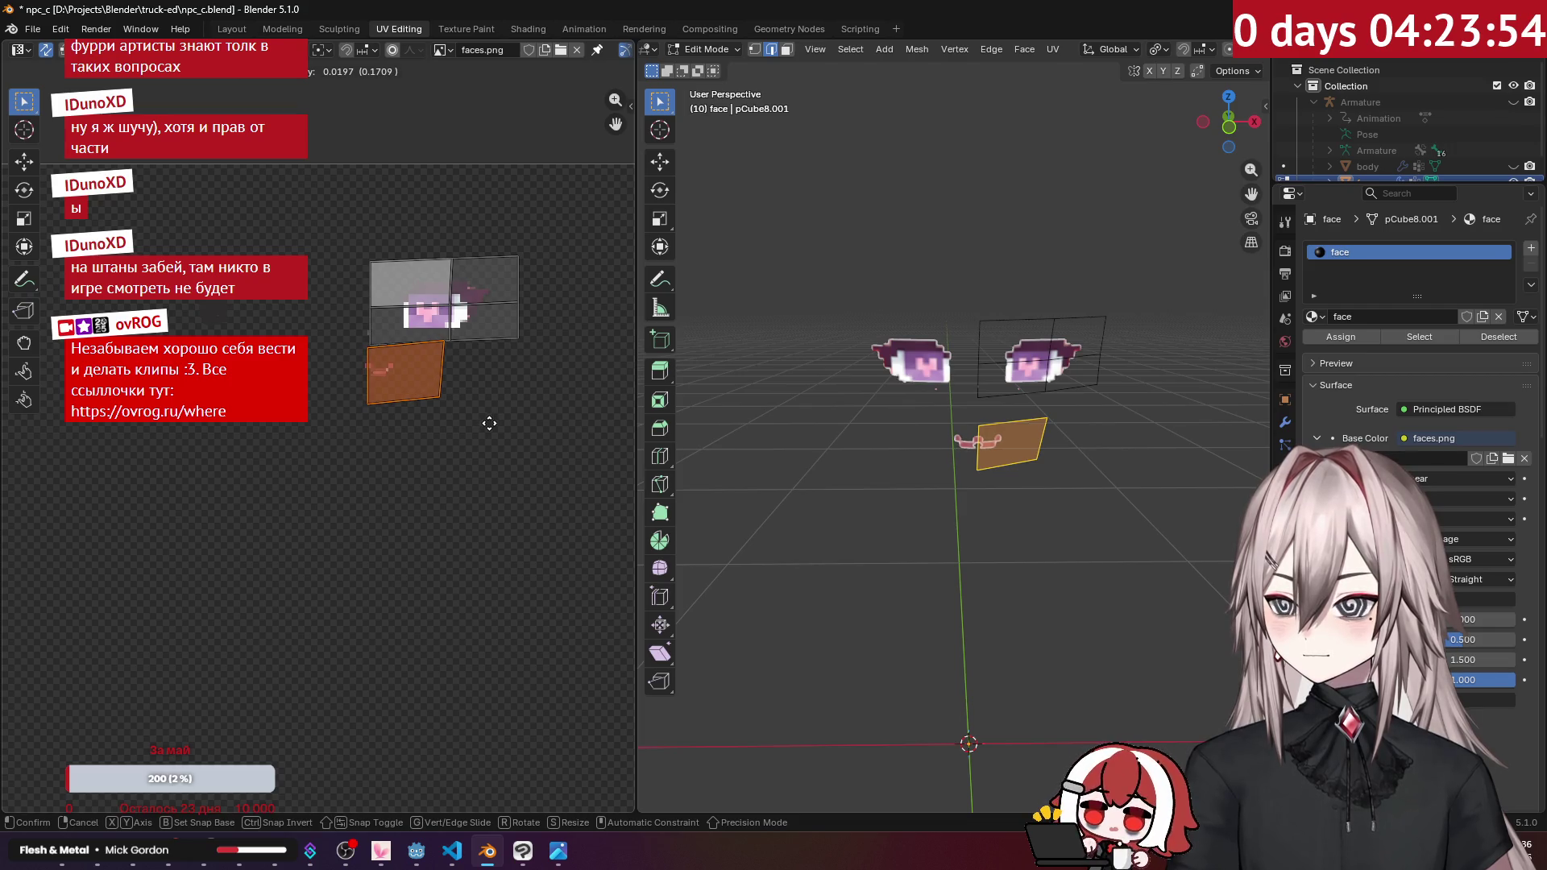
left_click(490, 423)
left_click(551, 507)
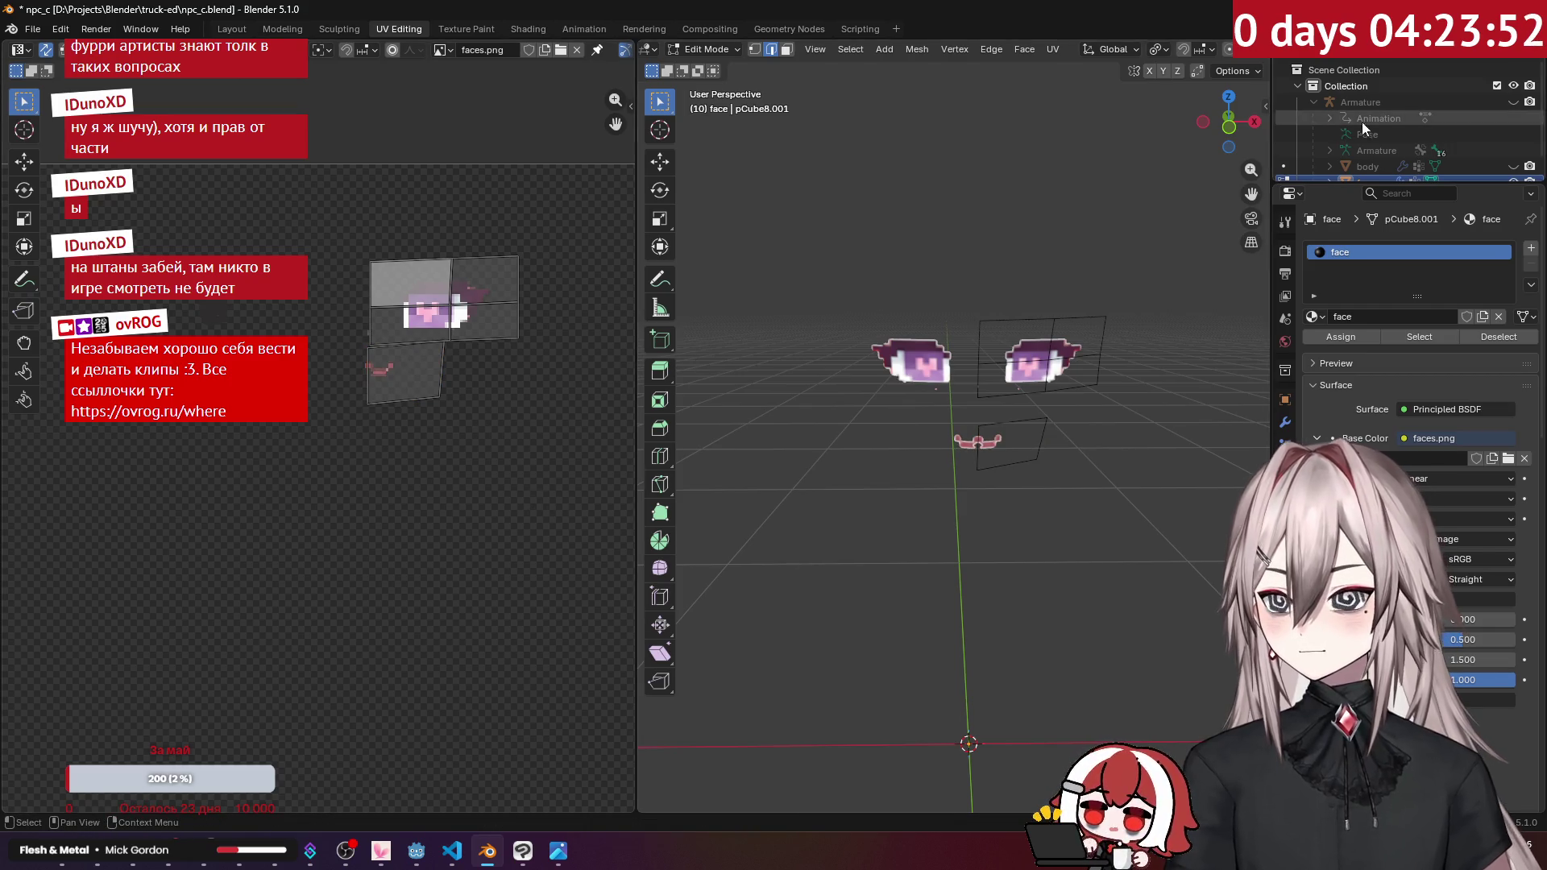
left_click(1514, 166)
mouse_move(1036, 250)
middle_mouse_down()
mouse_move(1007, 251)
mouse_move(1035, 249)
middle_mouse_up()
key("Tab")
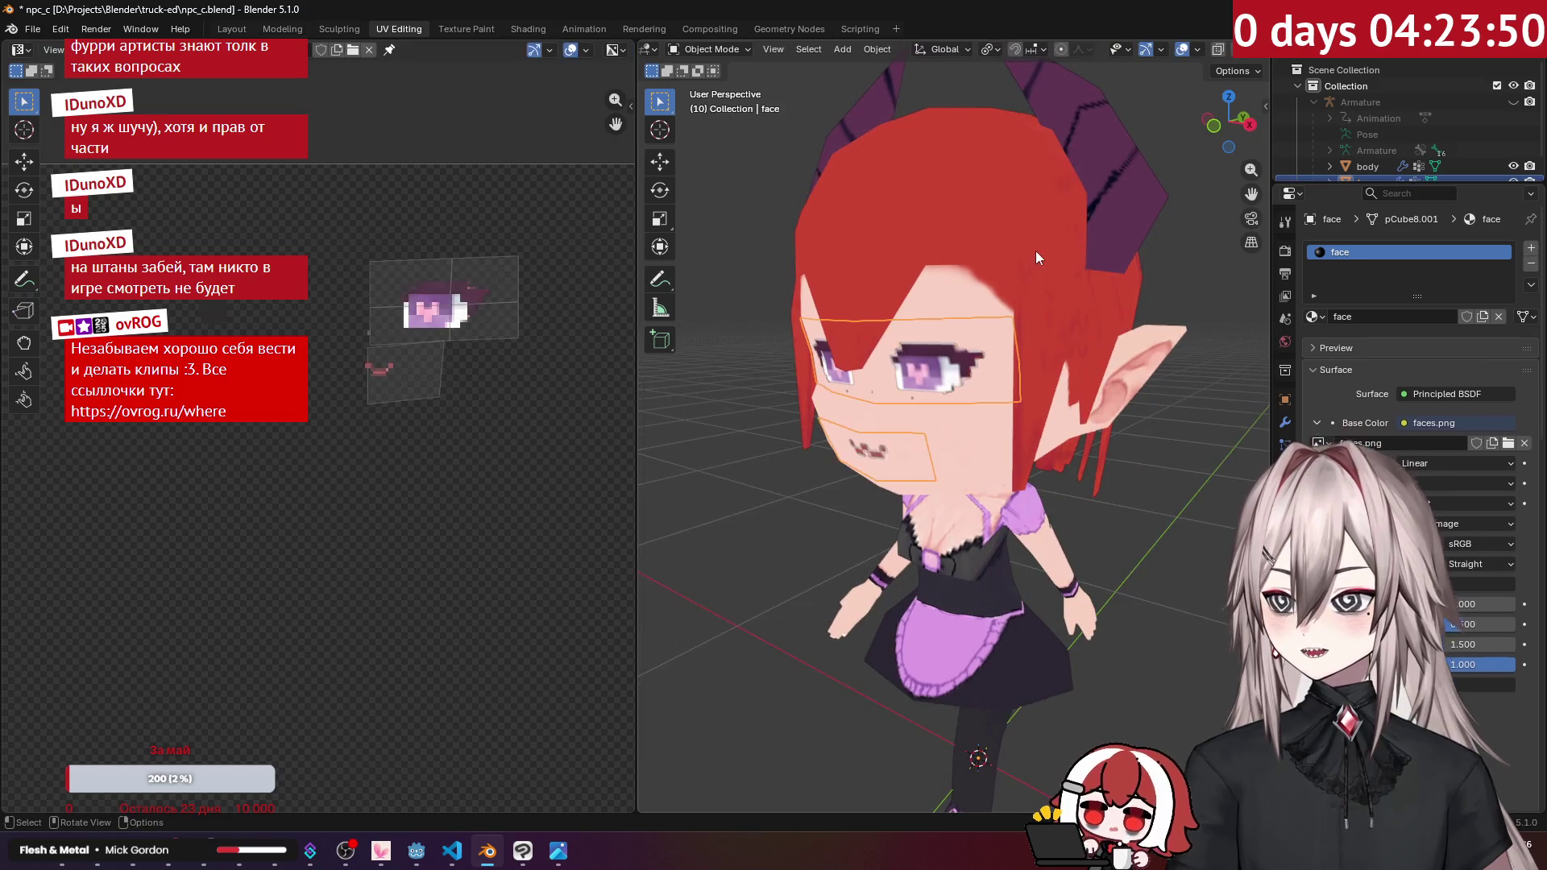
Step: Play the animation to preview the new face with the eye and mouth islands centred
key("space")
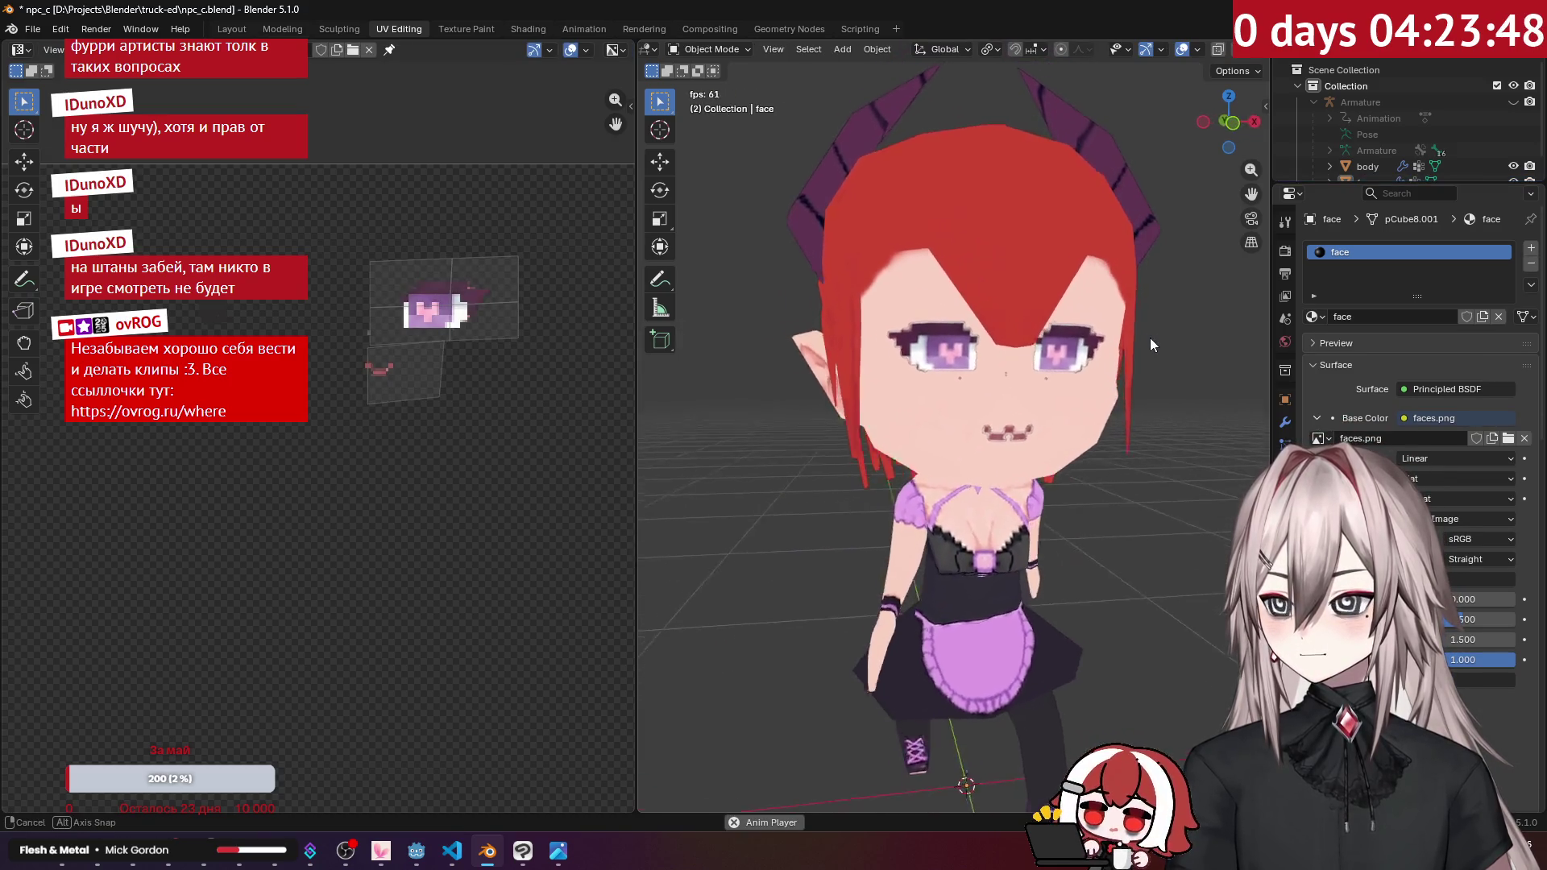
scroll(1031, 304, "up", 5)
scroll(488, 279, "up", 3)
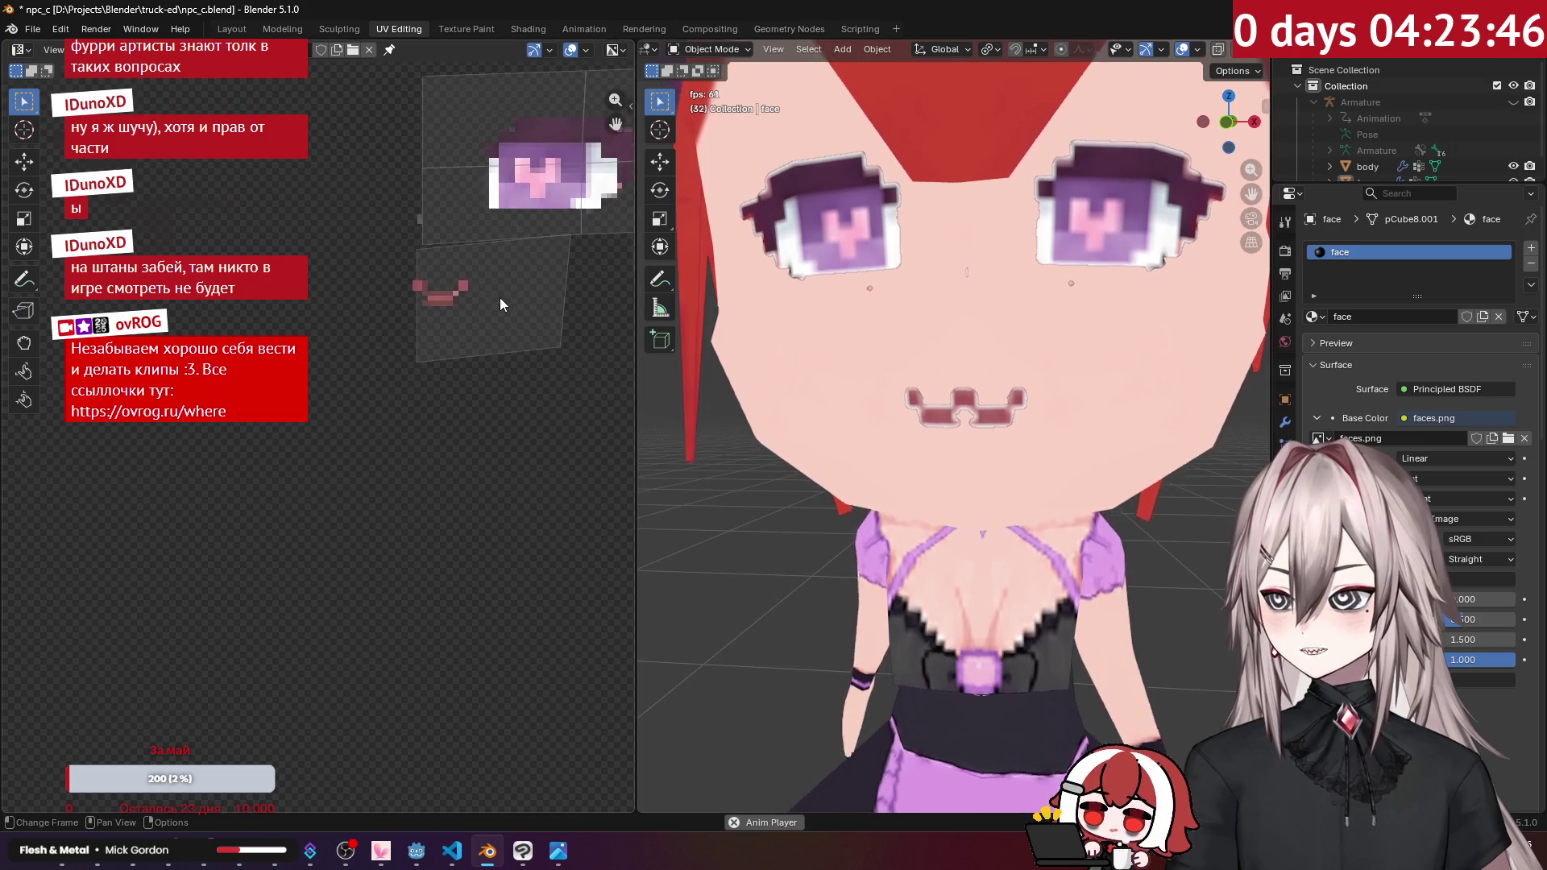
middle_click_drag(488, 279, 368, 464)
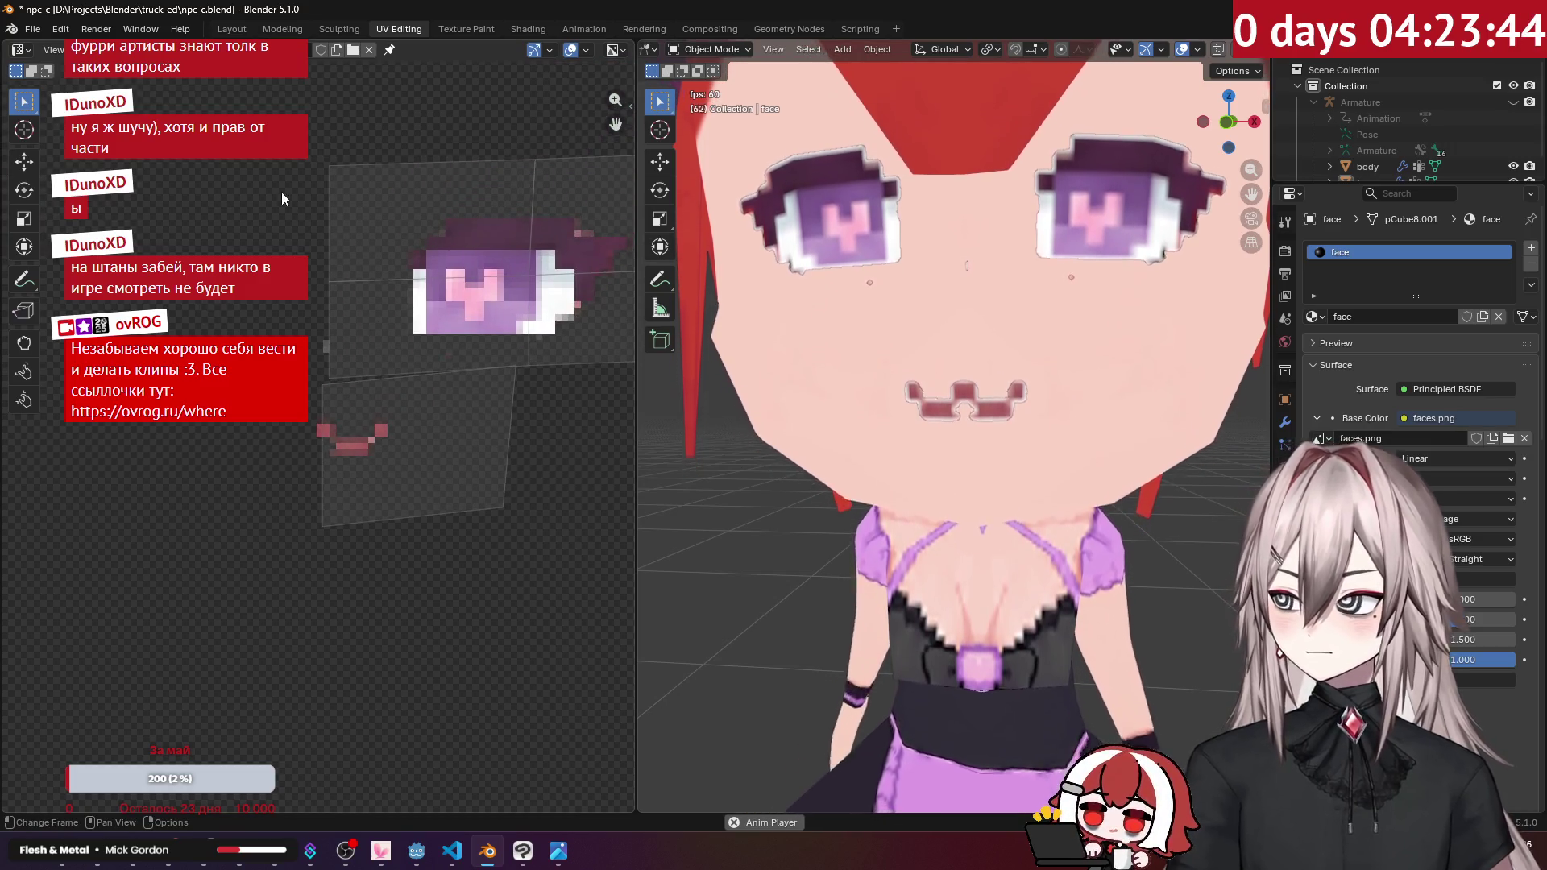
Step: In Texture Paint, set up a hard eraser brush at 4 px
left_click(466, 29)
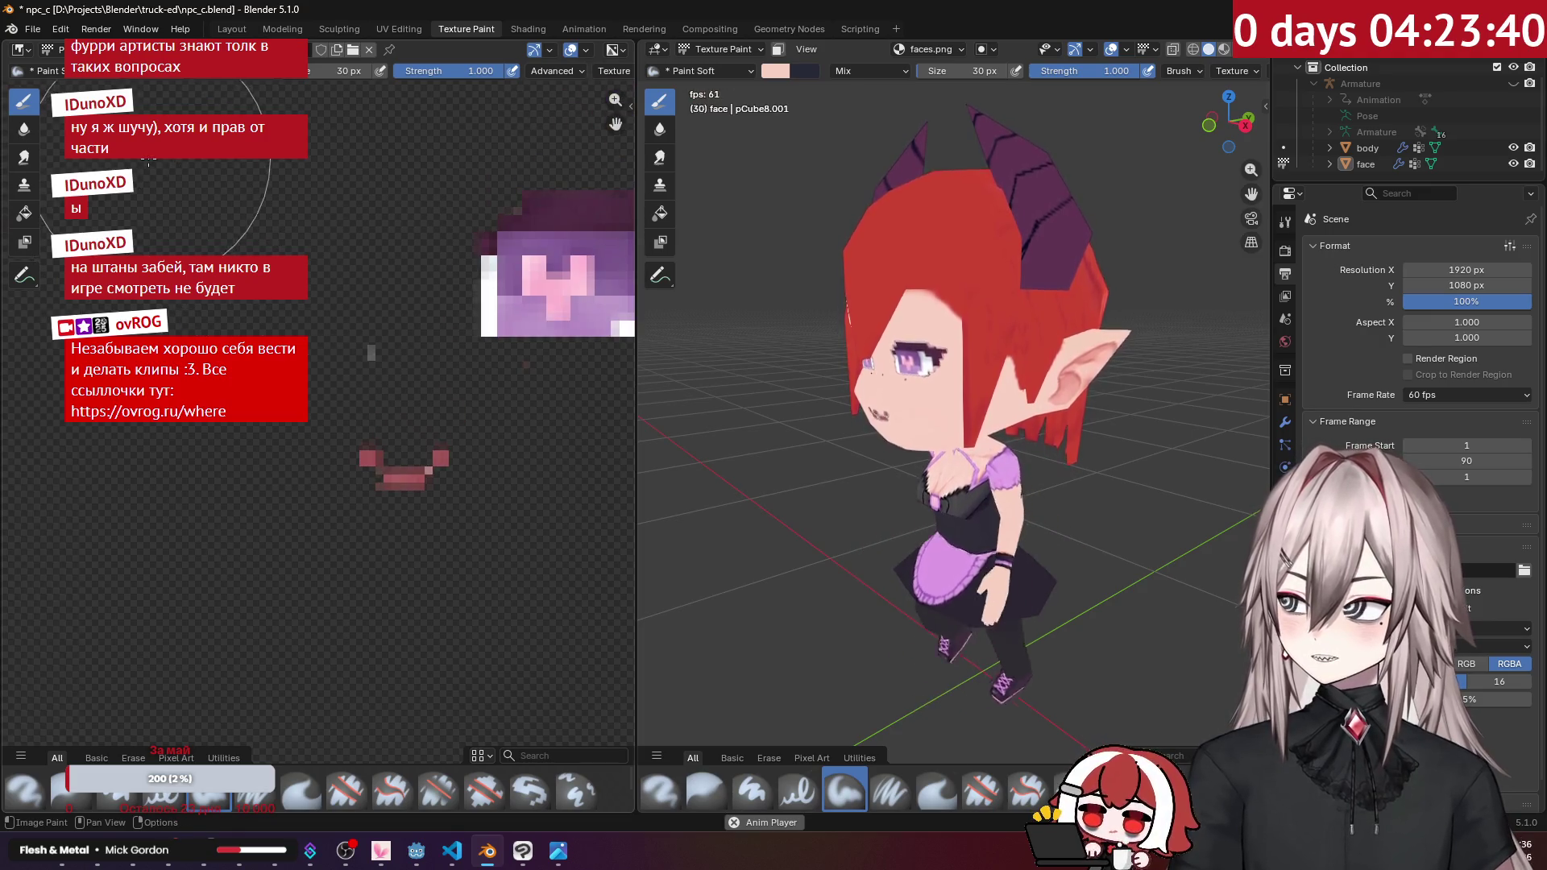
left_click(346, 790)
key("f")
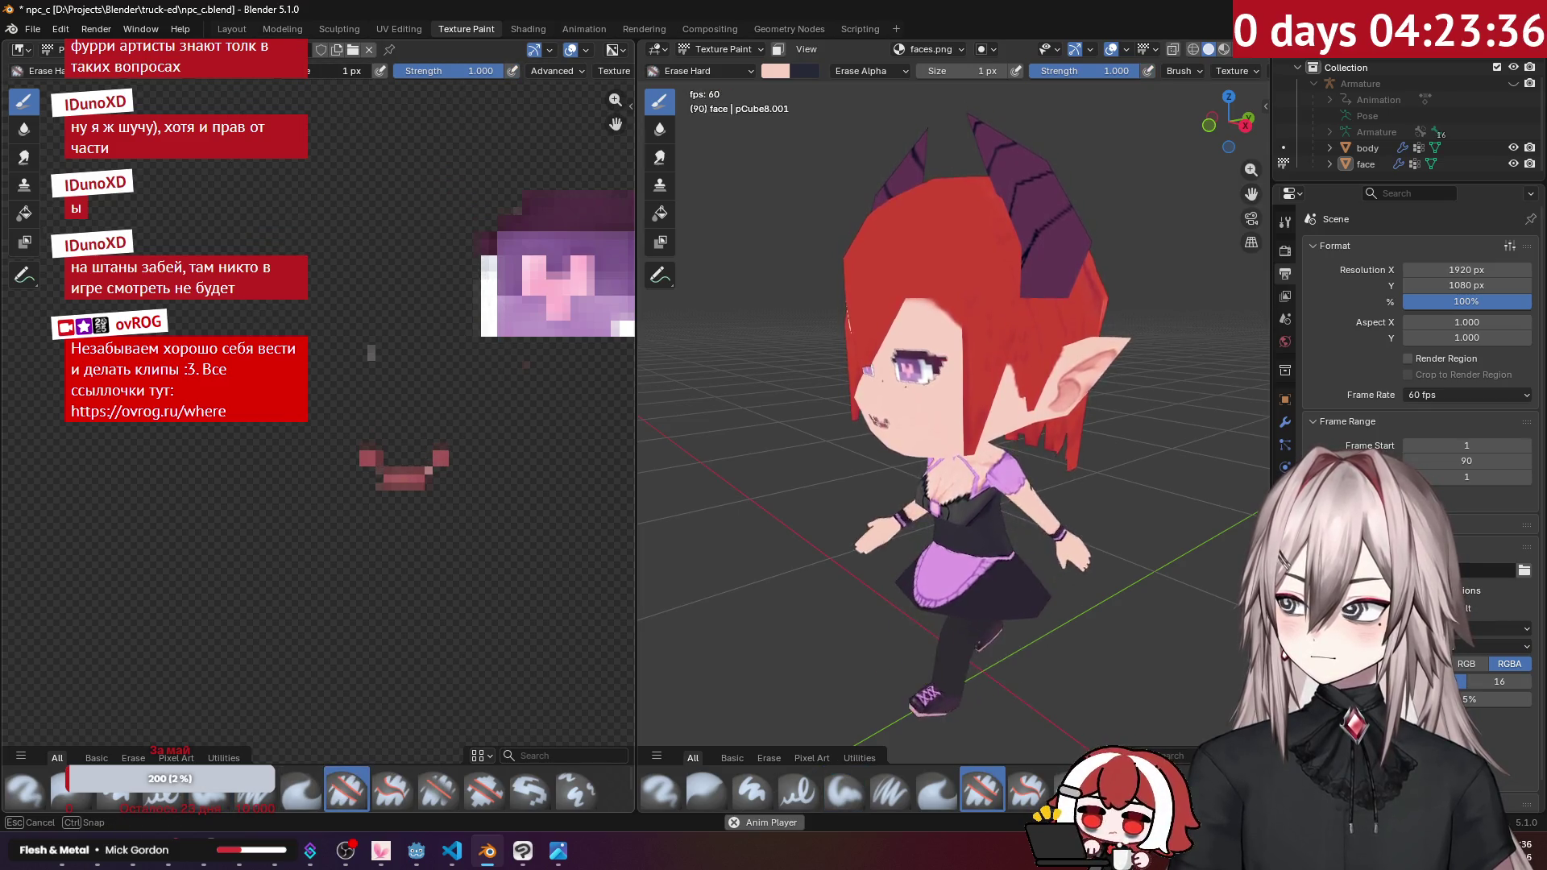
left_click(515, 370)
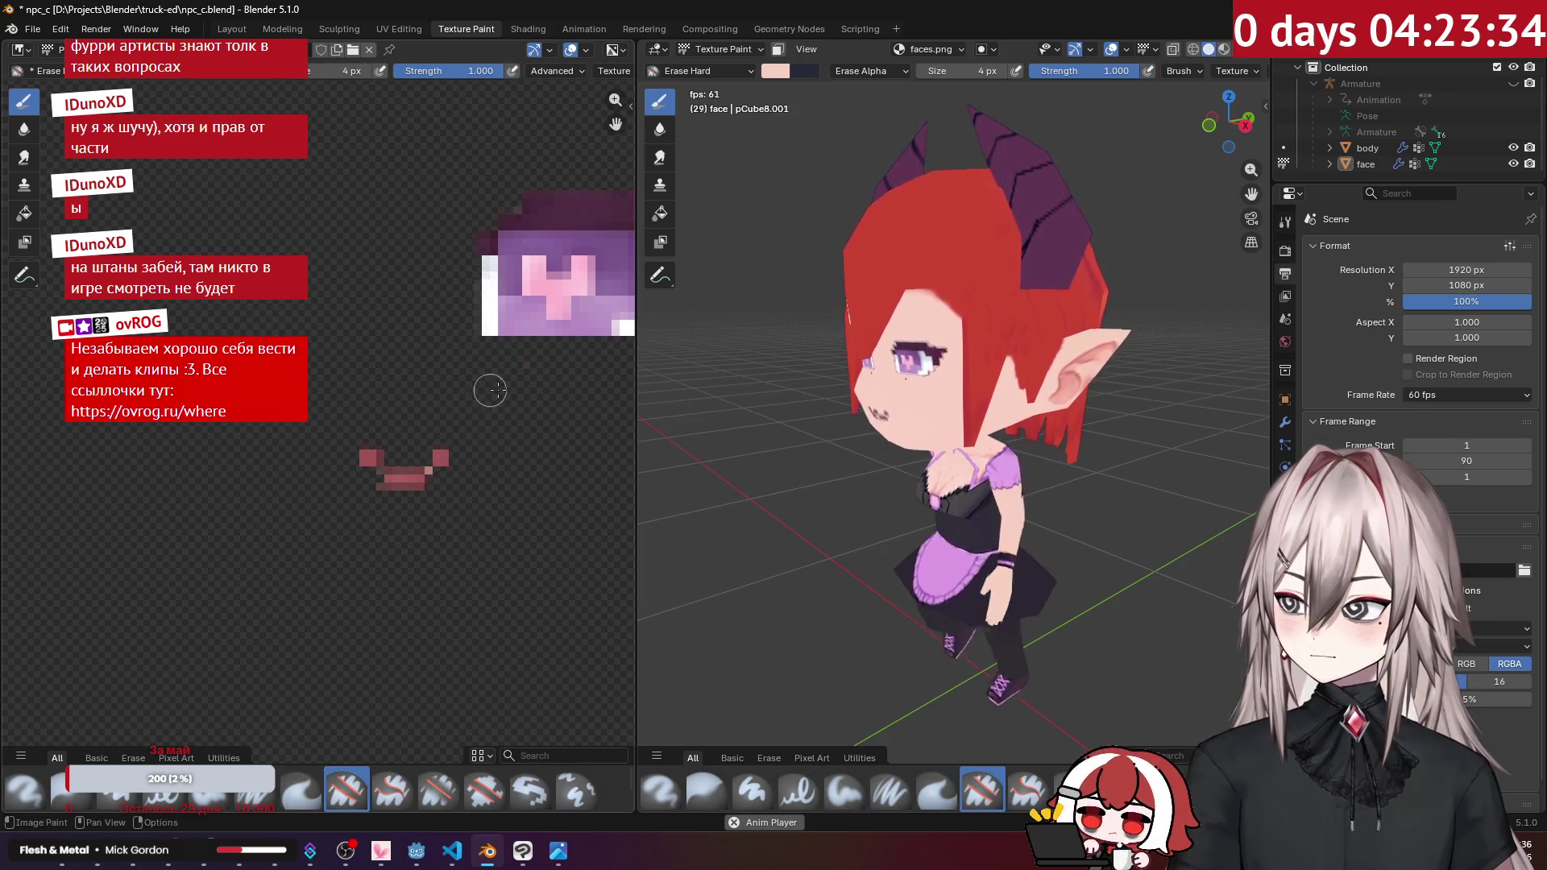
middle_click_drag(886, 355, 930, 360)
scroll(503, 310, "down", 3)
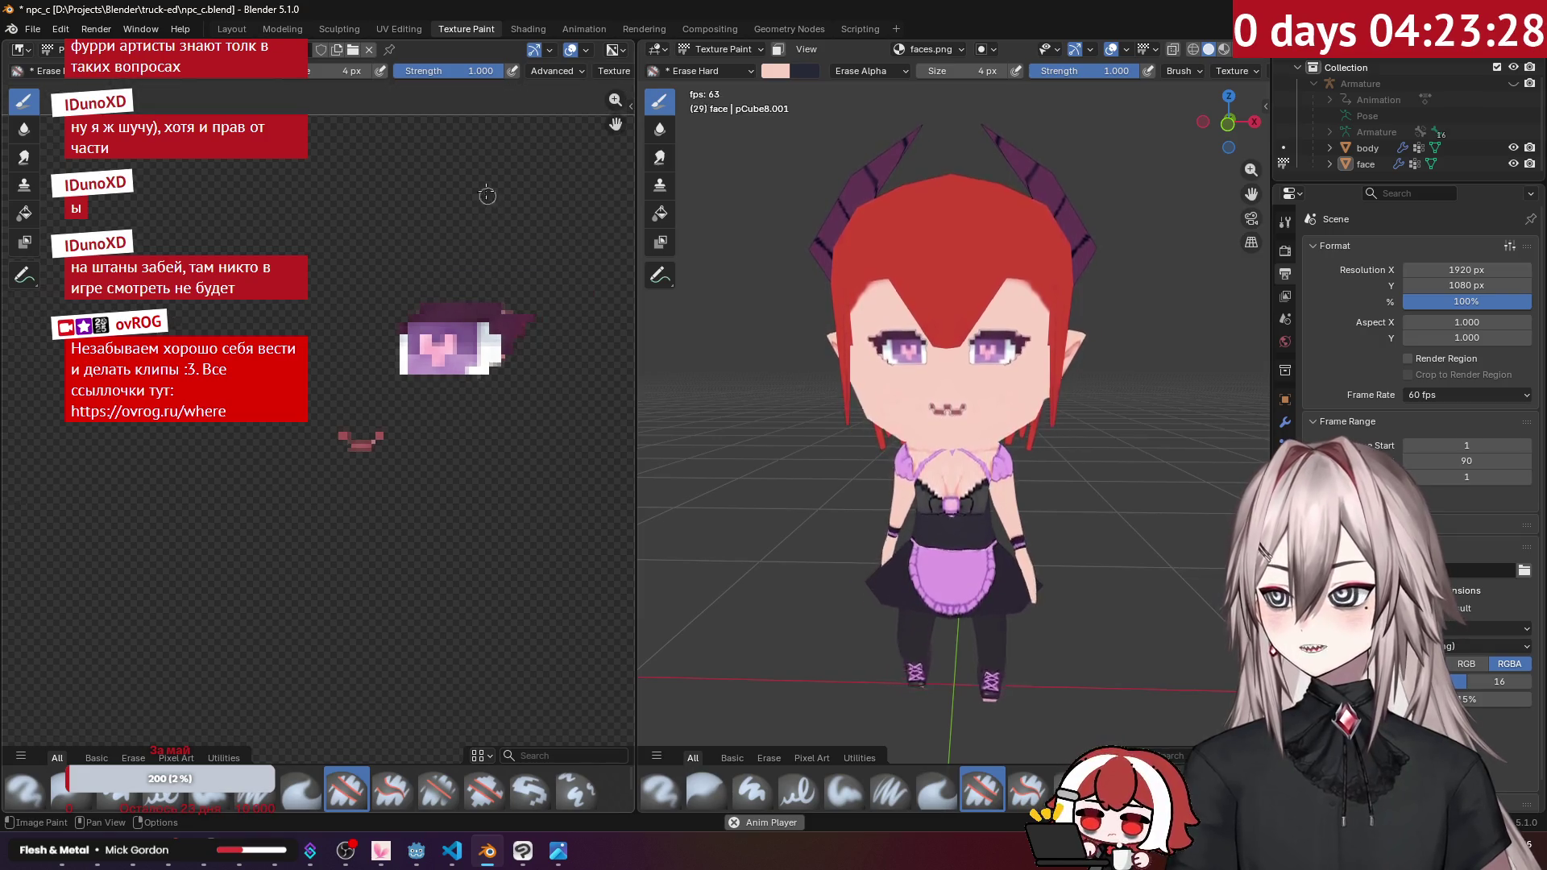
left_click(398, 28)
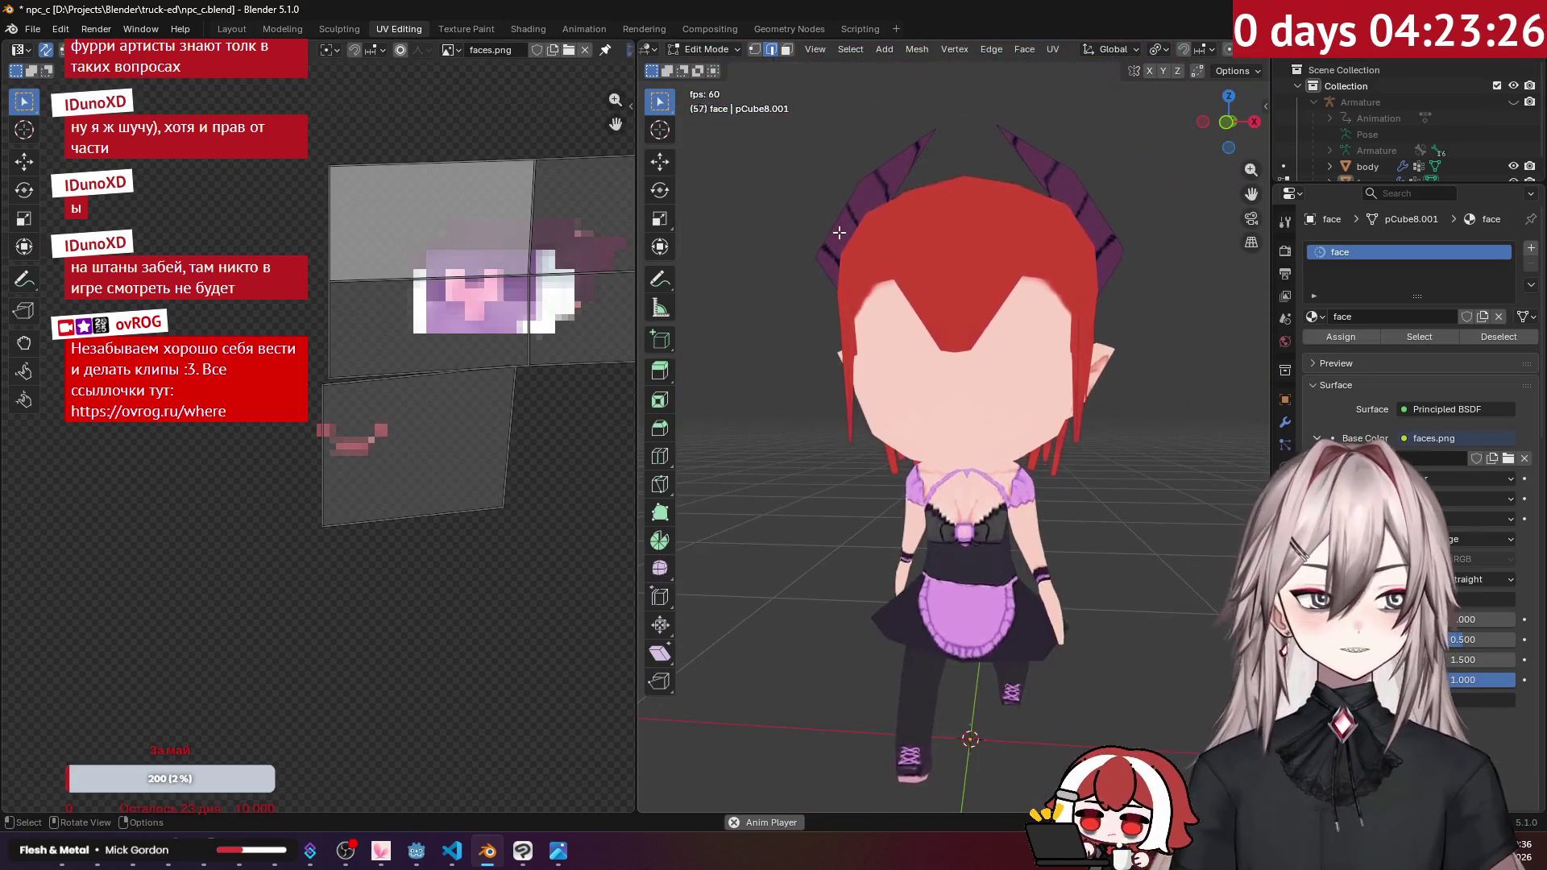
Step: Select the body together with the face and enter Edit Mode on both, viewed from the front
key("KP_1")
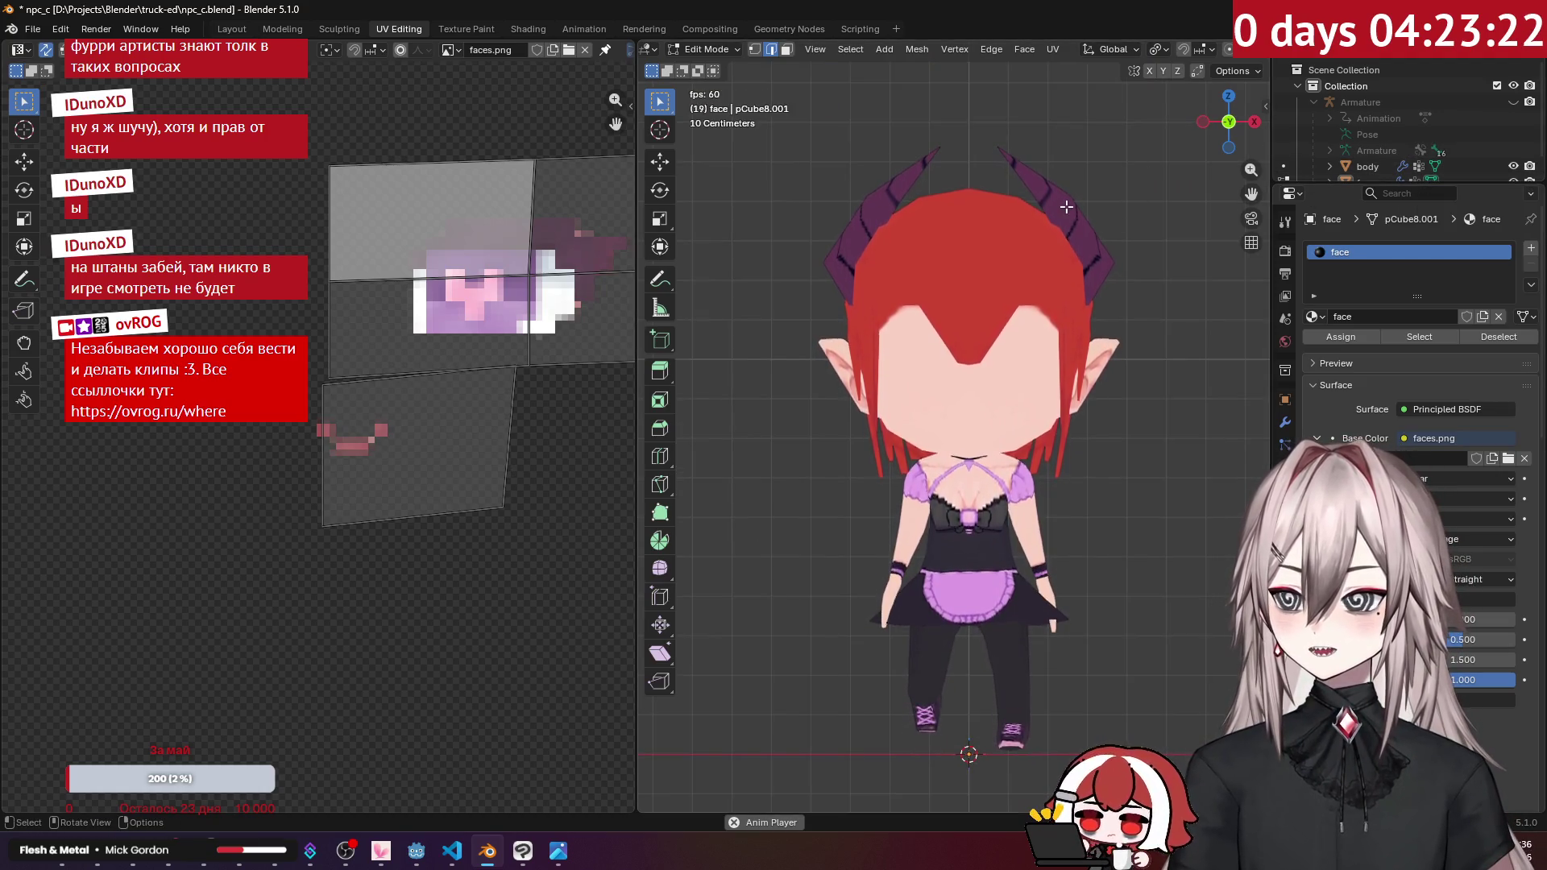
middle_click_drag(1066, 207, 1022, 231)
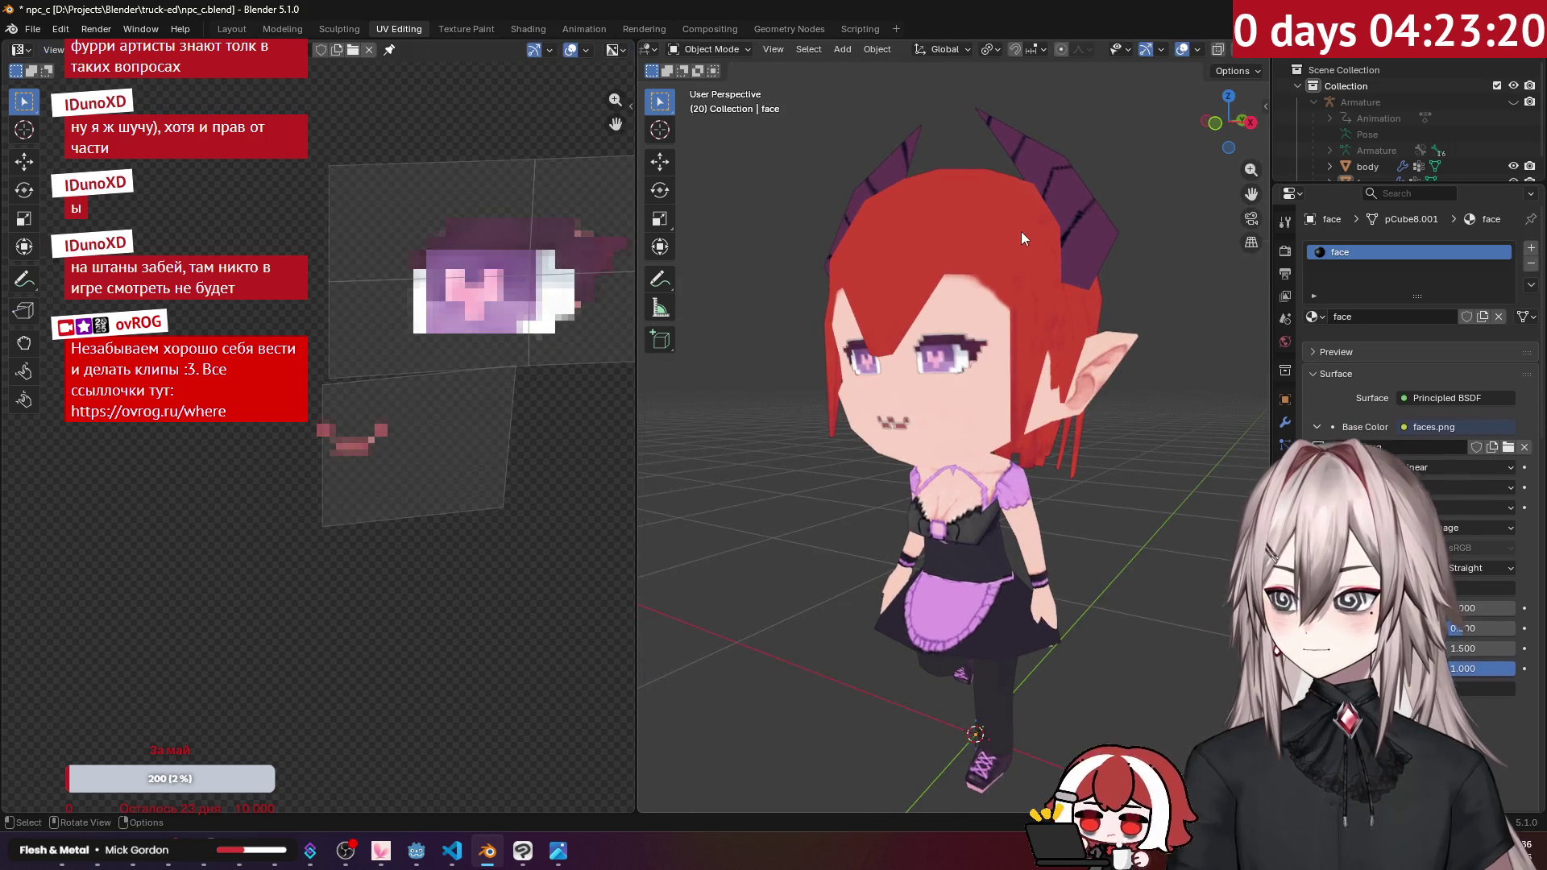
key("Tab")
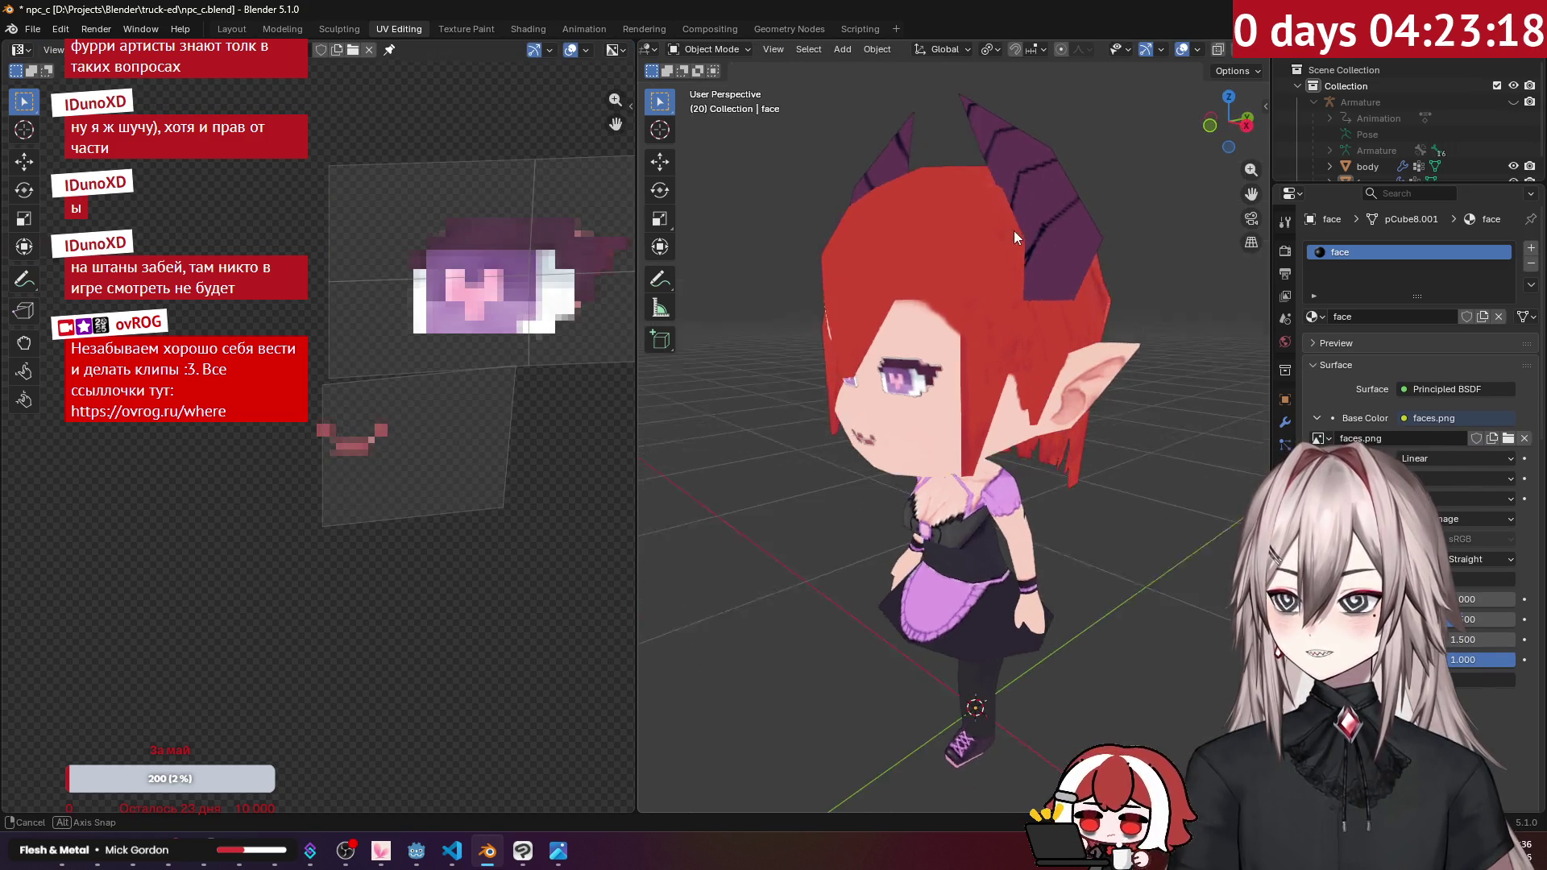
scroll(1376, 158, "down", 1)
scroll(1043, 193, "down", 1)
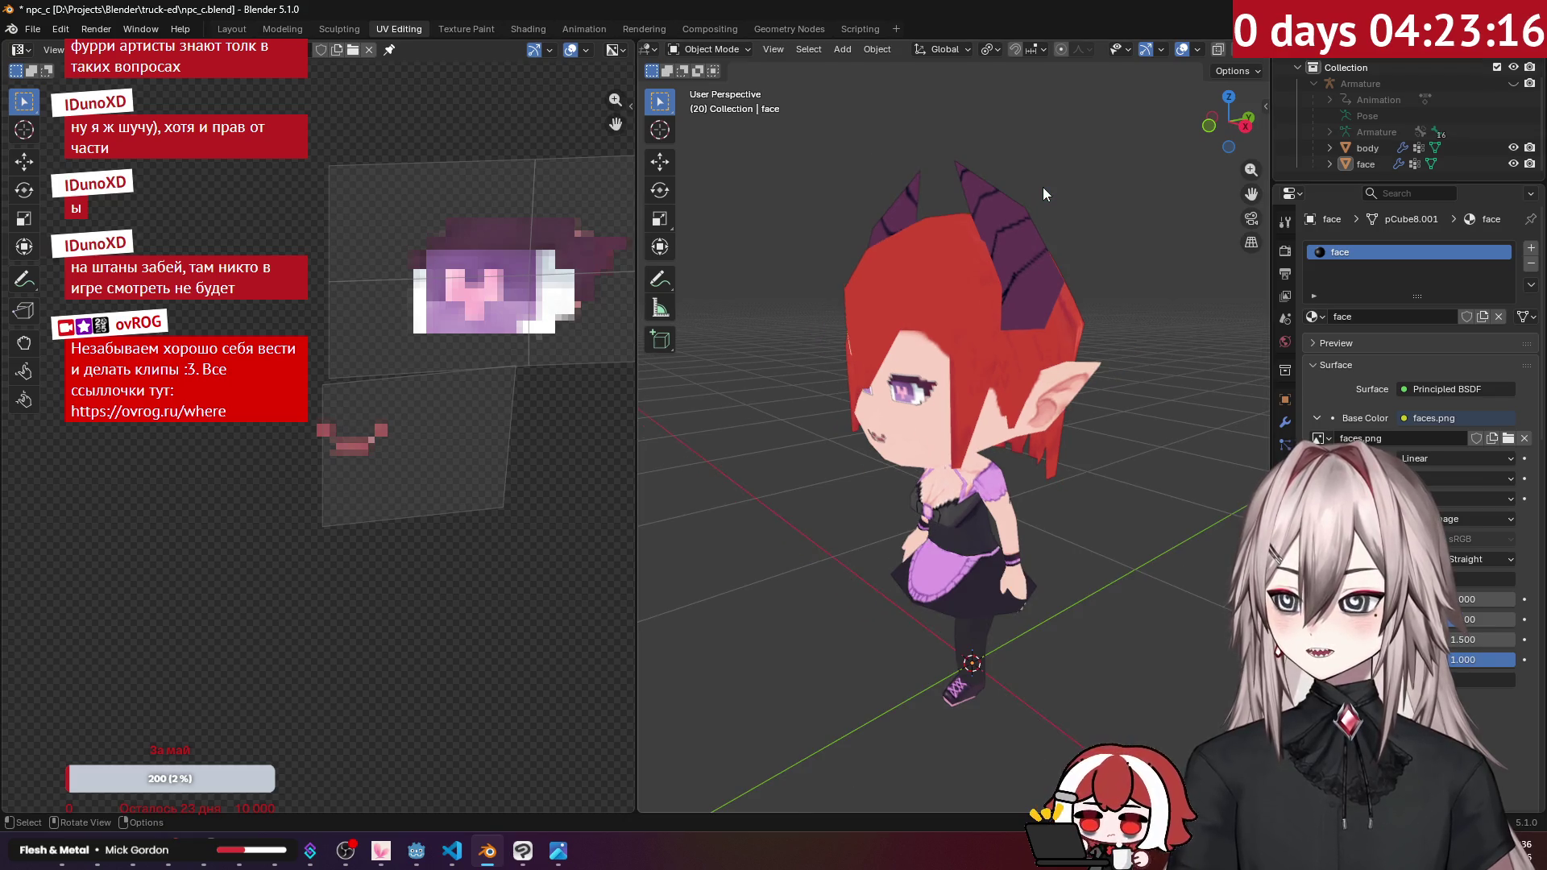
left_click(1368, 149, "ctrl")
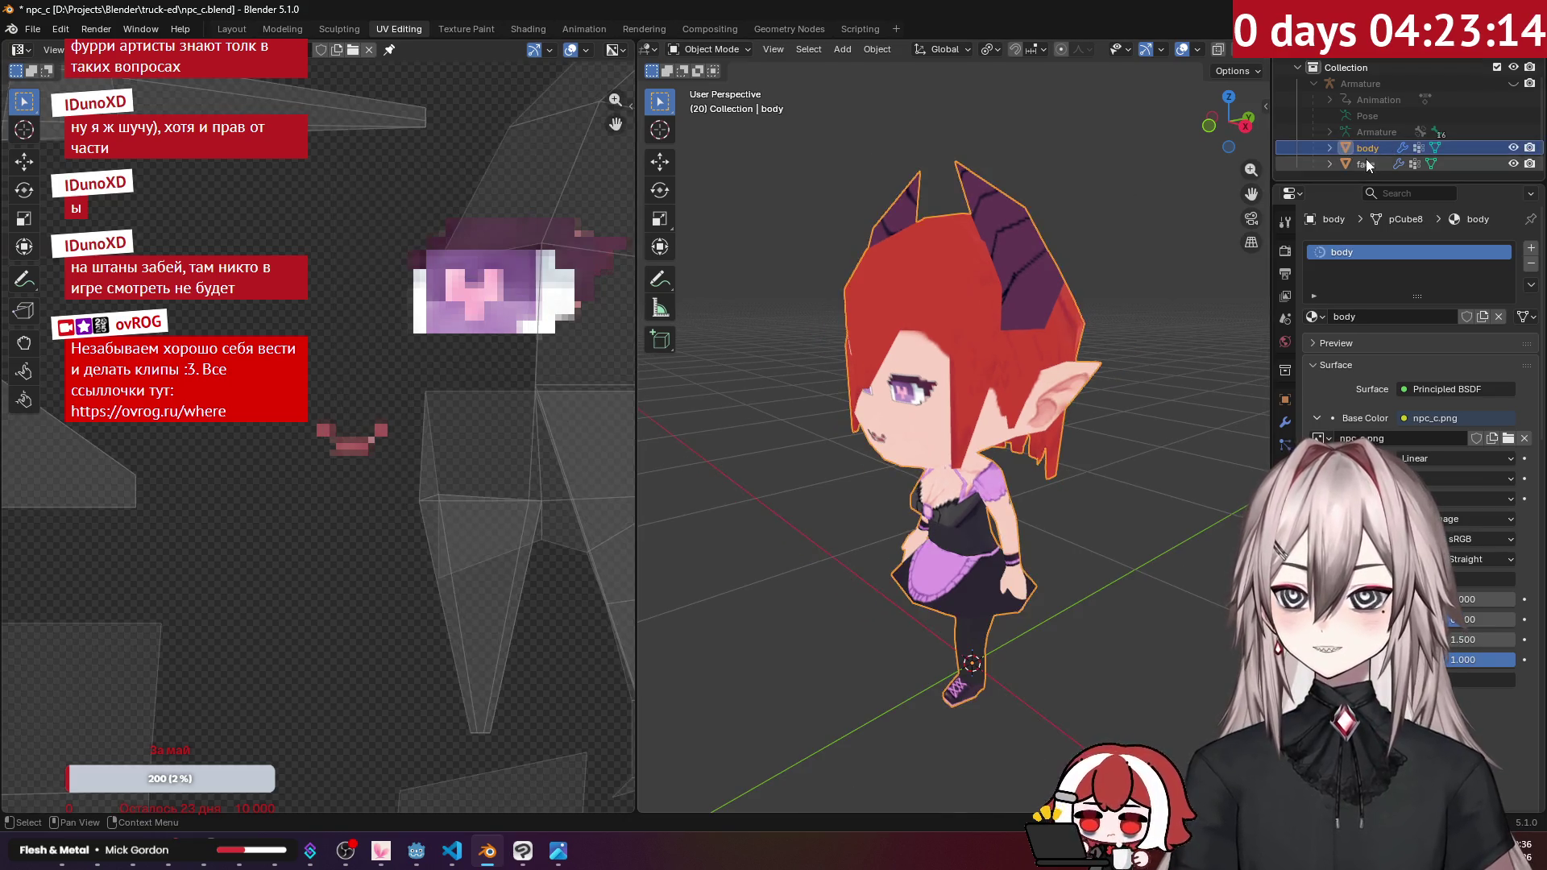
key("Tab")
key("KP_1")
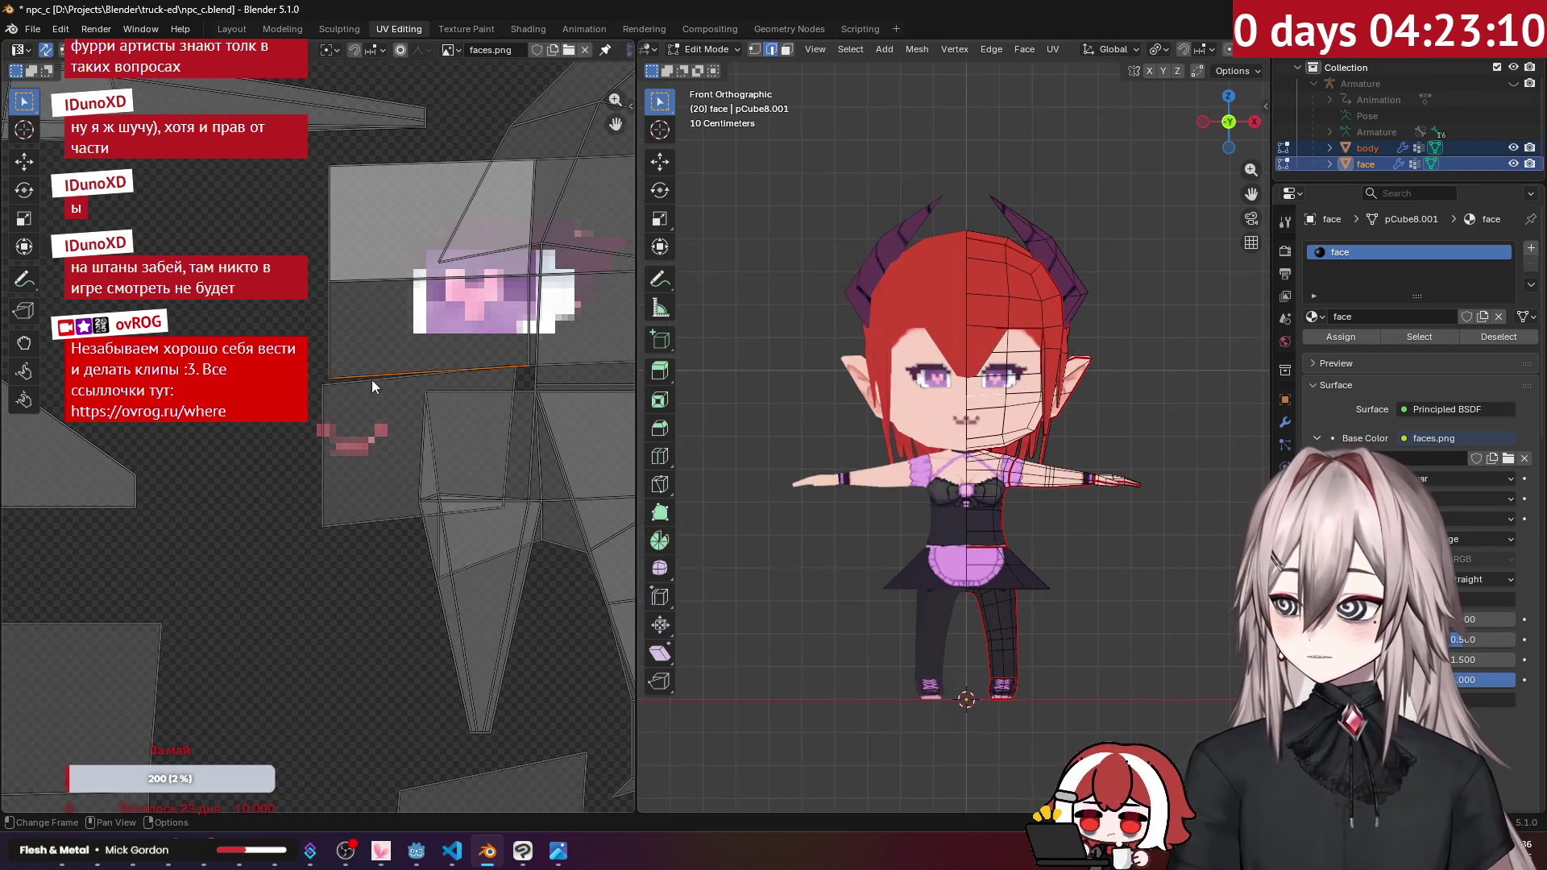
Step: Move the eye UV island and enlarge it slightly, then nudge one nearby UV face upward
left_click(382, 313)
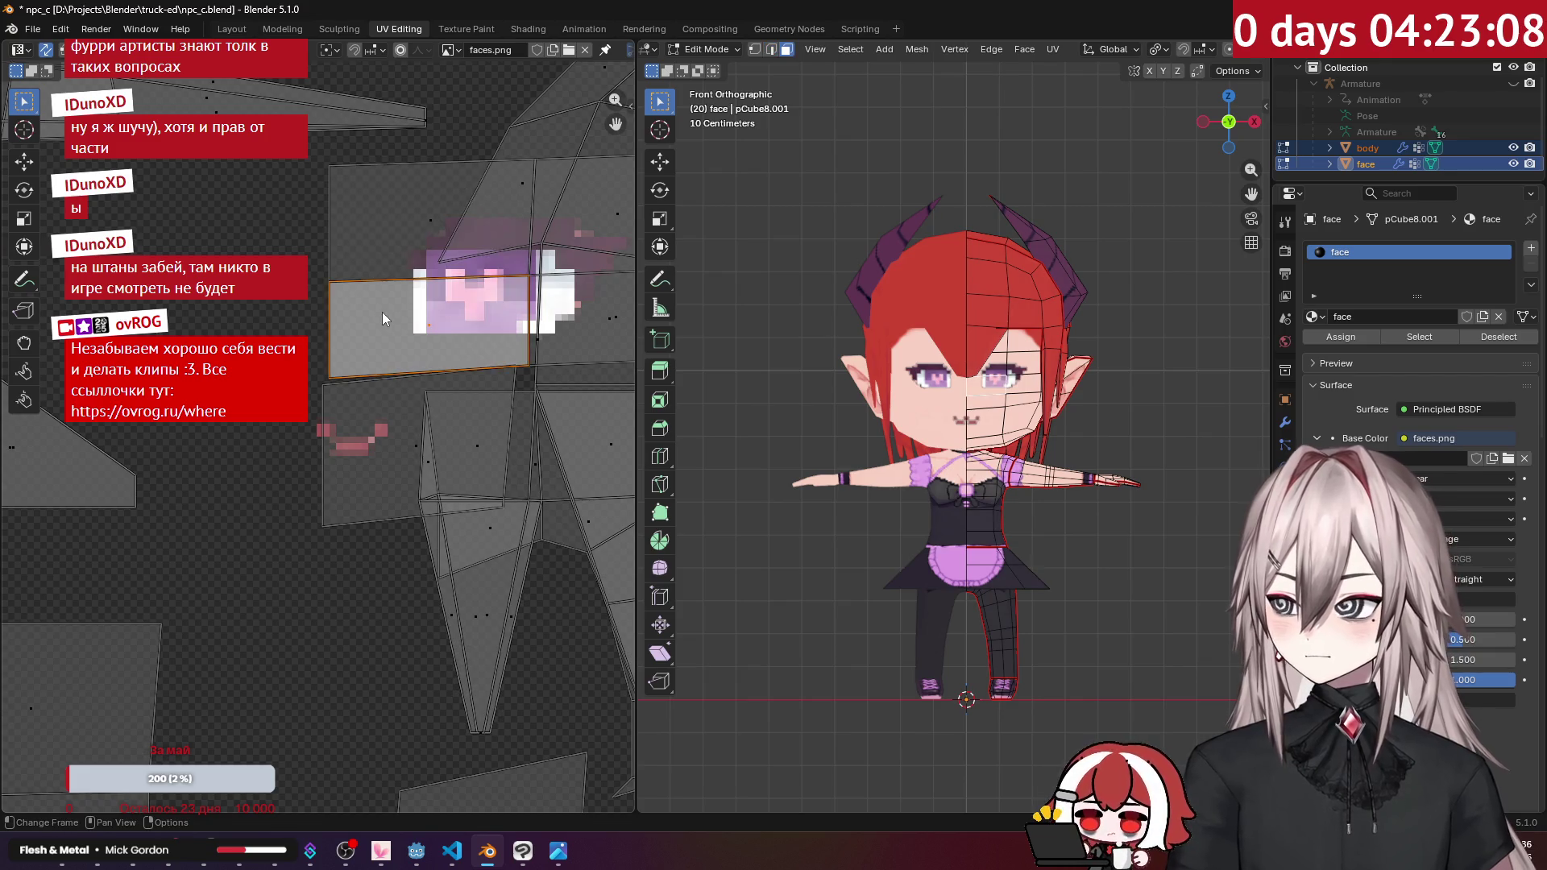
key("l")
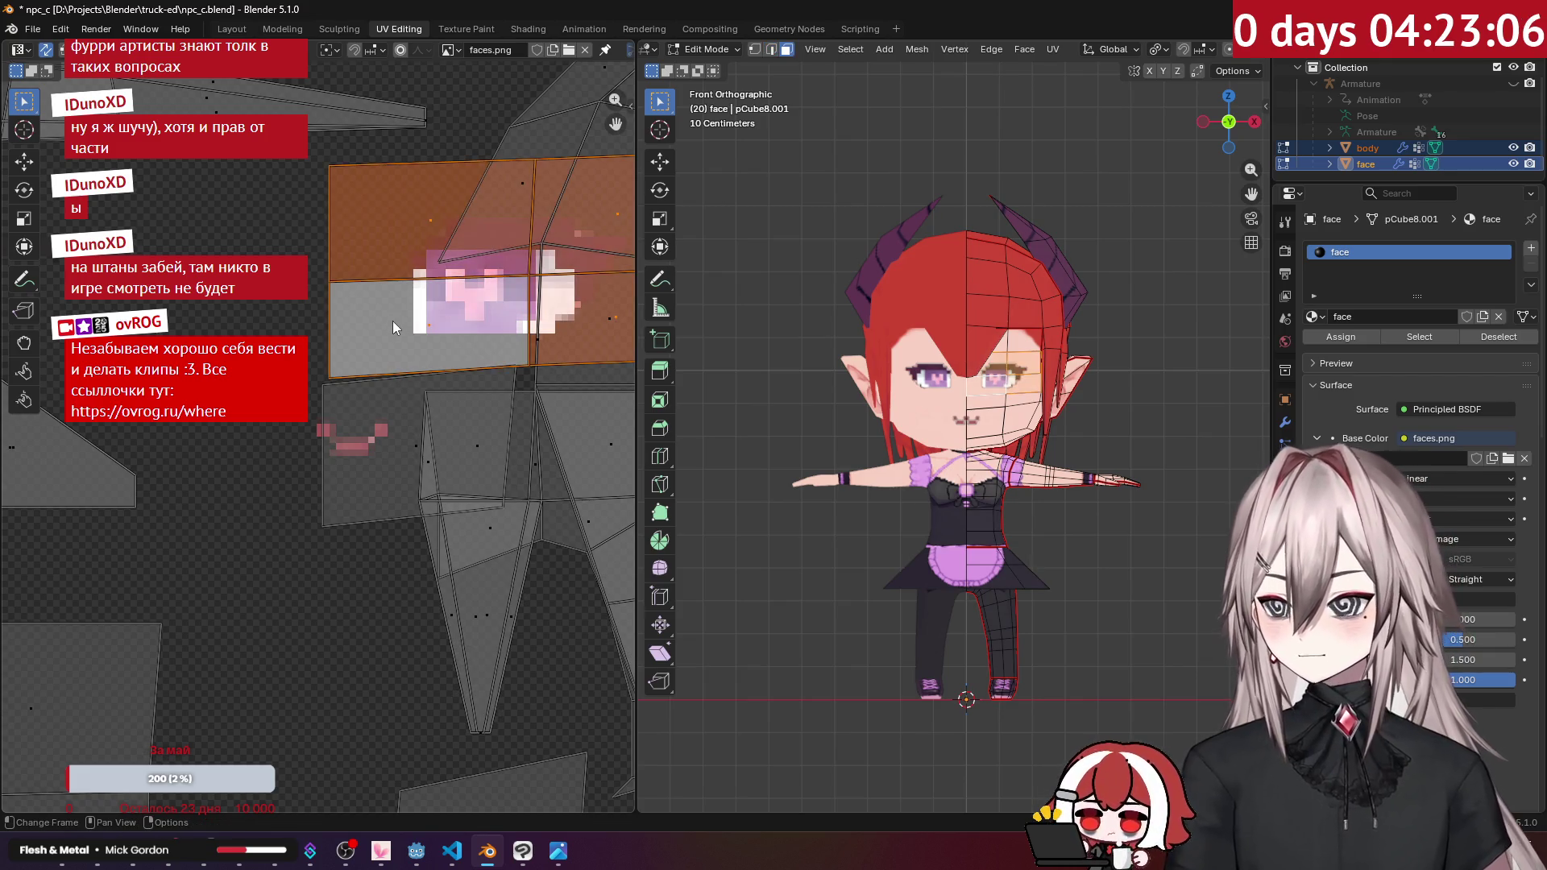
scroll(900, 329, "up", 5)
scroll(900, 329, "up", 2)
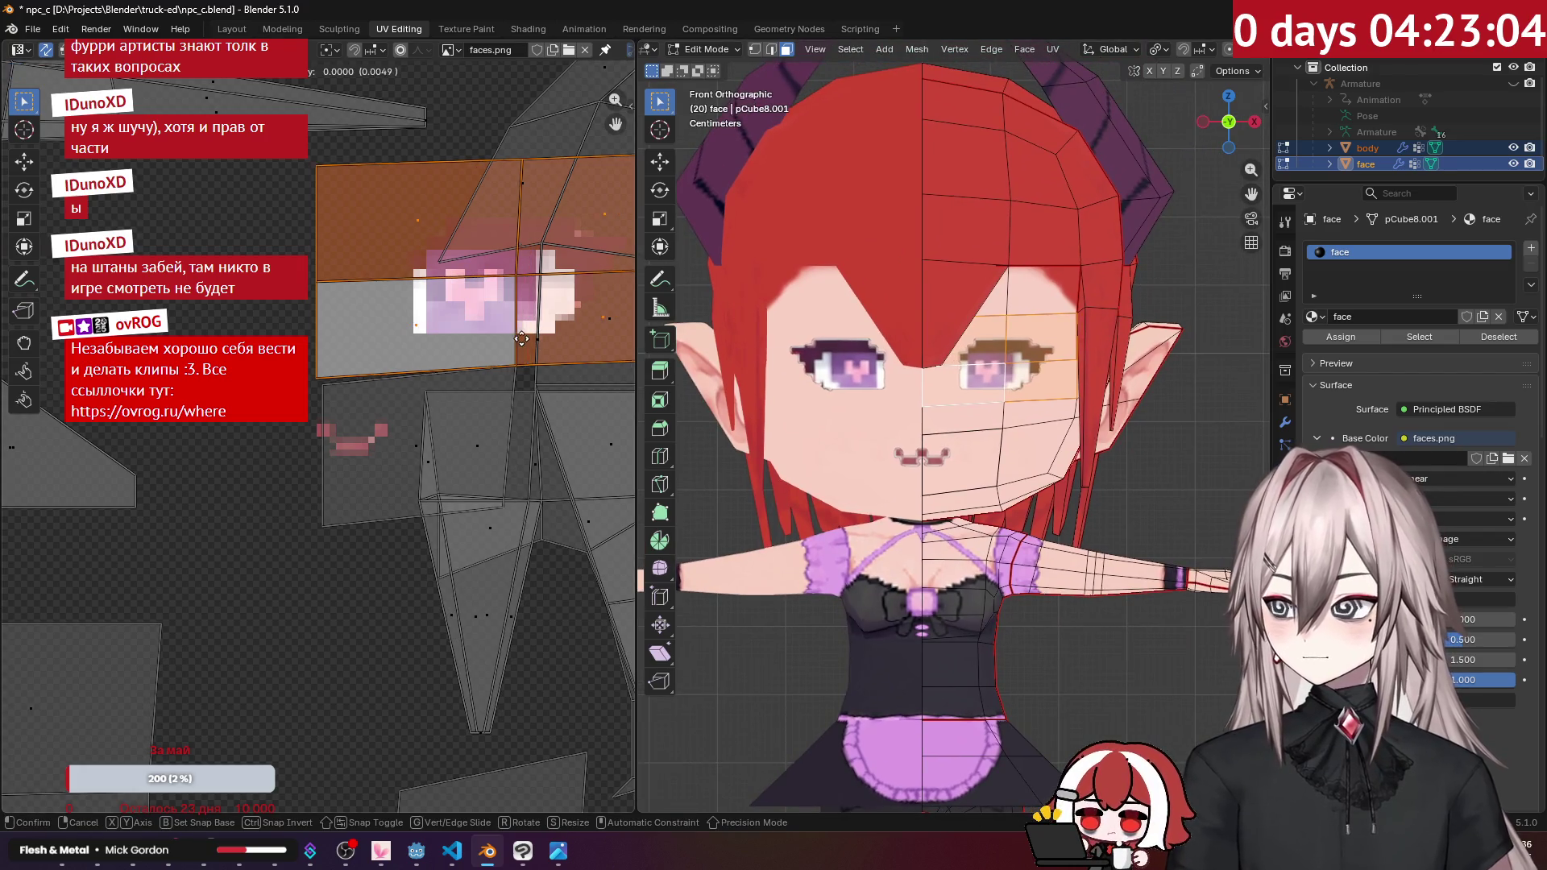
key("g")
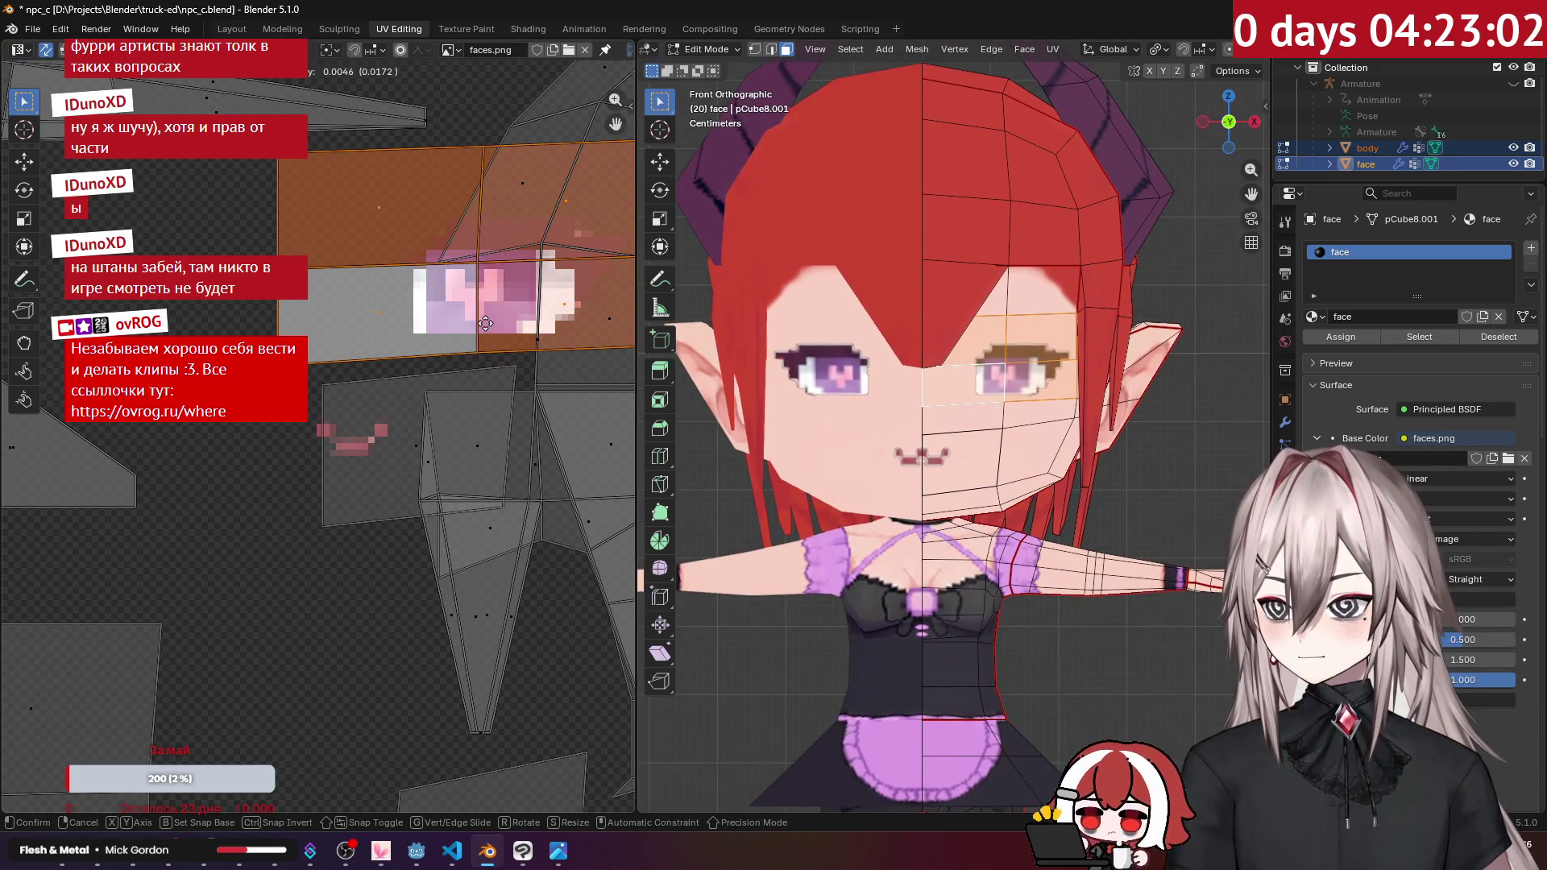
left_click(513, 331)
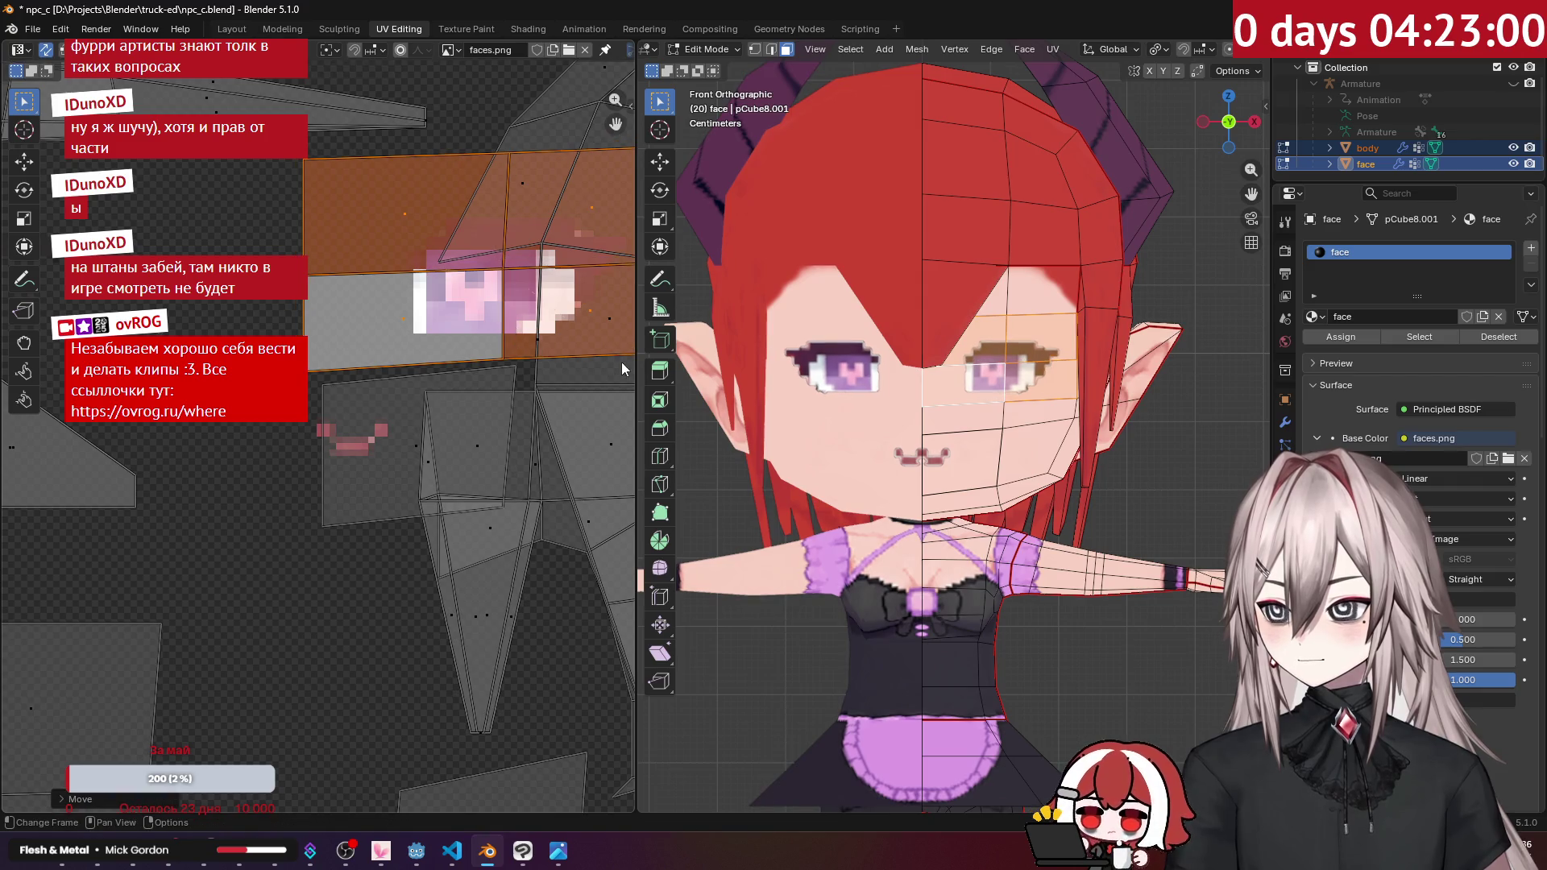
key("s")
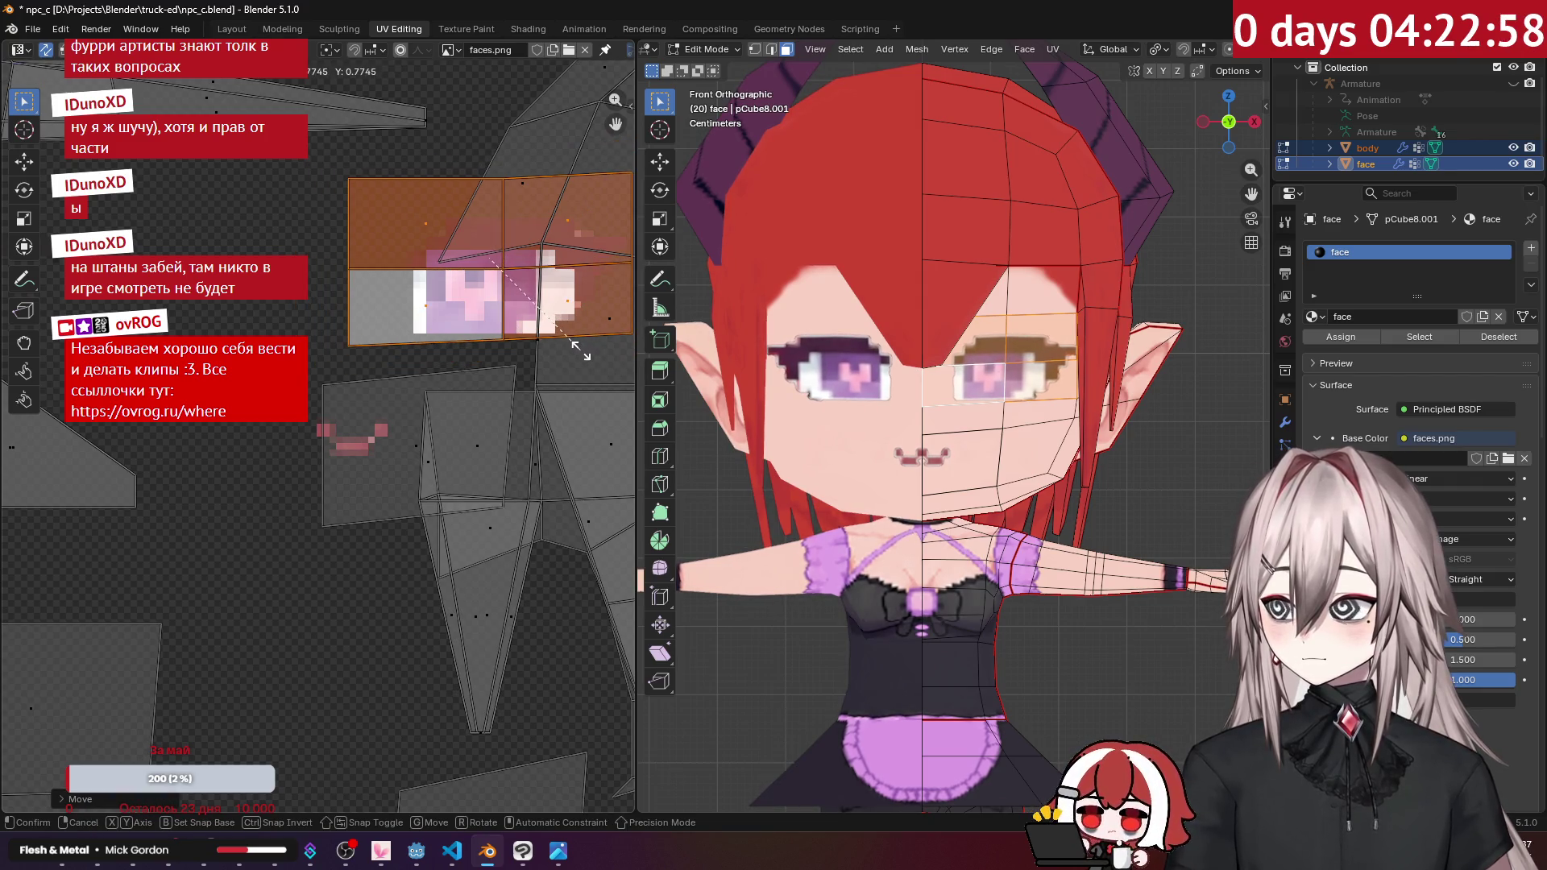
left_click(589, 359)
key("ctrl+z")
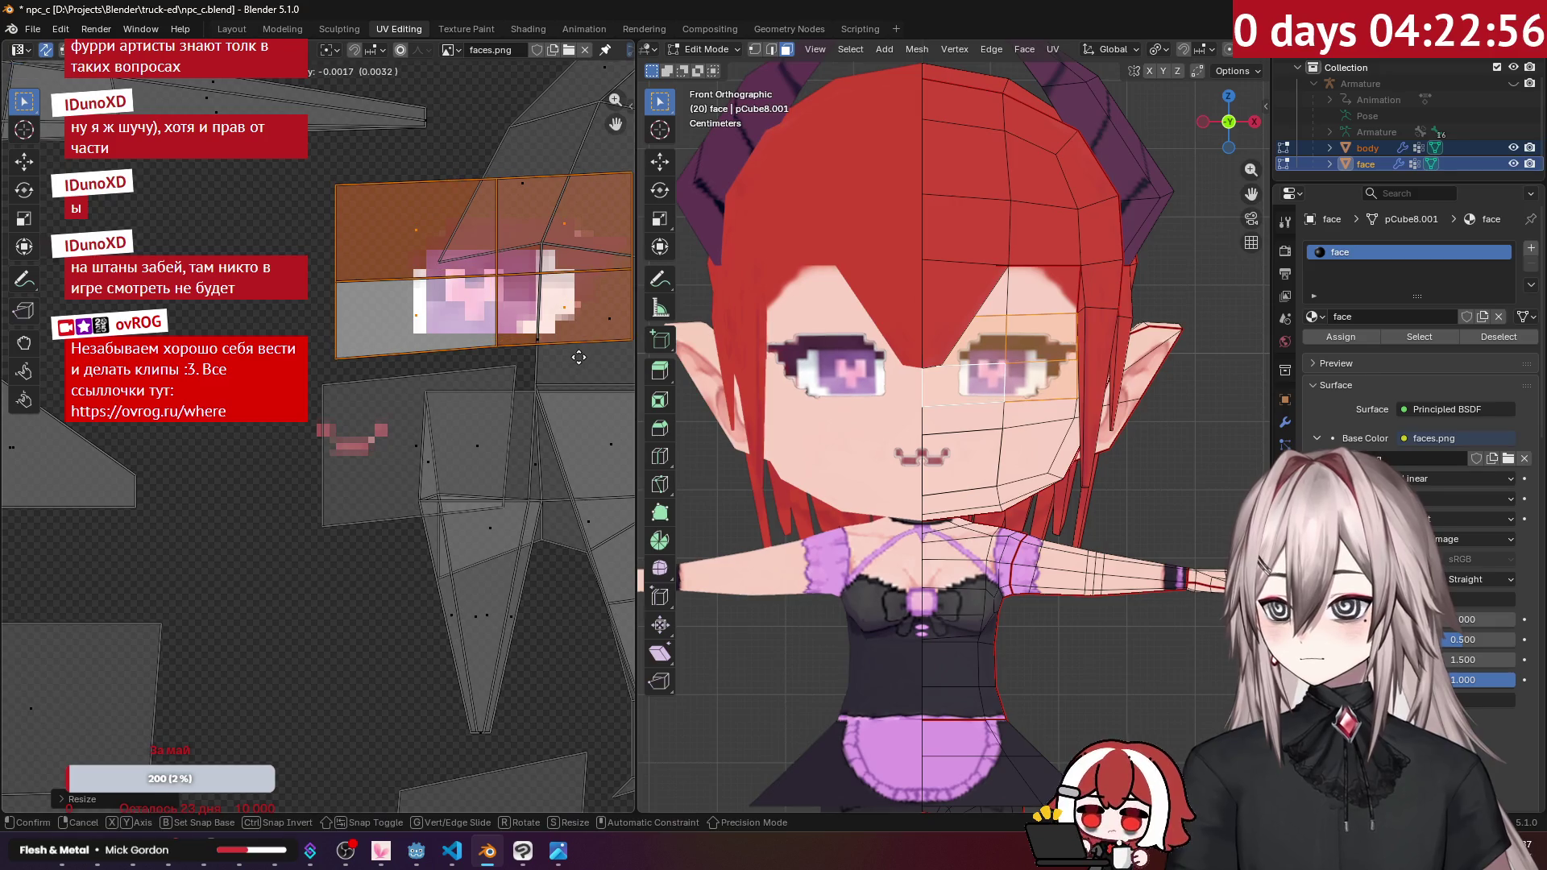
left_click(418, 441)
left_click_drag(418, 442, 420, 429)
Step: Return to Object Mode and play the animation to check the new eyes
mouse_move(967, 403)
middle_mouse_down()
mouse_move(1112, 387)
mouse_move(1047, 379)
mouse_move(1085, 401)
mouse_move(1068, 364)
mouse_move(902, 361)
mouse_move(1186, 374)
mouse_move(985, 366)
mouse_move(1173, 385)
mouse_move(1148, 456)
mouse_move(1087, 398)
mouse_move(1129, 351)
mouse_move(1040, 347)
mouse_move(1087, 332)
mouse_move(1068, 364)
middle_mouse_up()
key("Tab")
key("space")
scroll(1028, 380, "down", 3)
scroll(985, 366, "up", 2)
left_click(1375, 150)
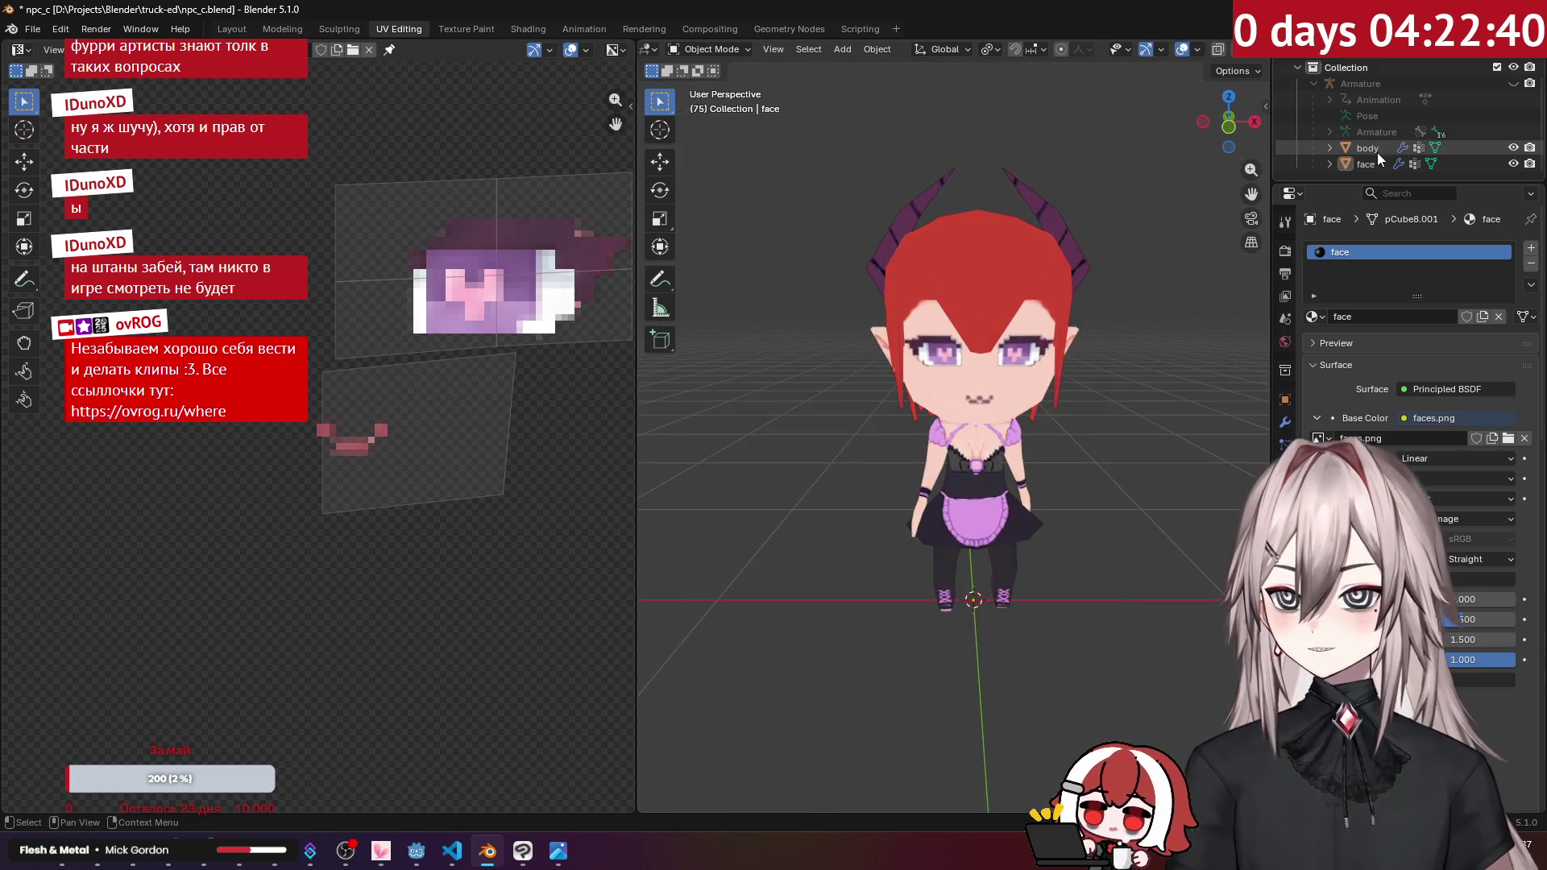
Step: Go from the Texture Paint to the Layout workspace and put the body into Weight Paint mode
left_click(455, 30)
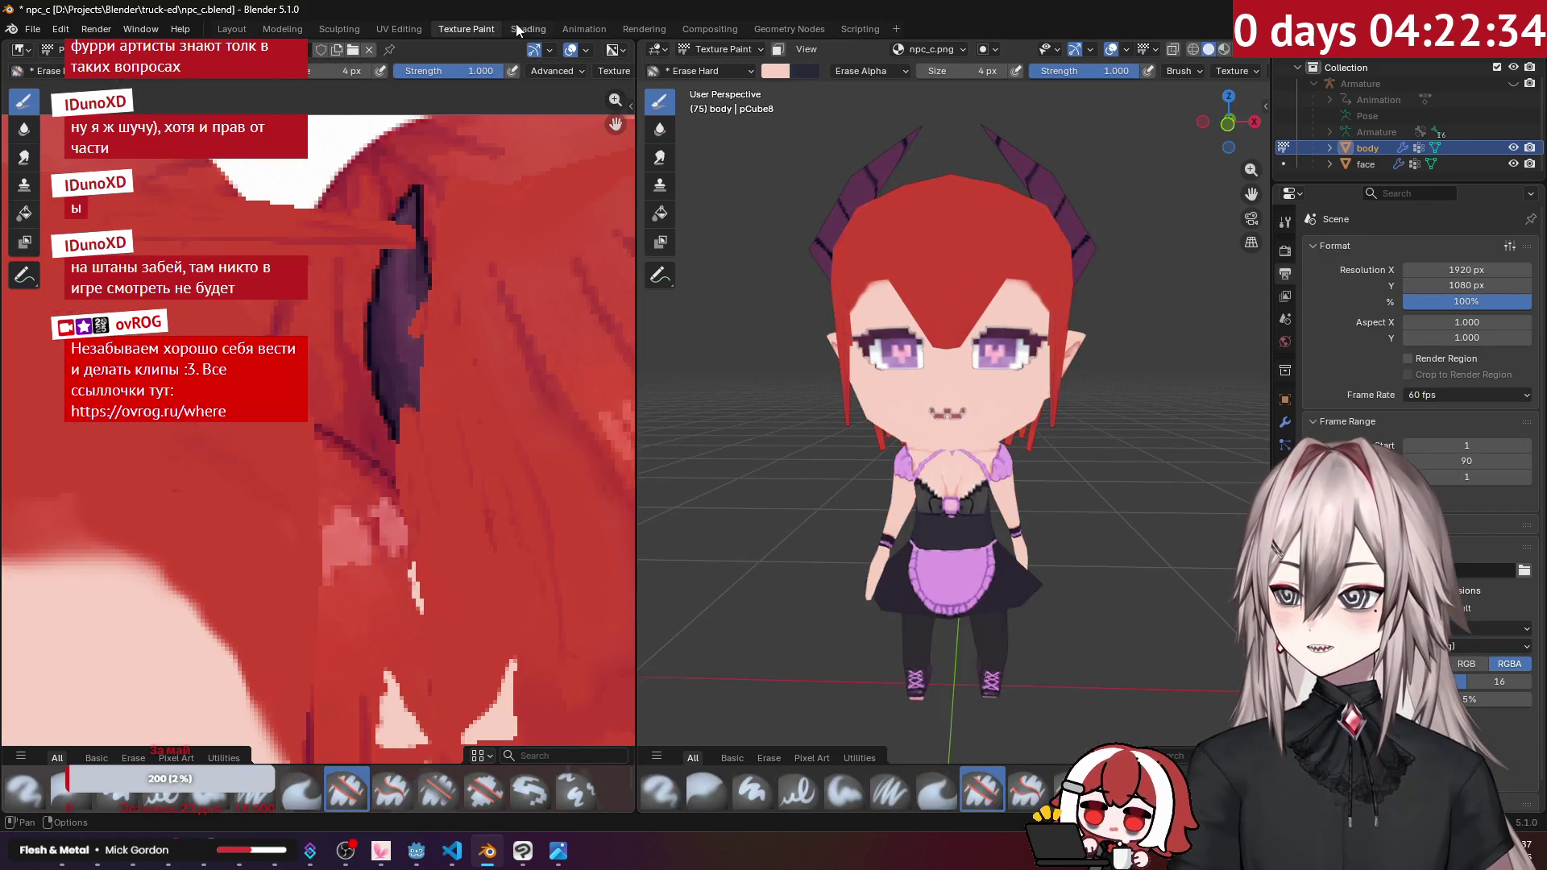
middle_click_drag(806, 201, 654, 133)
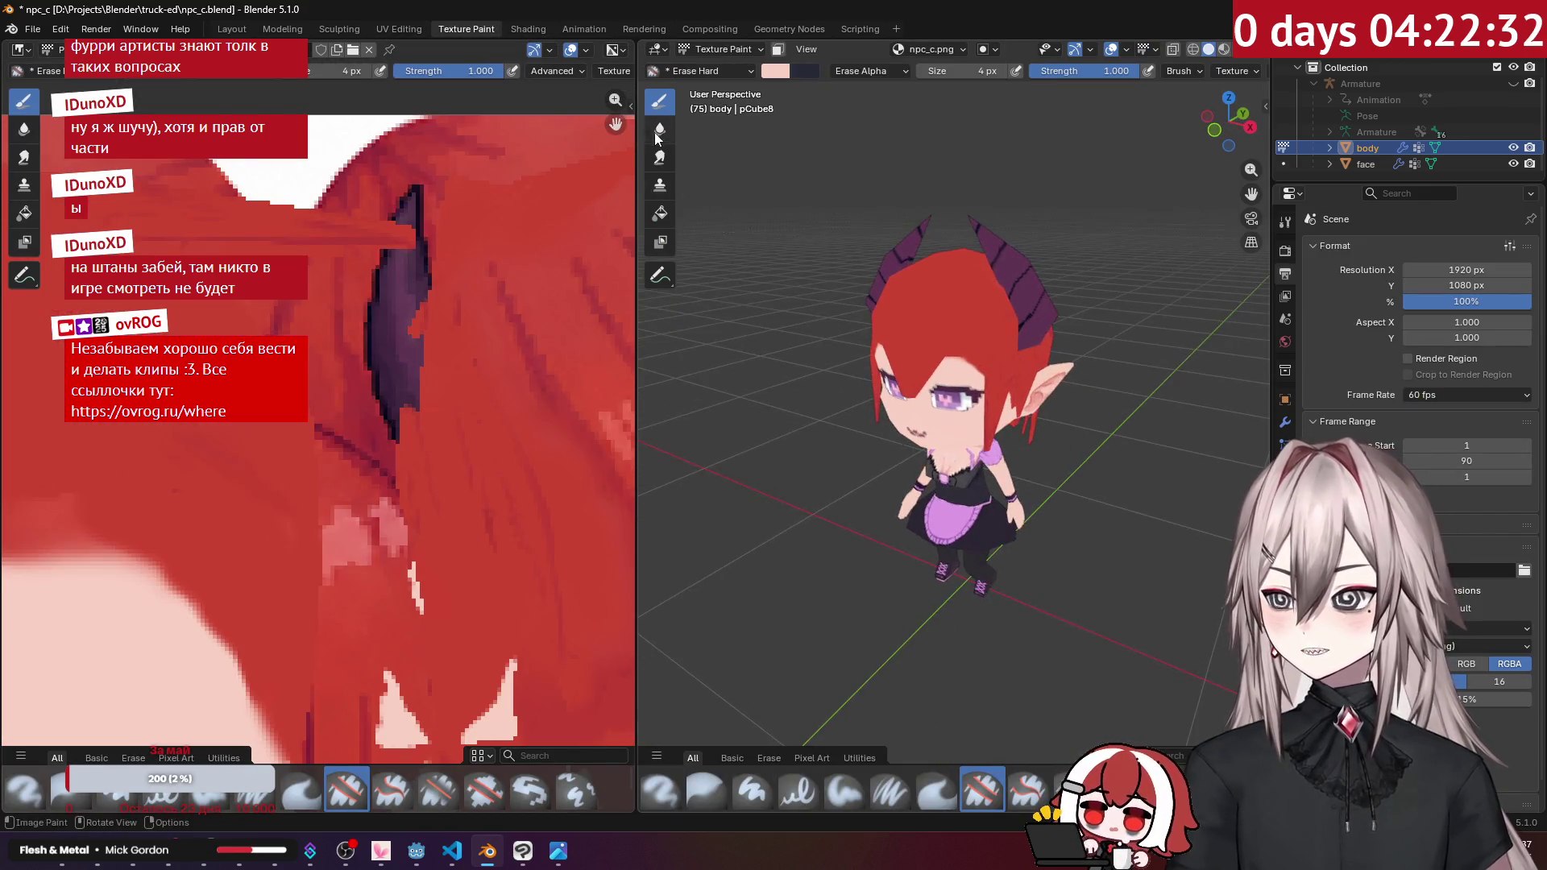
left_click(232, 29)
scroll(789, 216, "up", 5)
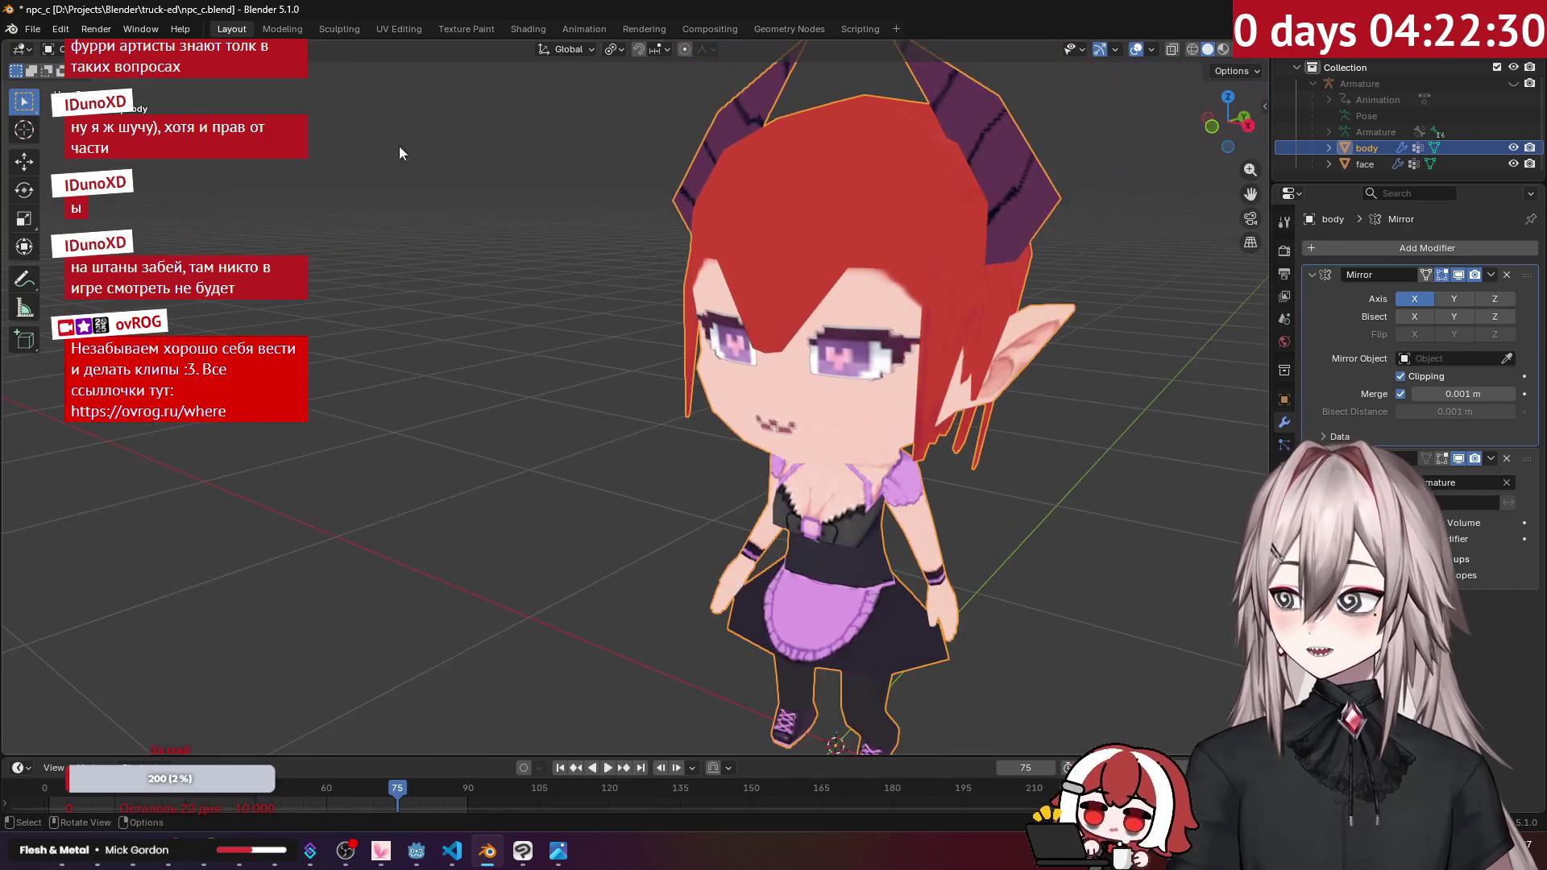
key("g")
left_click(49, 48)
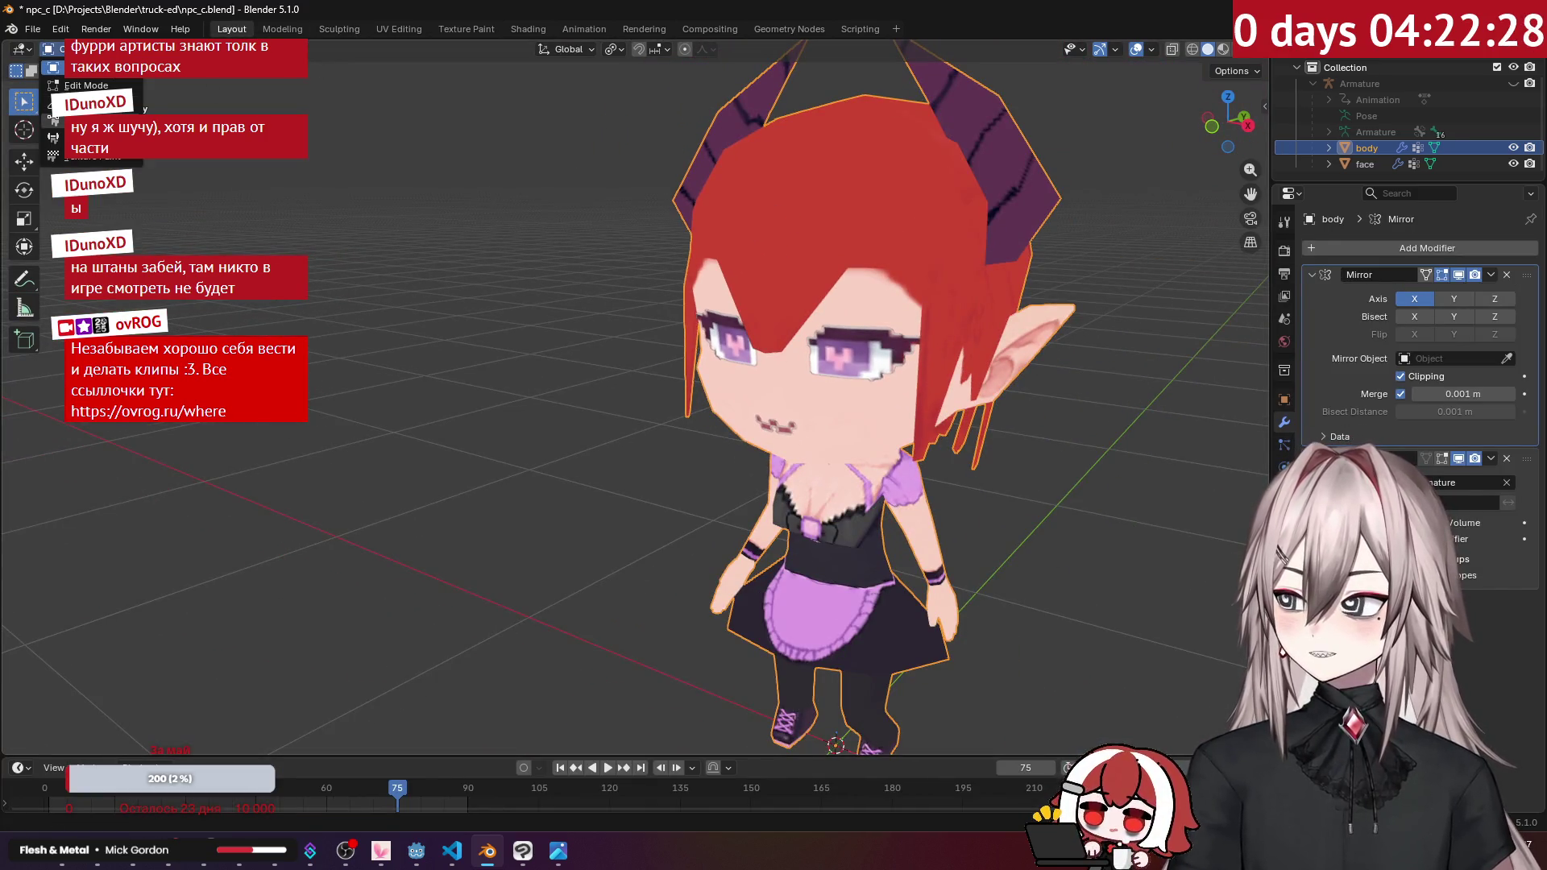
left_click(88, 137)
middle_click_drag(1128, 225, 1273, 221)
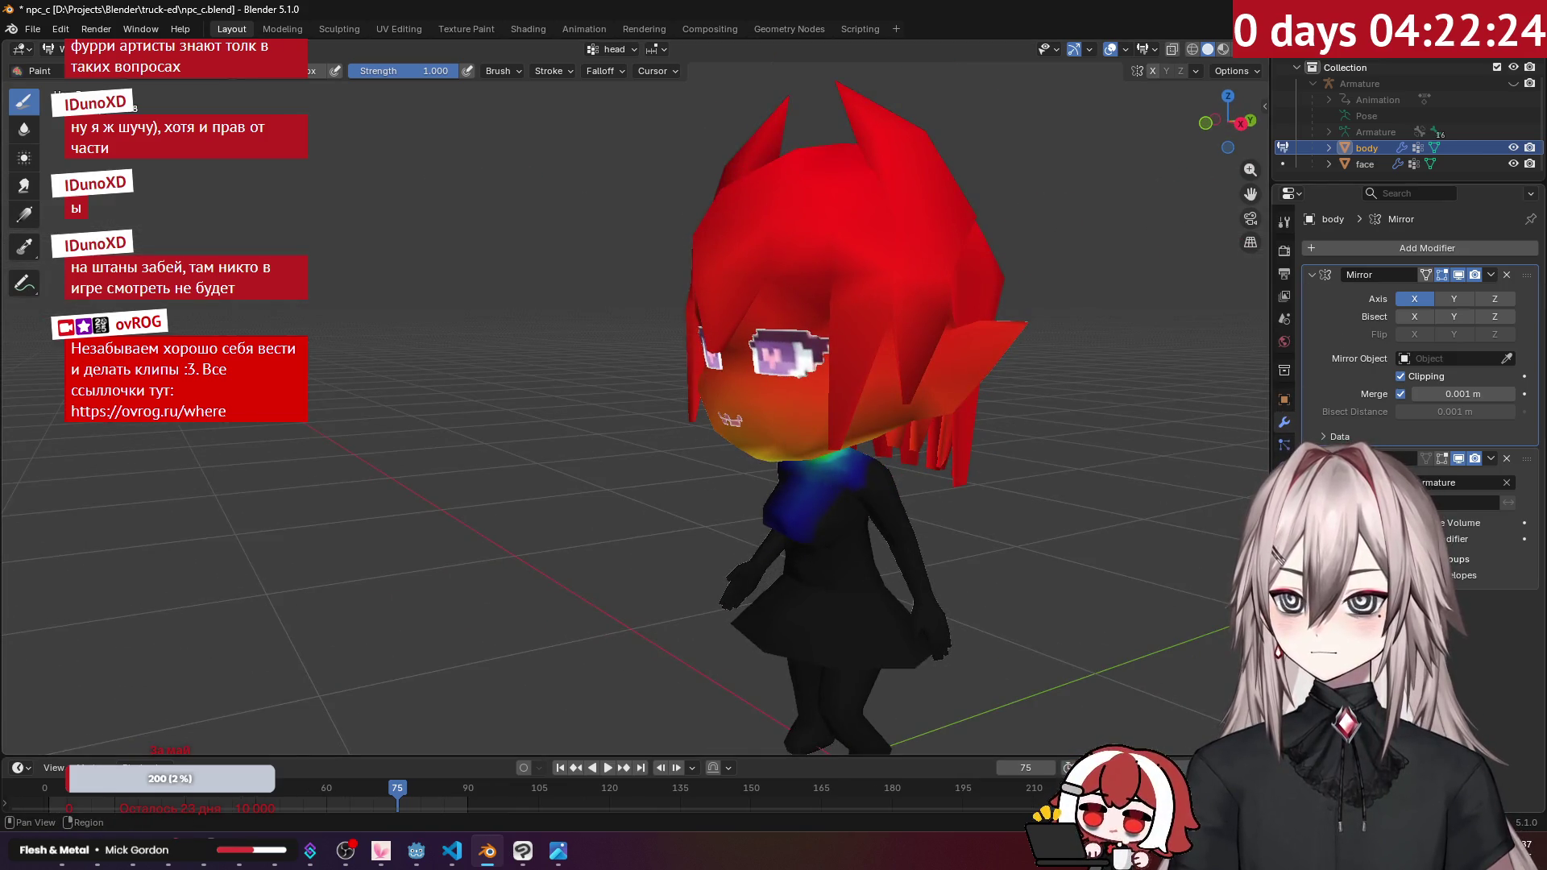
Step: Review the spine, spine.001, head, shoulder.l and upperhand.l vertex group weights
left_click(1284, 490)
left_click(1284, 511)
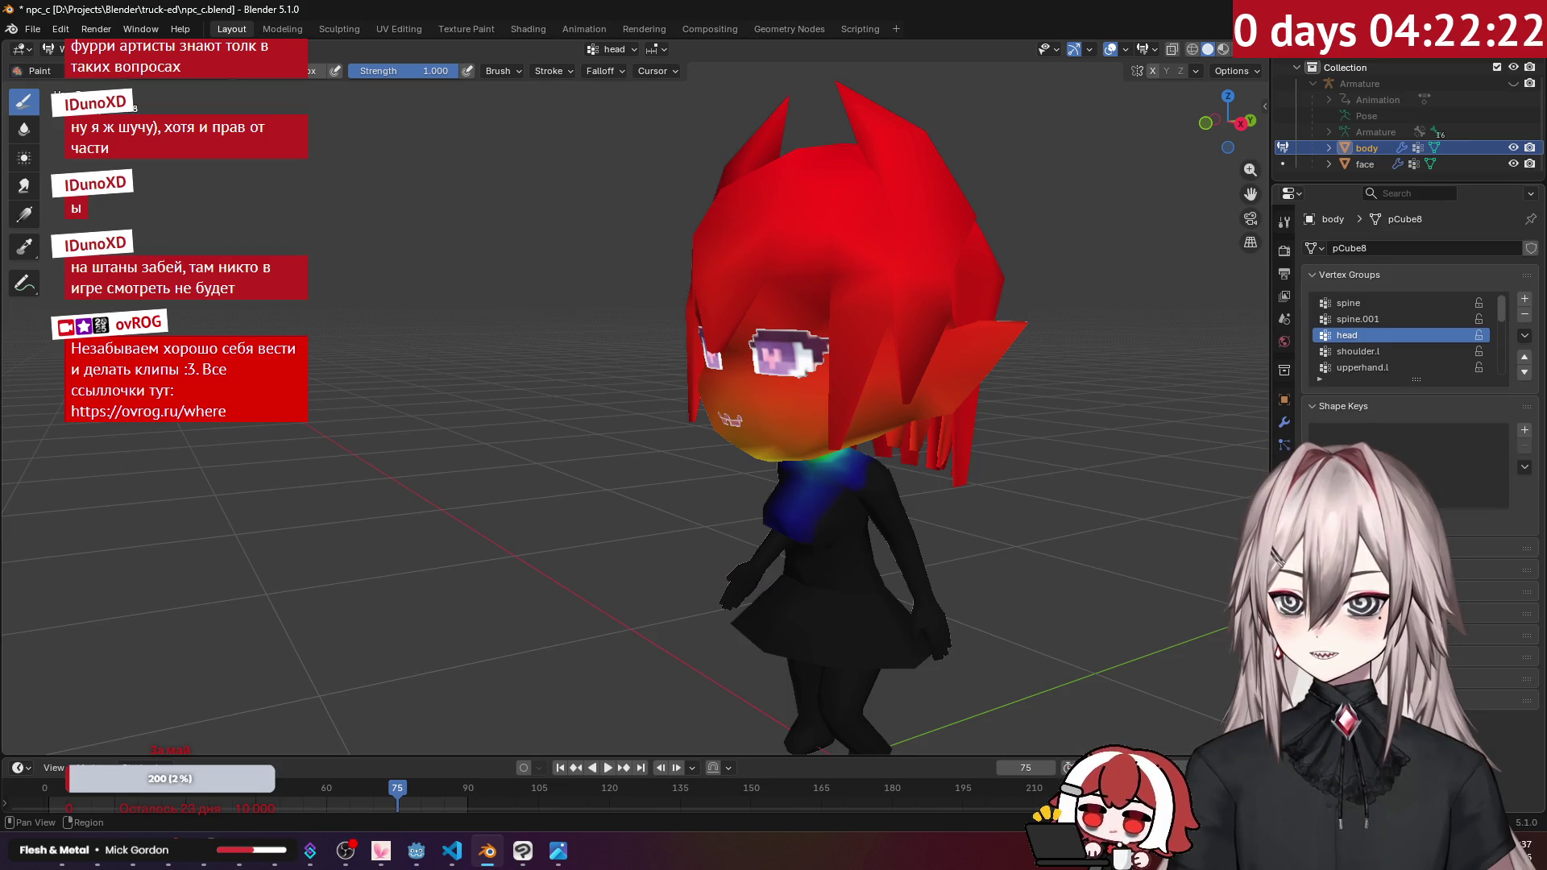
key("KP_3")
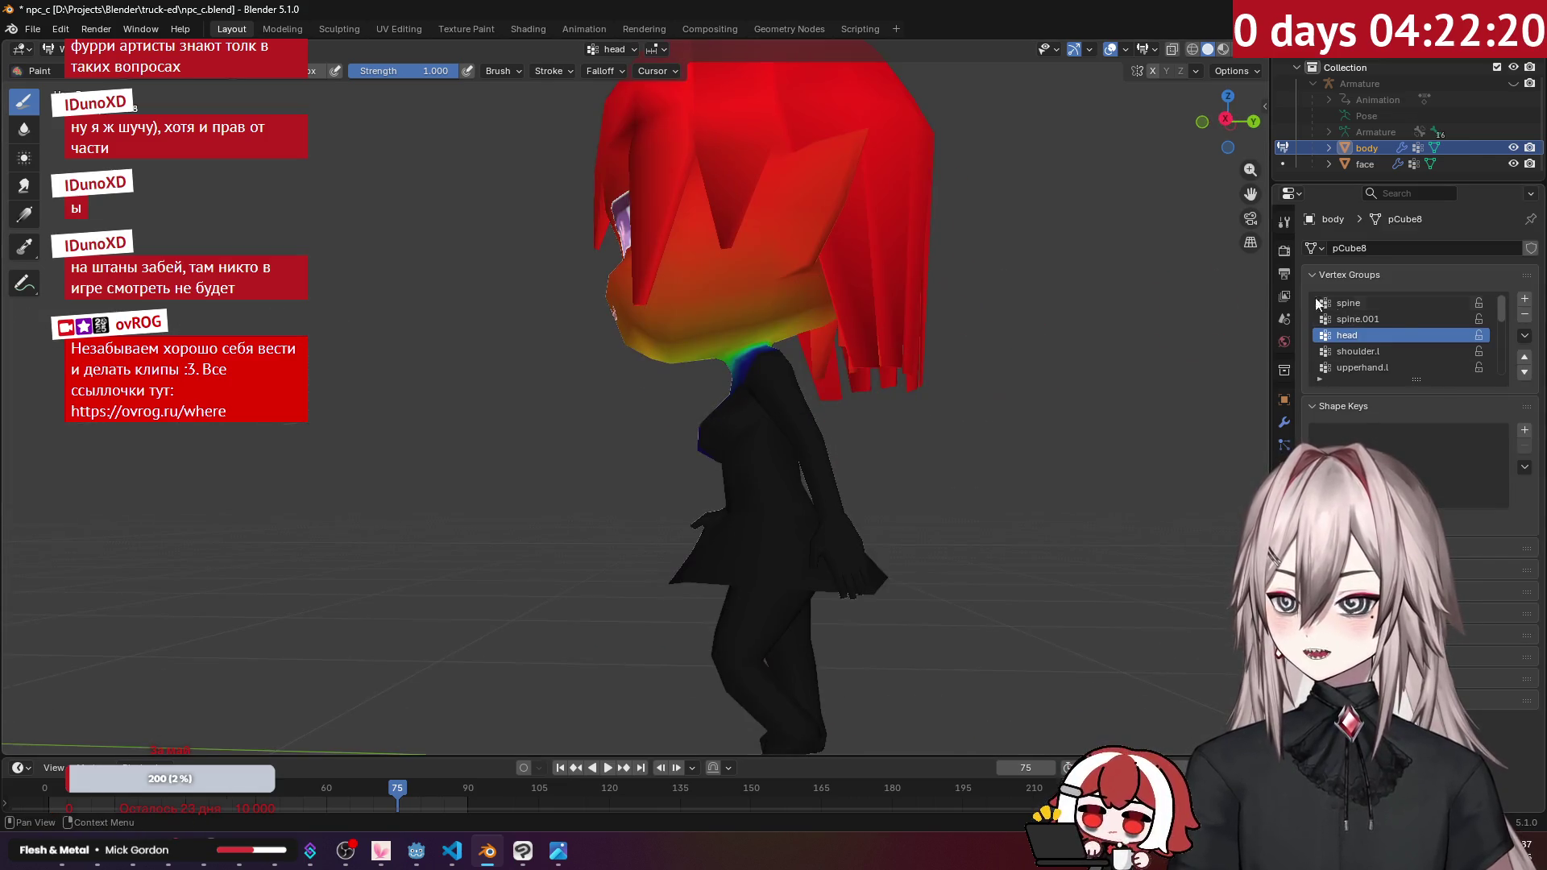
left_click(1348, 302)
mouse_move(927, 322)
middle_mouse_down()
mouse_move(1012, 274)
mouse_move(838, 251)
middle_mouse_up()
left_click(1367, 322)
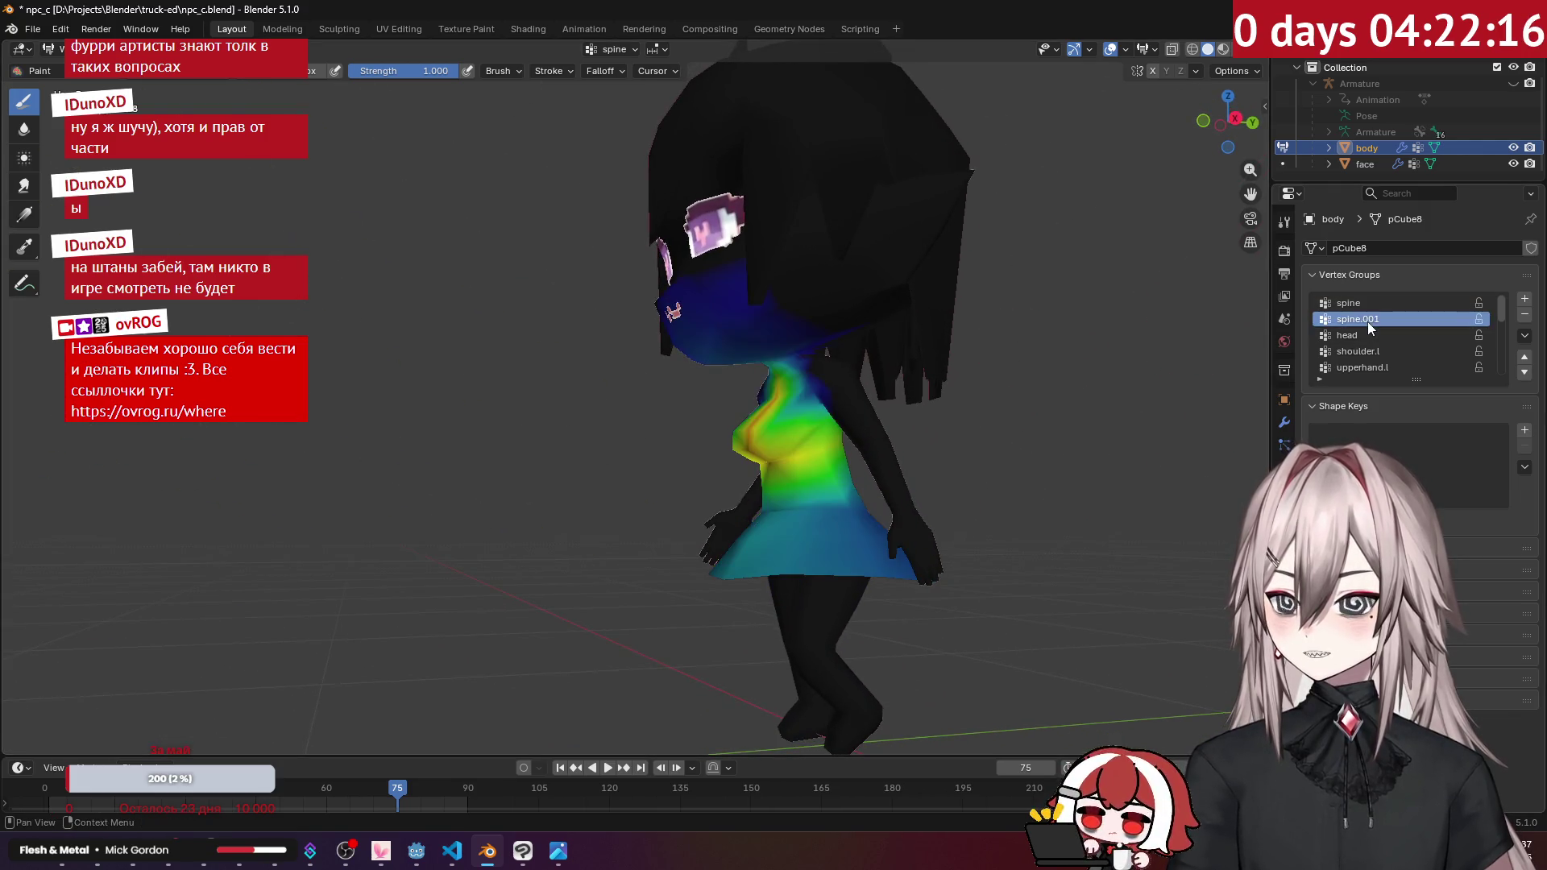
left_click(1365, 335)
left_click(1371, 351)
left_click(1376, 368)
Step: Review the hand.l, shoulder.r, upperhand.r, hand.r and taz.l vertex group weights
scroll(1378, 354, "down", 1)
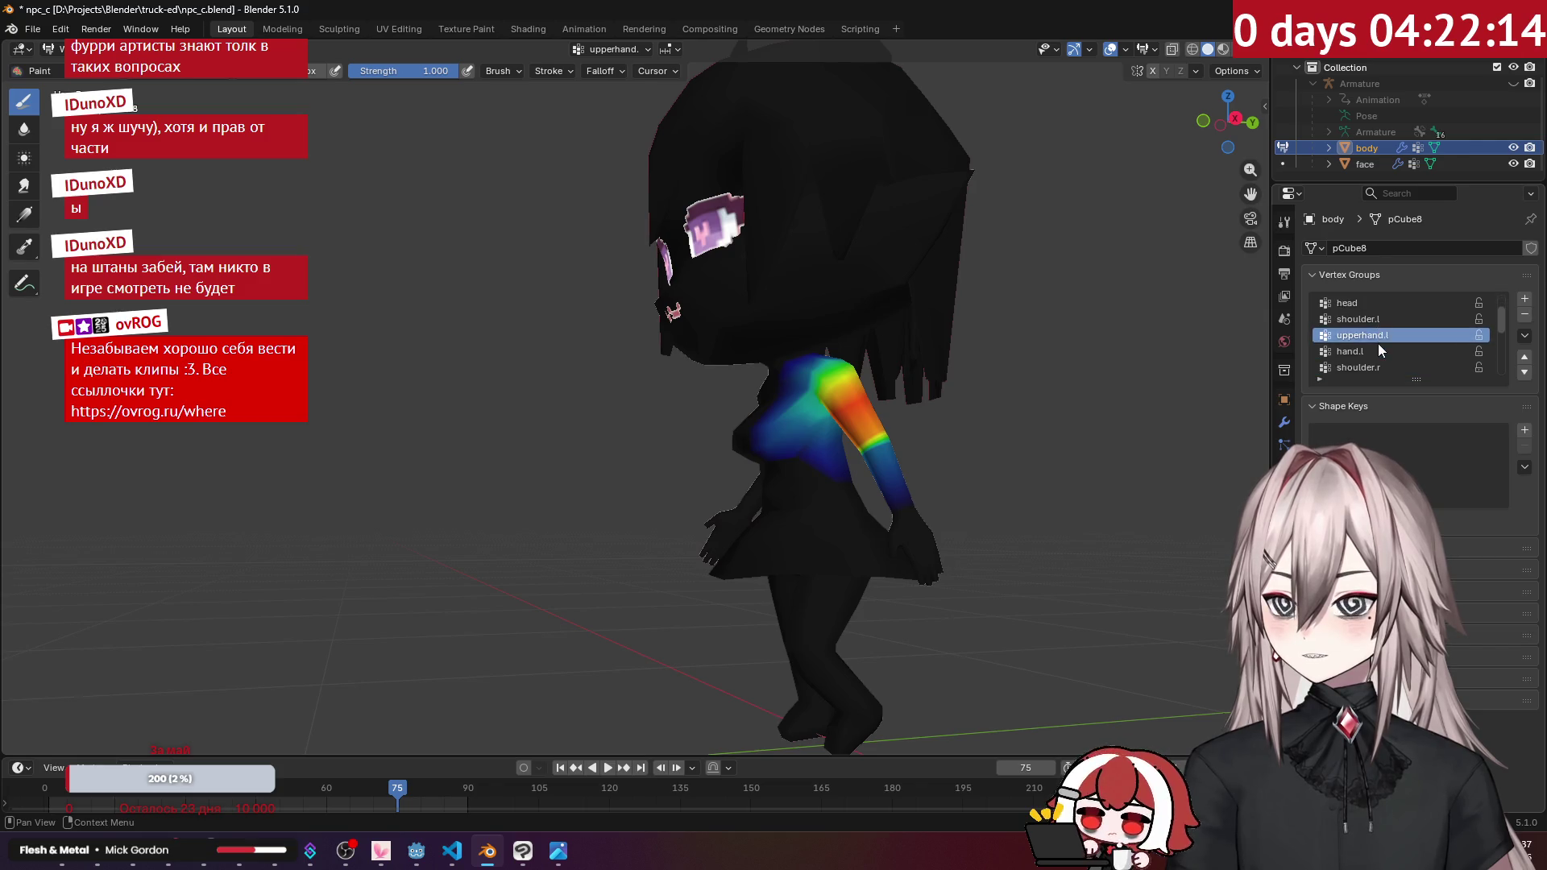
scroll(1378, 347, "down", 2)
left_click(1375, 335)
left_click(1377, 352)
left_click(1381, 368)
key("KP_1")
scroll(1371, 346, "down", 2)
left_click(1371, 351)
left_click(1370, 367)
Step: Review the leg.l, foot.l, taz.r, leg.r and foot.r leg weights
mouse_move(1169, 338)
middle_mouse_down()
mouse_move(1062, 319)
mouse_move(1209, 338)
middle_mouse_up()
scroll(1374, 346, "down", 2)
left_click(1373, 351)
left_click(1377, 368)
scroll(1374, 355, "down", 3)
left_click(1362, 335)
left_click(1358, 352)
left_click(1356, 368)
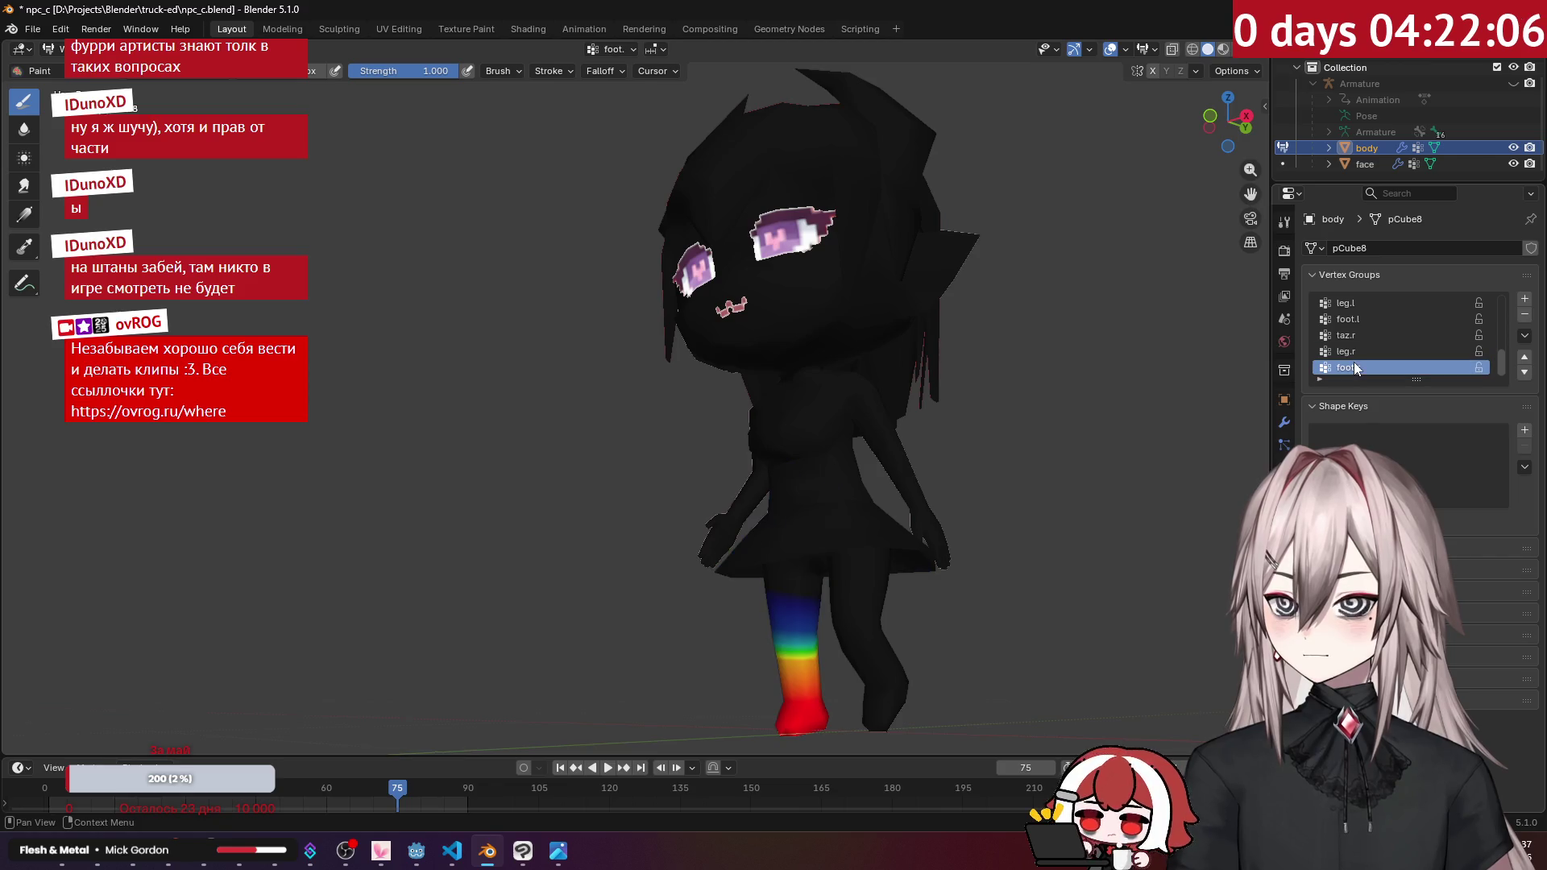
Step: Return the body to Object Mode in a front three-quarter view and save npc_c.blend
mouse_move(1048, 363)
middle_mouse_down()
mouse_move(994, 370)
mouse_move(548, 259)
mouse_move(591, 258)
mouse_move(117, 105)
middle_mouse_up()
key("Tab")
key("Tab")
key("Tab")
key("Tab")
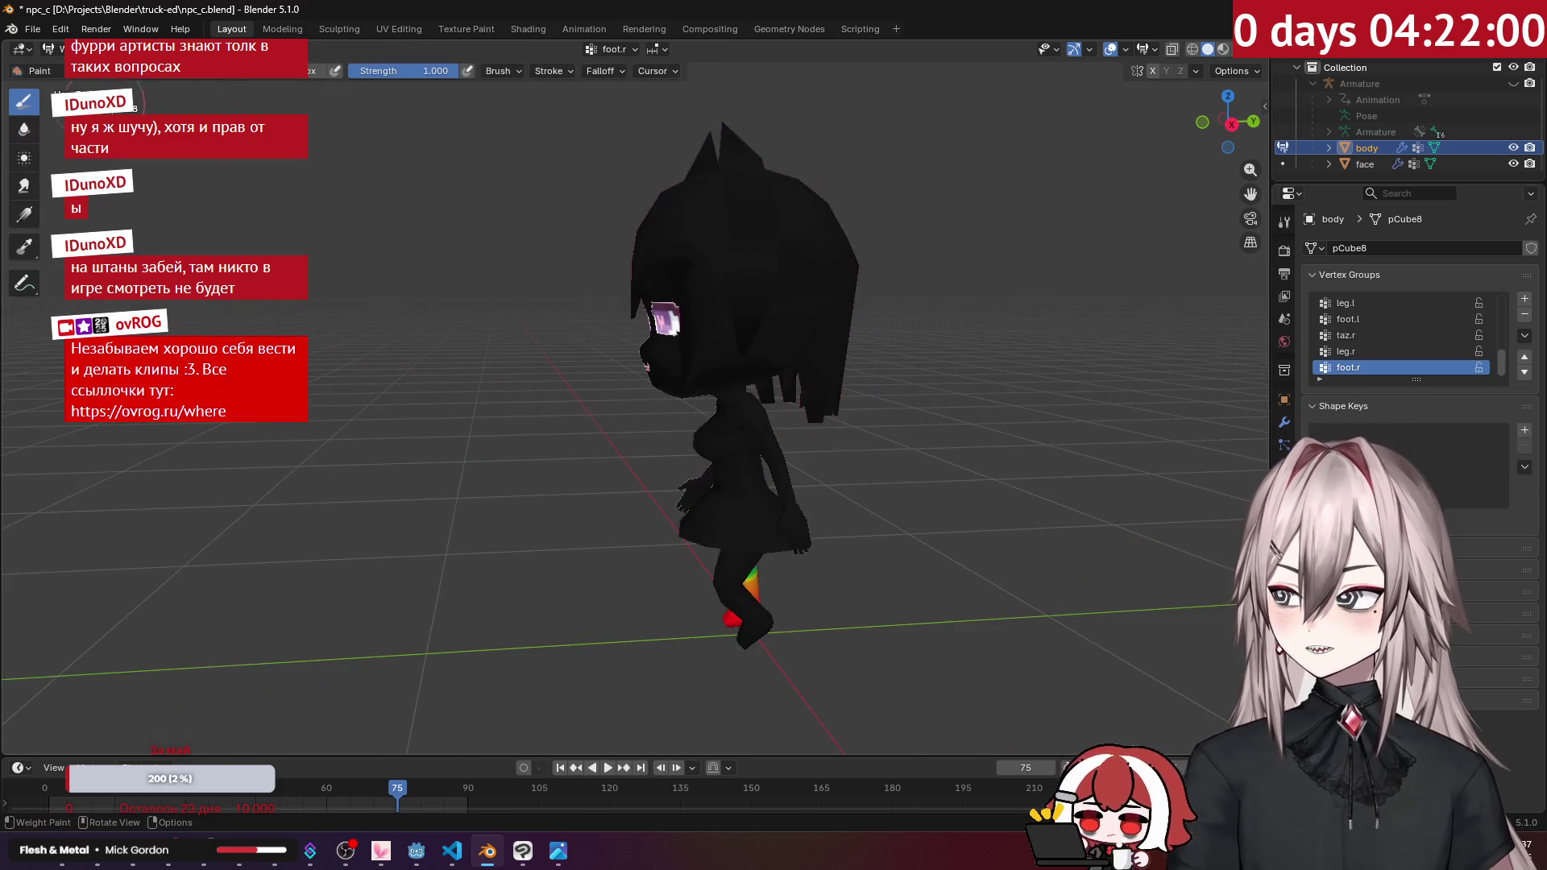
key("ctrl+Tab")
middle_click_drag(419, 234, 564, 230)
key("ctrl+s")
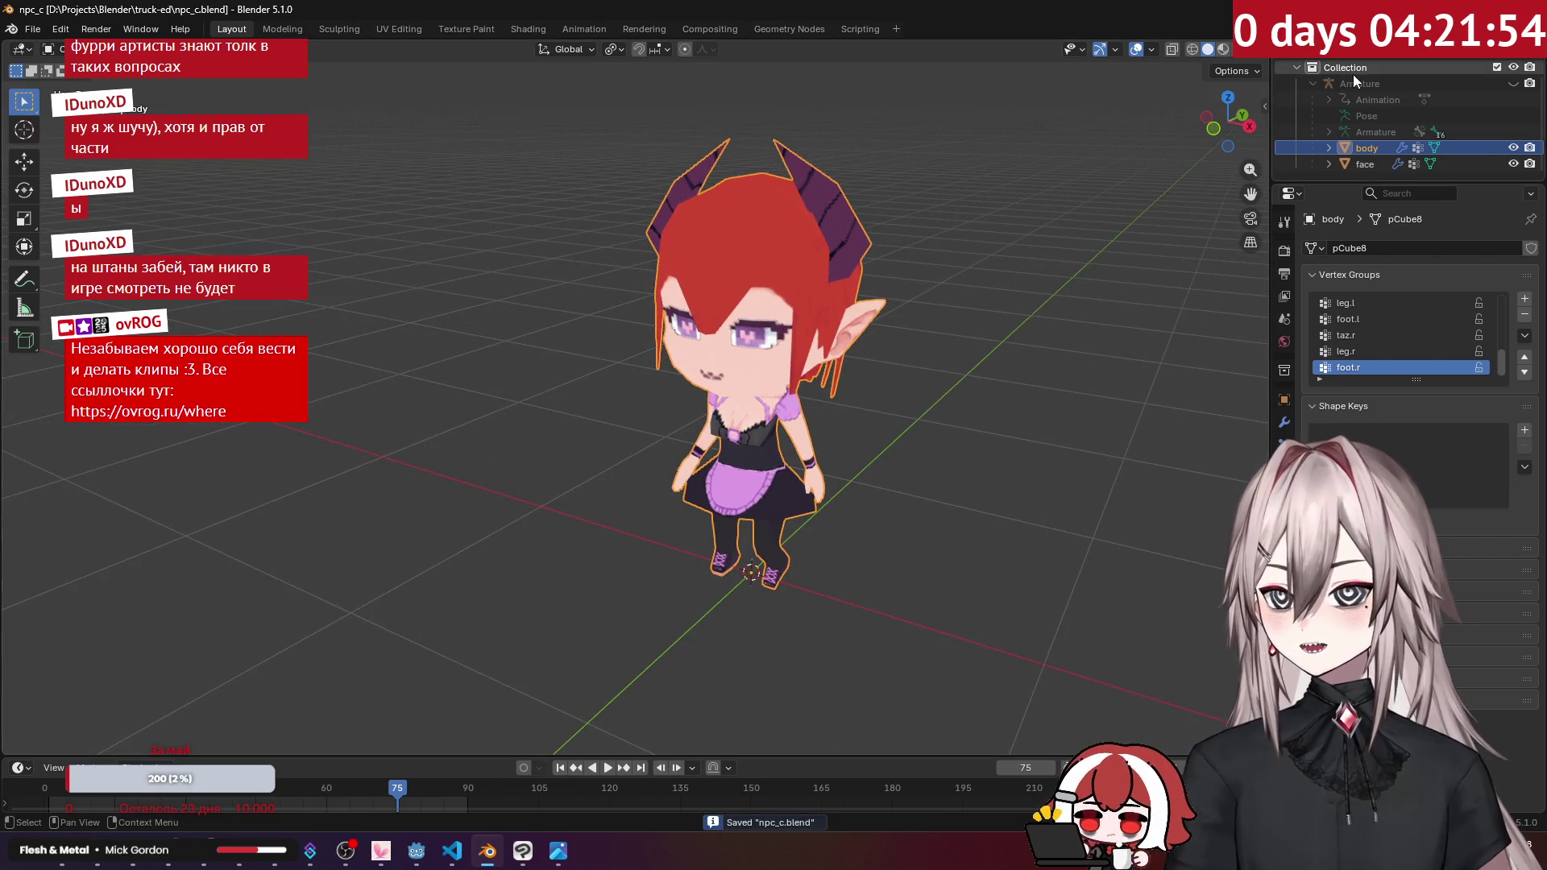
Step: Unhide and select the armature, then start a glTF 2.0 export into the out folder
key("alt+h")
left_click(1329, 84)
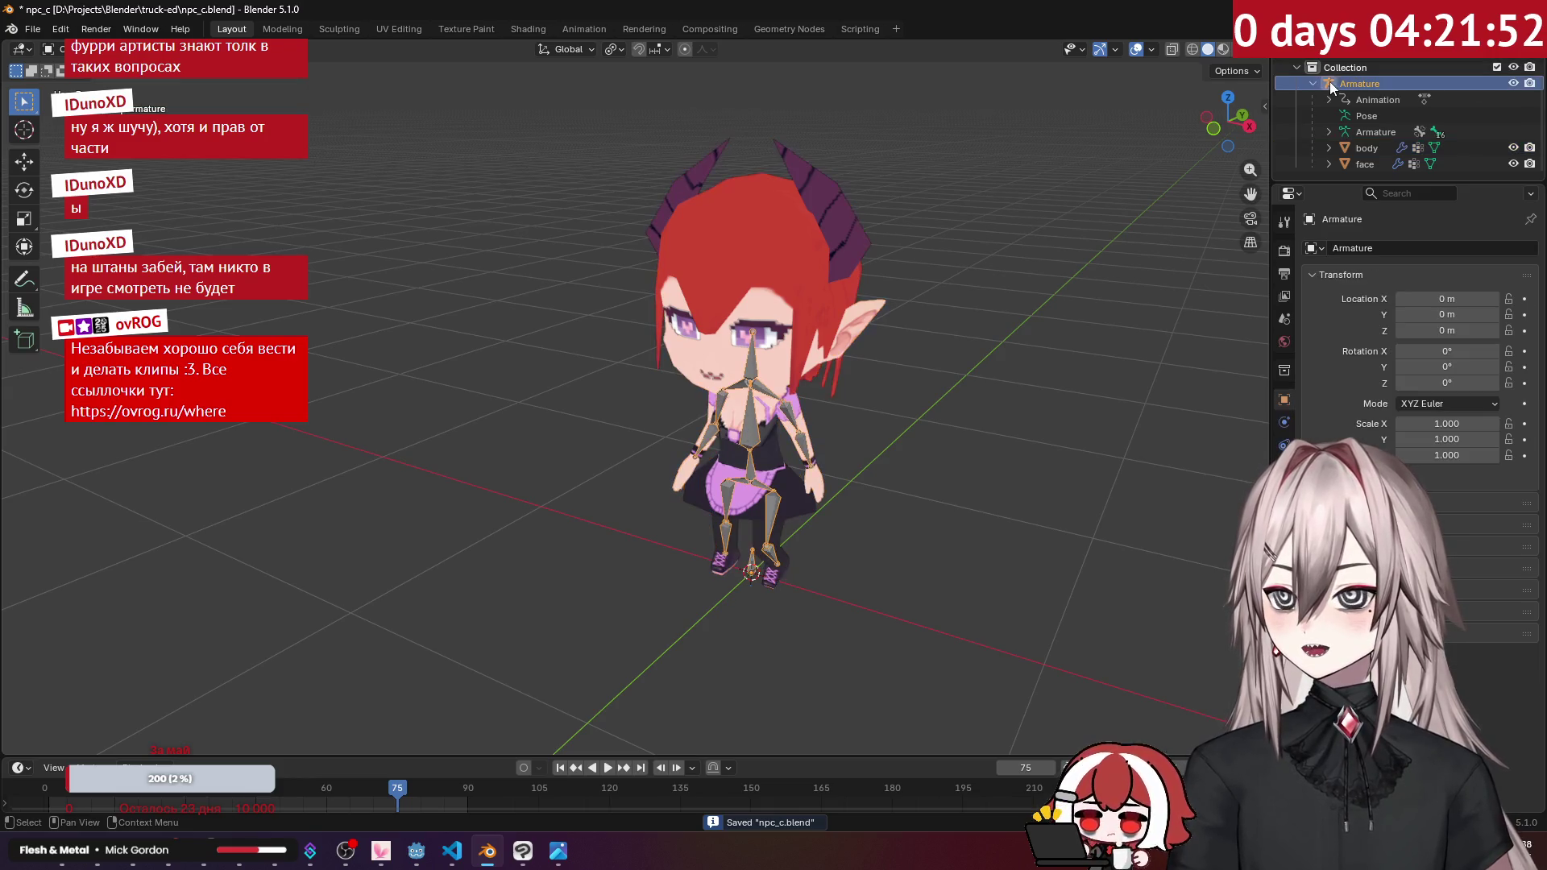
left_click(32, 28)
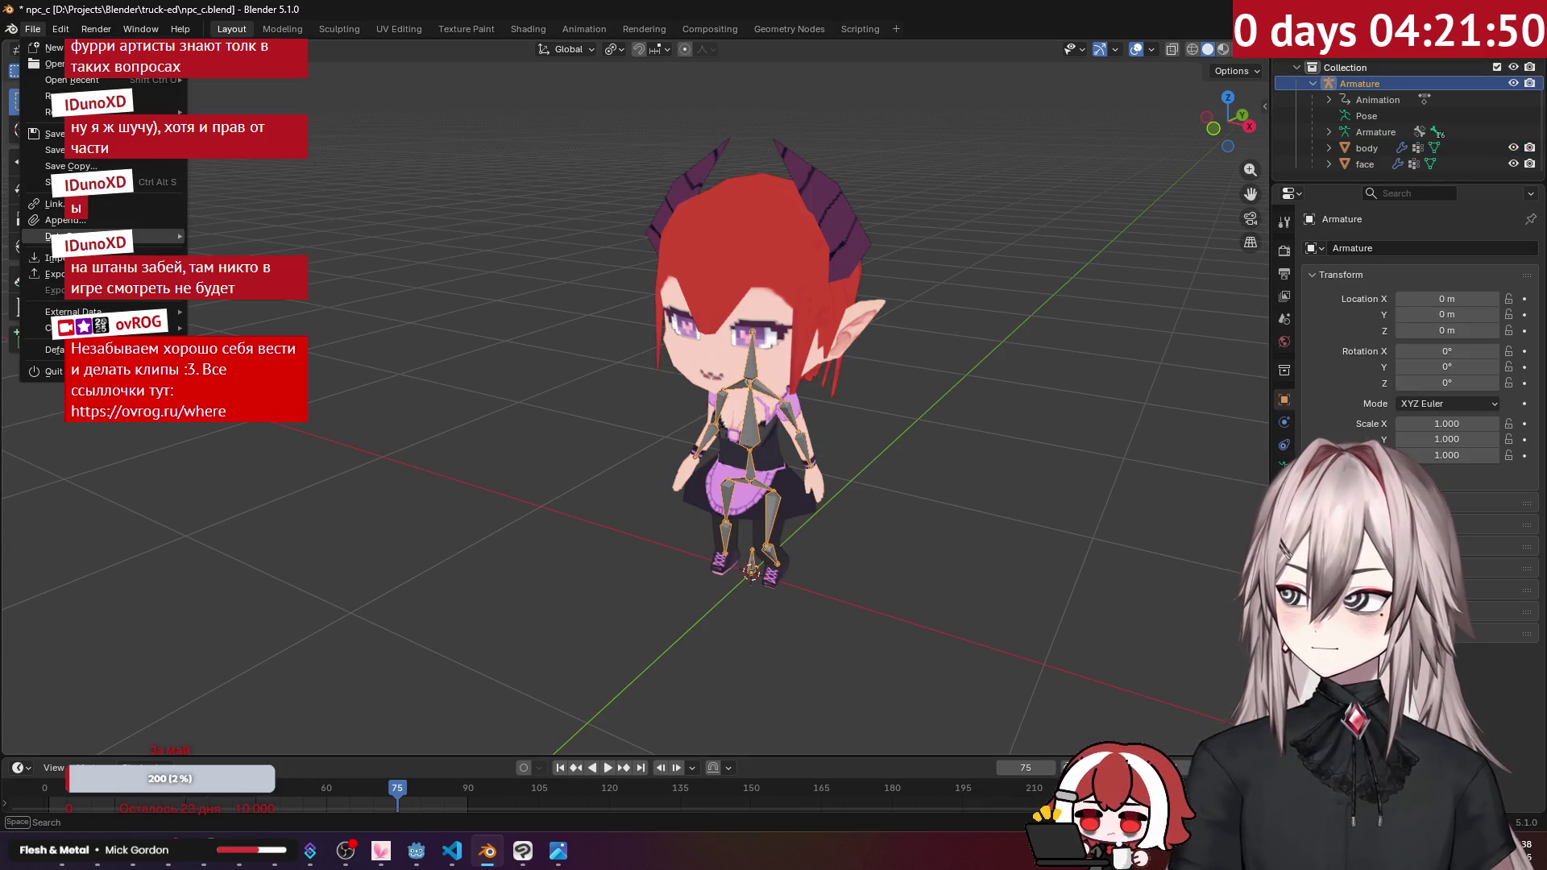
mouse_move(50, 274)
left_click(270, 419)
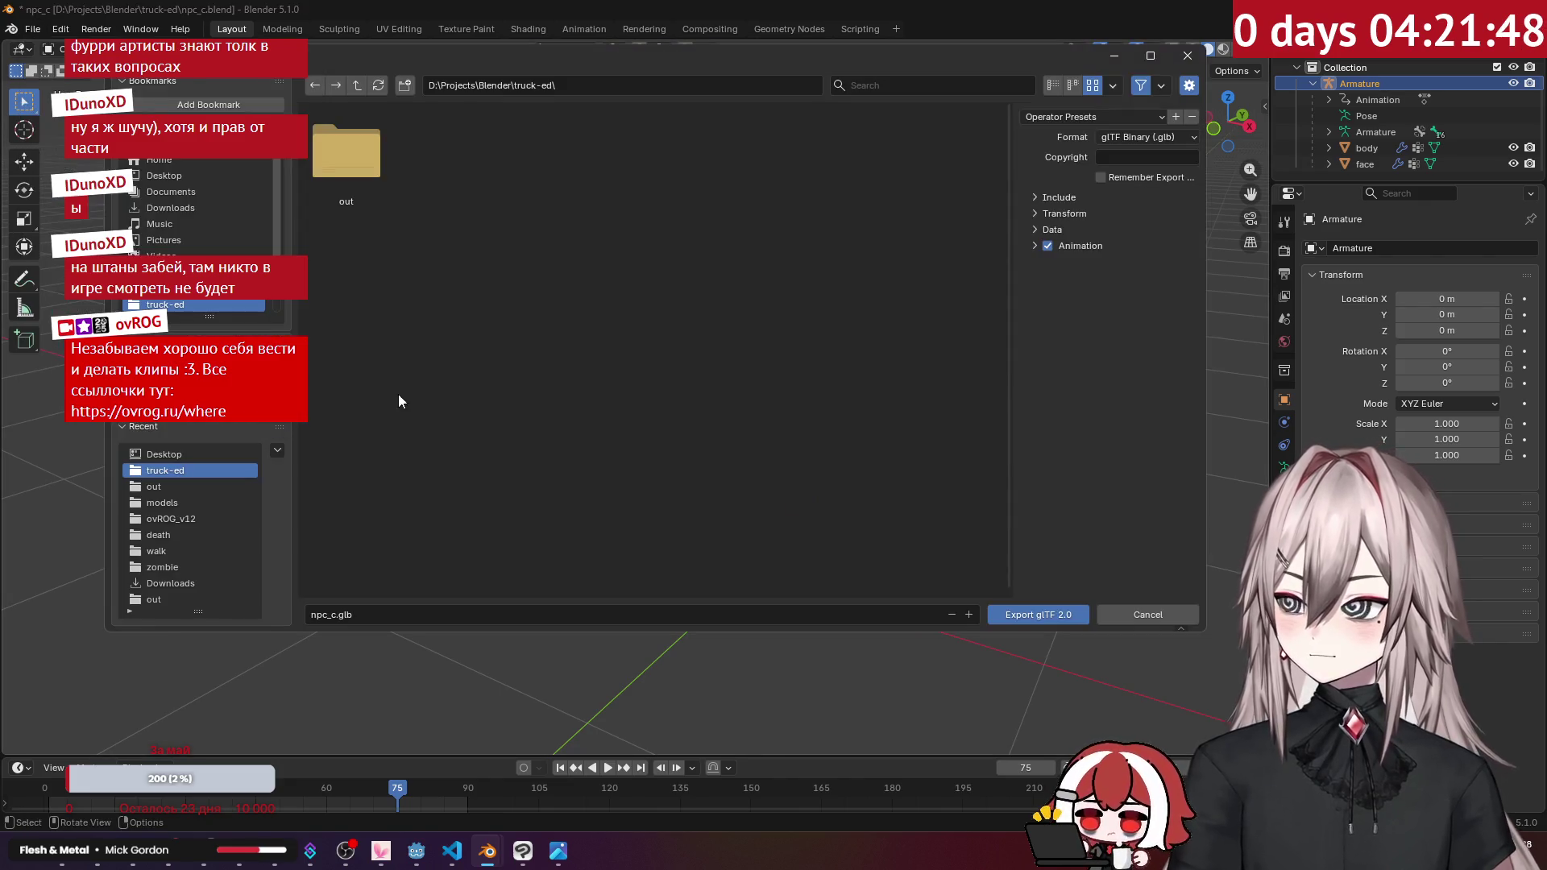
double_click(369, 172)
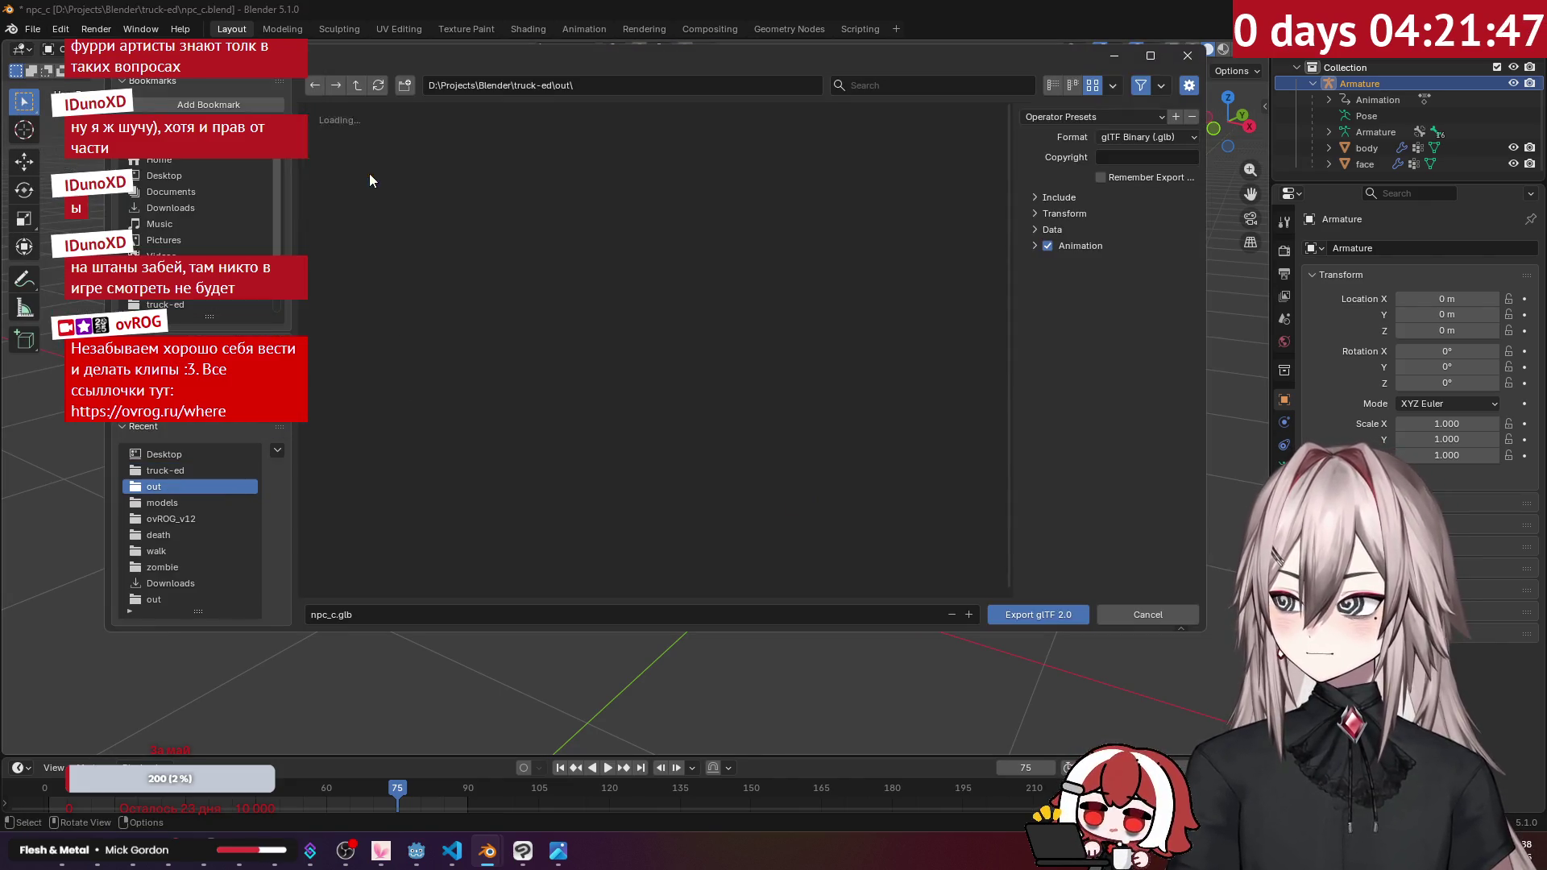
Step: Set Materials to No export and export npc_c.glb into the out folder
left_click(1051, 231)
left_click(1062, 268)
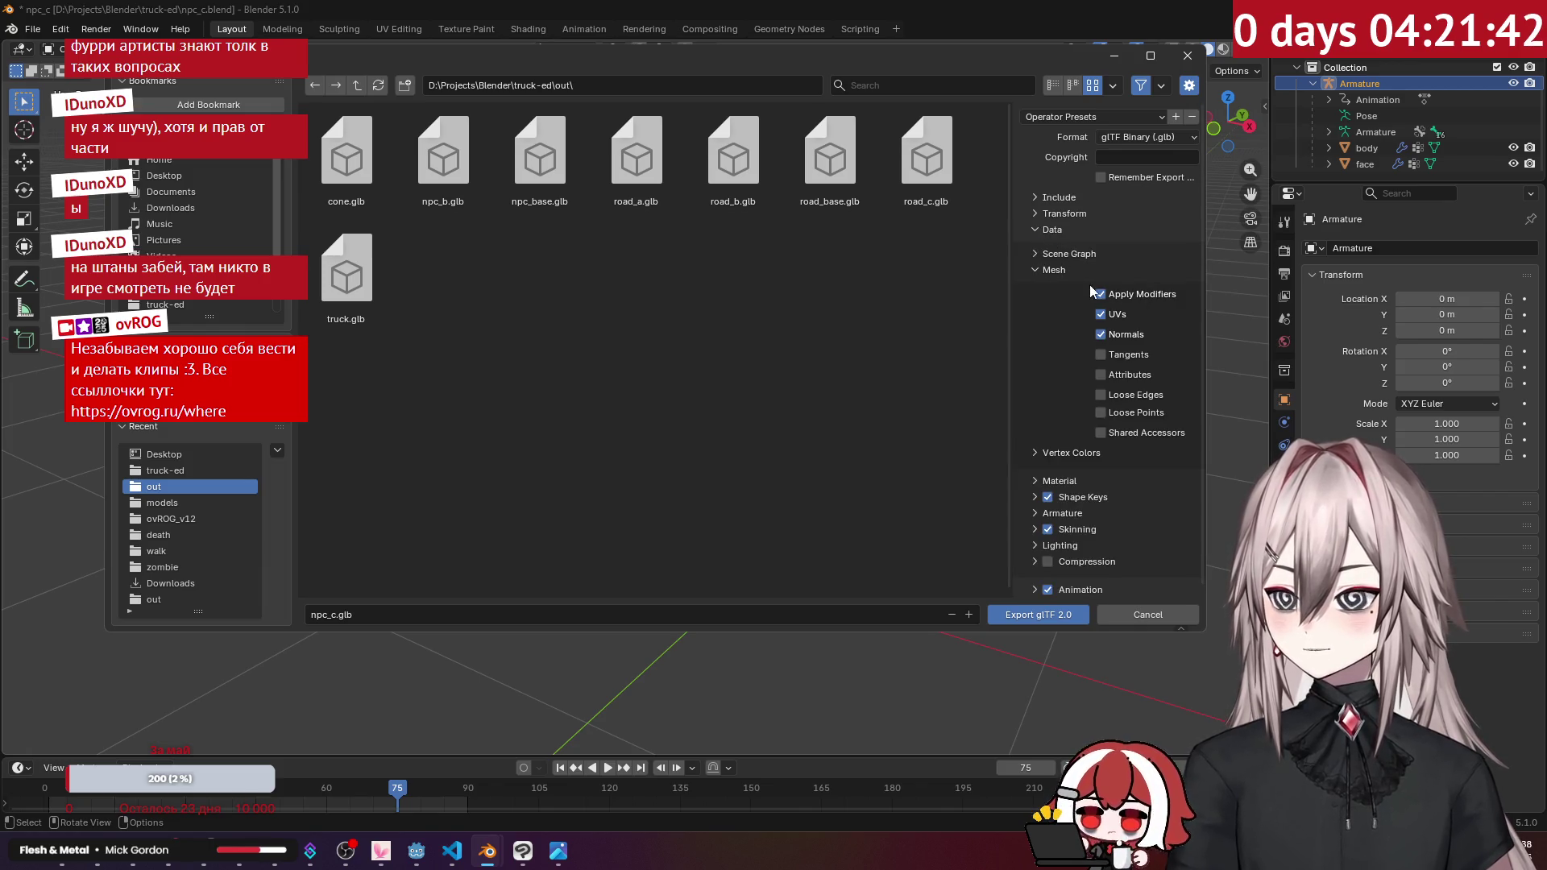
left_click(1057, 272)
left_click(1062, 319)
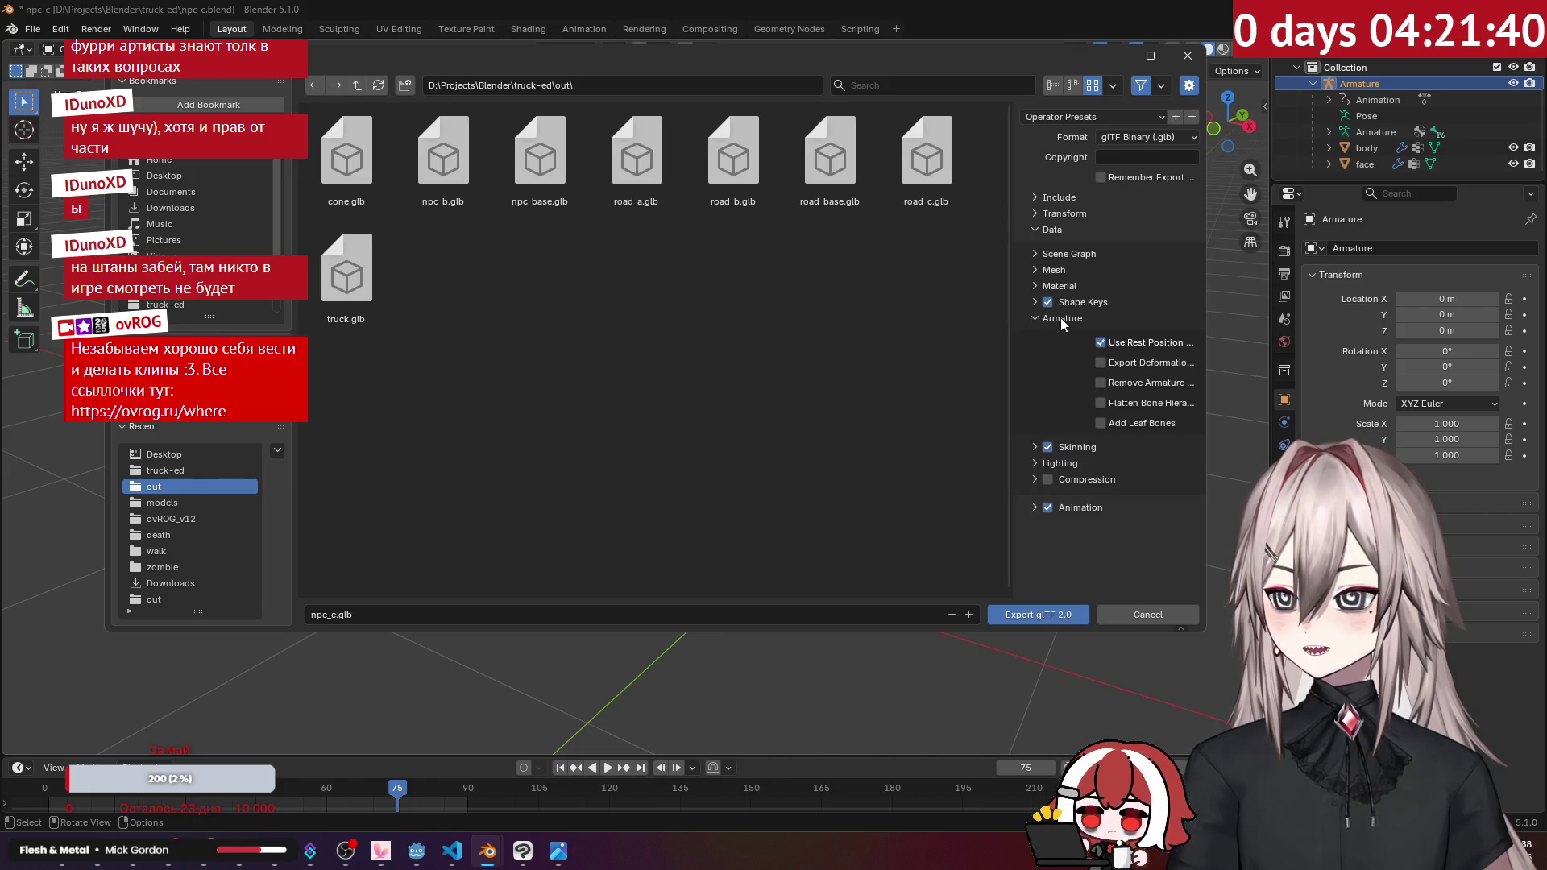
left_click(1064, 320)
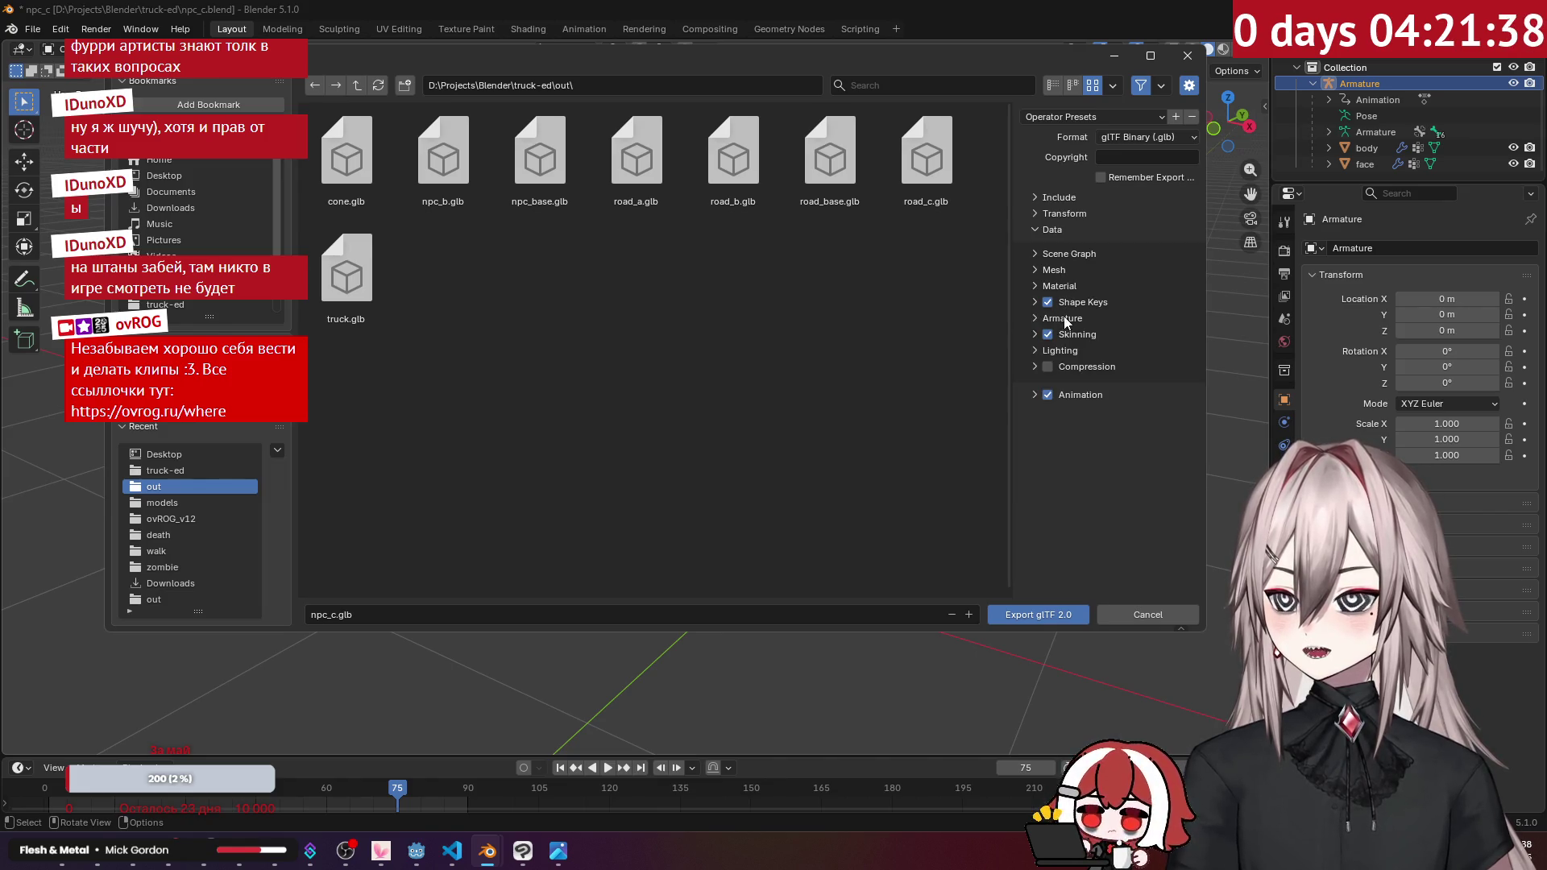
left_click(1062, 269)
left_click(1062, 268)
left_click(1063, 287)
left_click(1147, 310)
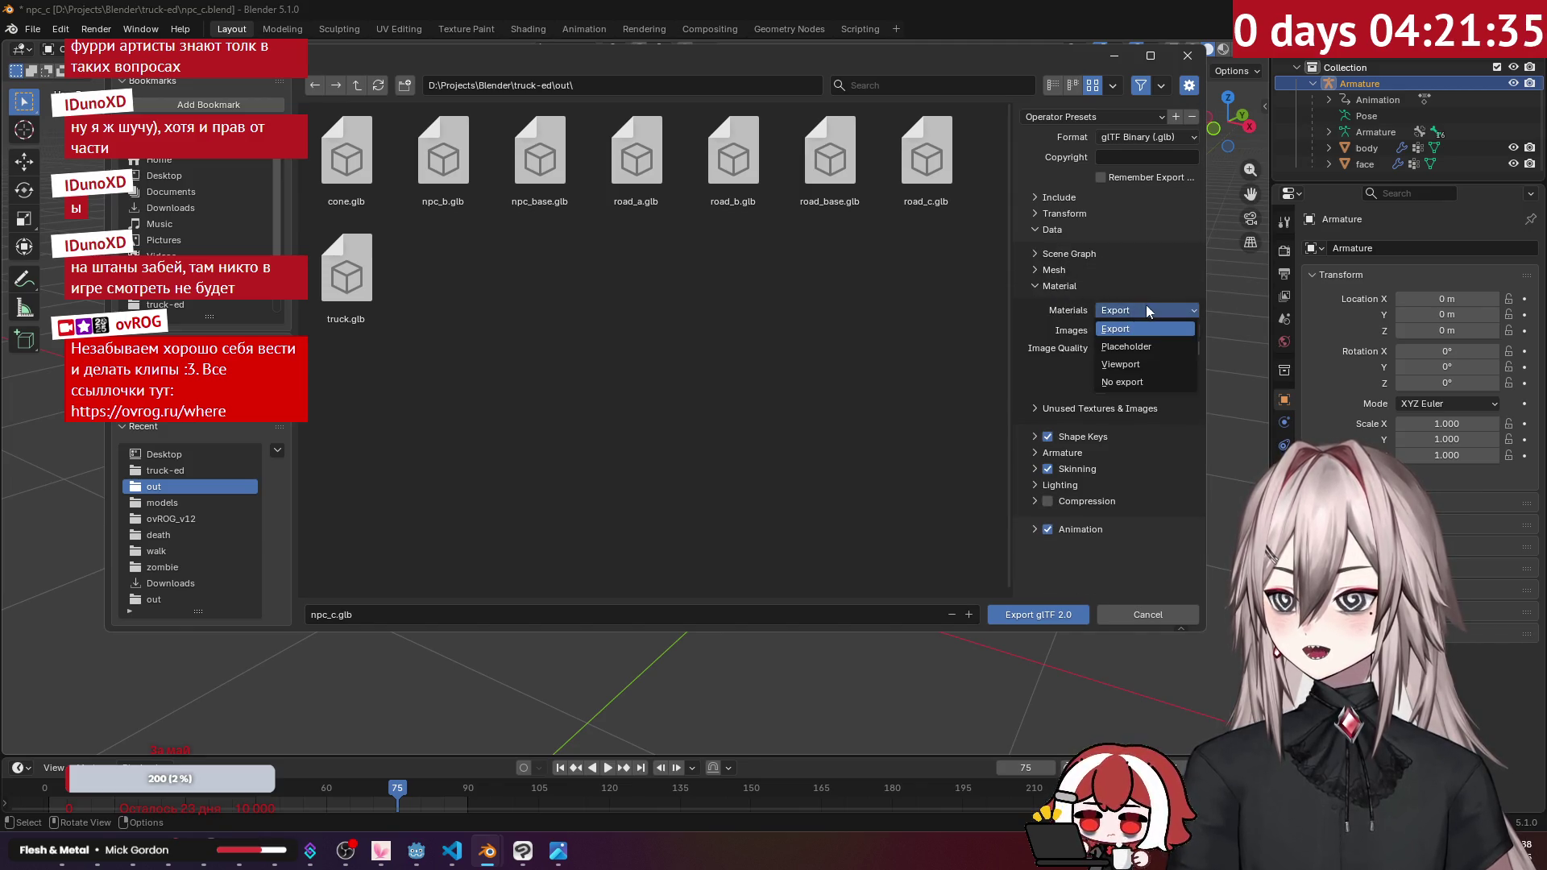
left_click(1141, 378)
left_click(1068, 615)
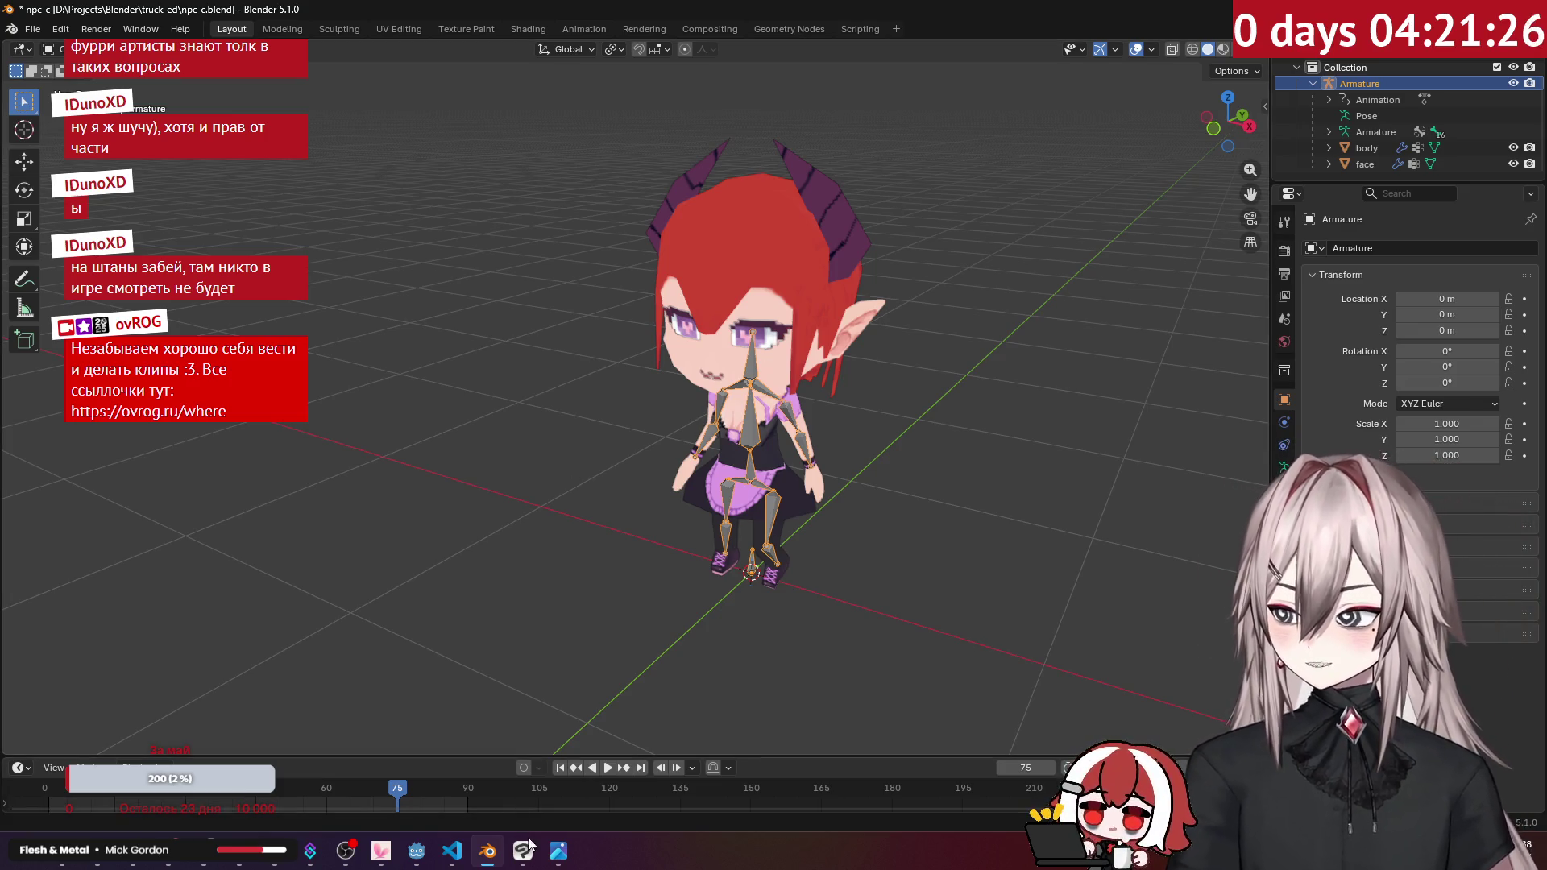
left_click(425, 852)
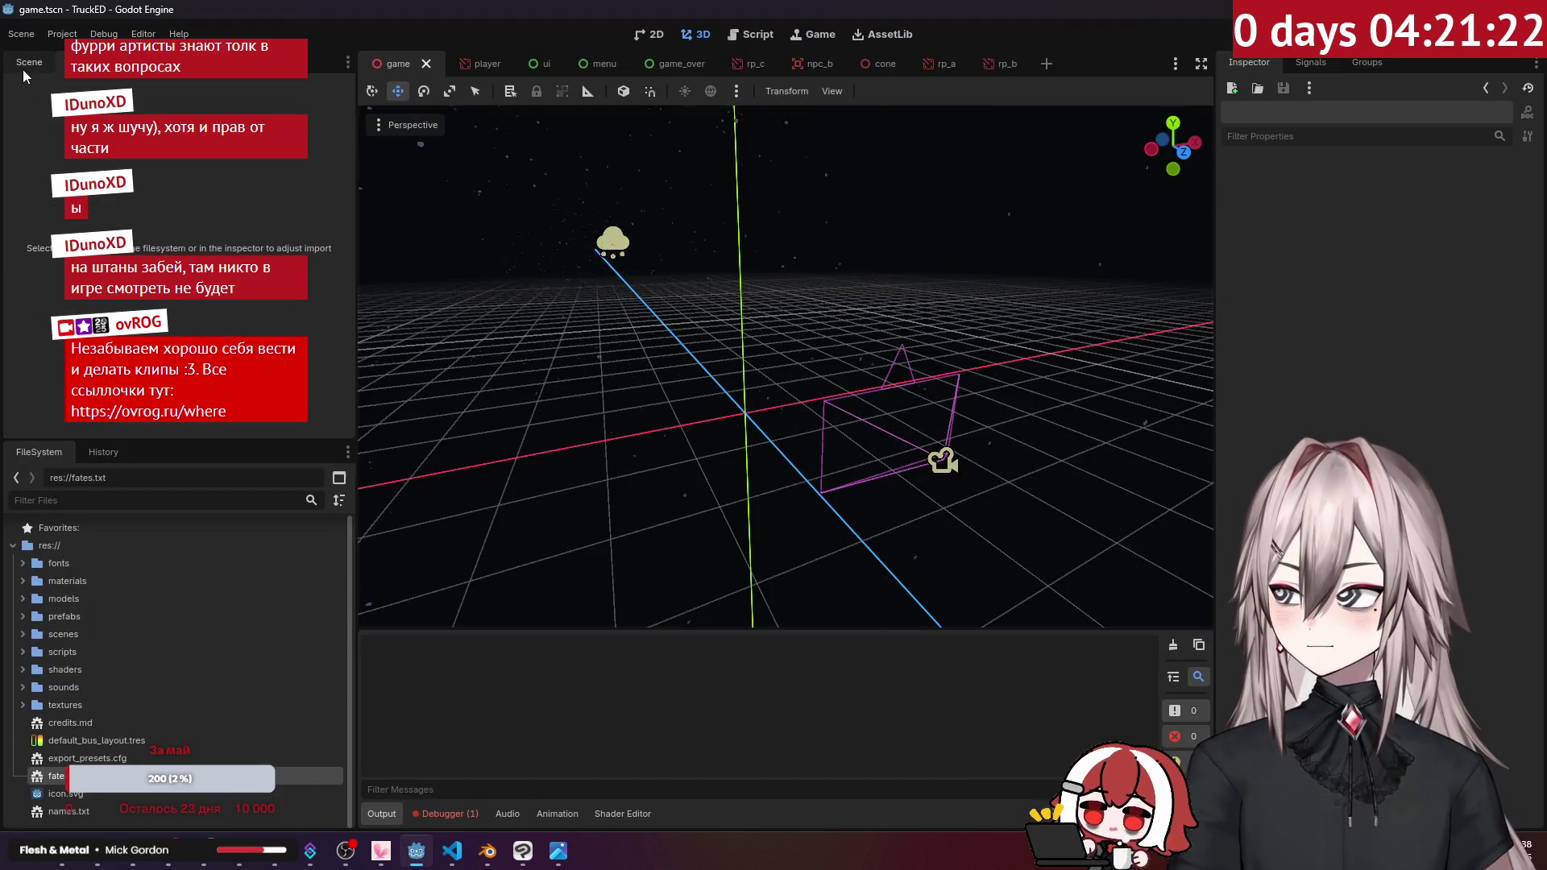
Step: Open the npc_b scene tab and select its root node
left_click(811, 73)
left_click(777, 214)
mouse_move(777, 214)
middle_mouse_down()
mouse_move(761, 241)
mouse_move(568, 241)
middle_mouse_up()
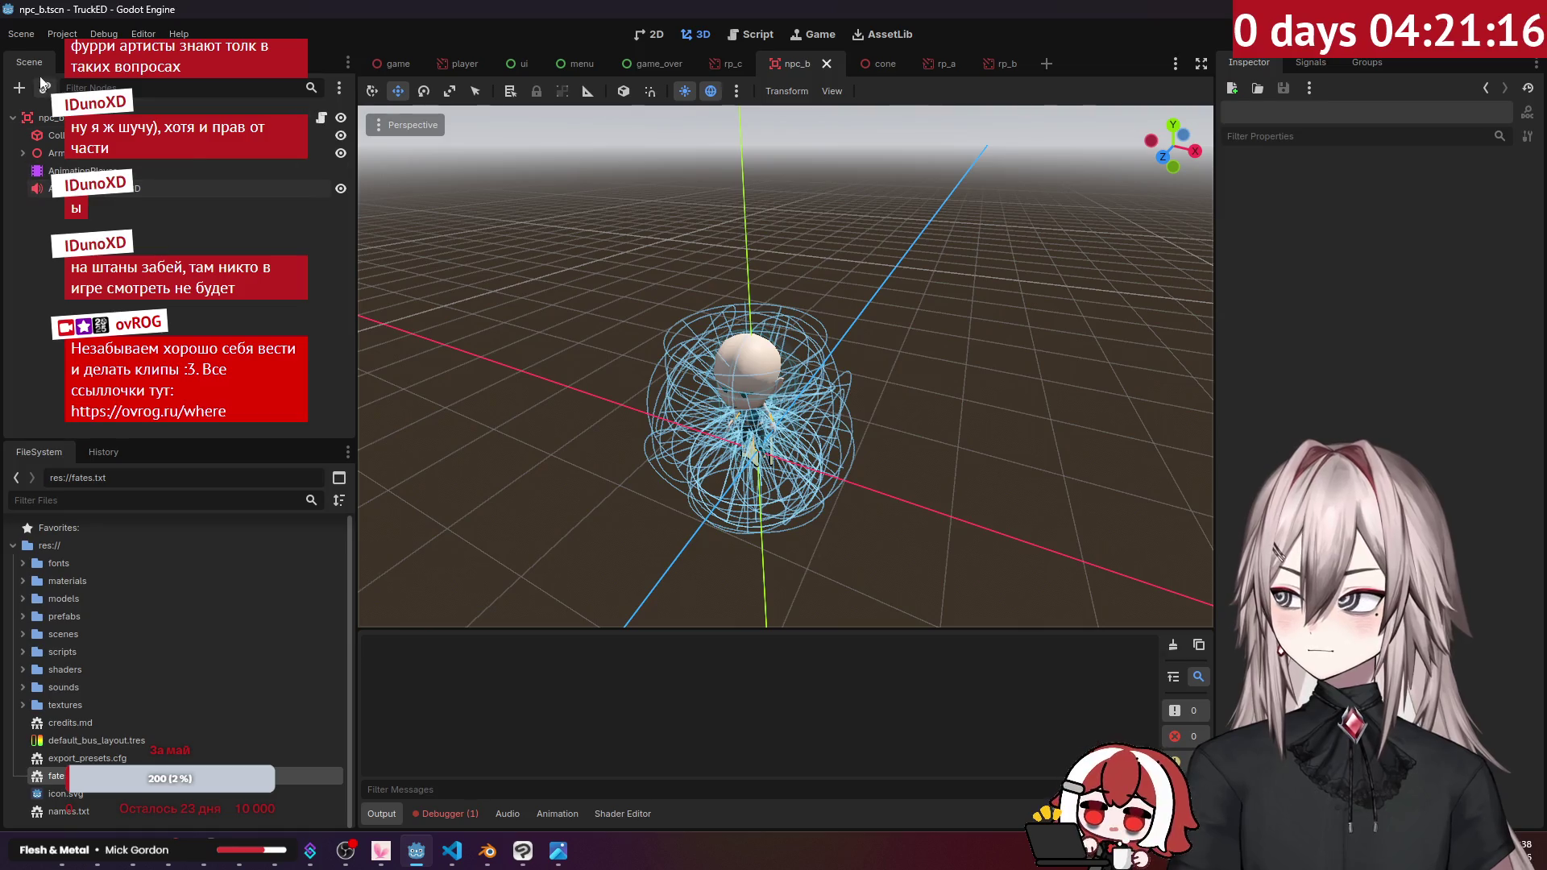
left_click(21, 33)
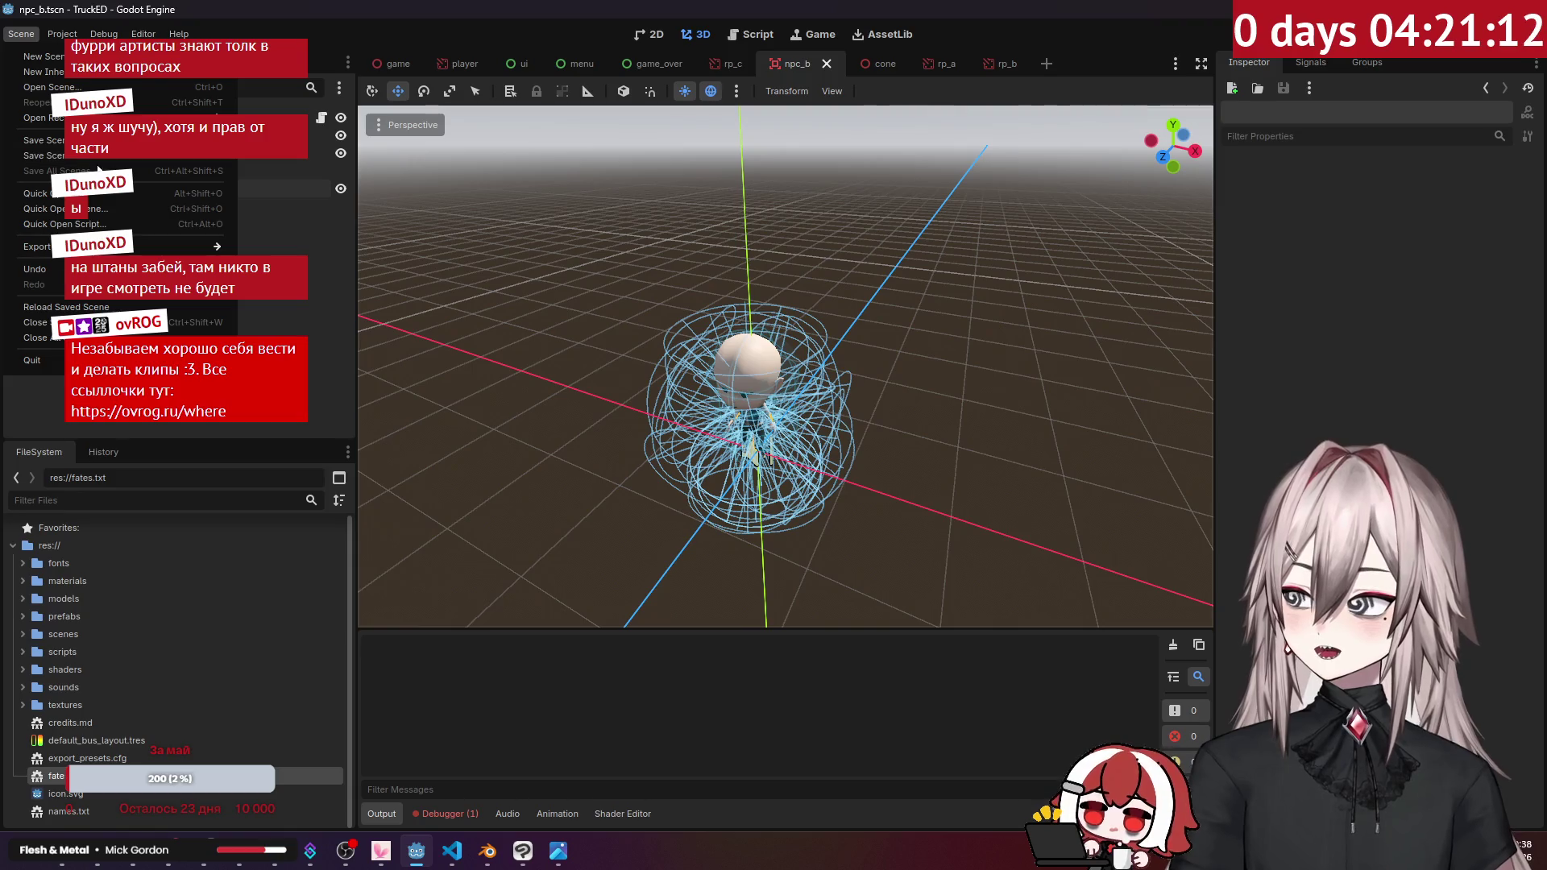
left_click(286, 219)
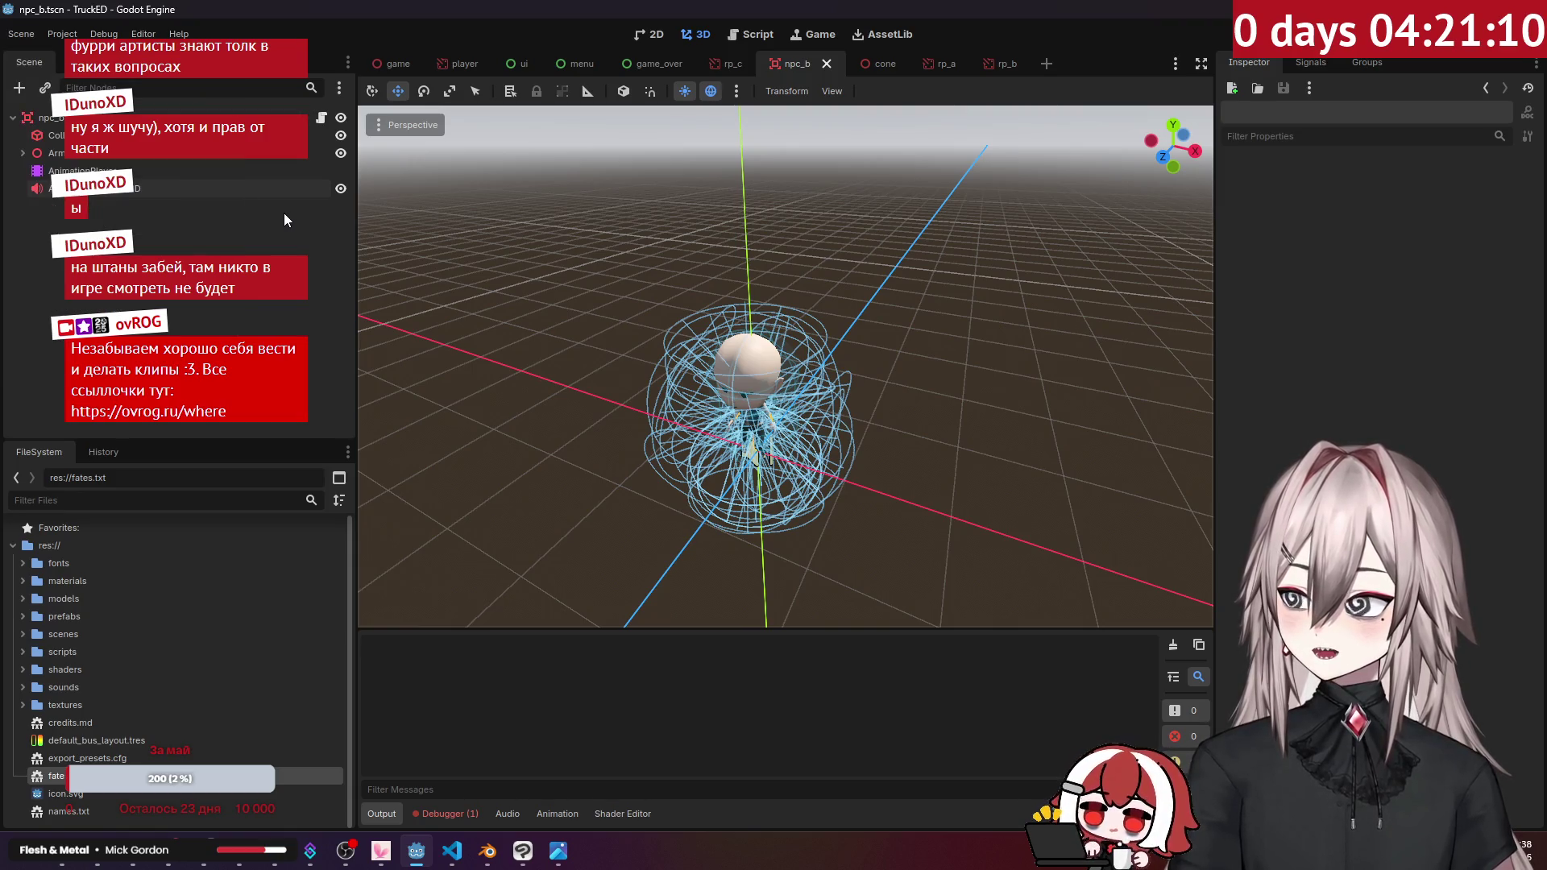
left_click(202, 118)
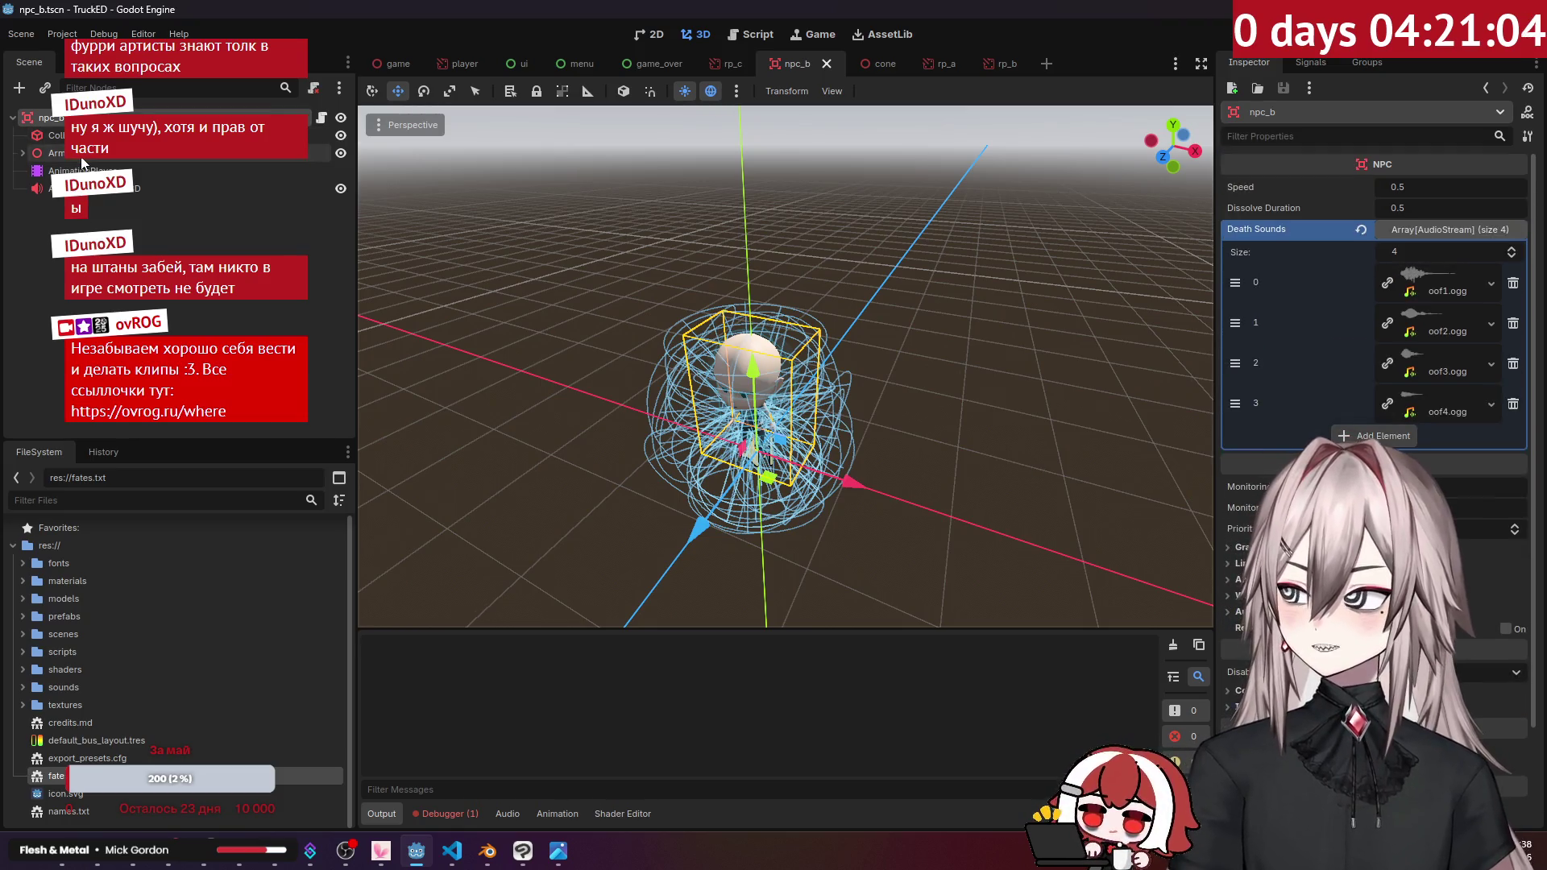
Step: Save the scene as npc_c.tscn in res://prefabs
left_click(22, 36)
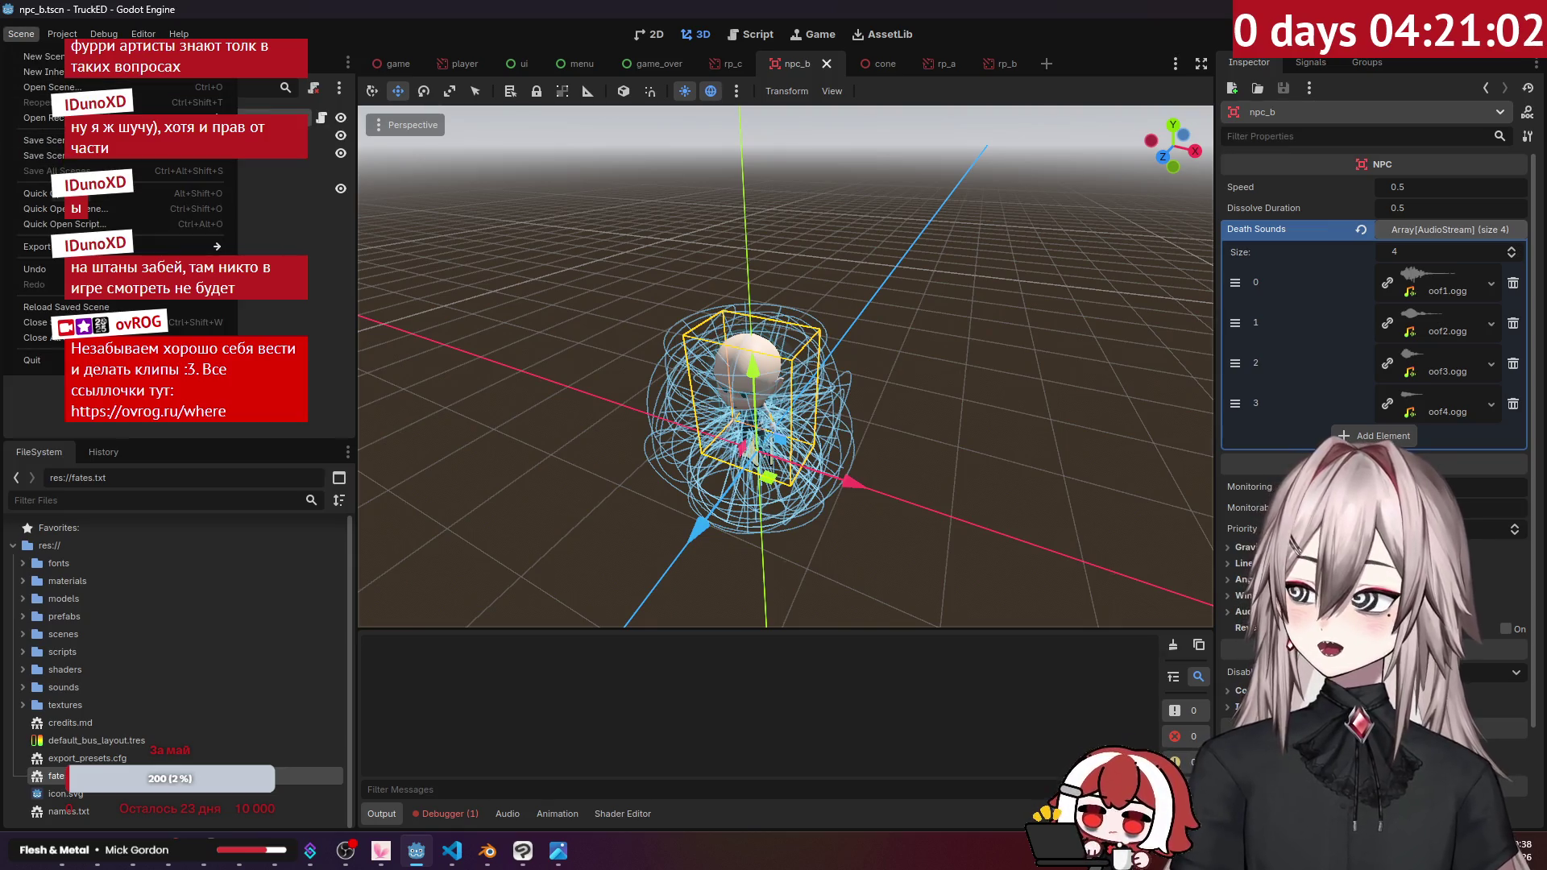
left_click(78, 158)
left_click(535, 657)
type("c_c.tscn")
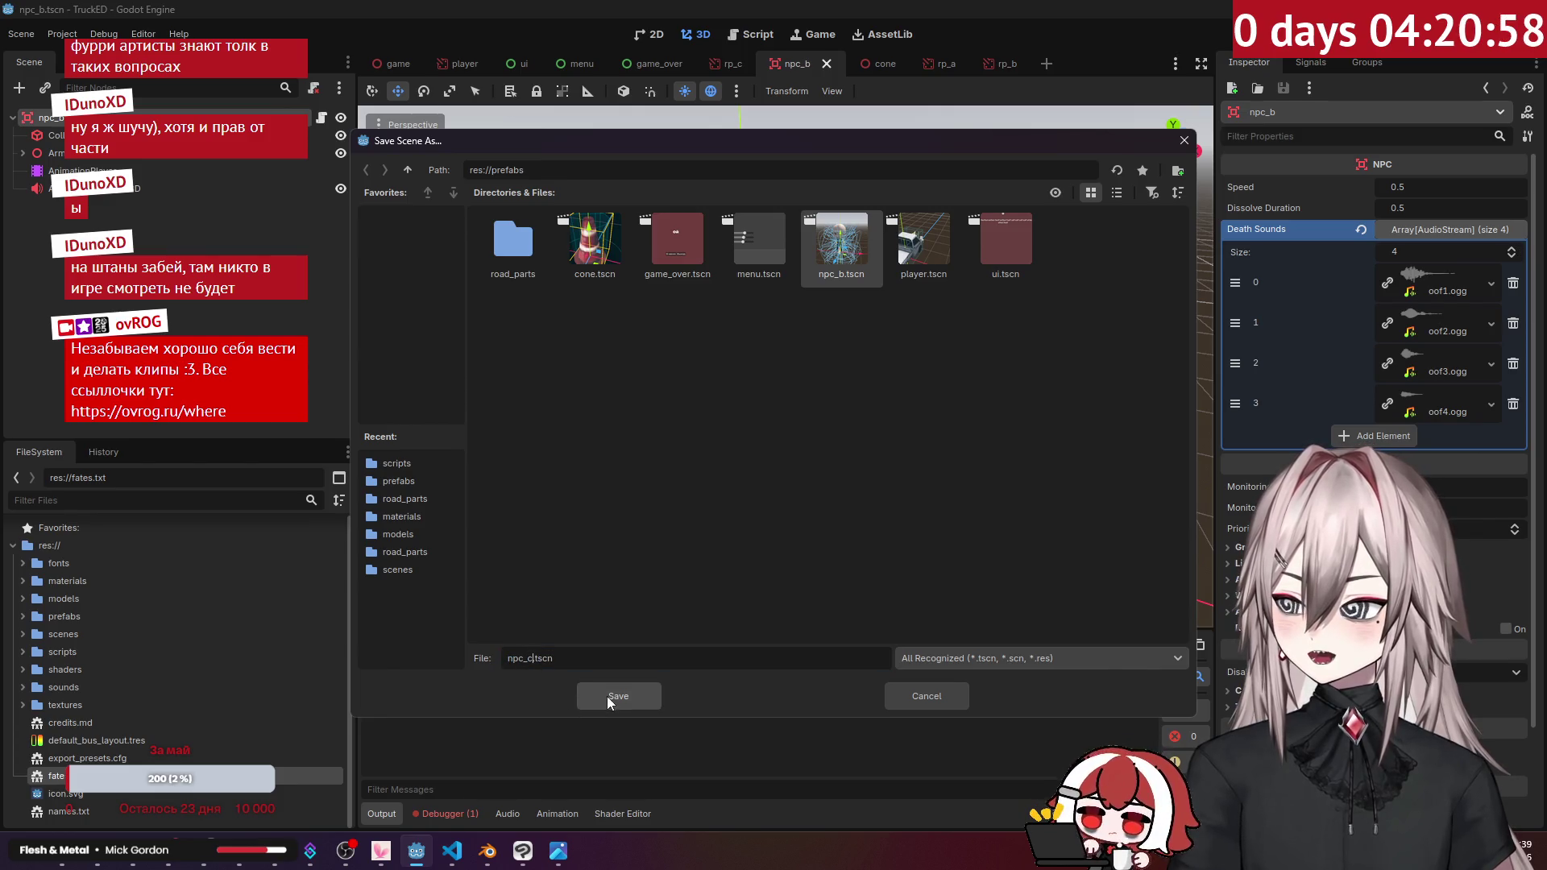
left_click(605, 698)
scroll(612, 321, "up", 5)
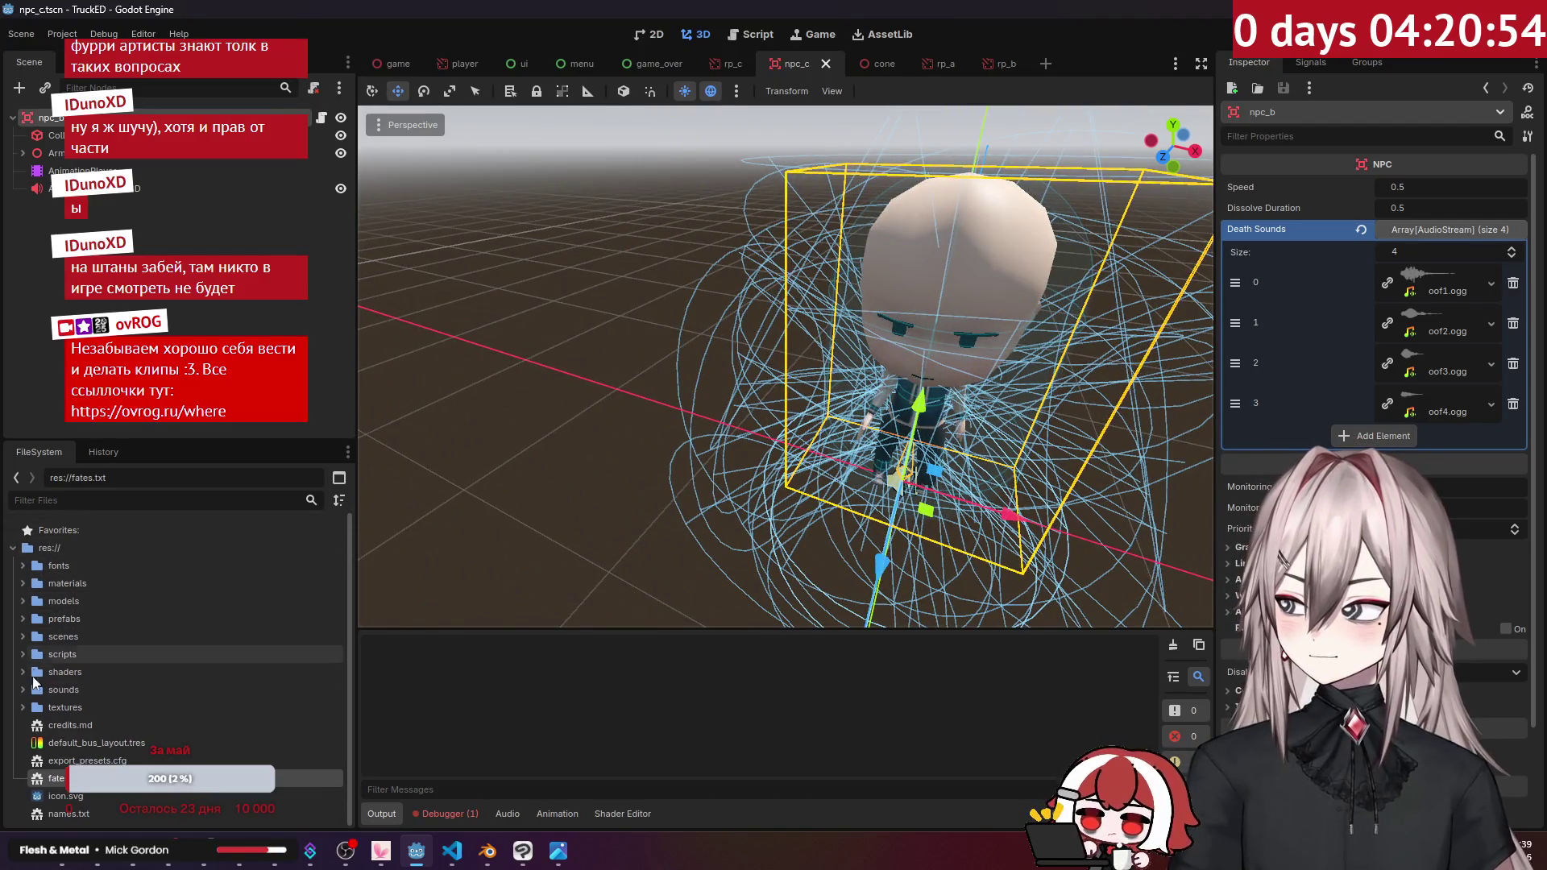
left_click(23, 601)
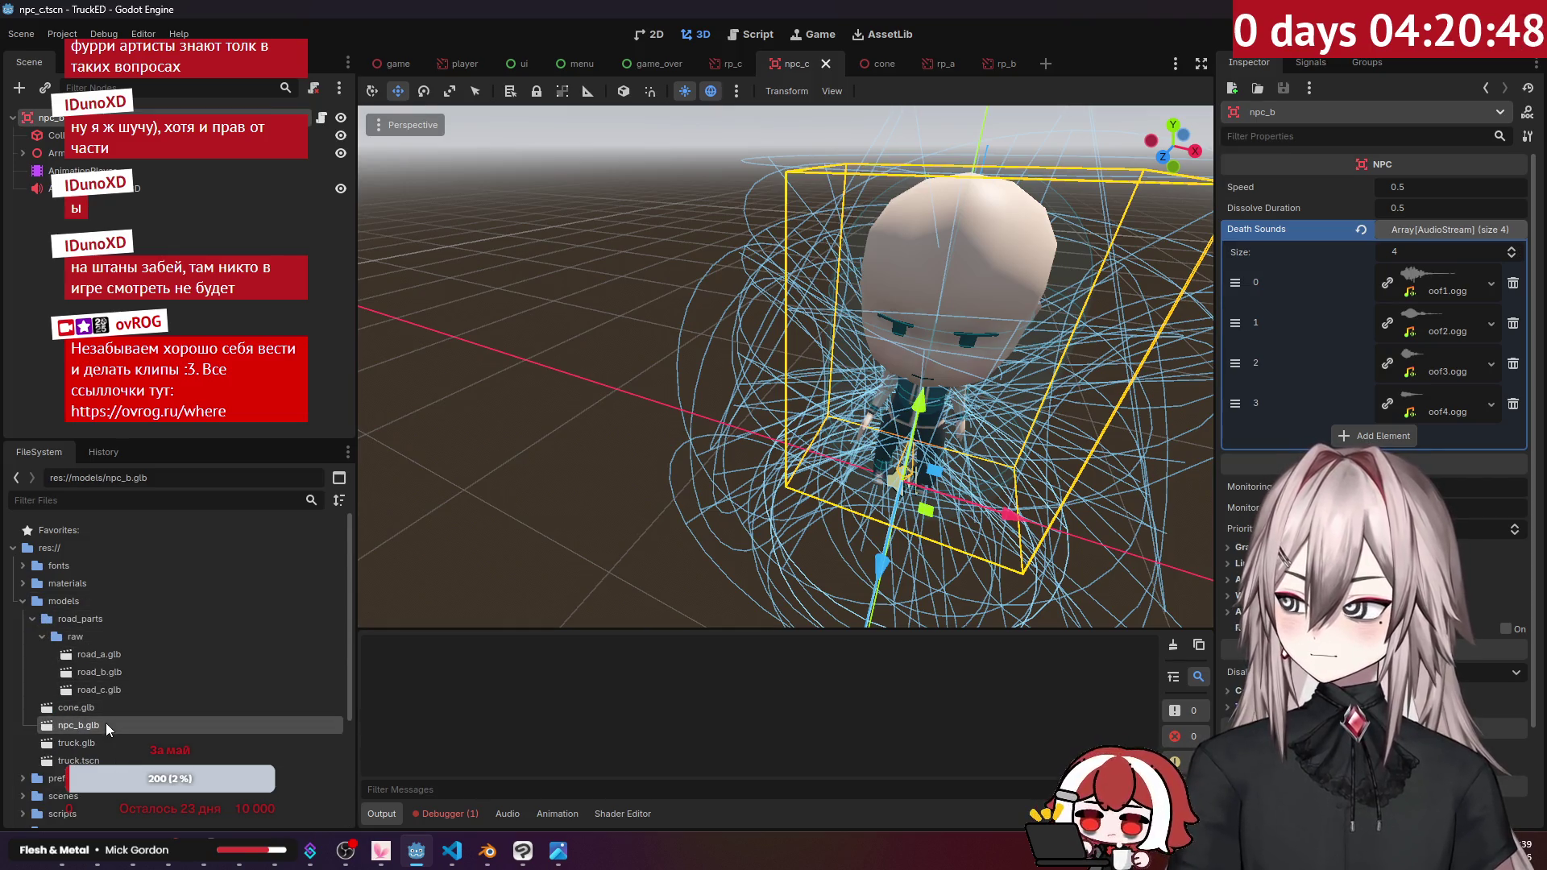
Step: Open the Godot truck-ed project's models folder in the second Explorer window
left_click(114, 850)
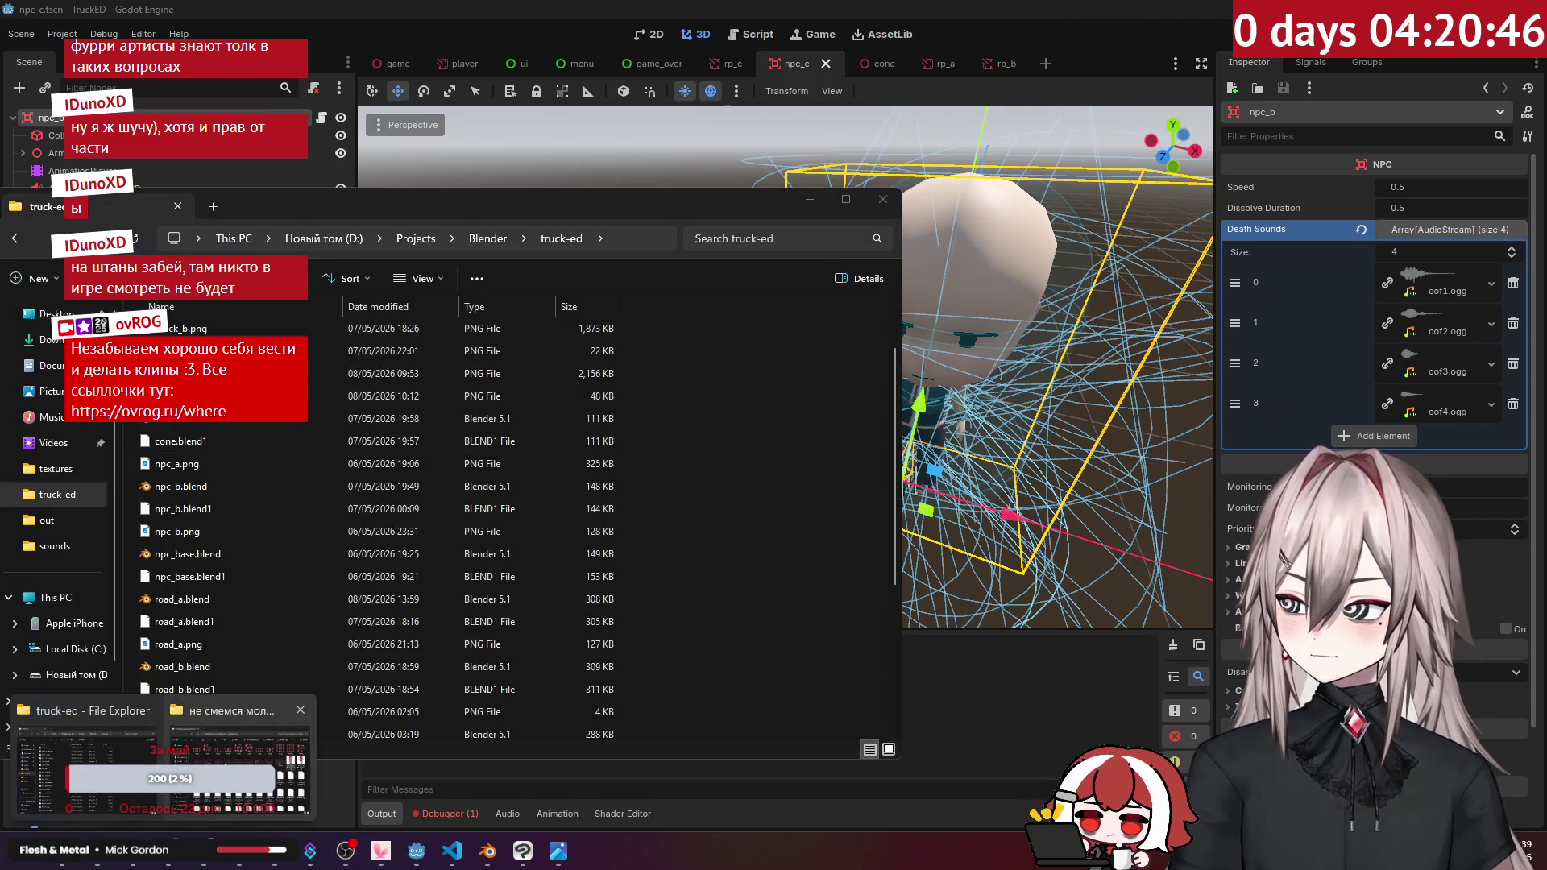
left_click(234, 757)
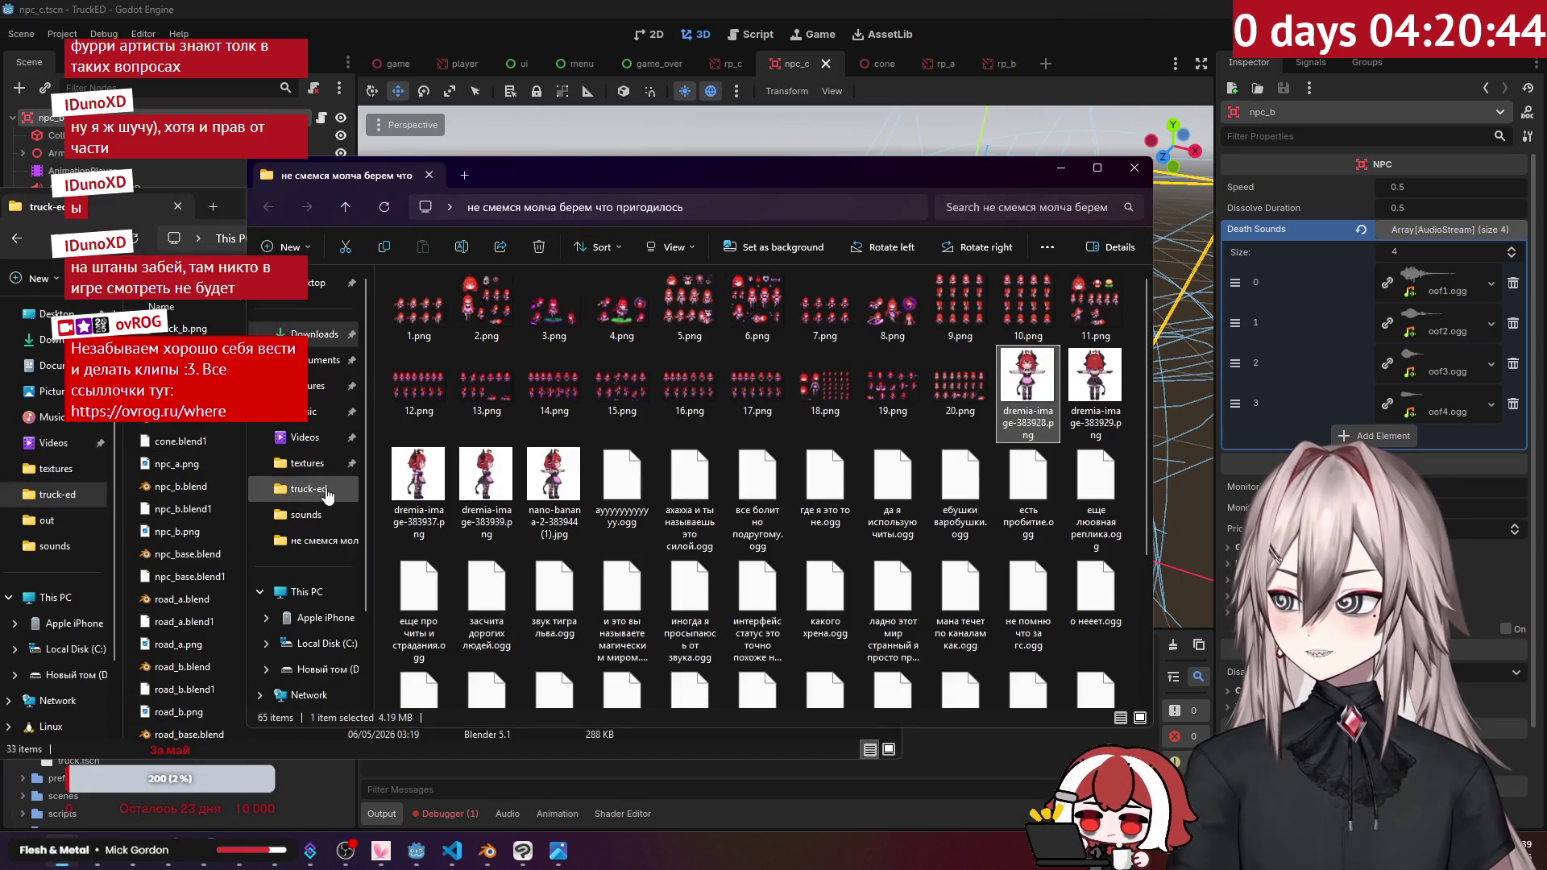
left_click(315, 467)
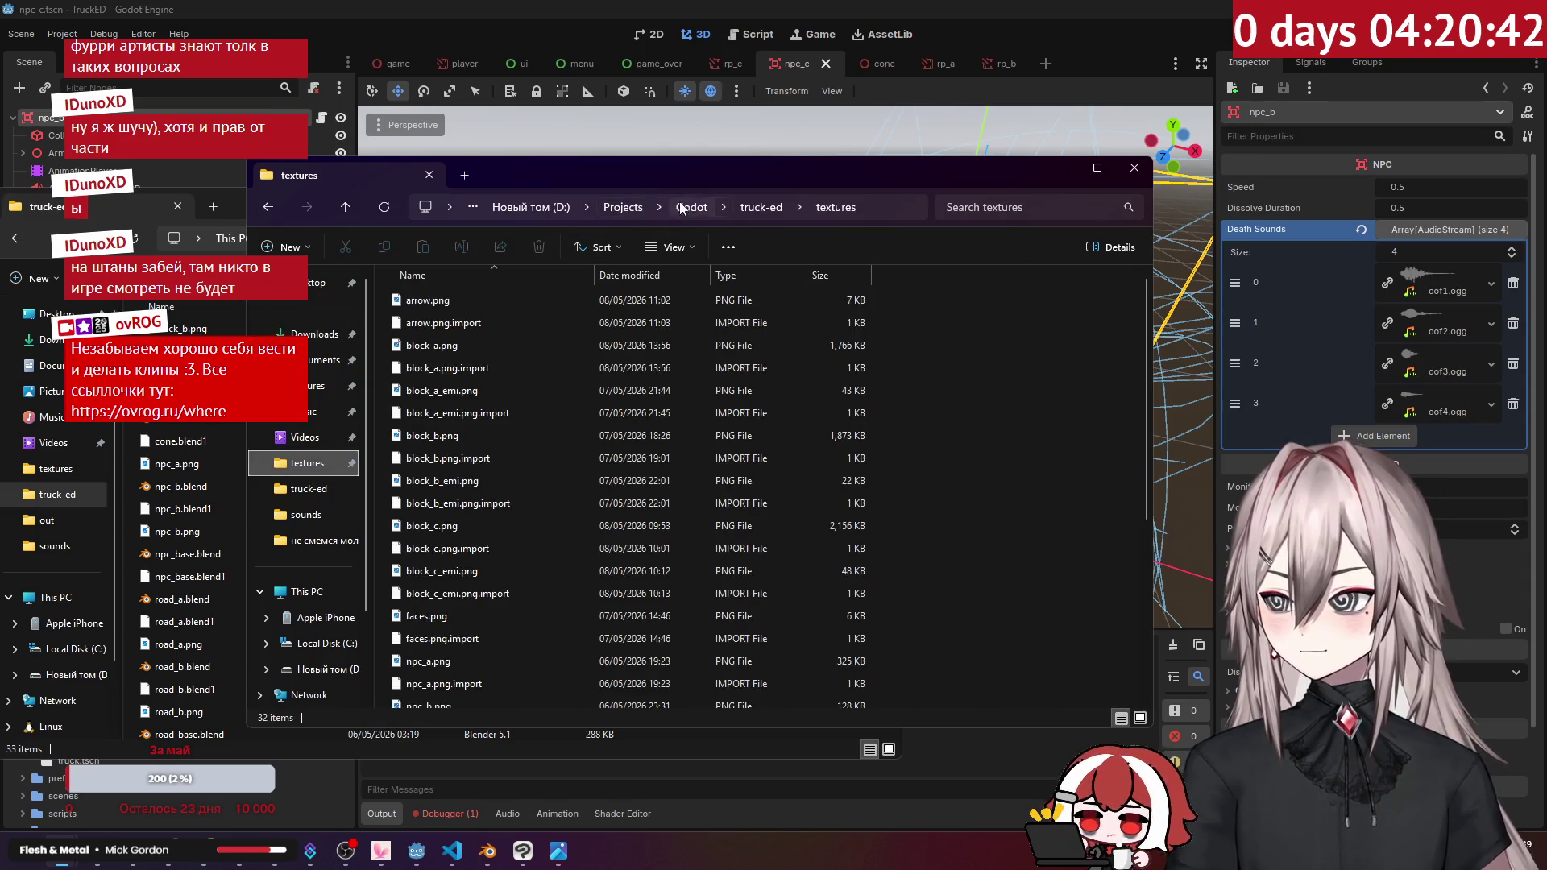
left_click(765, 207)
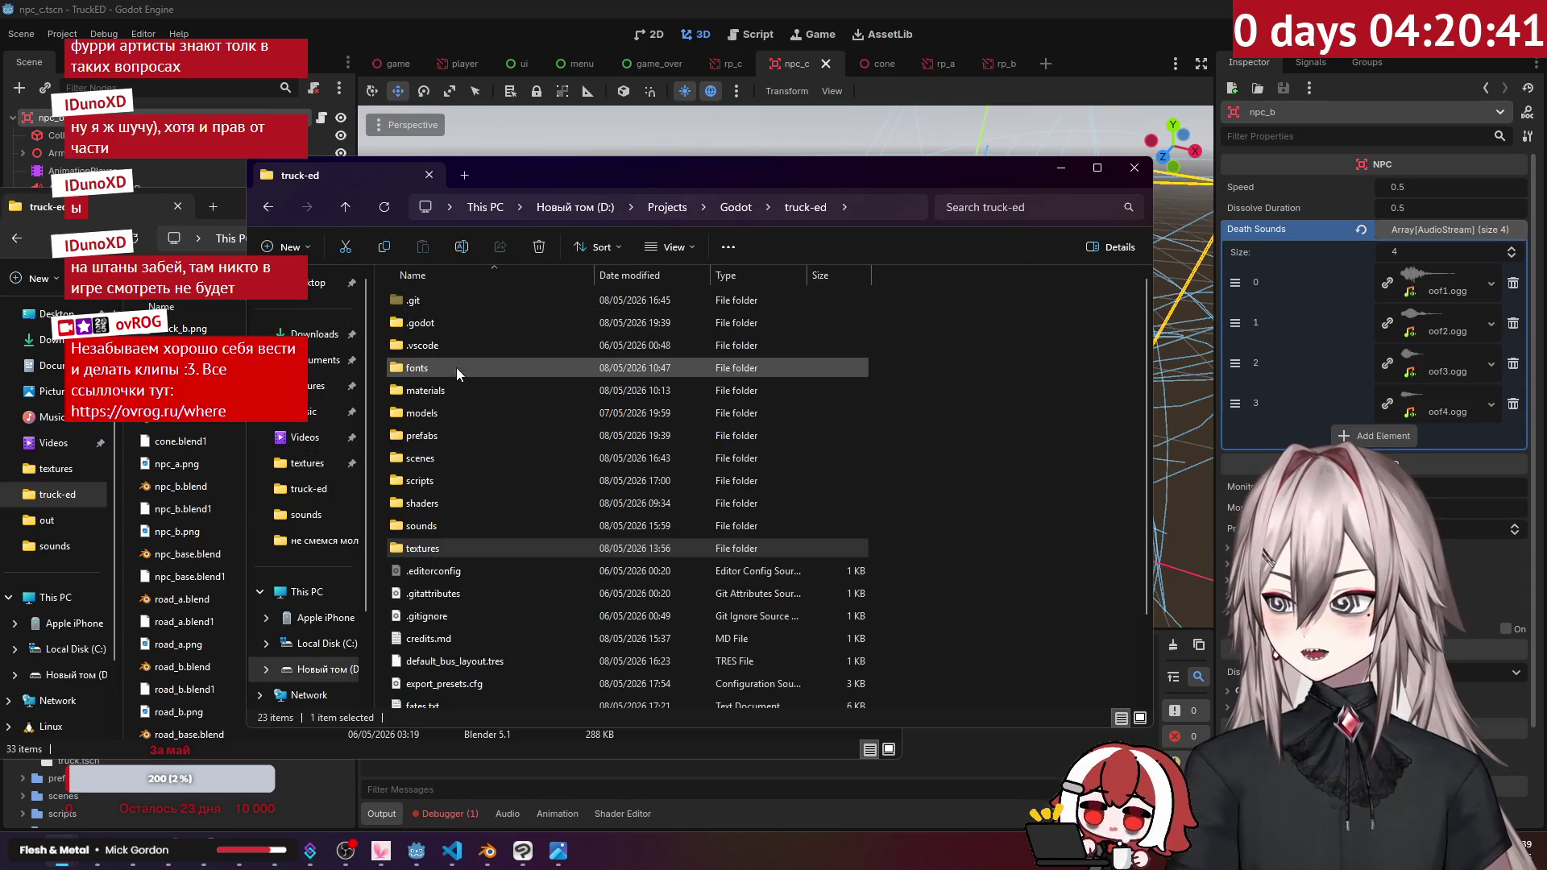
double_click(443, 411)
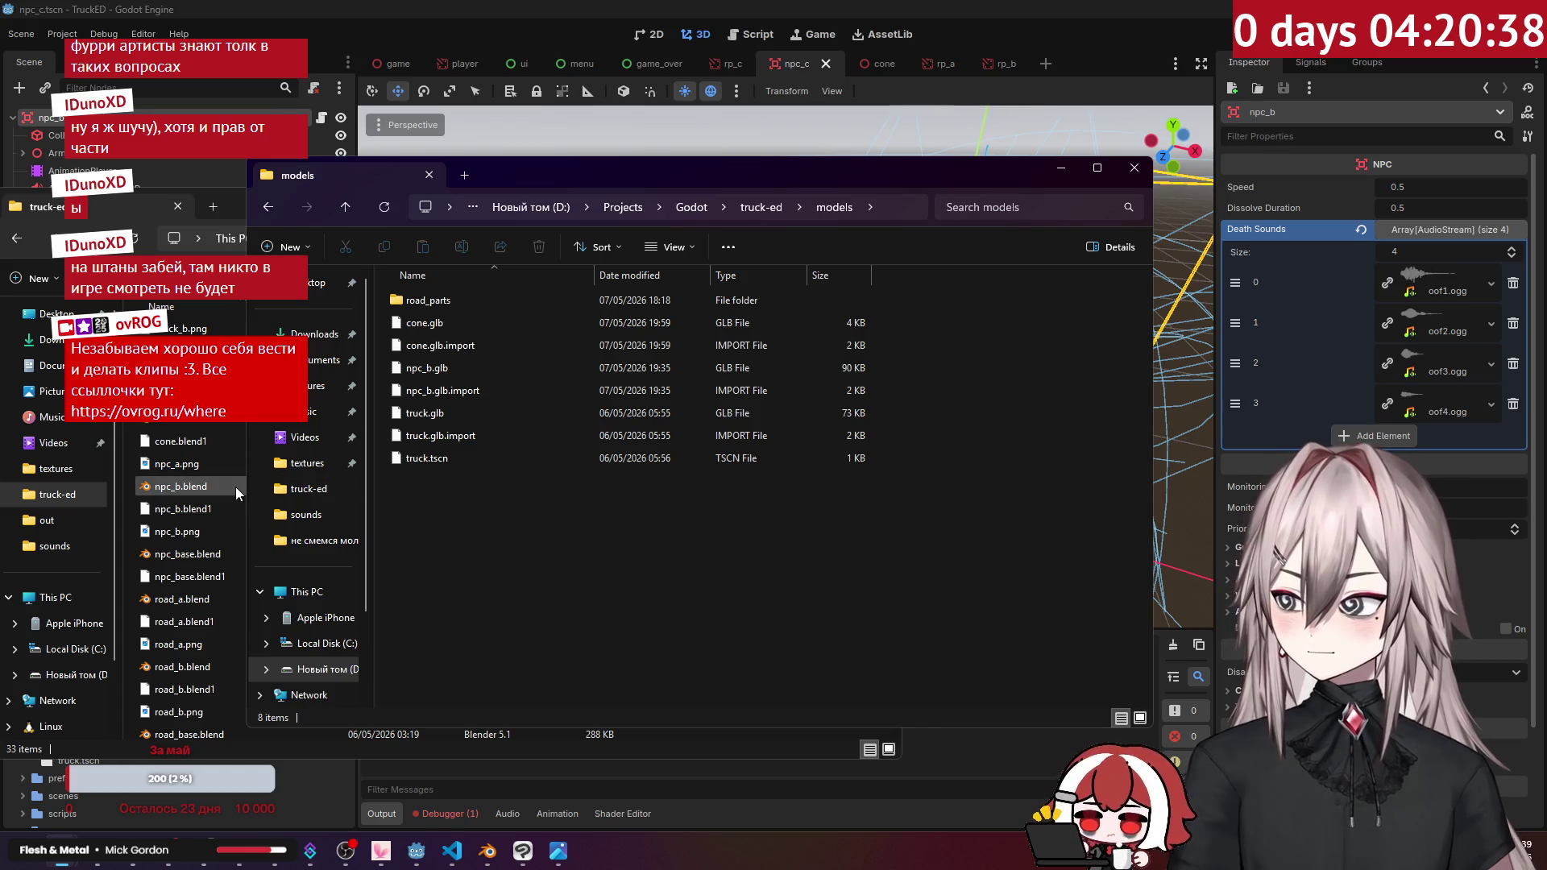
Step: Paste npc_c.glb from Blender's out folder into models and select it in Godot's FileSystem
left_click(205, 503)
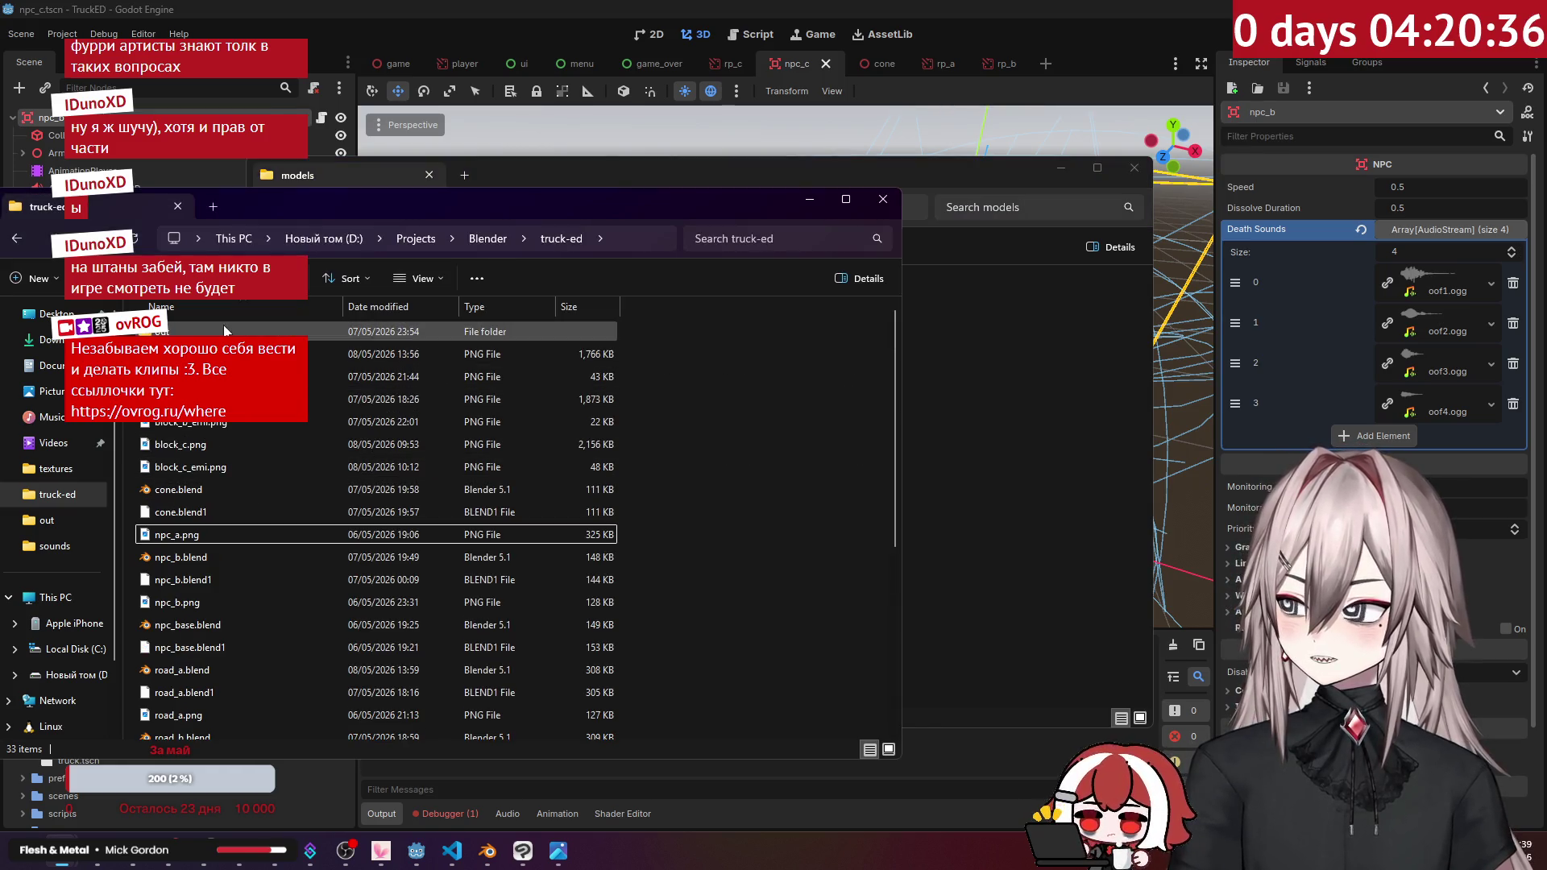
left_click(241, 399)
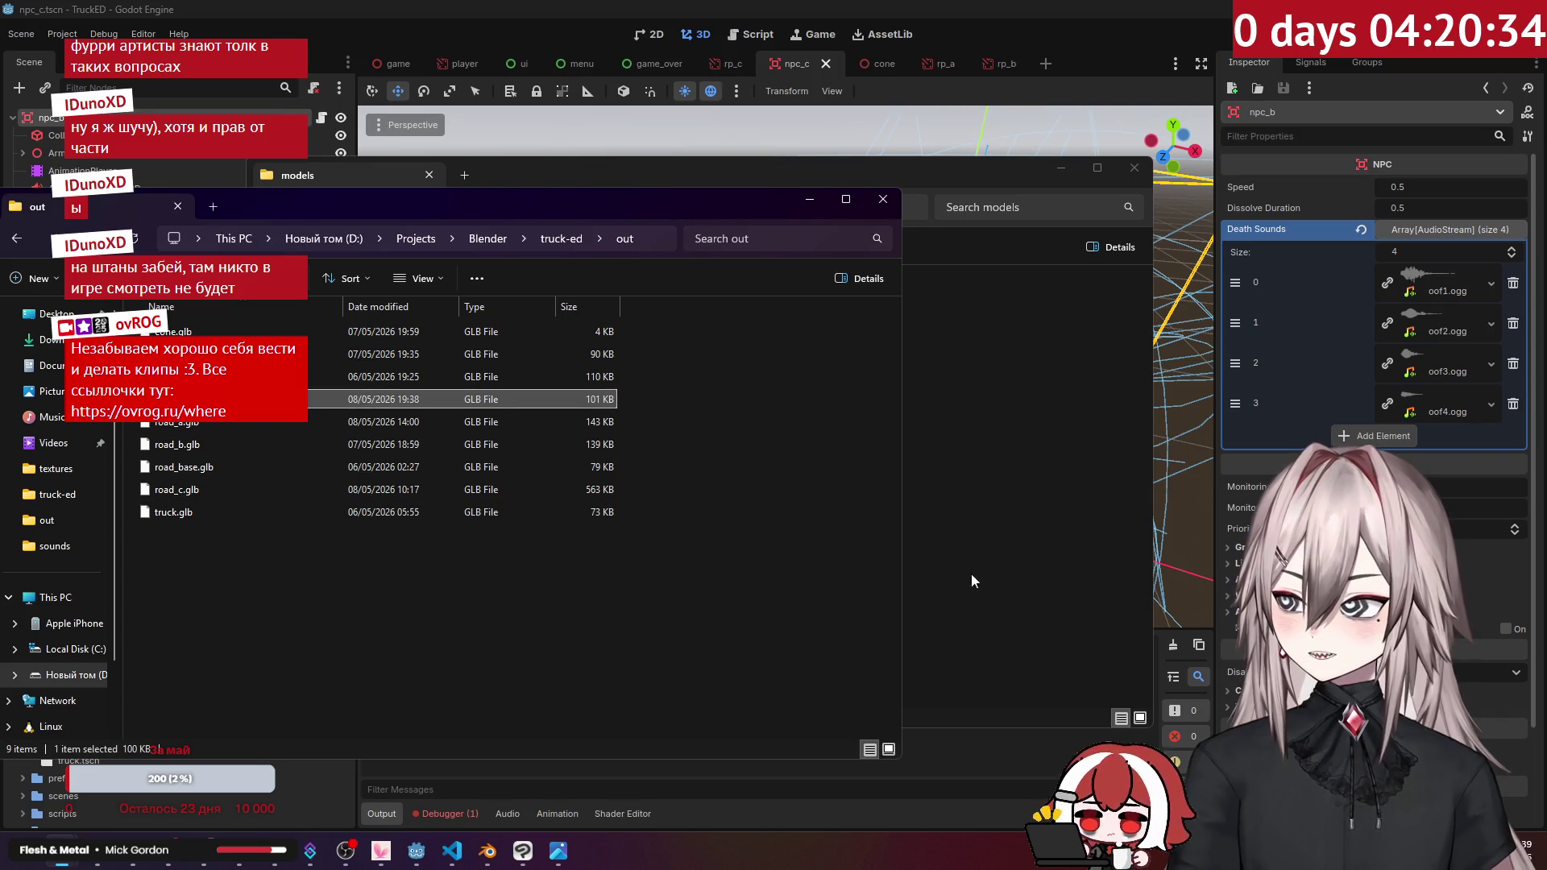
left_click(1004, 582)
key("ctrl+v")
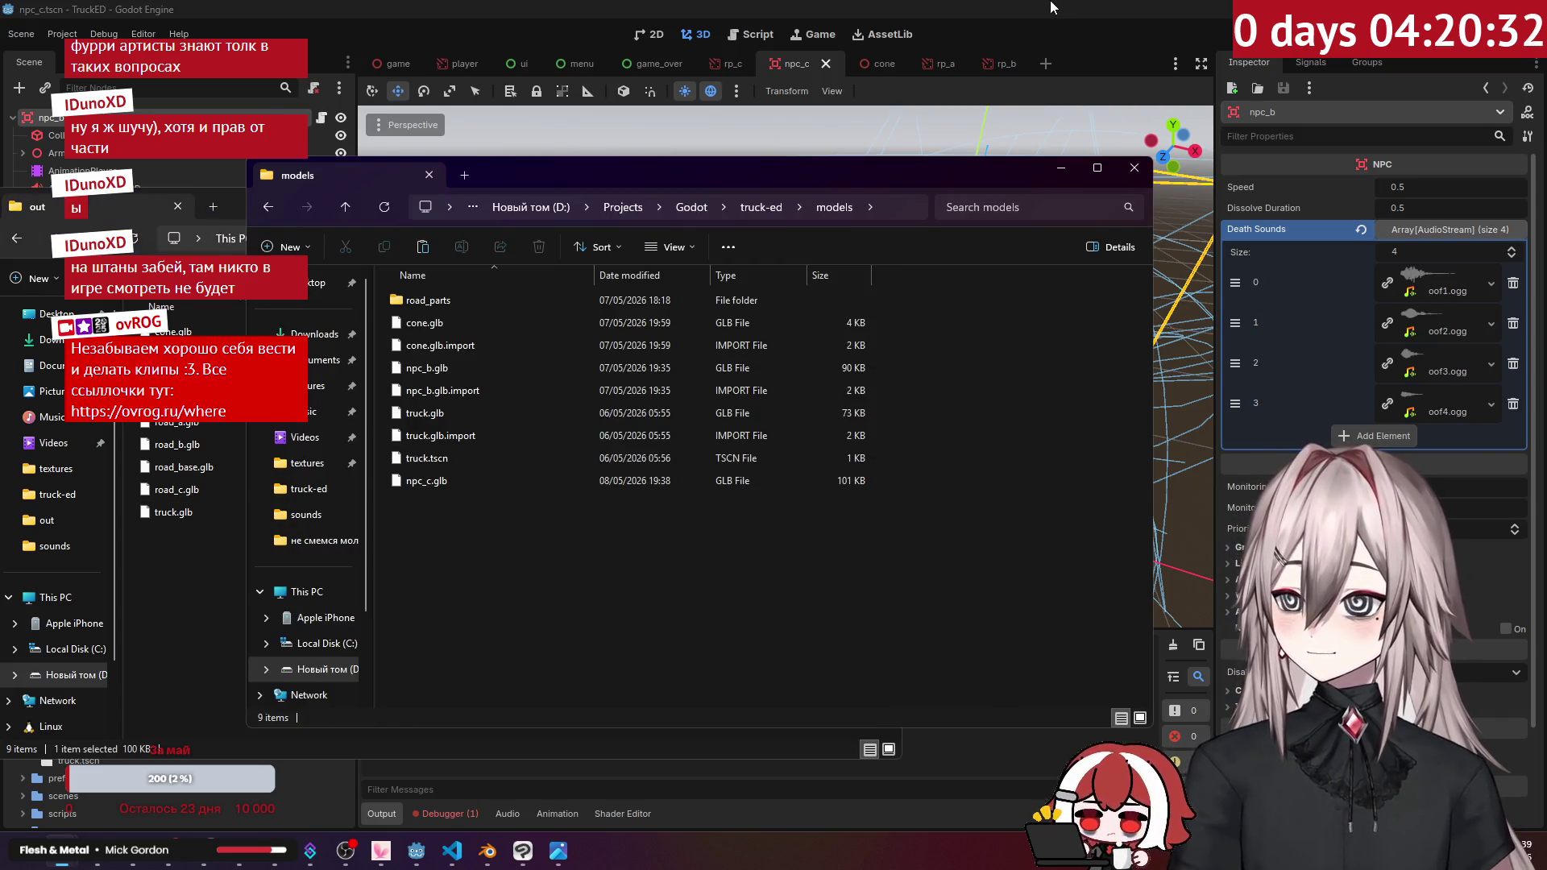
left_click(1051, 8)
left_click(100, 742)
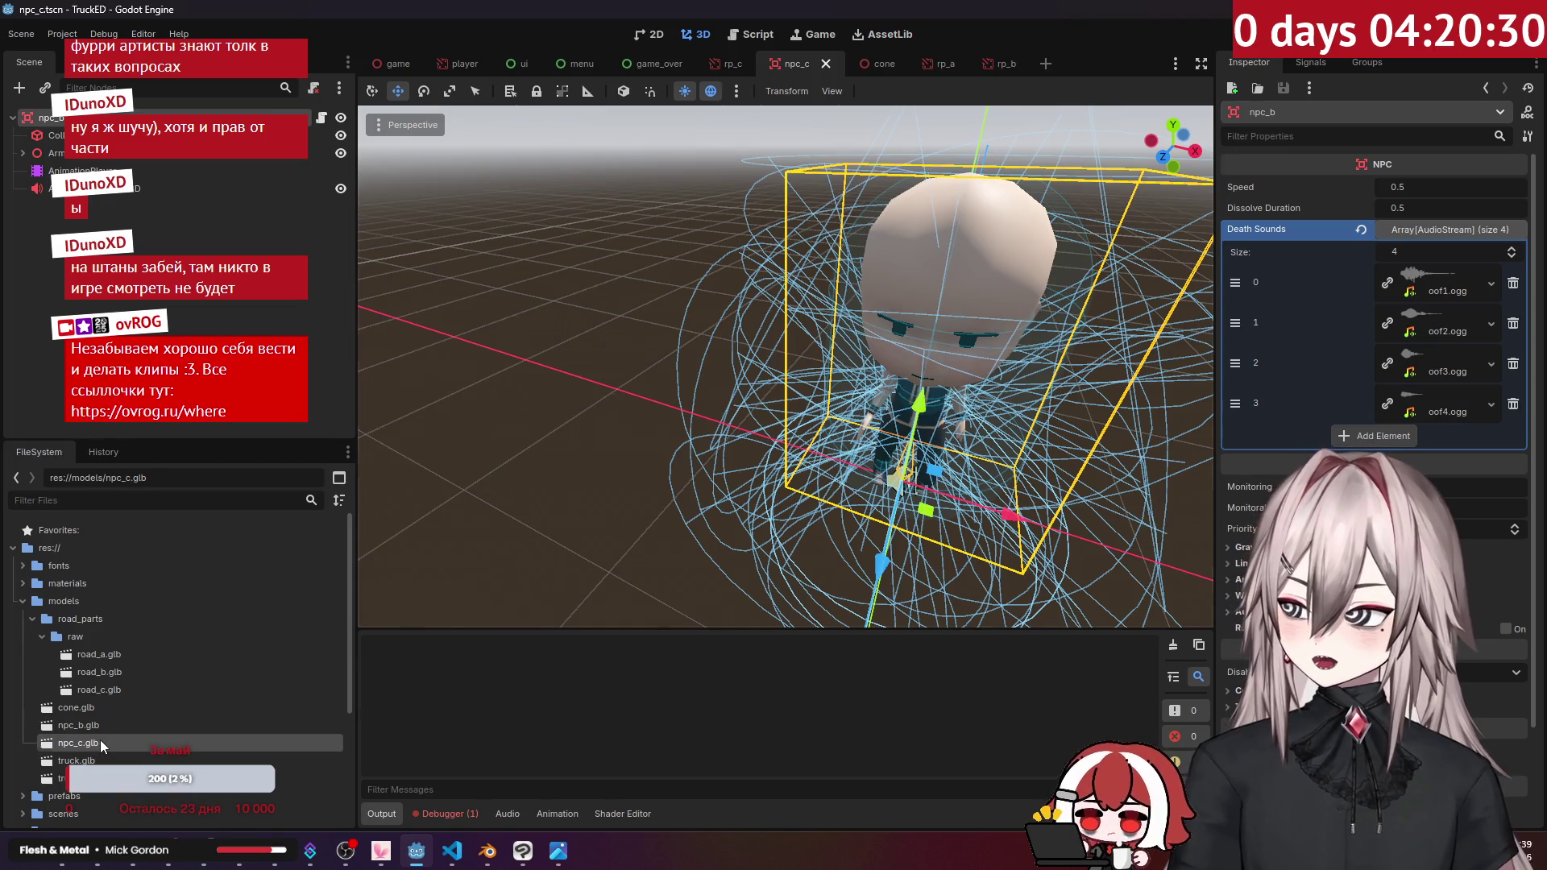
Step: Add npc_c.glb to the scene tree, make it local, and inspect its Skeleton3D and body mesh
mouse_move(97, 743)
left_mouse_down()
mouse_move(131, 251)
mouse_move(80, 128)
left_mouse_up()
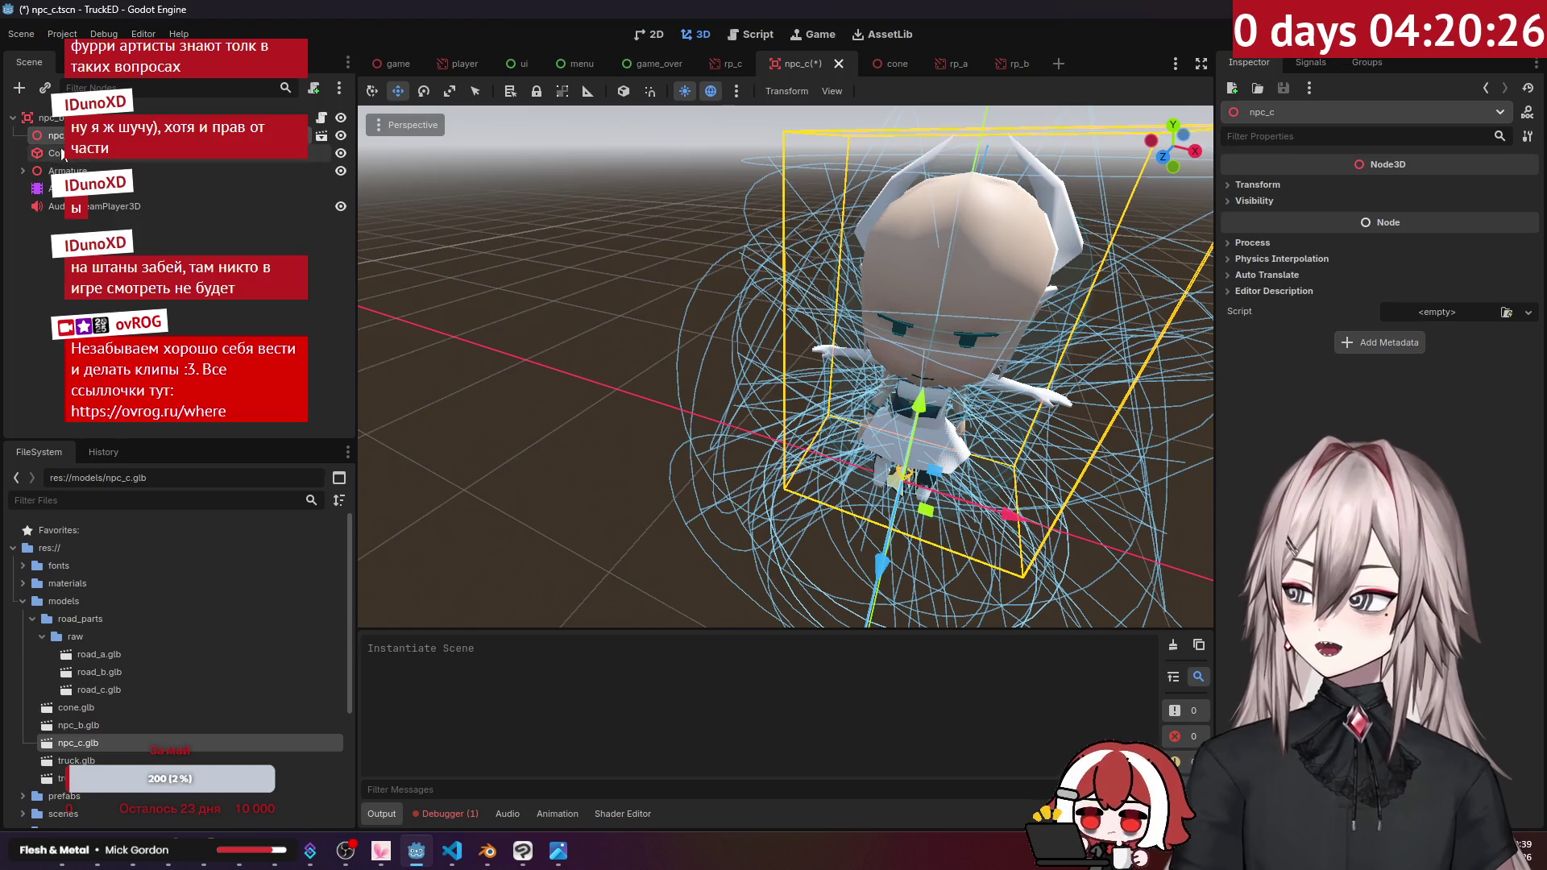
right_click(90, 135)
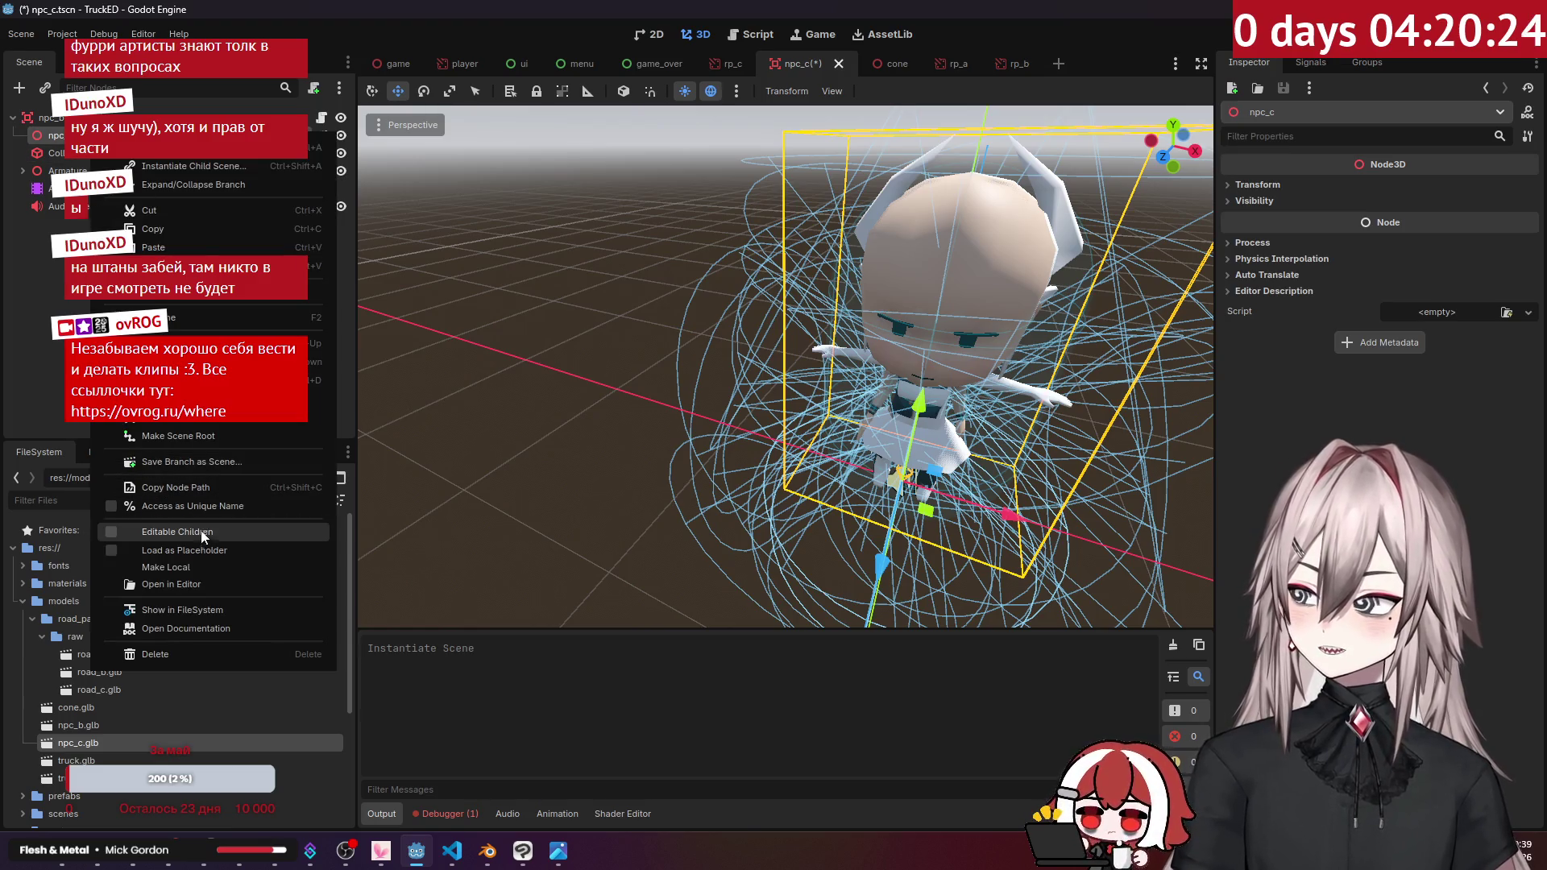
left_click(196, 565)
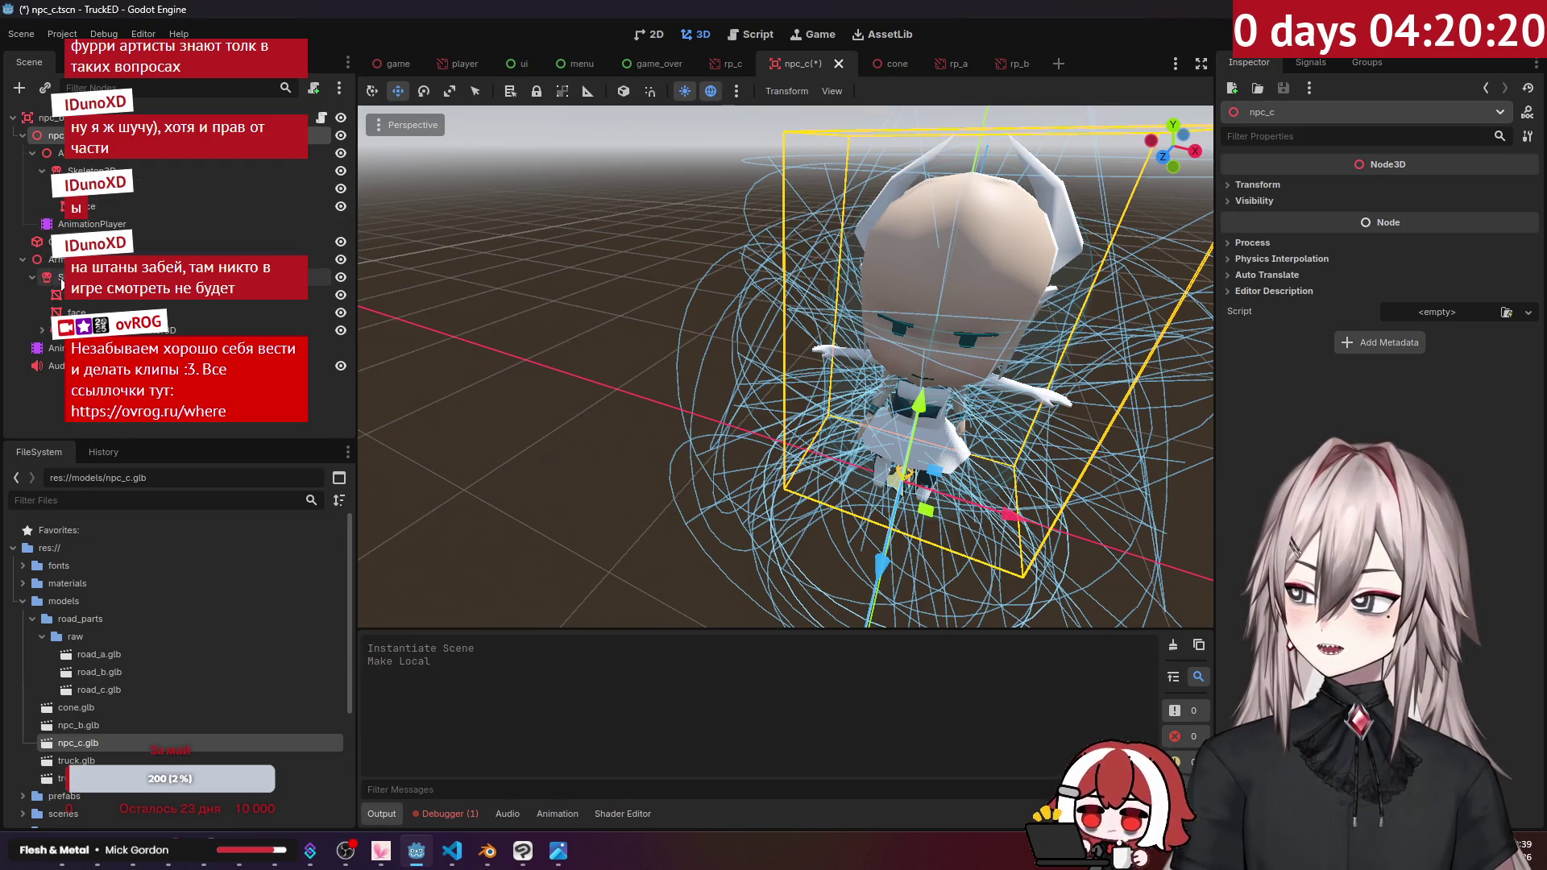
left_click(89, 171)
mouse_move(562, 249)
middle_mouse_down()
mouse_move(660, 247)
mouse_move(588, 241)
middle_mouse_up()
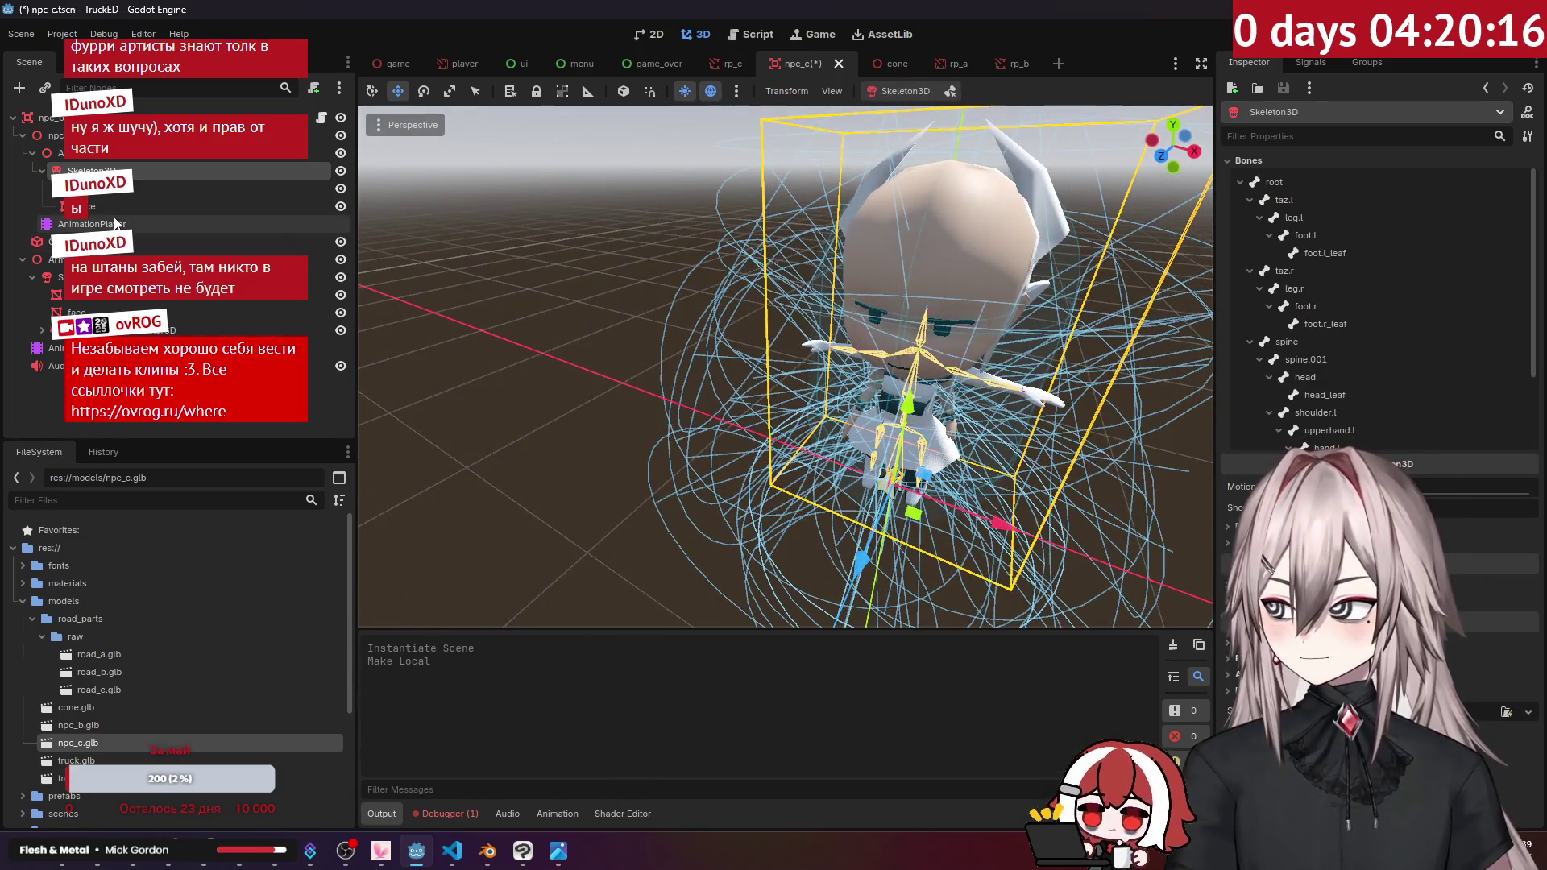
left_click(112, 188)
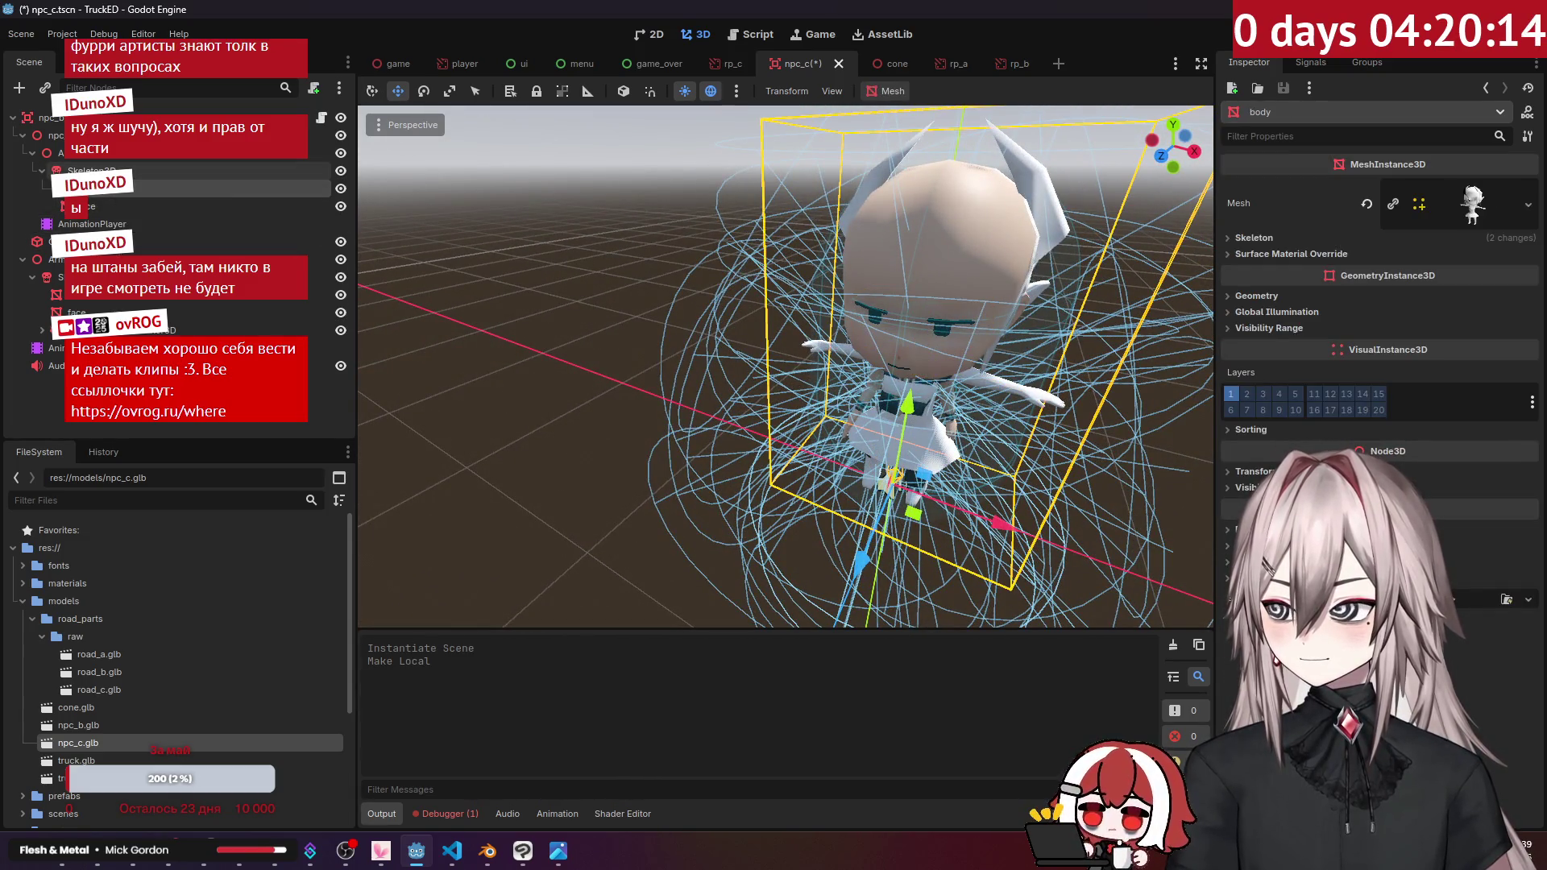
left_click(89, 171)
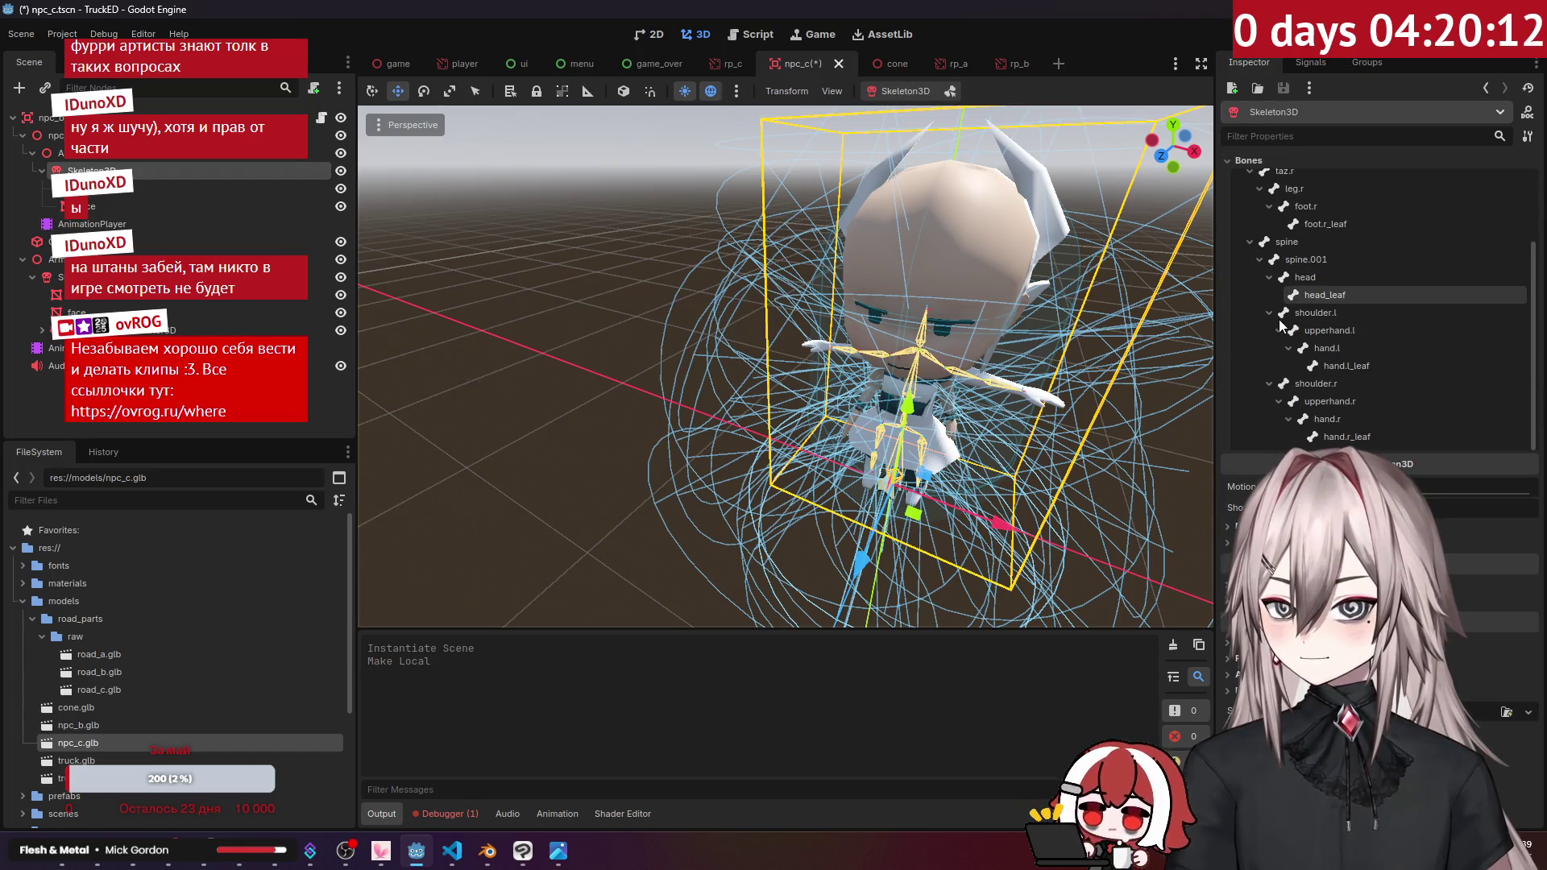
left_click(113, 193)
Step: Reparent the face and body meshes and delete the two leftover mesh nodes
left_click(111, 207)
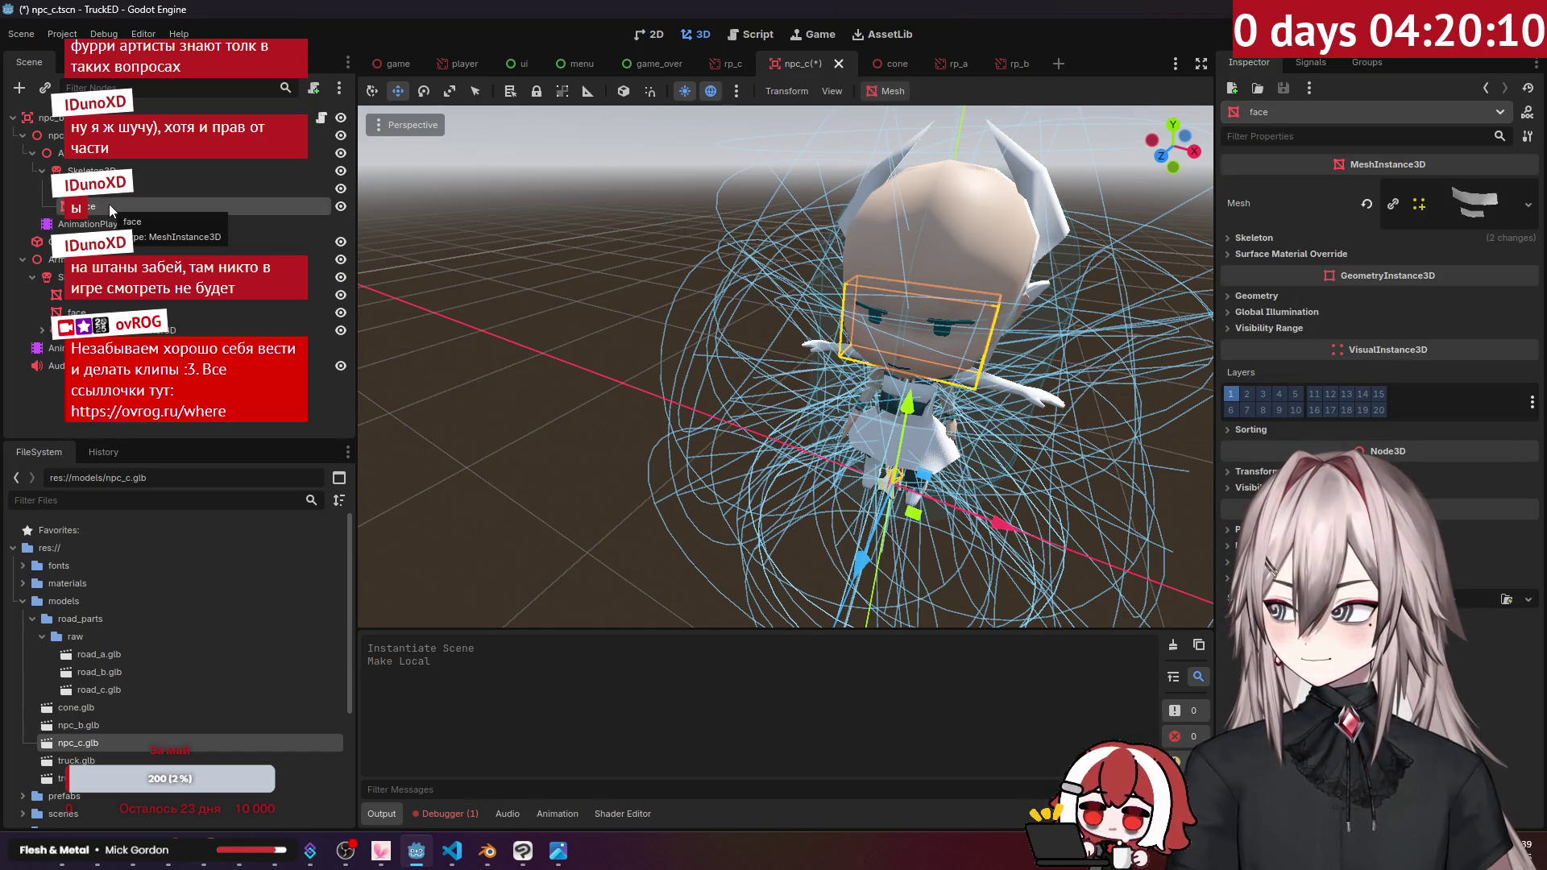
mouse_move(111, 206)
left_mouse_down()
mouse_move(105, 242)
mouse_move(97, 219)
left_mouse_up()
left_click_drag(89, 286, 89, 290)
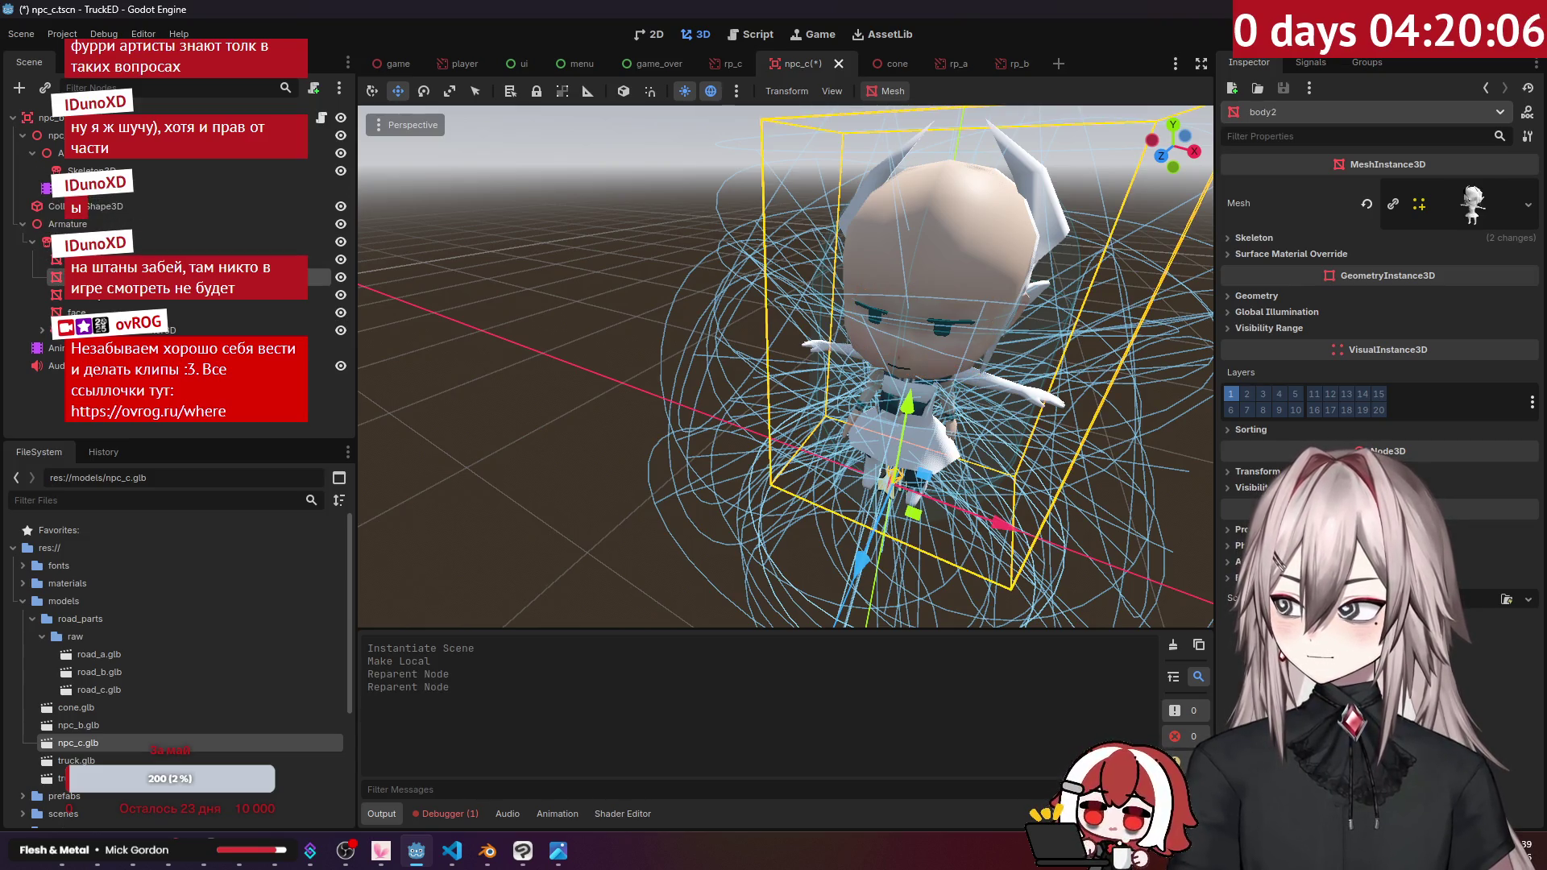
key("Delete")
key("Return")
left_click(90, 307)
key("Delete")
key("Return")
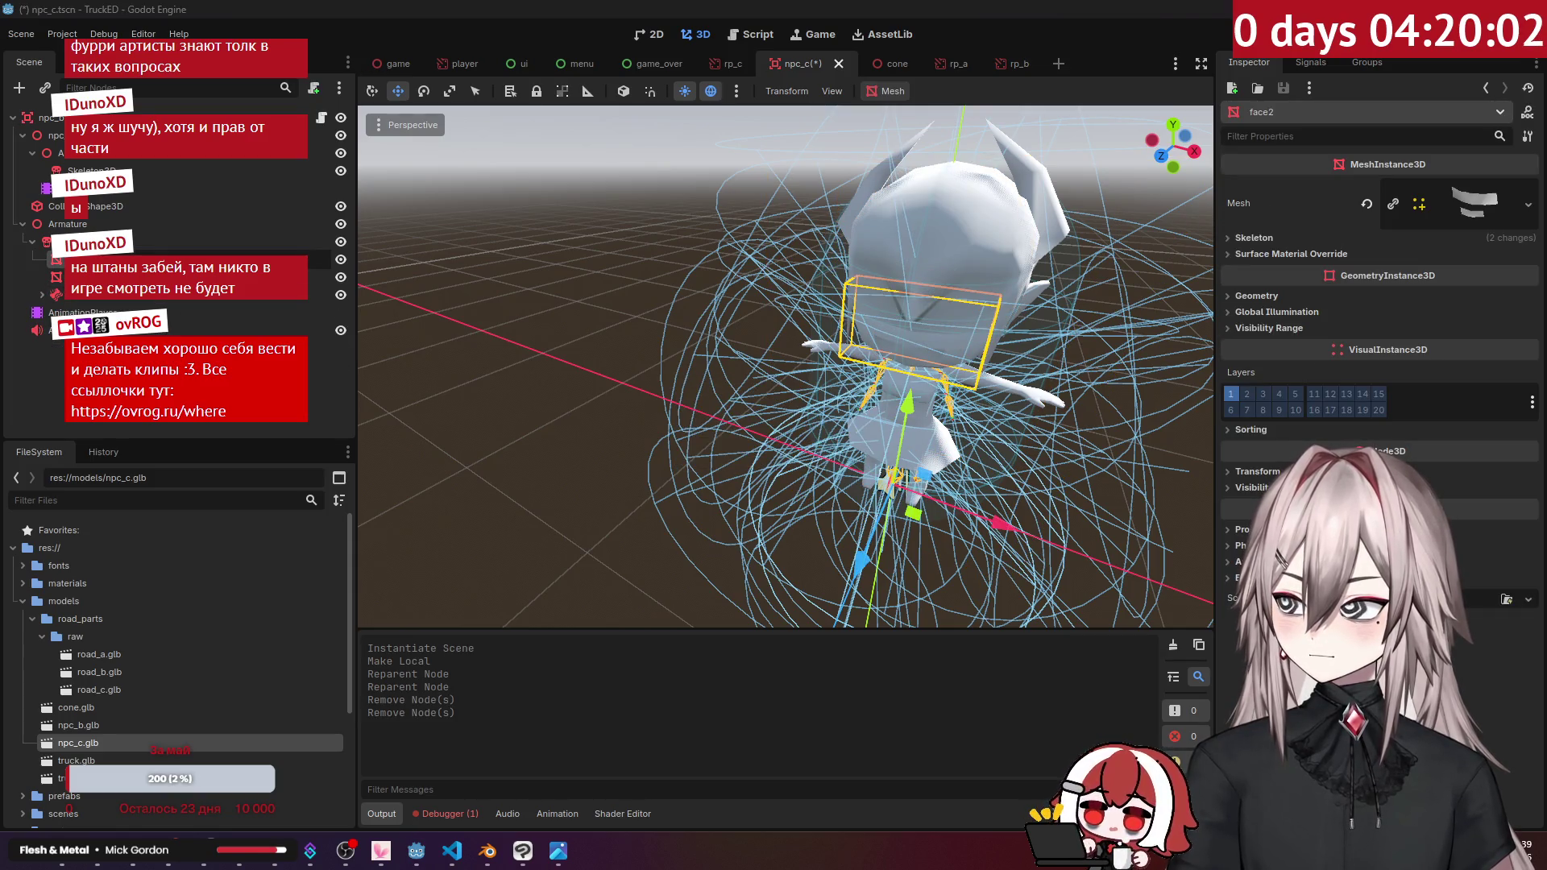
left_click(89, 277)
left_click(88, 171)
left_click(93, 191, "ctrl")
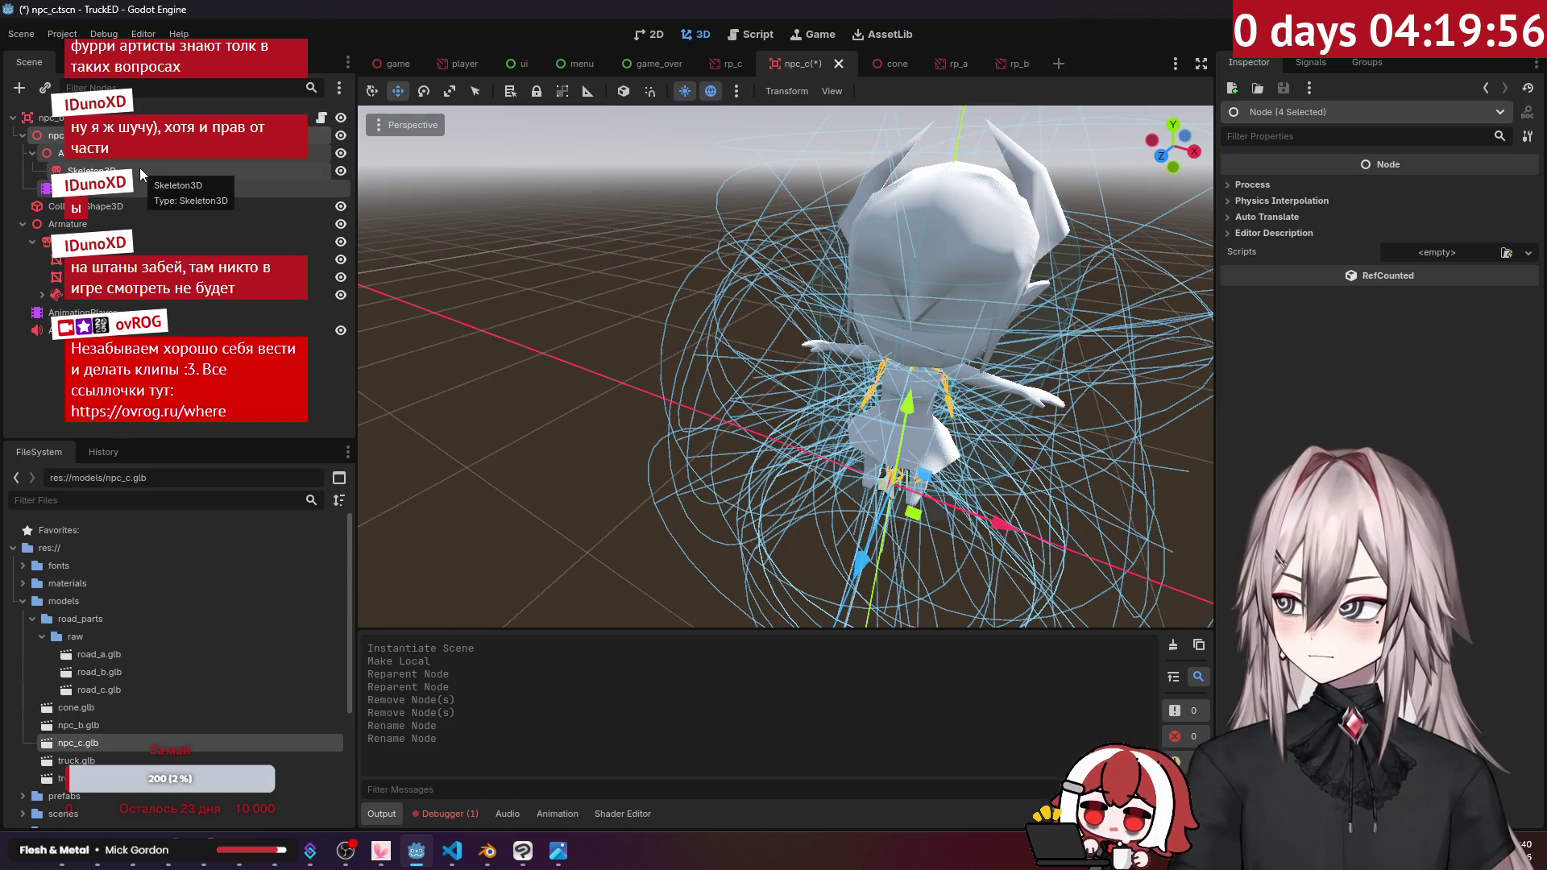
Step: Delete the old npc_c node, rename the root to npc_c, and save the scene
left_click(121, 135)
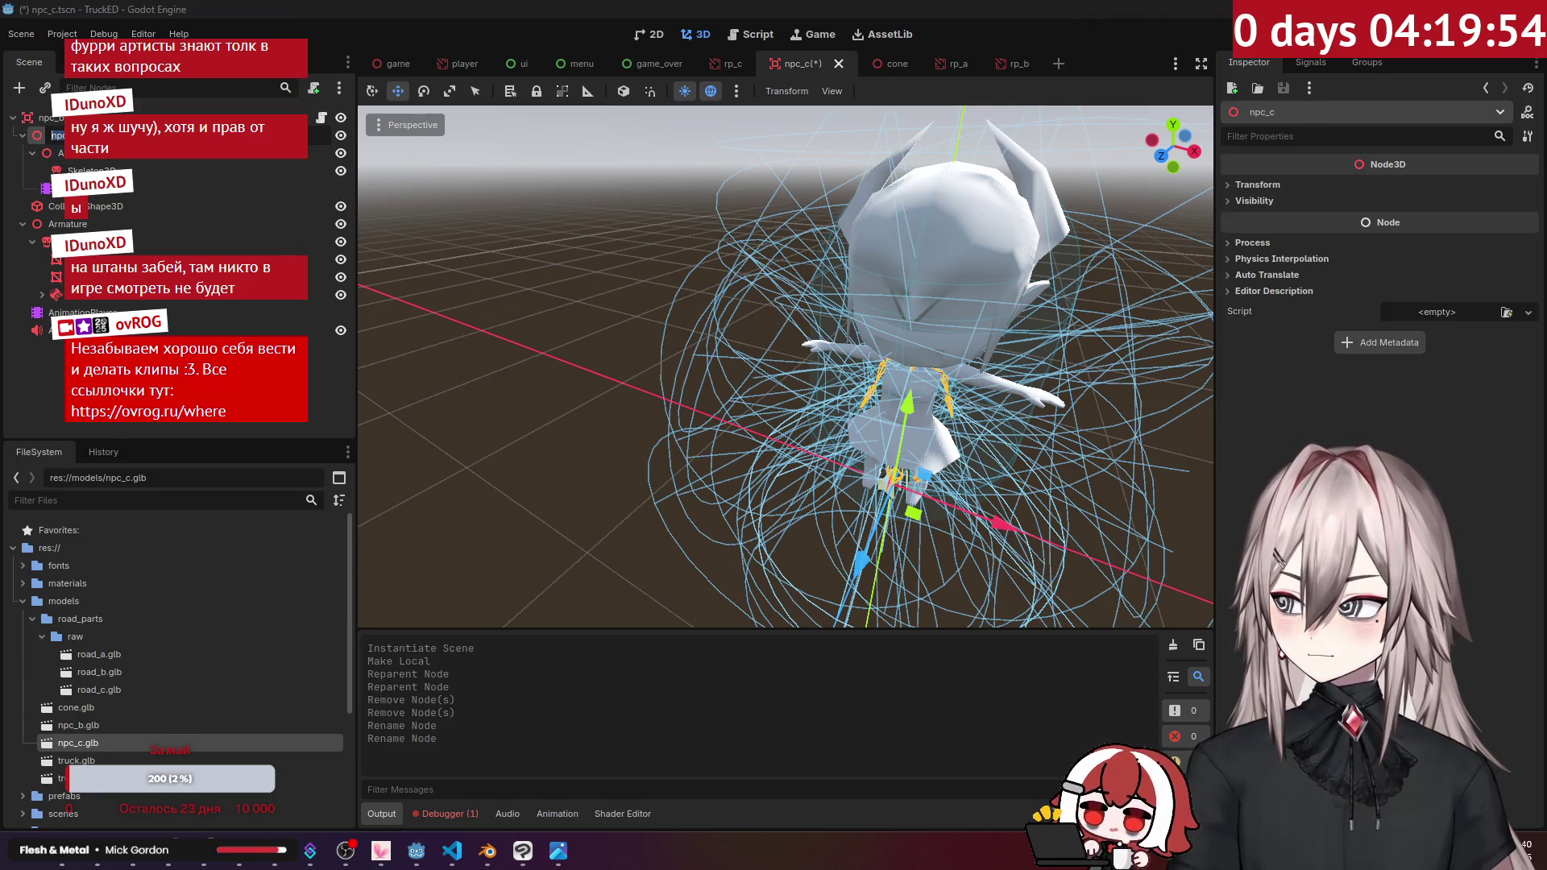
key("Delete")
key("Return")
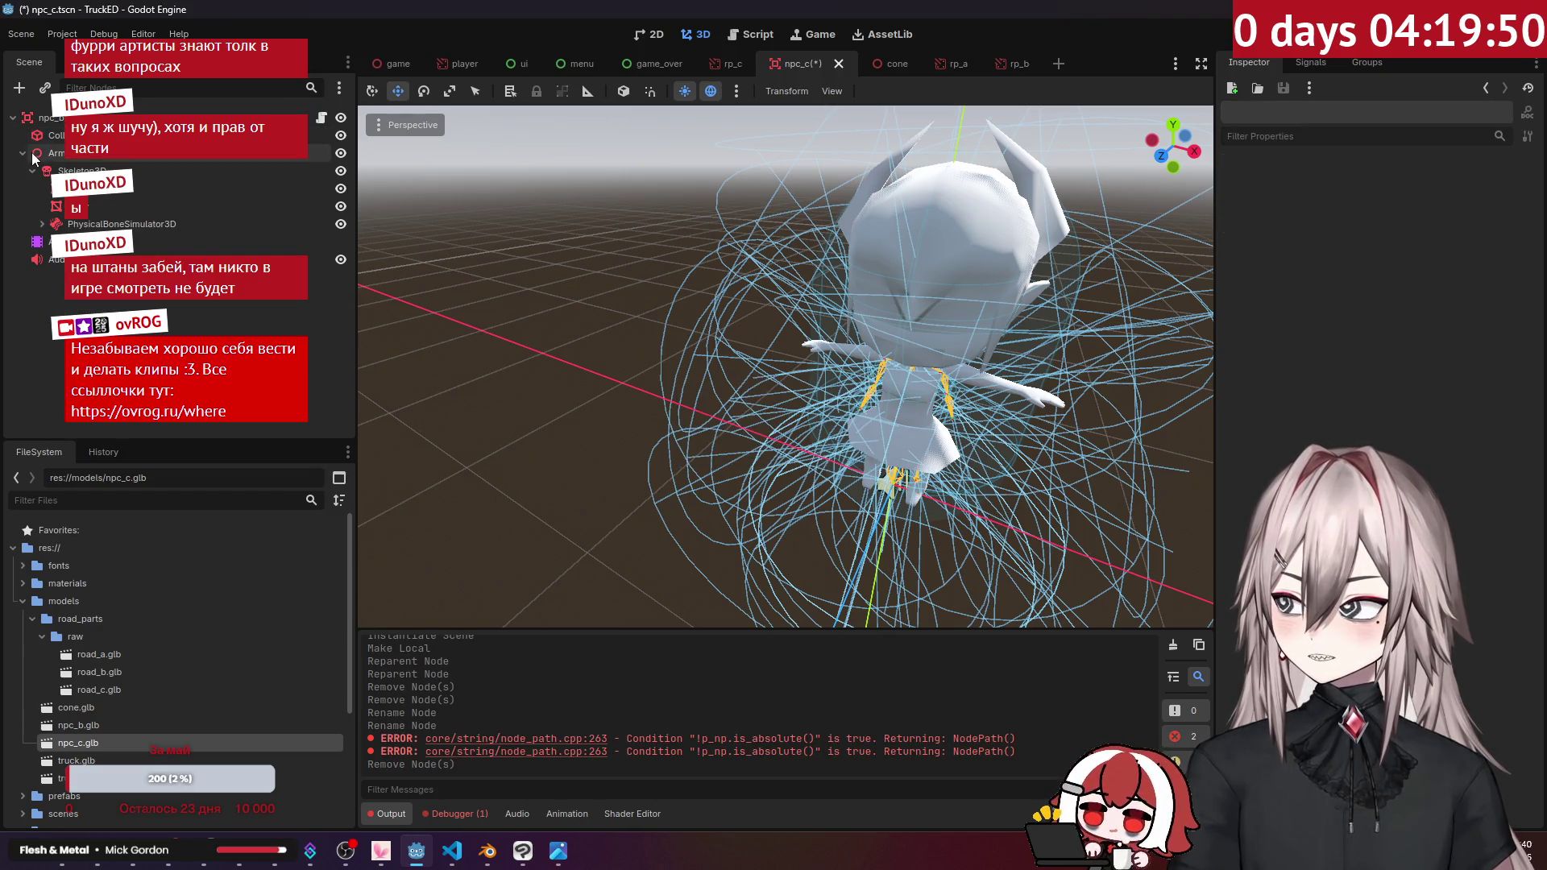
left_click(48, 118)
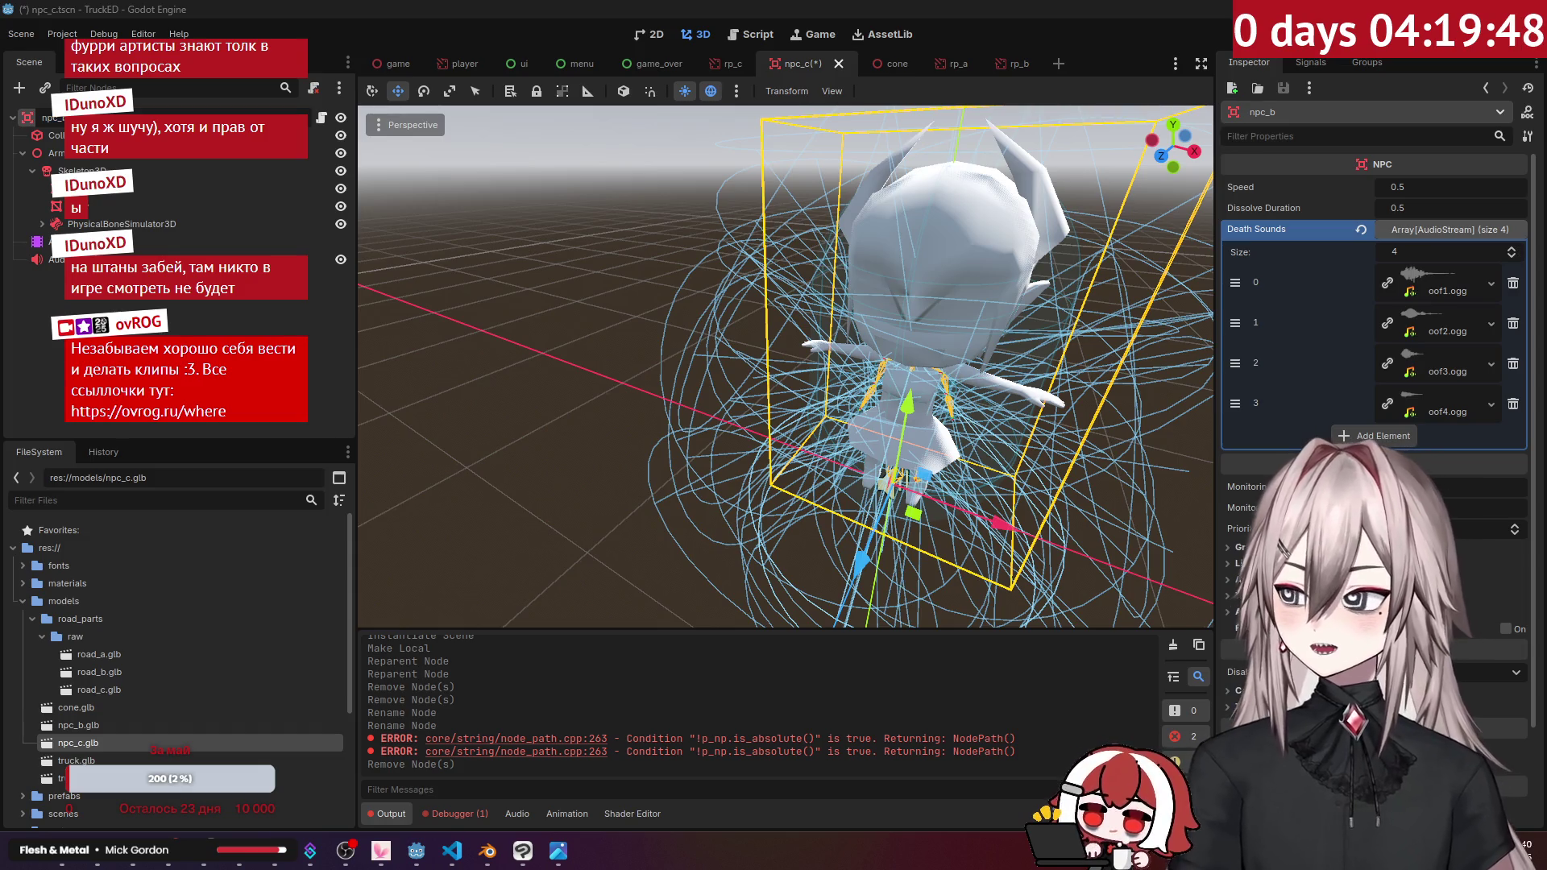
key("Return")
key("ctrl+s")
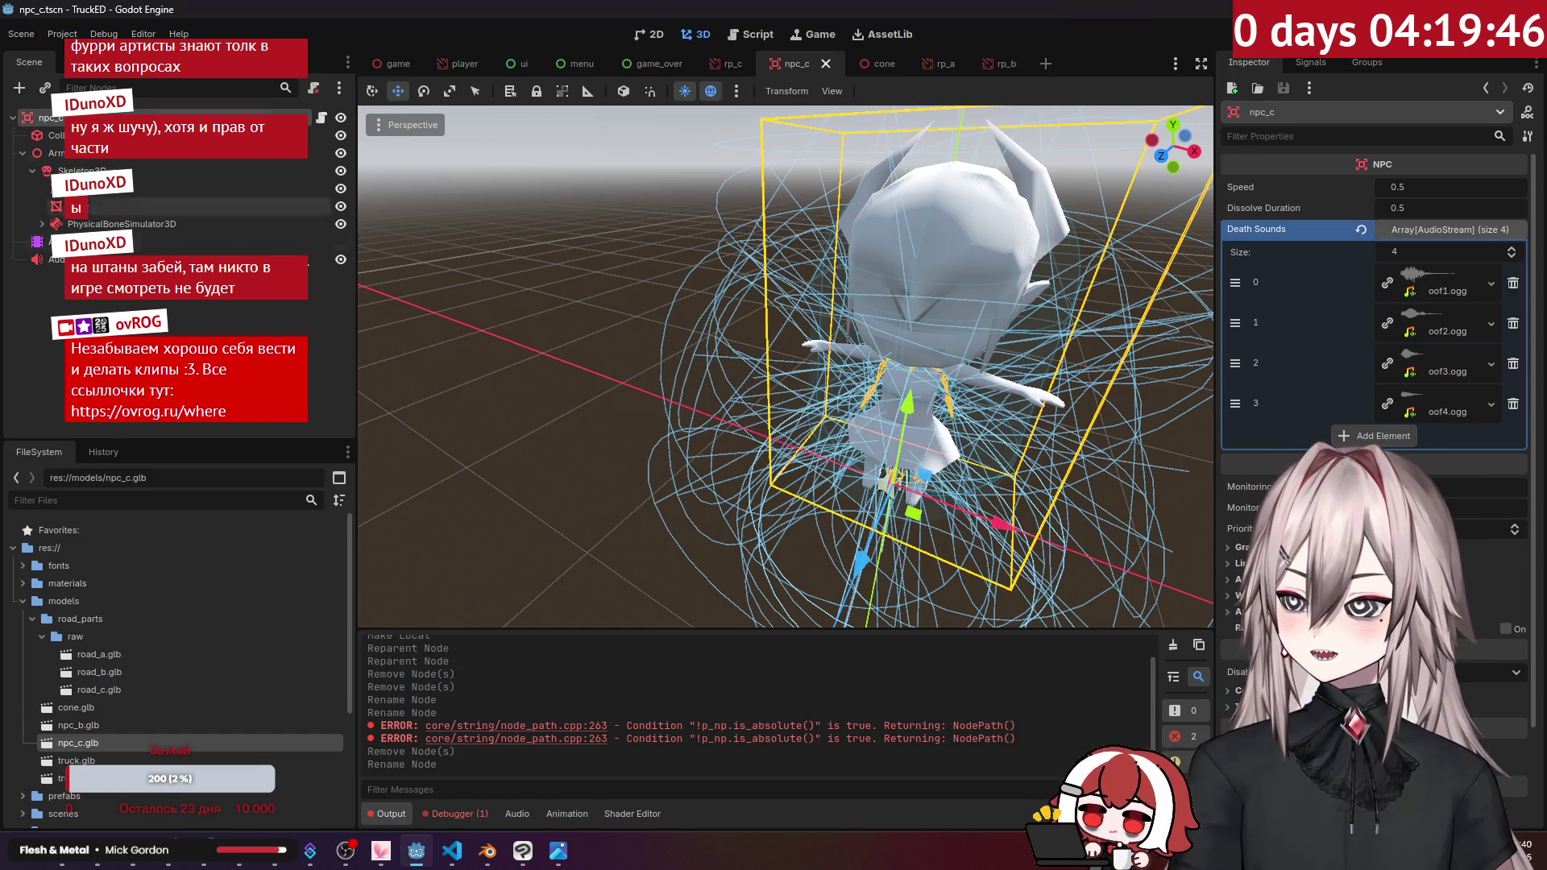
Step: Clear the error log and check the AnimationPlayer's animation timeline
left_click(1176, 645)
middle_click_drag(754, 274, 719, 238)
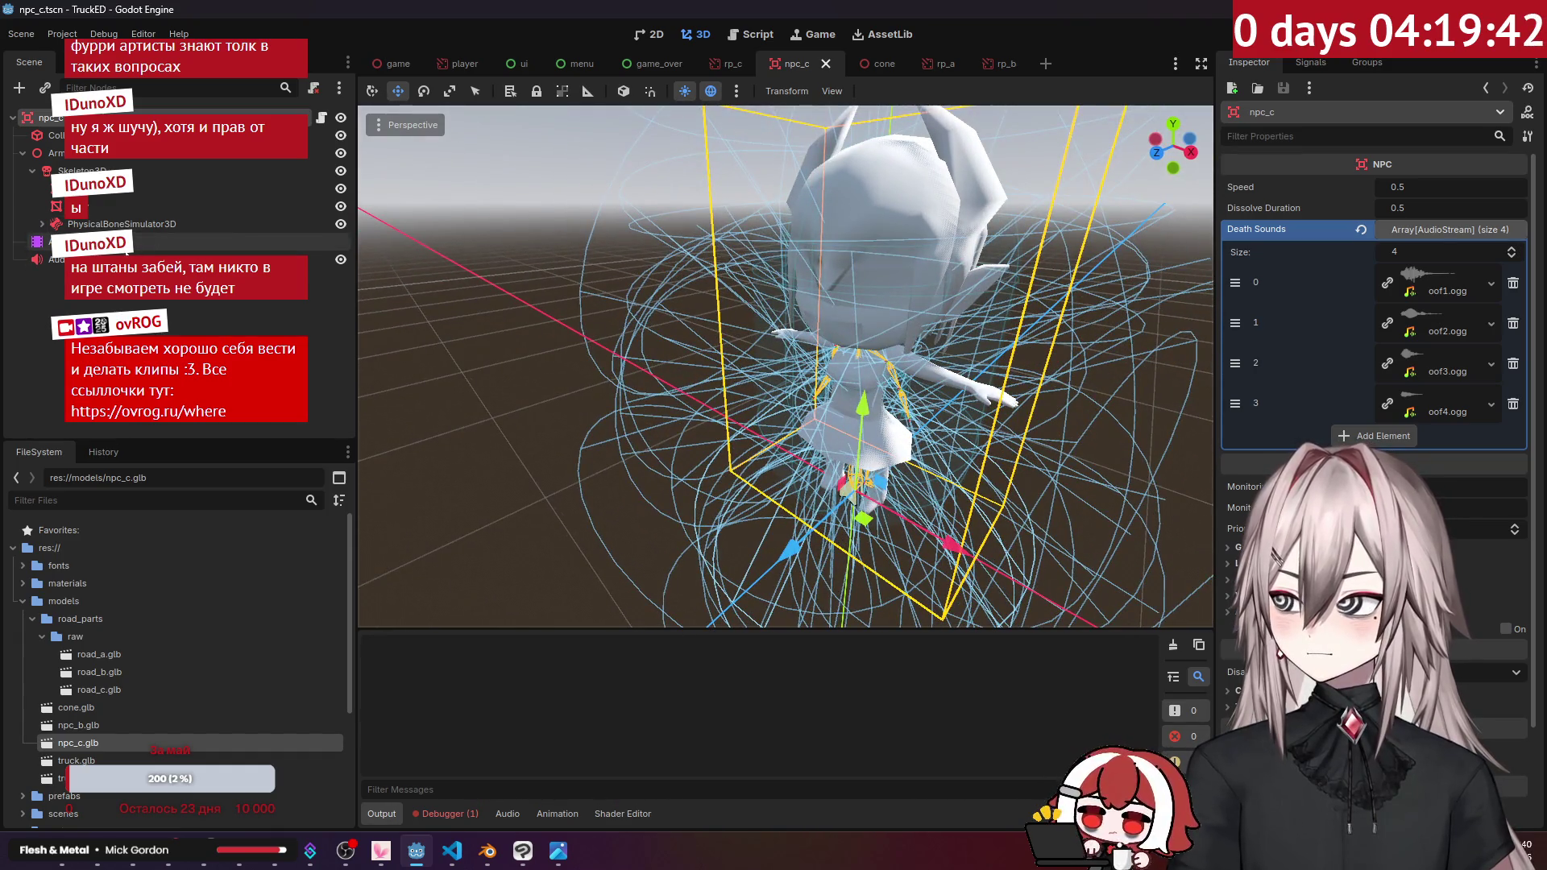
left_click(134, 244)
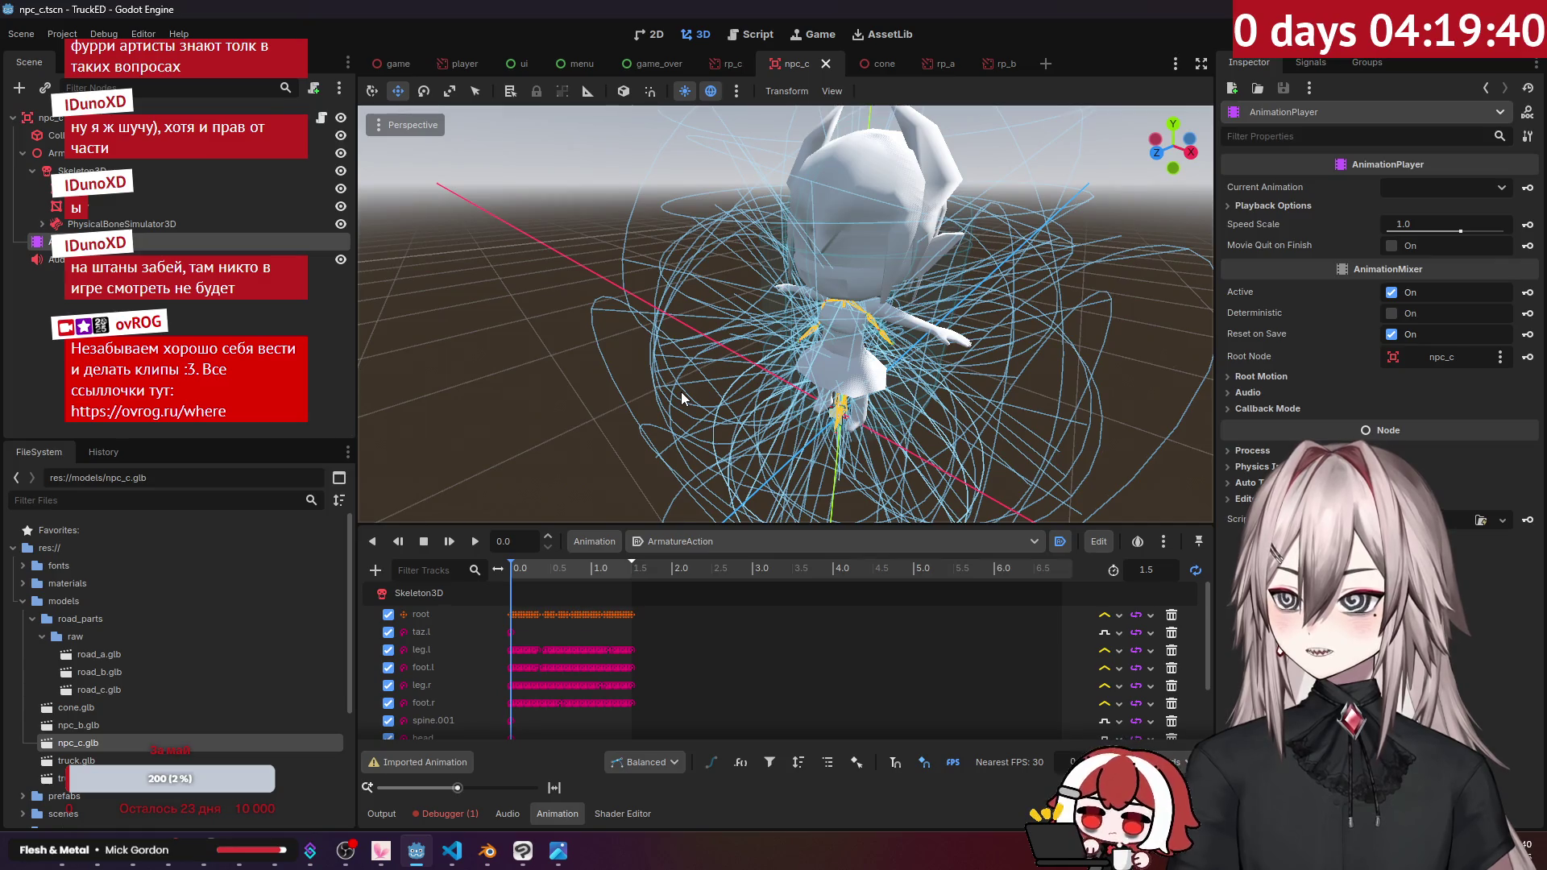
left_click(170, 330)
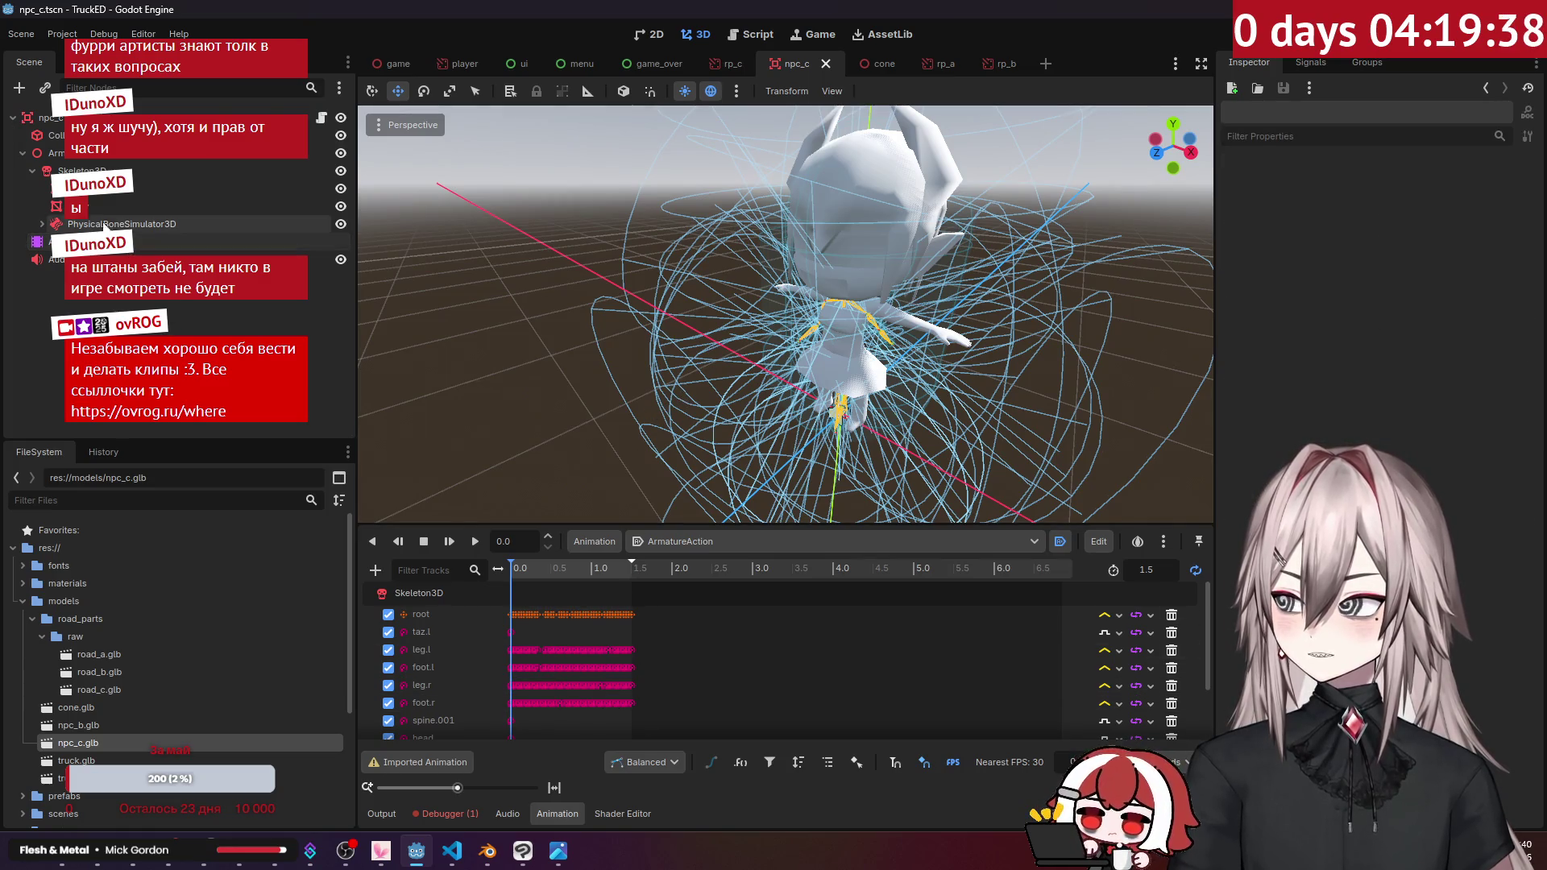
Step: Set the AnimationPlayer's Root Node to the Armature node
left_click(162, 241)
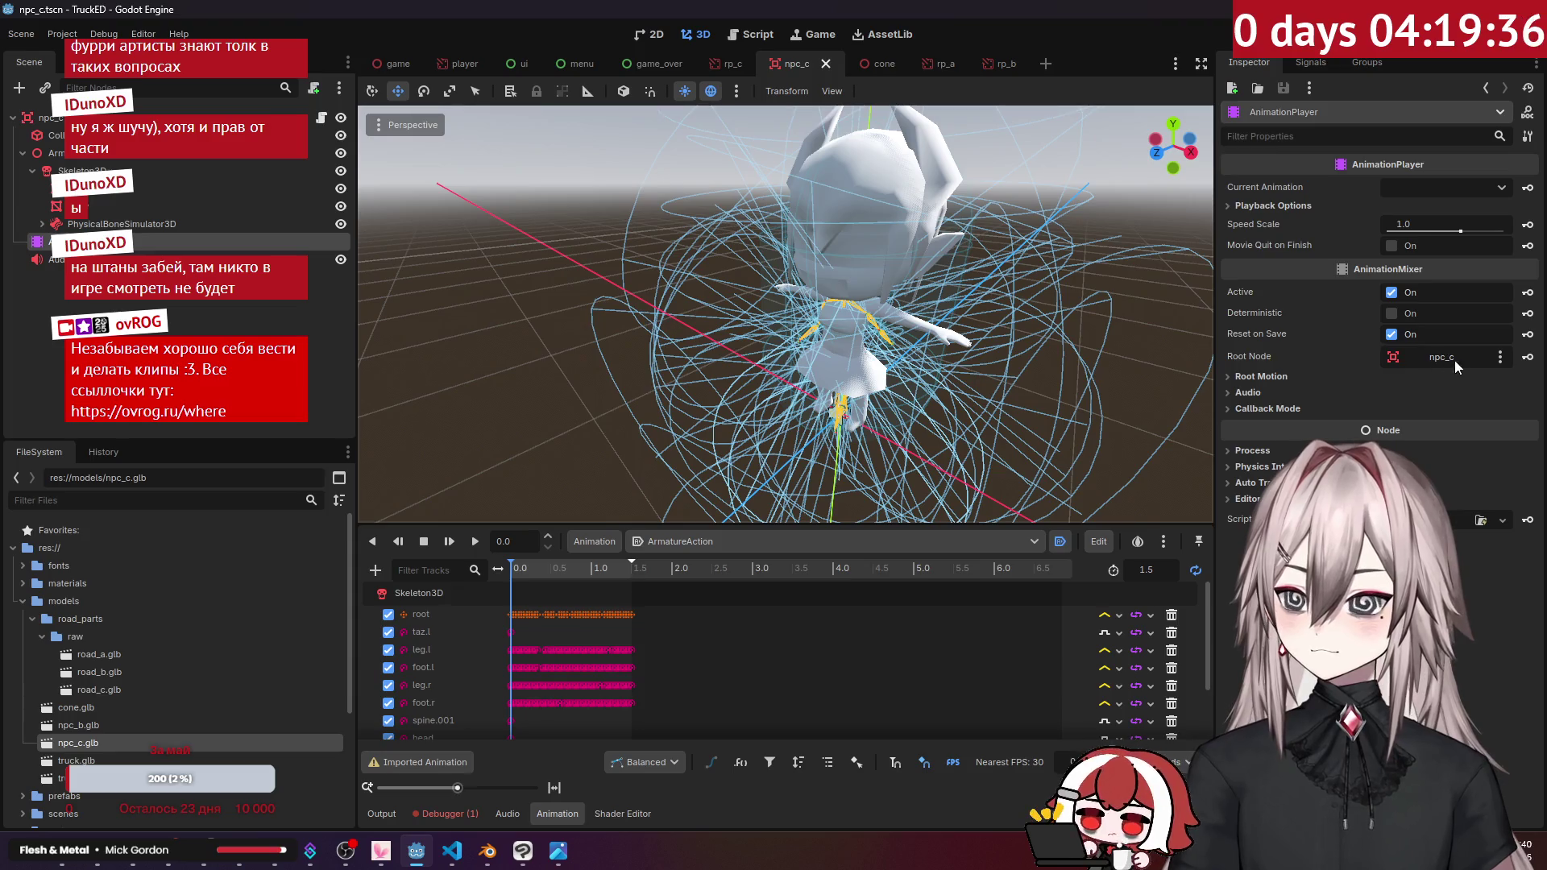
left_click(1497, 358)
left_click(1406, 450)
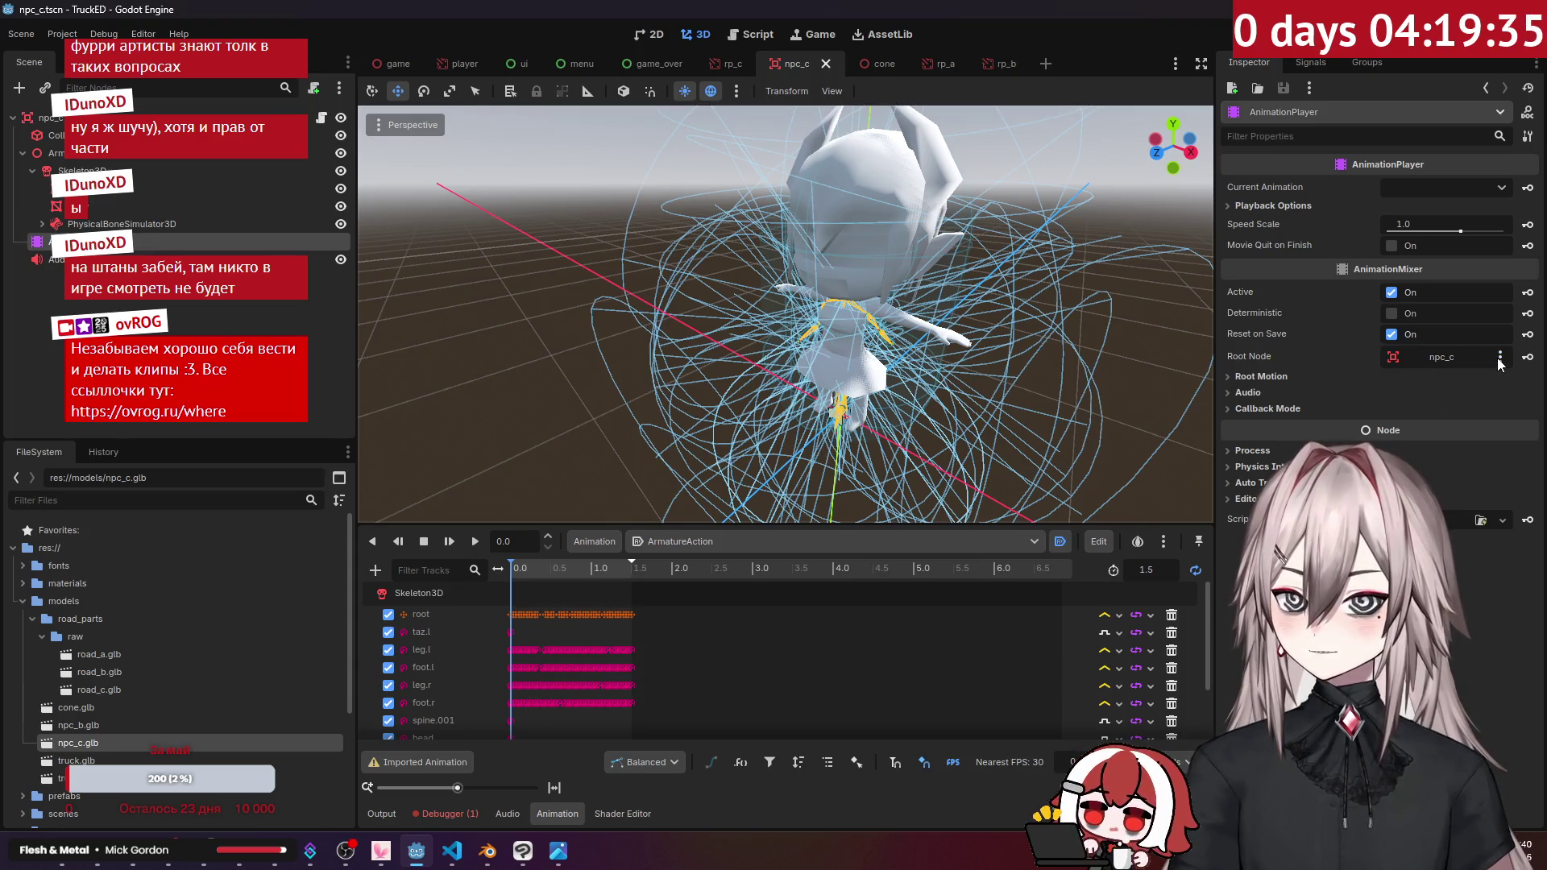
left_click(88, 155)
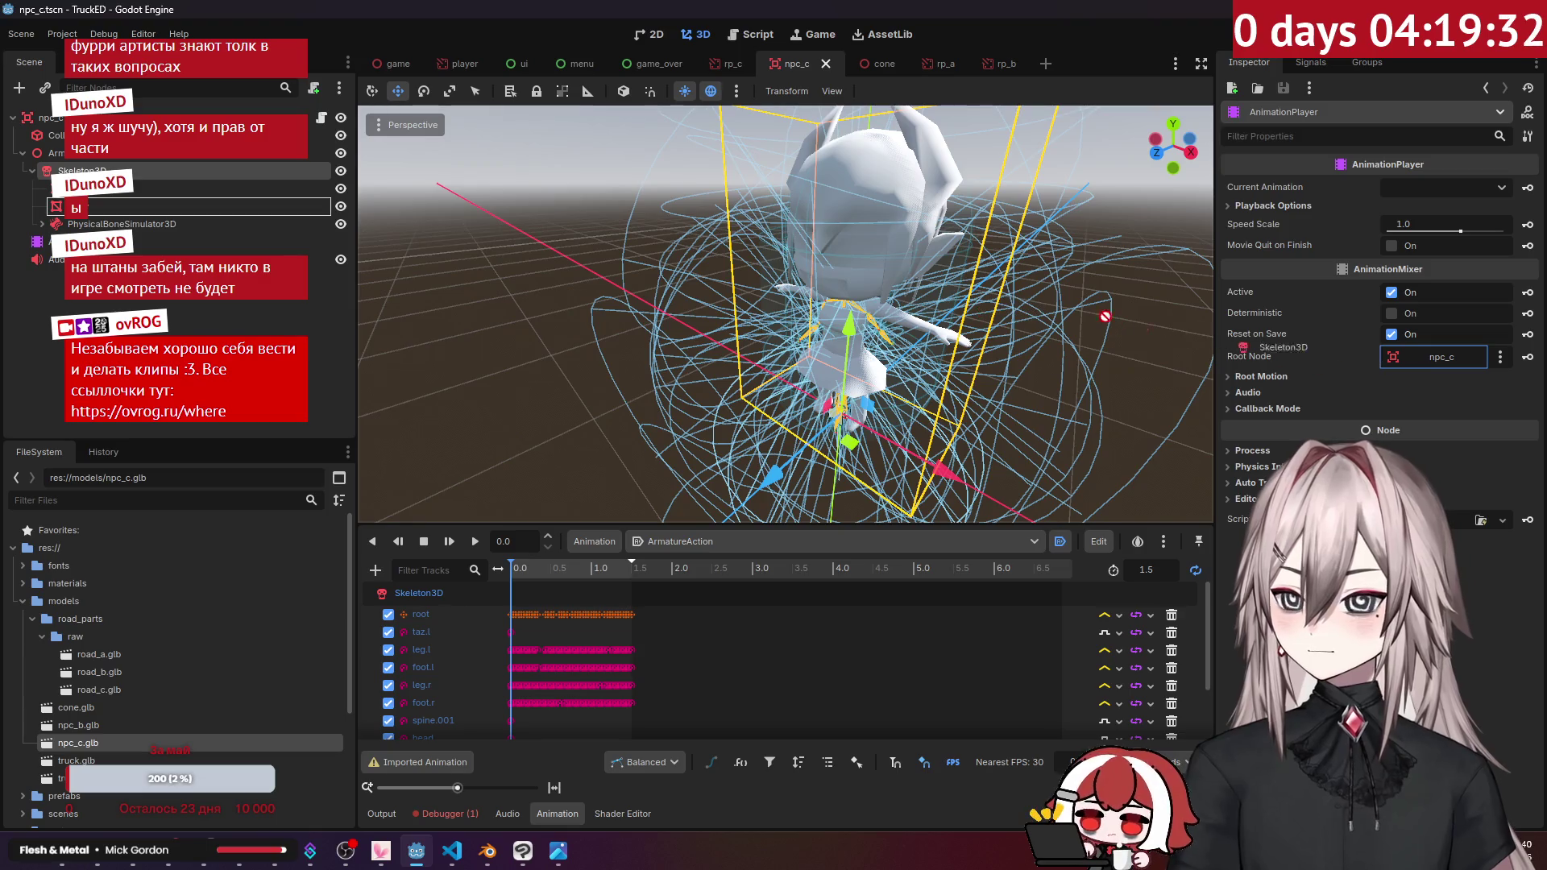
left_click_drag(88, 161, 1433, 369)
key("d")
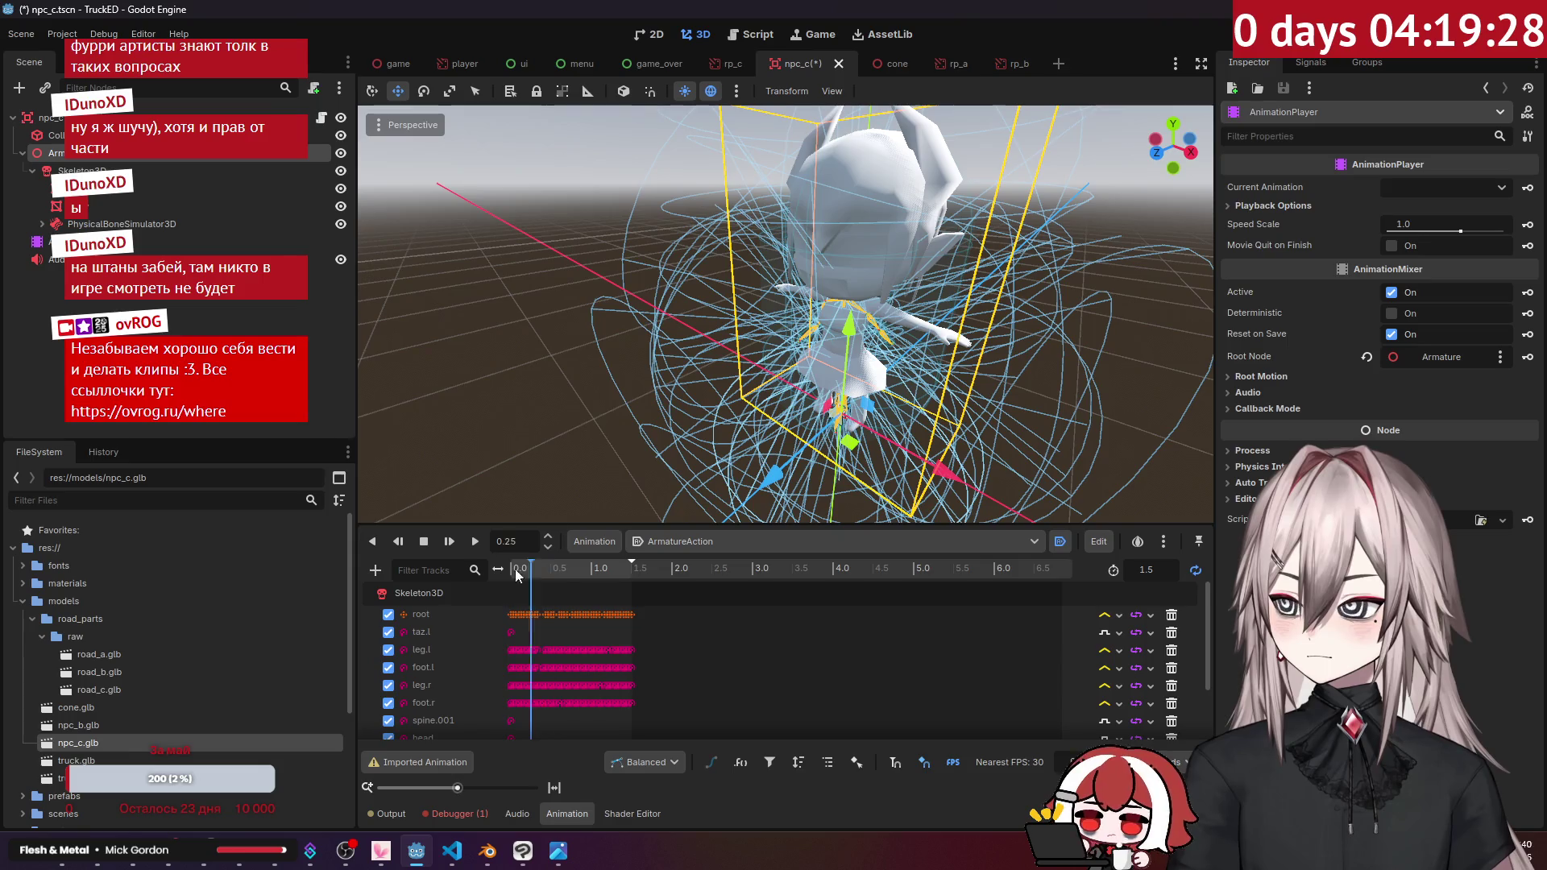
Step: Assign Skeleton3D as the Skeleton of both the face and body MeshInstance3D nodes
left_click(88, 188)
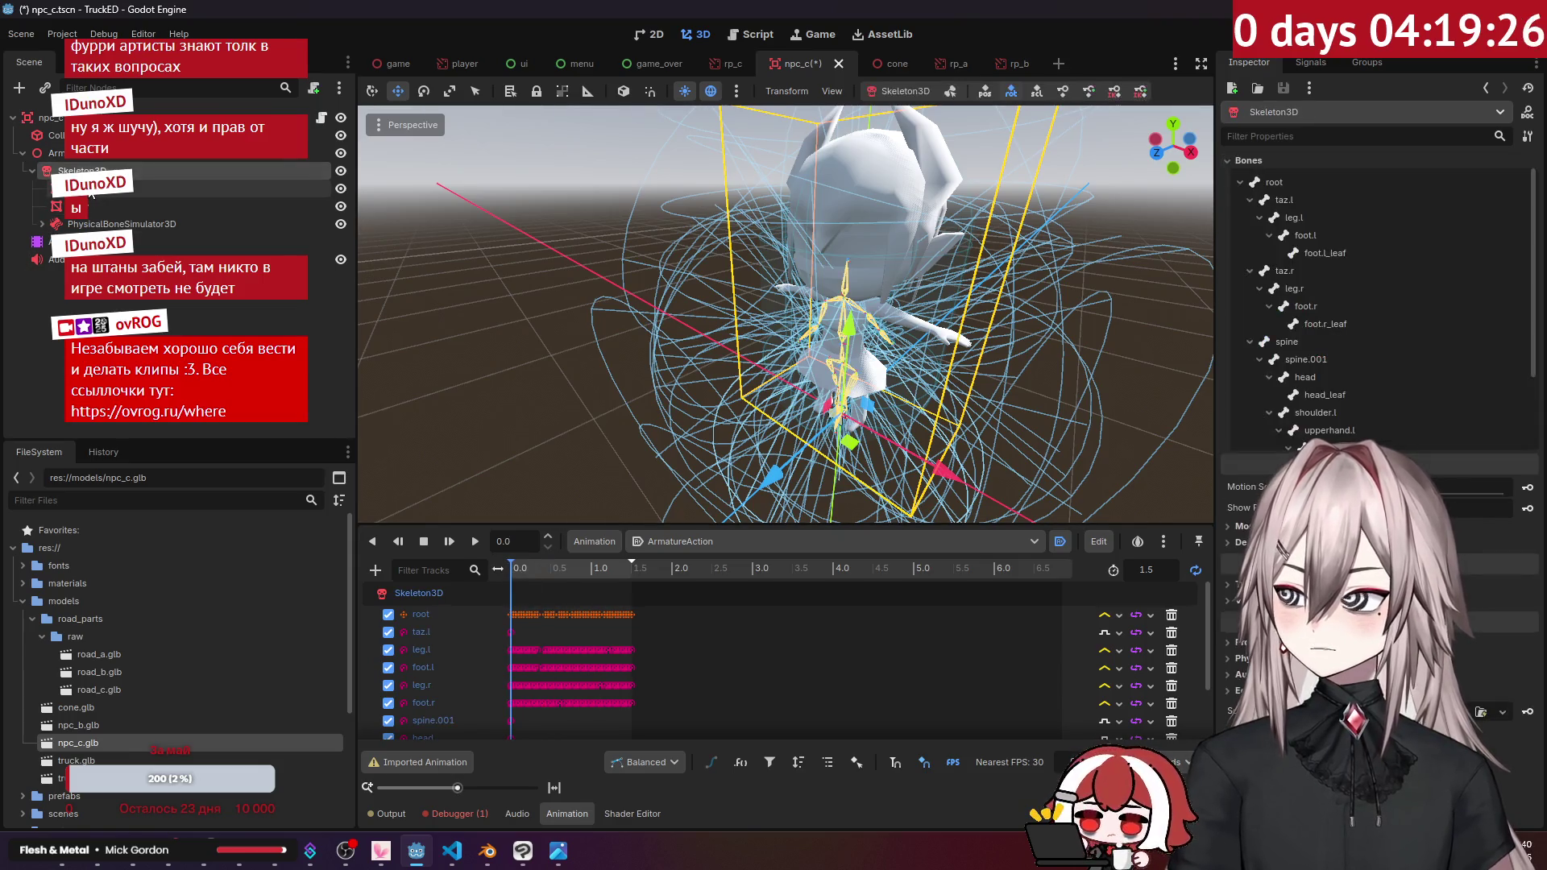
left_click(1253, 238)
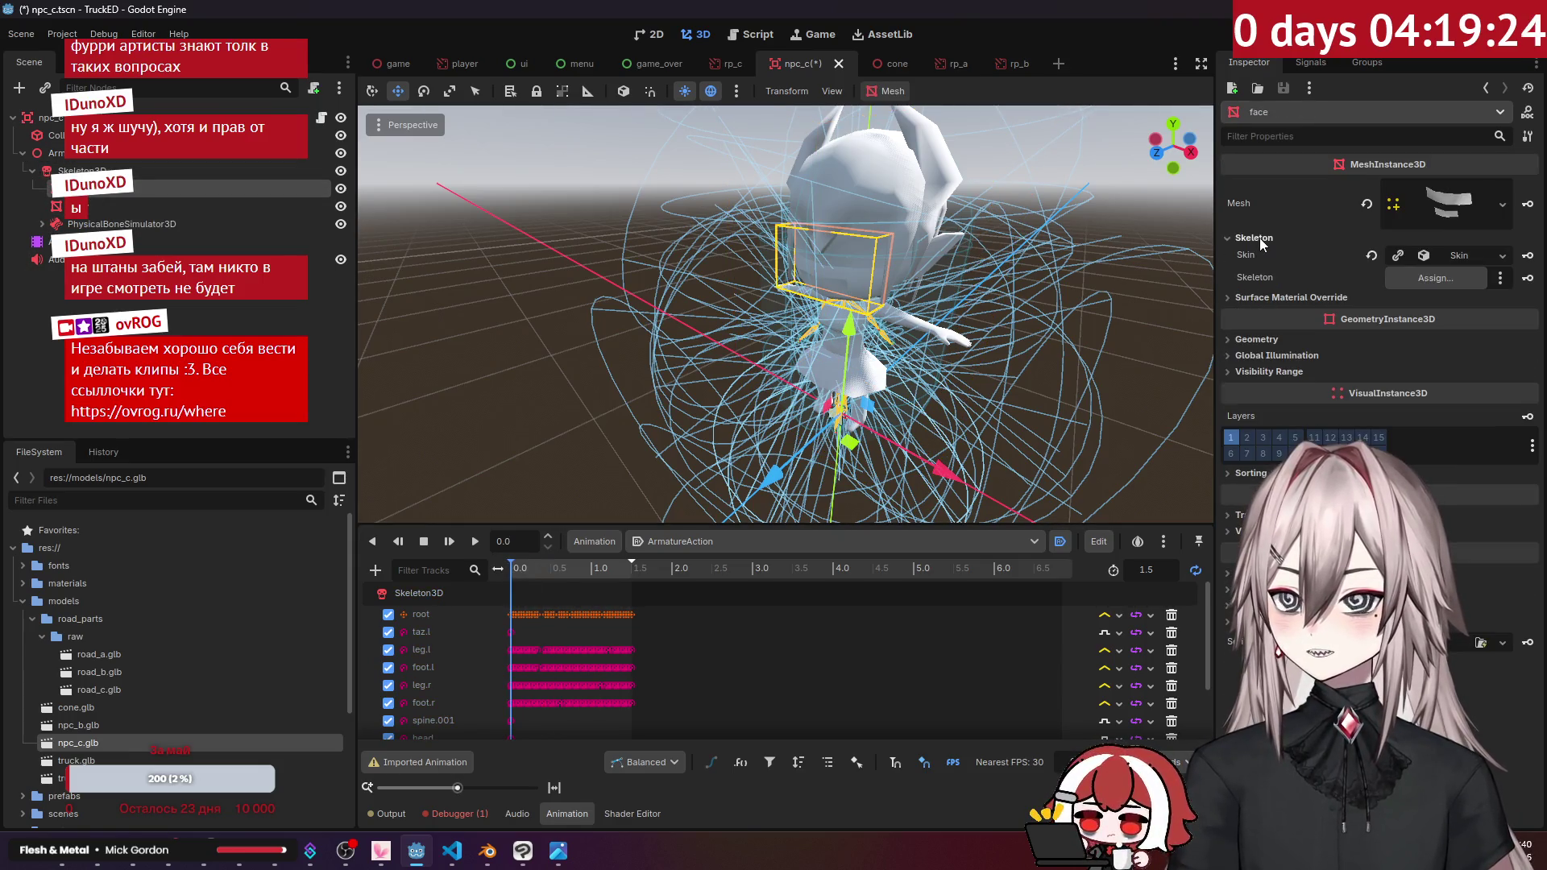
left_click_drag(80, 171, 1436, 278)
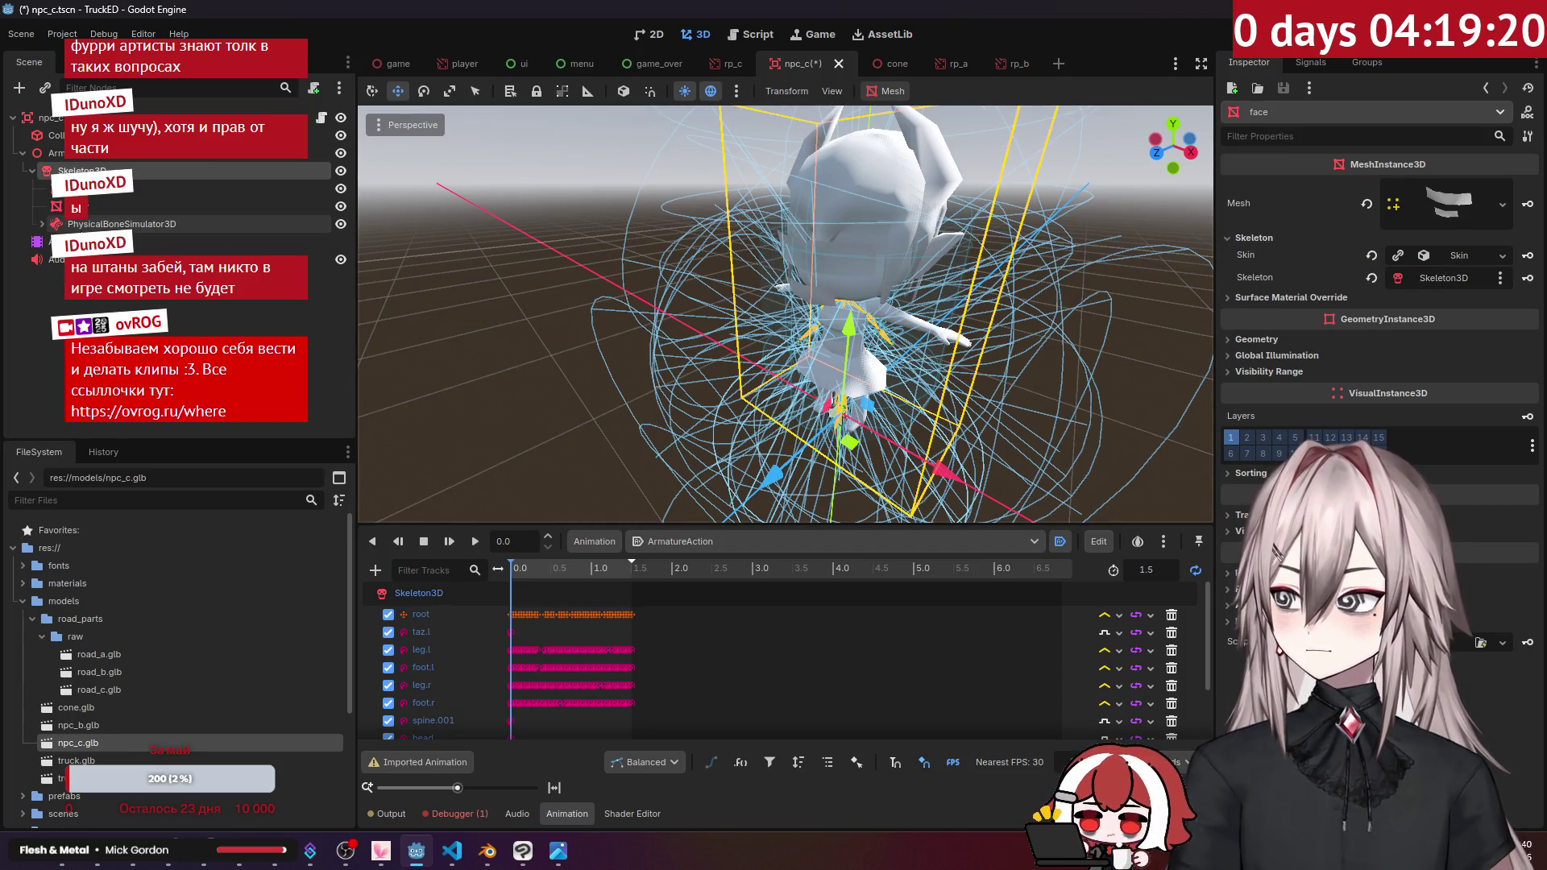
left_click(80, 206)
left_click_drag(80, 171, 78, 167)
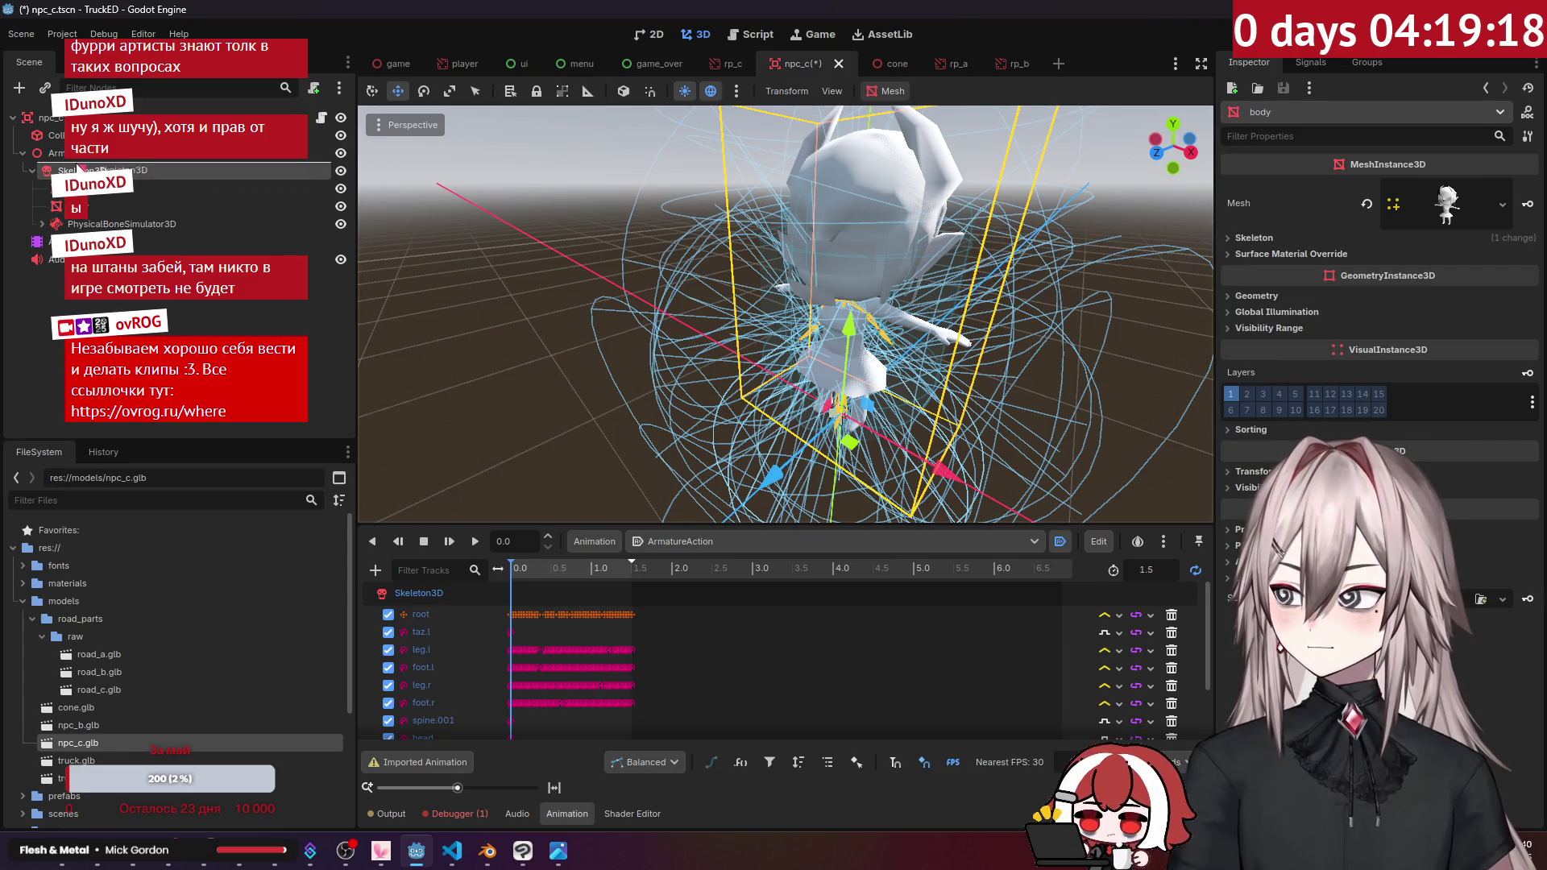
left_click(1299, 239)
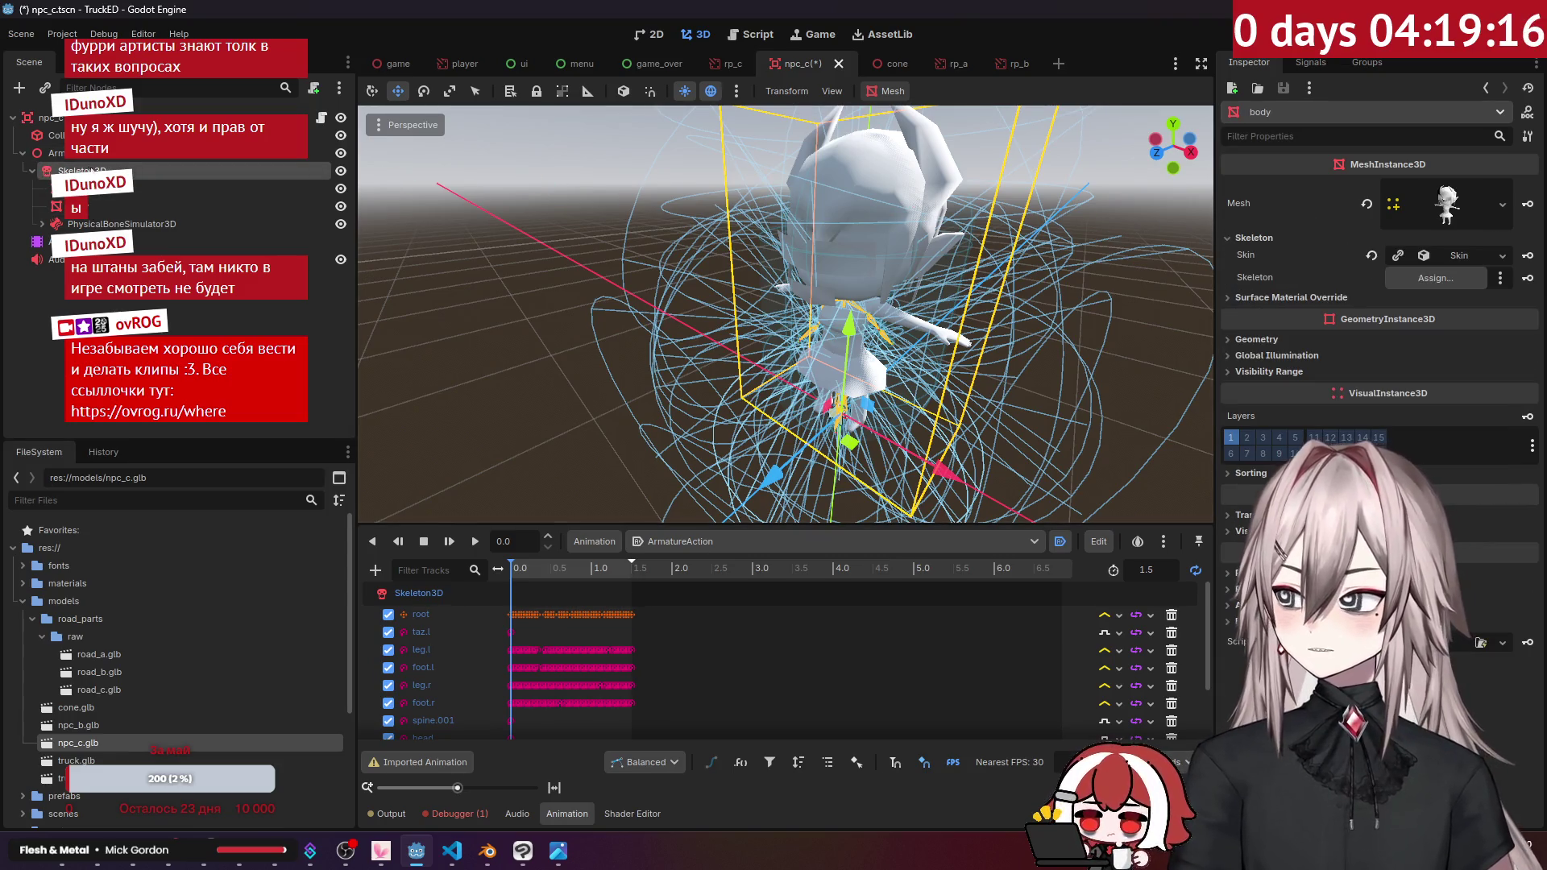
left_click_drag(1407, 260, 1422, 281)
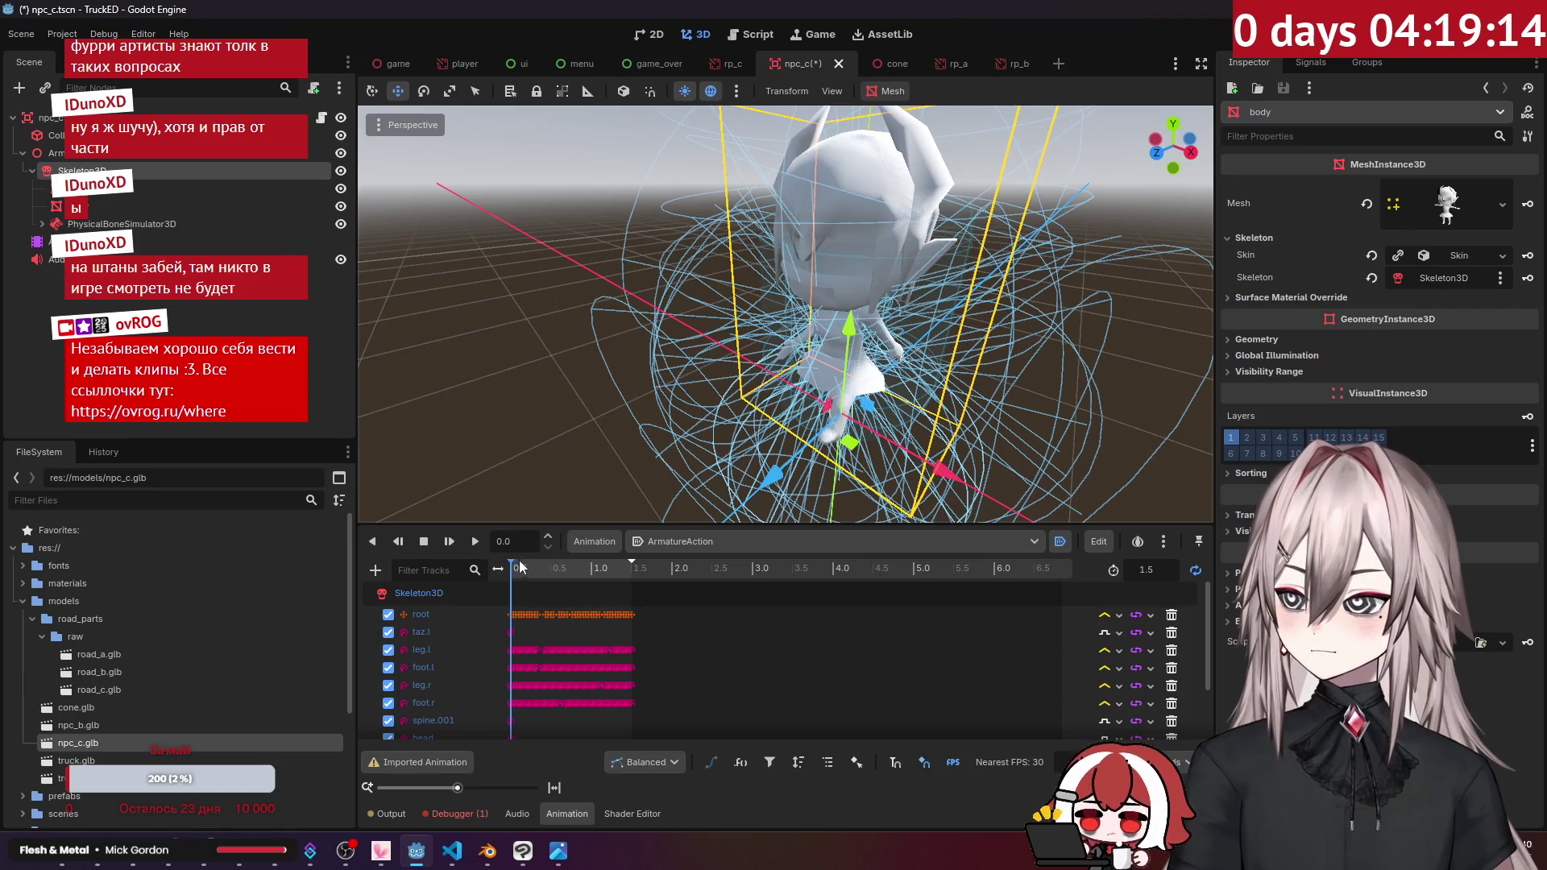
Step: Rewind and play the ArmatureAction animation on the rigged model
mouse_move(539, 577)
left_mouse_down()
mouse_move(565, 577)
mouse_move(507, 578)
left_mouse_up()
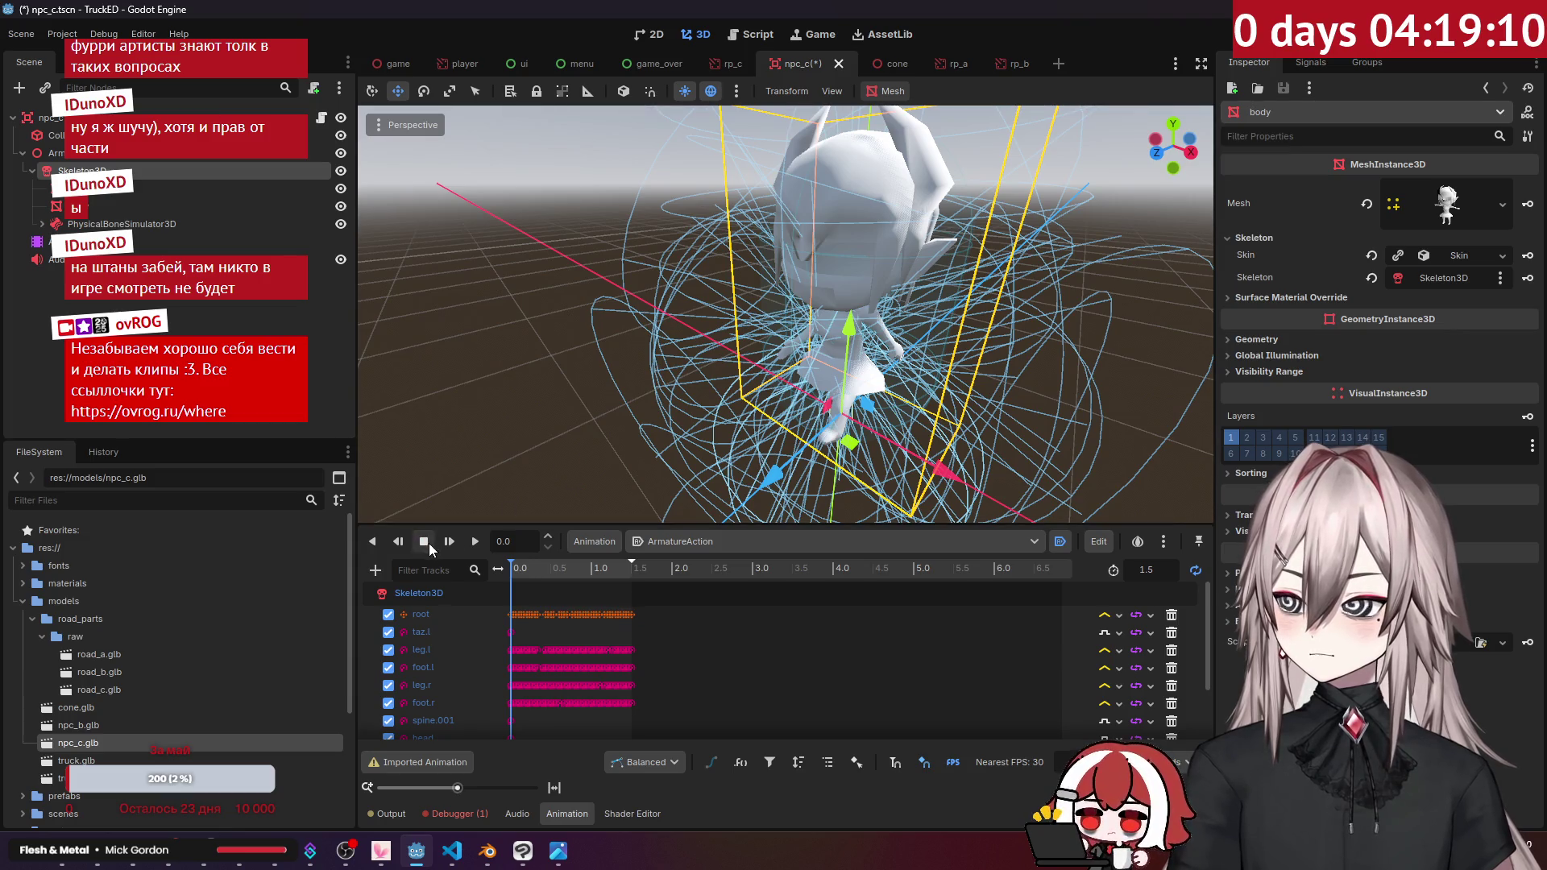
left_click(460, 543)
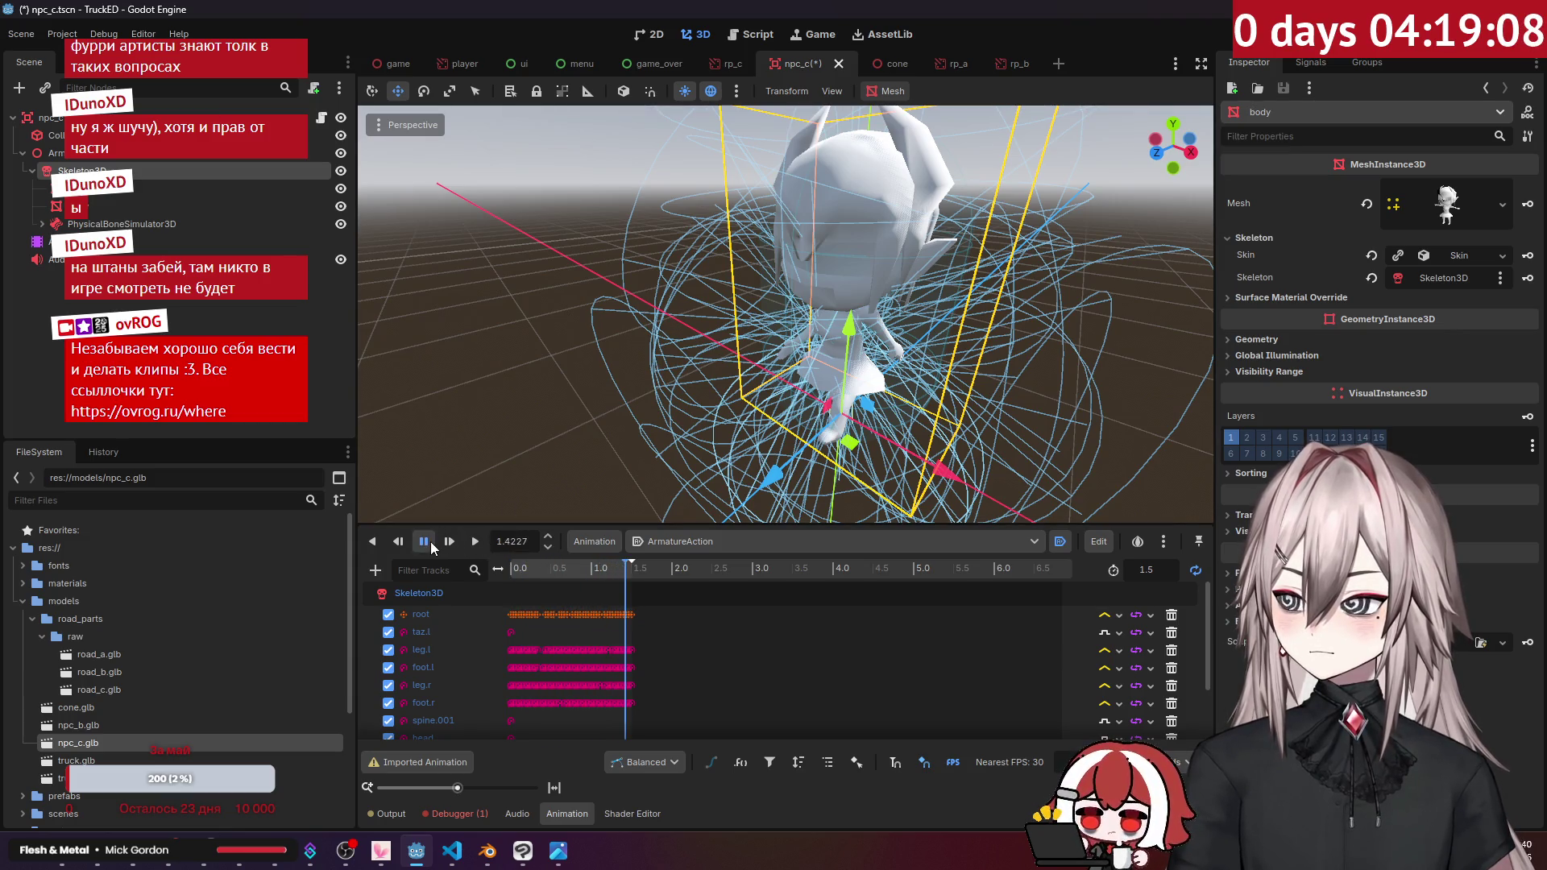
left_click(455, 814)
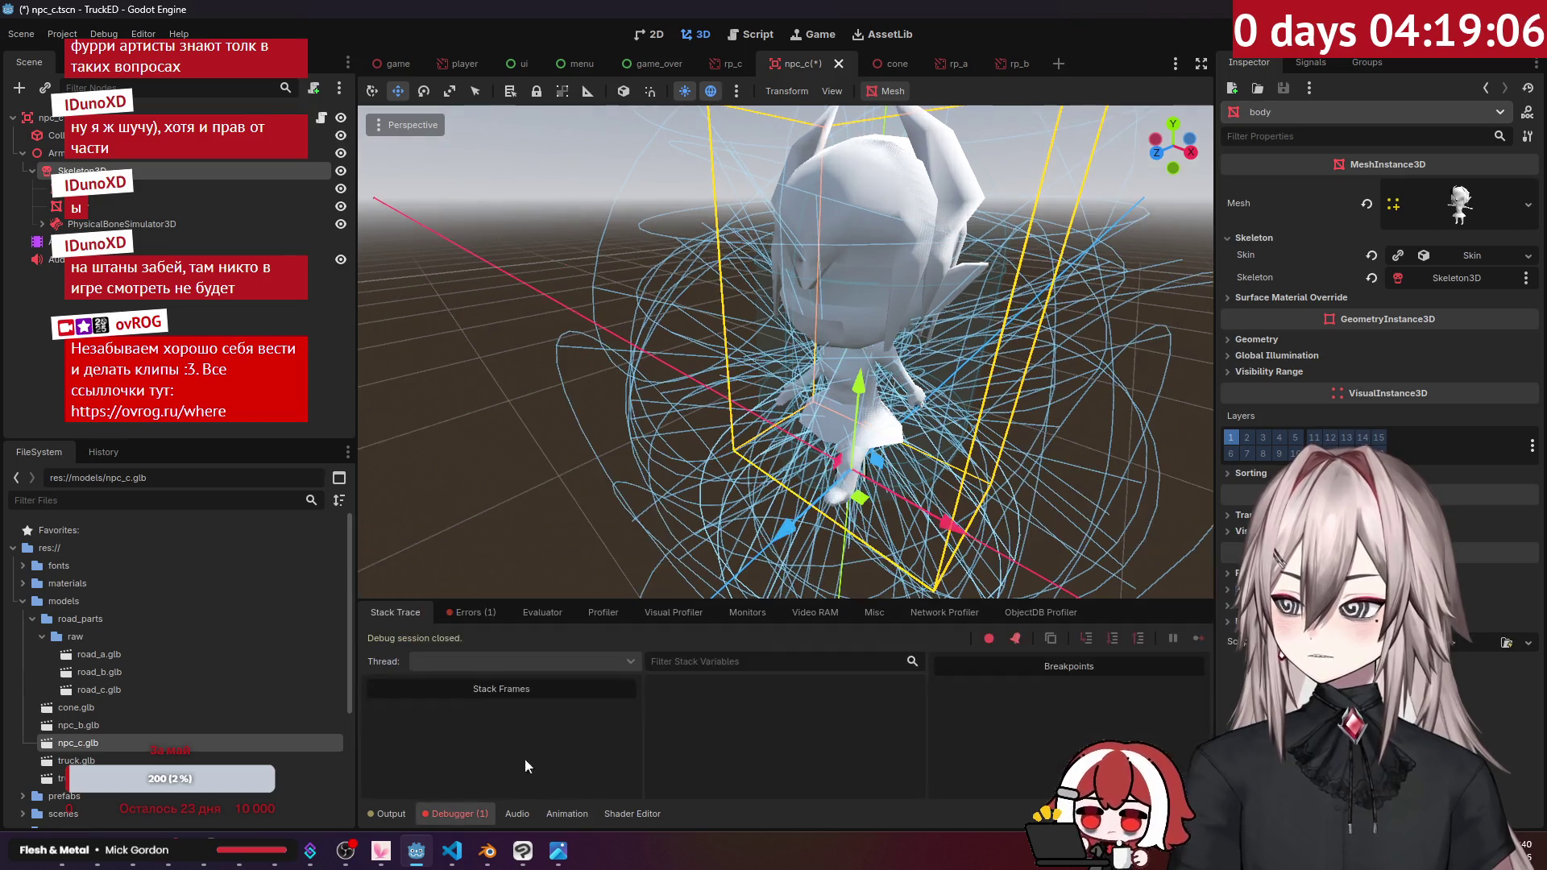
Step: Clear the logged error in the Debugger's Errors panel
left_click(476, 614)
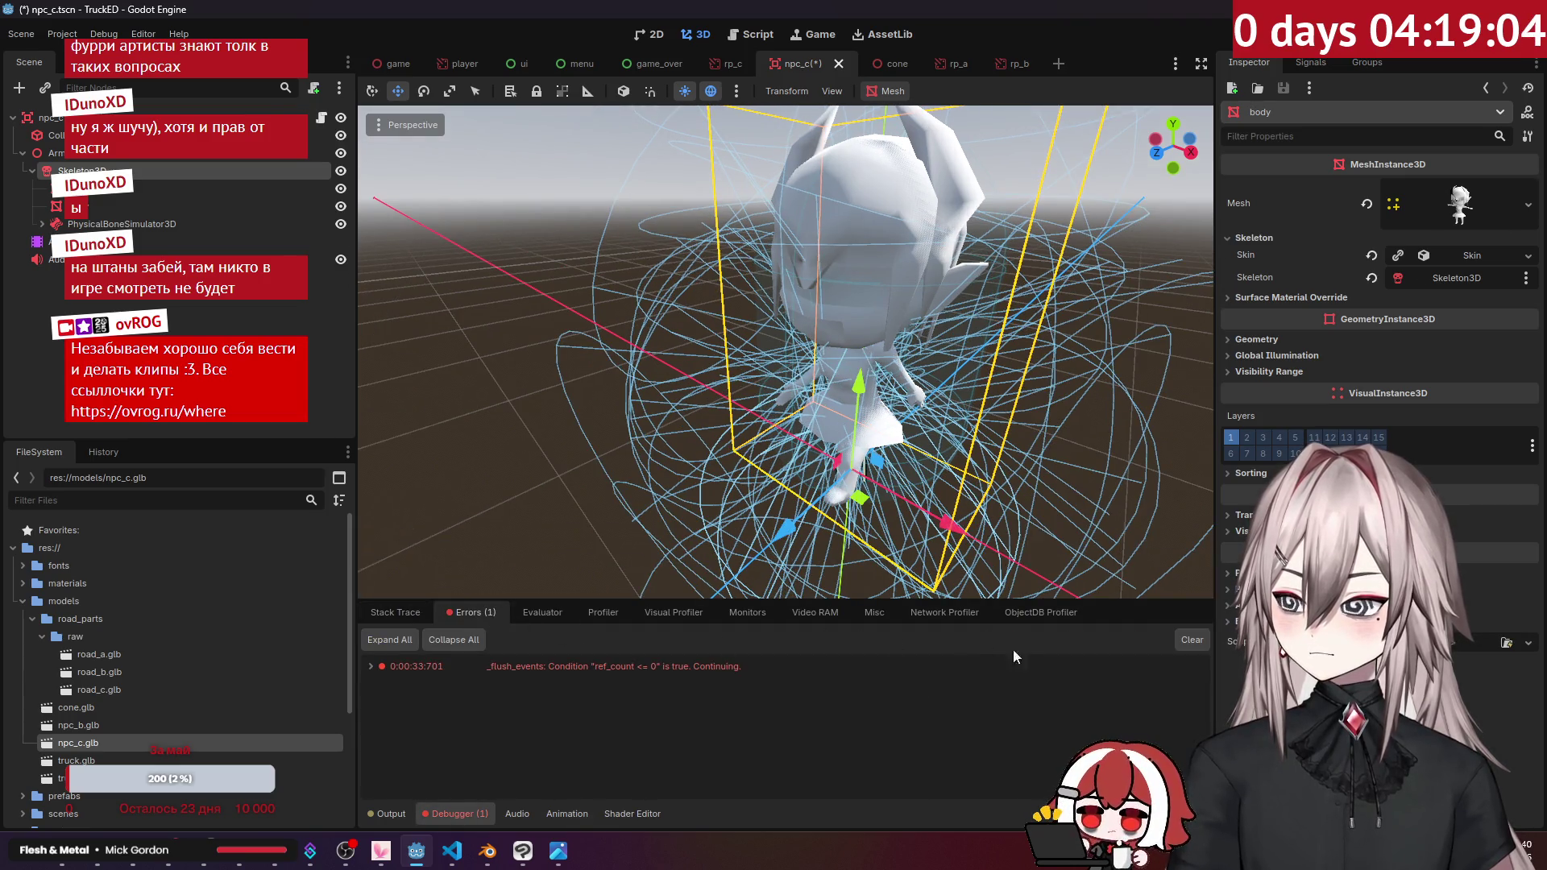
left_click(1189, 640)
left_click(415, 614)
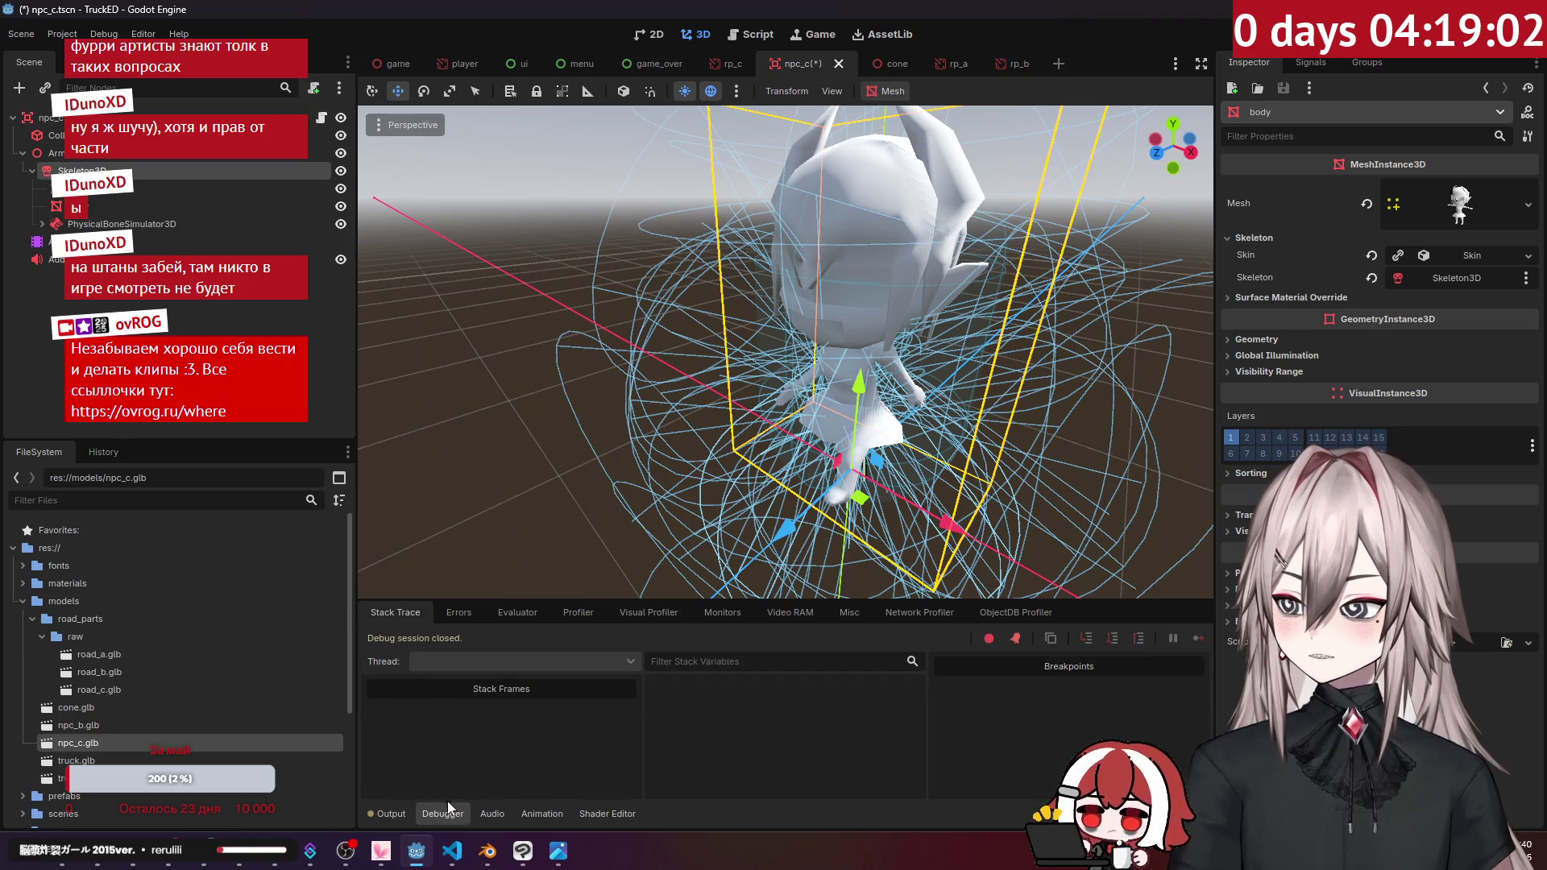
Step: Make Skeleton3D the AnimationPlayer's Root Node and preview ArmatureAction
left_click(554, 816)
left_click(135, 242)
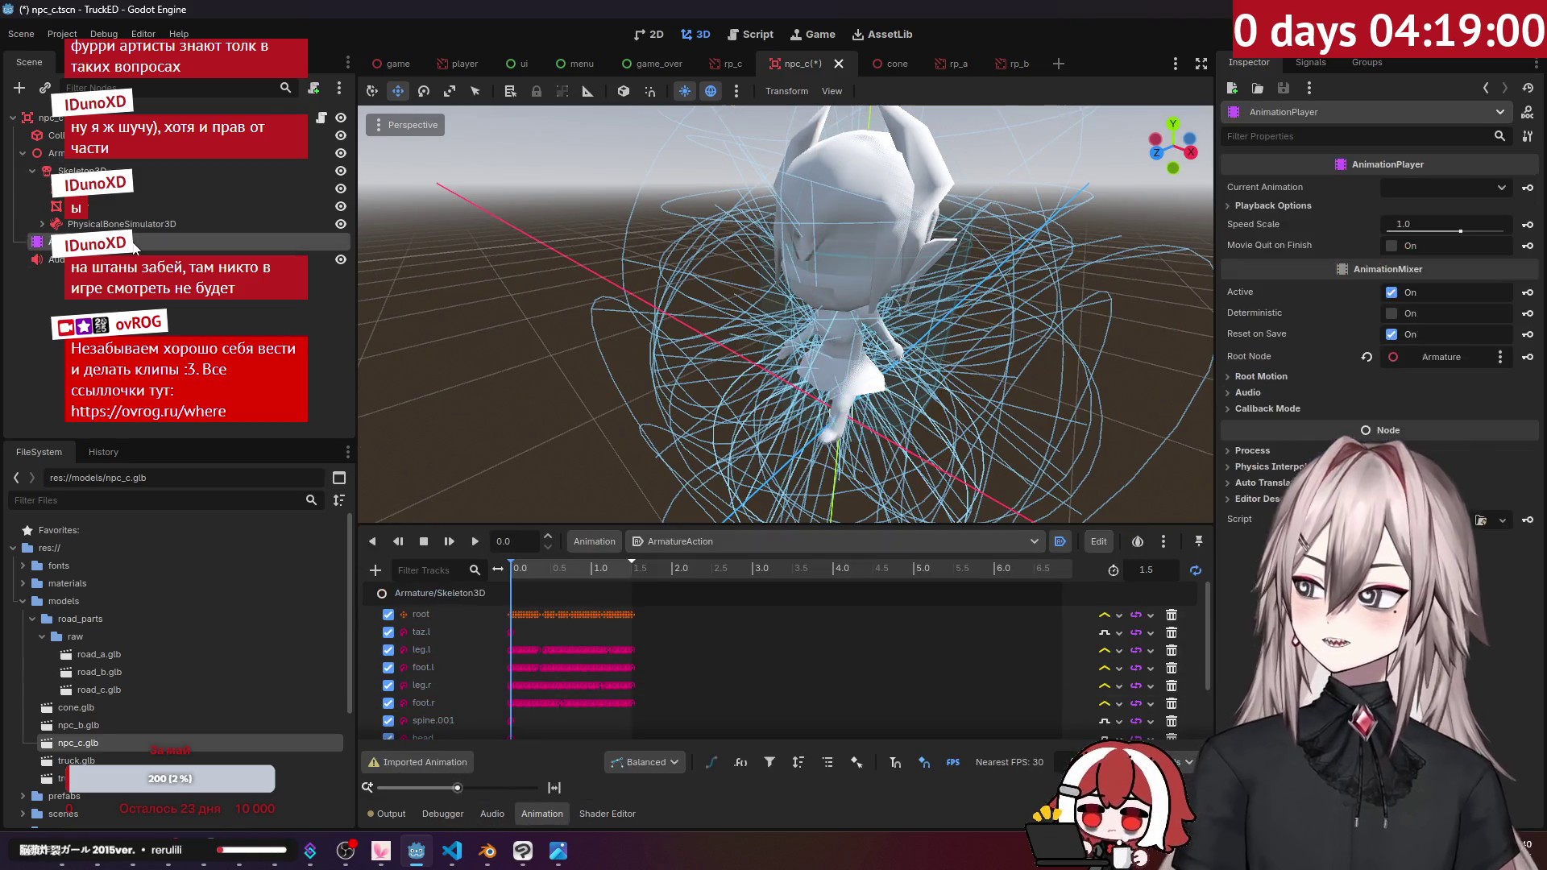
left_click(1269, 392)
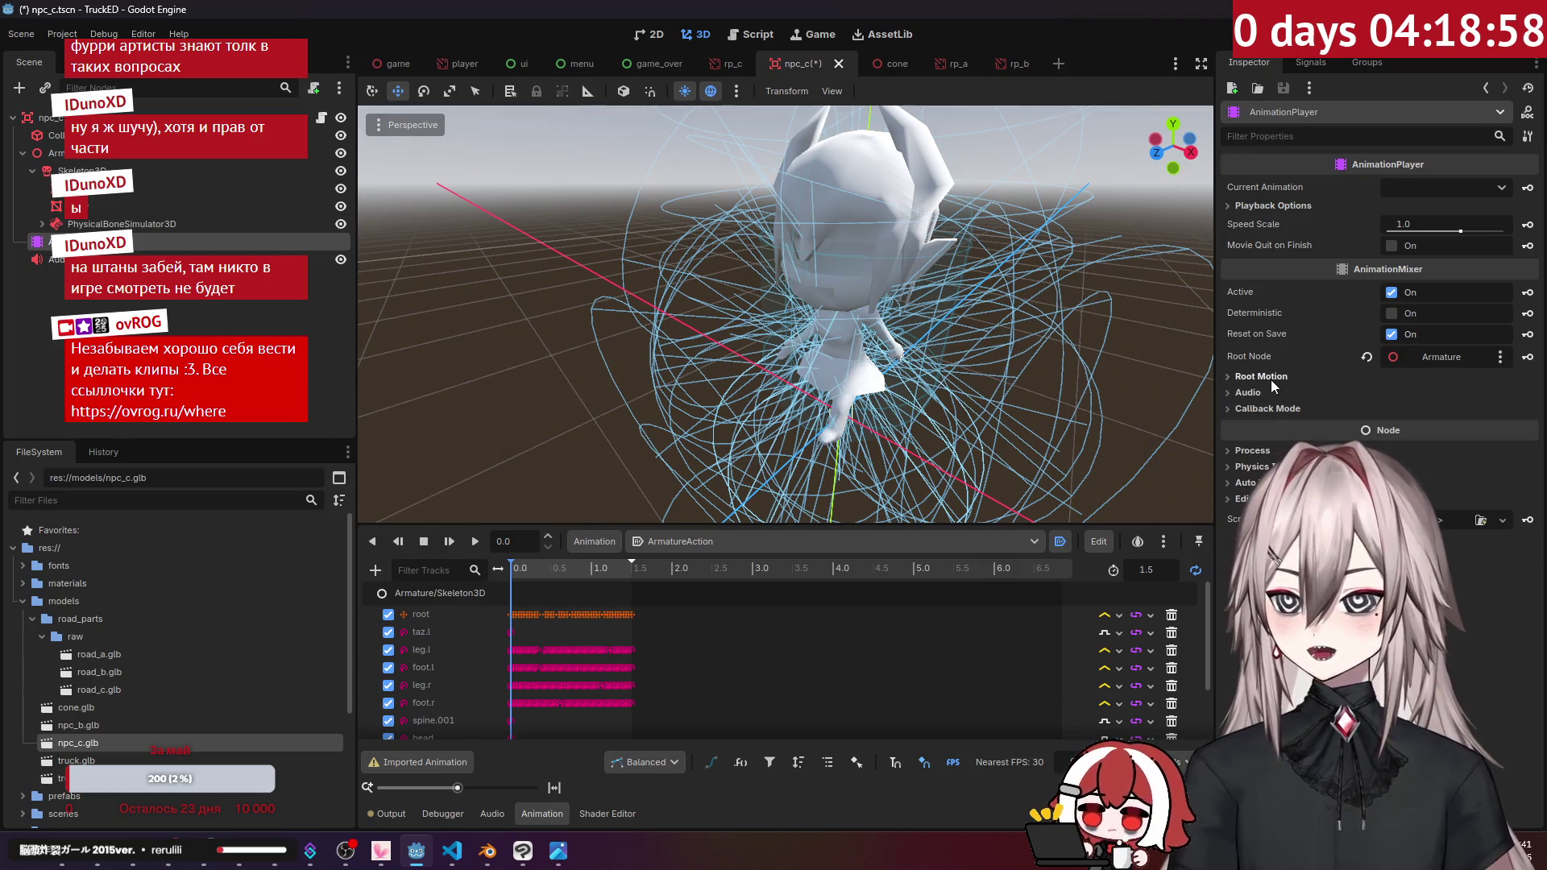
left_click(1267, 390)
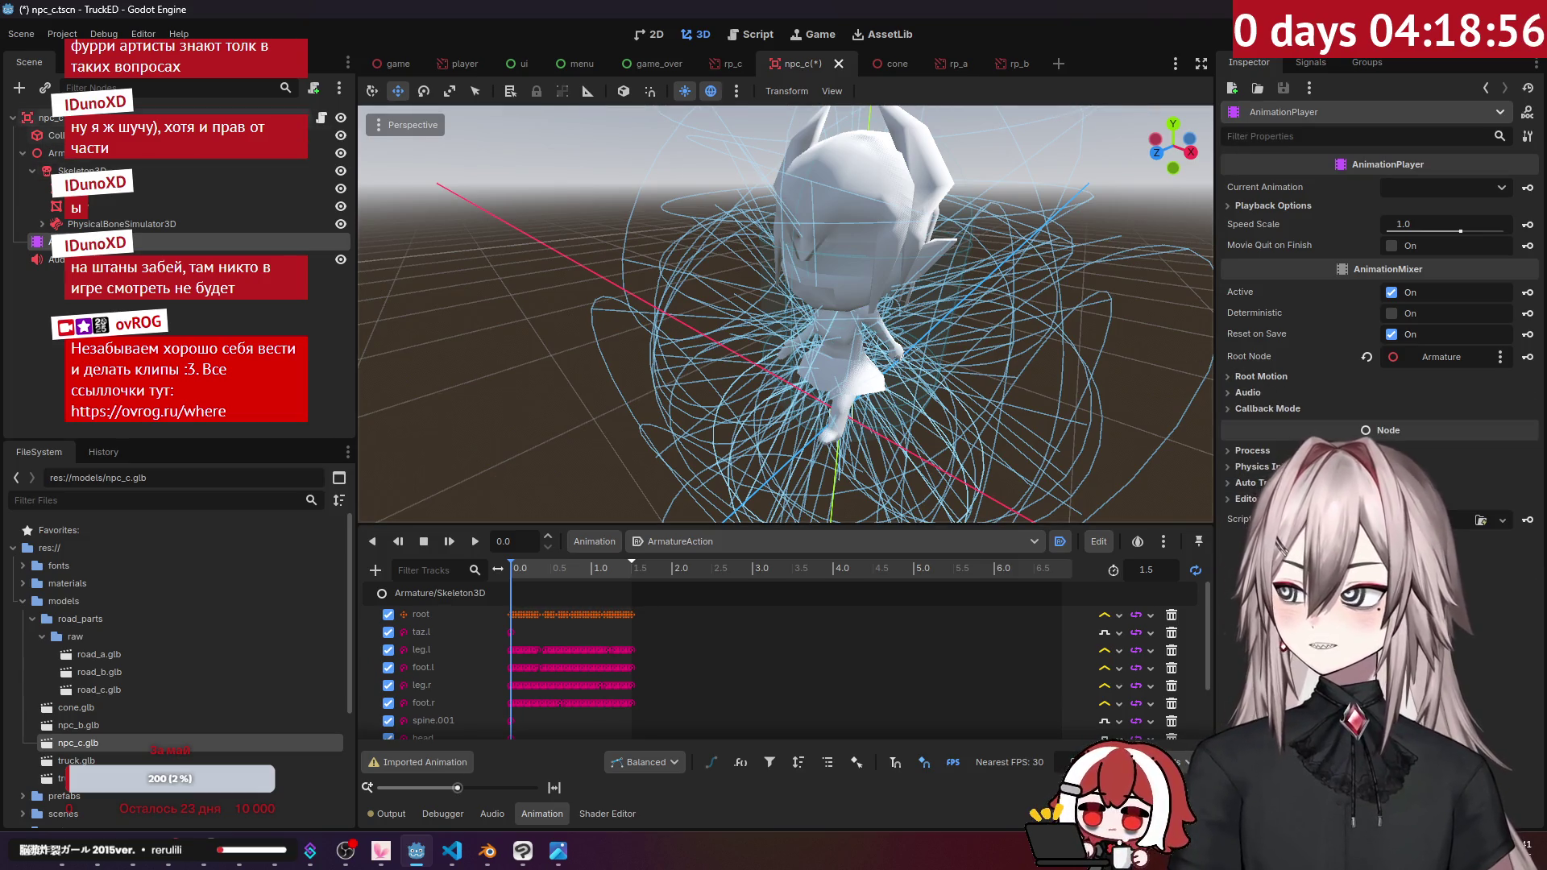
left_click_drag(80, 171, 1459, 360)
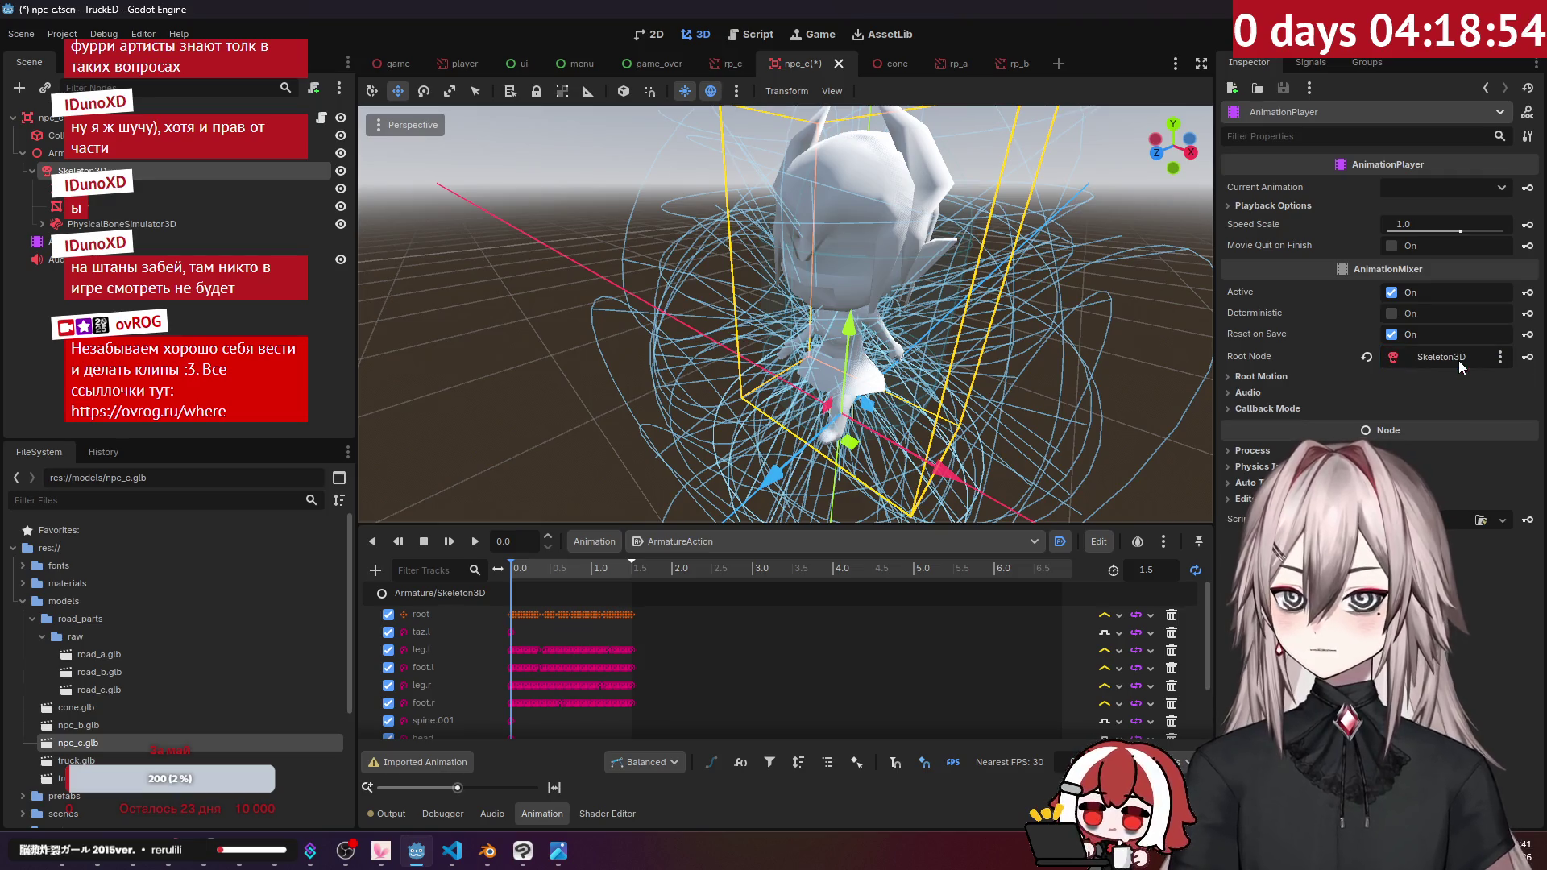
left_click(449, 540)
left_click(424, 541)
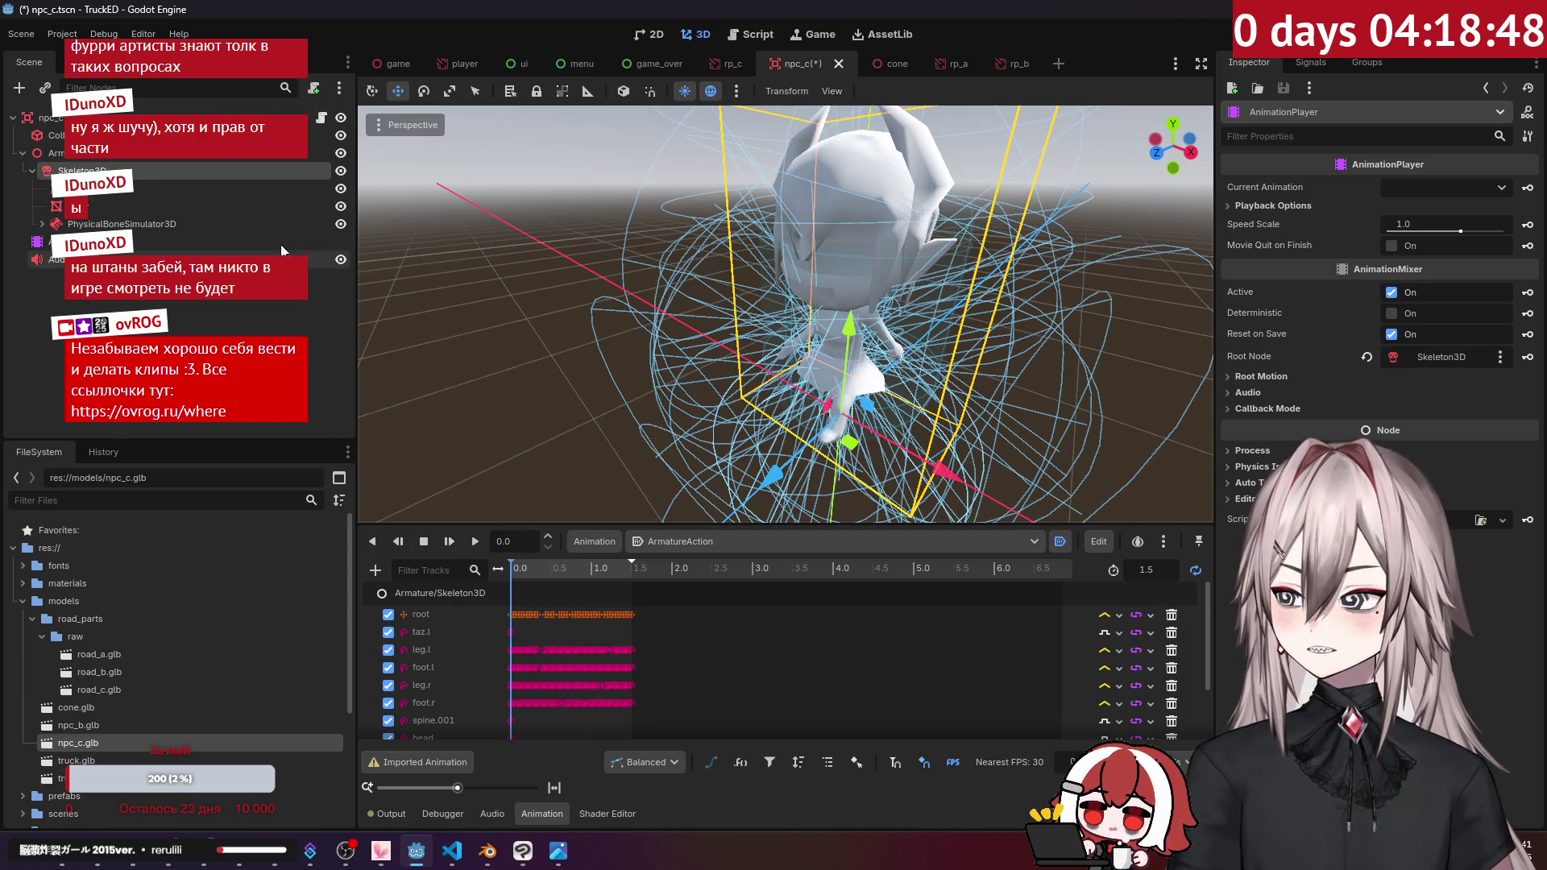
Step: Frame the character and inspect the face mesh's Global Illumination settings
left_click(42, 224)
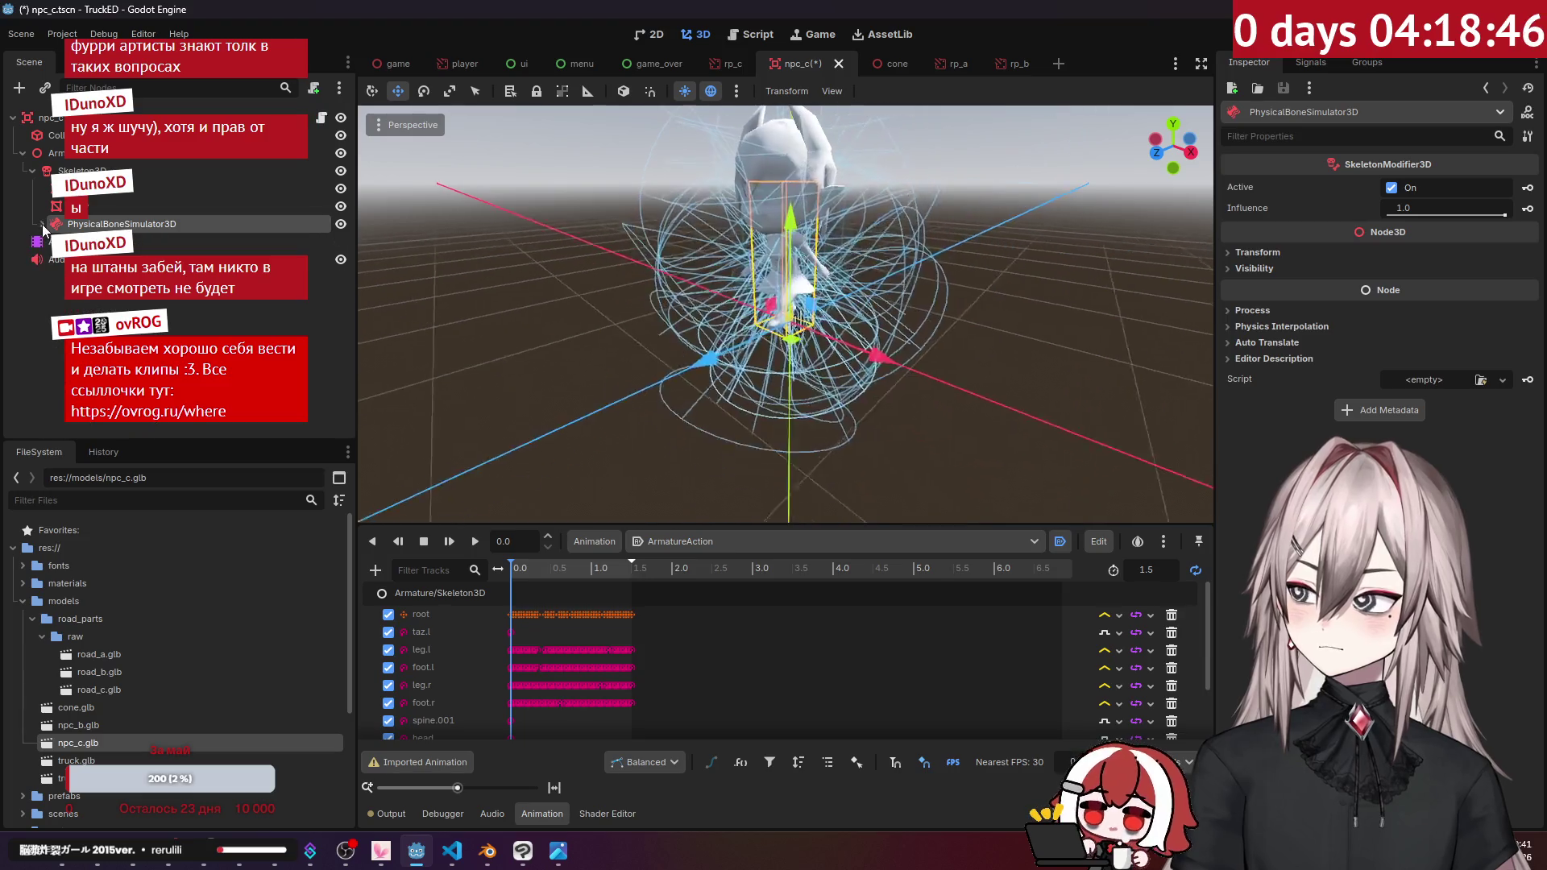
scroll(606, 187, "up", 5)
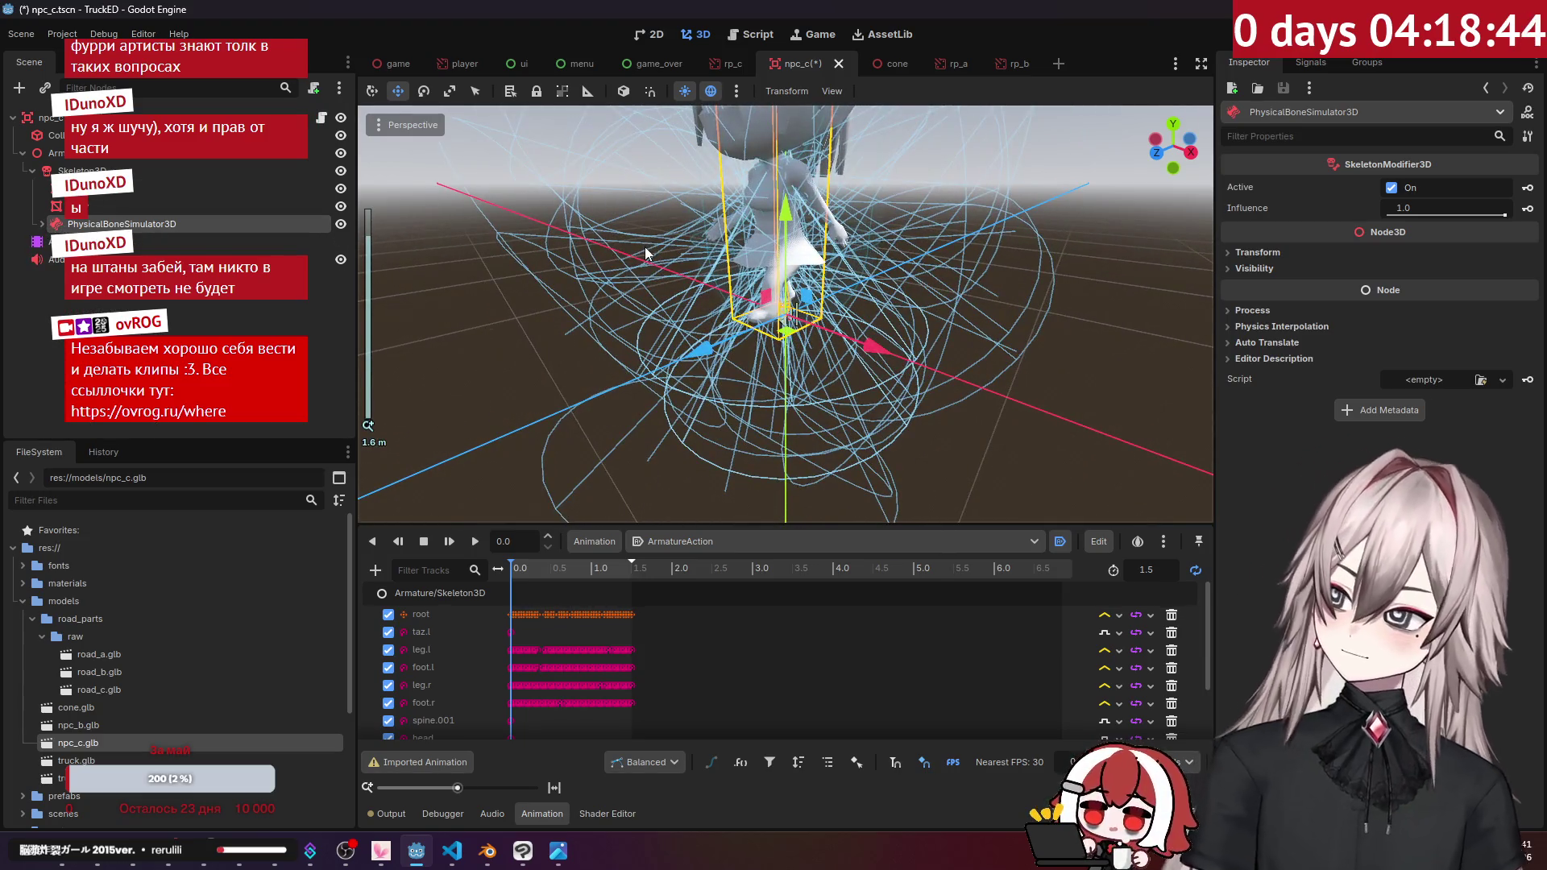
key("f")
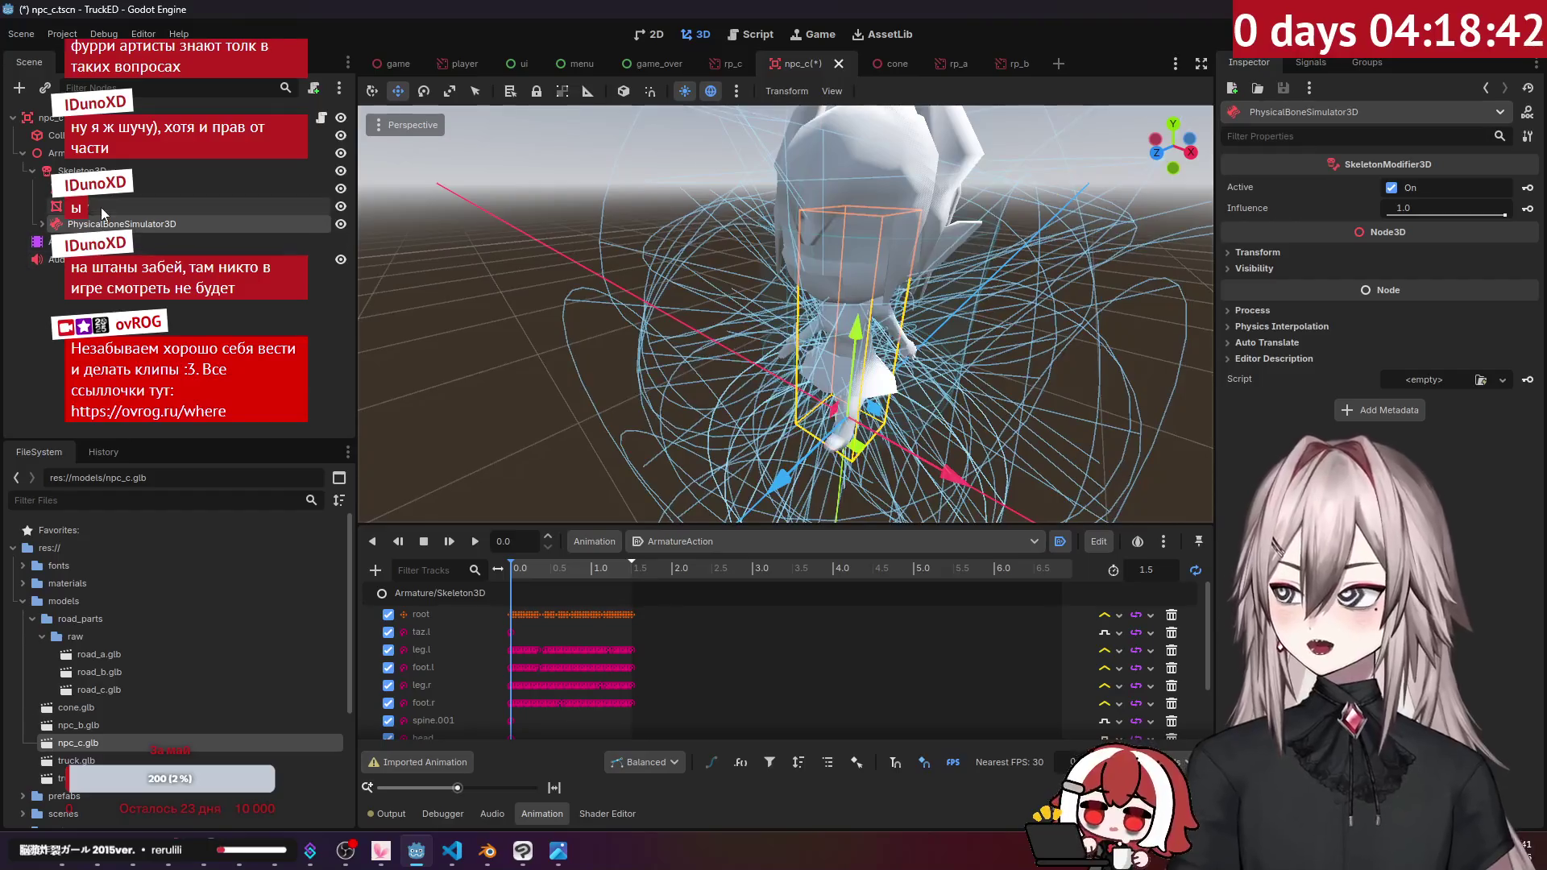
left_click(101, 190)
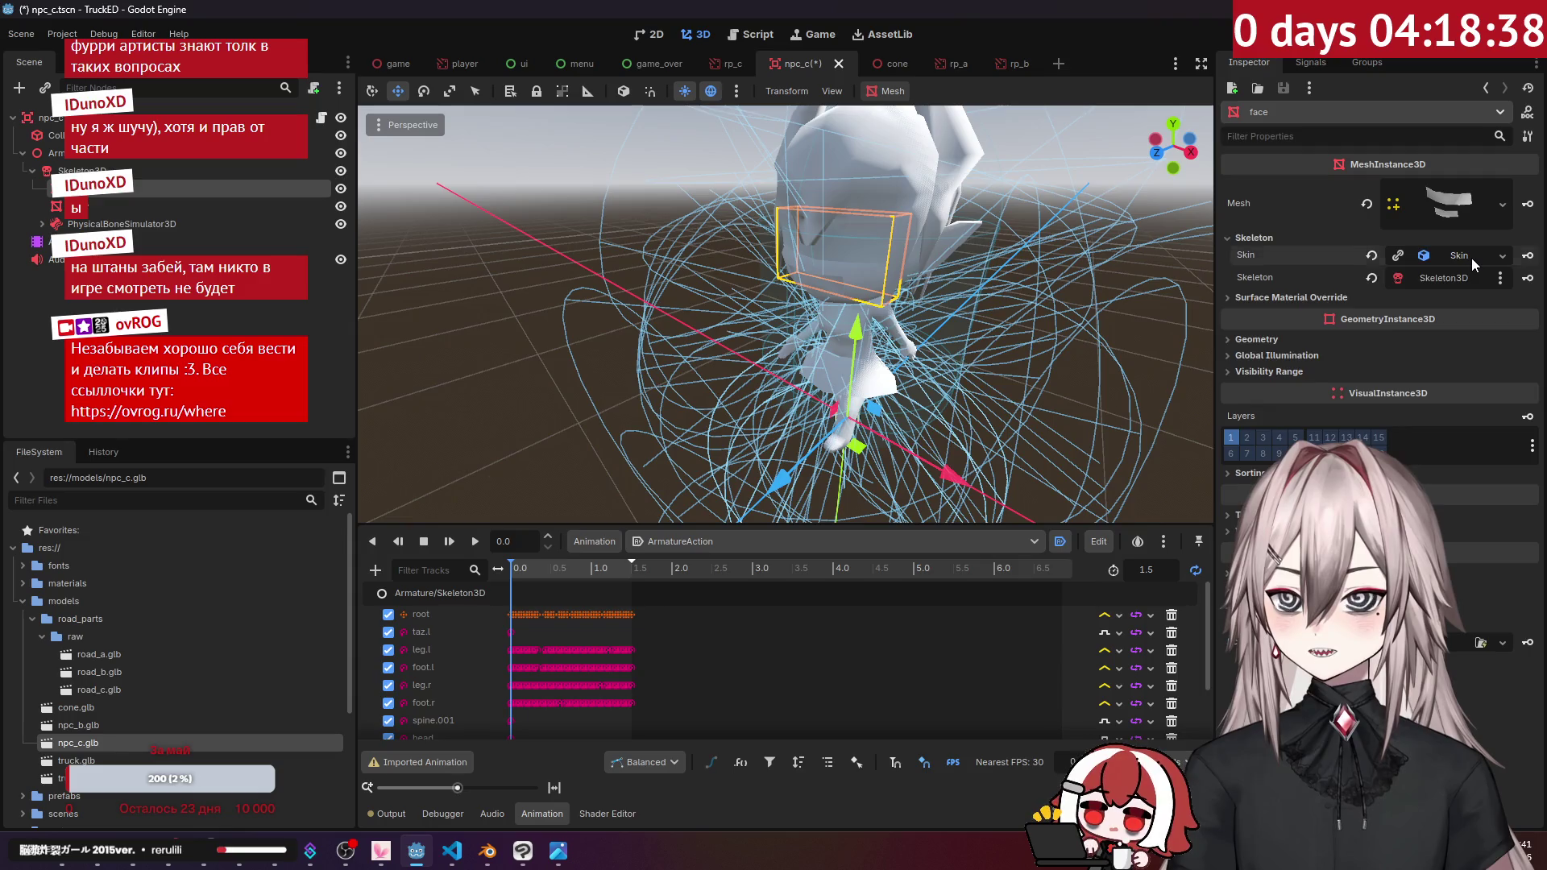
left_click(1278, 351)
left_click(1277, 351)
left_click(1271, 341)
left_click(1273, 341)
left_click(1269, 358)
left_click(1268, 358)
left_click(1269, 358)
left_click(1268, 358)
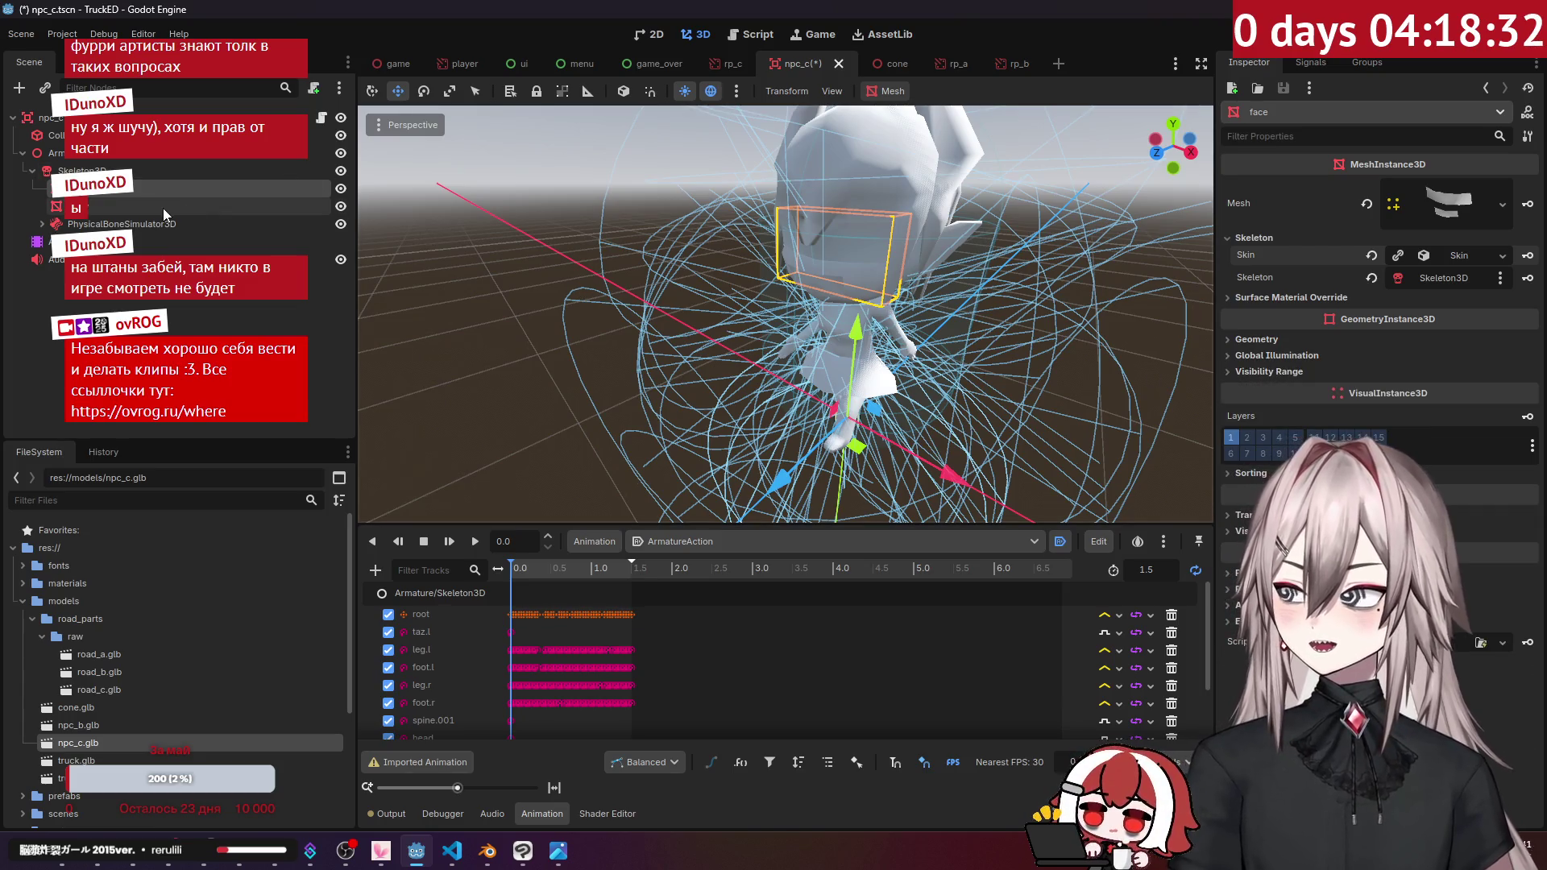
Step: Select Skeleton3D to inspect its bones
left_click(105, 170)
left_click(96, 153)
left_click(108, 169)
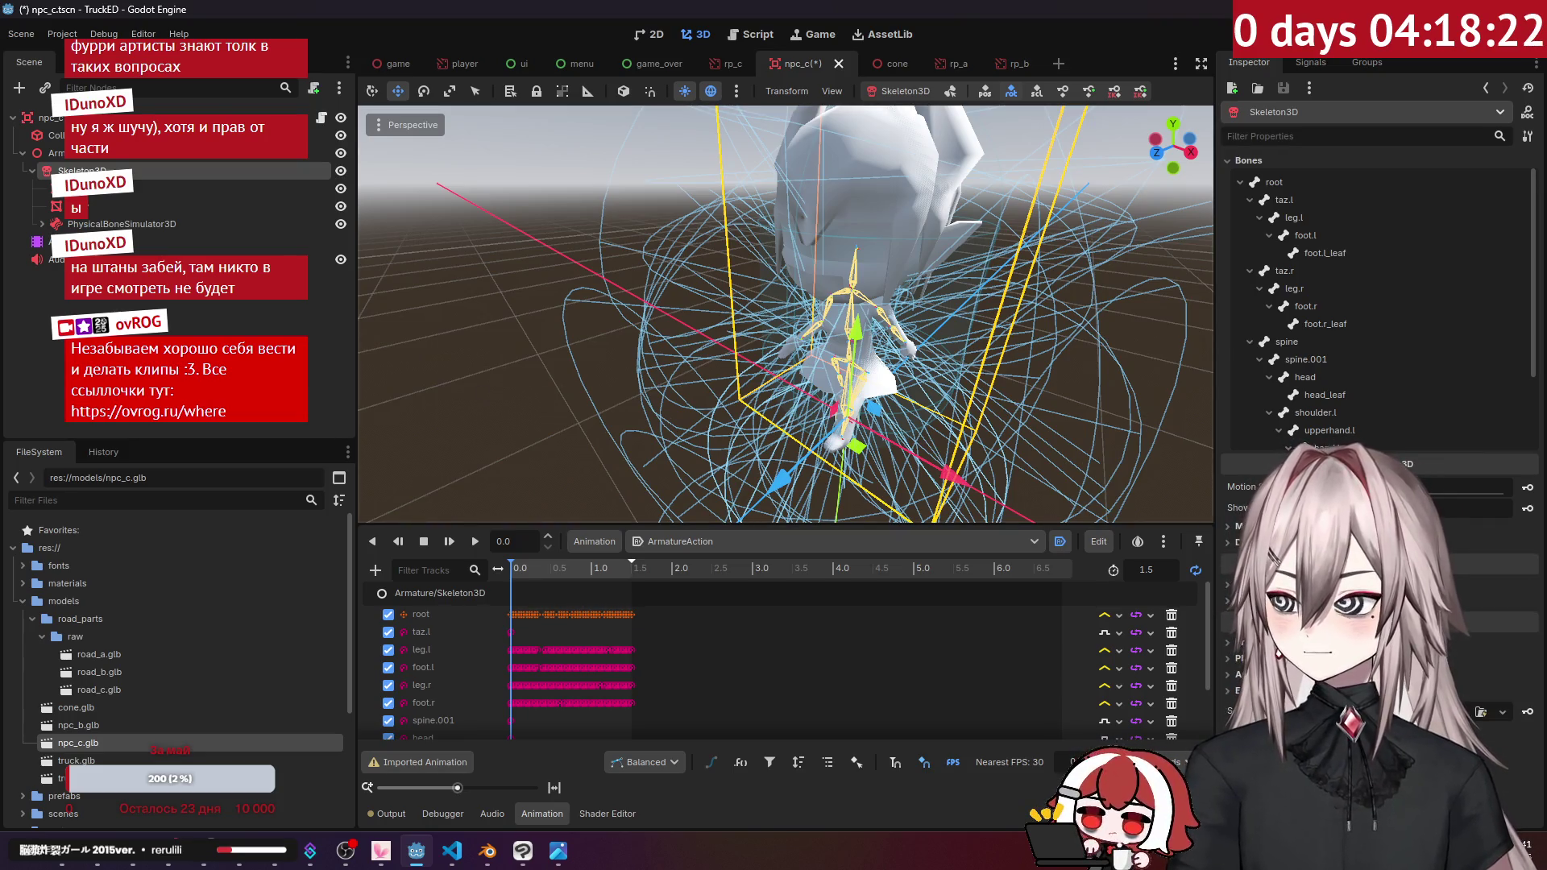
Step: Reset the AnimationPlayer's Root Node to npc_c and test ArmatureAction with play and stop
left_click(201, 241)
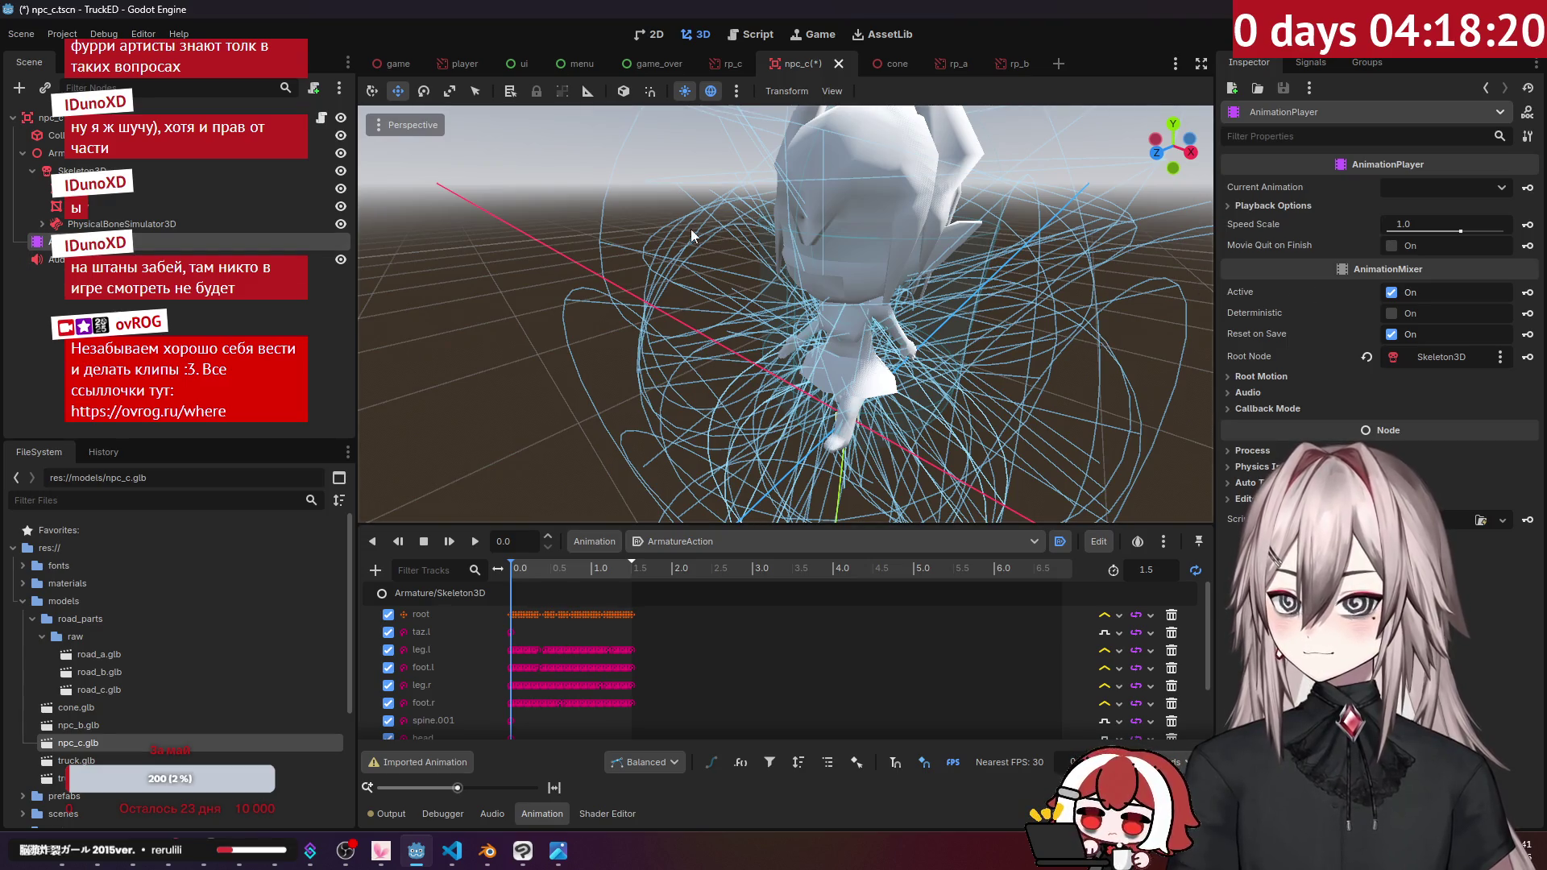
left_click(201, 117)
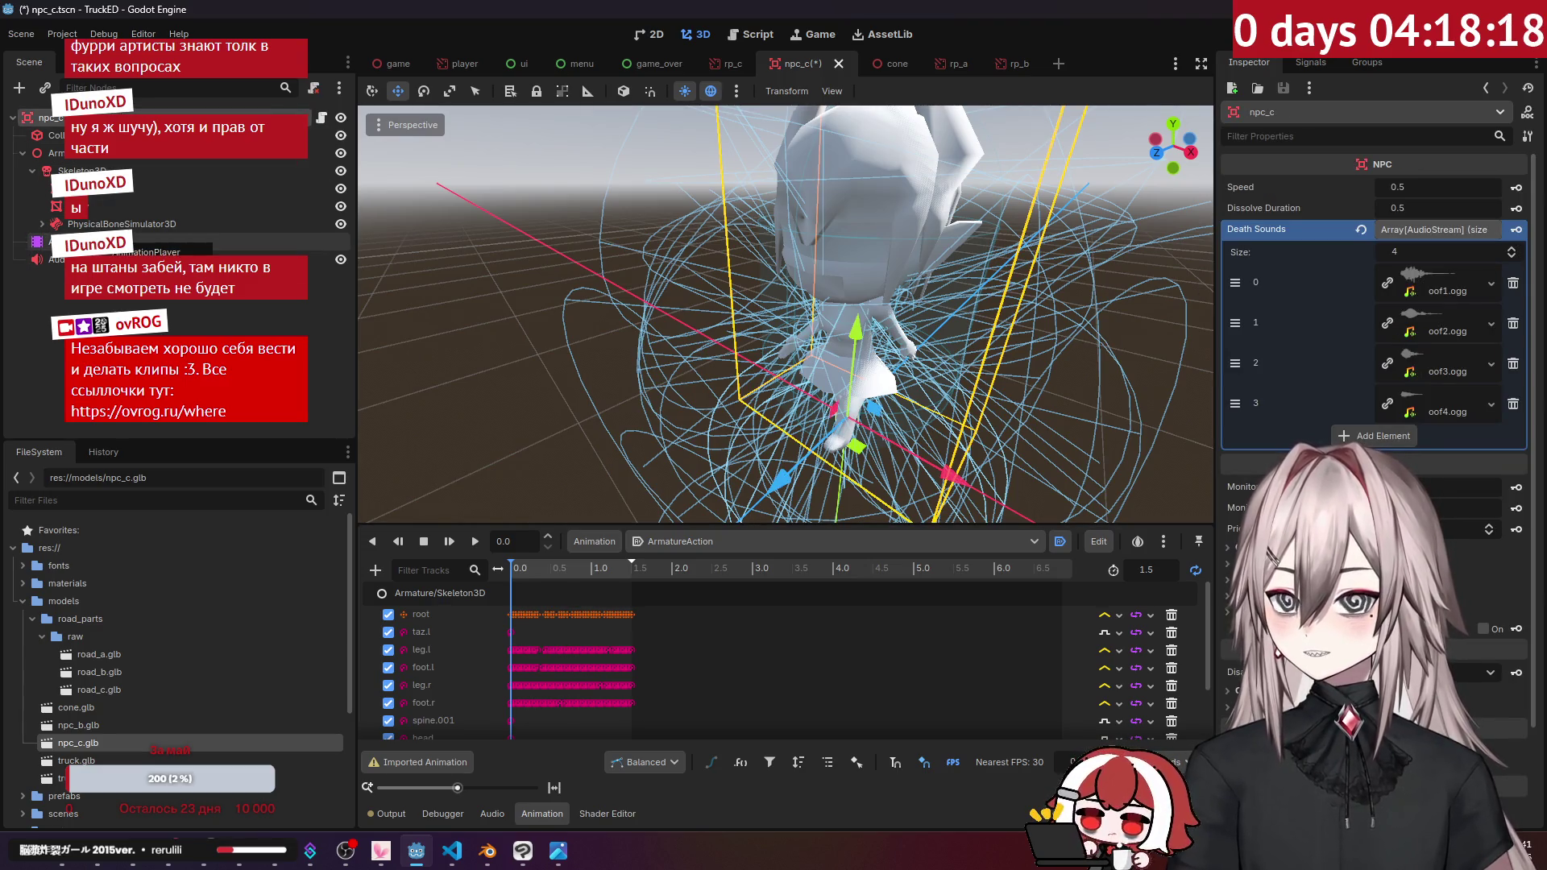
left_click(201, 241)
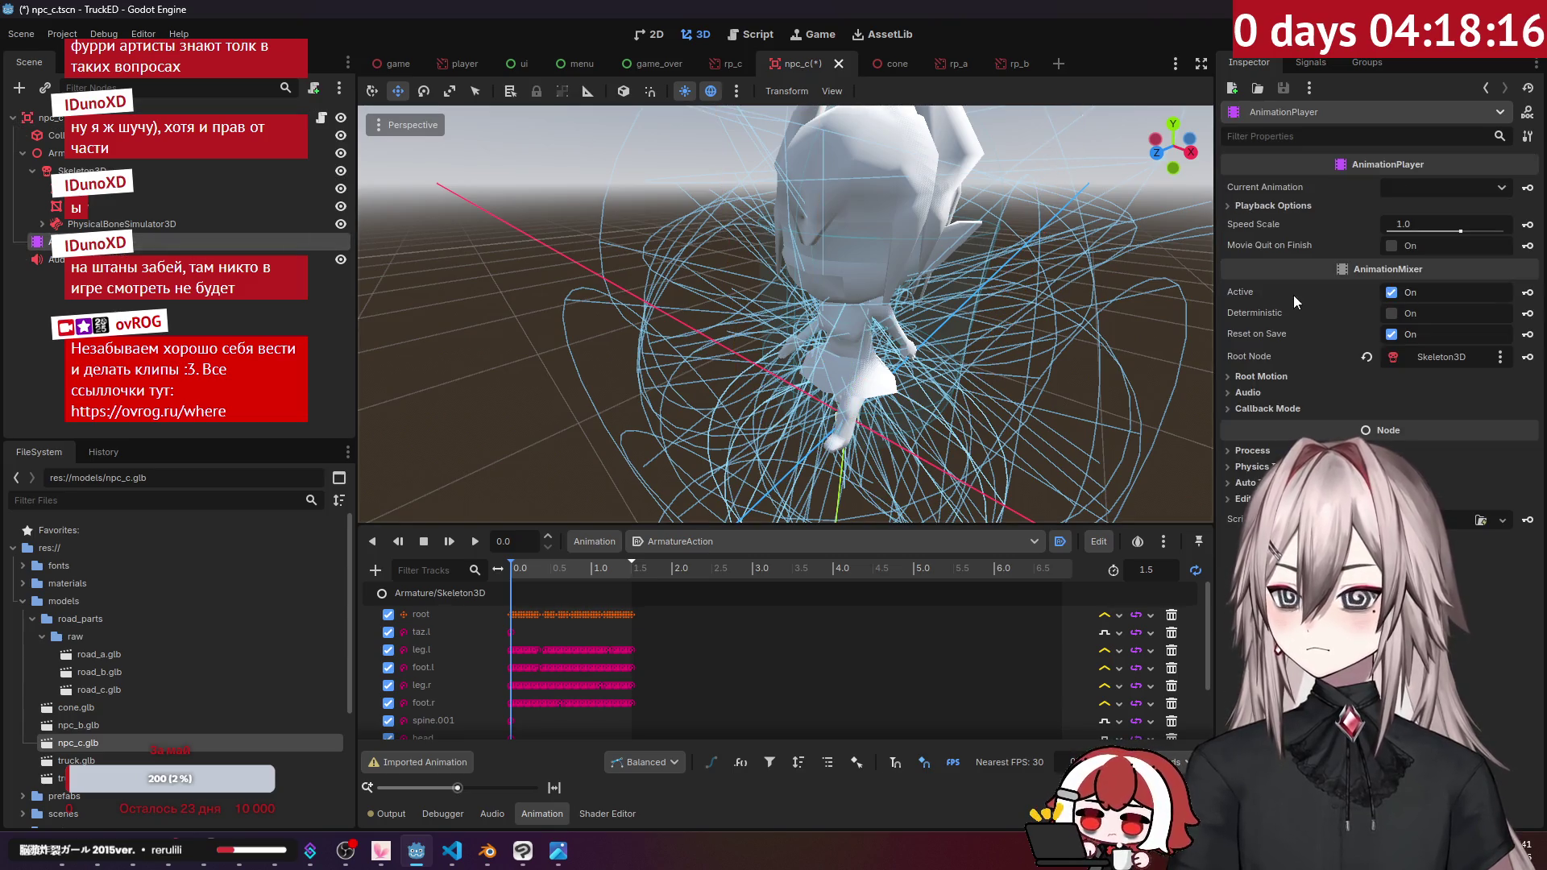
left_click(1369, 357)
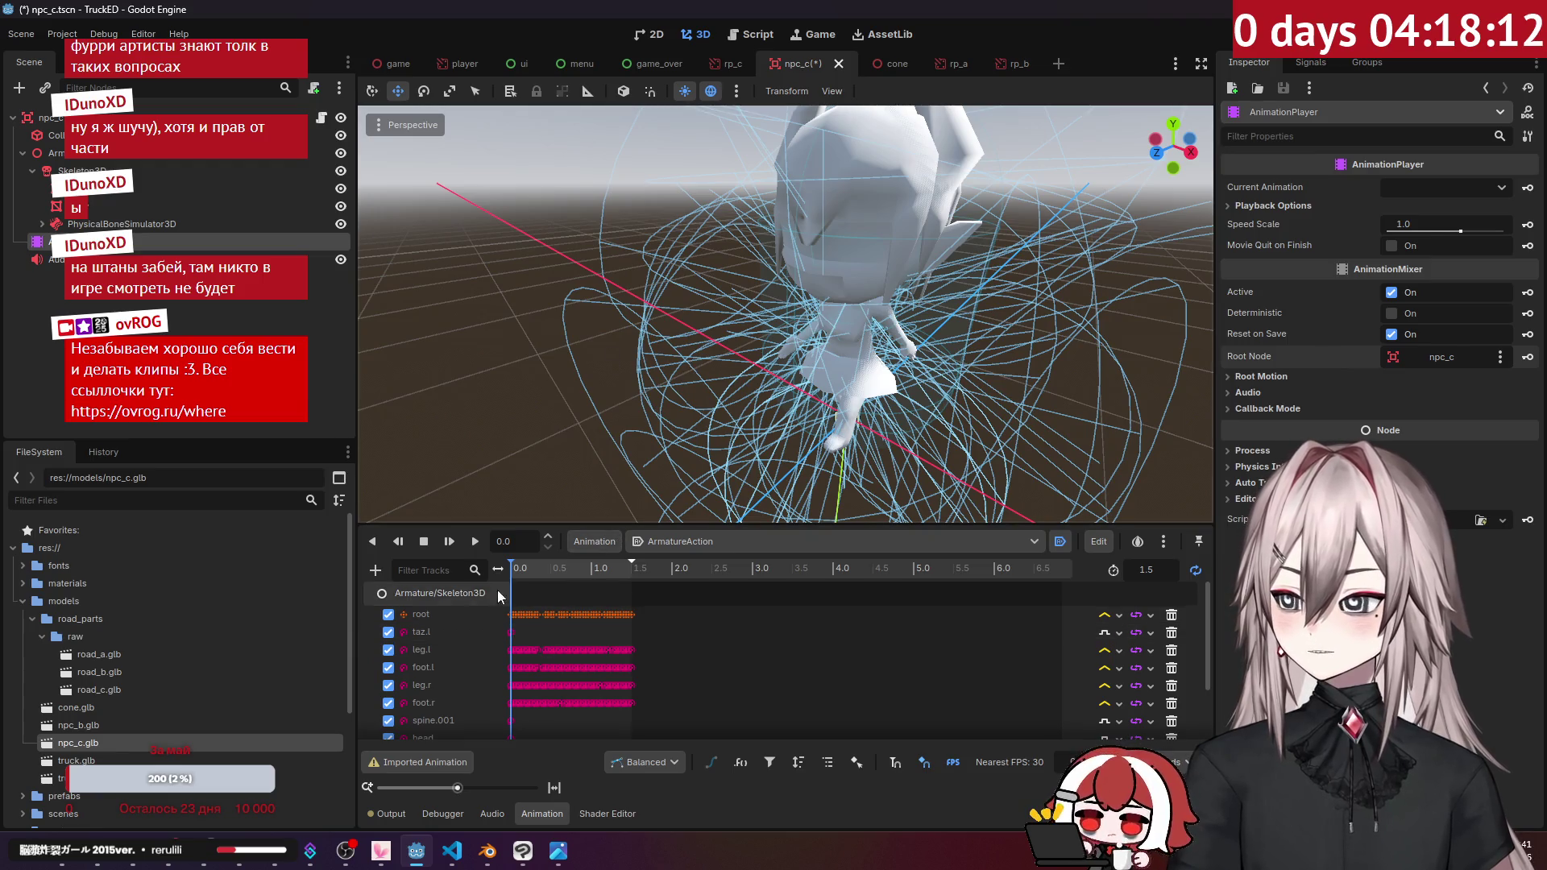
left_click(449, 541)
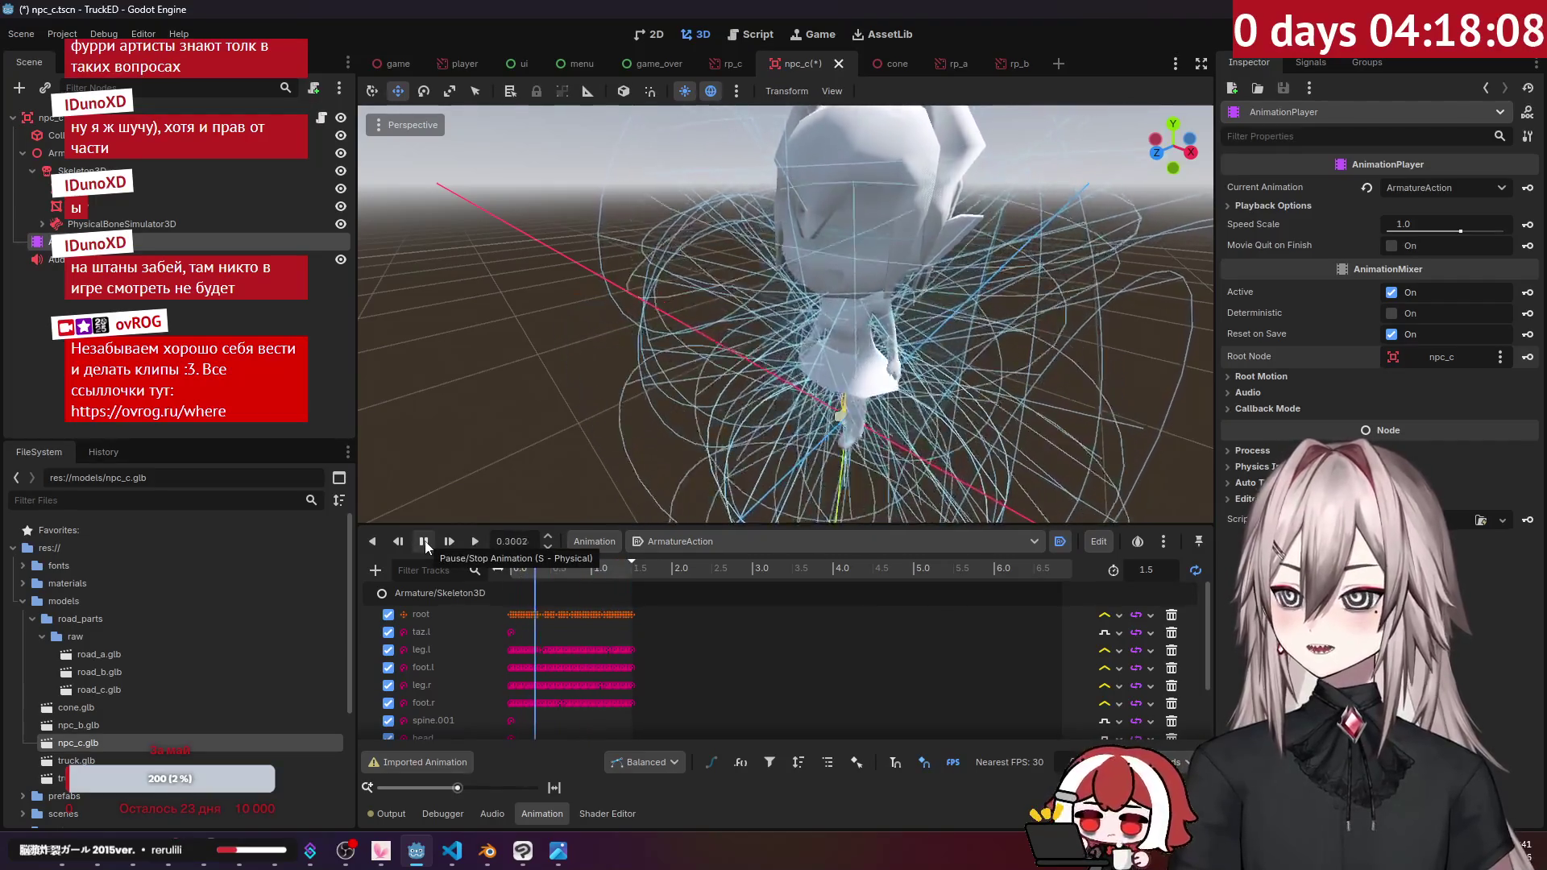
left_click(425, 544)
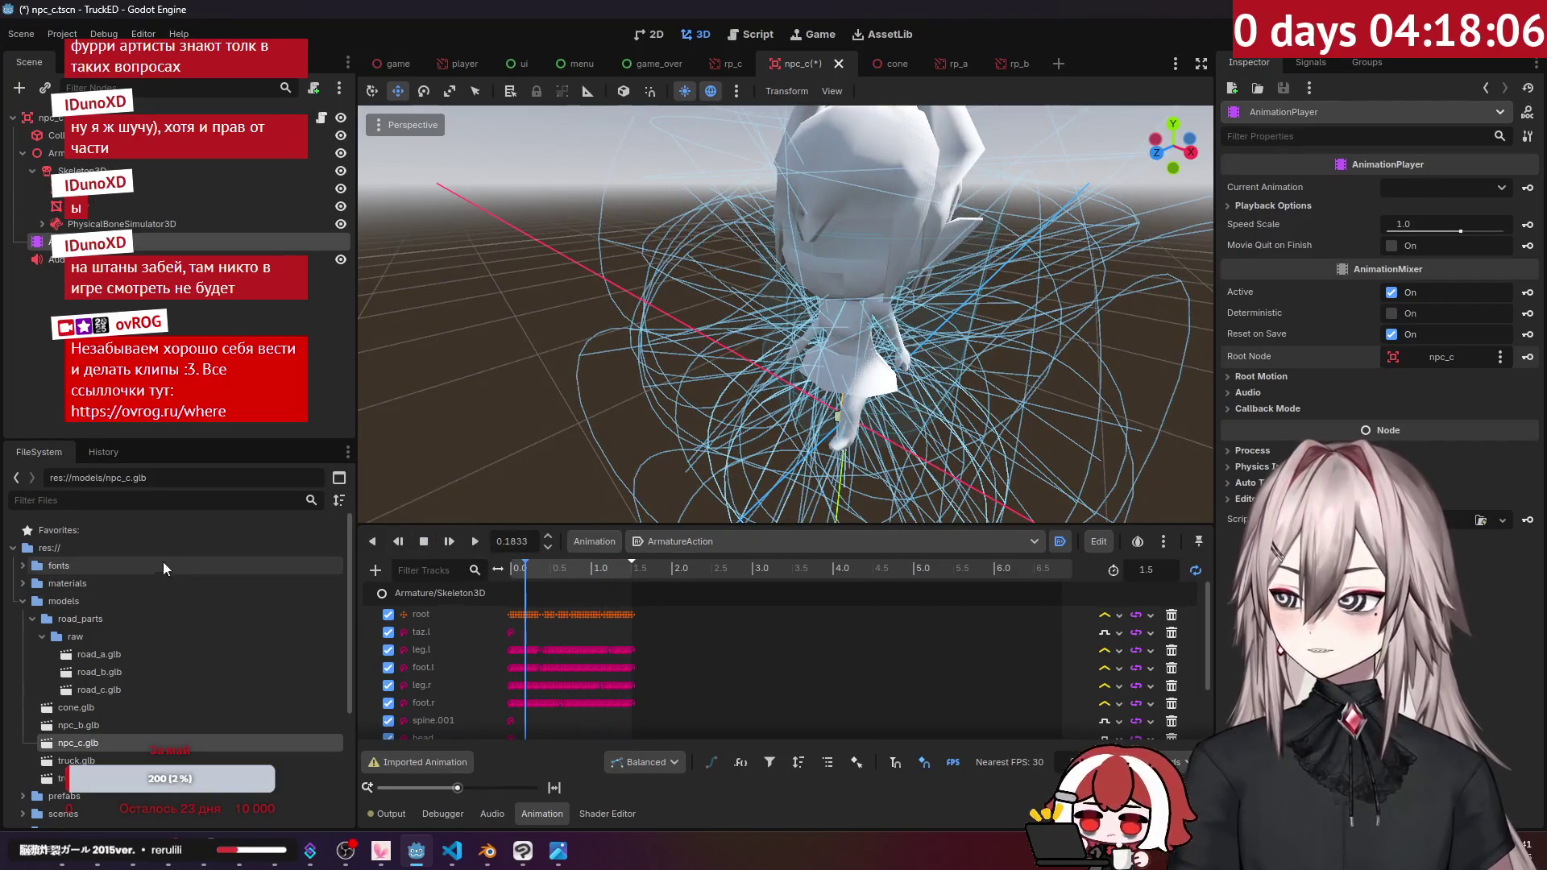
Step: Duplicate materials/npc_b.tres as npc_c.tres
left_click(23, 601)
left_click(23, 585)
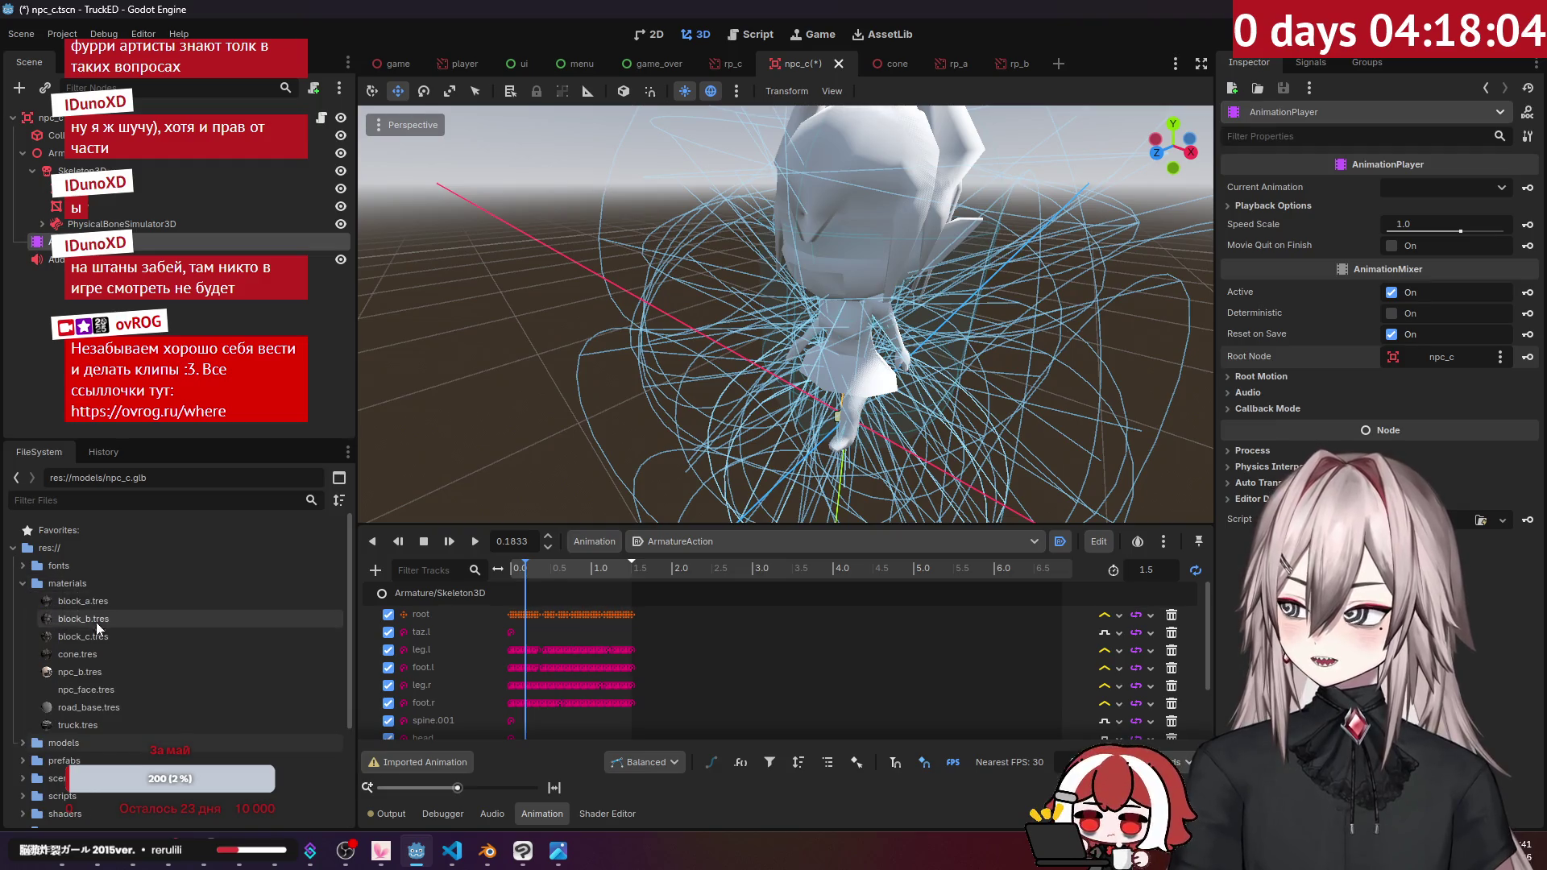
right_click(103, 666)
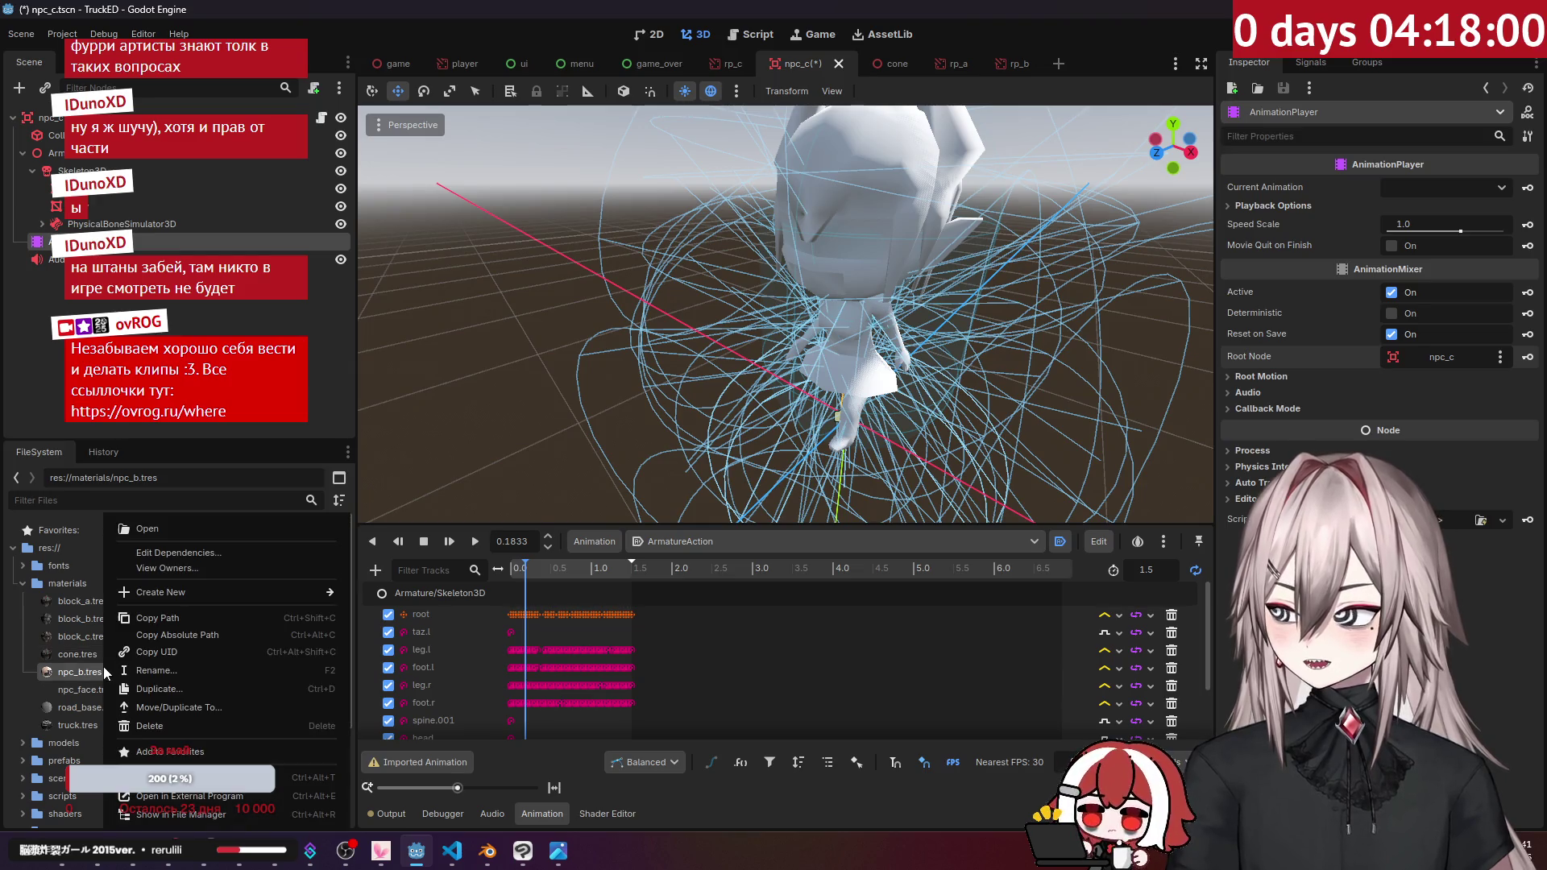
left_click(173, 685)
left_click(612, 428)
left_click(695, 506)
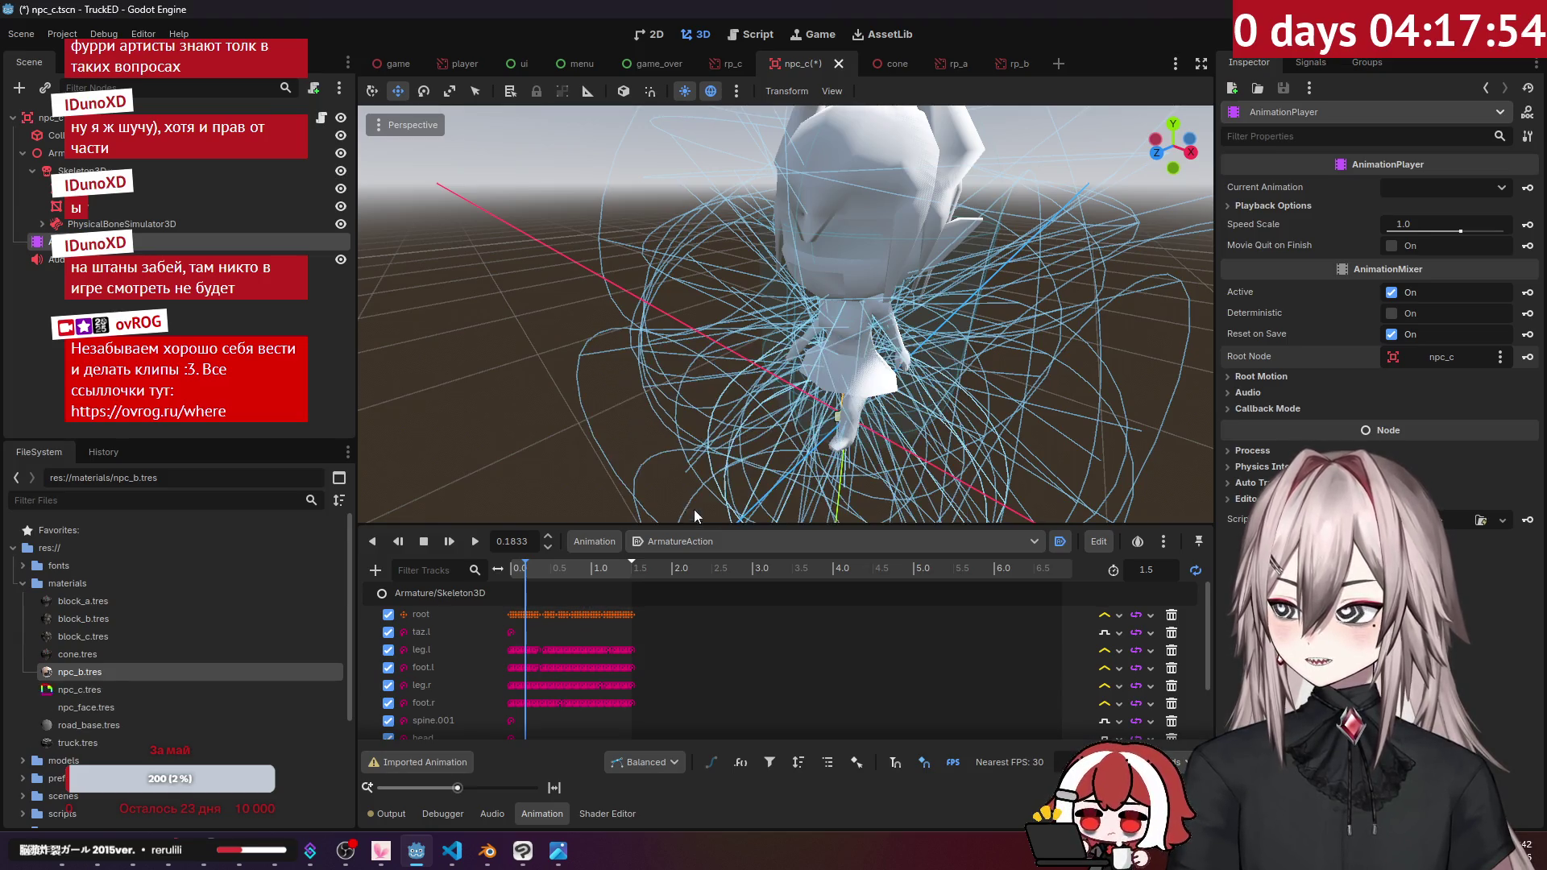
left_click(118, 686)
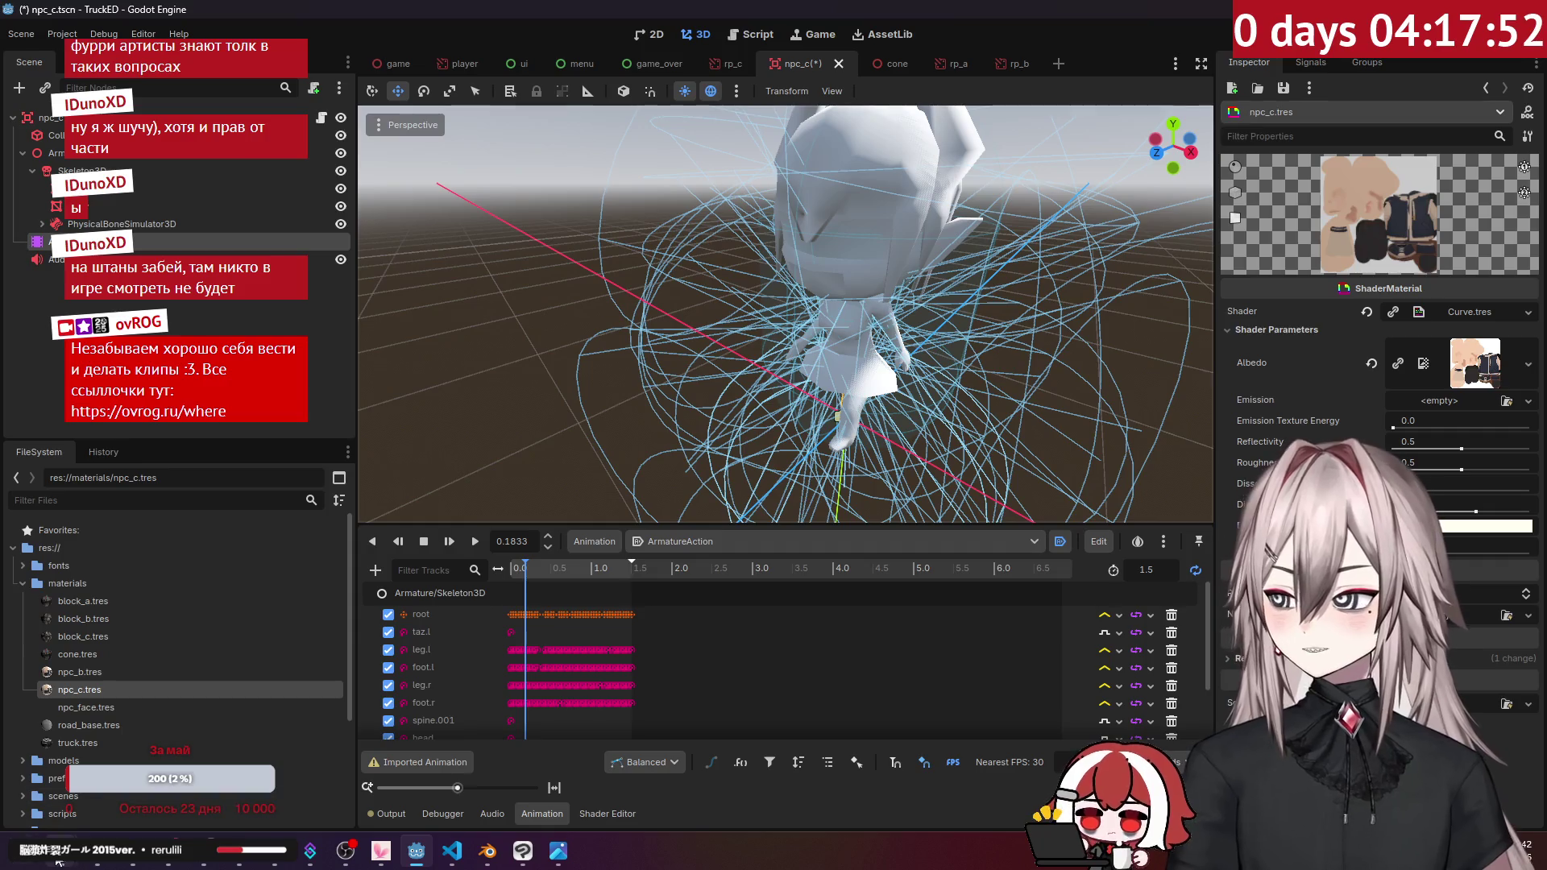
Step: Bring the out and models File Explorer windows forward
mouse_move(168, 850)
left_click(85, 798)
left_click(221, 796)
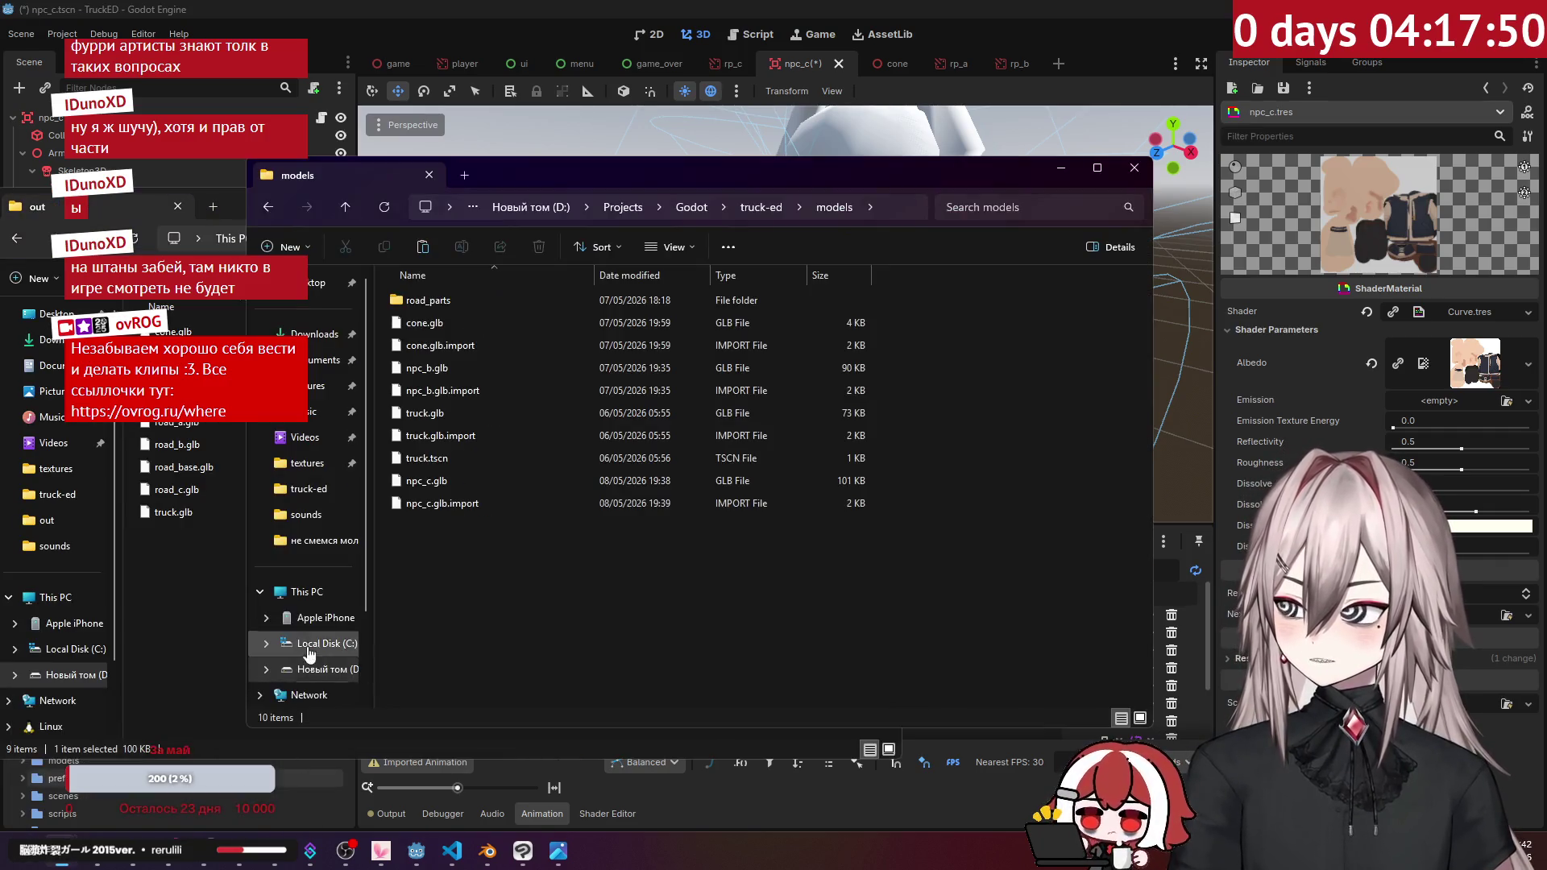
Step: Navigate the project's Explorer window up to truck-ed and into its textures folder
left_click(211, 591)
left_click(562, 238)
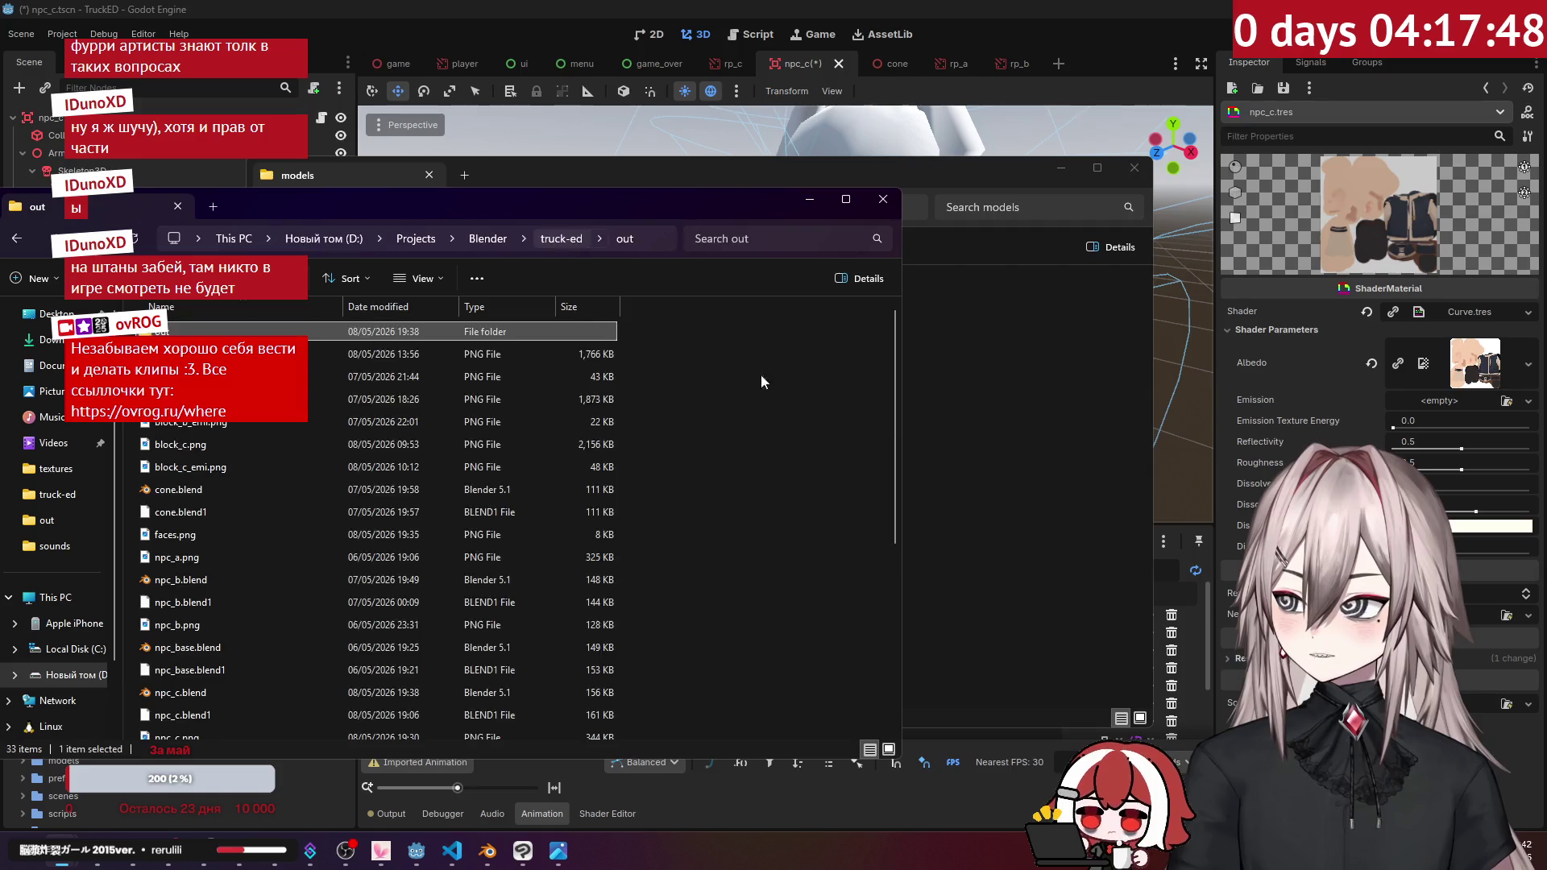
left_click(757, 174)
left_click(781, 208)
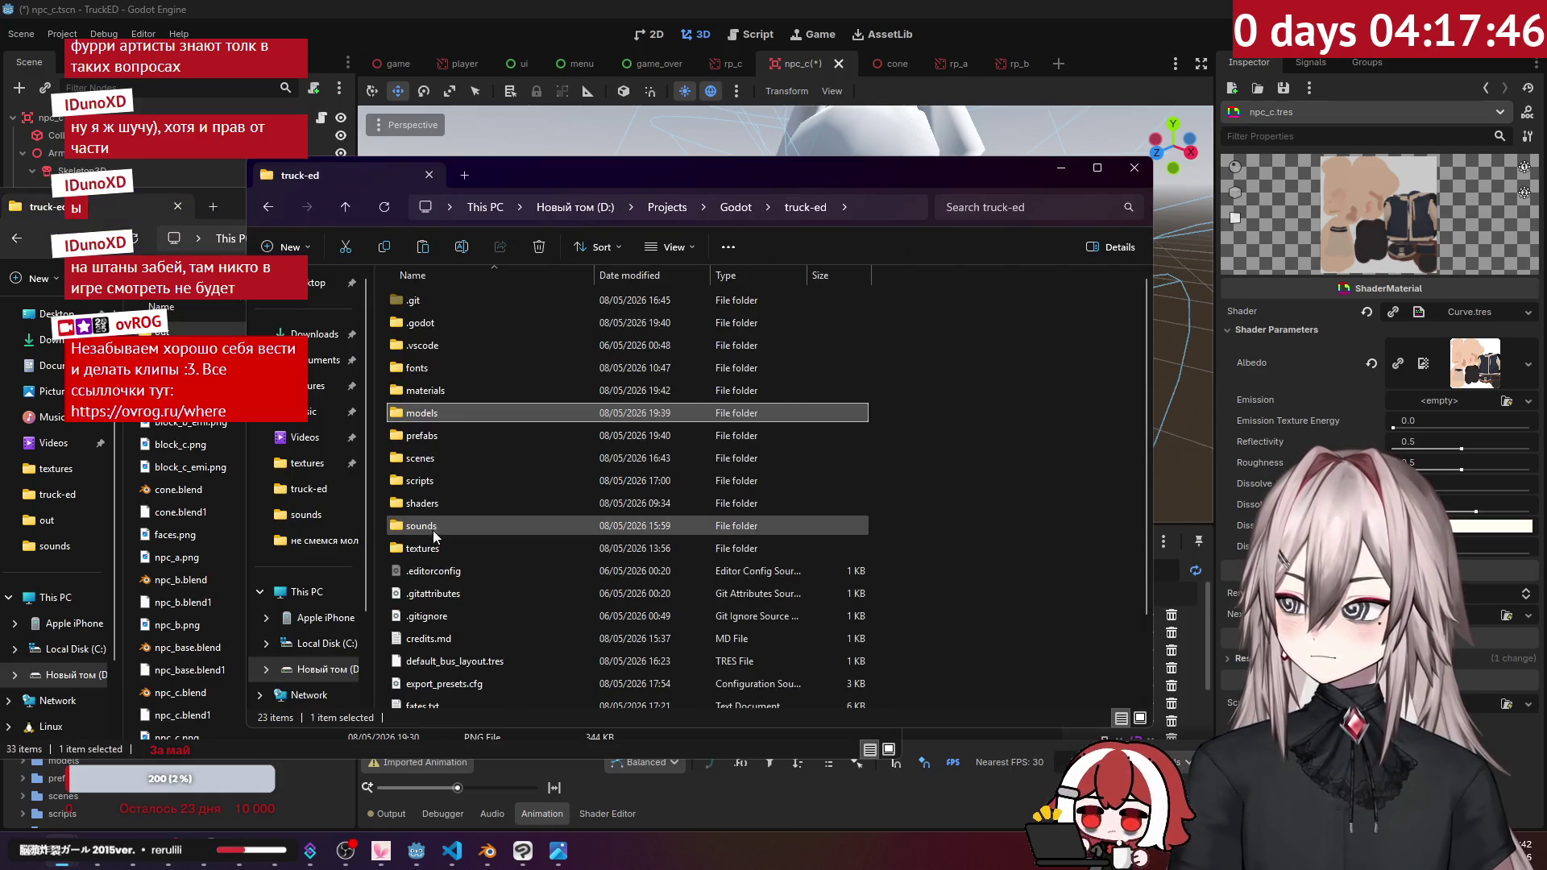
double_click(435, 546)
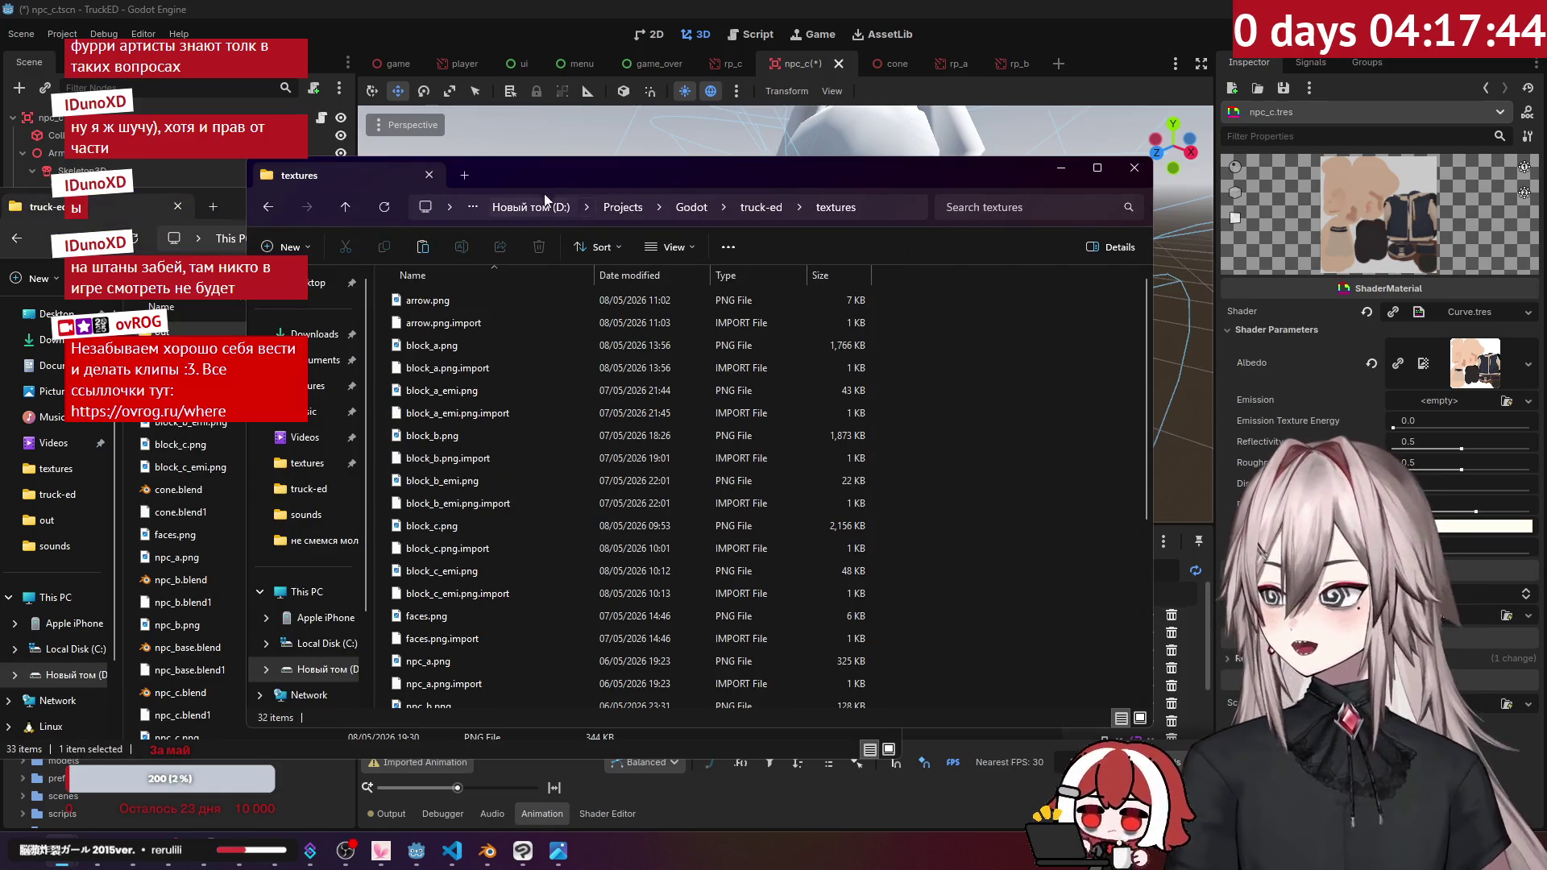
left_click_drag(638, 165, 808, 157)
Step: Copy npc_c.png from the Blender truck-ed folder into textures, then return to Godot
left_click(355, 395)
scroll(355, 394, "down", 3)
scroll(242, 415, "down", 2)
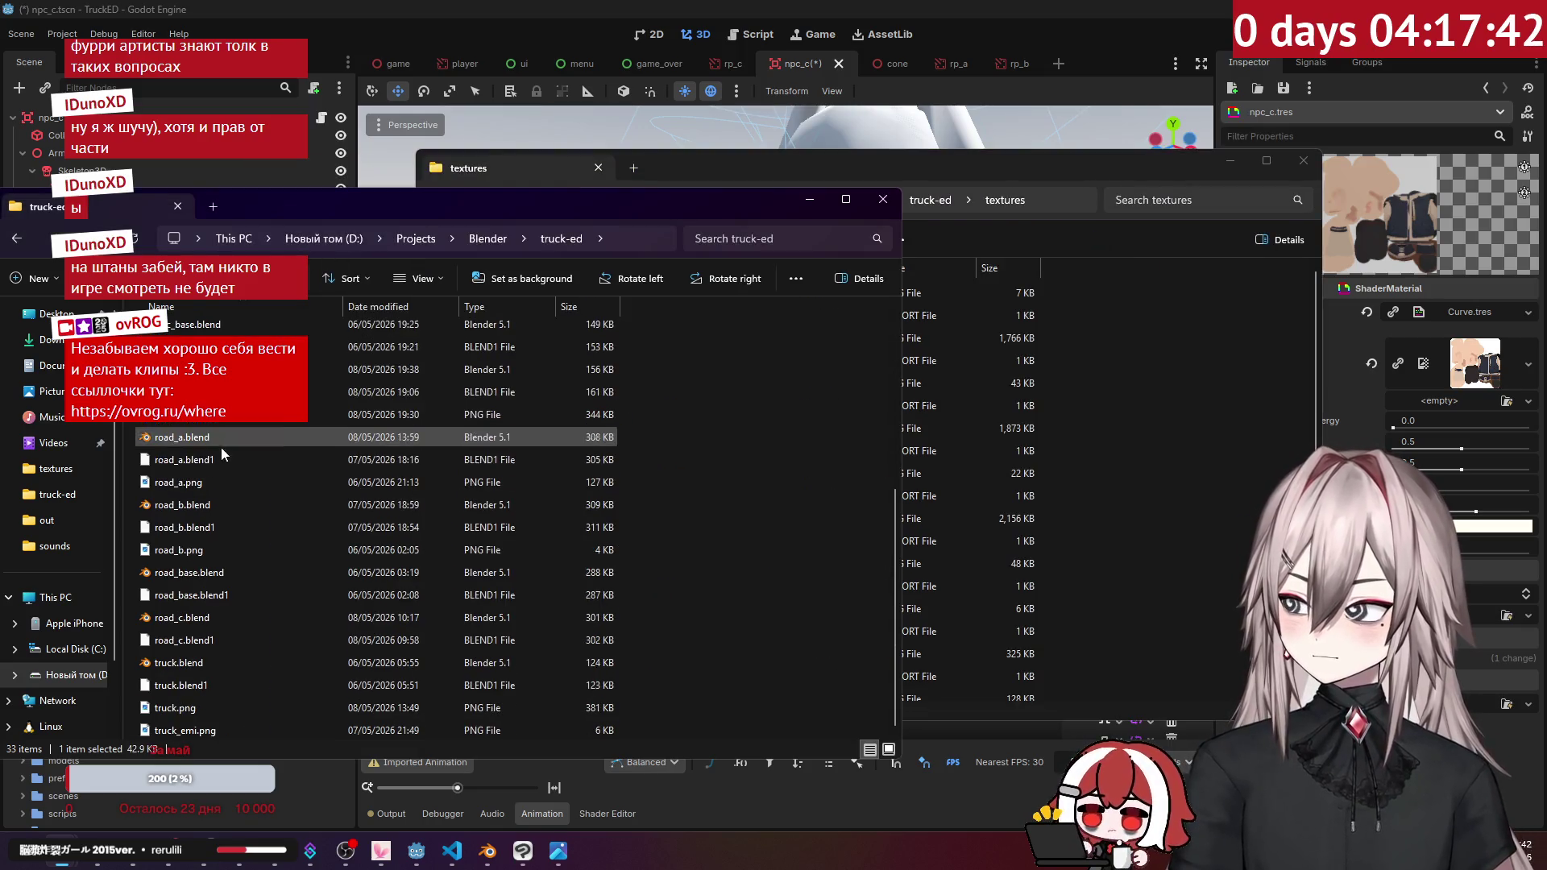
scroll(214, 550, "up", 2)
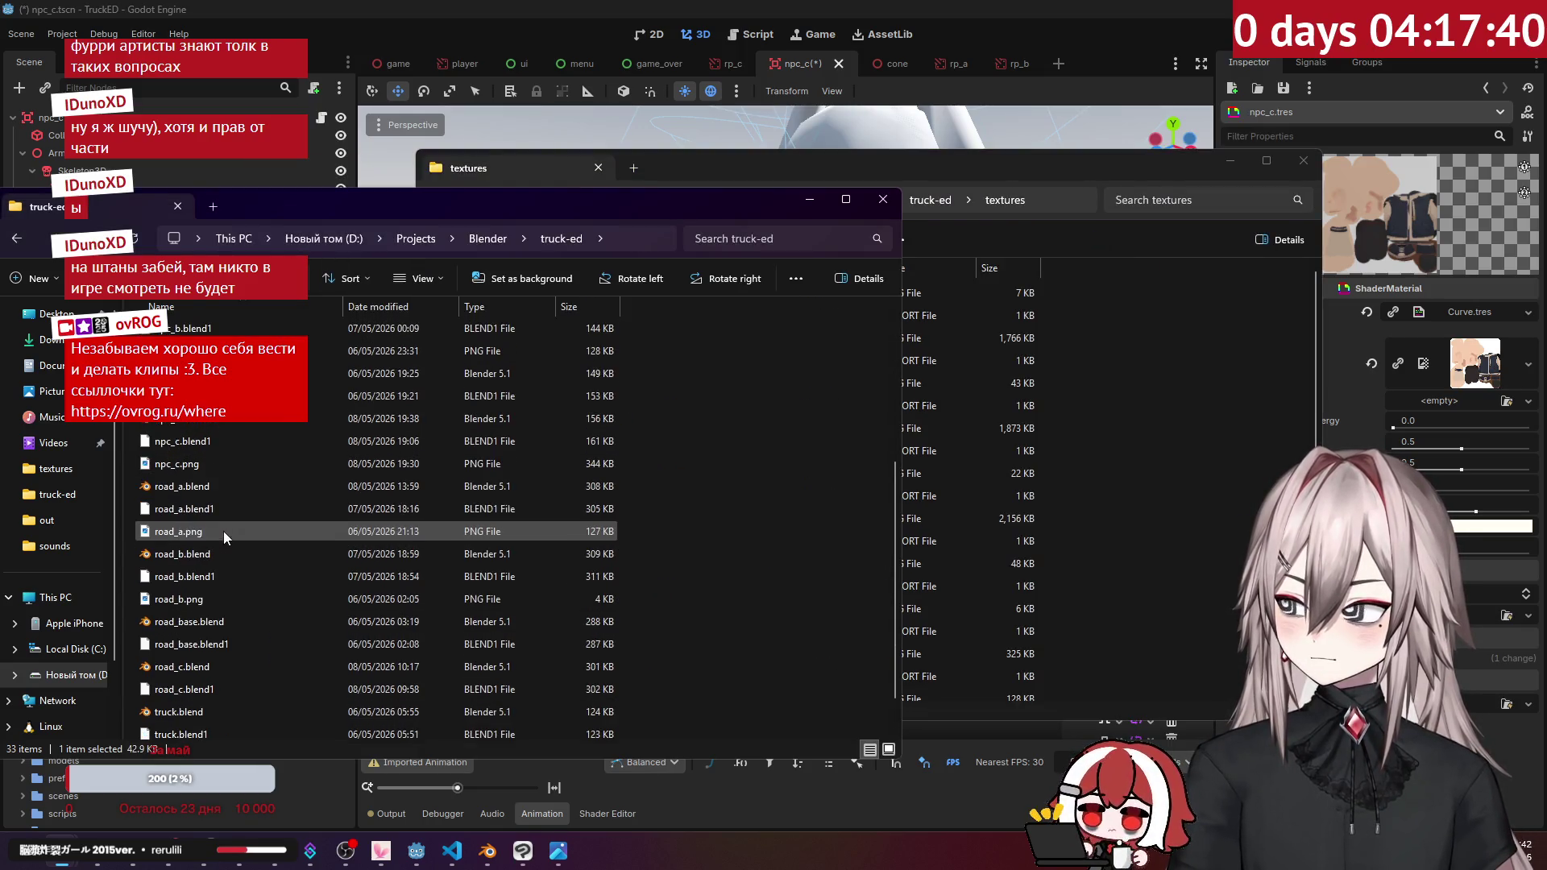
left_click_drag(202, 530, 1134, 477)
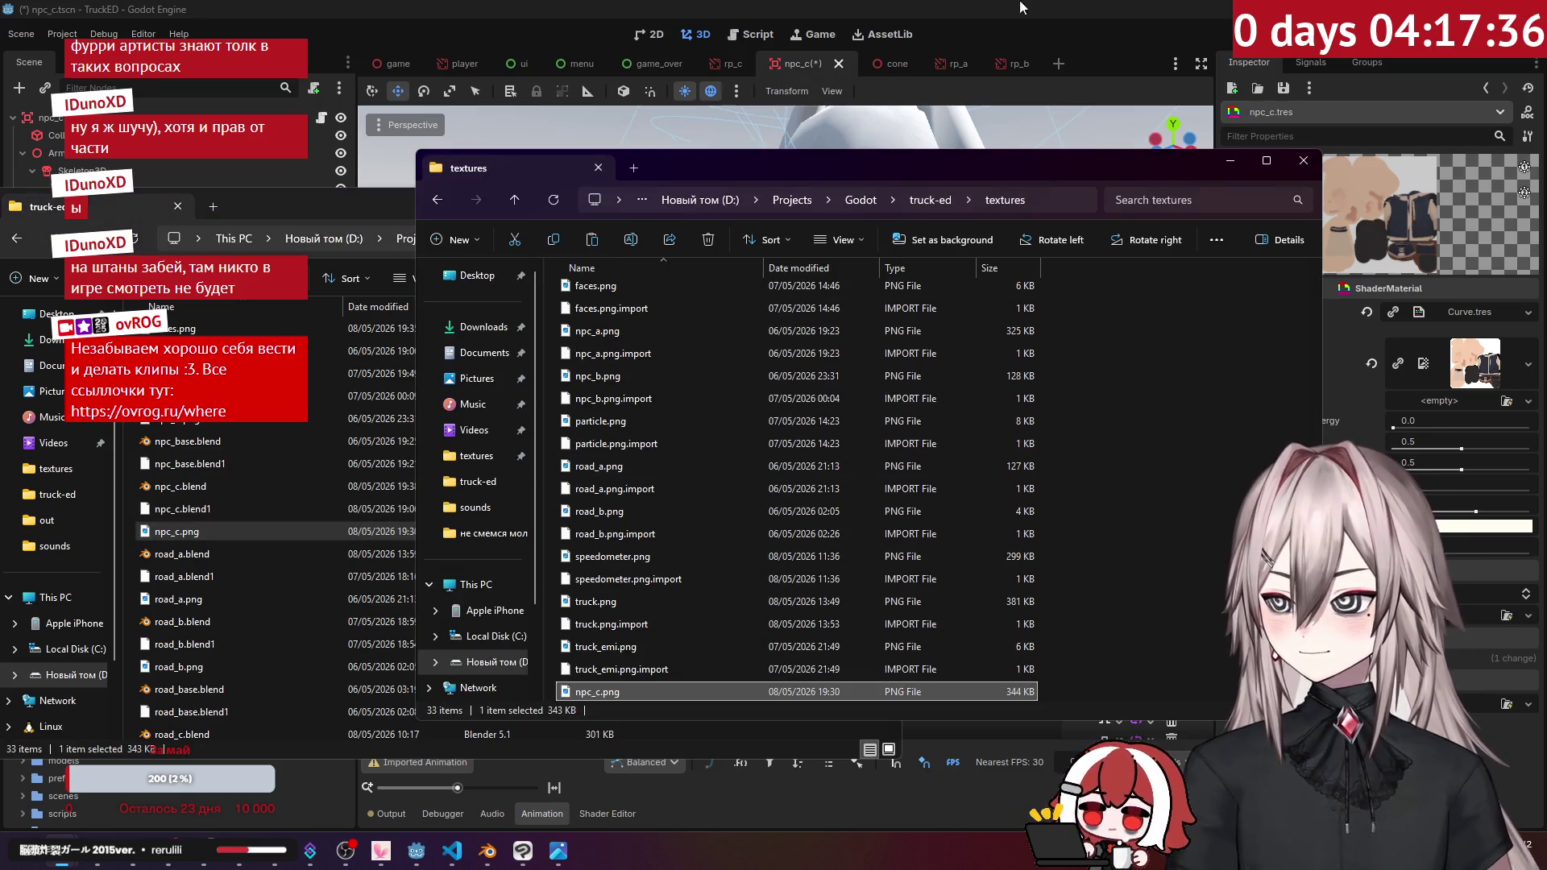
left_click(917, 133)
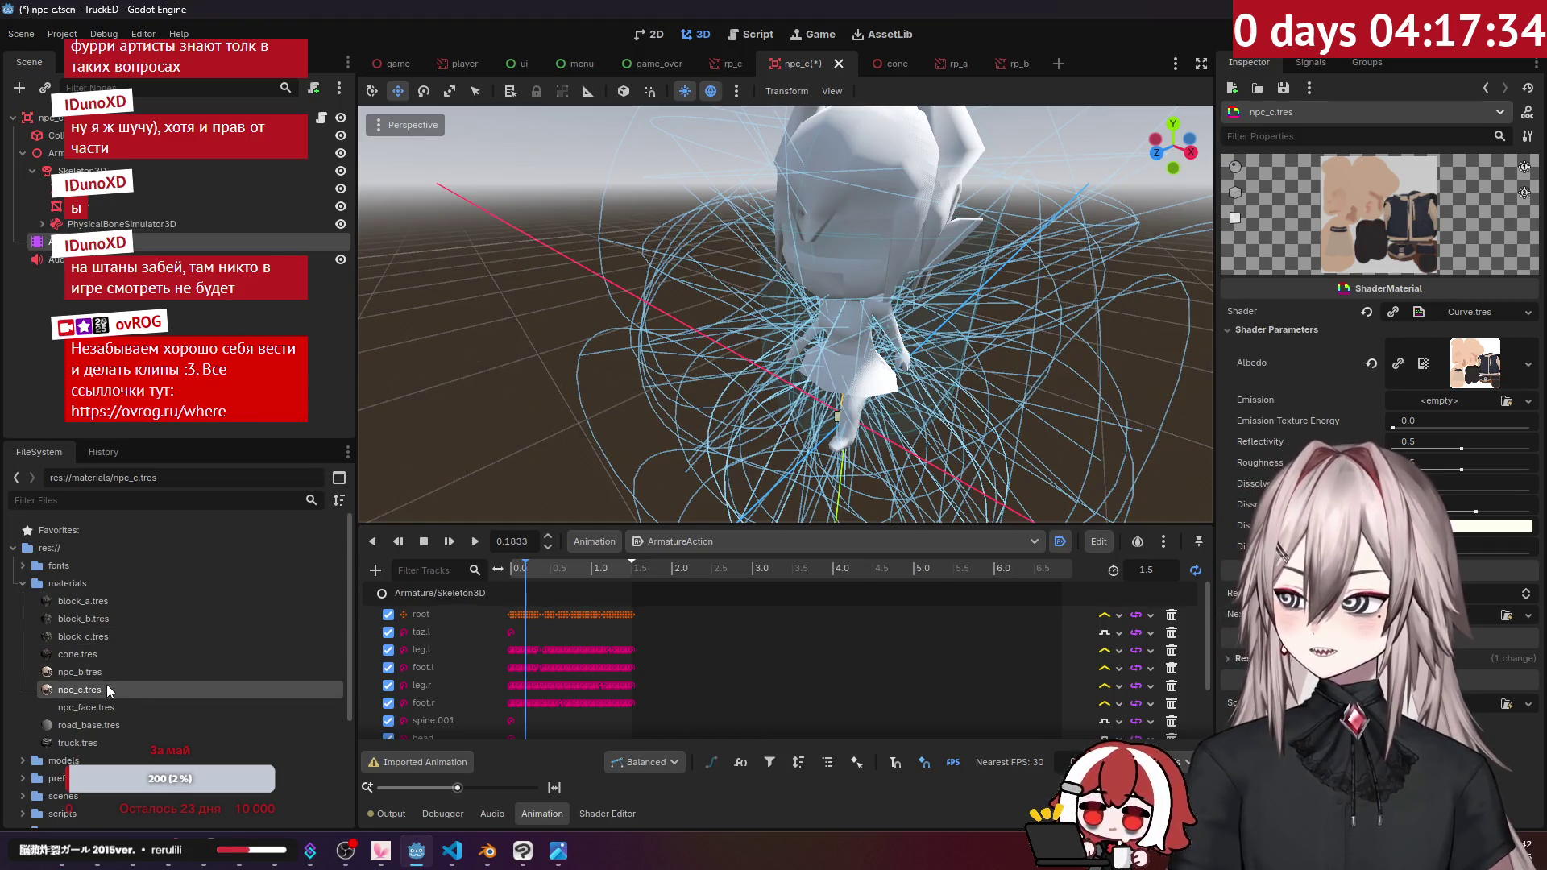
Step: Load the new texture as Albedo, then apply npc_c.tres to the body and npc_face.tres to the face
left_click(1400, 364)
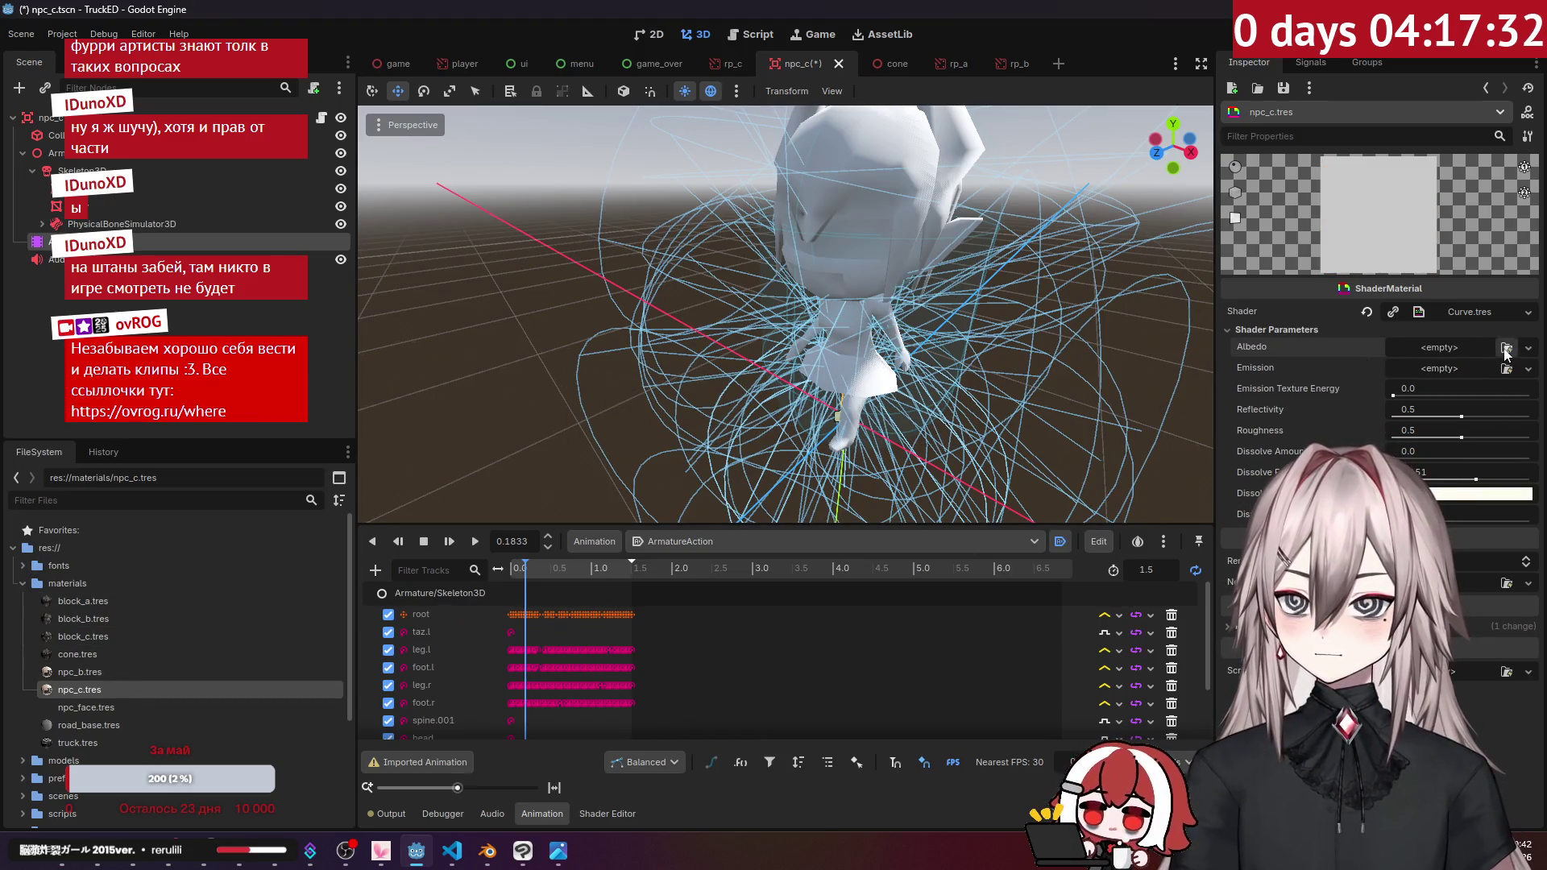
left_click(1505, 353)
double_click(1001, 411)
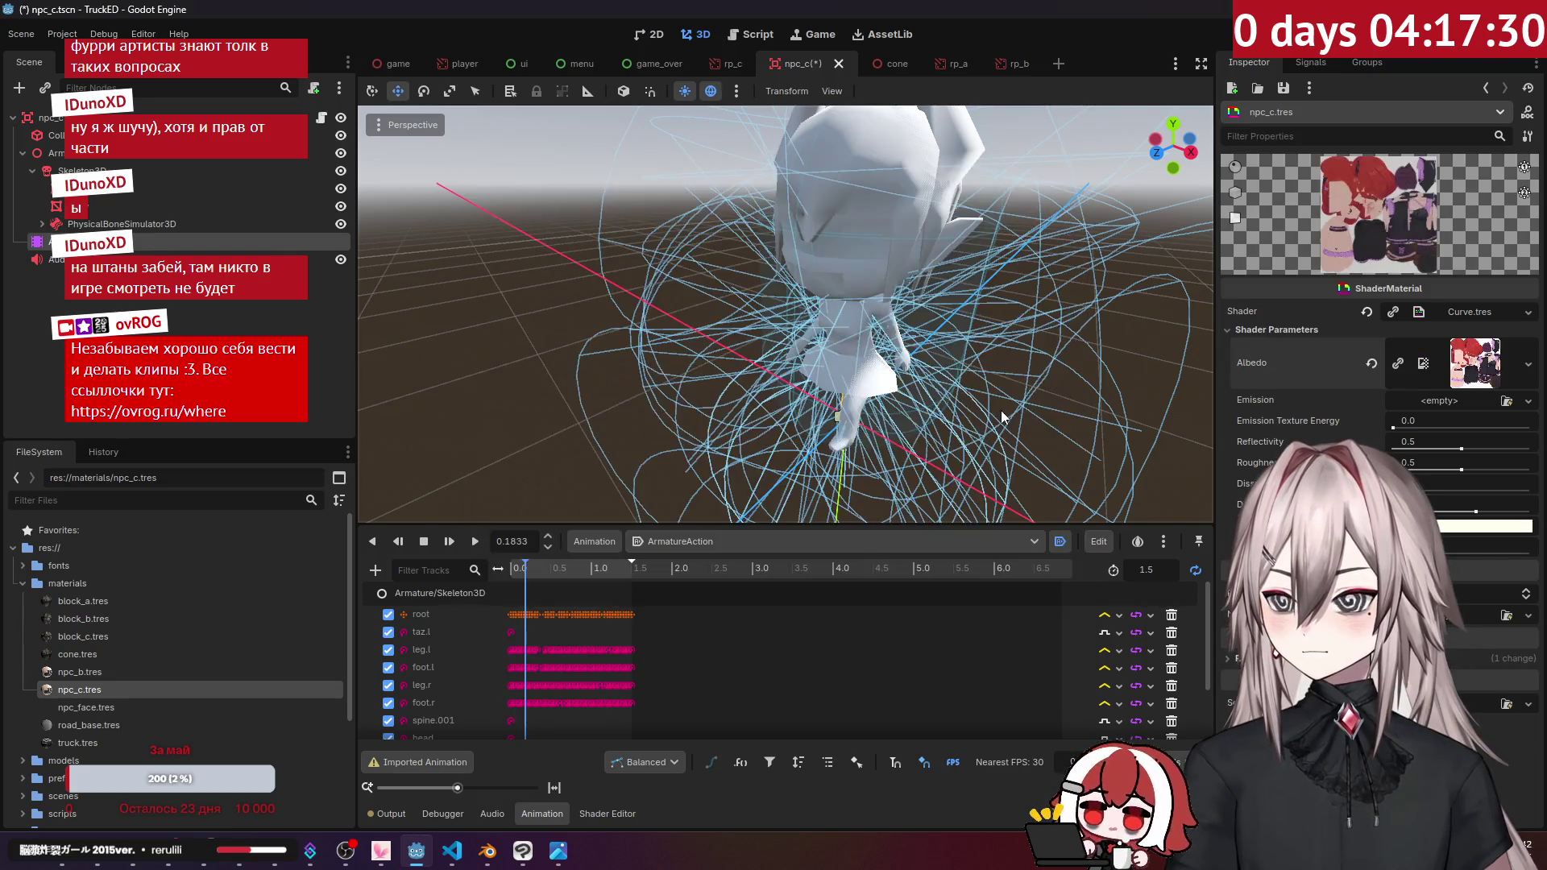
left_click_drag(81, 689, 707, 351)
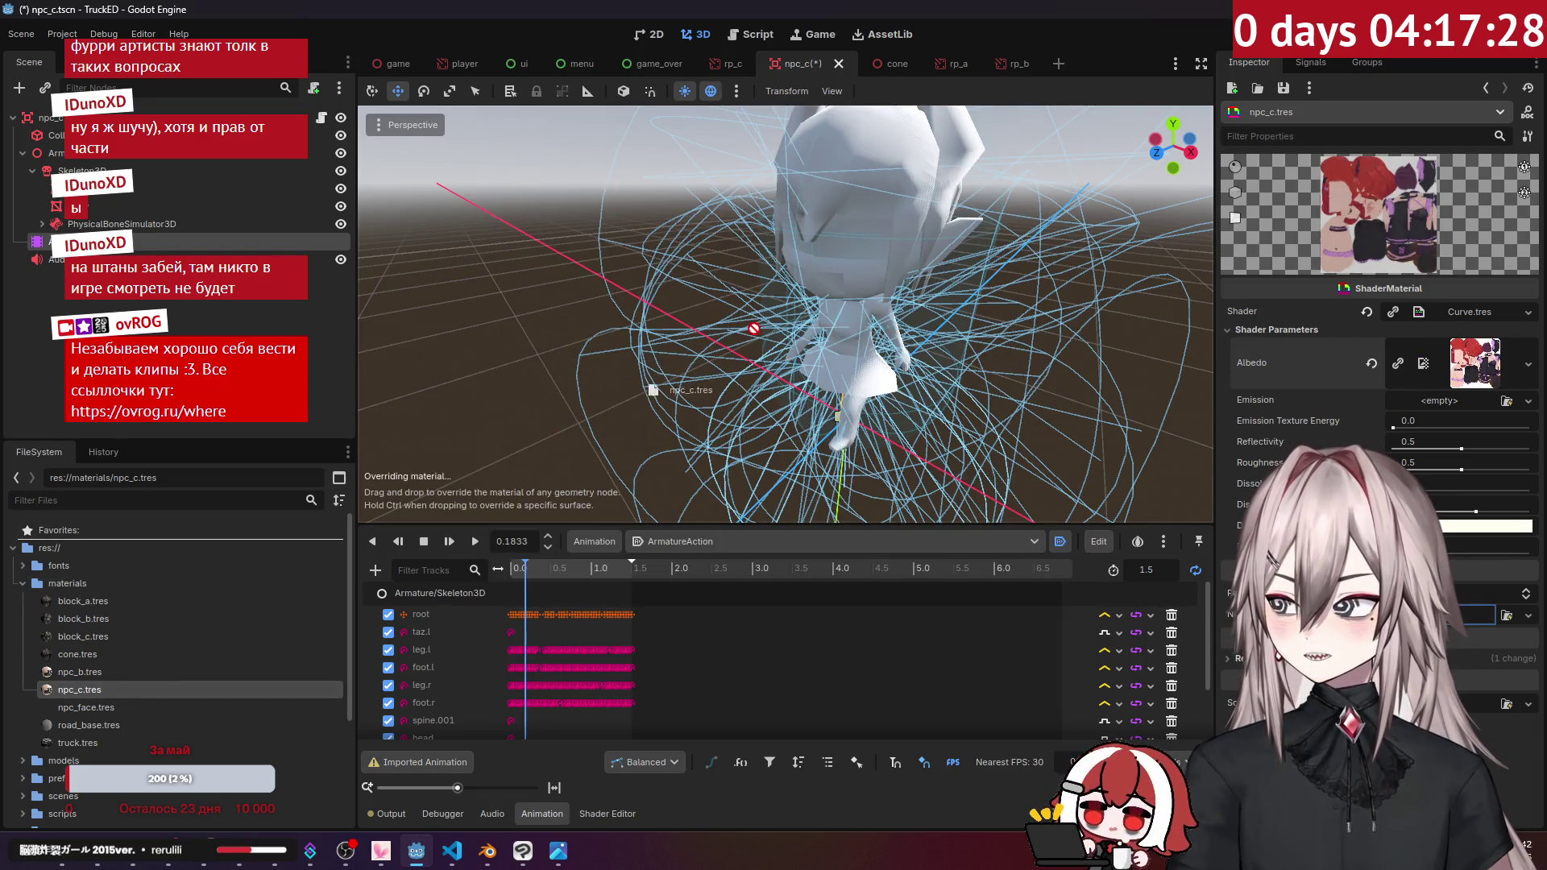
left_click_drag(869, 257, 869, 256)
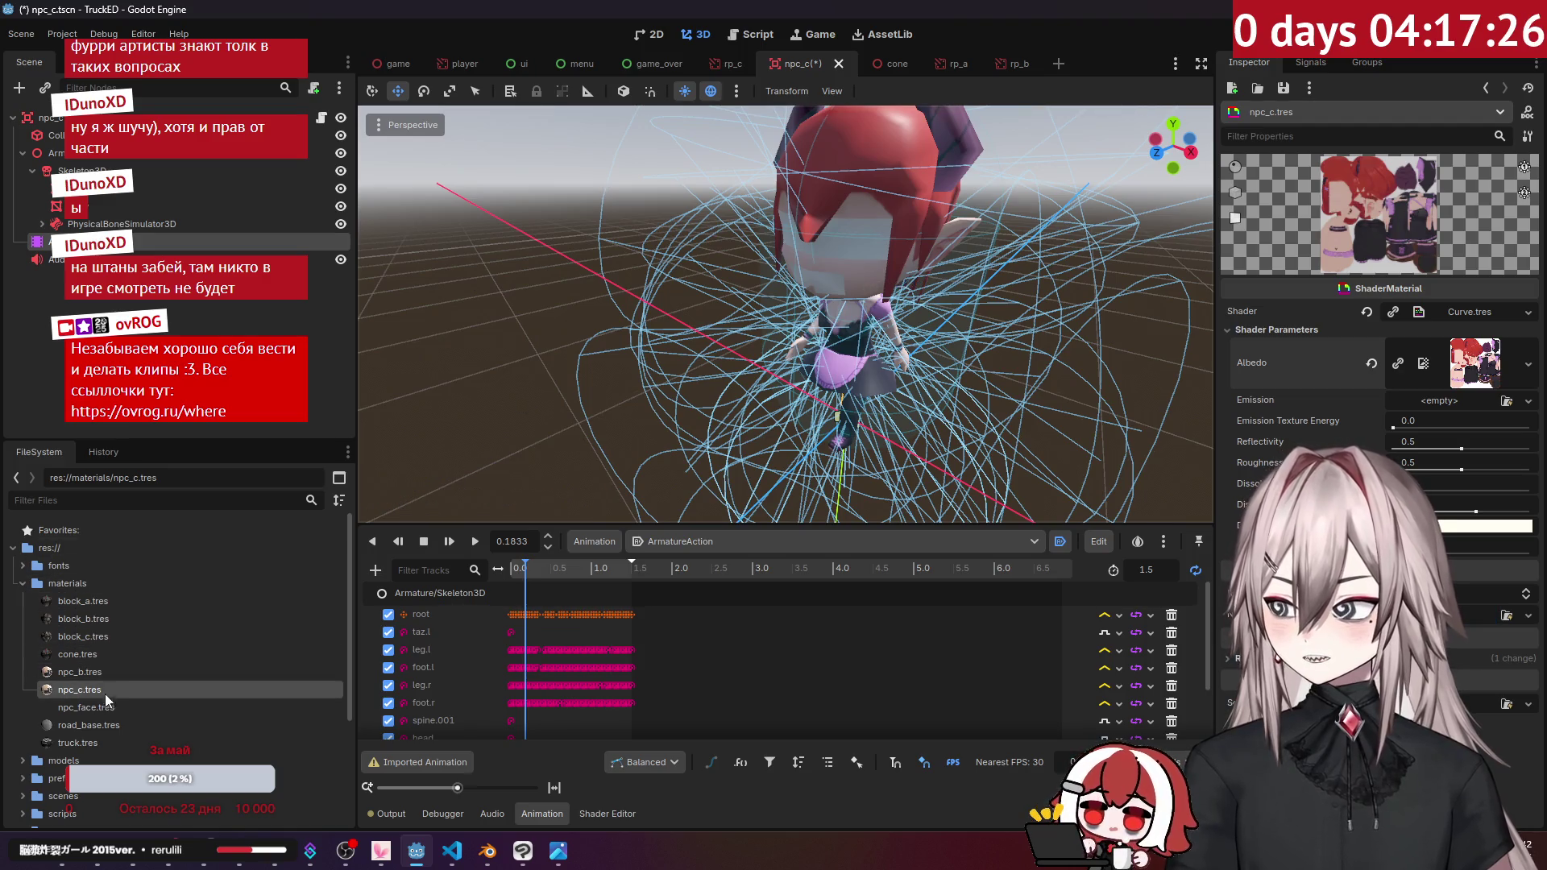
left_click_drag(100, 709, 858, 250)
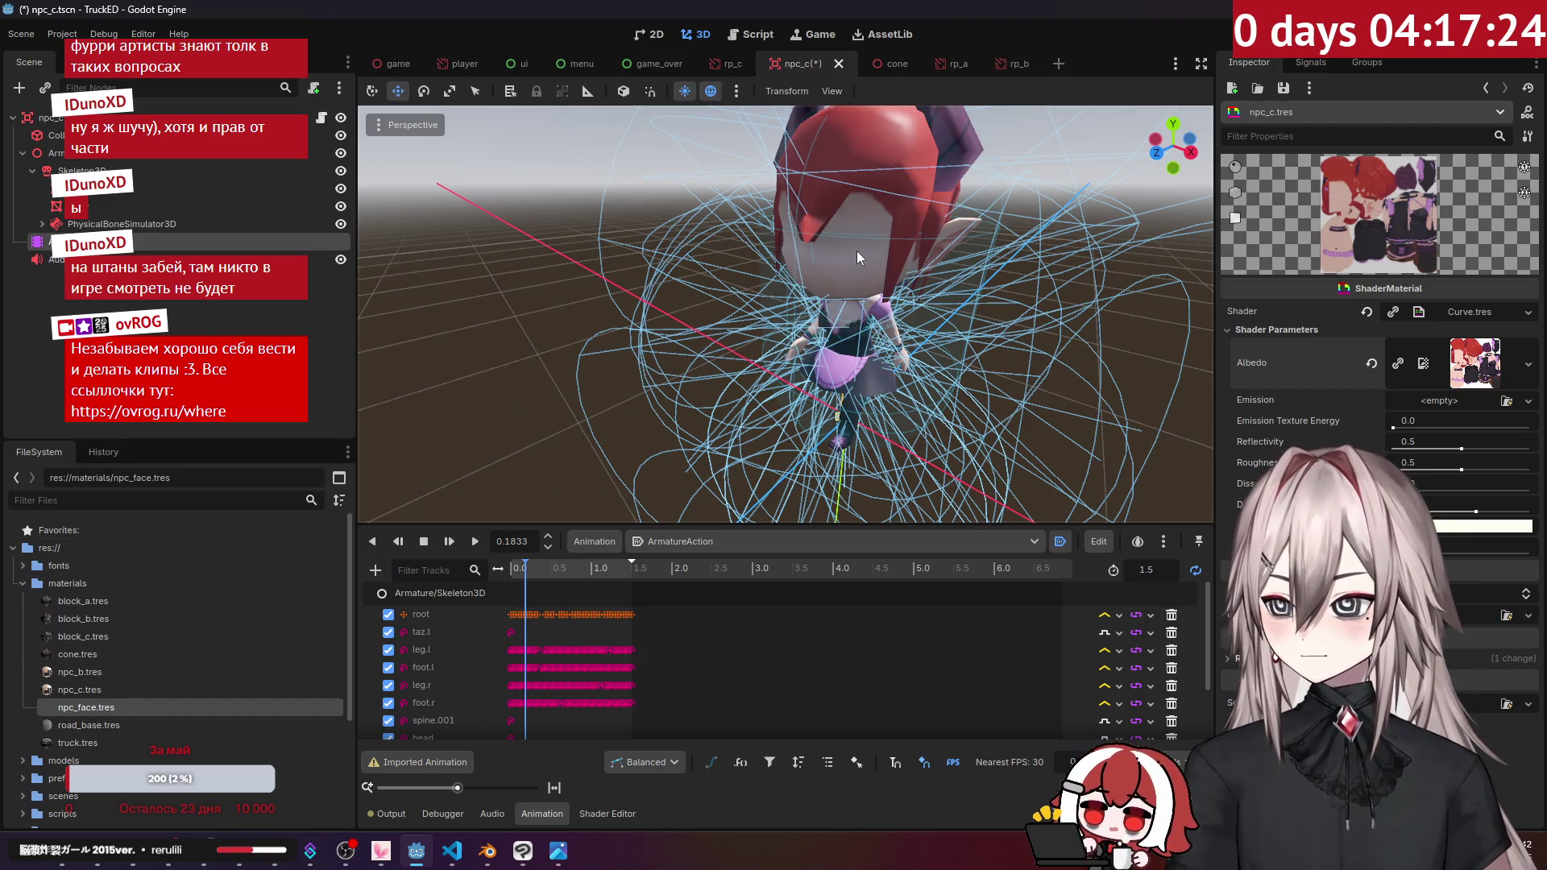
Step: Copy faces.png from truck-ed into textures, replacing the old file, and return to Godot
left_click(87, 804)
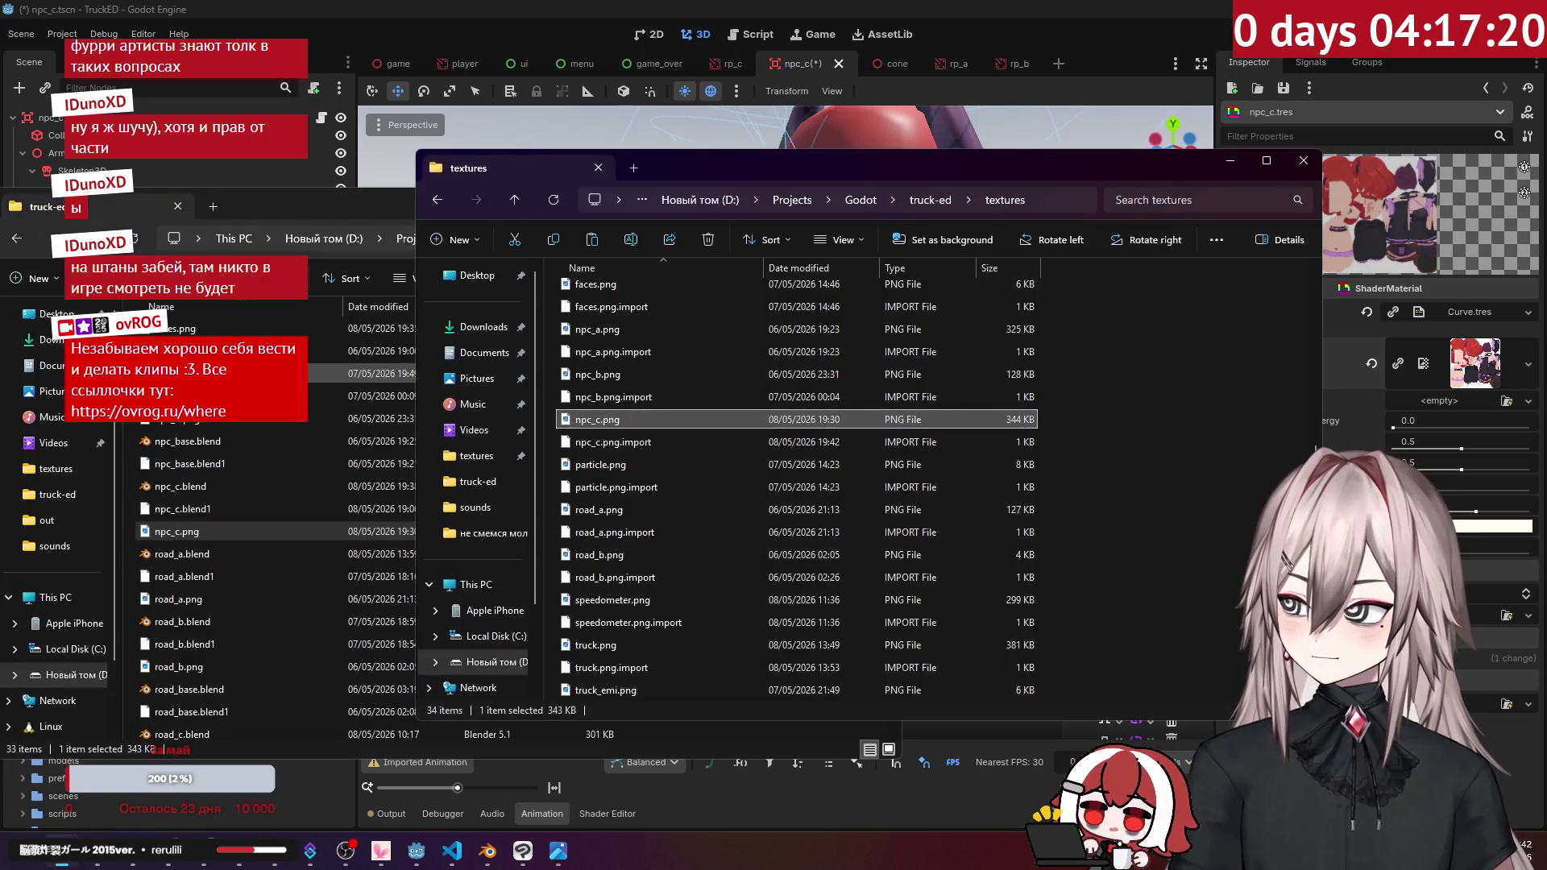
left_click(216, 332)
left_click_drag(216, 334, 1131, 452)
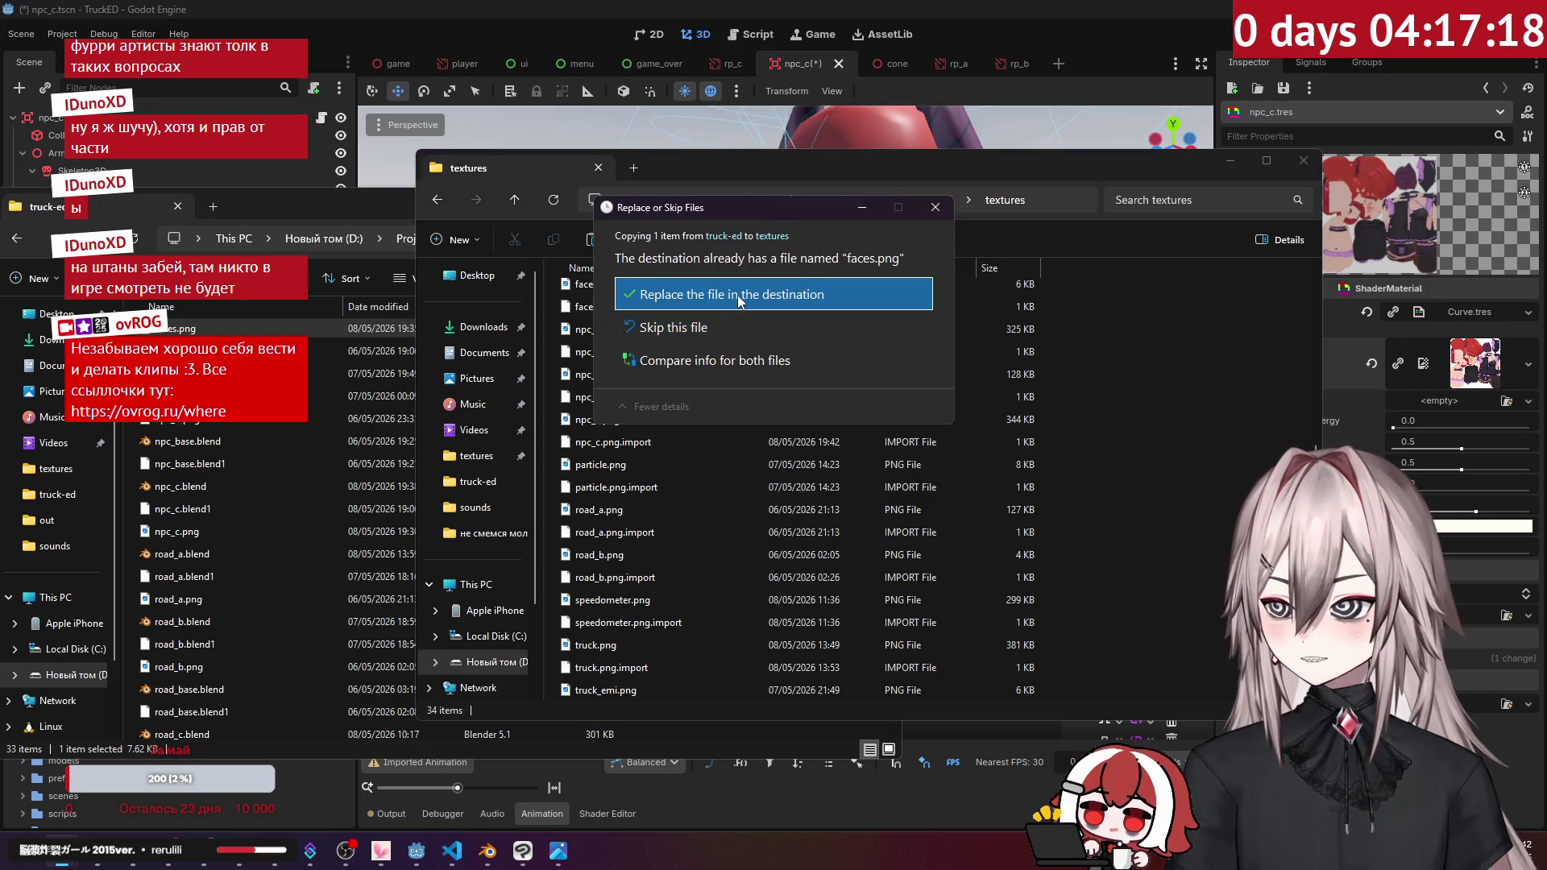
left_click(894, 295)
left_click(1100, 26)
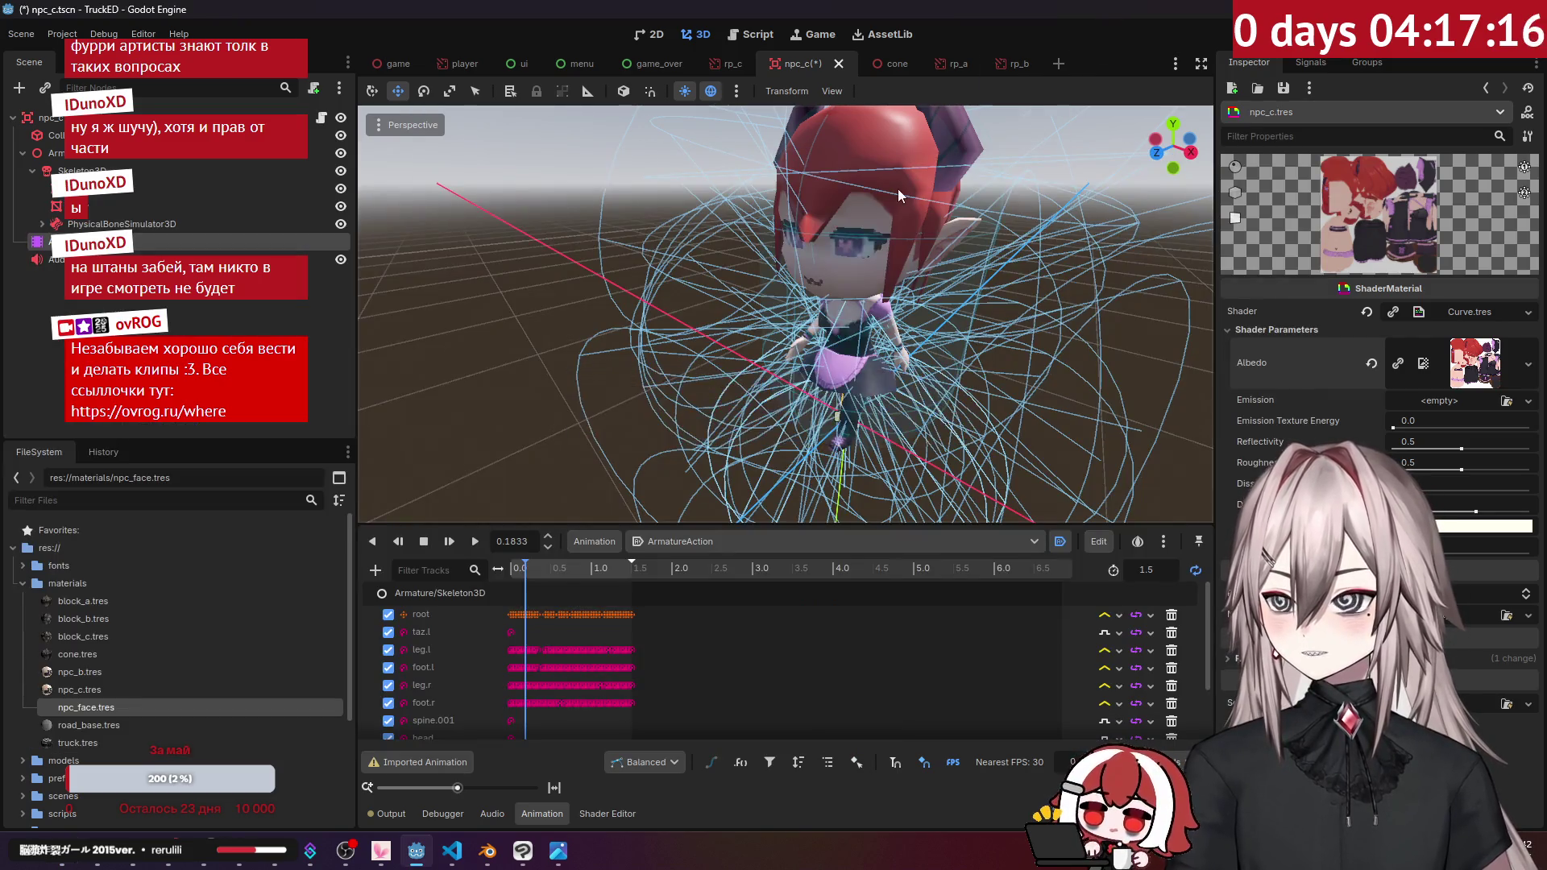
Step: Check the new face up close, scrub the timeline to 0.24 s, and select Skeleton3D
scroll(941, 172, "up", 5)
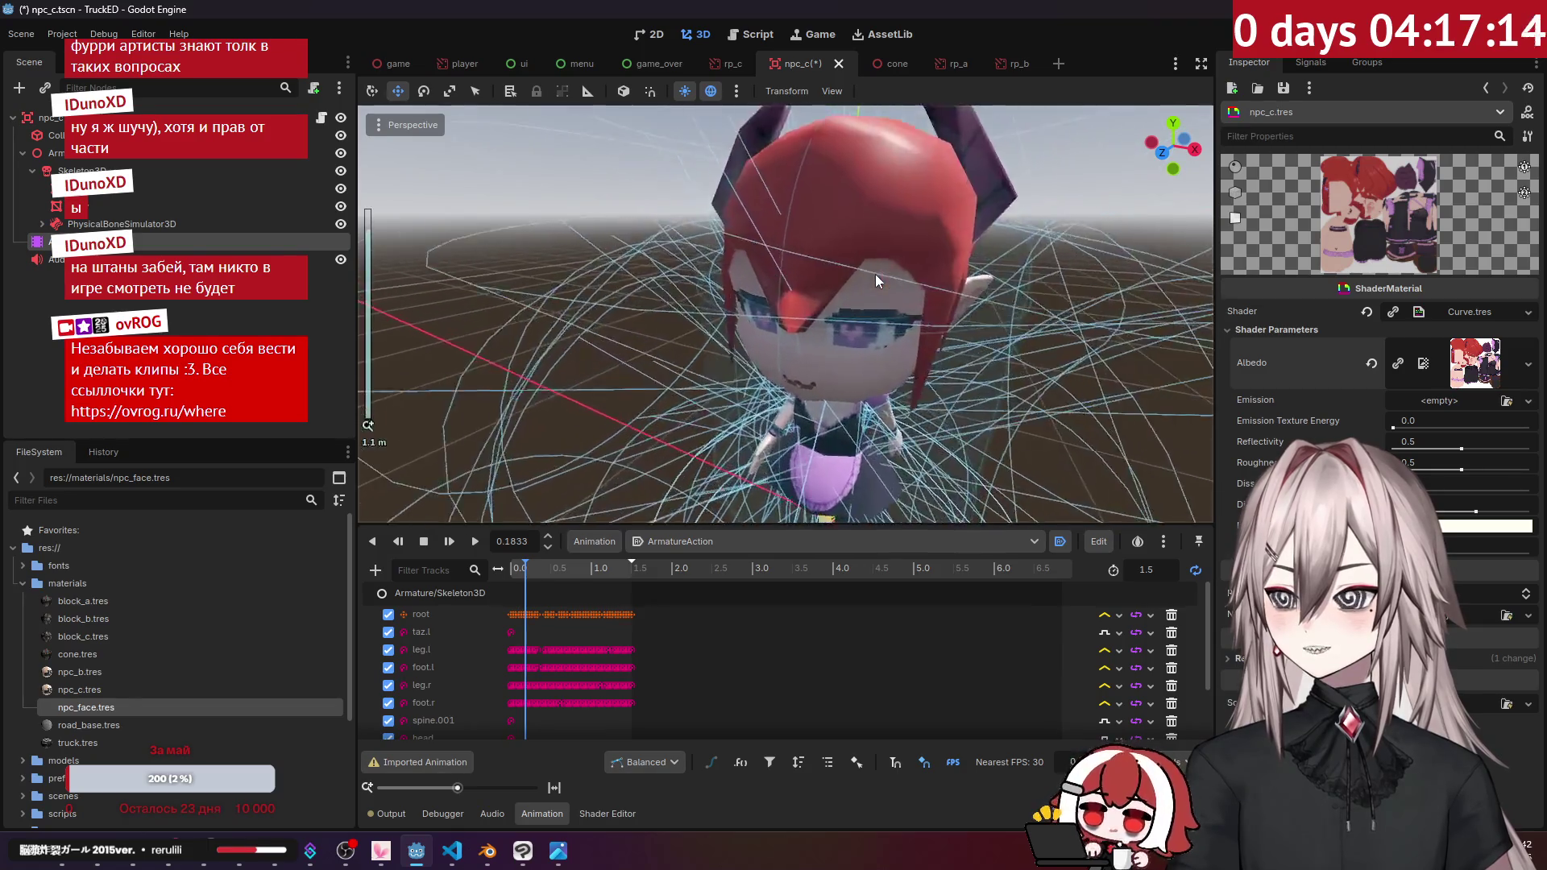
scroll(895, 250, "down", 5)
mouse_move(912, 232)
middle_mouse_down()
mouse_move(873, 234)
mouse_move(865, 219)
mouse_move(911, 242)
middle_mouse_up()
scroll(865, 217, "down", 3)
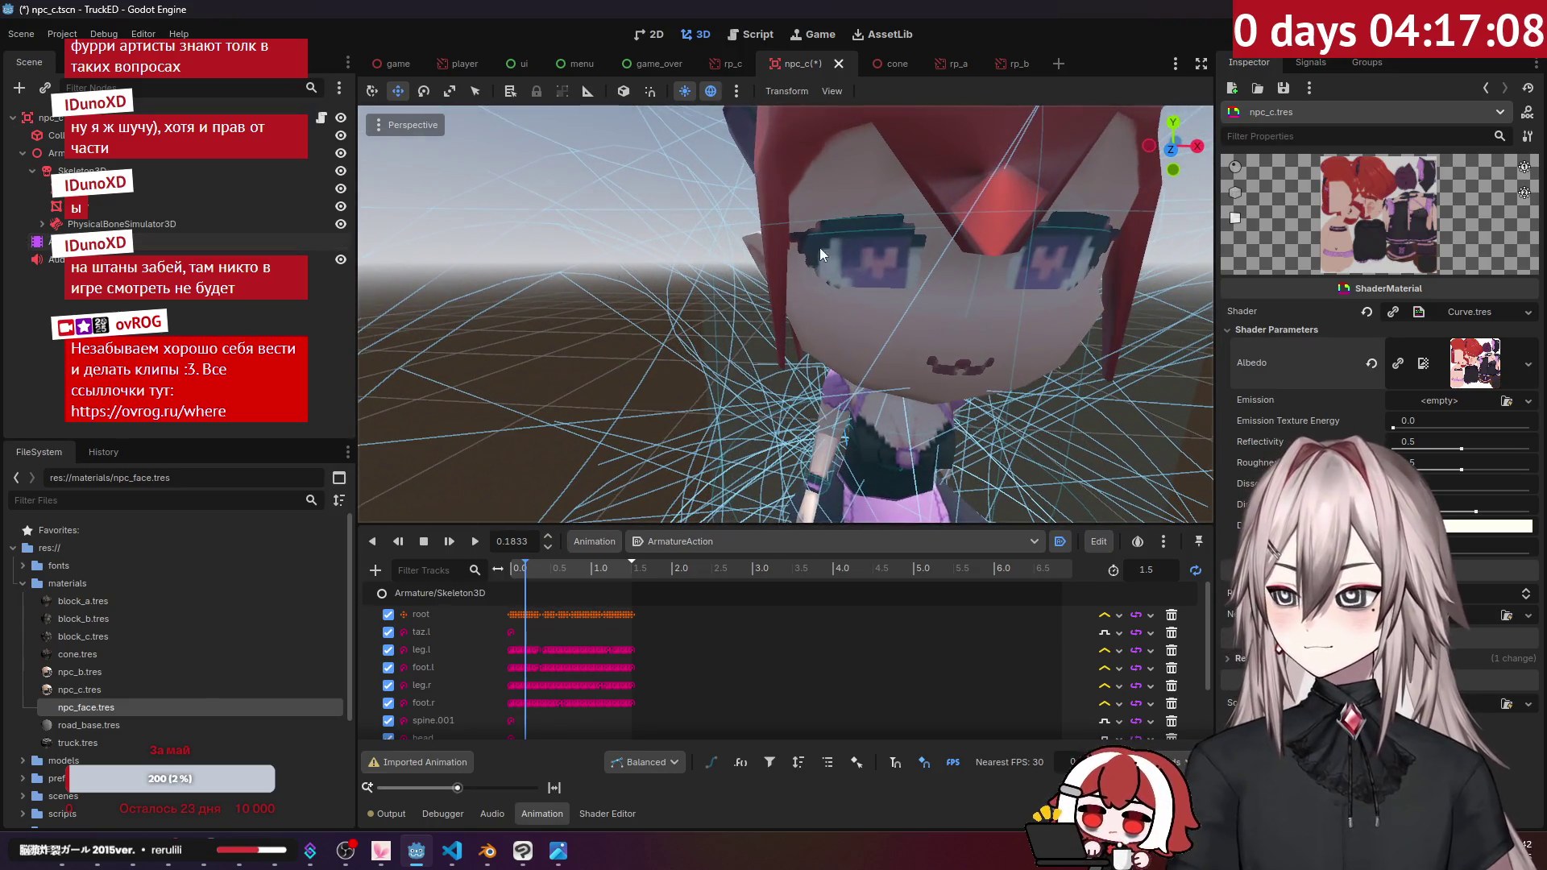
scroll(520, 192, "down", 5)
mouse_move(529, 563)
left_mouse_down()
mouse_move(587, 566)
mouse_move(530, 568)
left_mouse_up()
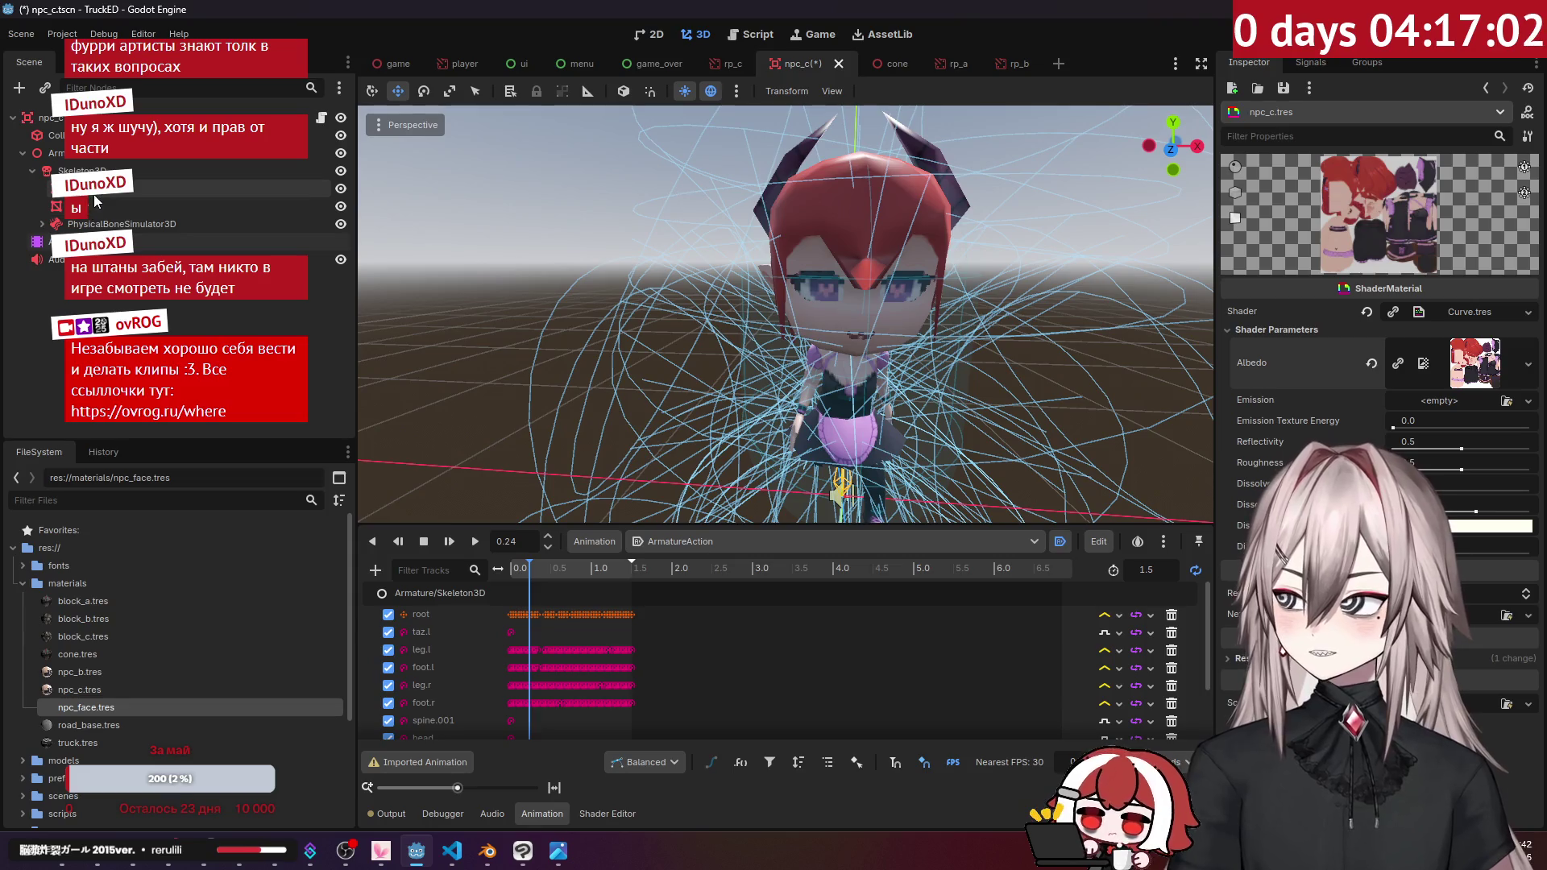
left_click(60, 171)
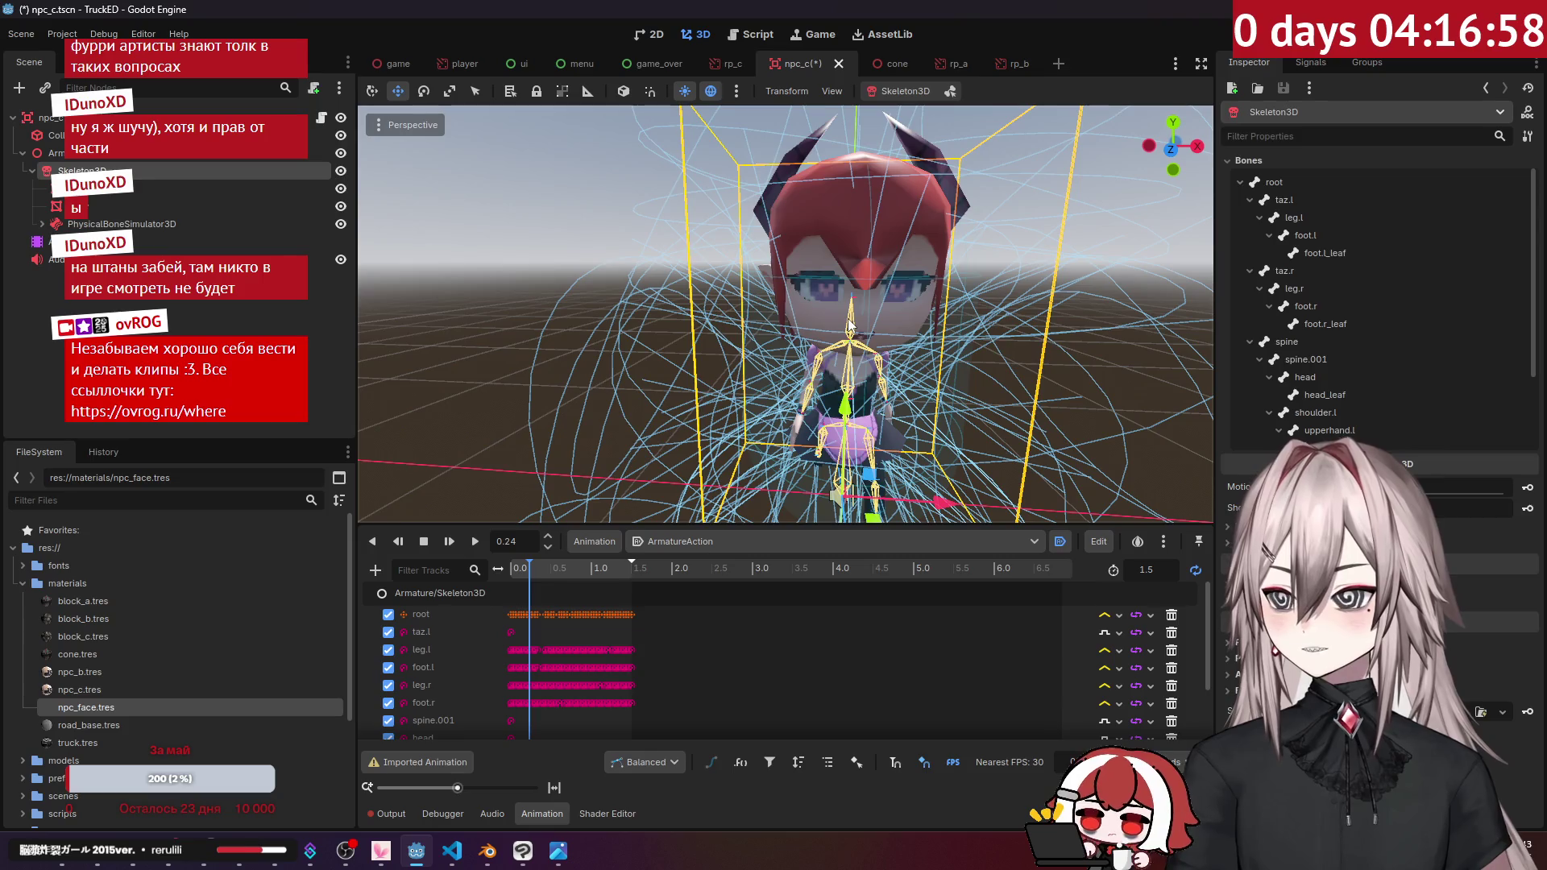
Step: Select the head's Physical Bone node, review its physics settings, then collapse PhysicalBoneSimulator3D
left_click(851, 326)
left_click(43, 224)
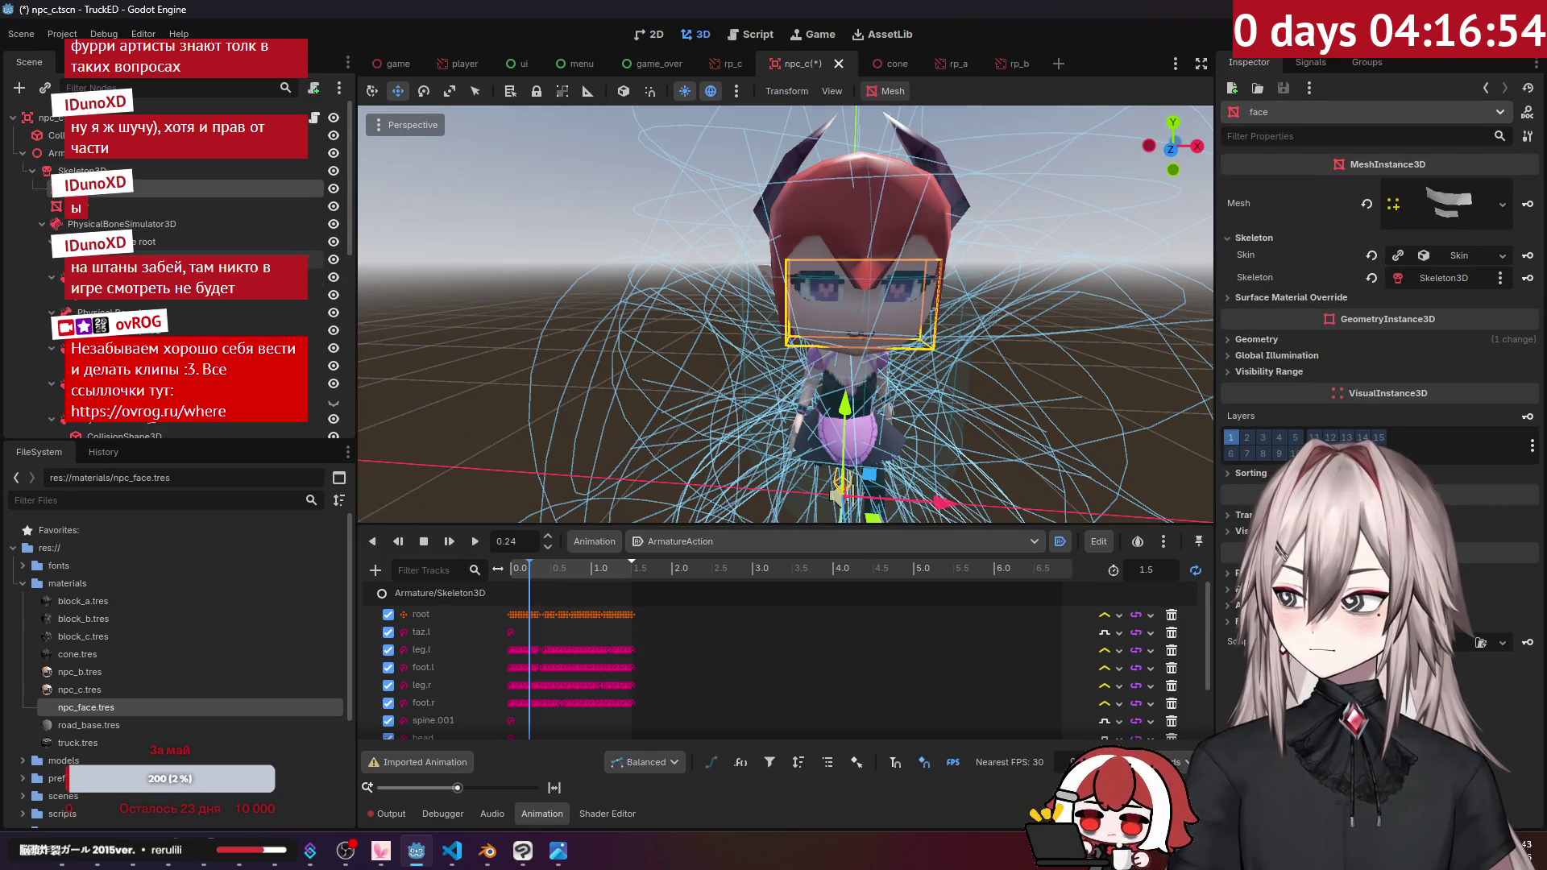
scroll(46, 226, "down", 5)
scroll(161, 217, "up", 3)
scroll(164, 181, "down", 3)
left_click(161, 280)
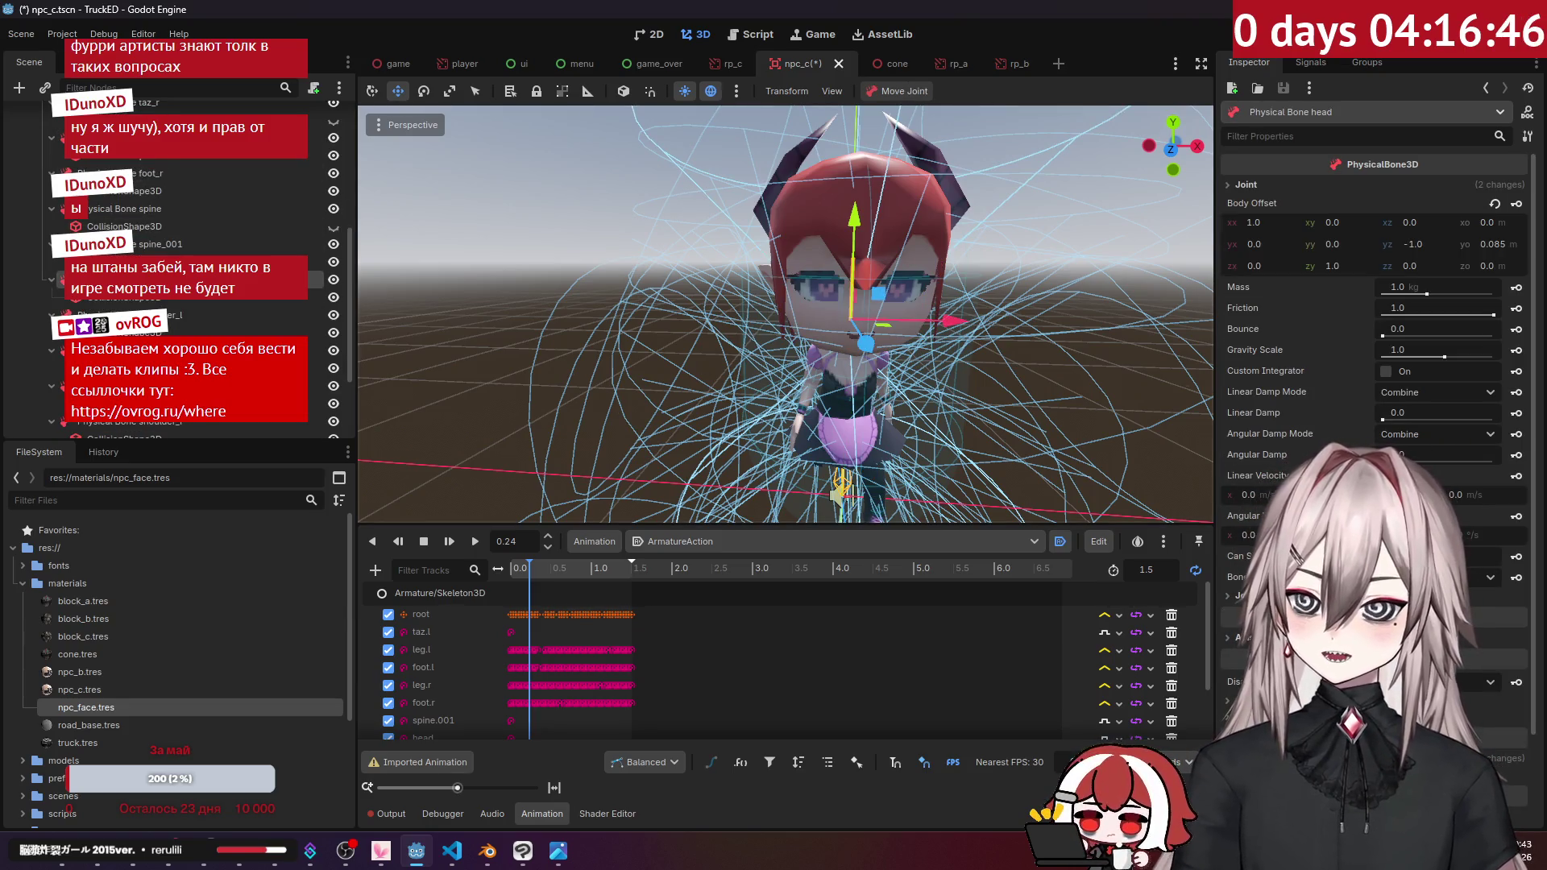
scroll(1268, 316, "down", 3)
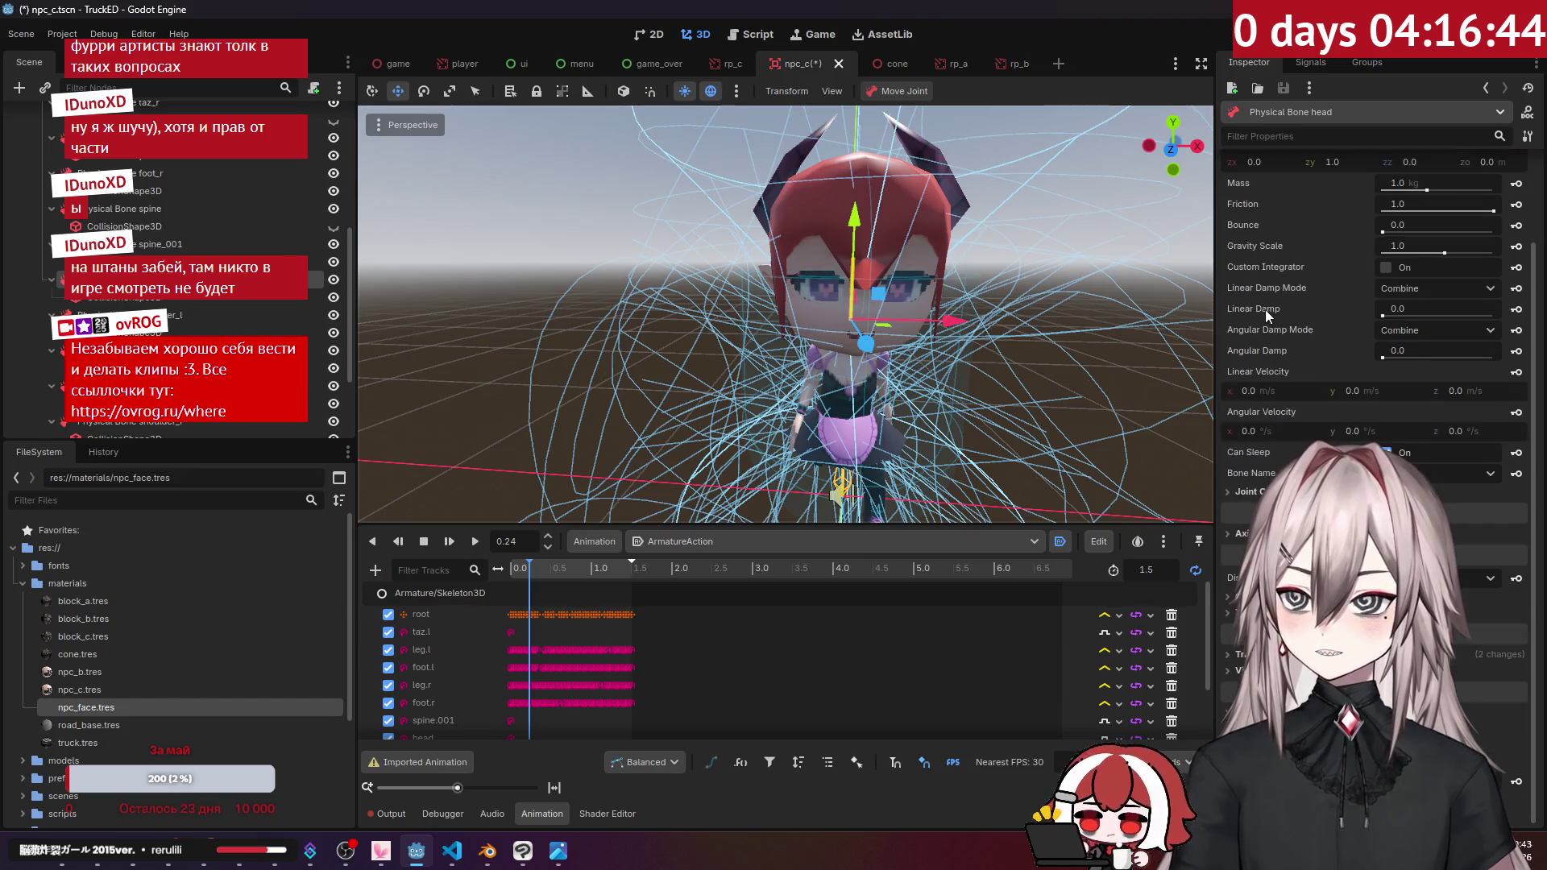
scroll(1374, 322, "down", 5)
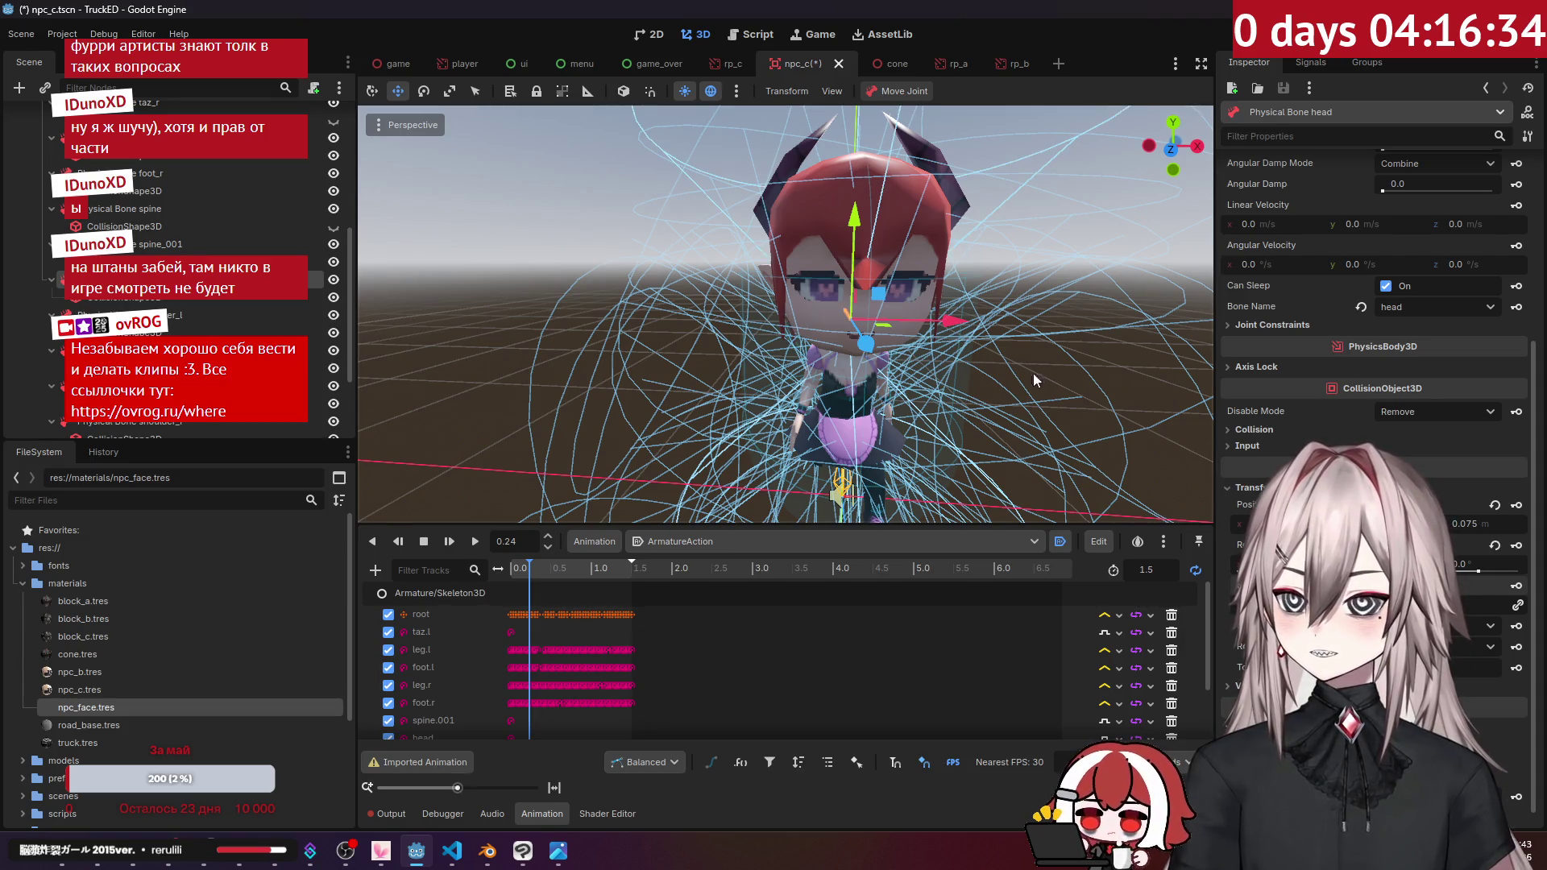
middle_click_drag(1015, 380, 984, 376)
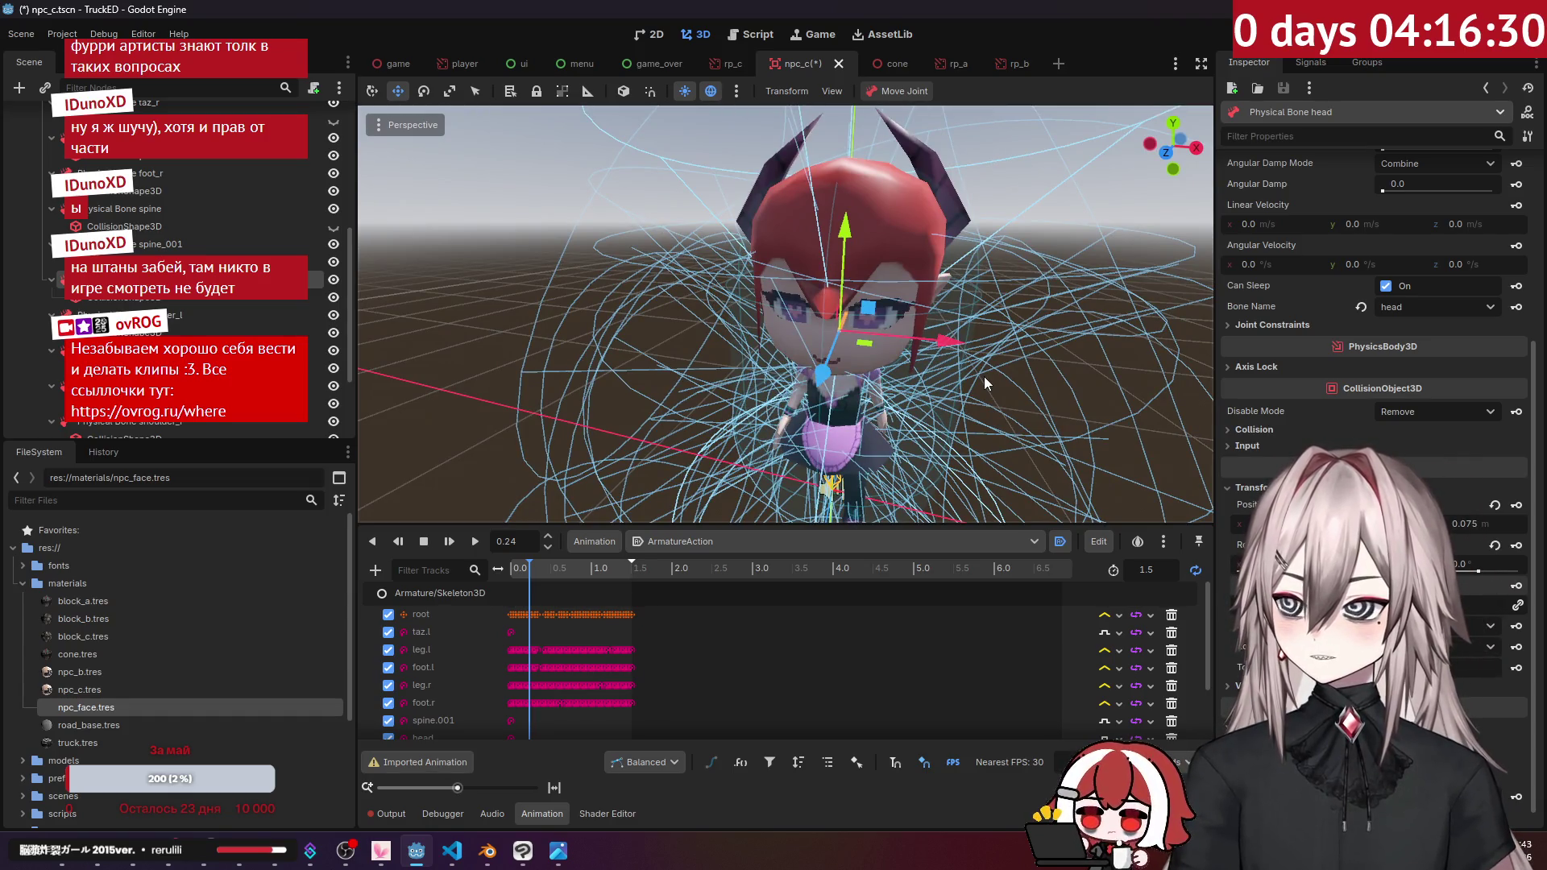
scroll(185, 242, "up", 5)
left_click(43, 224)
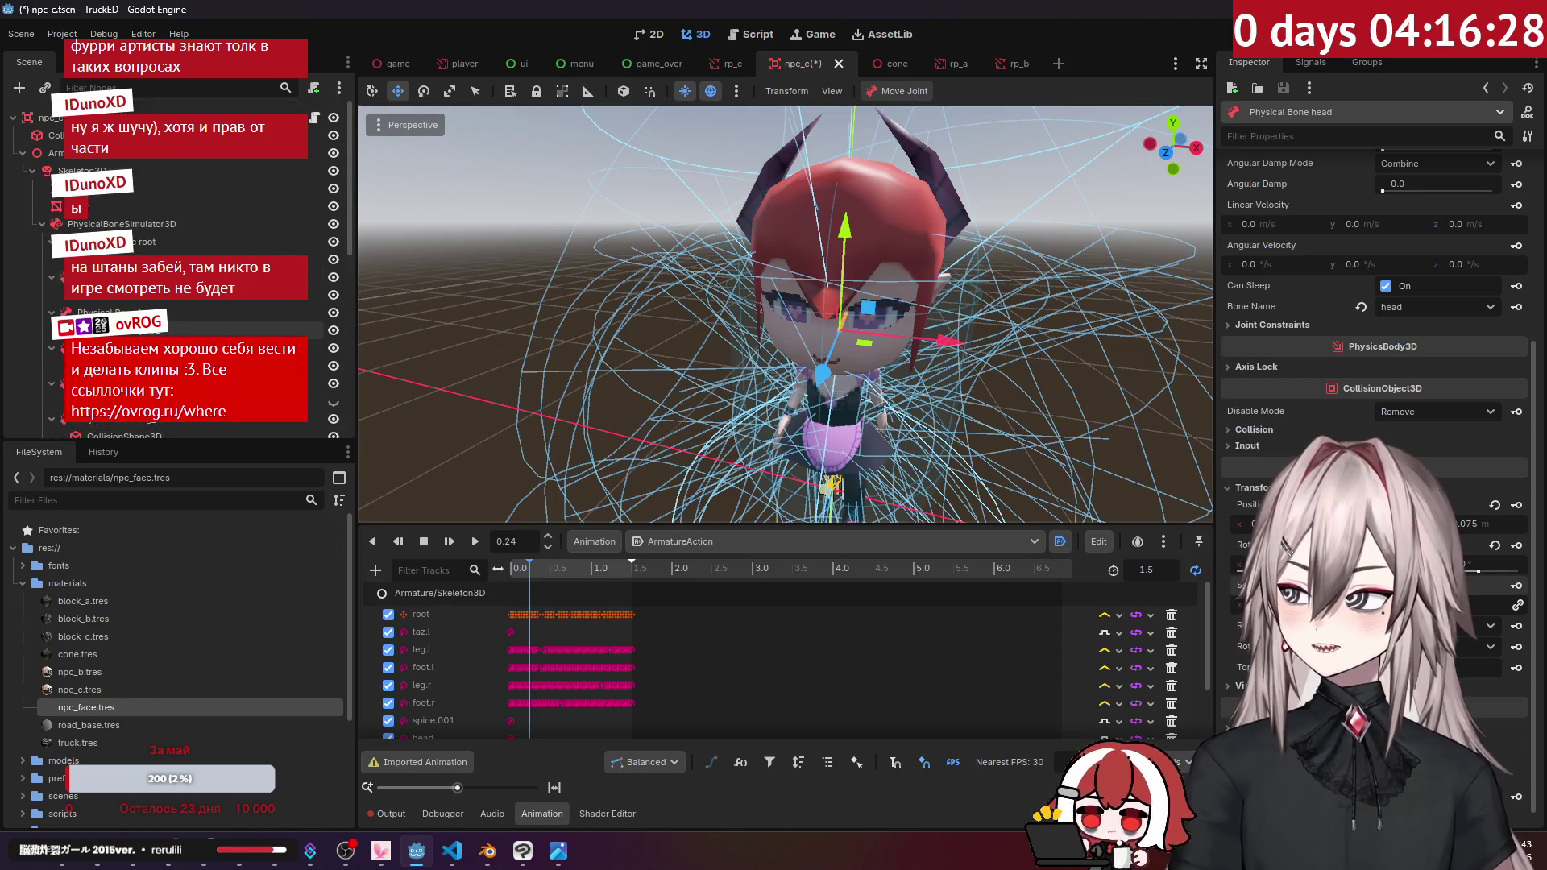
Step: Inspect the head bone's pose in Skeleton3D's Bones list, then save npc_c.tscn
left_click(80, 170)
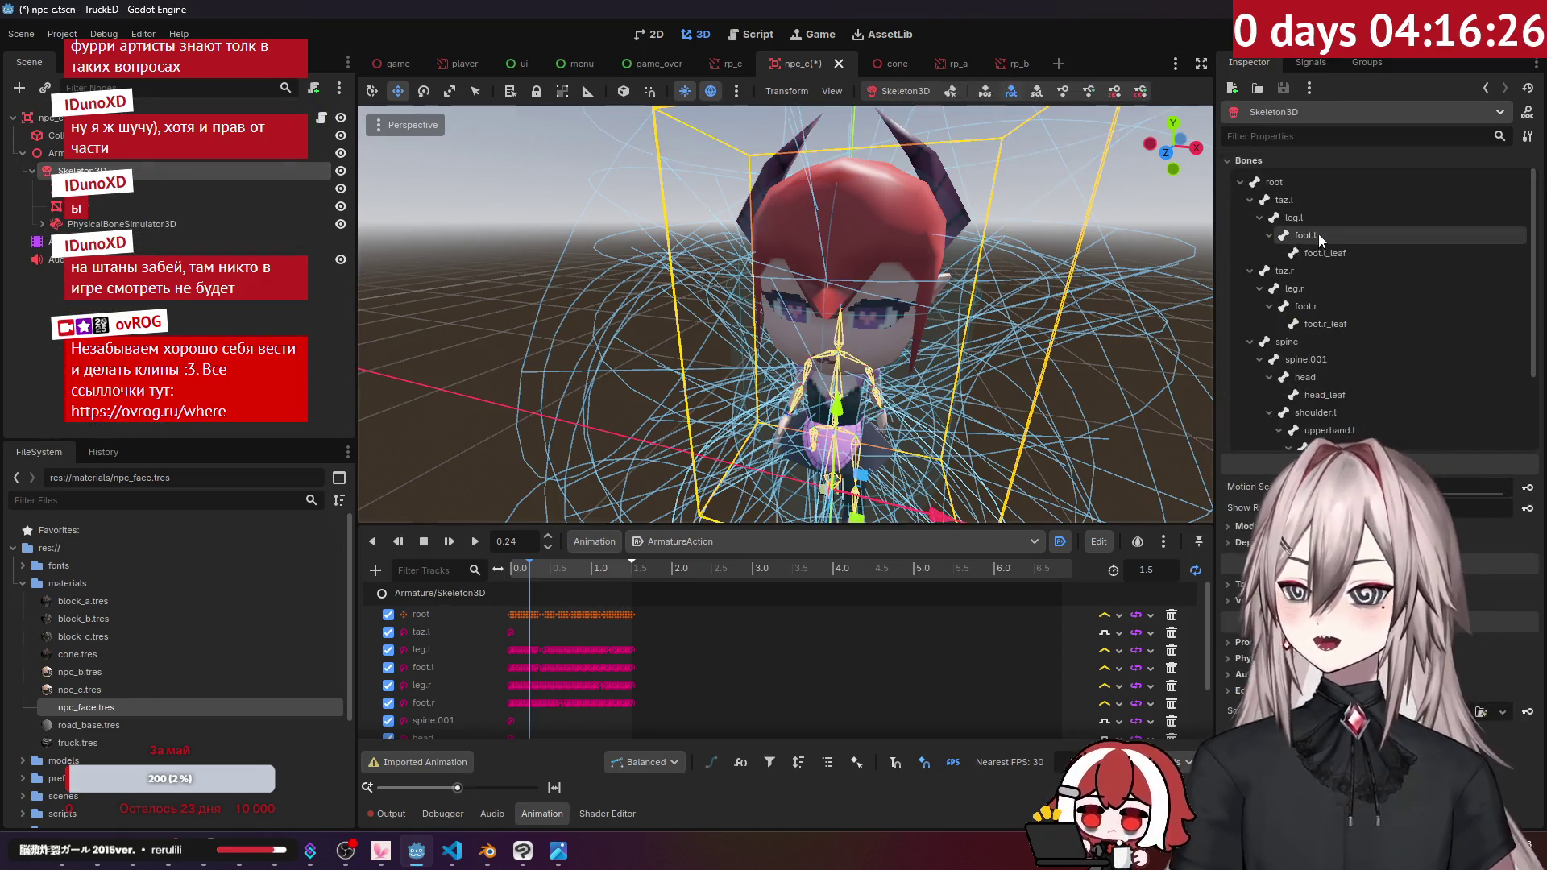
scroll(1294, 288, "down", 5)
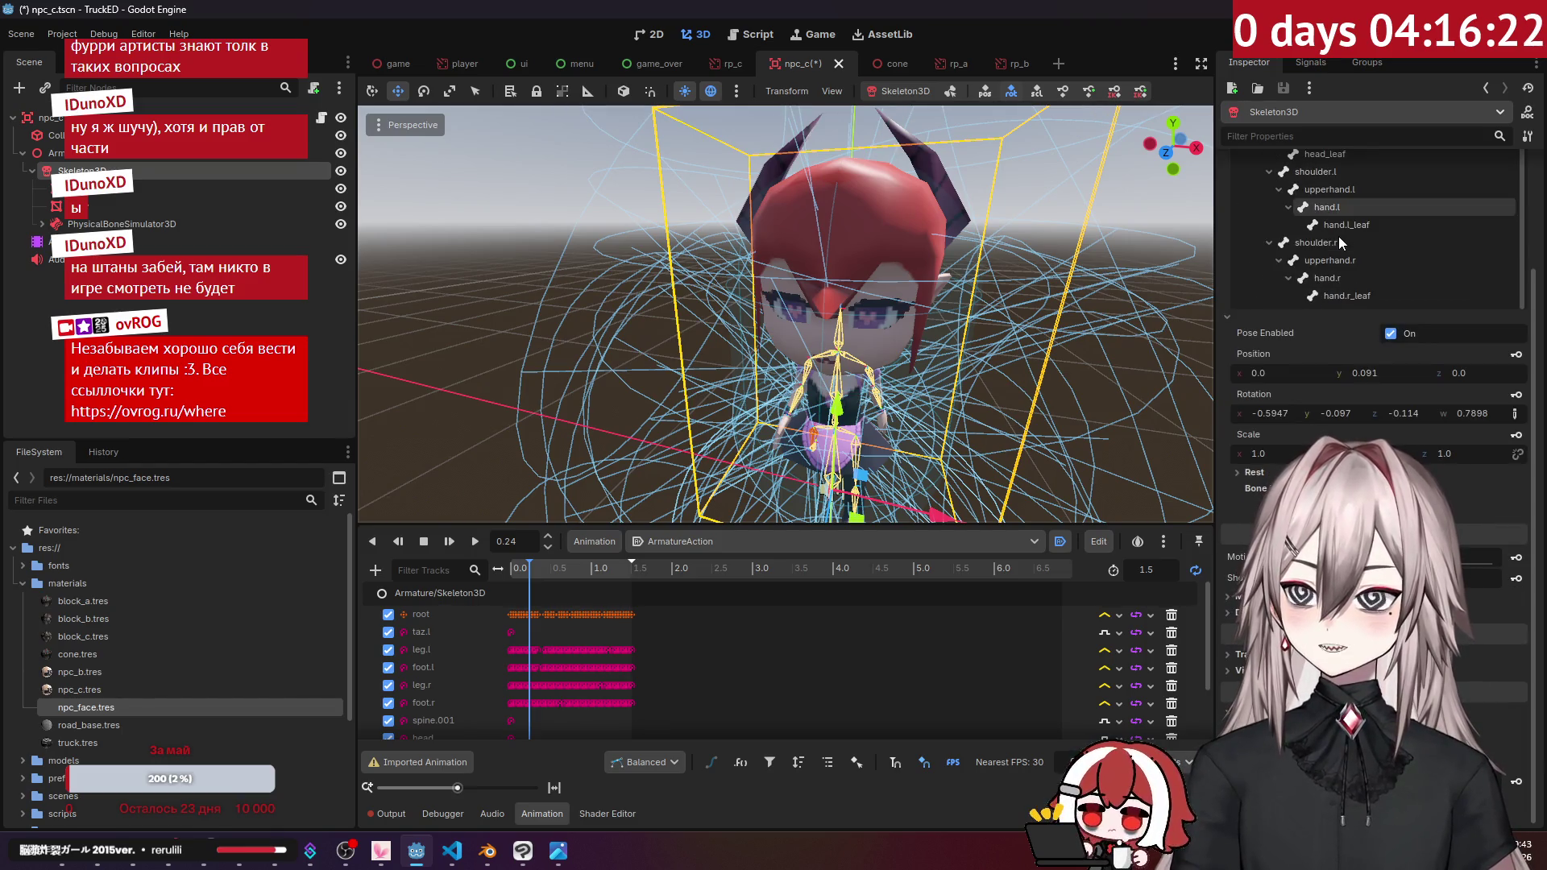
scroll(990, 392, "up", 2)
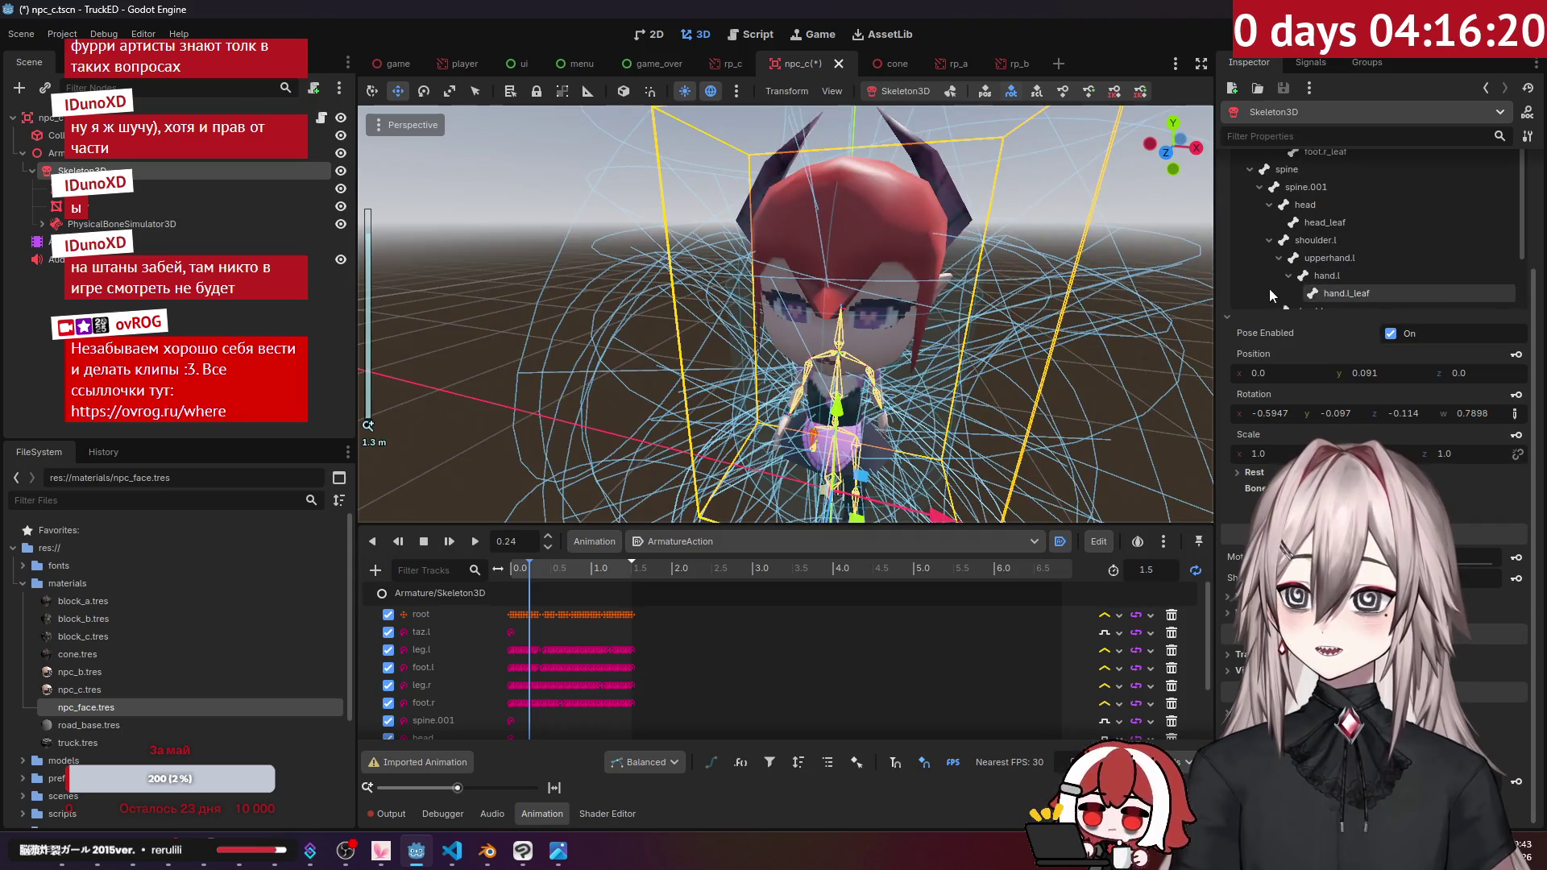
scroll(1534, 222, "up", 3)
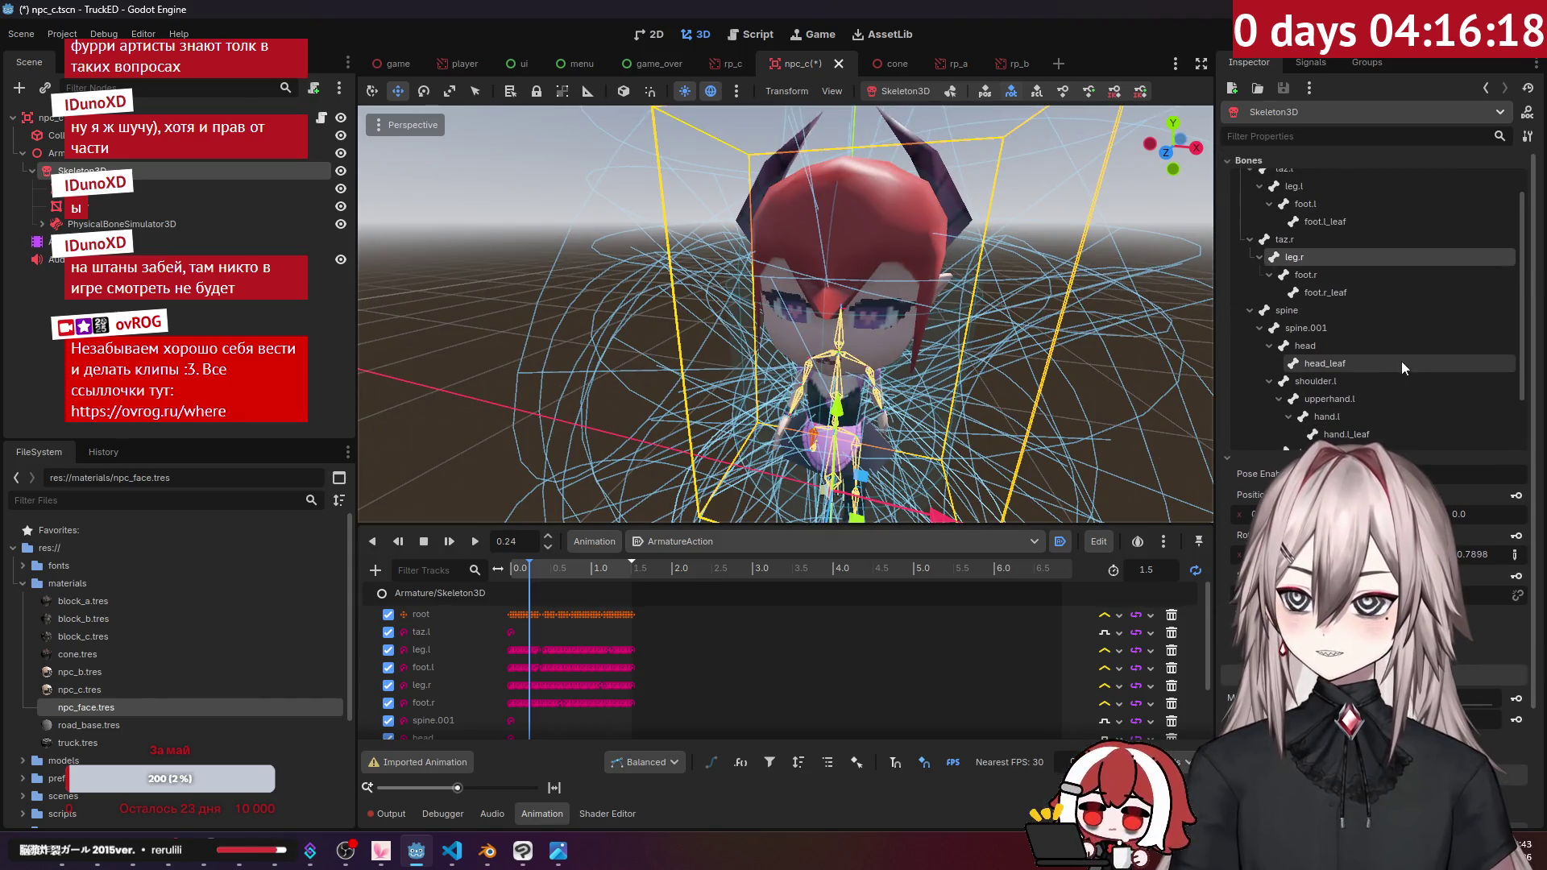
left_click(1366, 346)
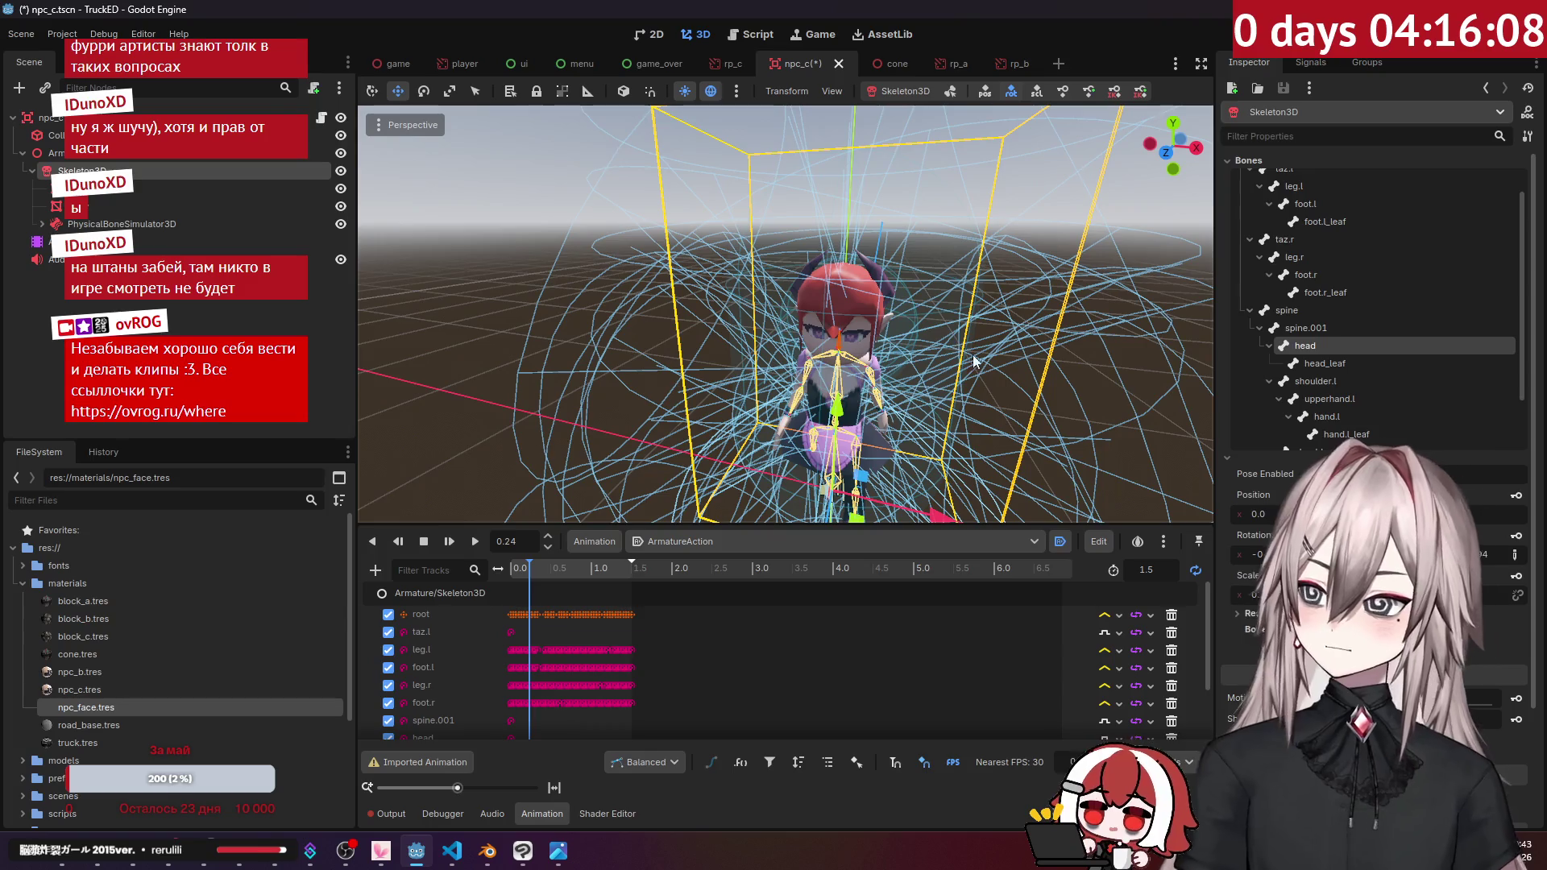
mouse_move(961, 216)
middle_mouse_down()
mouse_move(892, 195)
mouse_move(890, 122)
mouse_move(1038, 516)
mouse_move(725, 339)
mouse_move(390, 210)
mouse_move(903, 283)
middle_mouse_up()
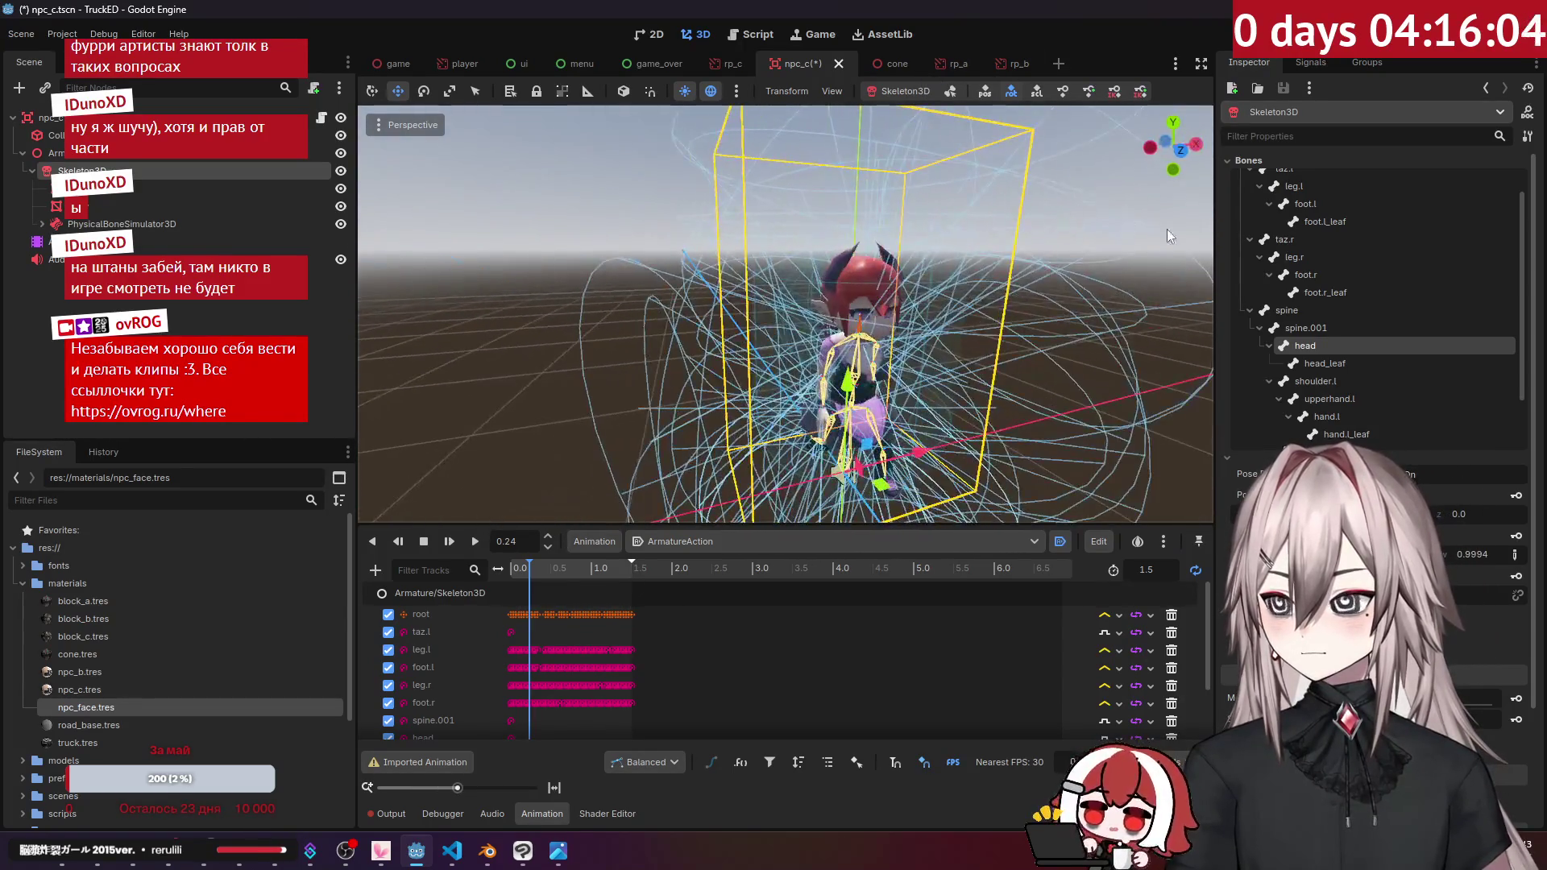
scroll(903, 283, "up", 5)
scroll(903, 283, "down", 5)
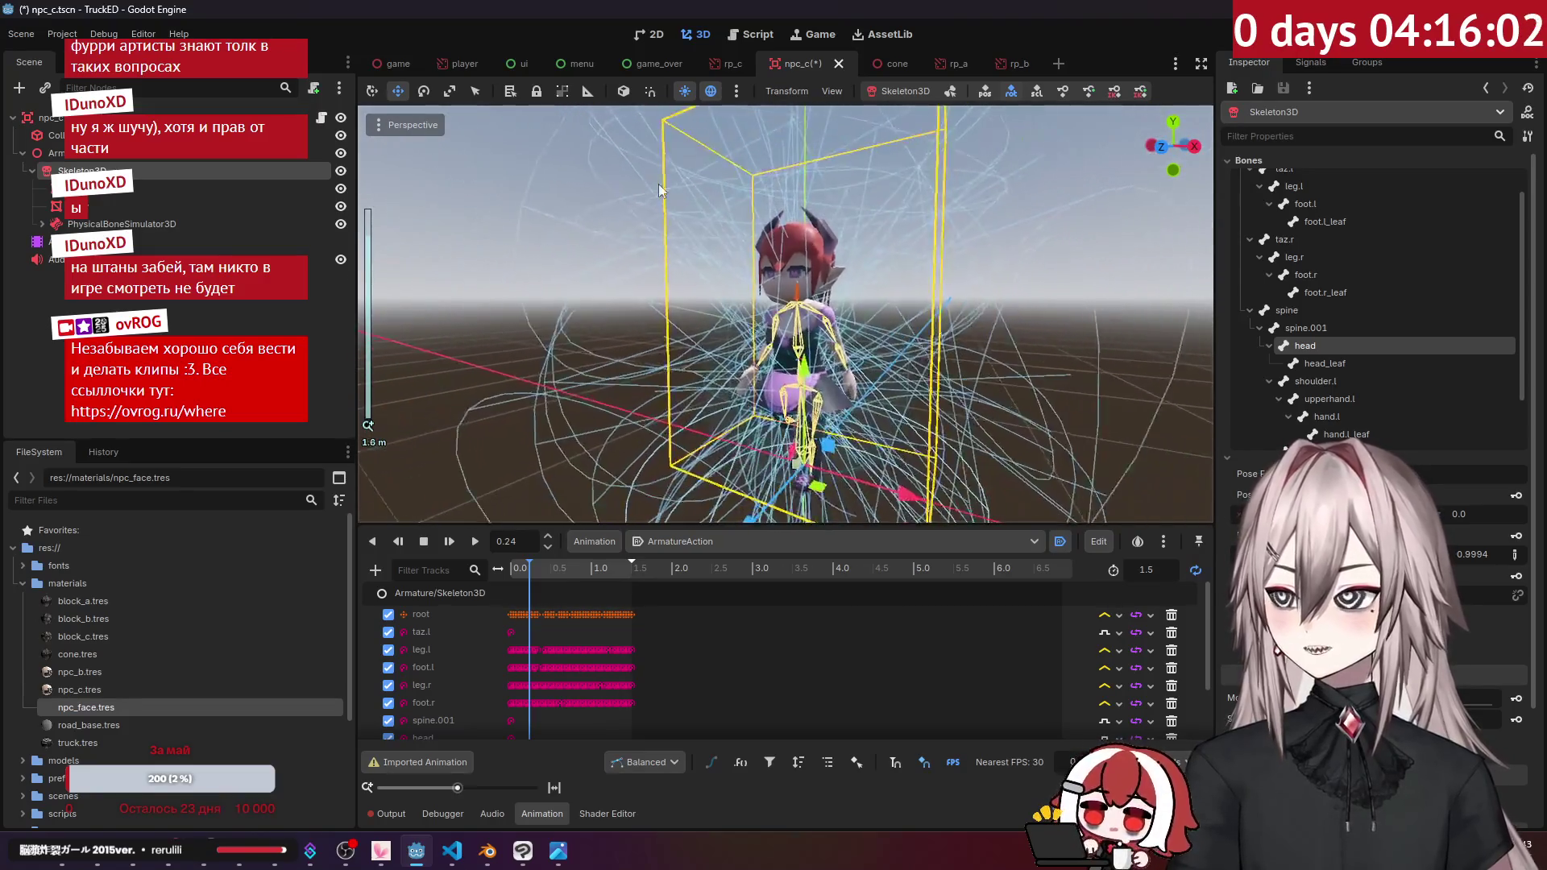
key("ctrl+s")
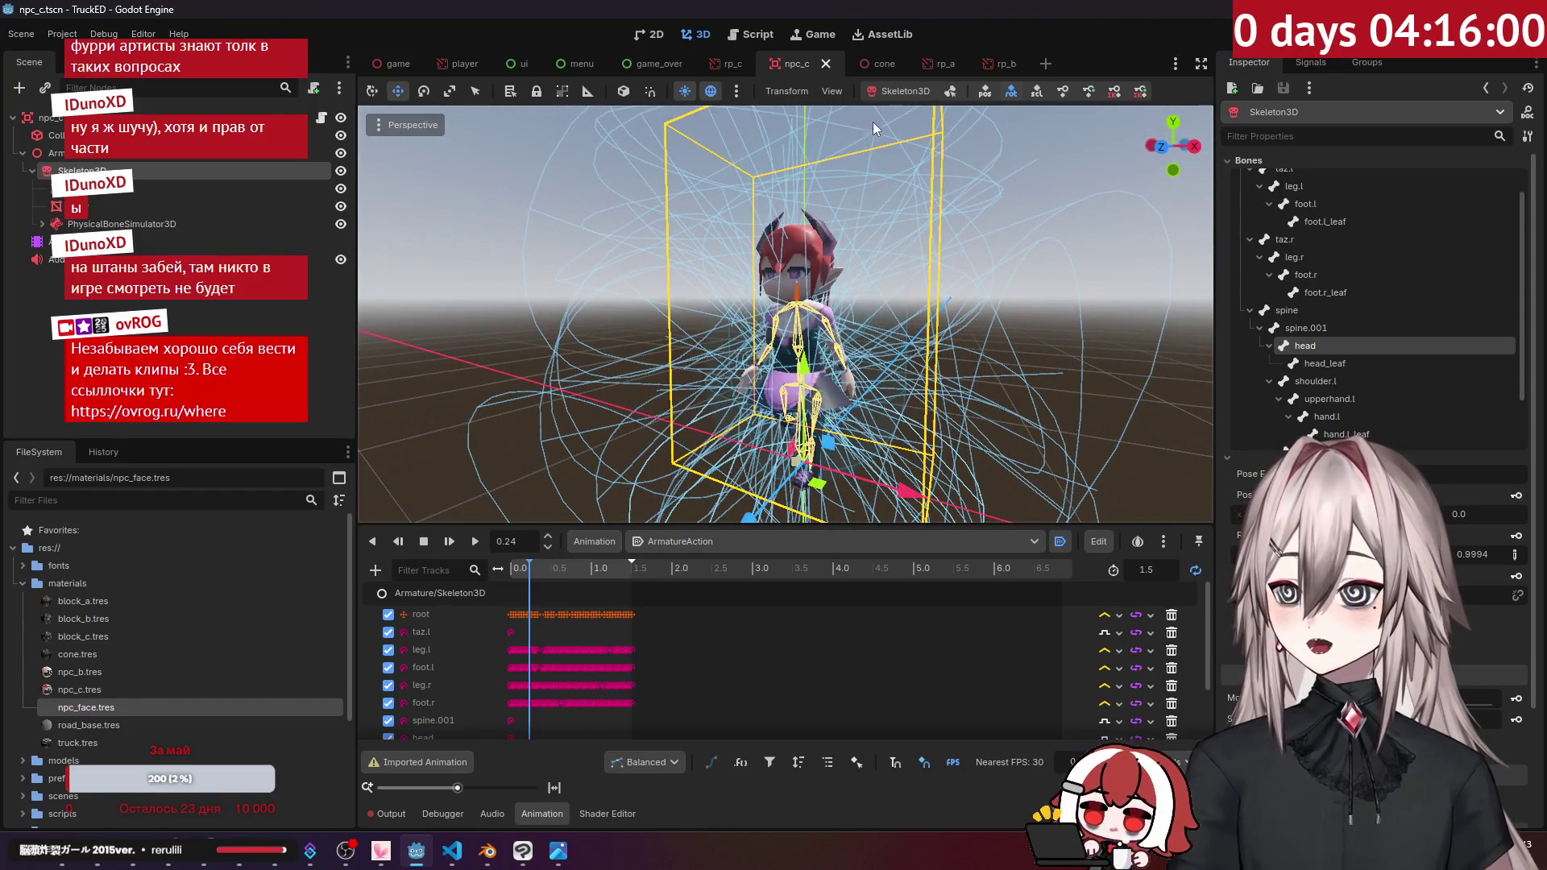
scroll(105, 627, "down", 4)
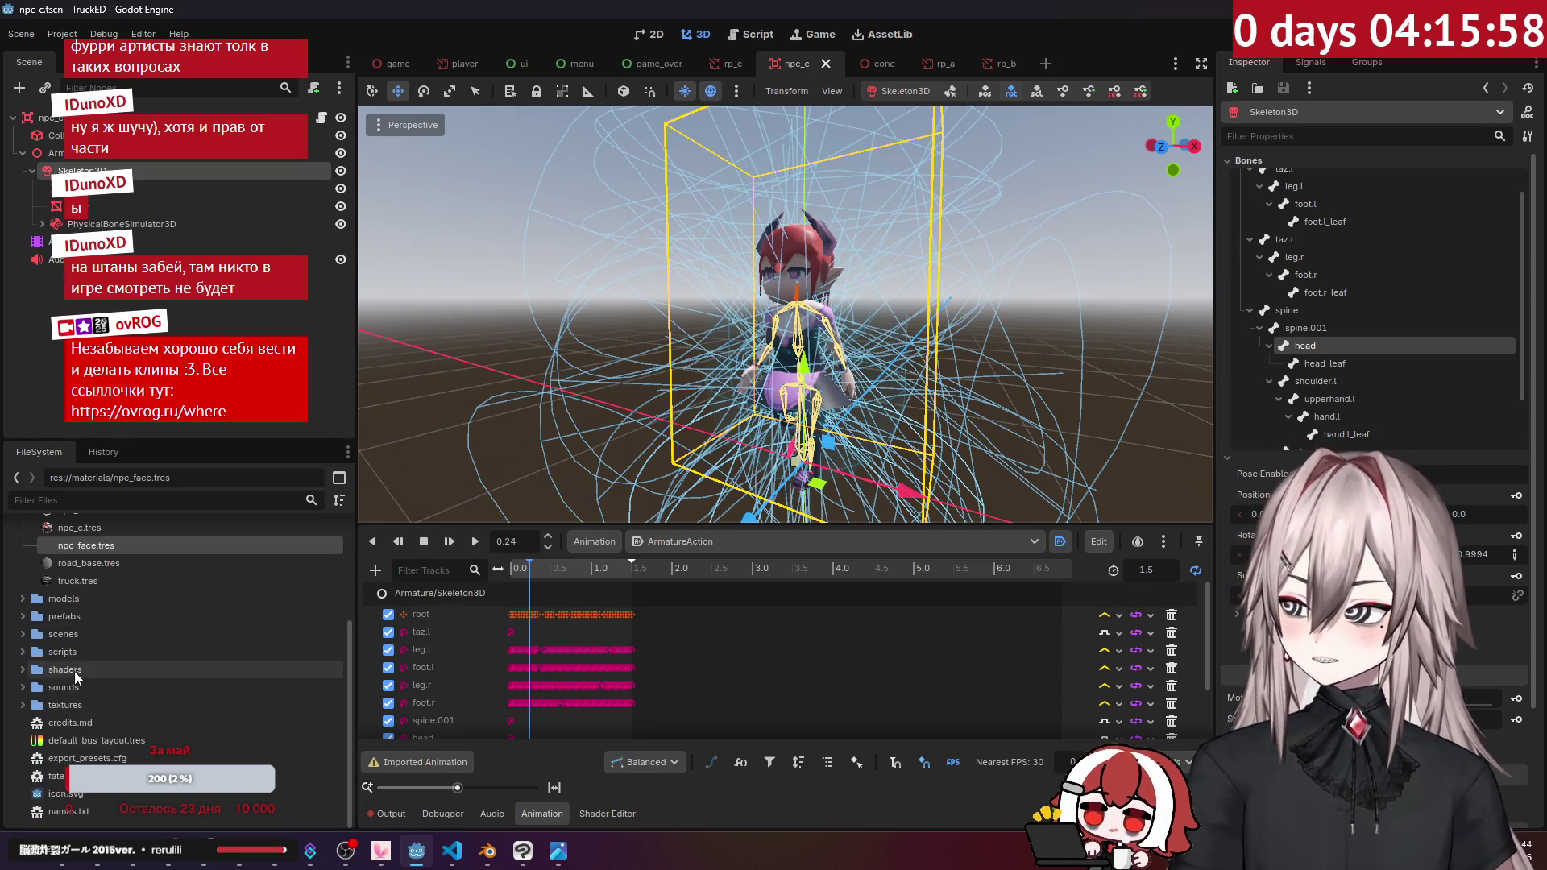
Step: Open prefabs/npc_b.tscn, select its Skeleton3D head bone, and undo the accidental head stretch
left_click(89, 615)
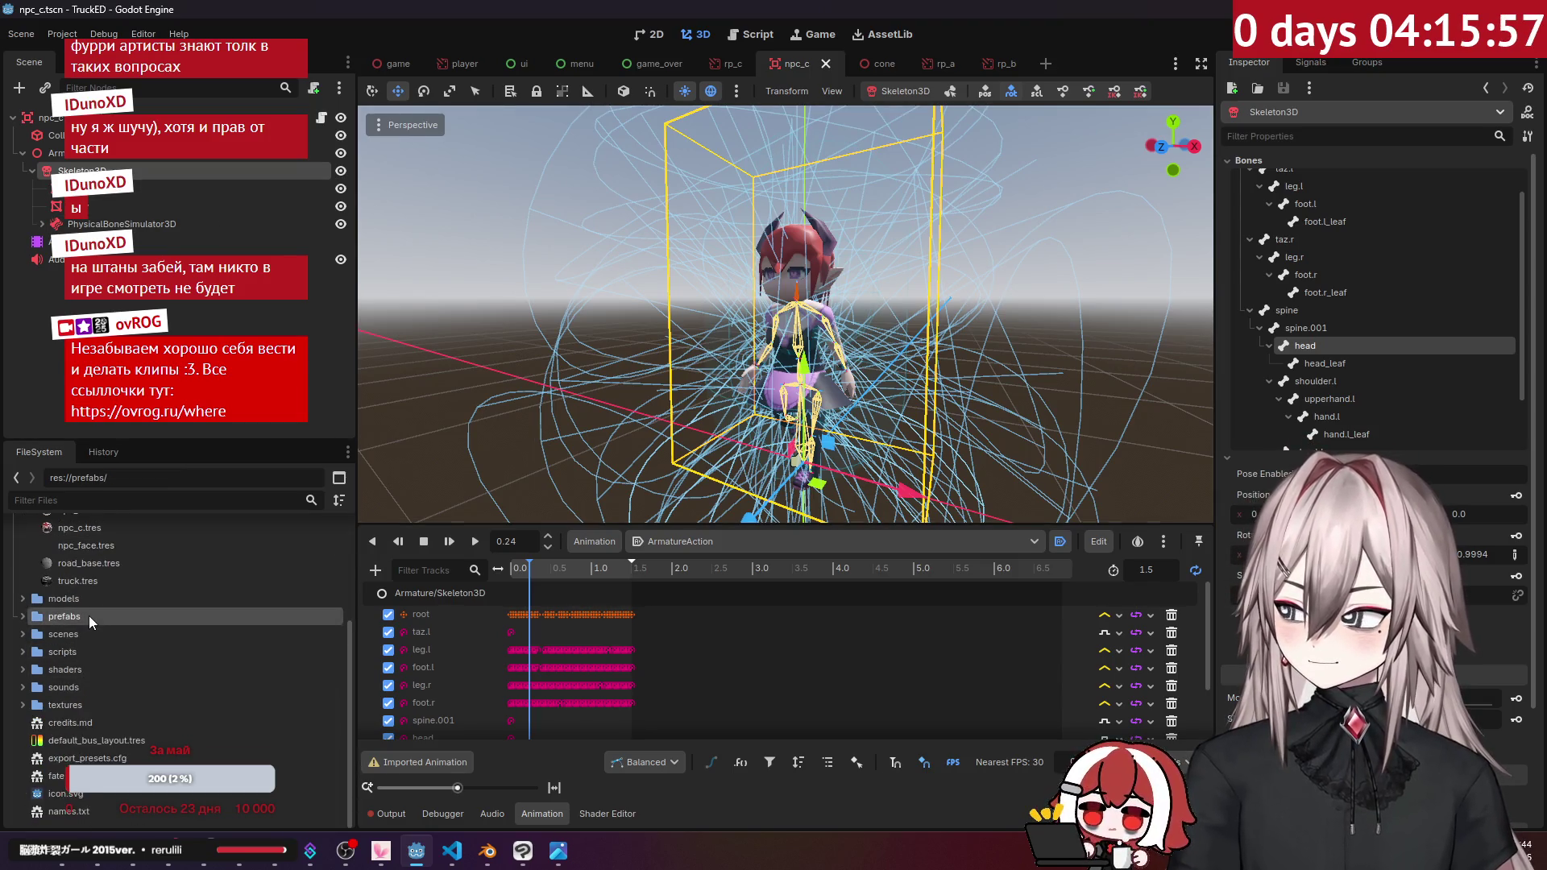
left_click(22, 616)
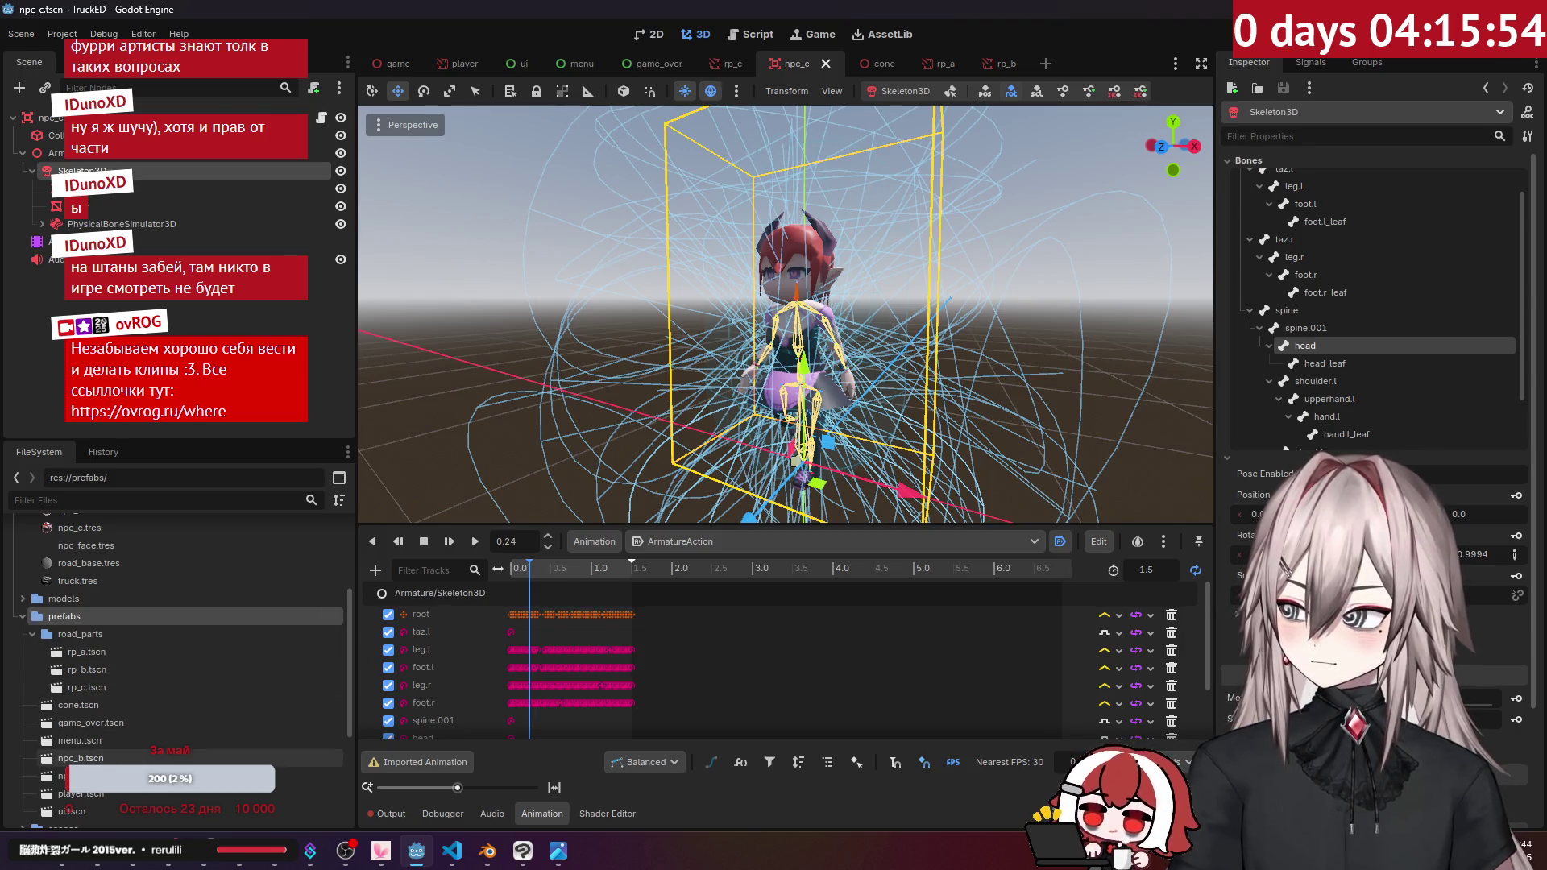
double_click(81, 758)
scroll(582, 403, "up", 6)
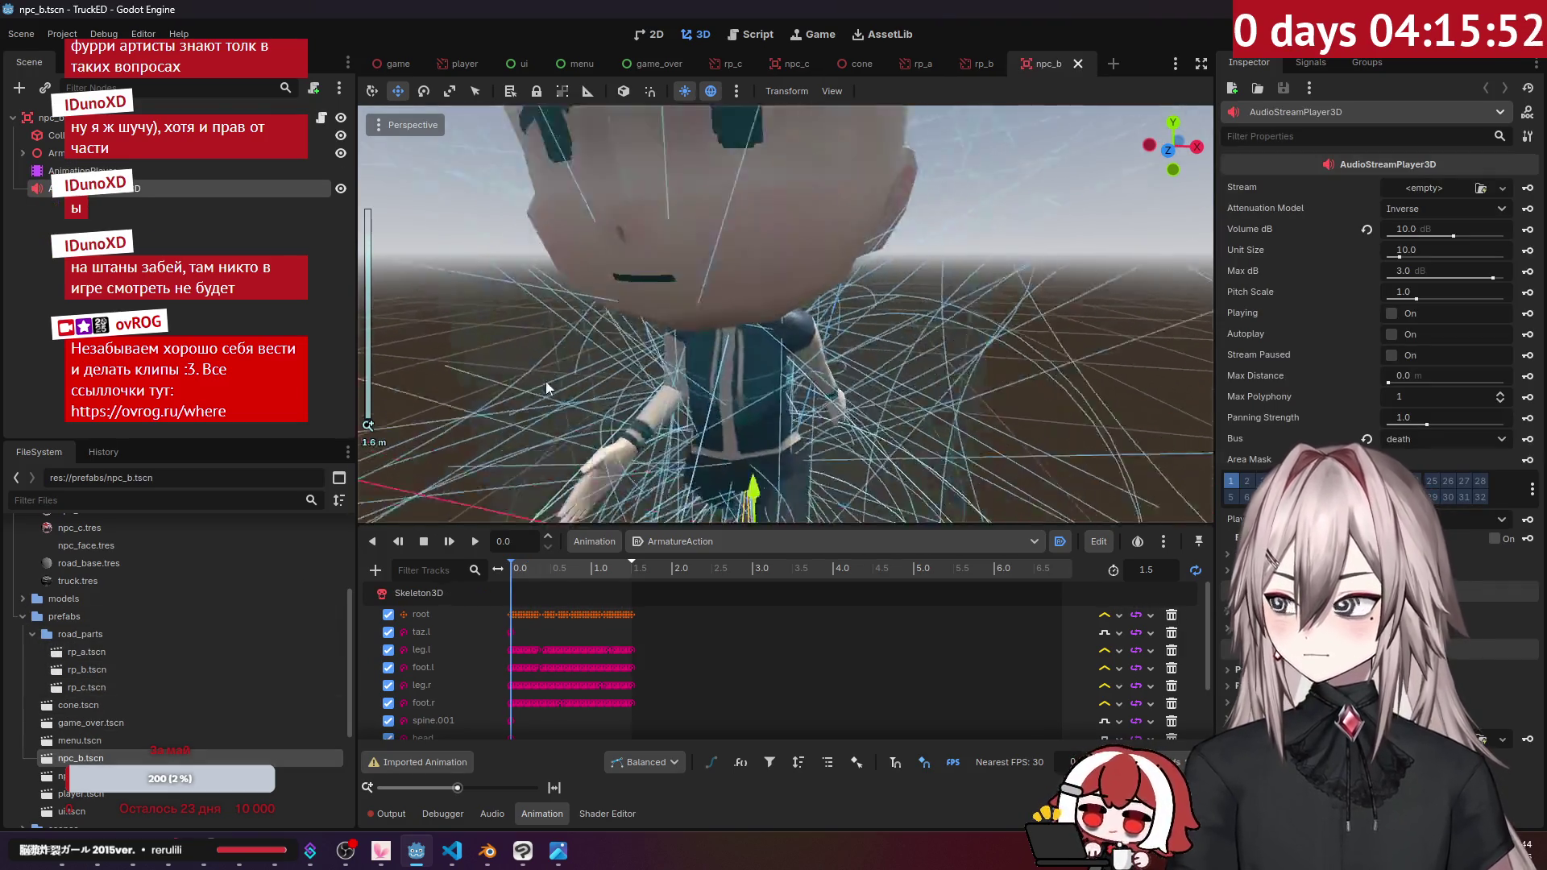
left_click(117, 157)
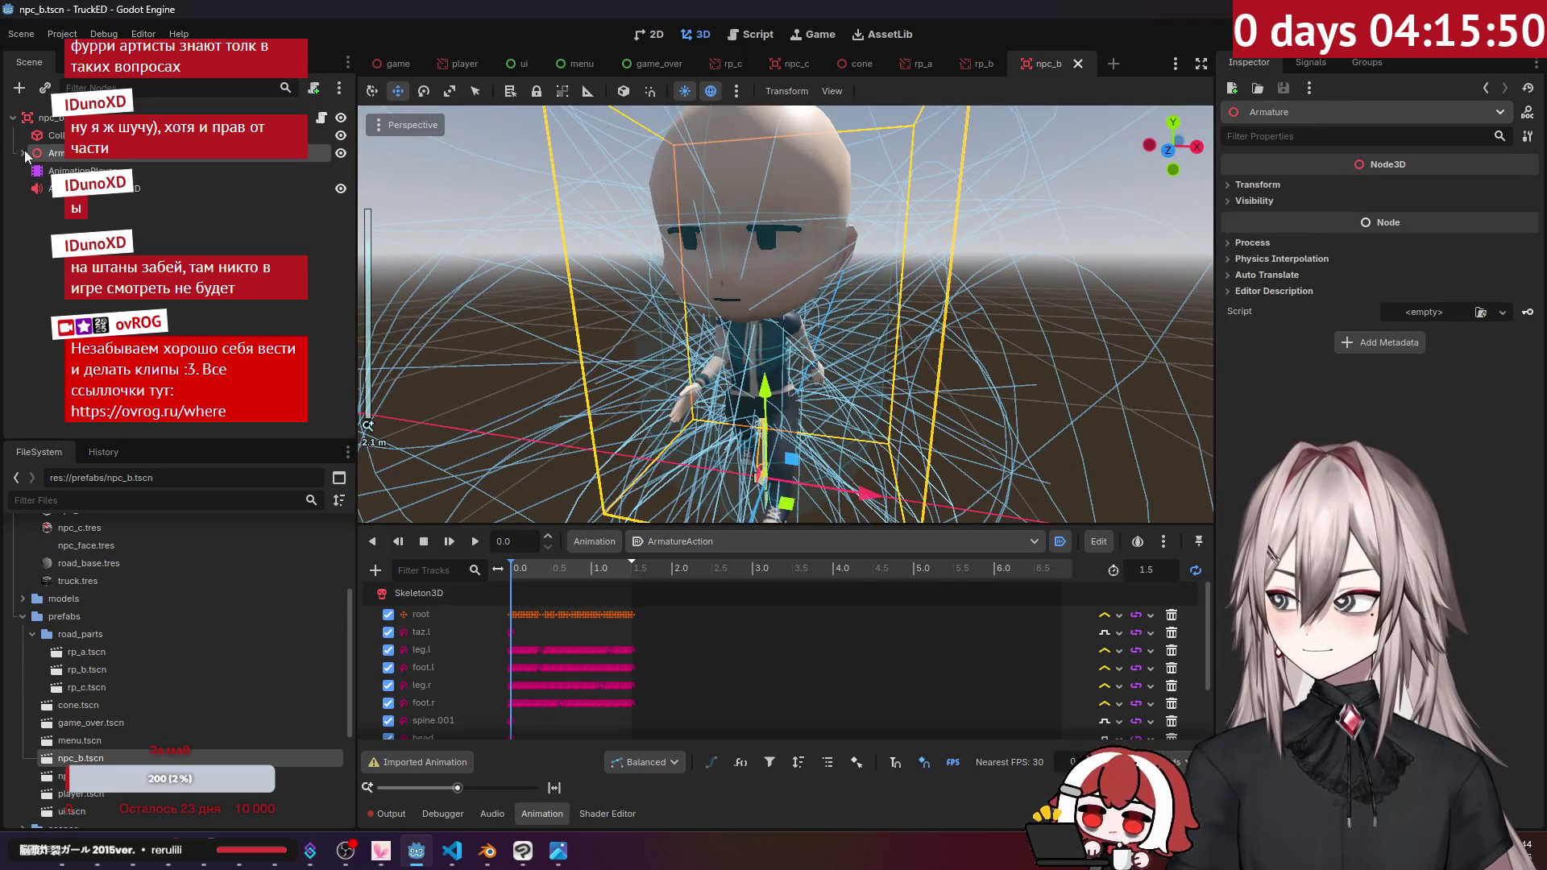
left_click(81, 171)
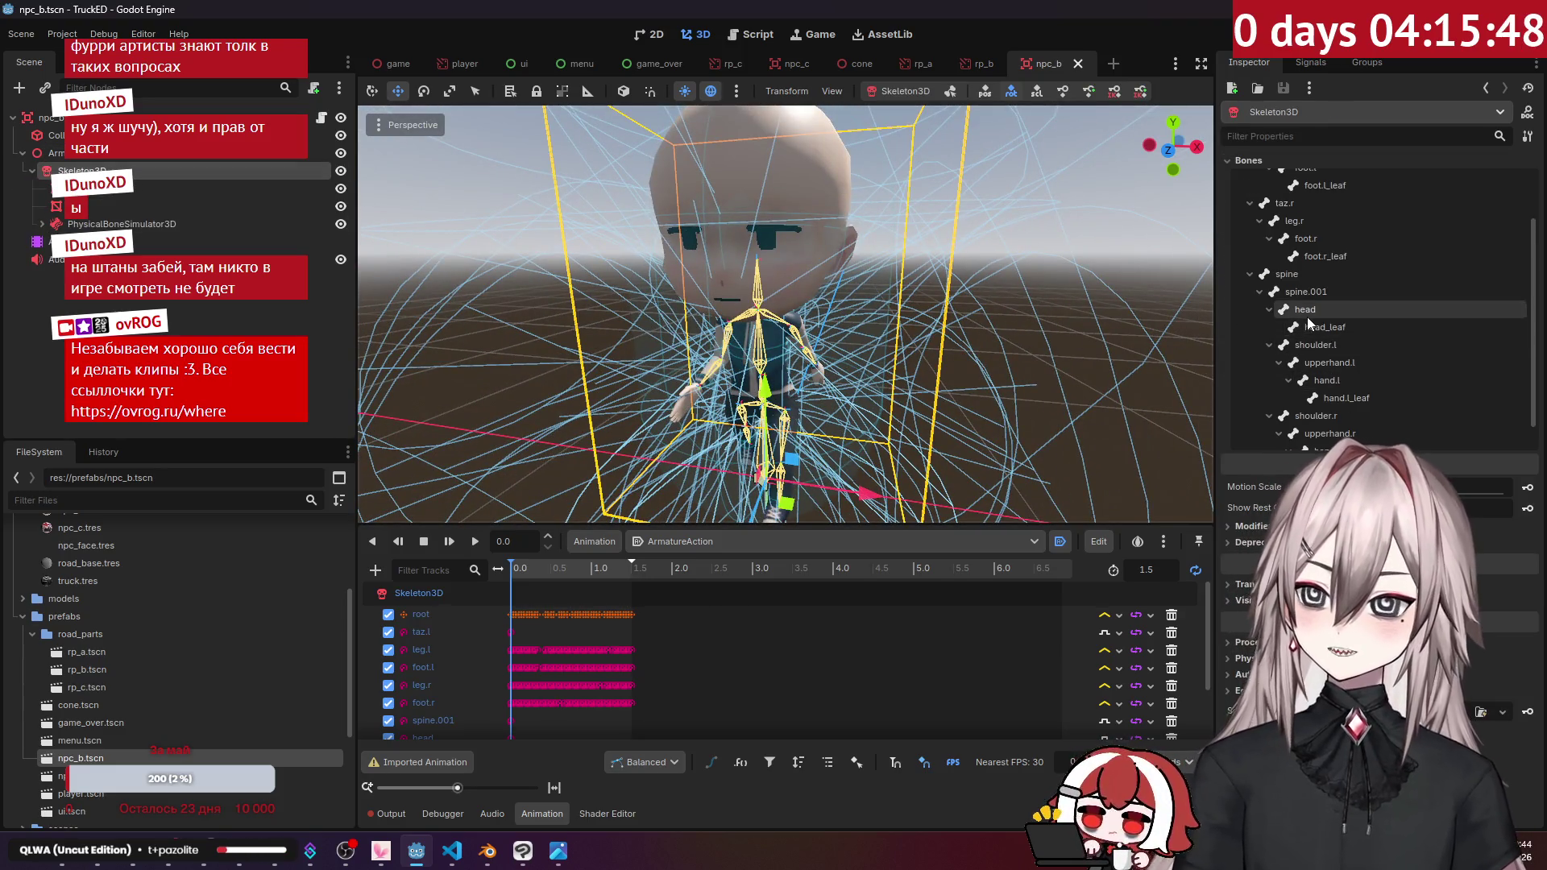
left_click(1314, 310)
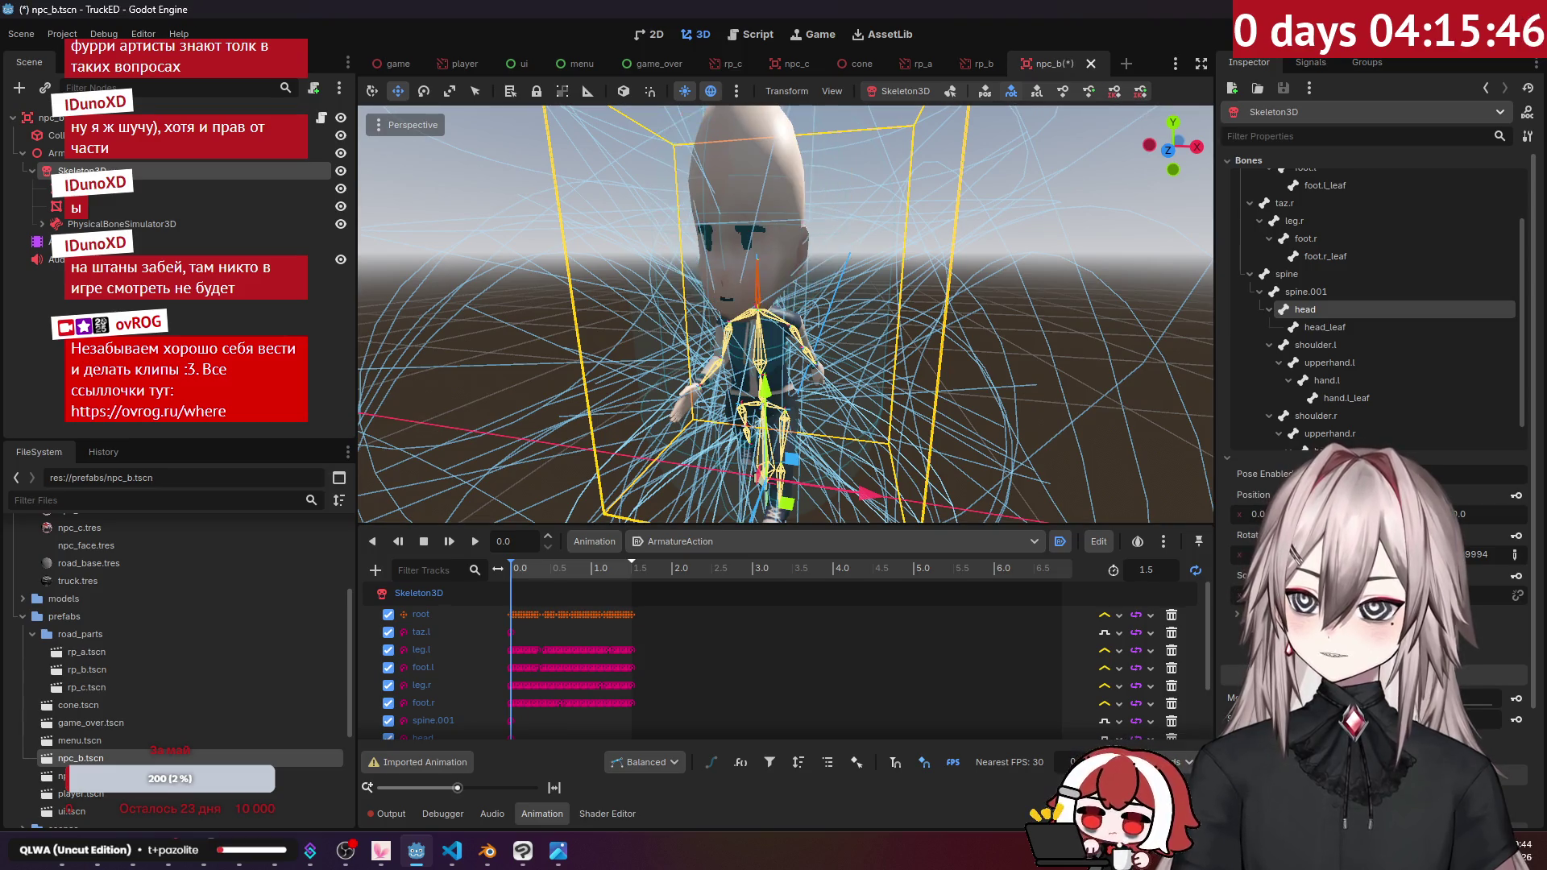
key("ctrl+z")
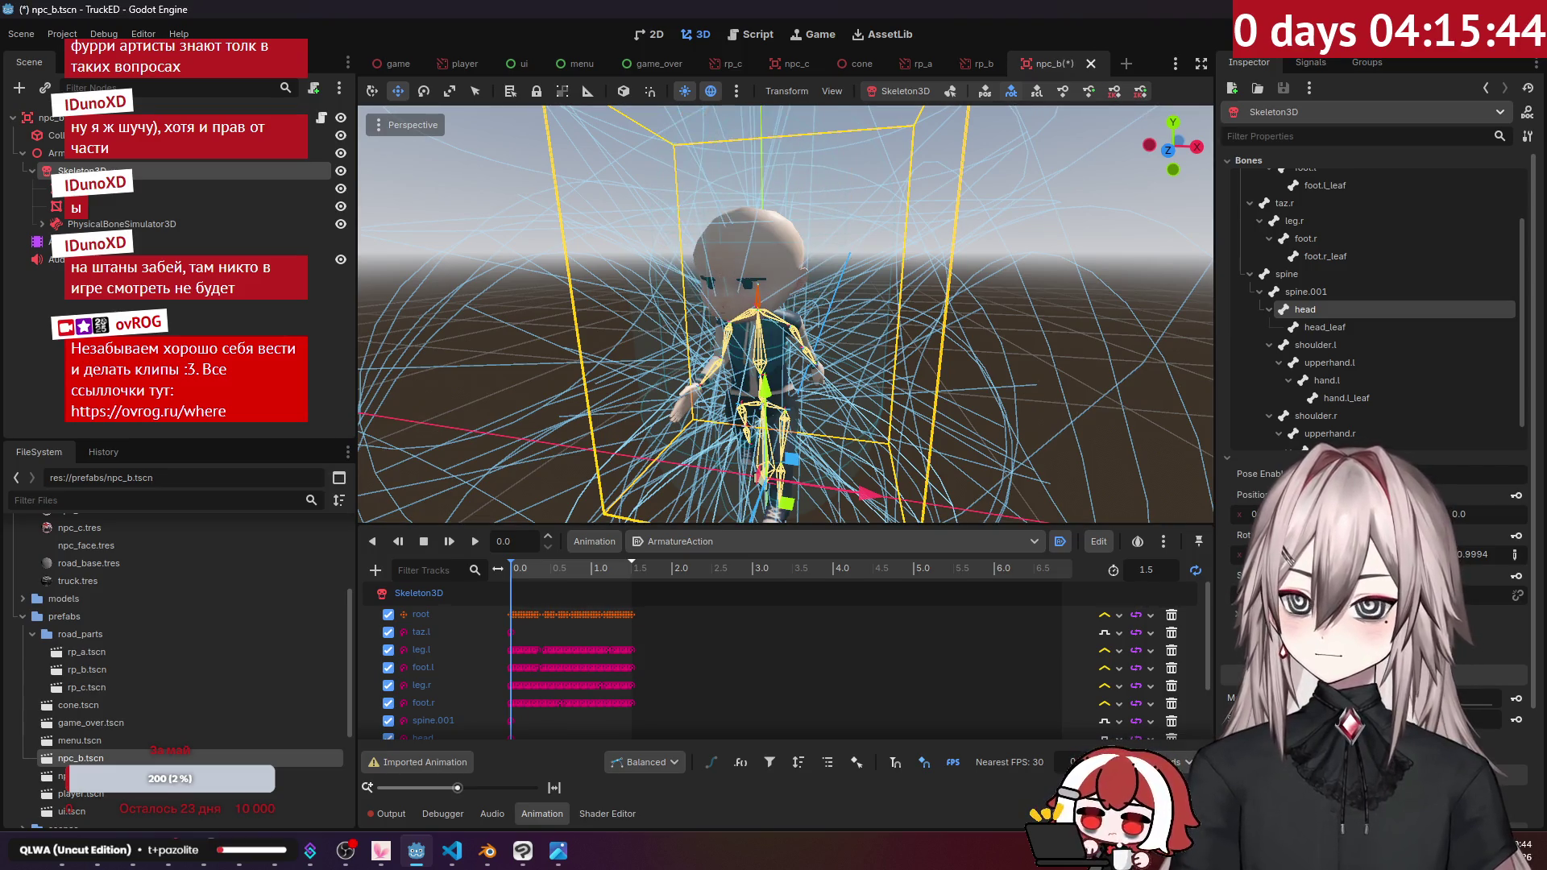
Step: Switch to the game.tscn scene and select the Game node
scroll(1086, 263, "down", 3)
left_click(926, 274)
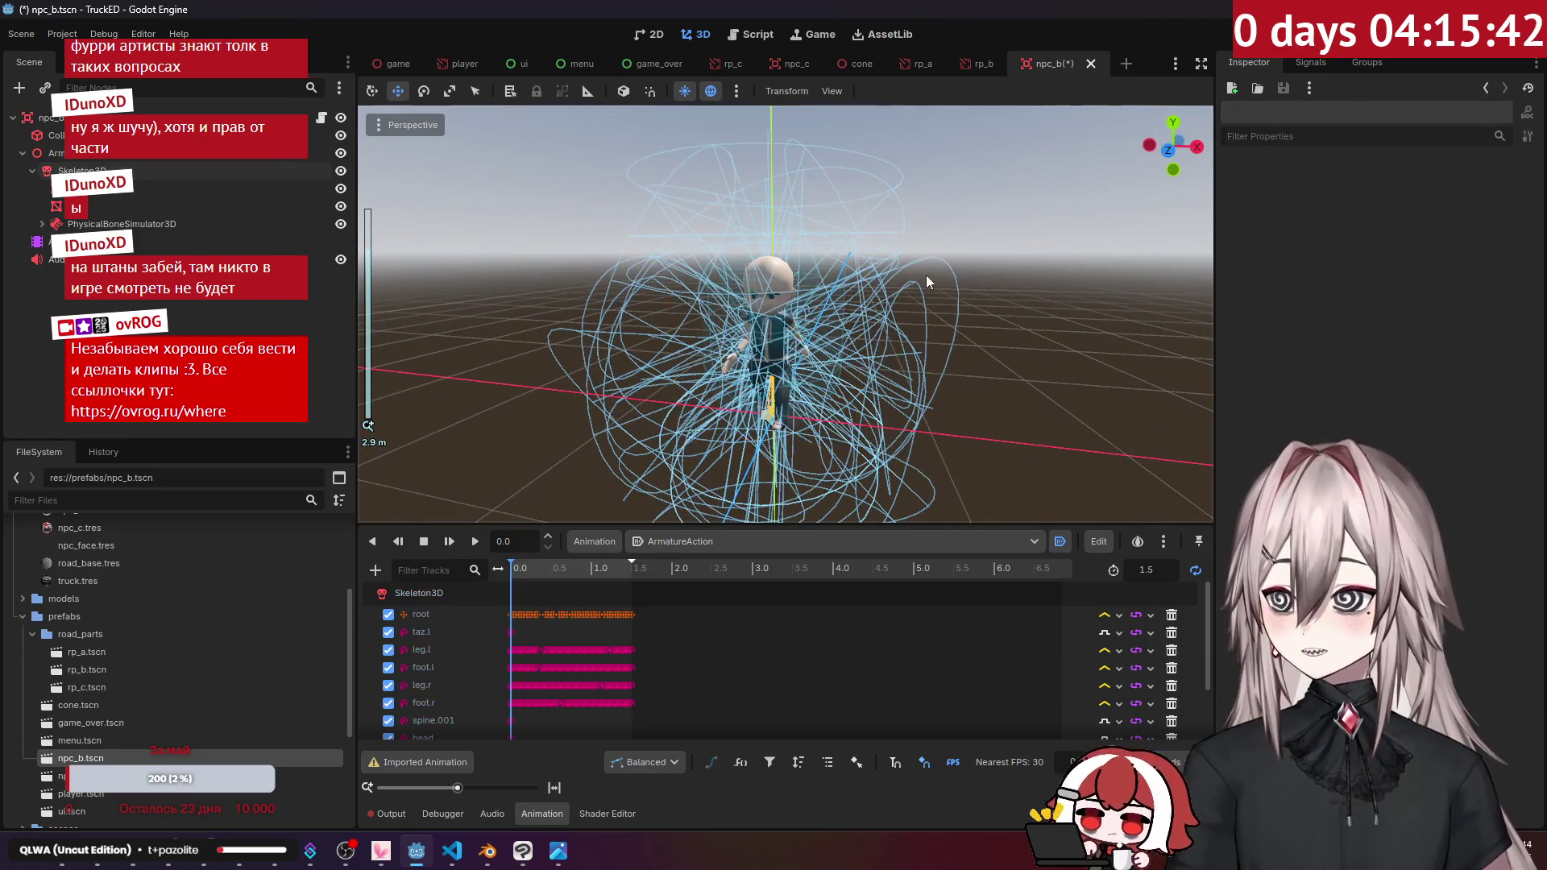
scroll(926, 274, "up", 5)
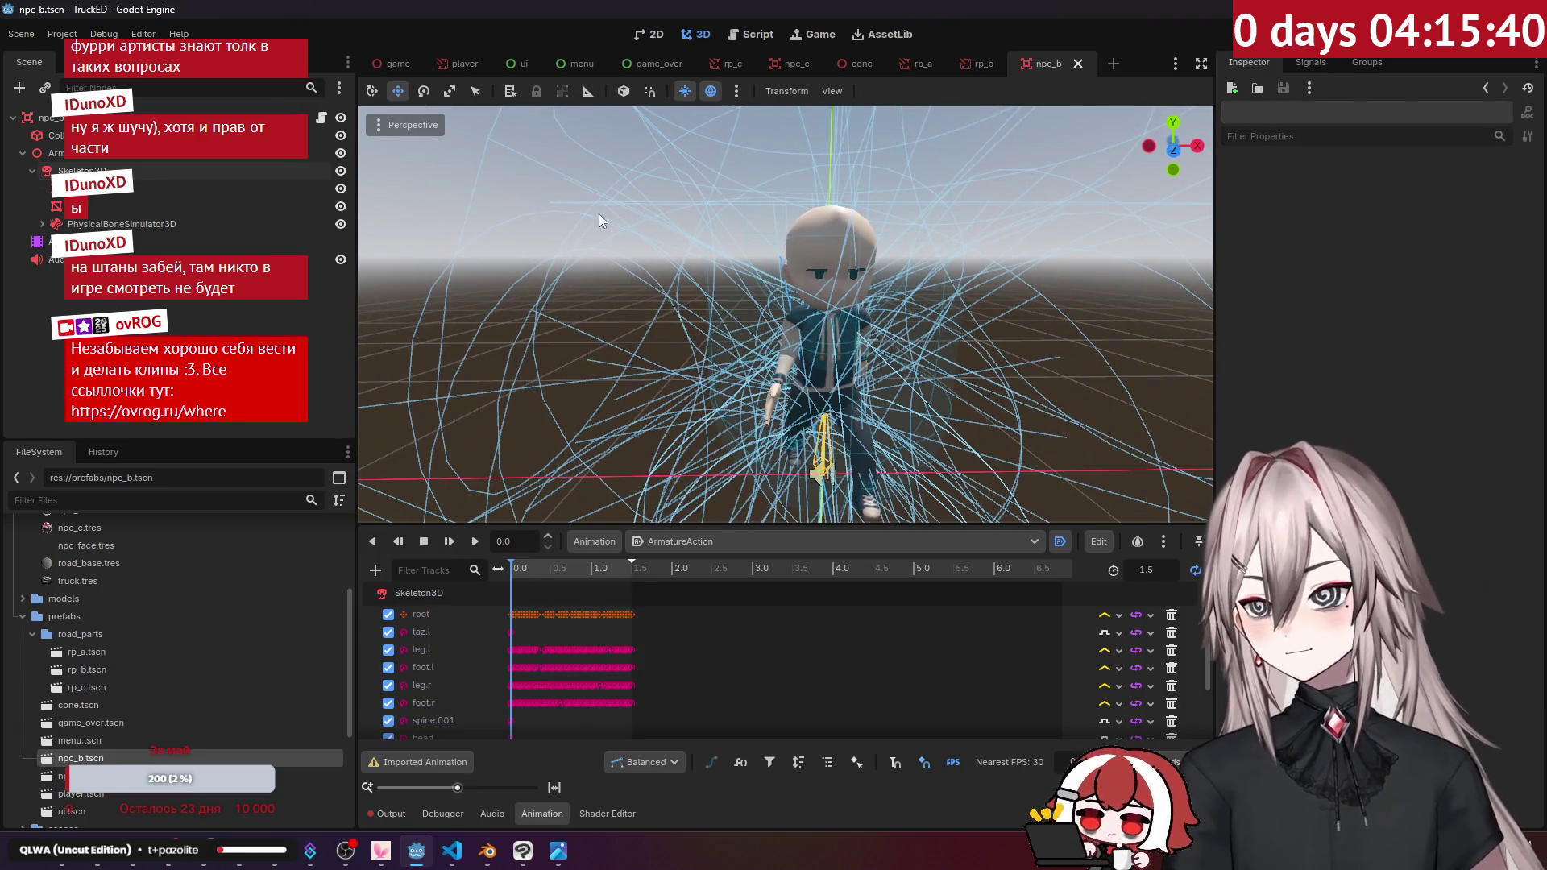
left_click(387, 66)
left_click(118, 206)
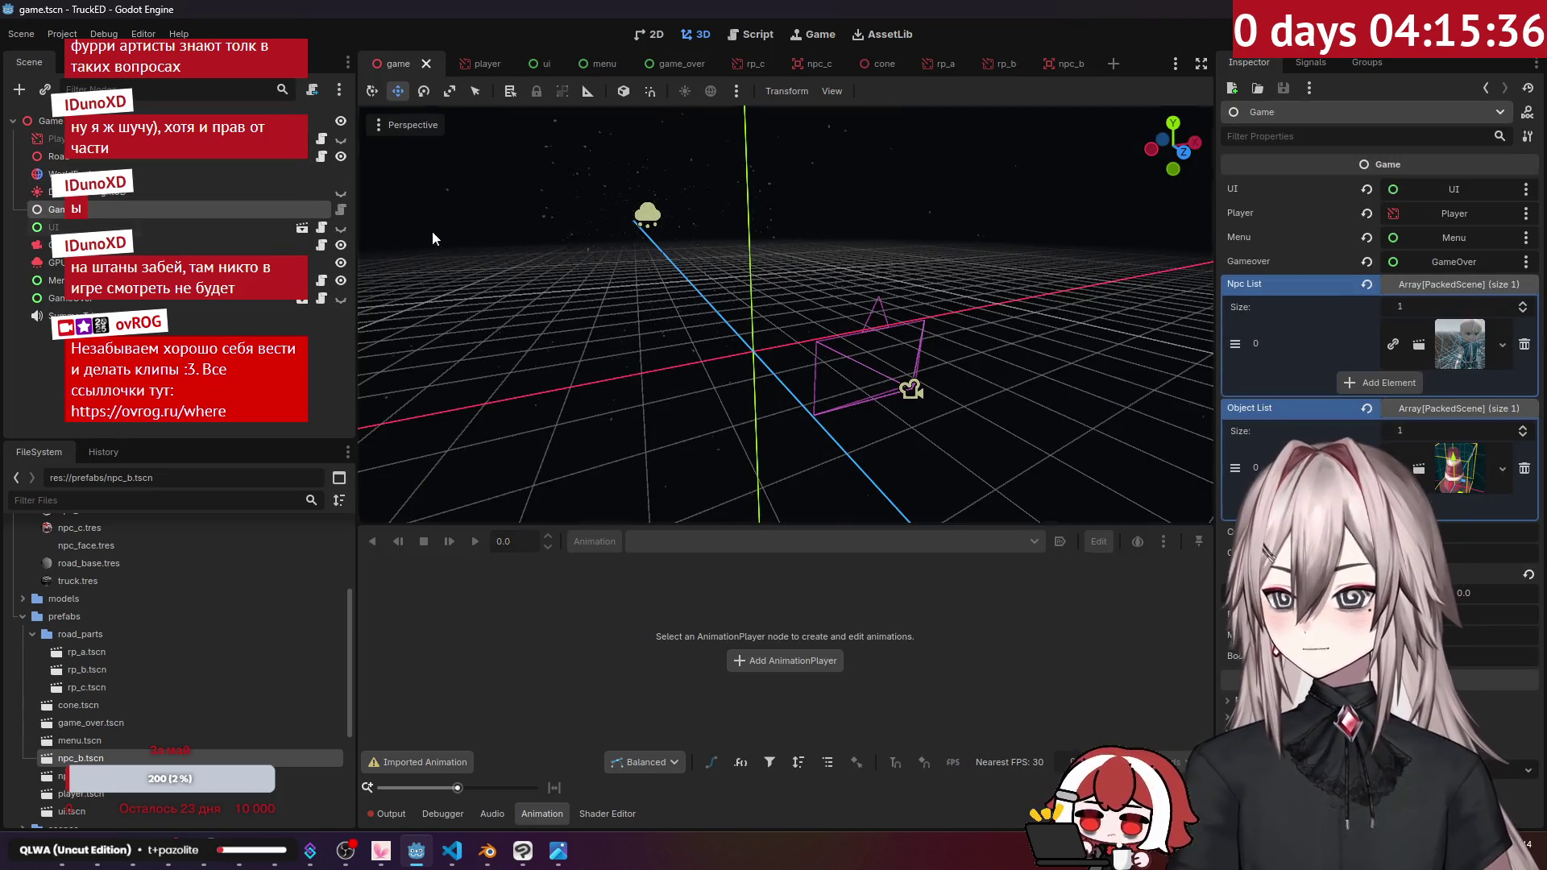
Step: Add npc_c.tscn as Npc List element 1 and run the game with F5
left_click(1386, 383)
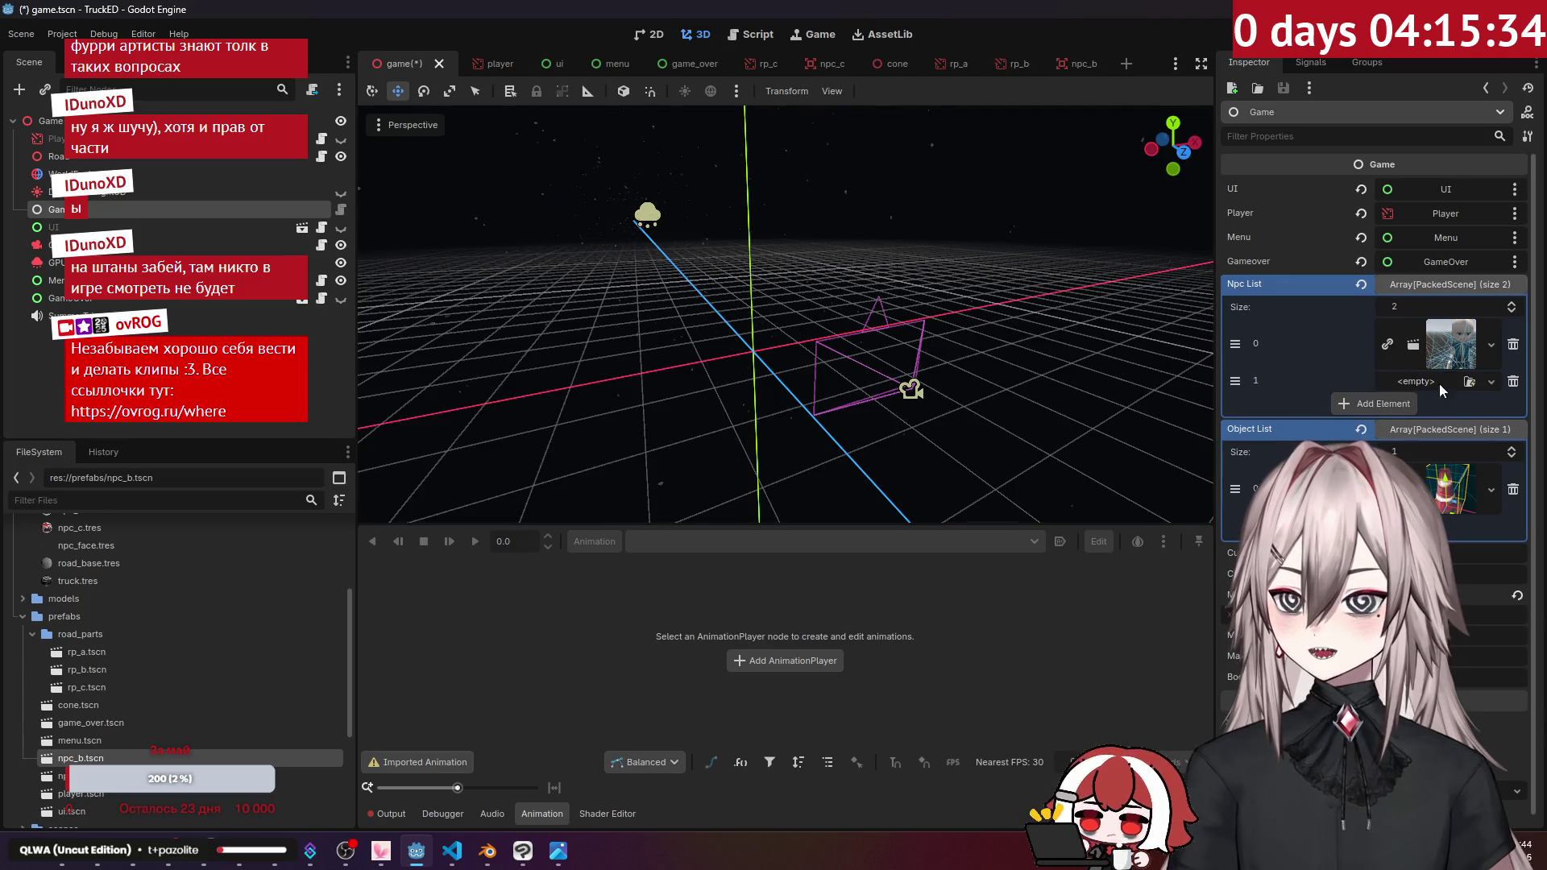
left_click_drag(81, 776, 1385, 409)
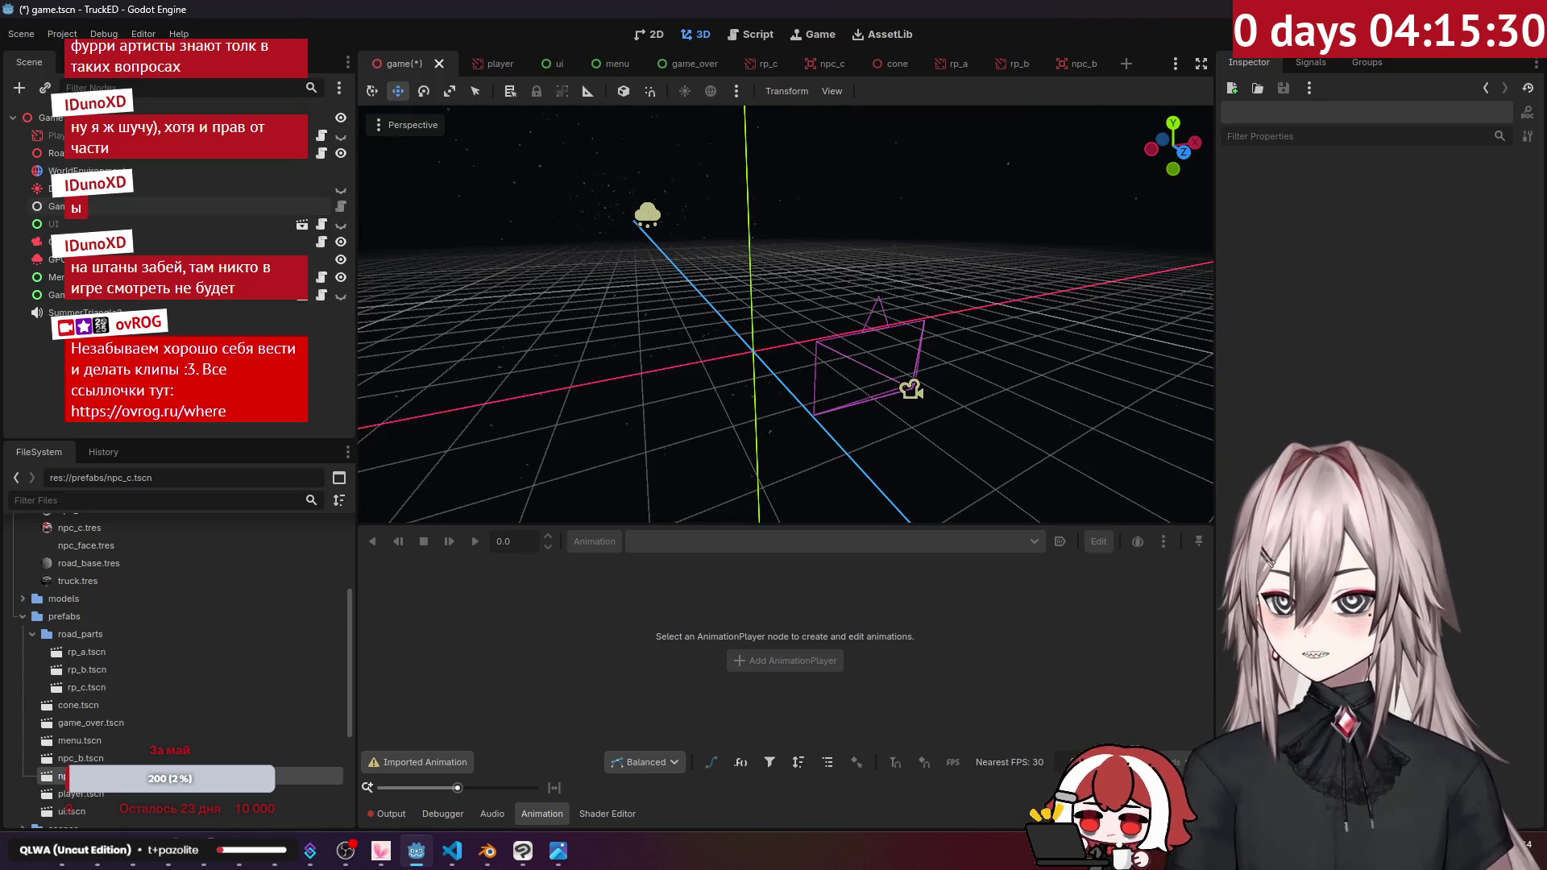
key("F5")
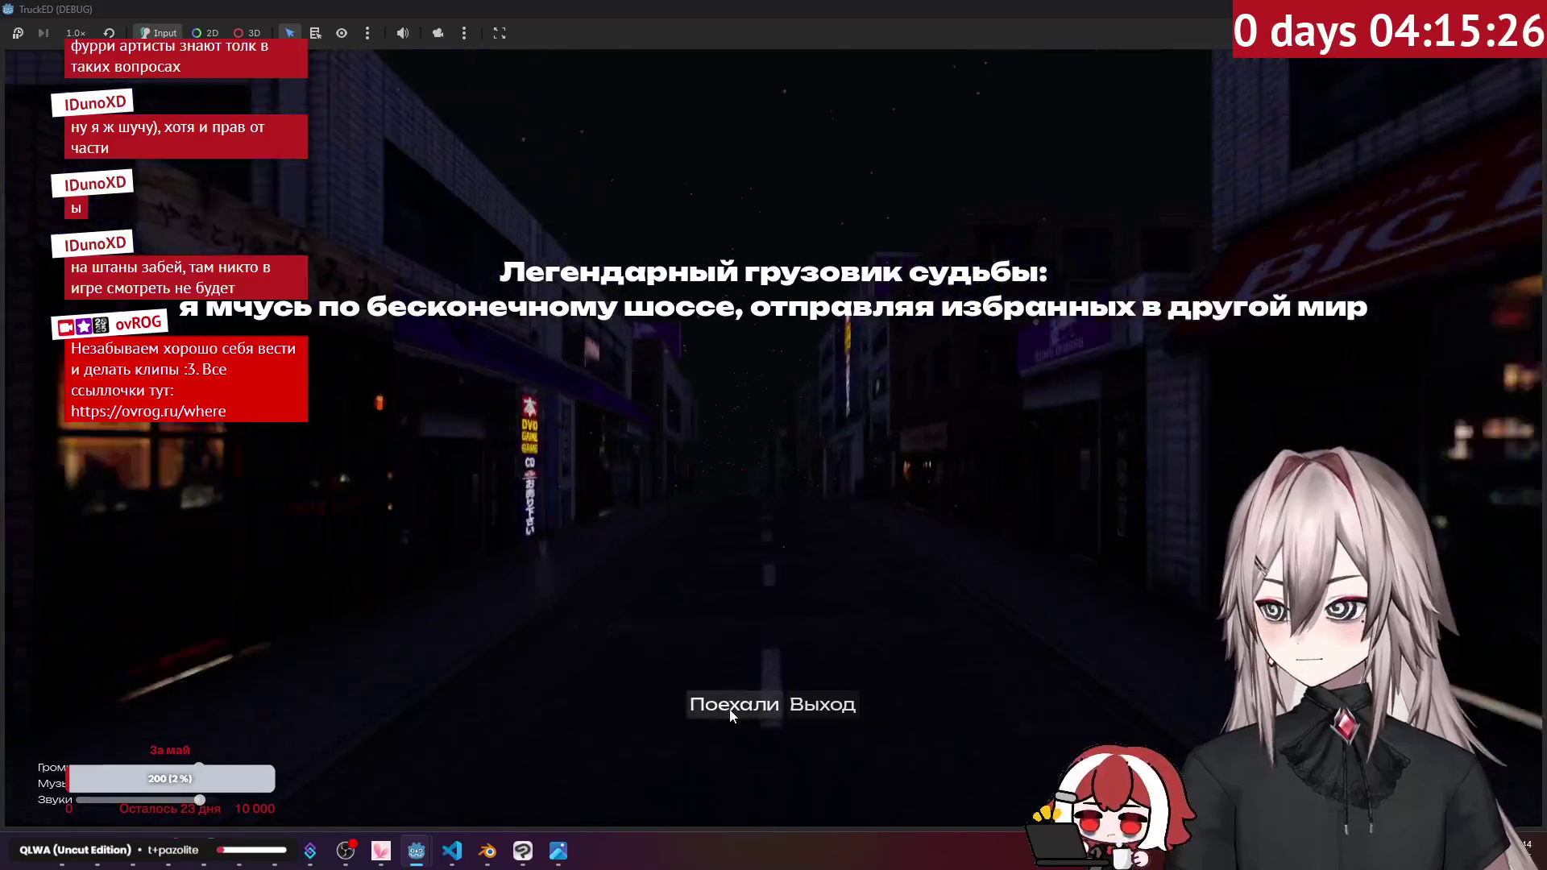
Step: Start the TruckED game from the title menu and drive through side streets to the intersection
key("Return")
key("a")
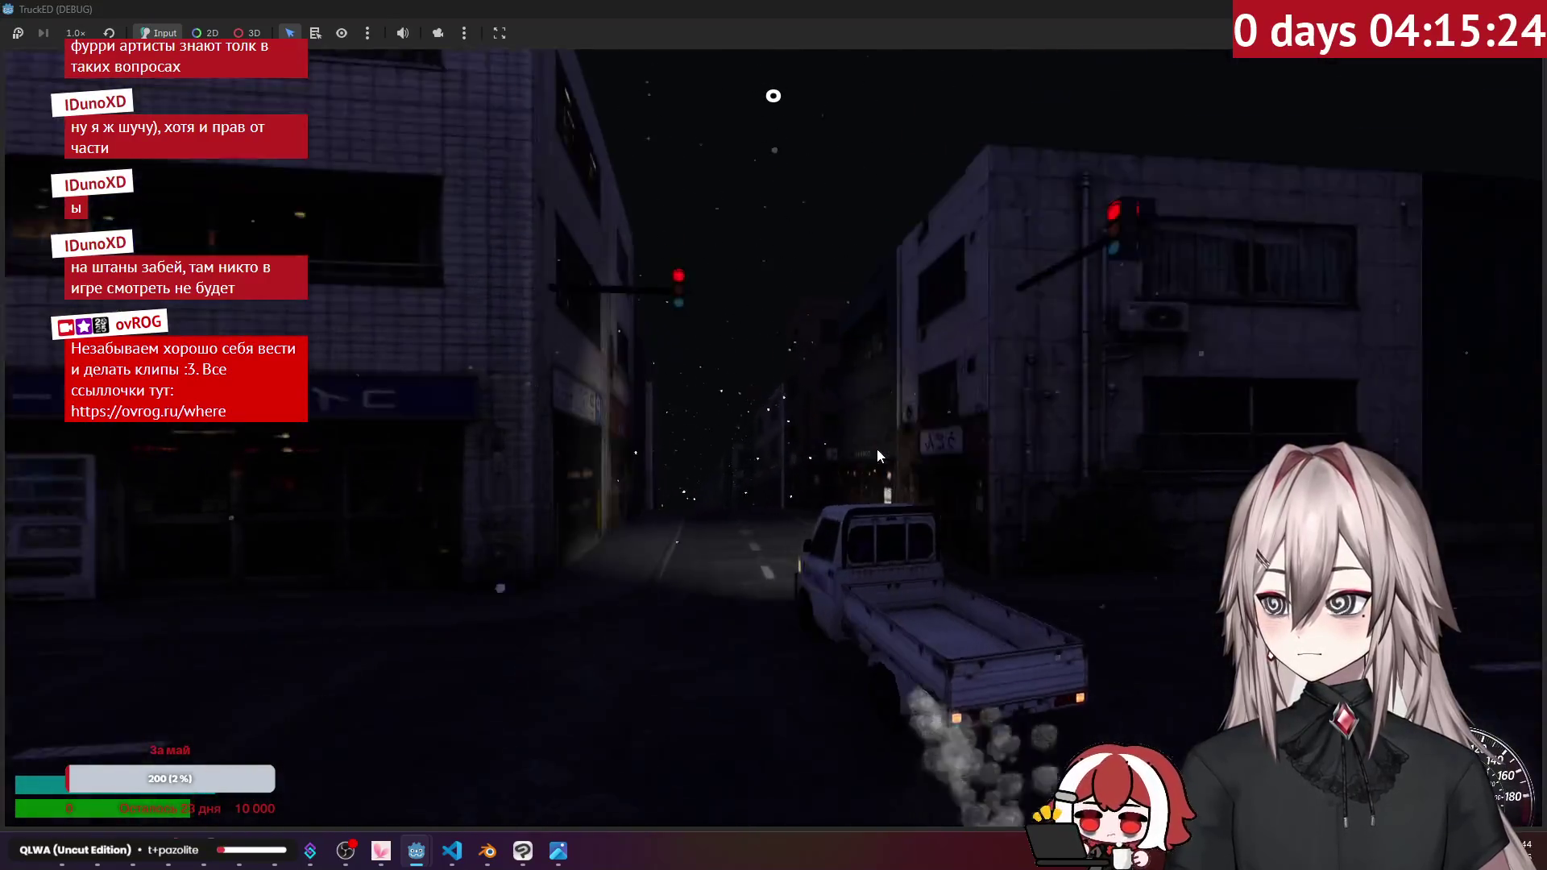
key("d")
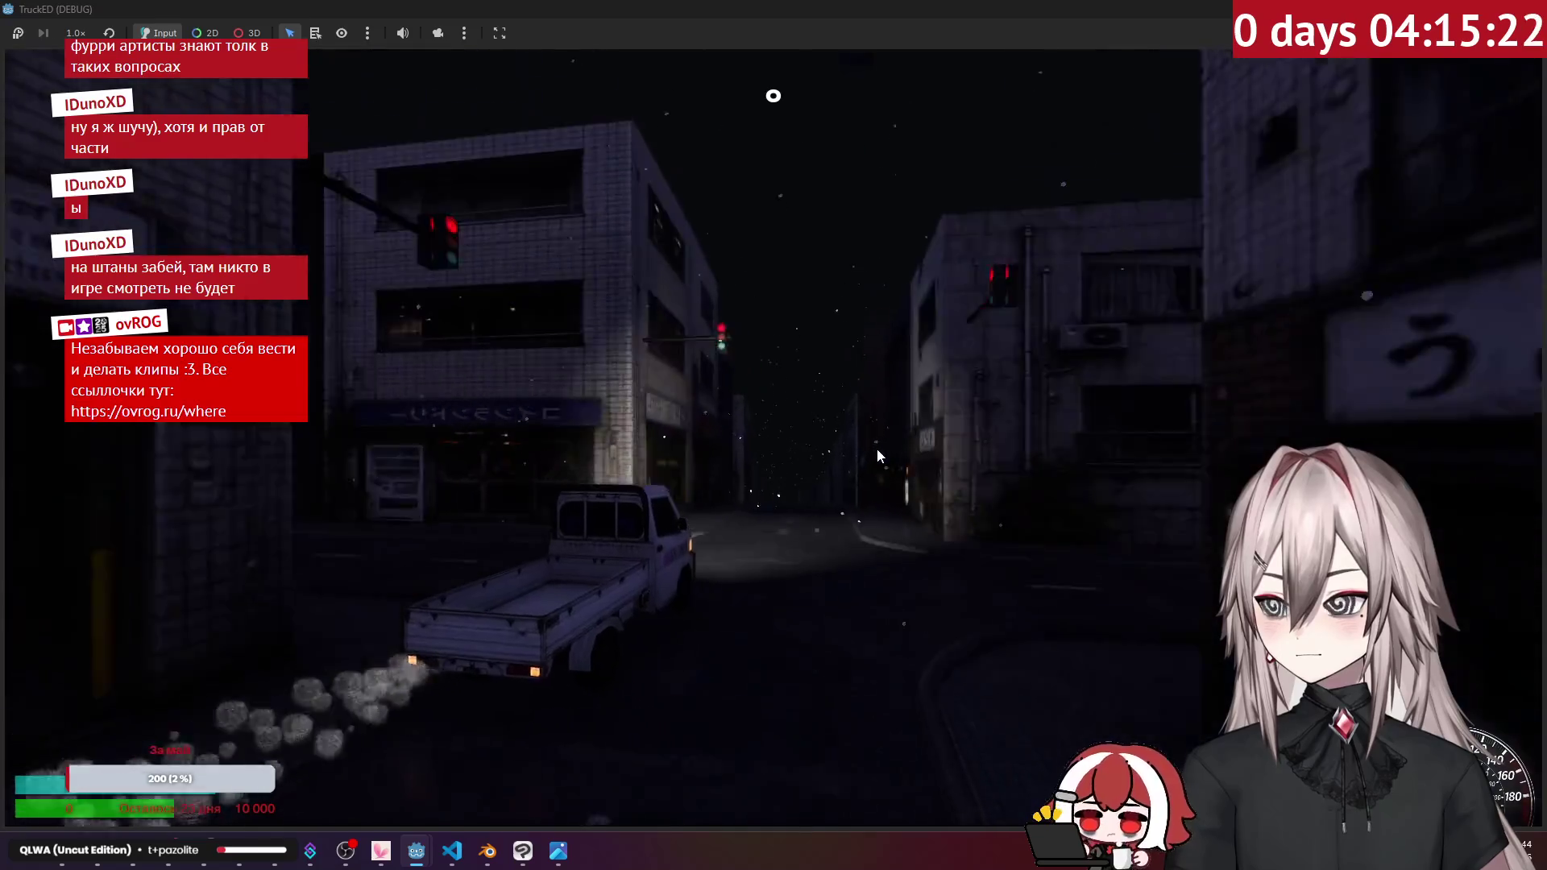
key("w")
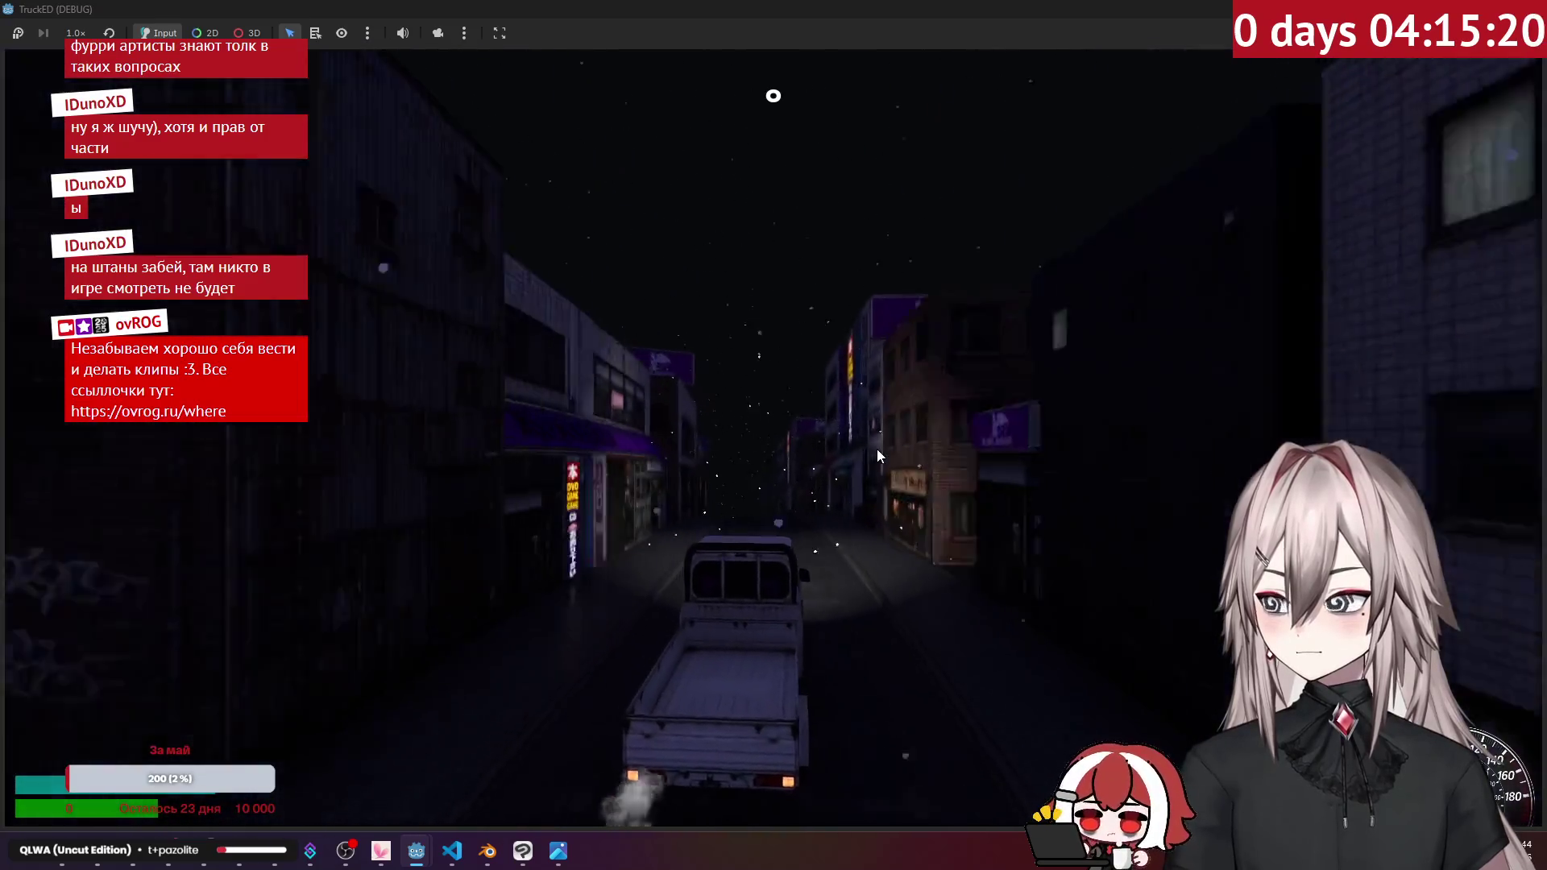
key("w")
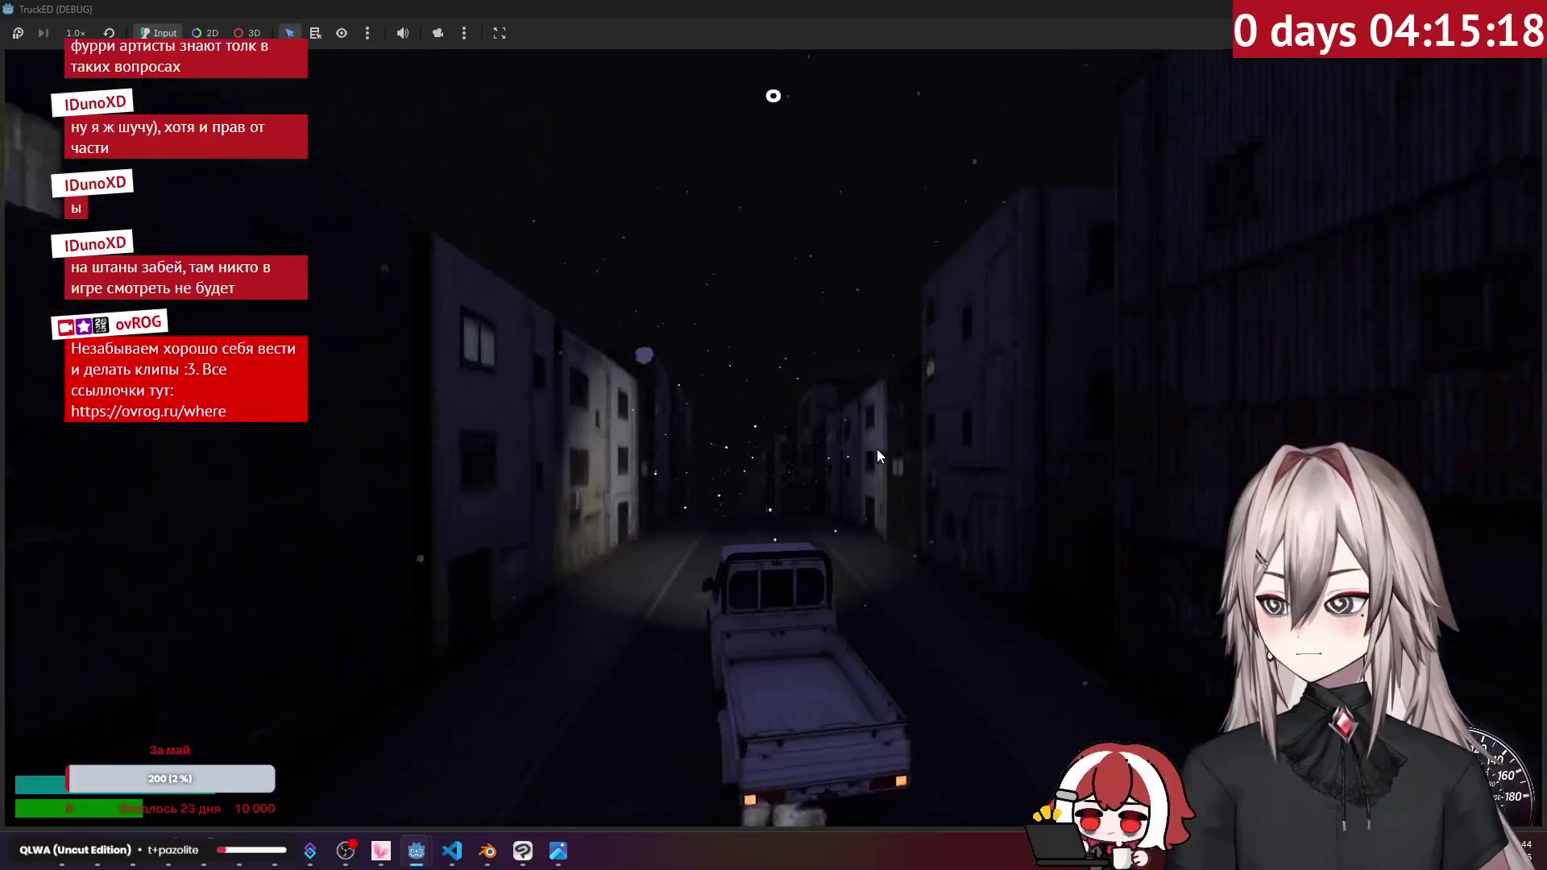
key("a")
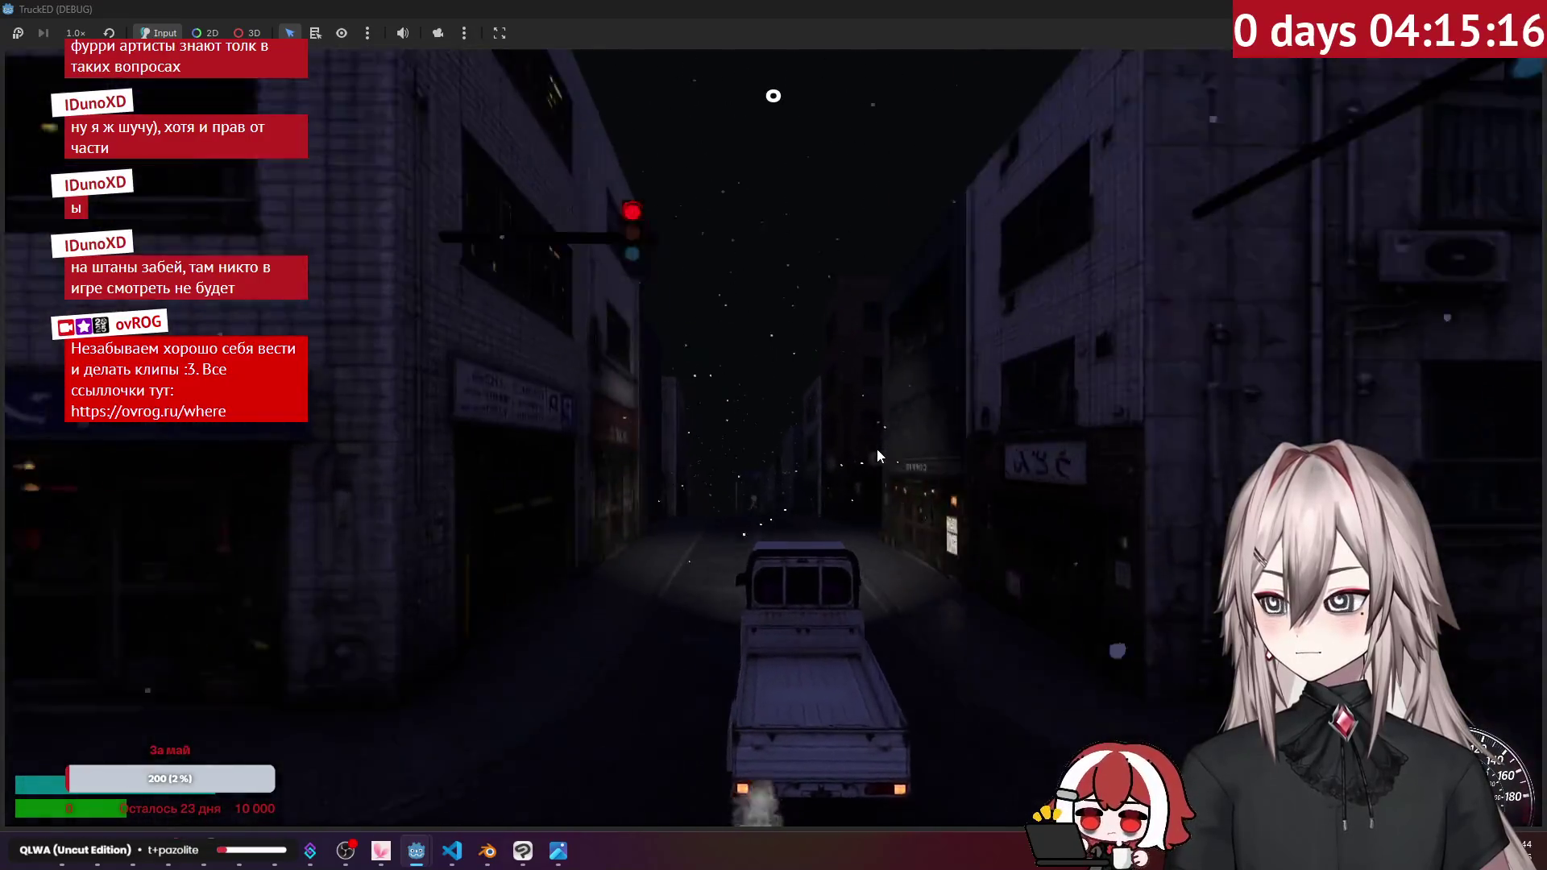
Step: Drive down the neon-lit streets hitting pedestrians until the count reaches 23
key("w")
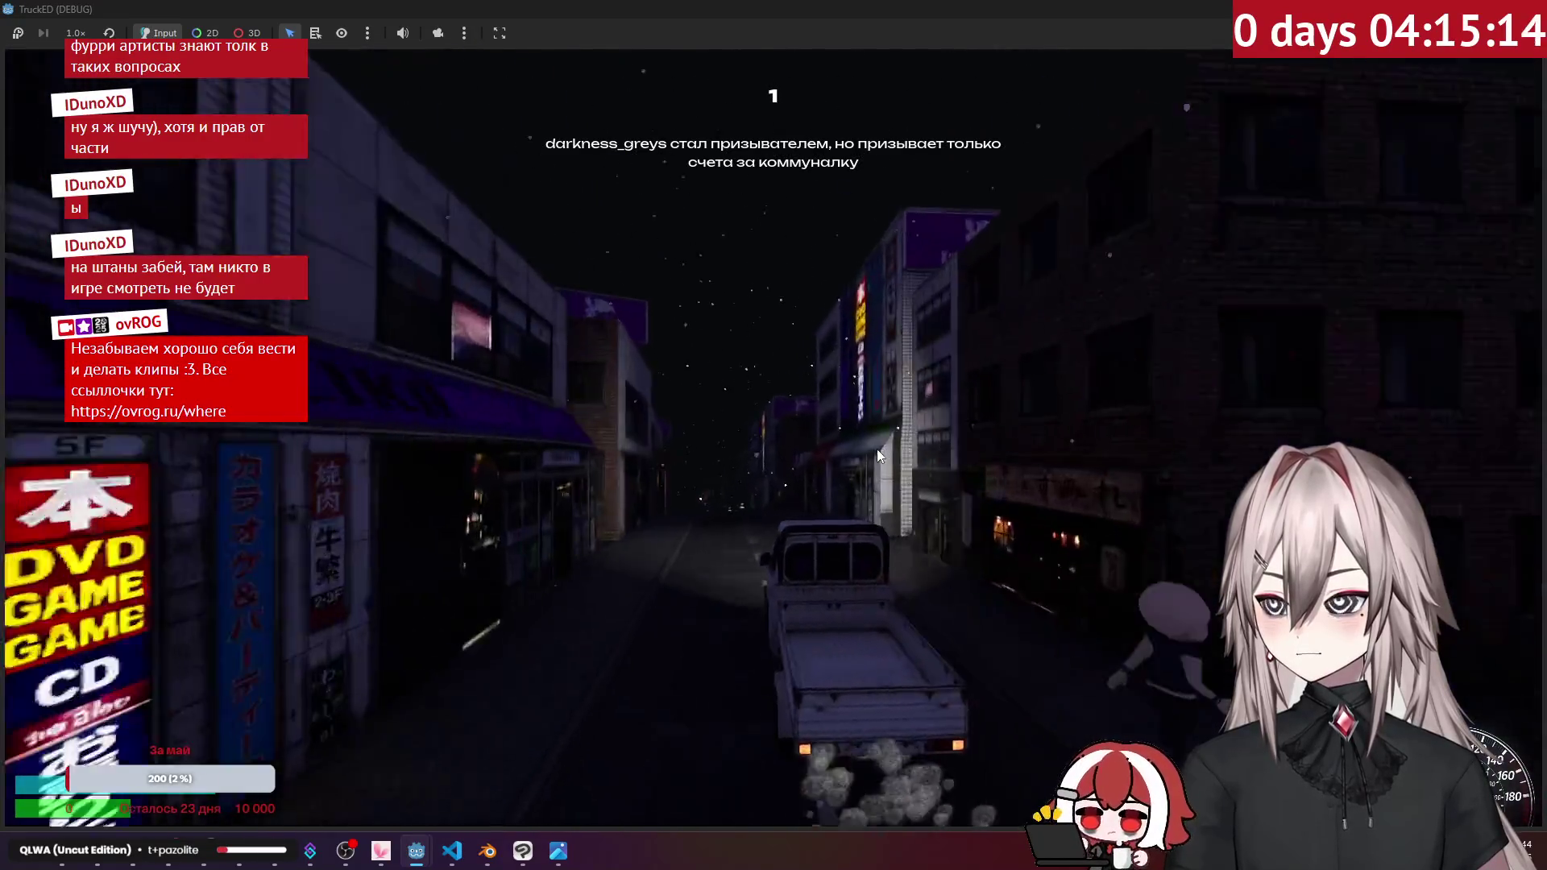
key("w")
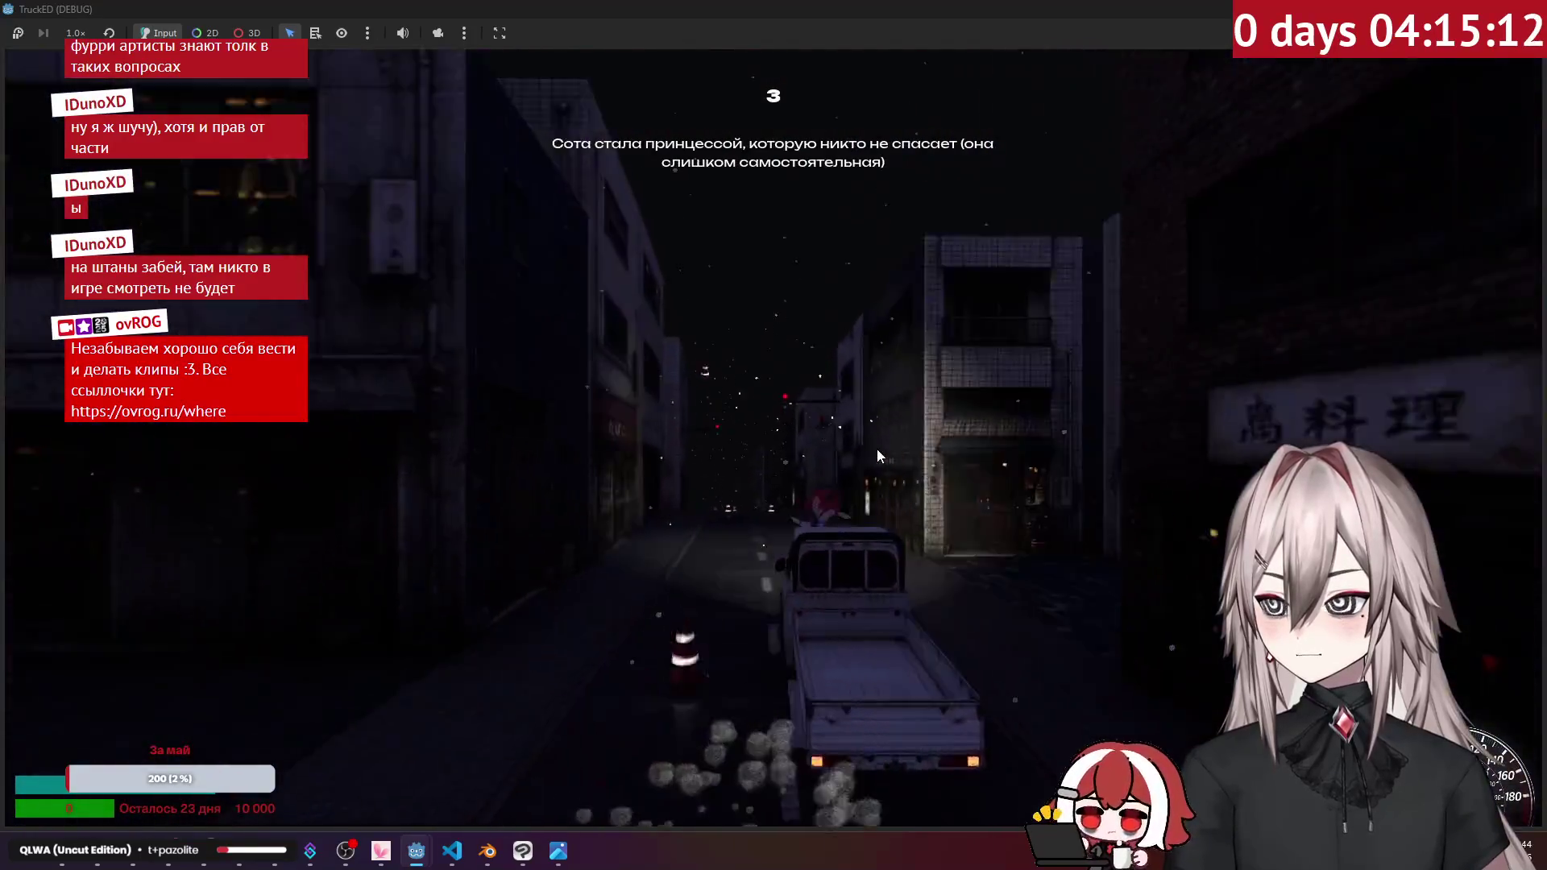
key("w")
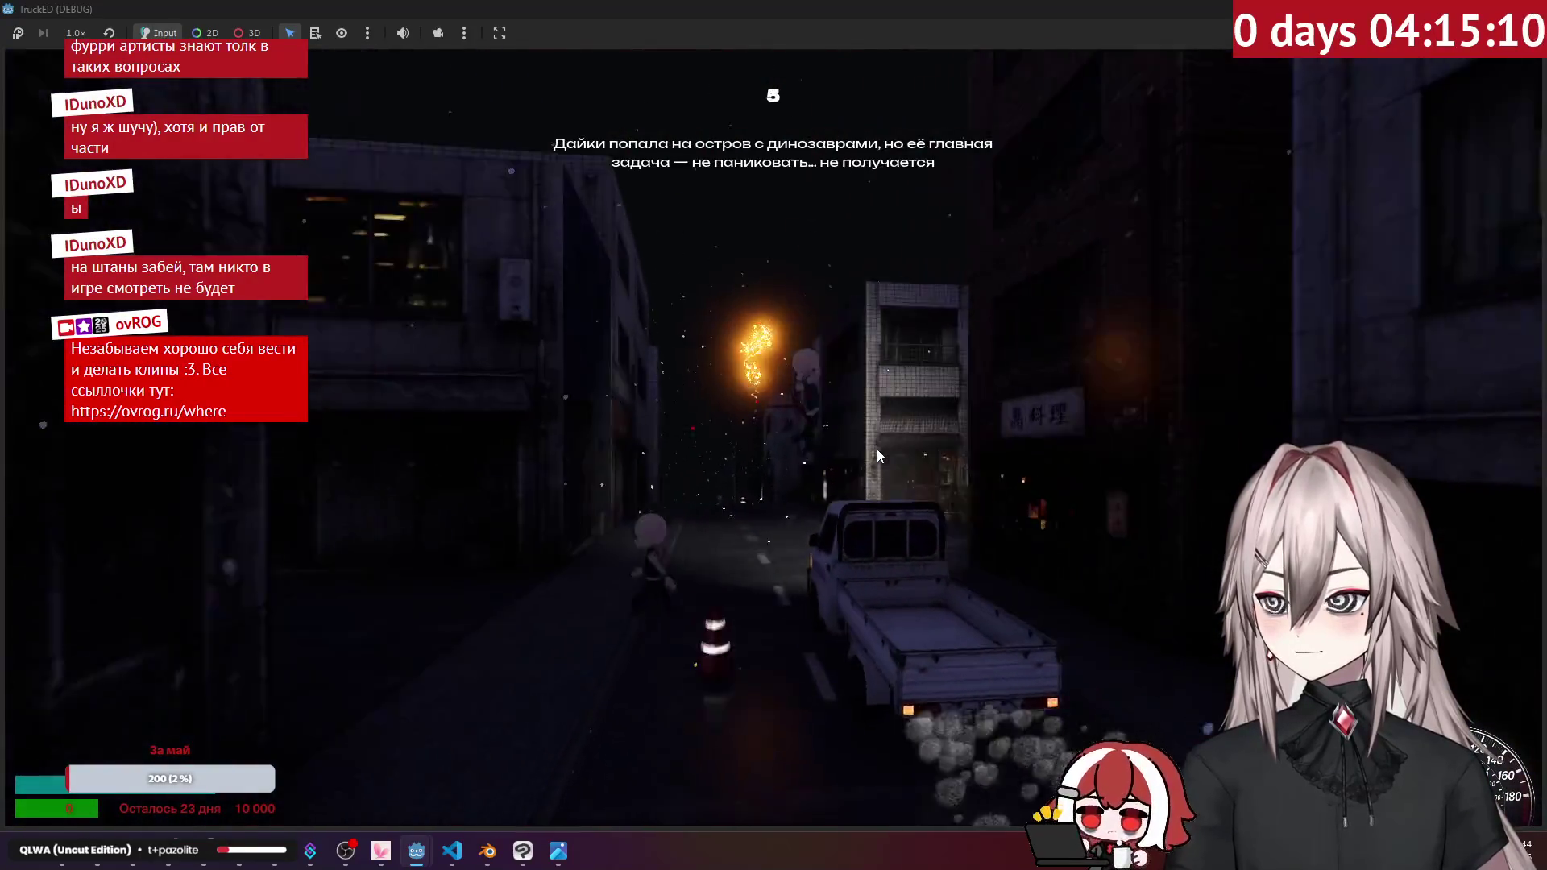
key("w")
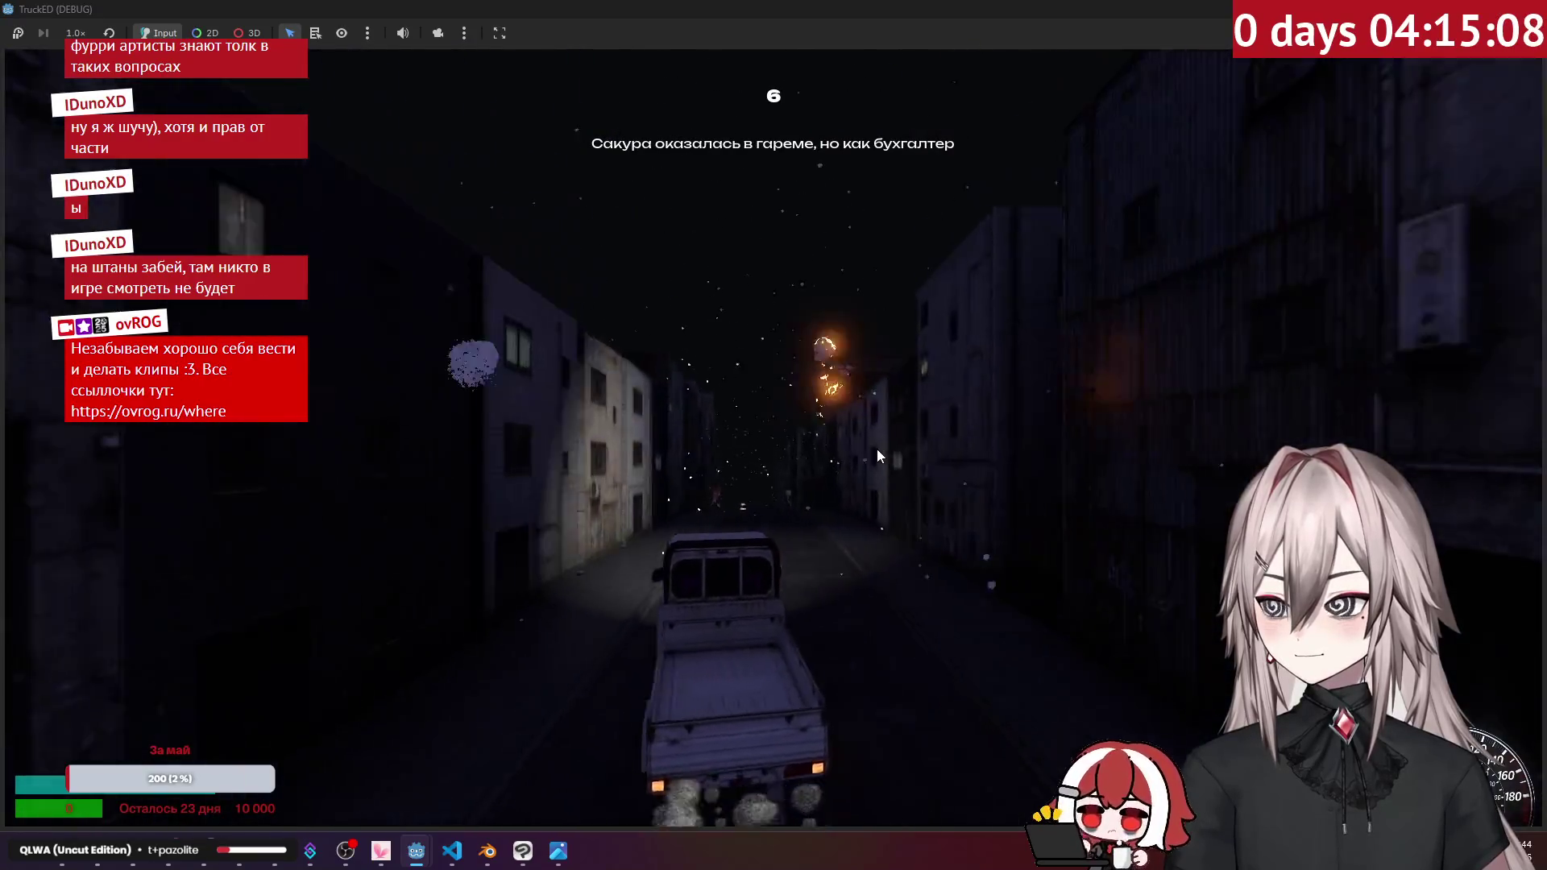
key("w")
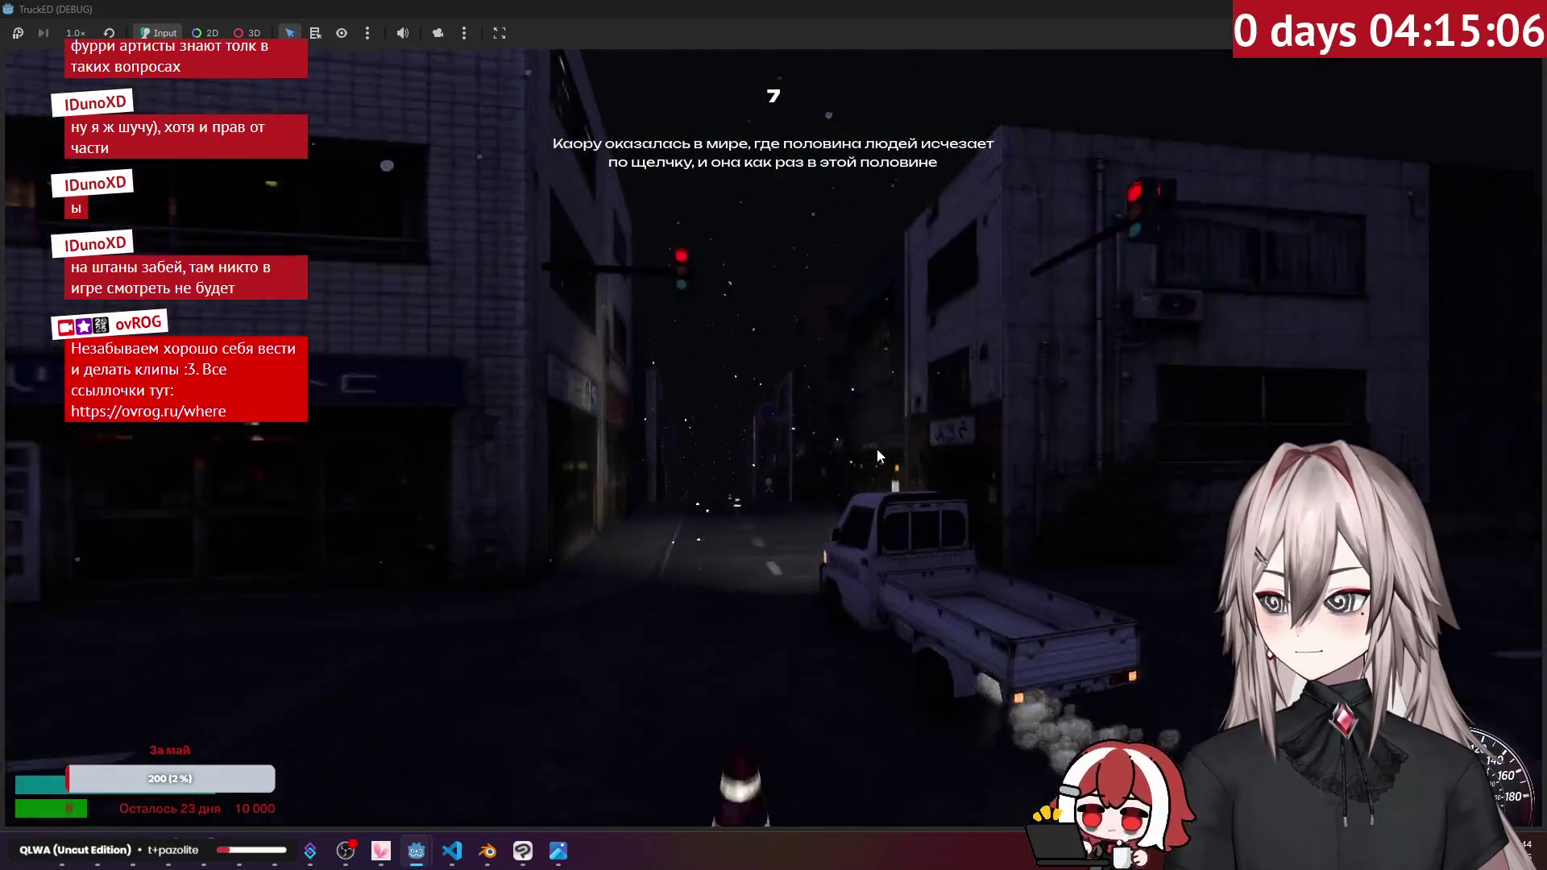
key("w")
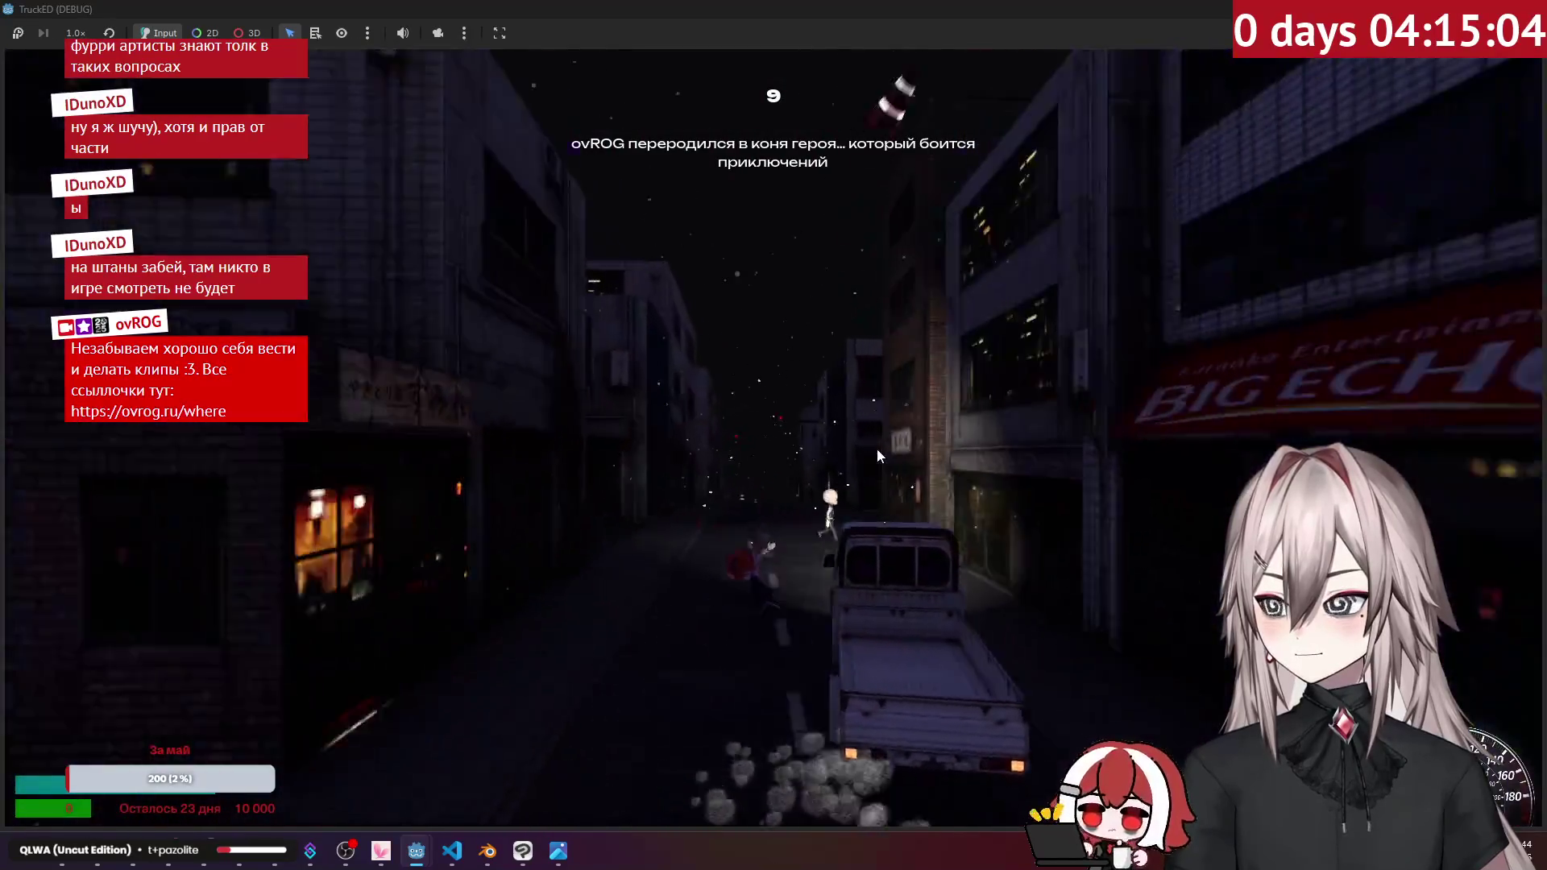
key("w")
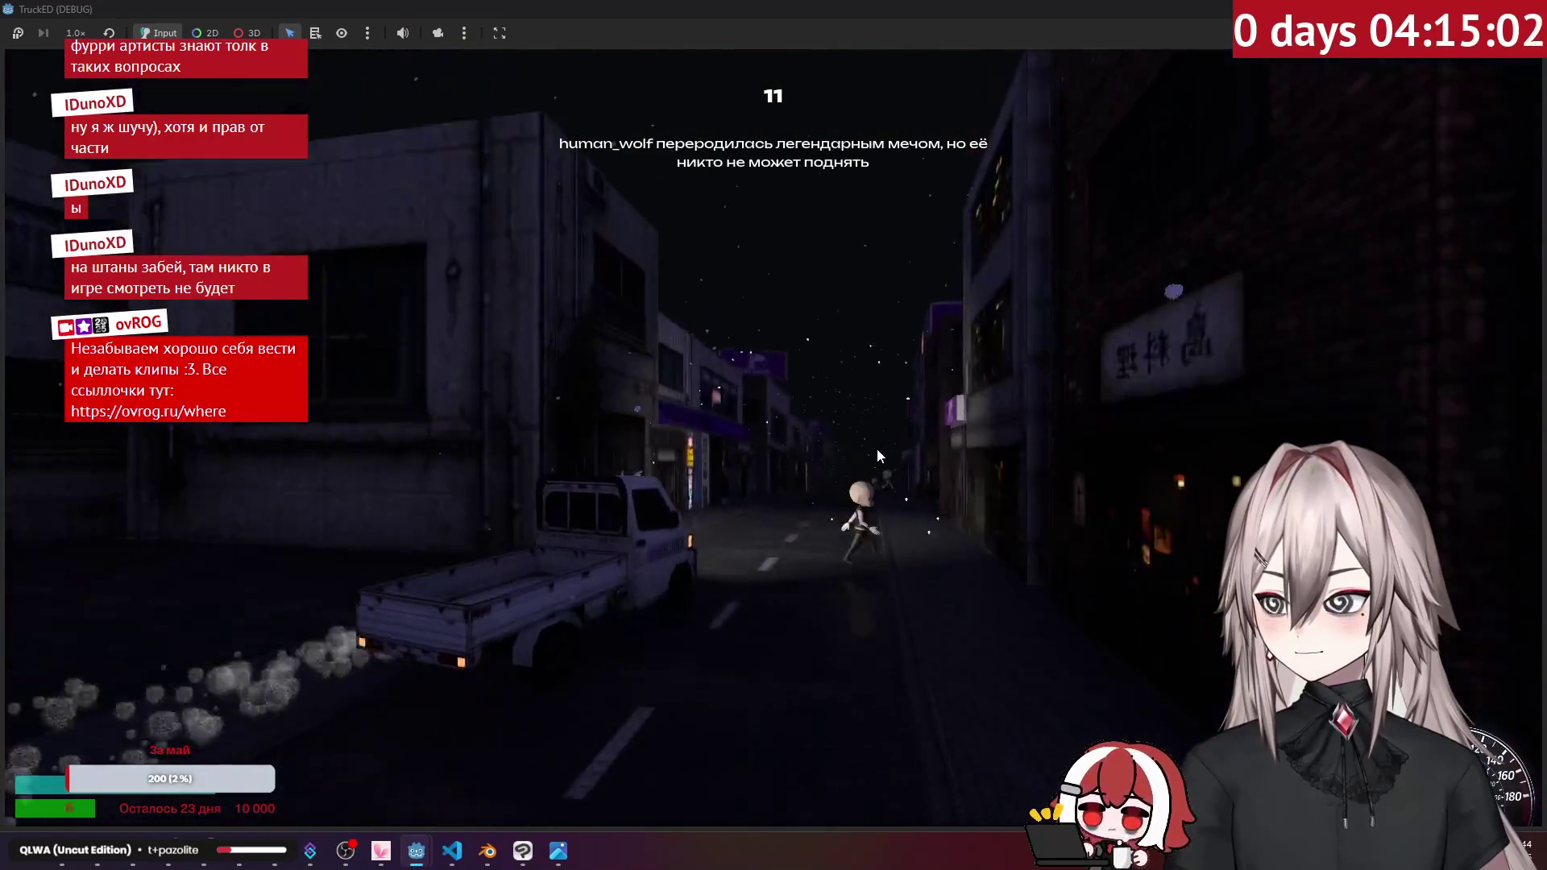
key("w")
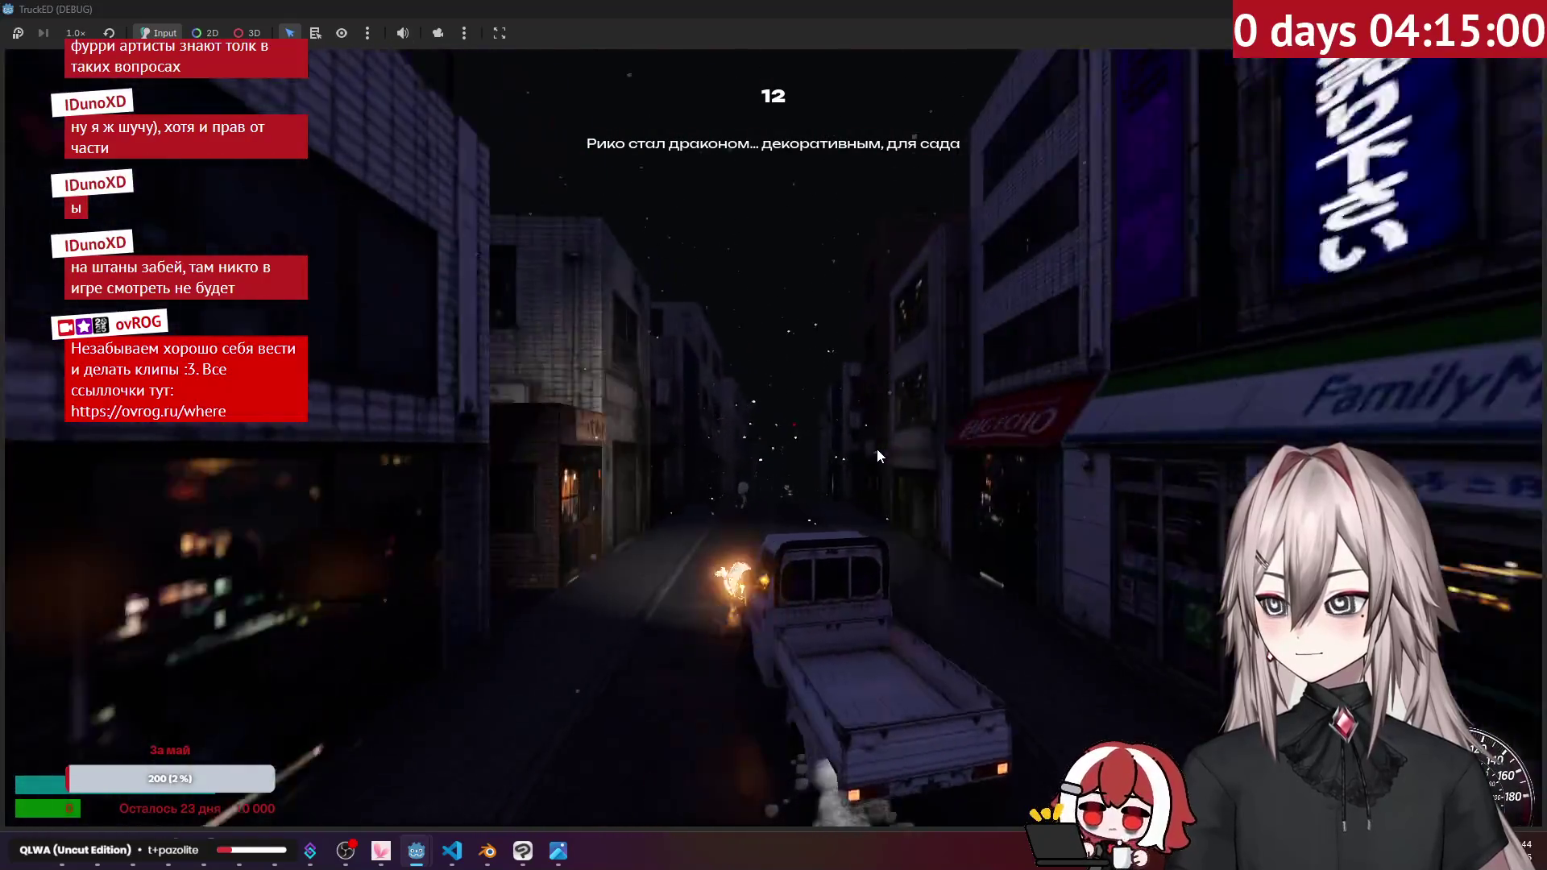
key("w")
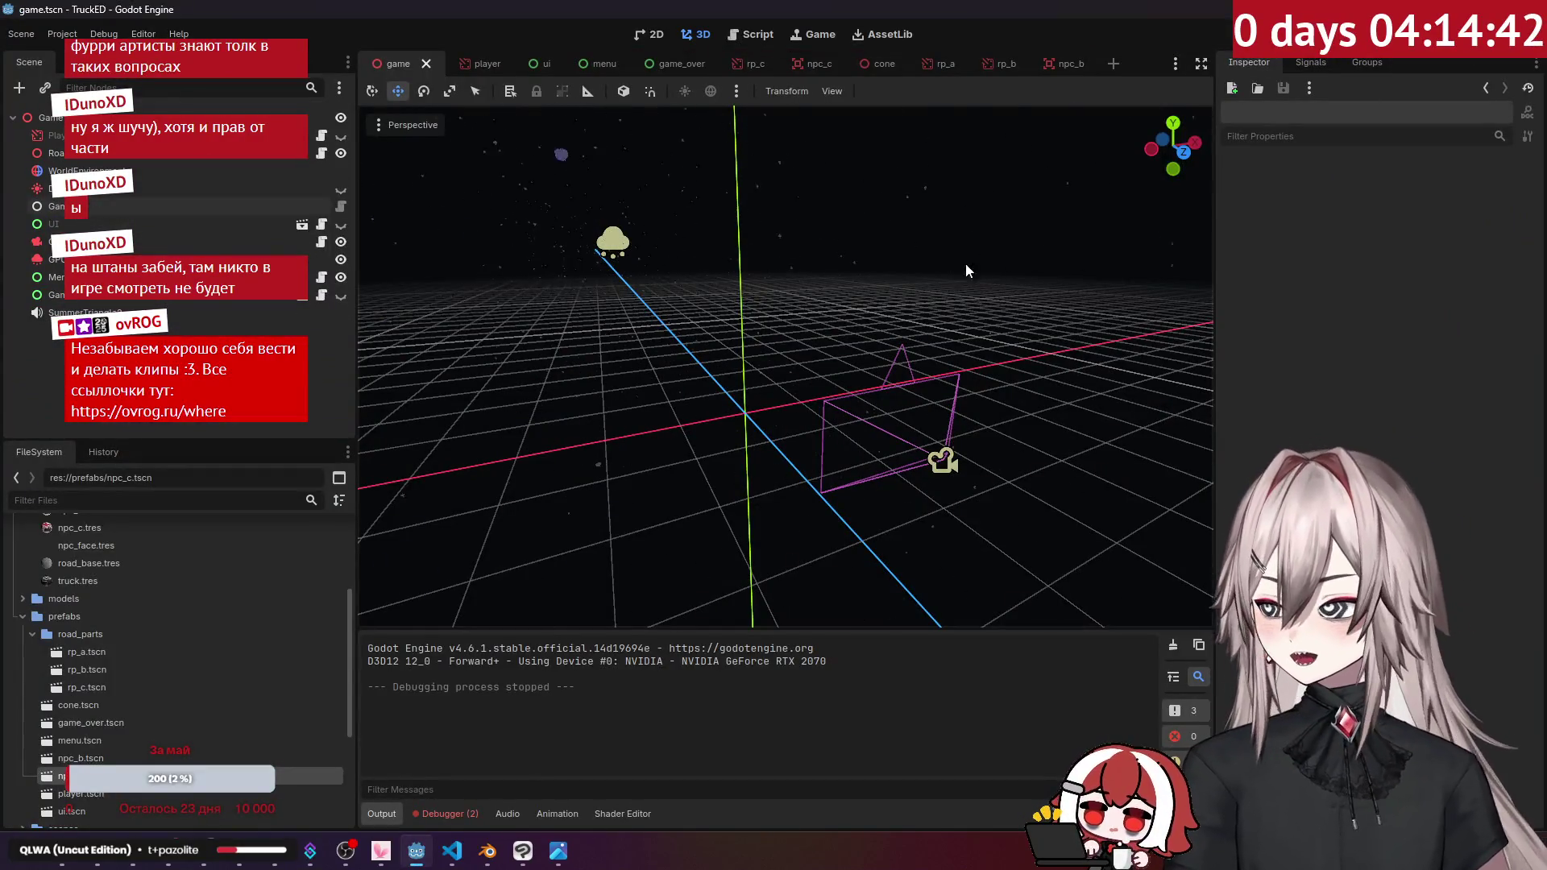
Step: Navigate File Explorer up to the truck-ed project and into its sounds folder
mouse_move(75, 861)
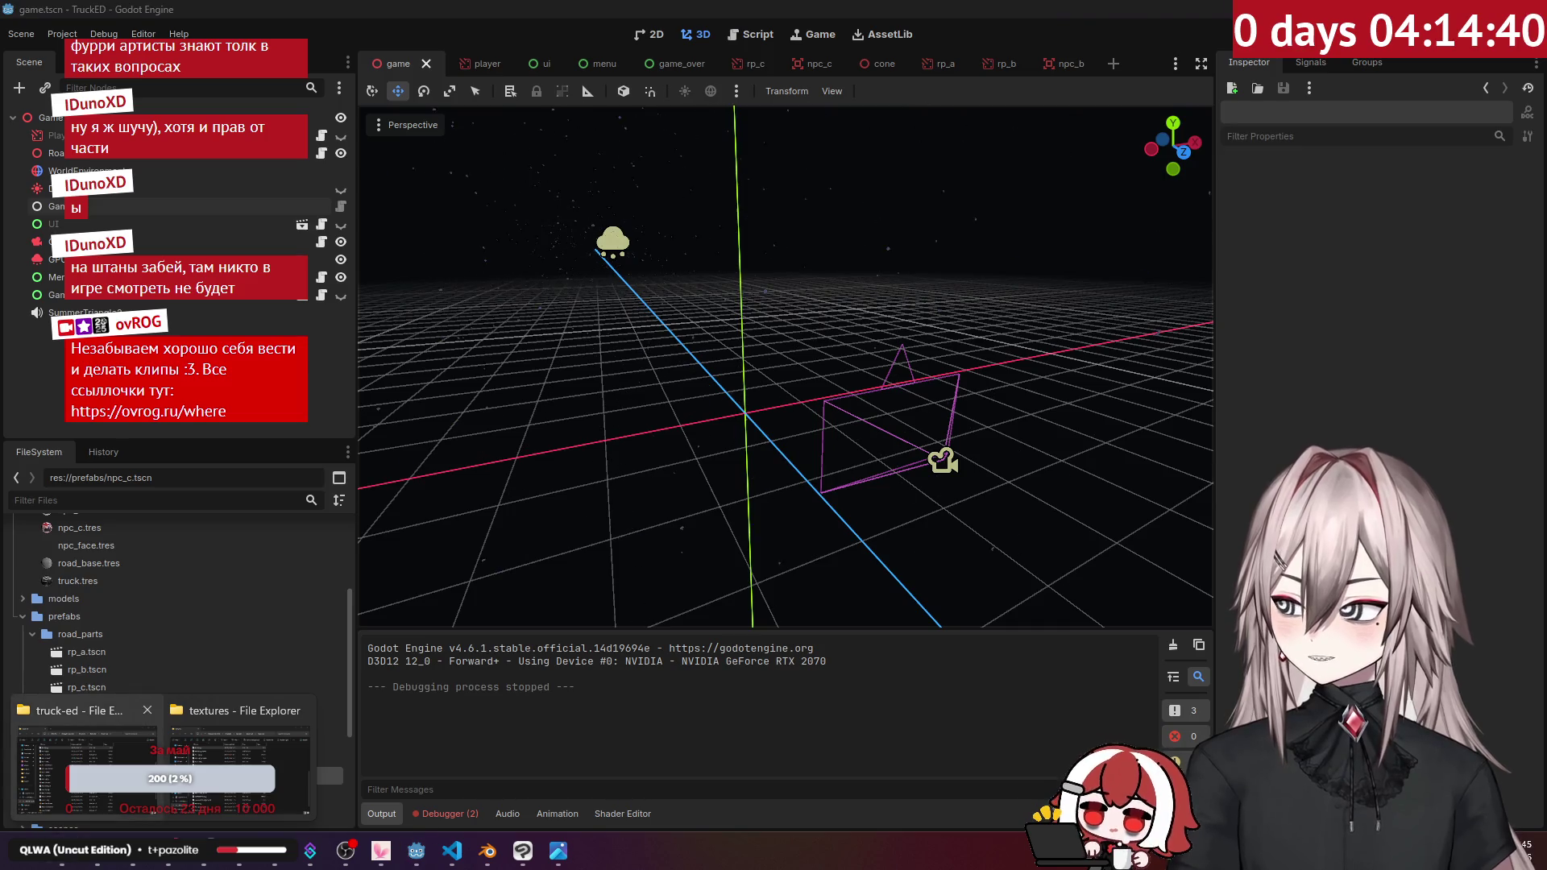
left_click(239, 761)
left_click(974, 200)
double_click(597, 524)
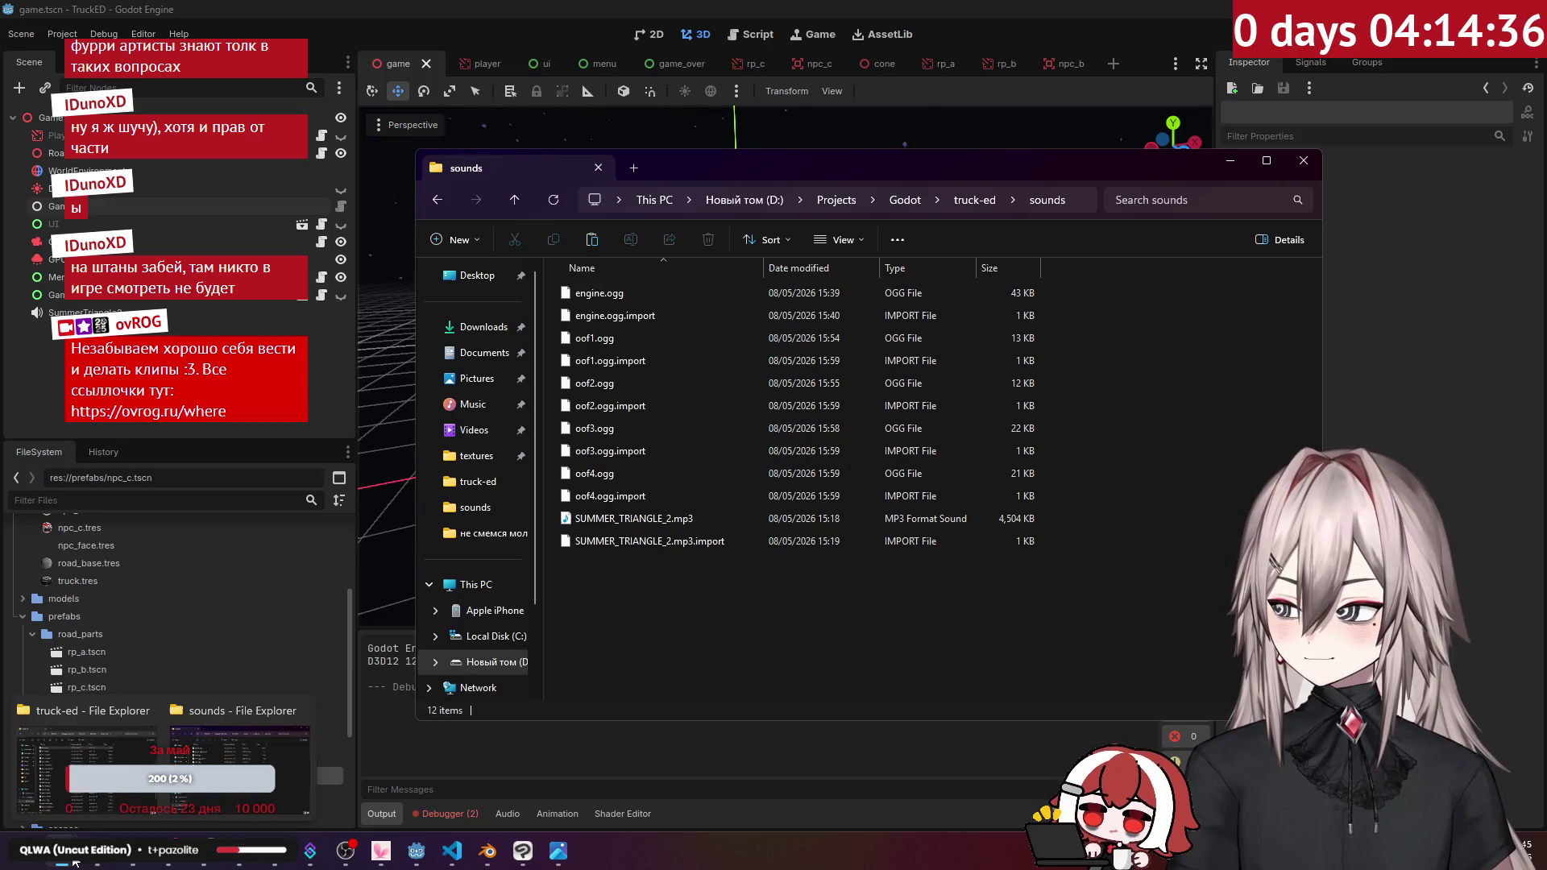
Step: Close the image viewer and move the sounds folder window aside to reach the desktop
left_click(87, 757)
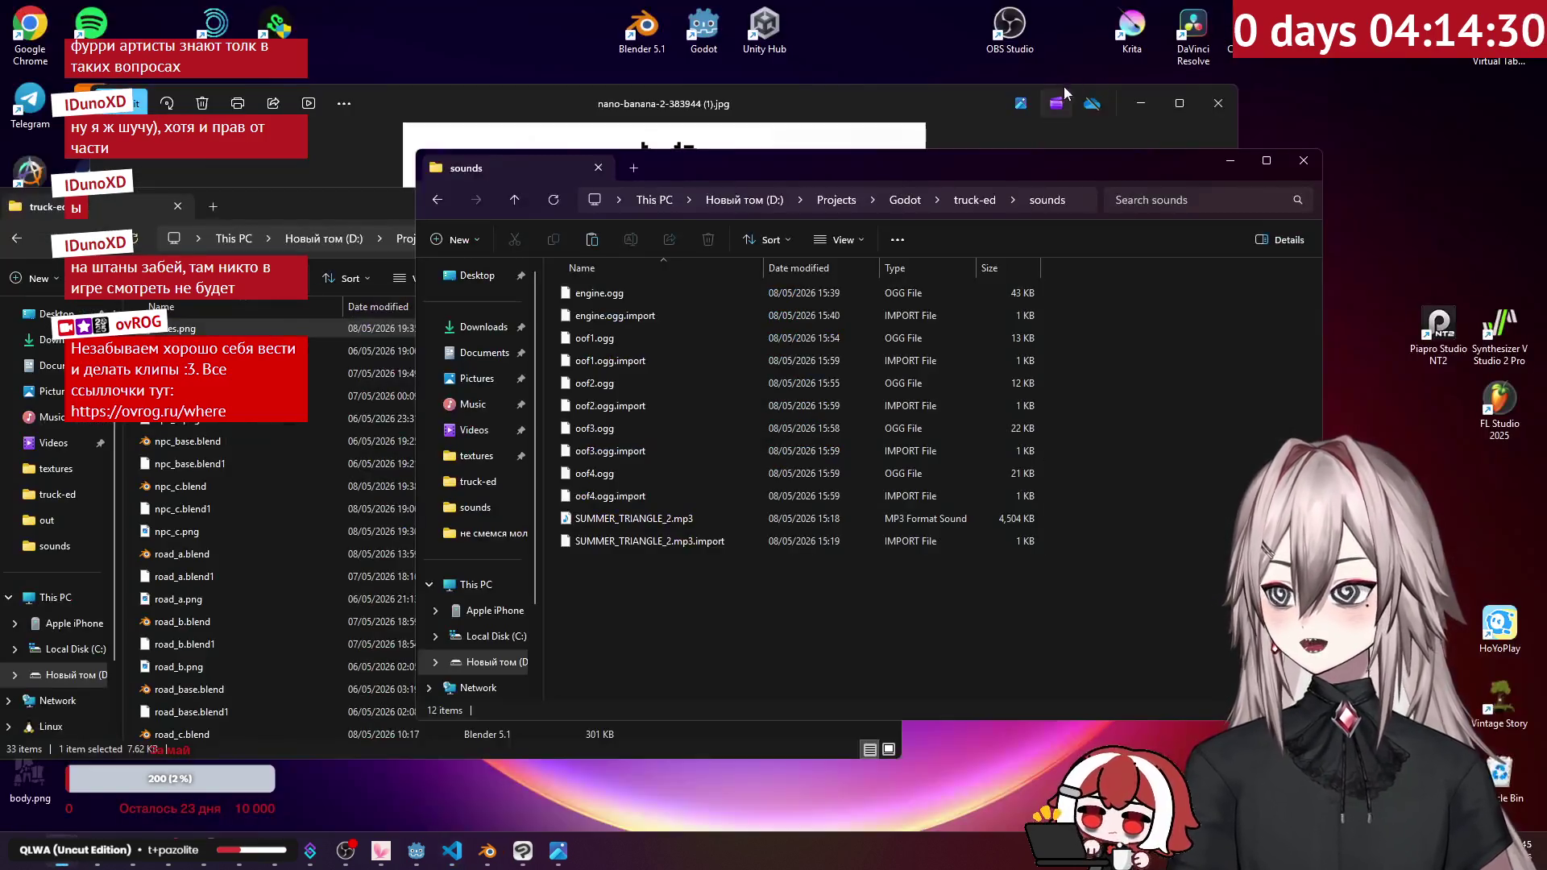
left_click(917, 98)
left_click(1210, 102)
left_click(407, 207)
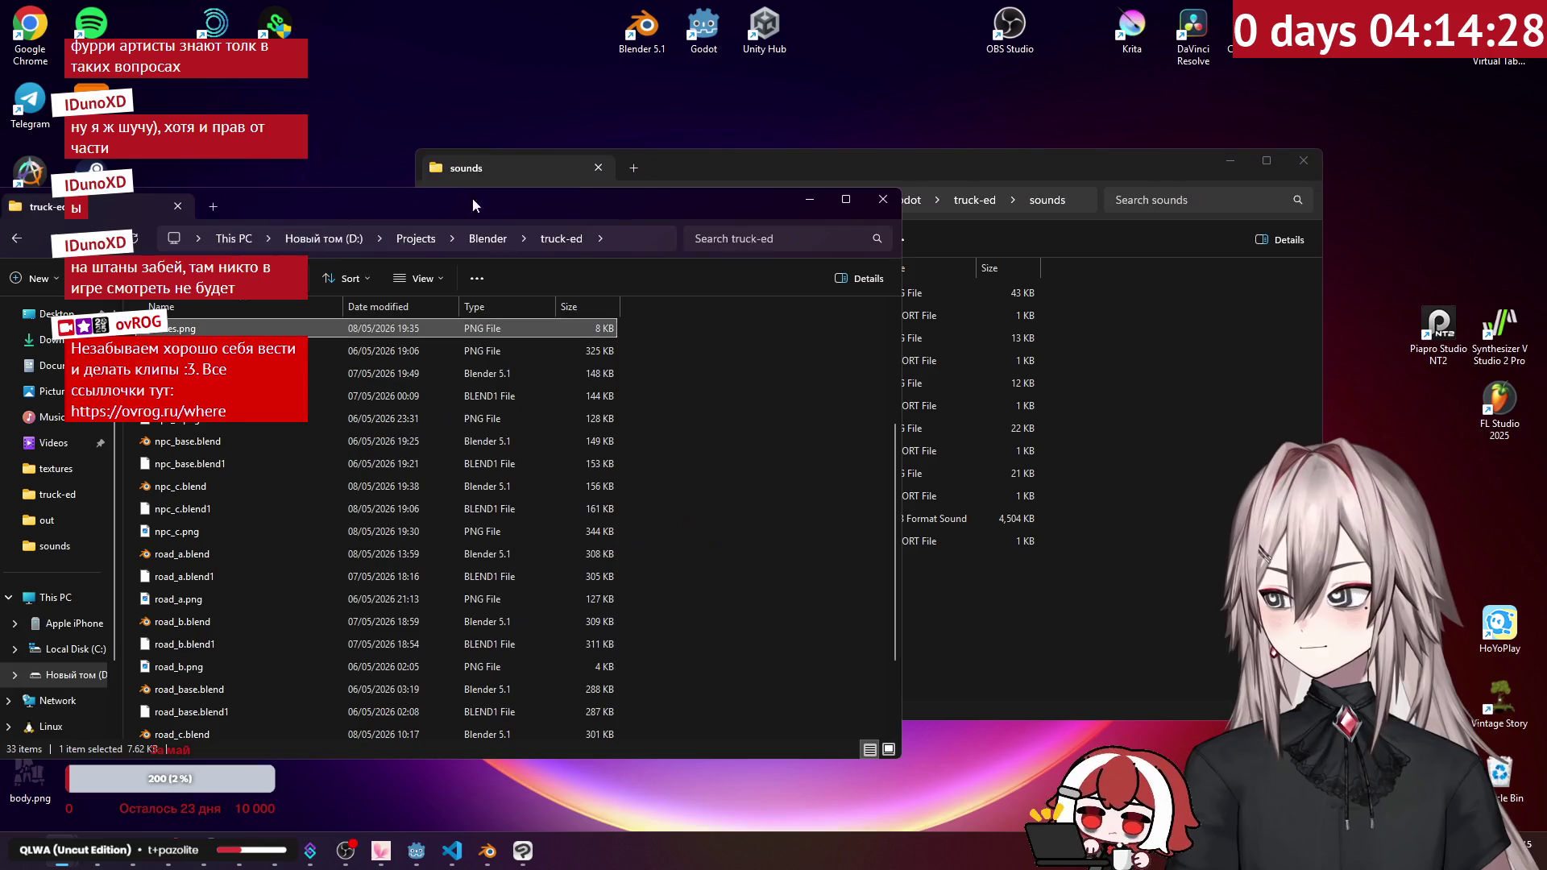
left_click(809, 199)
left_click_drag(771, 168, 945, 136)
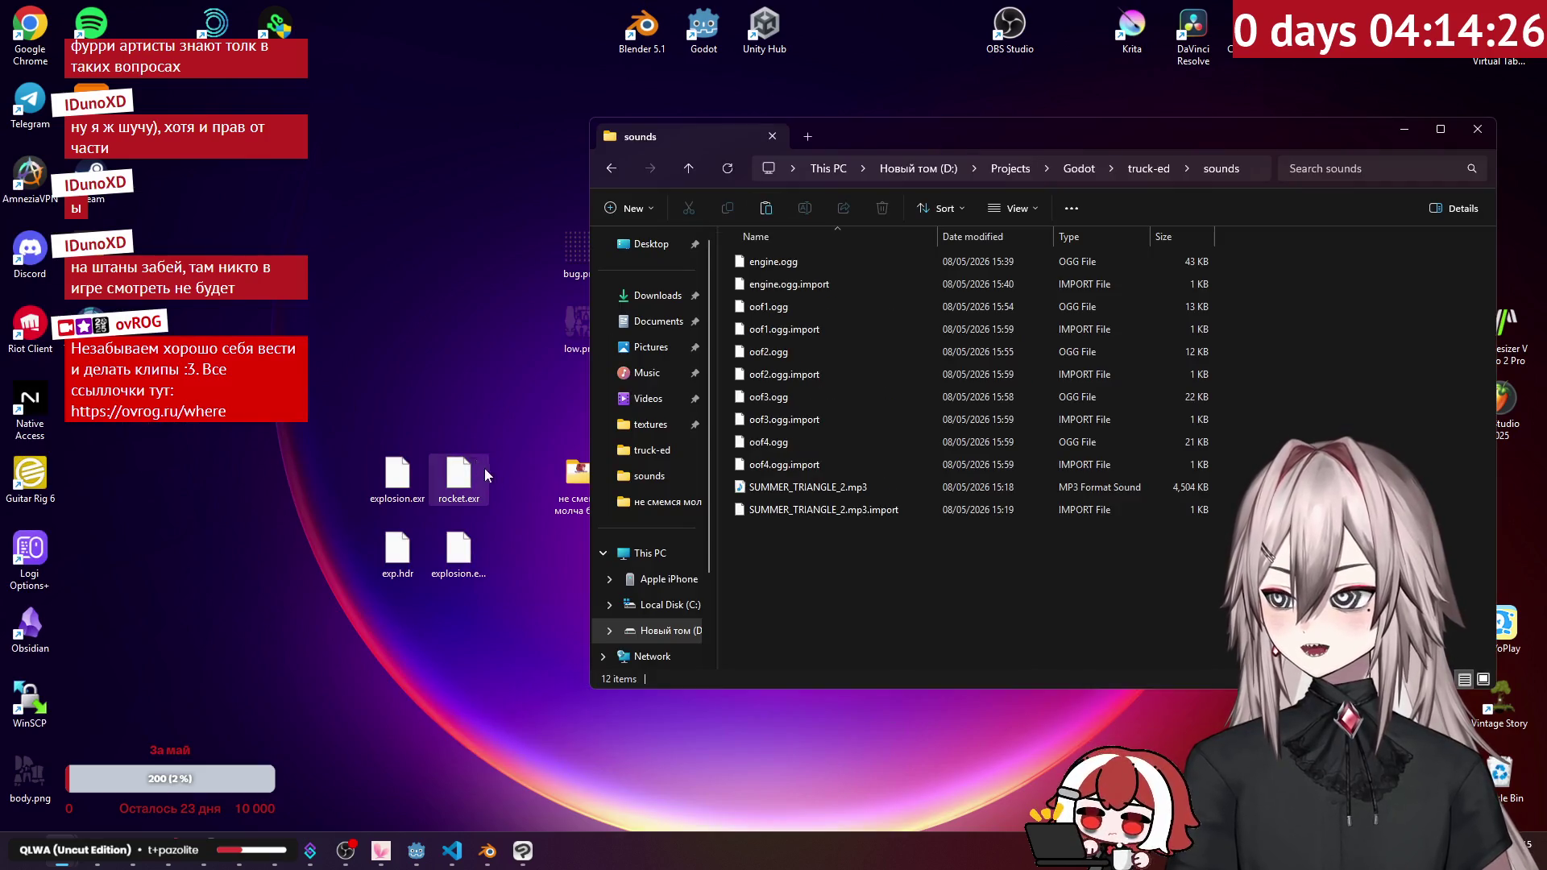
Step: Open the desktop folder of recorded voice clips
left_click(578, 485)
double_click(579, 485)
left_click_drag(1009, 167, 624, 128)
scroll(866, 427, "down", 2)
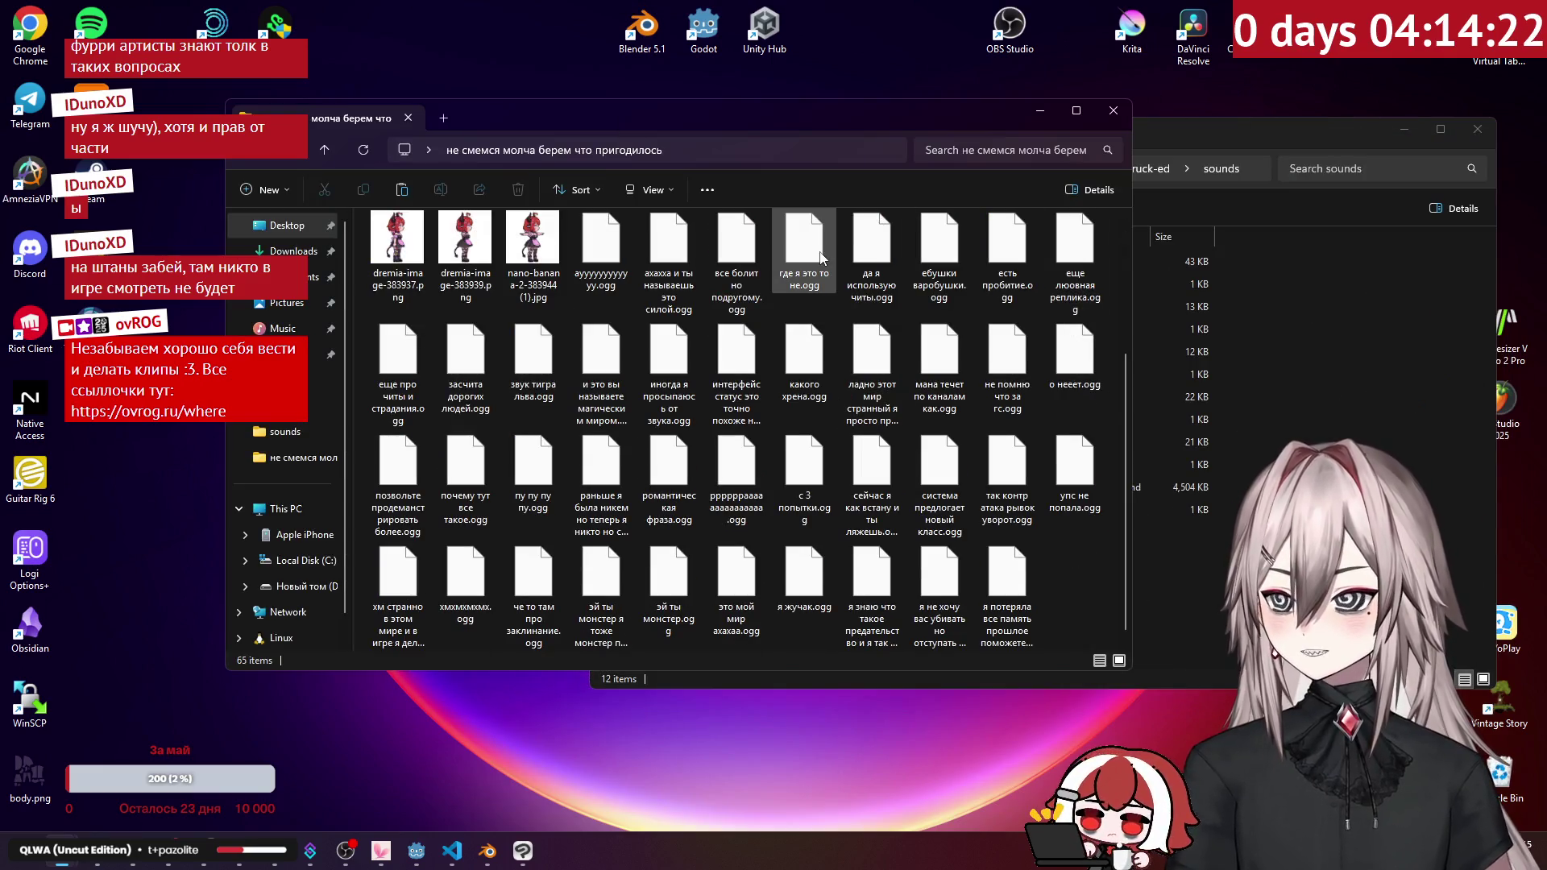
Step: Copy five .ogg clips, including пу пу пу пу.ogg and звук тигра льва.ogg, into sounds
left_click(608, 275)
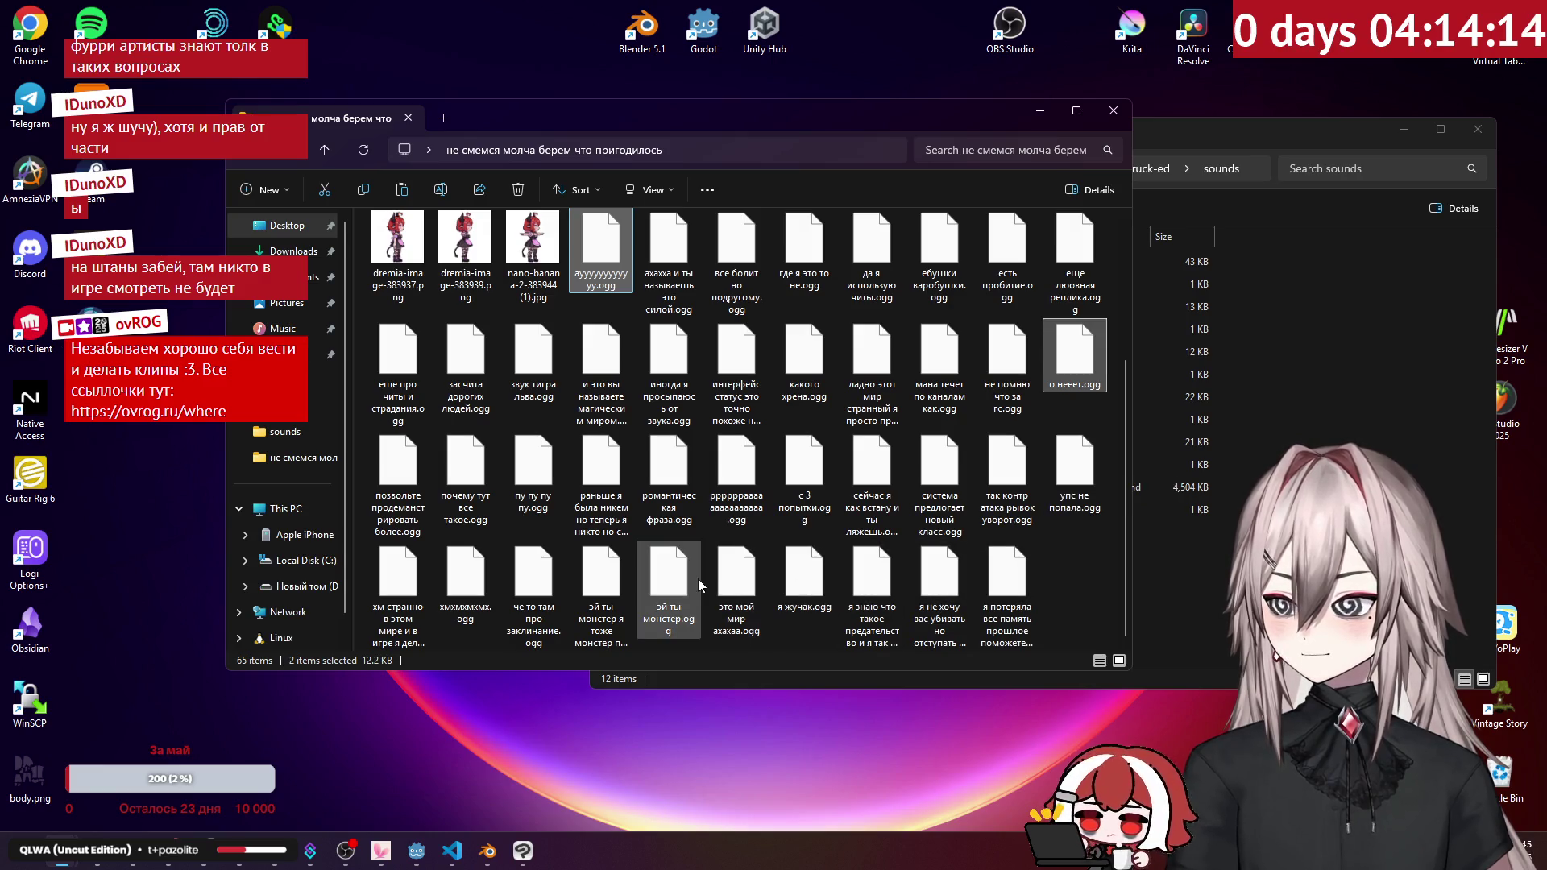
left_click(535, 474, "ctrl")
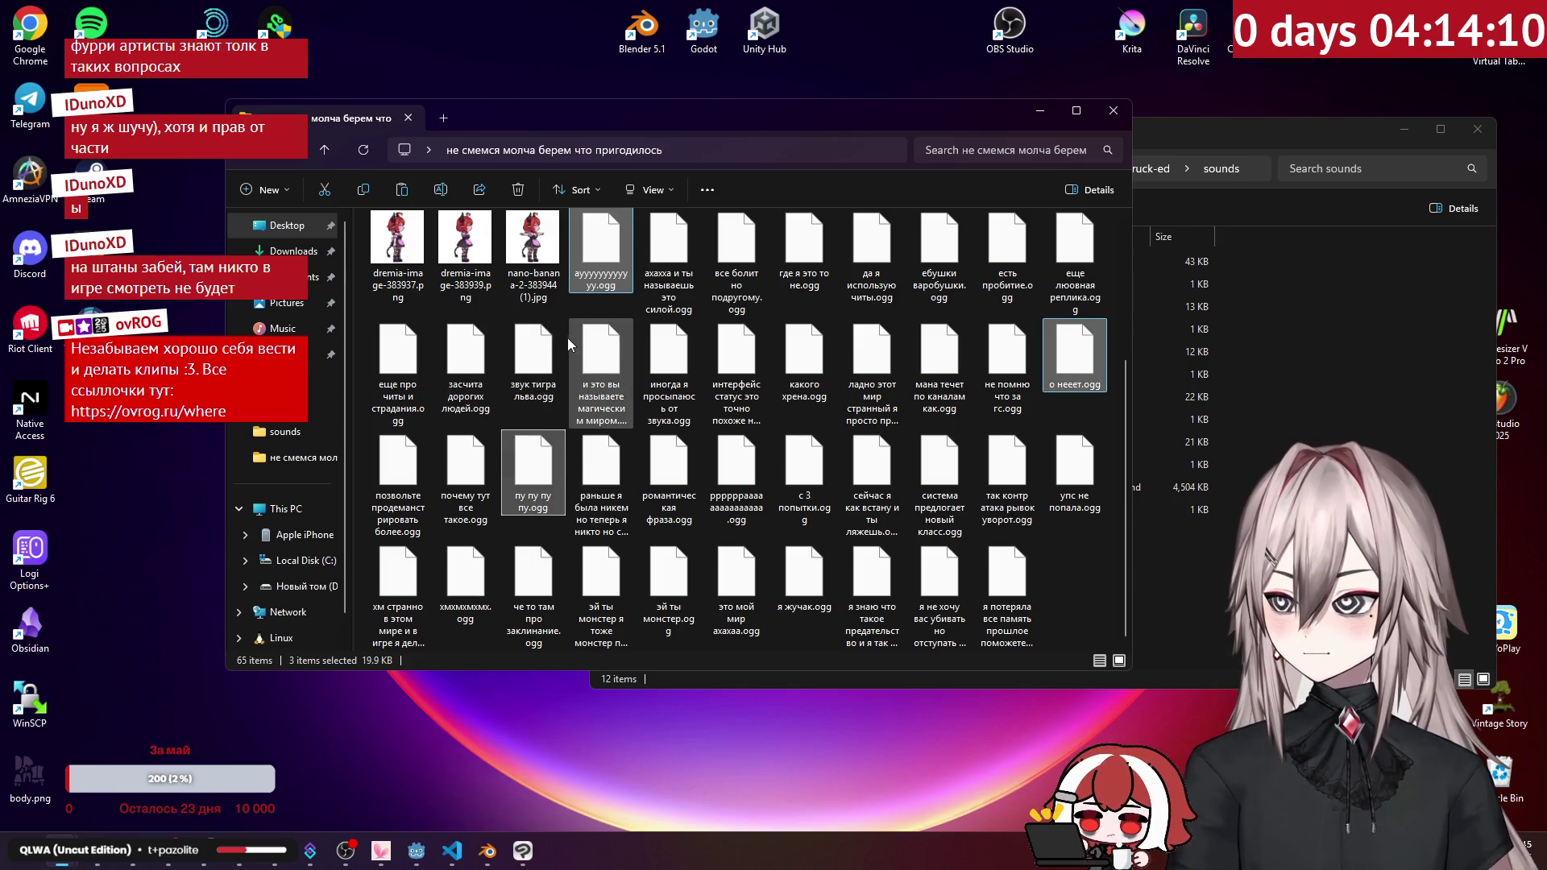
left_click(532, 349, "ctrl")
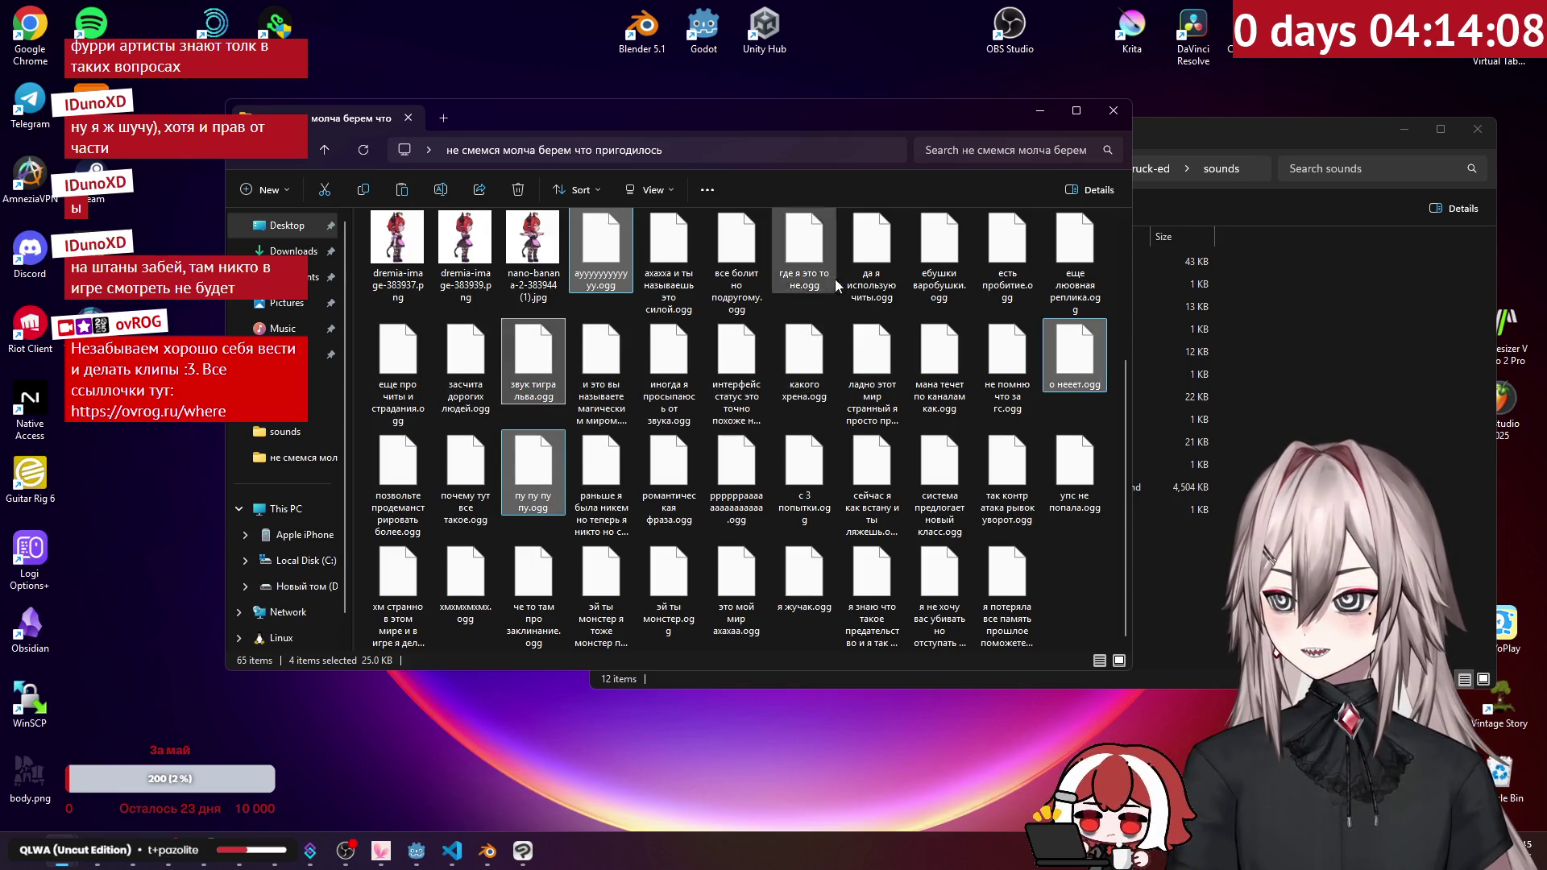
left_click_drag(1008, 246, 1169, 403)
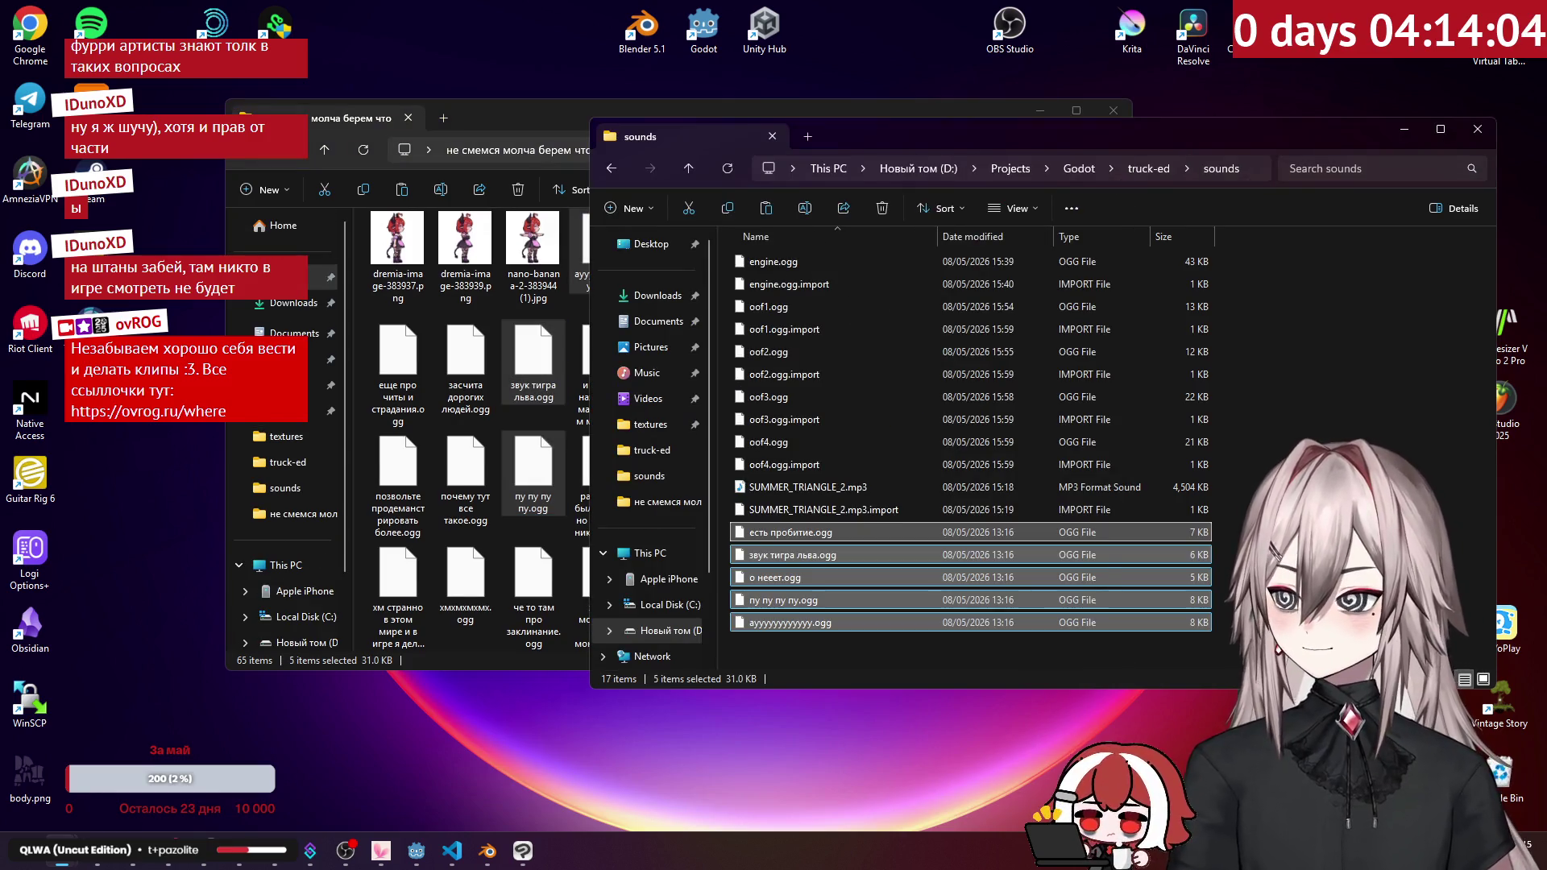
left_click(1204, 526)
left_click(416, 851)
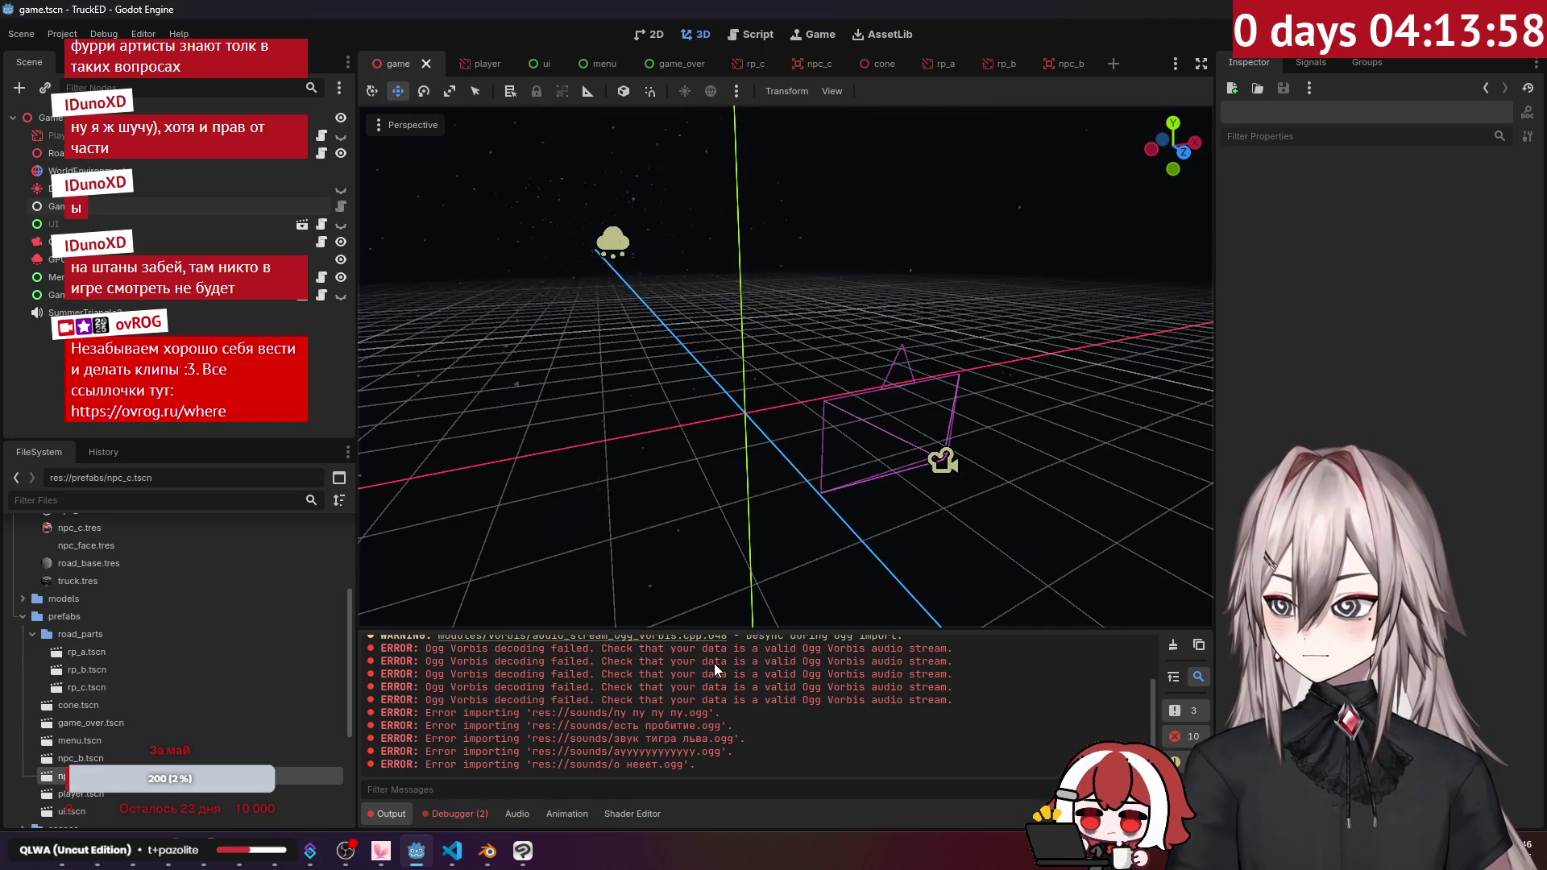
Step: Clear the Output import-error log and minimize the Explorer windows
left_click(1175, 646)
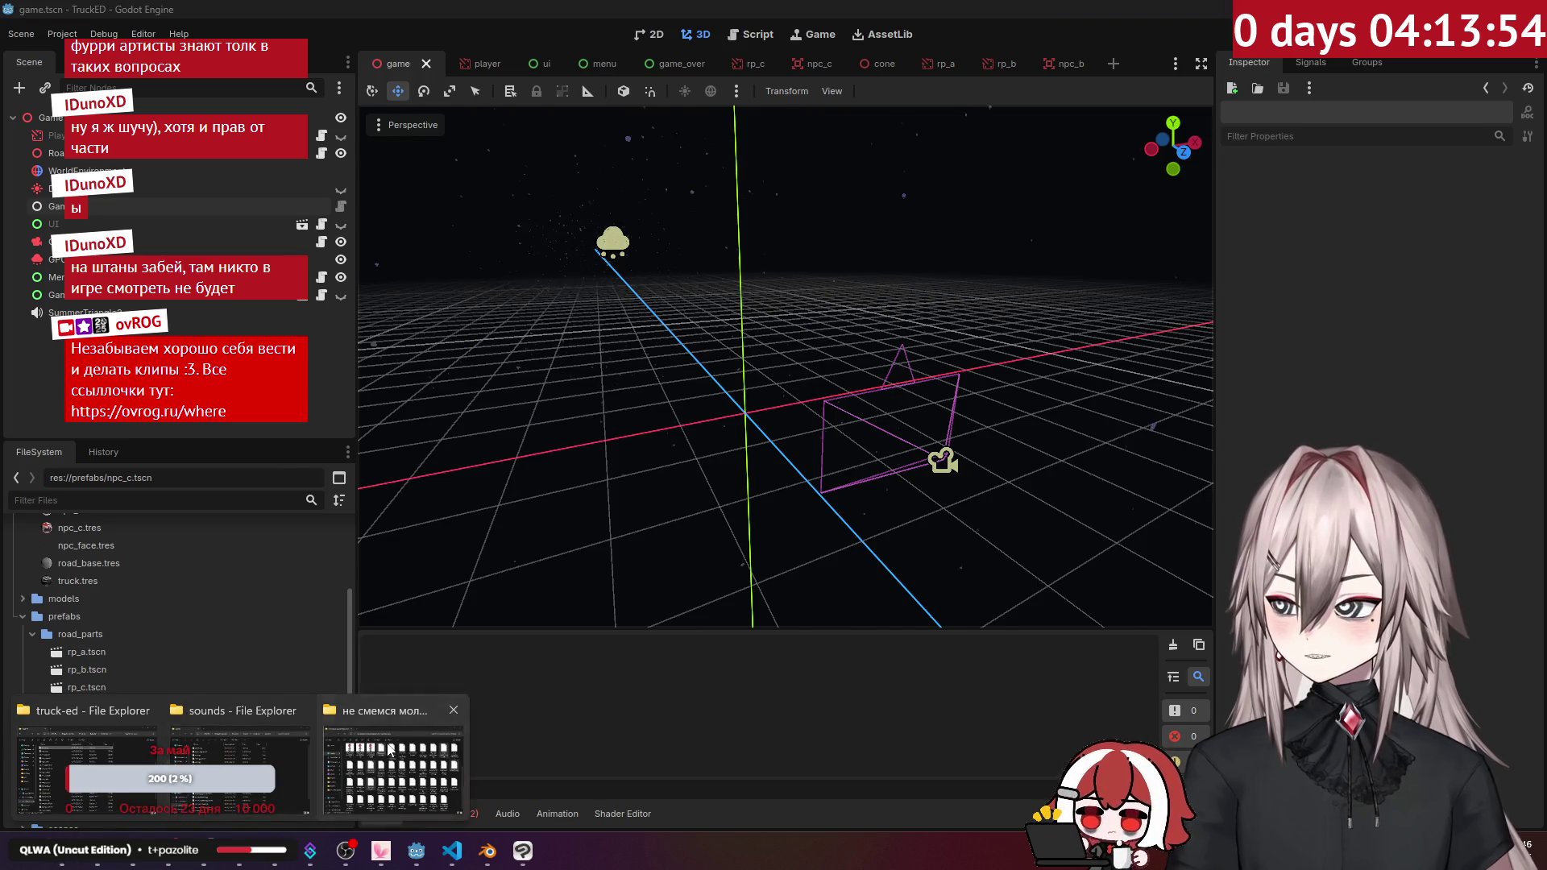
left_click(63, 862)
left_click(63, 862)
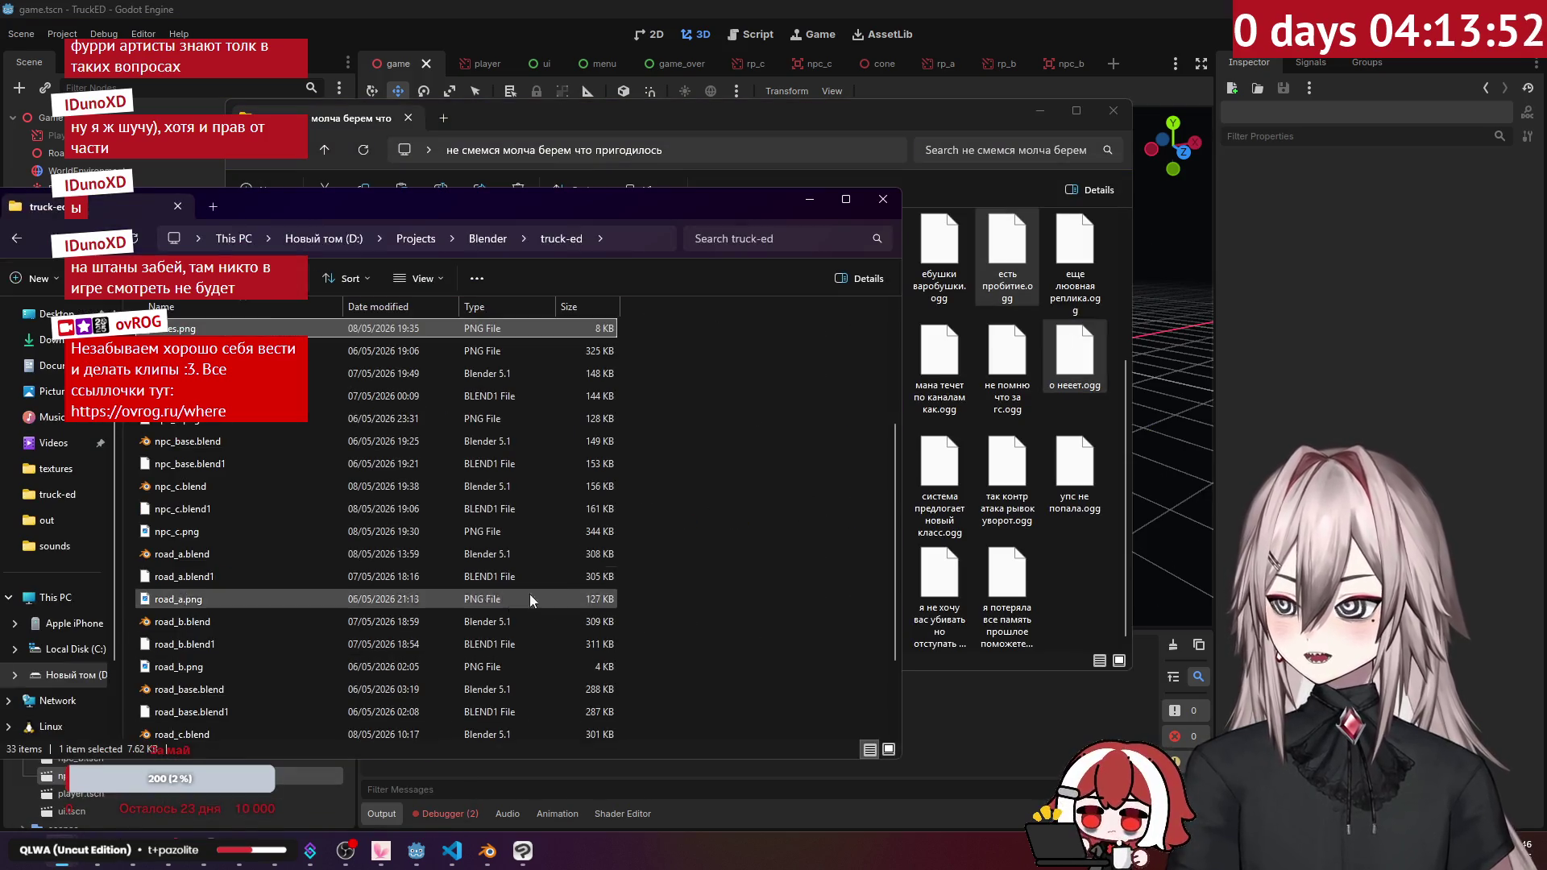
left_click(1038, 112)
left_click(809, 199)
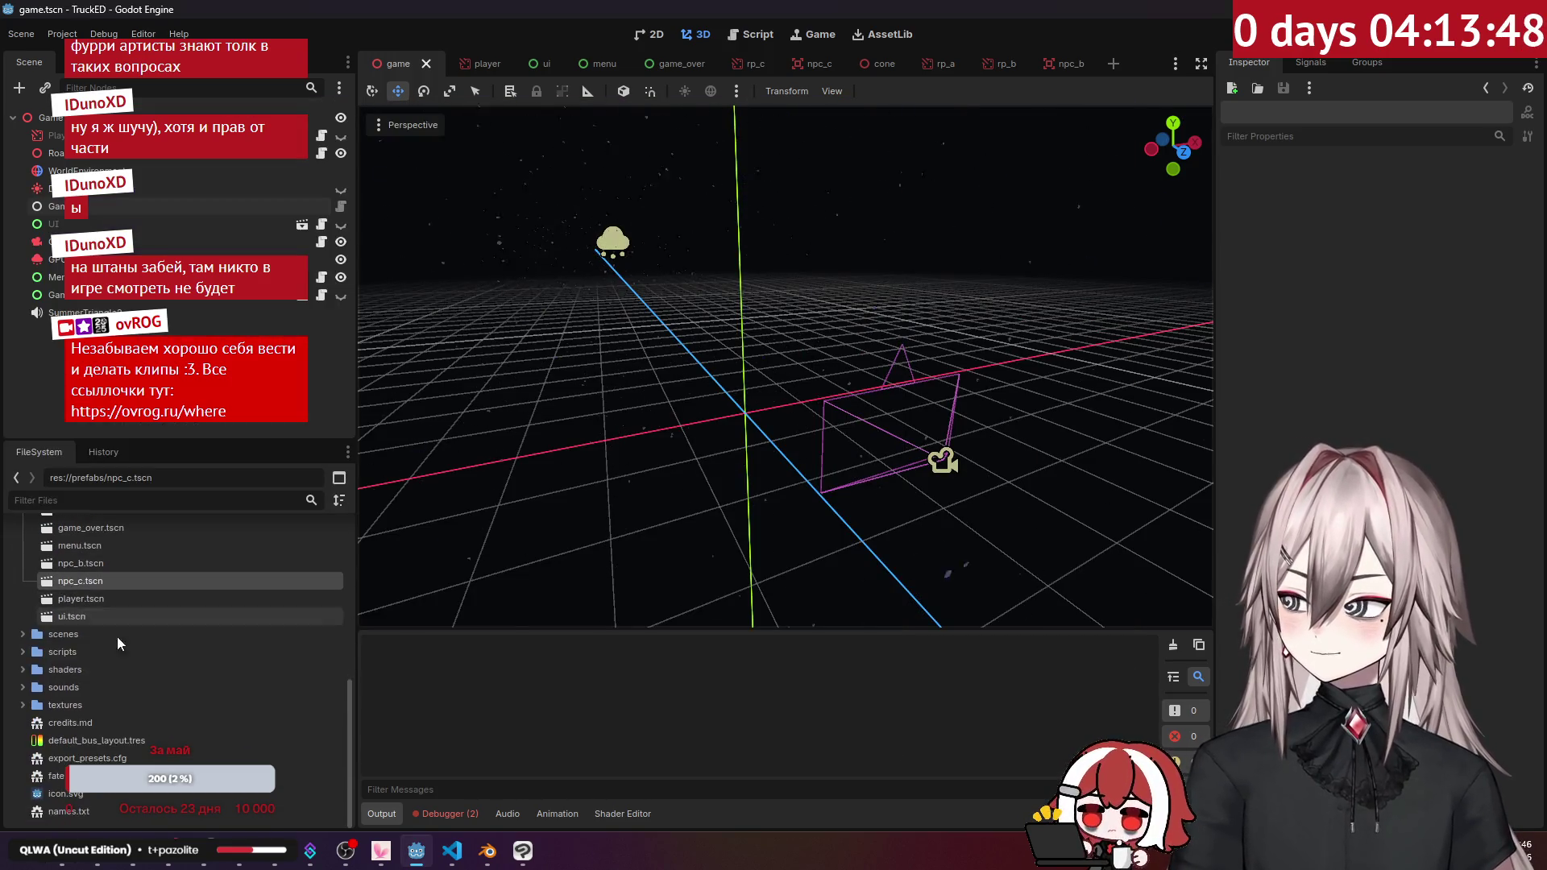
Step: Rename the ay voice clip in the FileSystem sounds folder to au.ogg
left_click(22, 691)
right_click(93, 695)
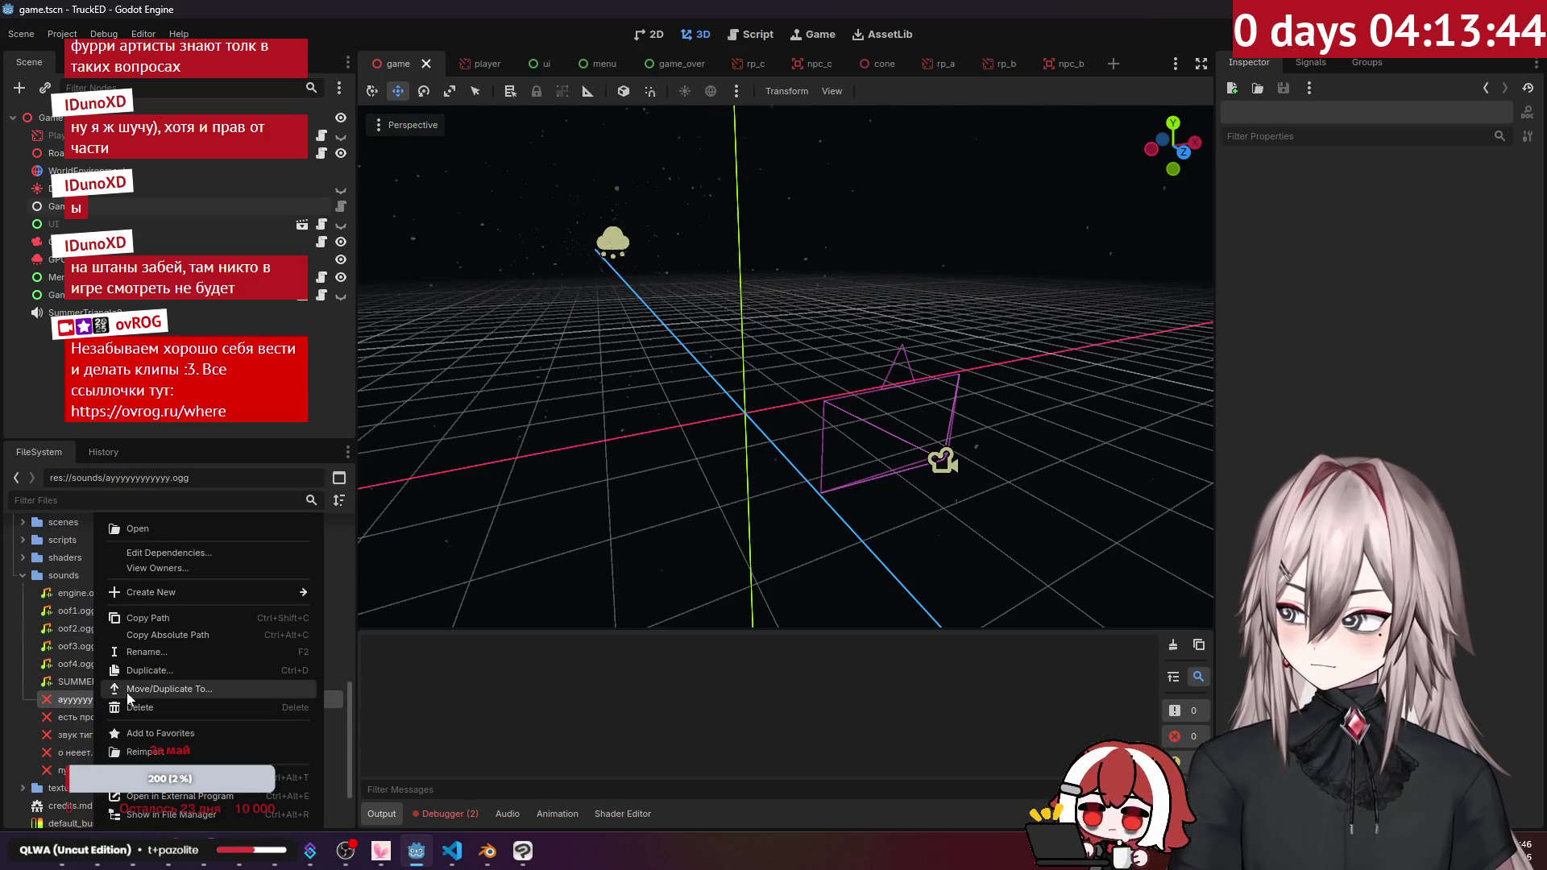
left_click(208, 653)
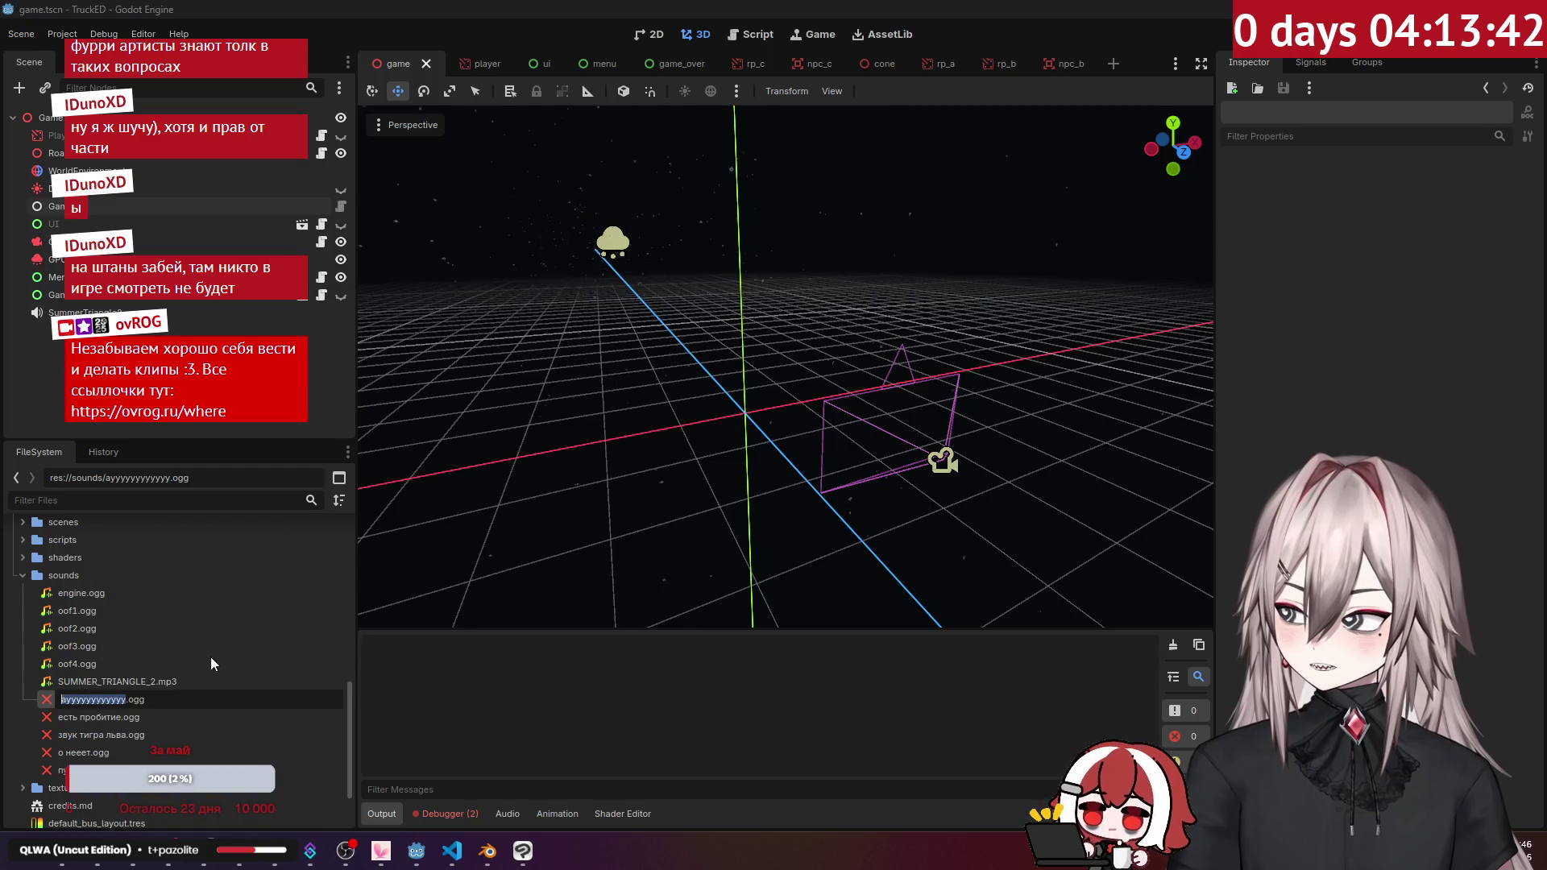
type("a")
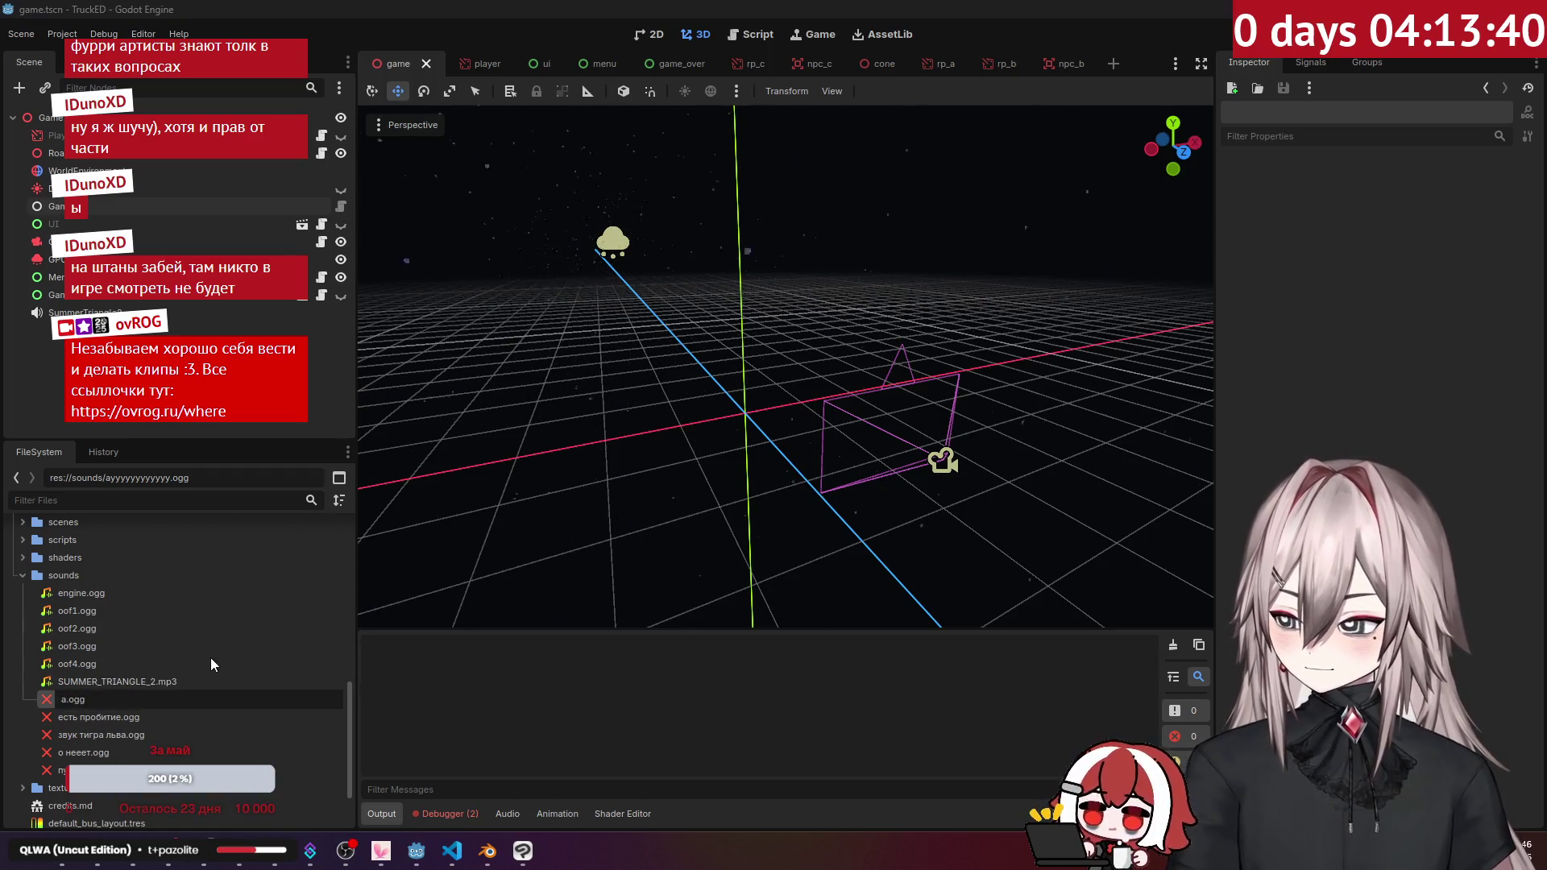
type("u")
key("Return")
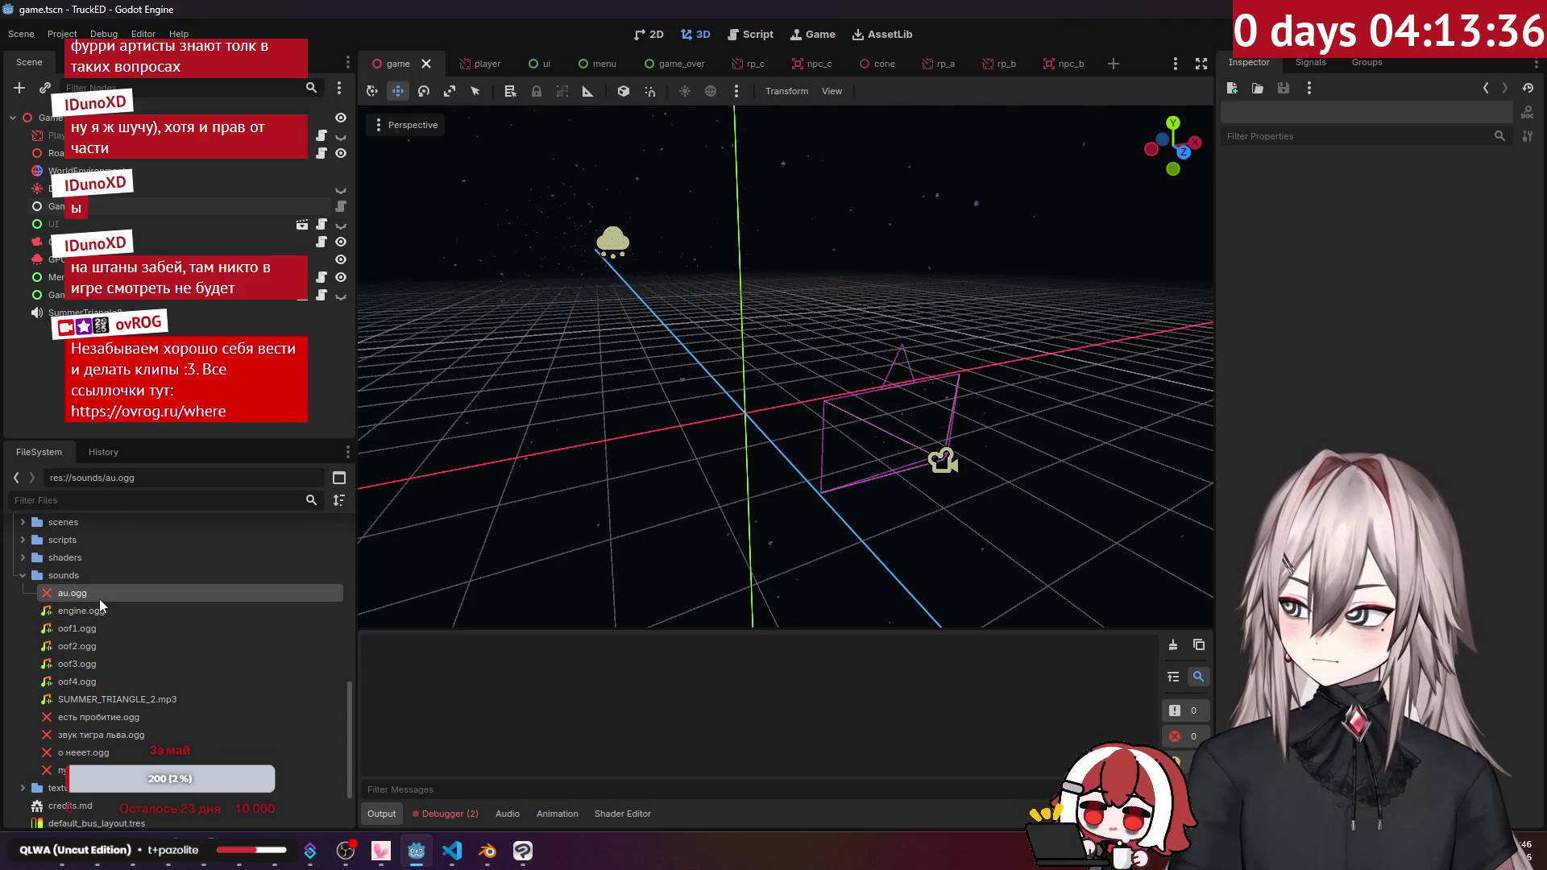
Step: Check au.ogg's import settings, keeping Ogg Vorbis as the format, then clear to the desktop
left_click(96, 78)
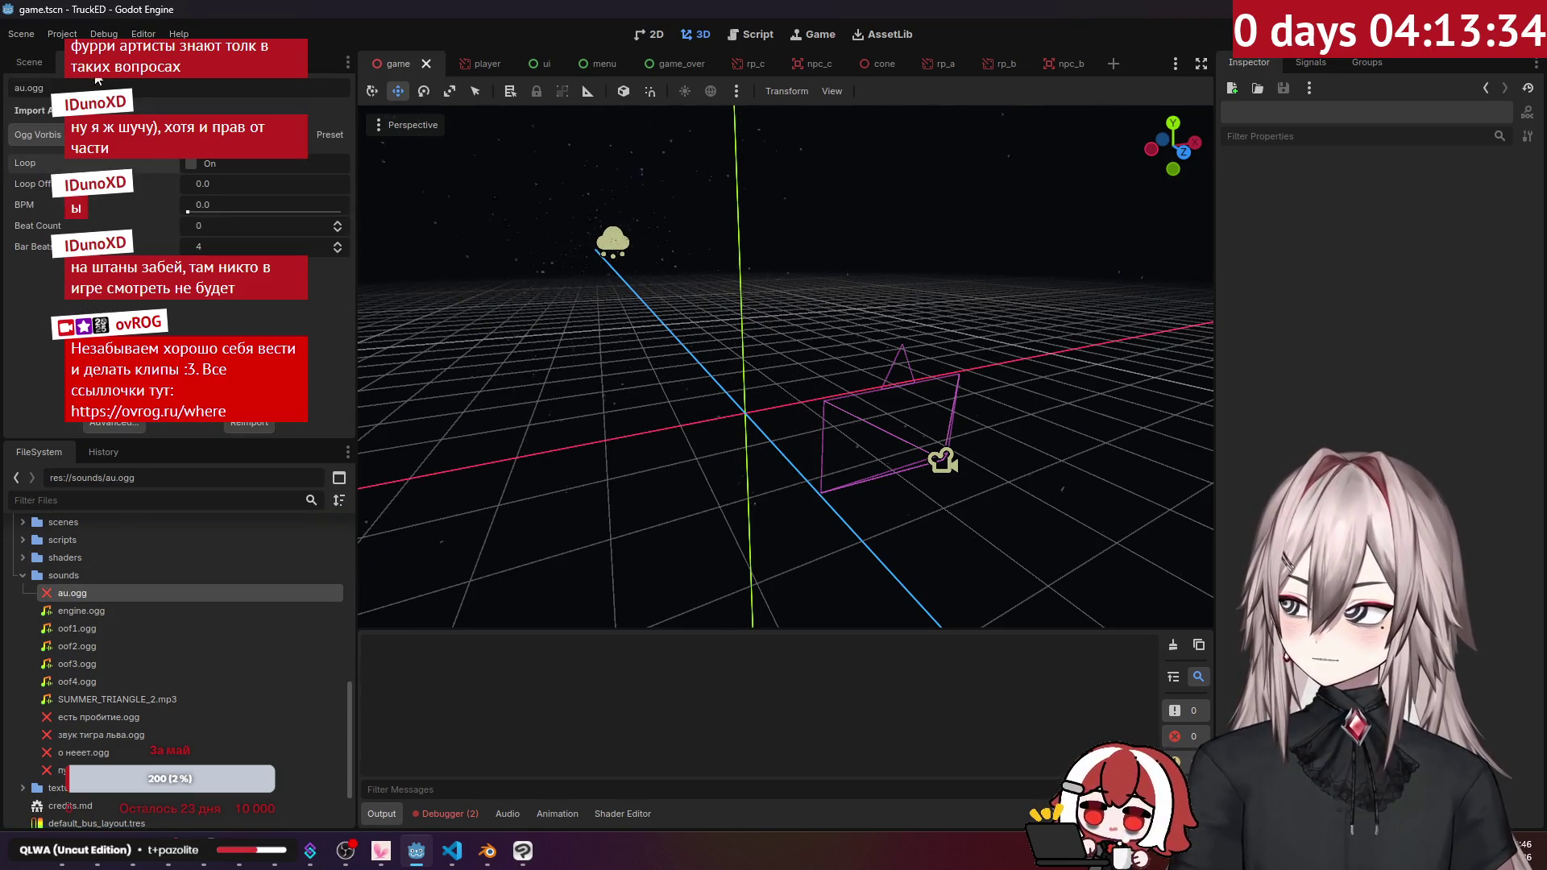
left_click(41, 134)
left_click(132, 164)
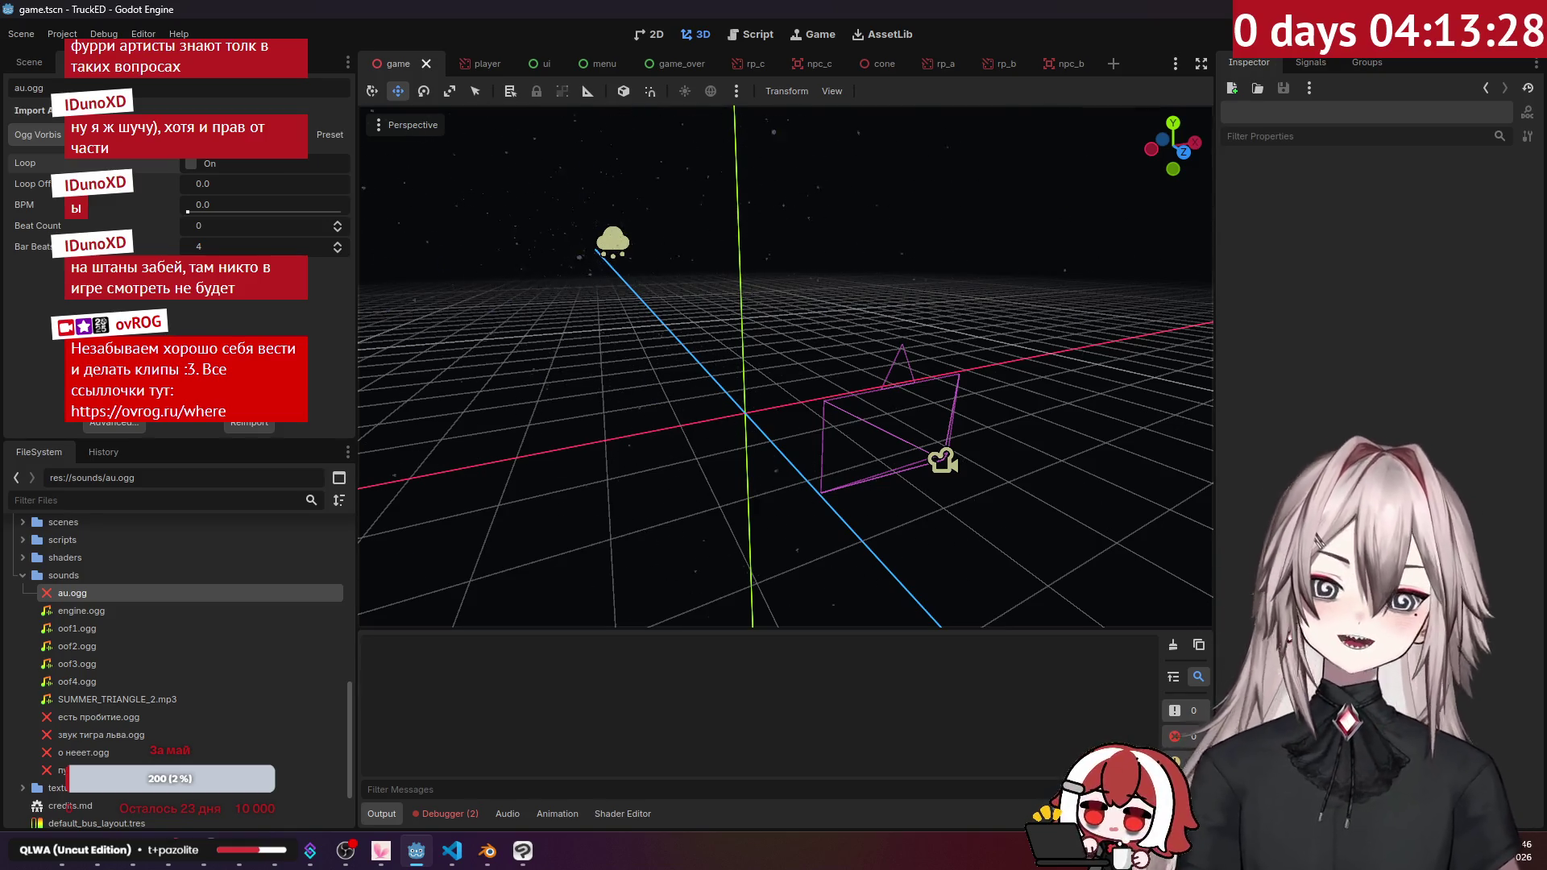
key("alt+F4")
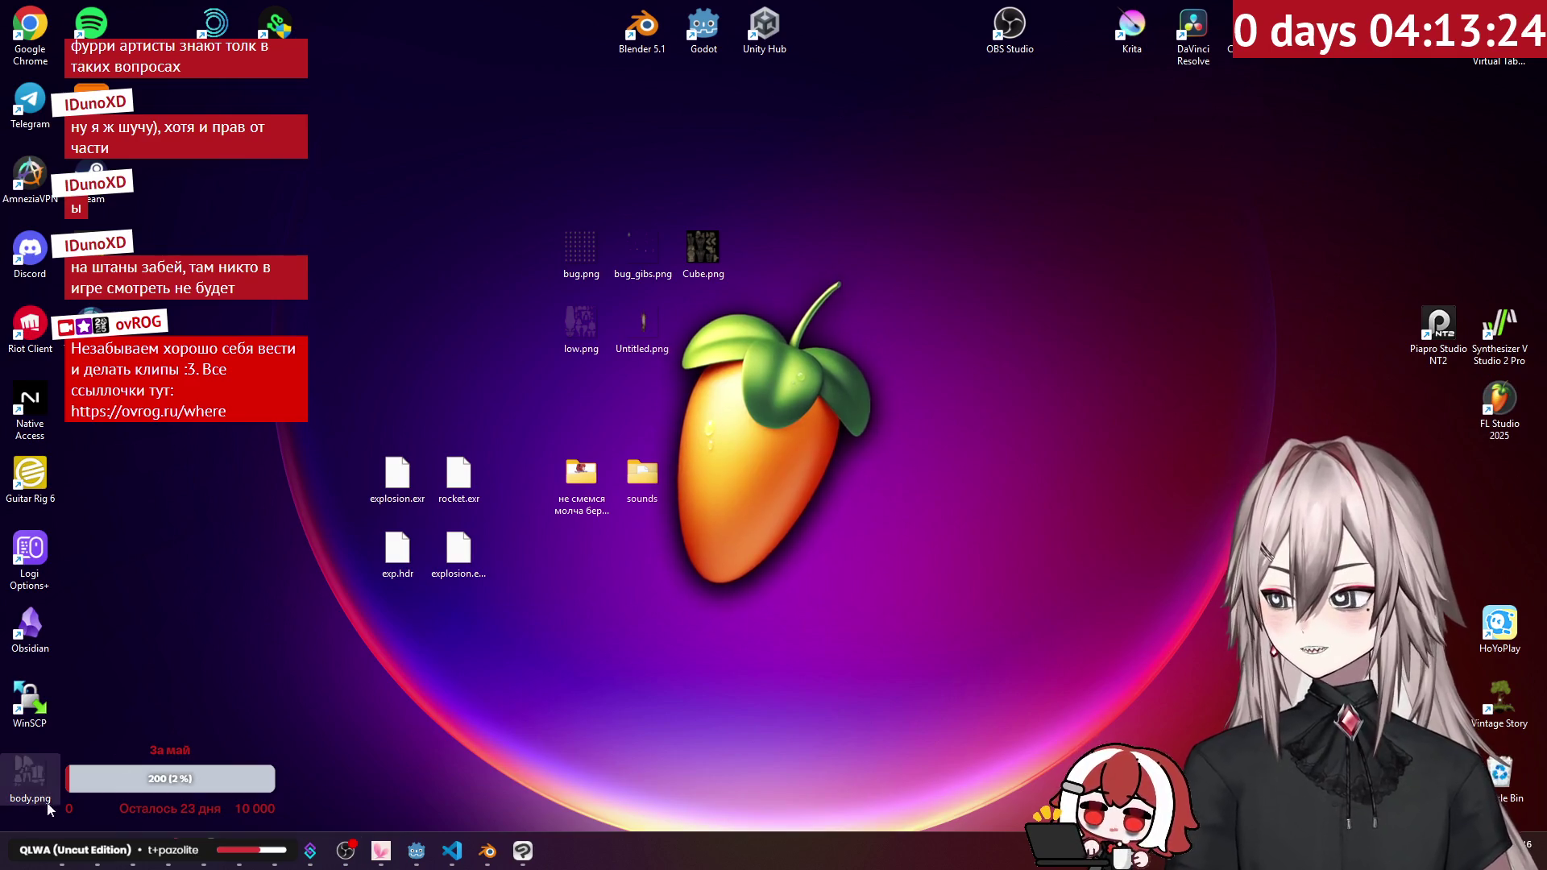
Step: Select the five new voice clips, including есть пробитие.ogg, and remove them from the project
mouse_move(71, 834)
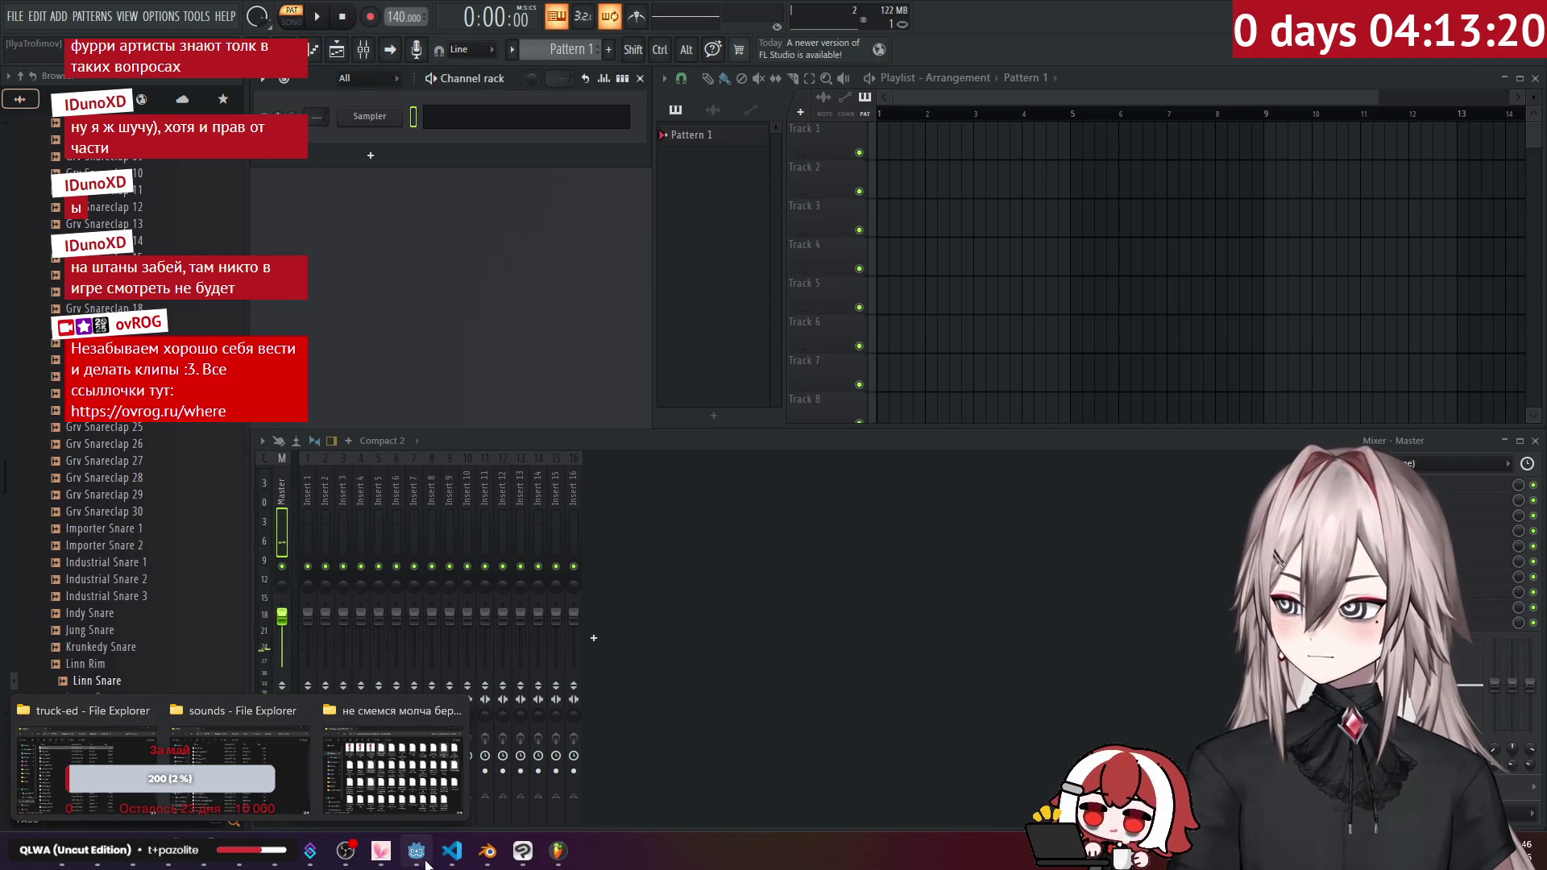
left_click(416, 853)
left_click(110, 718, "ctrl")
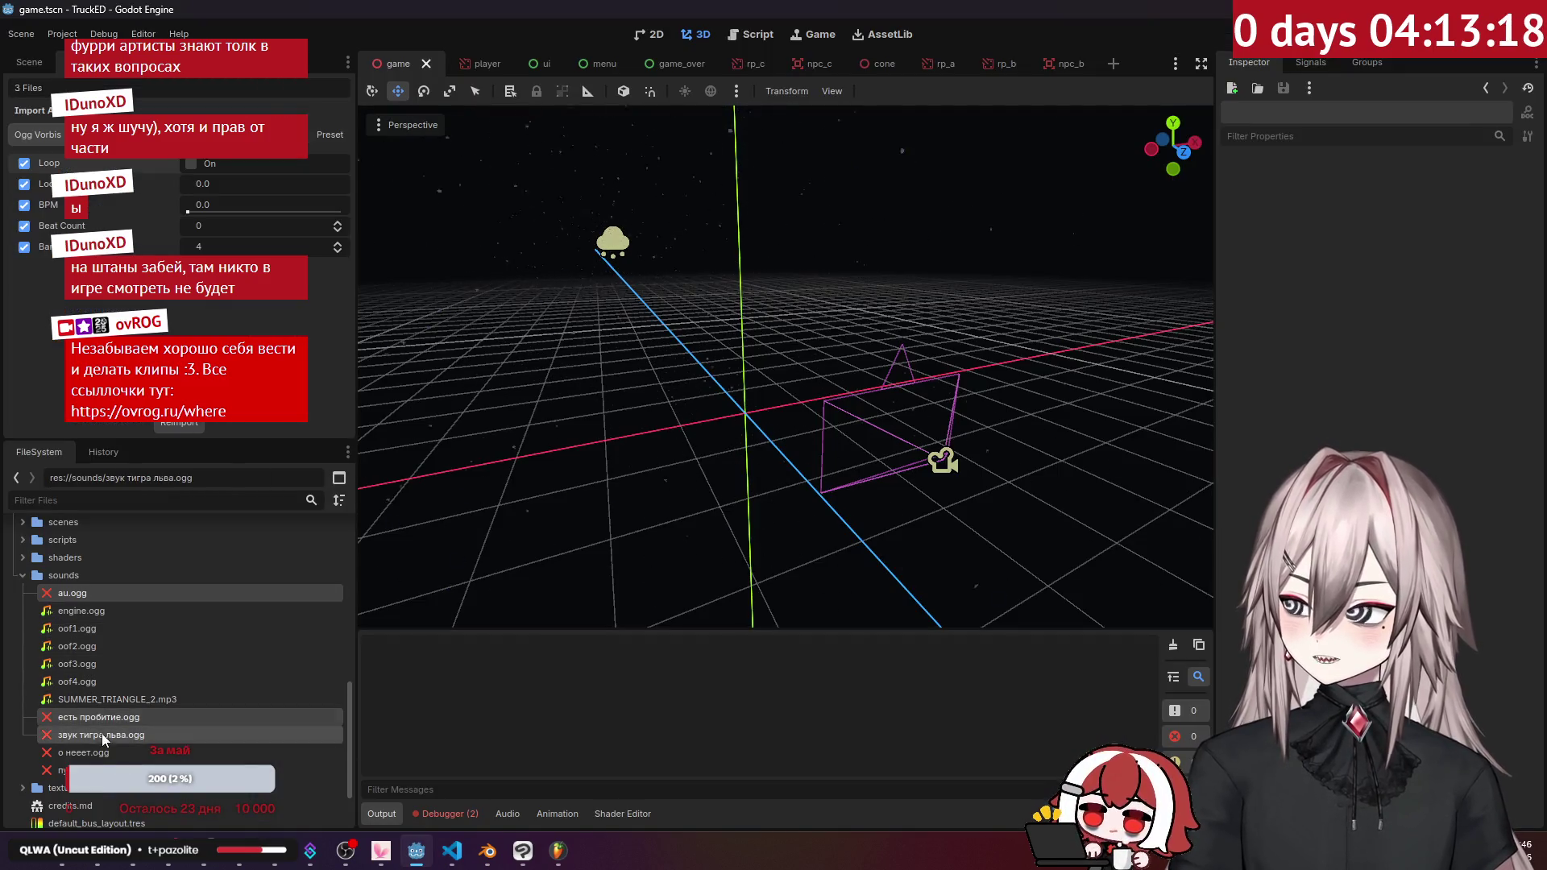
key("Delete")
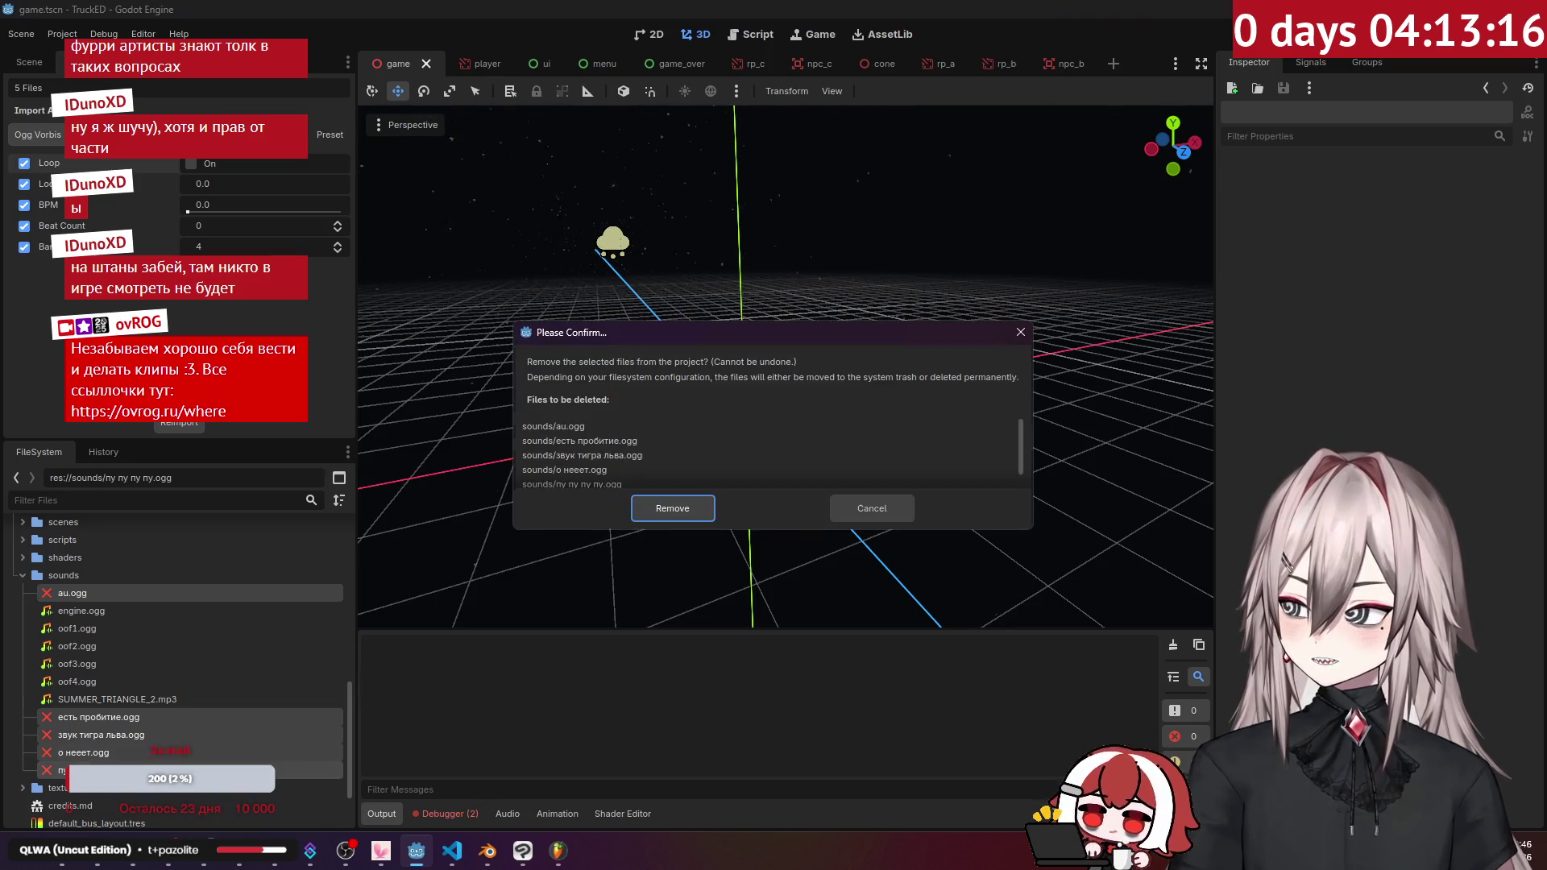
left_click(646, 524)
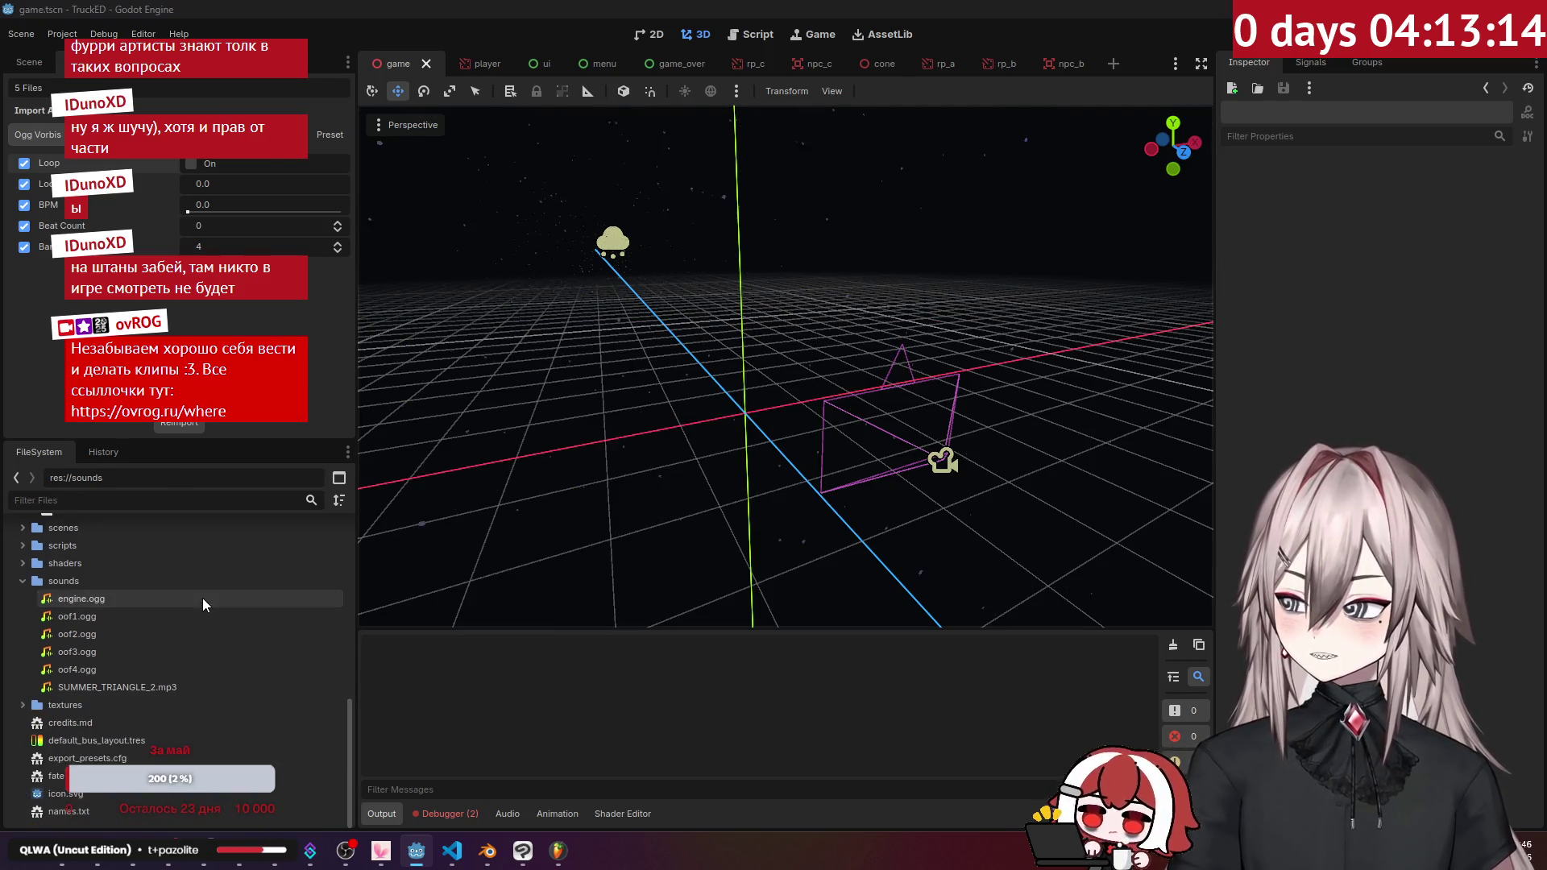
key("alt+Tab")
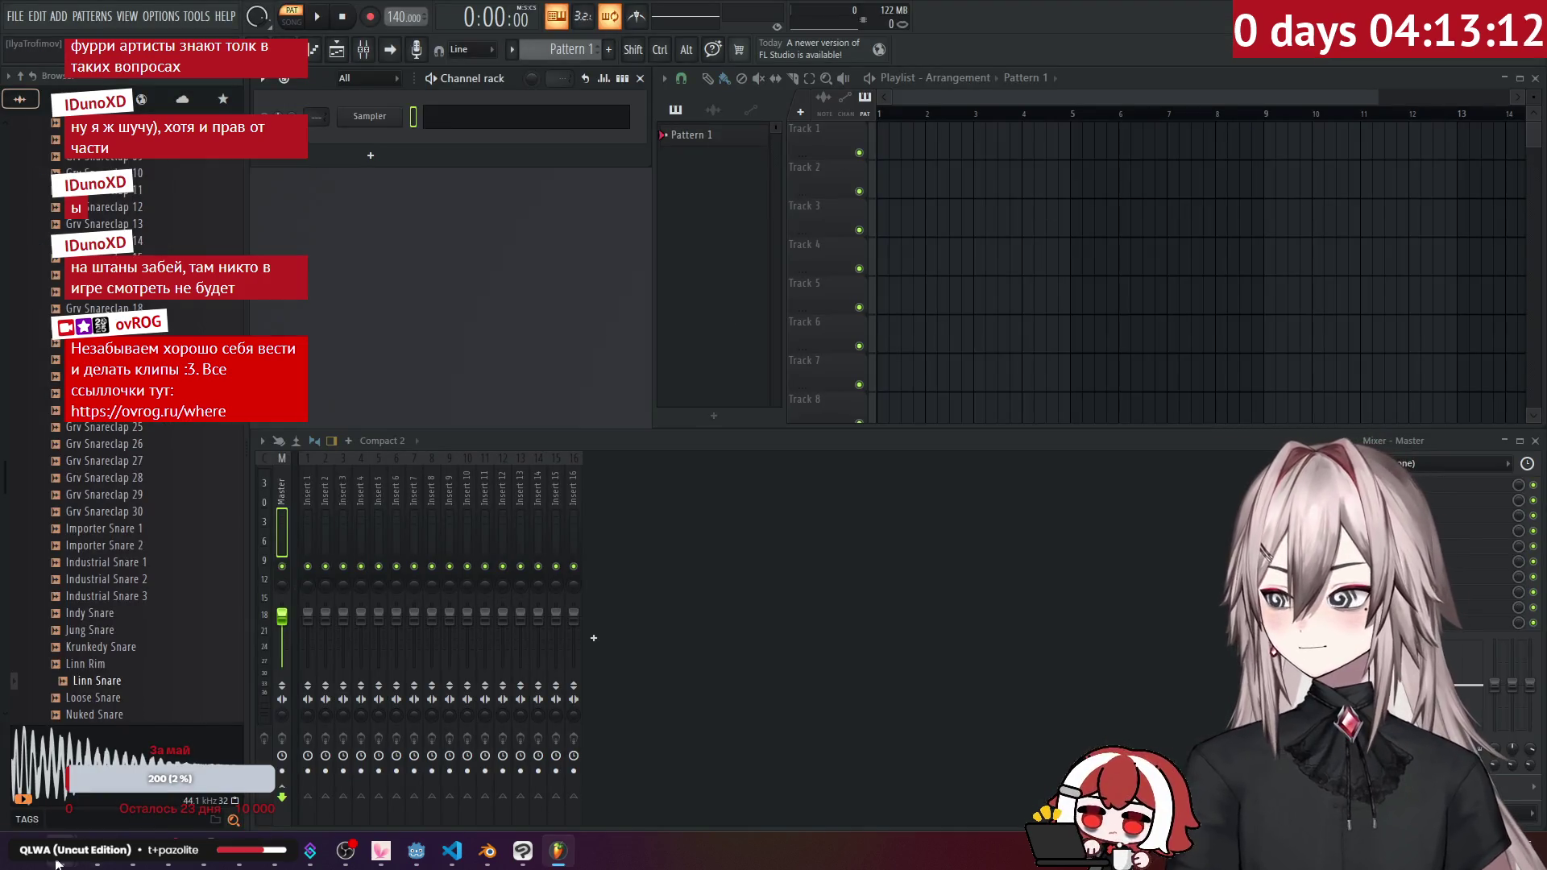
Step: Drag the five selected .ogg voice clips from the clips folder onto FL Studio's playlist
mouse_move(51, 864)
left_click(337, 771)
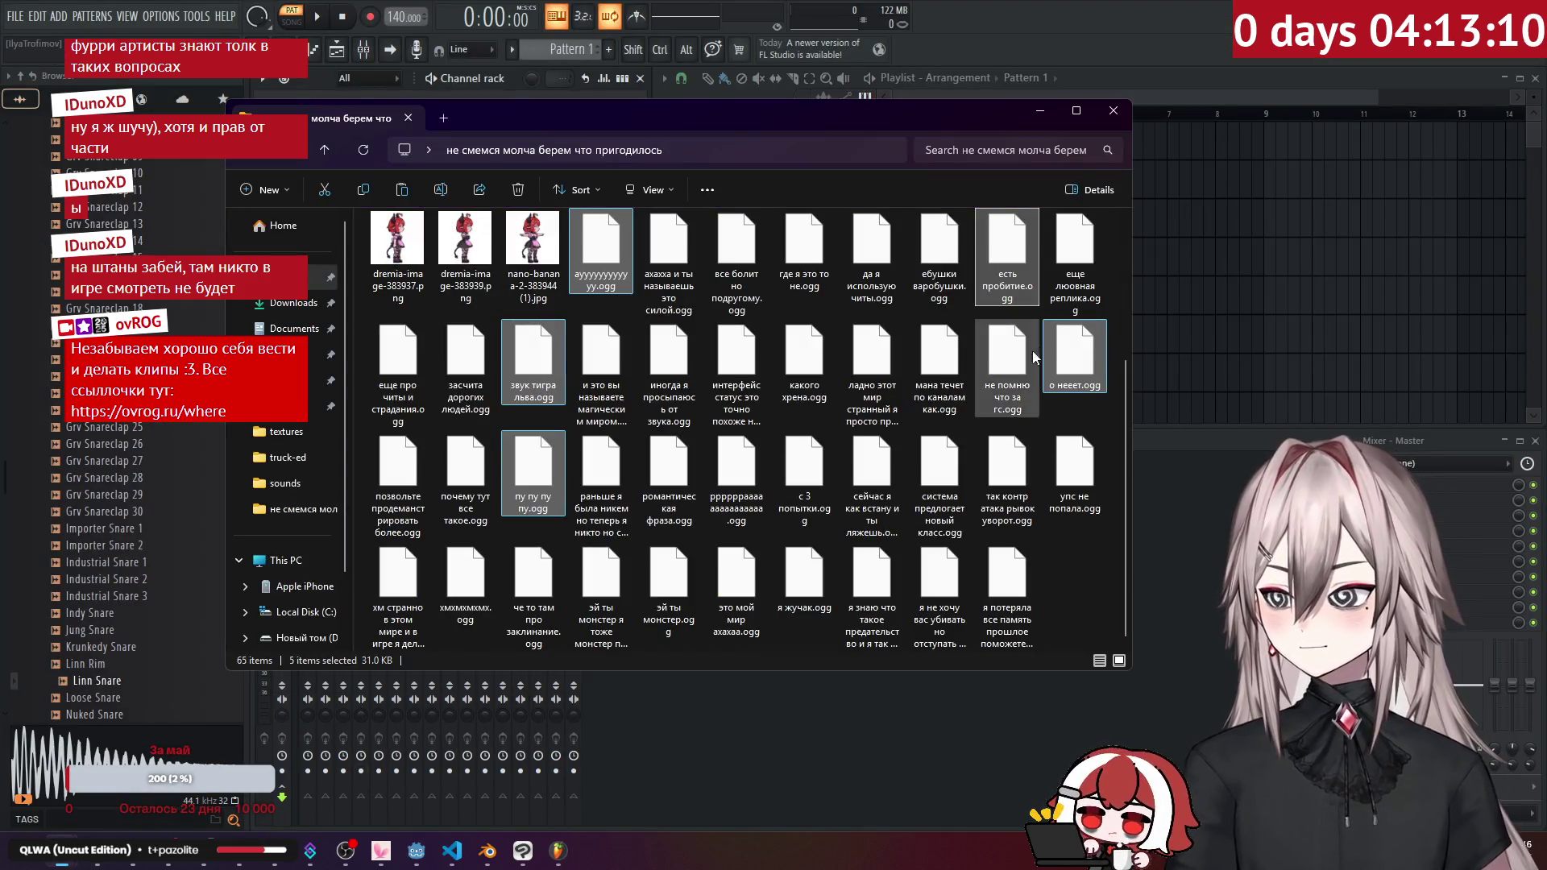
mouse_move(1196, 267)
left_mouse_down()
mouse_move(1249, 142)
mouse_move(1217, 238)
left_mouse_up()
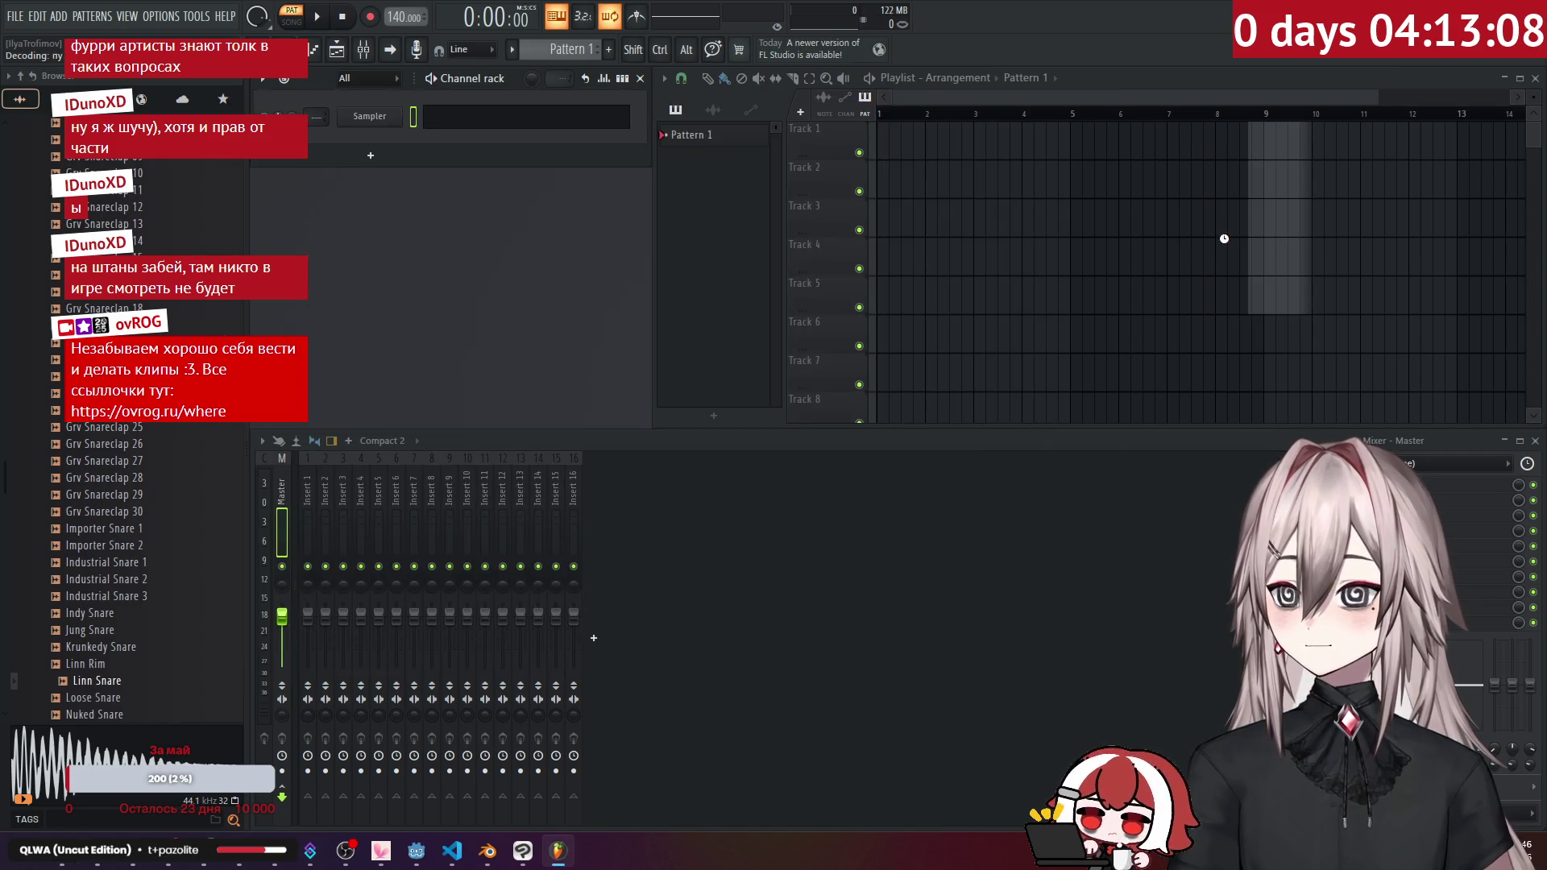